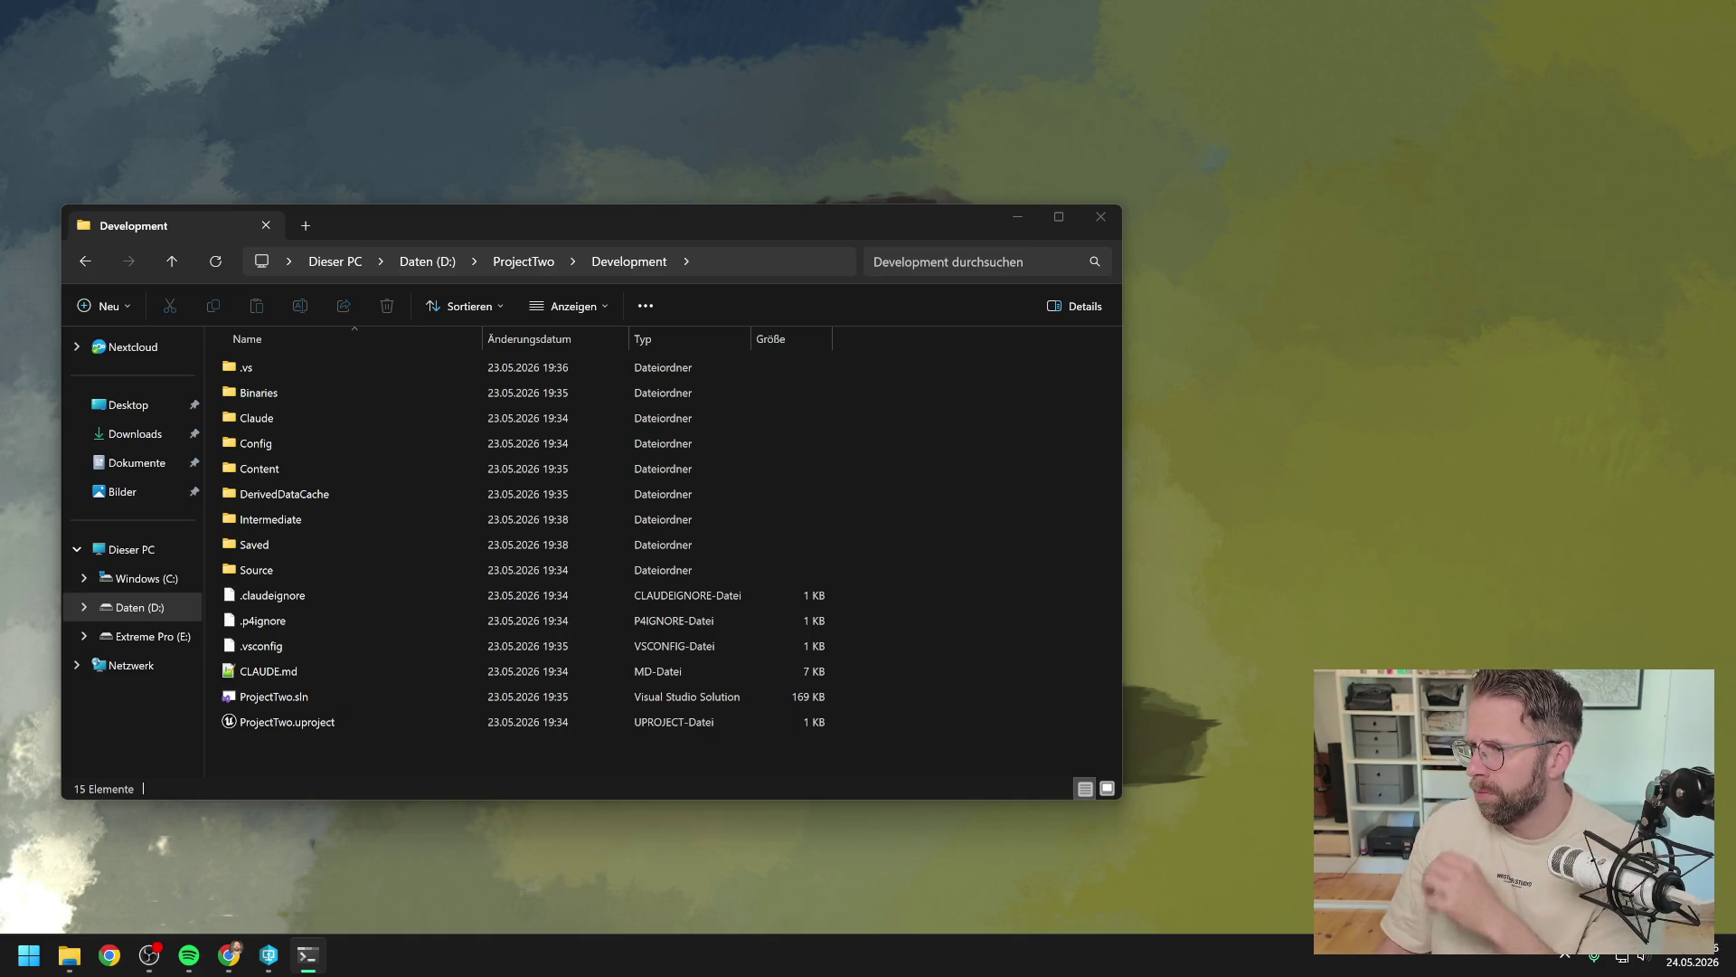
Launch Terminal (Administrator) from the Win+X quick-link menu and approve the UAC prompt.
{"action": "key", "text": "super+x"}
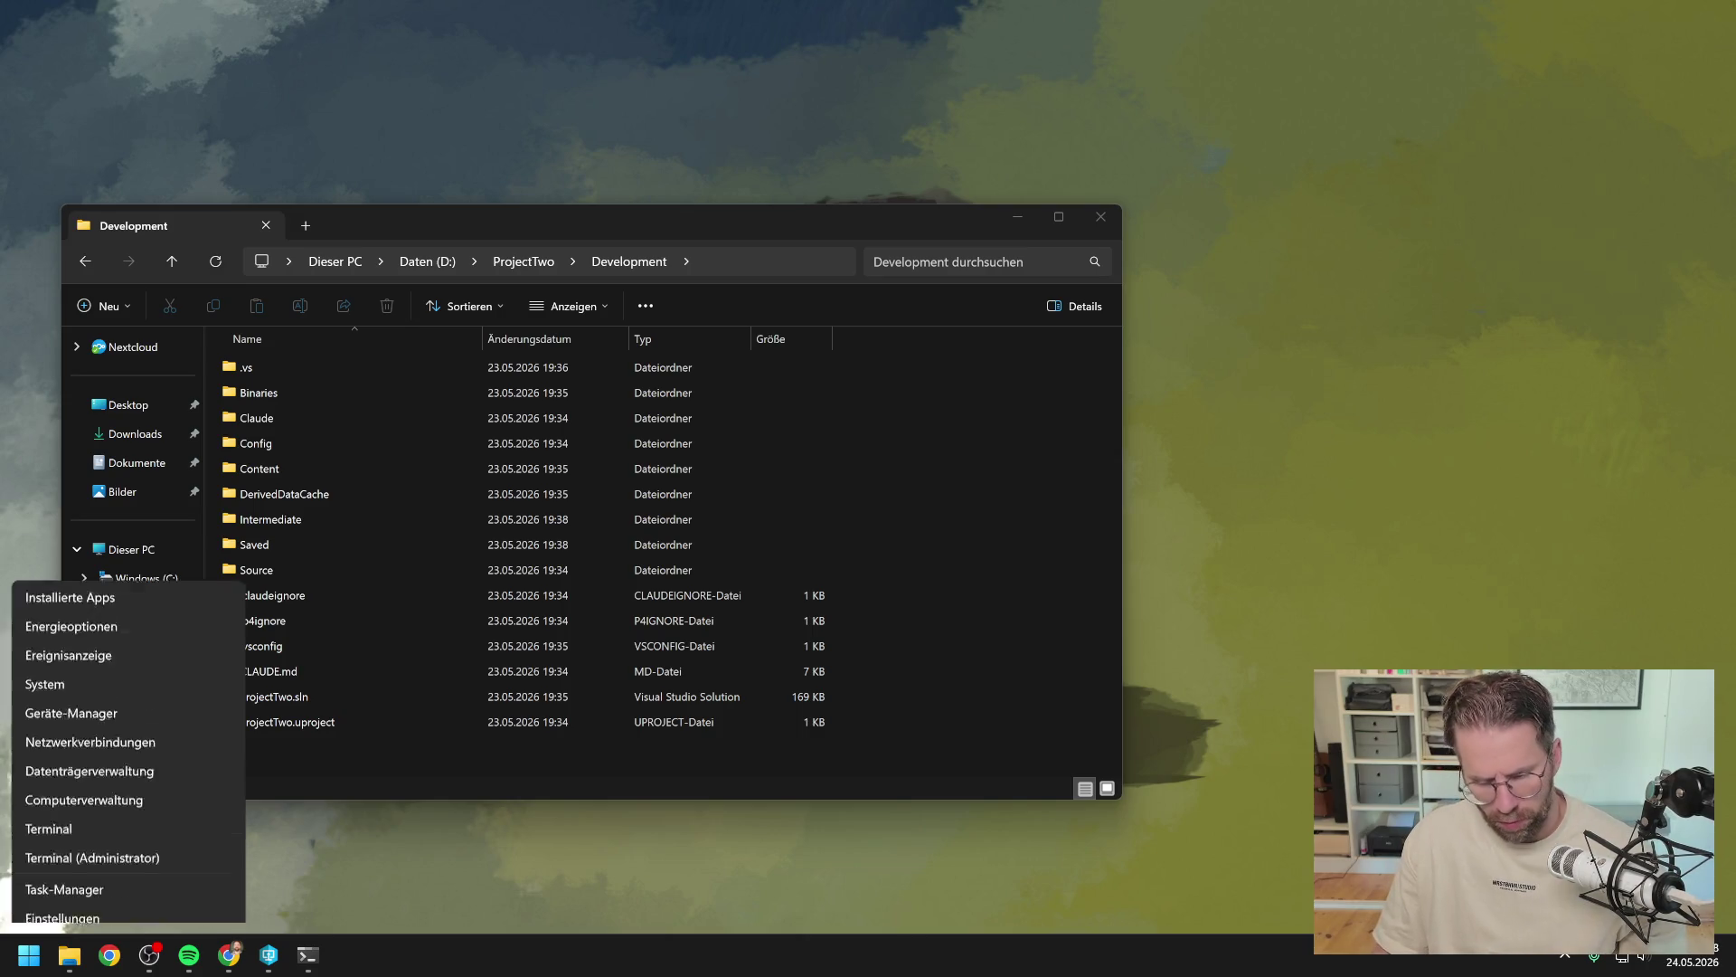
{"action": "left_click", "coordinate": [96, 696]}
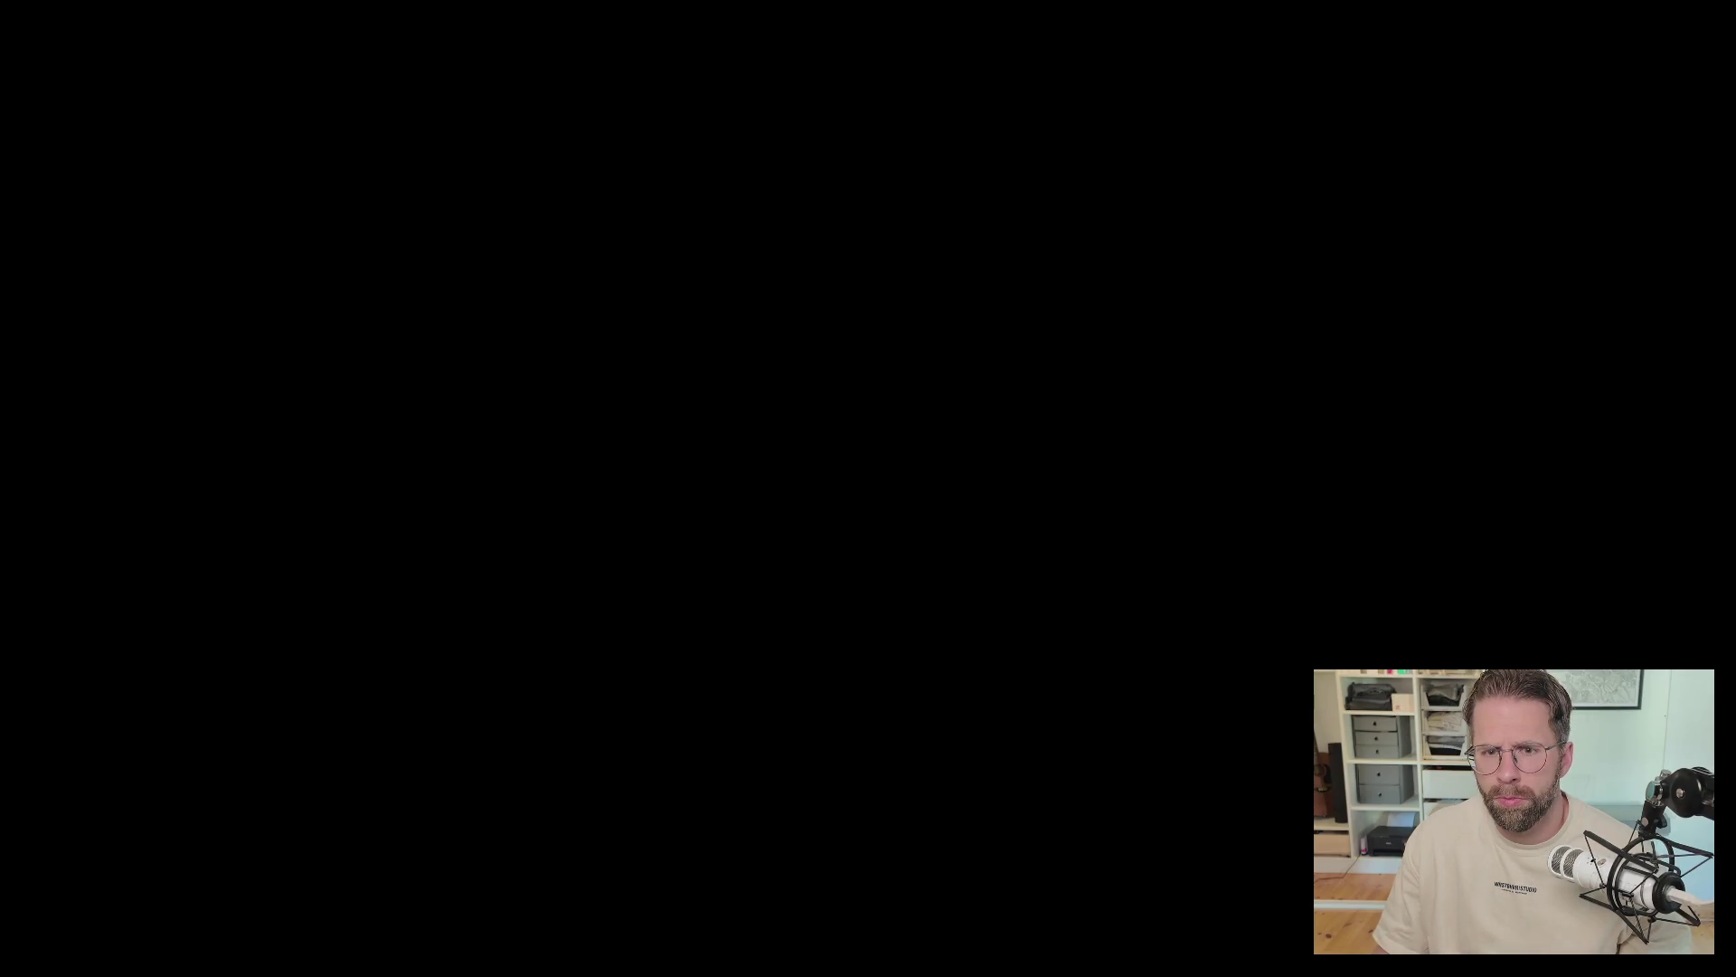
{"action": "key", "text": "Return"}
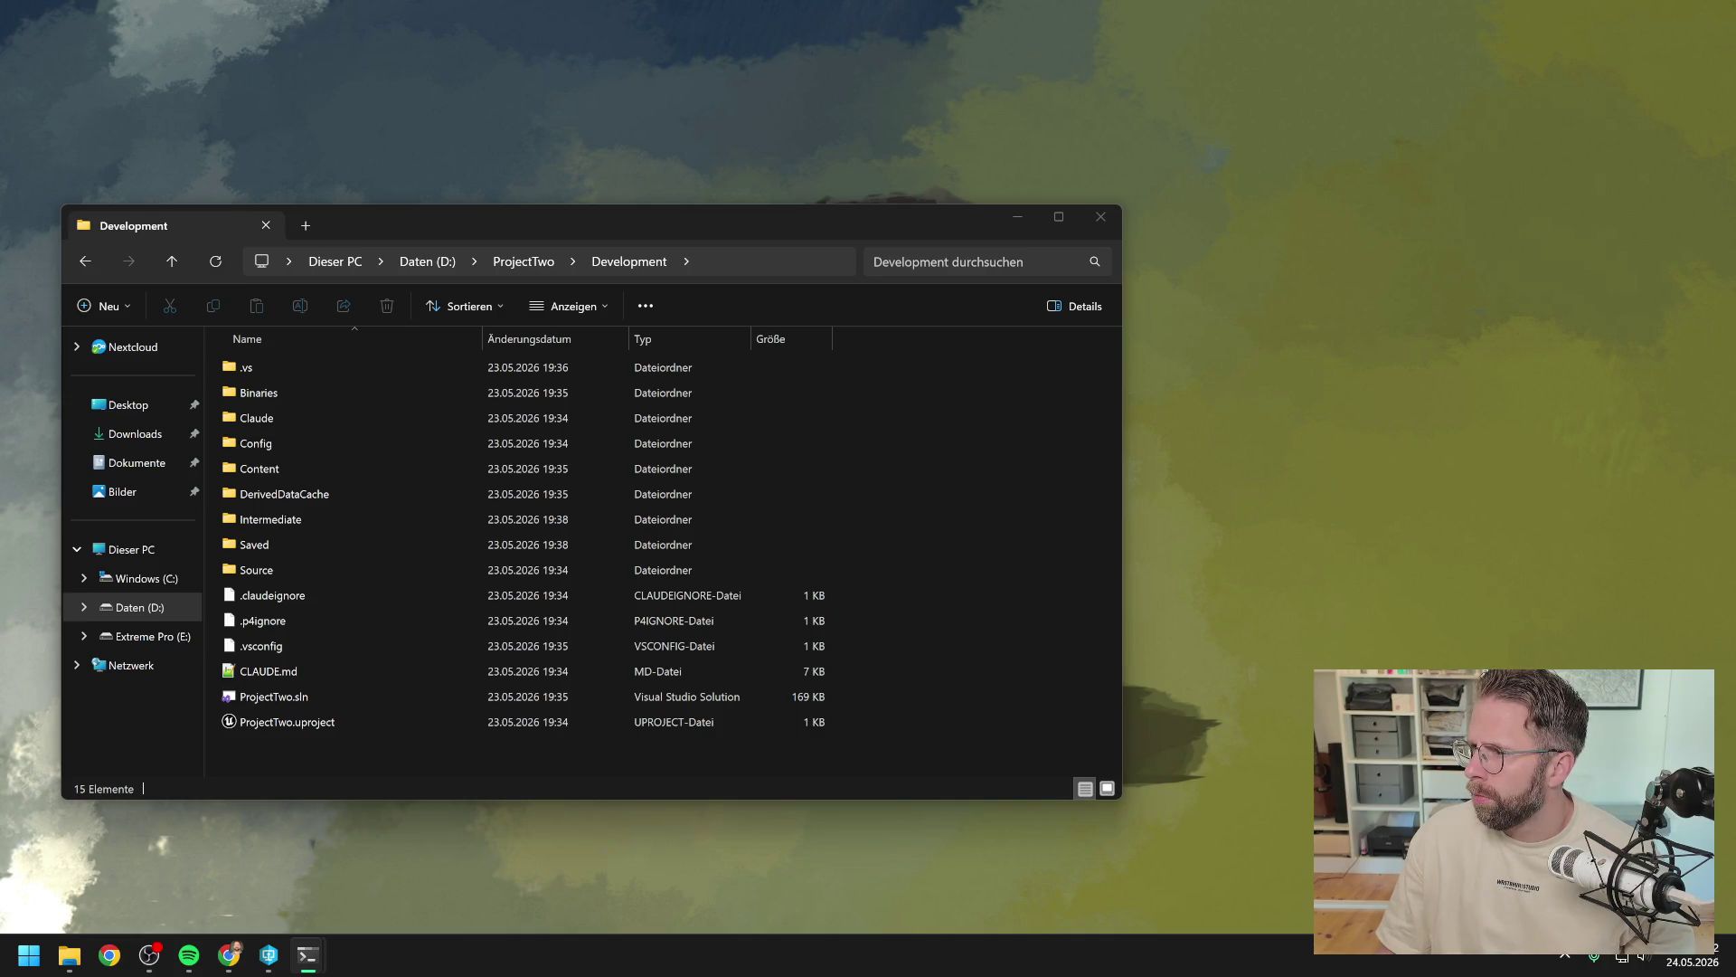
Switch between the admin terminal and Perforce P4V, ending with P4V in front.
{"action": "key", "text": "alt+Tab"}
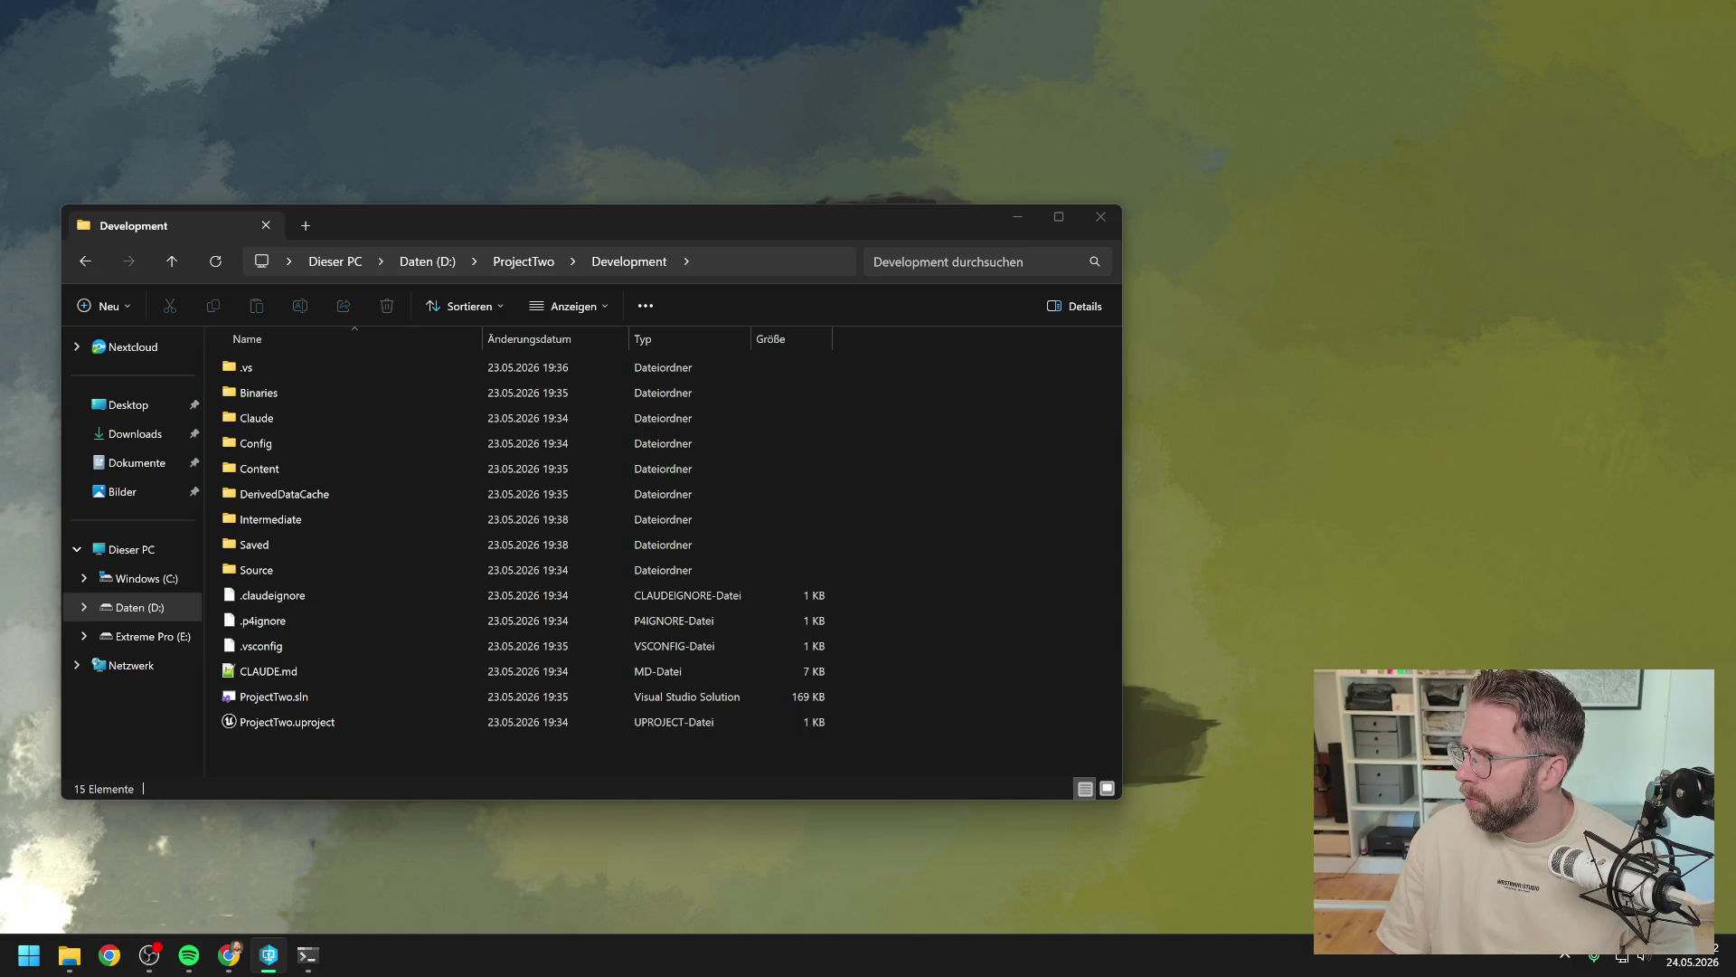
{"action": "key", "text": "alt+Tab"}
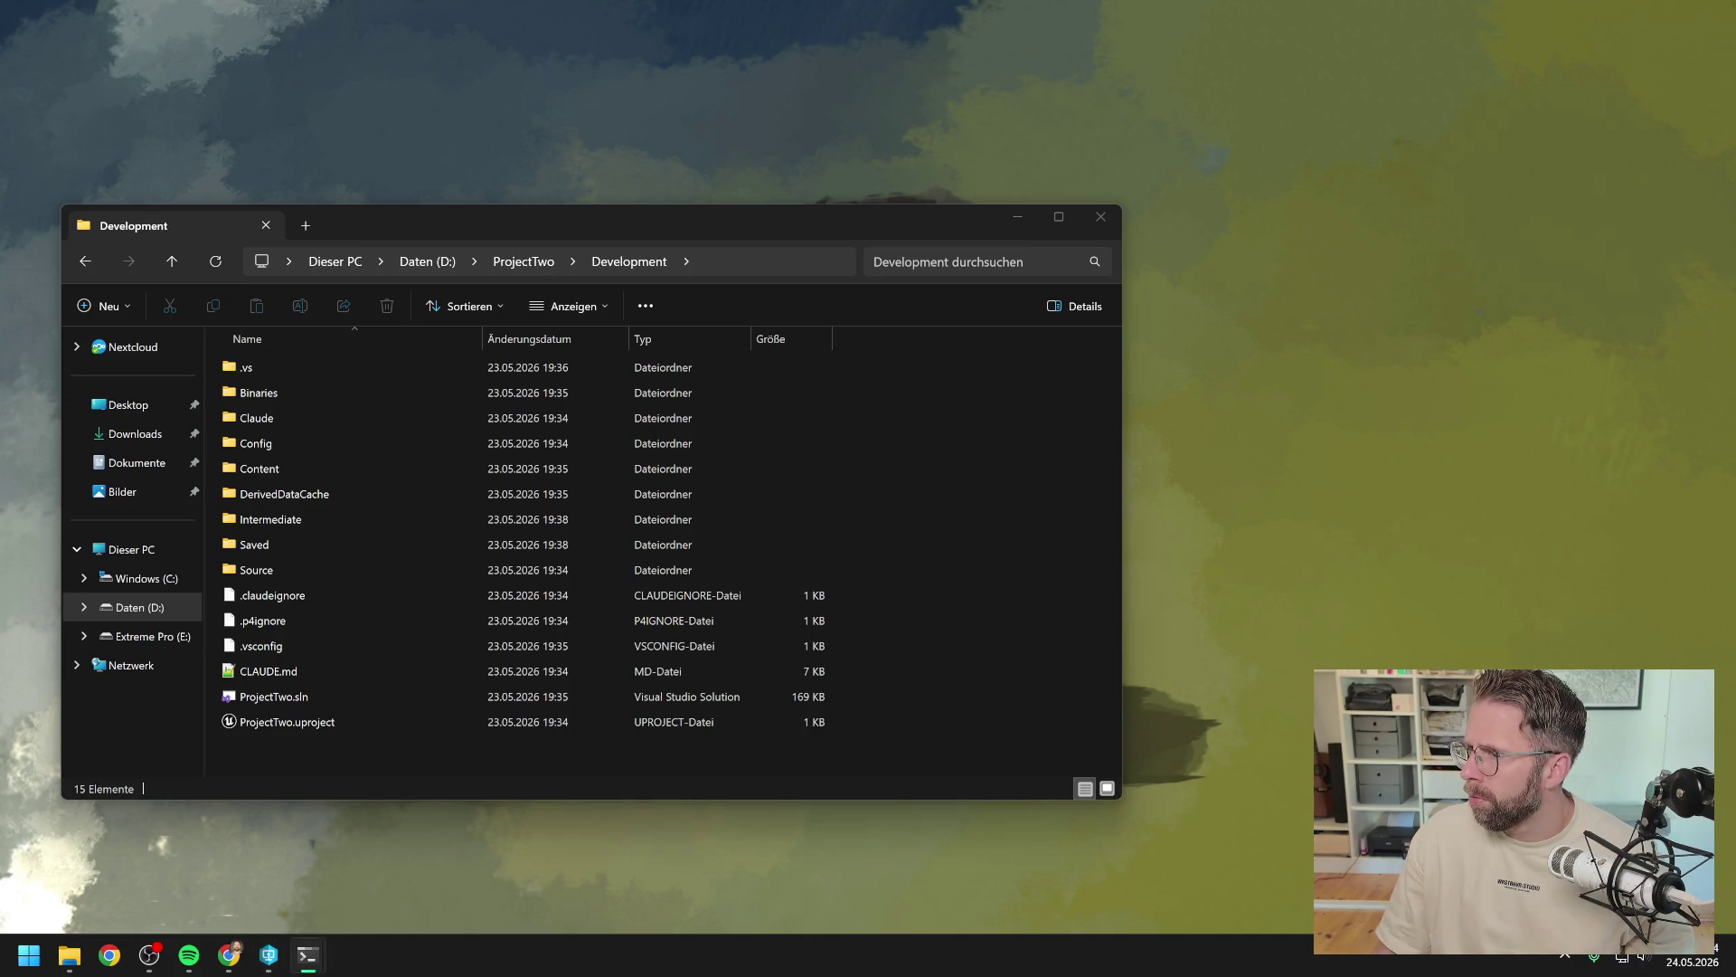
{"action": "key", "text": "alt+Tab"}
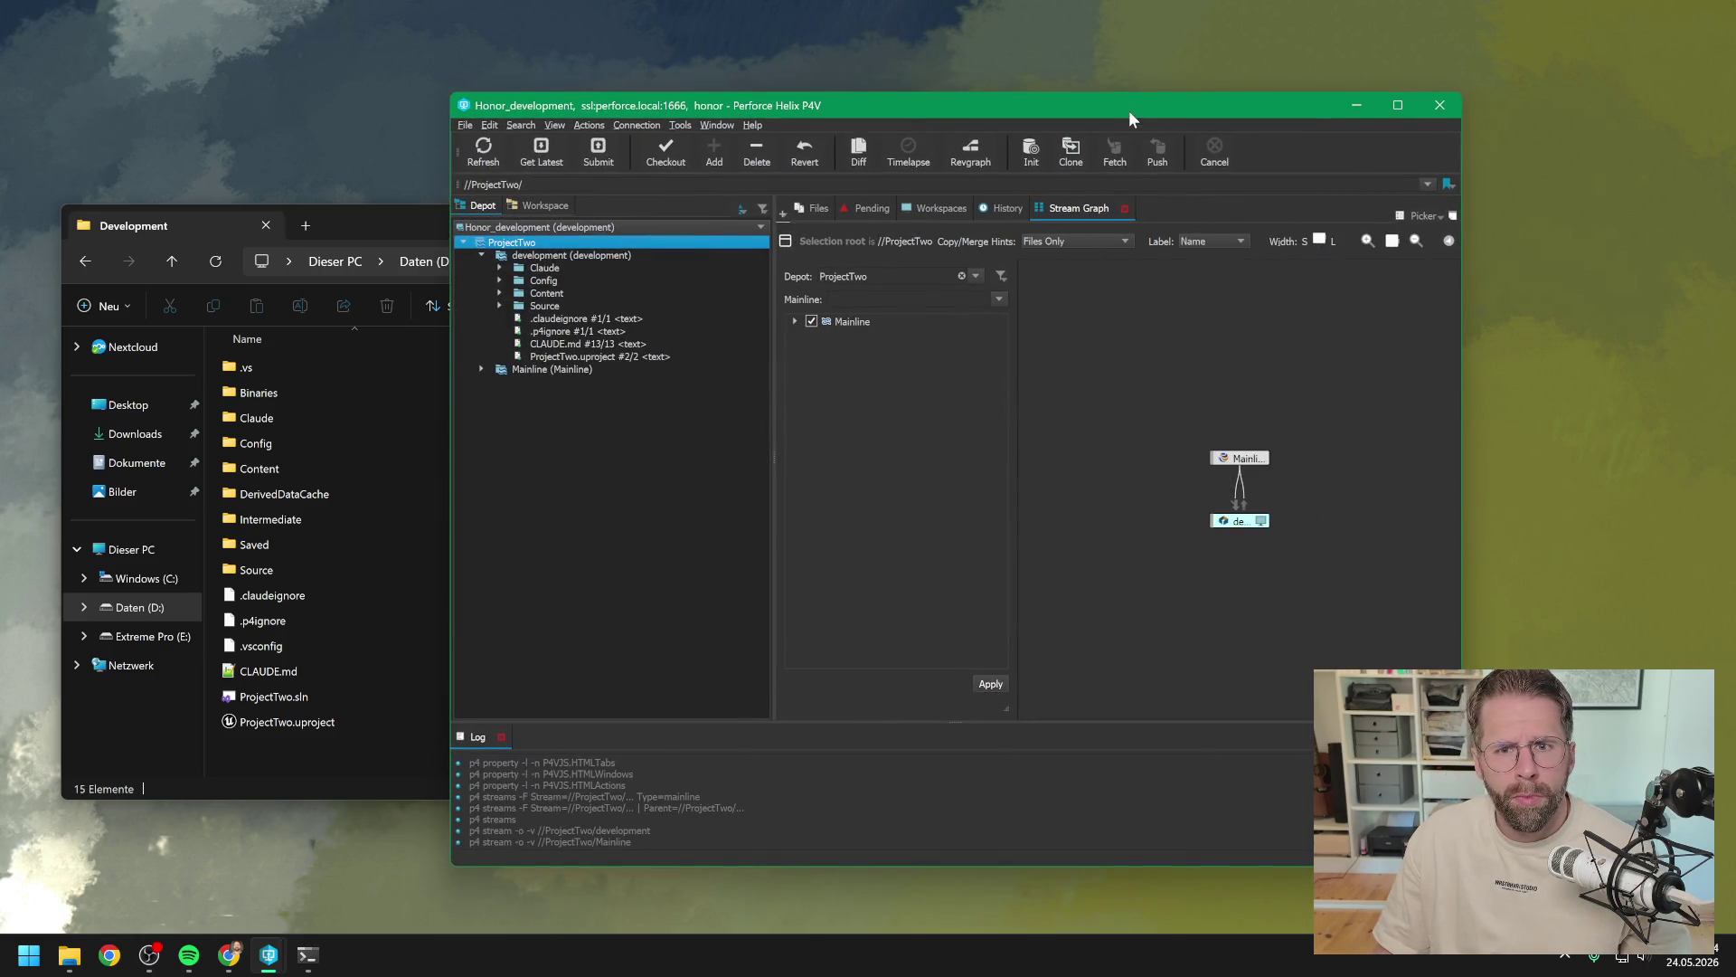
Move the P4V window up-left and open a new Windows PowerShell window.
{"action": "left_click_drag", "start_coordinate": [1129, 110], "coordinate": [1017, 83]}
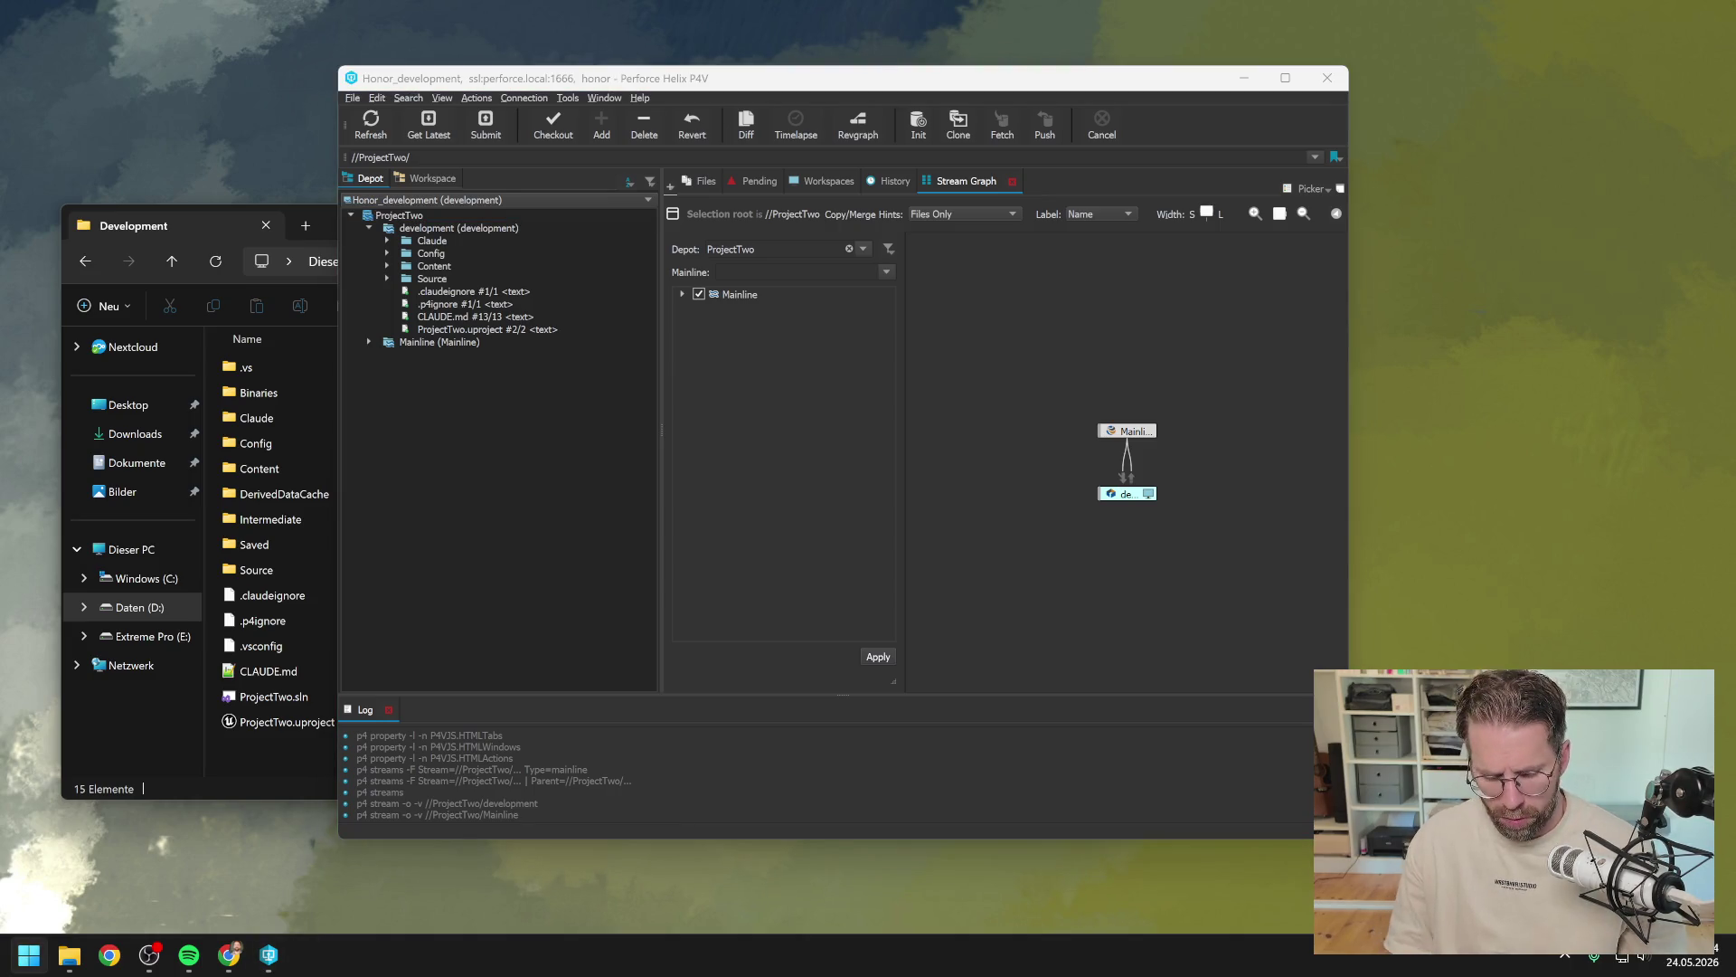
{"action": "key", "text": "super+x"}
{"action": "type", "text": "a"}
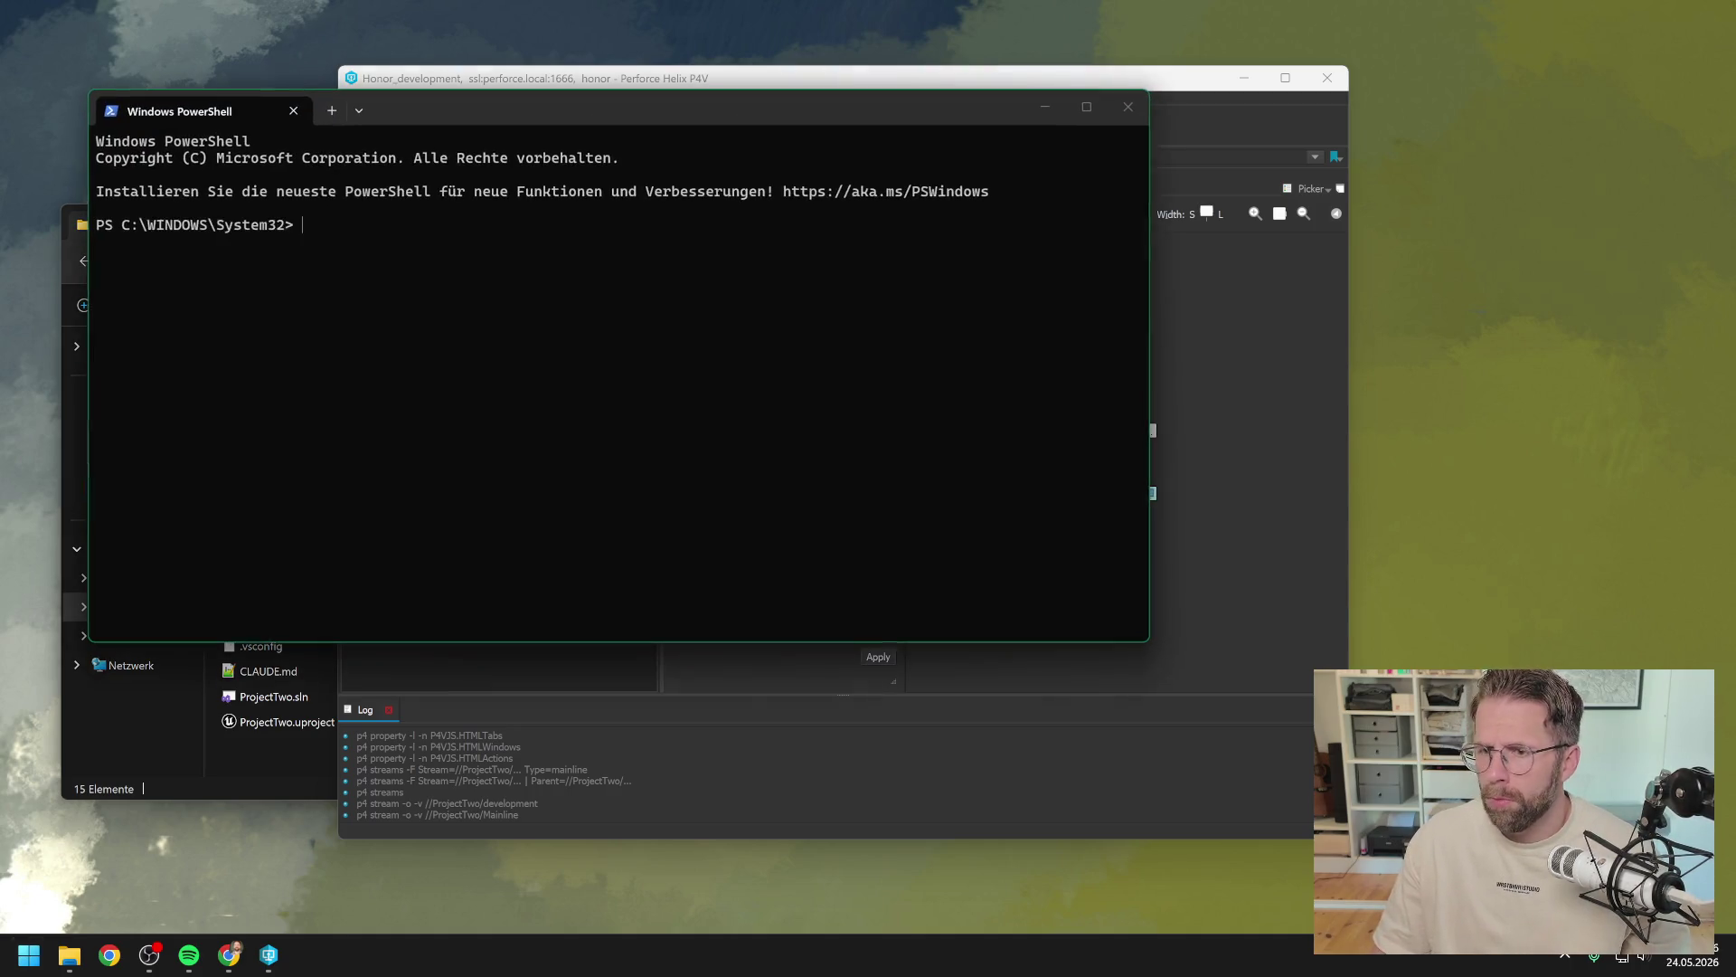
{"action": "type", "text": "cd"}
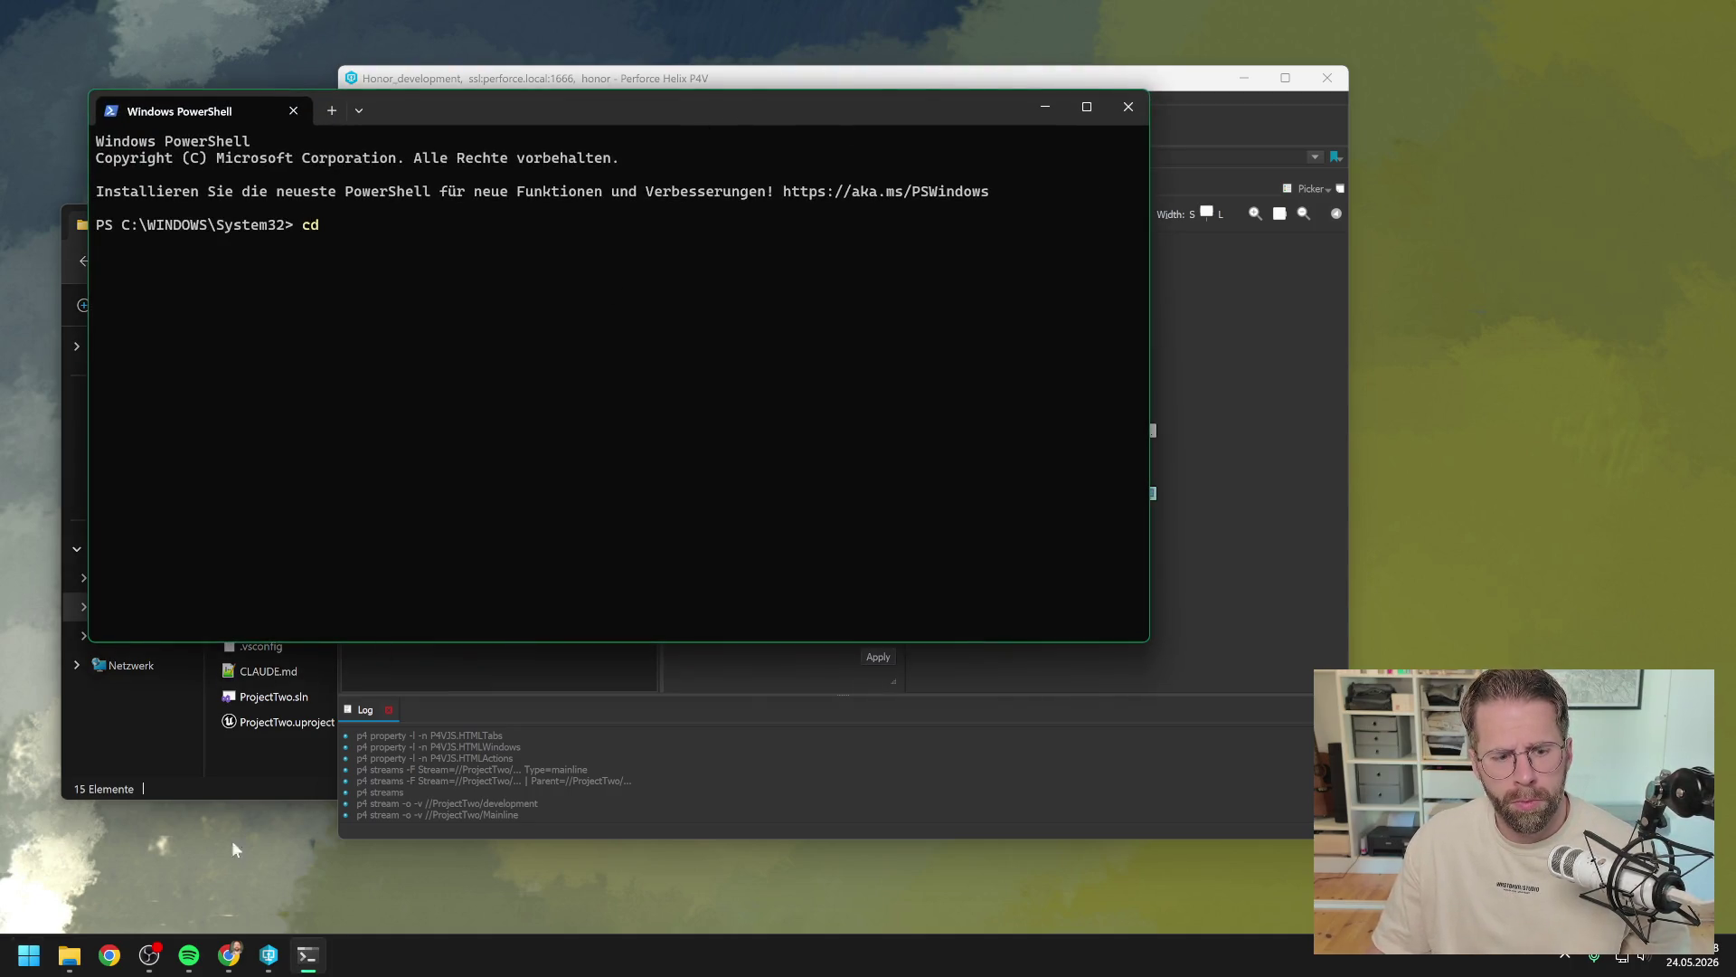
Change the PowerShell directory to D:\ProjectTwo\Development using the path copied from Explorer.
{"action": "left_click", "coordinate": [69, 955]}
{"action": "left_click", "coordinate": [724, 256]}
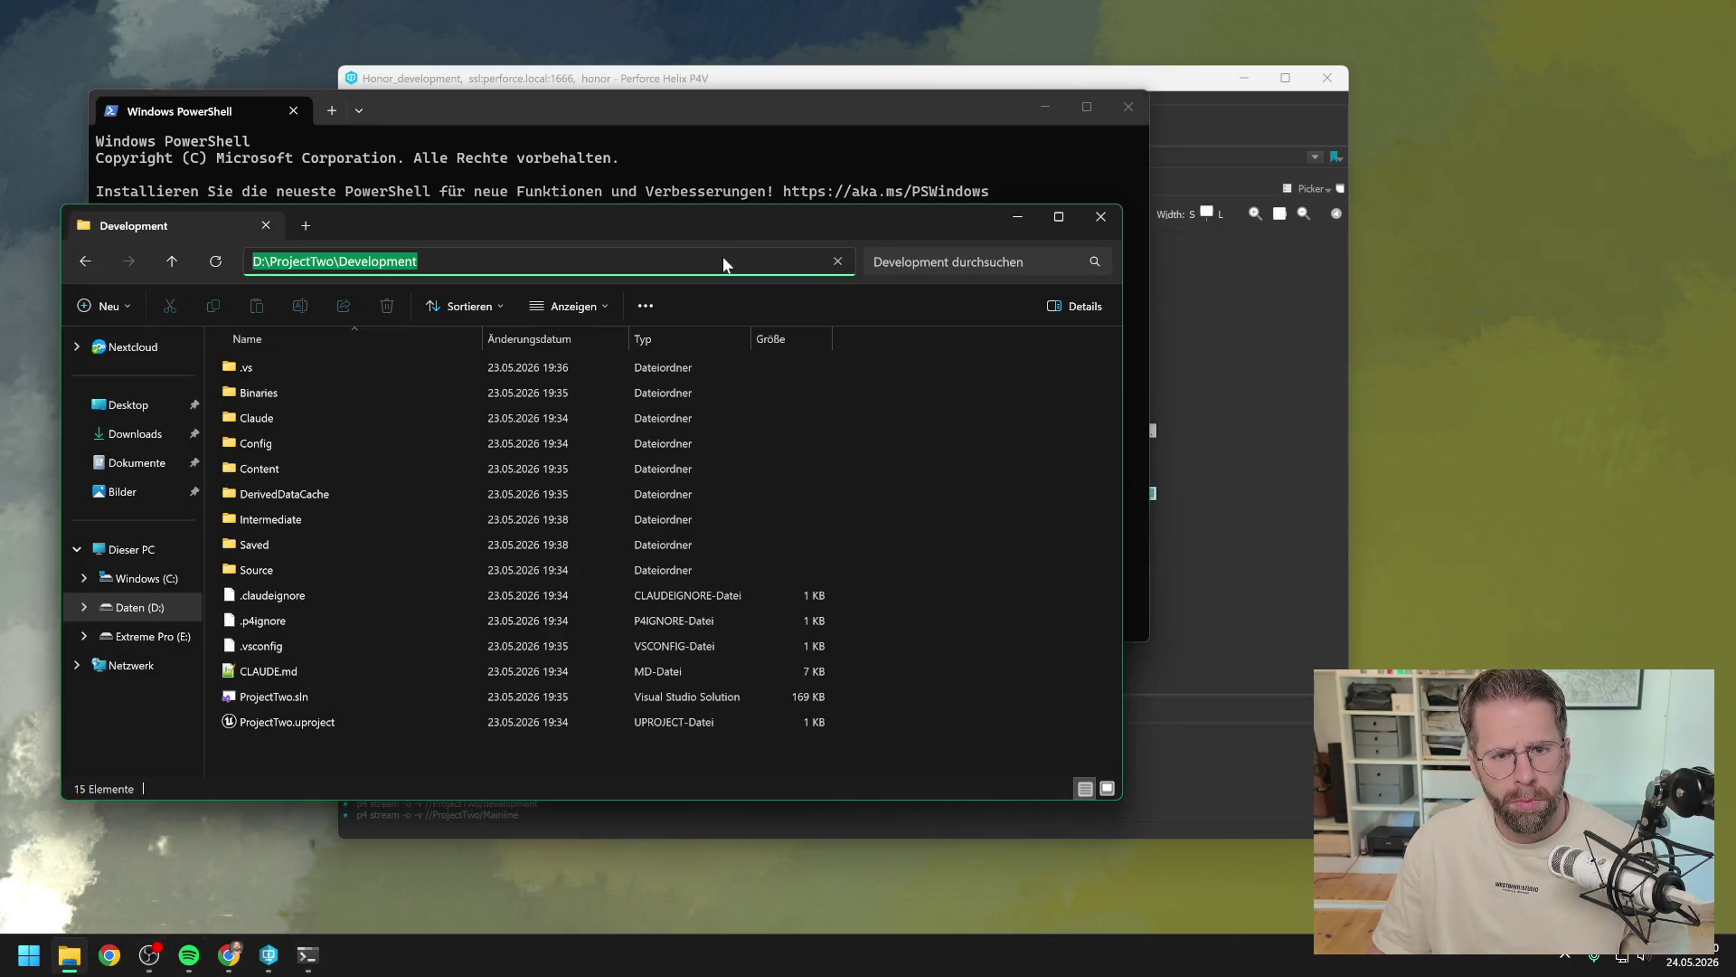
{"action": "left_click", "coordinate": [588, 128]}
{"action": "key", "text": "ctrl+v"}
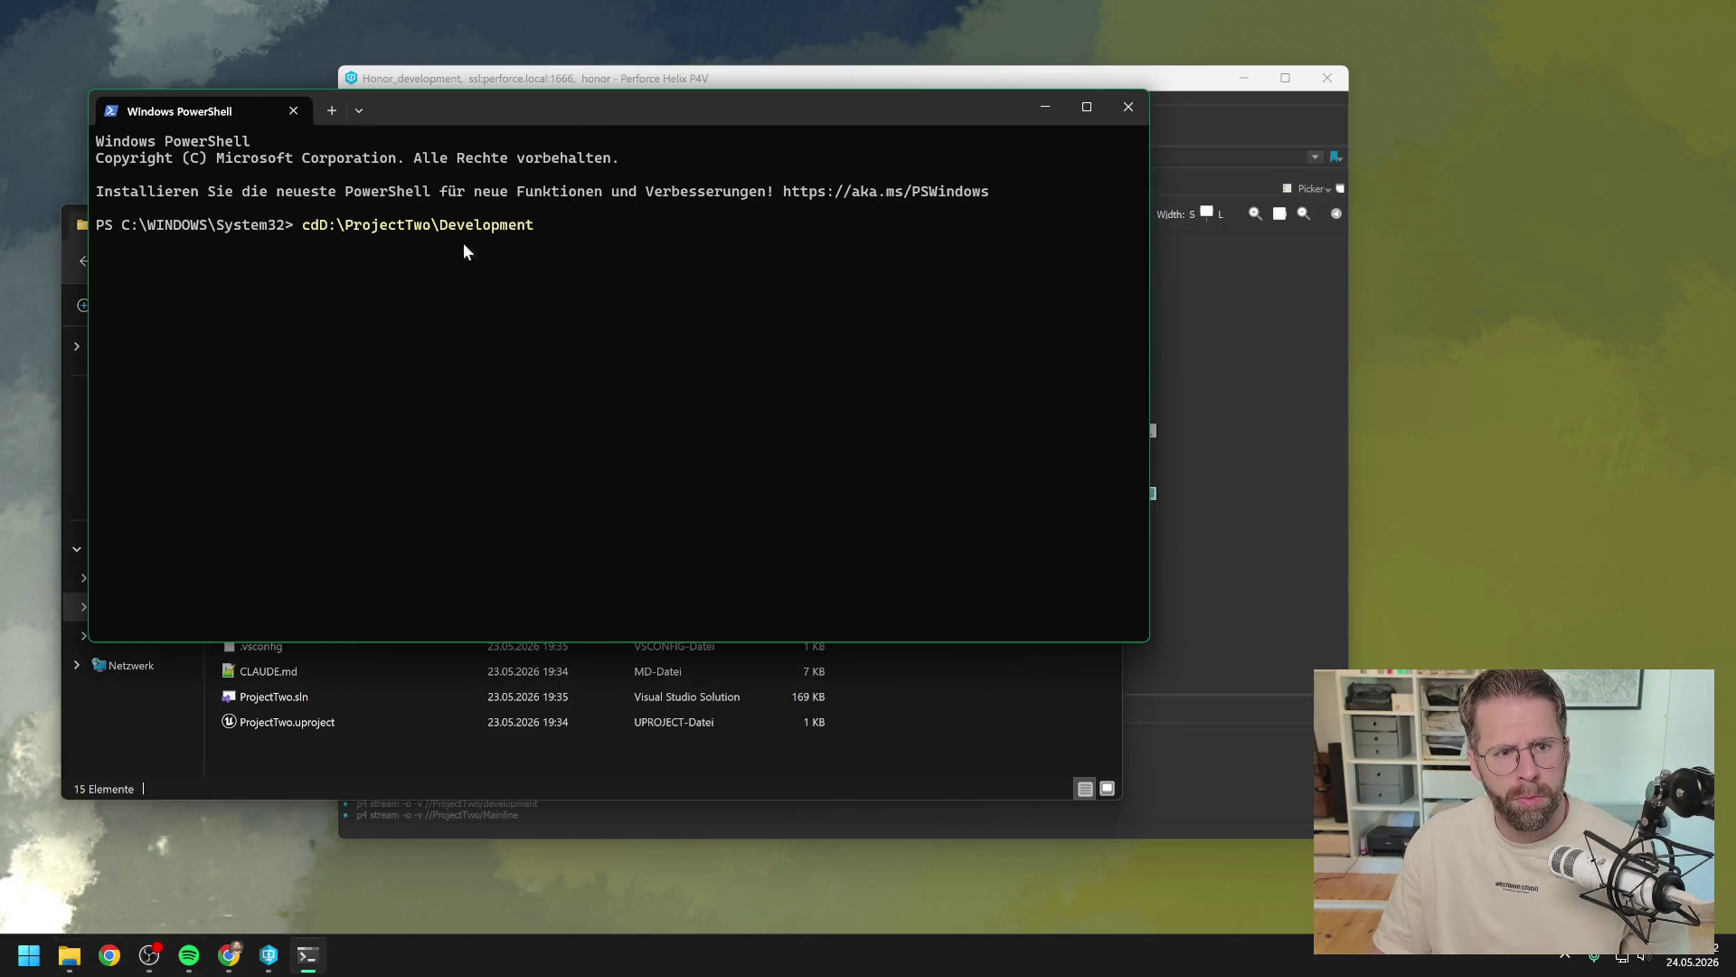
{"action": "key", "text": "BackSpace"}
{"action": "key", "text": "BackSpace"}
{"action": "key", "text": "BackSpace"}
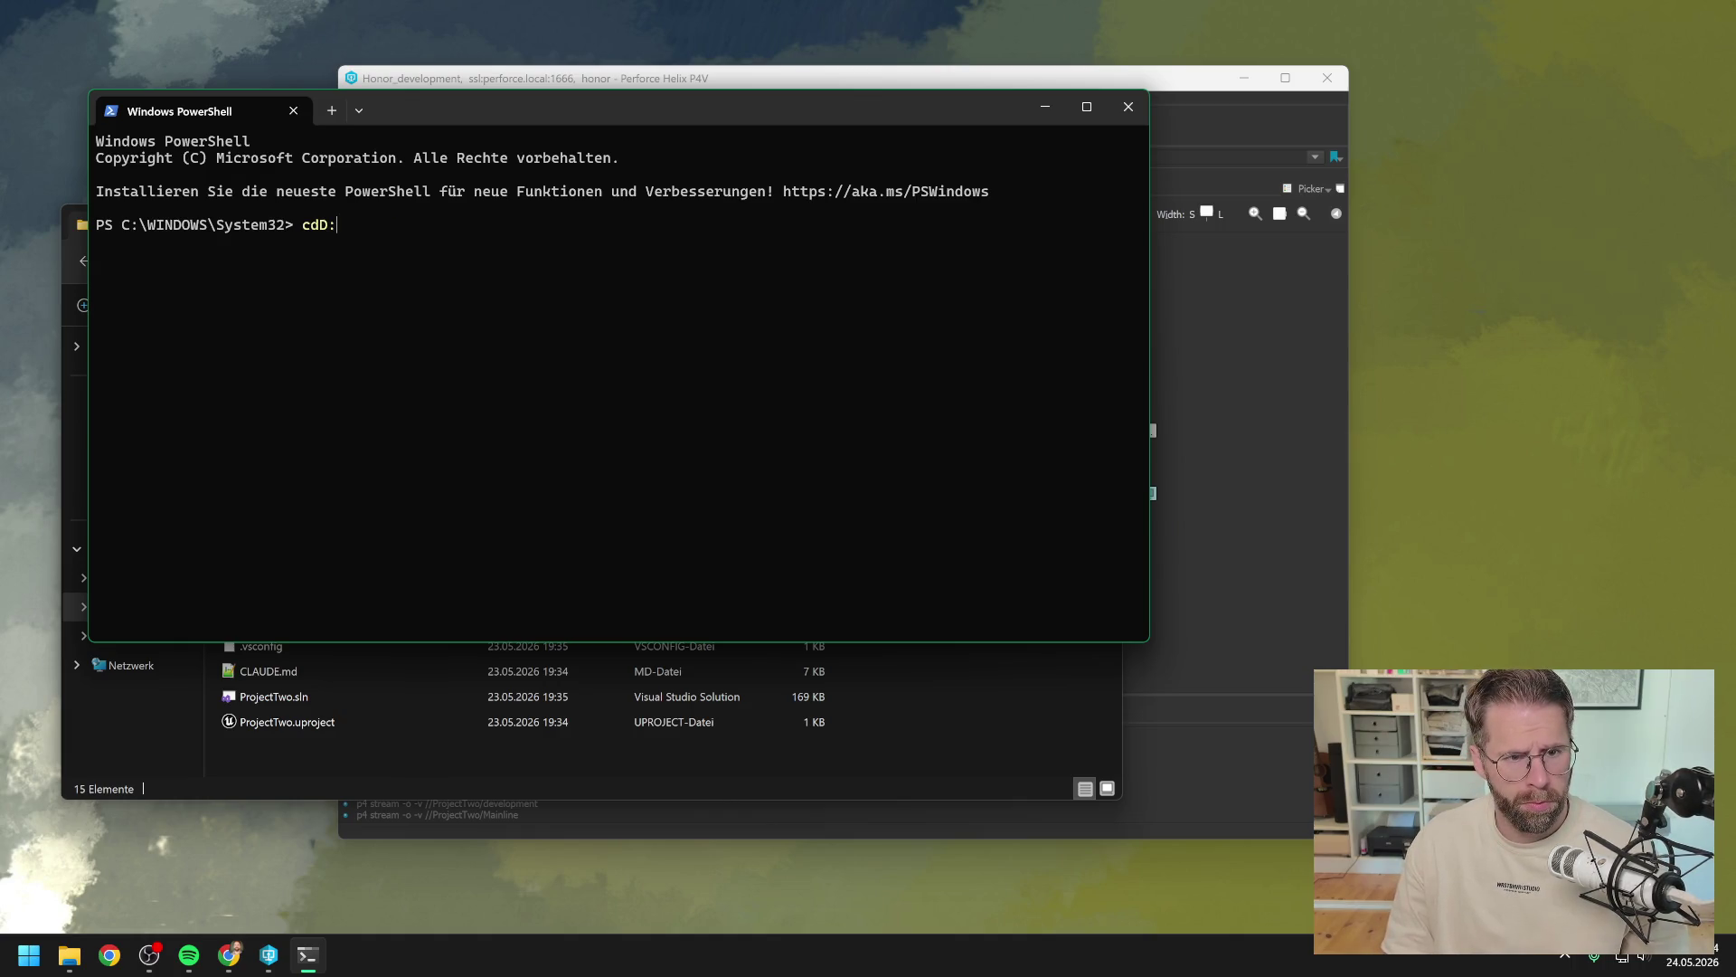
{"action": "key", "text": "BackSpace"}
{"action": "key", "text": "BackSpace"}
{"action": "key", "text": "ctrl+v"}
{"action": "key", "text": "Return"}
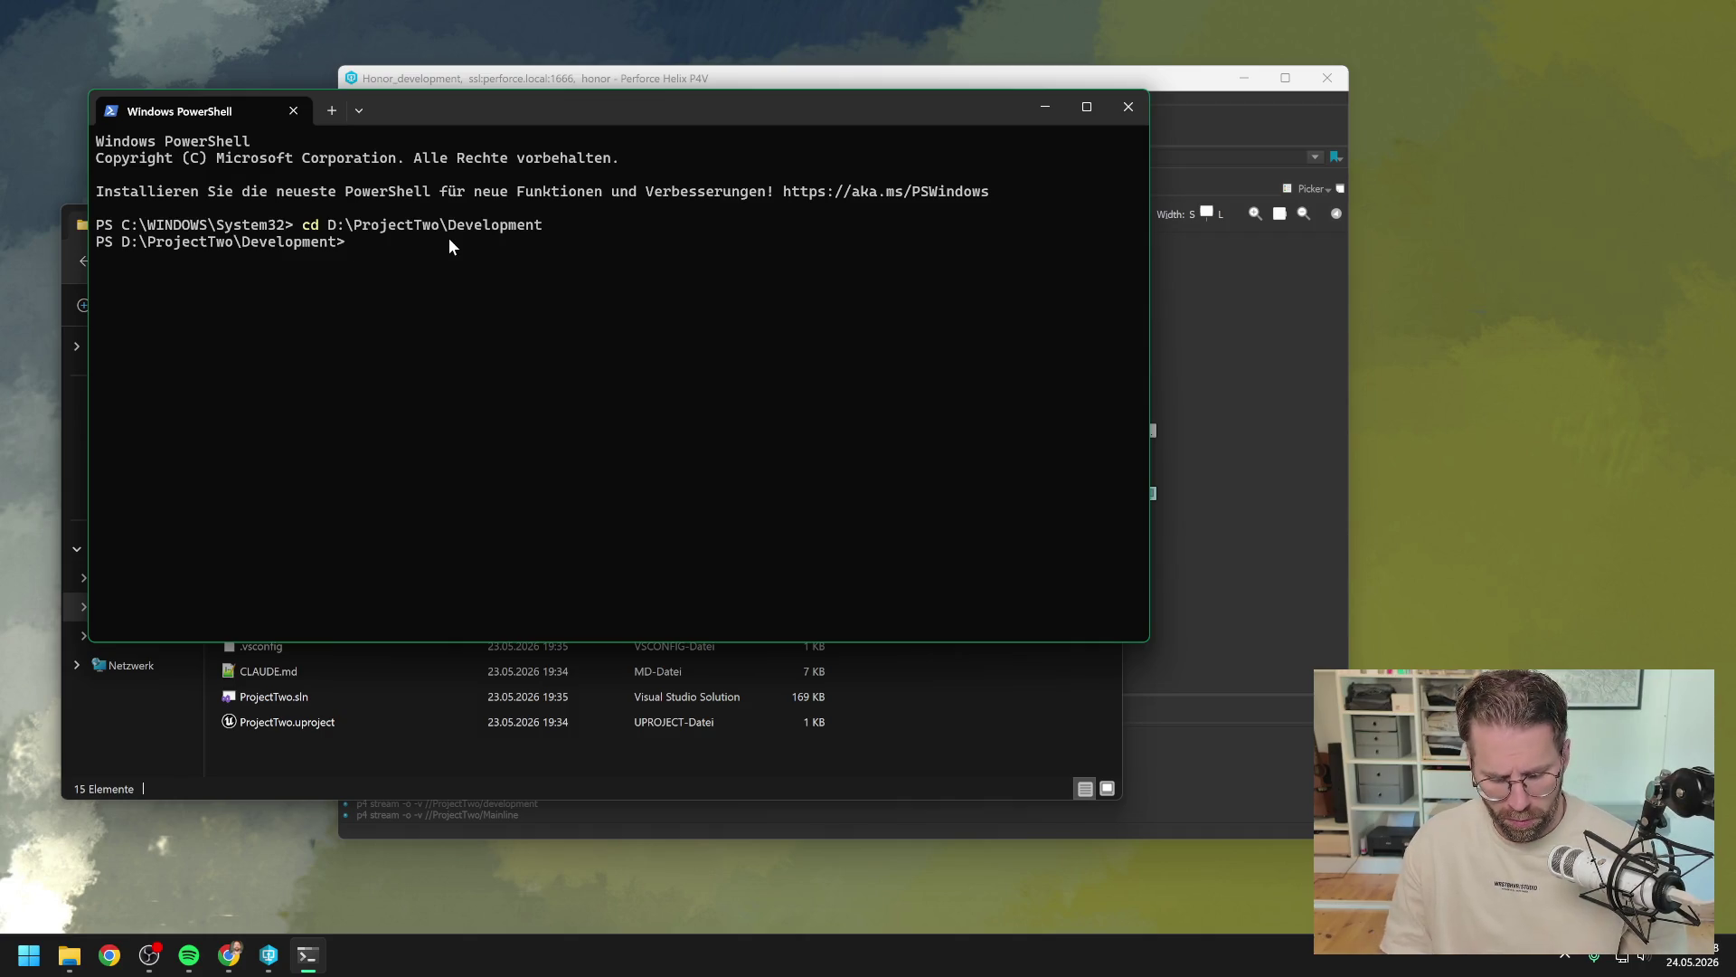
Start Claude Code, ask it to 'resume session', and bring P4V back in front.
{"action": "type", "text": "claude"}
{"action": "key", "text": "Return"}
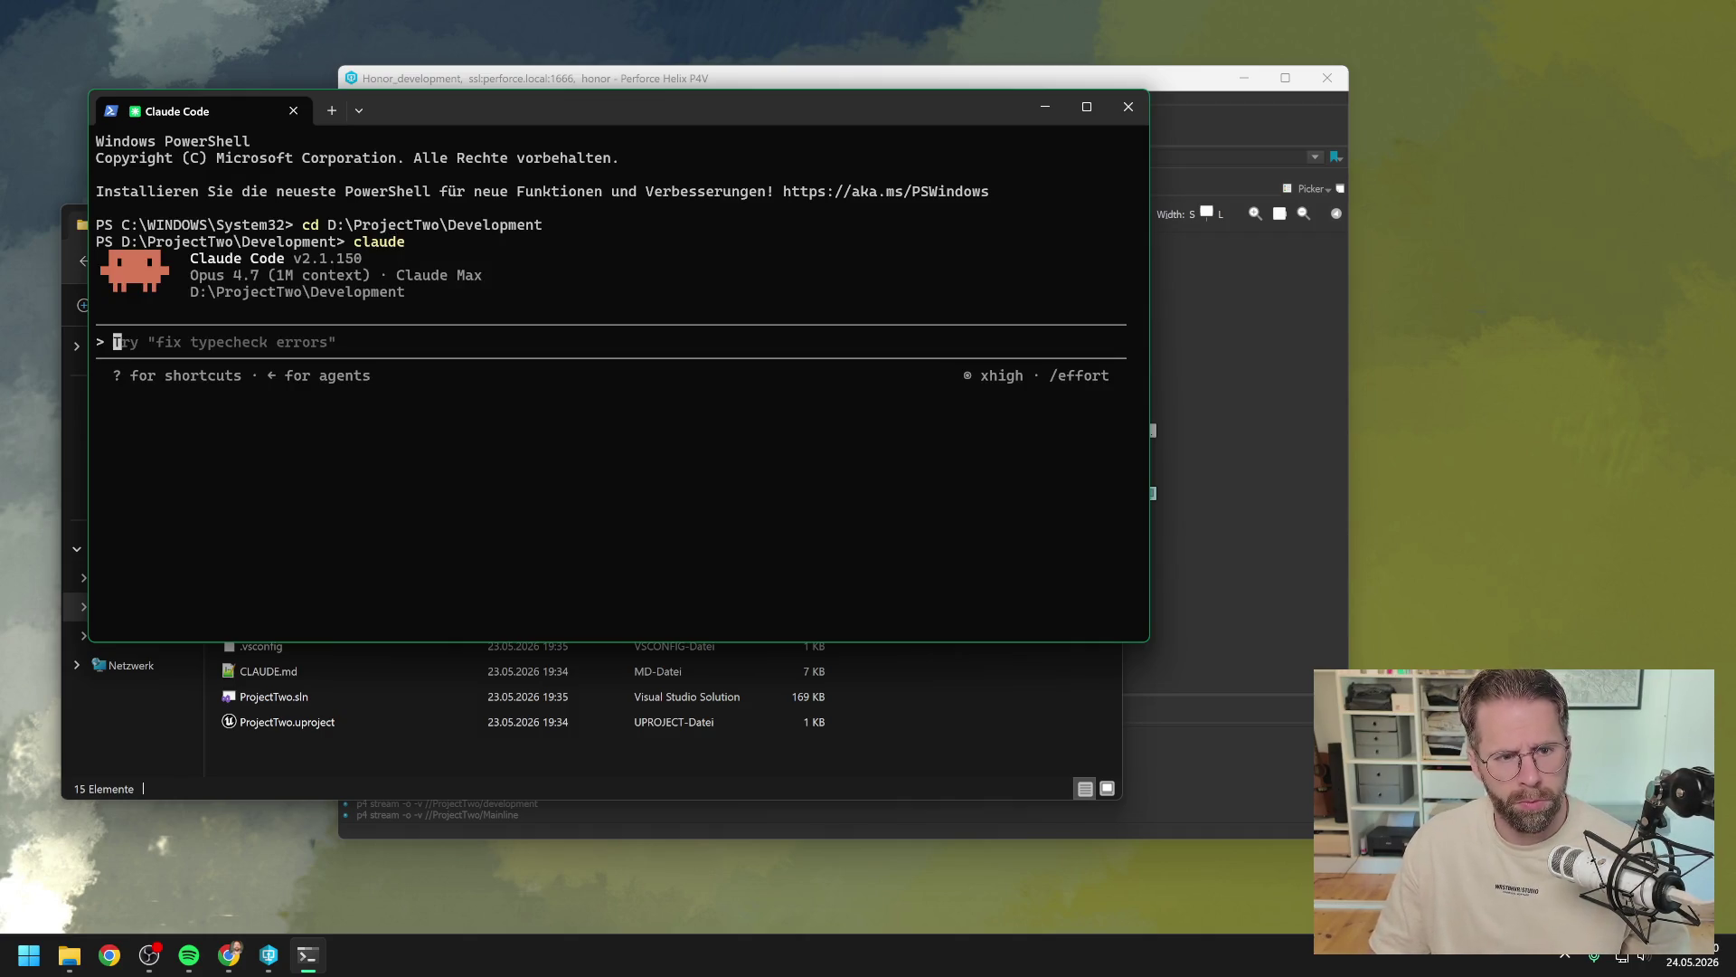
{"action": "type", "text": "resume ses"}
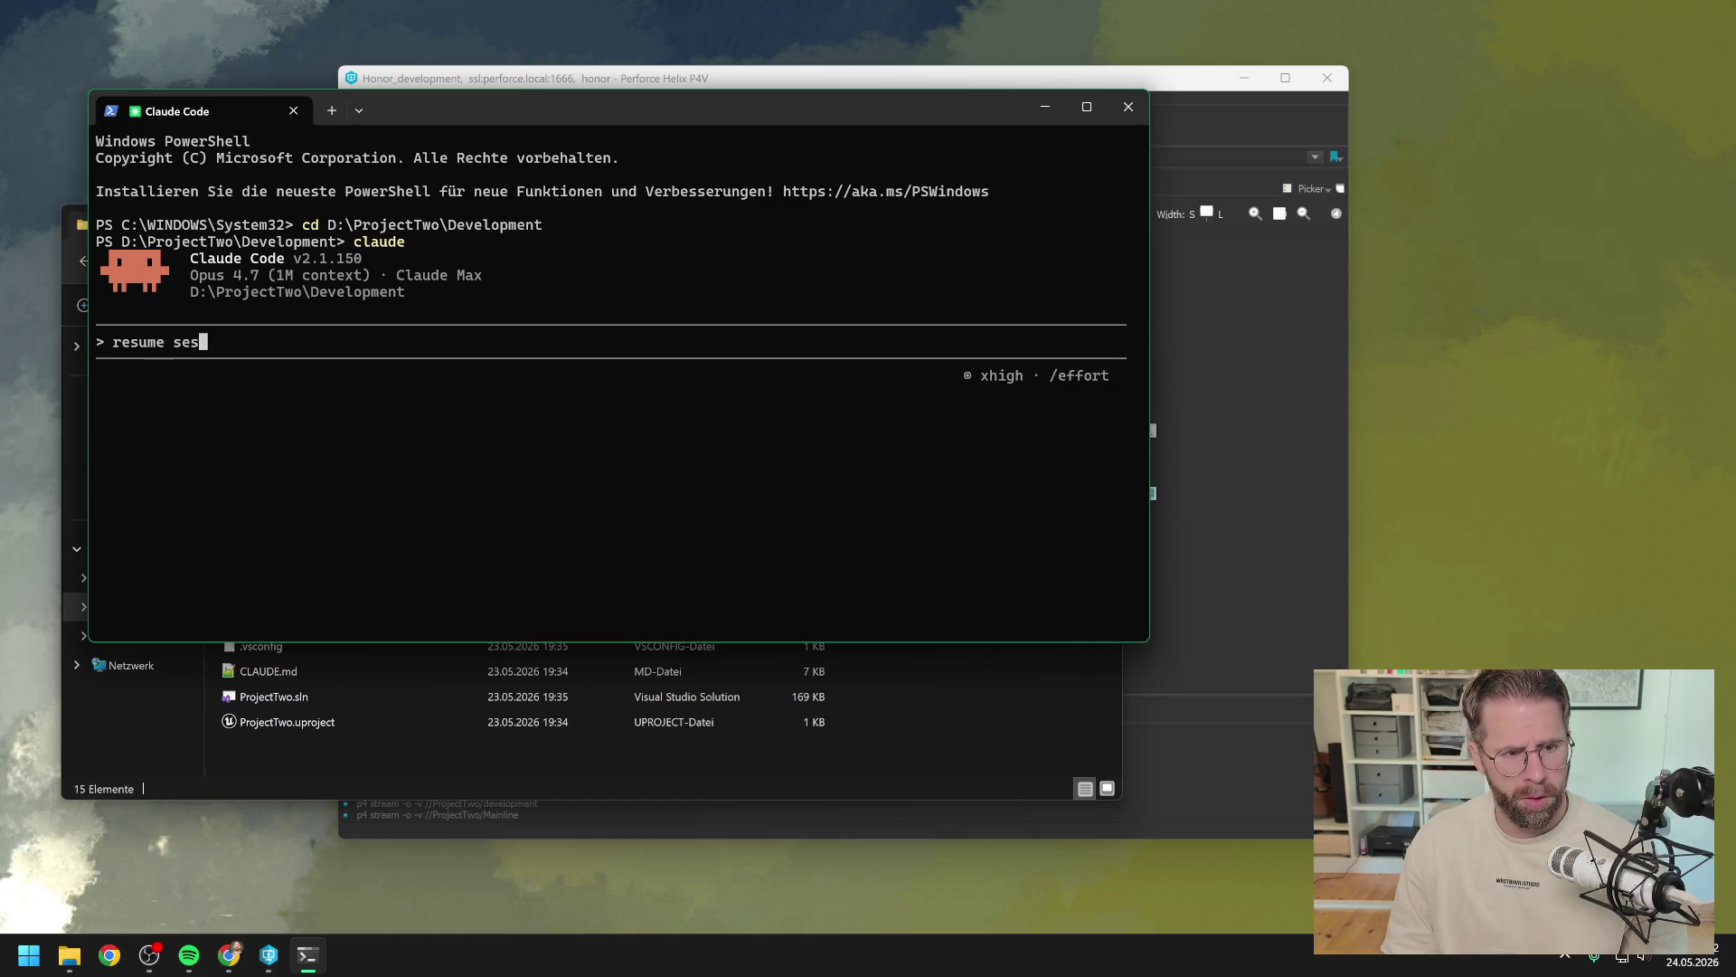
{"action": "type", "text": "sion"}
{"action": "key", "text": "Return"}
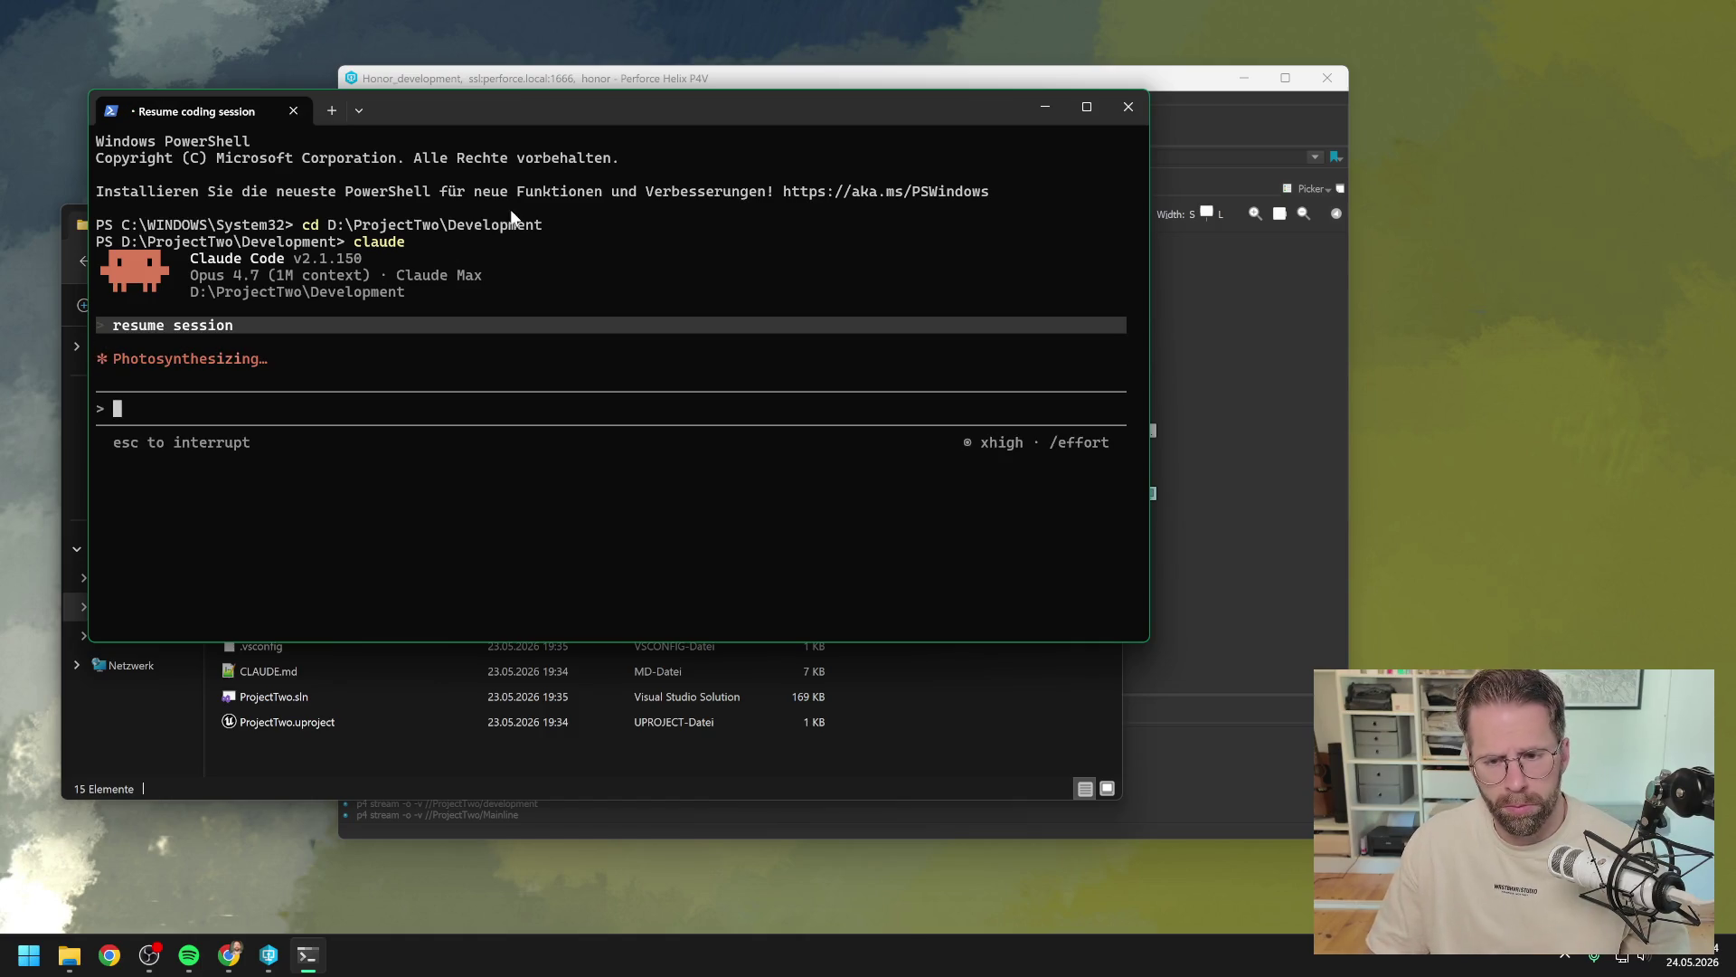
{"action": "mouse_move", "coordinate": [602, 107]}
{"action": "left_mouse_down"}
{"action": "mouse_move", "coordinate": [906, 145]}
{"action": "mouse_move", "coordinate": [910, 180]}
{"action": "left_mouse_up"}
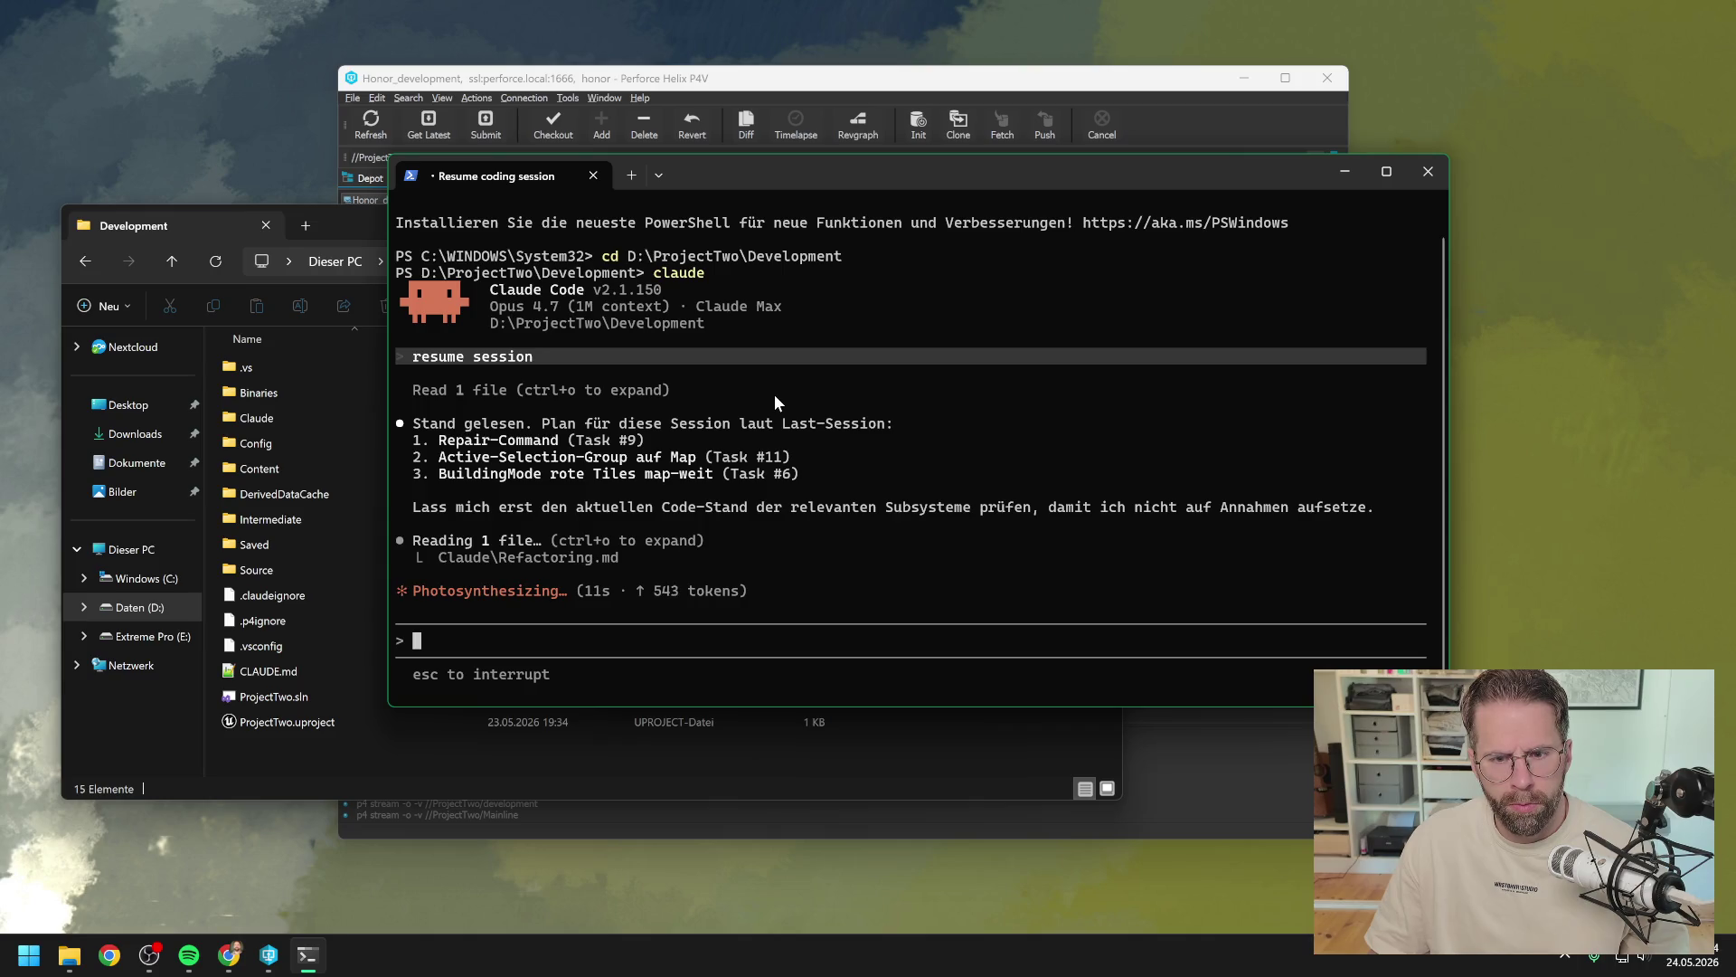
{"action": "left_click", "coordinate": [764, 73]}
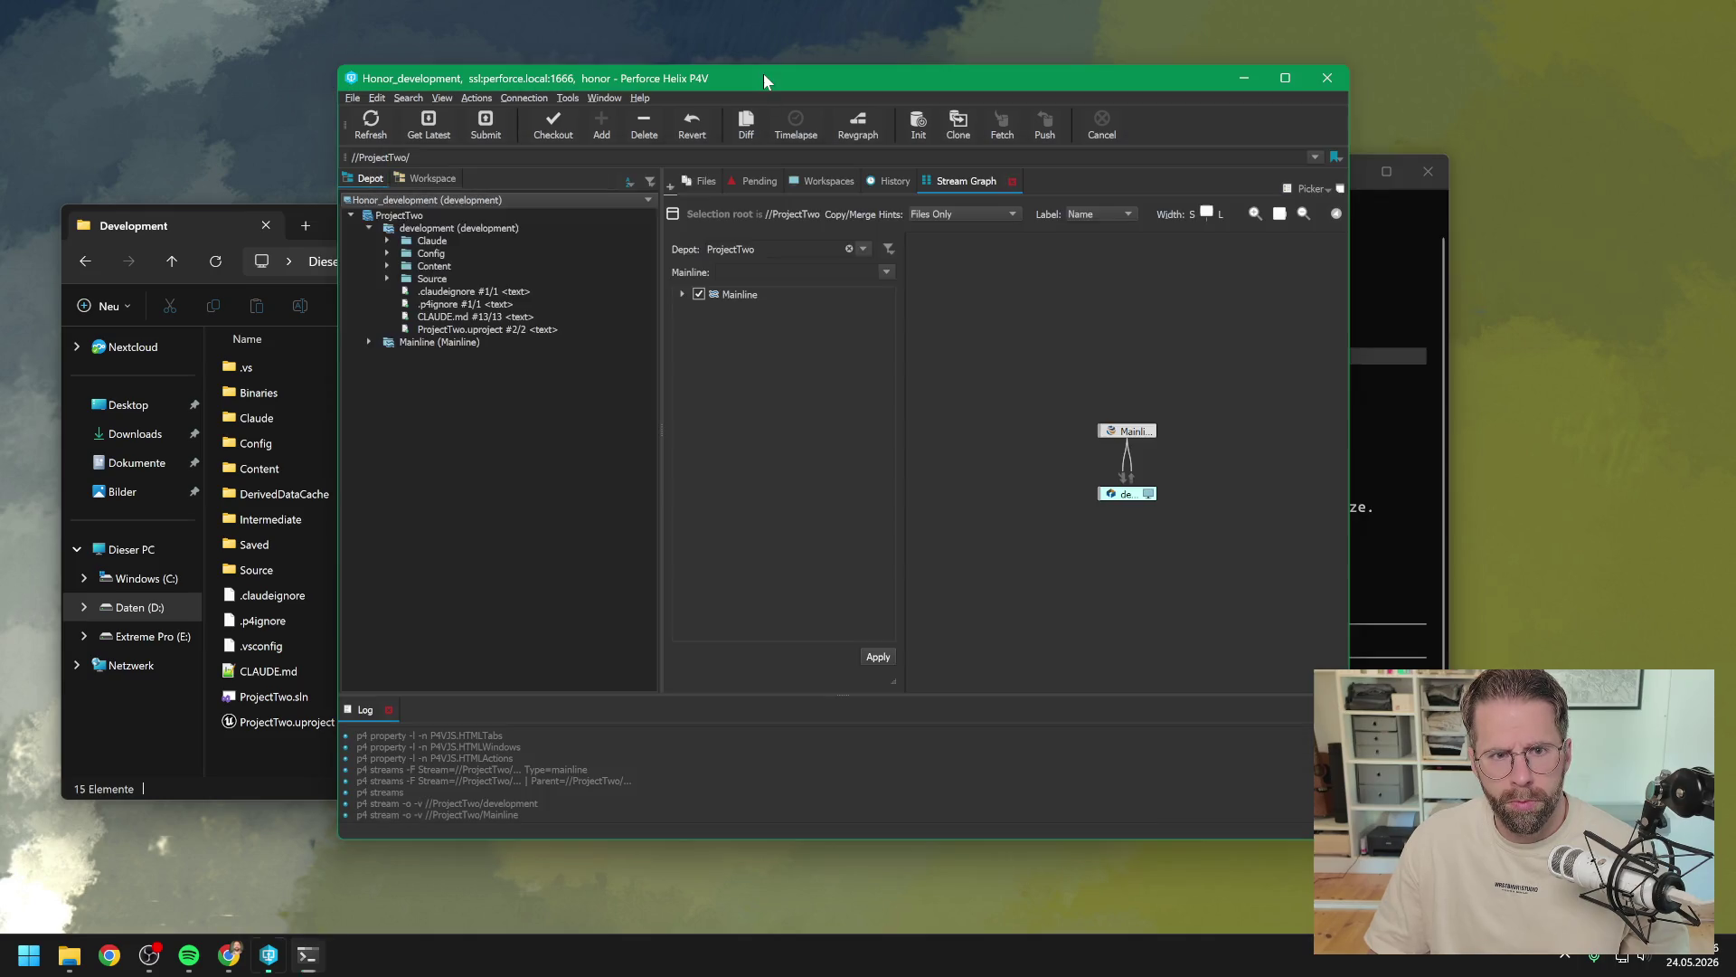
Select ProjectTwo.uproject in the P4V depot tree and switch to Unreal Editor showing L_Map1.
{"action": "left_click", "coordinate": [502, 329]}
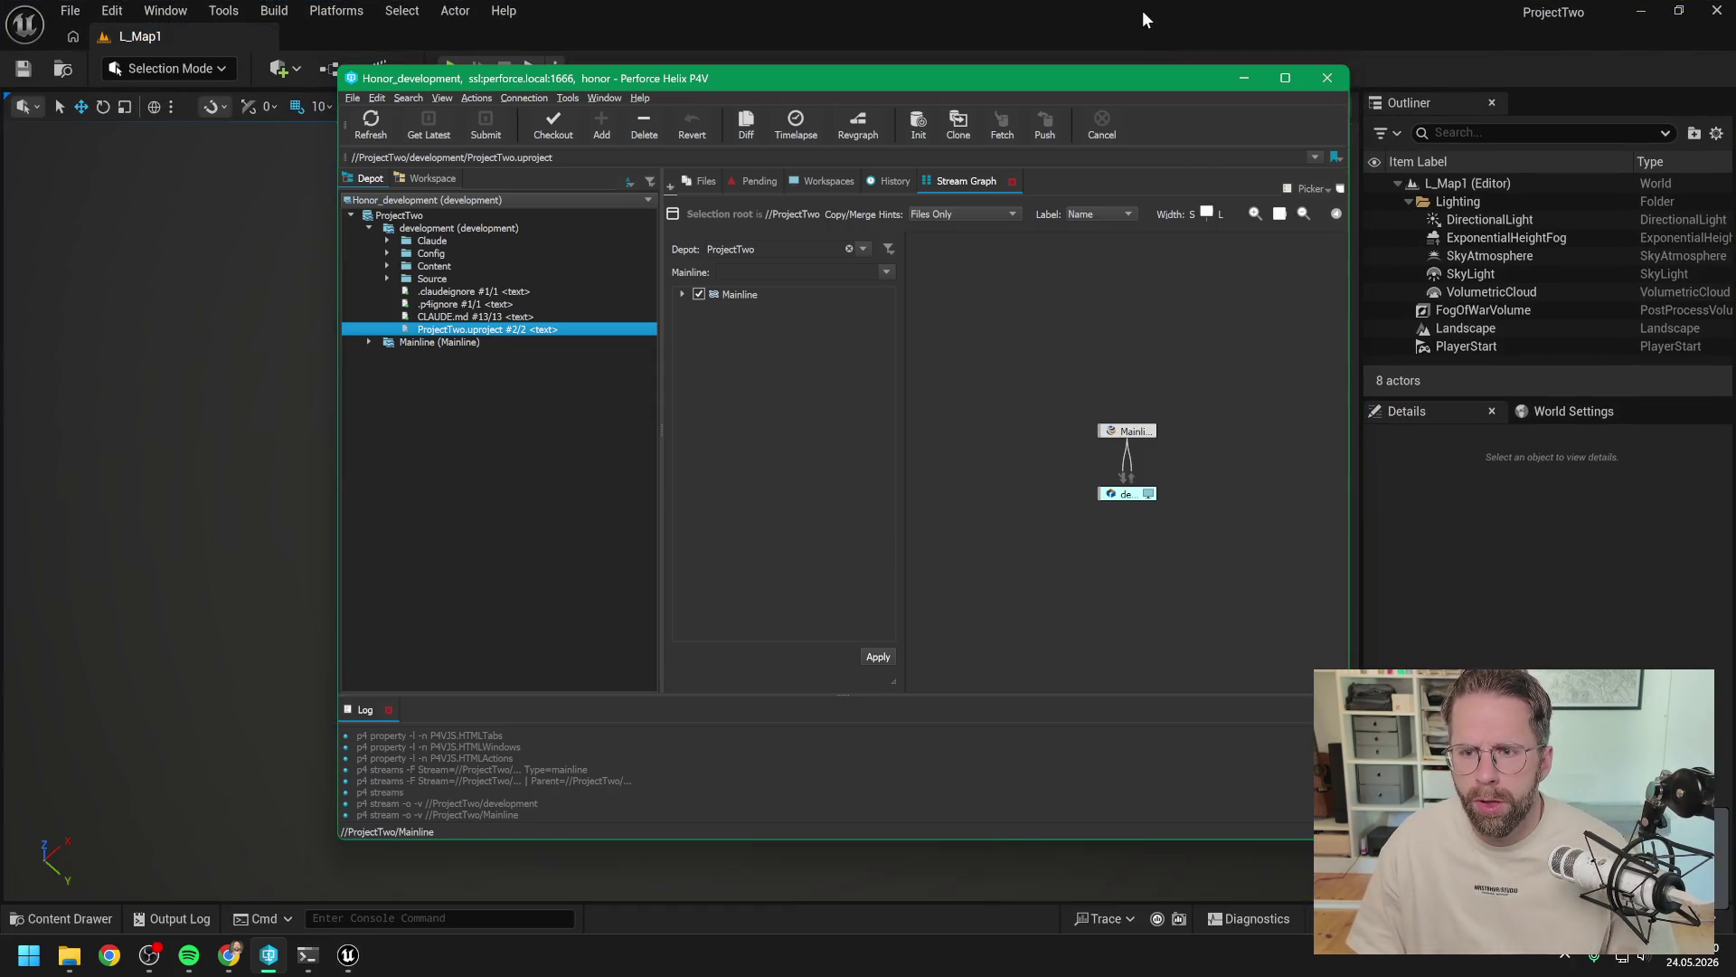
{"action": "left_click", "coordinate": [1142, 10]}
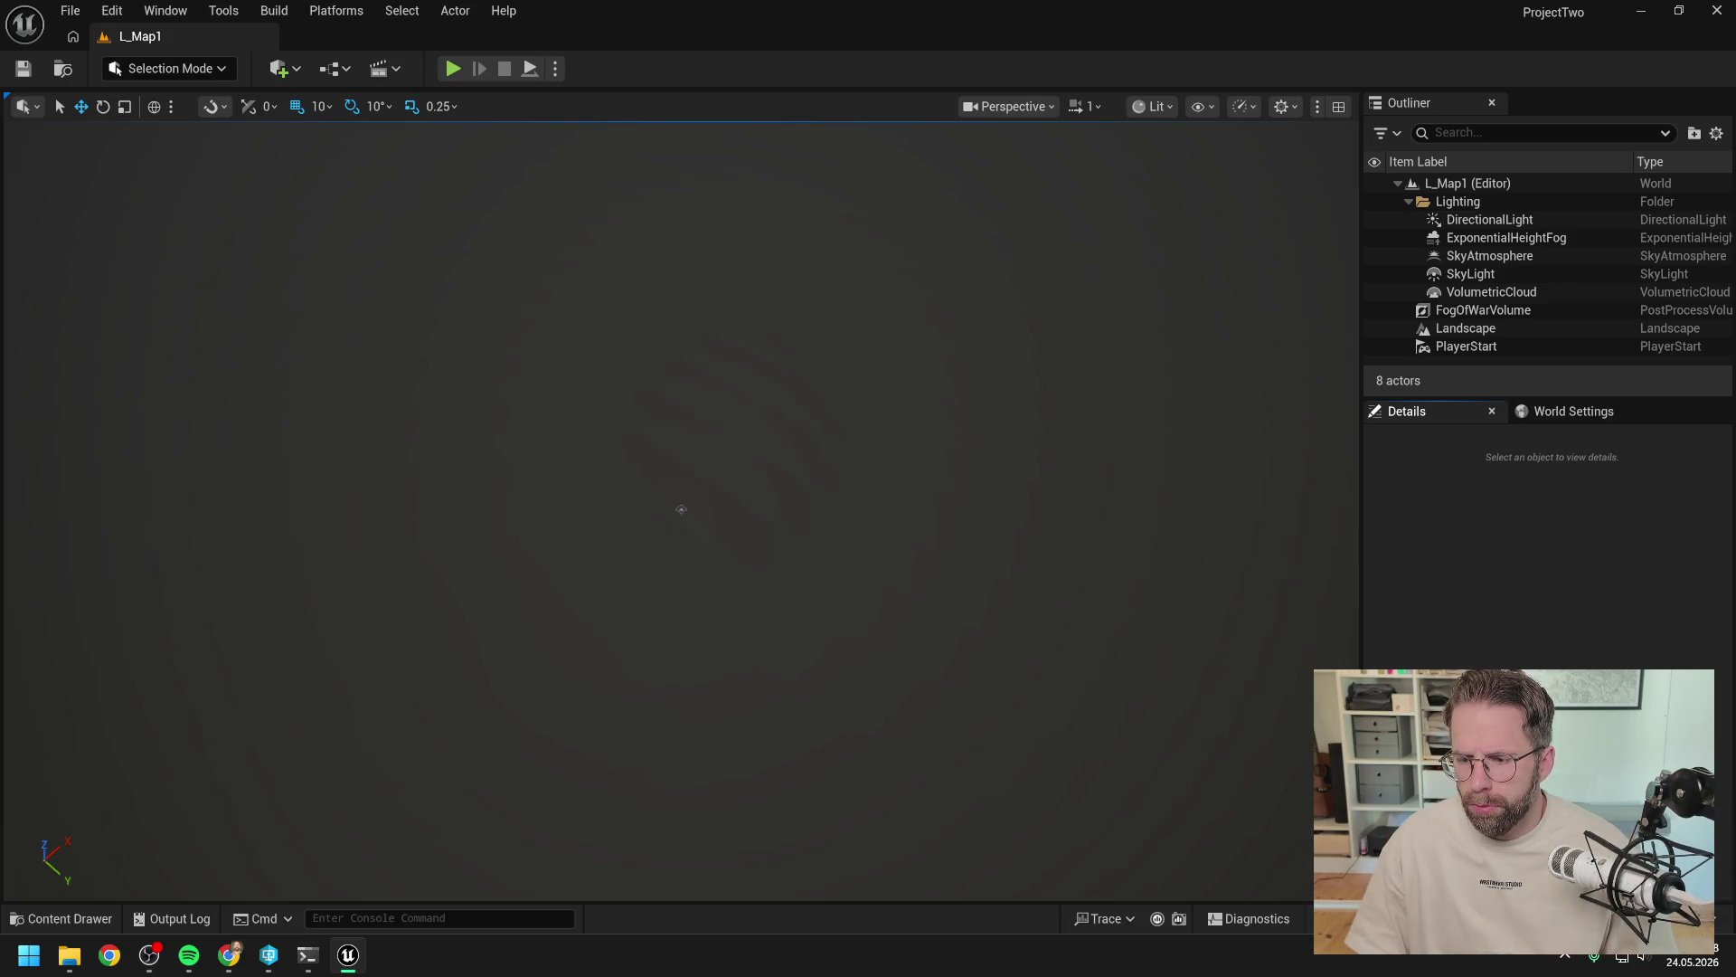
Choose Perforce as the revision control provider, then dismiss the login dialog.
{"action": "left_click", "coordinate": [915, 422]}
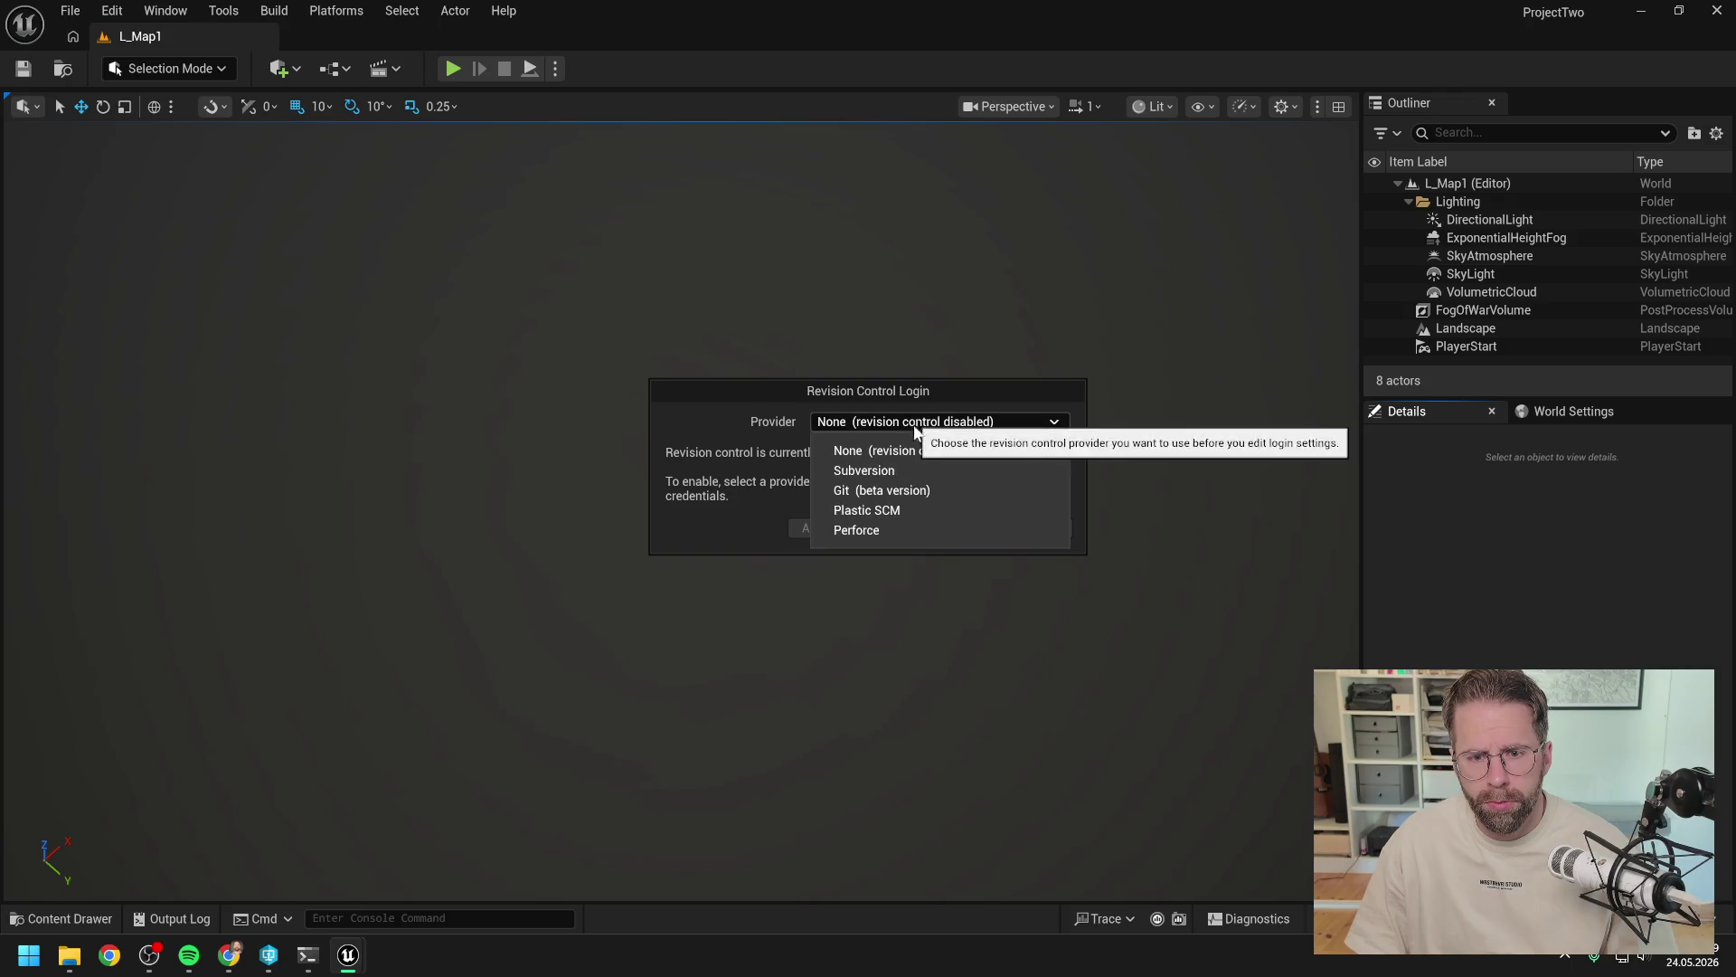
{"action": "left_click", "coordinate": [875, 530]}
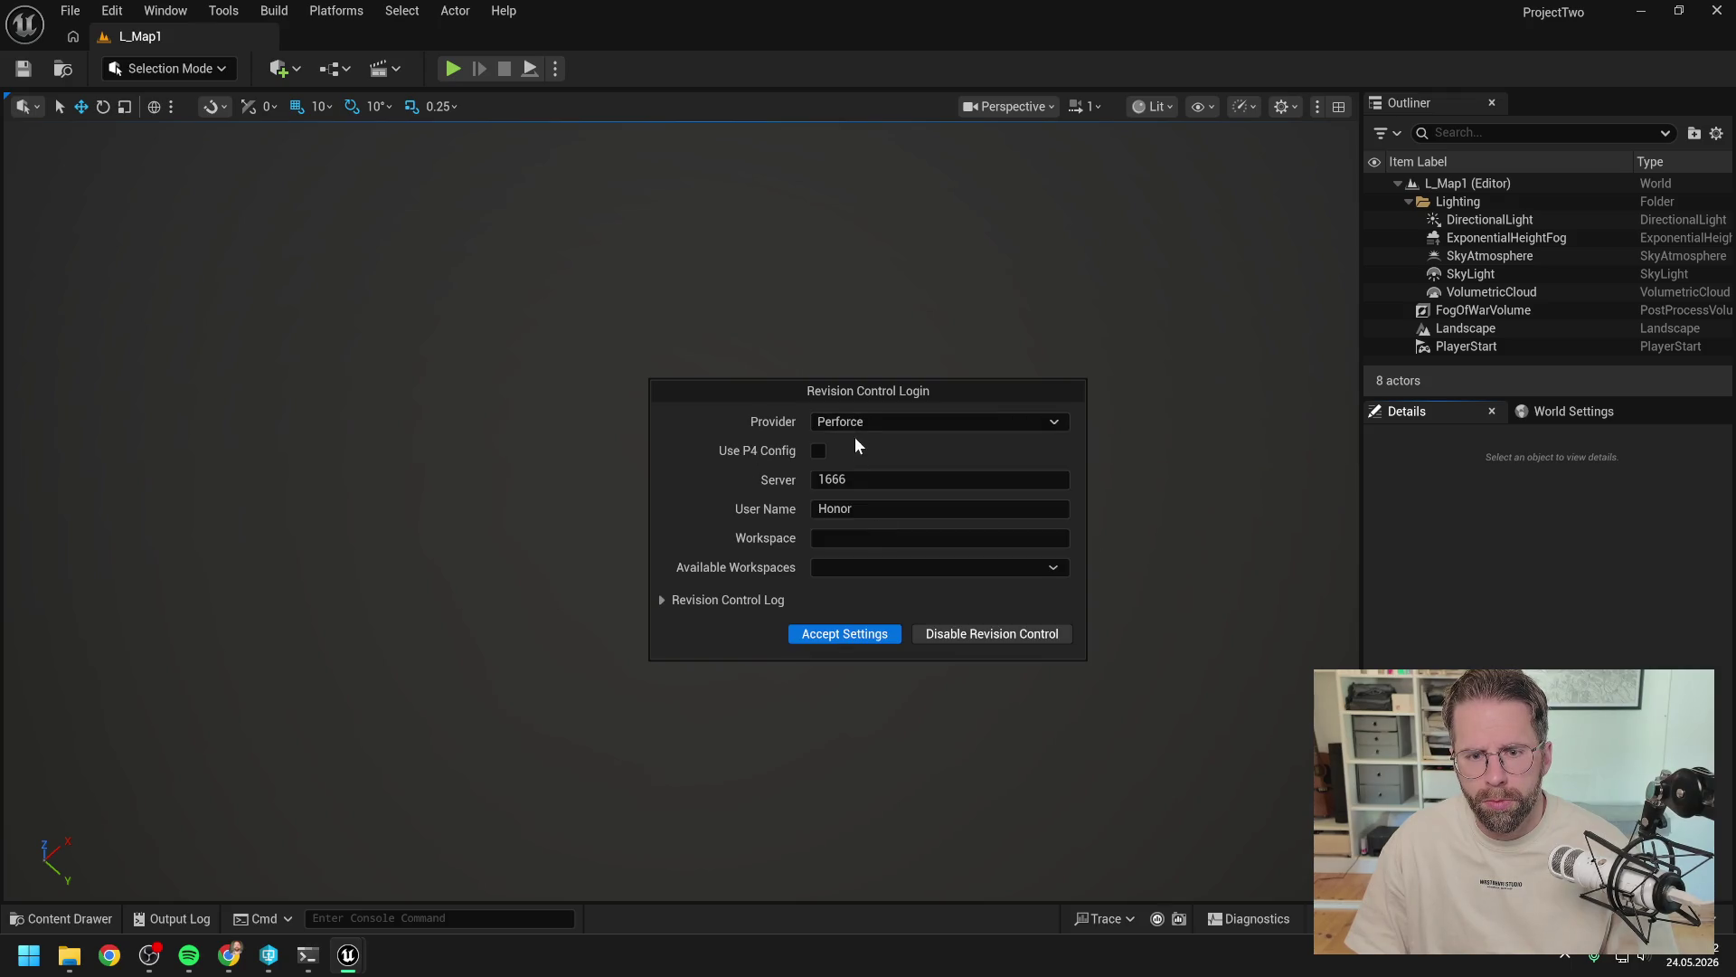
{"action": "key", "text": "Escape"}
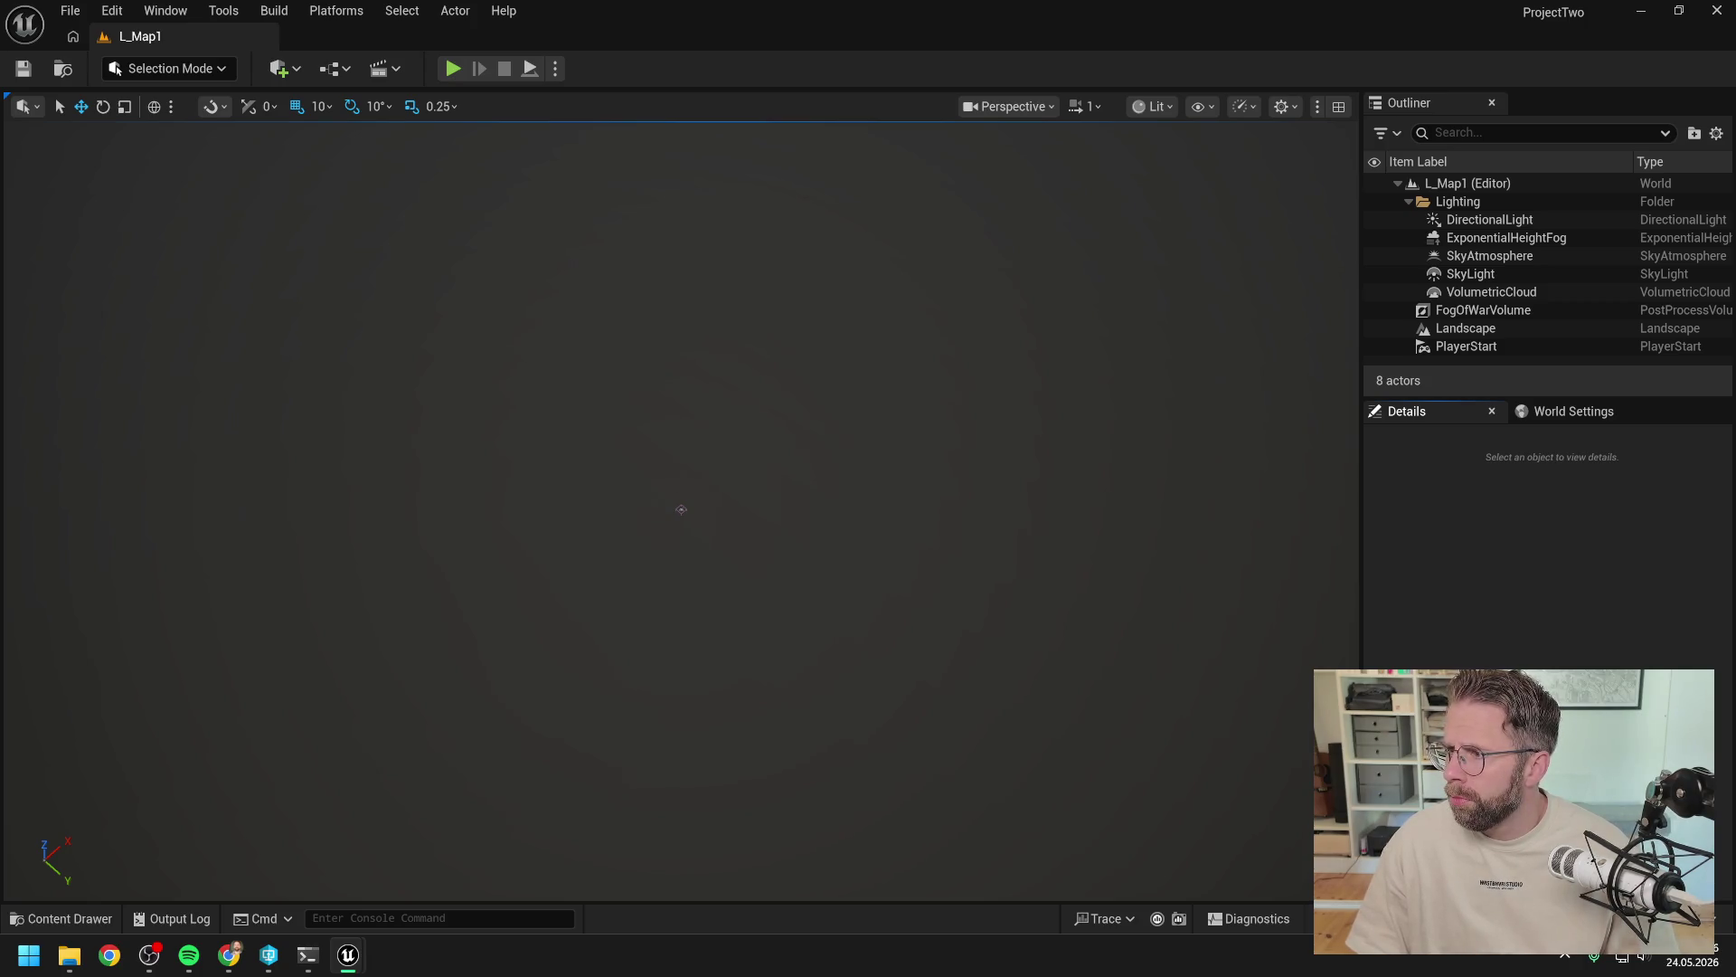
Bring P4V forward and show its Workspaces tab listing five workspaces.
{"action": "key", "text": "alt+Tab"}
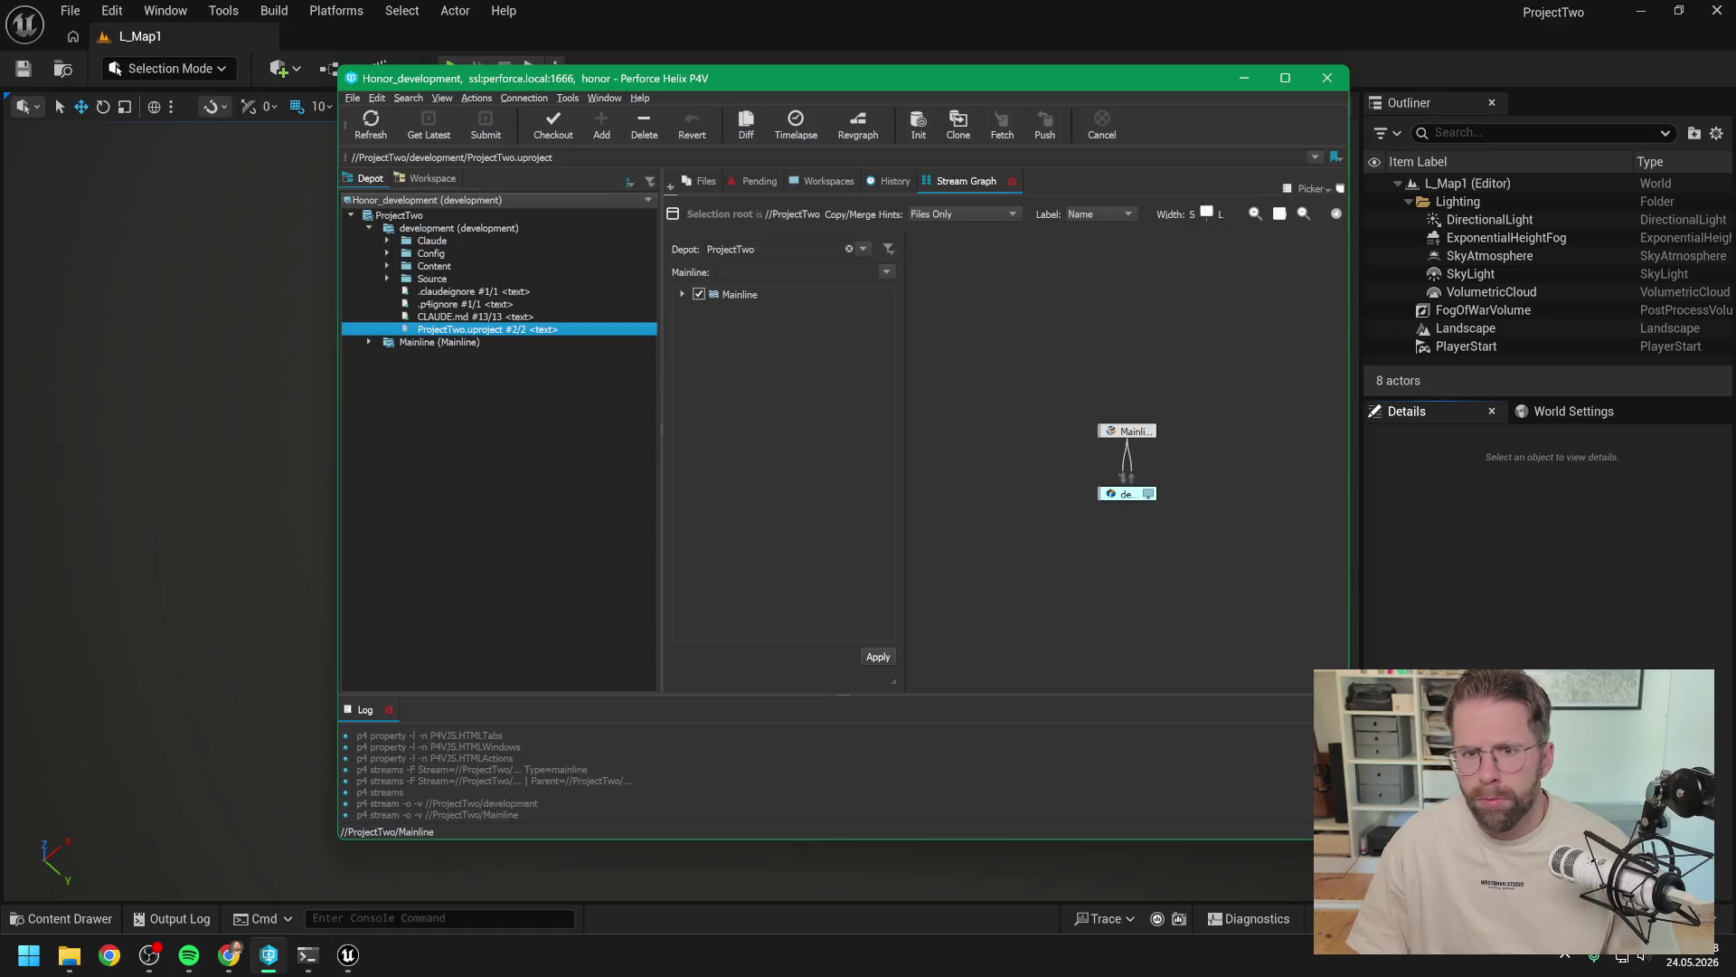
{"action": "key", "text": "alt+Tab"}
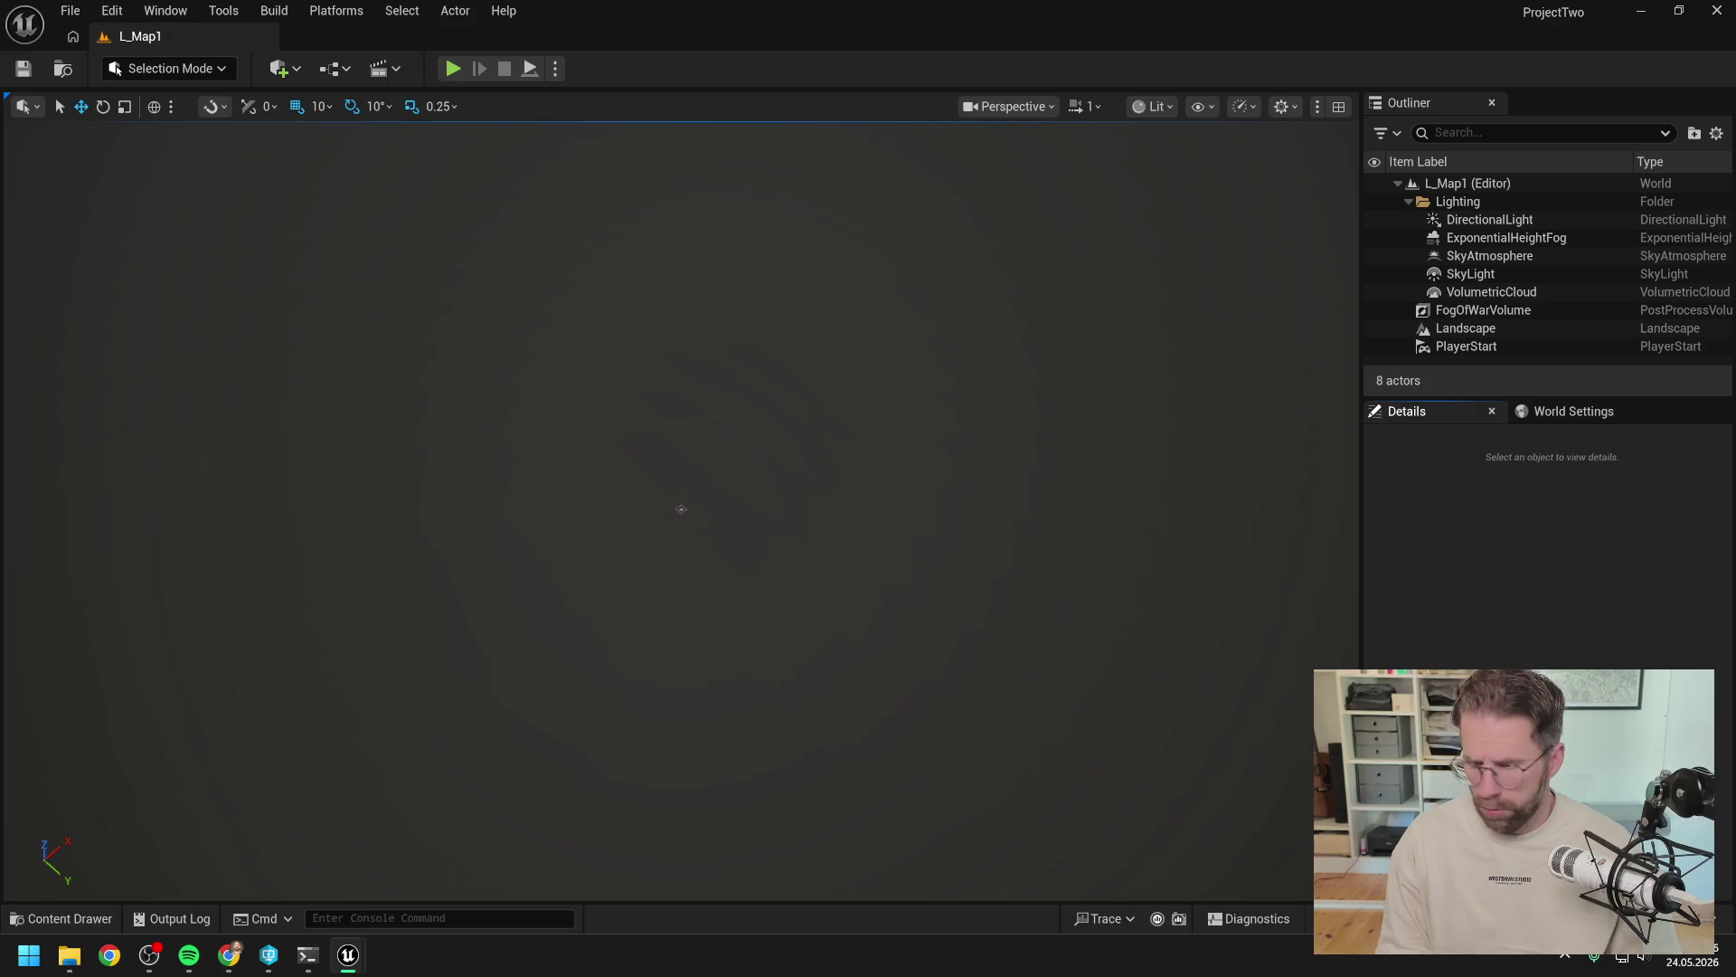
{"action": "key", "text": "alt+Tab"}
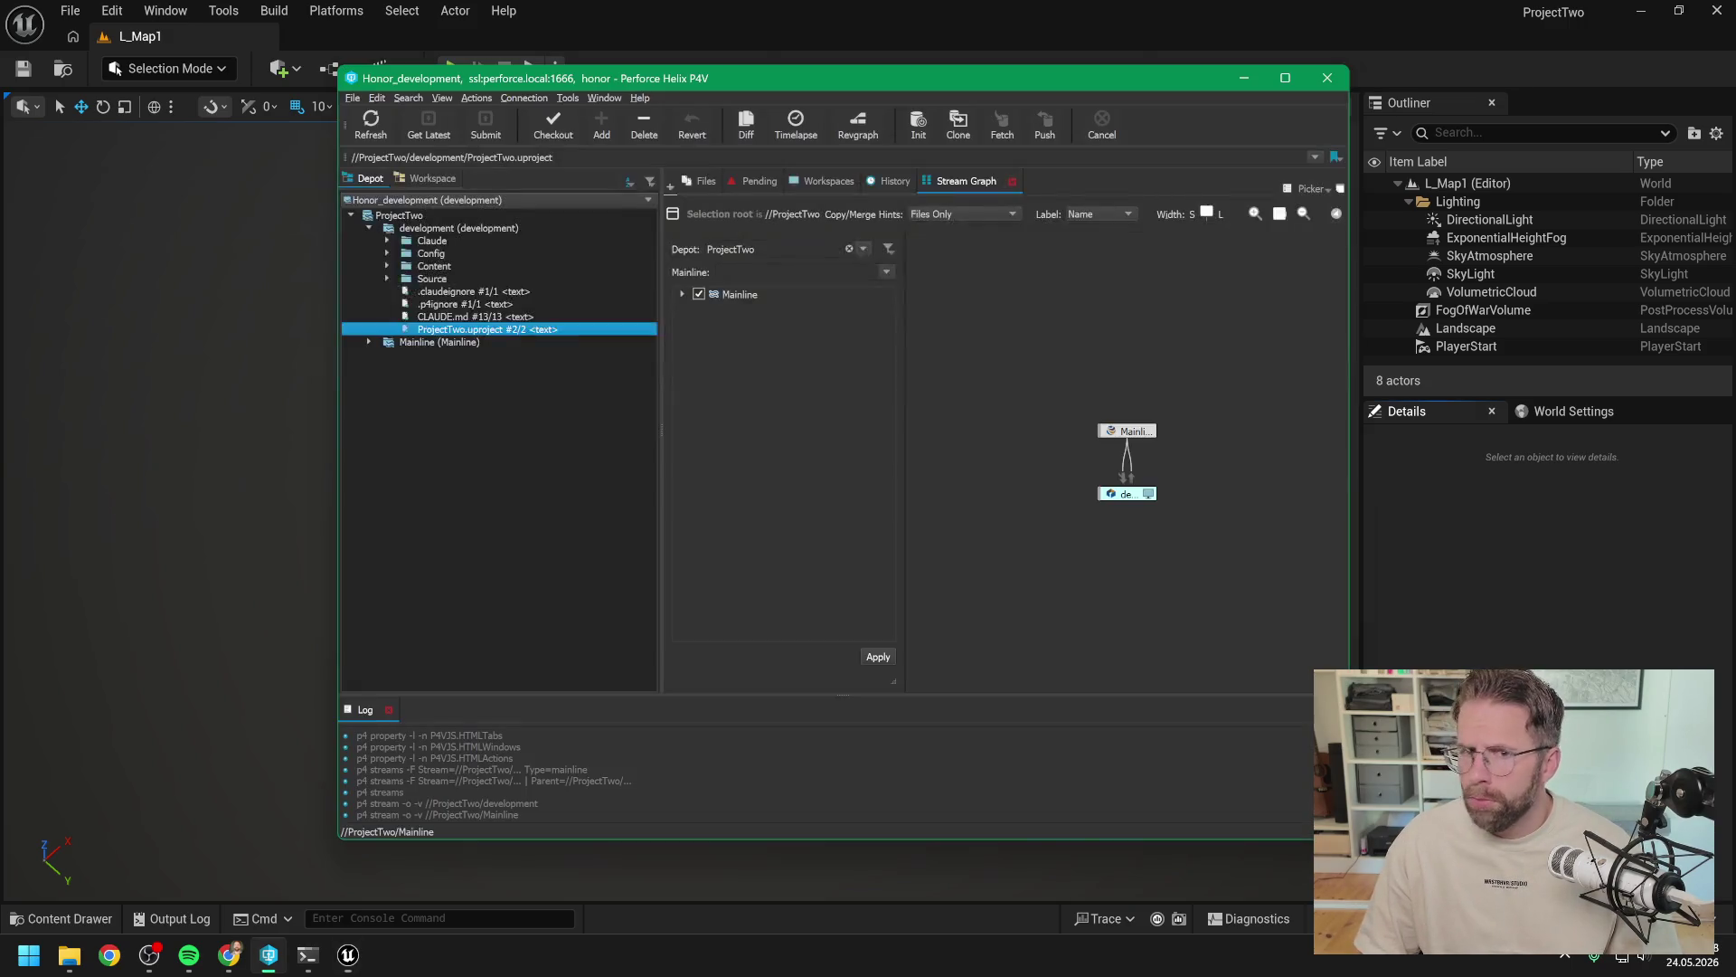
{"action": "key", "text": "alt+Tab"}
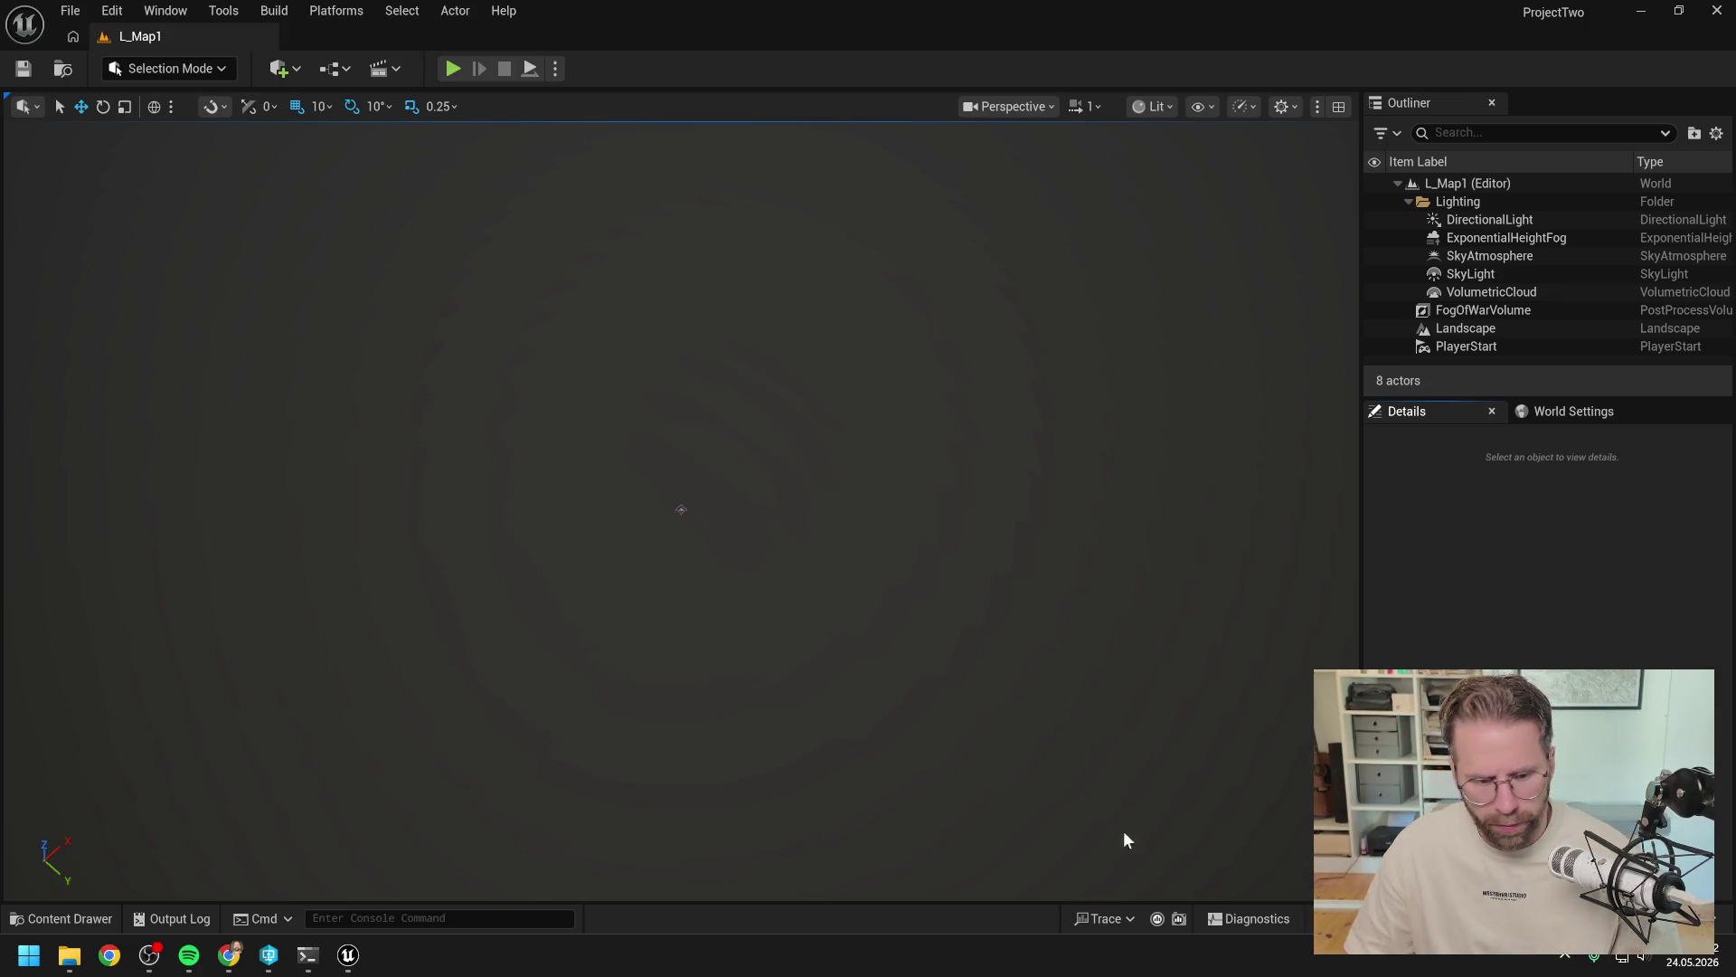
{"action": "left_click", "coordinate": [270, 955]}
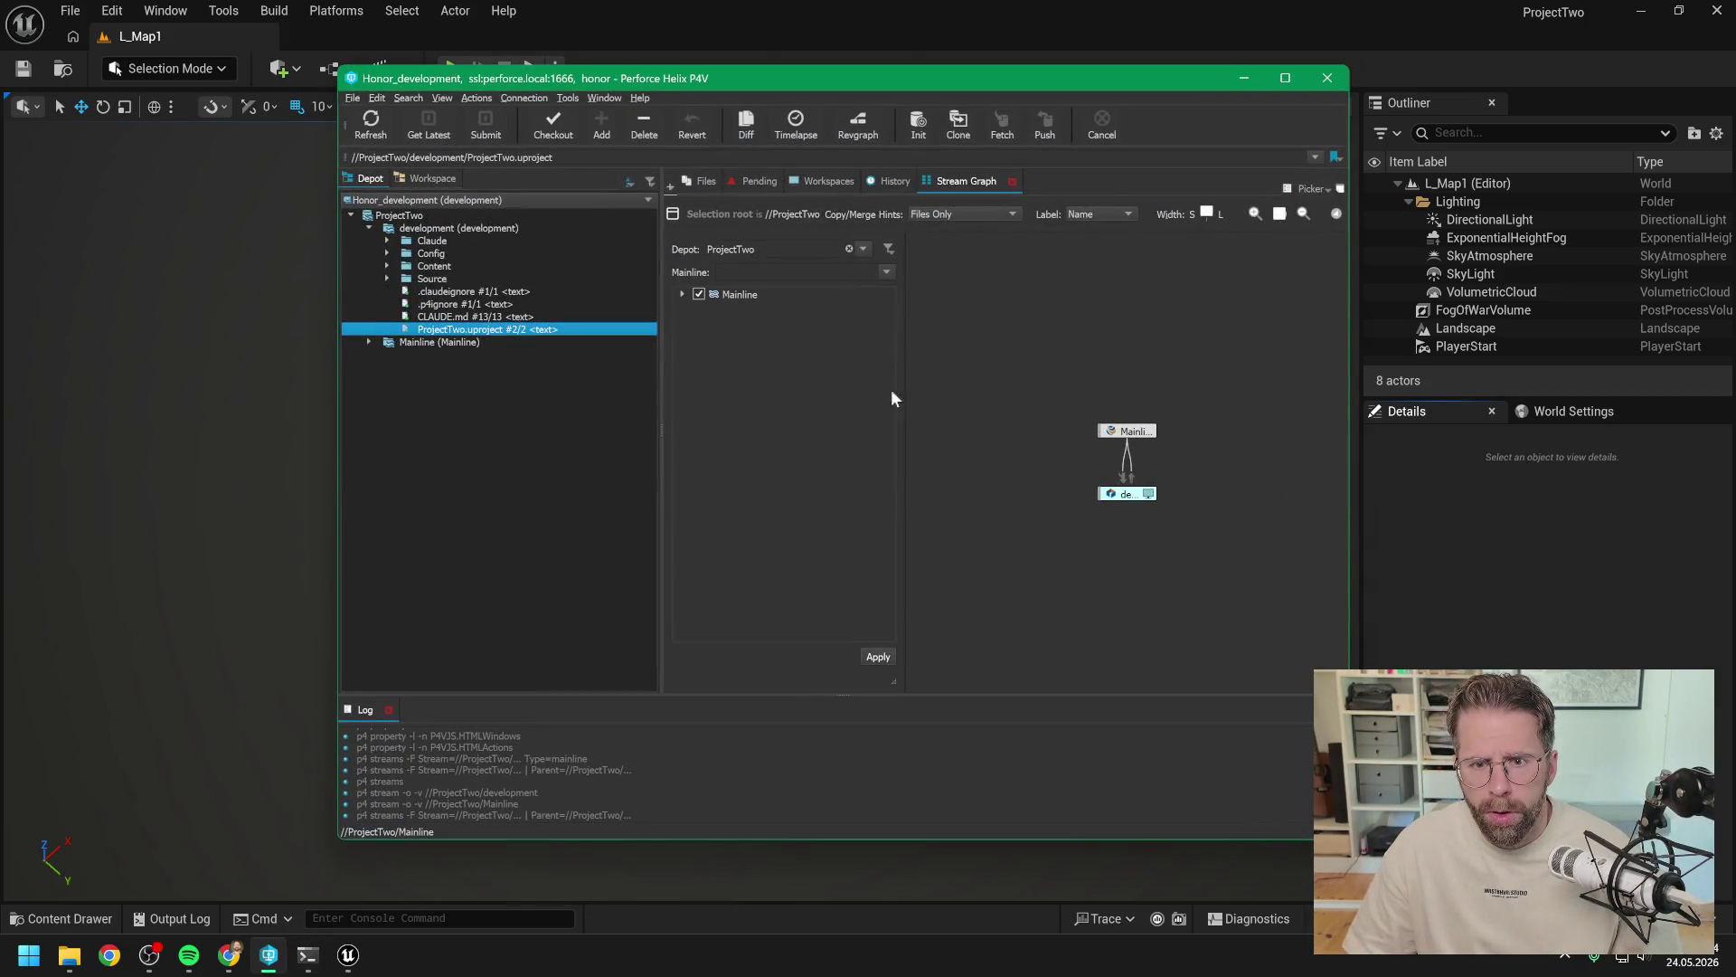
{"action": "left_click", "coordinate": [823, 181]}
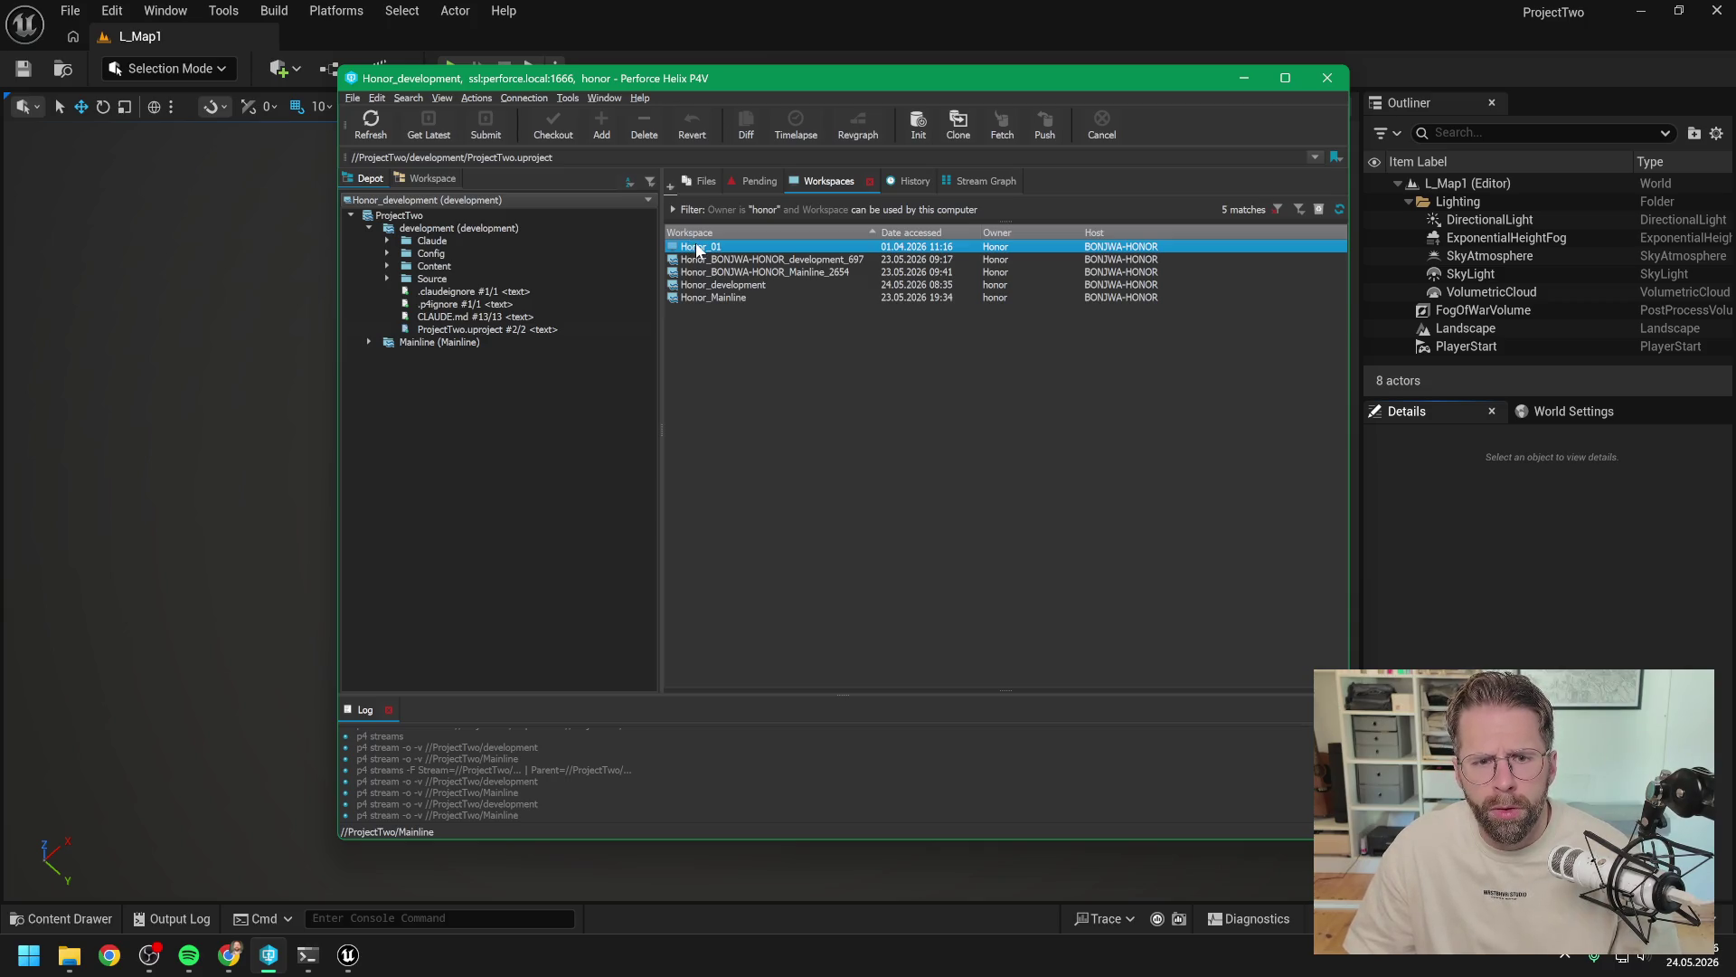
Delete the workspace last accessed 01.04.2026 in P4V, then return to Unreal Editor.
{"action": "right_click", "coordinate": [697, 250]}
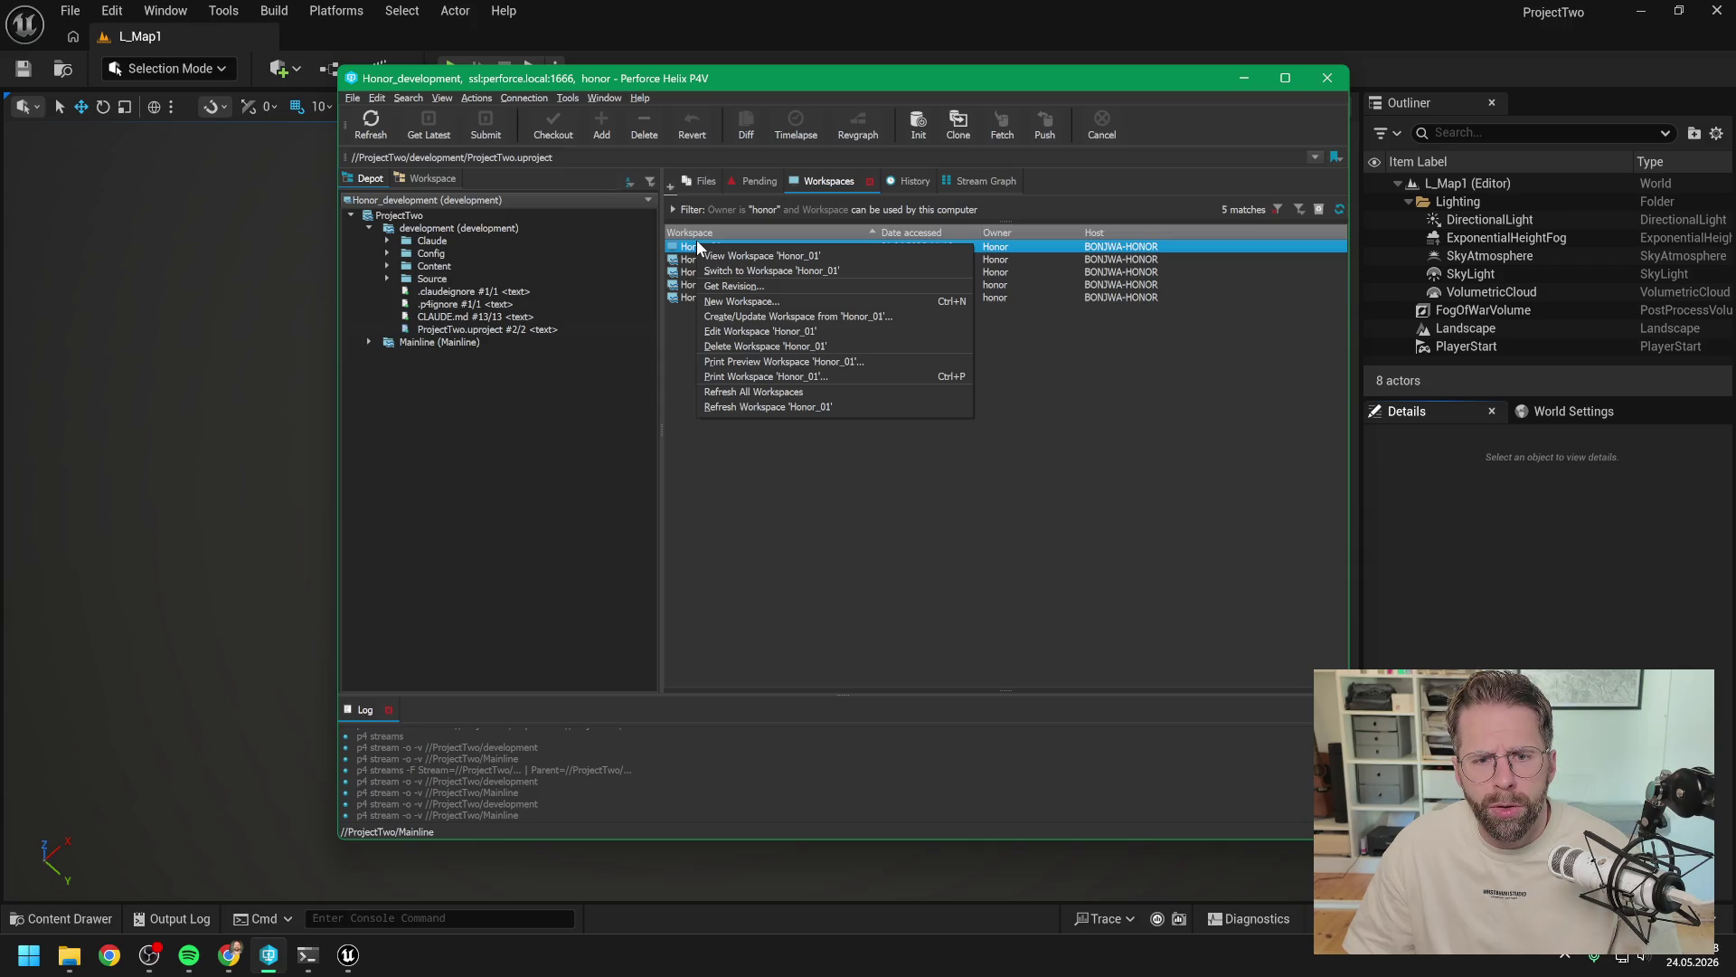
{"action": "left_click", "coordinate": [751, 346]}
{"action": "key", "text": "Return"}
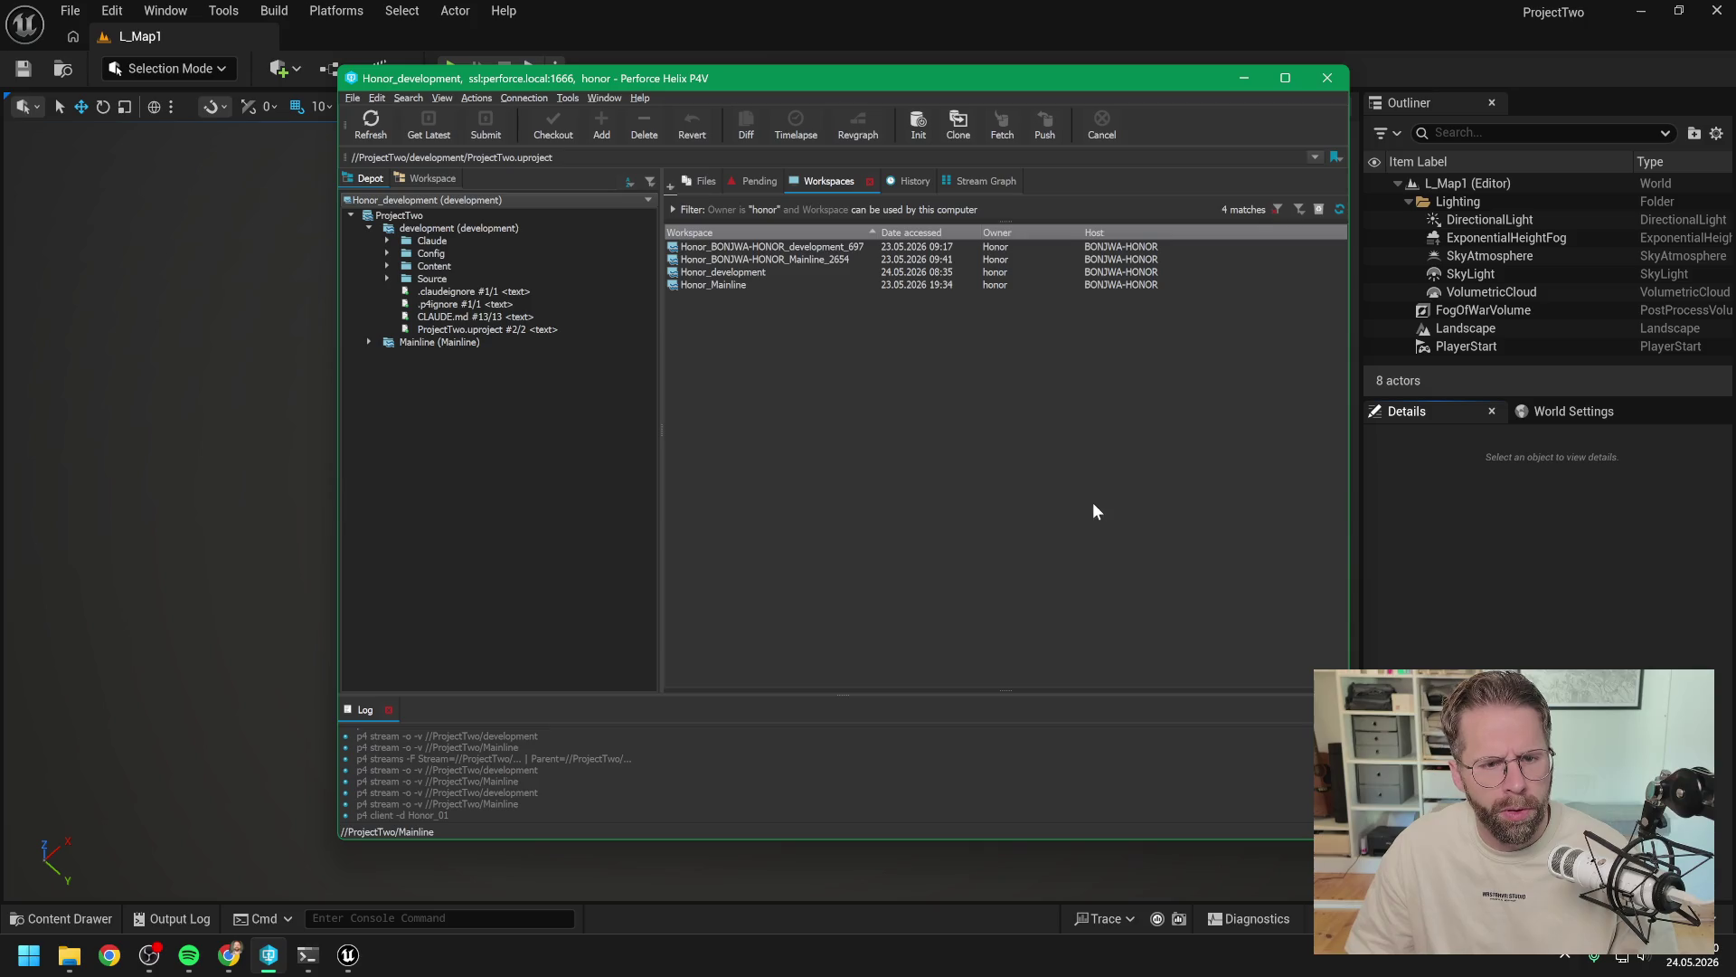
{"action": "left_click", "coordinate": [1496, 637]}
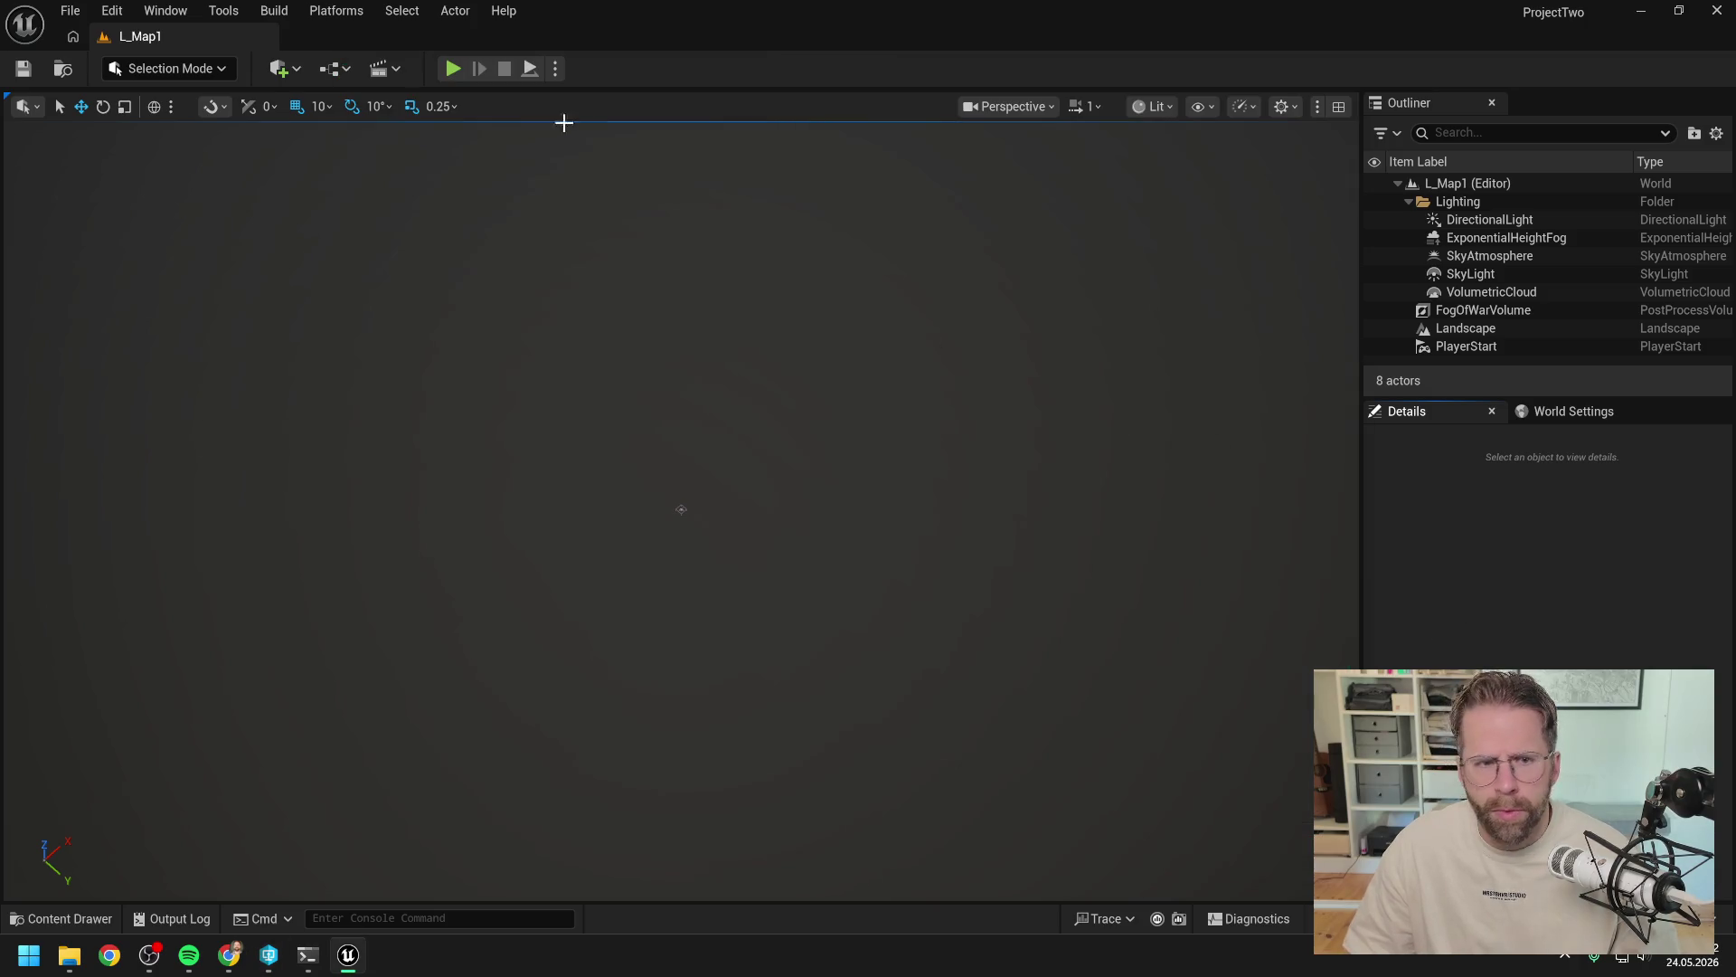
{"action": "left_click", "coordinate": [454, 67]}
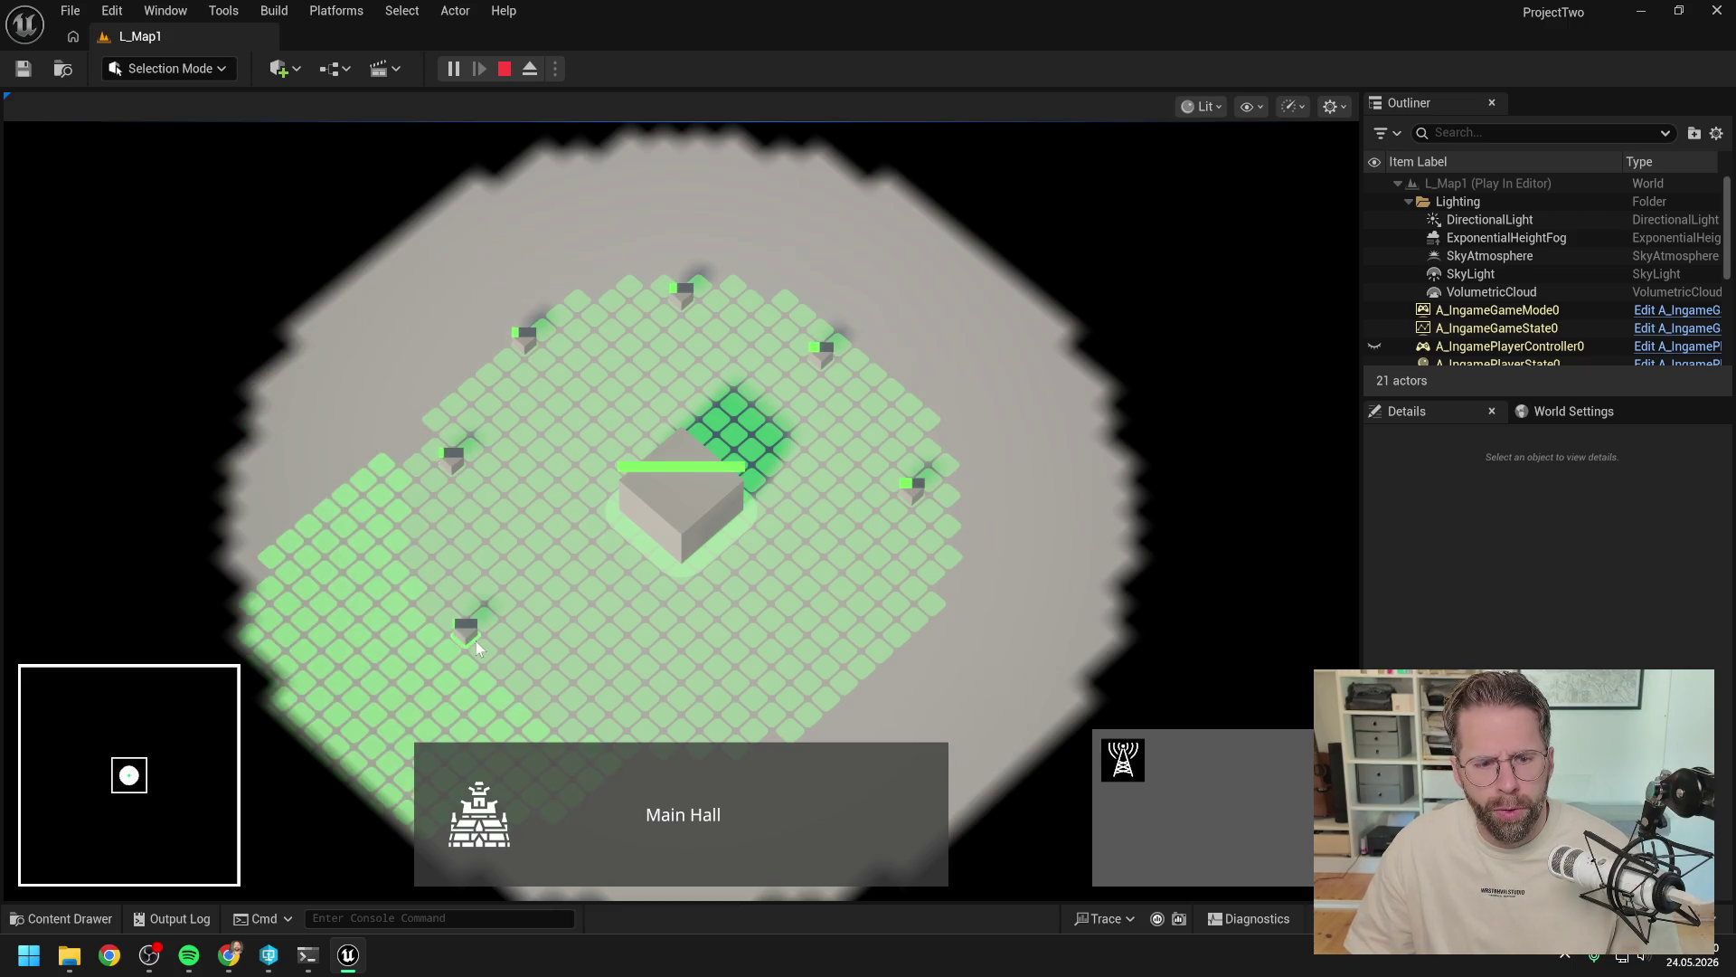
{"action": "key", "text": "s"}
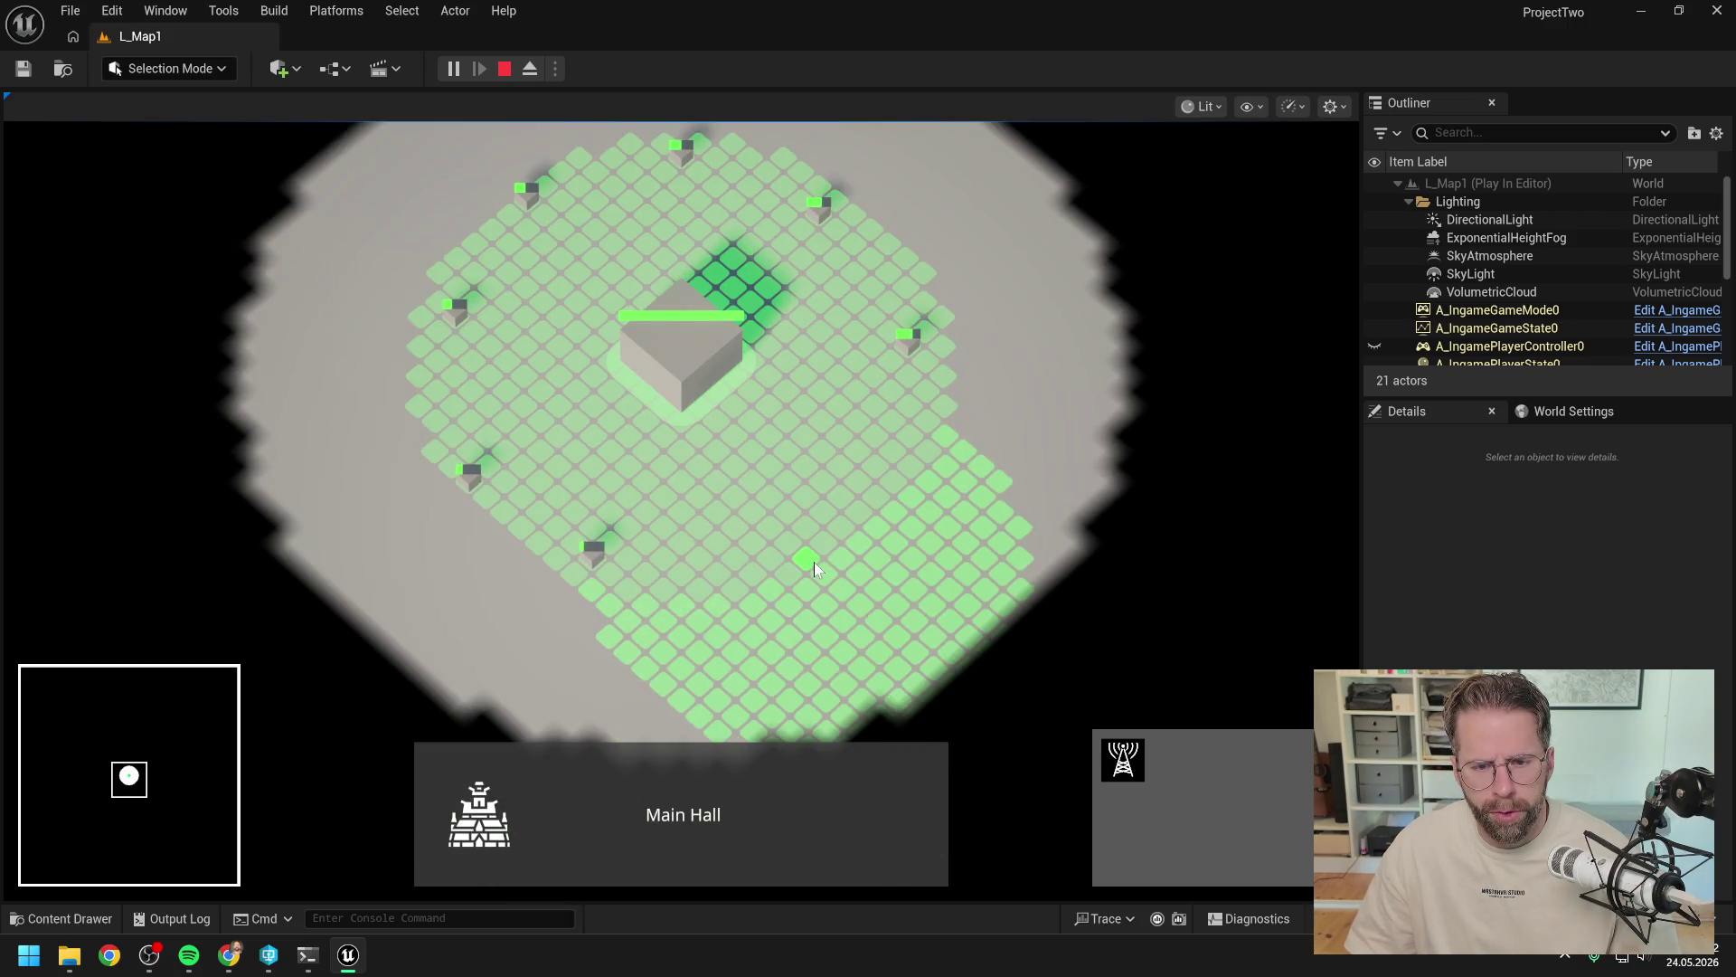
{"action": "left_click", "coordinate": [814, 562]}
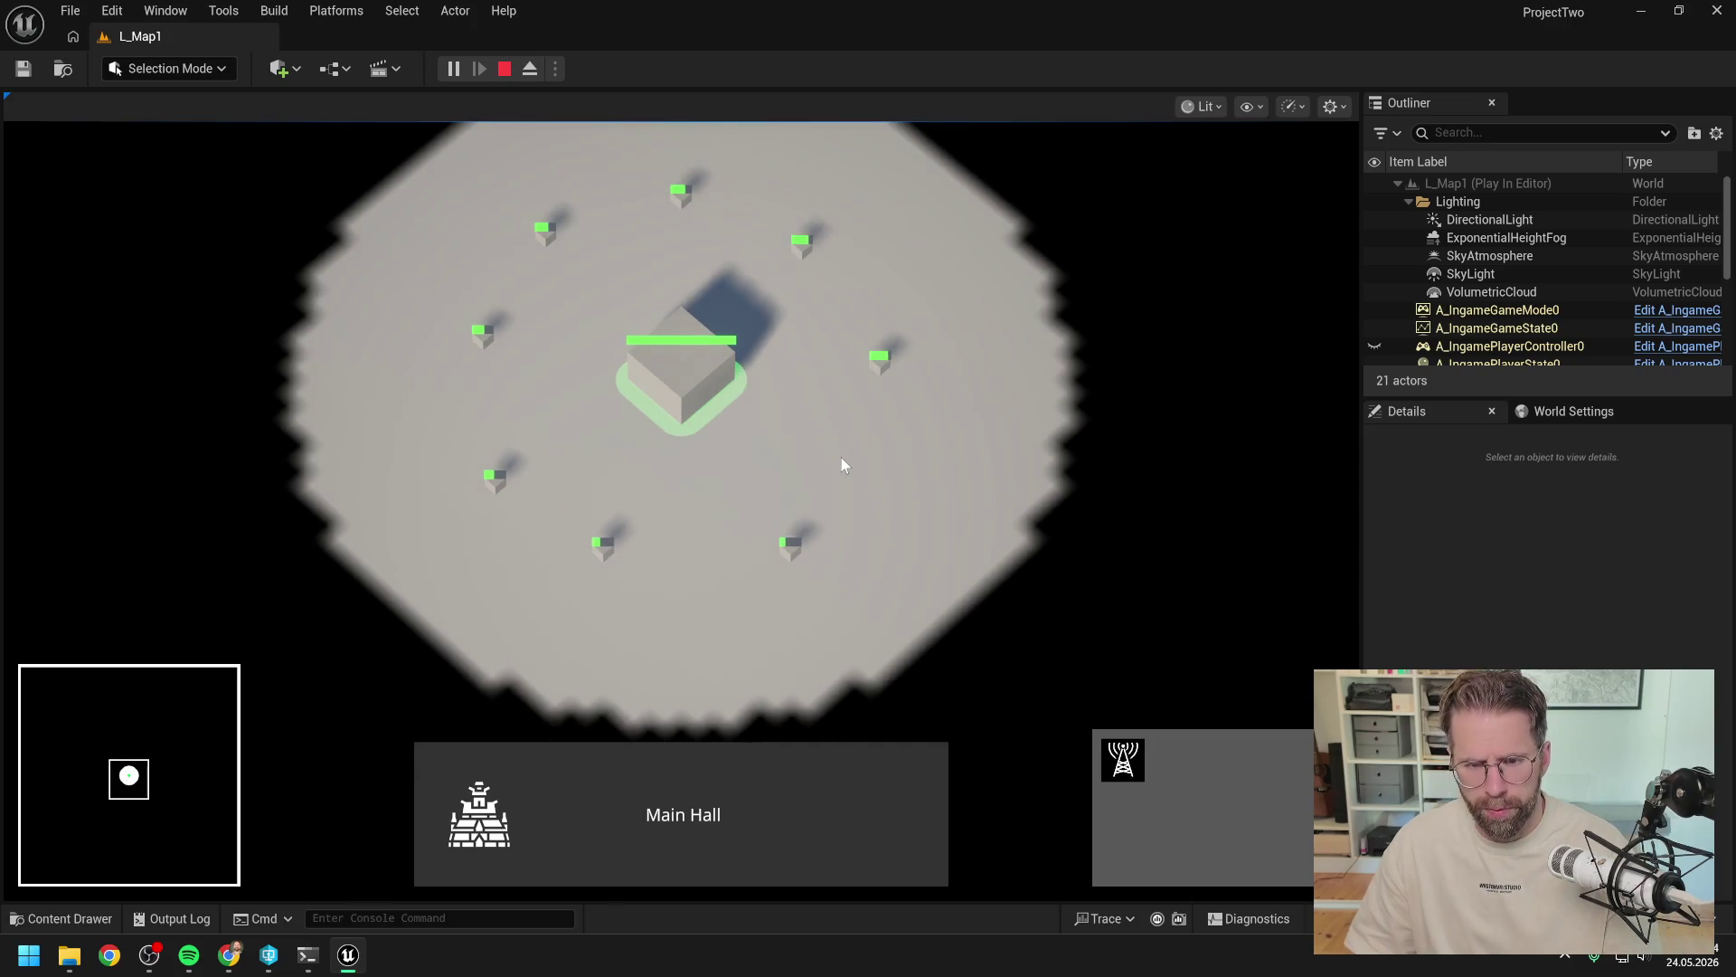
{"action": "left_click", "coordinate": [919, 382]}
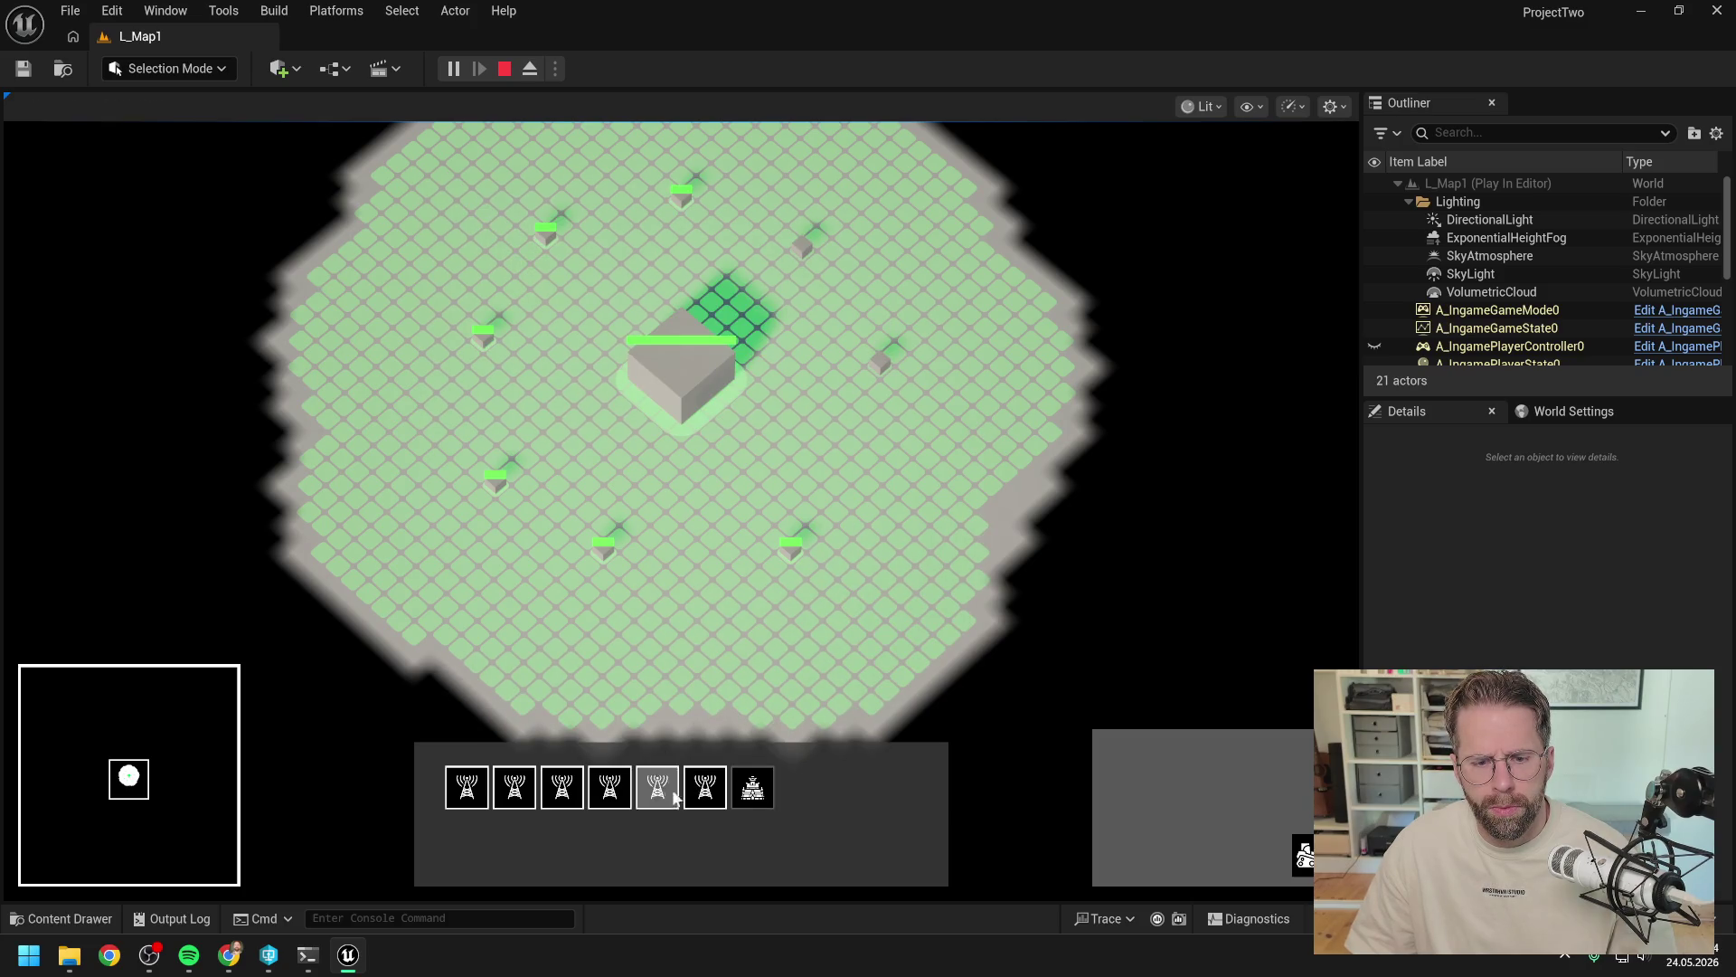
{"action": "left_click", "coordinate": [645, 779]}
{"action": "left_click", "coordinate": [1130, 762]}
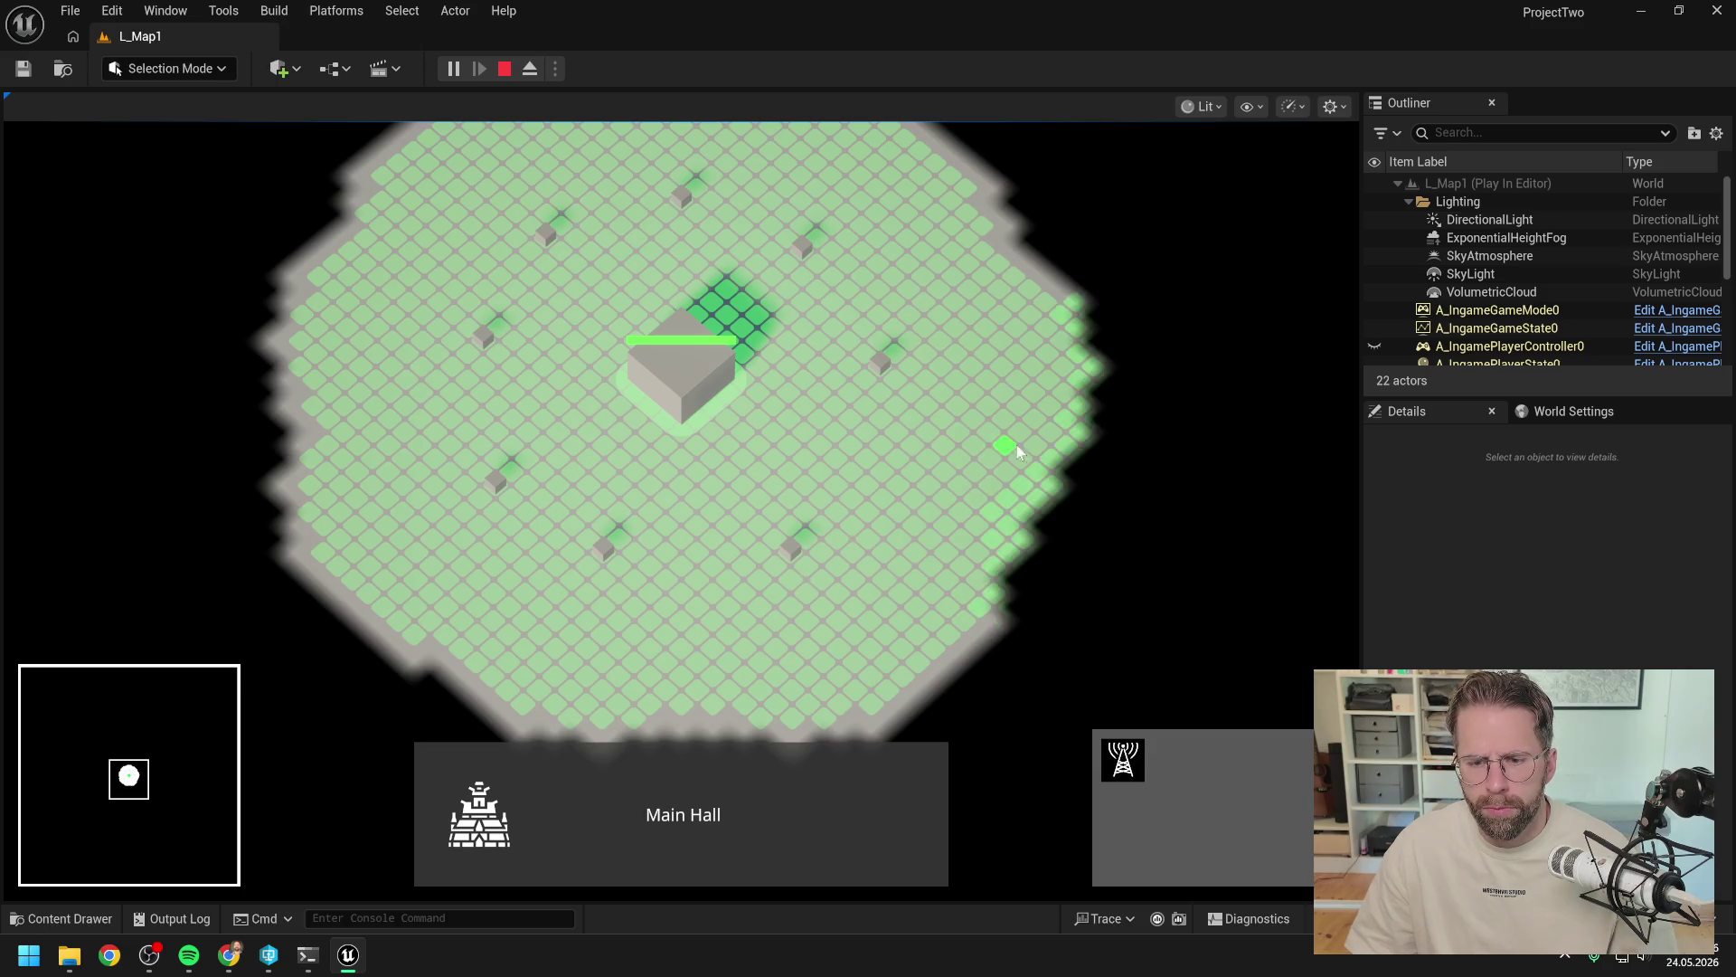
{"action": "right_click", "coordinate": [1000, 367]}
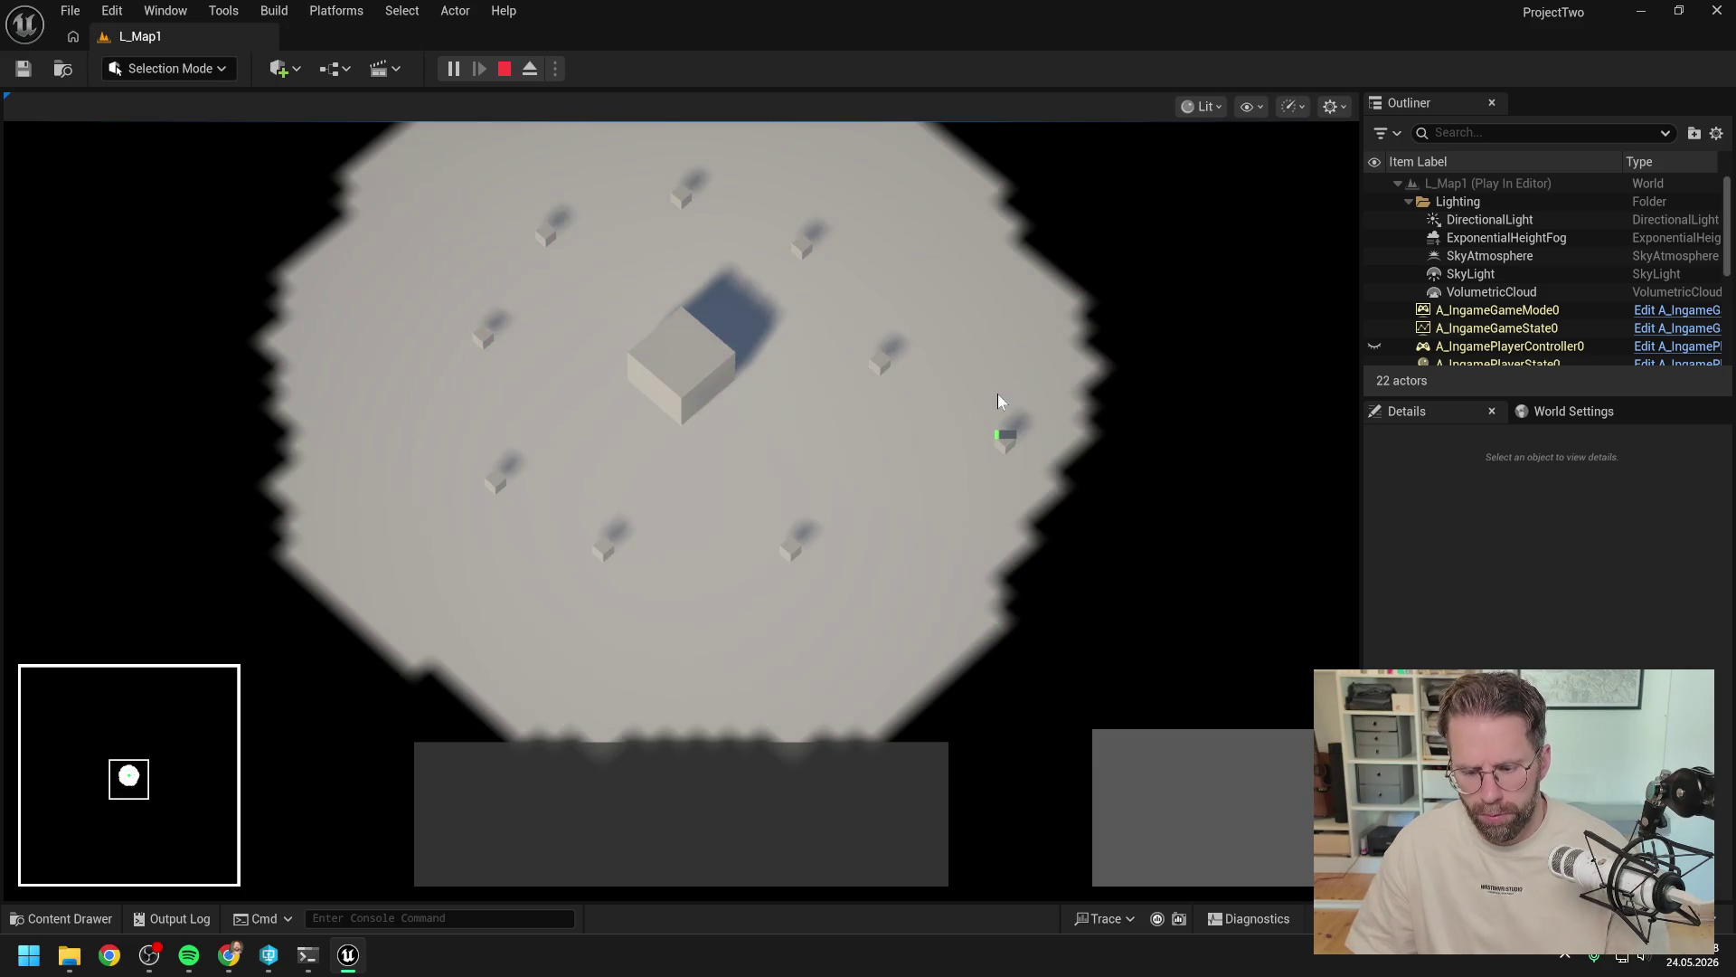
{"action": "left_click", "coordinate": [713, 371]}
{"action": "left_click", "coordinate": [1130, 769]}
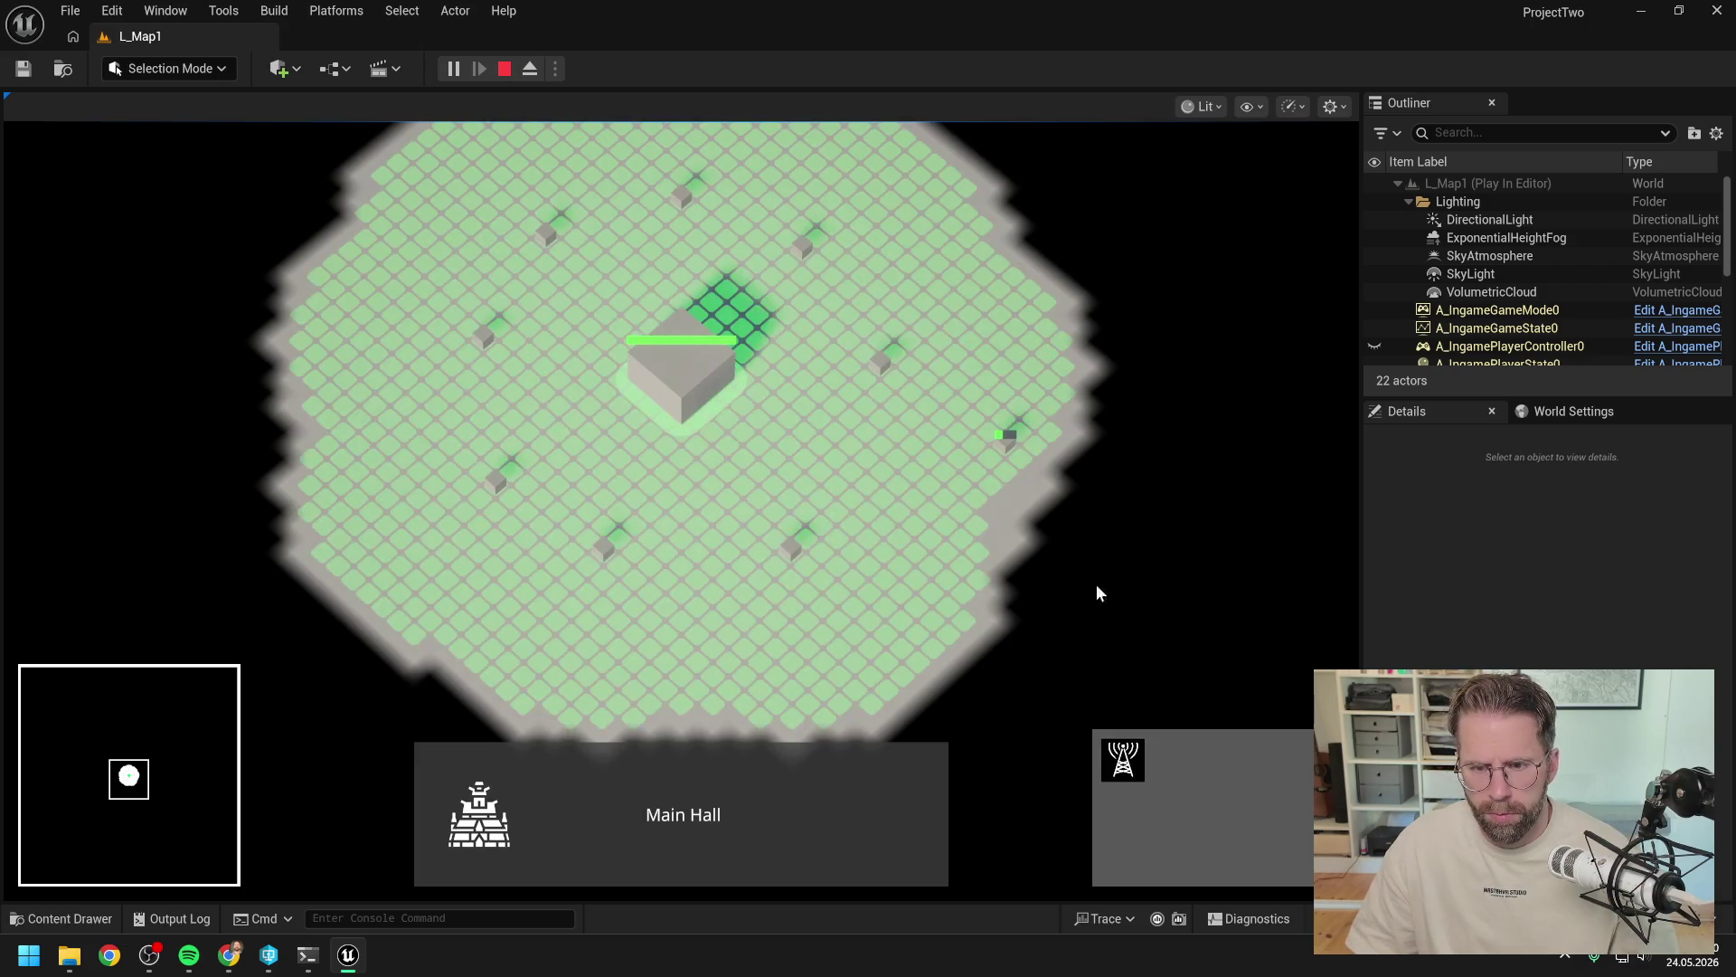
{"action": "left_click", "coordinate": [1016, 275]}
{"action": "key", "text": "Escape"}
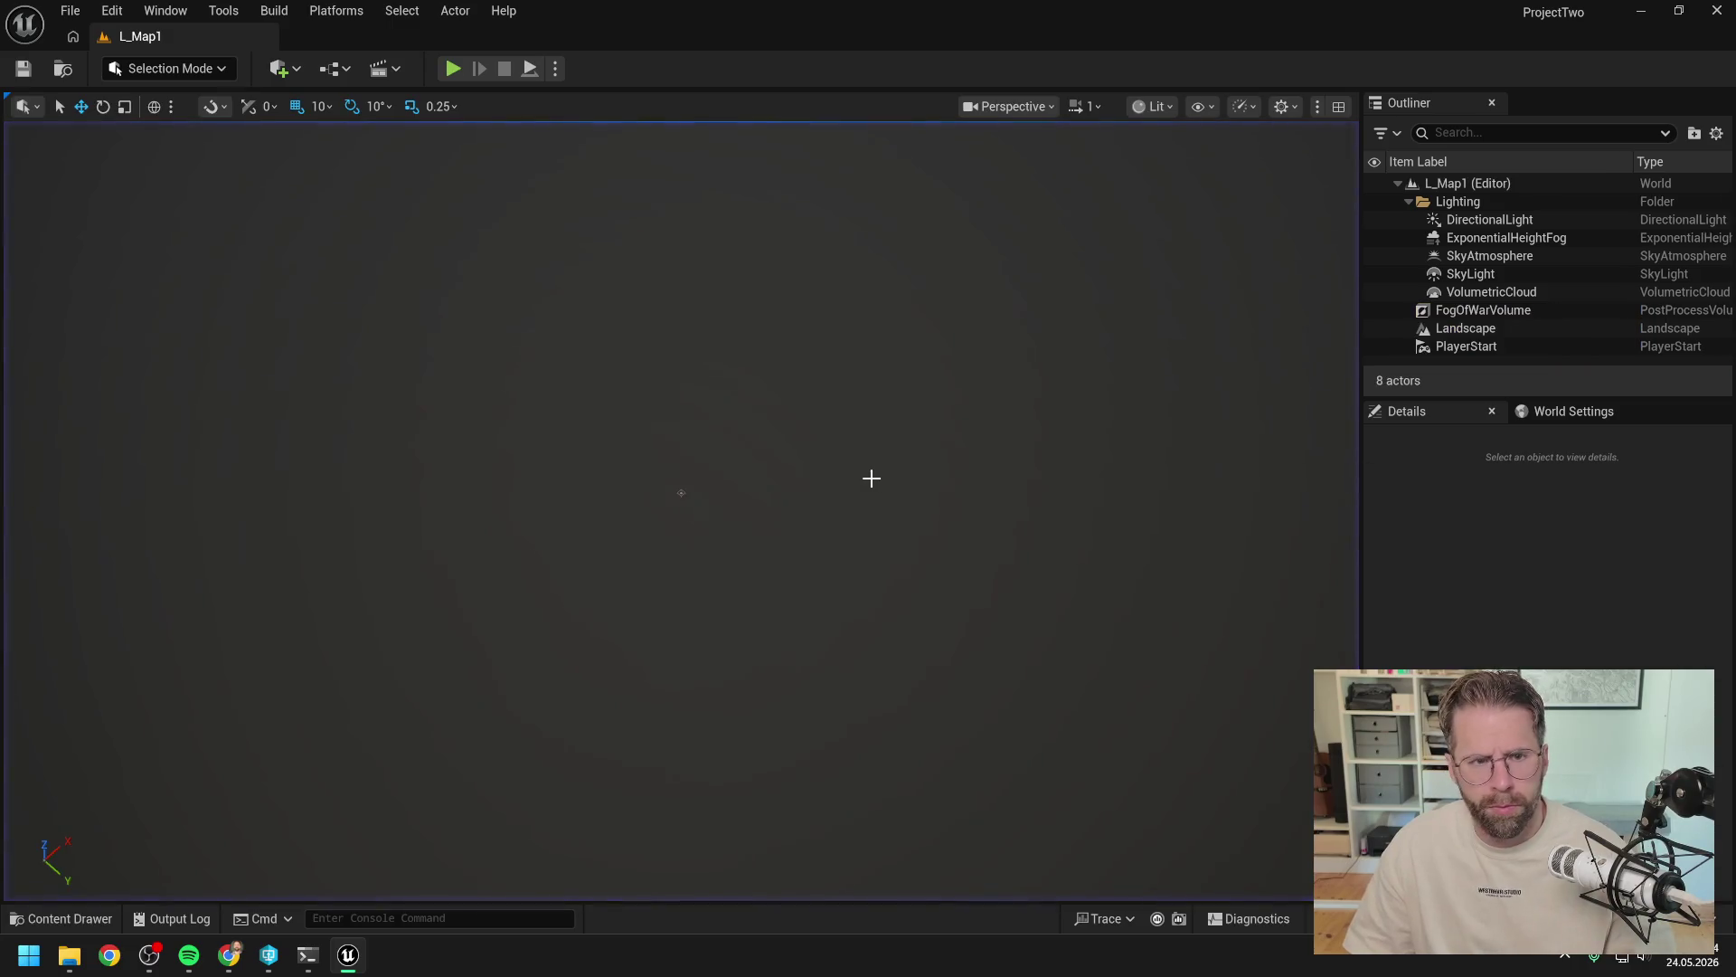
Check the World Settings Map Size (40000 x 40000) and briefly filter the Content Drawer by Enumeration.
{"action": "left_click", "coordinate": [1573, 412]}
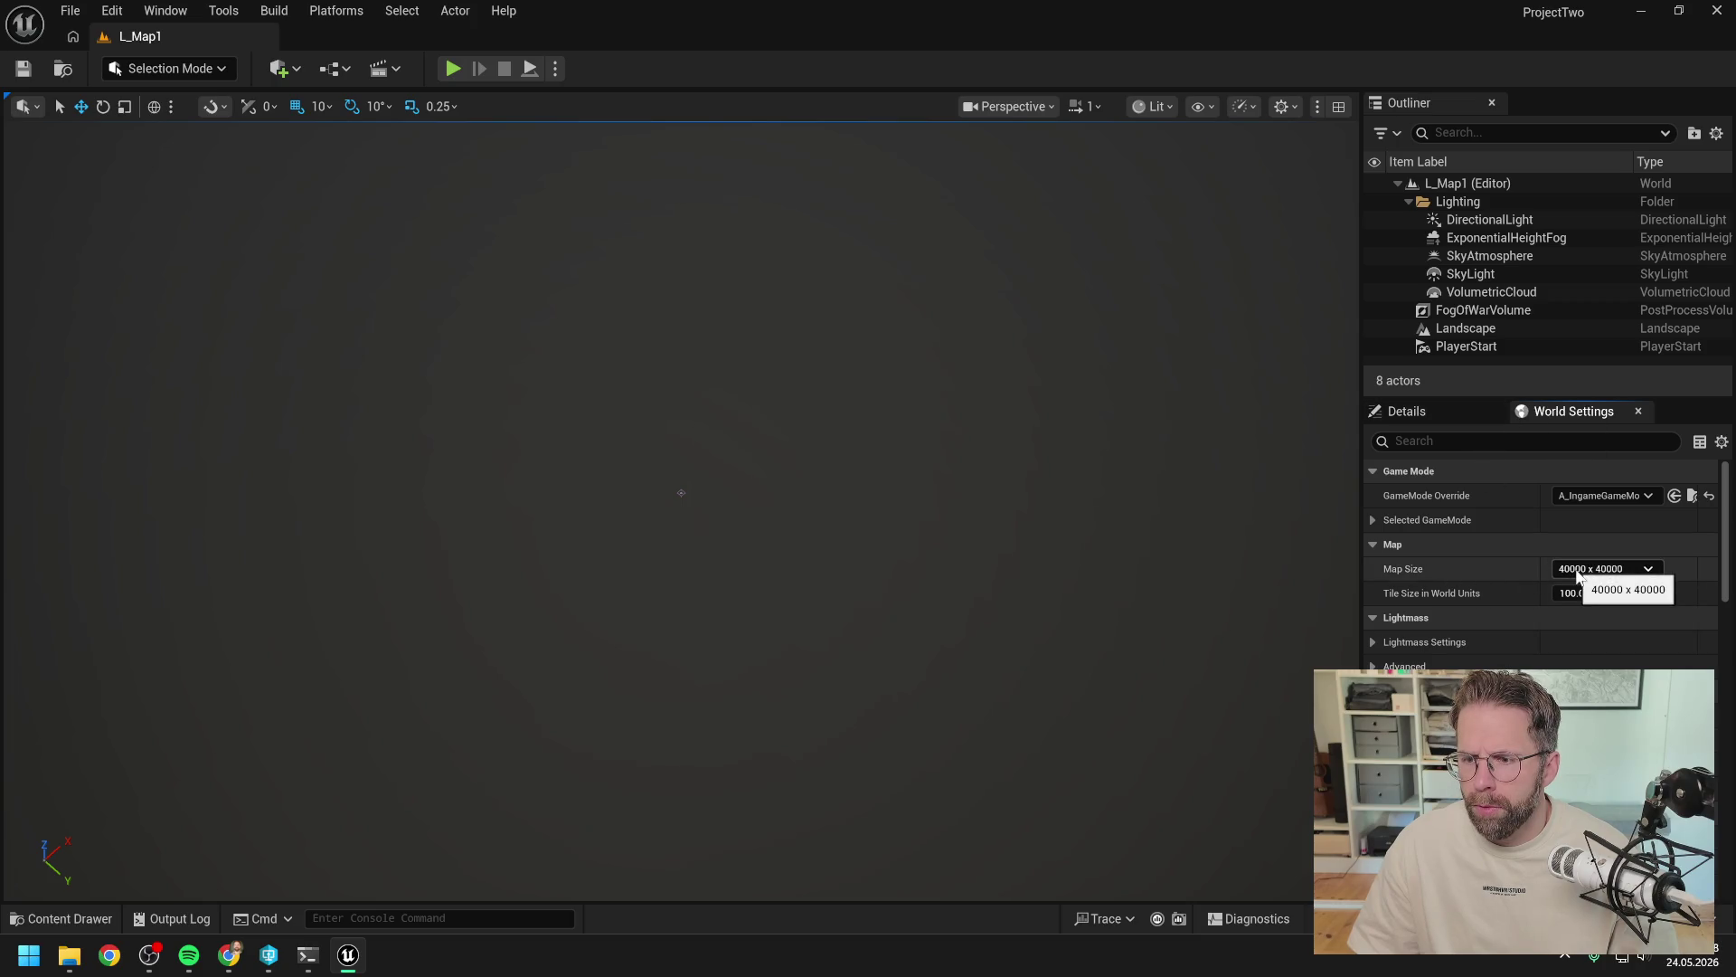
{"action": "key", "text": "ctrl+space"}
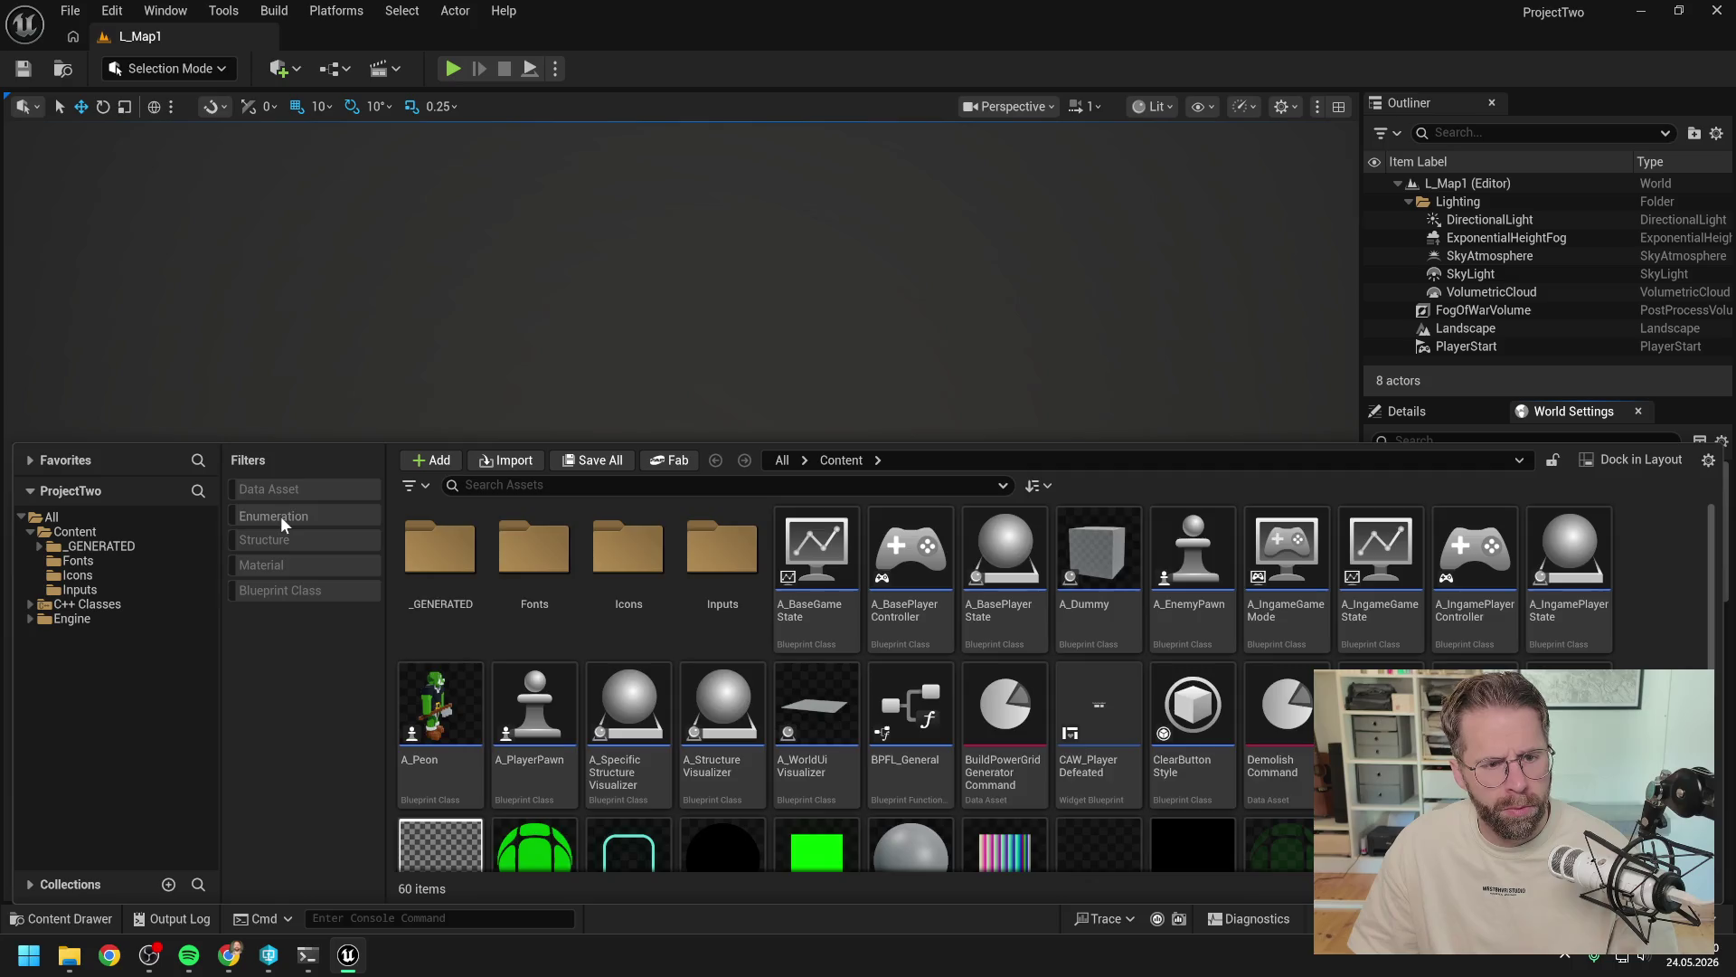
{"action": "left_click", "coordinate": [280, 517]}
{"action": "left_click", "coordinate": [280, 517]}
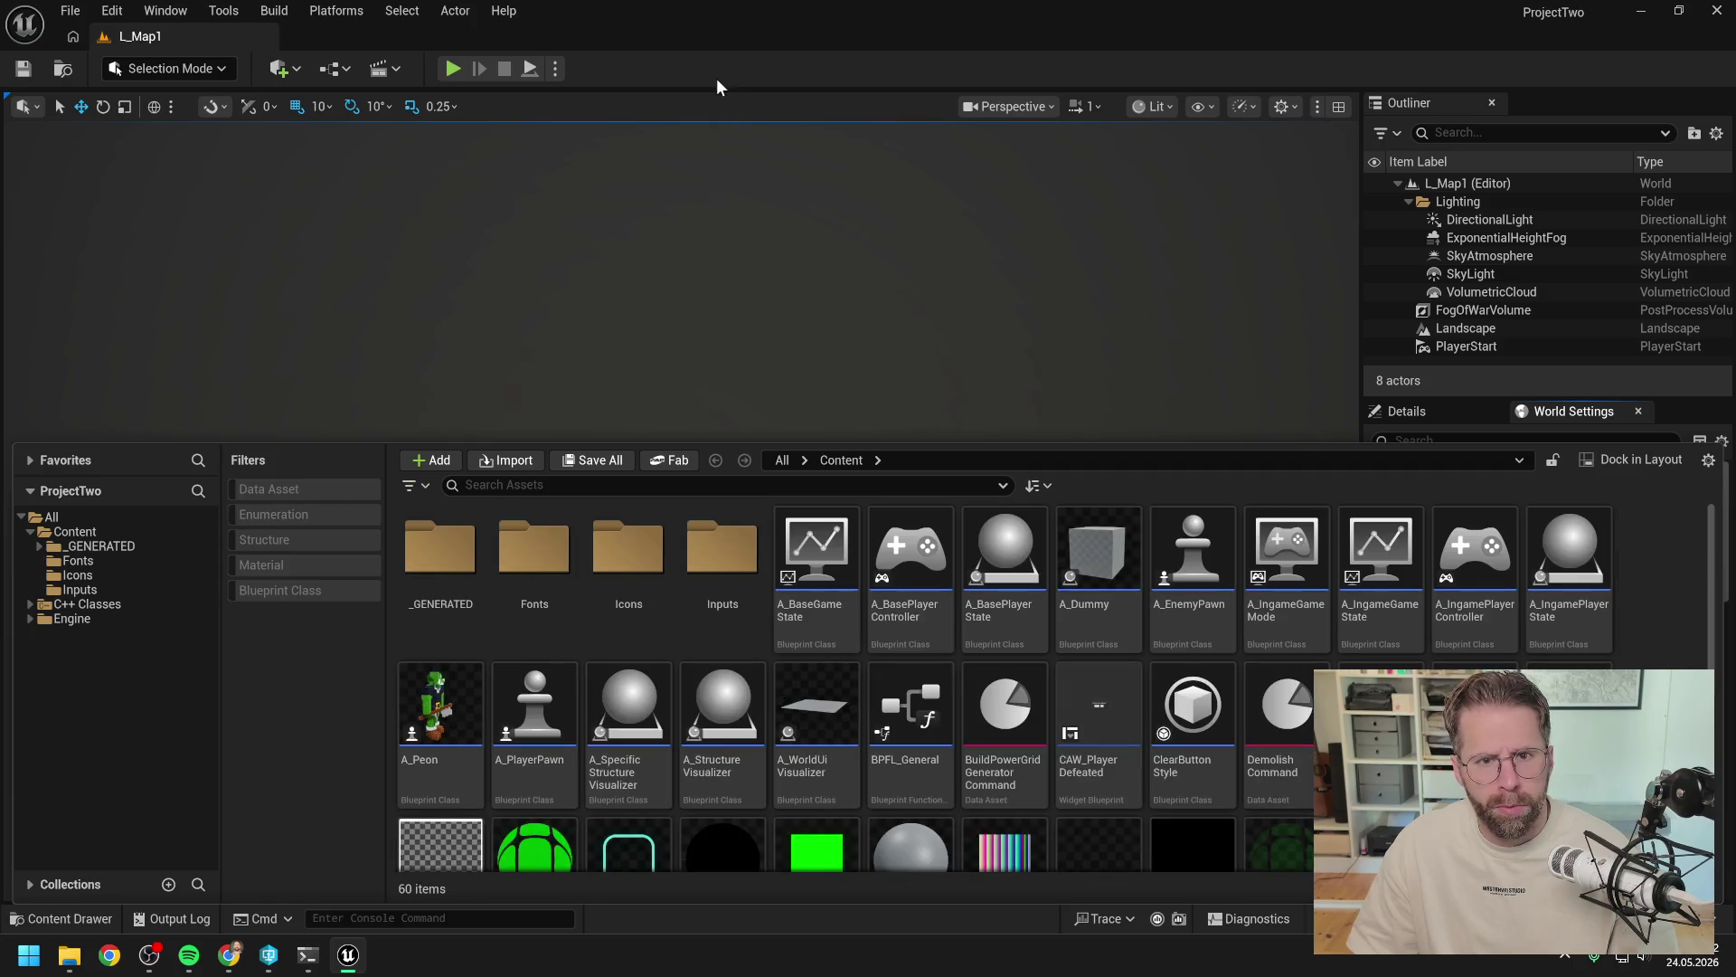
{"action": "key", "text": "ctrl+space"}
{"action": "left_click", "coordinate": [307, 955]}
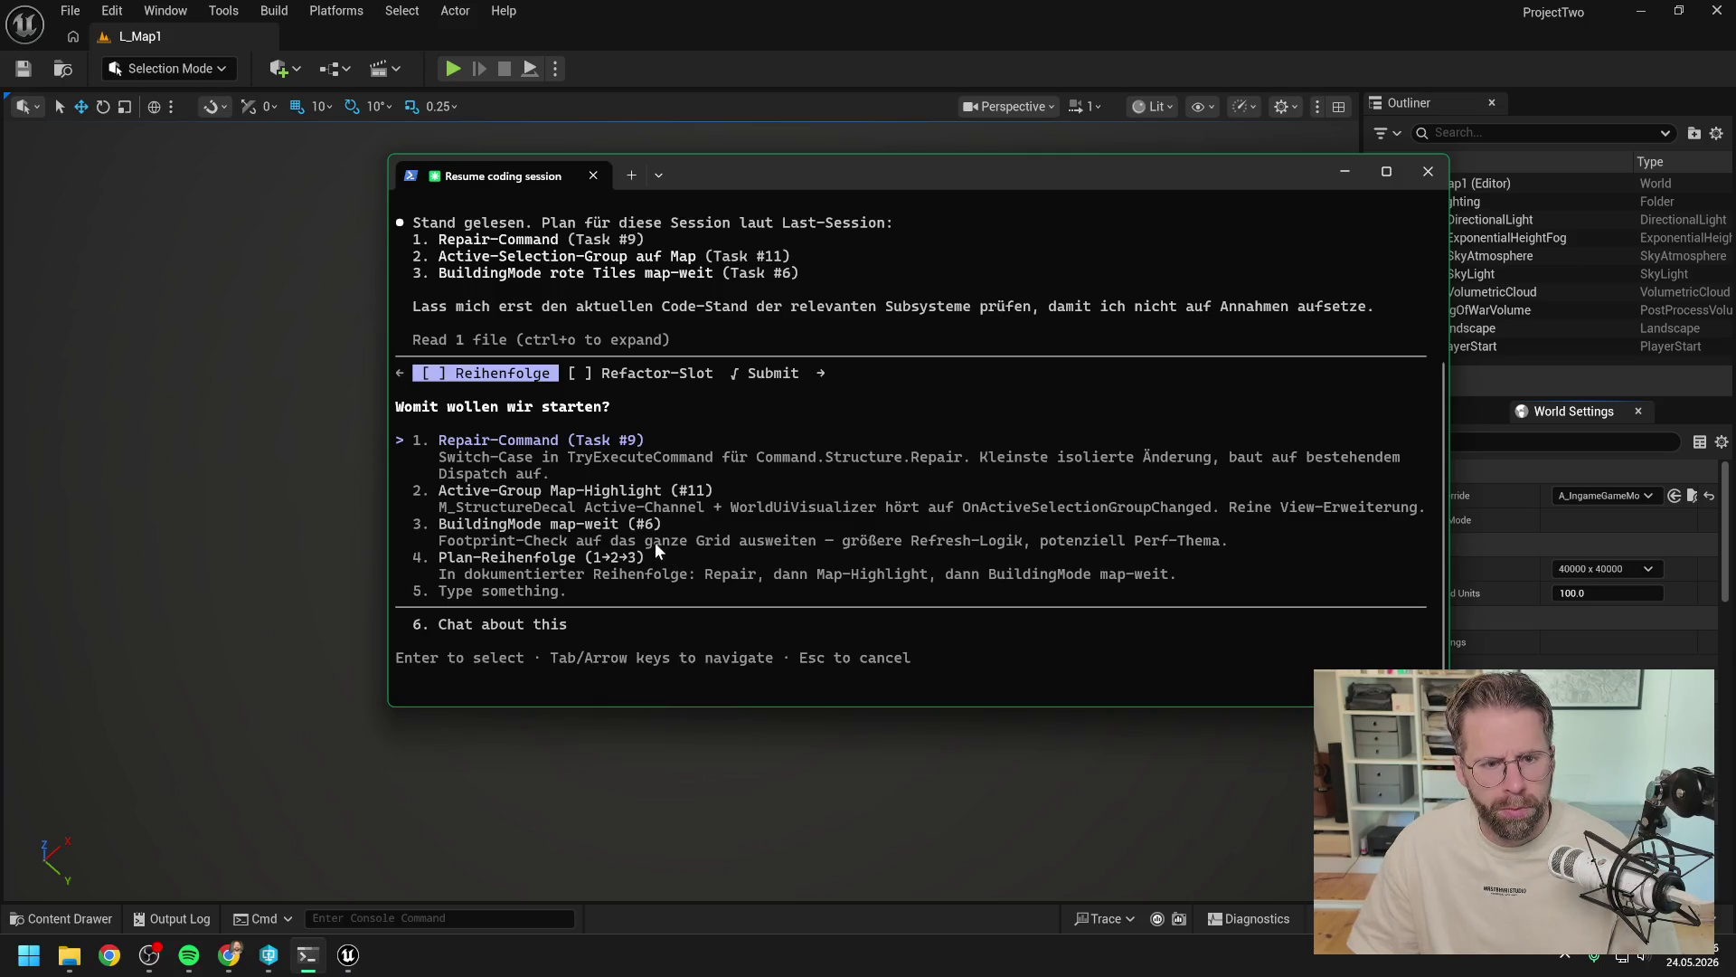
Decline Claude's multiple-choice prompt and ask it to stop using multiple-choice questions.
{"action": "key", "text": "Down"}
{"action": "key", "text": "Down"}
{"action": "key", "text": "Down"}
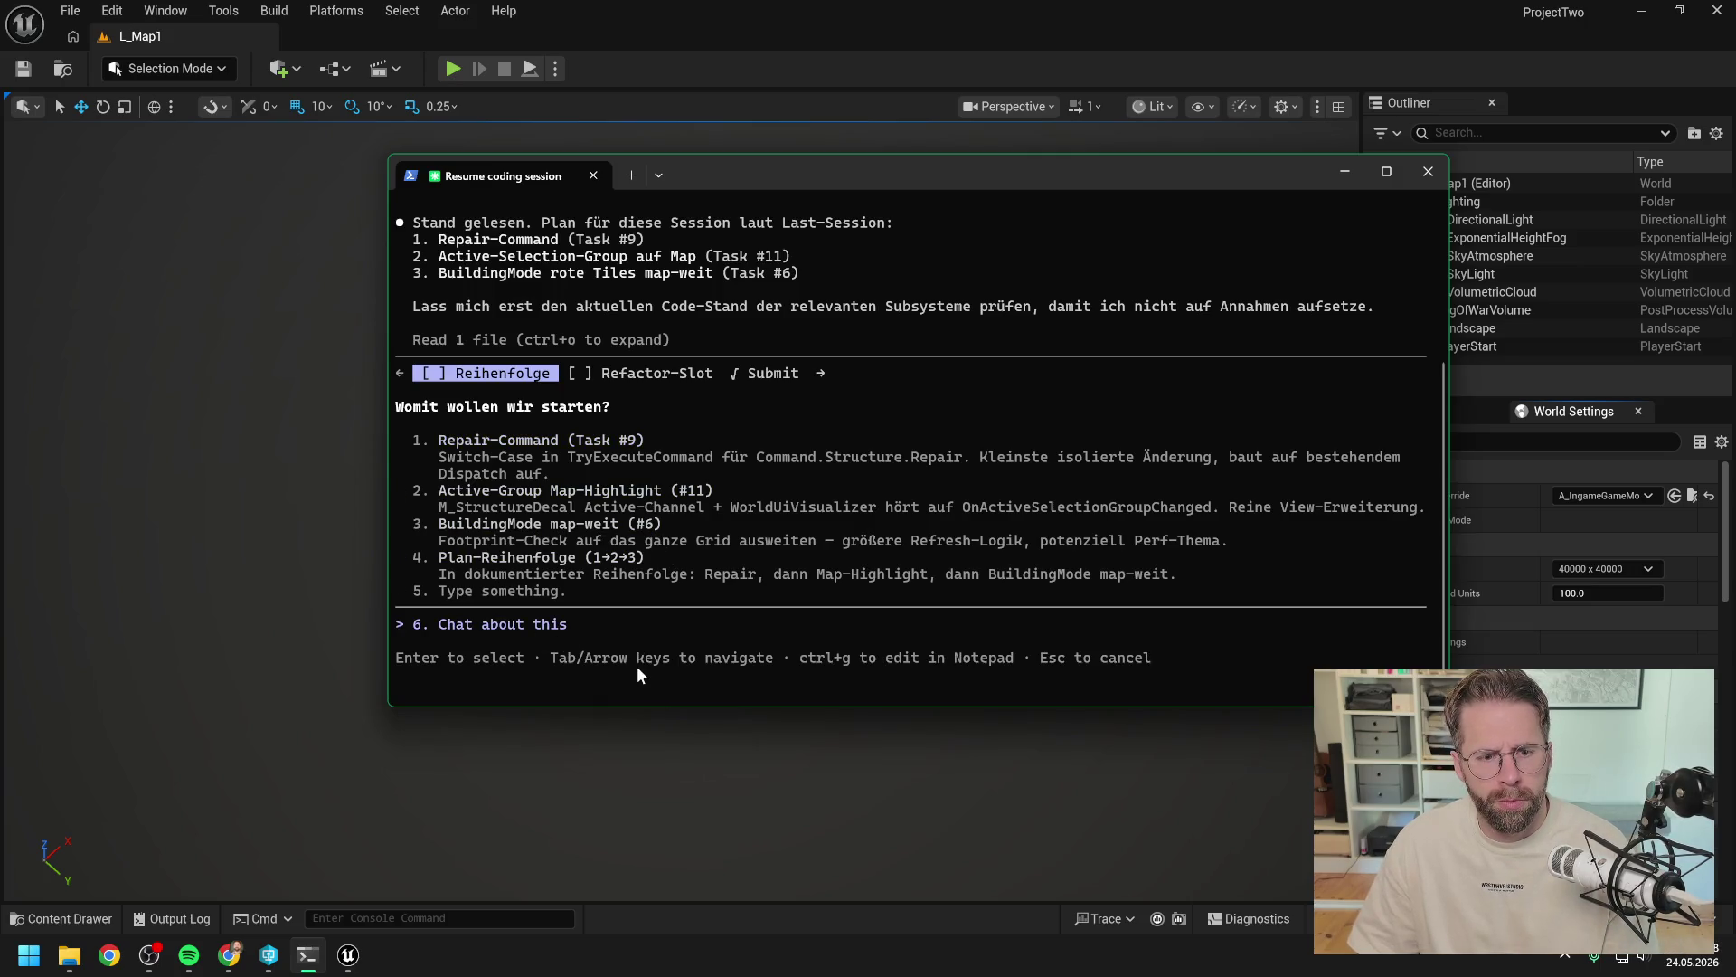
{"action": "key", "text": "Return"}
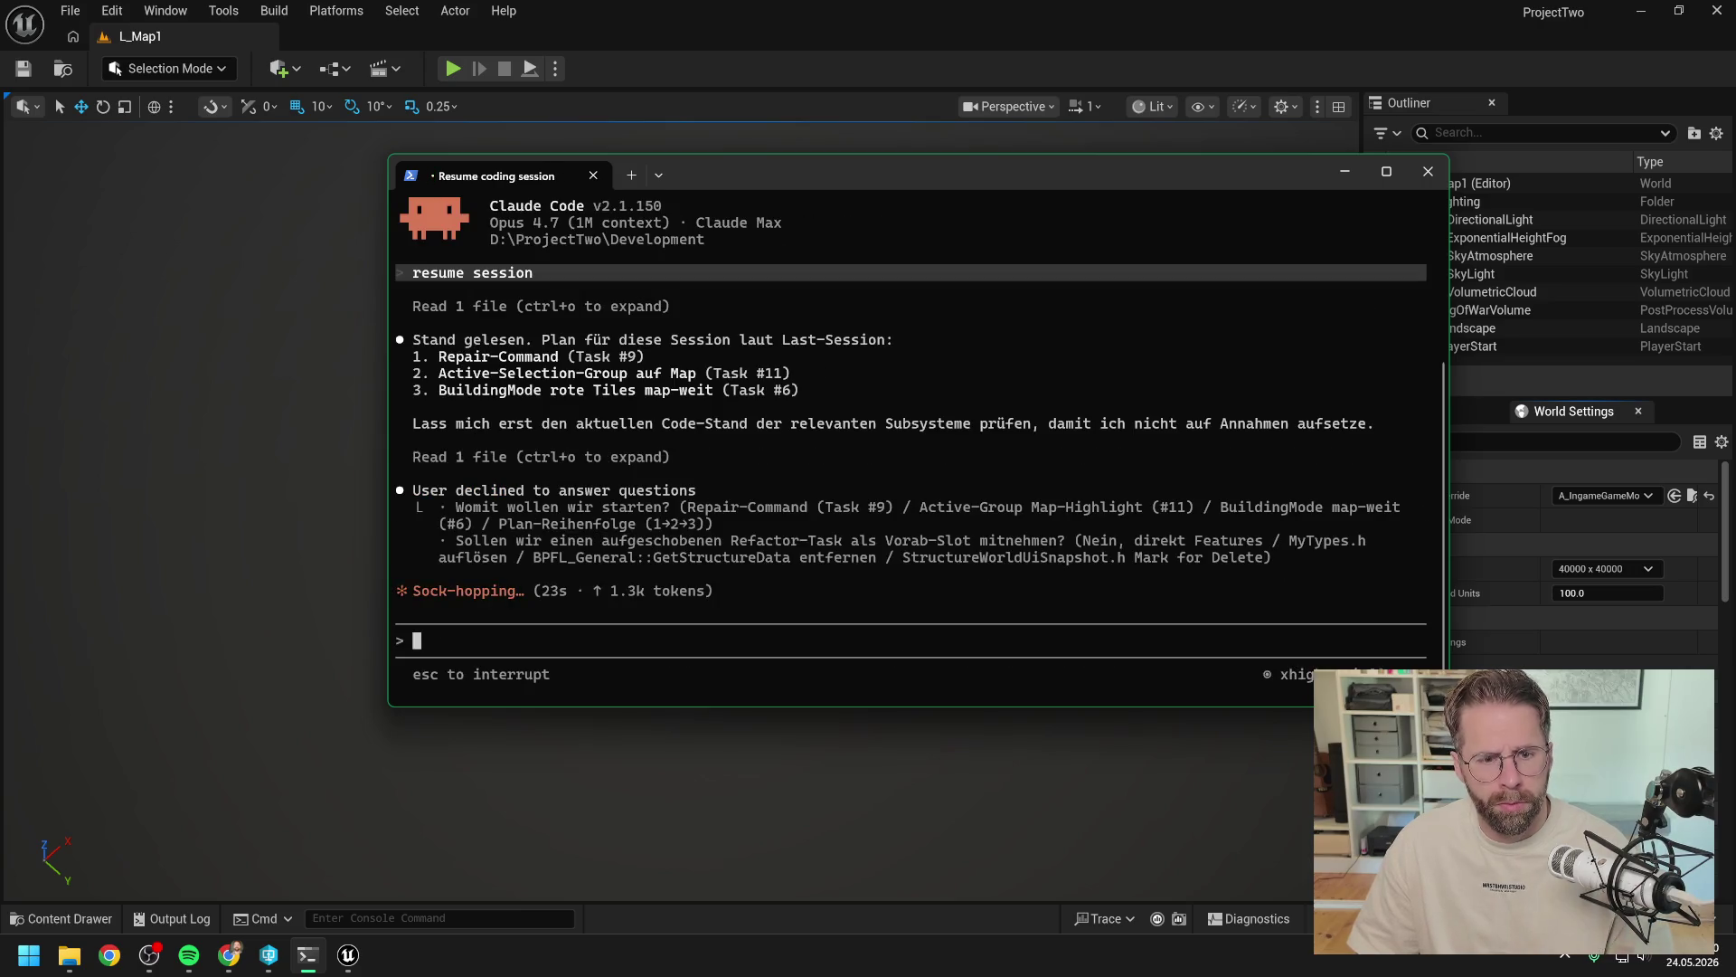
{"action": "type", "text": "mach mal keine muti"}
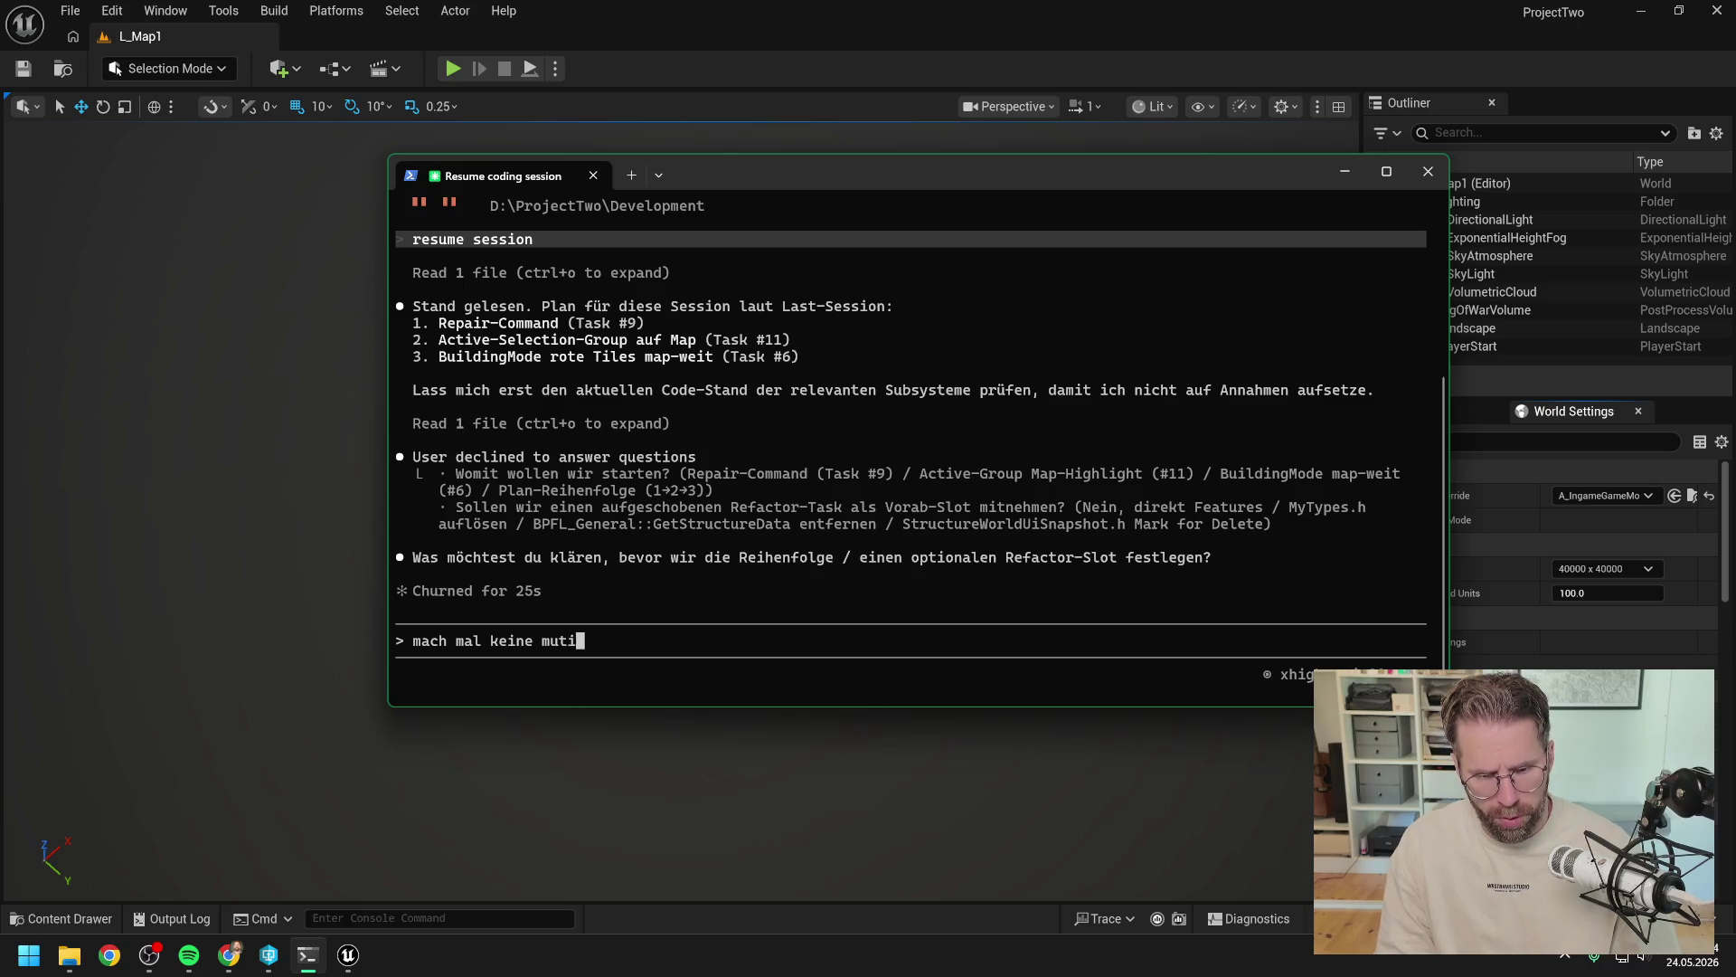
{"action": "type", "text": " choiuc"}
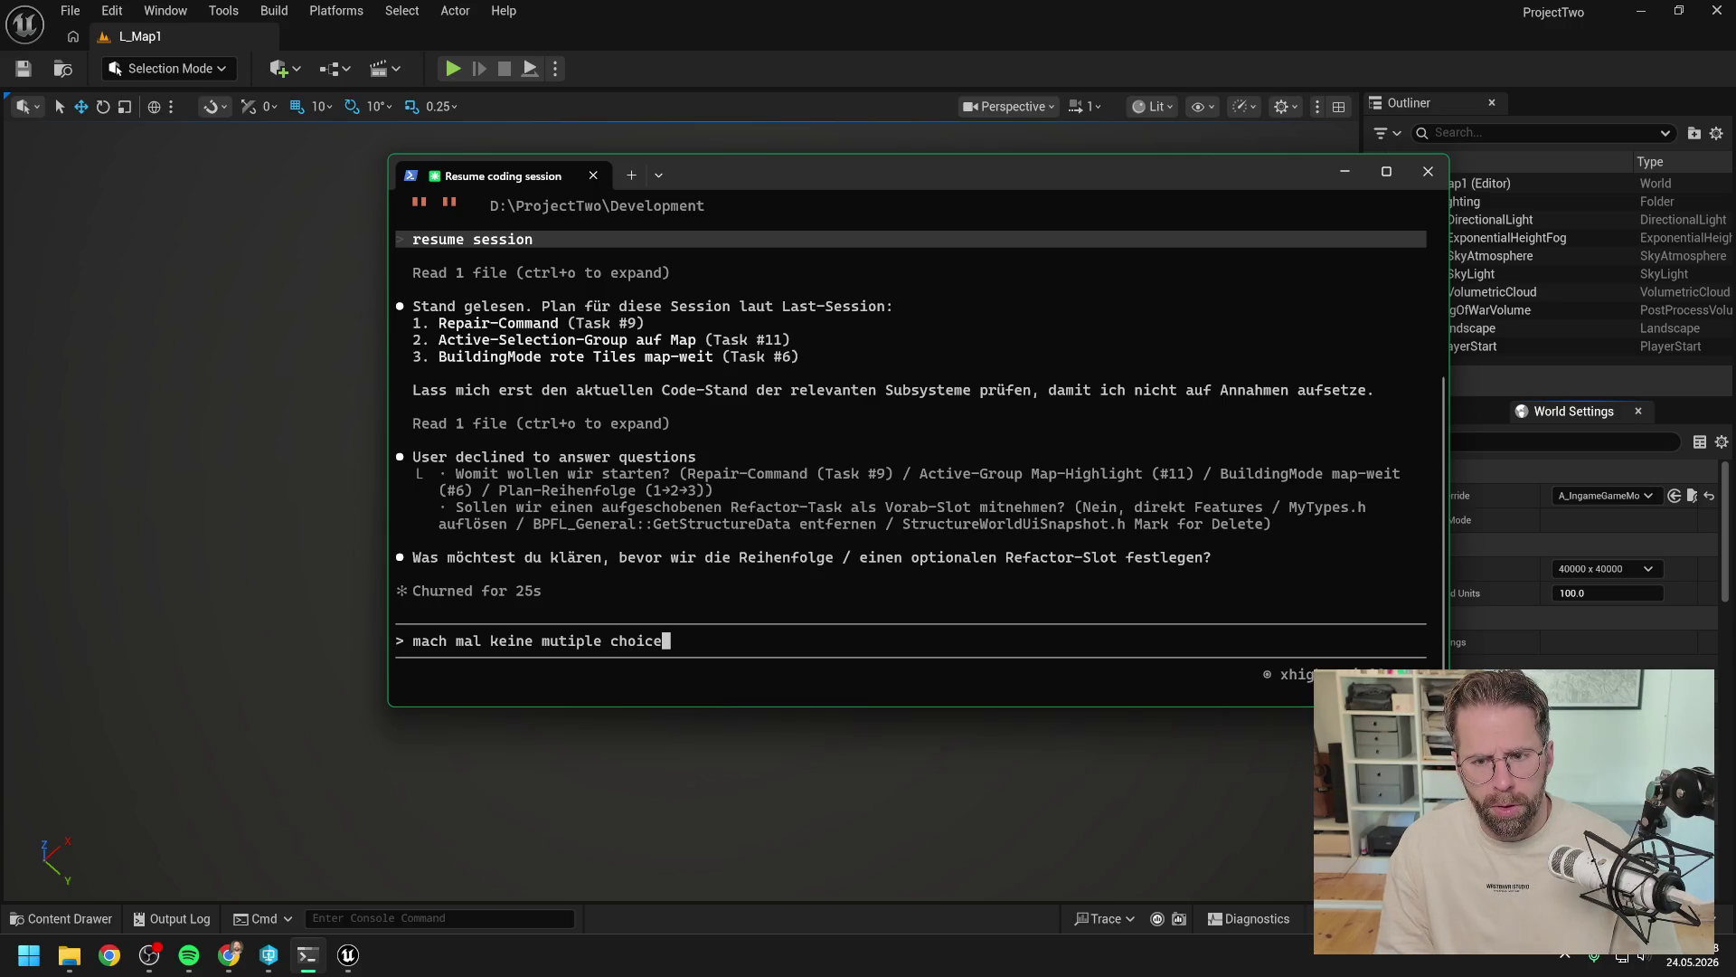
{"action": "type", "text": ". Immer"}
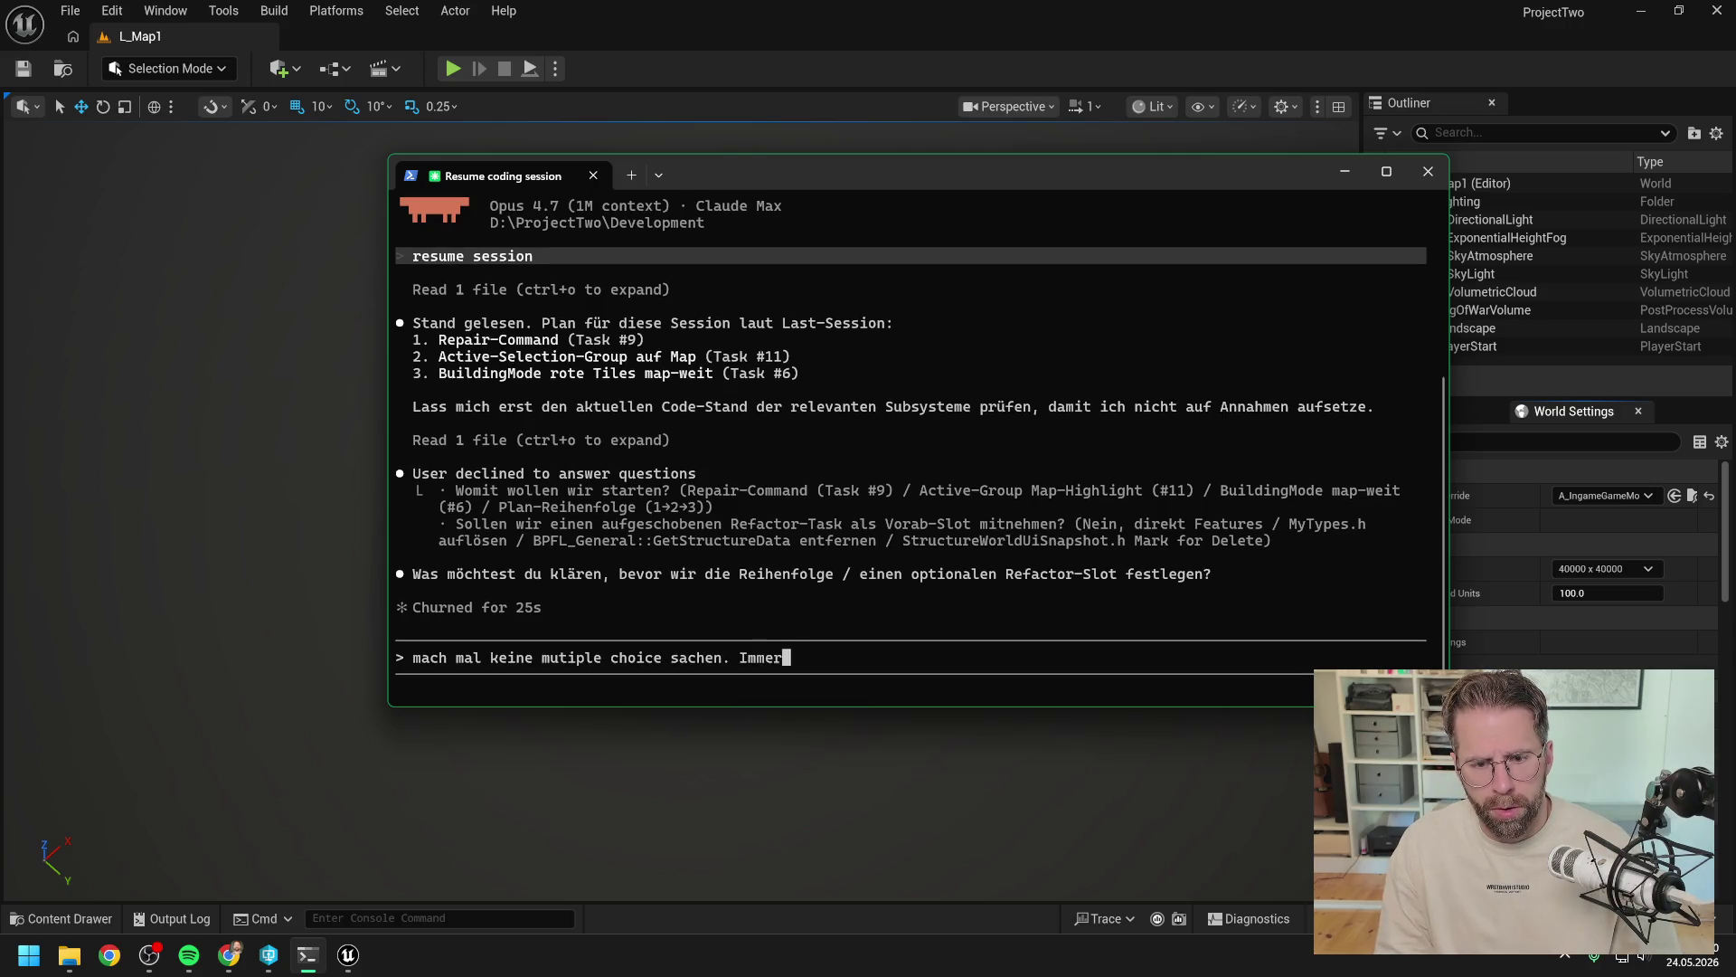
{"action": "type", "text": " was vorschla"}
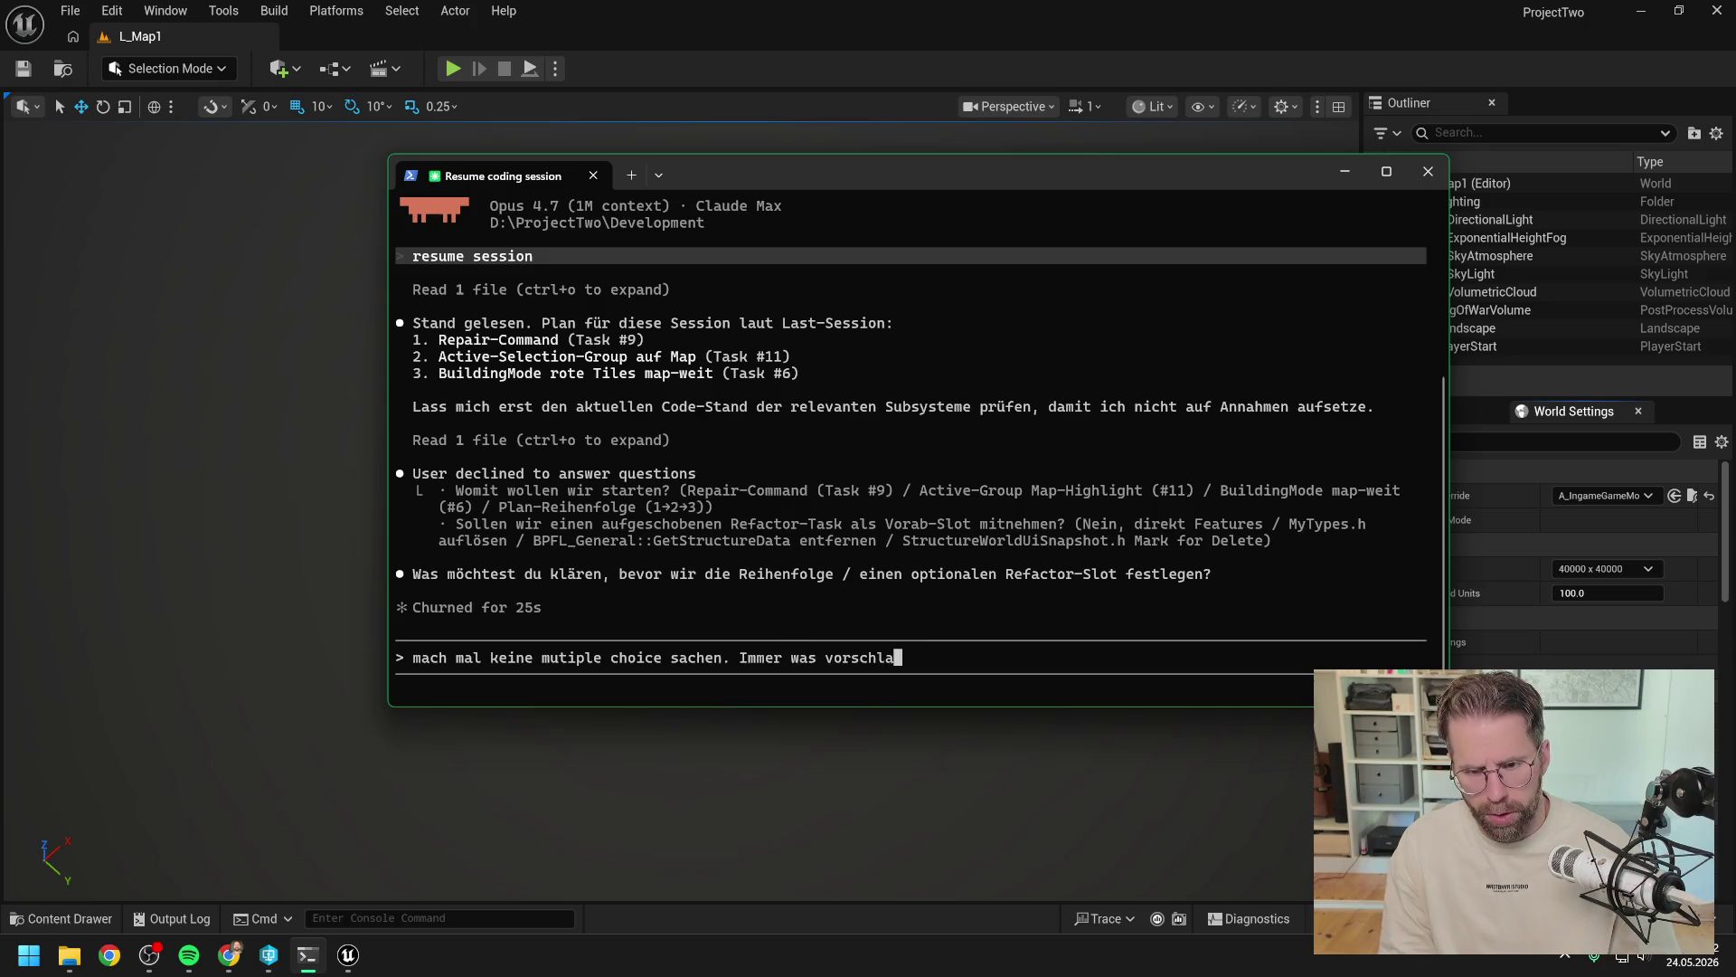
{"action": "type", "text": "gen ich antworte direkt und immer erst etwas ma he"}
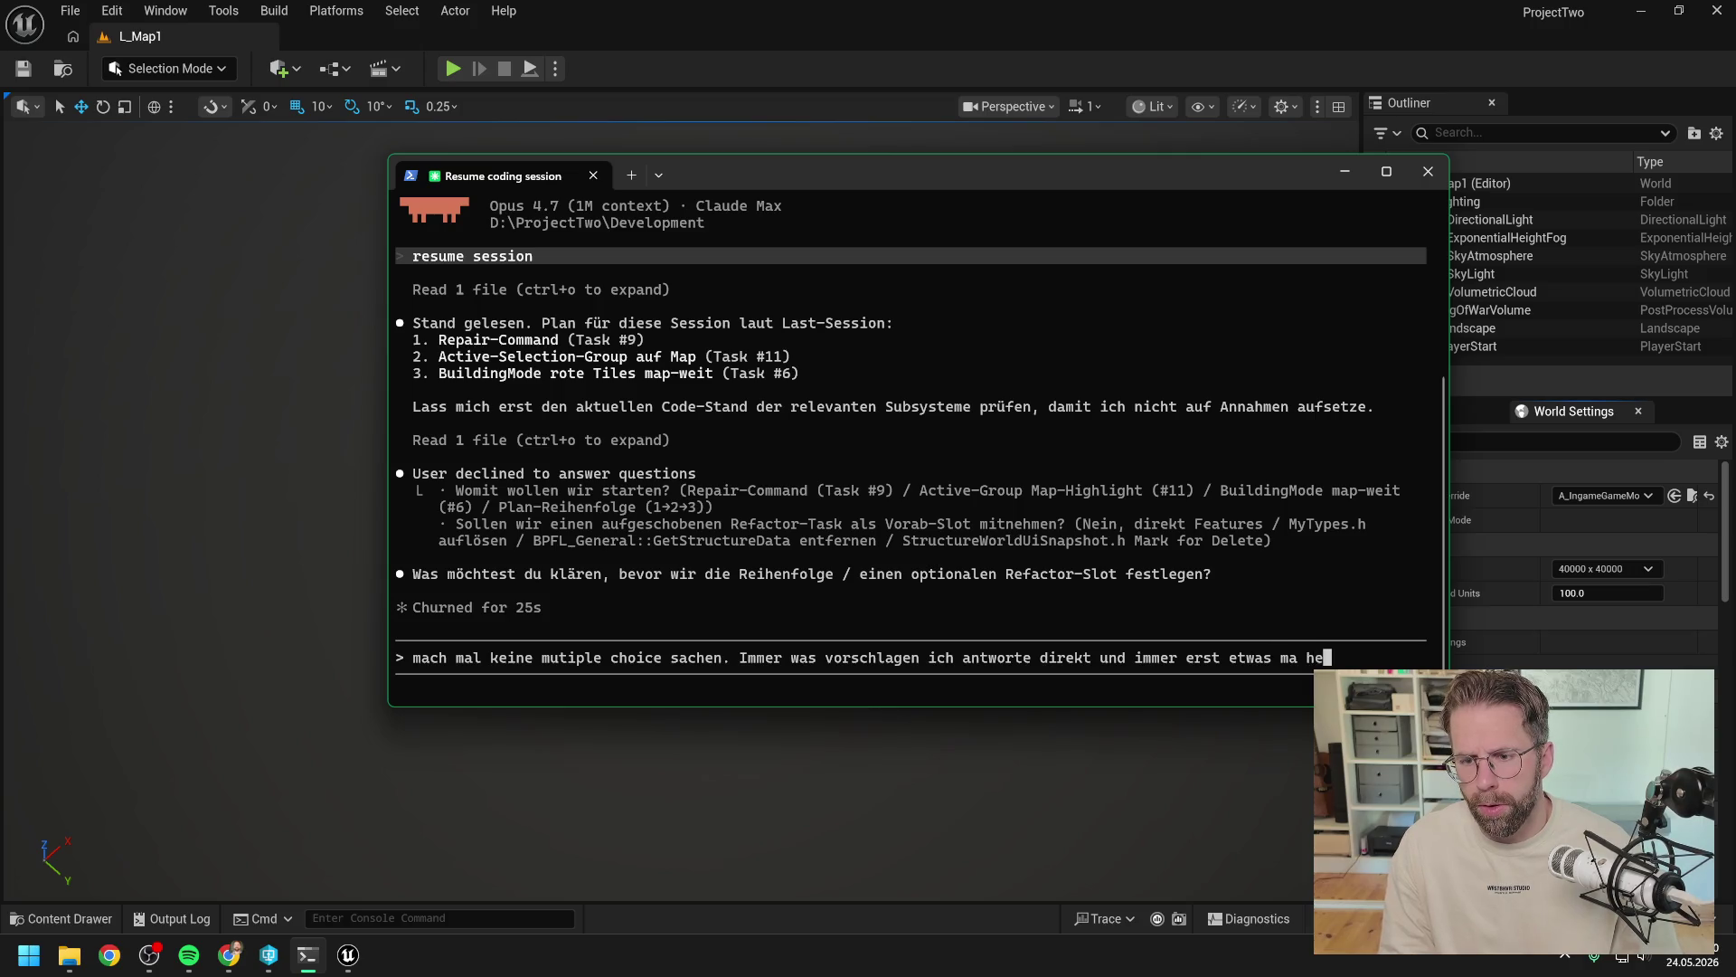
{"action": "type", "text": "ich das go gebe. Schreib das bit"}
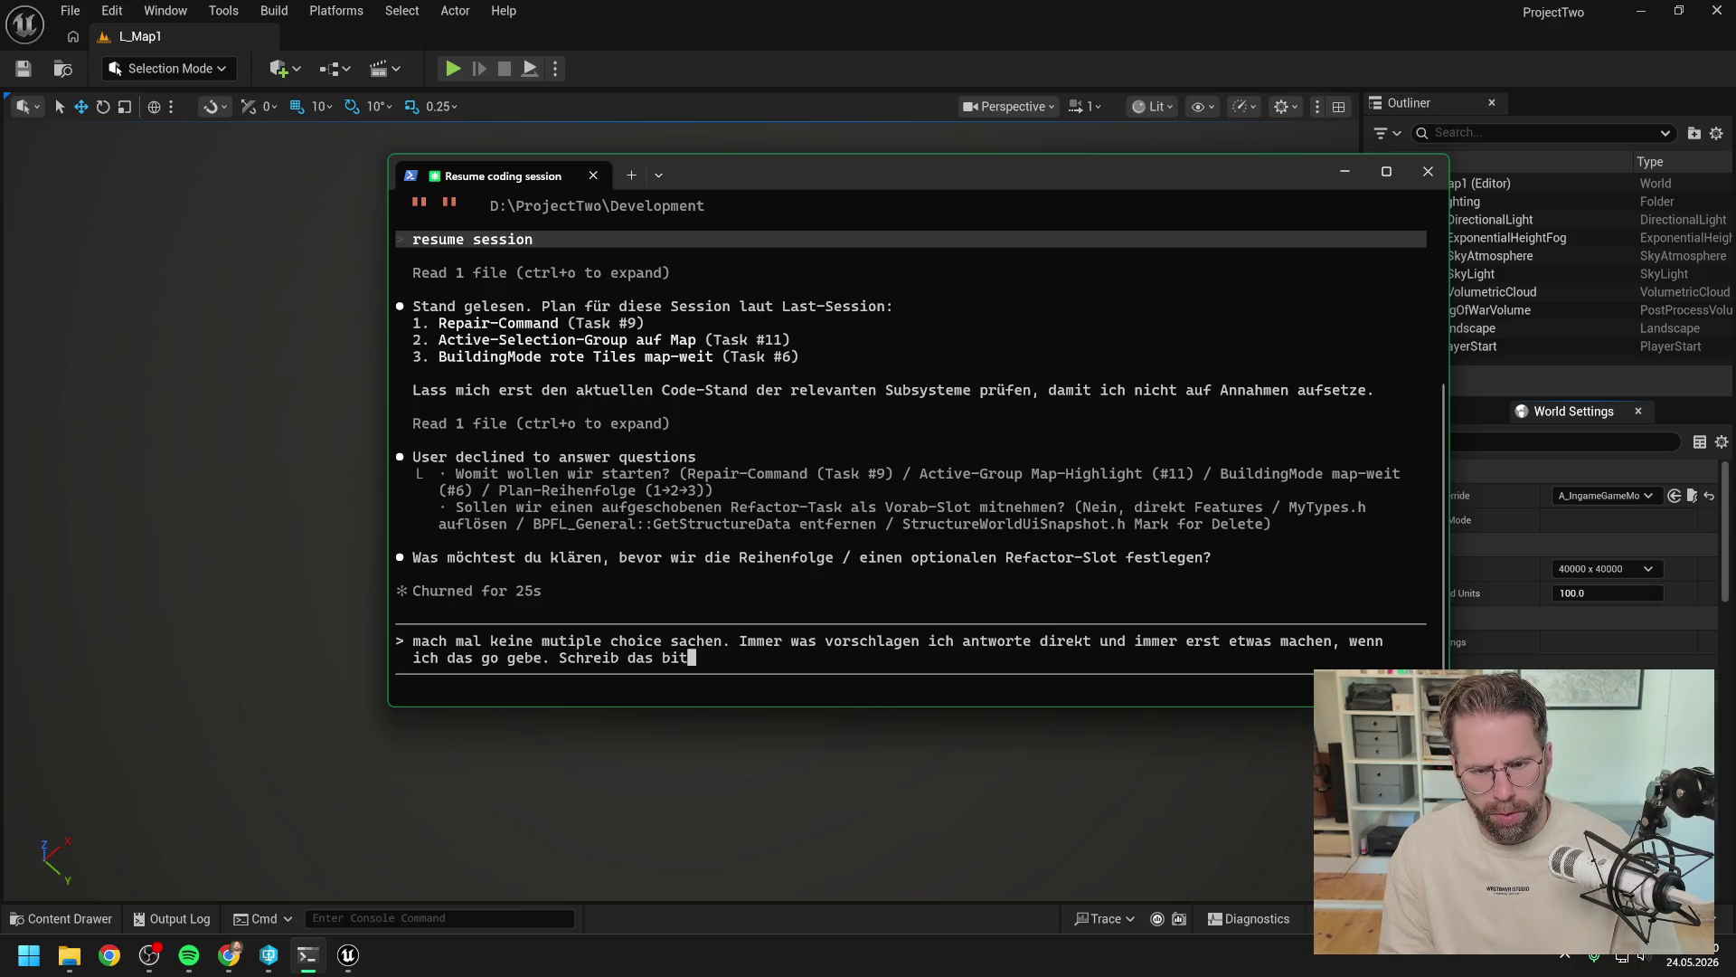
{"action": "type", "text": "te auch mal in di"}
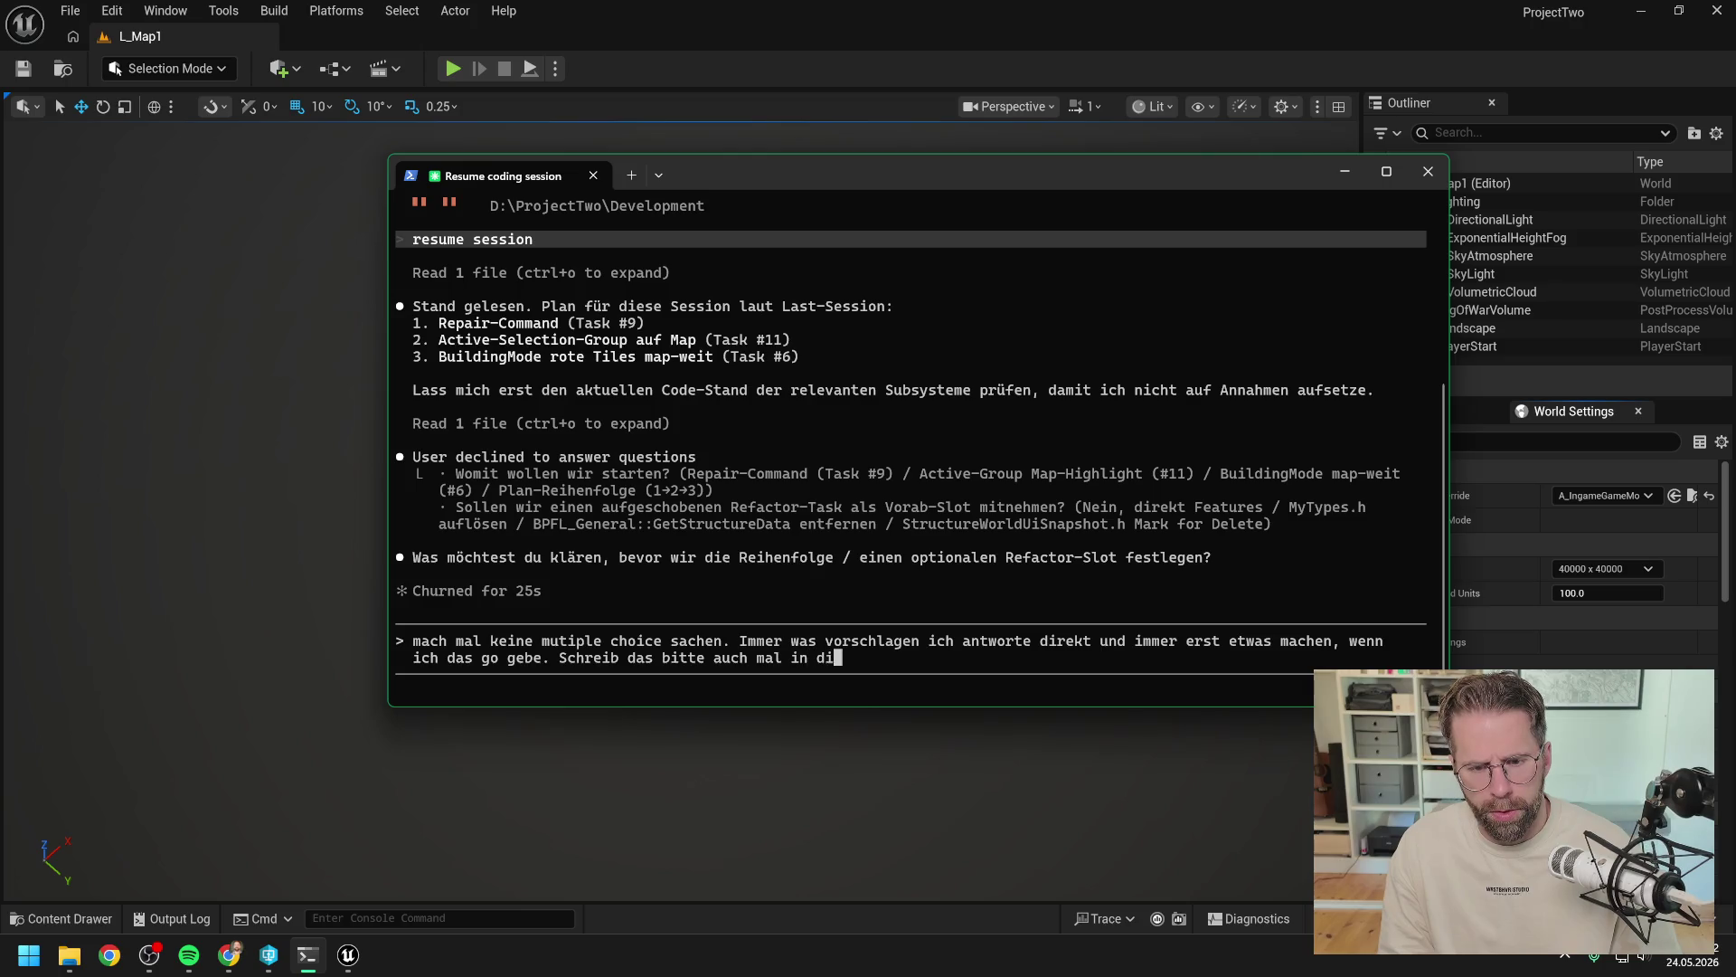
{"action": "type", "text": "md weil du anscheinen"}
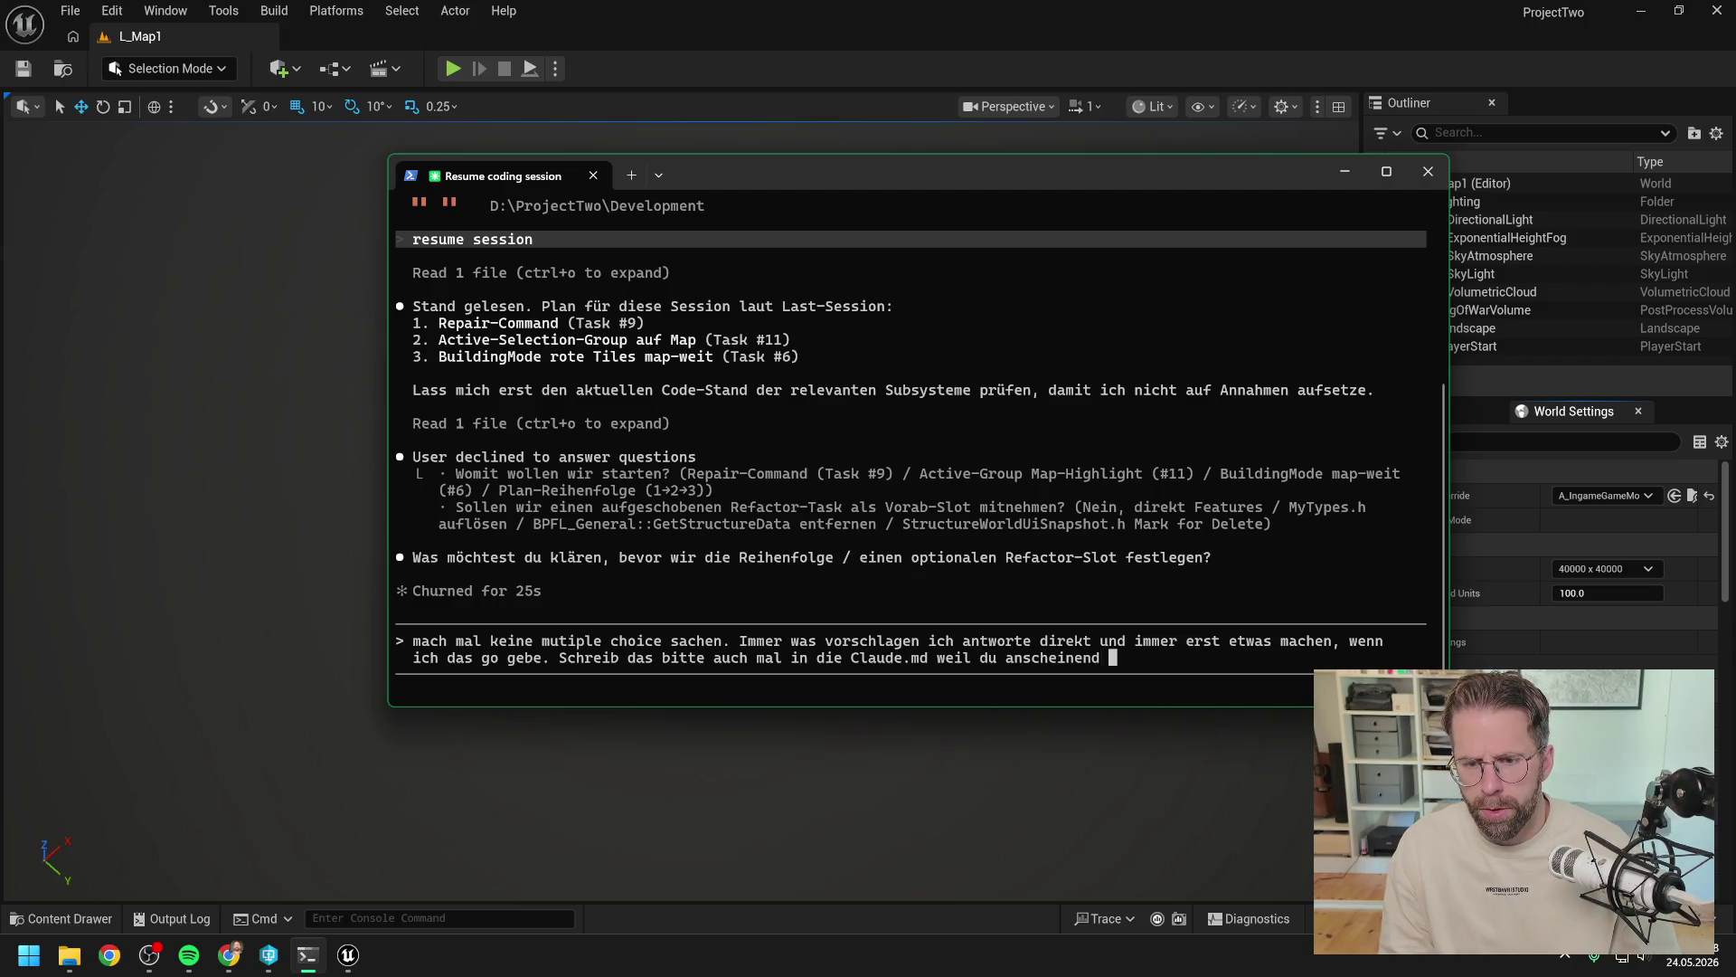
{"action": "type", "text": "das immer mal"}
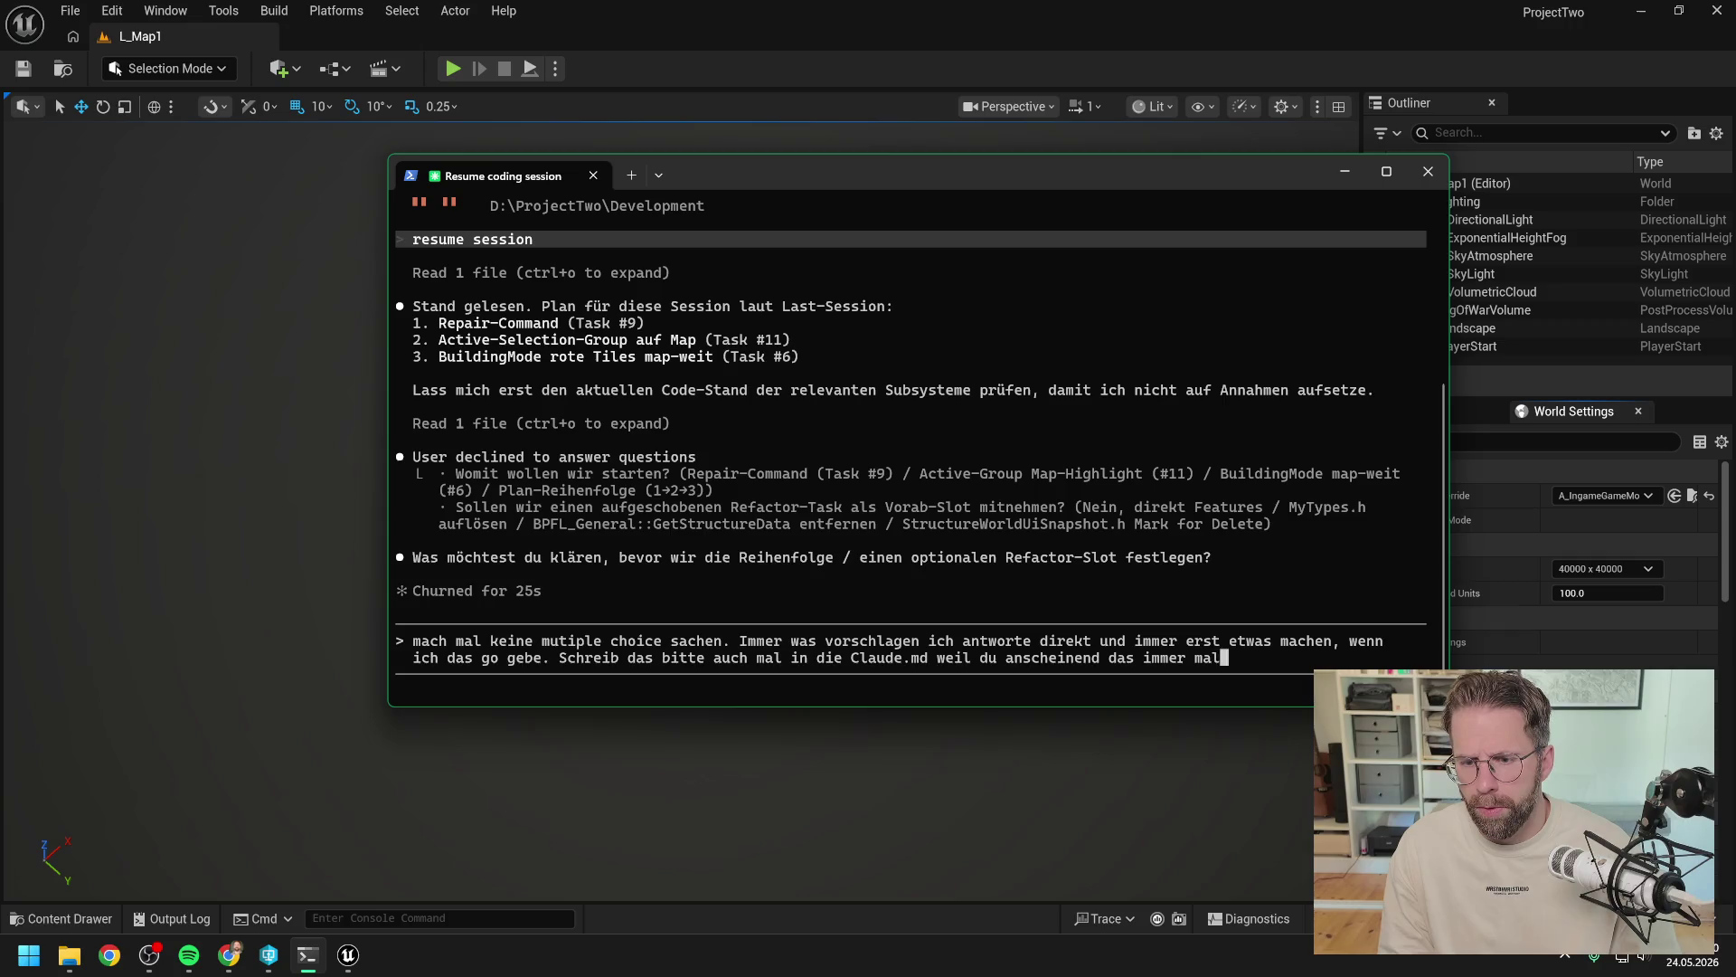
{"action": "type", "text": " wieder vergisst"}
{"action": "key", "text": "BackSpace"}
{"action": "key", "text": "BackSpace"}
{"action": "key", "text": "BackSpace"}
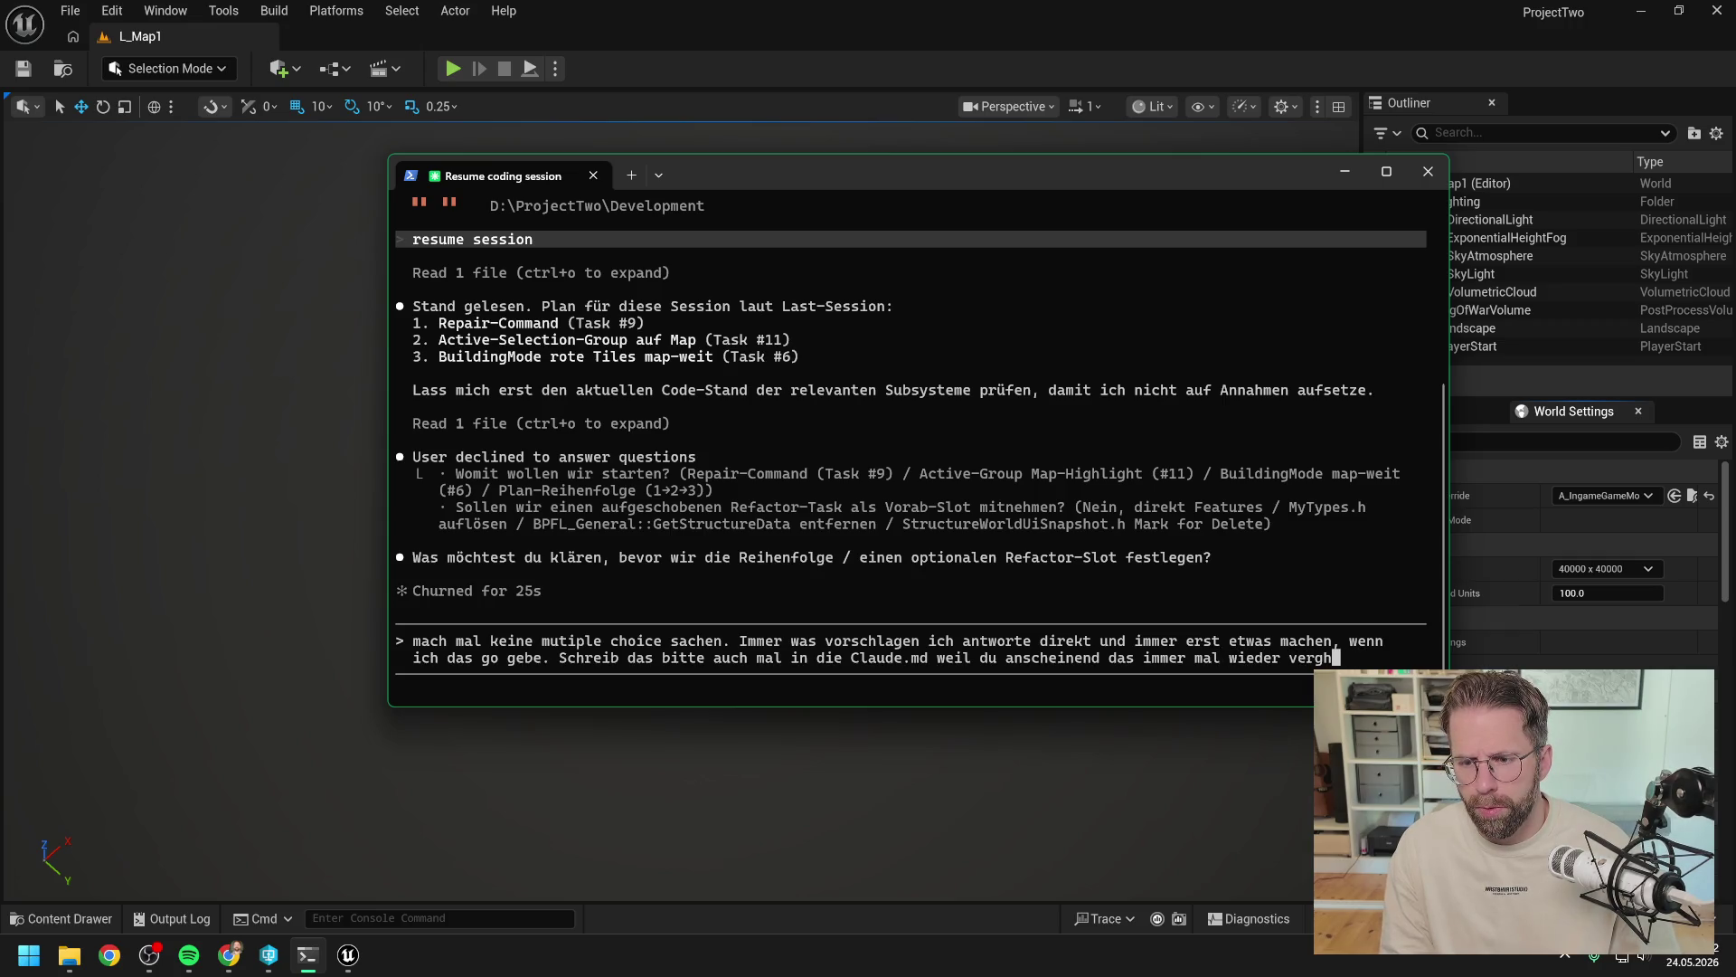
{"action": "type", "text": "sst, dass ic"}
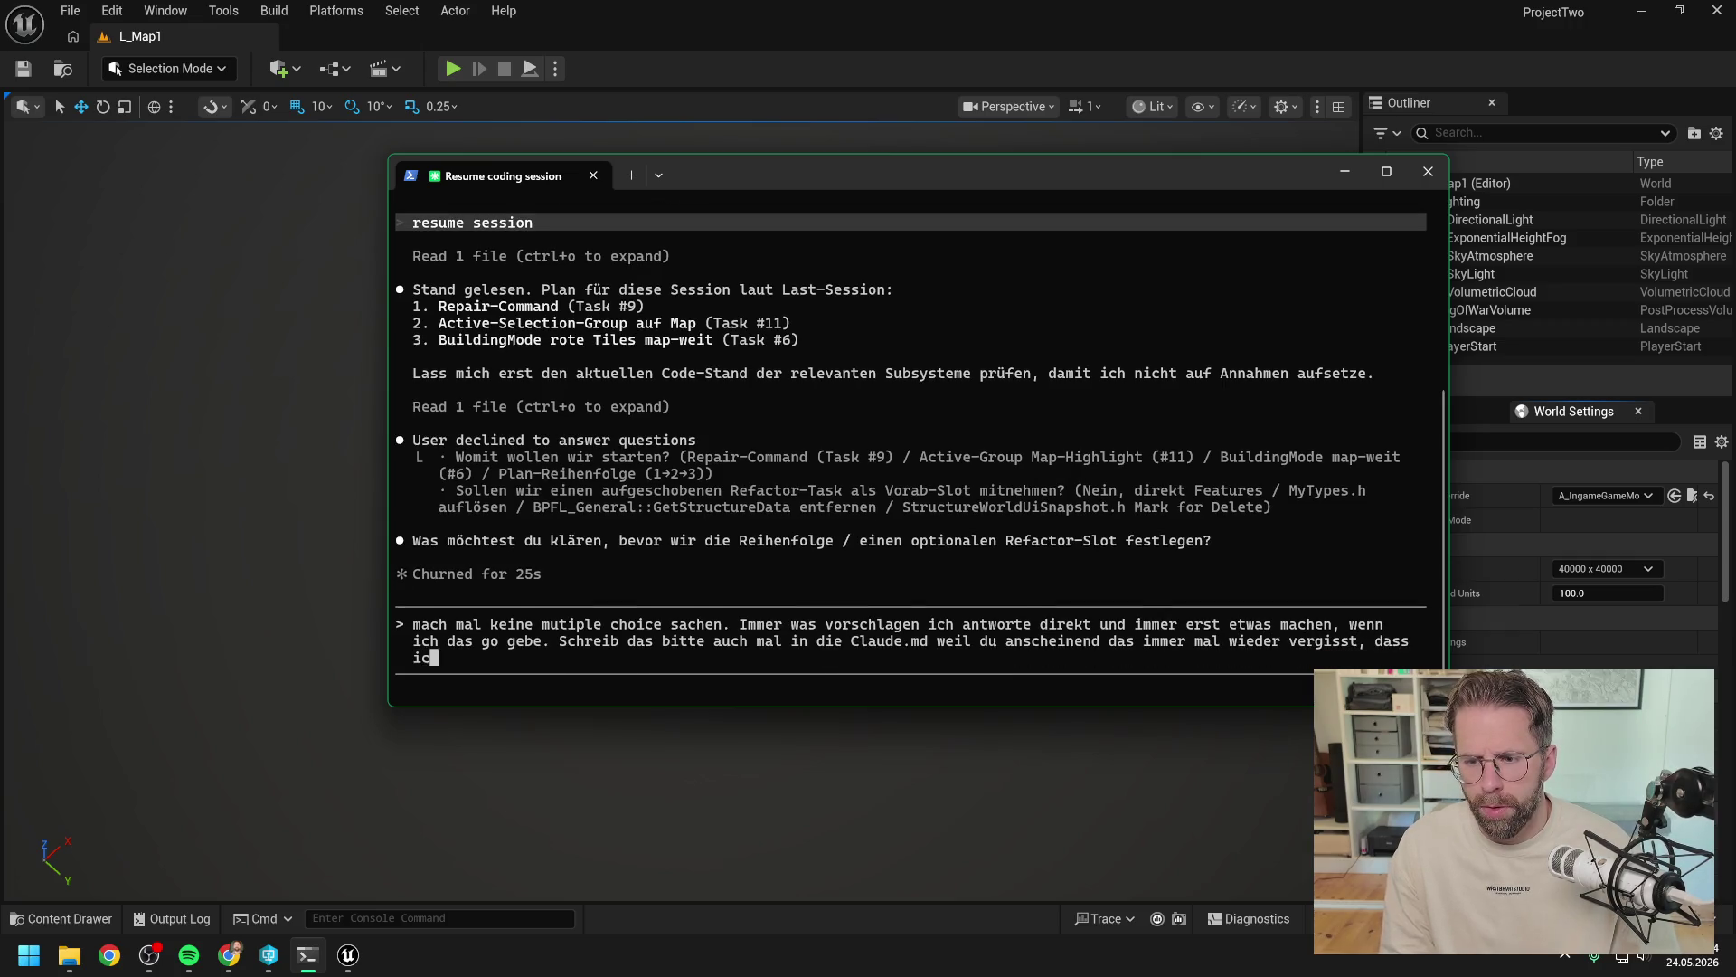
{"action": "type", "text": "h es so lieber mag"}
{"action": "key", "text": "Return"}
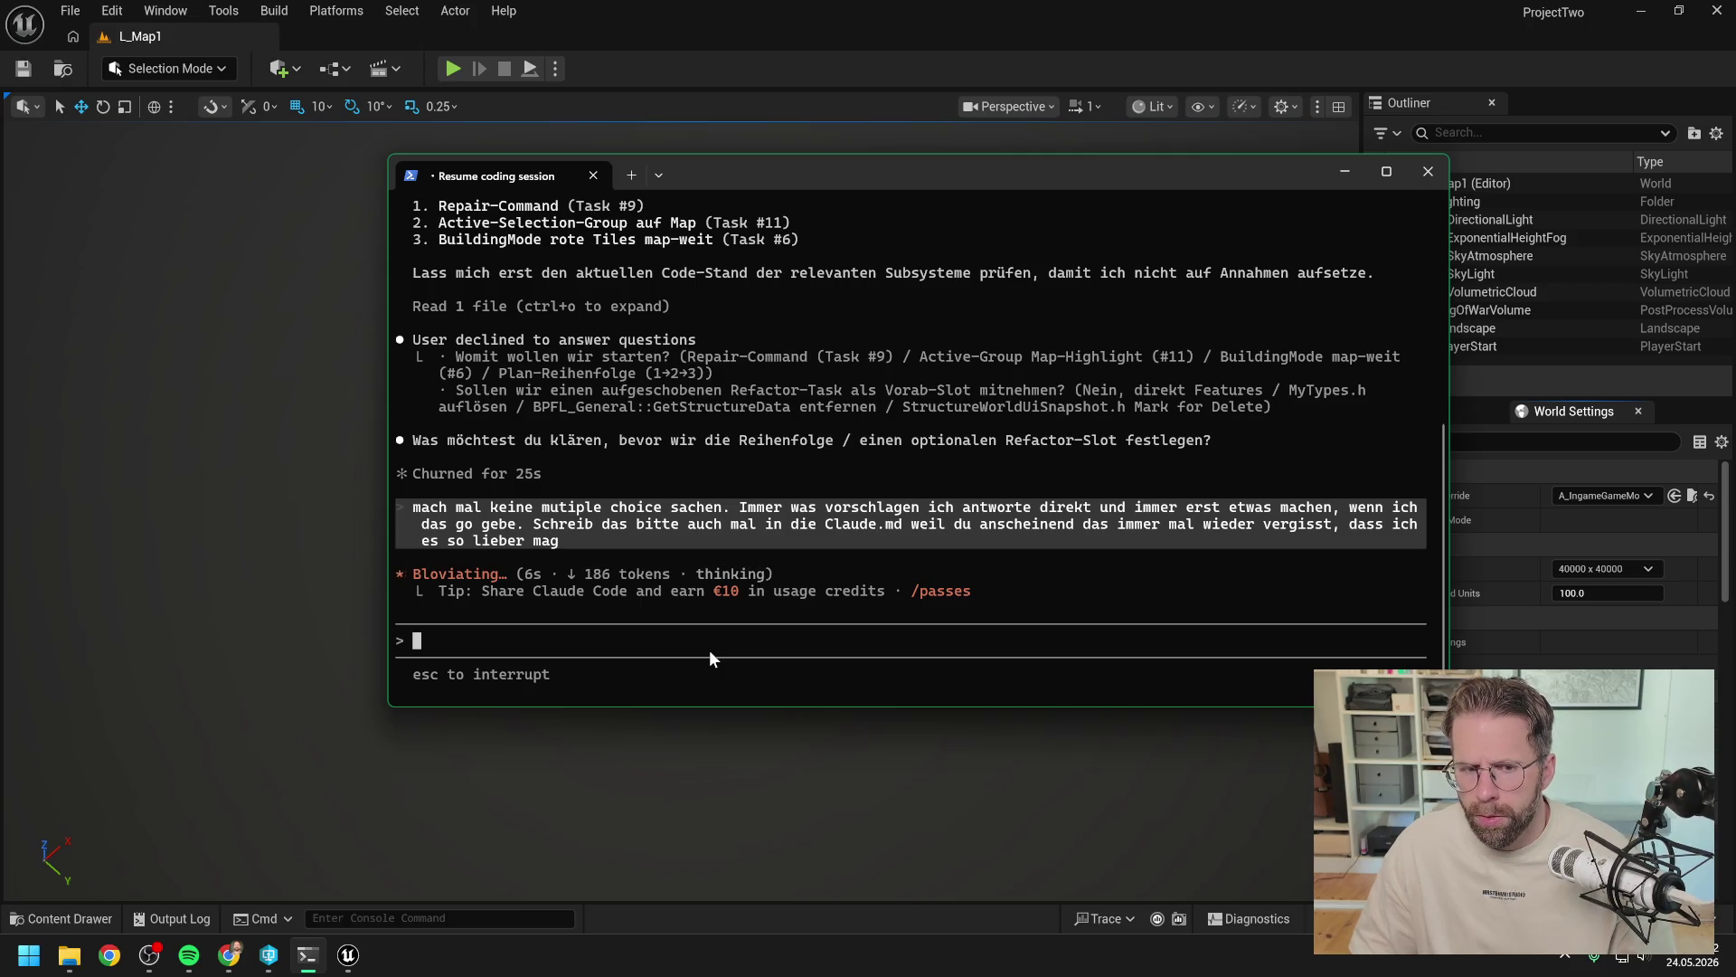
Check out CLAUDE.md for edit in Perforce P4V.
{"action": "left_click", "coordinate": [1690, 964]}
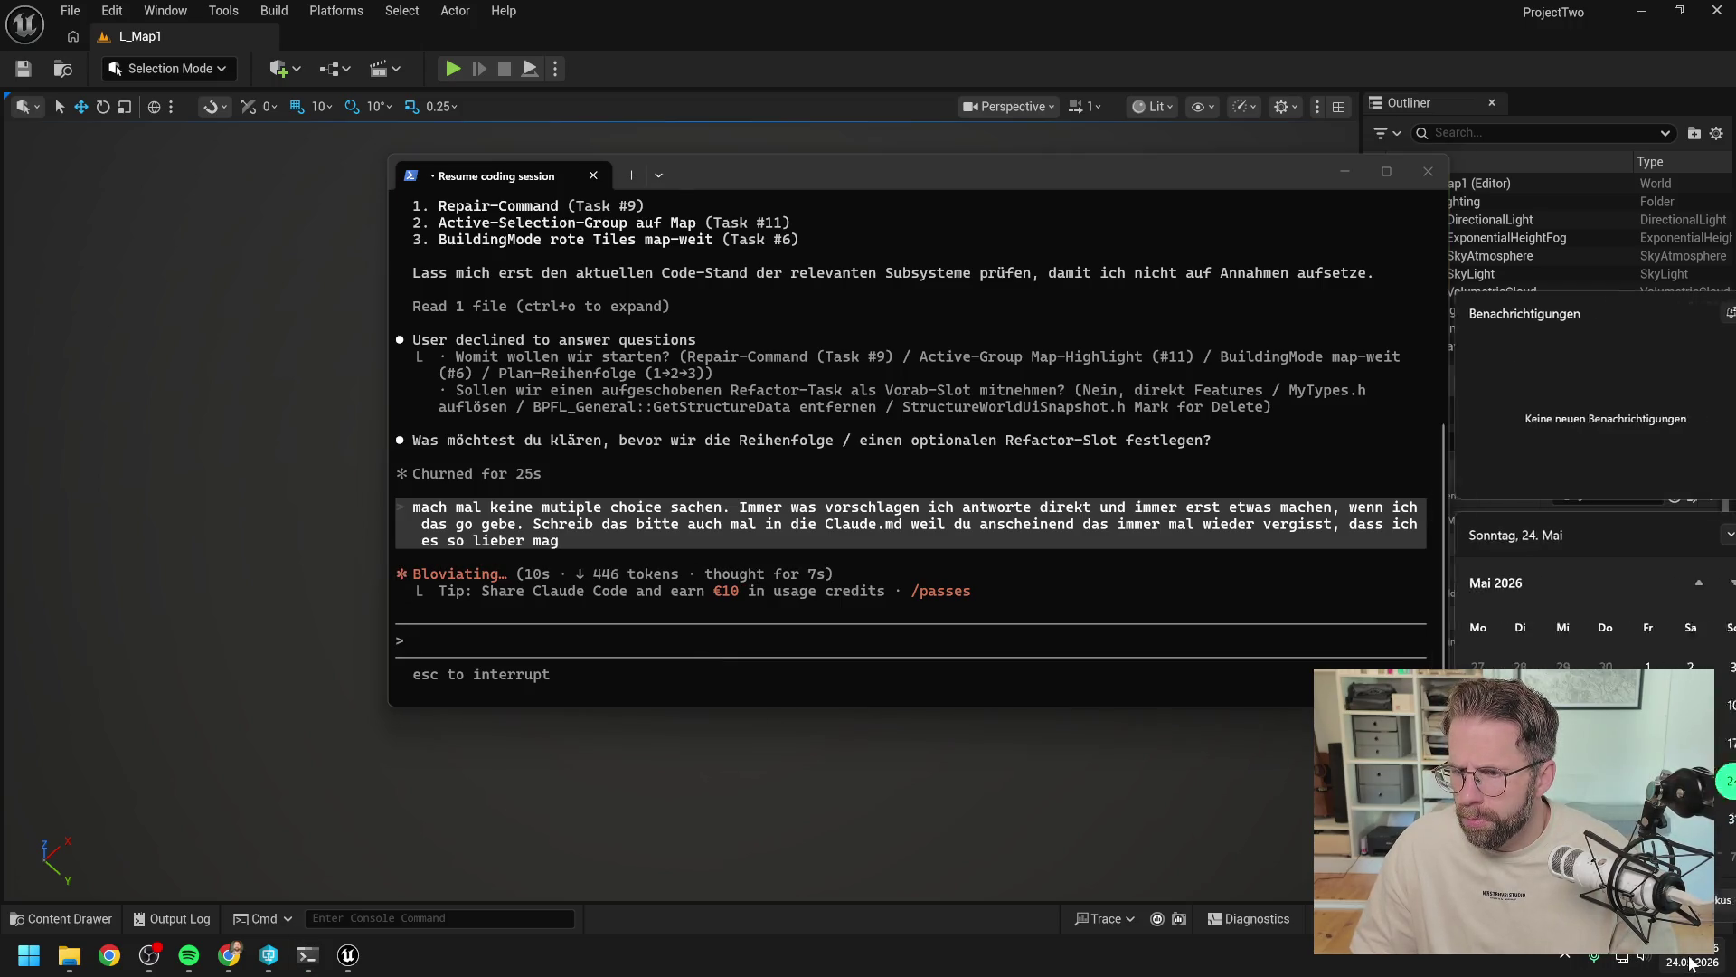
{"action": "left_click", "coordinate": [1277, 733]}
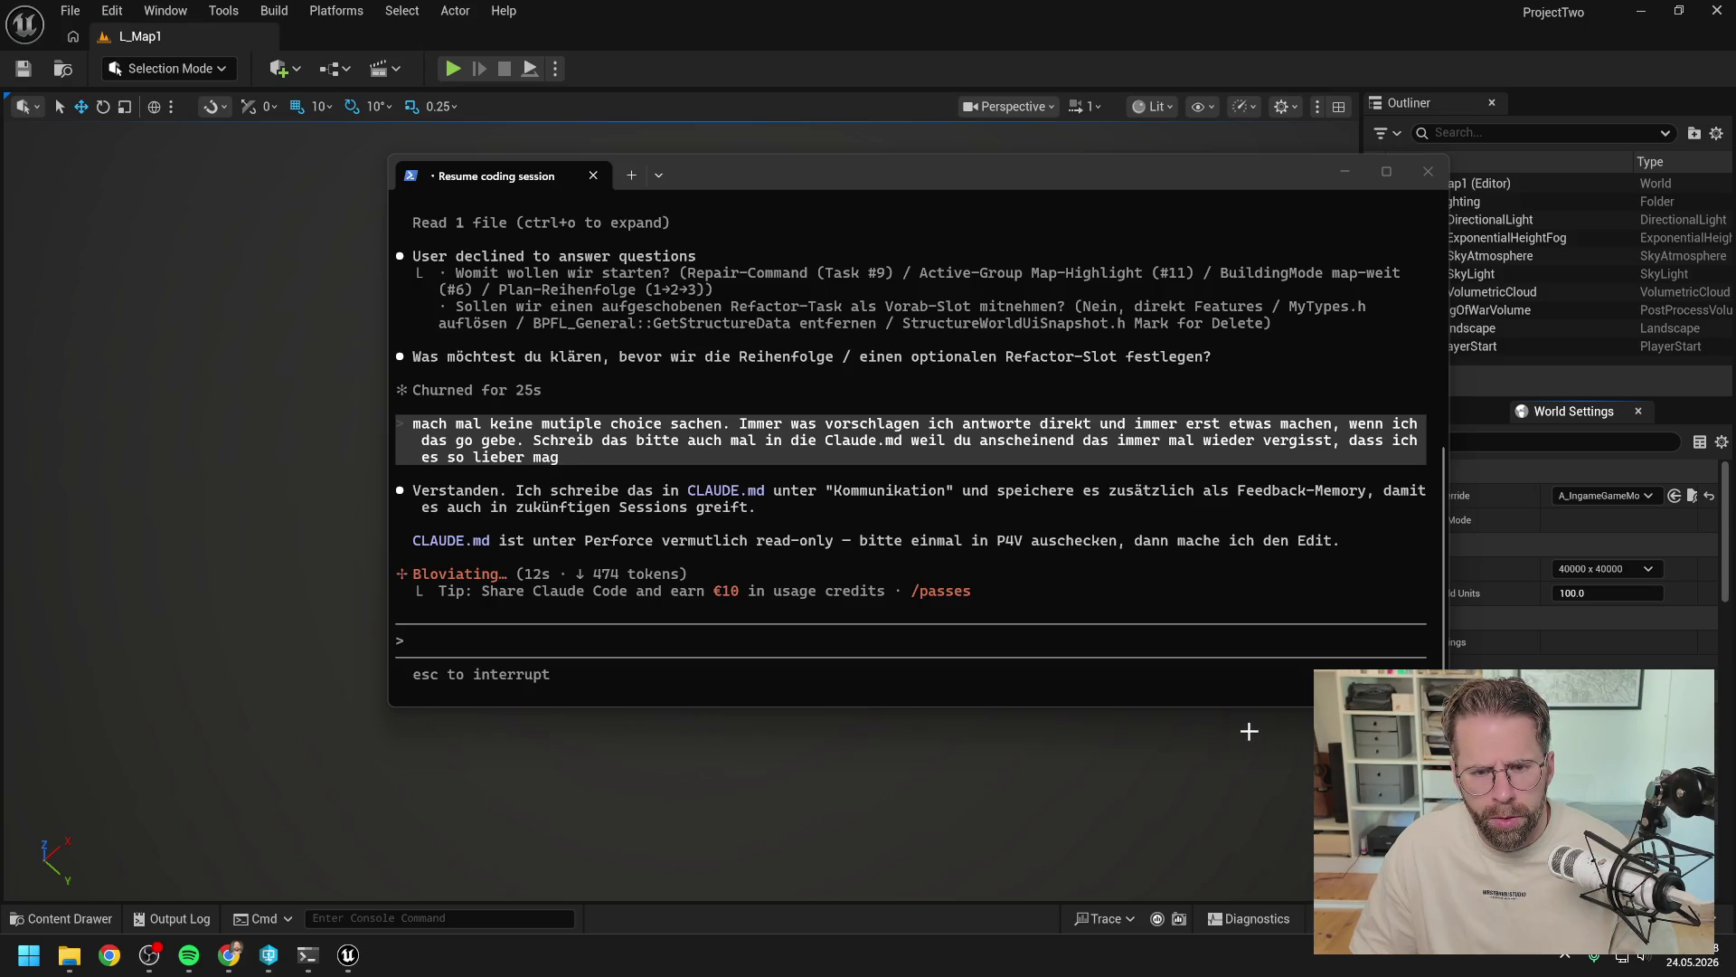
{"action": "left_click", "coordinate": [270, 966]}
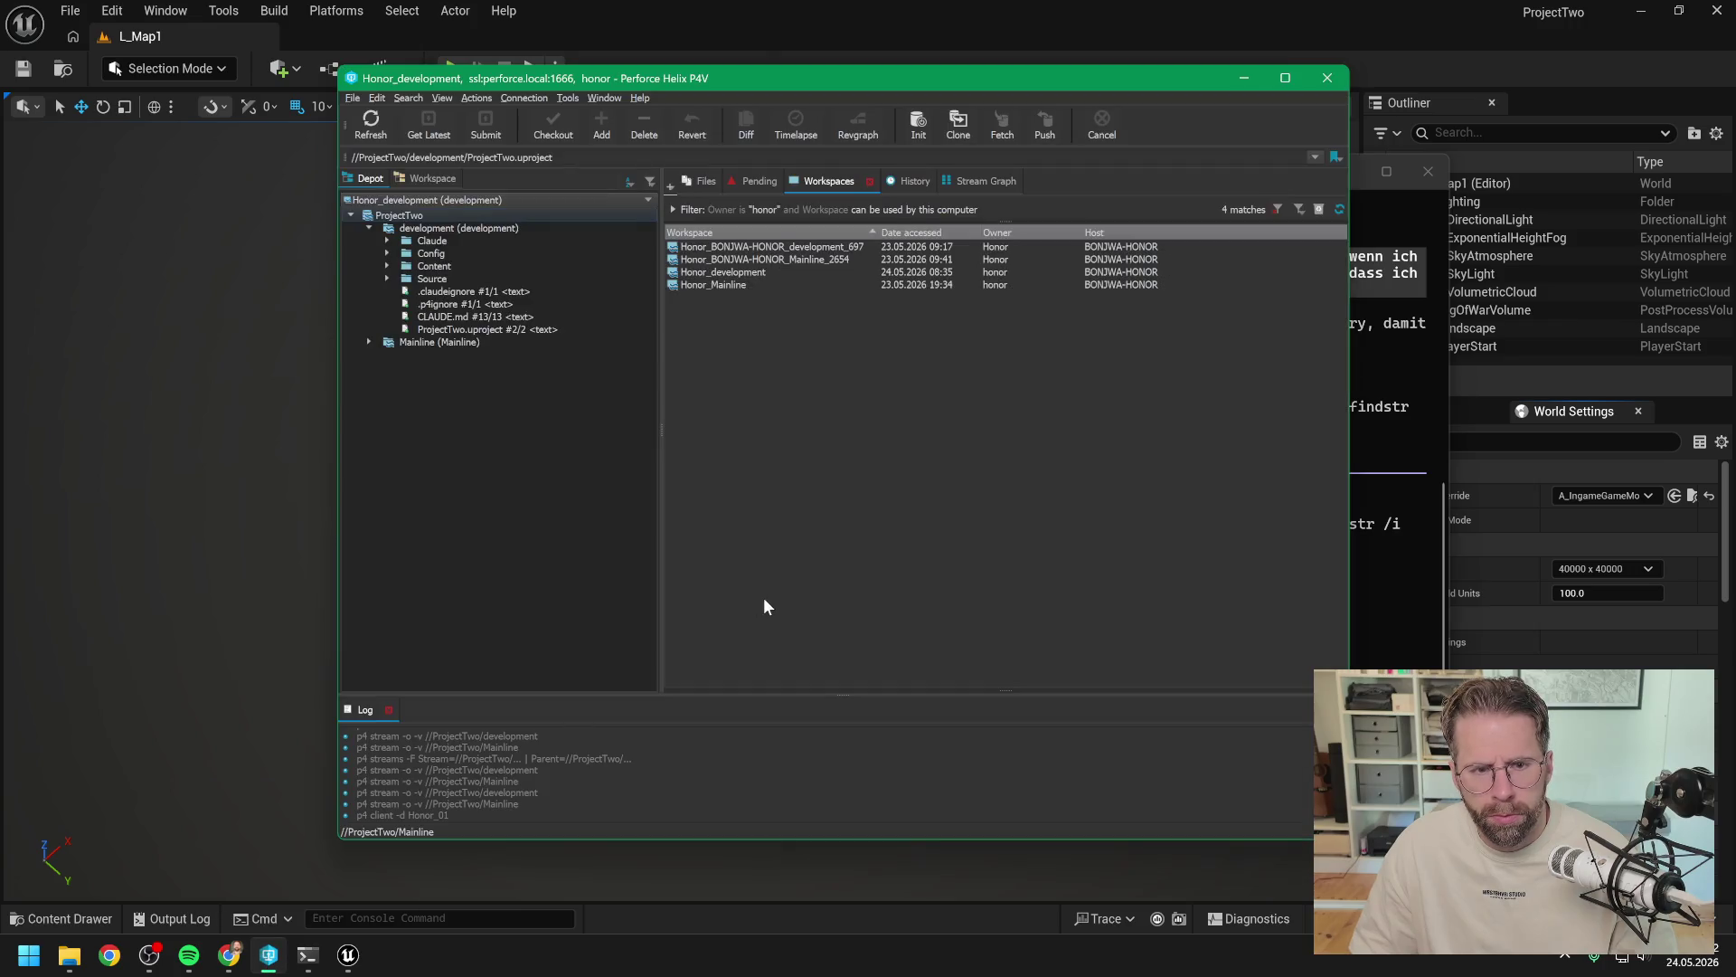
{"action": "left_click", "coordinate": [453, 315]}
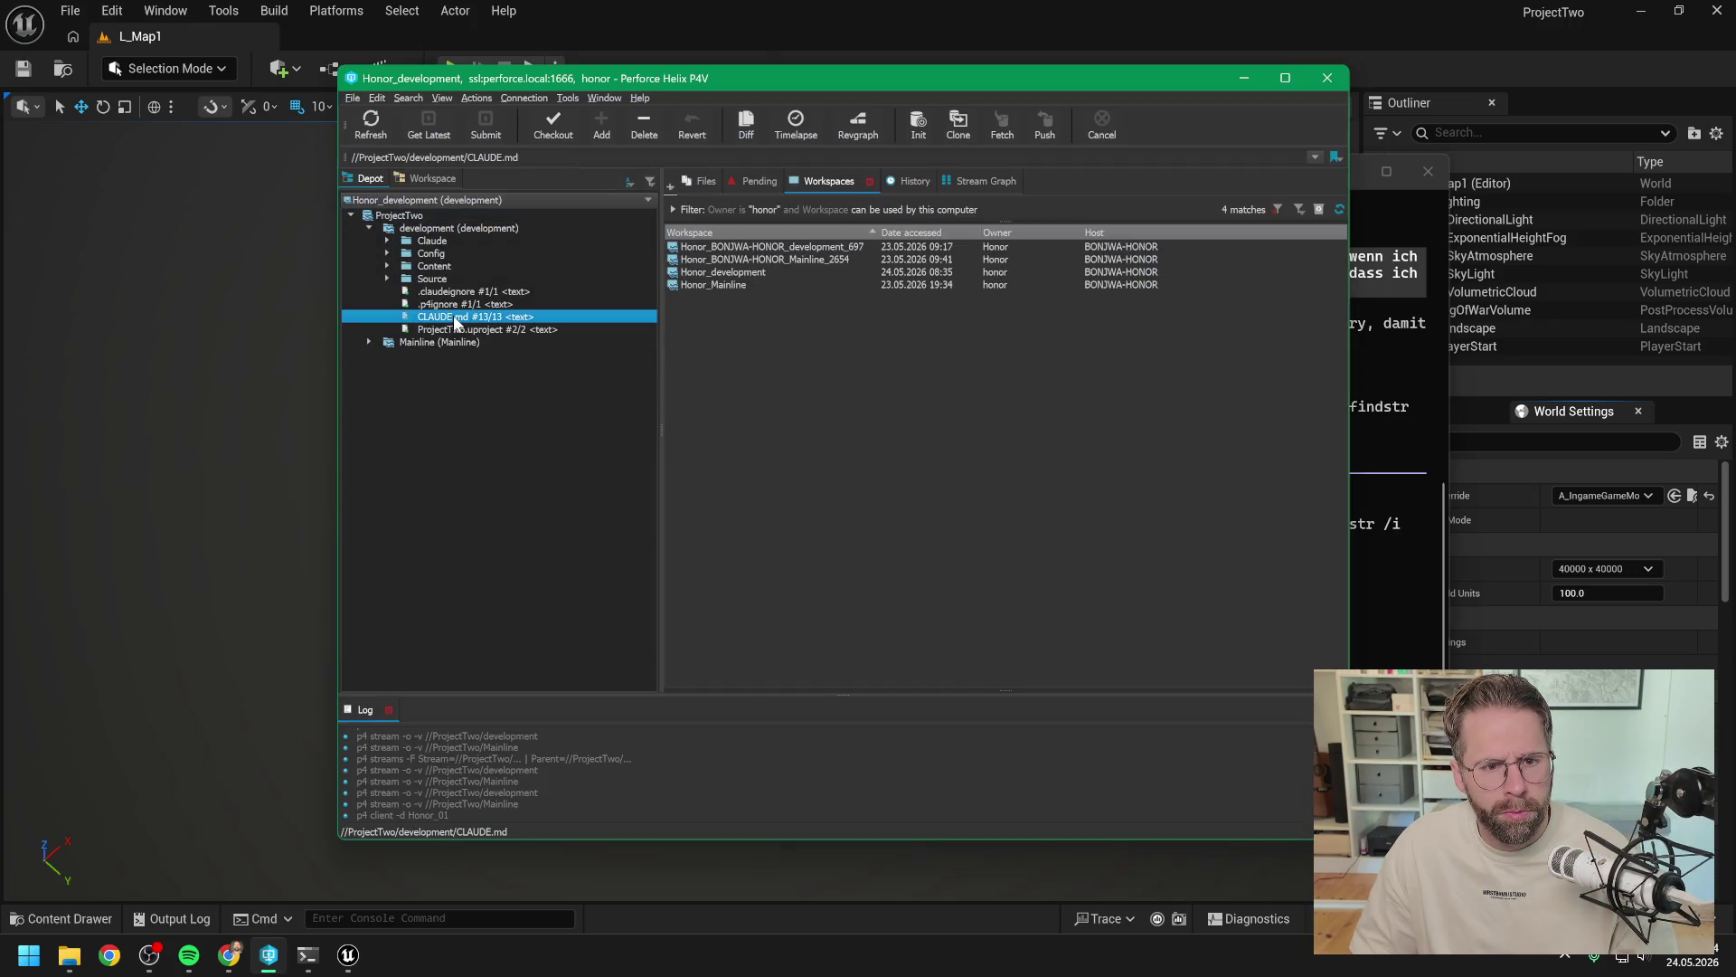
{"action": "left_click", "coordinate": [546, 117]}
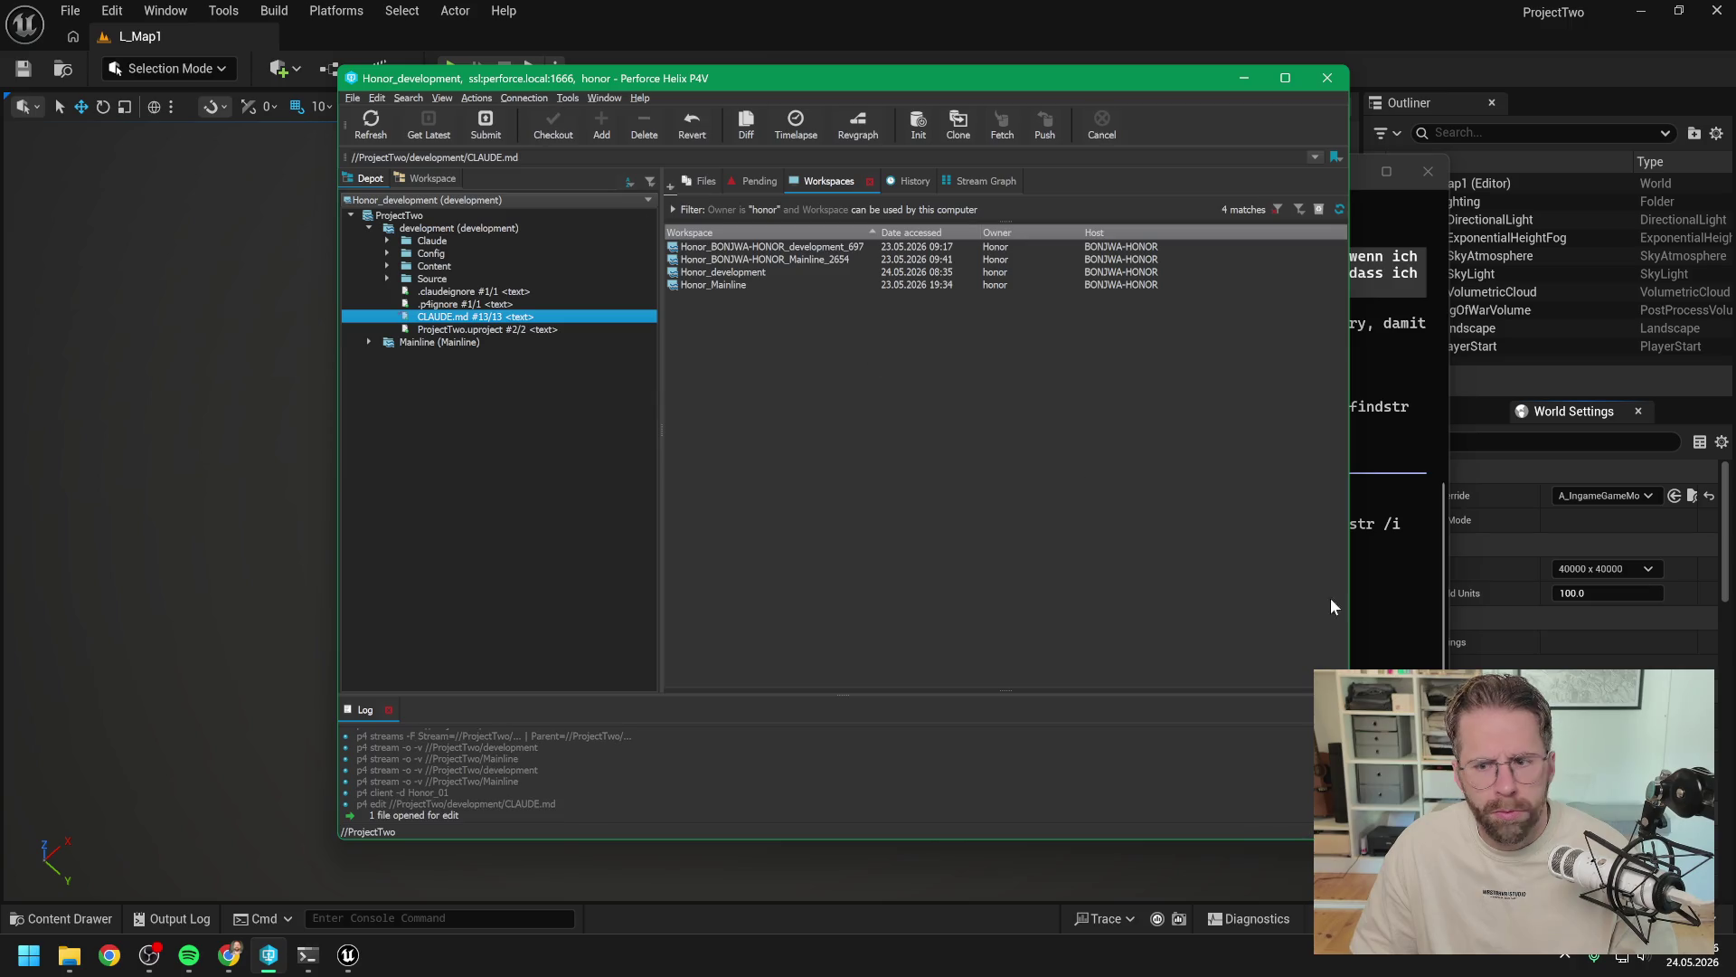
{"action": "left_click", "coordinate": [1411, 621]}
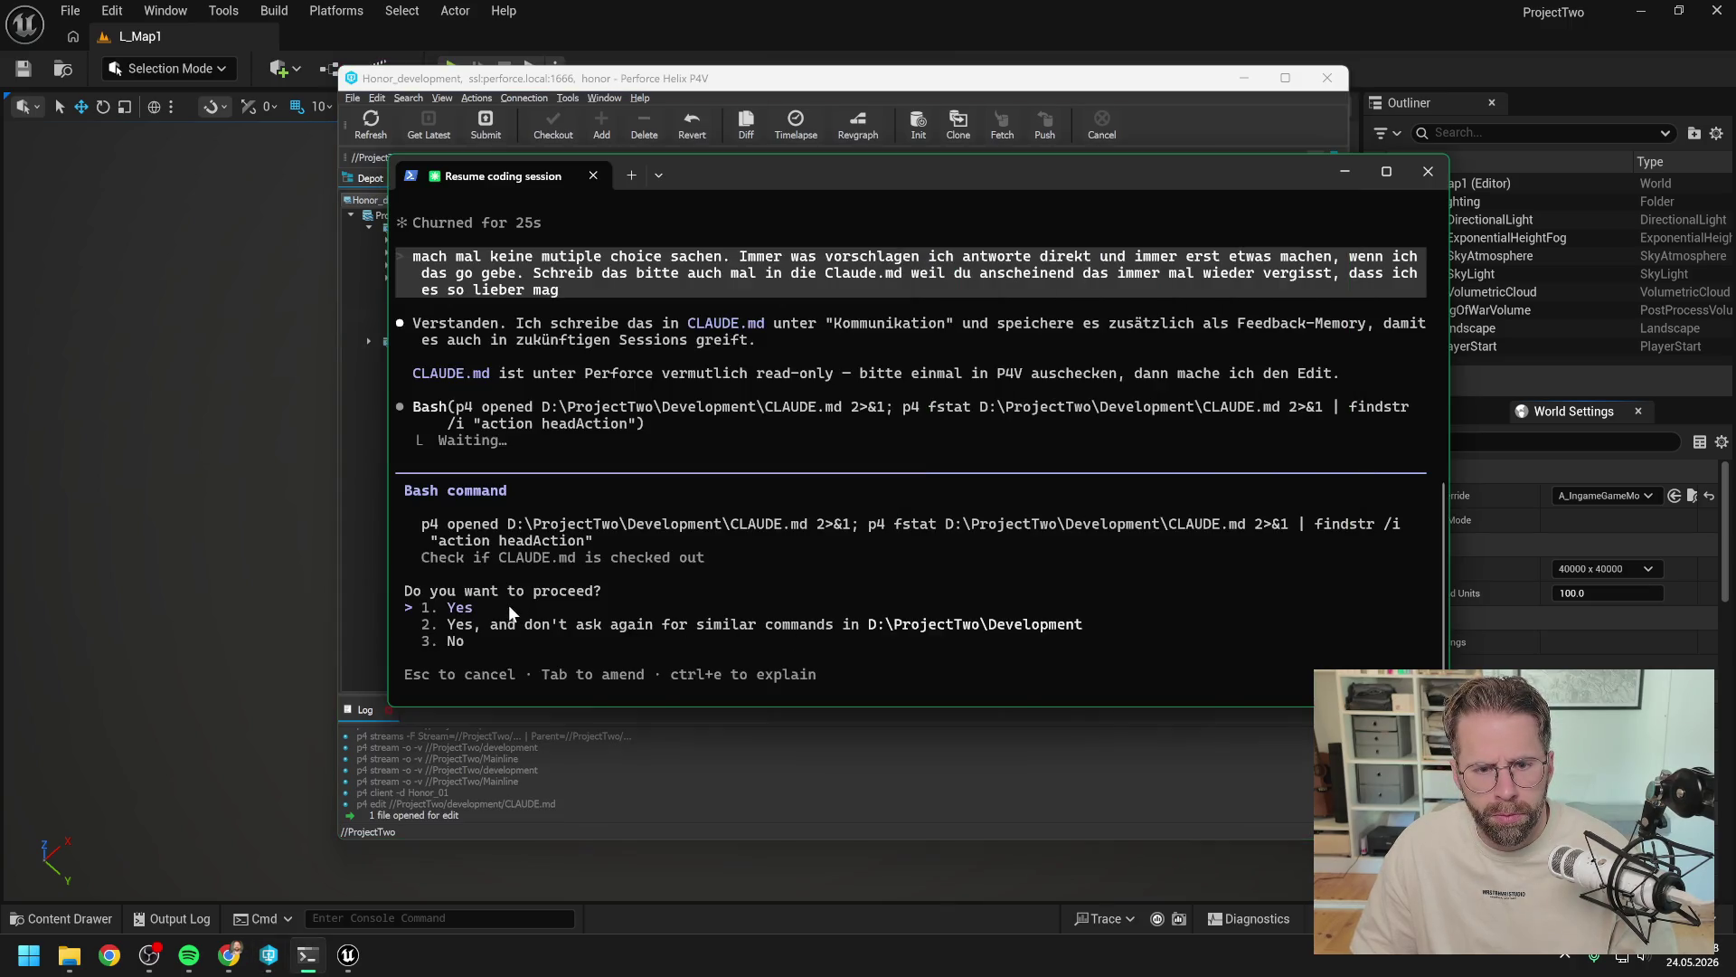
Approve Claude's p4 status check, read-only check, and the two new Kommunikation bullets in CLAUDE.md.
{"action": "key", "text": "Return"}
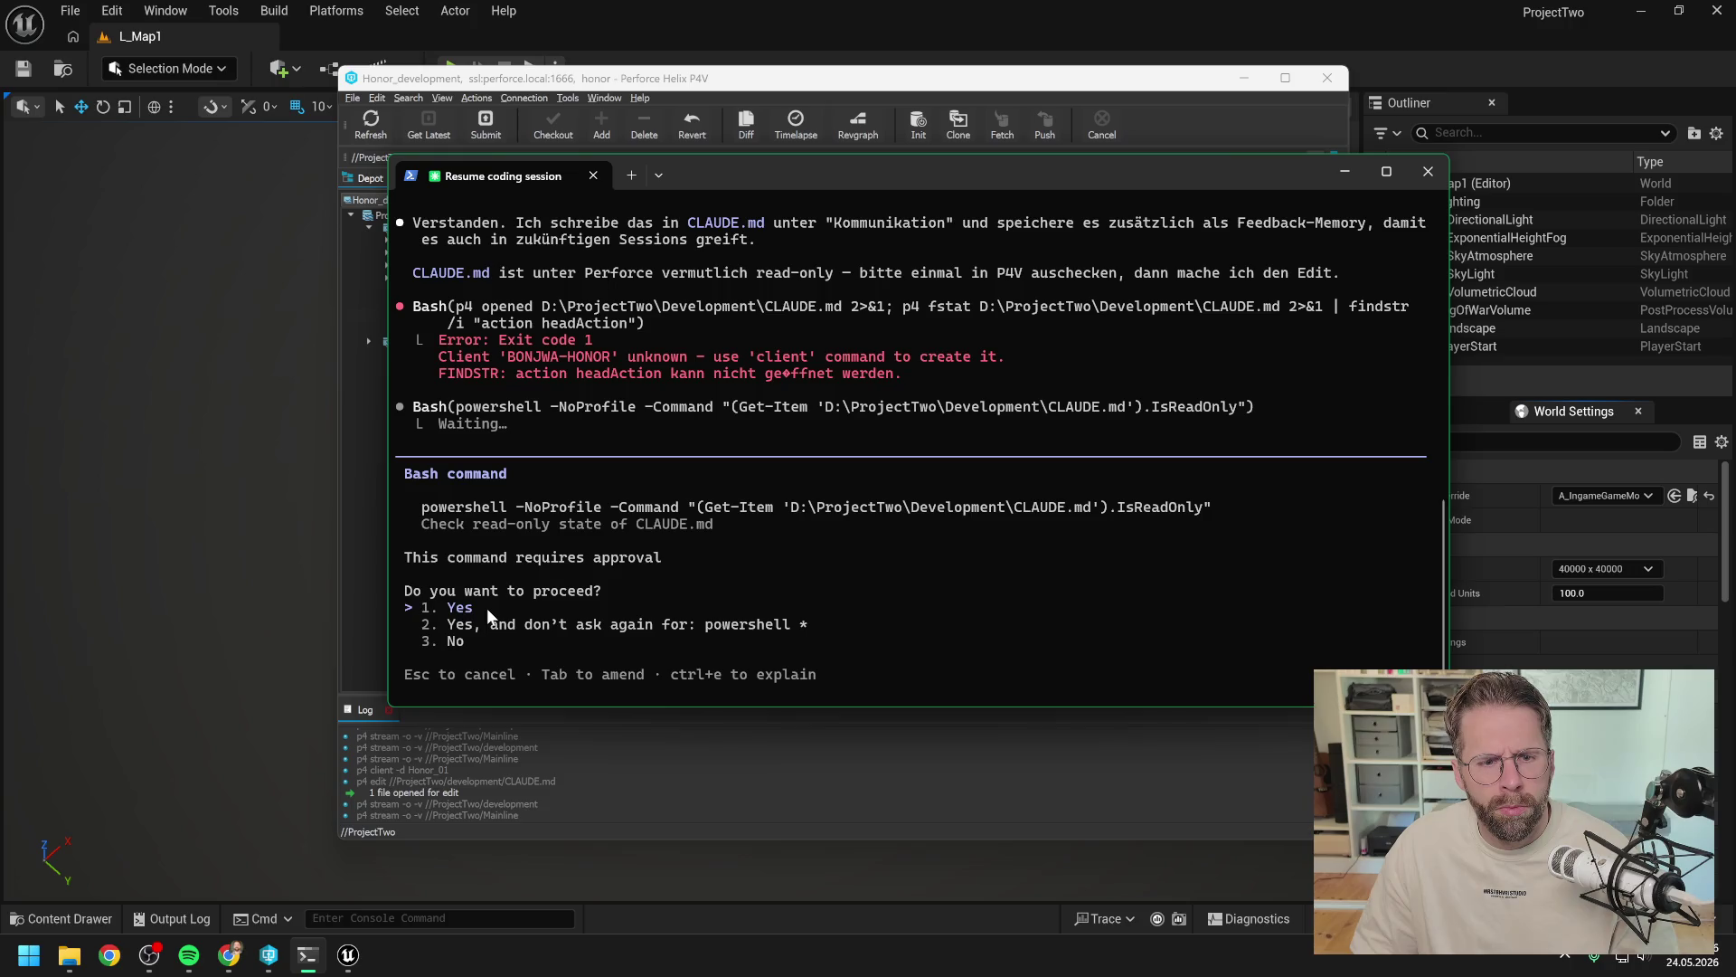
{"action": "key", "text": "Return"}
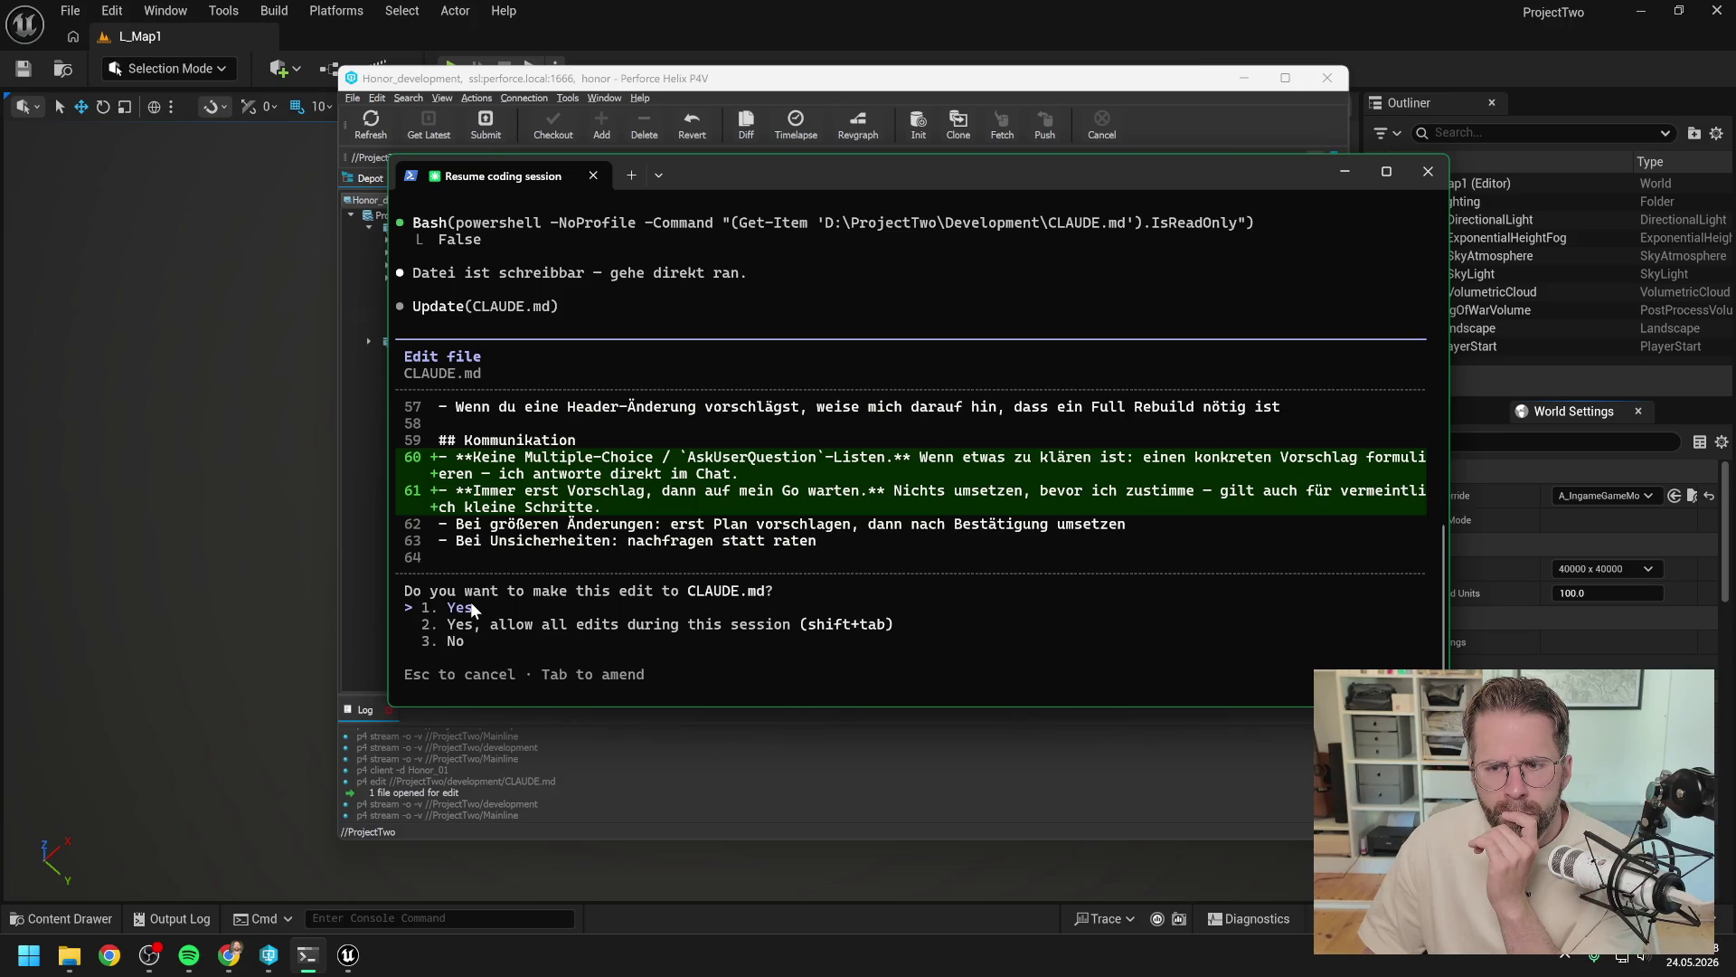
{"action": "key", "text": "Return"}
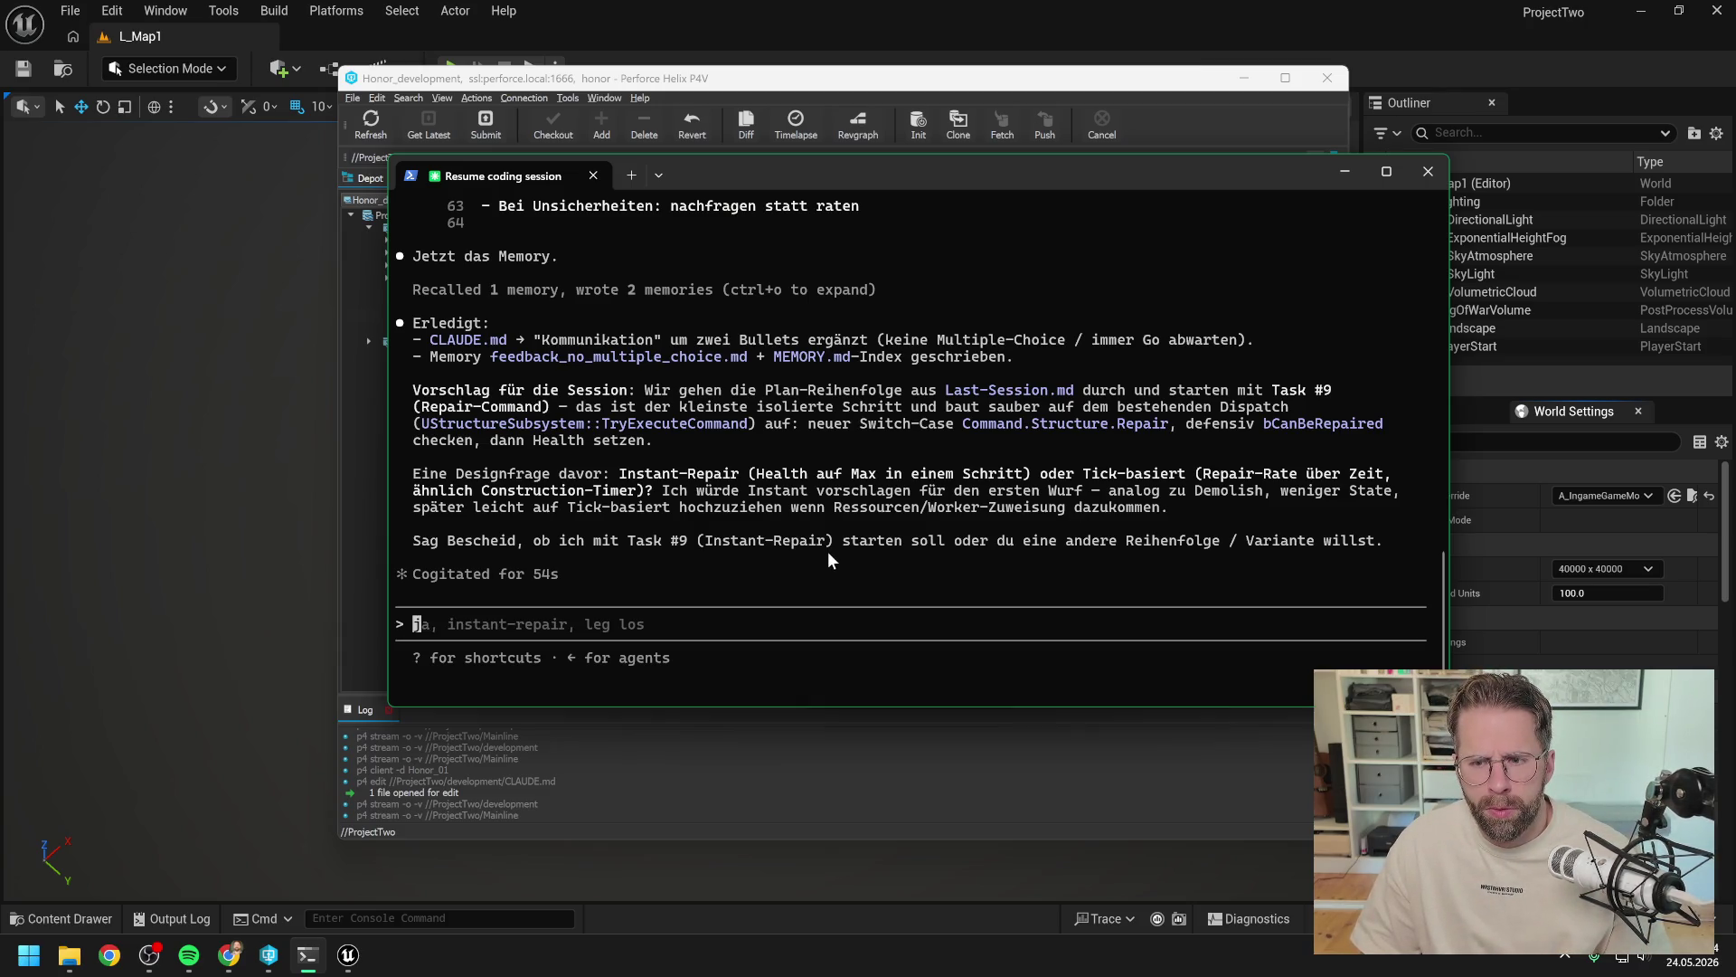
Ask Claude to keep the remaining task list displayed at all times, as last session.
{"action": "scroll", "coordinate": [854, 551], "scroll_direction": "up", "scroll_amount": 5}
{"action": "scroll", "coordinate": [854, 552], "scroll_direction": "down", "scroll_amount": 5}
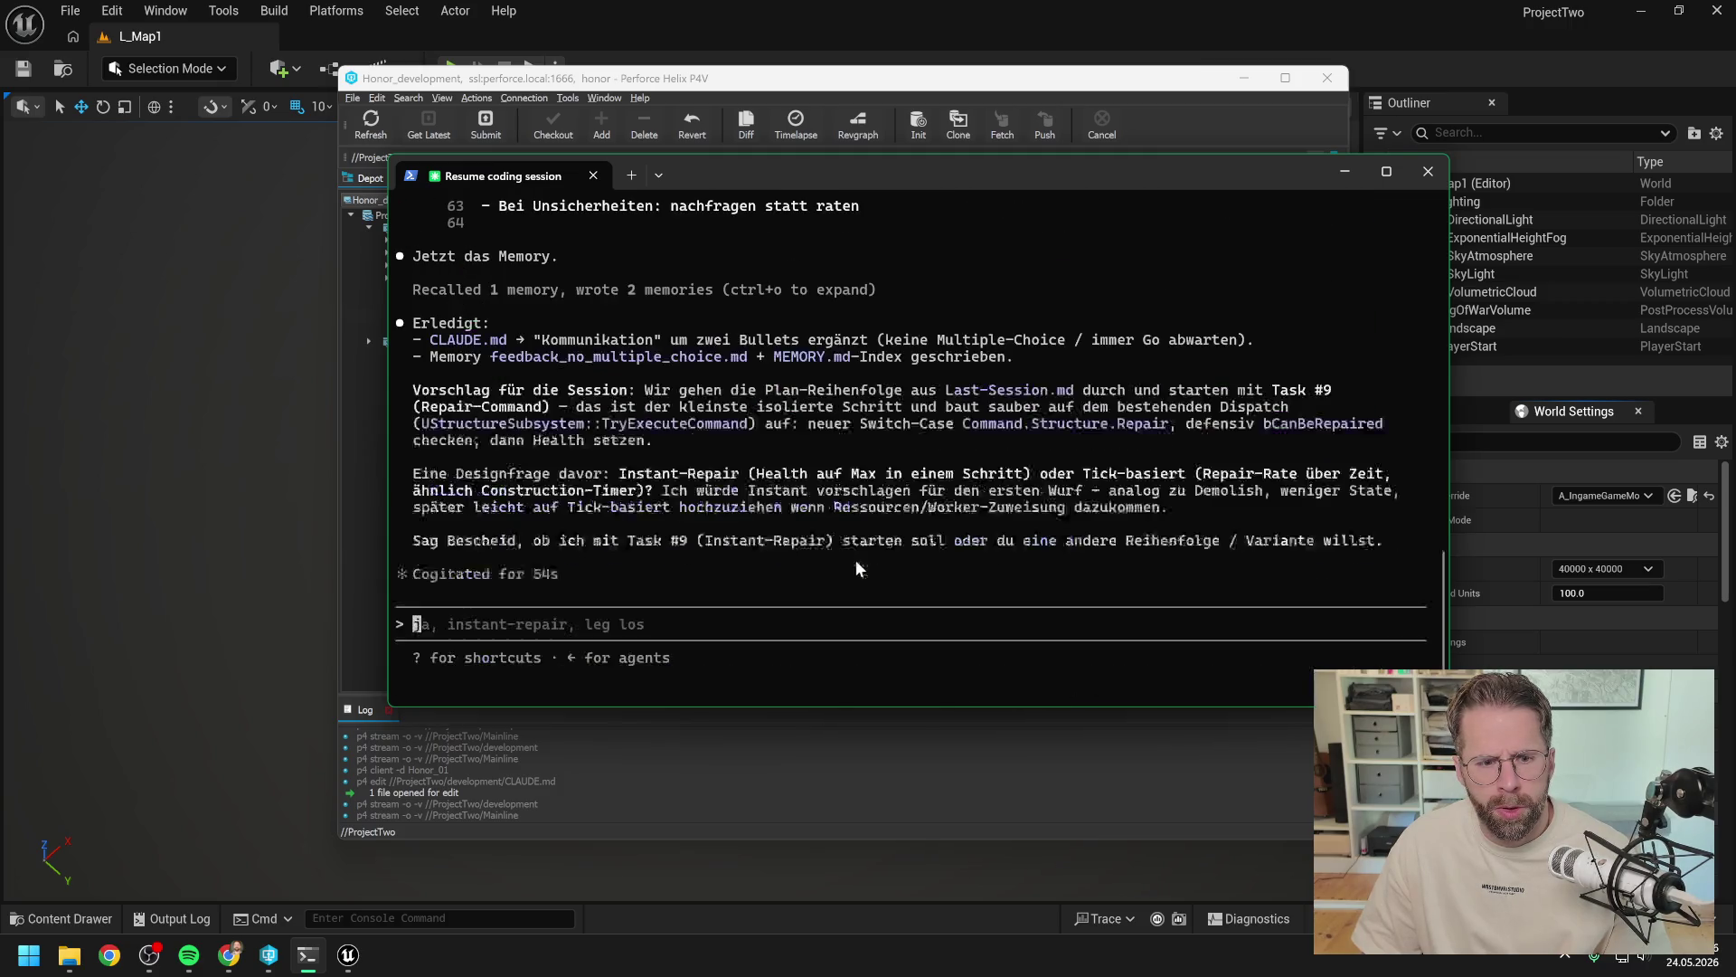
{"action": "type", "text": "die "}
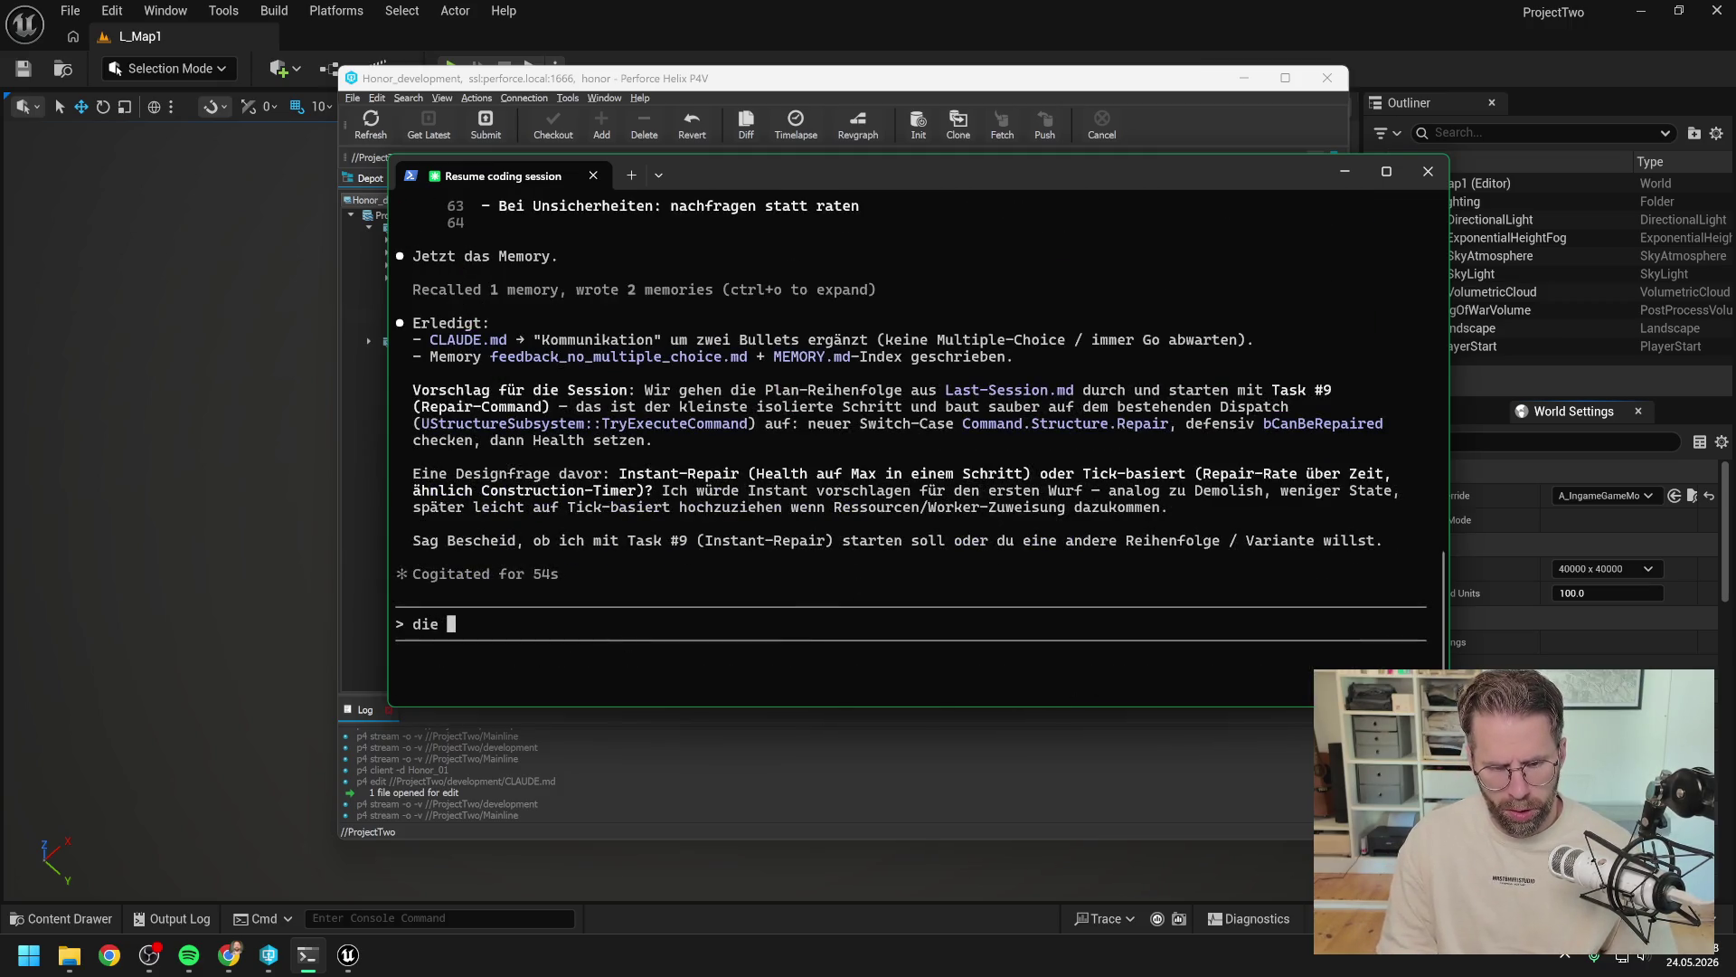
{"action": "type", "text": "verbleiben"}
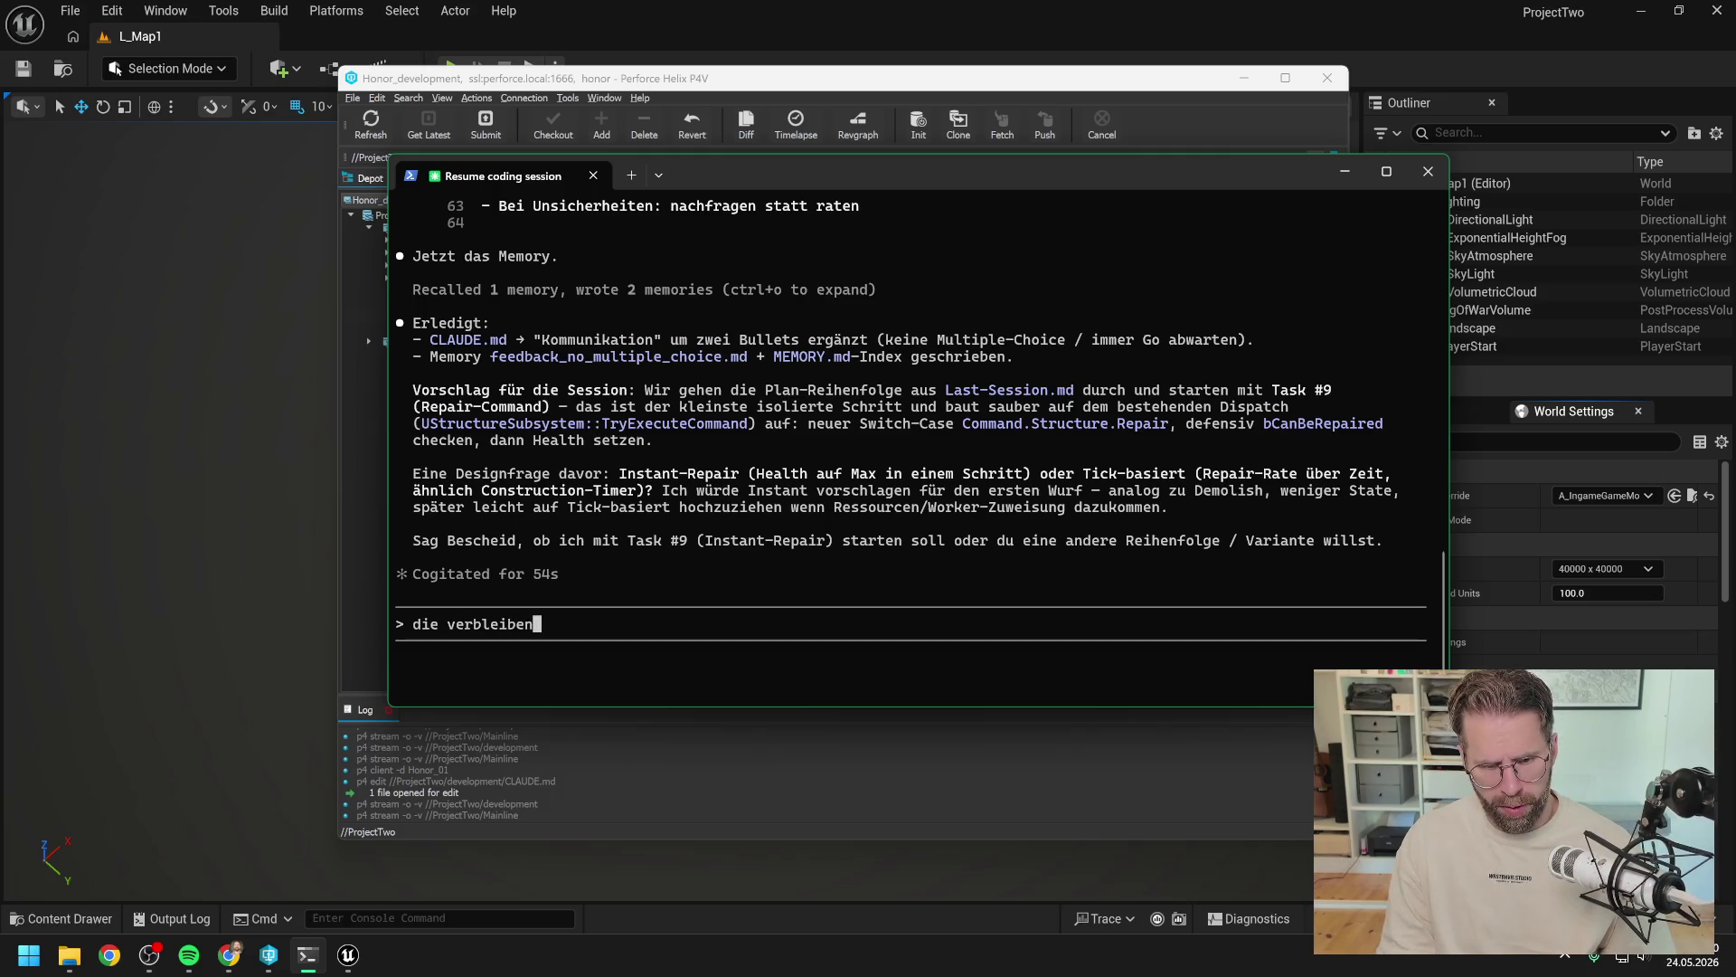
{"action": "type", "text": "den tas"}
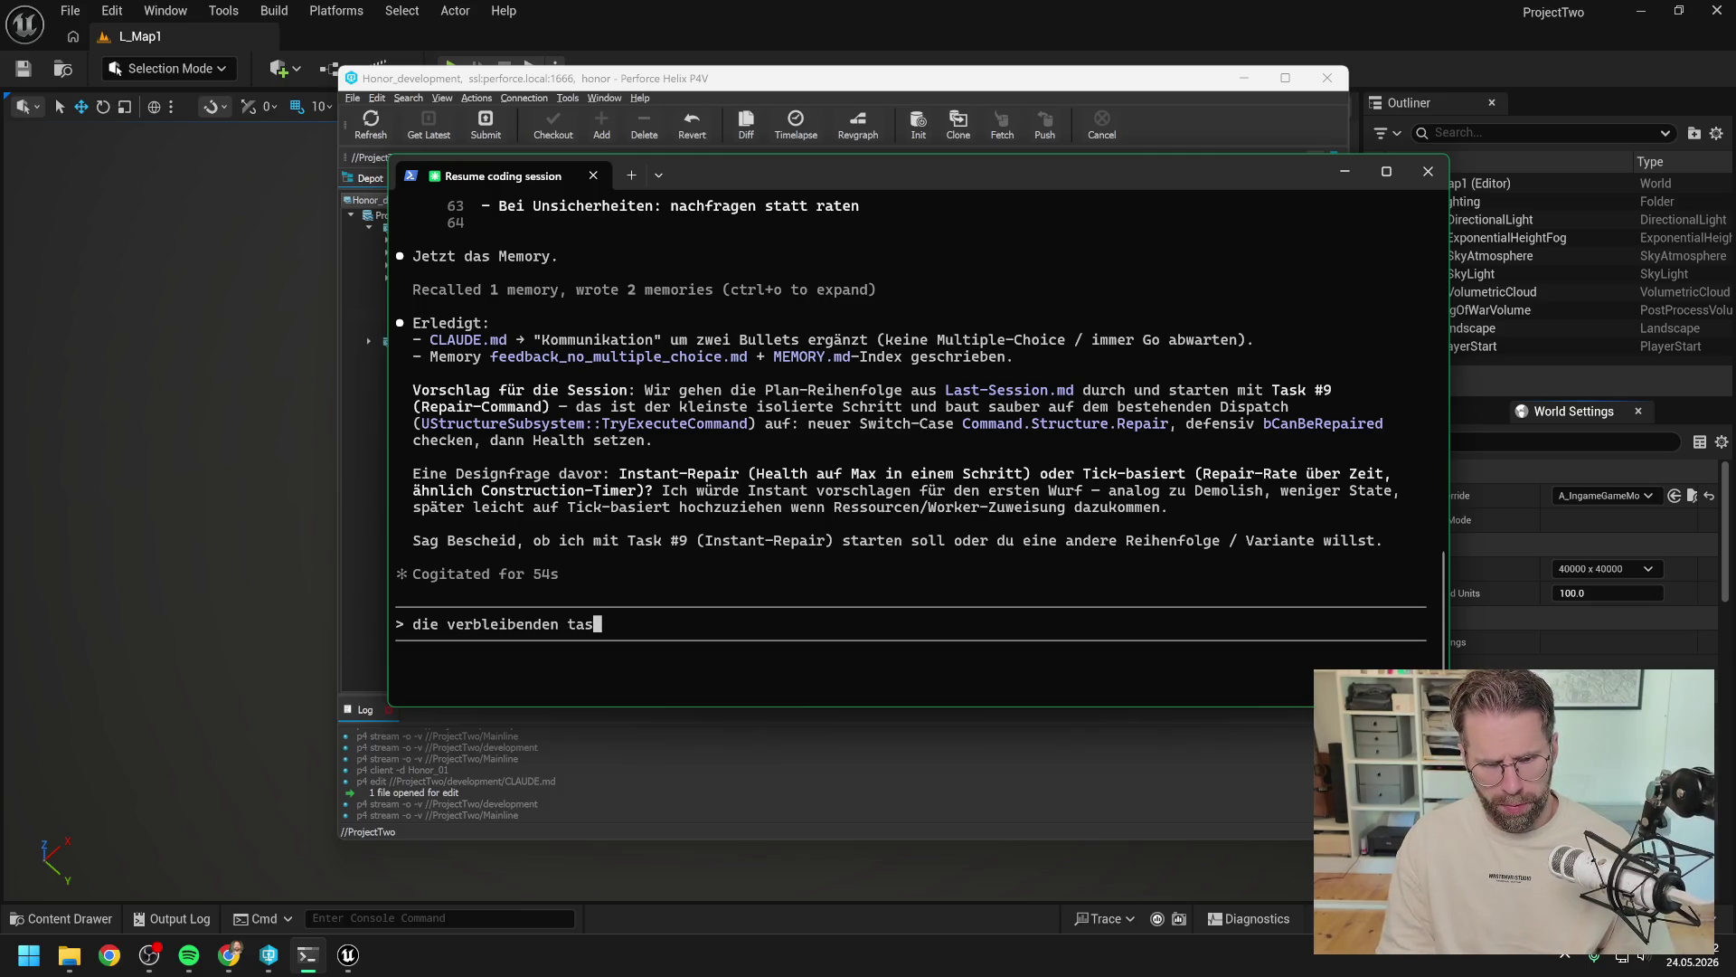
{"action": "type", "text": "ks kannst du genre"}
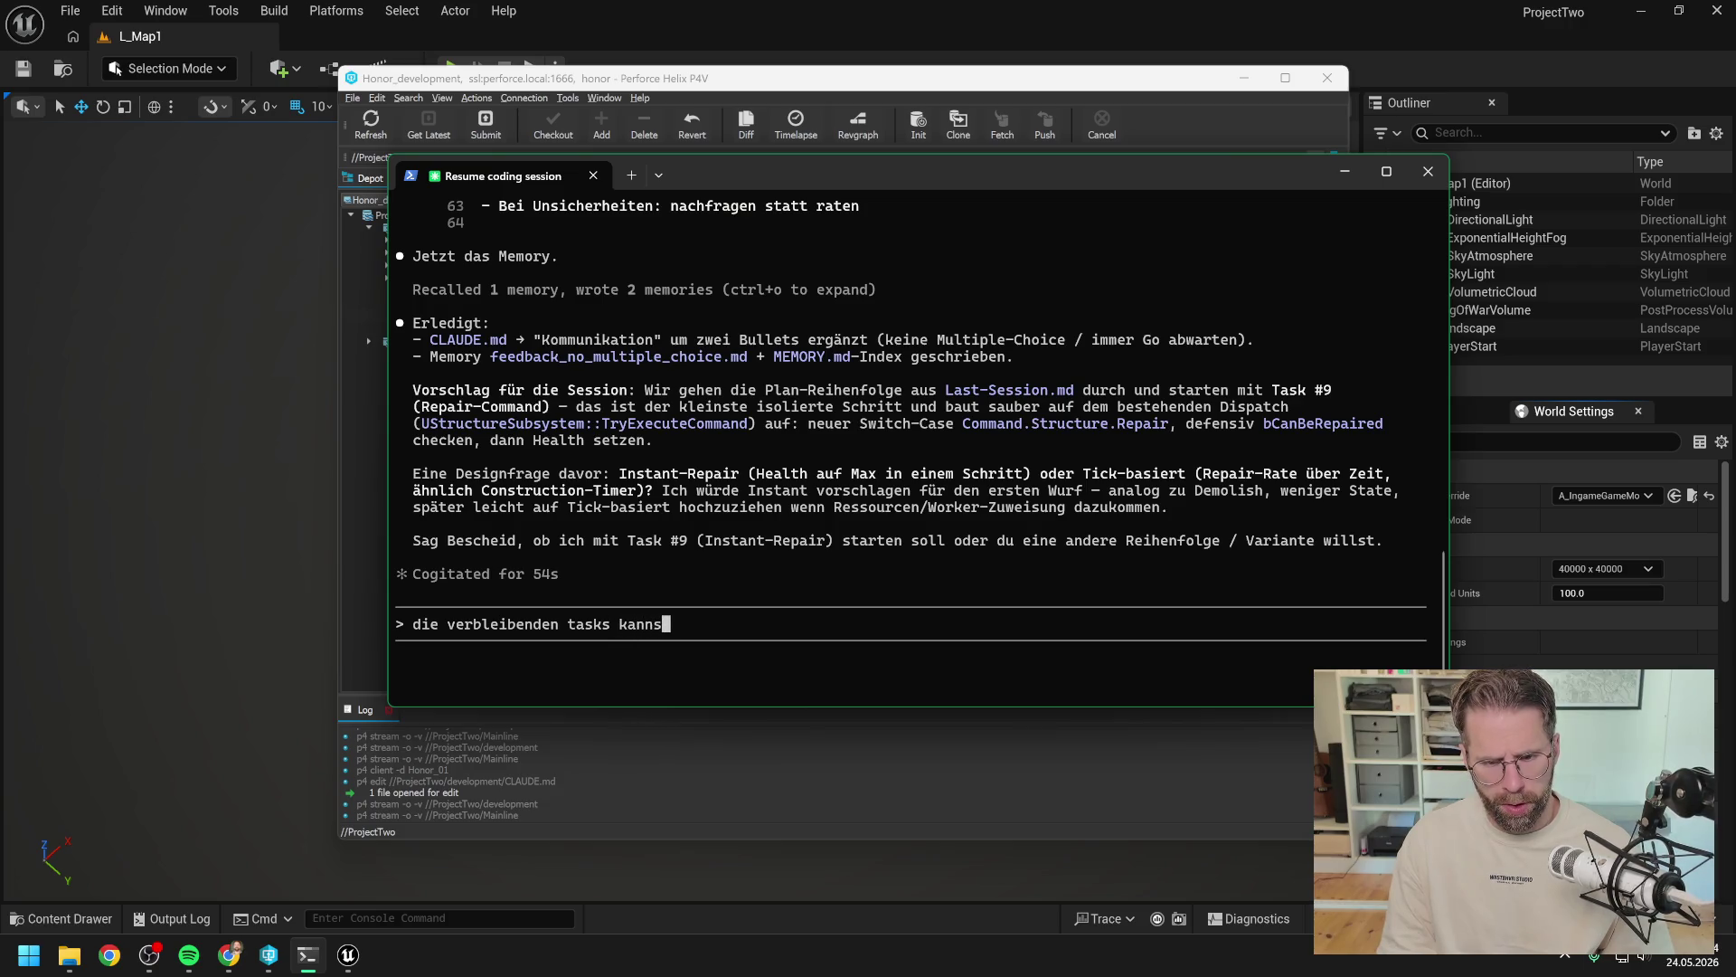
{"action": "key", "text": "BackSpace"}
{"action": "key", "text": "BackSpace"}
{"action": "key", "text": "BackSpace"}
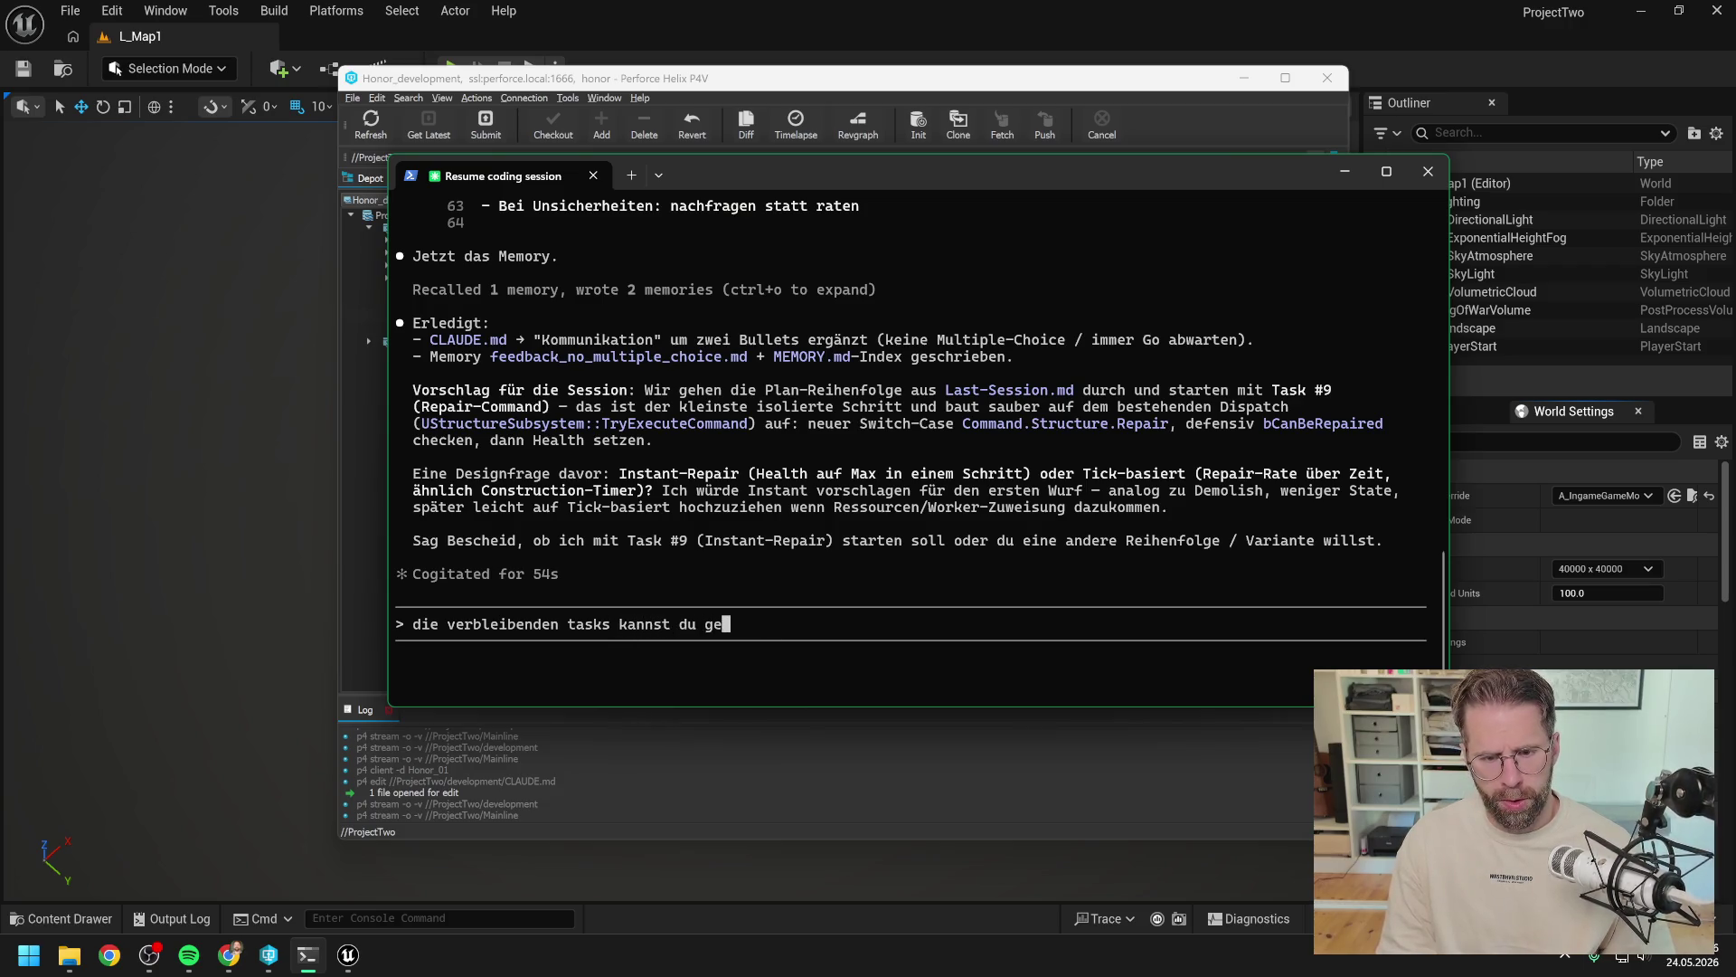
{"action": "type", "text": "rne durchgehend anzeigen. "}
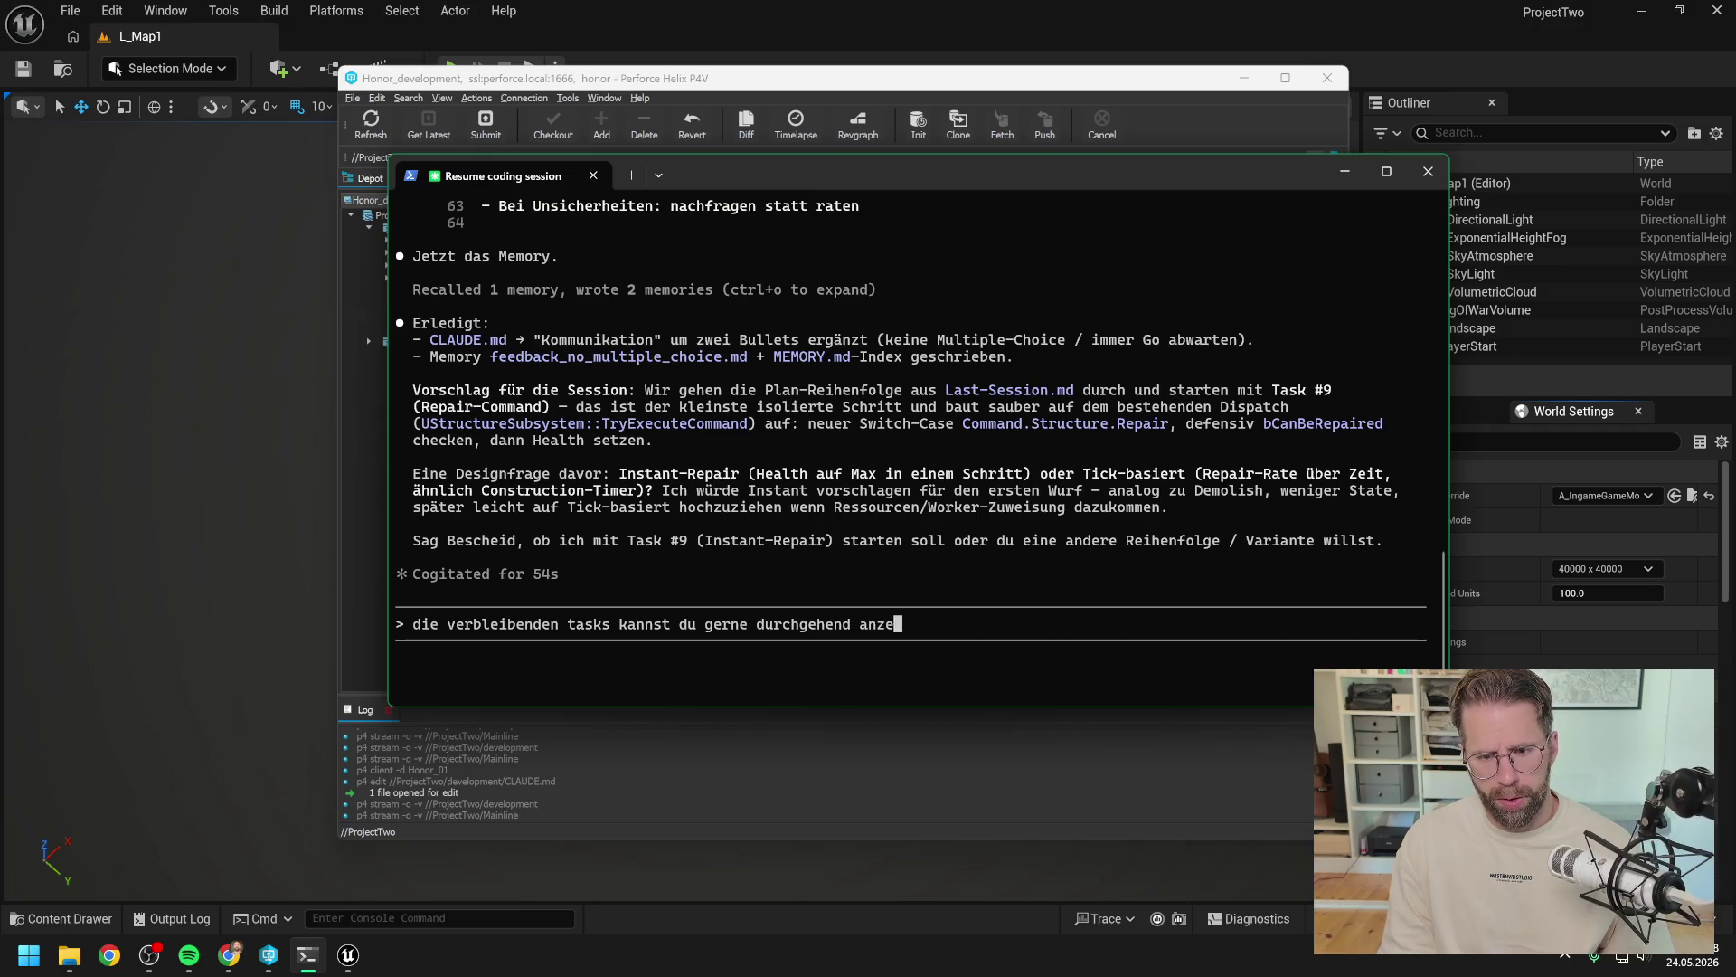
{"action": "type", "text": "War beim "}
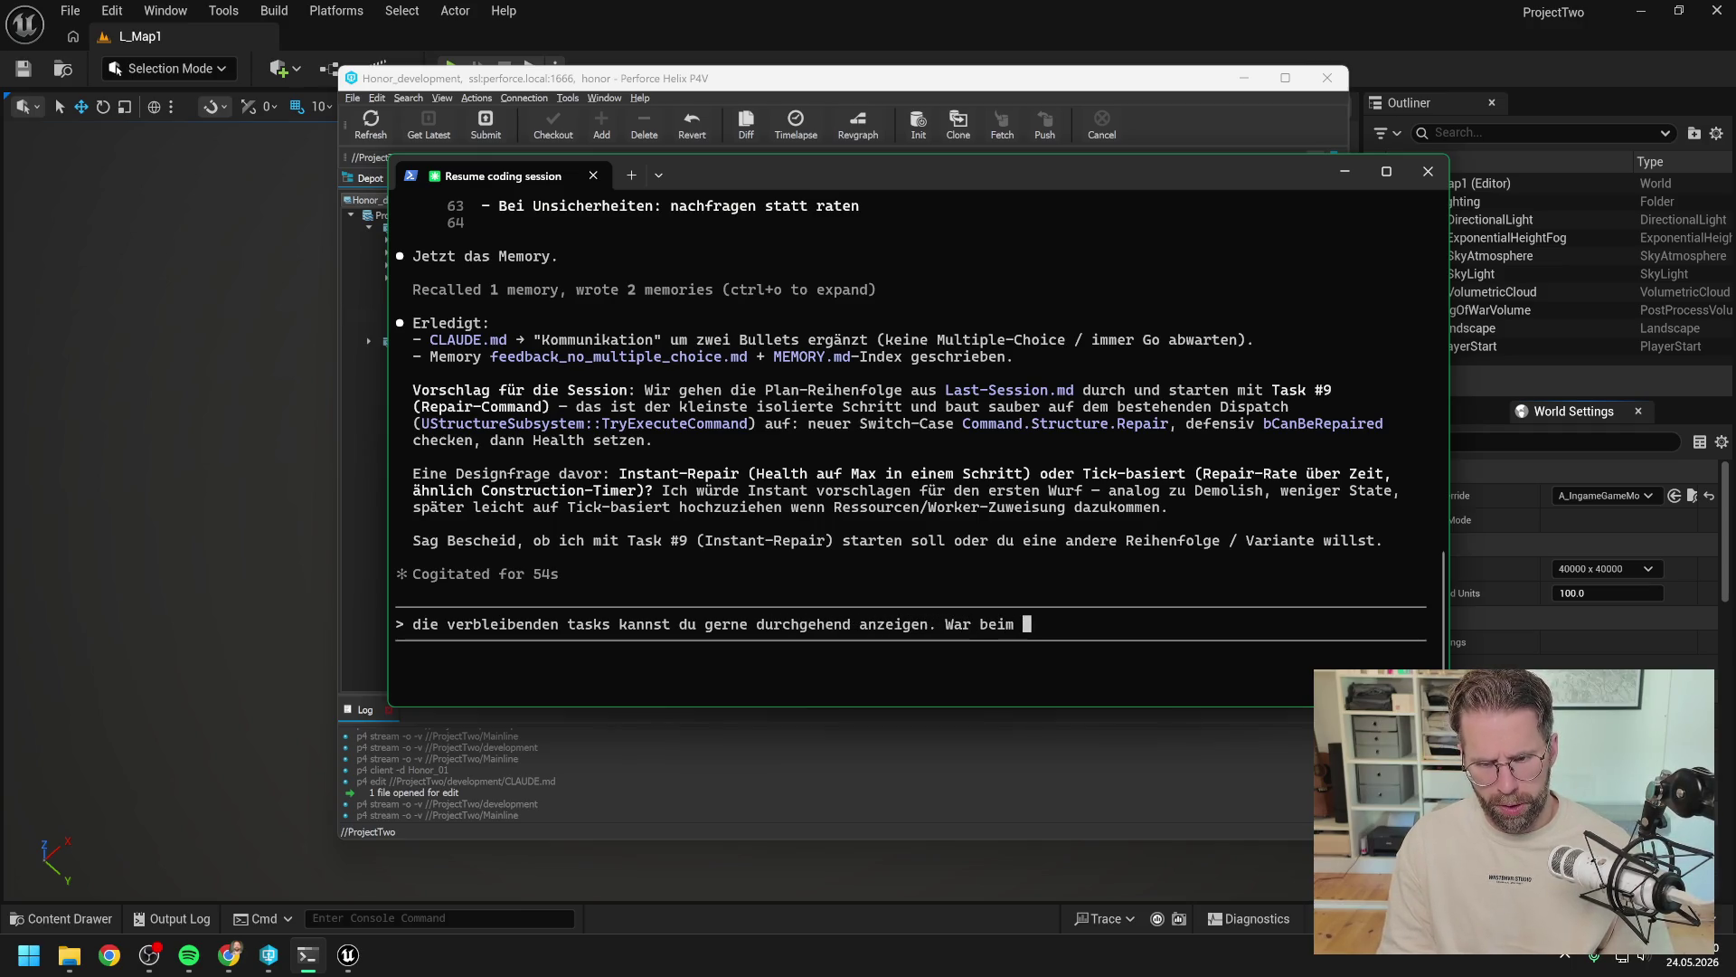
{"action": "type", "text": "letzten mal cool"}
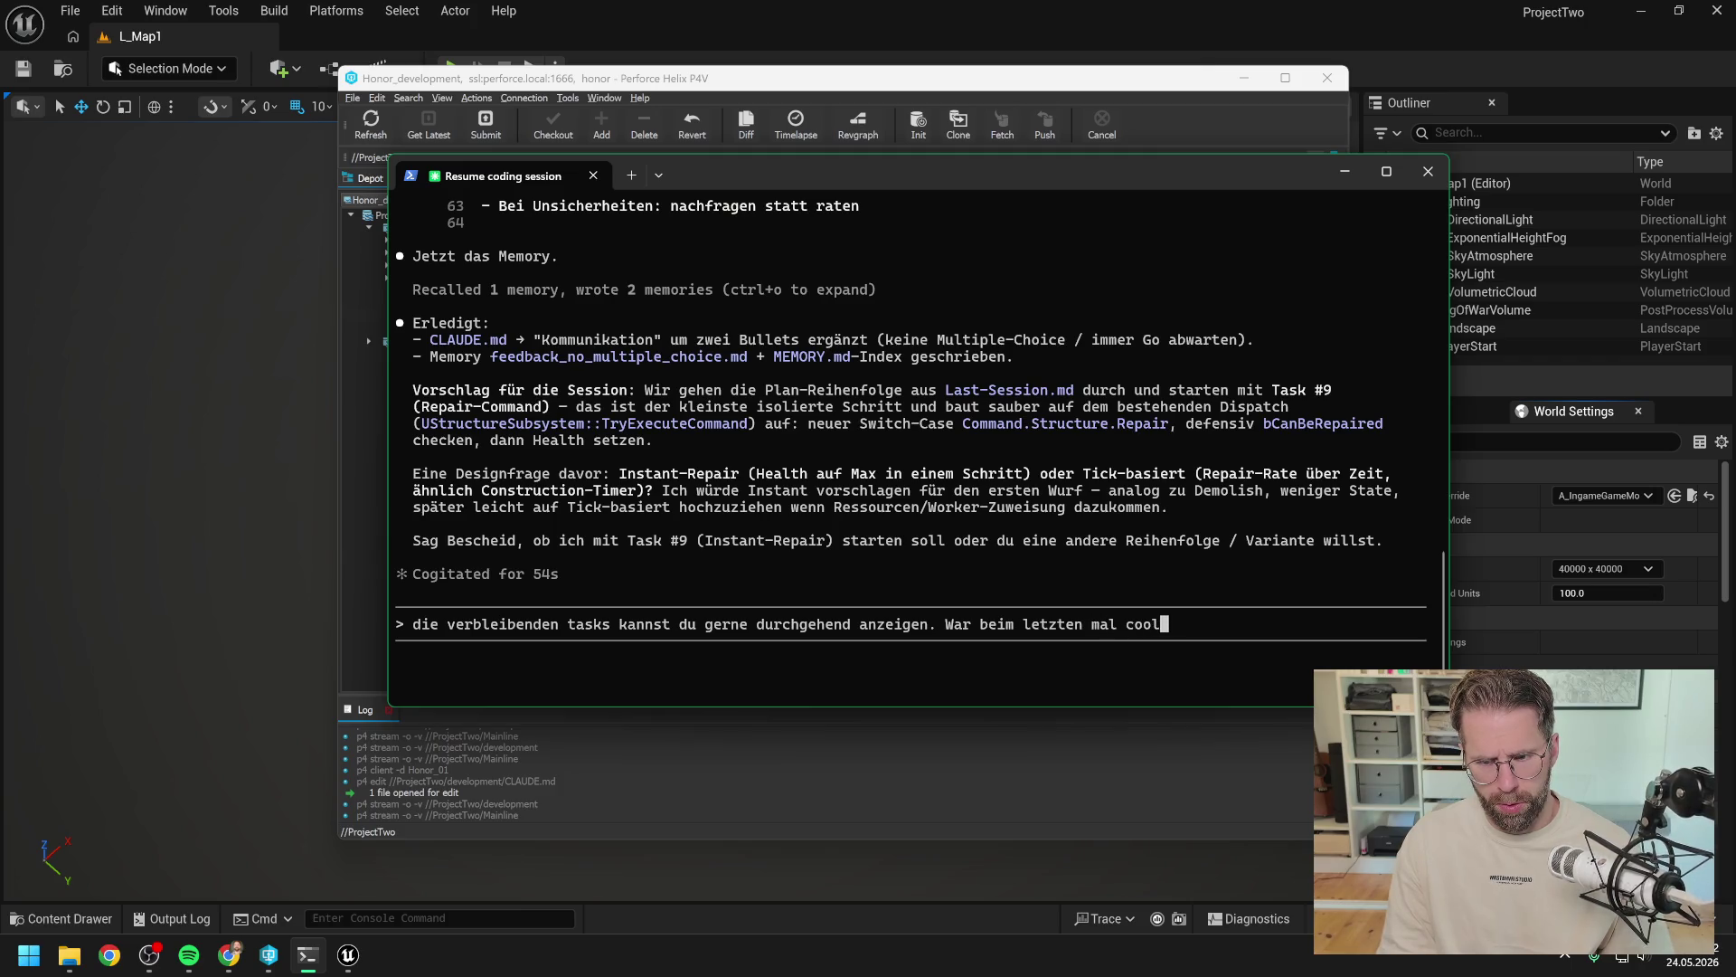
{"action": "type", "text": ", da stande"}
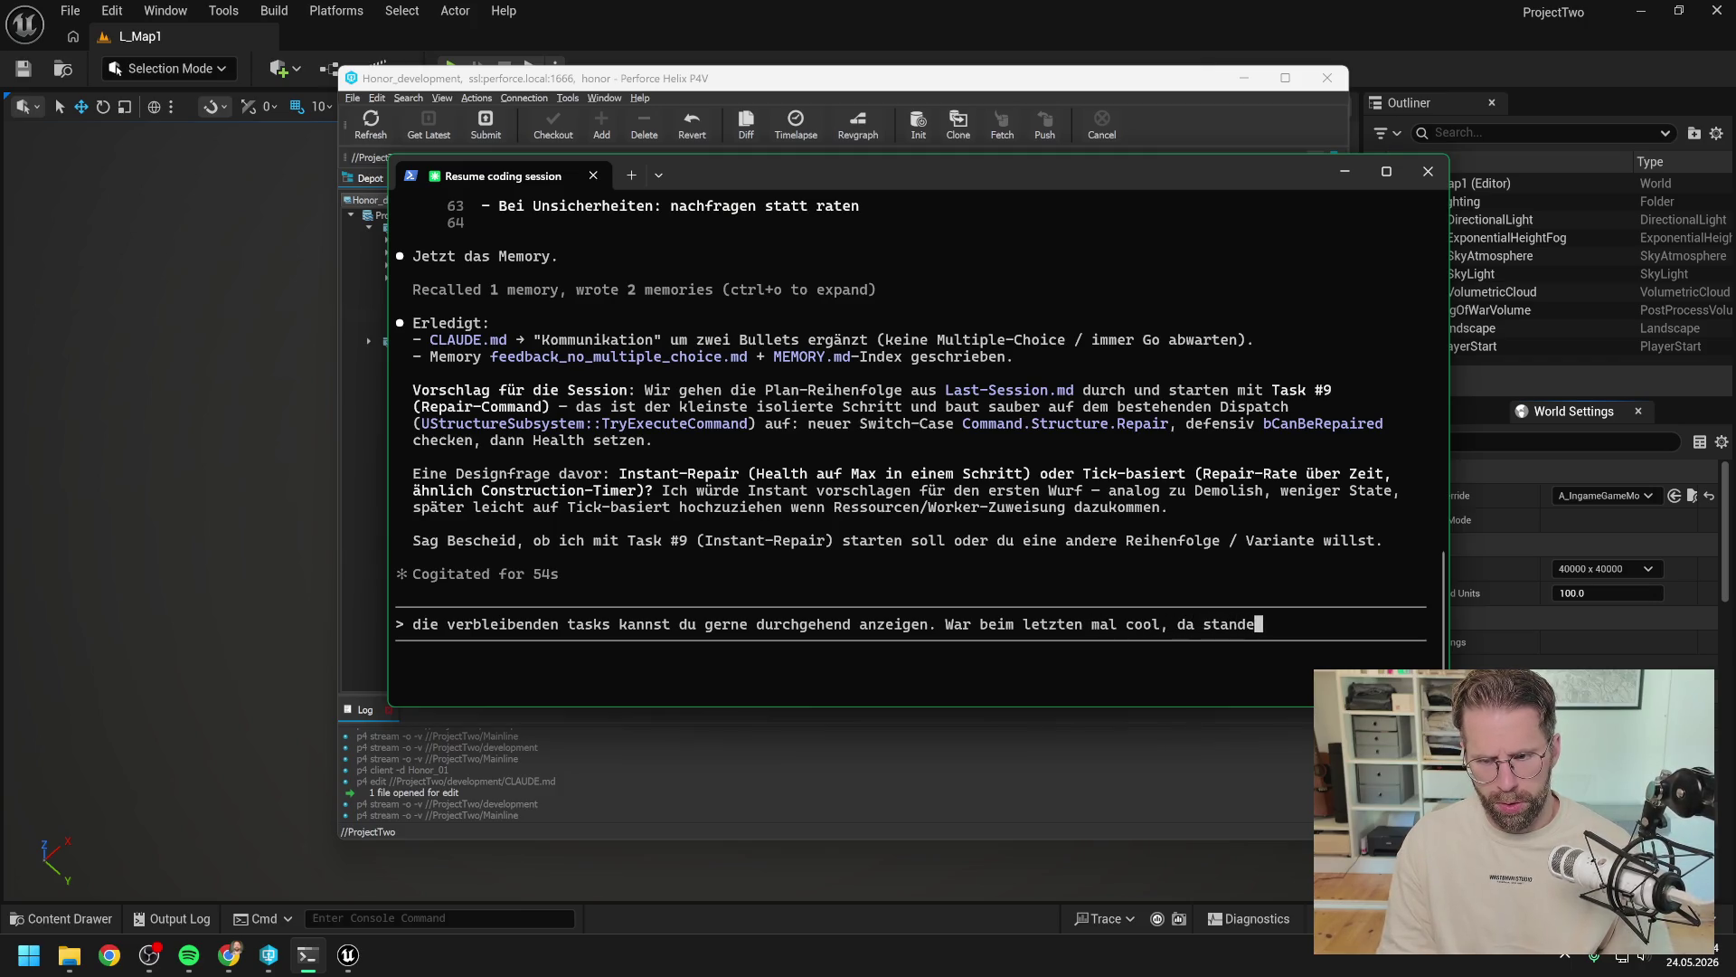
{"action": "type", "text": "n einfach immer alle "}
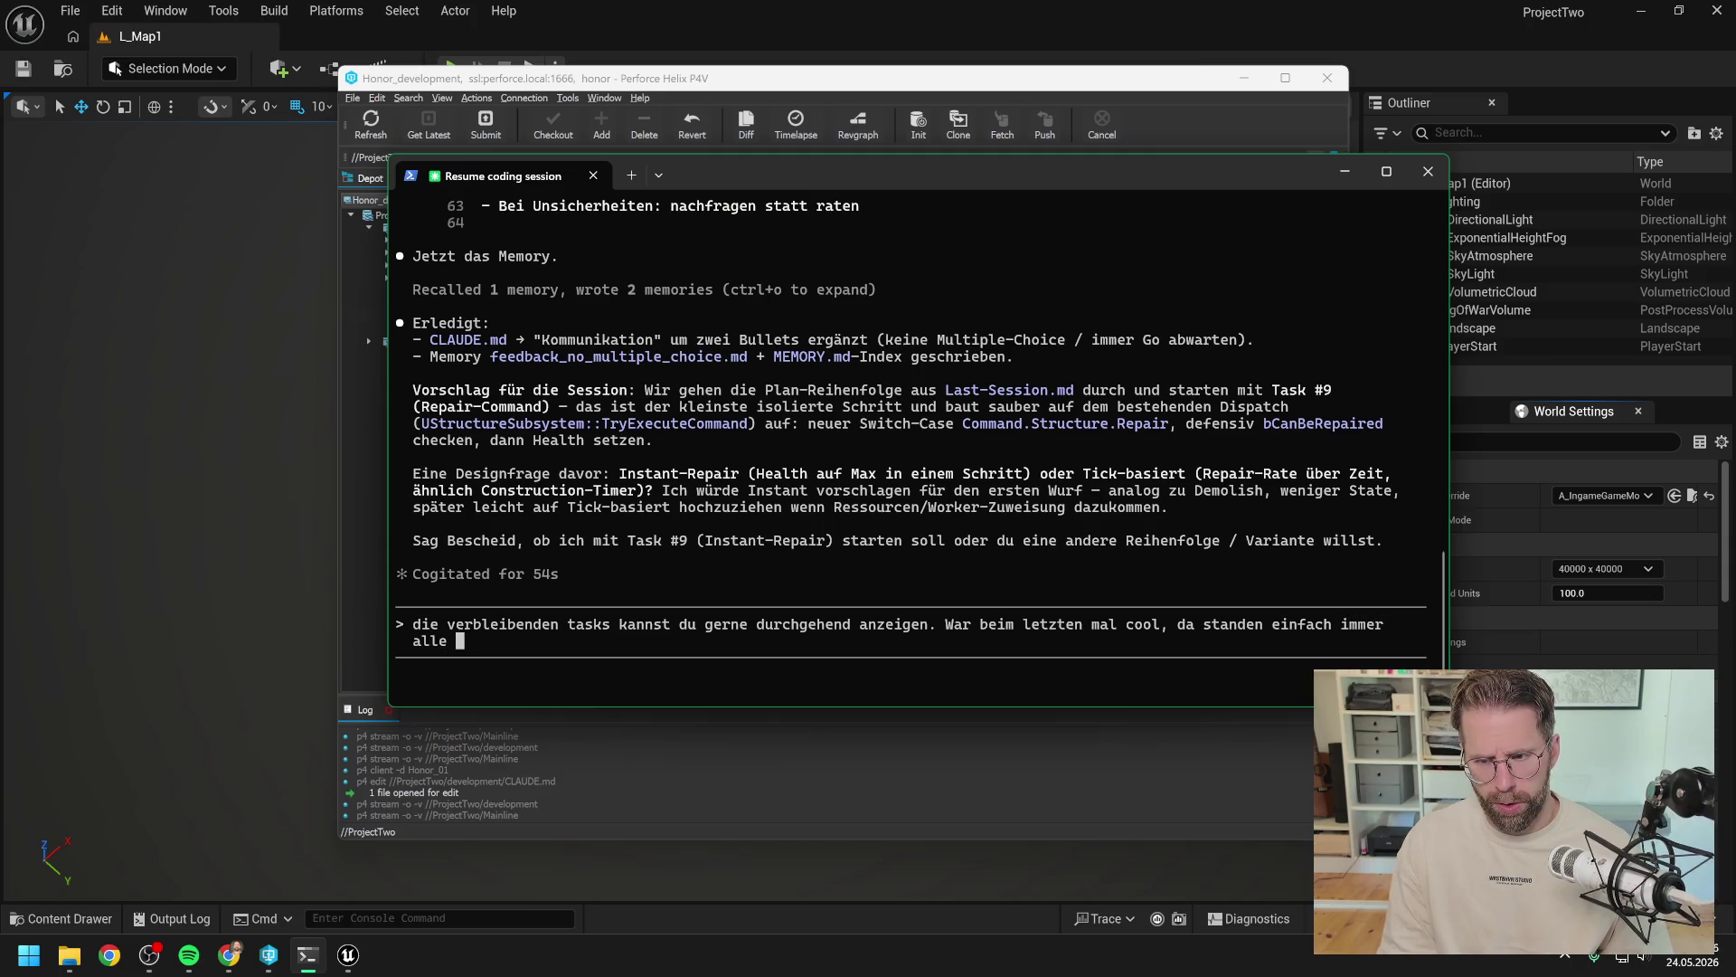
{"action": "type", "text": "tastks g"}
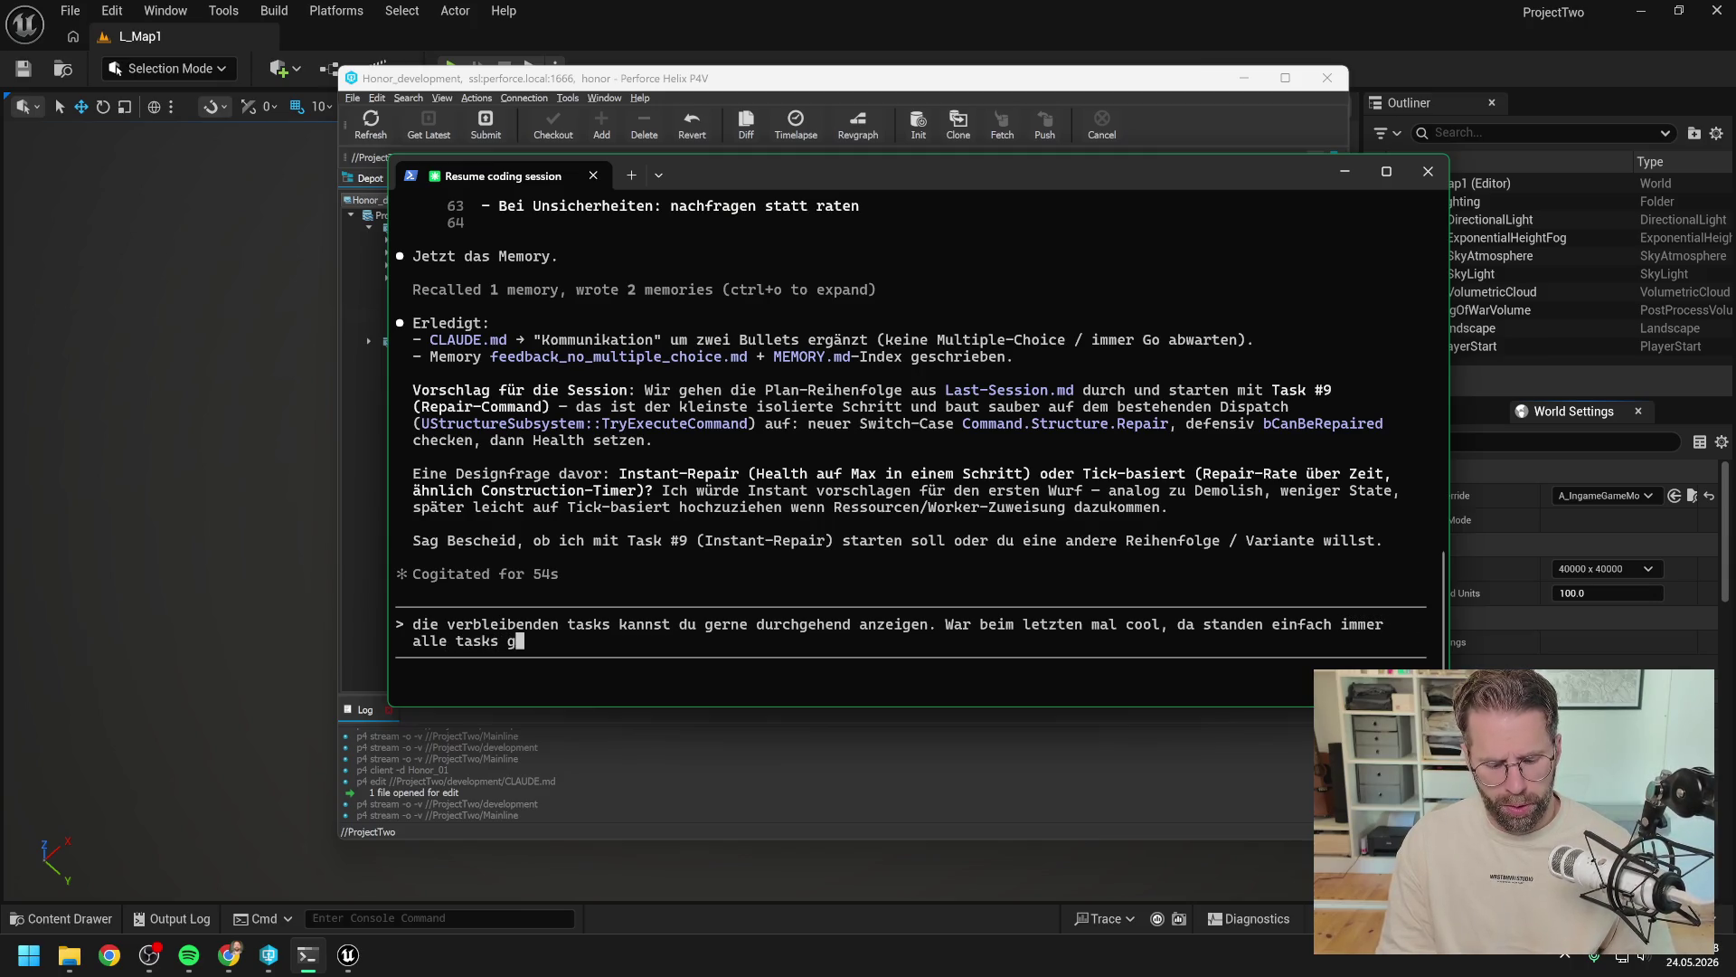
{"action": "type", "text": "elistet, welche"}
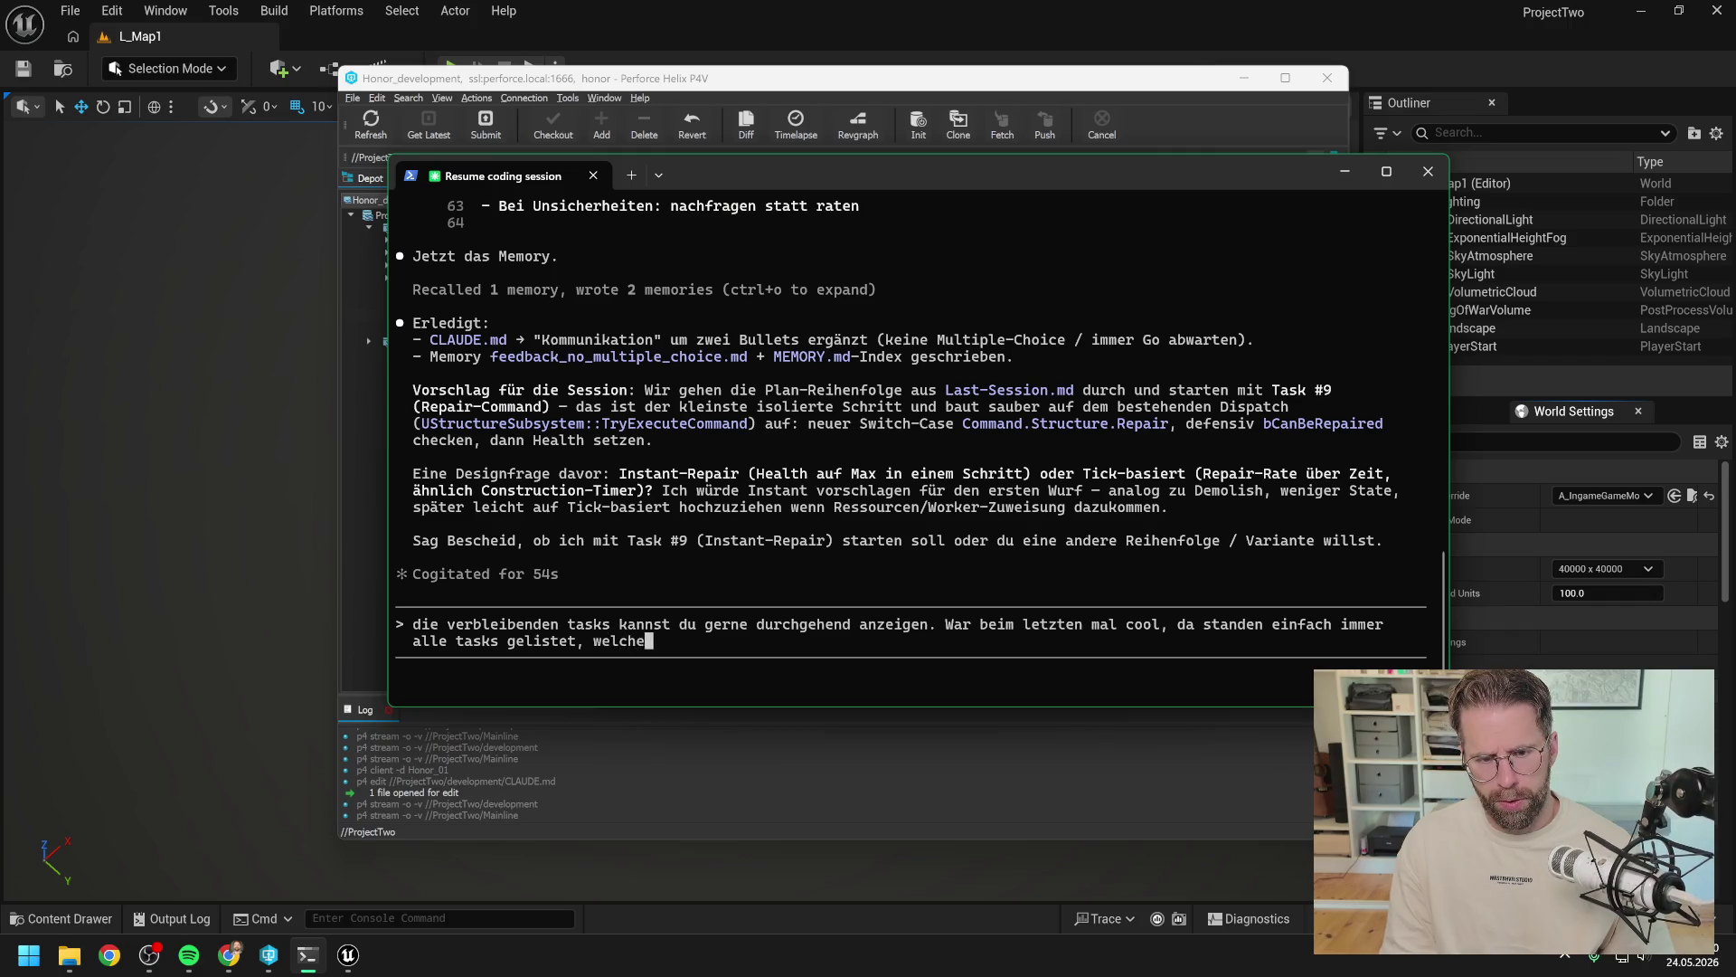
{"action": "type", "text": " wir schon ereldigt h"}
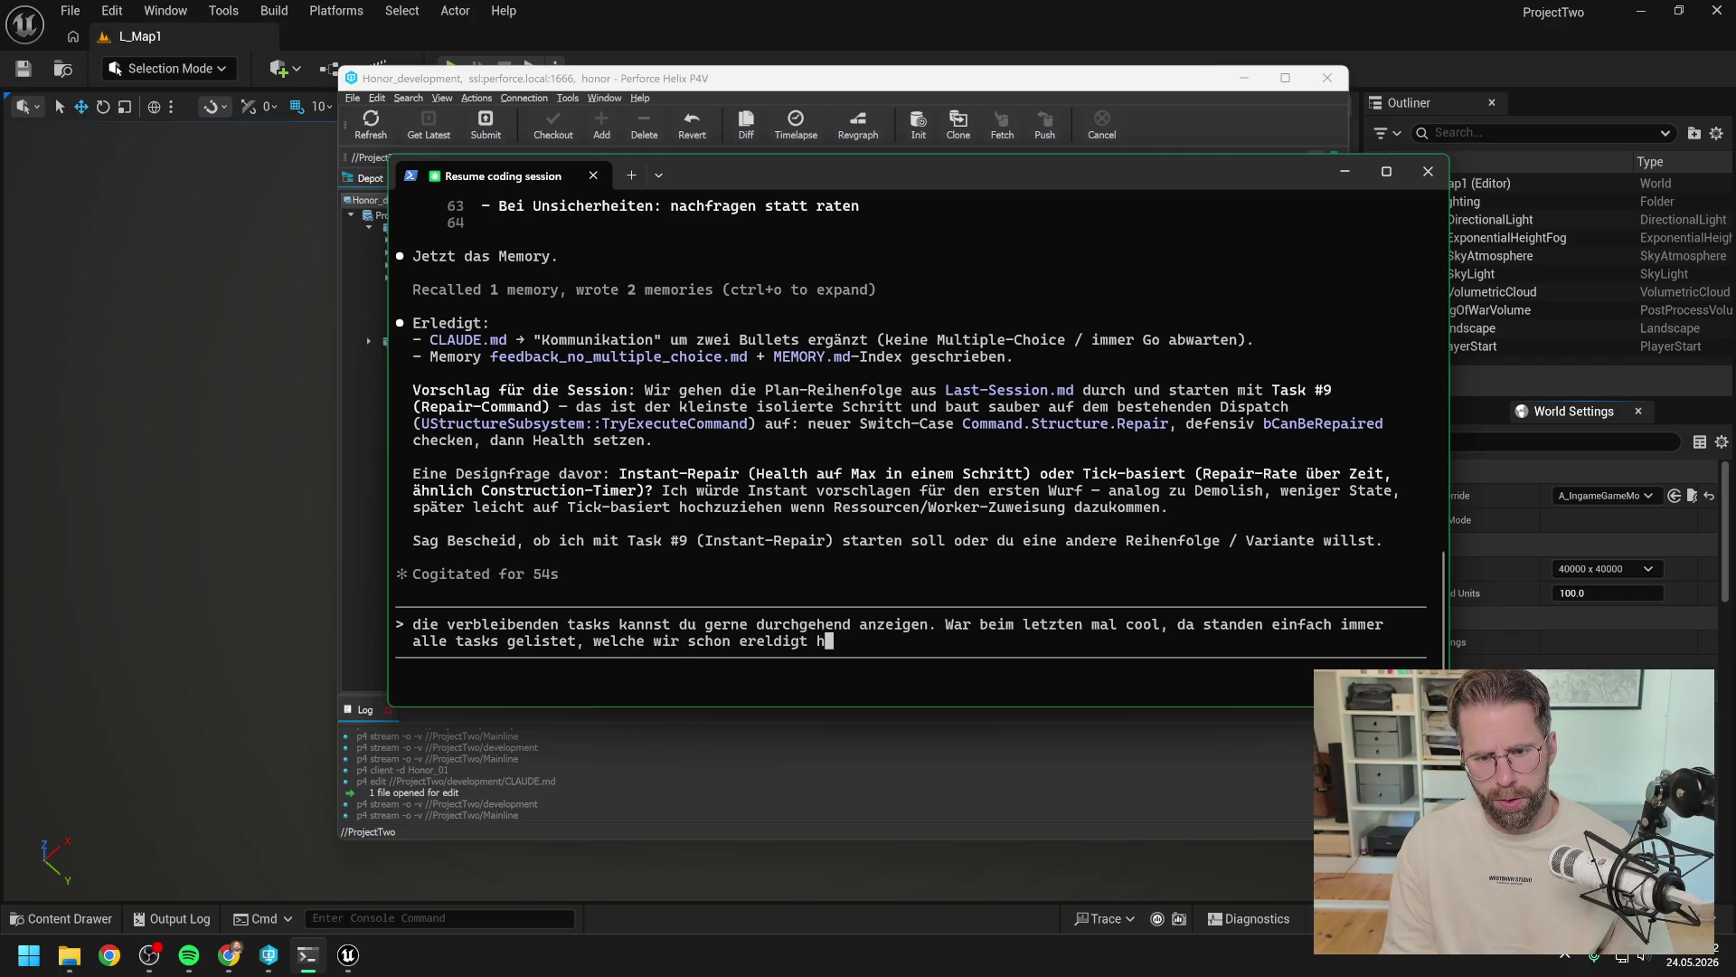
{"action": "type", "text": "atten und bei welche"}
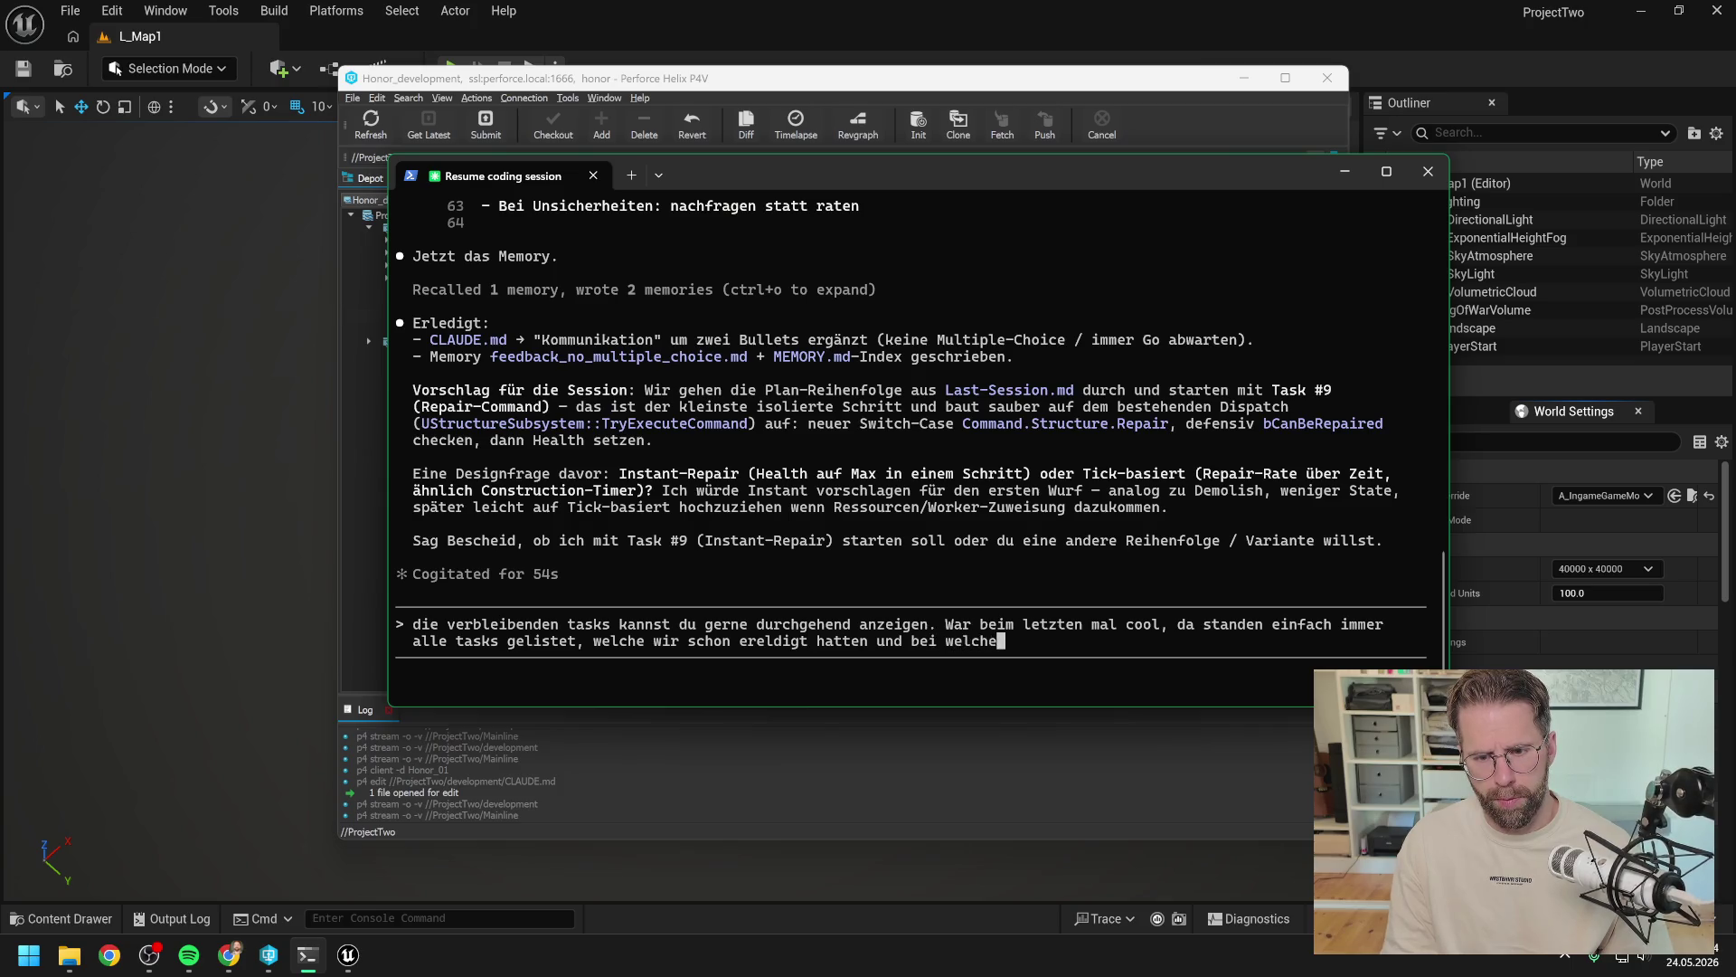
{"action": "type", "text": "m wir aktuell sind. "}
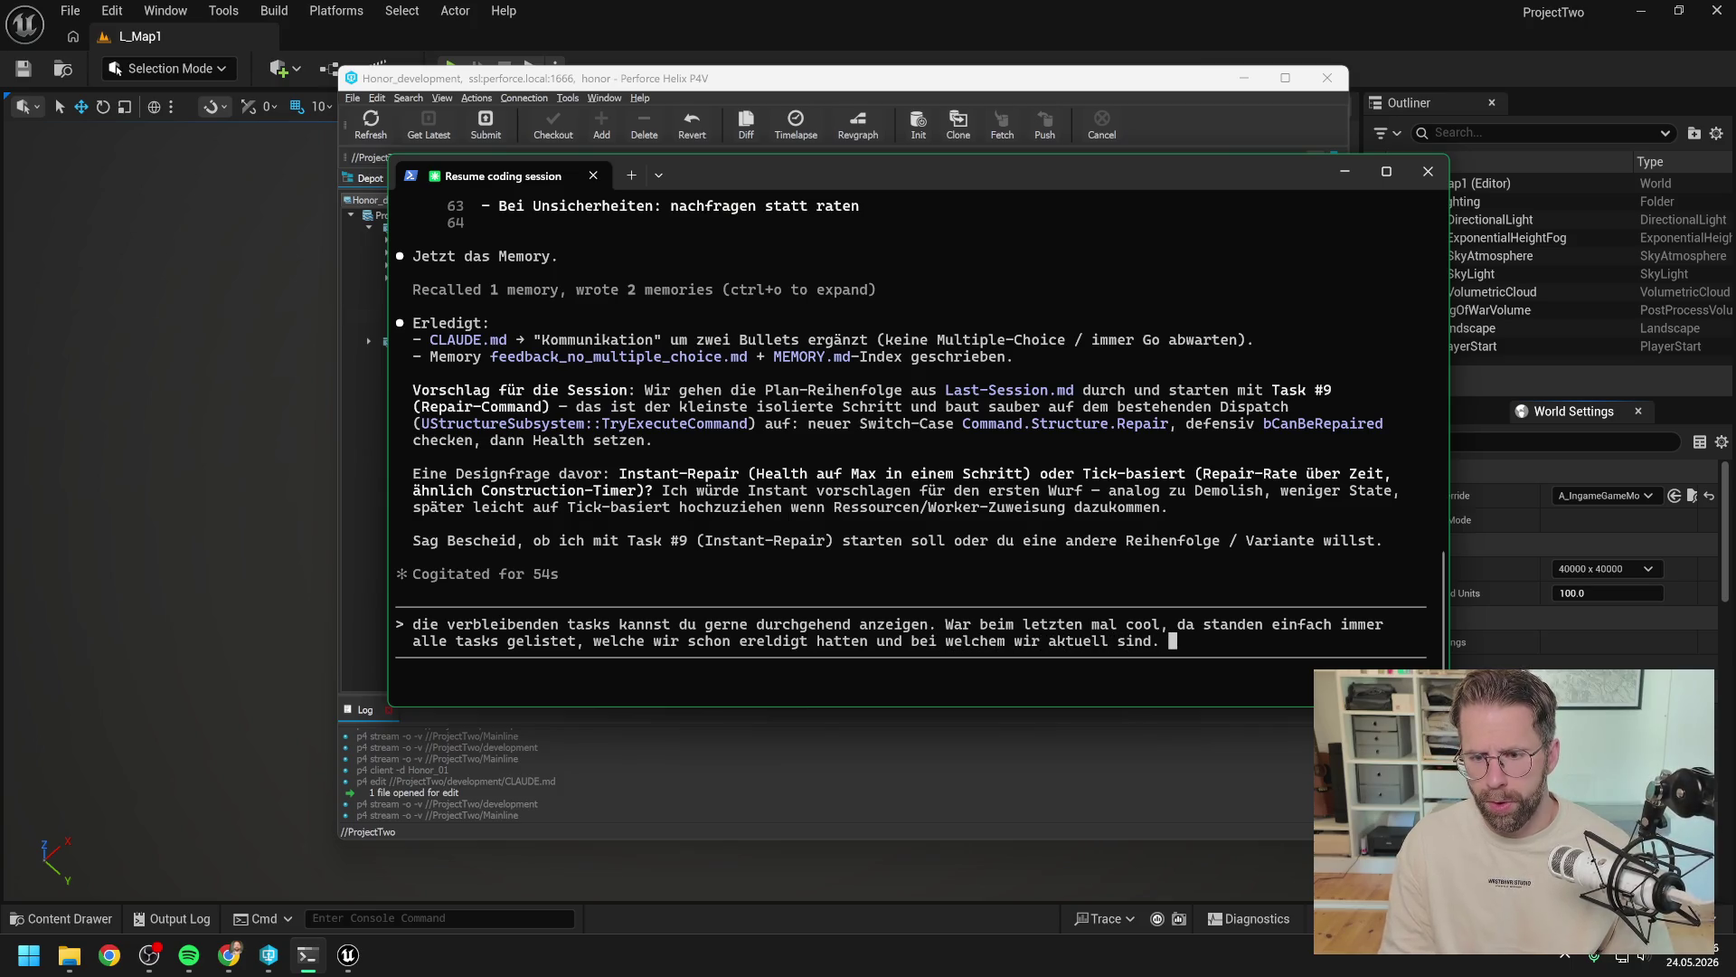
{"action": "type", "text": "Kan"}
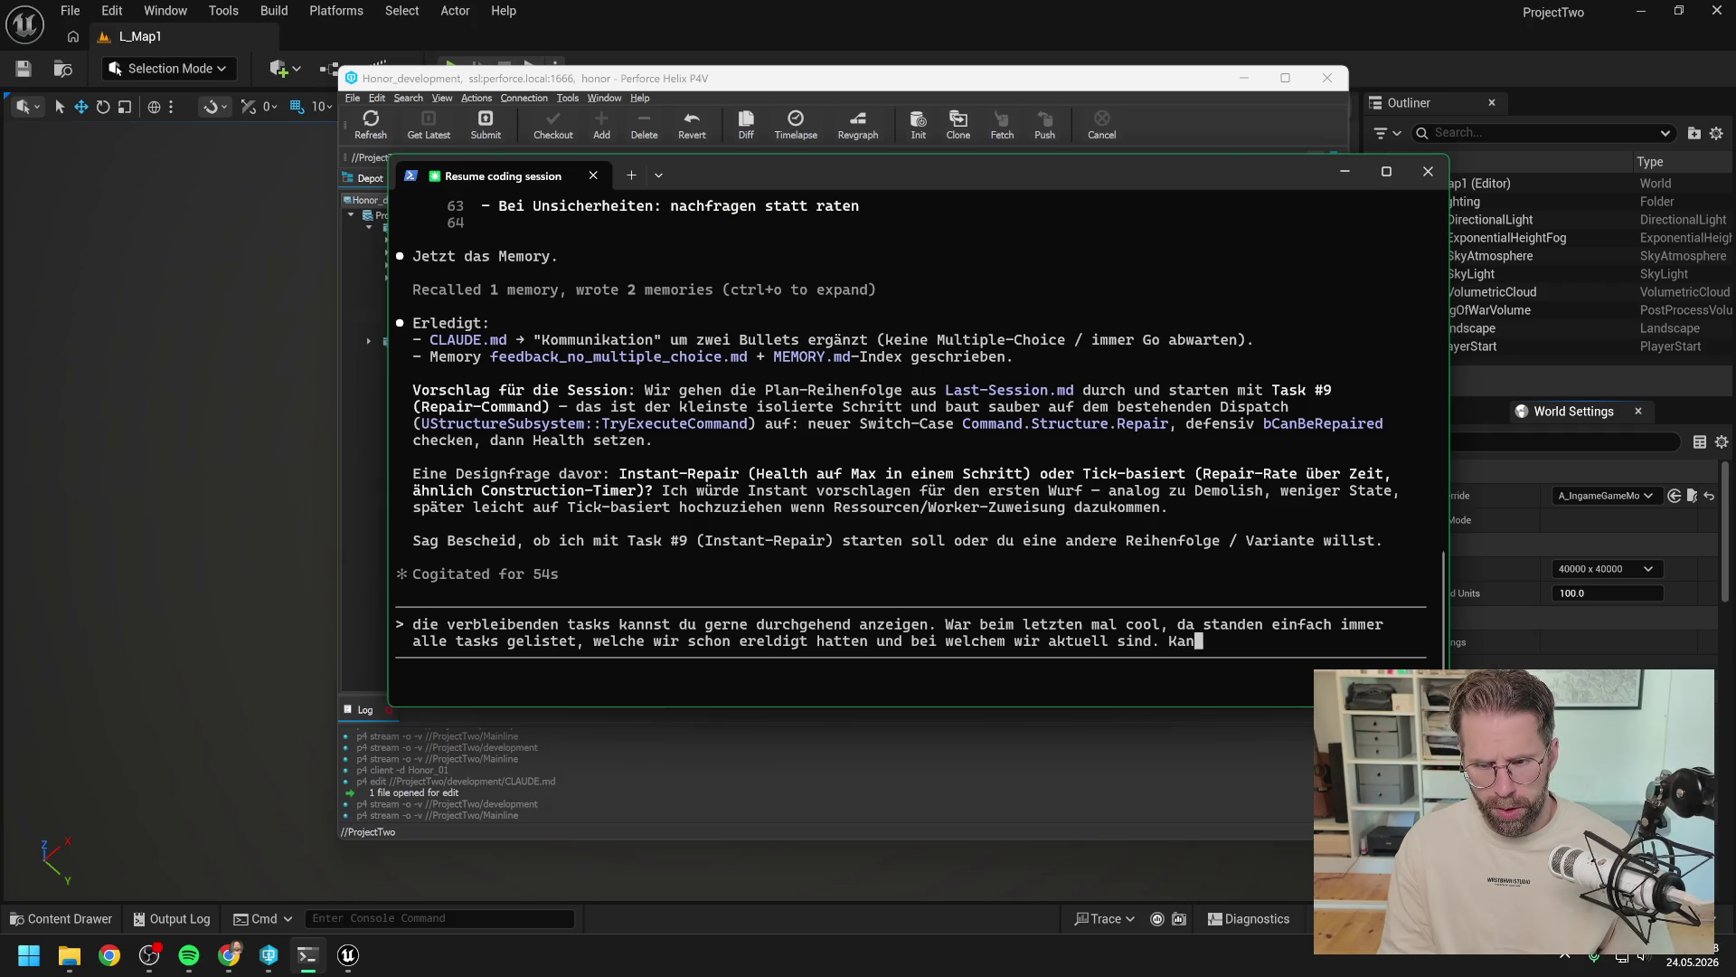
{"action": "type", "text": "nst du bitte einma"}
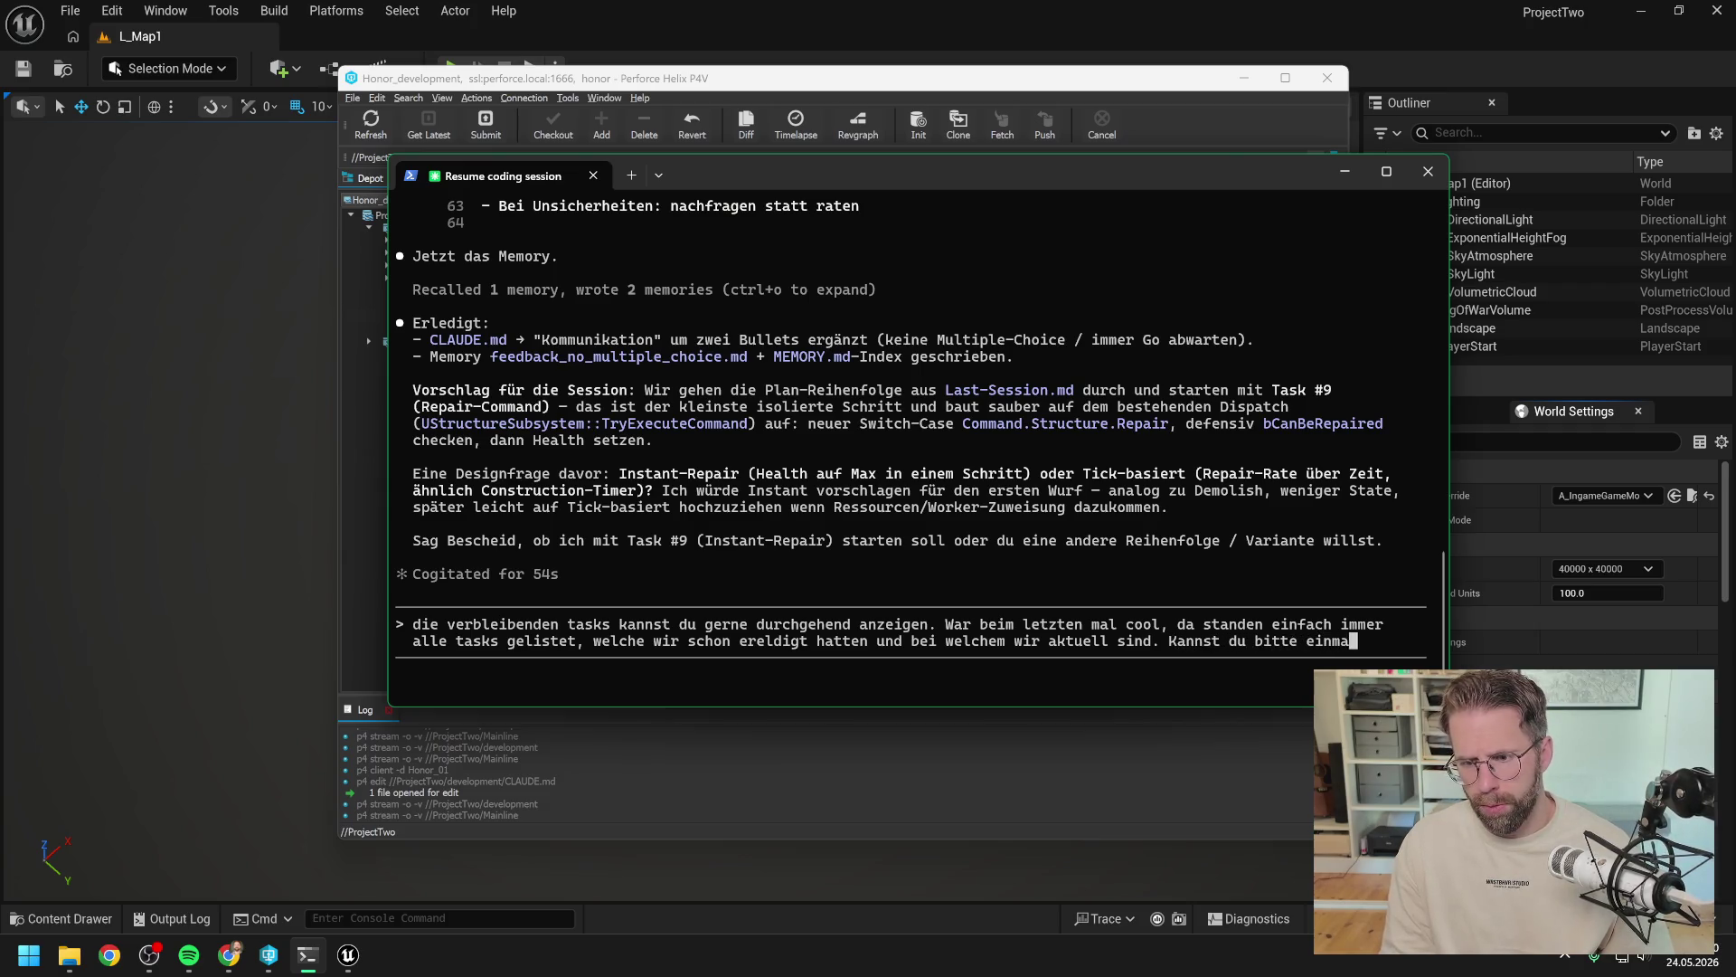
{"action": "type", "text": "l folgendes Erledigen"}
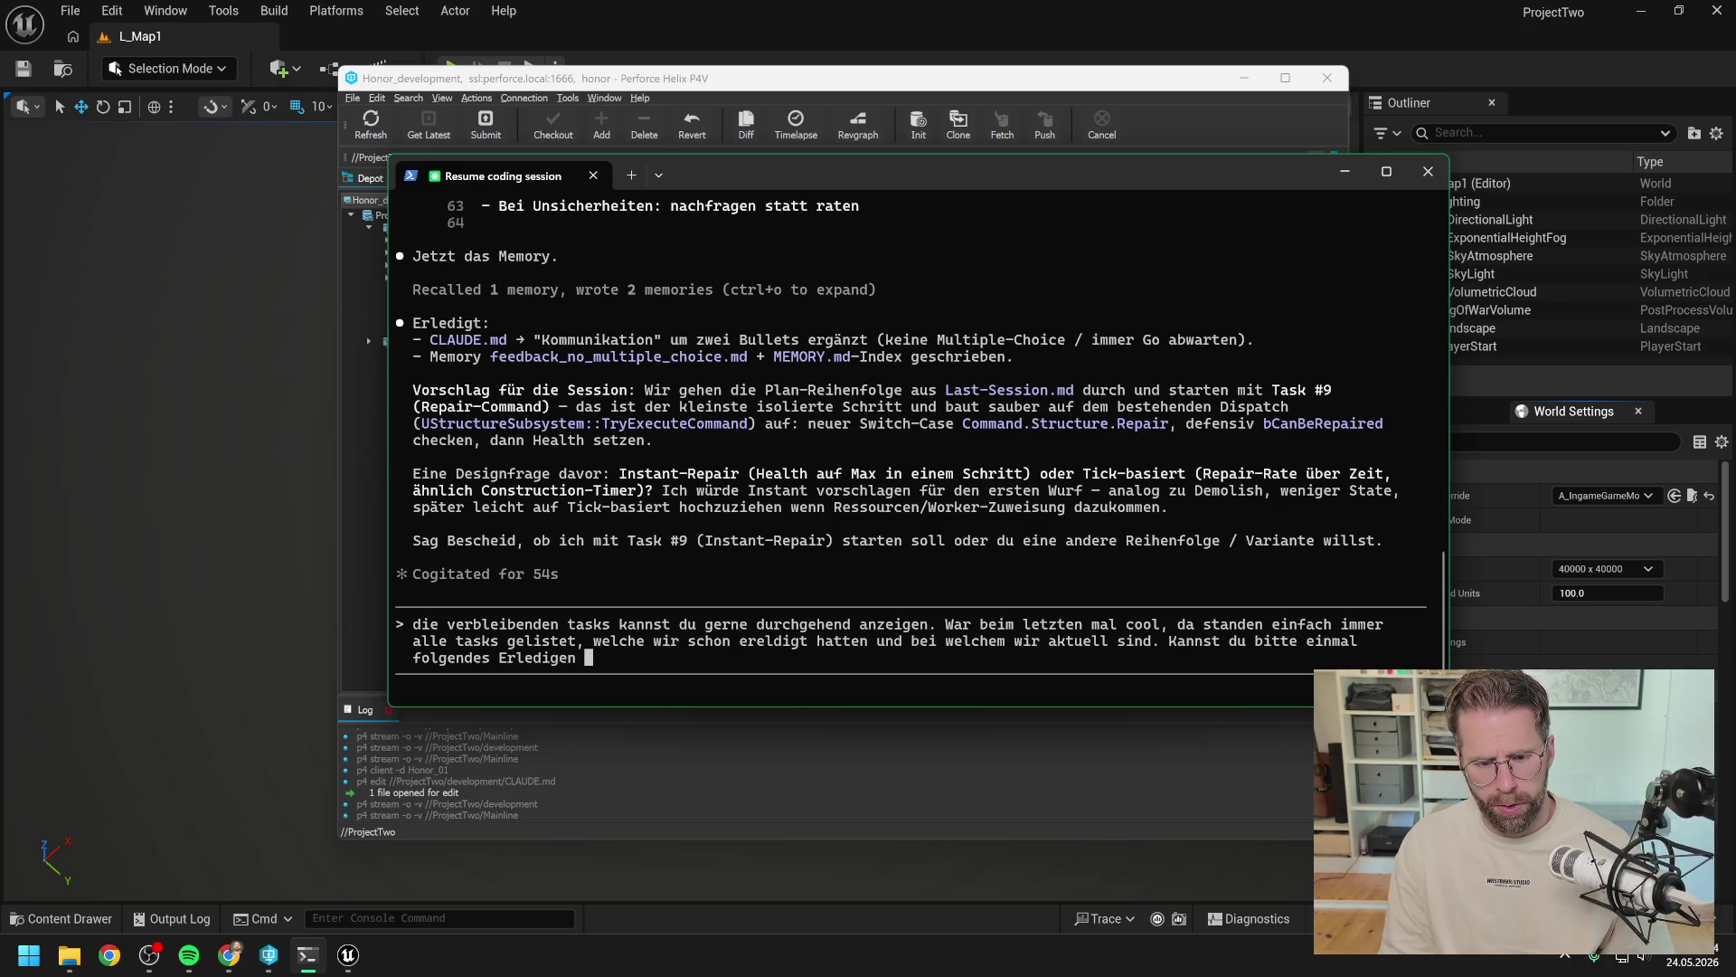
{"action": "type", "text": " der"}
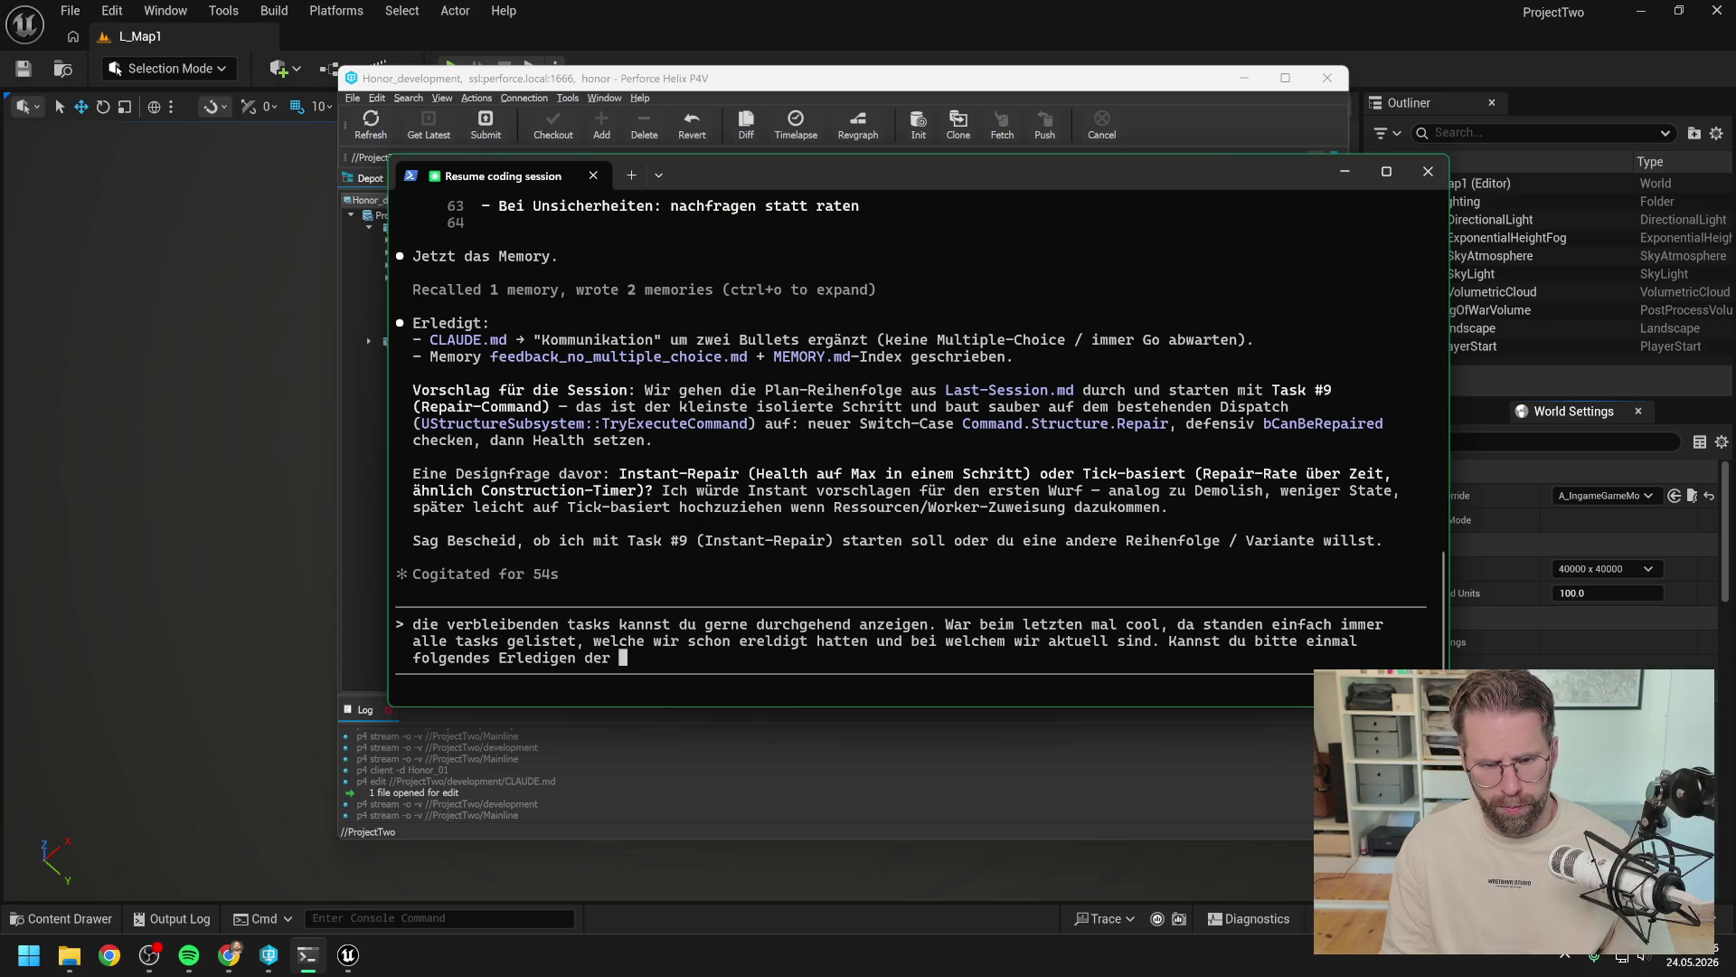
{"action": "key", "text": "BackSpace"}
{"action": "key", "text": "BackSpace"}
{"action": "key", "text": "BackSpace"}
Request 5000 x 5000 as the smallest MapSize enum entry alongside 40000 x 40000.
{"action": "type", "text": ": "}
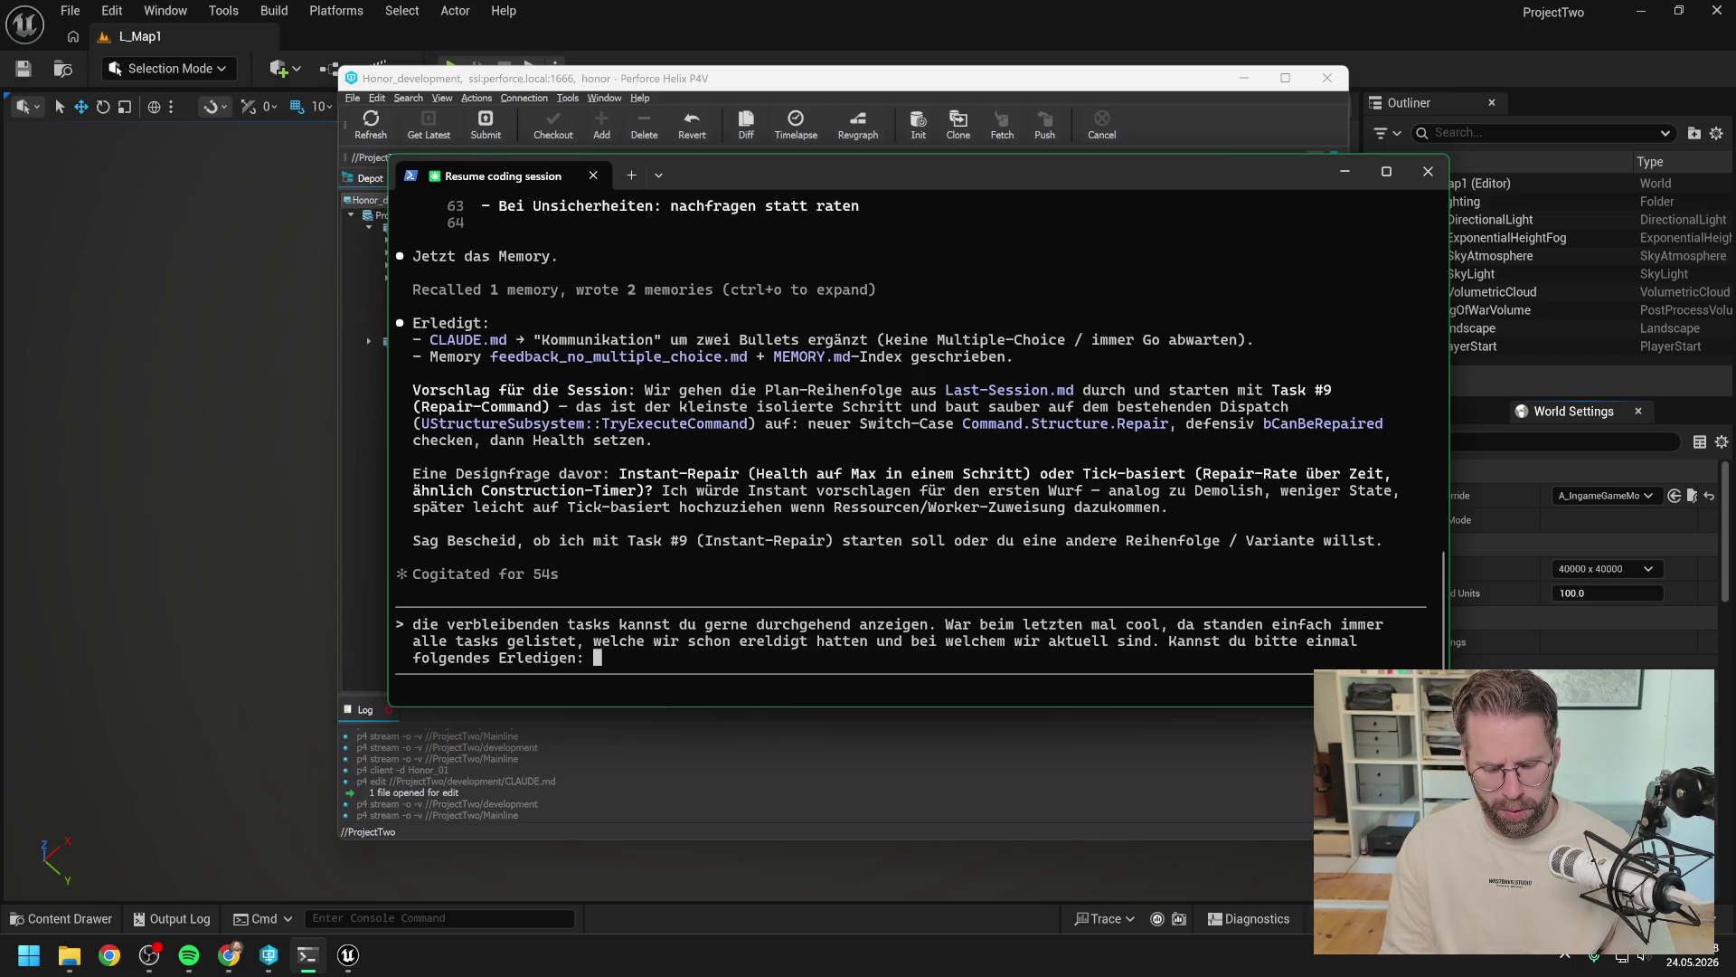
{"action": "type", "text": "Der Map"}
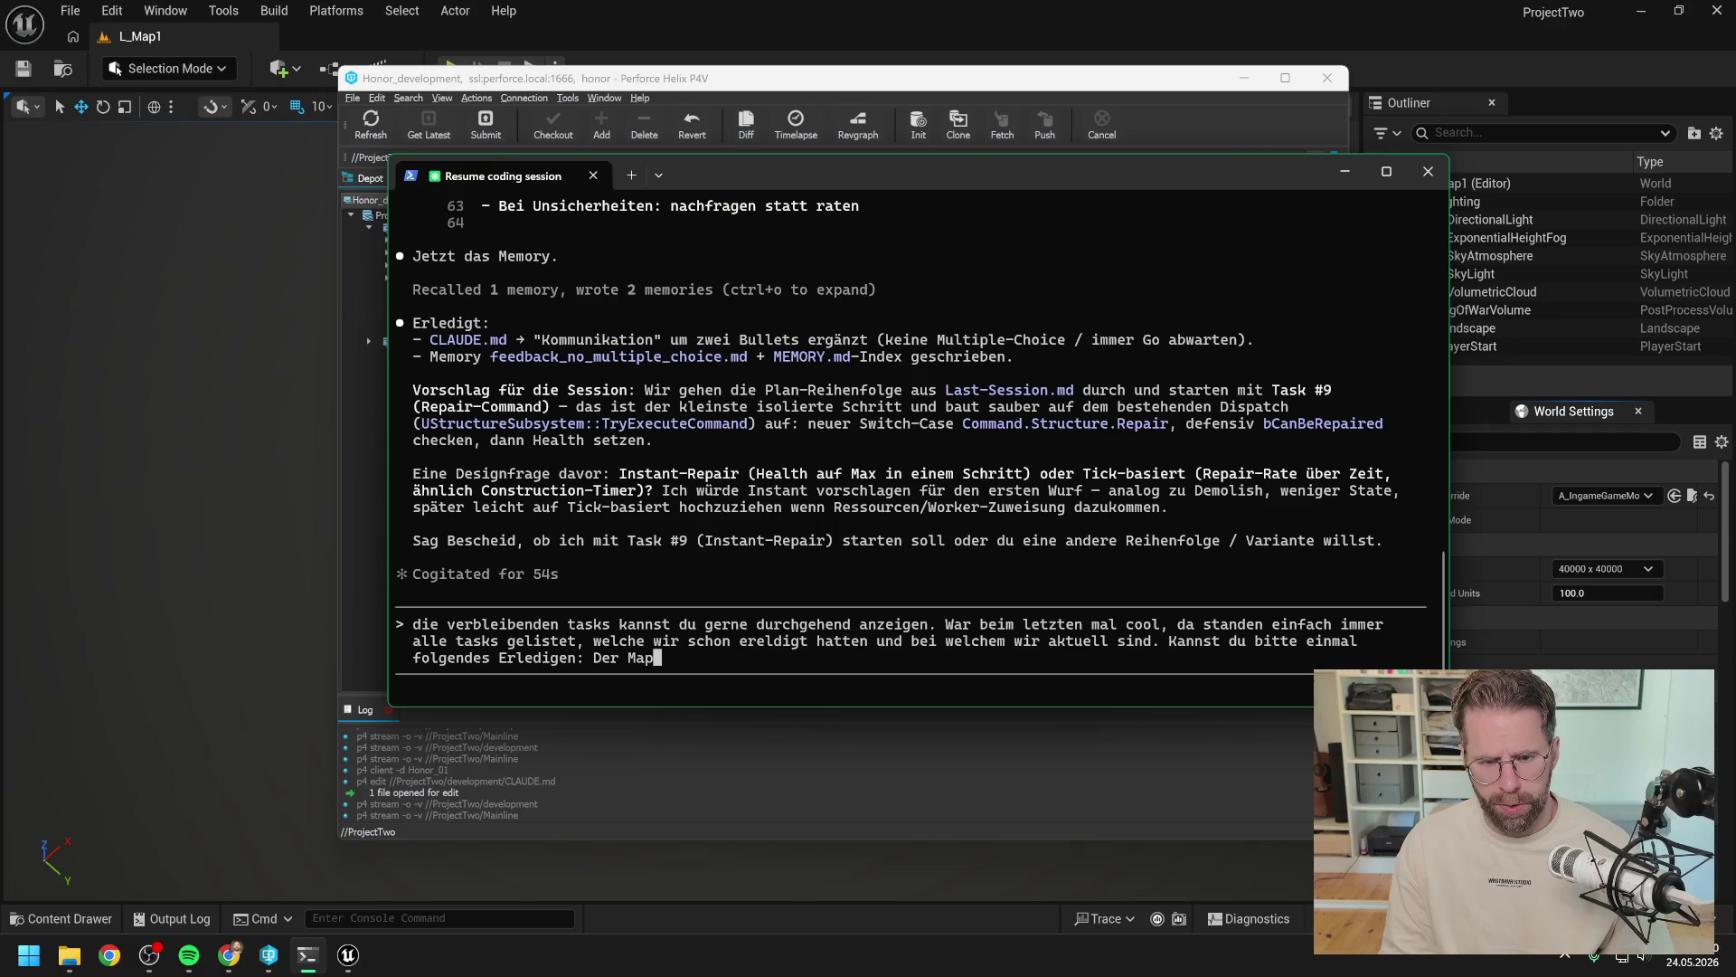
{"action": "type", "text": "Size"}
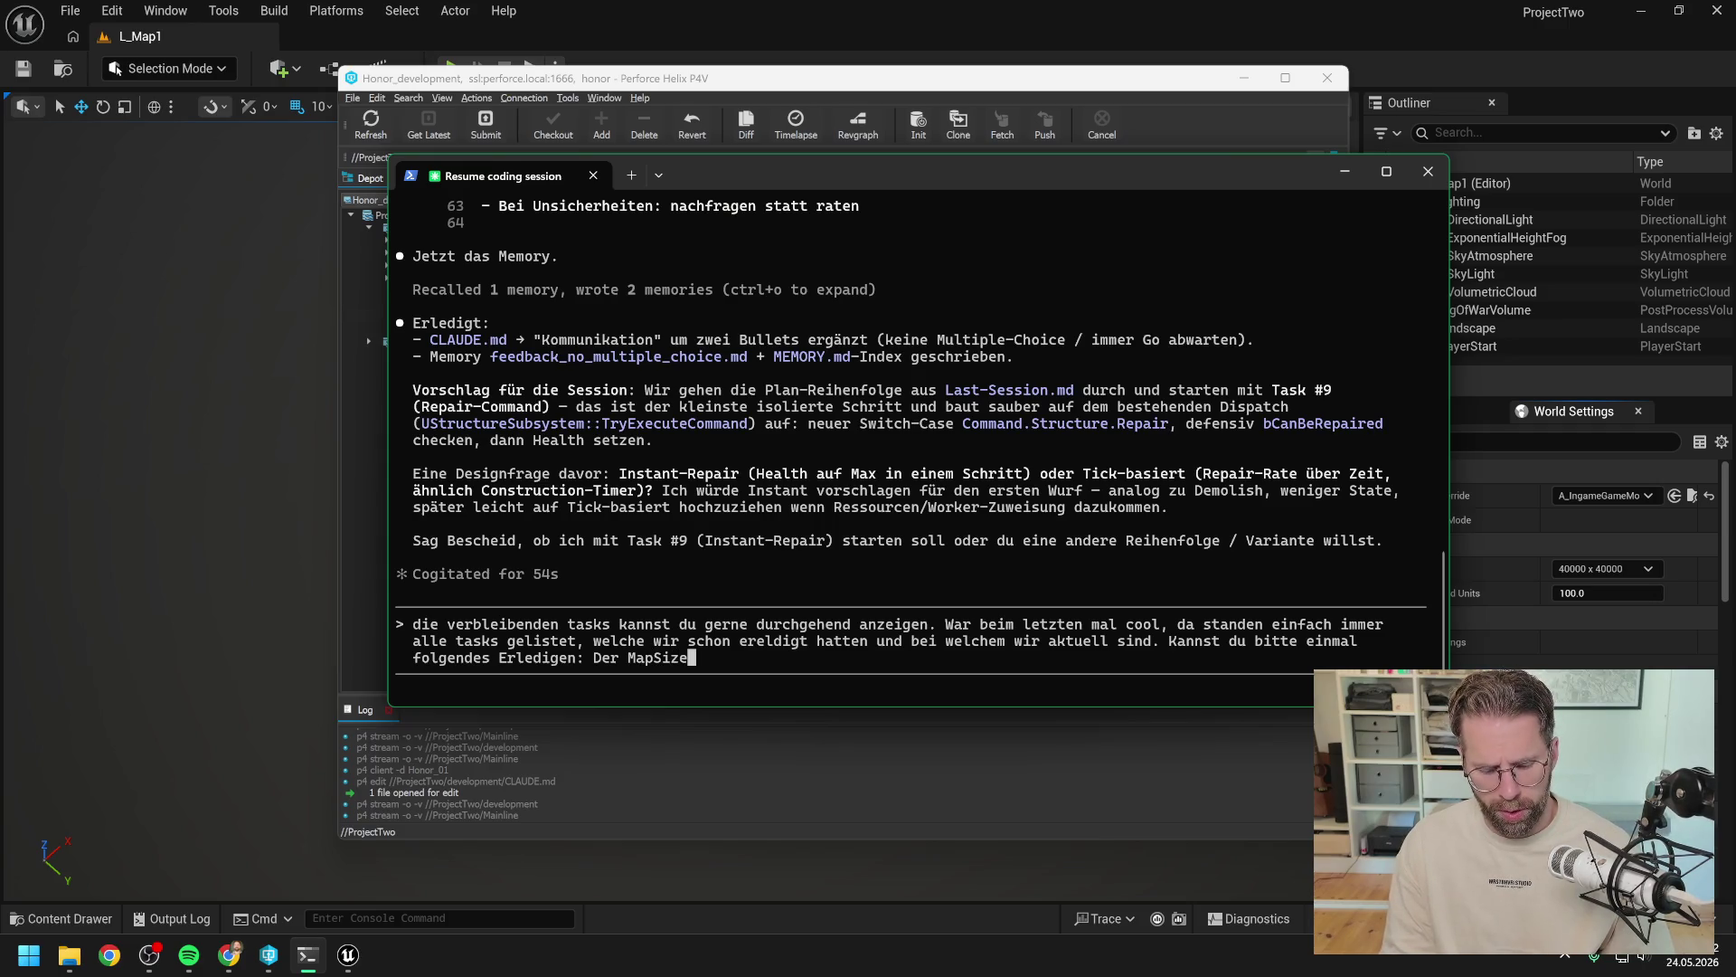
{"action": "type", "text": " Enum"}
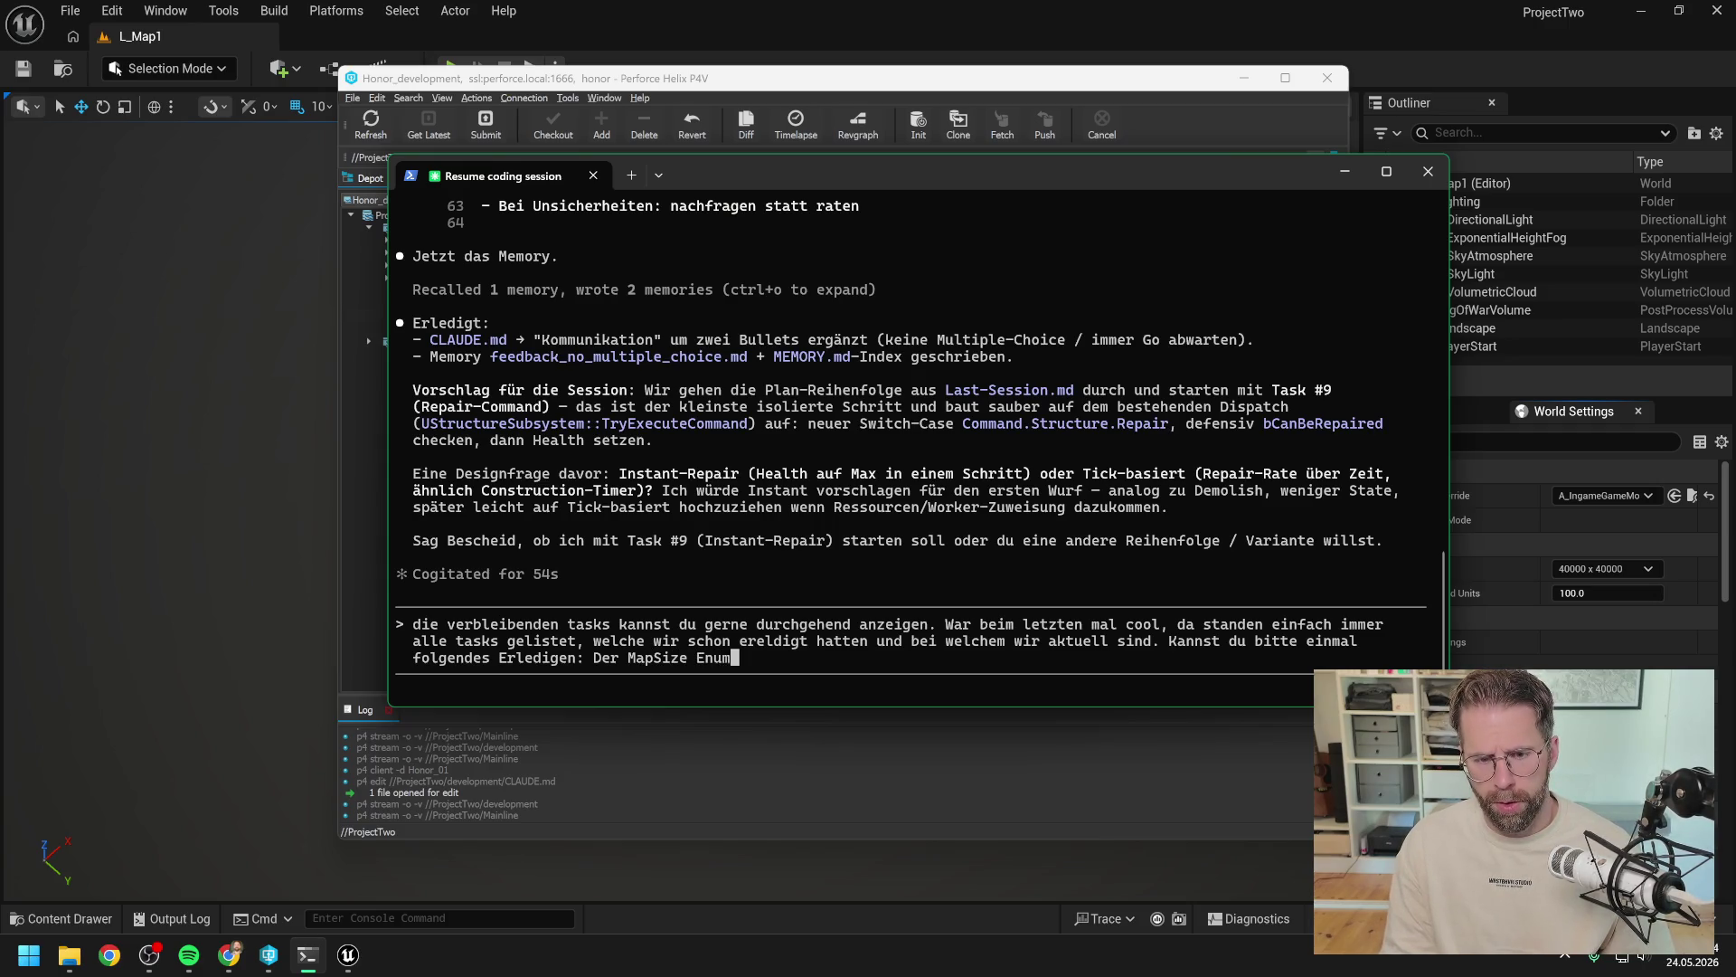
{"action": "type", "text": " hat gerade nur"}
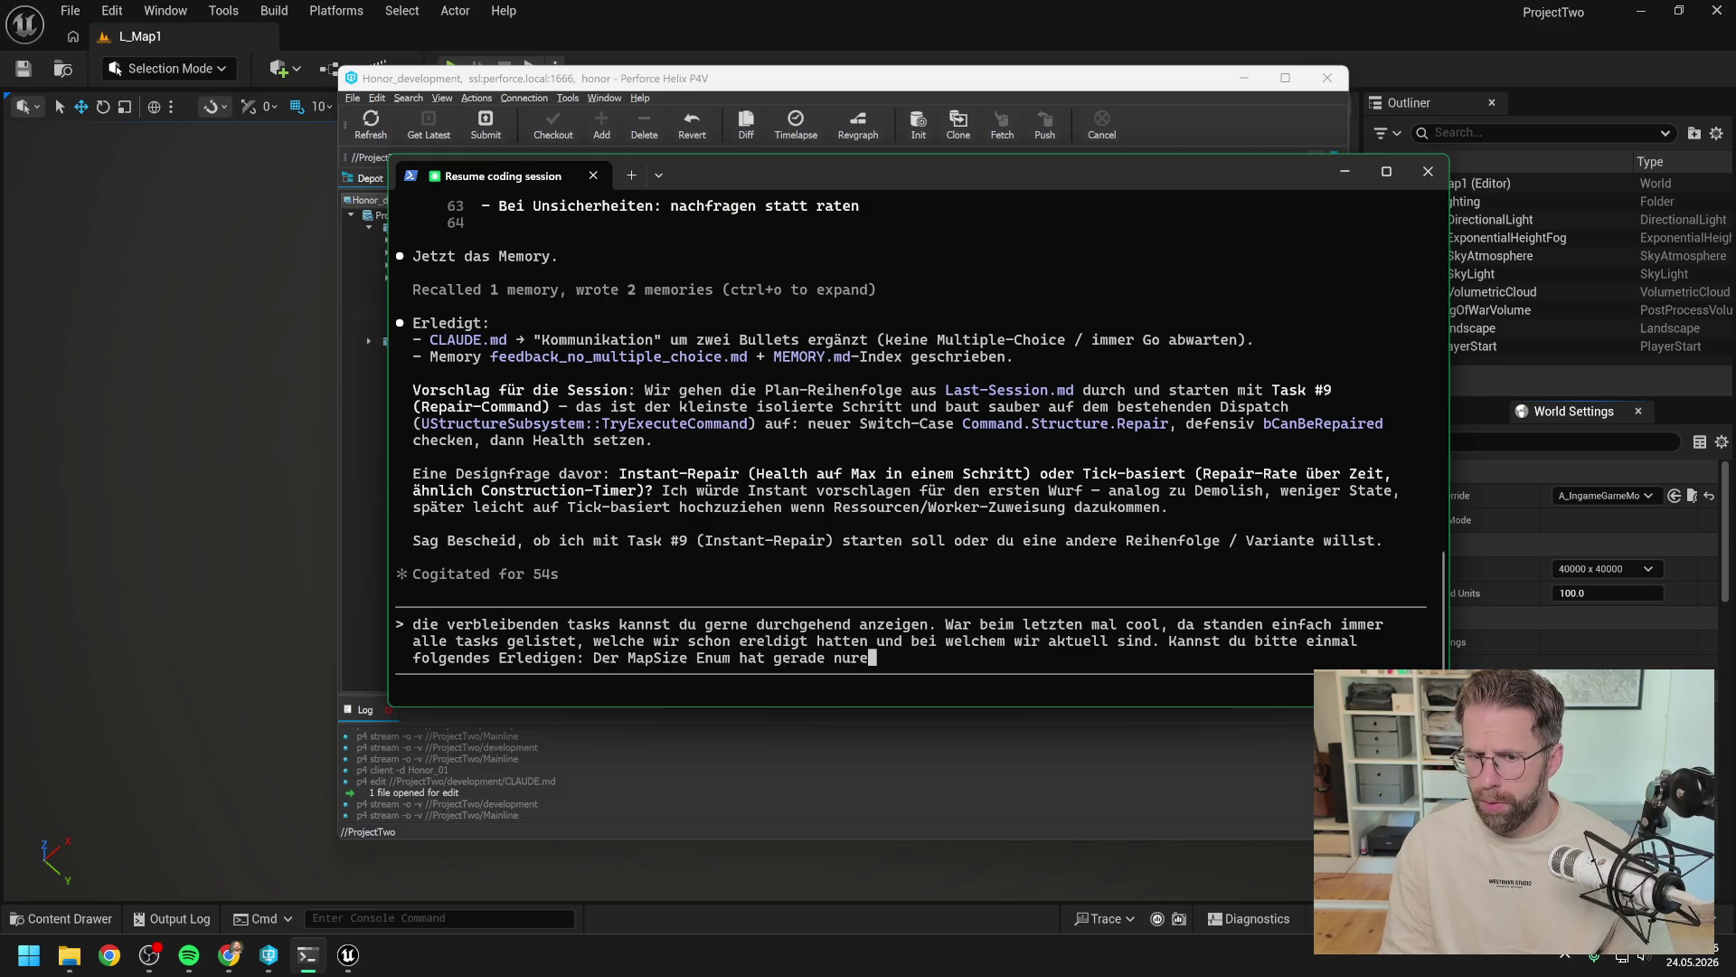
{"action": "type", "text": " 40x"}
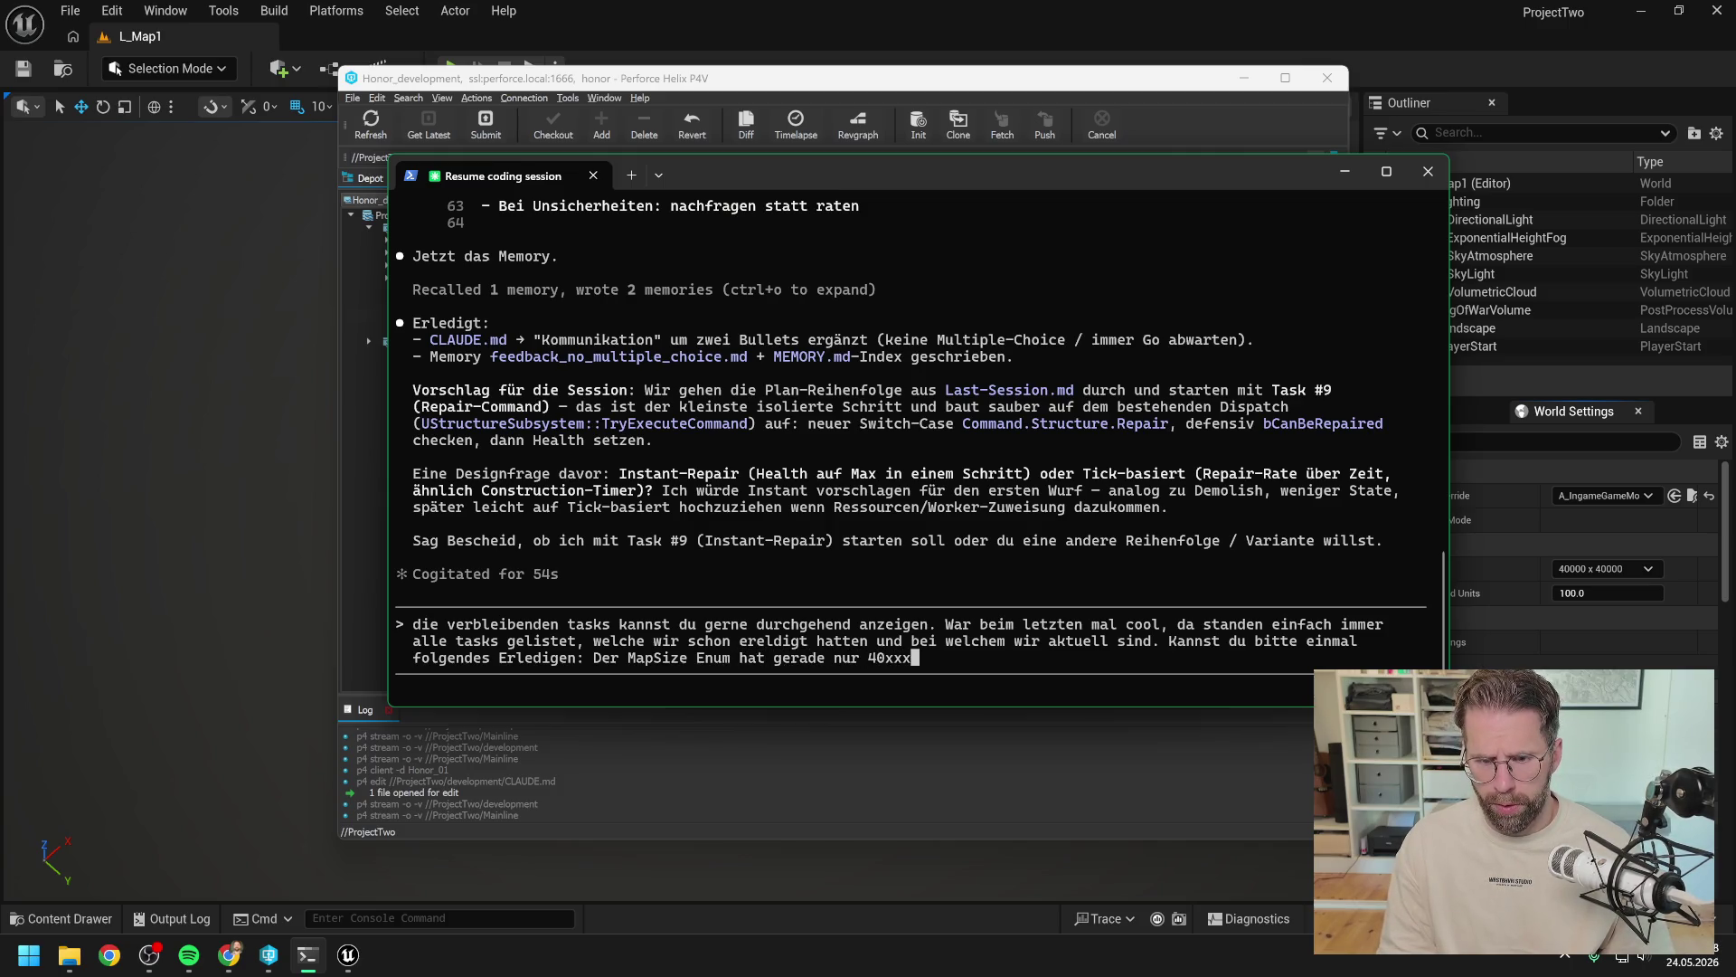
{"action": "key", "text": "BackSpace"}
{"action": "type", "text": "000"}
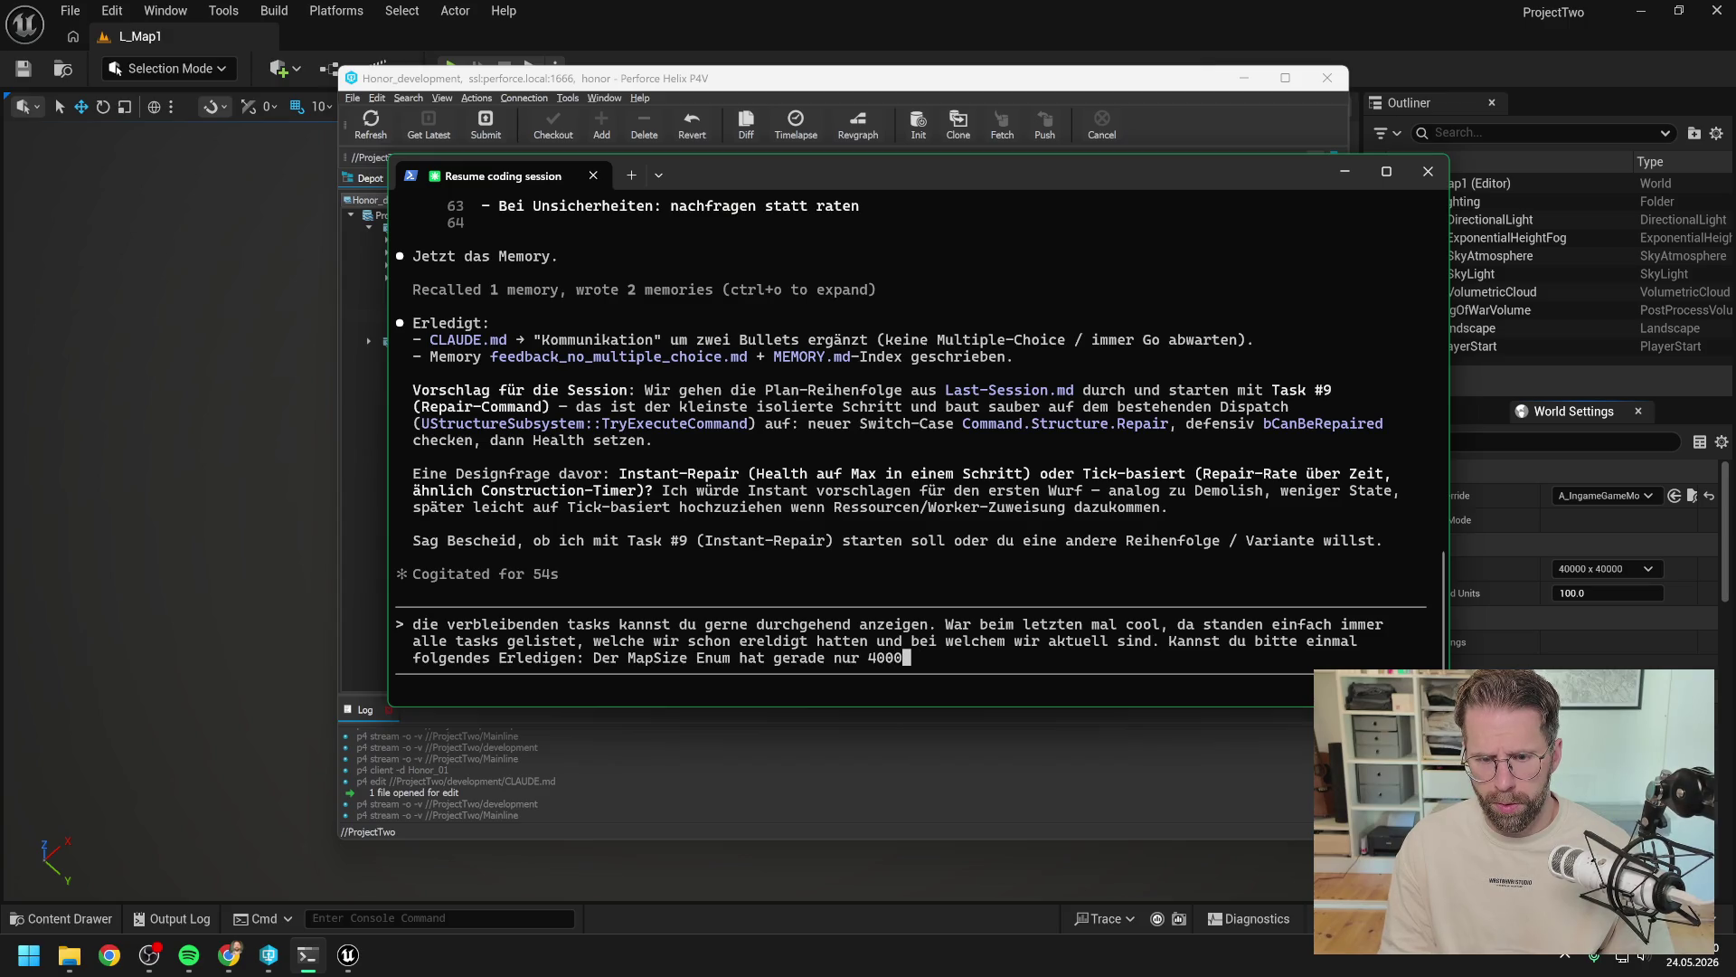
{"action": "type", "text": "x40"}
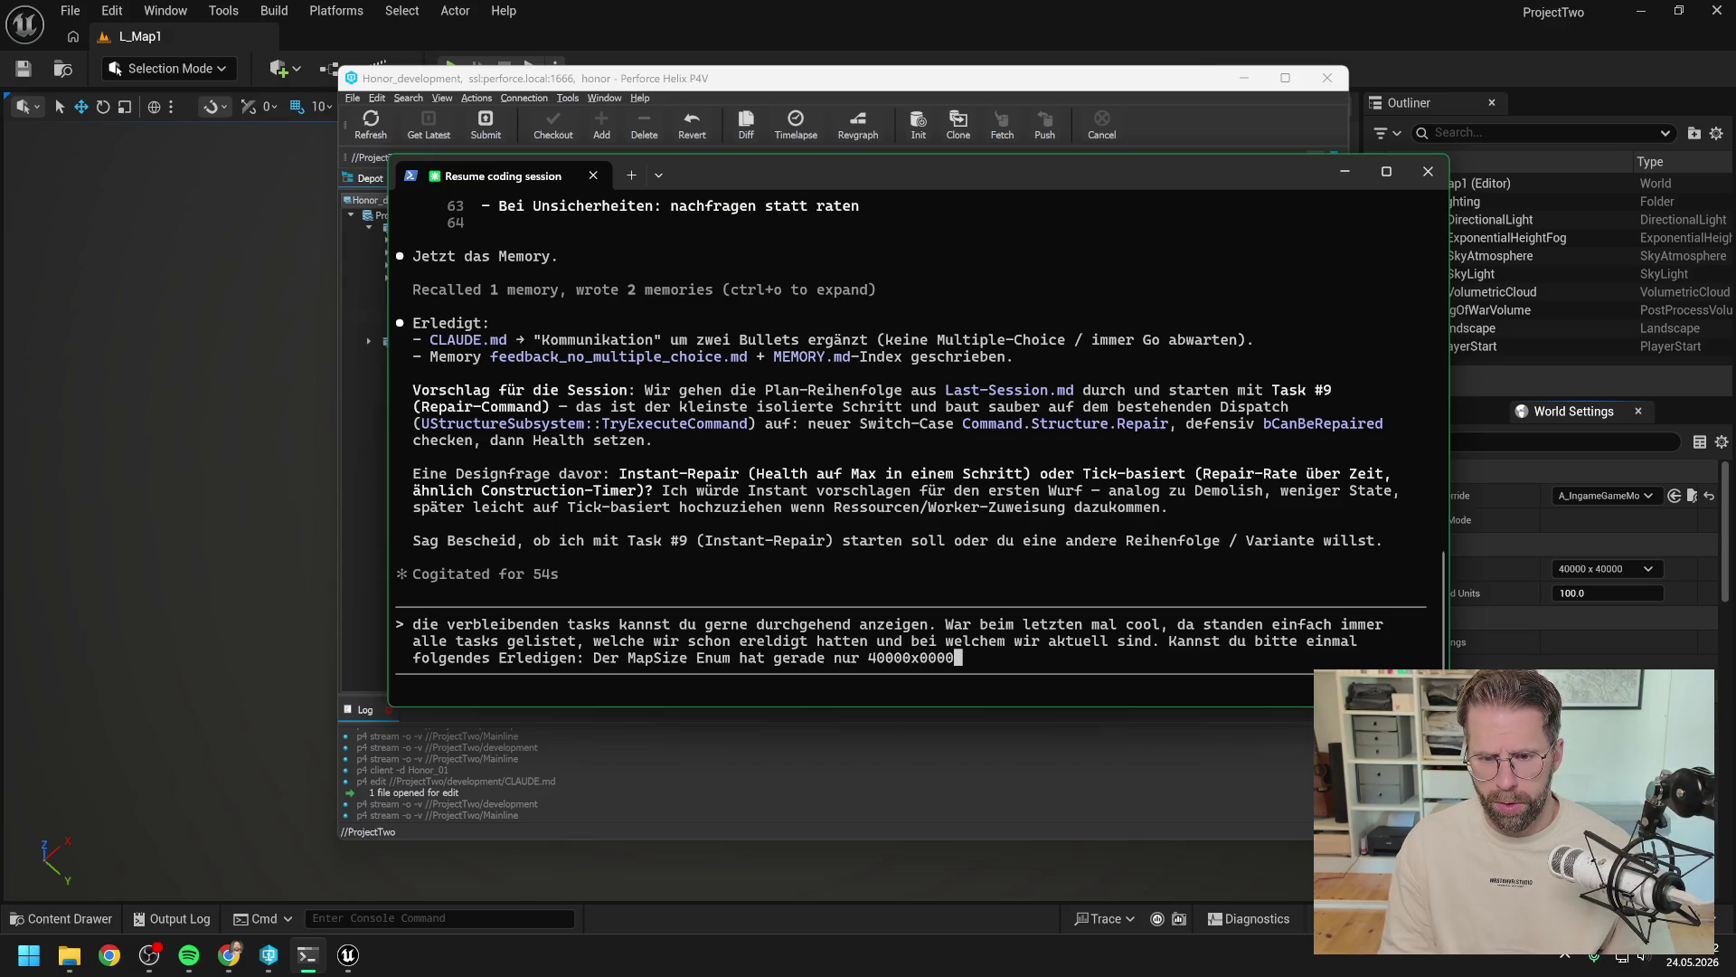
{"action": "type", "text": "000"}
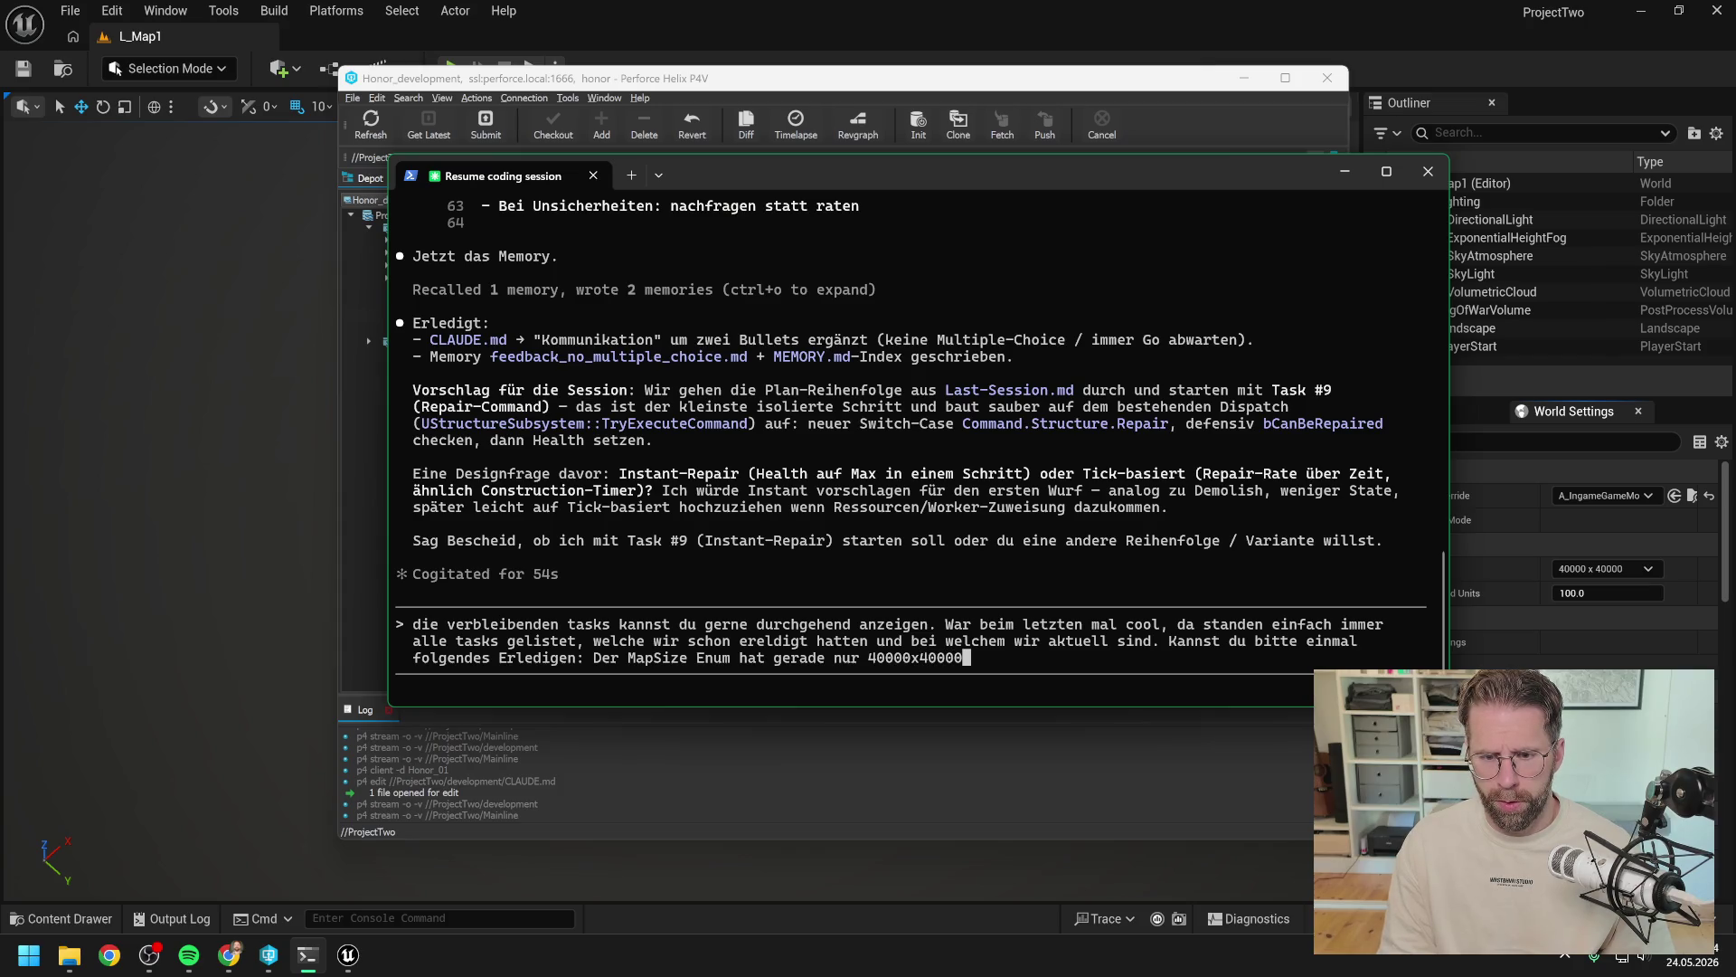
{"action": "type", "text": " mache mal "}
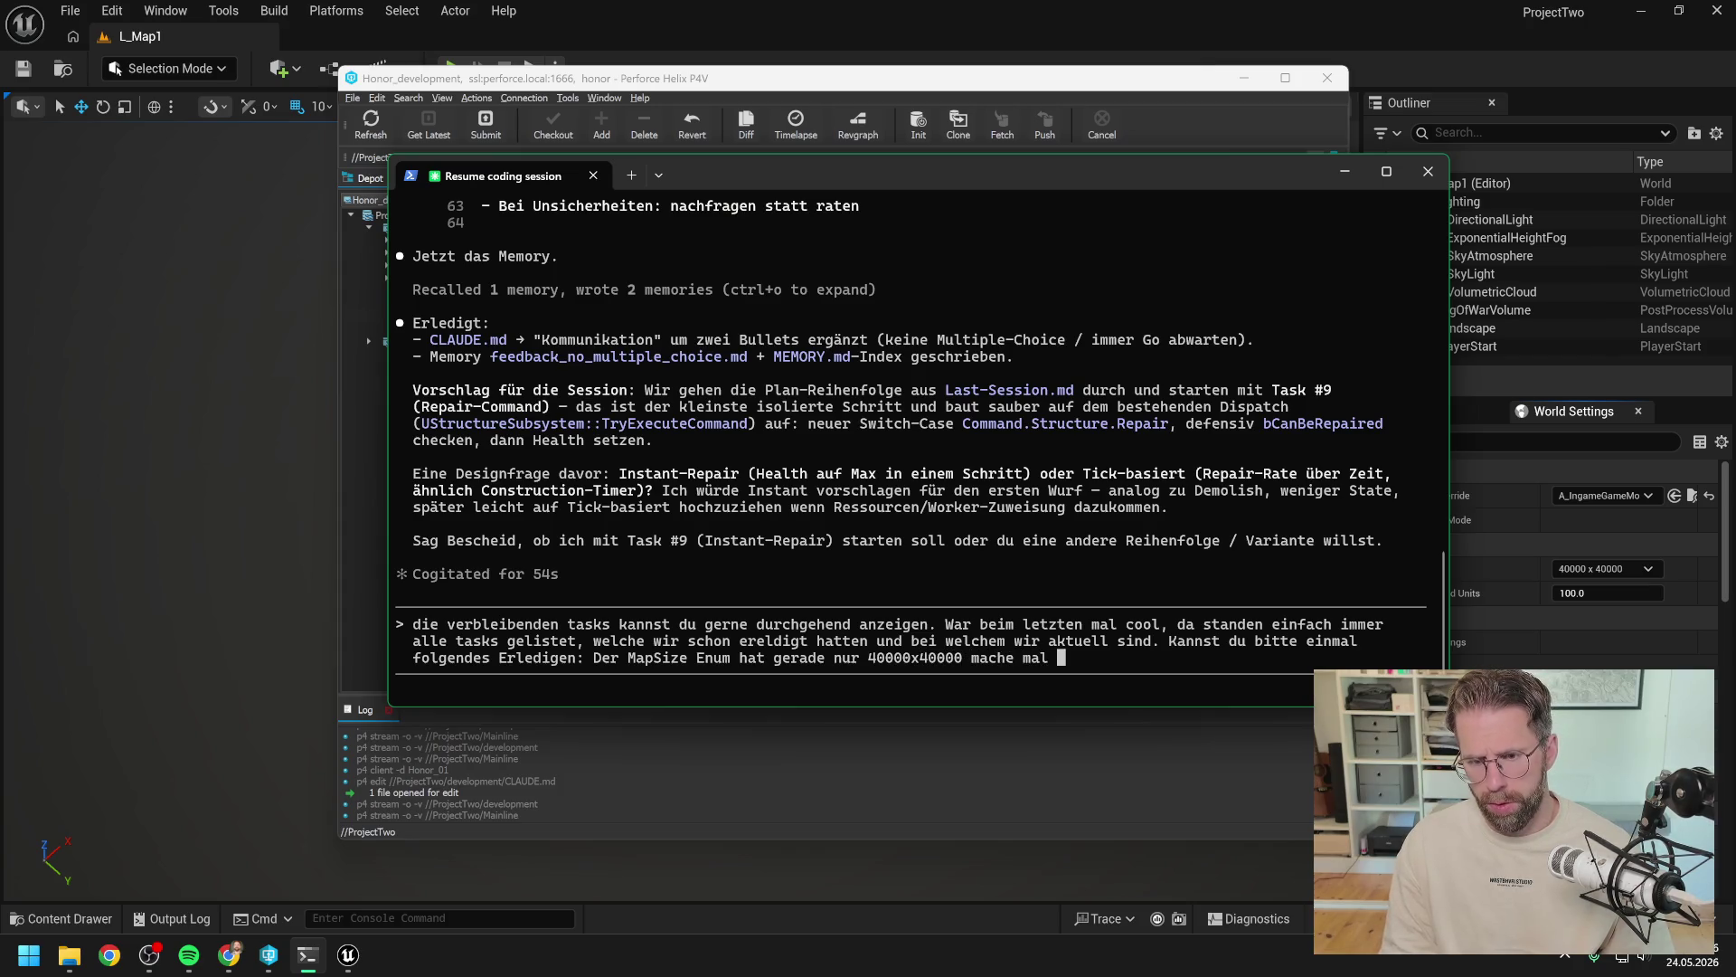
{"action": "type", "text": "bitte direkt auc"}
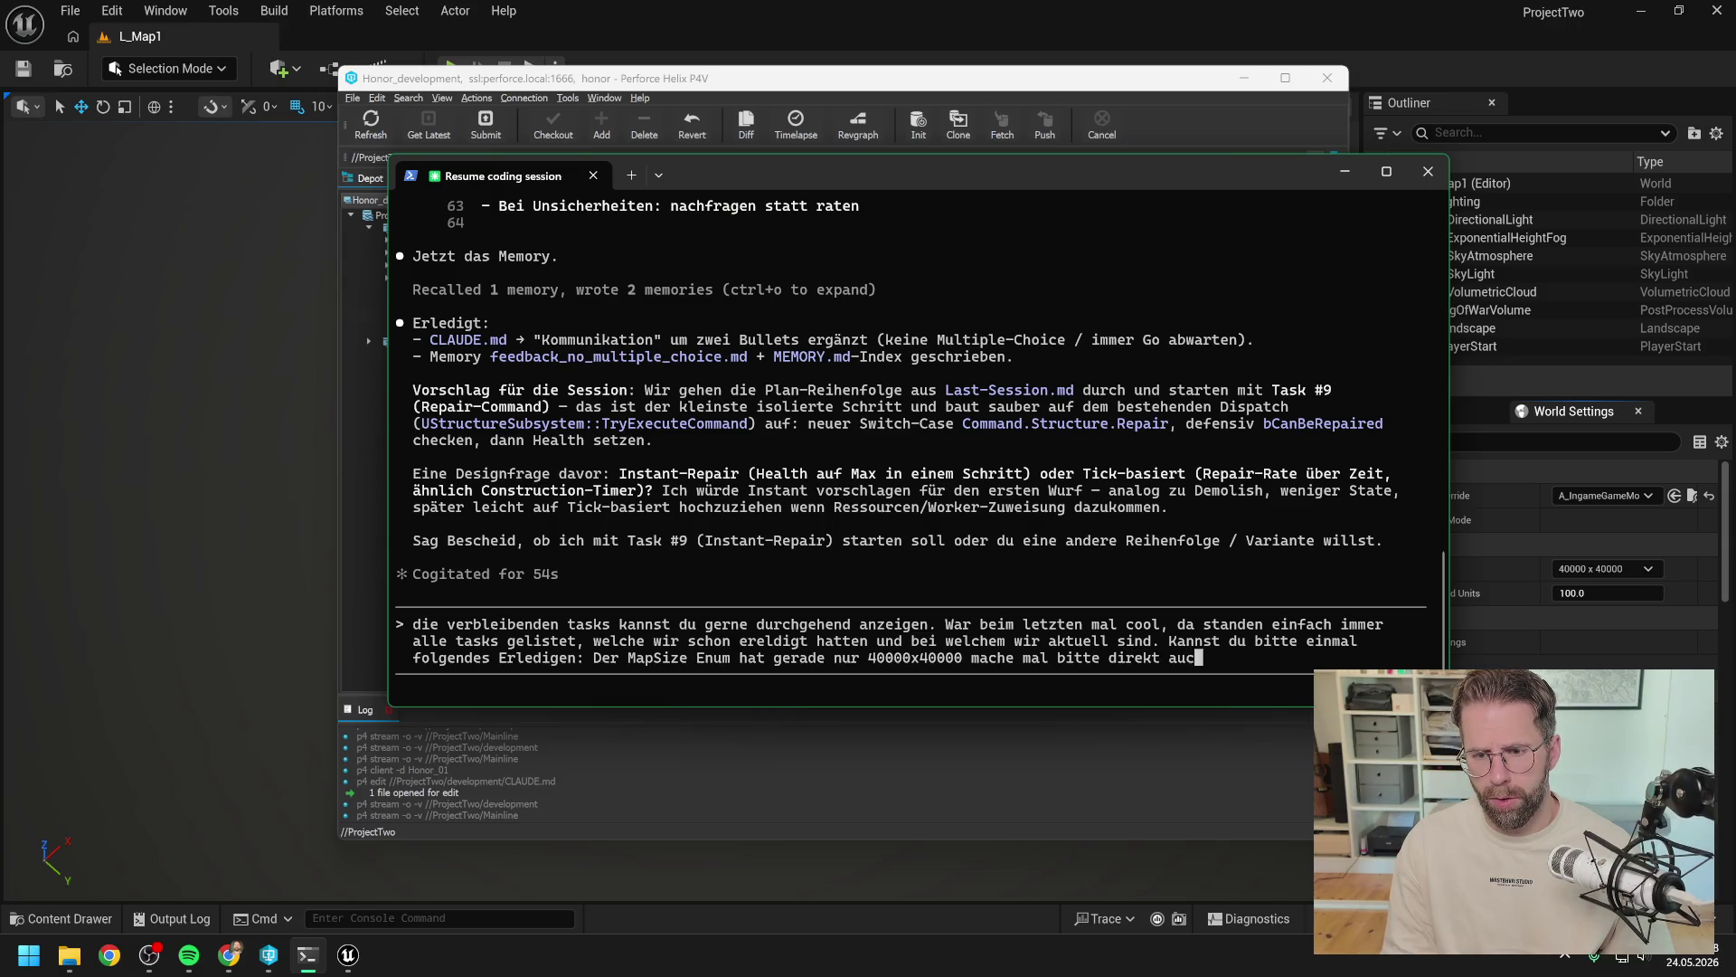
{"action": "type", "text": "h 5"}
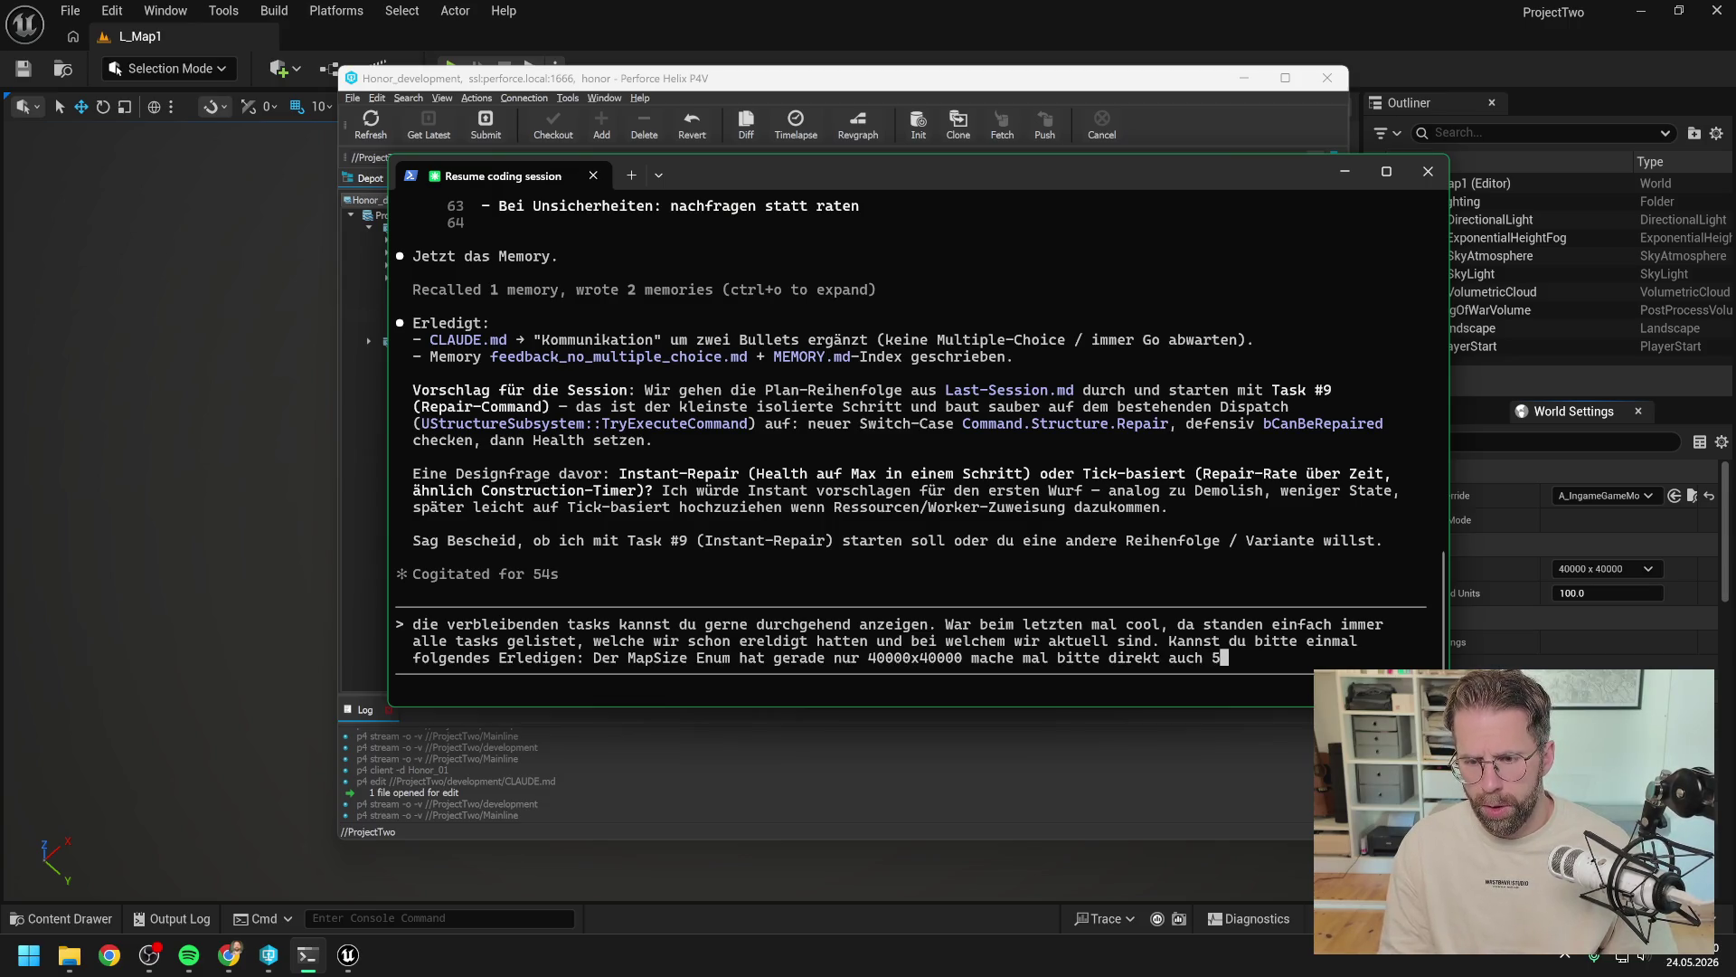
{"action": "type", "text": "0"}
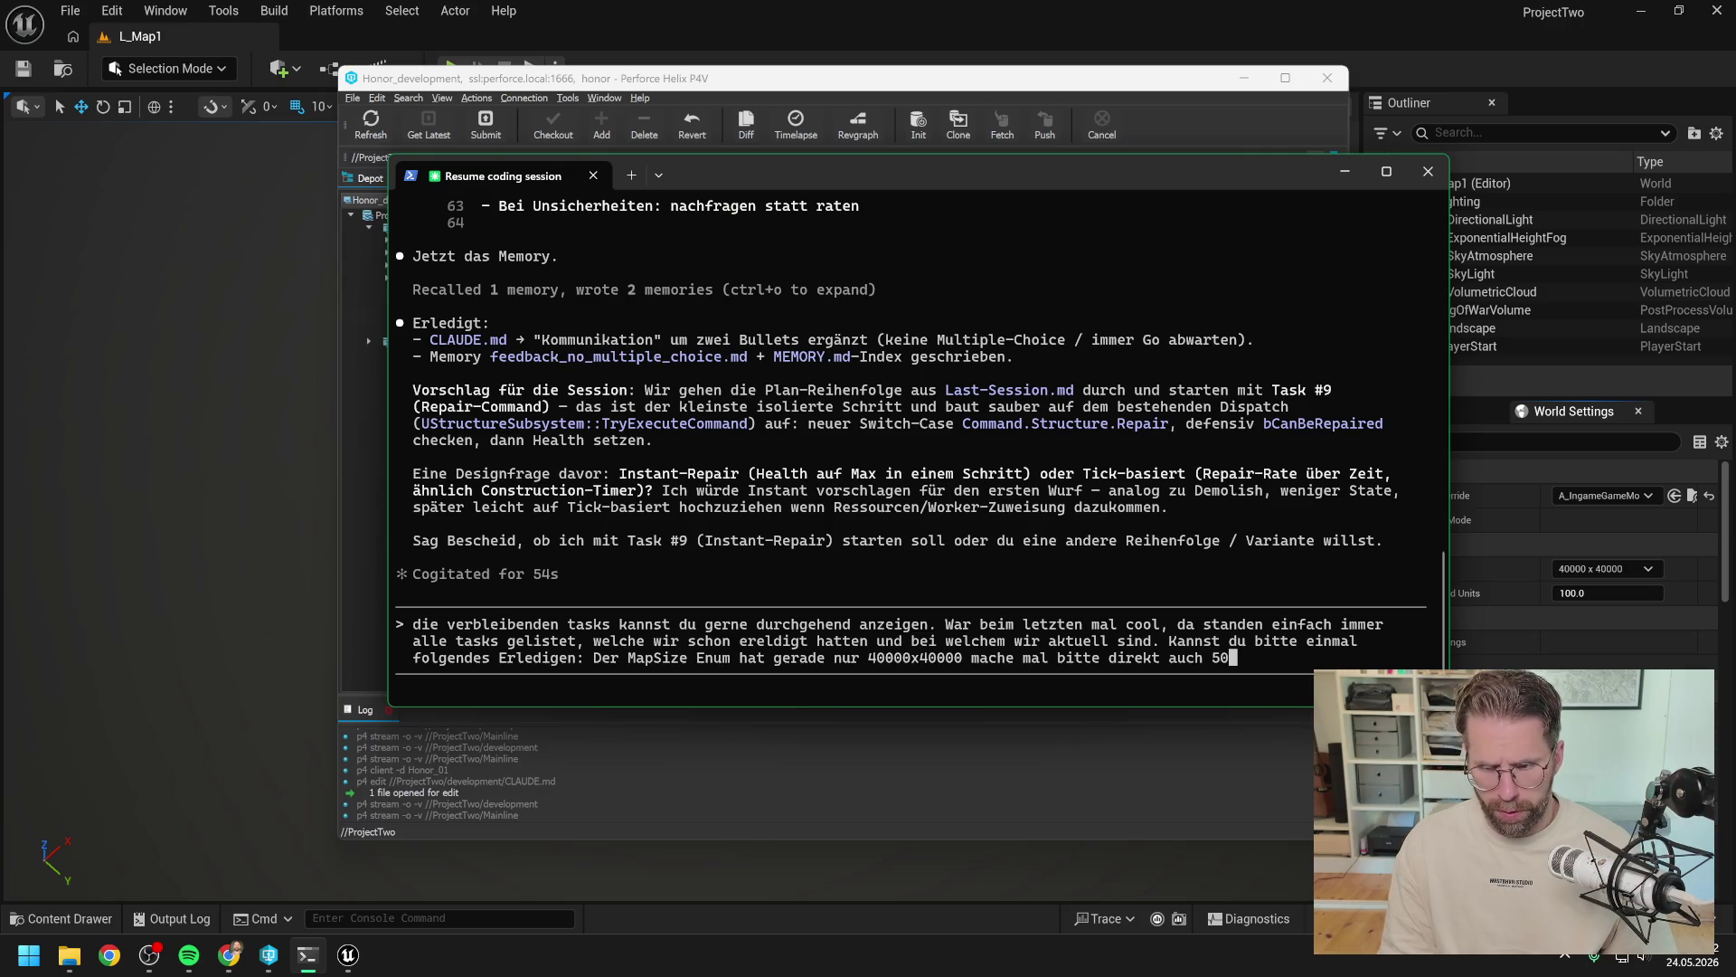
{"action": "type", "text": "00 x 5000"}
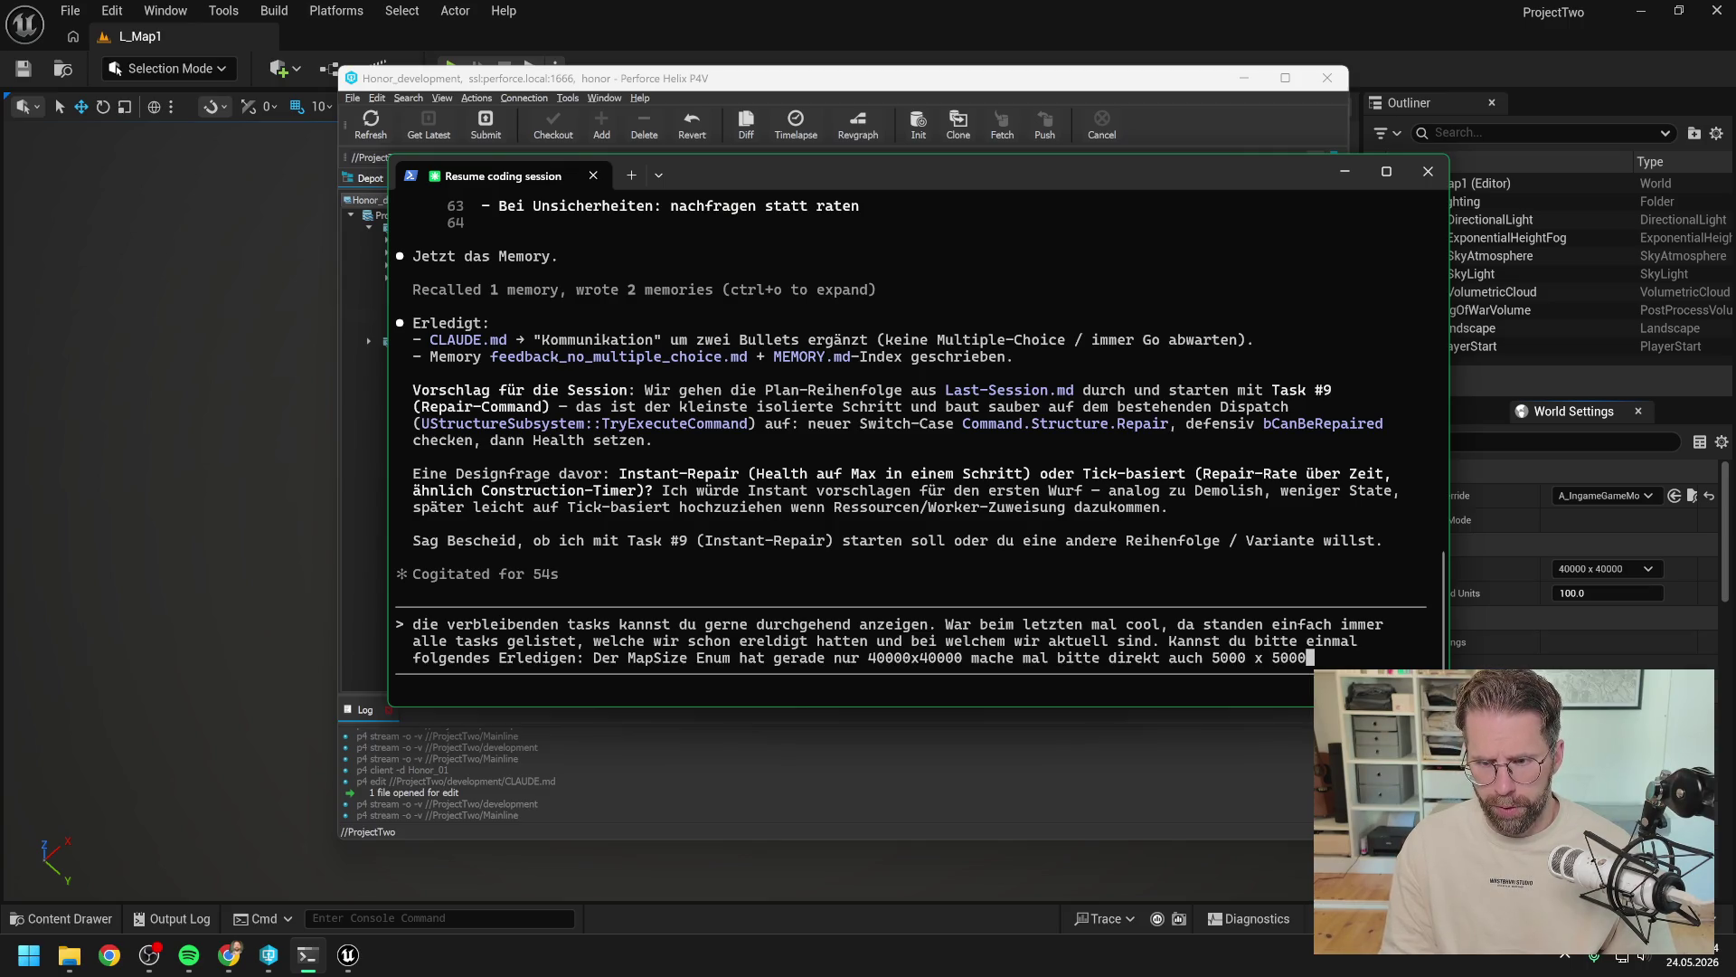
{"action": "type", "text": " als kleinste Size rein"}
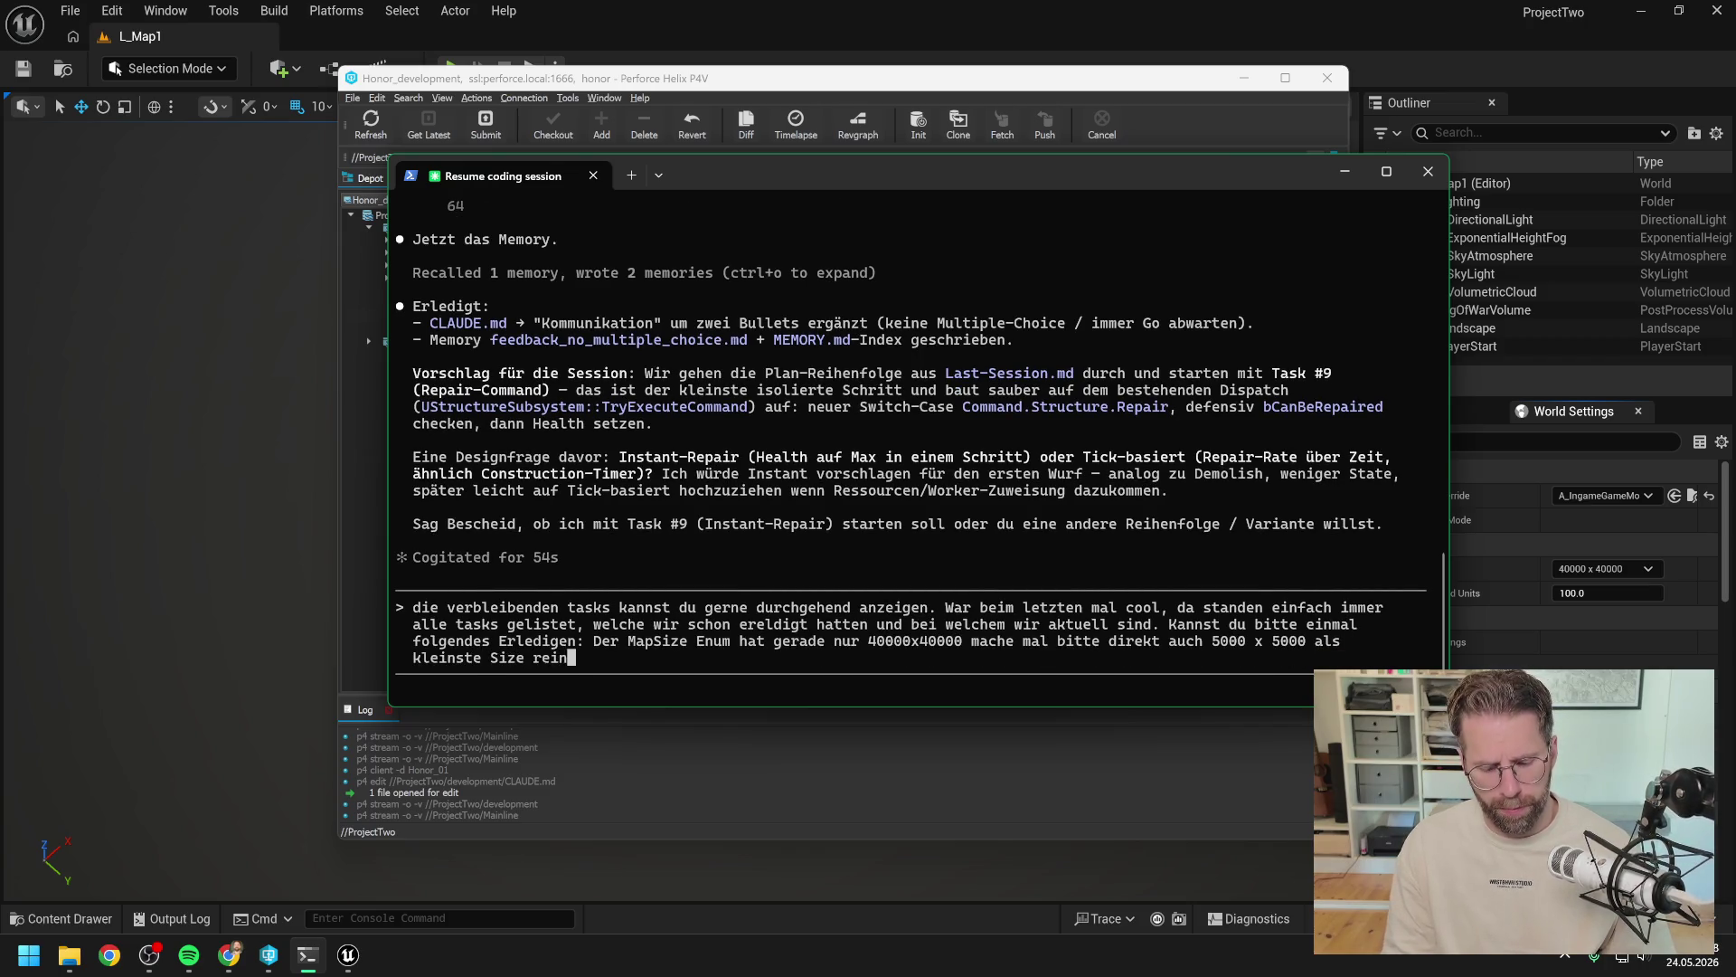
{"action": "key", "text": "Return"}
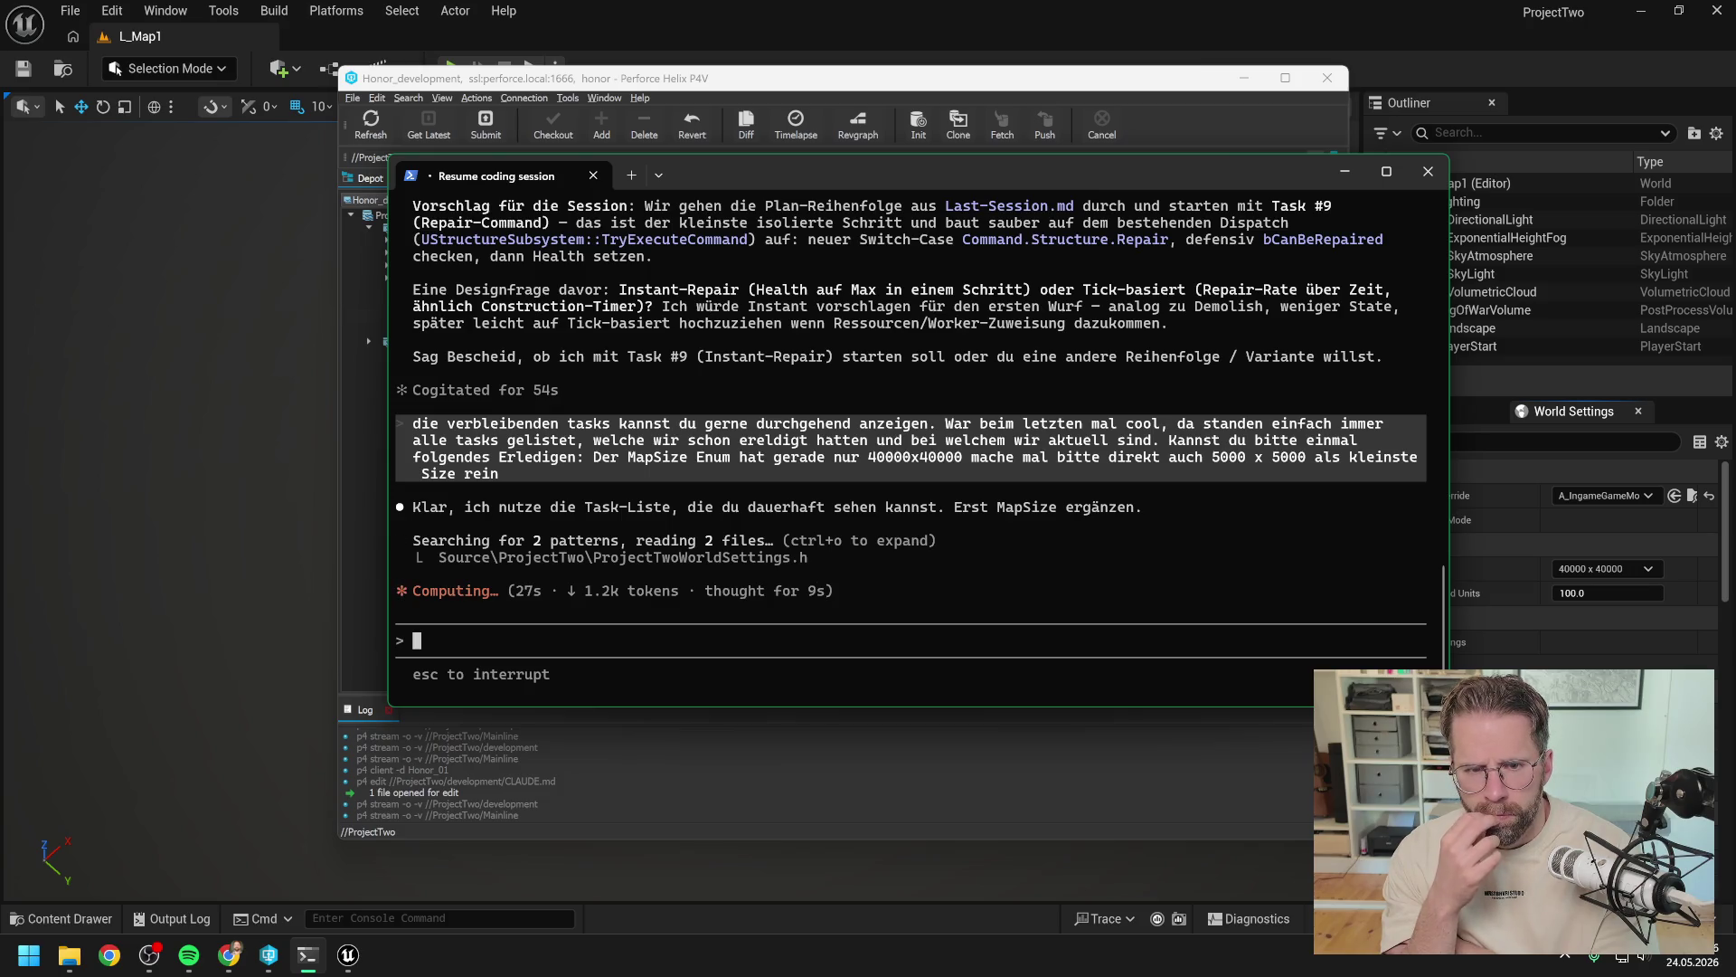
Scroll back through Claude Code's reads of MapSize.h and ProjectTwoWorldSettings.h, then bring P4V forward.
{"action": "scroll", "coordinate": [848, 463], "scroll_direction": "up", "scroll_amount": 4}
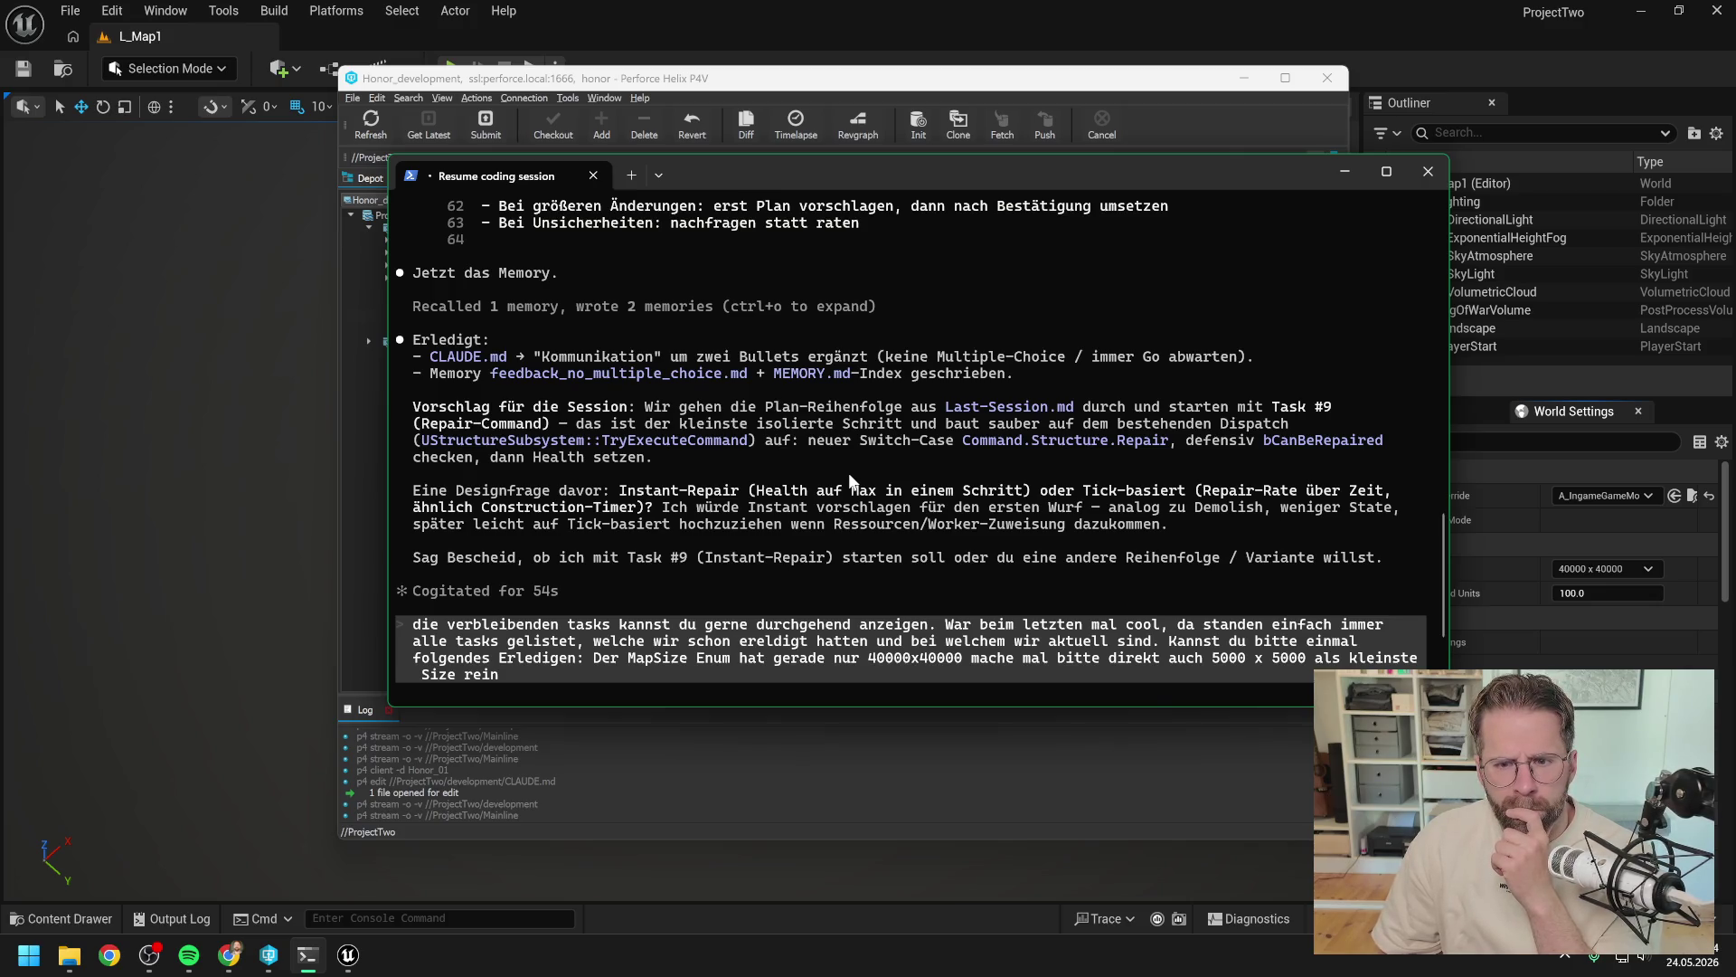
{"action": "scroll", "coordinate": [849, 474], "scroll_direction": "up", "scroll_amount": 10}
{"action": "scroll", "coordinate": [849, 472], "scroll_direction": "up", "scroll_amount": 8}
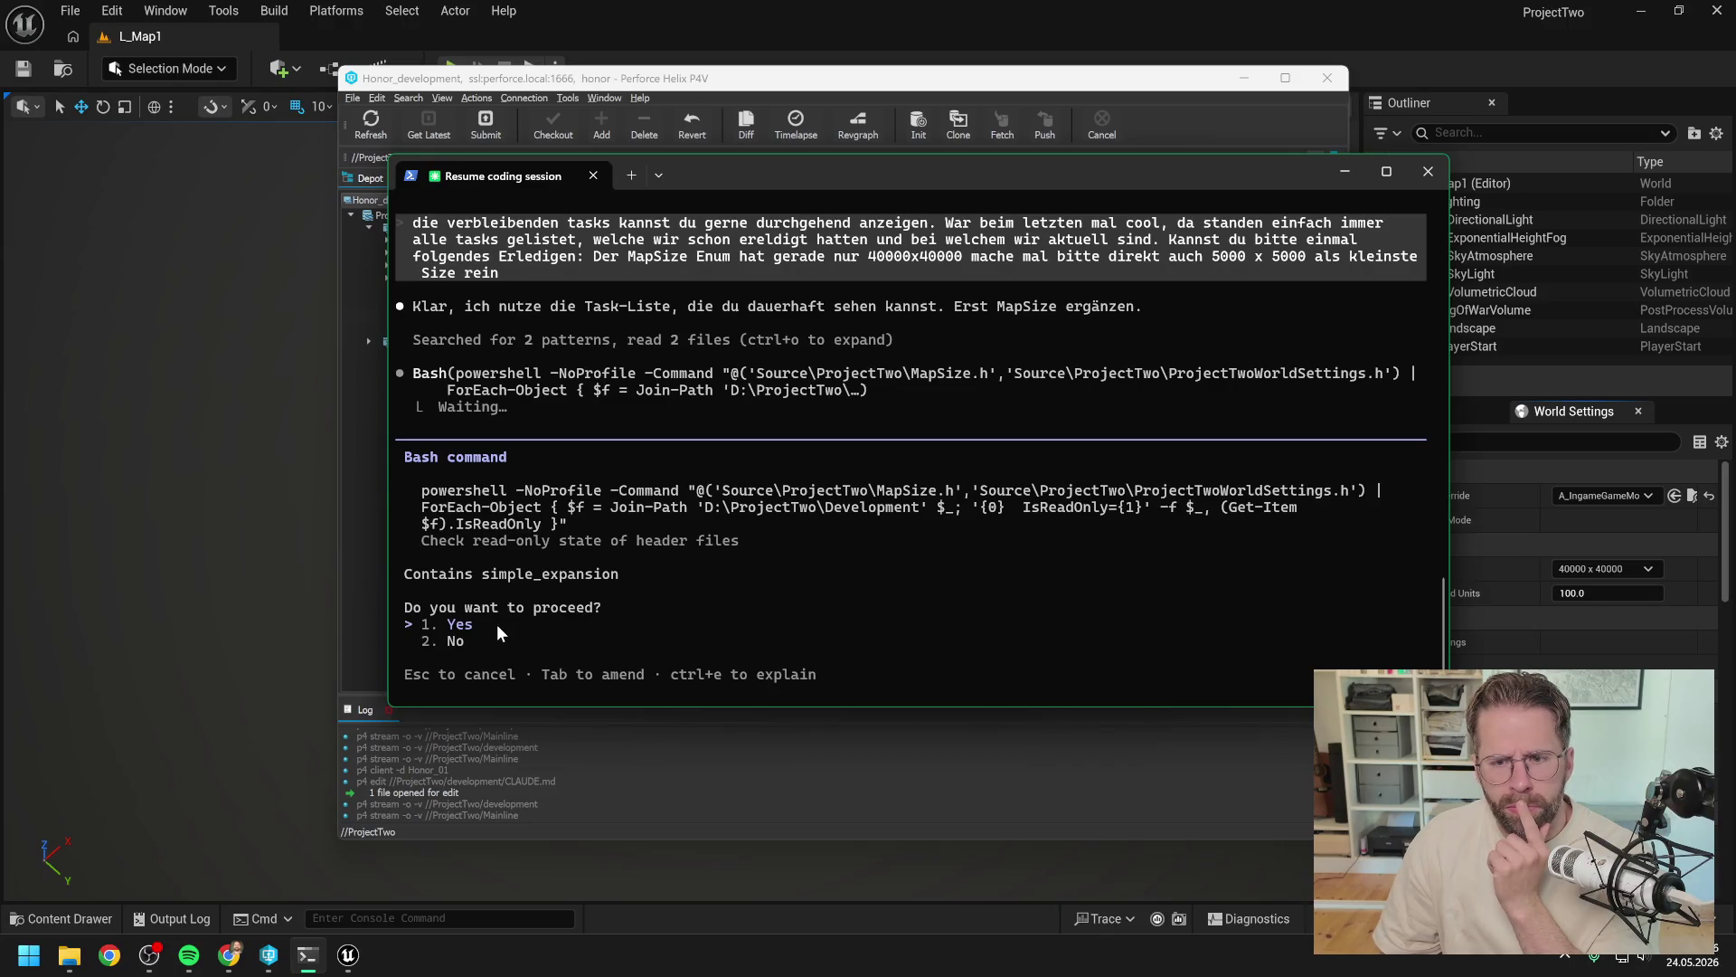
{"action": "left_click", "coordinate": [684, 77]}
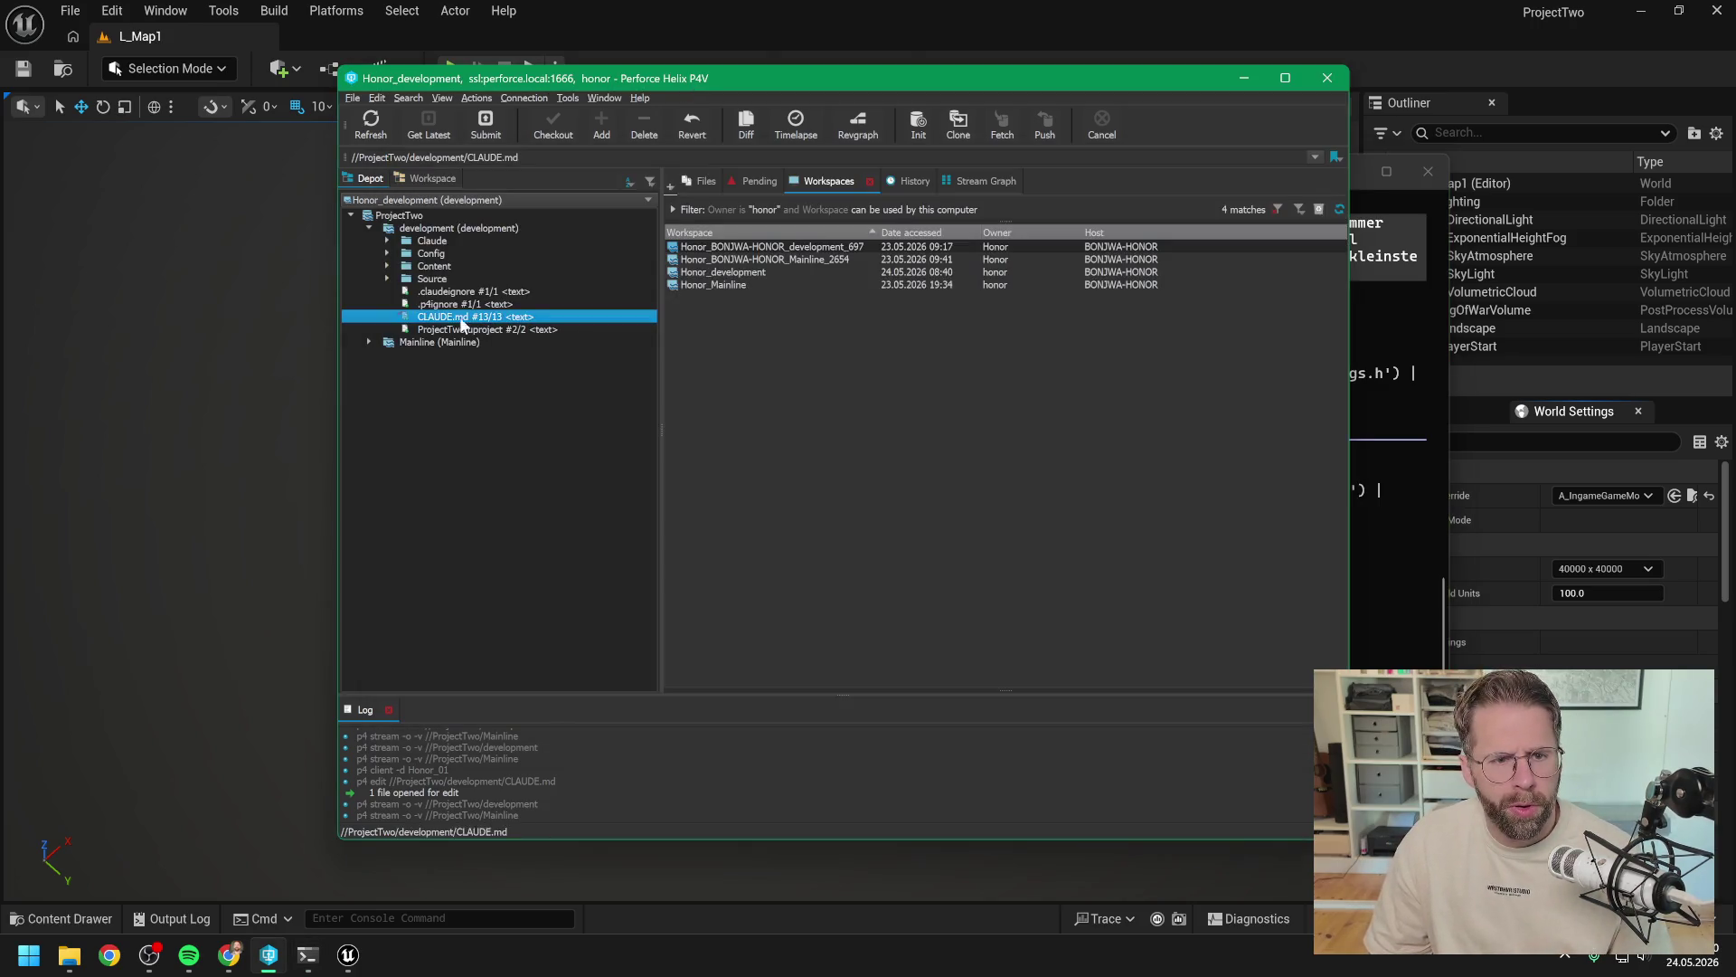
Check out MapSize.h for edit from the Source > ProjectTwo depot folder in P4V.
{"action": "left_click", "coordinate": [387, 279]}
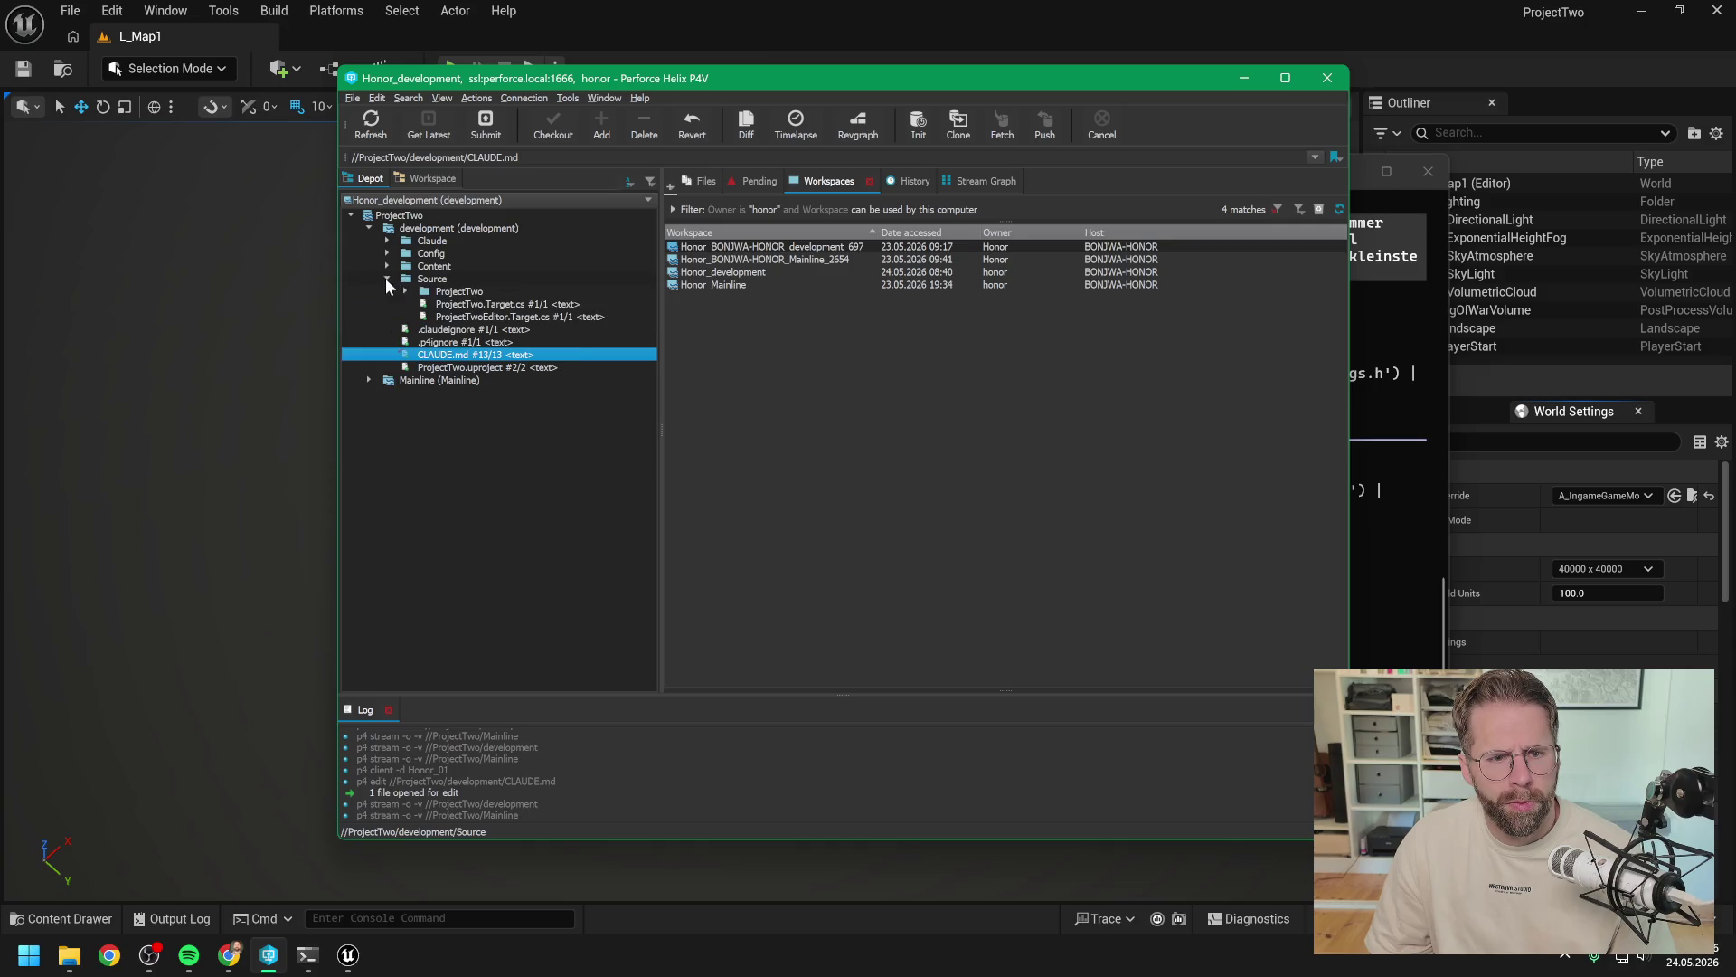
{"action": "left_click", "coordinate": [404, 291]}
{"action": "scroll", "coordinate": [544, 443], "scroll_direction": "down", "scroll_amount": 5}
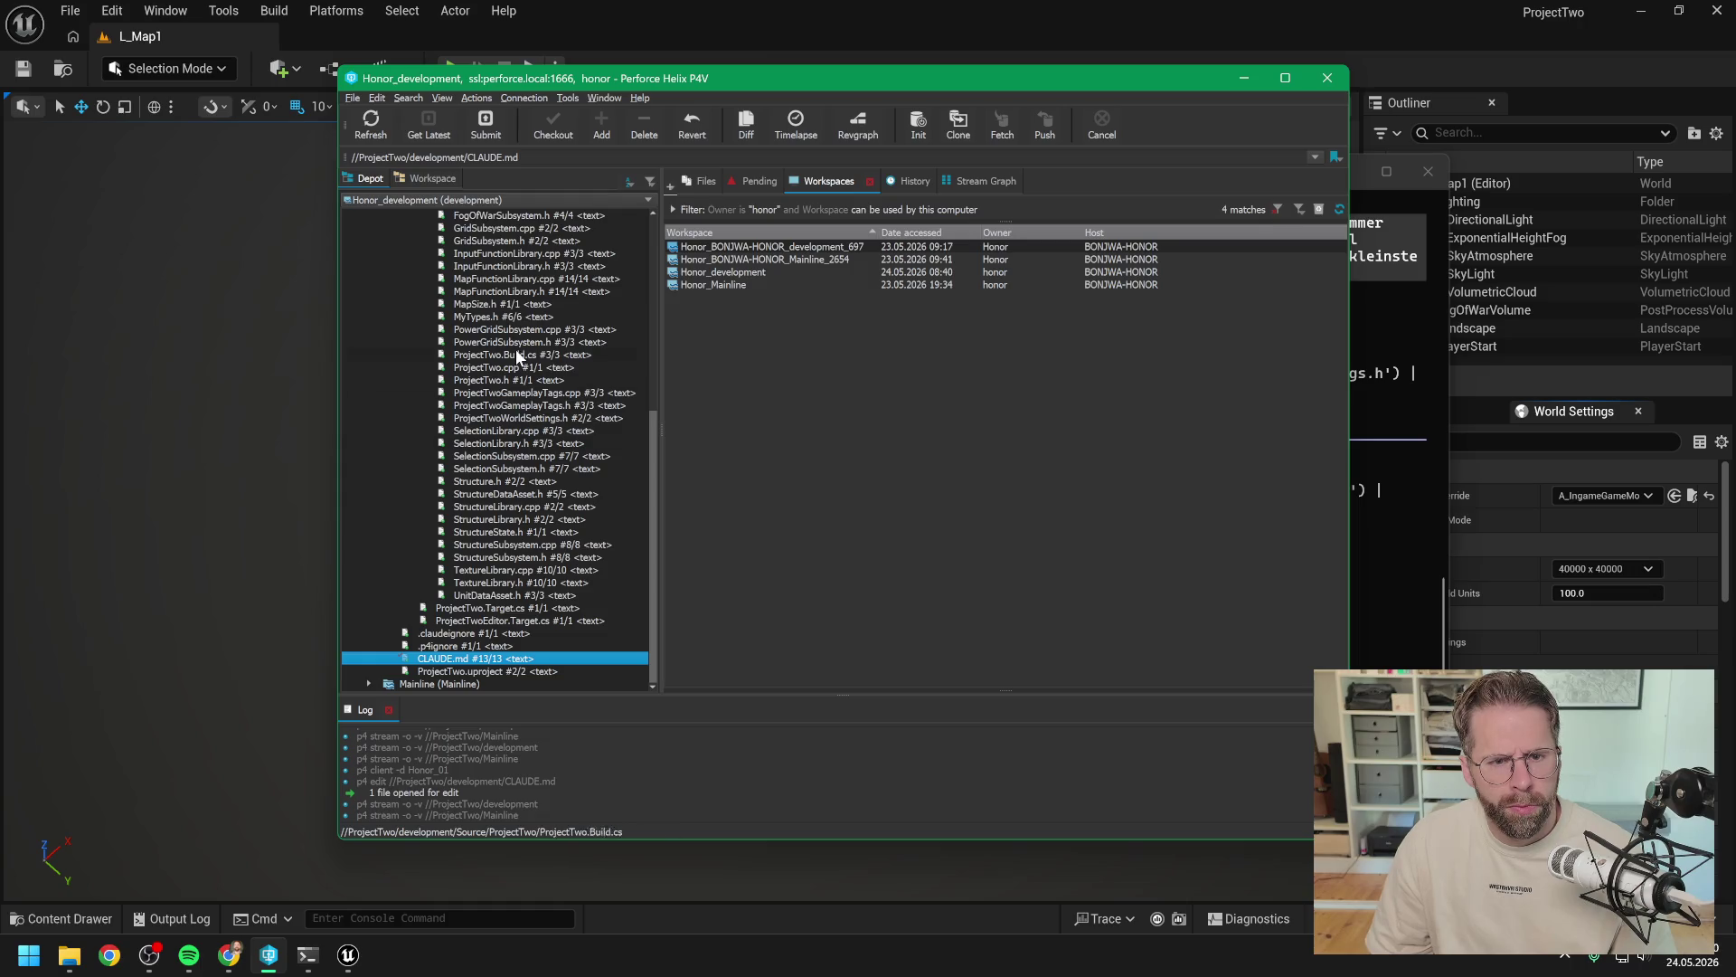
{"action": "left_click", "coordinate": [499, 304]}
{"action": "left_click", "coordinate": [547, 125]}
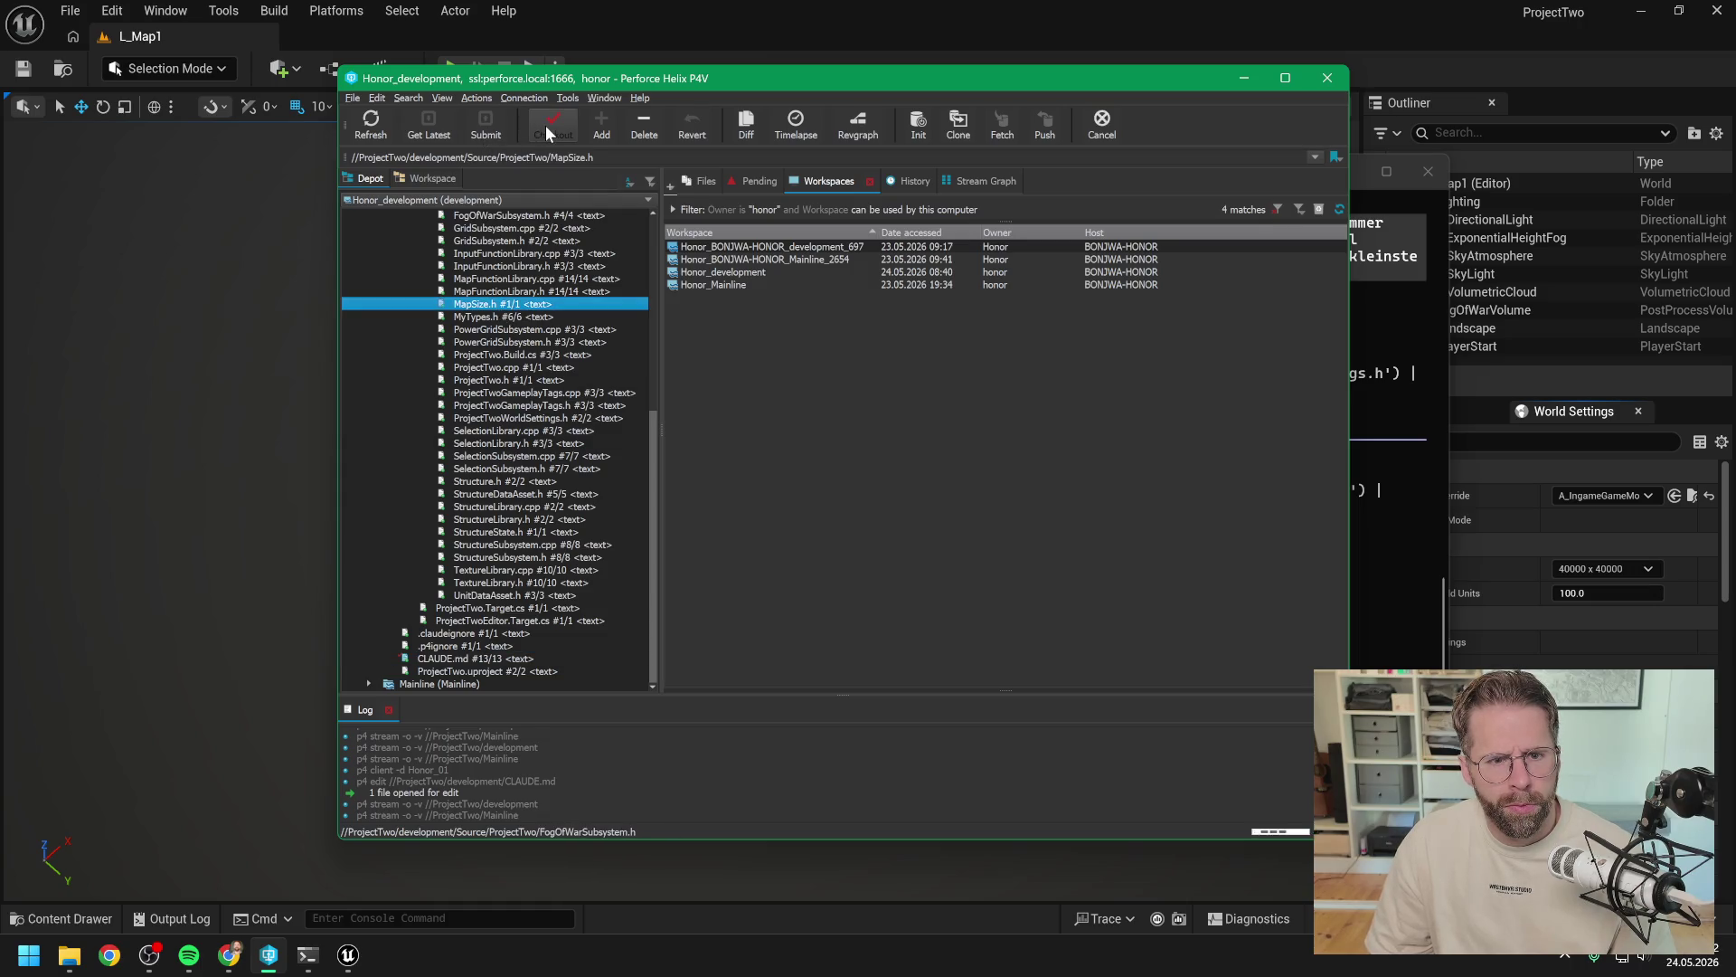
{"action": "left_click", "coordinate": [1429, 589]}
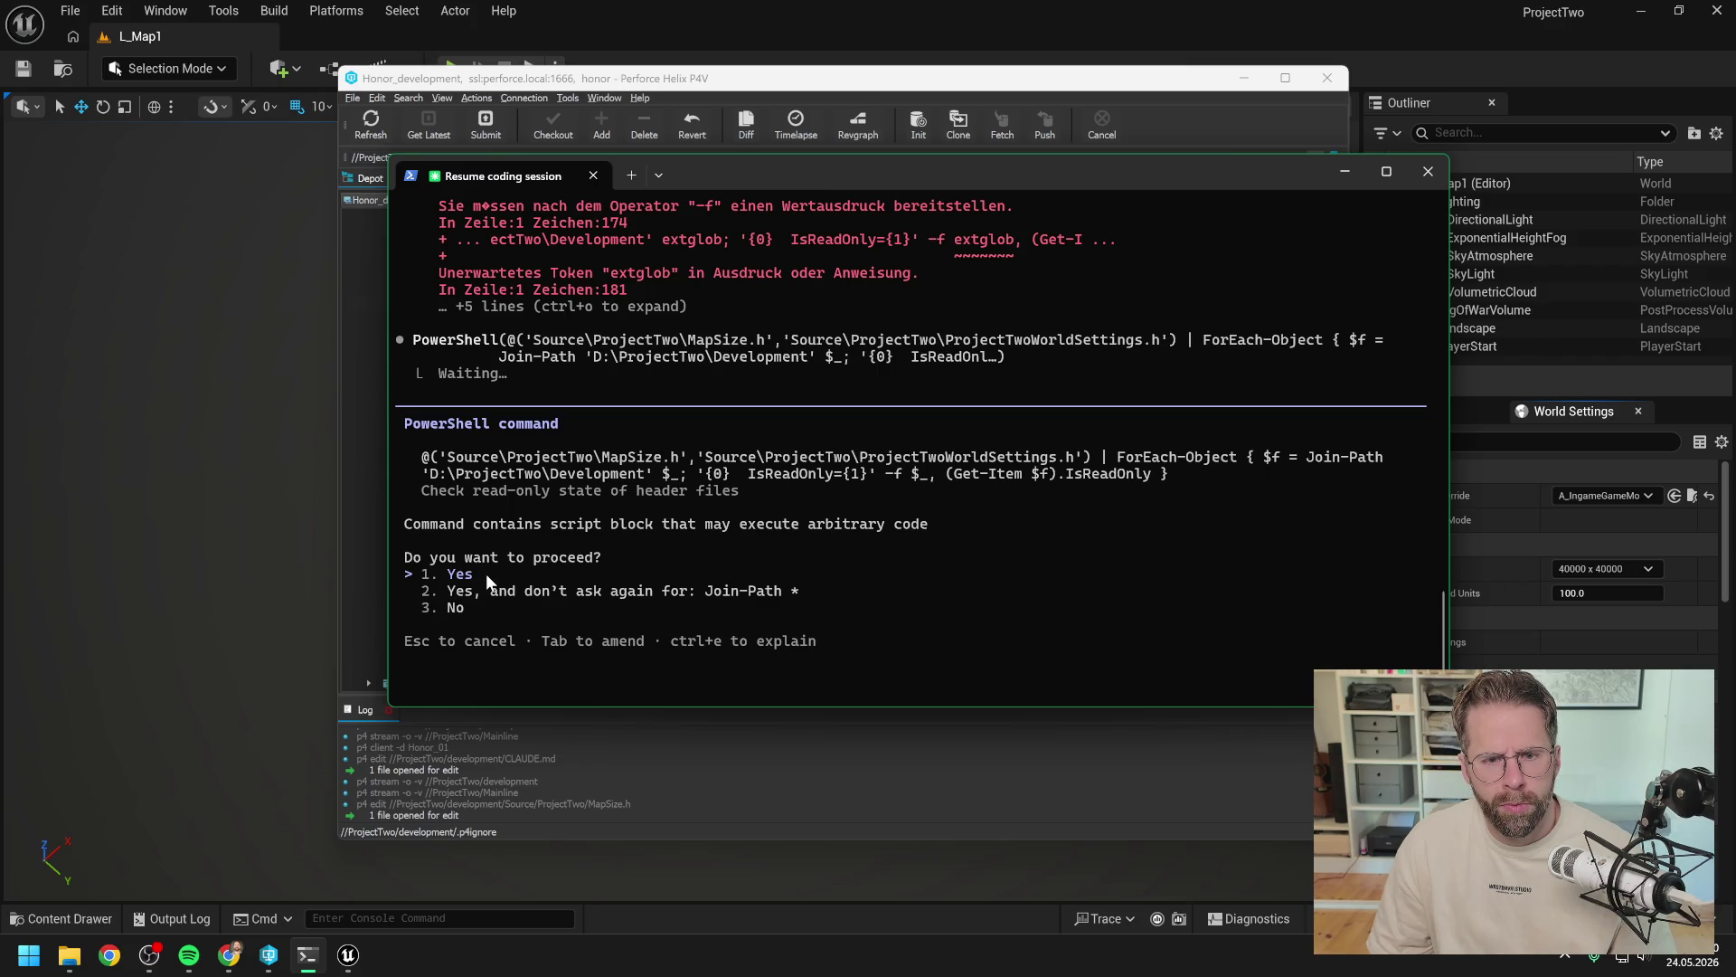
Allow Claude's read-only check, then check out ProjectTwoWorldSettings.h for edit in P4V.
{"action": "key", "text": "Return"}
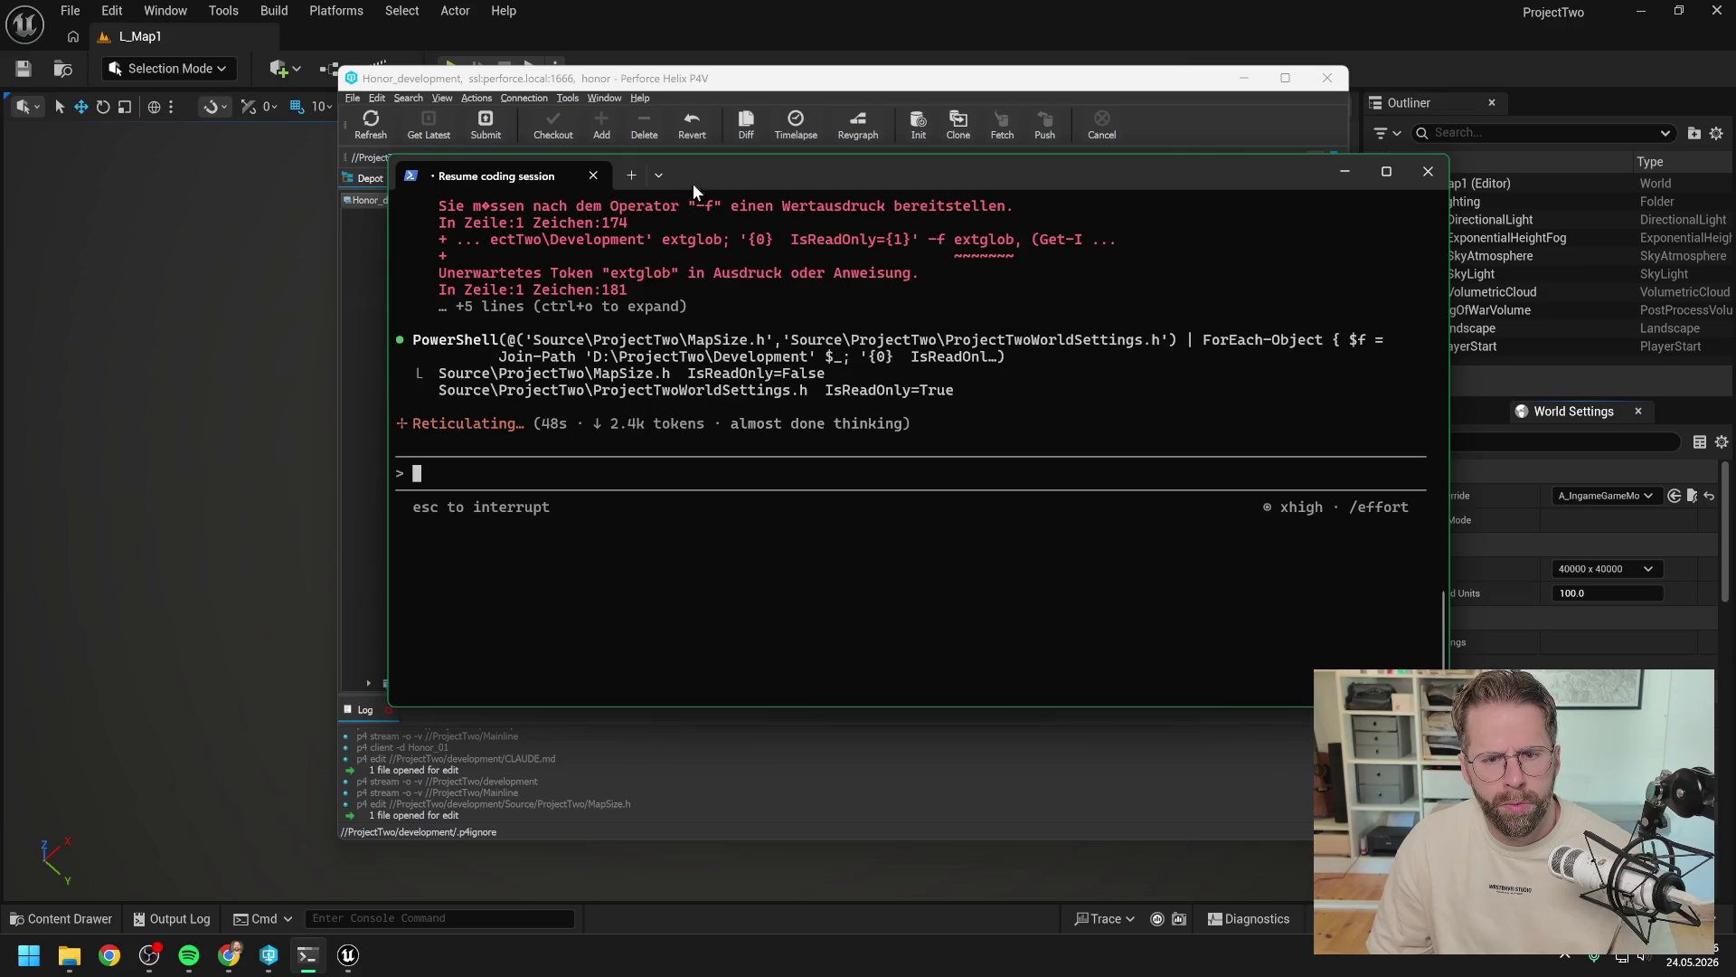
{"action": "left_click", "coordinate": [708, 83]}
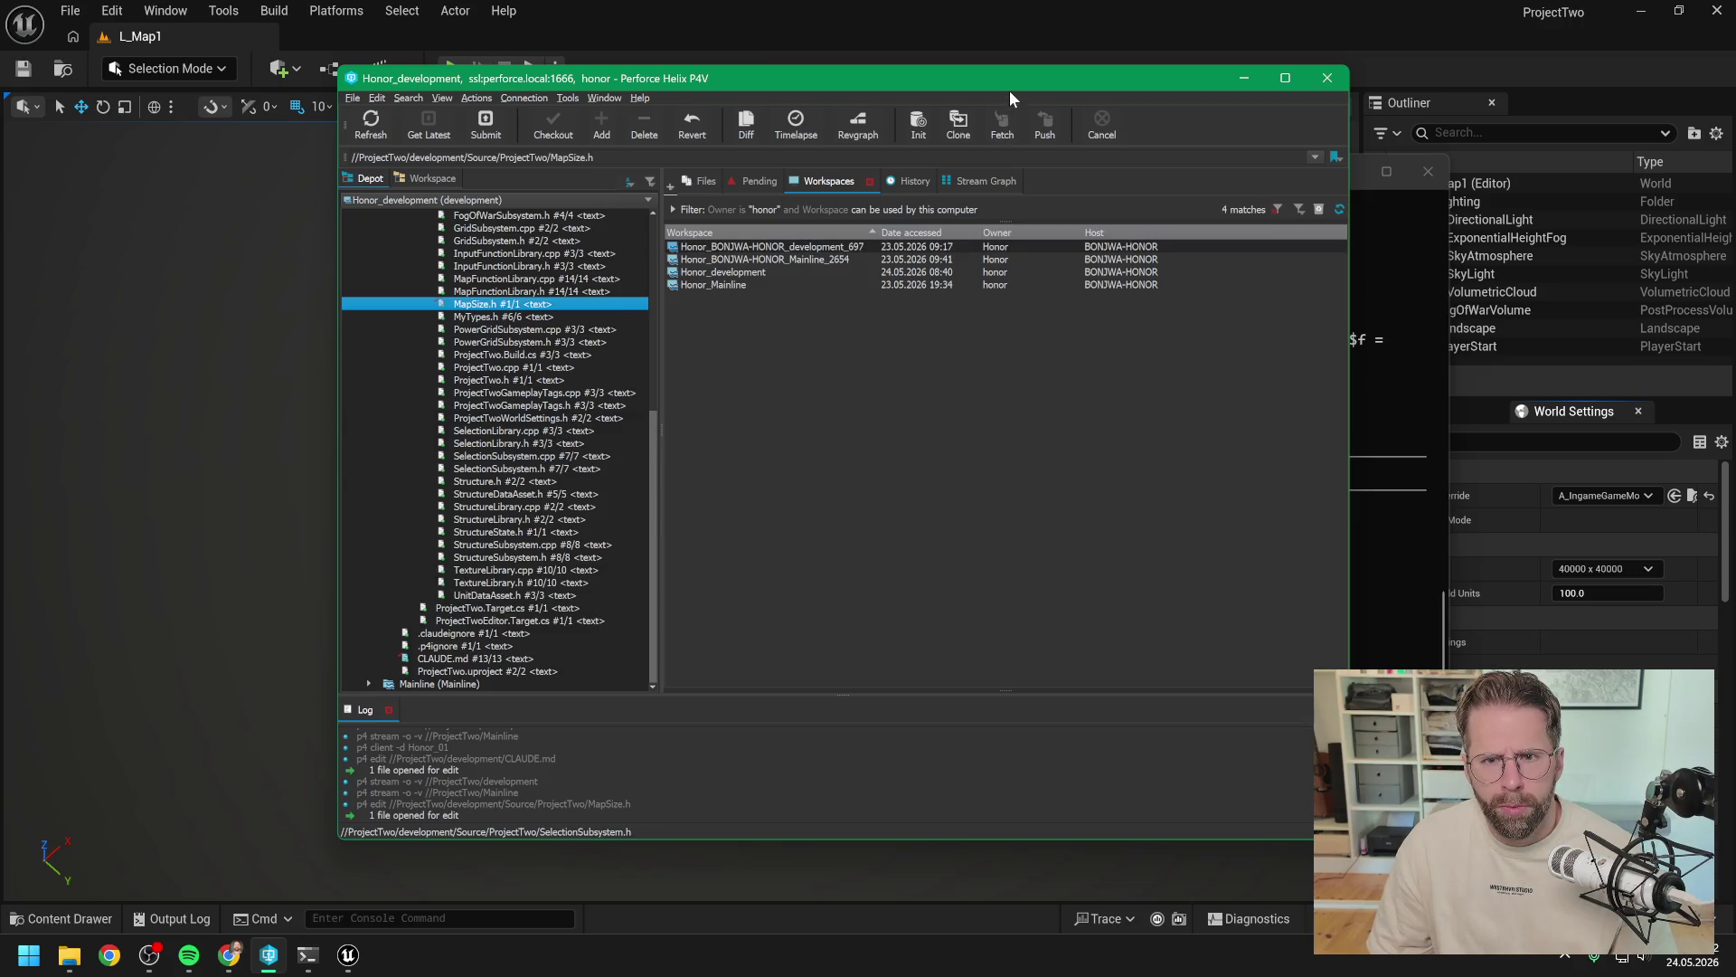
{"action": "mouse_move", "coordinate": [1008, 88]}
{"action": "left_mouse_down"}
{"action": "mouse_move", "coordinate": [837, 236]}
{"action": "mouse_move", "coordinate": [698, 299]}
{"action": "left_mouse_up"}
{"action": "left_click", "coordinate": [792, 166]}
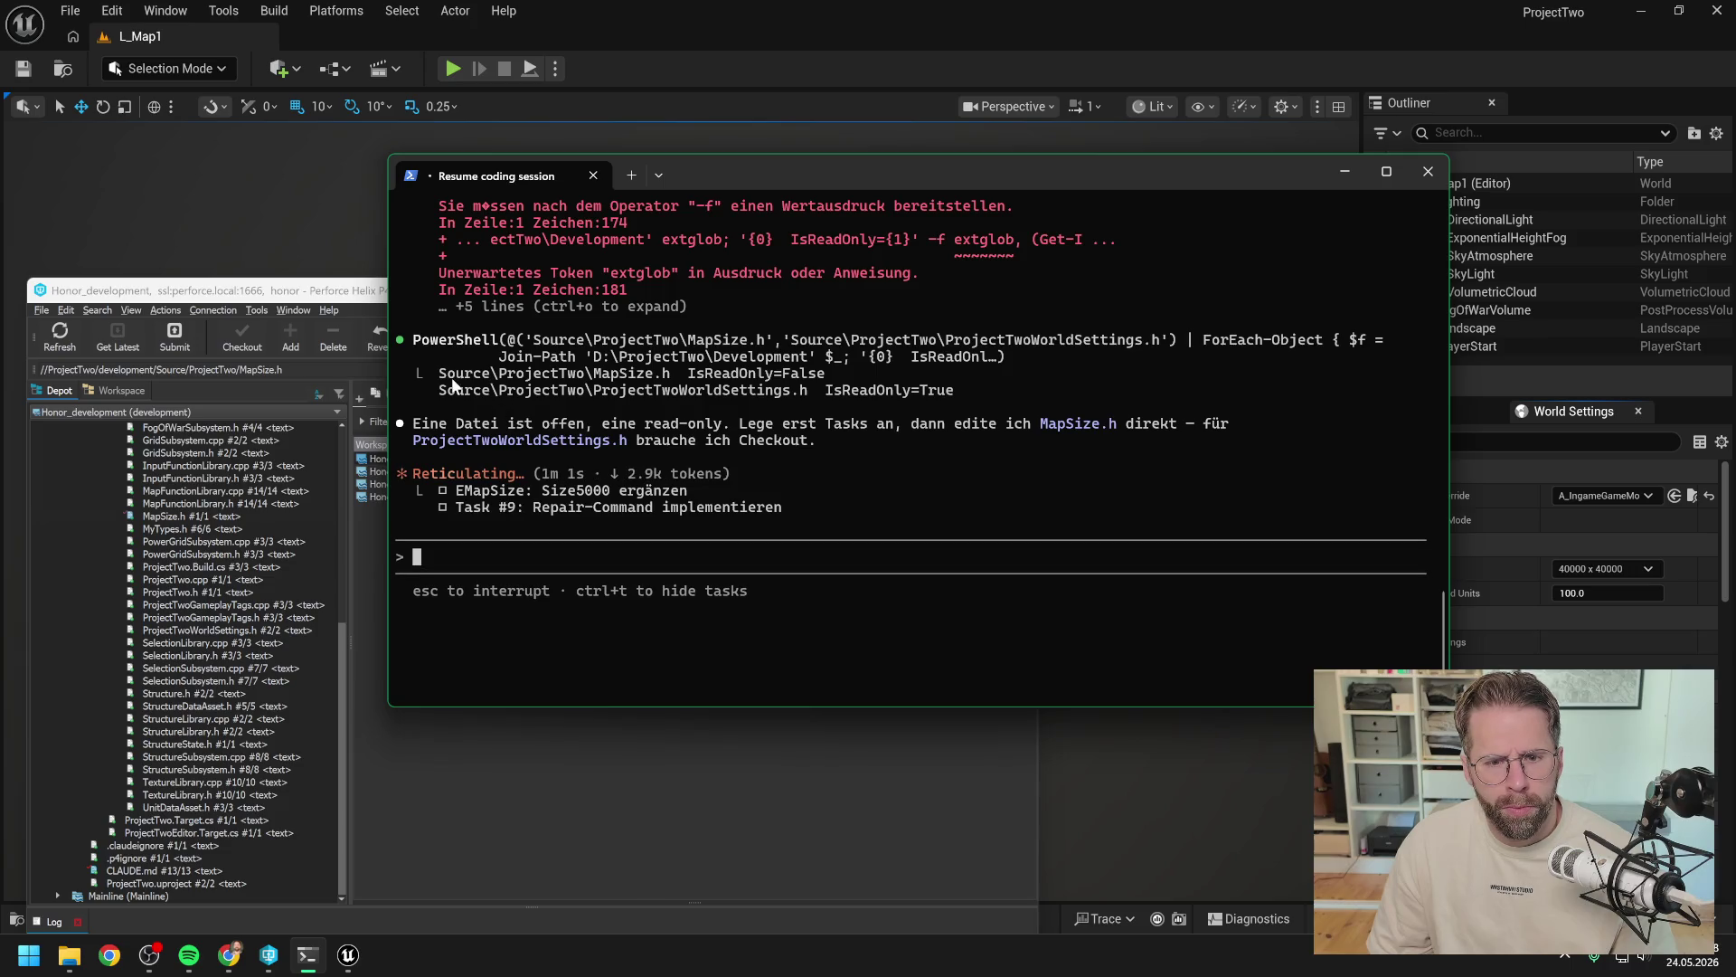
{"action": "left_click_drag", "start_coordinate": [308, 292], "coordinate": [655, 125]}
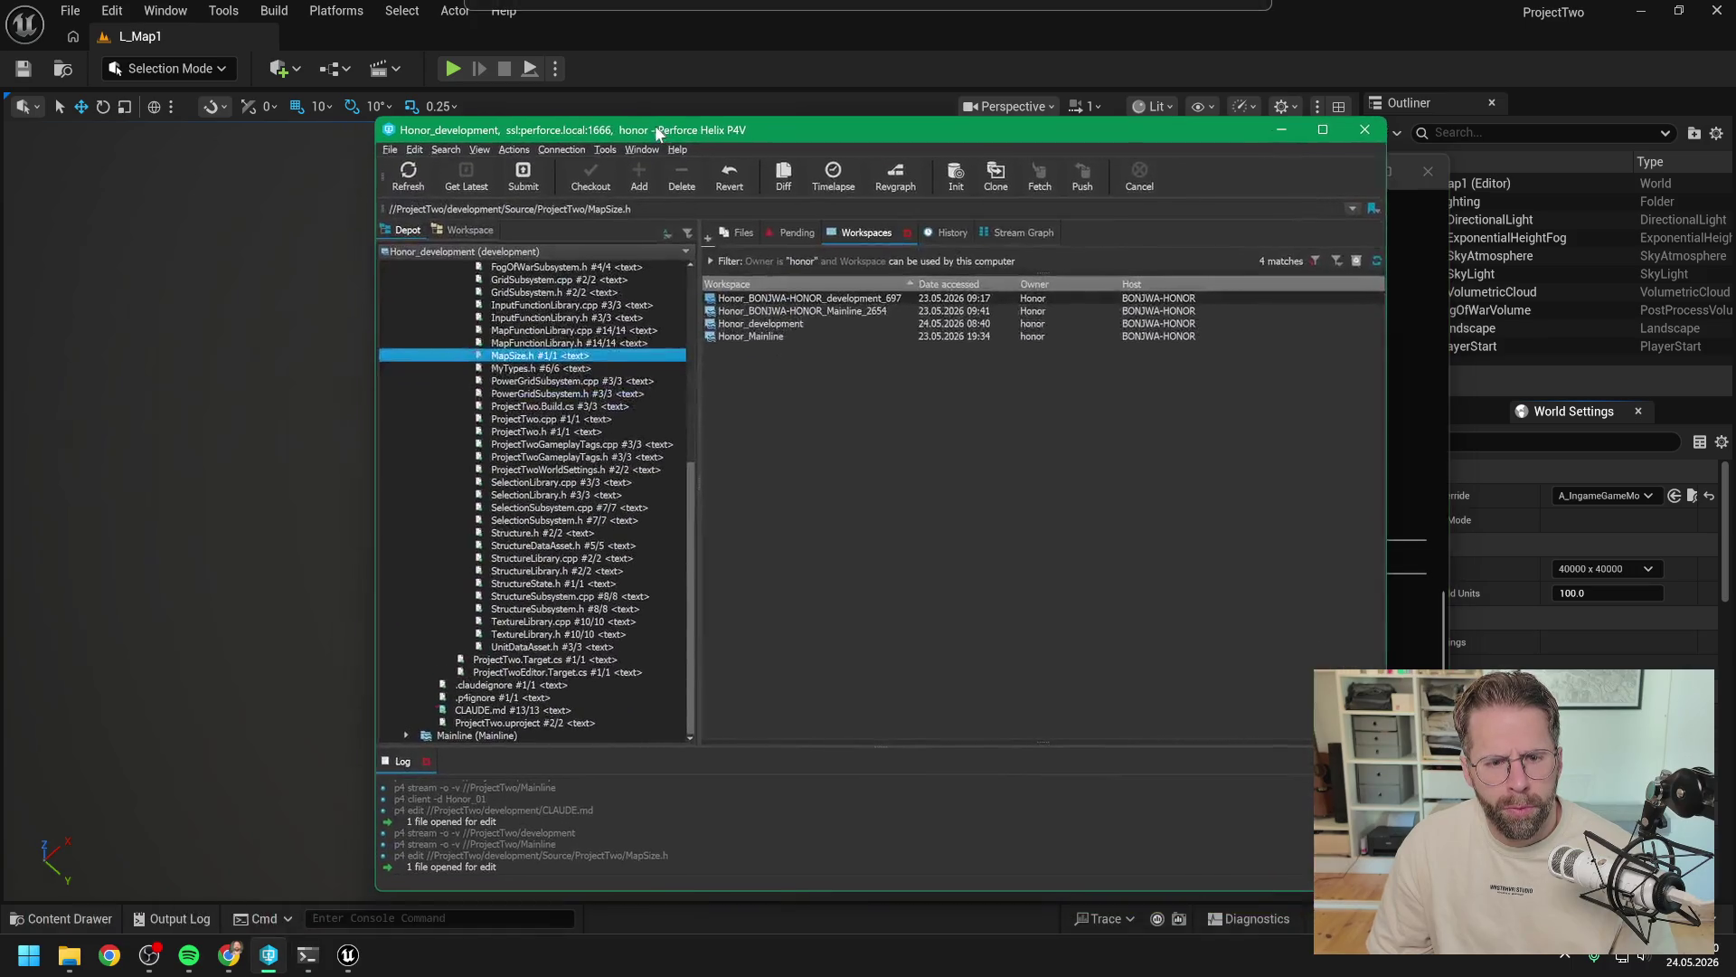
{"action": "left_click", "coordinate": [555, 470]}
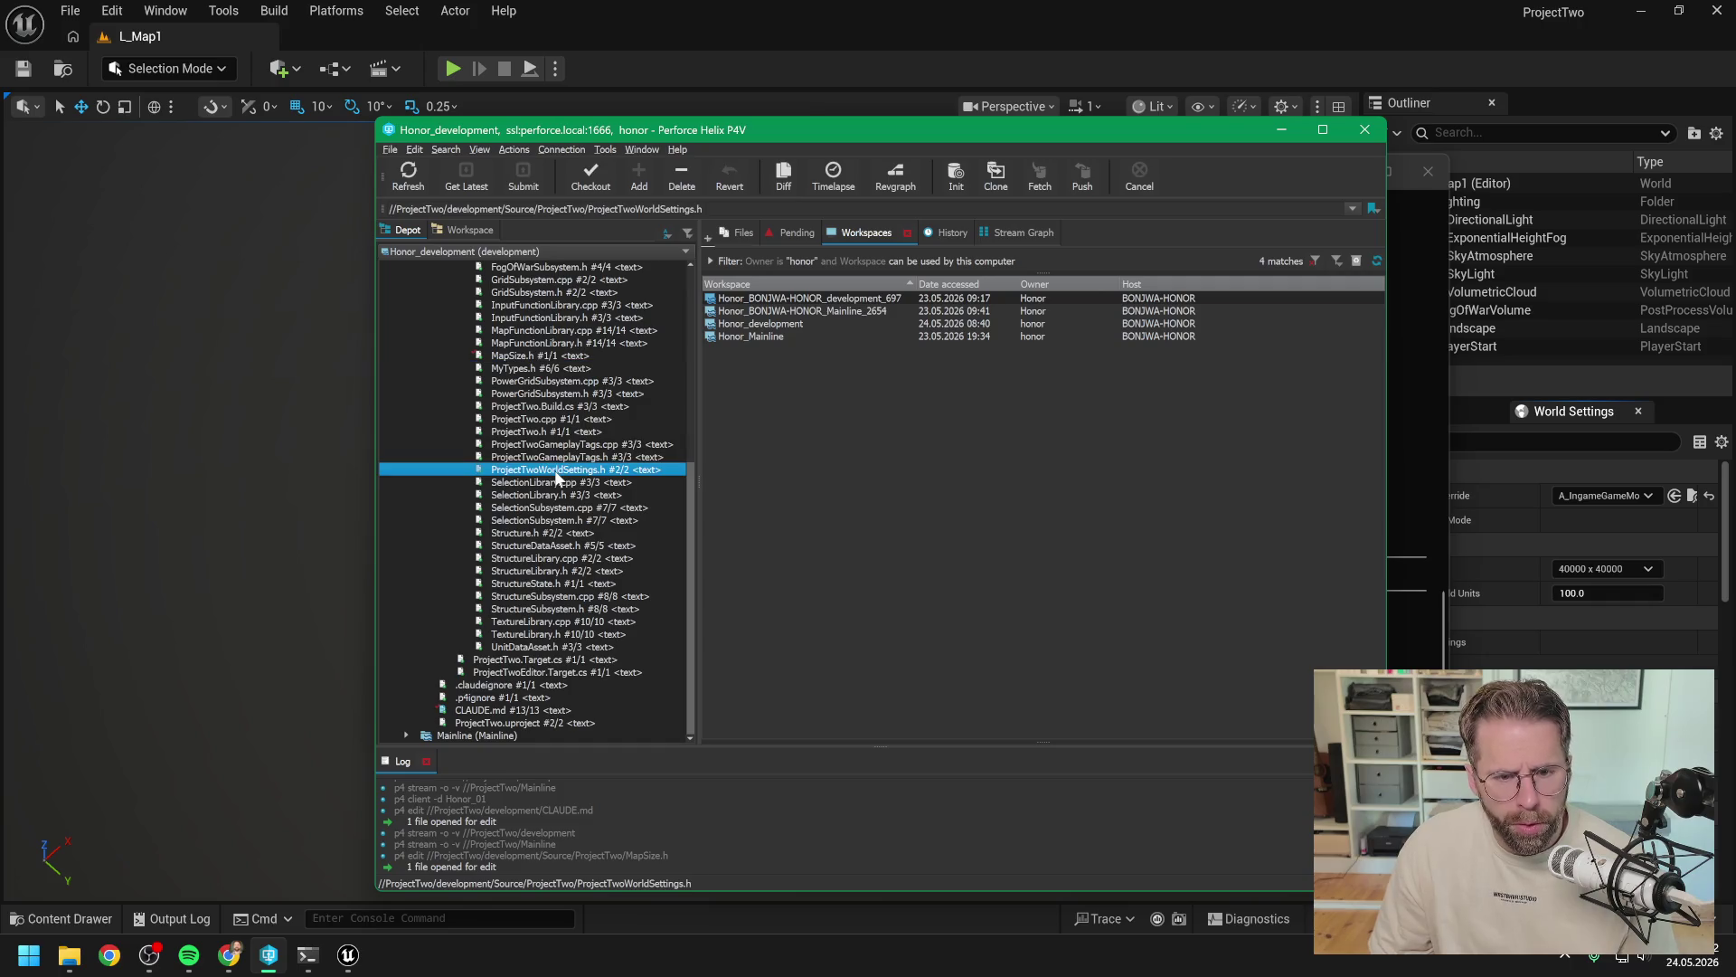
{"action": "left_click", "coordinate": [599, 170]}
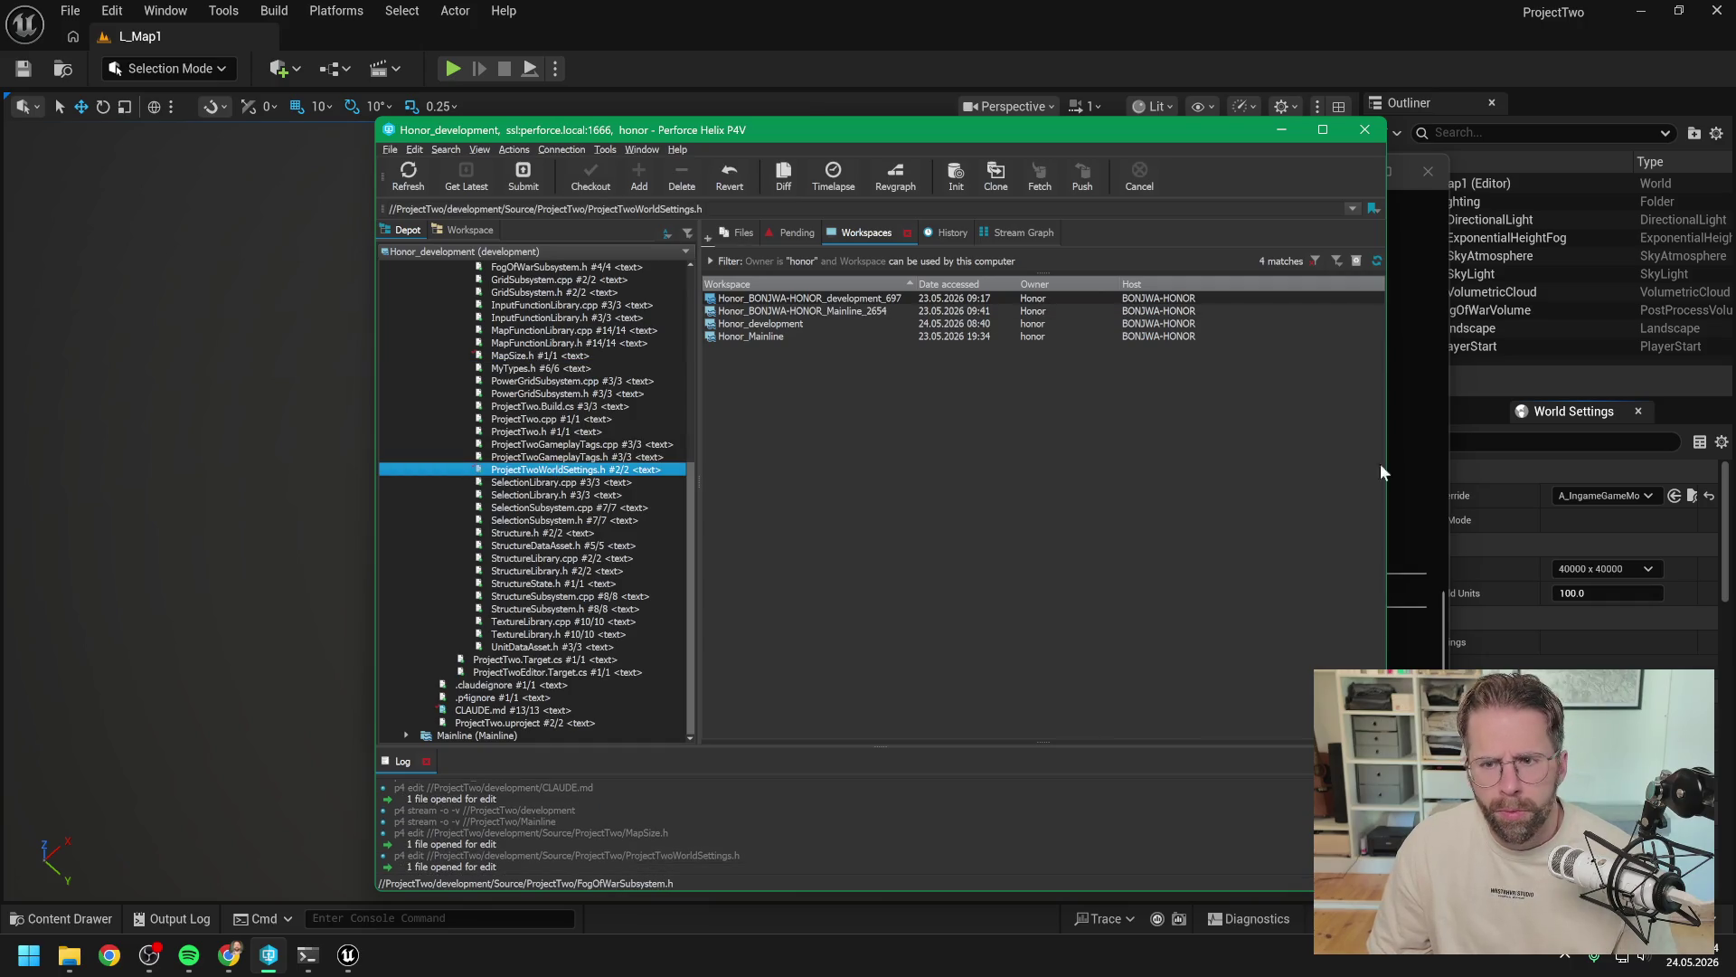
{"action": "left_click", "coordinate": [1424, 497]}
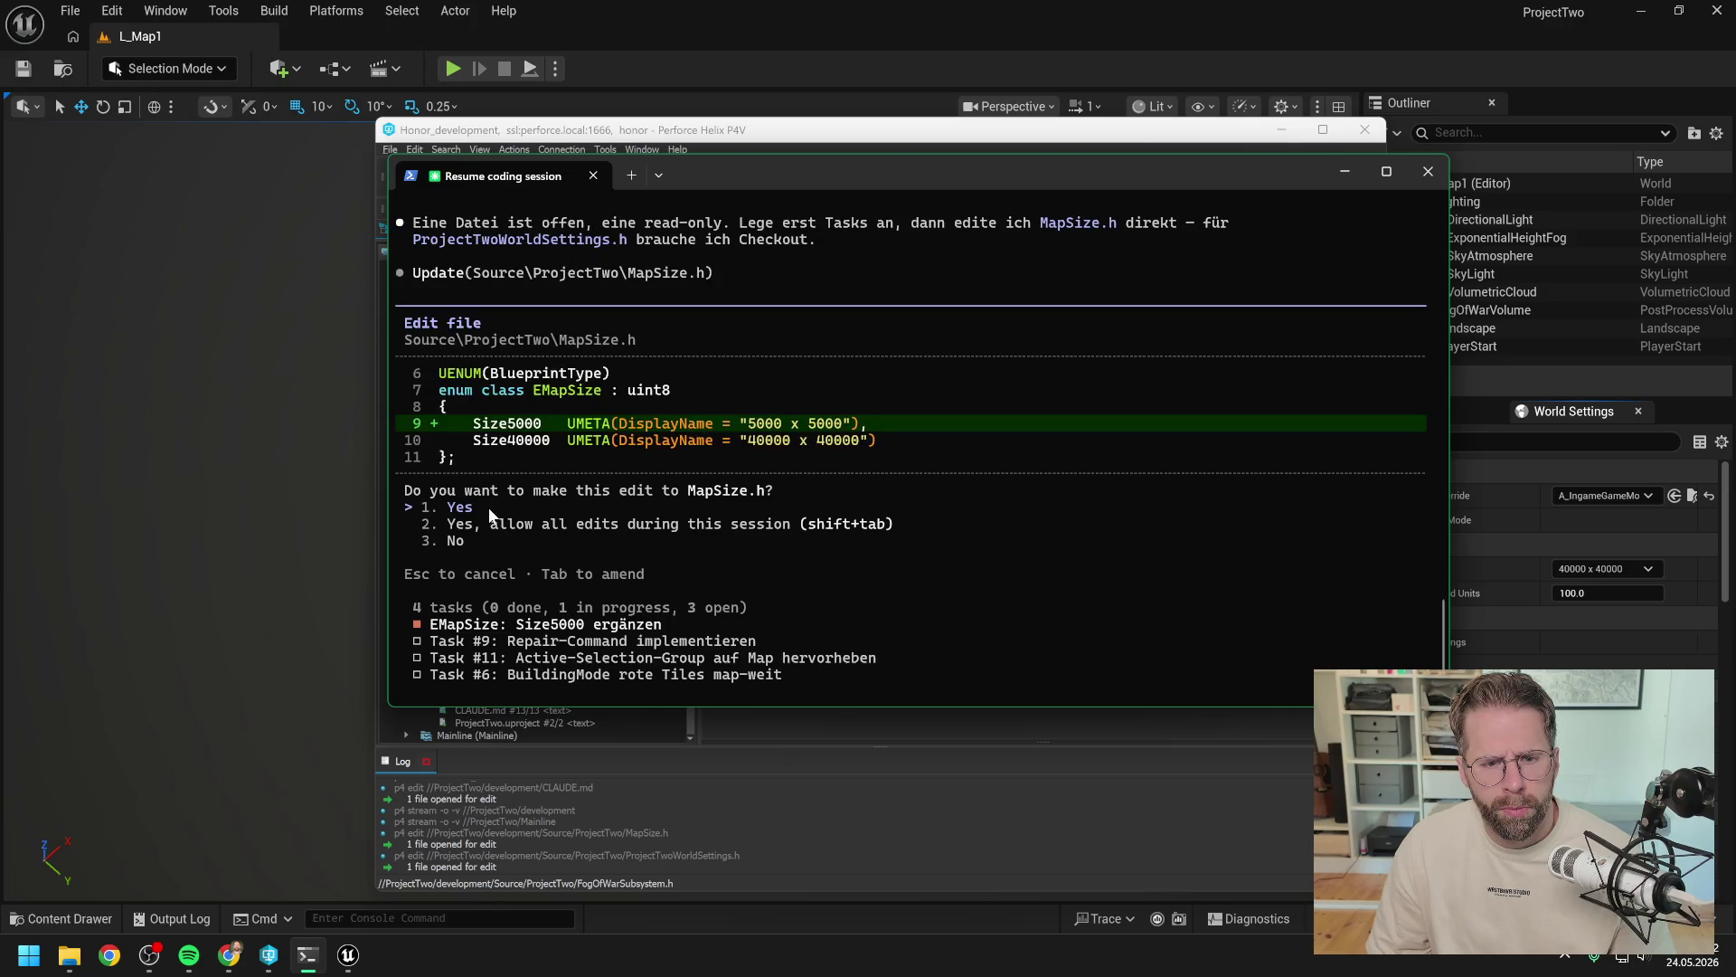
Accept Claude's Size5000 edit to MapSize.h and close Unreal Editor.
{"action": "key", "text": "Return"}
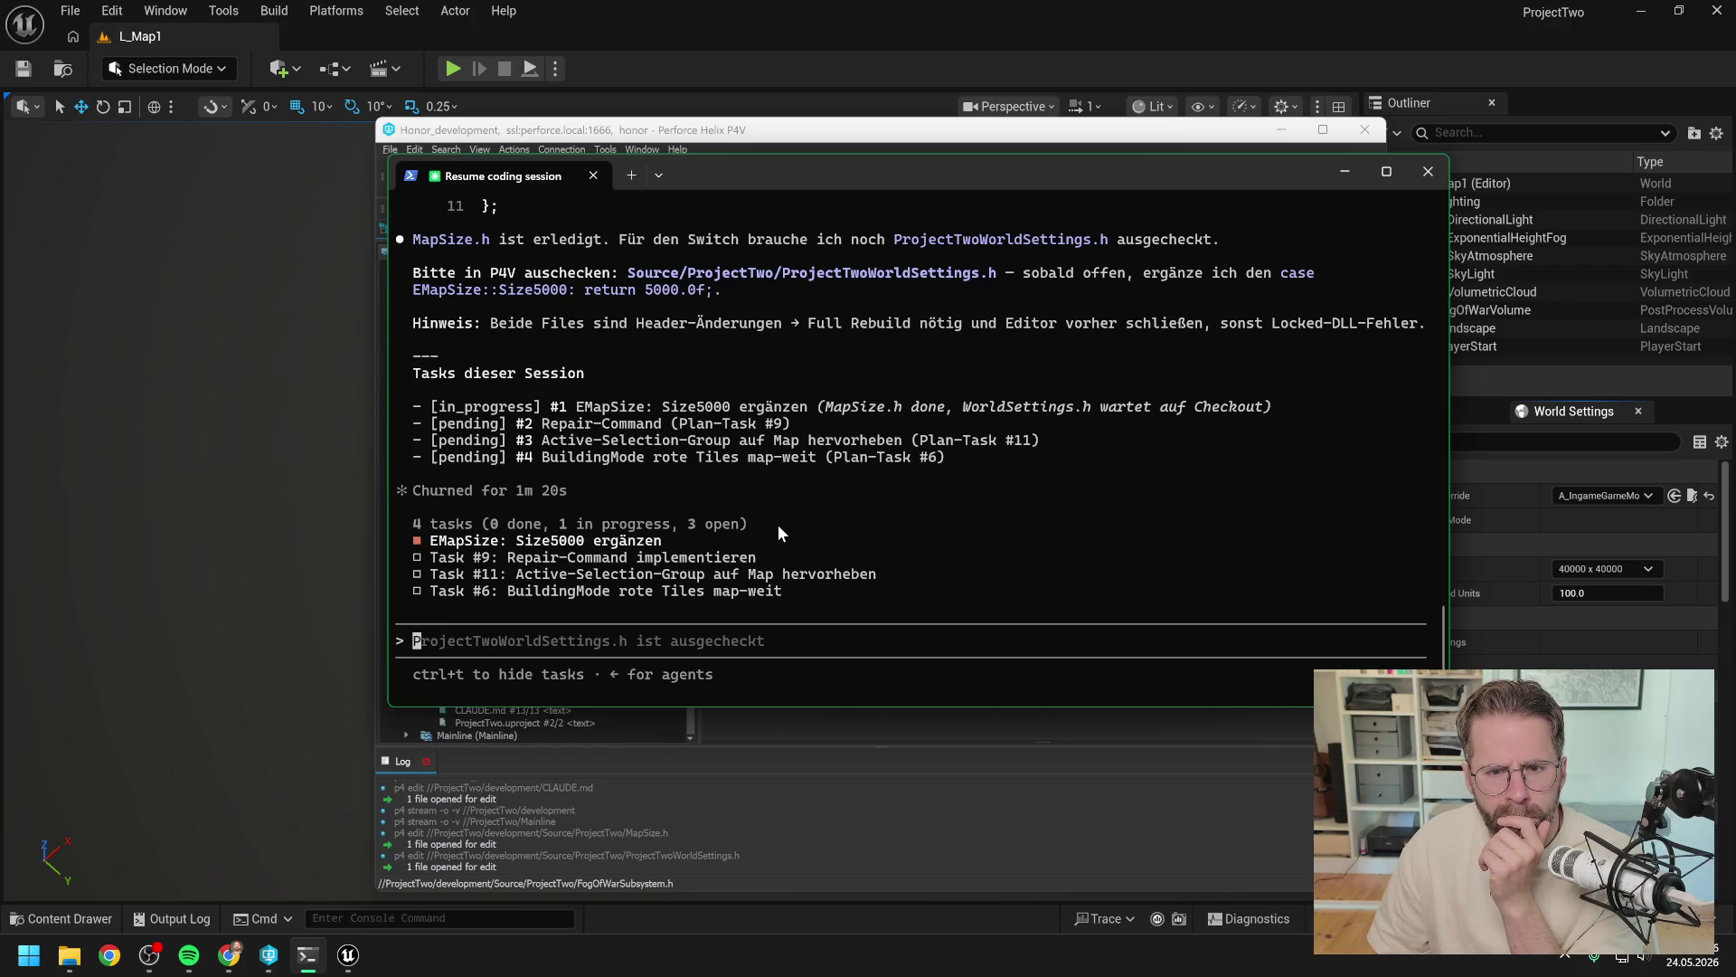
{"action": "left_click", "coordinate": [1364, 2]}
{"action": "left_click", "coordinate": [1717, 10]}
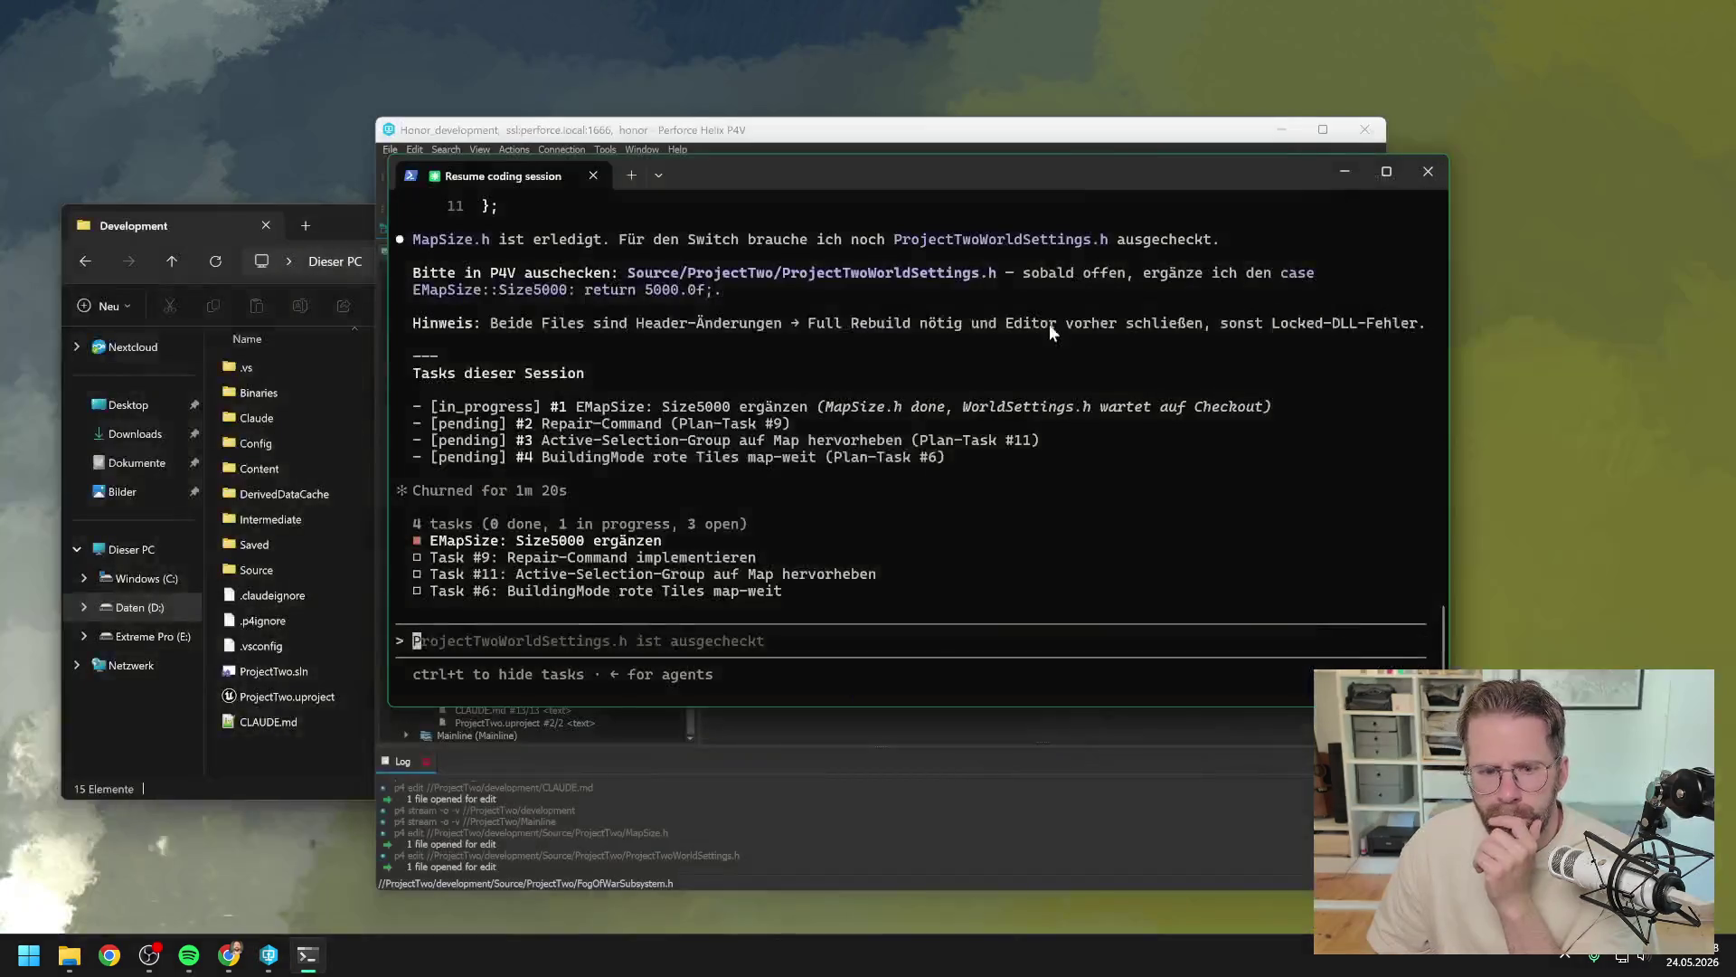
Open the ProjectTwo solution in Visual Studio and run a full Rebuild of ProjectTwo.
{"action": "left_click", "coordinate": [279, 784]}
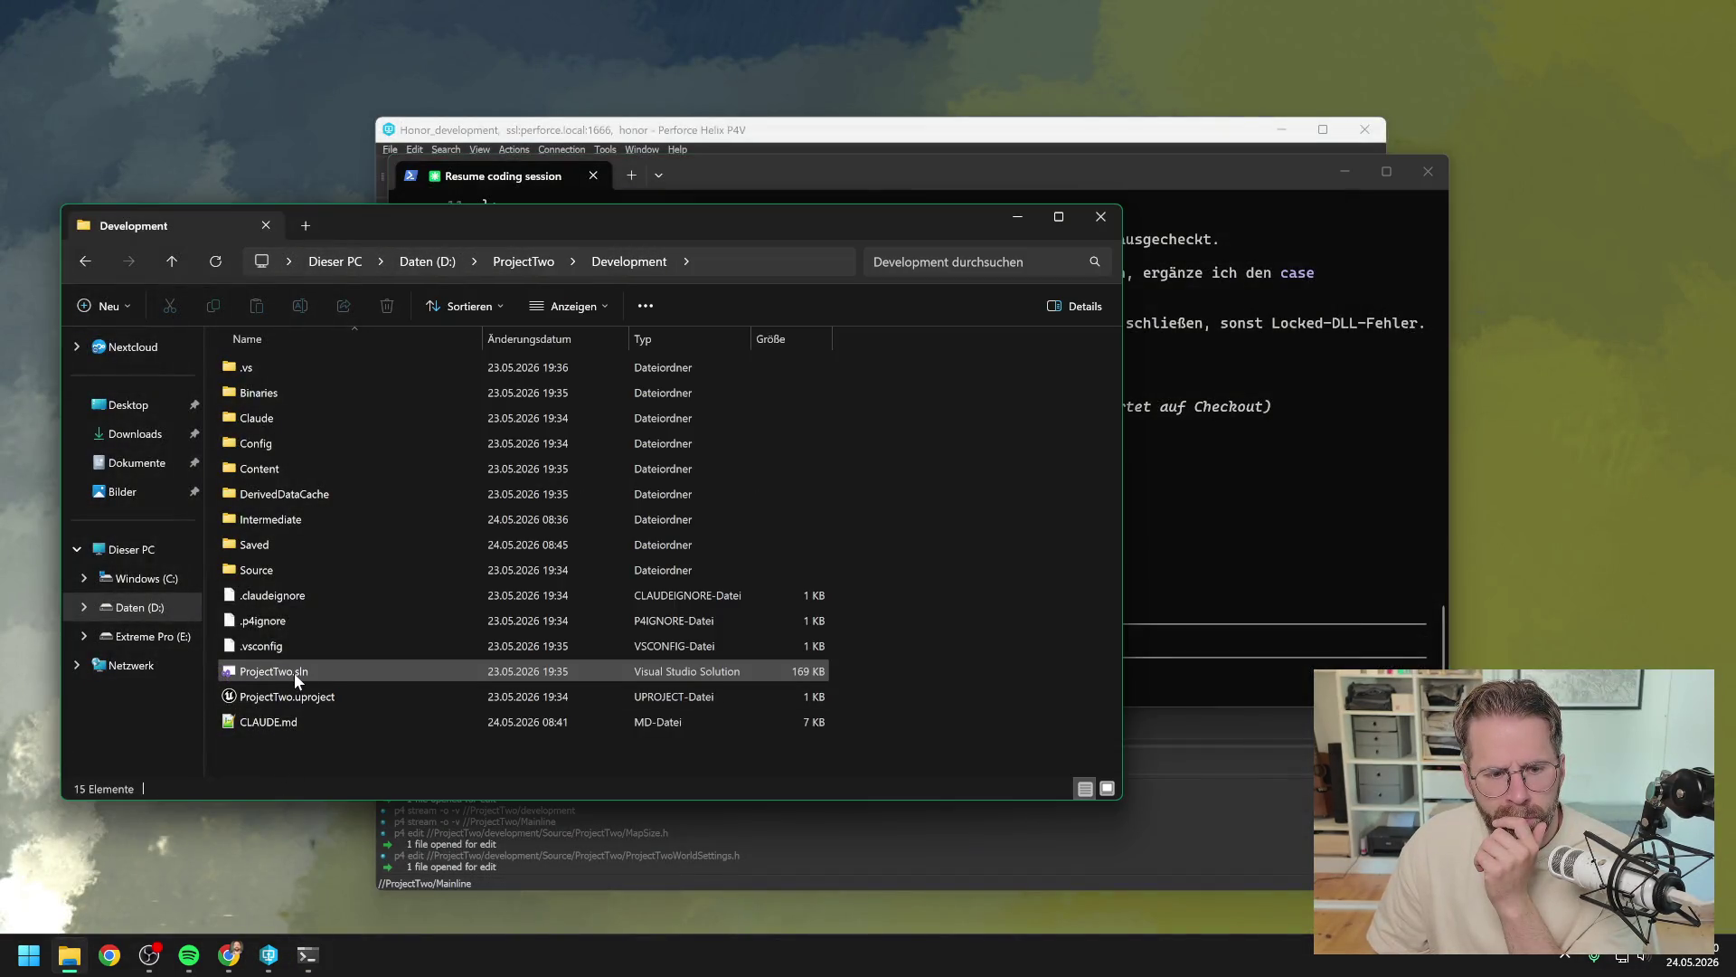
{"action": "double_click", "coordinate": [294, 671]}
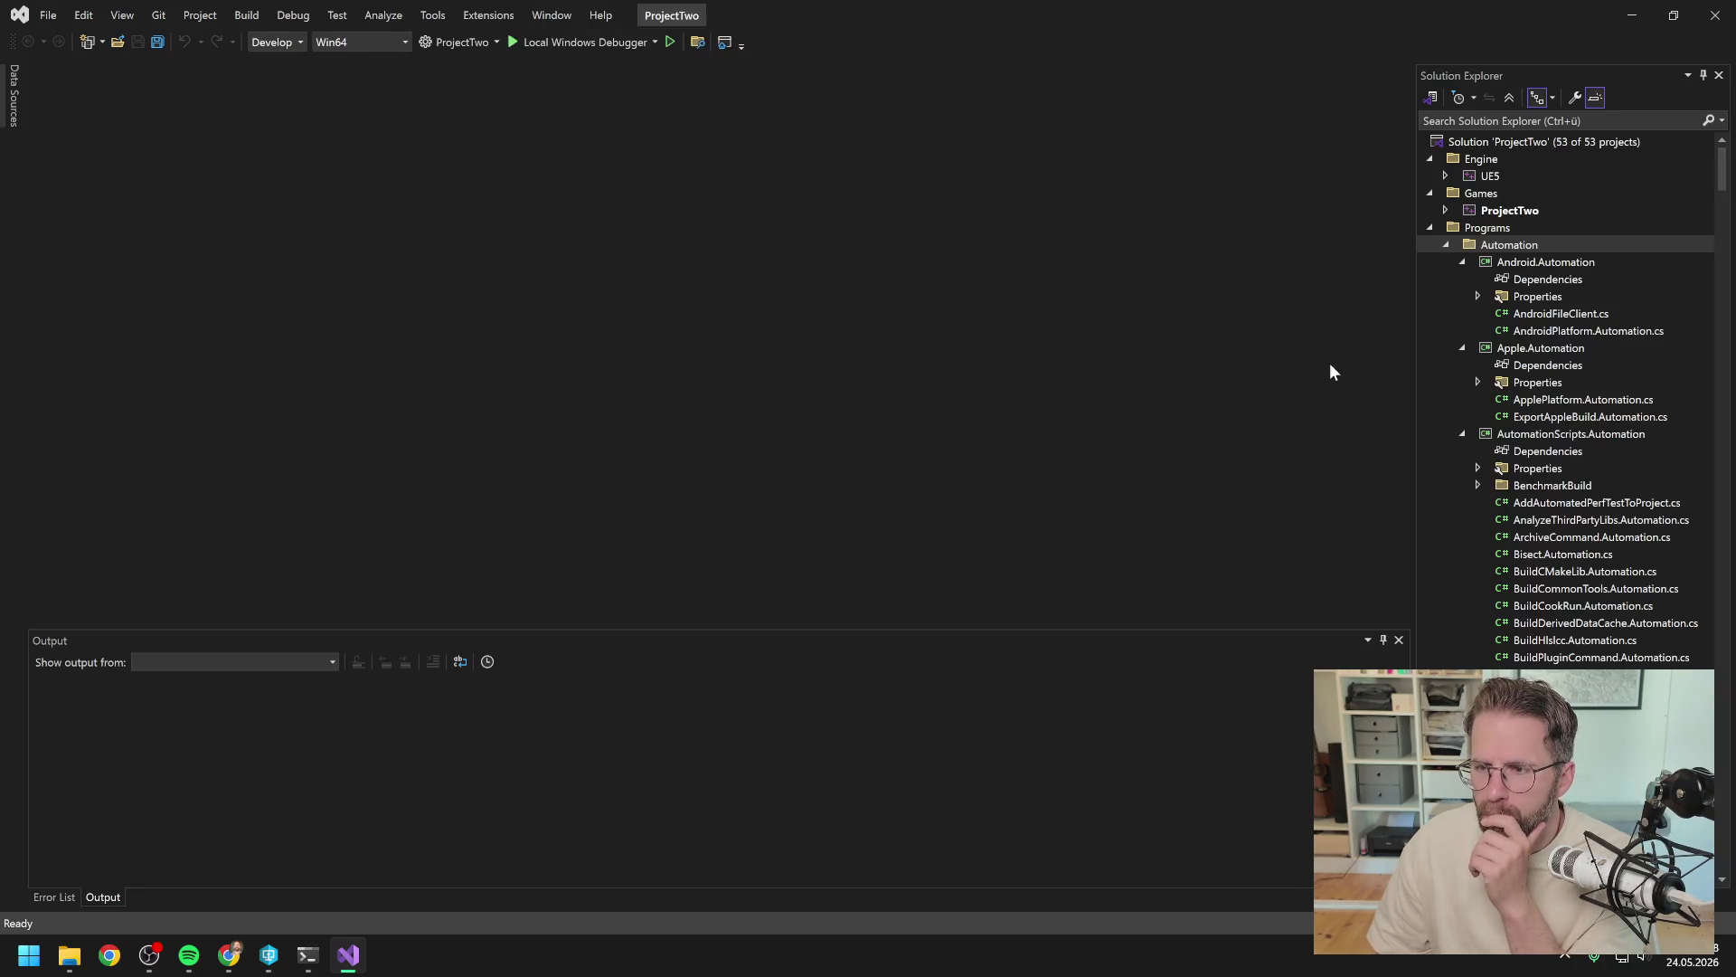
{"action": "left_click", "coordinate": [1522, 210]}
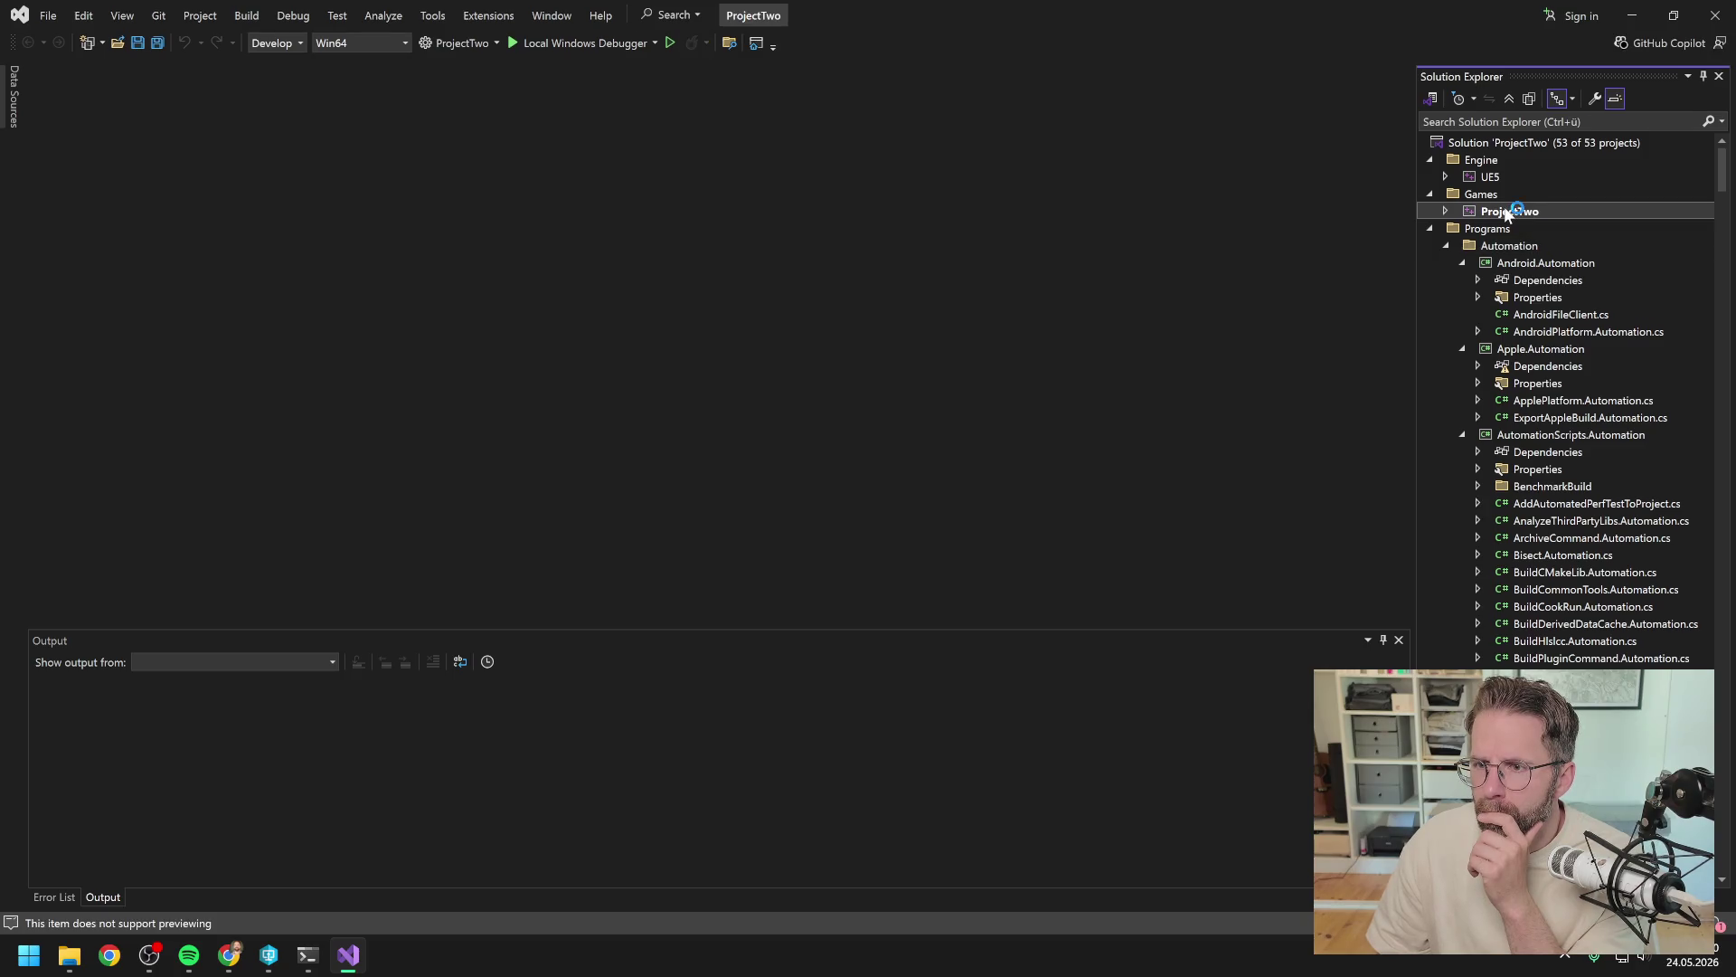
{"action": "right_click", "coordinate": [1508, 214]}
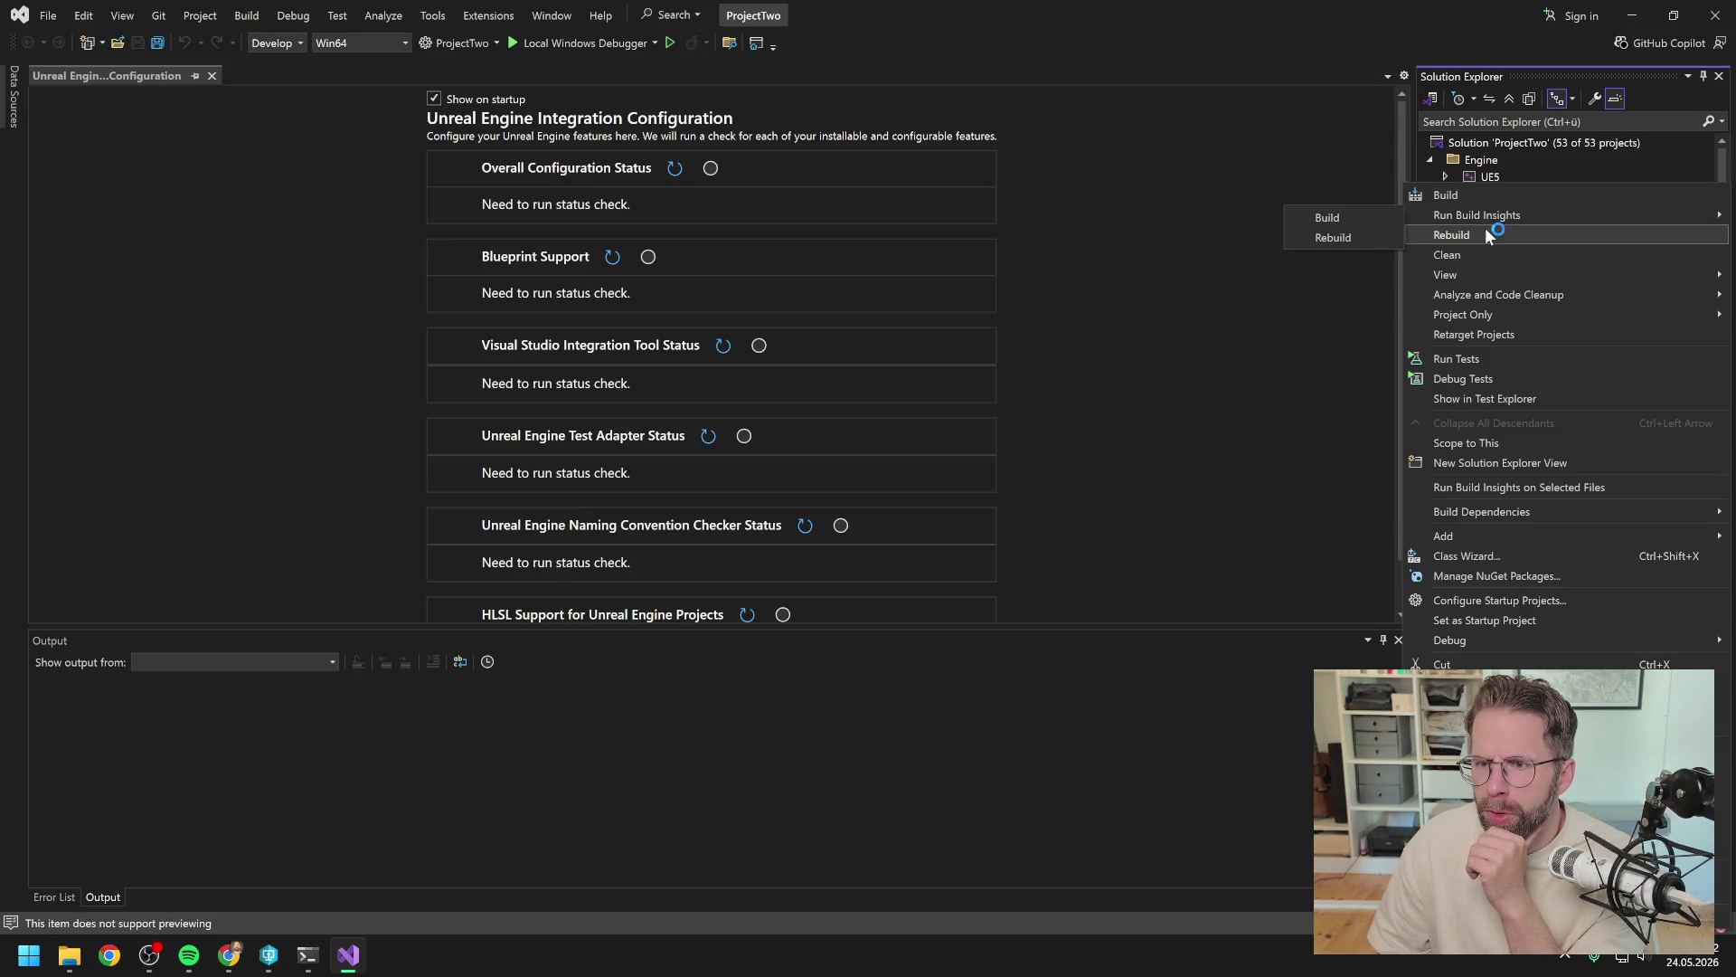
{"action": "left_click", "coordinate": [1497, 236]}
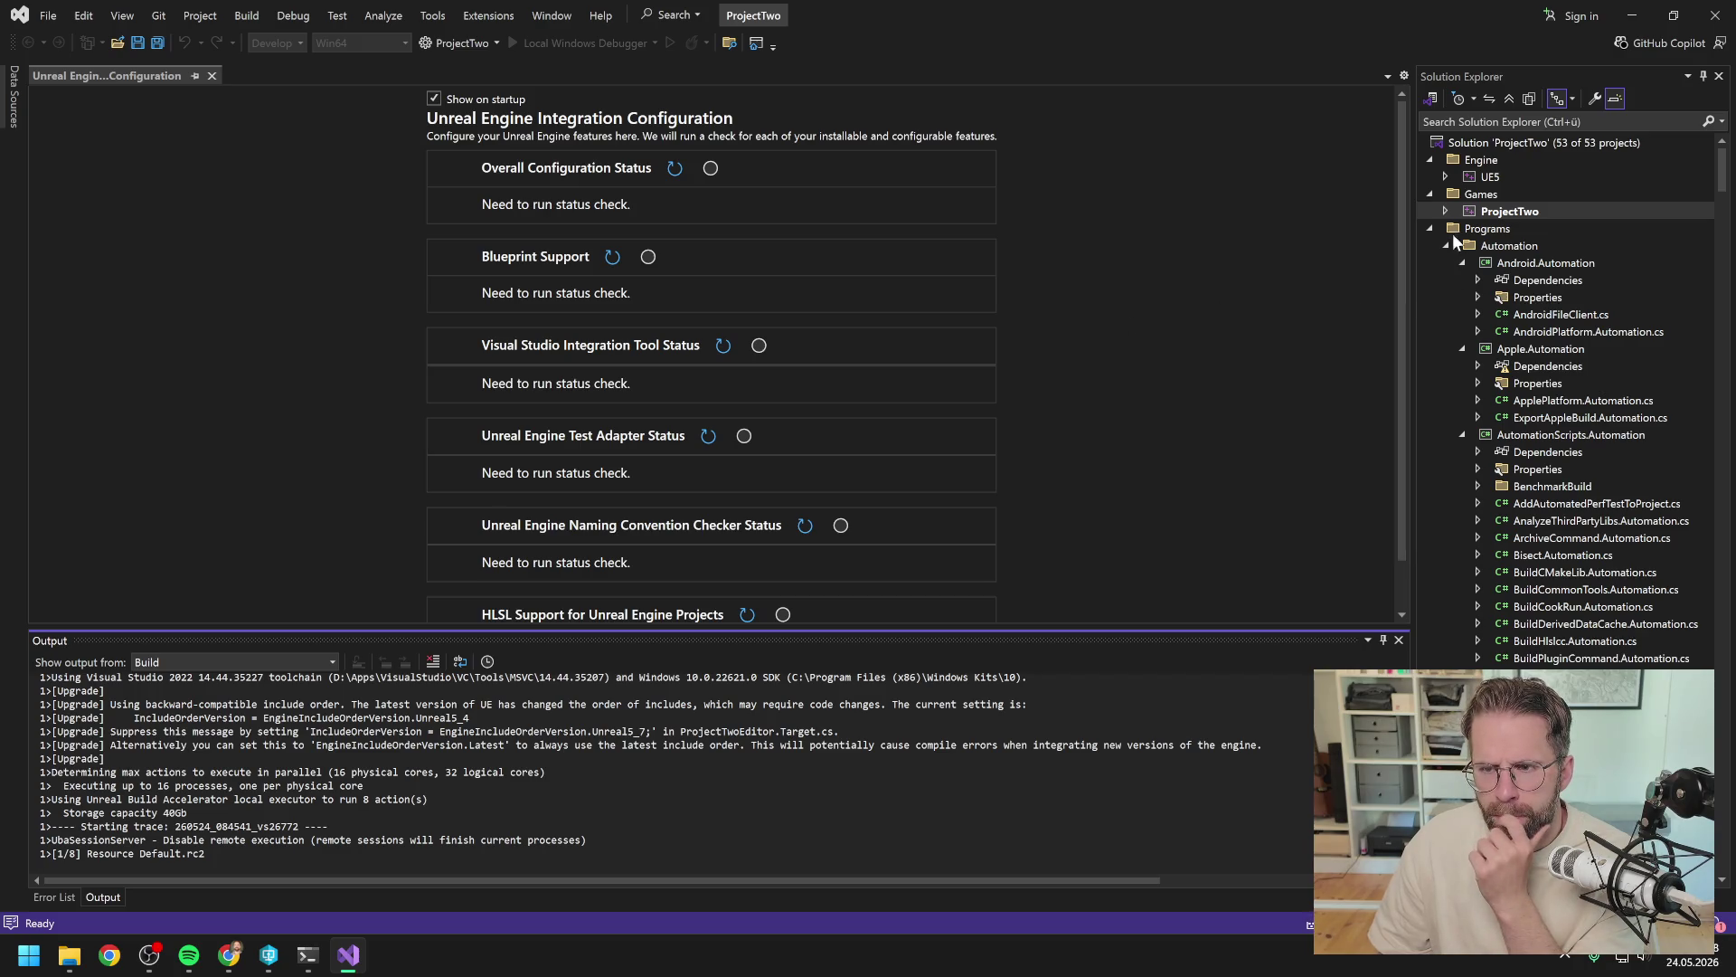
Collapse Programs, Rules and Visualizers and expand ProjectTwo > Source to list its files.
{"action": "left_click", "coordinate": [1430, 229]}
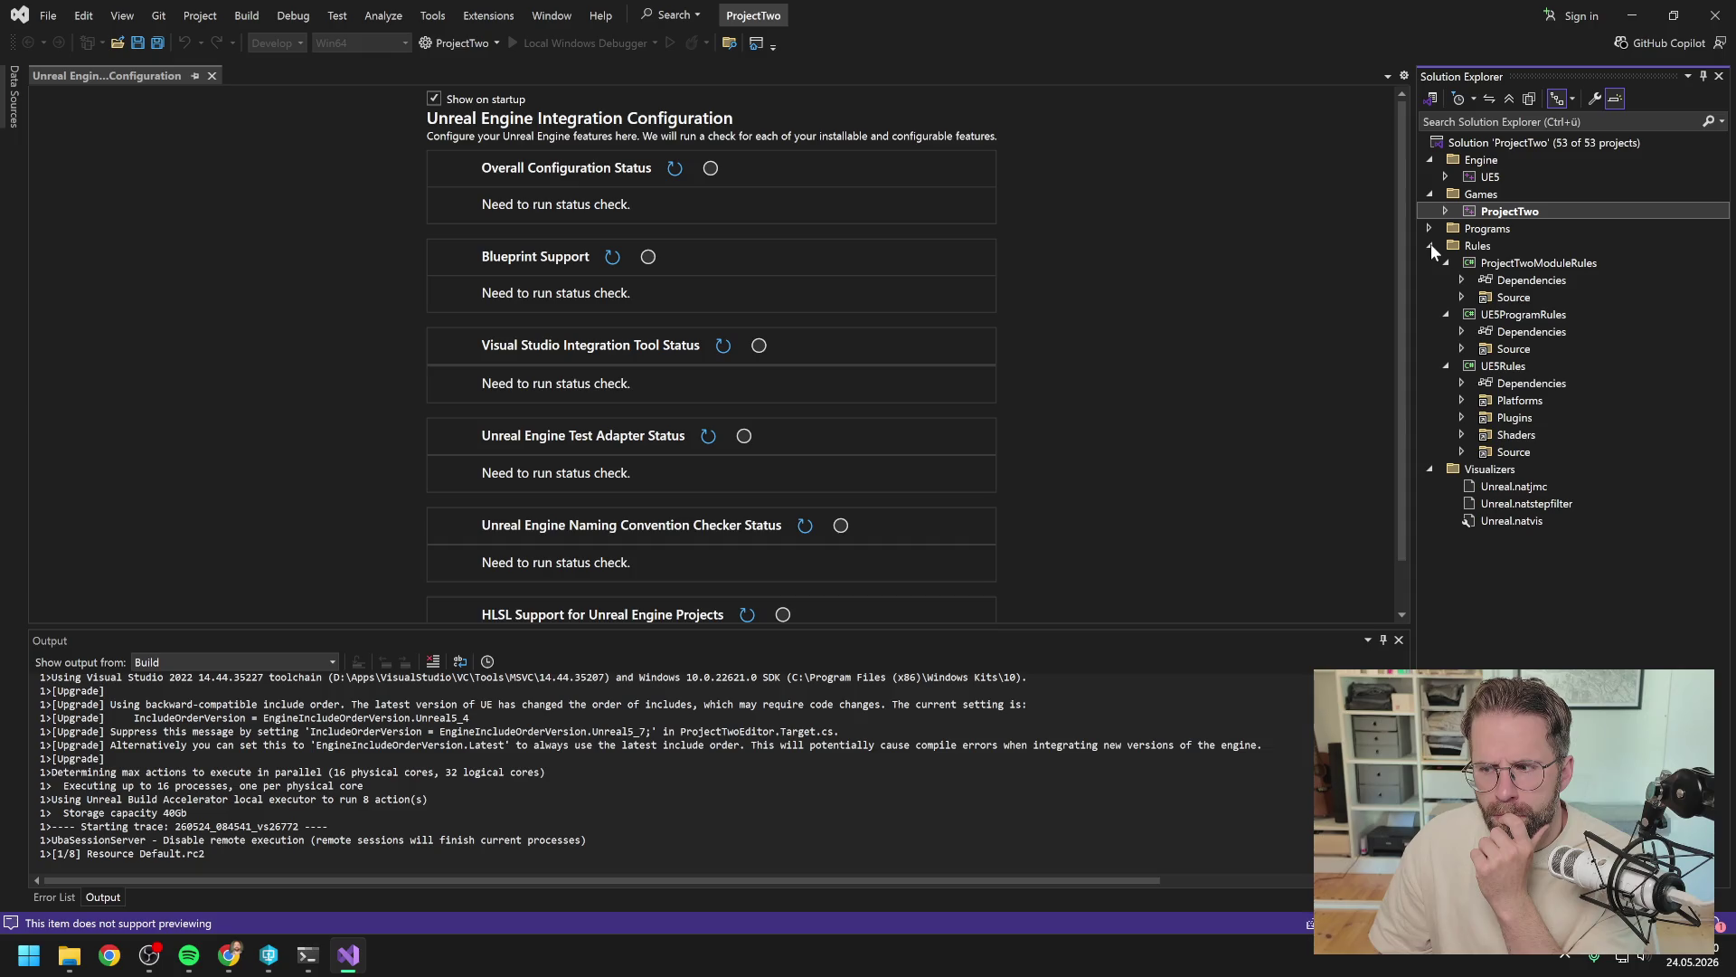
{"action": "left_click", "coordinate": [1430, 246]}
{"action": "left_click", "coordinate": [1429, 262]}
{"action": "left_click", "coordinate": [1446, 211]}
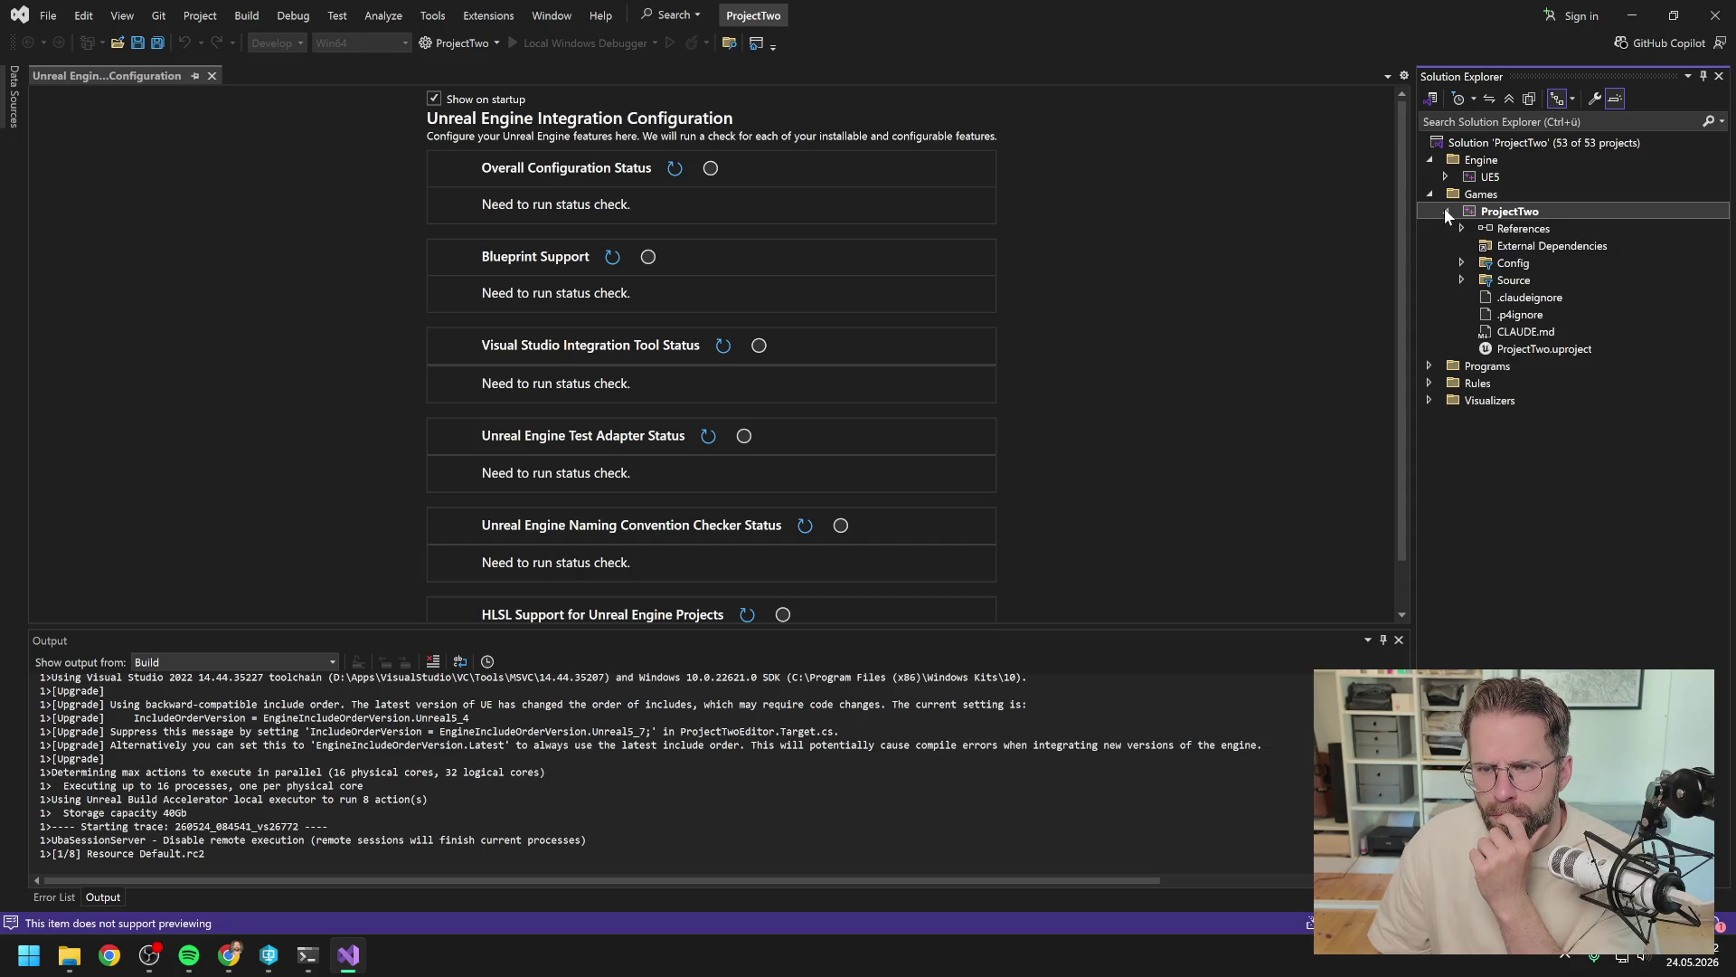
{"action": "left_click", "coordinate": [1461, 279]}
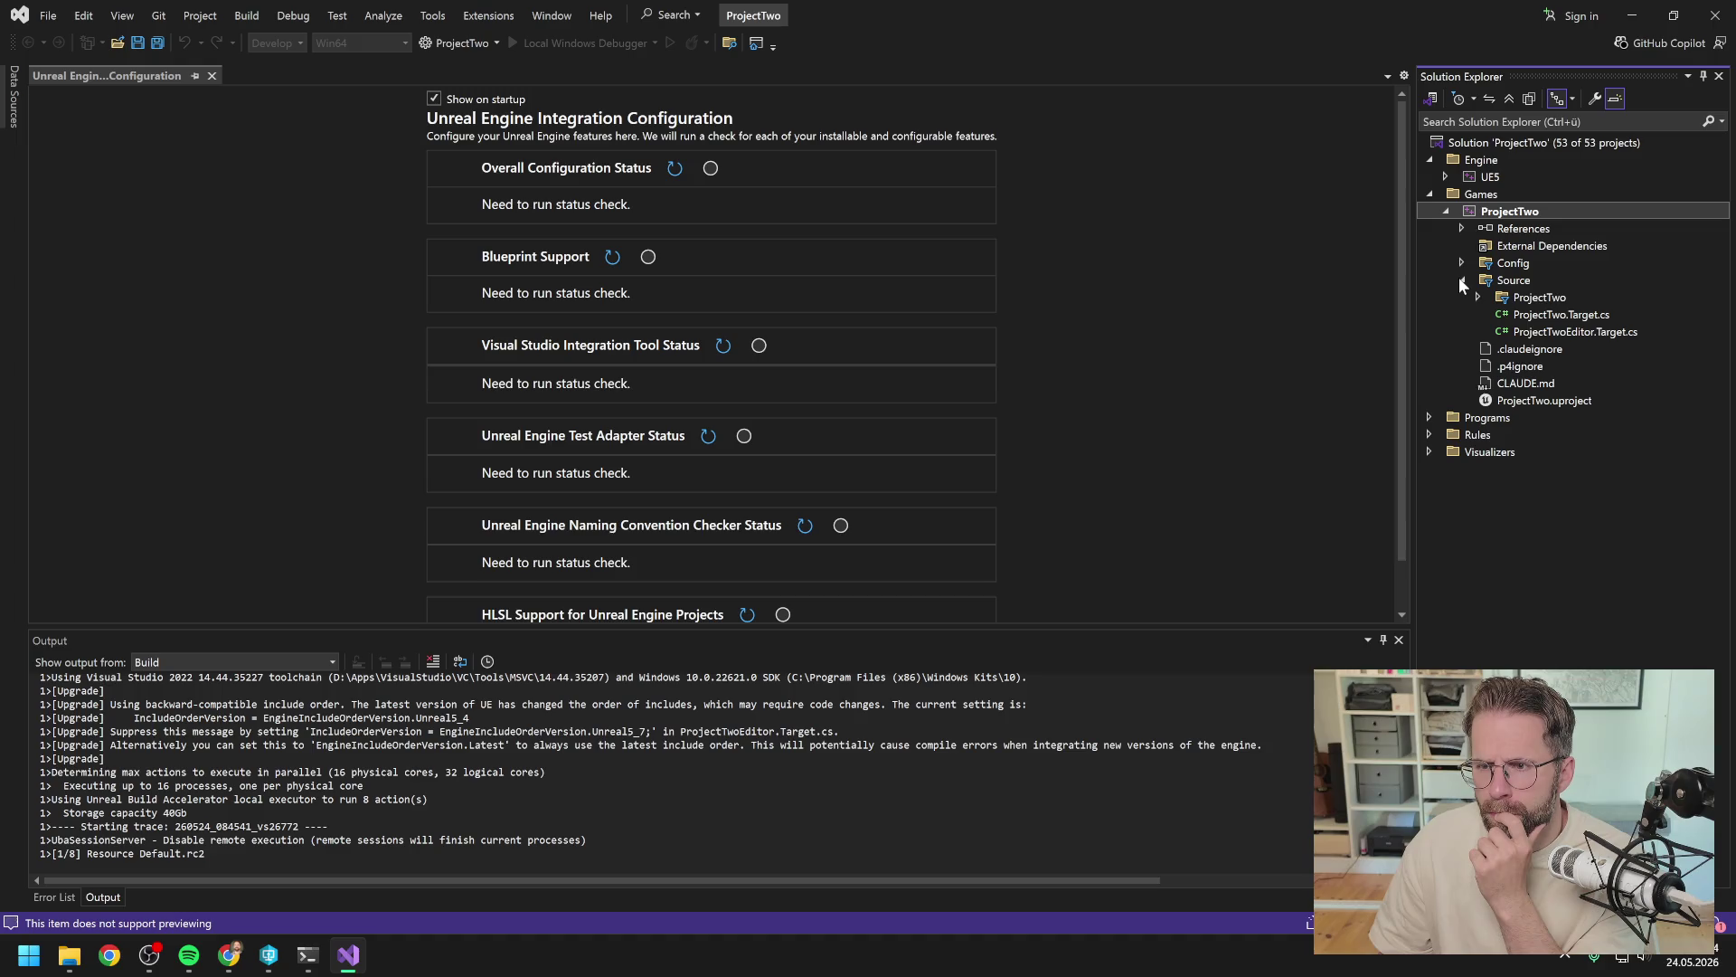
{"action": "left_click", "coordinate": [1478, 297]}
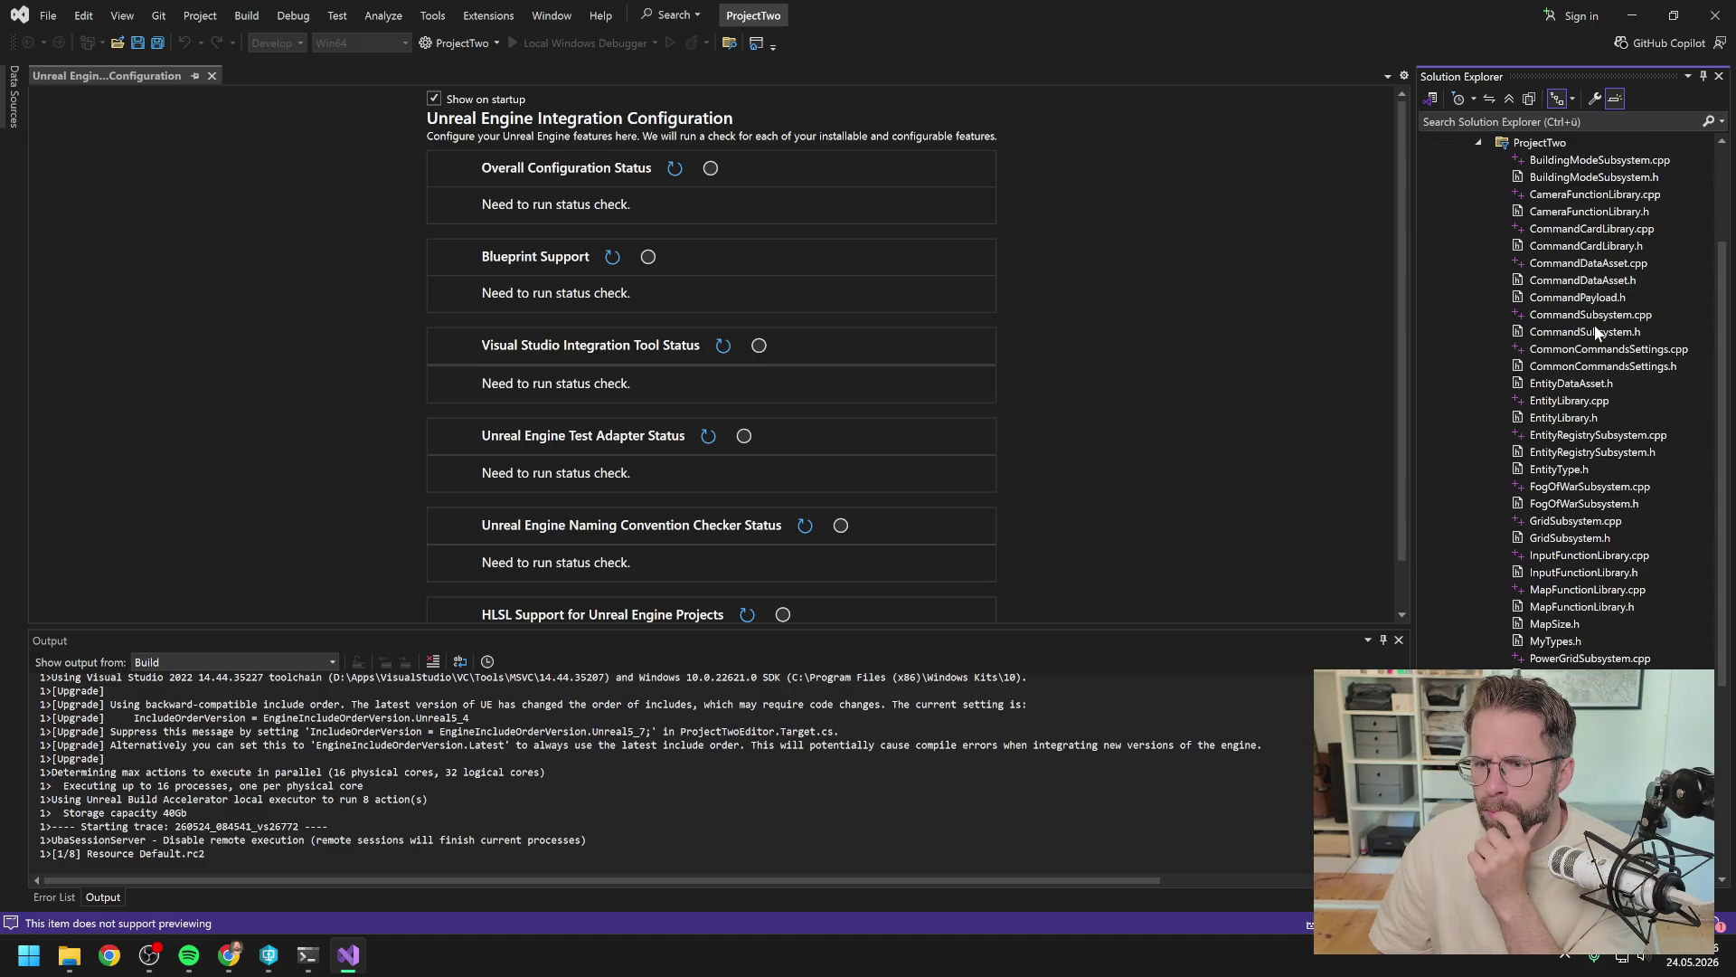
{"action": "scroll", "coordinate": [1596, 329], "scroll_direction": "down", "scroll_amount": 1}
{"action": "scroll", "coordinate": [1594, 328], "scroll_direction": "down", "scroll_amount": 5}
{"action": "scroll", "coordinate": [1595, 330], "scroll_direction": "up", "scroll_amount": 10}
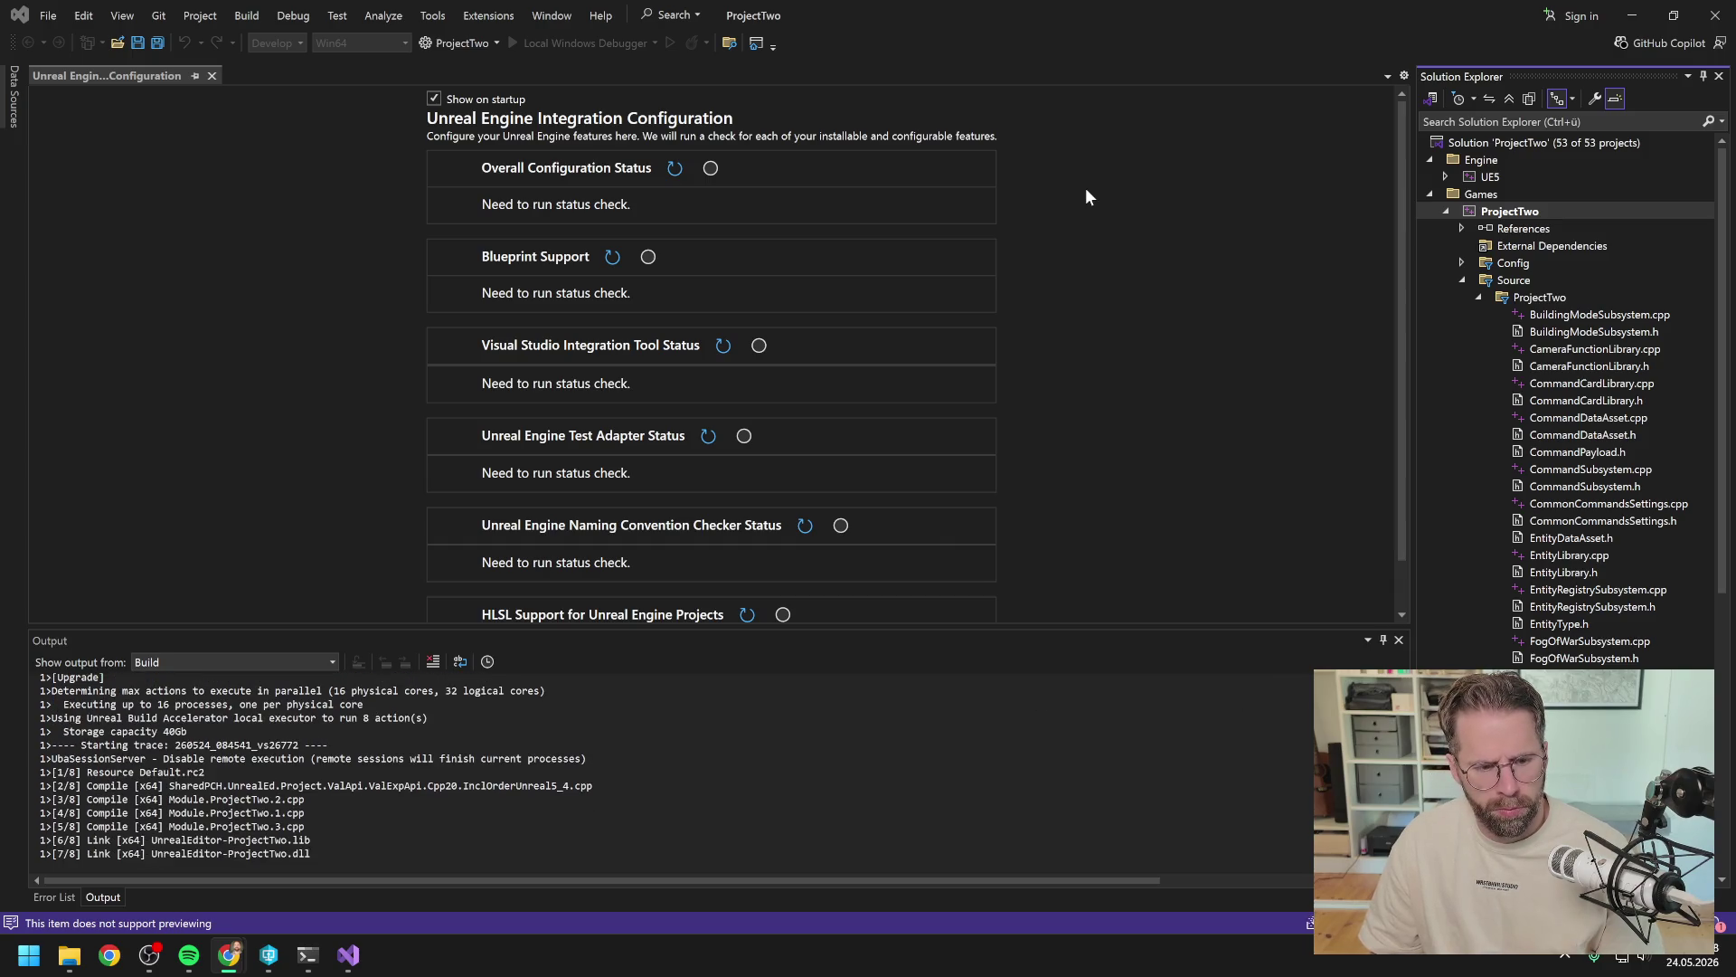
Close Visual Studio and launch ProjectTwo.uproject from the P4V depot in Unreal Editor.
{"action": "left_click", "coordinate": [1112, 14]}
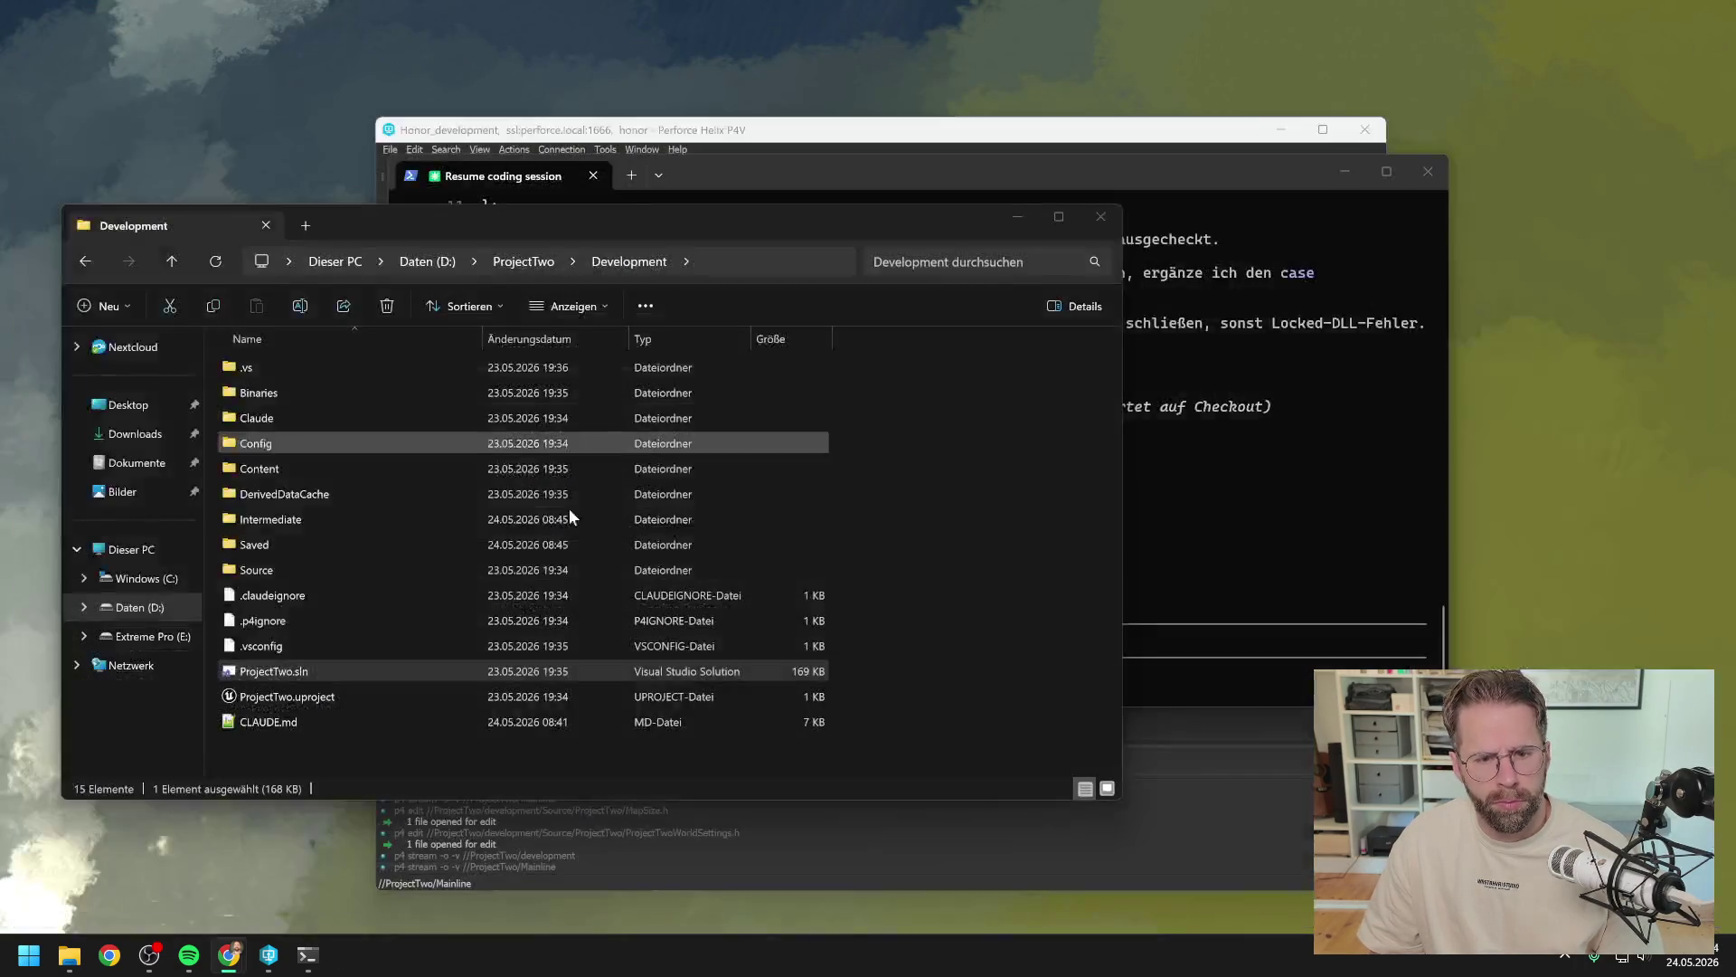
{"action": "left_click", "coordinate": [286, 950]}
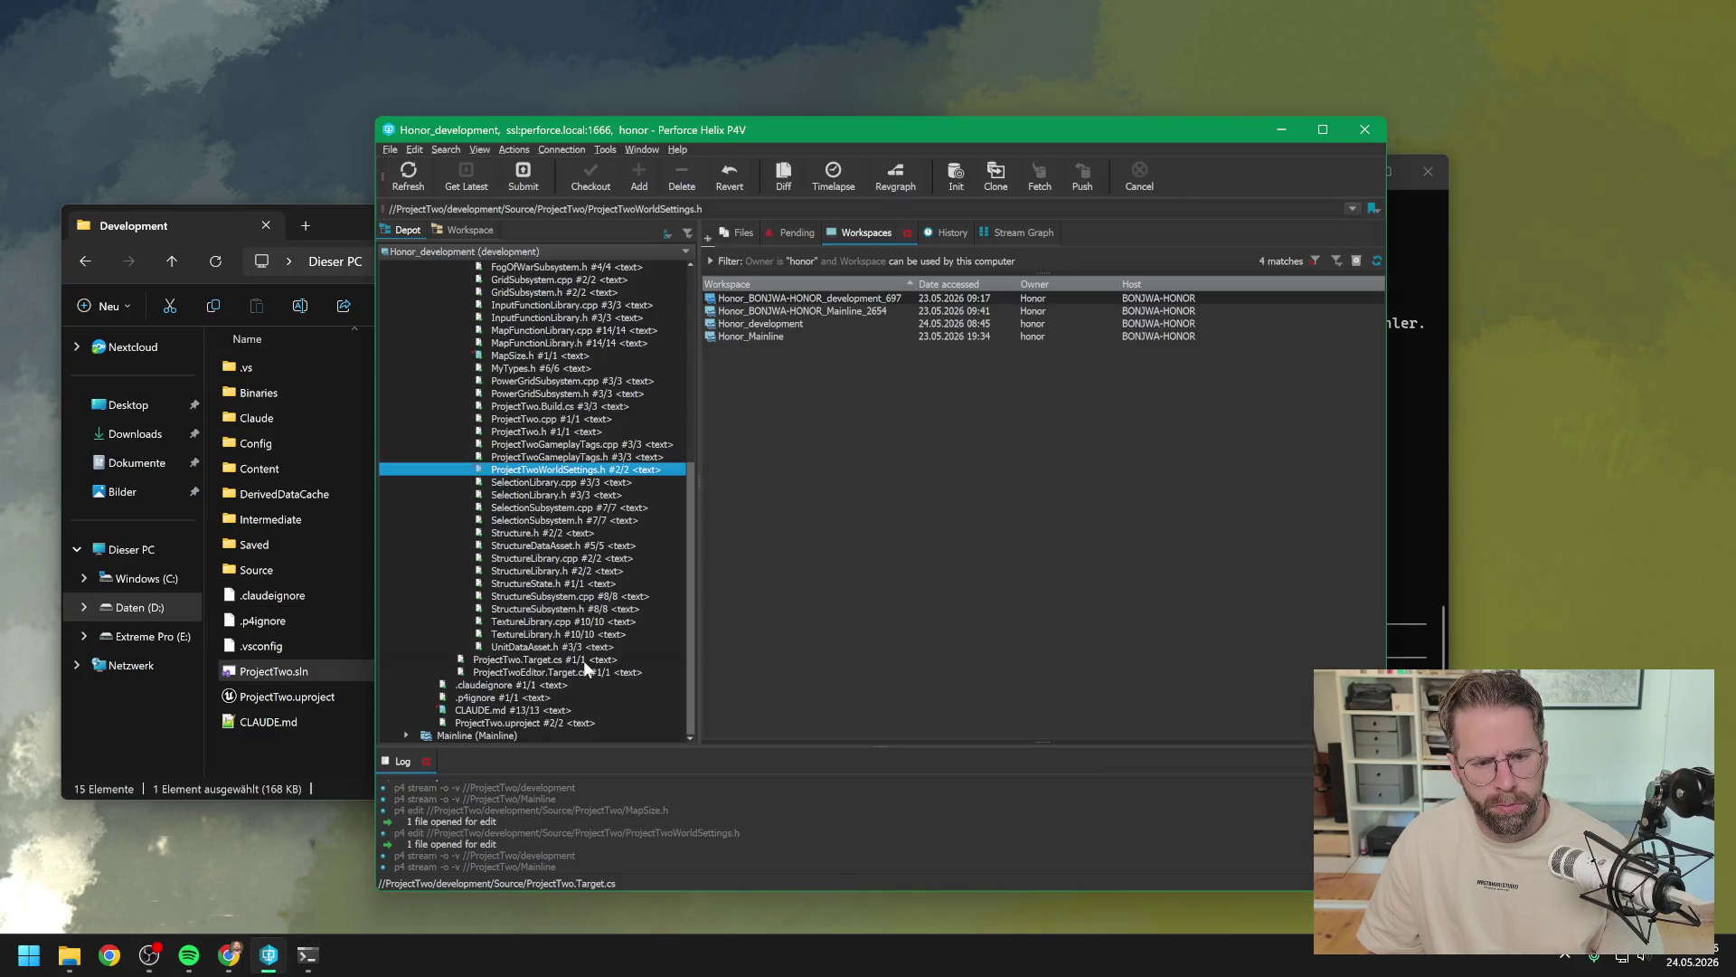
{"action": "left_click", "coordinate": [540, 723]}
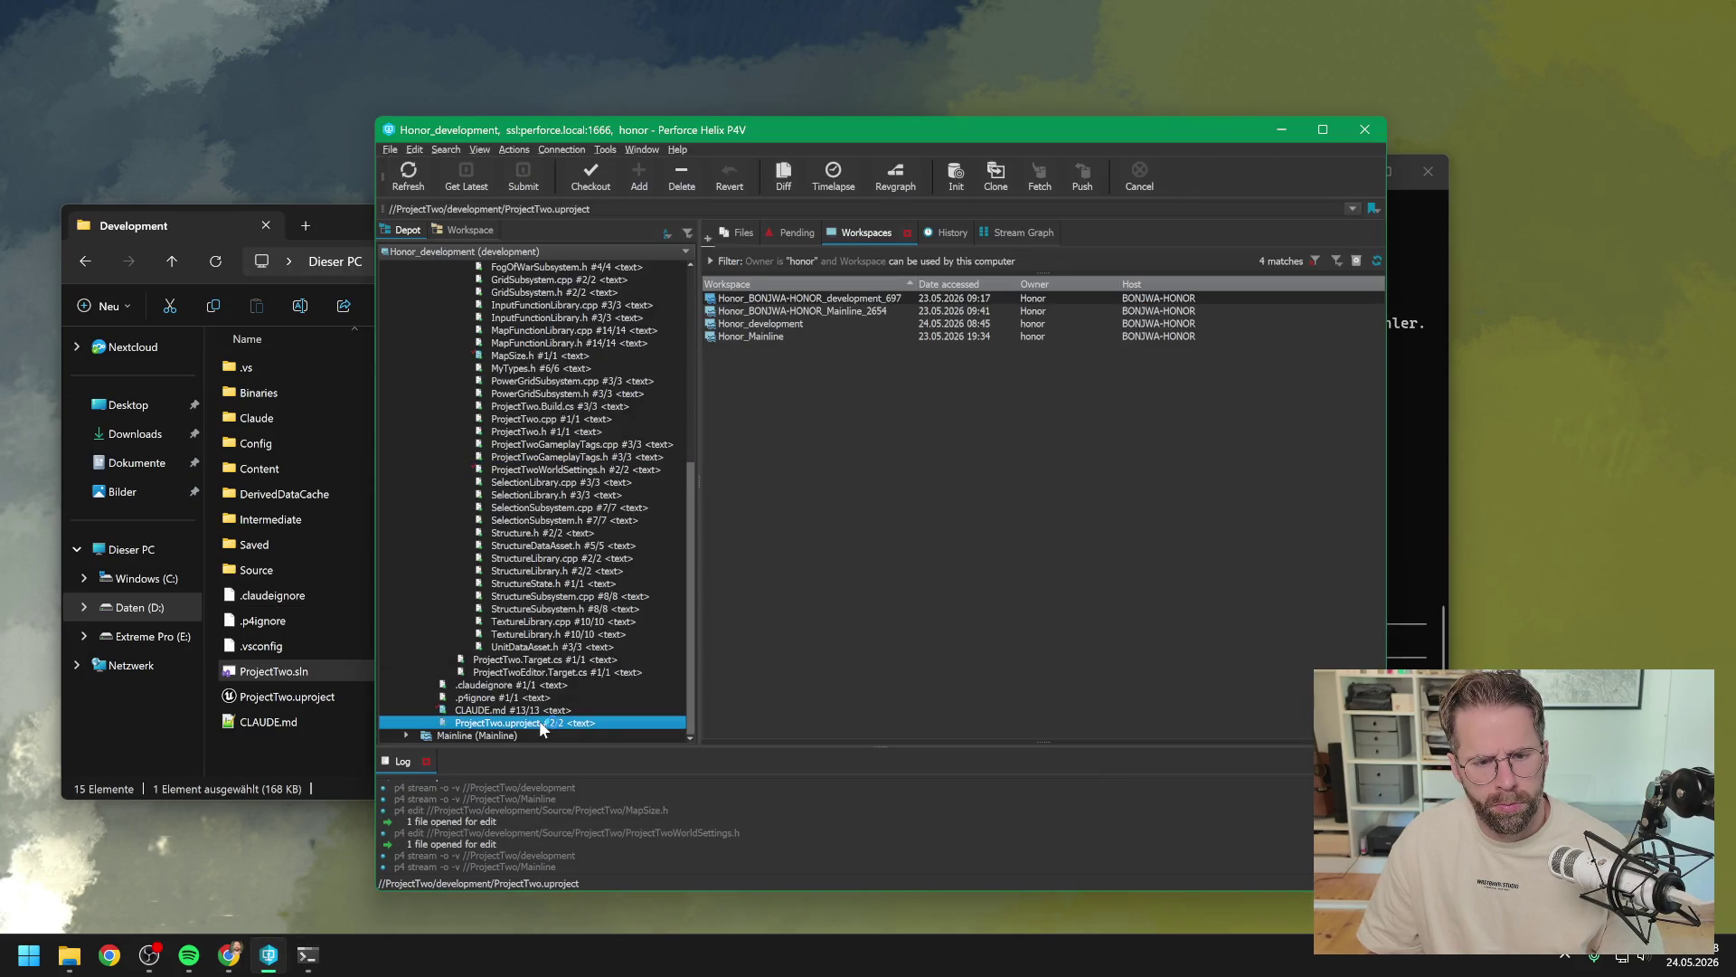
{"action": "left_click", "coordinate": [1443, 623]}
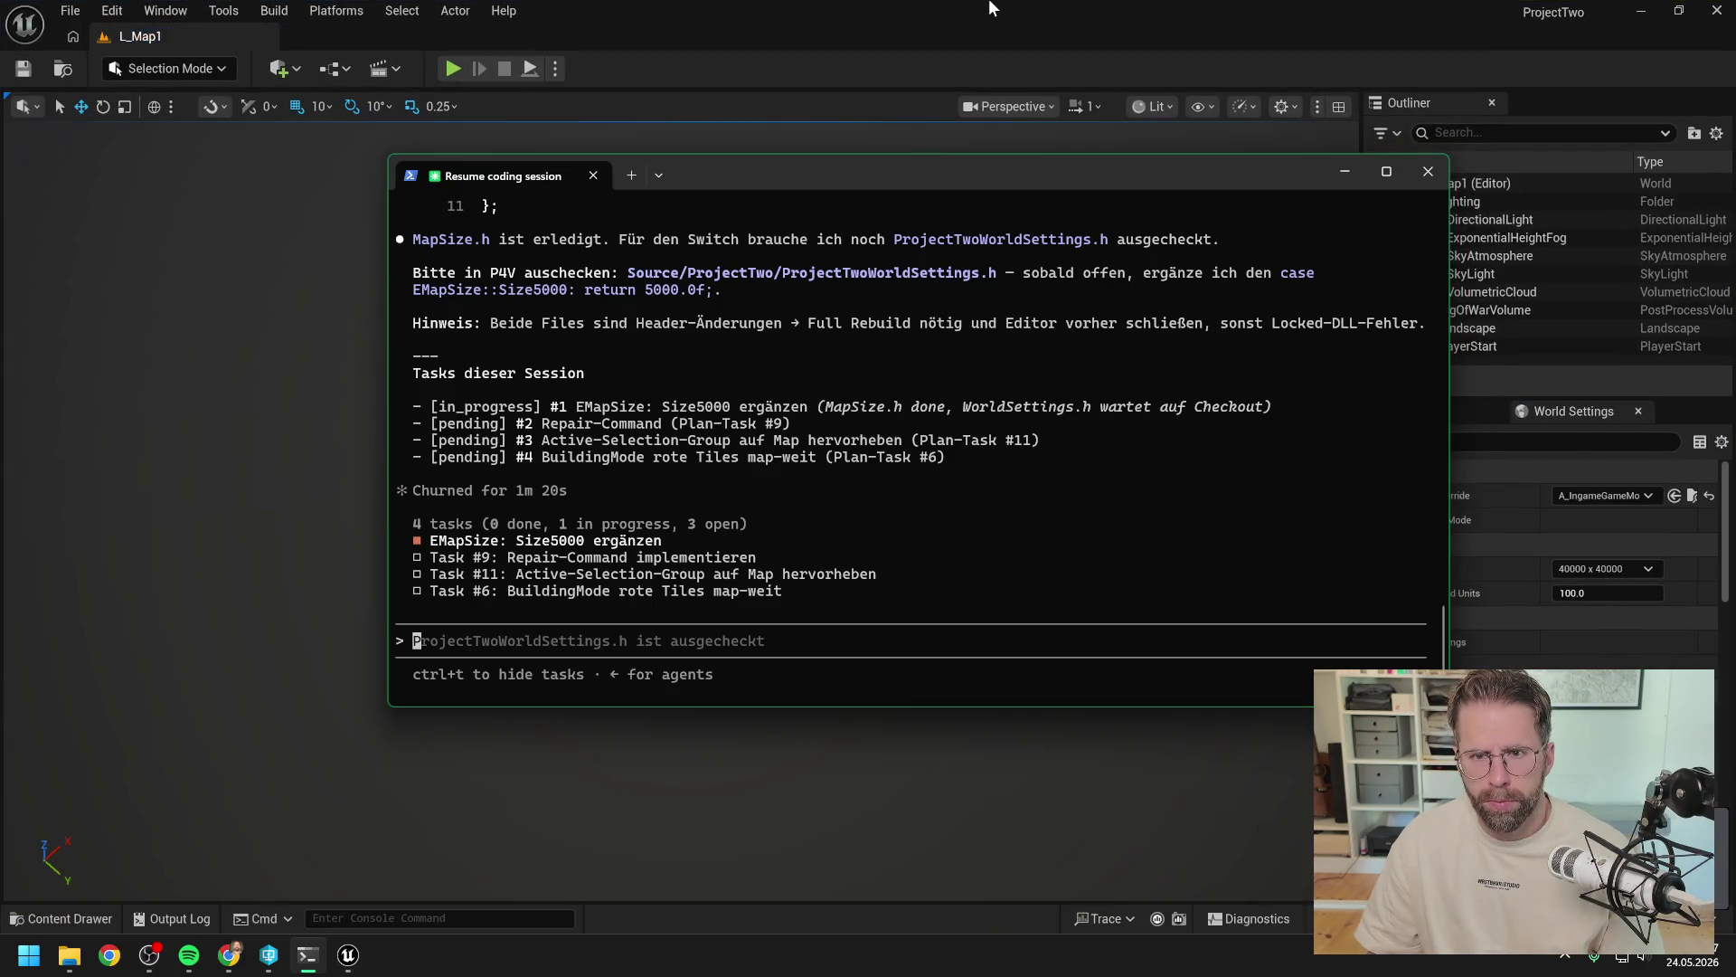
Set L_Map1's World Settings Map Size to 5000 x 5000 and start a new play test.
{"action": "left_click", "coordinate": [992, 7]}
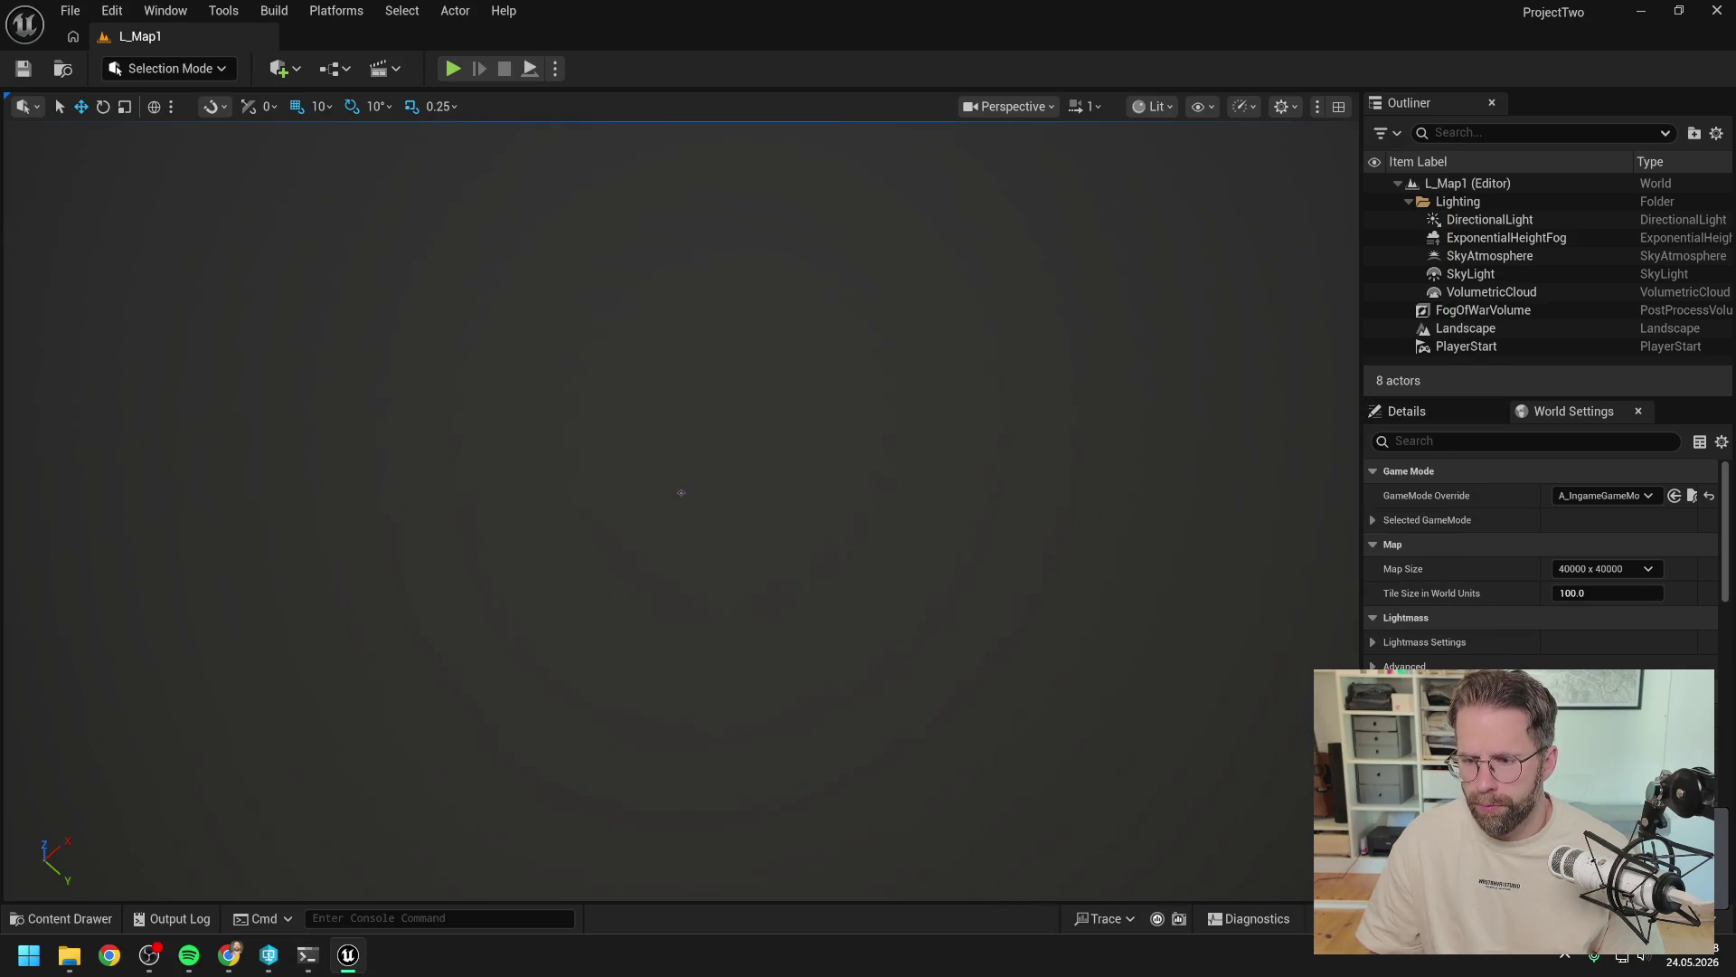
{"action": "left_click", "coordinate": [452, 68]}
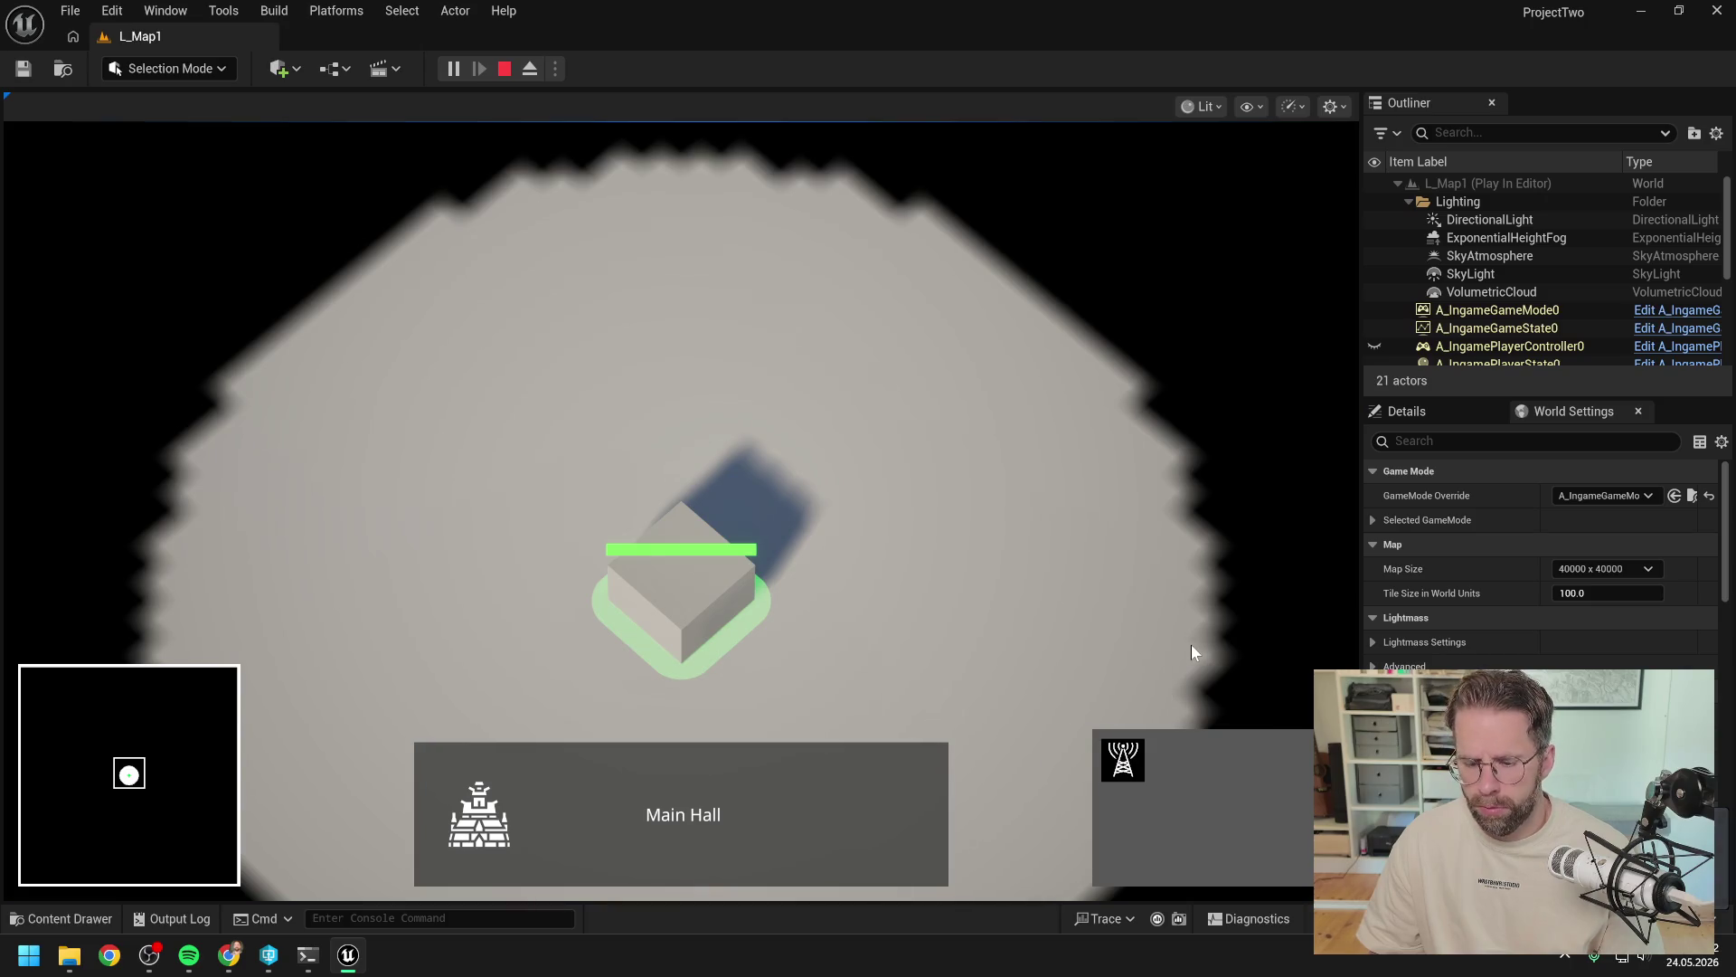
{"action": "key", "text": "Escape"}
{"action": "left_click", "coordinate": [1589, 569]}
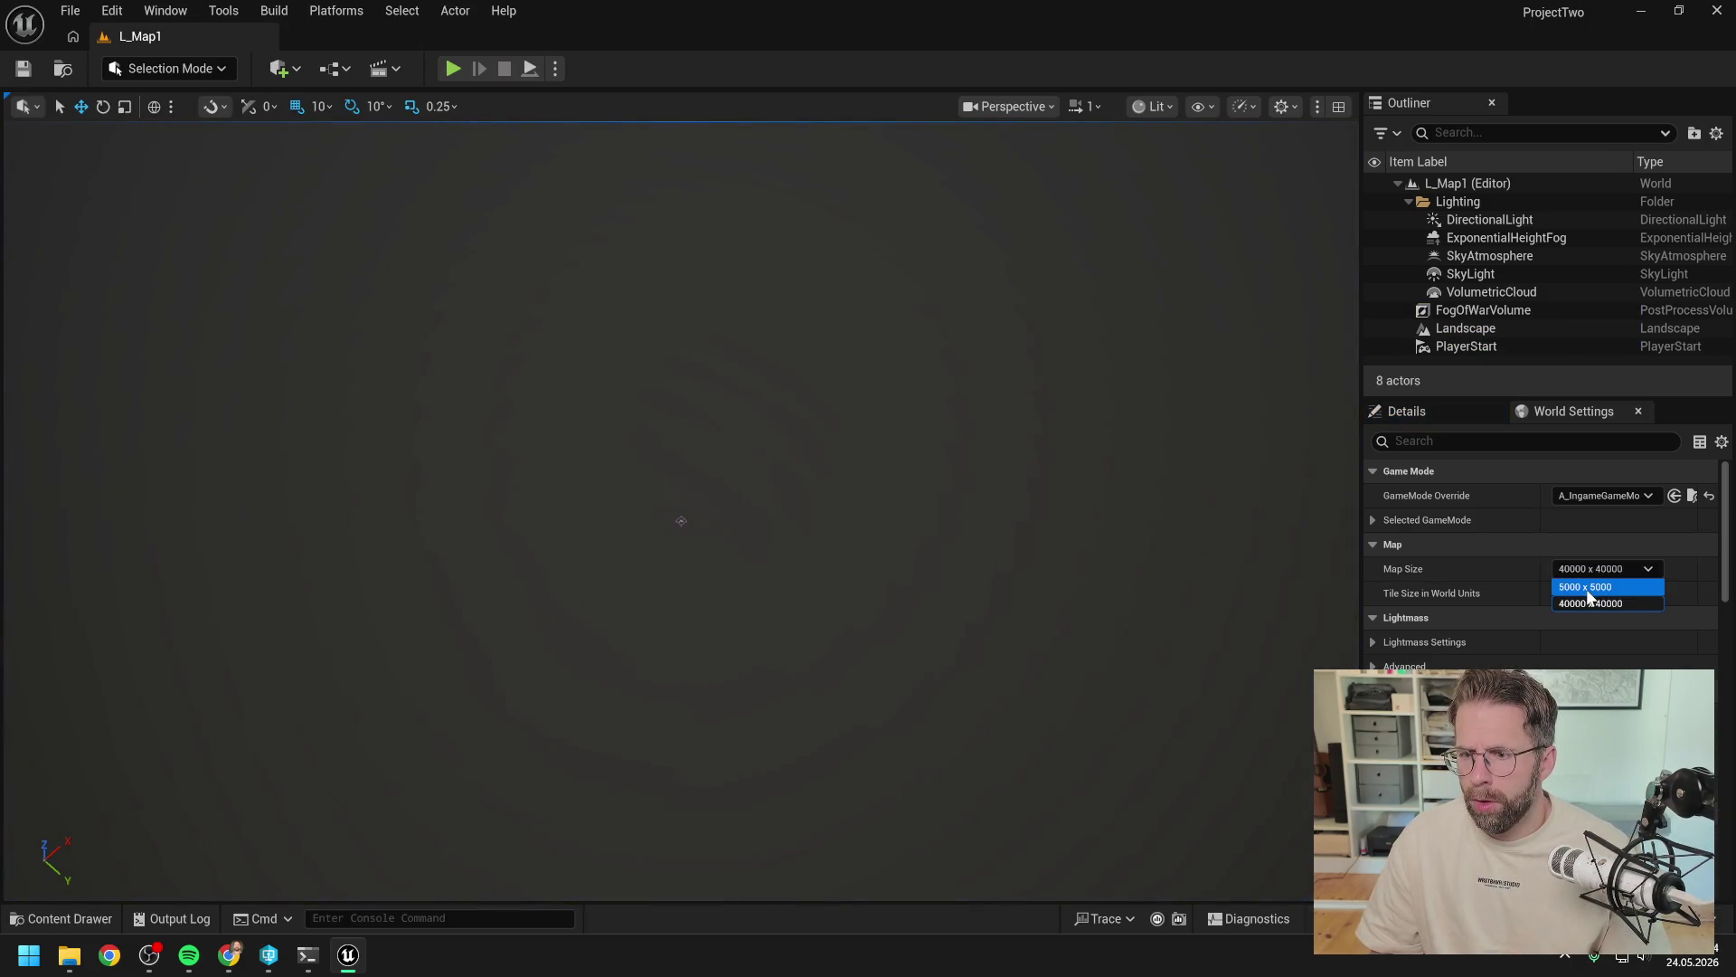
{"action": "left_click", "coordinate": [1588, 589]}
{"action": "left_click", "coordinate": [453, 68]}
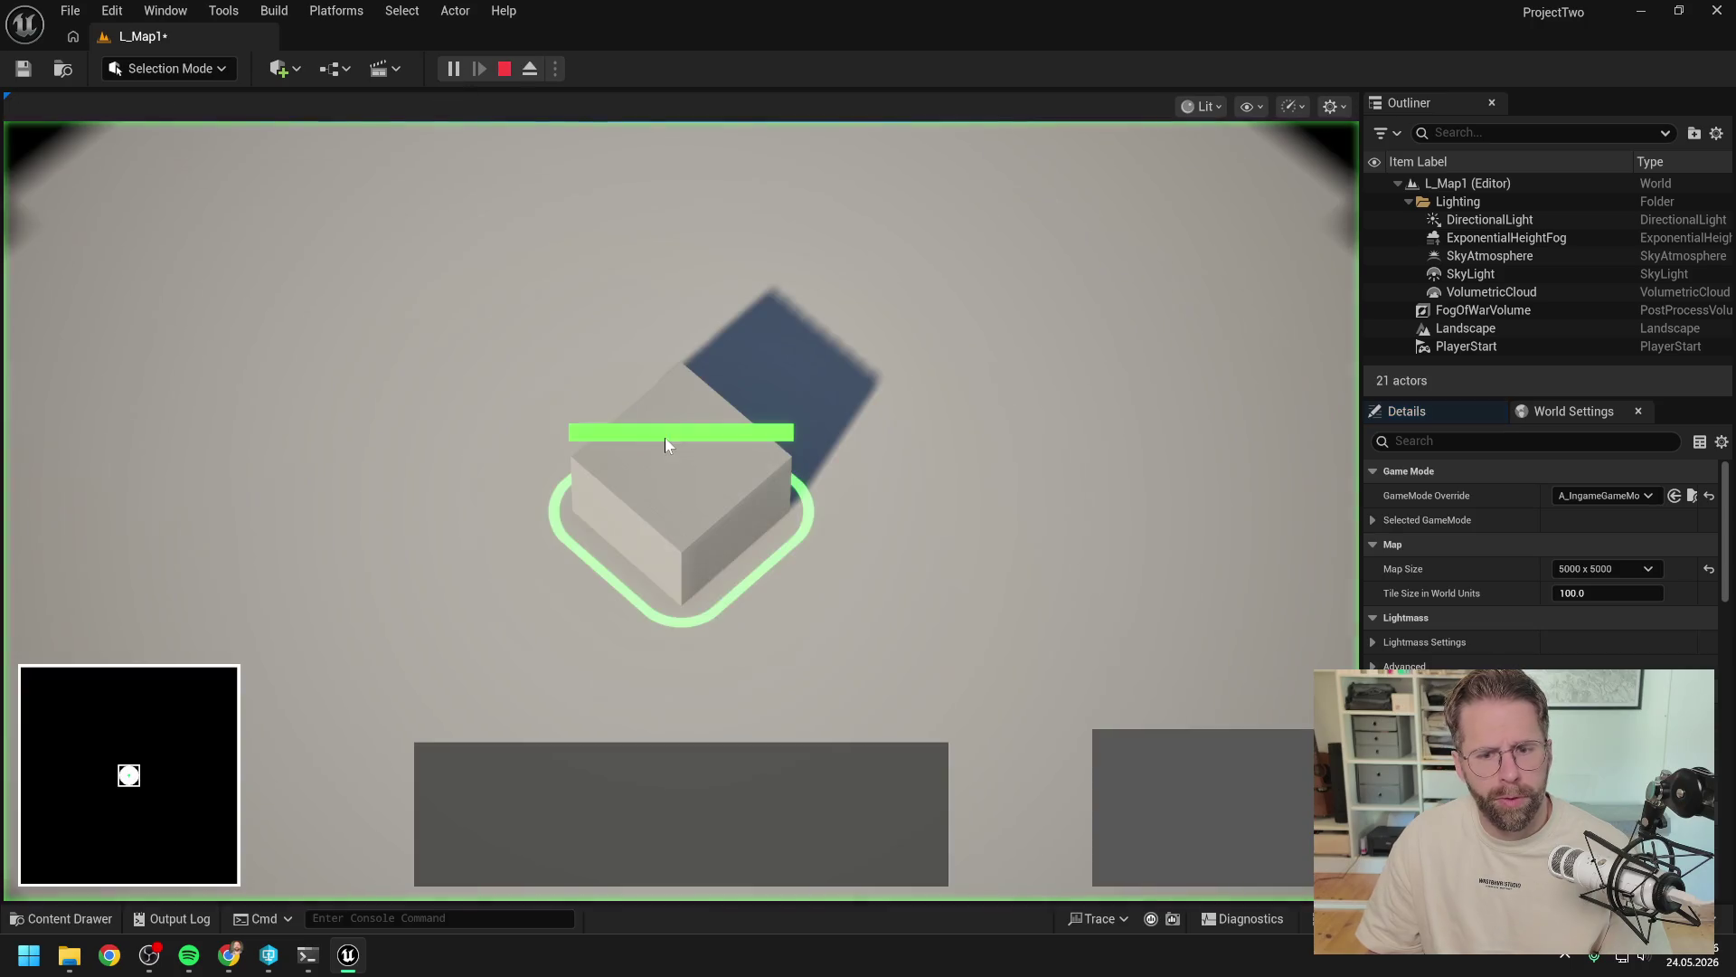
Place buildings near the Main Hall and on the map's lower right, panning the camera.
{"action": "left_click", "coordinate": [970, 518]}
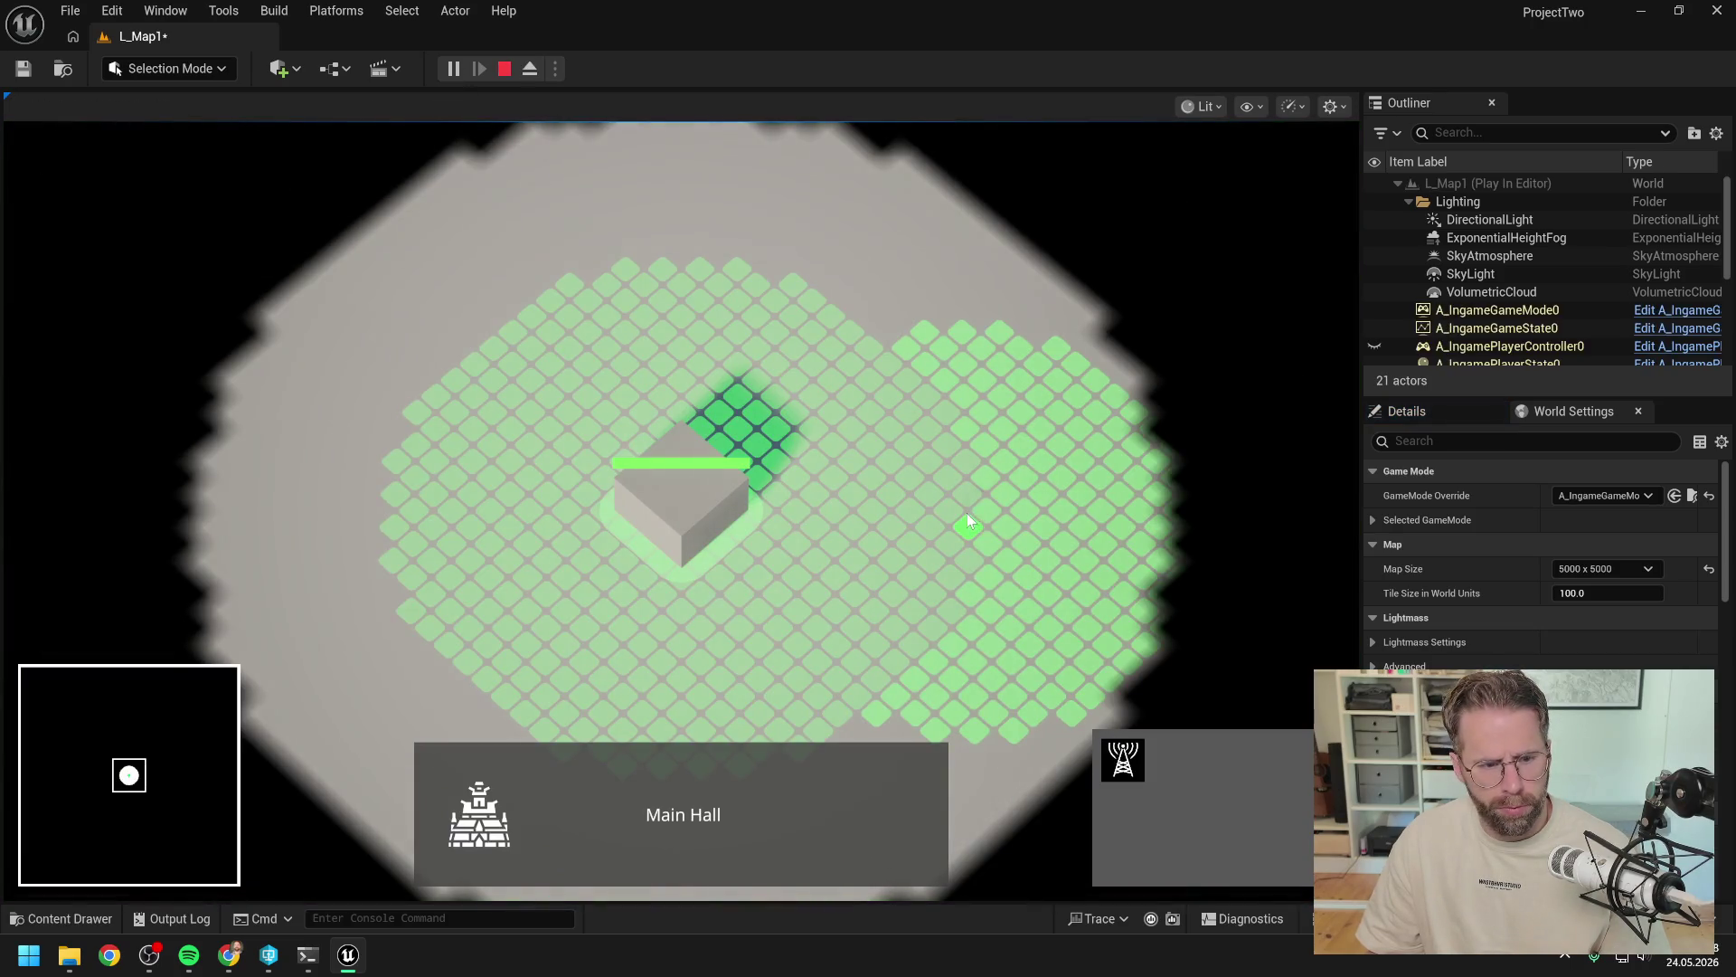
{"action": "key", "text": "d"}
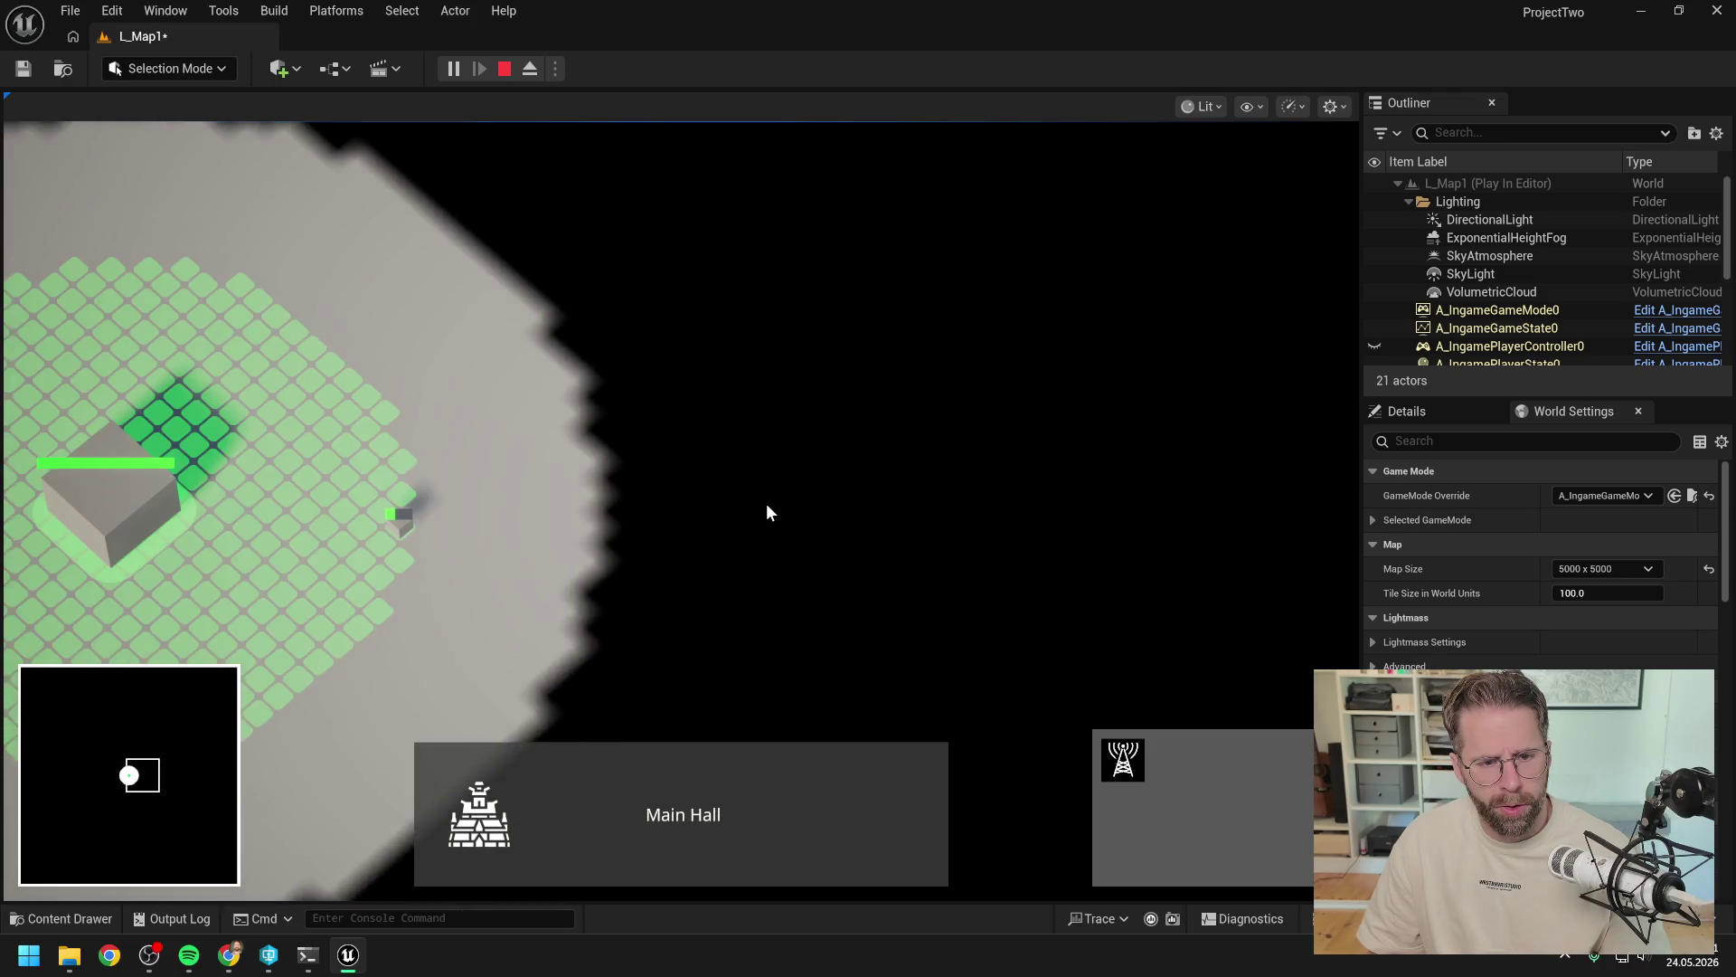
{"action": "key", "text": "a"}
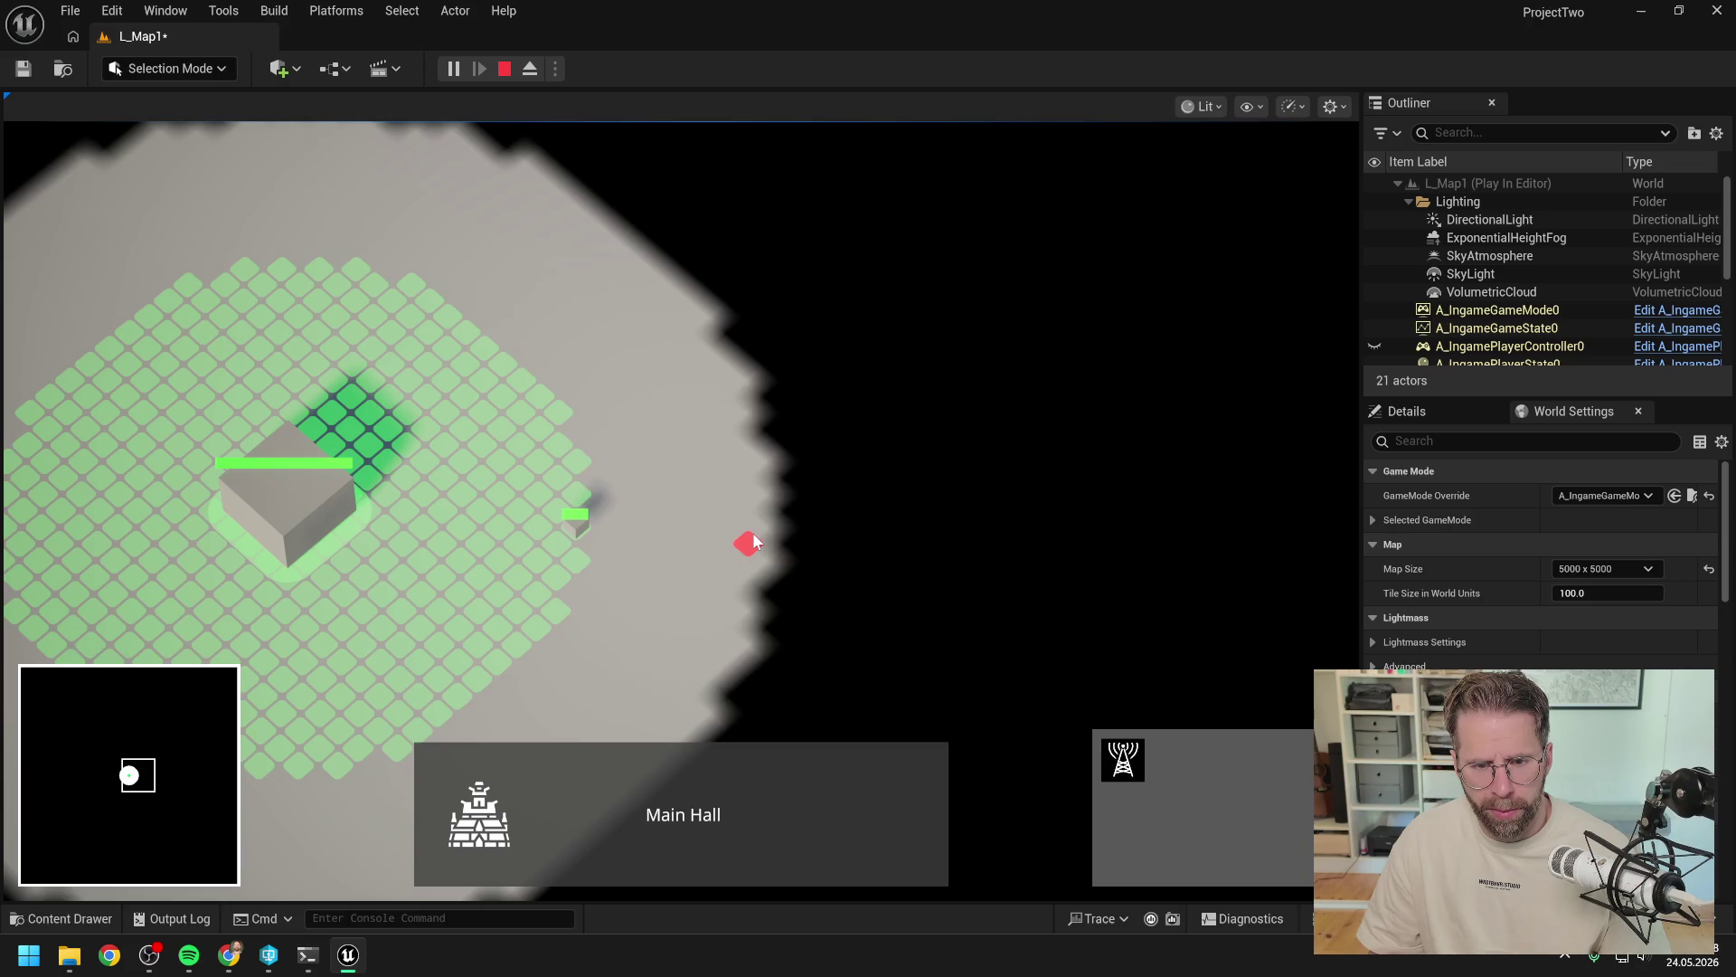
{"action": "key", "text": "d"}
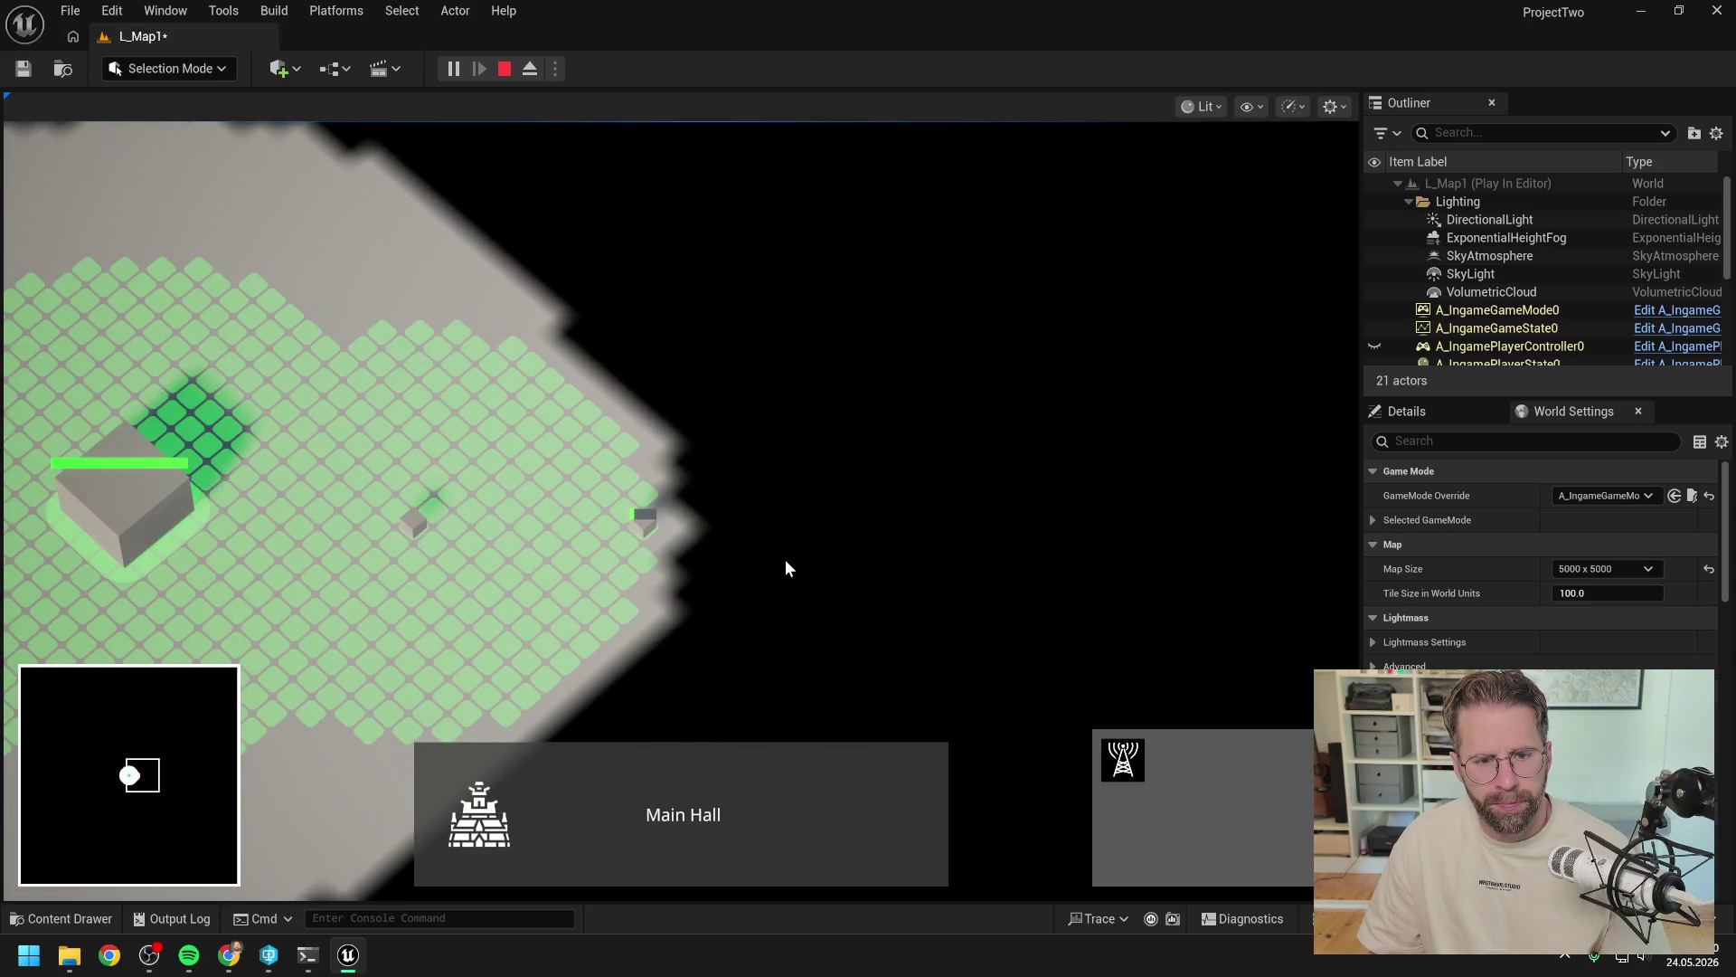
{"action": "key", "text": "a"}
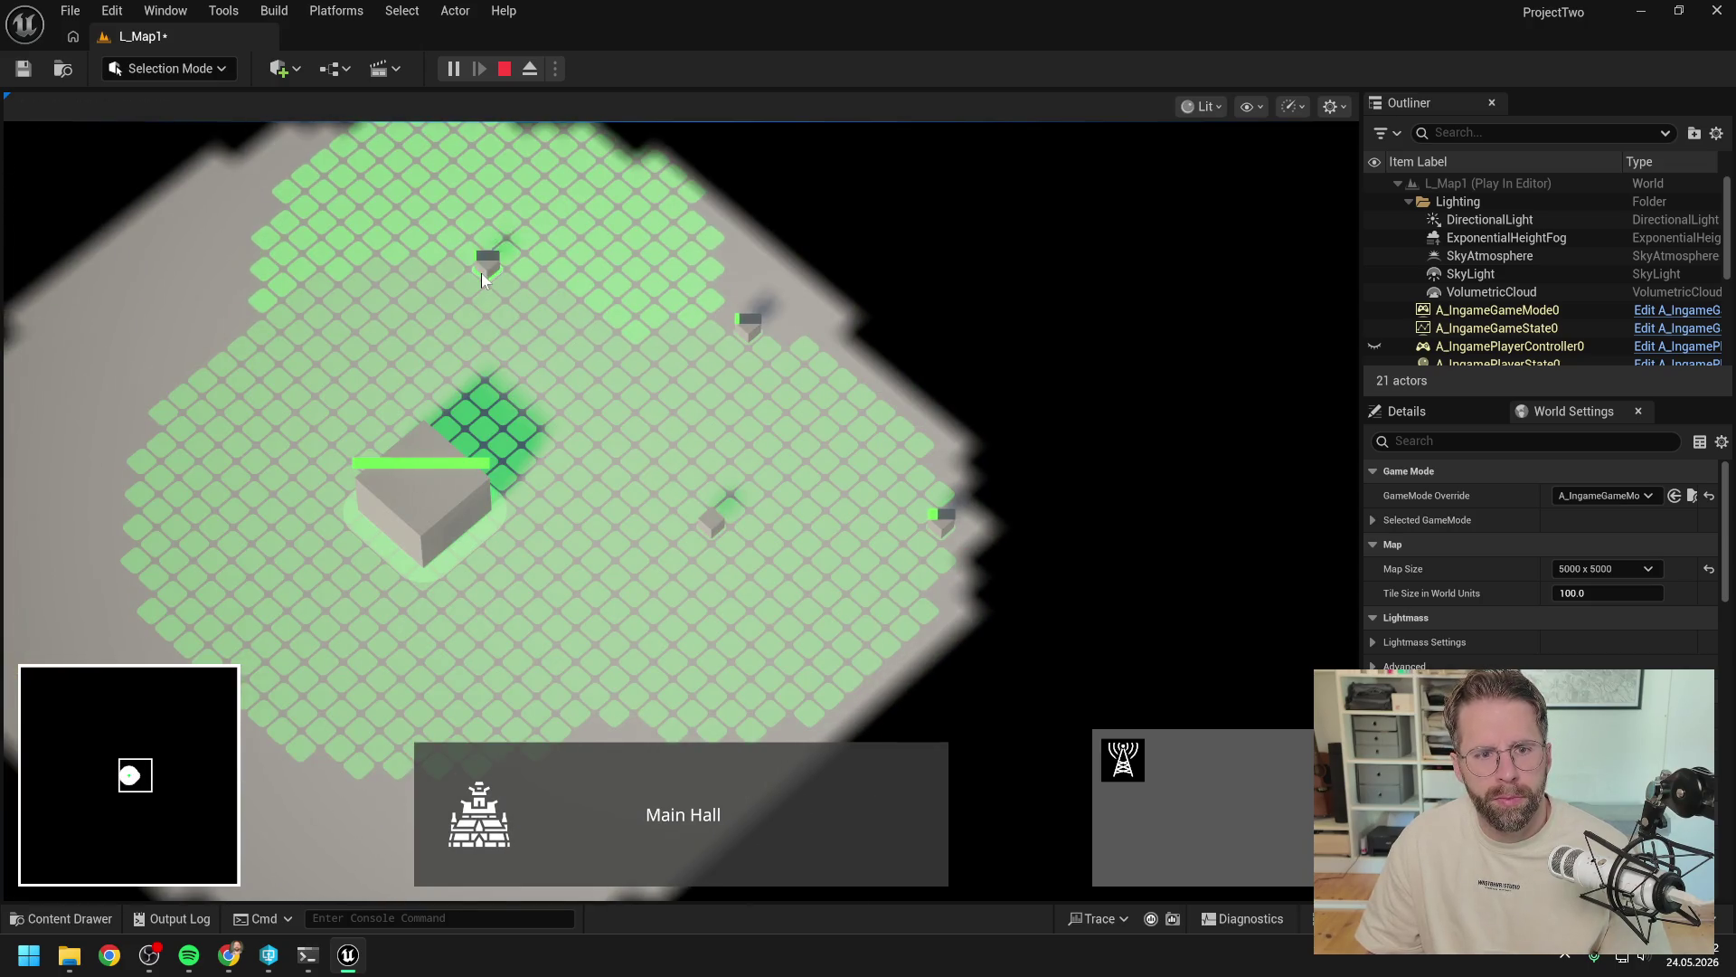
{"action": "key", "text": "a"}
{"action": "left_click", "coordinate": [432, 450]}
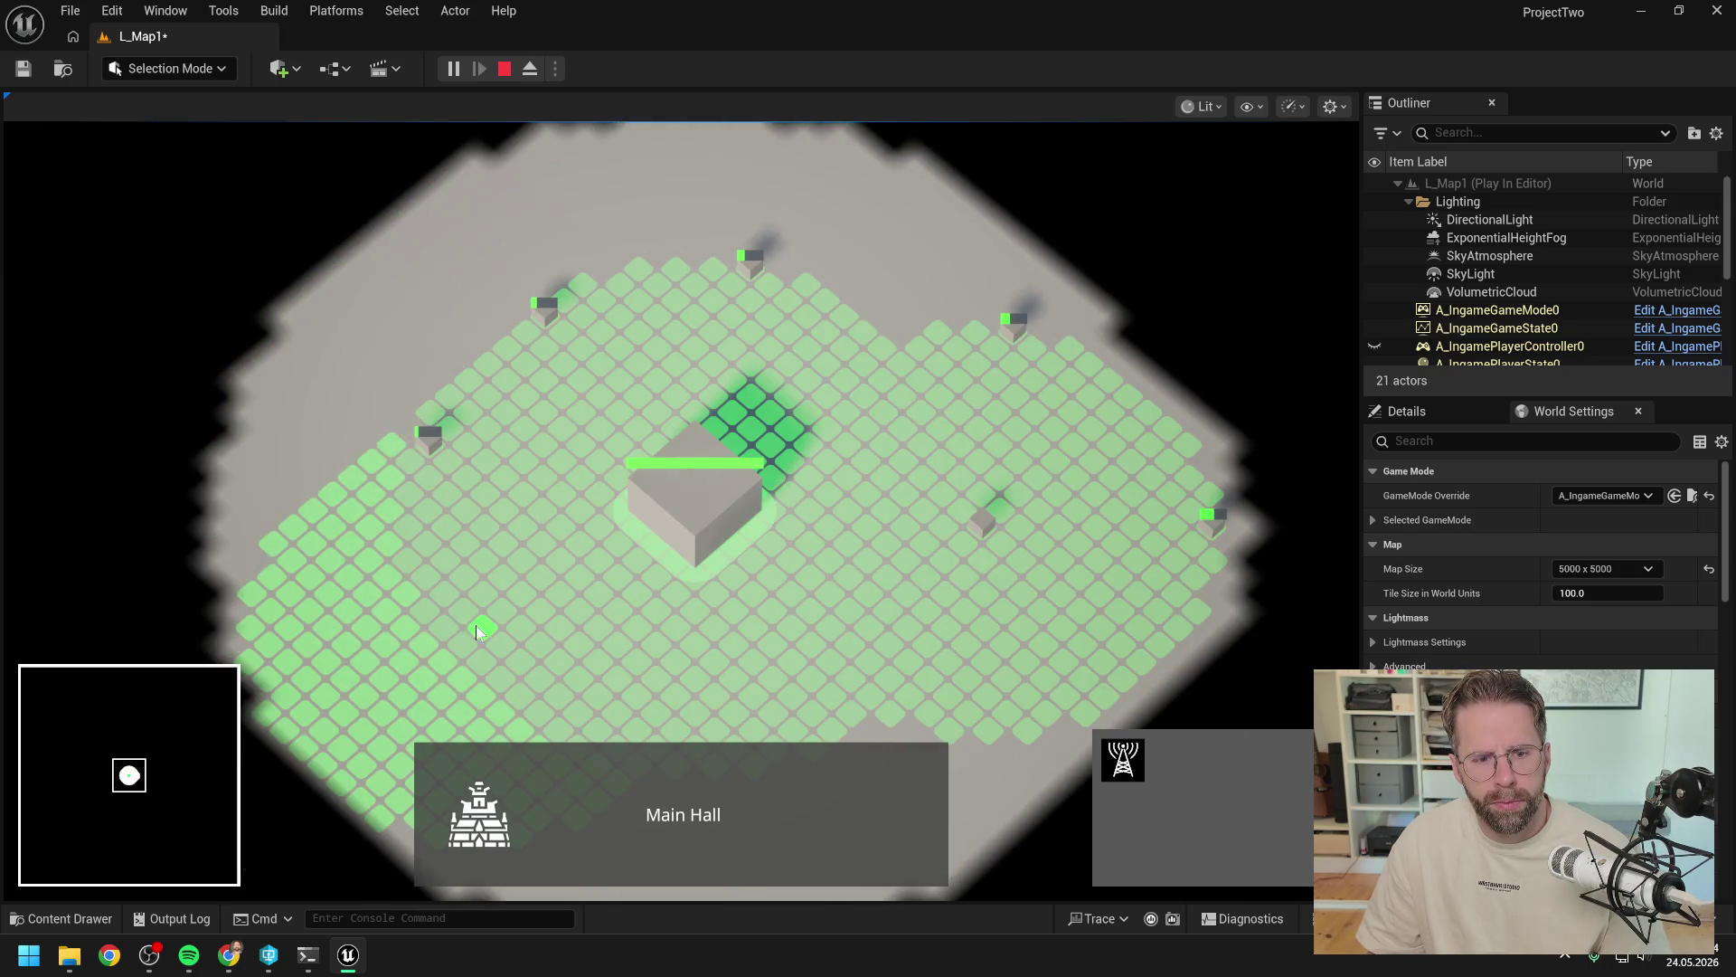
{"action": "key", "text": "s"}
{"action": "key", "text": "d"}
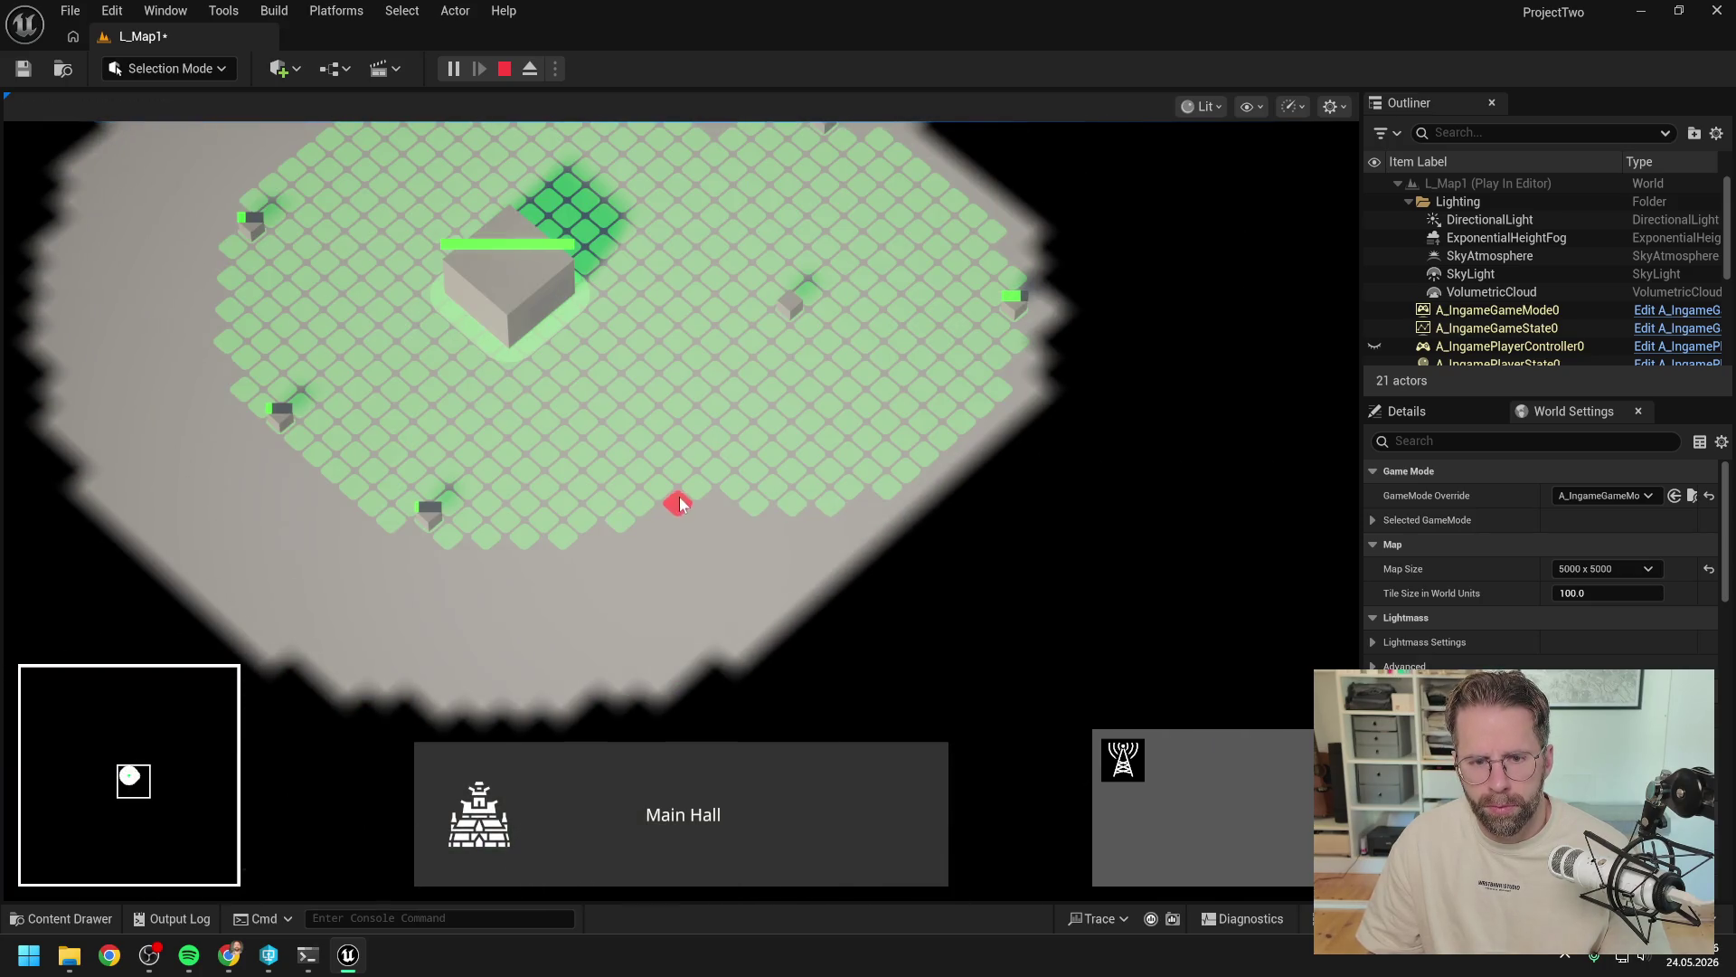
{"action": "left_click", "coordinate": [692, 490]}
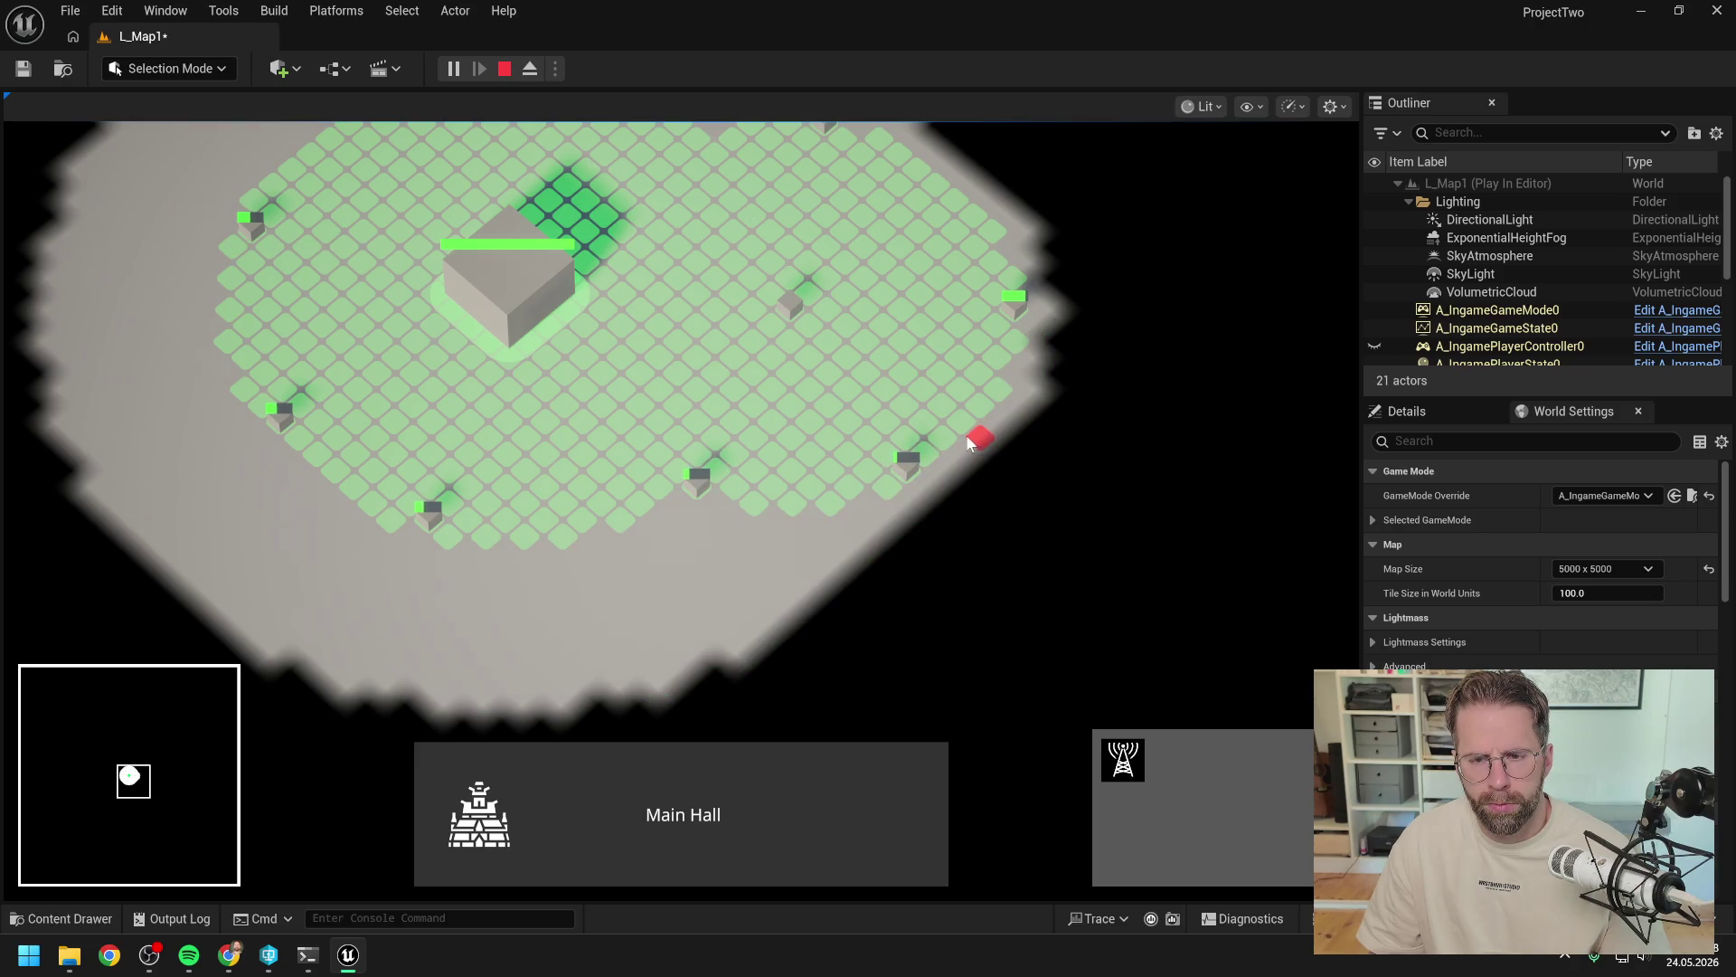
{"action": "right_click", "coordinate": [980, 440]}
{"action": "key", "text": "q"}
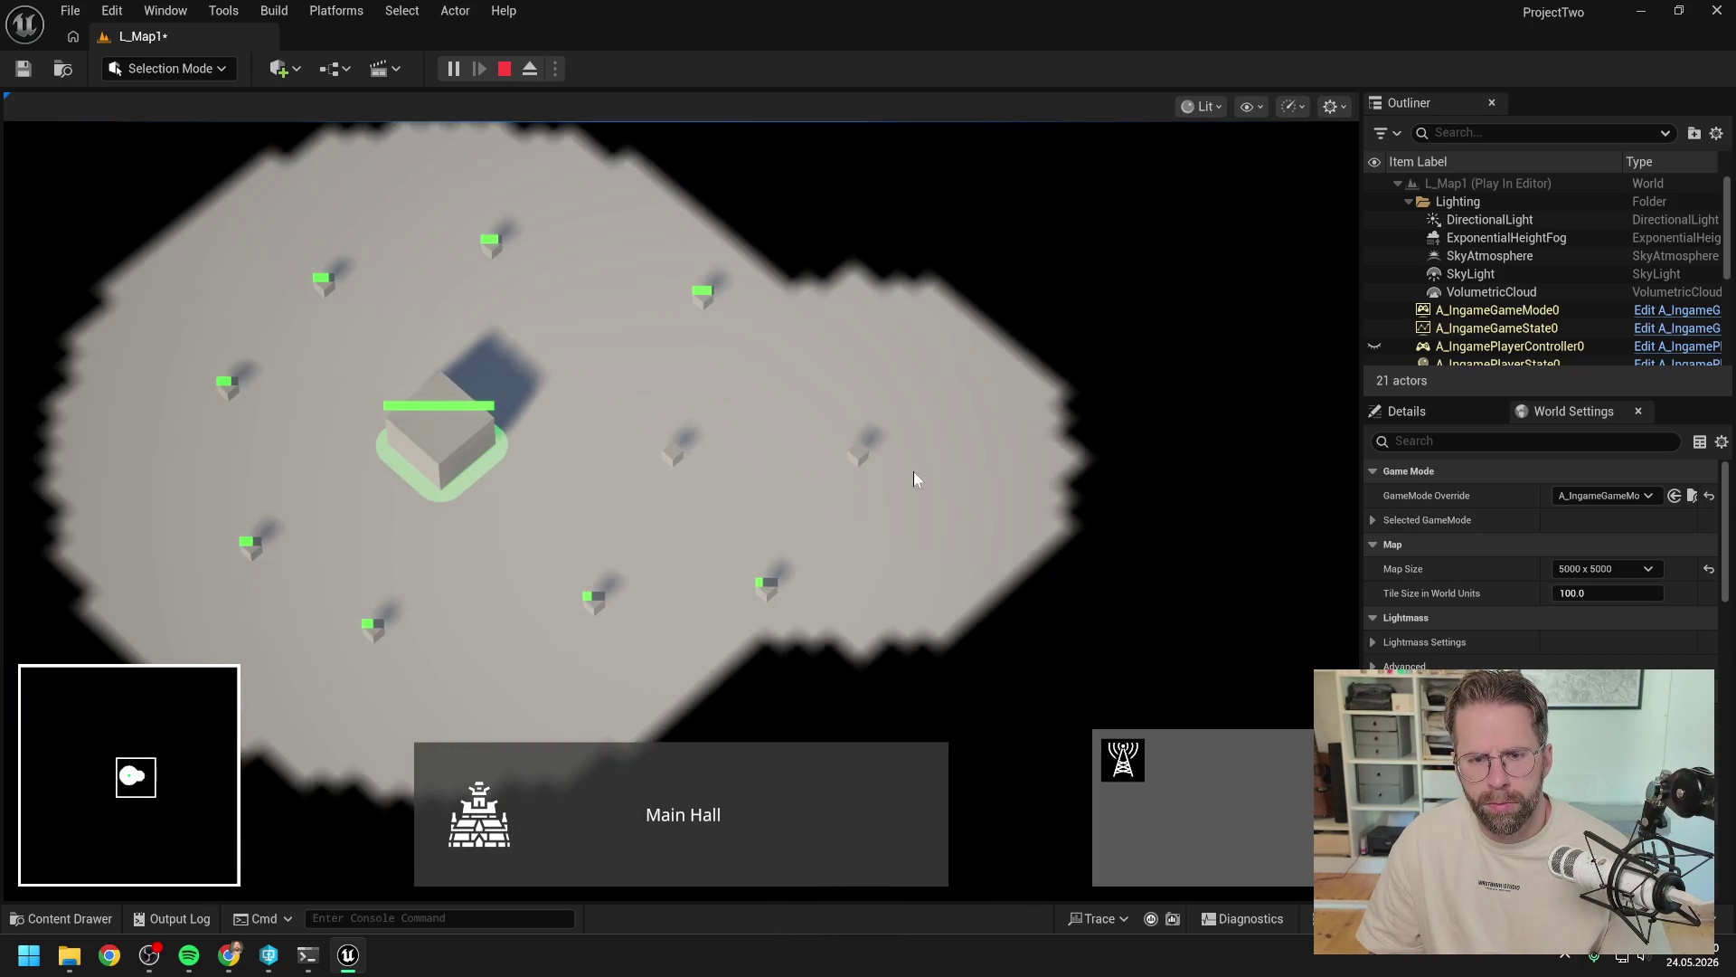
Place four power grid generators in a line, then start and cancel placement several times.
{"action": "left_click", "coordinate": [1122, 759]}
{"action": "left_click", "coordinate": [1046, 475]}
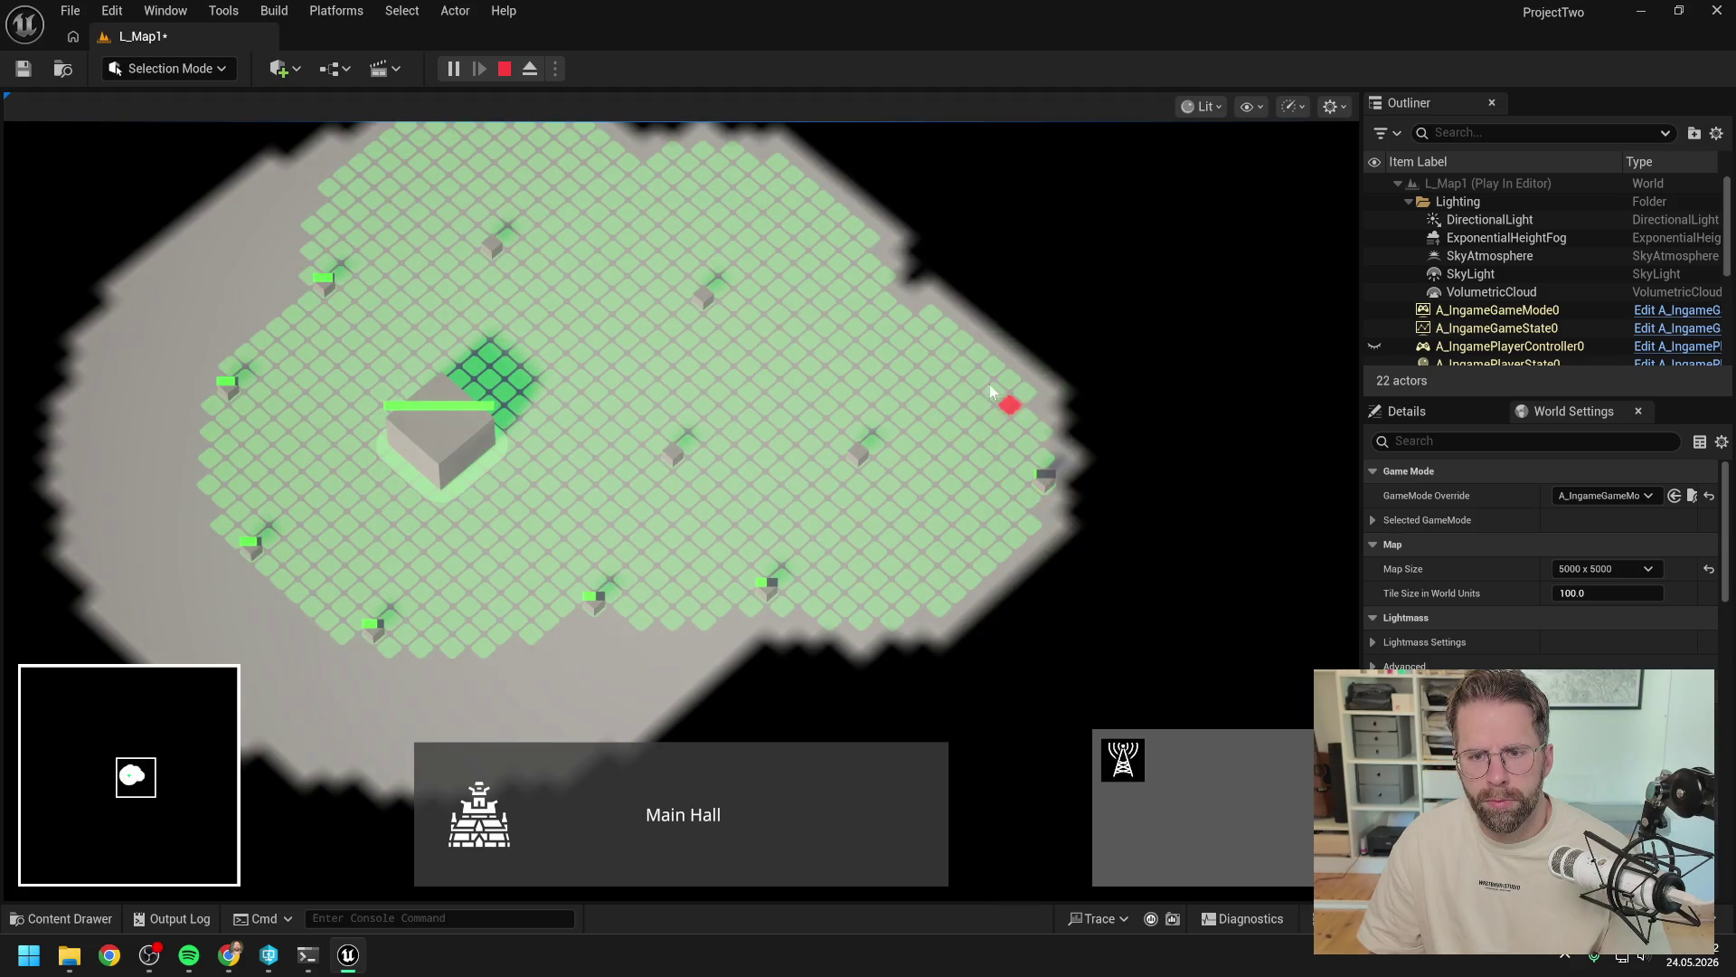
{"action": "left_click", "coordinate": [979, 351]}
{"action": "left_click", "coordinate": [888, 265]}
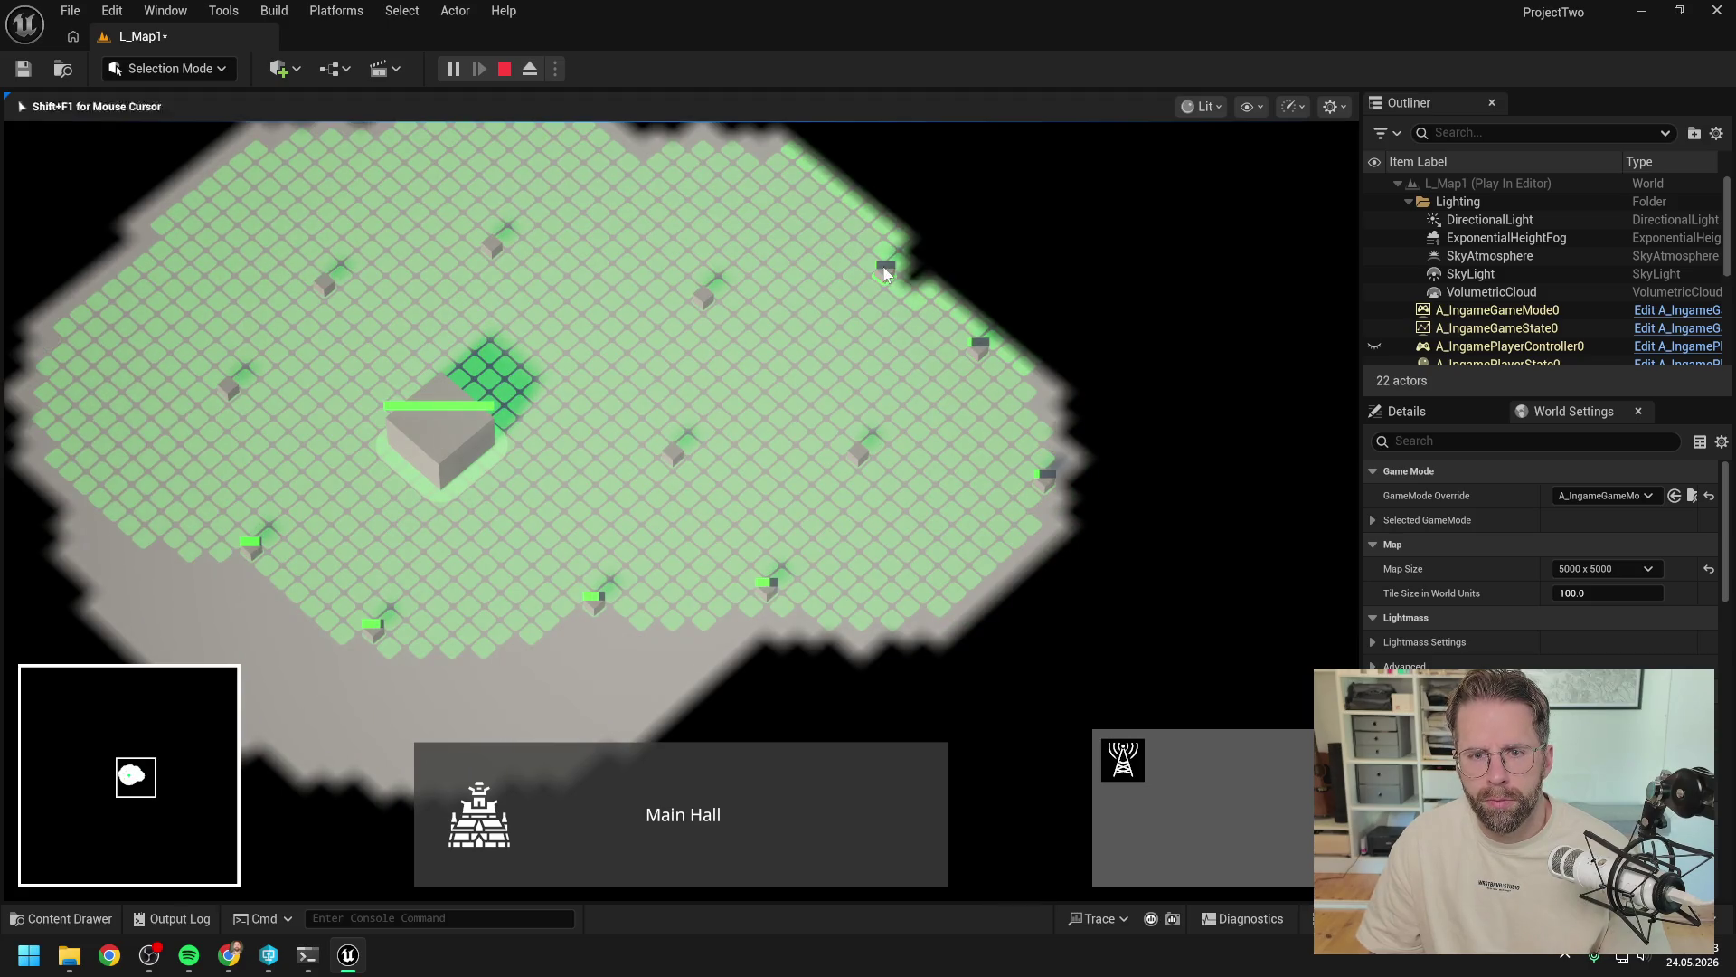
{"action": "left_click", "coordinate": [805, 185]}
{"action": "right_click", "coordinate": [674, 155]}
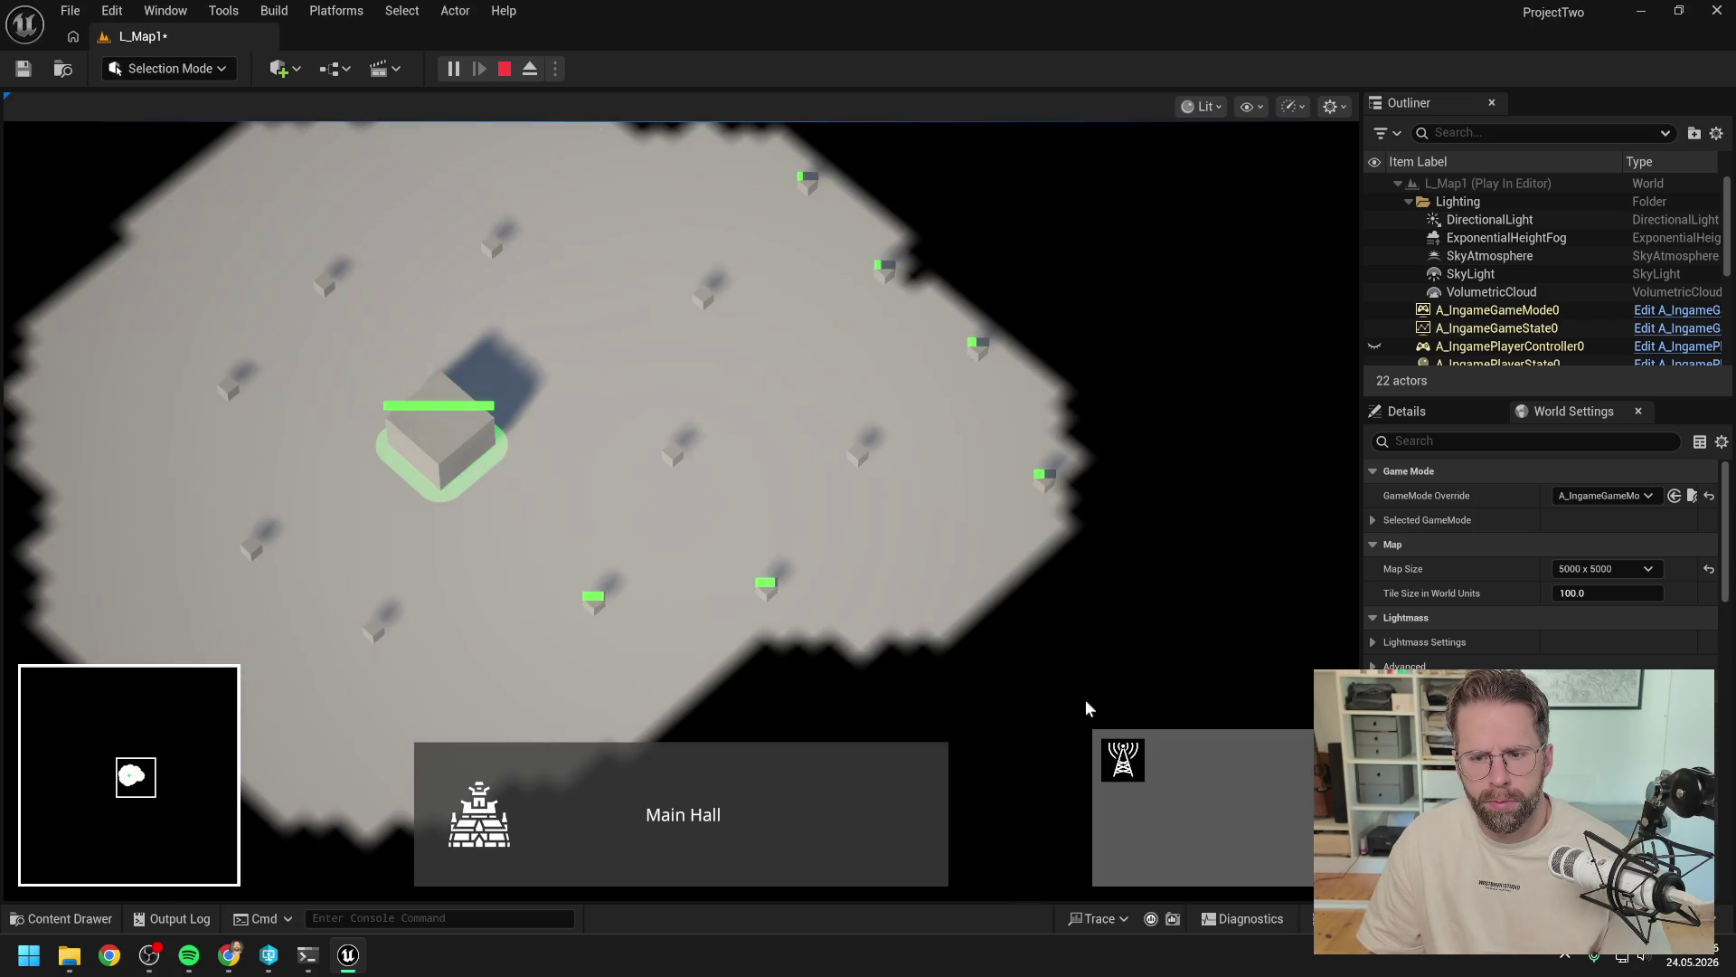
{"action": "left_click", "coordinate": [1117, 759]}
{"action": "right_click", "coordinate": [708, 143]}
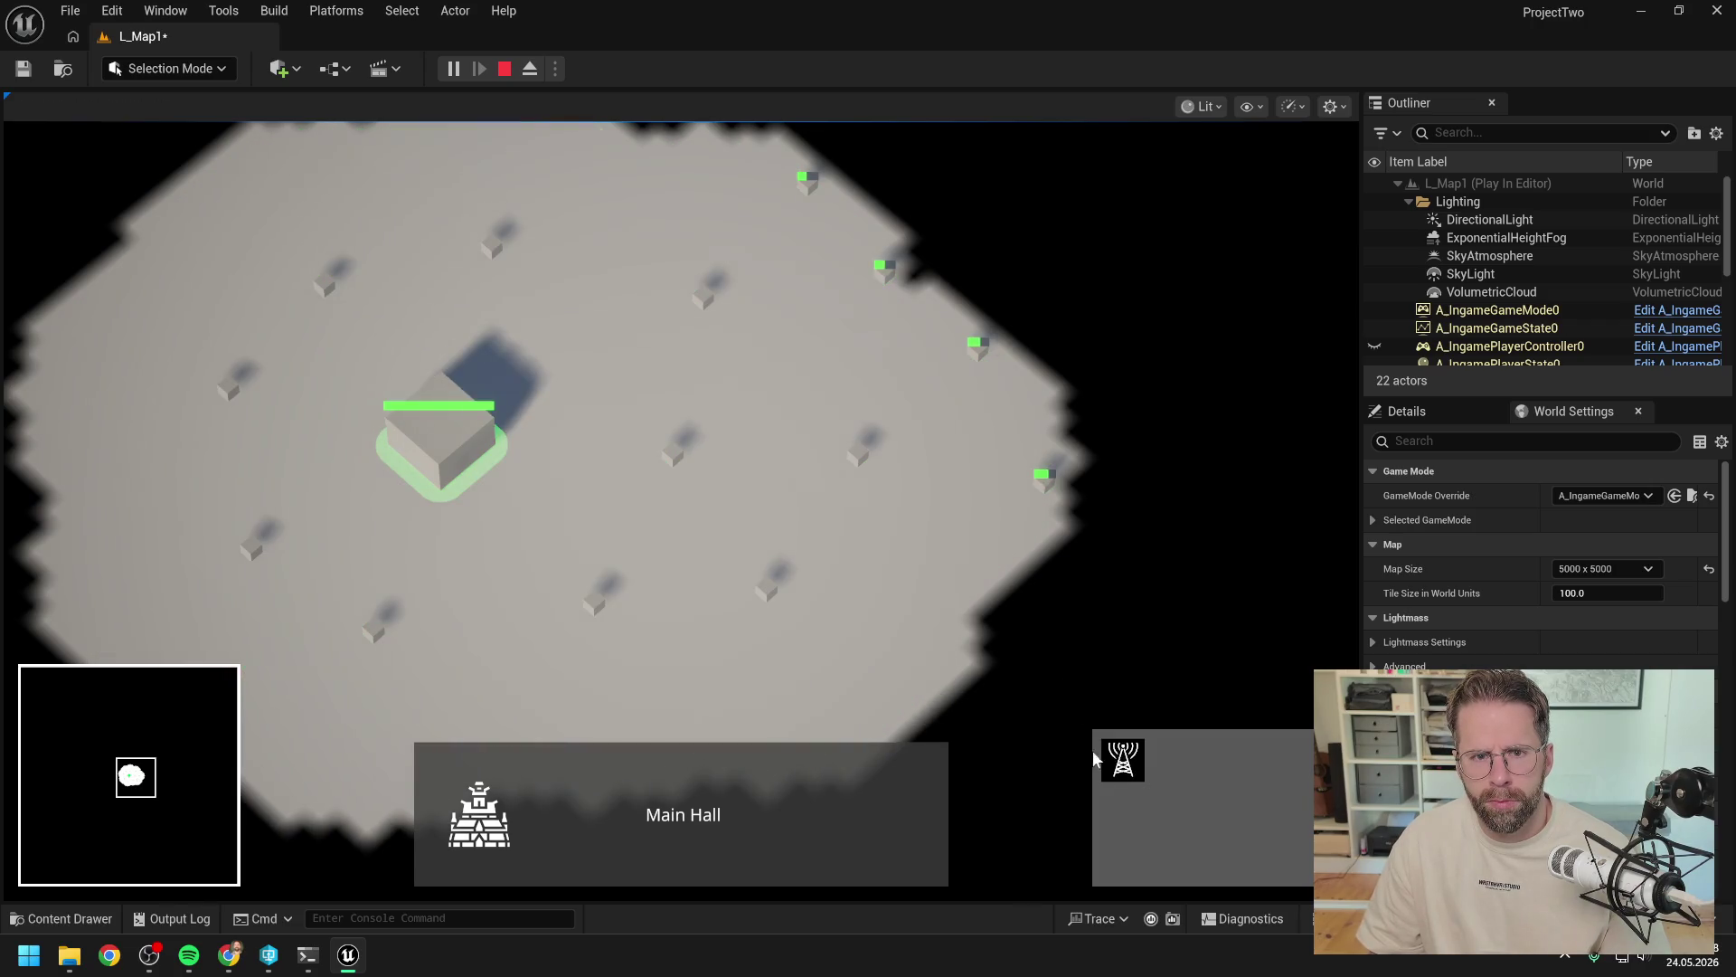
{"action": "left_click", "coordinate": [1098, 760]}
{"action": "right_click", "coordinate": [733, 174]}
{"action": "left_click", "coordinate": [1108, 762]}
{"action": "right_click", "coordinate": [779, 344]}
Place four more power grid generators near the grid edge and clear the Main Hall selection.
{"action": "left_click", "coordinate": [1121, 759]}
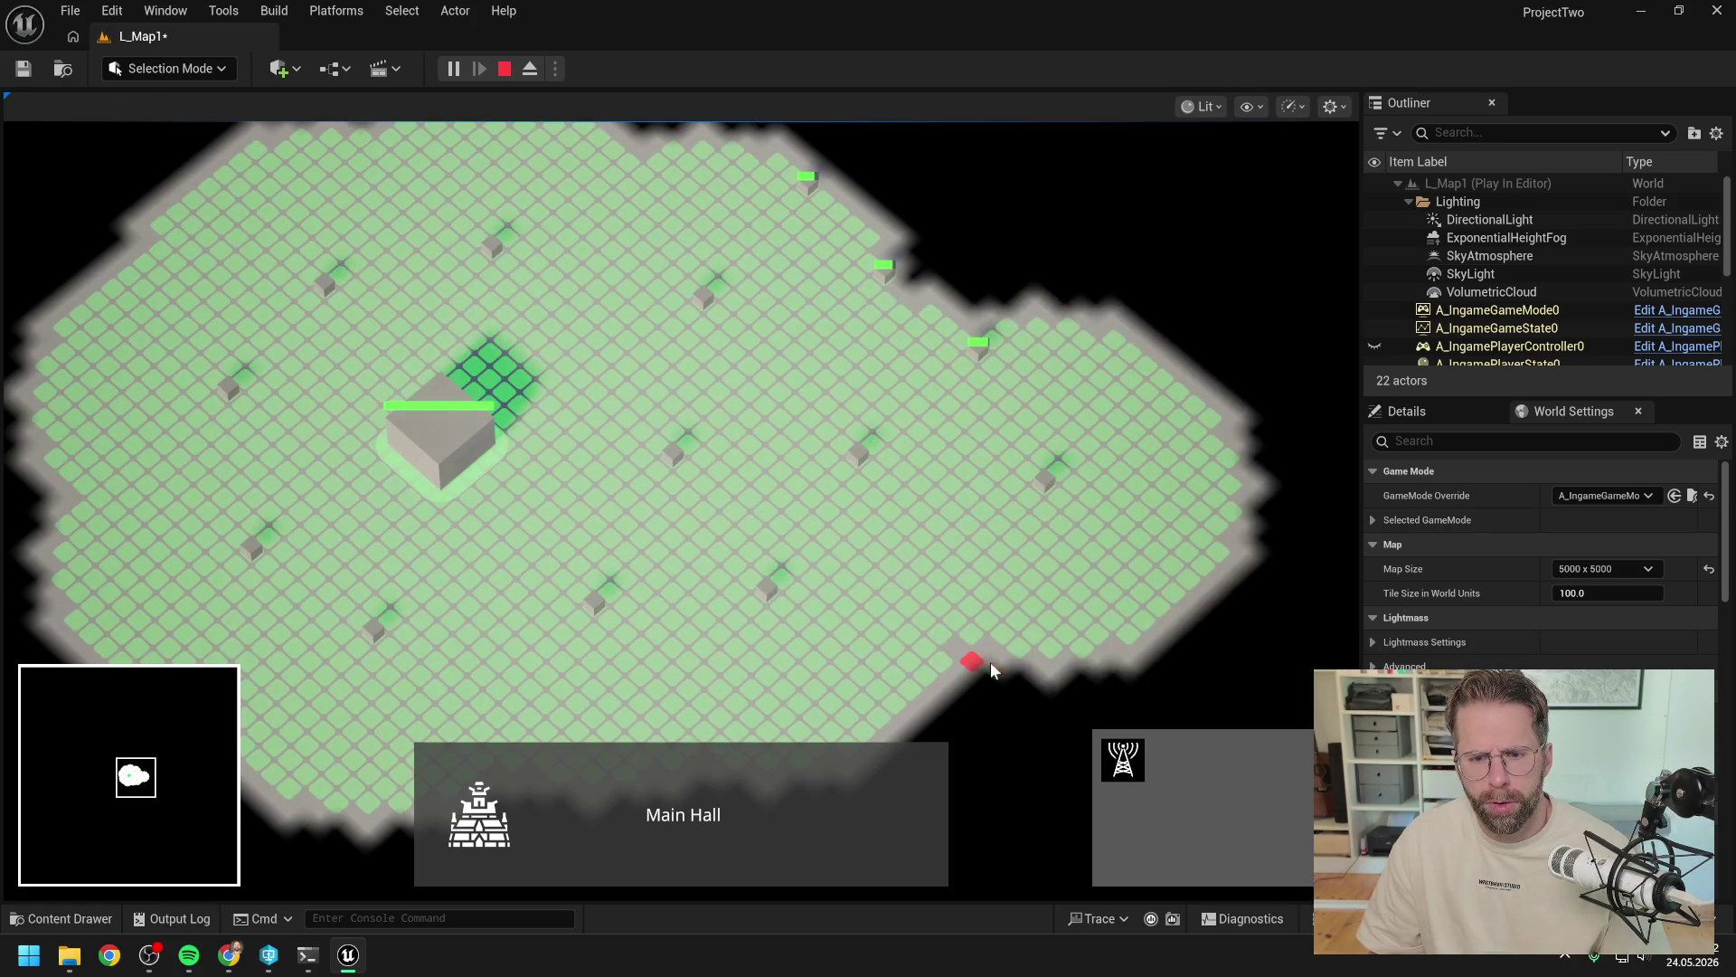
{"action": "left_click", "coordinate": [985, 612]}
{"action": "left_click", "coordinate": [1201, 558]}
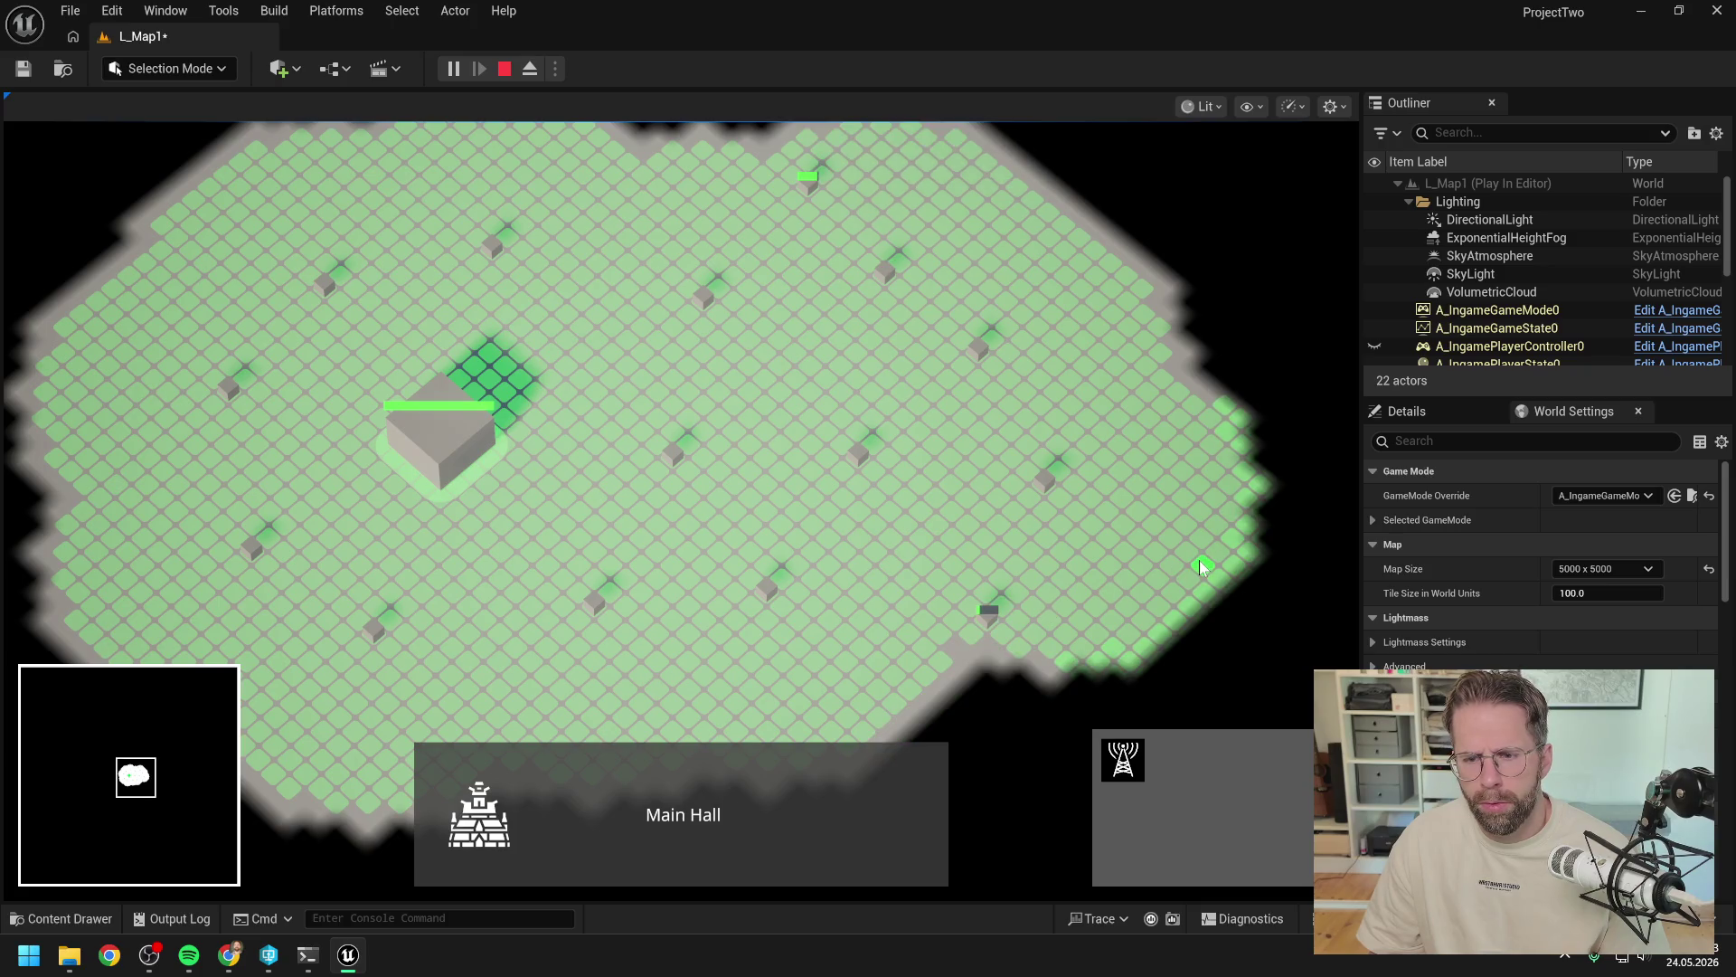
{"action": "left_click", "coordinate": [1163, 337]}
{"action": "key", "text": "w"}
{"action": "left_click", "coordinate": [1063, 327]}
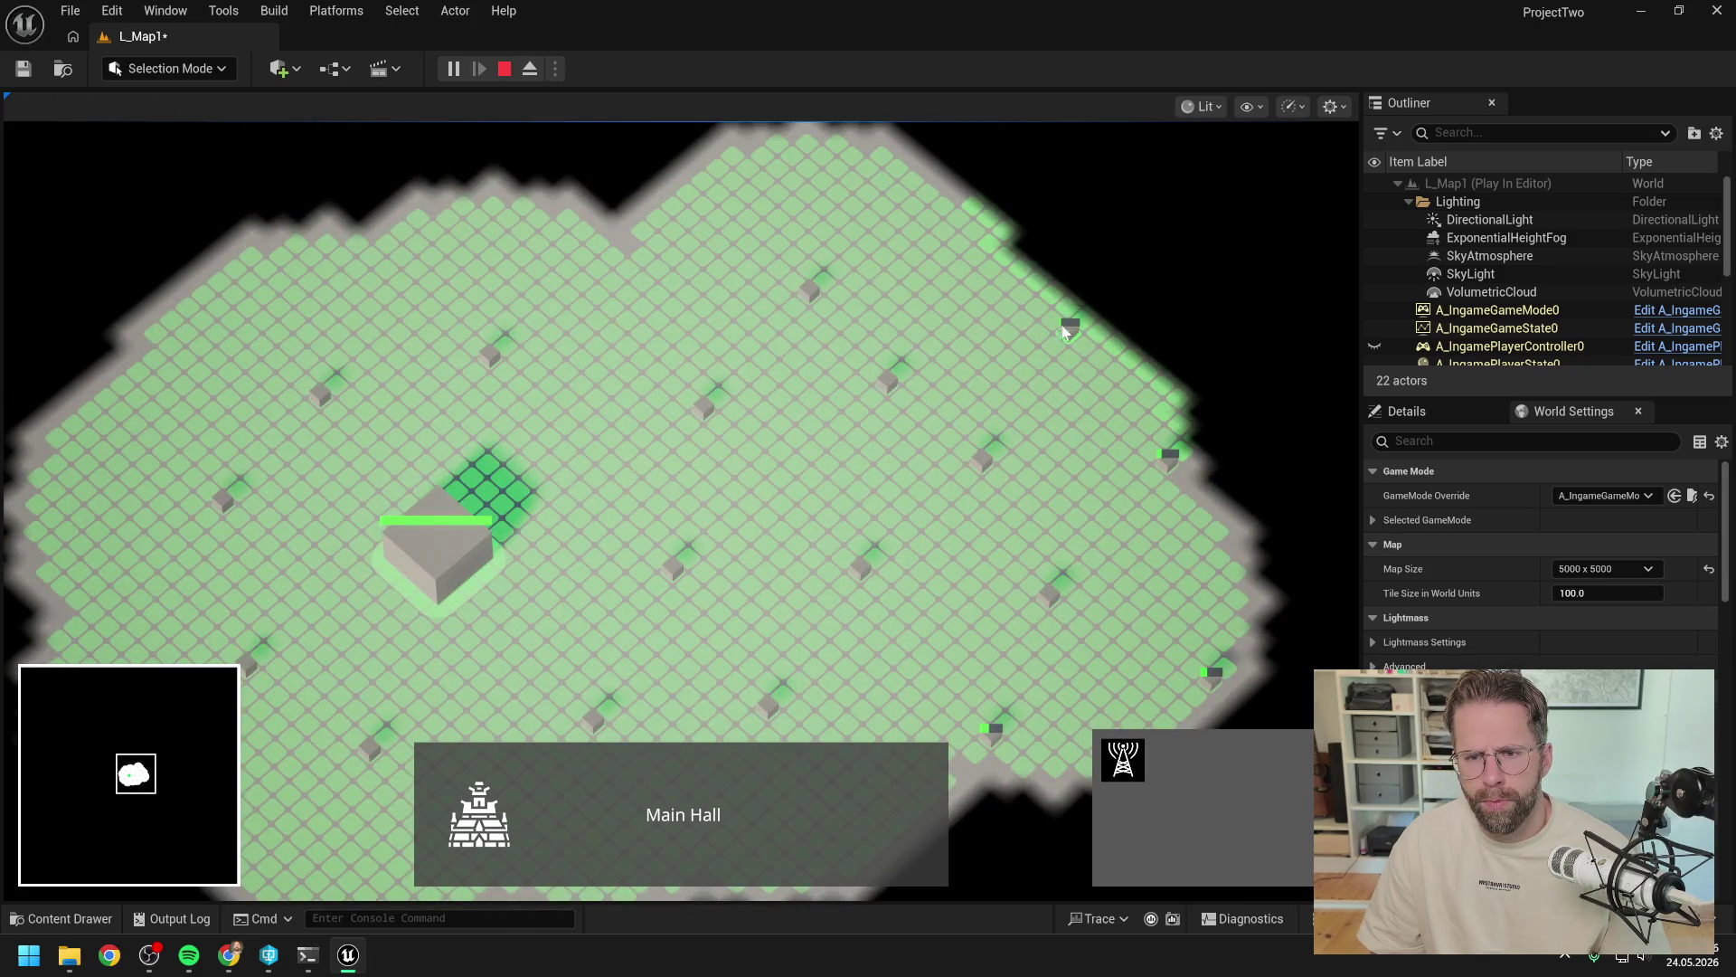
{"action": "right_click", "coordinate": [891, 287]}
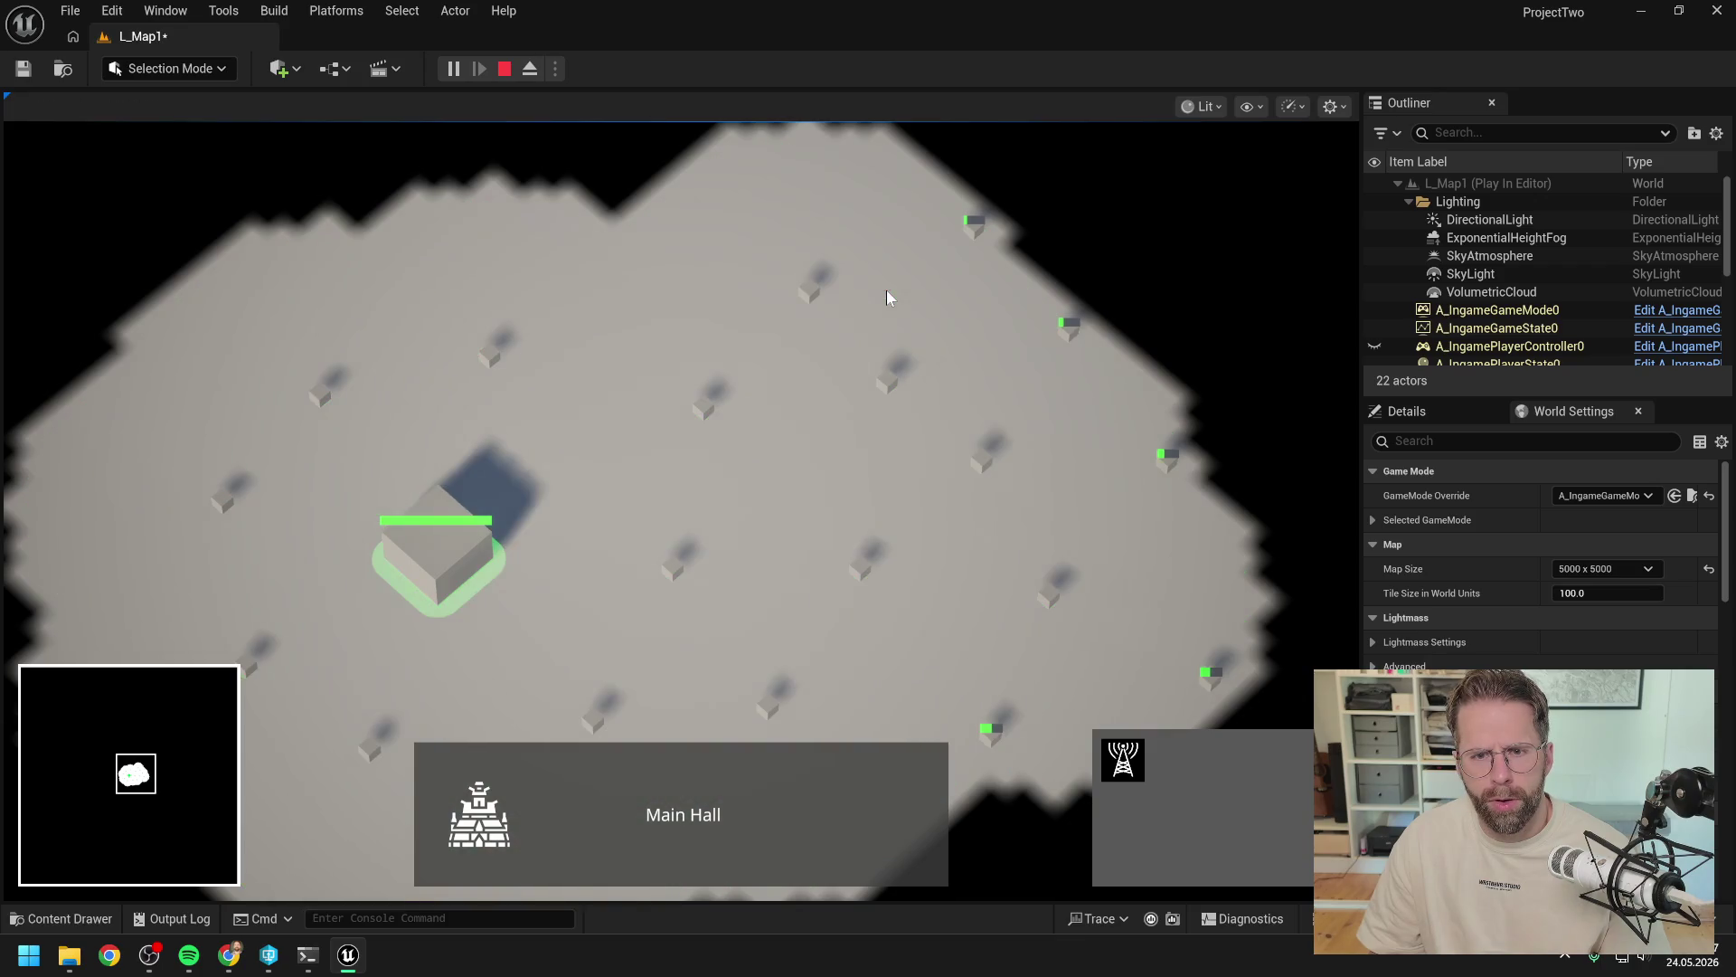
{"action": "left_click", "coordinate": [900, 365]}
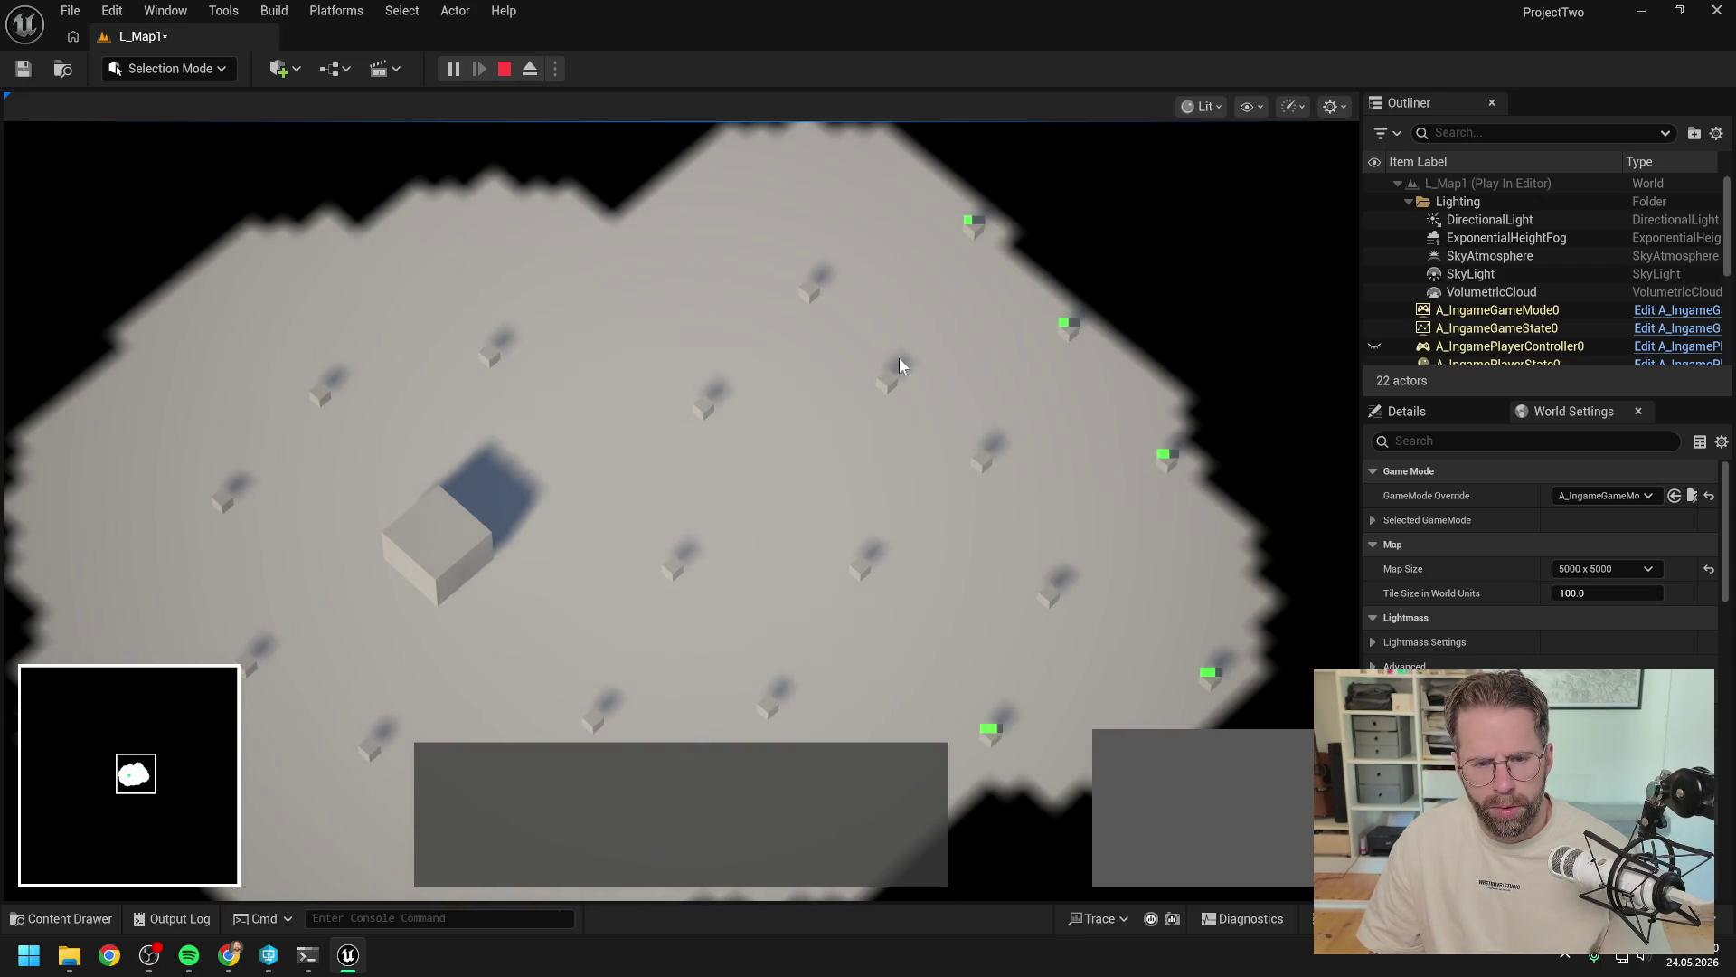
Report in German that confirming an unbuildable red-tile structure exits building mode instead of keeping it selected.
{"action": "key", "text": "alt+Tab"}
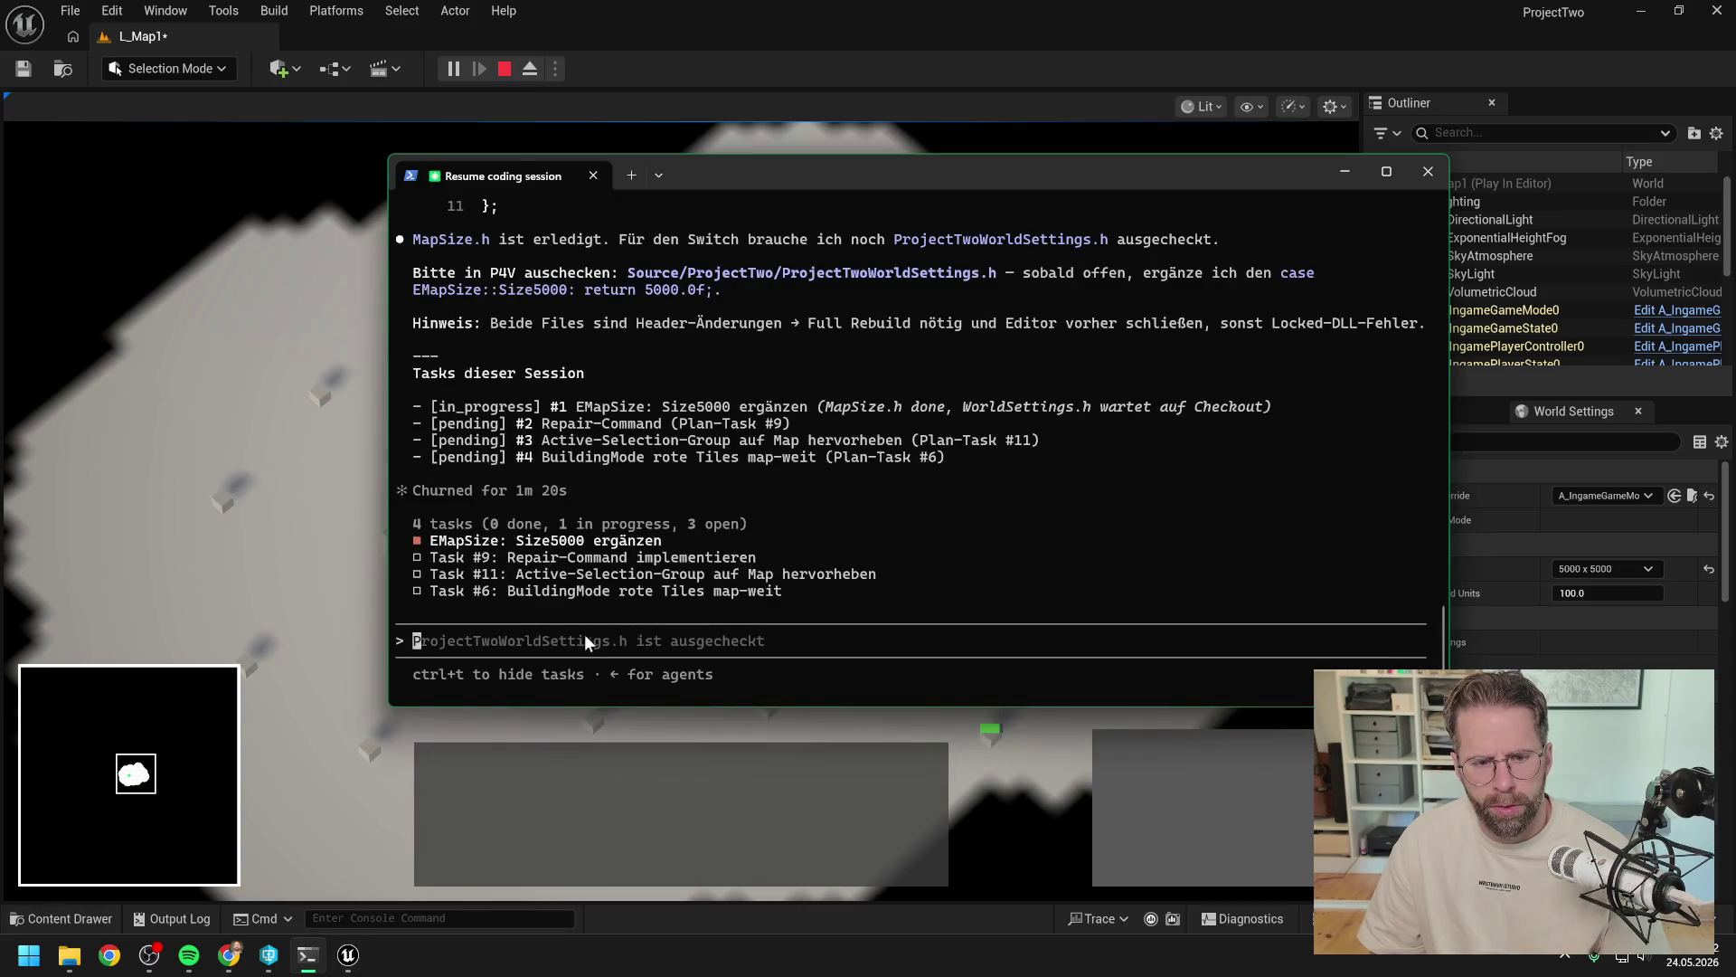
{"action": "type", "text": "Wenn wir"}
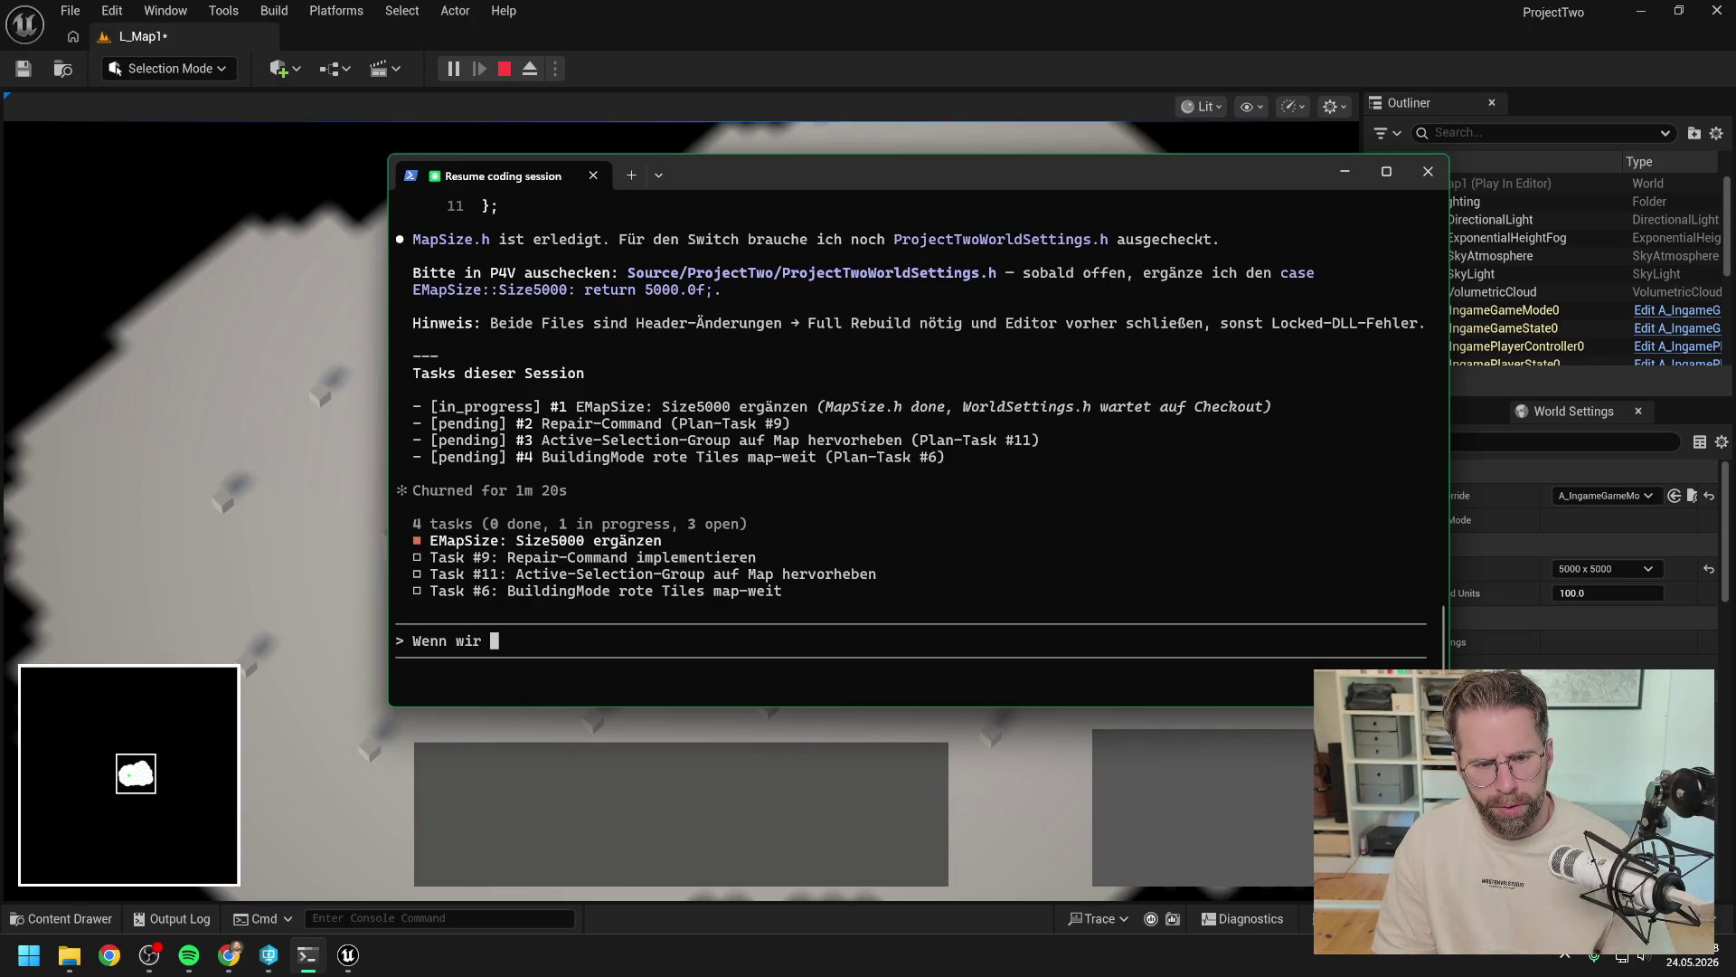
{"action": "type", "text": "mit "}
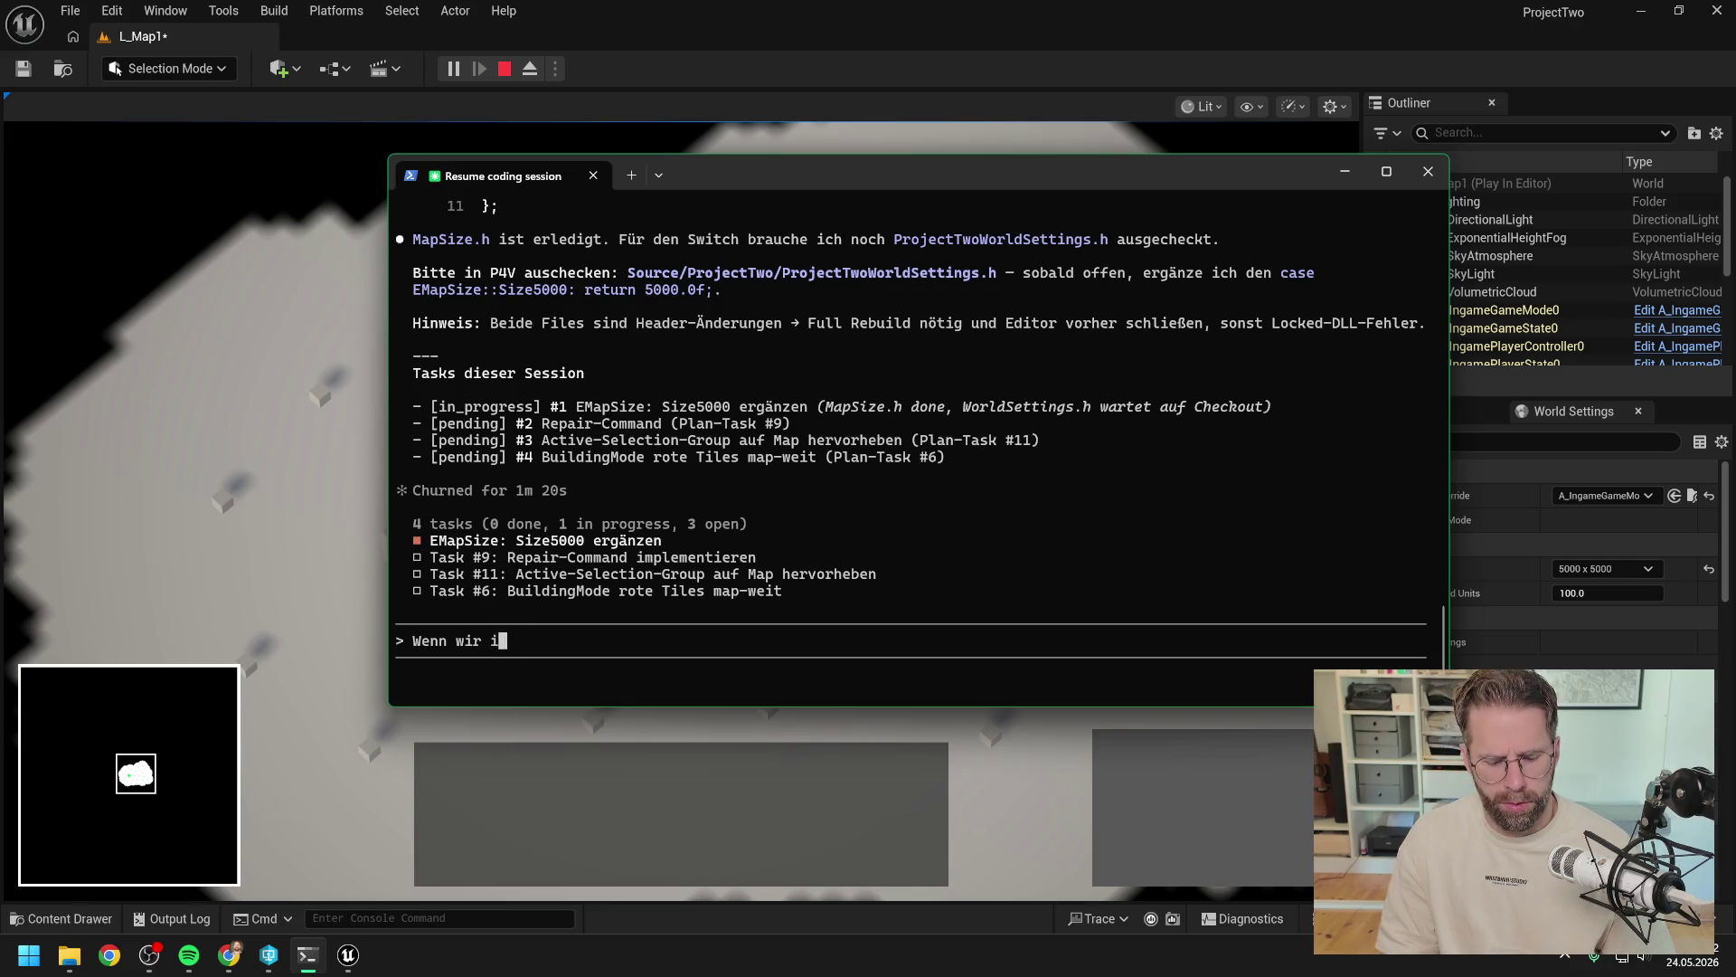
{"action": "type", "text": "m building mode"}
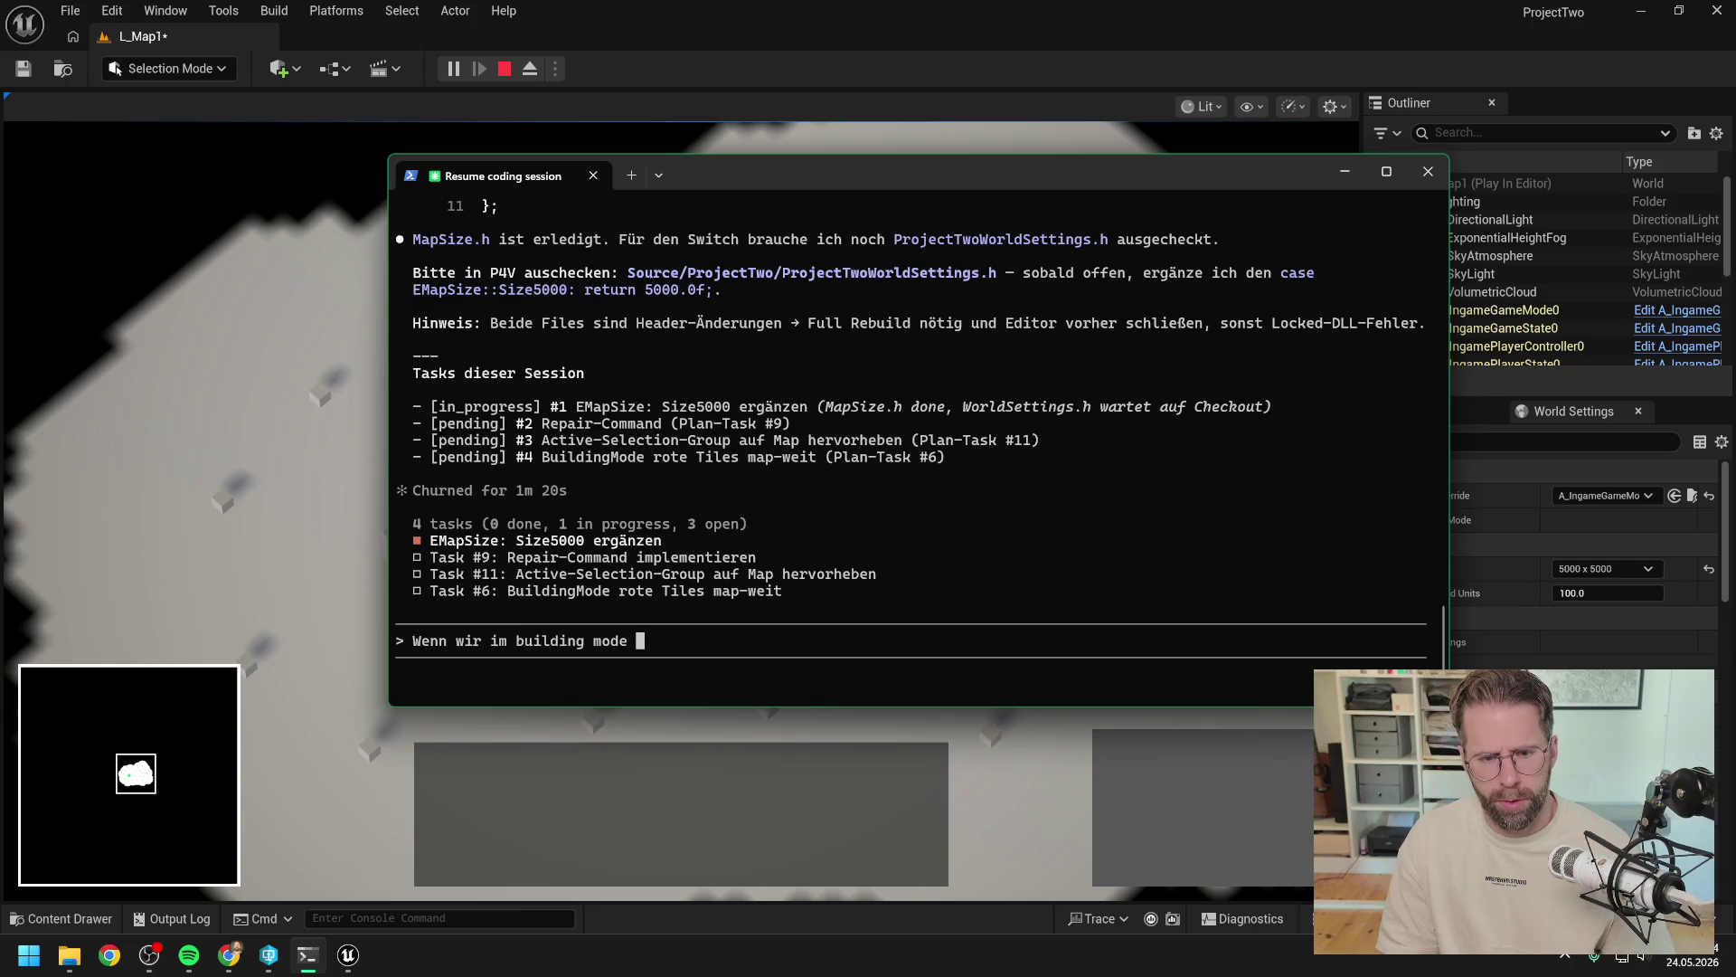
{"action": "type", "text": "mit li"}
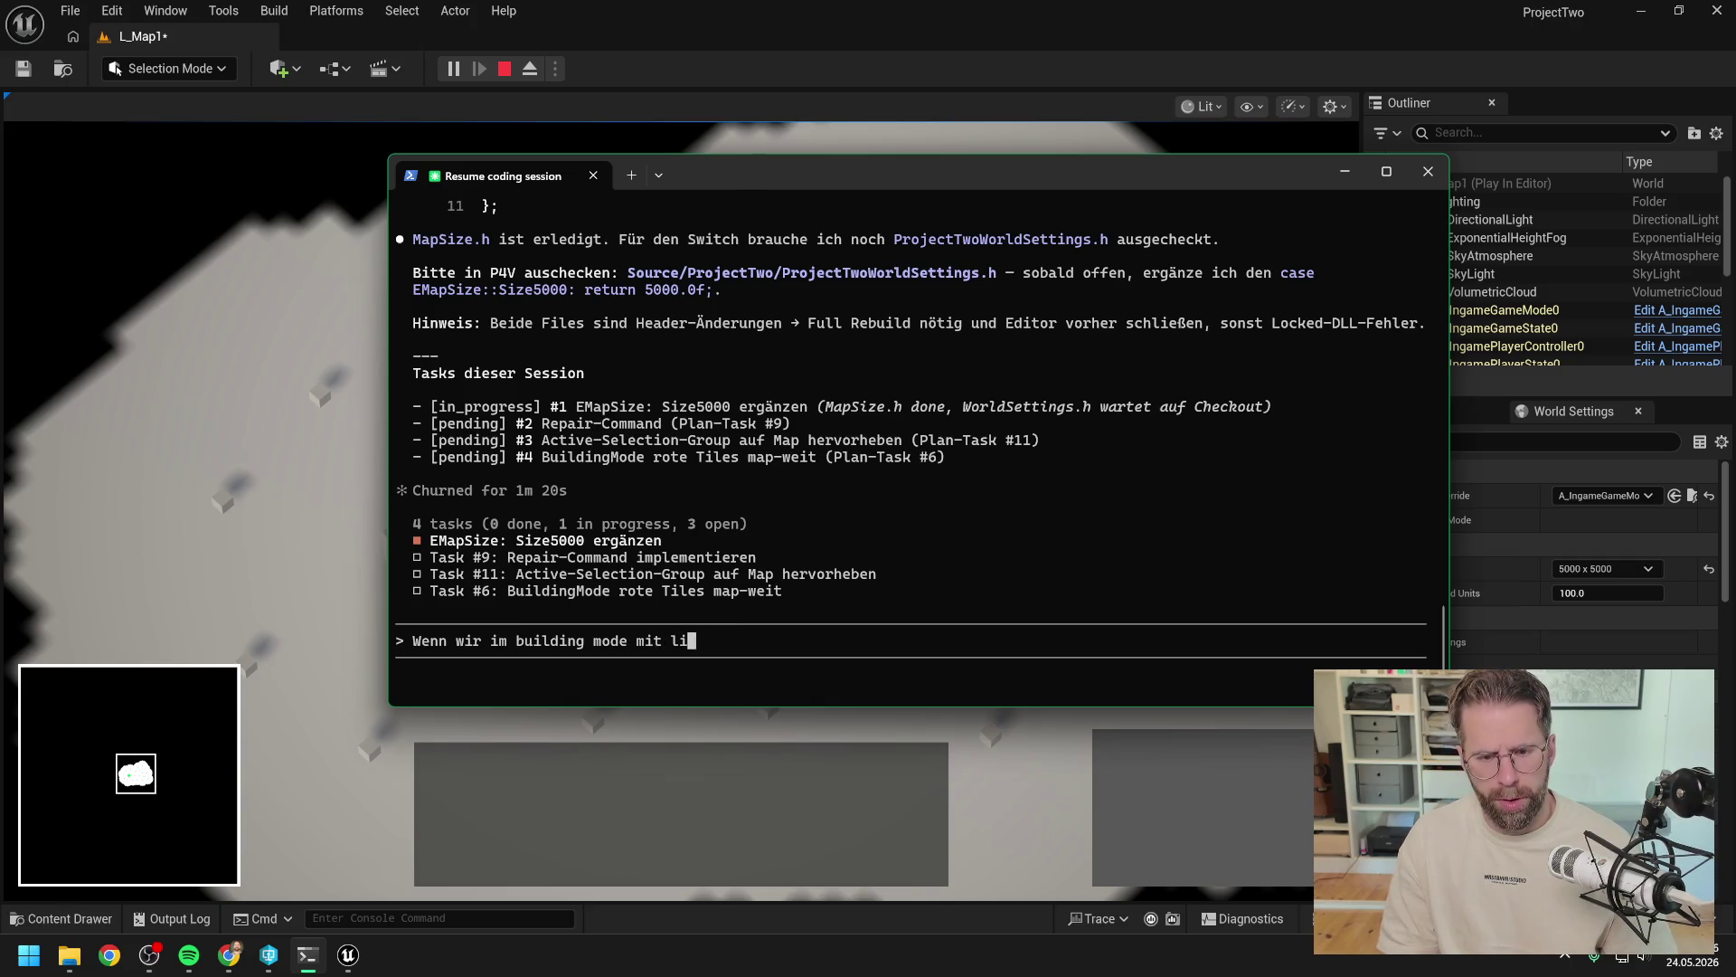
{"action": "type", "text": "nks klick den"}
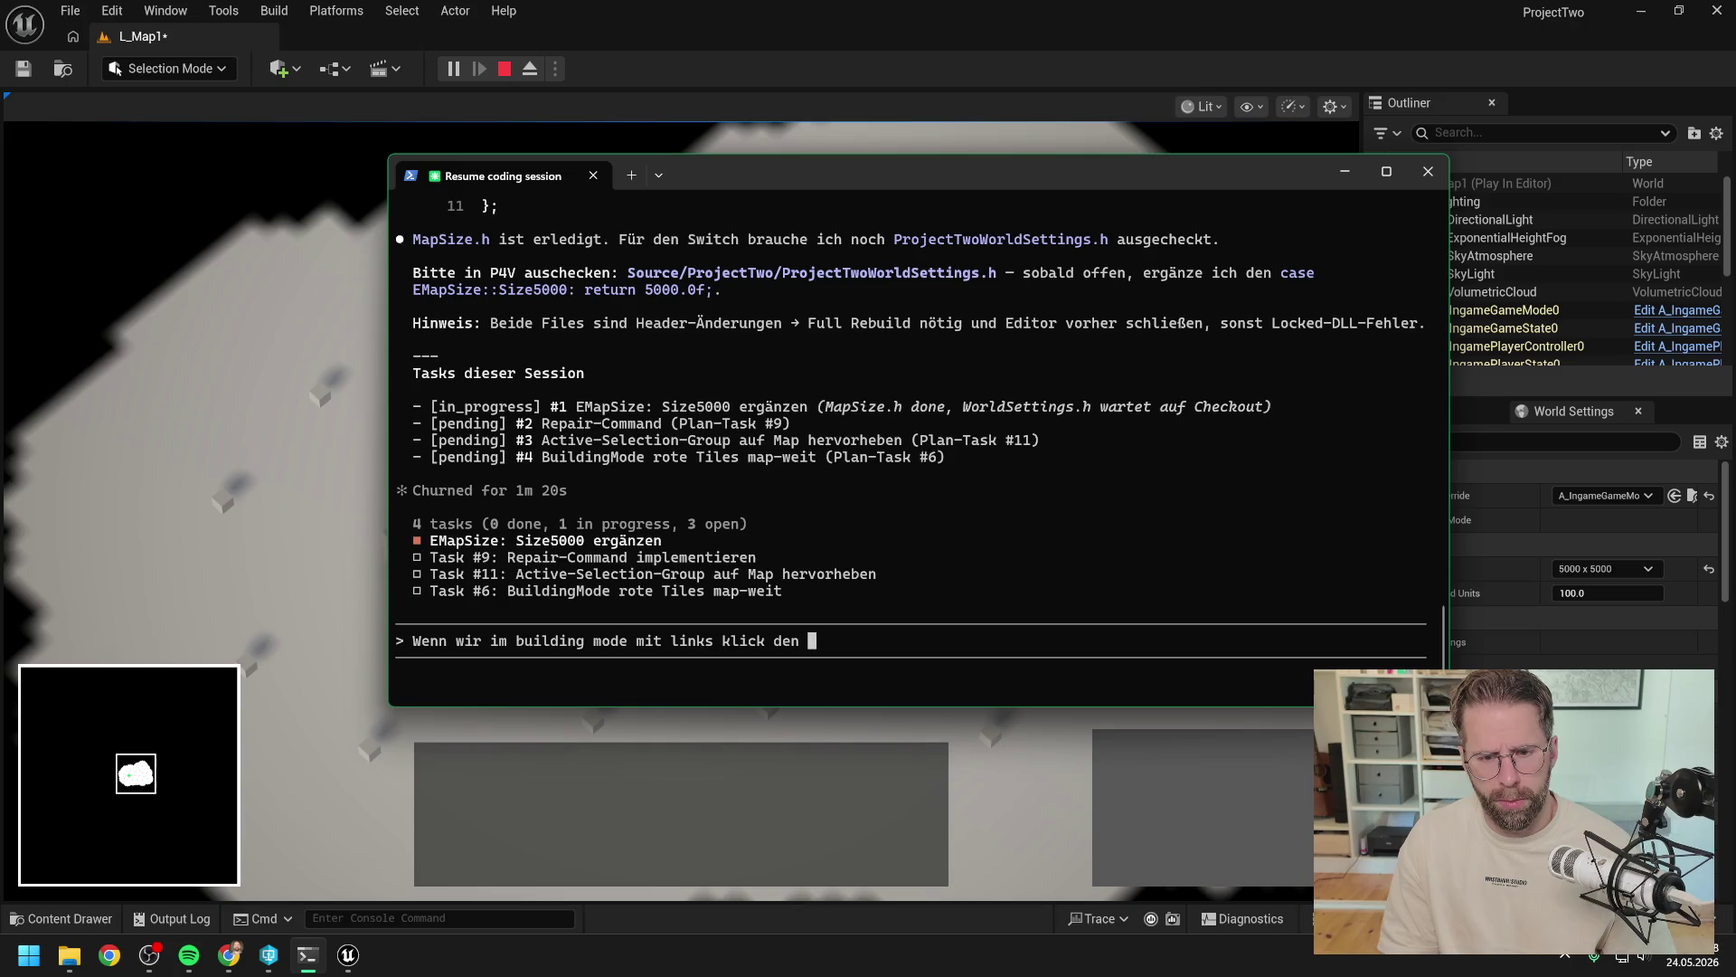
{"action": "type", "text": " einer Structure bes"}
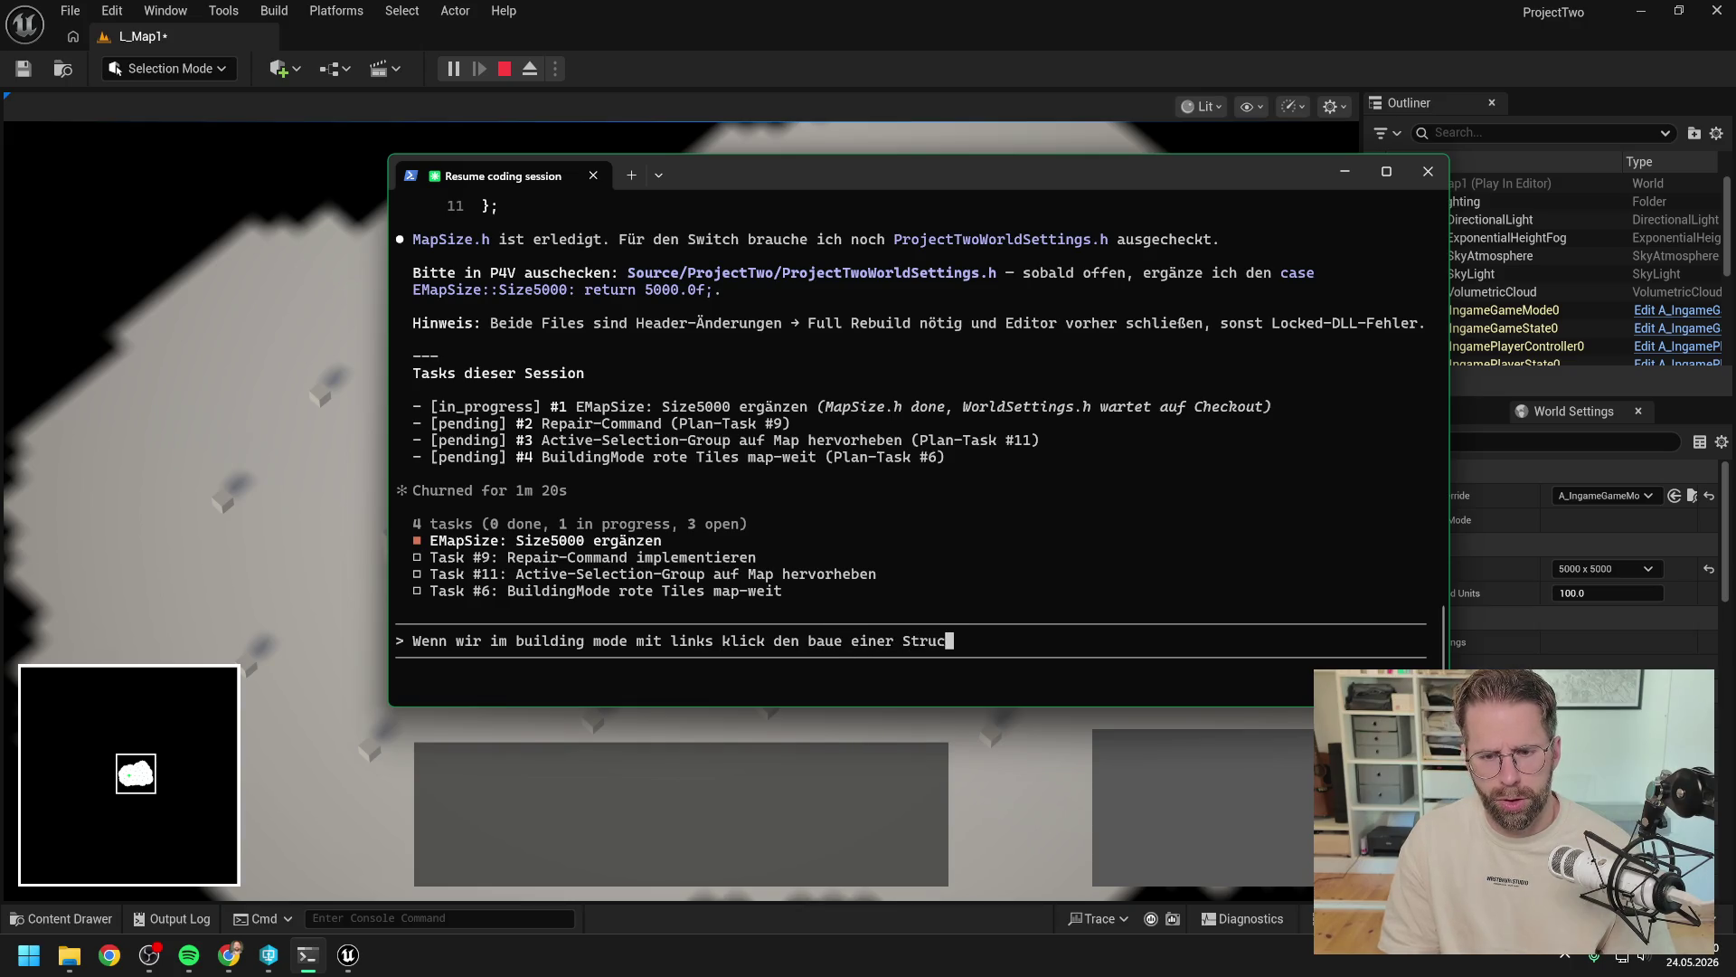
{"action": "type", "text": "tätig"}
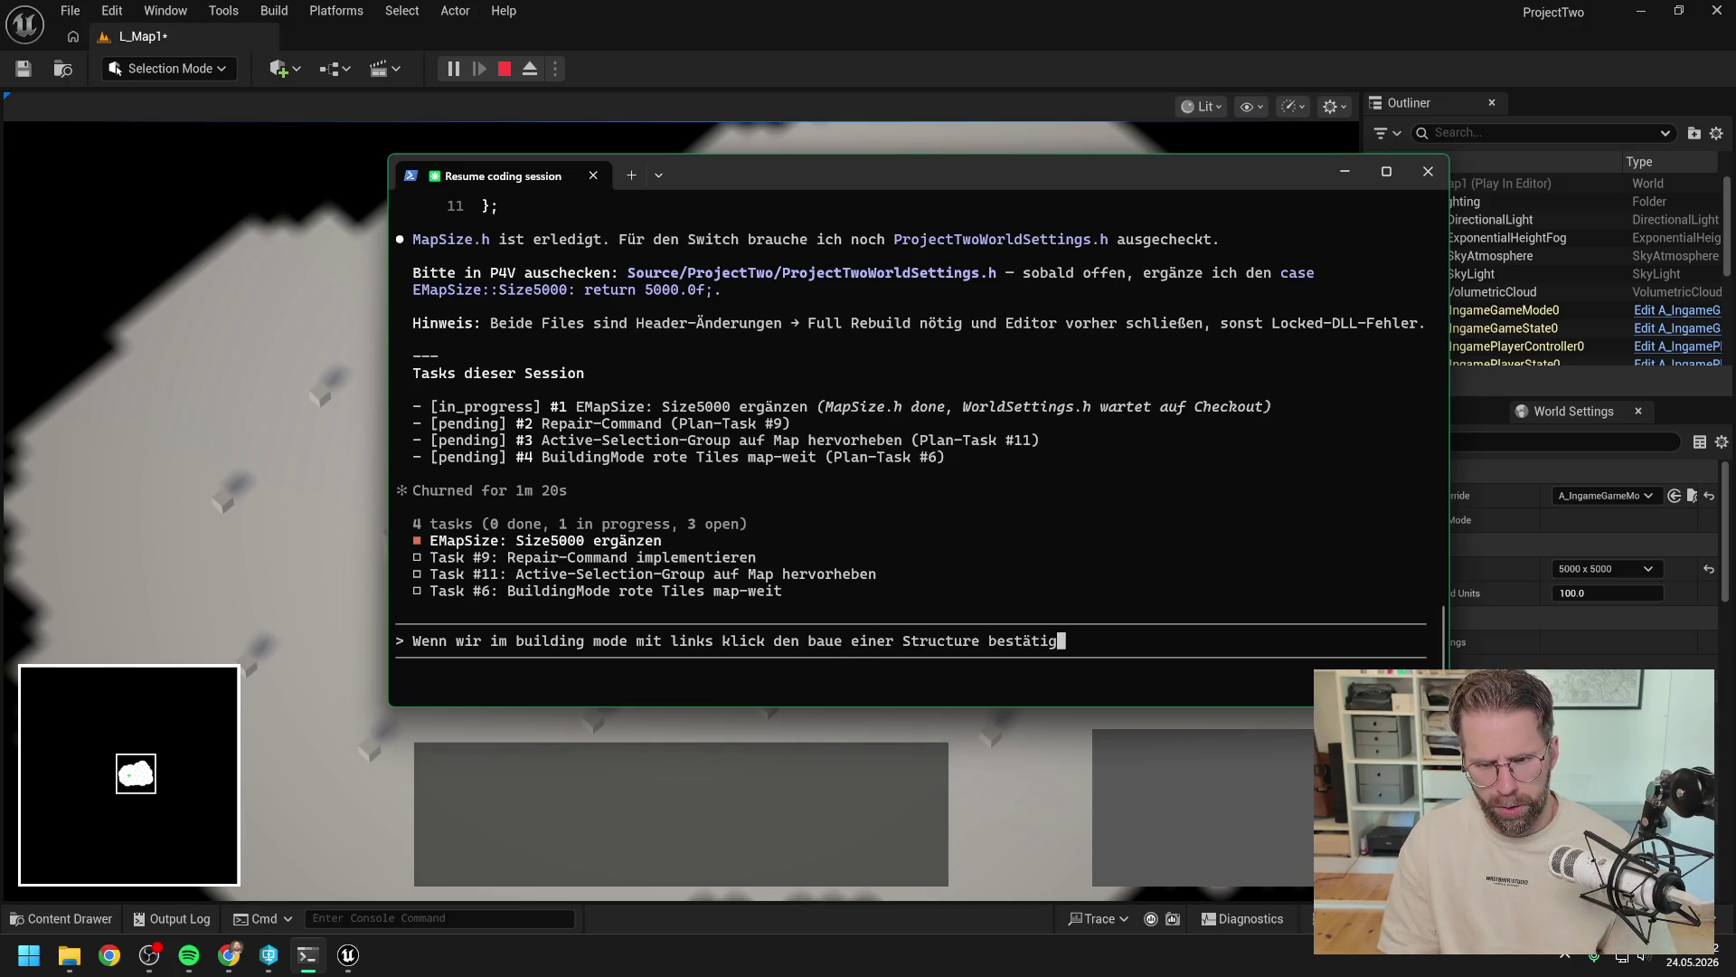
{"action": "type", "text": "tn, die "}
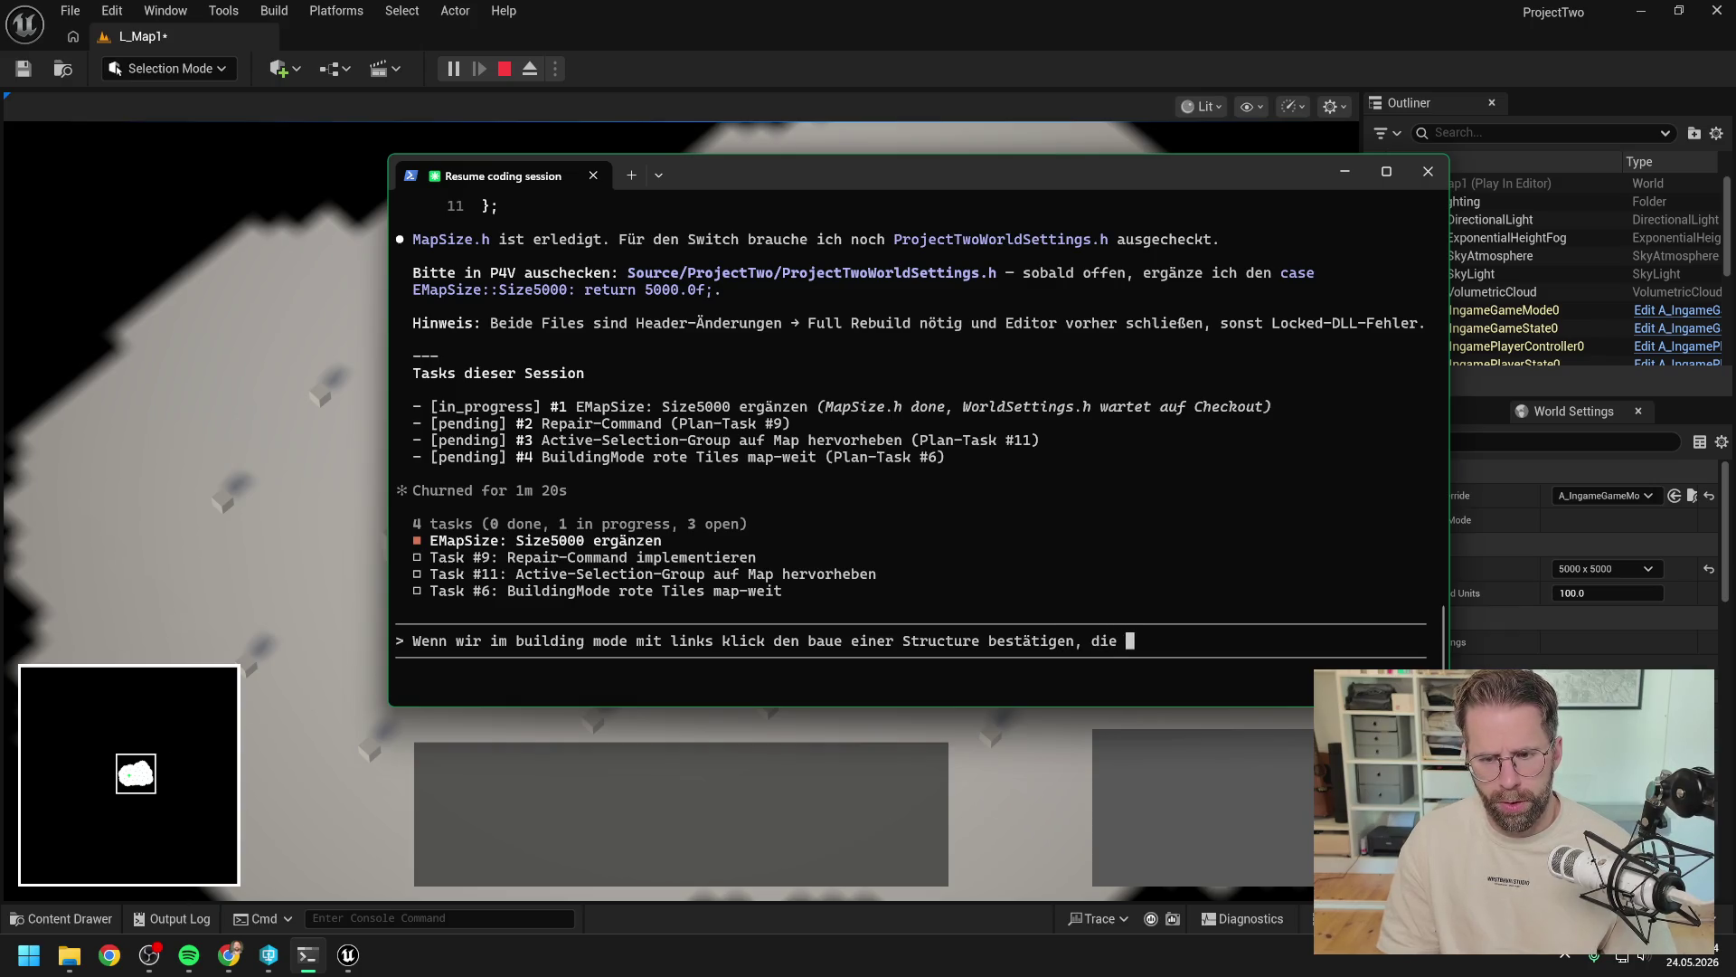
{"action": "type", "text": "nicht gebaut werde"}
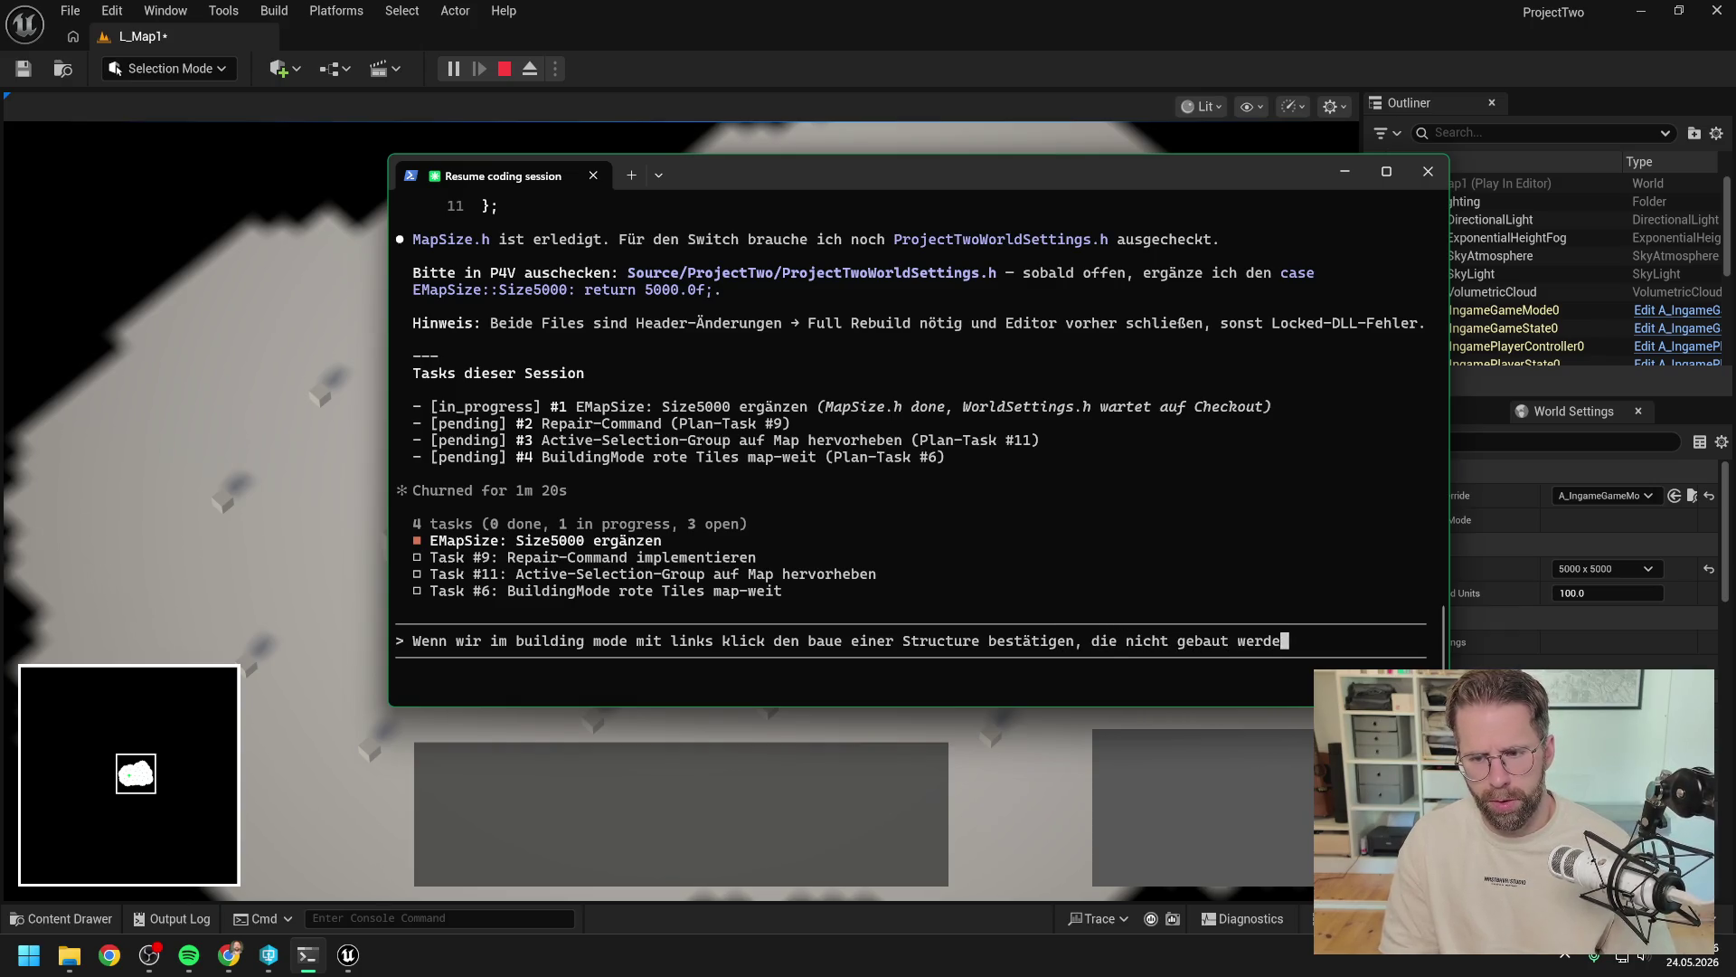
{"action": "type", "text": "n kanlso rote tiles hat,"}
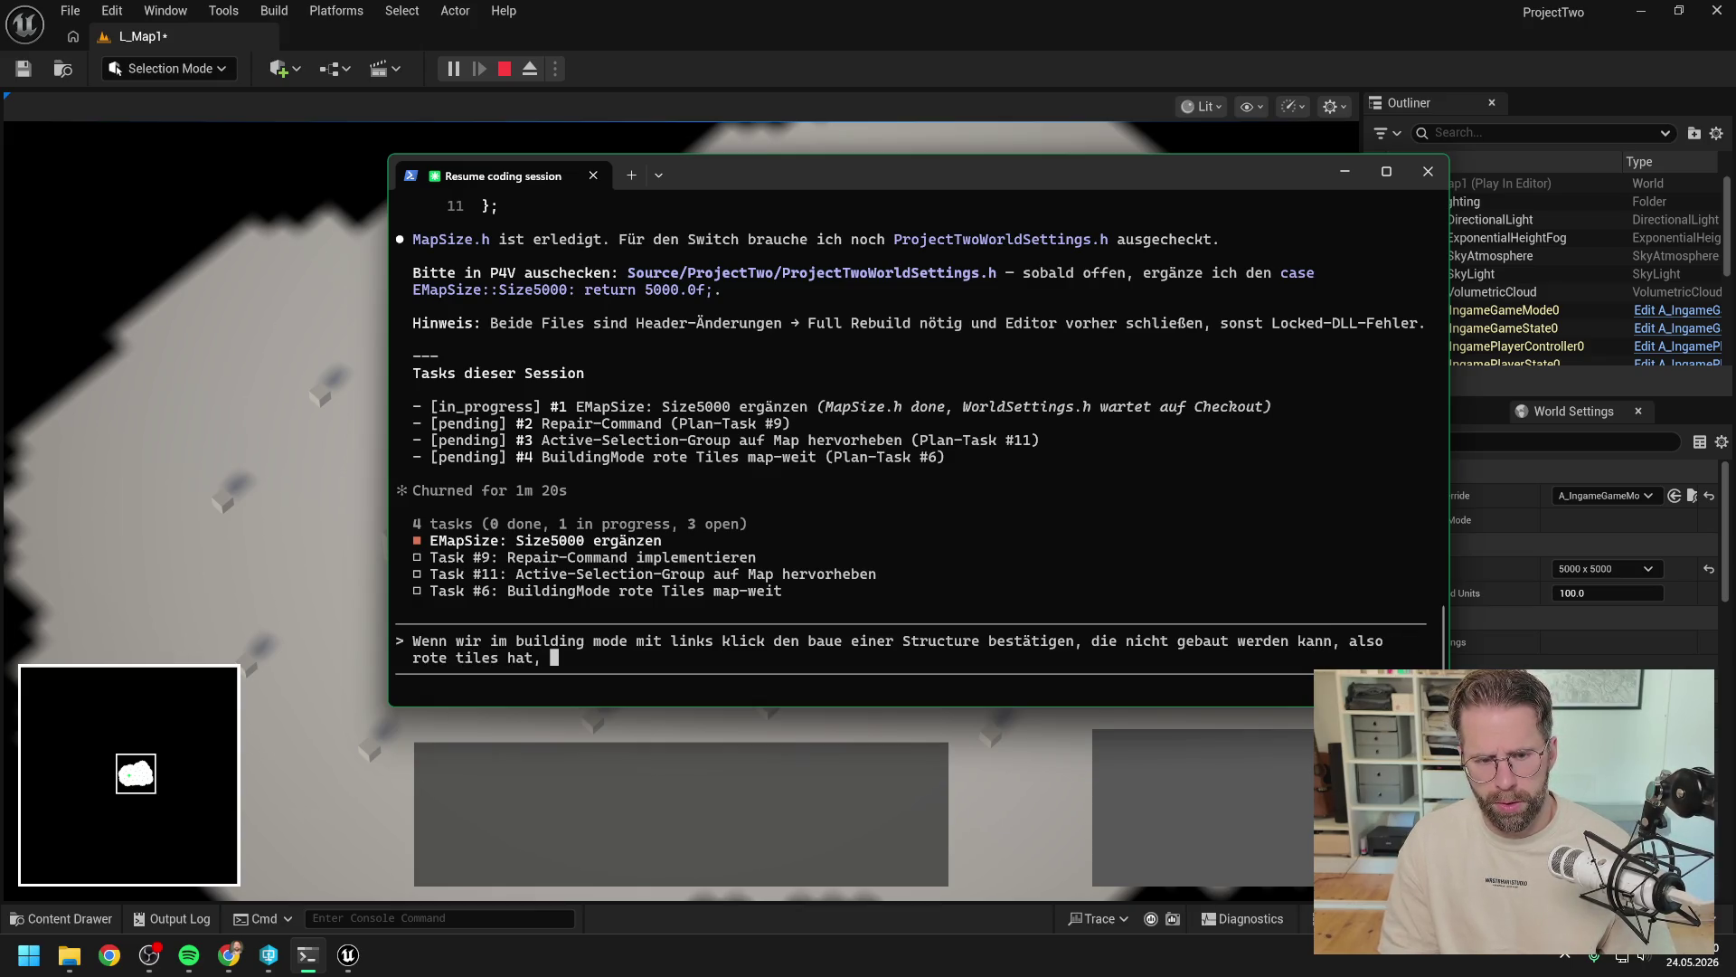
{"action": "type", "text": "gehen wir aus dem"}
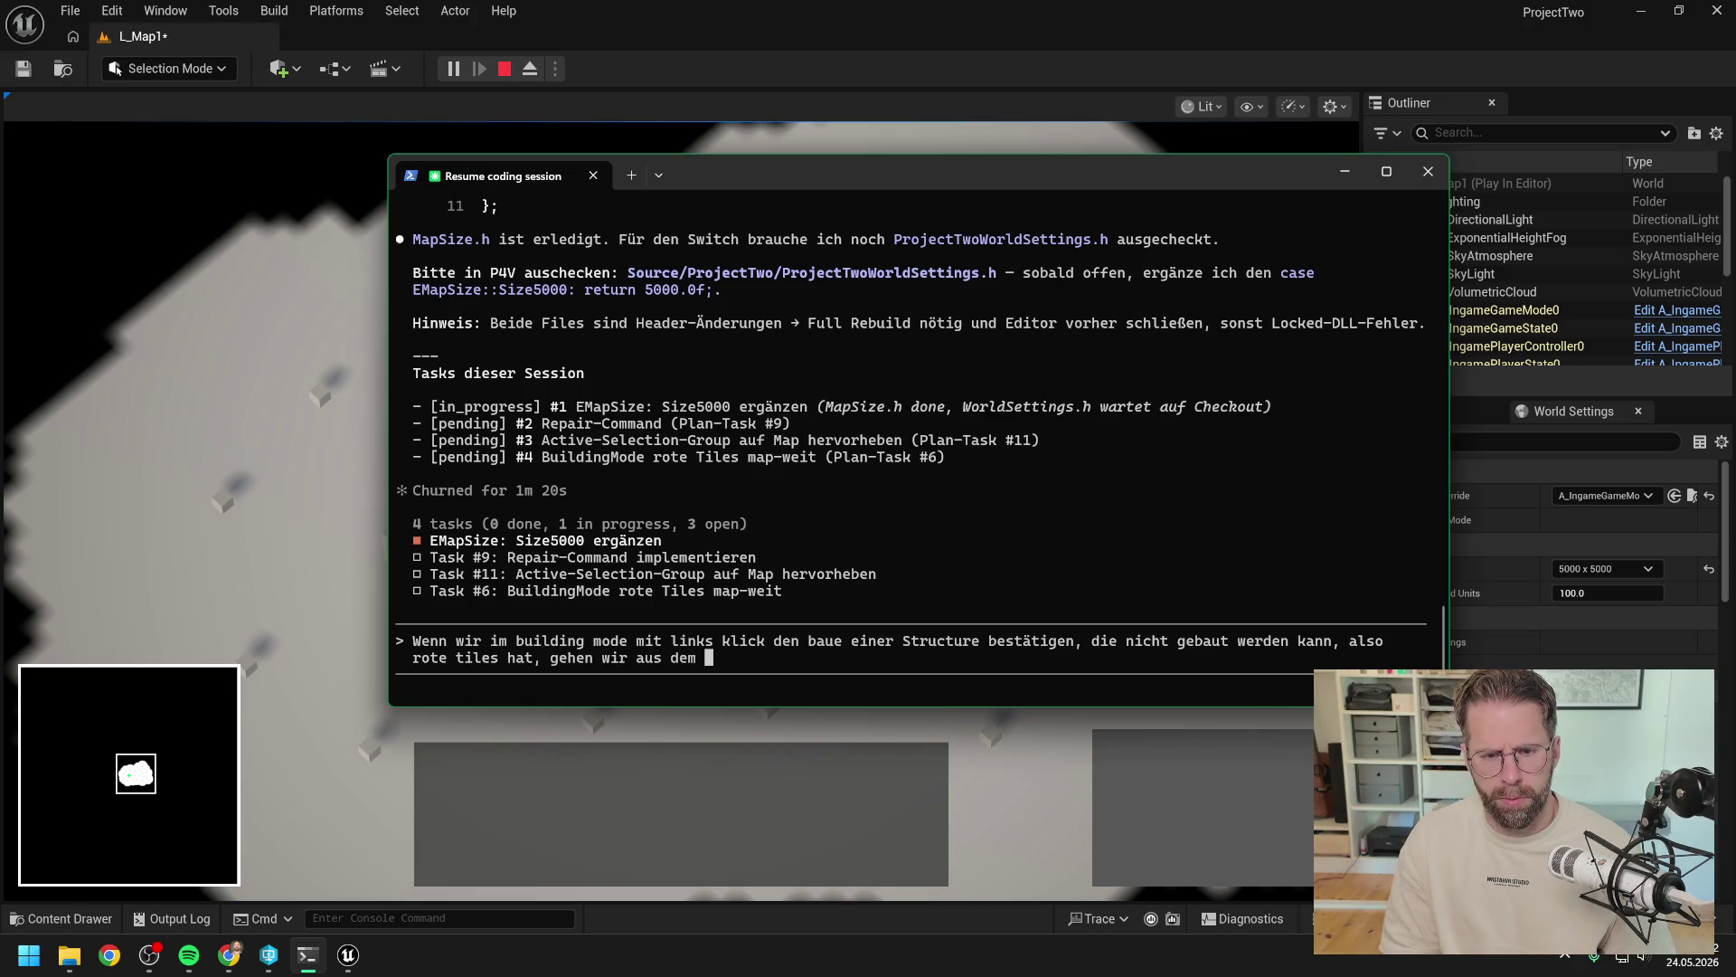
{"action": "type", "text": "building mot"}
{"action": "type", "text": "de raus."}
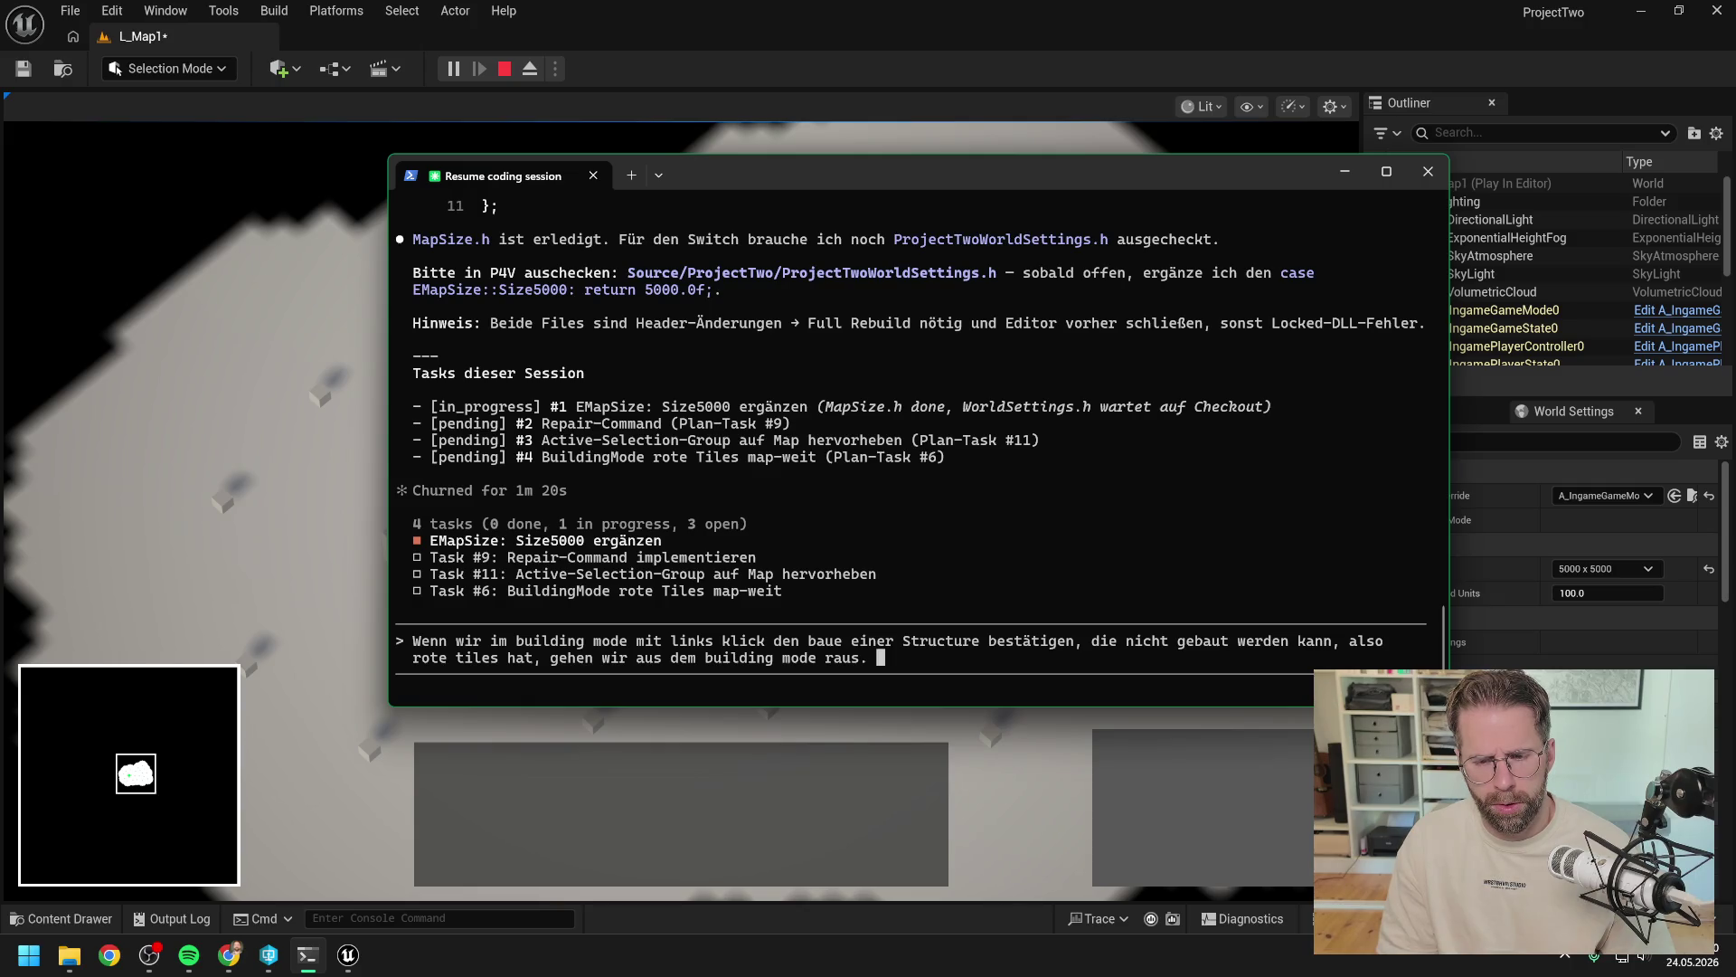
{"action": "type", "text": "Das ist"}
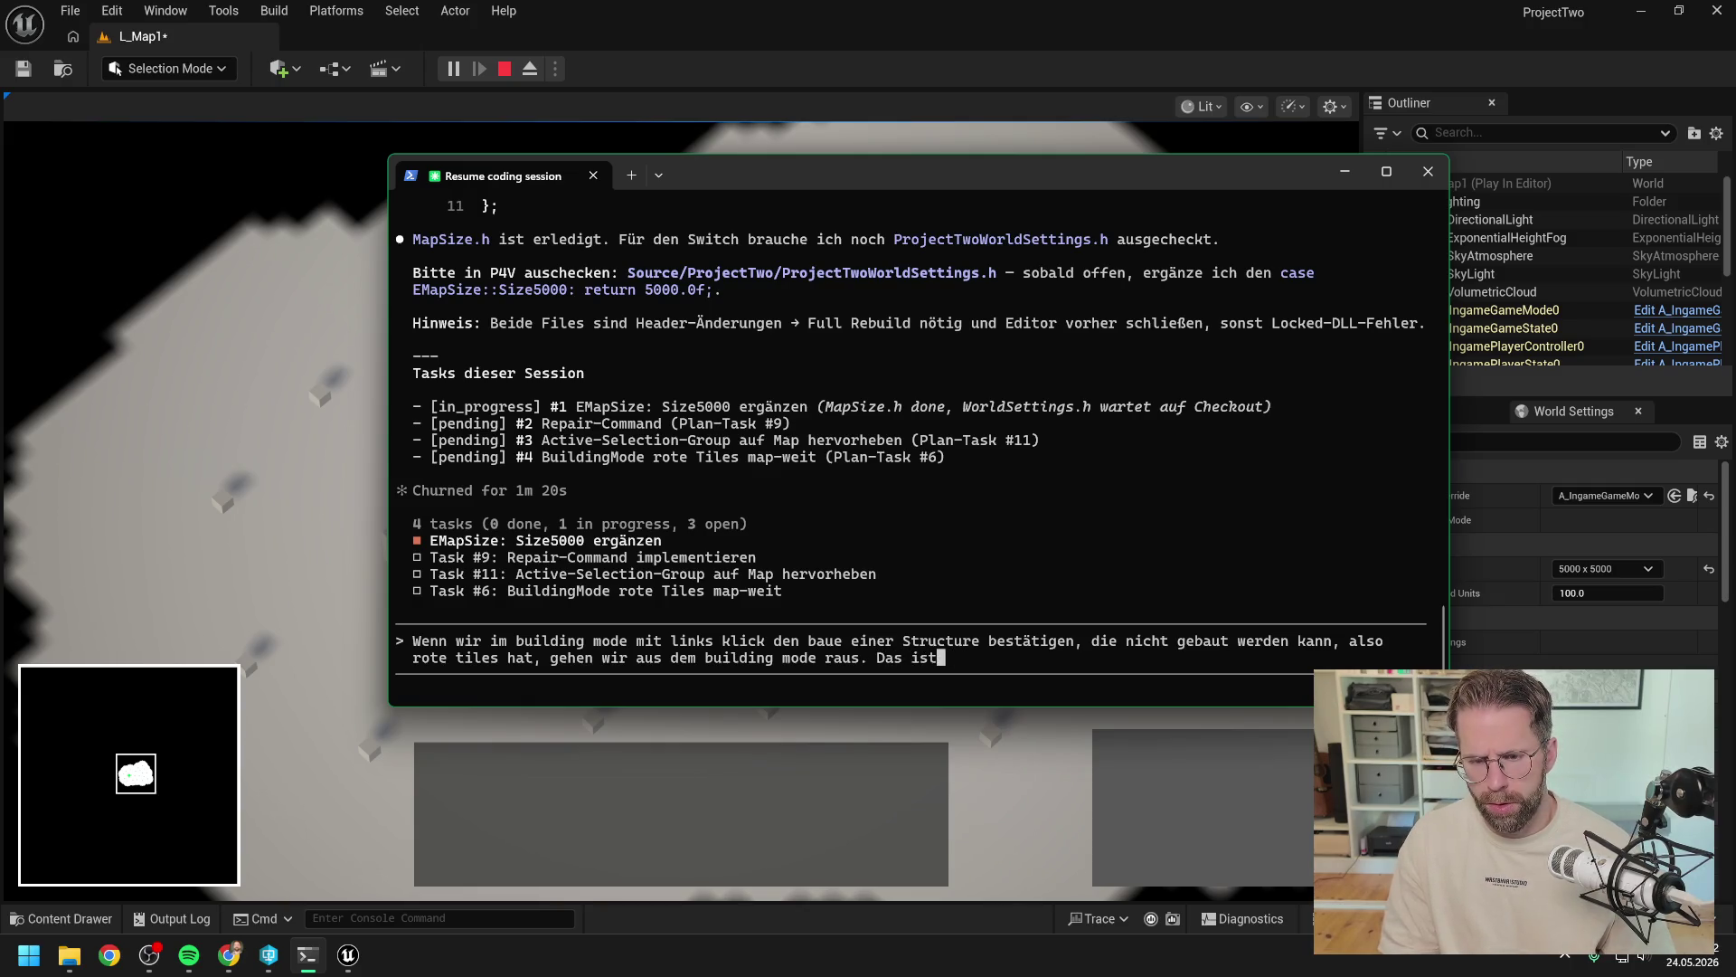
{"action": "type", "text": "z  nicht intendet."}
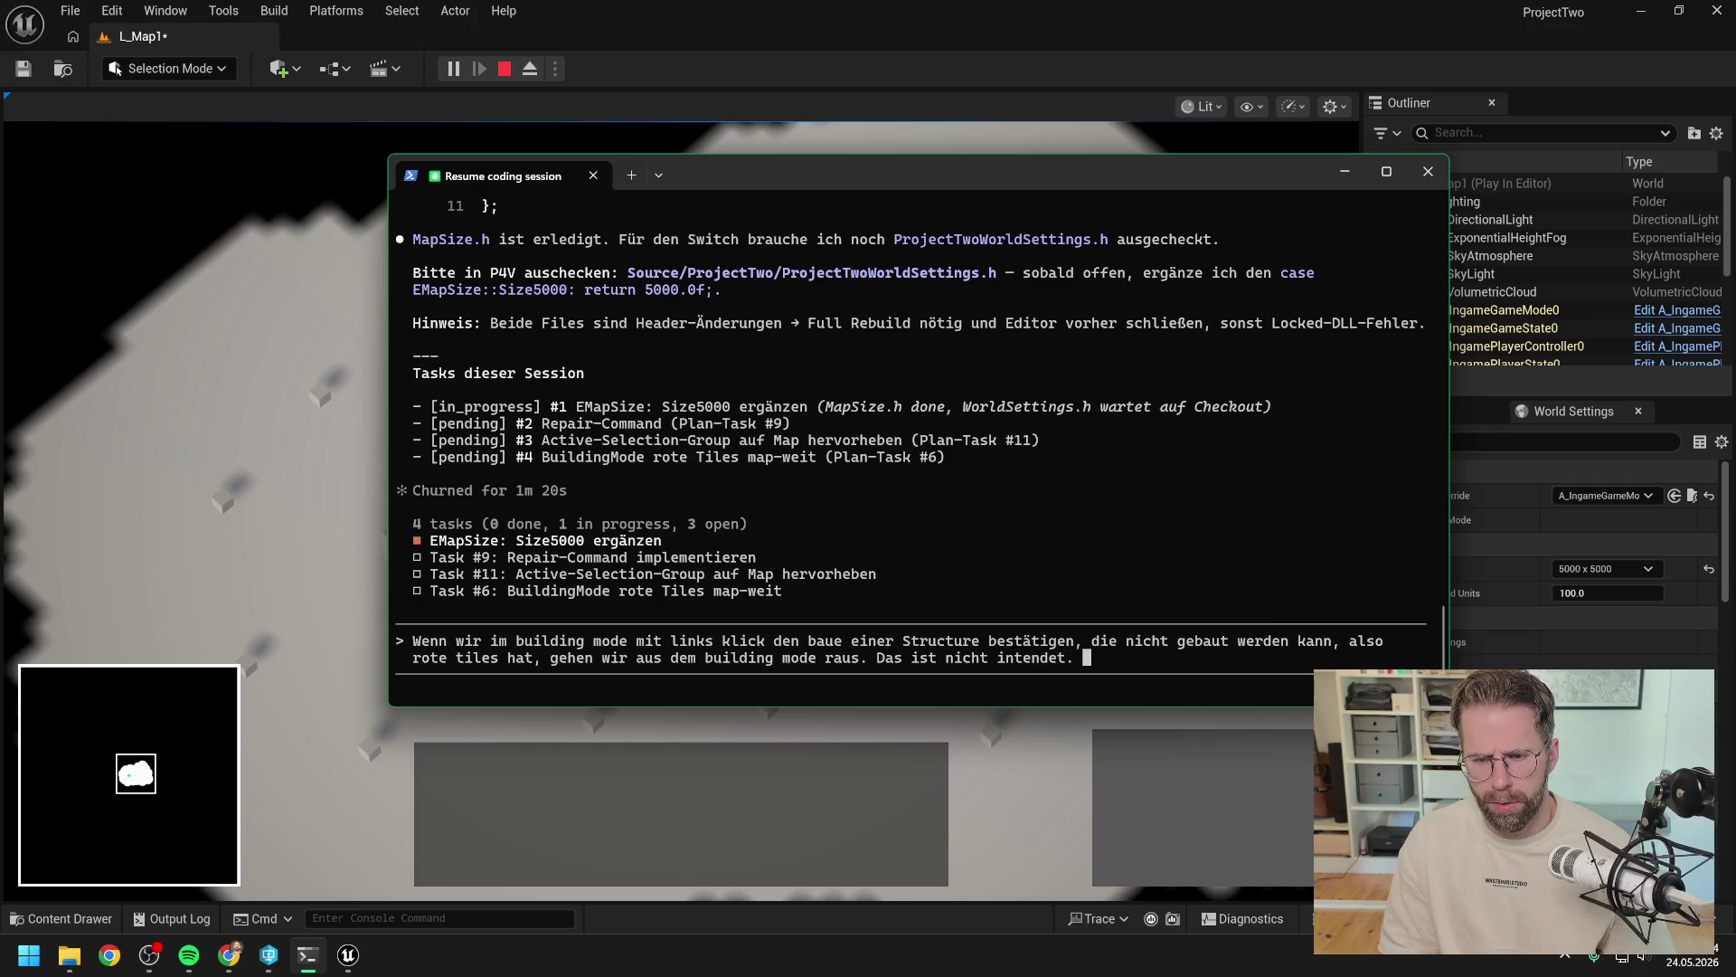
{"action": "type", "text": "ir möchten w"}
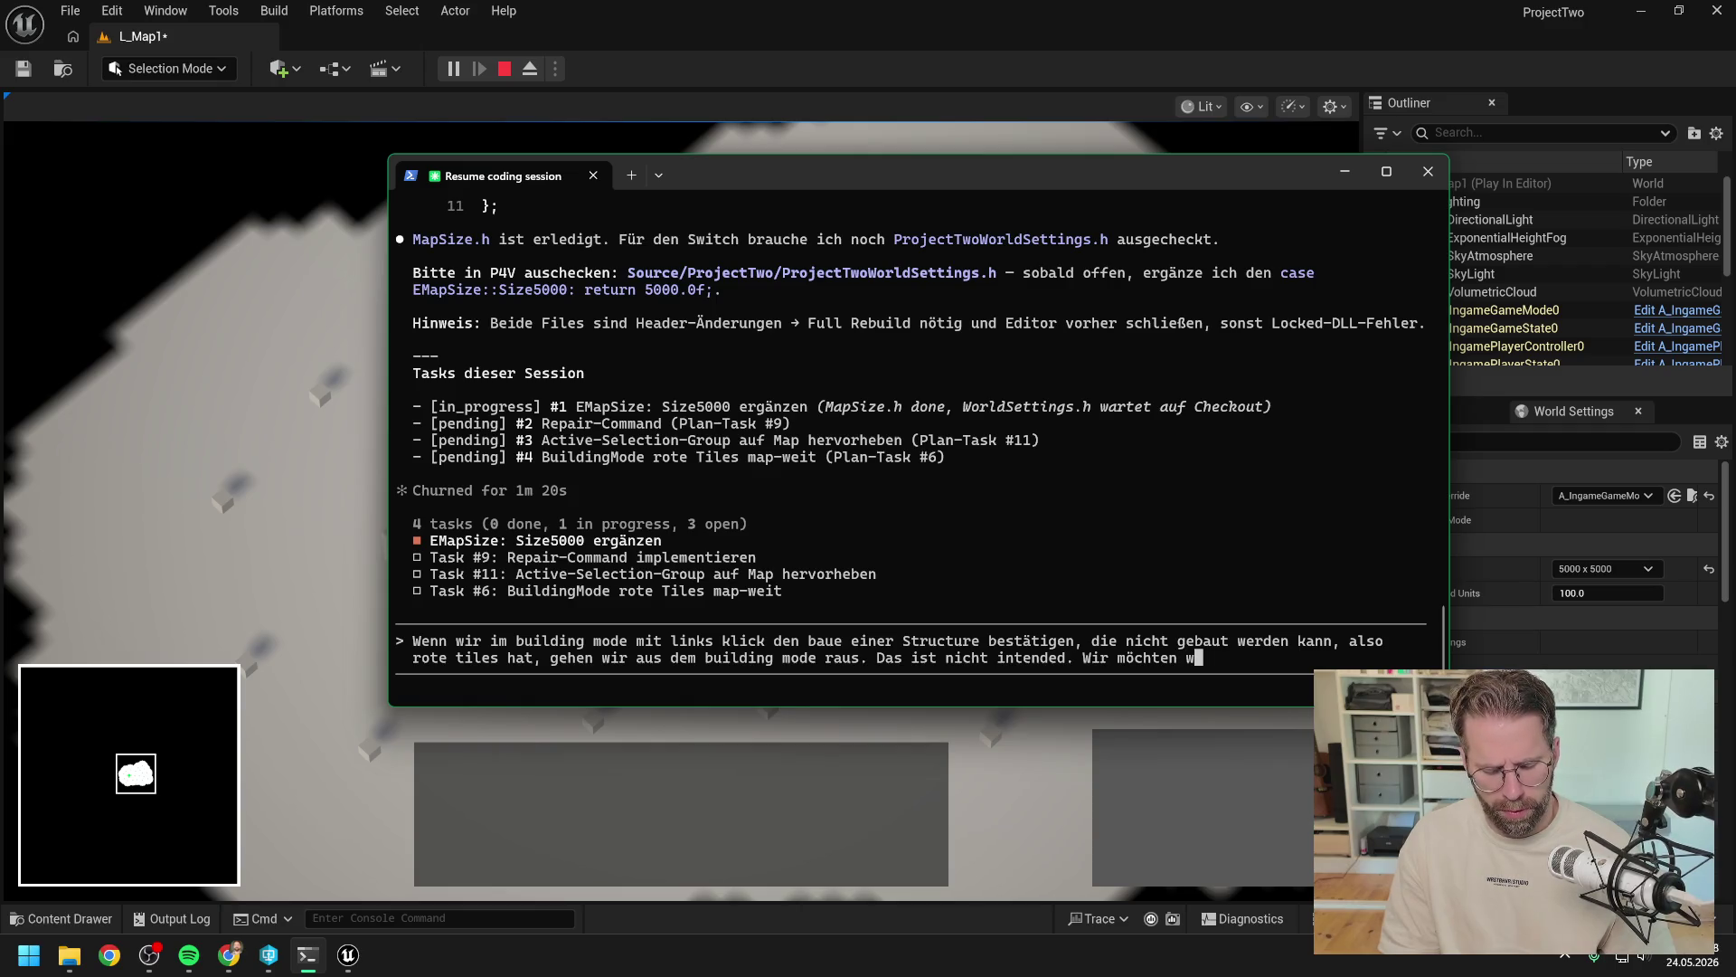
{"action": "type", "text": "er im"}
{"action": "key", "text": "BackSpace"}
{"action": "type", "text": "building mode mit der s"}
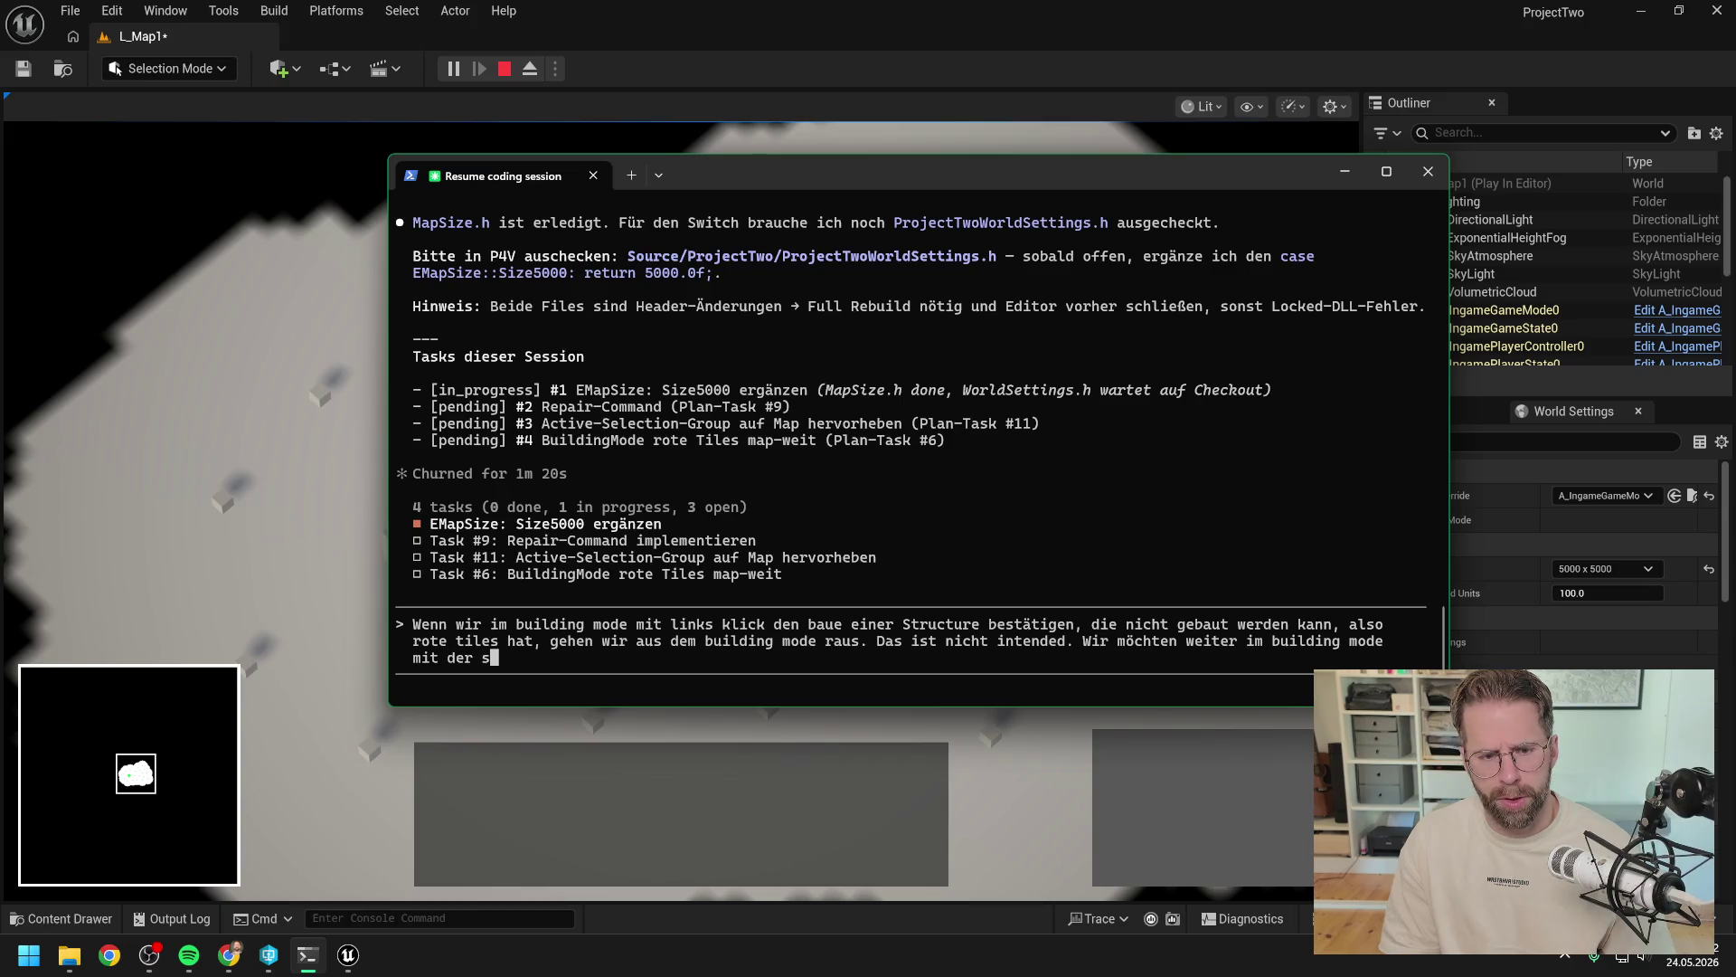
{"action": "type", "text": "elben ausgewählt"}
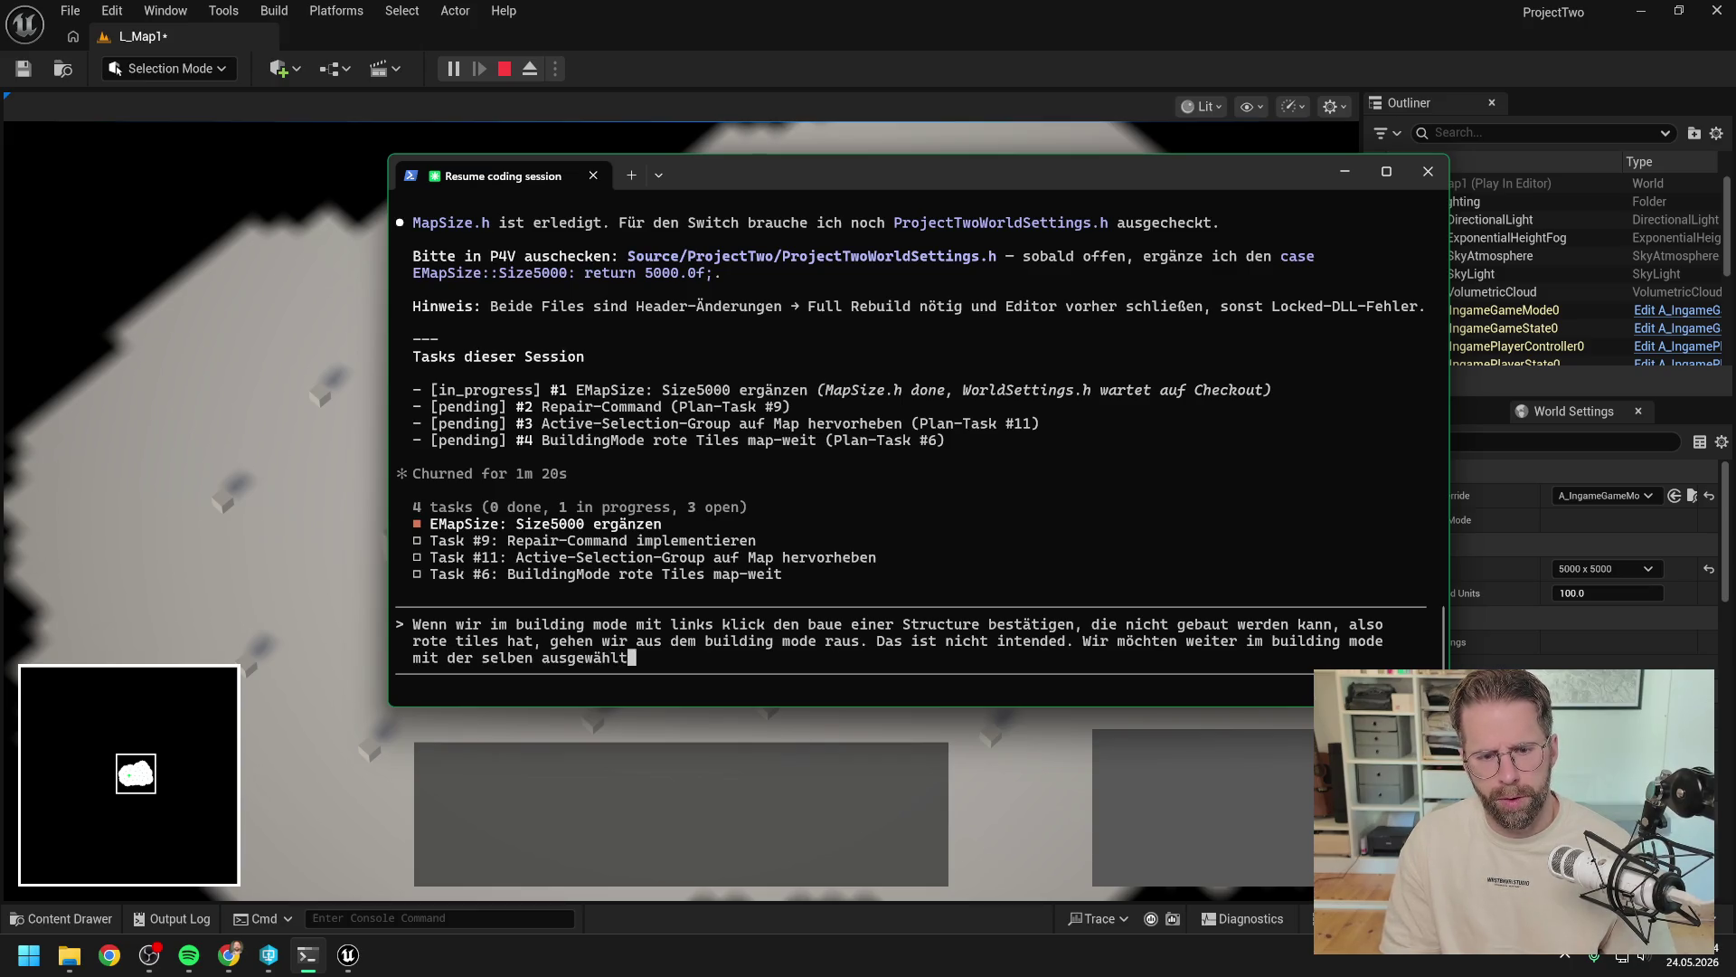
{"action": "type", "text": "en struct"}
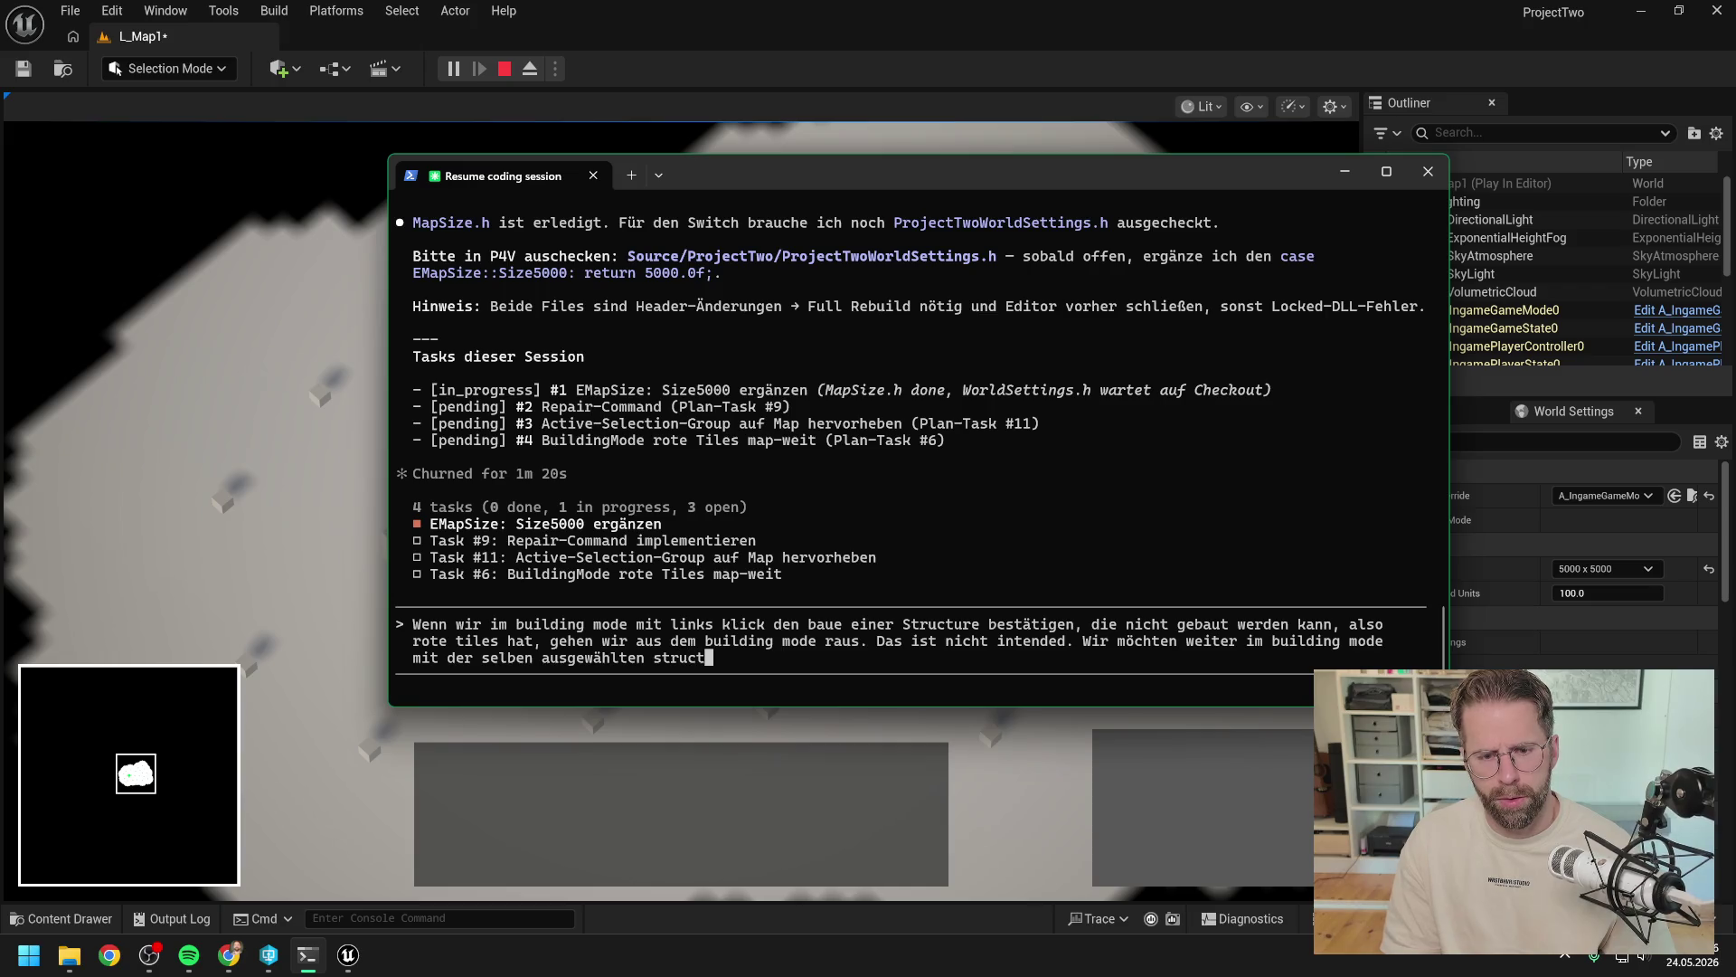
{"action": "type", "text": "ure"}
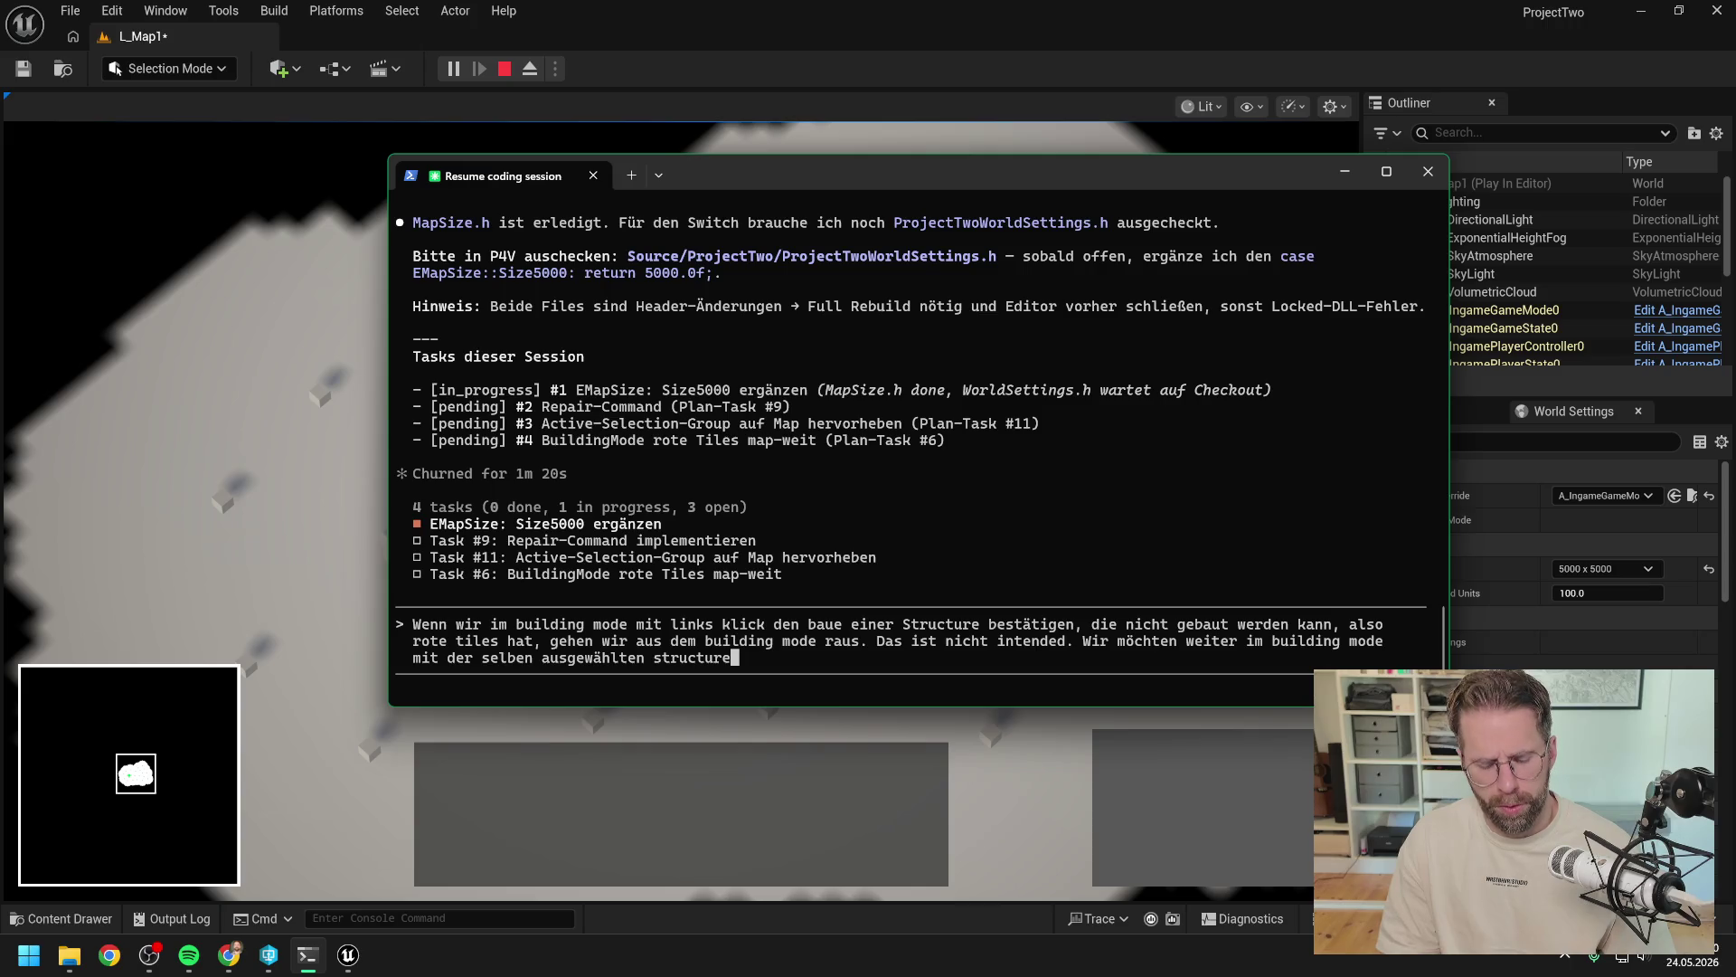
{"action": "type", "text": " blei"}
{"action": "type", "text": " Sc"}
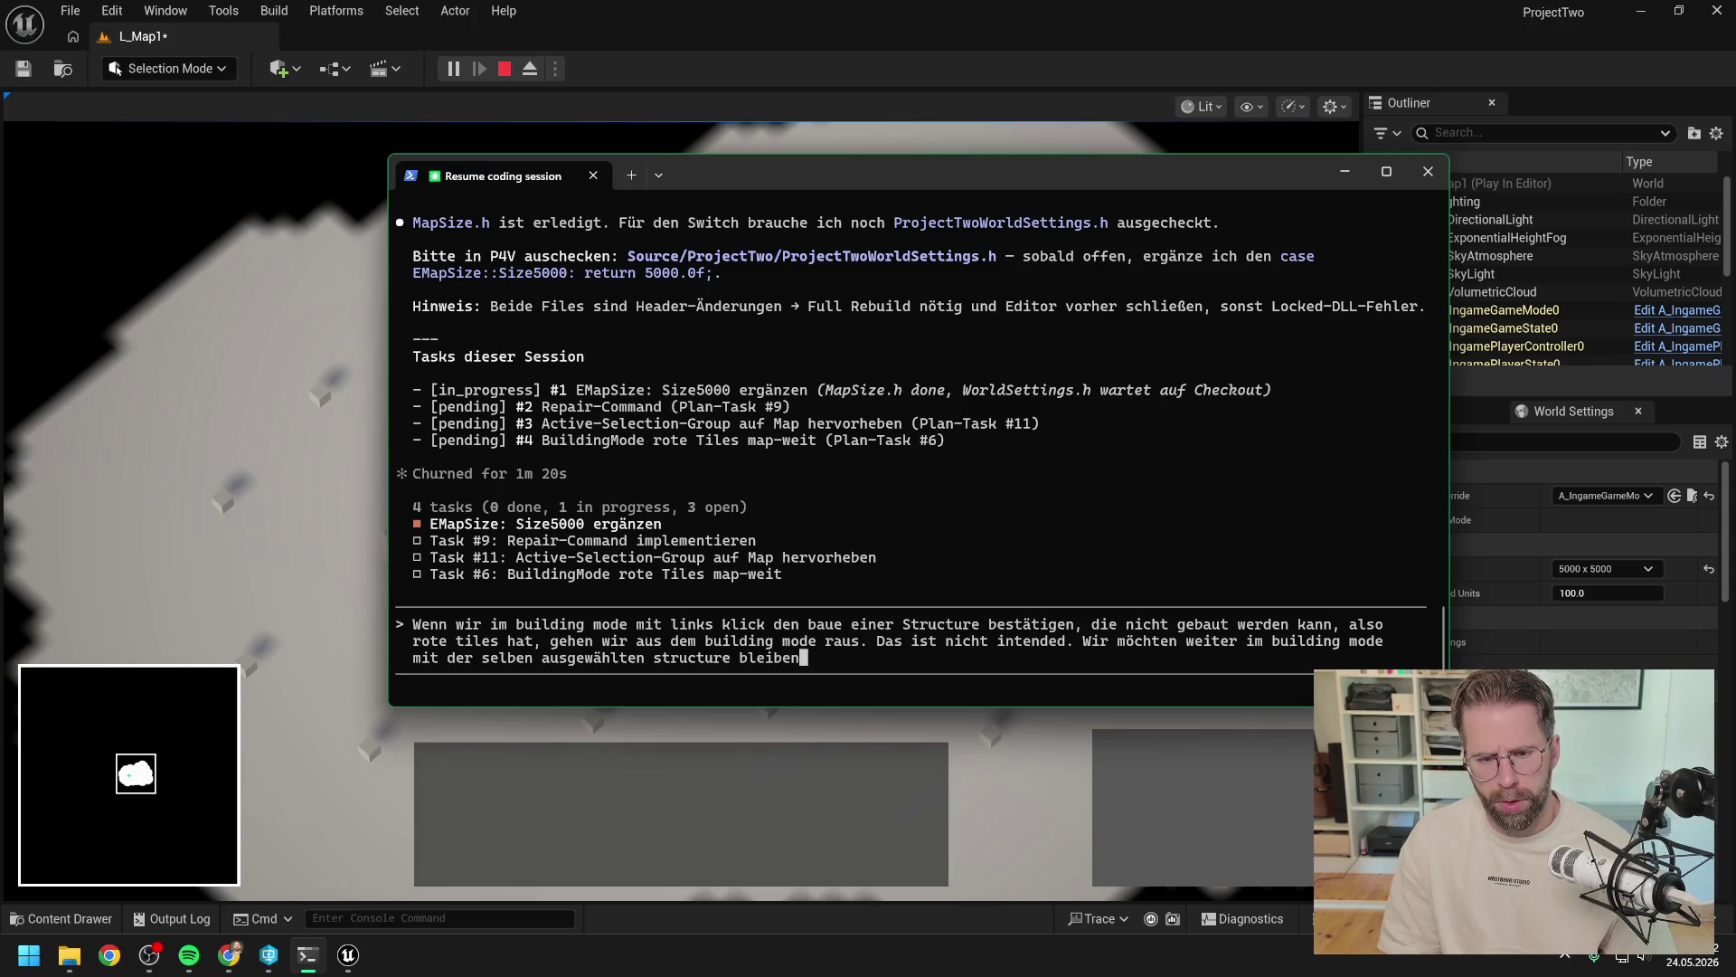
{"action": "type", "text": ". Schaue i"}
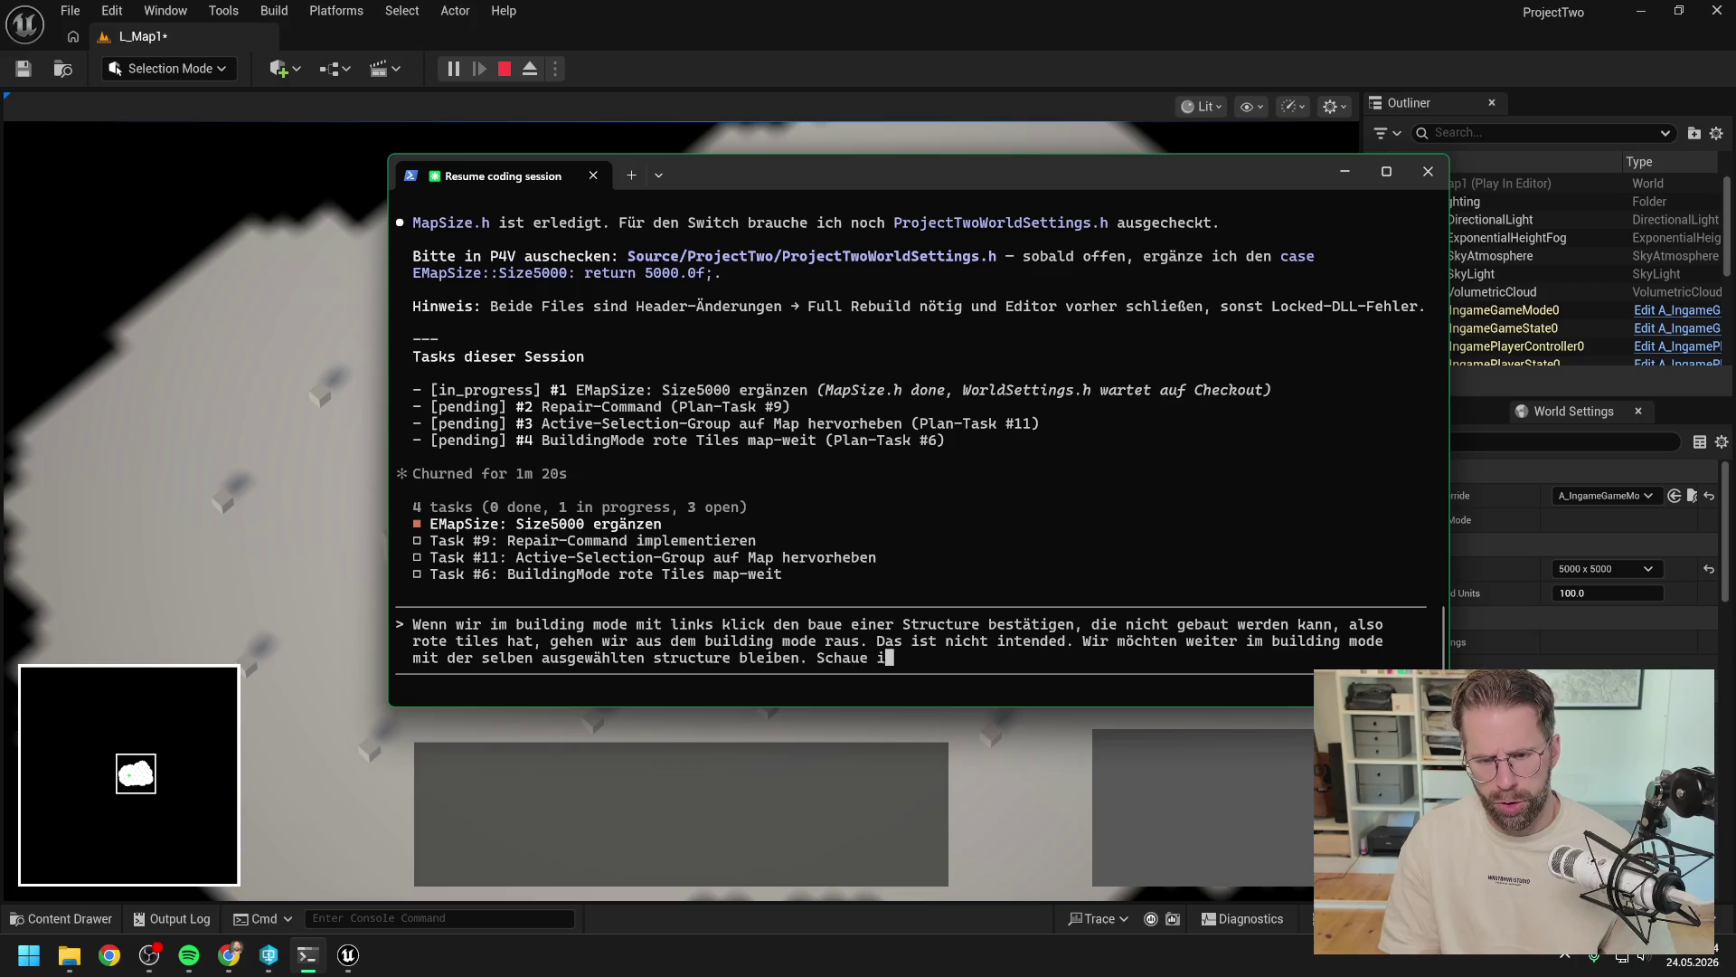
{"action": "type", "text": "ch mireich erstm"}
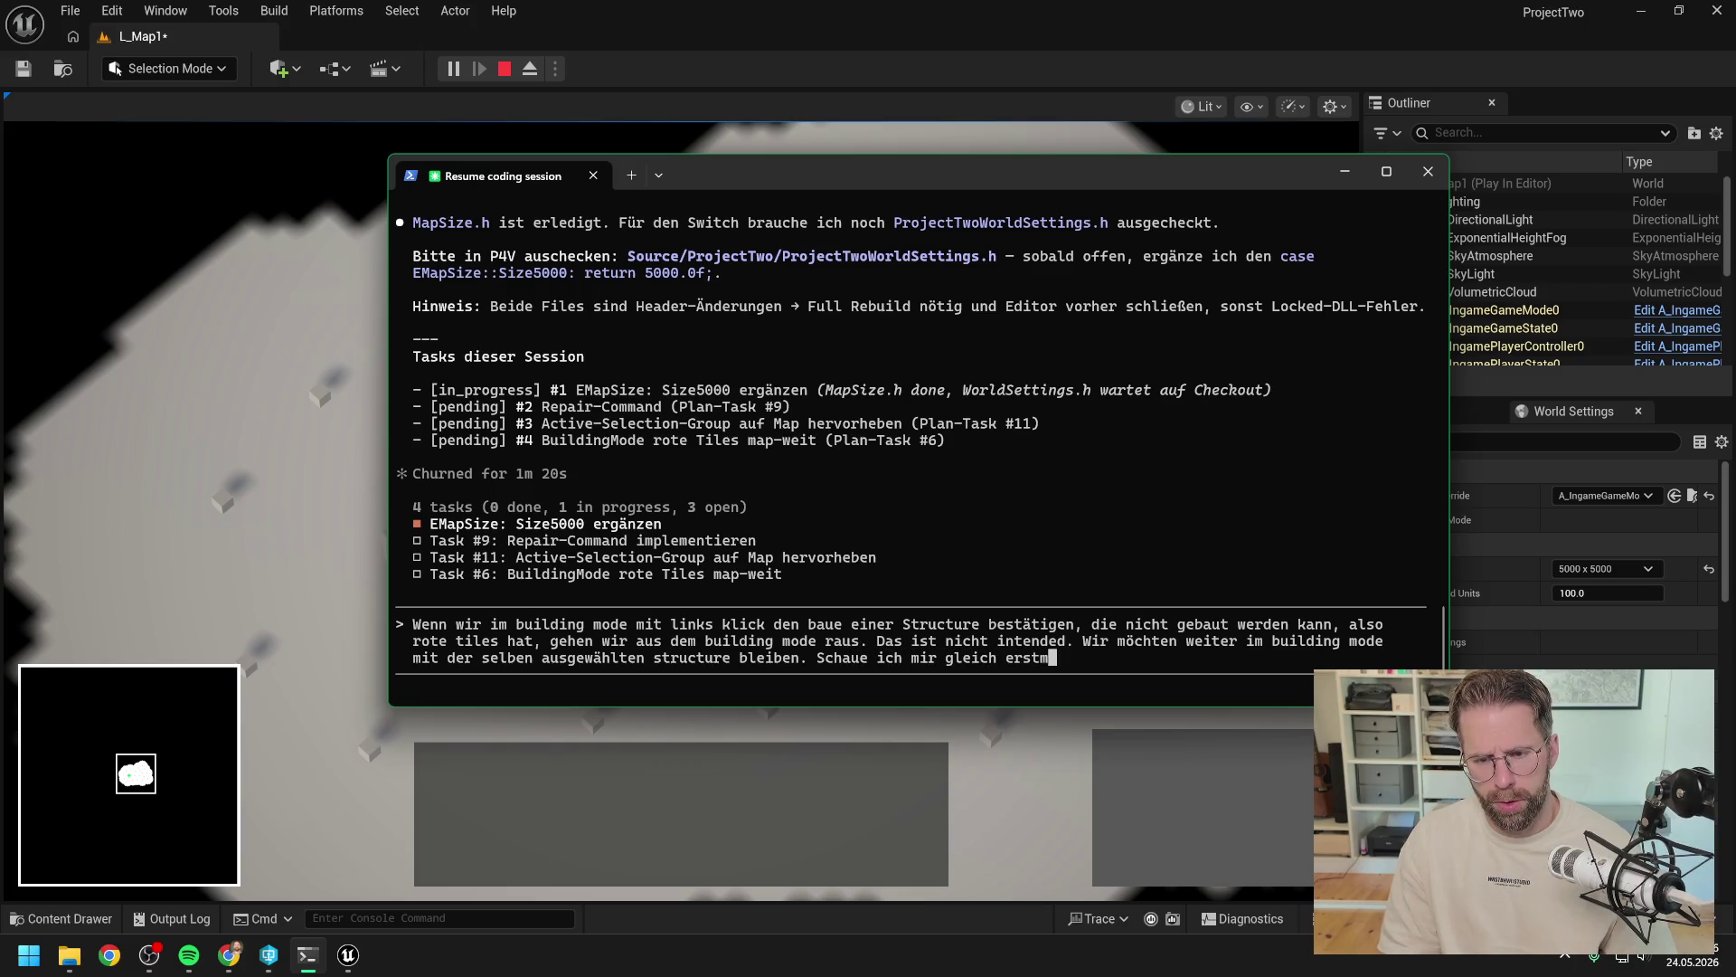
{"action": "type", "text": "al im blueprint an"}
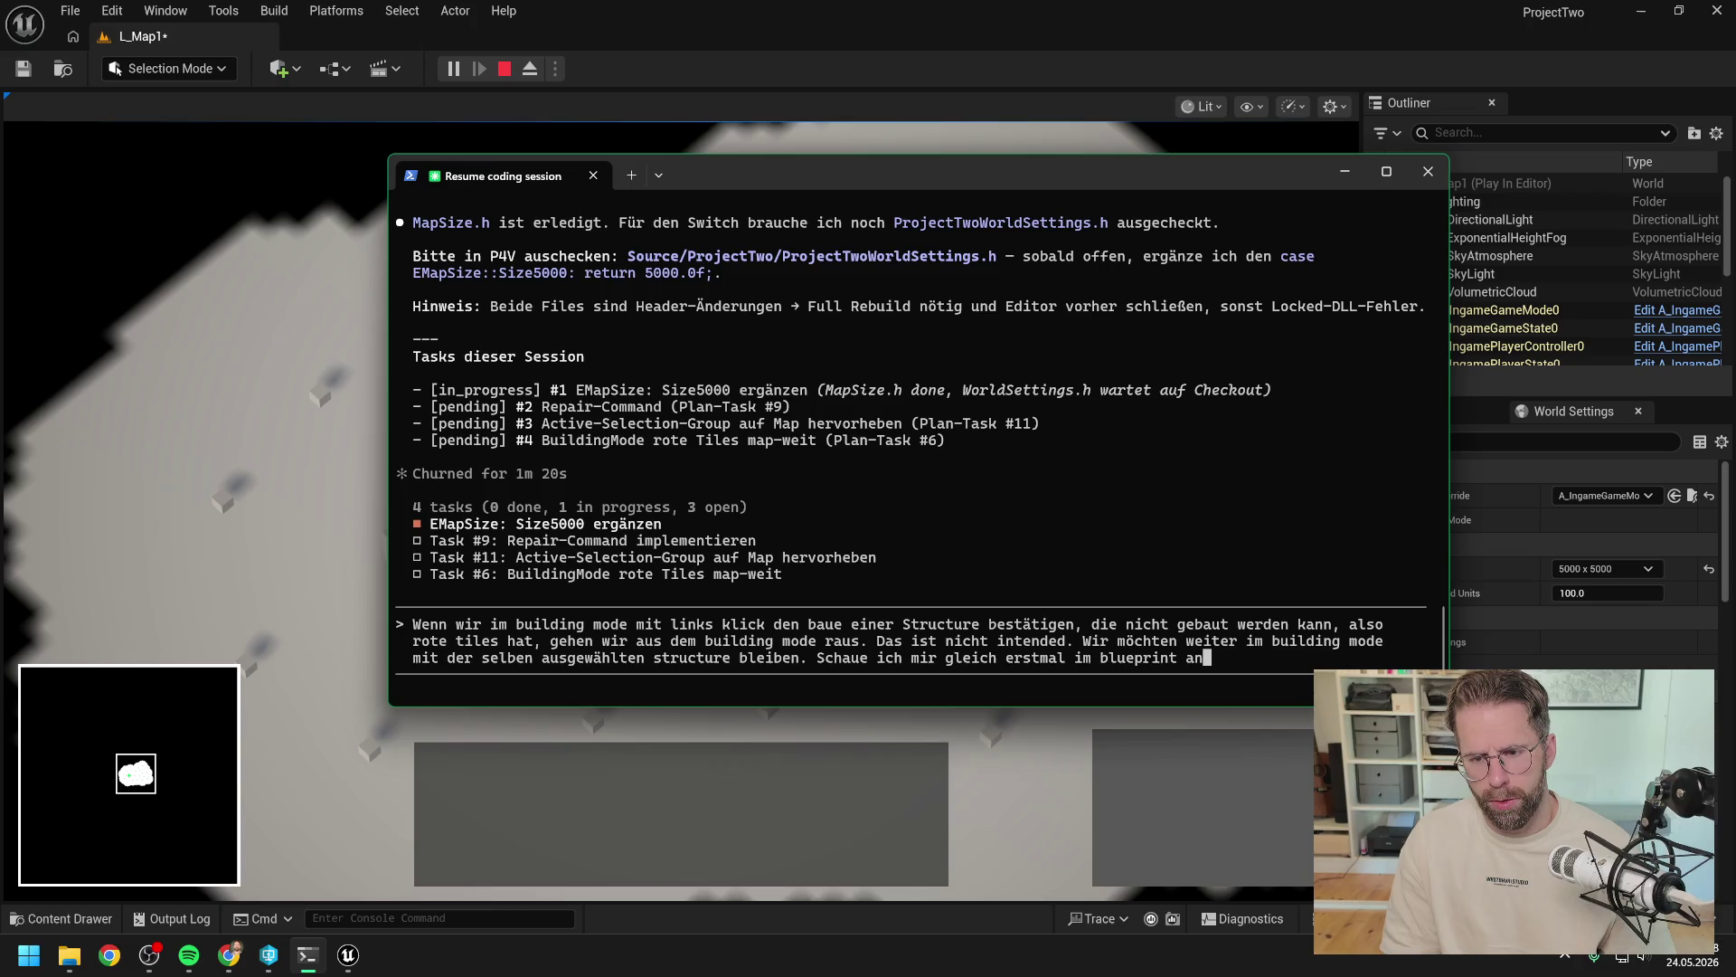
{"action": "type", "text": "."}
{"action": "key", "text": "Return"}
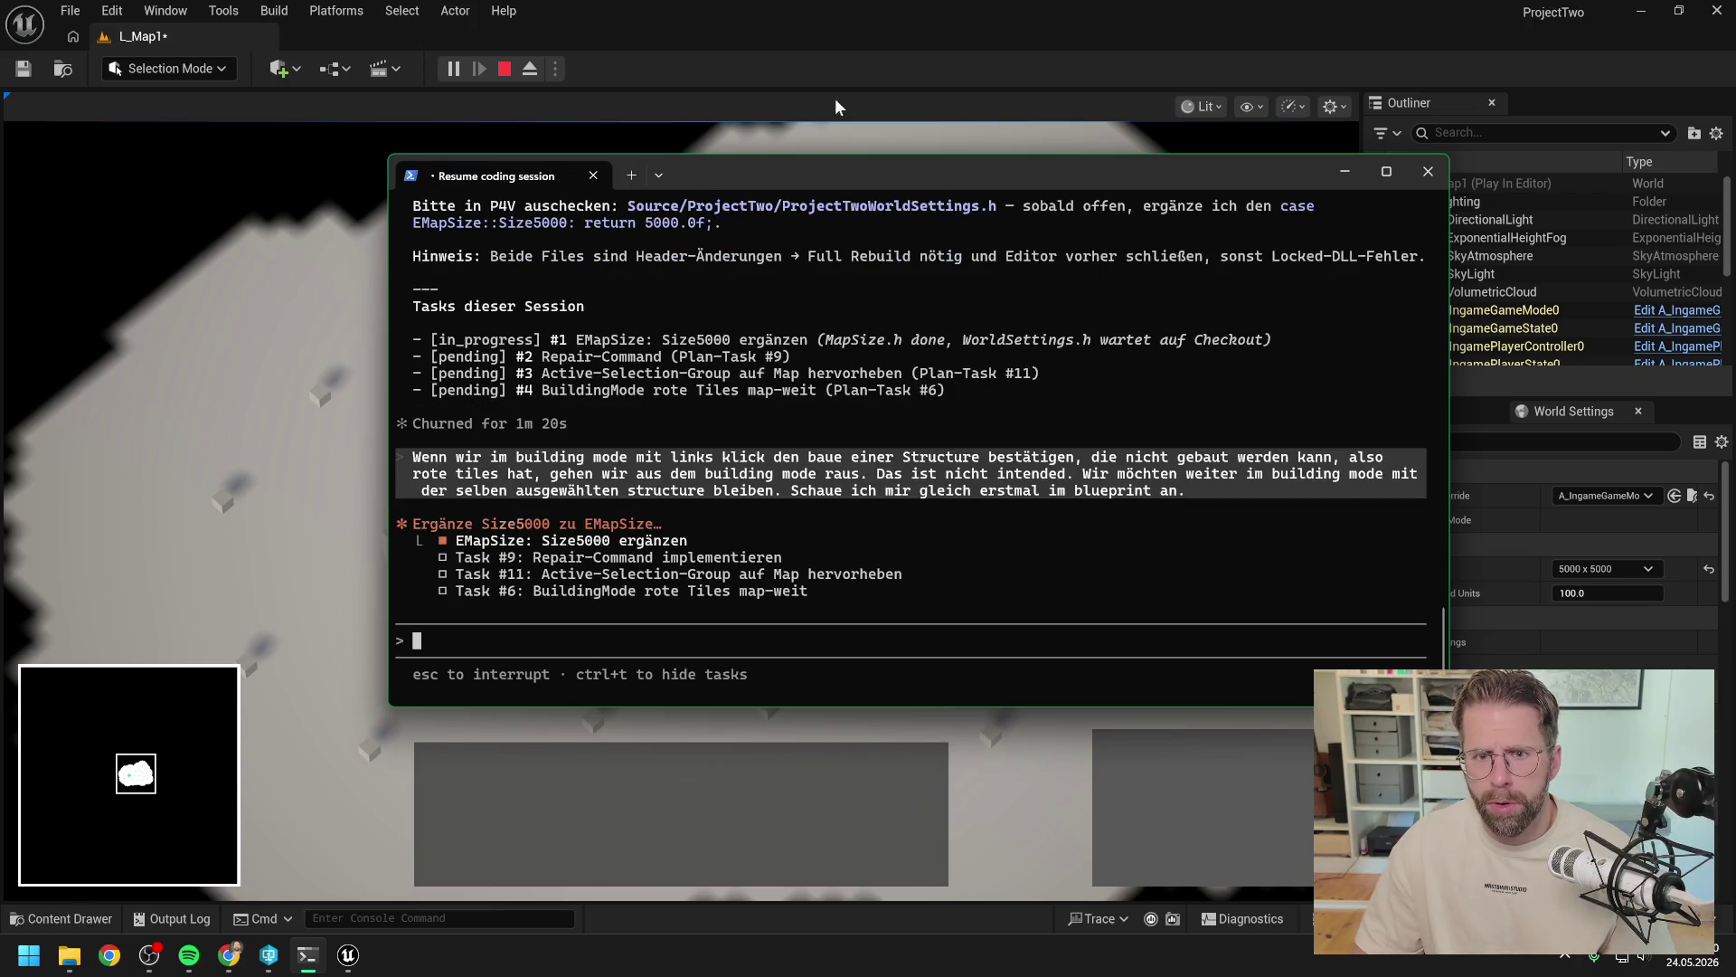
Try placing the tower in building mode, cancel it, stop play, and open the Map Size choices.
{"action": "left_click", "coordinate": [836, 107]}
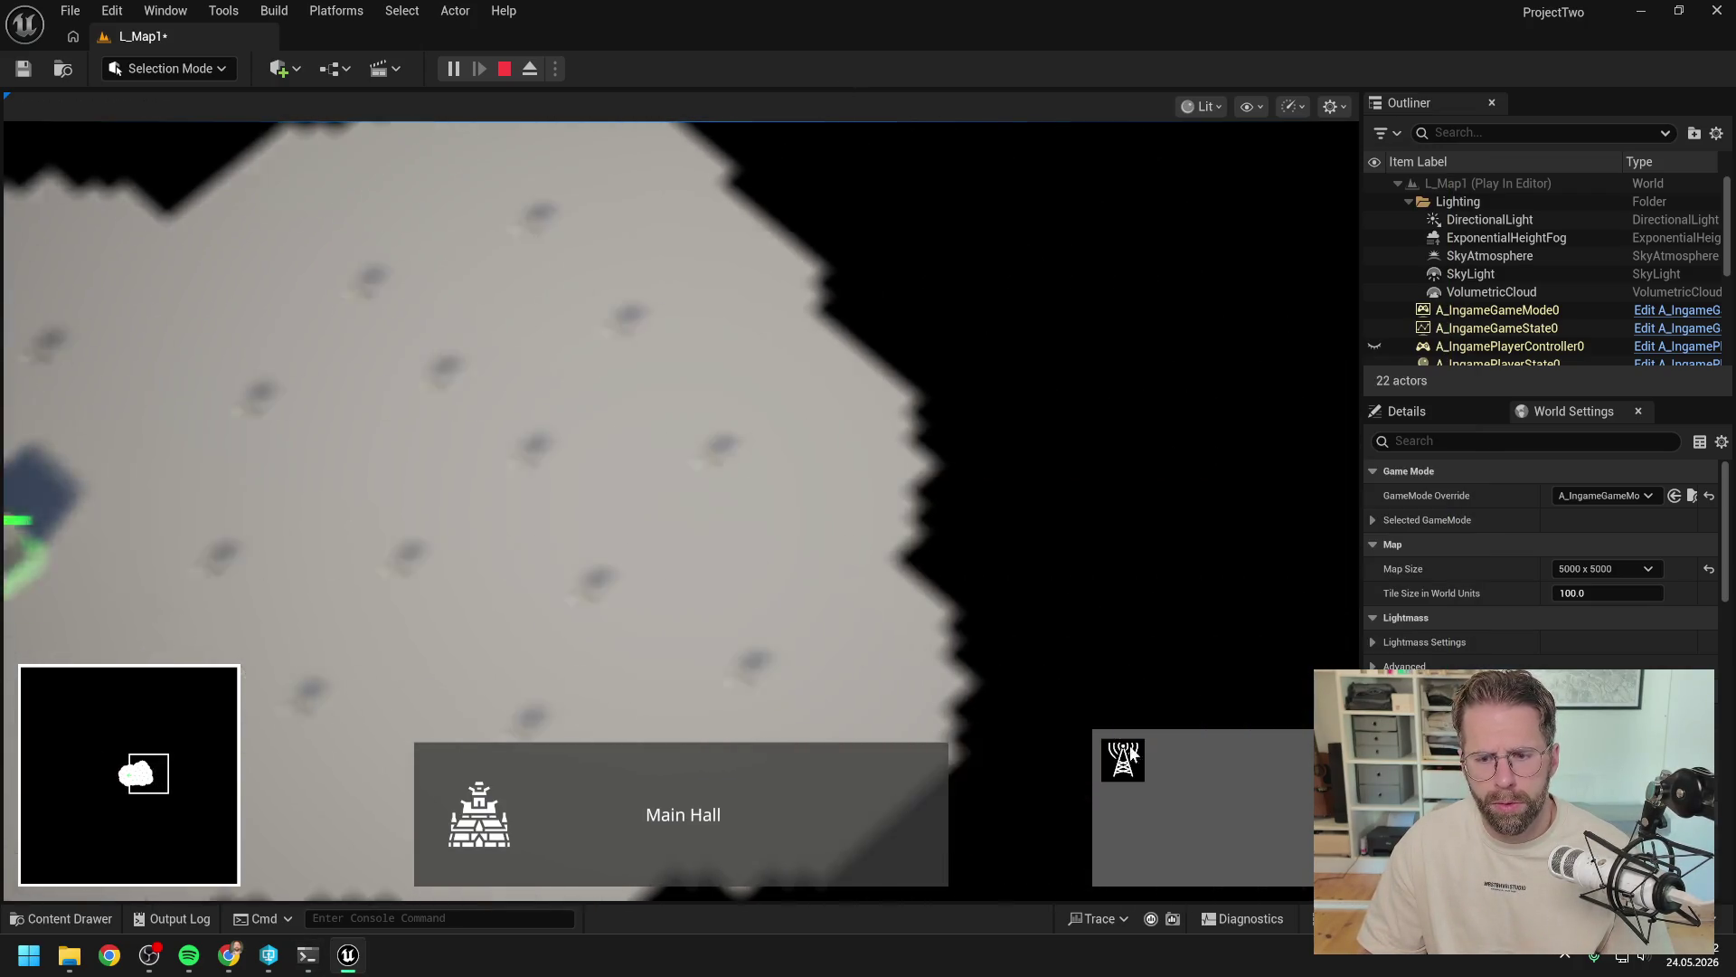
{"action": "left_click", "coordinate": [1133, 752]}
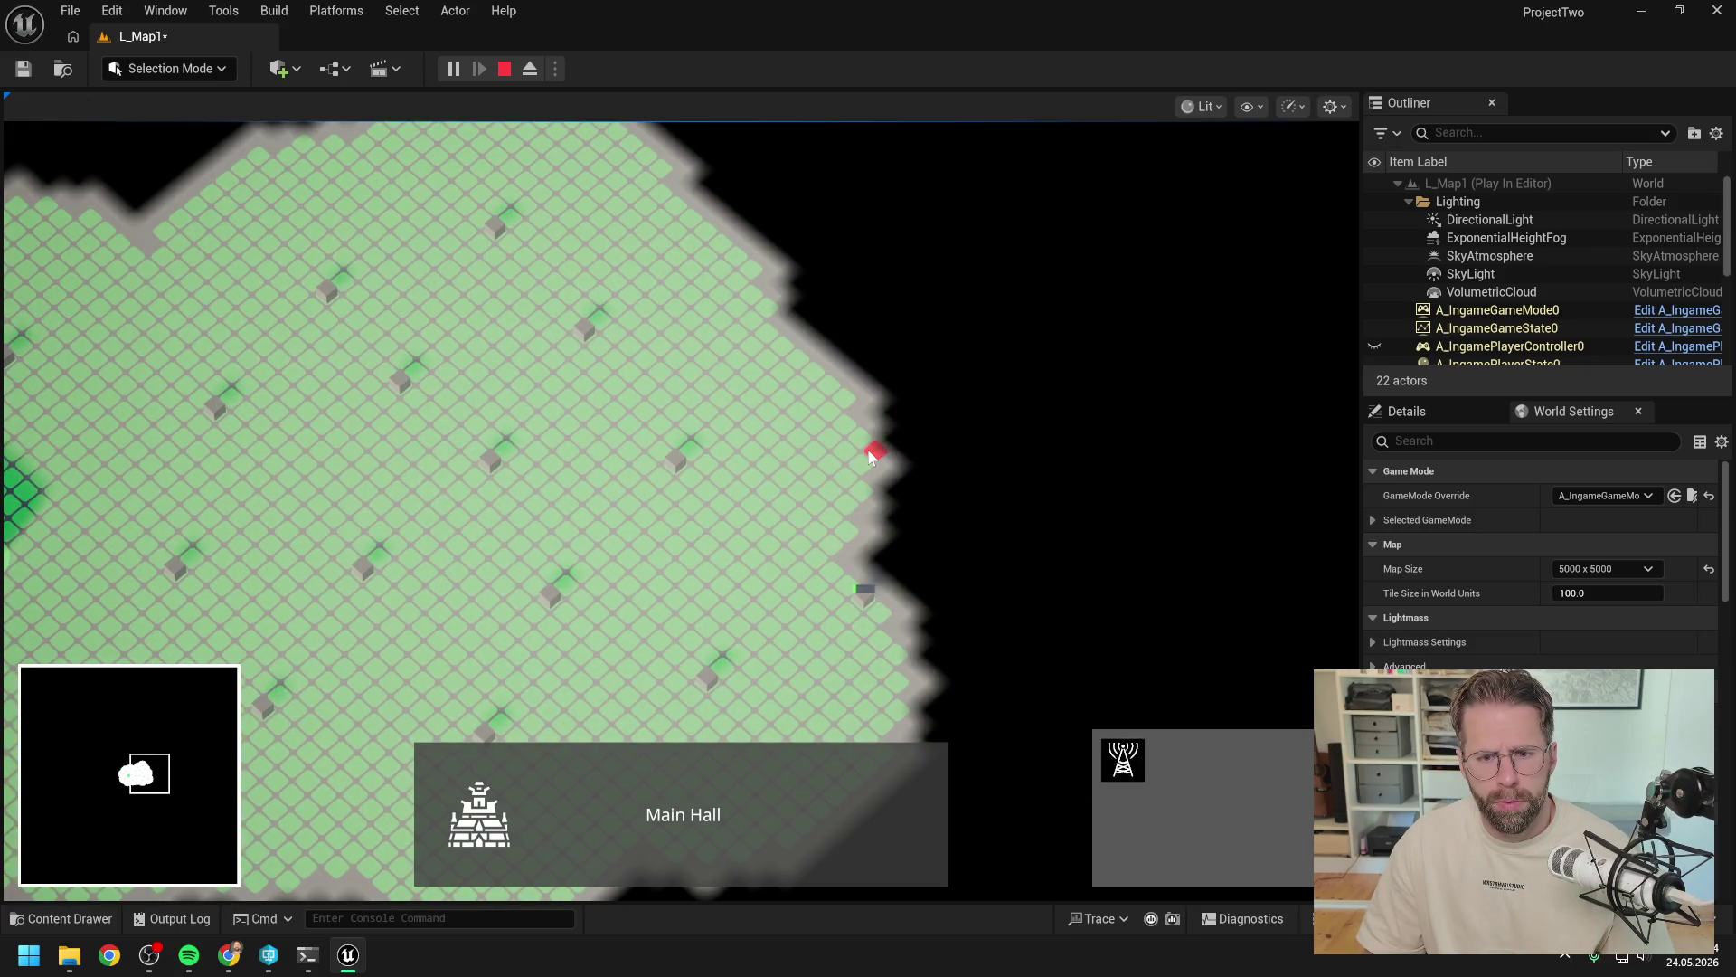
{"action": "key", "text": "d"}
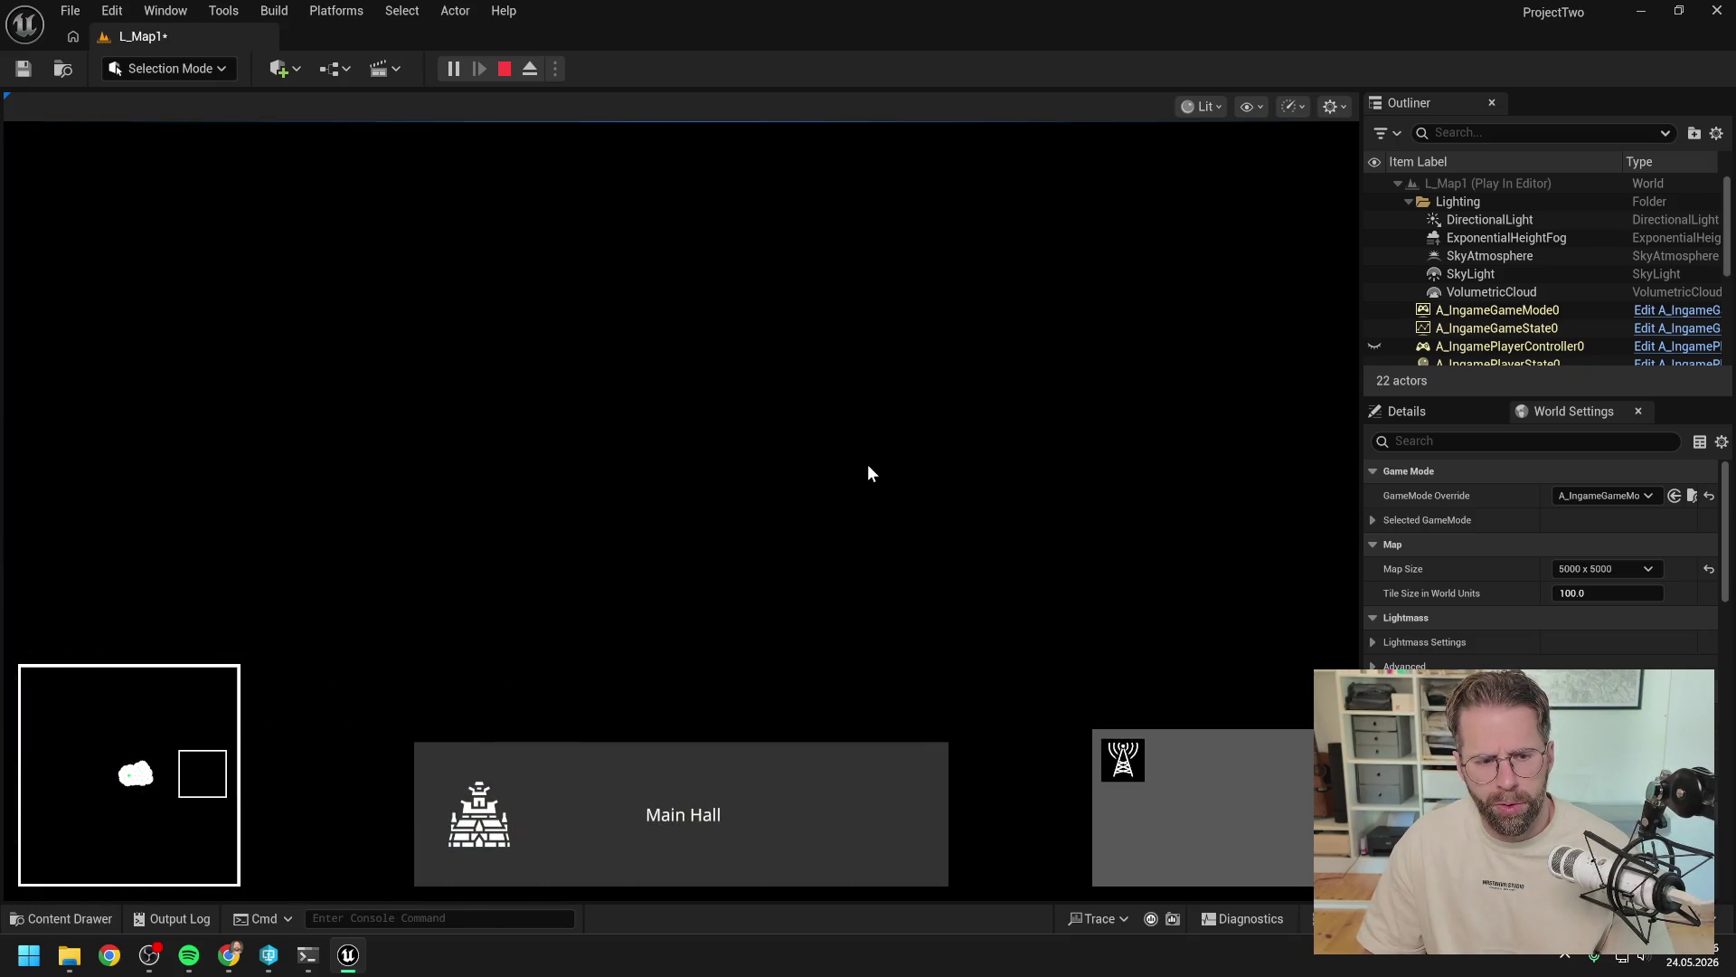
{"action": "key", "text": "a"}
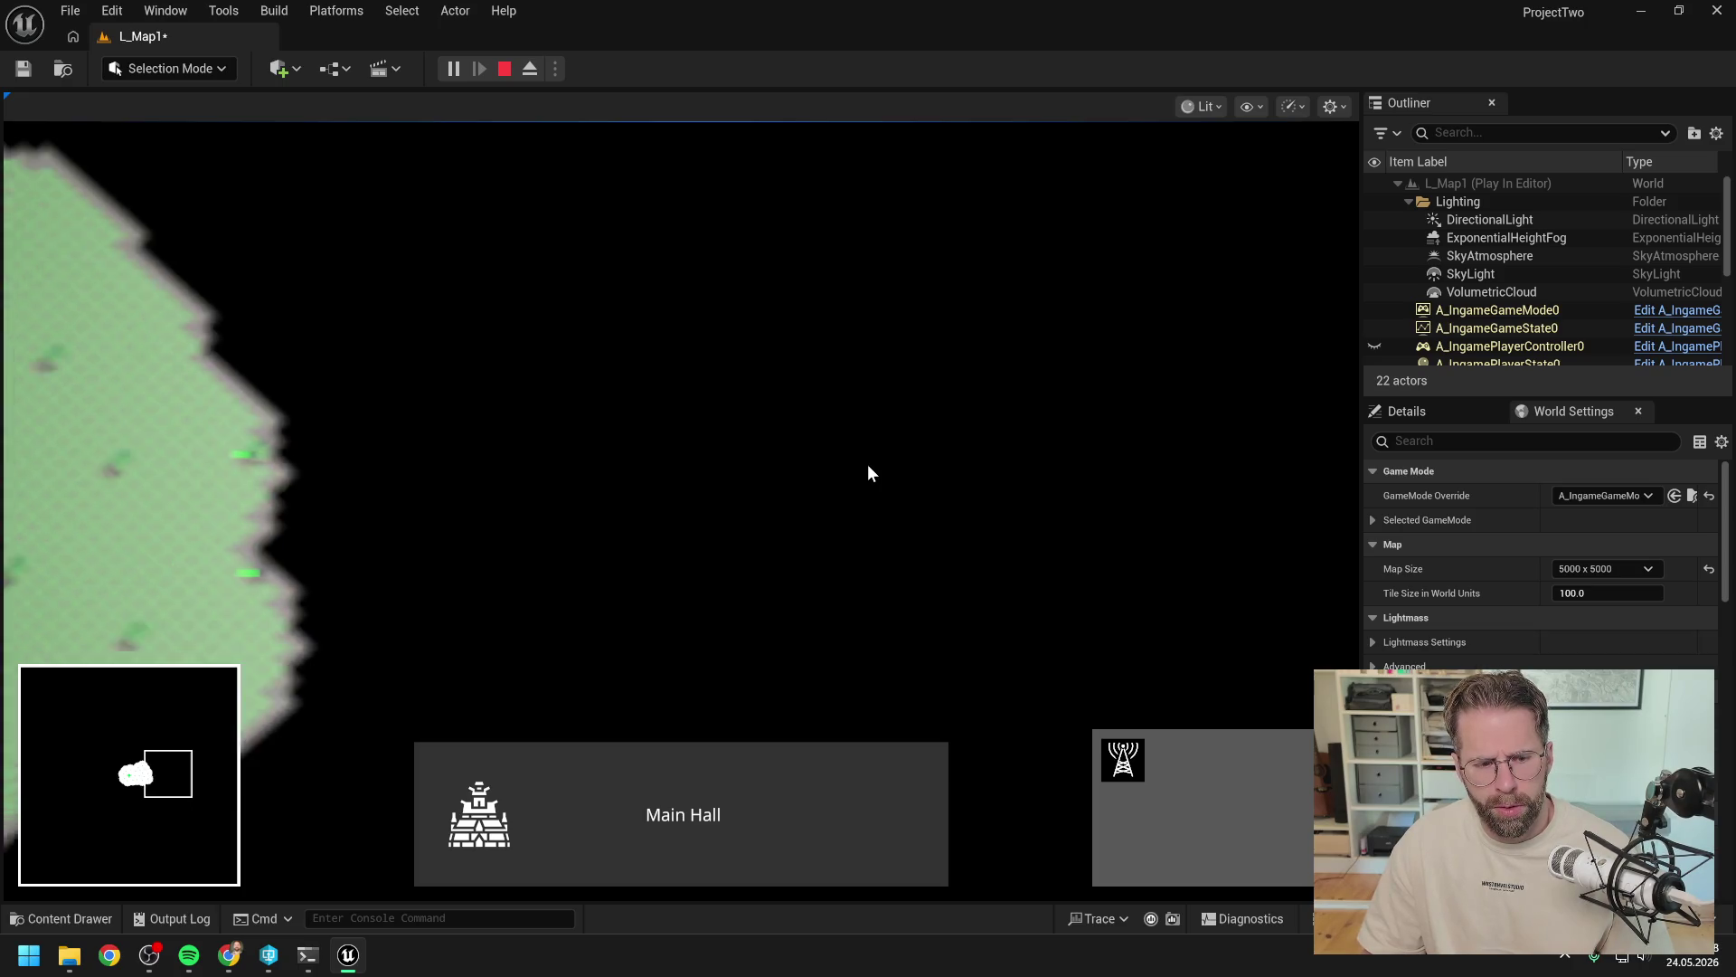
{"action": "key", "text": "a"}
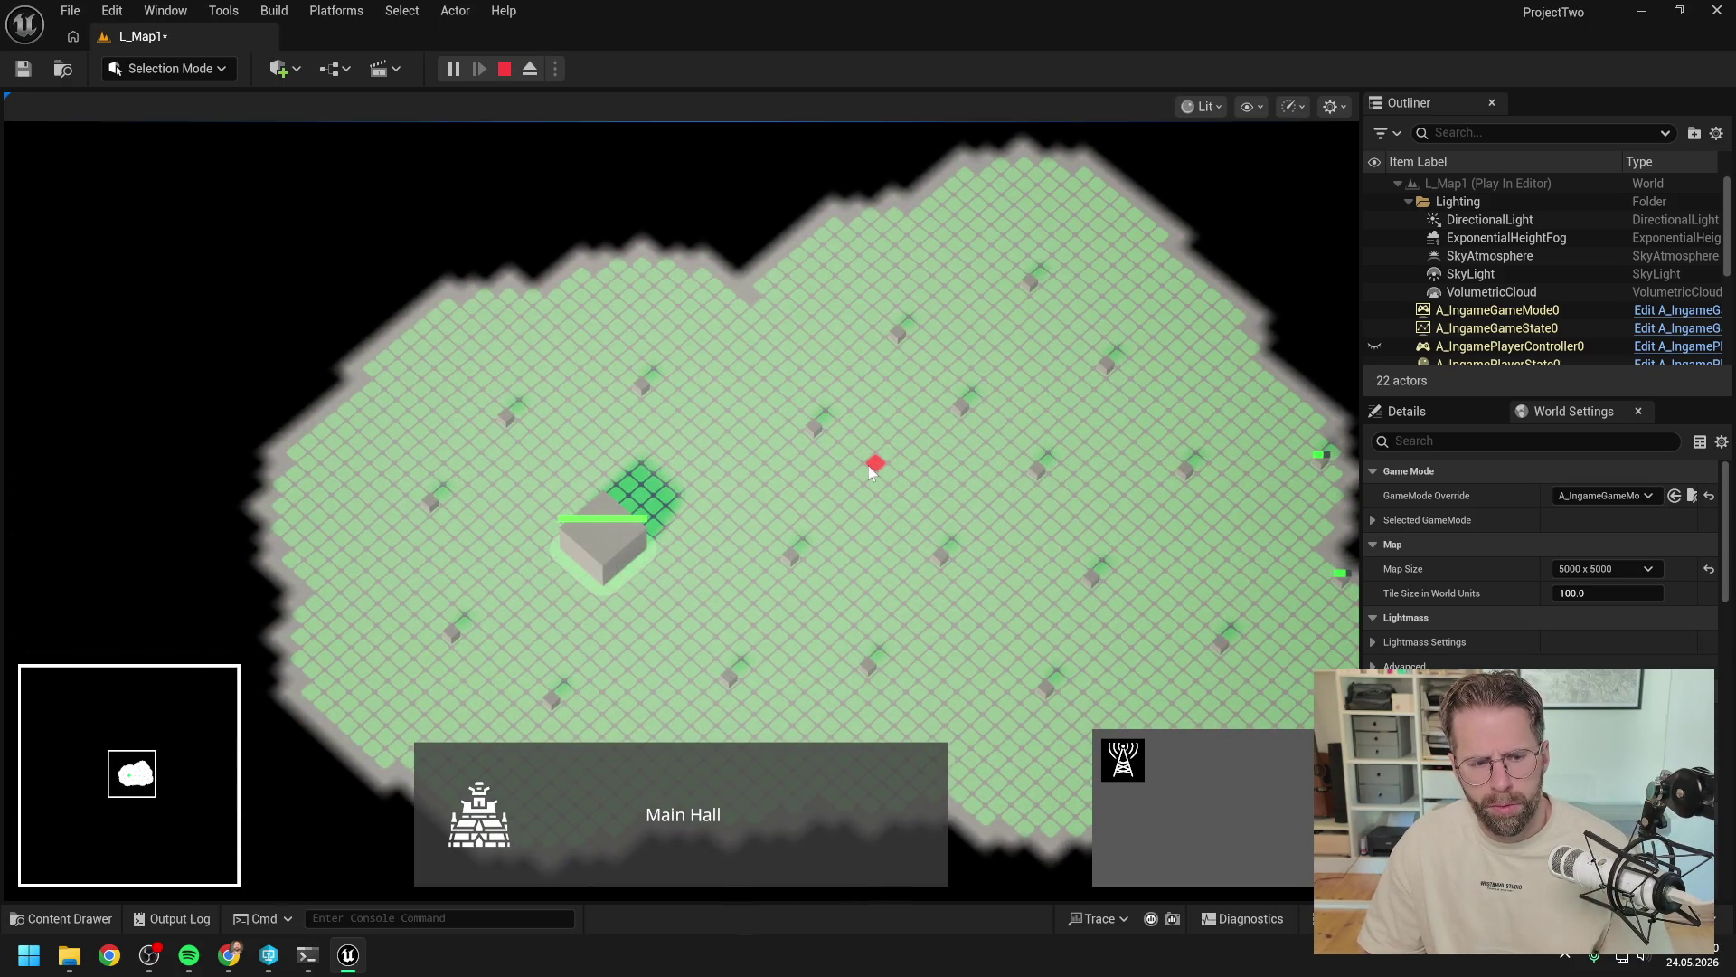
{"action": "right_click", "coordinate": [868, 465]}
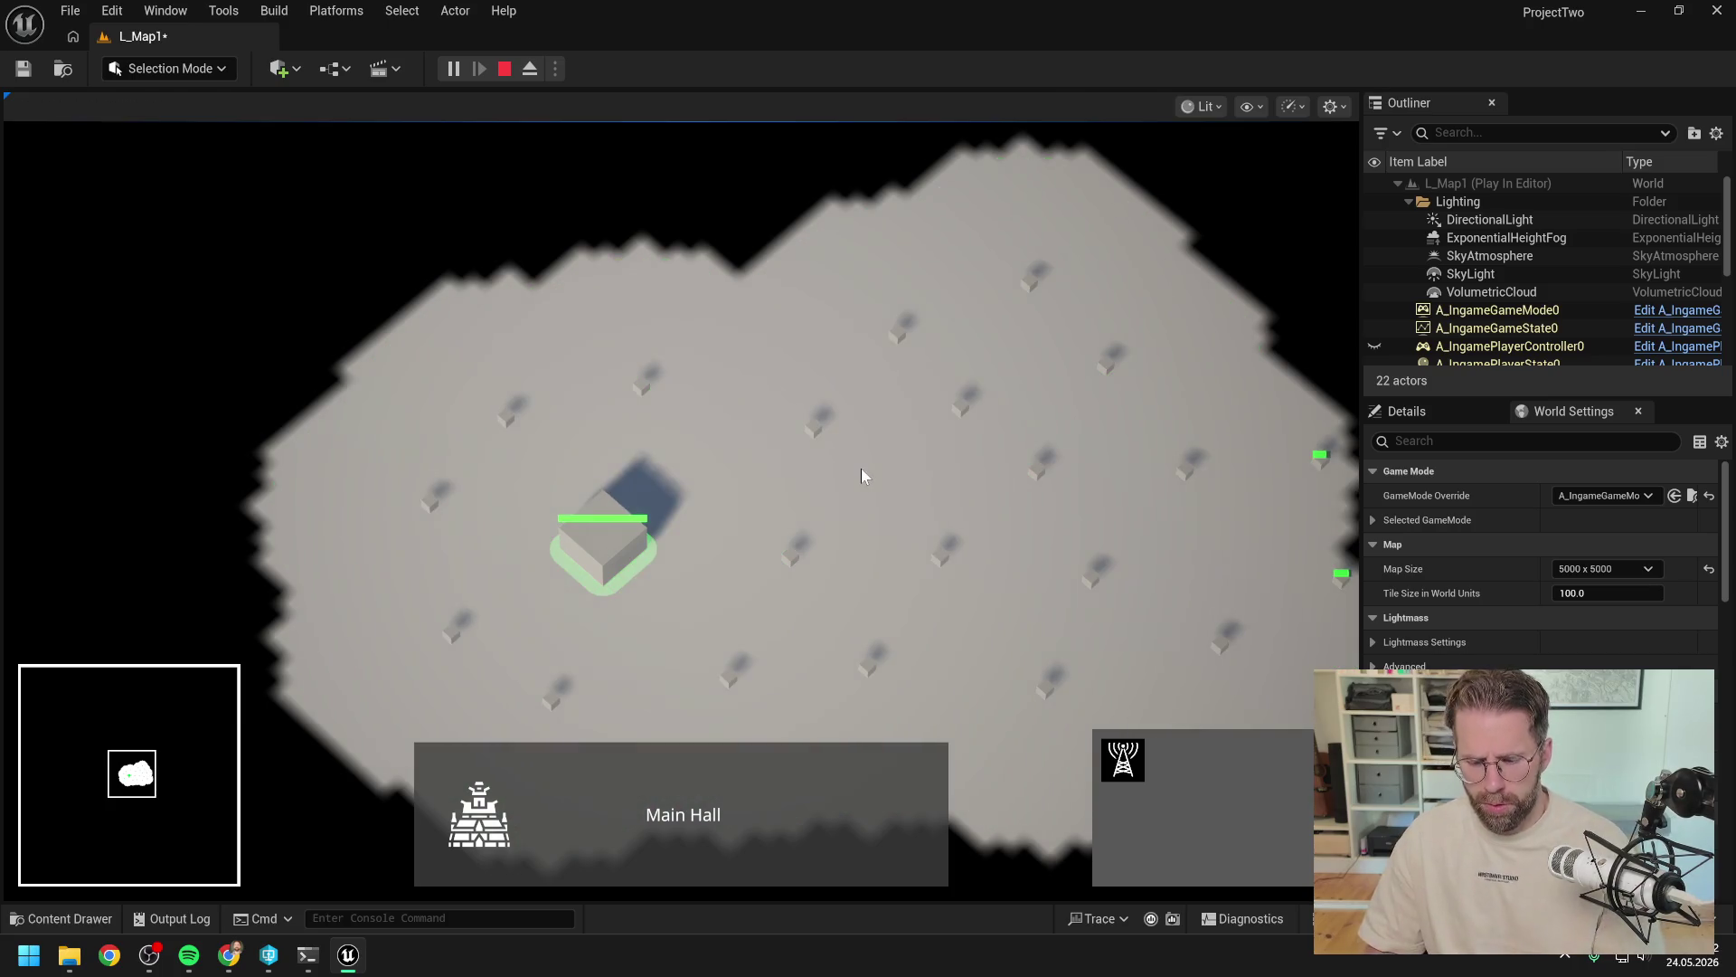
{"action": "key", "text": "Escape"}
{"action": "left_click", "coordinate": [1589, 569]}
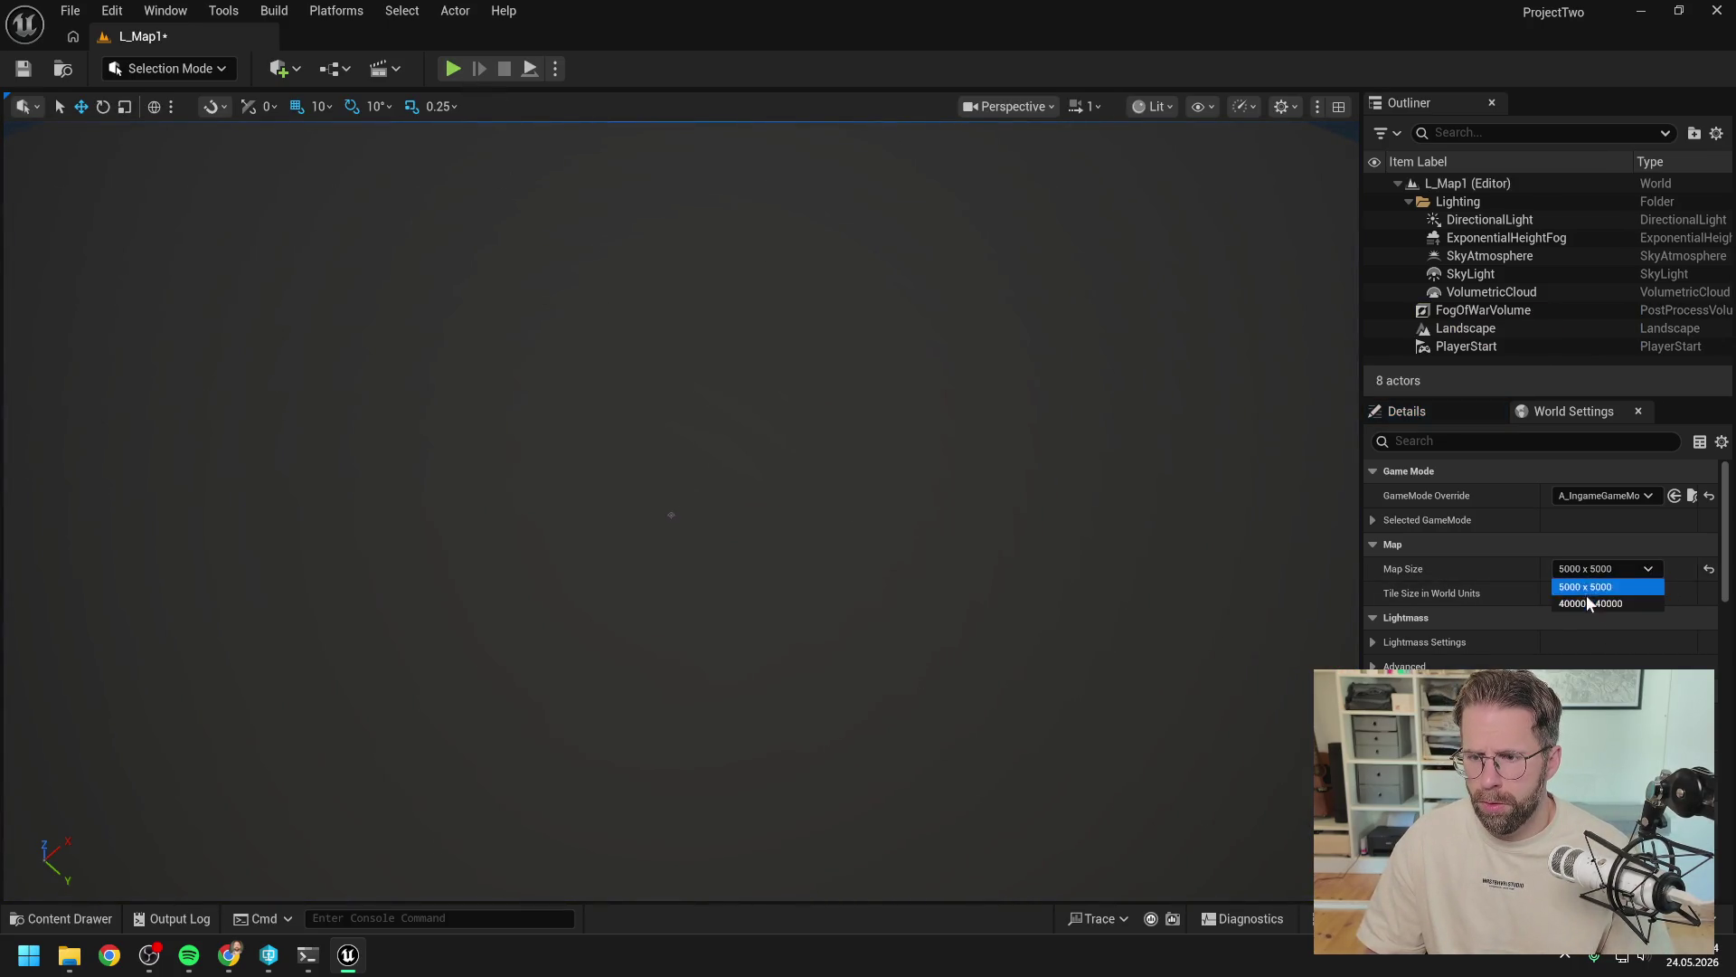
Set Map Size to 40000 x 40000 and test it in play, selecting the Main Hall, then stop.
{"action": "left_click", "coordinate": [1589, 603]}
{"action": "left_click", "coordinate": [452, 69]}
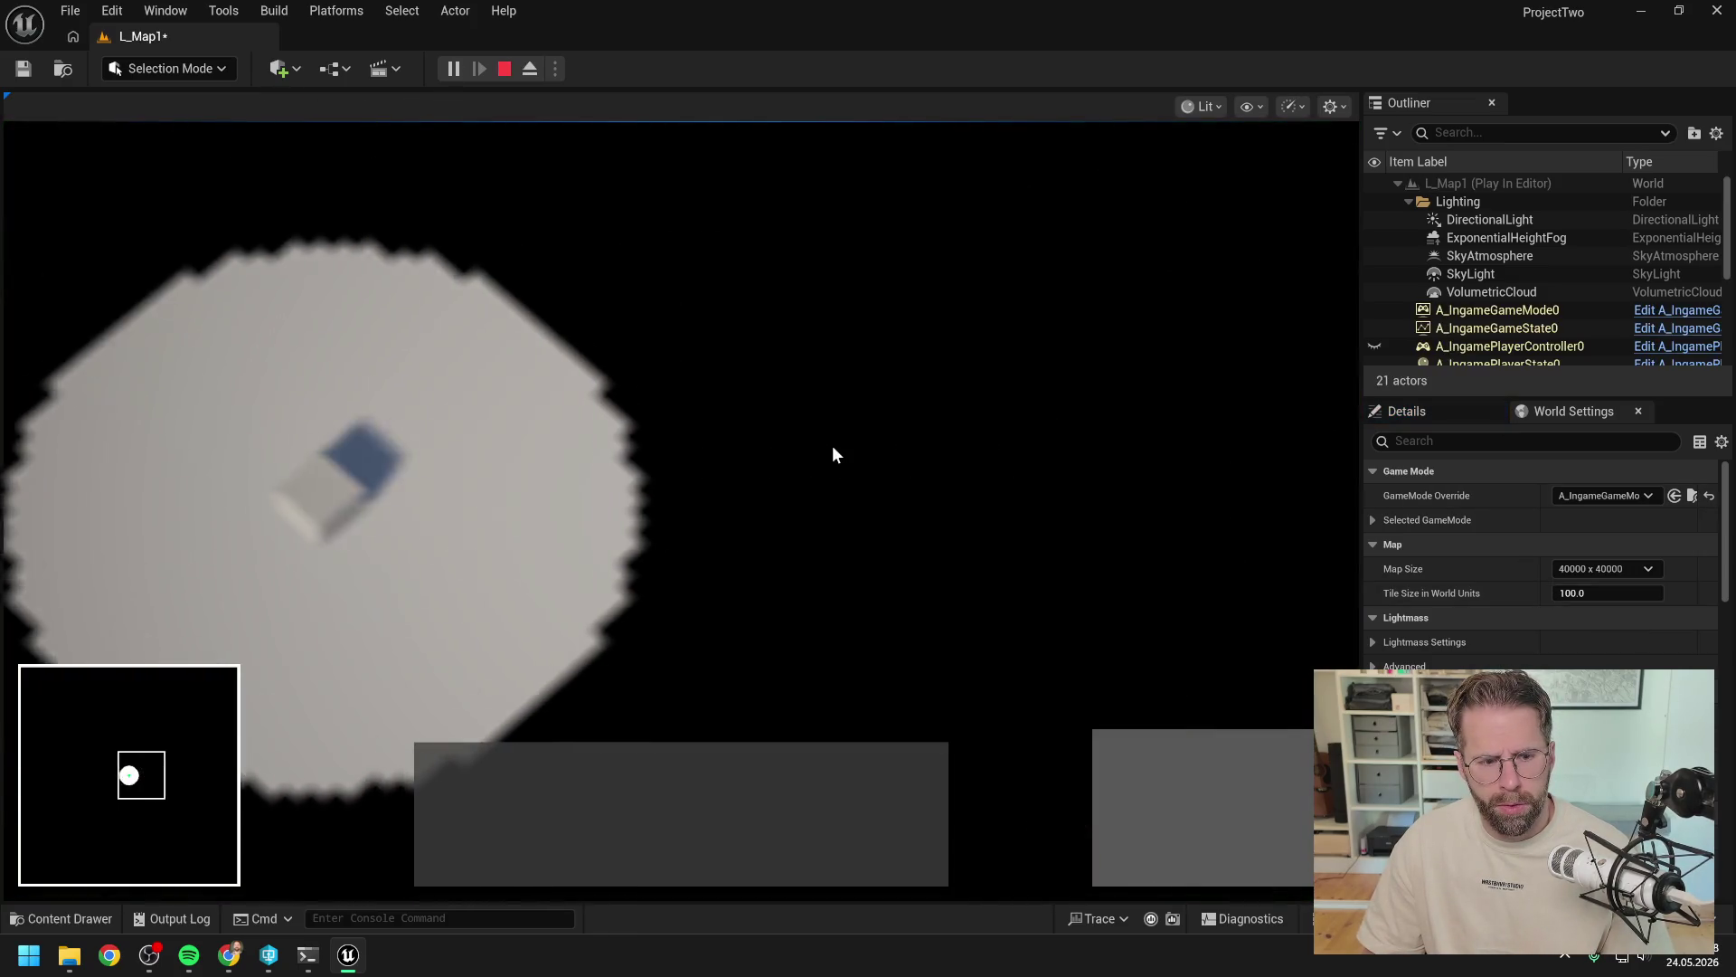
{"action": "key", "text": "d"}
{"action": "key", "text": "a"}
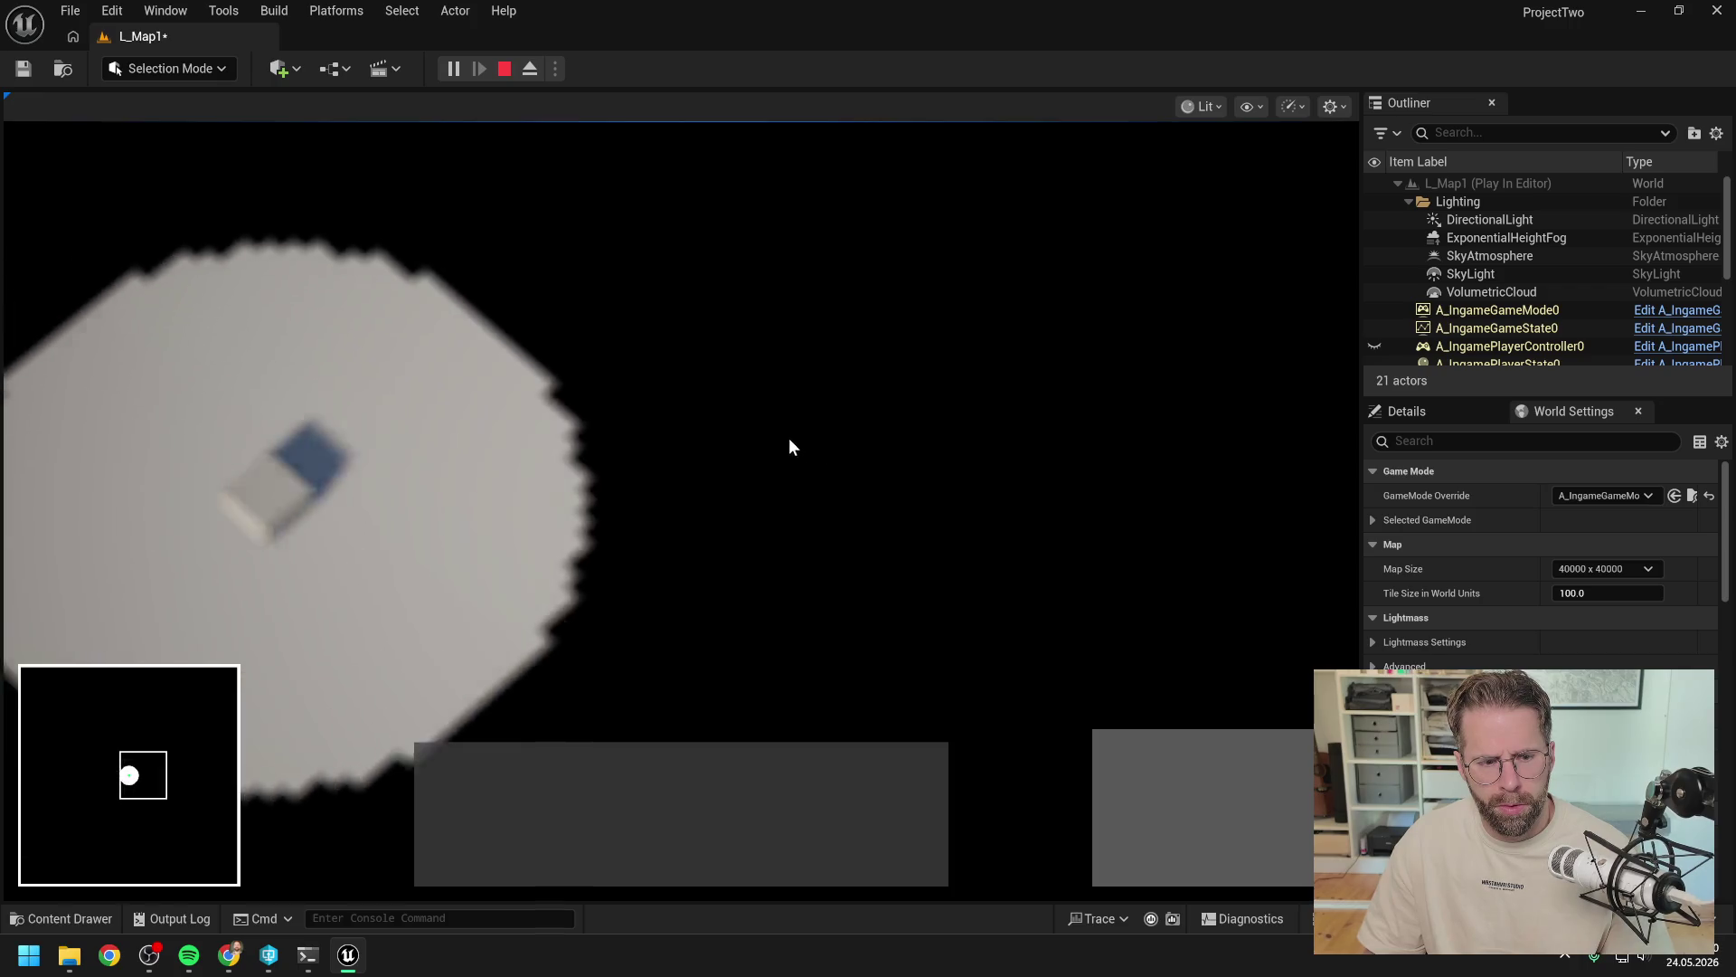
{"action": "scroll", "coordinate": [541, 508], "scroll_direction": "up", "scroll_amount": 5}
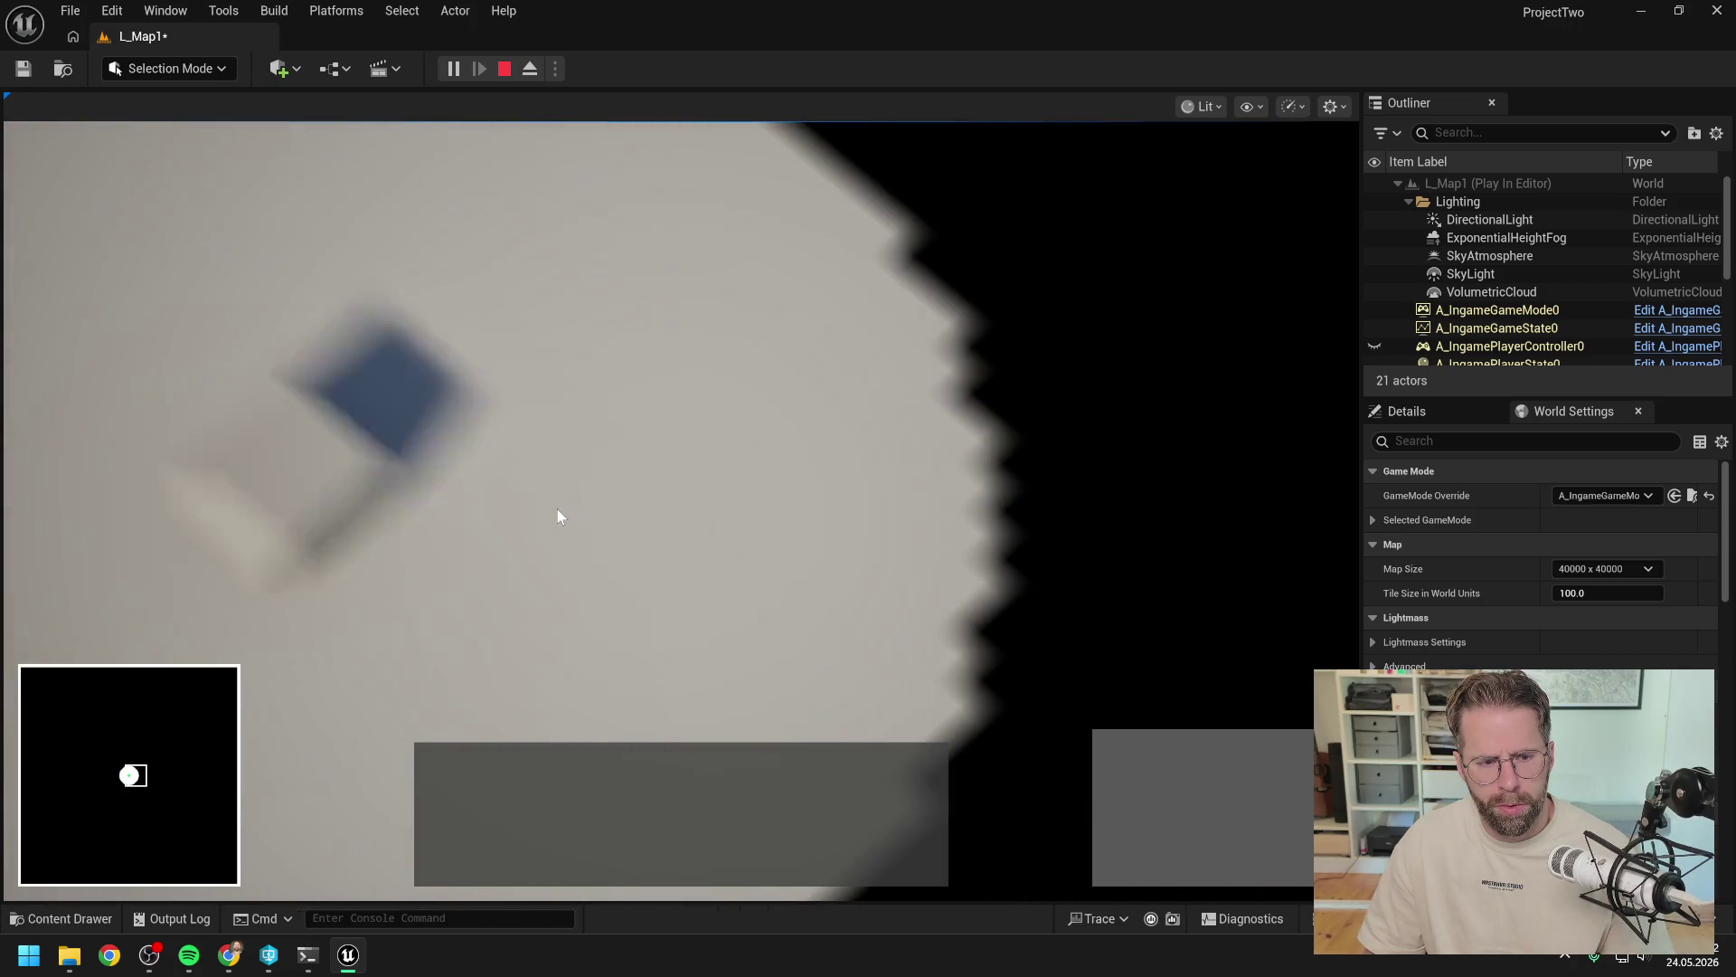
{"action": "scroll", "coordinate": [557, 508], "scroll_direction": "down", "scroll_amount": 5}
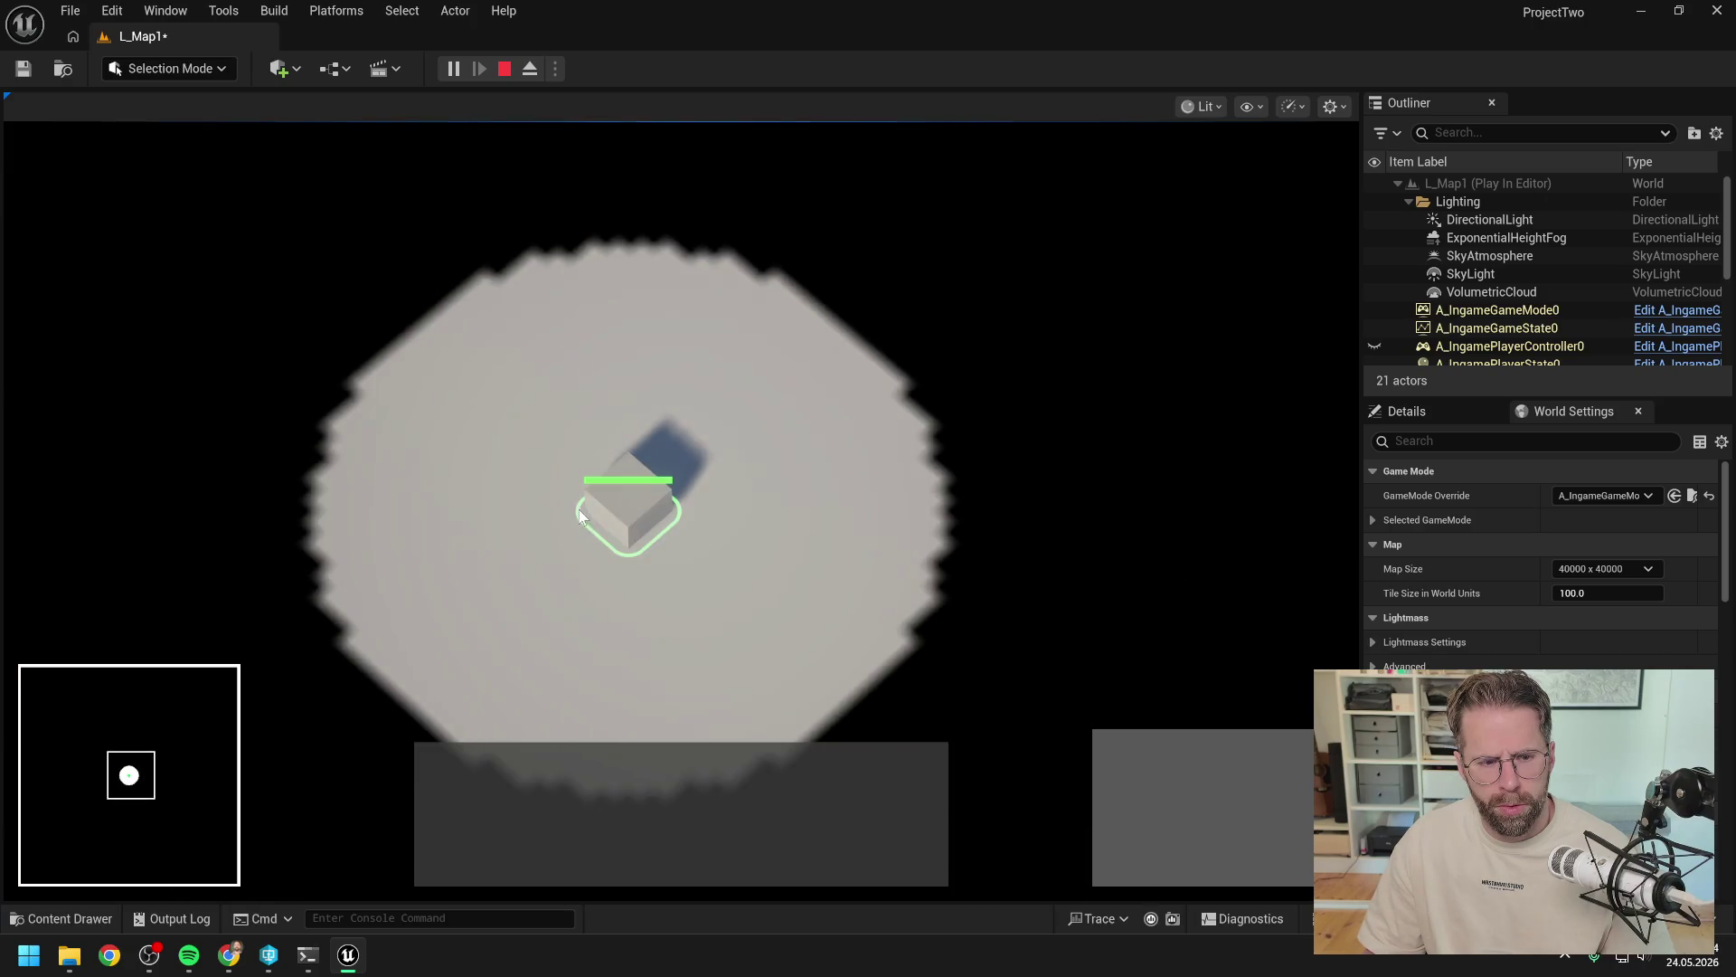
{"action": "left_click", "coordinate": [578, 513]}
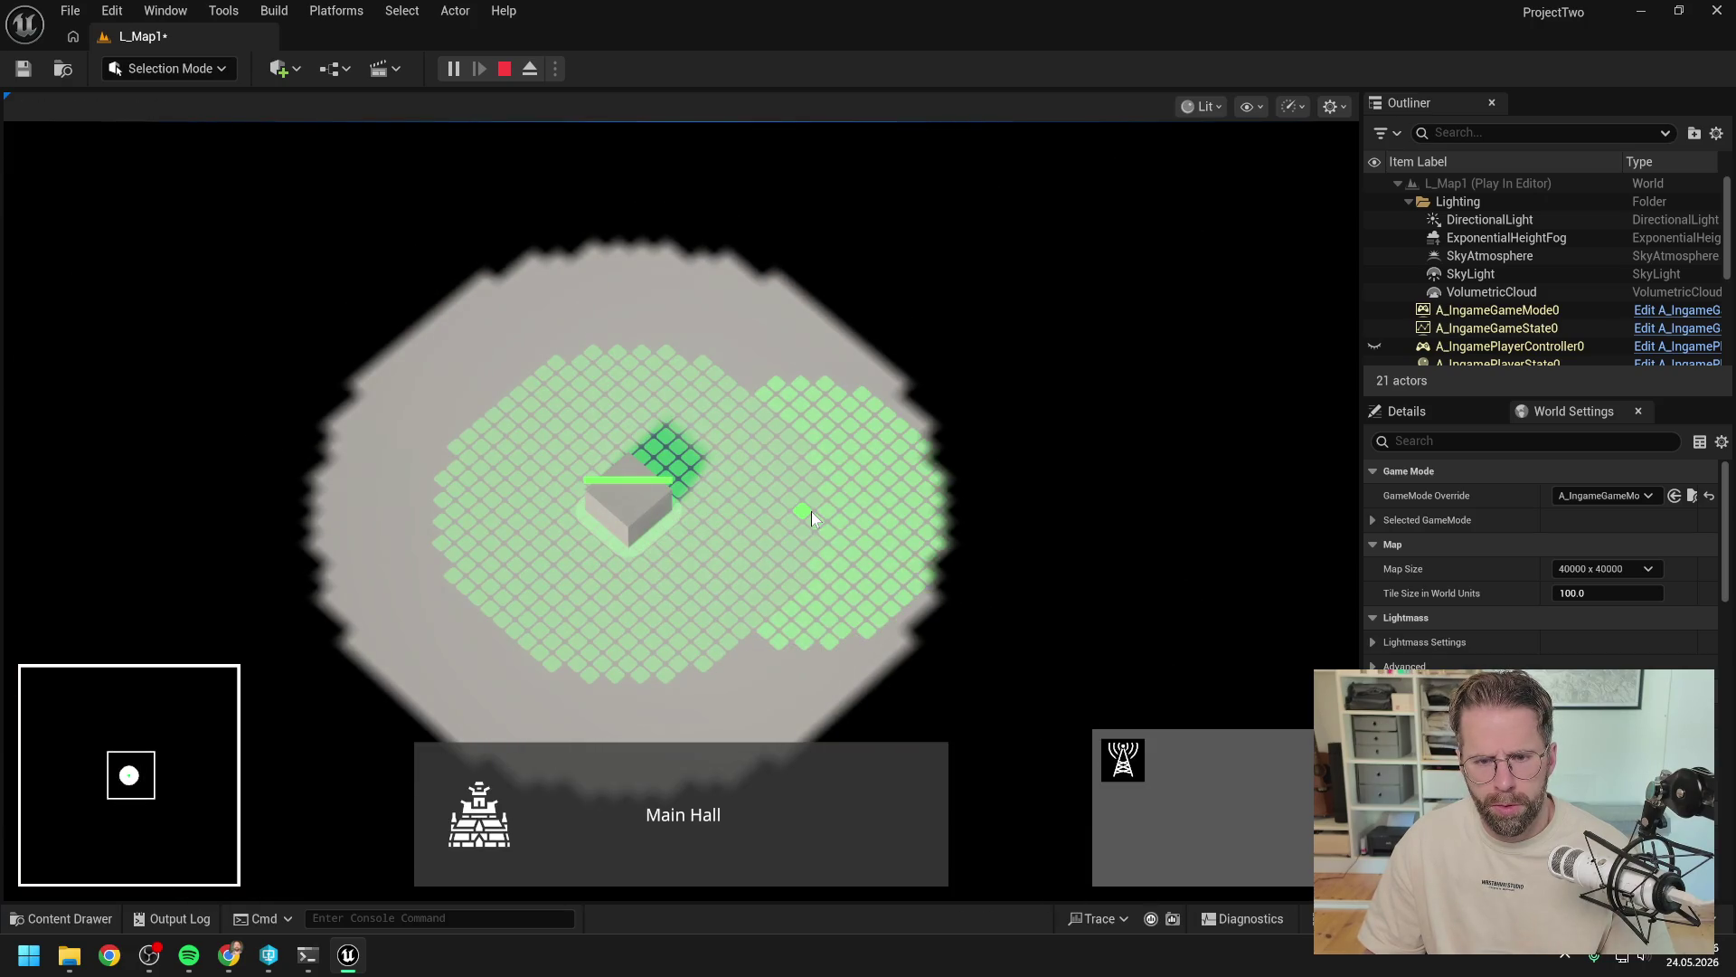
{"action": "right_click", "coordinate": [905, 555]}
{"action": "key", "text": "d"}
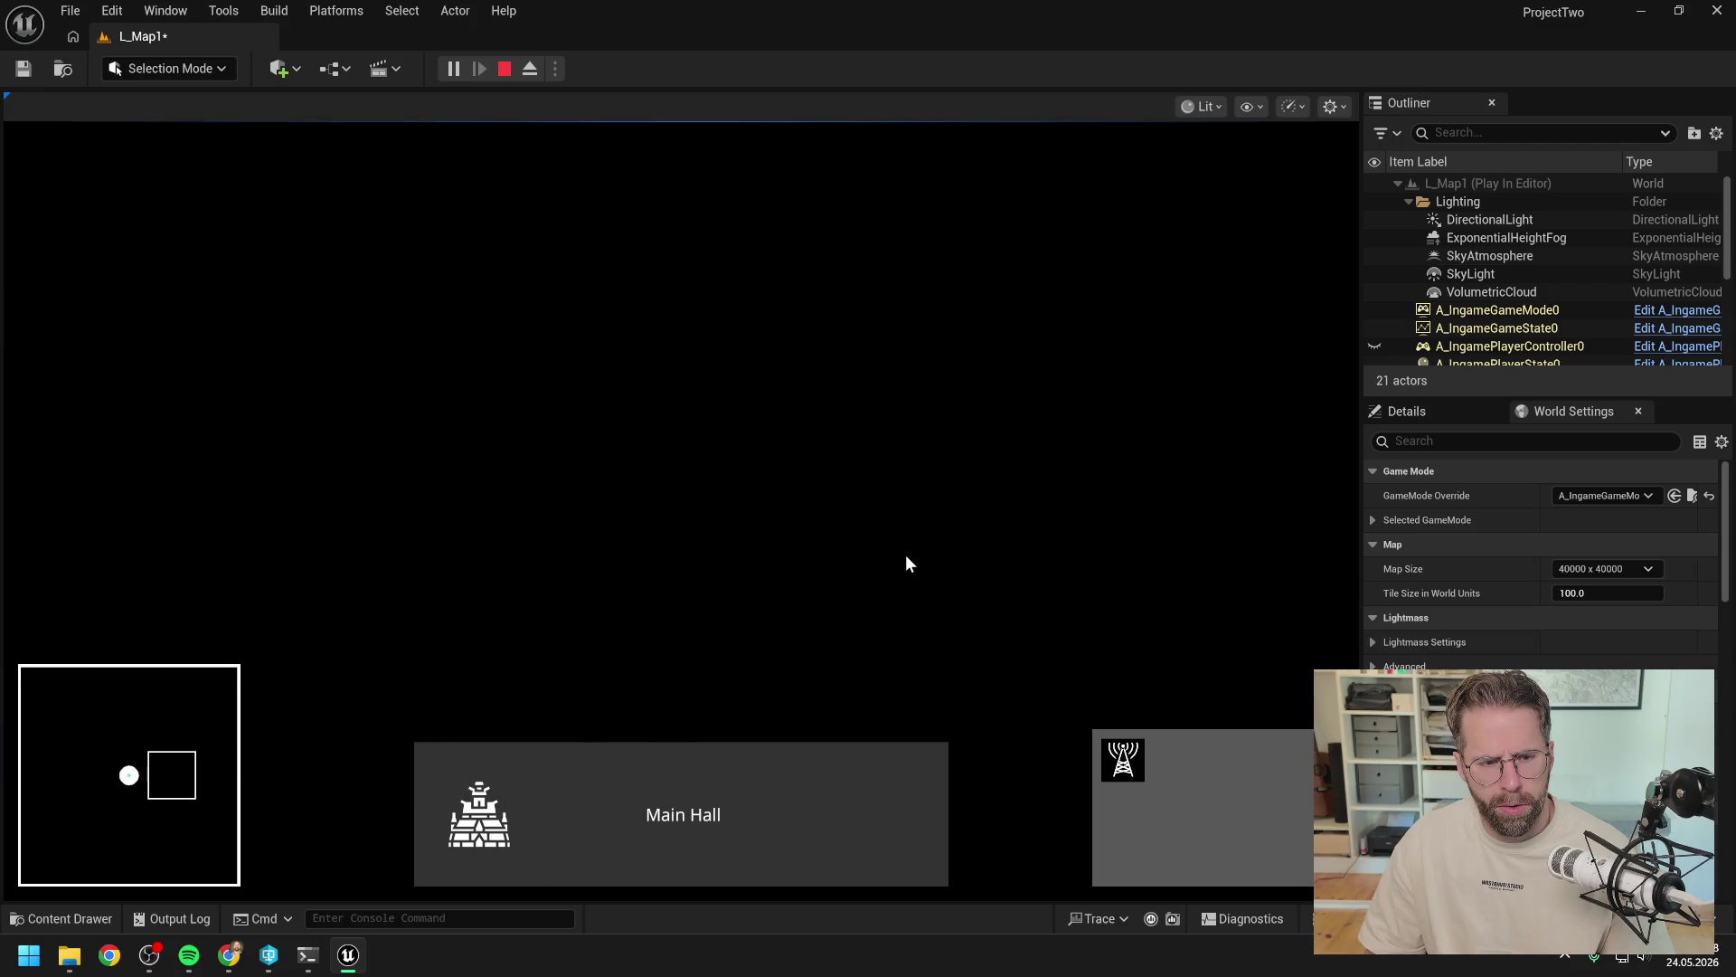
{"action": "key", "text": "Escape"}
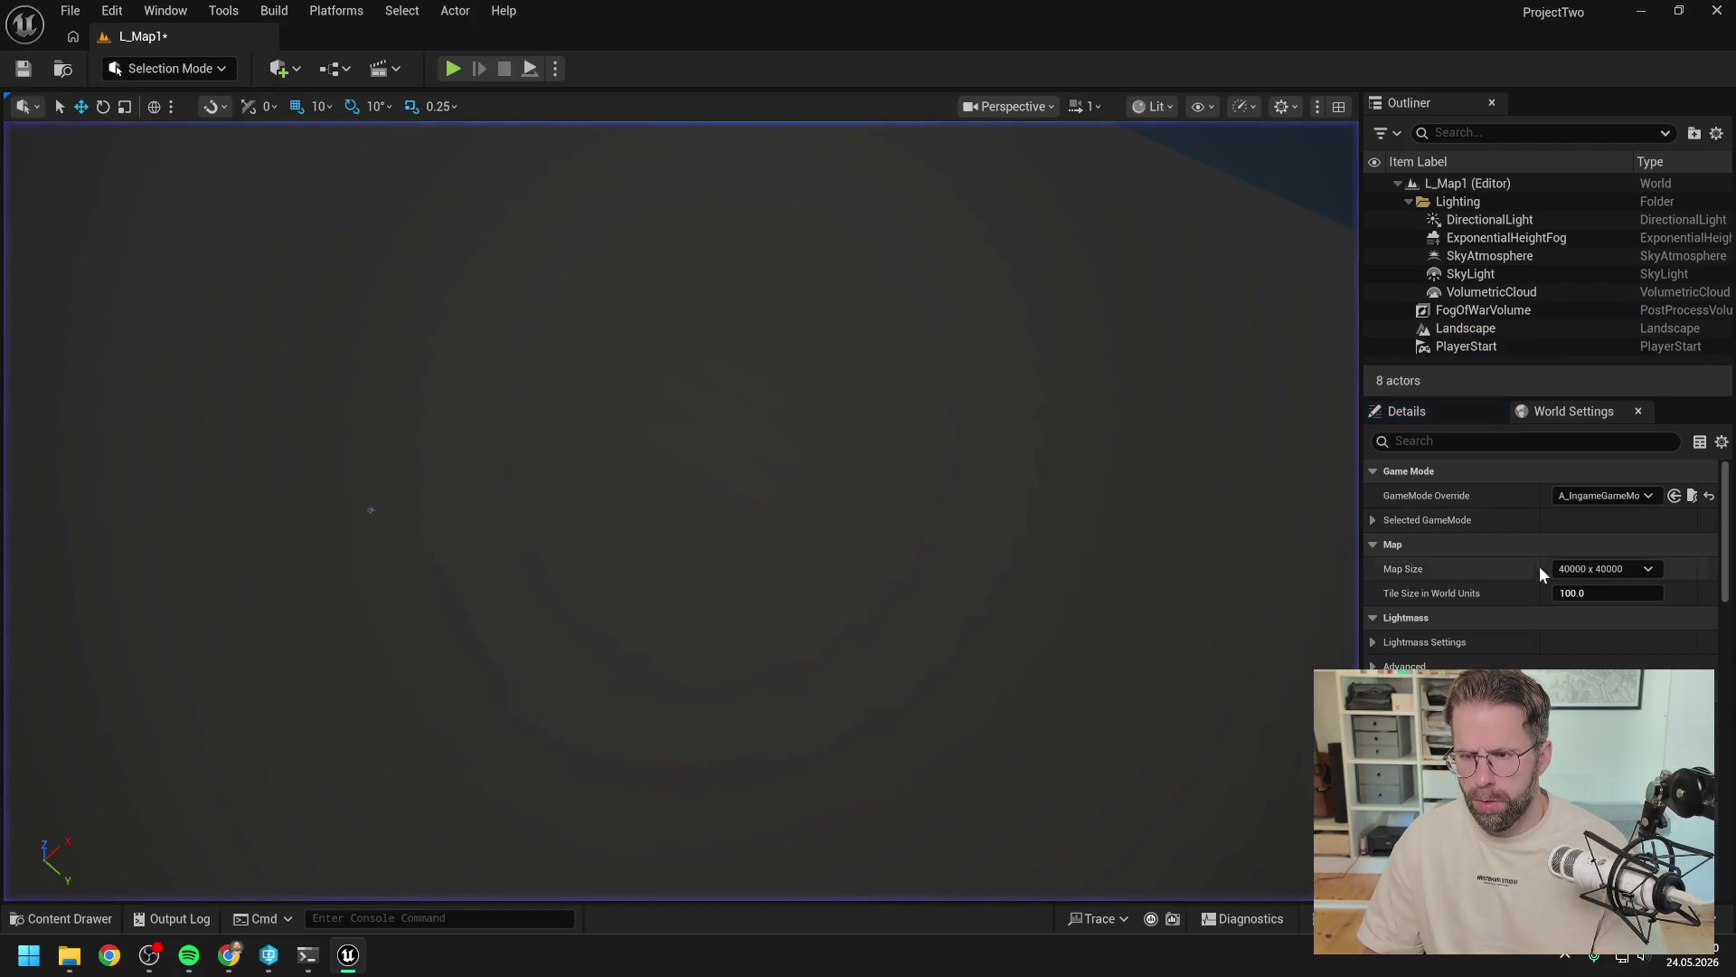
Switch Map Size back to 5000 x 5000, place a small structure in a test play, then return to Claude Code.
{"action": "left_click", "coordinate": [1590, 569]}
{"action": "left_click", "coordinate": [1593, 599]}
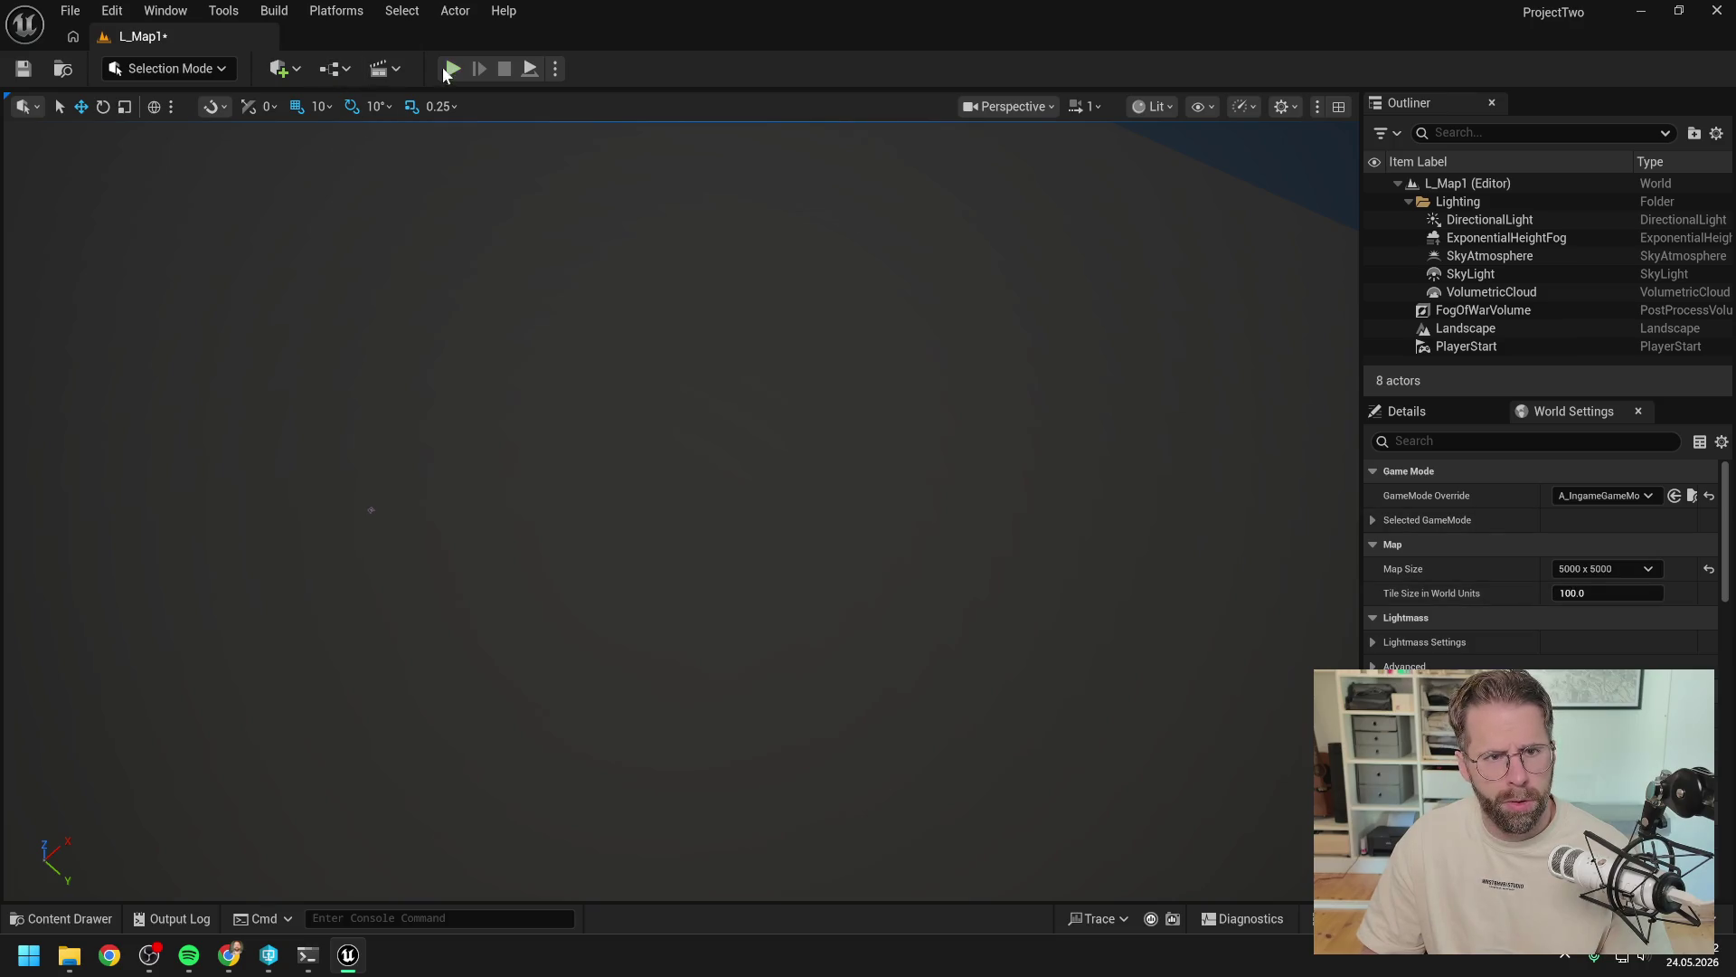
{"action": "left_click", "coordinate": [449, 69]}
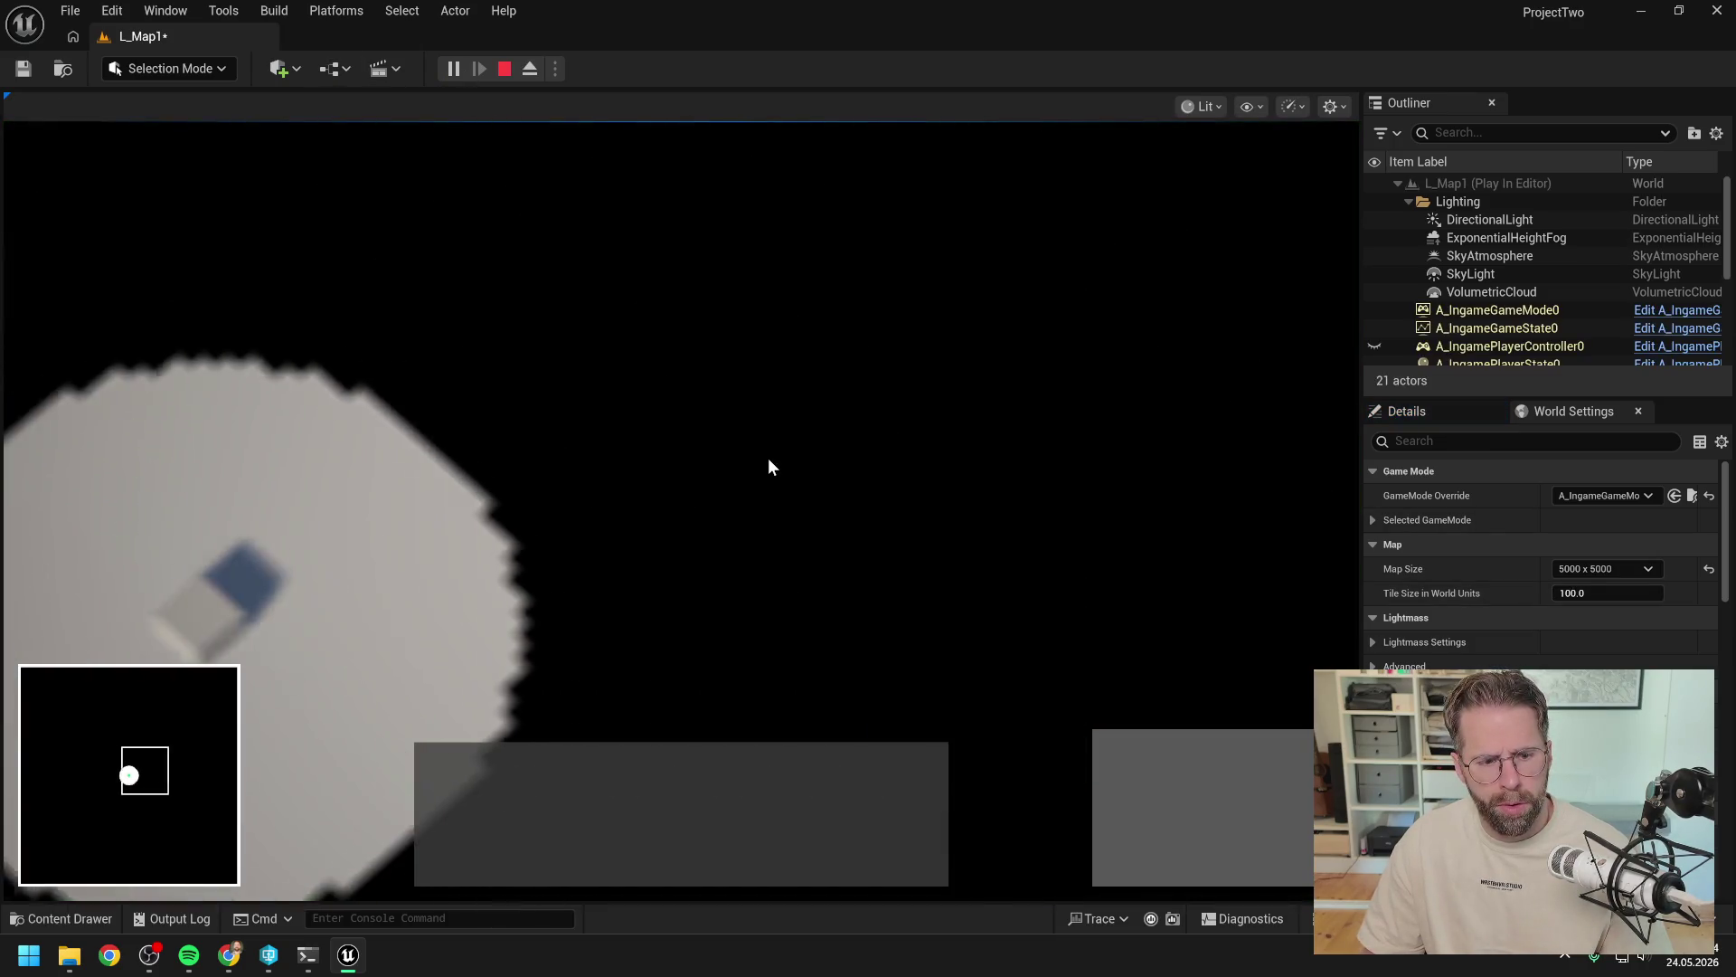
{"action": "left_click", "coordinate": [497, 498]}
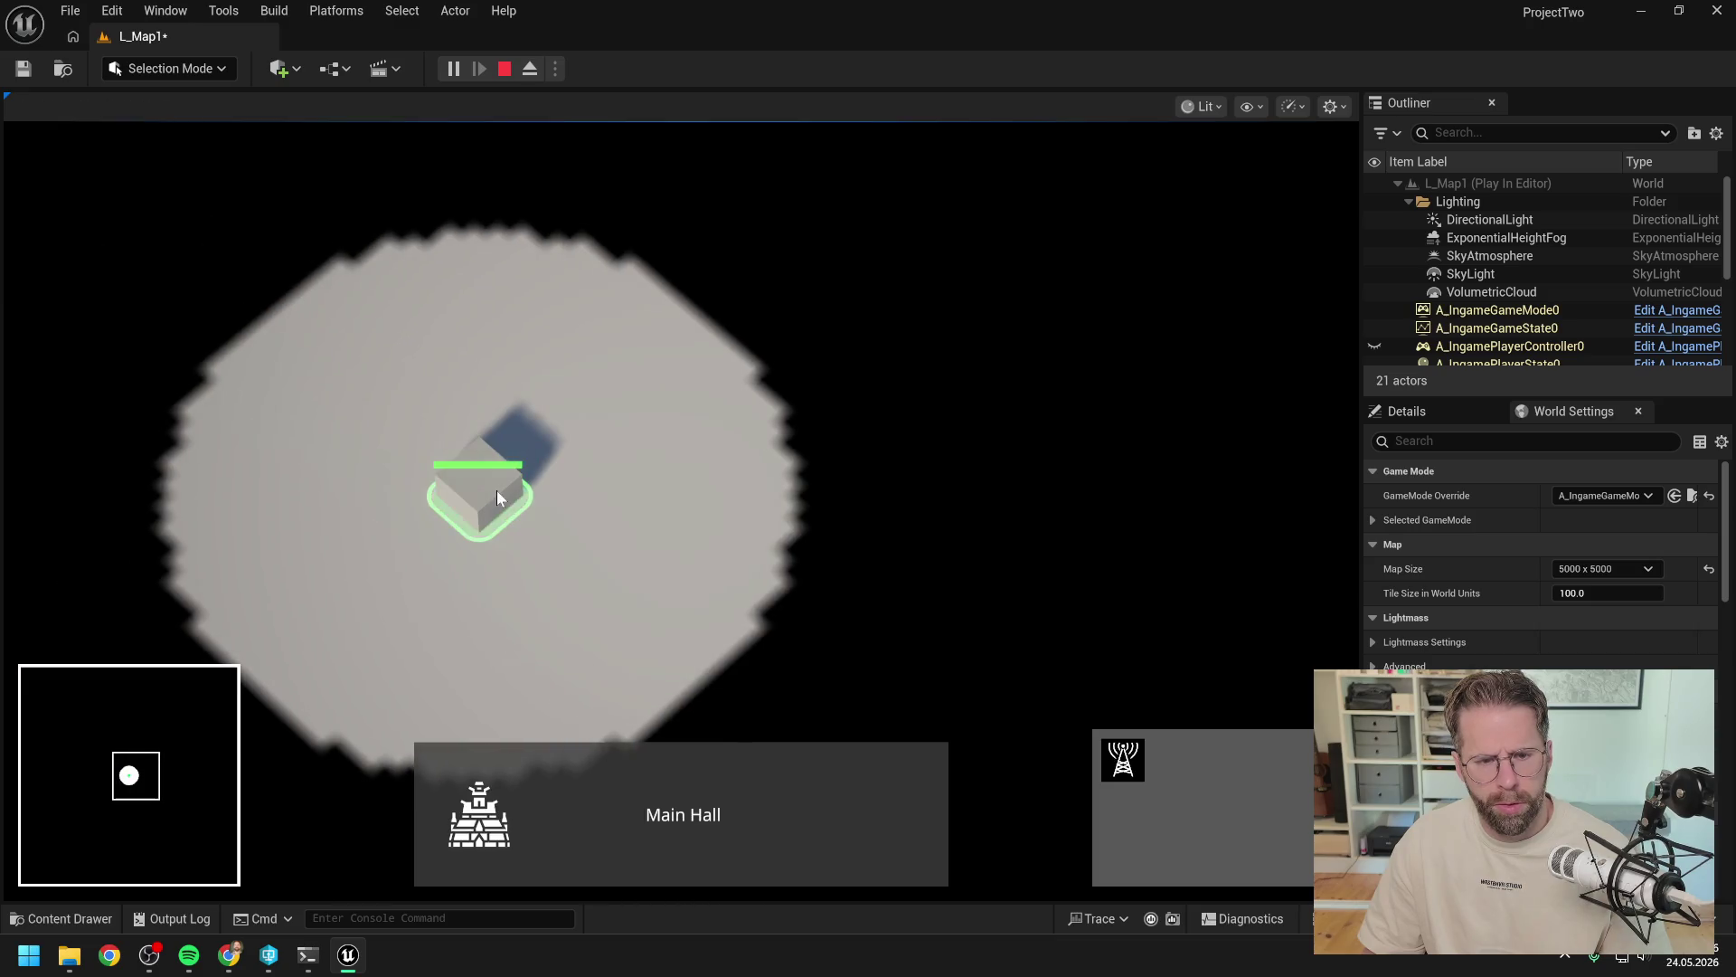
{"action": "left_click", "coordinate": [1124, 756]}
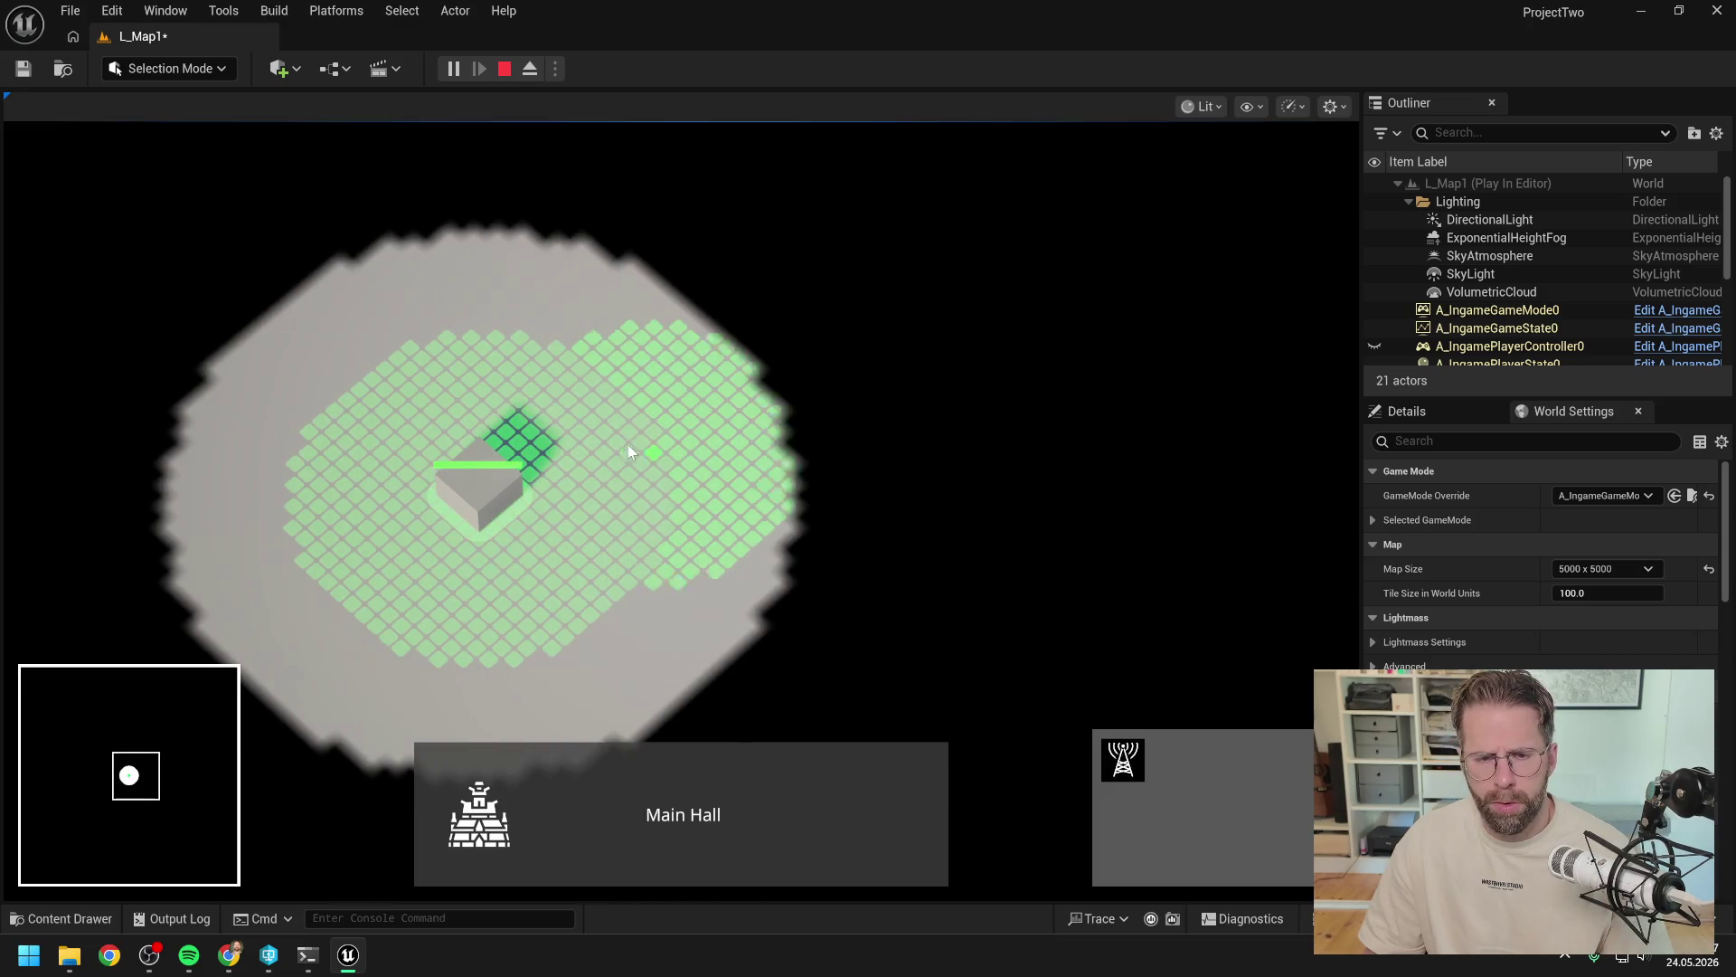
{"action": "left_click", "coordinate": [667, 486]}
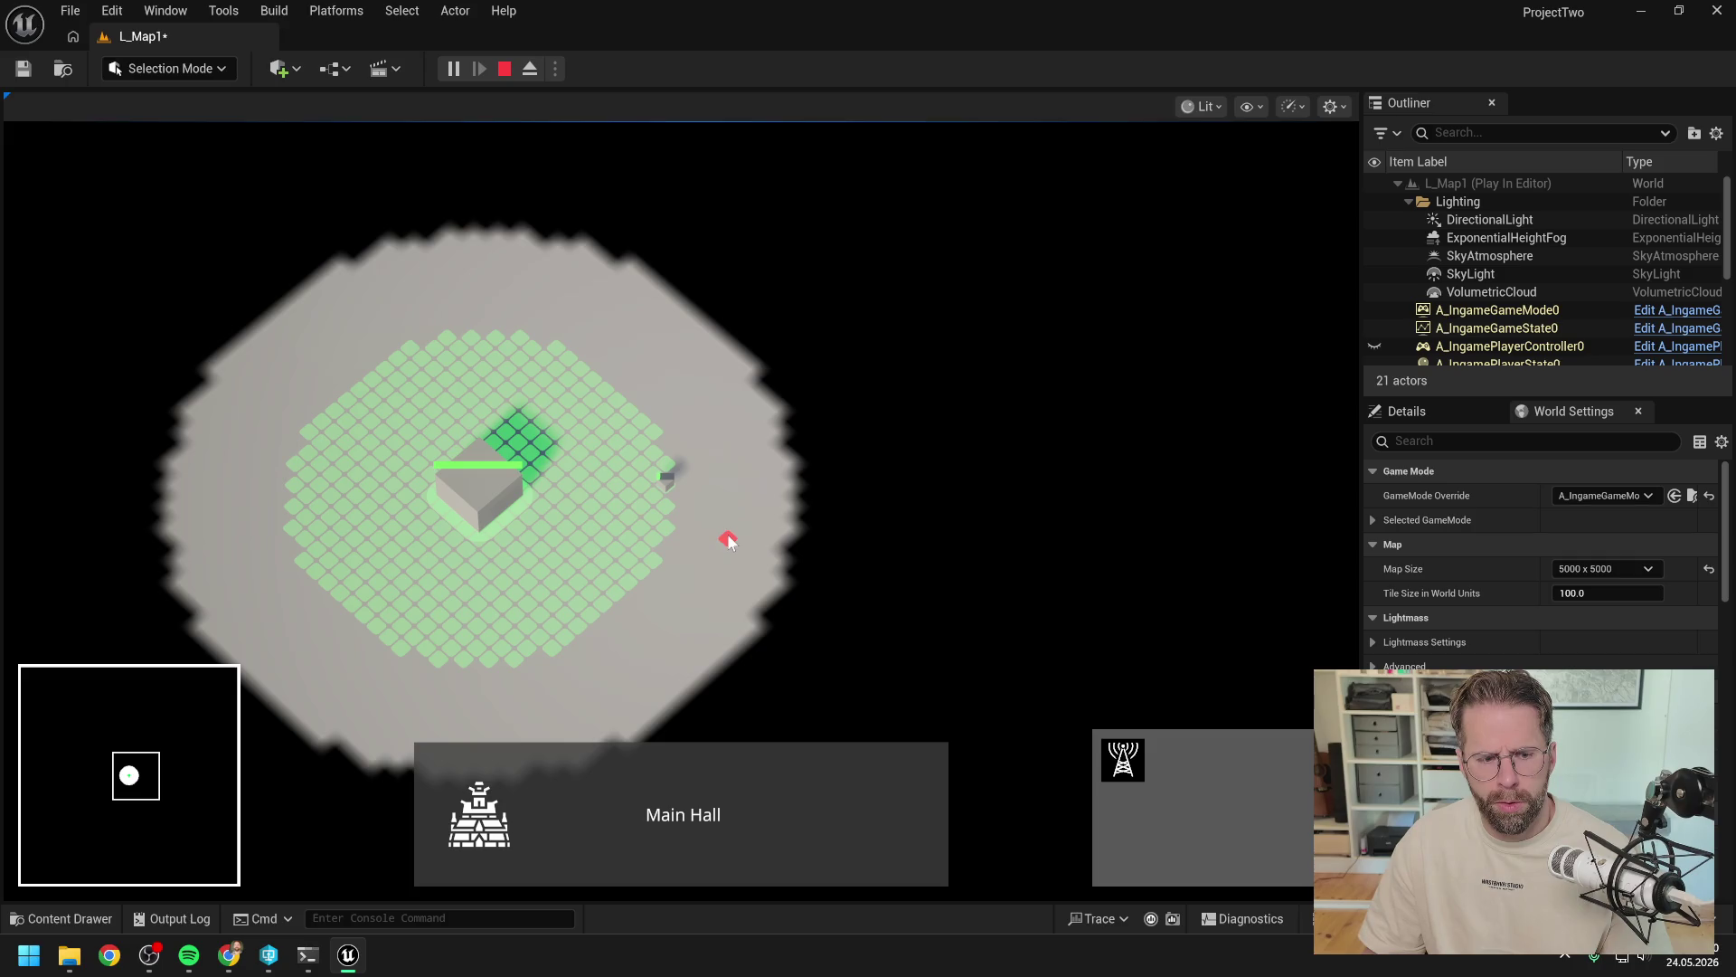
{"action": "right_click", "coordinate": [728, 536]}
{"action": "key", "text": "Escape"}
{"action": "left_click", "coordinate": [307, 954]}
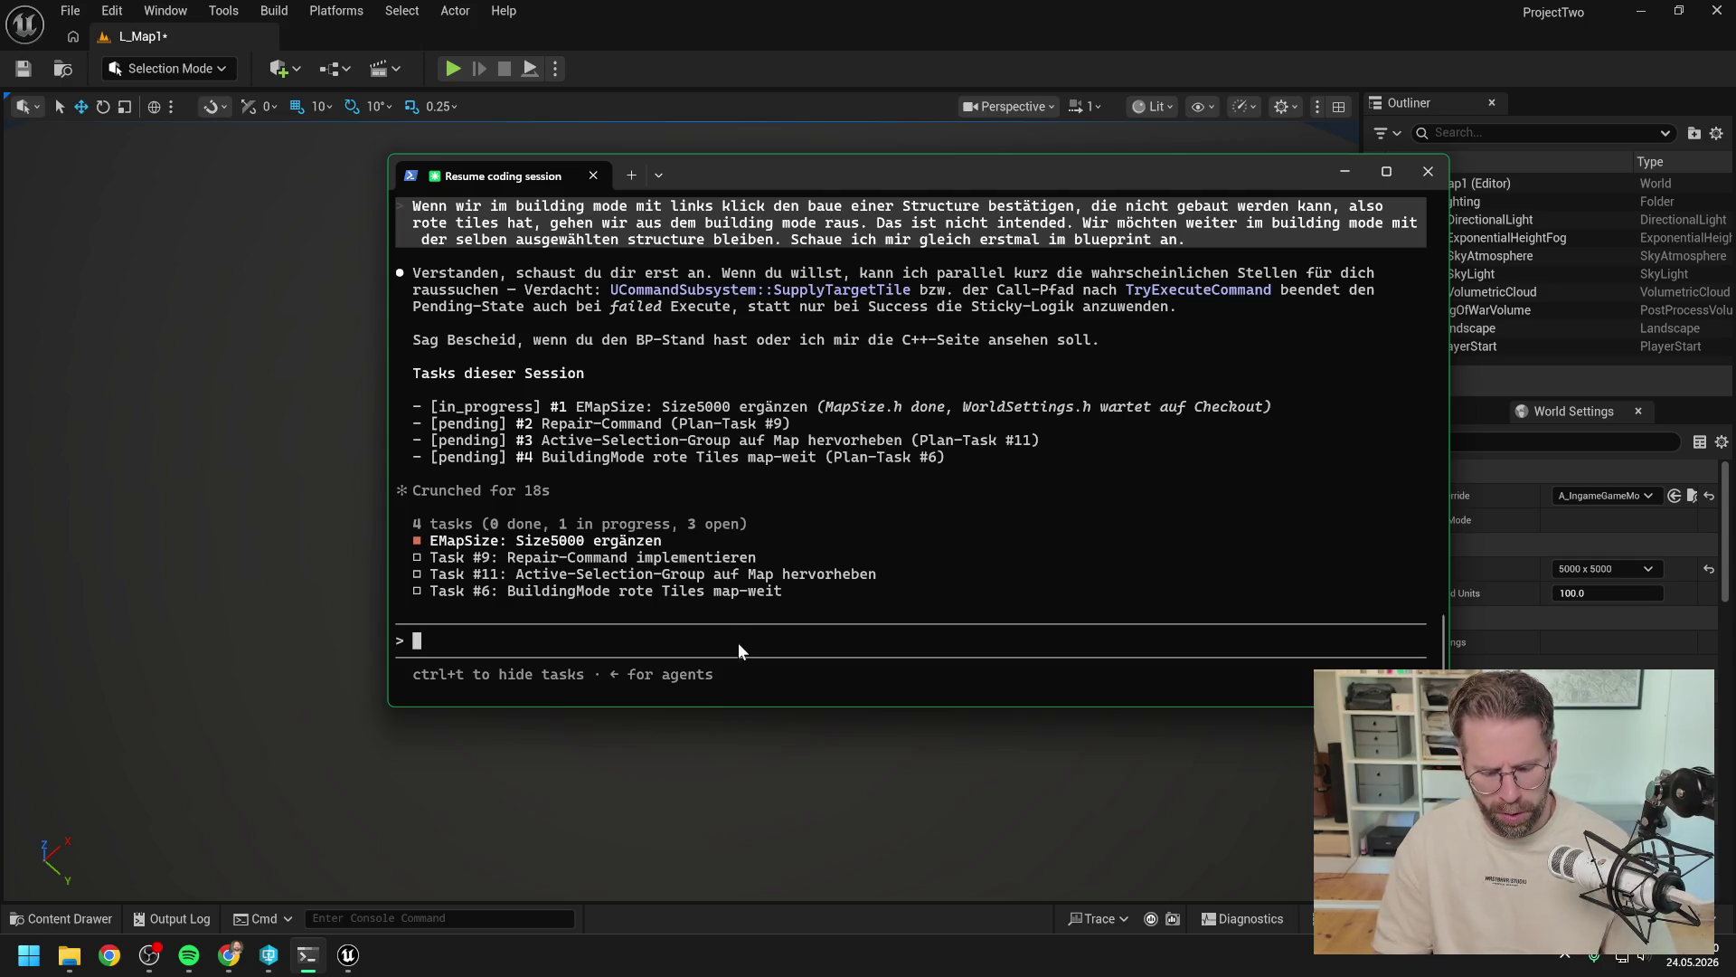
Ask Claude Code to investigate the bug and shrink 5000 x 5000 to 1000 x 1000, then start another play test.
{"action": "type", "text": "ja schau mal rein. Außer"}
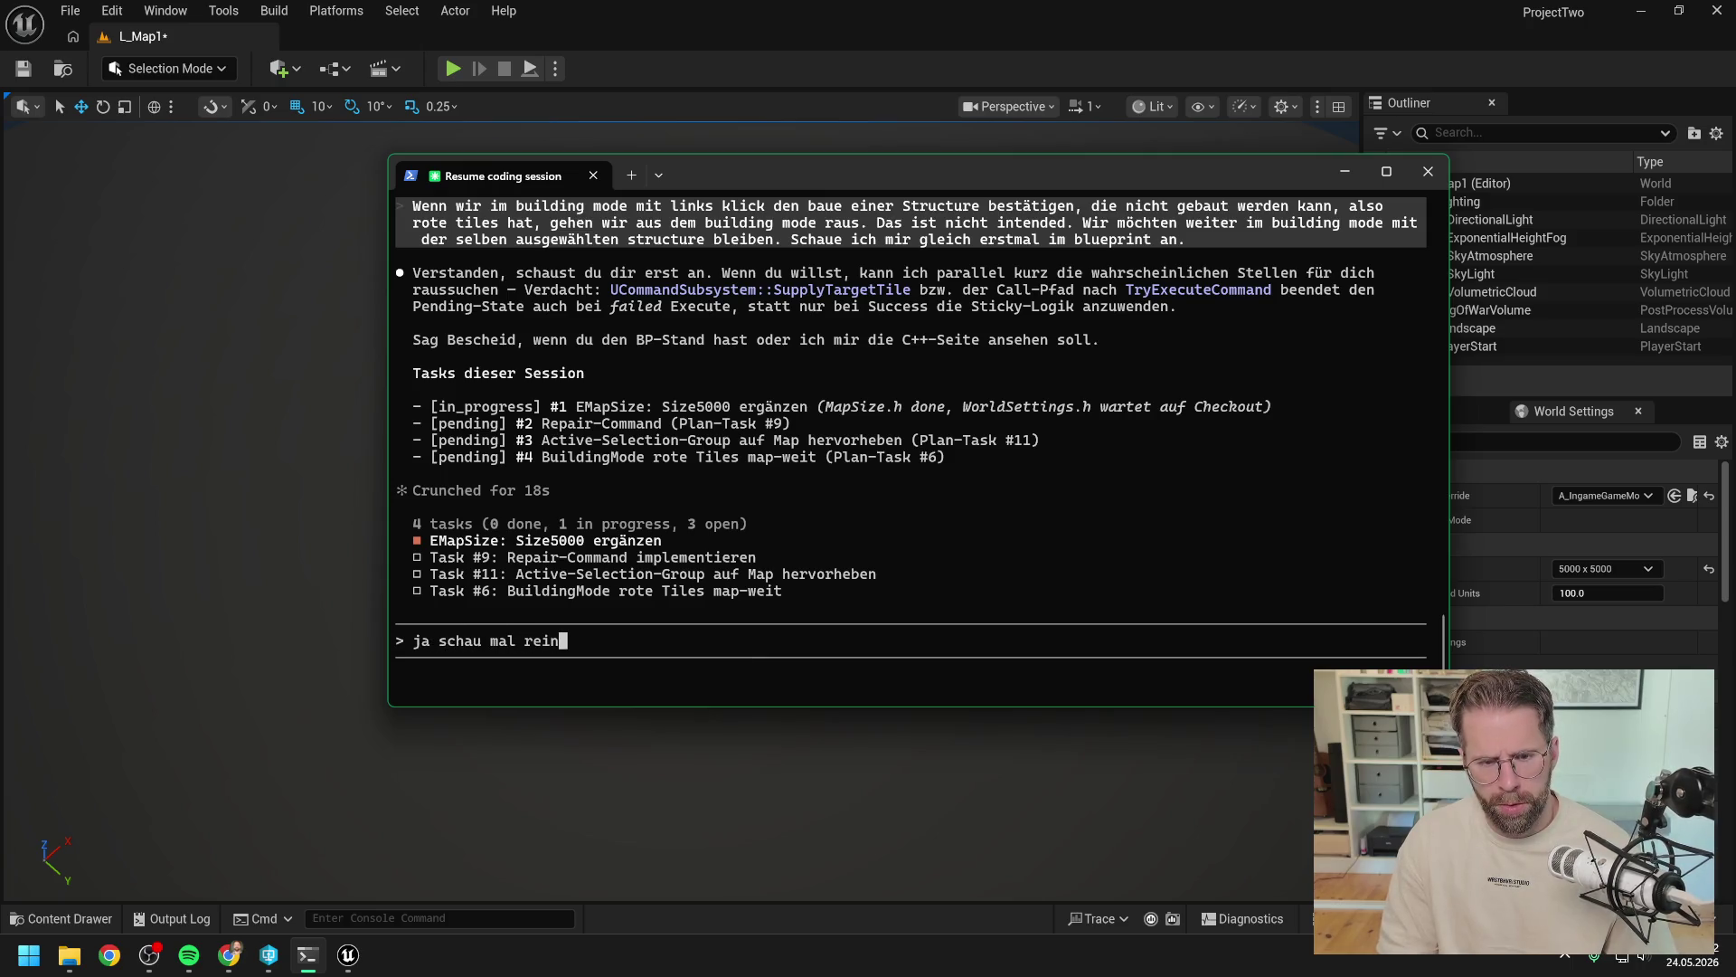
{"action": "type", "text": "dem b"}
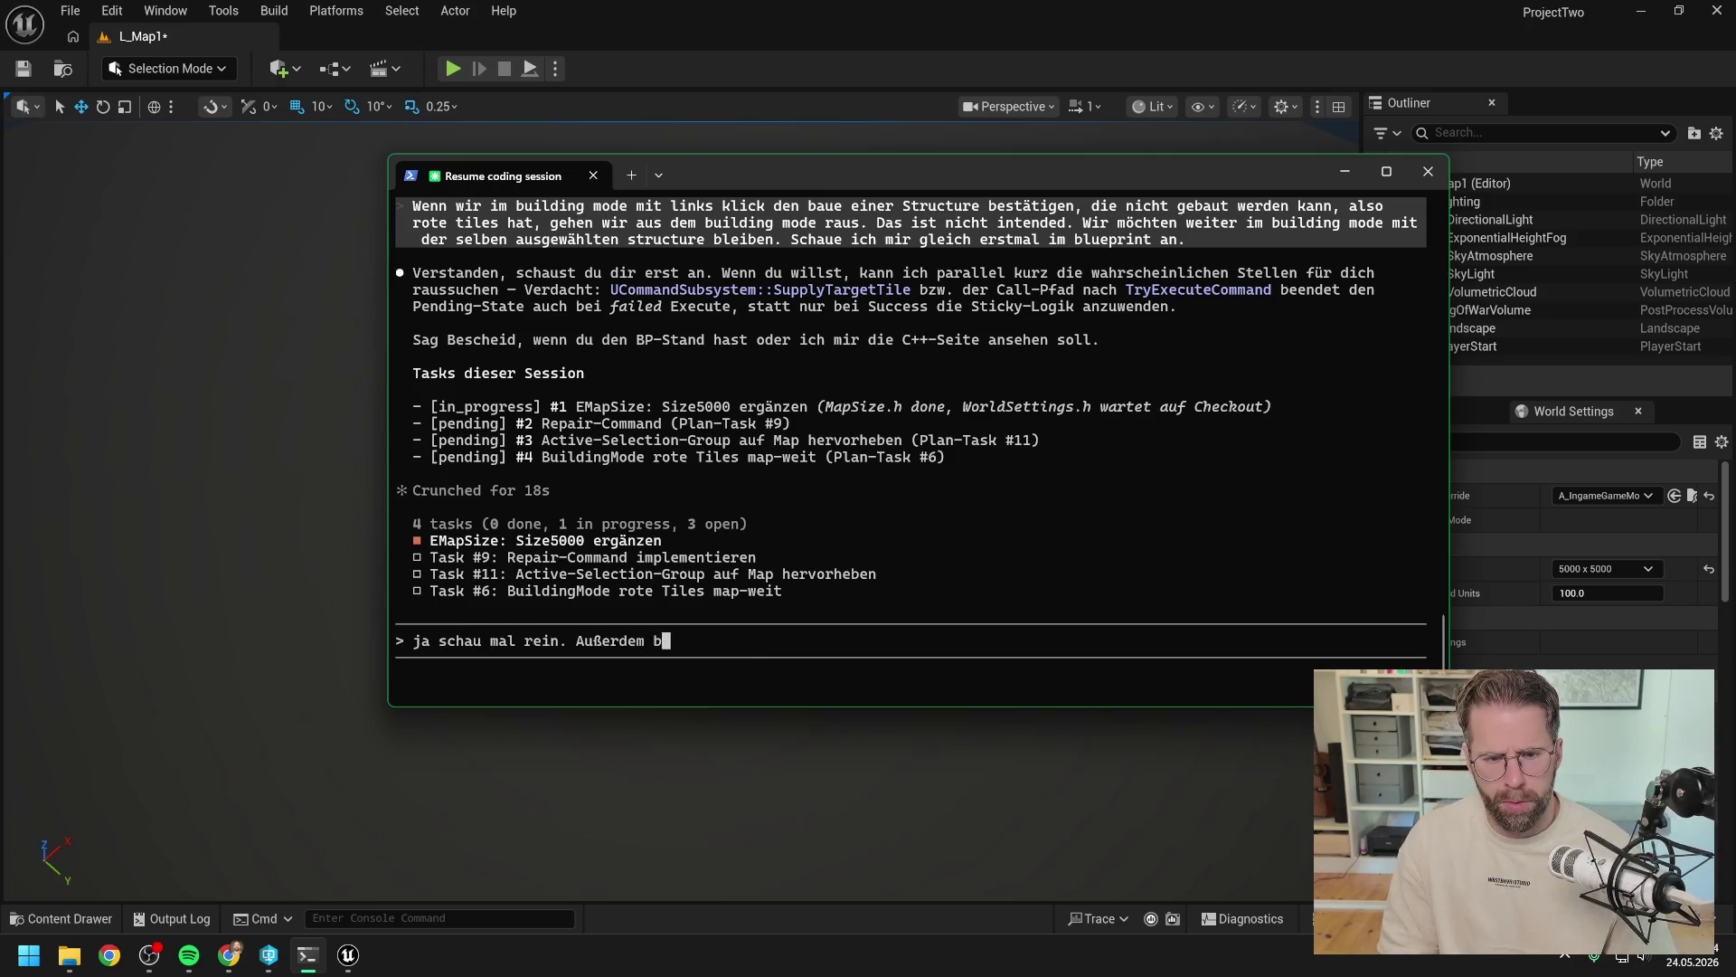
{"action": "type", "text": "itte mal 50"}
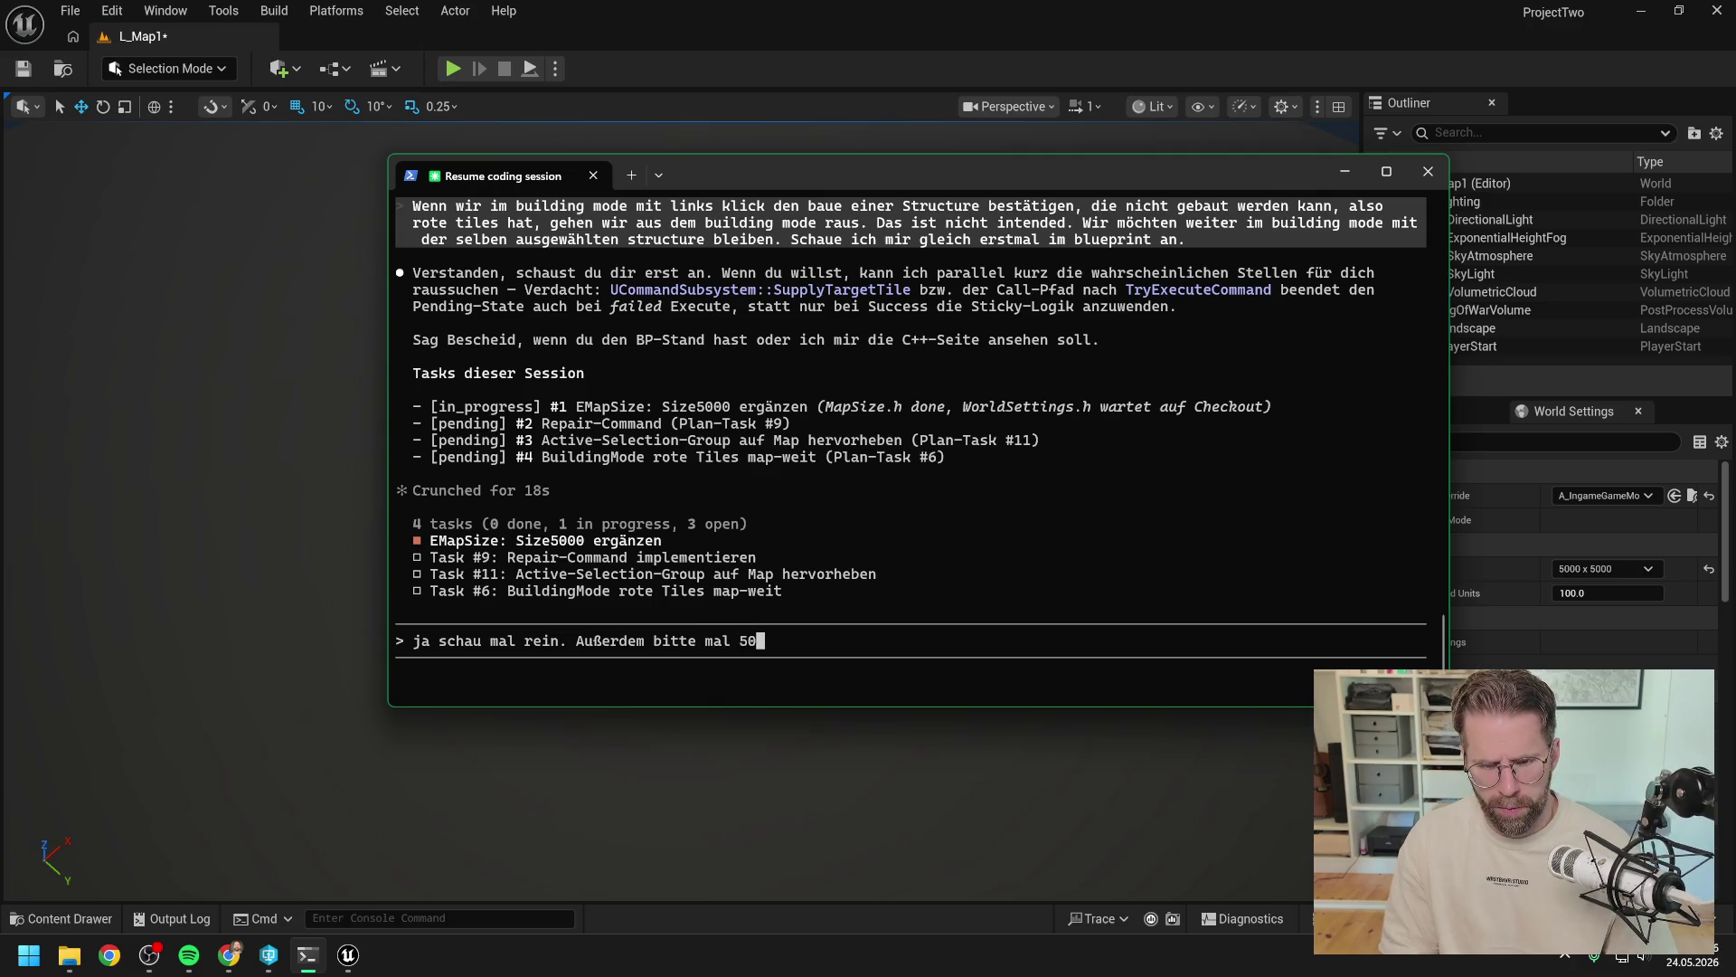
{"action": "type", "text": "00x5000"}
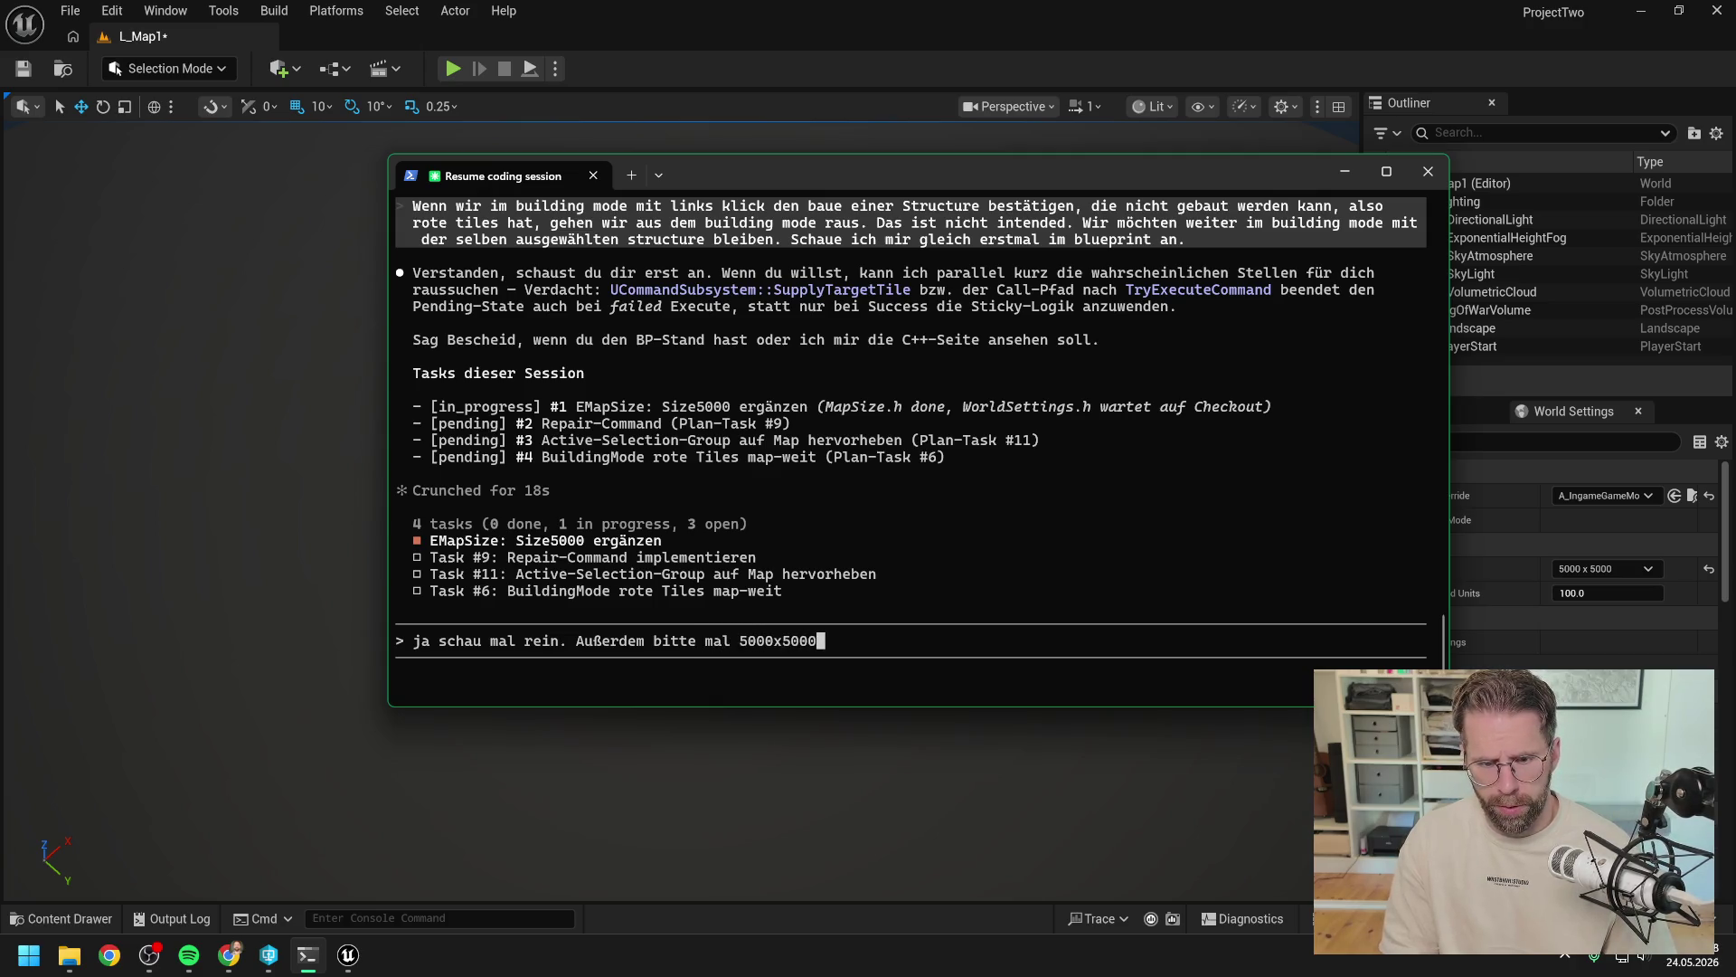
{"action": "type", "text": " sogar auf 1000"}
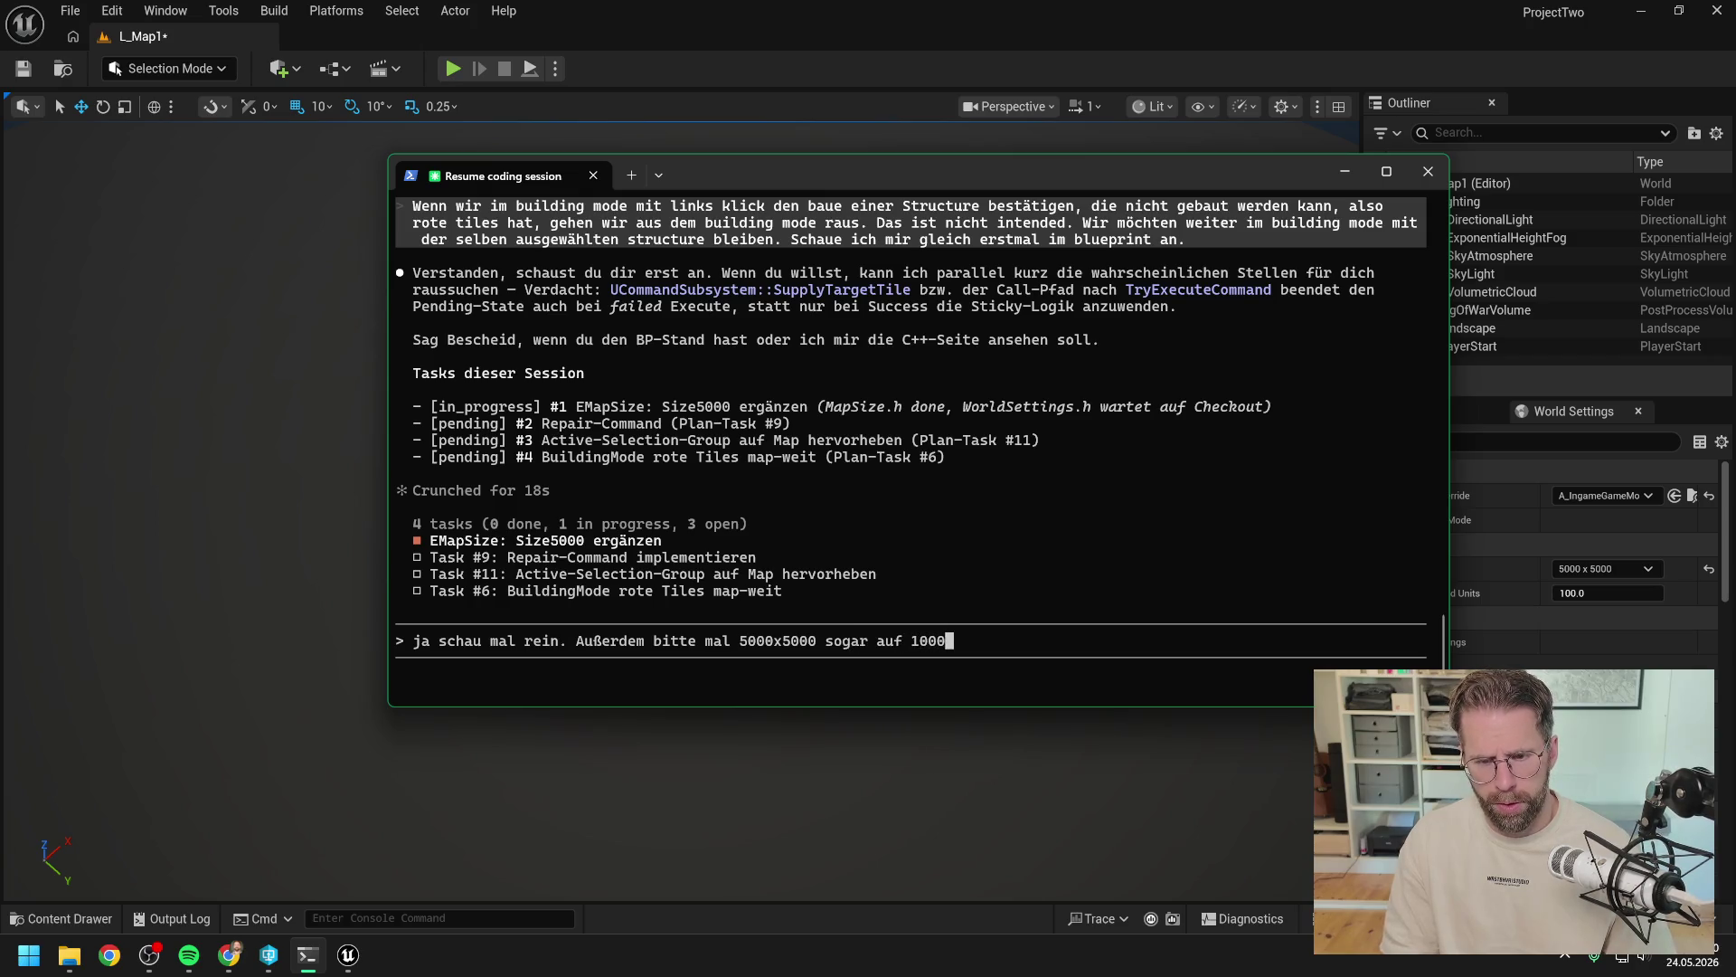
{"action": "type", "text": " x 1000 ä"}
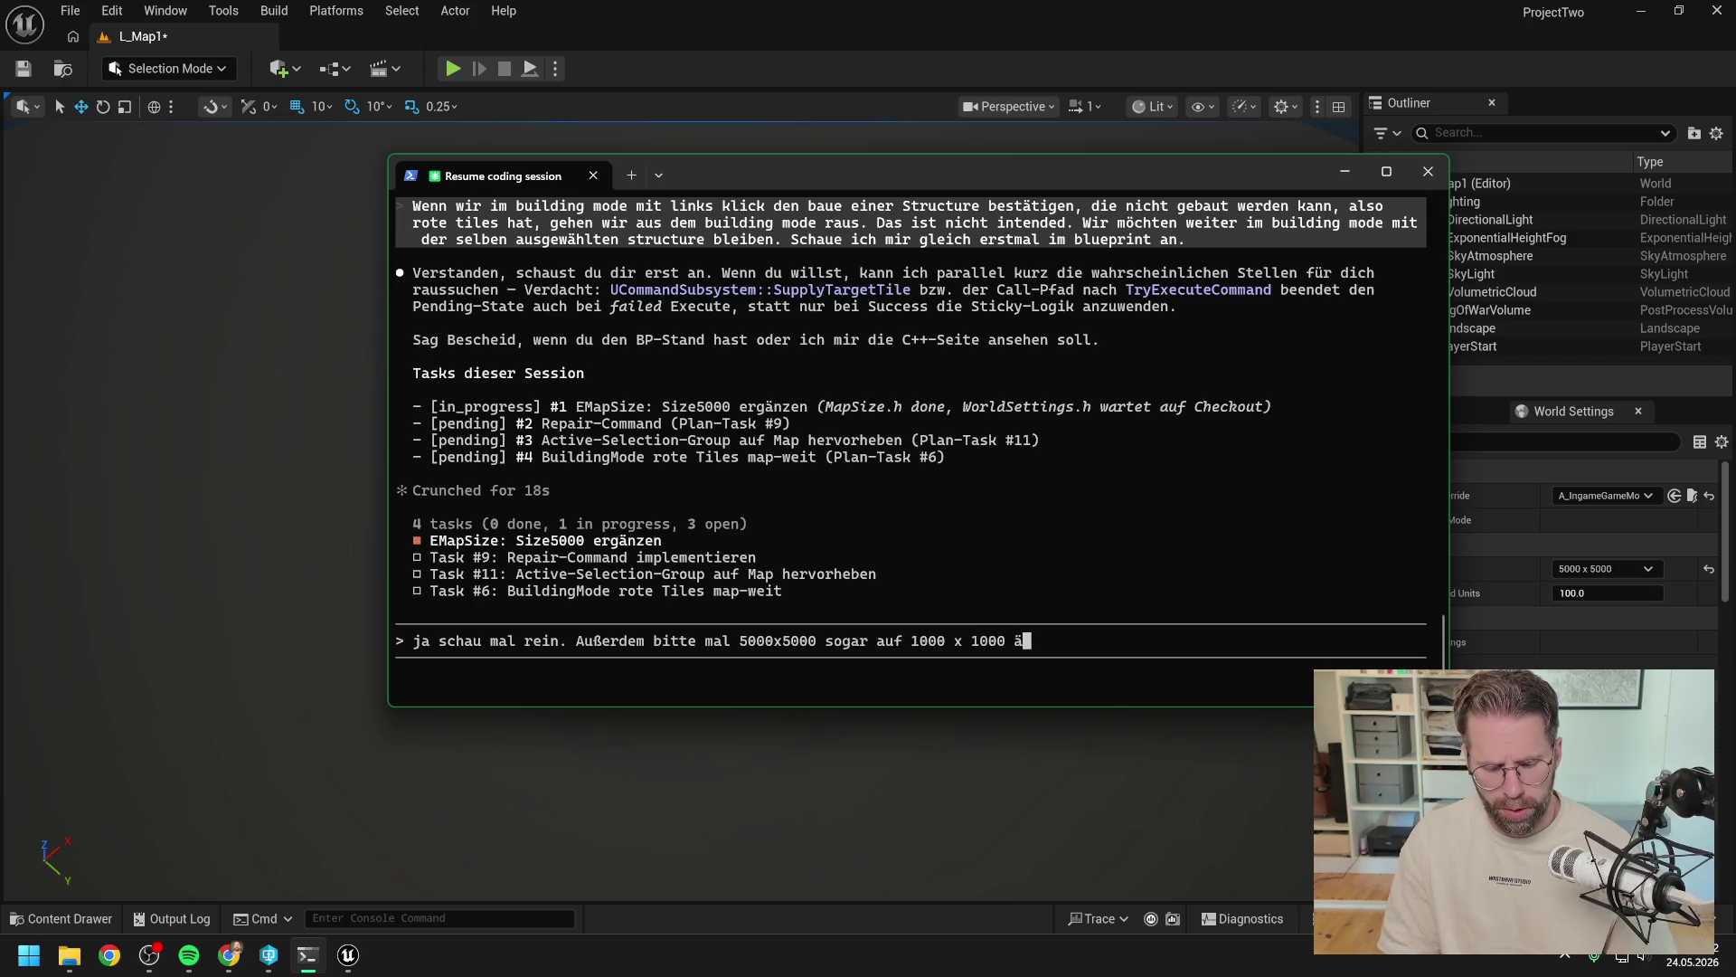
{"action": "type", "text": "ndernrauche einf"}
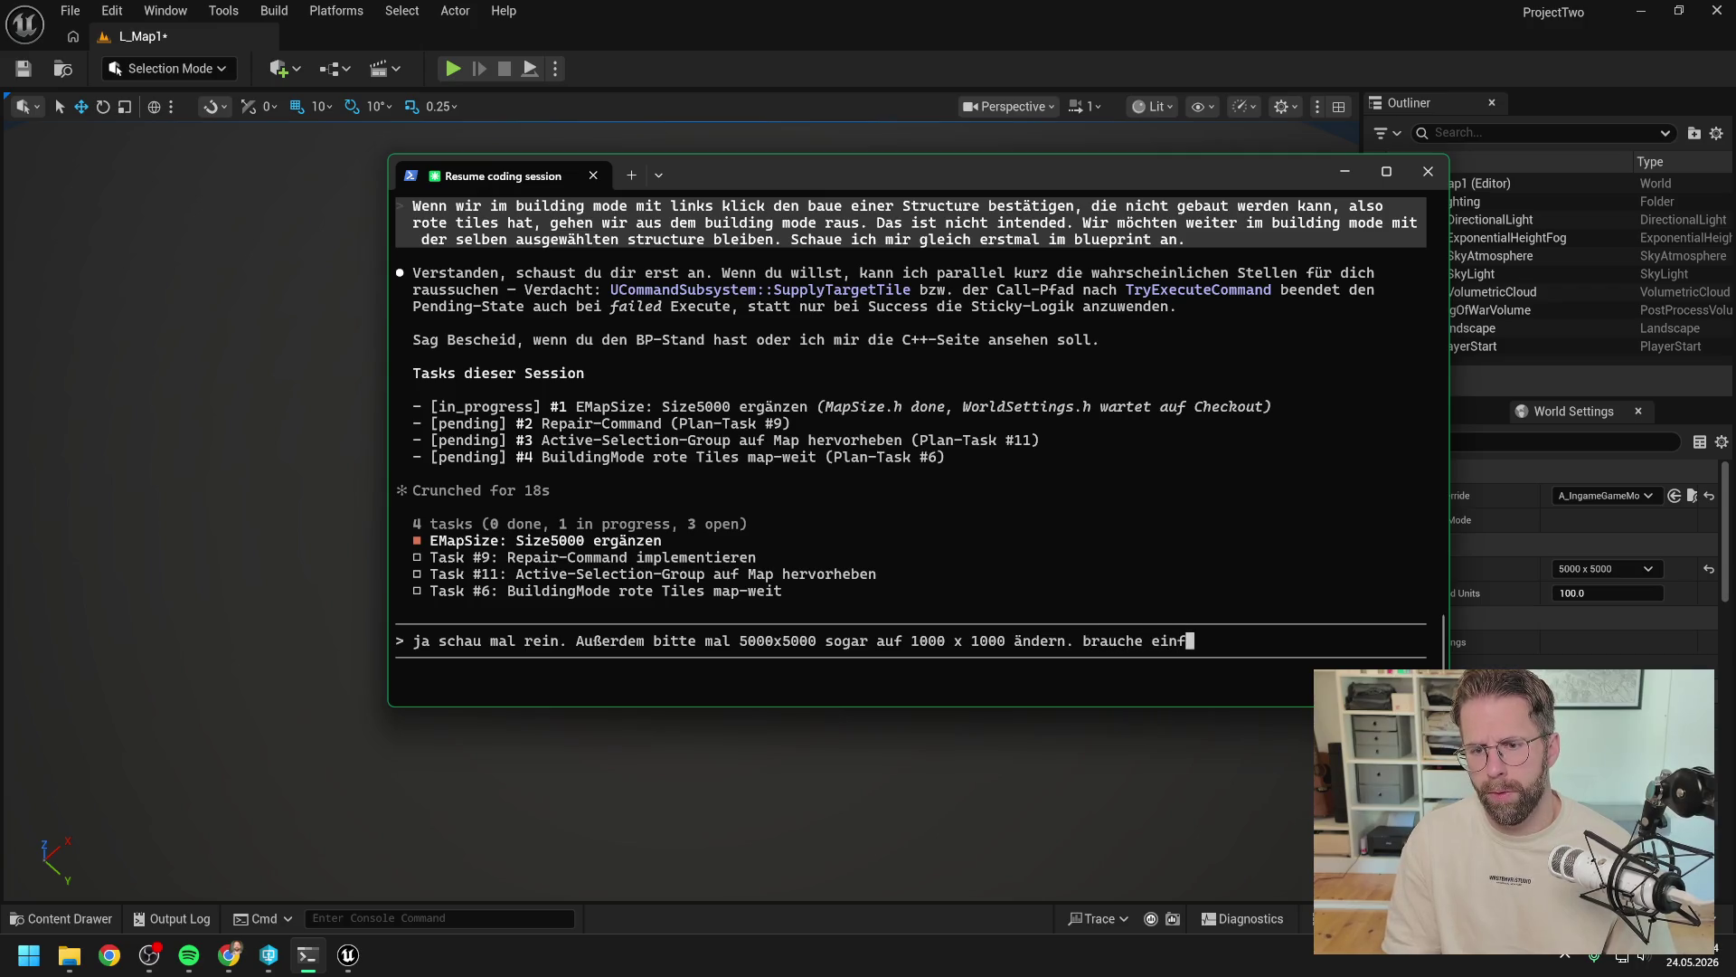
{"action": "type", "text": "ach eine kleine größe "}
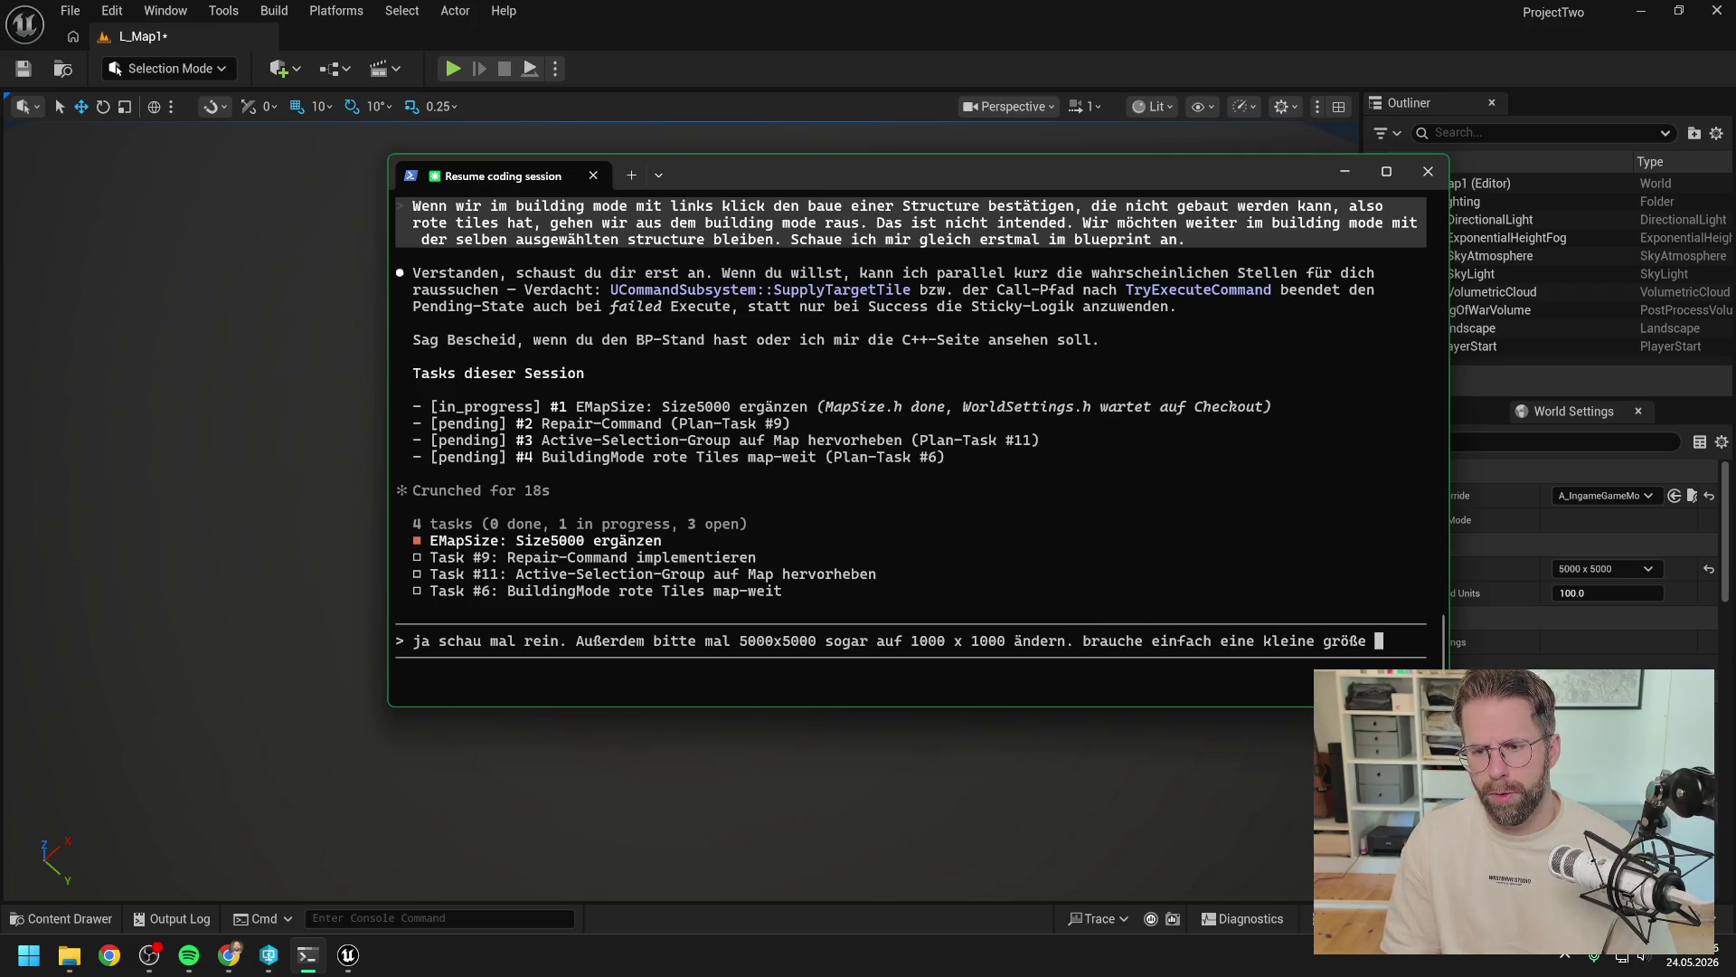
{"action": "type", "text": "zum deb"}
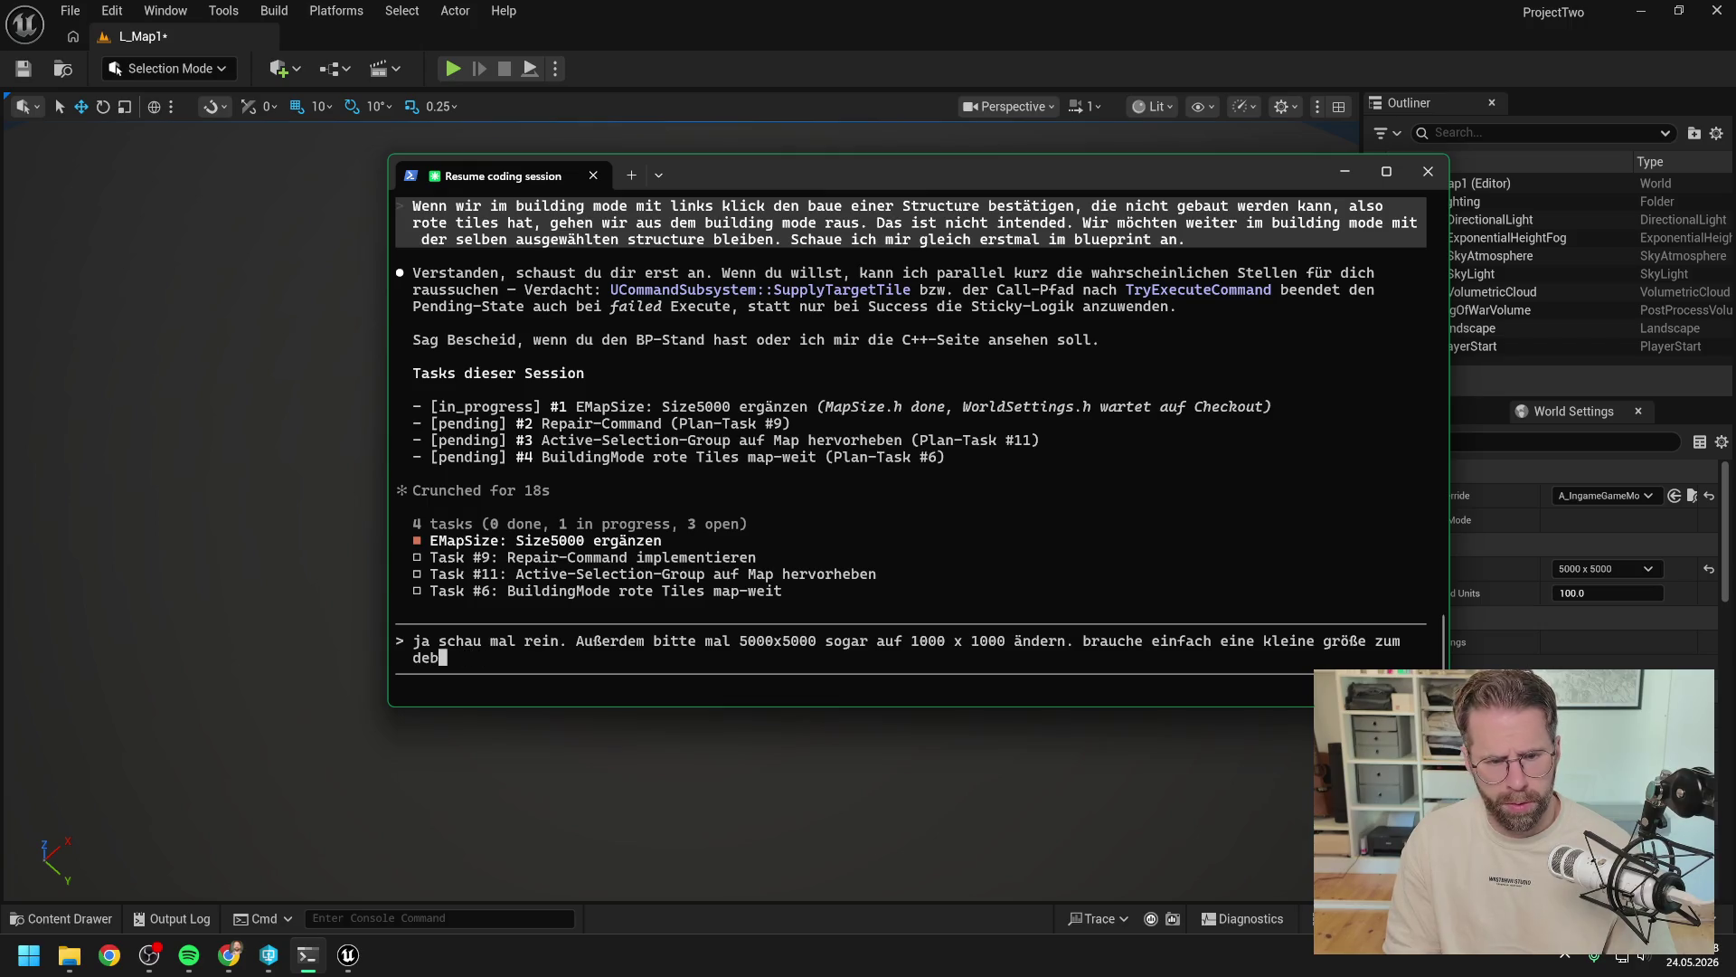
{"action": "type", "text": "ufggebn"}
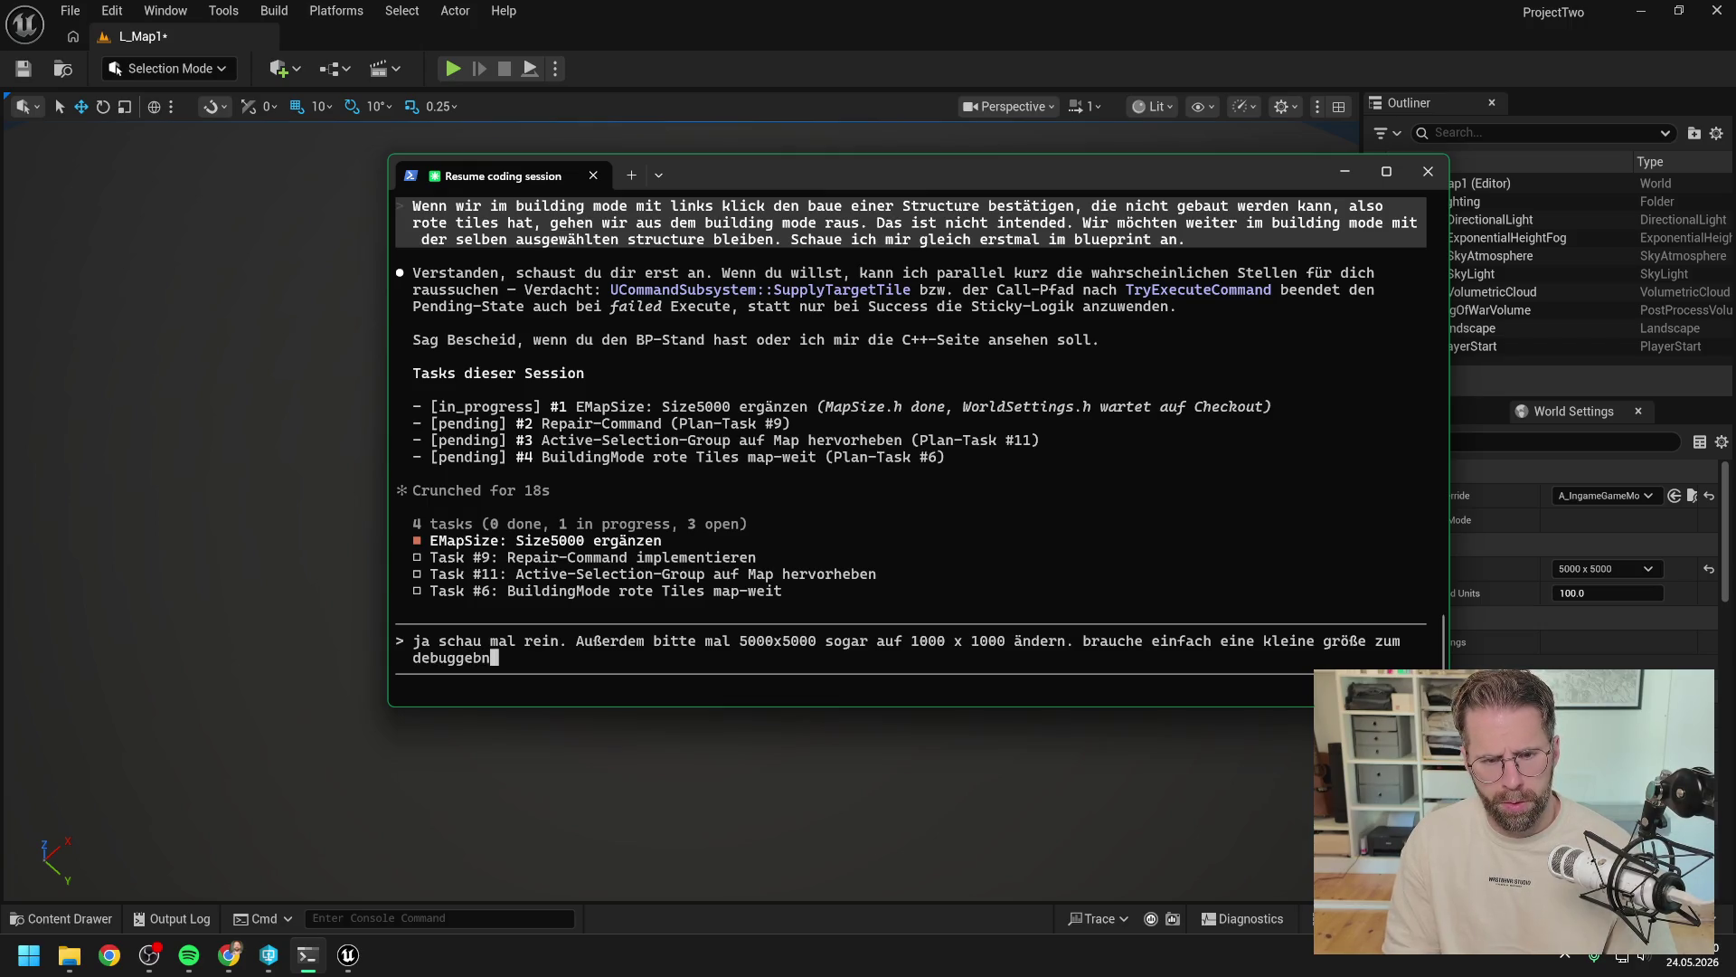
{"action": "key", "text": "Return"}
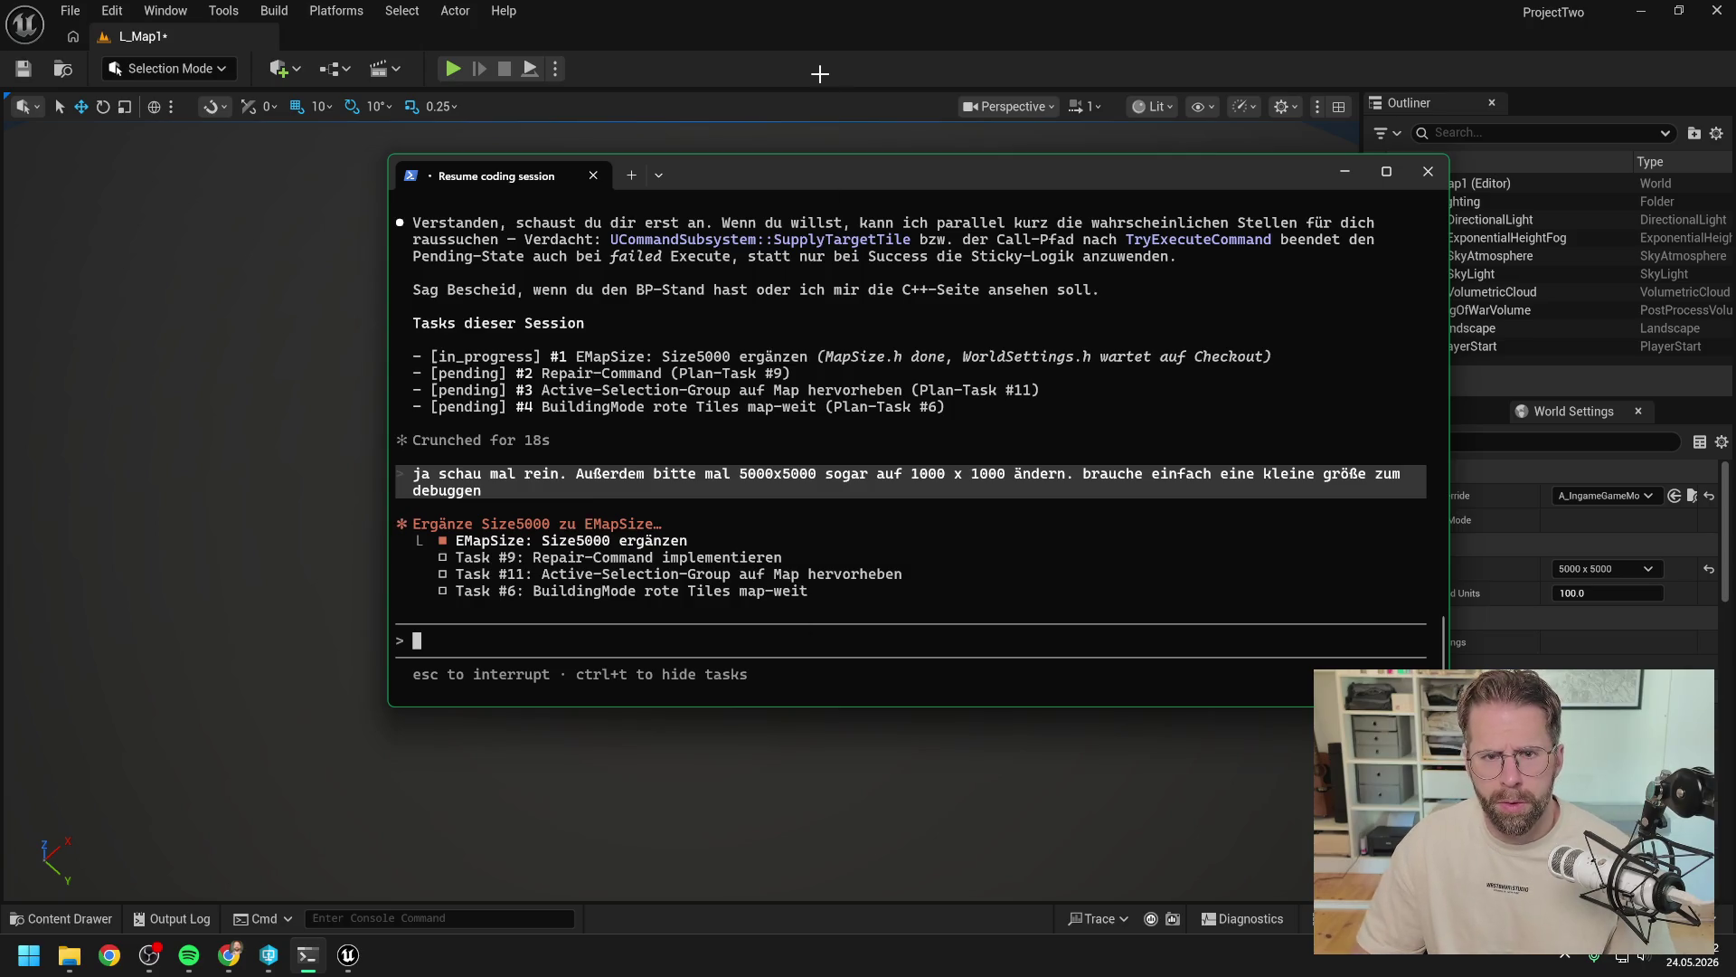
{"action": "key", "text": "alt+Tab"}
{"action": "left_click", "coordinate": [454, 69]}
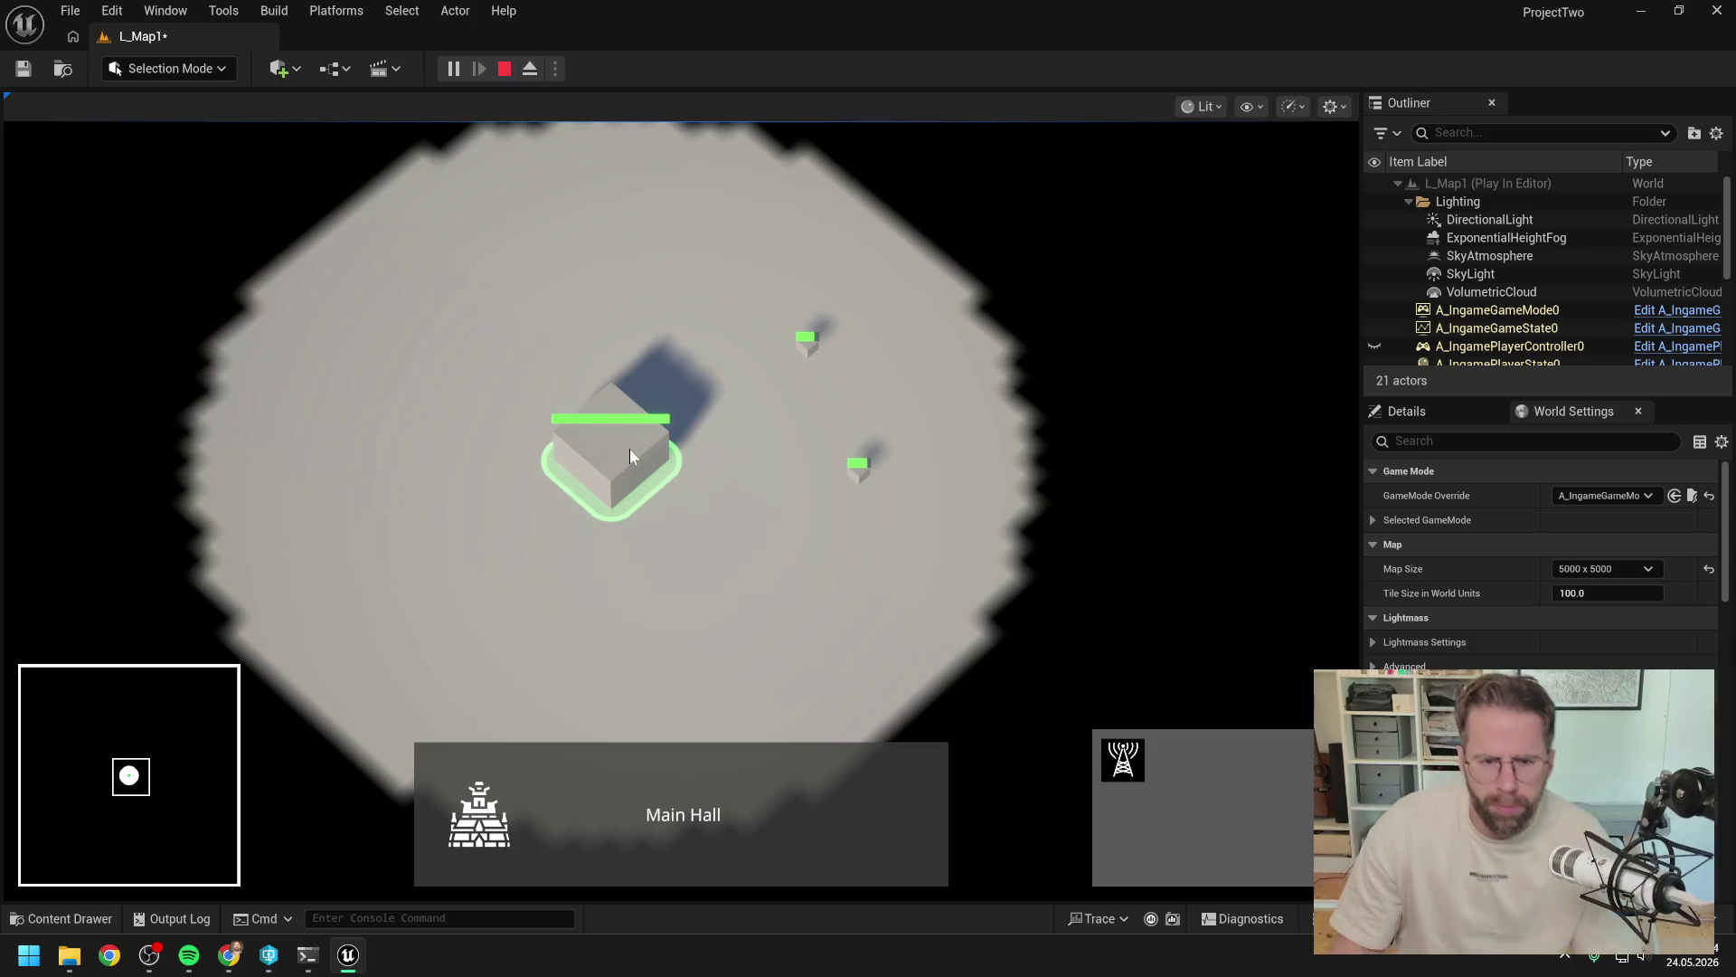
Cancel a first Power Grid Generator placement, then place a generator on the map.
{"action": "left_click", "coordinate": [1130, 762]}
{"action": "key", "text": "d"}
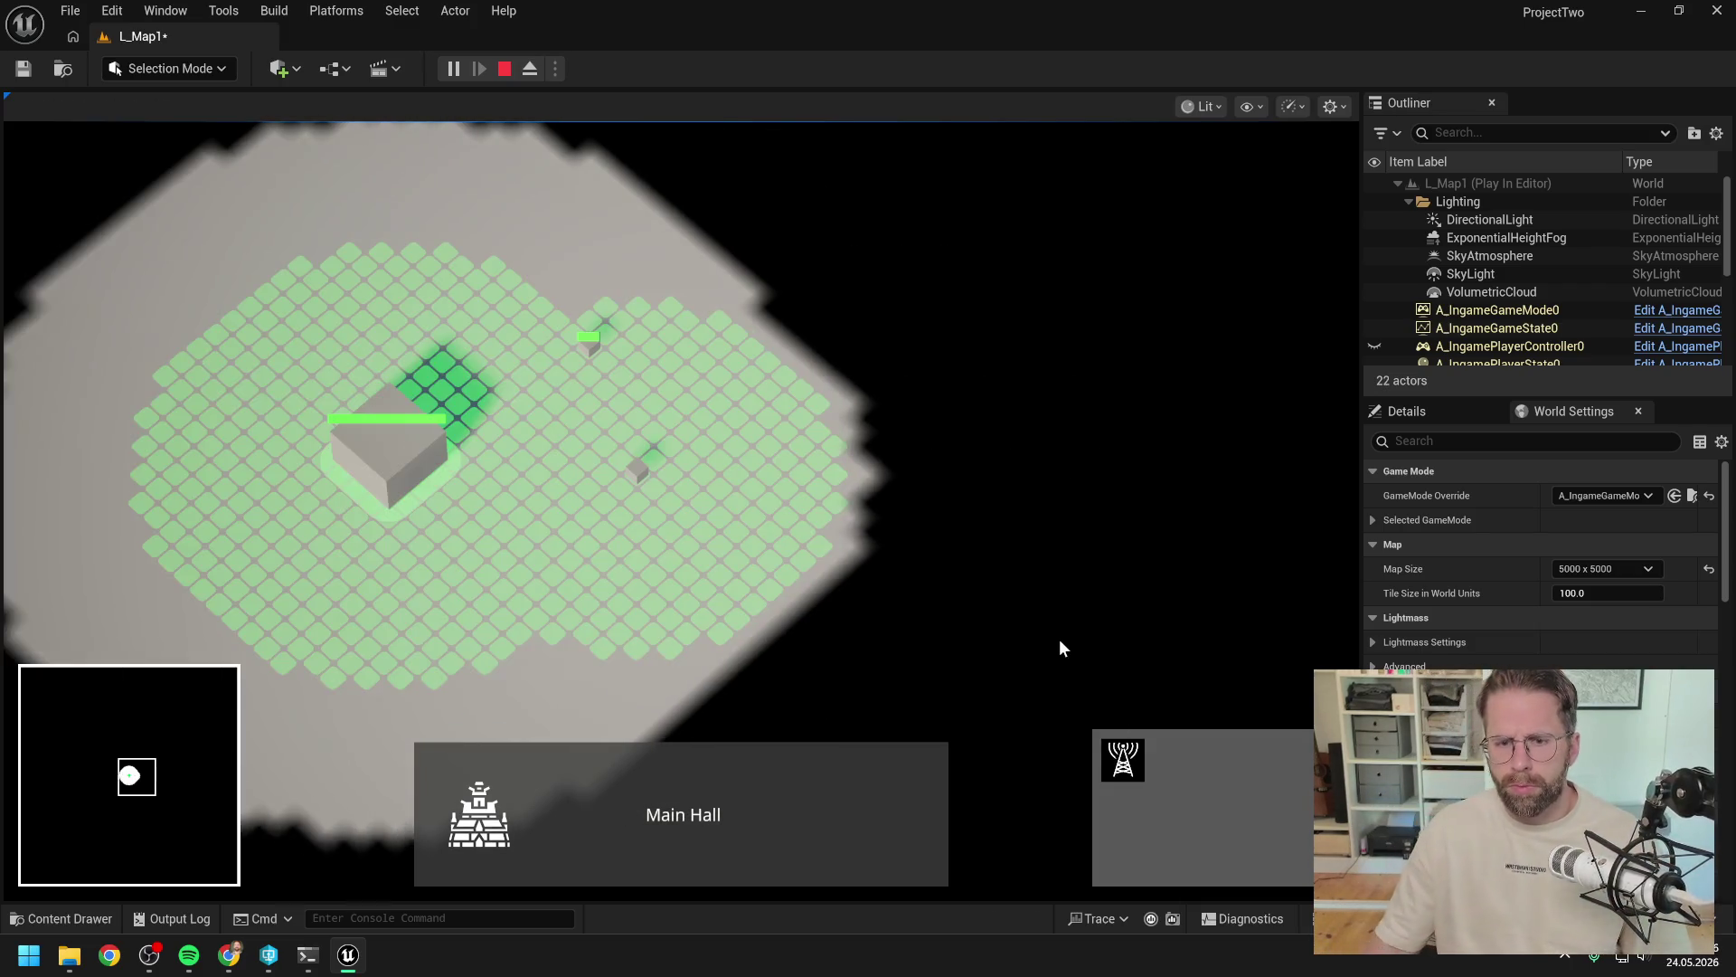
{"action": "right_click", "coordinate": [832, 497]}
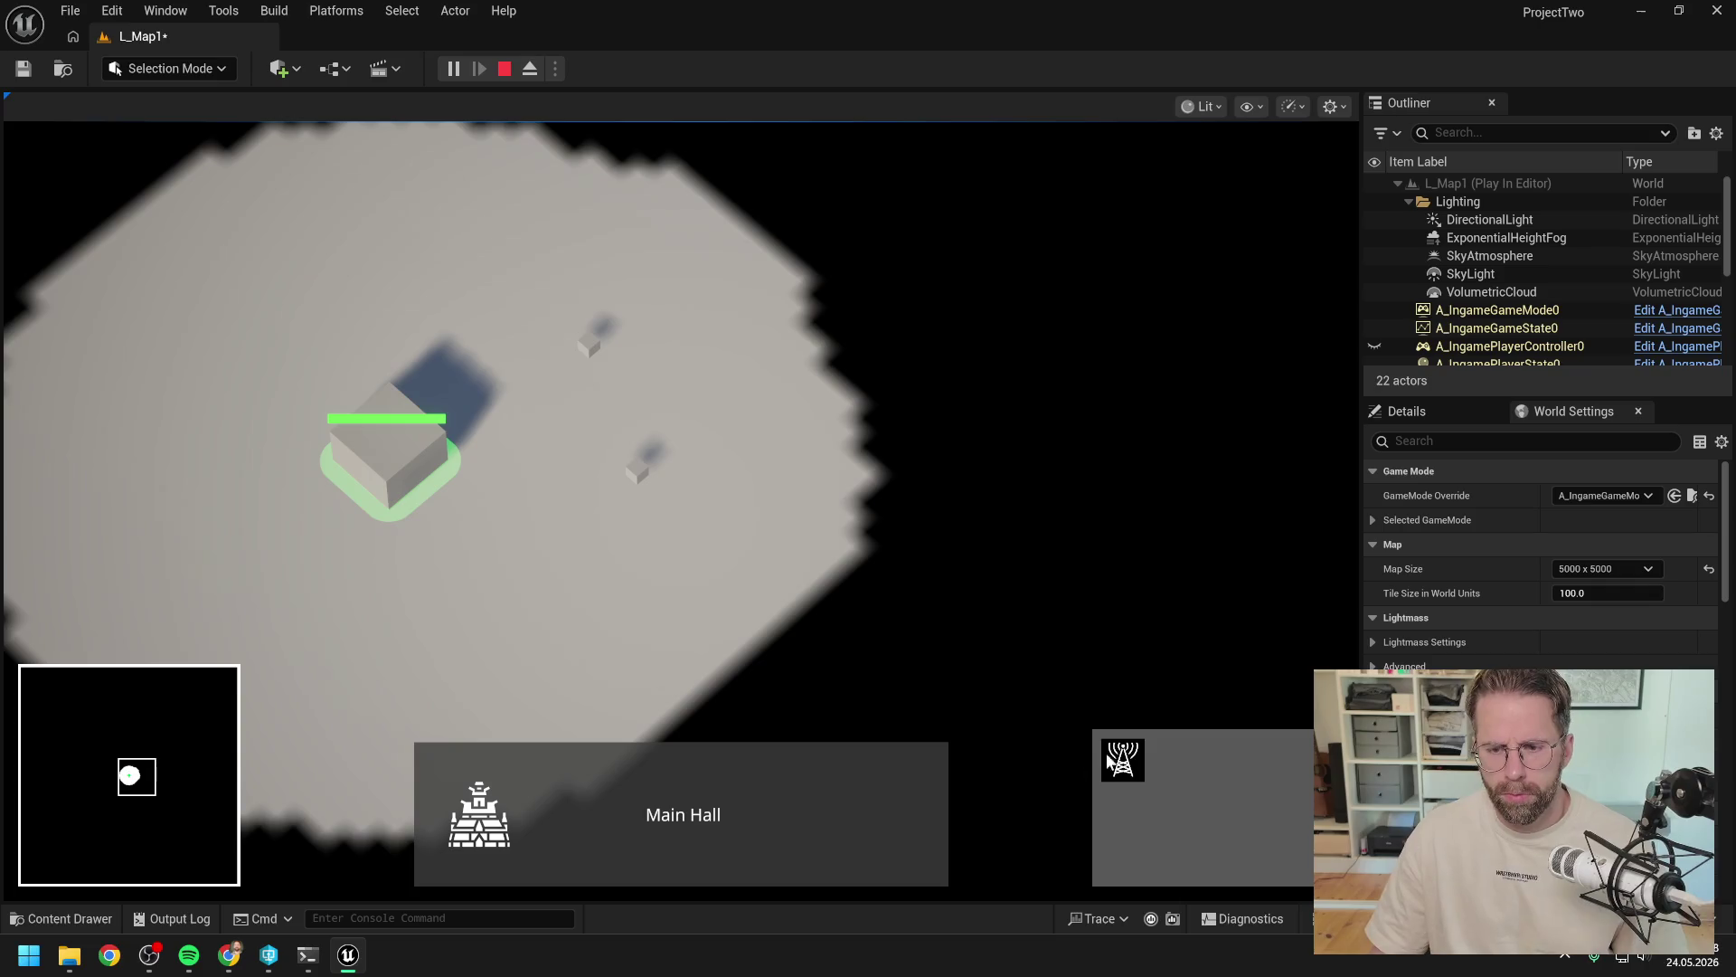
{"action": "left_click", "coordinate": [1111, 760]}
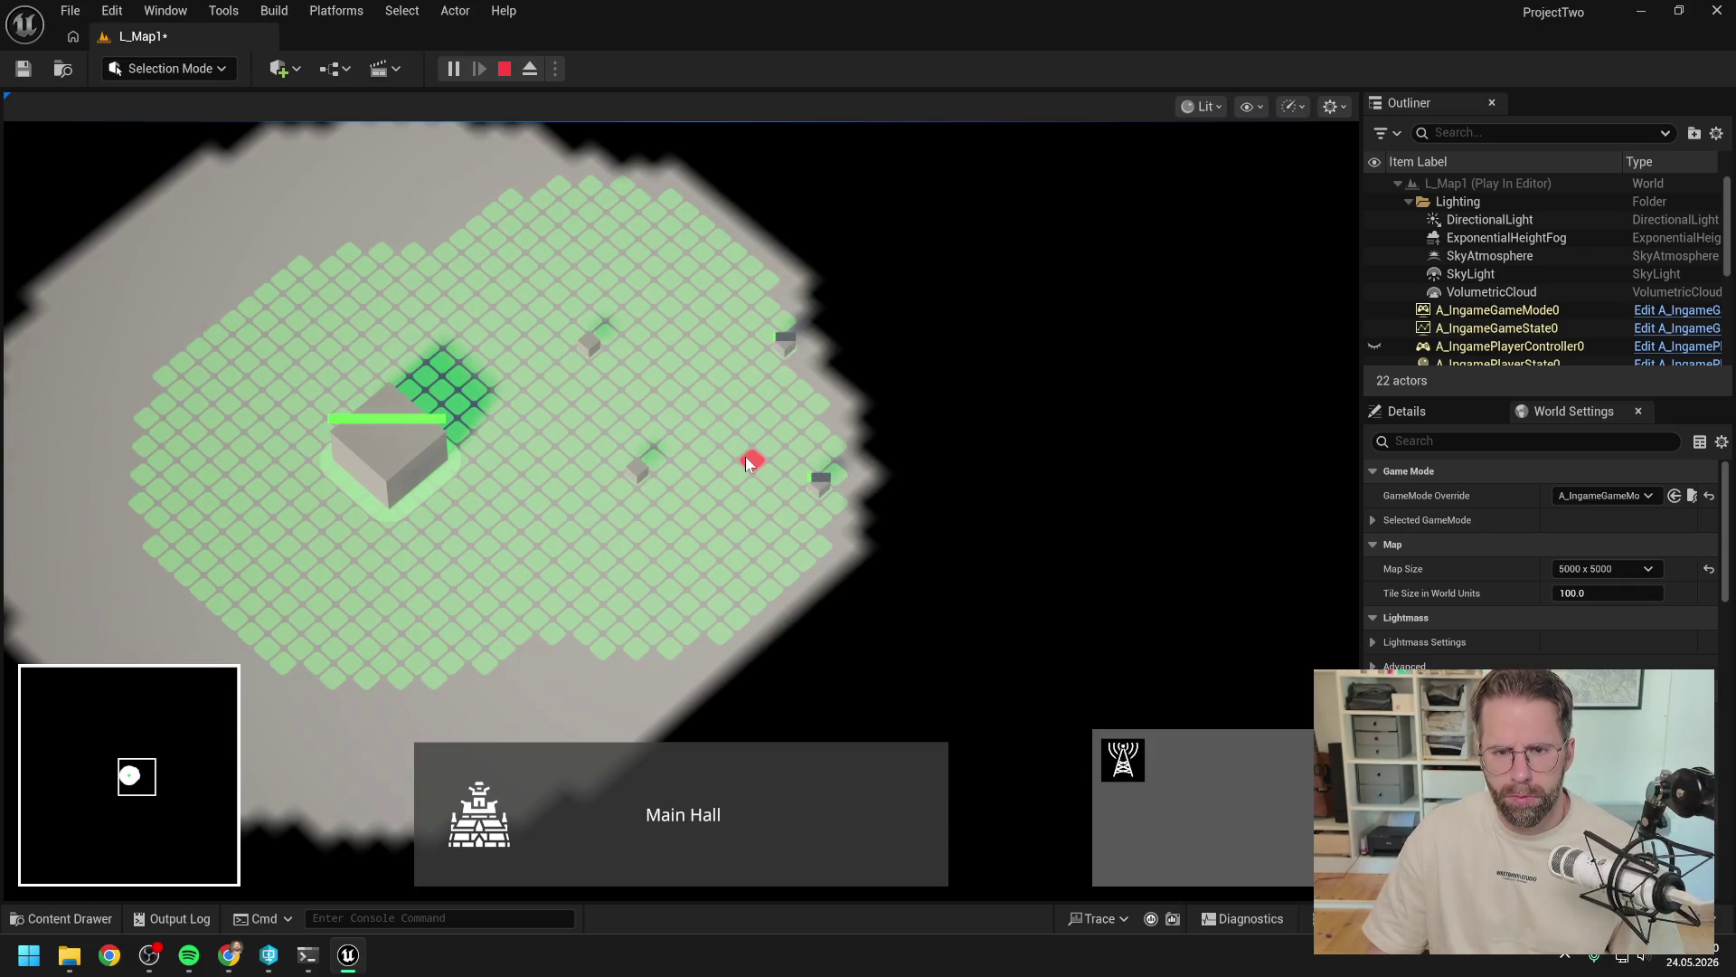
{"action": "left_click", "coordinate": [501, 224]}
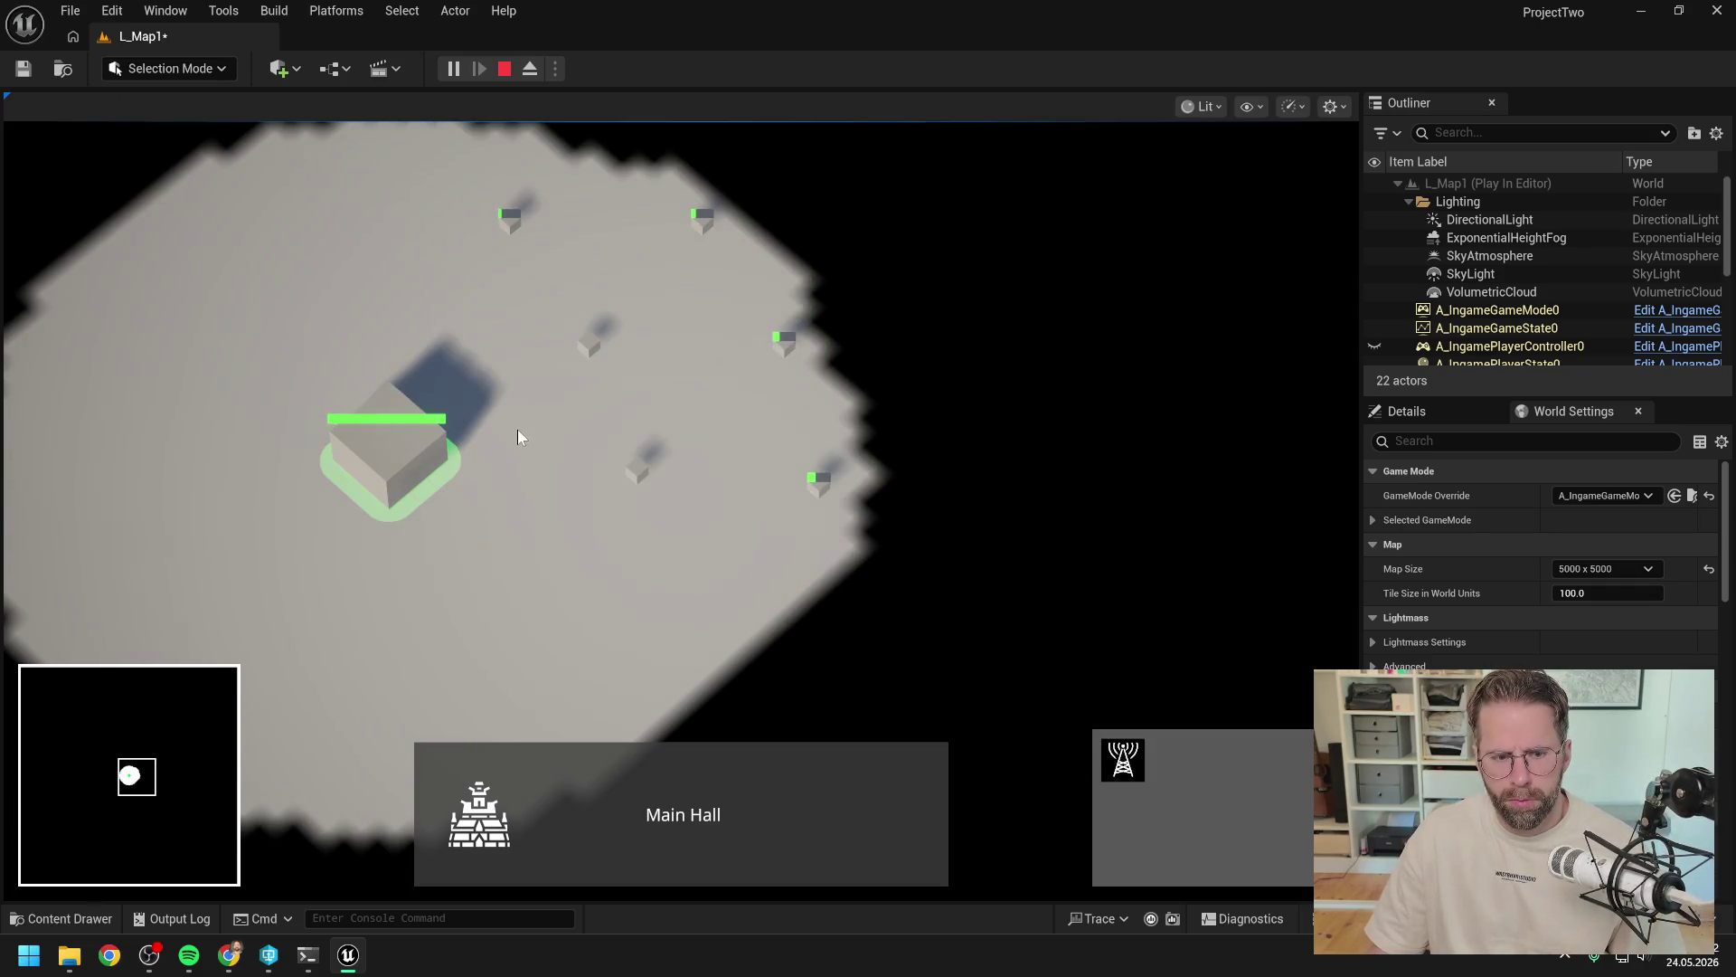
{"action": "key", "text": "s"}
{"action": "key", "text": "w"}
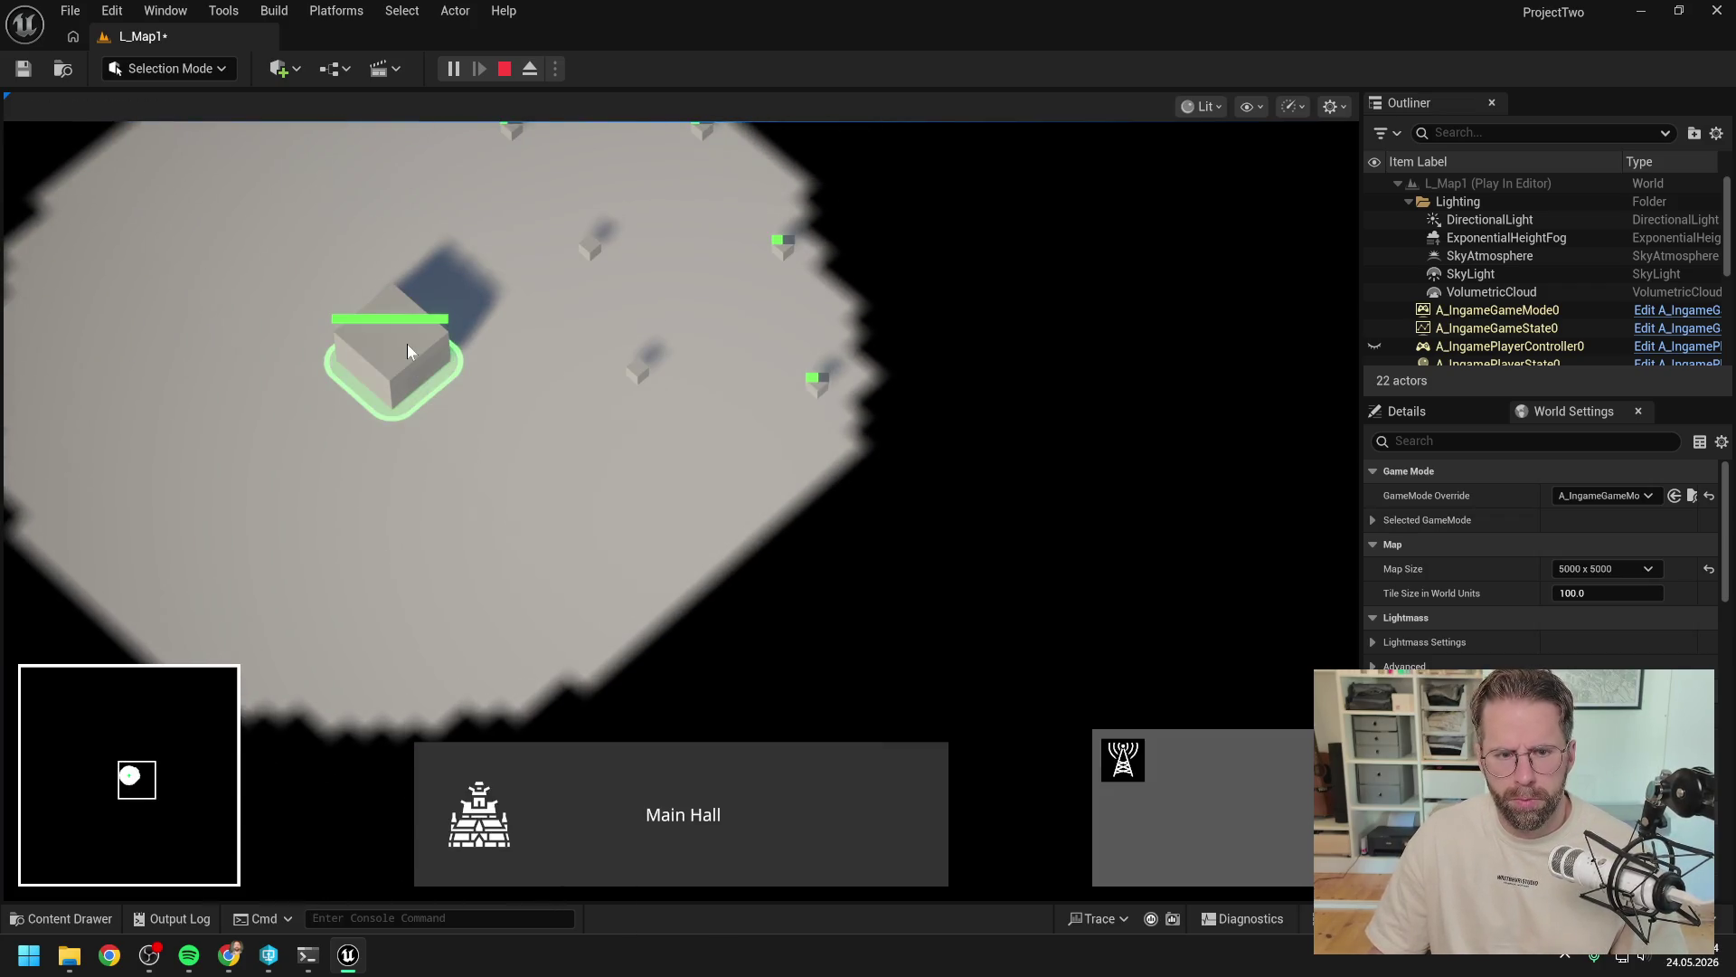
{"action": "key", "text": "w"}
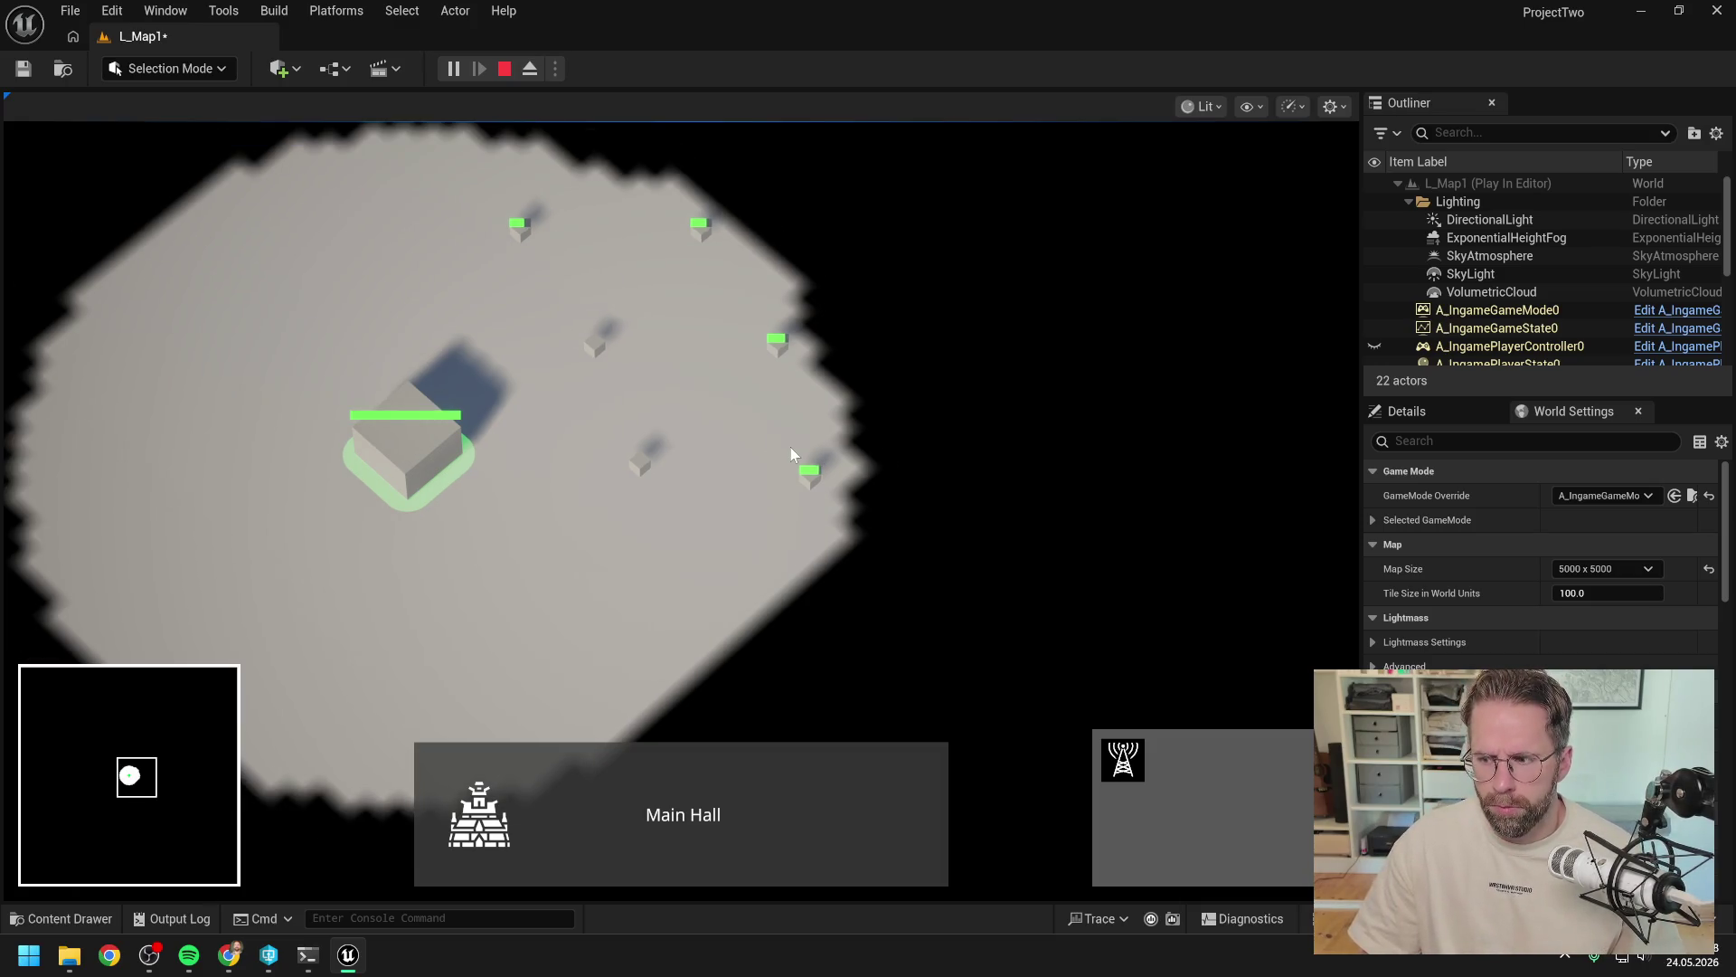
{"action": "key", "text": "d"}
Place three more Power Grid Generators, one near the map's edge, then leave placement mode.
{"action": "left_click", "coordinate": [1123, 760]}
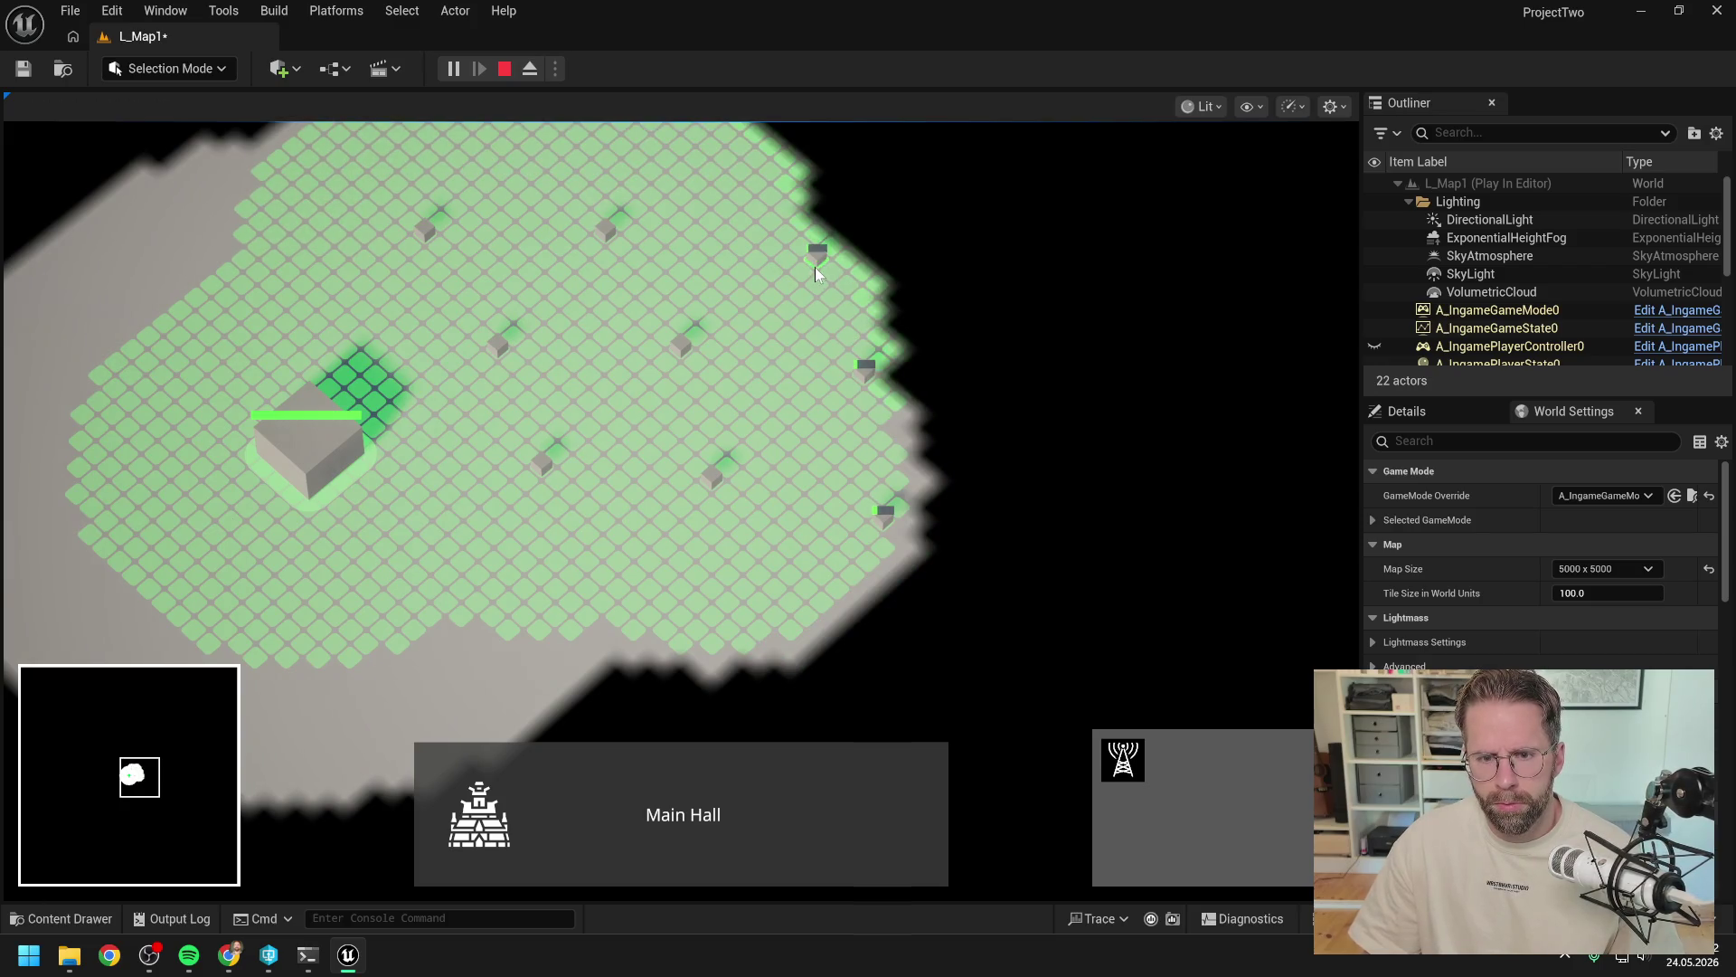
{"action": "left_click", "coordinate": [816, 268]}
{"action": "key", "text": "w"}
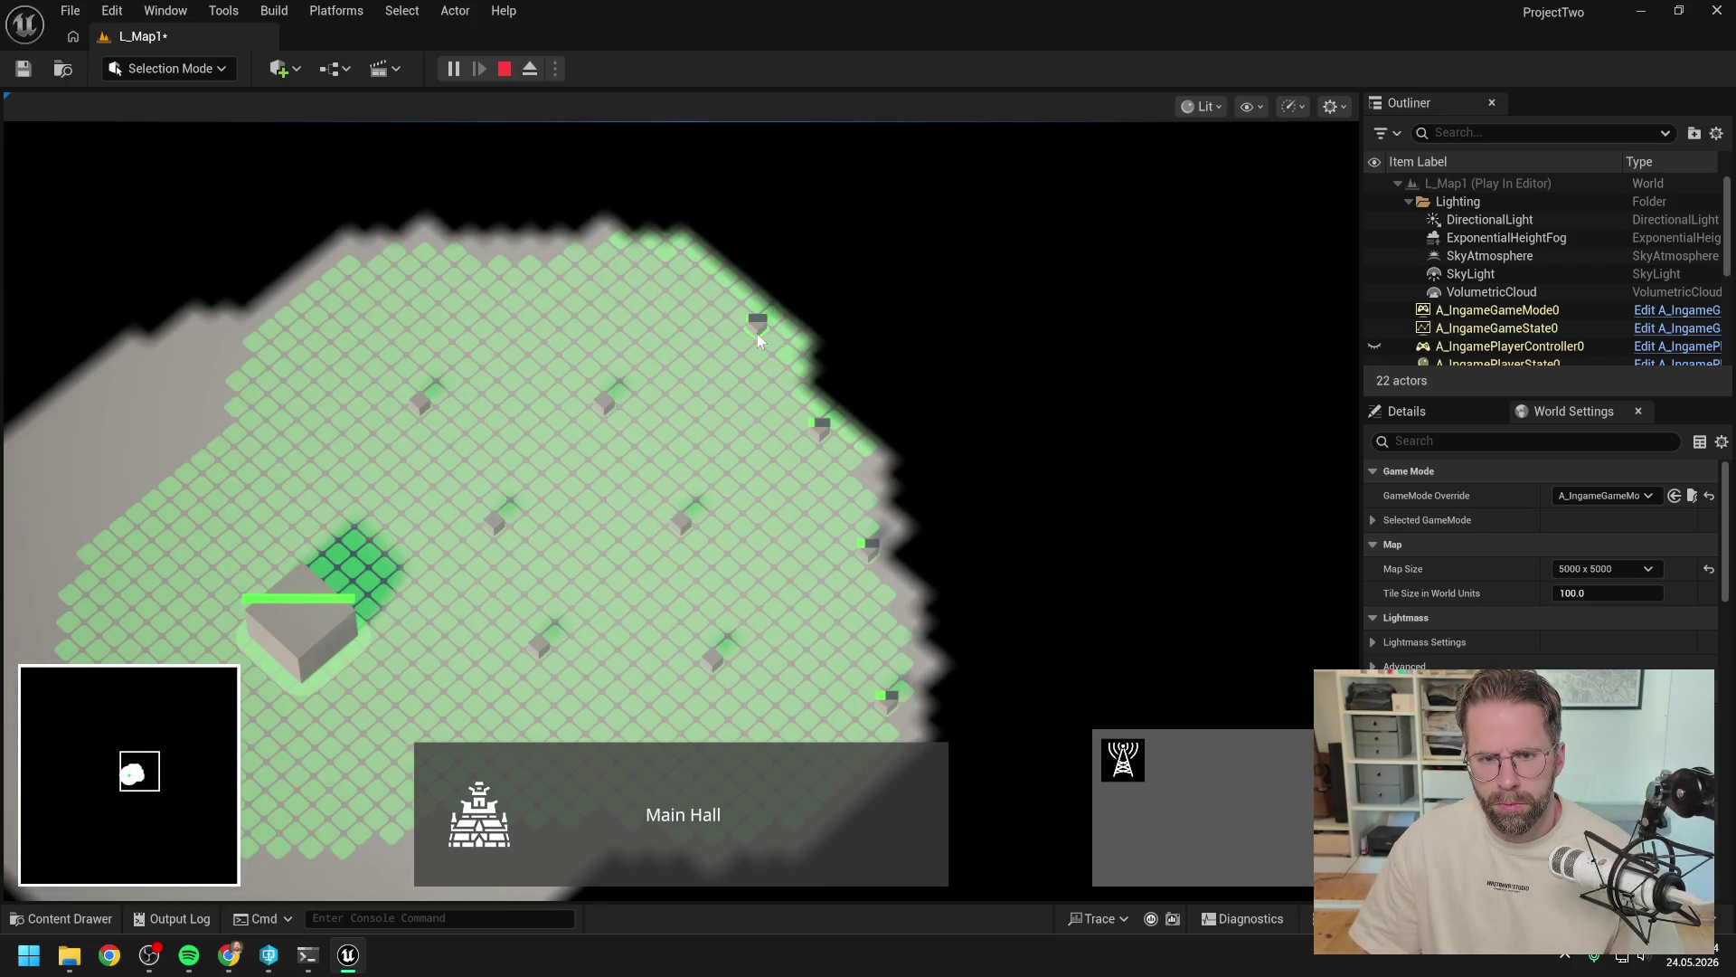
{"action": "key", "text": "s"}
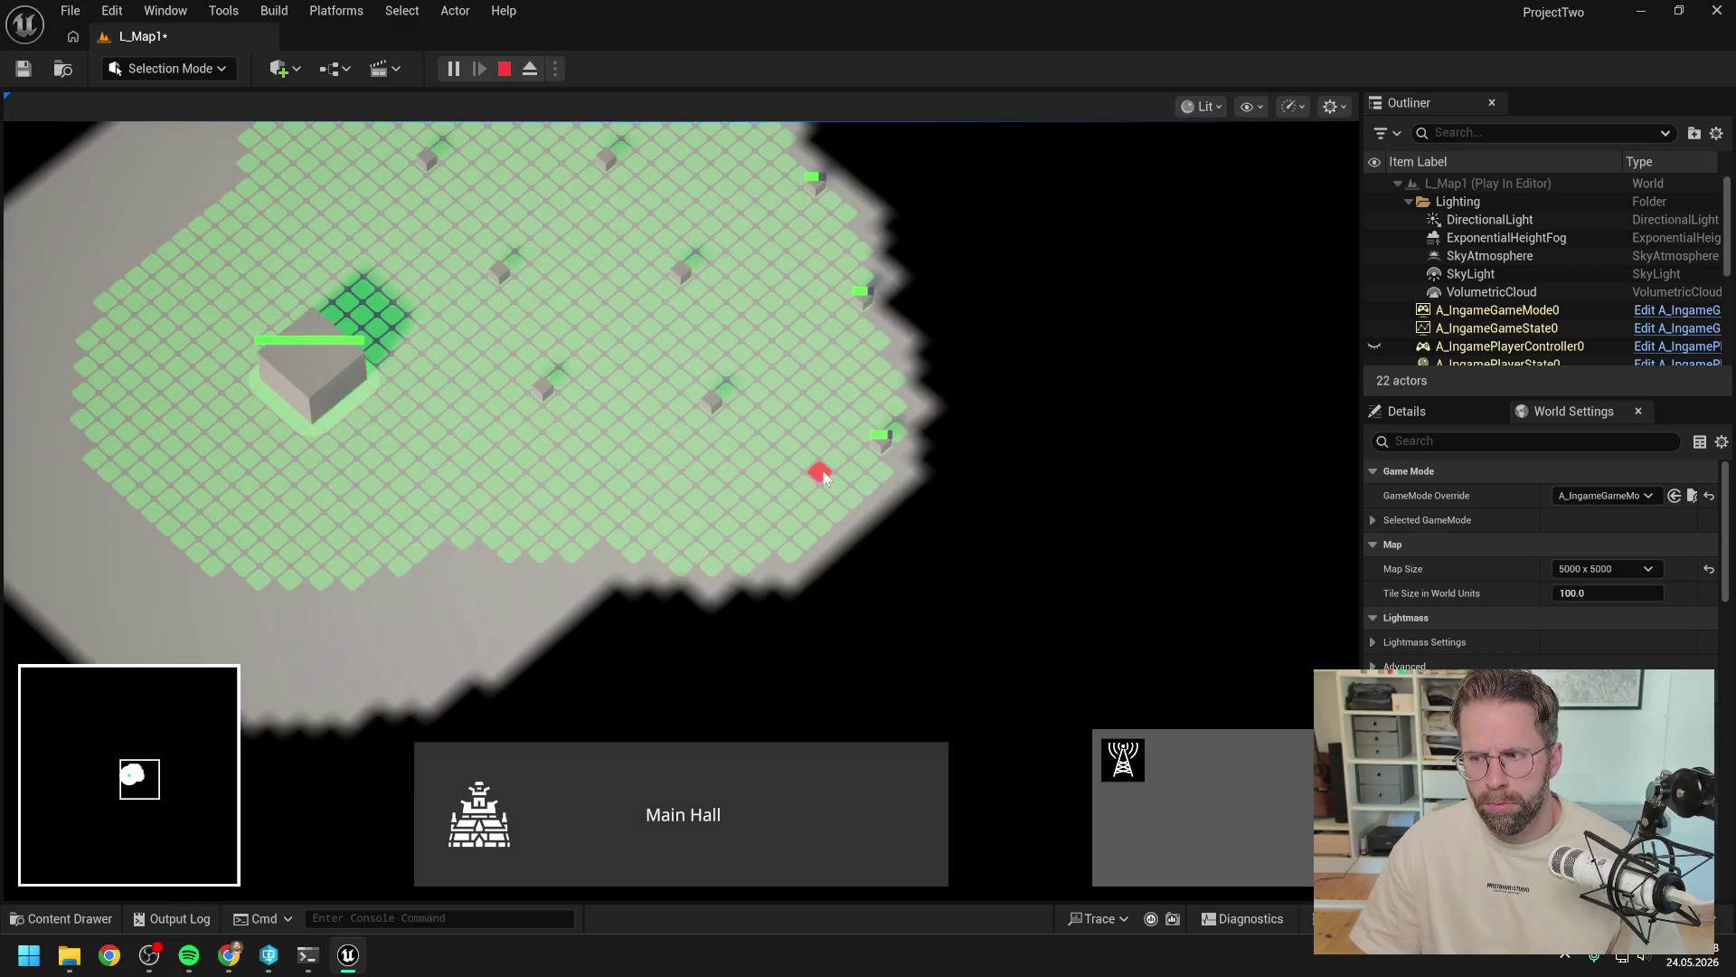
{"action": "scroll", "coordinate": [822, 480], "scroll_direction": "down", "scroll_amount": 1}
{"action": "key", "text": "w"}
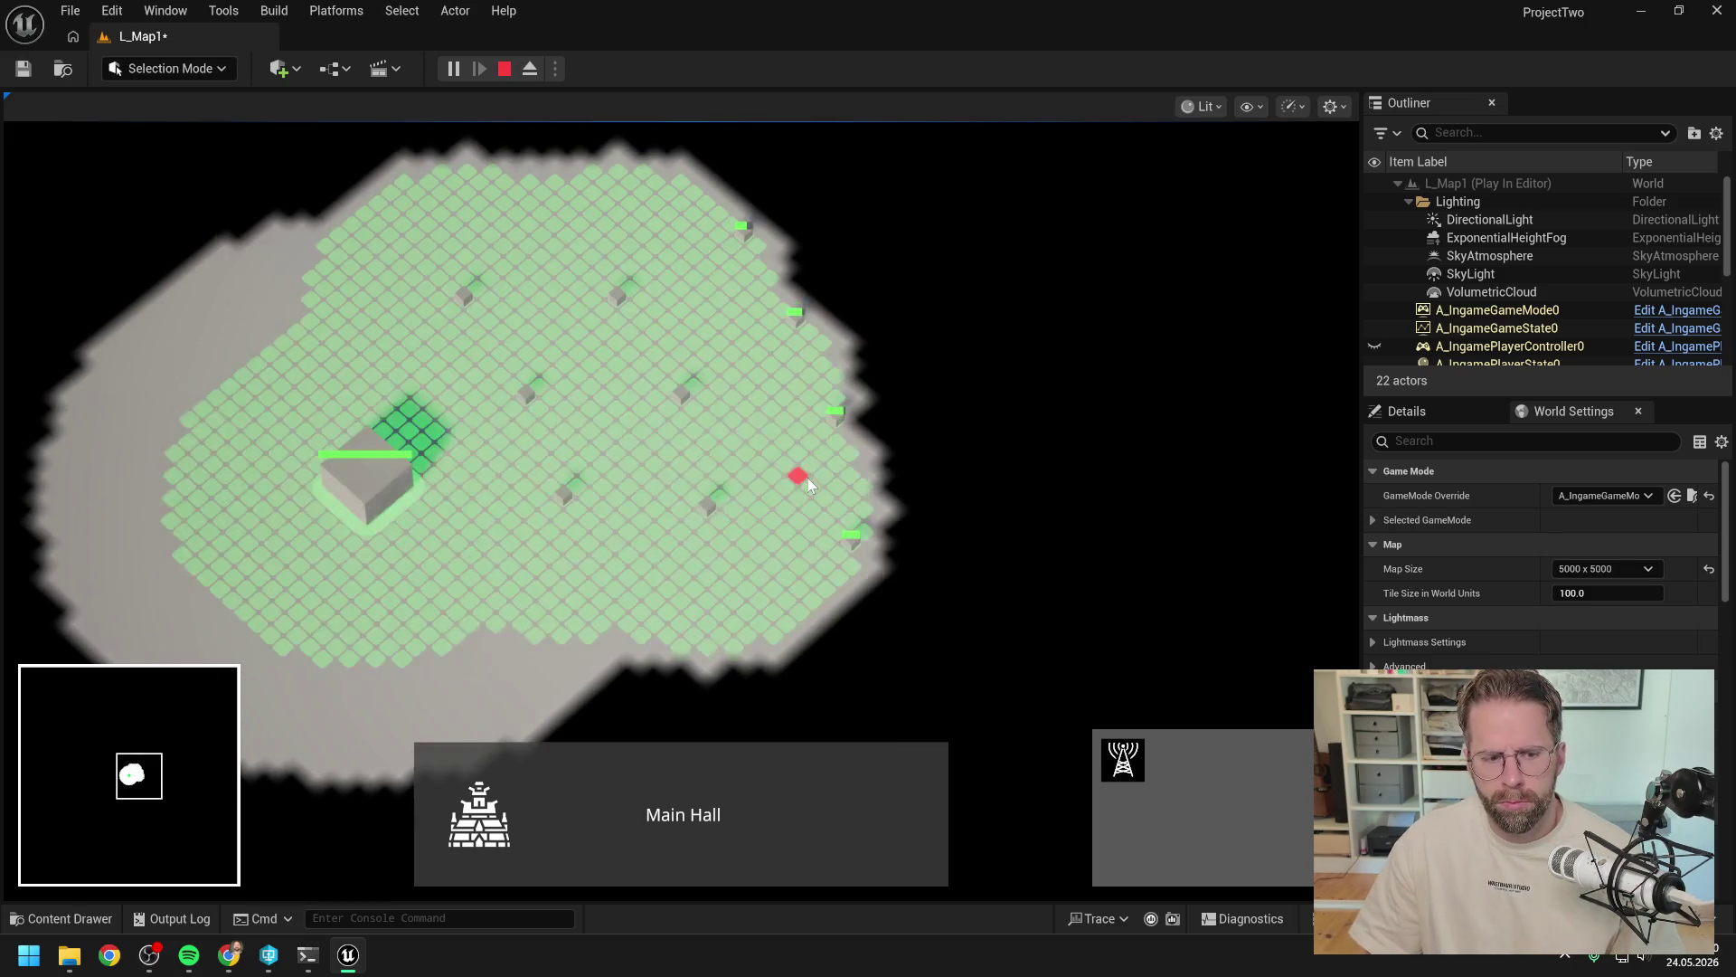
{"action": "key", "text": "d"}
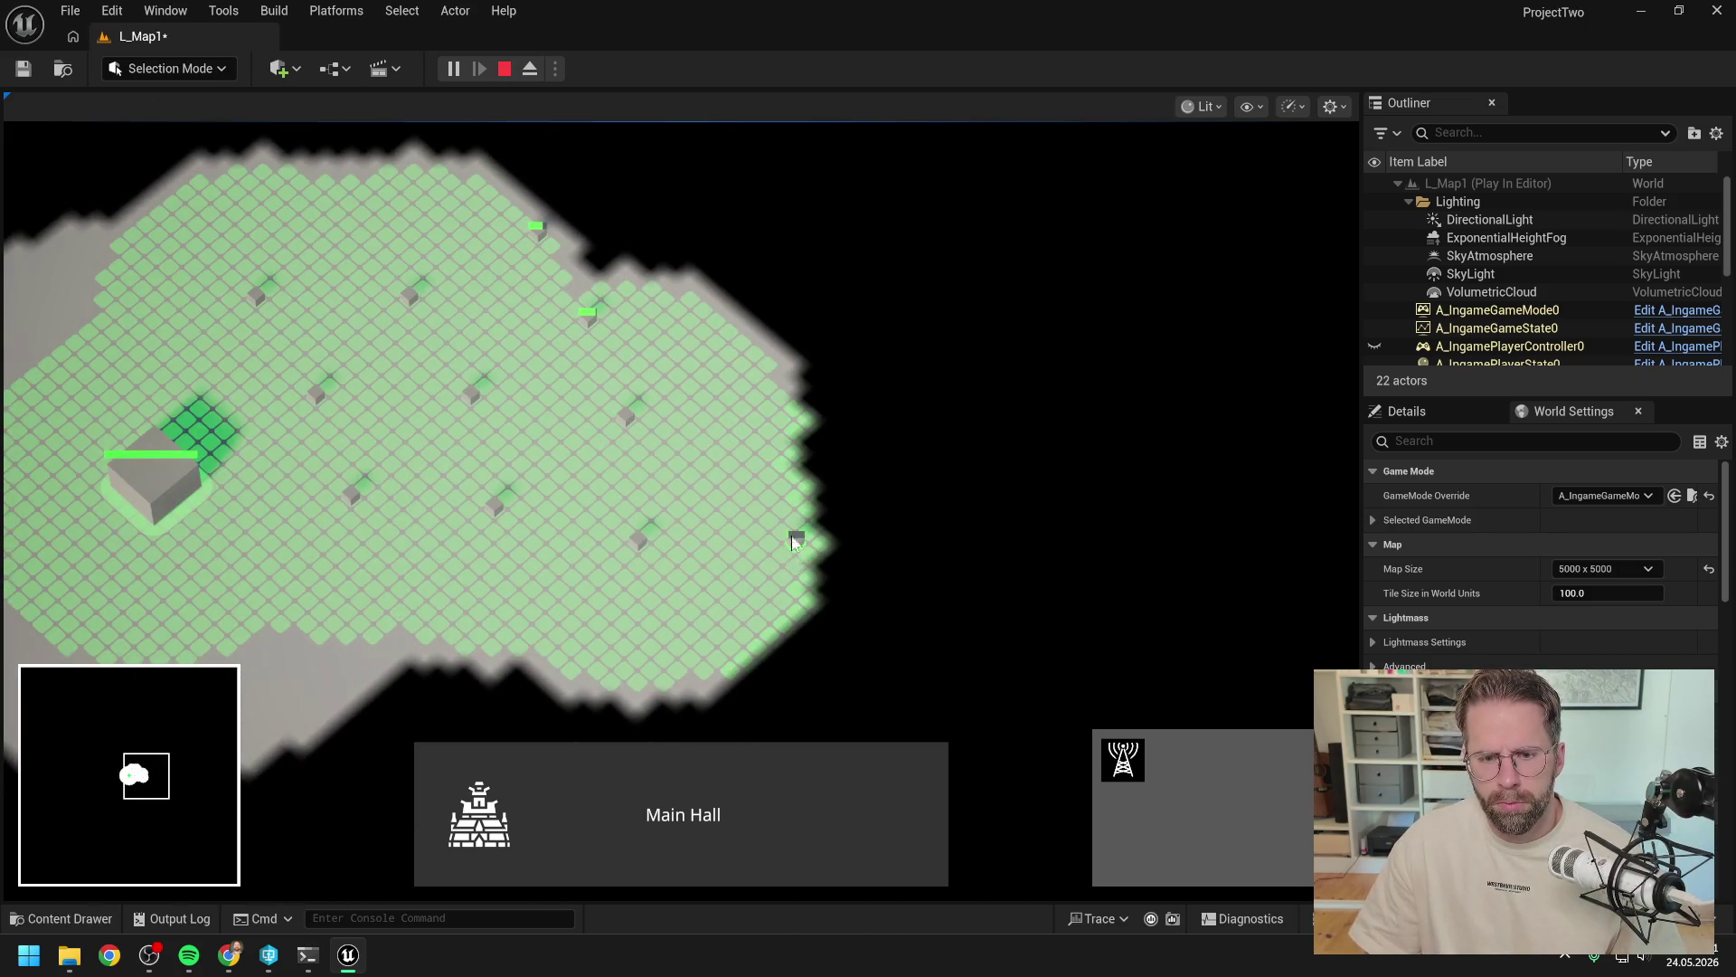
{"action": "left_click", "coordinate": [793, 541]}
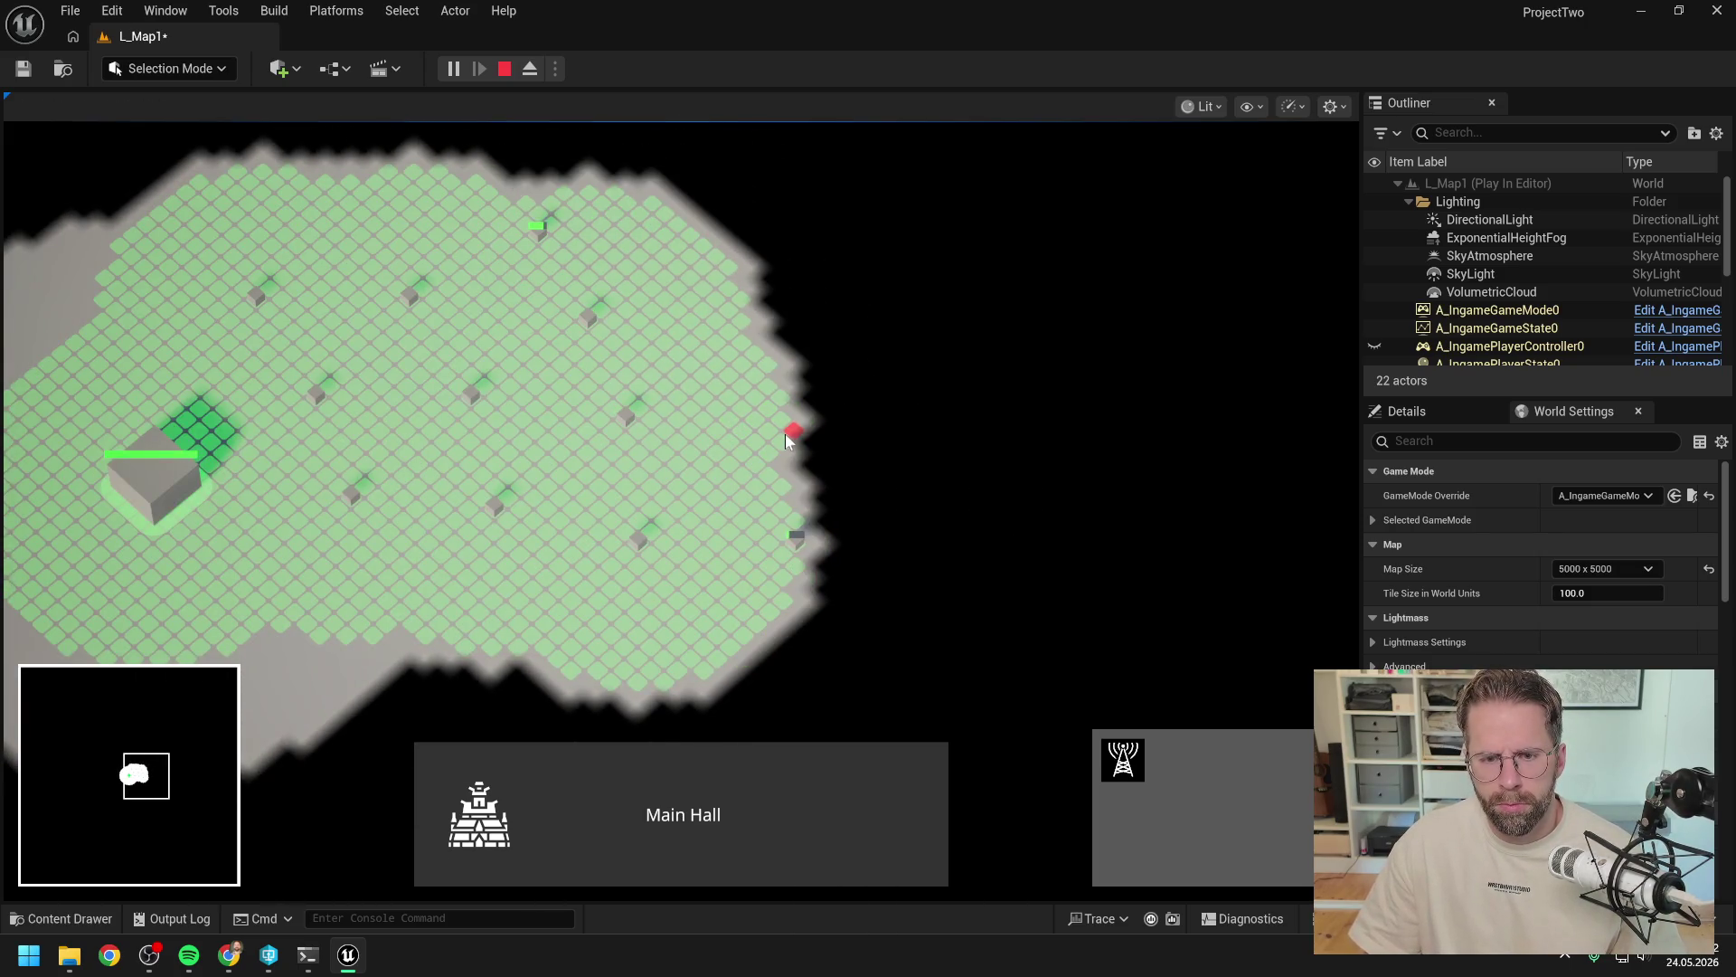
{"action": "left_click", "coordinate": [777, 430]}
{"action": "right_click", "coordinate": [745, 350]}
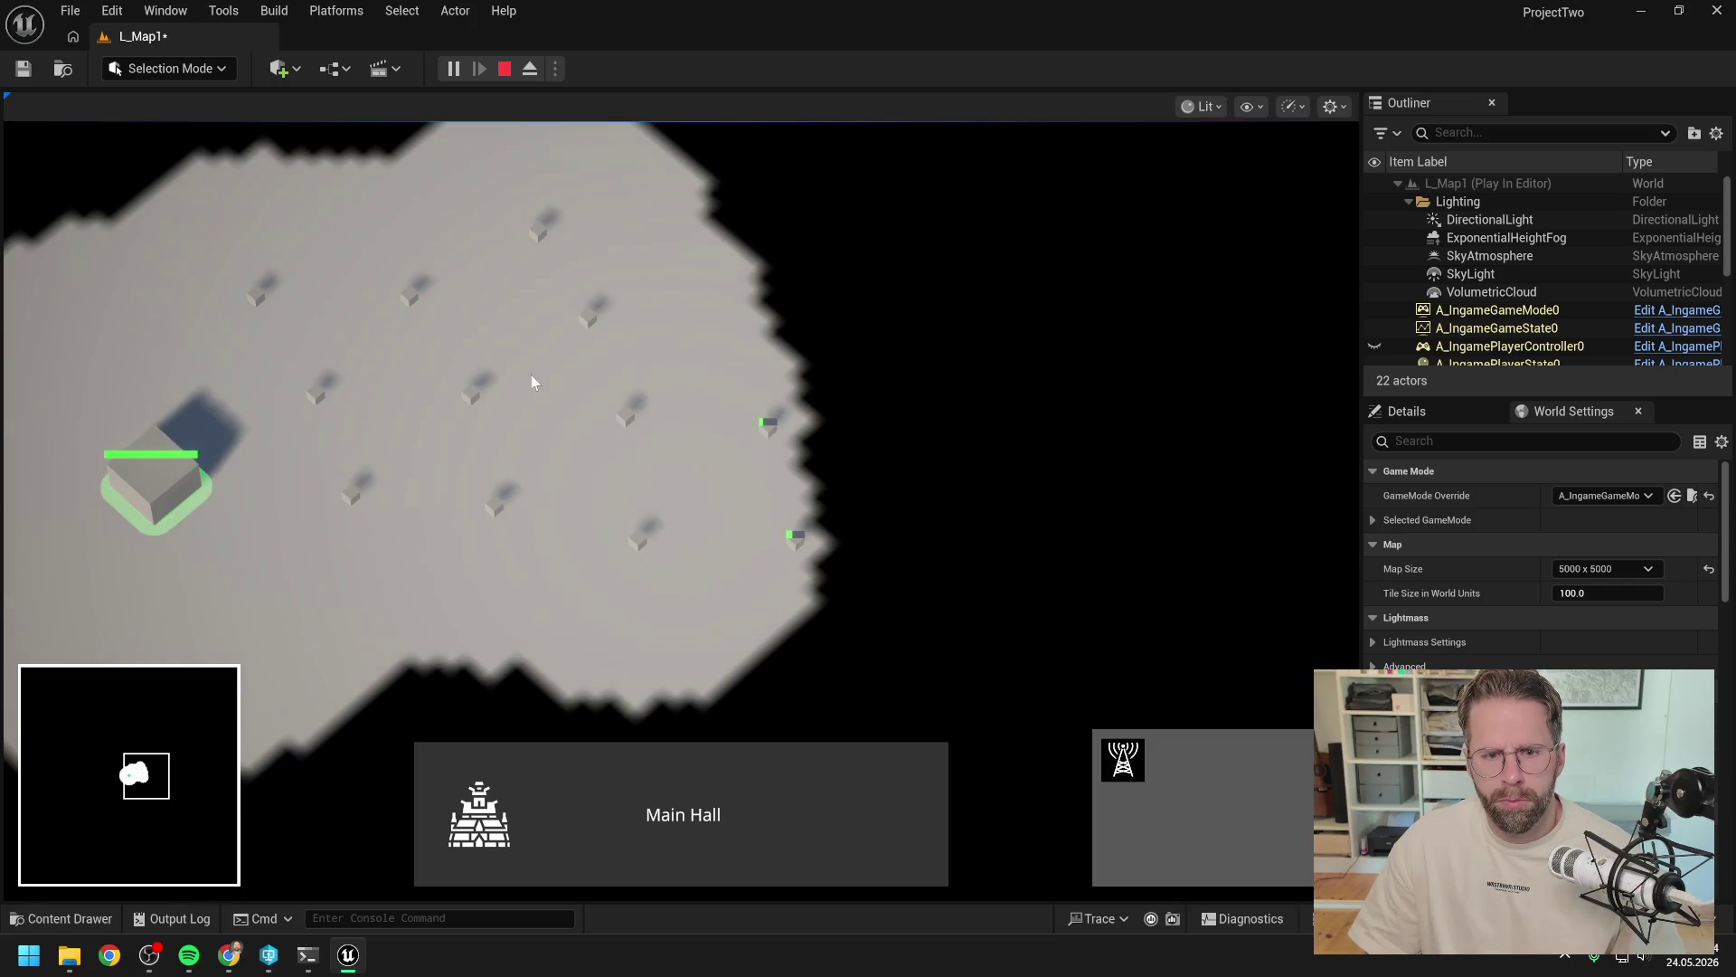
Place a power grid tower, cancel further placement, and stop the PIE session.
{"action": "left_click", "coordinate": [1123, 758]}
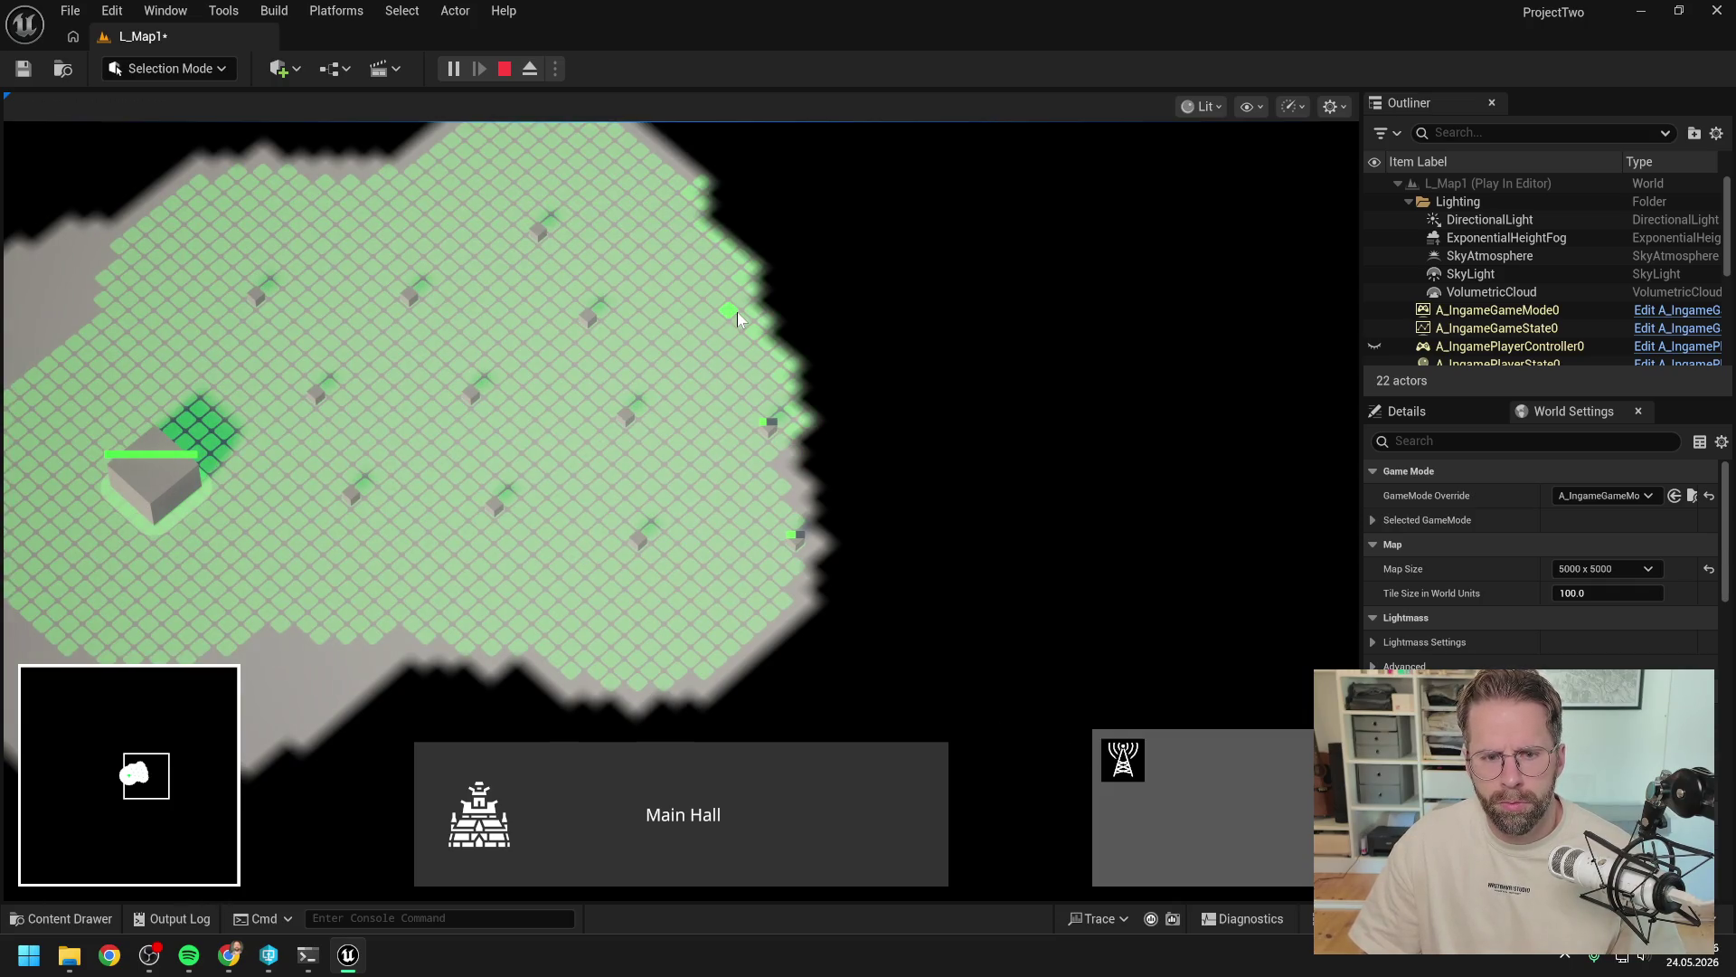
{"action": "left_click", "coordinate": [733, 308]}
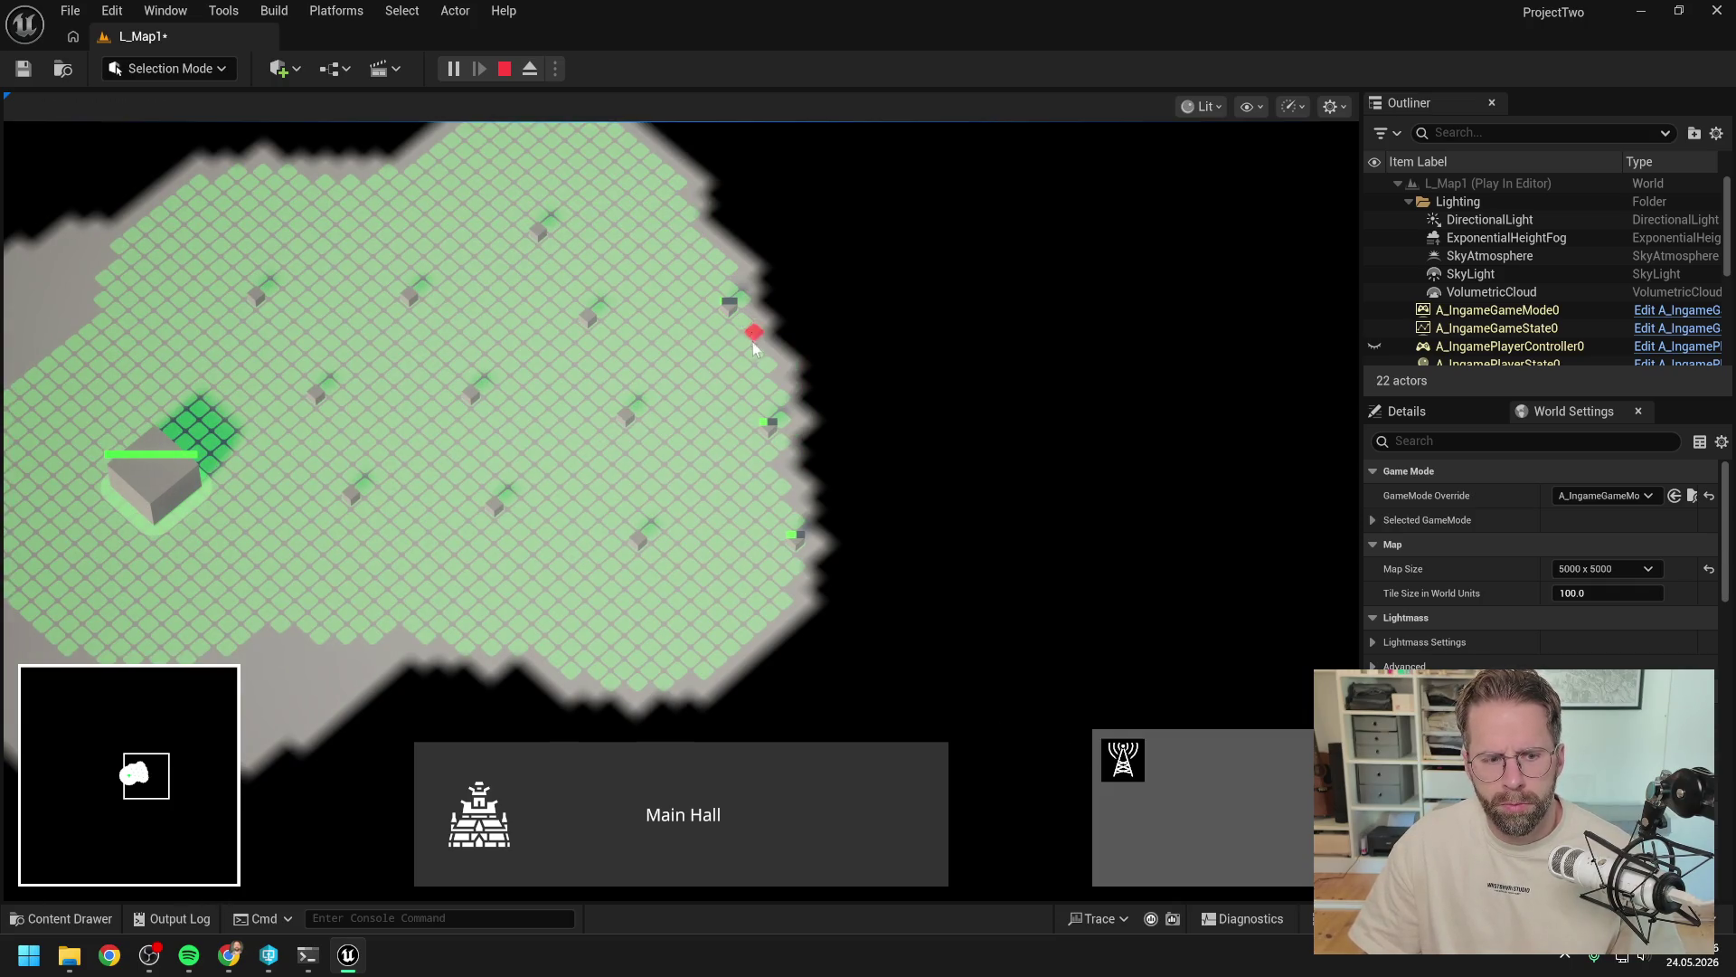
{"action": "right_click", "coordinate": [685, 228]}
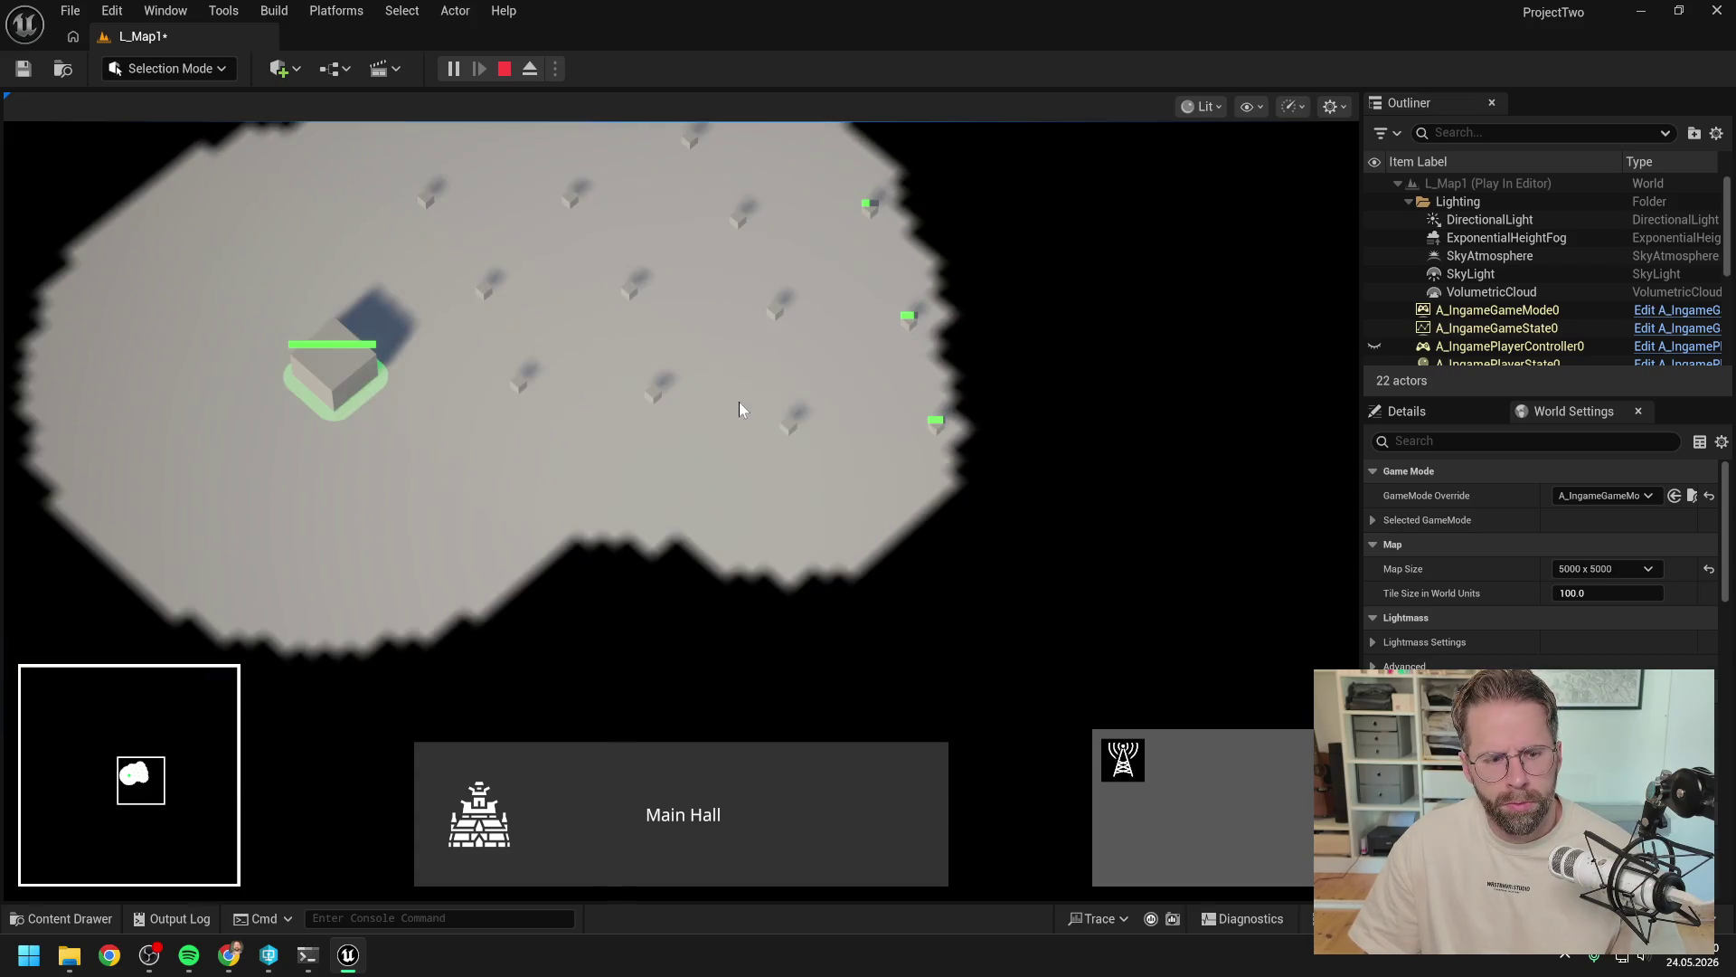
{"action": "key", "text": "d"}
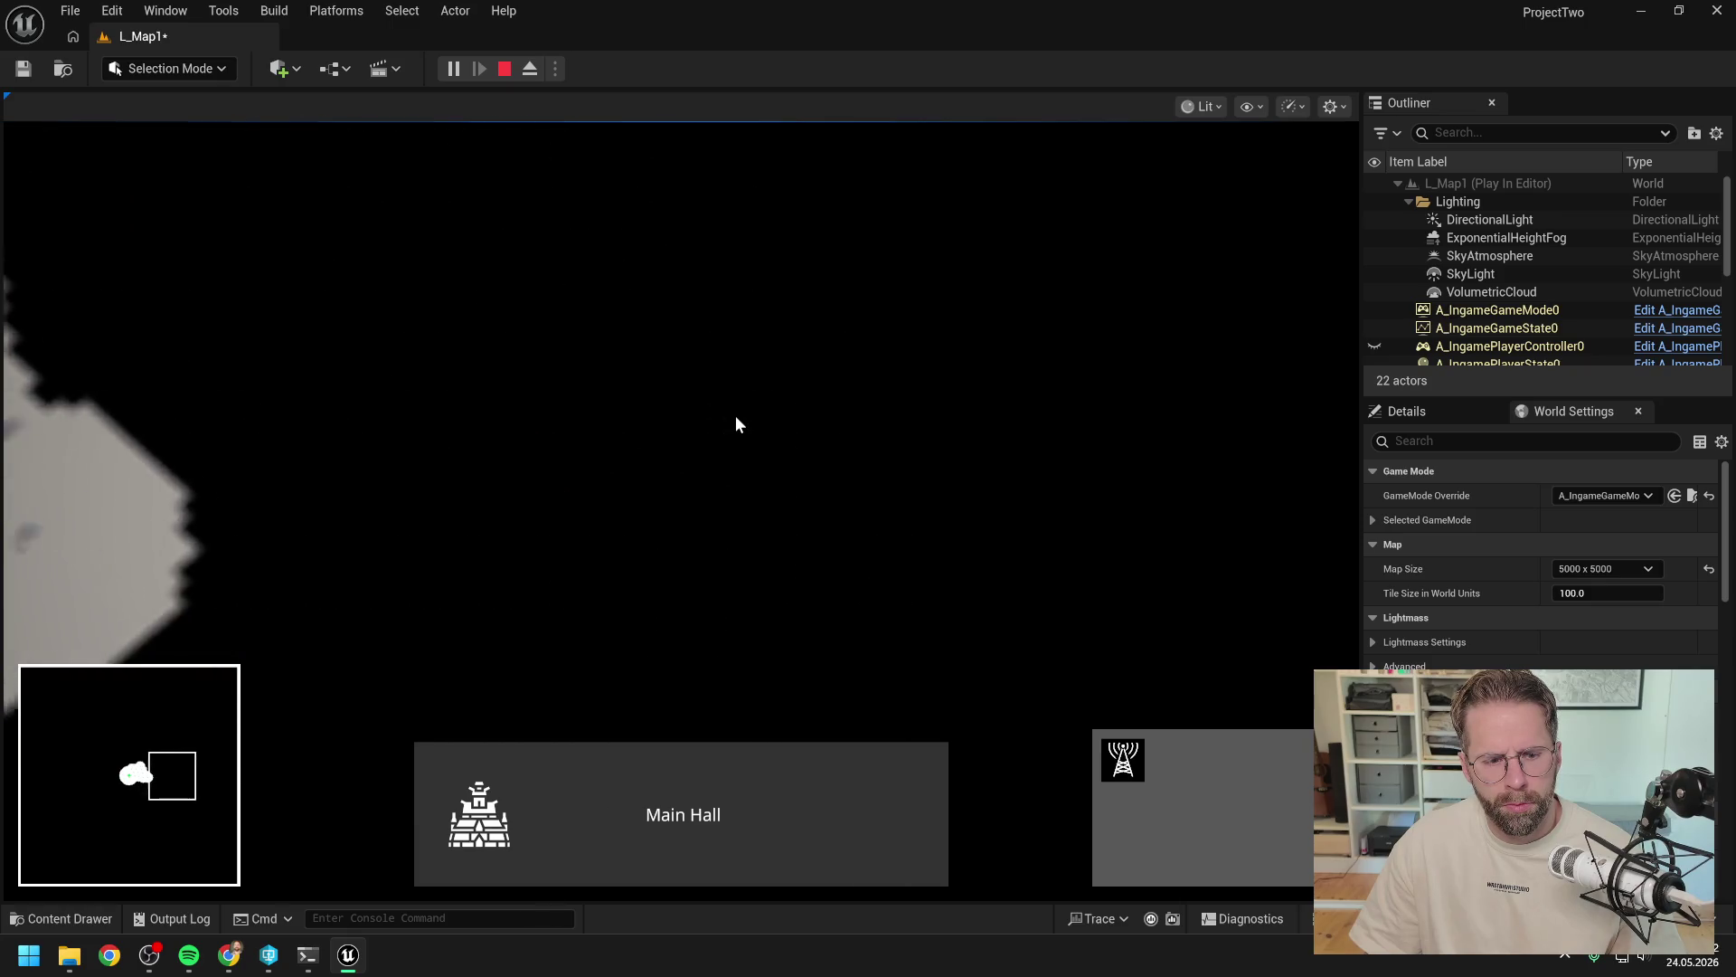
{"action": "key", "text": "Escape"}
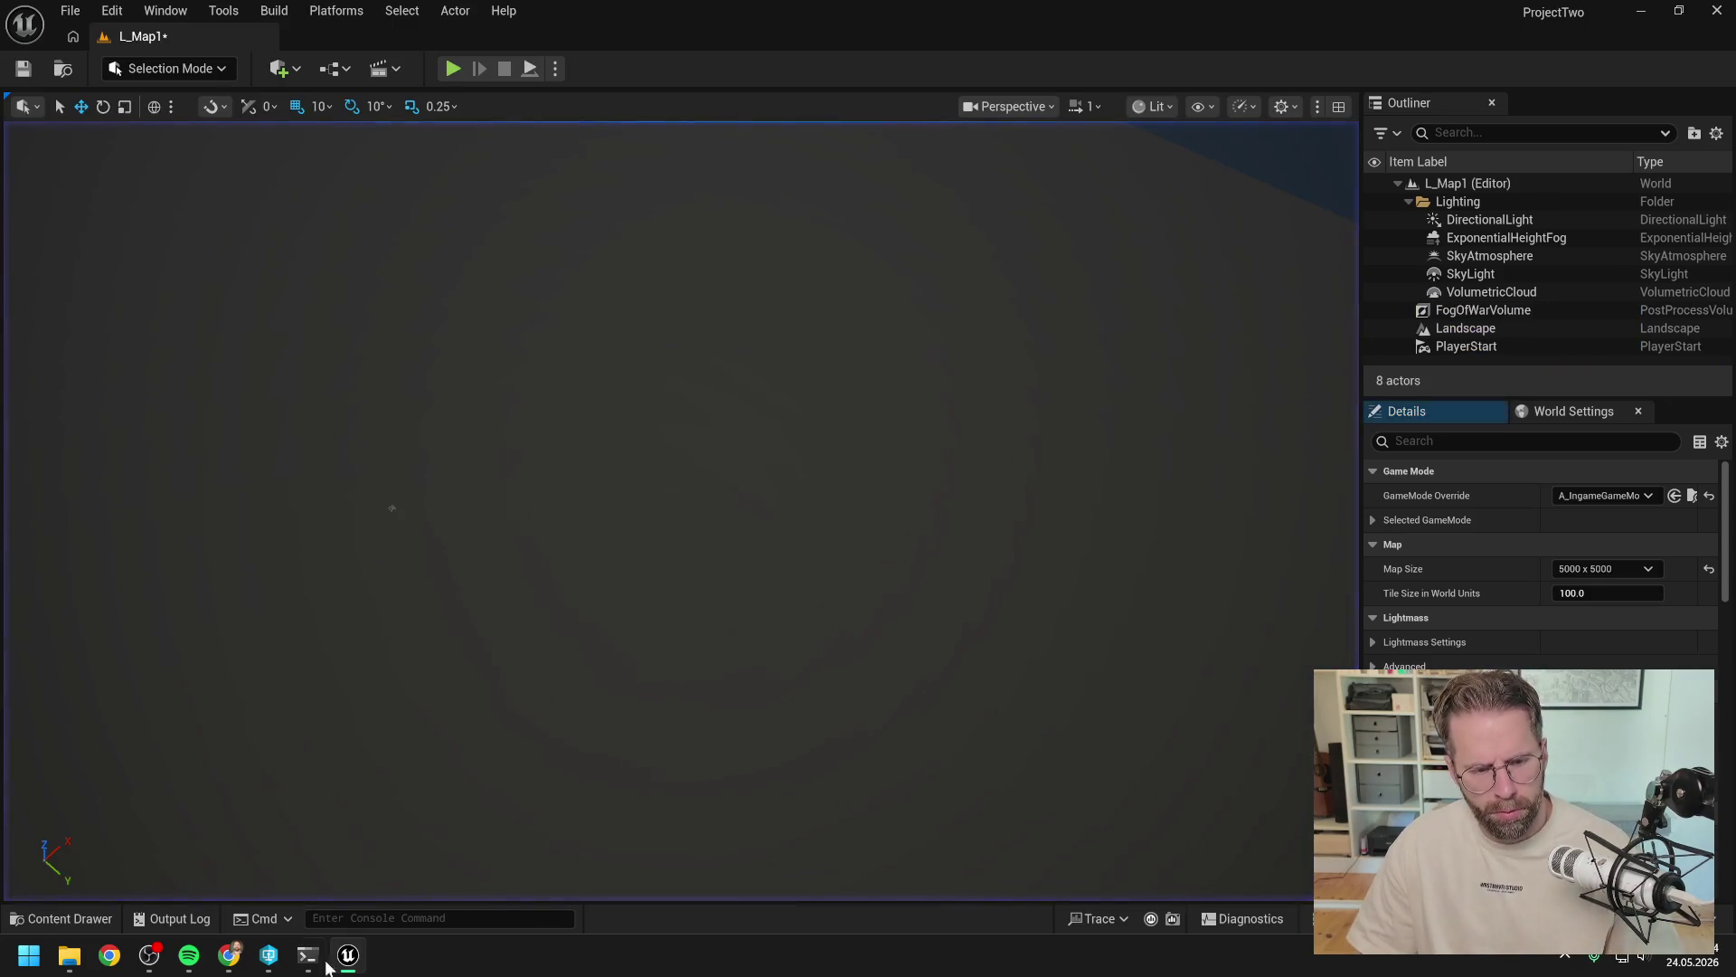
Accept Claude Code's MapSize.h edit that replaces Size5000 with Size1000 ('1000 x 1000').
{"action": "left_click", "coordinate": [308, 955]}
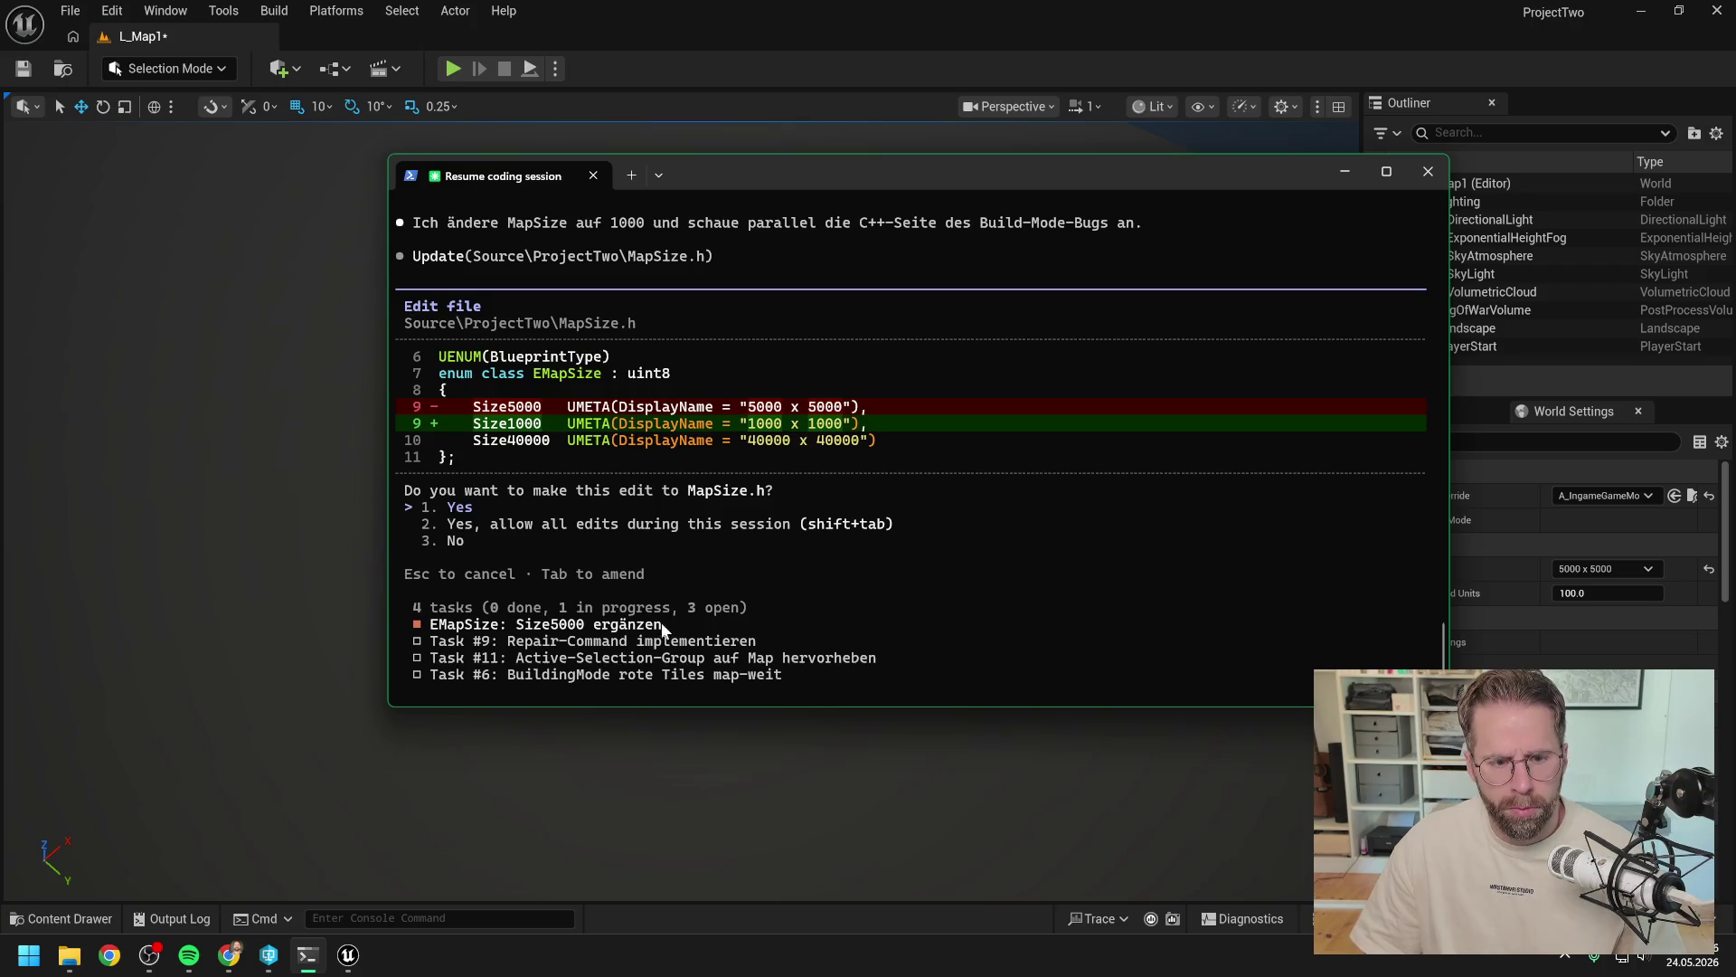
{"action": "key", "text": "Return"}
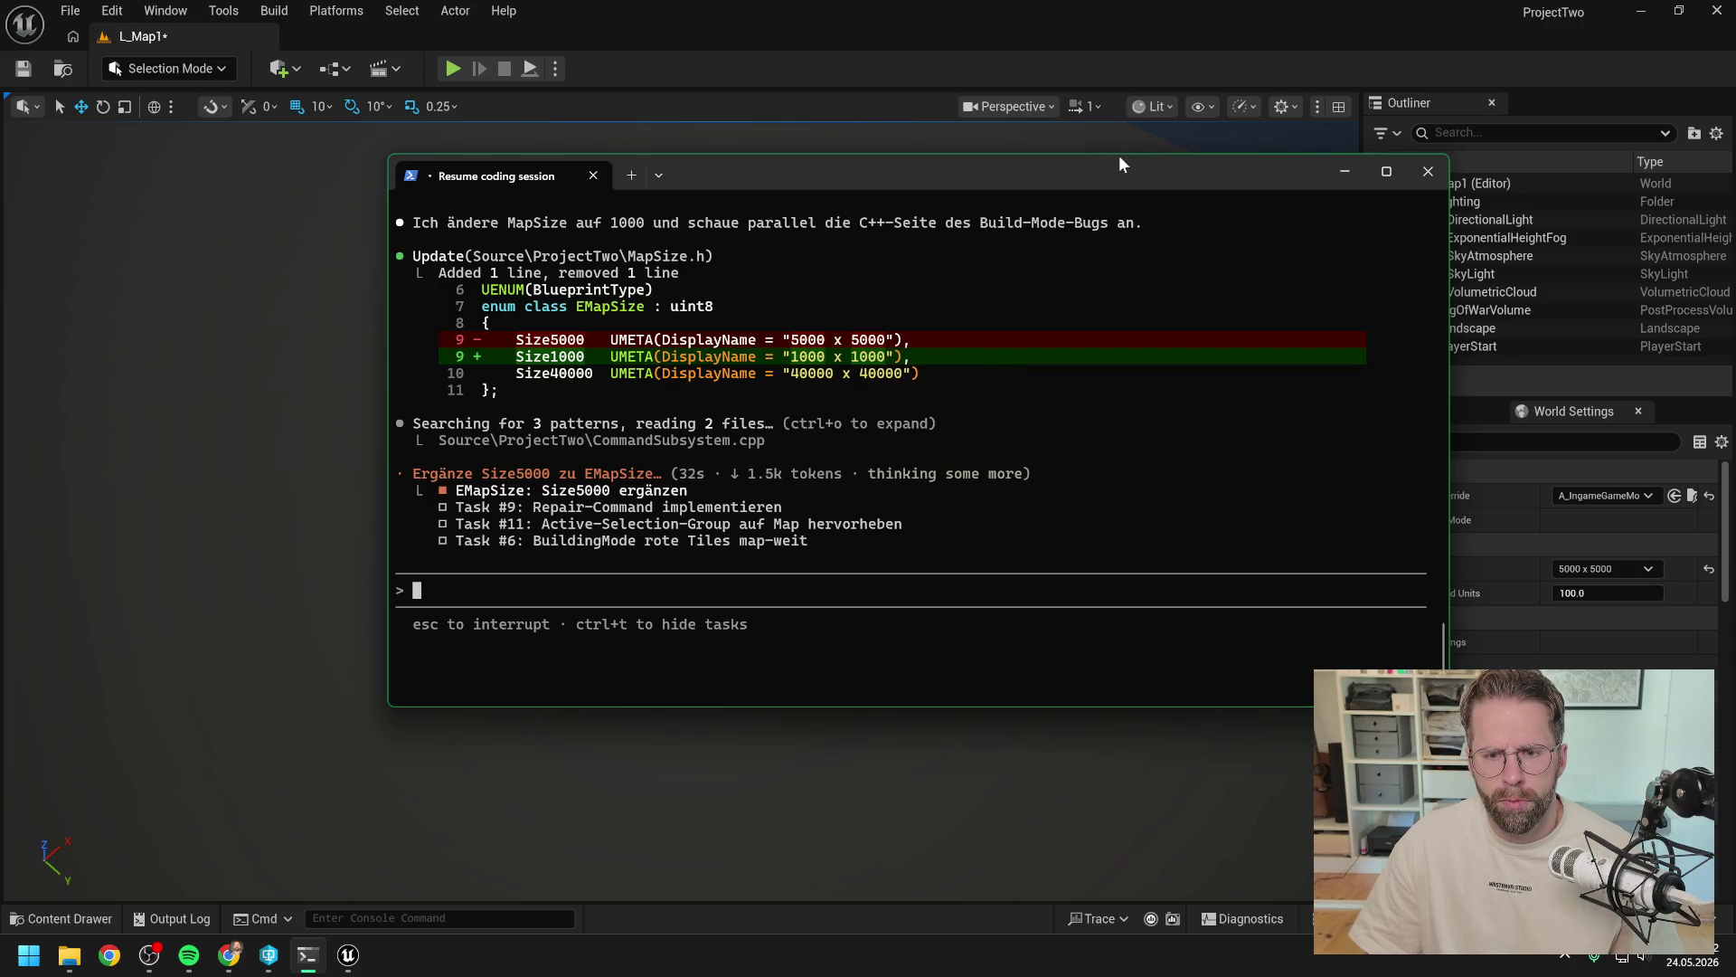
Close Unreal Editor, saving L_Map1 and checking it out in source control.
{"action": "left_click", "coordinate": [1332, 46]}
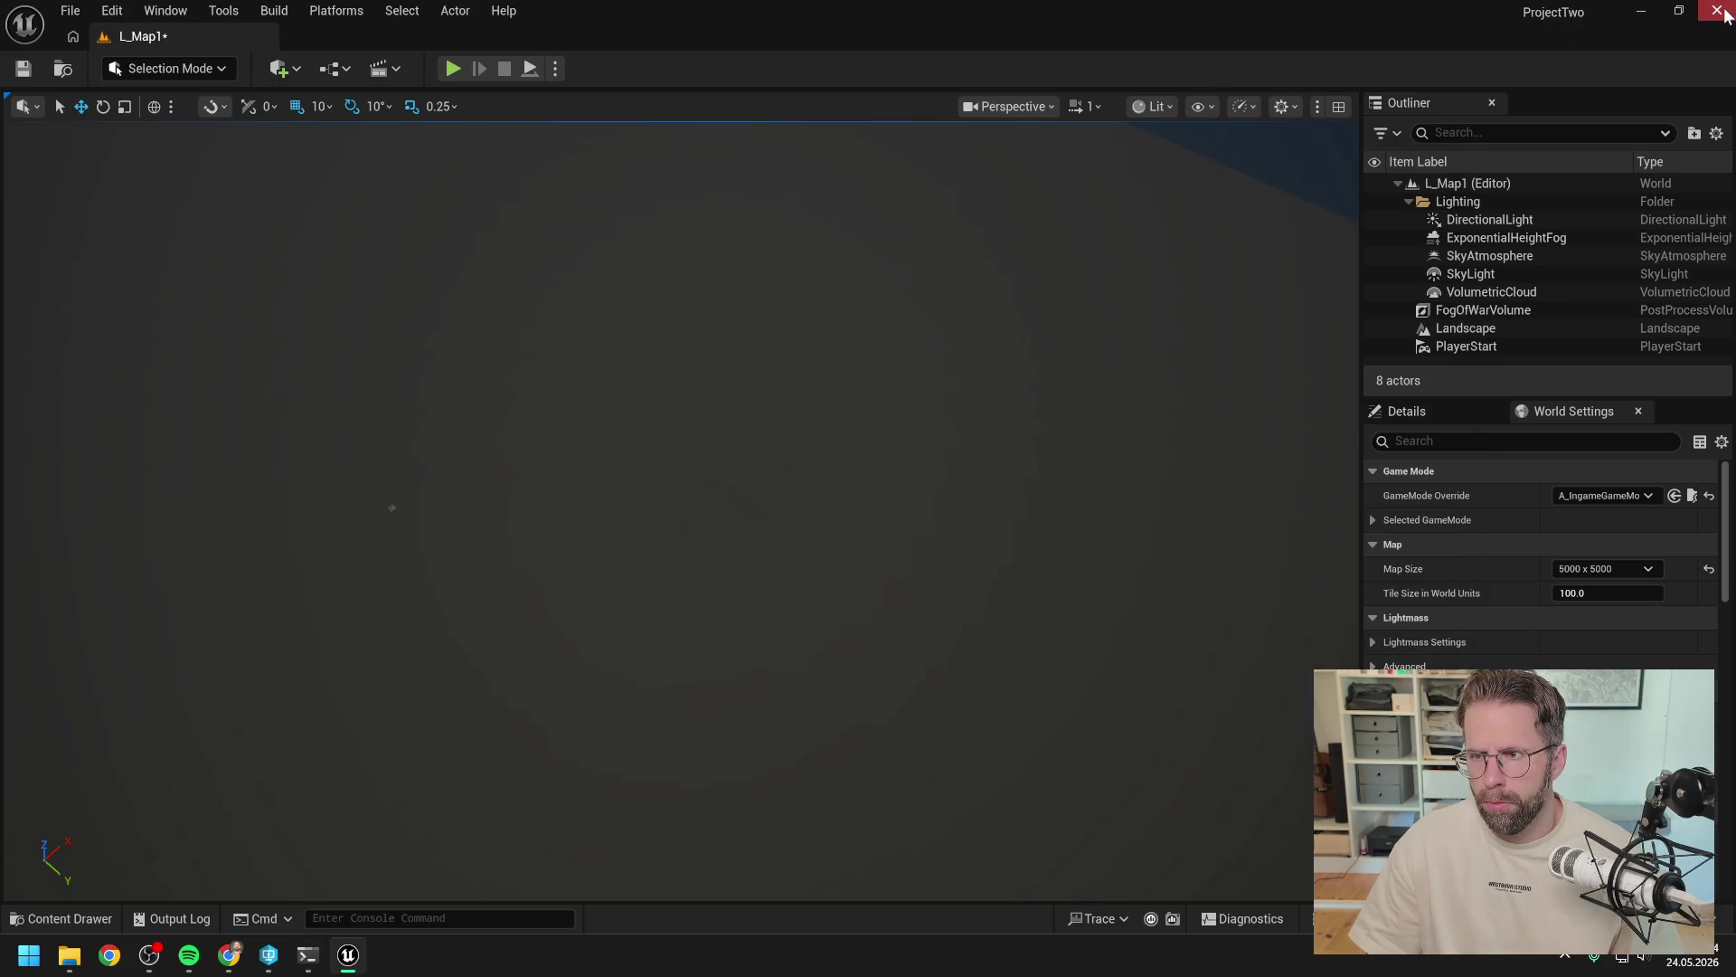
{"action": "left_click", "coordinate": [1724, 12]}
{"action": "left_click", "coordinate": [932, 680]}
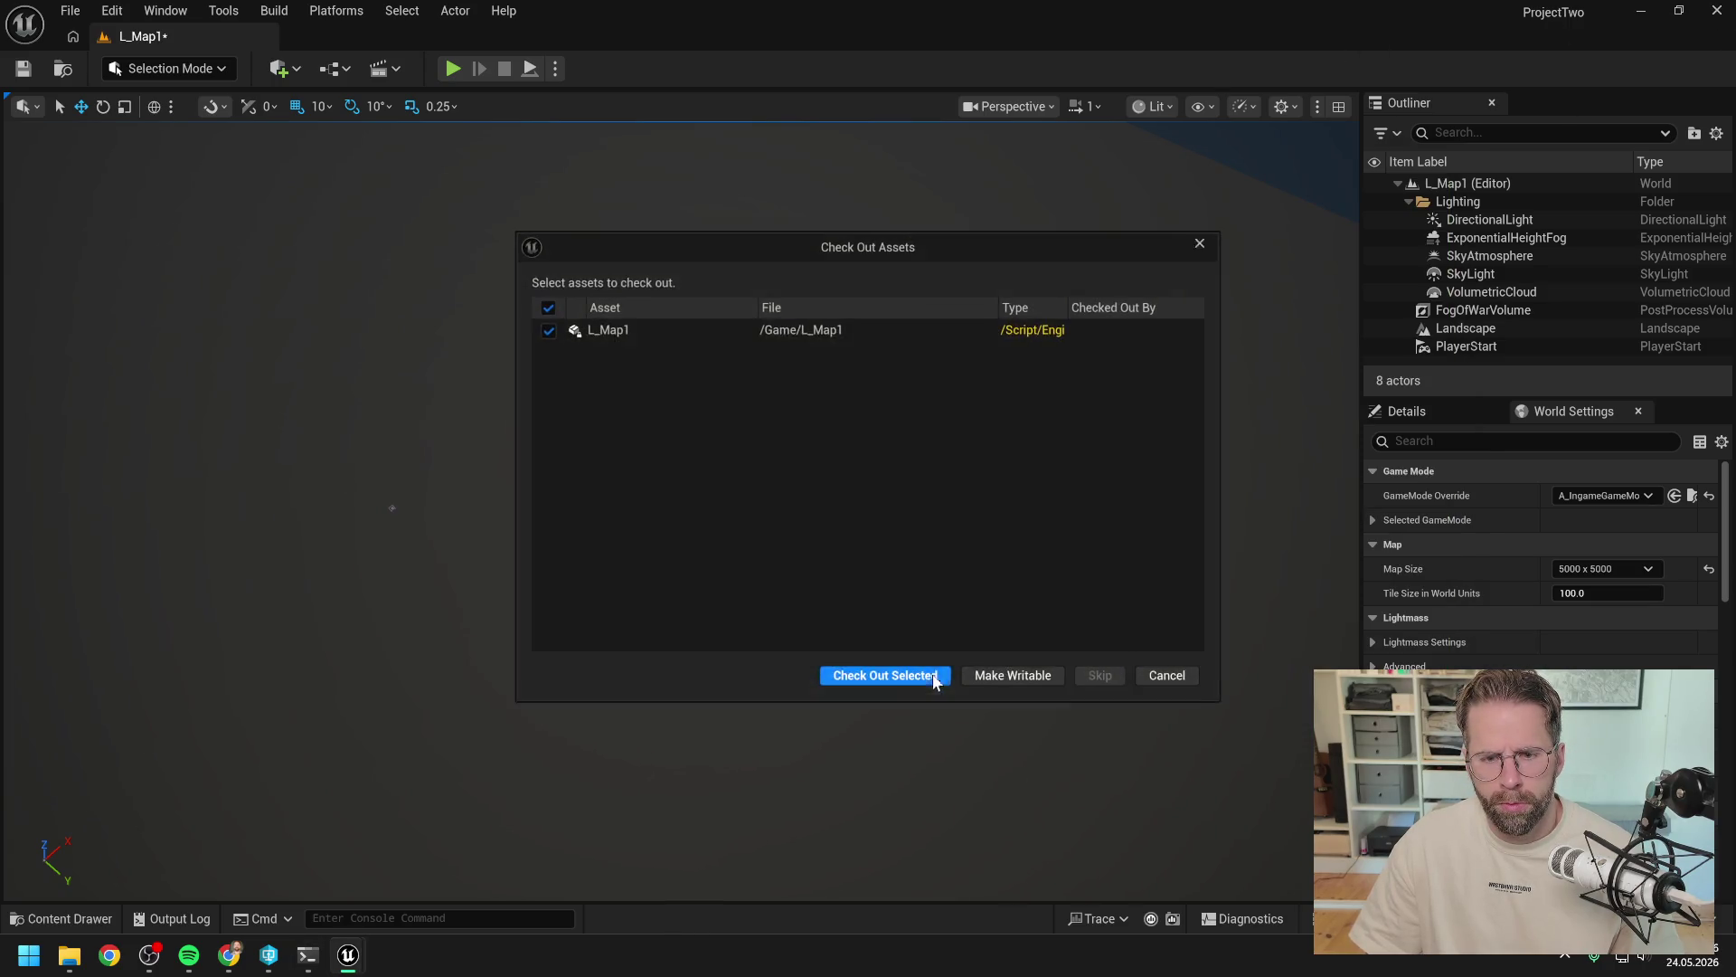
{"action": "left_click", "coordinate": [882, 676]}
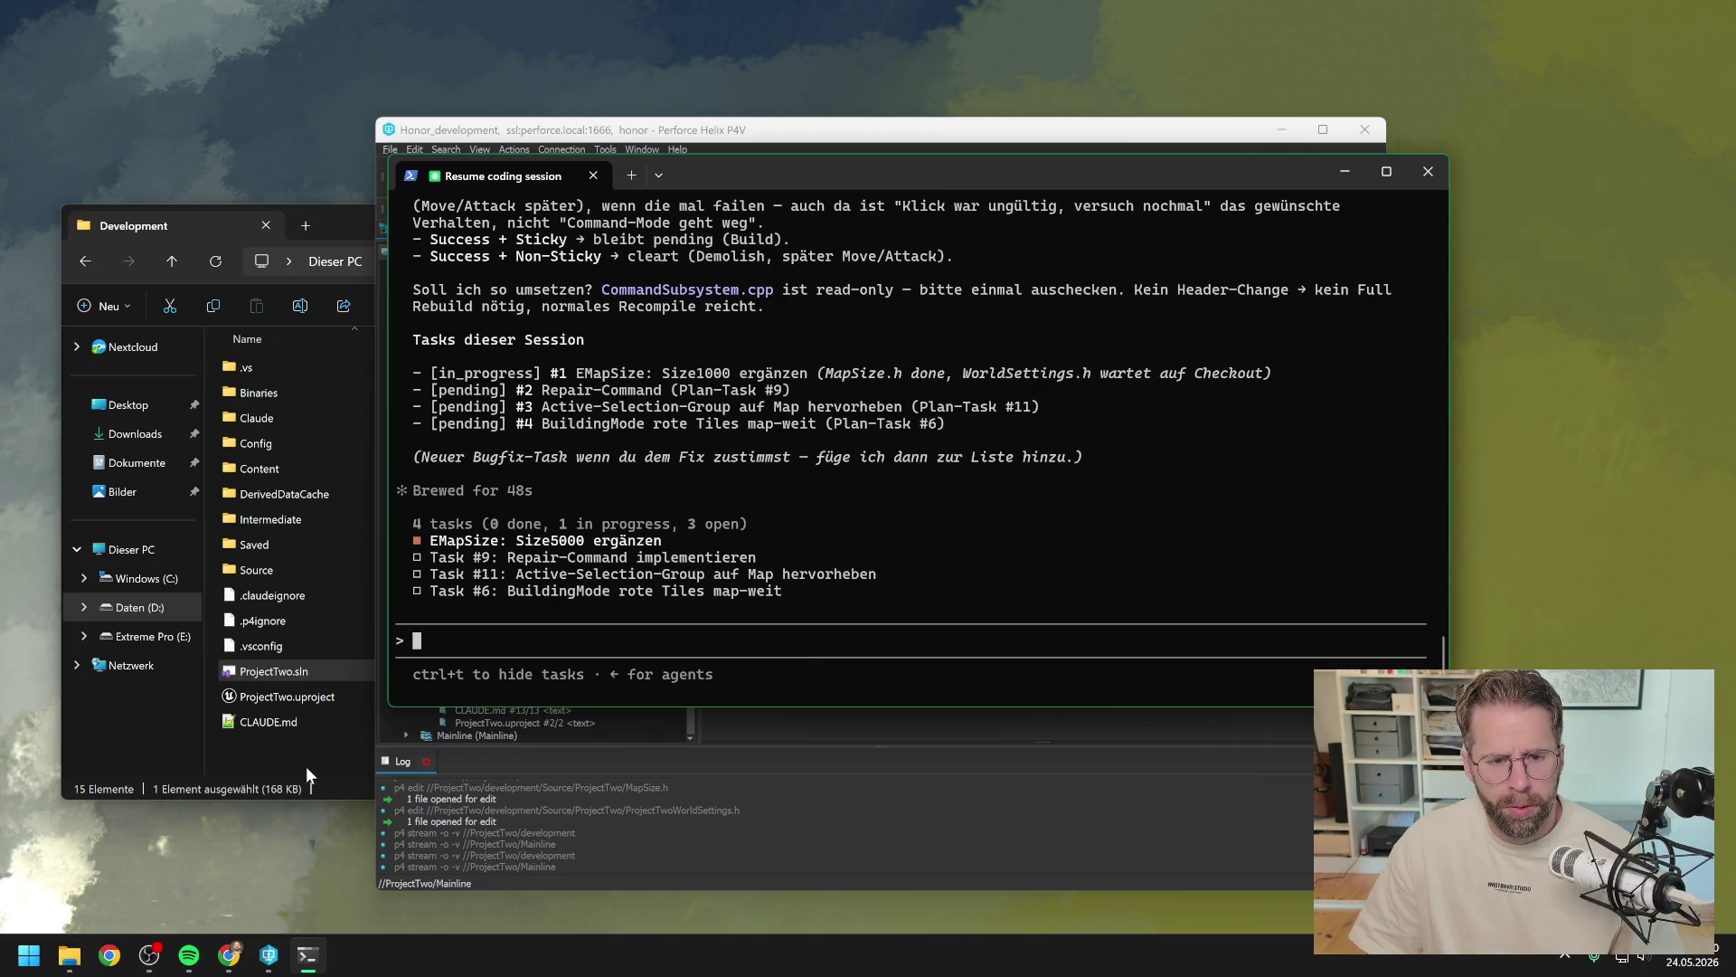
Open ProjectTwo.sln in Visual Studio 2022 and start a Rebuild of ProjectTwo.
{"action": "left_click", "coordinate": [306, 767]}
{"action": "double_click", "coordinate": [296, 671]}
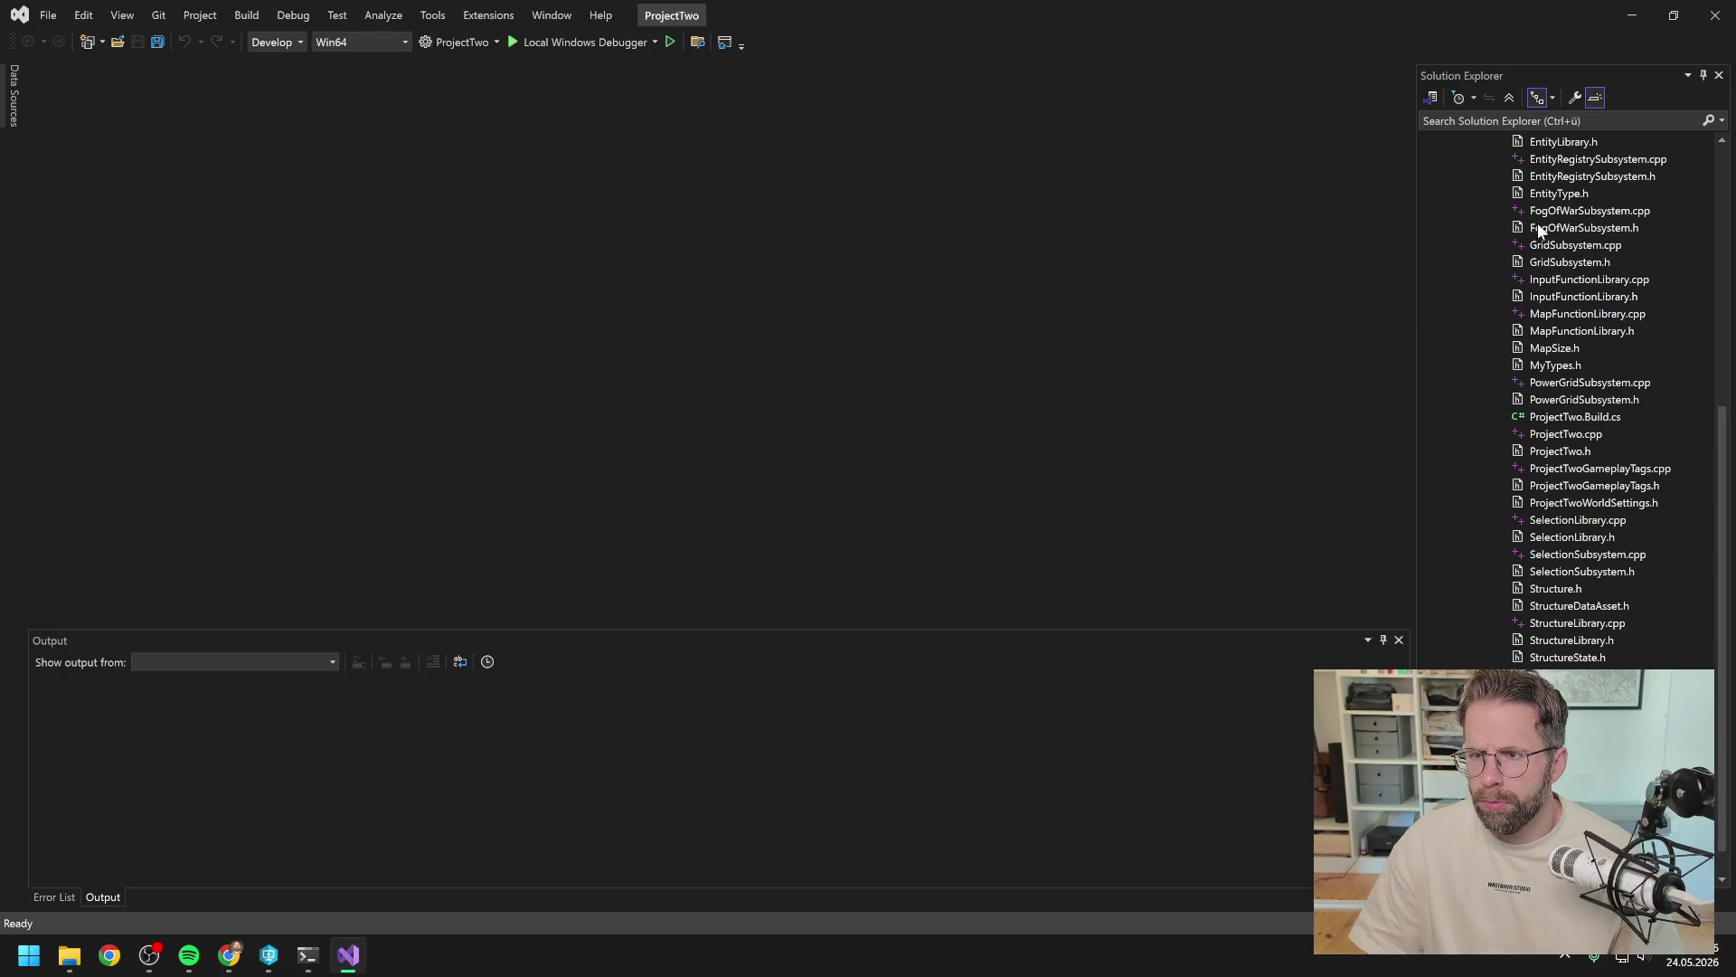
{"action": "scroll", "coordinate": [1556, 254], "scroll_direction": "up", "scroll_amount": 7}
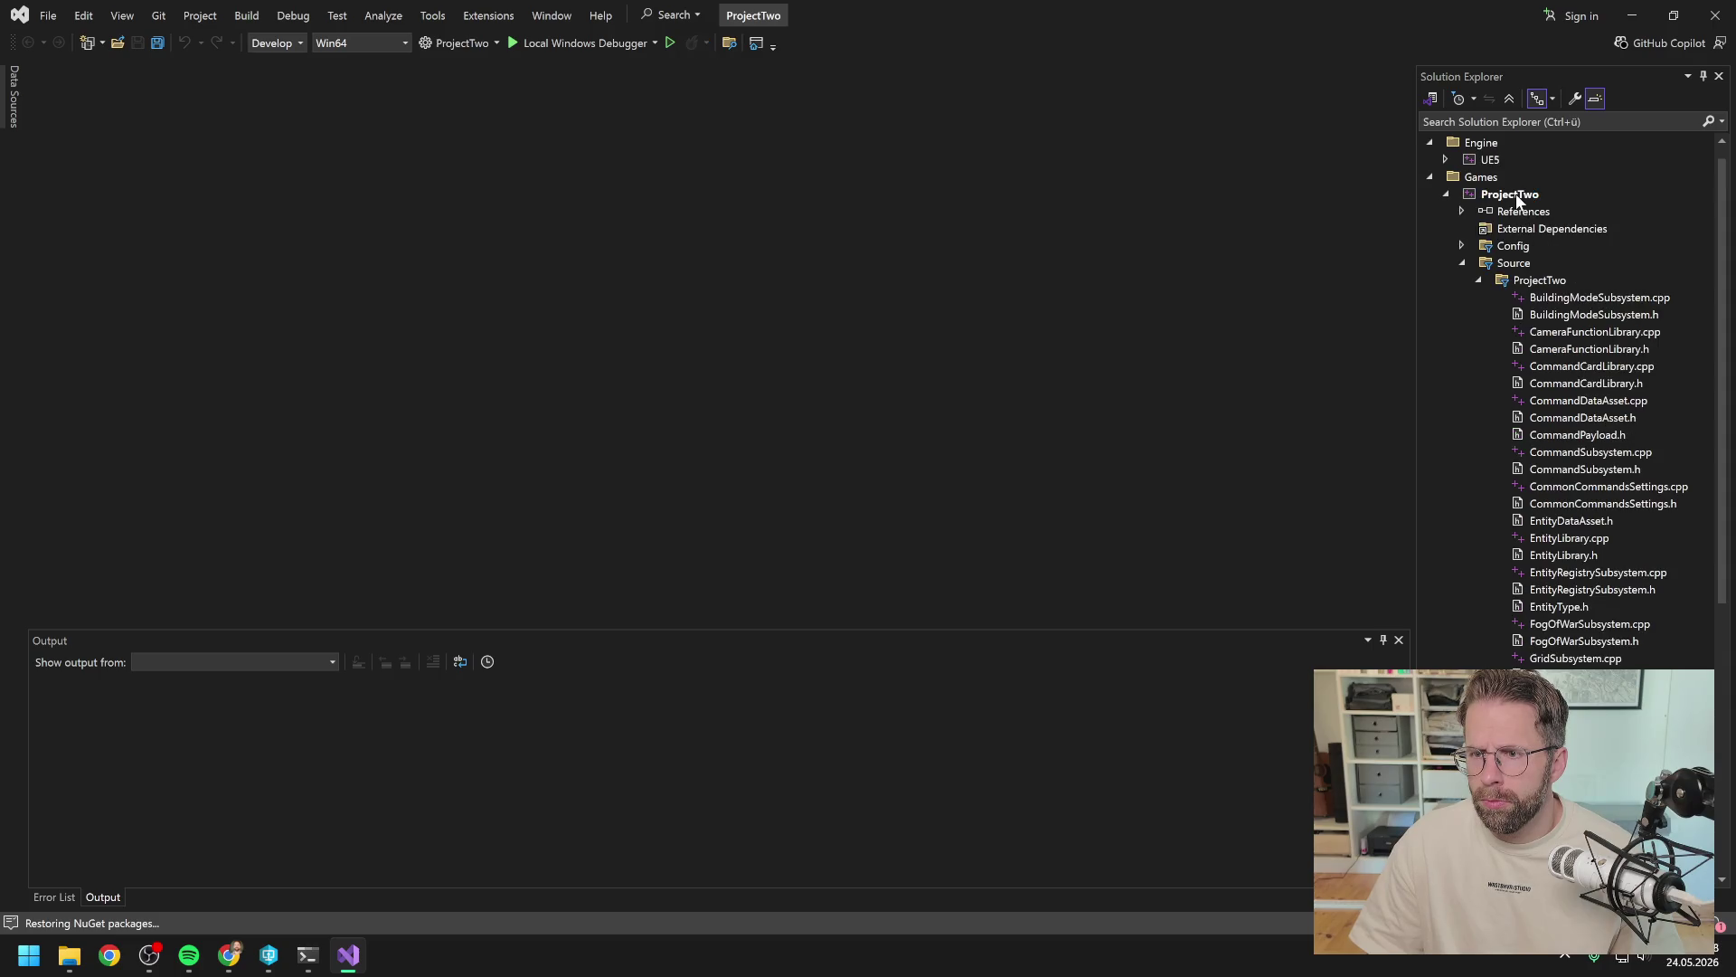
{"action": "right_click", "coordinate": [1524, 193]}
{"action": "left_click", "coordinate": [1497, 234]}
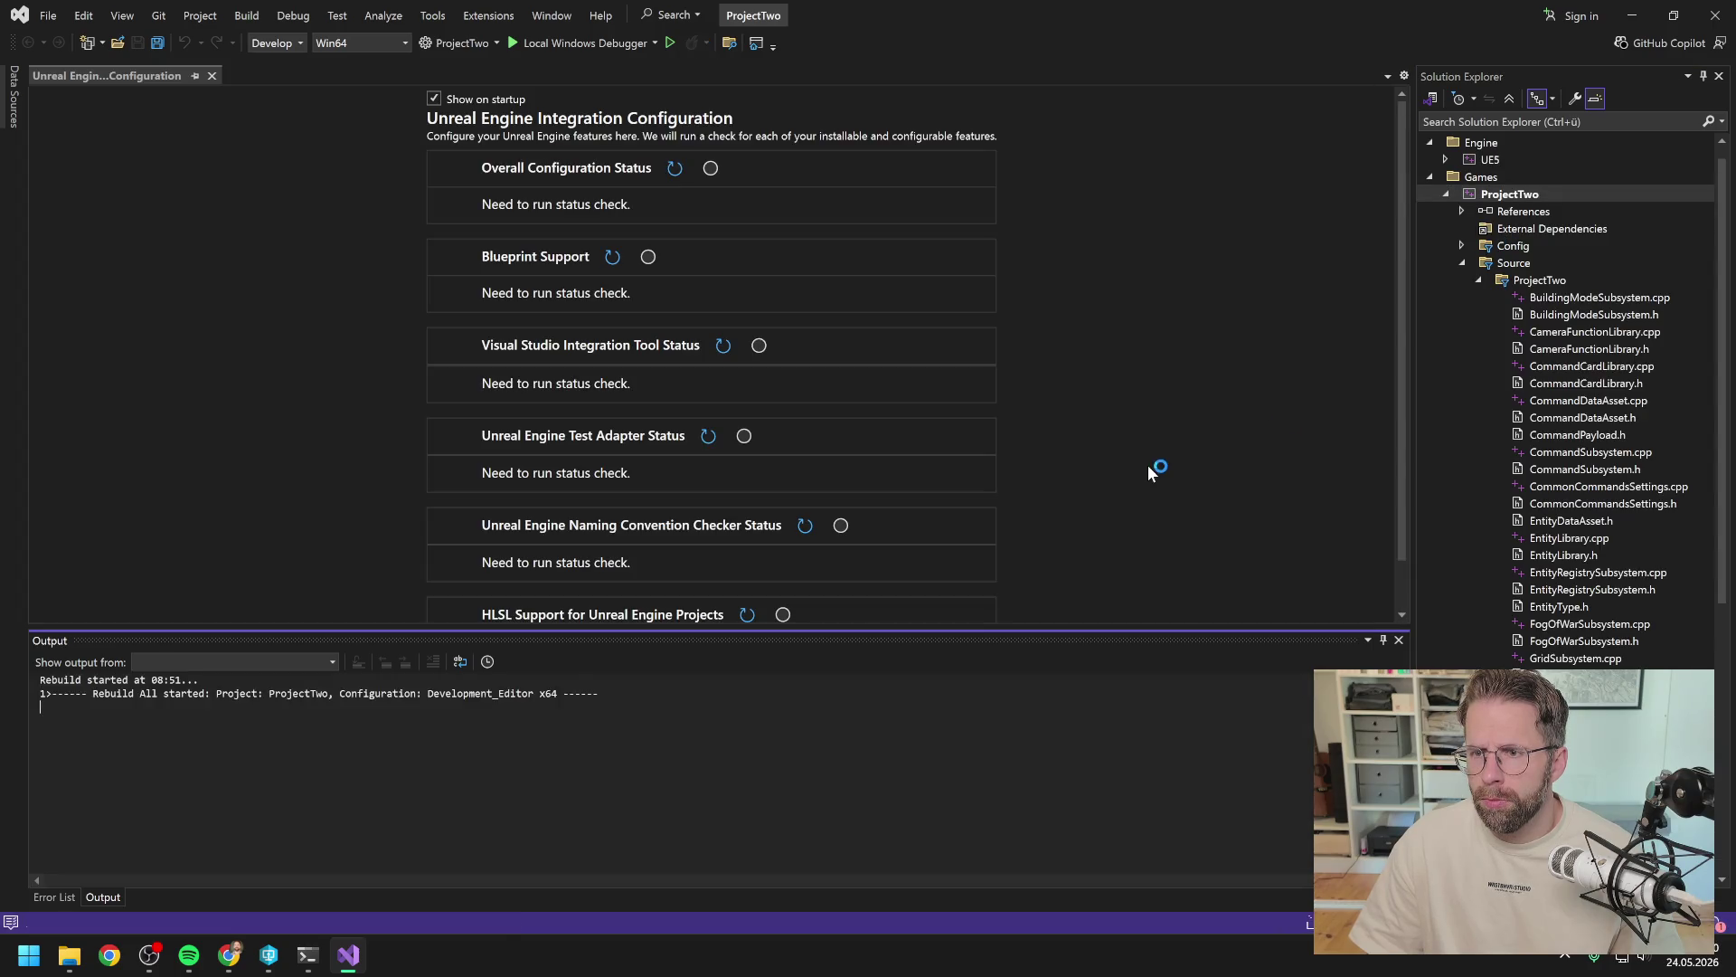
Review Claude Code's output locating the bug at CommandSubsystem.cpp lines 39-45.
{"action": "left_click", "coordinate": [312, 957]}
{"action": "scroll", "coordinate": [746, 525], "scroll_direction": "up", "scroll_amount": 3}
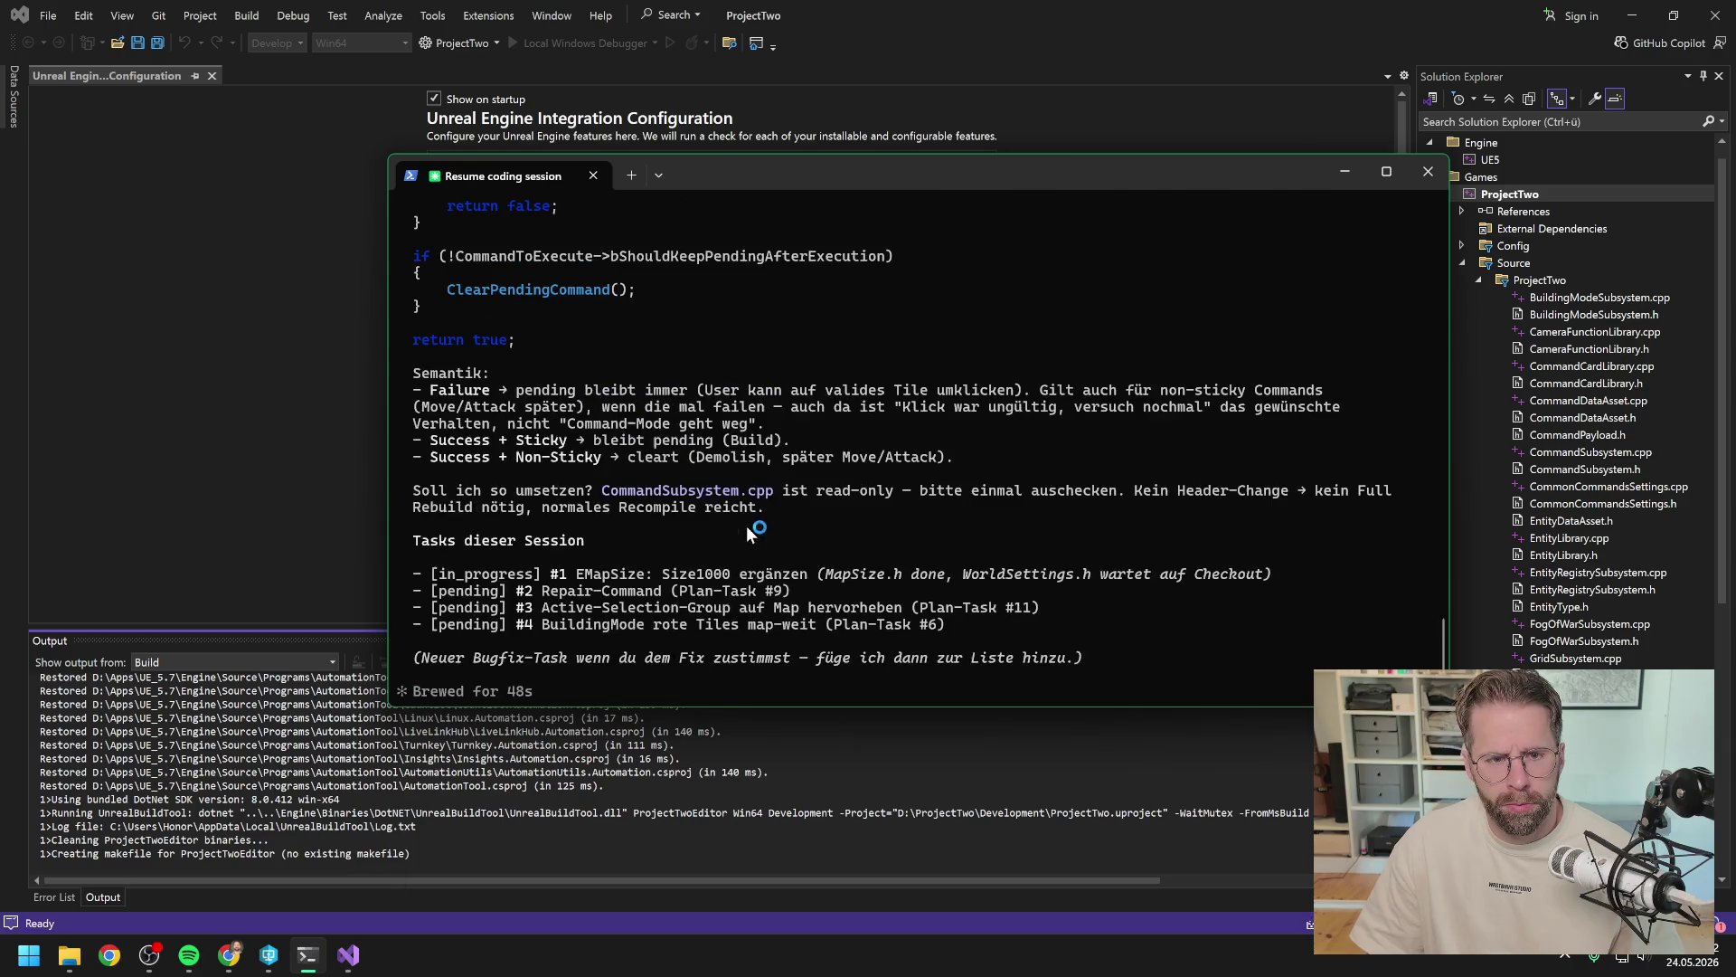
{"action": "scroll", "coordinate": [759, 528], "scroll_direction": "up", "scroll_amount": 5}
{"action": "scroll", "coordinate": [813, 519], "scroll_direction": "up", "scroll_amount": 6}
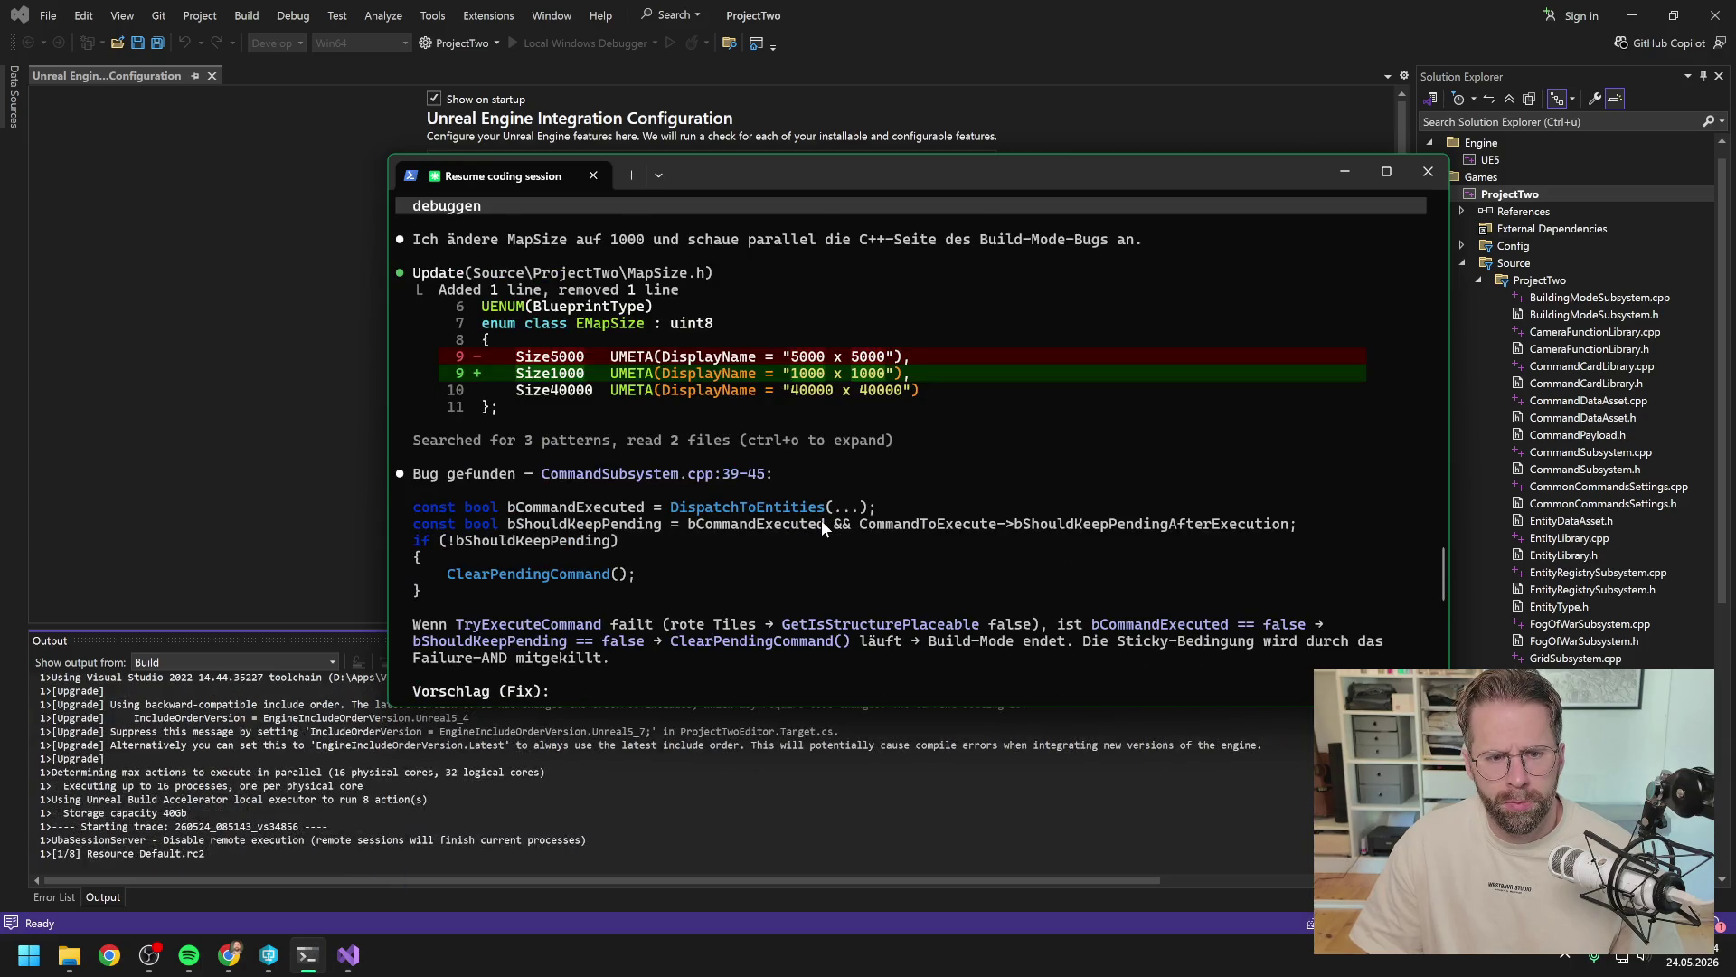
{"action": "scroll", "coordinate": [821, 523], "scroll_direction": "down", "scroll_amount": 2}
{"action": "scroll", "coordinate": [832, 521], "scroll_direction": "down", "scroll_amount": 3}
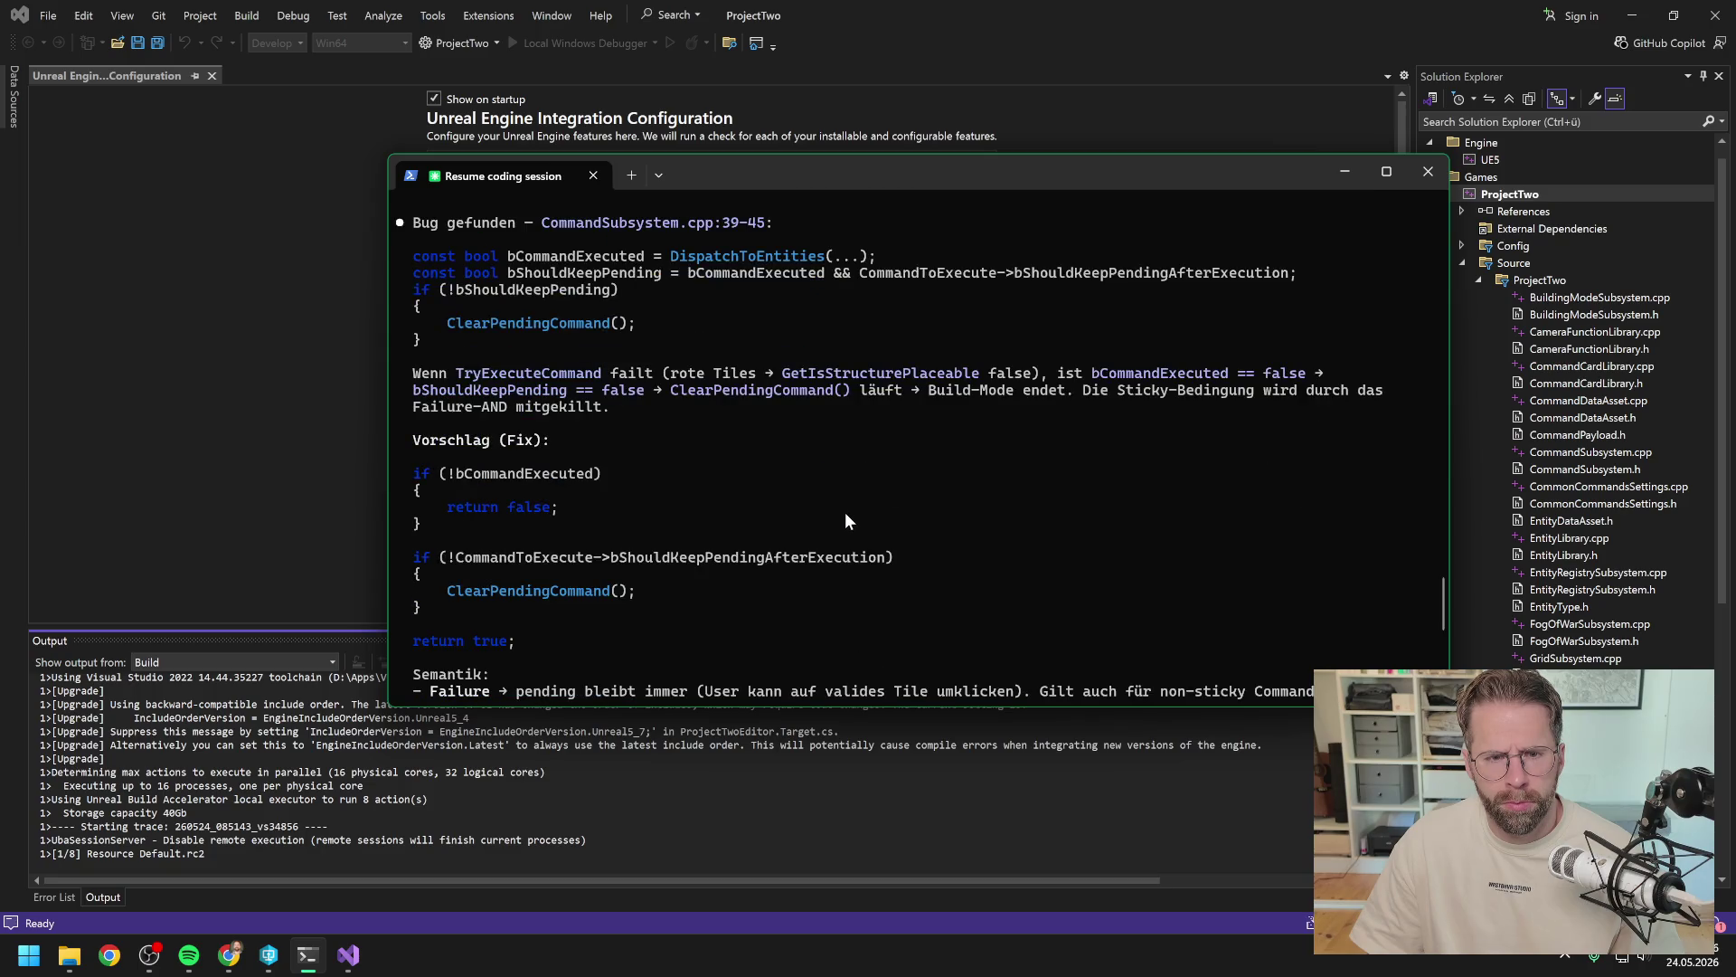
Read the proposed fix, then check out CommandSubsystem.cpp and CommandSubsystem.h in P4V.
{"action": "scroll", "coordinate": [961, 503], "scroll_direction": "down", "scroll_amount": 5}
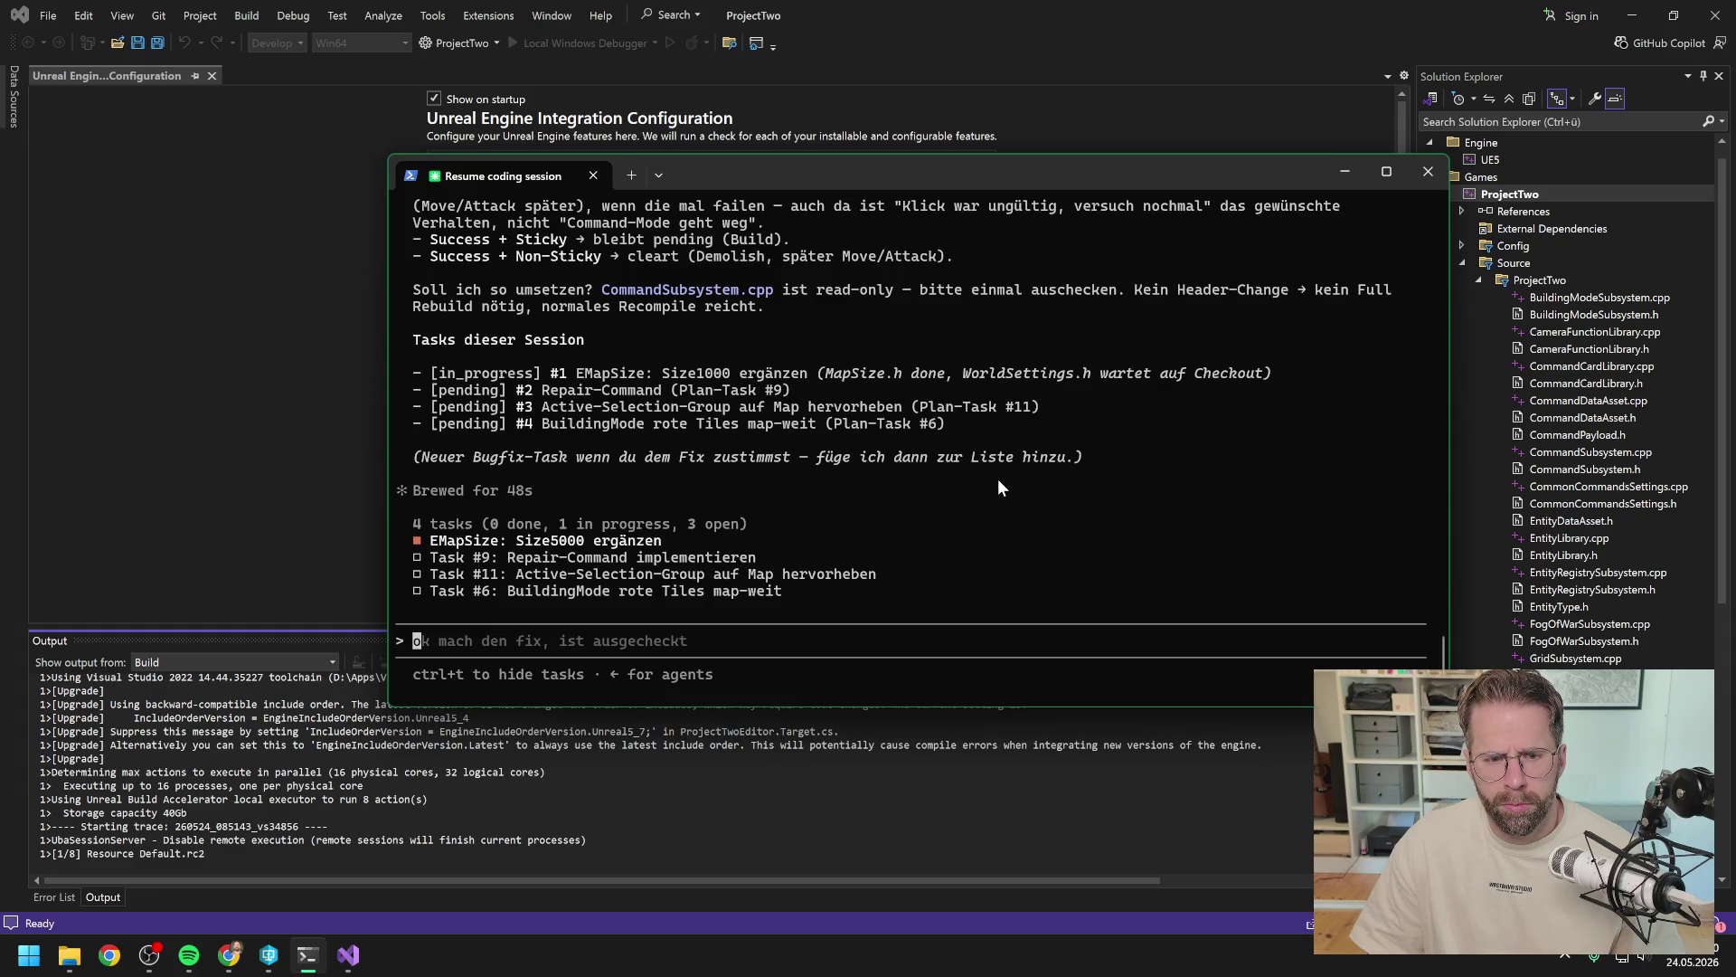
{"action": "left_click", "coordinate": [276, 965]}
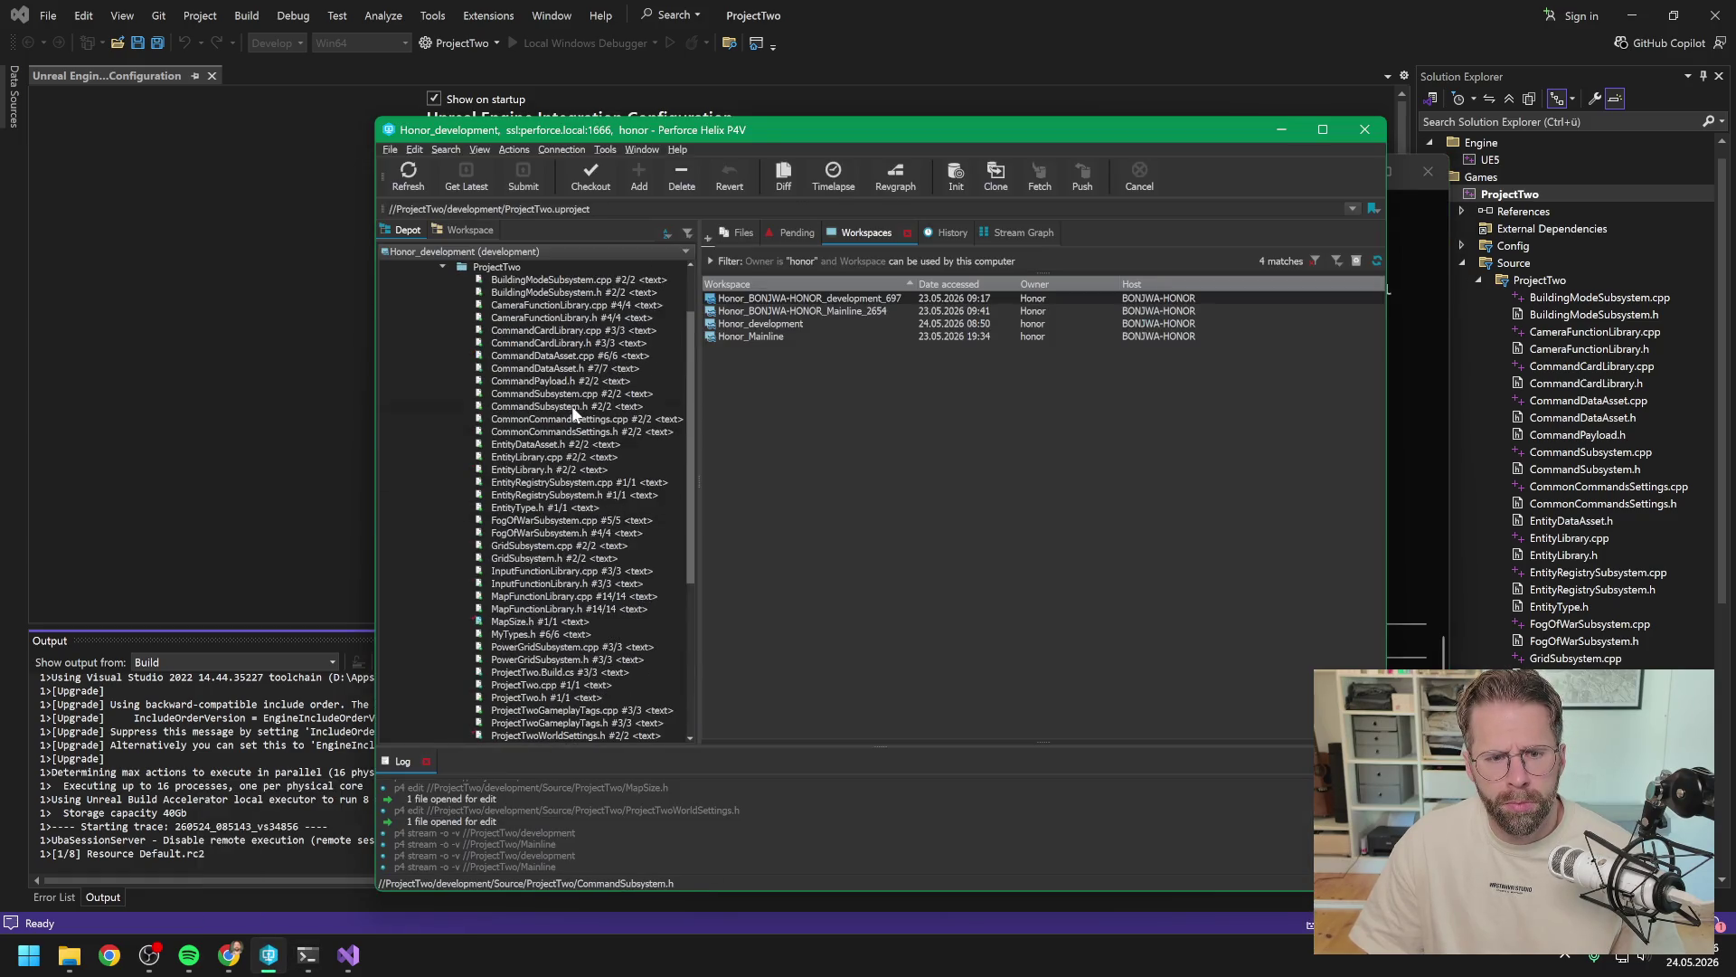
{"action": "left_click_drag", "start_coordinate": [571, 405], "coordinate": [556, 399]}
{"action": "left_click", "coordinate": [586, 177]}
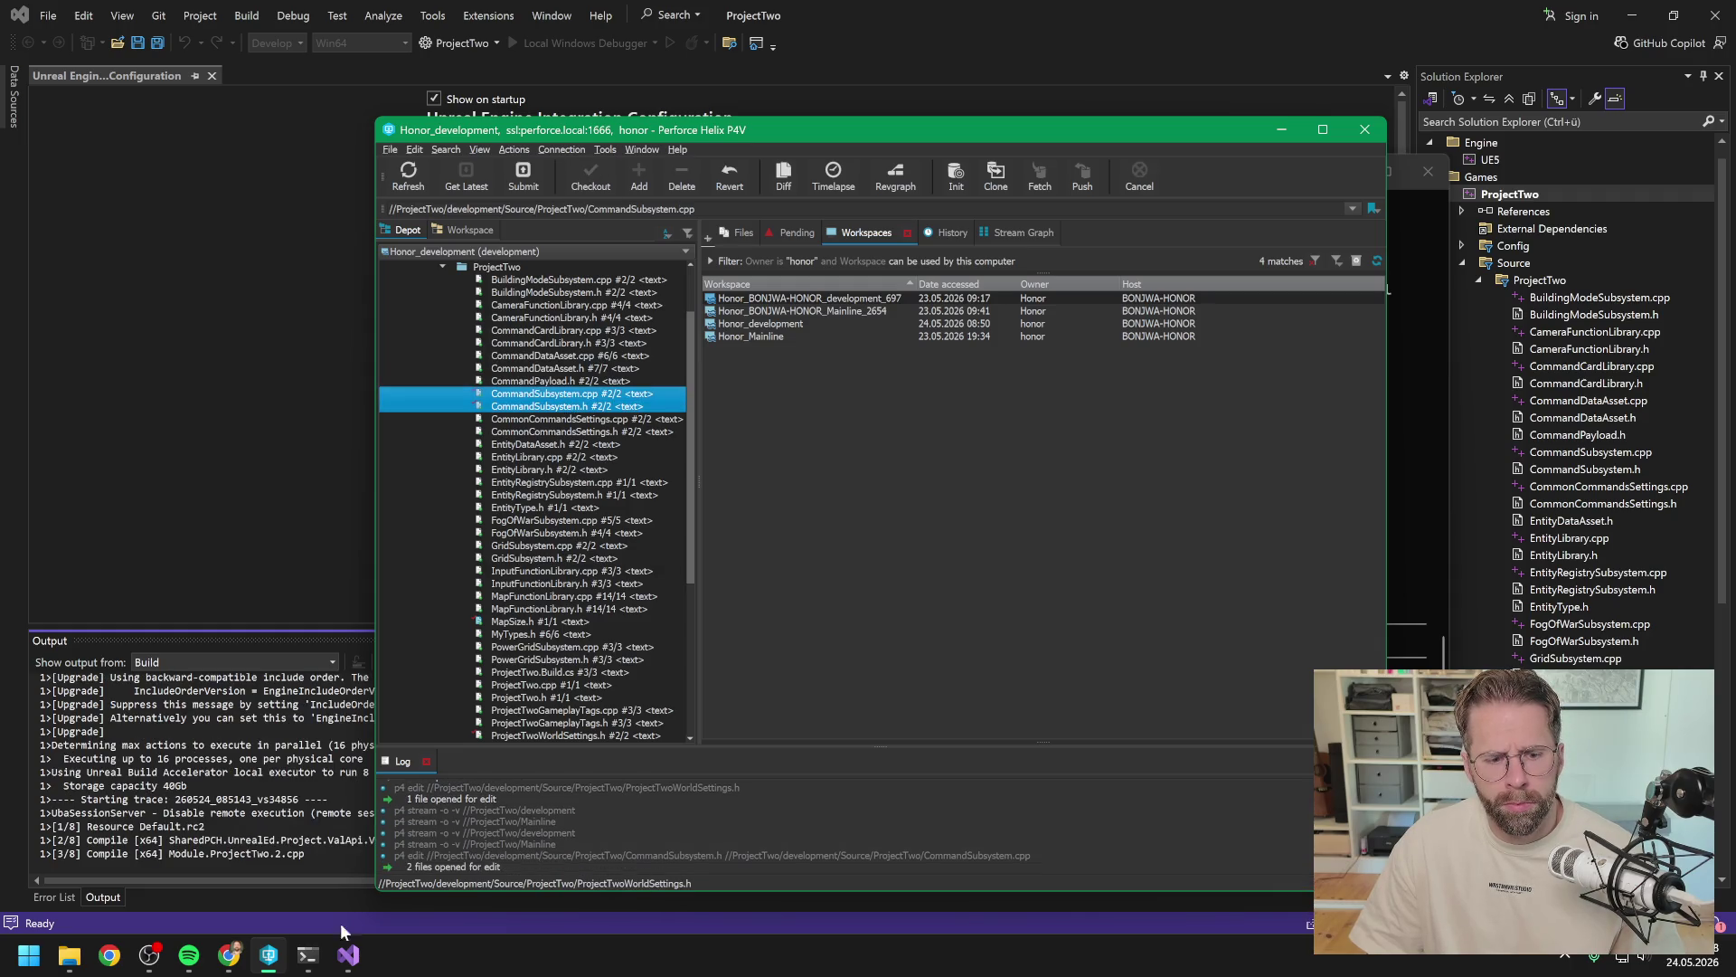
{"action": "left_click", "coordinate": [306, 960]}
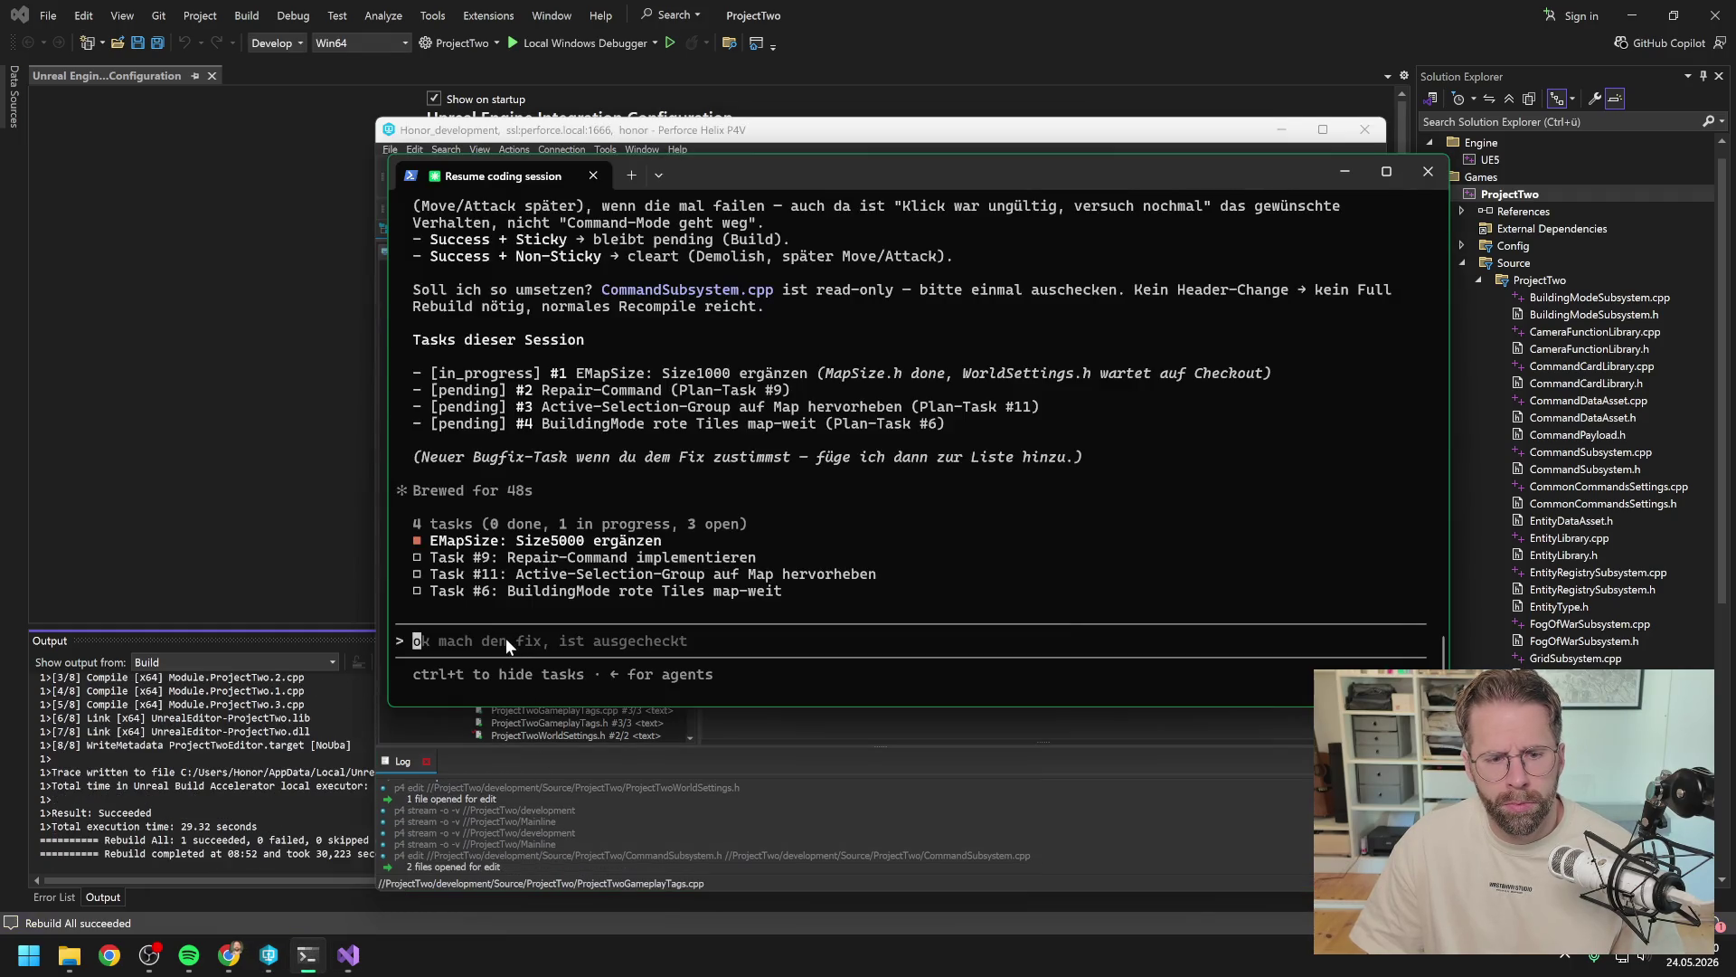
Approve the fix with 'ok passt, machen wir so' and close Visual Studio.
{"action": "type", "text": "ok passt,"}
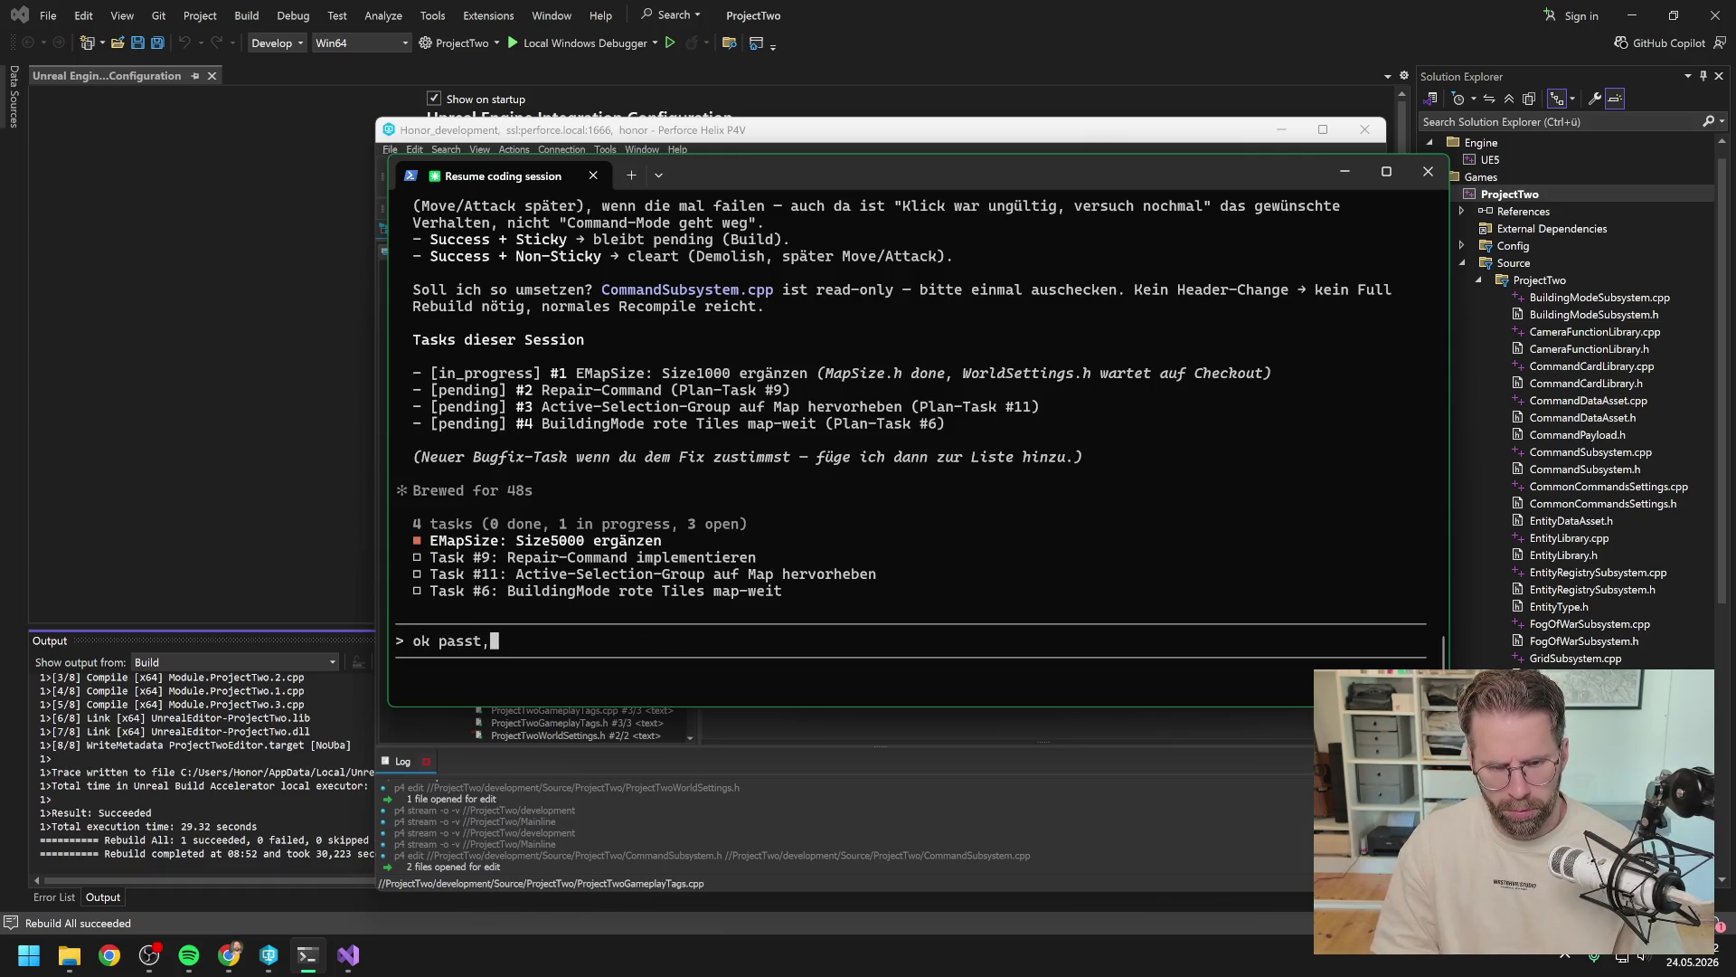
{"action": "type", "text": " machen wir so"}
{"action": "key", "text": "Return"}
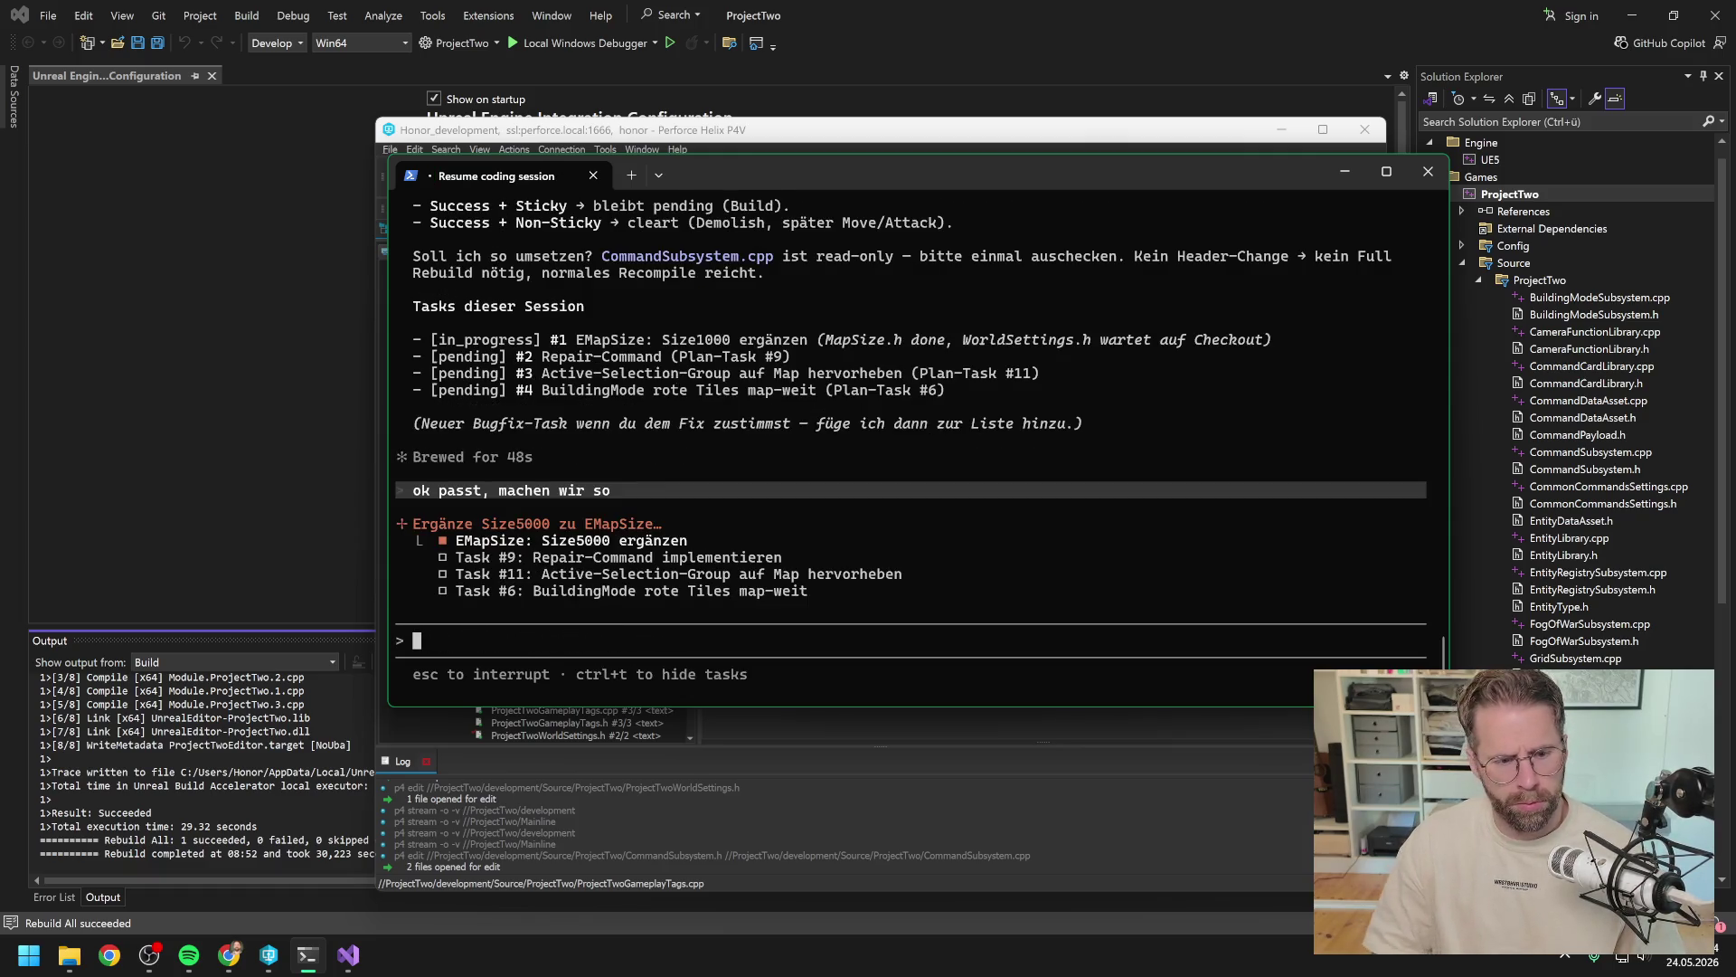
{"action": "left_click", "coordinate": [876, 8]}
{"action": "left_click", "coordinate": [1715, 16]}
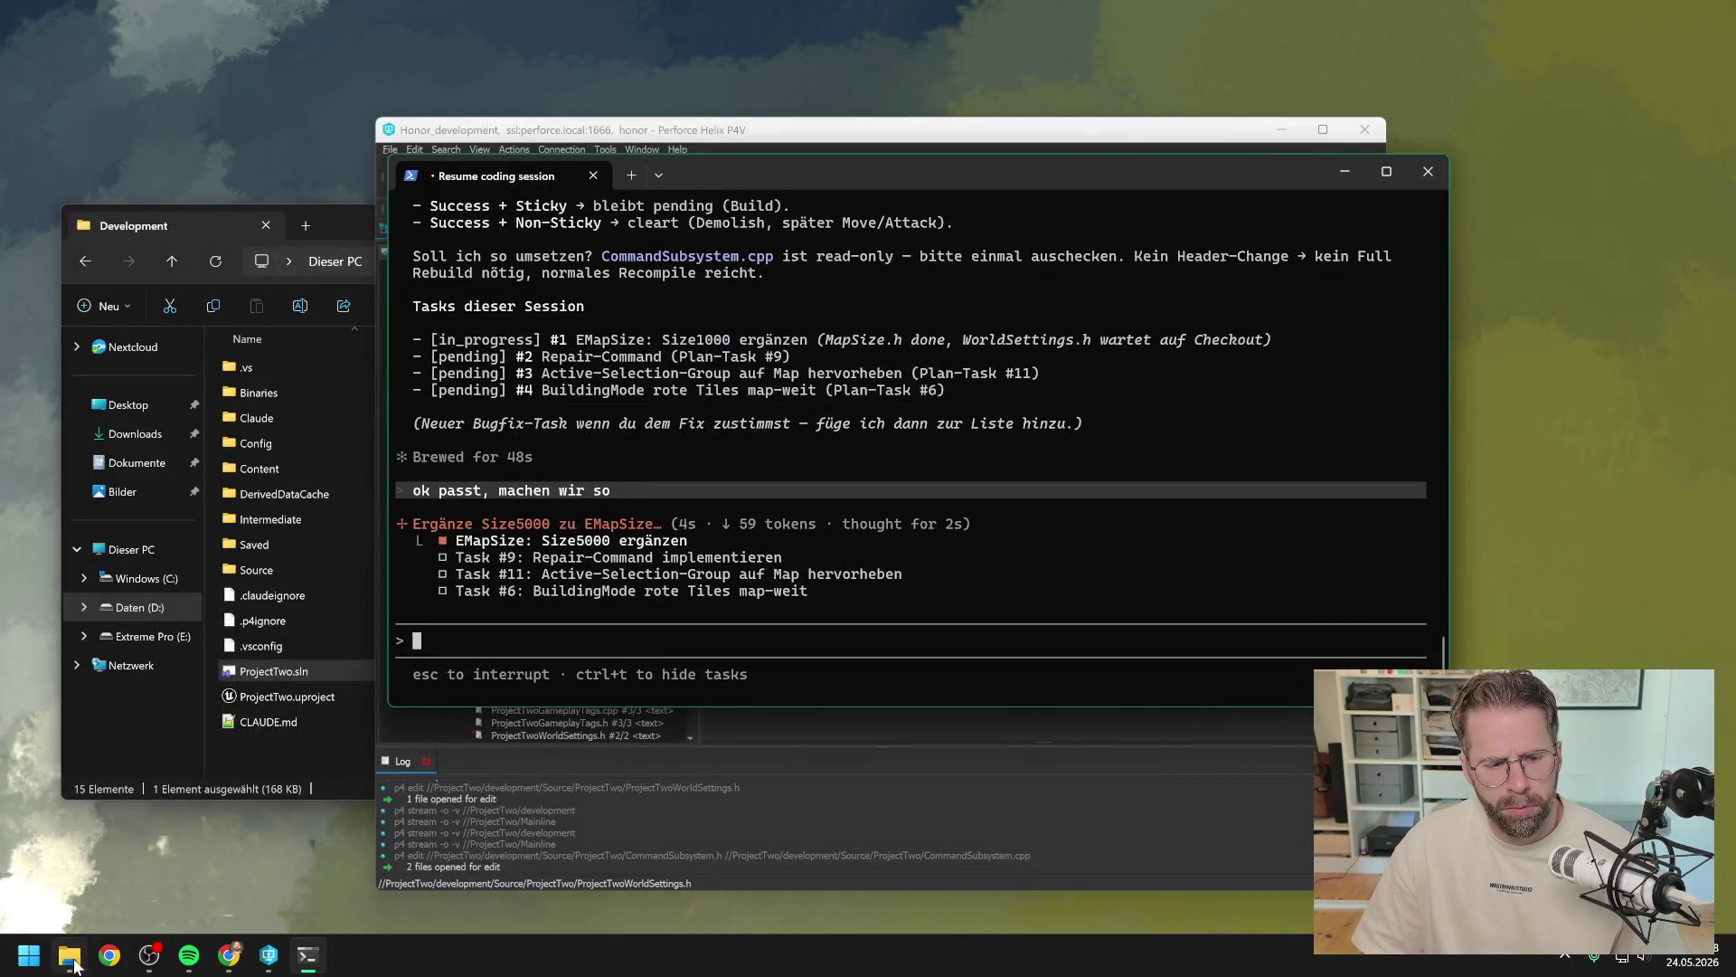
Select ProjectTwo.uproject in P4V to relaunch the Unreal project.
{"action": "left_click", "coordinate": [269, 954]}
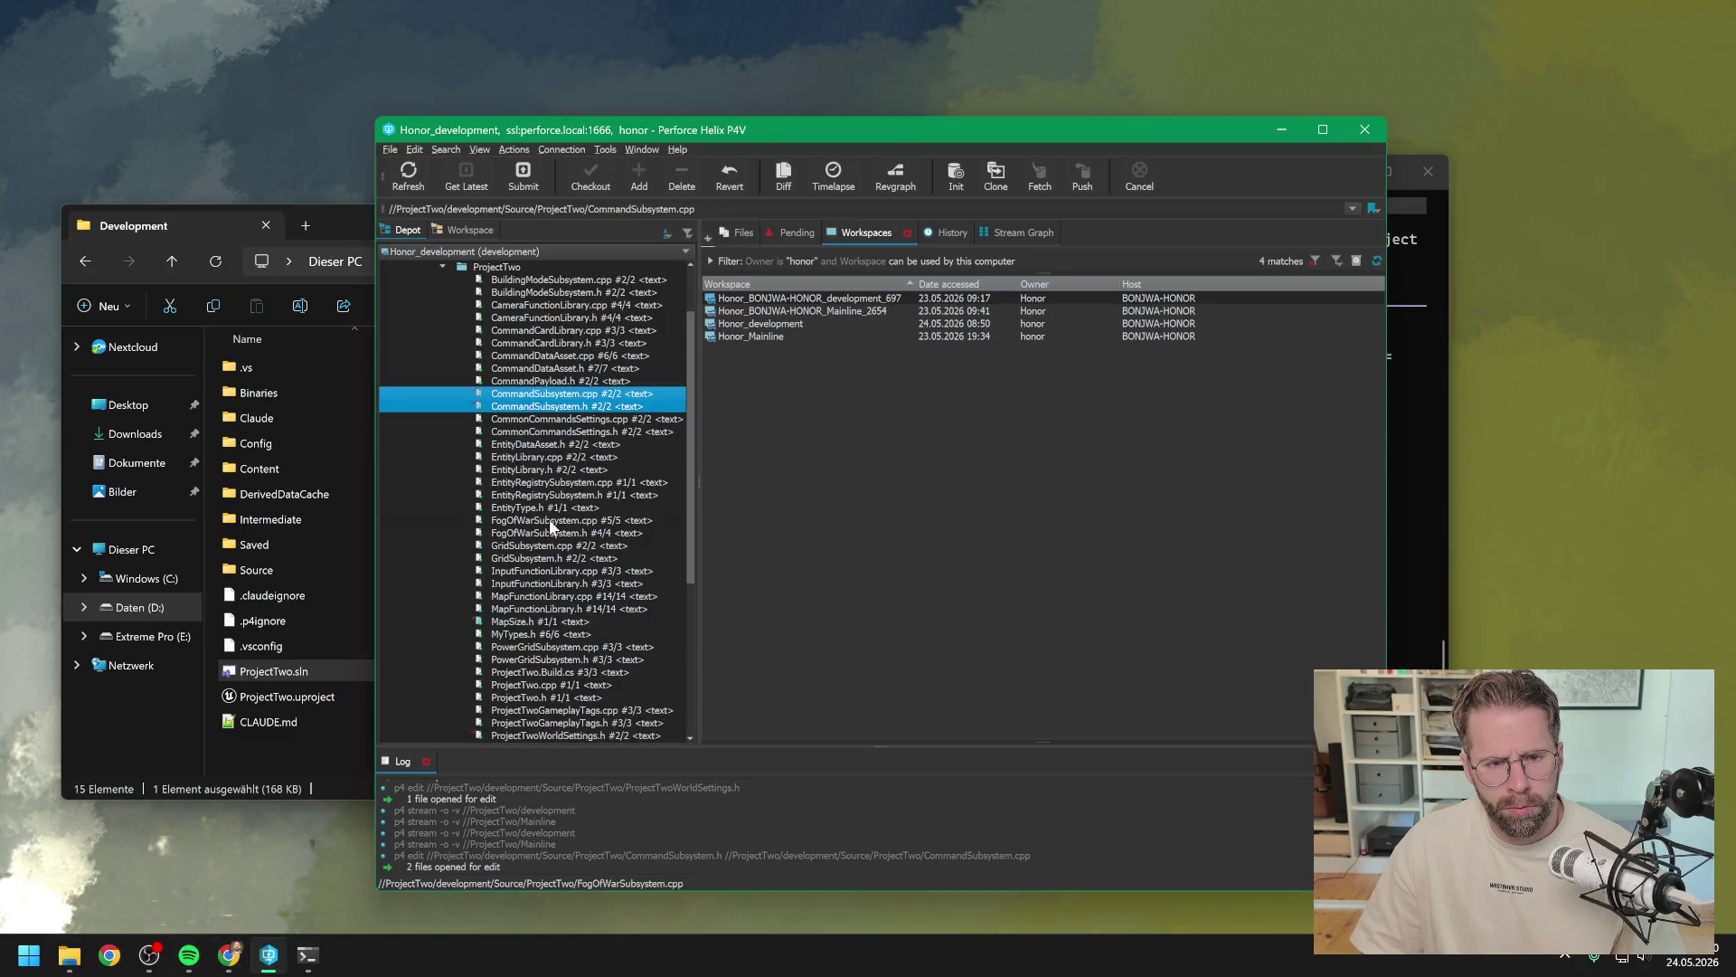
{"action": "scroll", "coordinate": [520, 683], "scroll_direction": "down", "scroll_amount": 3}
{"action": "left_click", "coordinate": [511, 722]}
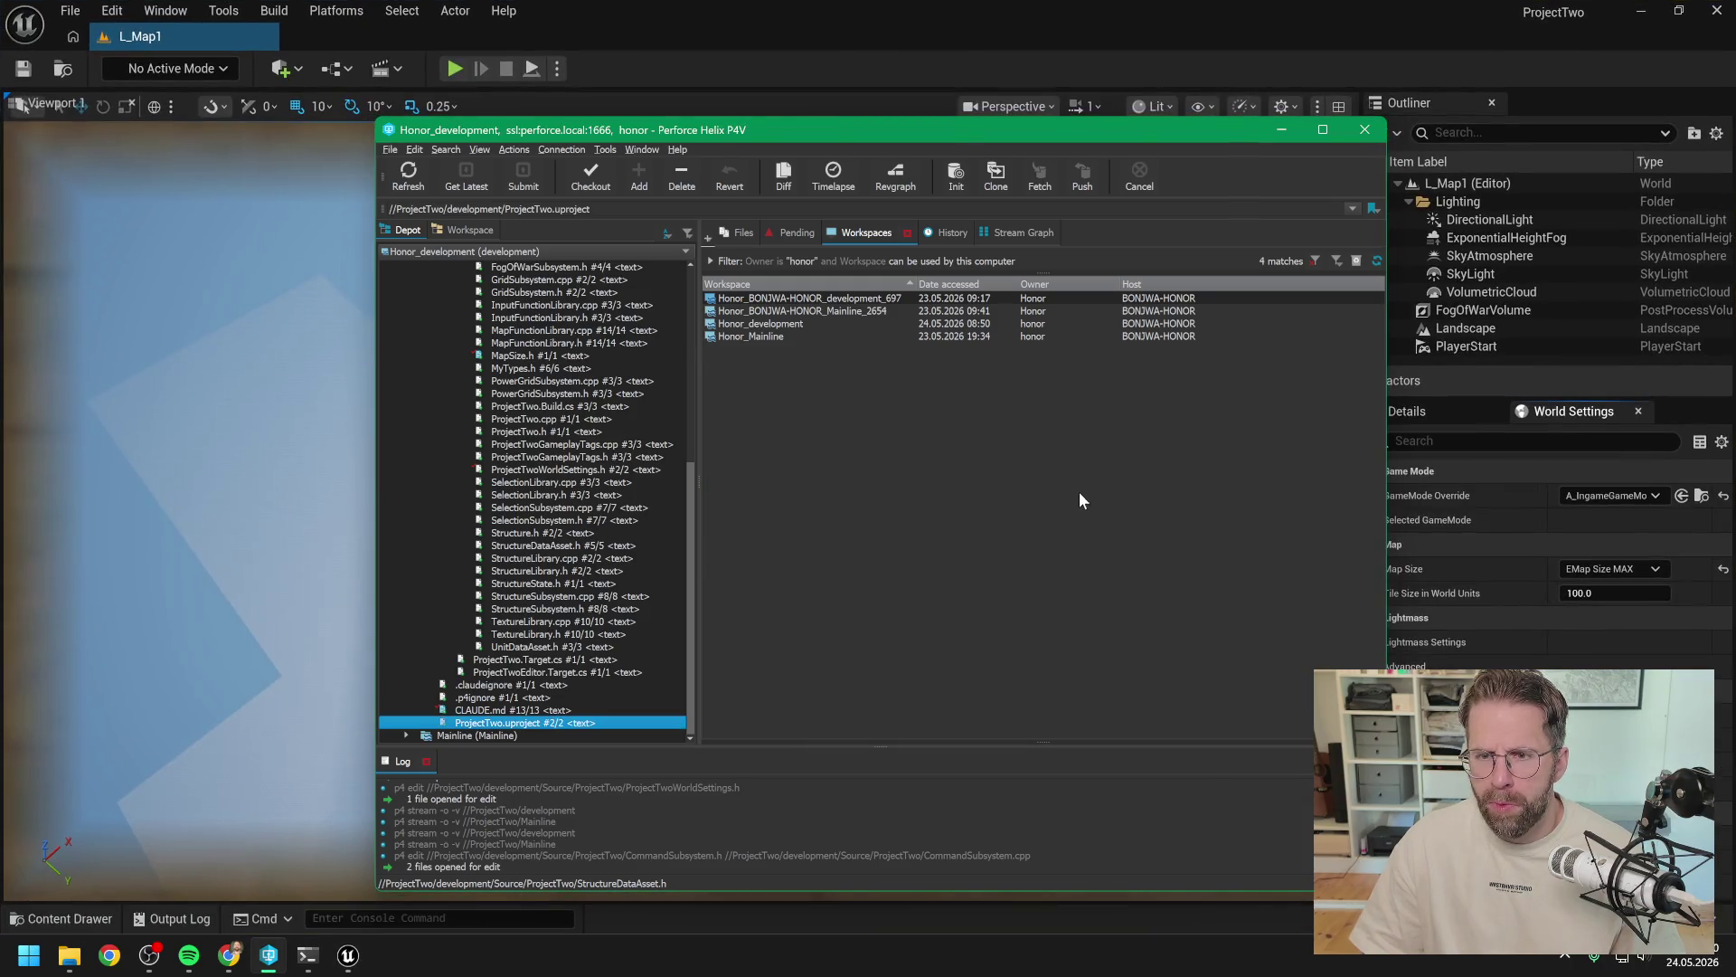
Run a quick PIE test of the reopened L_Map1, picking a generator, then stop it.
{"action": "left_click", "coordinate": [1013, 20]}
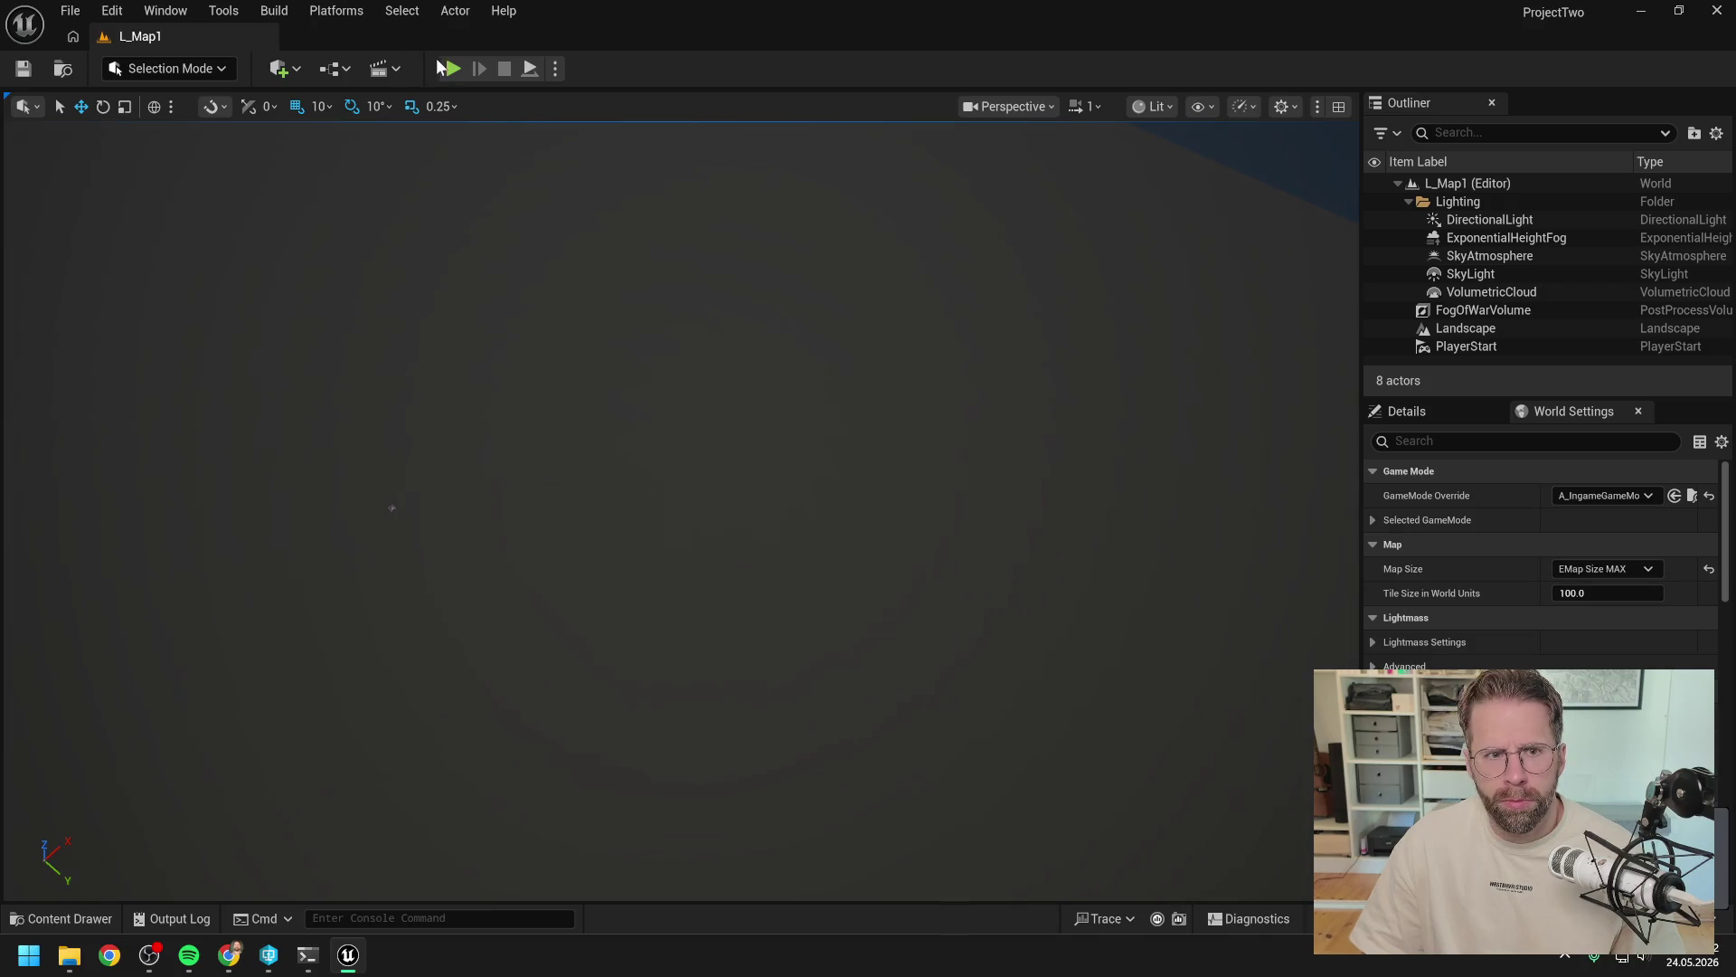
{"action": "left_click", "coordinate": [452, 68]}
{"action": "left_click", "coordinate": [1126, 760]}
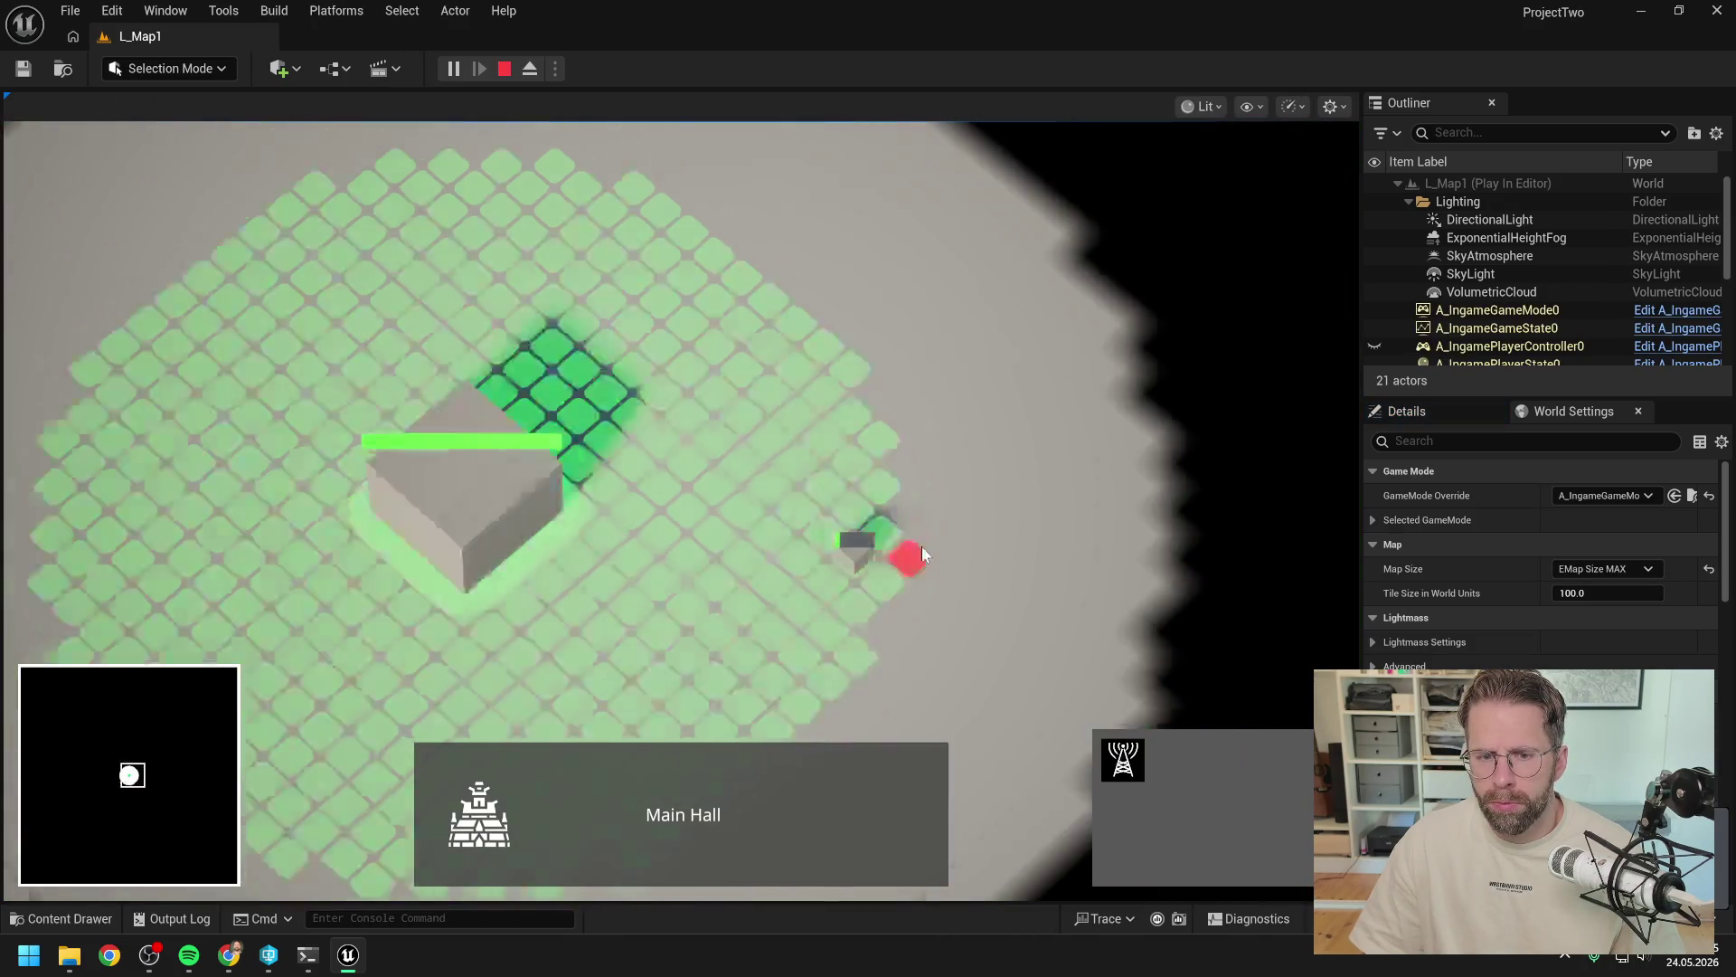
{"action": "scroll", "coordinate": [927, 549], "scroll_direction": "down", "scroll_amount": 3}
{"action": "key", "text": "d"}
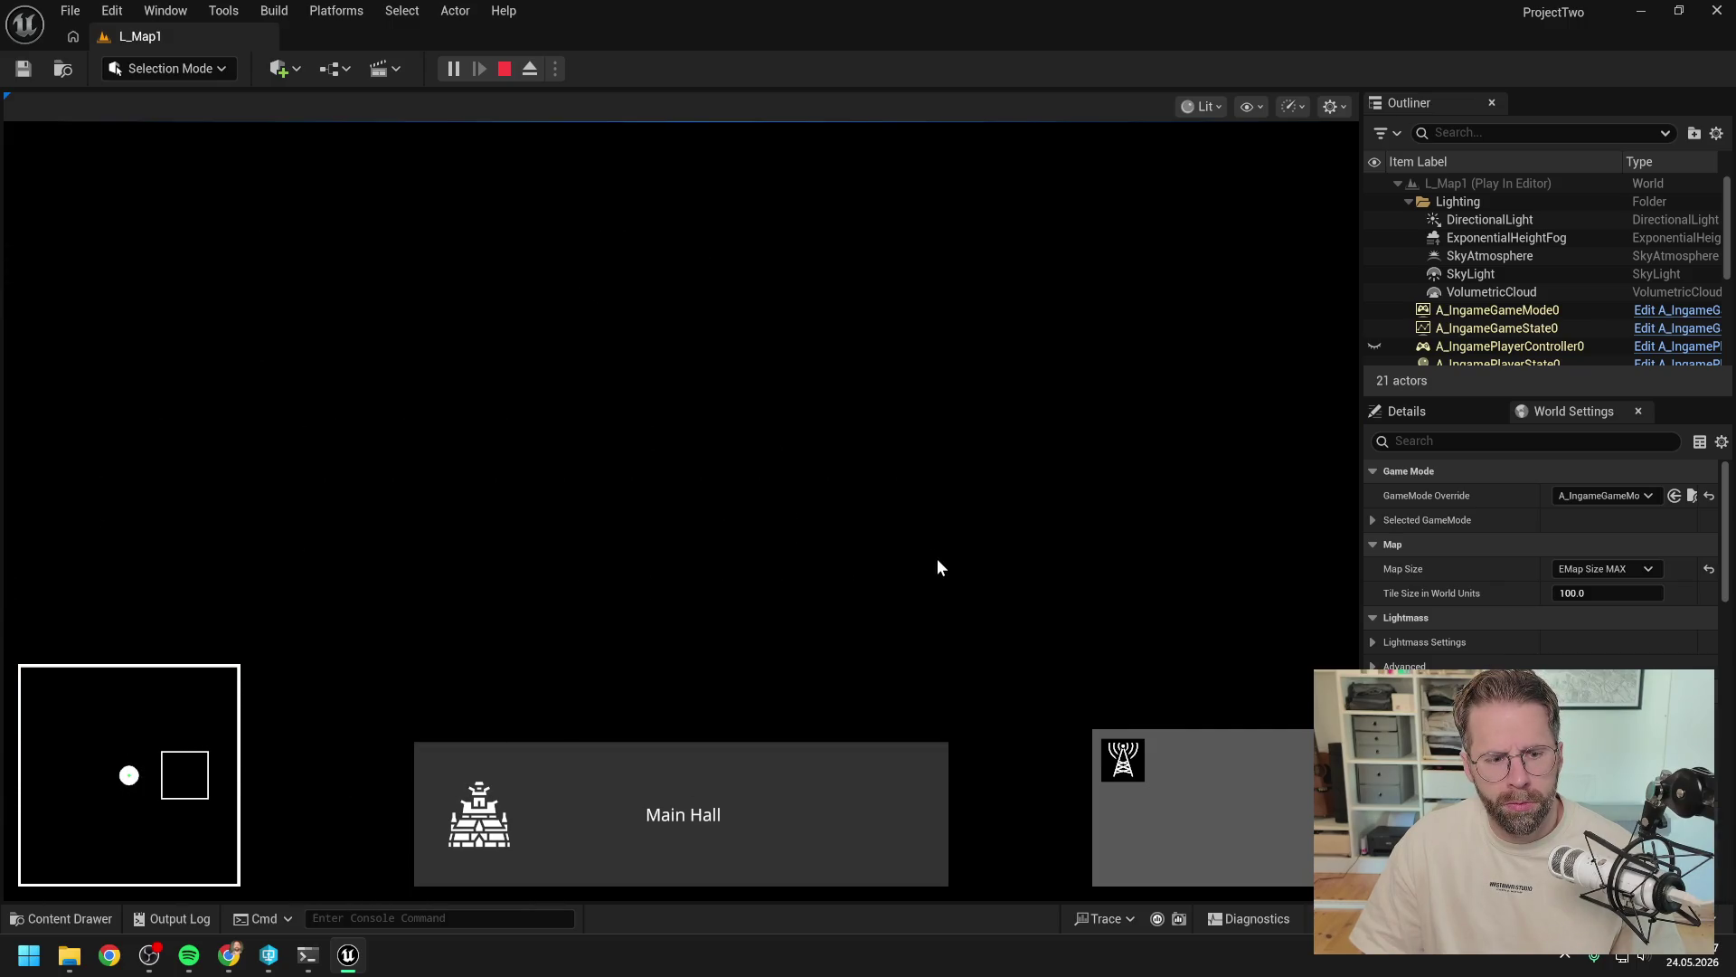
{"action": "key", "text": "a"}
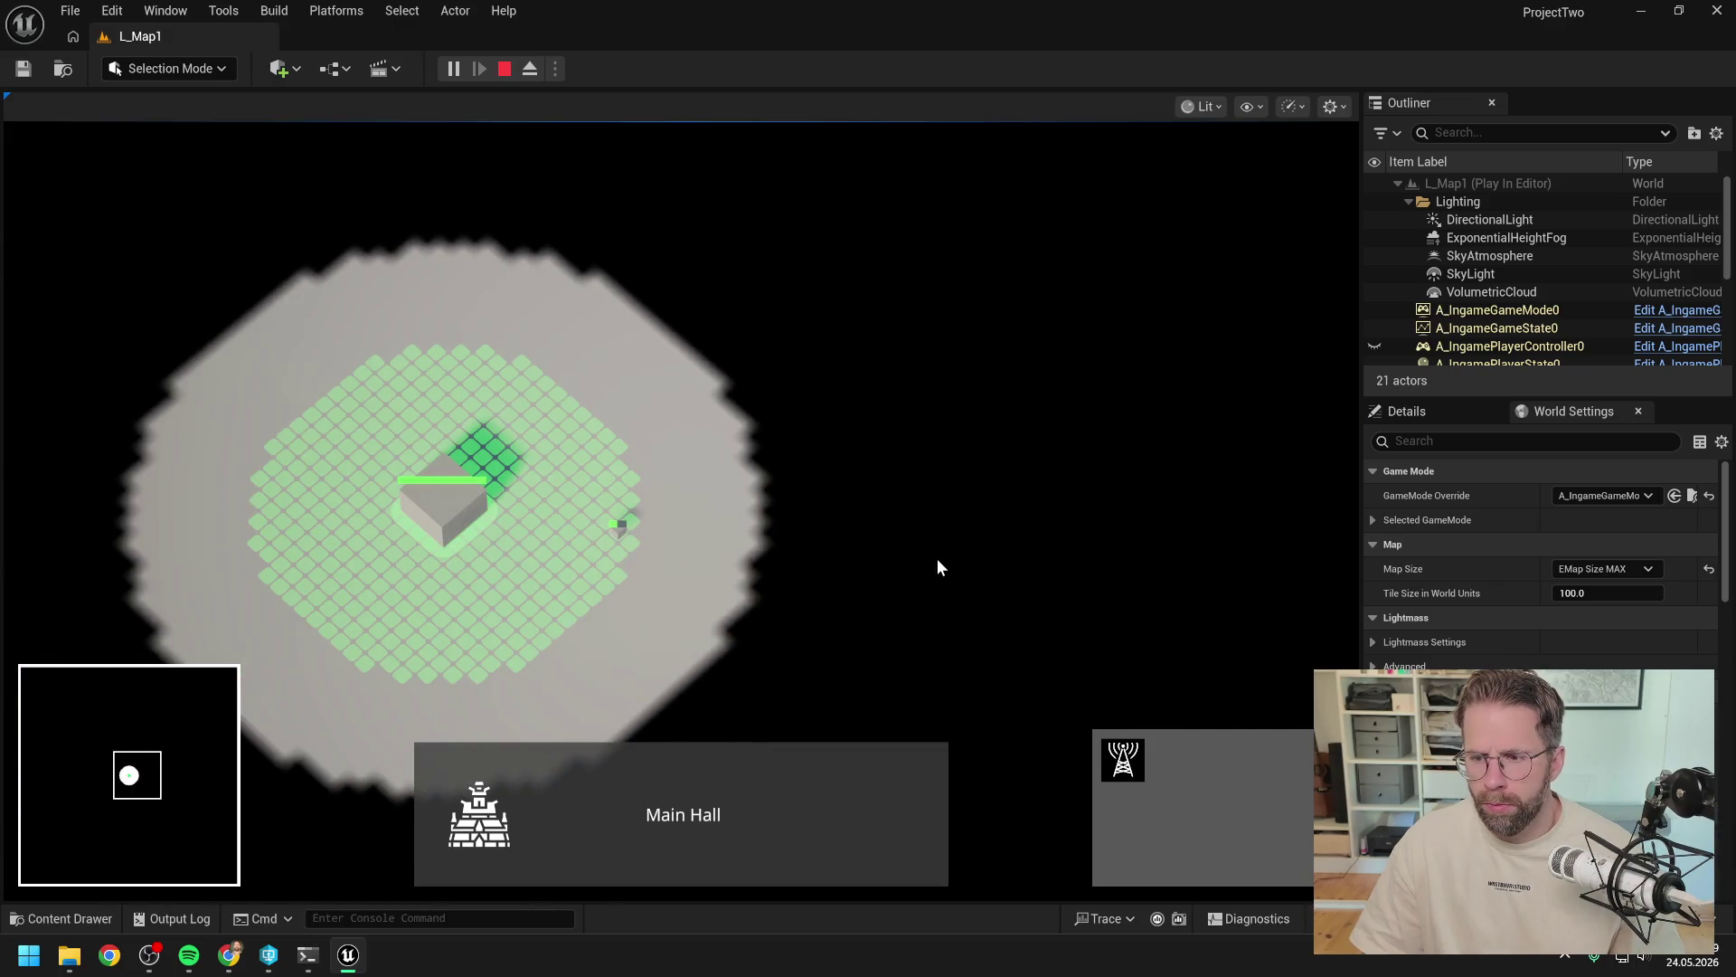
{"action": "key", "text": "Escape"}
{"action": "key", "text": "Escape"}
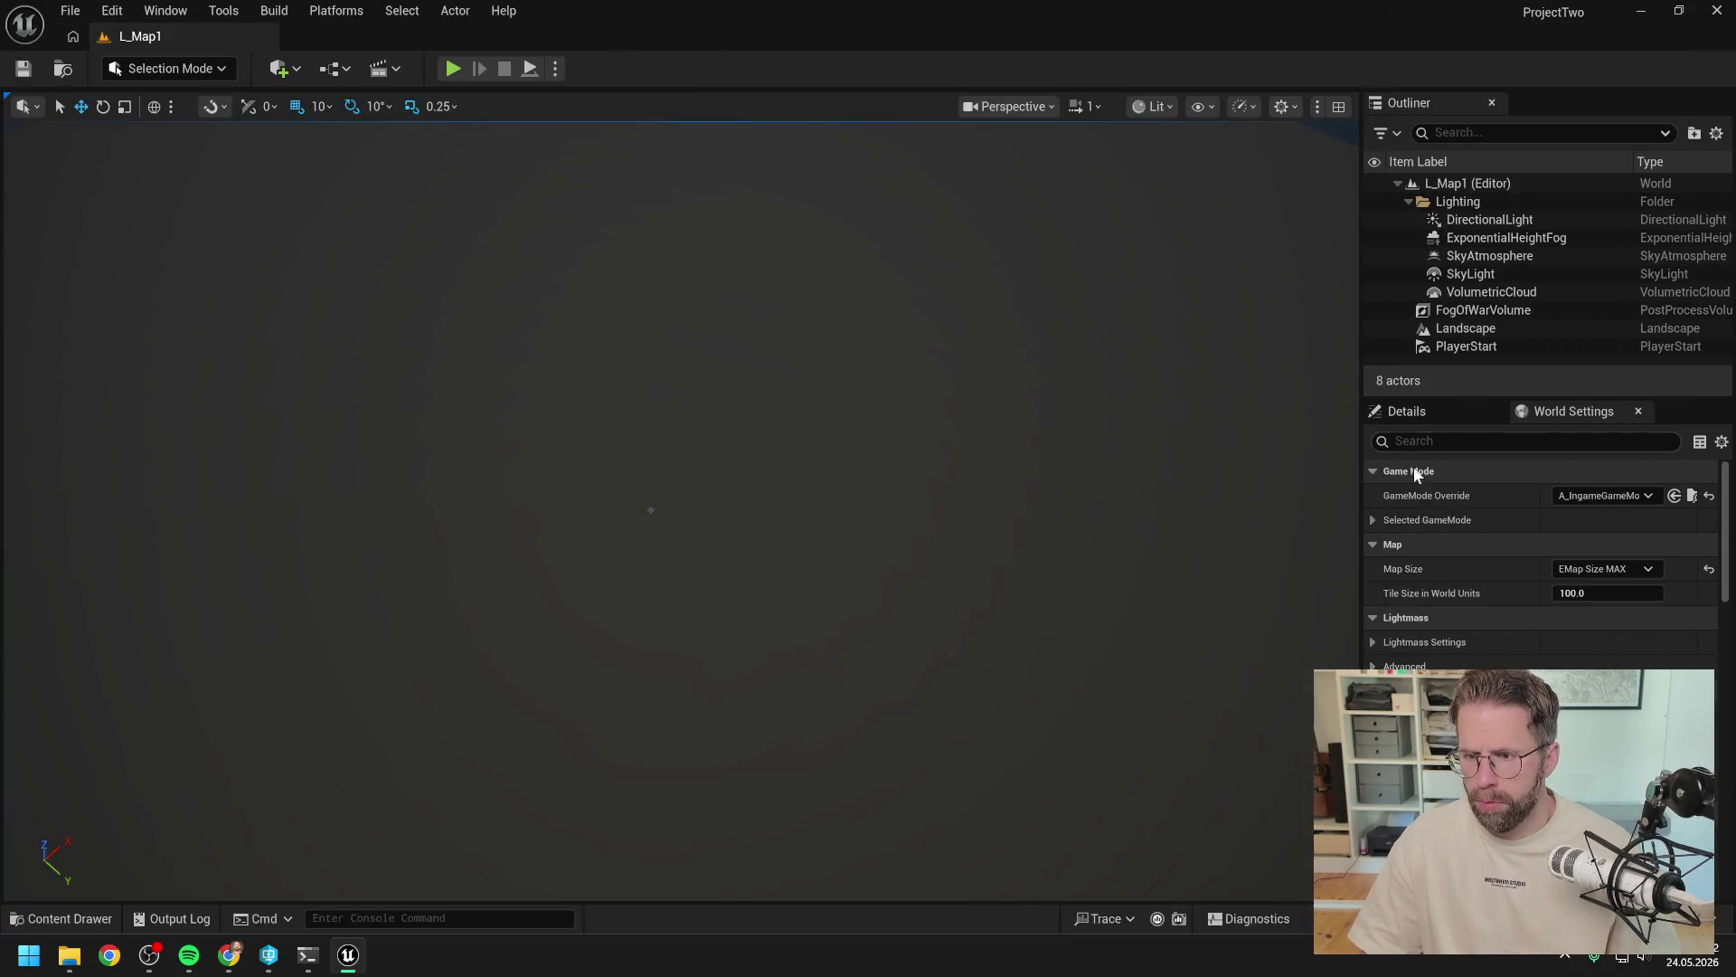
Set L_Map1's Map Size to 1000 x 1000 and replay it with the Power Grid Generator.
{"action": "left_click", "coordinate": [1570, 566]}
{"action": "left_click", "coordinate": [1584, 586]}
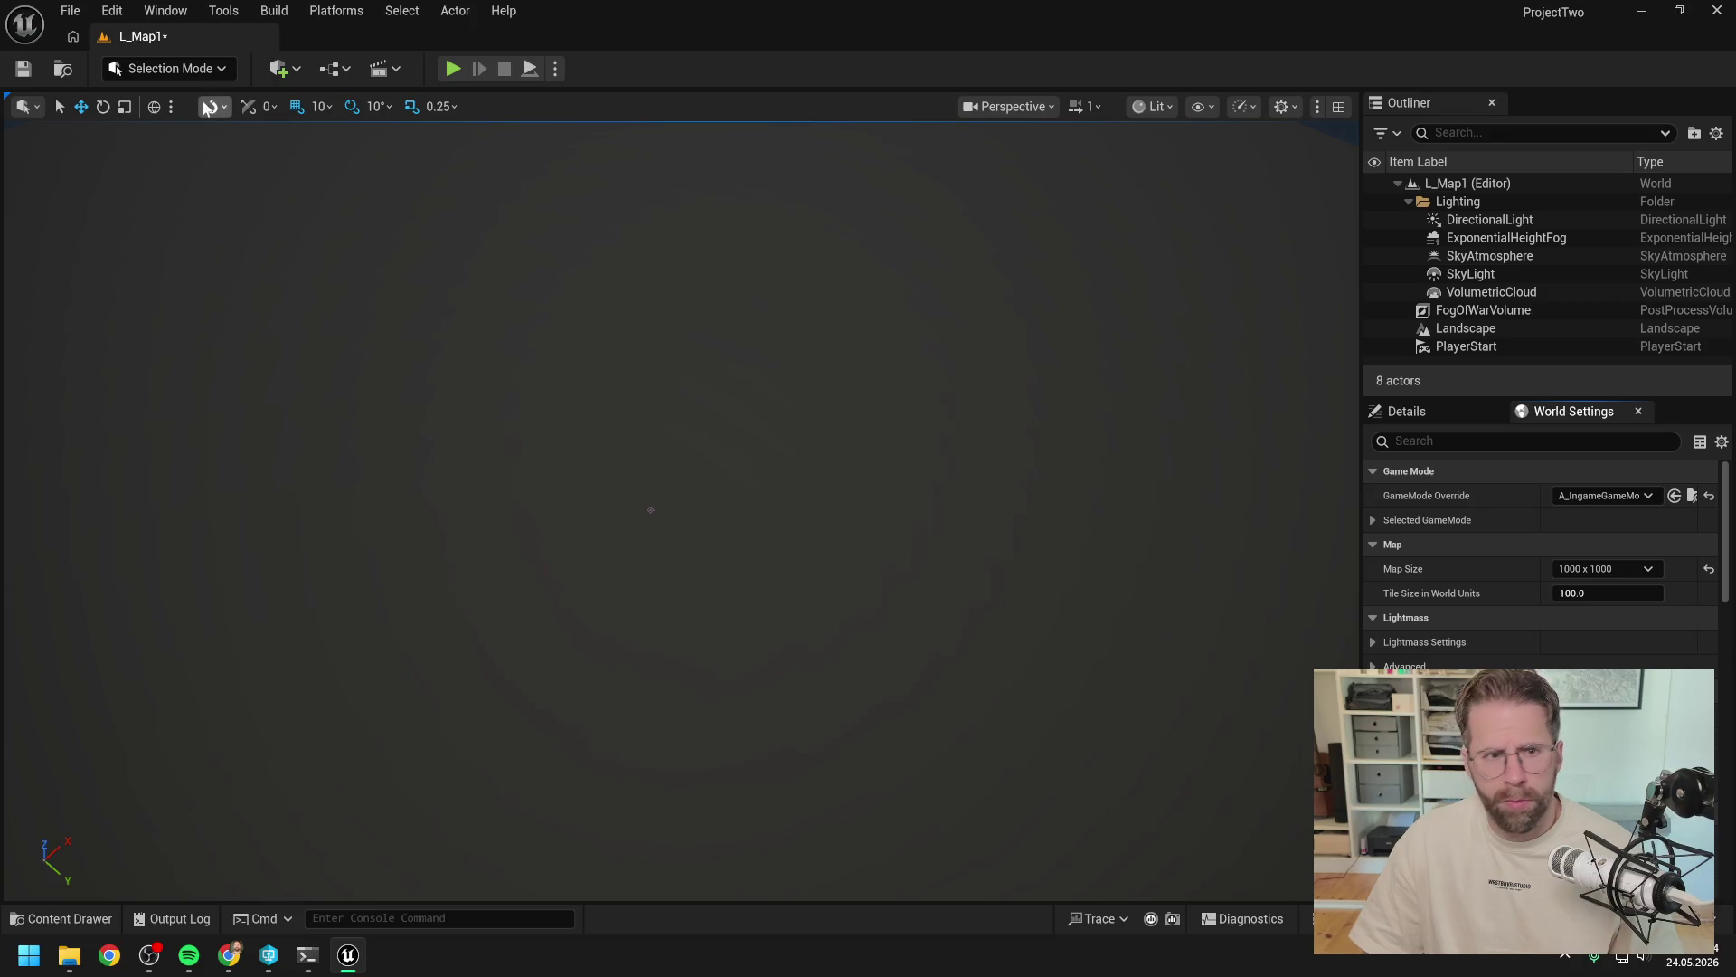
{"action": "key", "text": "alt+p"}
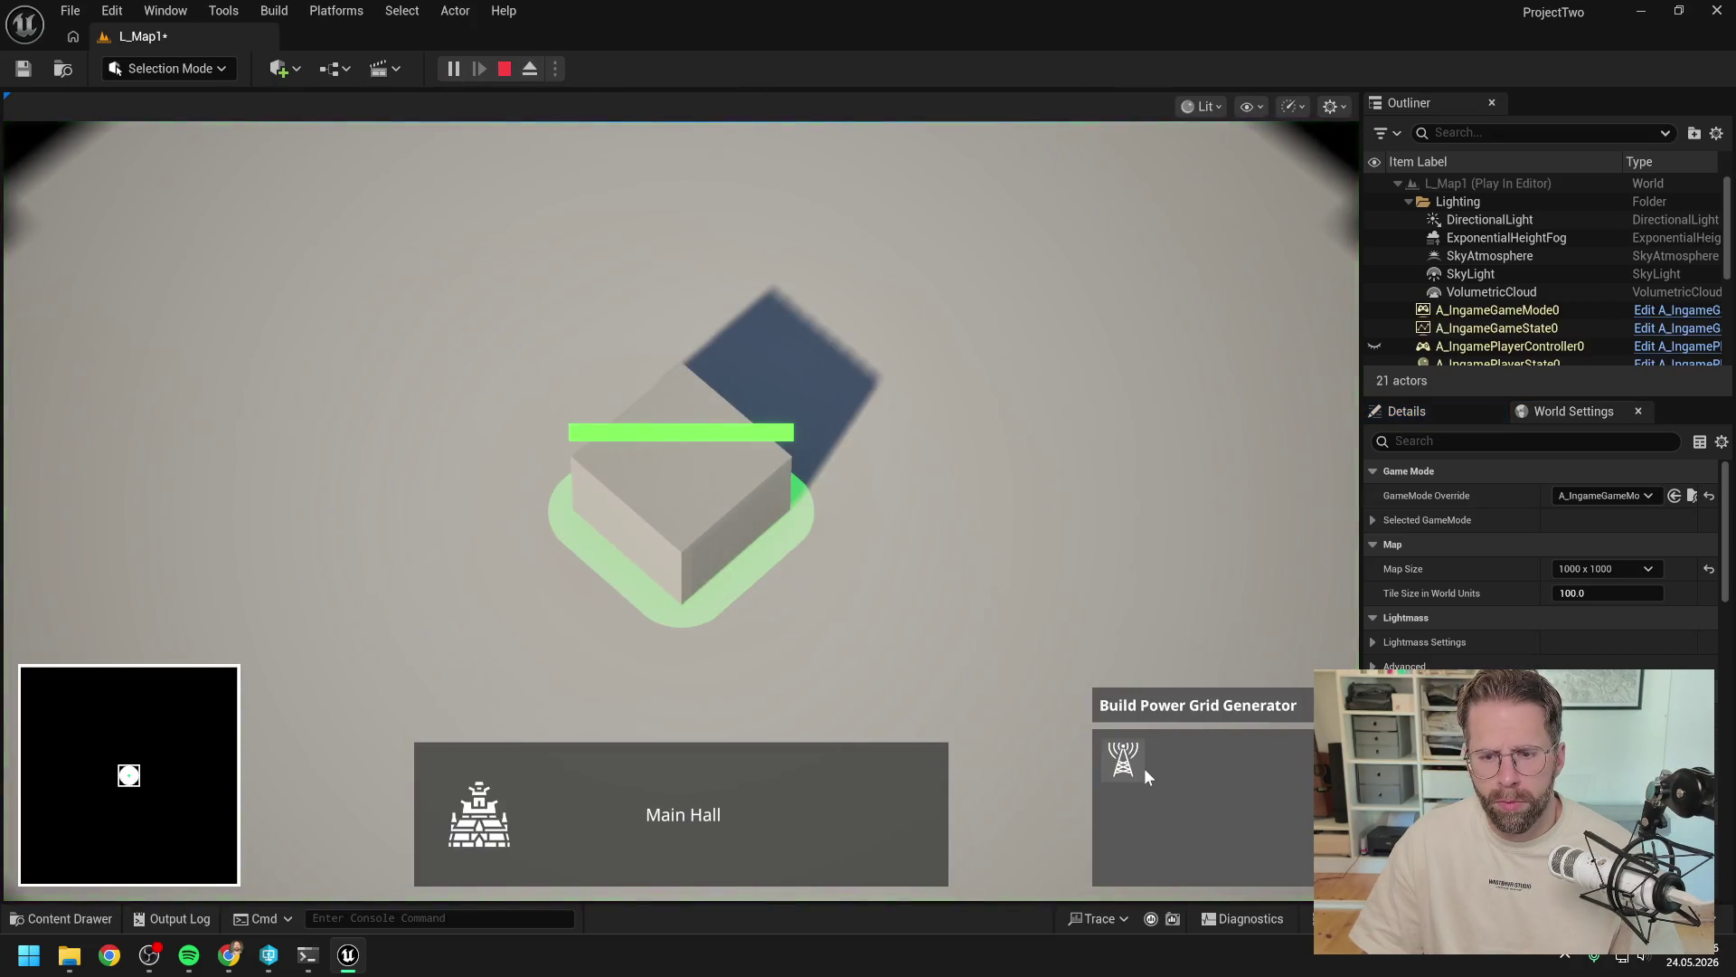
{"action": "left_click", "coordinate": [1143, 768]}
Place a Power Grid Generator at the green build grid's edge, then stop PIE and close Unreal Editor.
{"action": "scroll", "coordinate": [788, 504], "scroll_direction": "down", "scroll_amount": 3}
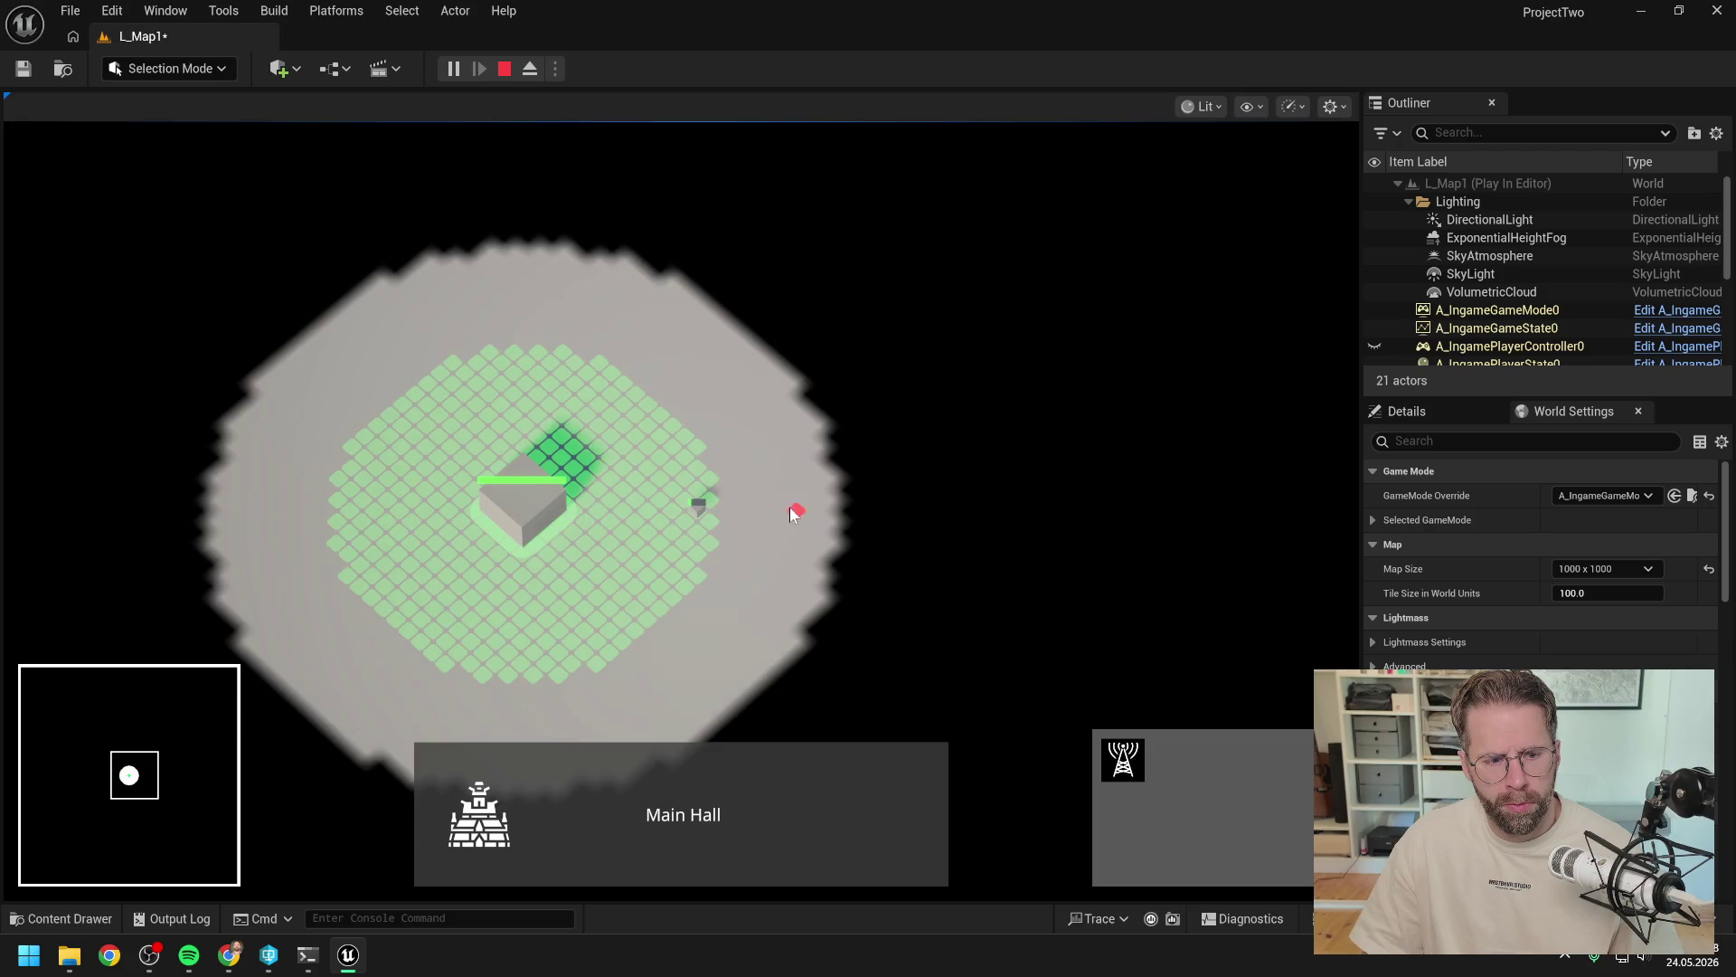
{"action": "key", "text": "d"}
{"action": "key", "text": "a"}
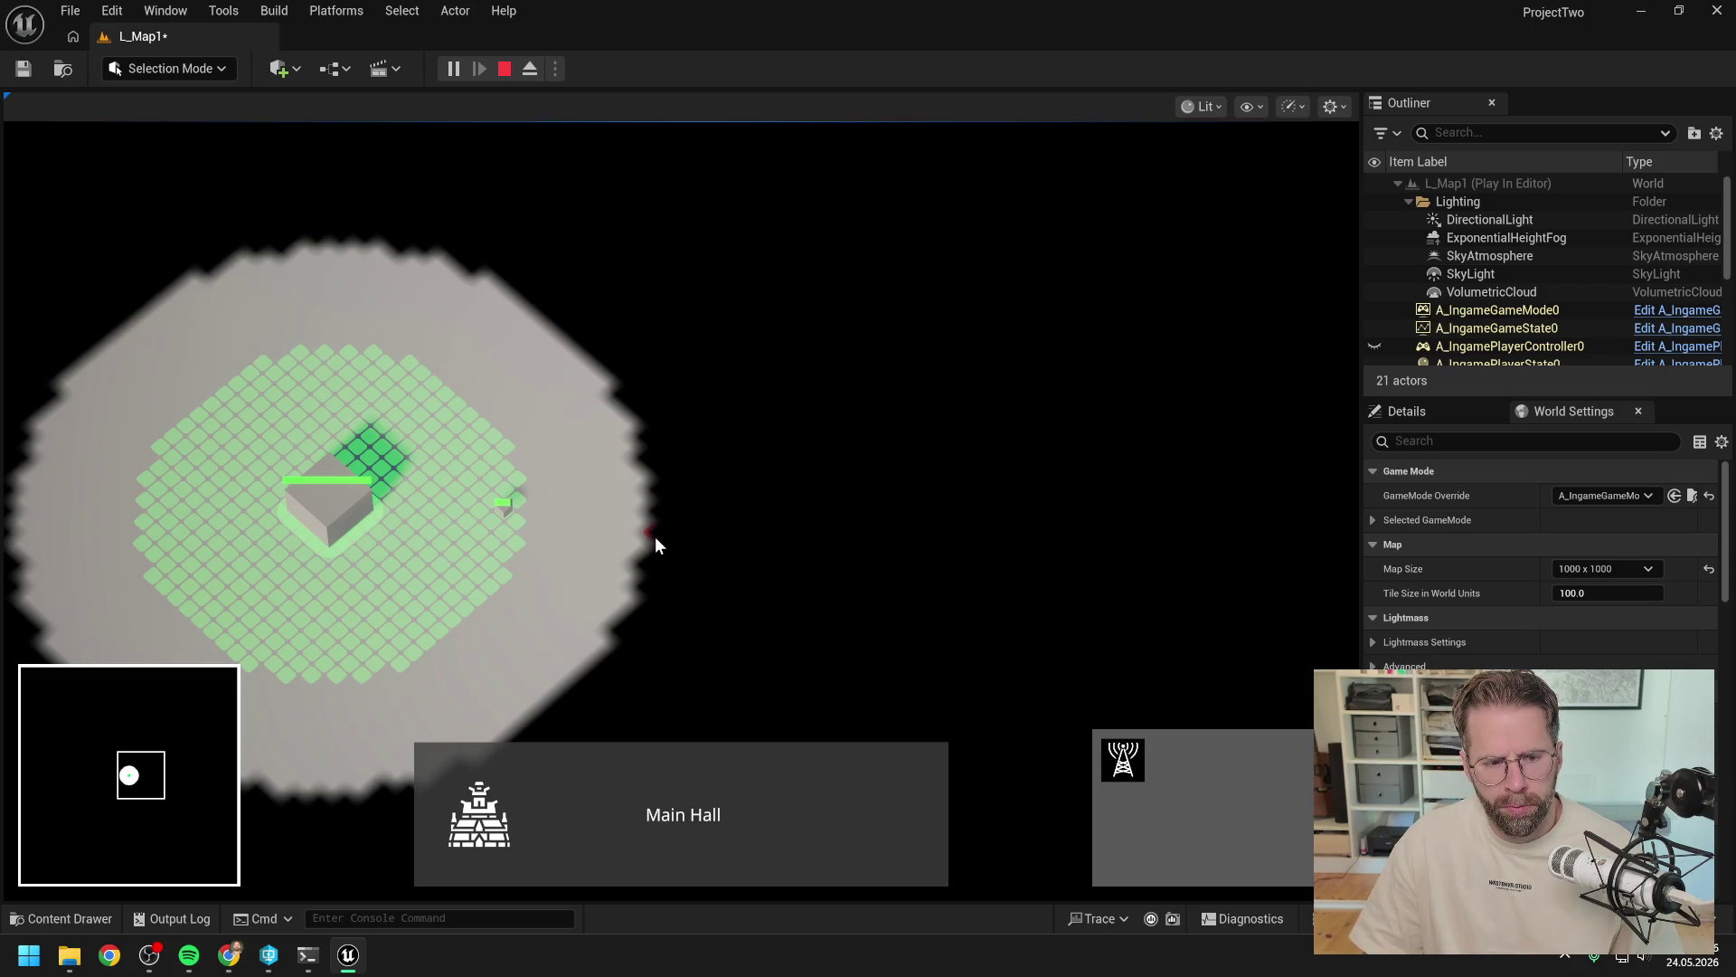
{"action": "key", "text": "d"}
{"action": "key", "text": "a"}
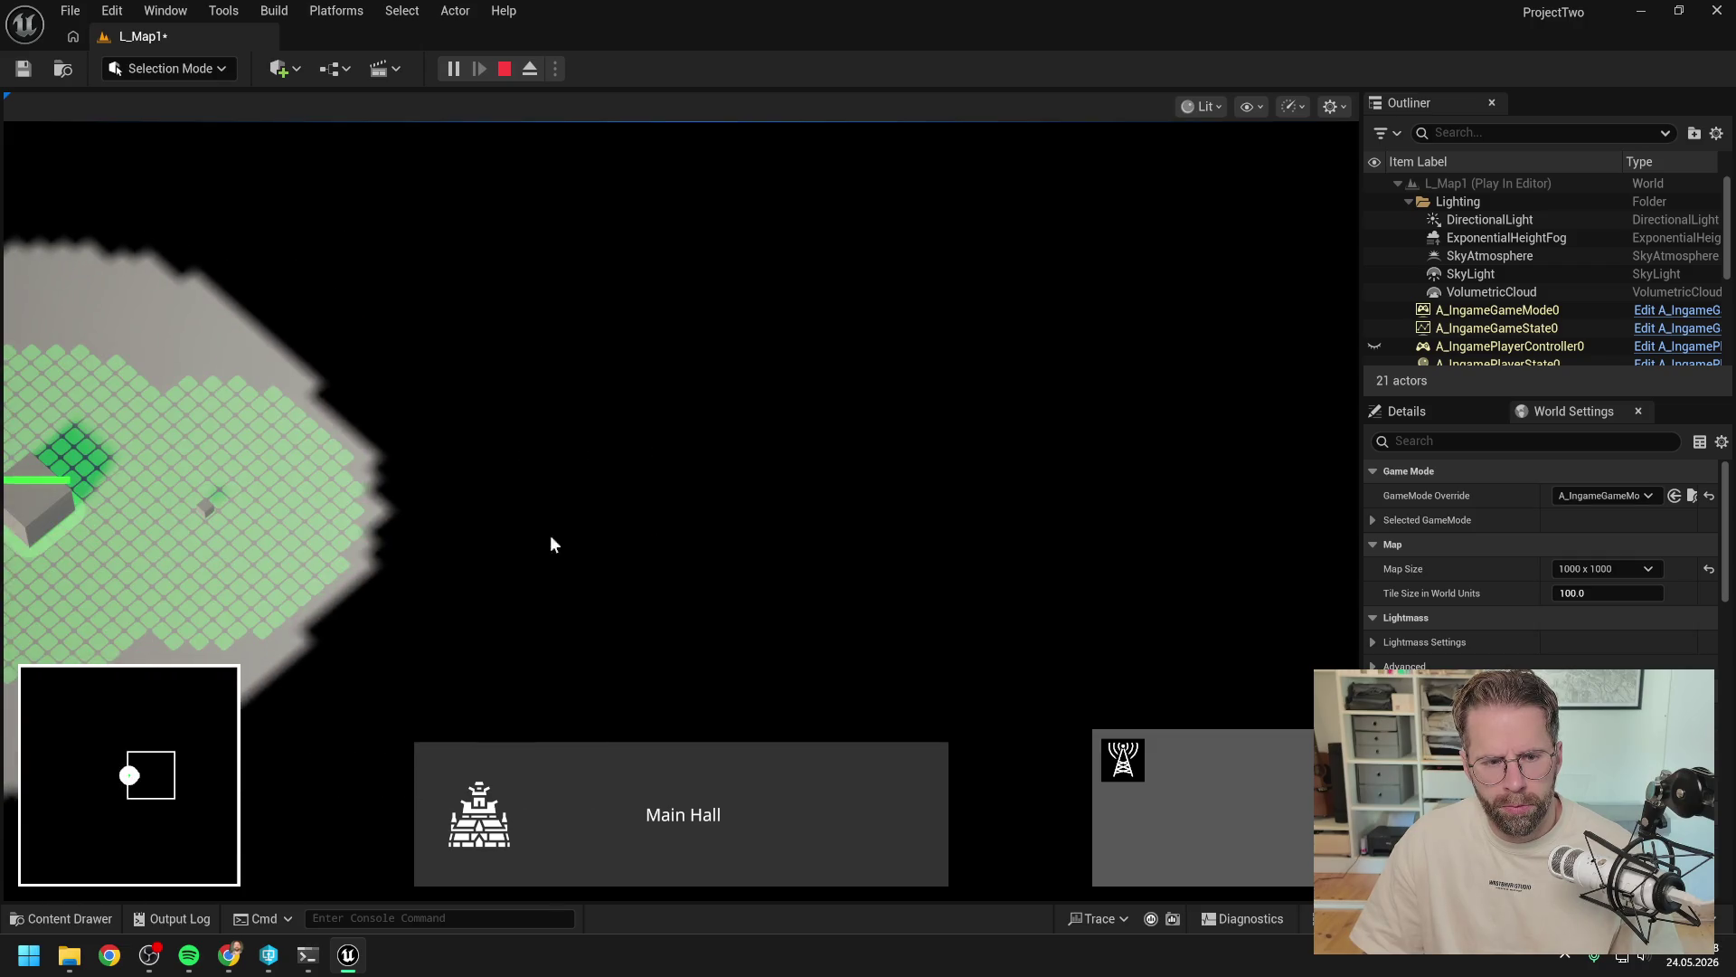
{"action": "left_click", "coordinate": [351, 518]}
{"action": "key", "text": "d"}
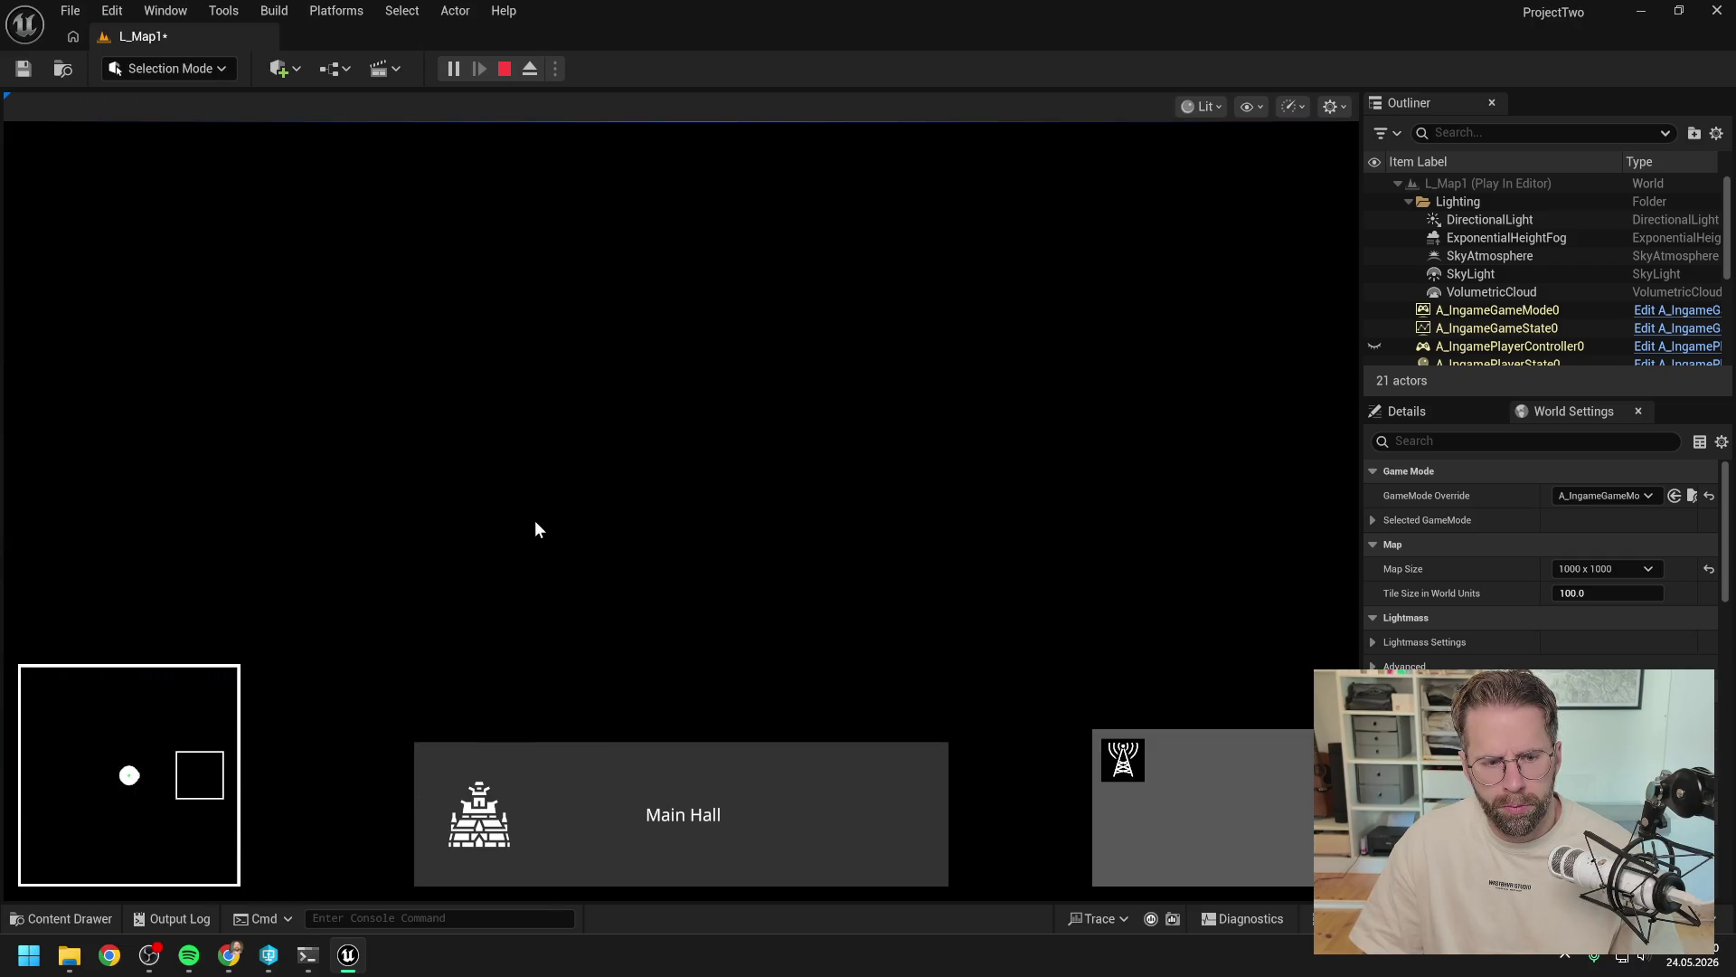
{"action": "key", "text": "a"}
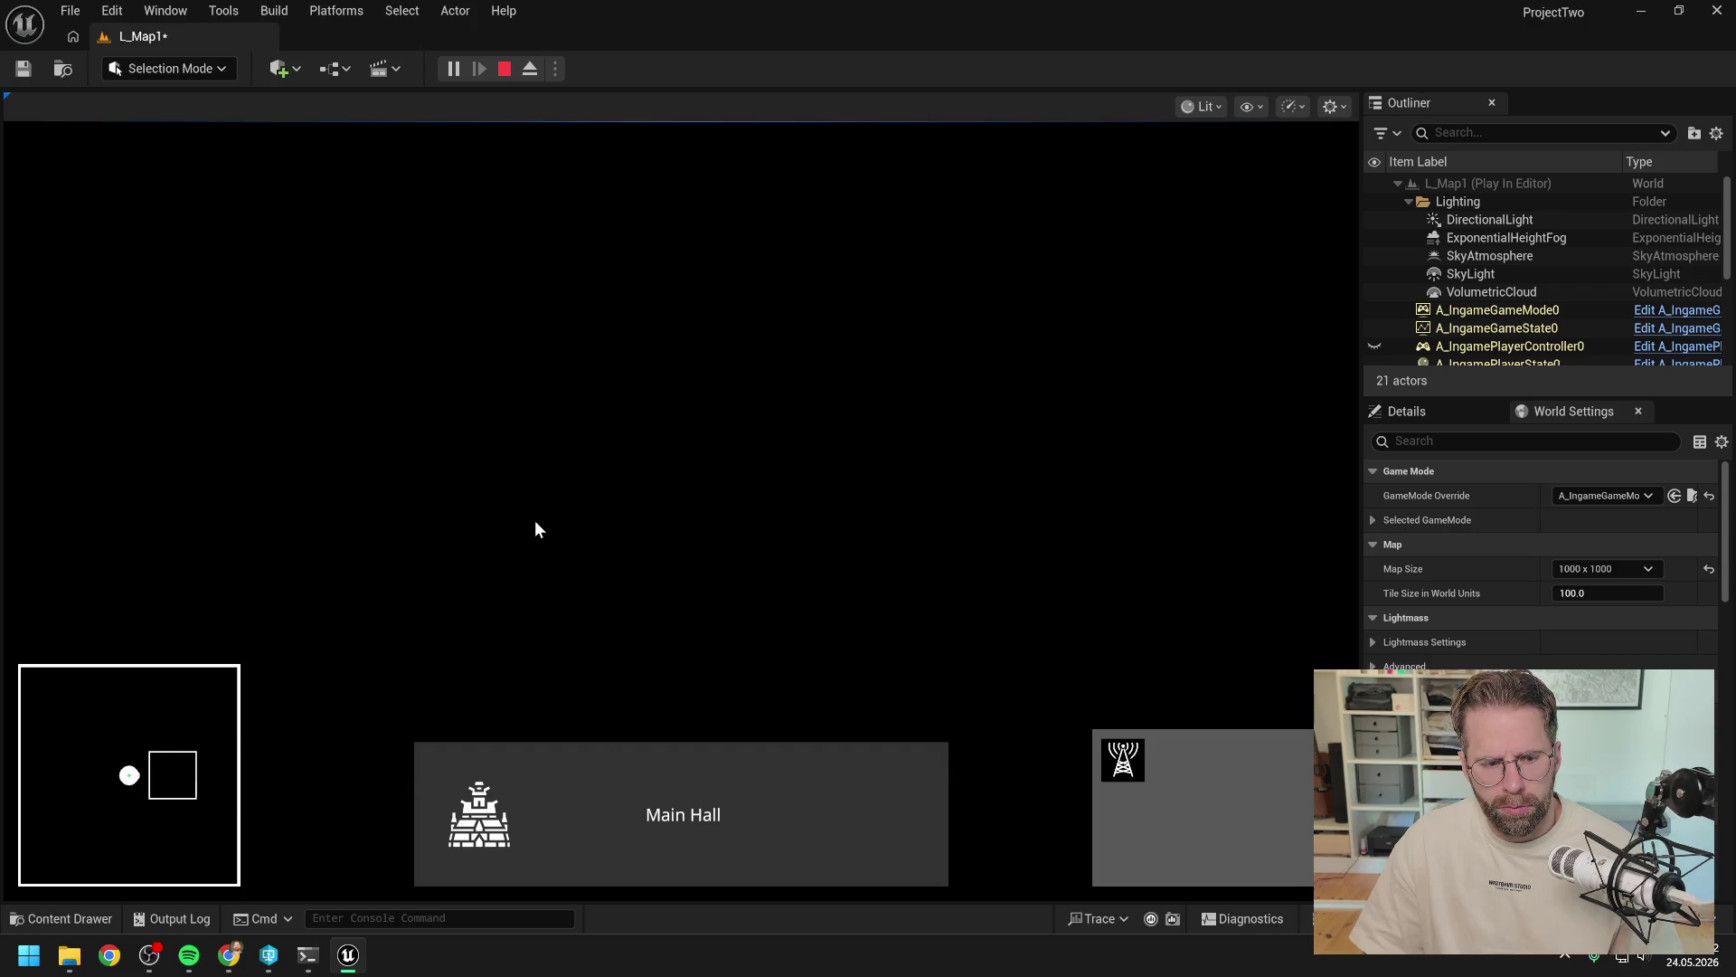
{"action": "key", "text": "a"}
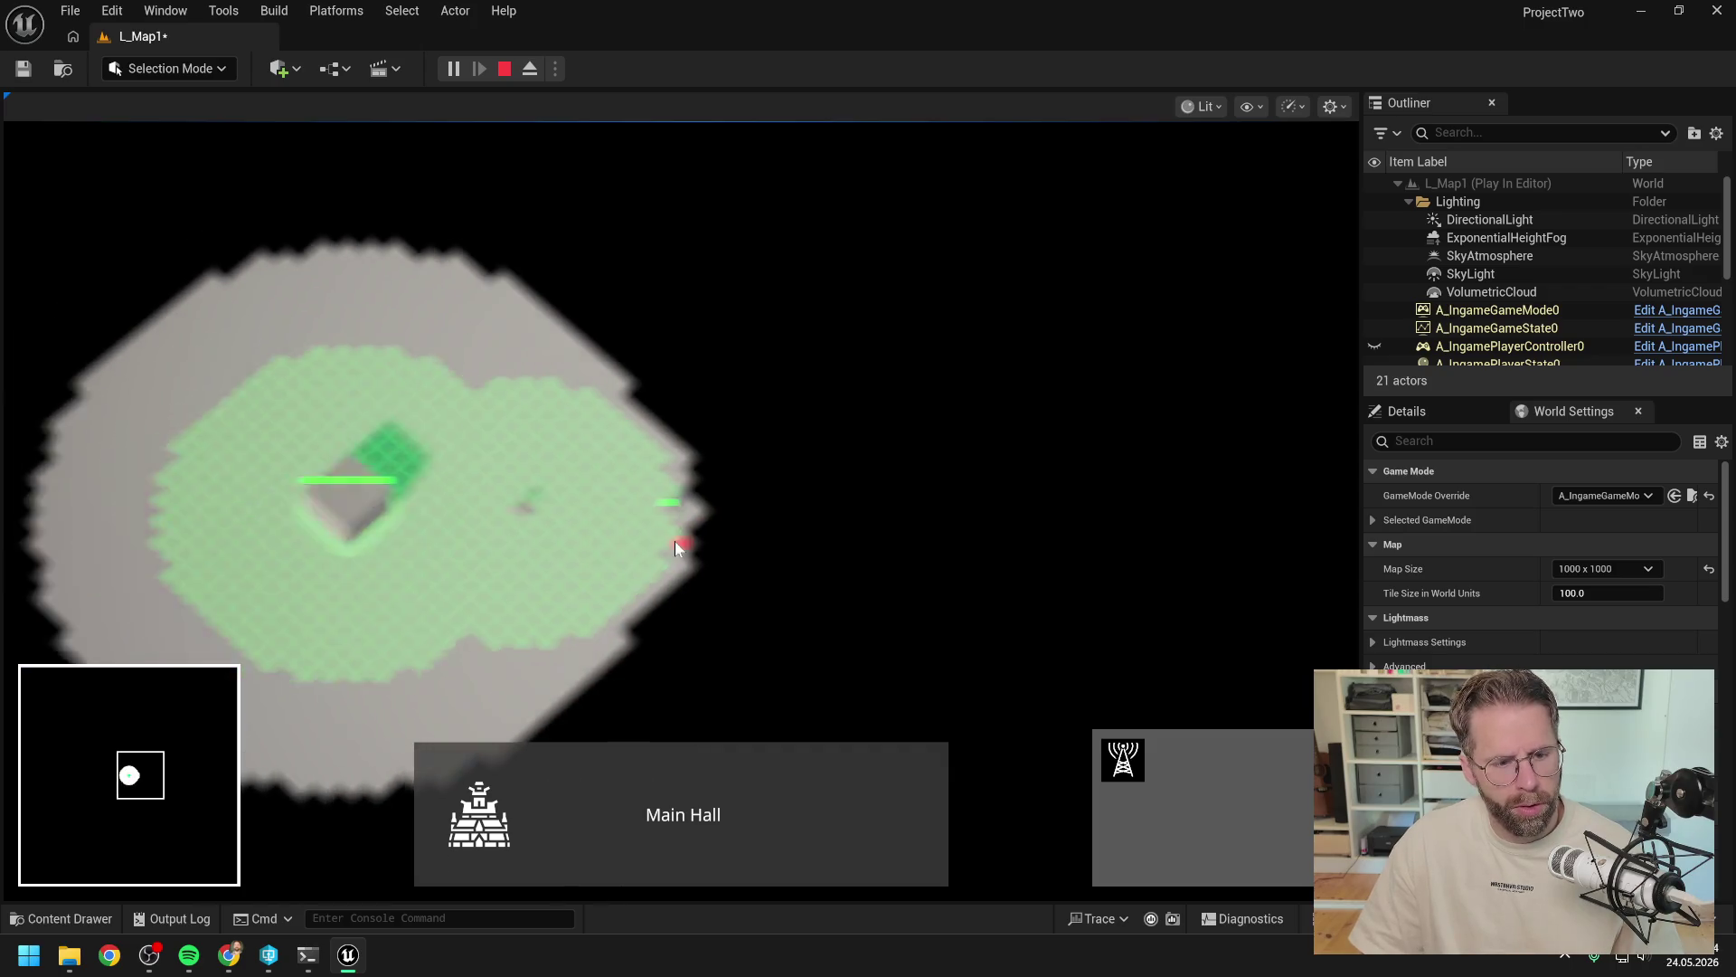
{"action": "key", "text": "s"}
{"action": "key", "text": "w"}
{"action": "key", "text": "d"}
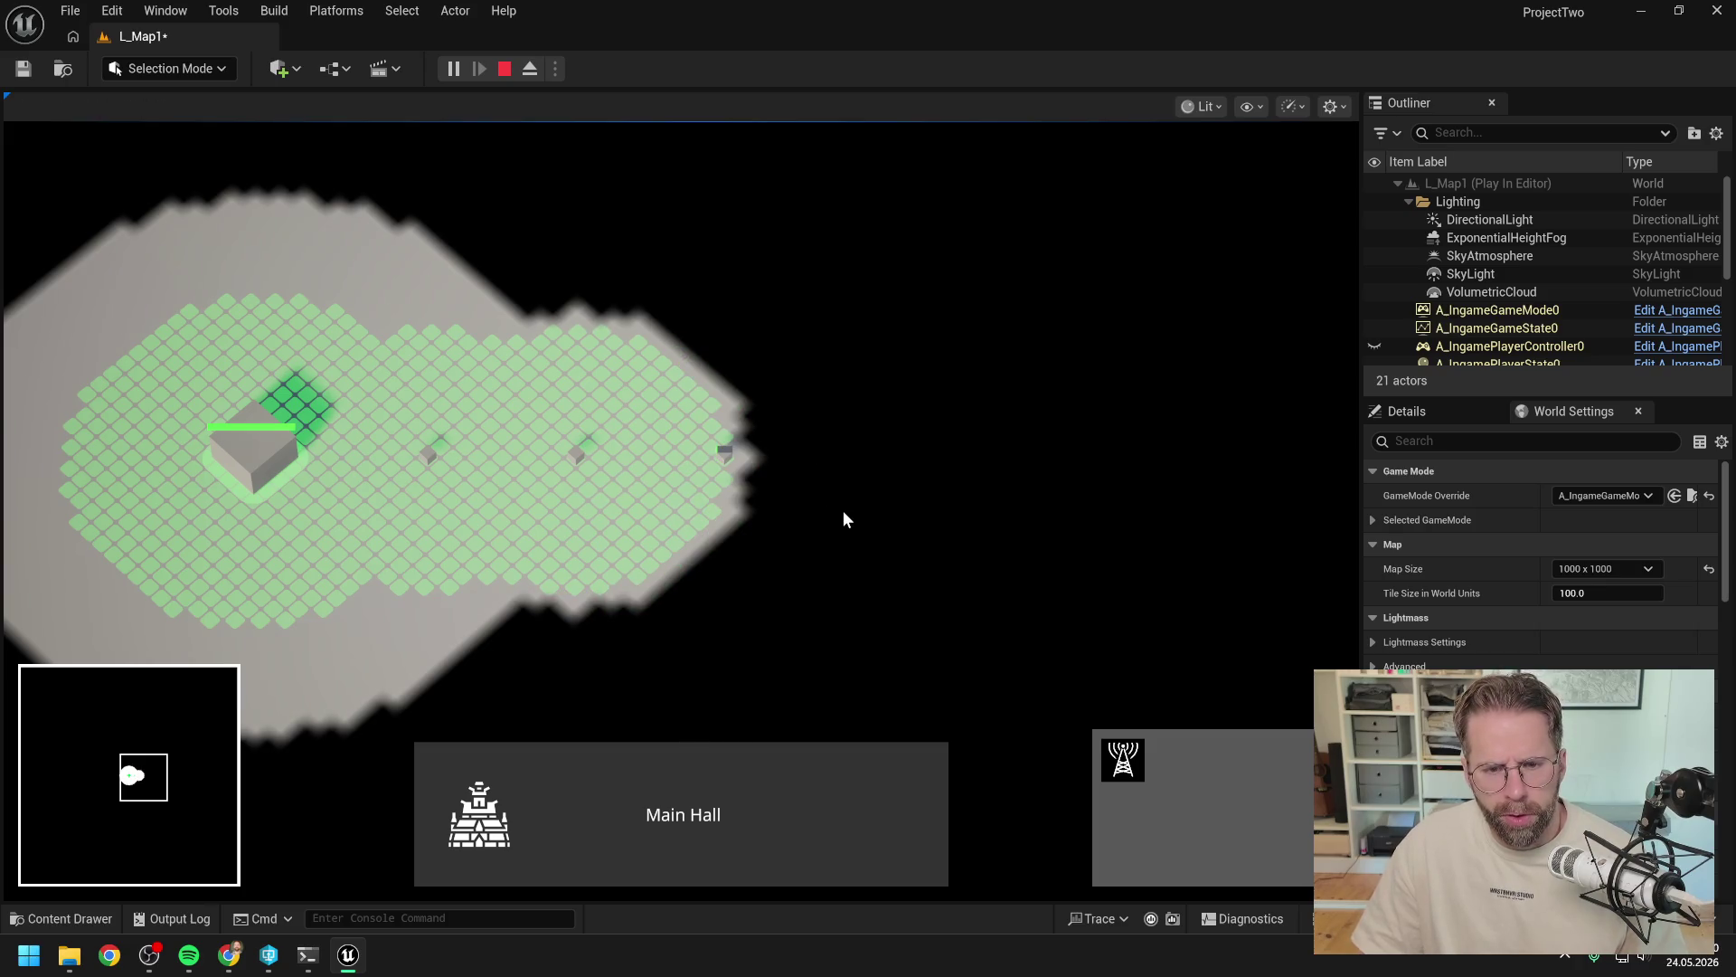
{"action": "key", "text": "d"}
{"action": "key", "text": "s"}
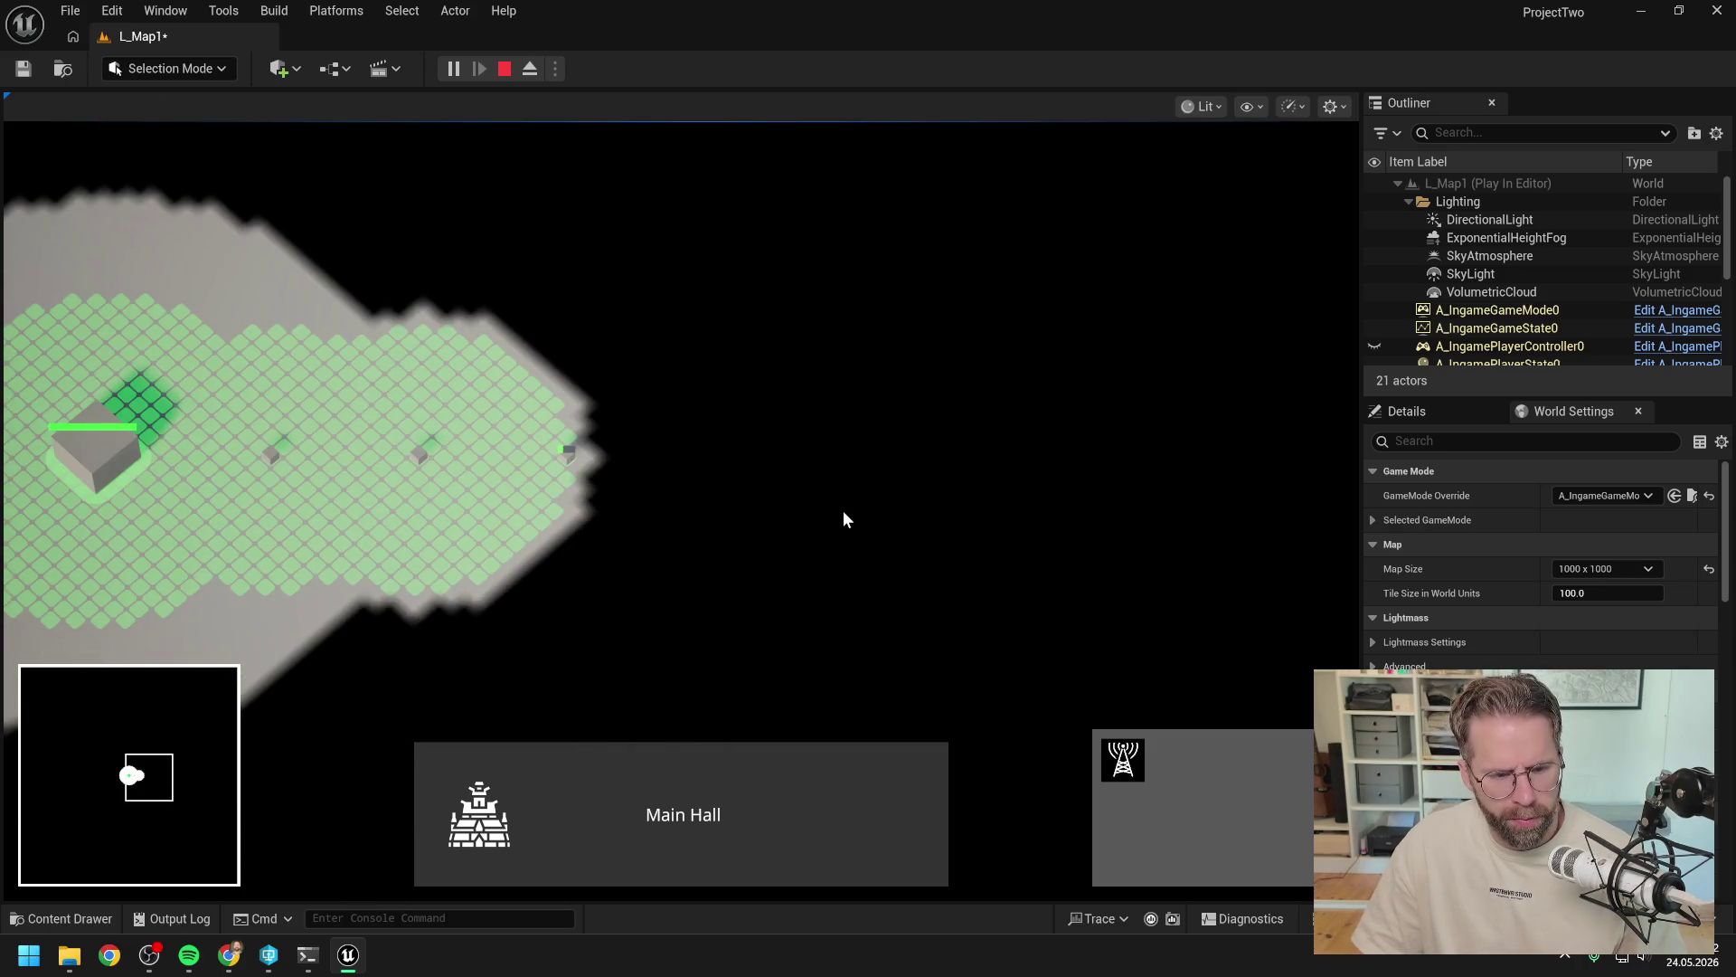
{"action": "key", "text": "a"}
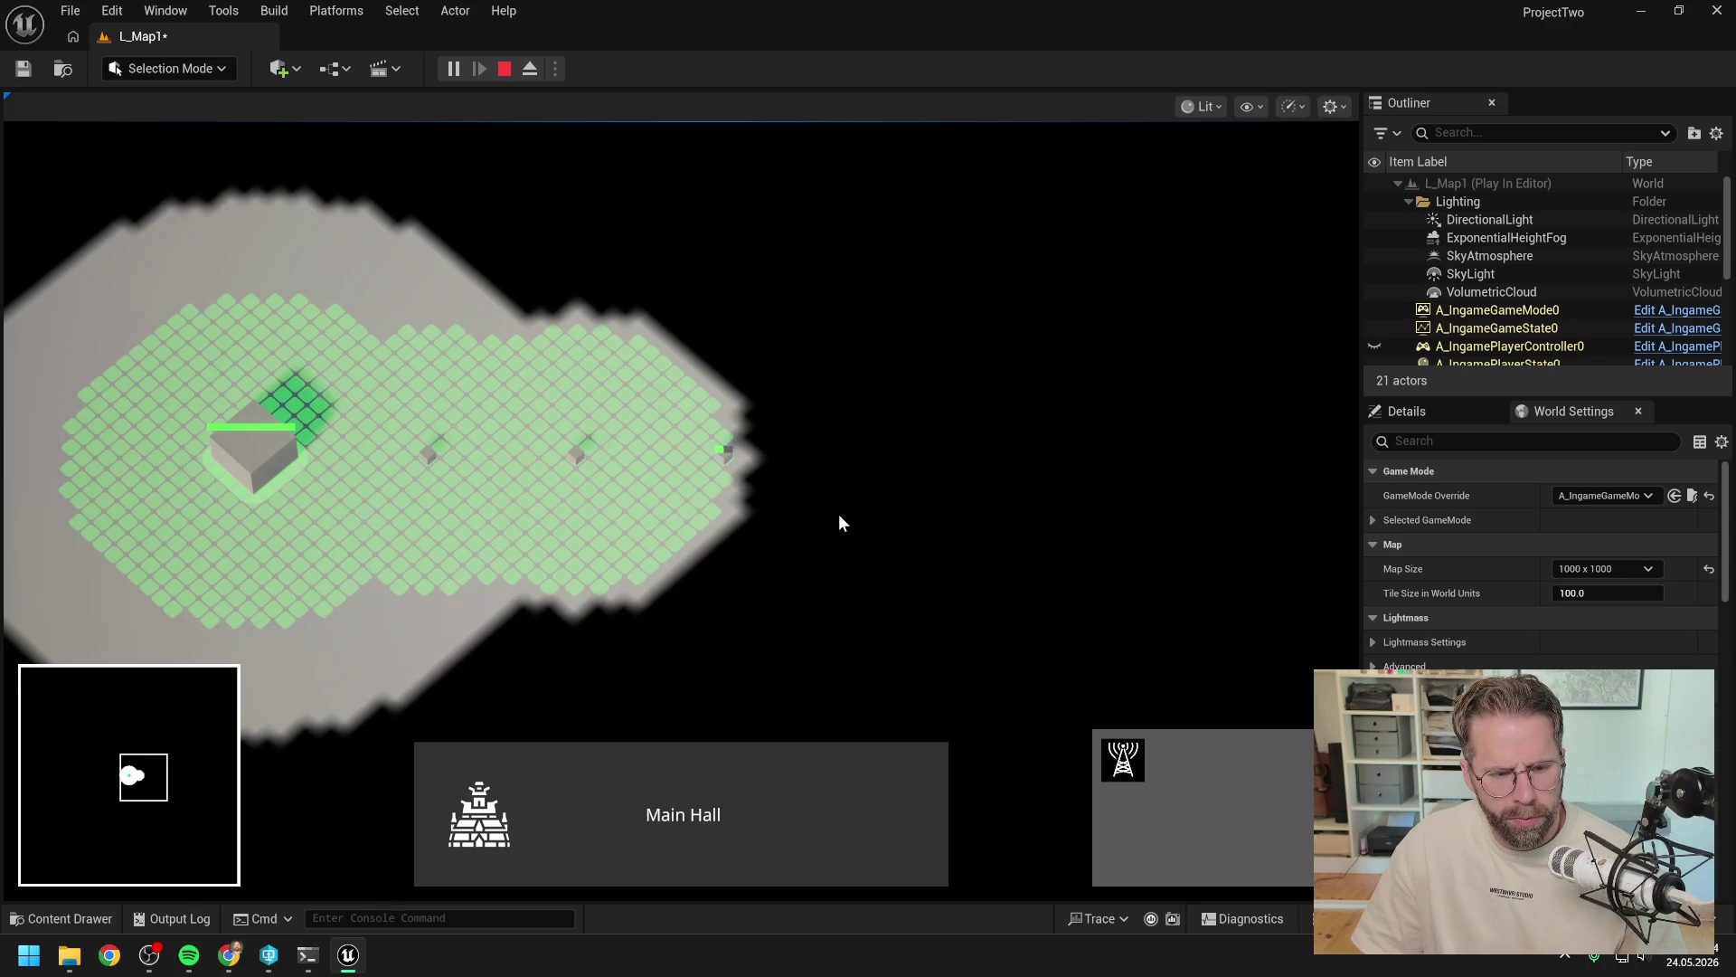
{"action": "key", "text": "d"}
{"action": "key", "text": "a"}
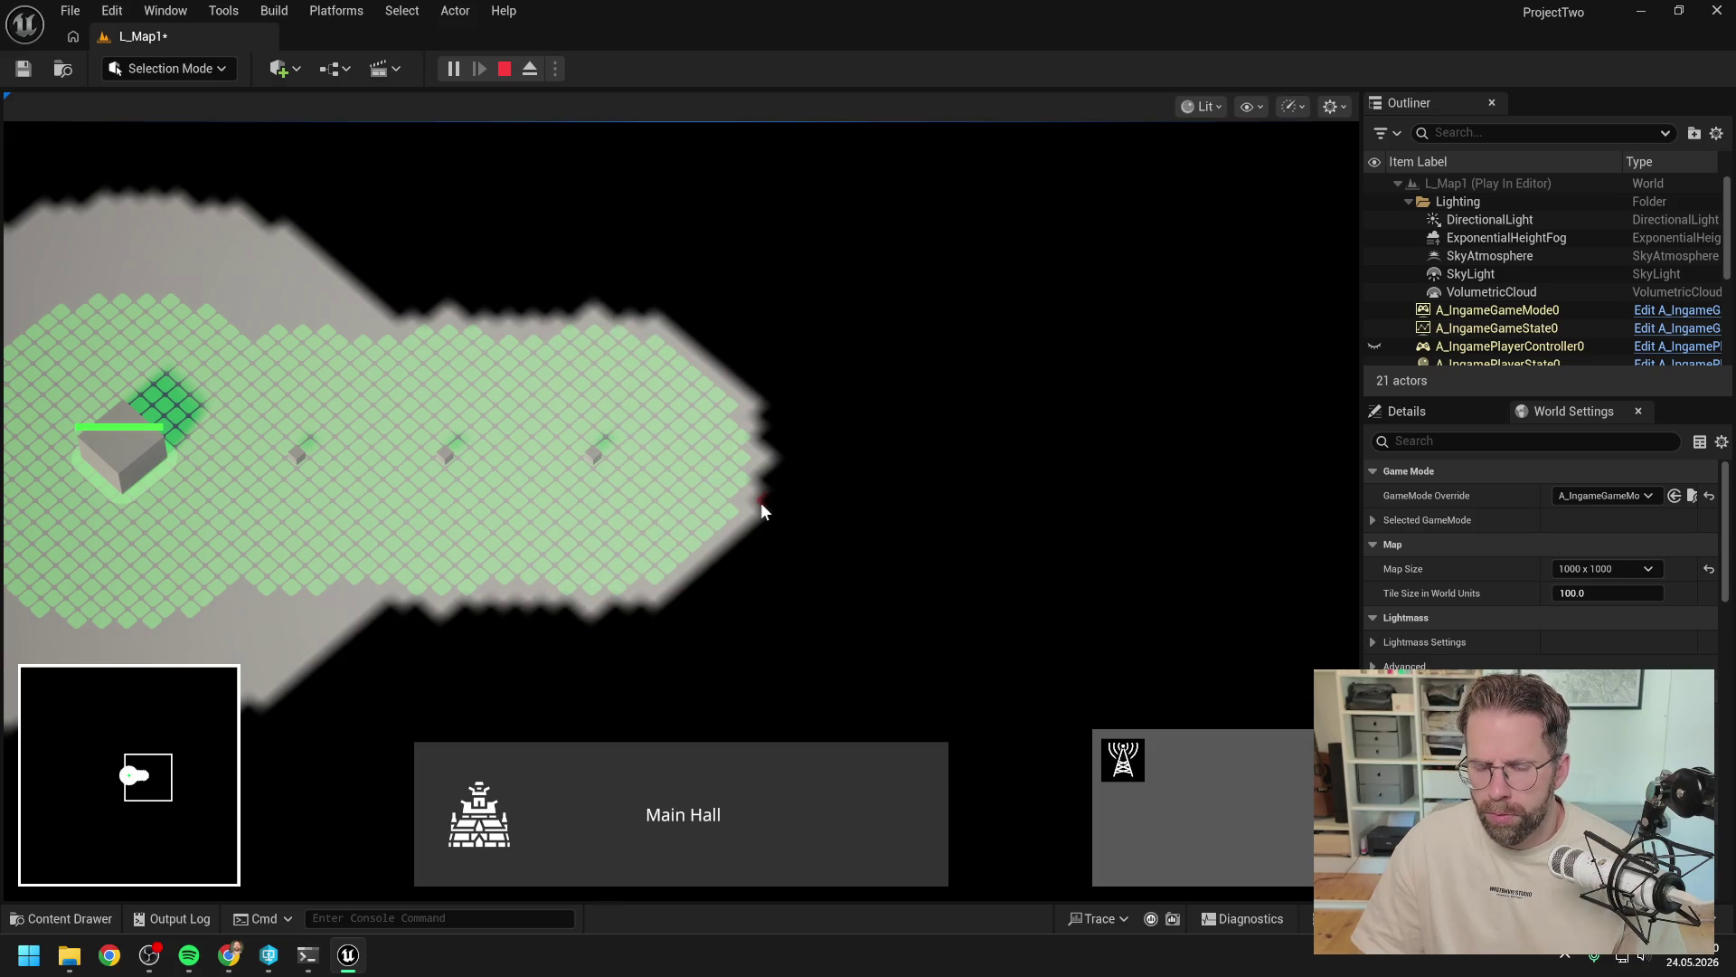
{"action": "left_click", "coordinate": [734, 458]}
{"action": "key", "text": "d"}
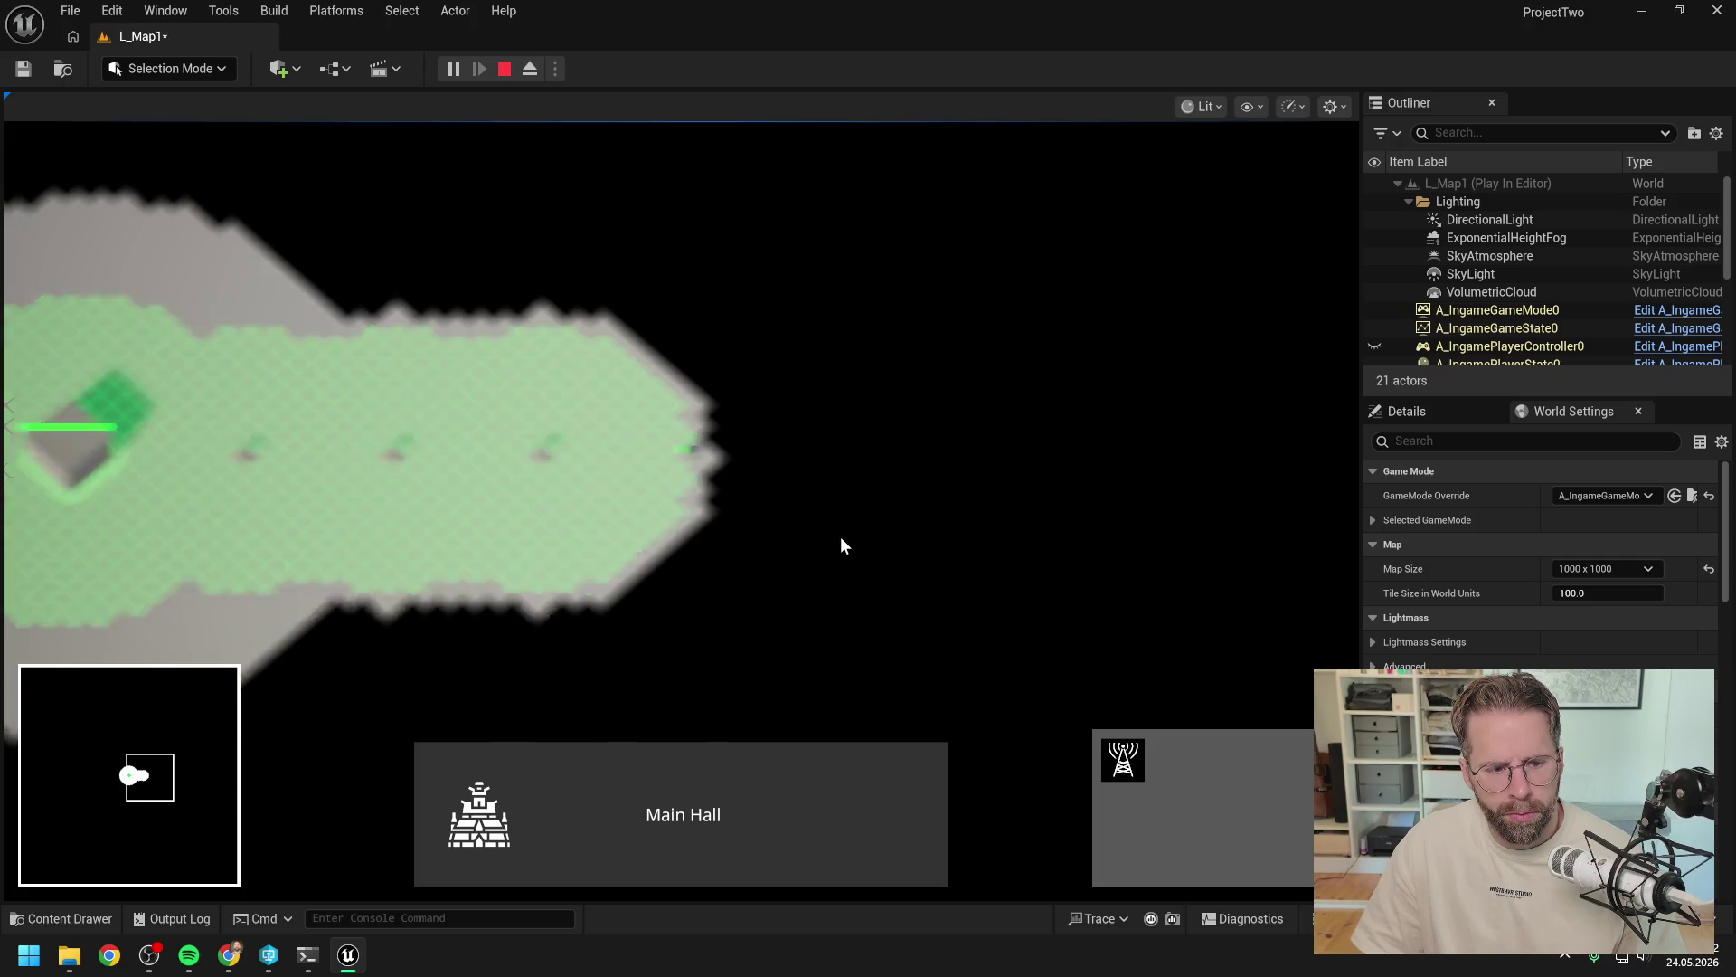
{"action": "key", "text": "a"}
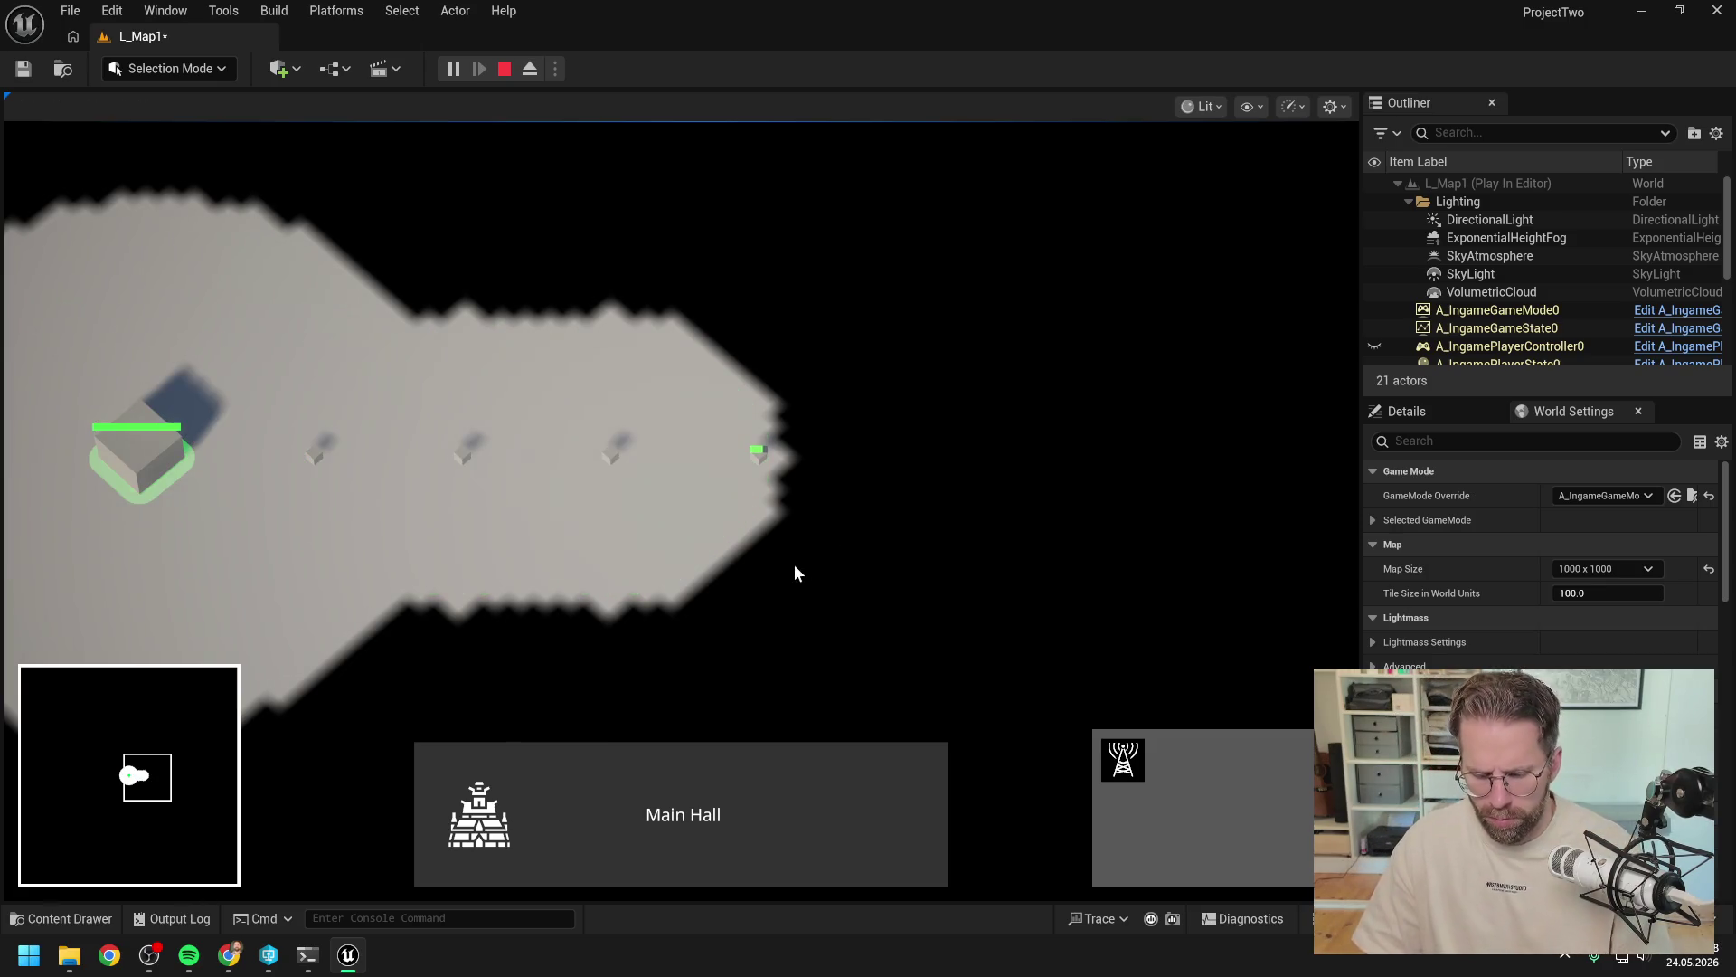
{"action": "key", "text": "Escape"}
{"action": "left_click", "coordinate": [1717, 10]}
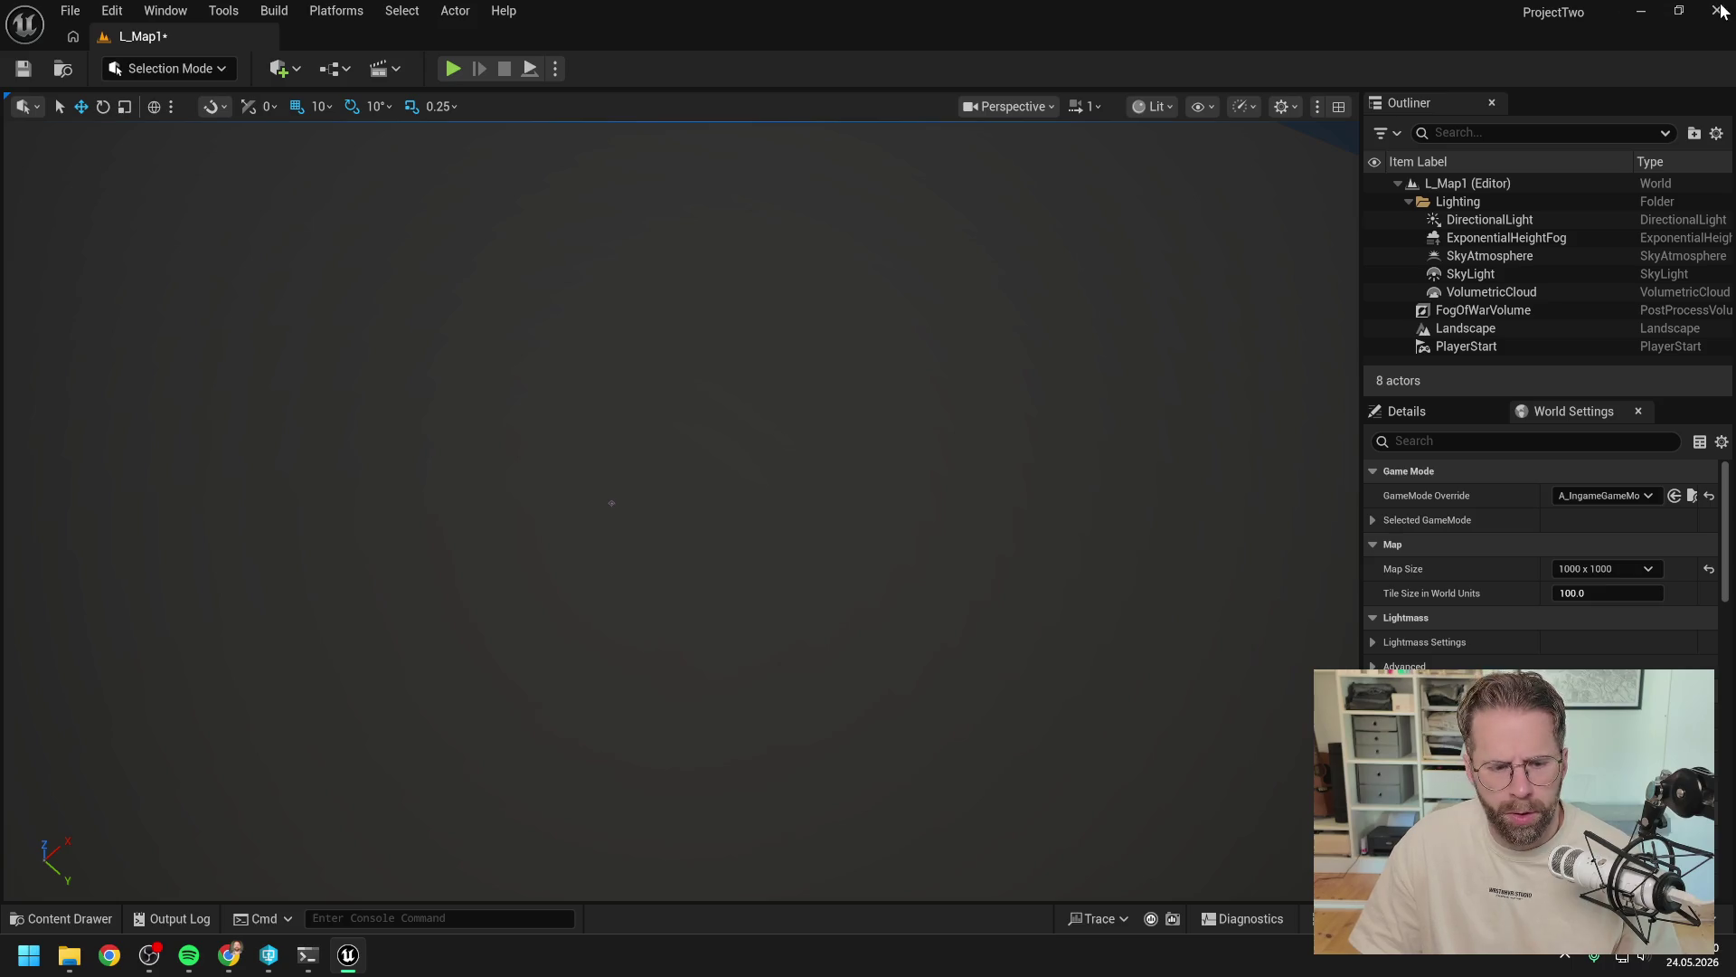
Save content while closing Unreal, then allow Claude Code's read-only PowerShell check.
{"action": "left_click", "coordinate": [884, 681]}
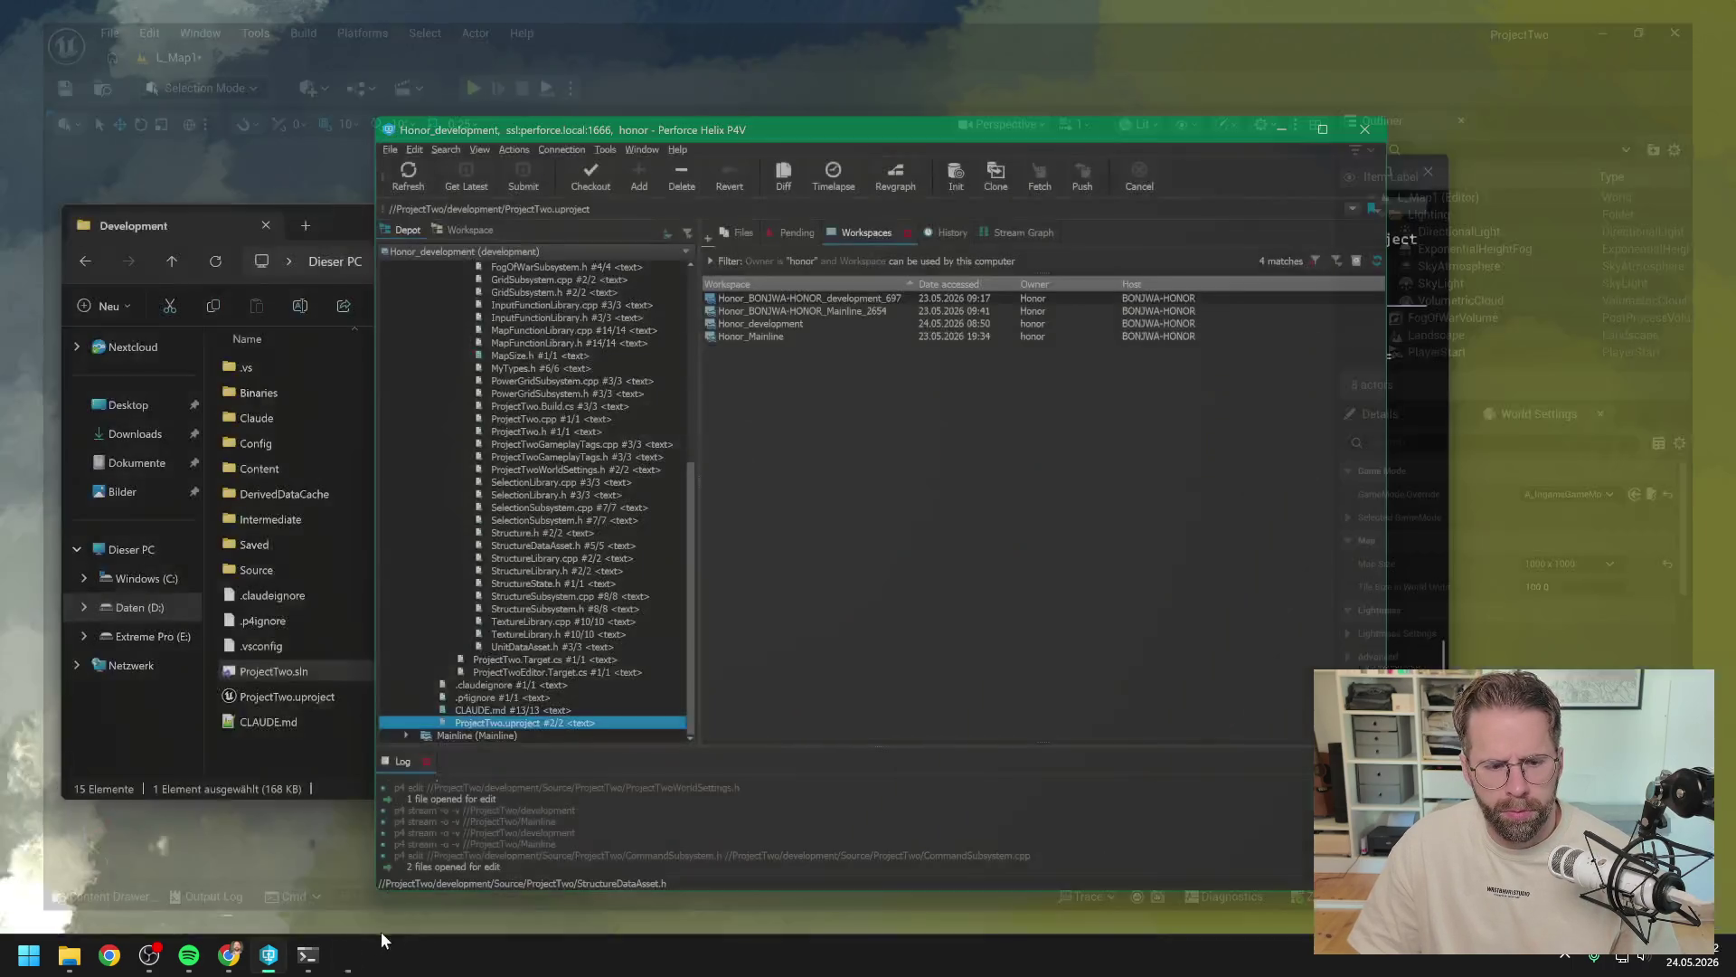
{"action": "mouse_move", "coordinate": [309, 958]}
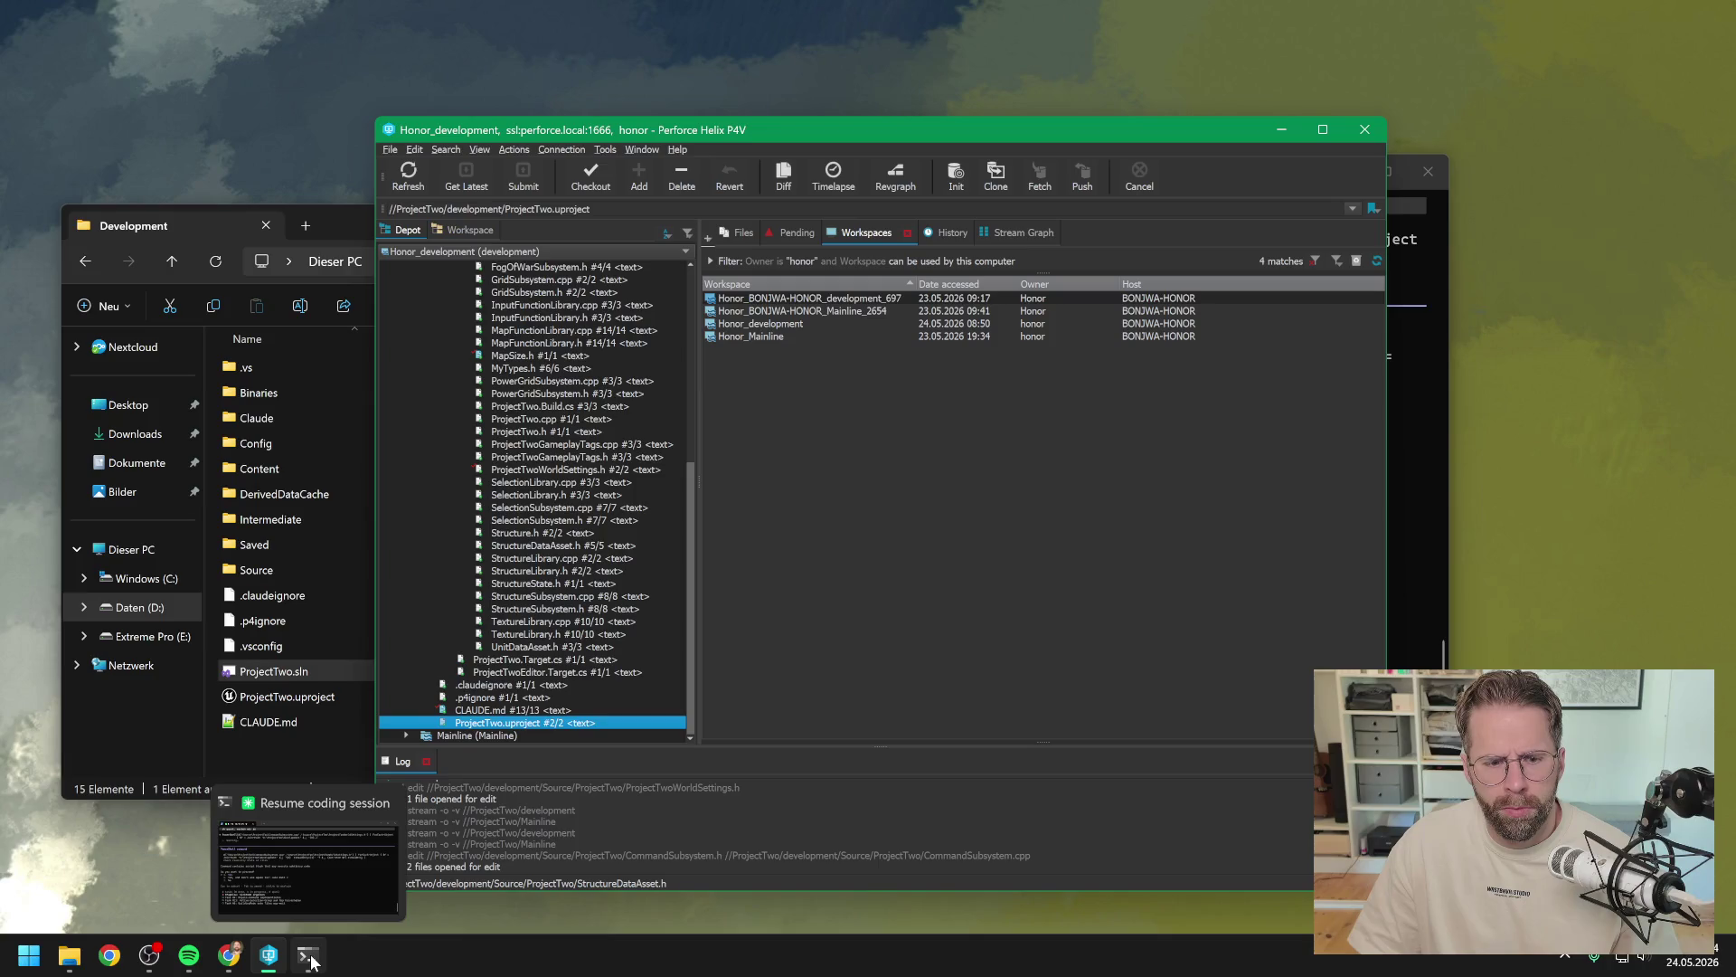
{"action": "scroll", "coordinate": [614, 629], "scroll_direction": "up", "scroll_amount": 9}
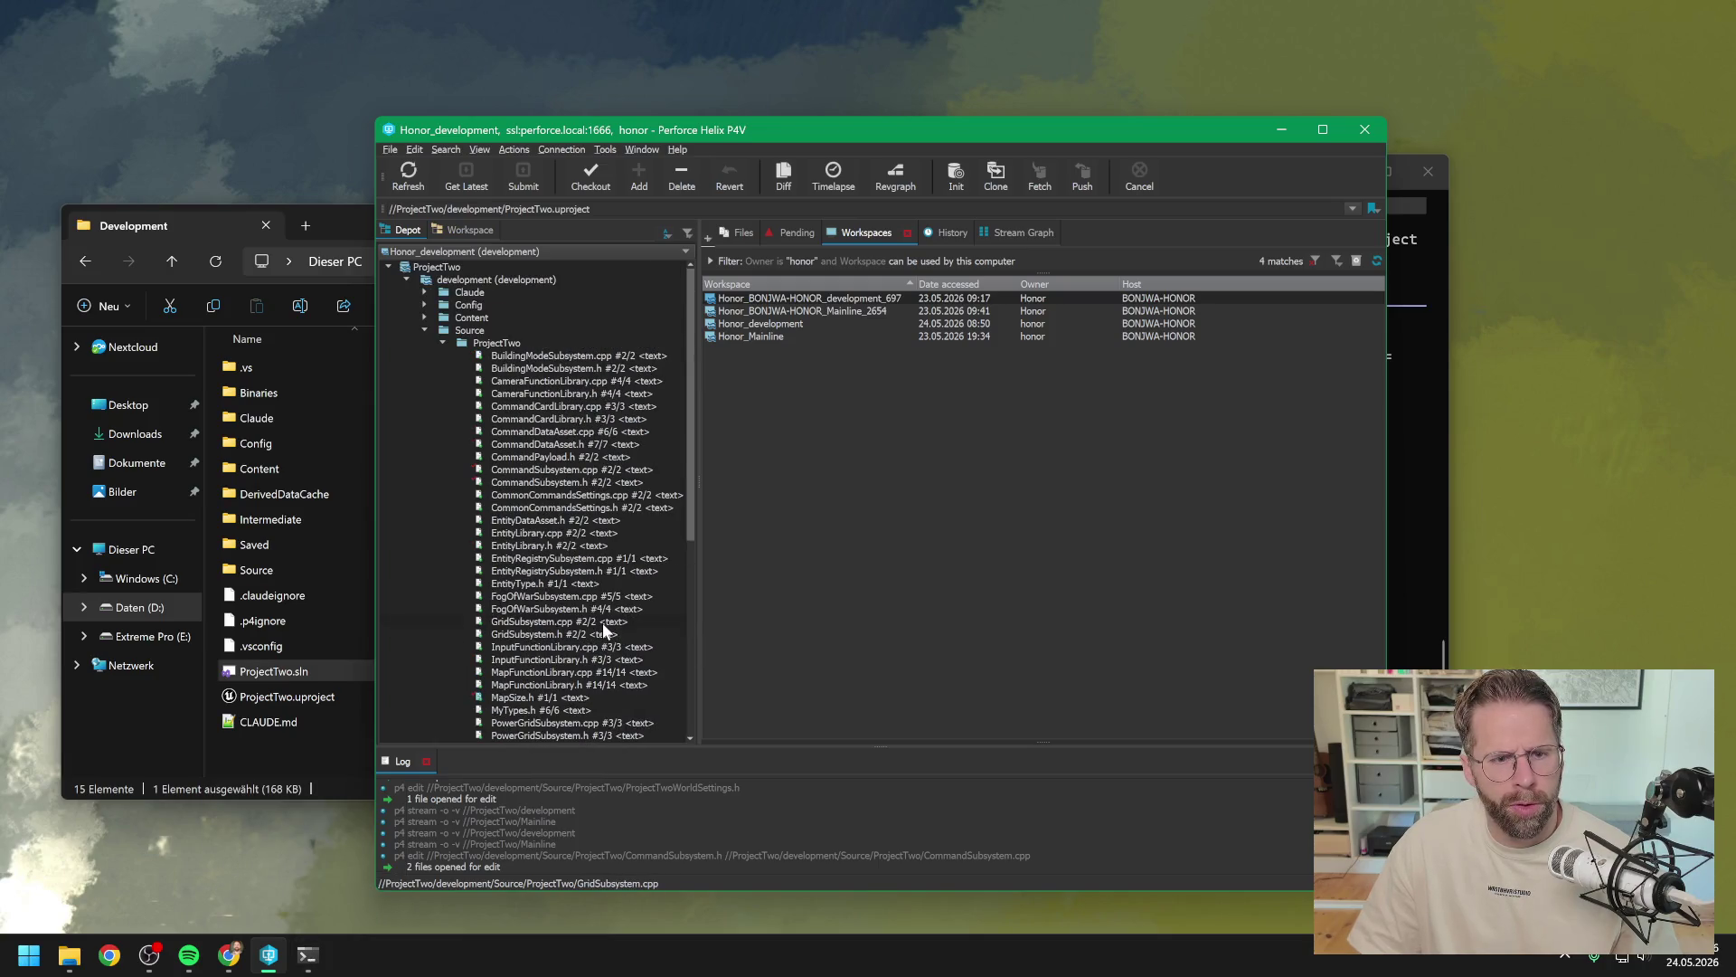
{"action": "left_click", "coordinate": [308, 955]}
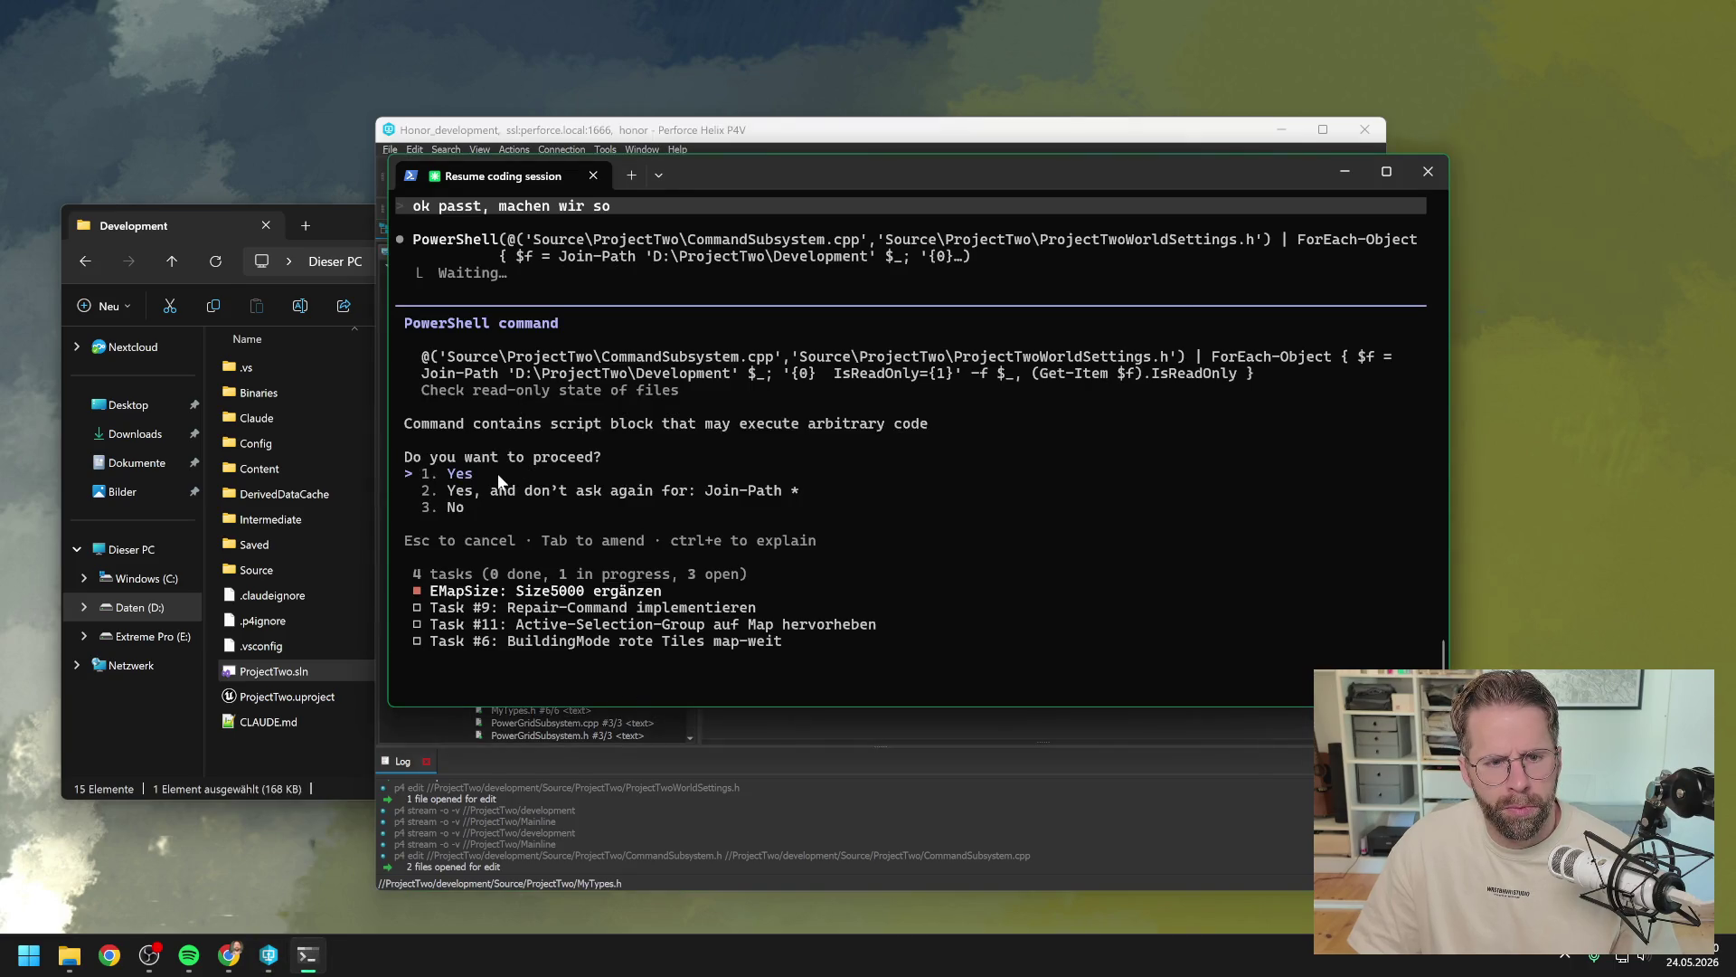
{"action": "key", "text": "Return"}
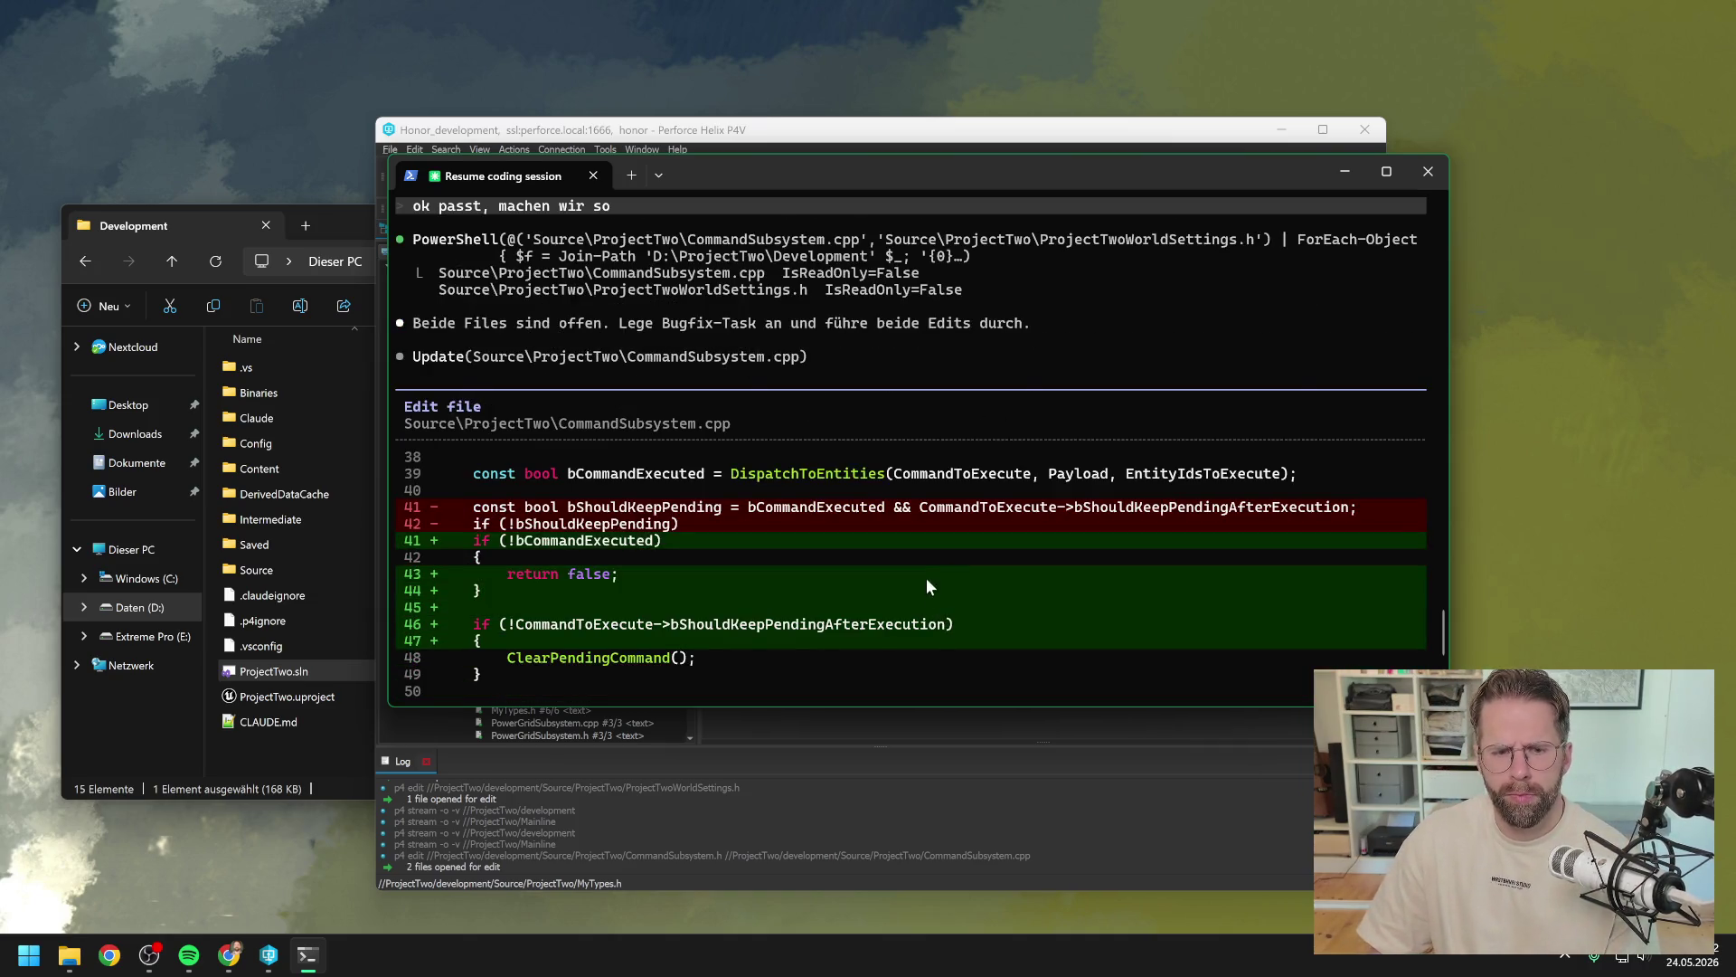
Approve the CommandSubsystem.cpp bugfix and the ProjectTwoWorldSettings.h Size1000 edit.
{"action": "key", "text": "Return"}
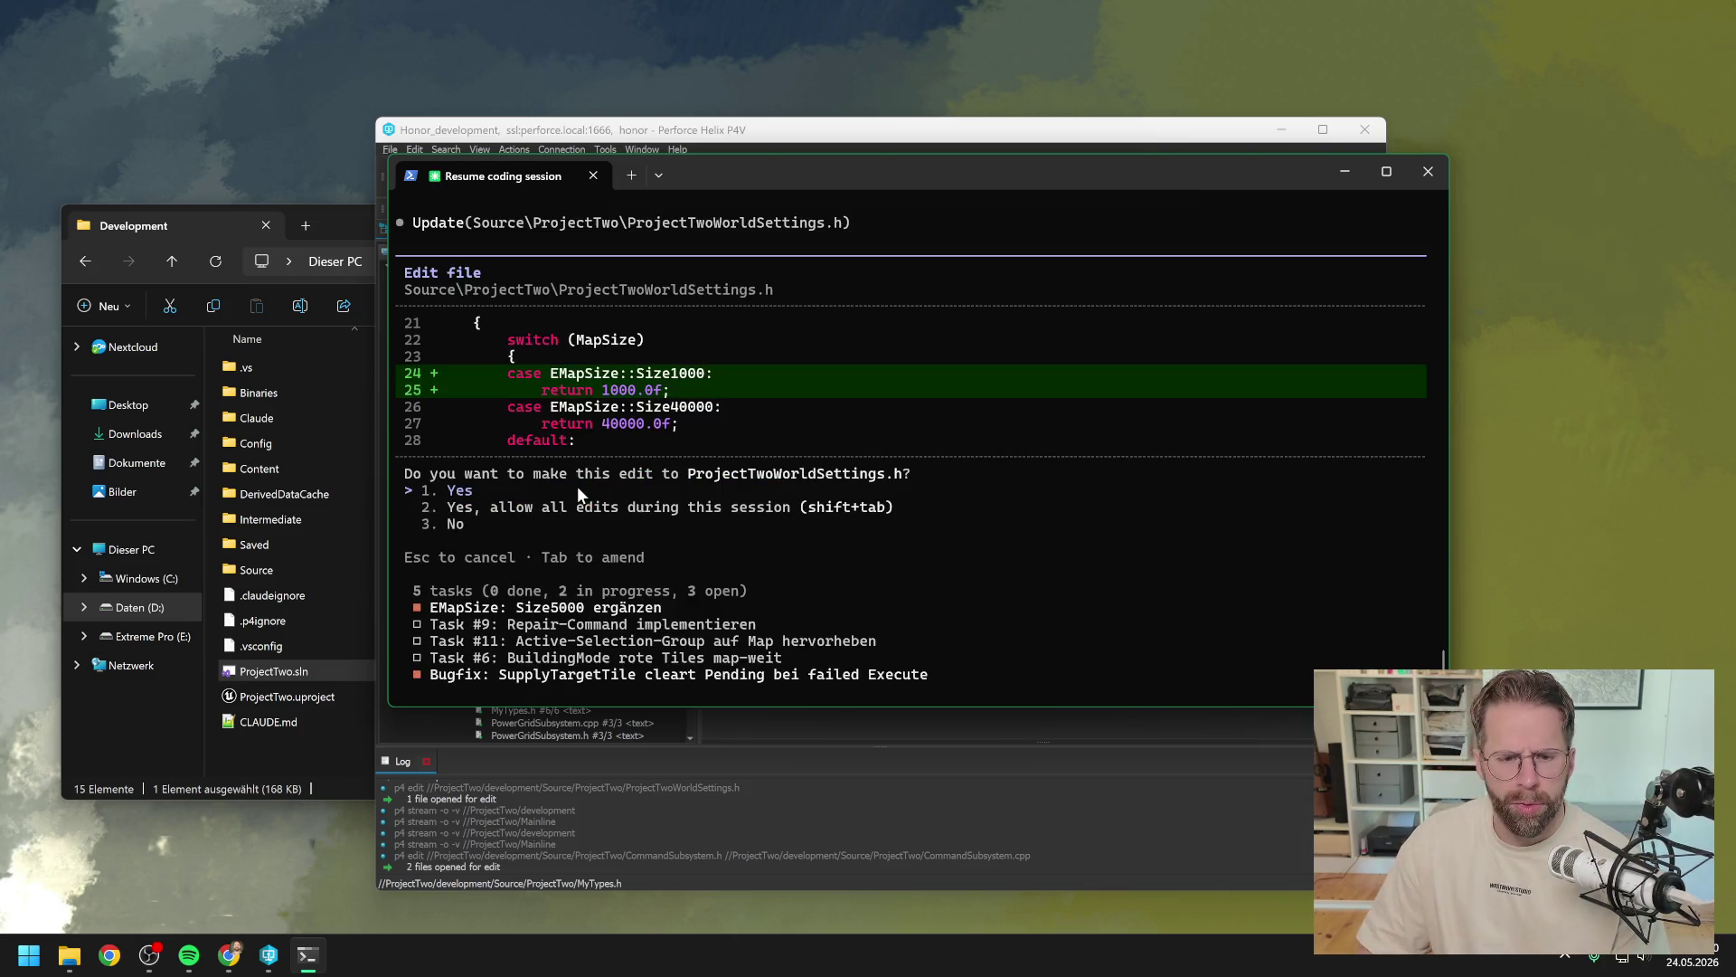
{"action": "key", "text": "Return"}
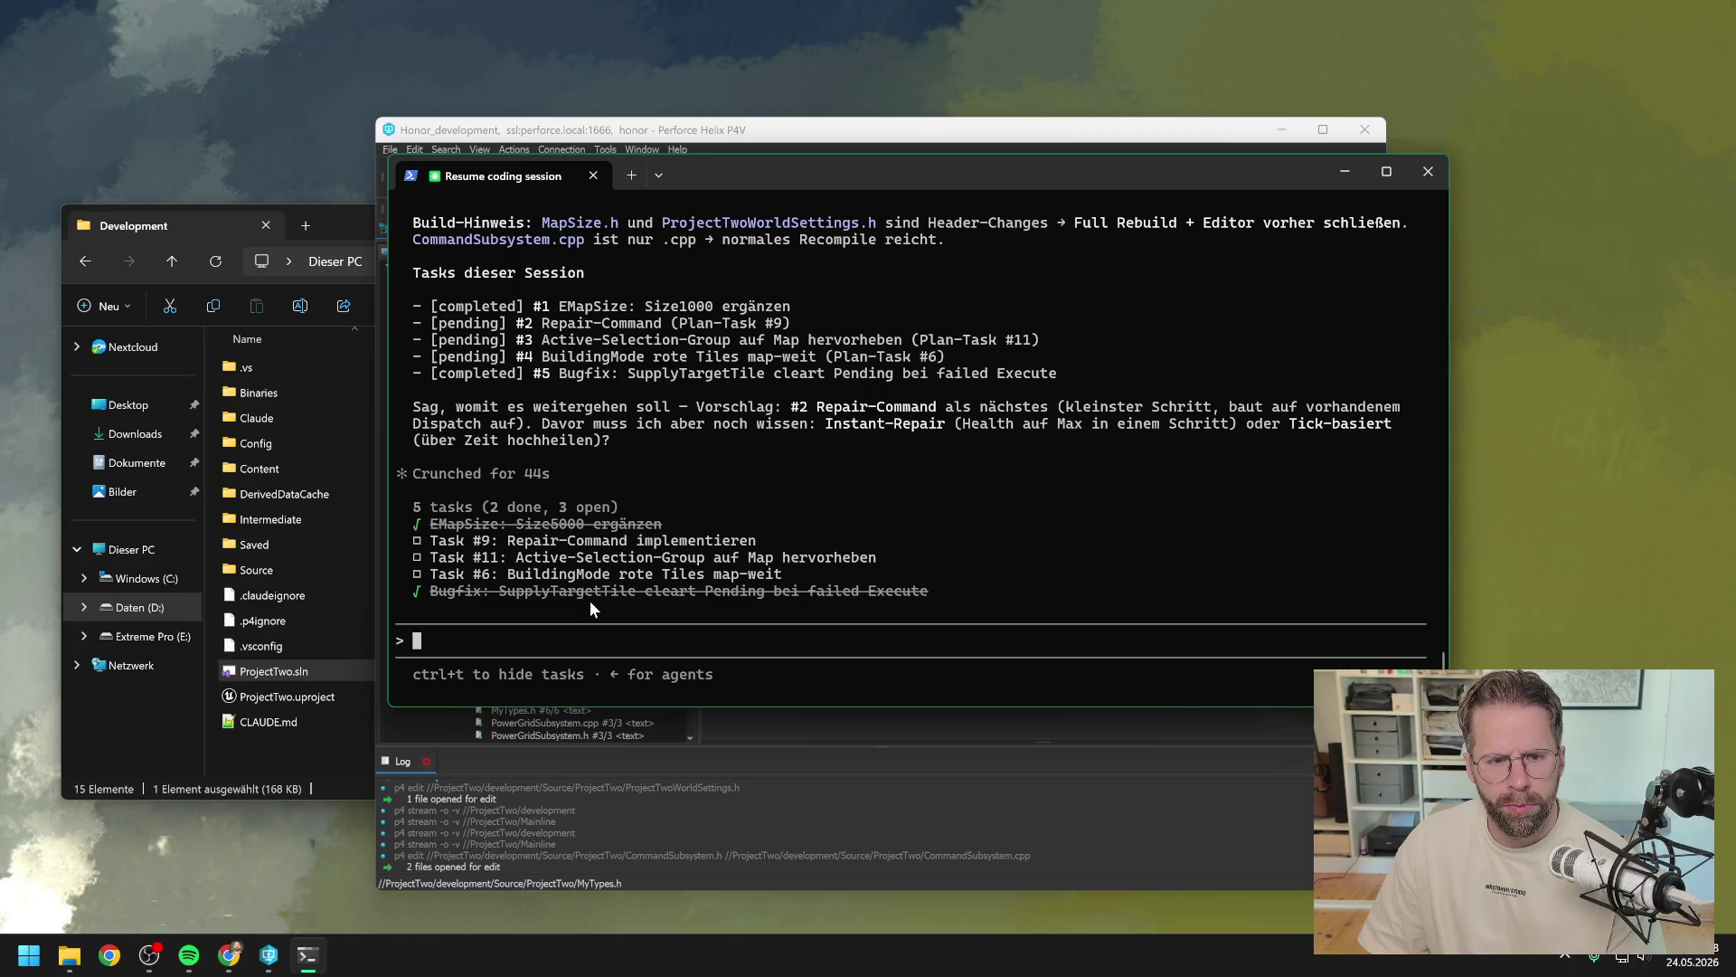
{"action": "mouse_move", "coordinate": [270, 961]}
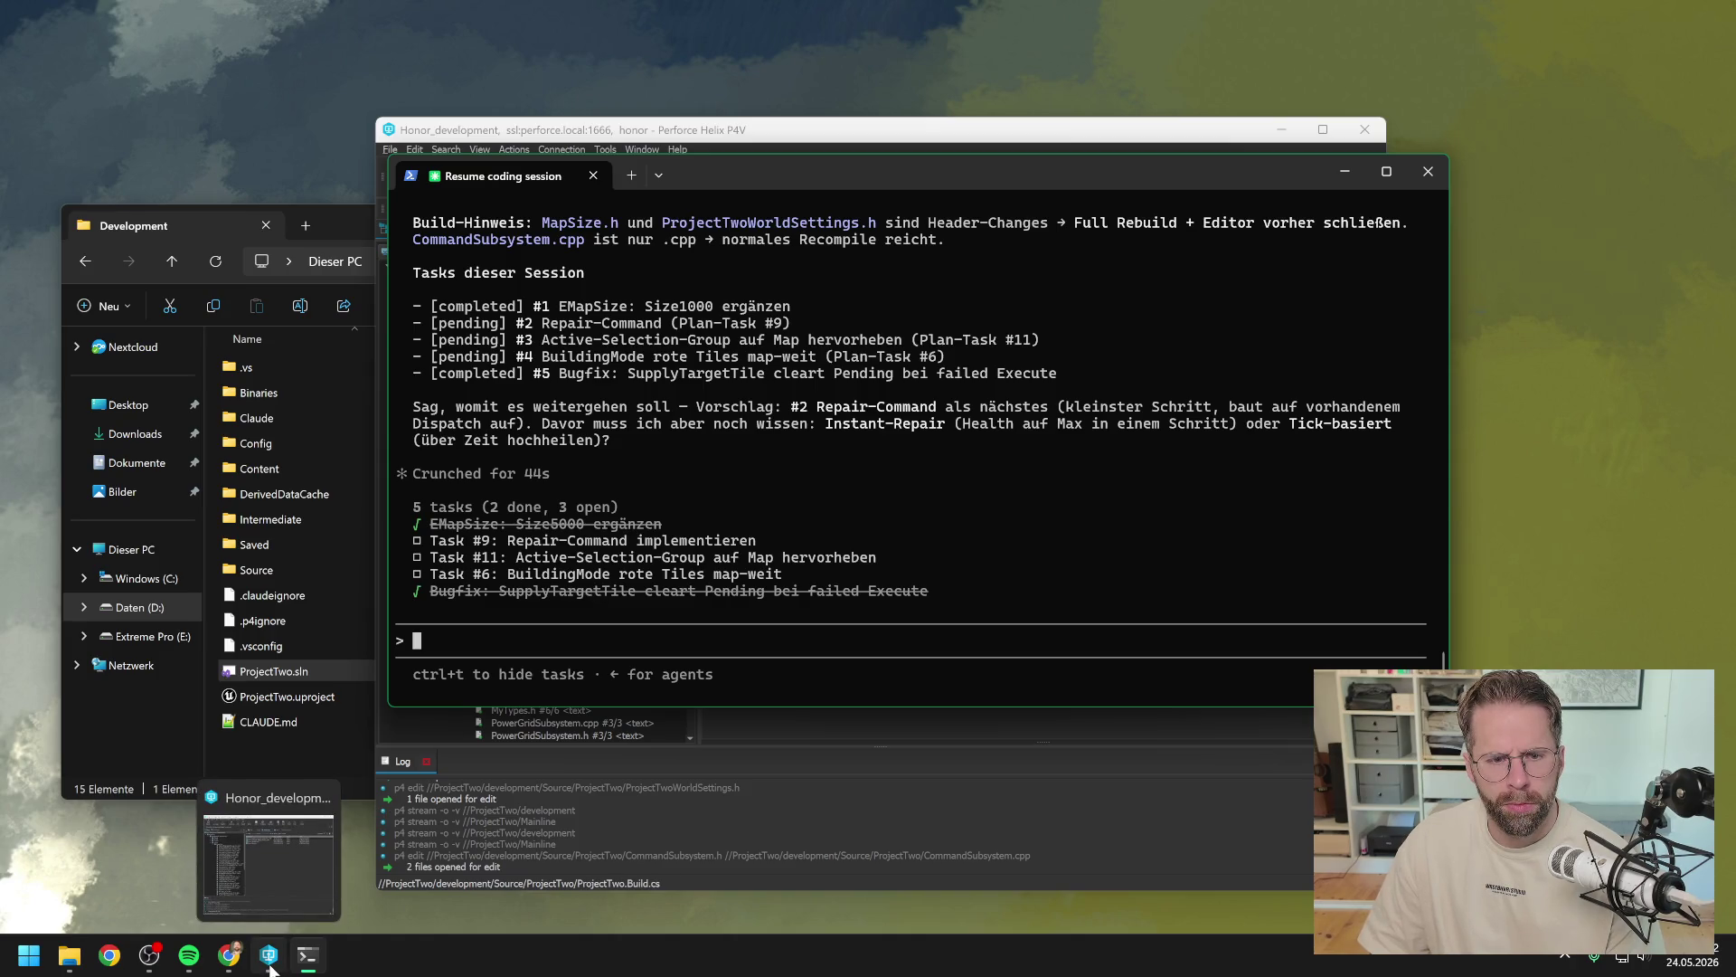
{"action": "left_click", "coordinate": [311, 747]}
Rename MapSize.h's Size1000 entry to Size100 with display name '100 x 100'.
{"action": "double_click", "coordinate": [289, 671]}
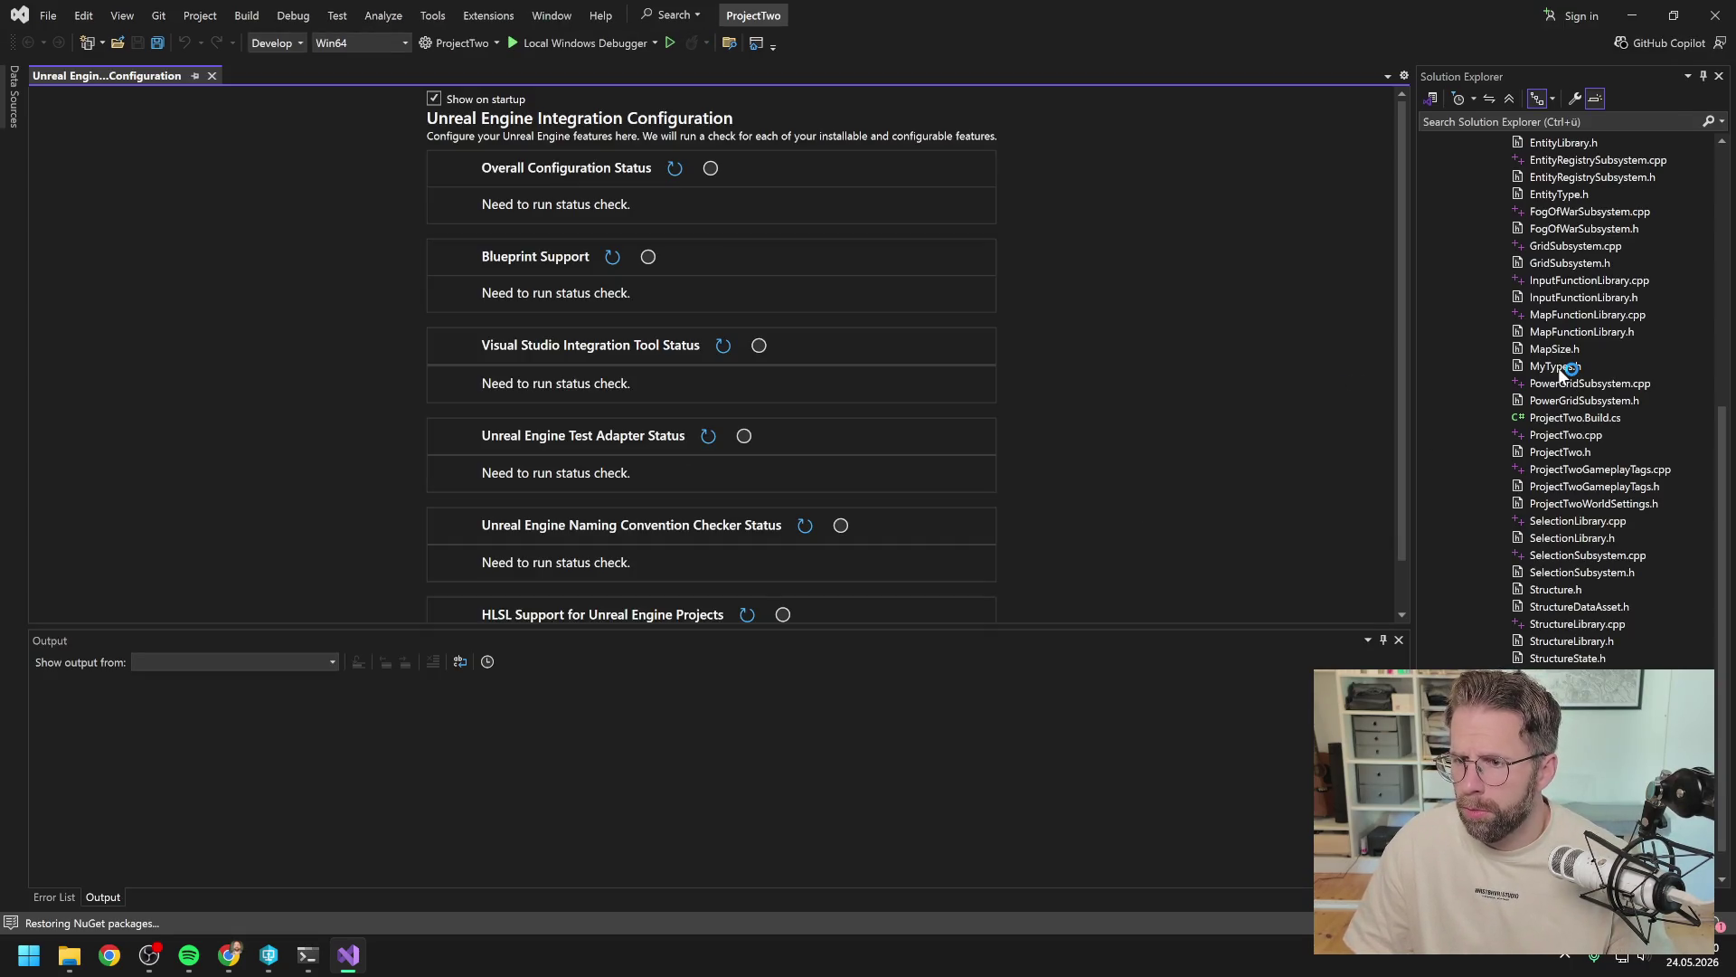
{"action": "double_click", "coordinate": [1538, 350]}
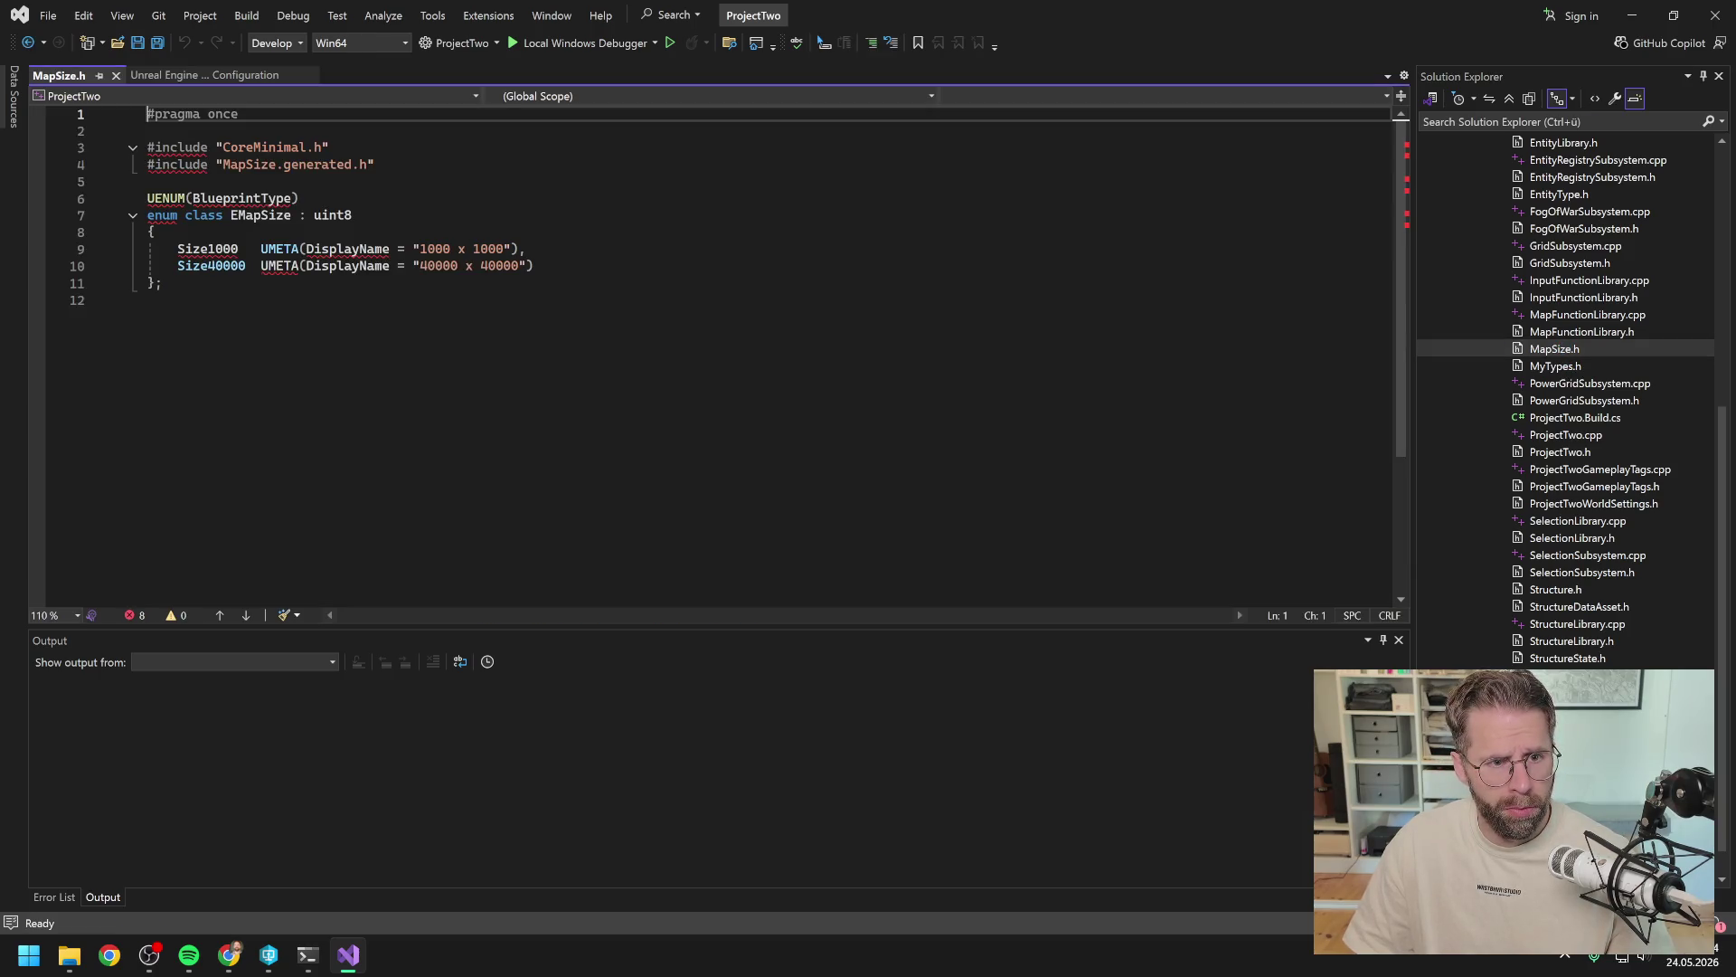
{"action": "left_click", "coordinate": [216, 249]}
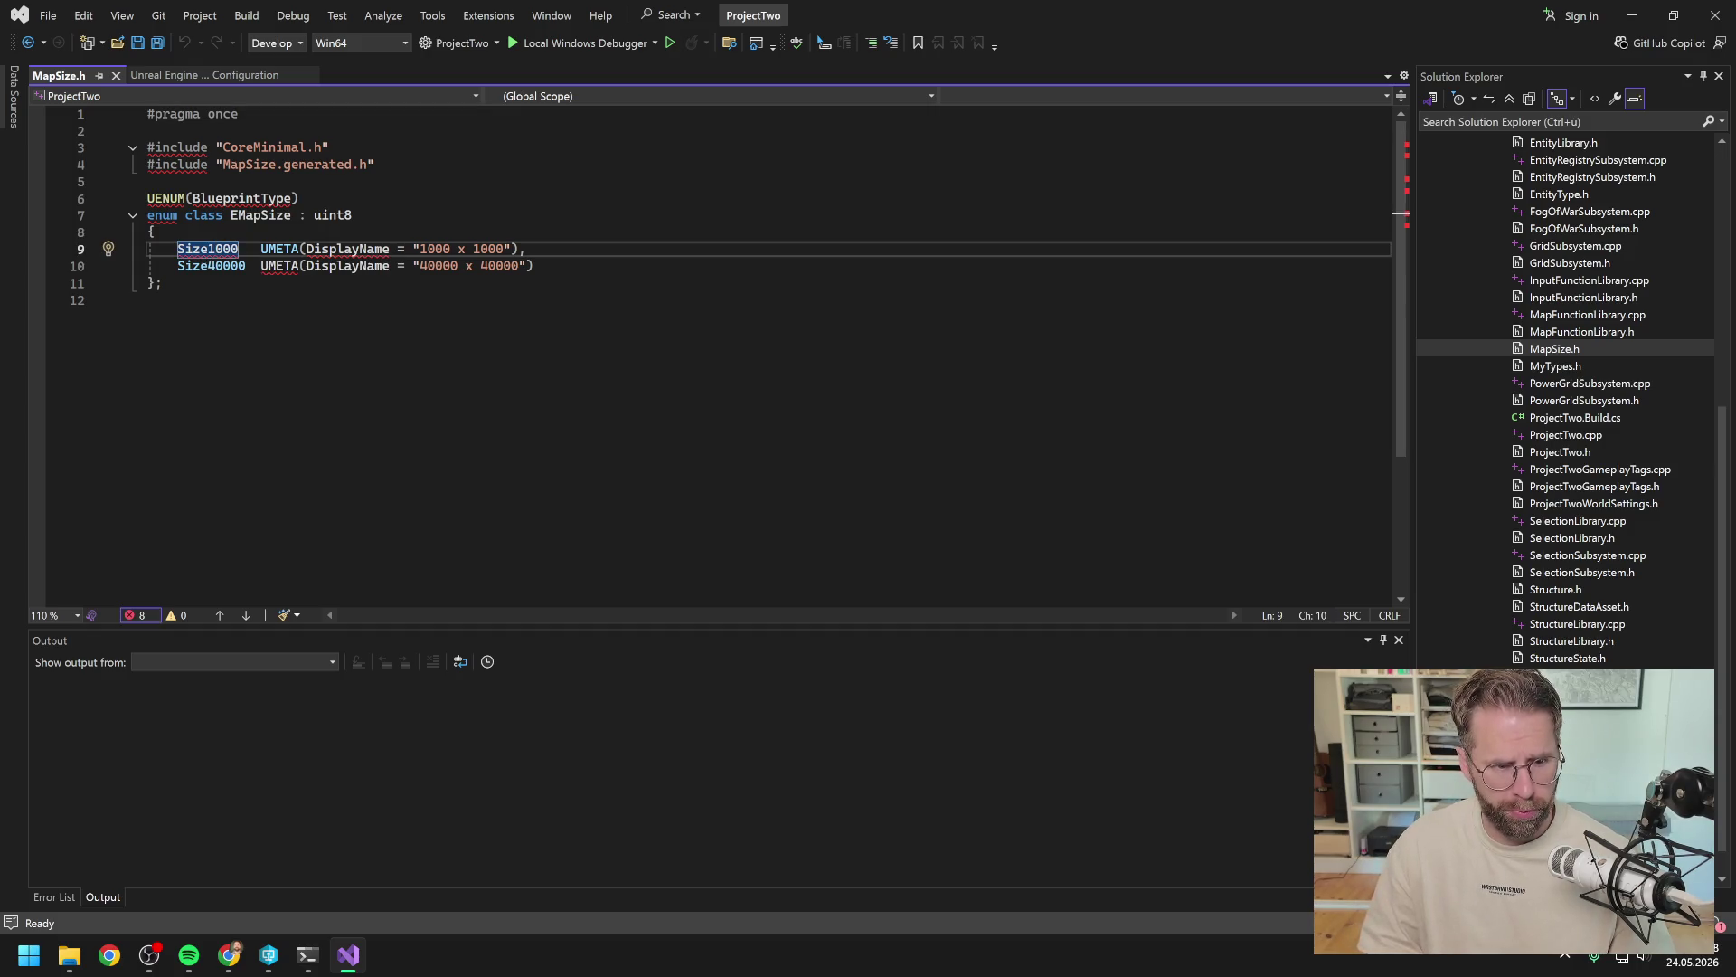
{"action": "key", "text": "BackSpace"}
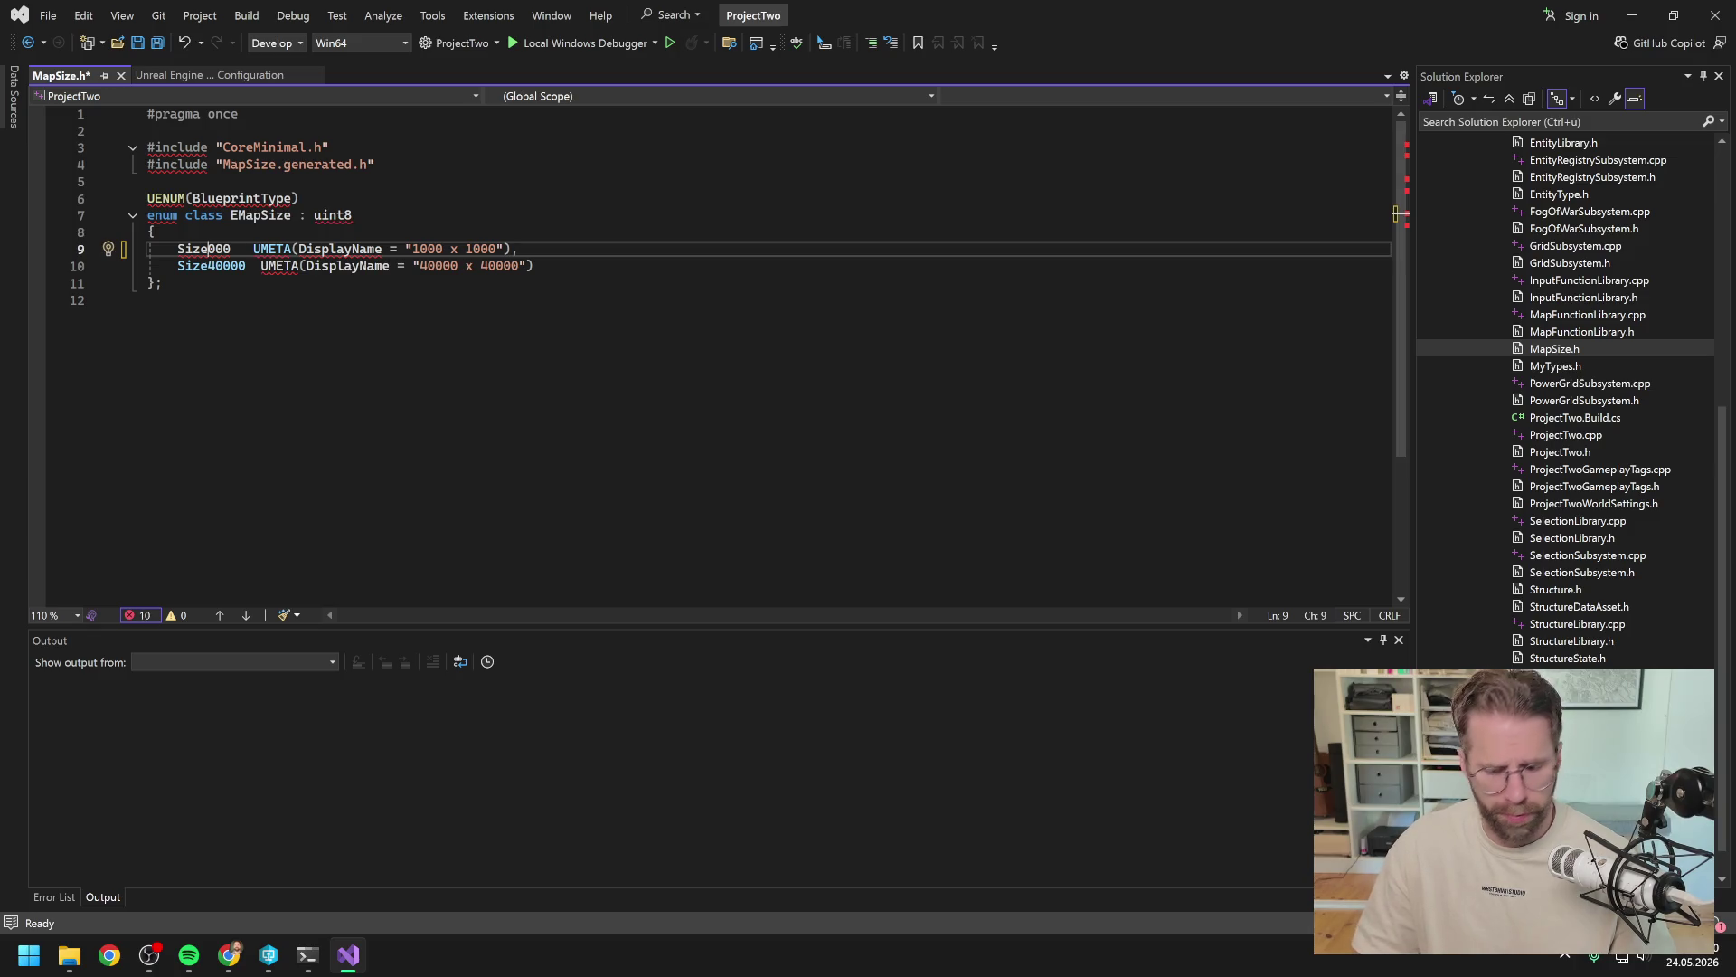
{"action": "type", "text": "1"}
{"action": "key", "text": "Delete"}
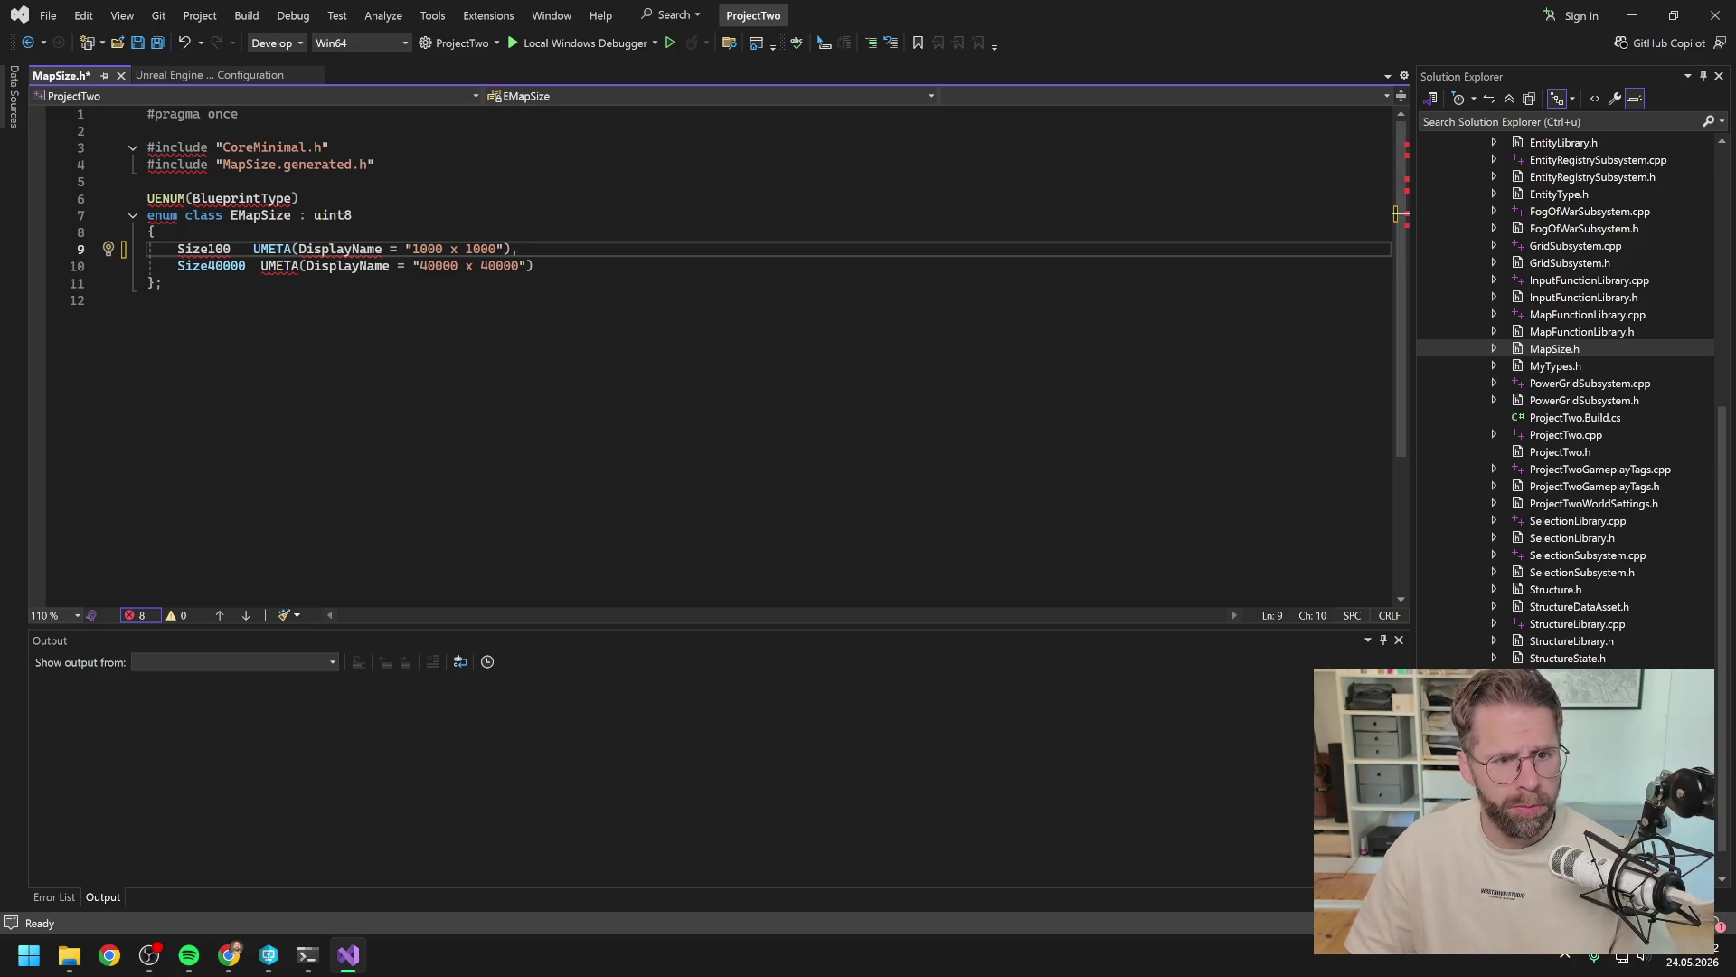
{"action": "left_click", "coordinate": [436, 249]}
{"action": "key", "text": "Delete"}
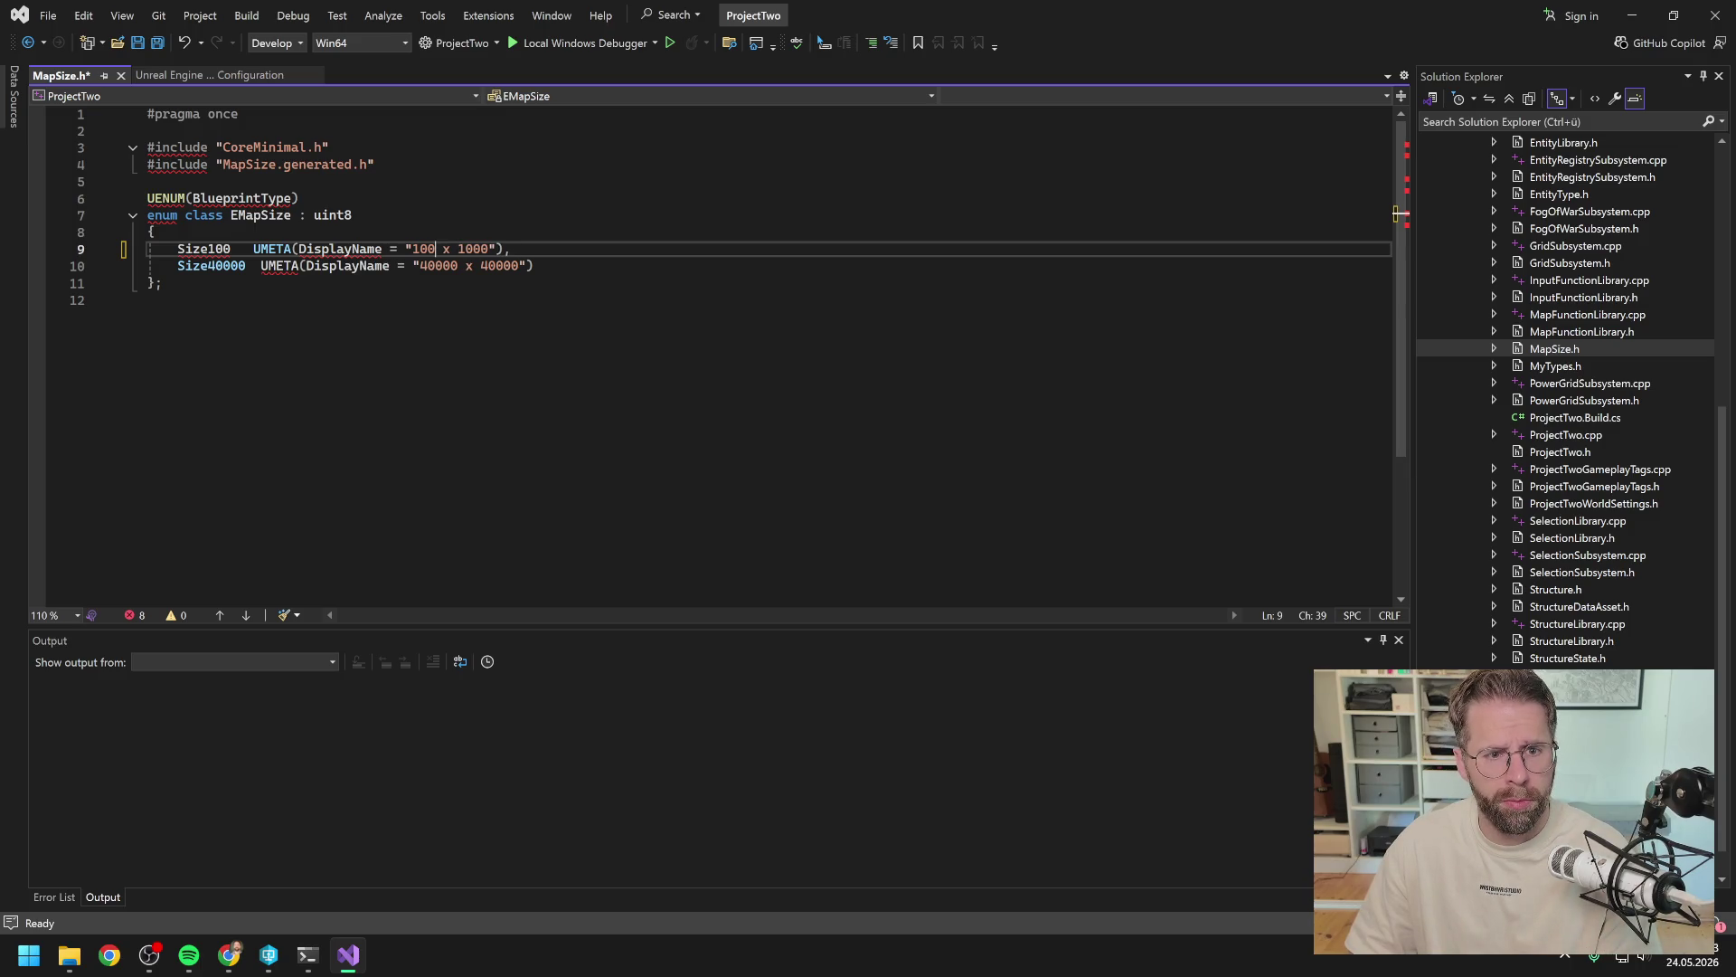
{"action": "left_click", "coordinate": [481, 248]}
{"action": "key", "text": "Delete"}
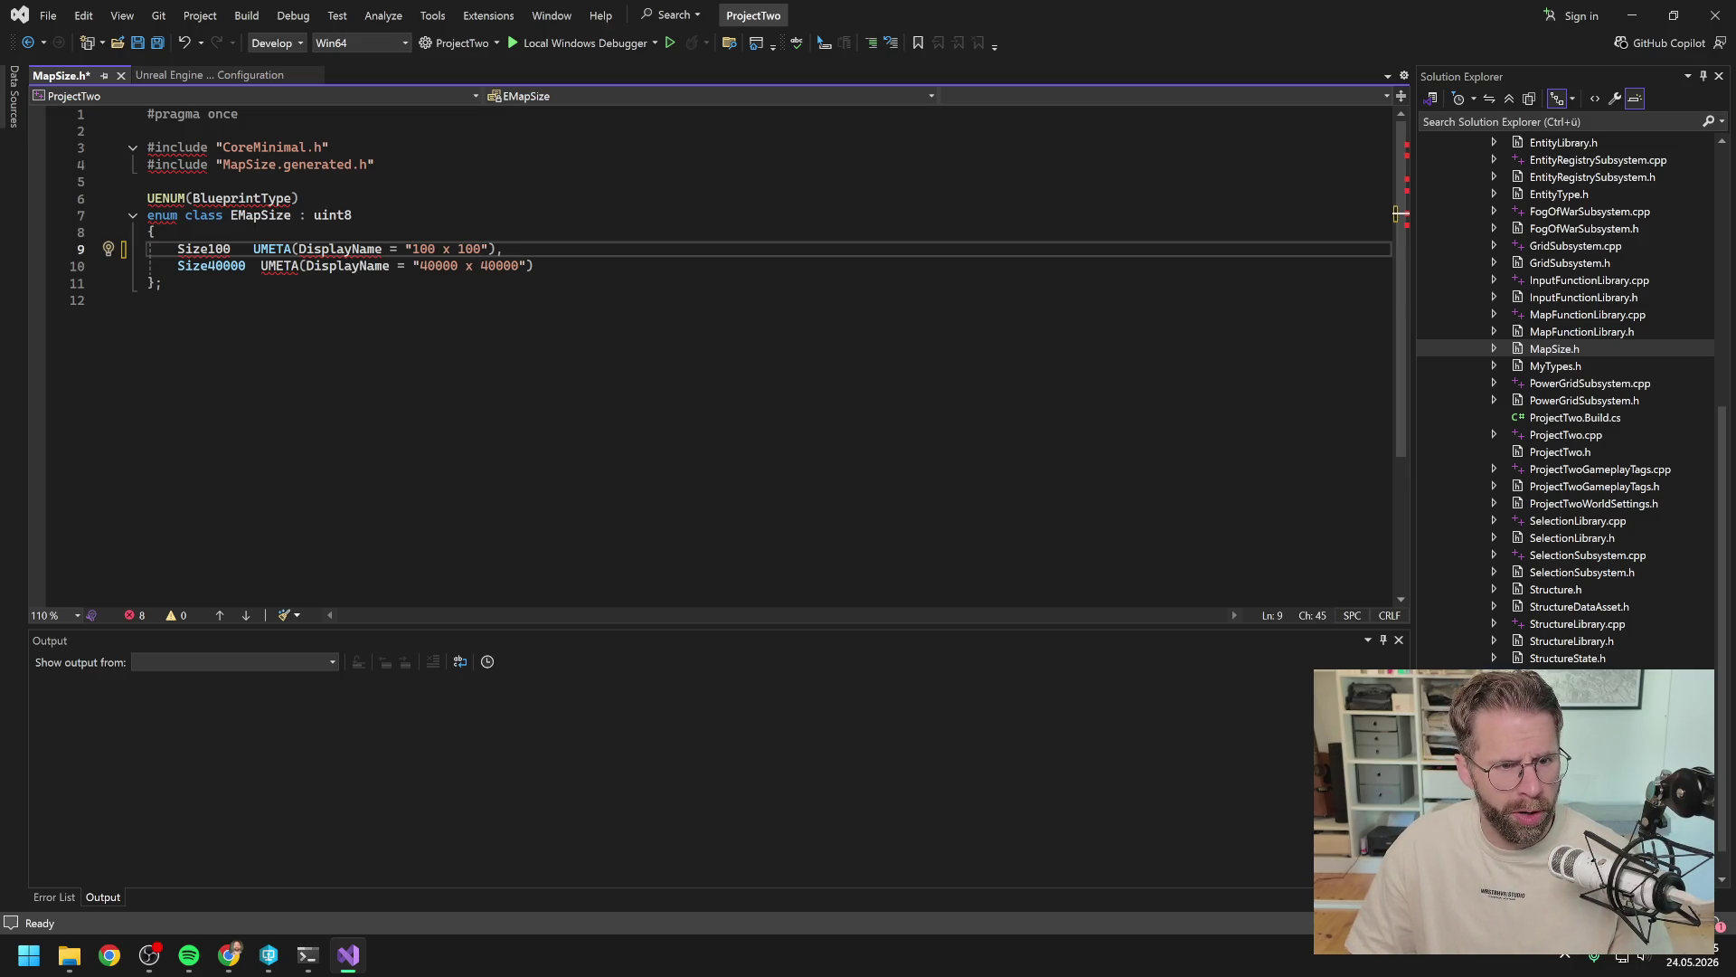
Rebuild the ProjectTwo project in Visual Studio.
{"action": "scroll", "coordinate": [1559, 262], "scroll_direction": "up", "scroll_amount": 8}
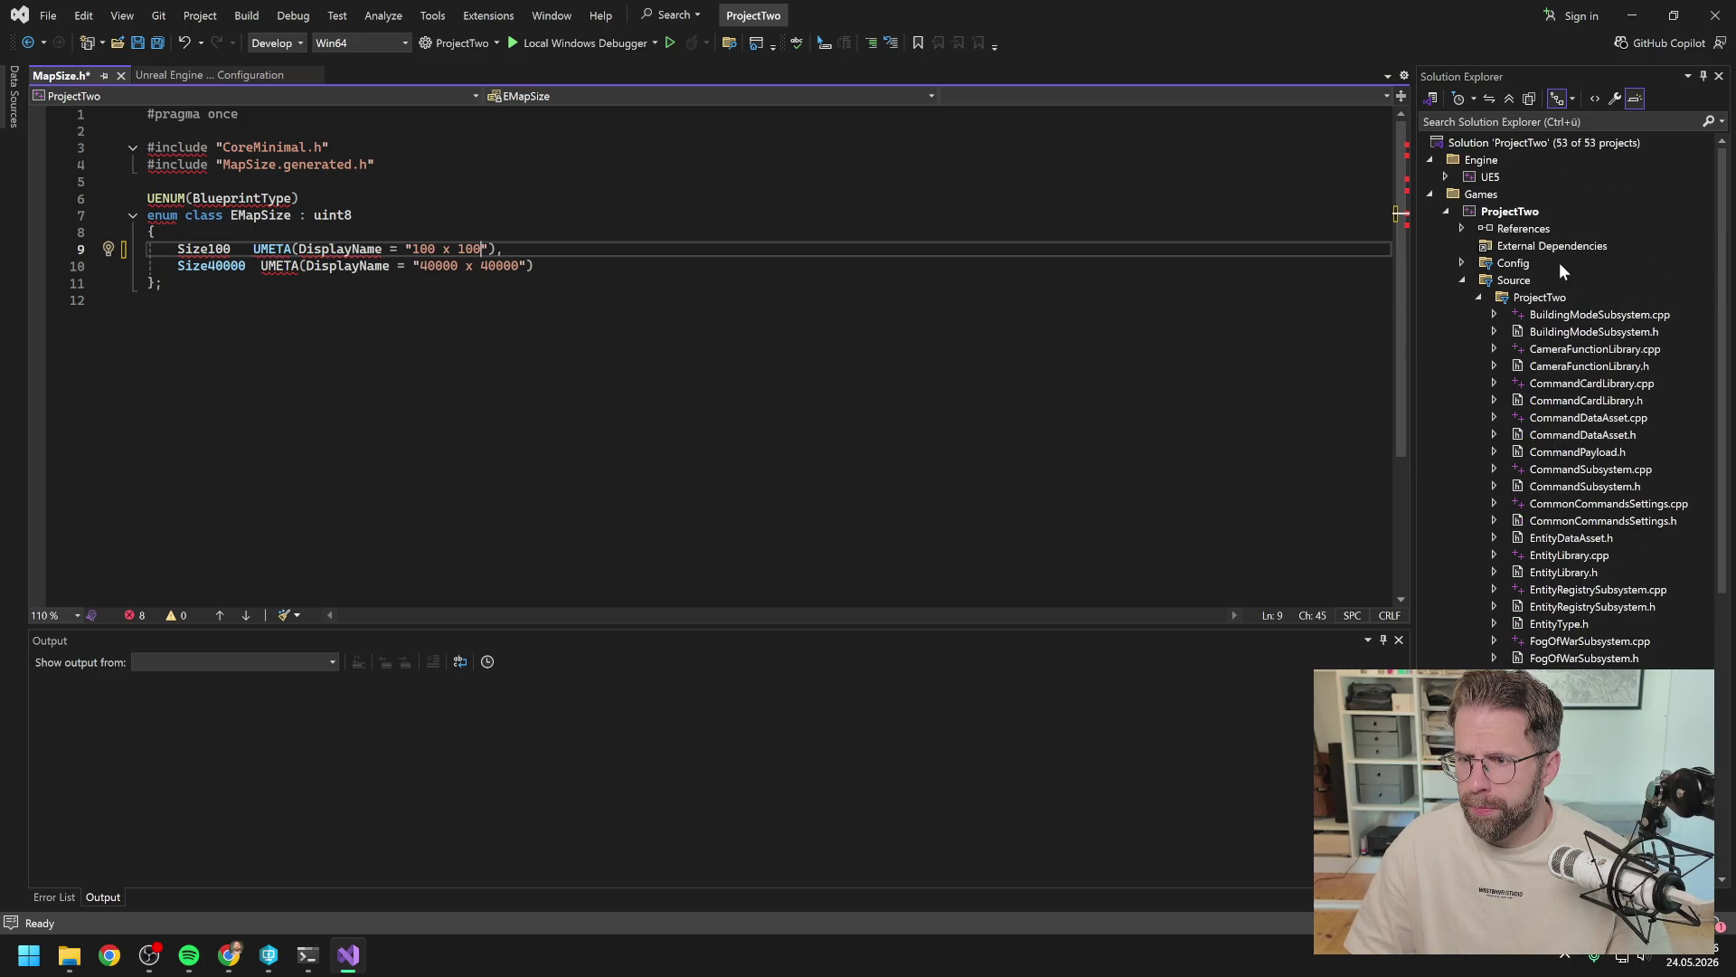
{"action": "left_click", "coordinate": [1512, 211]}
{"action": "right_click", "coordinate": [1512, 212]}
{"action": "left_click", "coordinate": [1481, 232]}
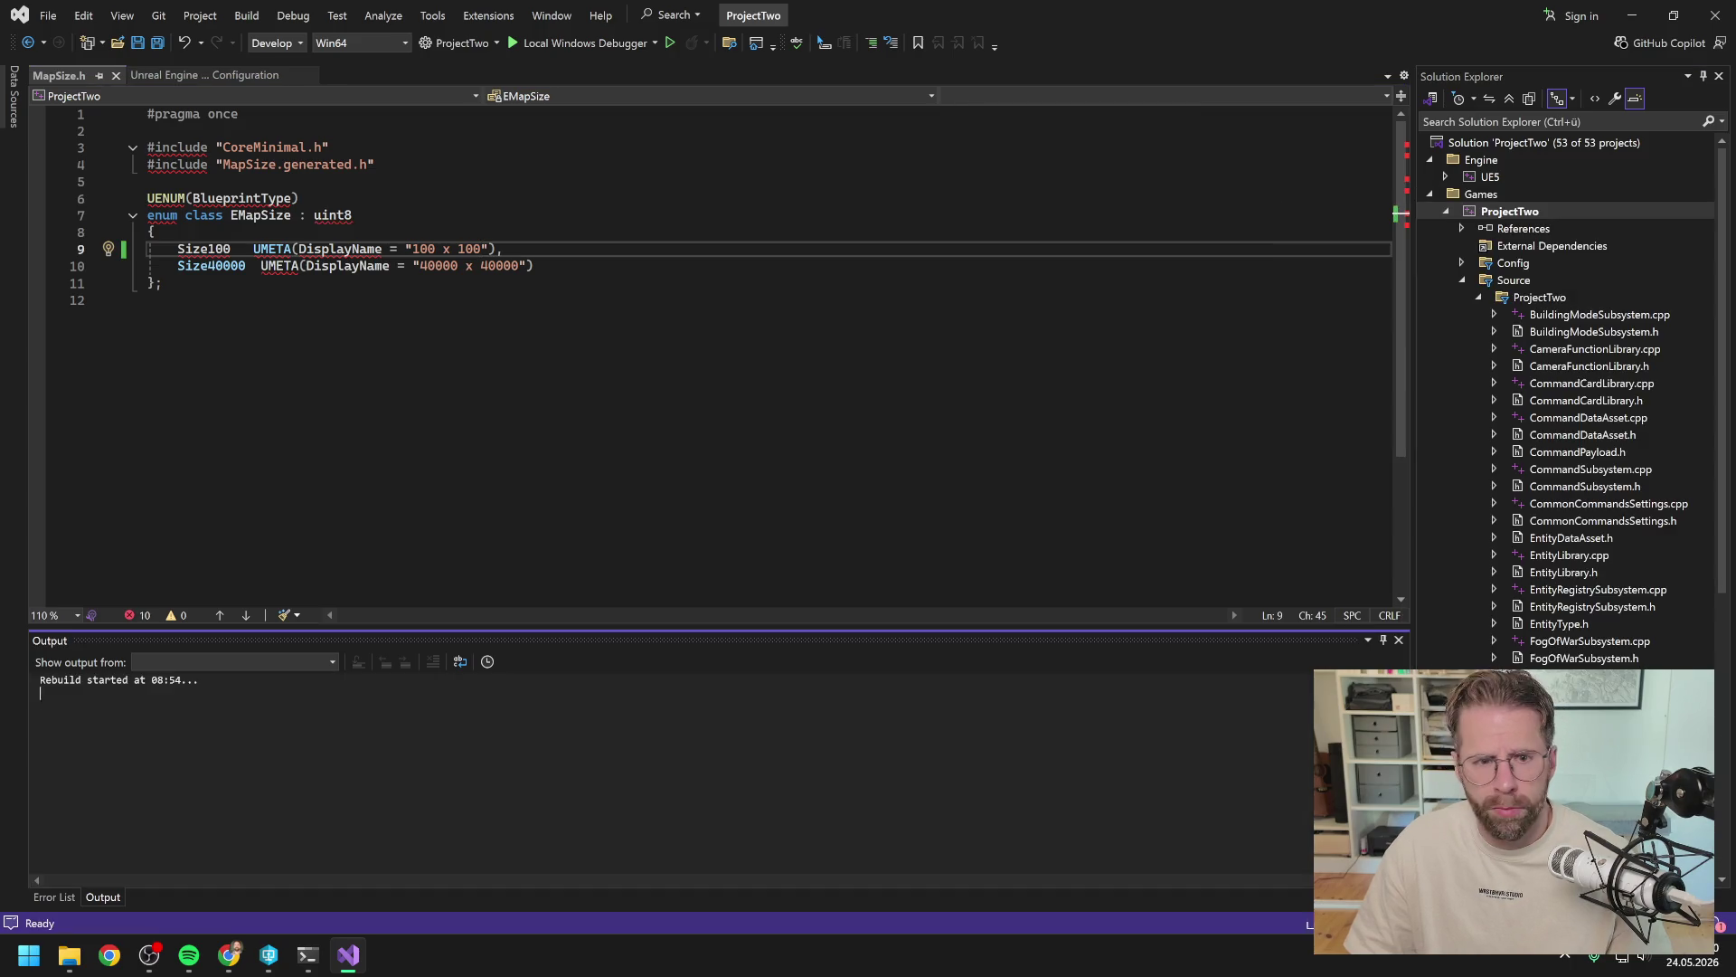
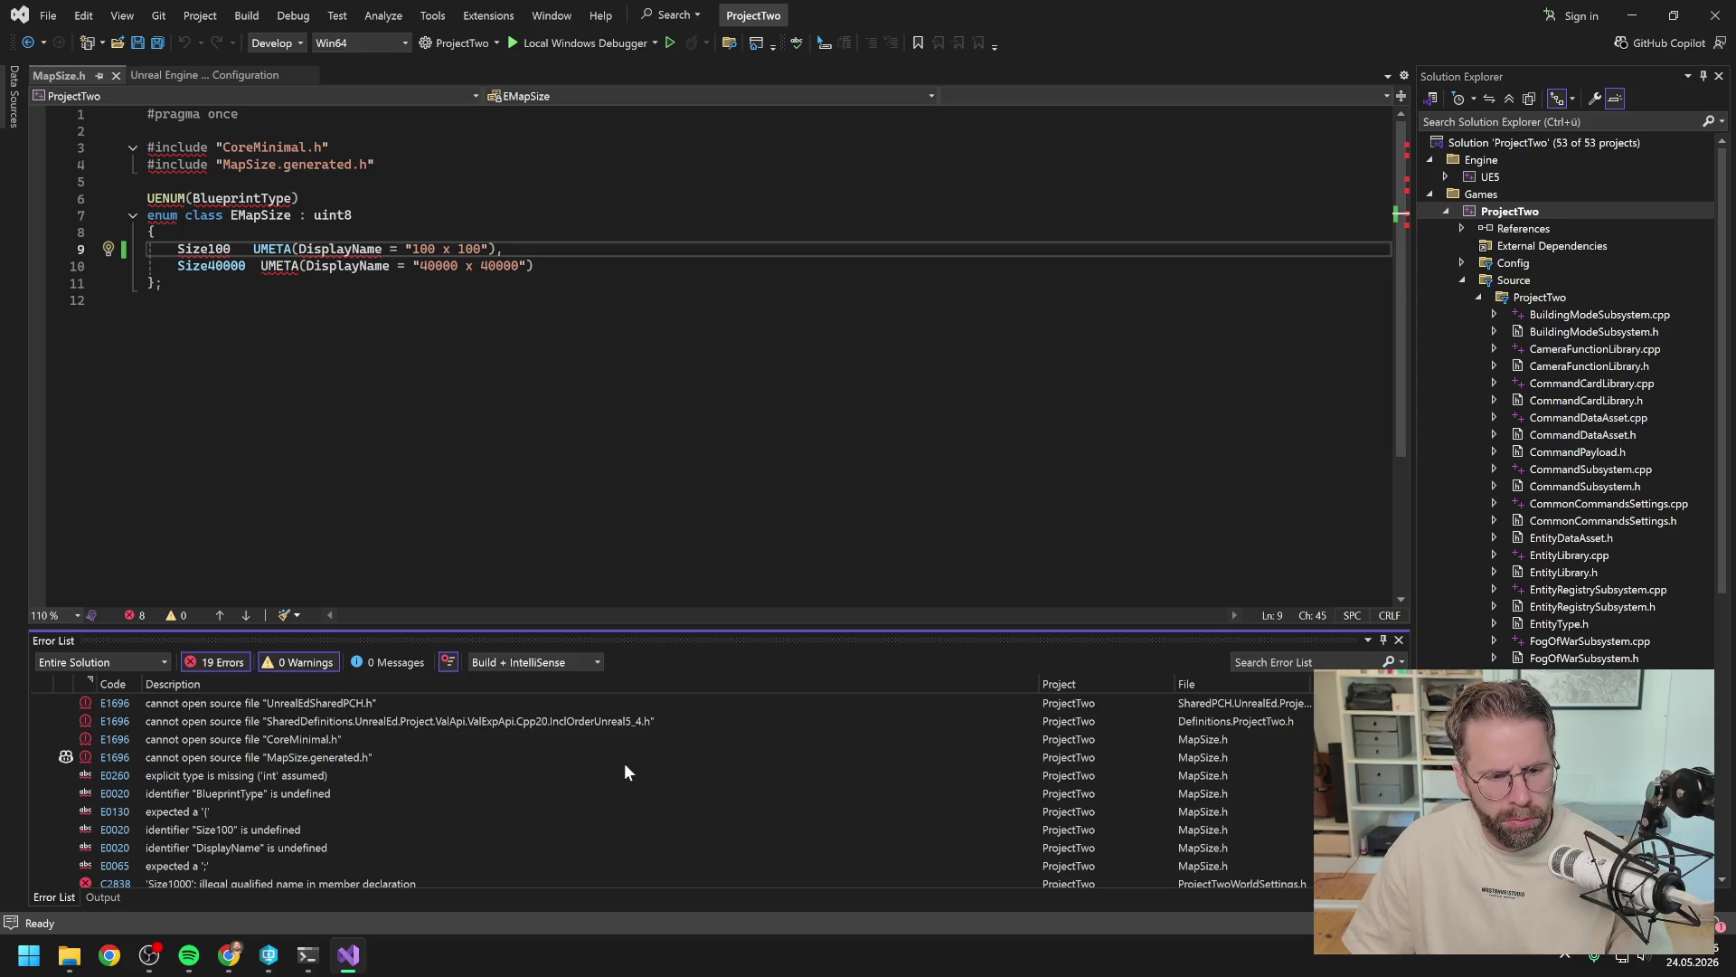
Open ProjectTwoWorldSettings.h from Solution Explorer.
{"action": "scroll", "coordinate": [253, 830], "scroll_direction": "down", "scroll_amount": 3}
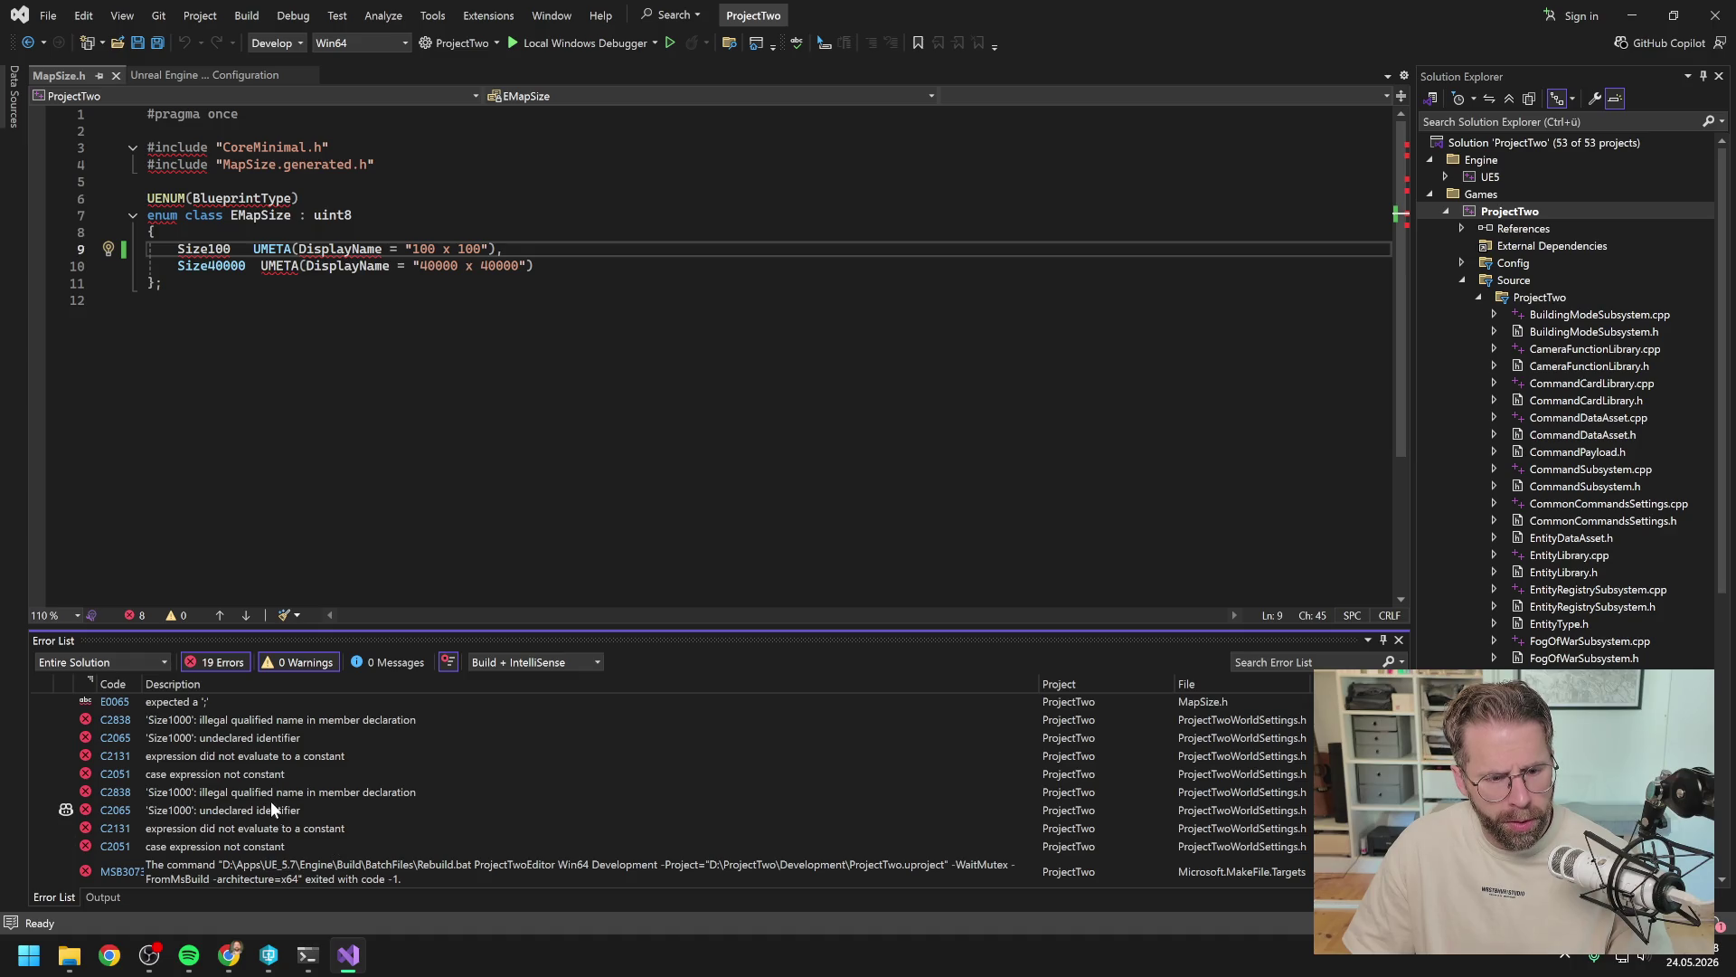
{"action": "scroll", "coordinate": [253, 796], "scroll_direction": "up", "scroll_amount": 2}
{"action": "scroll", "coordinate": [266, 803], "scroll_direction": "up", "scroll_amount": 2}
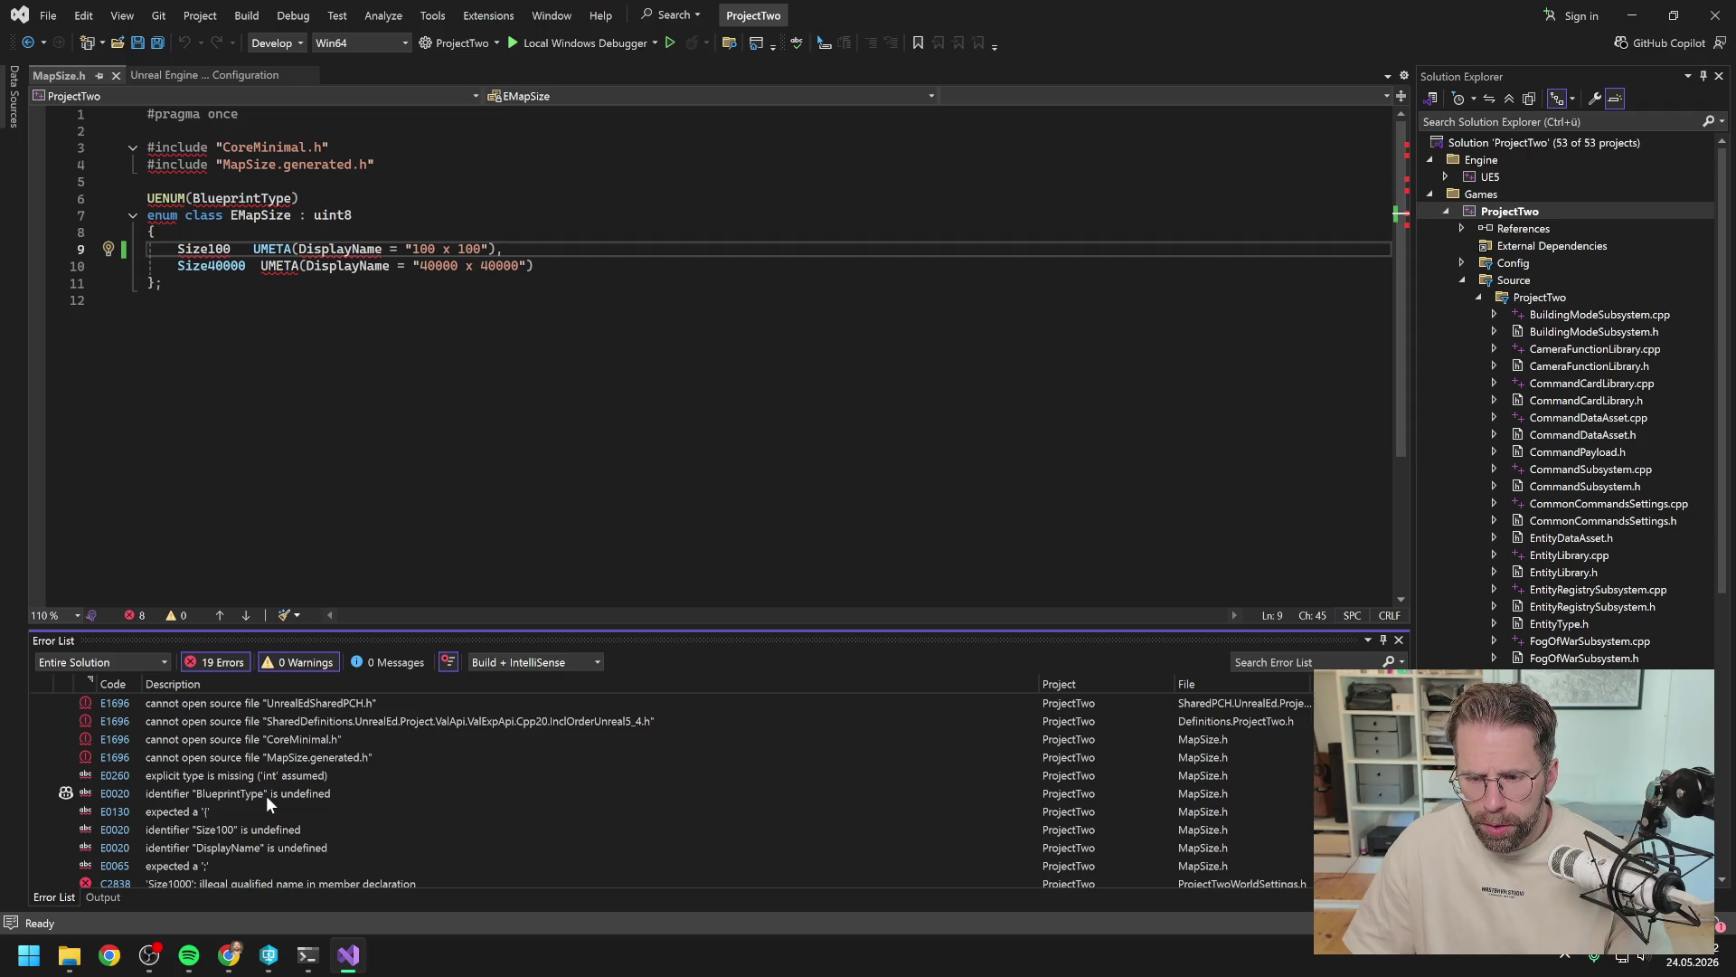
{"action": "scroll", "coordinate": [266, 795], "scroll_direction": "down", "scroll_amount": 1}
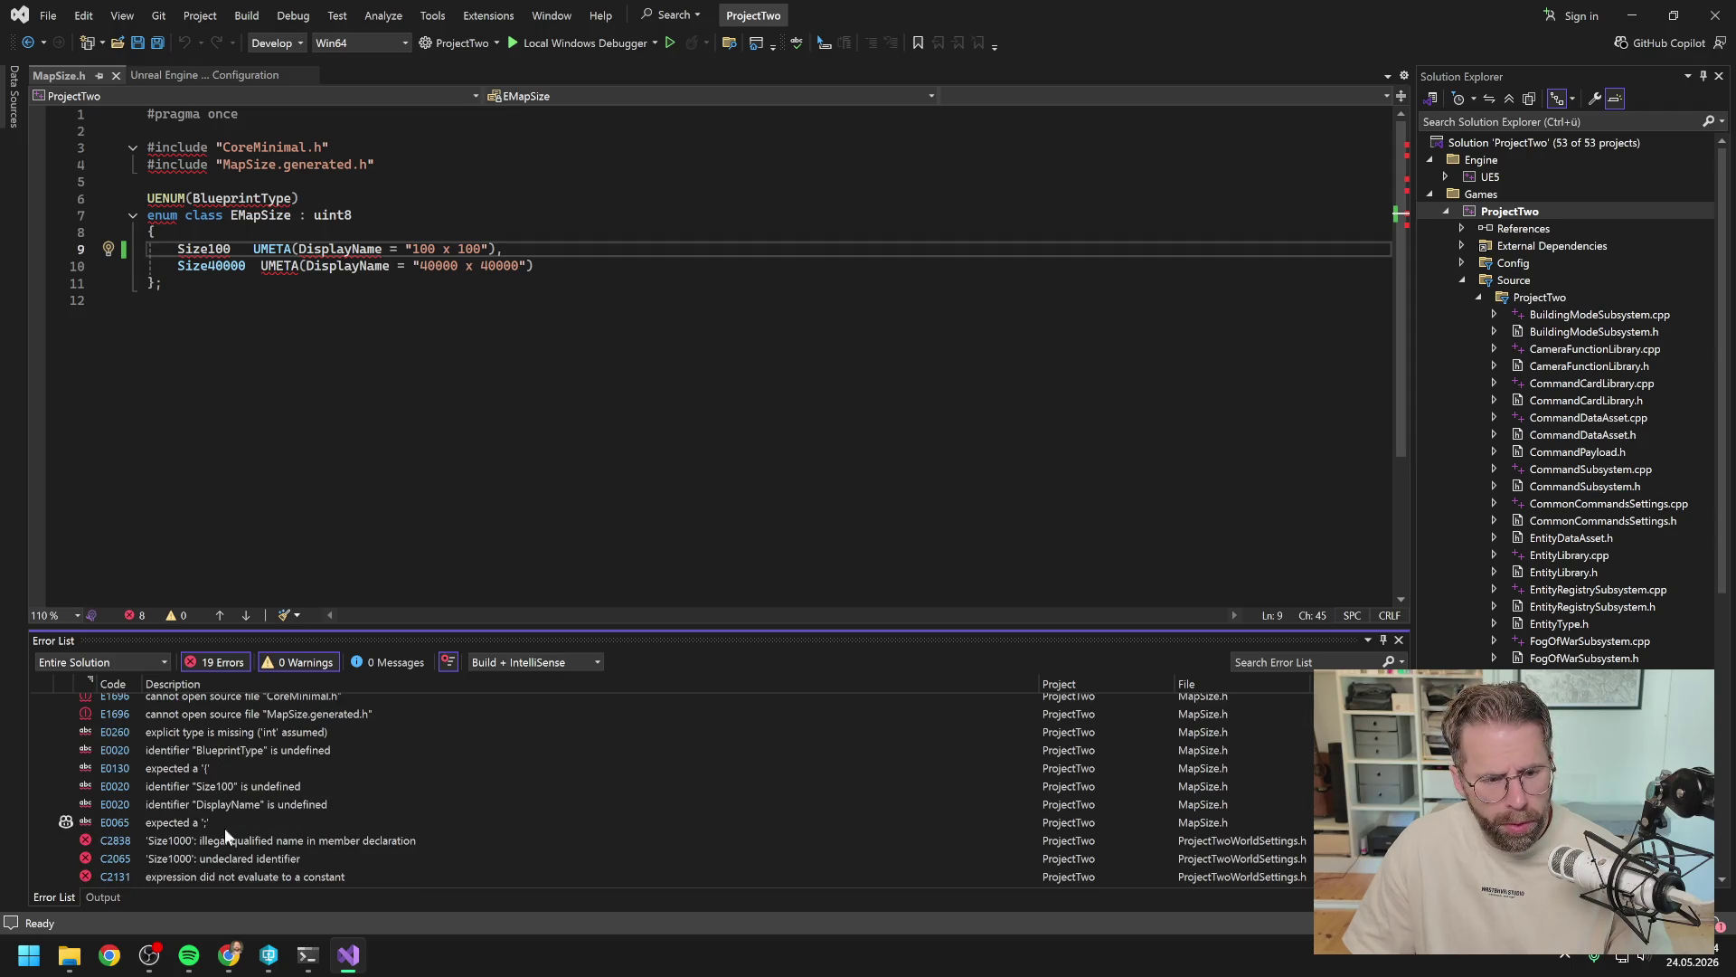
{"action": "scroll", "coordinate": [1587, 615], "scroll_direction": "down", "scroll_amount": 9}
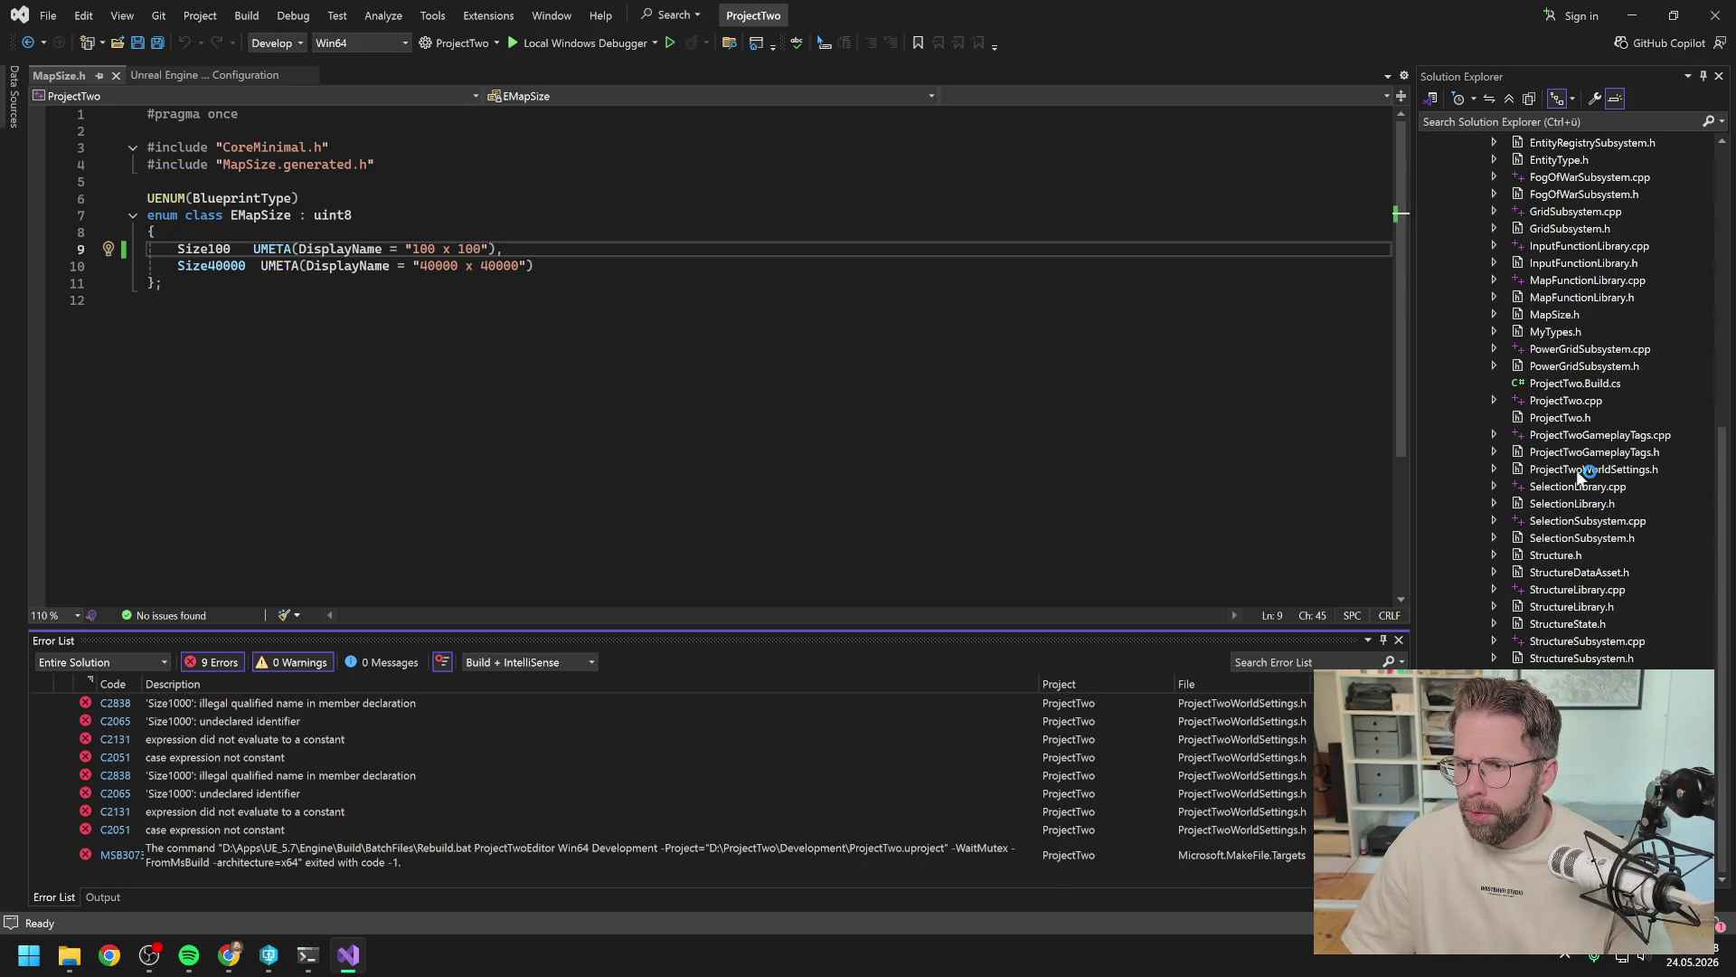
{"action": "double_click", "coordinate": [1588, 469]}
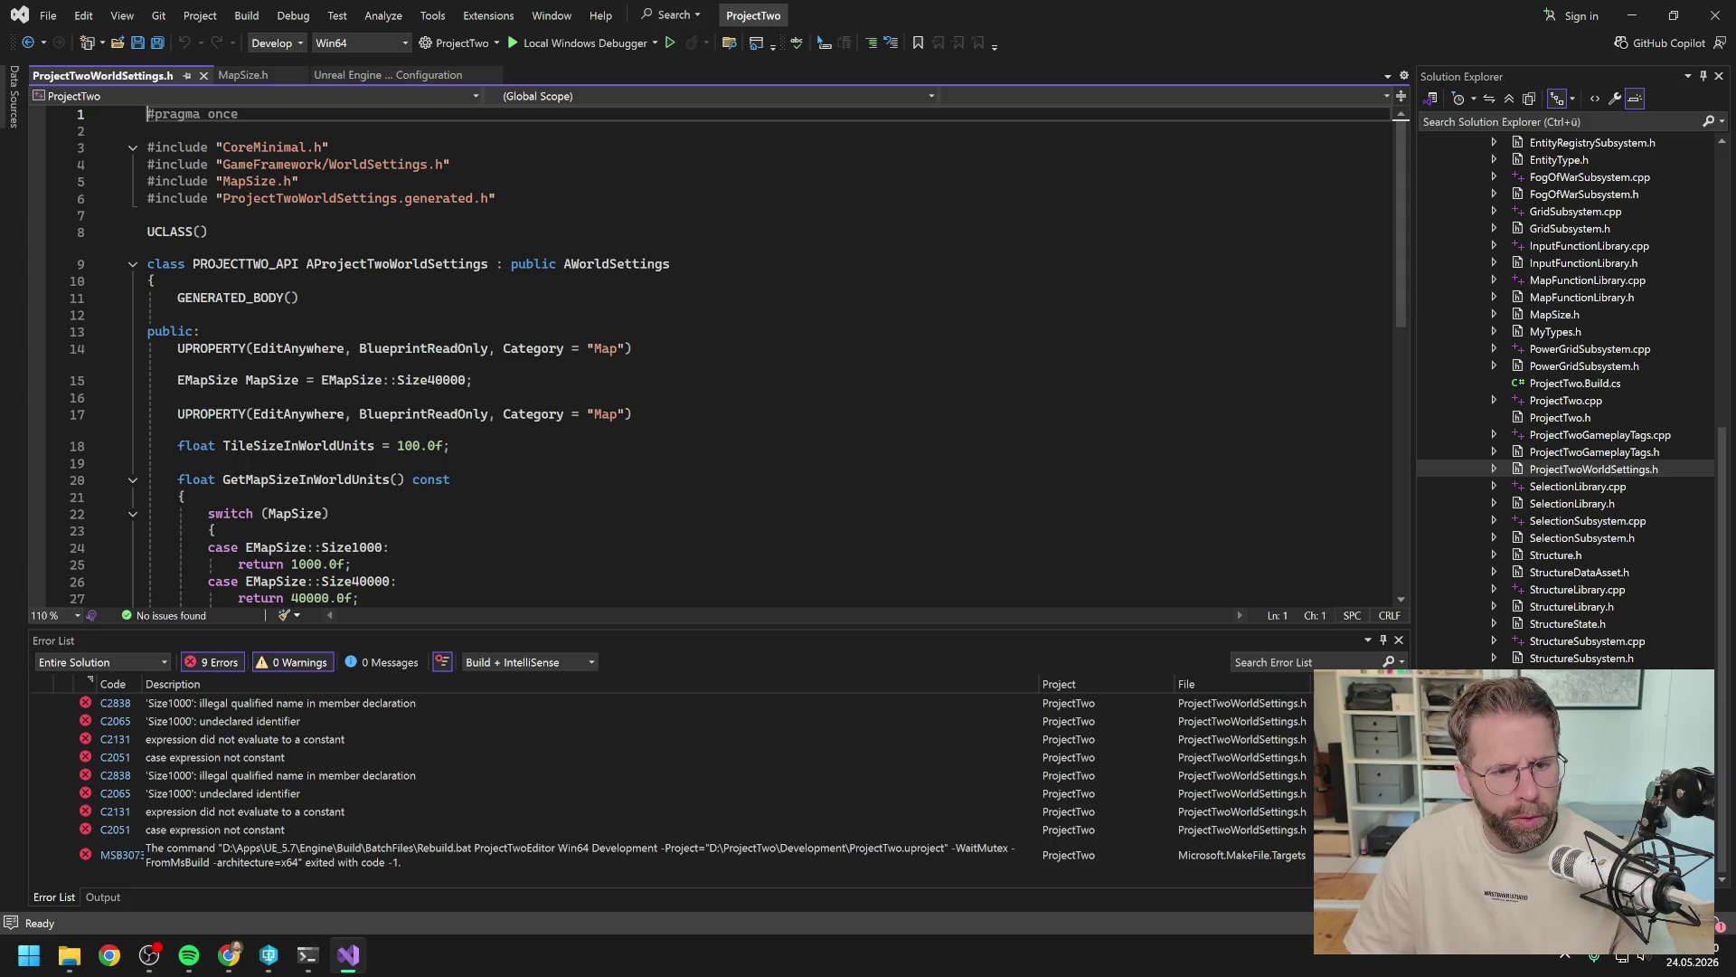
Change the Size1000 case returning 1000.0f to Size100 returning 100.0f.
{"action": "scroll", "coordinate": [714, 353], "scroll_direction": "down", "scroll_amount": 2}
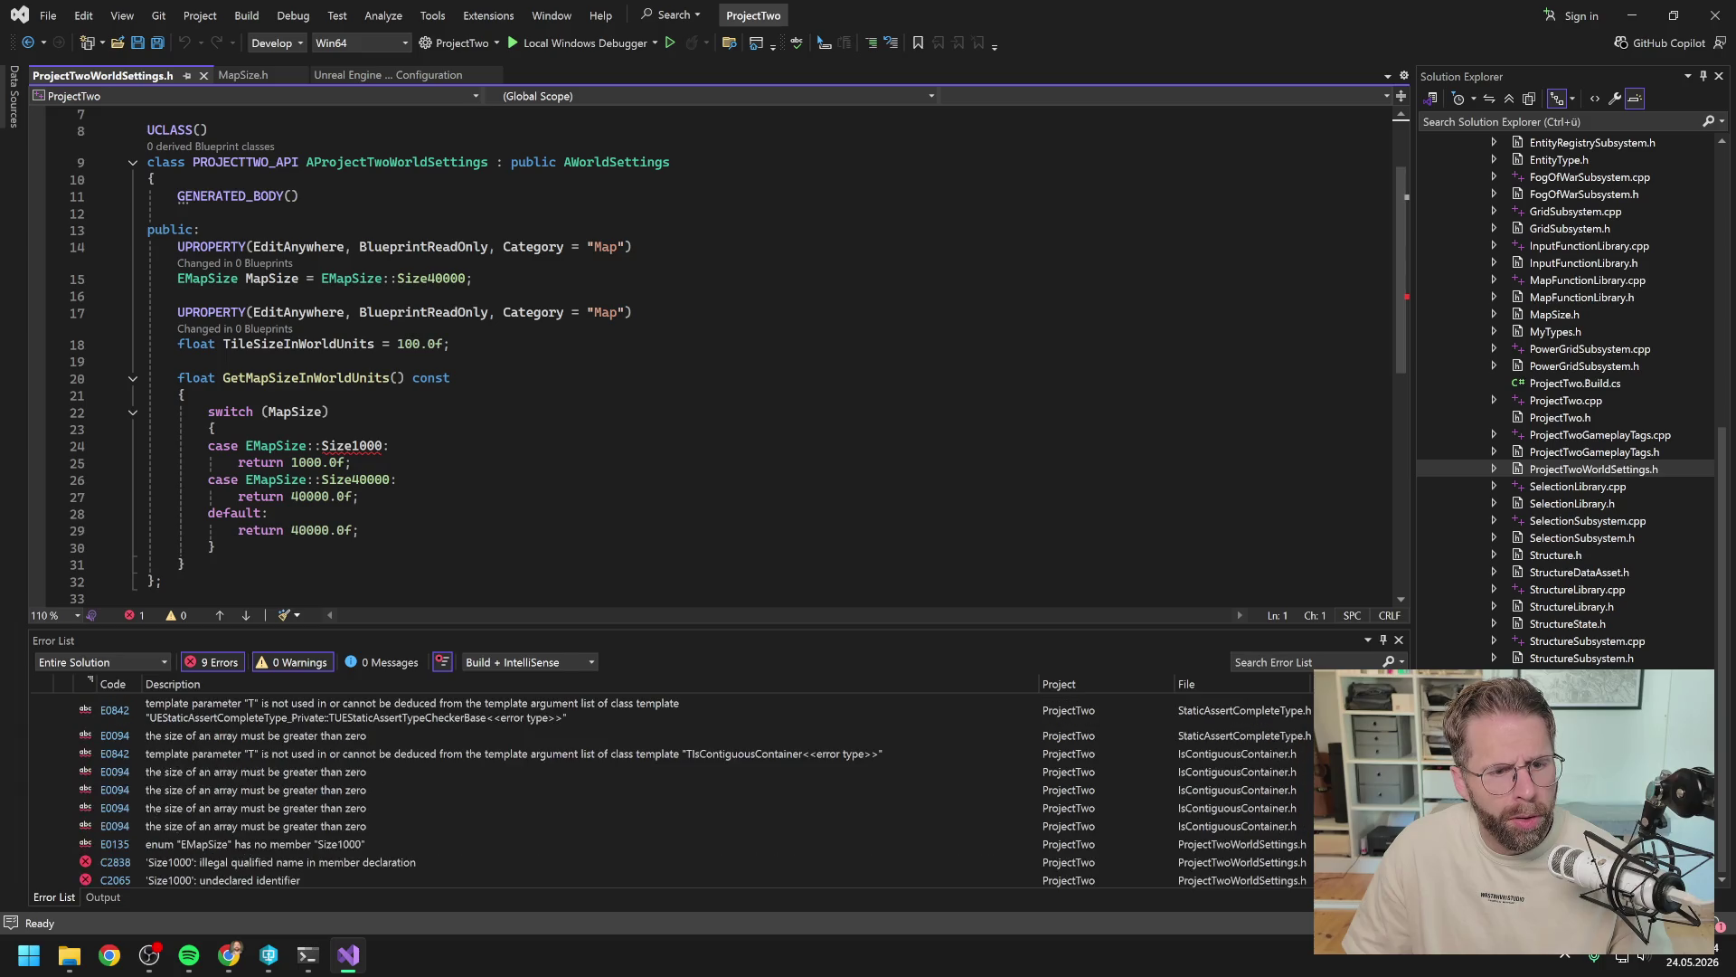
{"action": "left_click", "coordinate": [315, 462]}
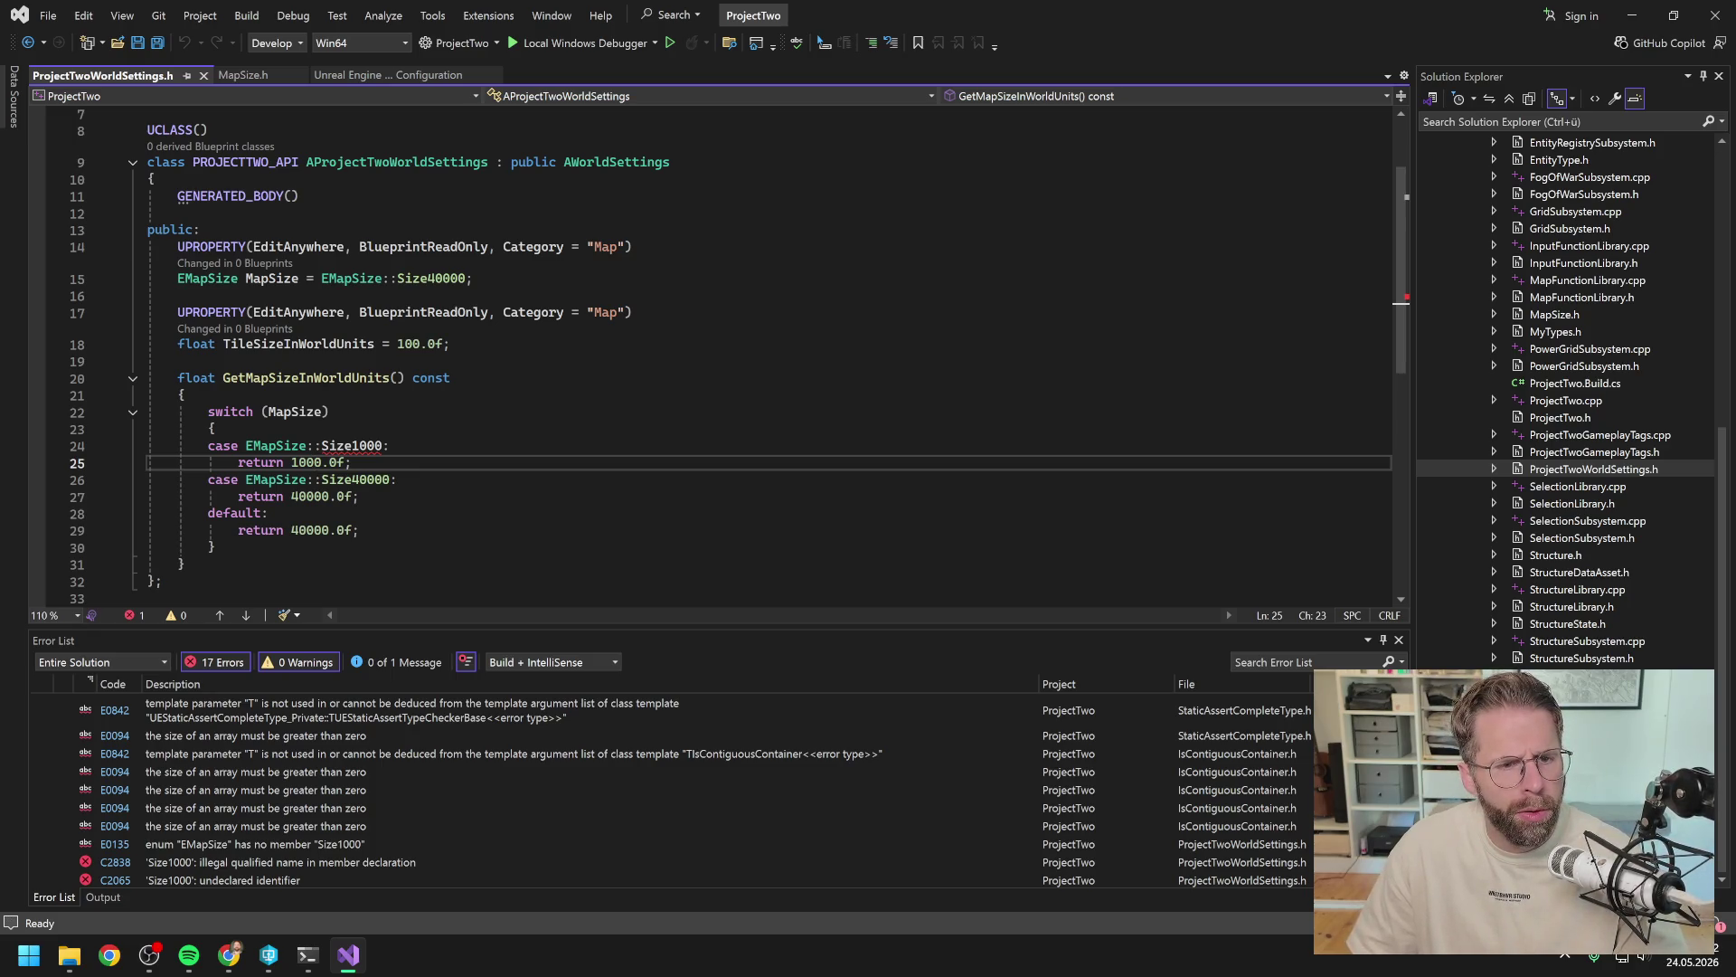
{"action": "left_click", "coordinate": [374, 445], "text": "ctrl+alt"}
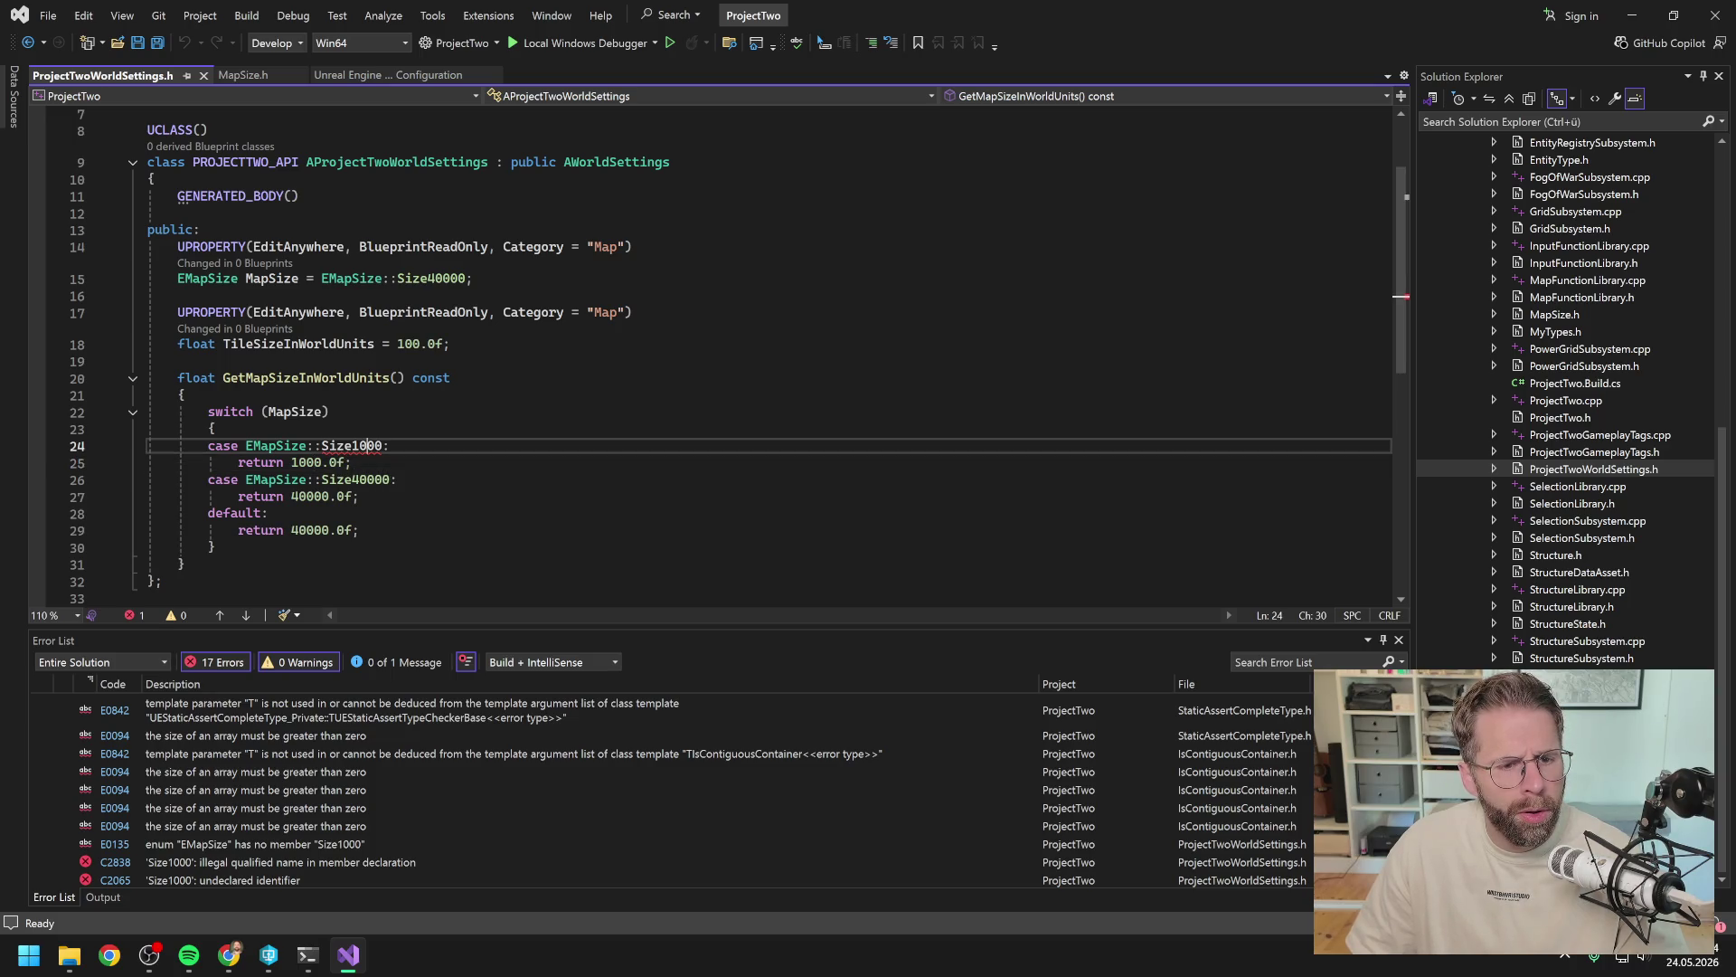
{"action": "key", "text": "BackSpace"}
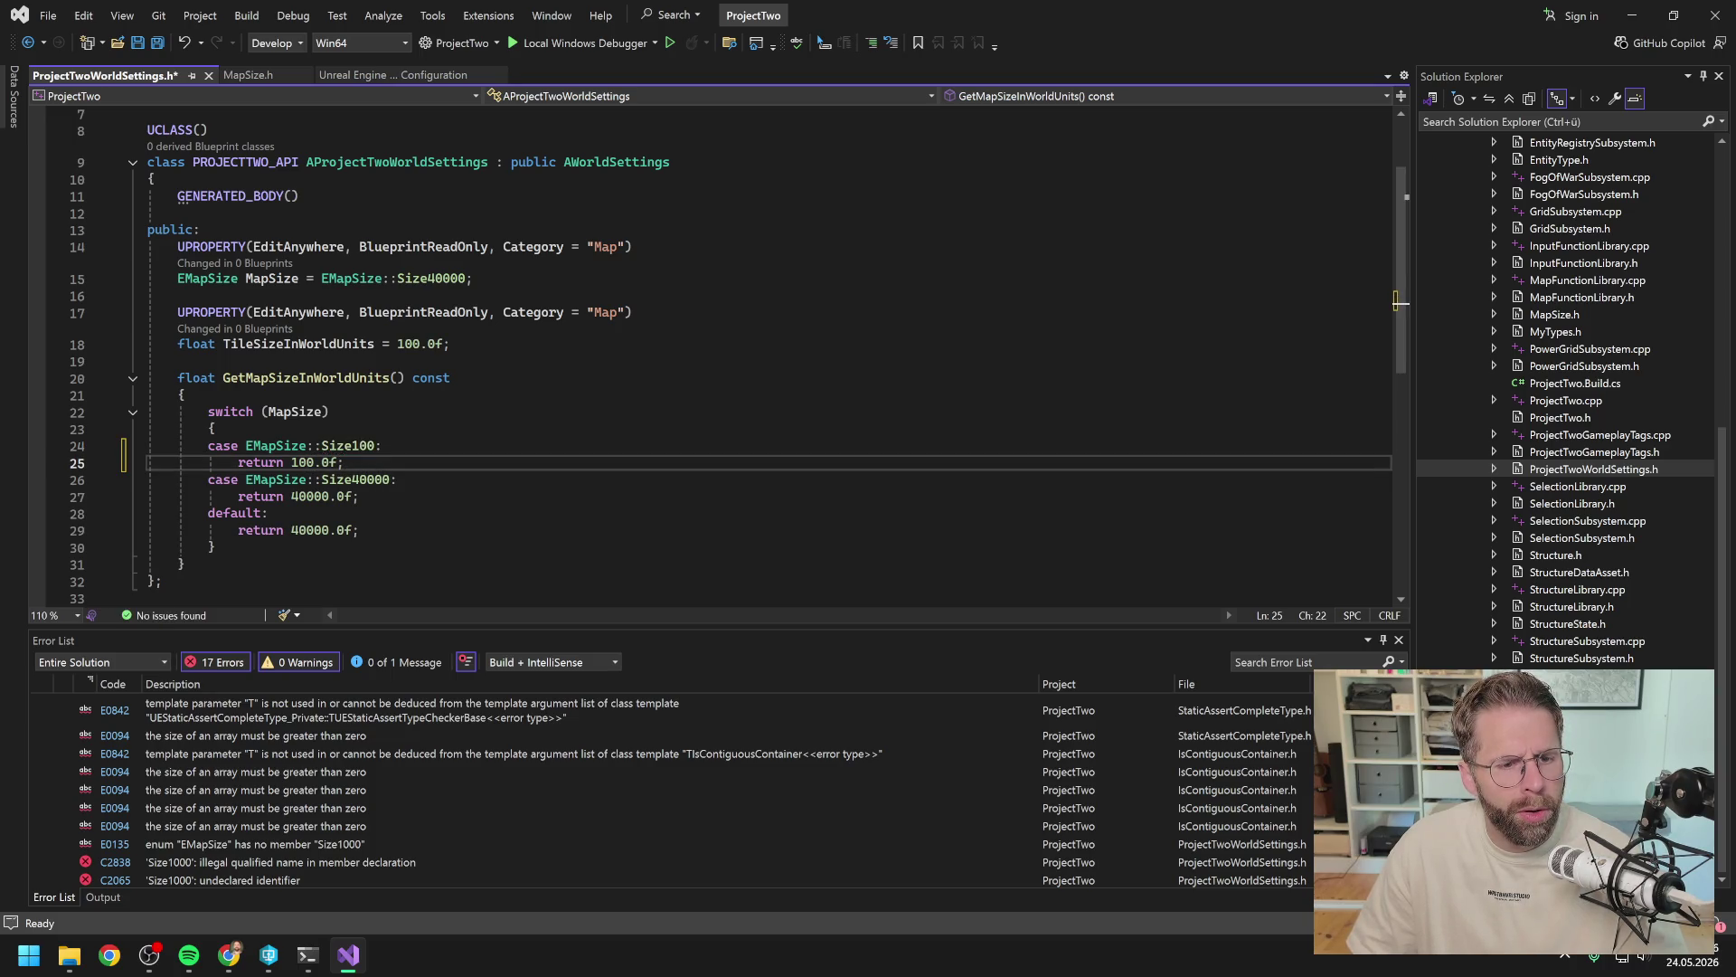
{"action": "scroll", "coordinate": [1592, 344], "scroll_direction": "up", "scroll_amount": 9}
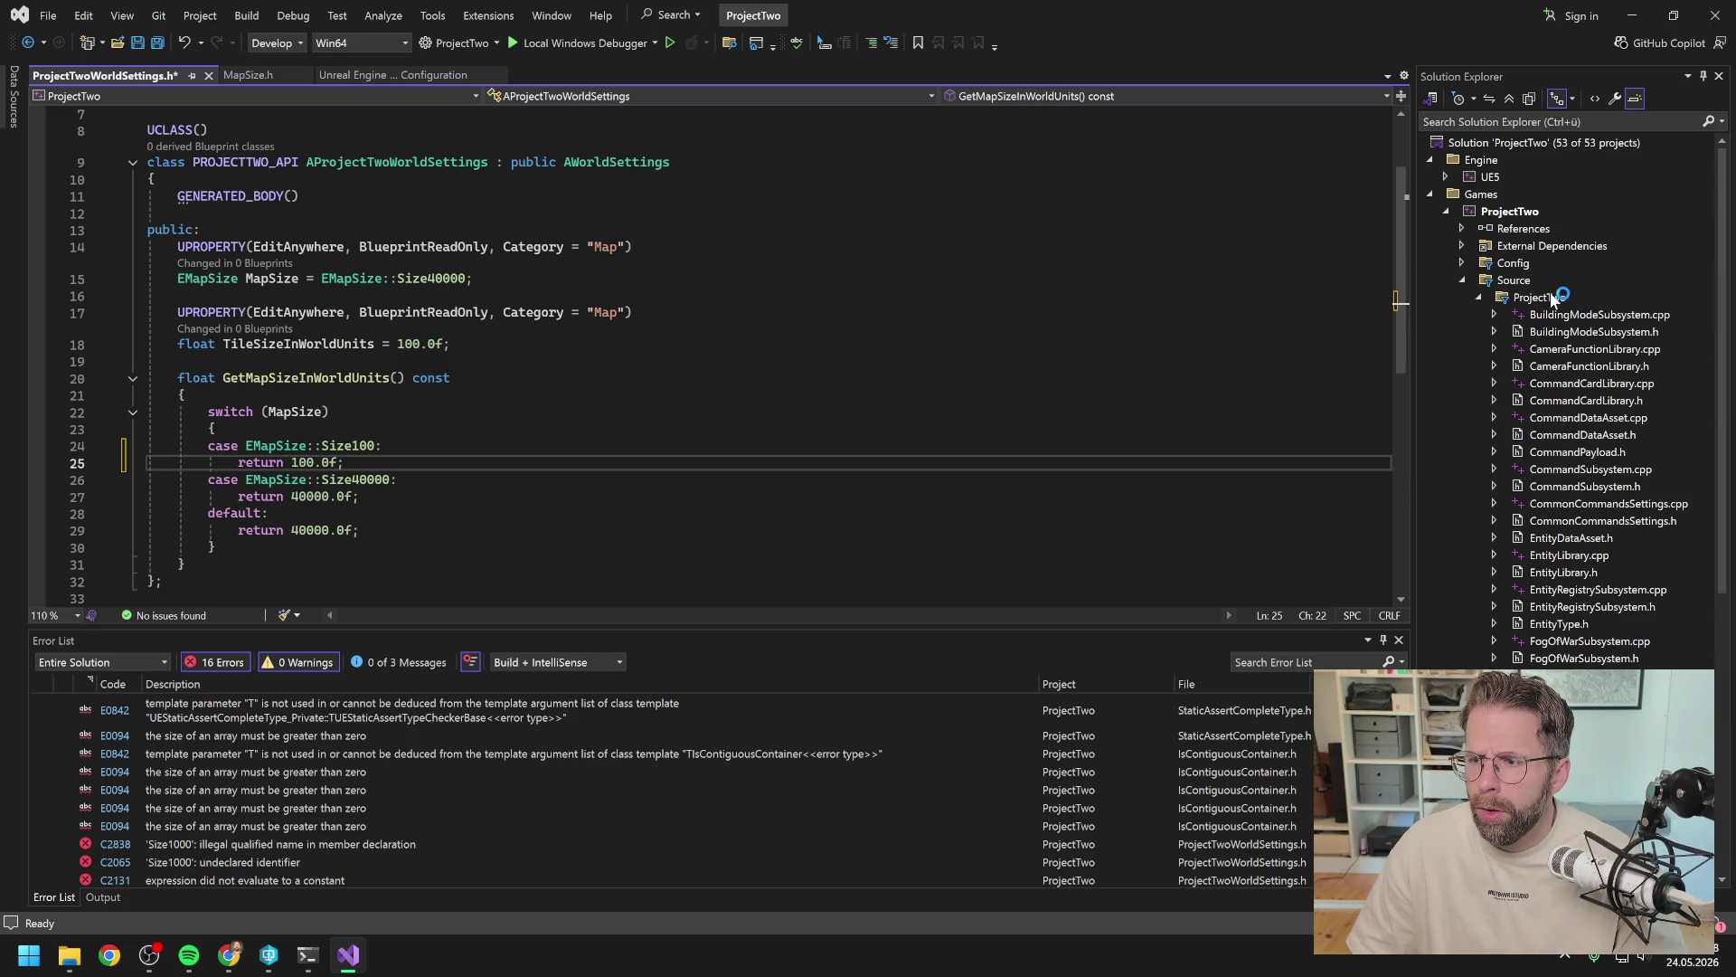
{"action": "left_click", "coordinate": [1519, 212]}
{"action": "right_click", "coordinate": [1520, 212]}
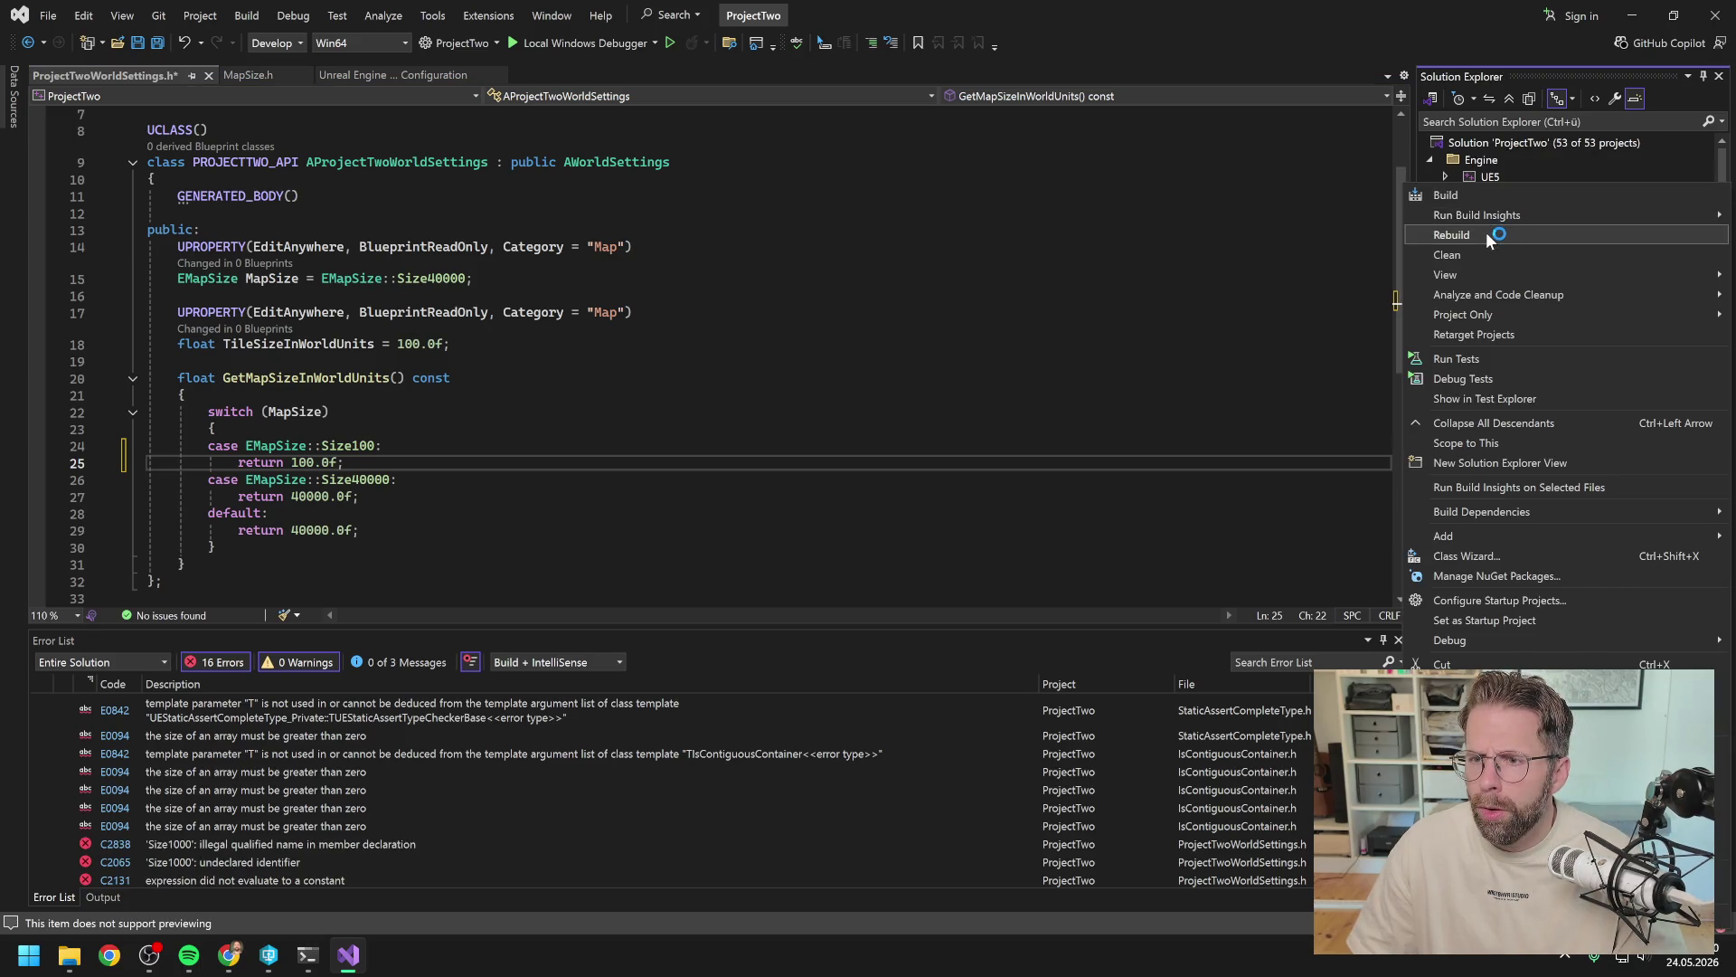
Rebuild ProjectTwo until it reports 1 succeeded, 0 failed, then close Visual Studio.
{"action": "left_click", "coordinate": [1510, 232]}
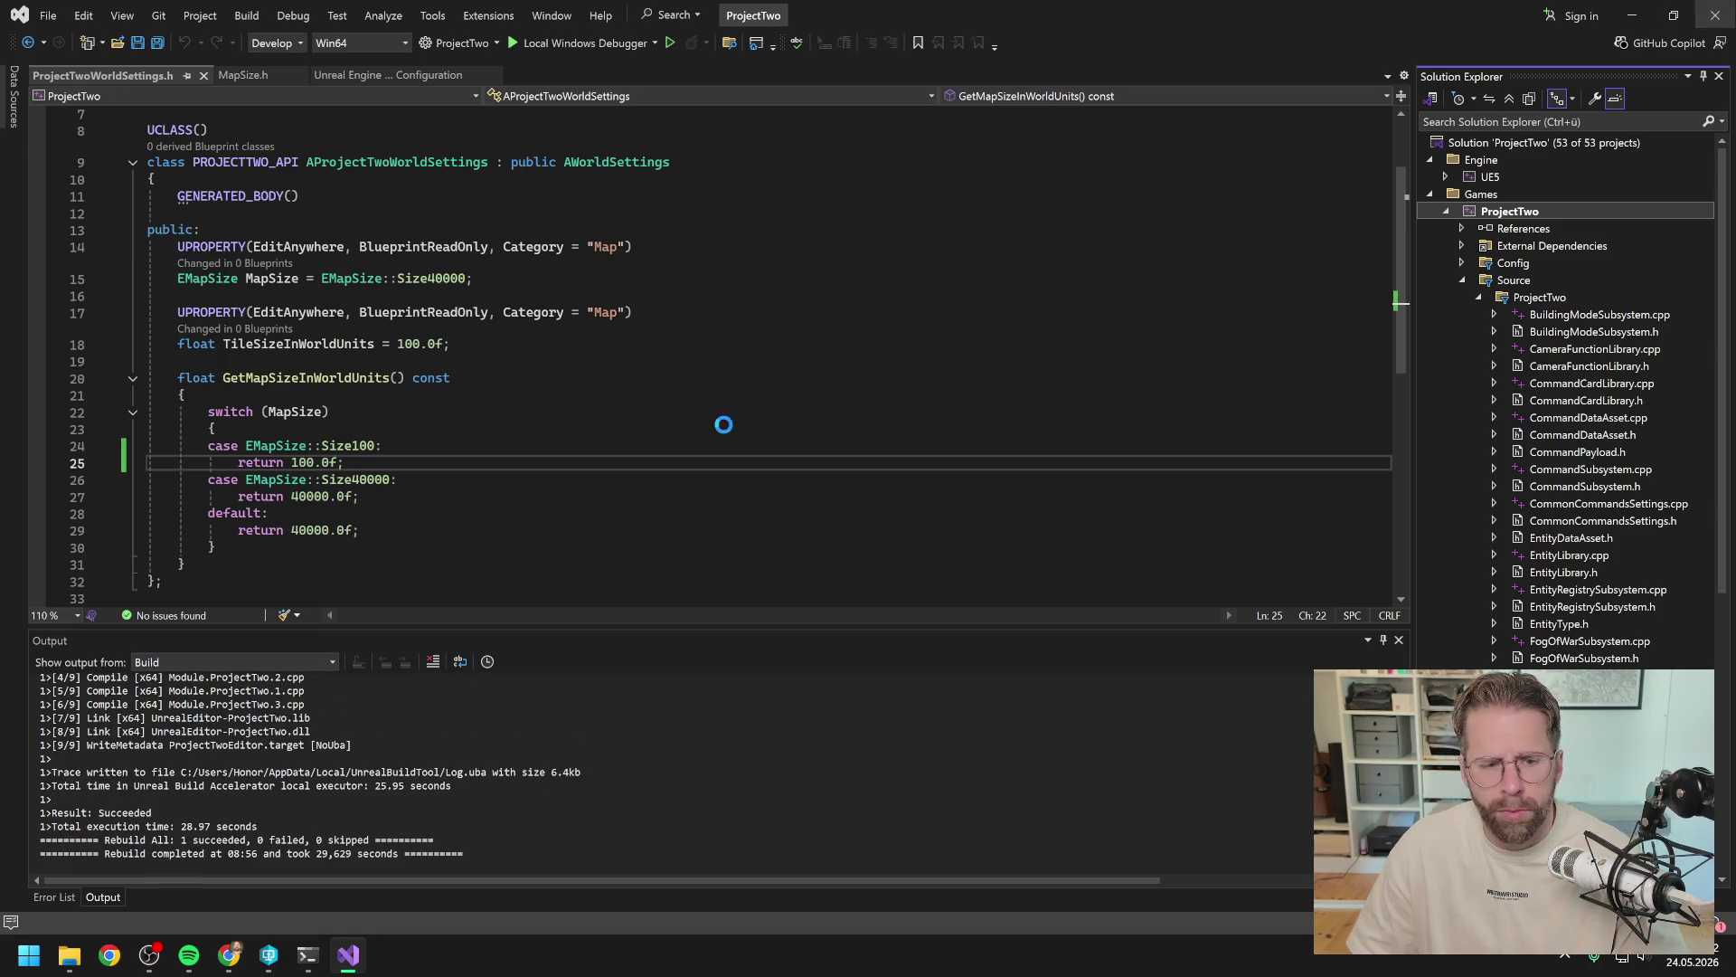
{"action": "key", "text": "alt+F4"}
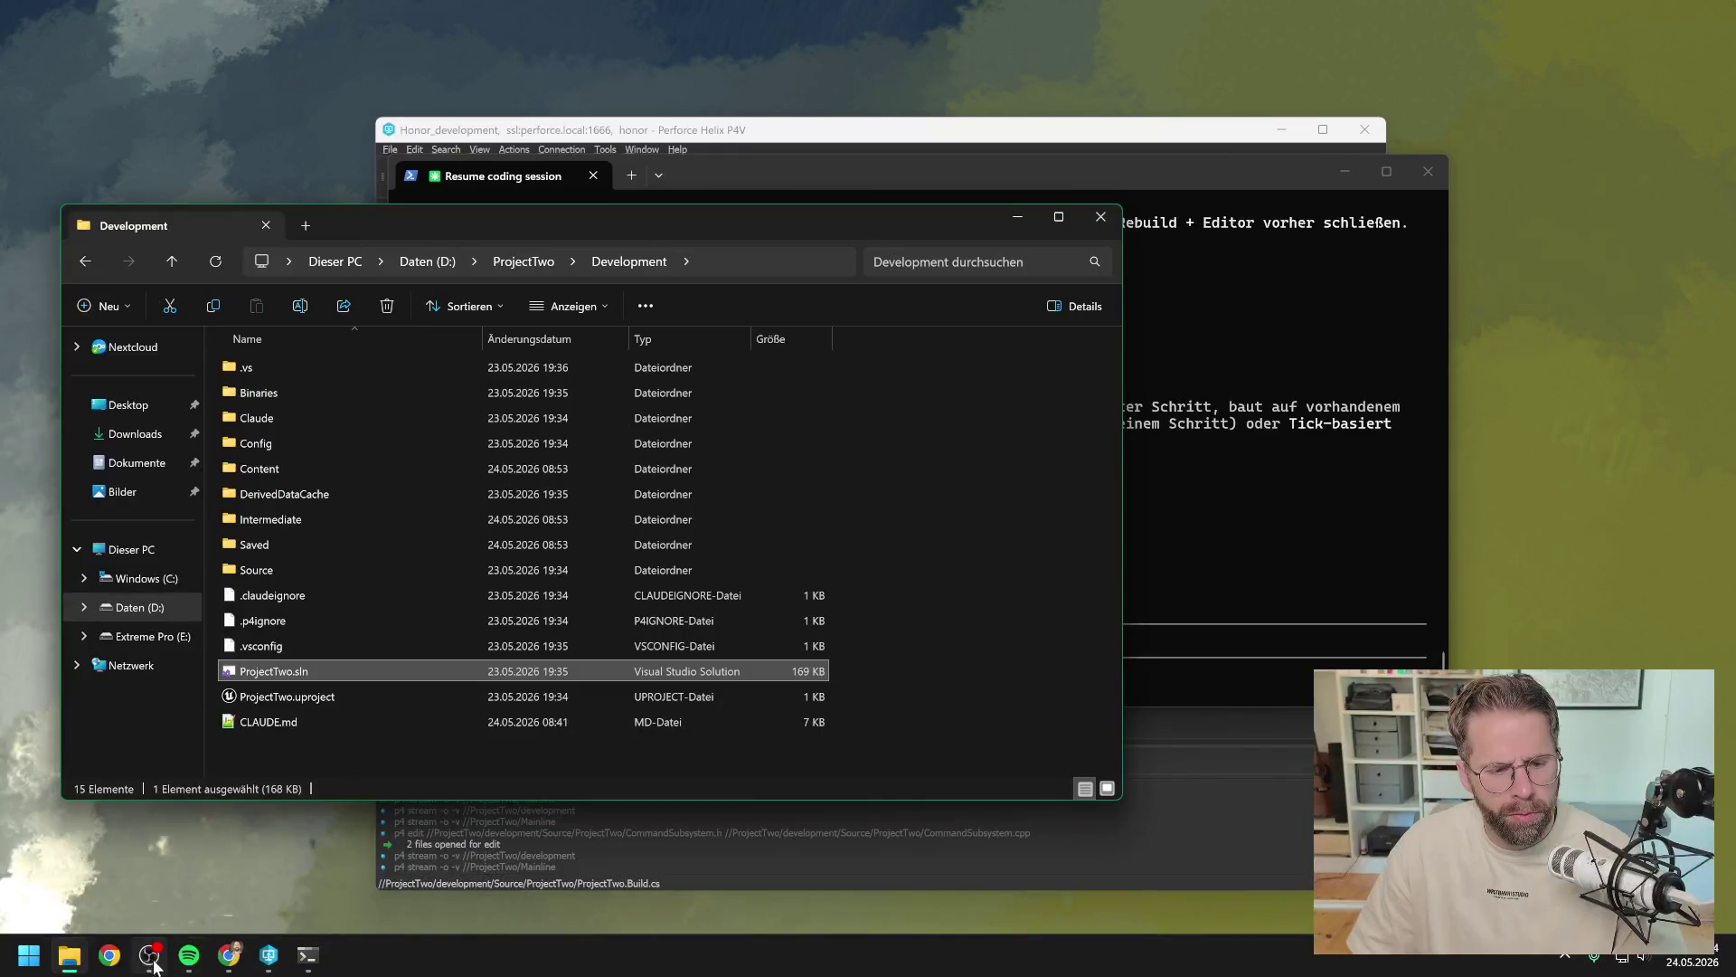
Launch ProjectTwo.uproject from P4V so Unreal Editor opens on L_Map1.
{"action": "left_click", "coordinate": [268, 954]}
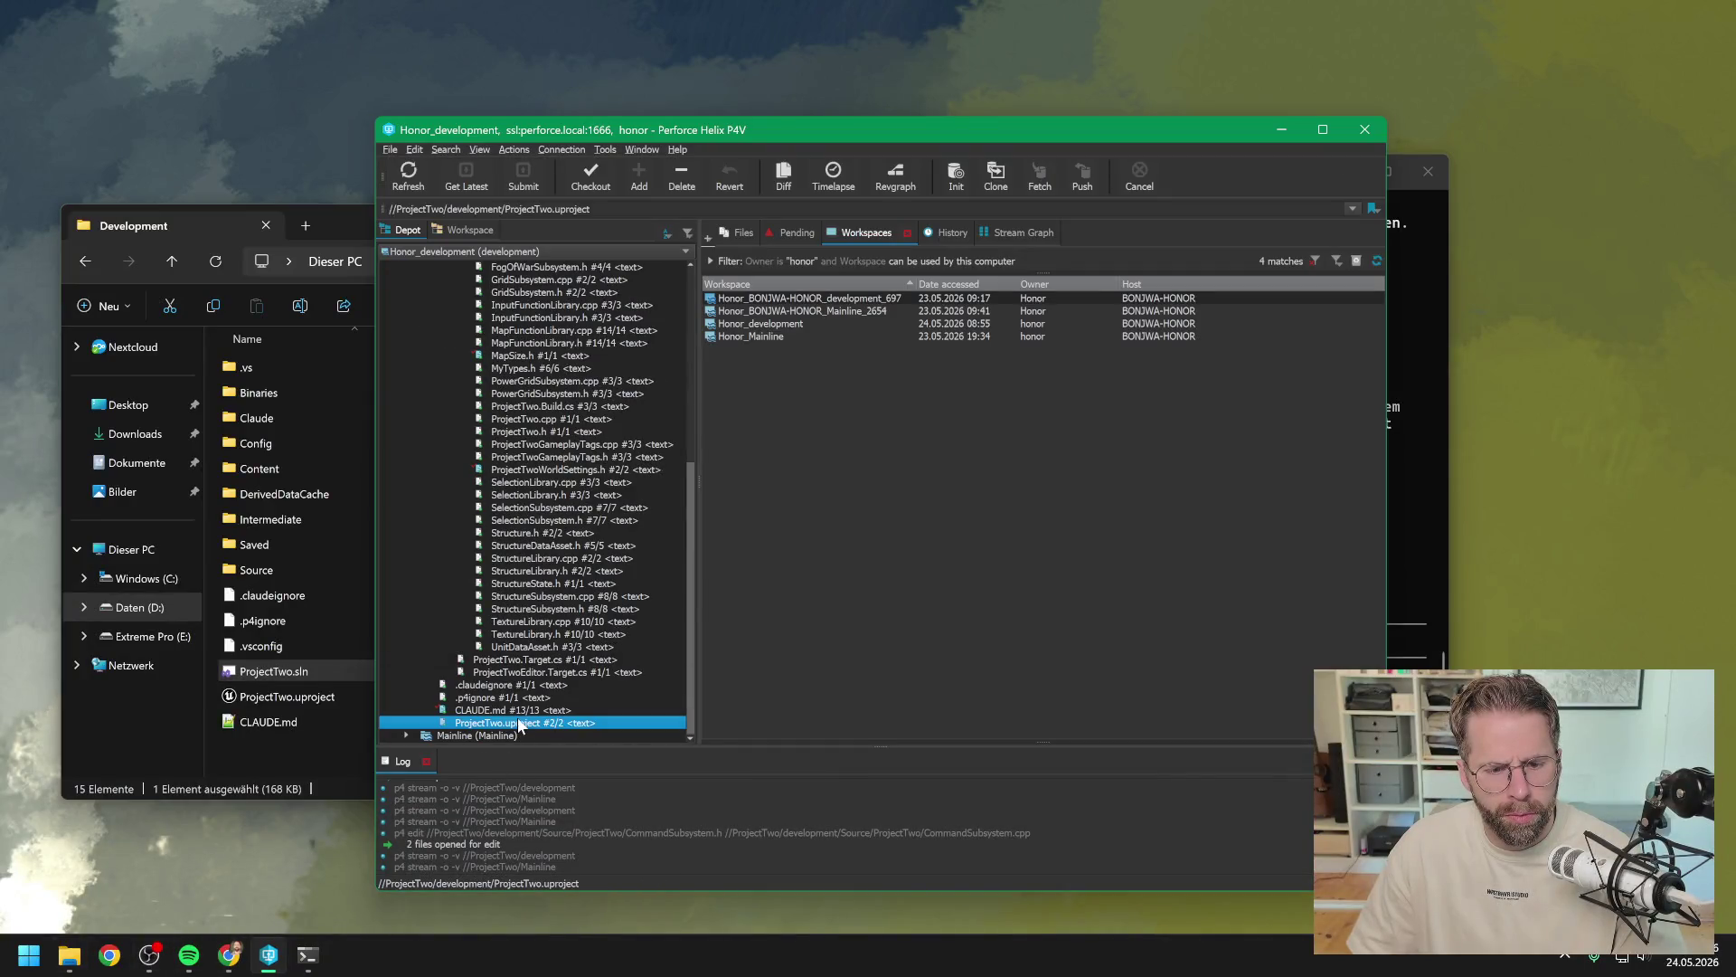
{"action": "double_click", "coordinate": [520, 724]}
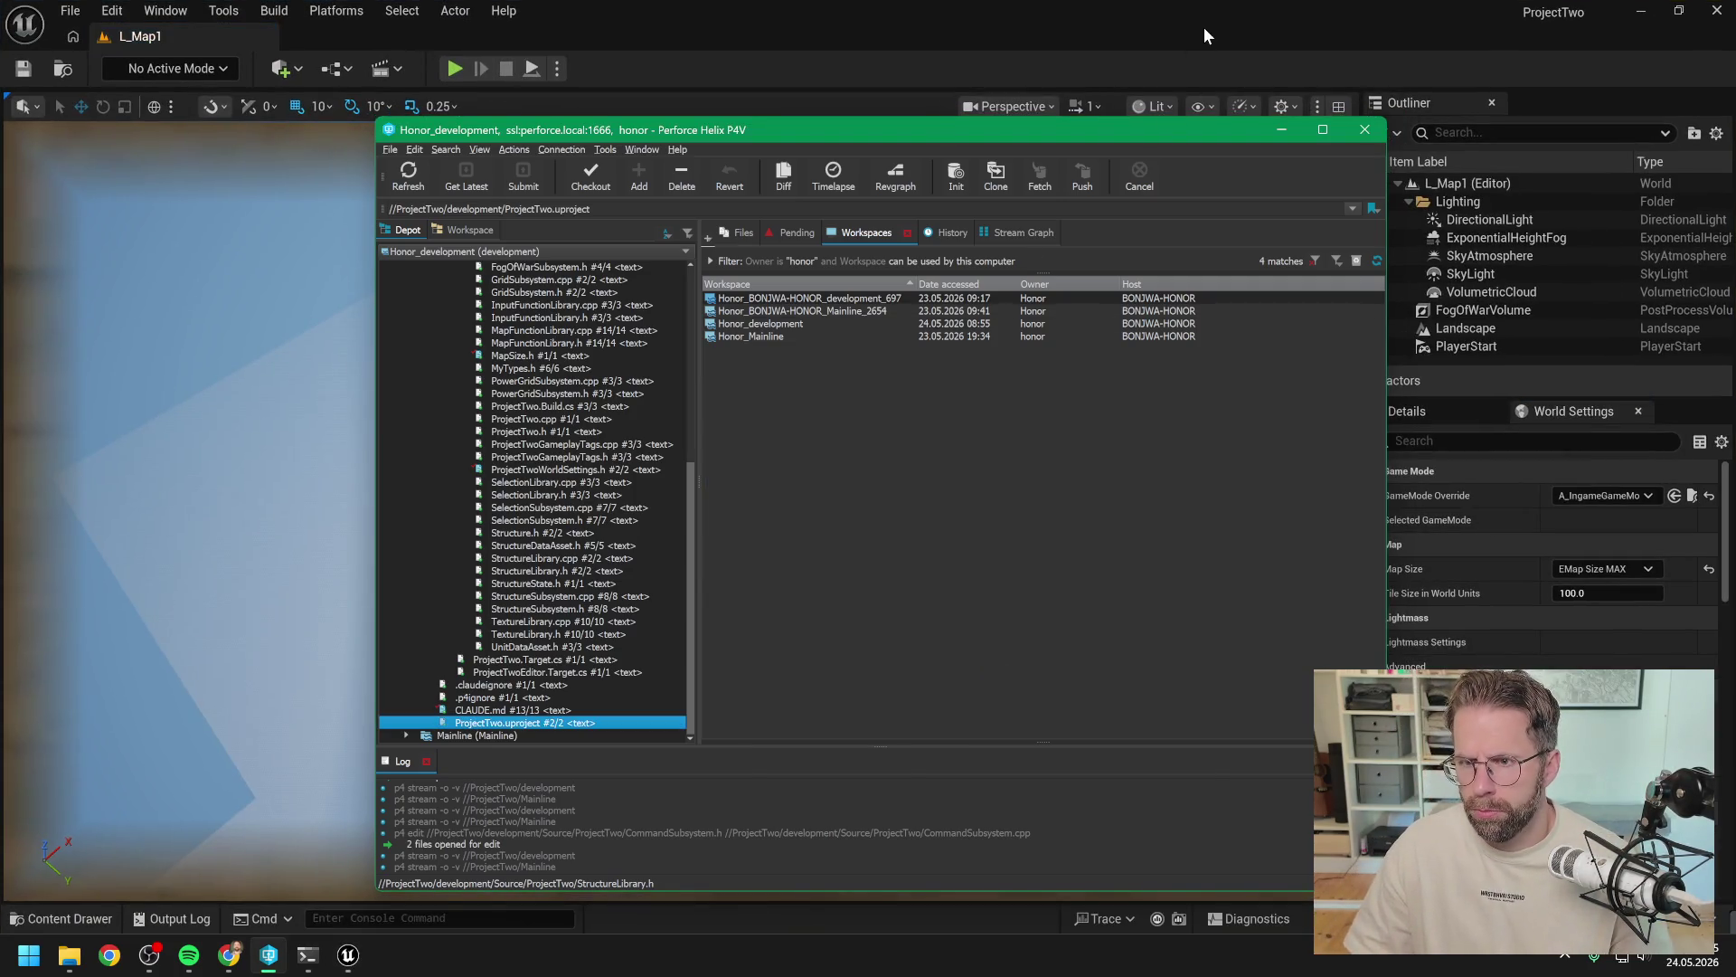
{"action": "left_click", "coordinate": [1204, 36]}
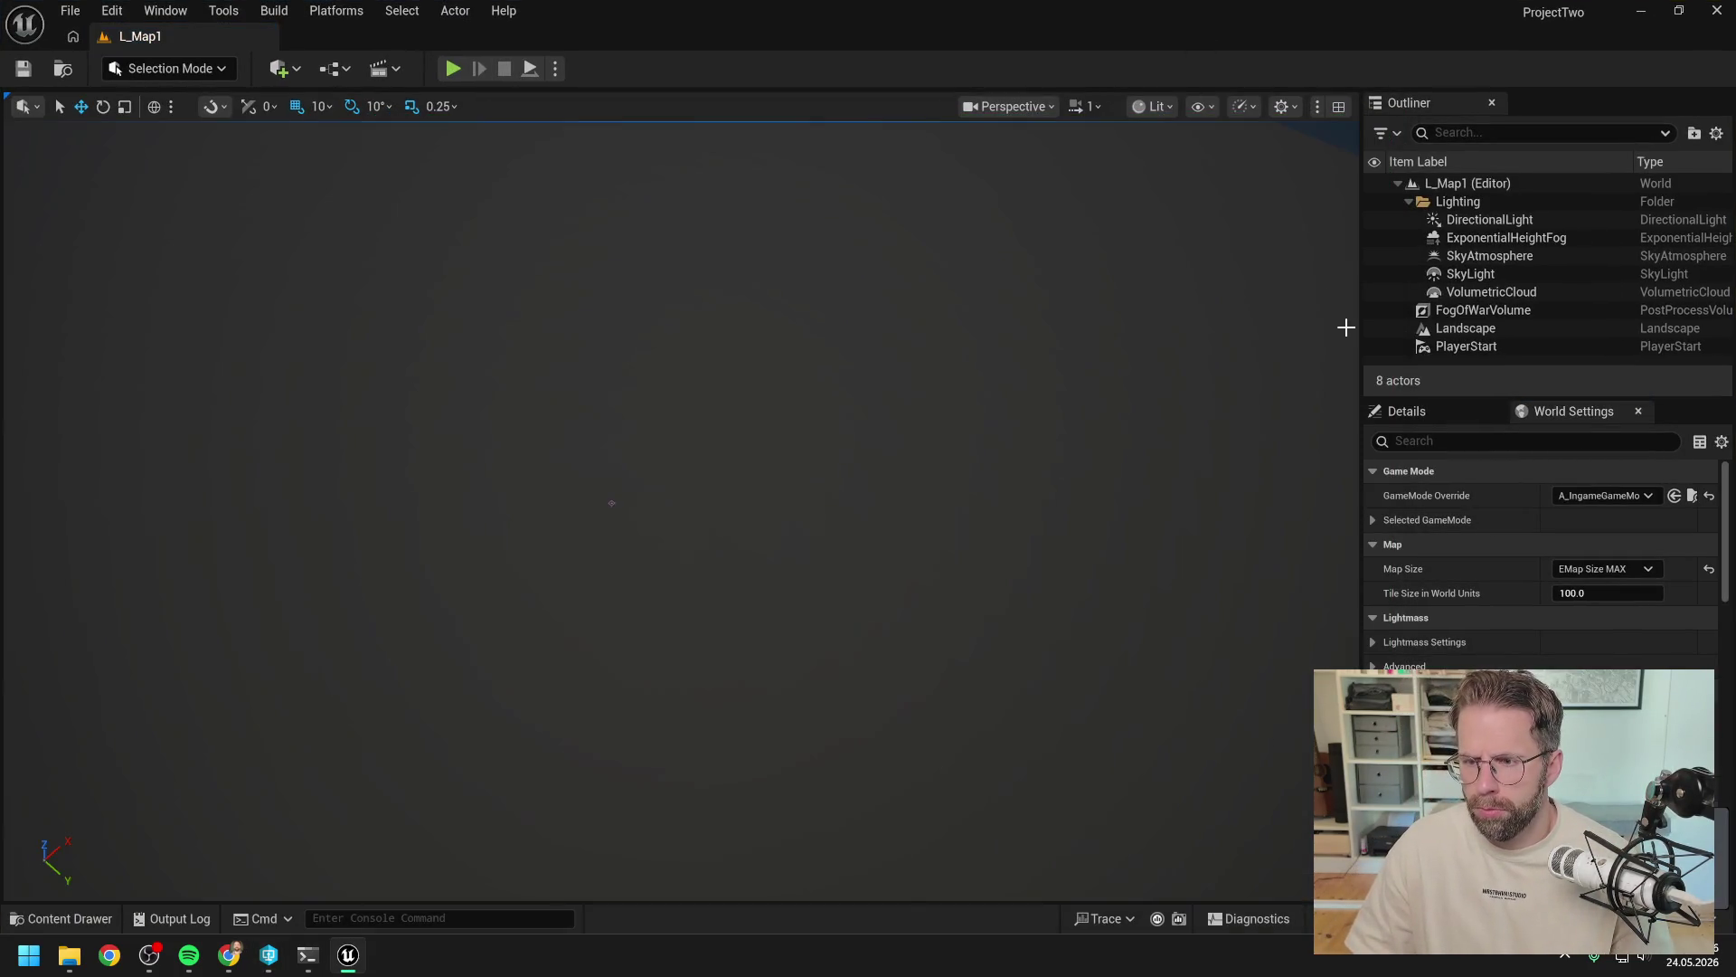
Set Map Size to 100 x 100, save the level, and run then stop a play-test.
{"action": "left_click", "coordinate": [1601, 568]}
{"action": "left_click", "coordinate": [1582, 587]}
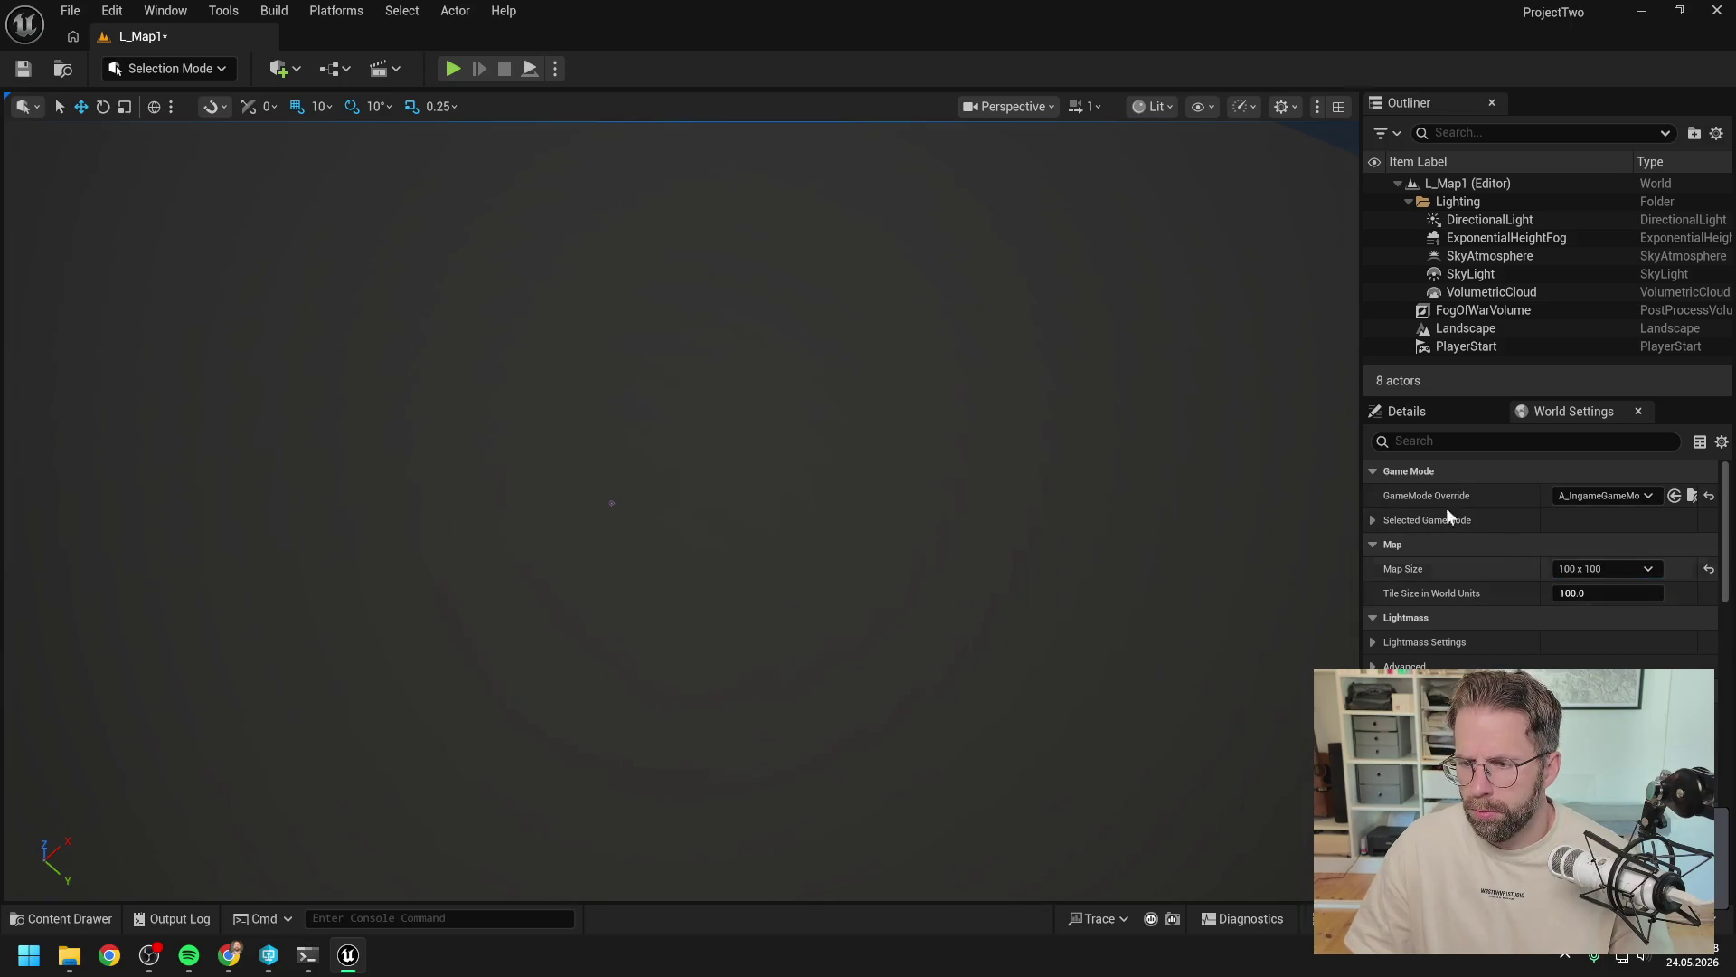
{"action": "key", "text": "ctrl+s"}
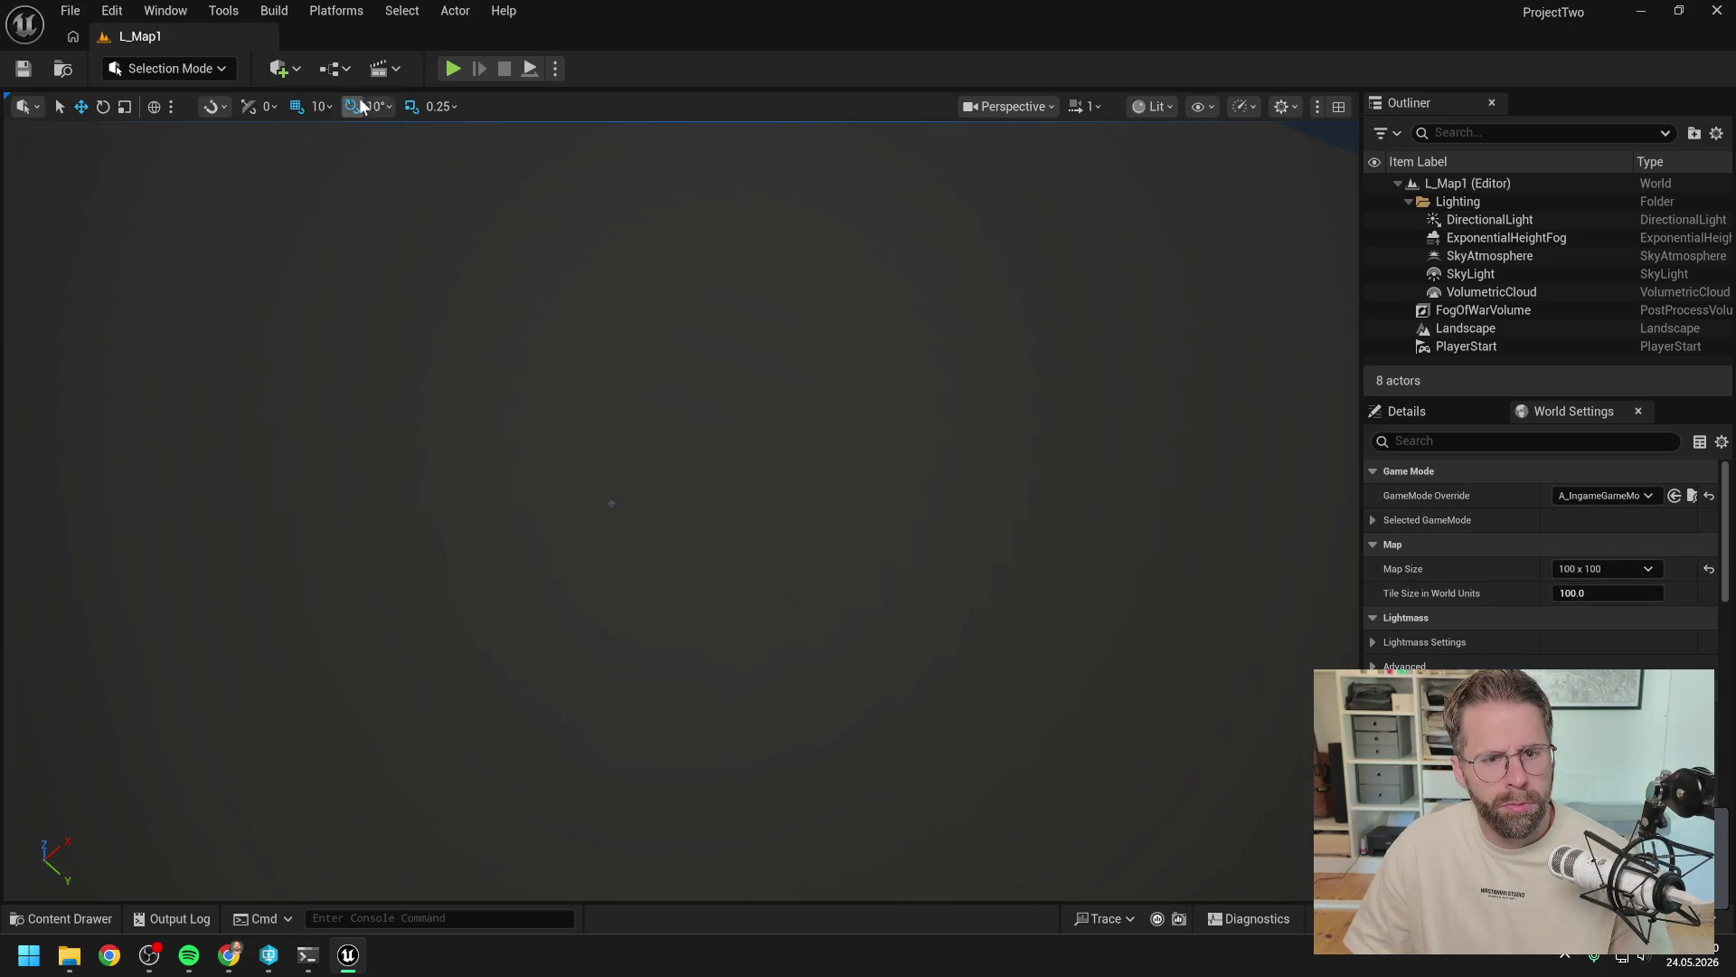
{"action": "left_click", "coordinate": [452, 69]}
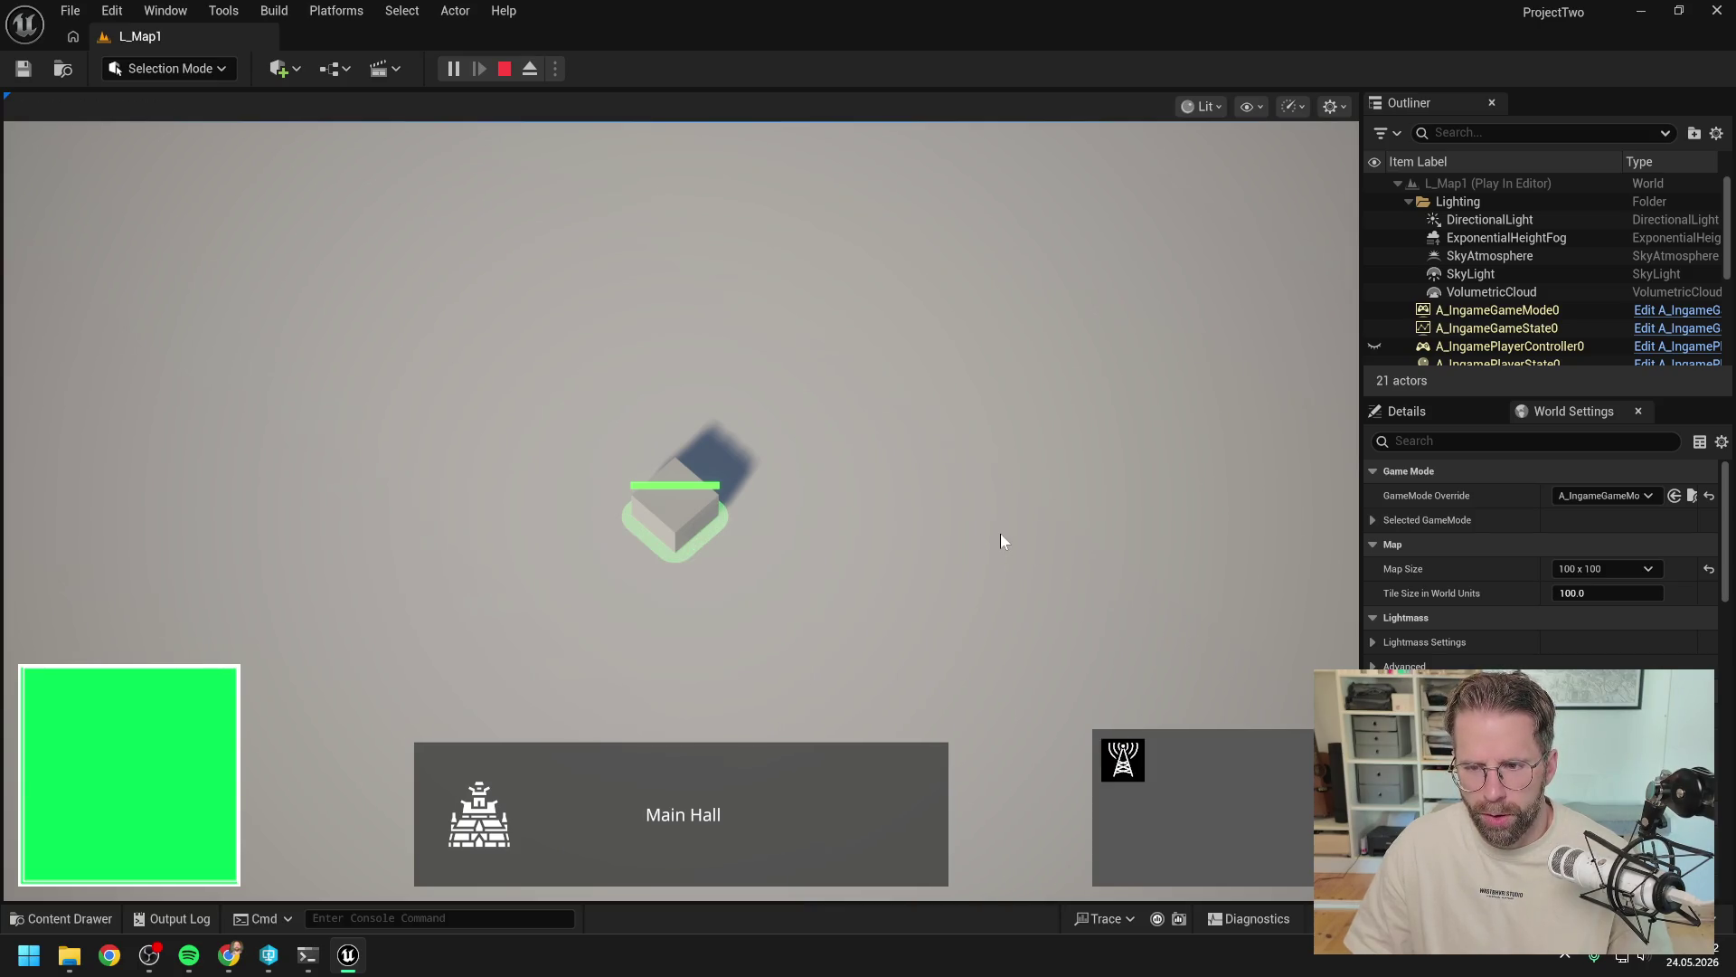
{"action": "key", "text": "Escape"}
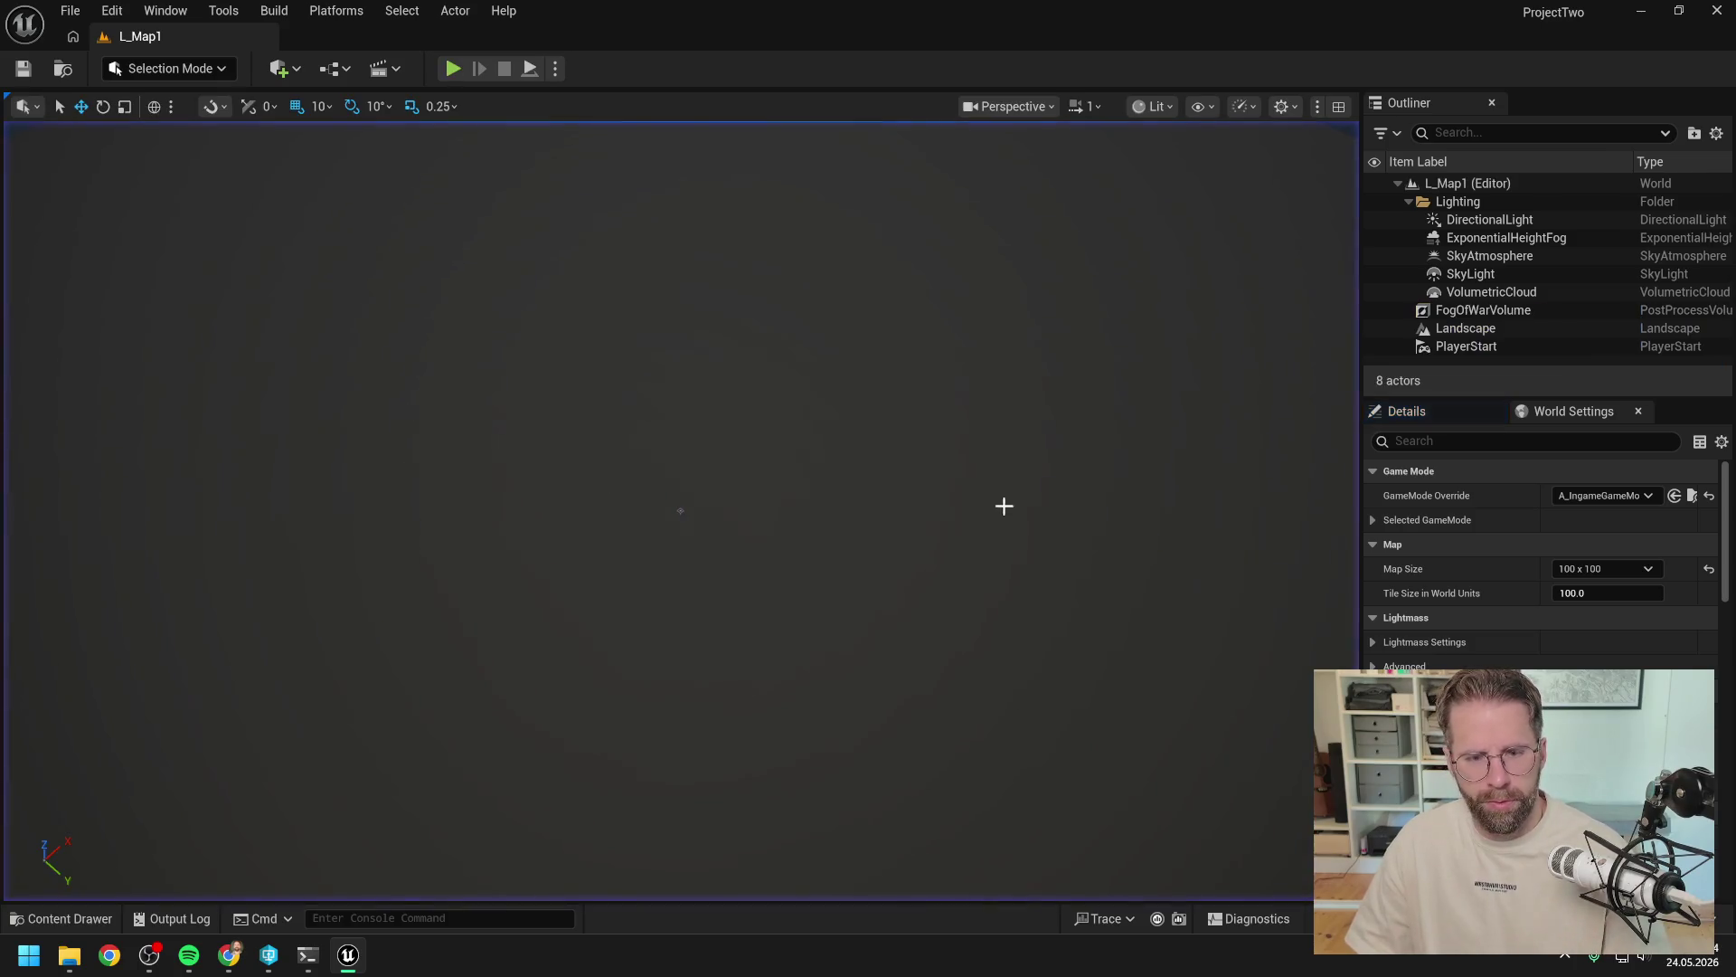
{"action": "left_click", "coordinate": [1723, 14]}
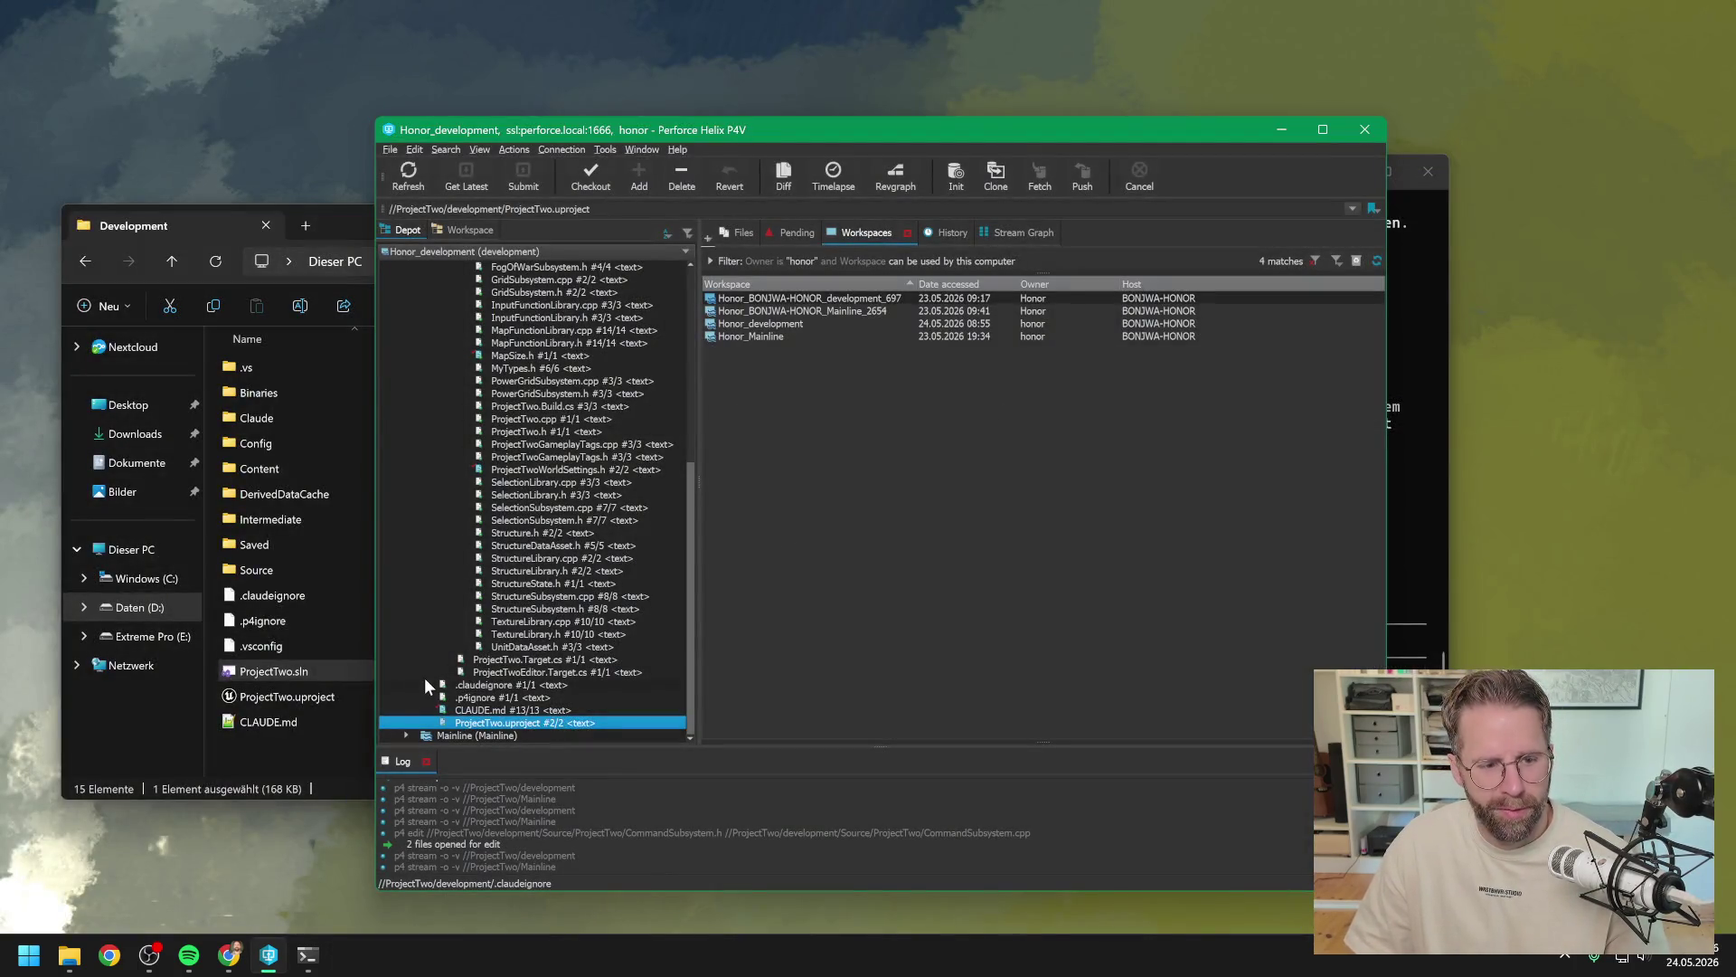
Reopen ProjectTwo.sln in Visual Studio from File Explorer.
{"action": "left_click", "coordinate": [266, 765]}
{"action": "double_click", "coordinate": [275, 674]}
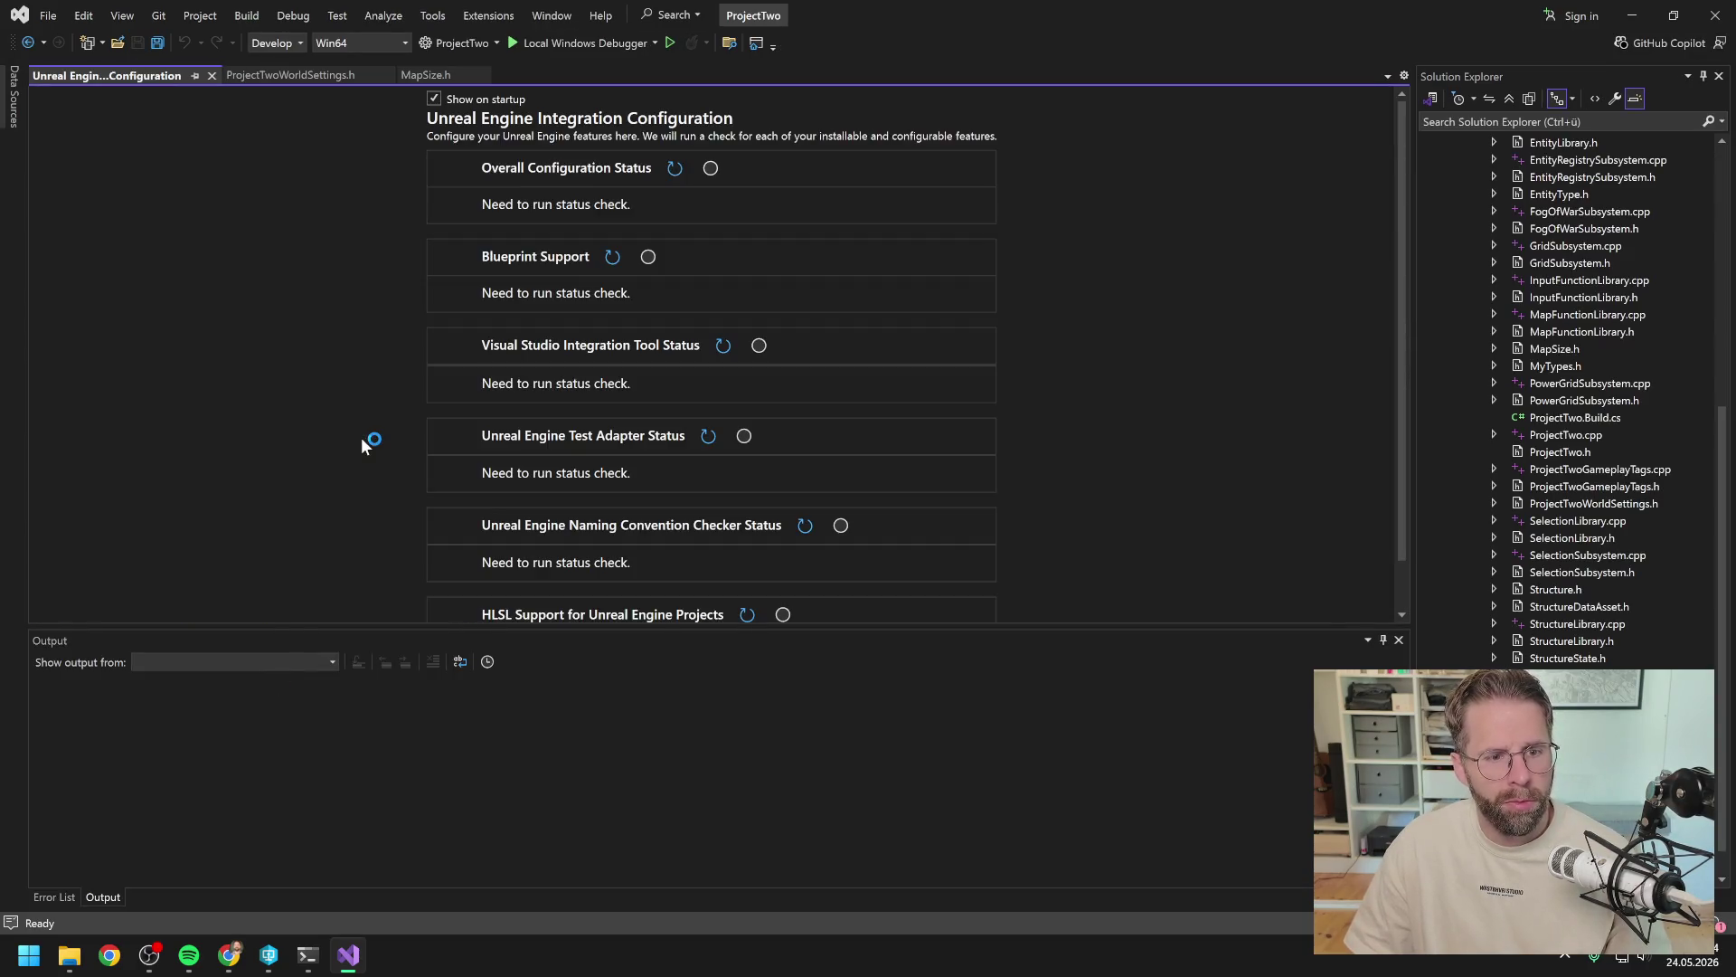
In ProjectTwoWorldSettings.h, rename the Size100 case to Size400.
{"action": "left_click", "coordinate": [297, 75]}
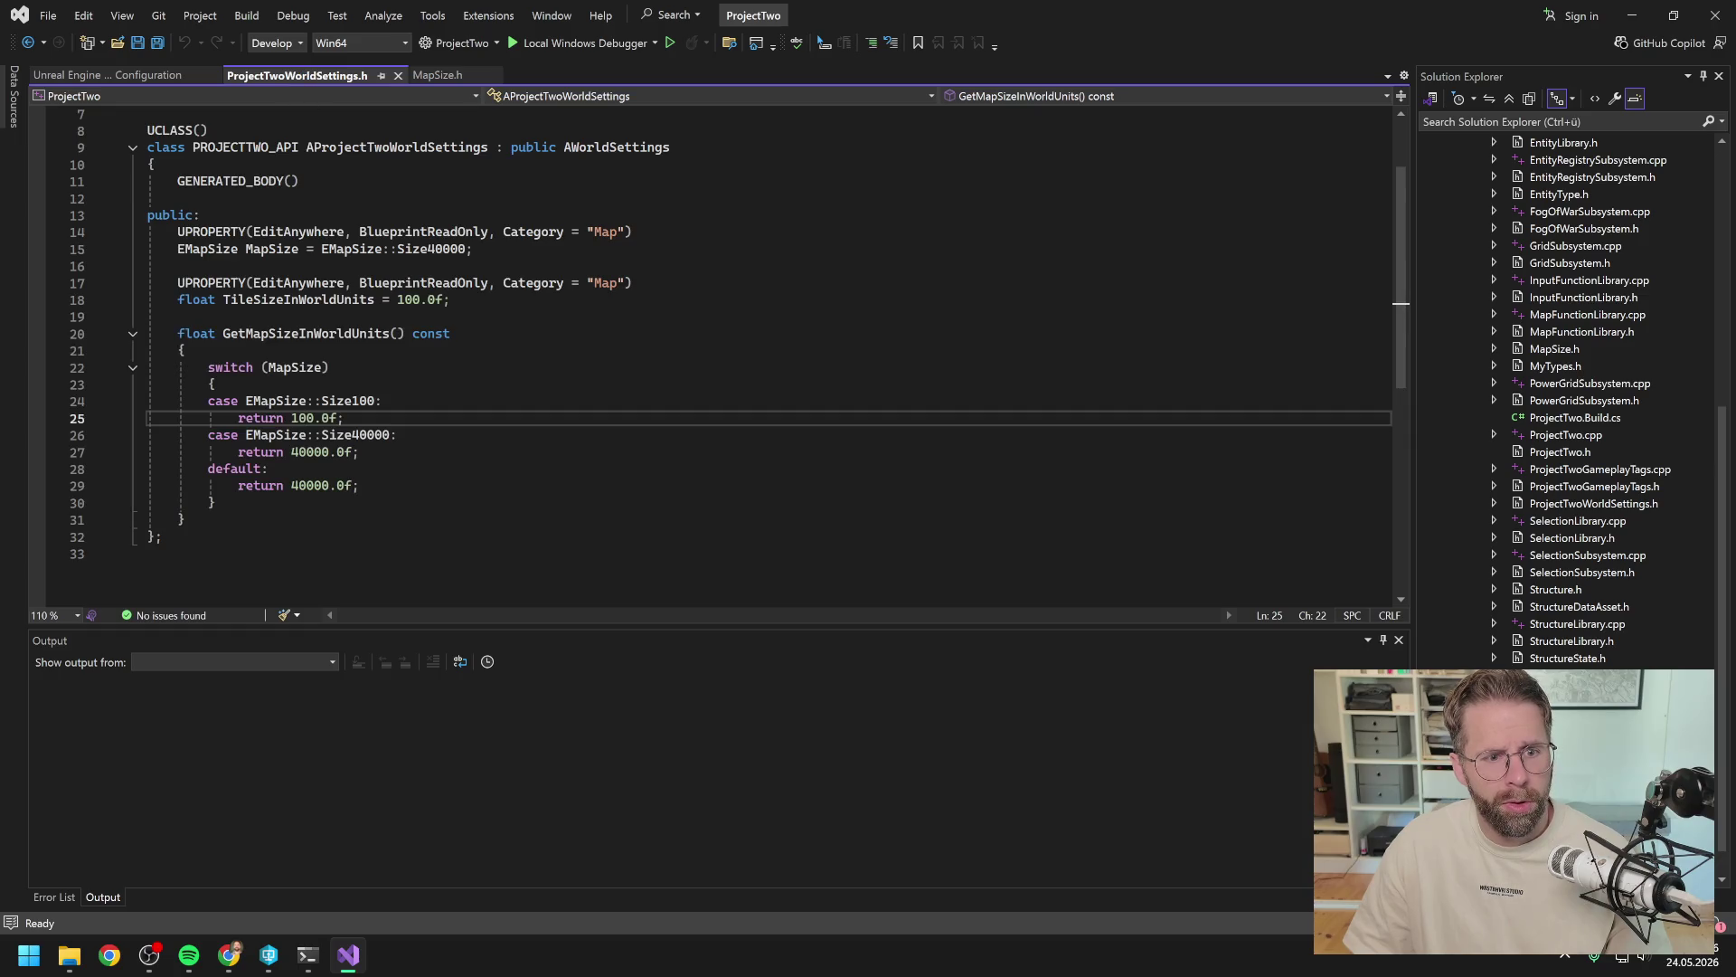
{"action": "left_click", "coordinate": [359, 401]}
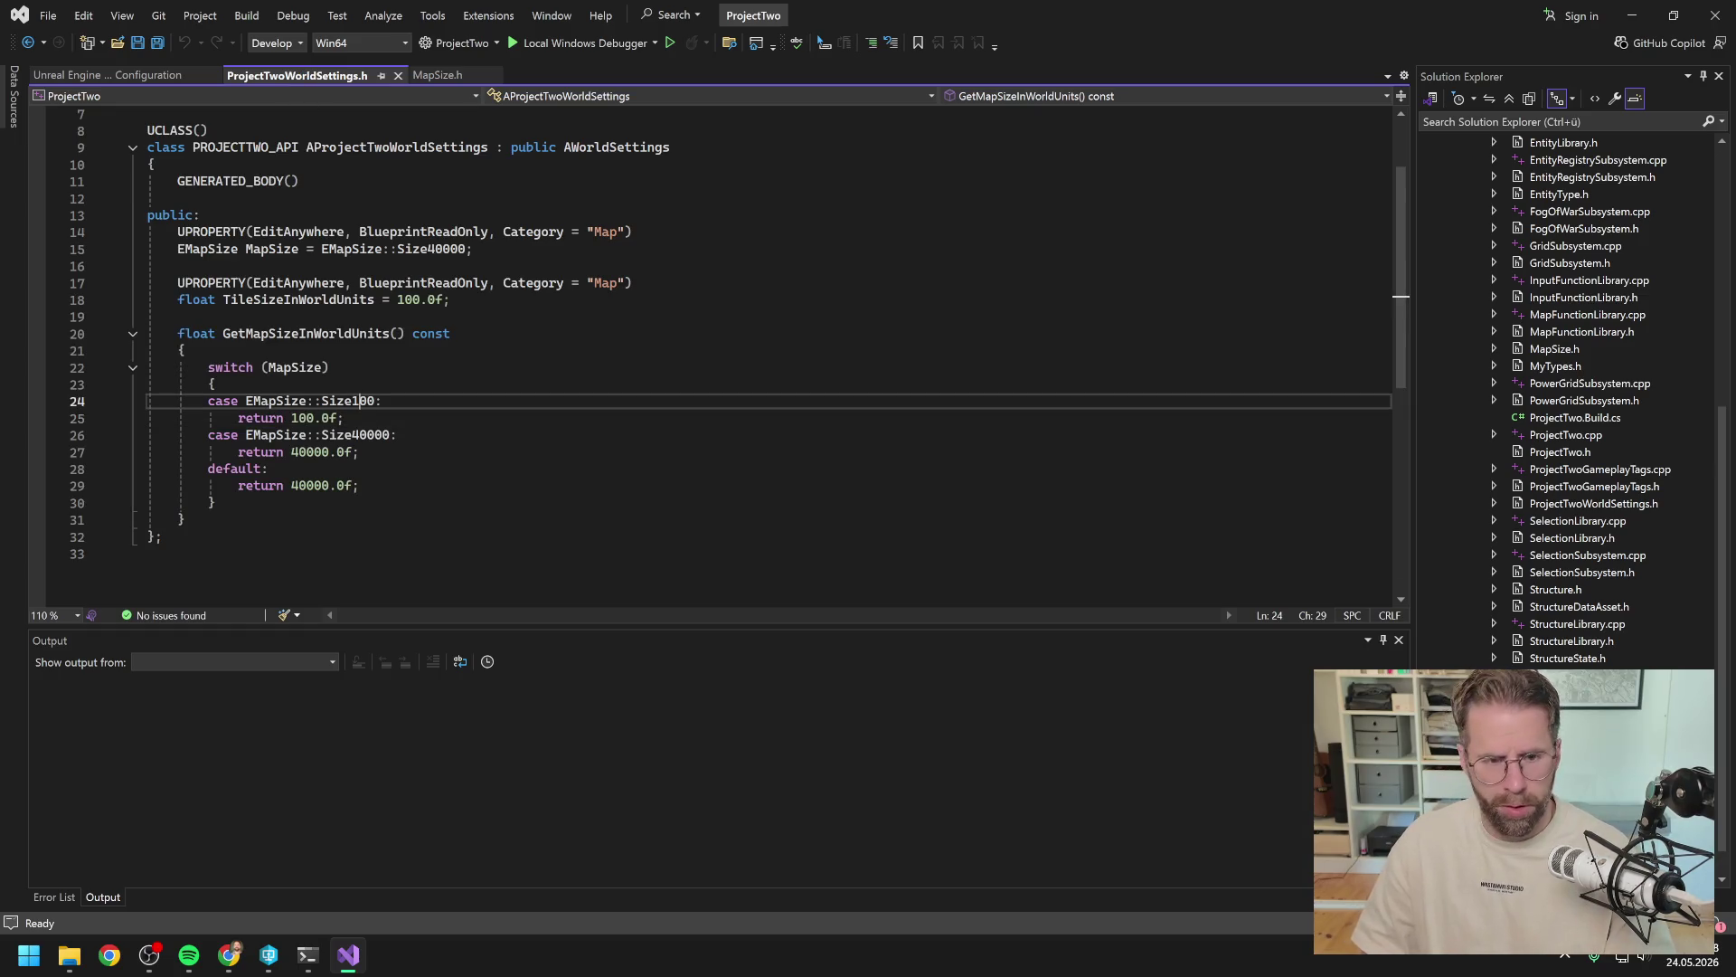
{"action": "key", "text": "BackSpace"}
{"action": "type", "text": "4"}
{"action": "key", "text": "Down"}
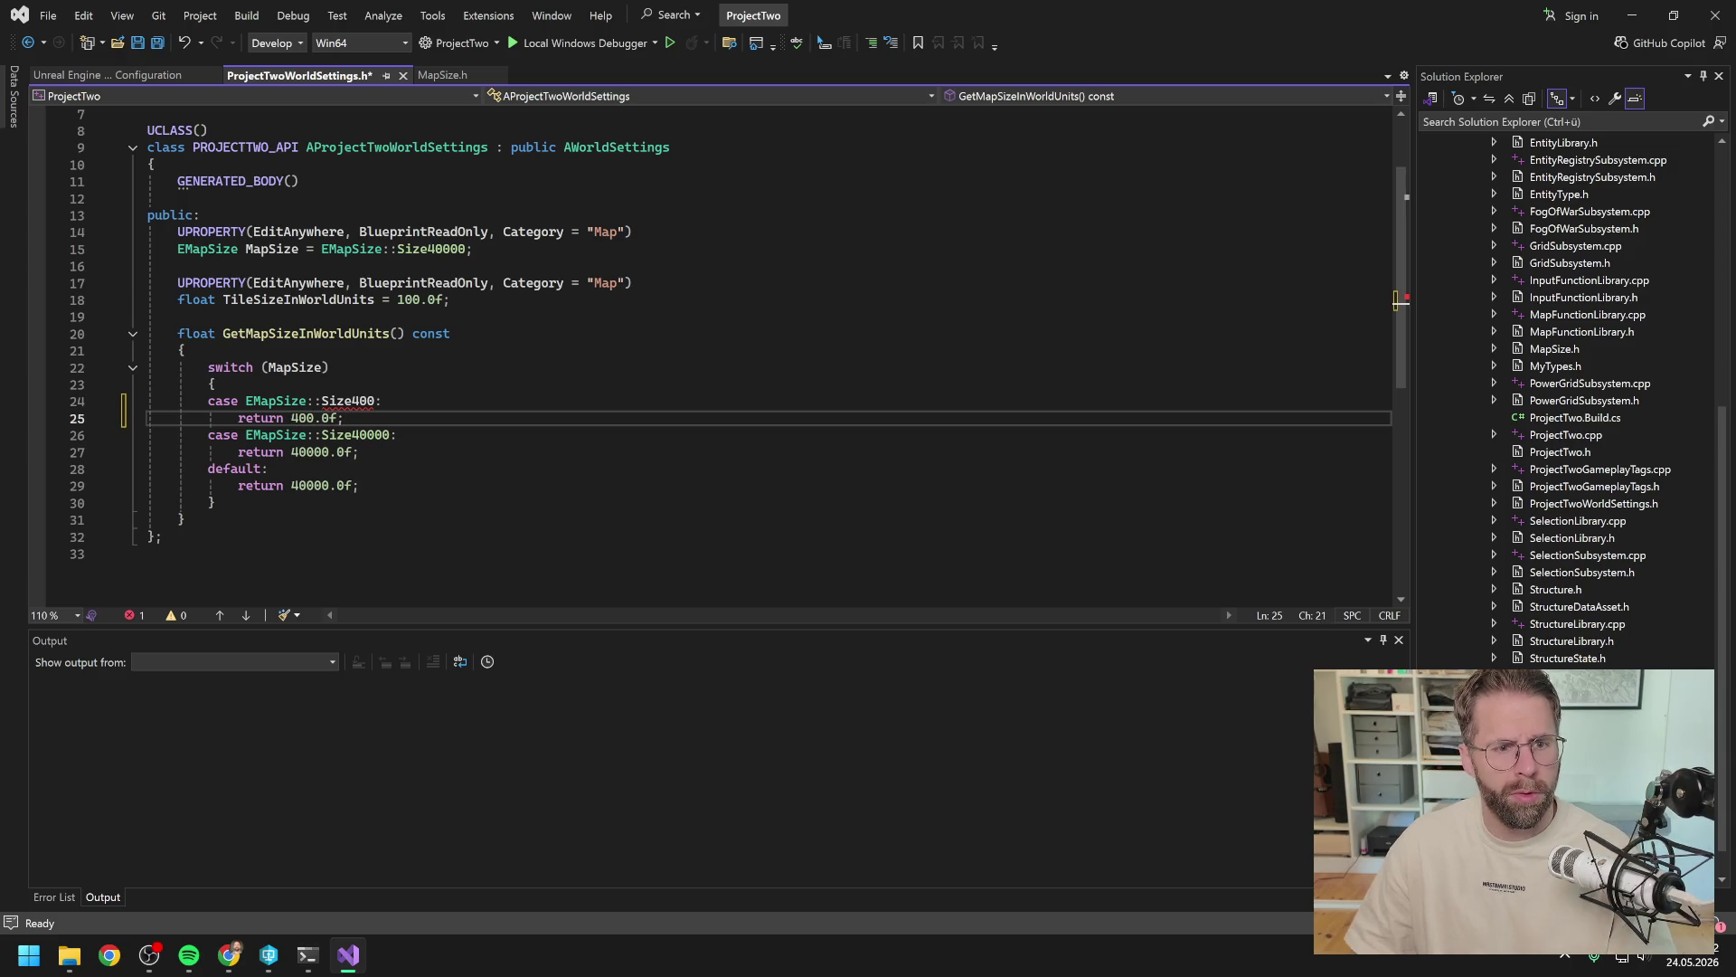
In MapSize.h, change the display name to "400 x 400" and Size100 to Size400, then save all.
{"action": "left_click", "coordinate": [450, 75]}
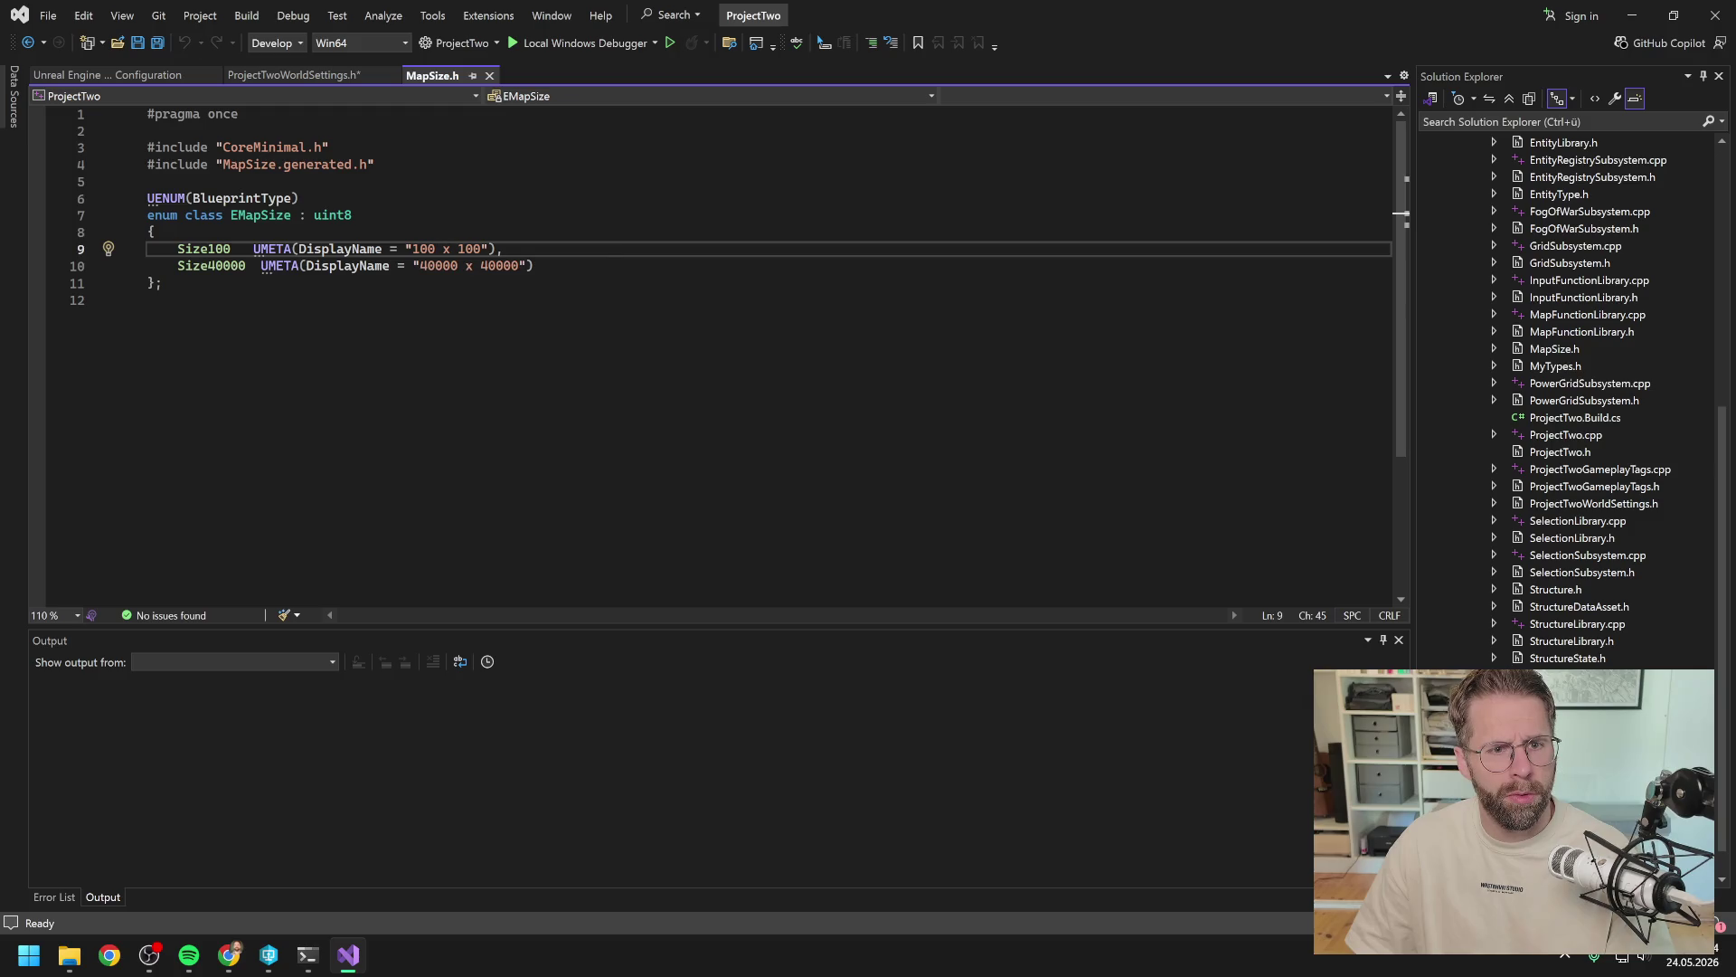
{"action": "left_click", "coordinate": [420, 248]}
{"action": "key", "text": "BackSpace"}
{"action": "type", "text": "4"}
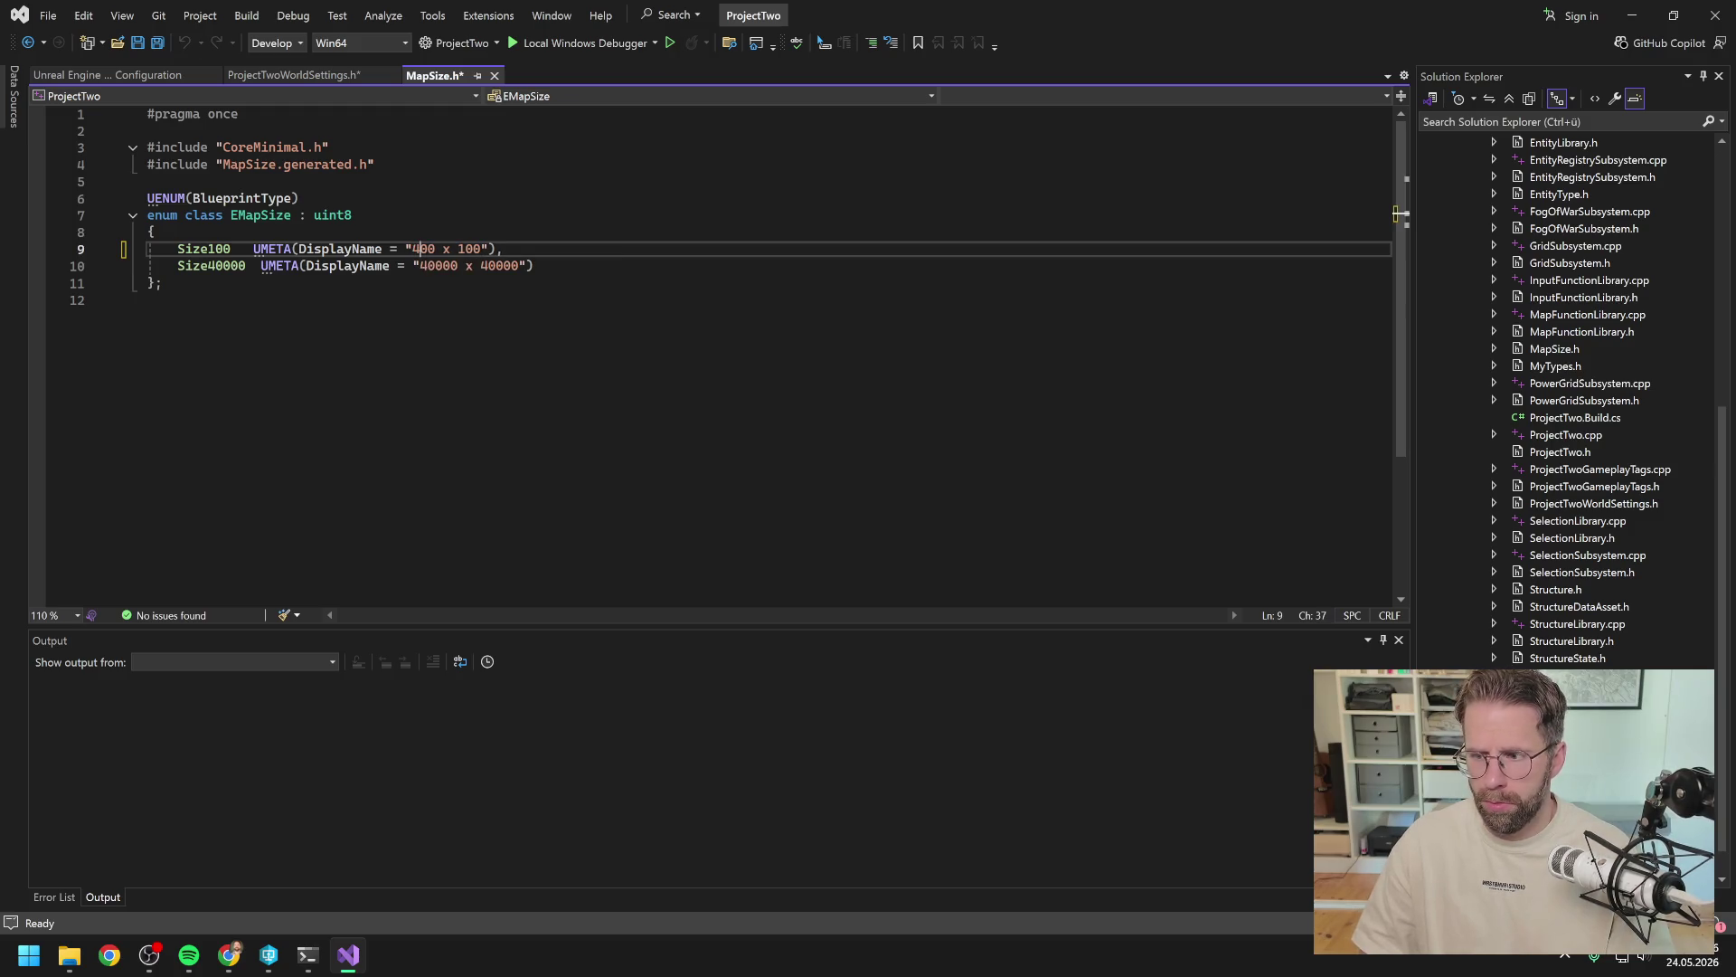
{"action": "key", "text": "Delete"}
{"action": "type", "text": "4"}
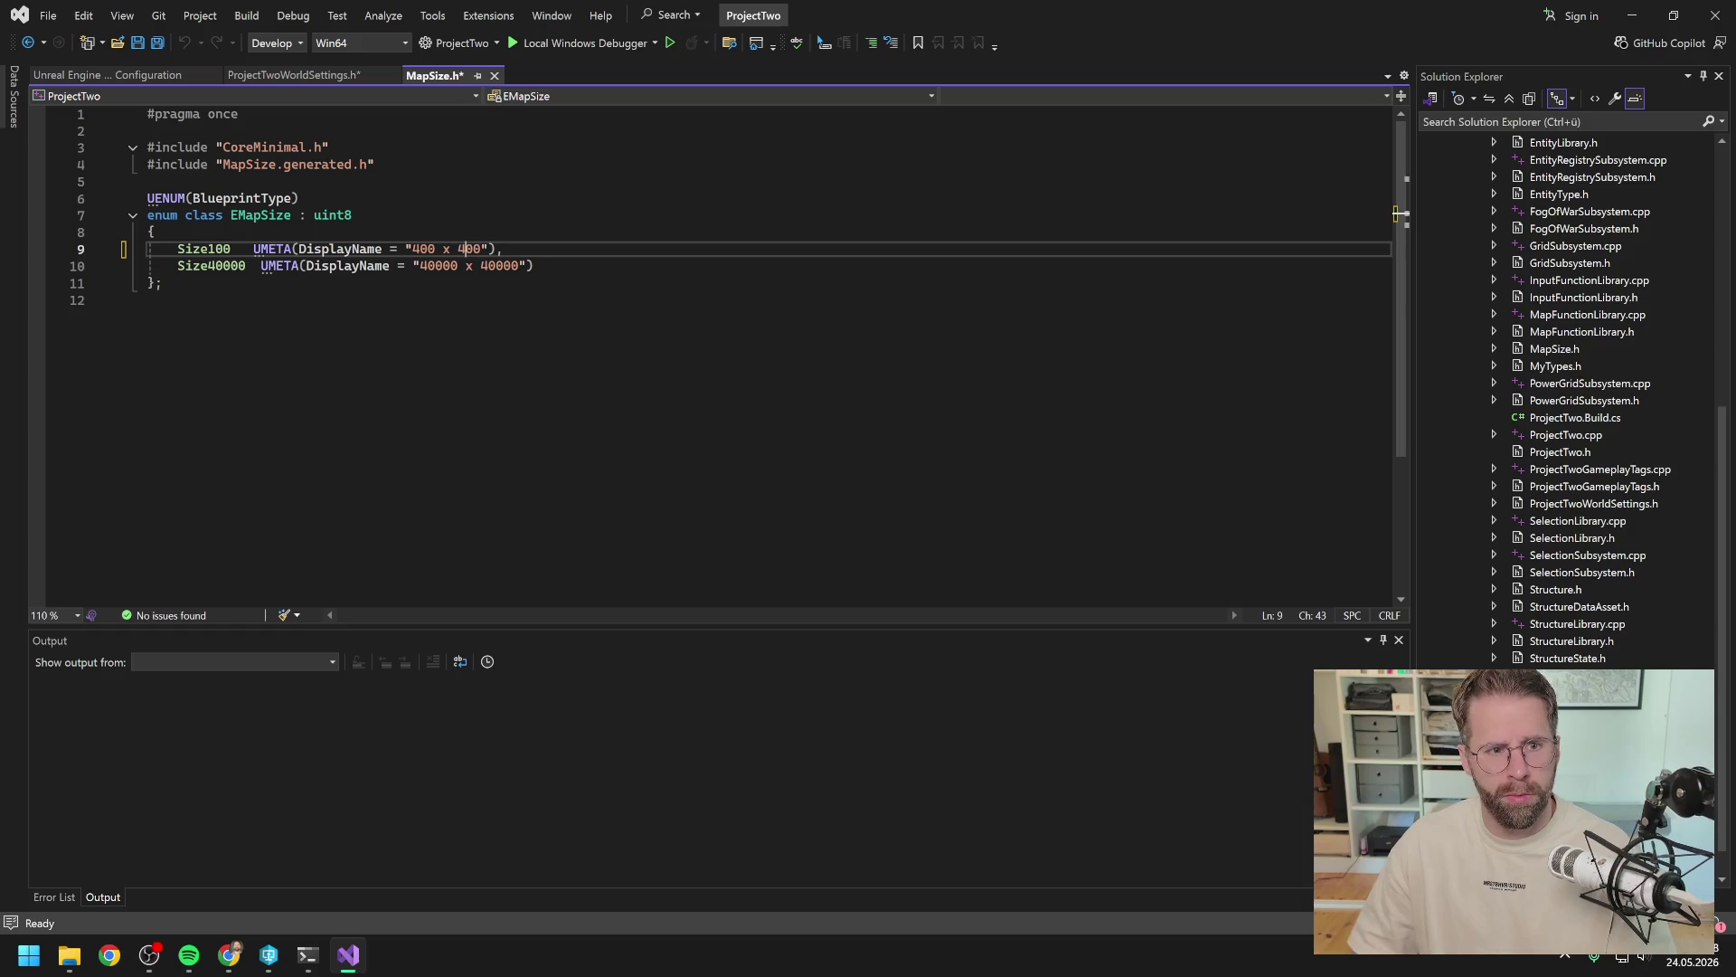
{"action": "left_click", "coordinate": [222, 249]}
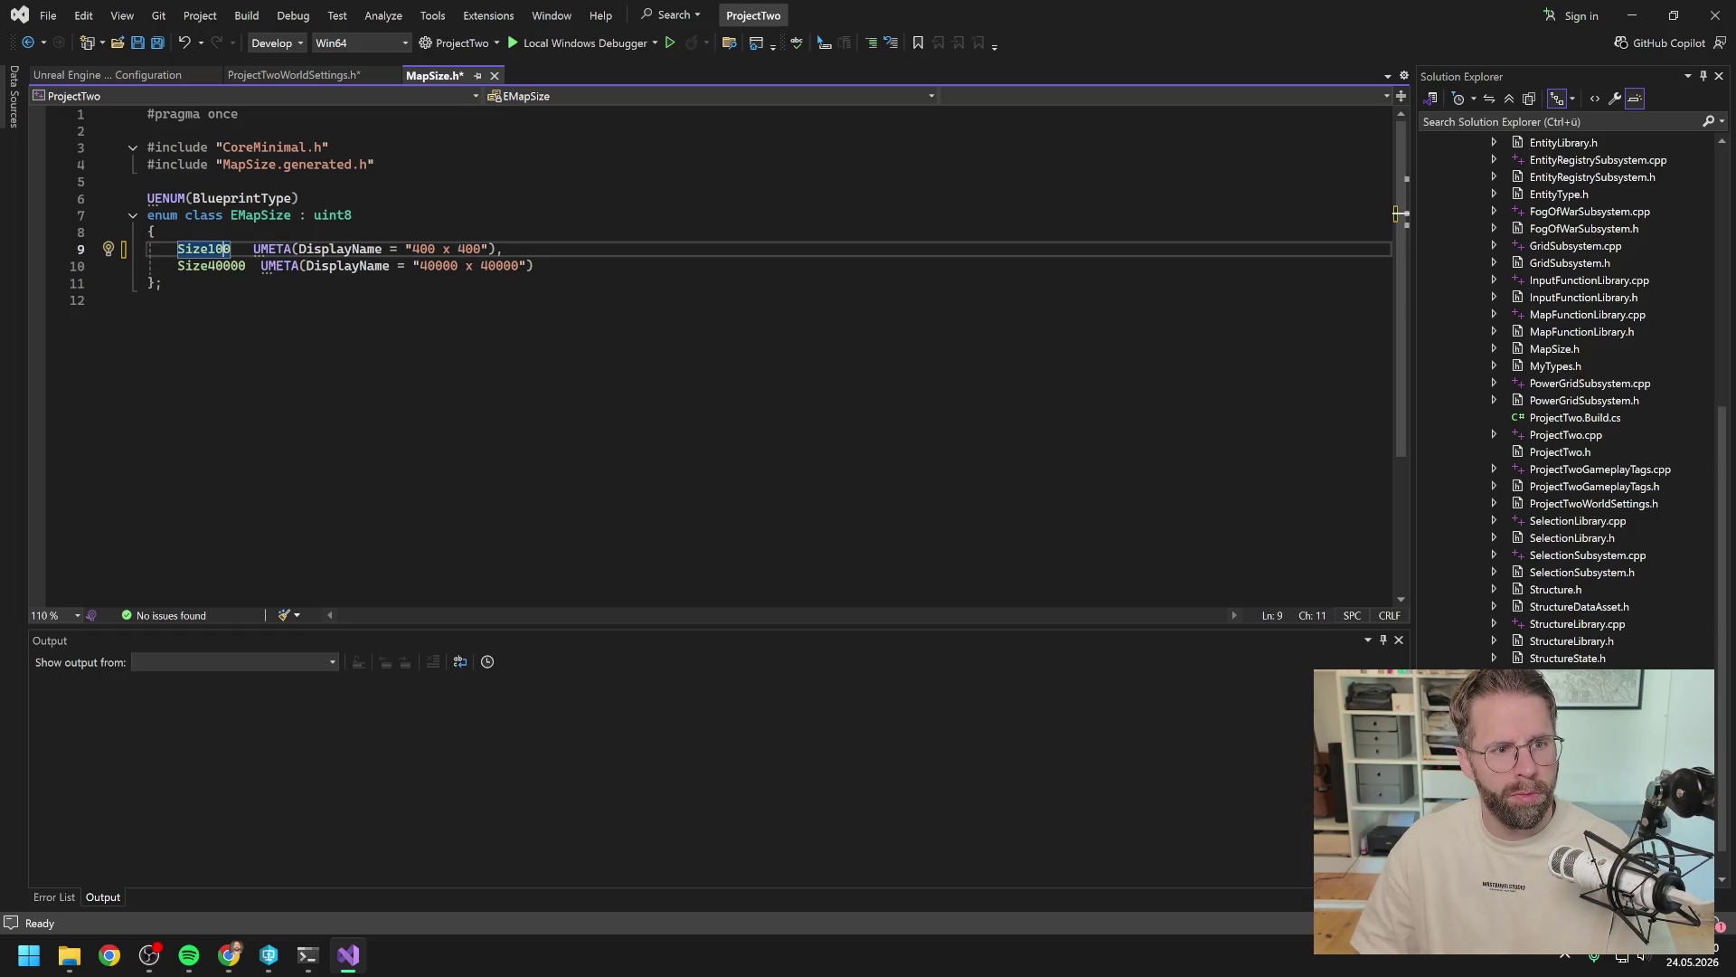
{"action": "key", "text": "BackSpace"}
{"action": "type", "text": "4"}
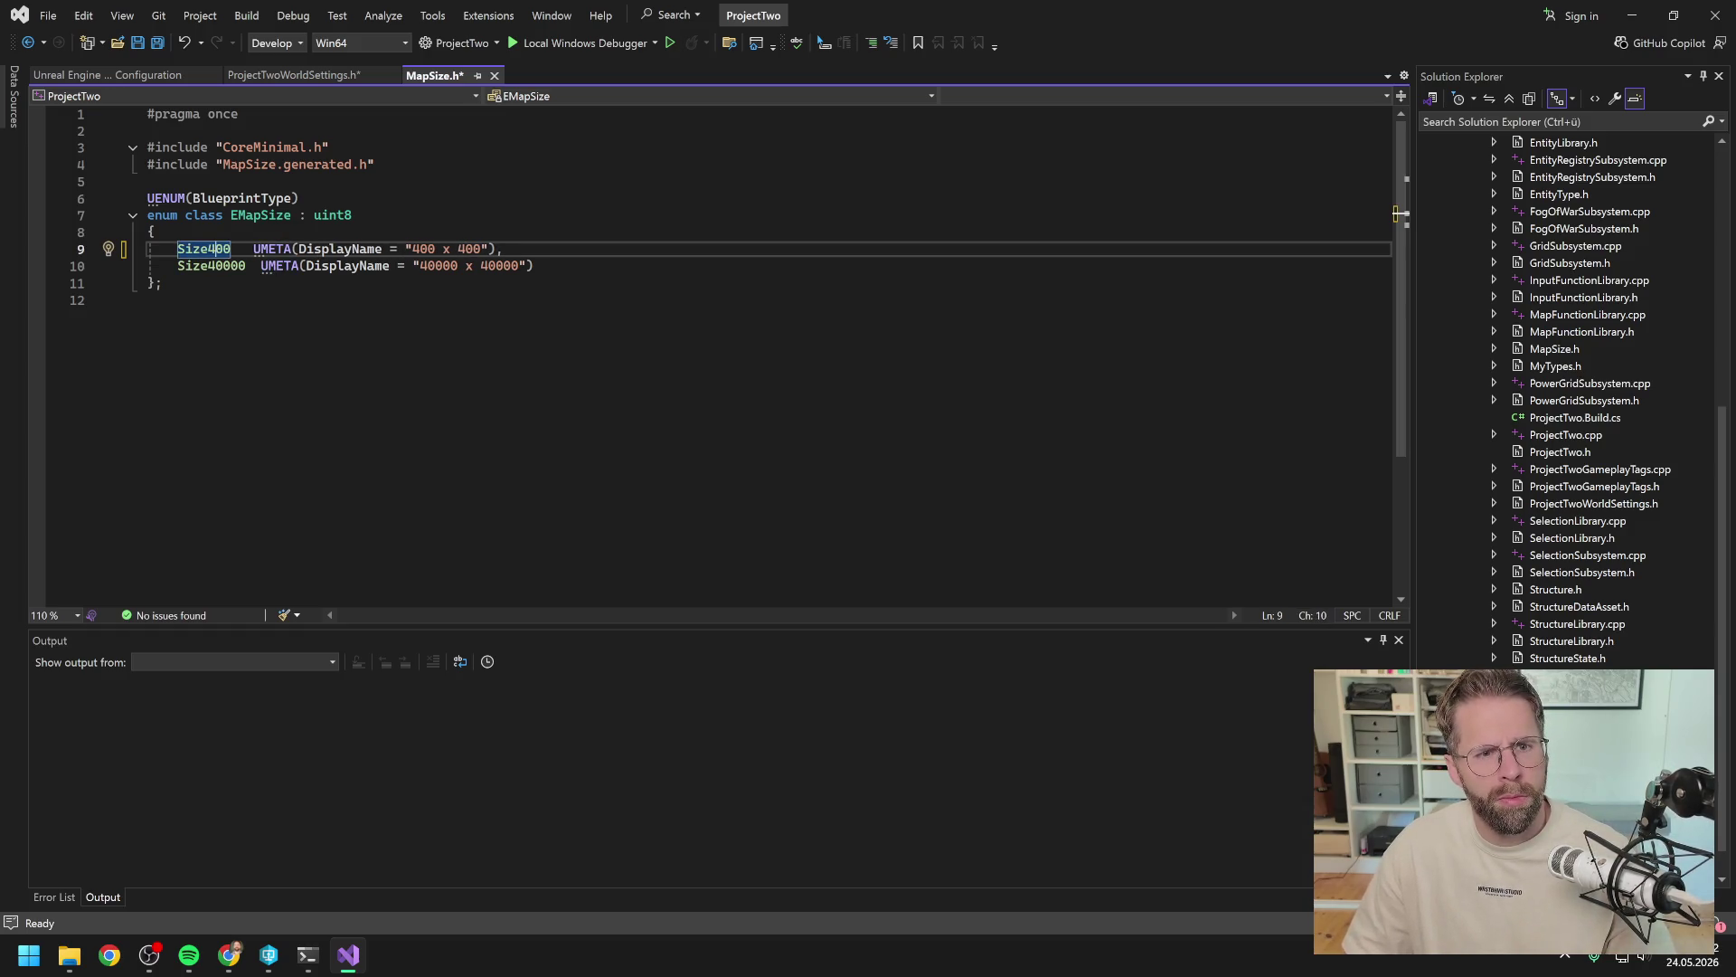
{"action": "key", "text": "ctrl+shift+s"}
{"action": "scroll", "coordinate": [1610, 246], "scroll_direction": "up", "scroll_amount": 8}
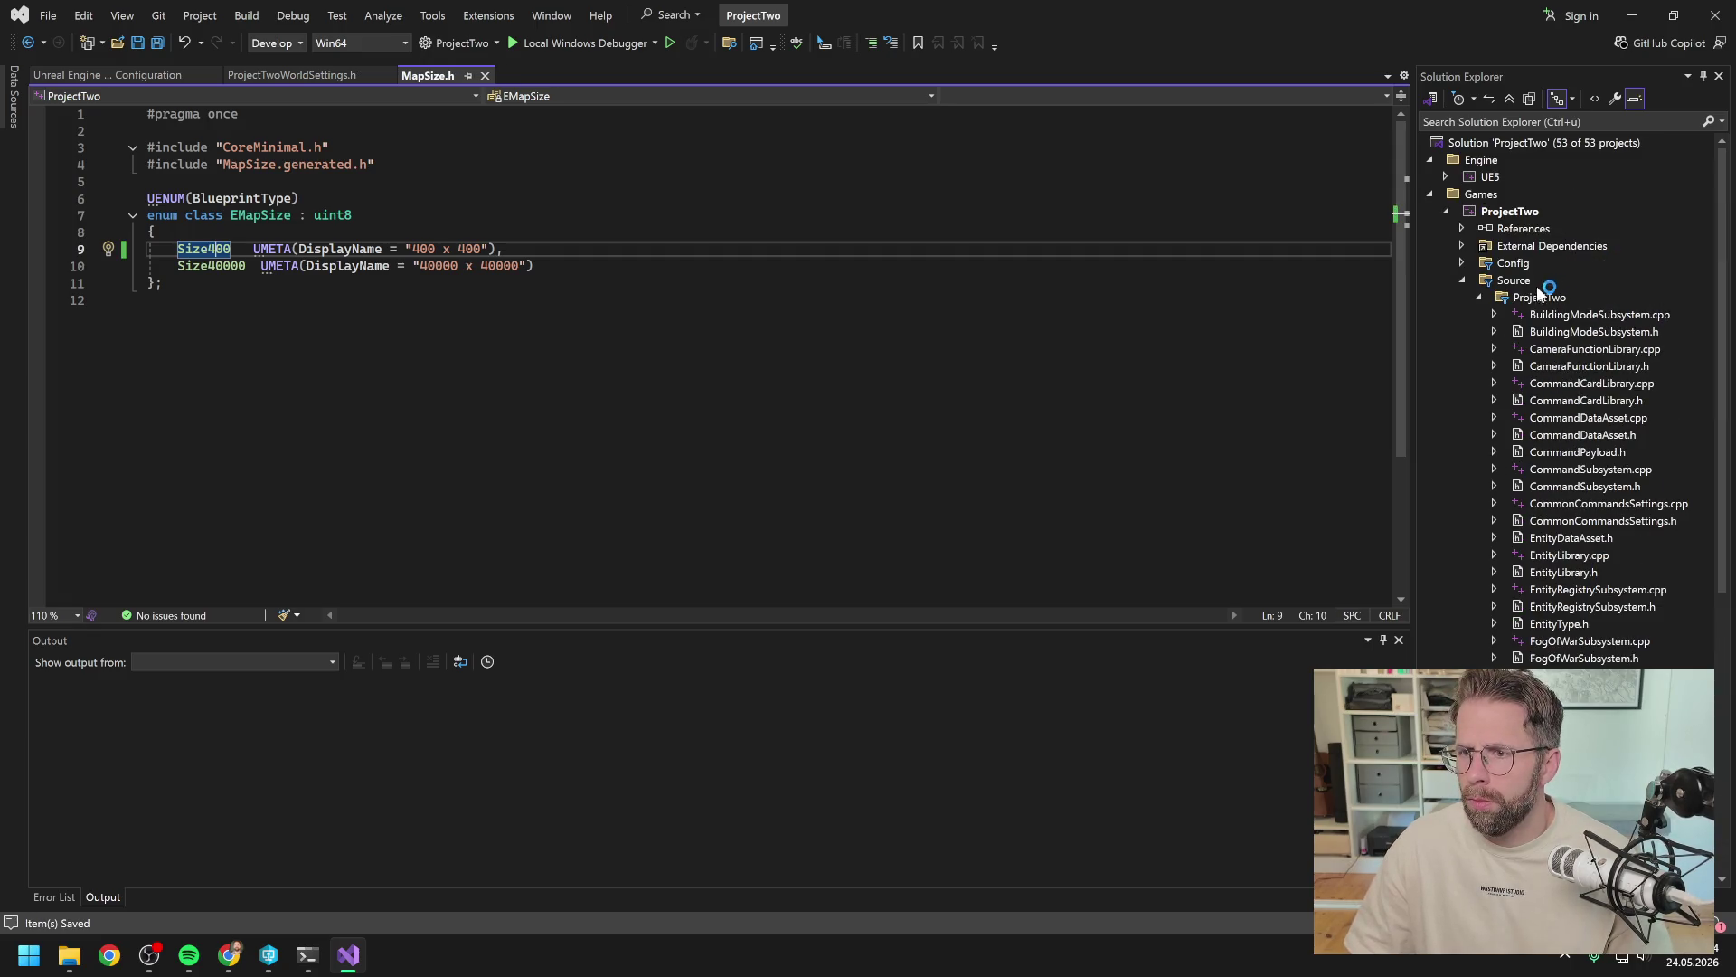
{"action": "right_click", "coordinate": [1525, 213]}
Rebuild ProjectTwo to 1 succeeded, 0 failed, then close Visual Studio.
{"action": "left_click", "coordinate": [1484, 219]}
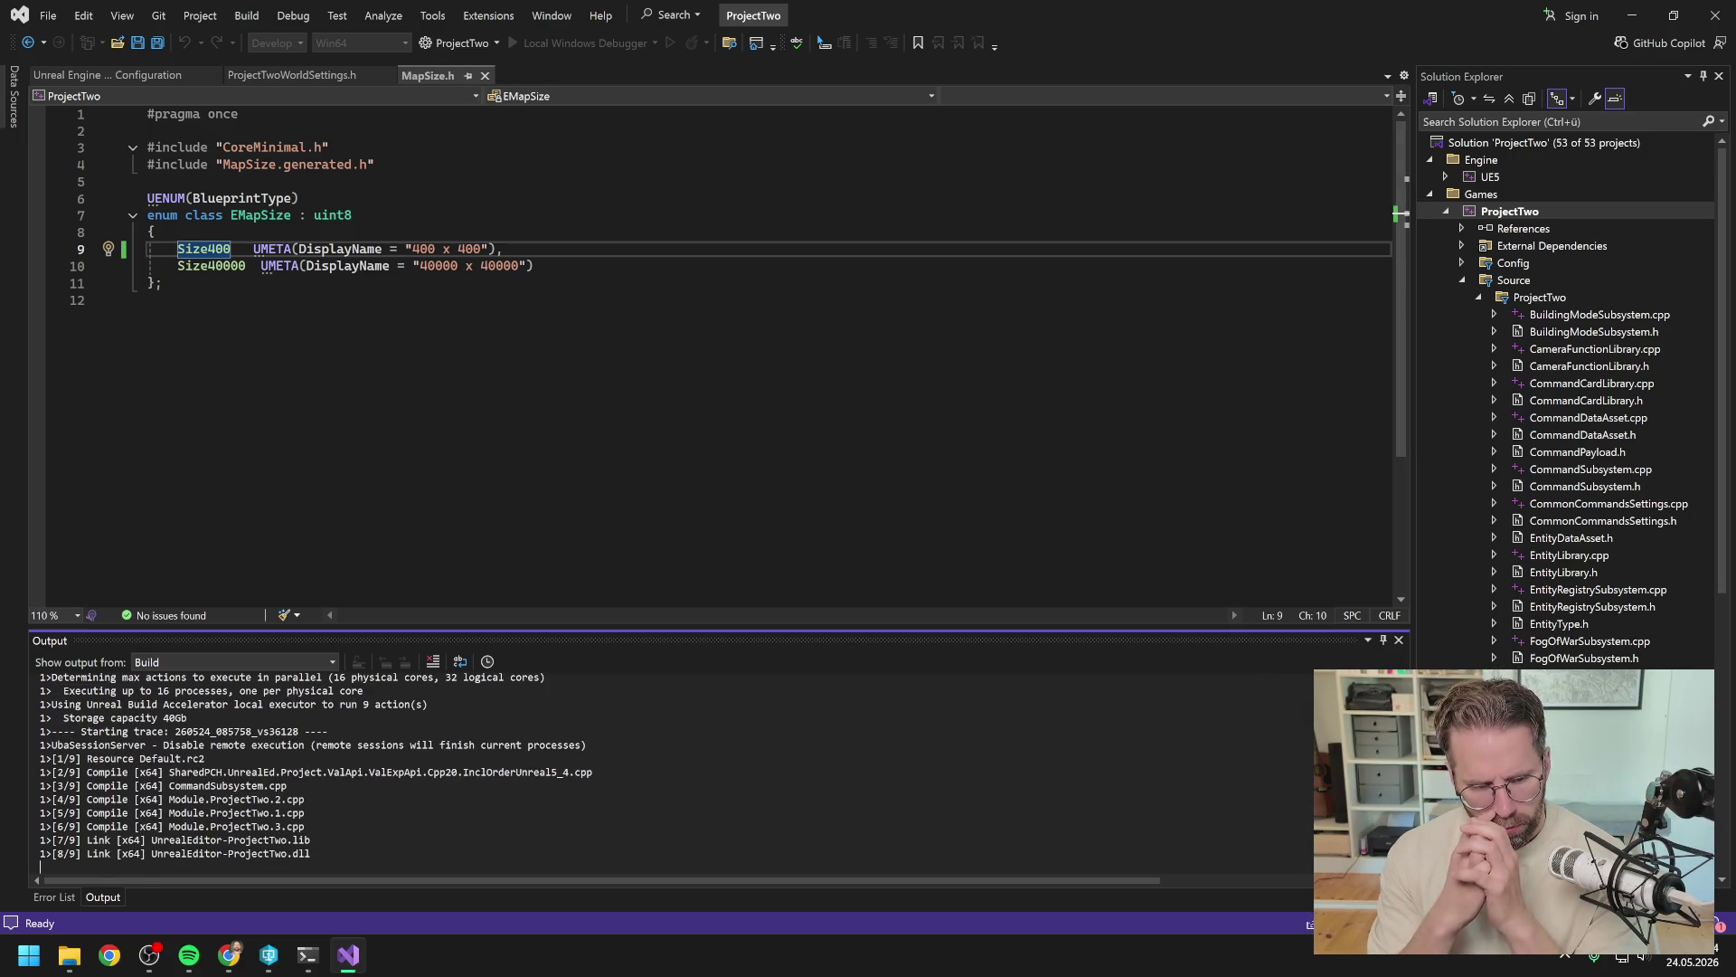
{"action": "left_click", "coordinate": [1714, 16]}
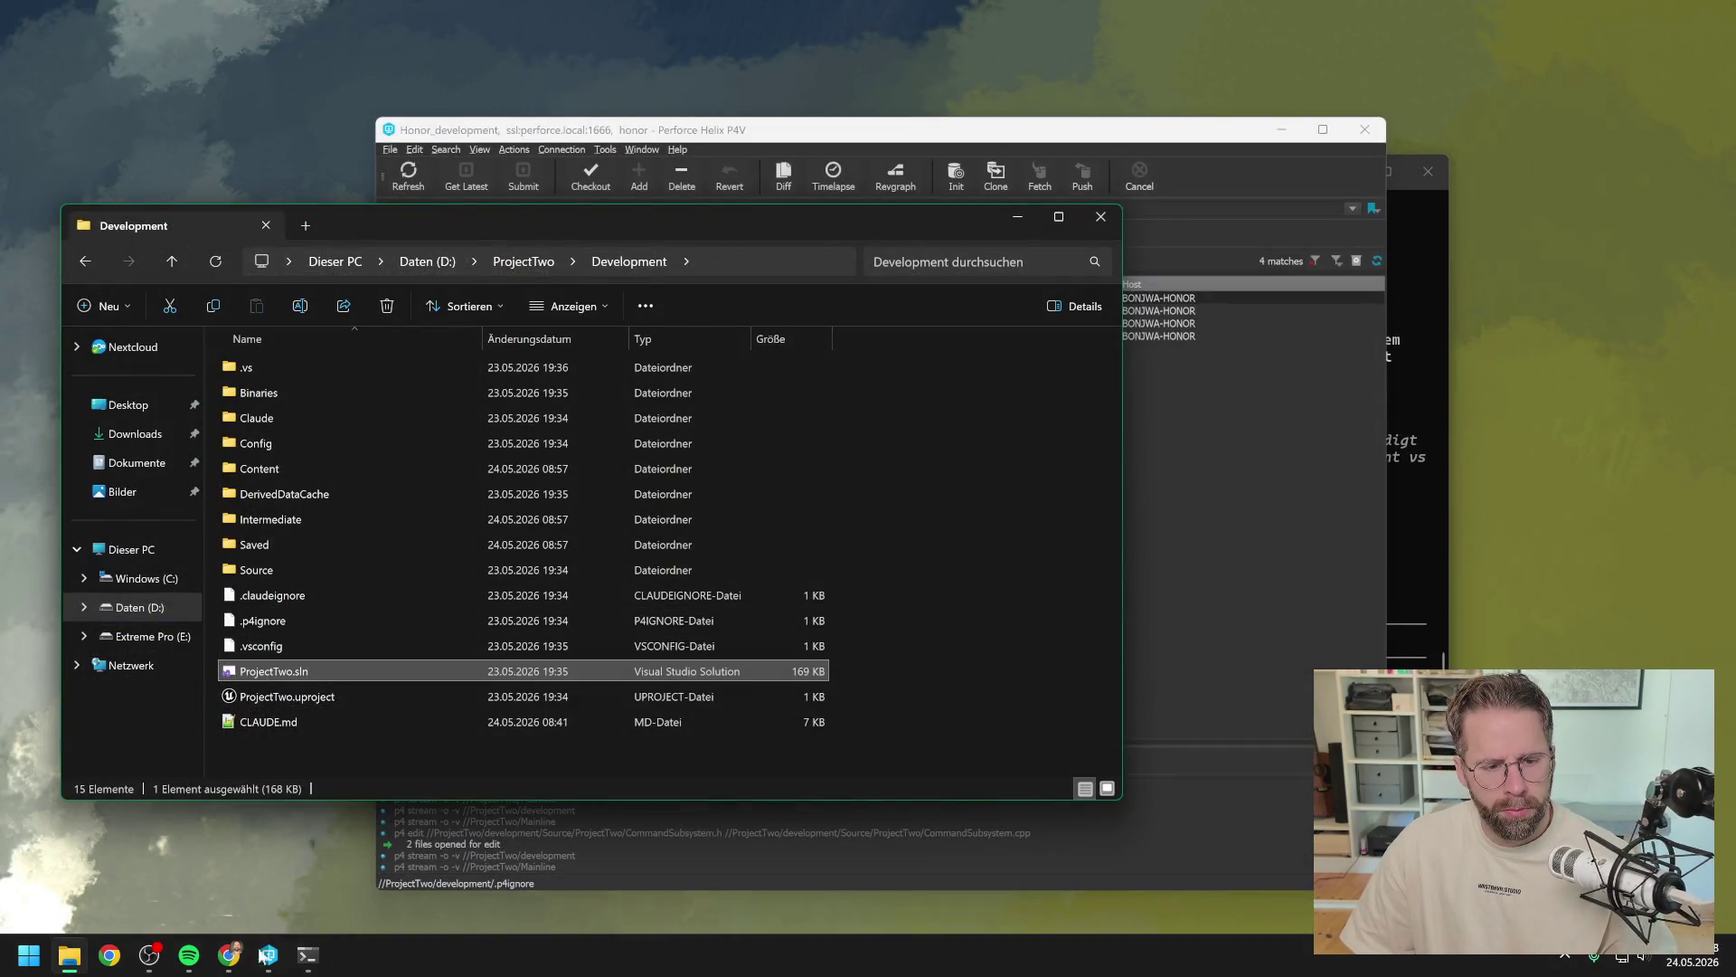
Bring Unreal Editor showing L_Map1 and its World Settings back to the front.
{"action": "left_click", "coordinate": [268, 955]}
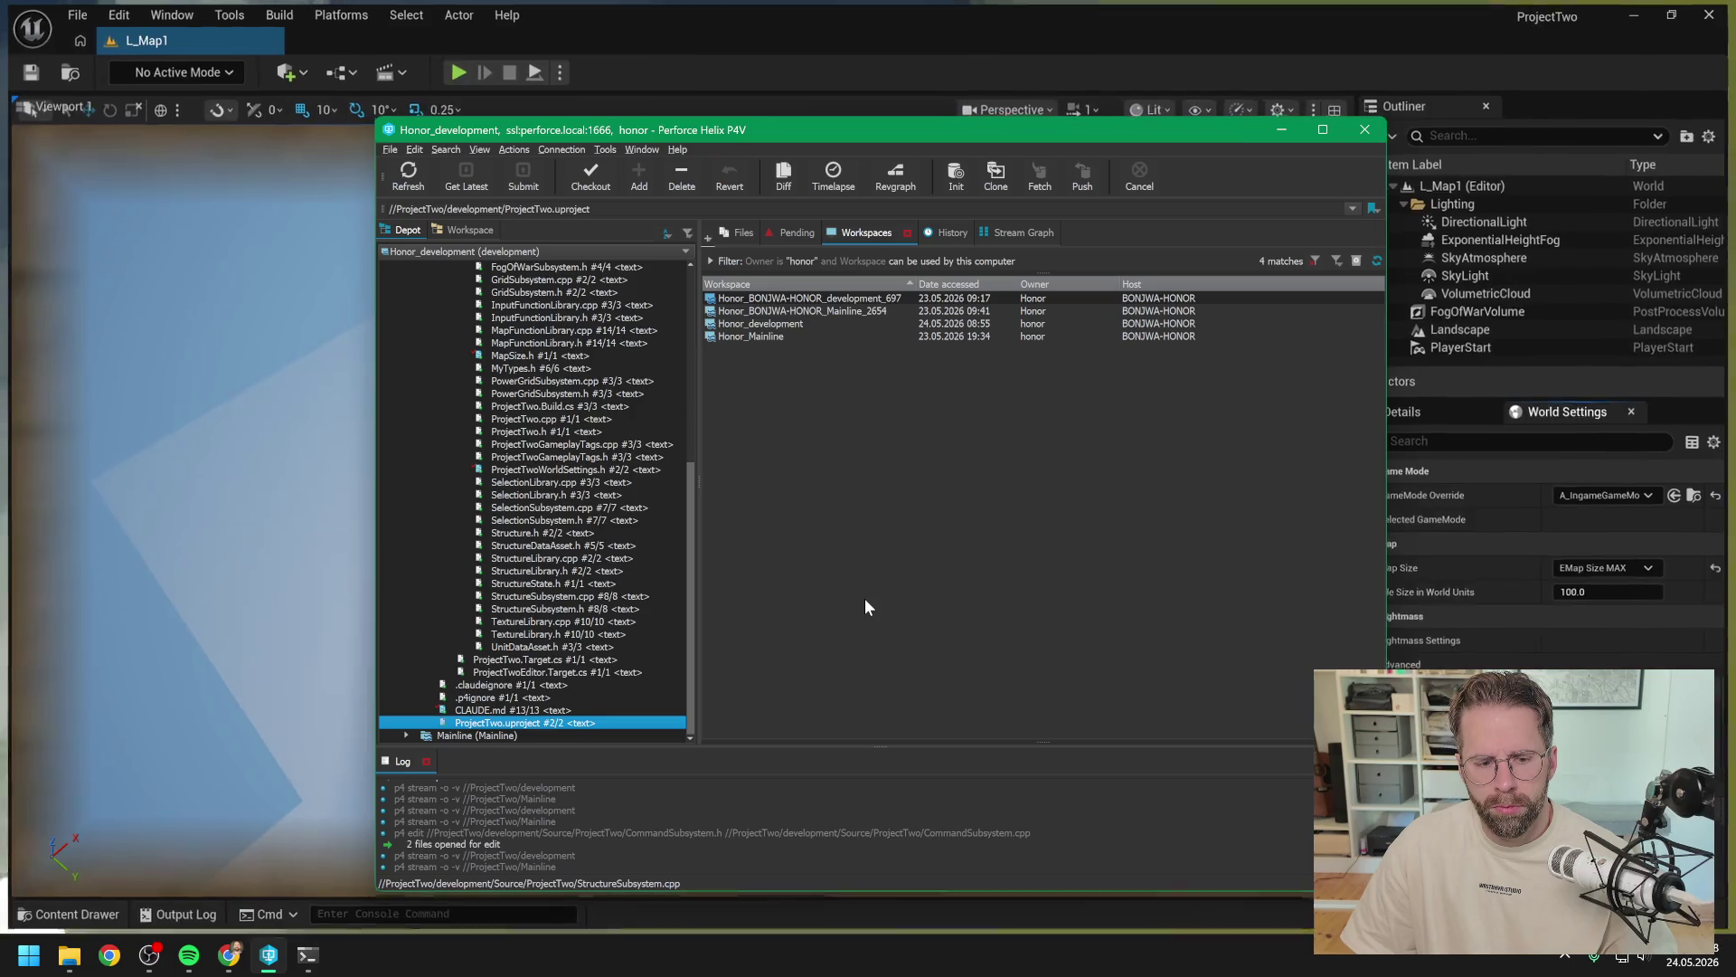
{"action": "left_click", "coordinate": [850, 51]}
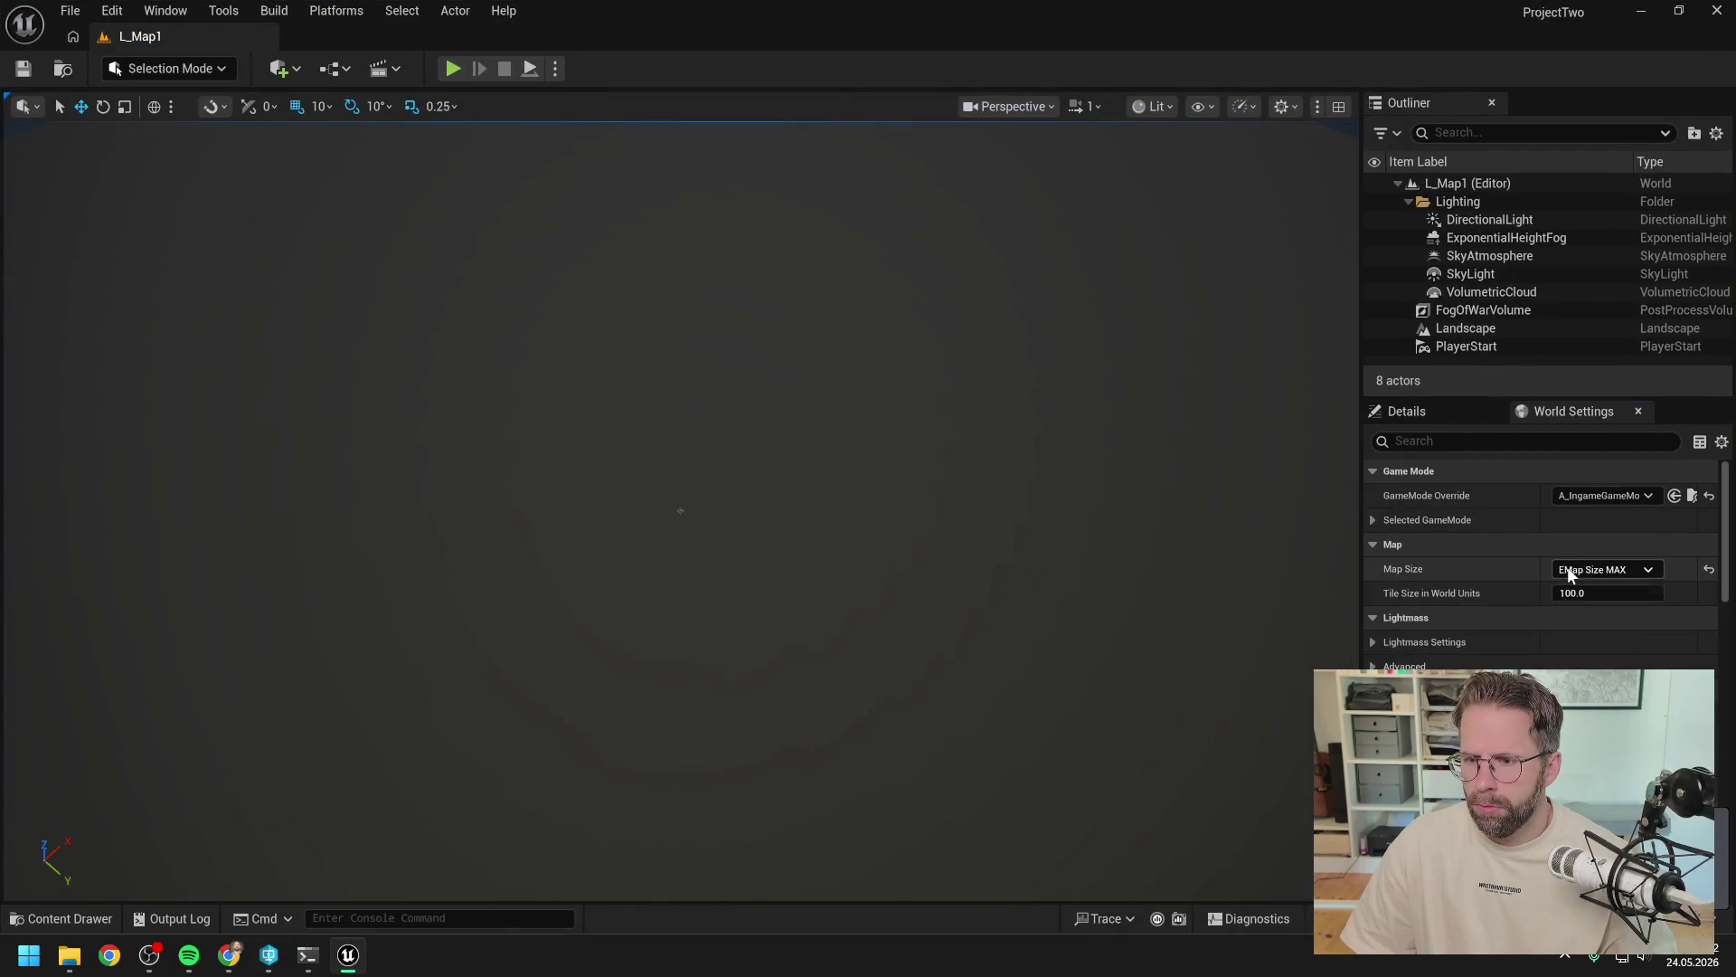
Set Map Size to 400 x 400, then play-test the level, zooming around before stopping.
{"action": "left_click", "coordinate": [1601, 569]}
{"action": "left_click", "coordinate": [1578, 588]}
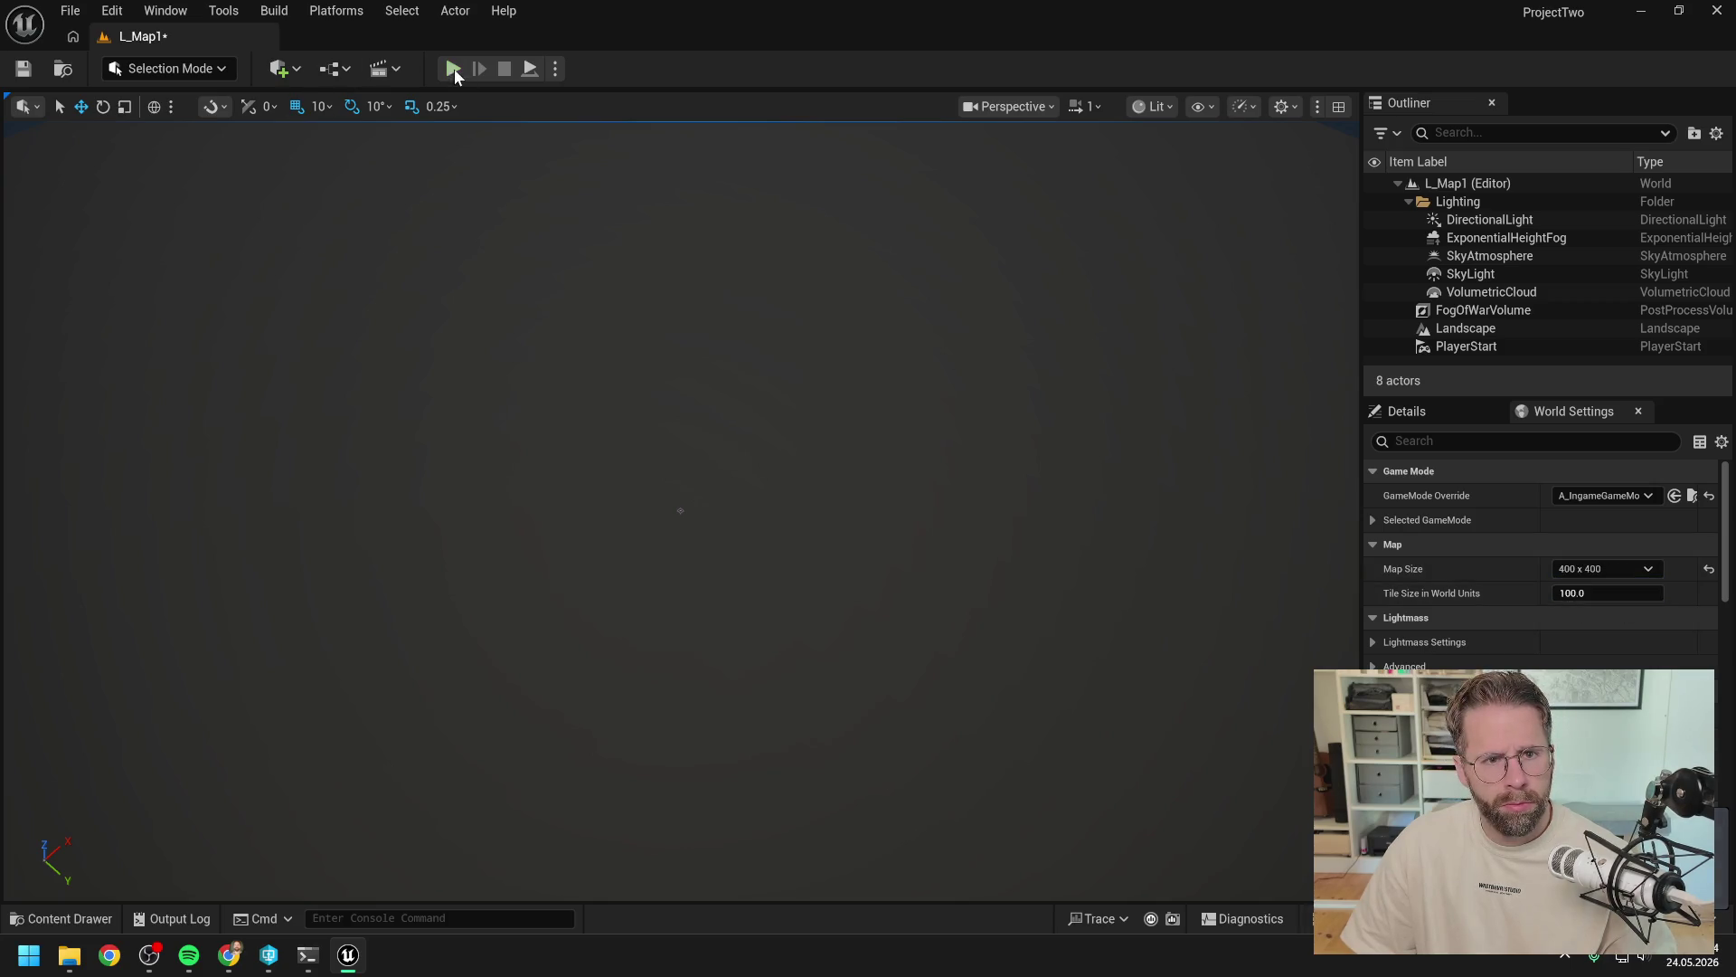
{"action": "left_click", "coordinate": [453, 68]}
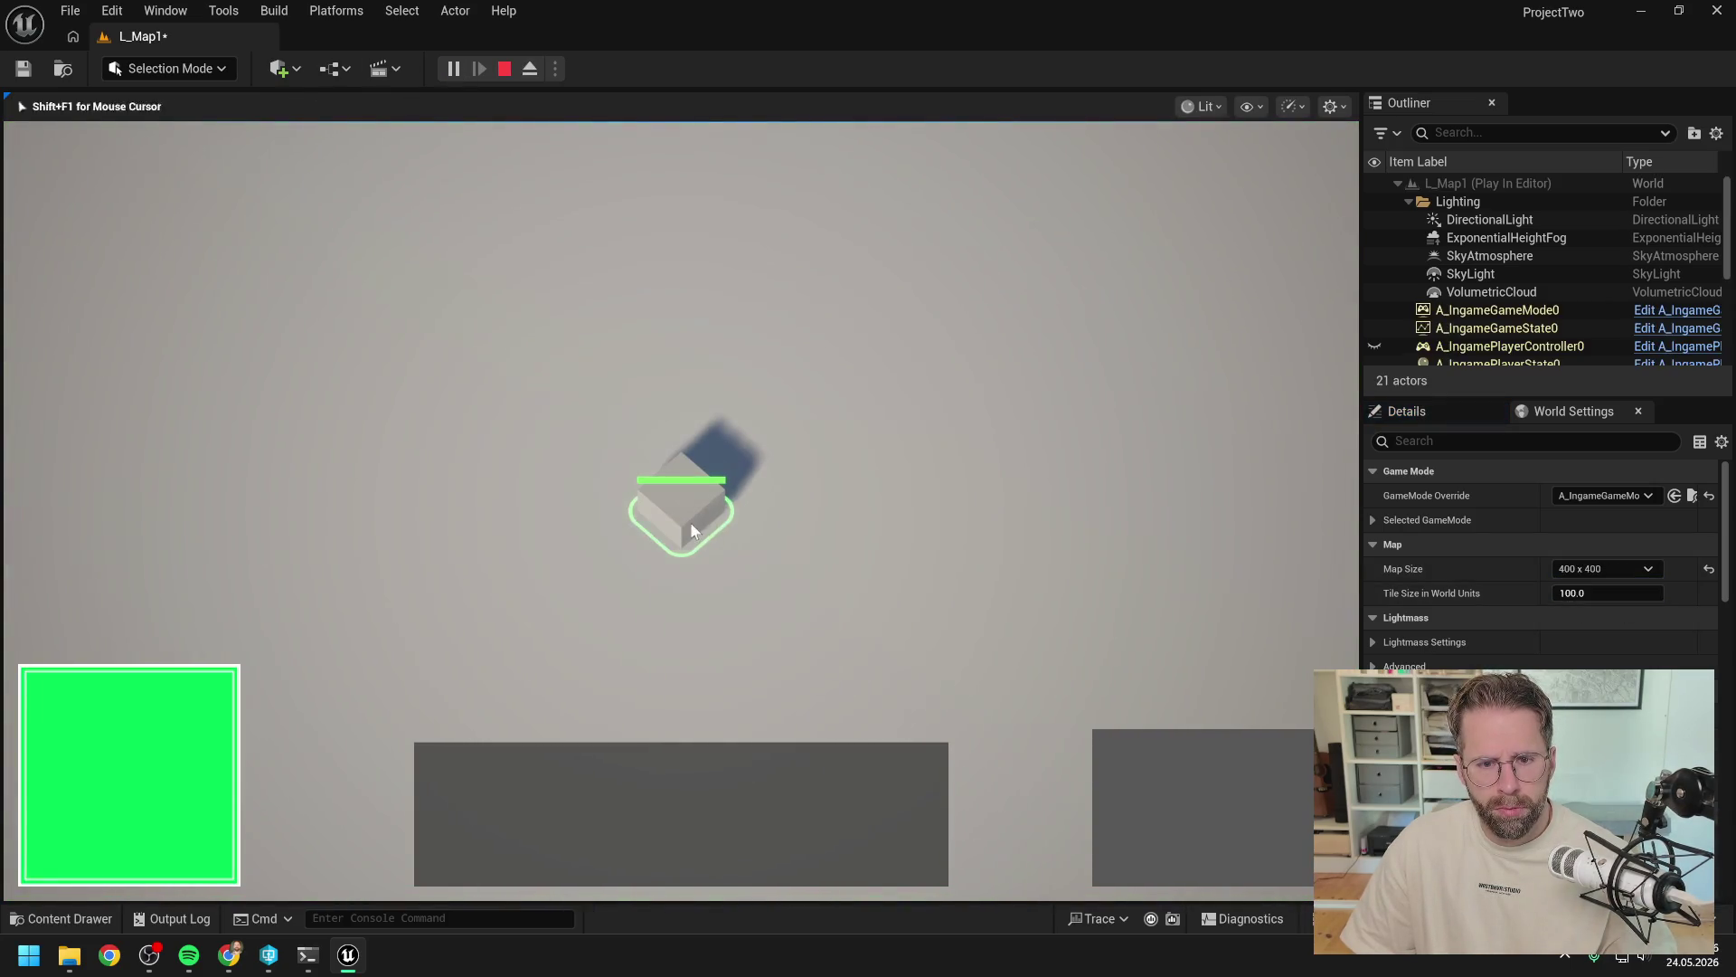
{"action": "scroll", "coordinate": [962, 579], "scroll_direction": "up", "scroll_amount": 3}
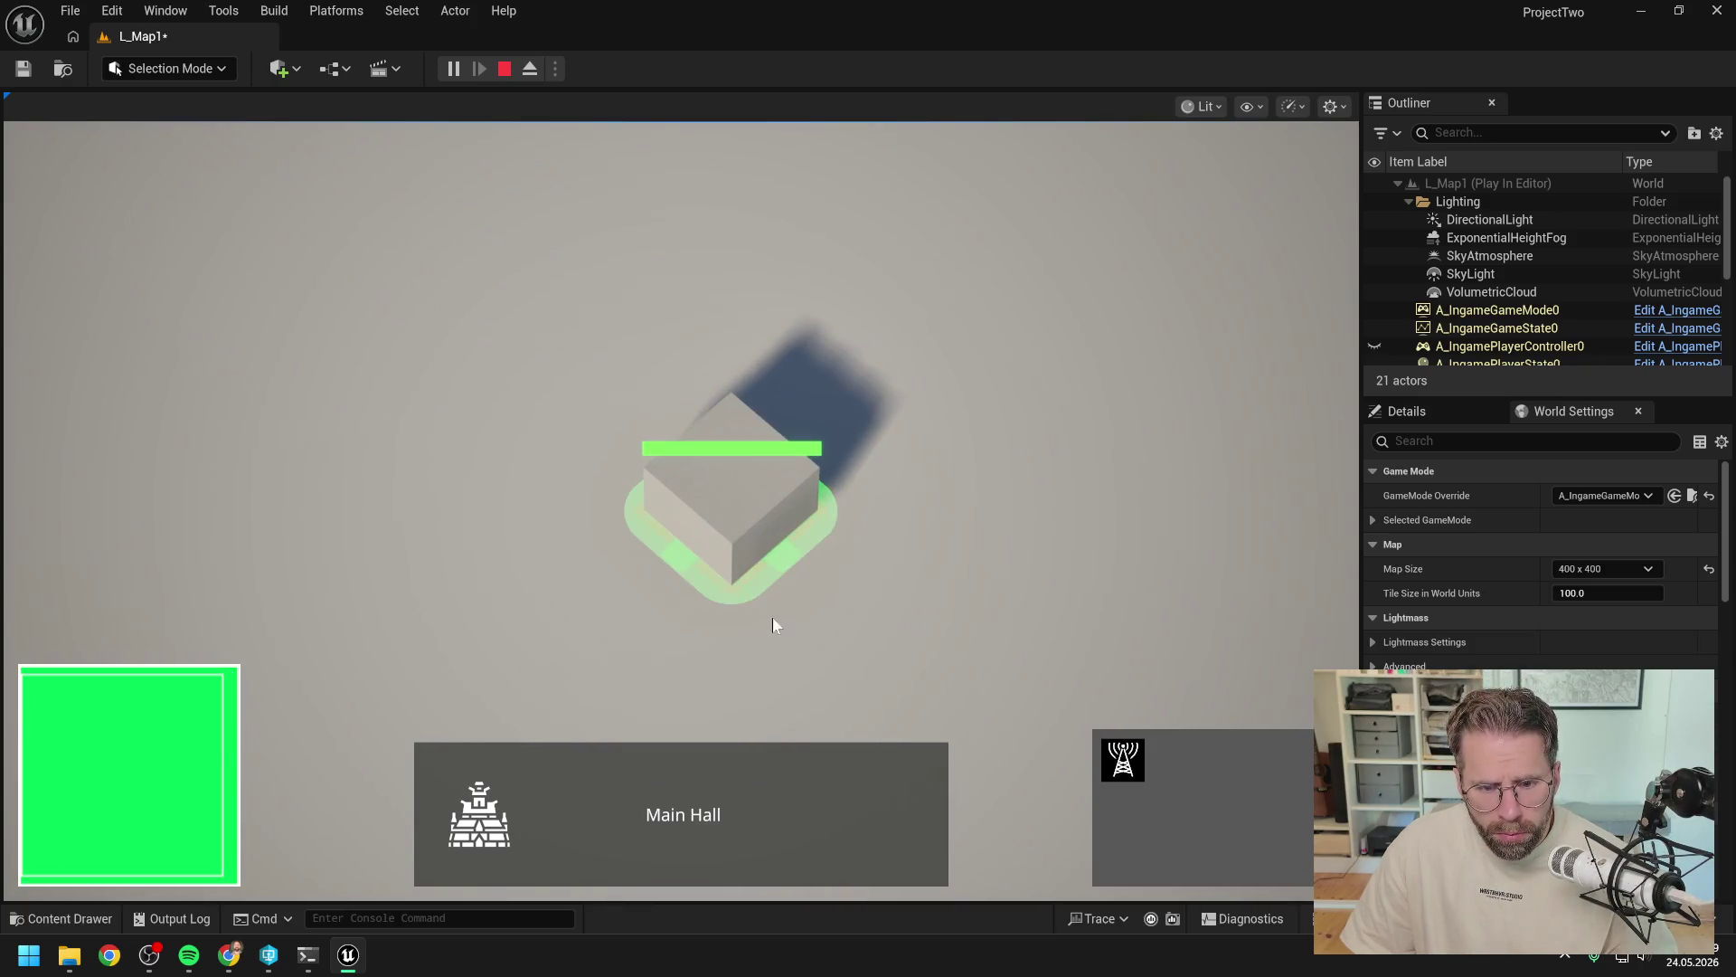
{"action": "scroll", "coordinate": [775, 624], "scroll_direction": "up", "scroll_amount": 3}
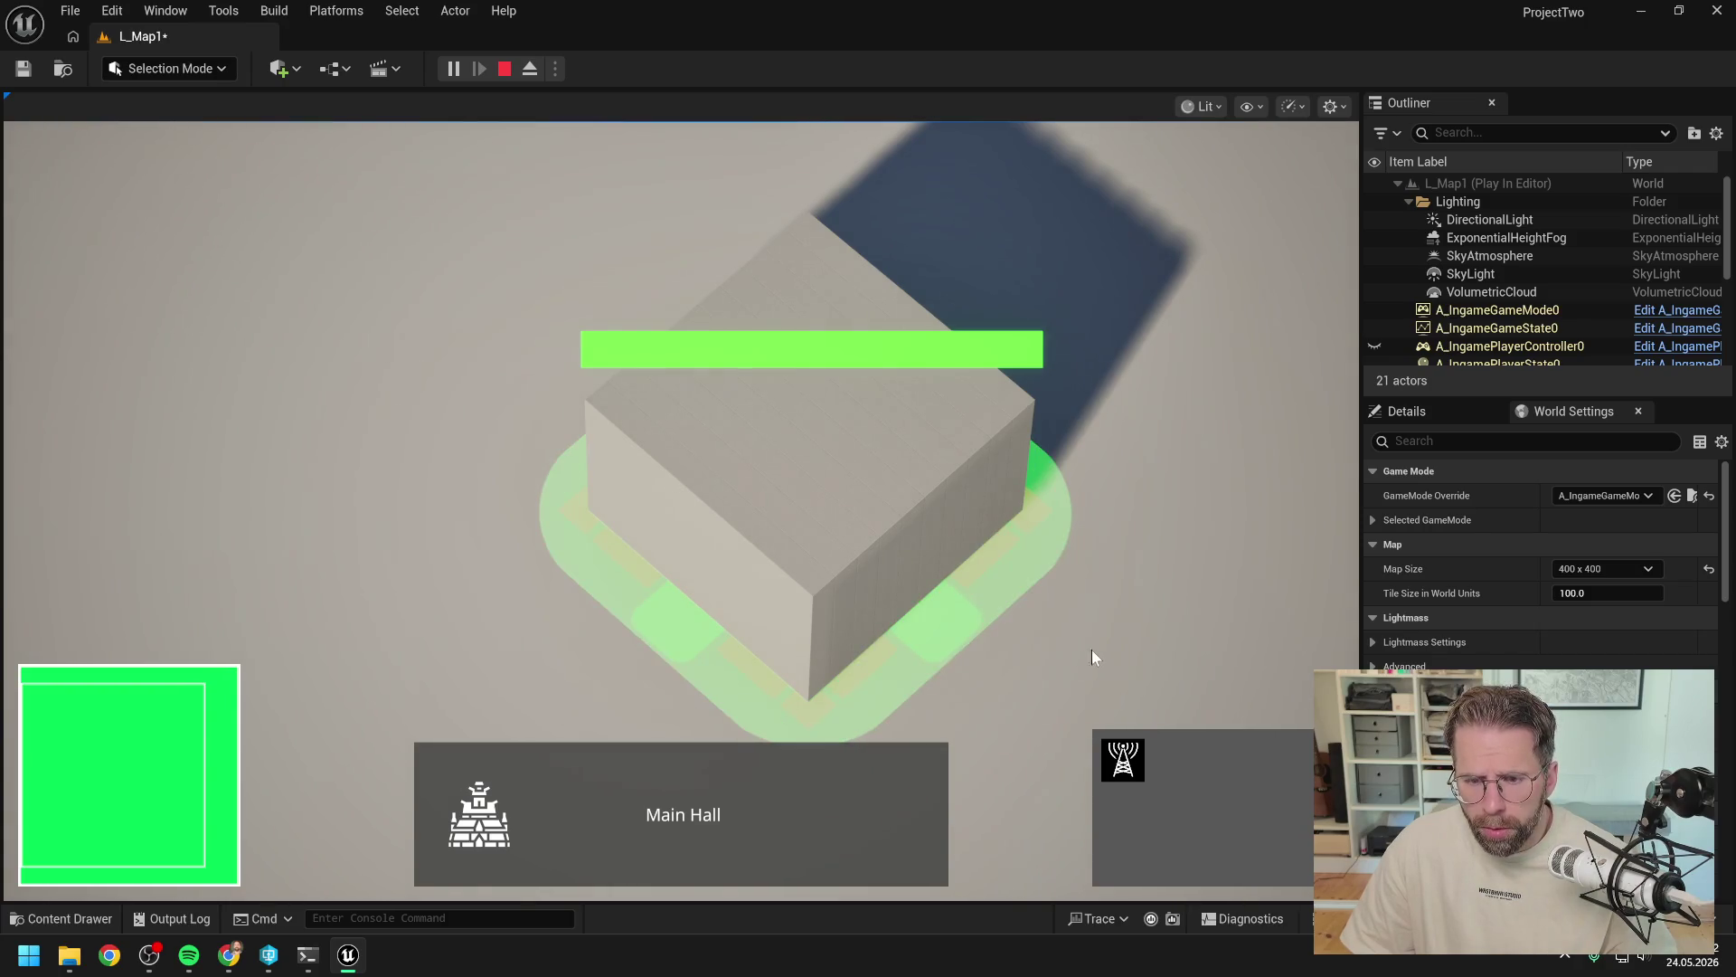
{"action": "scroll", "coordinate": [1097, 658], "scroll_direction": "down", "scroll_amount": 5}
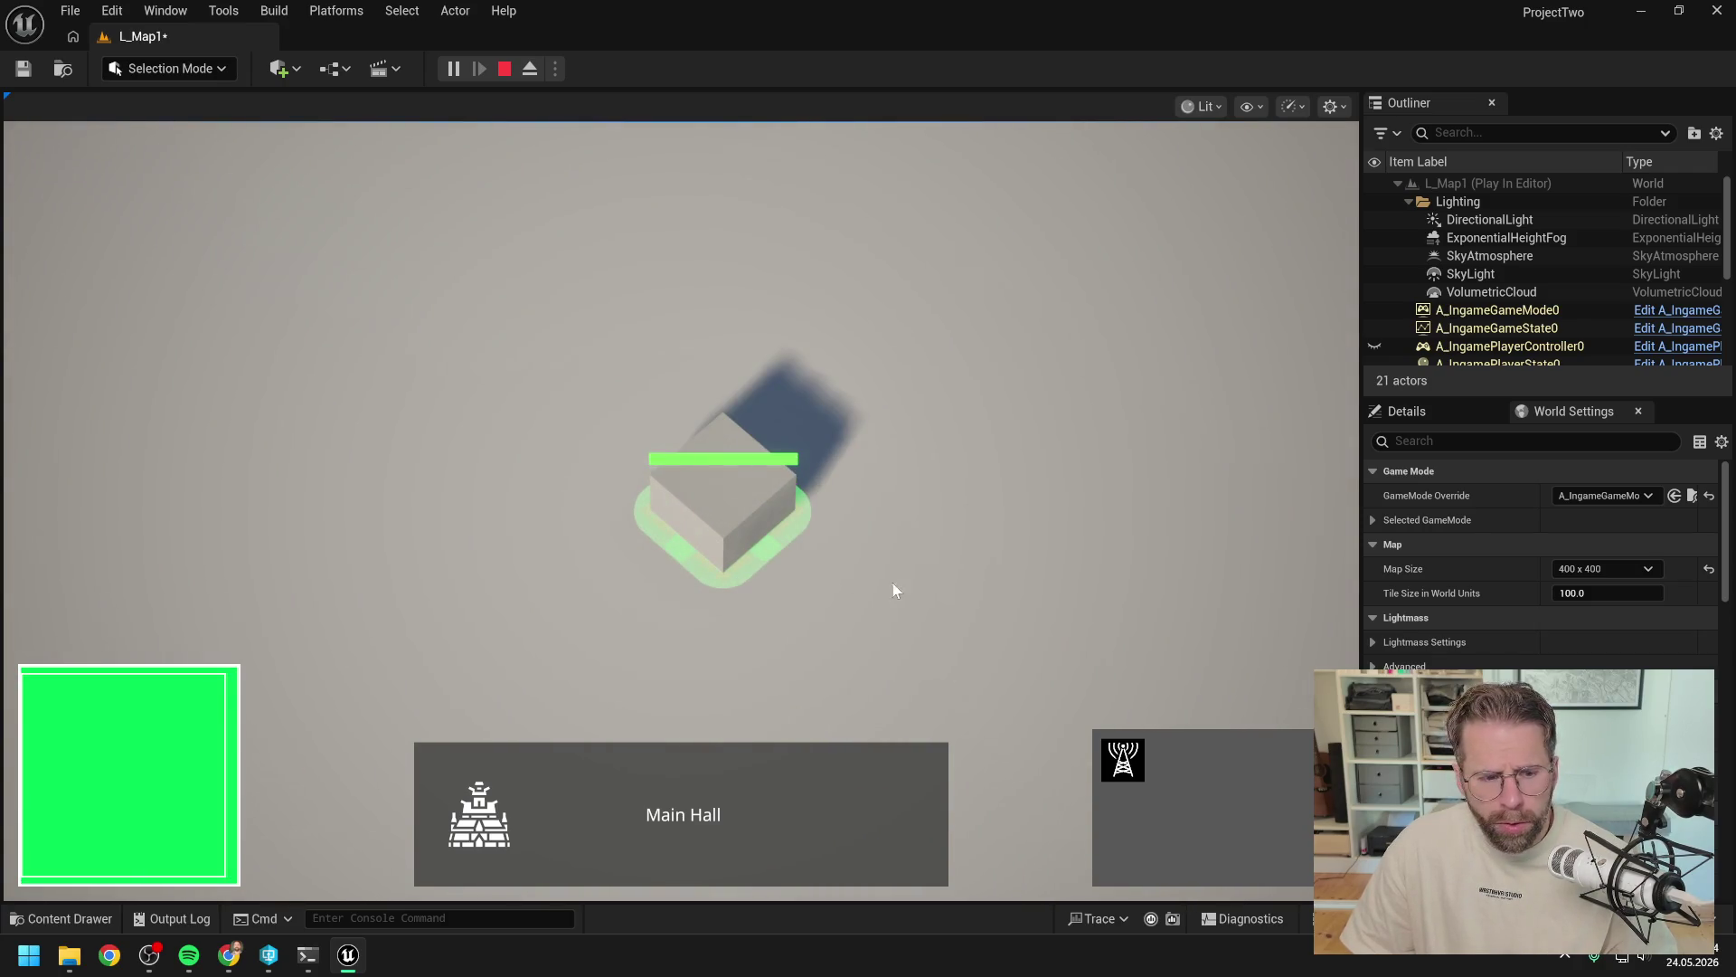
{"action": "scroll", "coordinate": [900, 580], "scroll_direction": "down", "scroll_amount": 3}
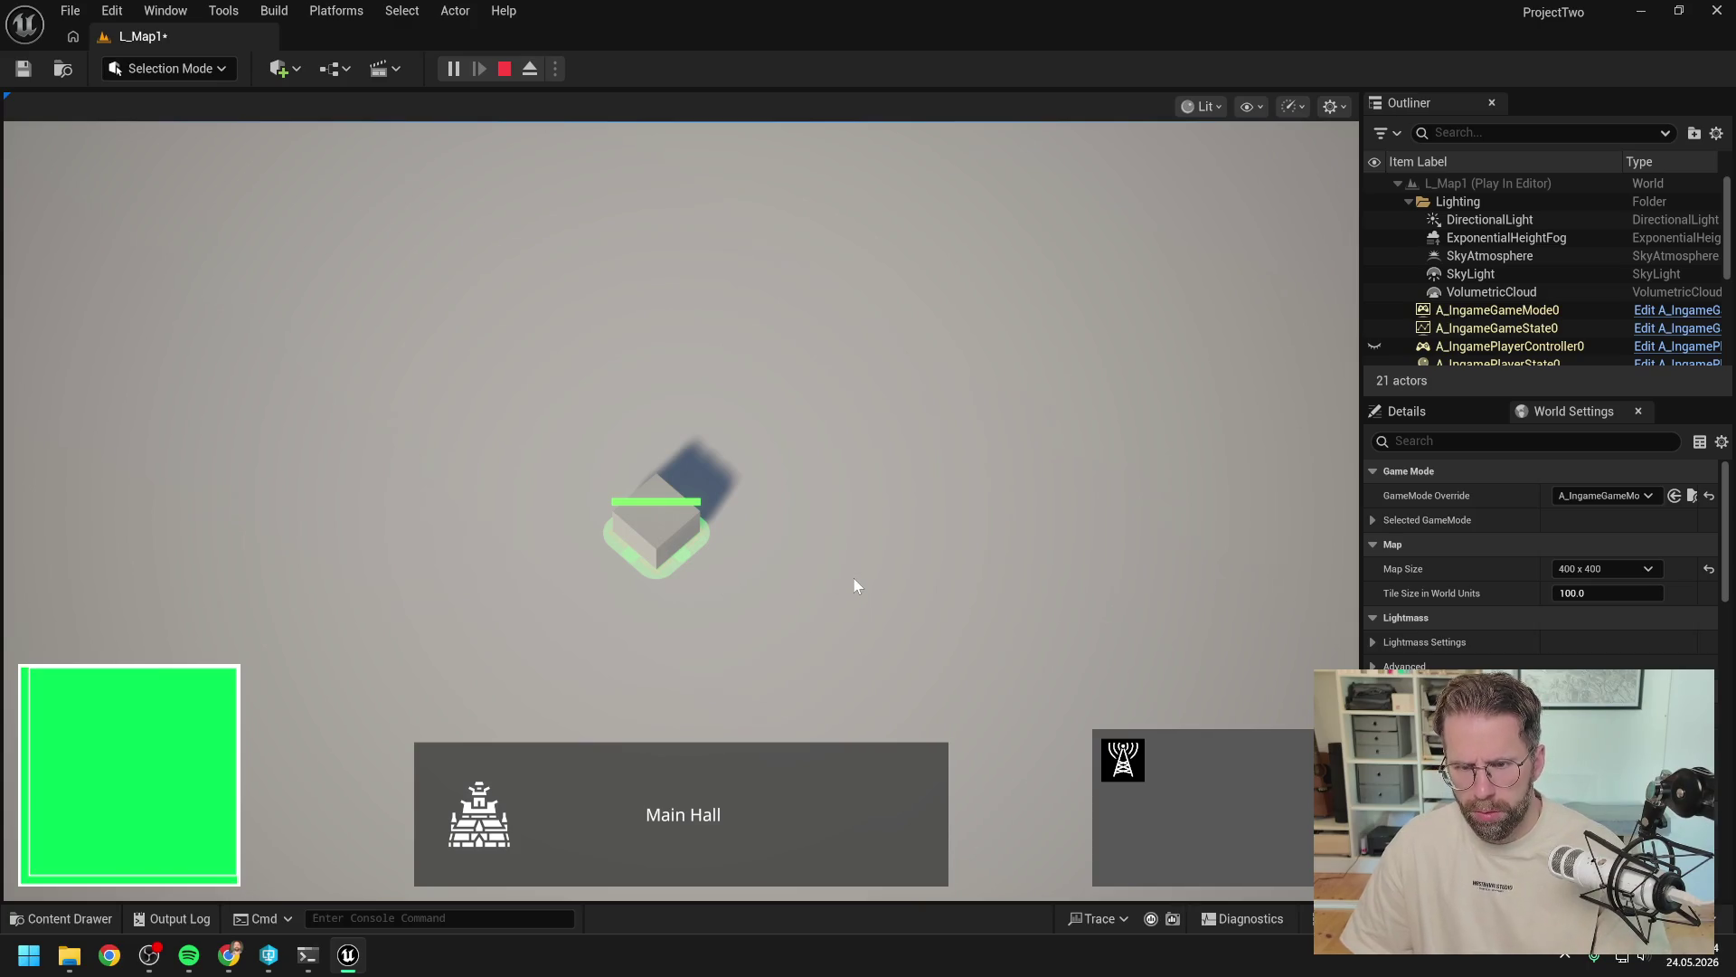
{"action": "key", "text": "Escape"}
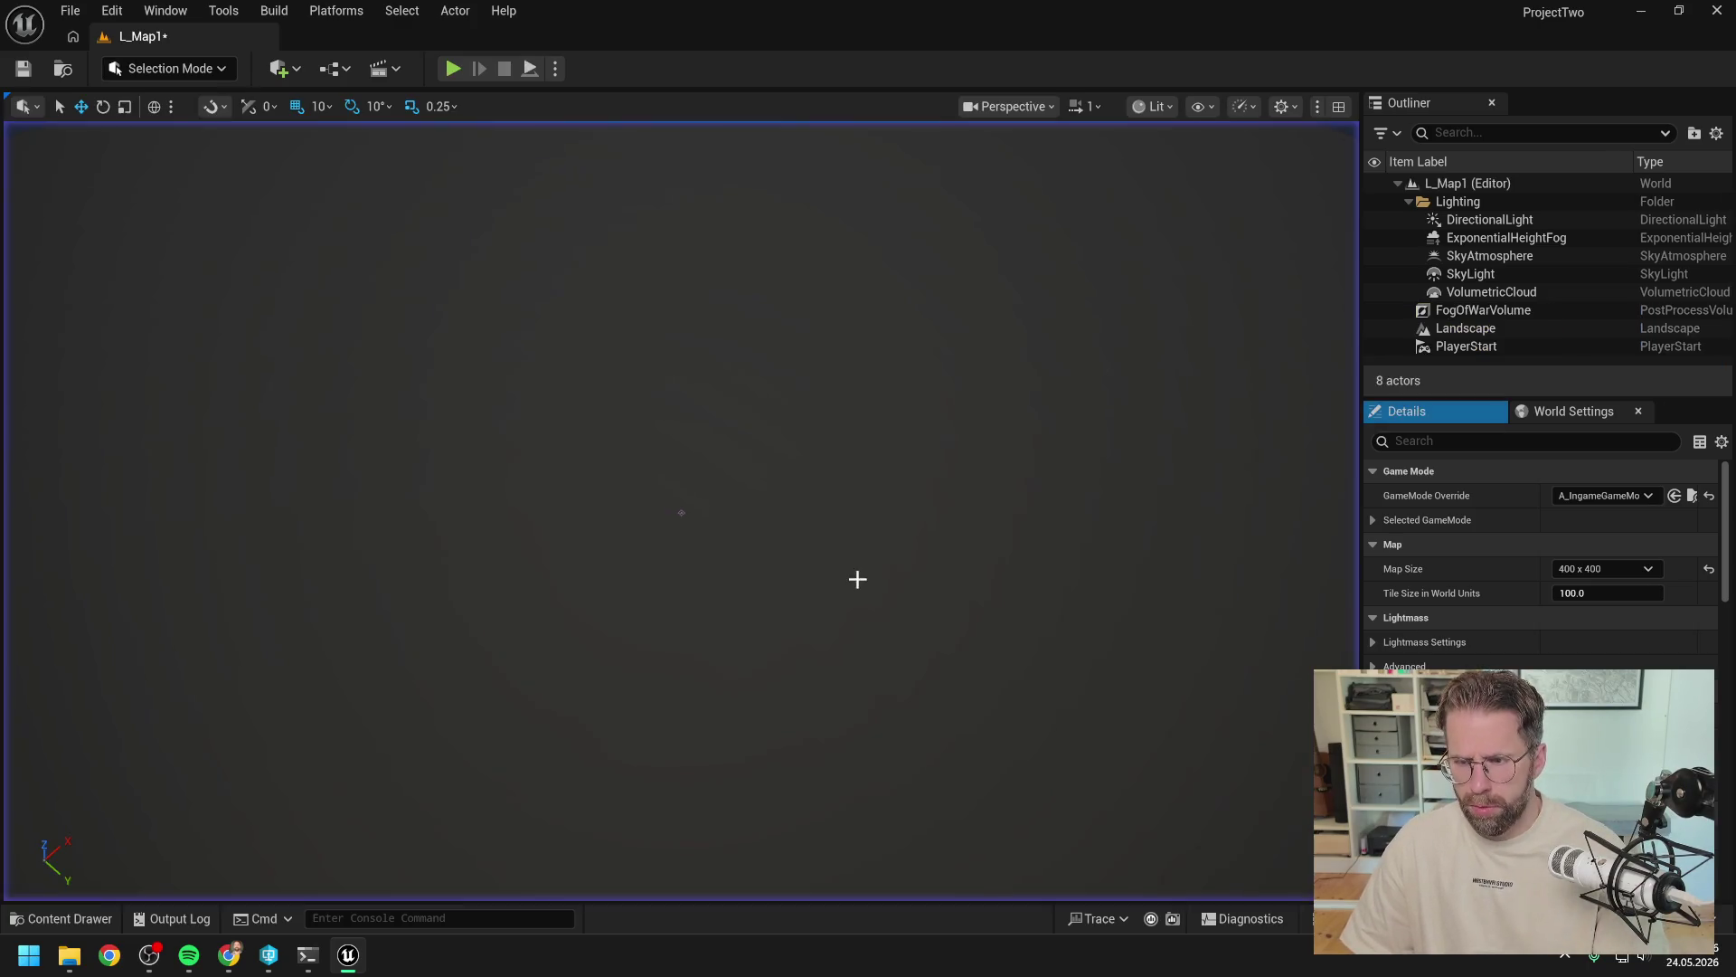
Save L_Map1 as Unreal closes, then reopen ProjectTwo.sln on ProjectTwoWorldSettings.h.
{"action": "key", "text": "ctrl+shift+s"}
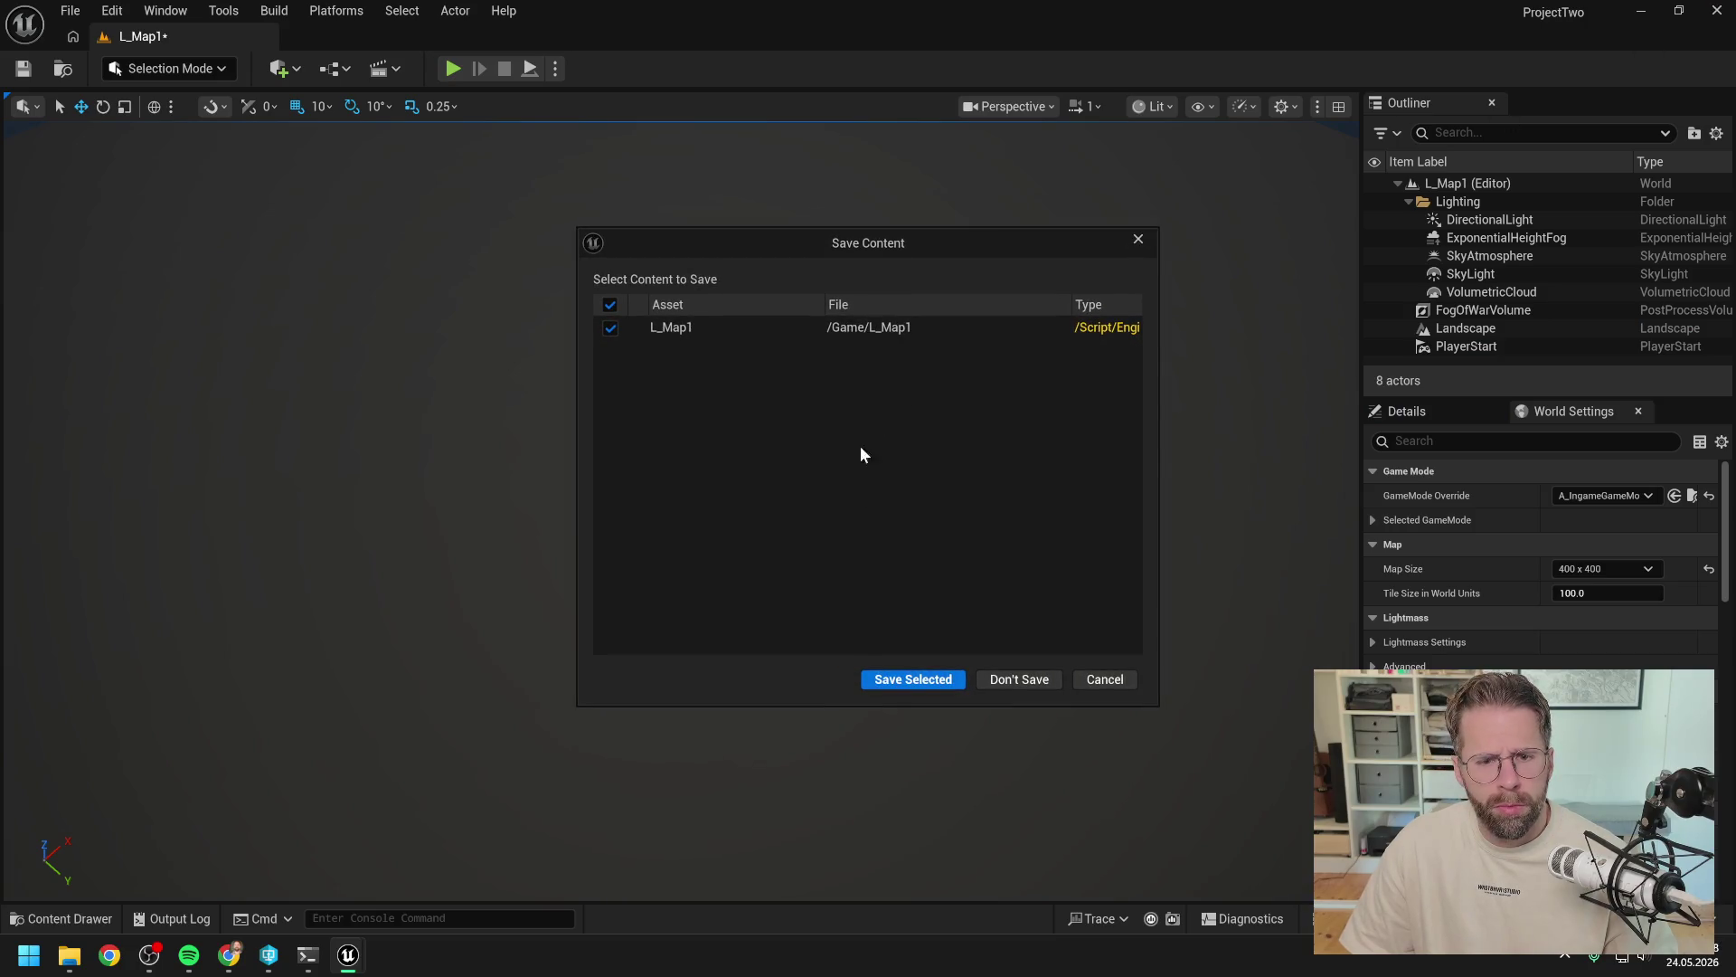
{"action": "left_click", "coordinate": [914, 679]}
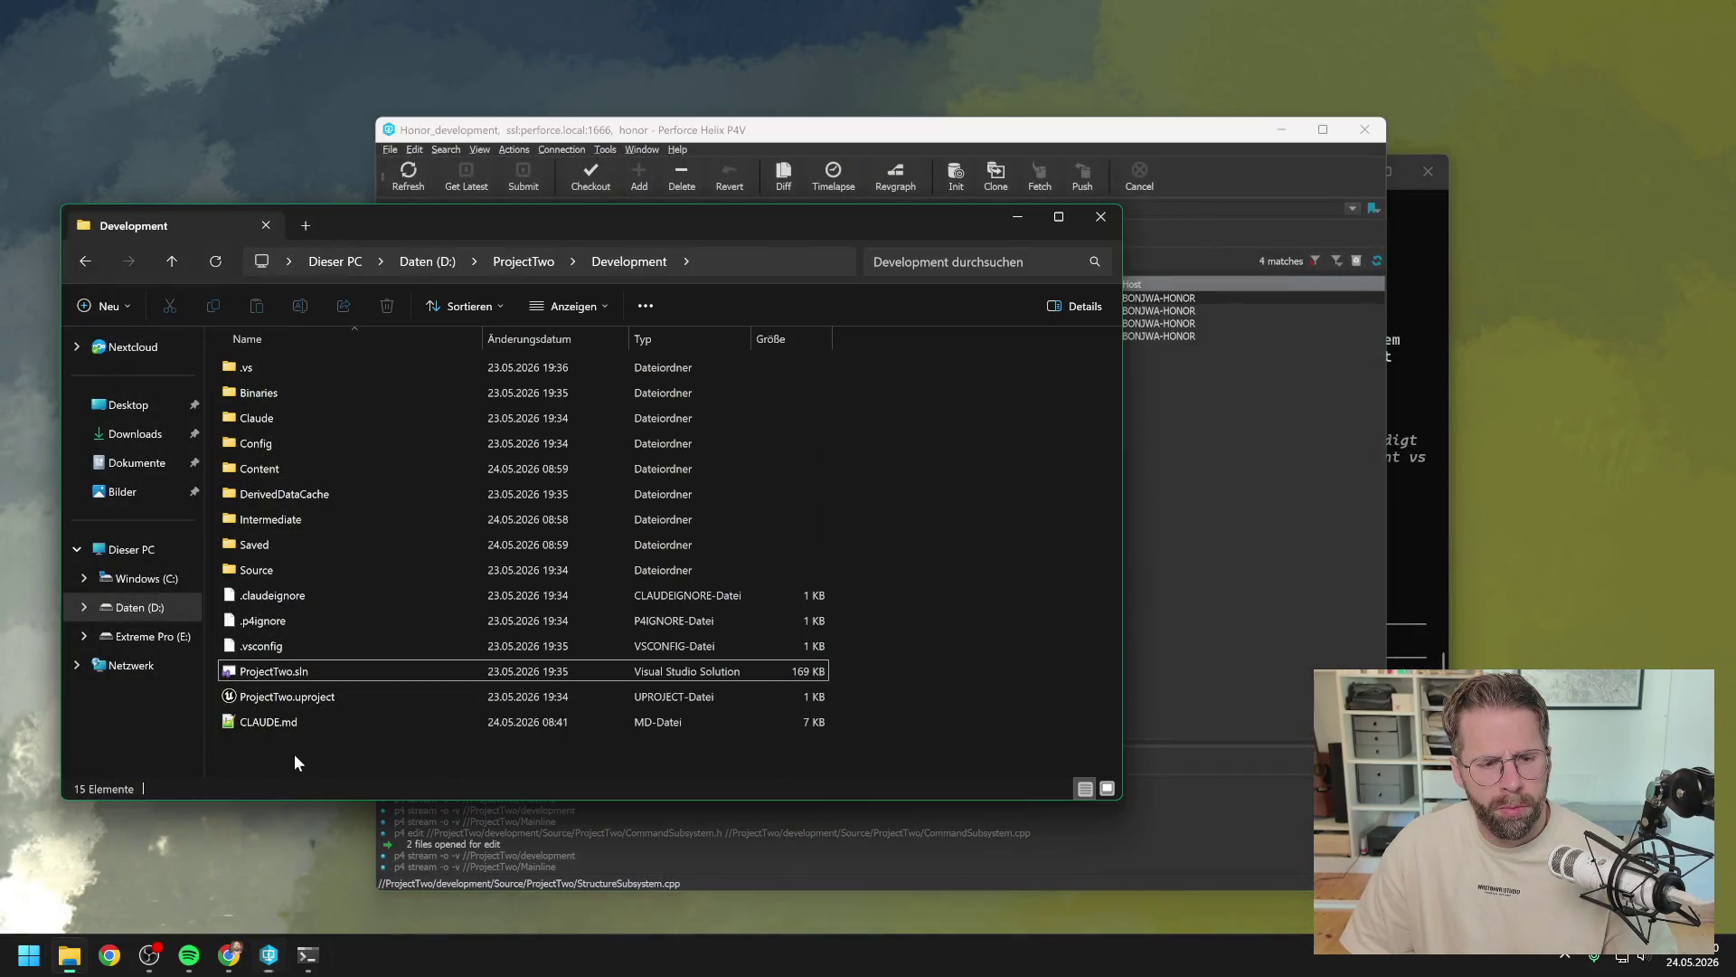
{"action": "double_click", "coordinate": [272, 674]}
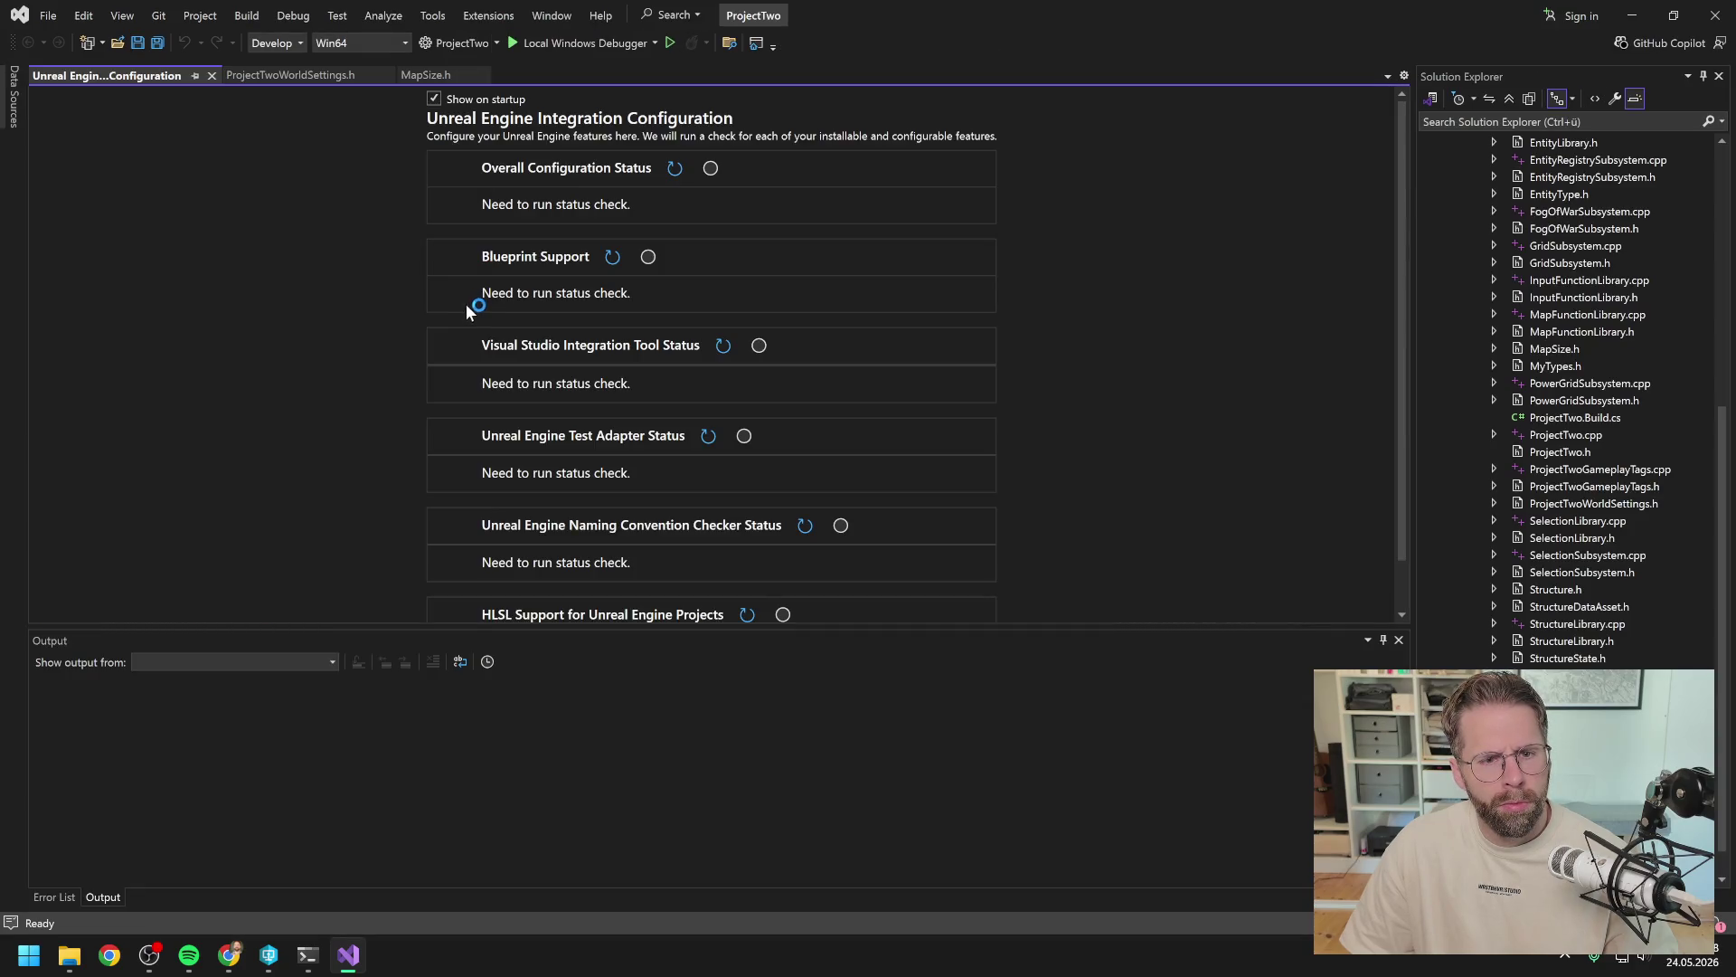
{"action": "left_click", "coordinate": [289, 75]}
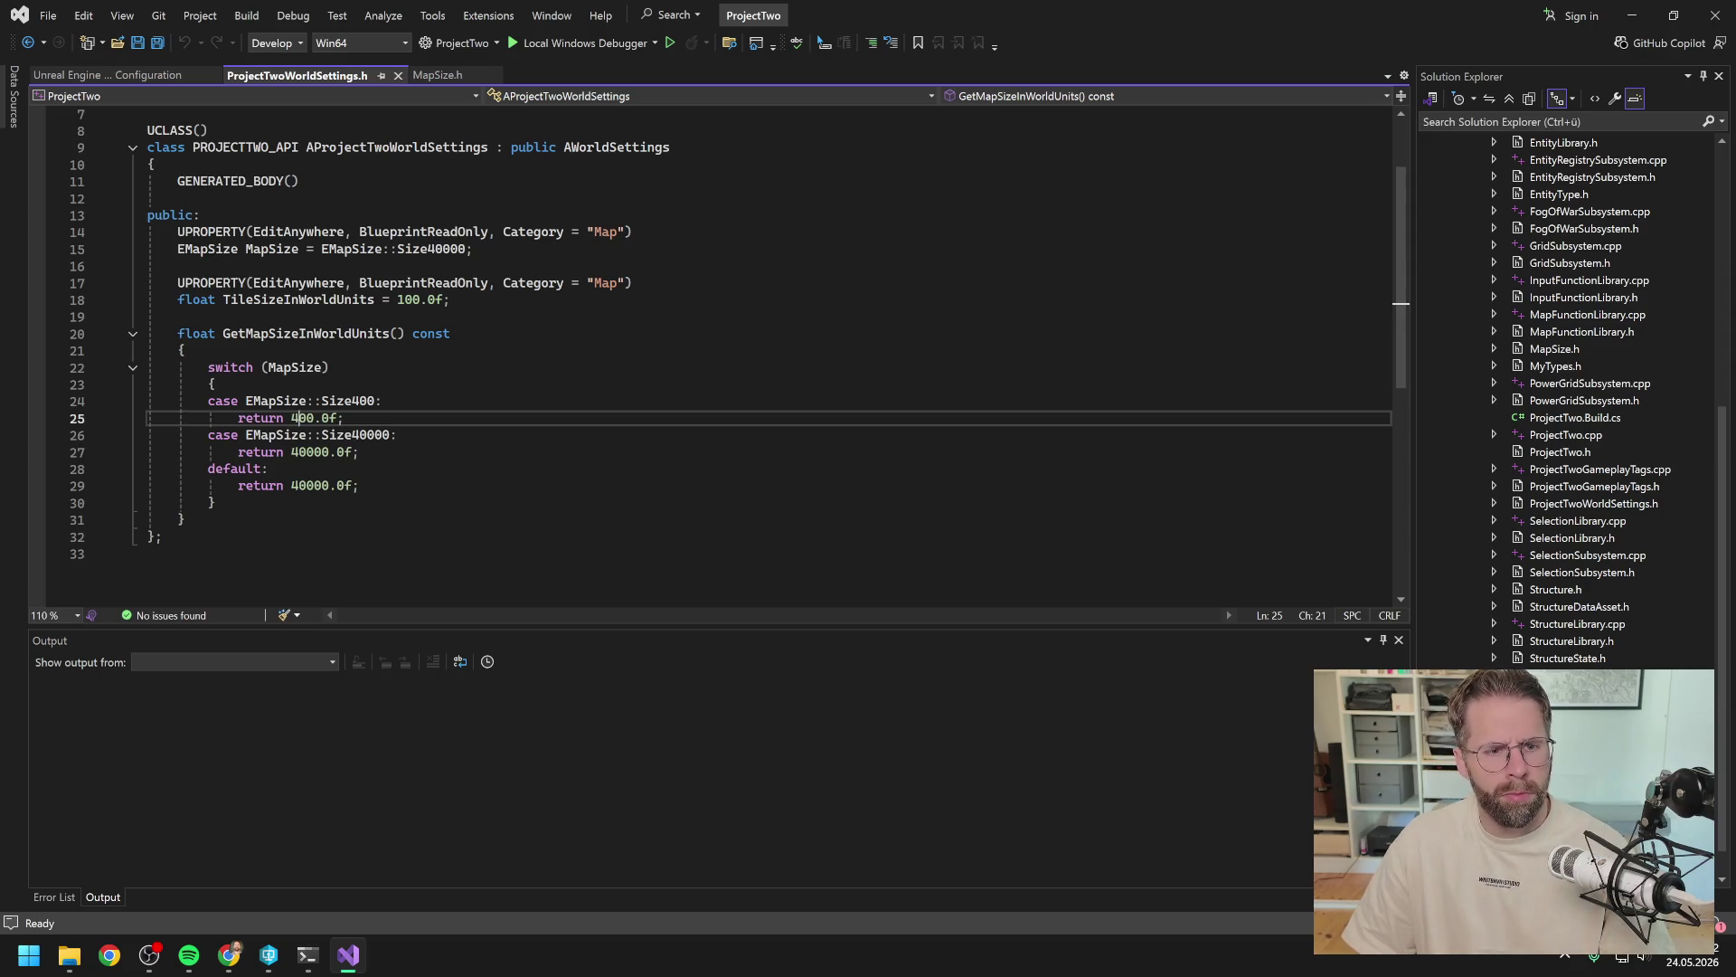
In MapSize.h, change the display name from "400 x 400" to "800 x 800".
{"action": "left_click", "coordinate": [450, 78]}
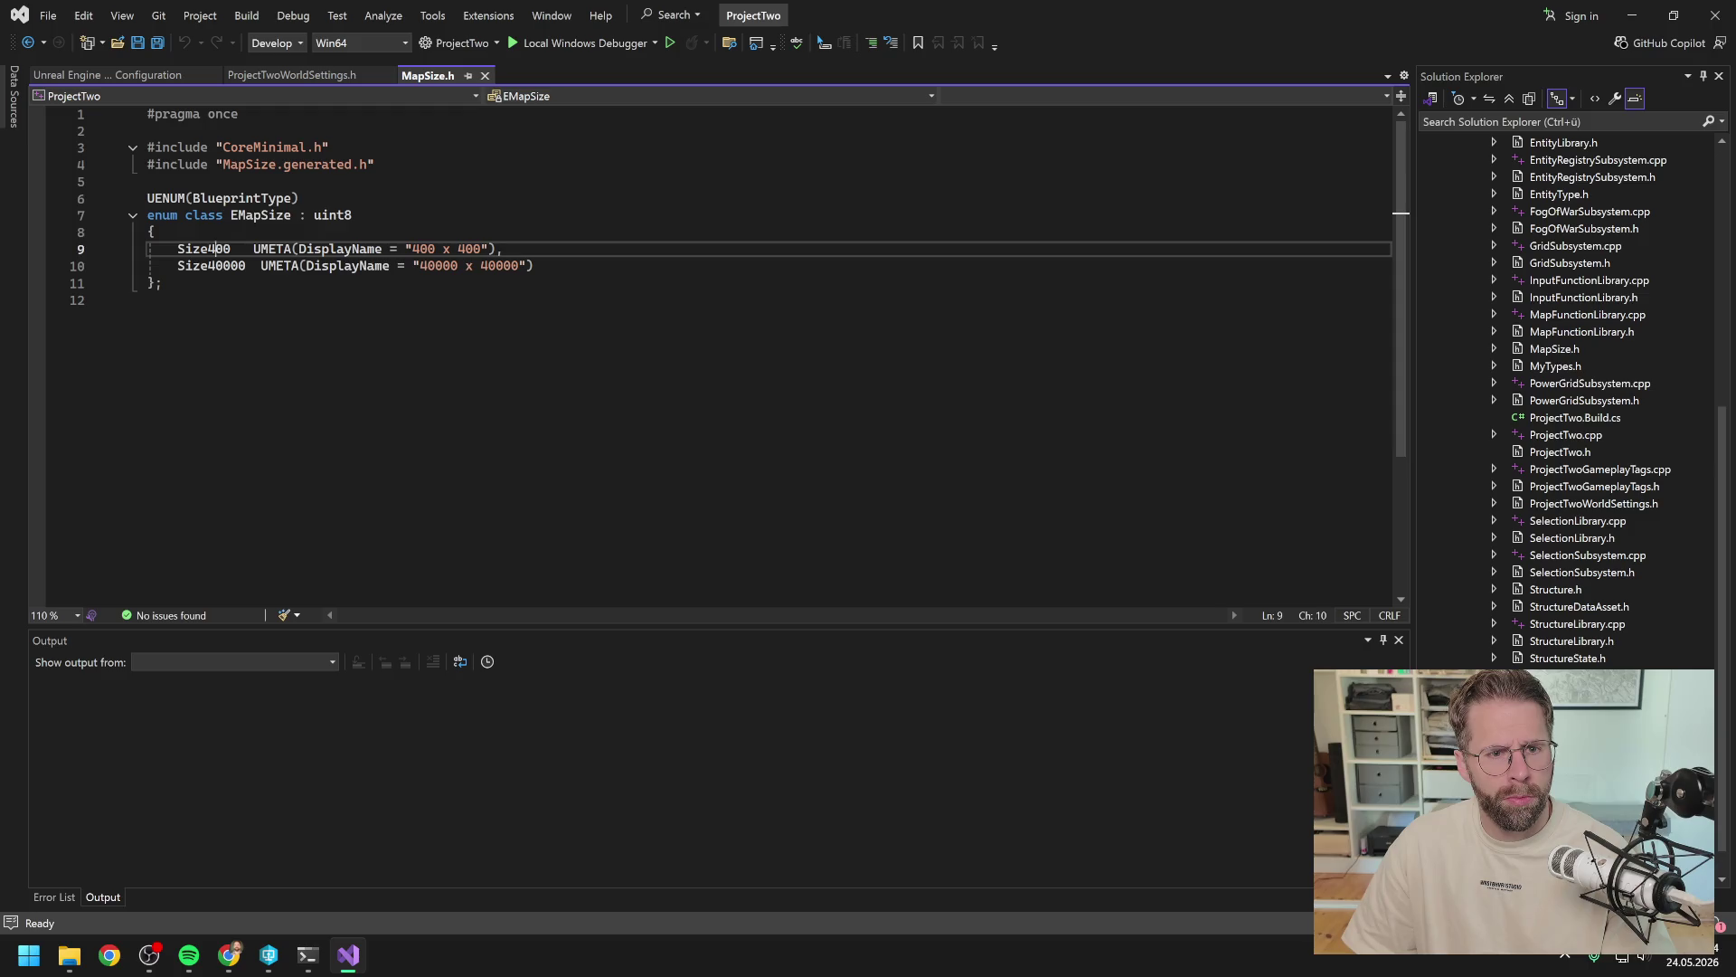
{"action": "left_click", "coordinate": [420, 248]}
{"action": "key", "text": "BackSpace"}
{"action": "type", "text": "8"}
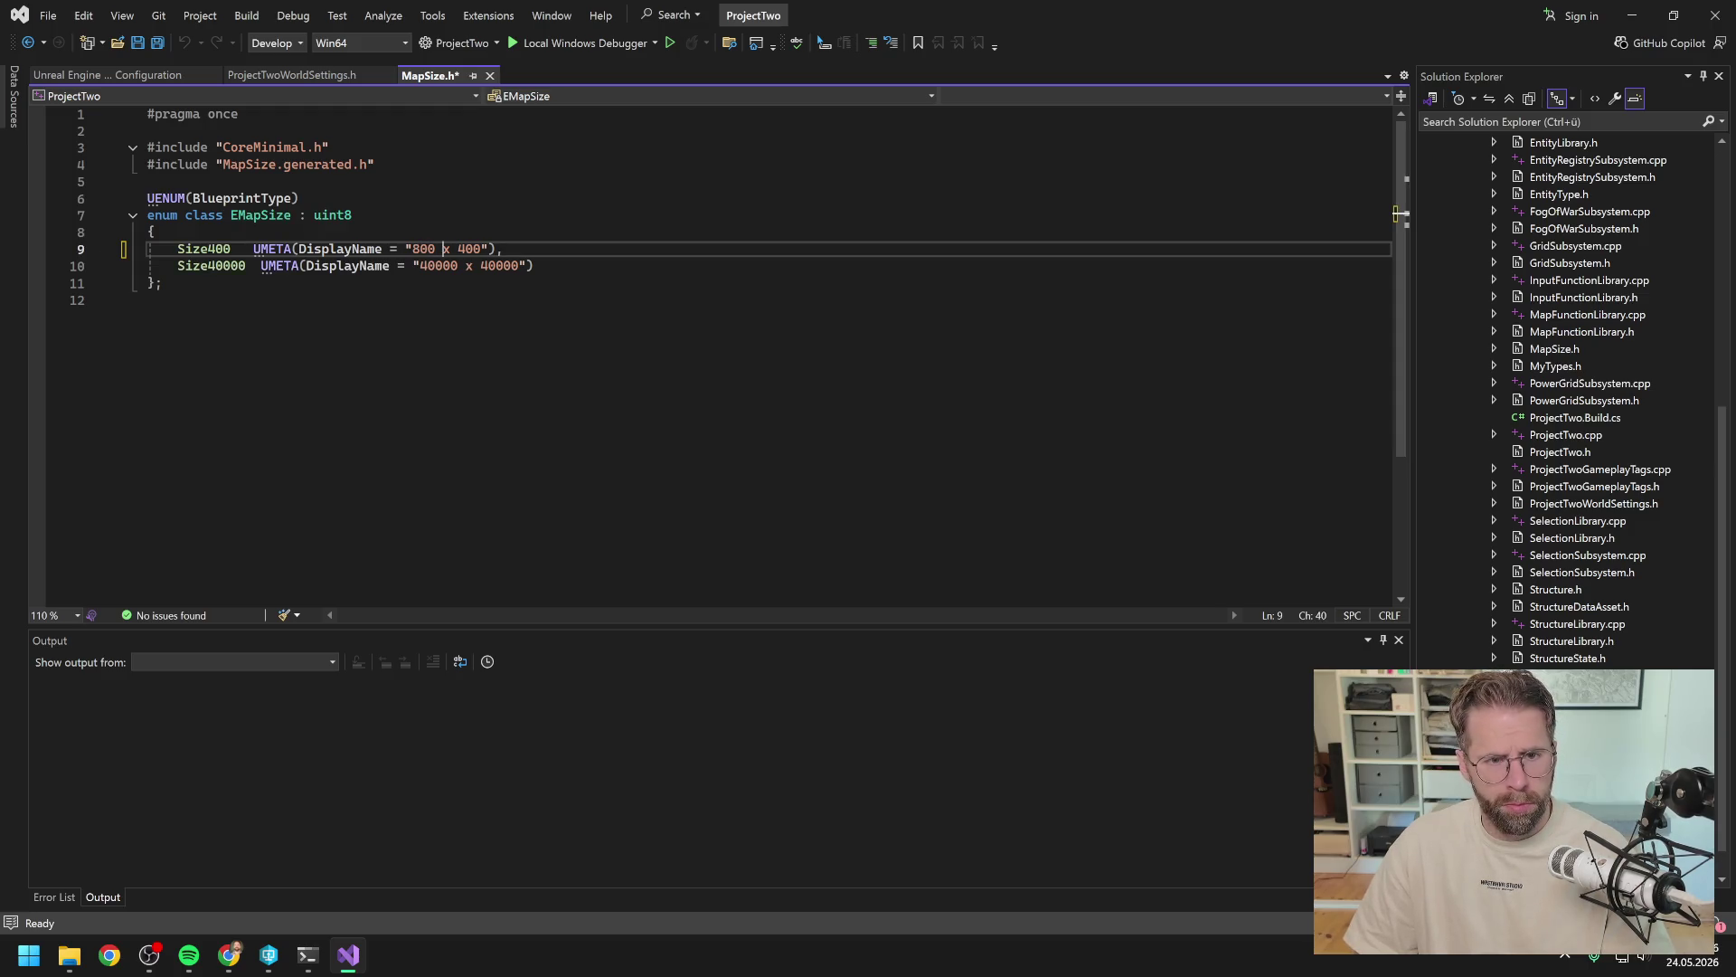
In ProjectTwoWorldSettings.h, rename the Size400 case to Size800 and make it return 800.0f.
{"action": "left_click", "coordinate": [298, 76]}
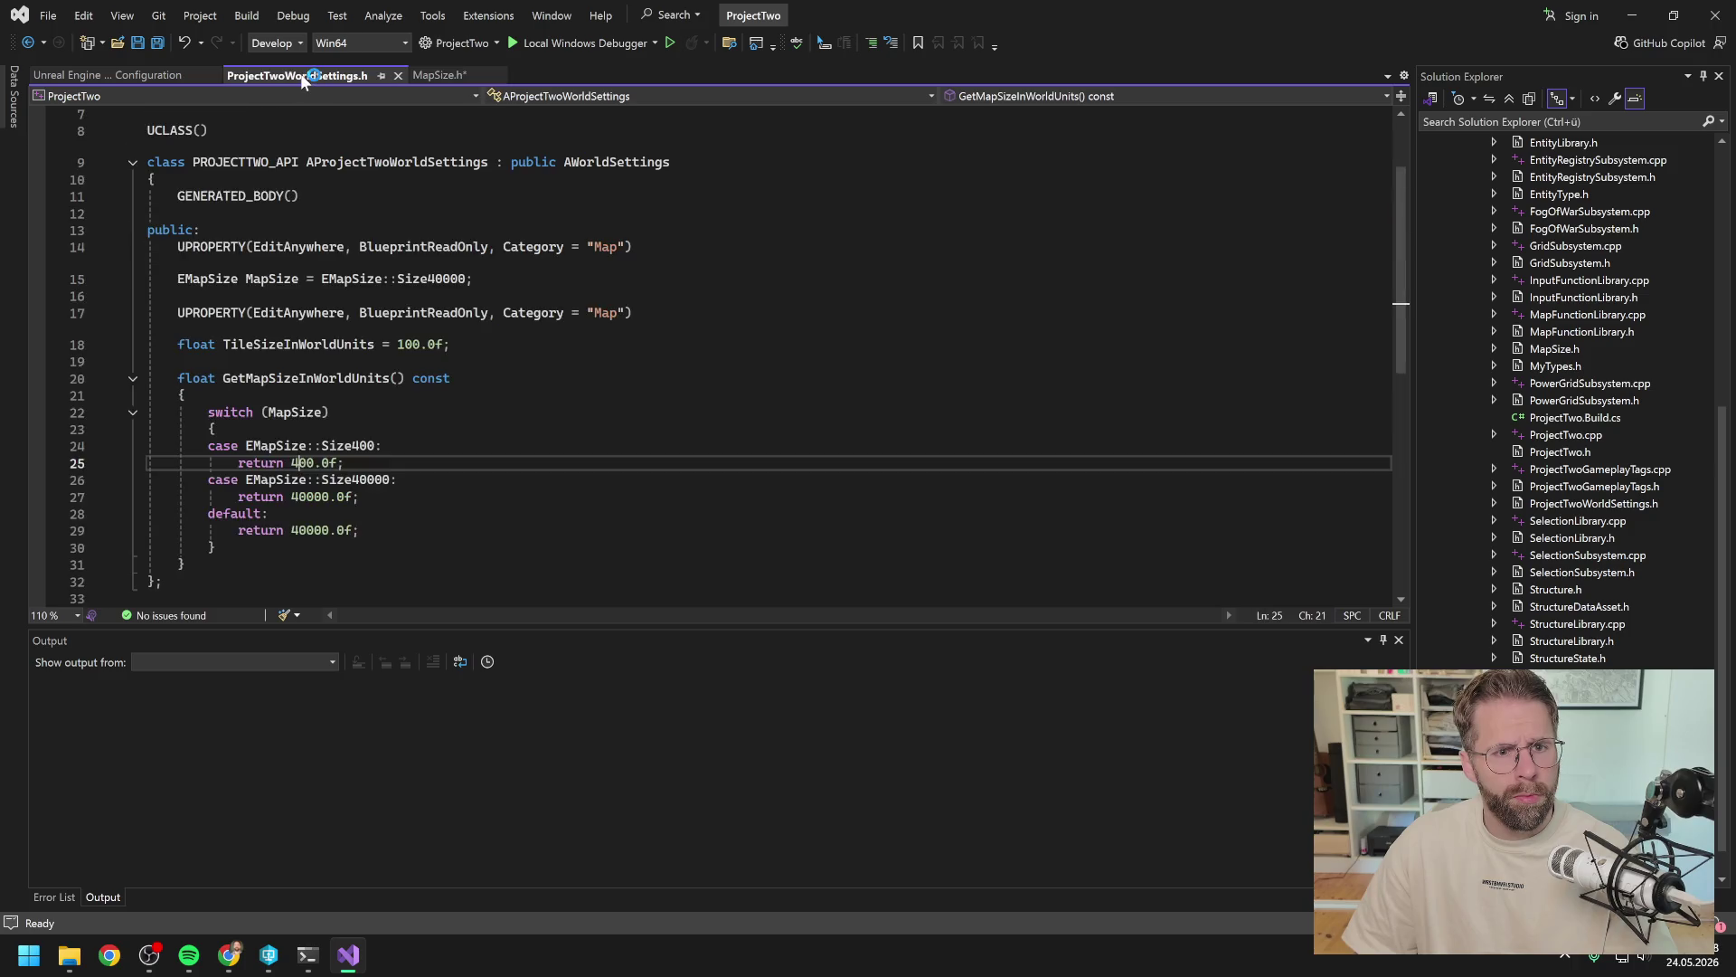
{"action": "key", "text": "BackSpace"}
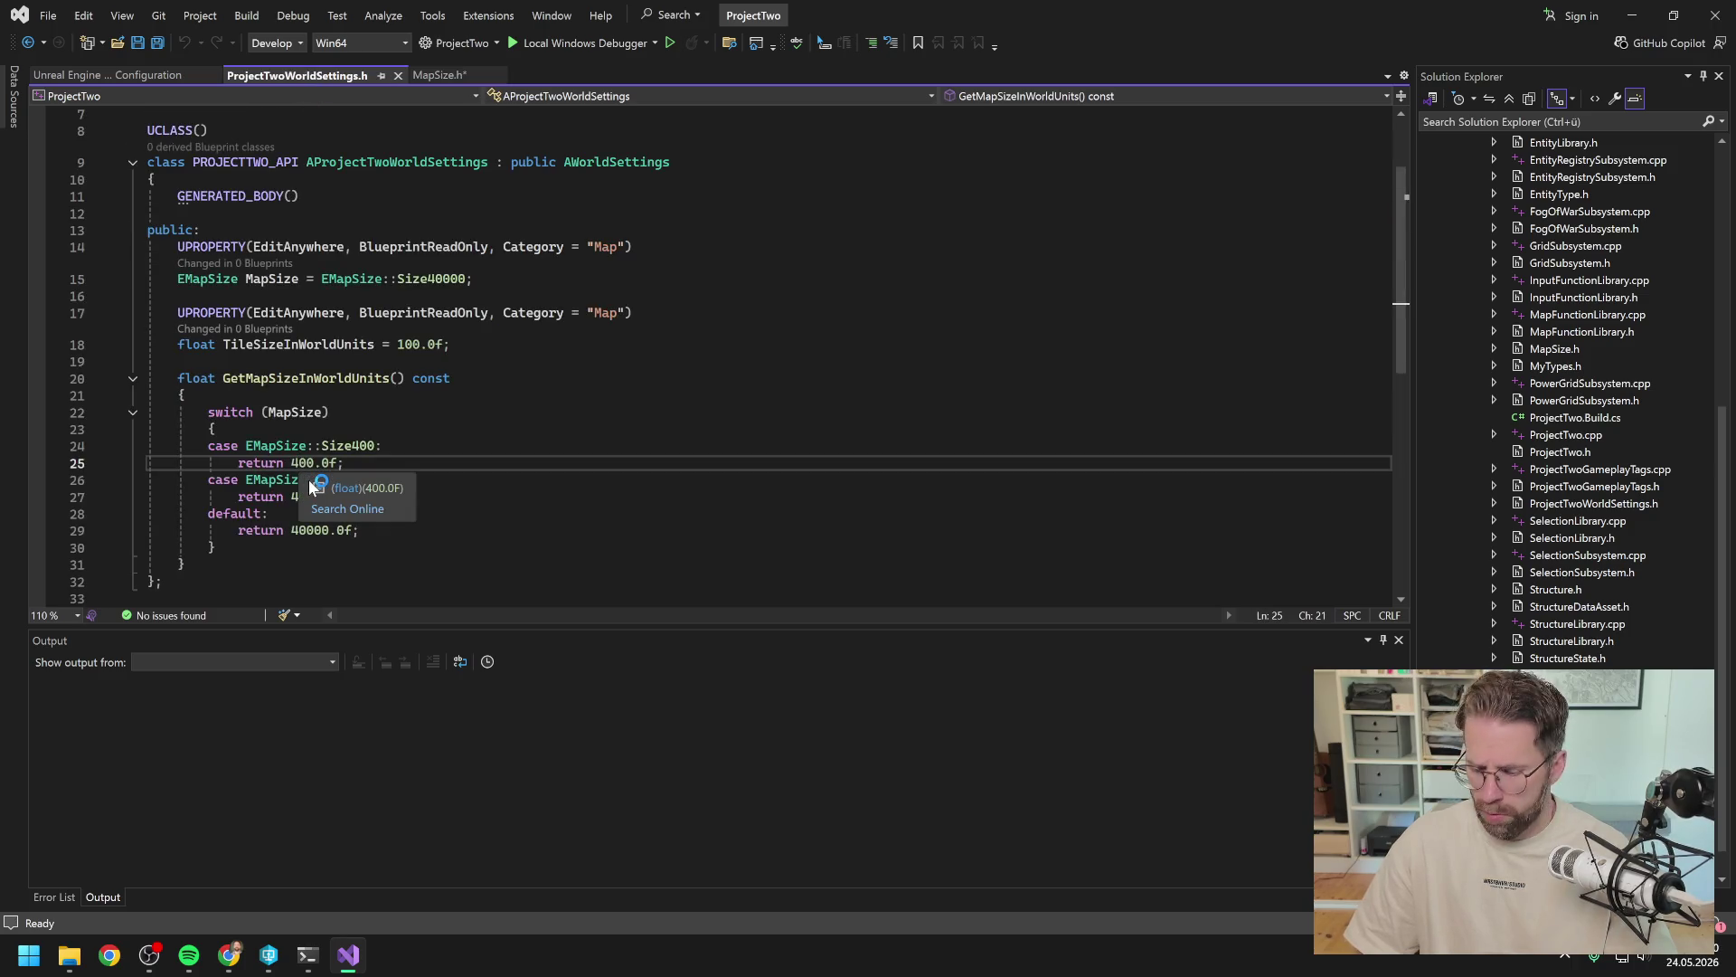
{"action": "type", "text": "8"}
{"action": "key", "text": "Up"}
{"action": "left_click", "coordinate": [351, 446]}
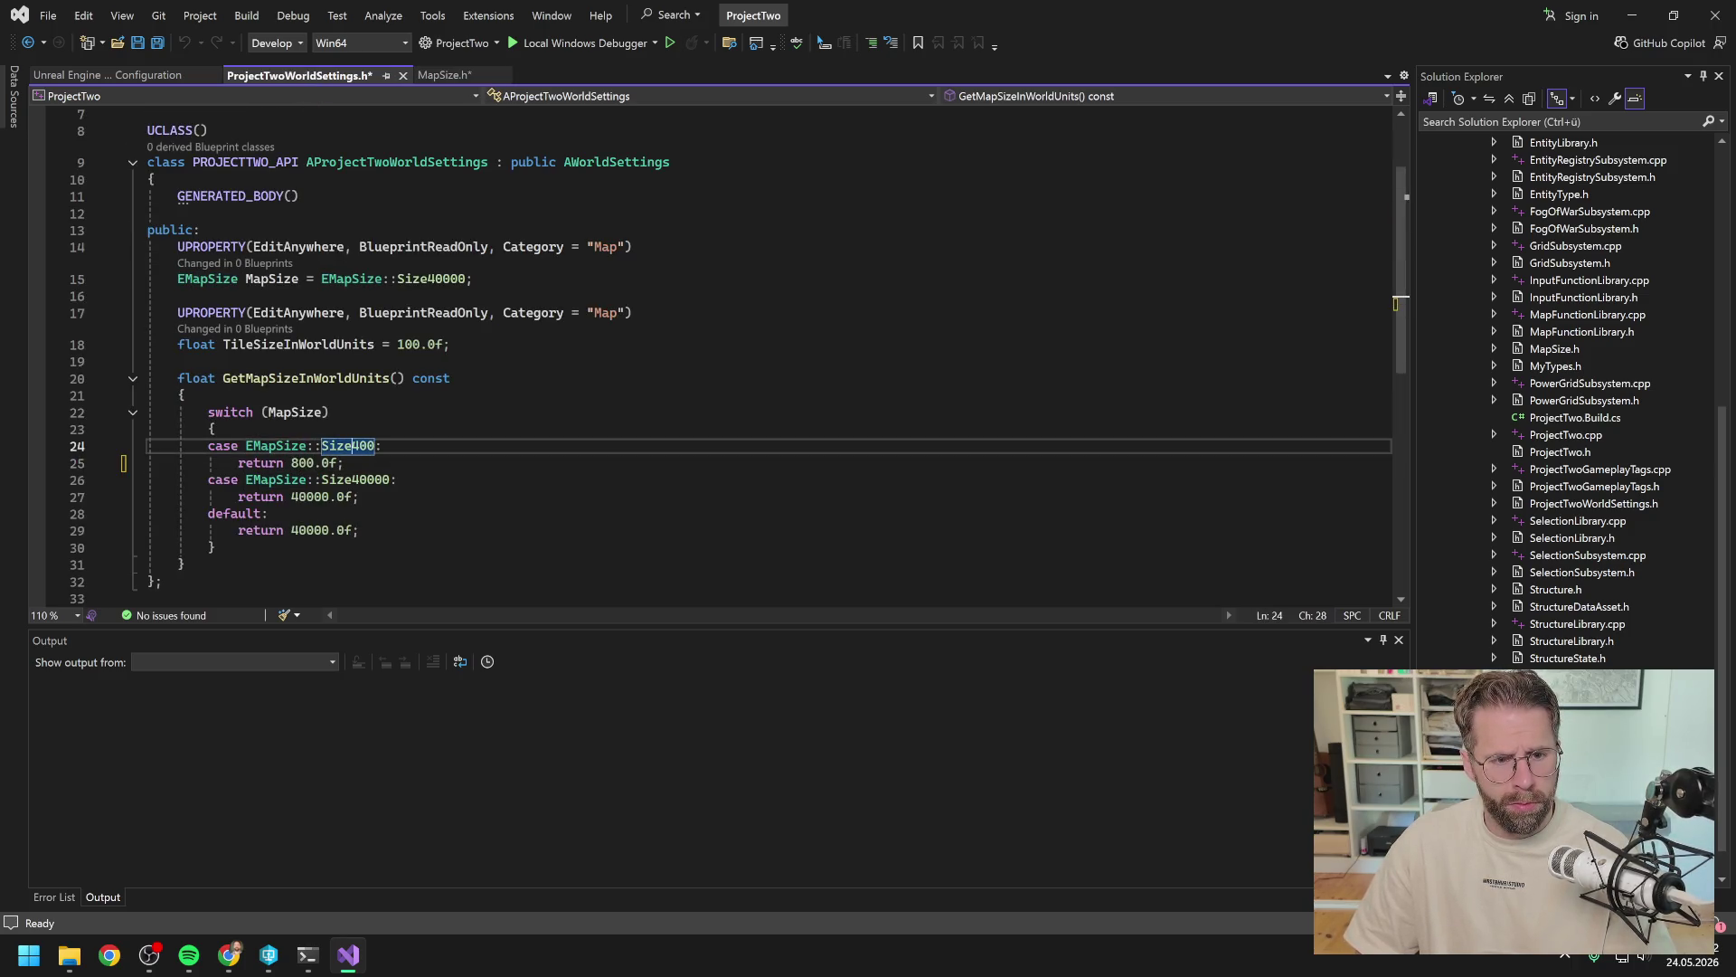
{"action": "key", "text": "Delete"}
{"action": "type", "text": "8"}
Rename the Size400 enum entry to Size800 in MapSize.h.
{"action": "left_click", "coordinate": [435, 75]}
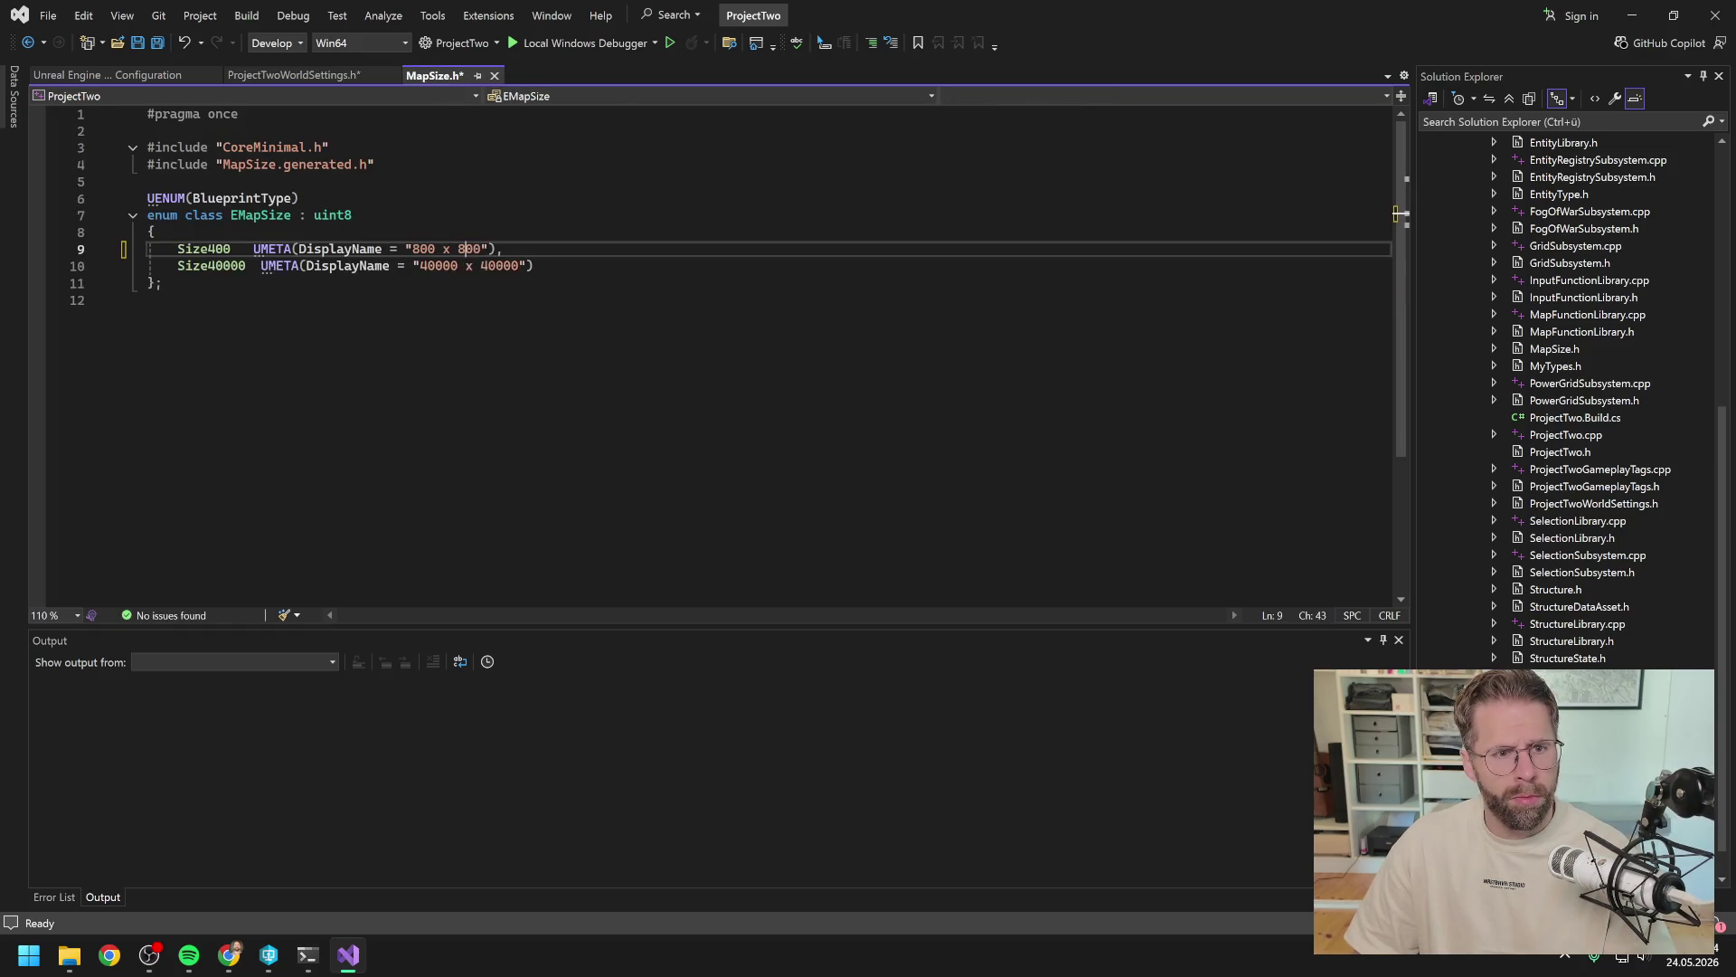
{"action": "left_click", "coordinate": [215, 248]}
{"action": "key", "text": "BackSpace"}
{"action": "type", "text": "8"}
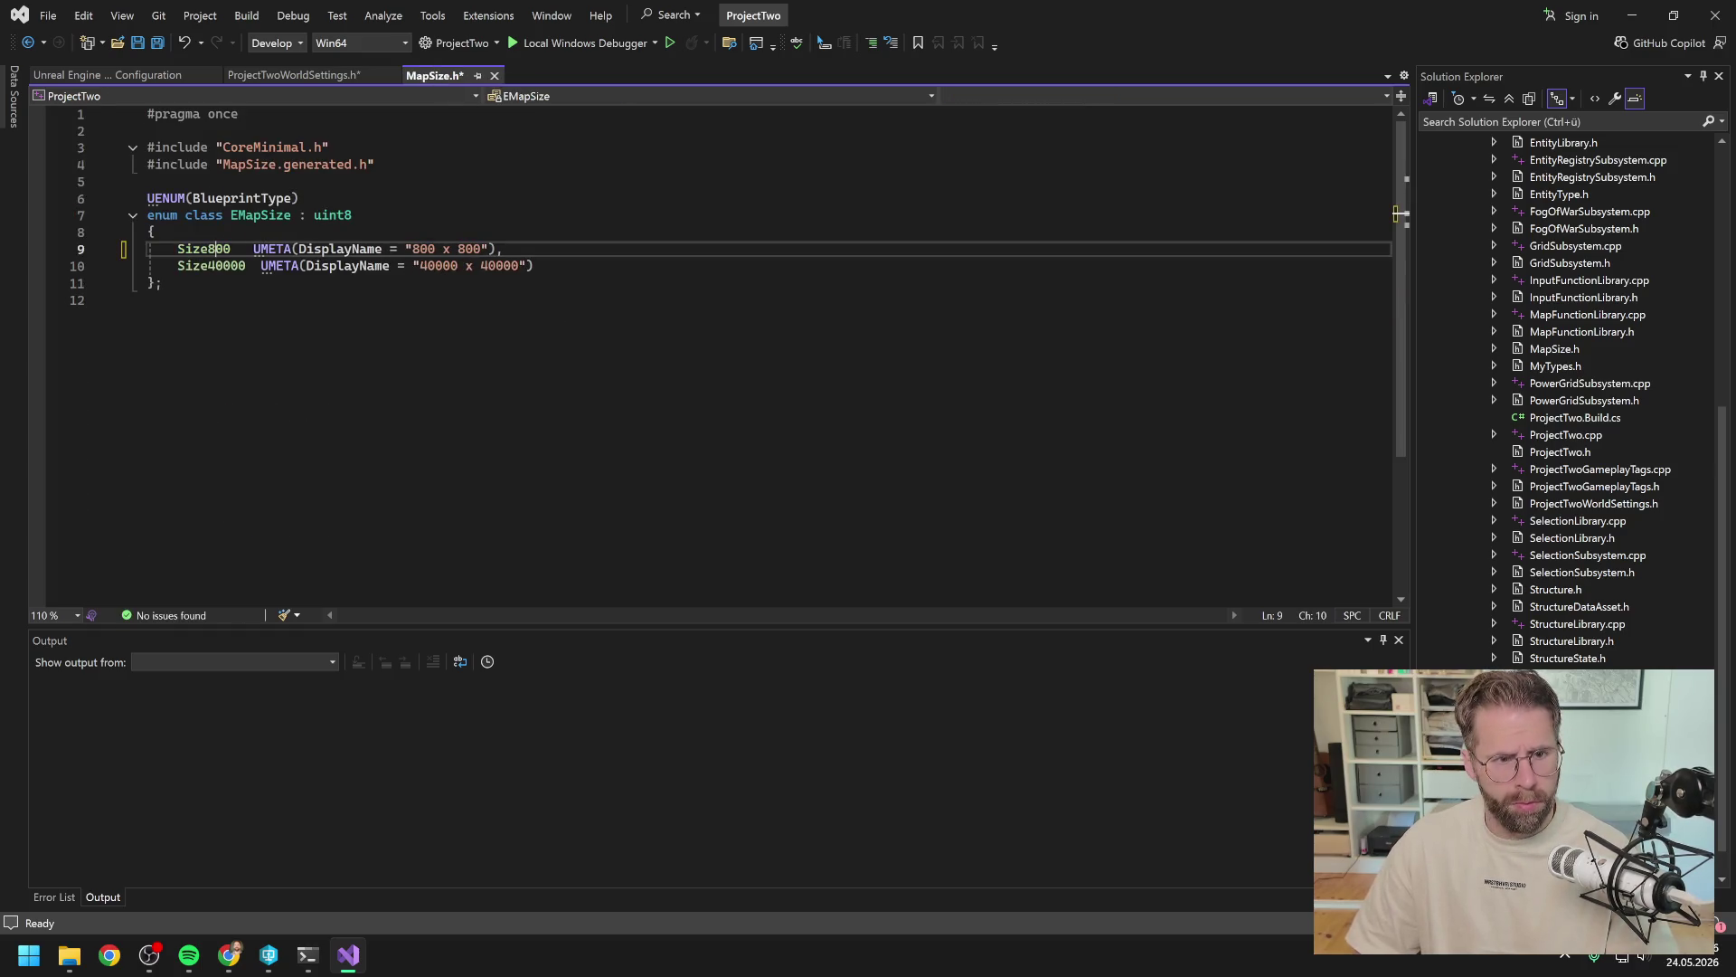
{"action": "scroll", "coordinate": [1483, 199], "scroll_direction": "up", "scroll_amount": 10}
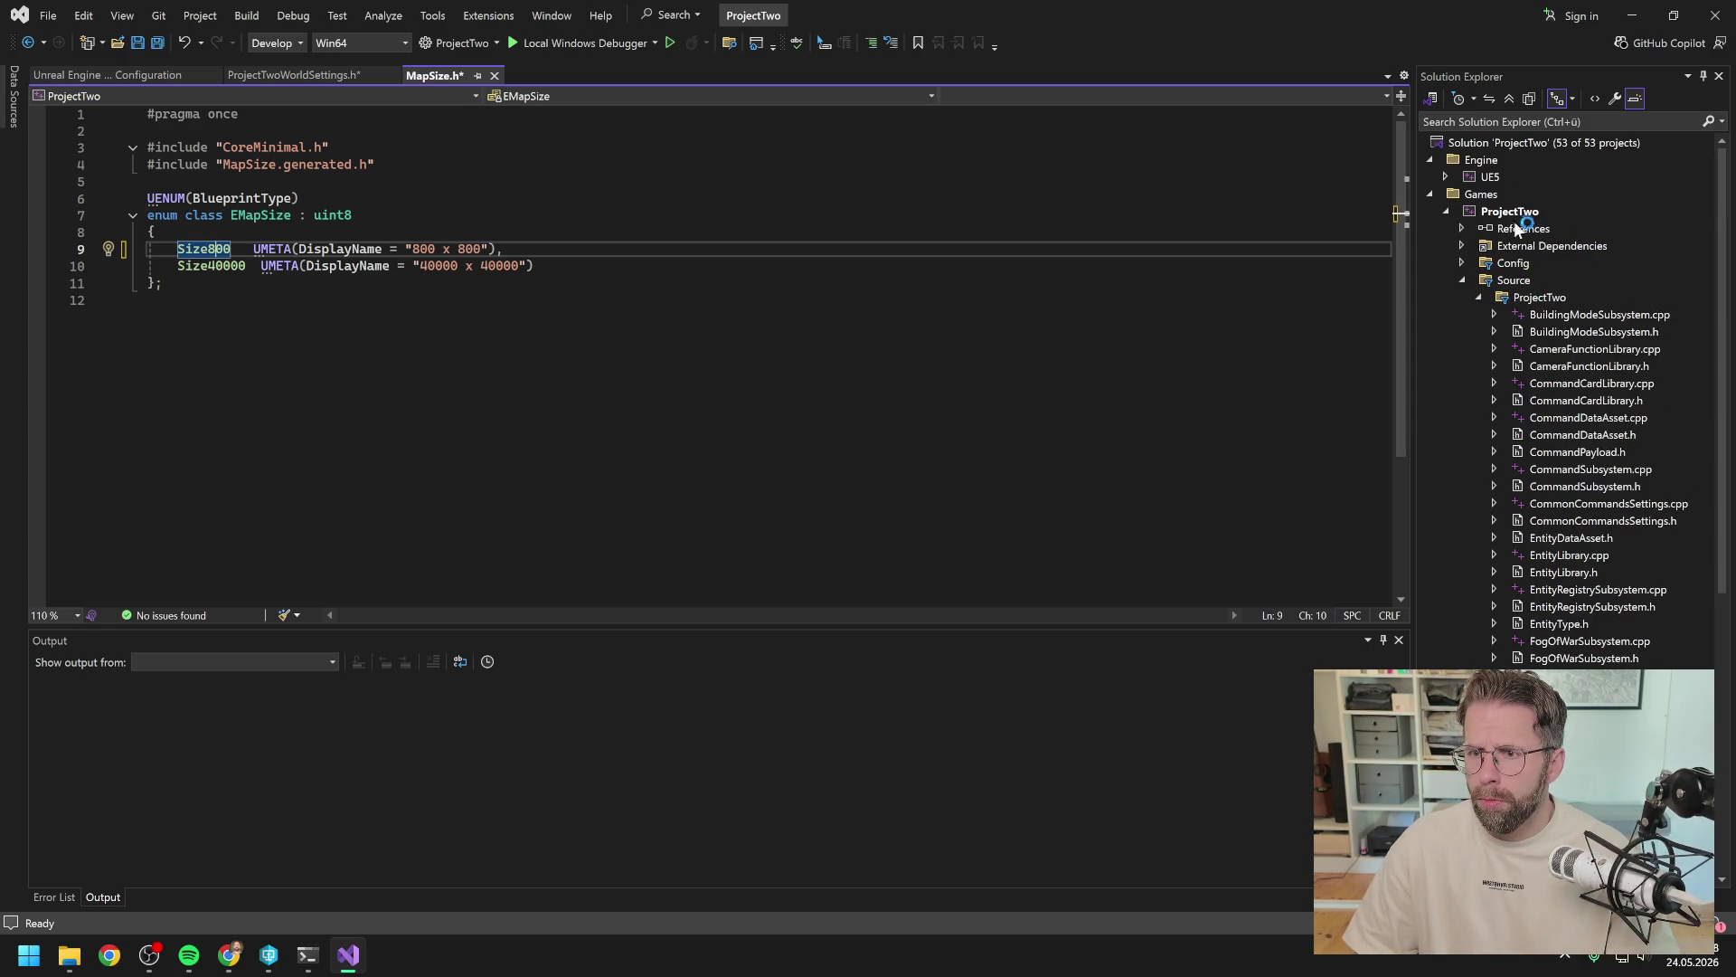
{"action": "right_click", "coordinate": [1508, 217]}
Clean the ProjectTwo project's build output from Solution Explorer.
{"action": "left_click", "coordinate": [1483, 254]}
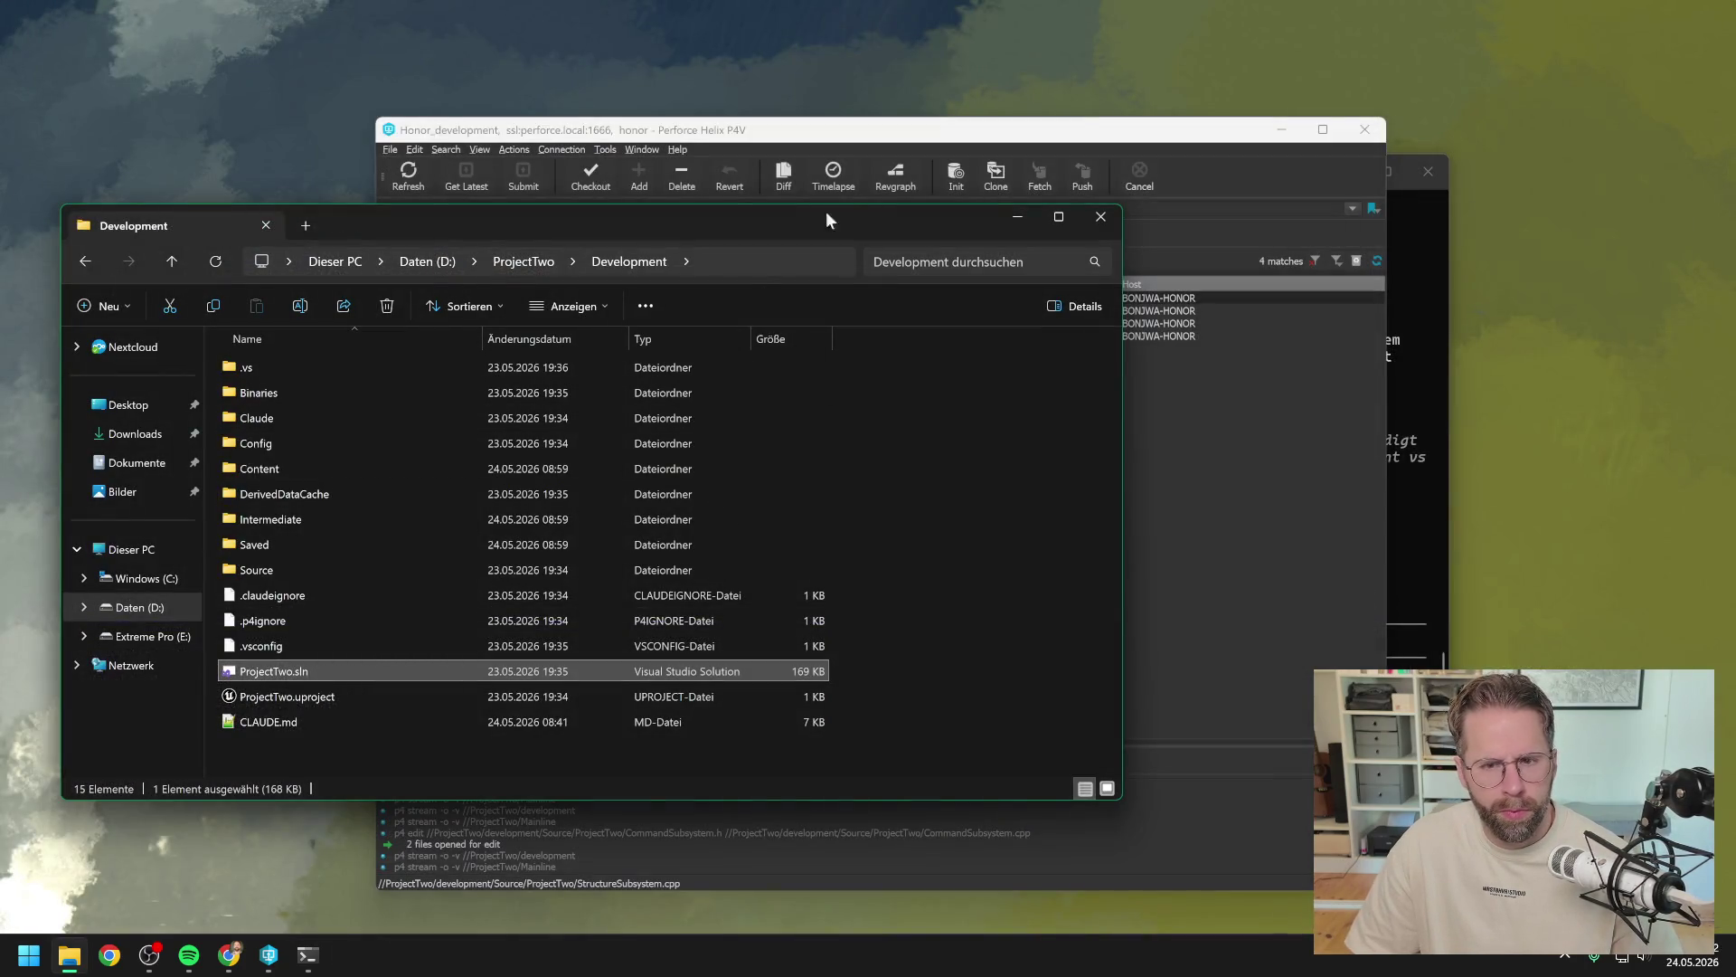
Launch ProjectTwo.uproject from the P4V depot tree and bring up the Unreal Editor on L_Map1.
{"action": "left_click", "coordinate": [818, 136]}
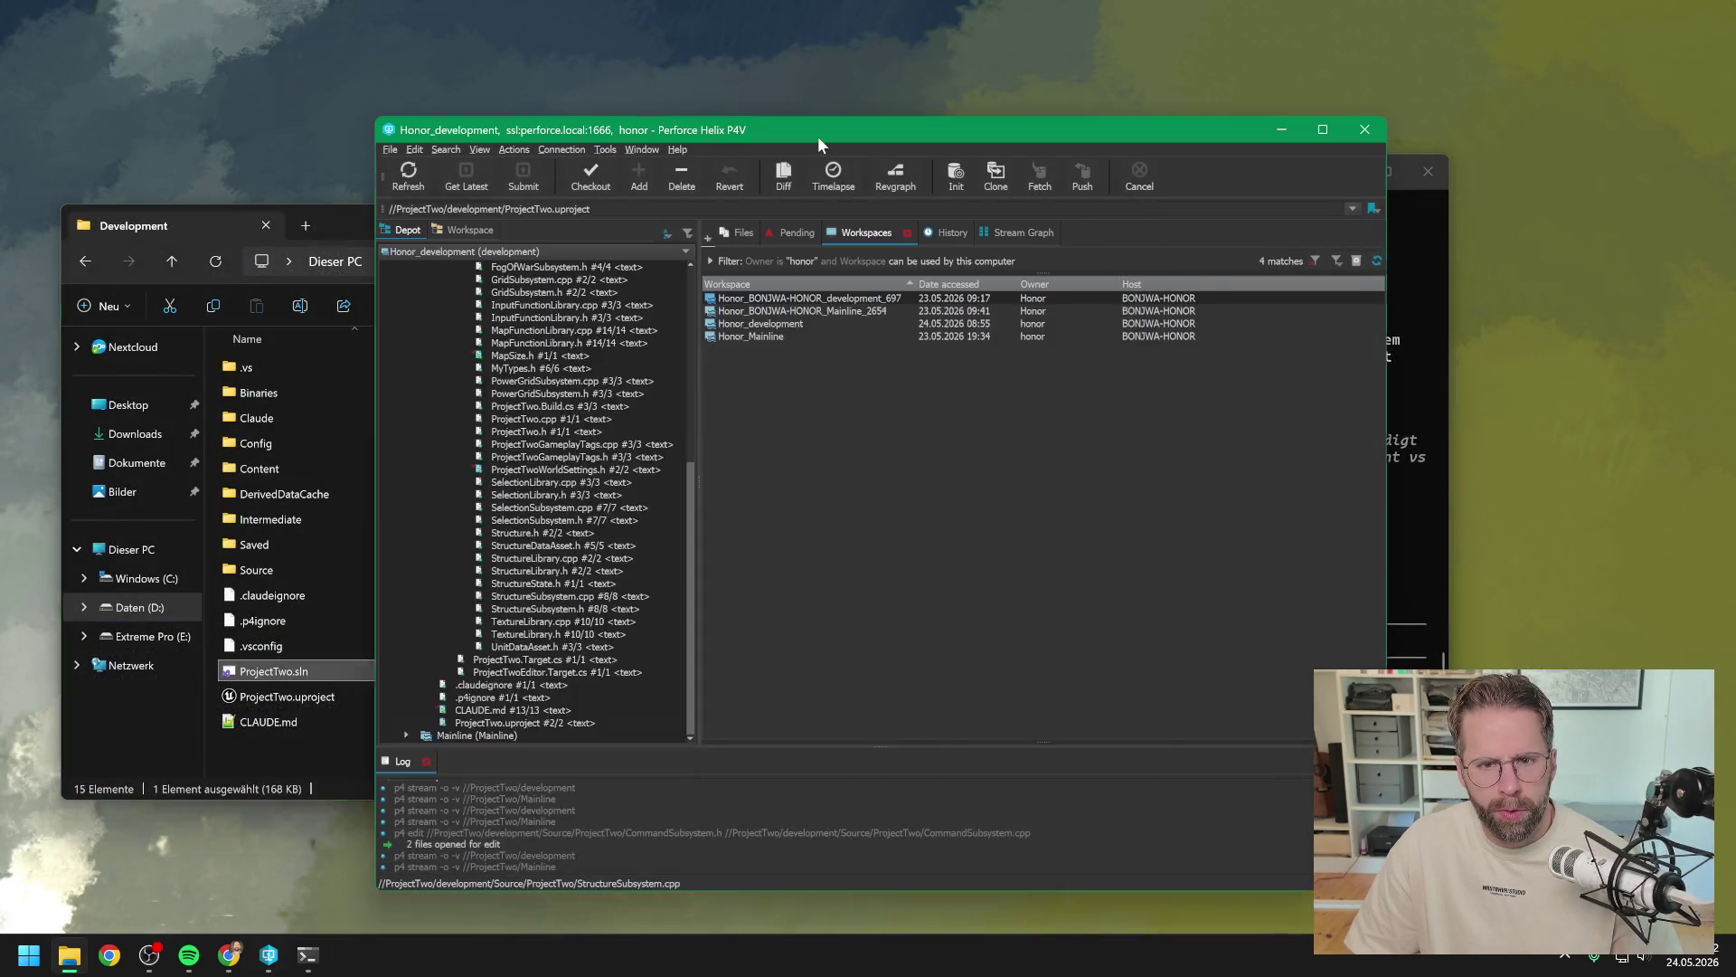
{"action": "double_click", "coordinate": [534, 724]}
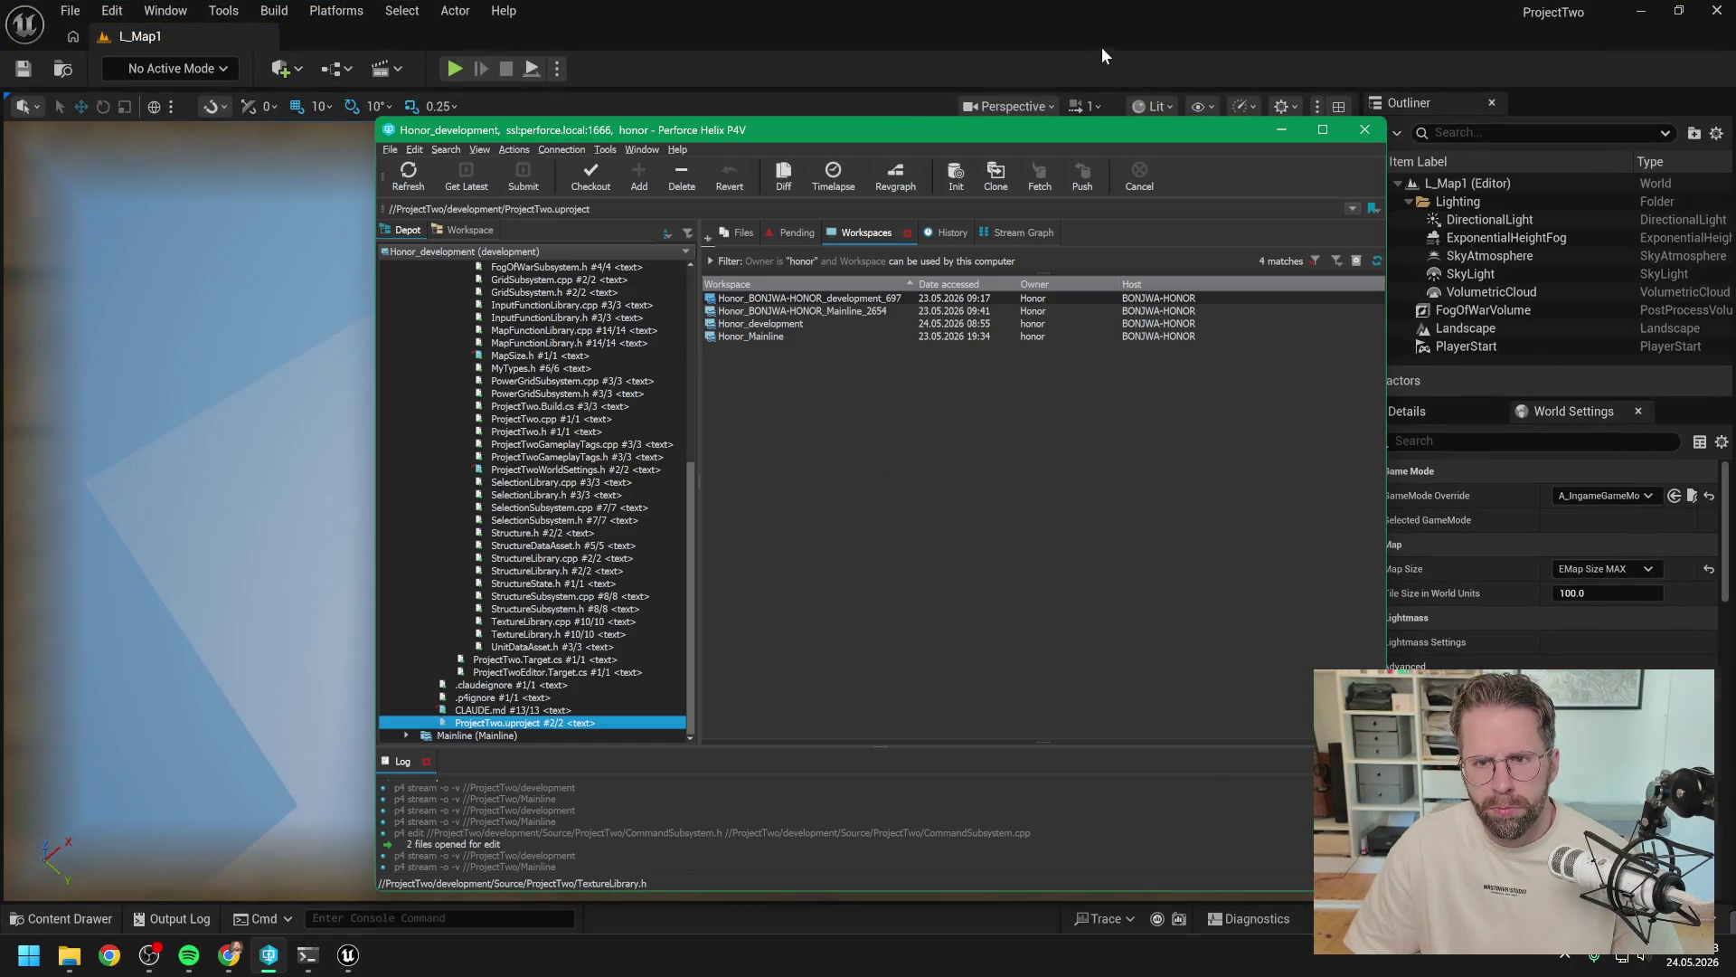
{"action": "left_click", "coordinate": [1102, 47]}
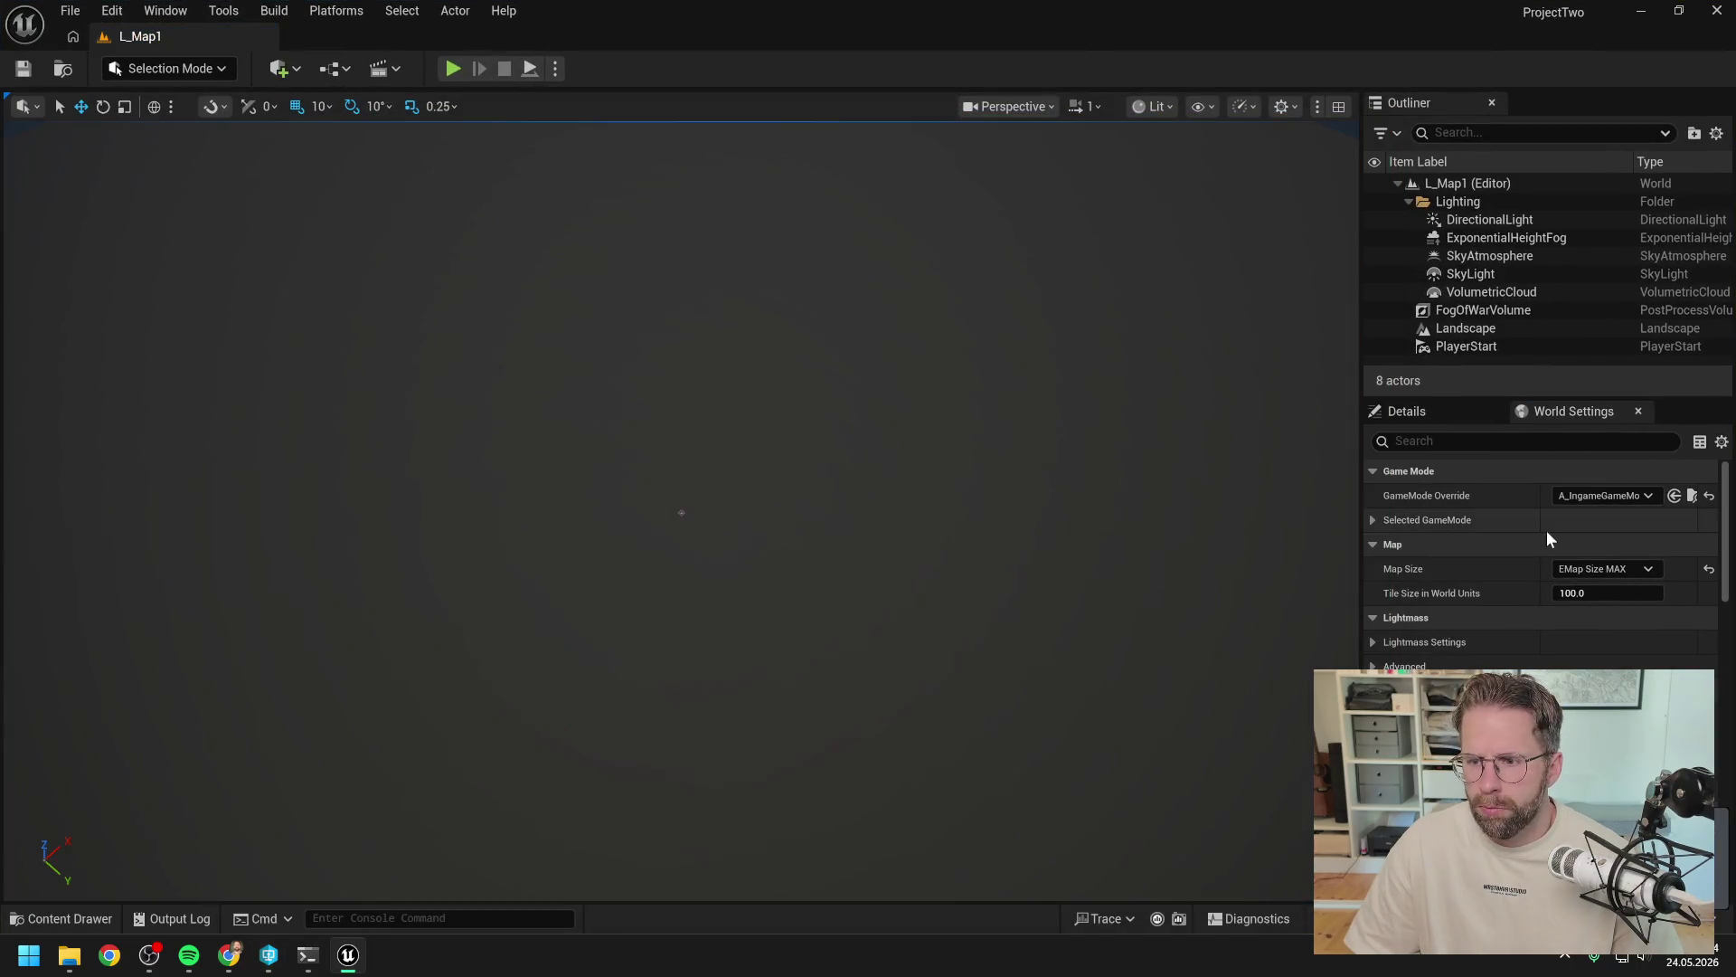
Set Map Size to 800 x 800, play-test placing a Power Grid Generator, then stop and save.
{"action": "left_click", "coordinate": [1592, 569]}
{"action": "left_click", "coordinate": [1589, 590]}
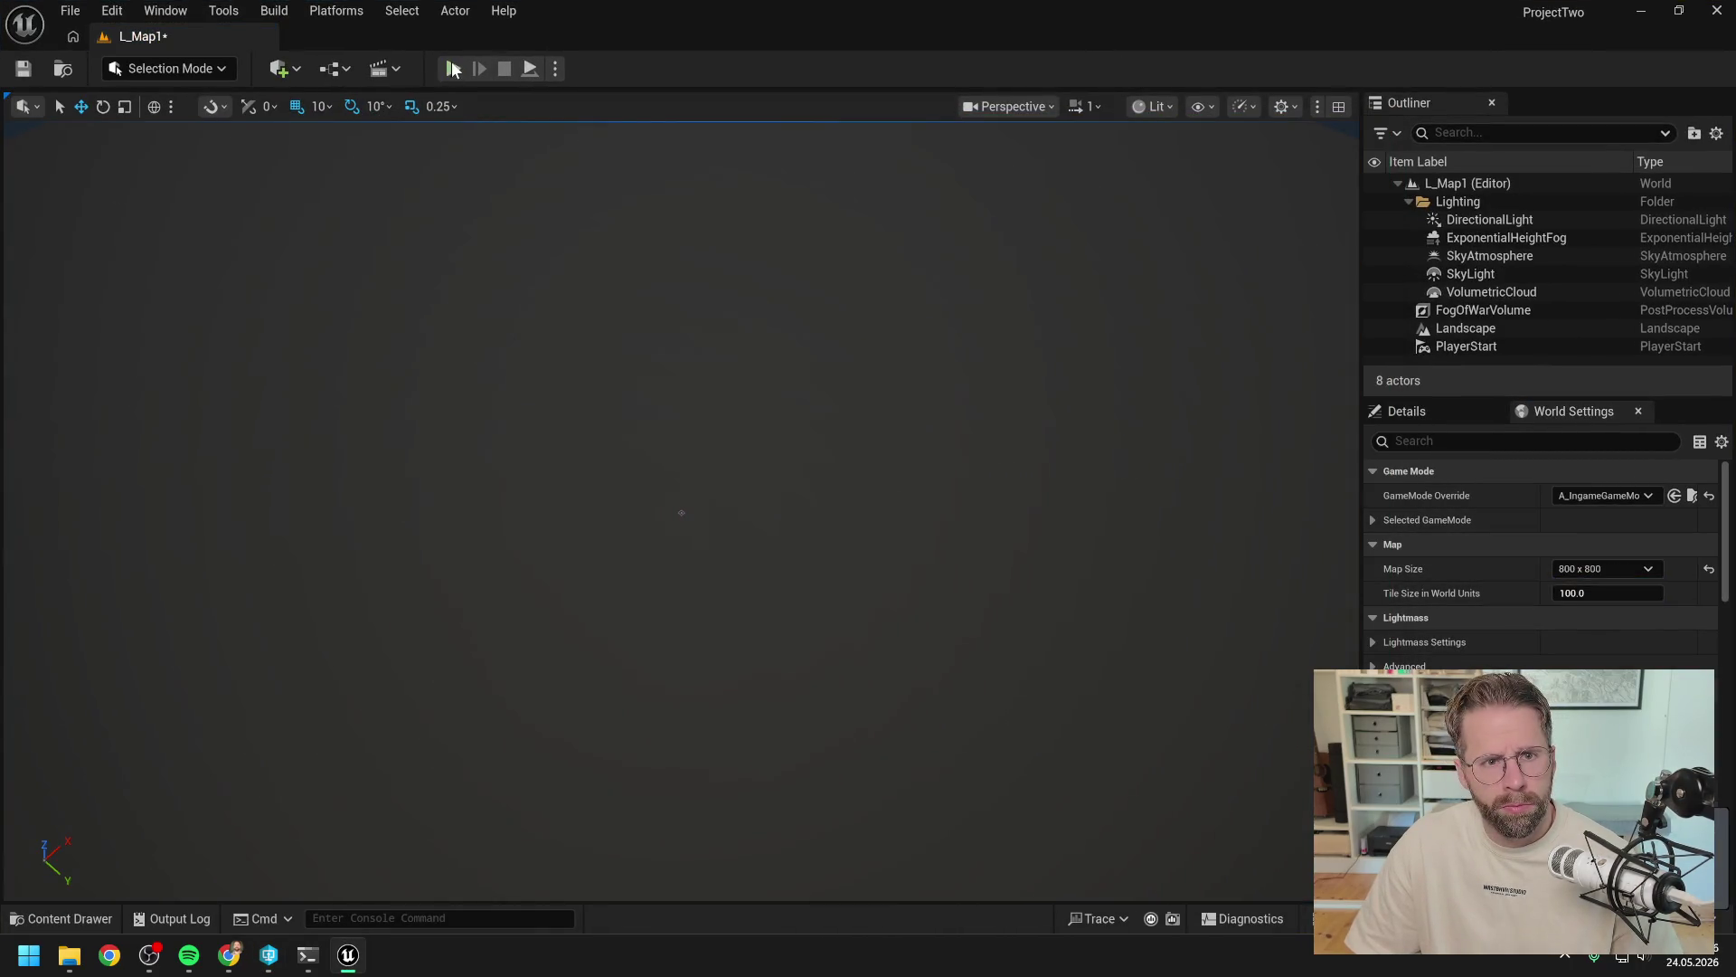
{"action": "left_click", "coordinate": [453, 70]}
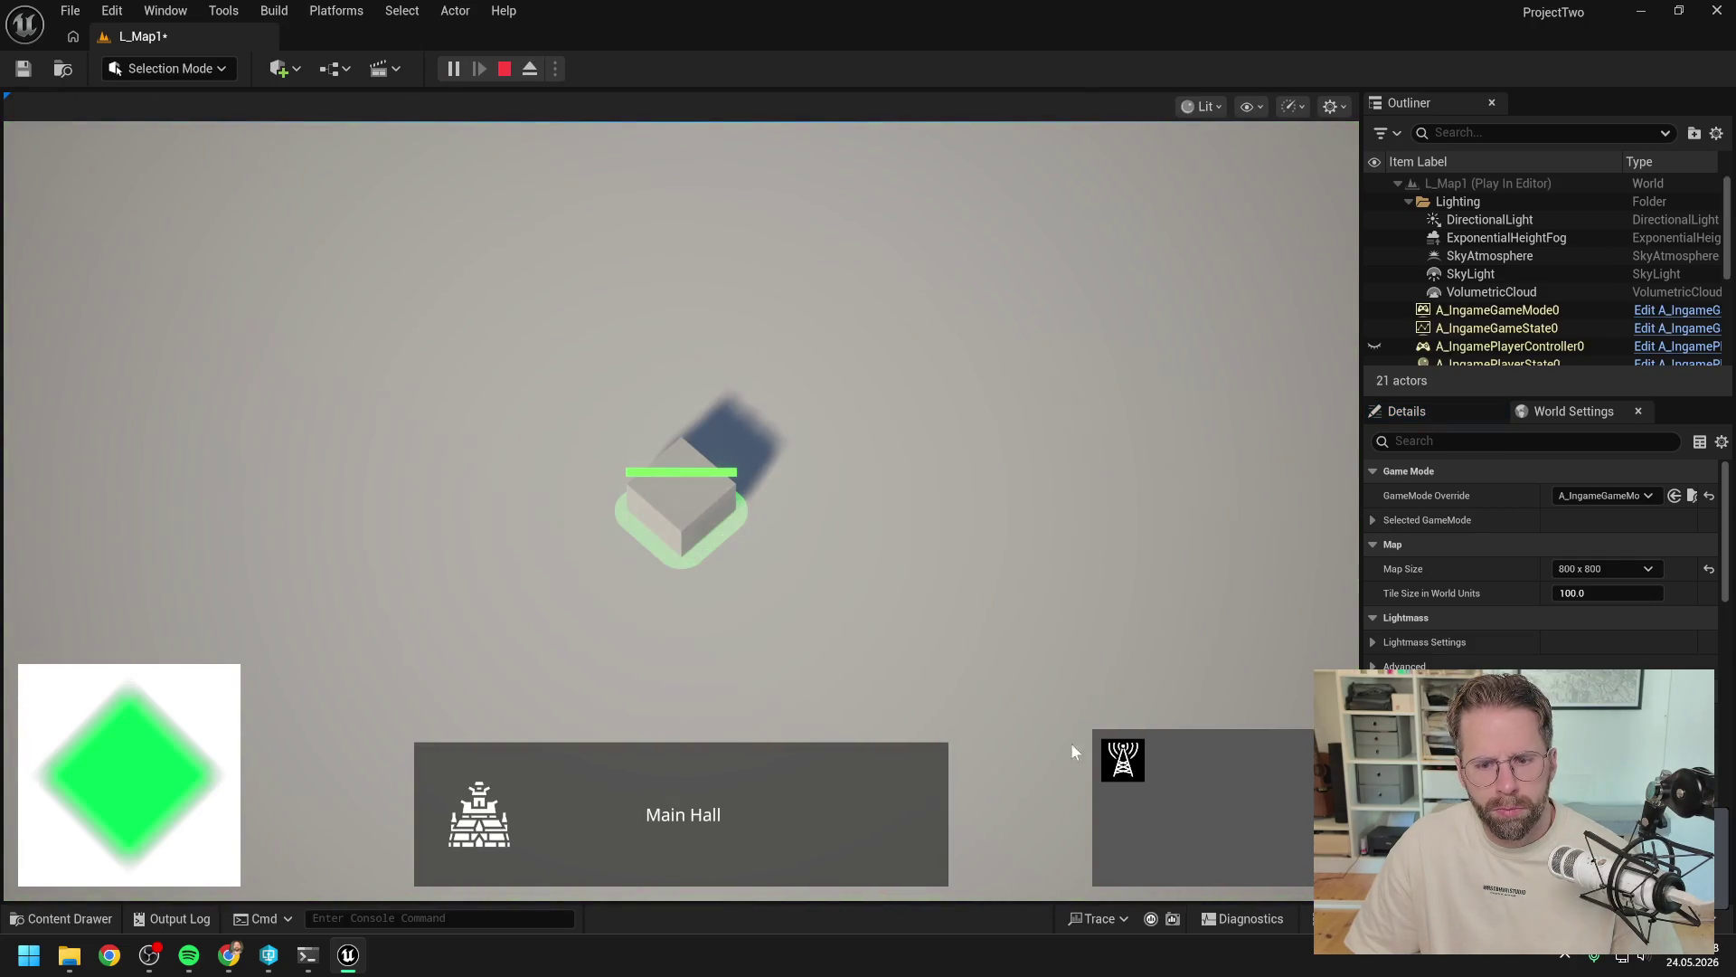
{"action": "left_click", "coordinate": [1120, 752]}
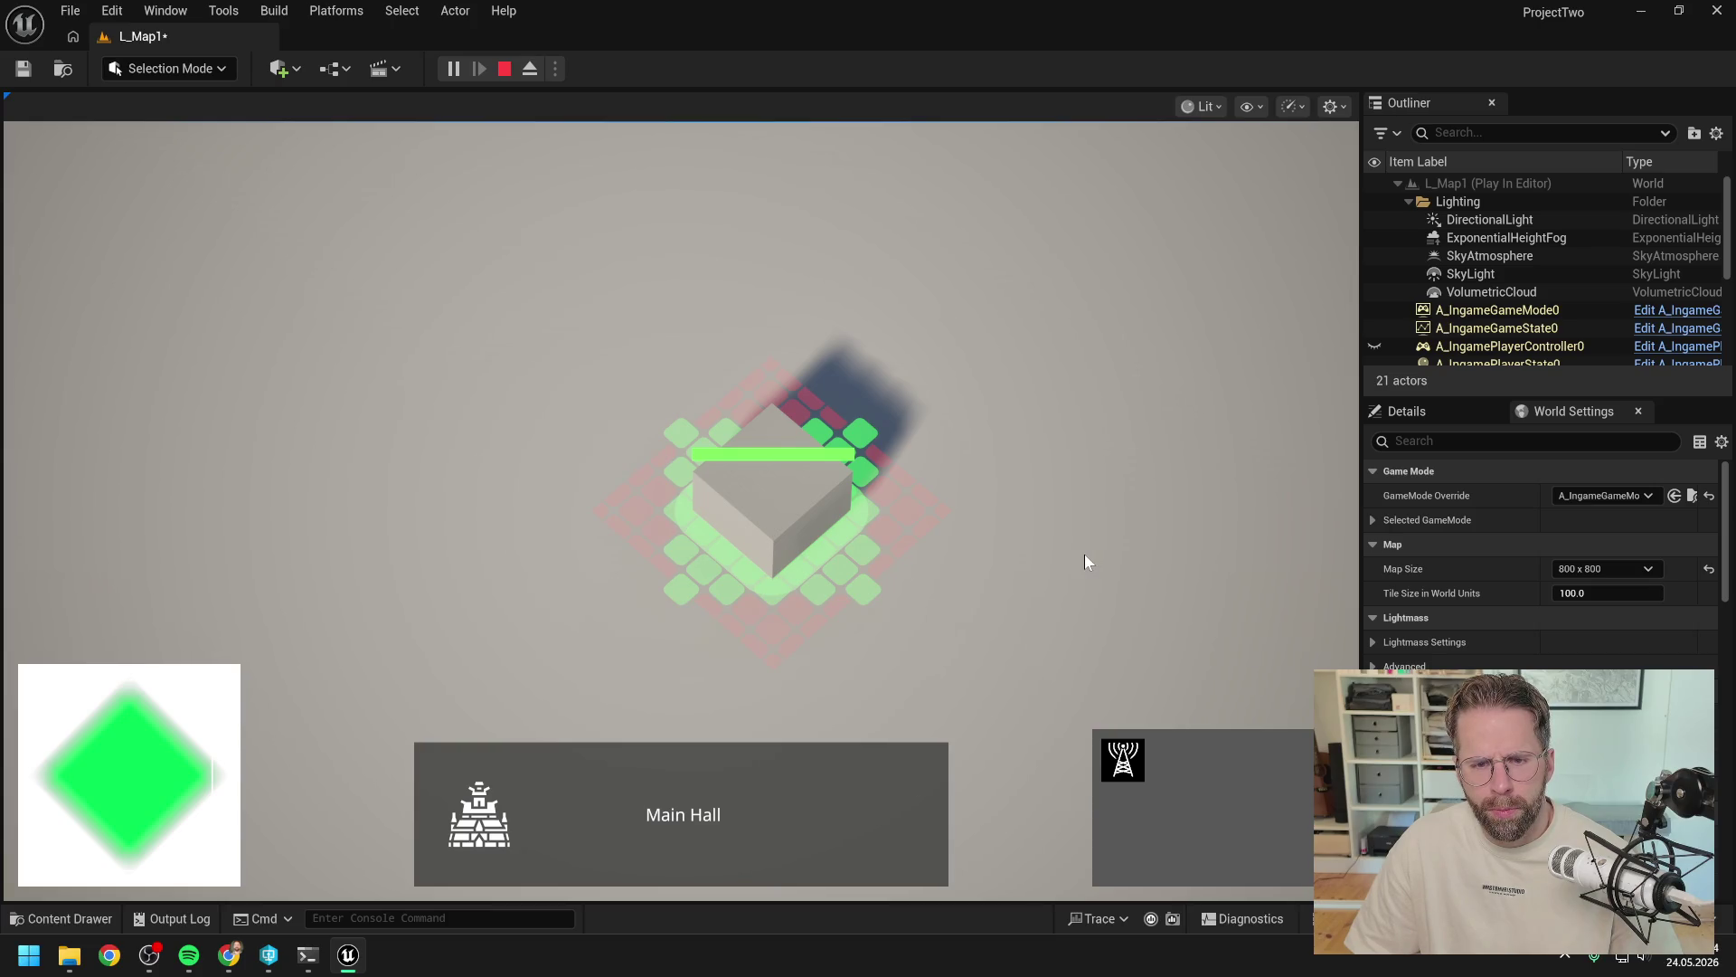
{"action": "scroll", "coordinate": [1084, 555], "scroll_direction": "down", "scroll_amount": 3}
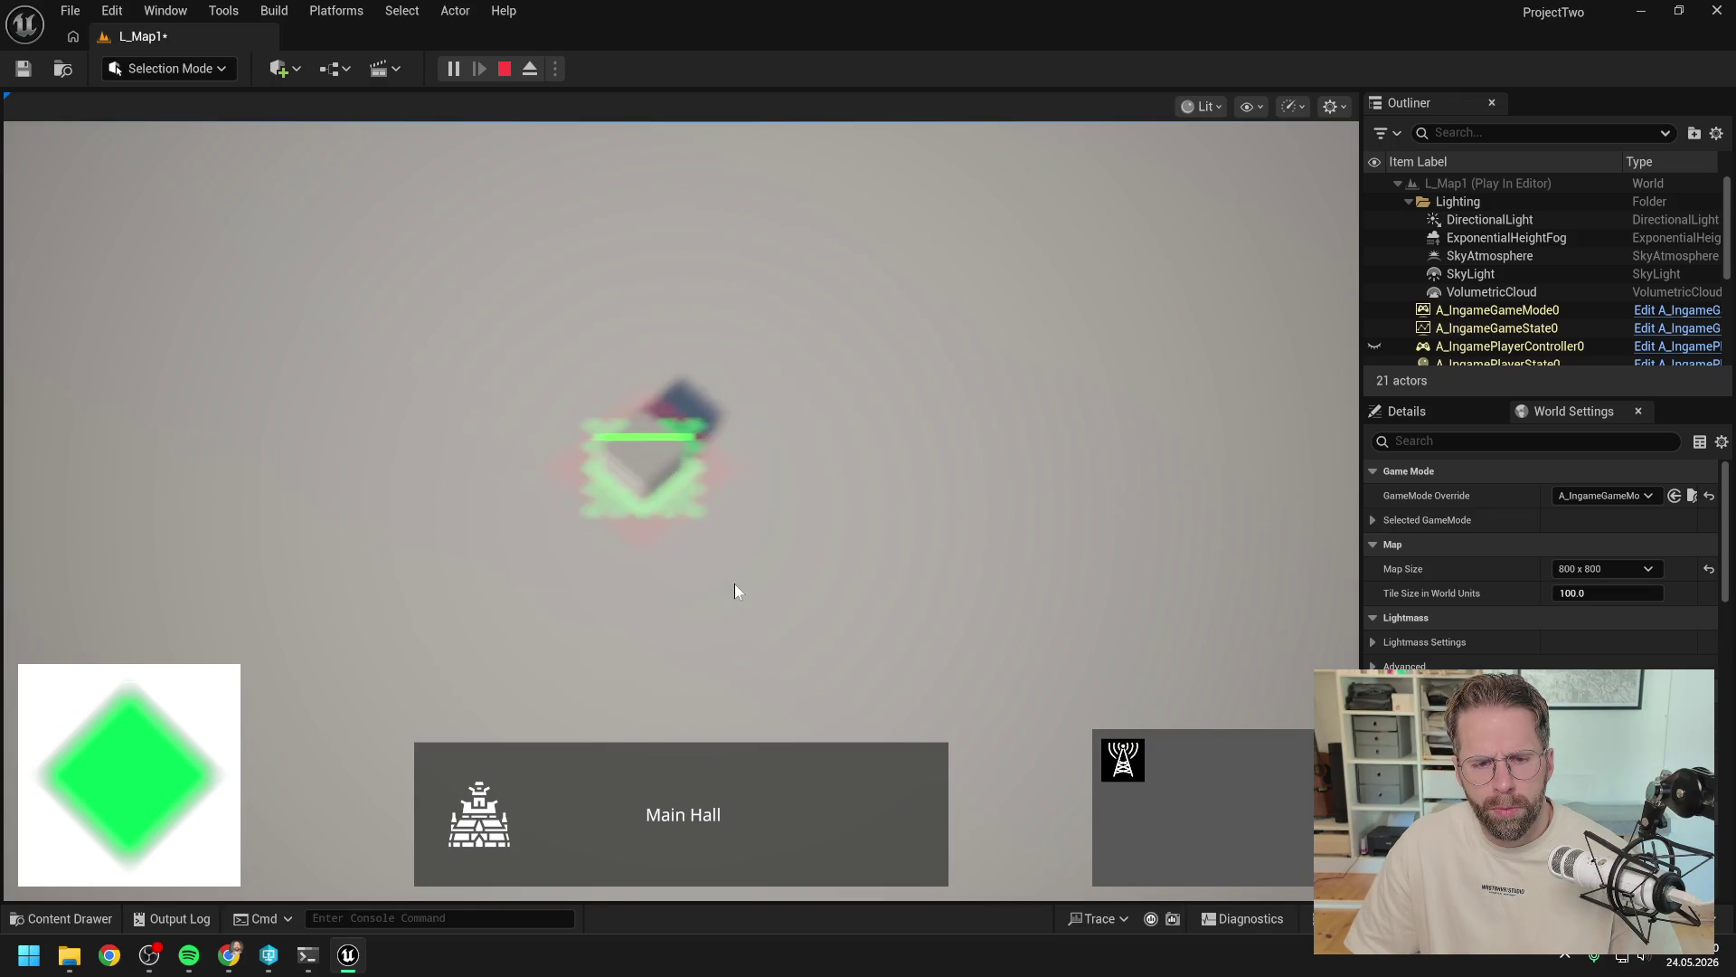
{"action": "key", "text": "Escape"}
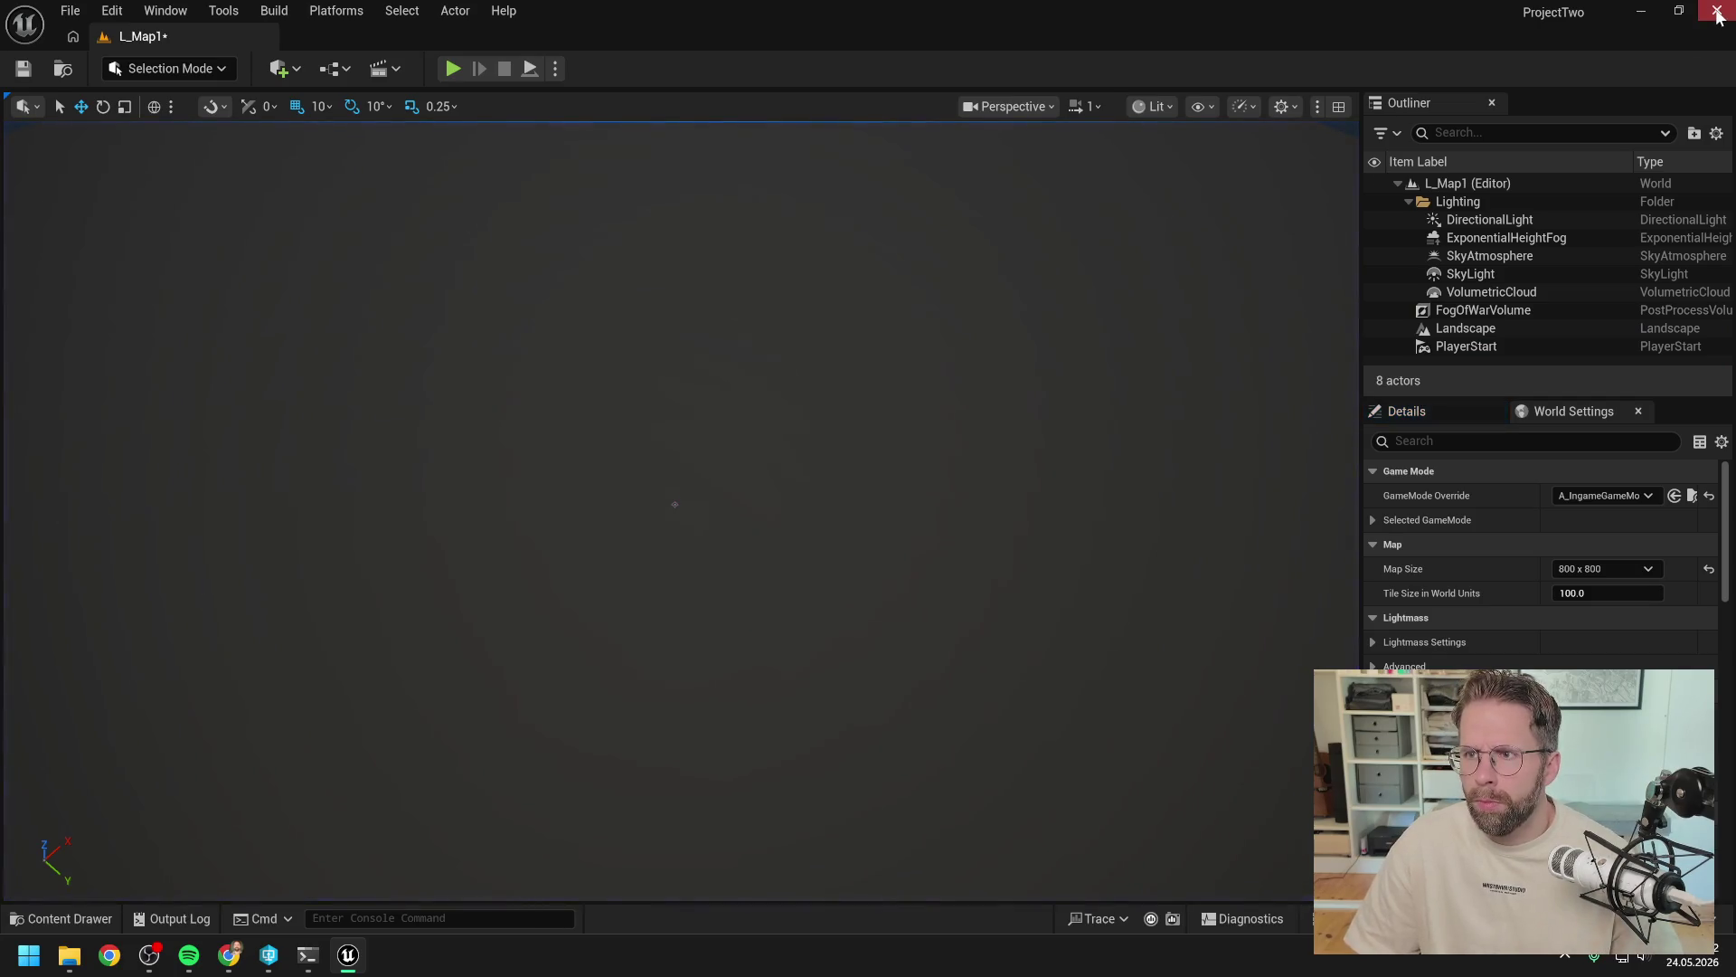
{"action": "key", "text": "ctrl+shift+s"}
Confirm saving the level and open ProjectTwo.sln in Visual Studio.
{"action": "left_click", "coordinate": [905, 677]}
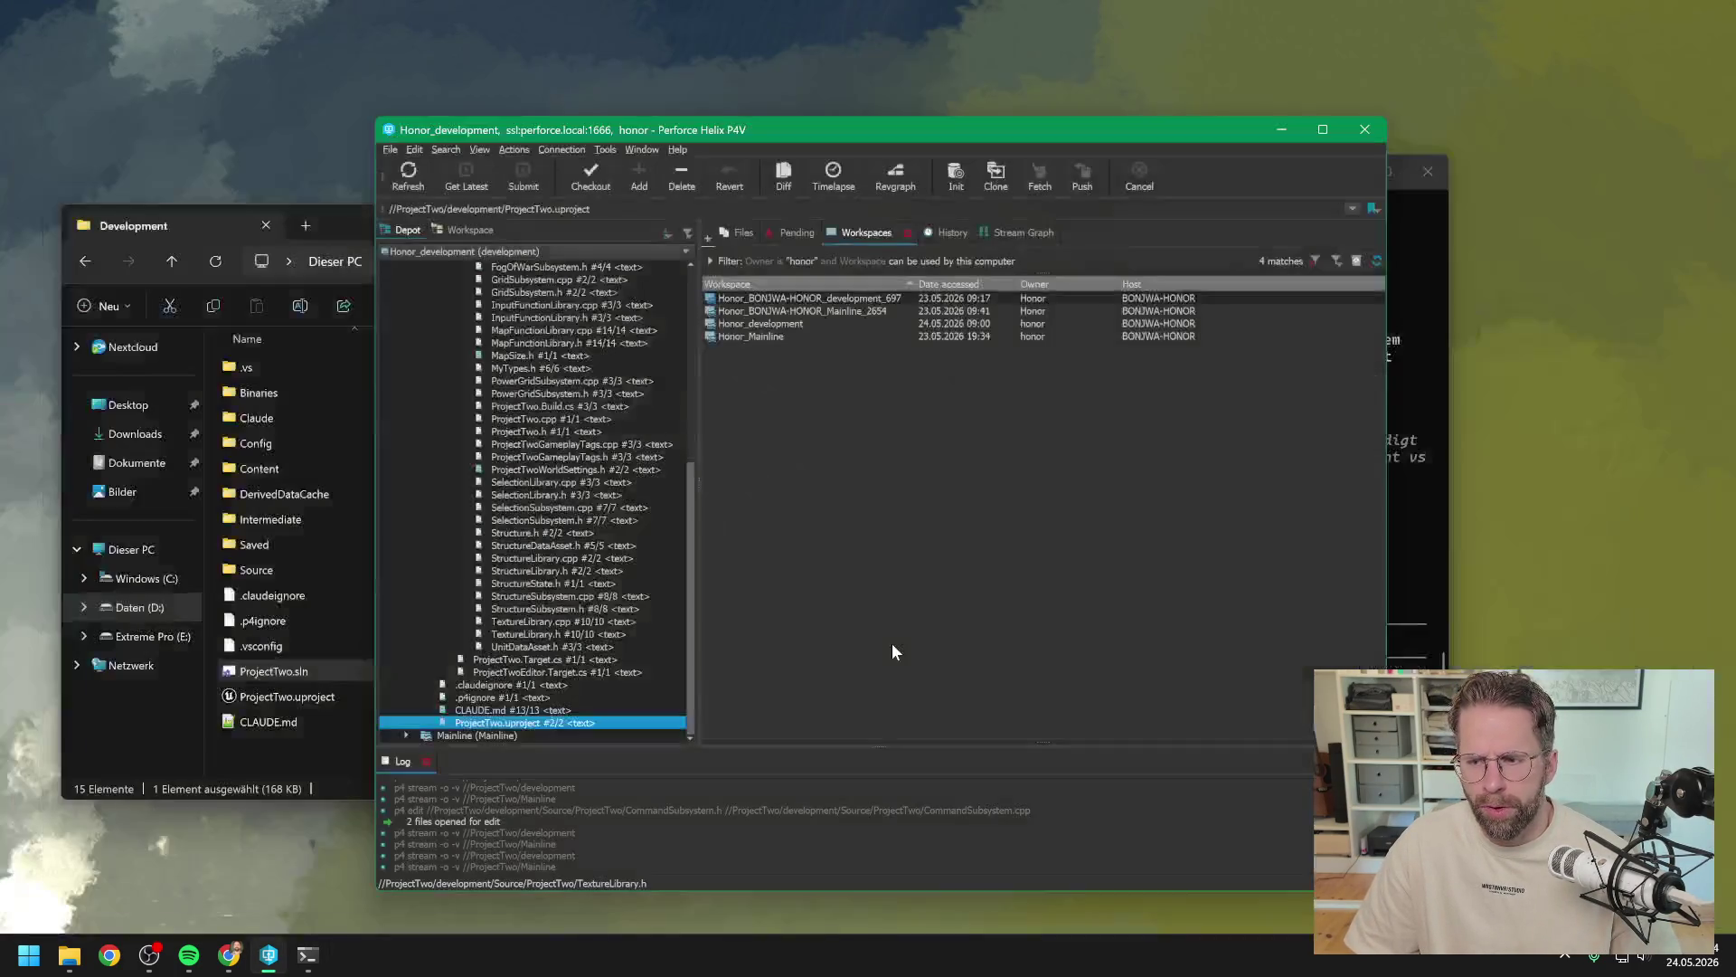
{"action": "left_click", "coordinate": [301, 765]}
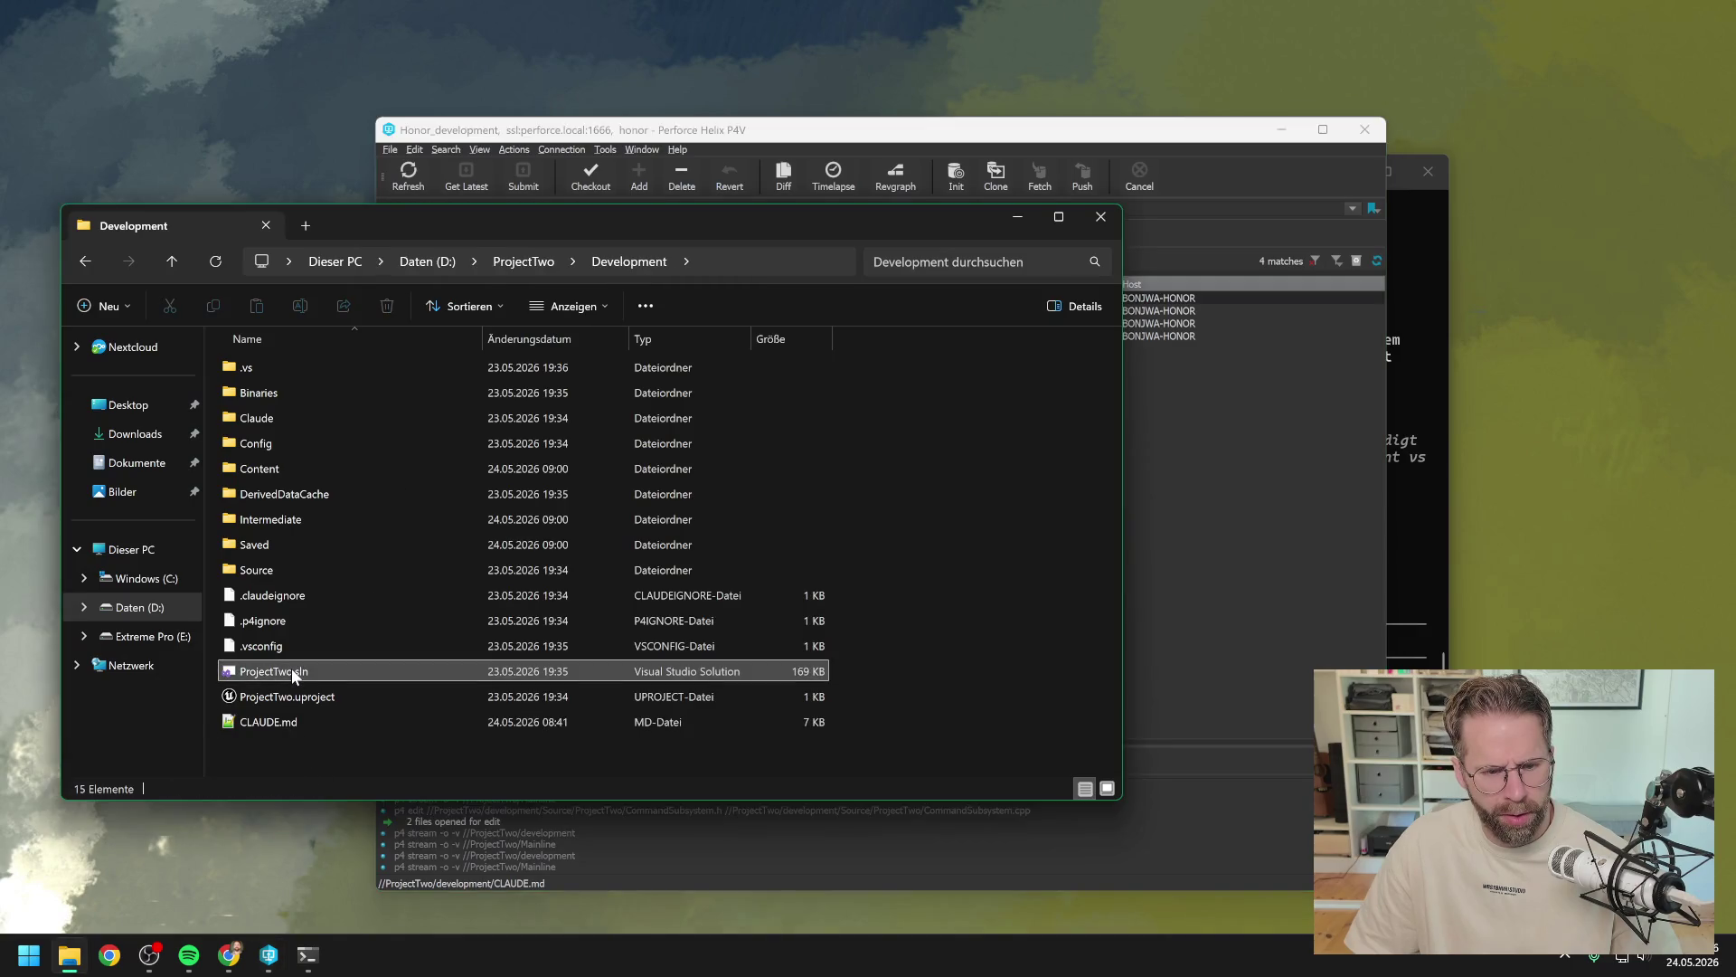
{"action": "double_click", "coordinate": [291, 669]}
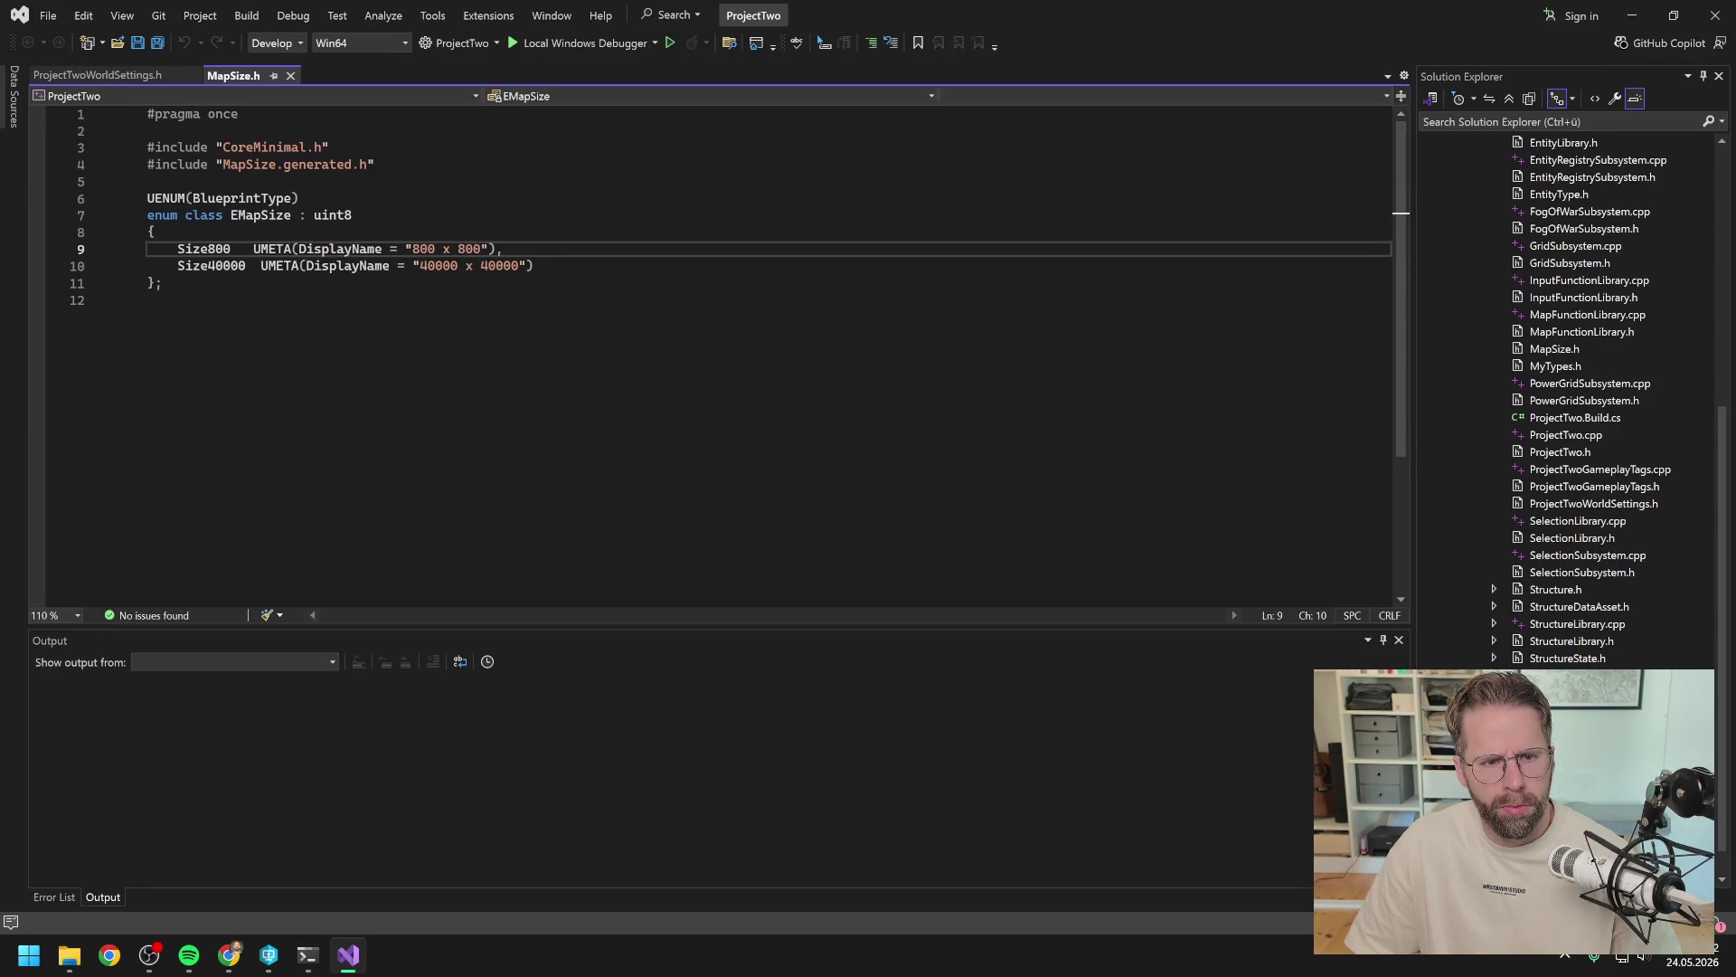
In ProjectTwoWorldSettings.h, rename the Size800 case to Size2000 and return 2000.0f.
{"action": "left_click", "coordinate": [289, 74]}
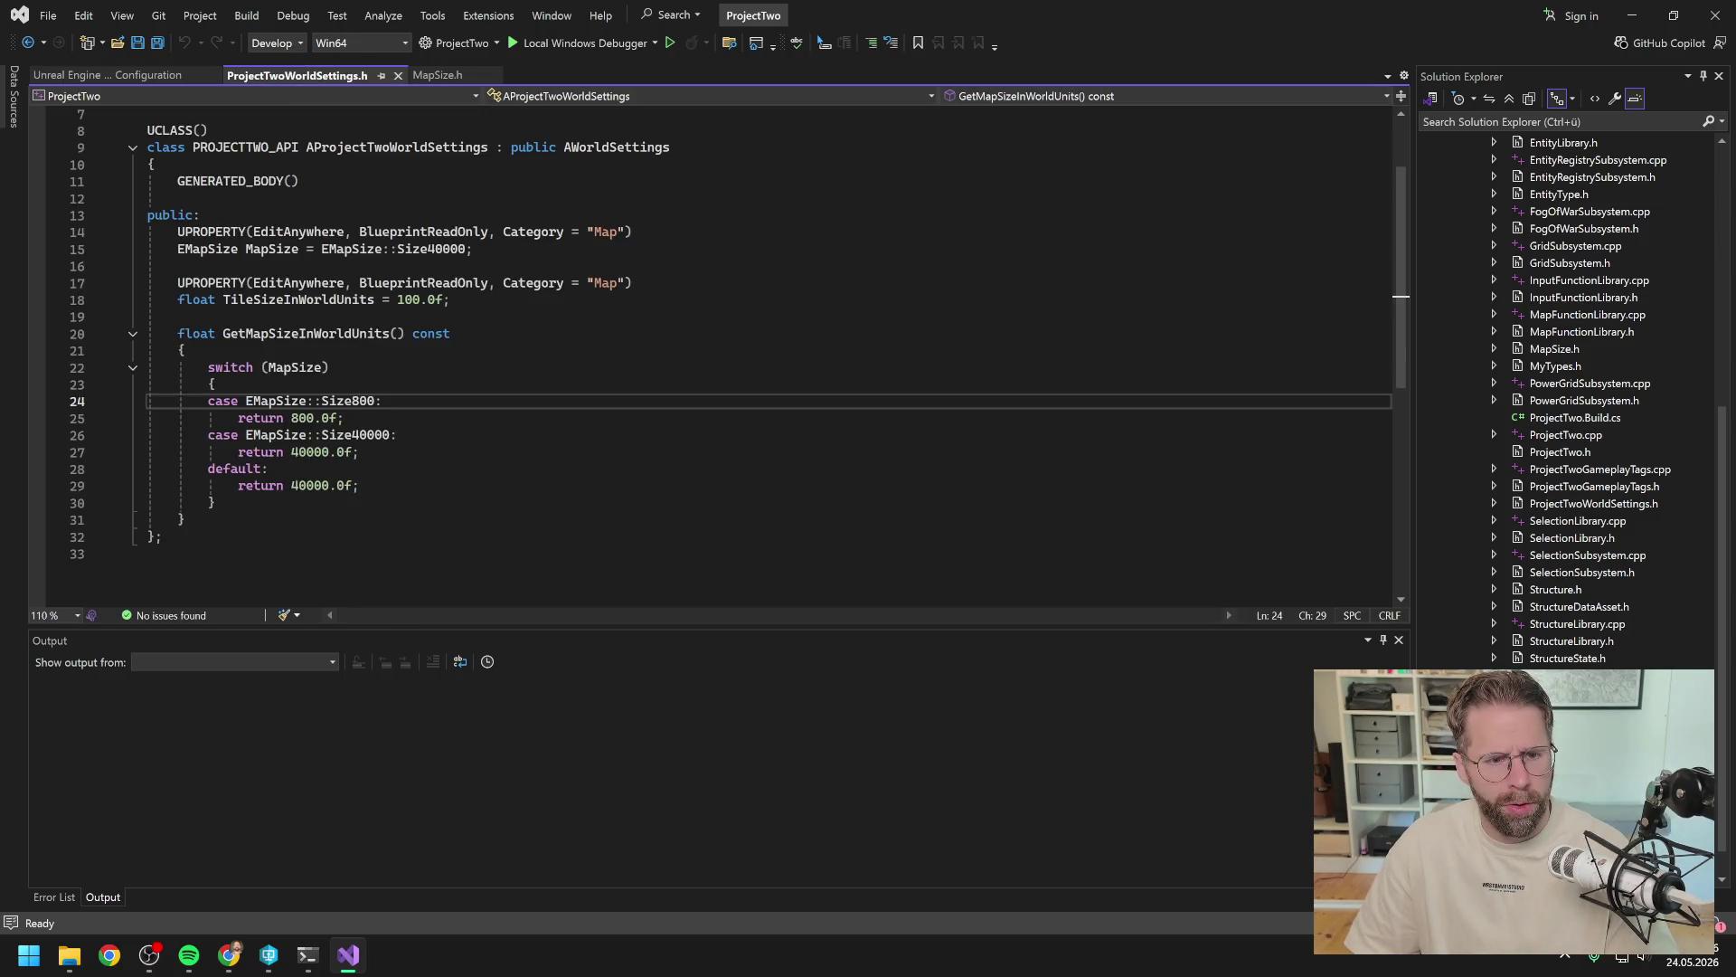
{"action": "key", "text": "BackSpace"}
{"action": "type", "text": "2"}
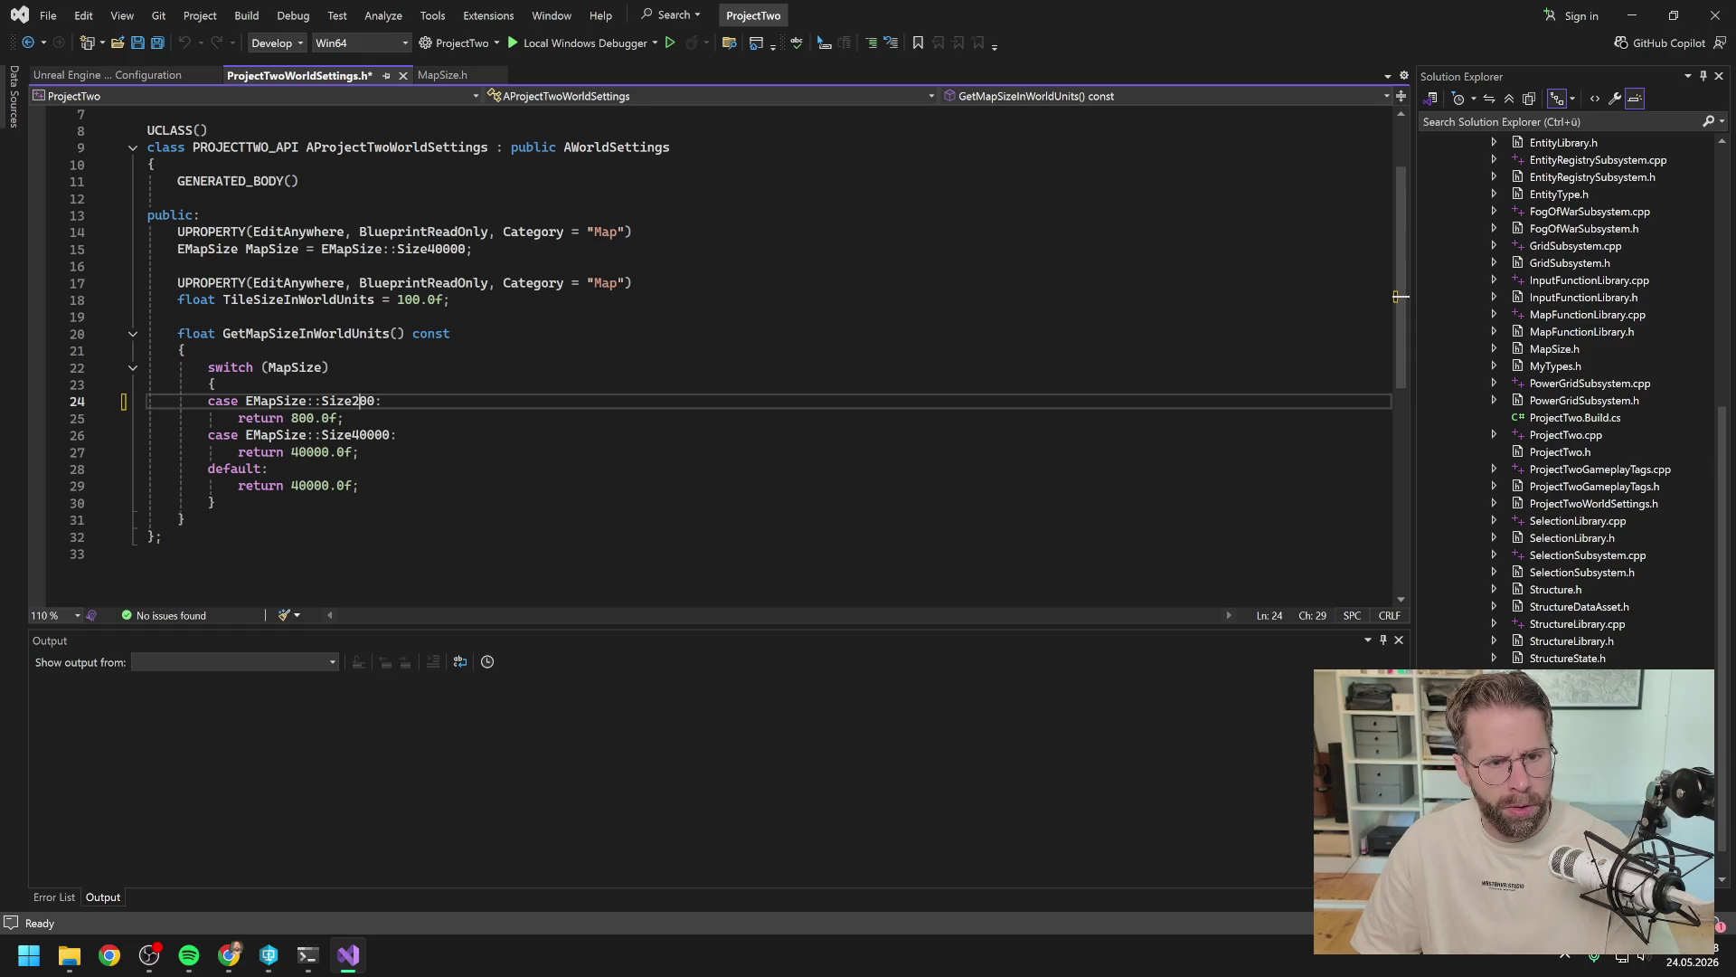
{"action": "key", "text": "Down"}
{"action": "key", "text": "Left"}
{"action": "key", "text": "Left"}
{"action": "key", "text": "Left"}
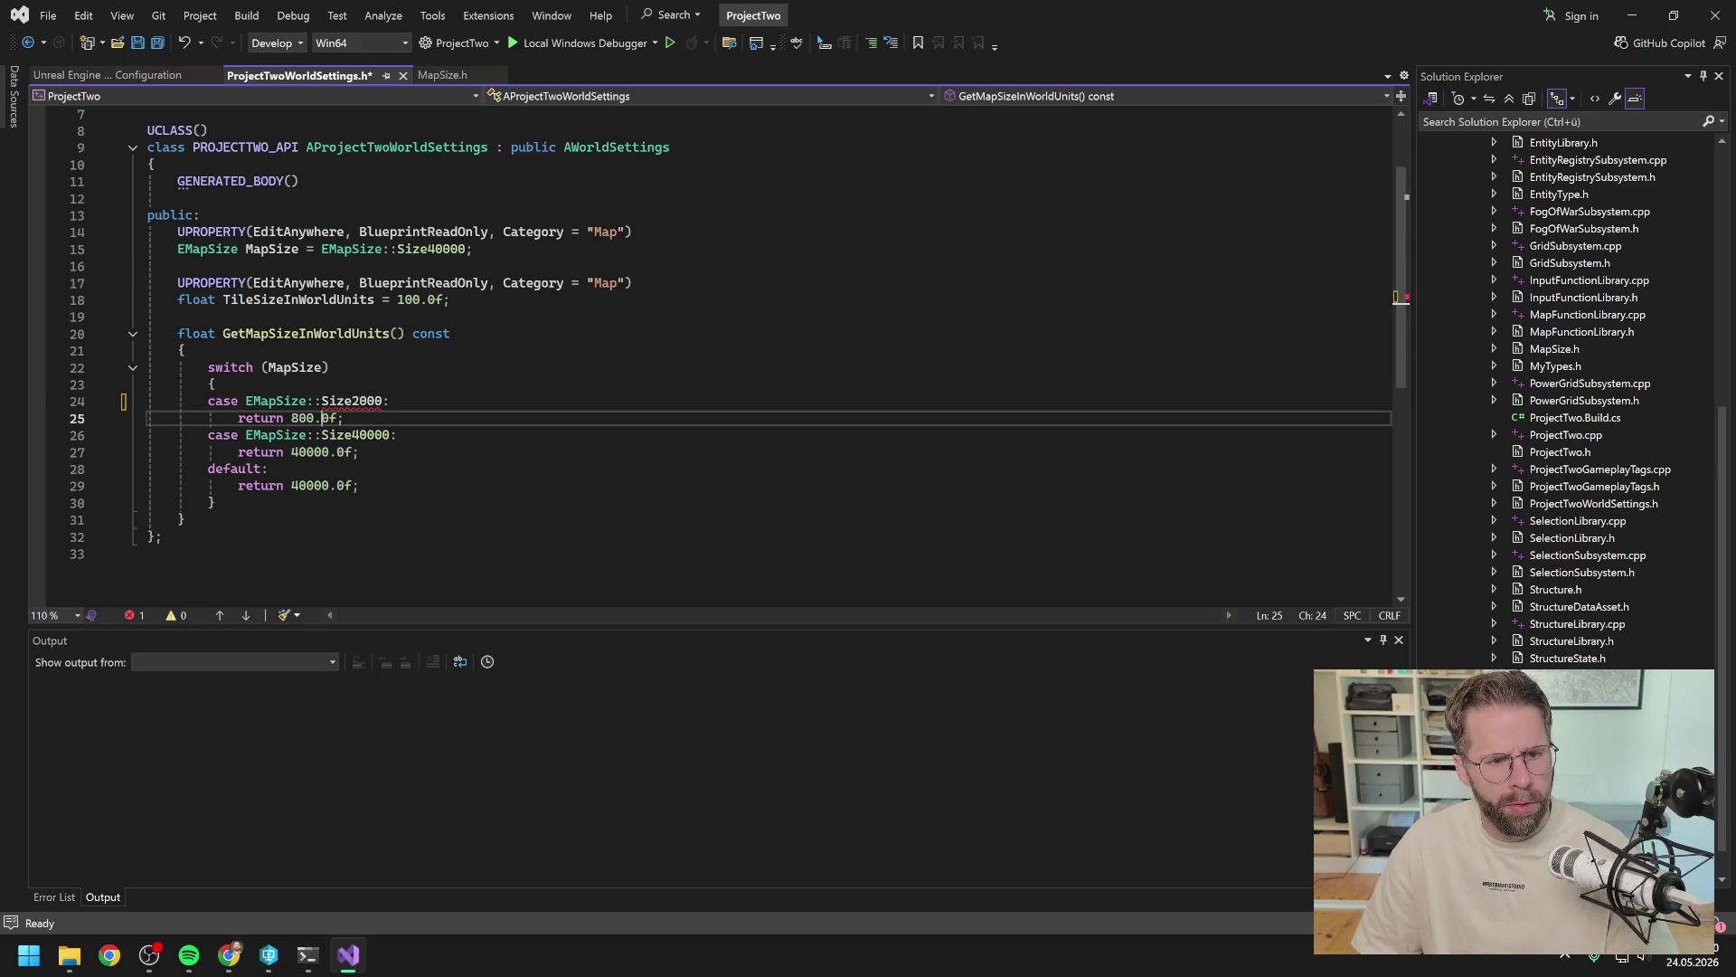
{"action": "key", "text": "Delete"}
{"action": "type", "text": "20"}
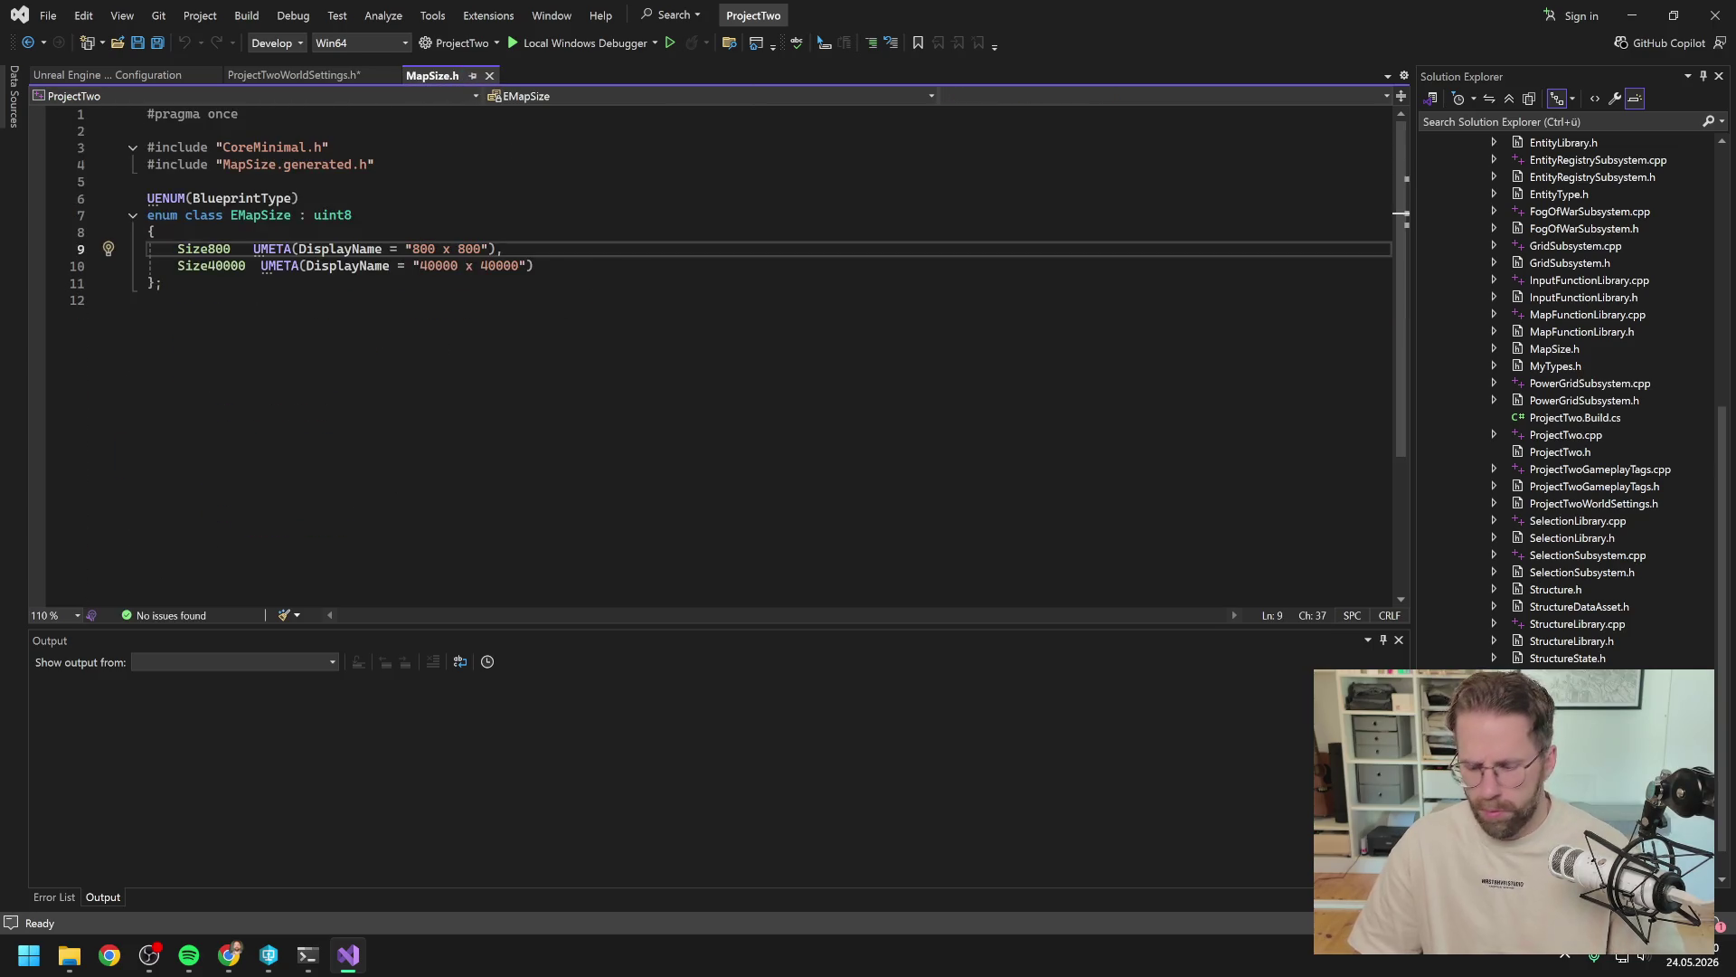
In MapSize.h, set the display name to "2000 x 2000" and rename the entry to Size2000.
{"action": "key", "text": "BackSpace"}
{"action": "key", "text": "Delete"}
{"action": "key", "text": "Delete"}
{"action": "type", "text": "2000"}
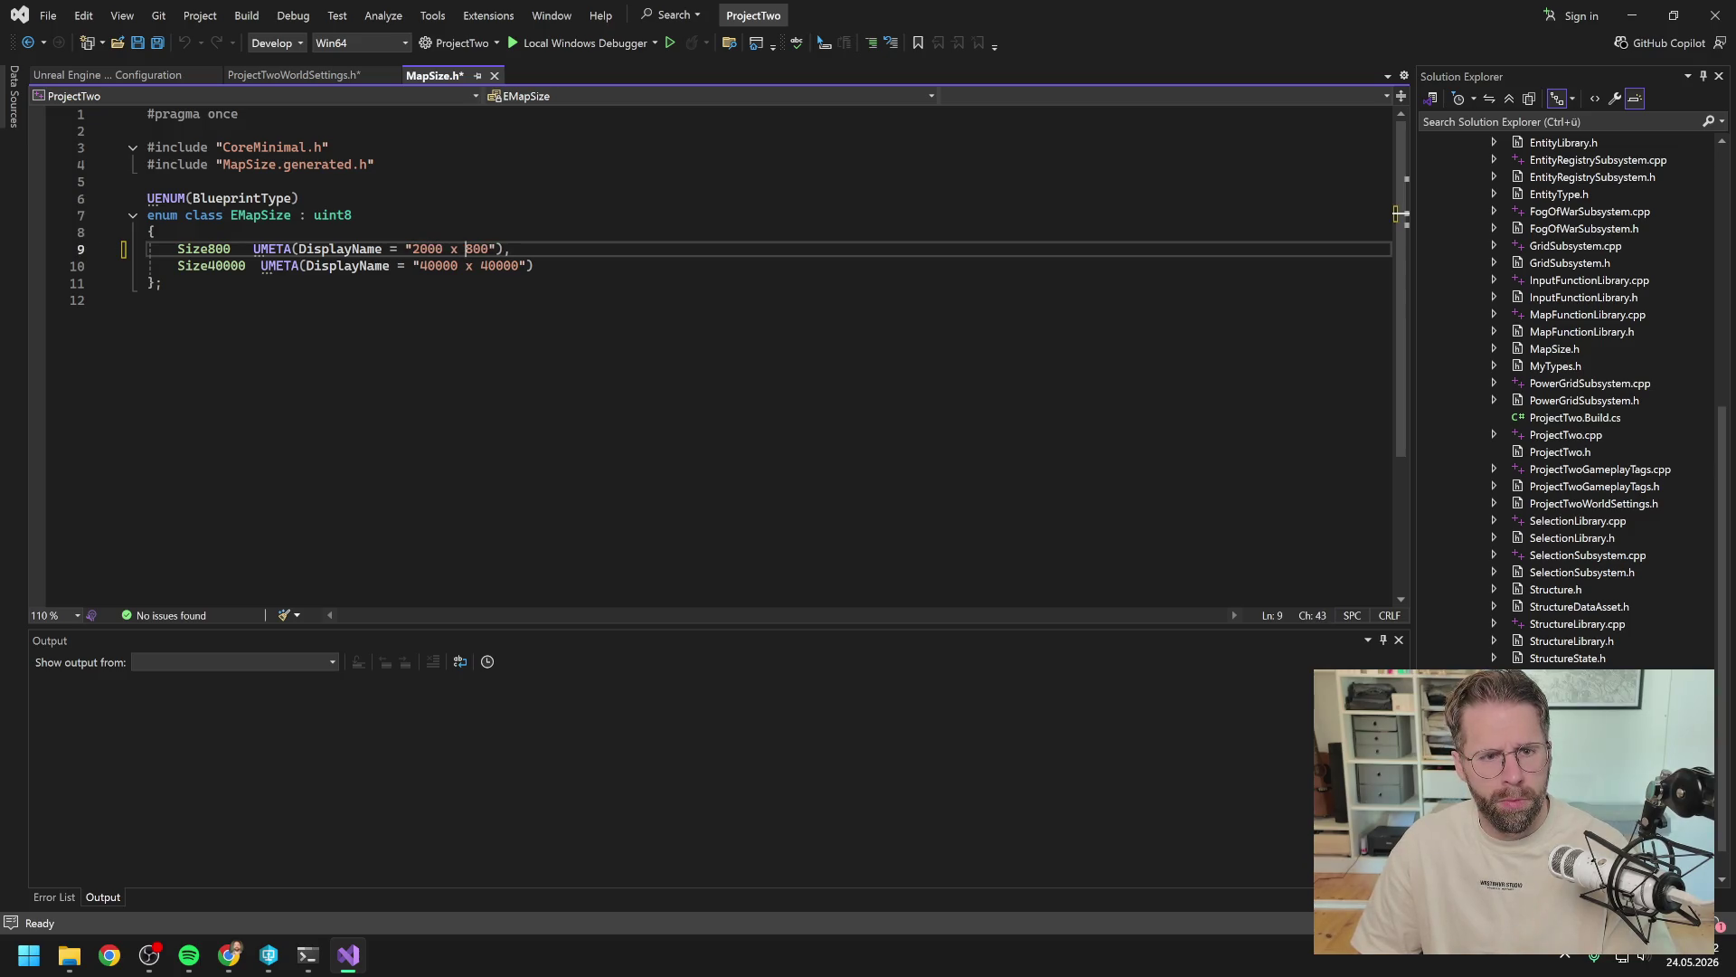
{"action": "key", "text": "Delete"}
{"action": "key", "text": "Delete"}
{"action": "key", "text": "Delete"}
{"action": "type", "text": "2000"}
{"action": "left_click", "coordinate": [203, 249]}
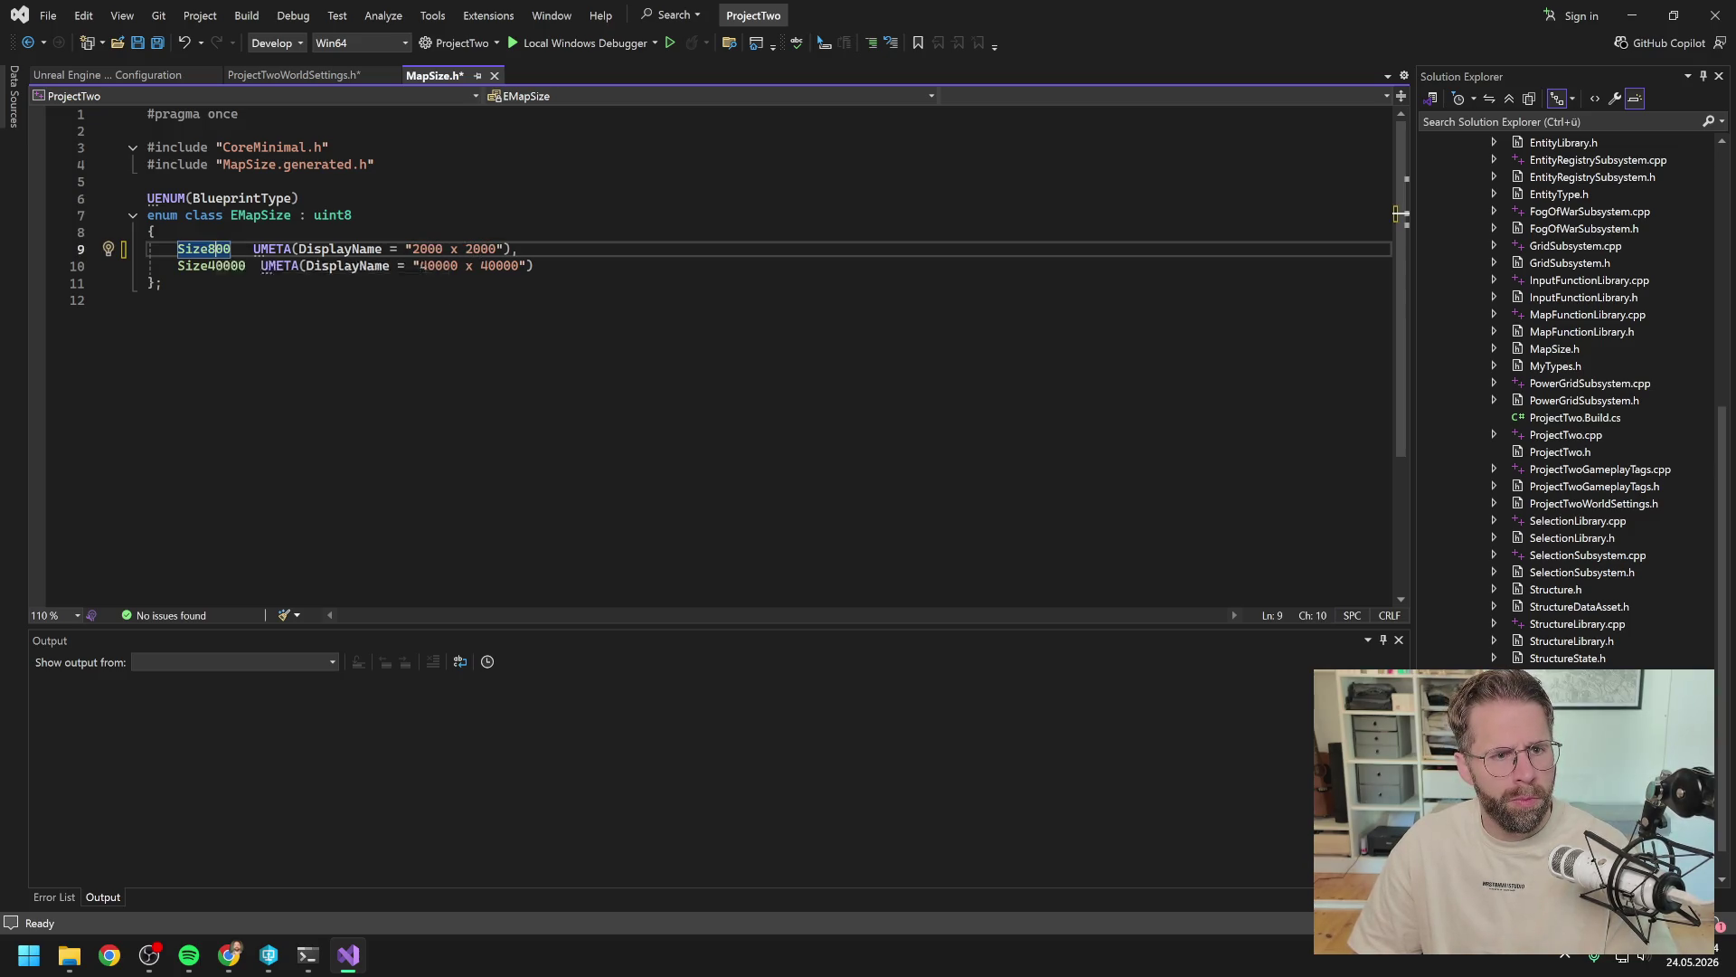
{"action": "key", "text": "BackSpace"}
{"action": "type", "text": "20"}
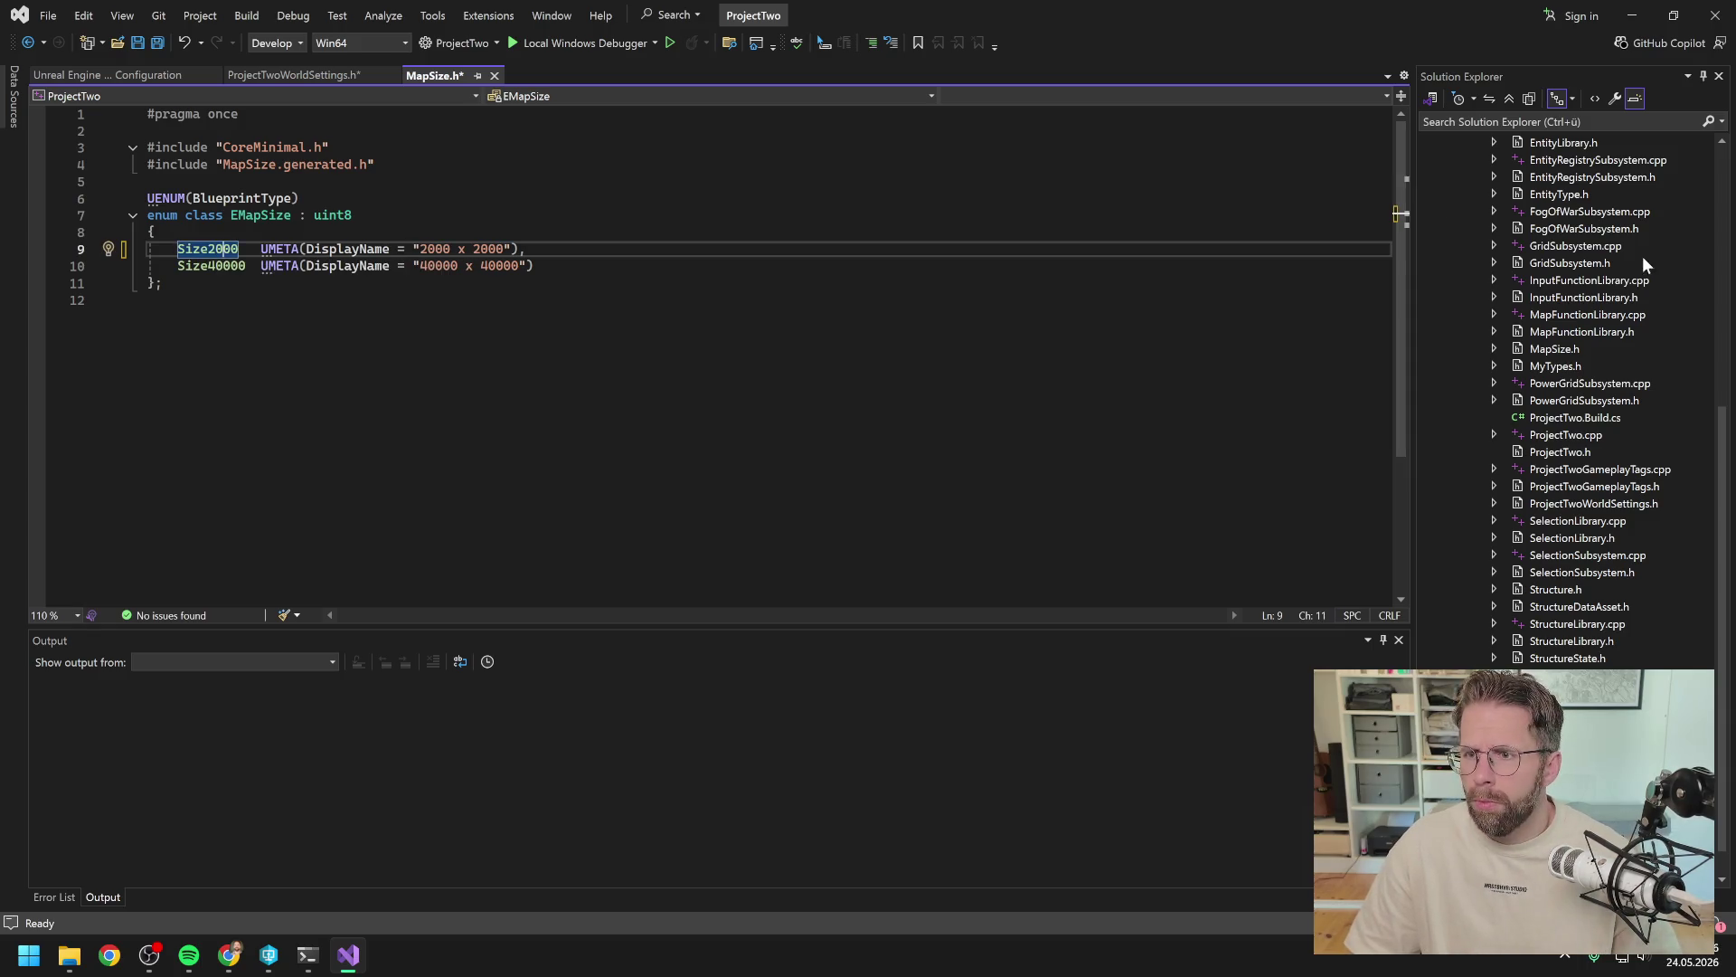
{"action": "scroll", "coordinate": [1643, 256], "scroll_direction": "up", "scroll_amount": 8}
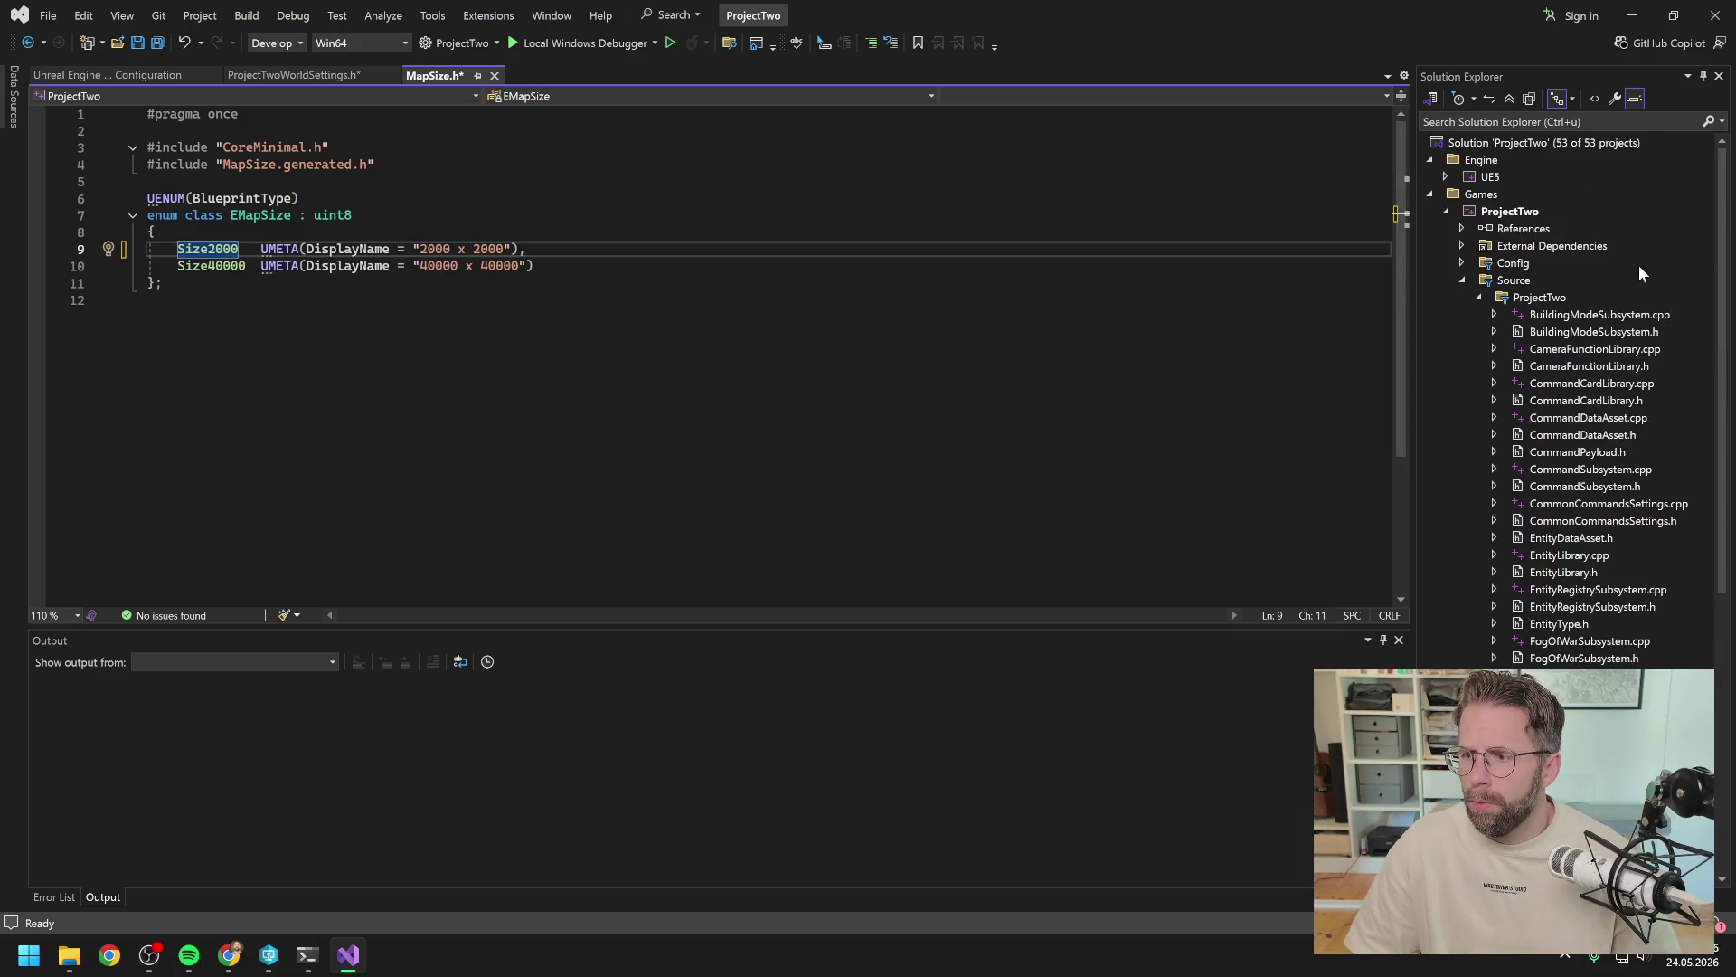
Rebuild ProjectTwo until Rebuild All succeeds, then close Visual Studio.
{"action": "right_click", "coordinate": [1519, 214]}
{"action": "left_click", "coordinate": [1484, 234]}
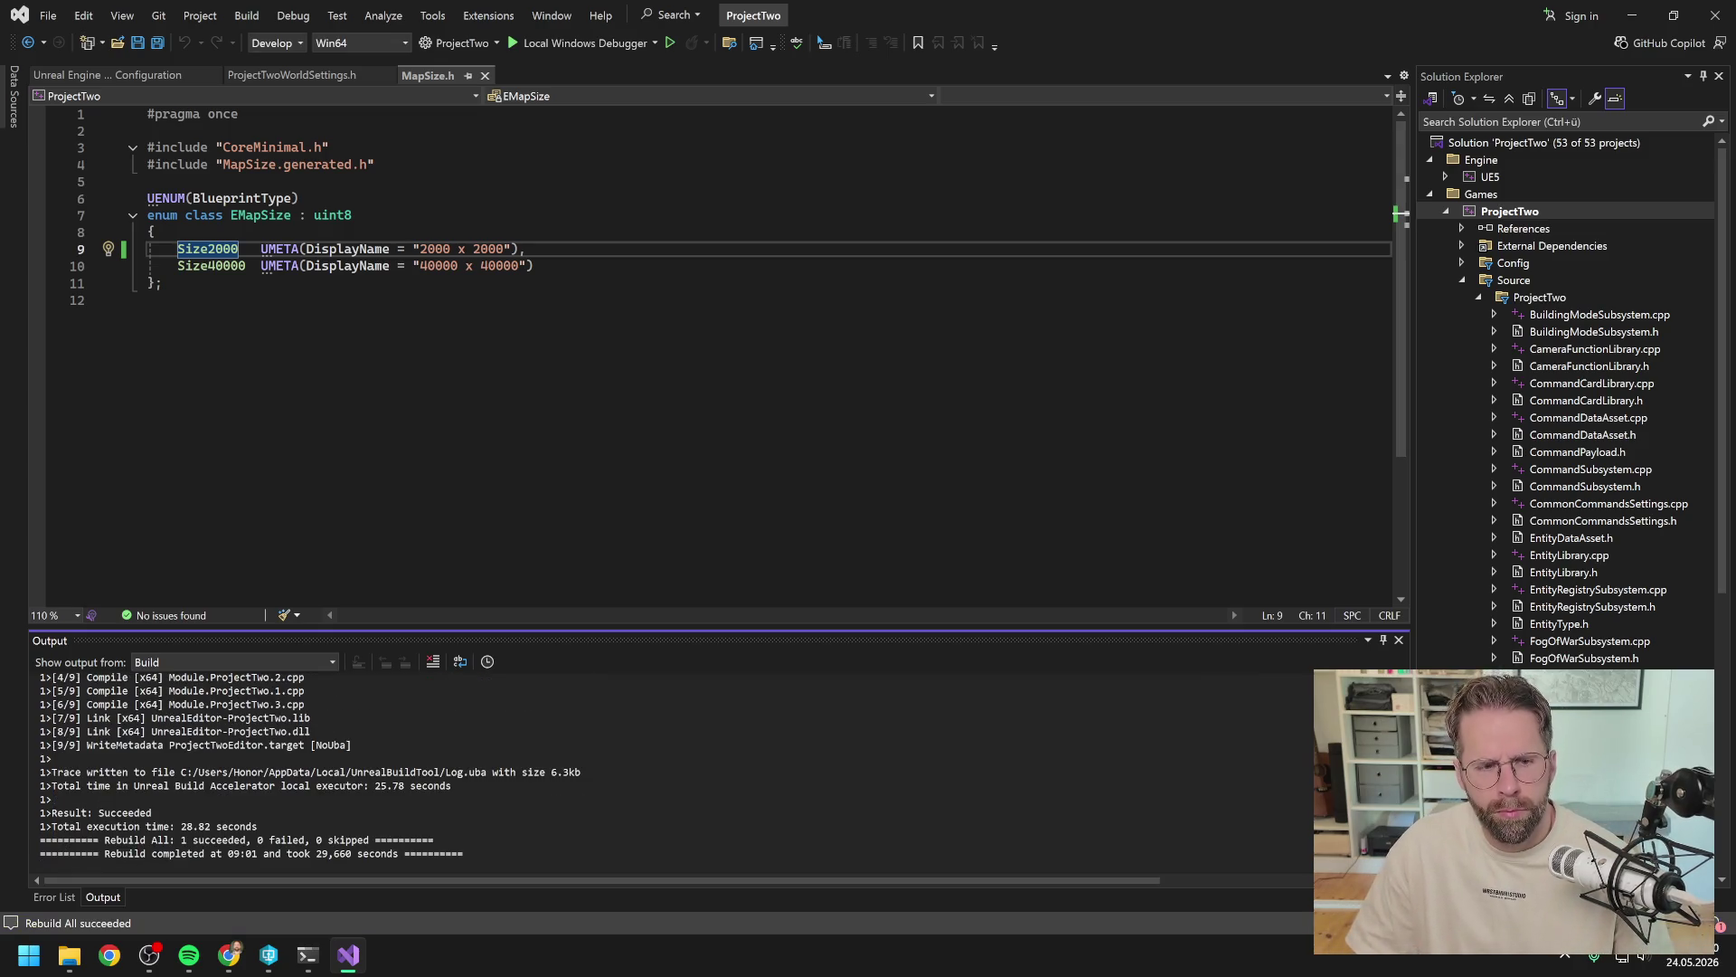
{"action": "mouse_move", "coordinate": [208, 249]}
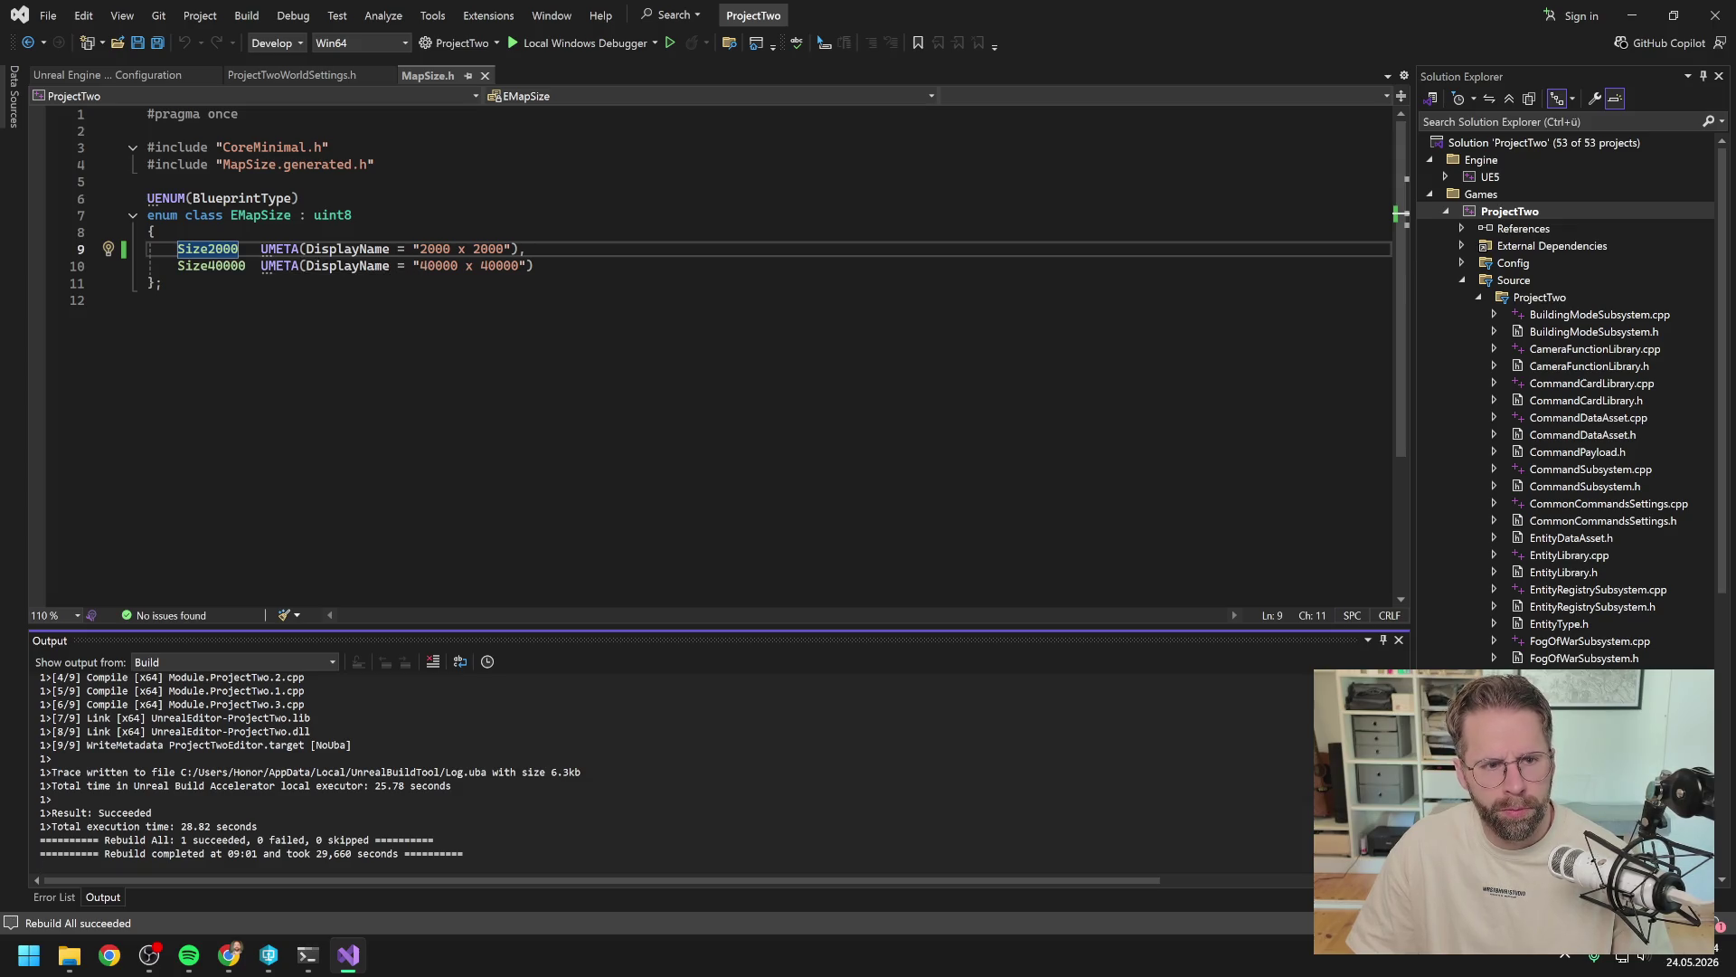
{"action": "left_click", "coordinate": [1715, 15]}
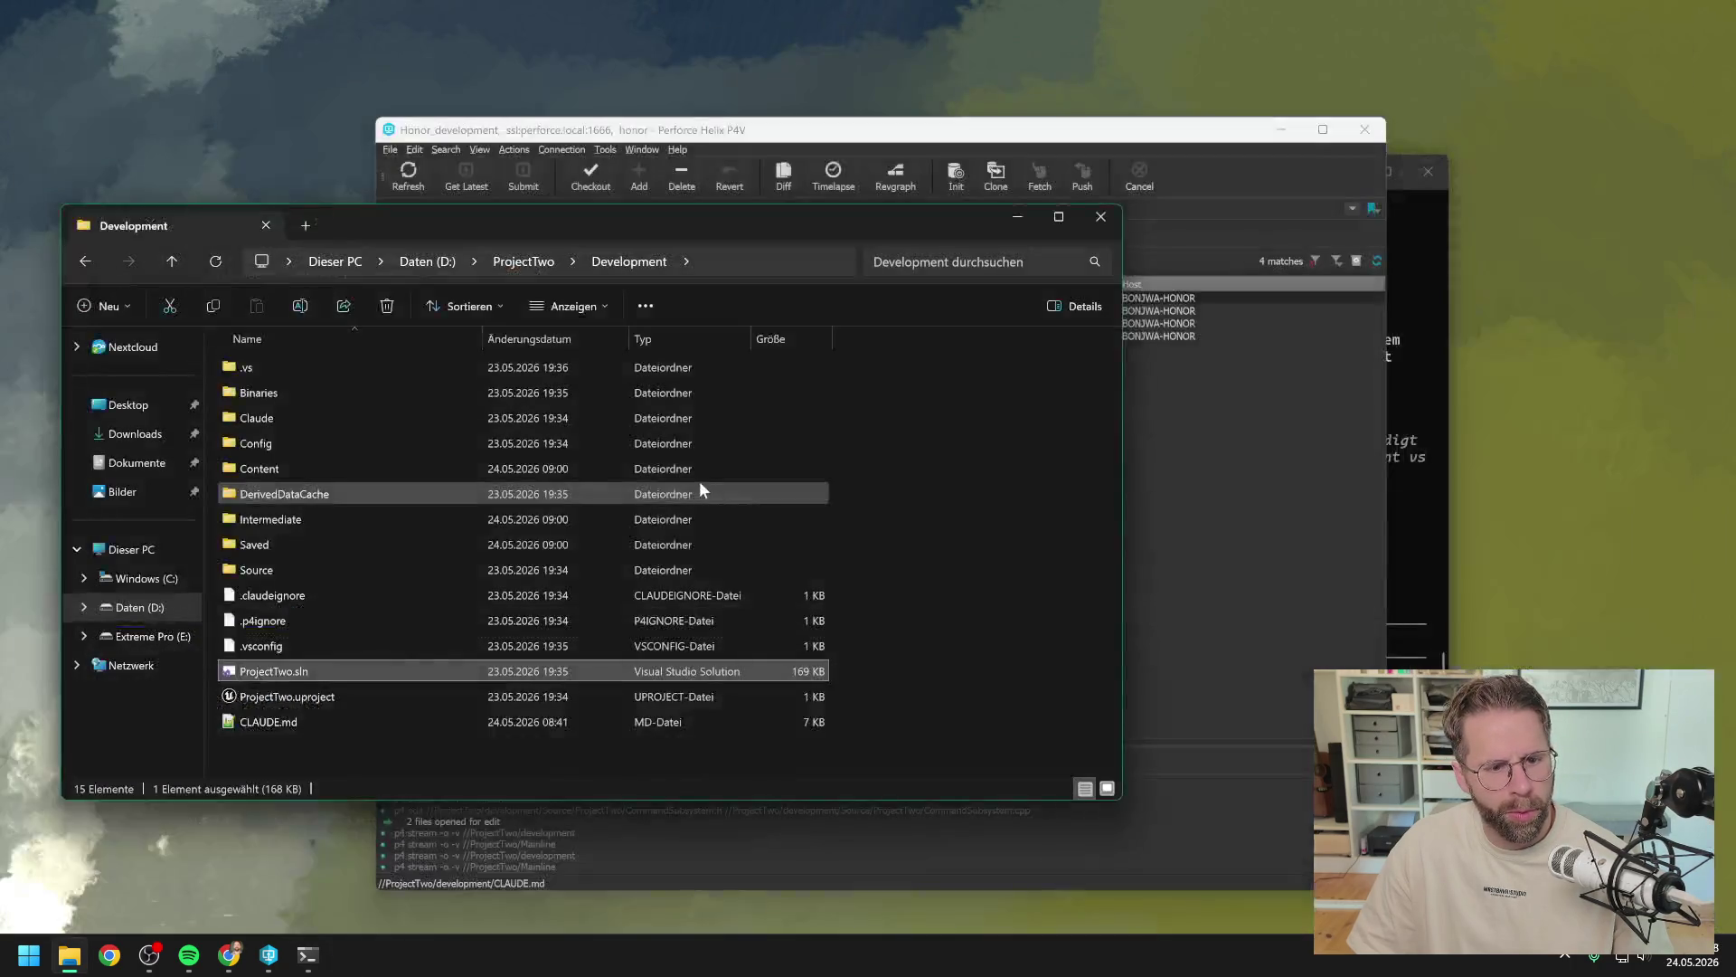
Relaunch ProjectTwo from P4V and open the World Settings Map Size choices in Unreal.
{"action": "left_click", "coordinate": [561, 129]}
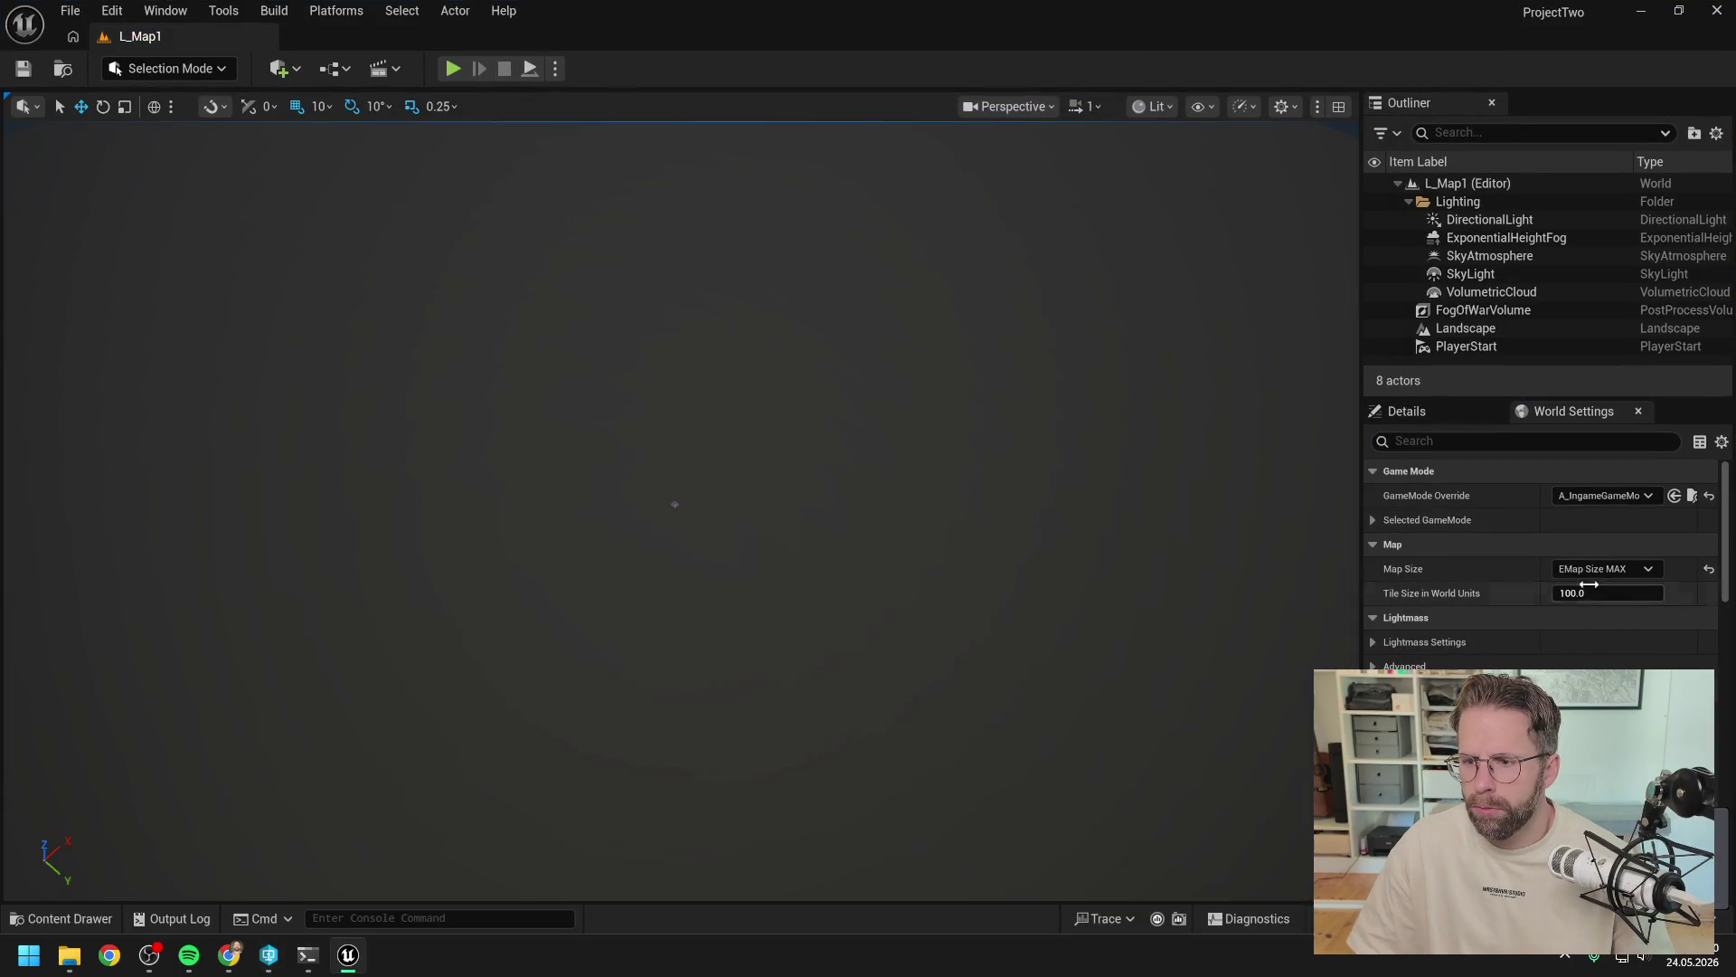
{"action": "left_click", "coordinate": [1603, 569]}
Set Map Size to 2000 x 2000, start a play test and select the Main Hall.
{"action": "left_click", "coordinate": [1585, 587]}
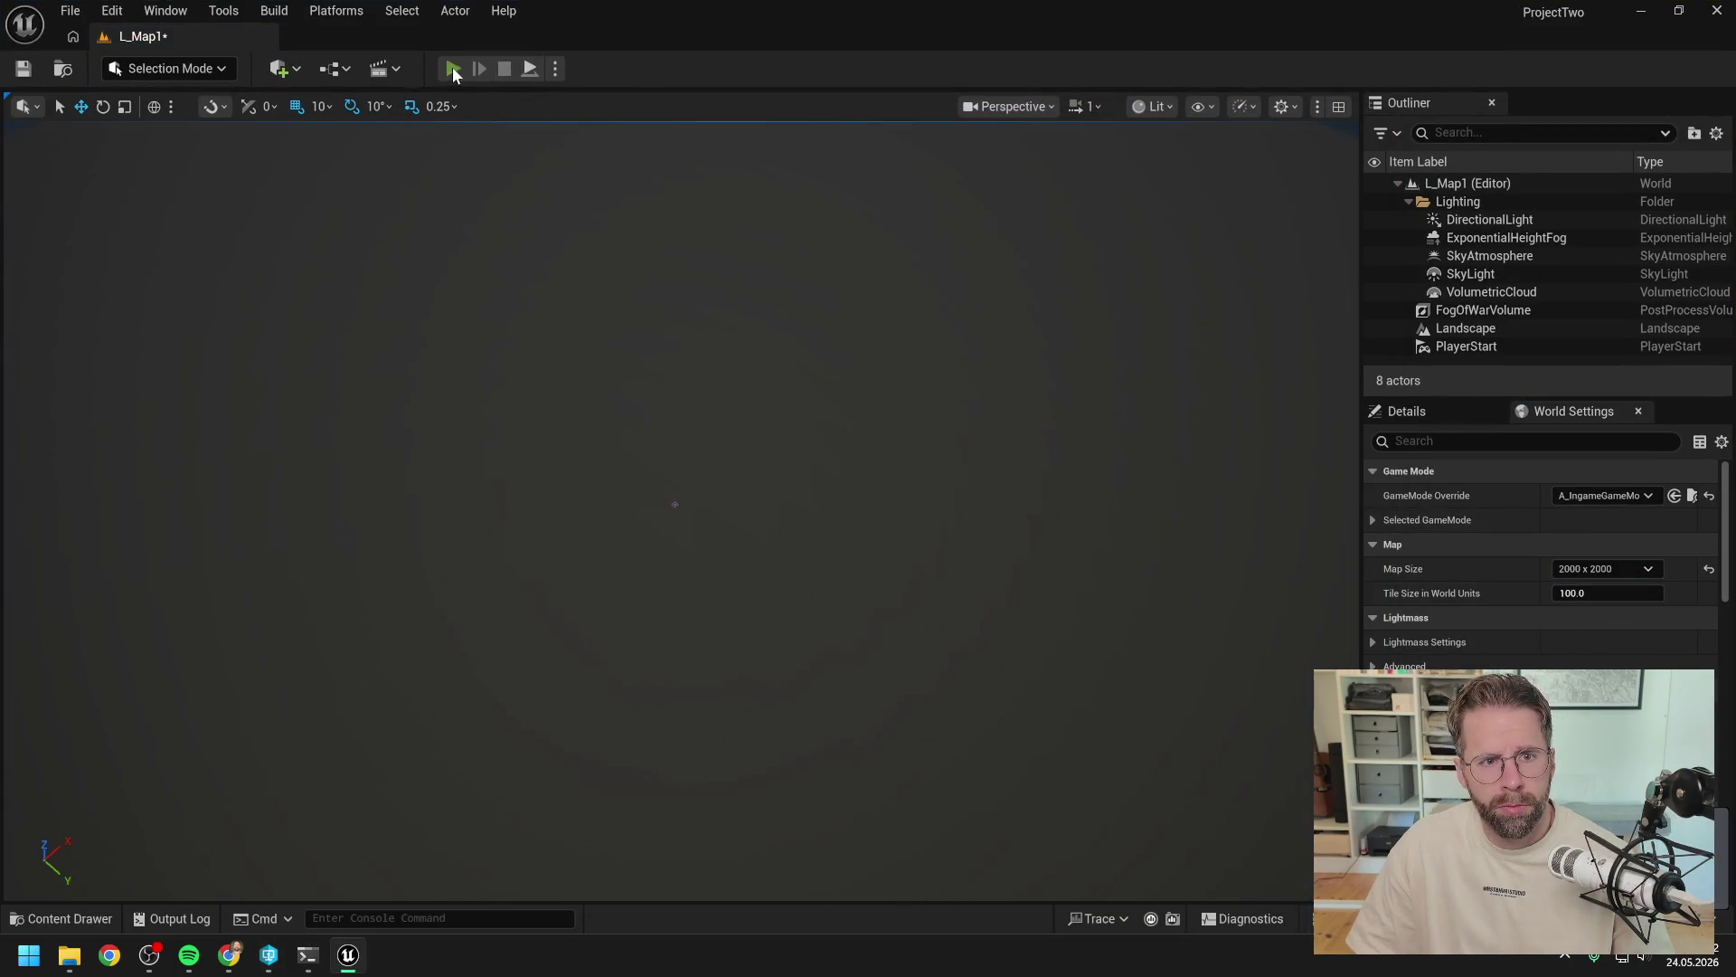
{"action": "left_click", "coordinate": [452, 68]}
{"action": "left_click", "coordinate": [707, 404]}
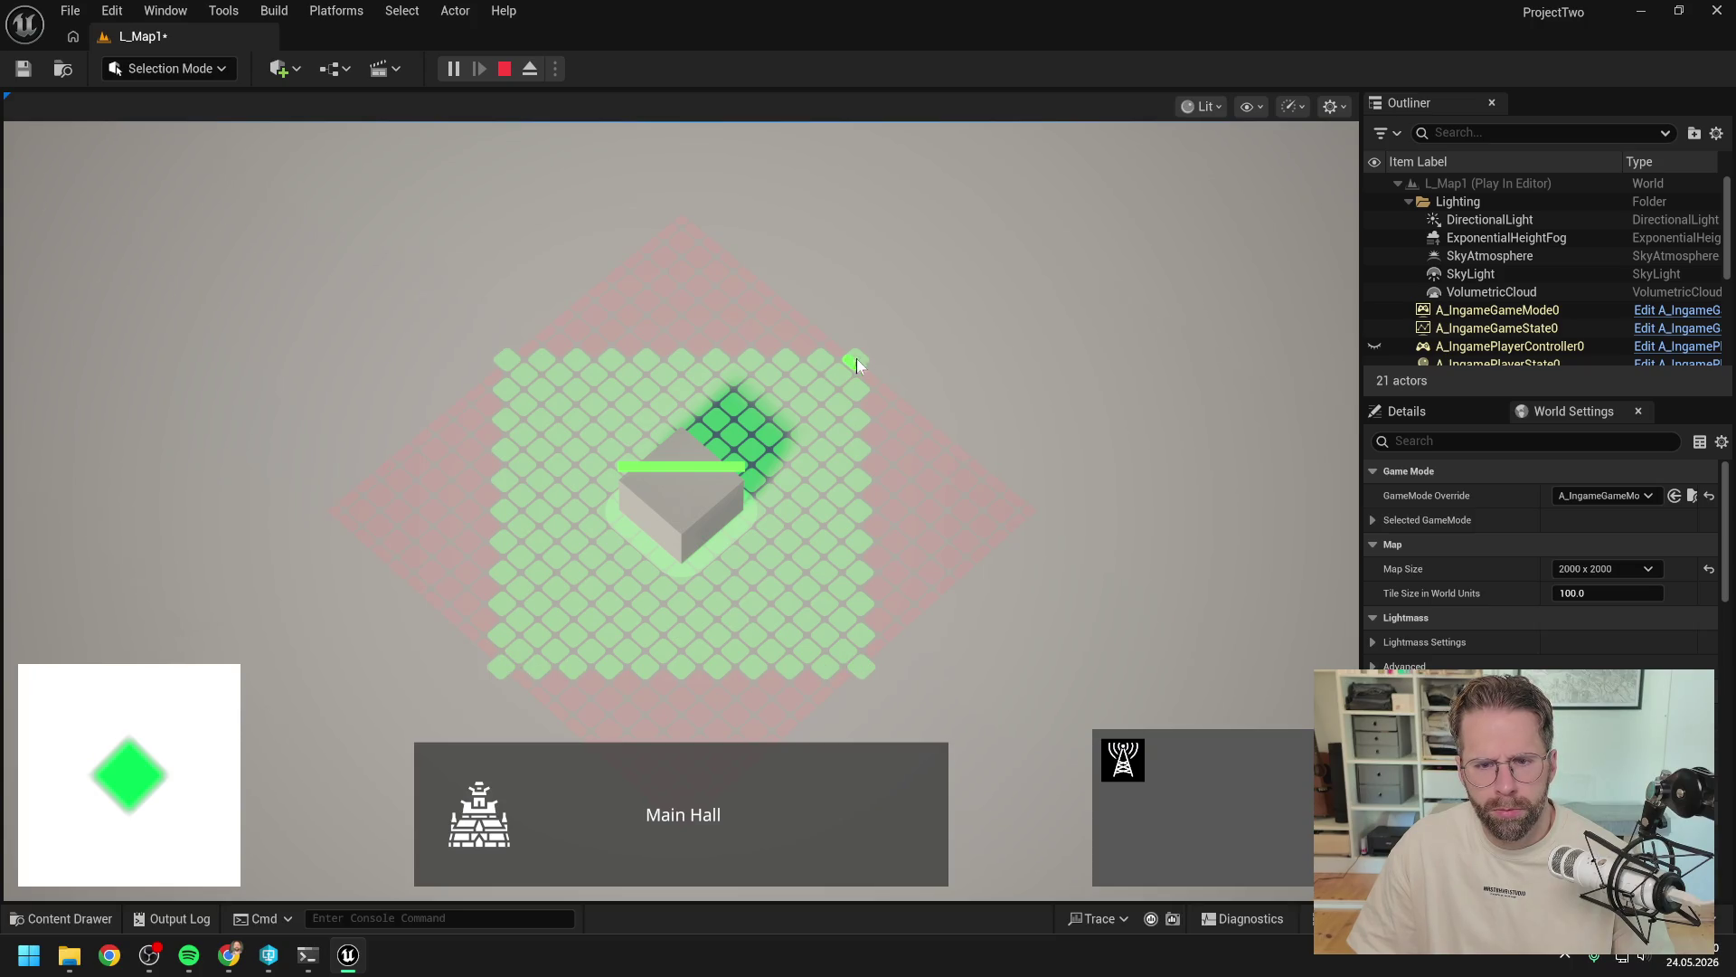
{"action": "scroll", "coordinate": [834, 512], "scroll_direction": "down", "scroll_amount": 2}
Pan the game camera with WASD to inspect the power grid tiles, then stop the play test.
{"action": "key", "text": "d"}
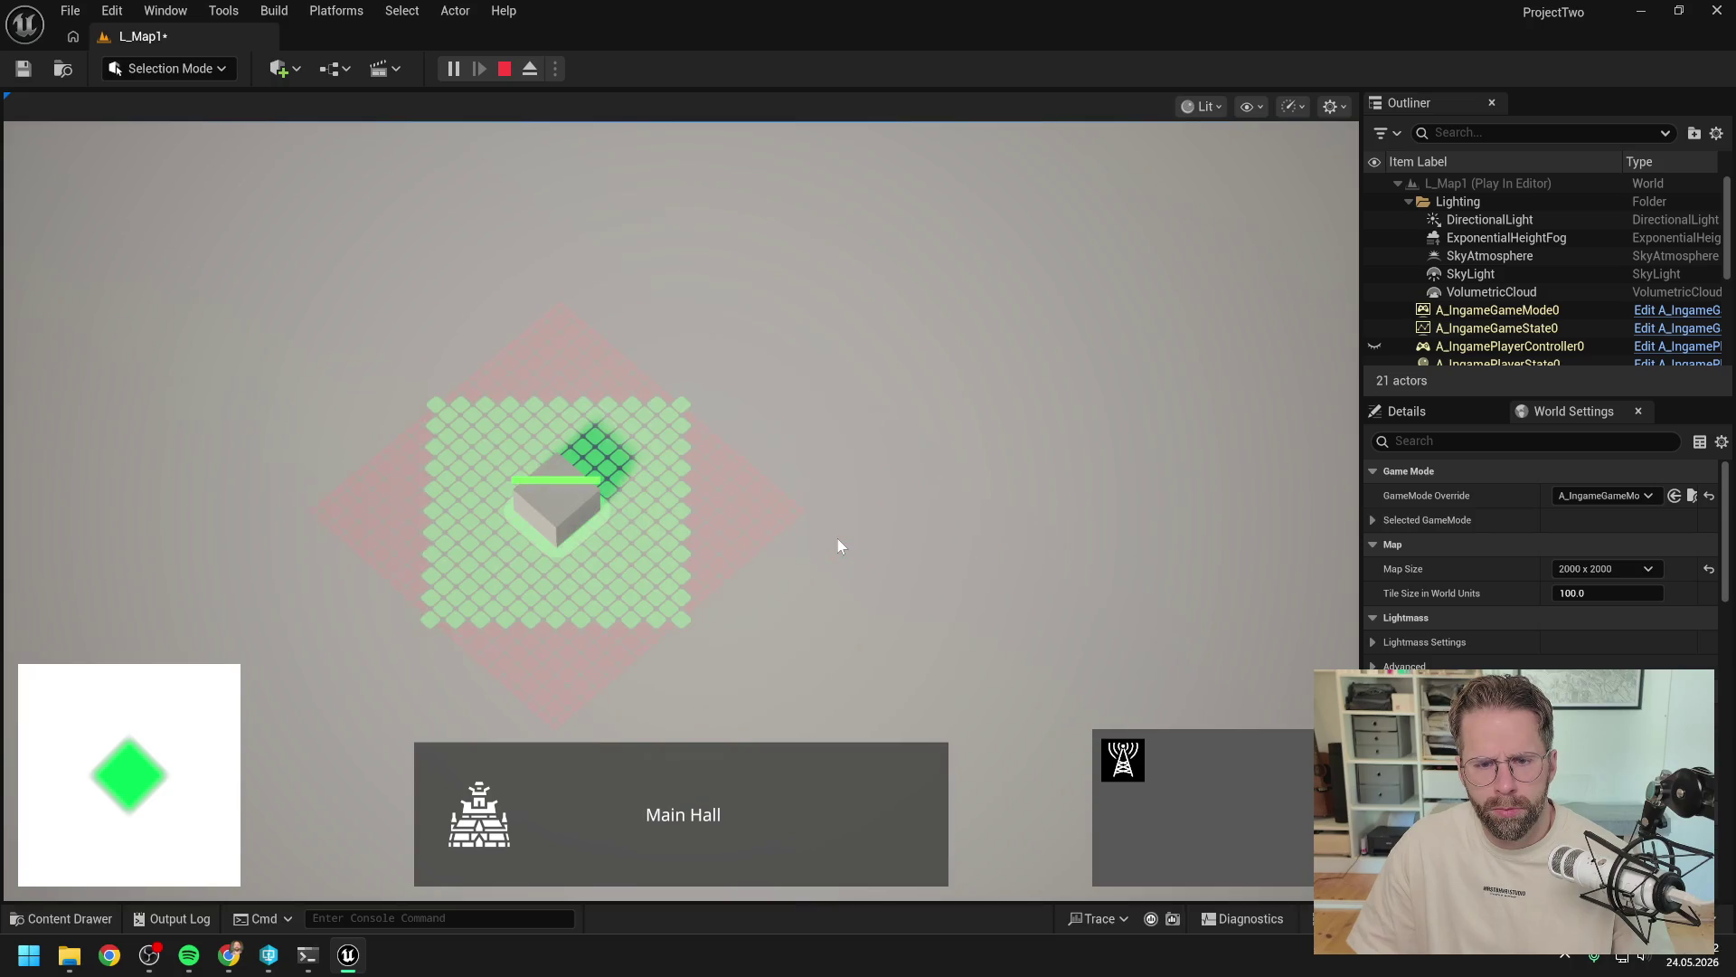
{"action": "key", "text": "a"}
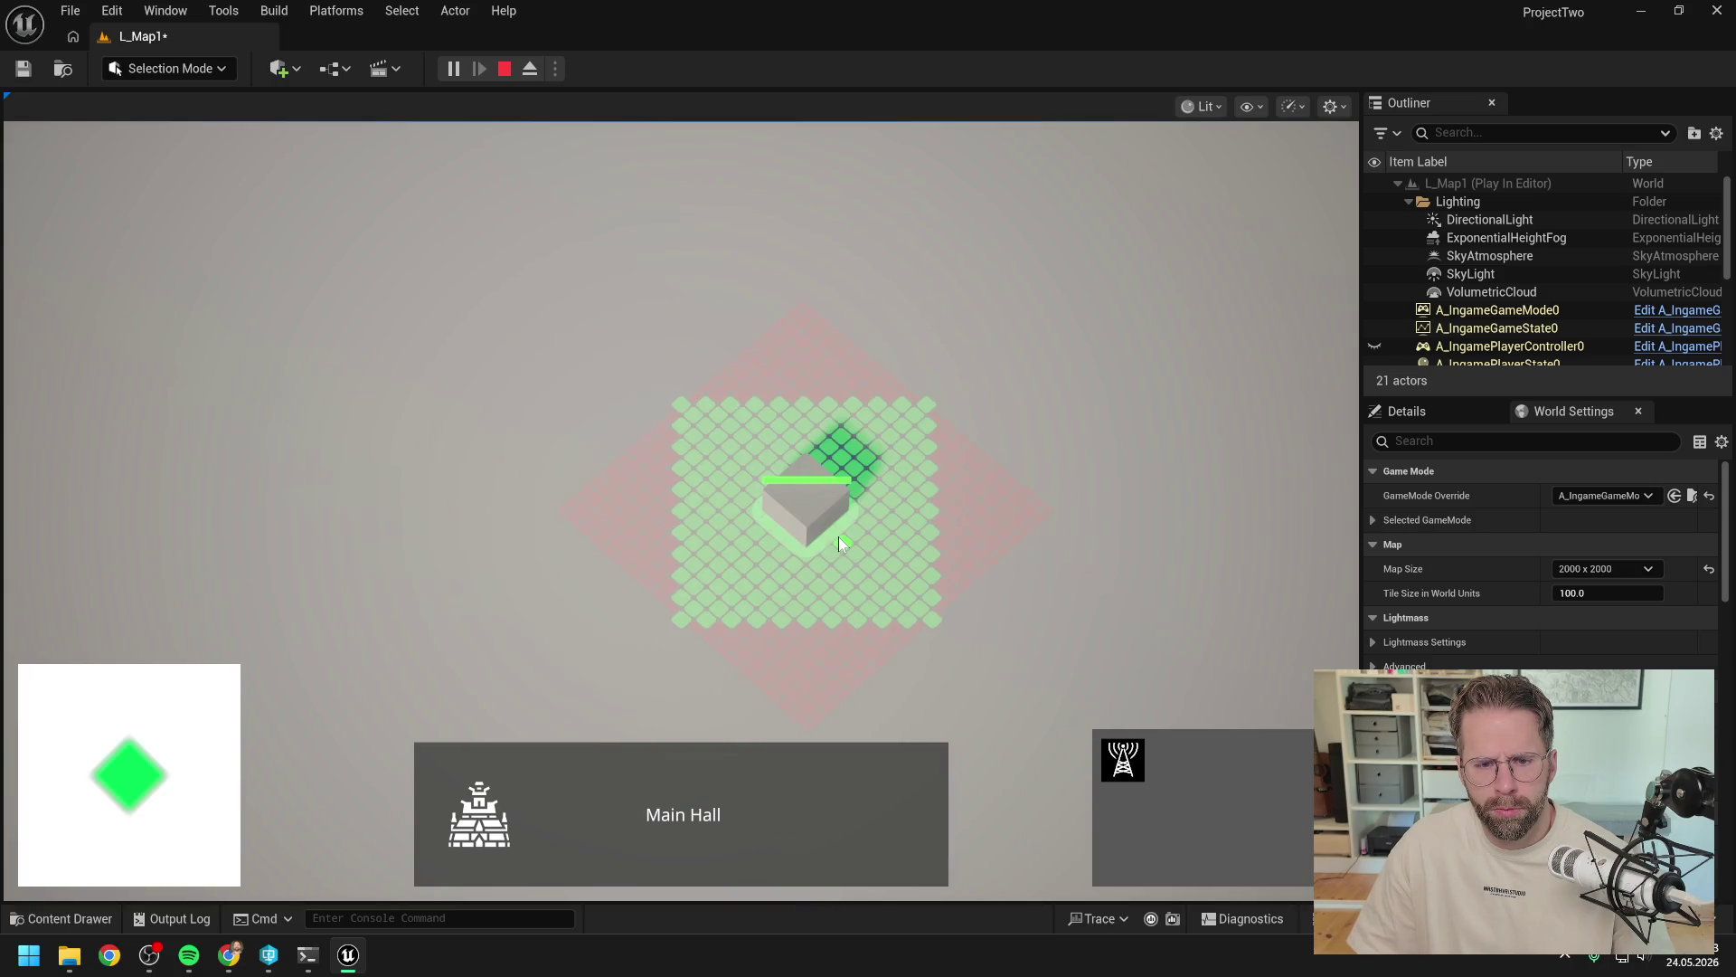
{"action": "key", "text": "s"}
{"action": "key", "text": "d"}
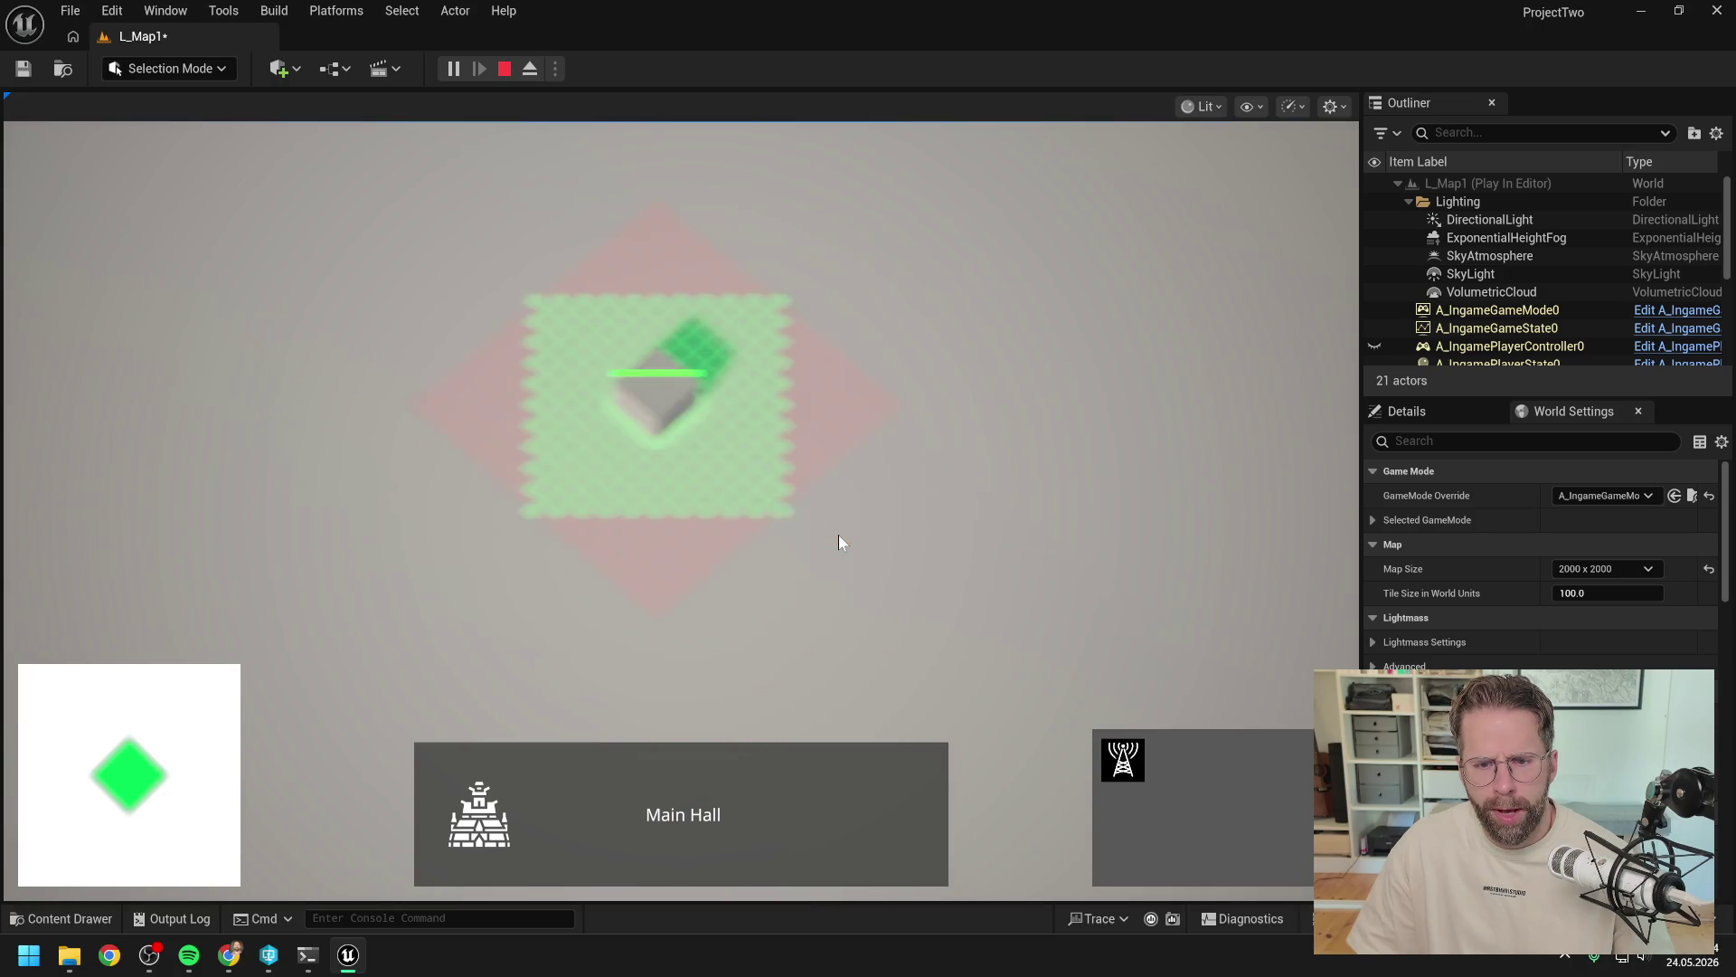
{"action": "key", "text": "w"}
{"action": "key", "text": "a"}
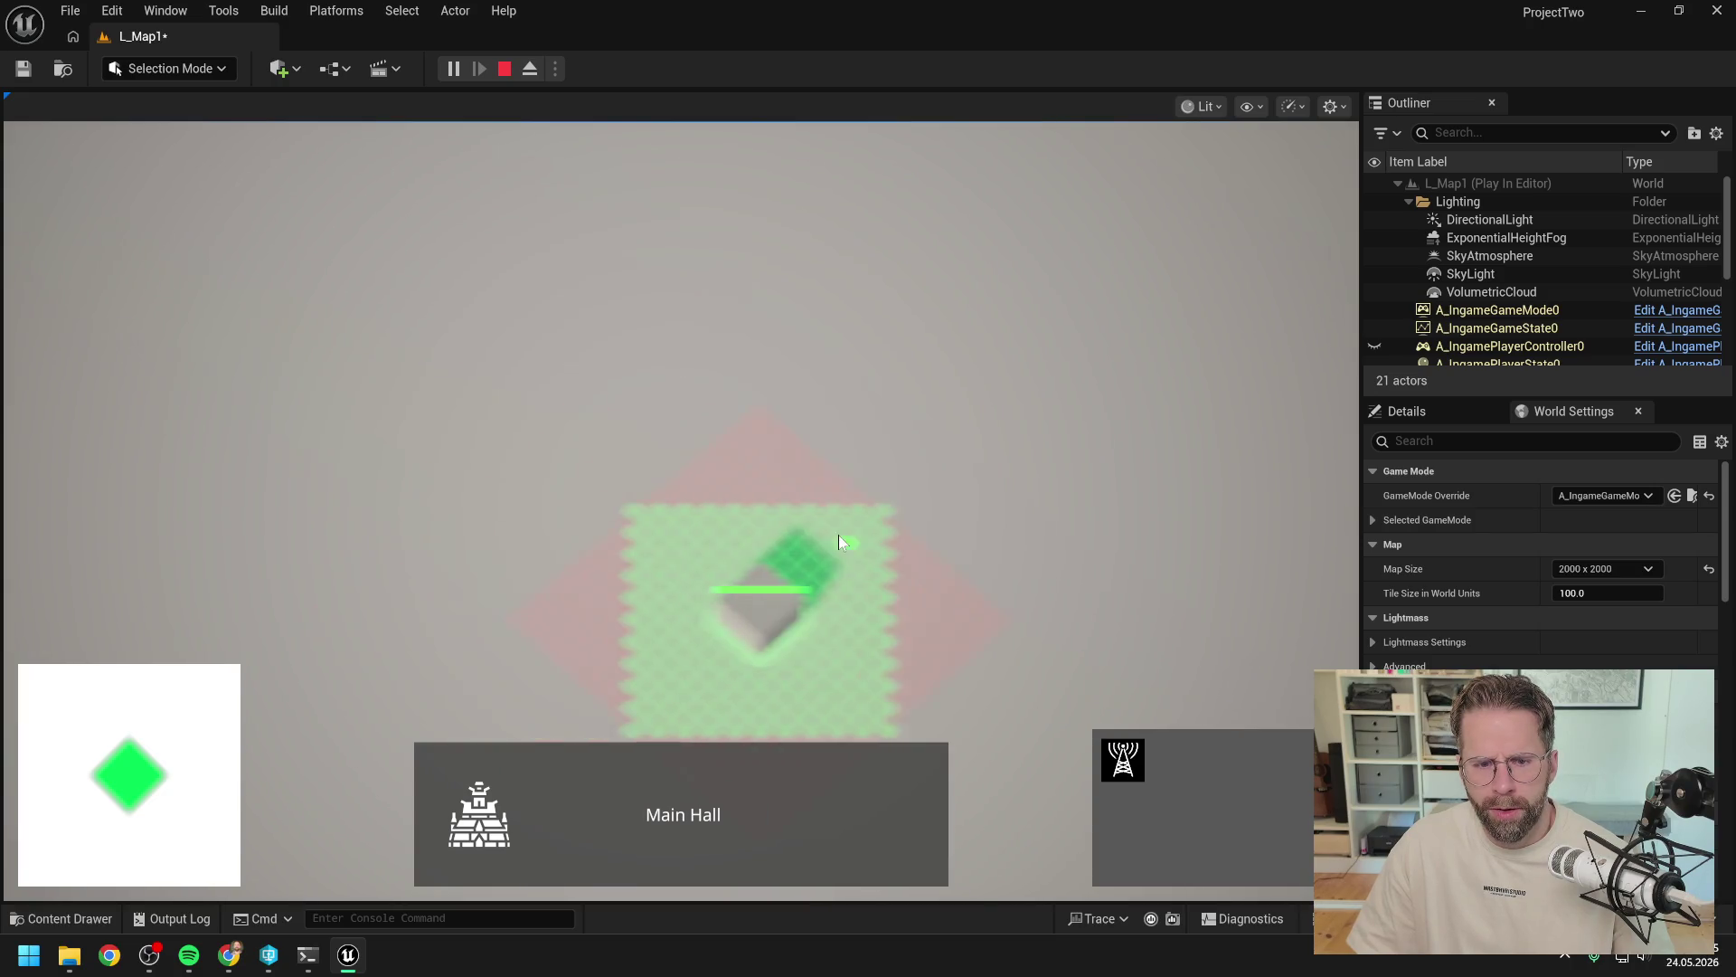
{"action": "key", "text": "s"}
{"action": "key", "text": "d"}
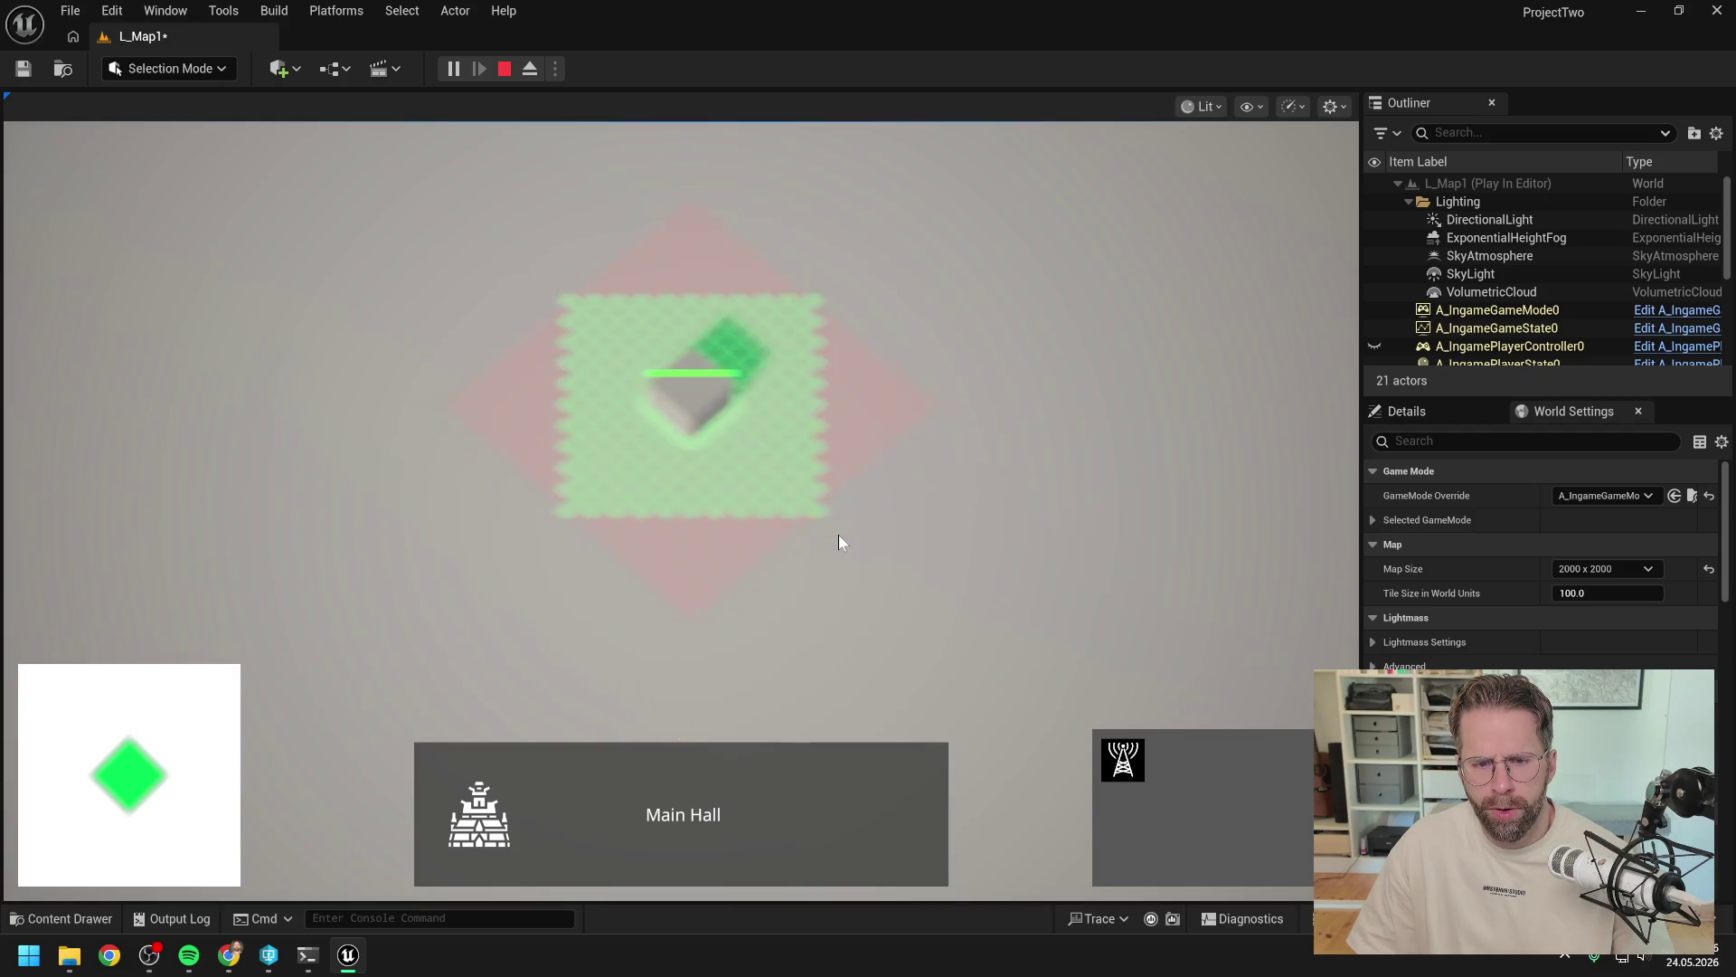
{"action": "key", "text": "w"}
{"action": "key", "text": "a"}
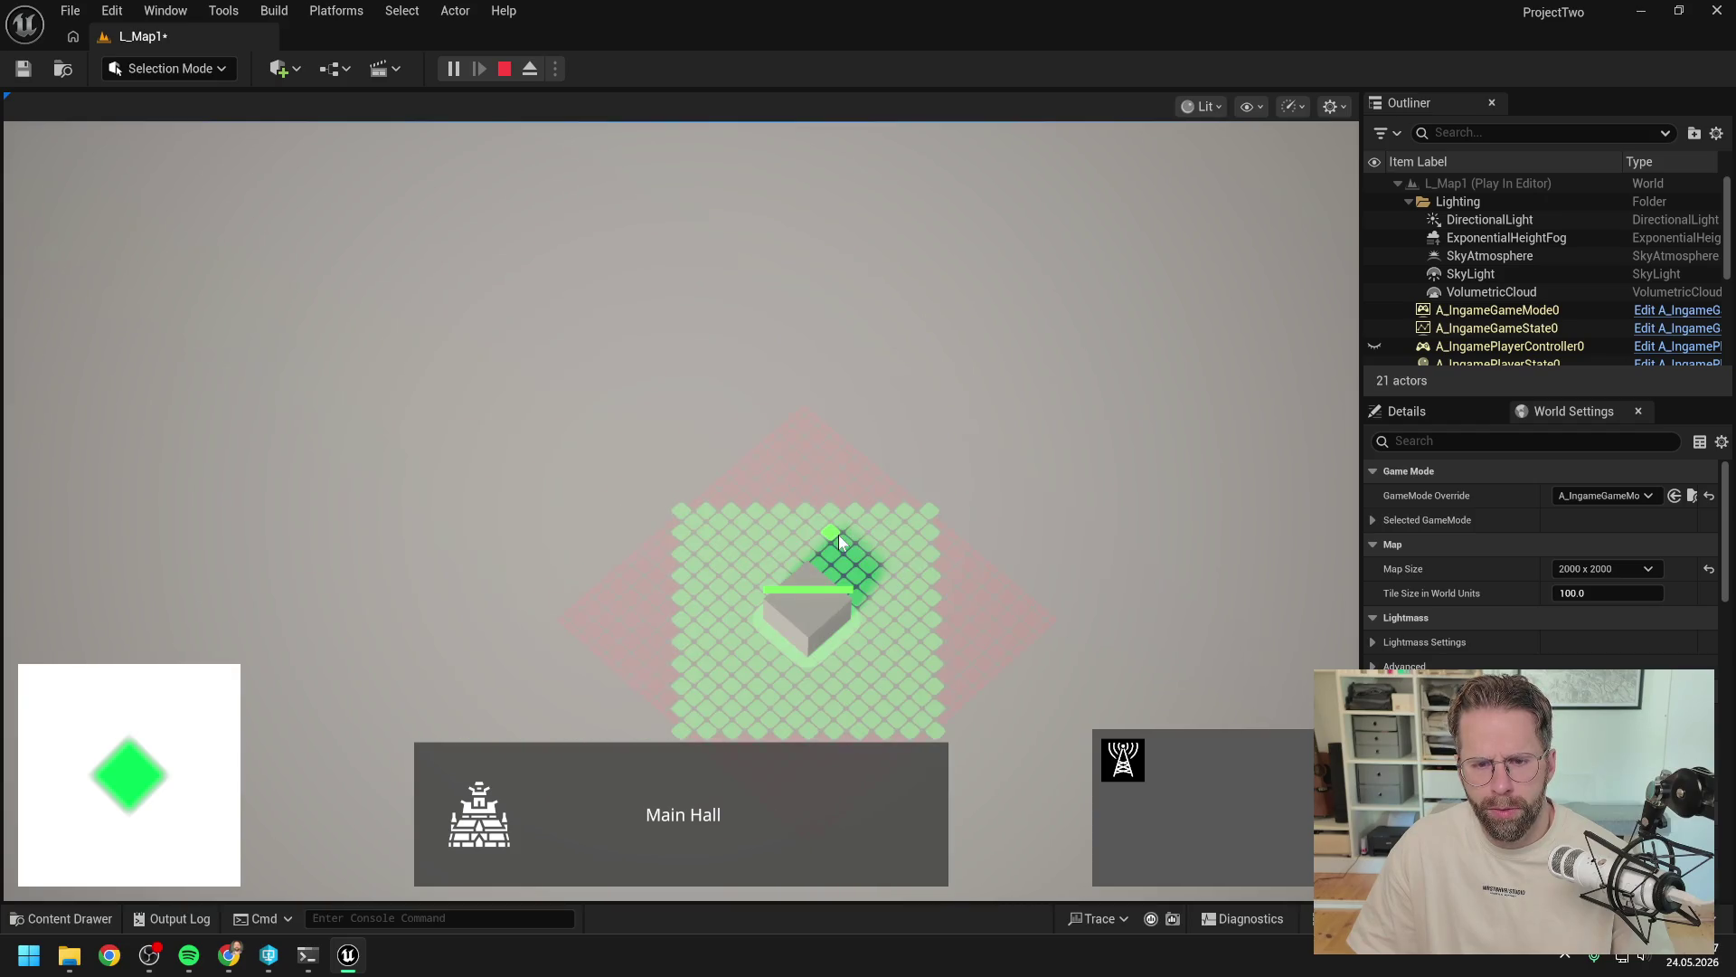
{"action": "key", "text": "s"}
{"action": "key", "text": "d"}
{"action": "key", "text": "w"}
{"action": "key", "text": "a"}
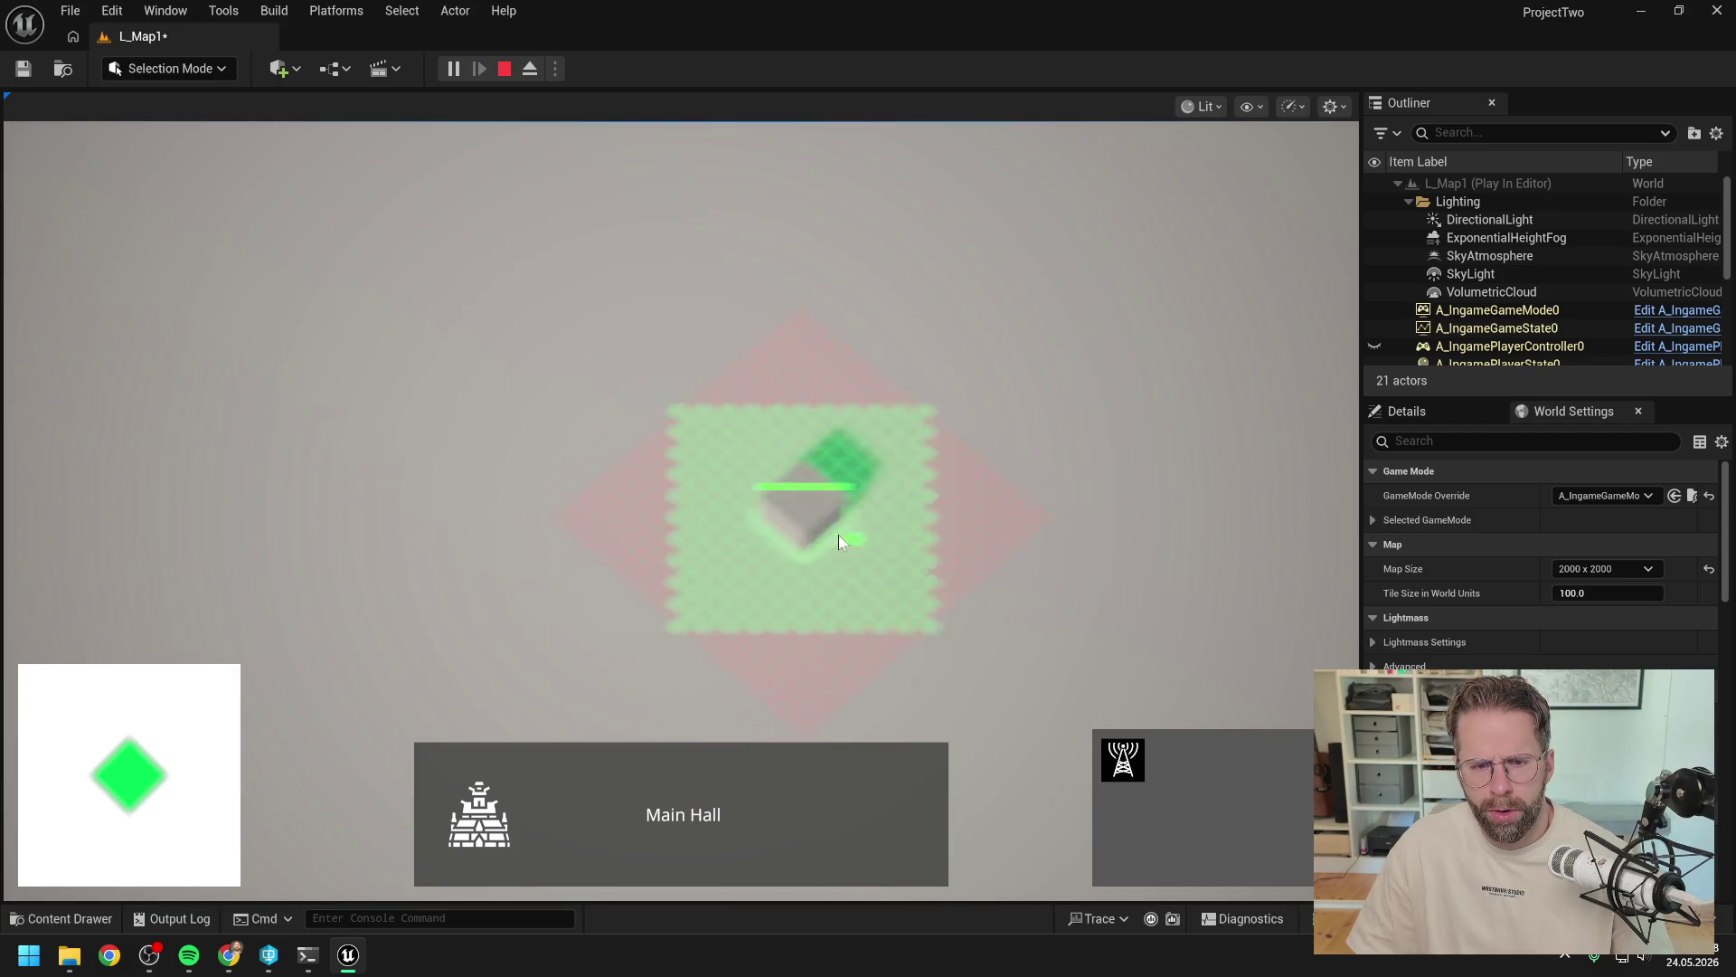
{"action": "key", "text": "s"}
{"action": "key", "text": "d"}
{"action": "key", "text": "w"}
{"action": "key", "text": "a"}
{"action": "key", "text": "s"}
{"action": "key", "text": "d"}
{"action": "key", "text": "a"}
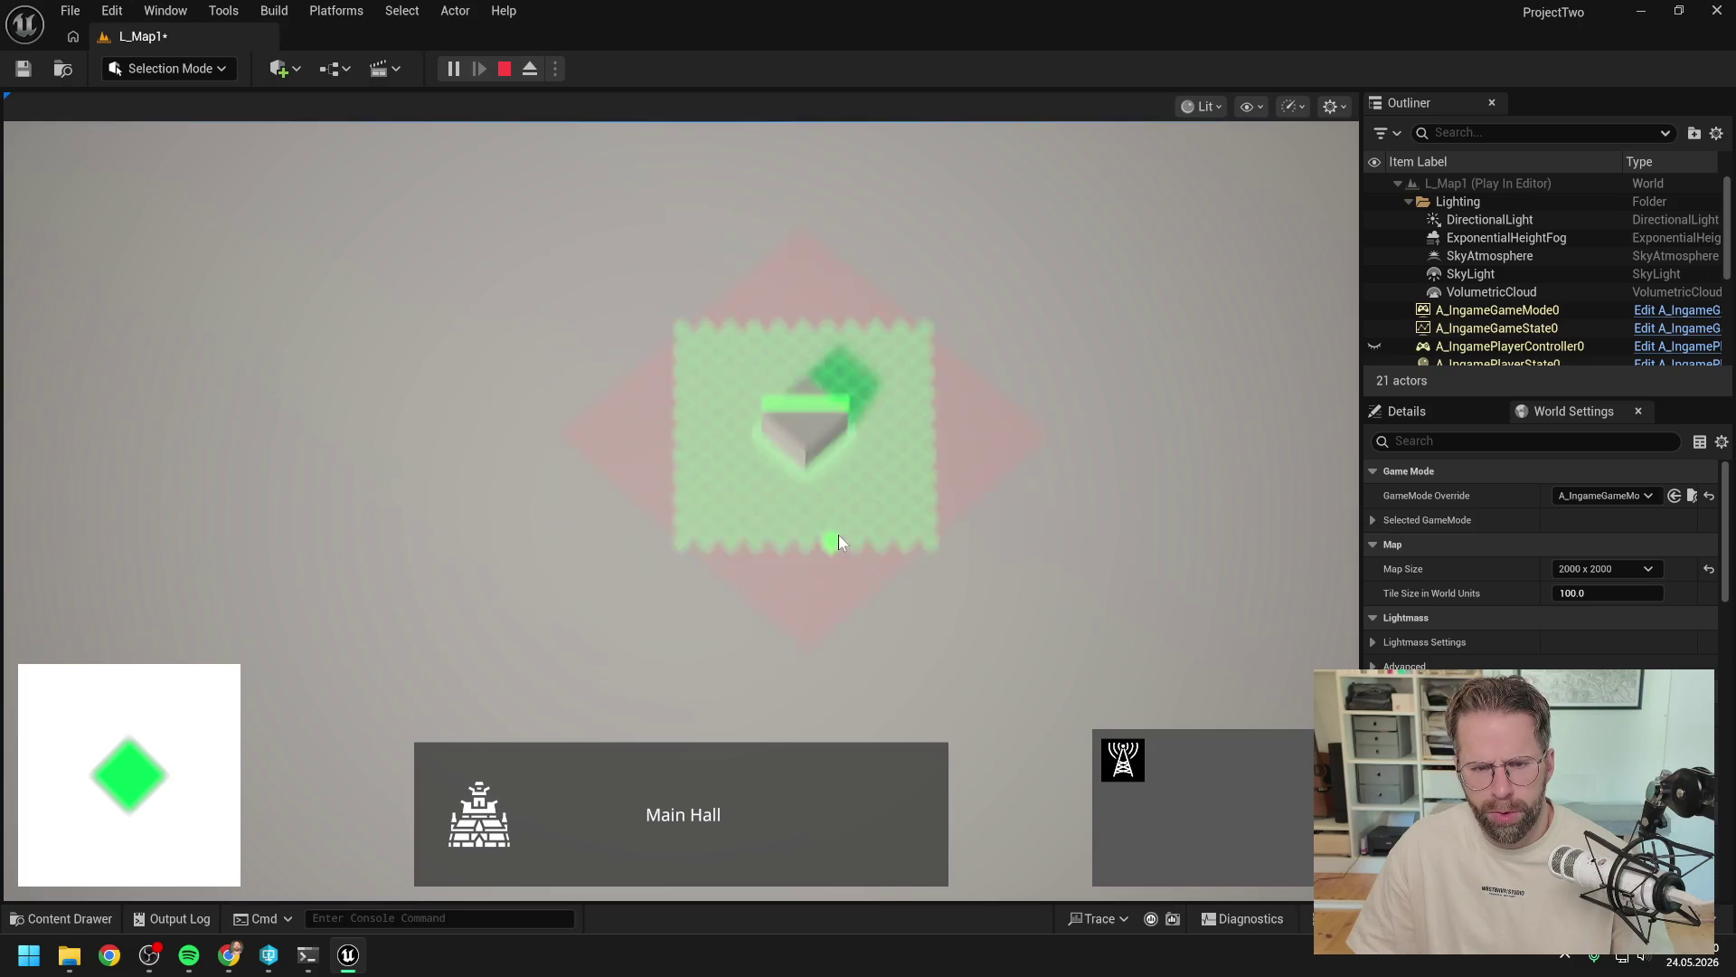
{"action": "key", "text": "w"}
{"action": "key", "text": "d"}
{"action": "key", "text": "a"}
{"action": "key", "text": "s"}
{"action": "key", "text": "a"}
{"action": "key", "text": "w"}
{"action": "key", "text": "d"}
{"action": "key", "text": "s"}
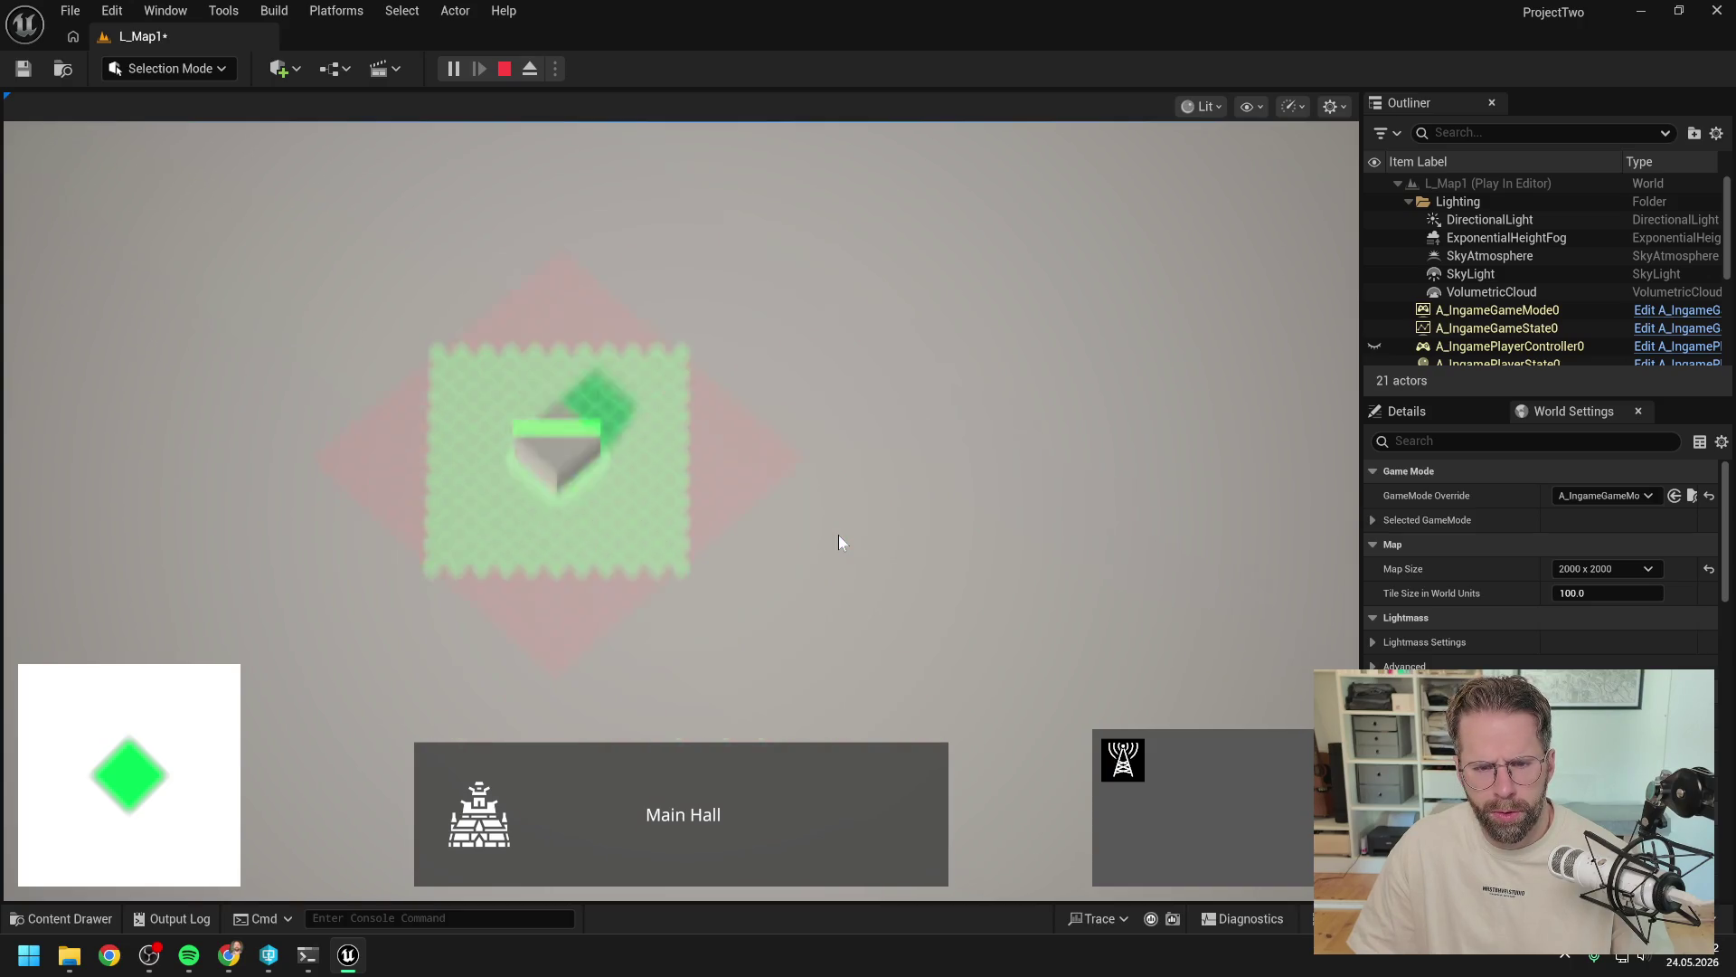
{"action": "key", "text": "s"}
{"action": "key", "text": "a"}
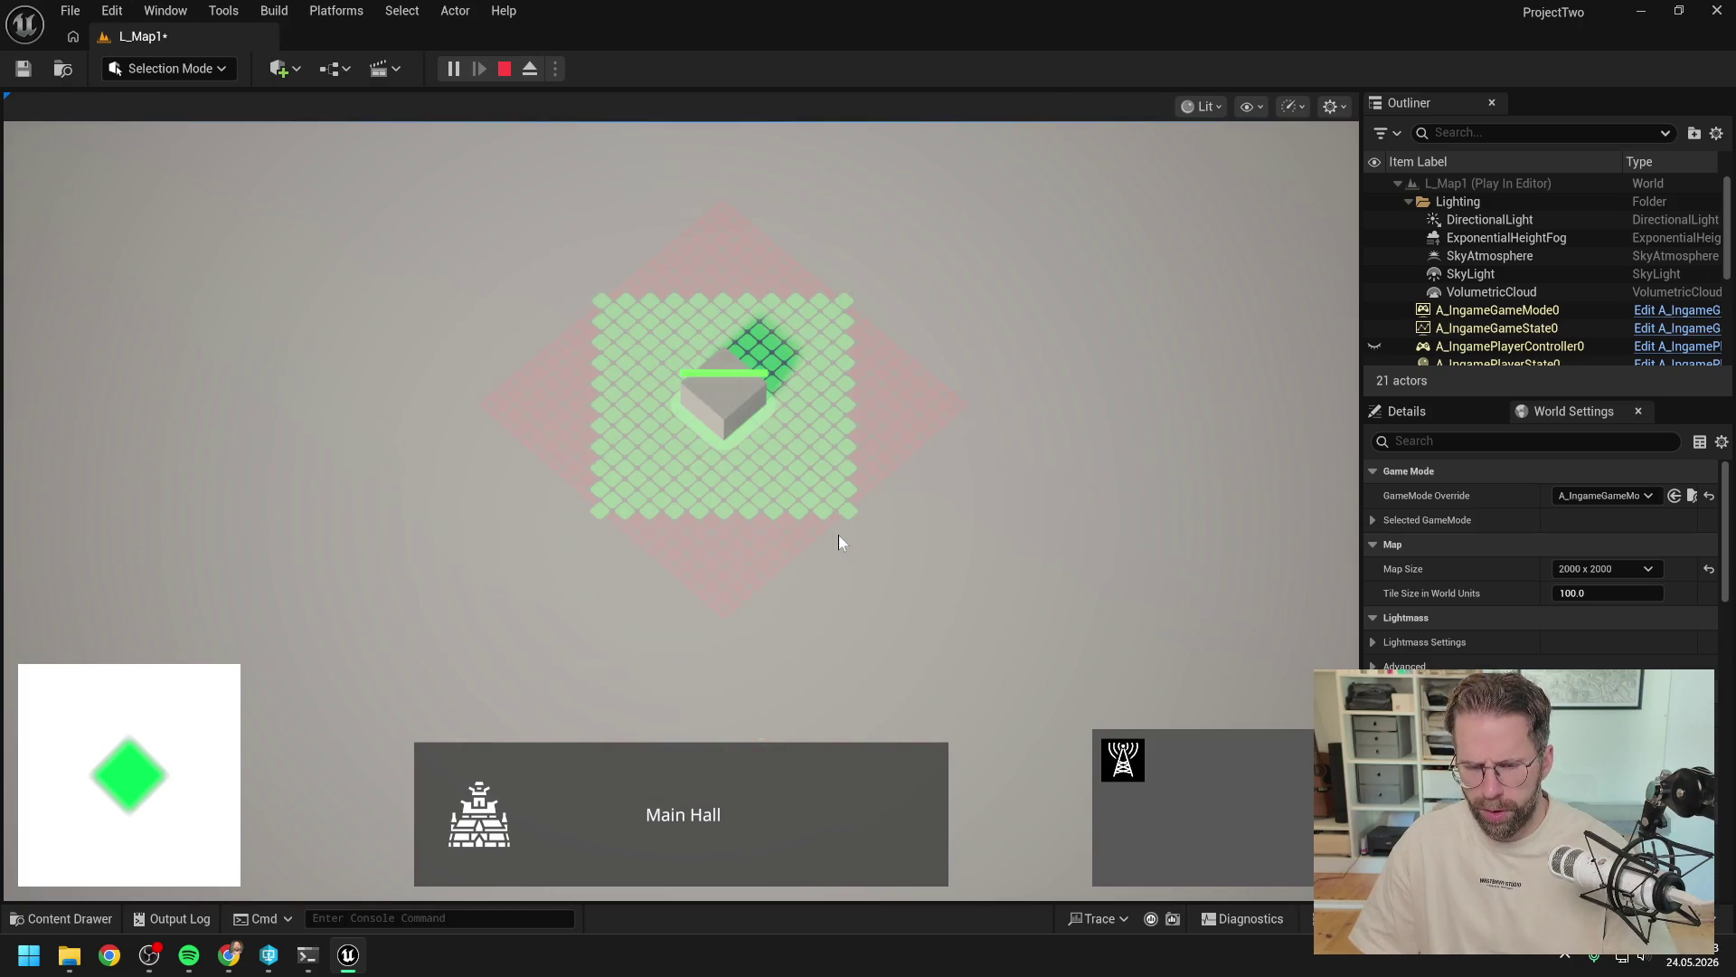
{"action": "key", "text": "Escape"}
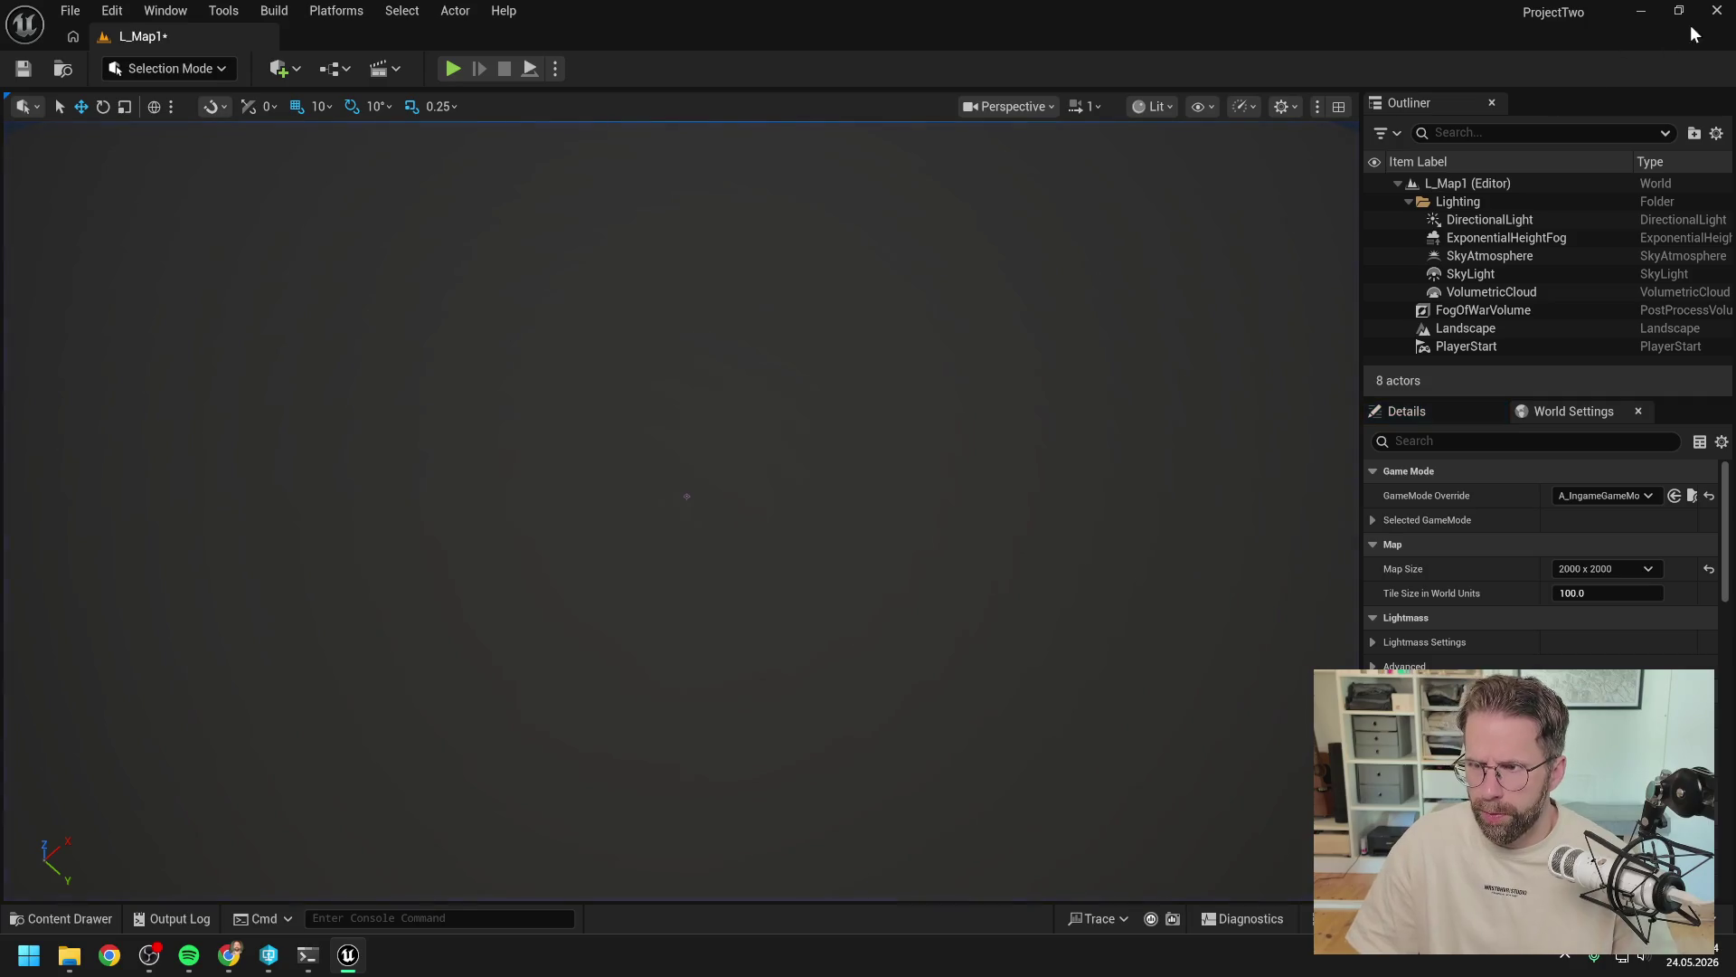
Close Unreal Editor saving L_Map1, then open ProjectTwo.sln from File Explorer in Visual Studio.
{"action": "left_click", "coordinate": [1717, 10]}
{"action": "left_click", "coordinate": [914, 679]}
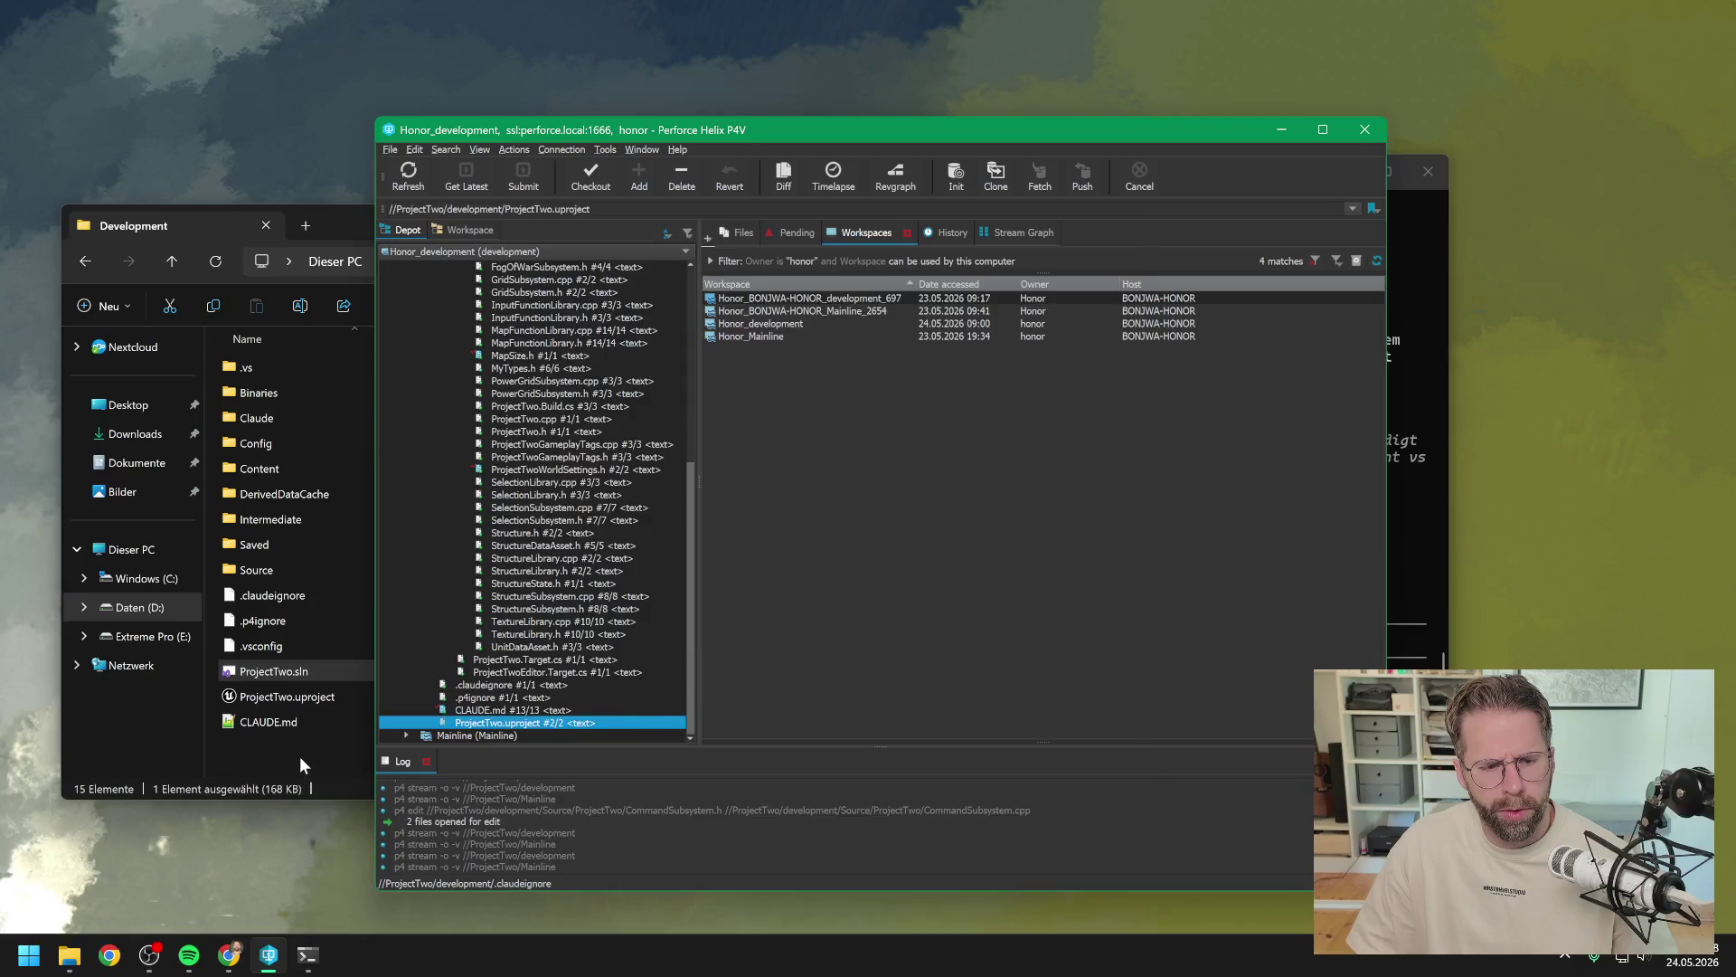
{"action": "left_click", "coordinate": [300, 756]}
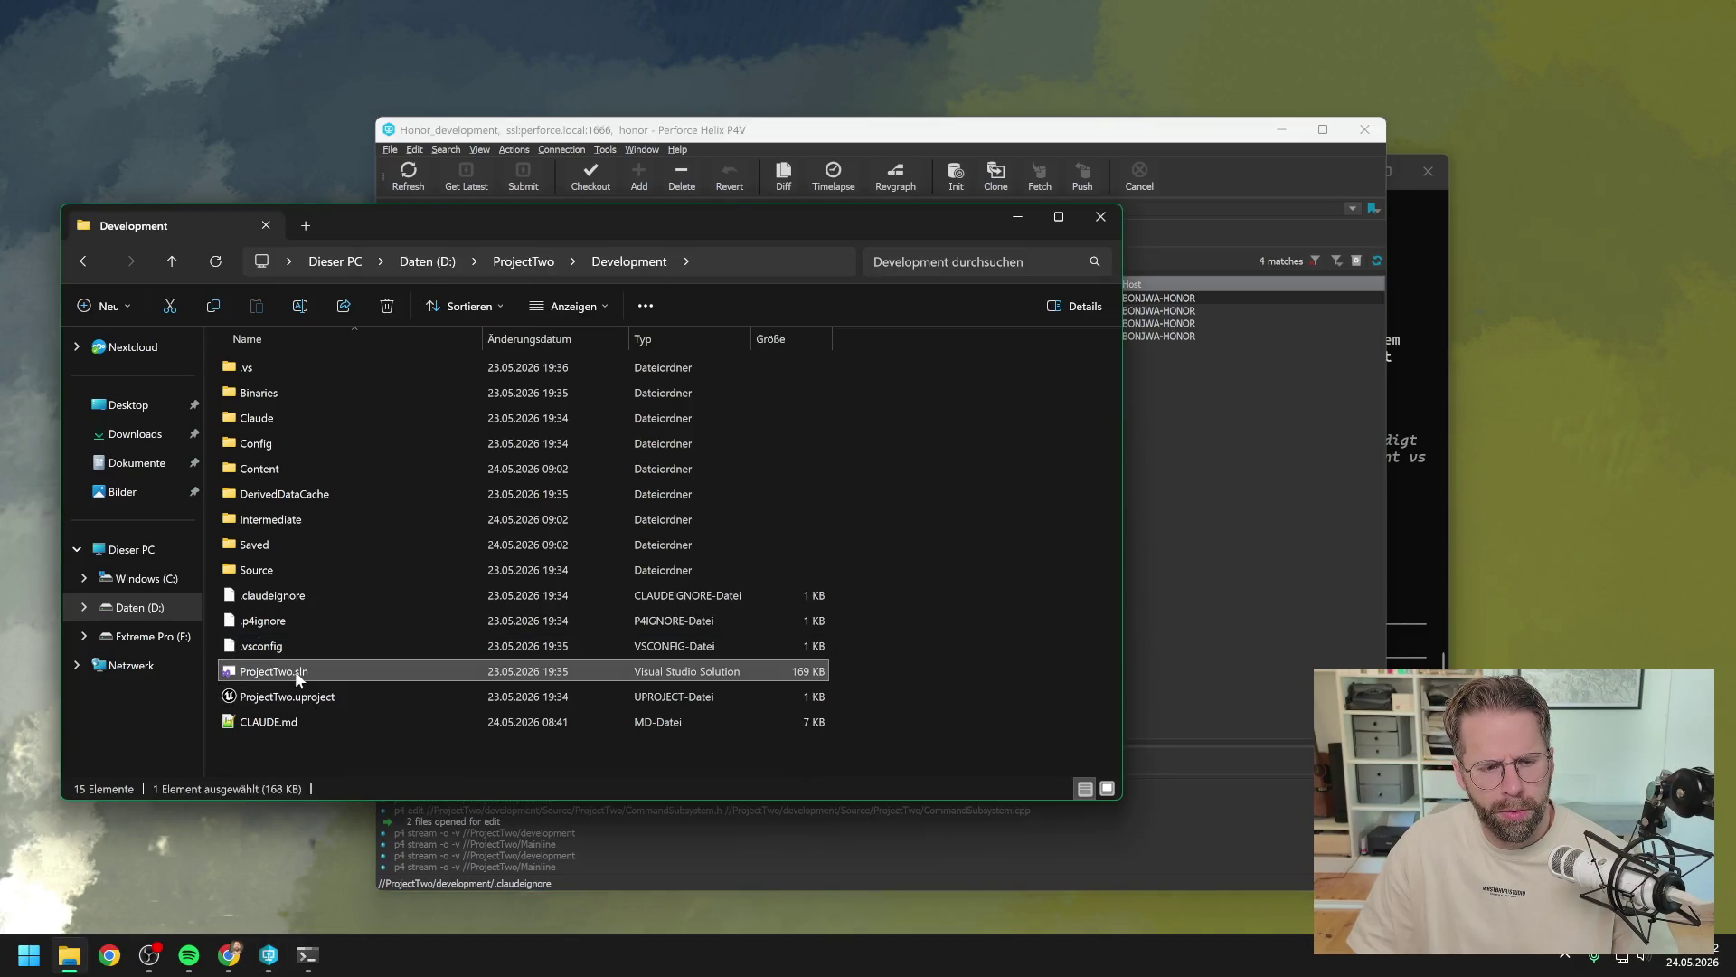
{"action": "double_click", "coordinate": [294, 670]}
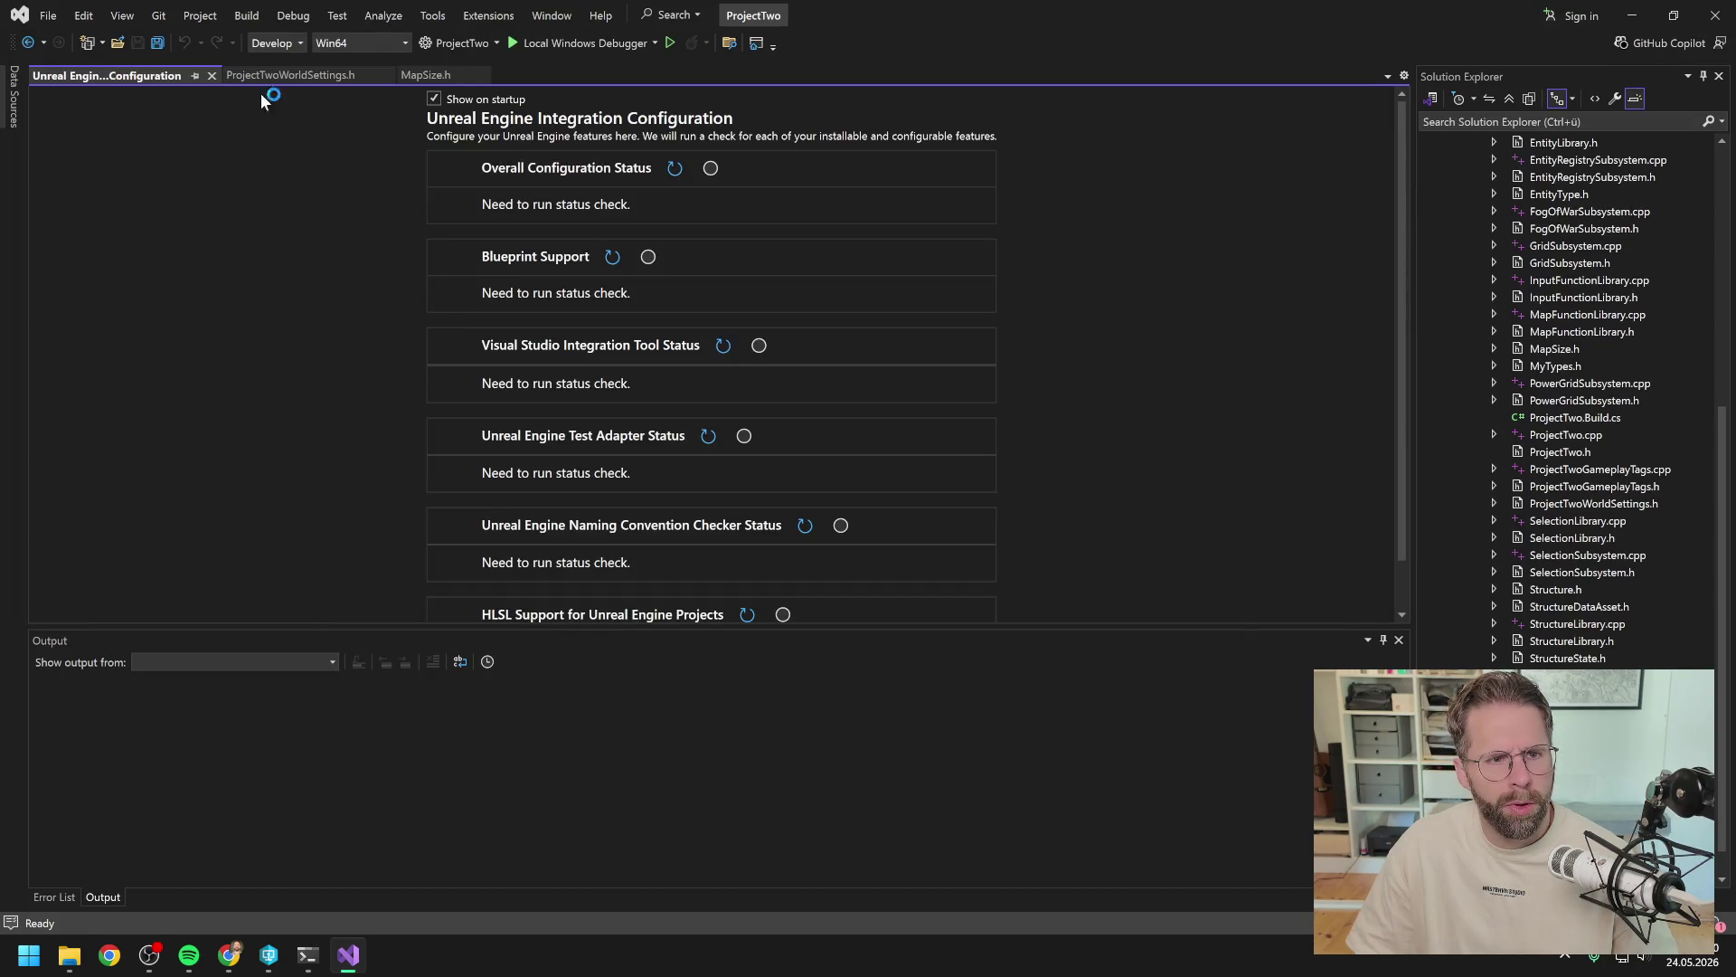
In ProjectTwoWorldSettings.h, rename the Size2000 case to Size10000 and return 10000.0f.
{"action": "left_click", "coordinate": [304, 78]}
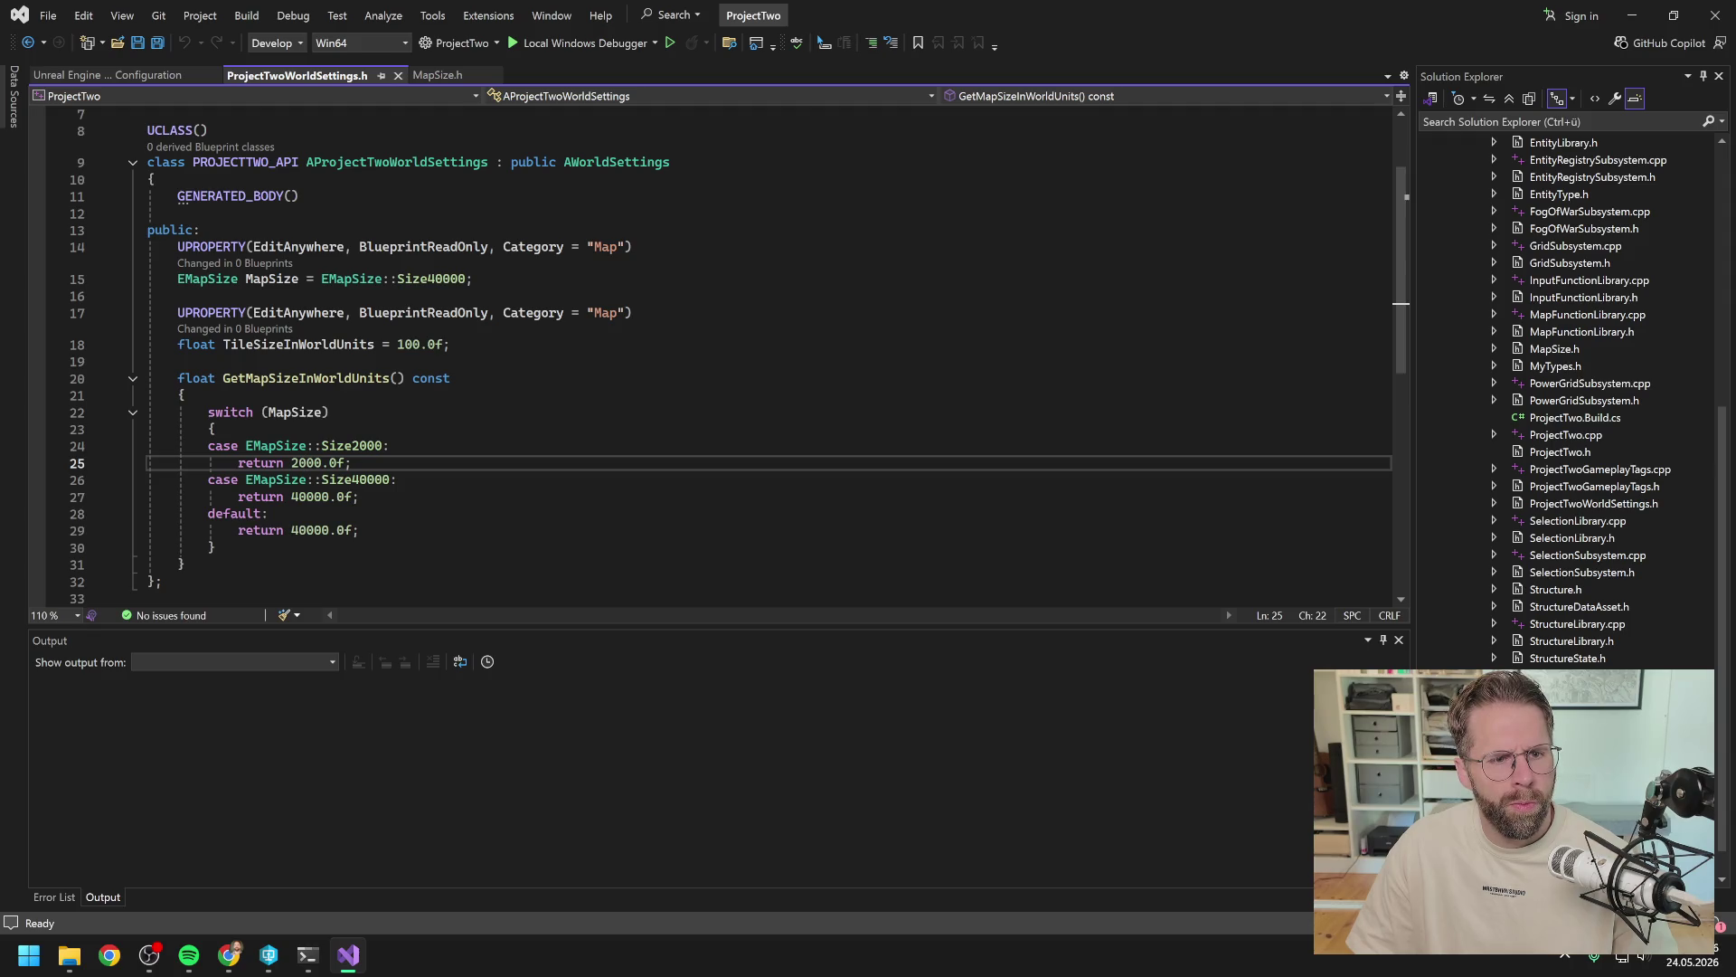
{"action": "scroll", "coordinate": [739, 356], "scroll_direction": "down", "scroll_amount": 1}
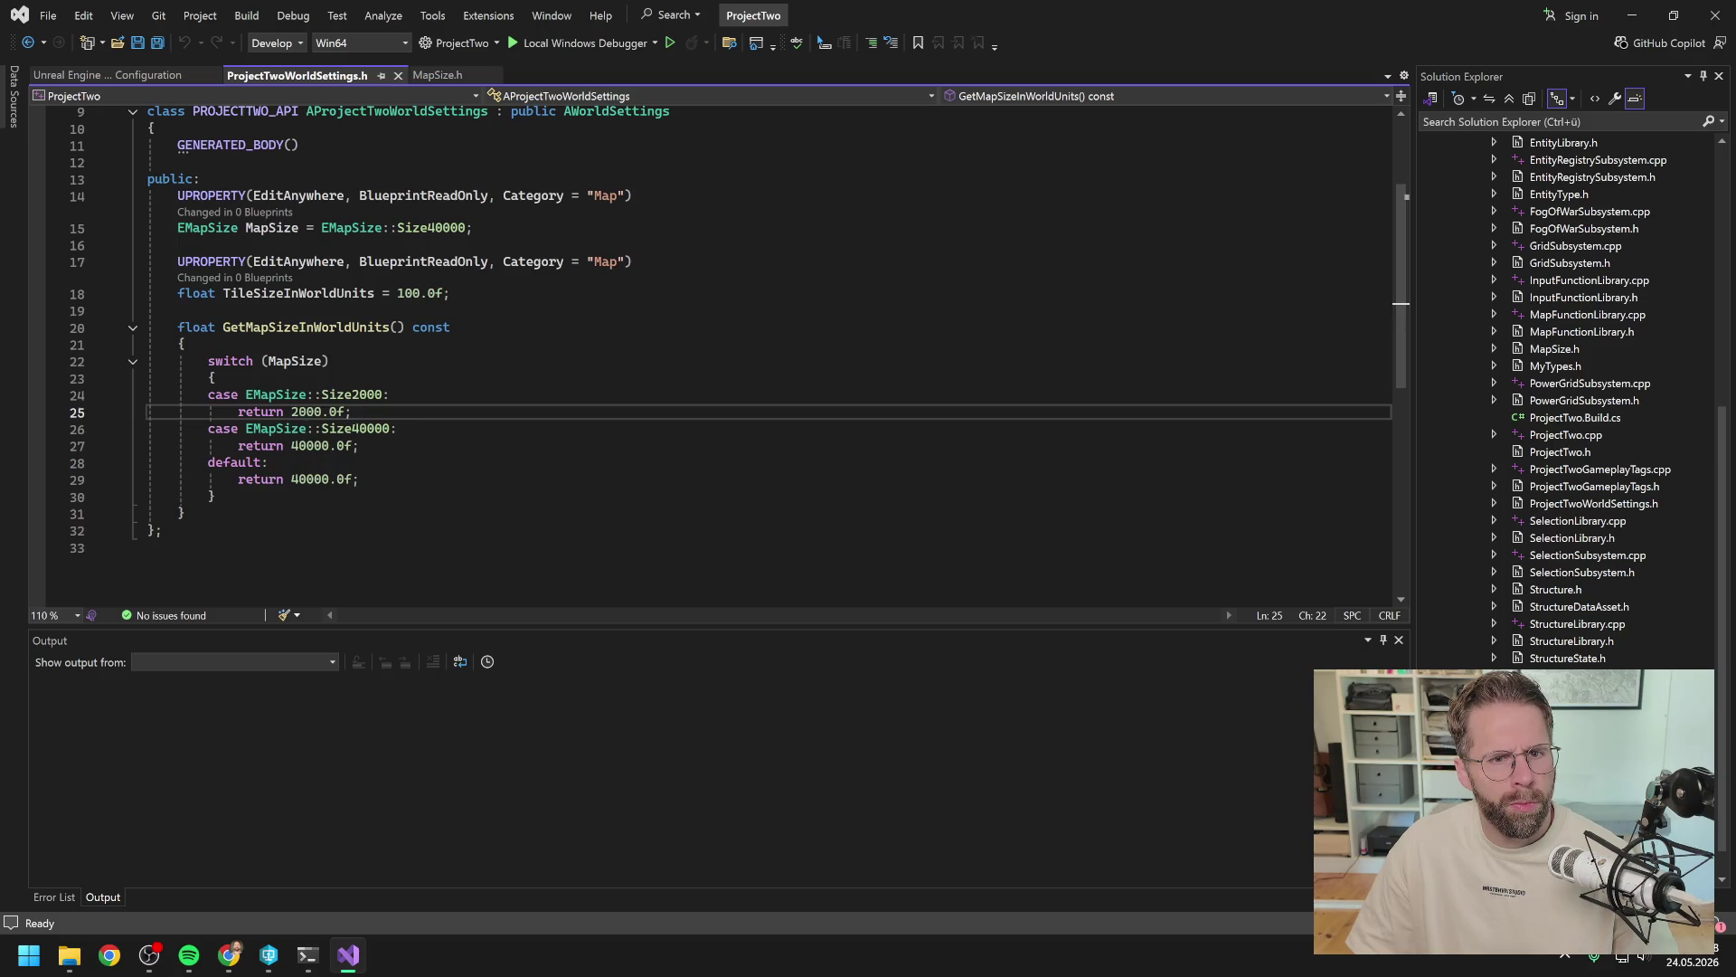
{"action": "scroll", "coordinate": [739, 355], "scroll_direction": "up", "scroll_amount": 1}
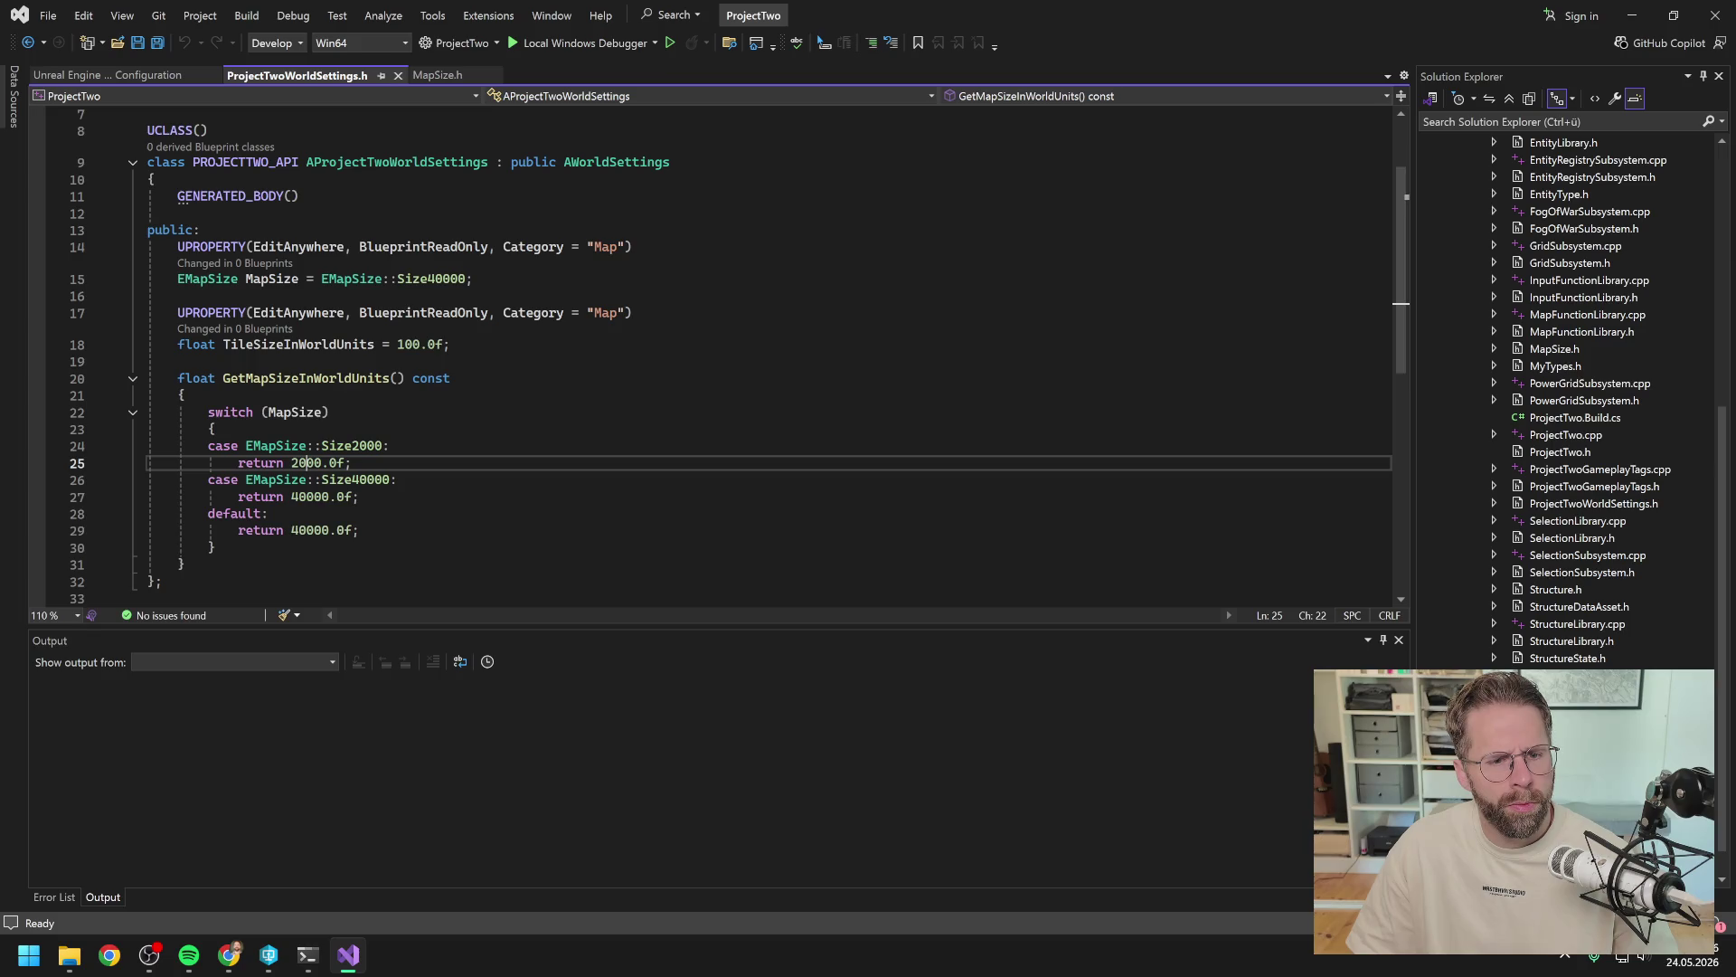
{"action": "double_click", "coordinate": [352, 446]}
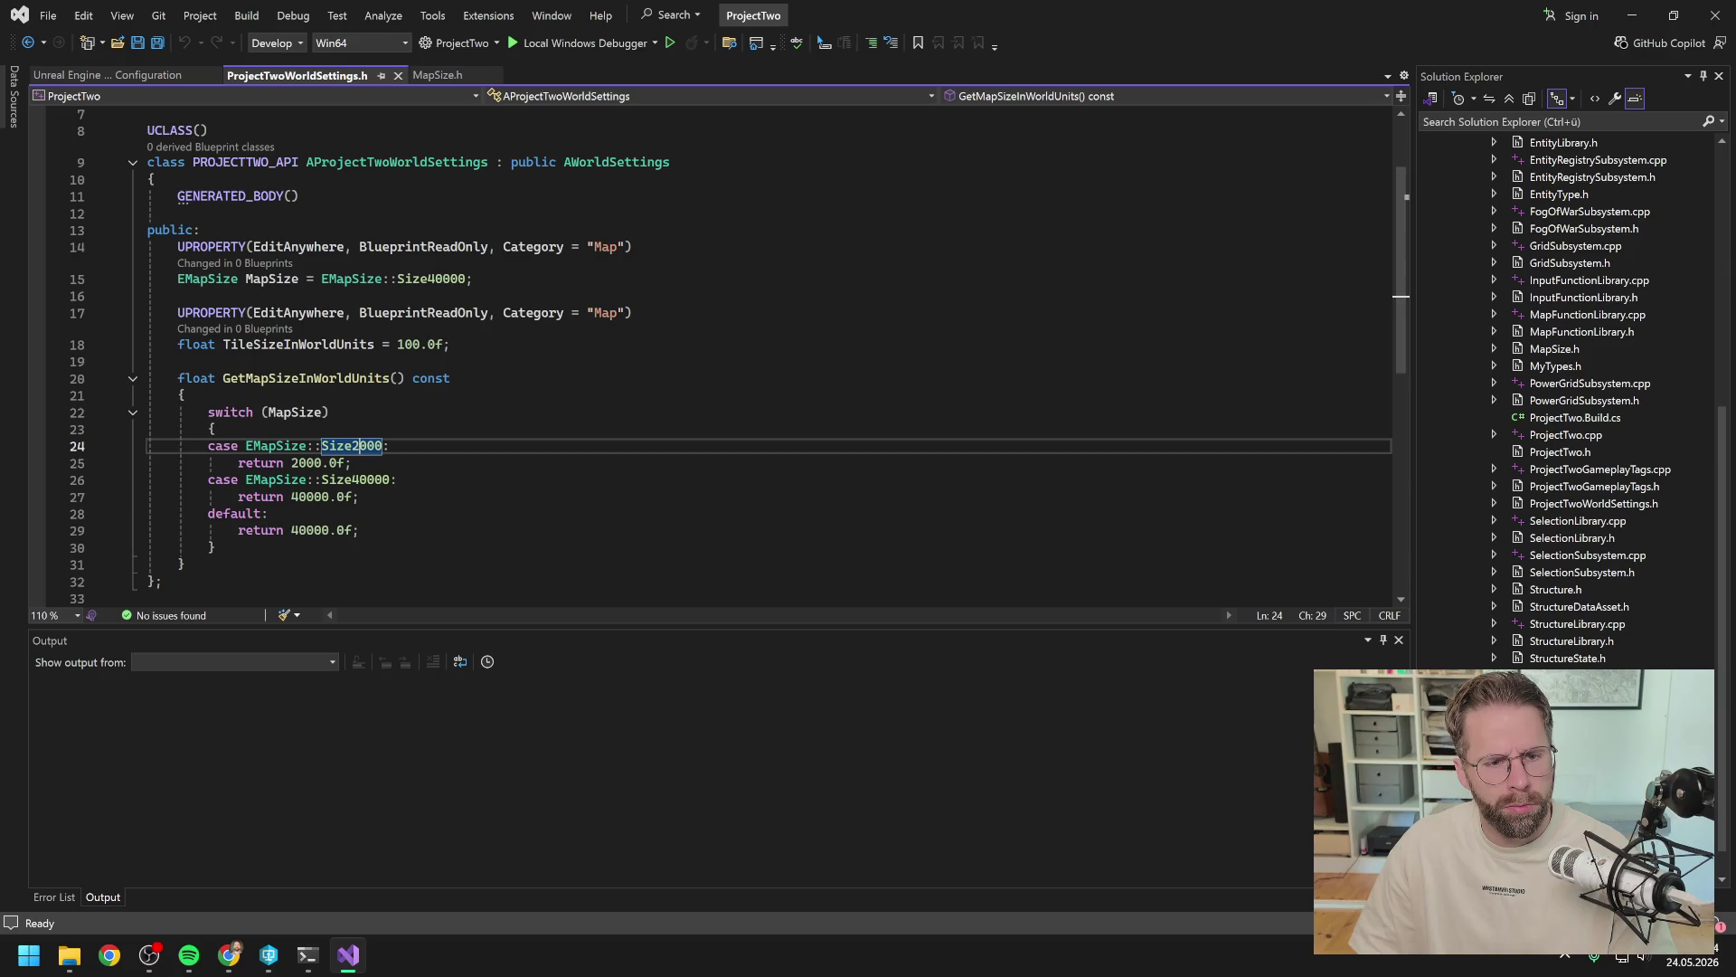
{"action": "type", "text": "Size10000"}
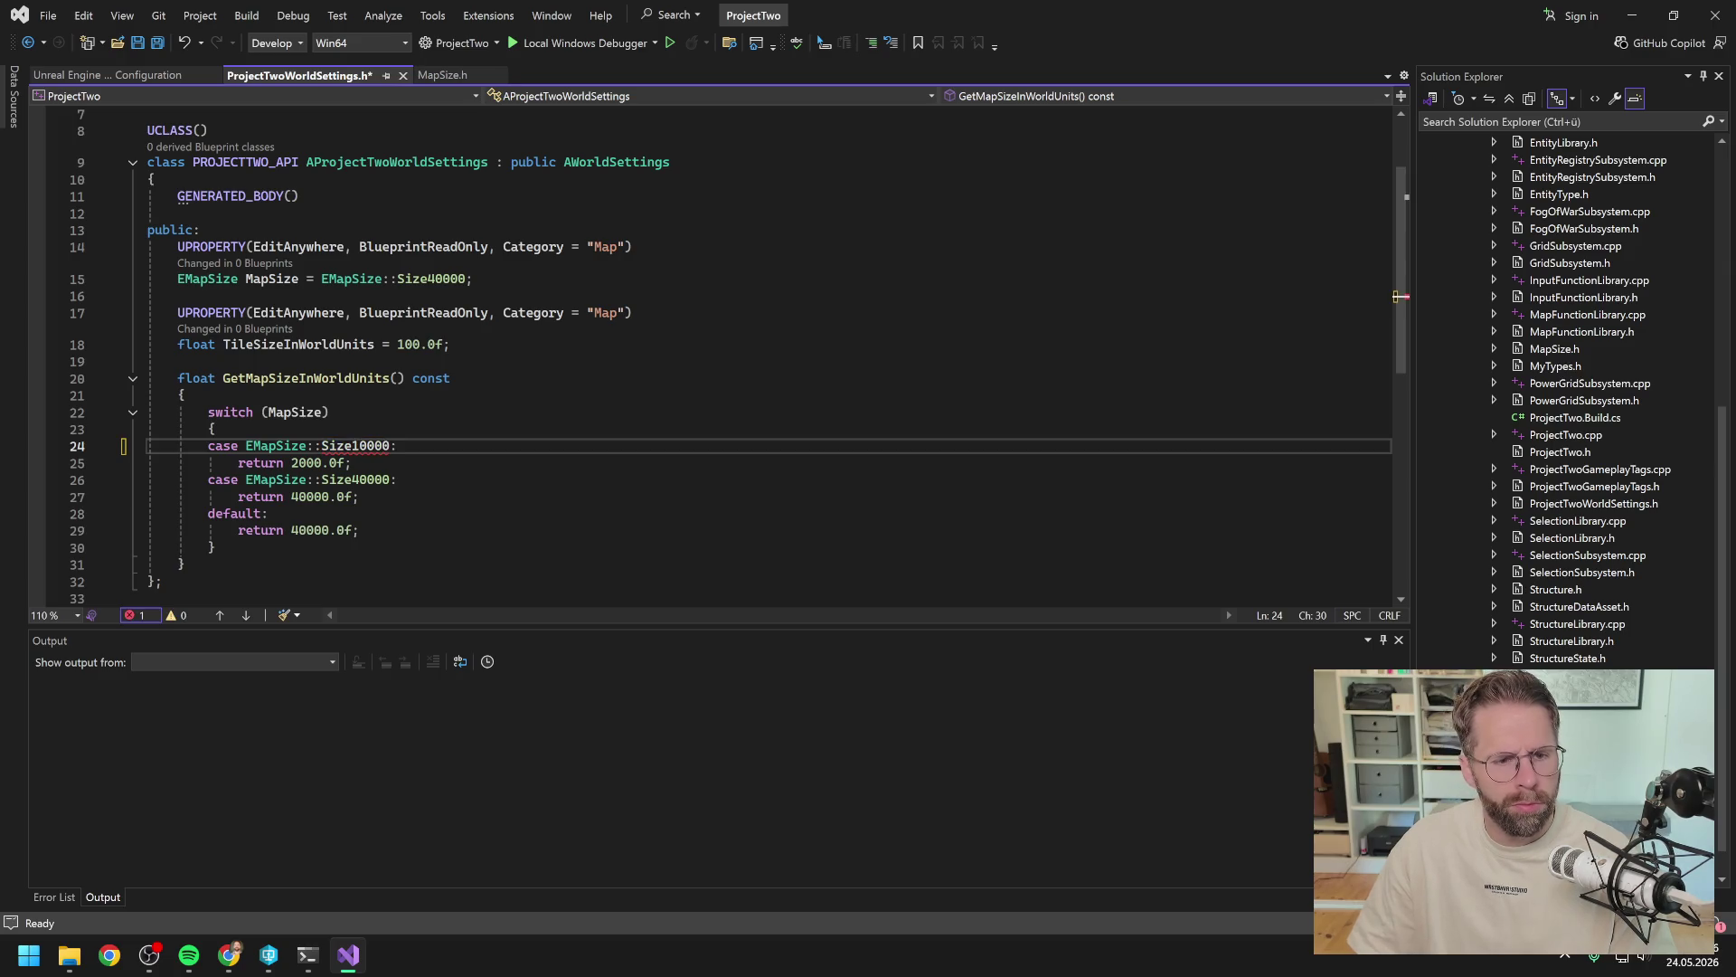
{"action": "left_click", "coordinate": [291, 462]}
{"action": "type", "text": "1"}
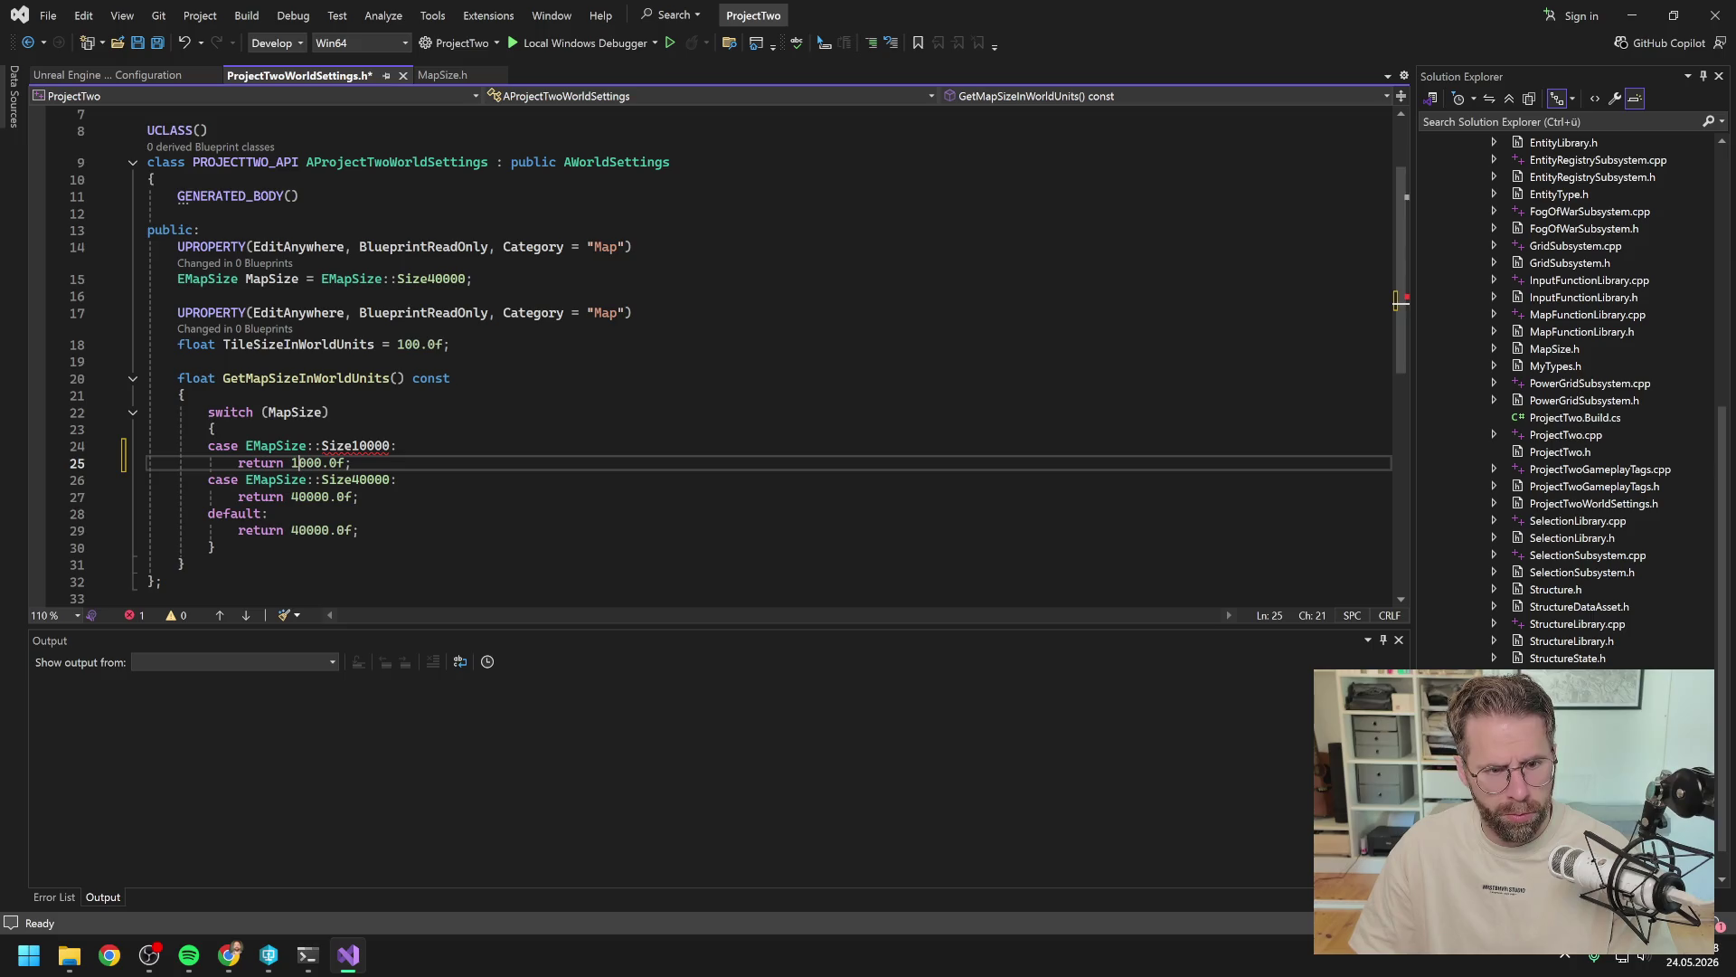
{"action": "key", "text": "Delete"}
{"action": "type", "text": "10"}
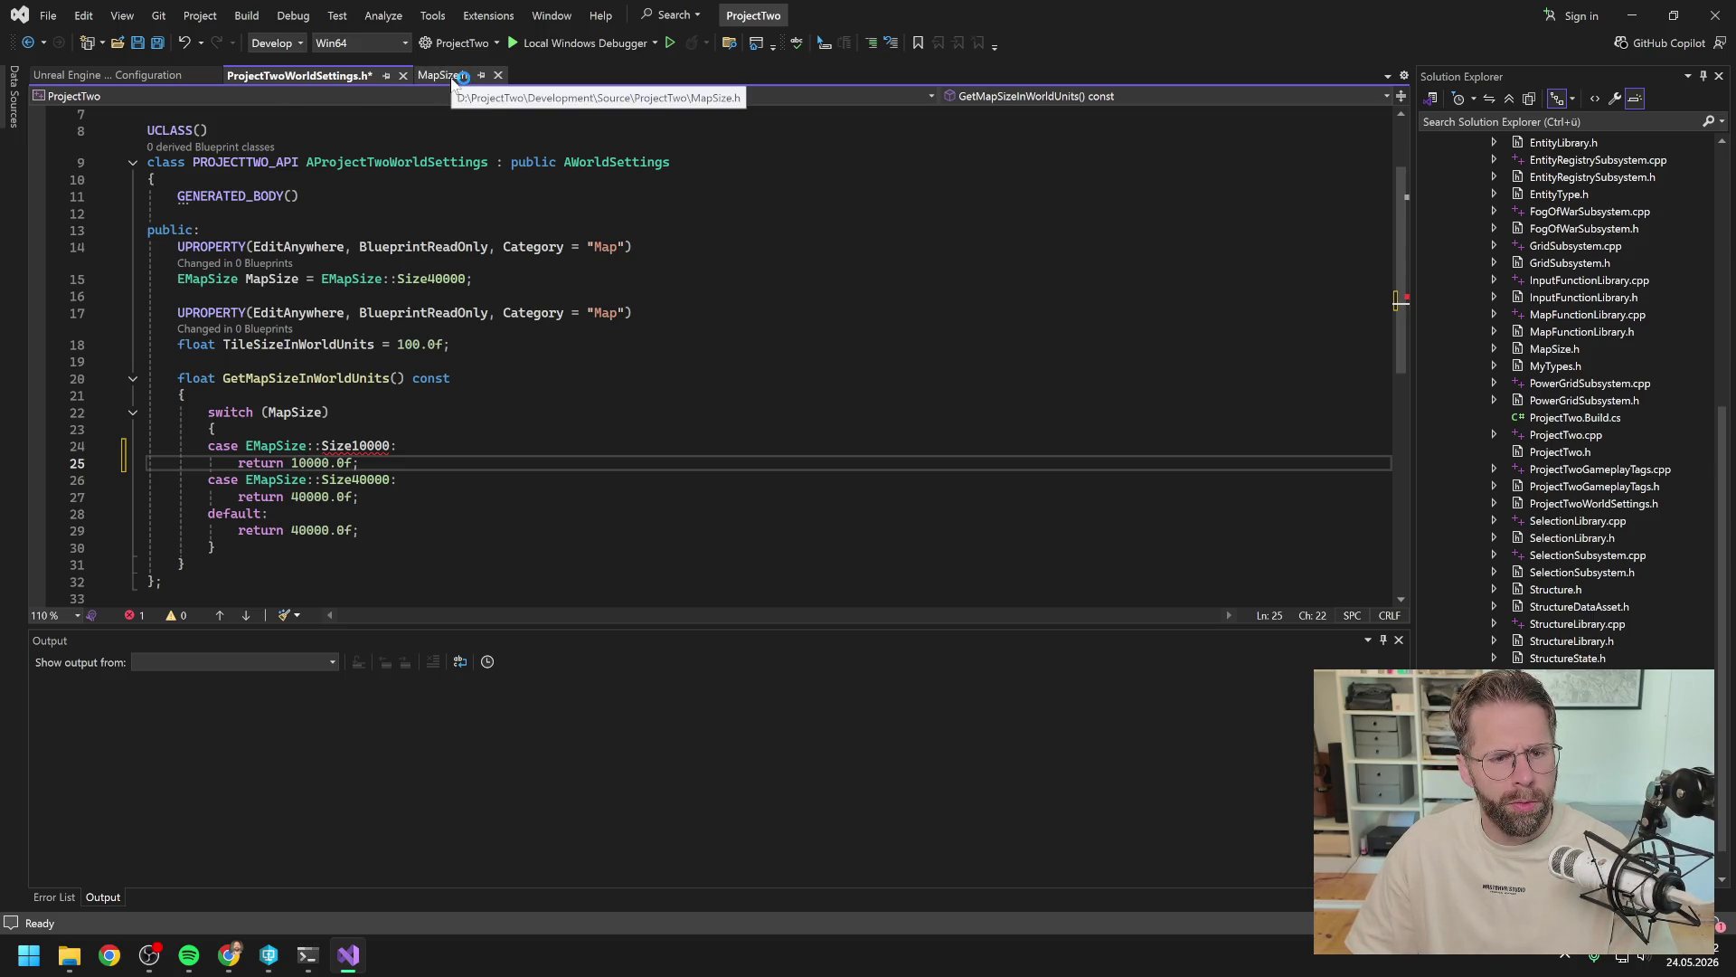
In MapSize.h, rename the enum entry to Size10000 with display name "10000 x 10000".
{"action": "left_click", "coordinate": [441, 76]}
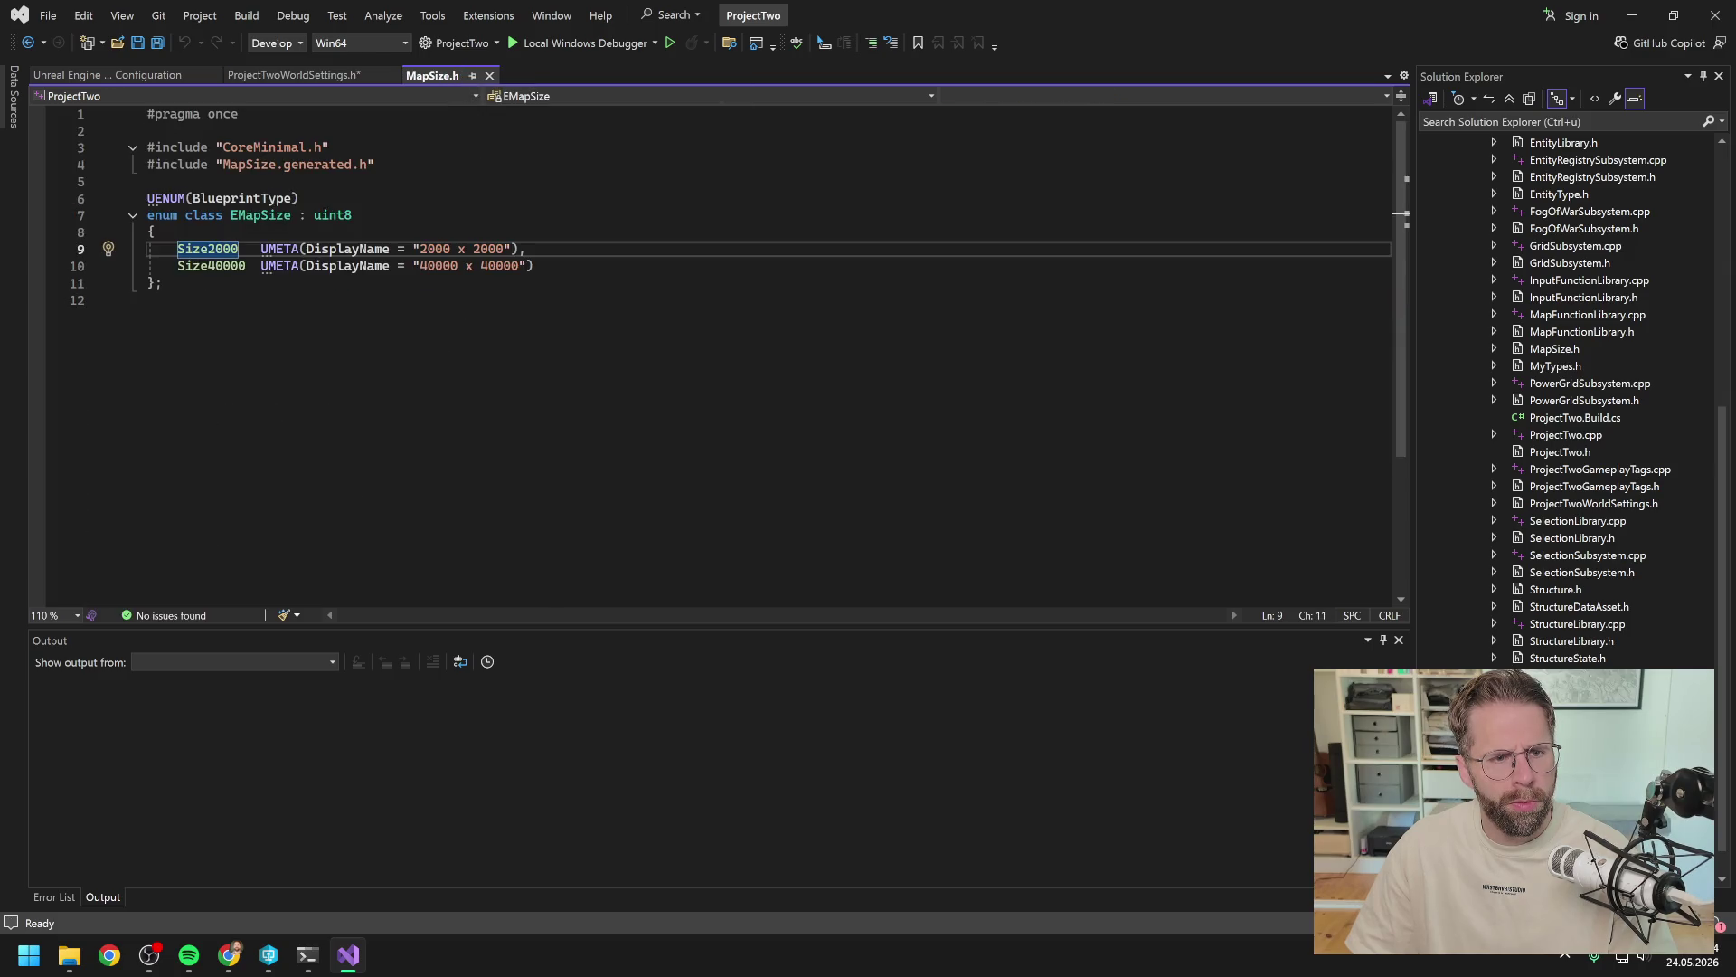
{"action": "type", "text": "Size10000"}
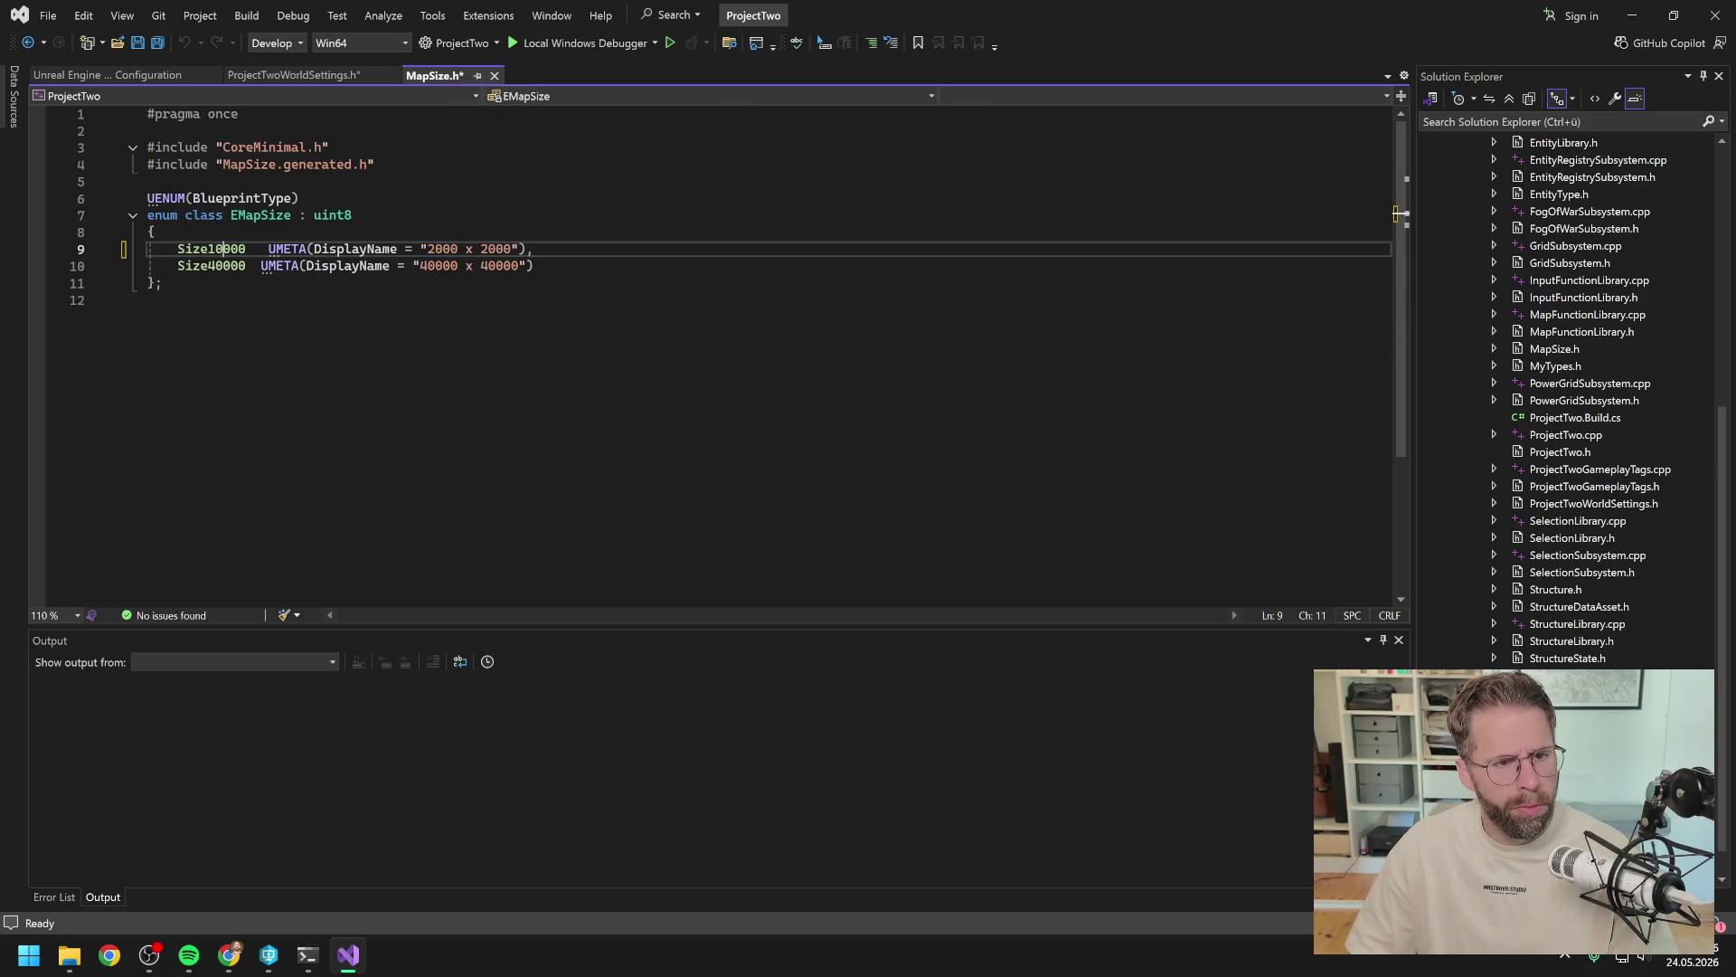
{"action": "left_click", "coordinate": [431, 248]}
{"action": "key", "text": "BackSpace"}
{"action": "type", "text": "10"}
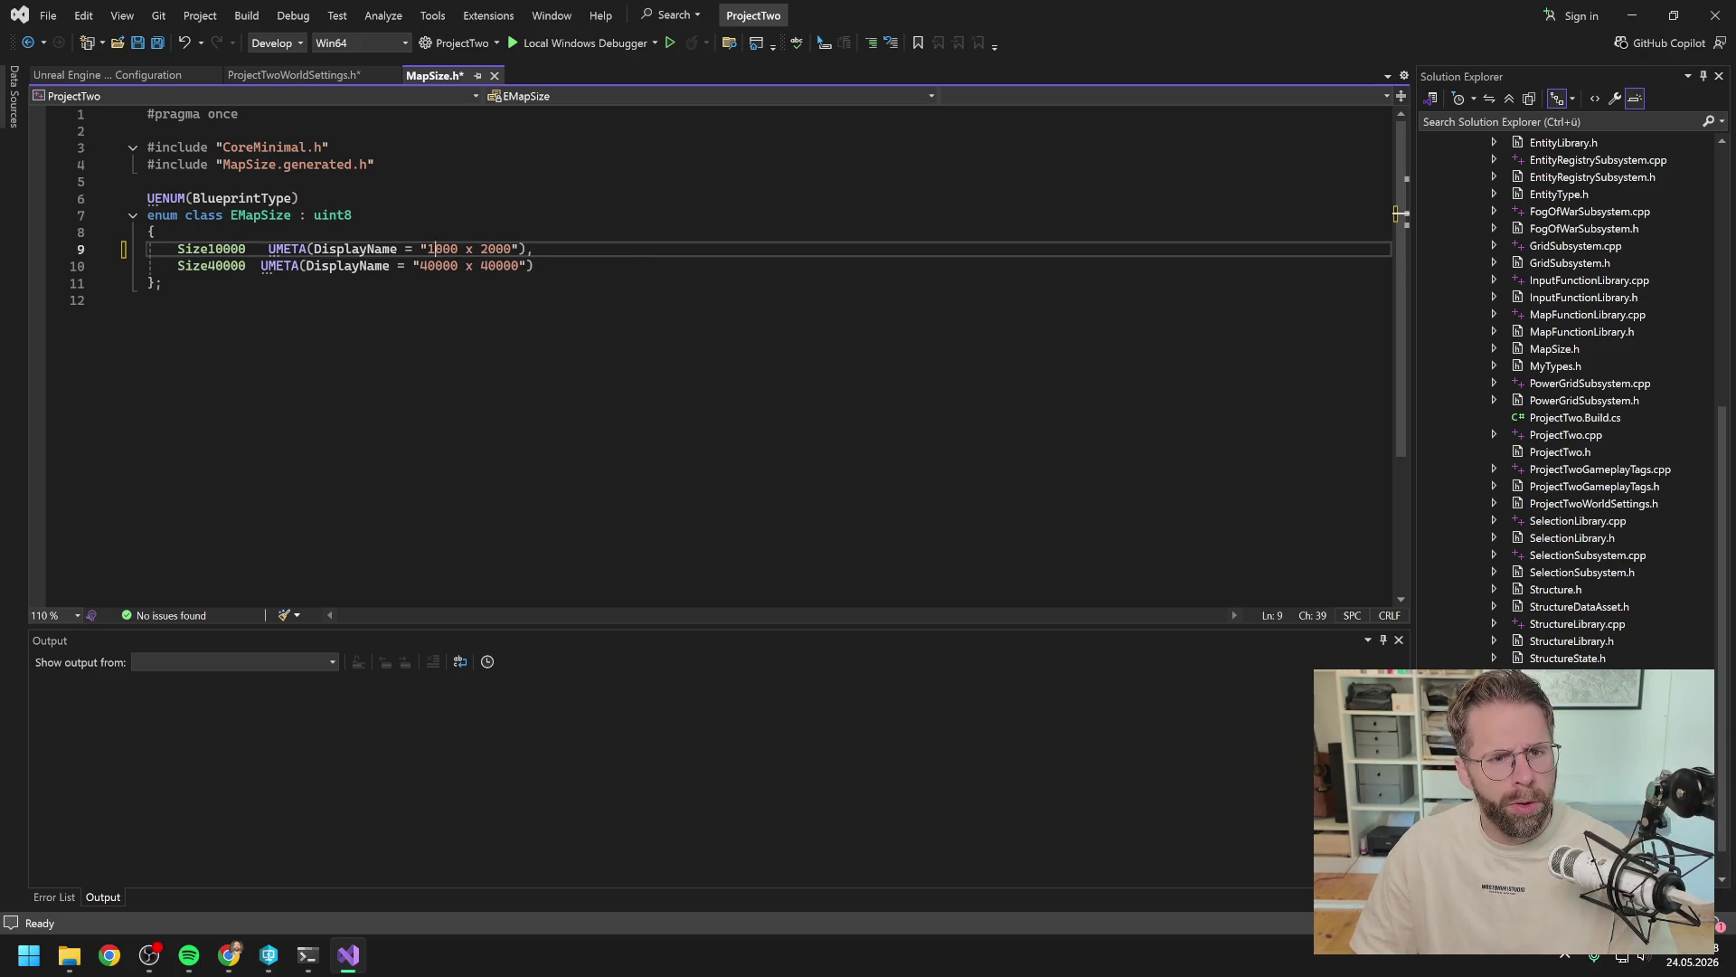
{"action": "key", "text": "ctrl+Right"}
{"action": "key", "text": "BackSpace"}
{"action": "type", "text": "10"}
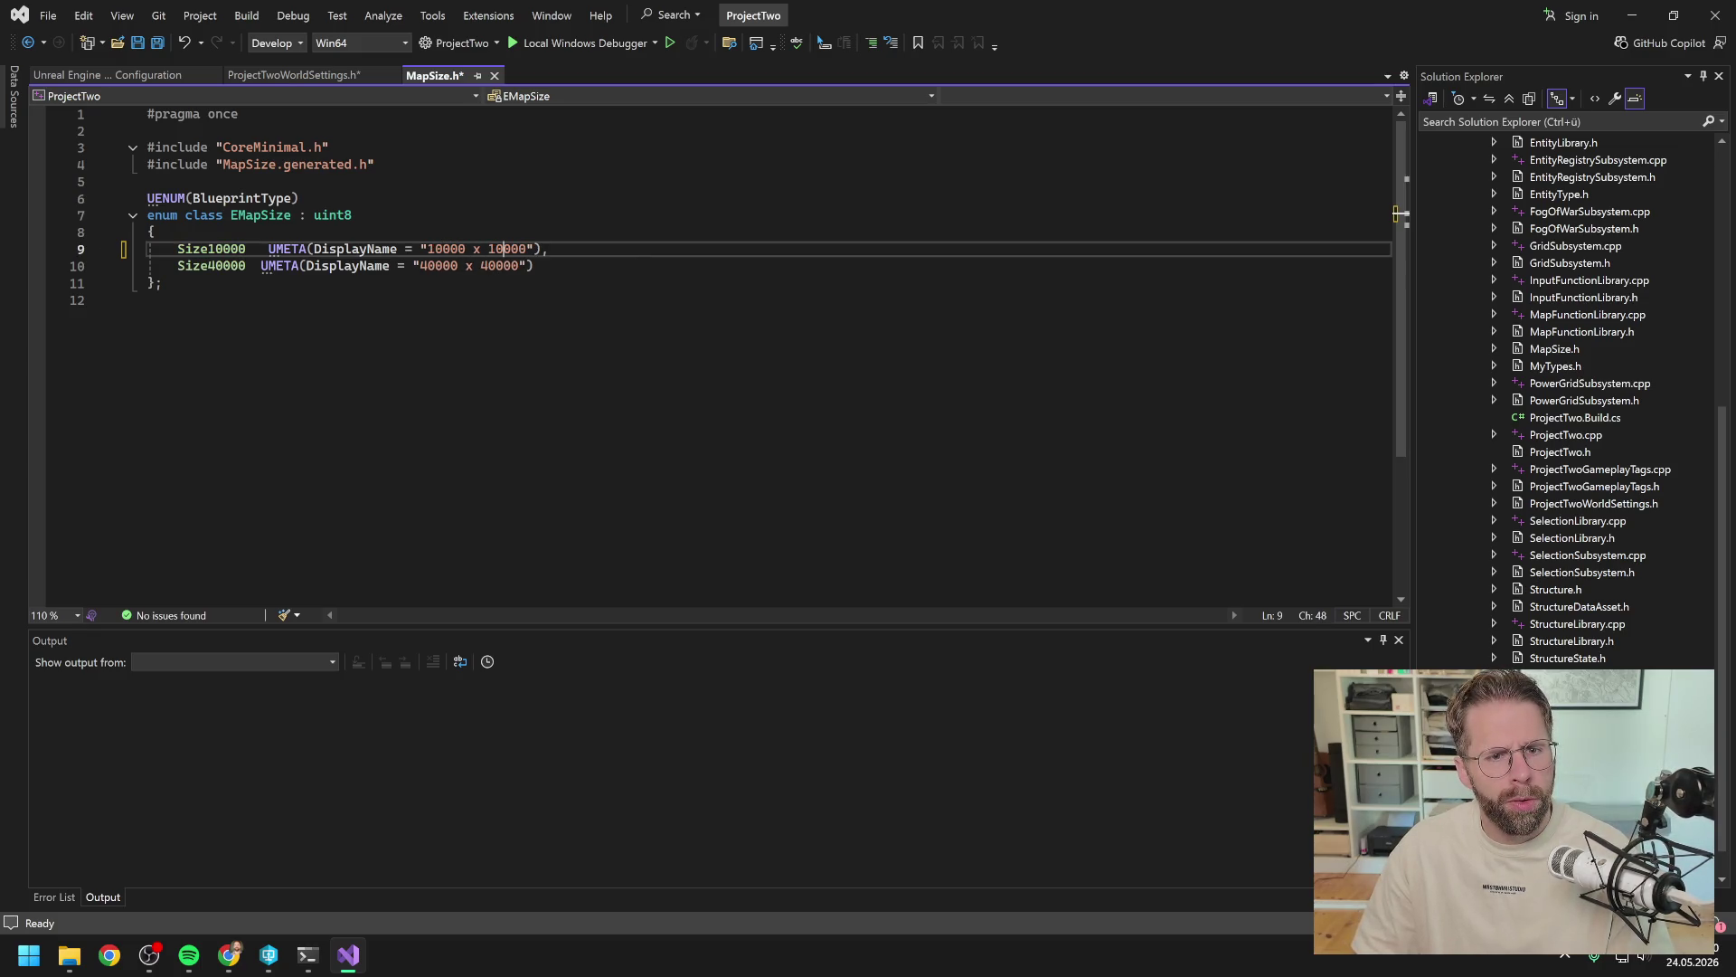
{"action": "scroll", "coordinate": [1582, 301], "scroll_direction": "up", "scroll_amount": 8}
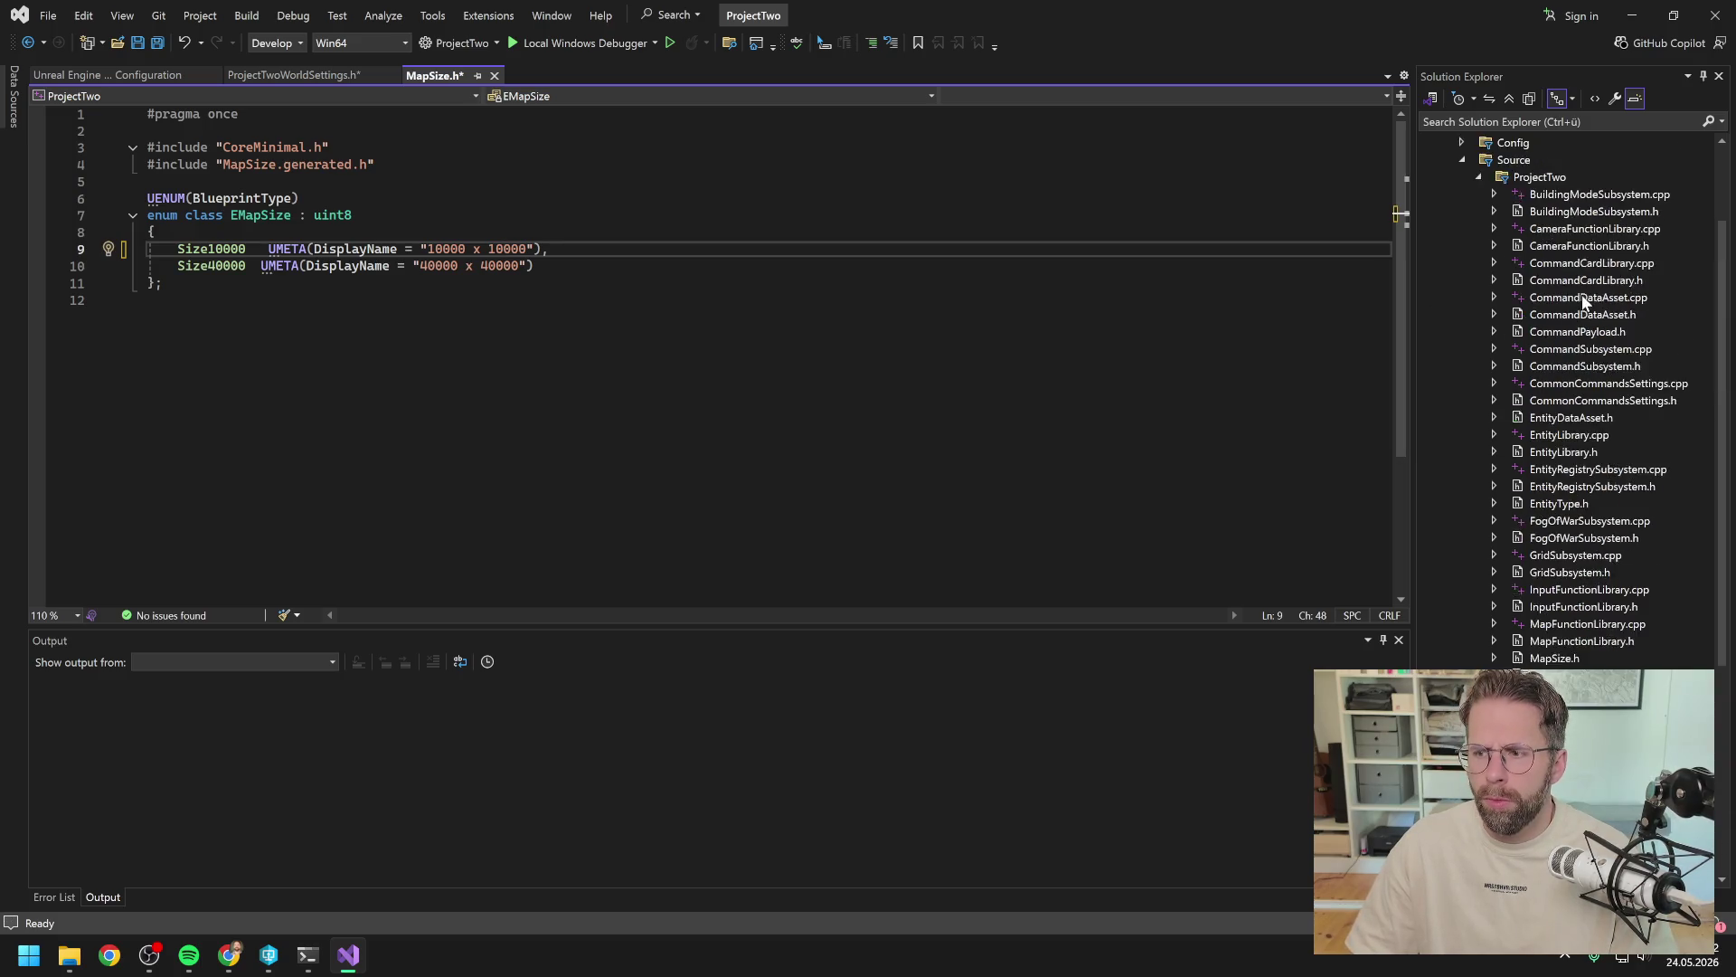
{"action": "right_click", "coordinate": [1517, 208]}
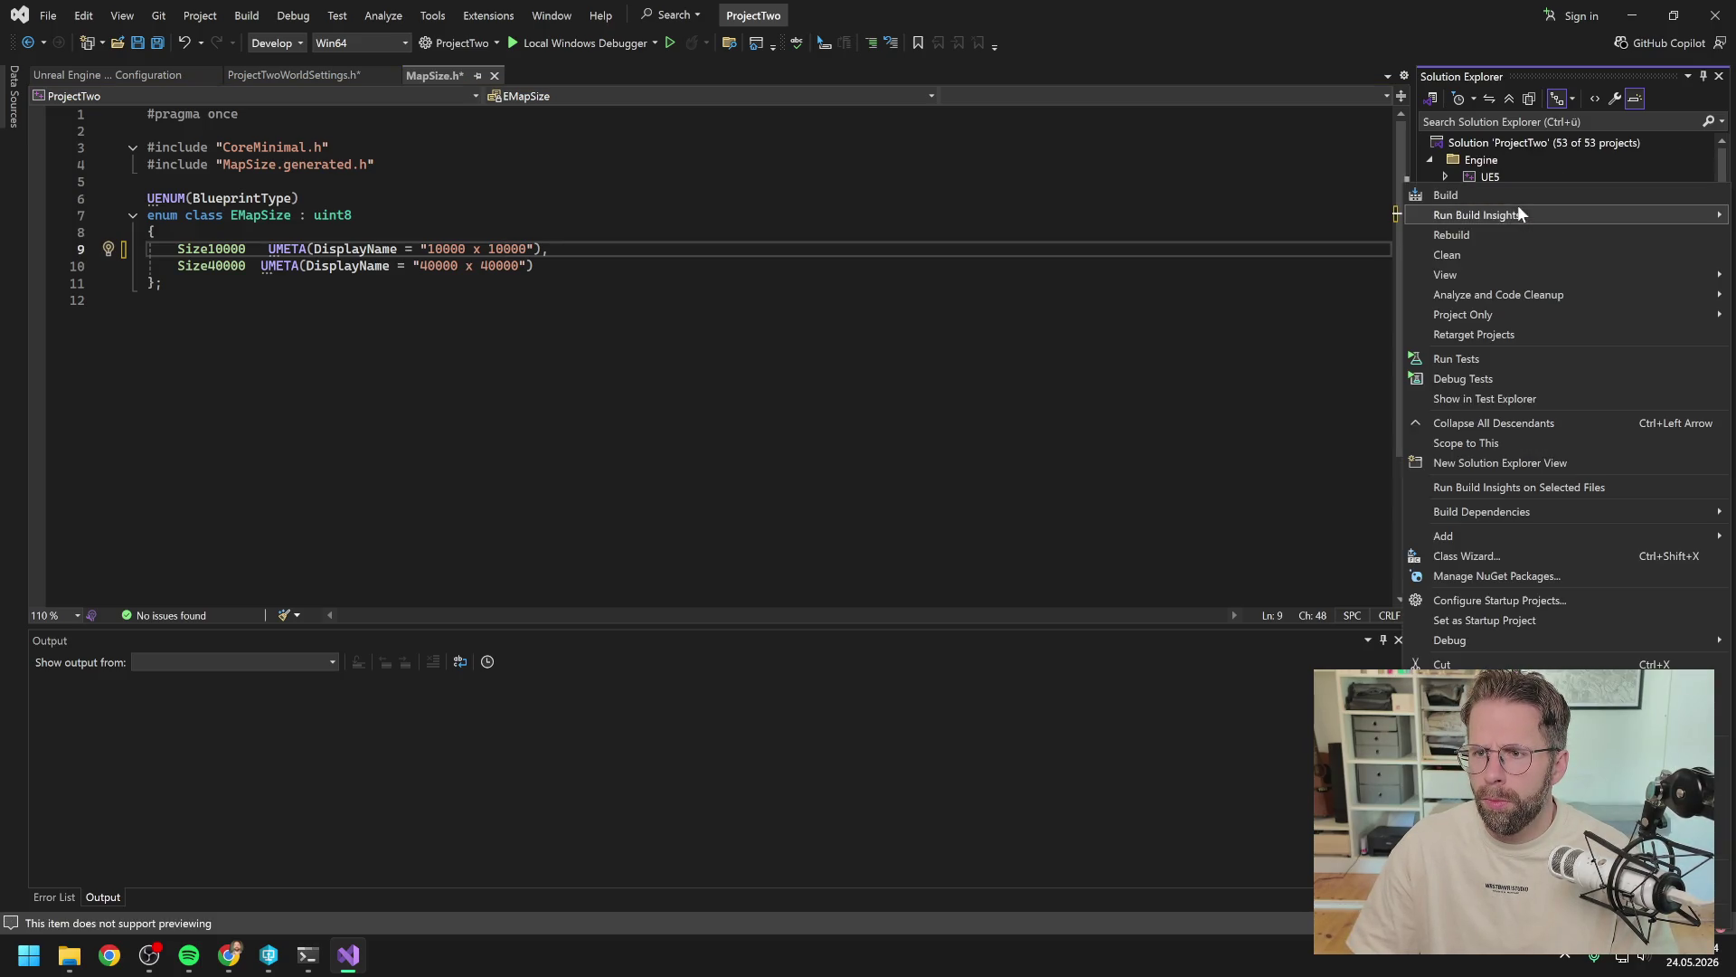
Start a rebuild of the ProjectTwo project, then bring the coding session terminal forward.
{"action": "left_click", "coordinate": [1468, 226]}
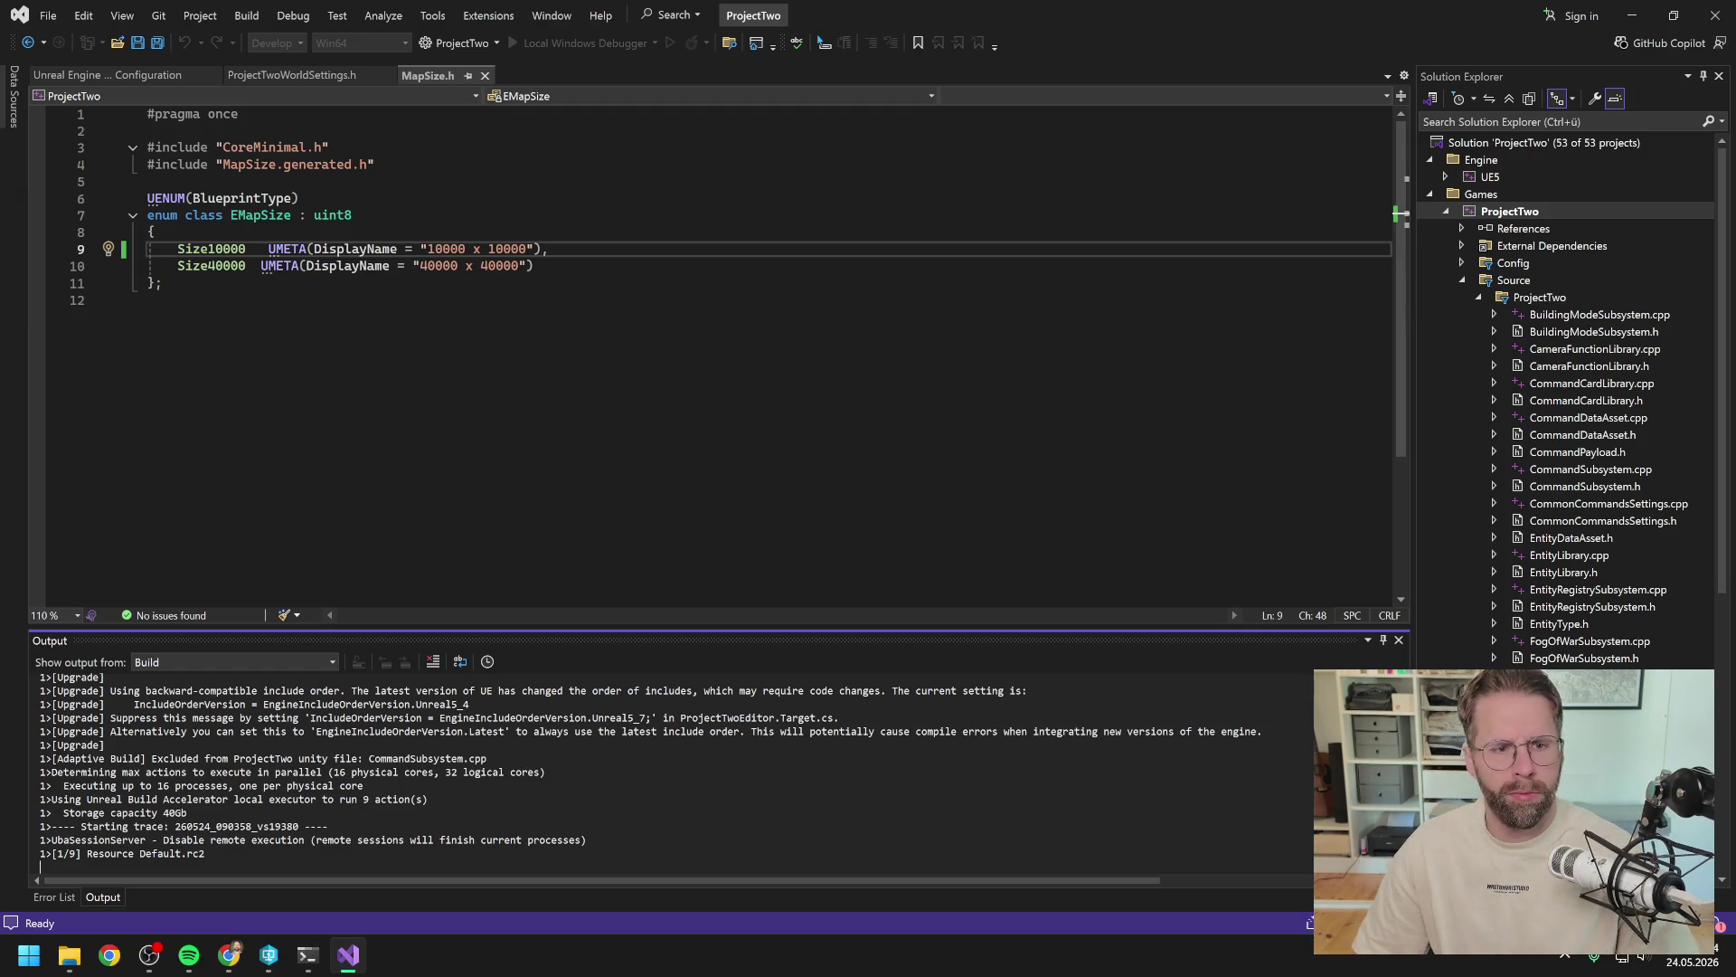
{"action": "mouse_move", "coordinate": [307, 950]}
{"action": "left_click", "coordinate": [299, 882]}
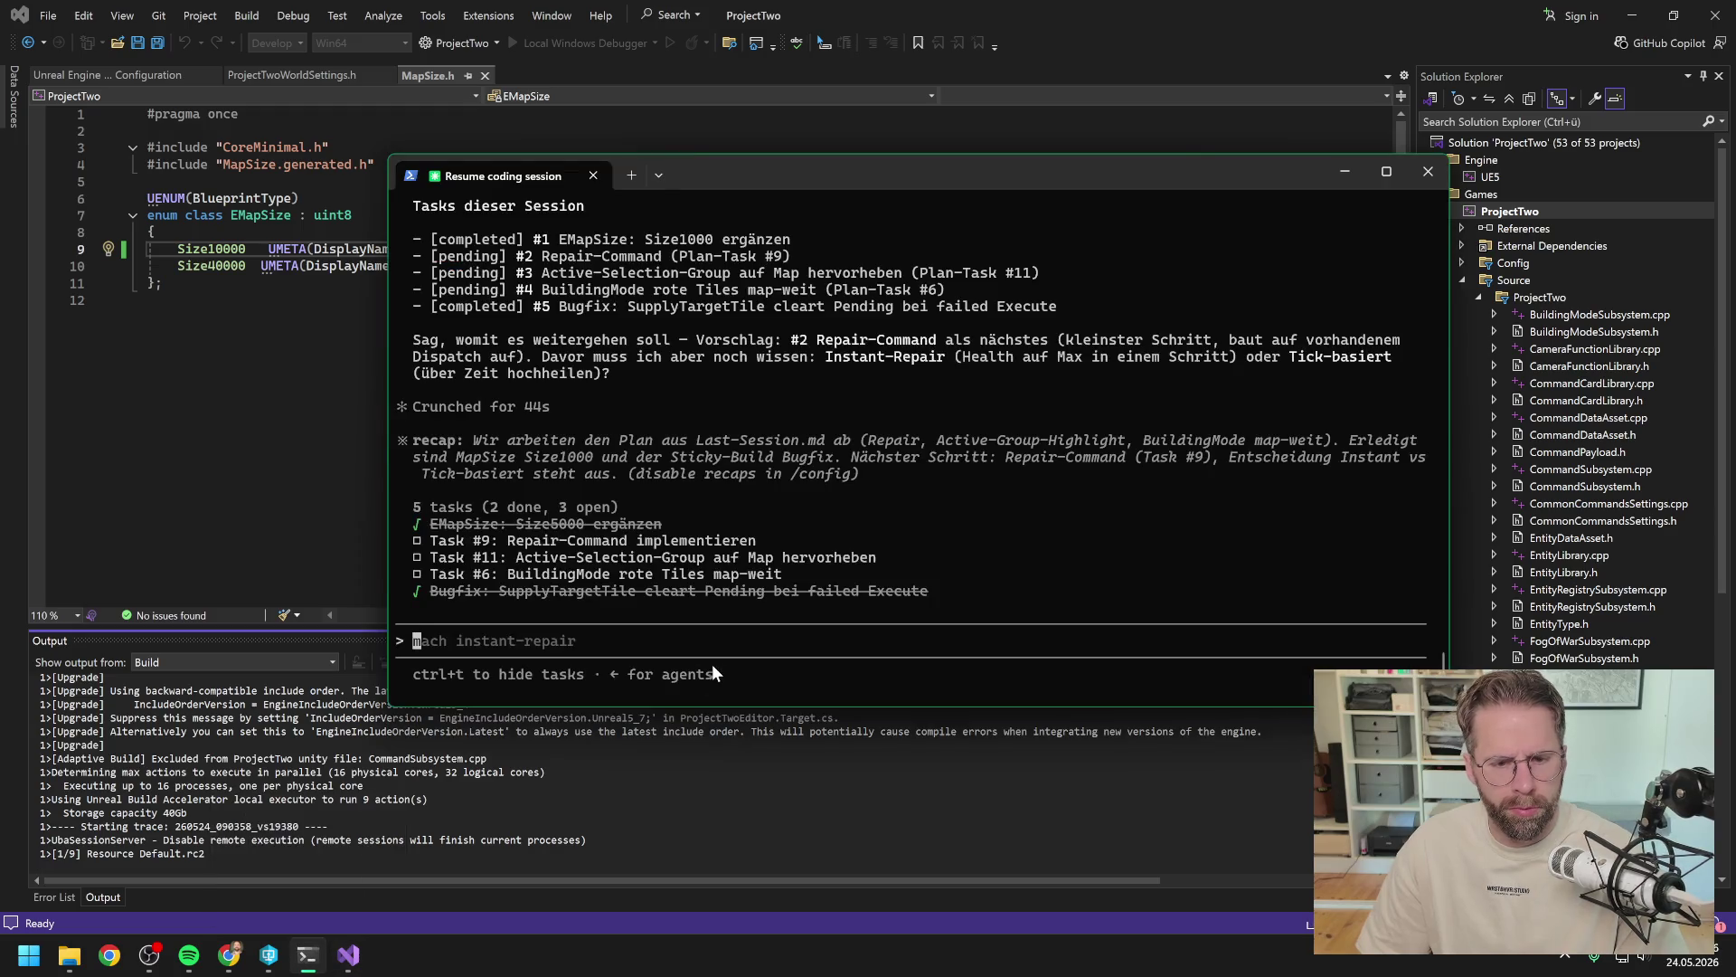
Scroll back through Claude's diff, then return to Visual Studio showing the successful rebuild.
{"action": "scroll", "coordinate": [853, 488], "scroll_direction": "up", "scroll_amount": 7}
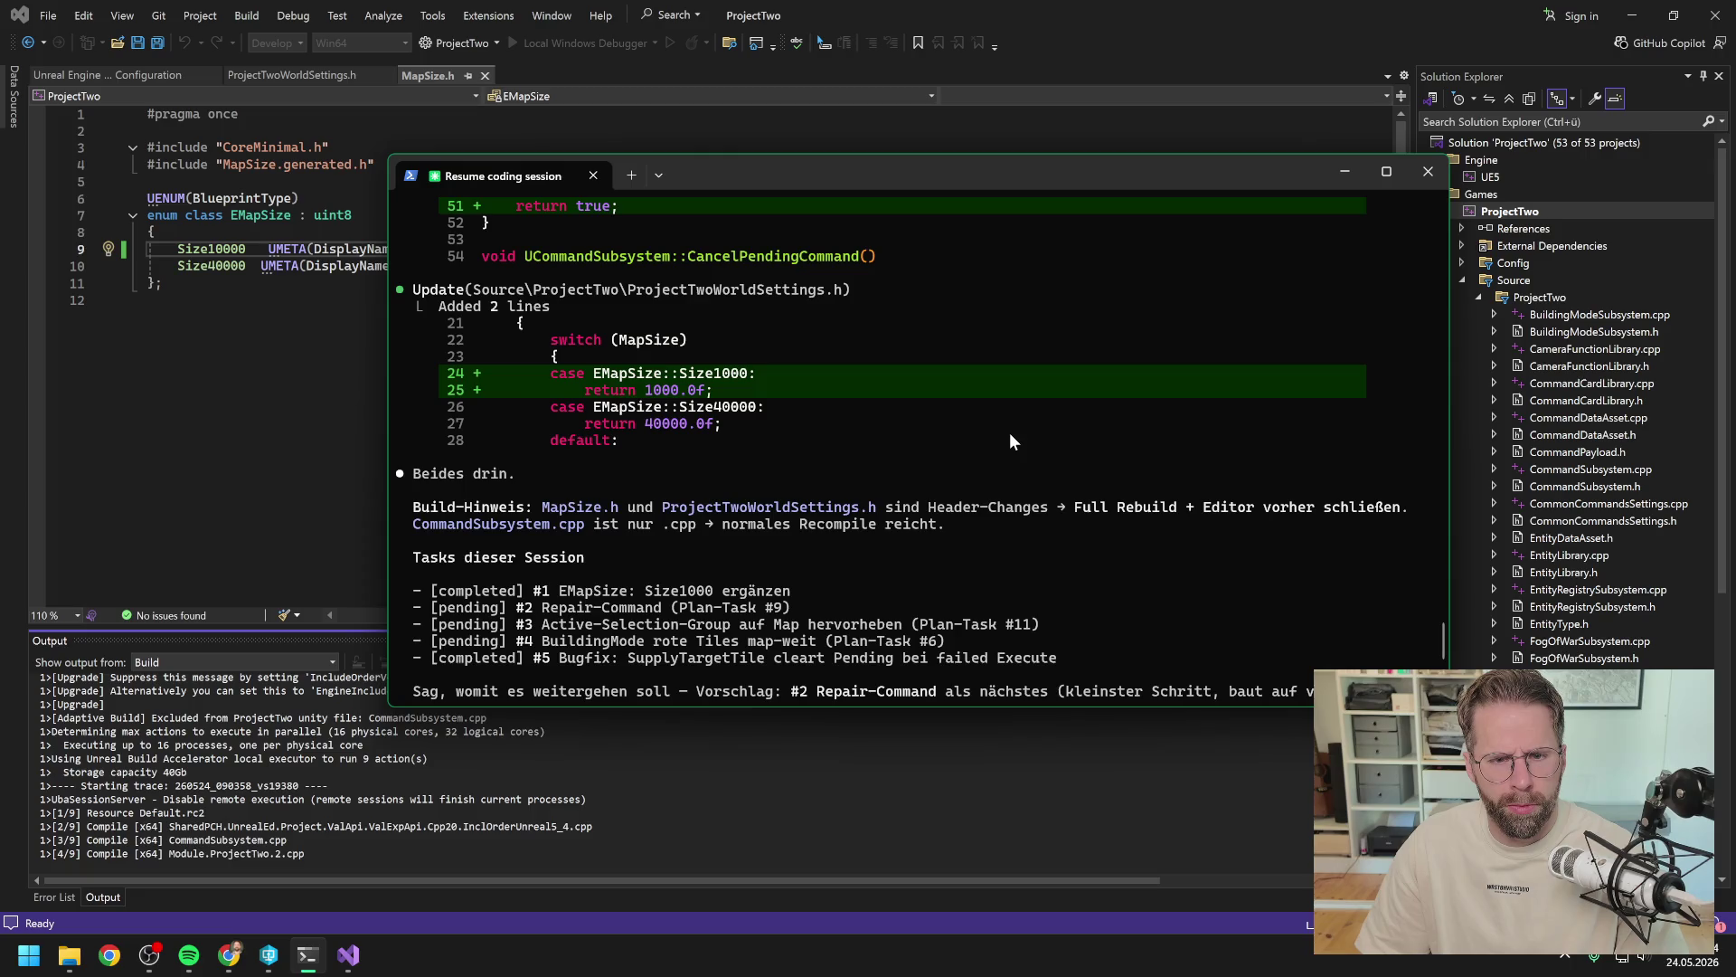
{"action": "scroll", "coordinate": [1009, 432], "scroll_direction": "up", "scroll_amount": 4}
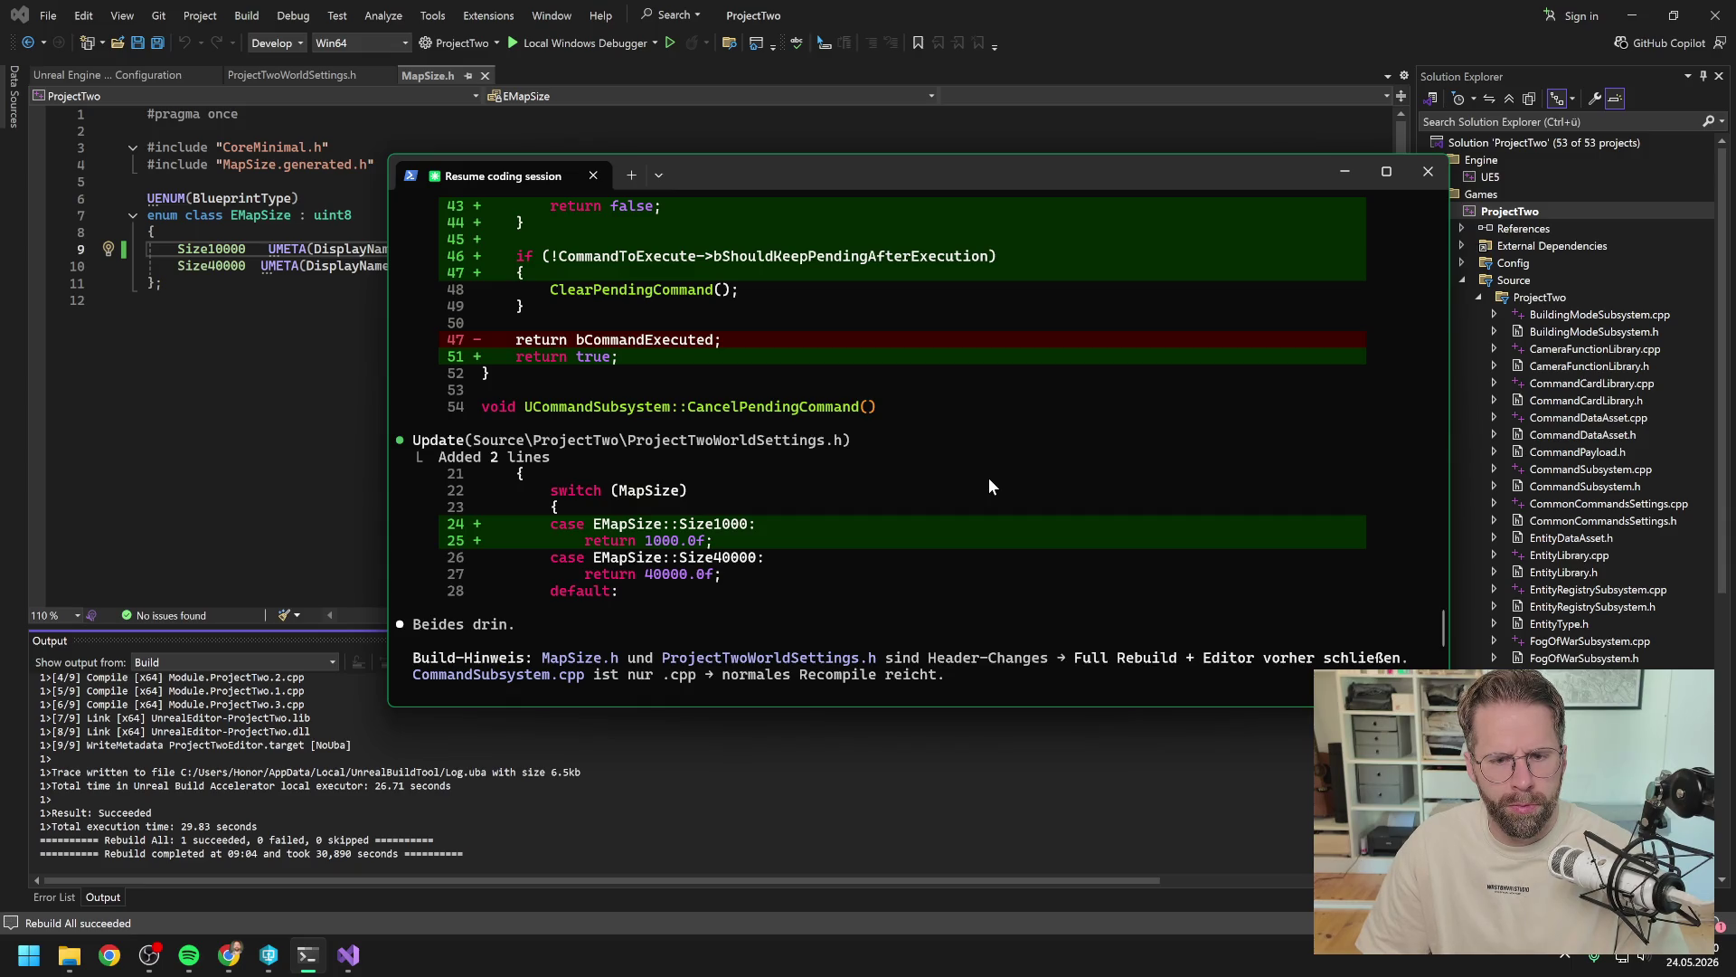
{"action": "left_click", "coordinate": [693, 90]}
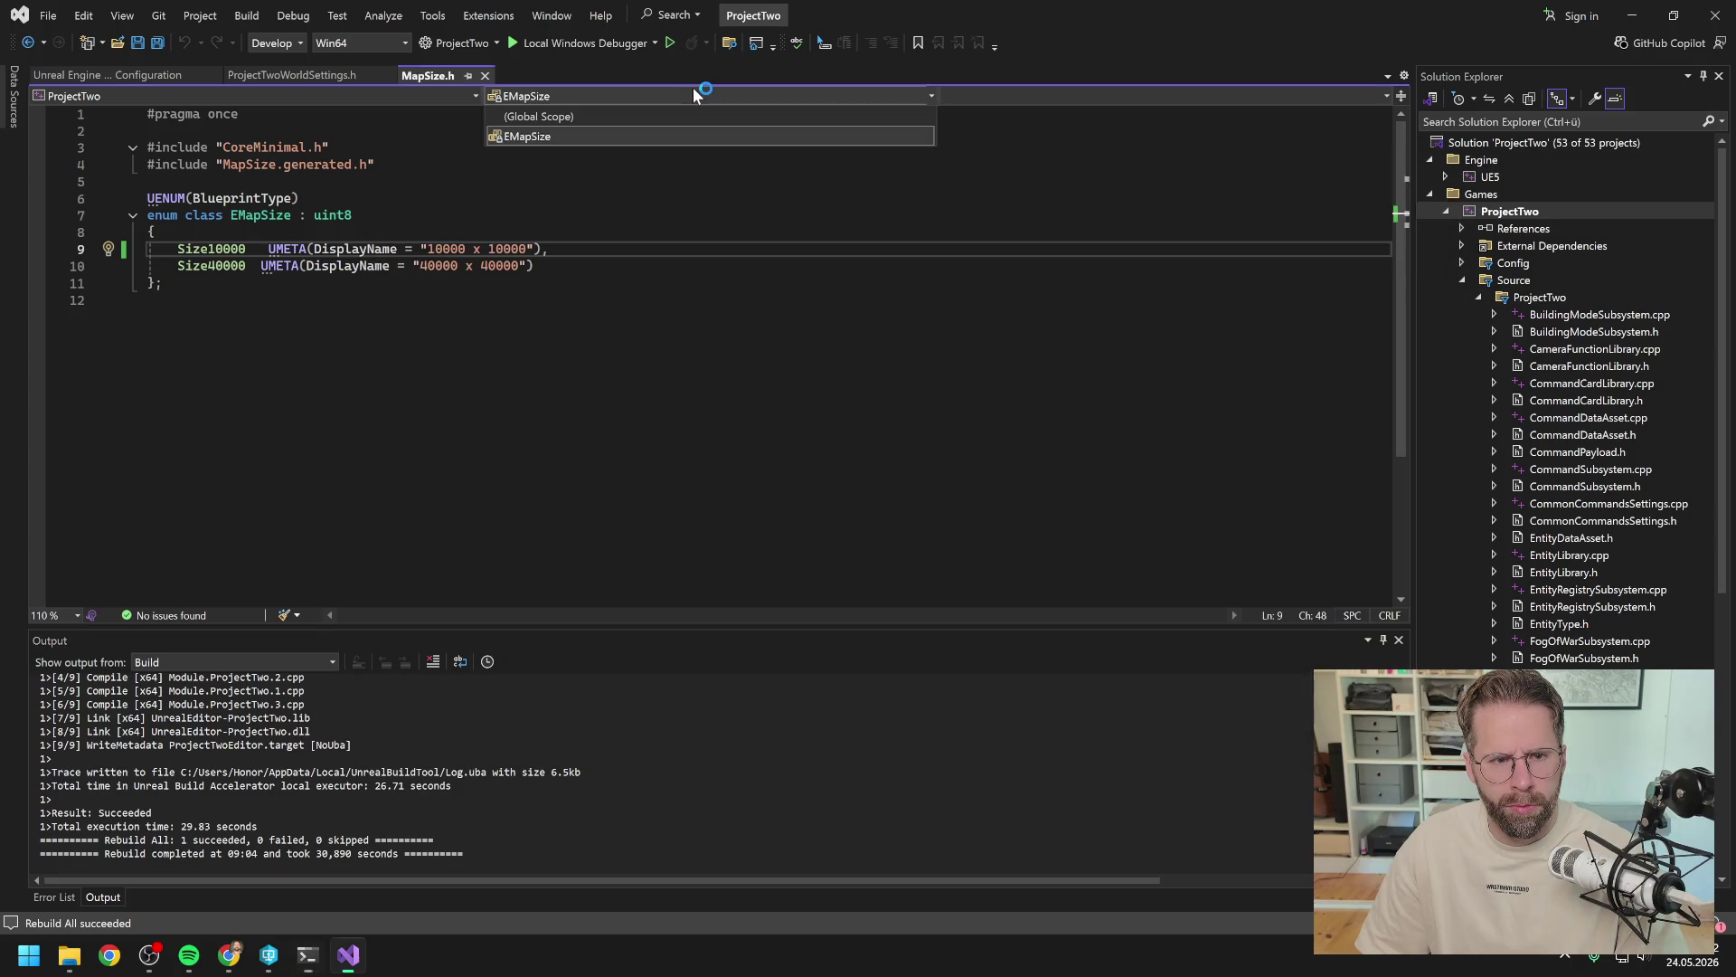
Close Visual Studio, relaunch ProjectTwo.uproject in Unreal Editor, and play level L_Map1.
{"action": "left_click", "coordinate": [1716, 15]}
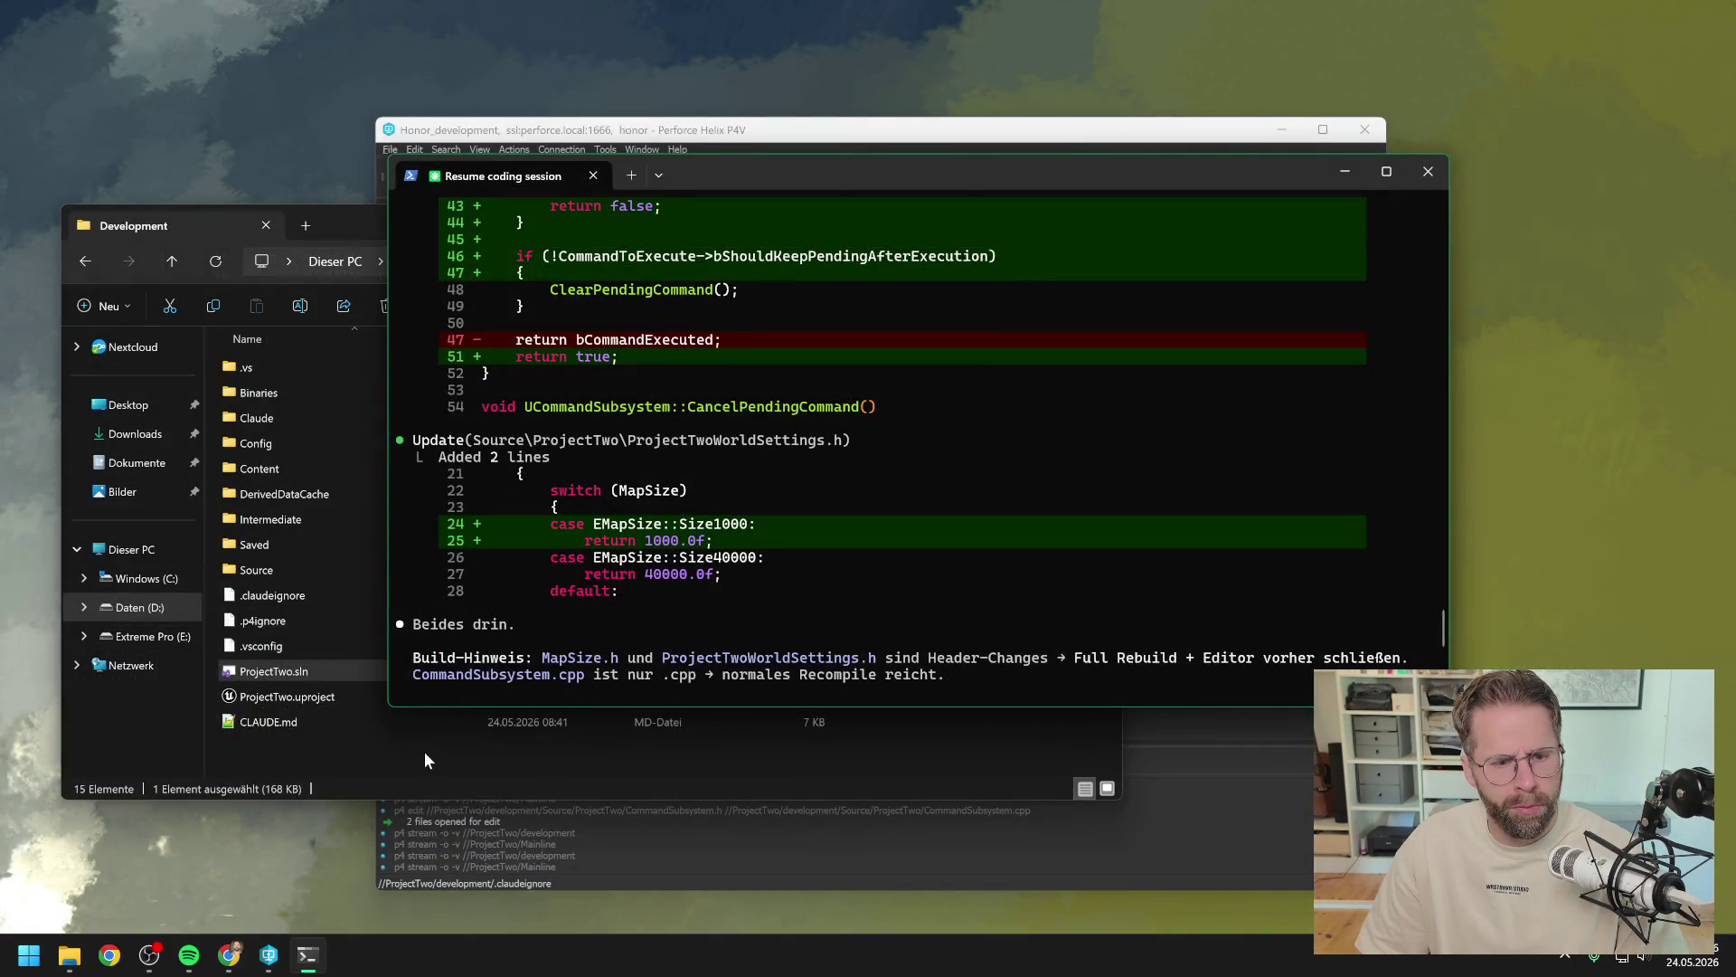
{"action": "left_click", "coordinate": [420, 758]}
{"action": "left_click", "coordinate": [436, 814]}
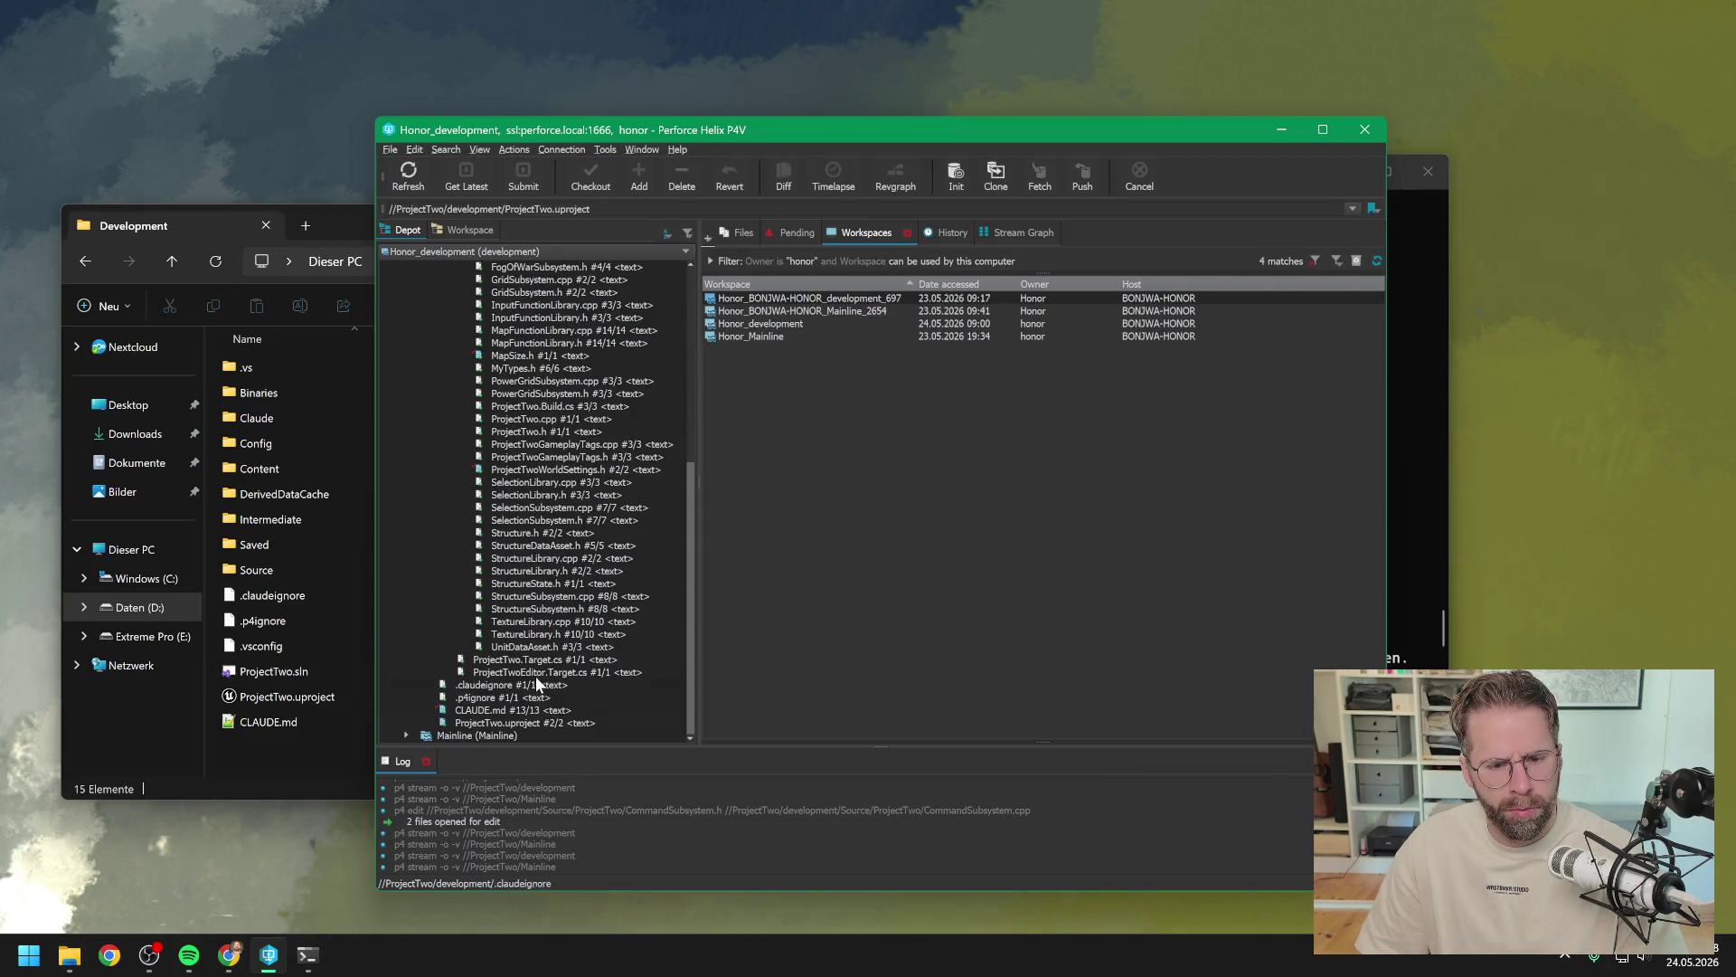
{"action": "double_click", "coordinate": [517, 723]}
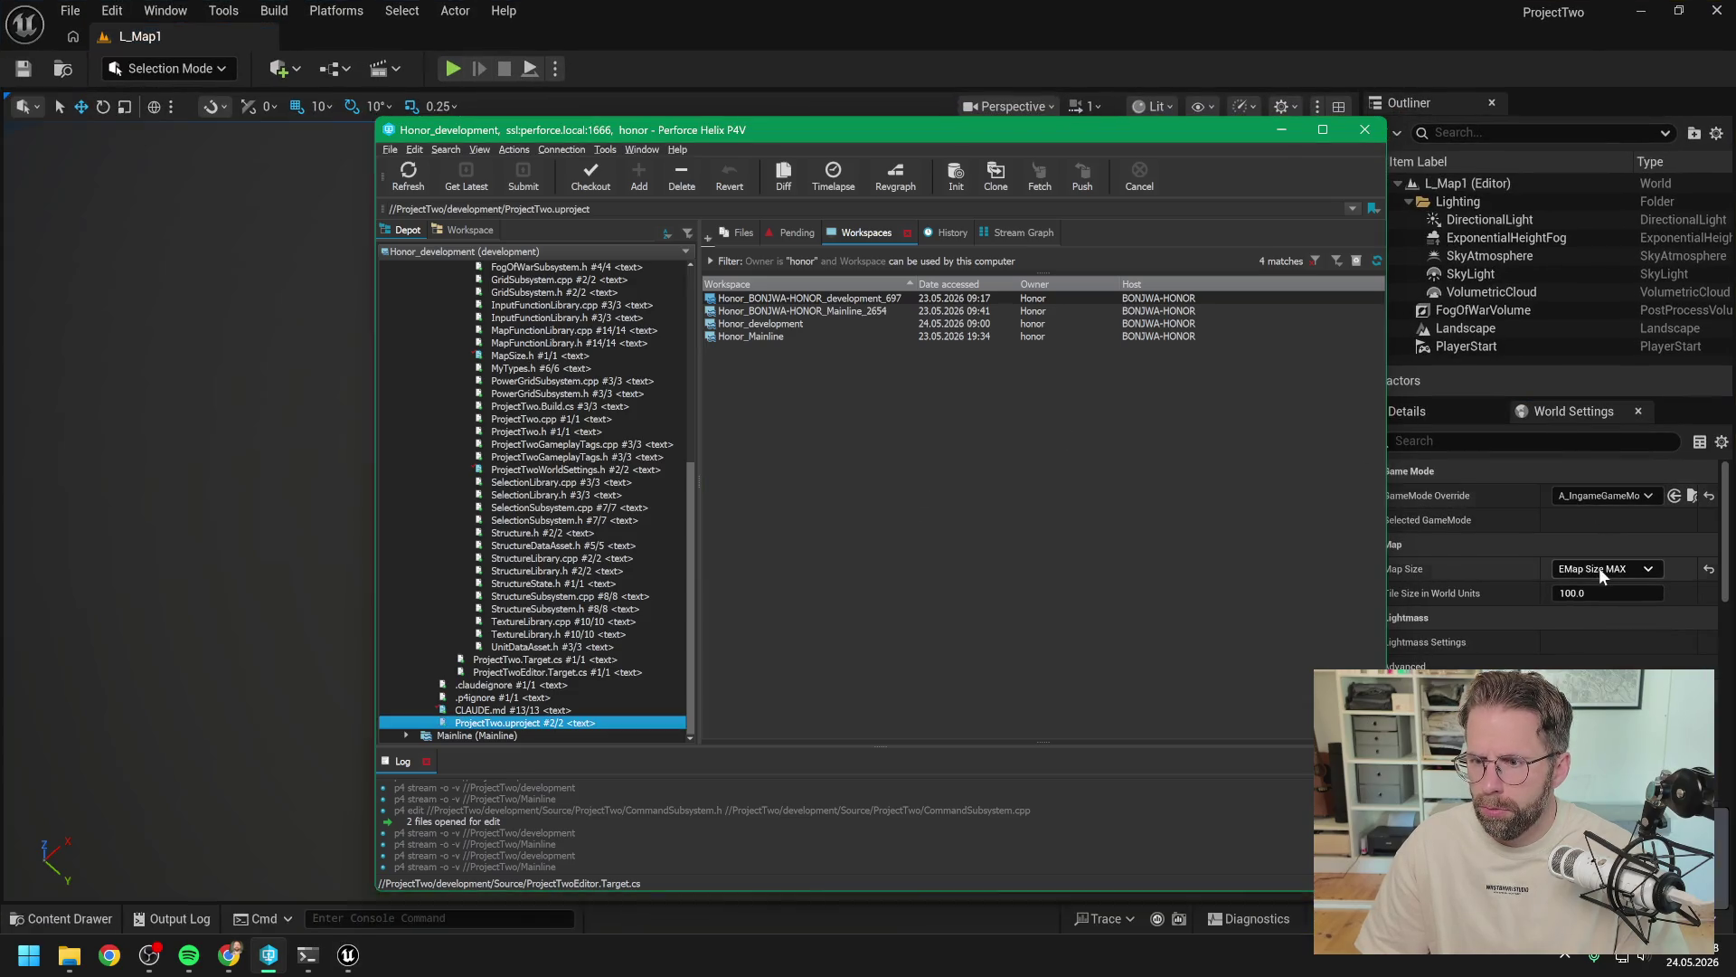
{"action": "left_click", "coordinate": [1599, 567]}
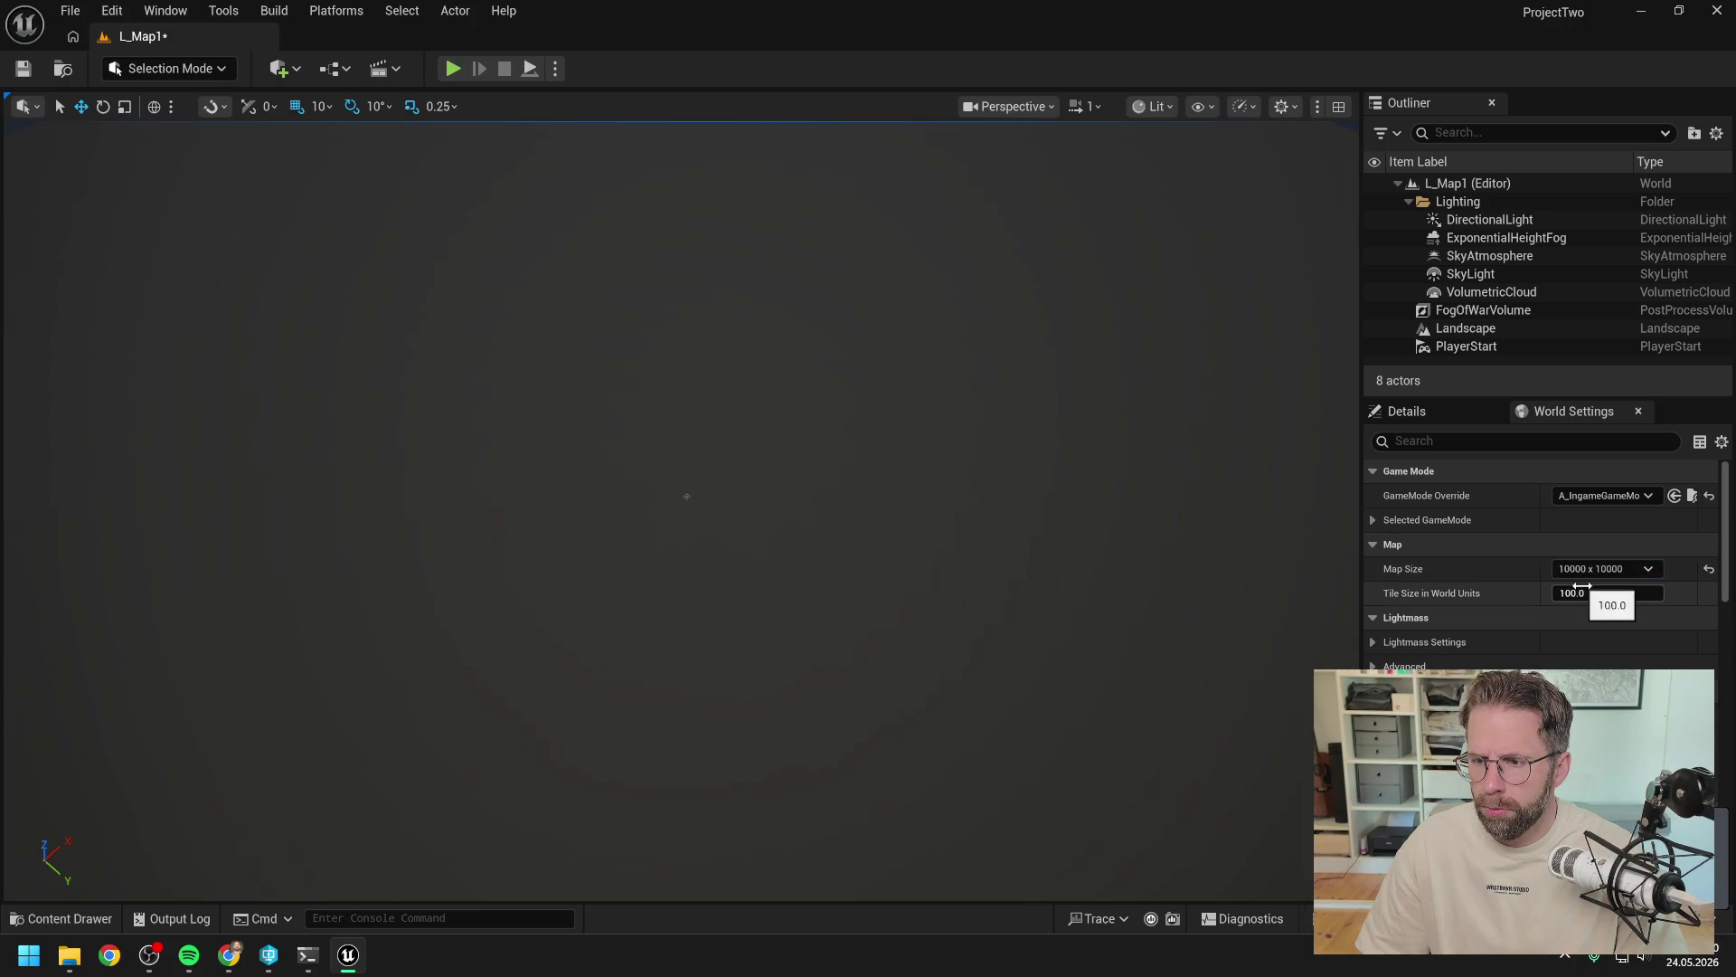
{"action": "left_click", "coordinate": [453, 68]}
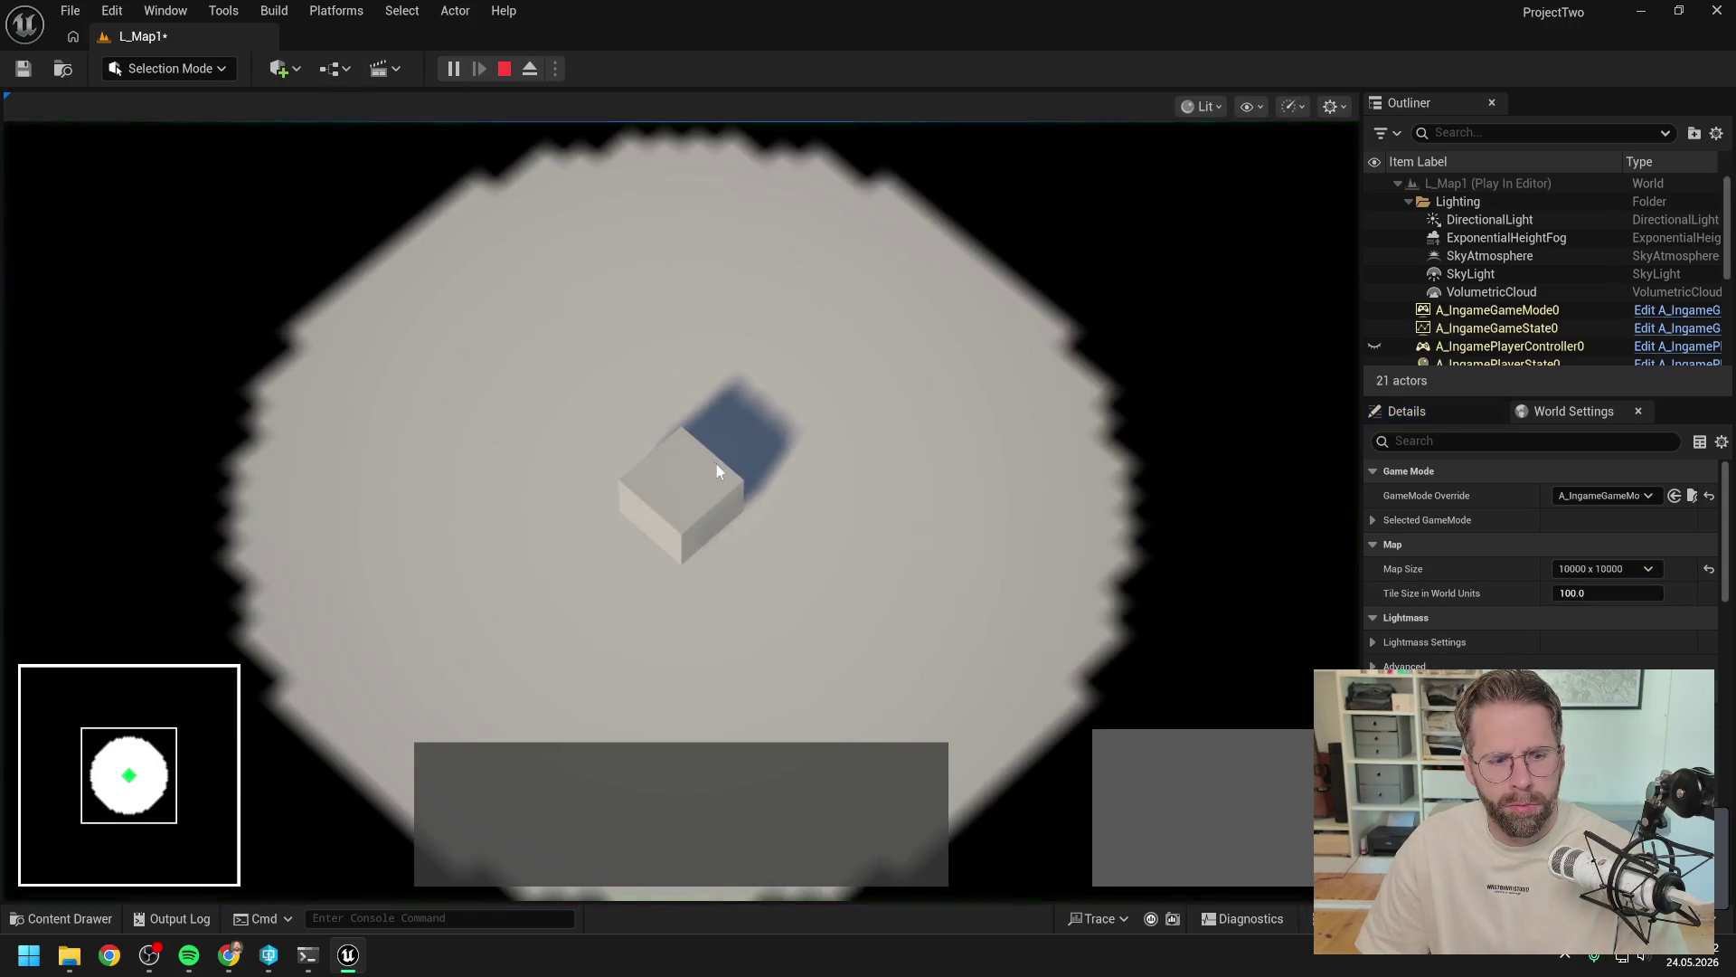
Select the Main Hall and build a Power Grid Generator just below it.
{"action": "left_click", "coordinate": [728, 493]}
{"action": "left_click", "coordinate": [1122, 759]}
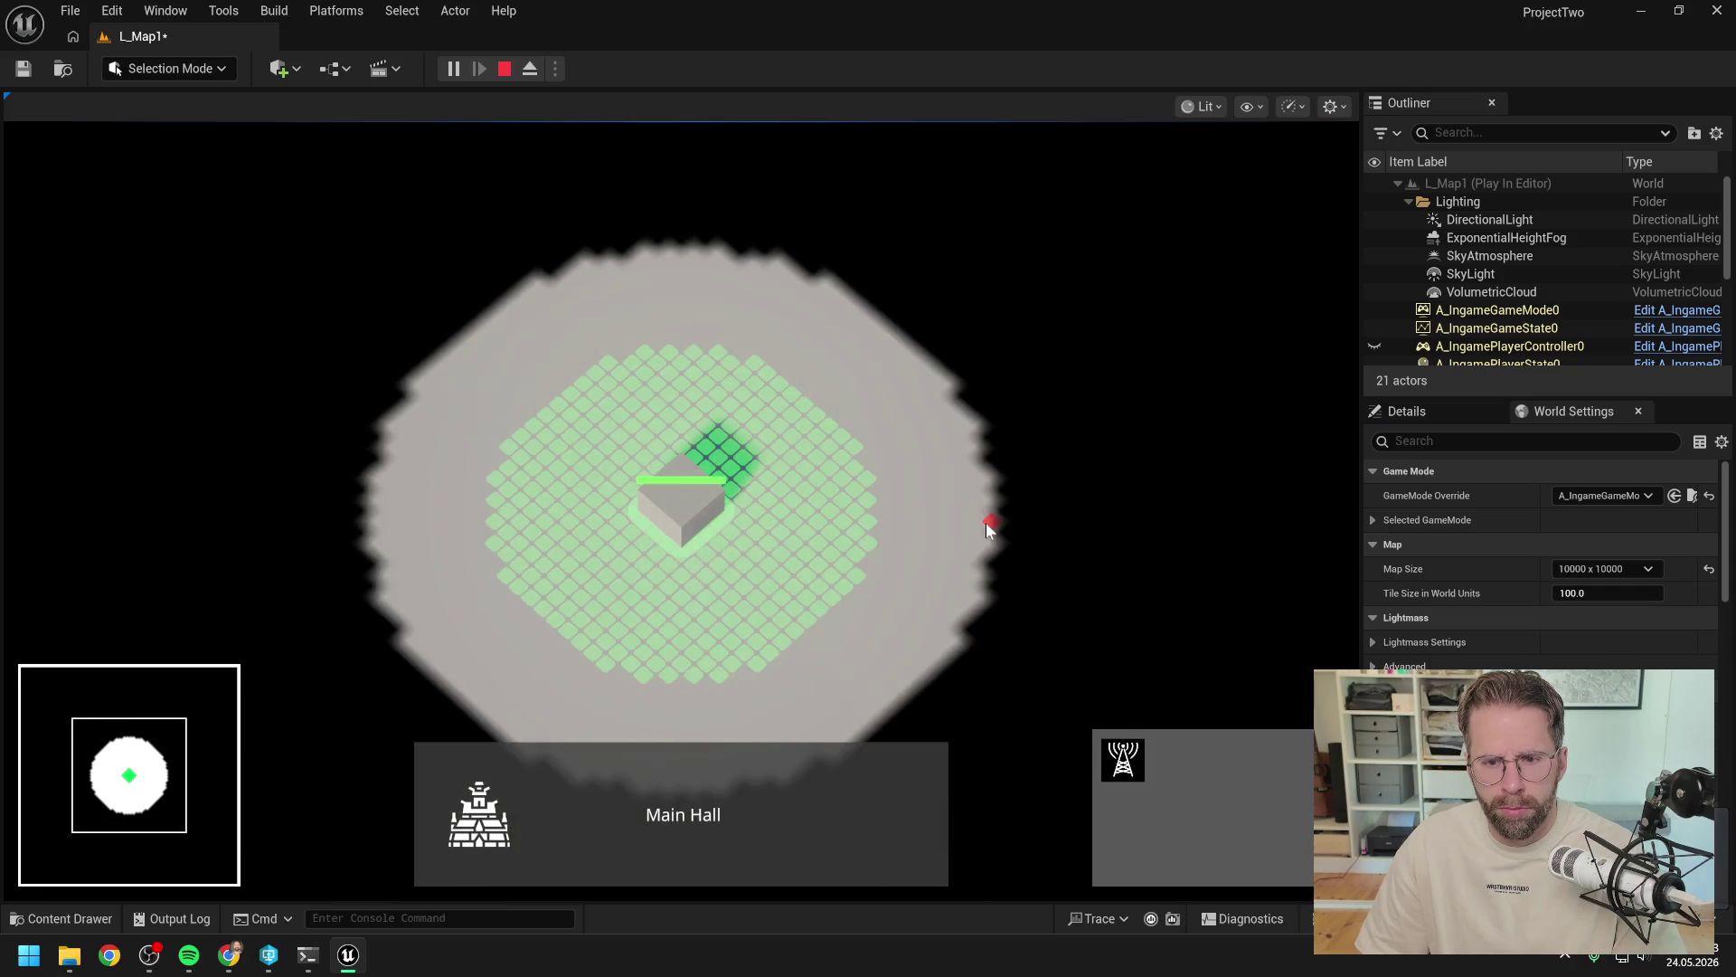
{"action": "left_click", "coordinate": [866, 513]}
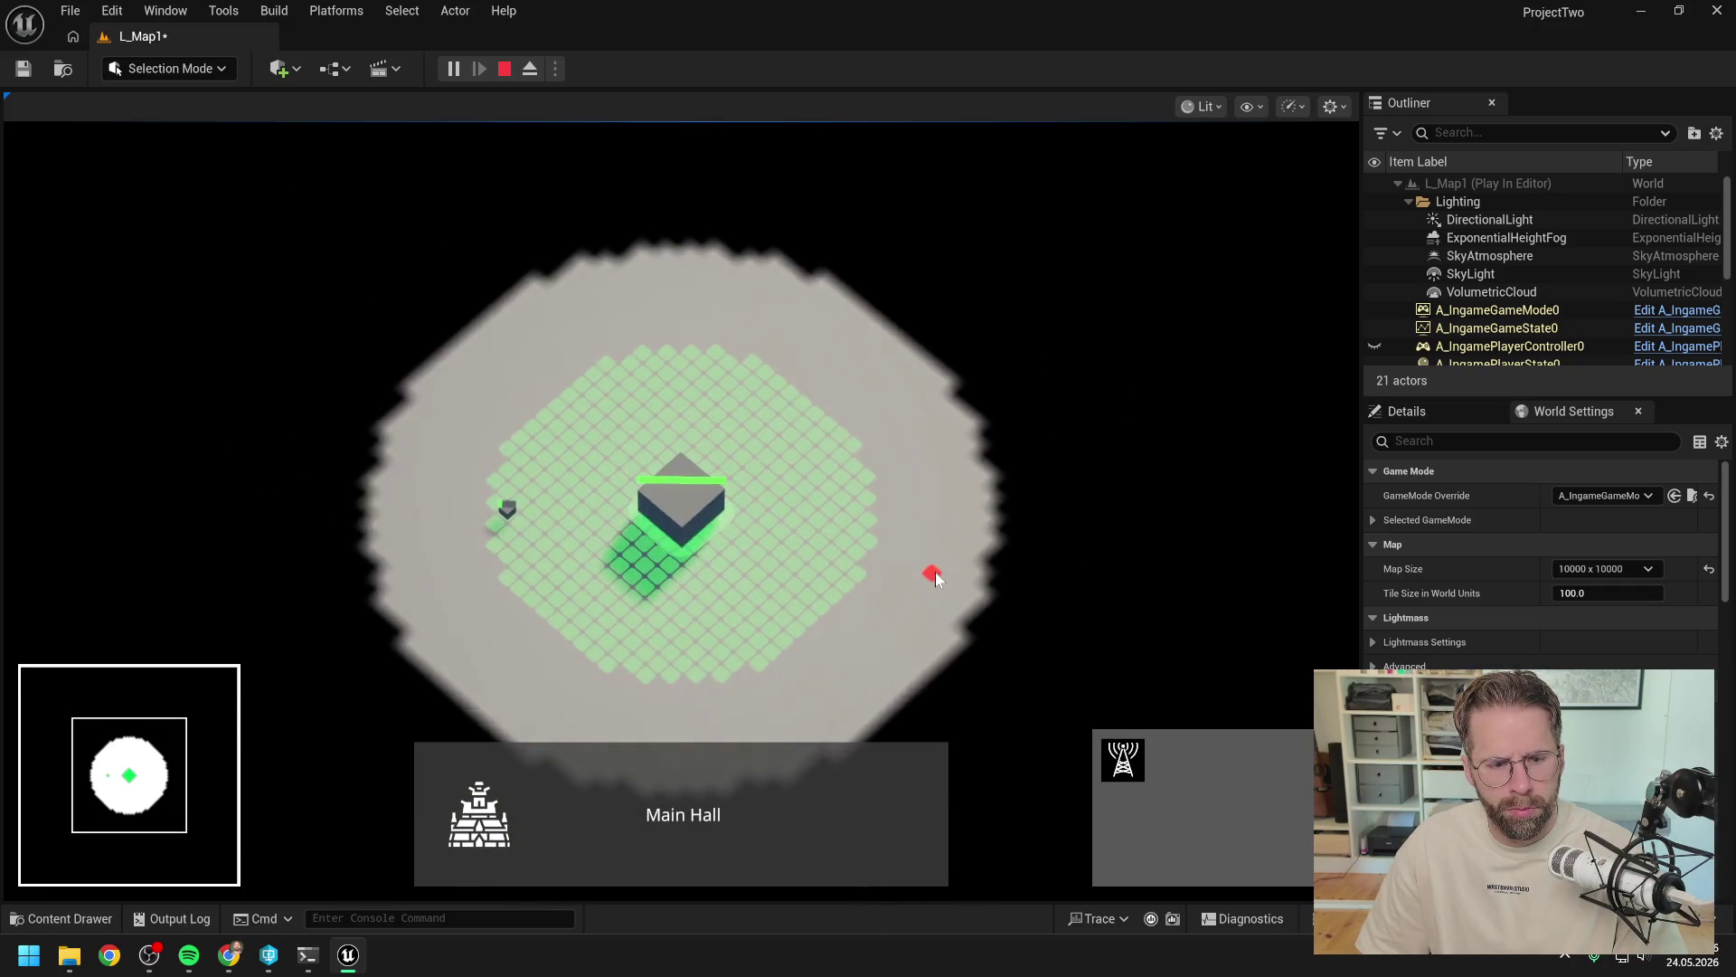
Pan the camera left, right, up and down to inspect the green power-grid tiles.
{"action": "key", "text": "d"}
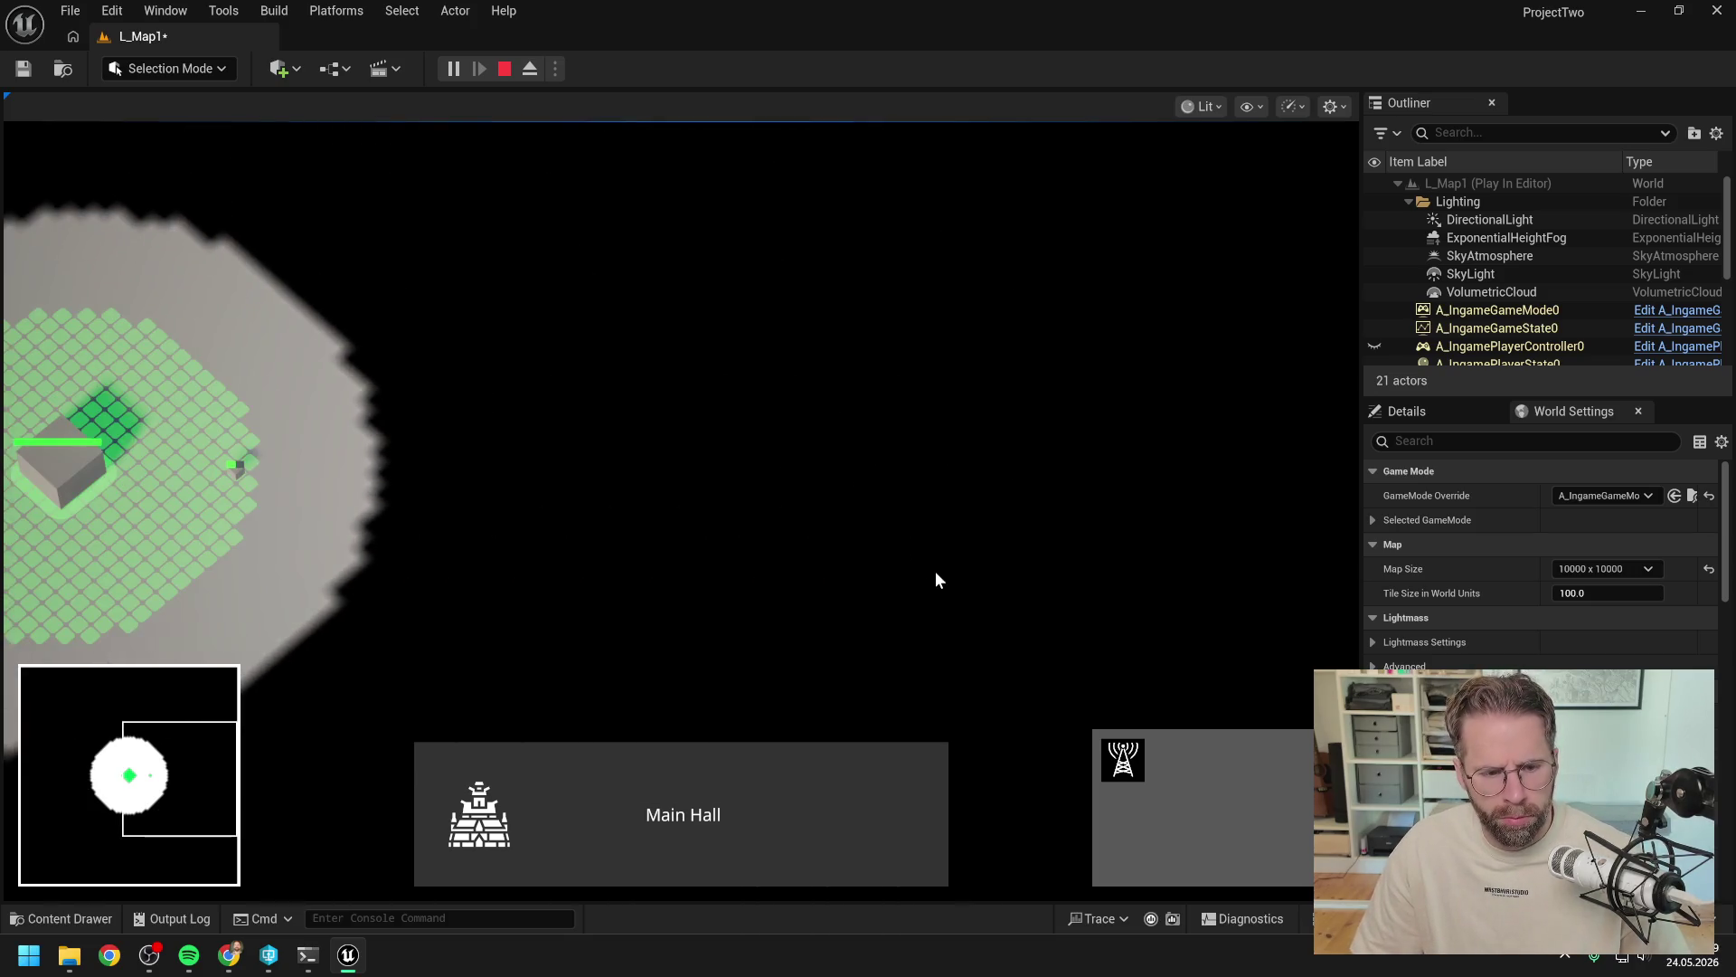
{"action": "key", "text": "a"}
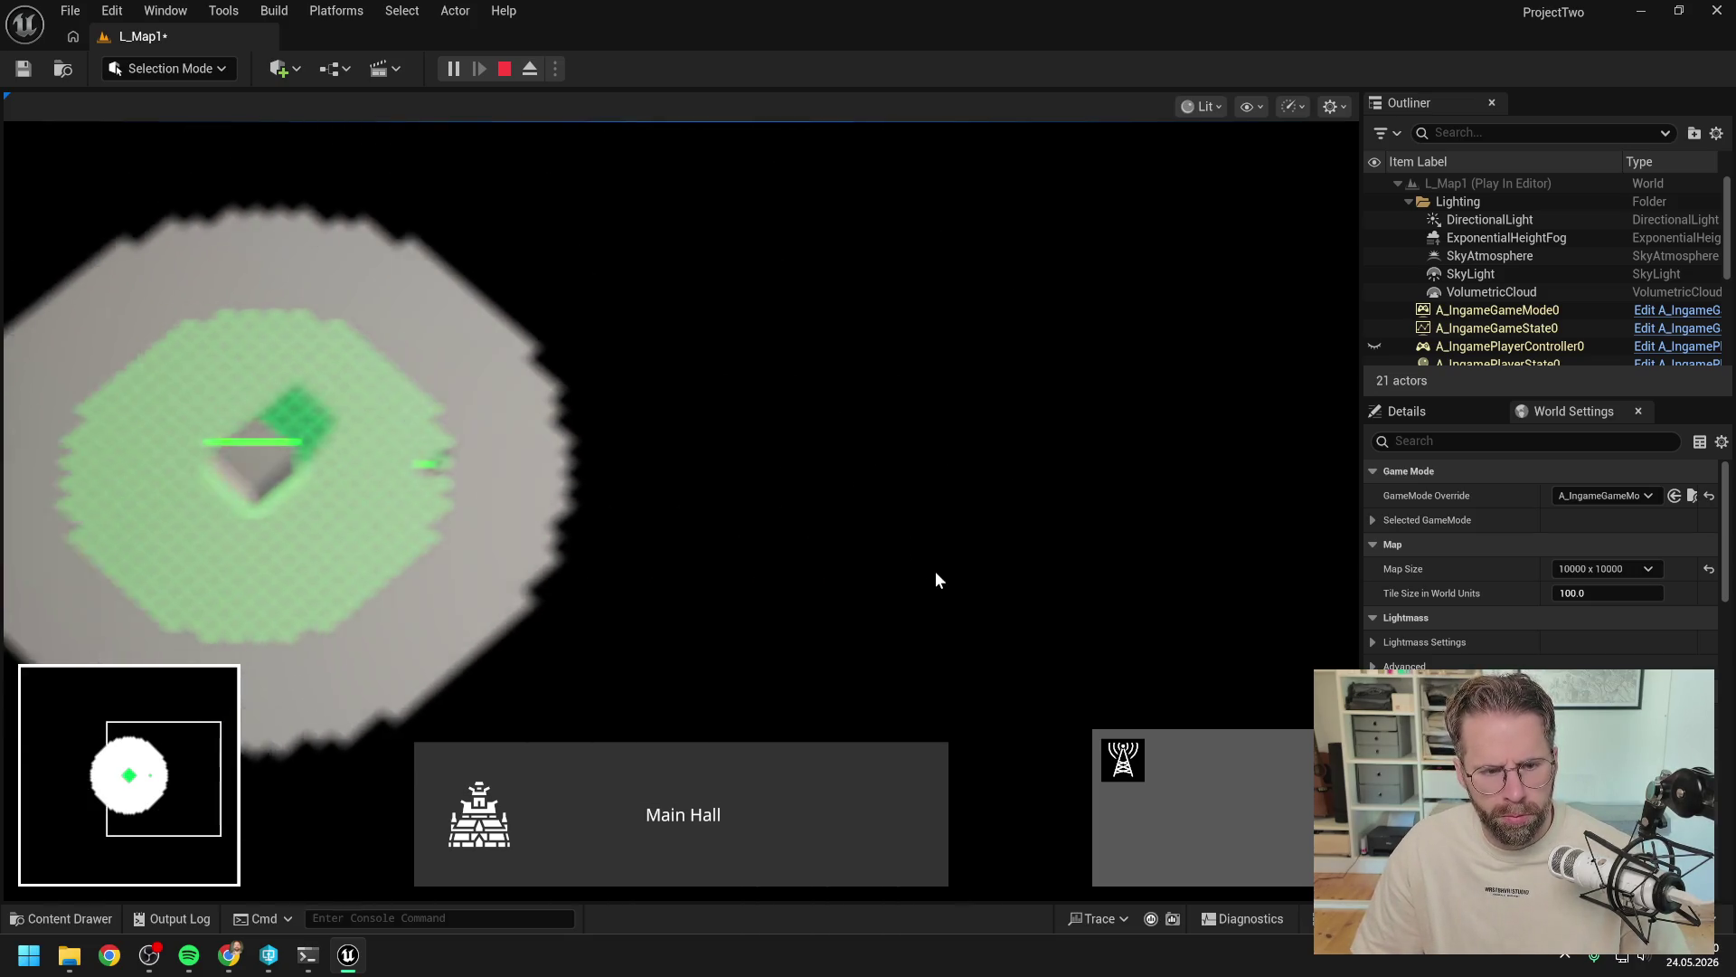
{"action": "key", "text": "d"}
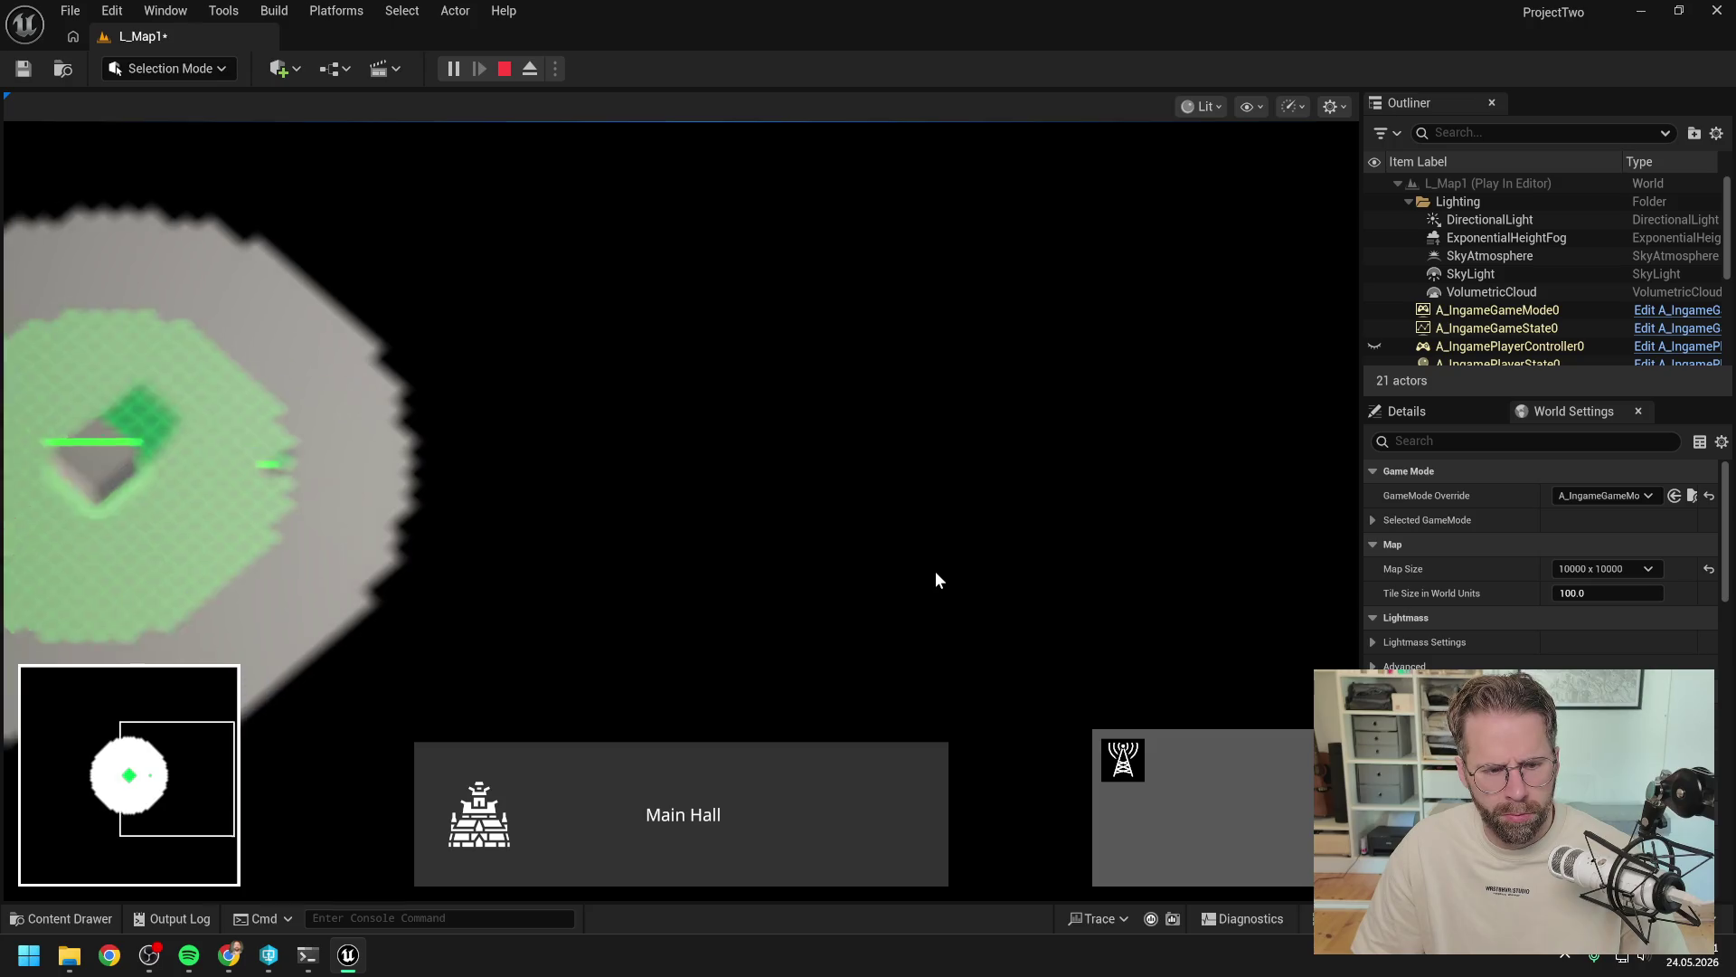
{"action": "key", "text": "a"}
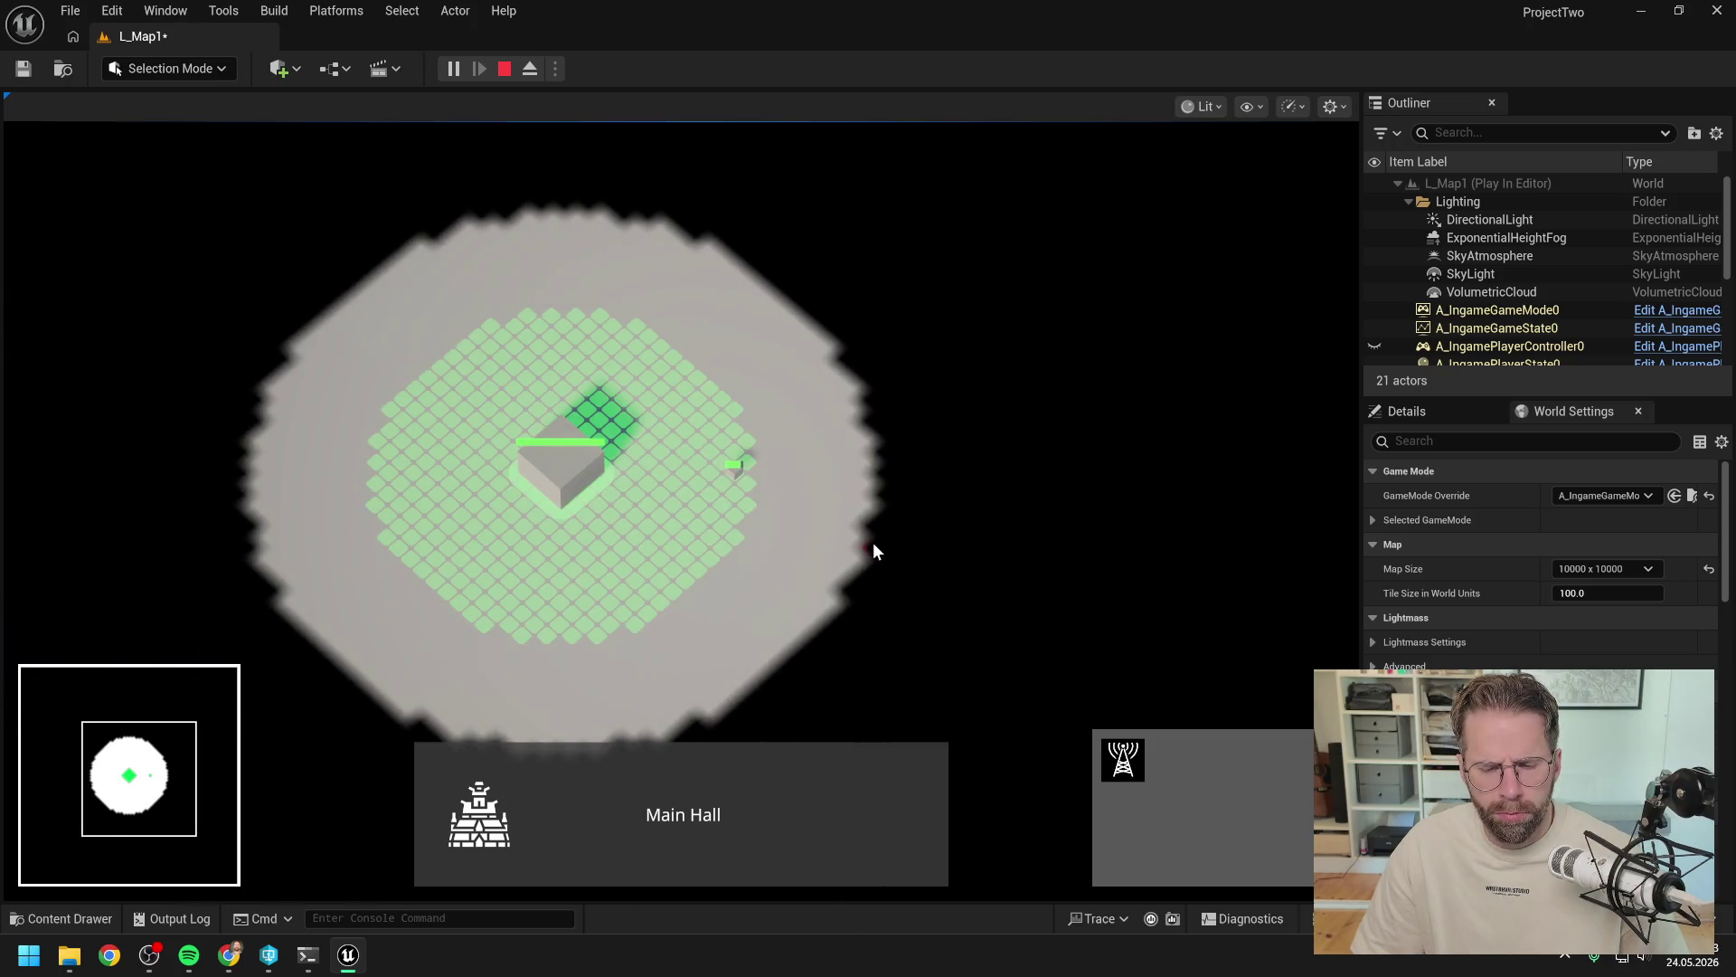
{"action": "key", "text": "d"}
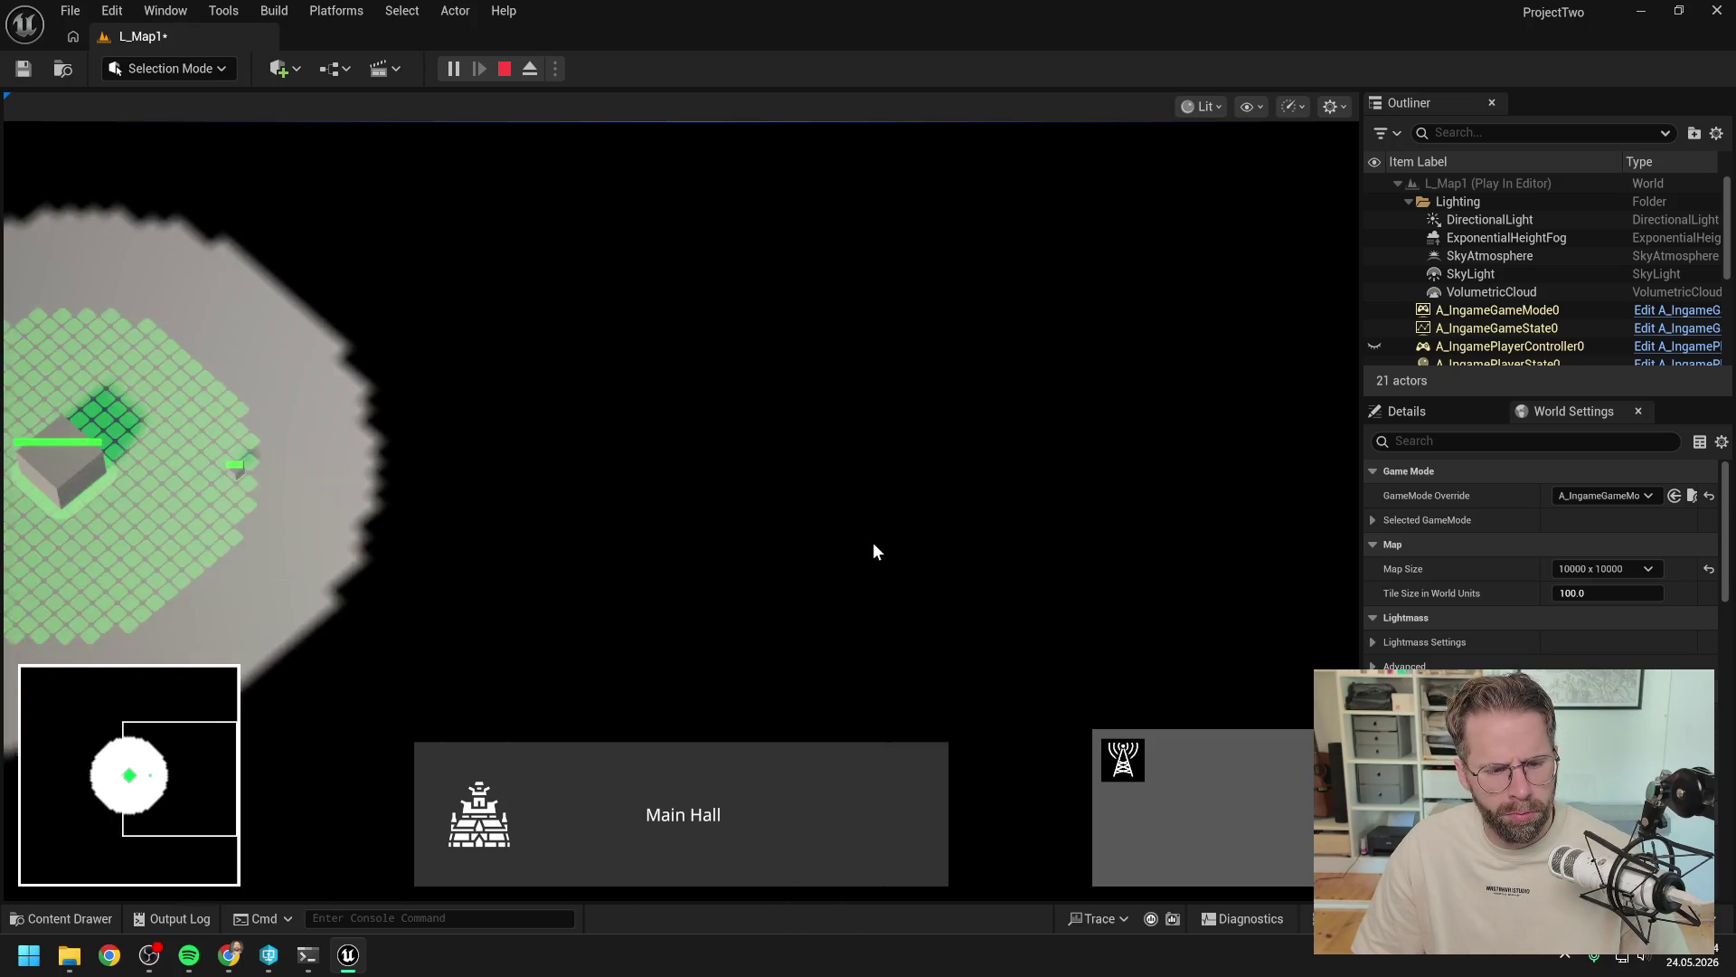
{"action": "key", "text": "a"}
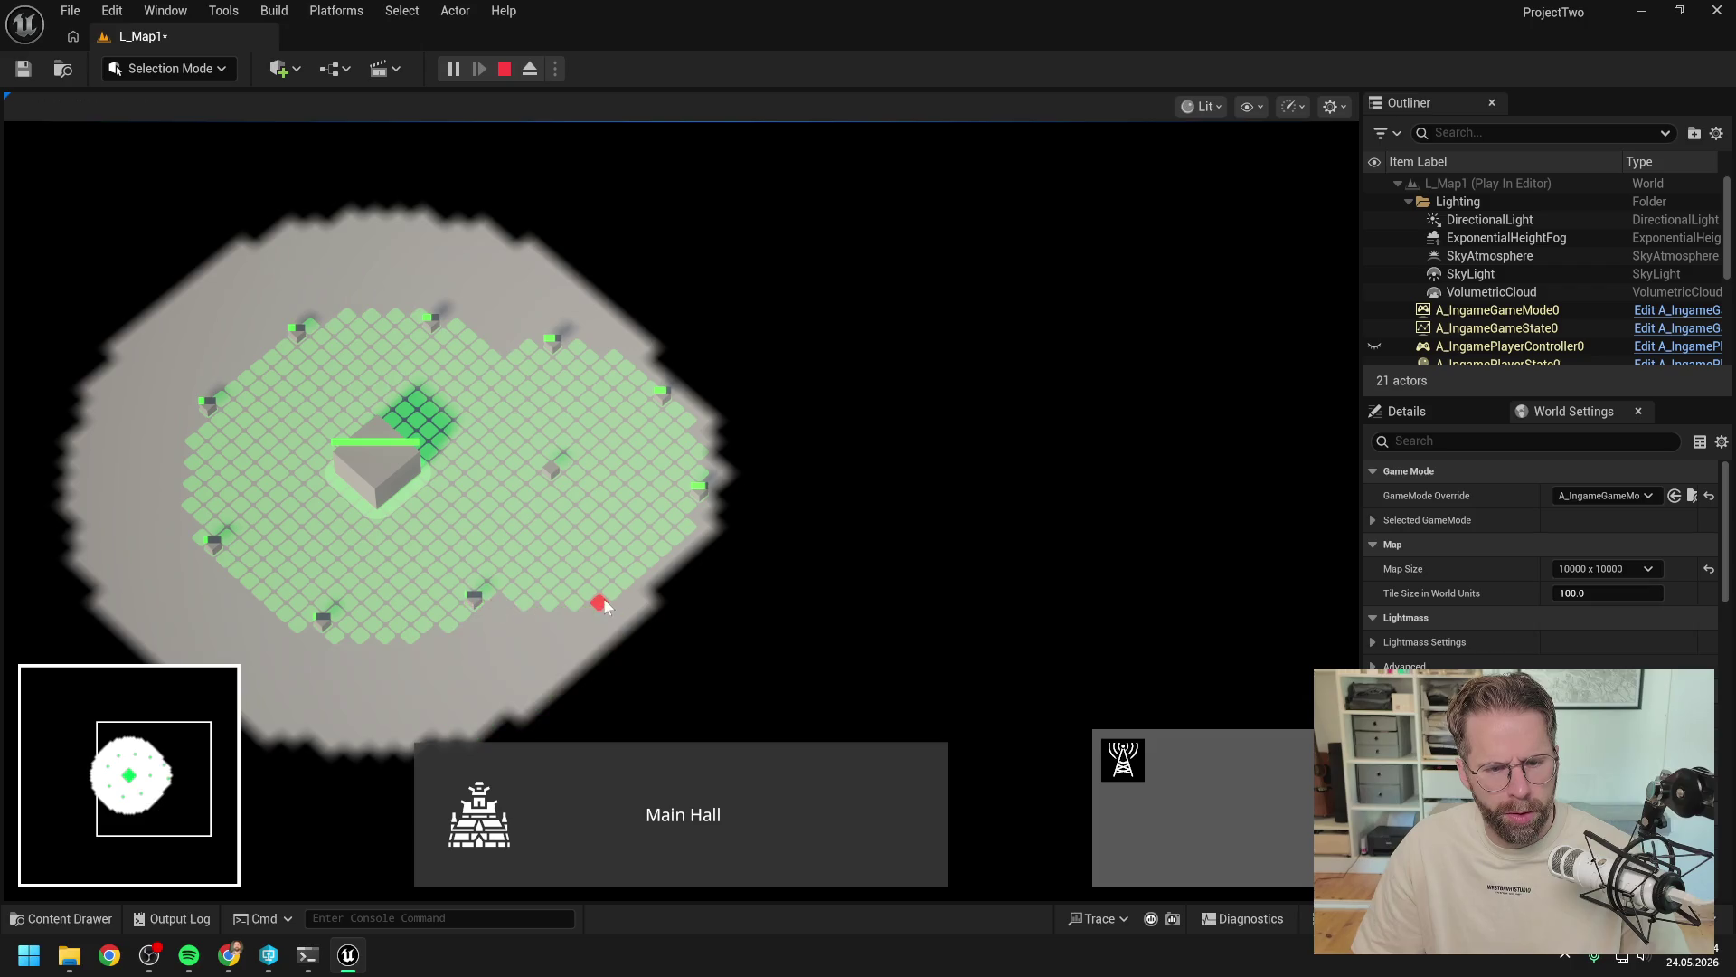
{"action": "key", "text": "d"}
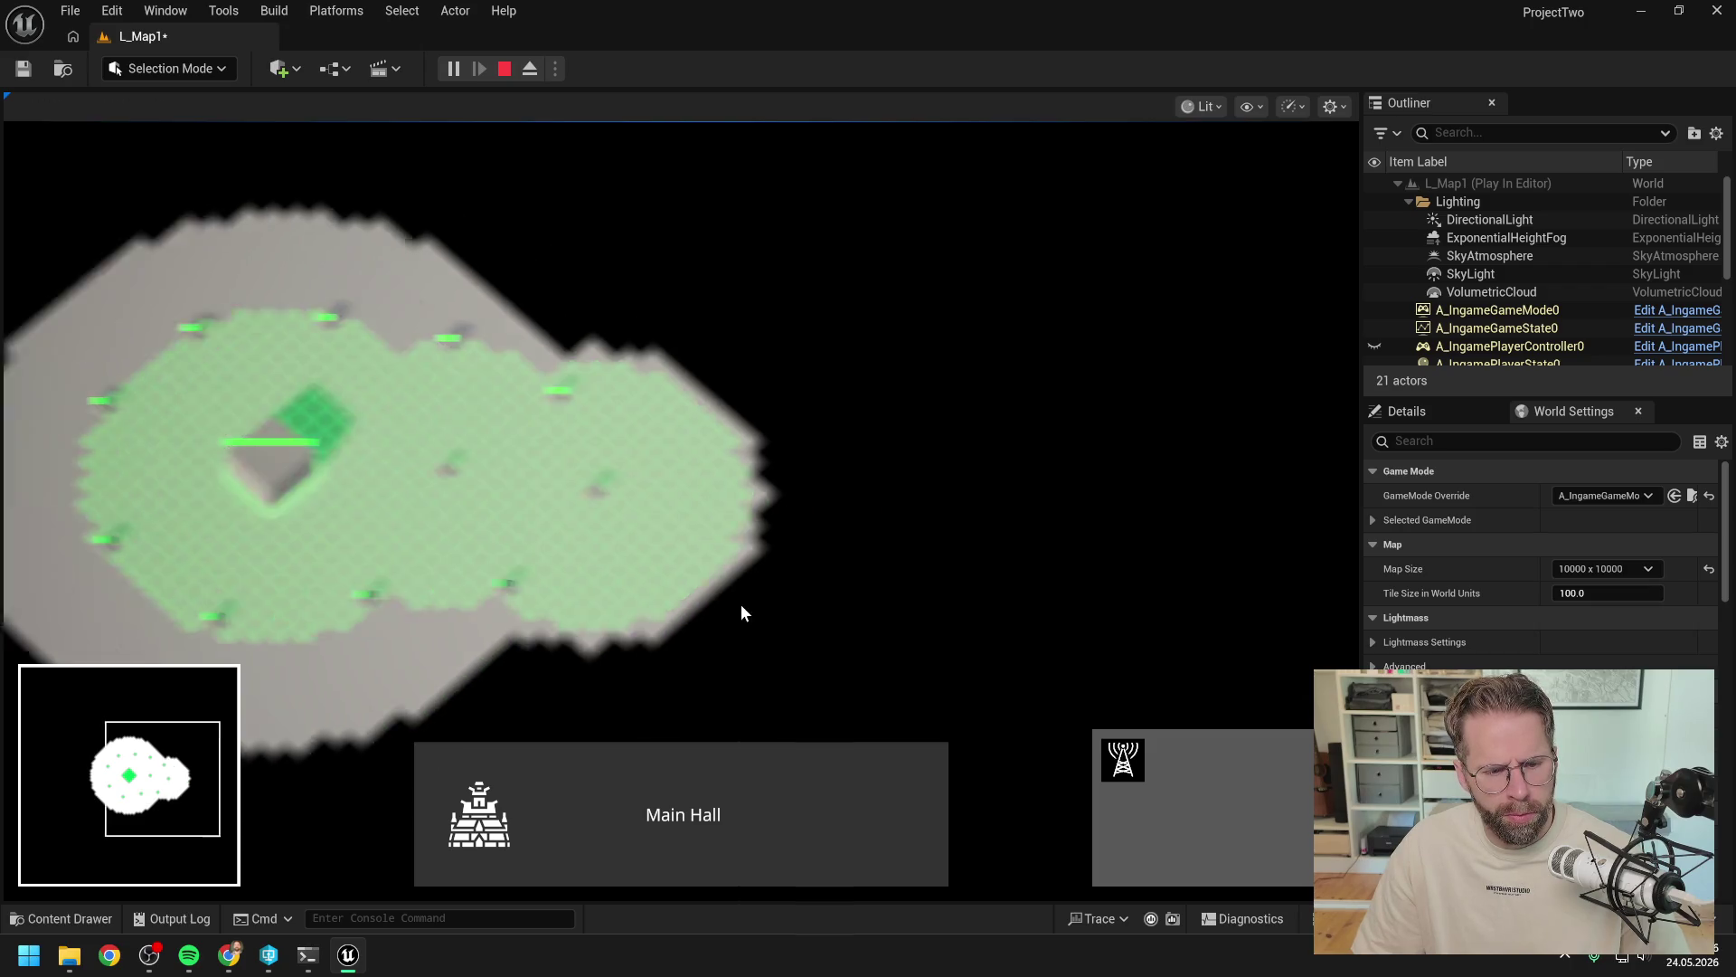
{"action": "key", "text": "a"}
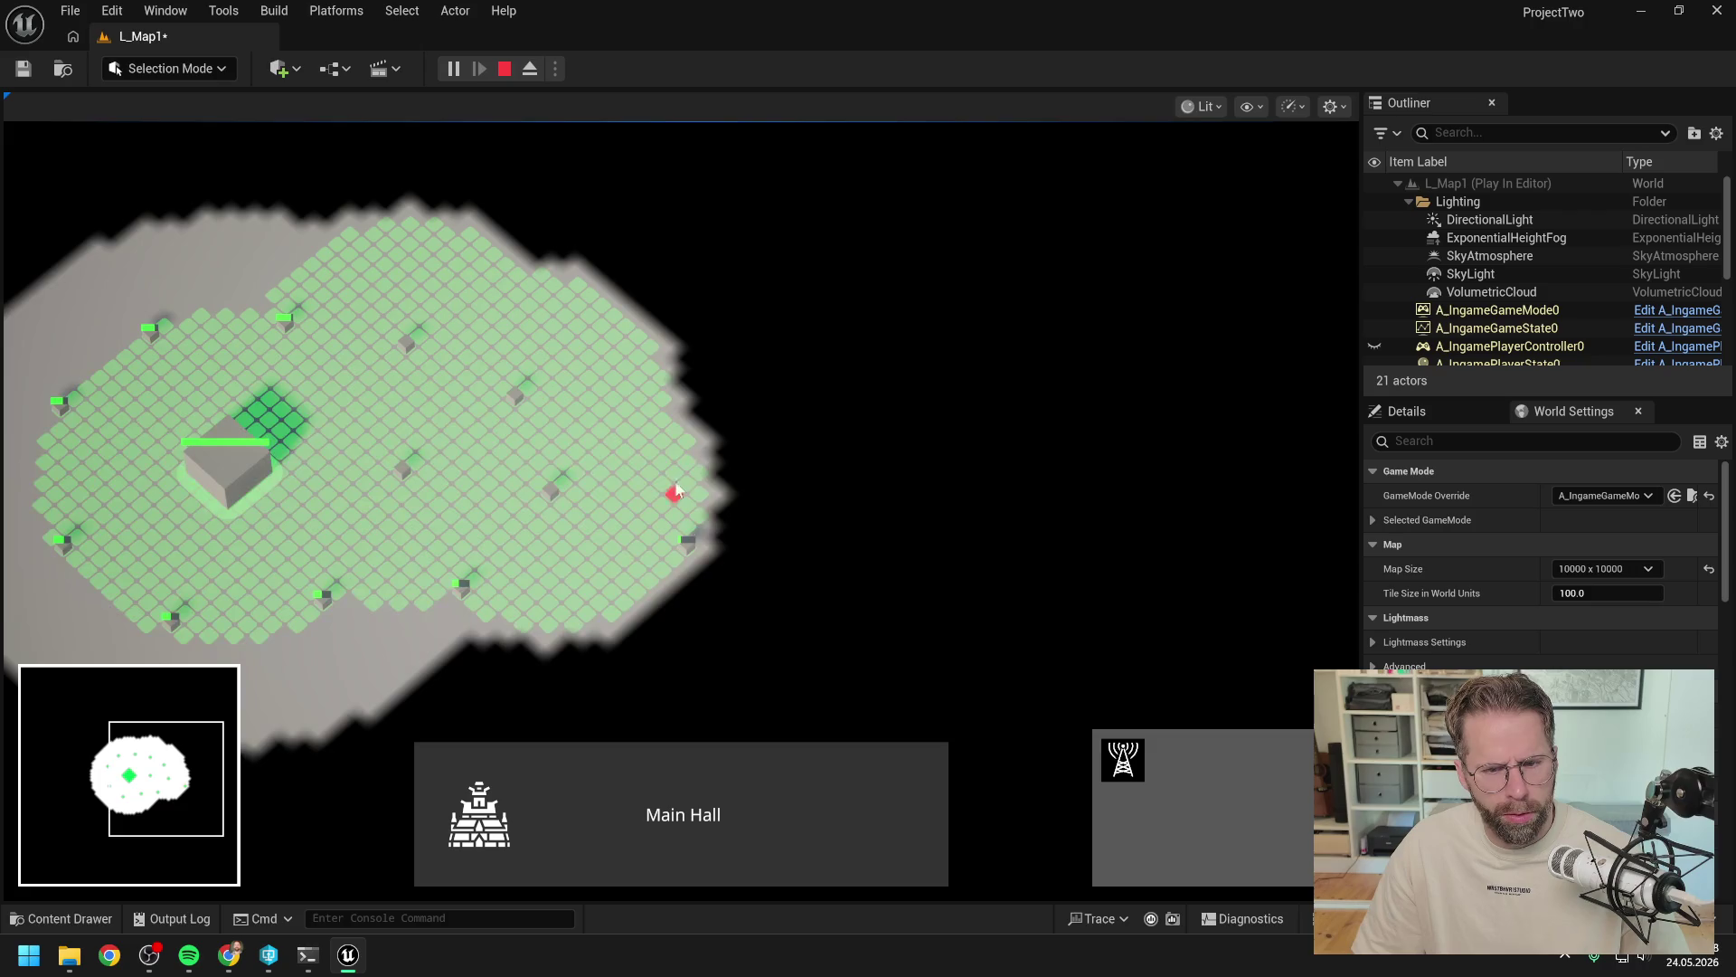
{"action": "key", "text": "d"}
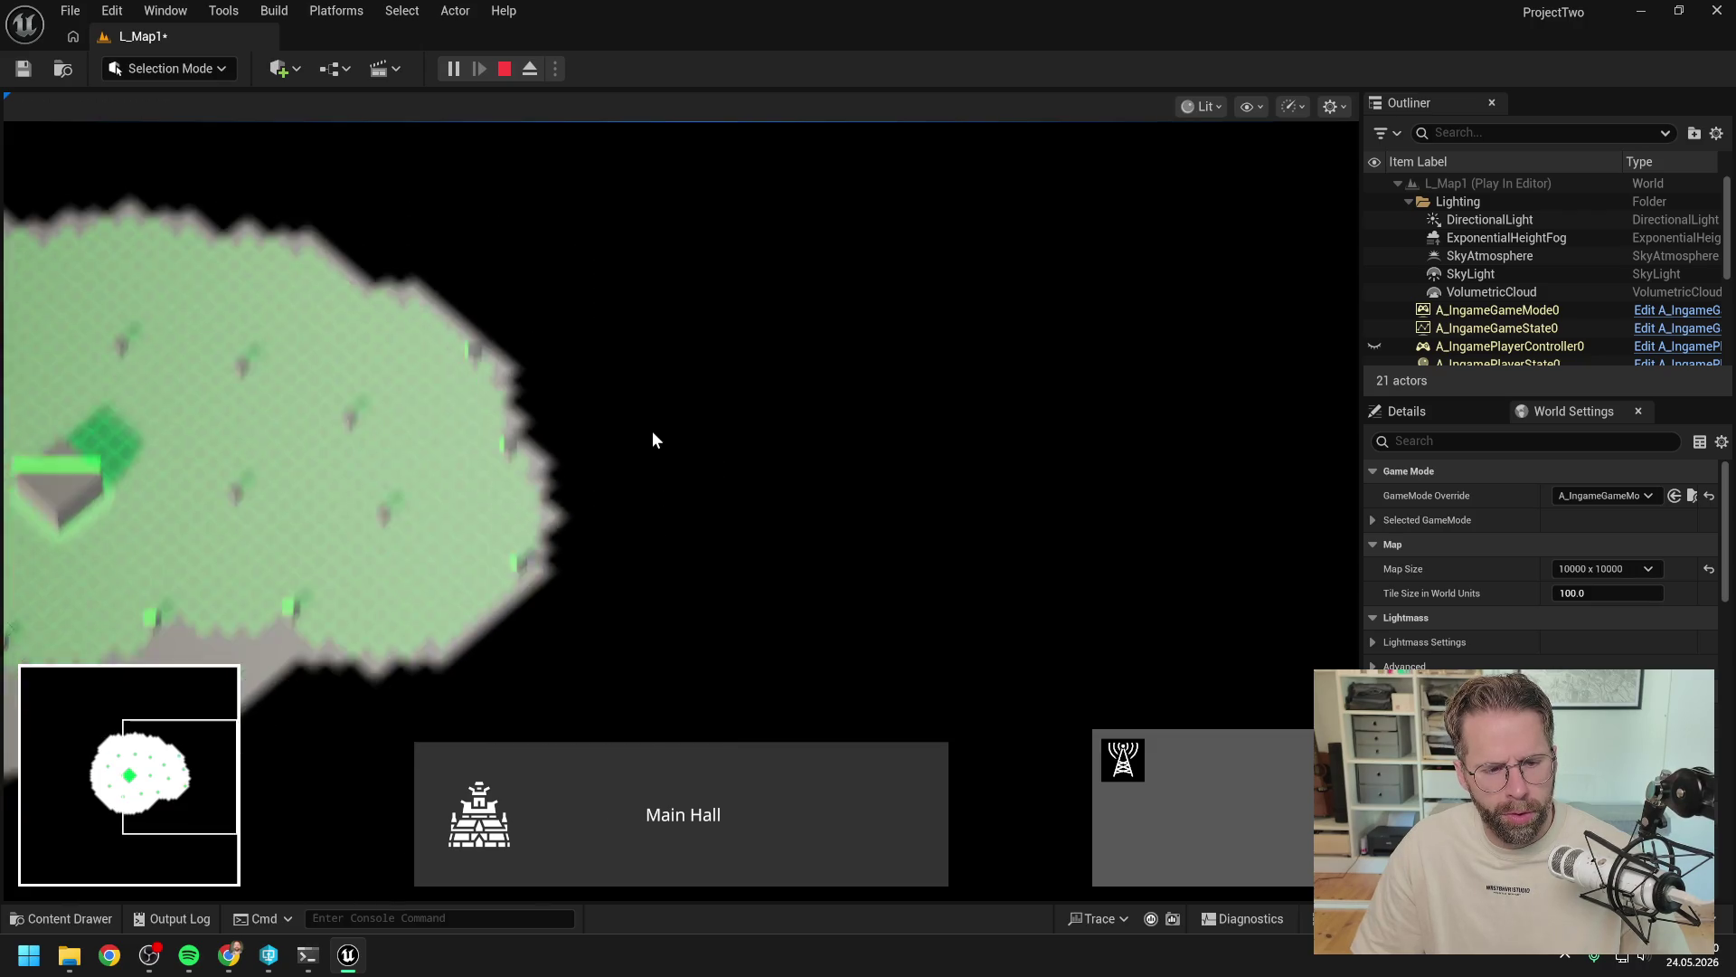
{"action": "key", "text": "a"}
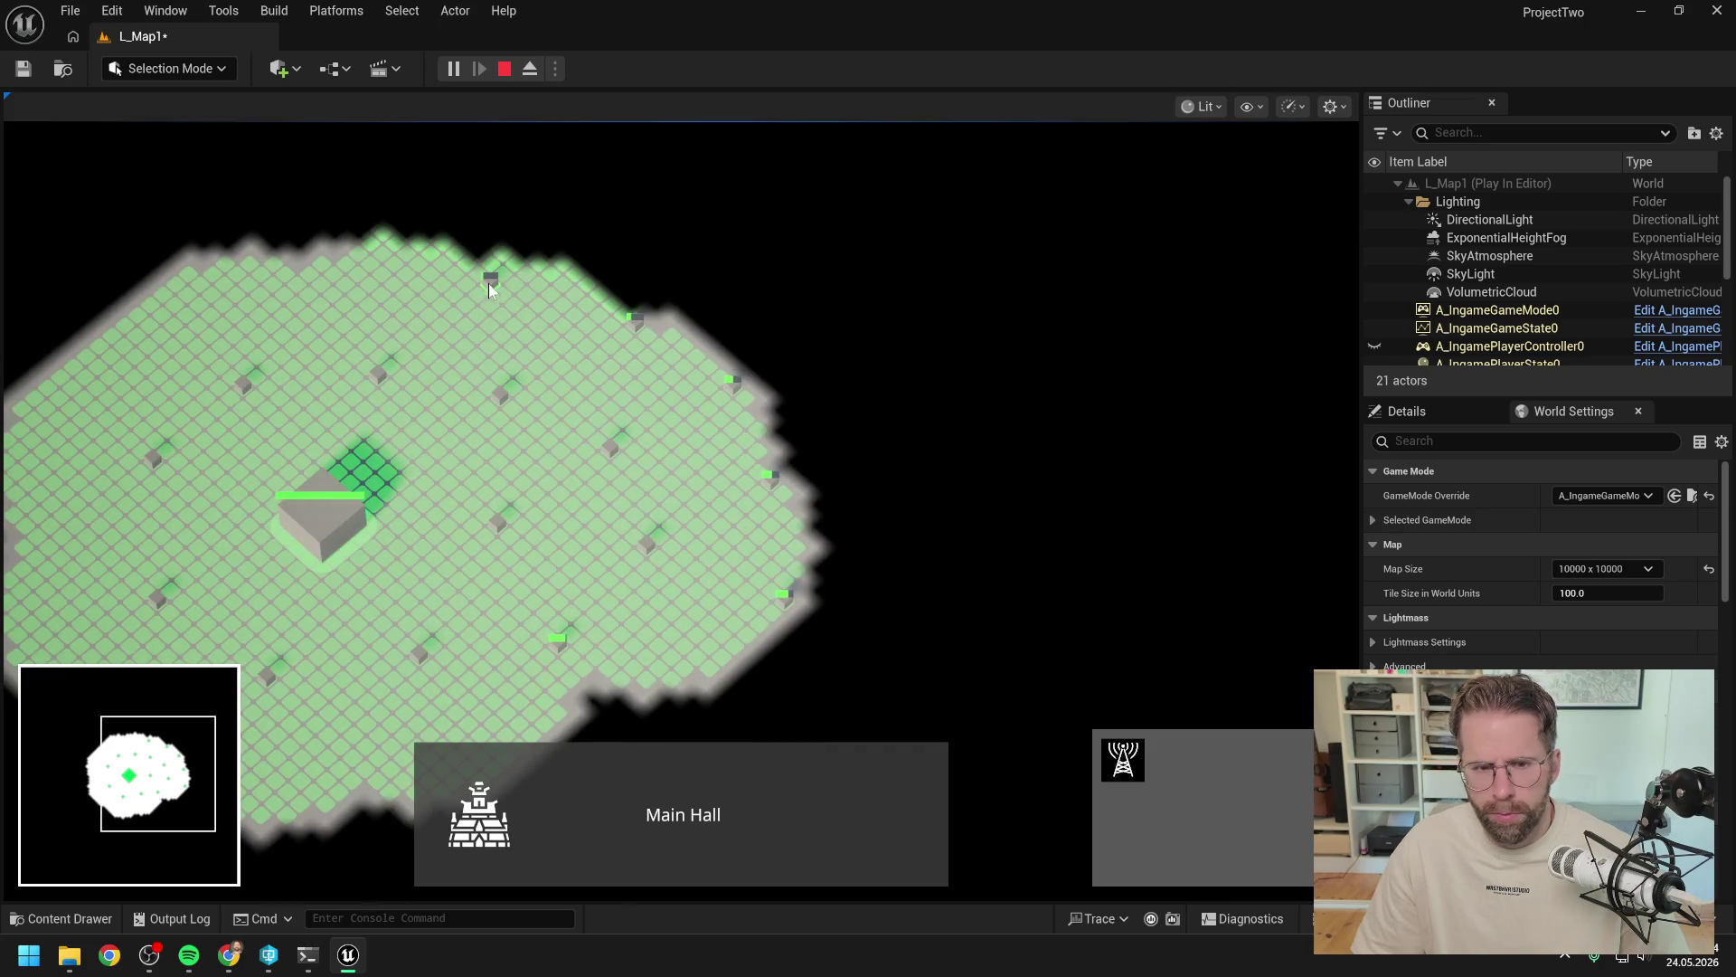
{"action": "key", "text": "s"}
{"action": "key", "text": "d"}
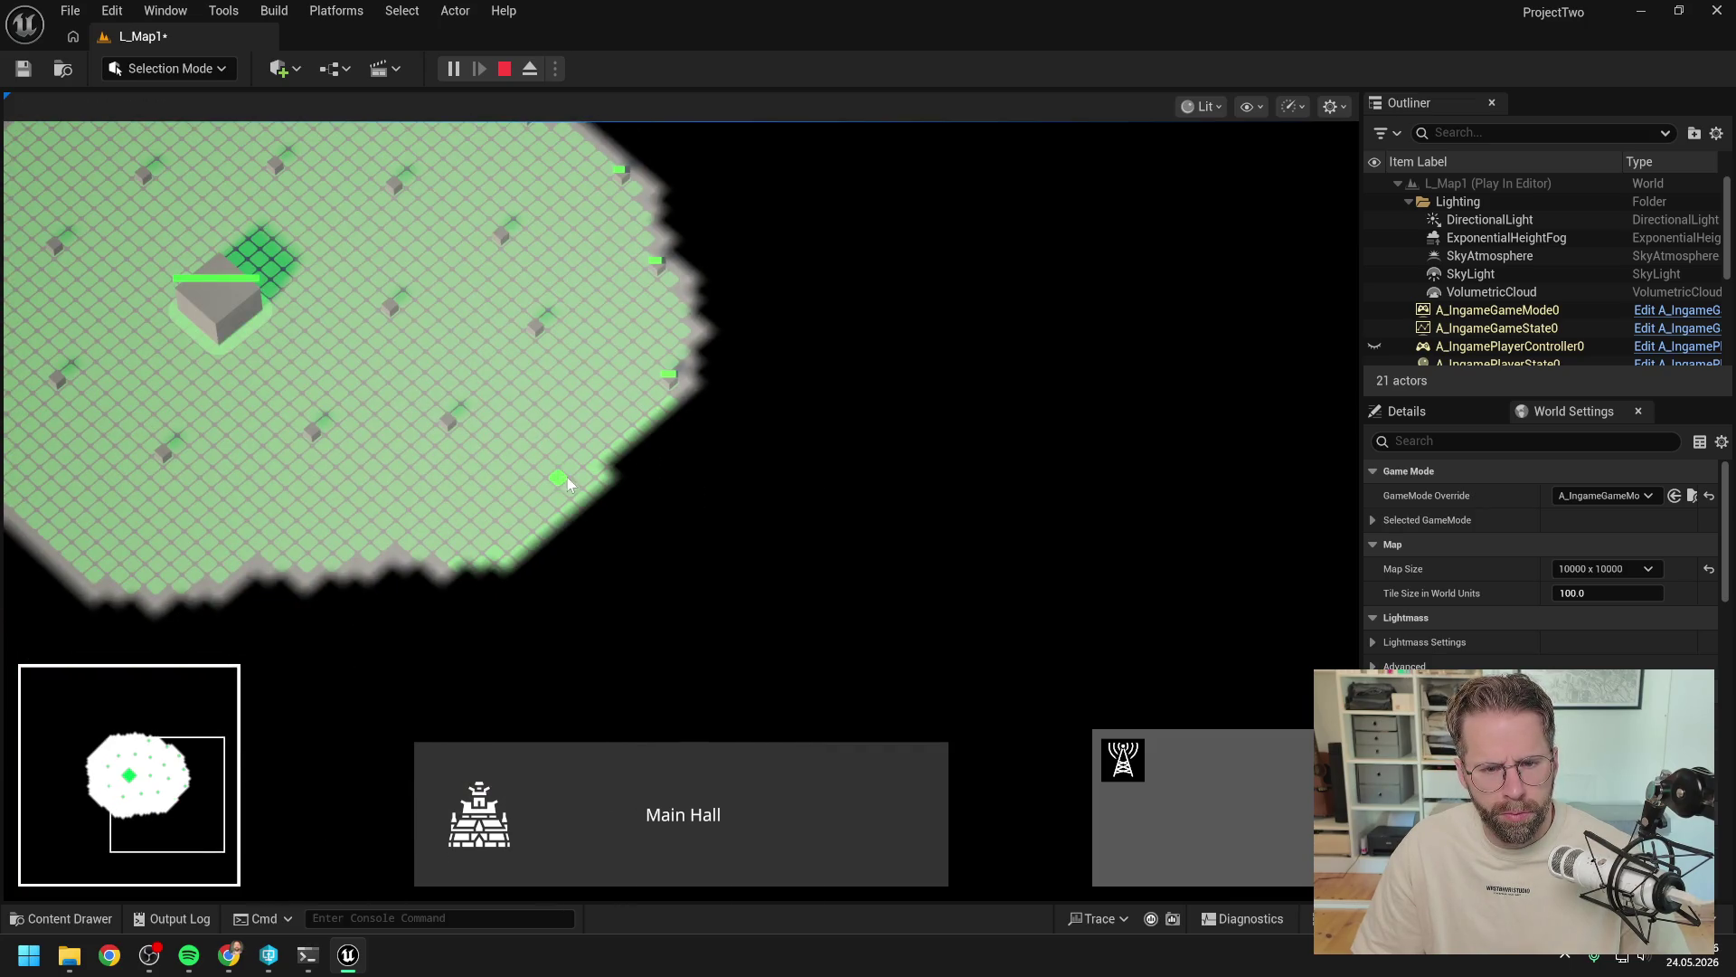
{"action": "key", "text": "d"}
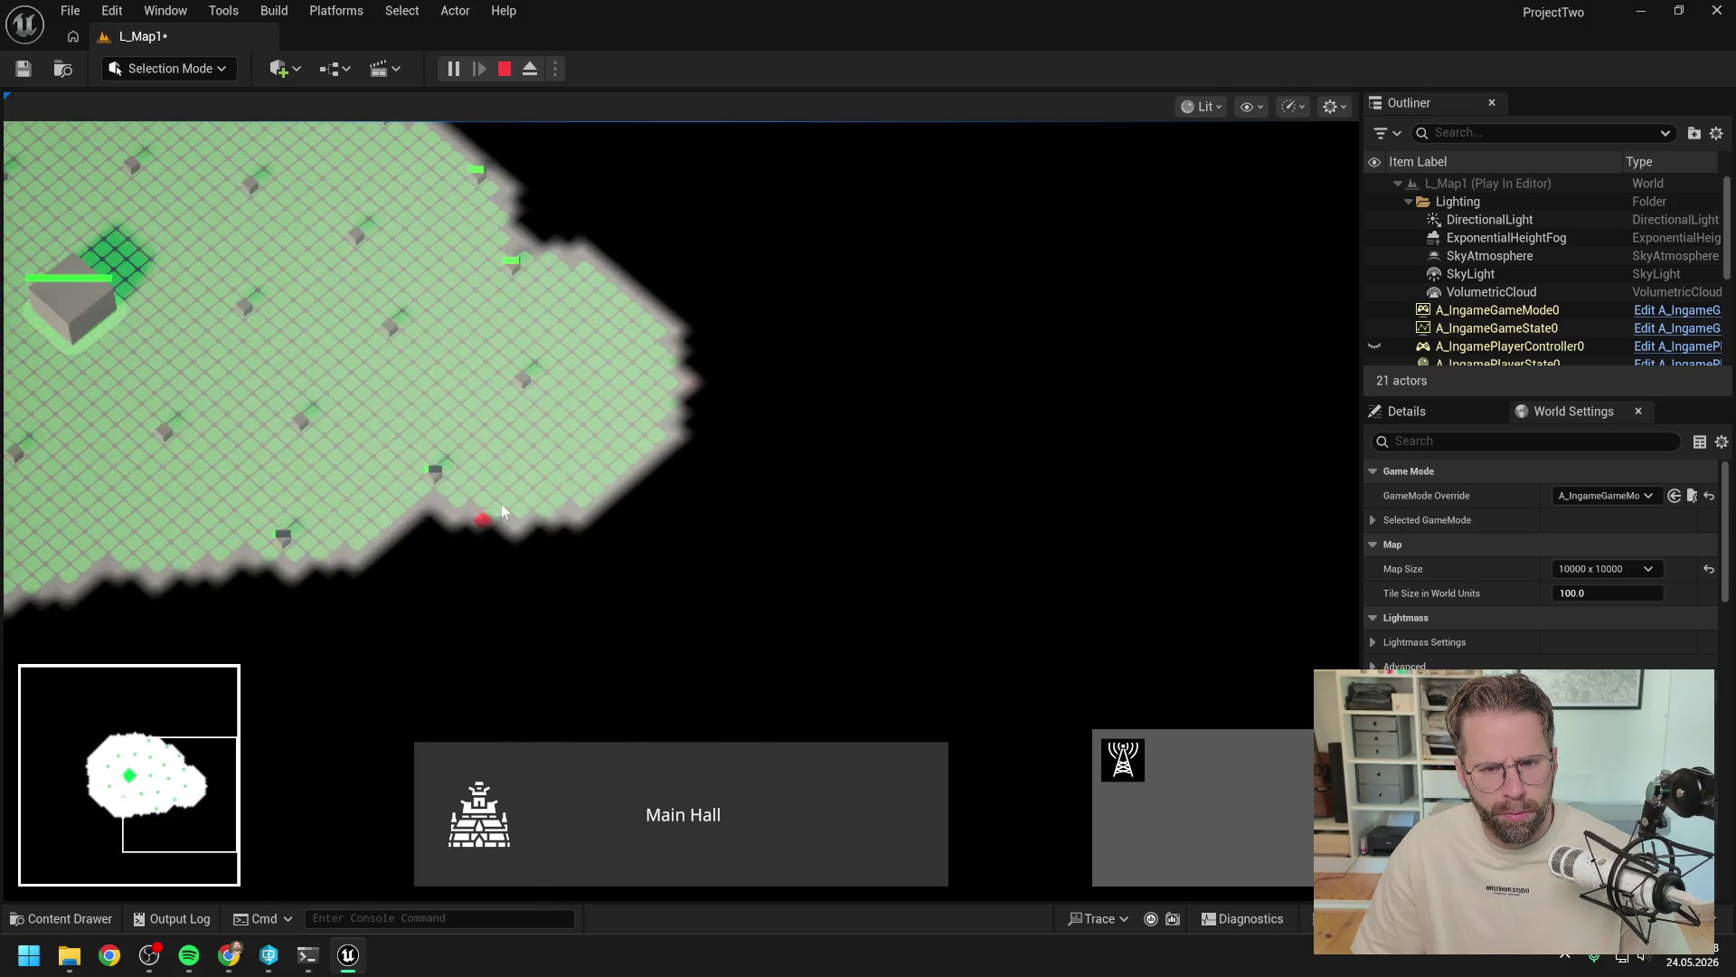
{"action": "key", "text": "w"}
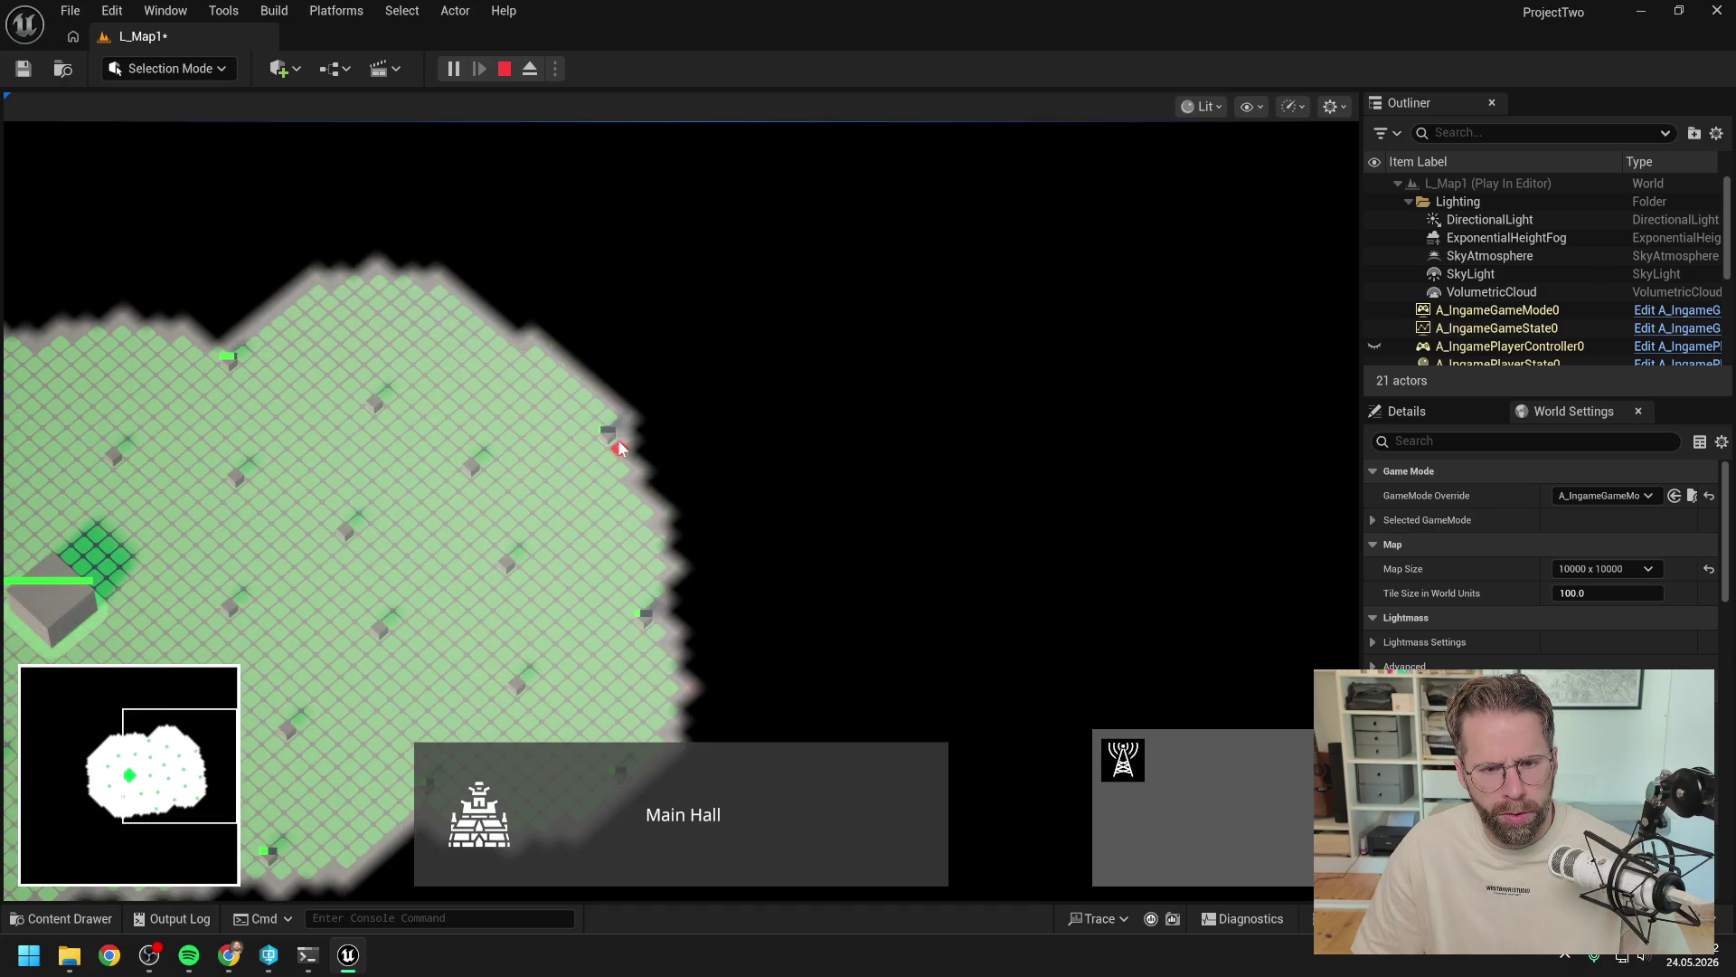
{"action": "key", "text": "s"}
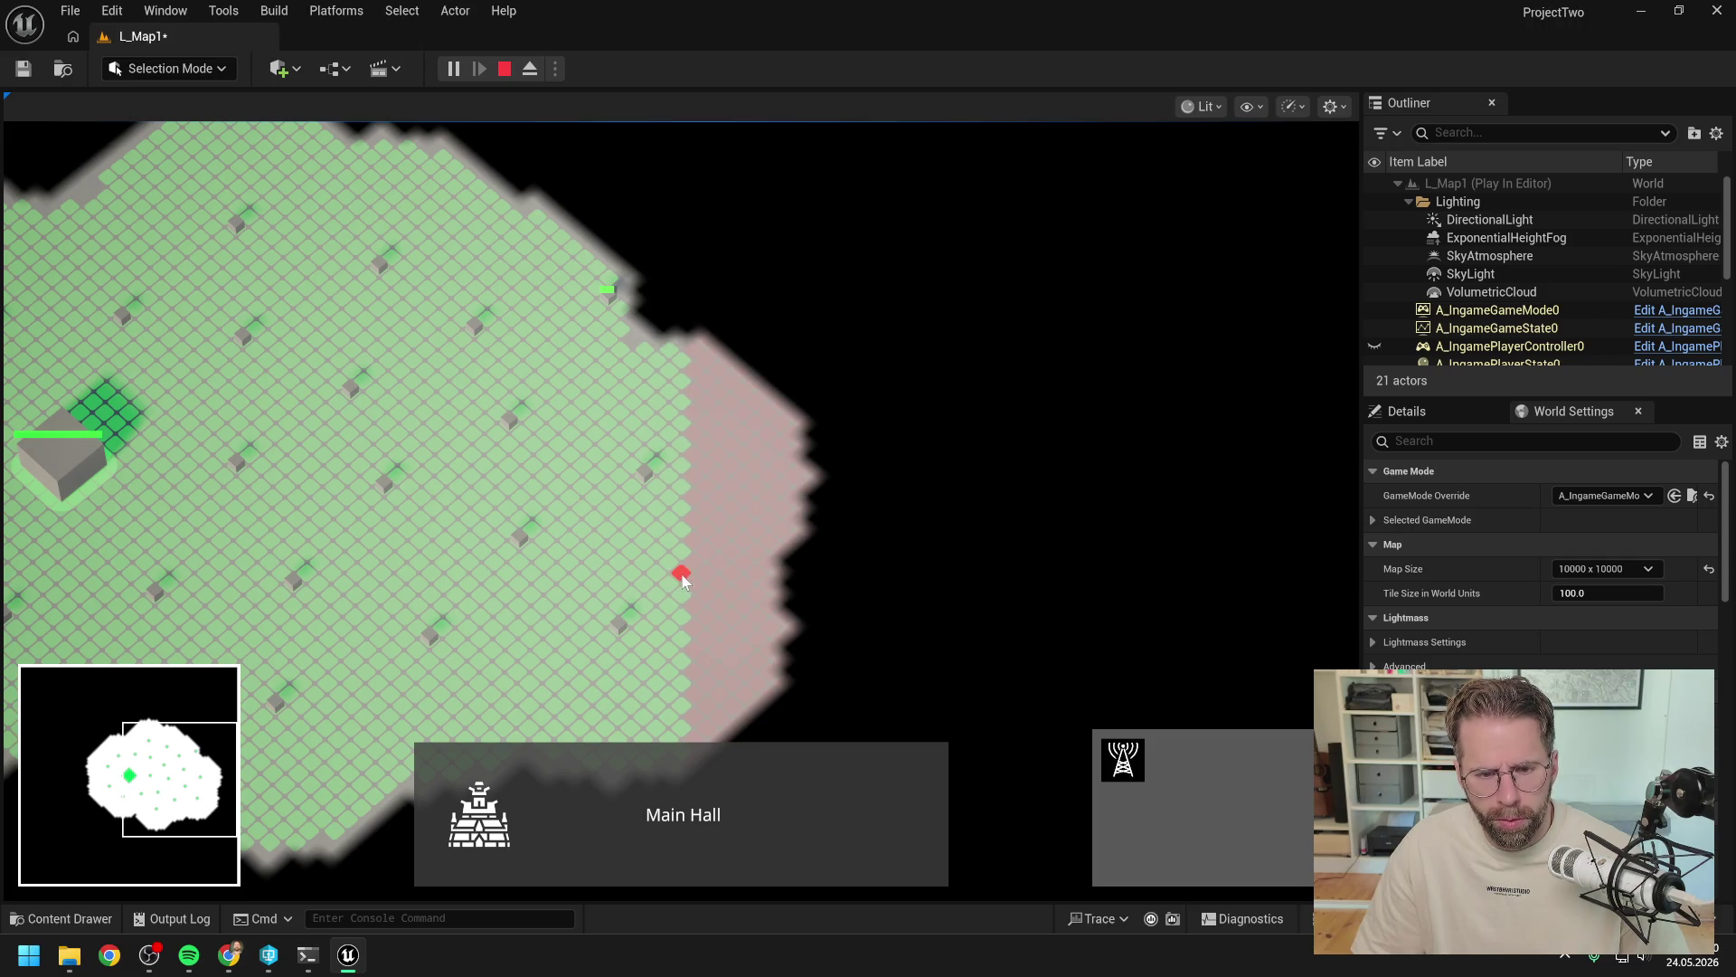
{"action": "key", "text": "s"}
{"action": "key", "text": "w"}
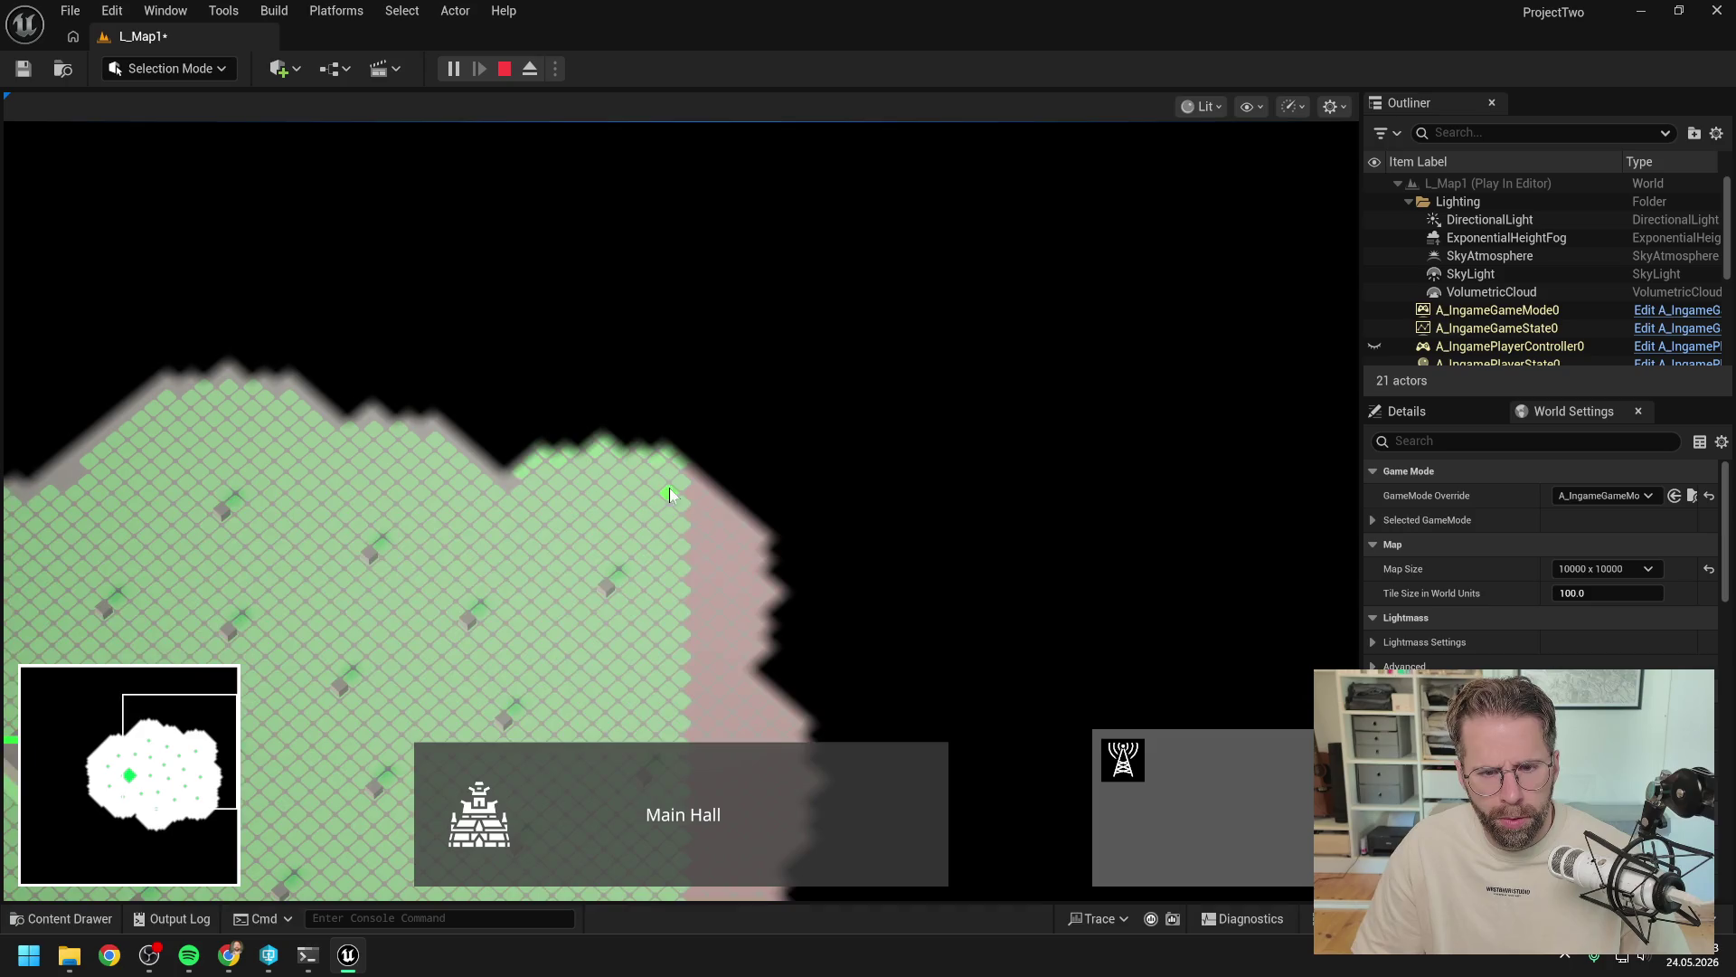
Click several map spots and keep panning toward the map edges to check the grid overlay's reach.
{"action": "left_click", "coordinate": [664, 472]}
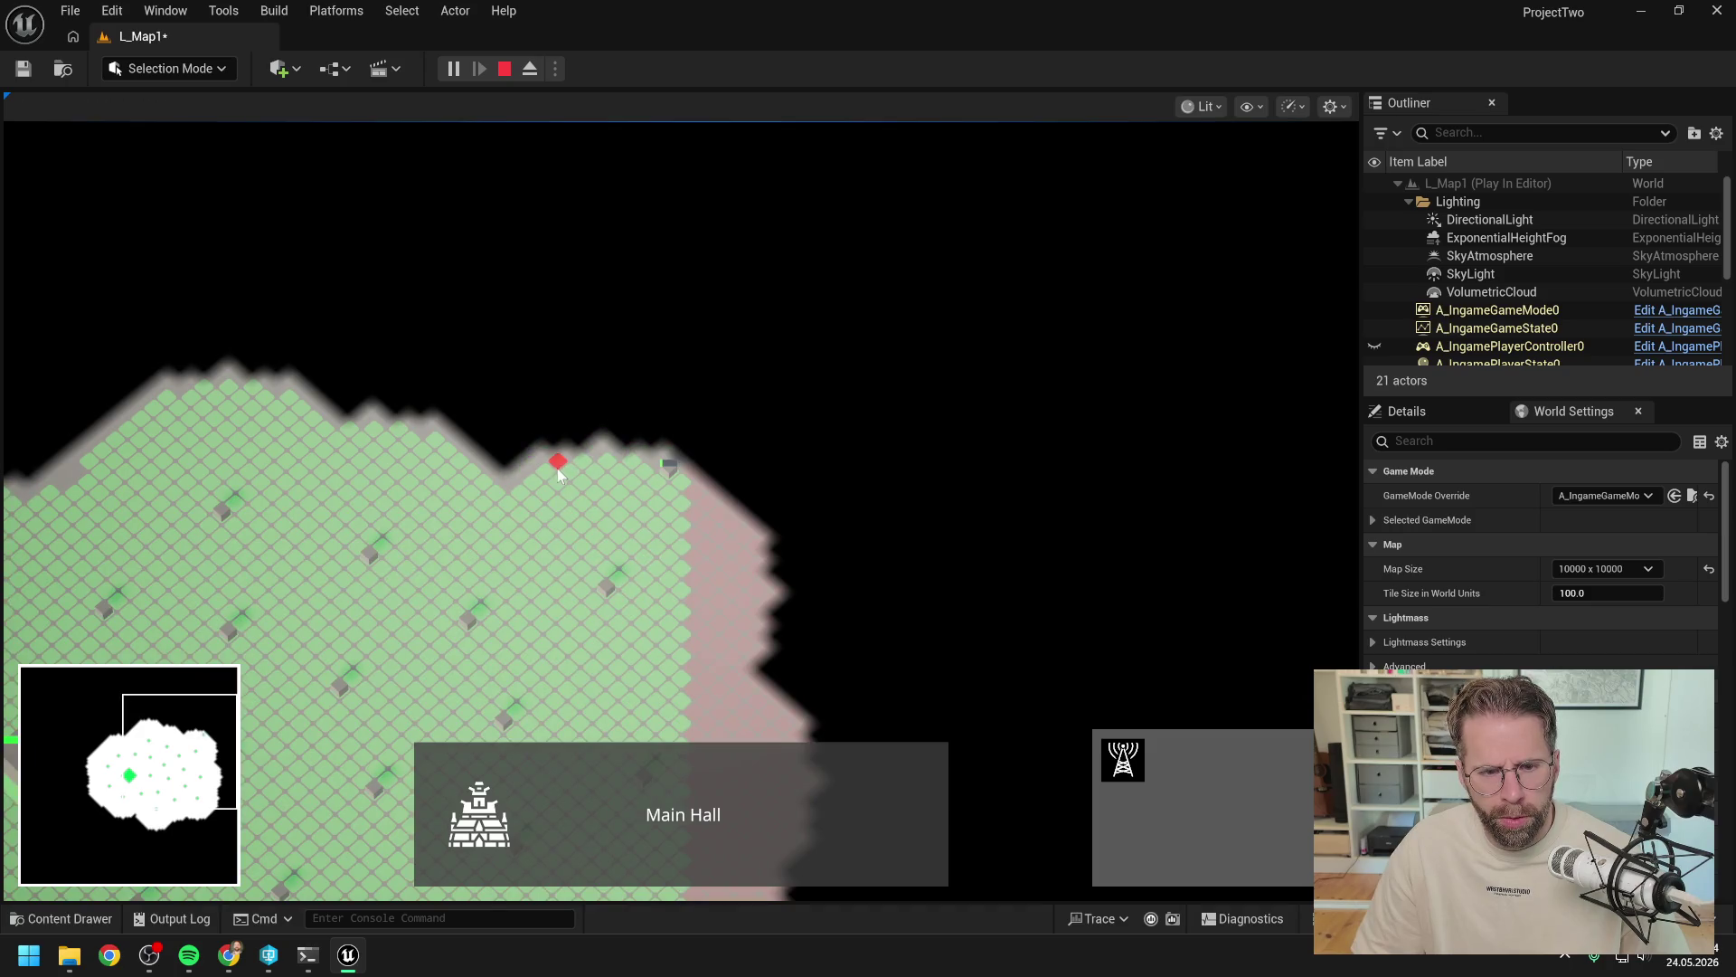
{"action": "left_click", "coordinate": [445, 443]}
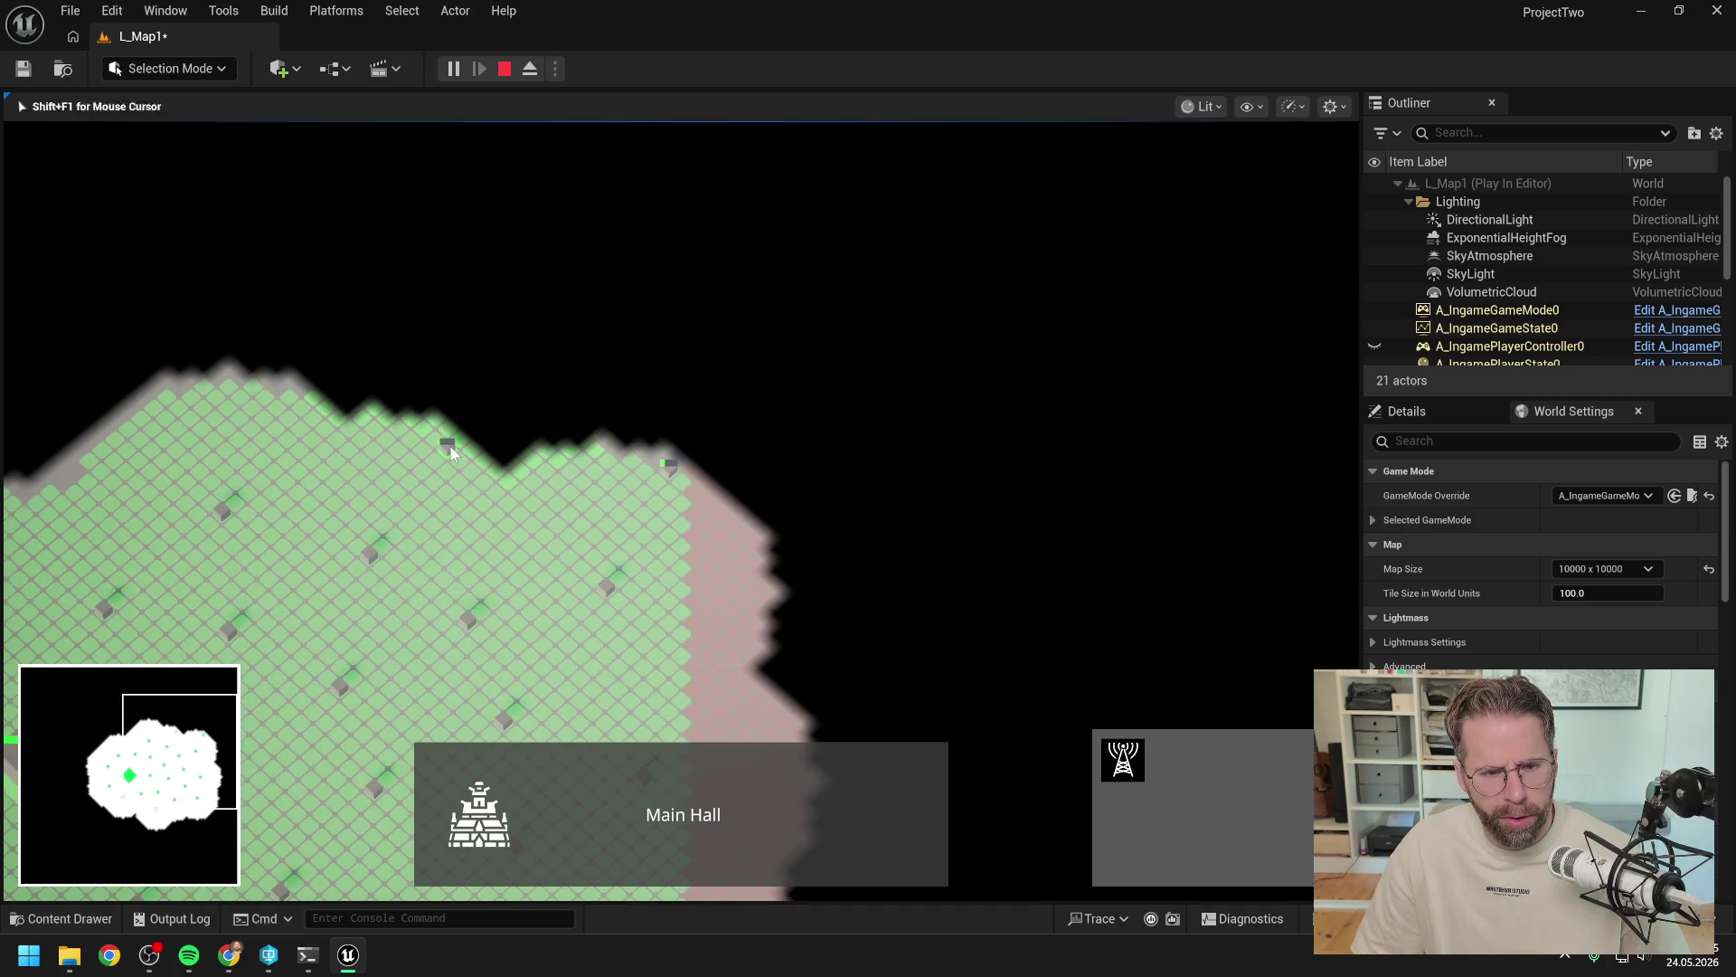
{"action": "left_click", "coordinate": [312, 414]}
{"action": "left_click", "coordinate": [203, 387]}
{"action": "key", "text": "a"}
{"action": "key", "text": "s"}
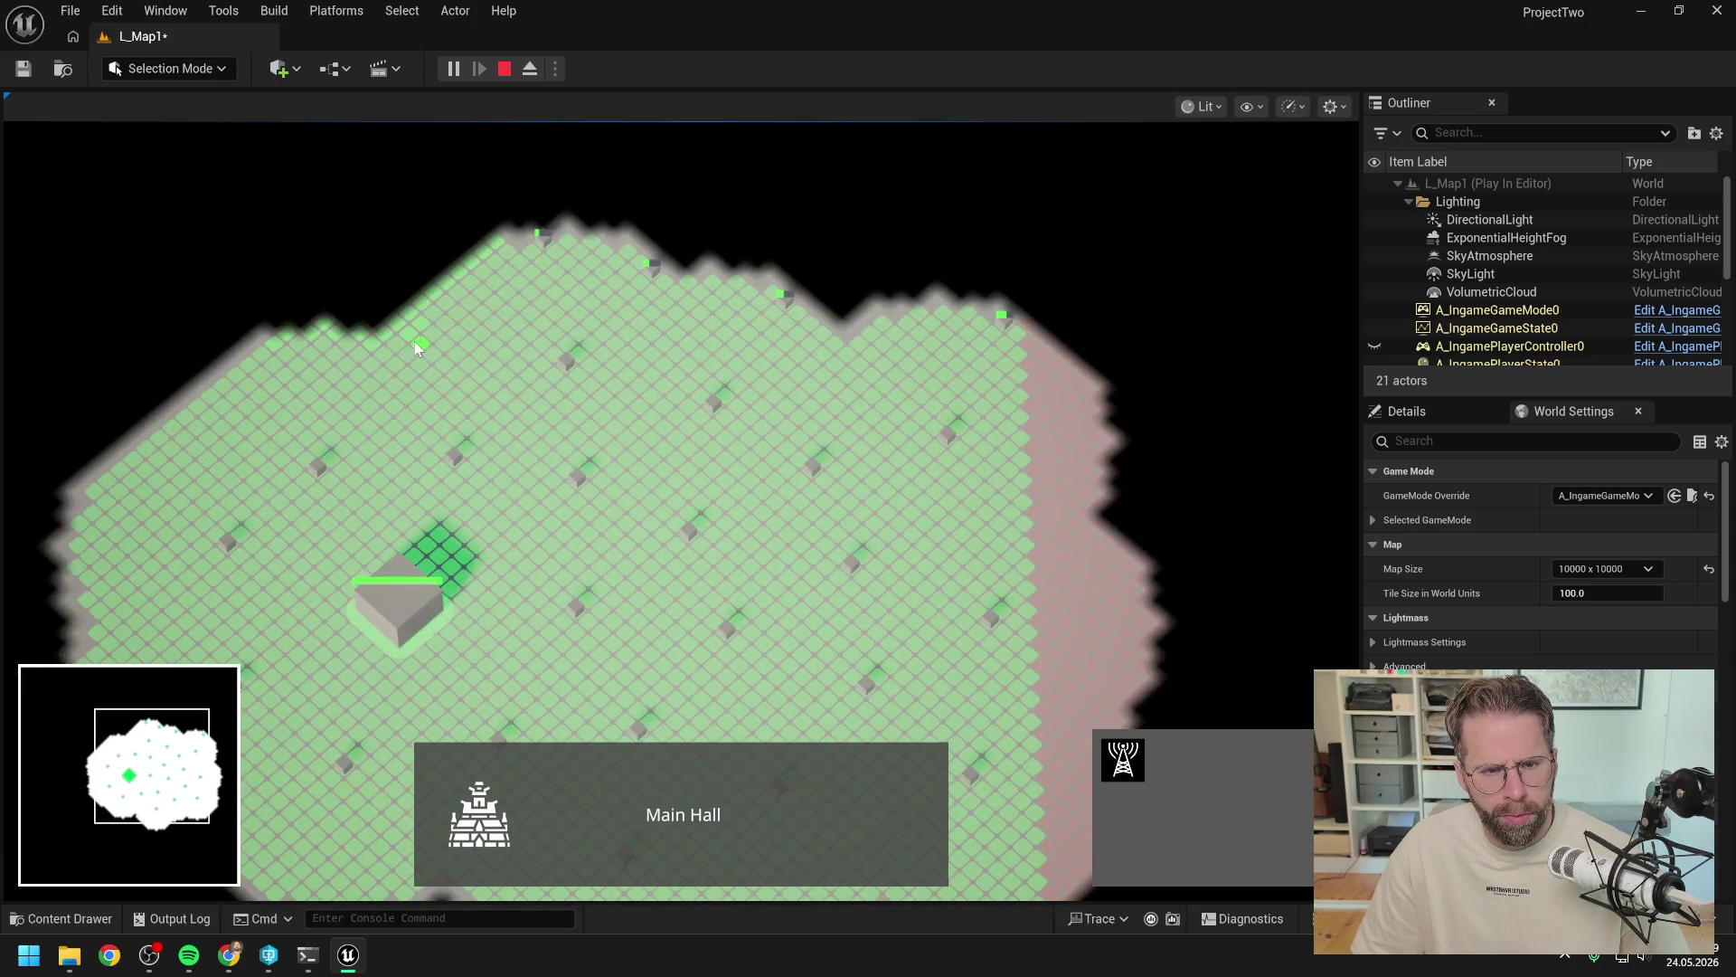
{"action": "left_click", "coordinate": [416, 340]}
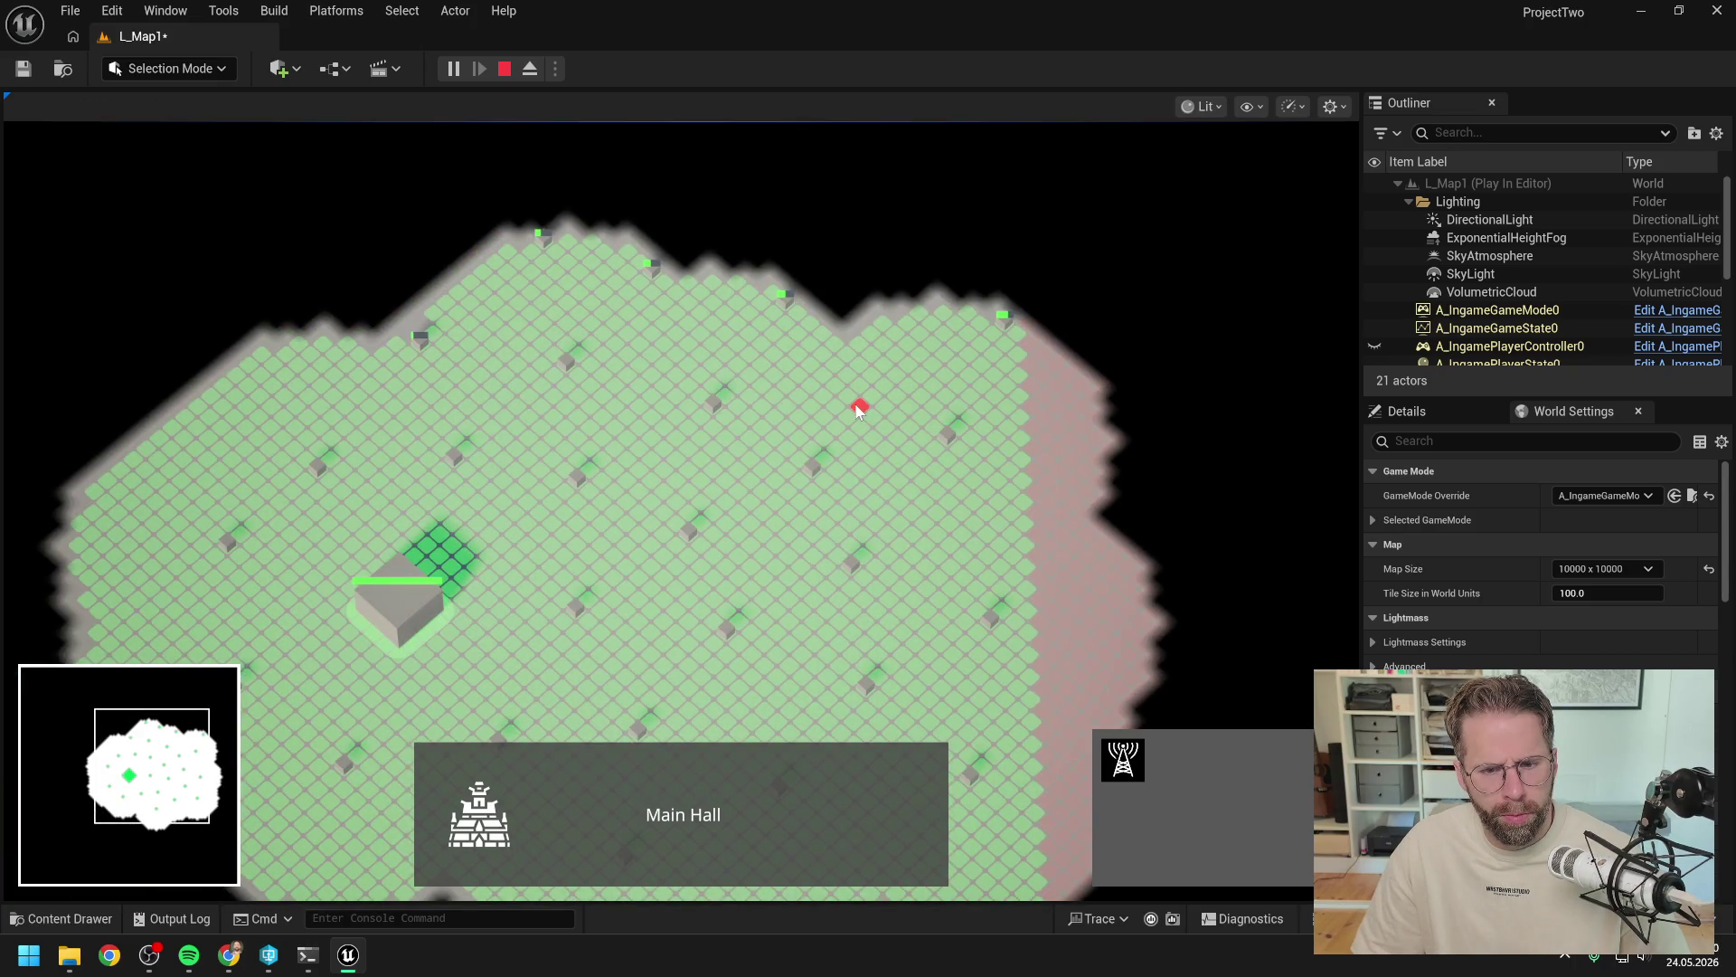
{"action": "key", "text": "w"}
{"action": "key", "text": "d"}
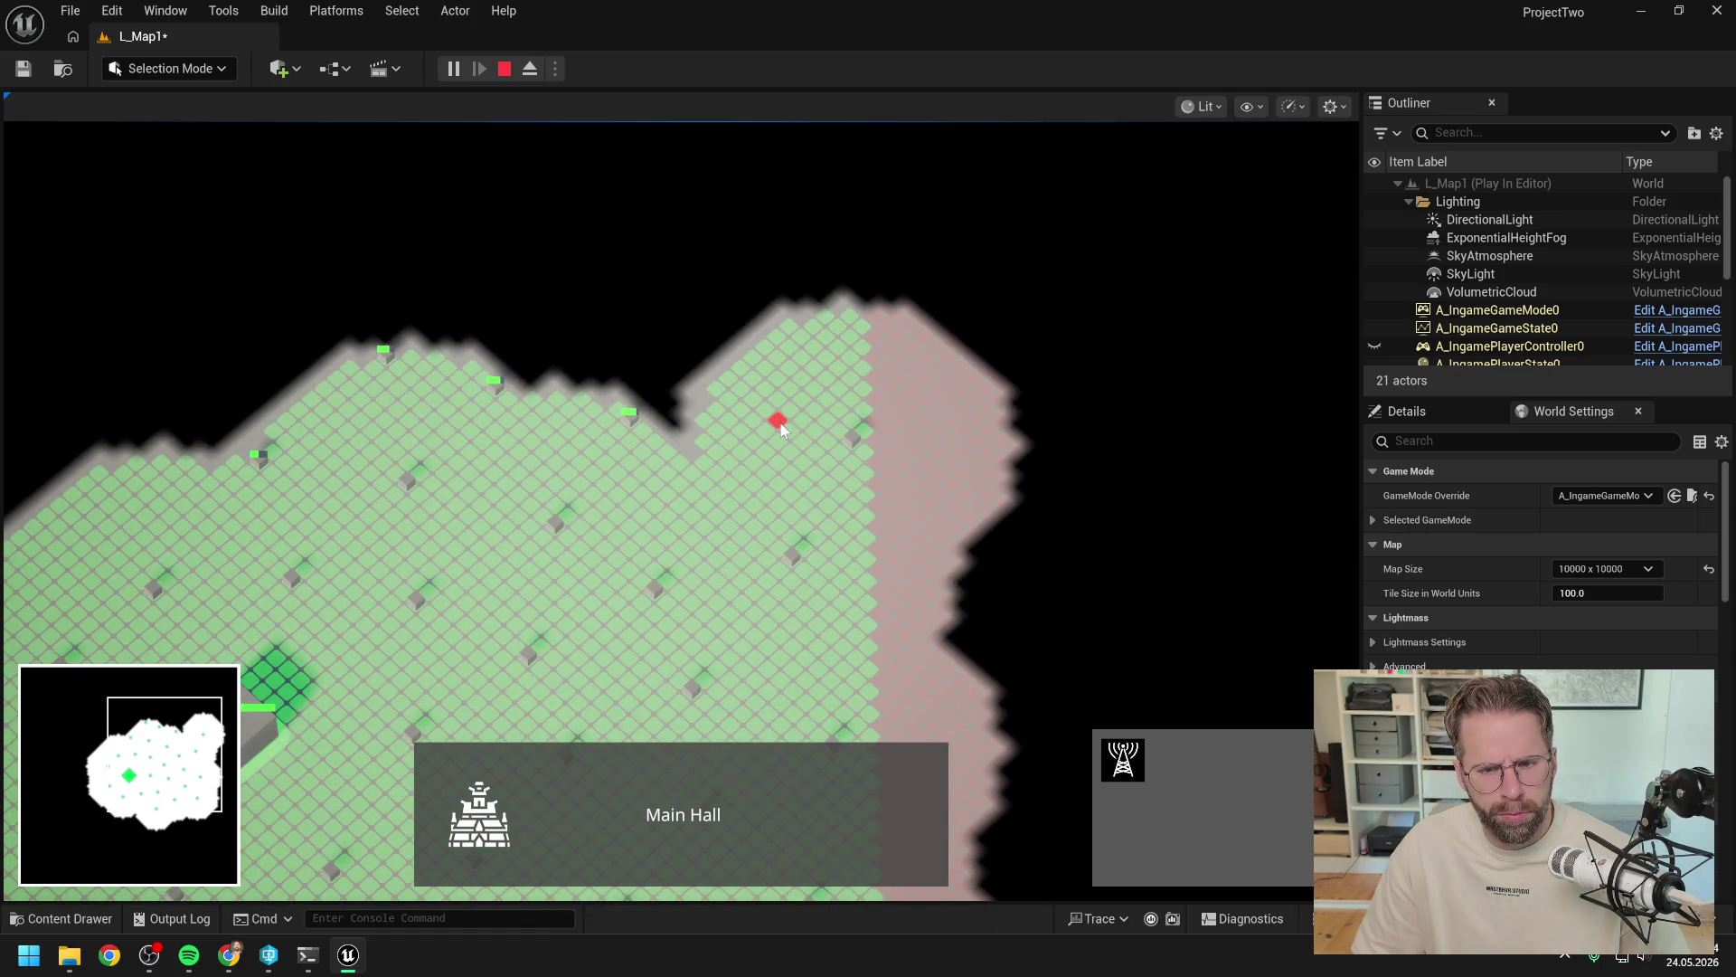
{"action": "key", "text": "w"}
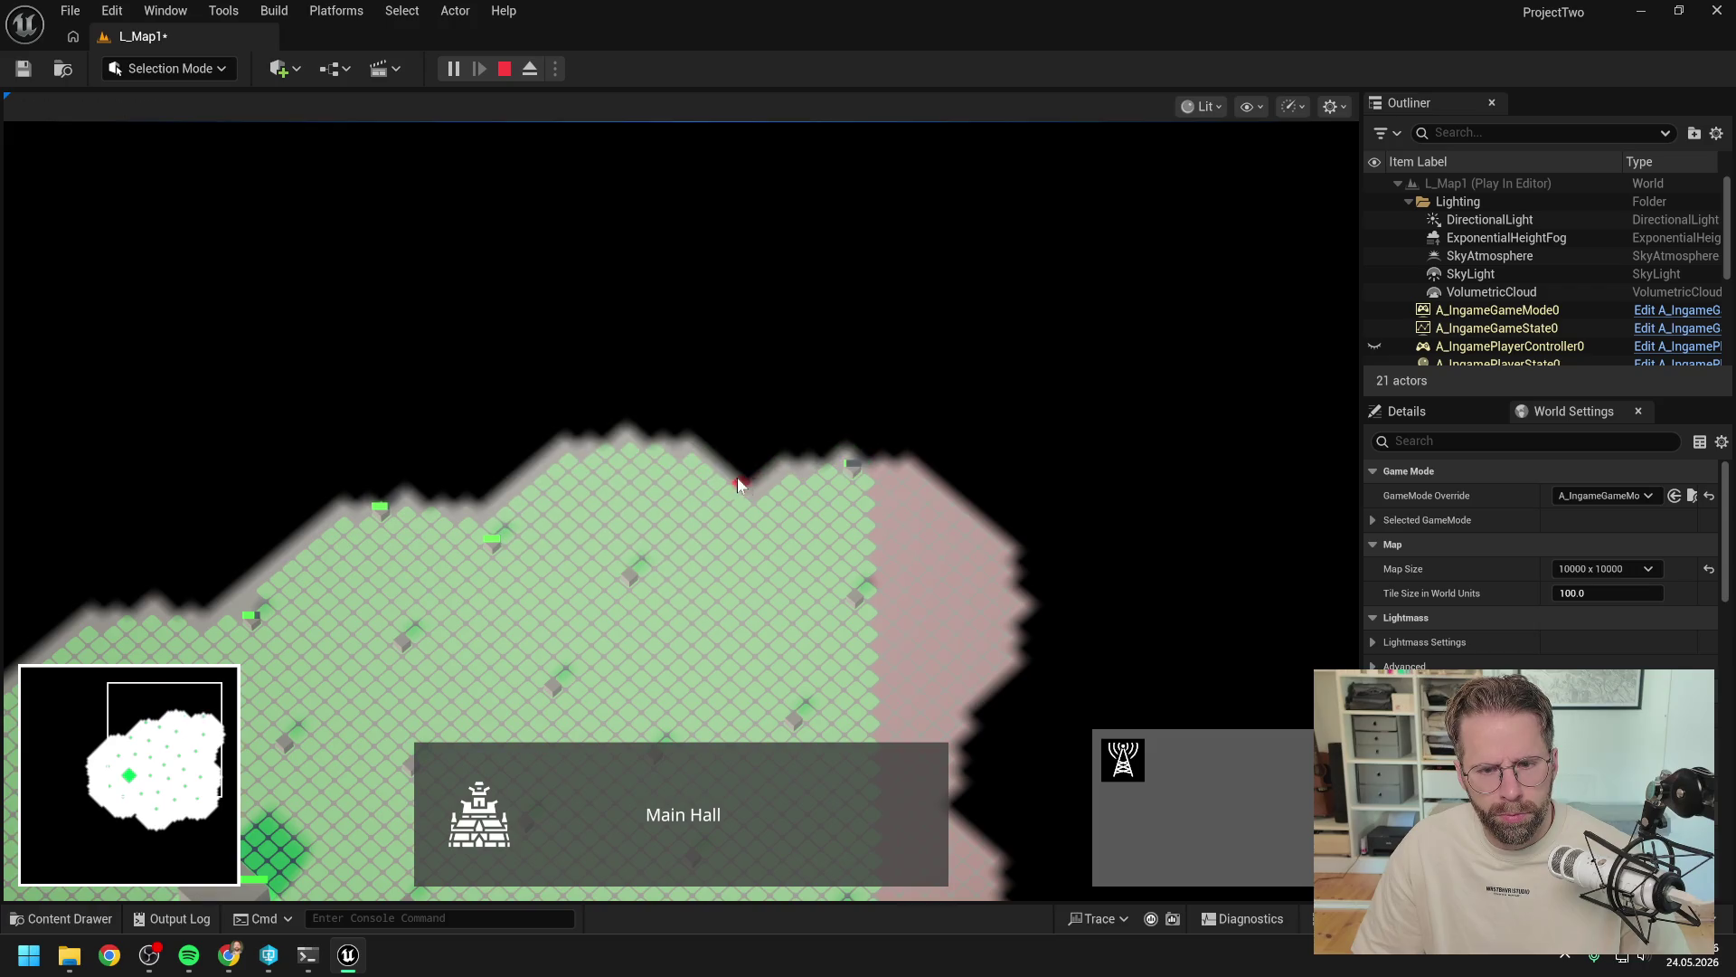
{"action": "key", "text": "a"}
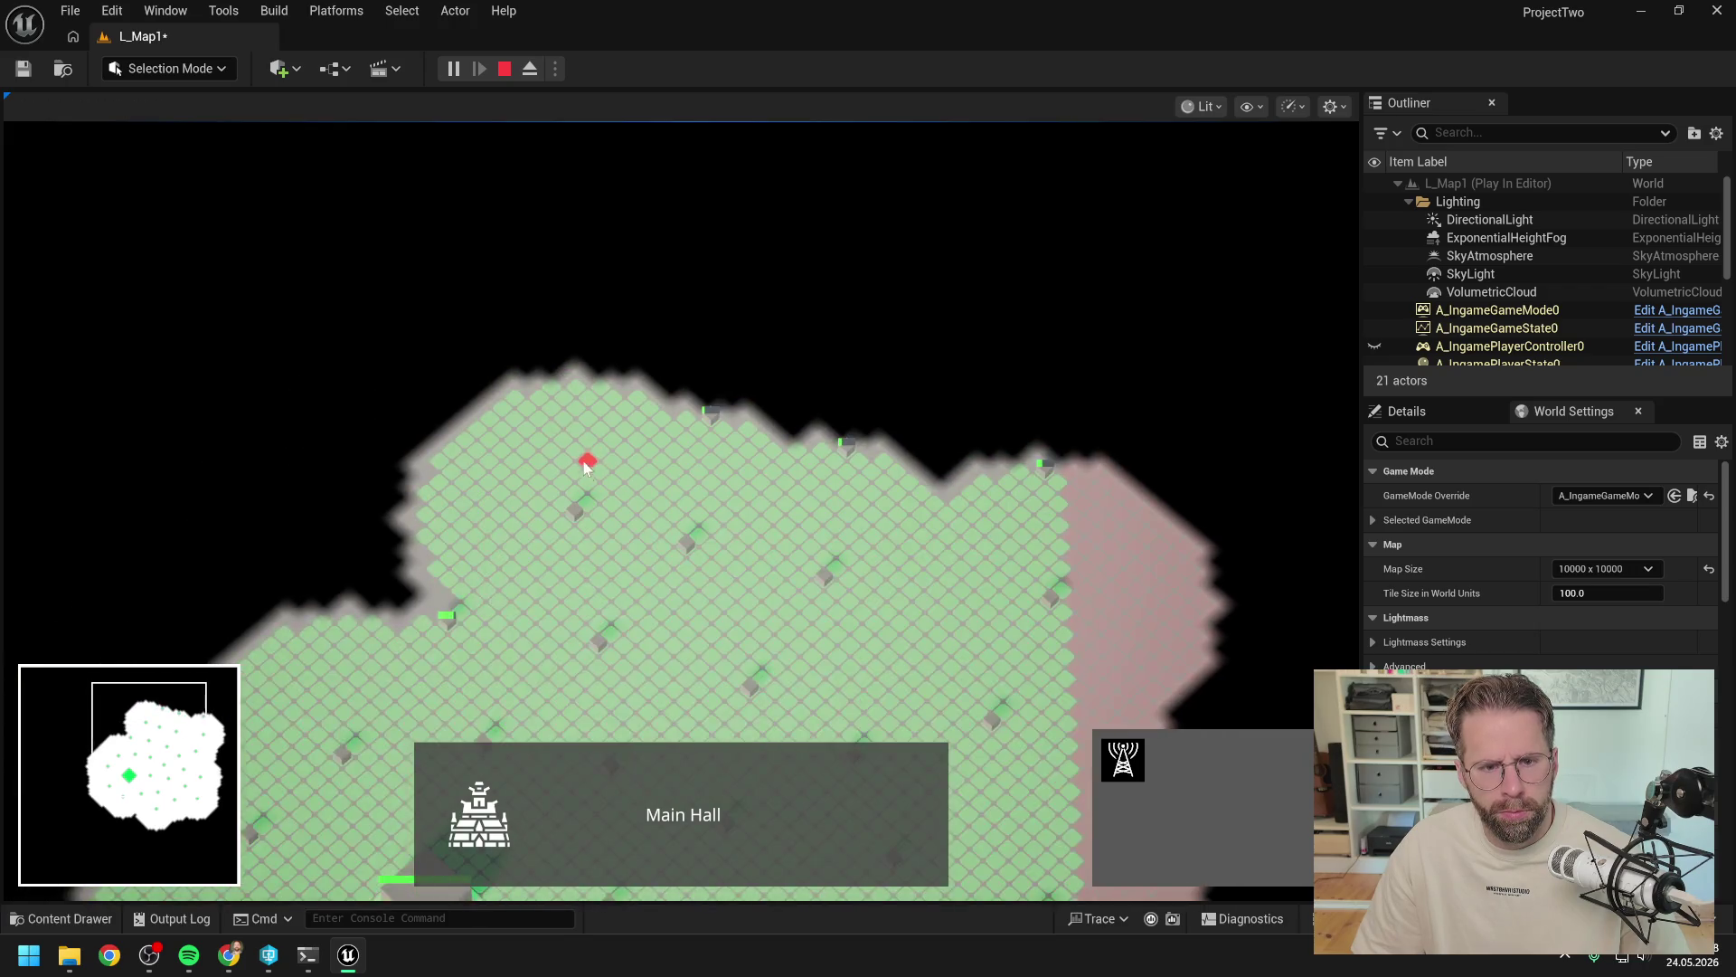
{"action": "key", "text": "a"}
{"action": "key", "text": "s"}
{"action": "left_click", "coordinate": [610, 422]}
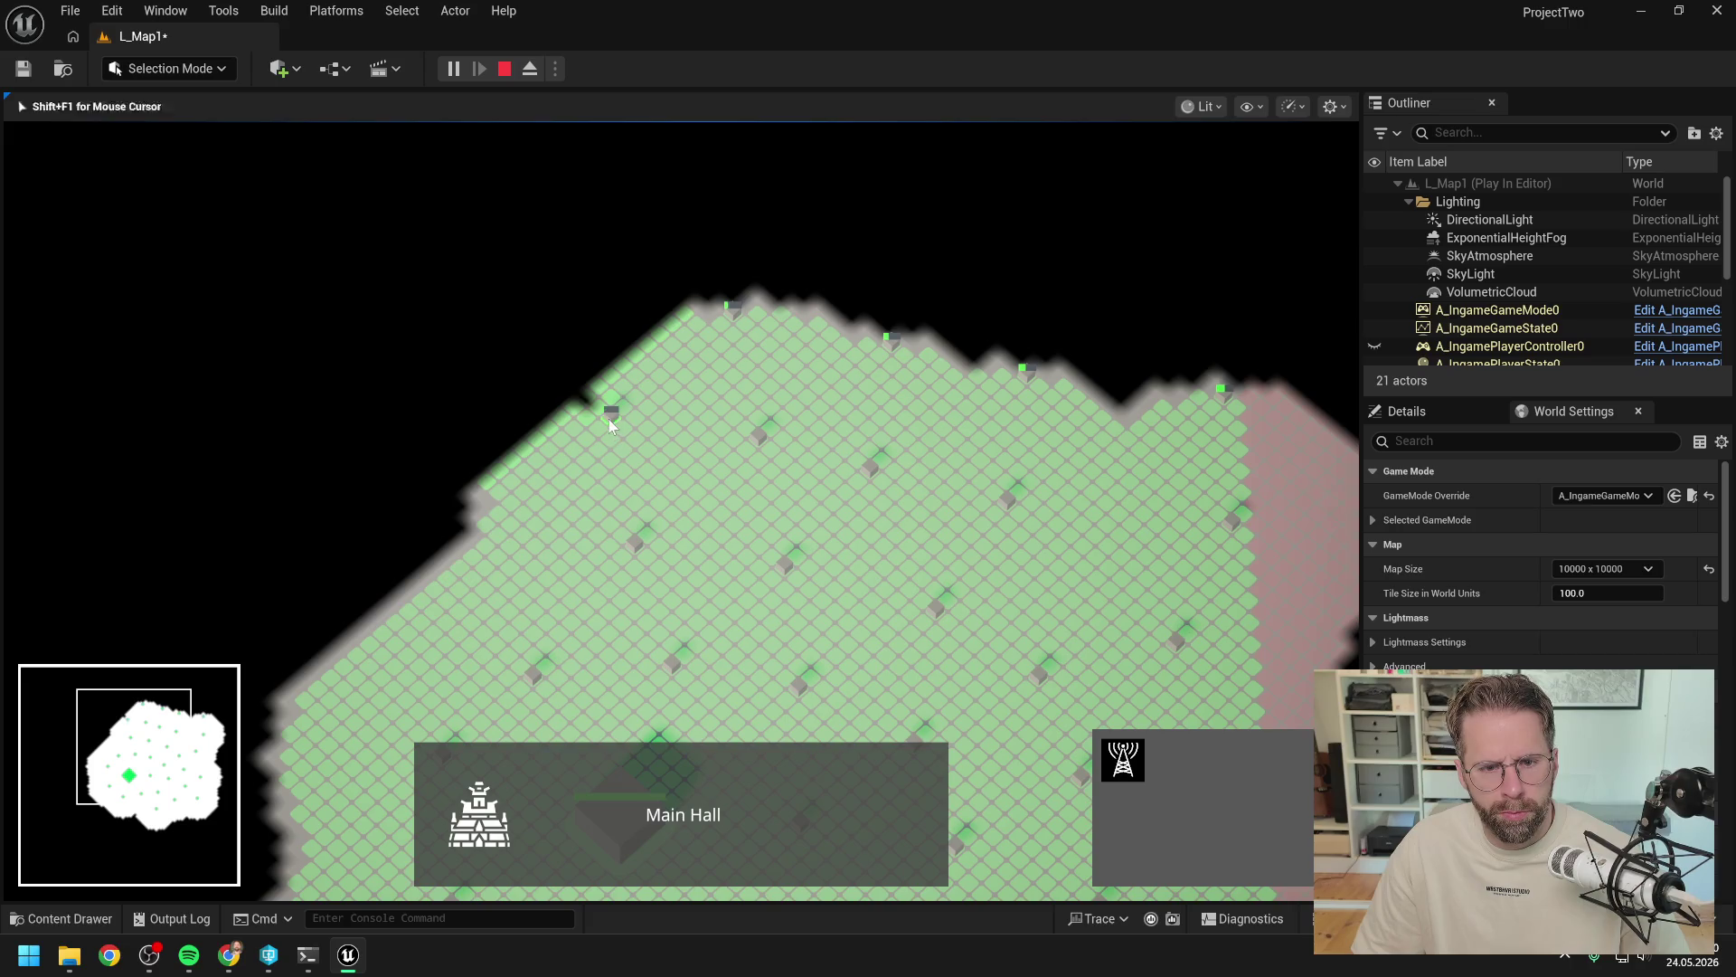
{"action": "key", "text": "s"}
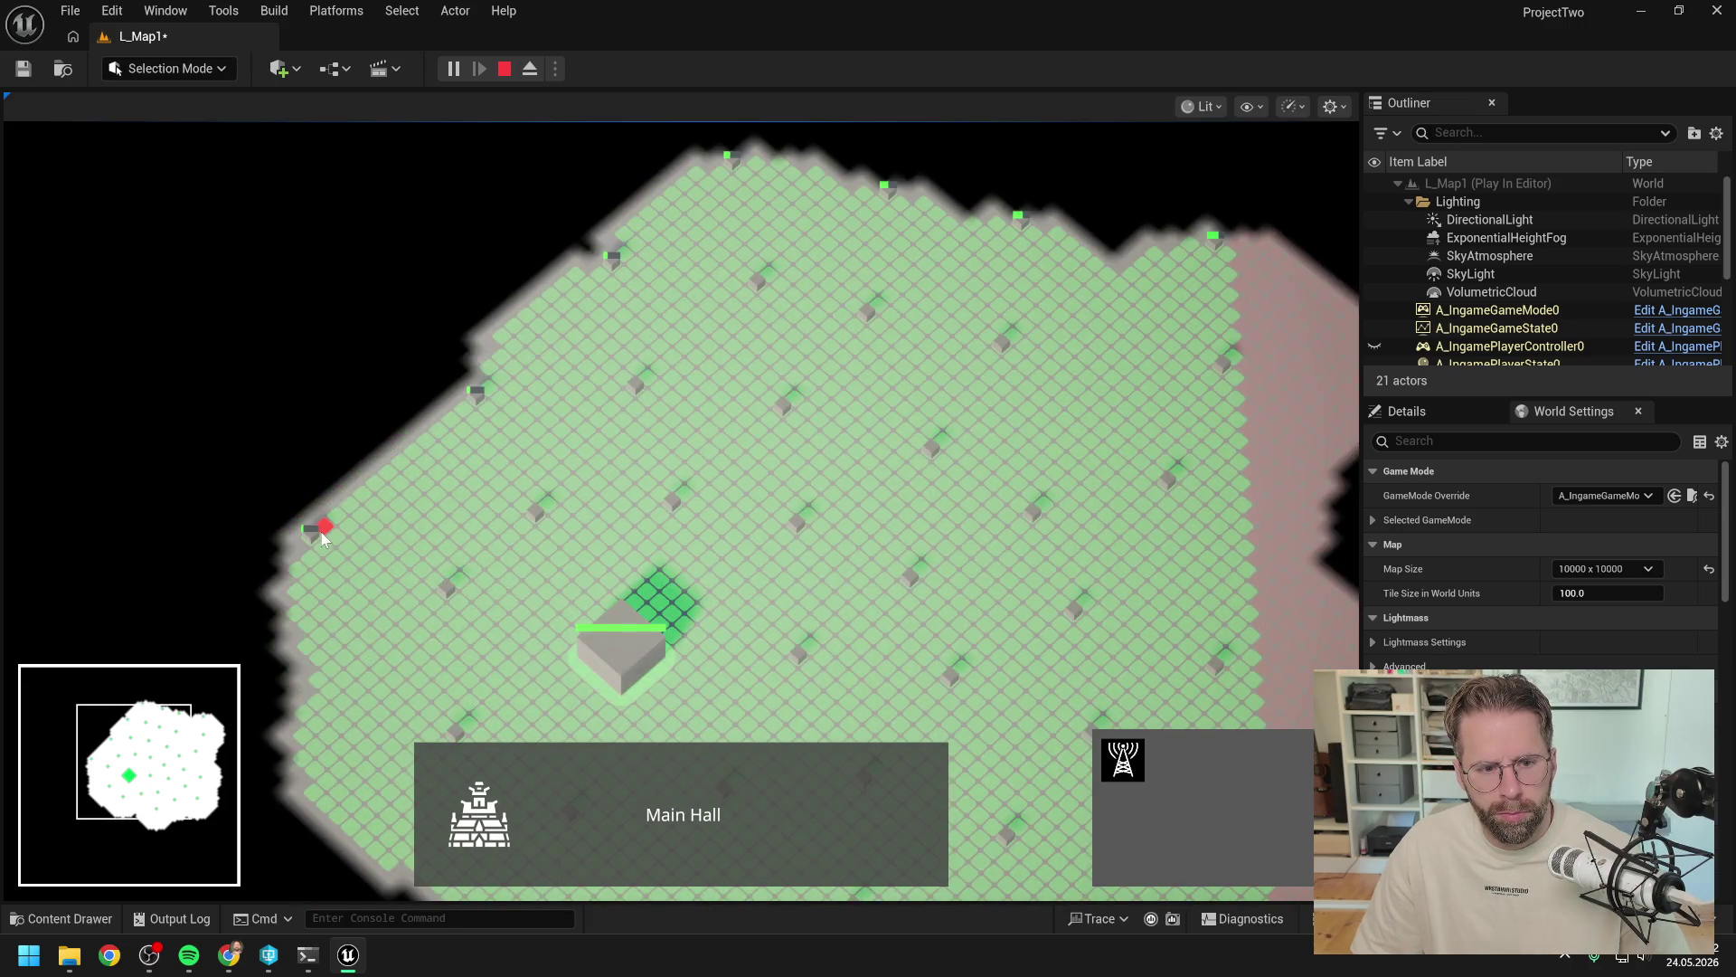
{"action": "scroll", "coordinate": [579, 692], "scroll_direction": "up", "scroll_amount": 2}
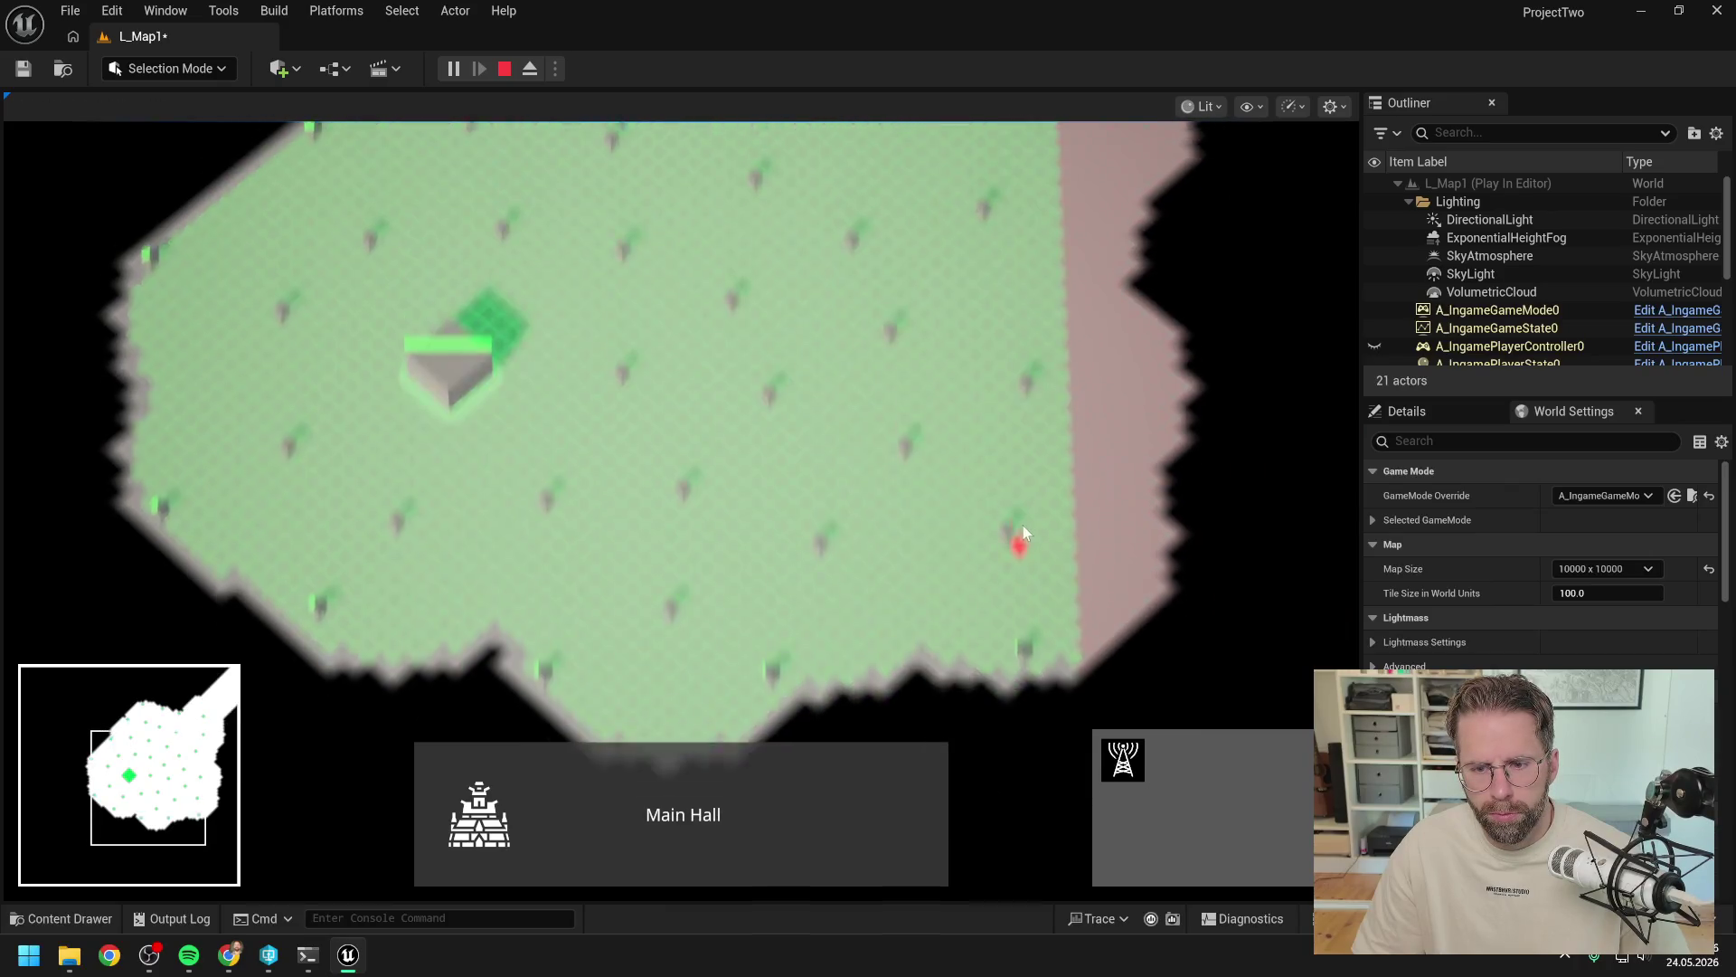
{"action": "key", "text": "w"}
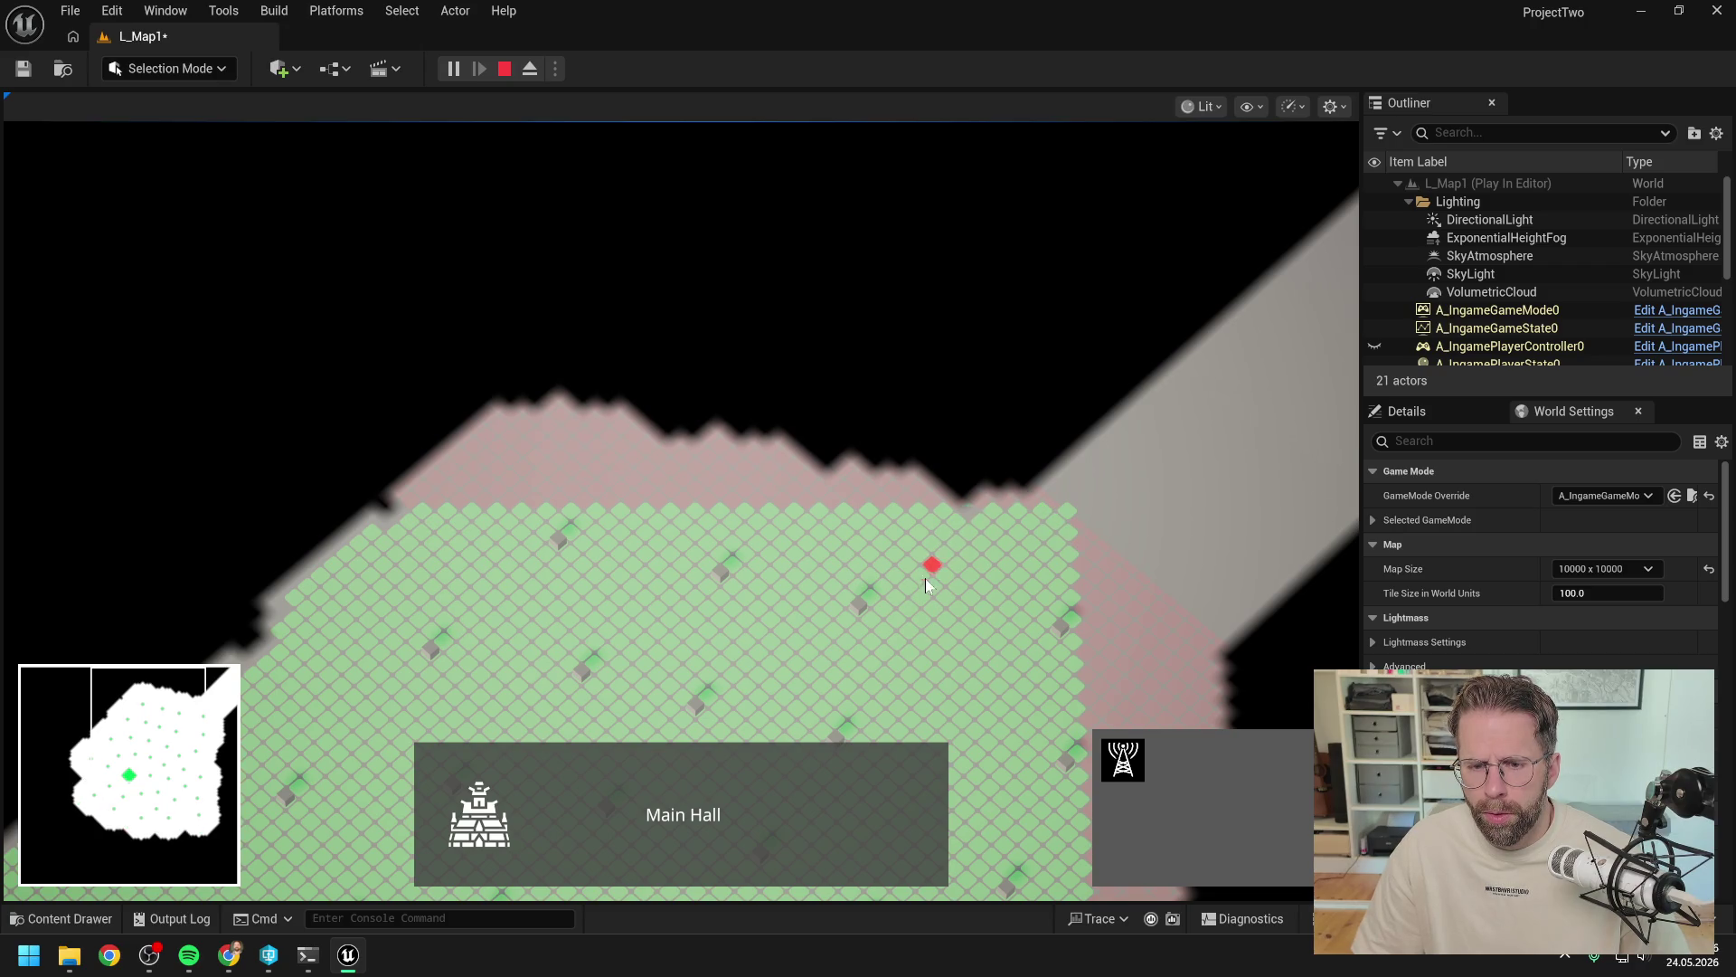
Zoom in, place a building on a green tile, inspect the pink map edge, then stop play.
{"action": "scroll", "coordinate": [1067, 579], "scroll_direction": "up", "scroll_amount": 2}
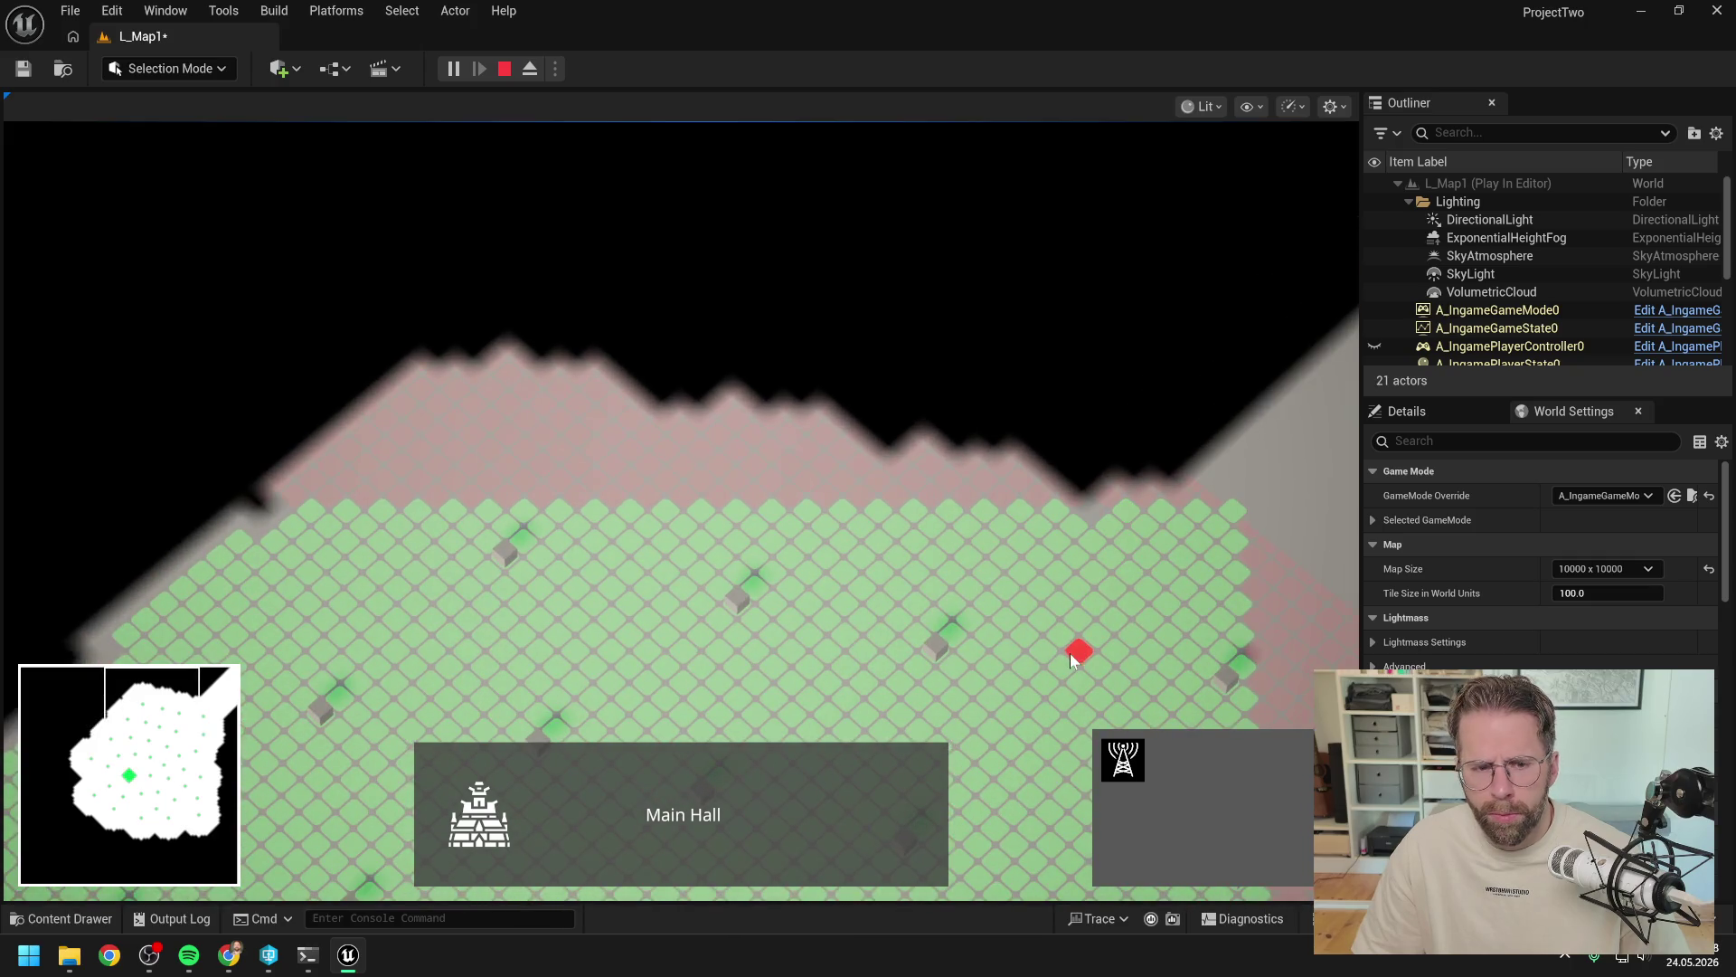
{"action": "scroll", "coordinate": [859, 615], "scroll_direction": "up", "scroll_amount": 1}
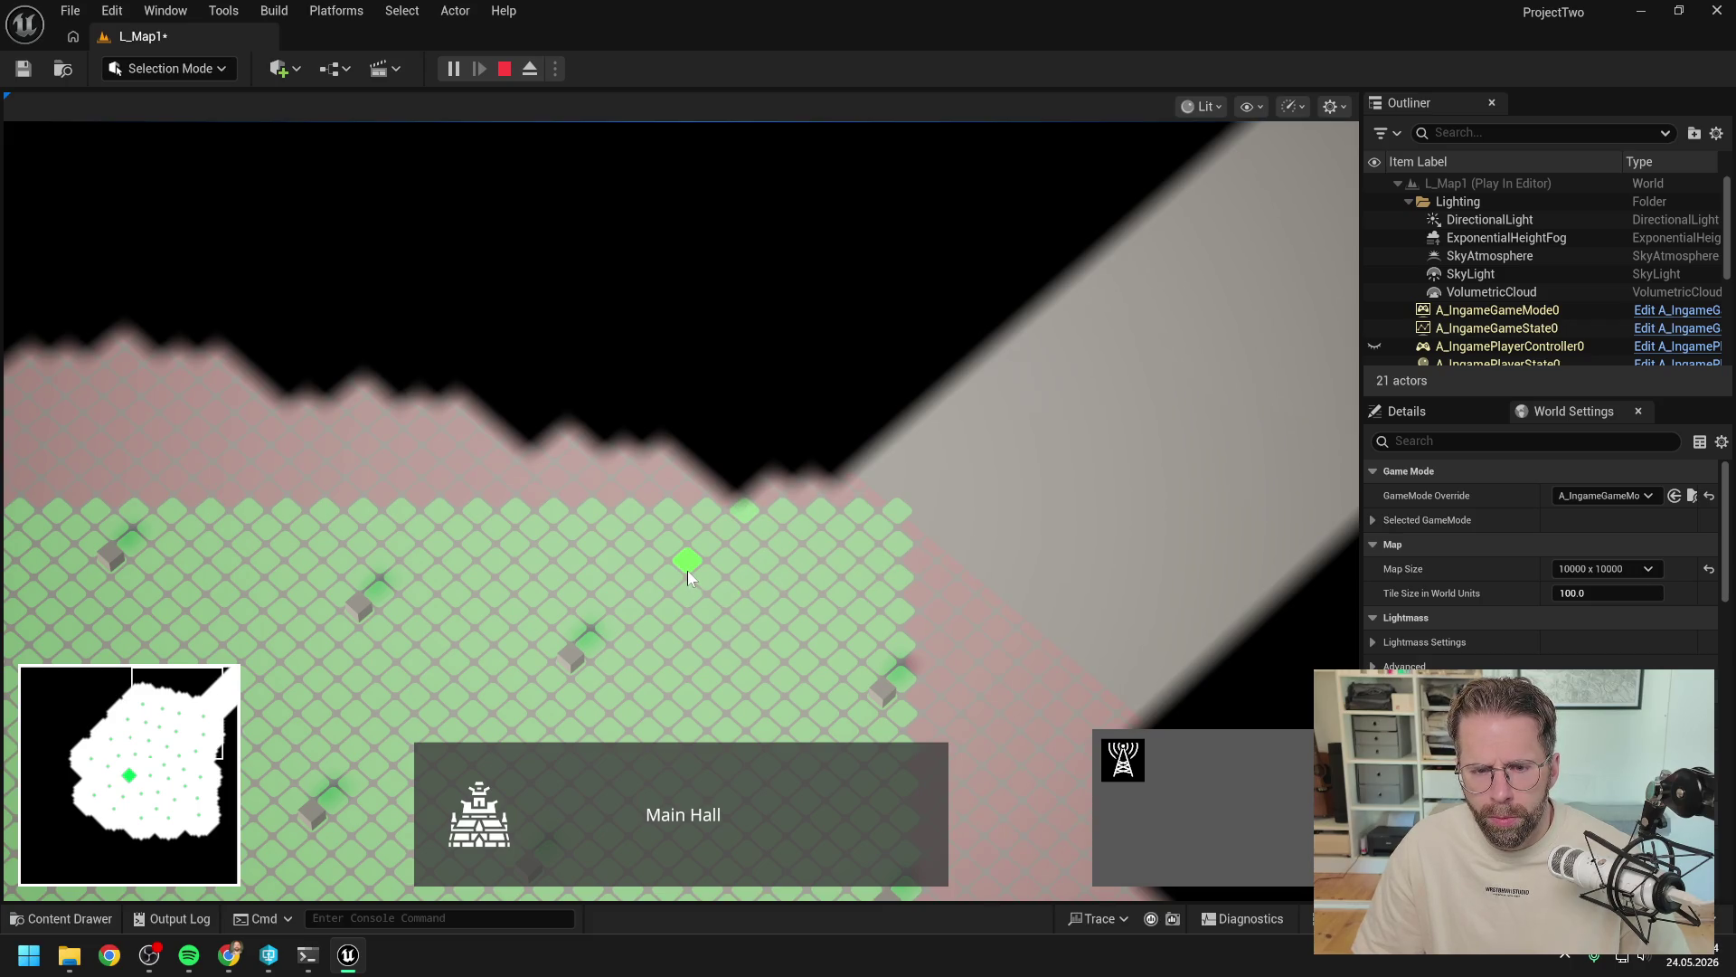
{"action": "left_click", "coordinate": [646, 524]}
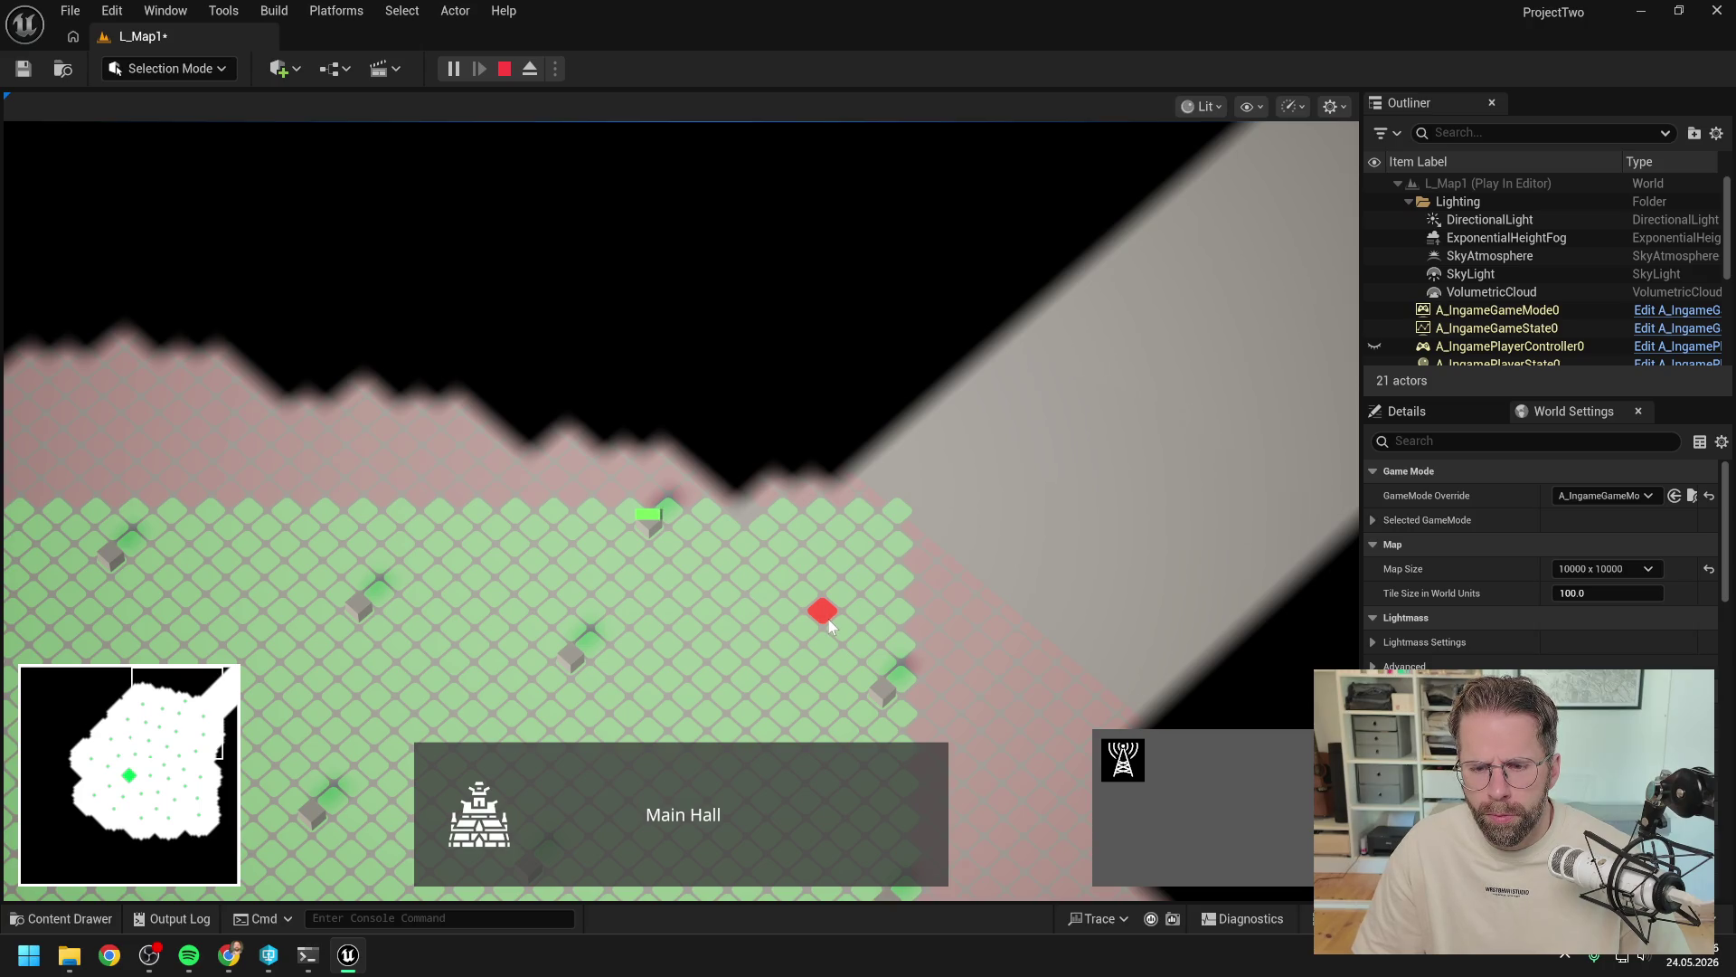
{"action": "key", "text": "d"}
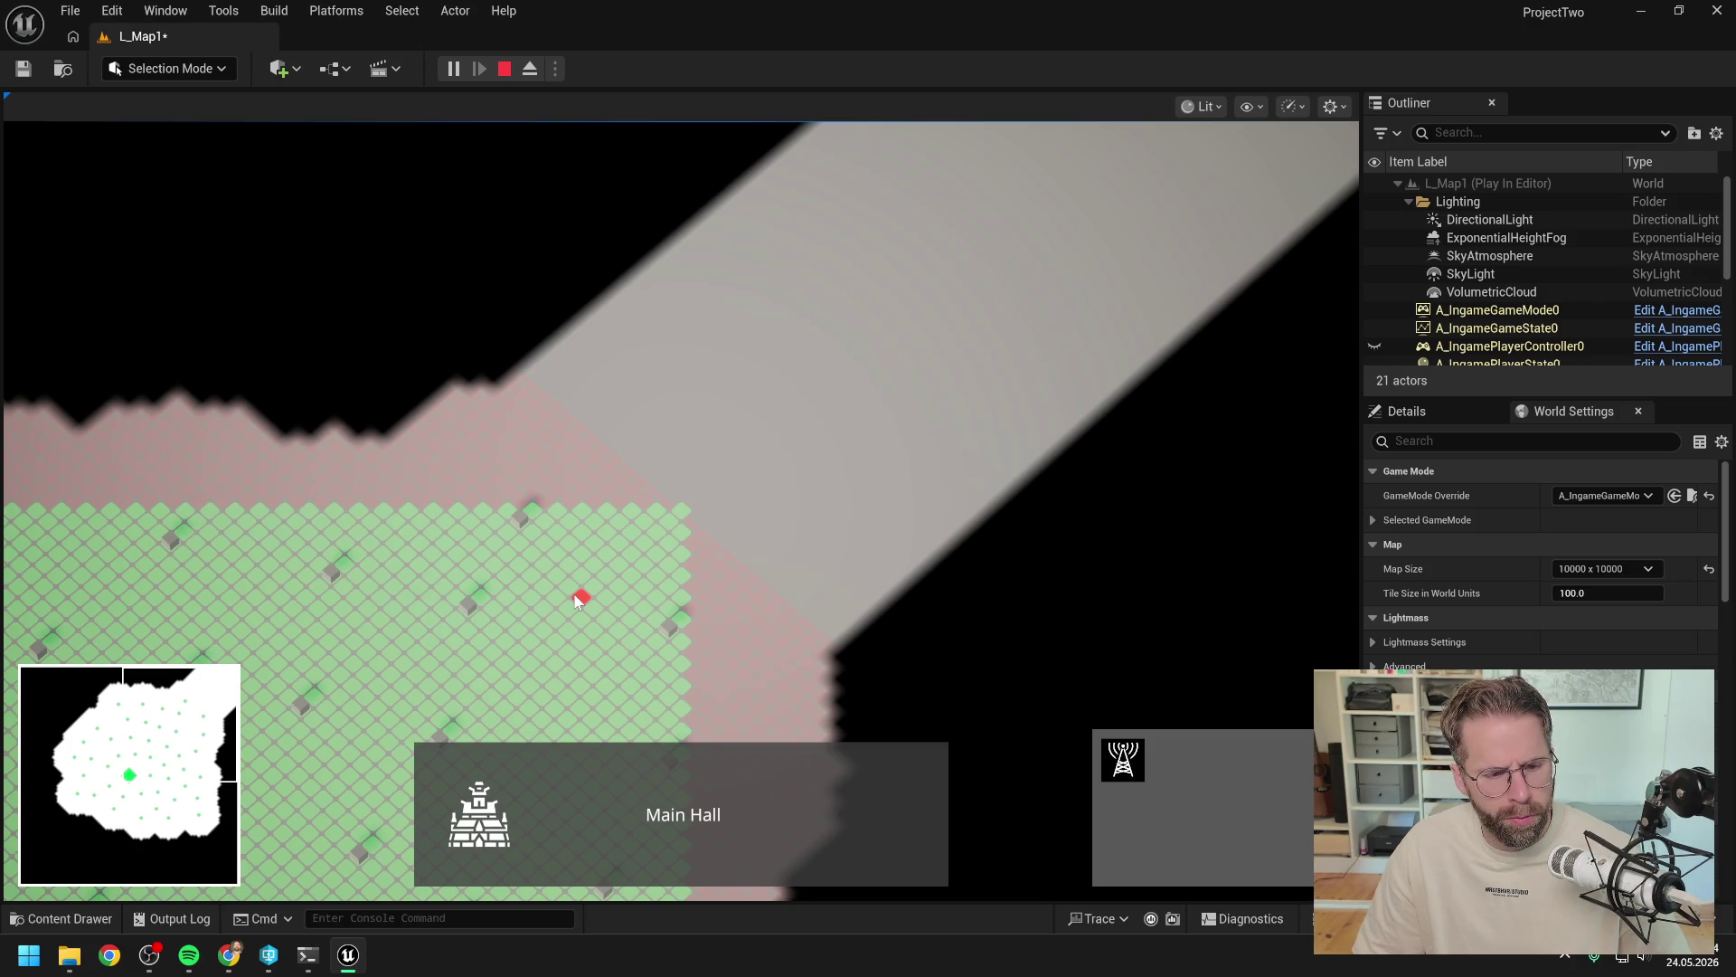
{"action": "key", "text": "s"}
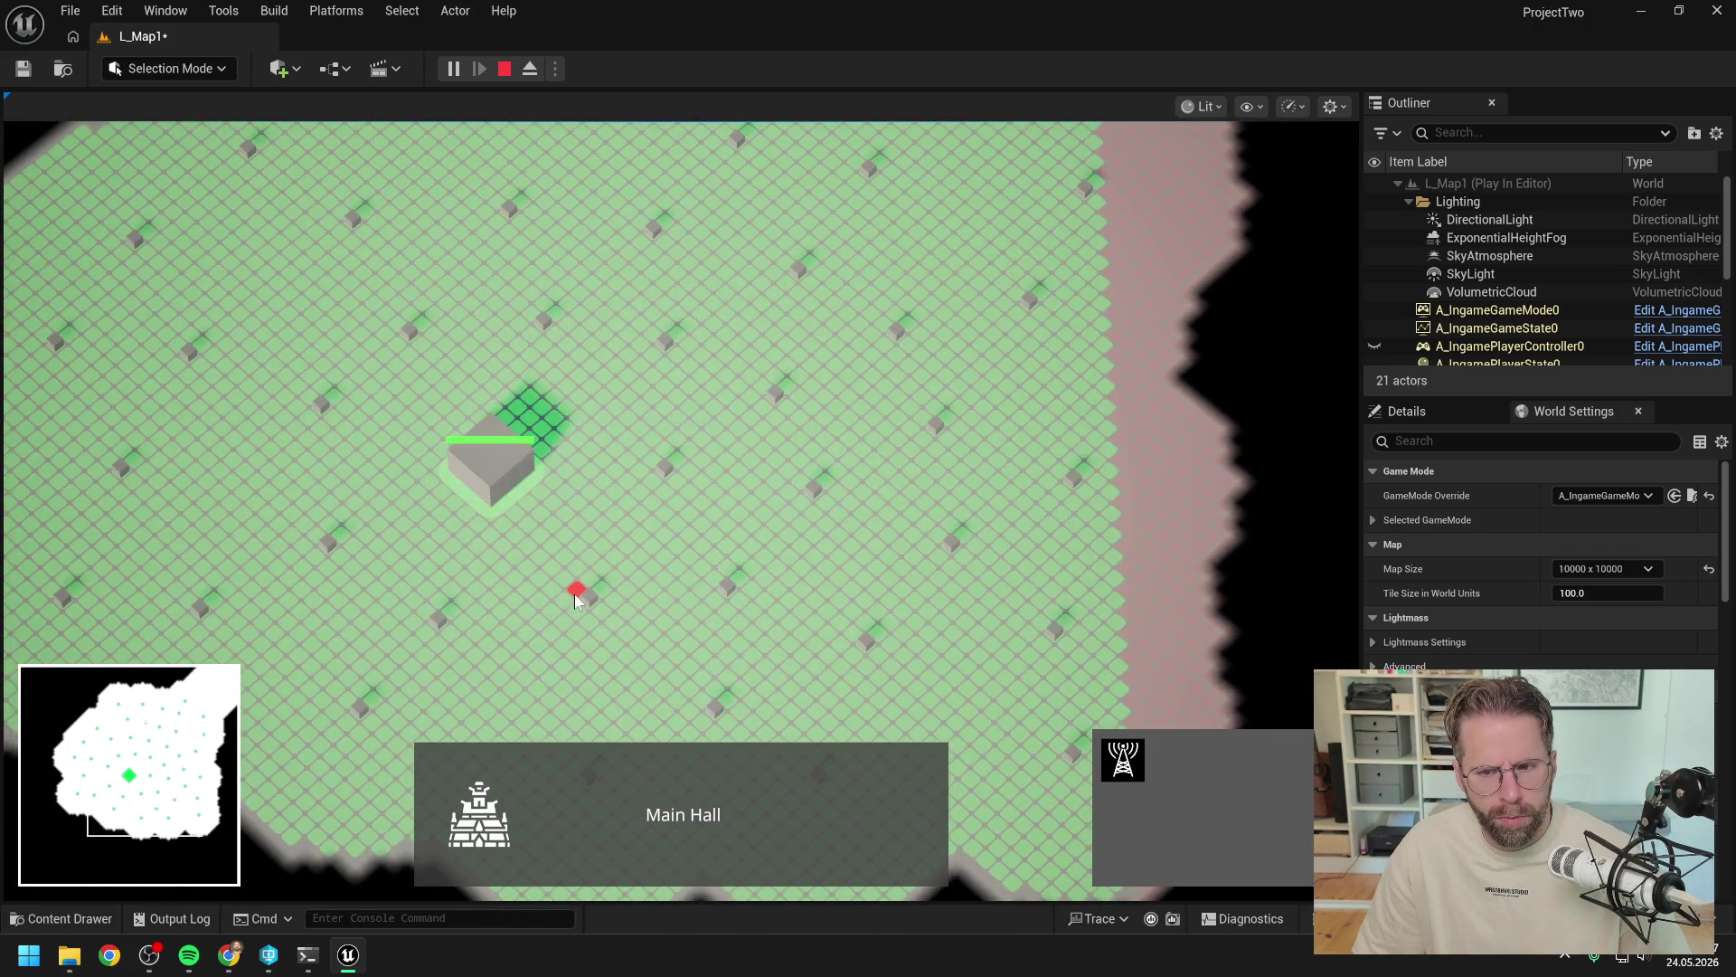
{"action": "key", "text": "w"}
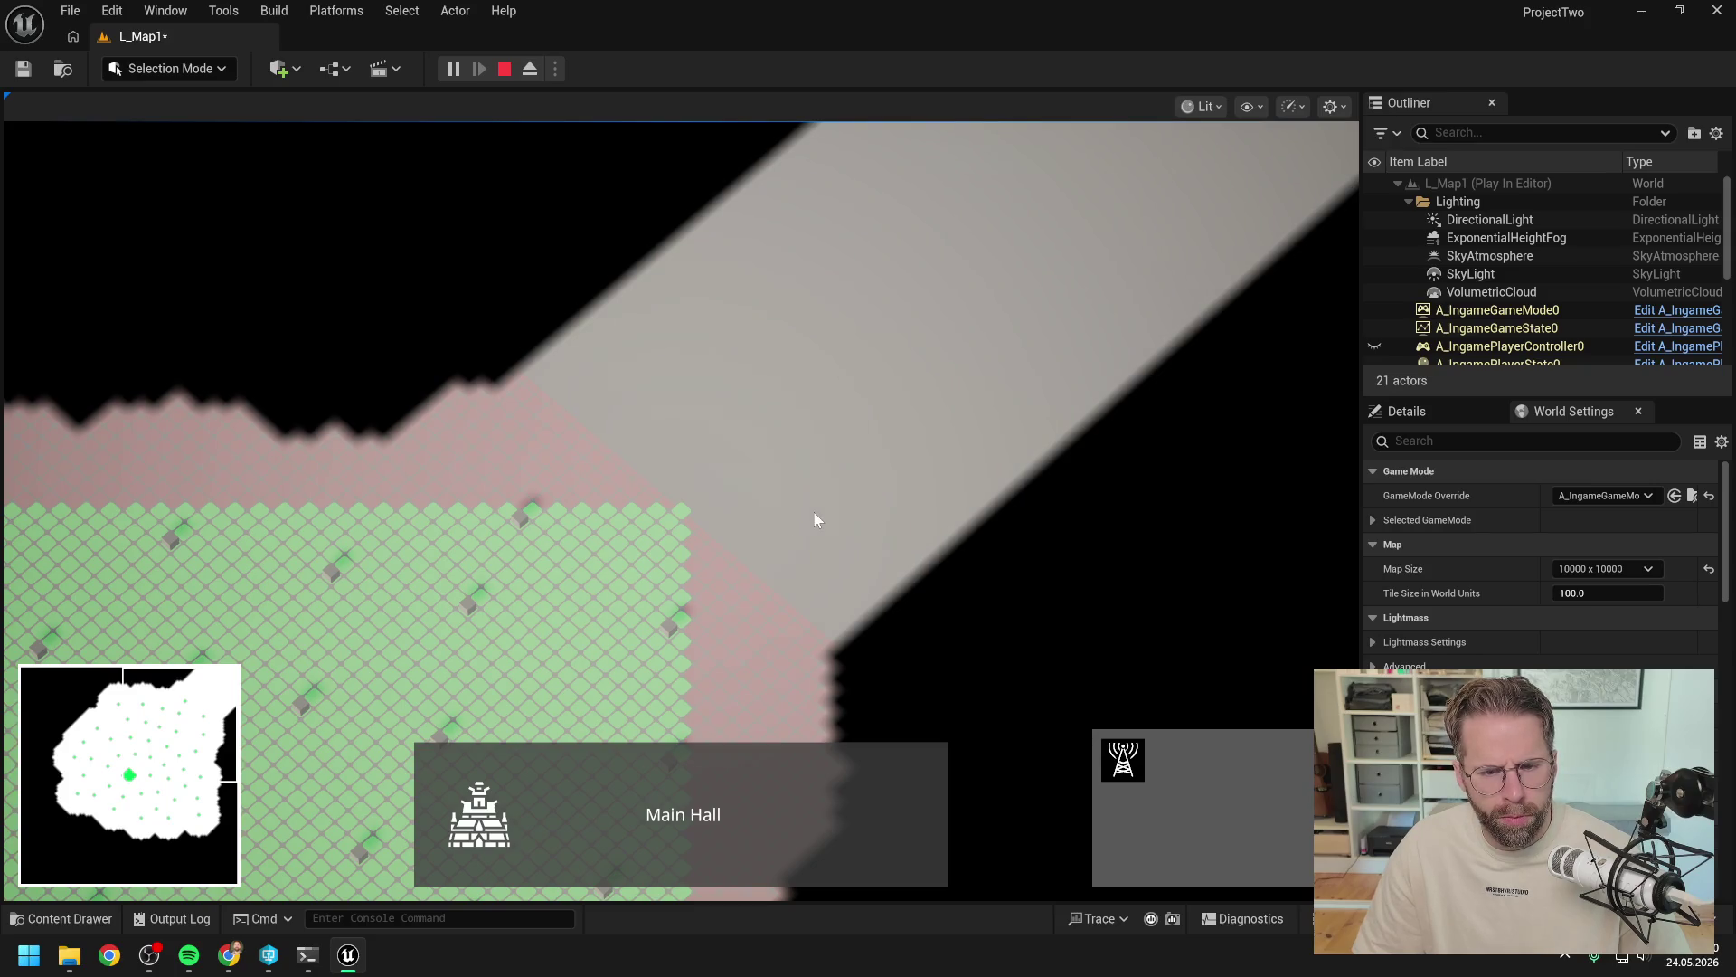
{"action": "key", "text": "Escape"}
{"action": "type", "text": "enab"}
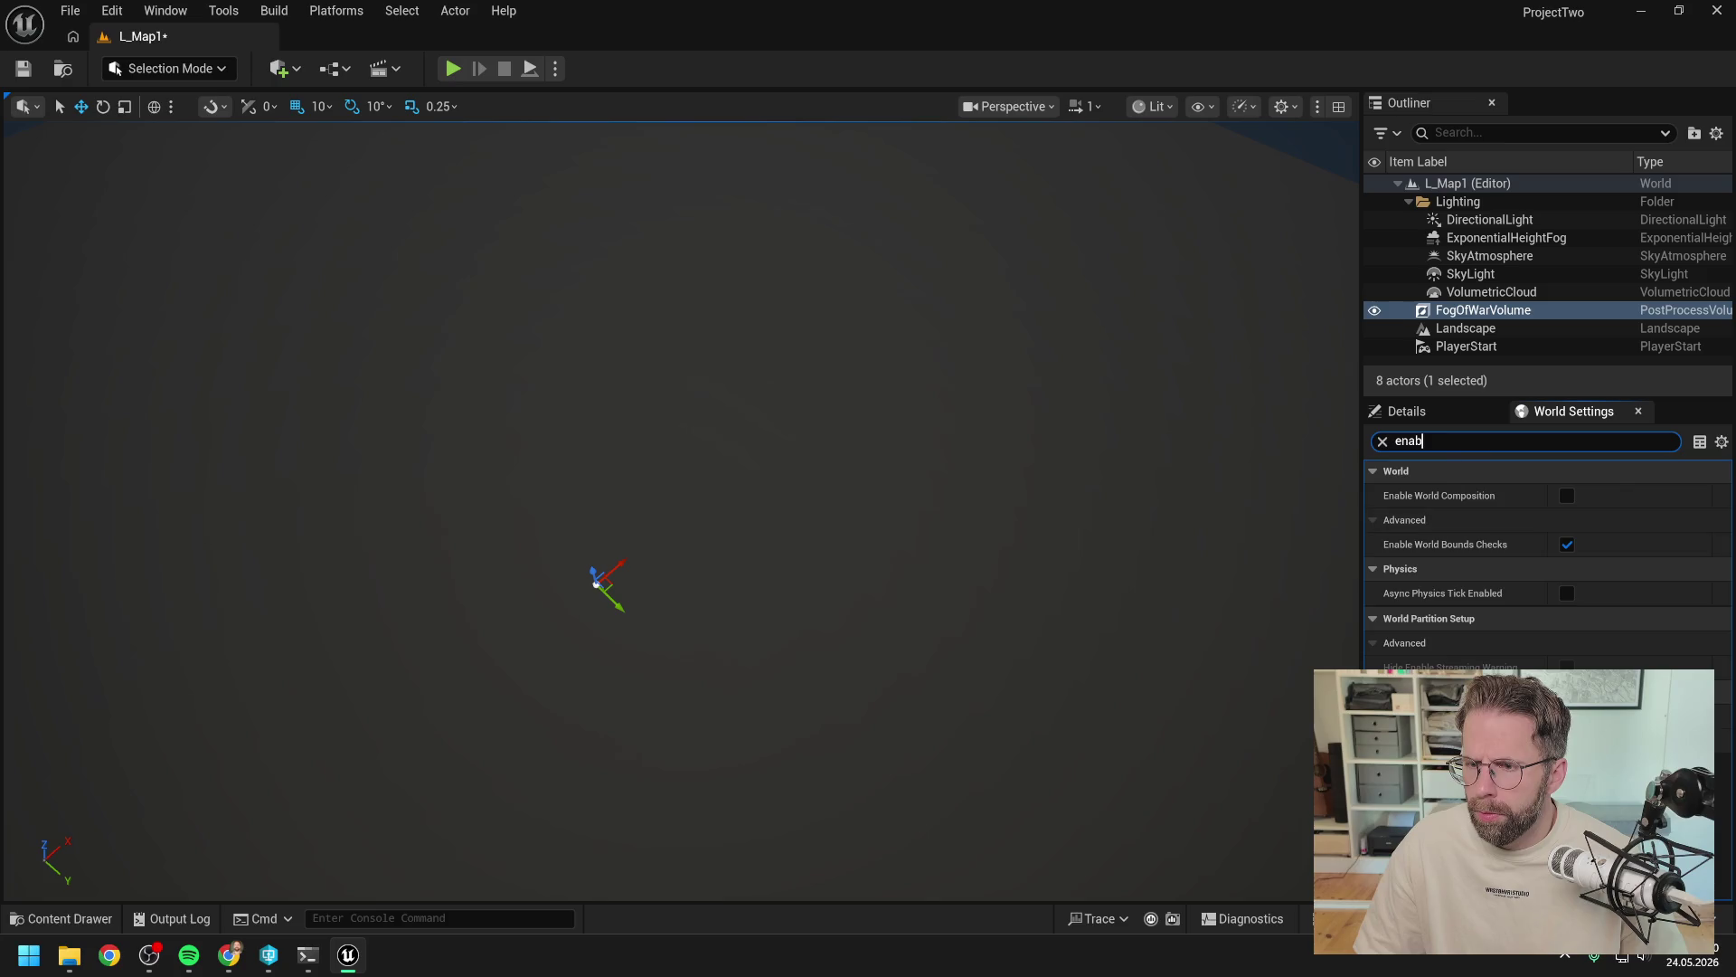
Filter the FogOfWarVolume's details for 'enab' and uncheck Enabled.
{"action": "left_click", "coordinate": [1407, 411]}
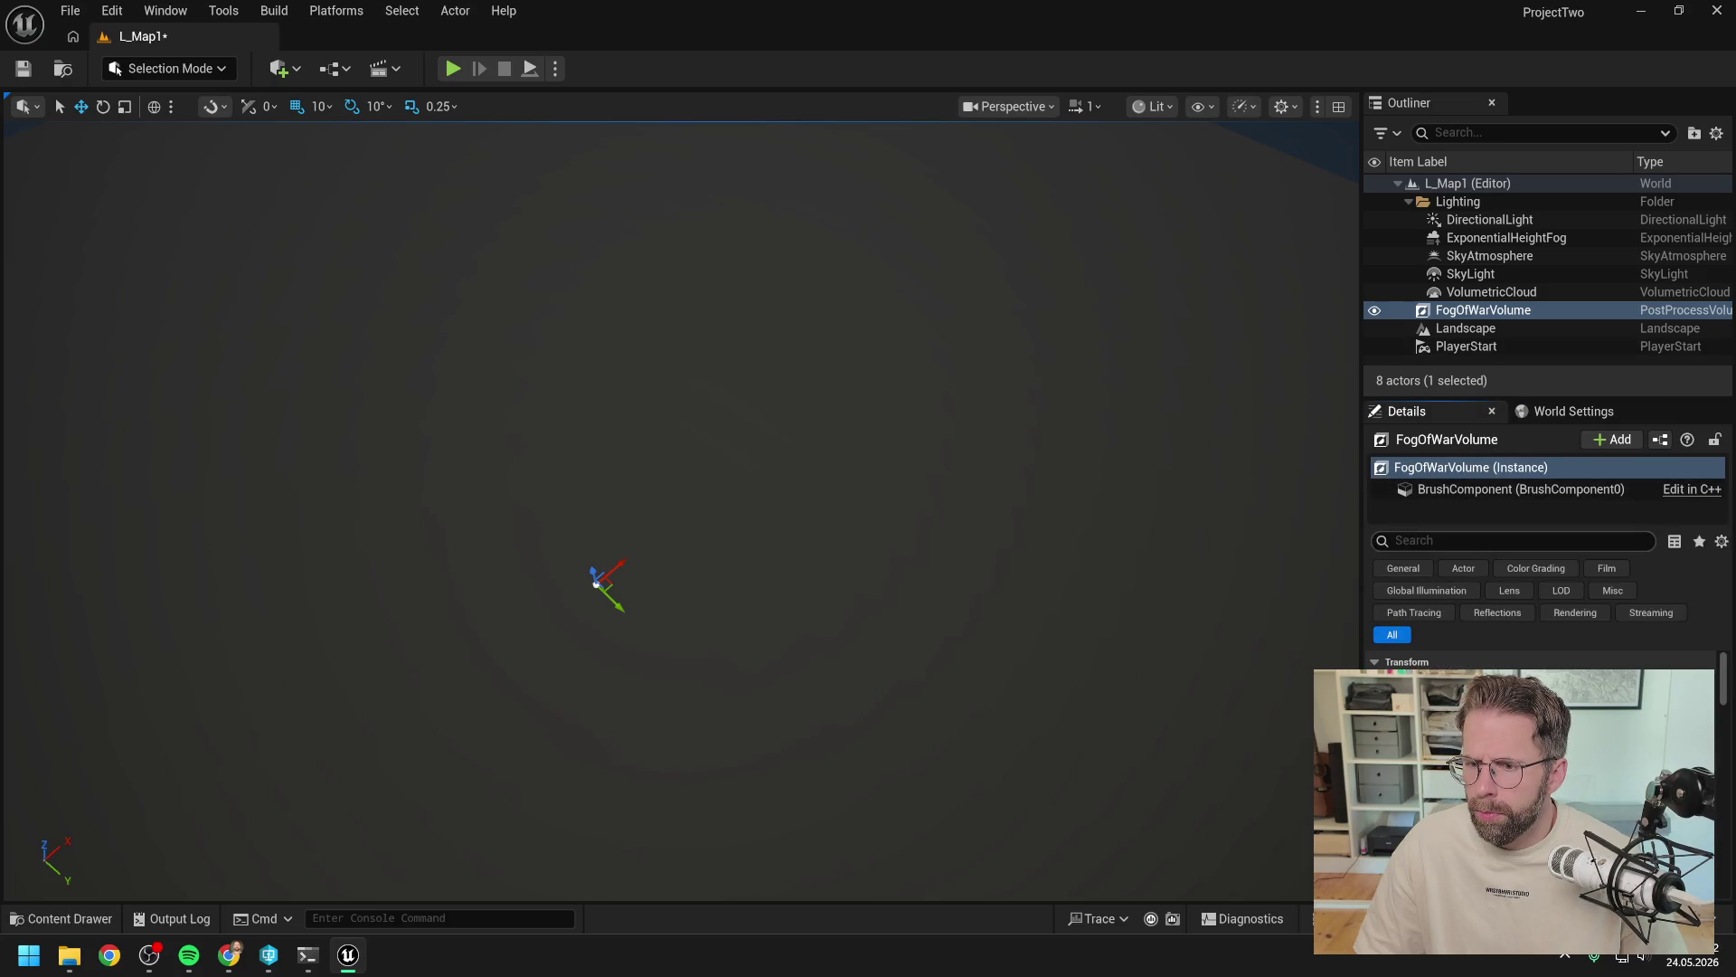
{"action": "left_click", "coordinate": [1447, 539]}
{"action": "type", "text": "enab"}
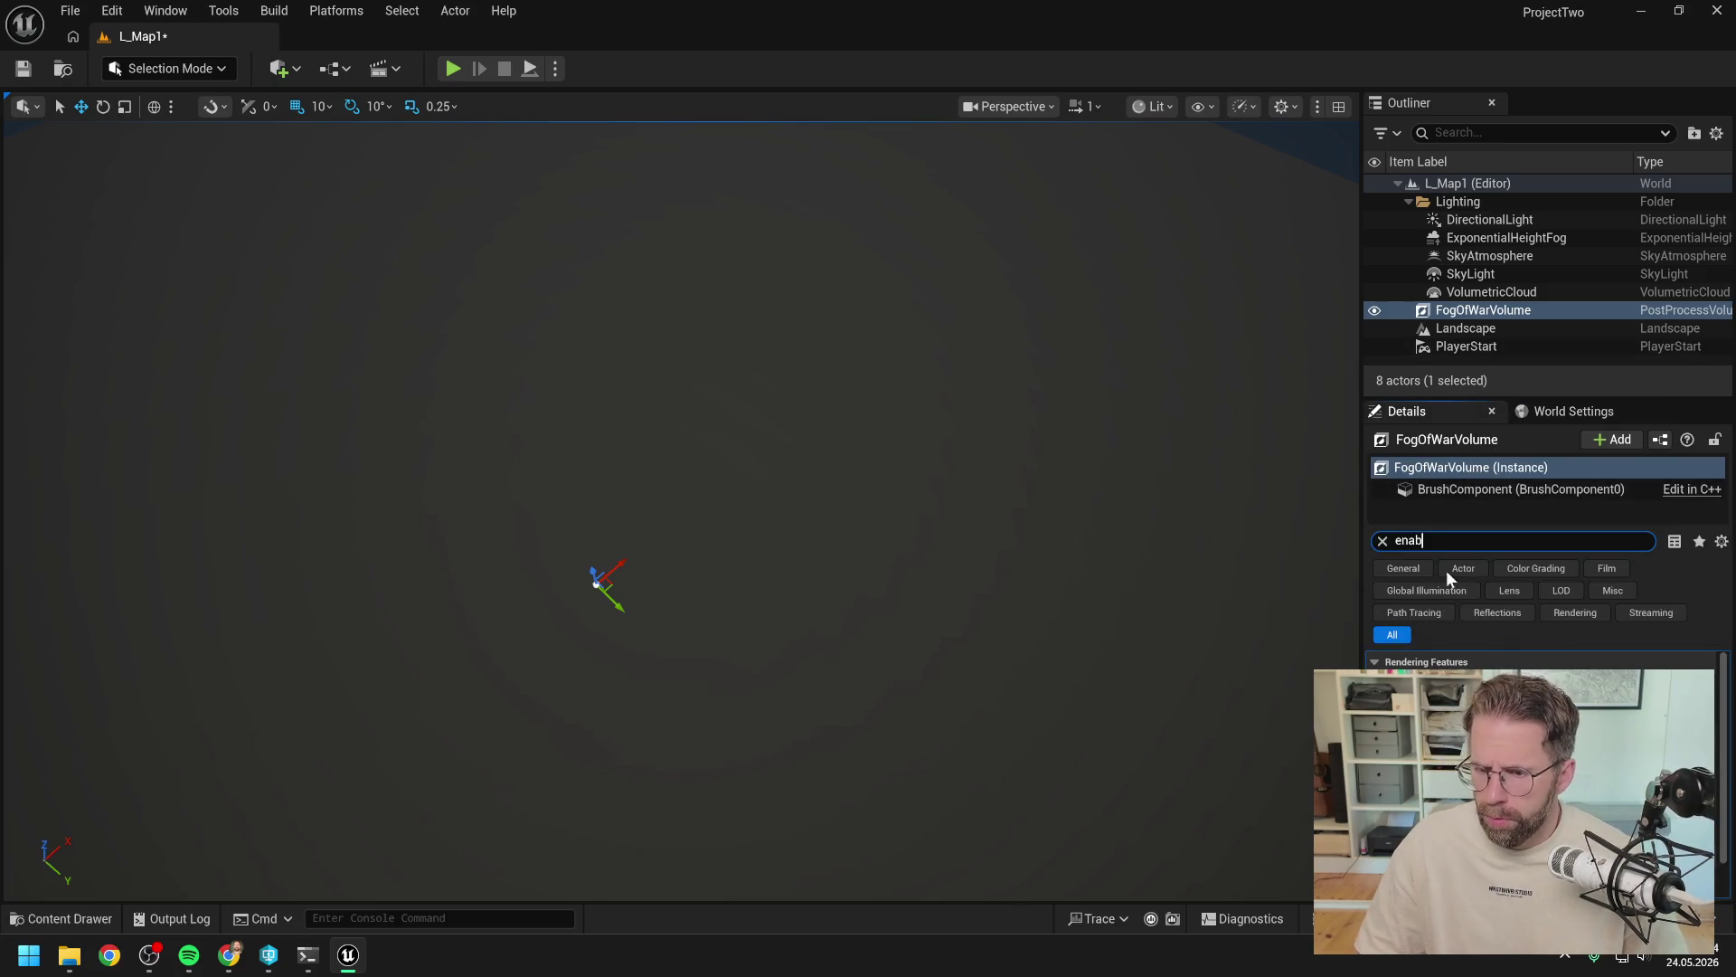
{"action": "left_click", "coordinate": [1405, 665]}
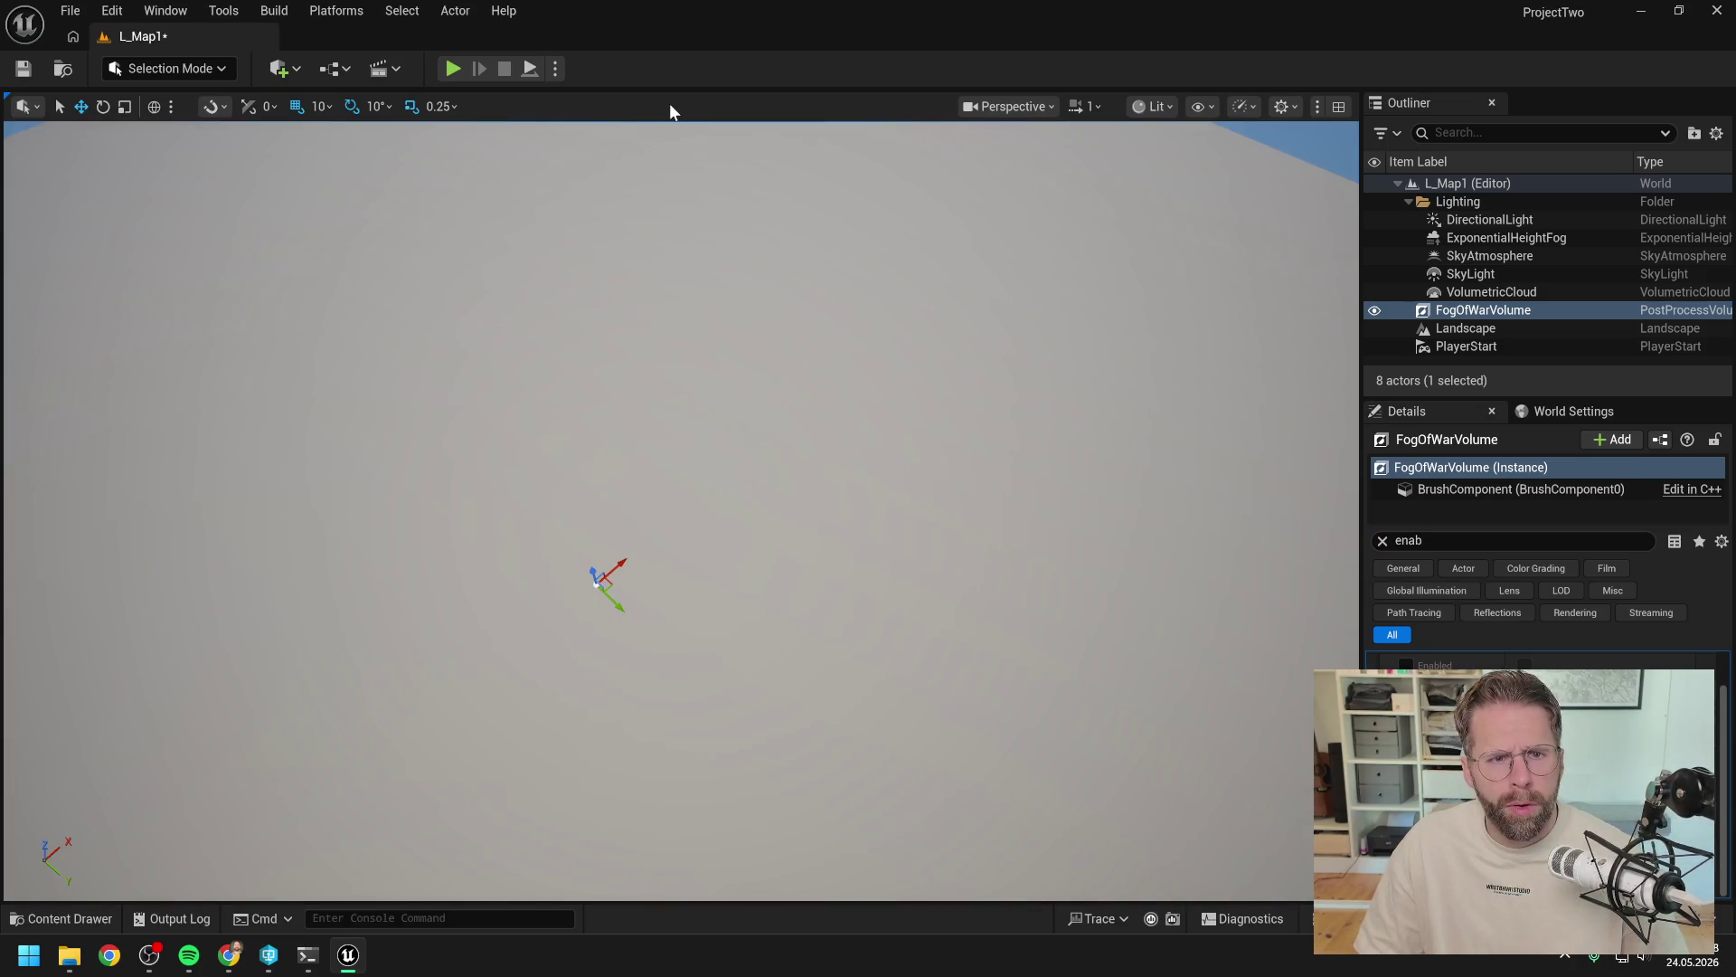
Open the Content Drawer, then bring the coding assistant terminal forward.
{"action": "key", "text": "ctrl+space"}
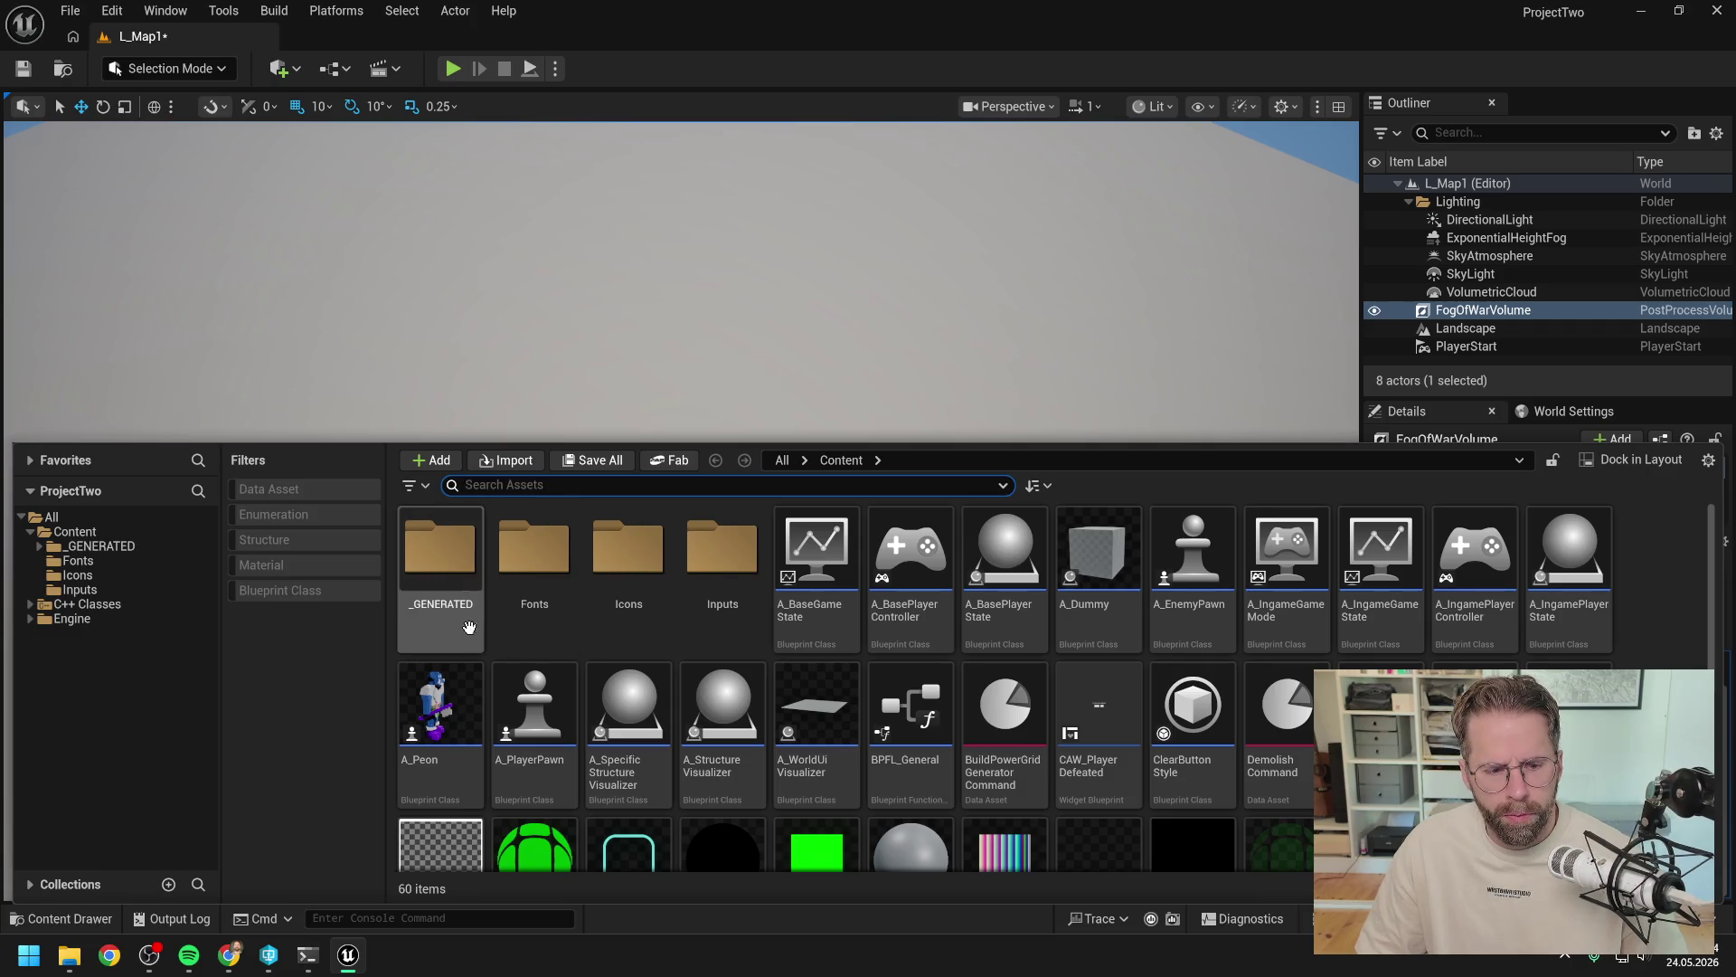
{"action": "left_click", "coordinate": [317, 756]}
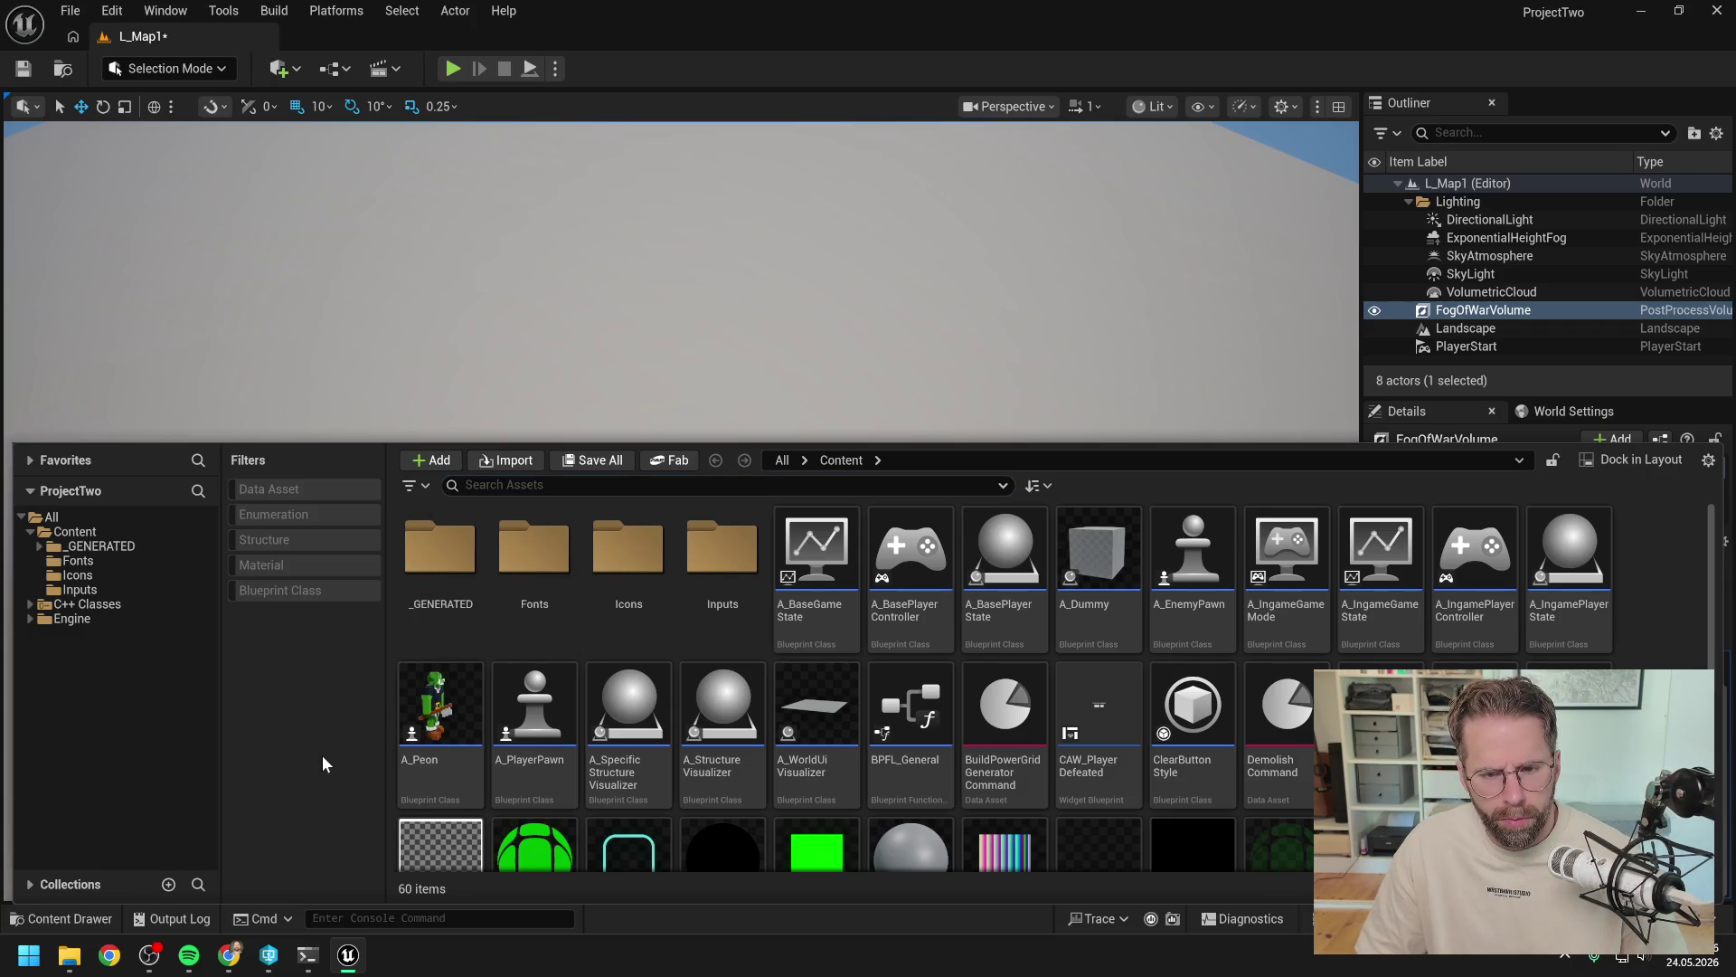
{"action": "left_click", "coordinate": [307, 955]}
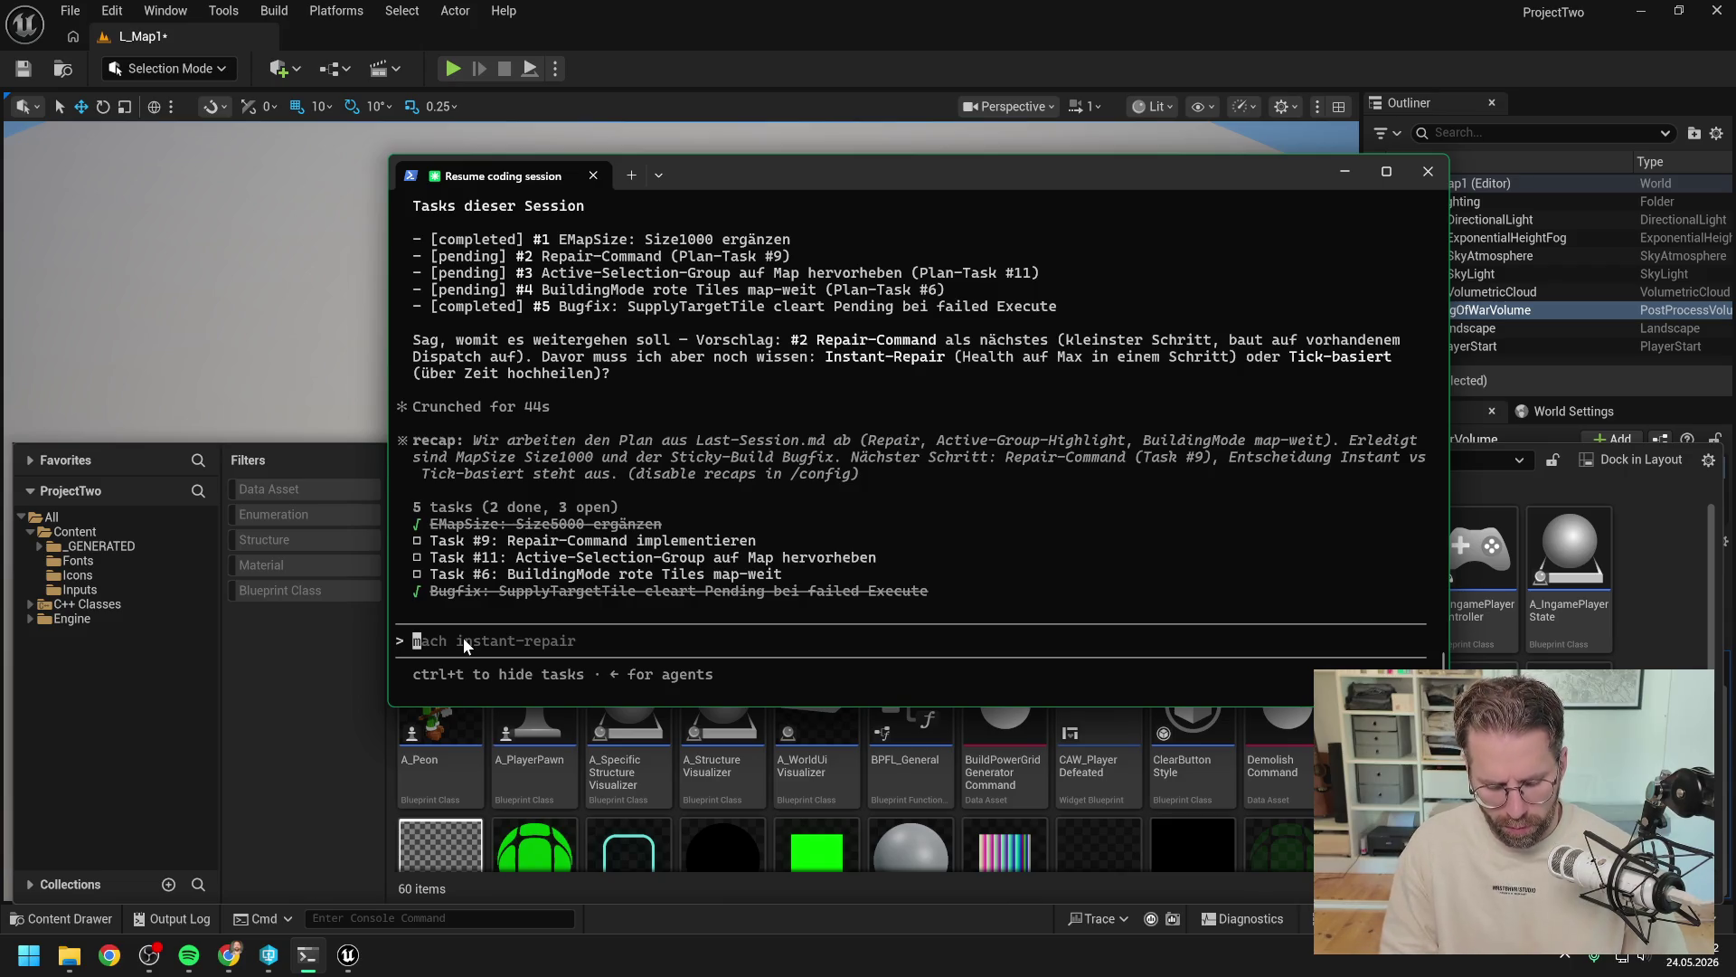
Begin a German prompt noting map-edge texture problems and asking for a new debug task.
{"action": "type", "text": "teste ger"}
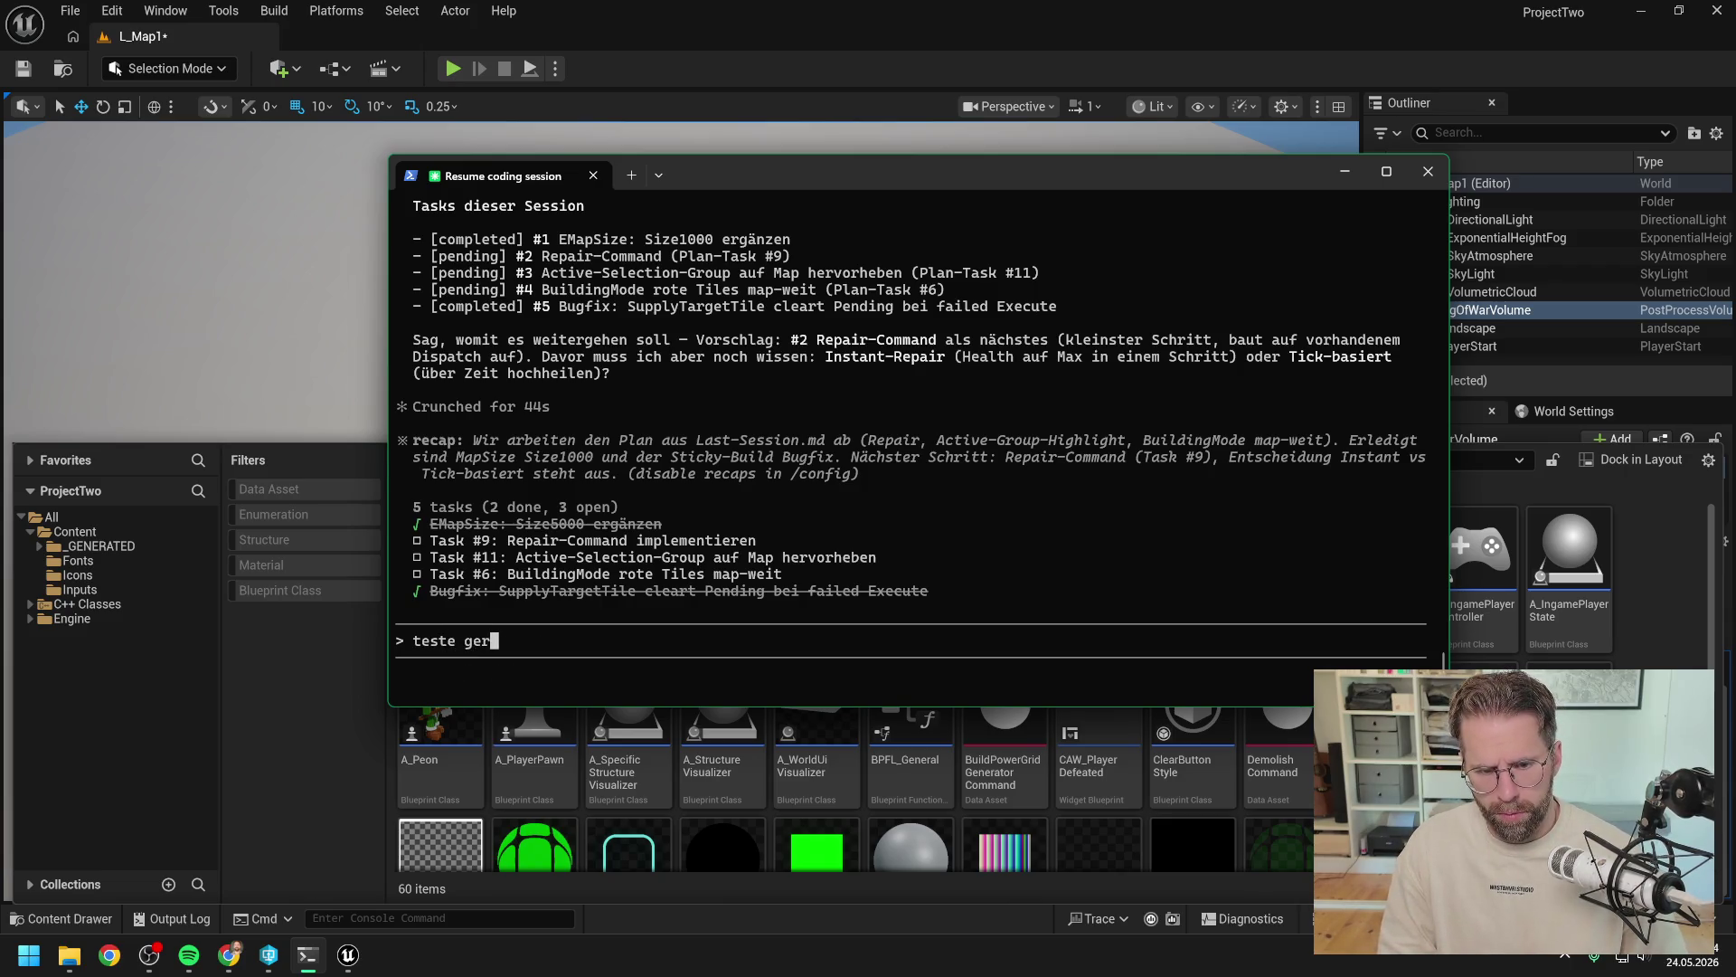
{"action": "type", "text": "ade map"}
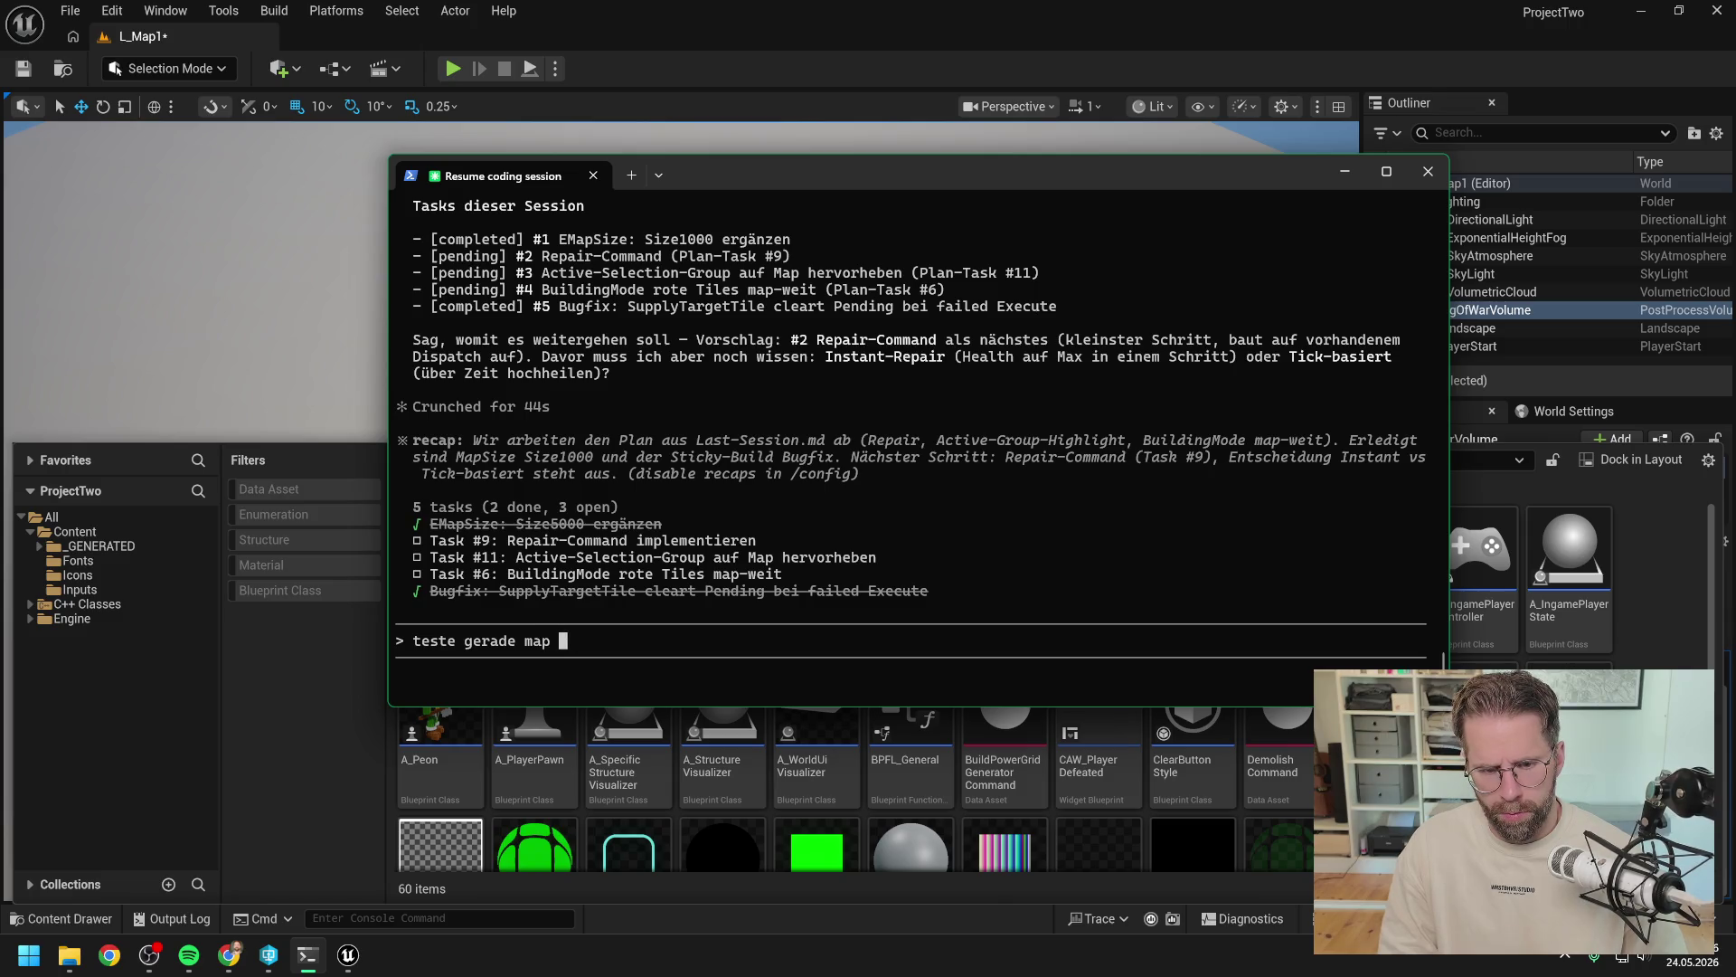
{"action": "type", "text": "o rand und d"}
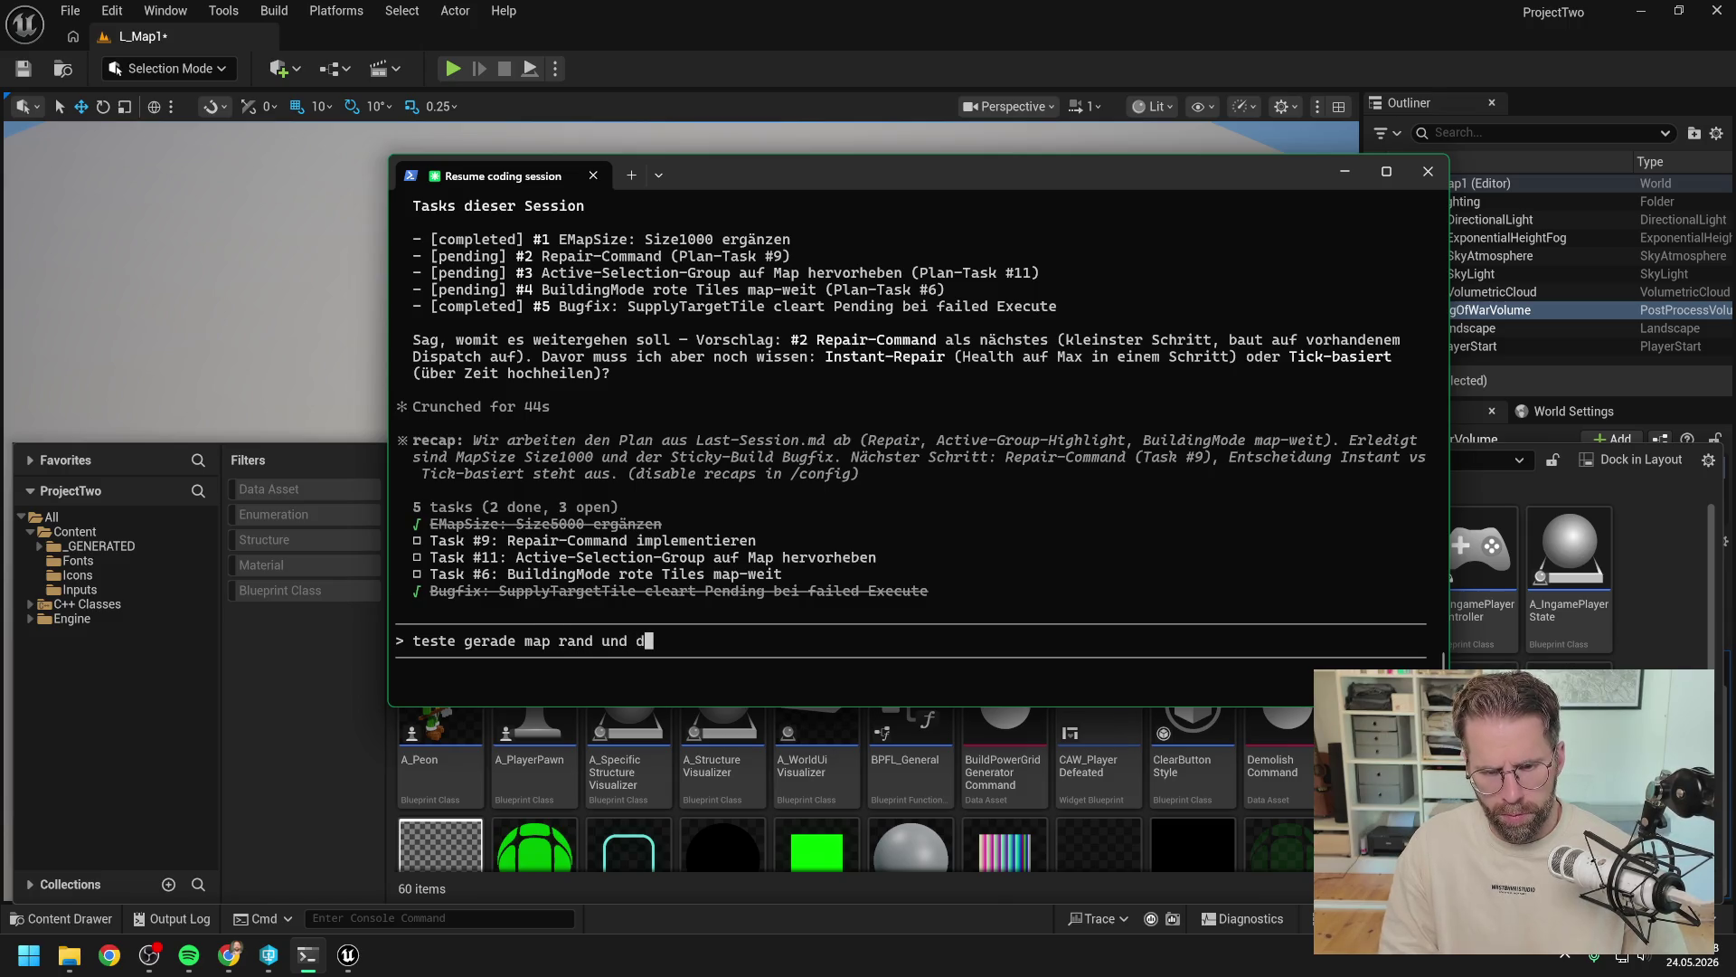
{"action": "type", "text": "a passt etwas m"}
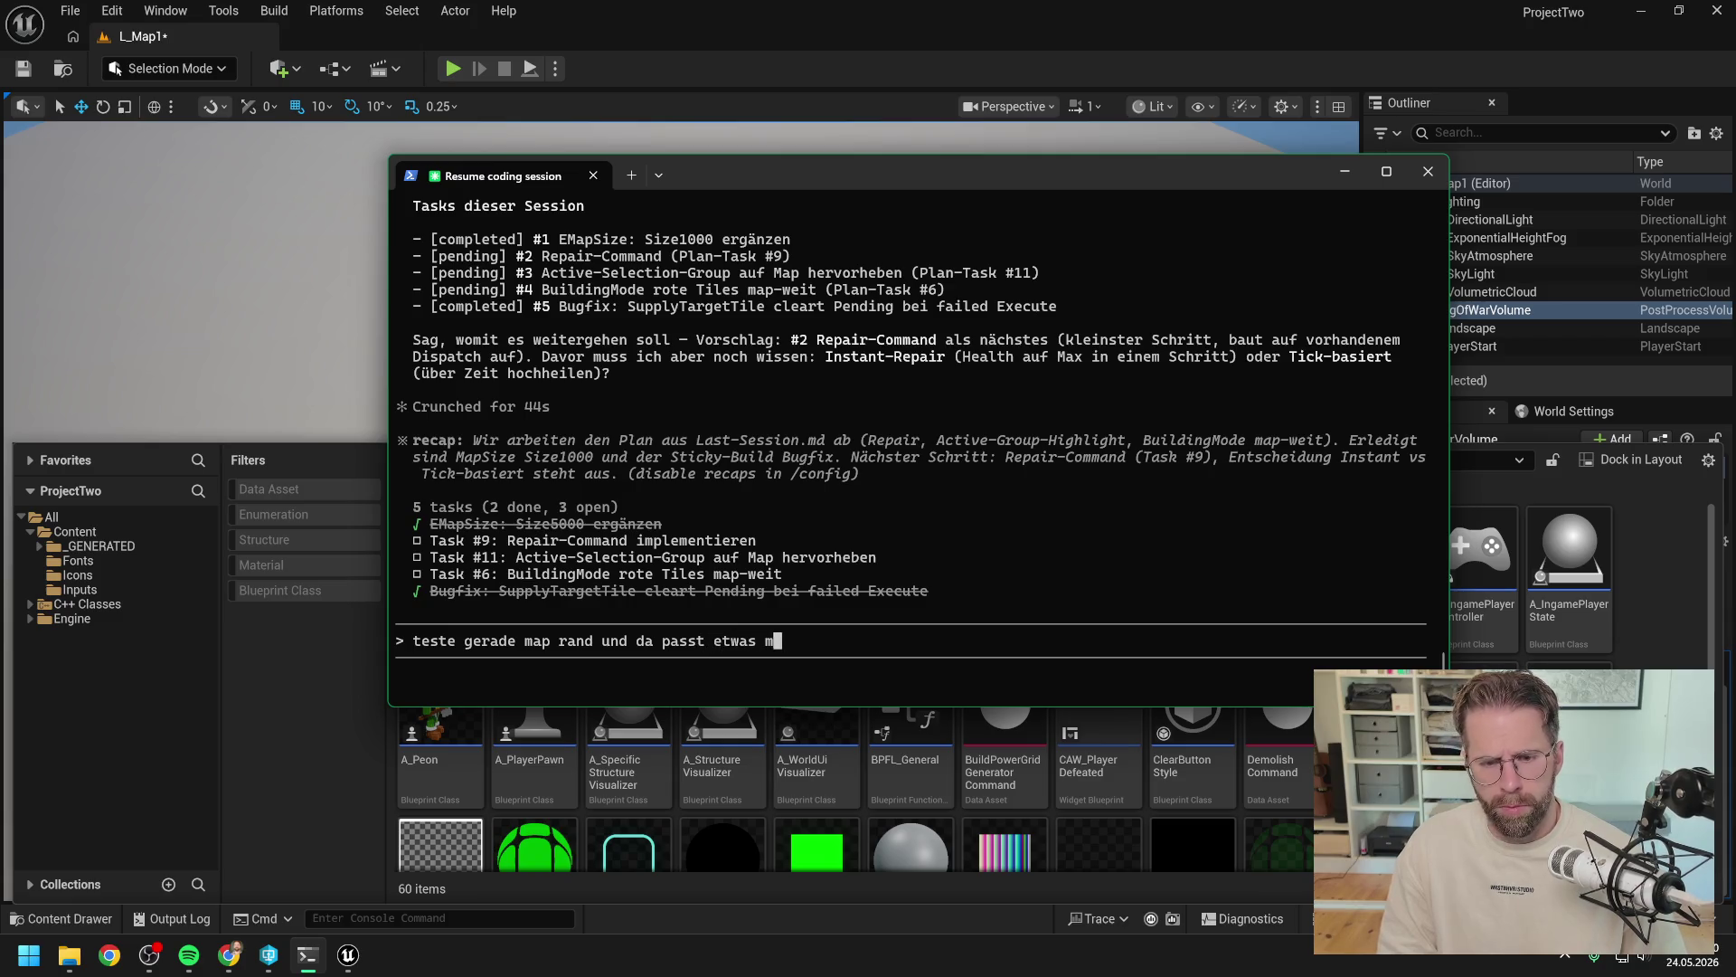
{"action": "type", "text": "it unseren textur"}
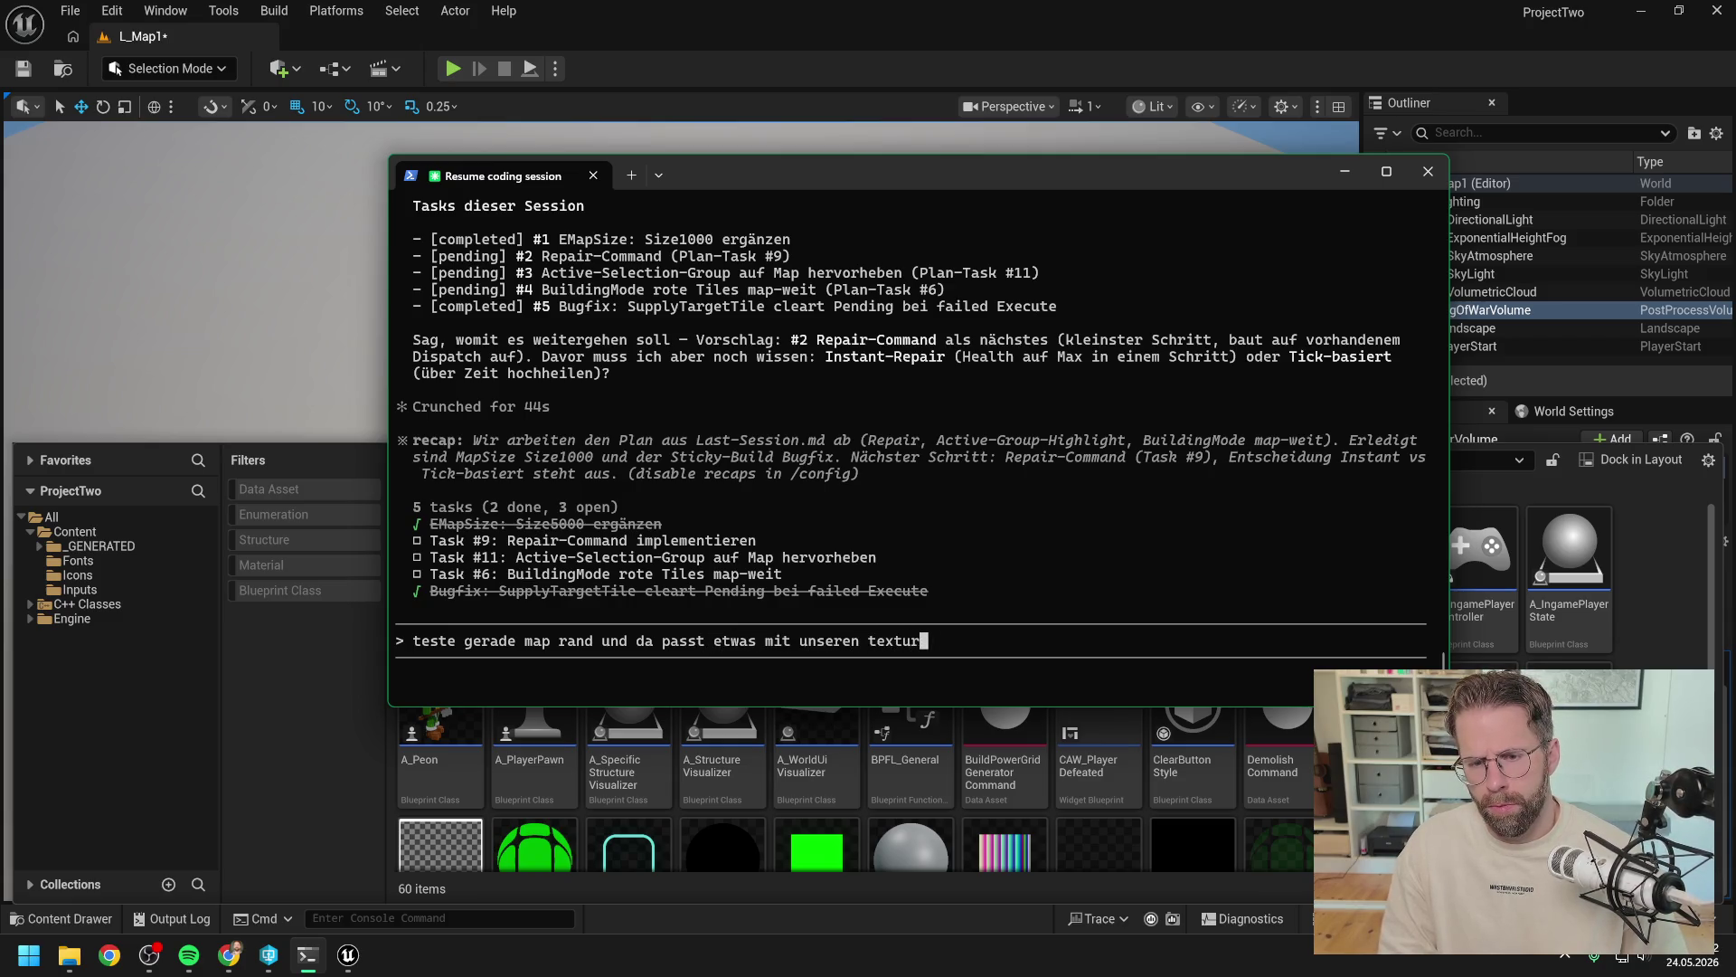
{"action": "type", "text": "en noch nich"}
{"action": "type", "text": "t, "}
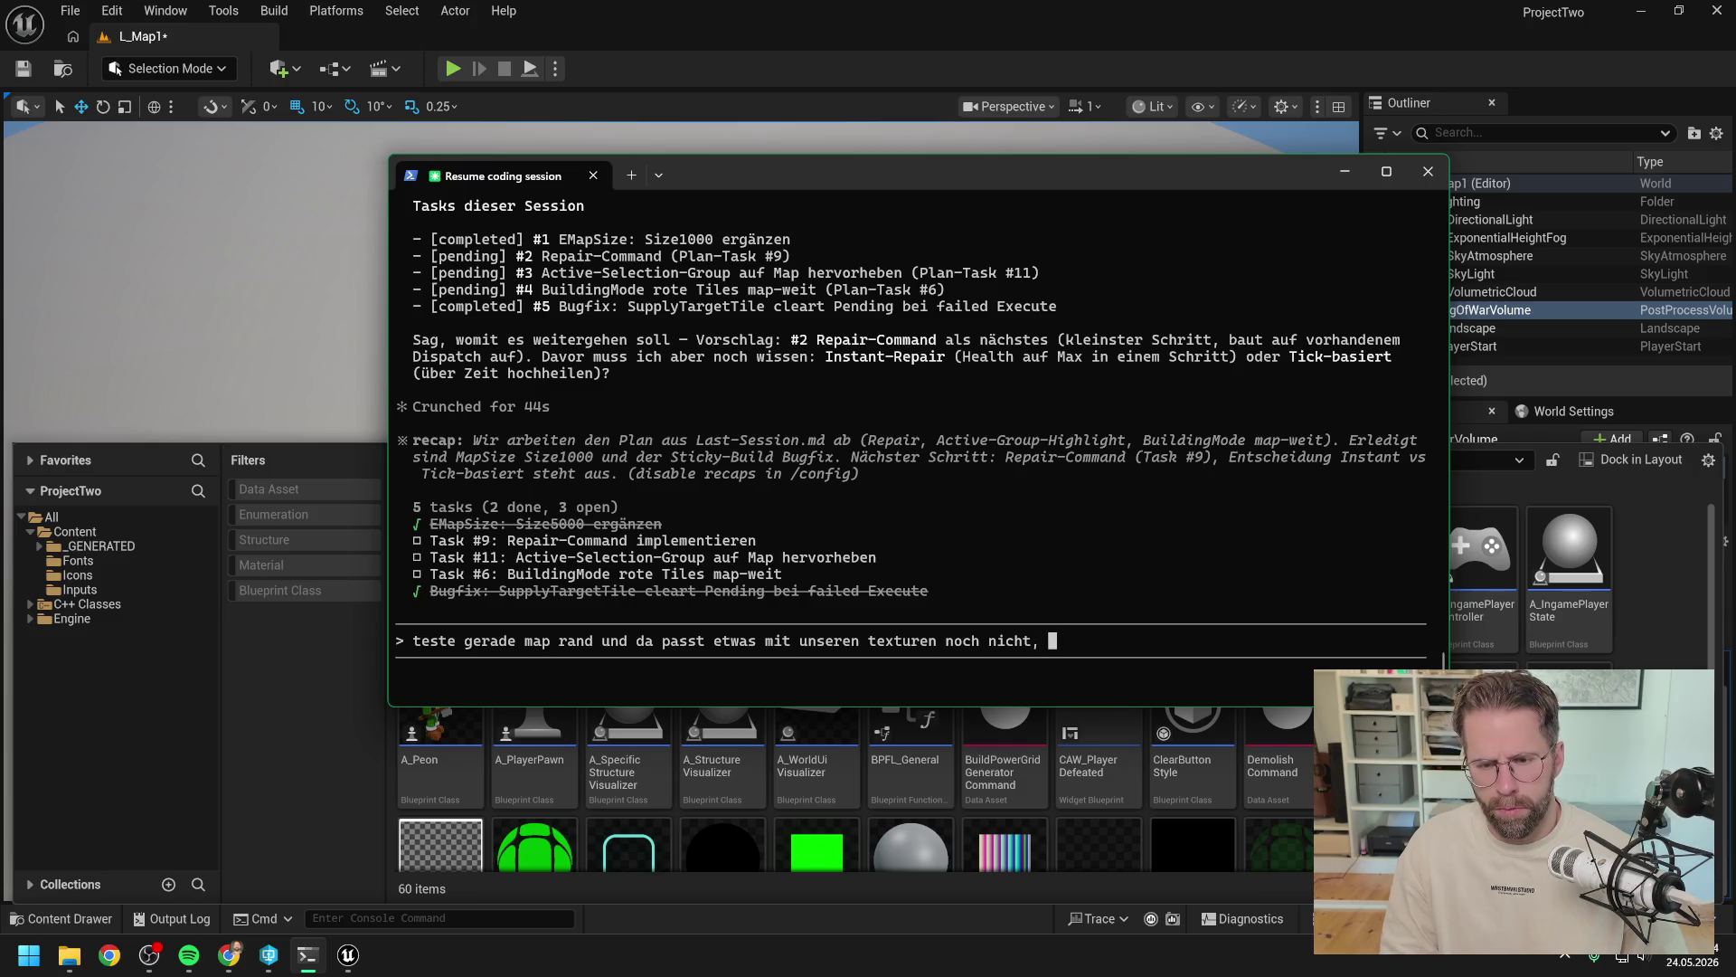
{"action": "type", "text": "Müssen wir nu"}
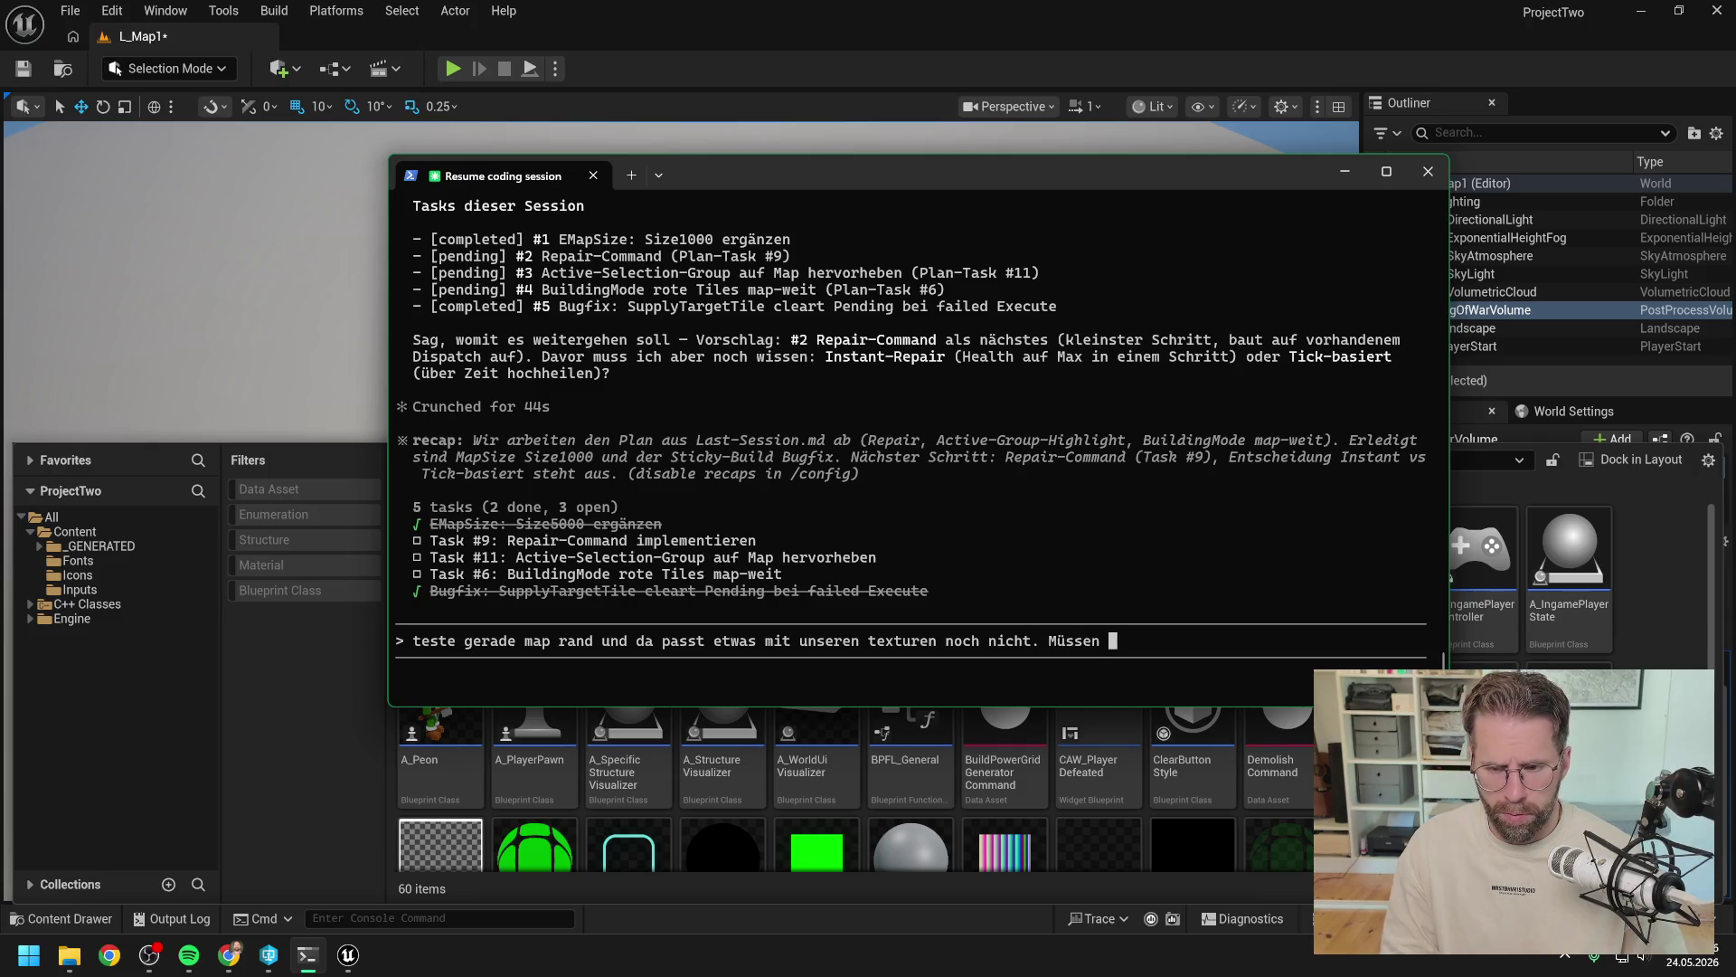
{"action": "key", "text": "BackSpace"}
{"action": "key", "text": "BackSpace"}
{"action": "key", "text": "BackSpace"}
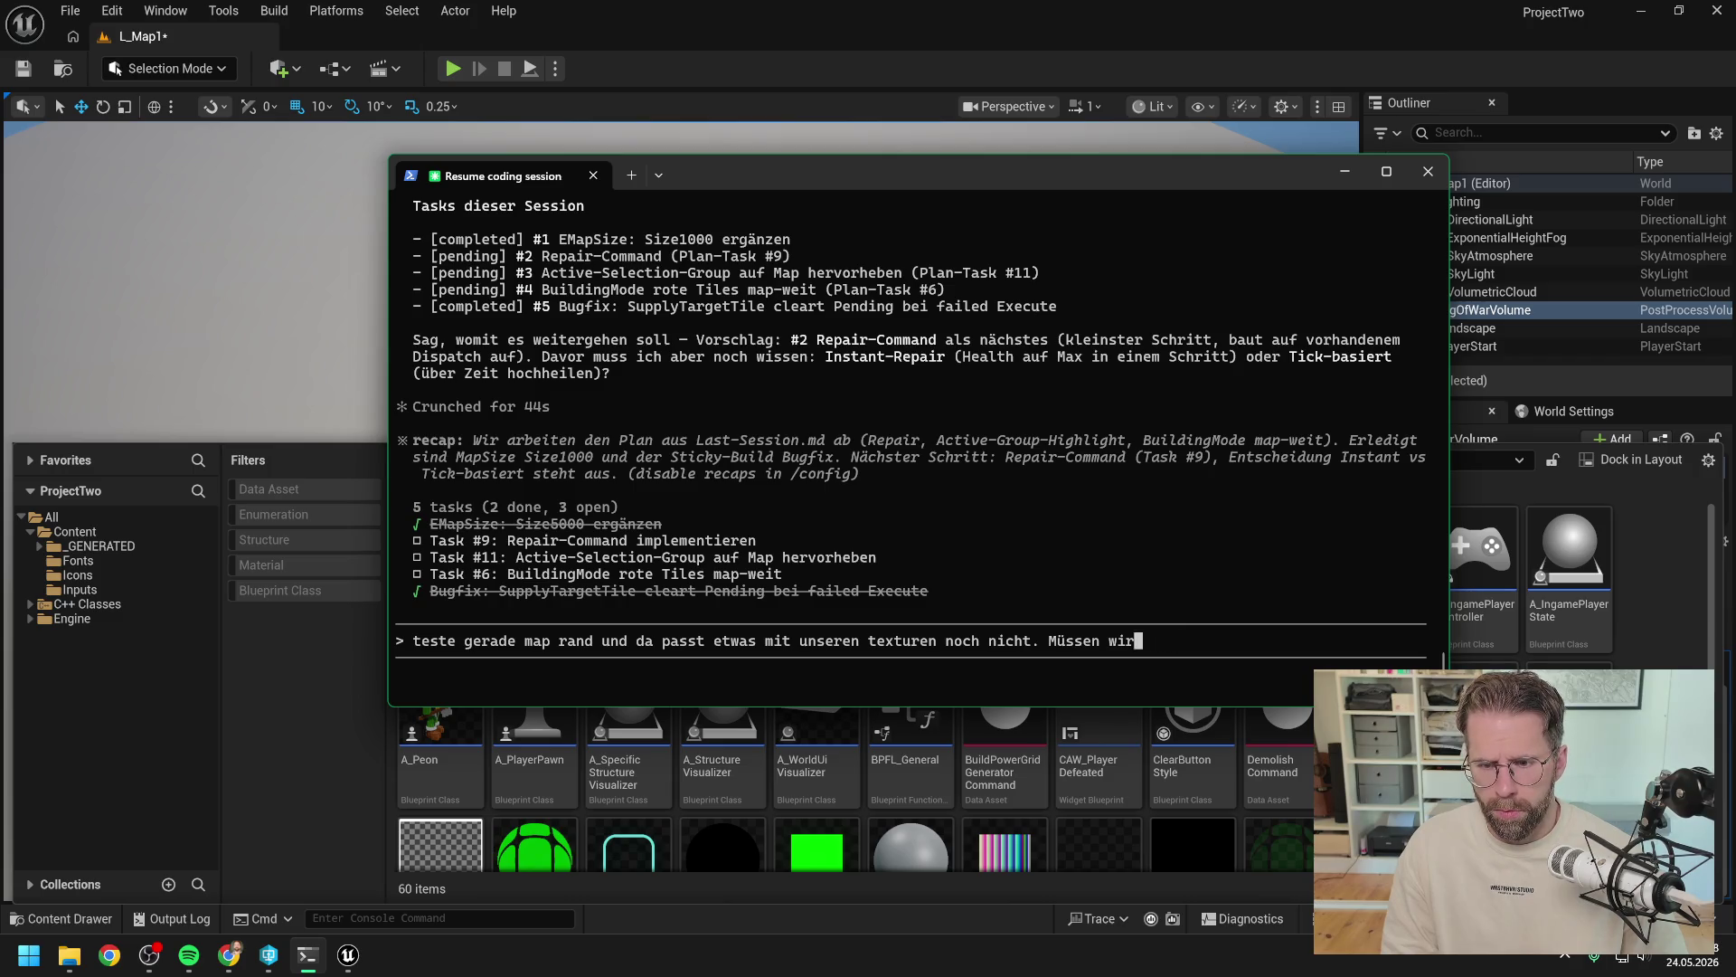
{"action": "type", "text": "Debuggen wir nun als "}
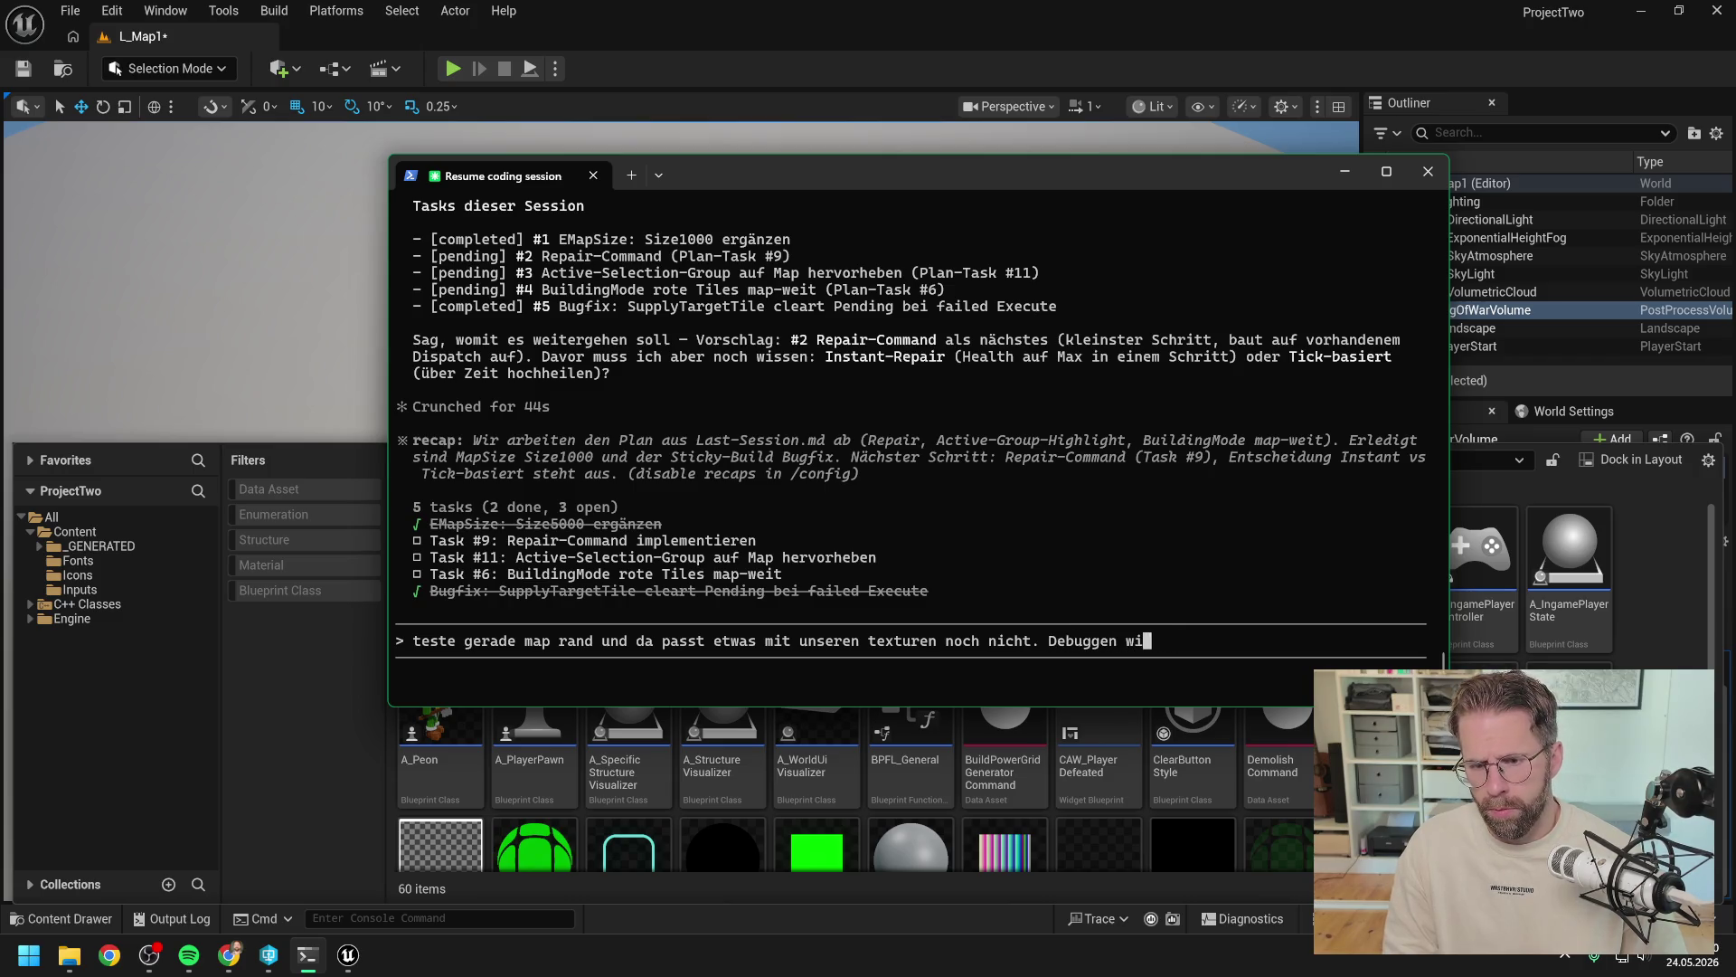
{"action": "type", "text": "erstes"}
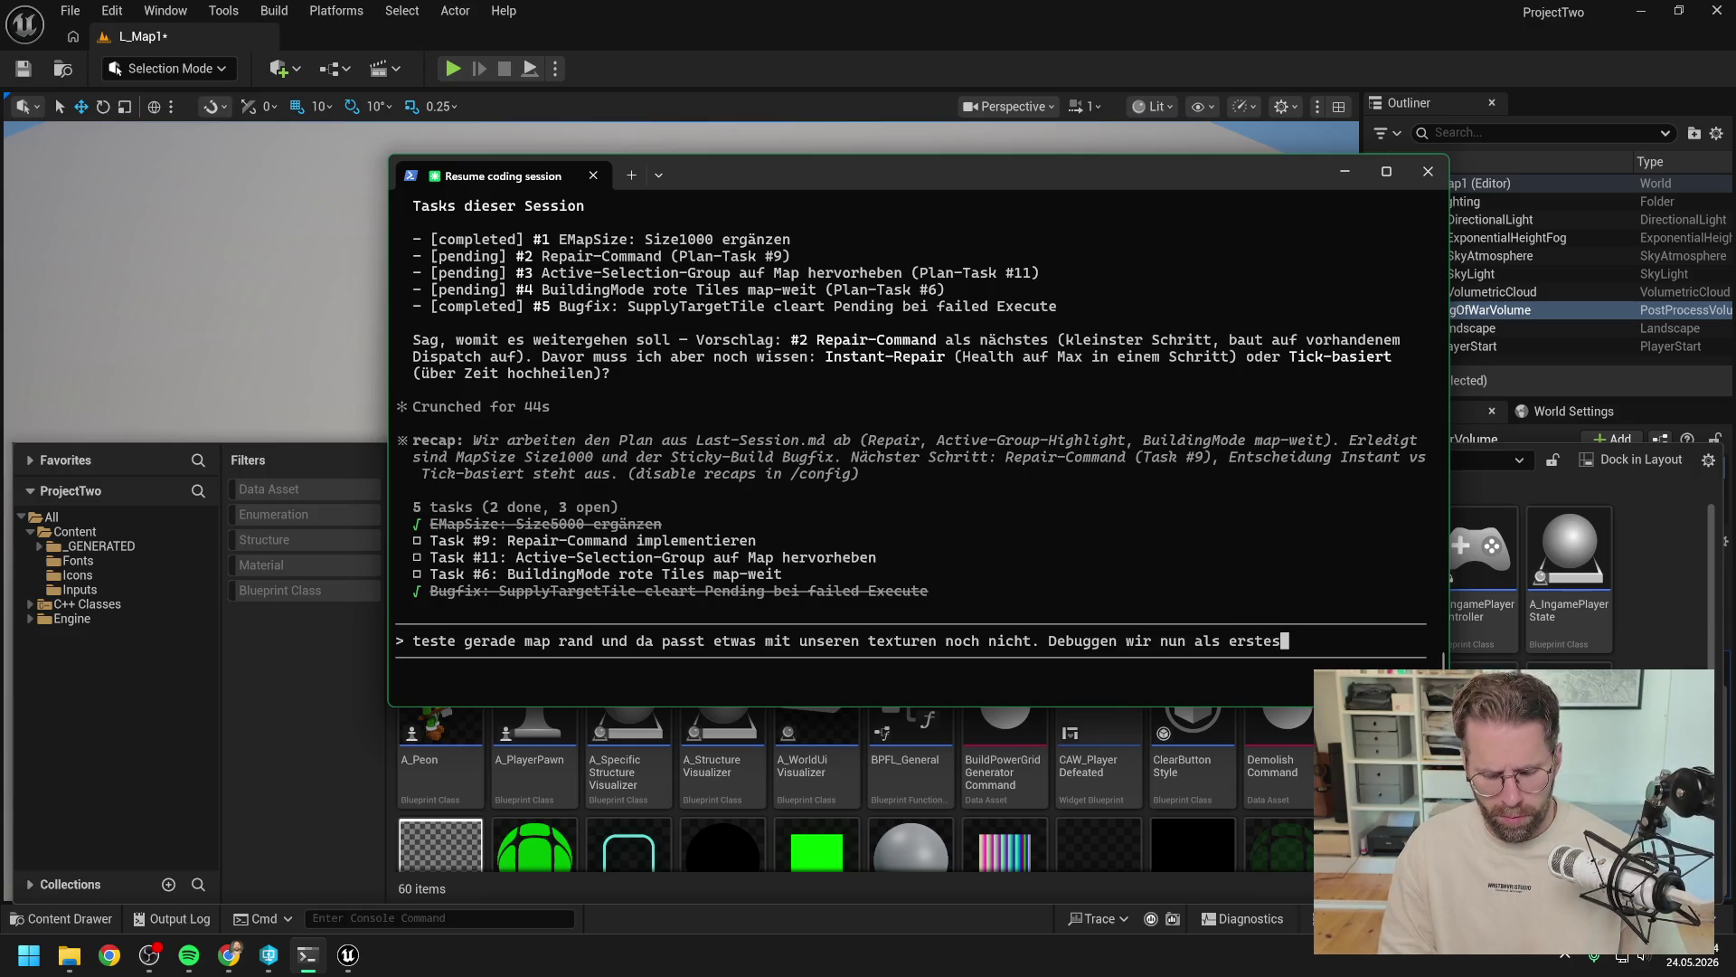
{"action": "type", "text": ", bitte als neuen Ta"}
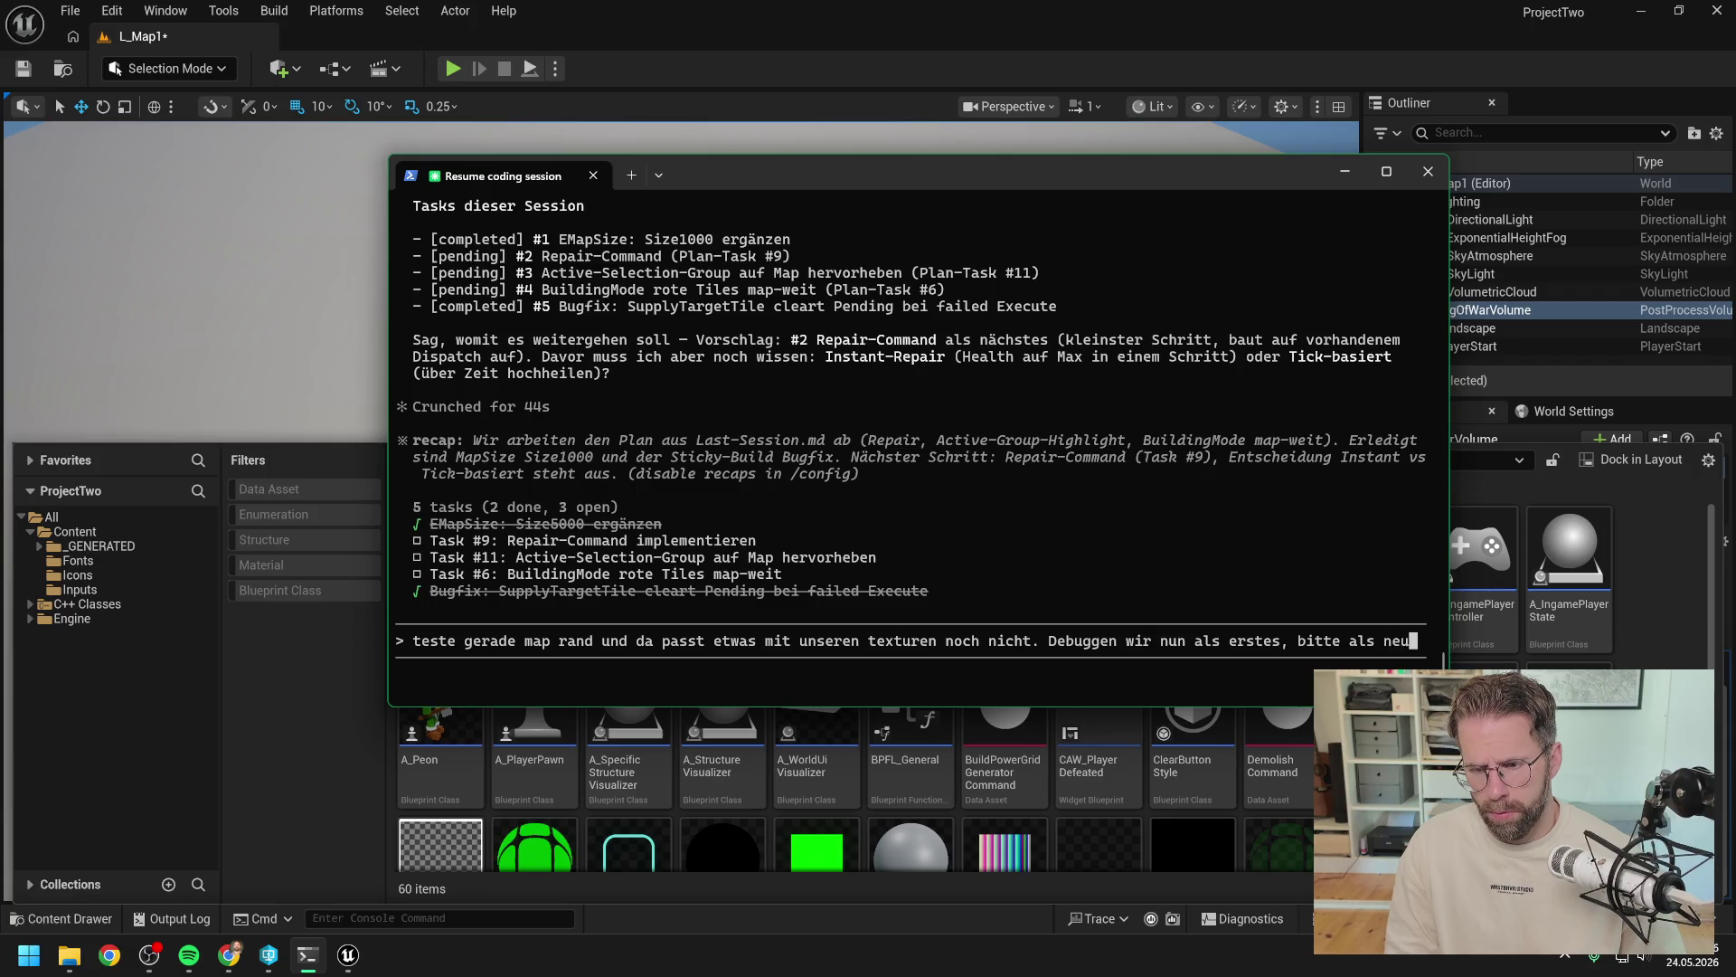
{"action": "type", "text": "sk anlegen. "}
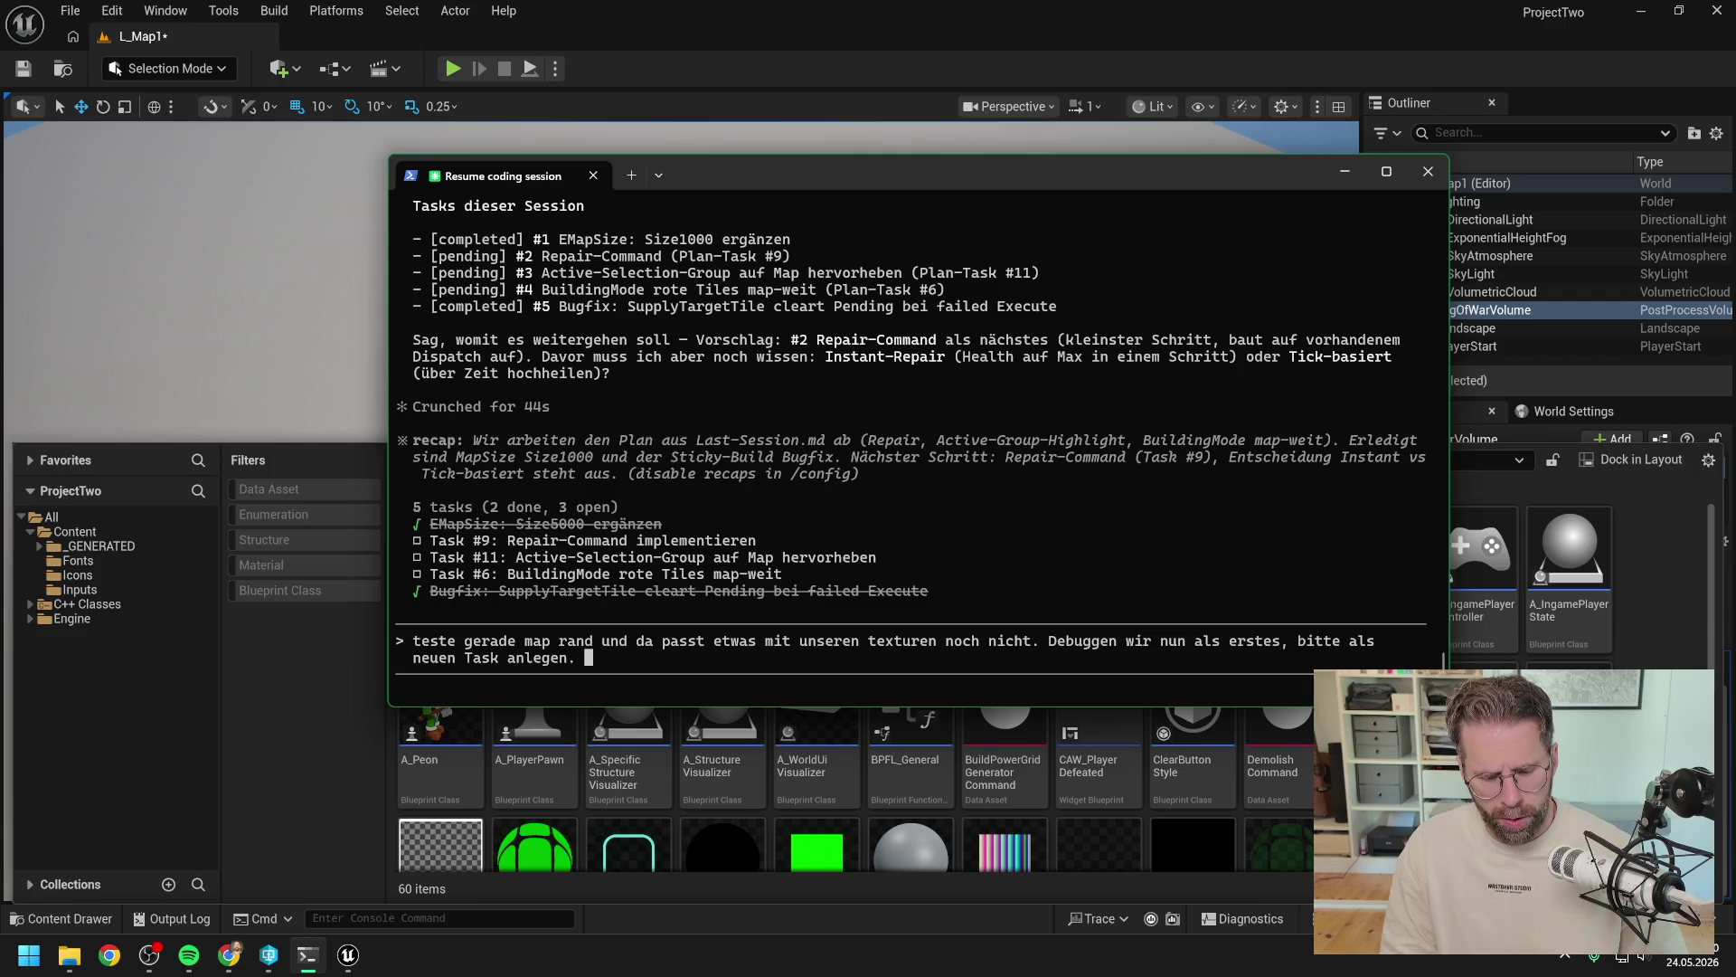
{"action": "type", "text": "Damit da"}
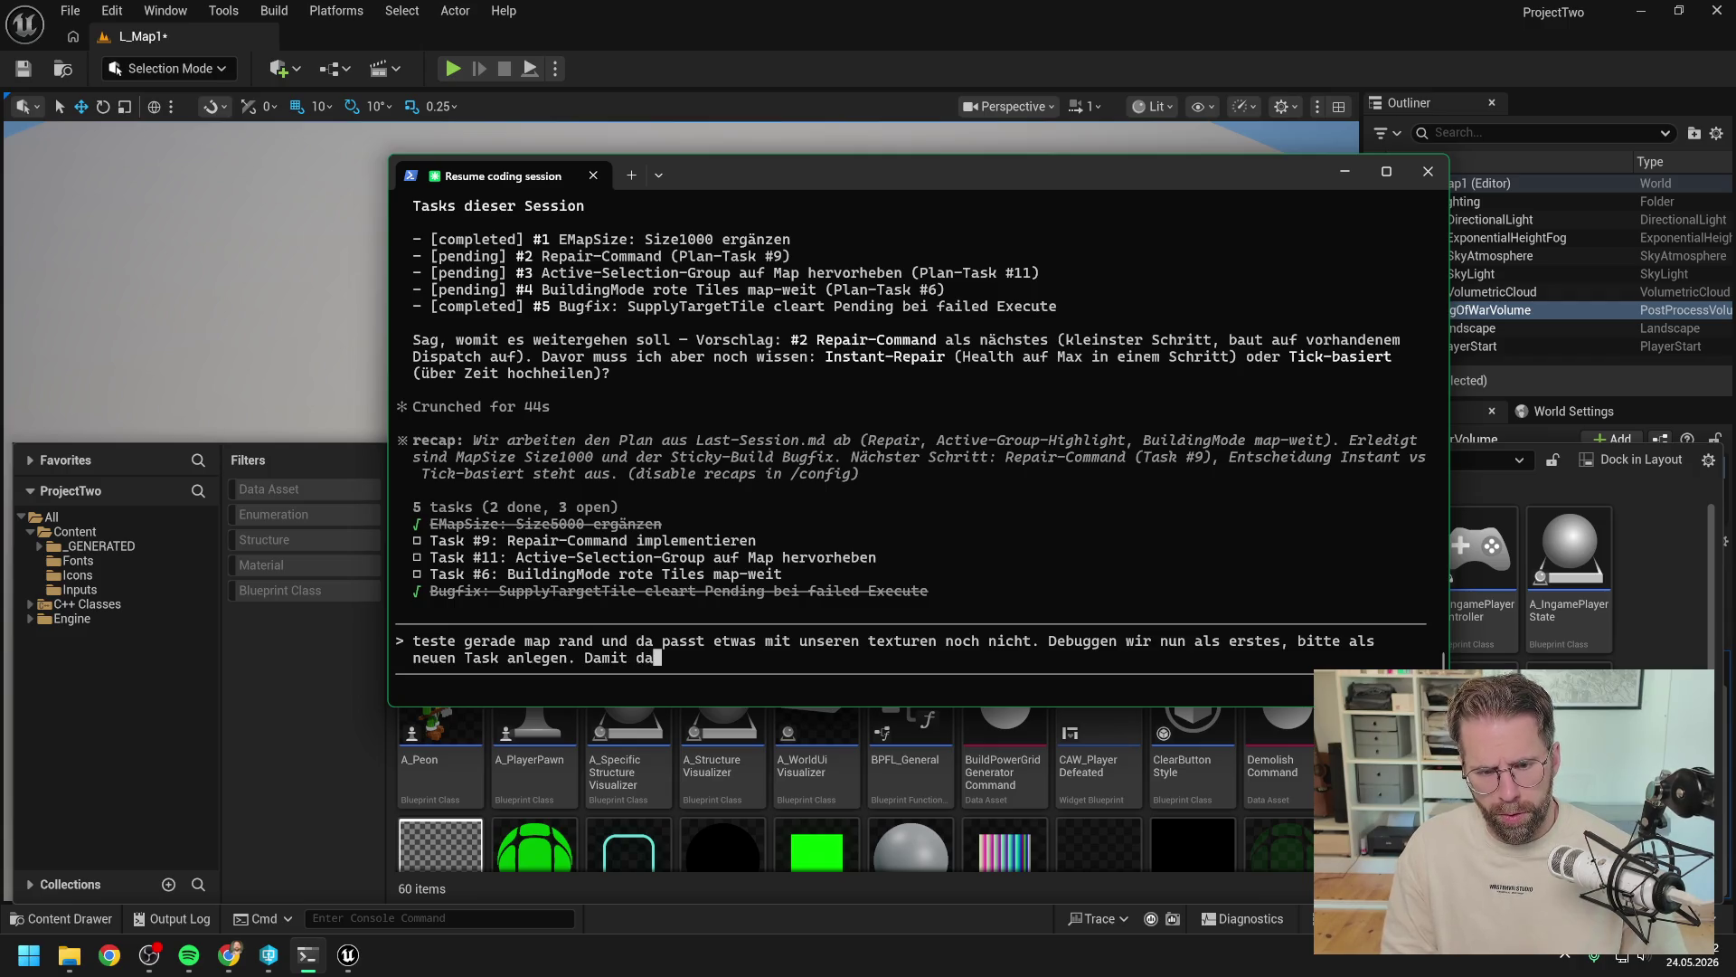
{"action": "key", "text": "BackSpace"}
{"action": "key", "text": "BackSpace"}
{"action": "type", "text": "wir das einf"}
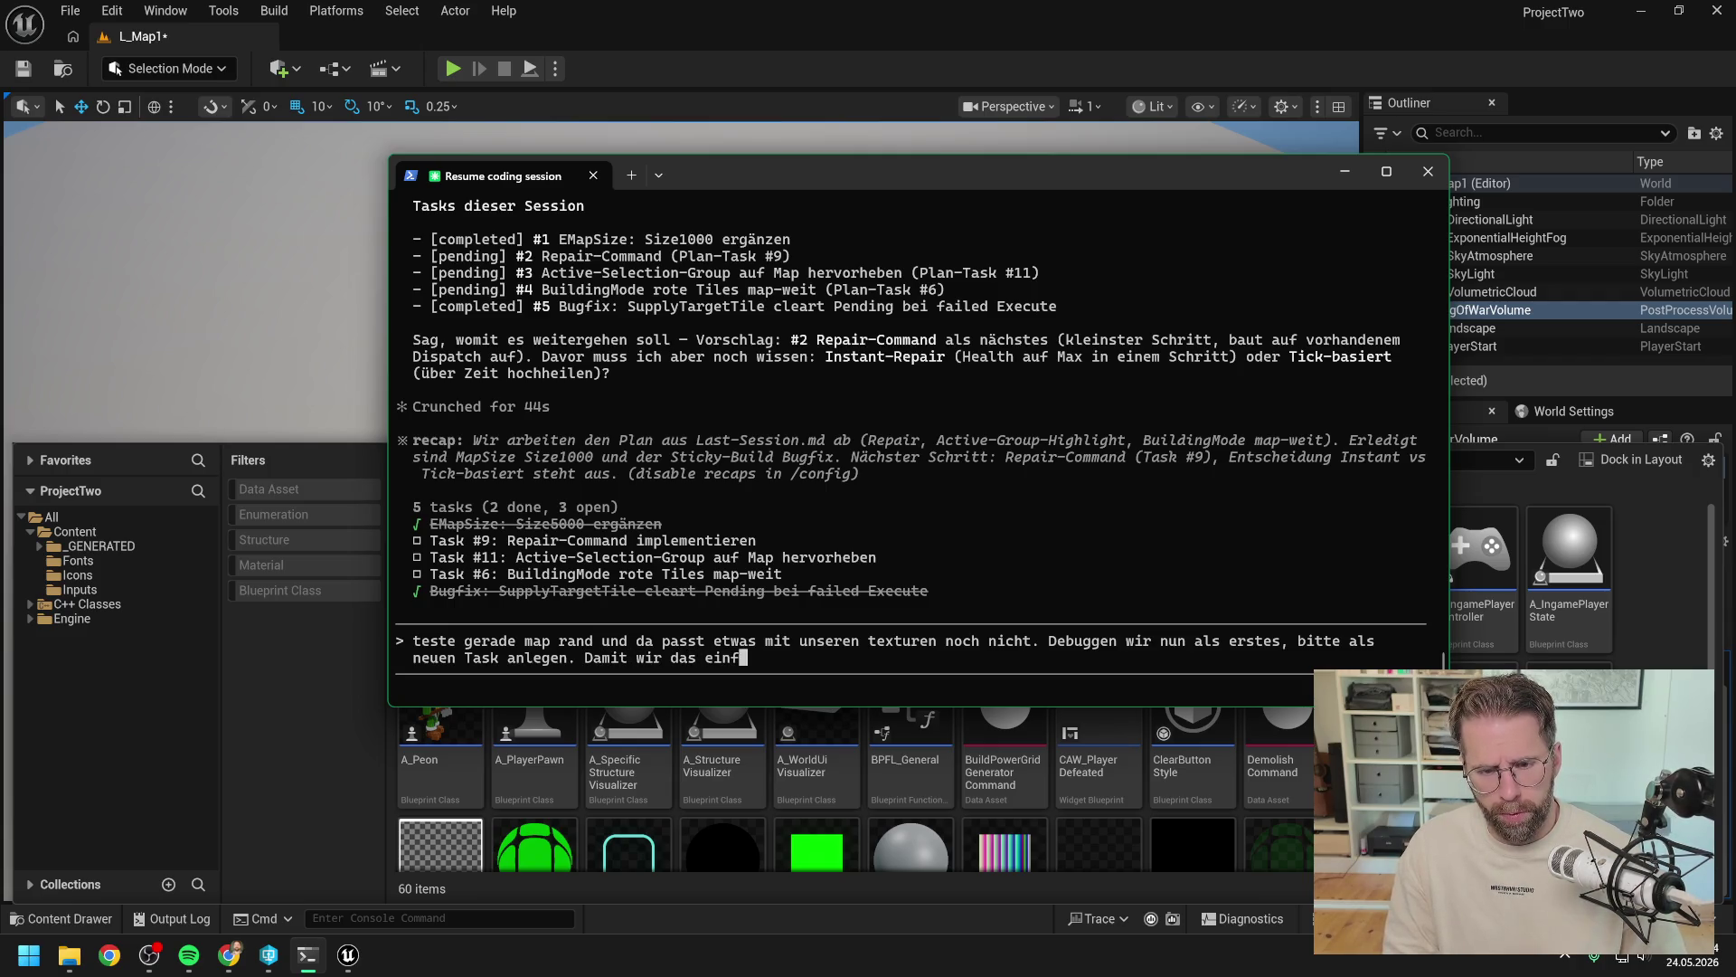
{"action": "type", "text": "ach debuggen können"}
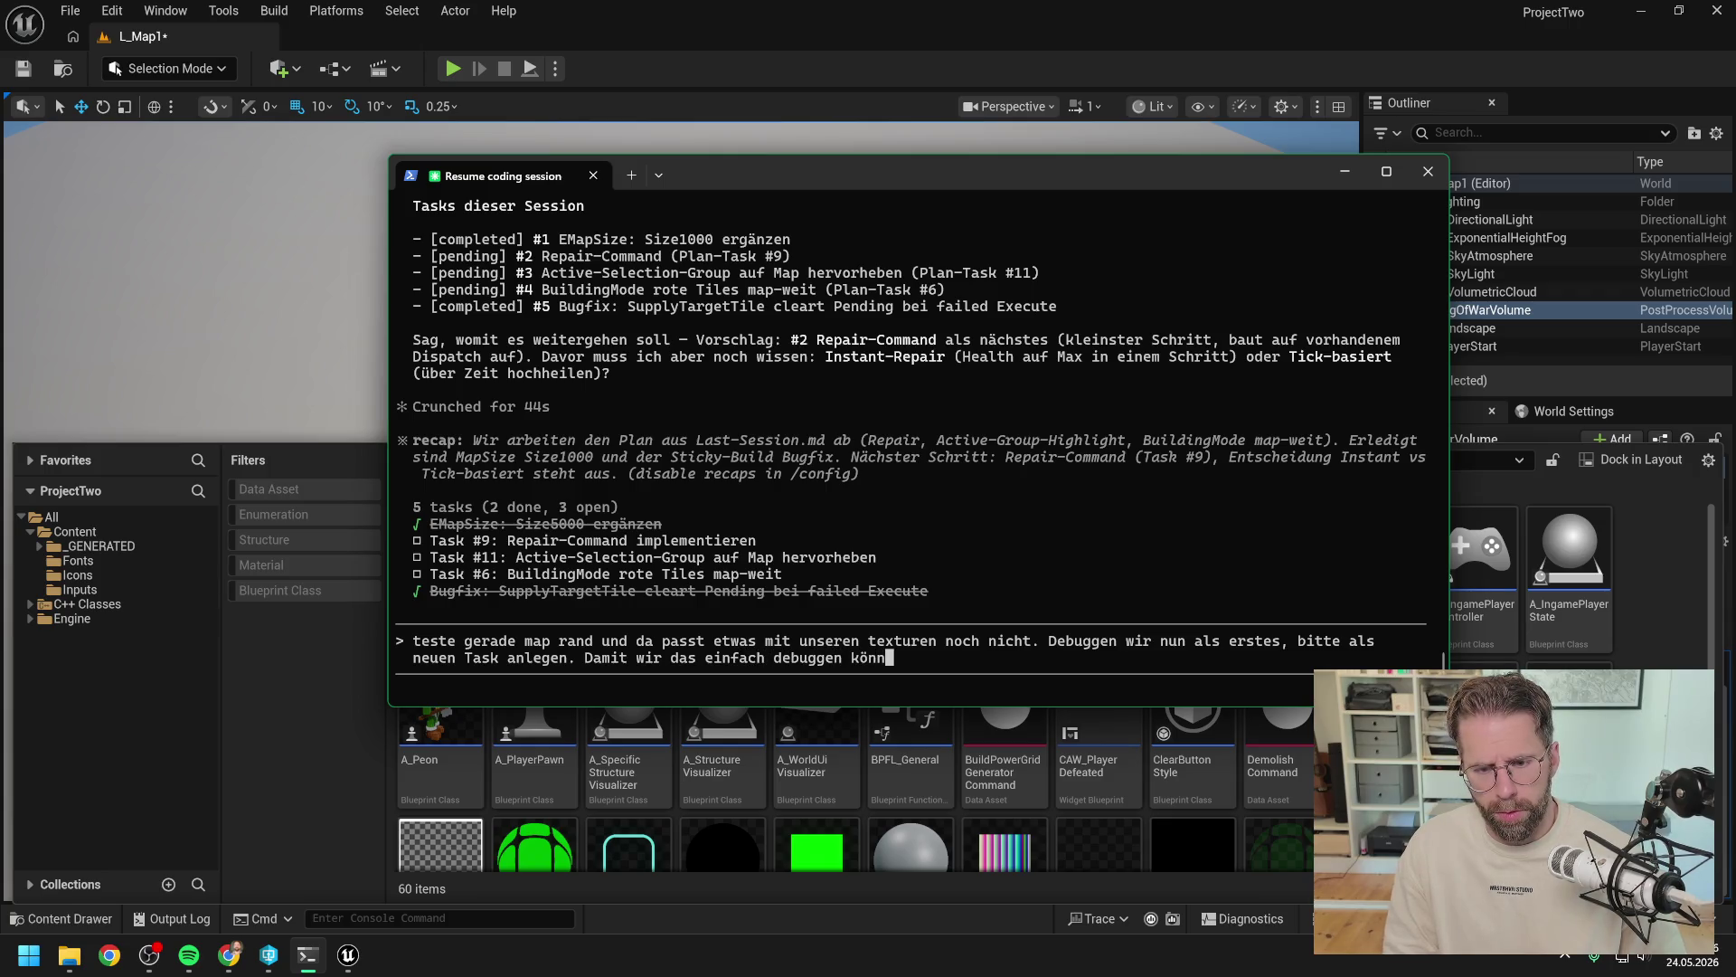
Request a PowerGridSubsystem.SetDebugModeEnabled trigger with a bool input to fill the whole grid, and send it.
{"action": "key", "text": "BackSpace"}
{"action": "type", "text": ", b"}
{"action": "type", "text": "enöti"}
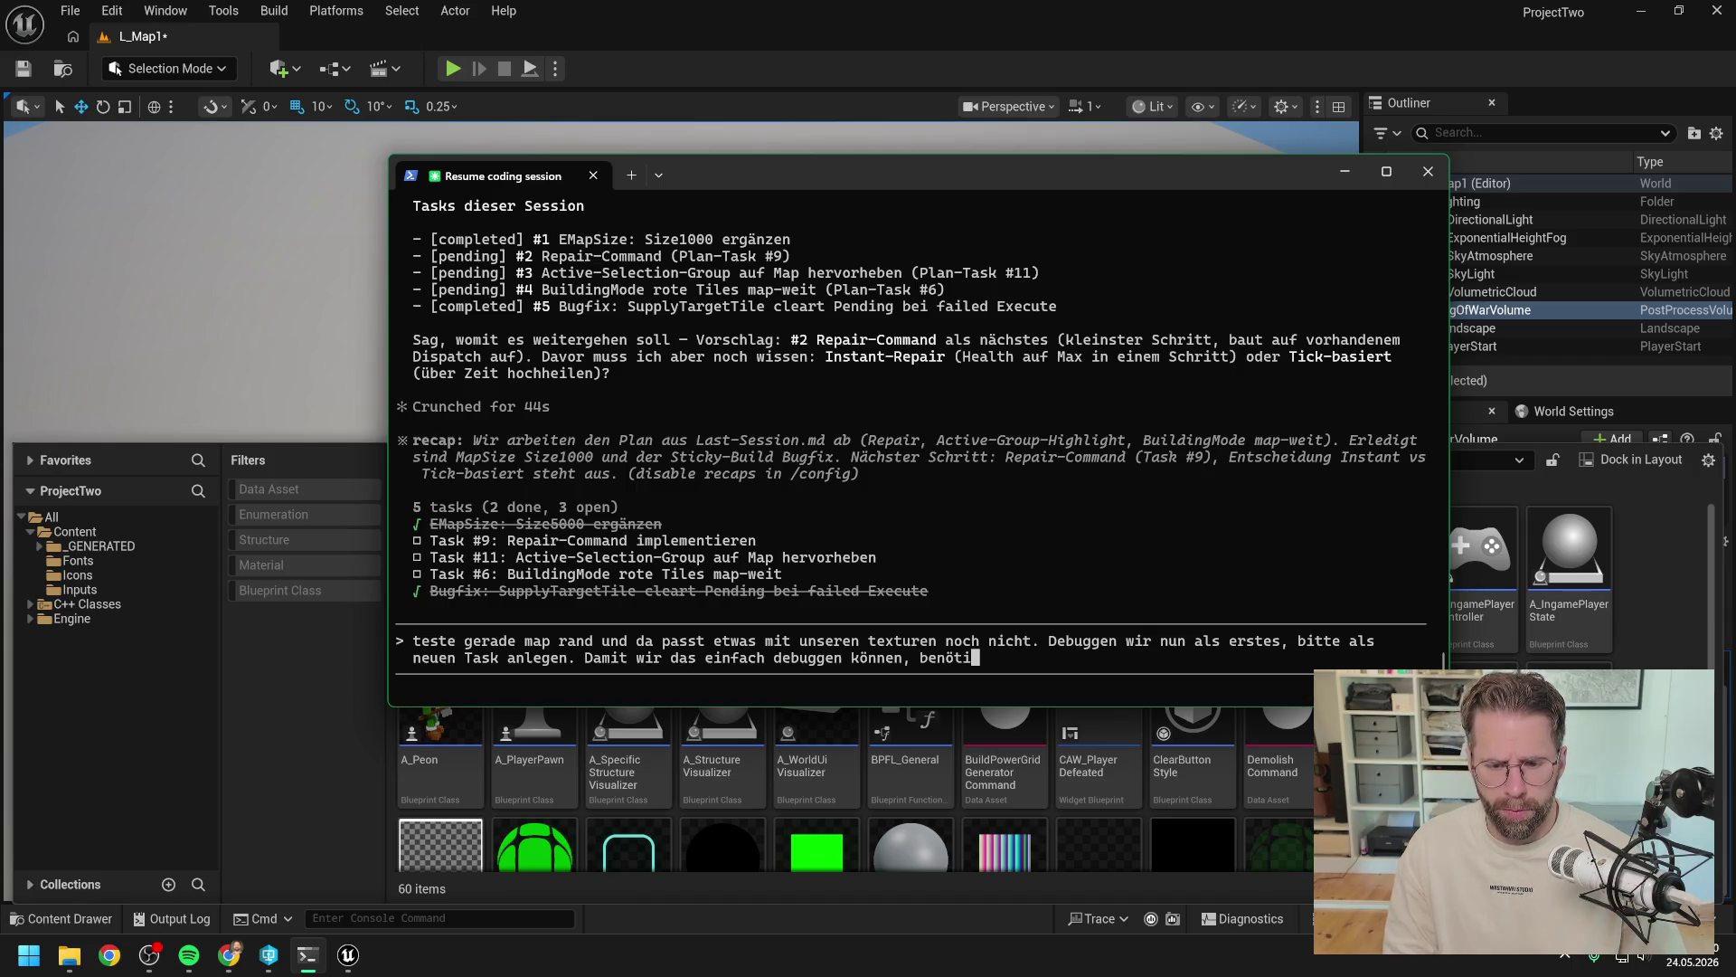
{"action": "type", "text": "gge ich einen Trigger vo"}
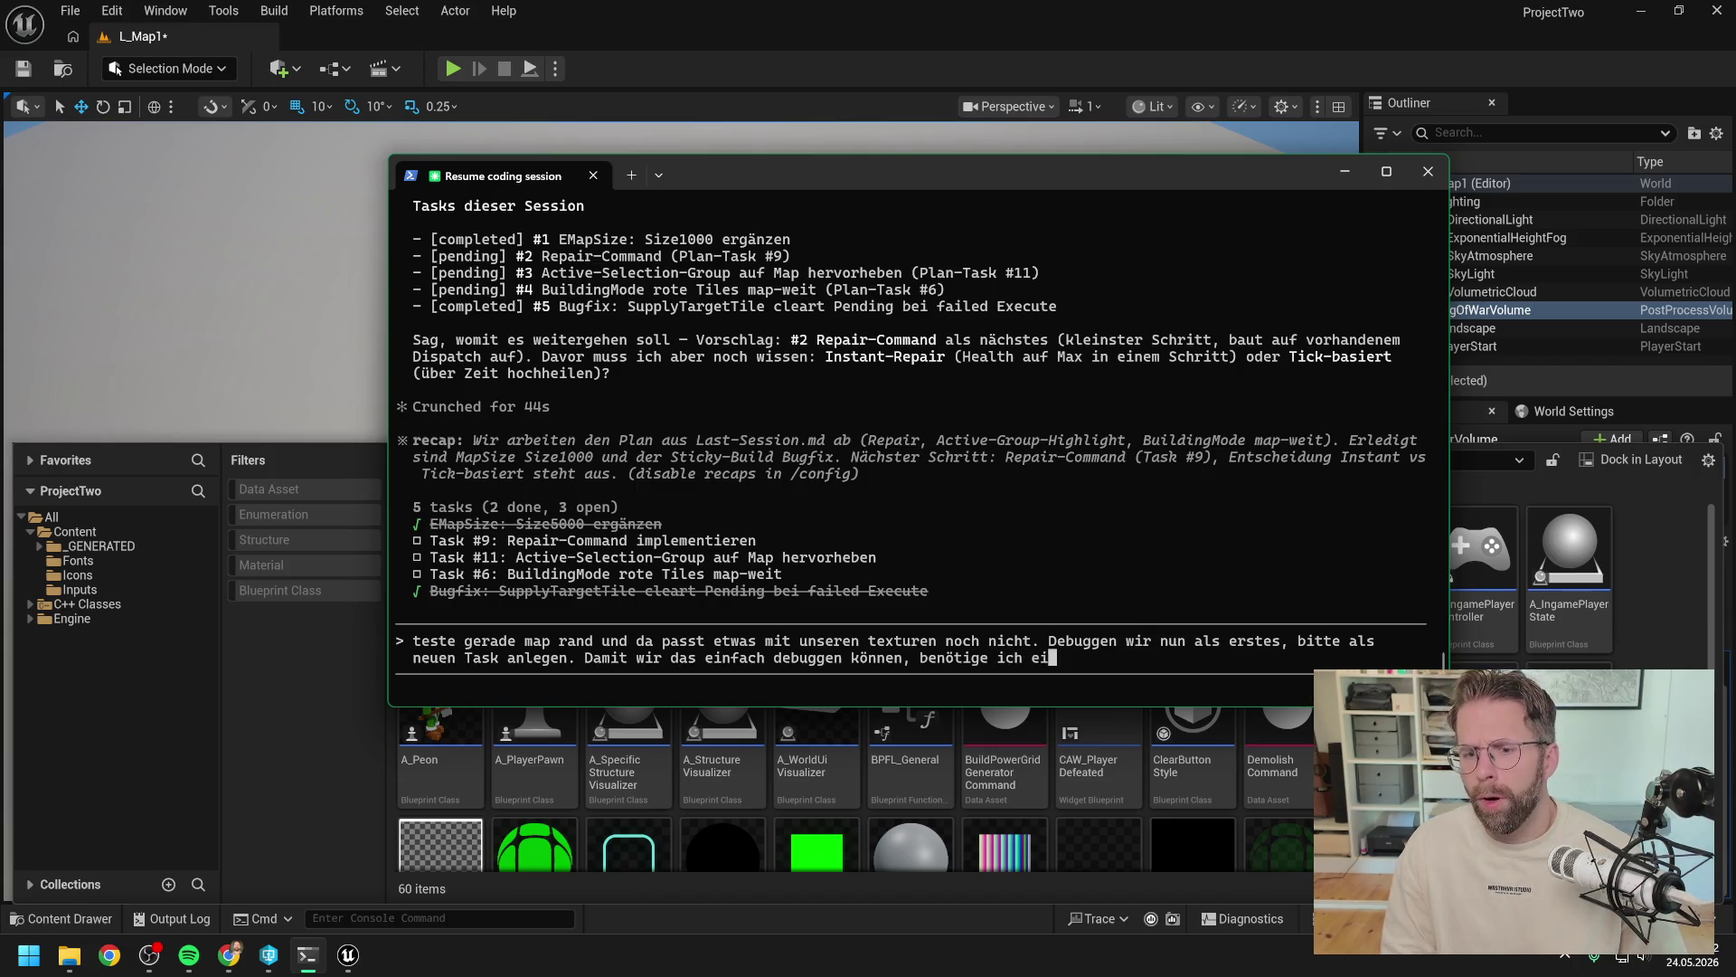
{"action": "type", "text": "n dir"}
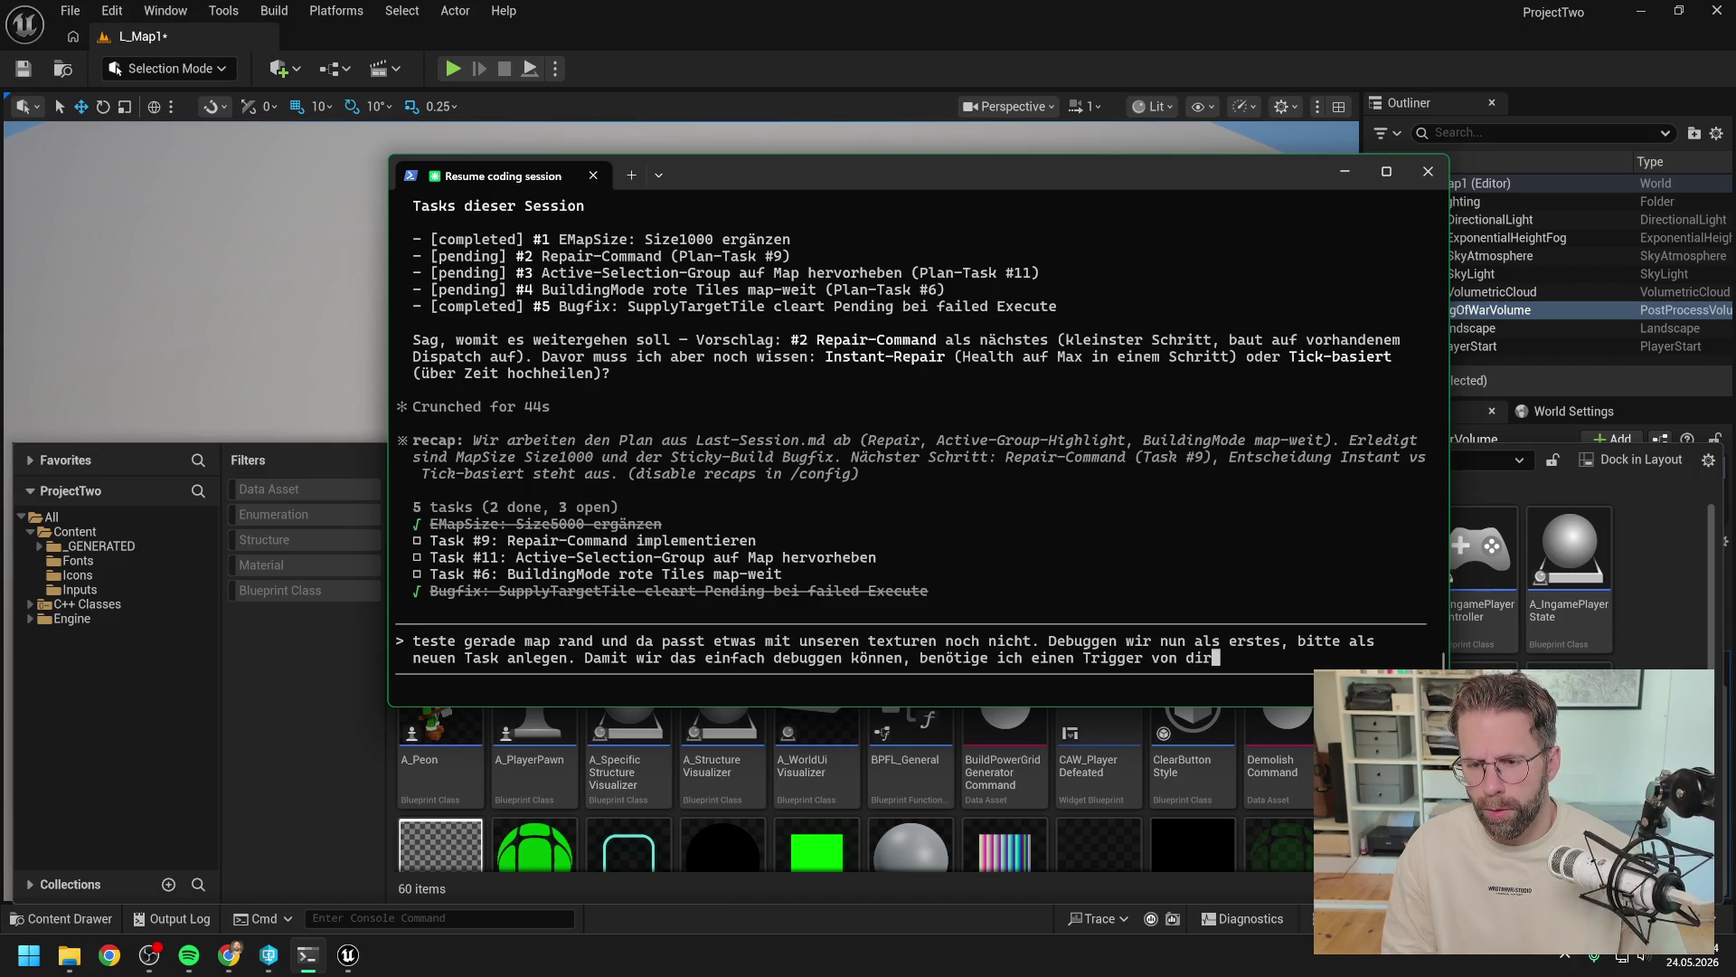
{"action": "type", "text": ", wie wir "}
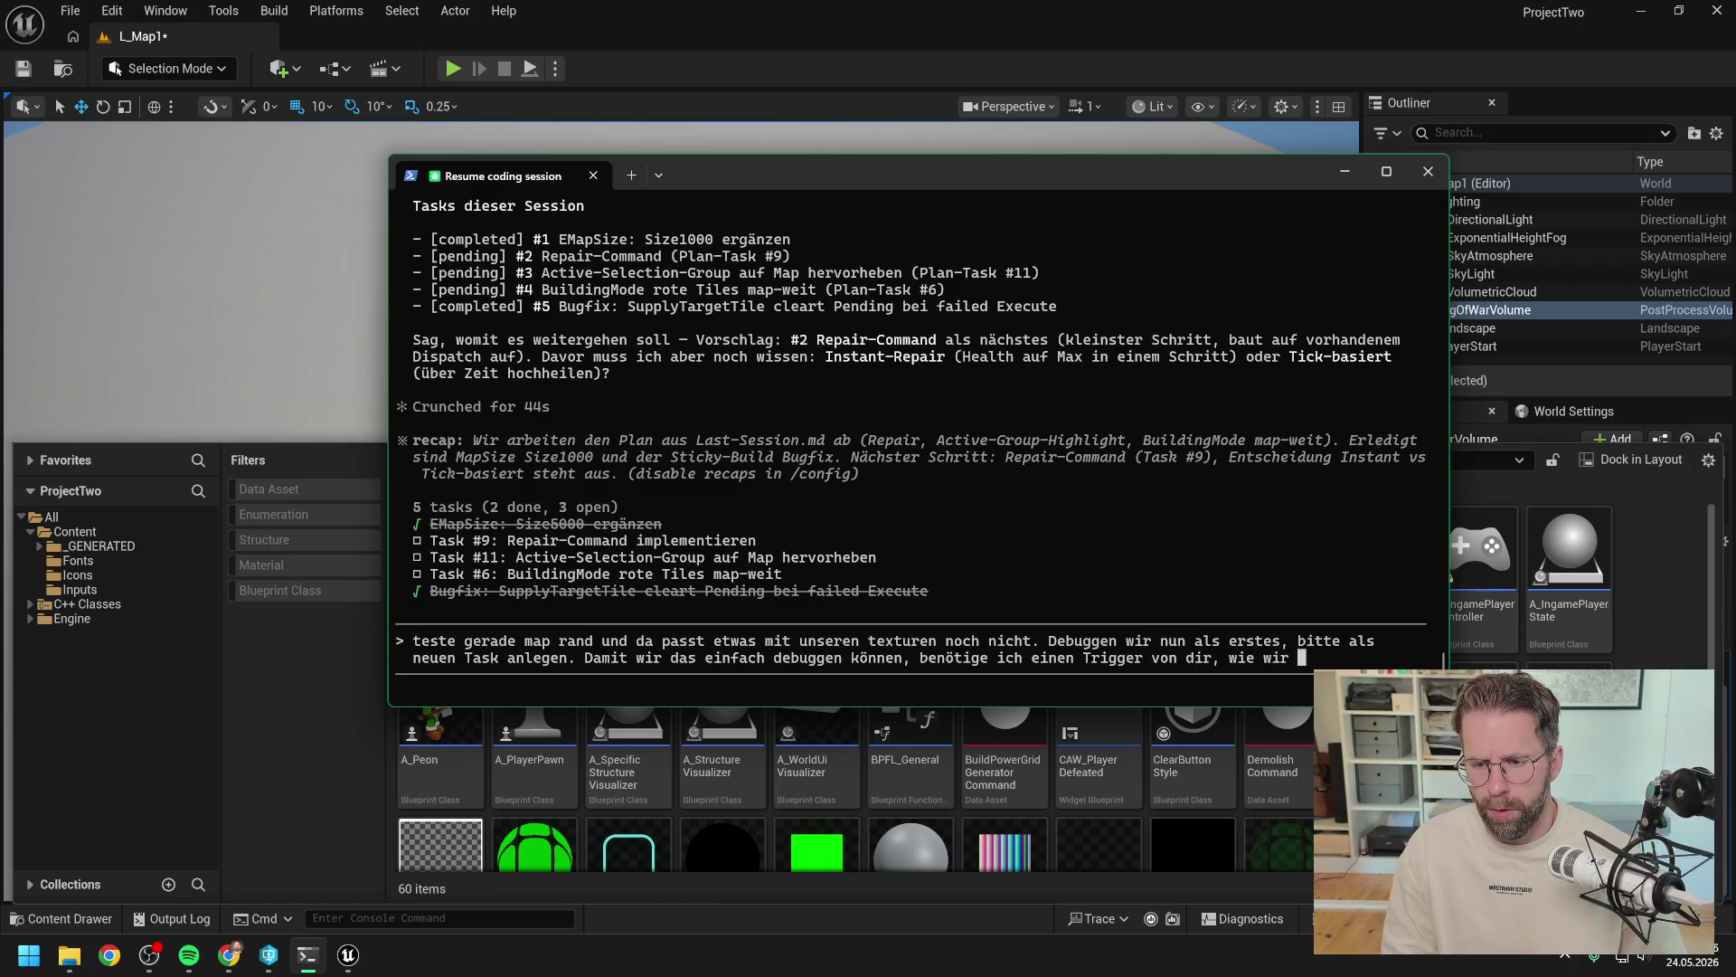
{"action": "type", "text": "das "}
{"action": "type", "text": "gesa"}
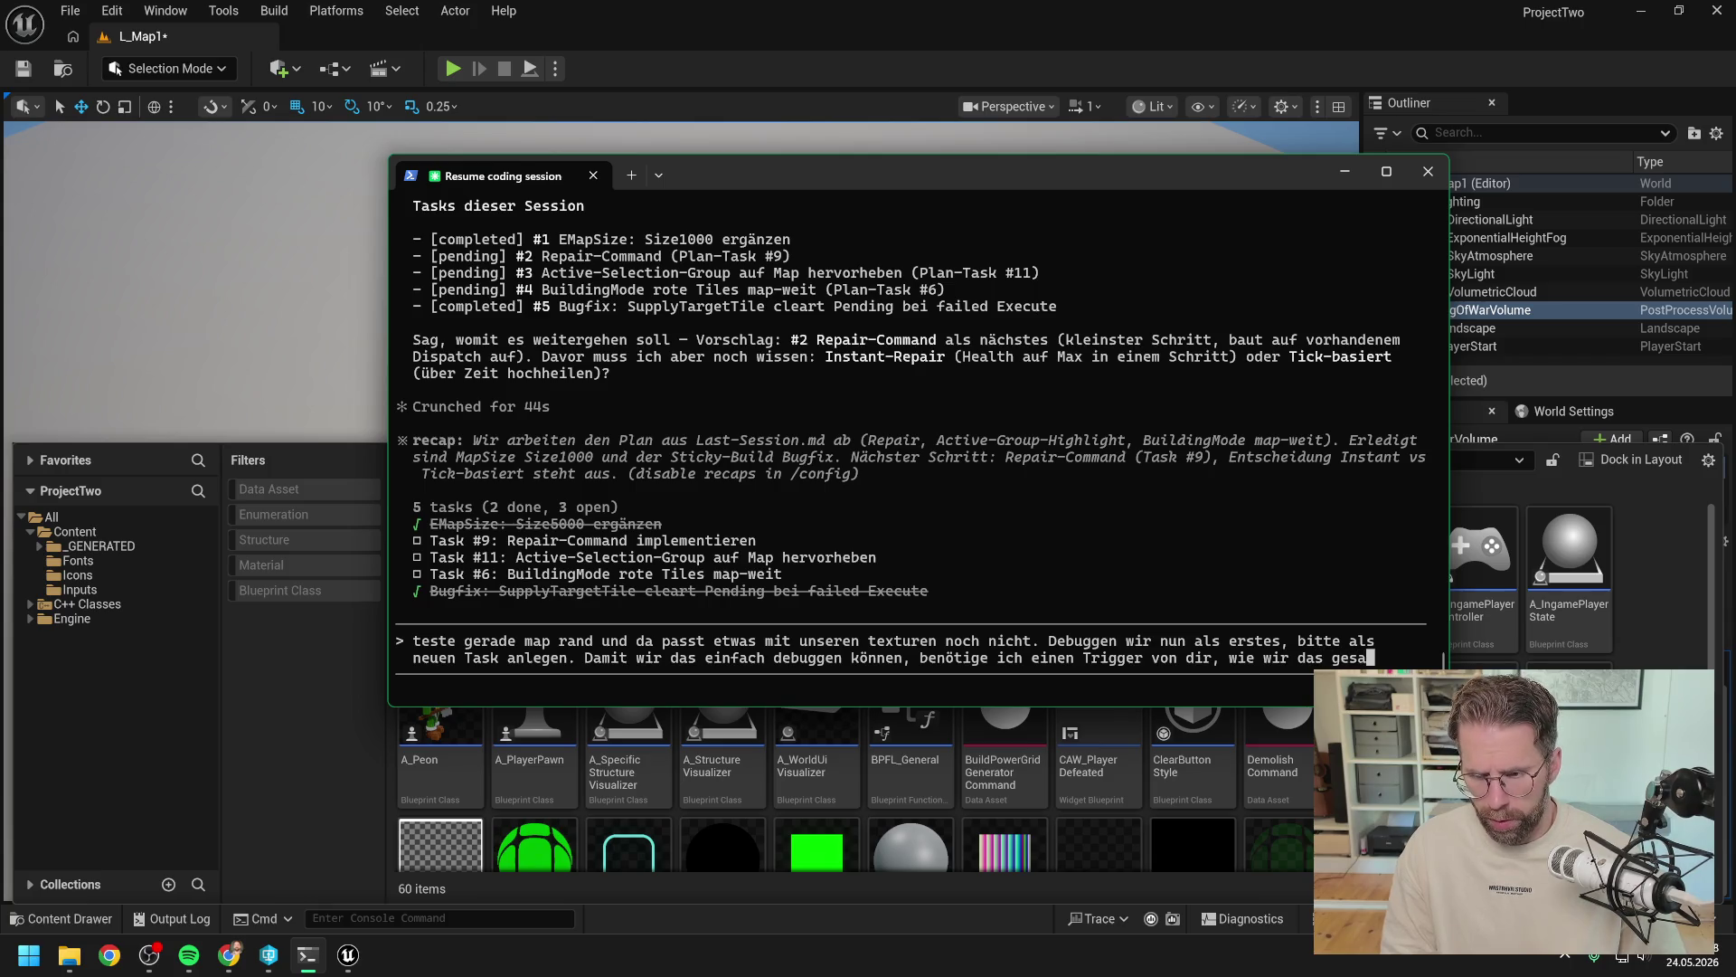
{"action": "type", "text": "mte spielbare grid"}
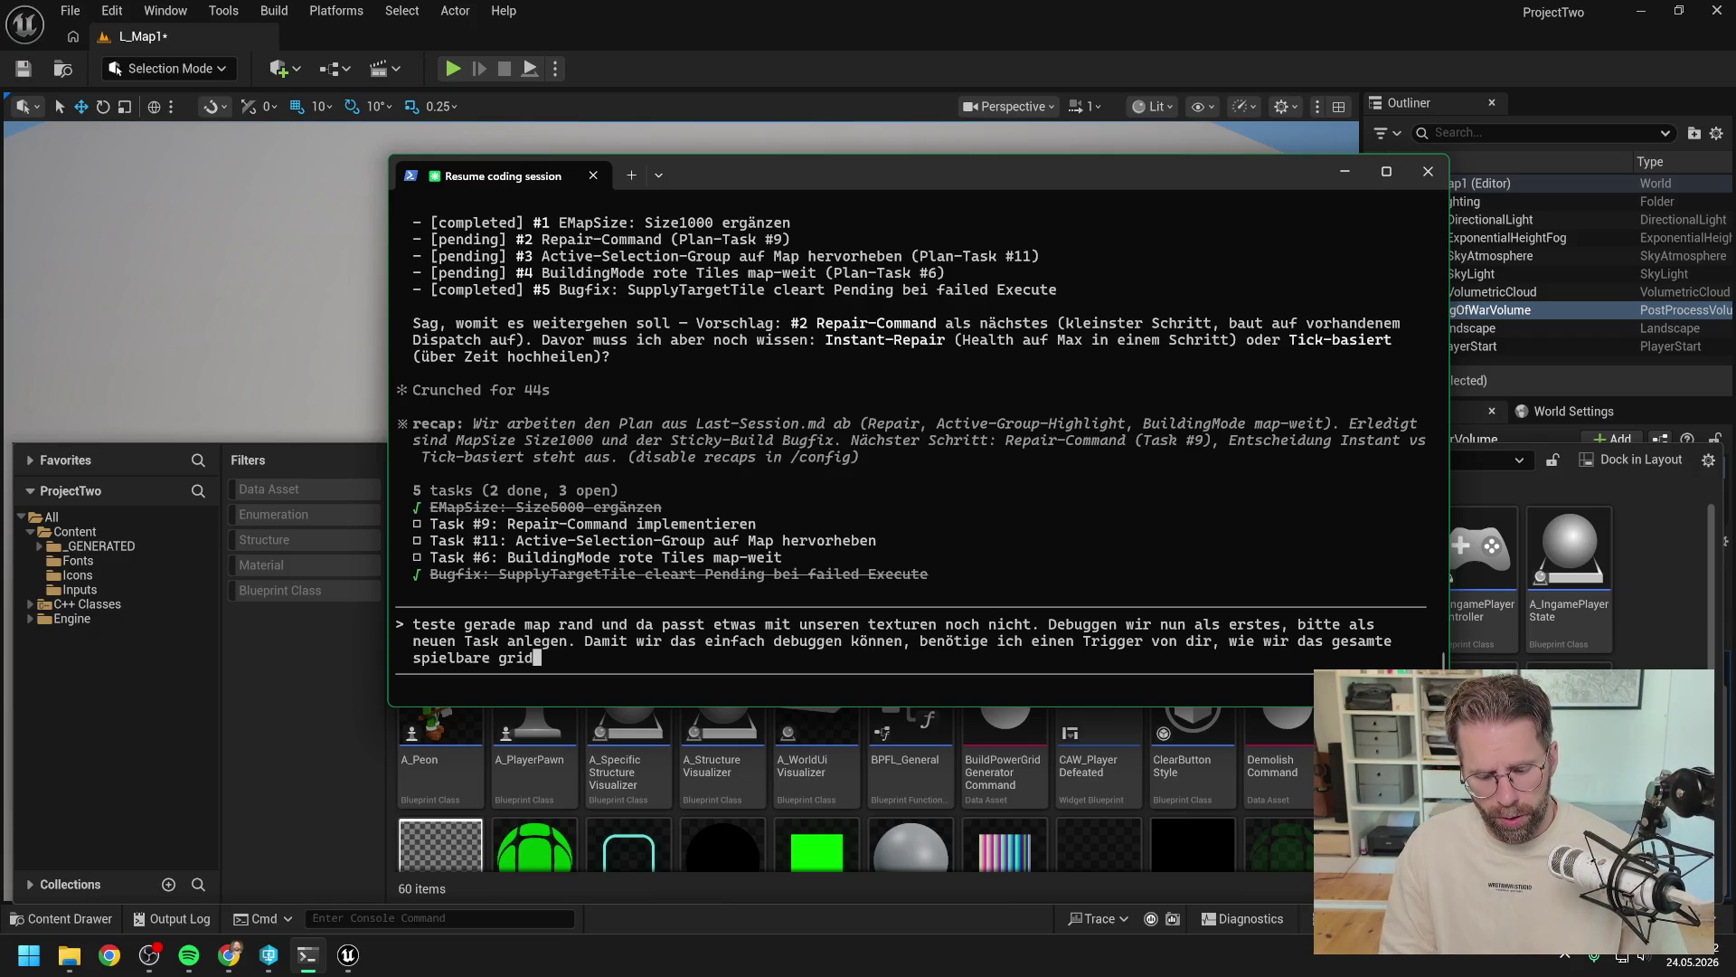
{"action": "type", "text": "aus G"}
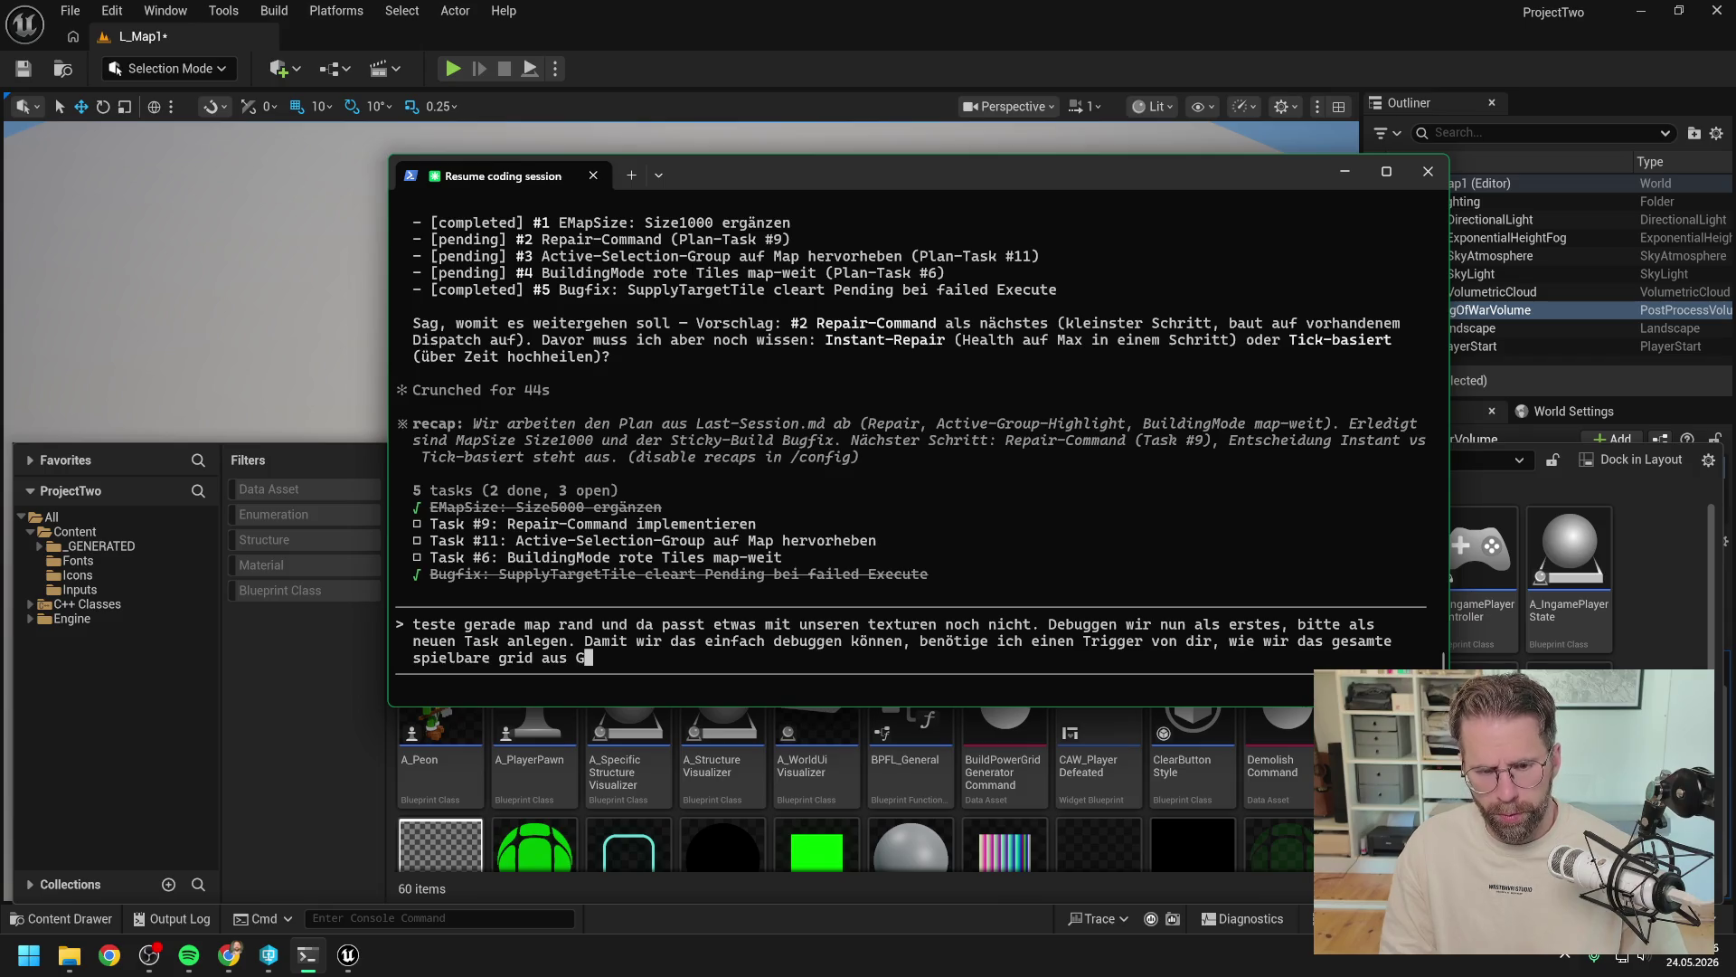
{"action": "type", "text": "rid"}
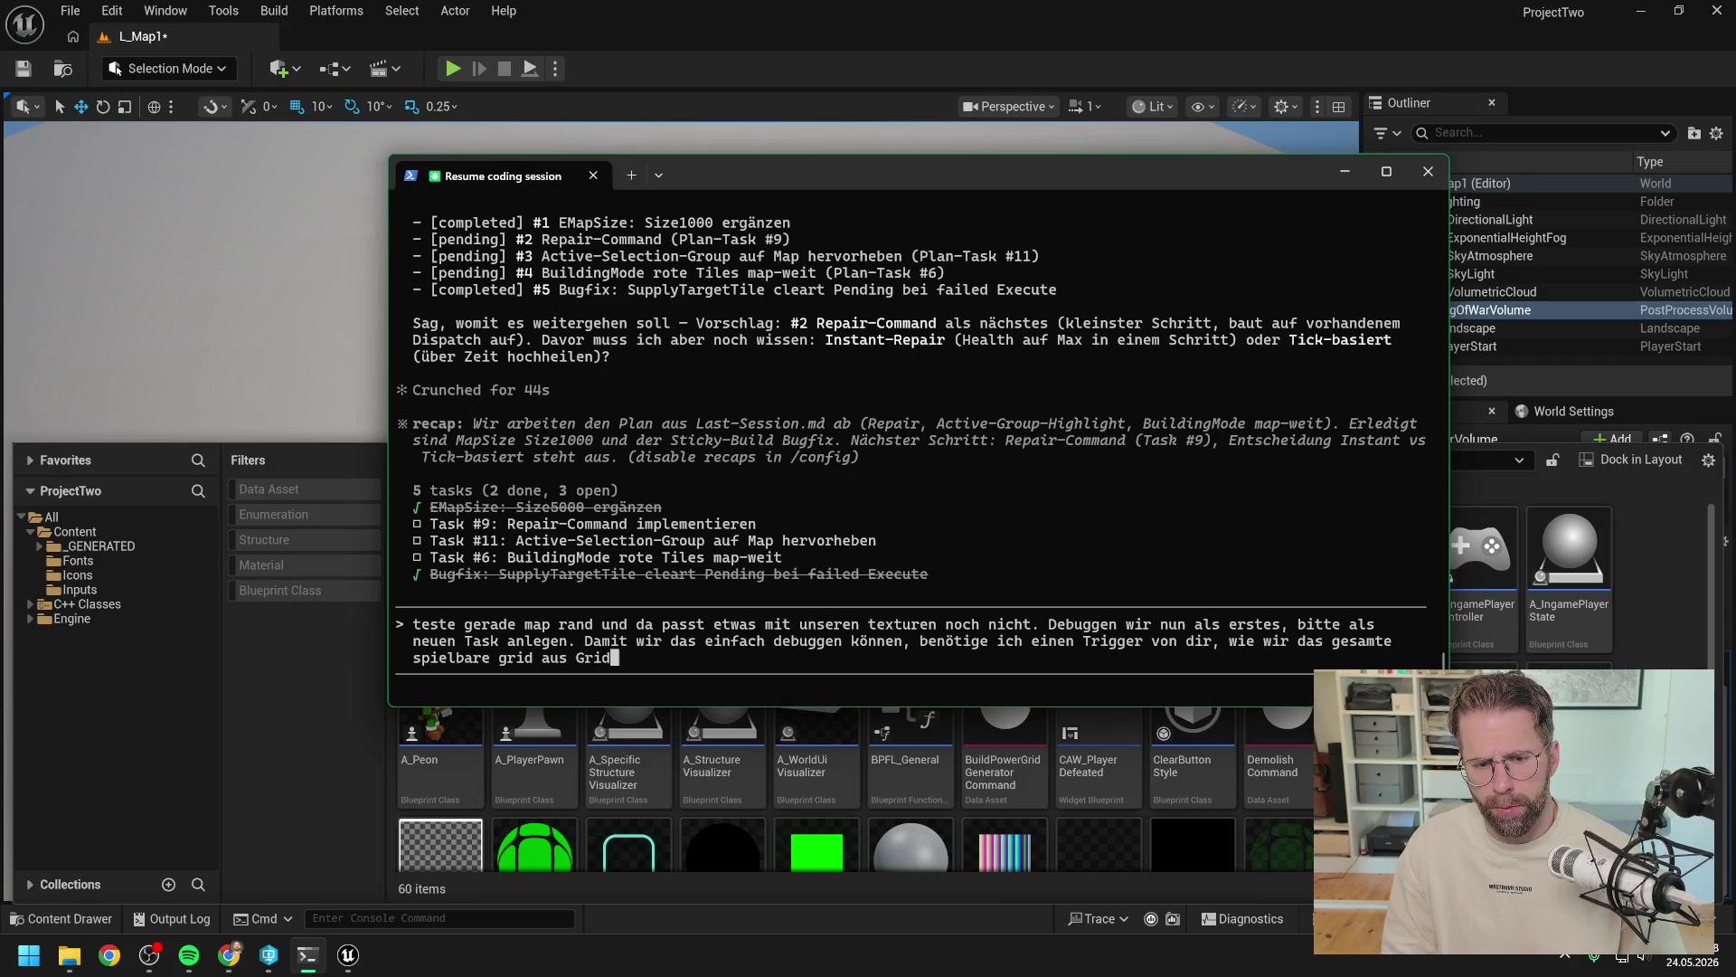
{"action": "type", "text": "Subsystem in"}
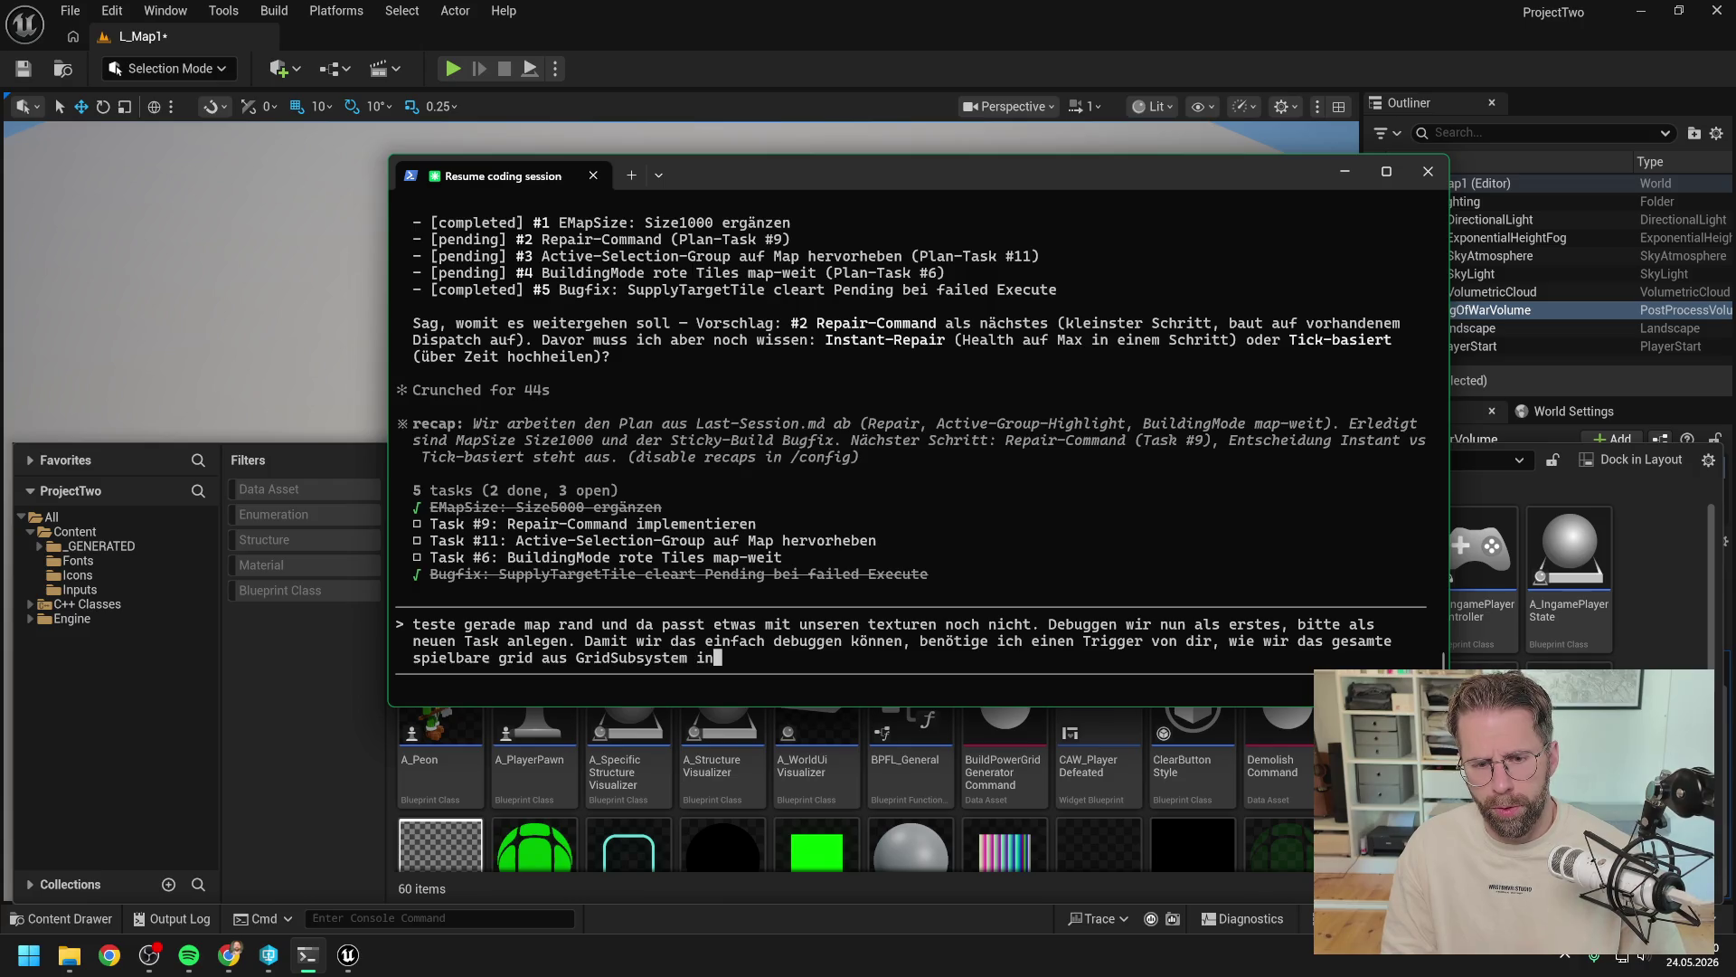
{"action": "type", "text": "s PowerGrid"}
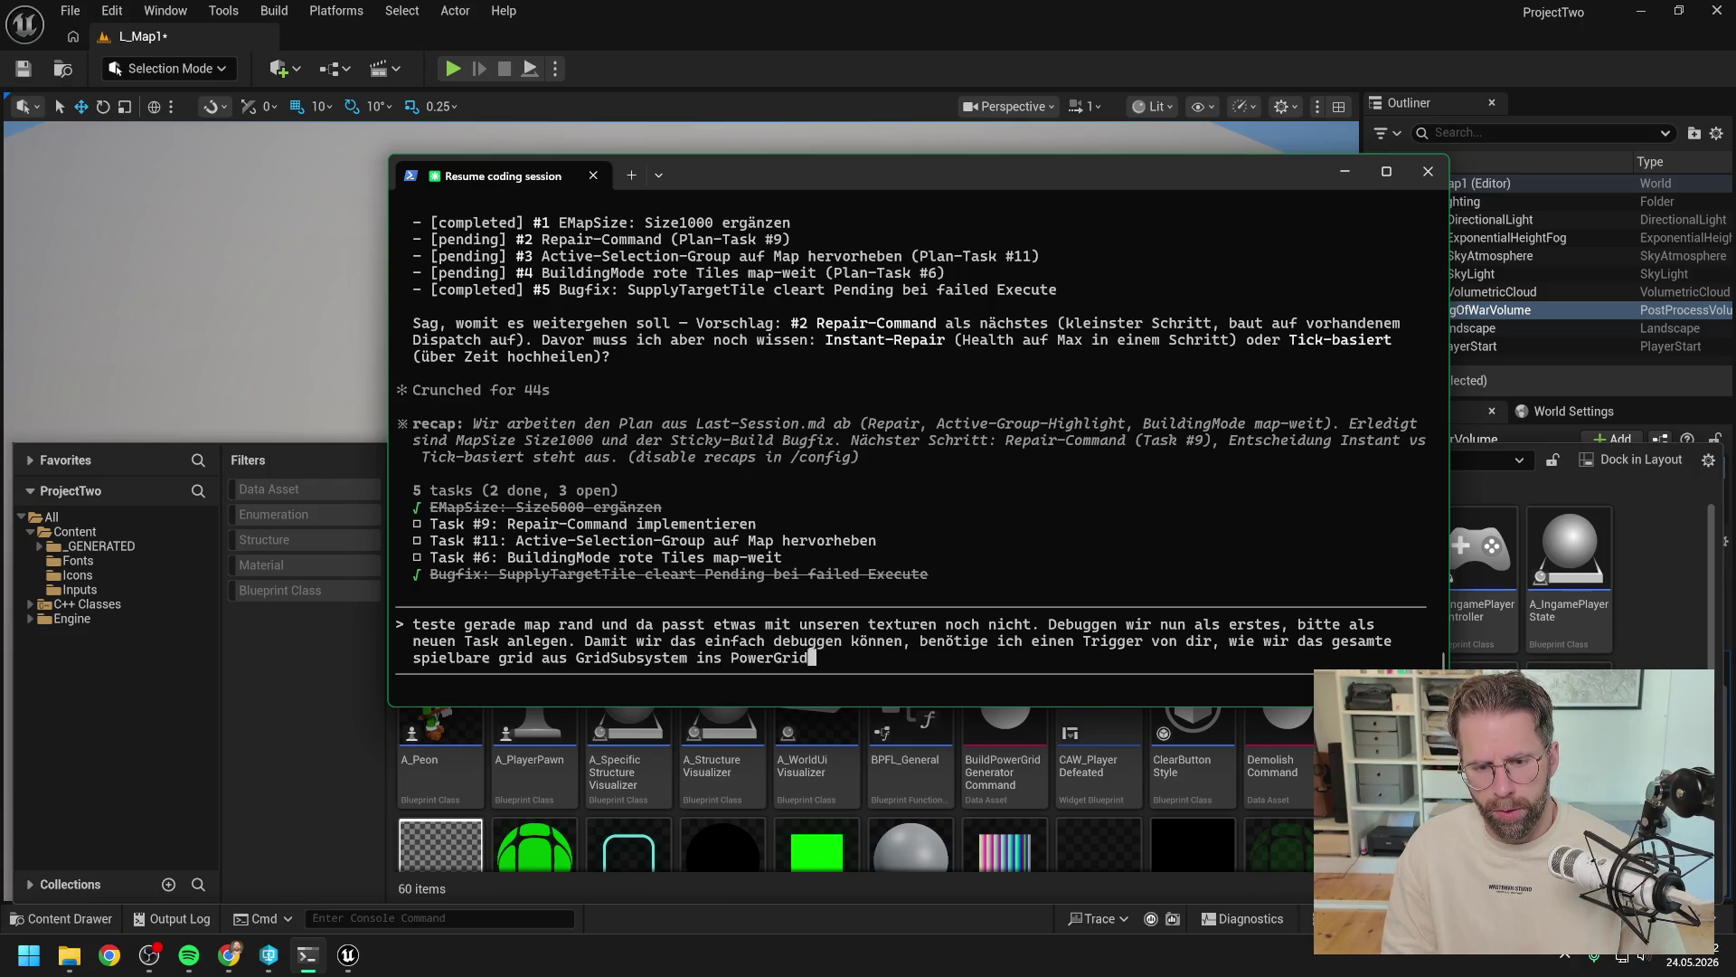
{"action": "type", "text": " gelegt bekommen,"}
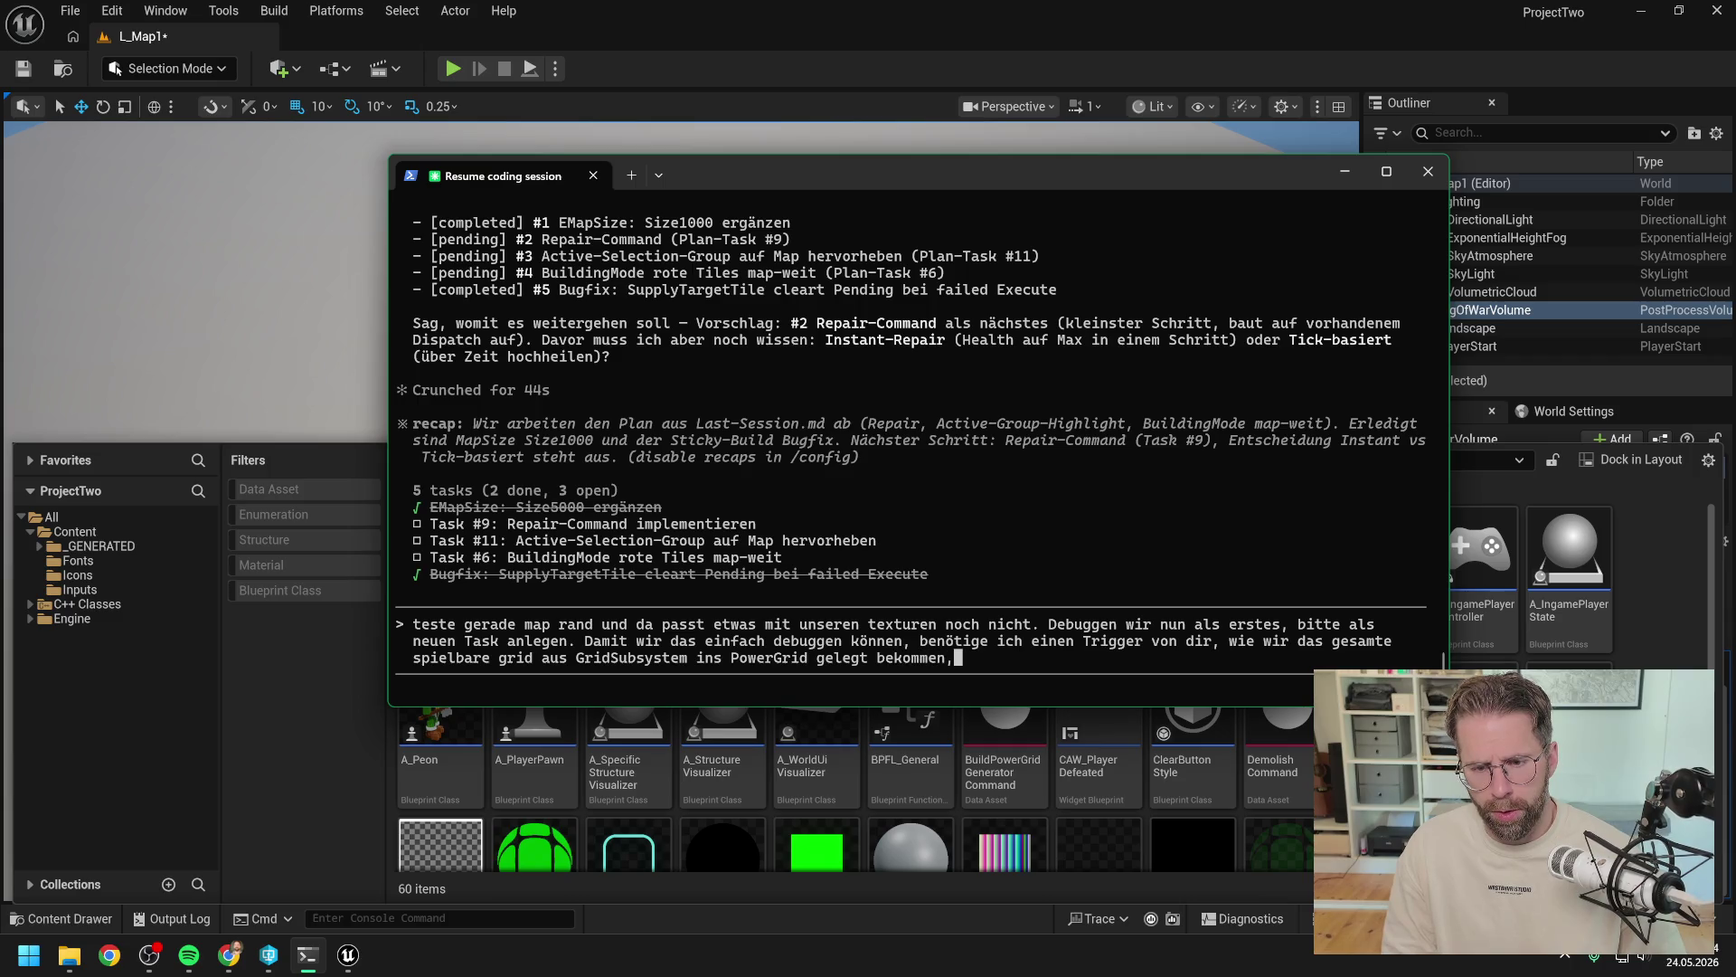
{"action": "type", "text": " sodass ich nciht j"}
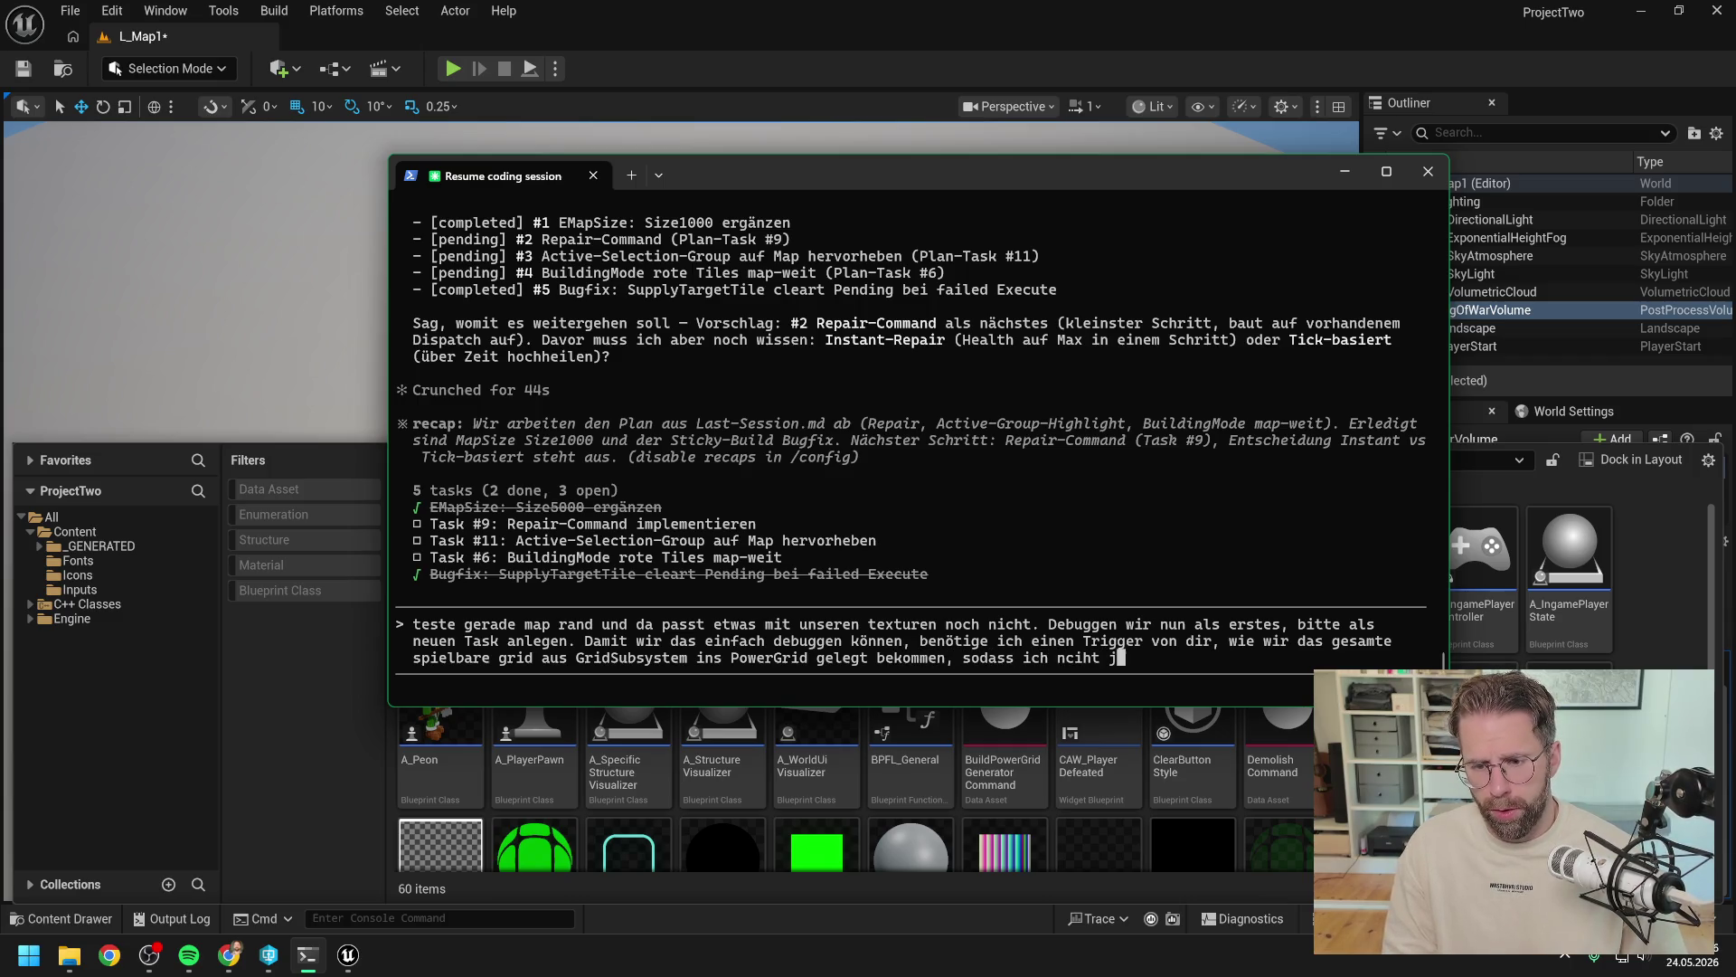
{"action": "key", "text": "BackSpace"}
{"action": "key", "text": "BackSpace"}
{"action": "key", "text": "BackSpace"}
{"action": "key", "text": "BackSpace"}
{"action": "key", "text": "BackSpace"}
{"action": "key", "text": "BackSpace"}
{"action": "type", "text": "icht jedes "}
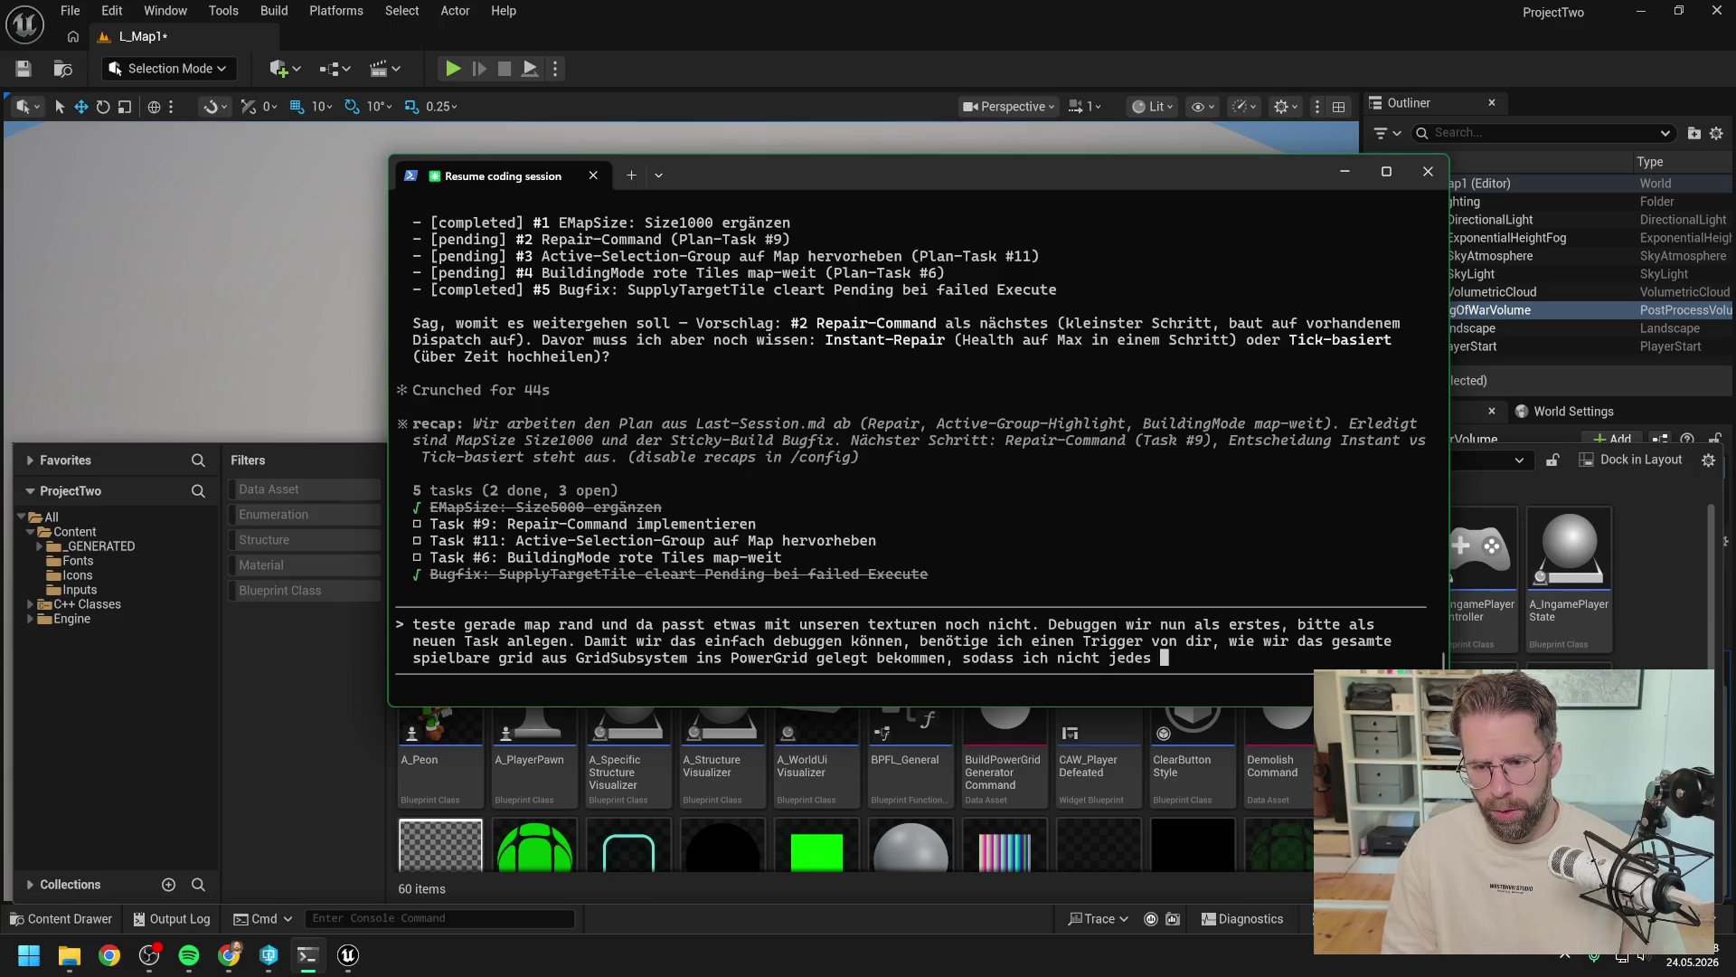
{"action": "type", "text": "mal erst das "}
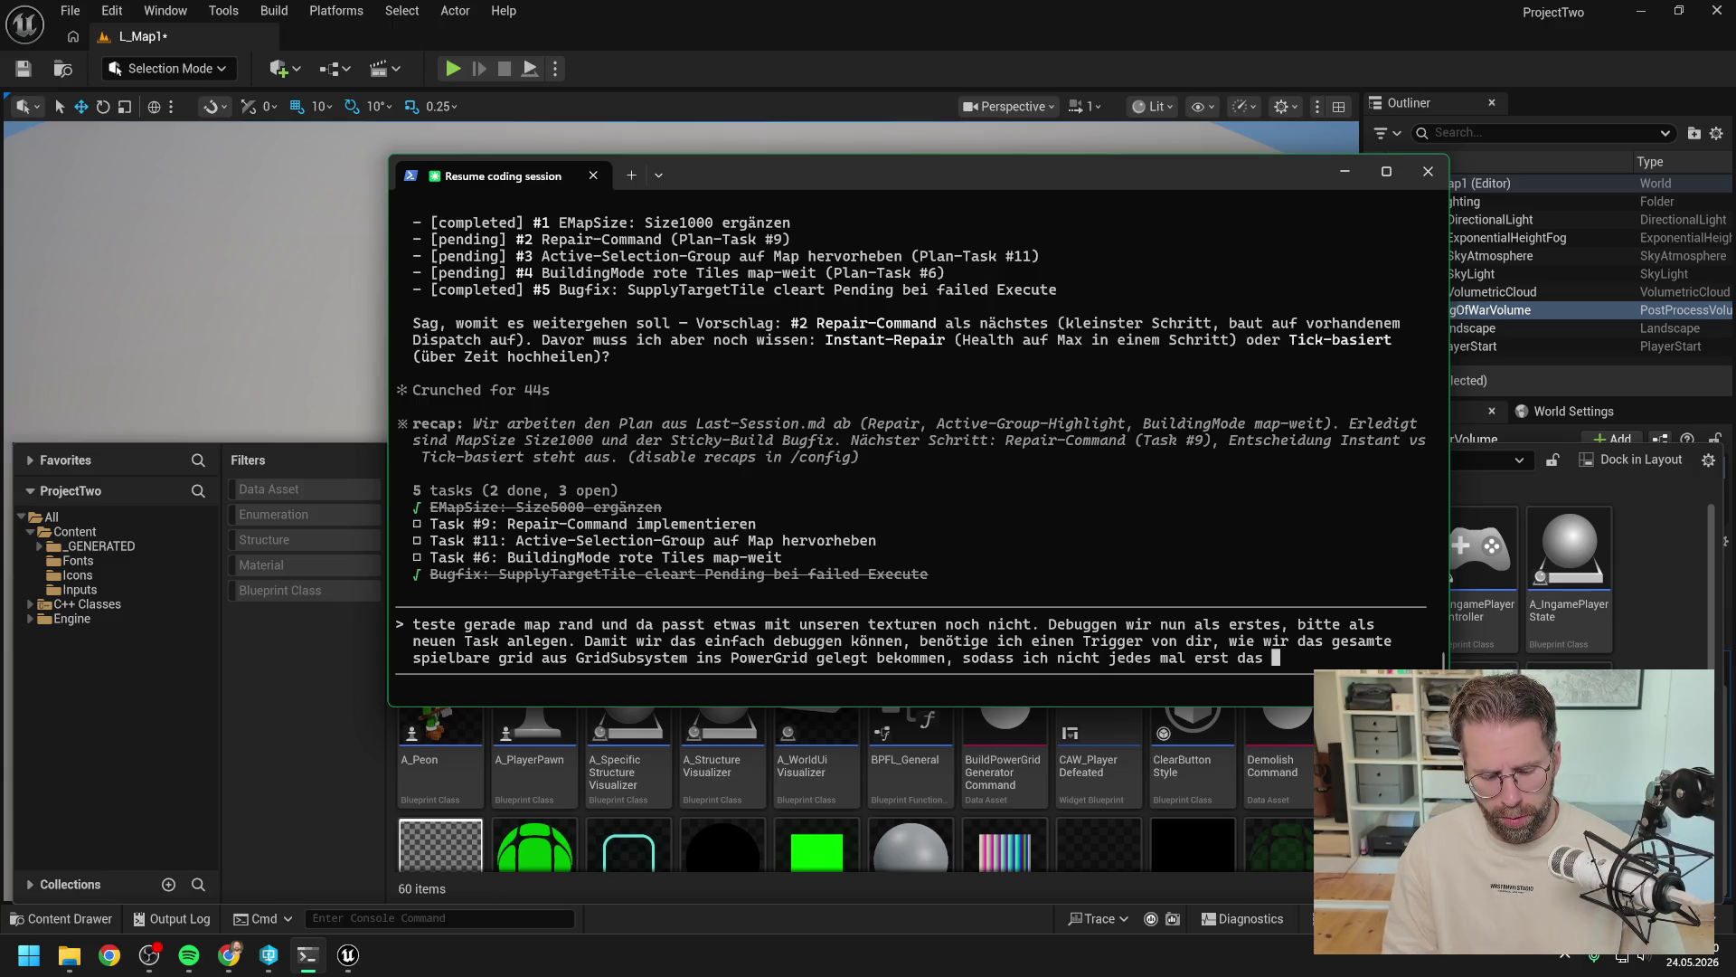
{"action": "type", "text": "Grid mit Power"}
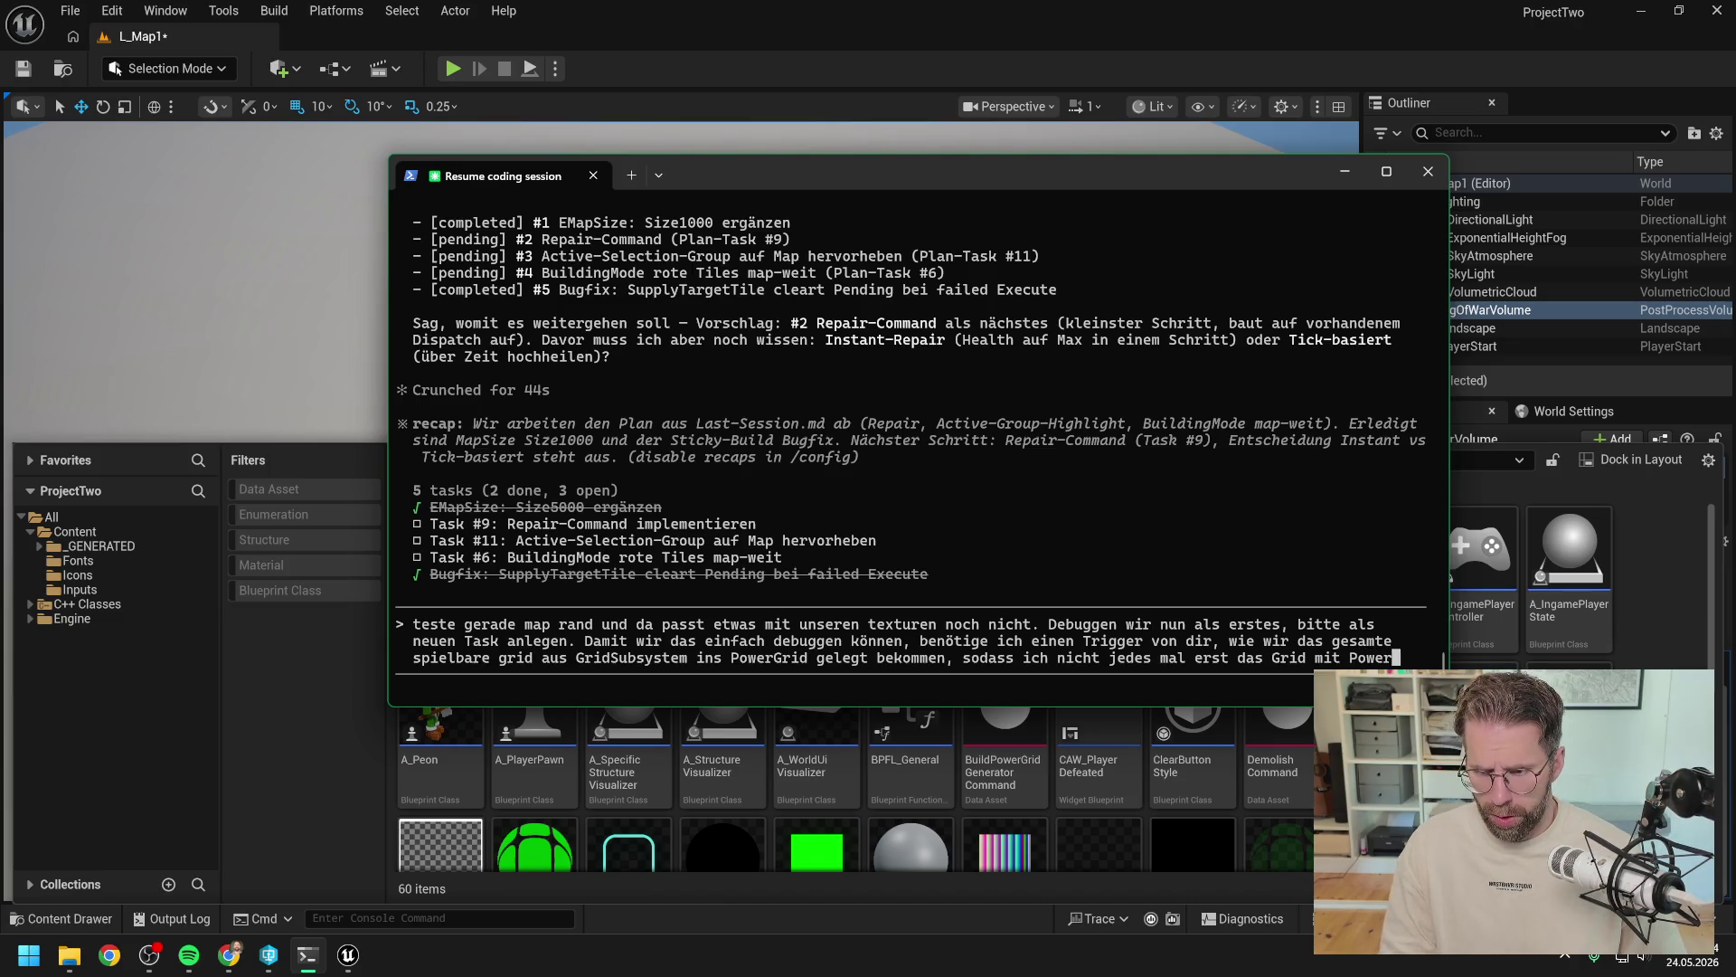
{"action": "type", "text": "GridGenerators"}
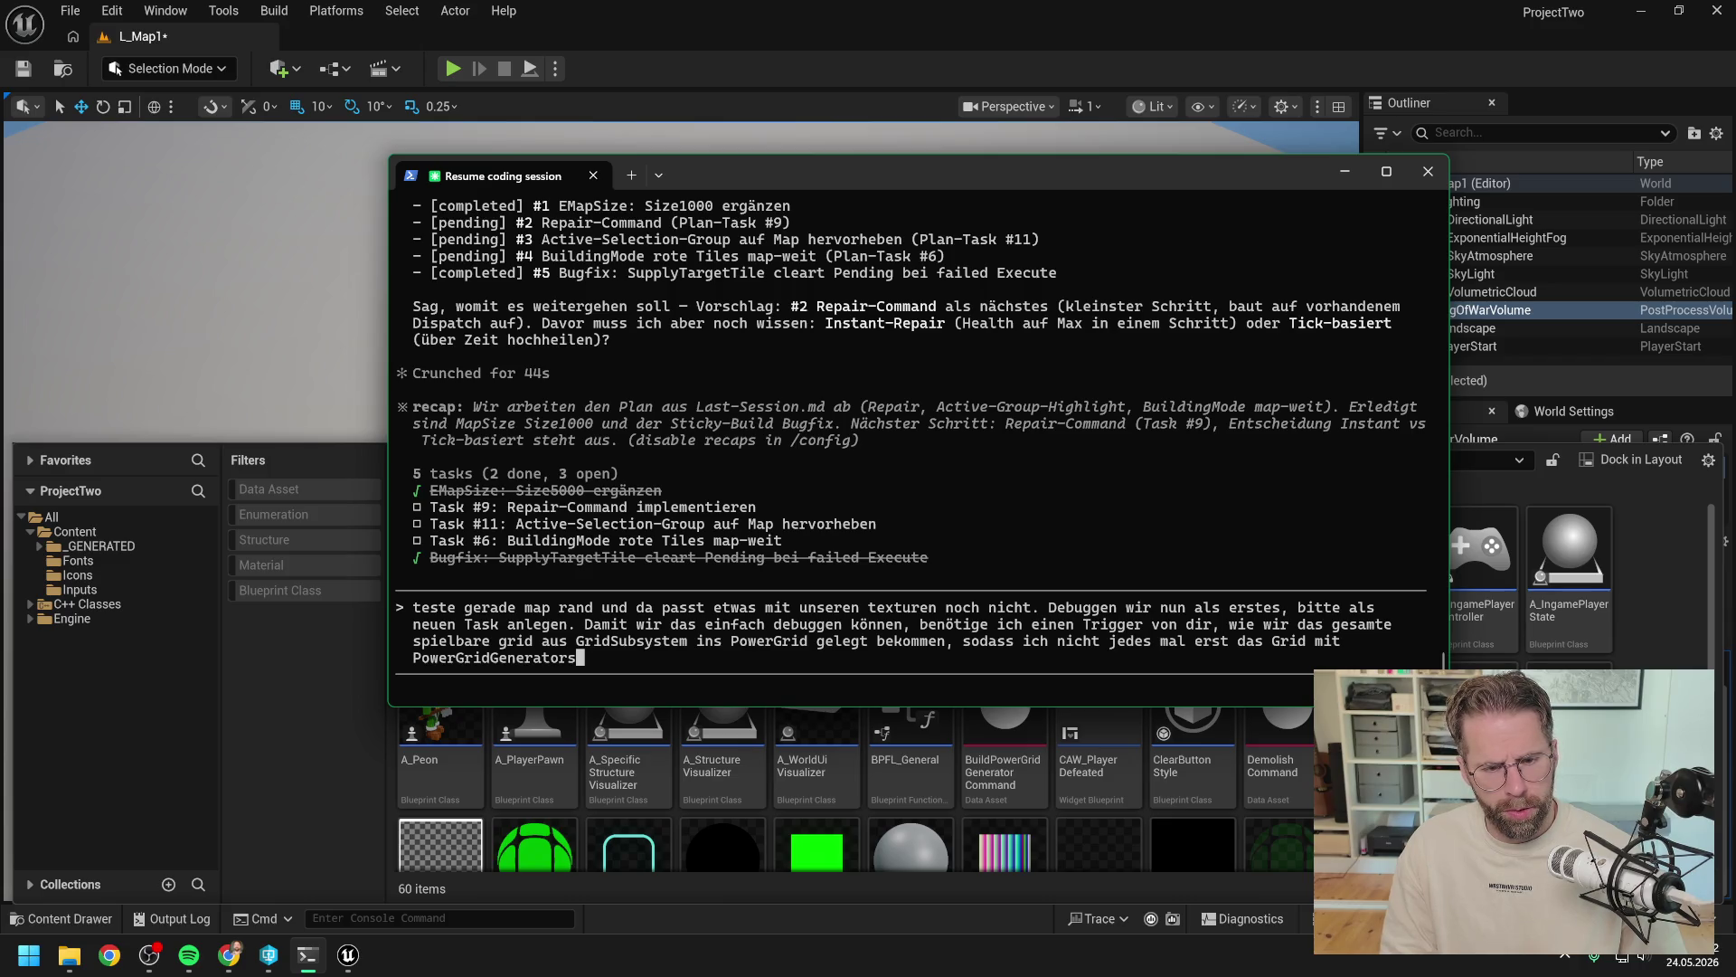
{"action": "type", "text": " ausfüllen"}
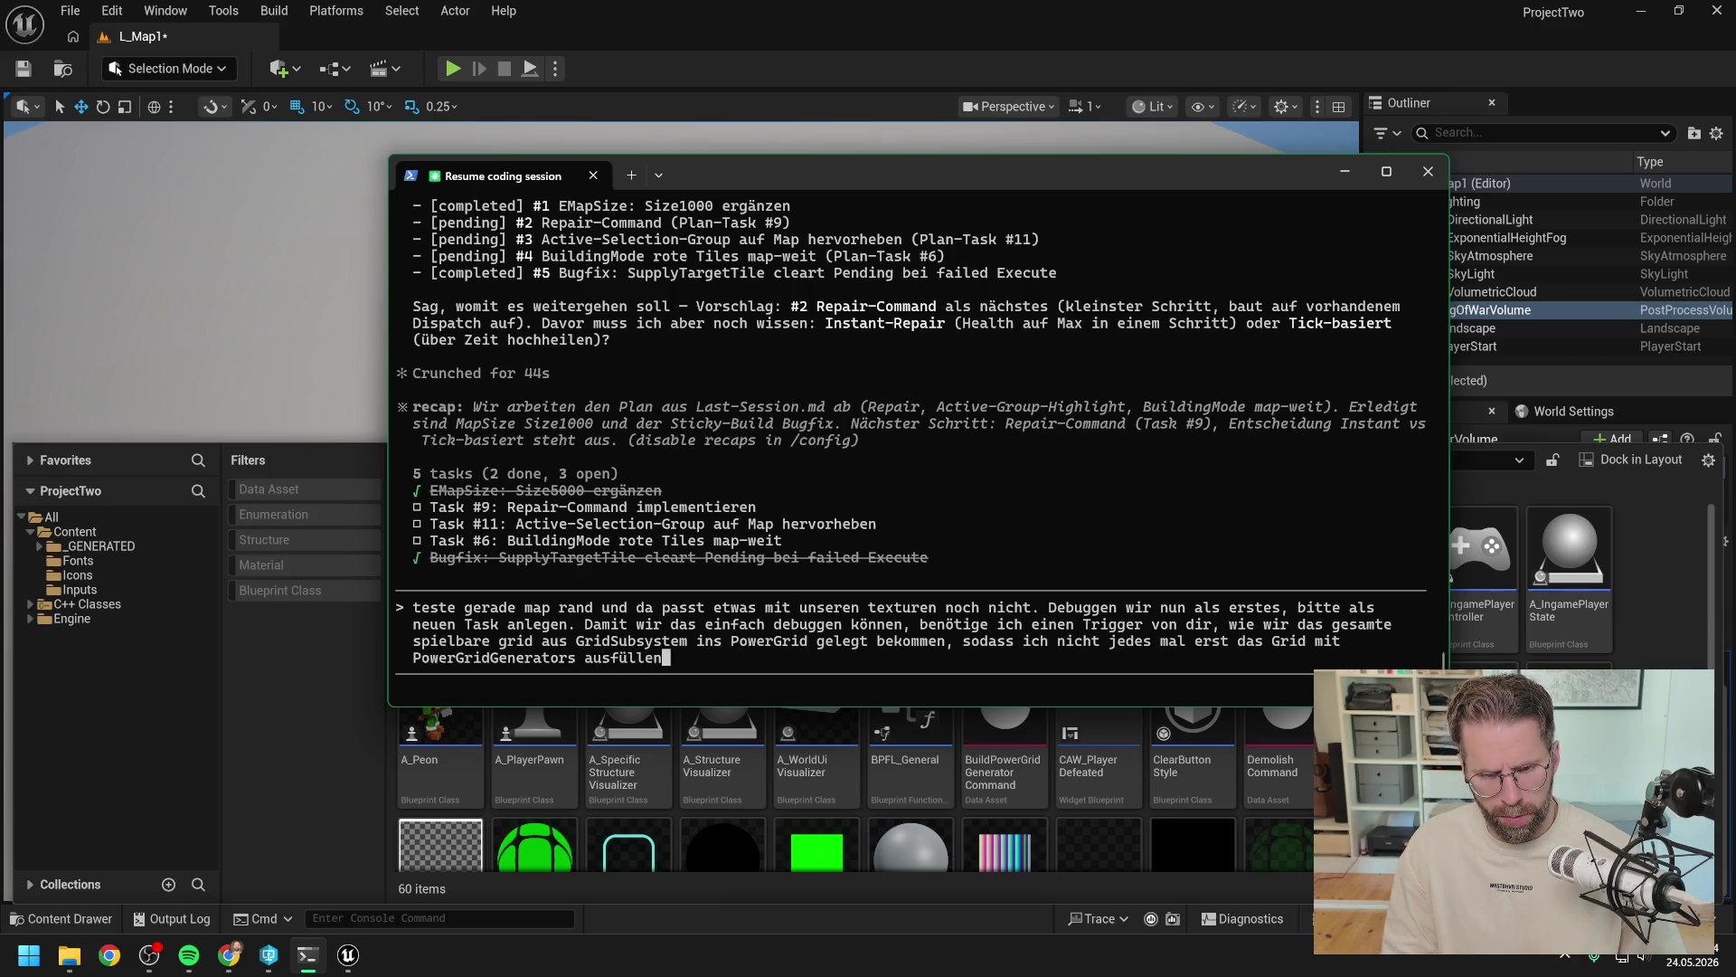
{"action": "type", "text": " muss. Also soi"}
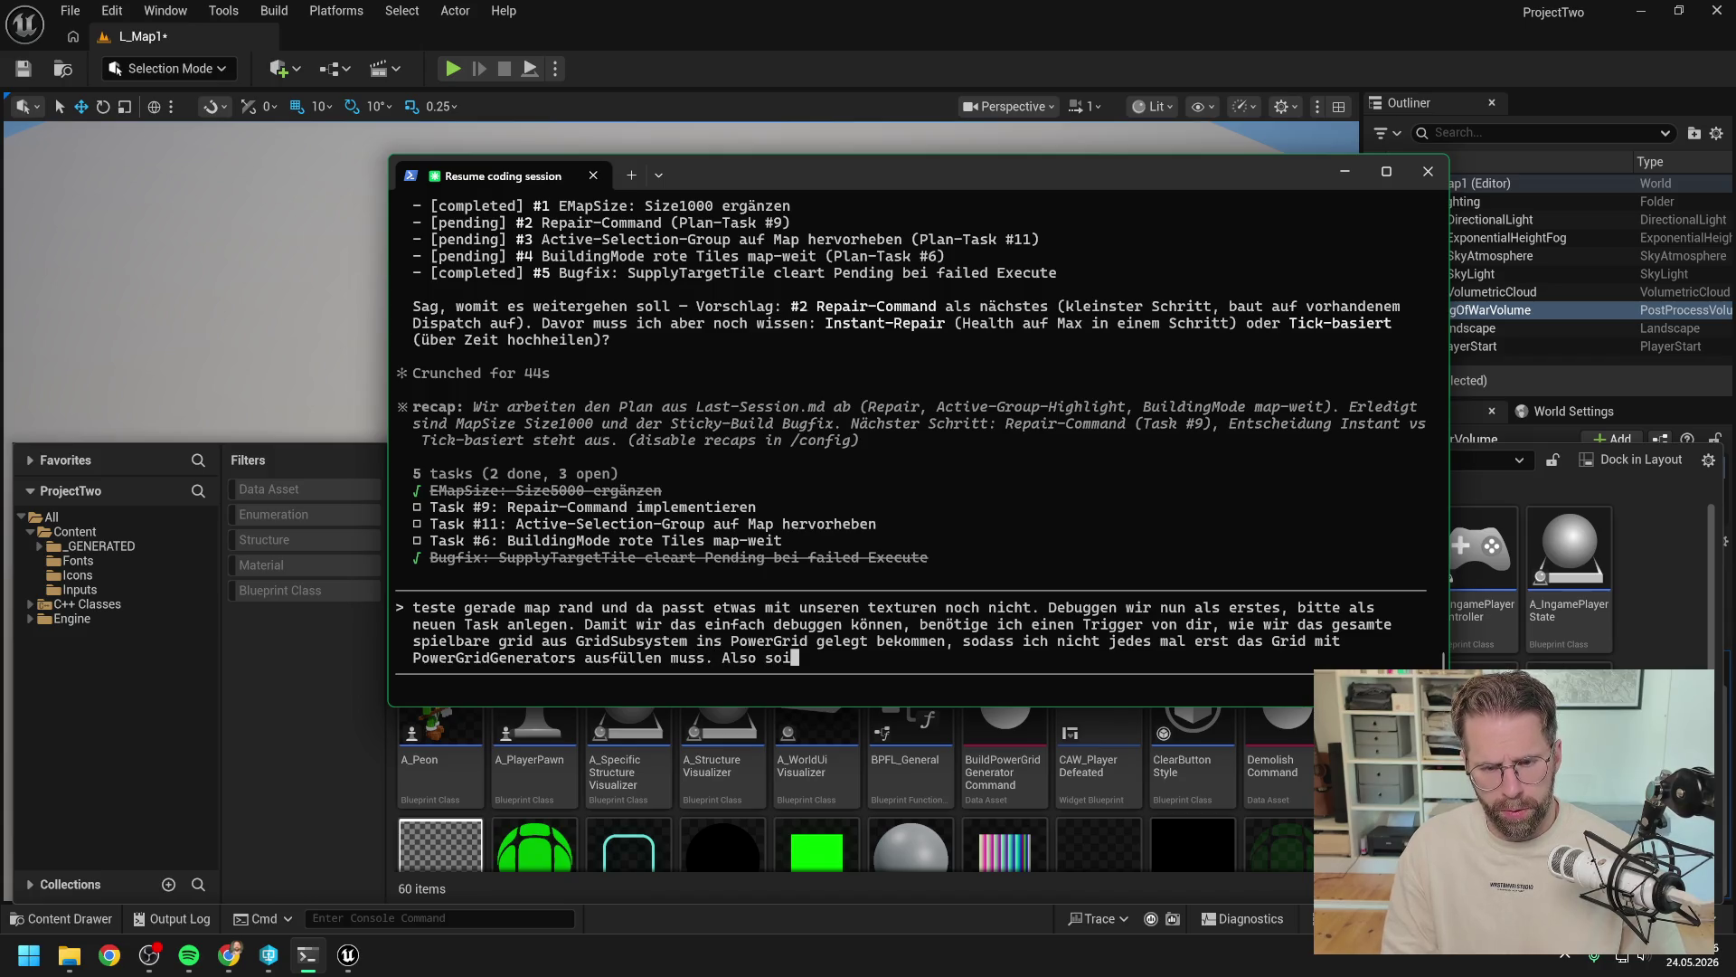
{"action": "key", "text": "BackSpace"}
{"action": "type", "text": "was wie Pow"}
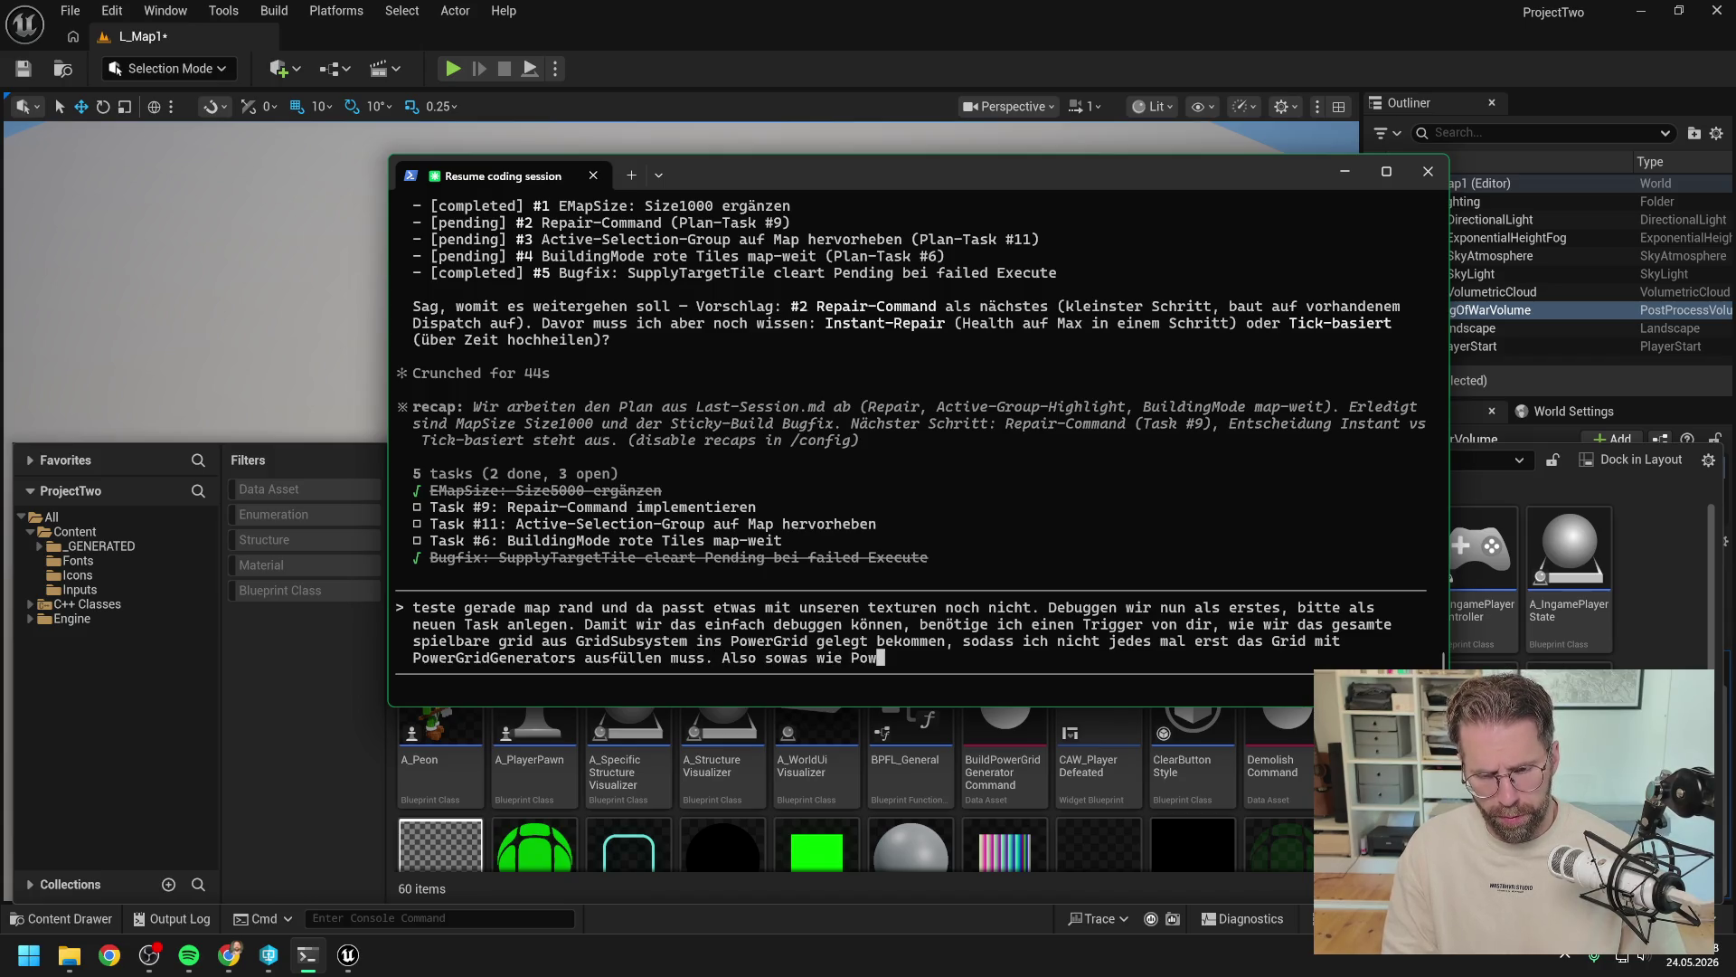
{"action": "type", "text": "erGridSubsystem.E"}
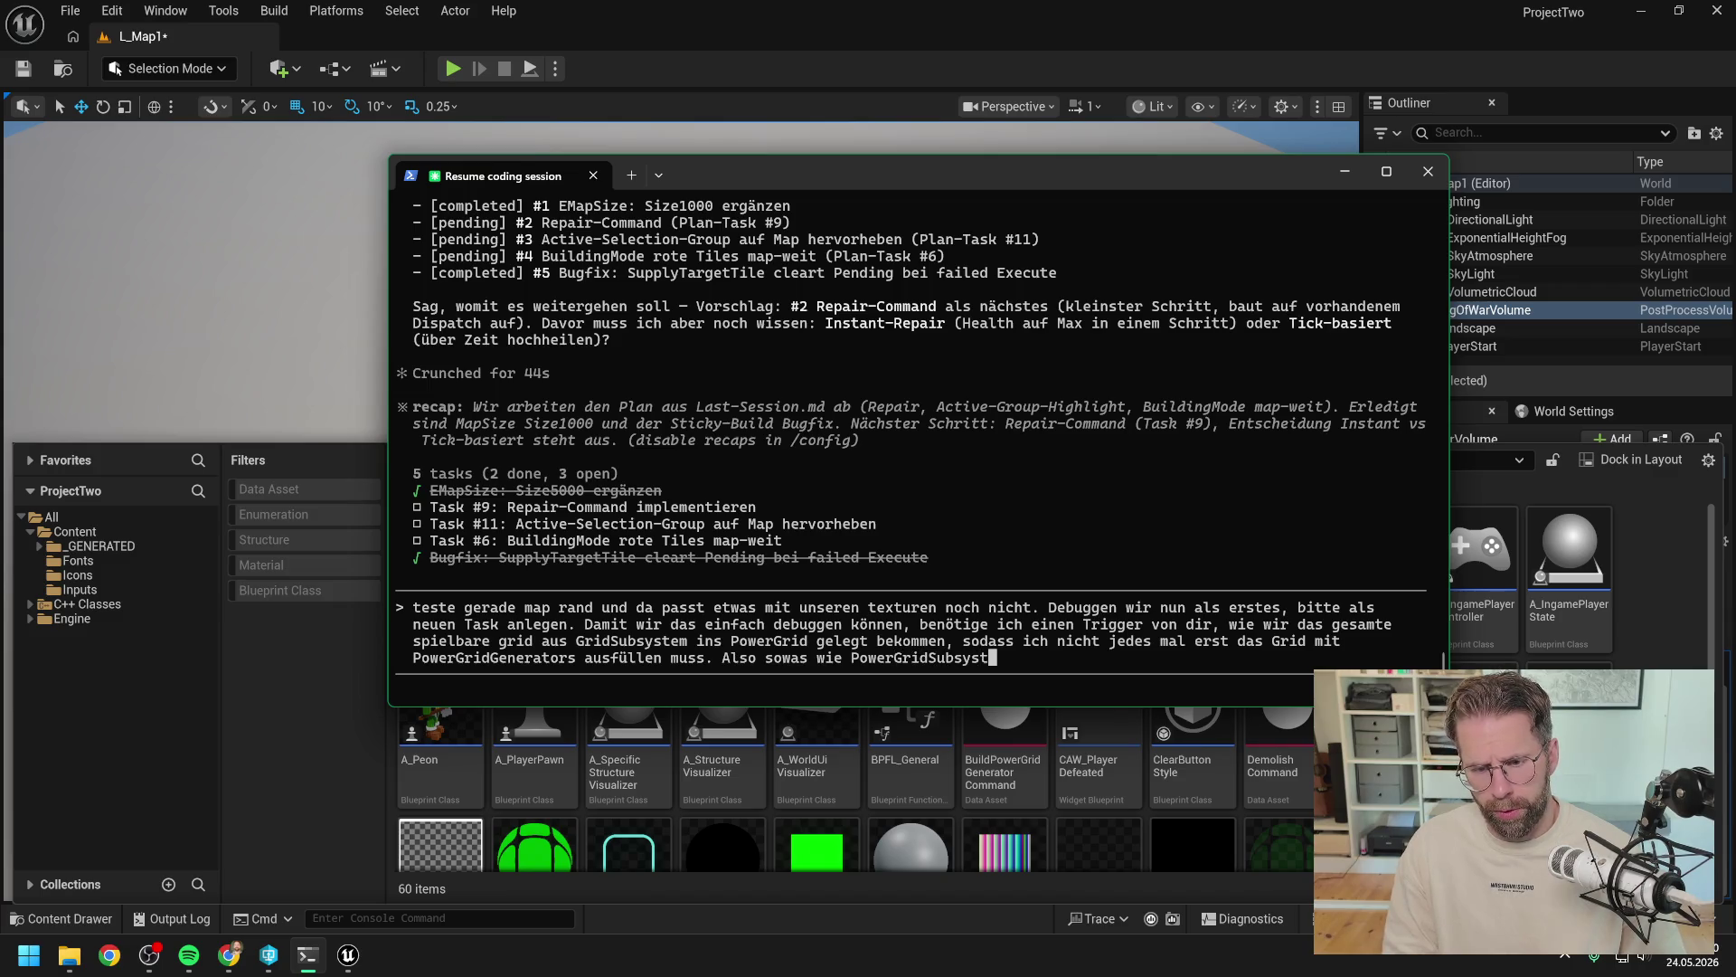
{"action": "key", "text": "BackSpace"}
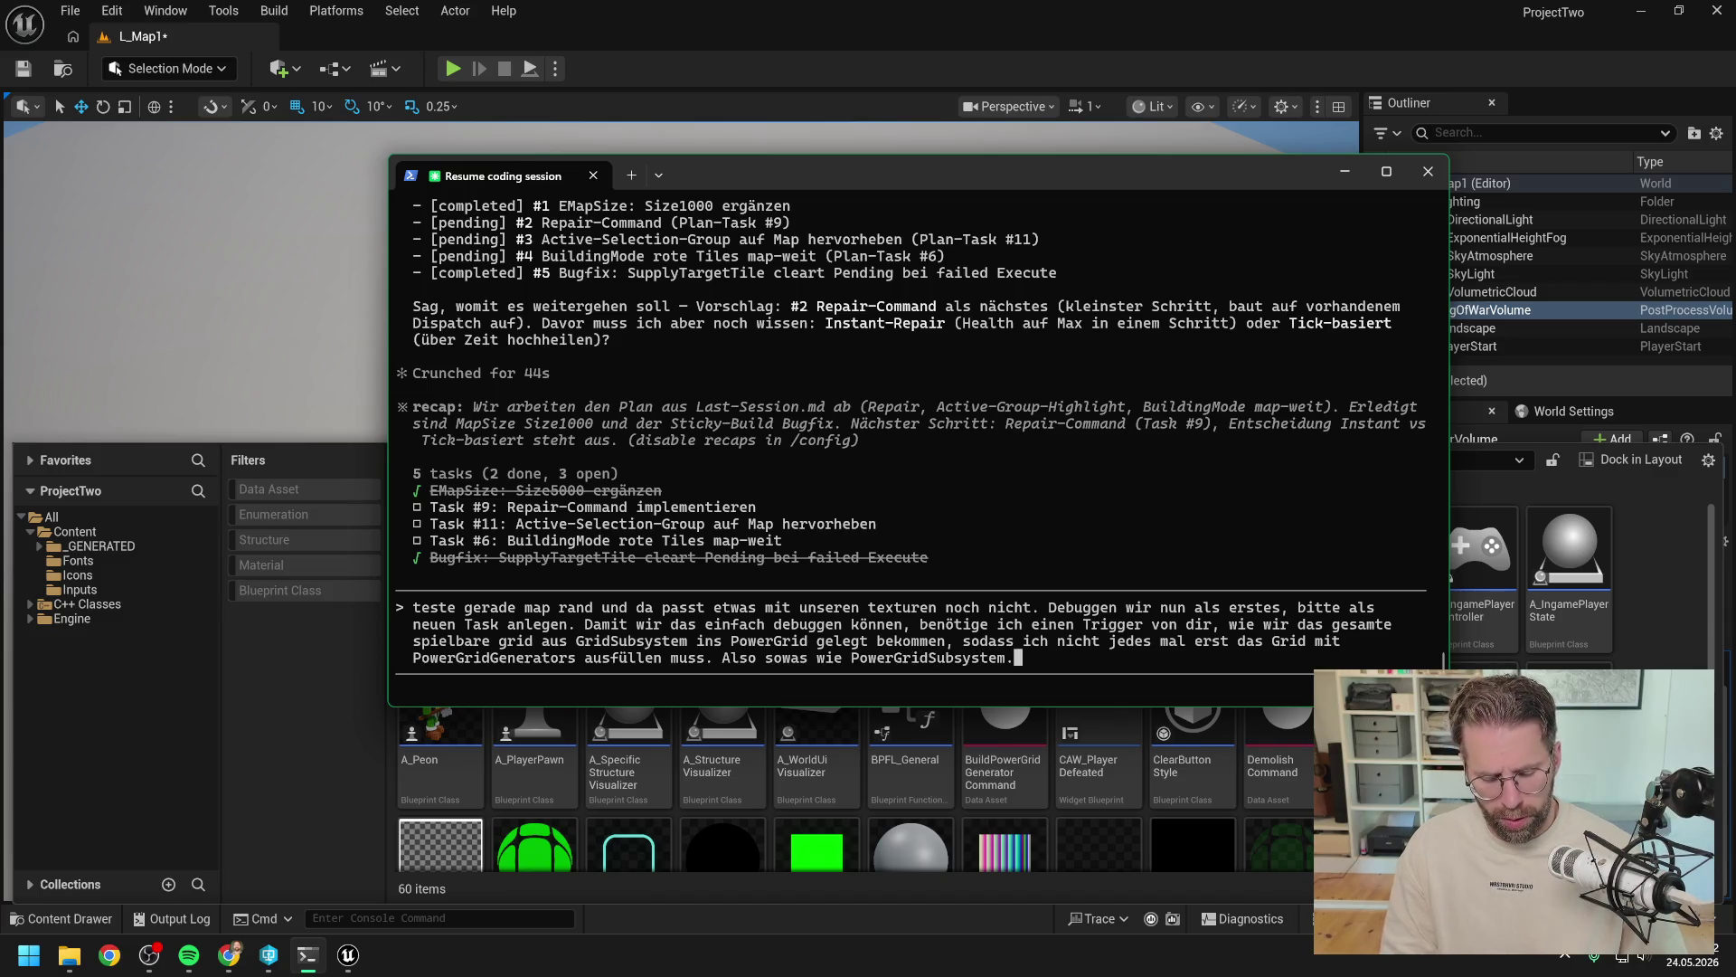
{"action": "type", "text": "SetD"}
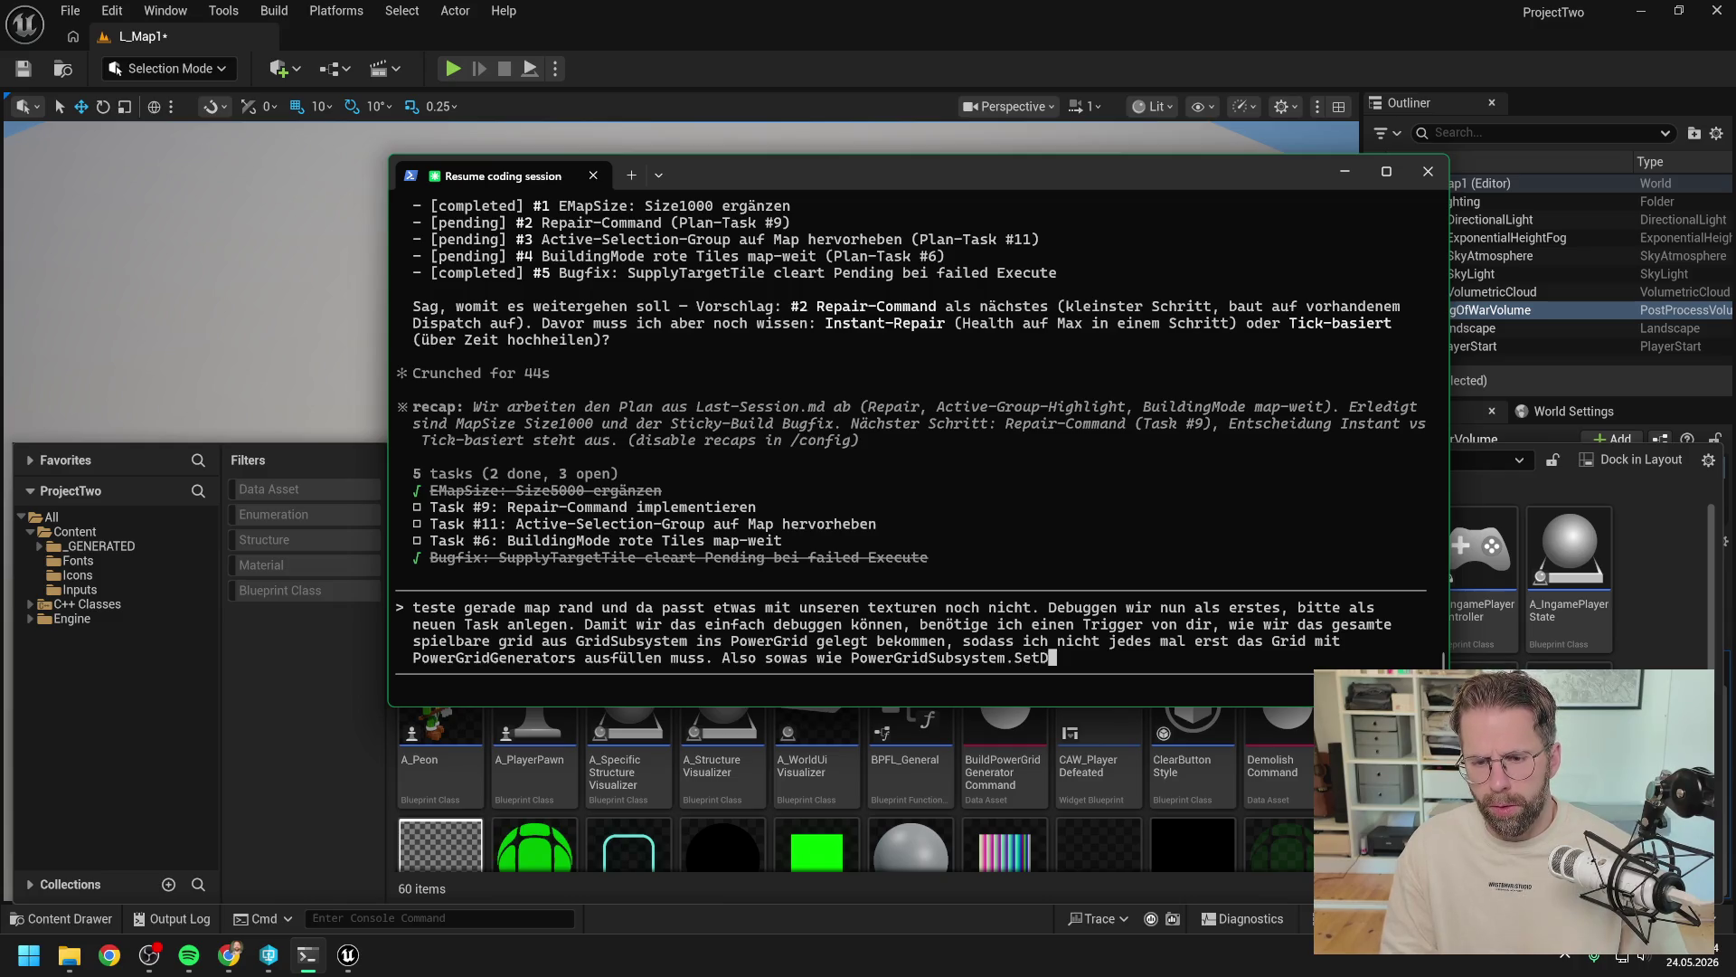
{"action": "type", "text": "ebugMode"}
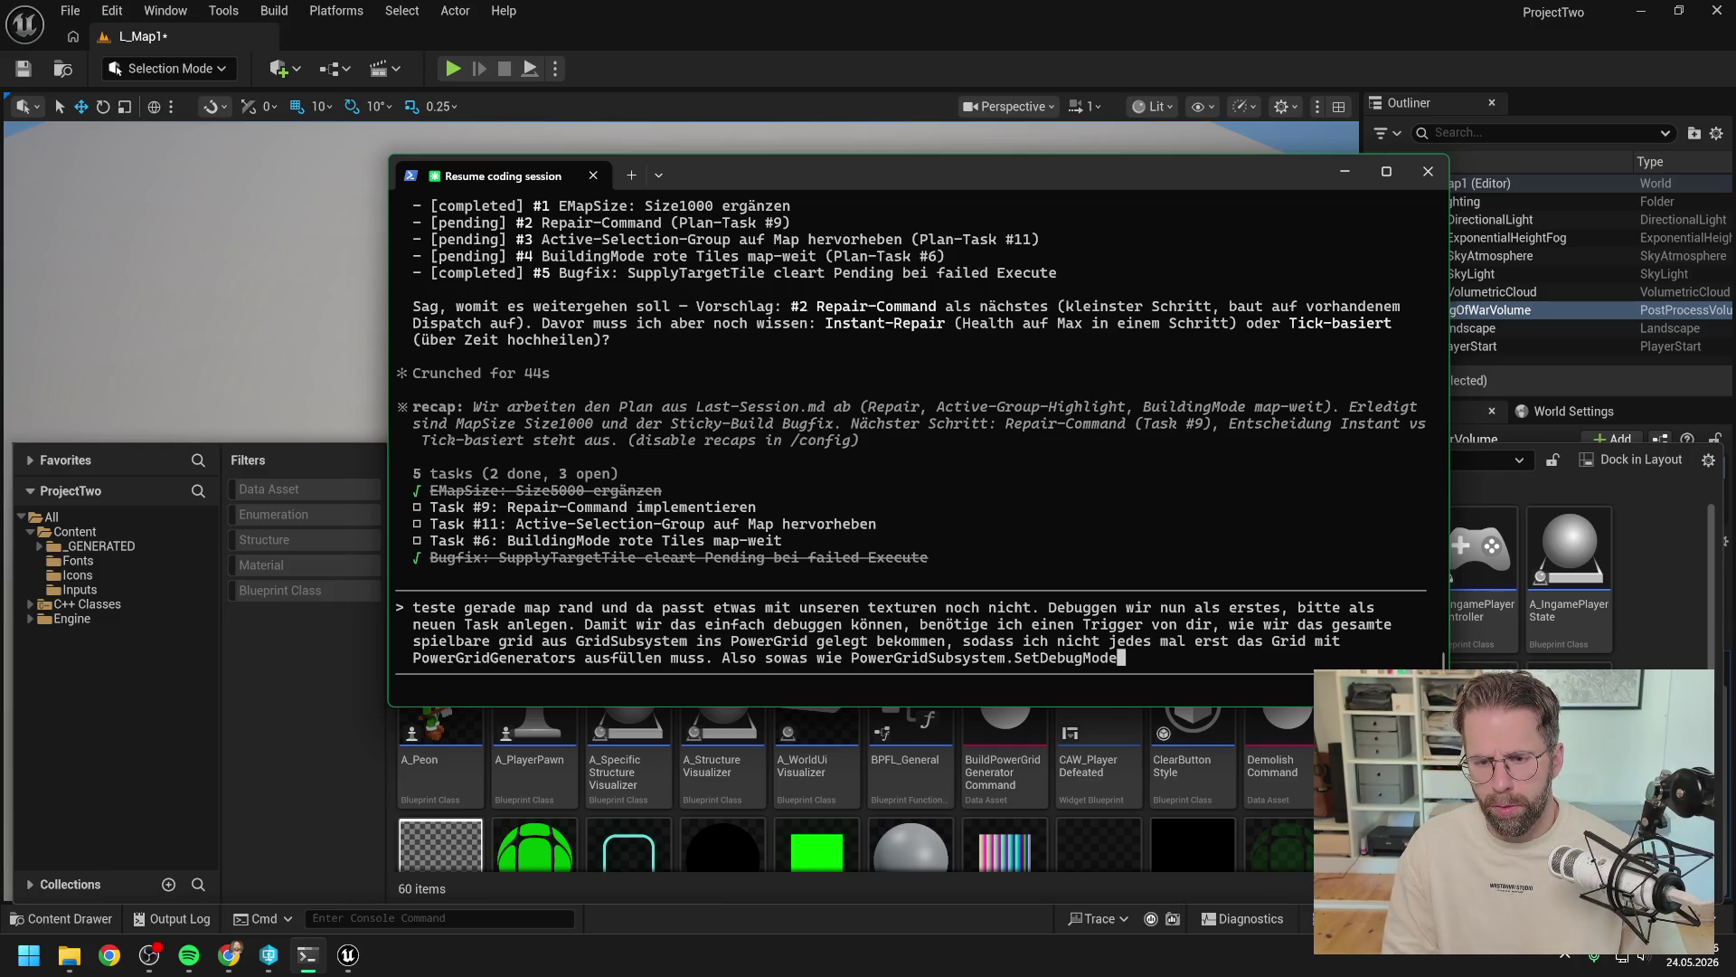
{"action": "type", "text": "Enabled"}
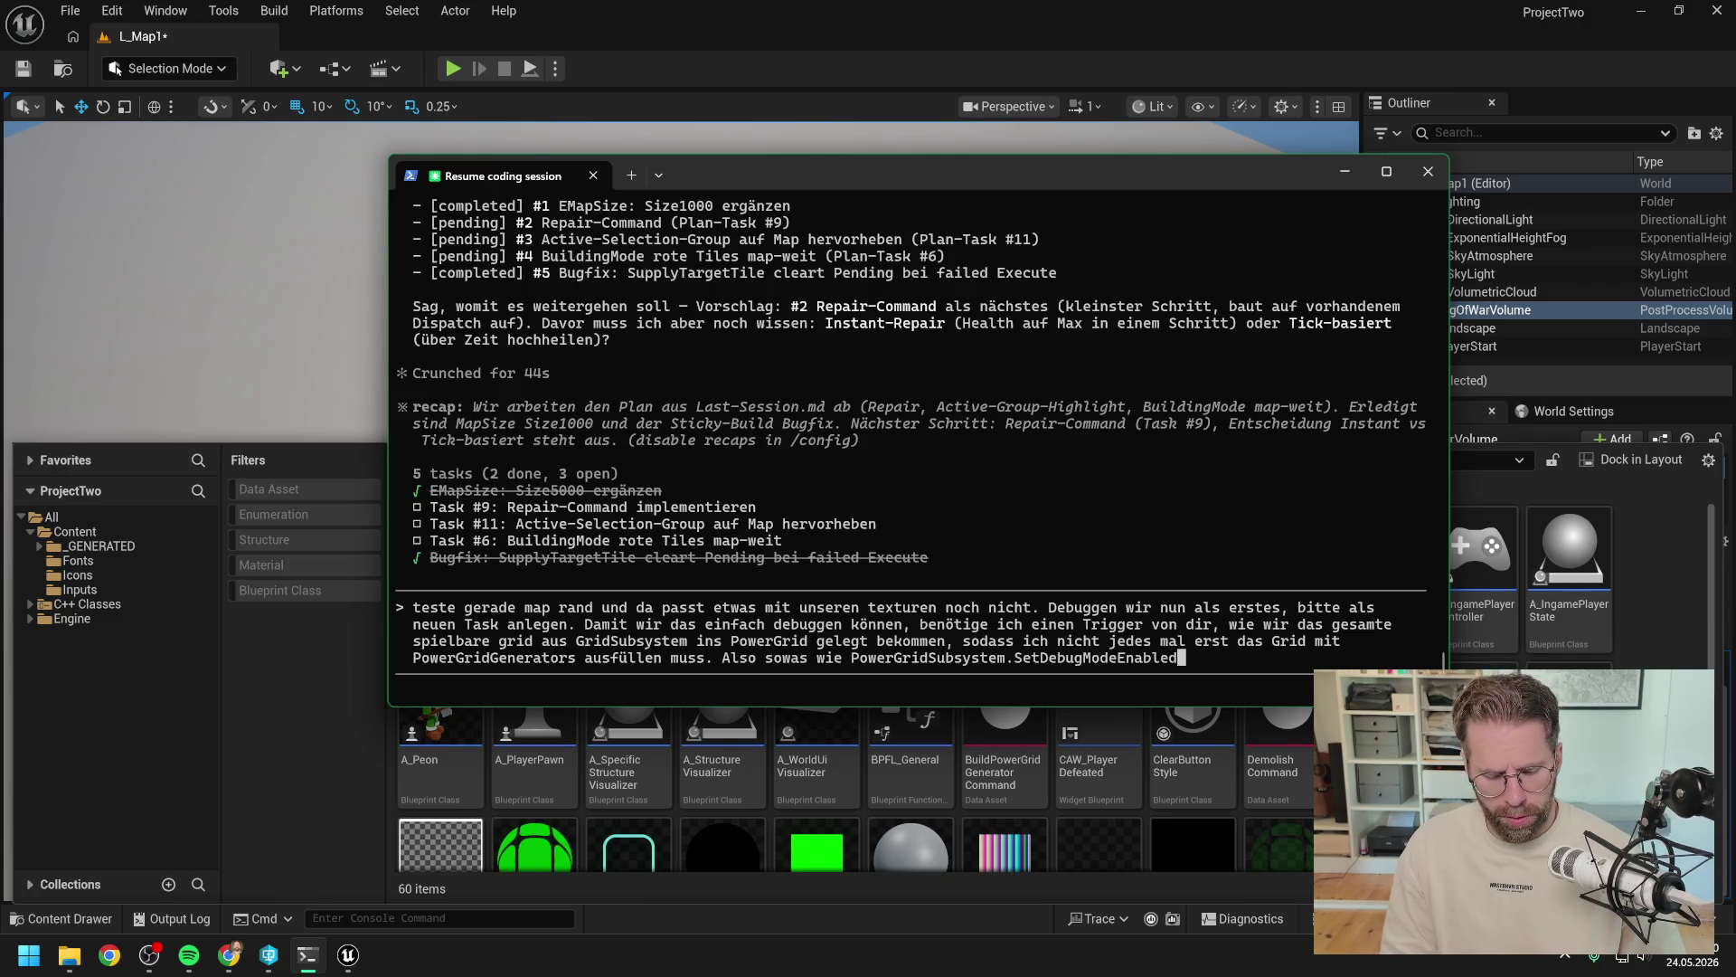
{"action": "type", "text": " mit einem bo"}
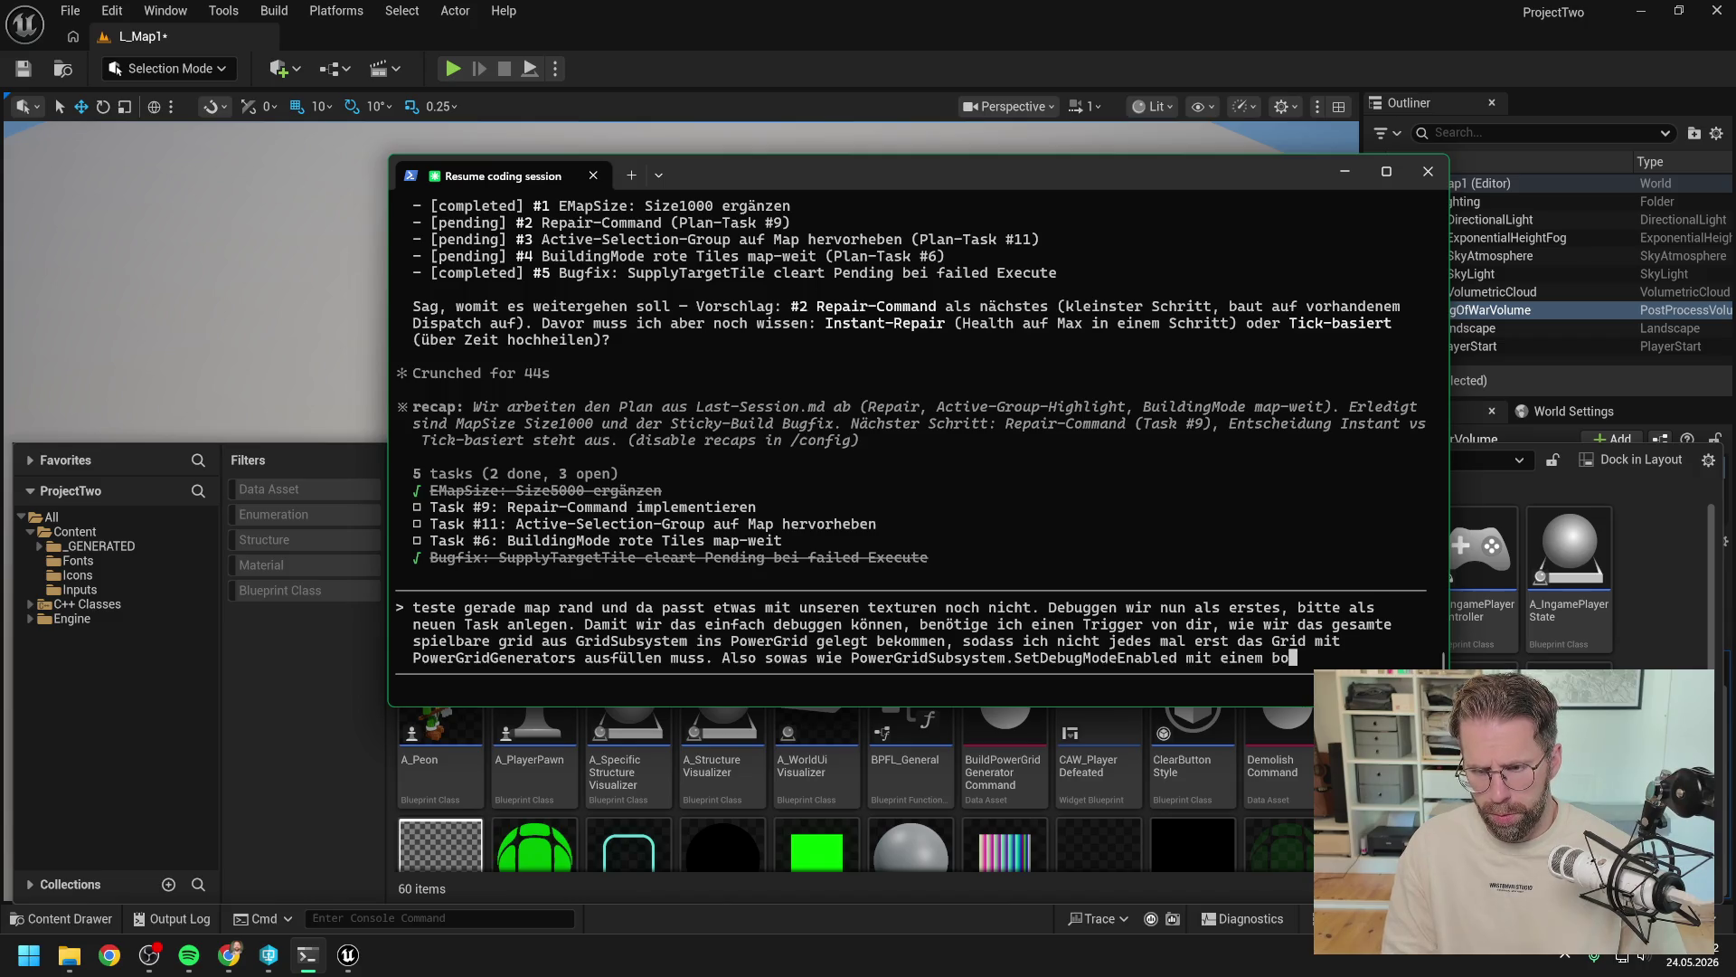
{"action": "type", "text": "ol als Input"}
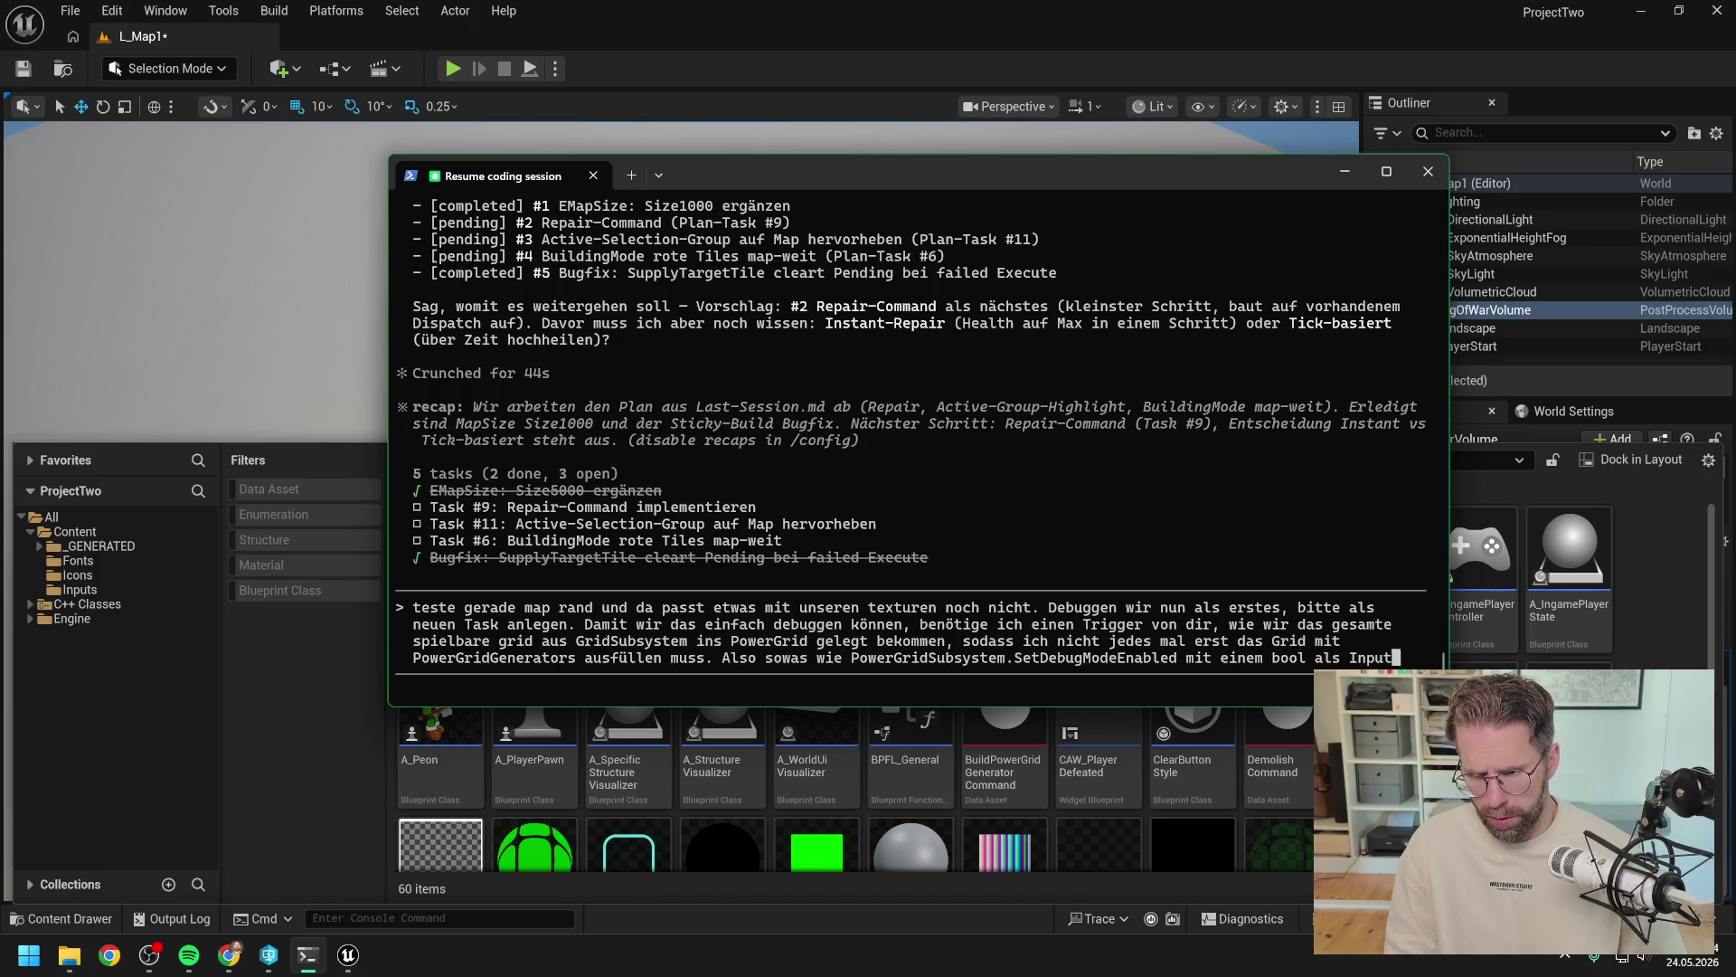
{"action": "key", "text": "Return"}
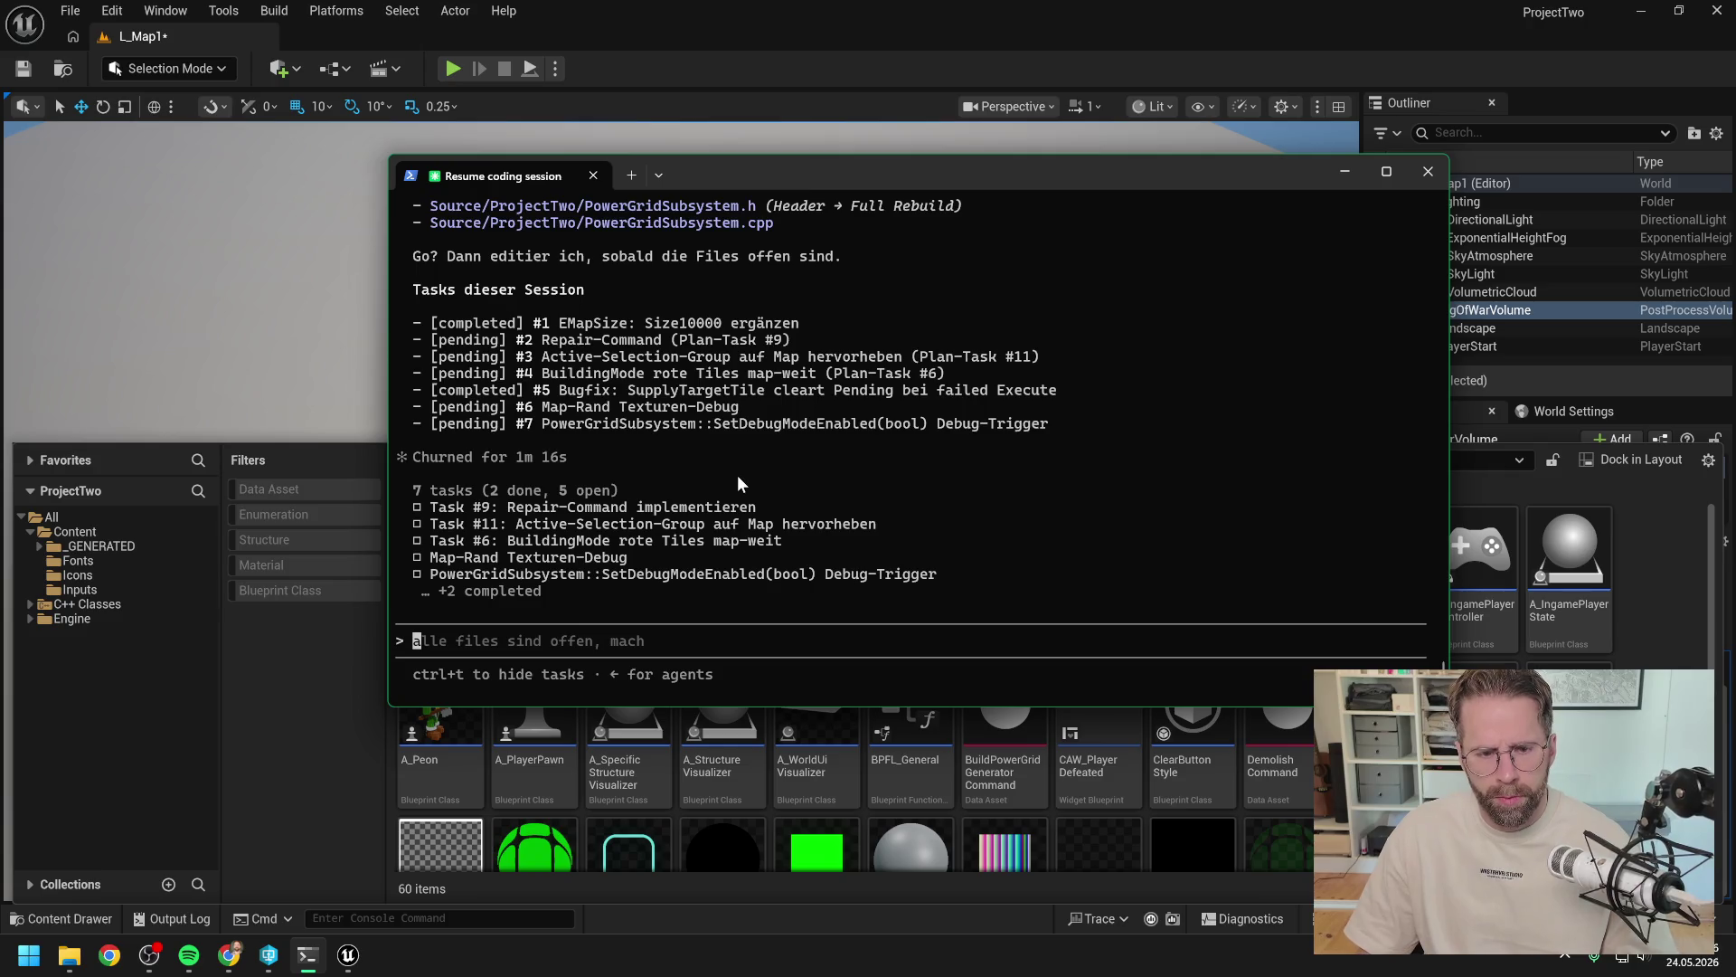
Review Claude's proposed debug-trigger code and its four read-only affected files, then switch to P4V.
{"action": "scroll", "coordinate": [736, 475], "scroll_direction": "up", "scroll_amount": 4}
{"action": "scroll", "coordinate": [747, 477], "scroll_direction": "up", "scroll_amount": 3}
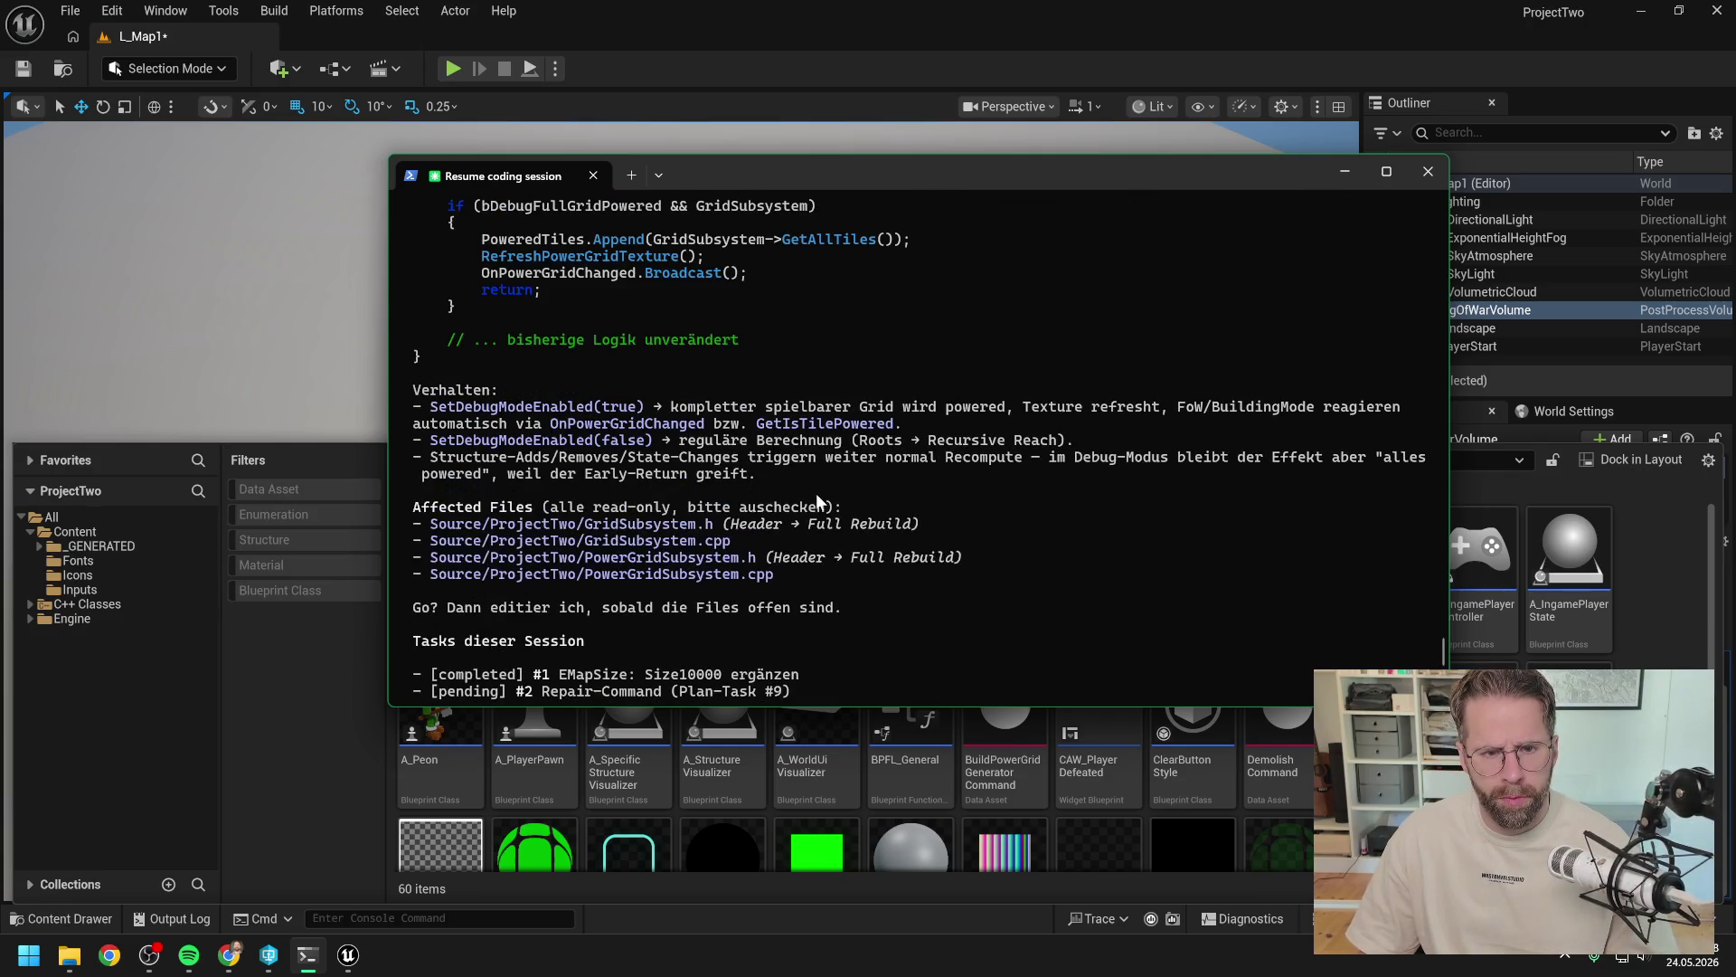
{"action": "scroll", "coordinate": [814, 492], "scroll_direction": "up", "scroll_amount": 4}
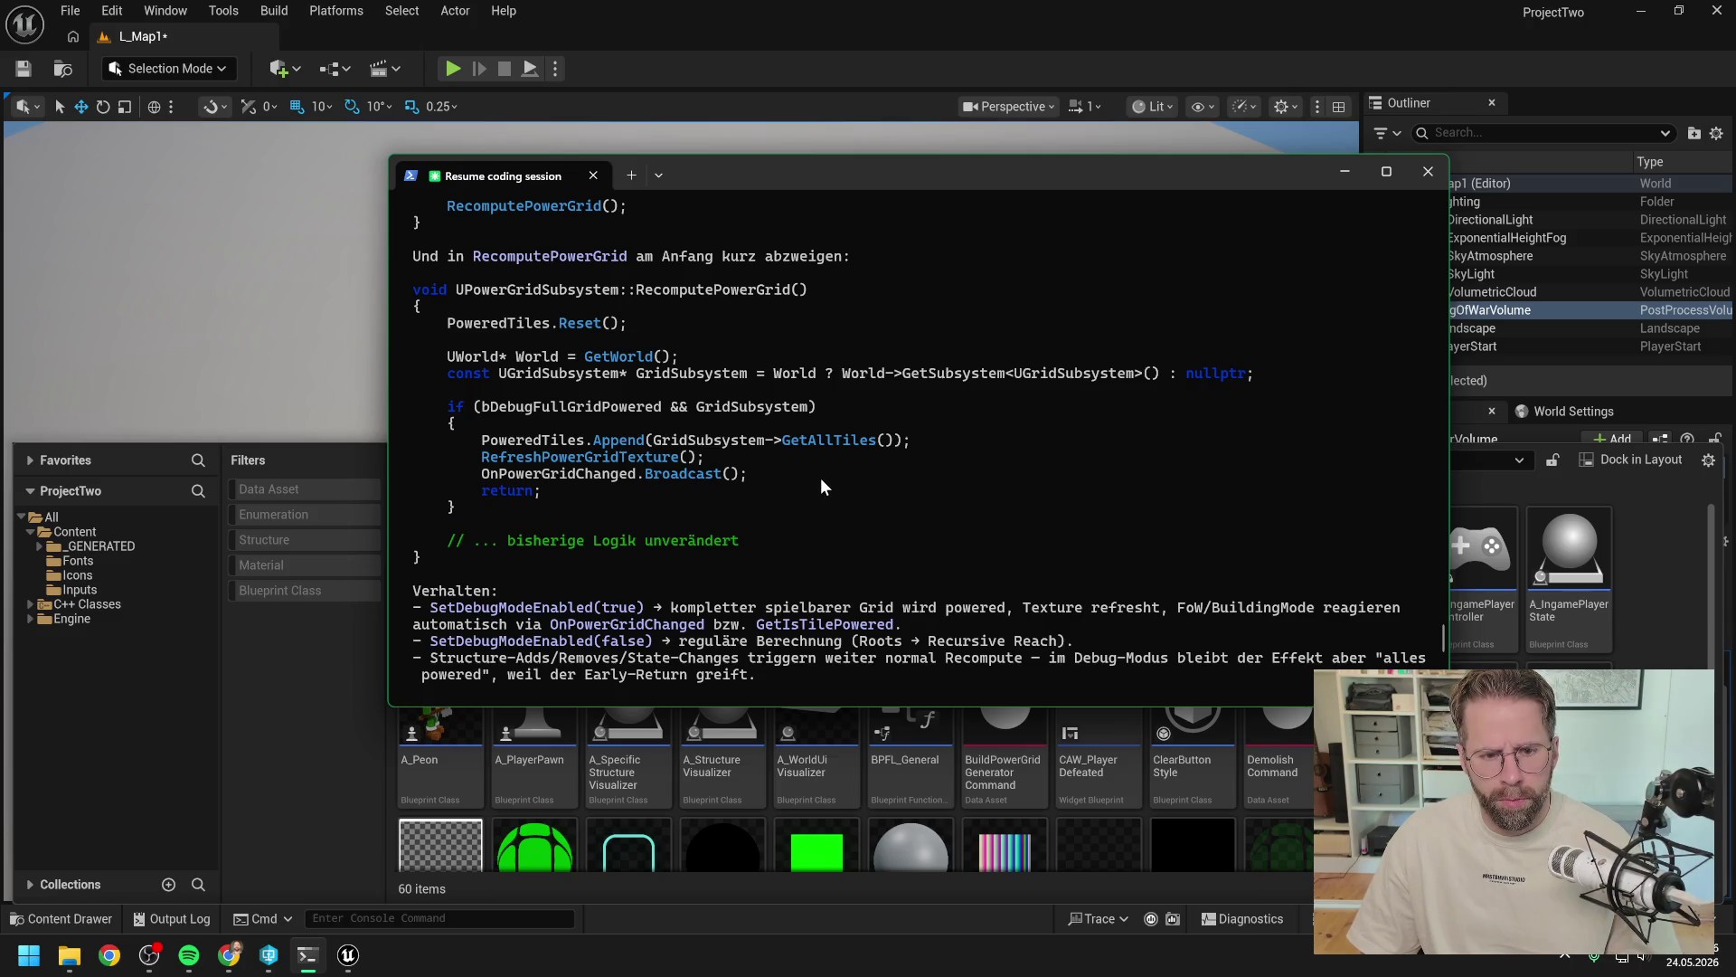
{"action": "scroll", "coordinate": [821, 477], "scroll_direction": "down", "scroll_amount": 1}
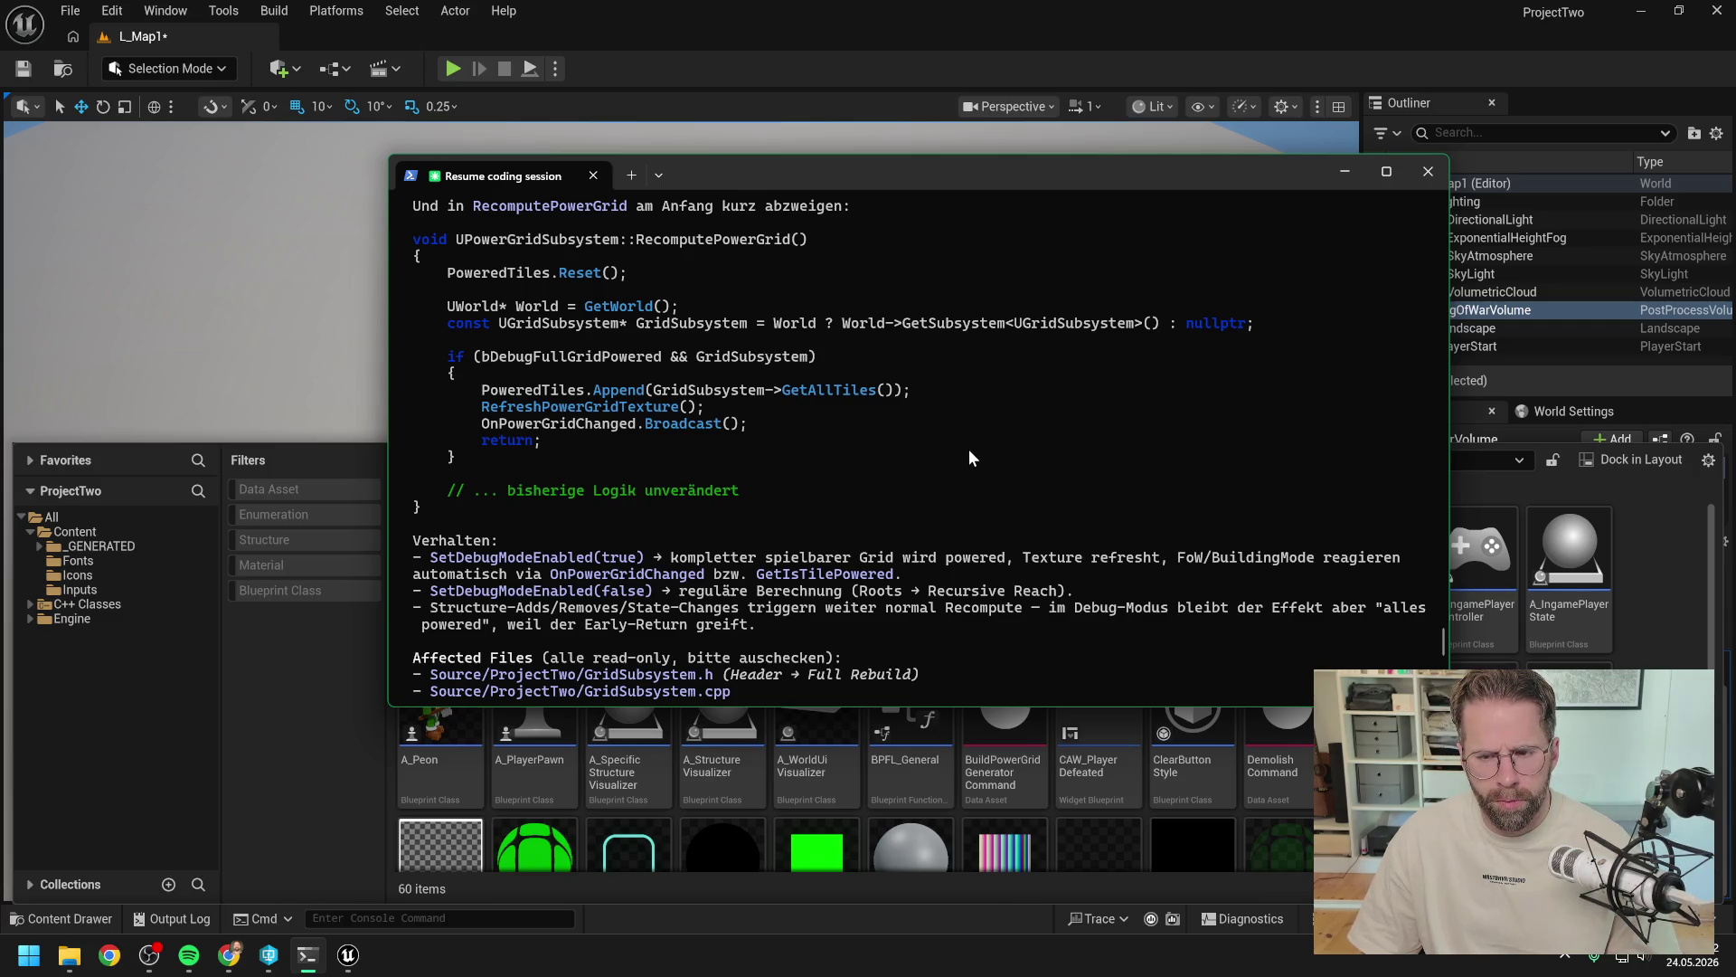
{"action": "scroll", "coordinate": [969, 448], "scroll_direction": "down", "scroll_amount": 3}
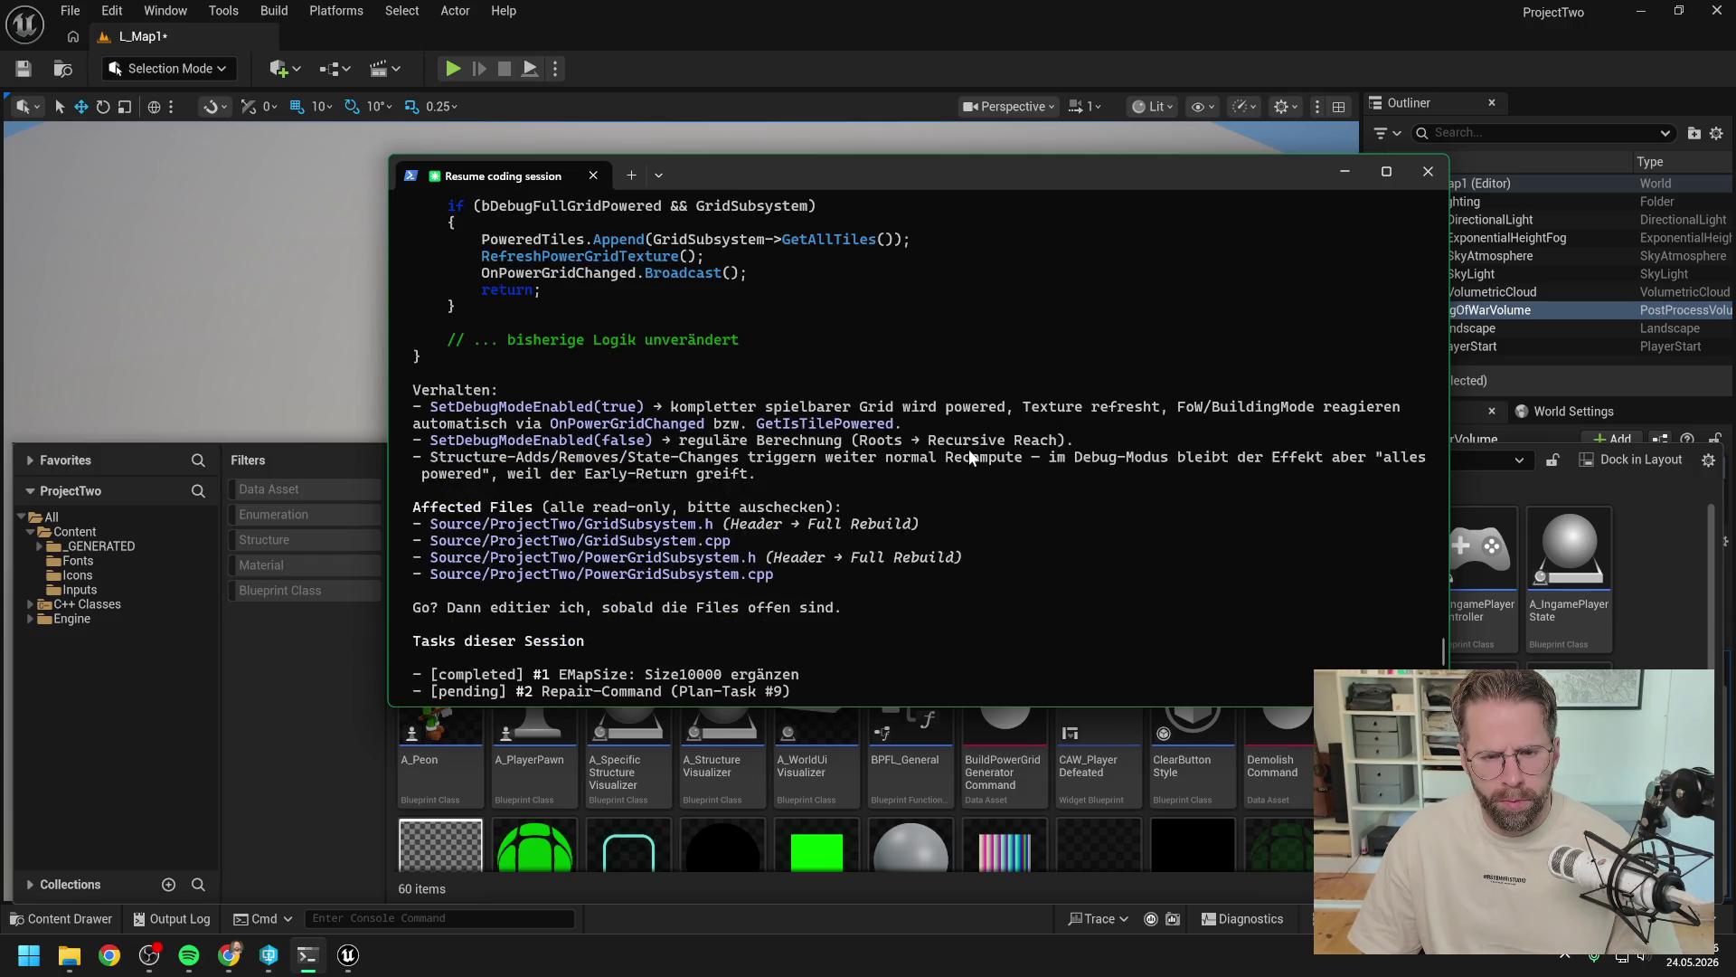
{"action": "left_click", "coordinate": [270, 960]}
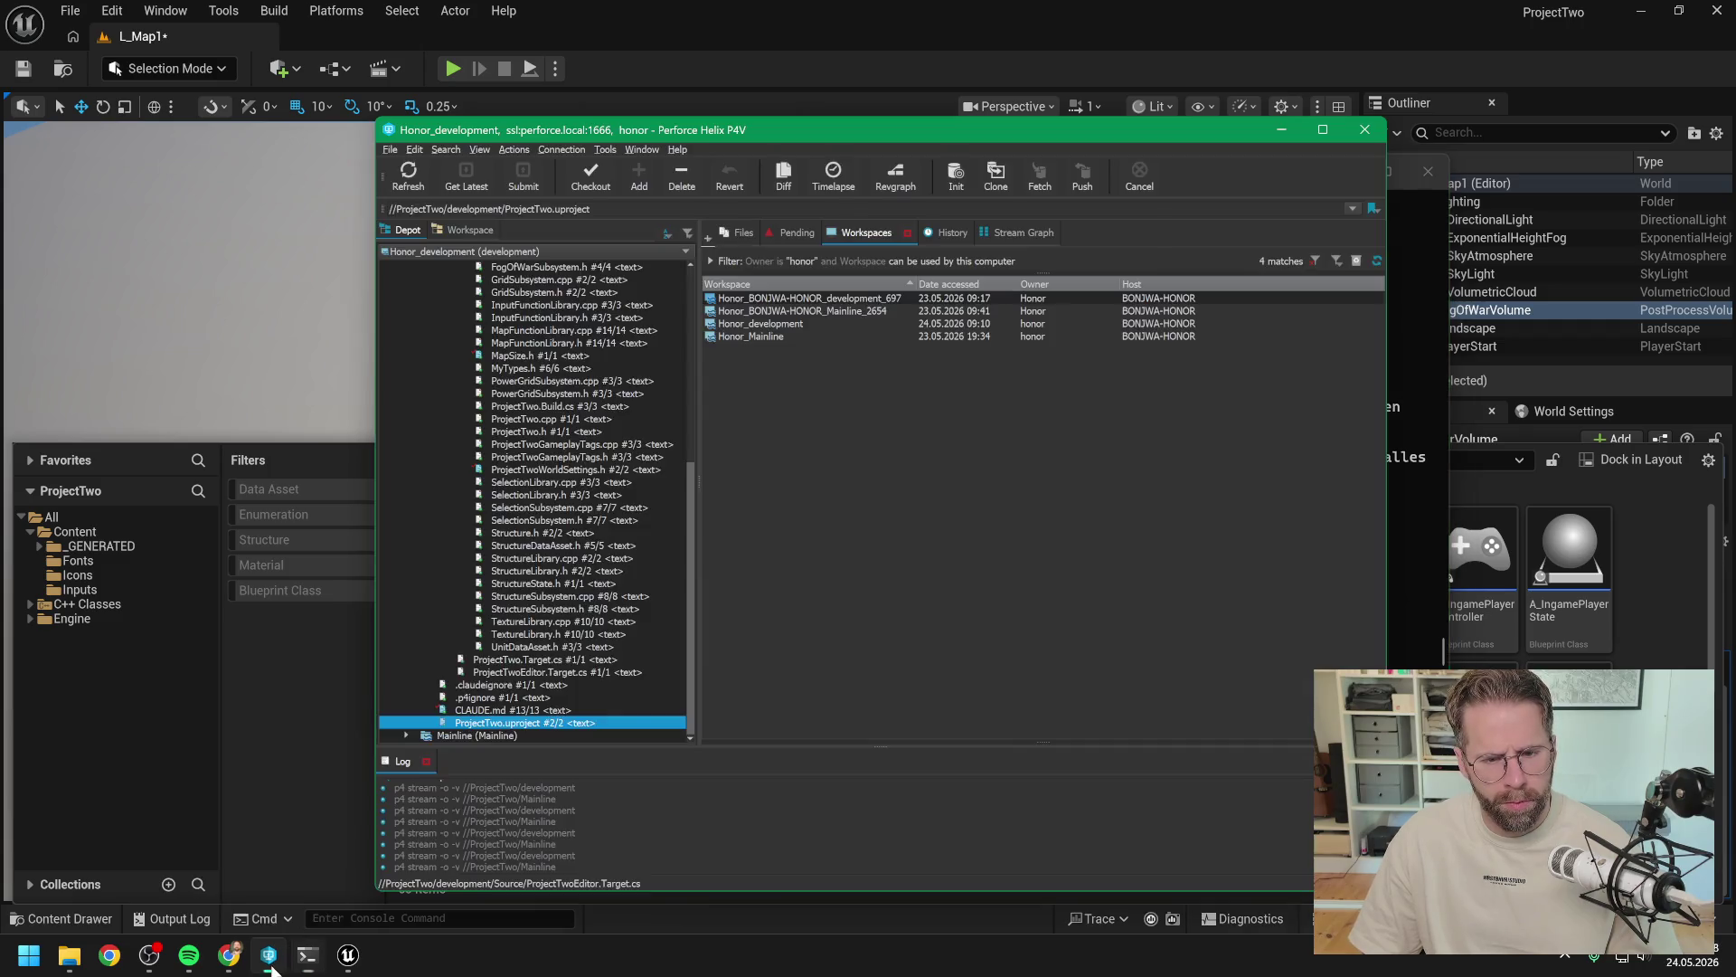
Check out GridSubsystem.h/.cpp and PowerGridSubsystem.h/.cpp for edit in P4V.
{"action": "mouse_move", "coordinate": [741, 137]}
{"action": "left_mouse_down"}
{"action": "mouse_move", "coordinate": [1546, 117]}
{"action": "mouse_move", "coordinate": [1210, 116]}
{"action": "left_mouse_up"}
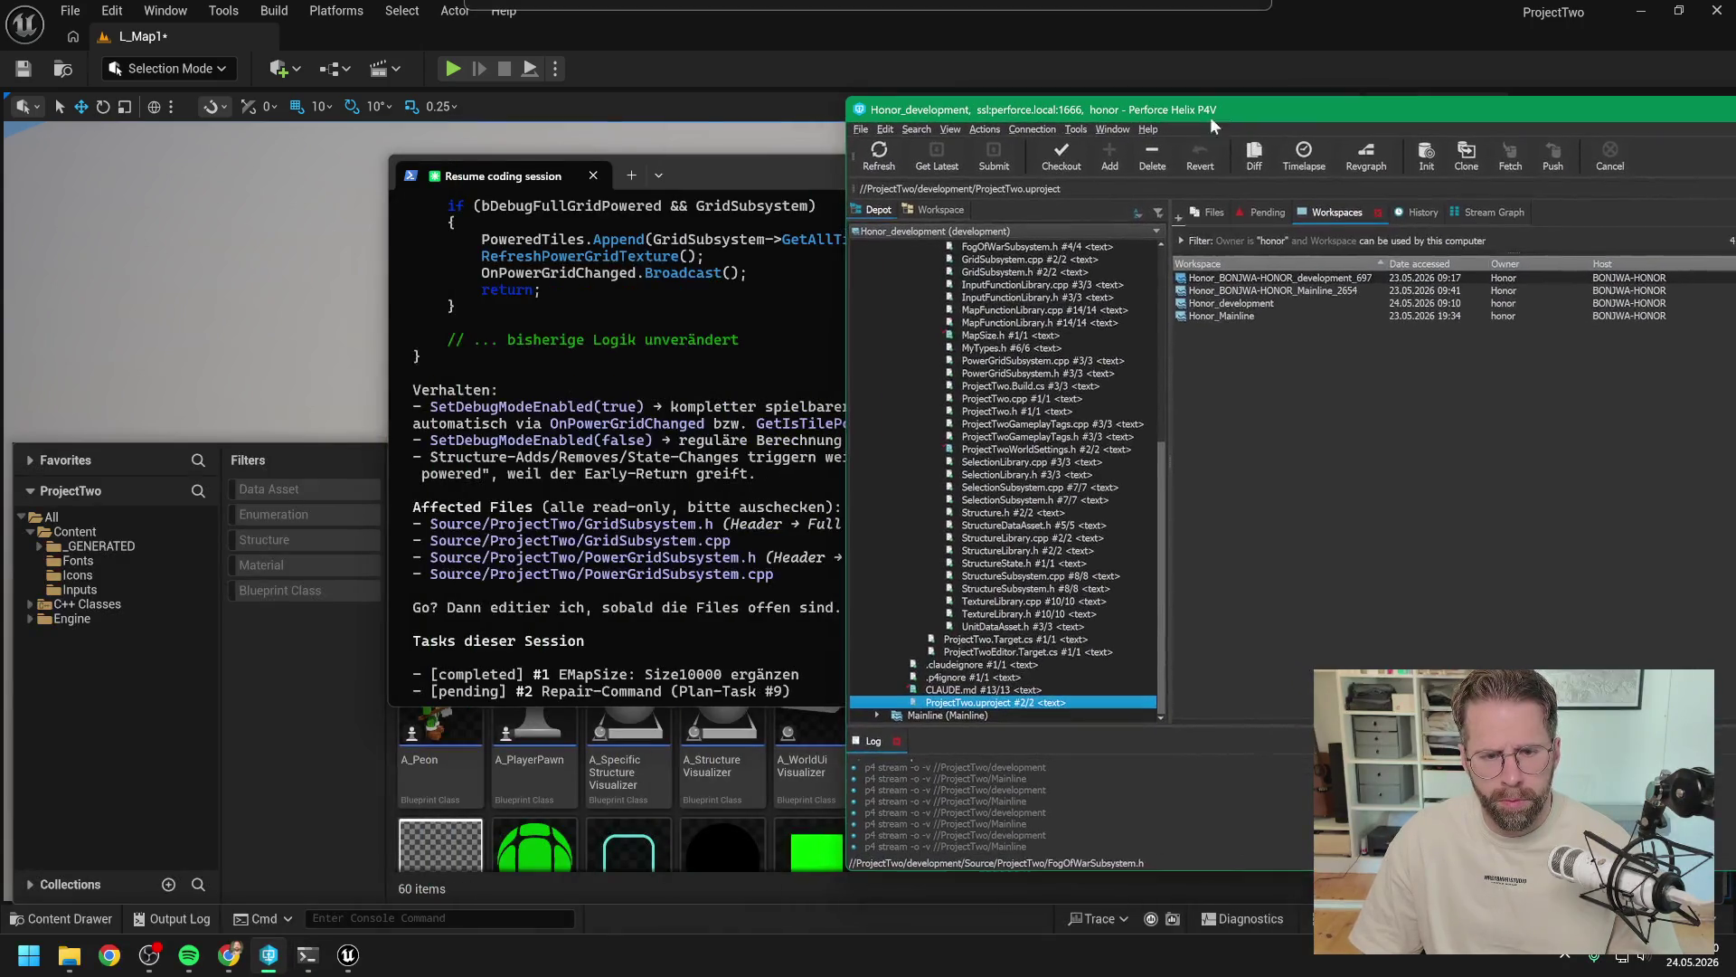
{"action": "scroll", "coordinate": [1016, 554], "scroll_direction": "up", "scroll_amount": 8}
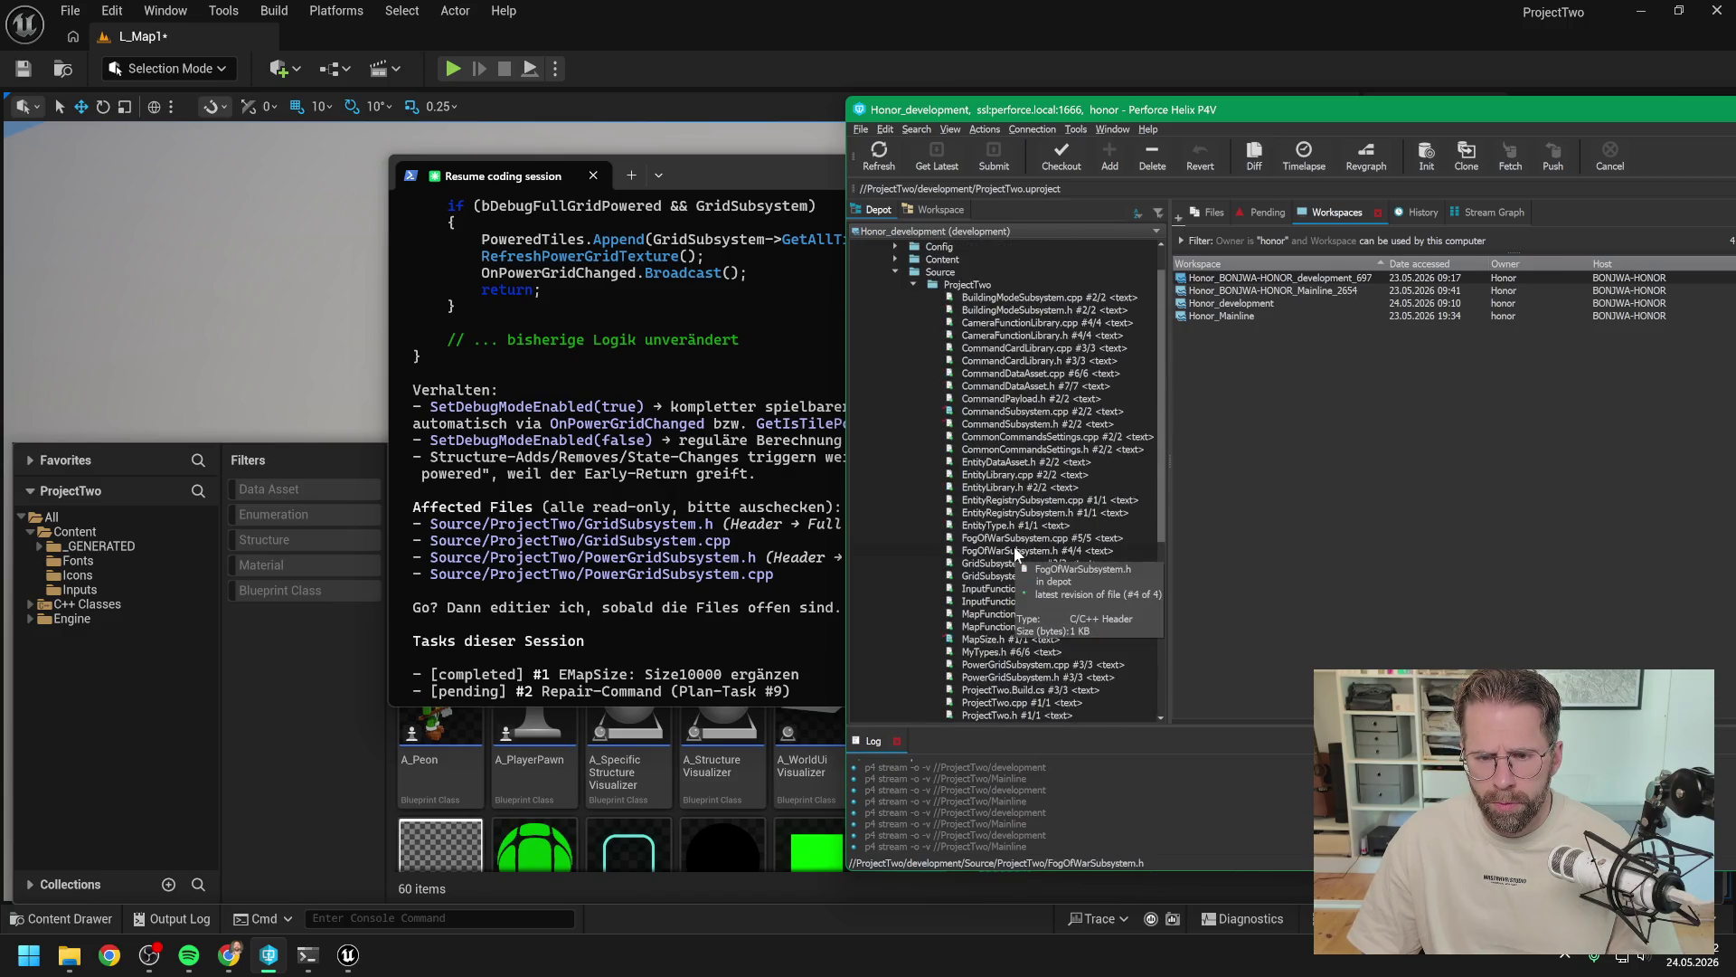
{"action": "left_click_drag", "start_coordinate": [1002, 577], "coordinate": [1002, 569]}
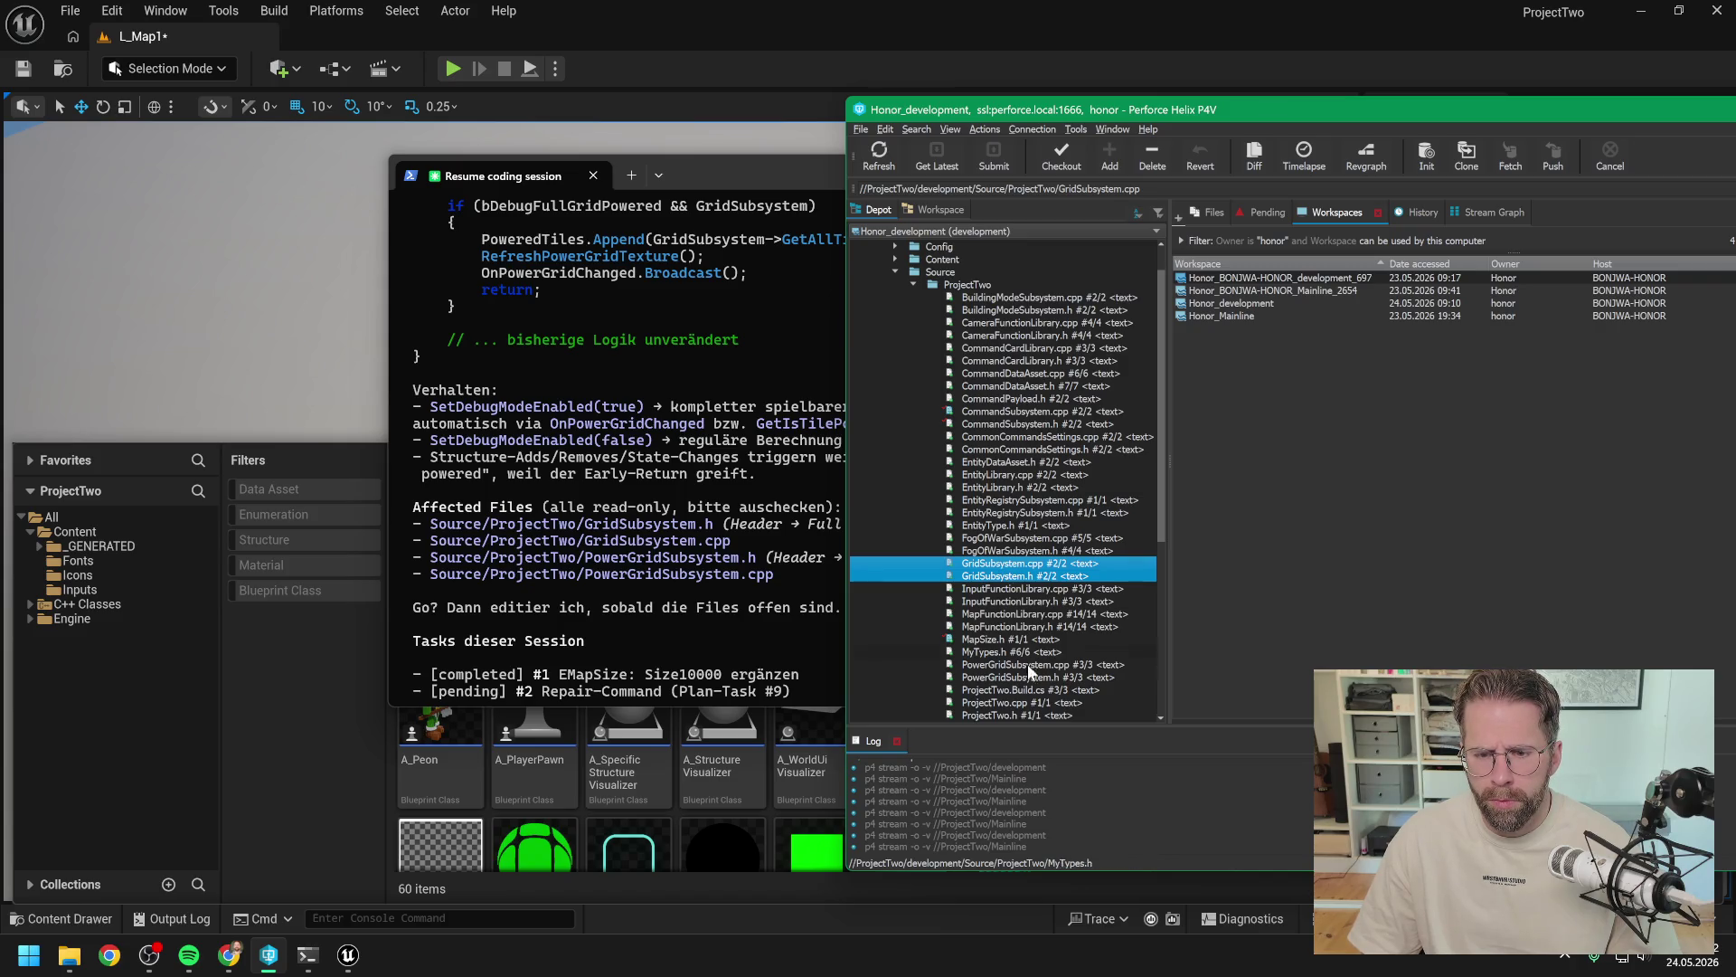
{"action": "left_click_drag", "start_coordinate": [1031, 677], "coordinate": [1031, 666]}
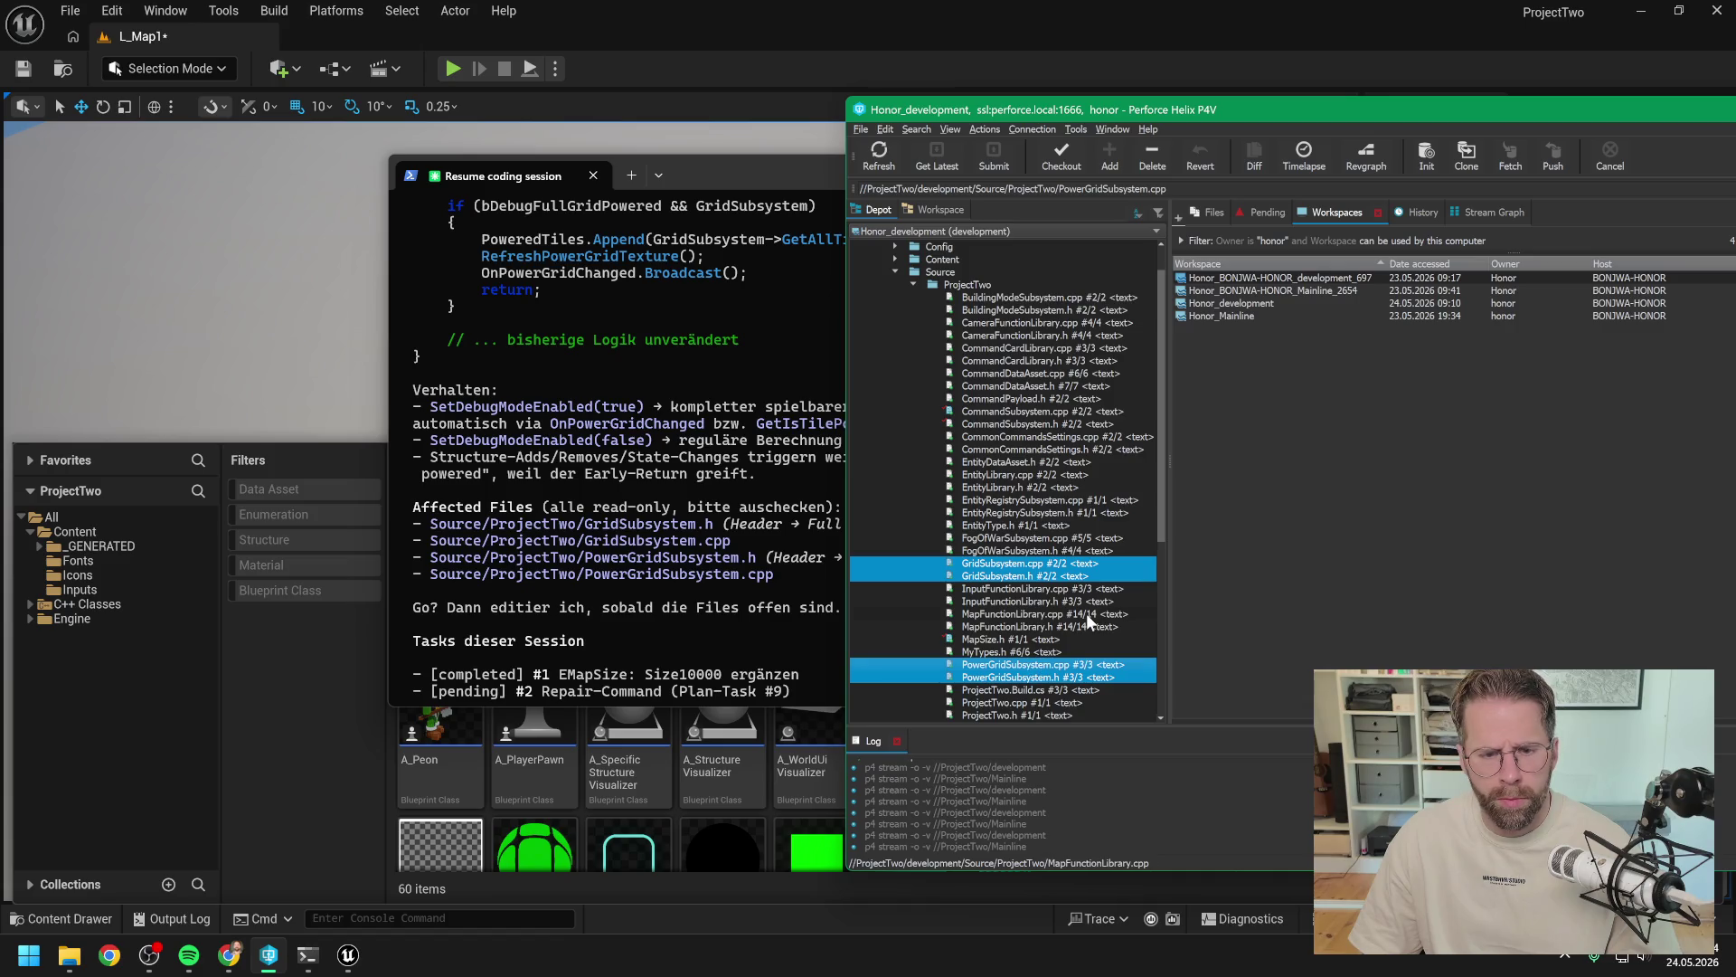
{"action": "left_click", "coordinate": [1054, 156]}
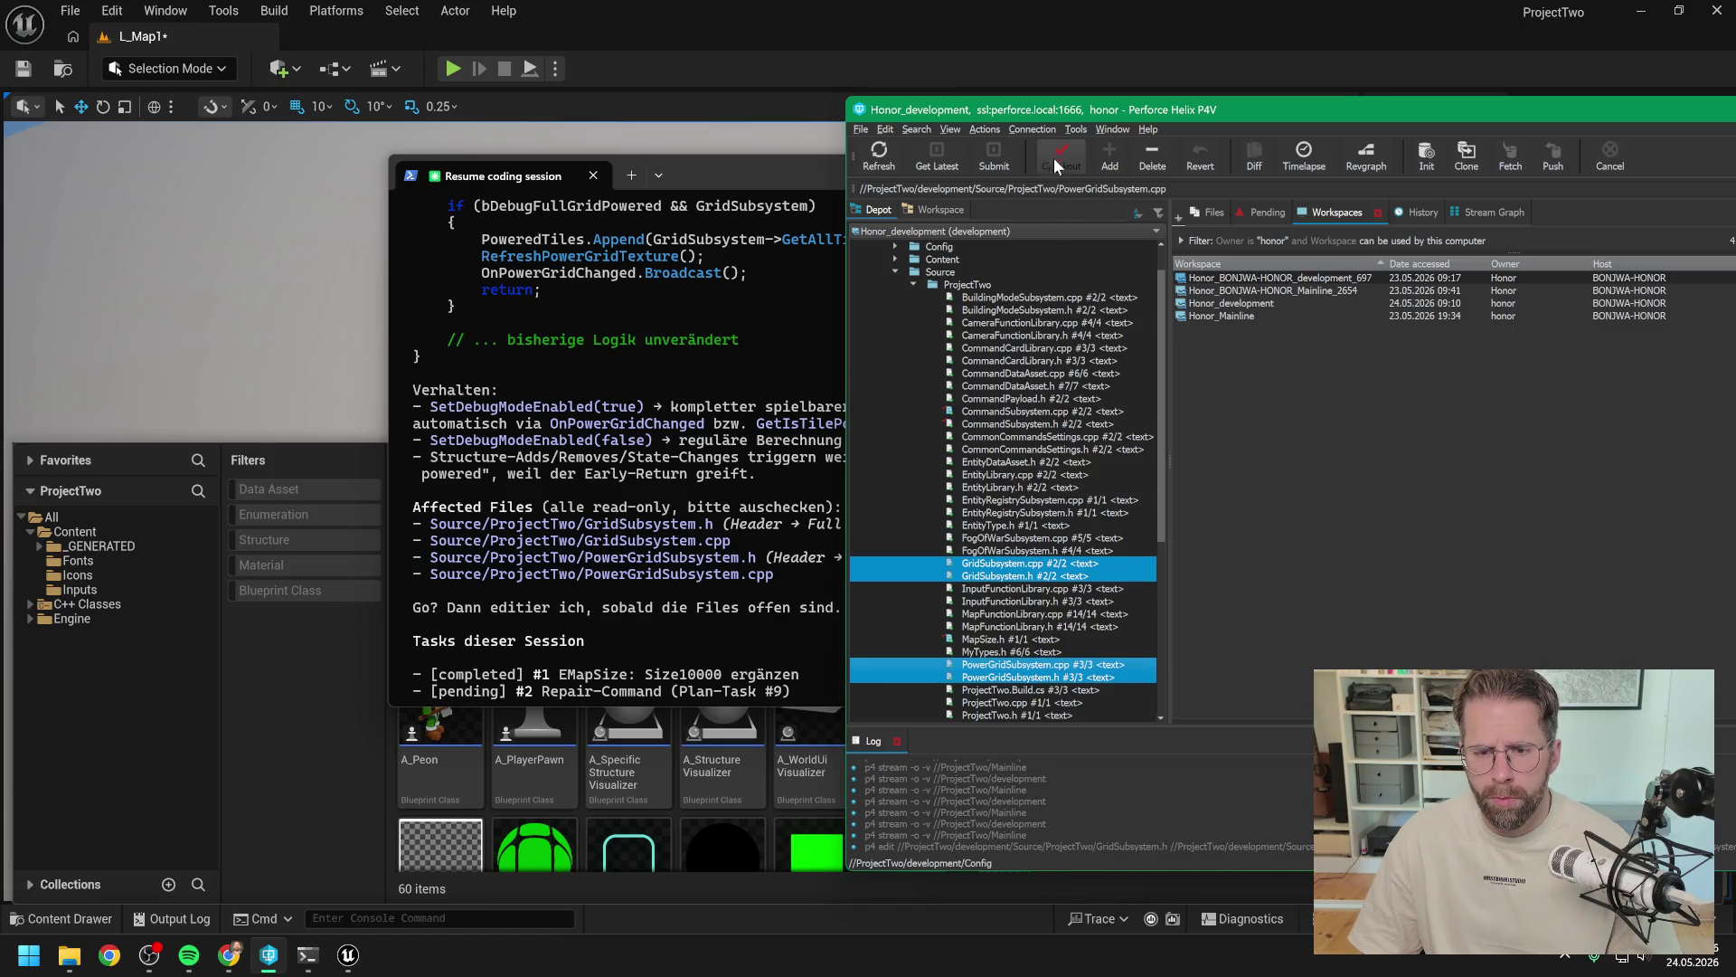
{"action": "left_click", "coordinate": [707, 649]}
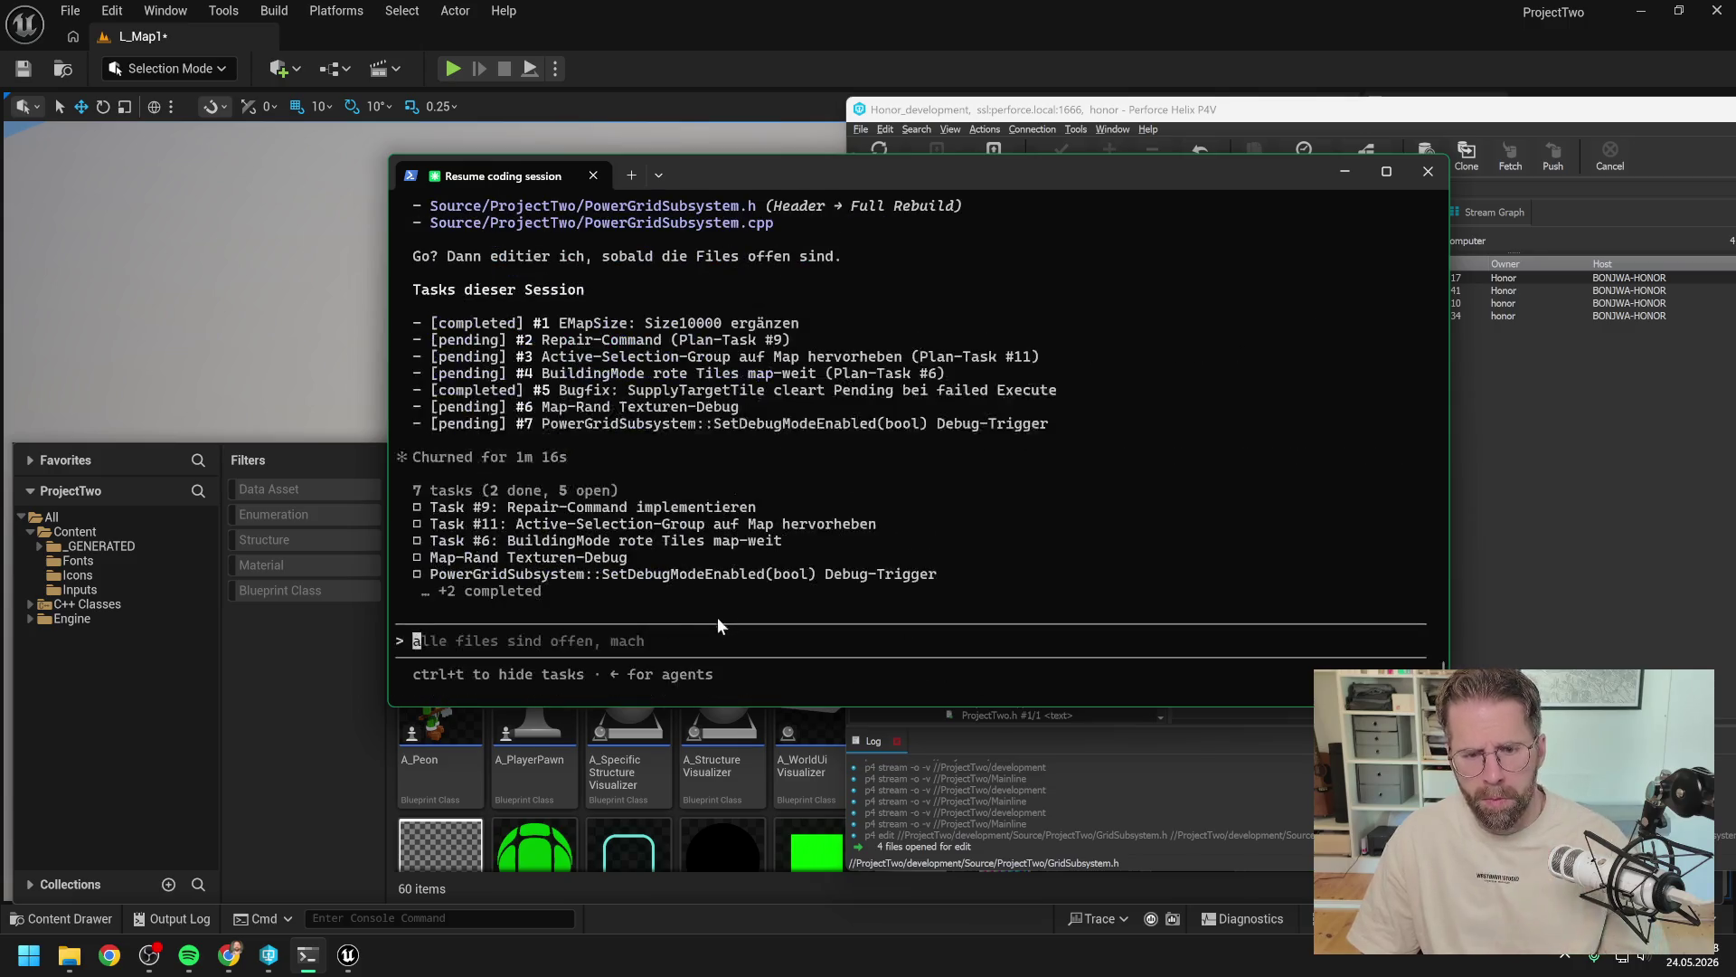
Send 'ok los', then approve the PowerShell check and both GetAllTiles edits in GridSubsystem.
{"action": "type", "text": "ok los"}
{"action": "key", "text": "Return"}
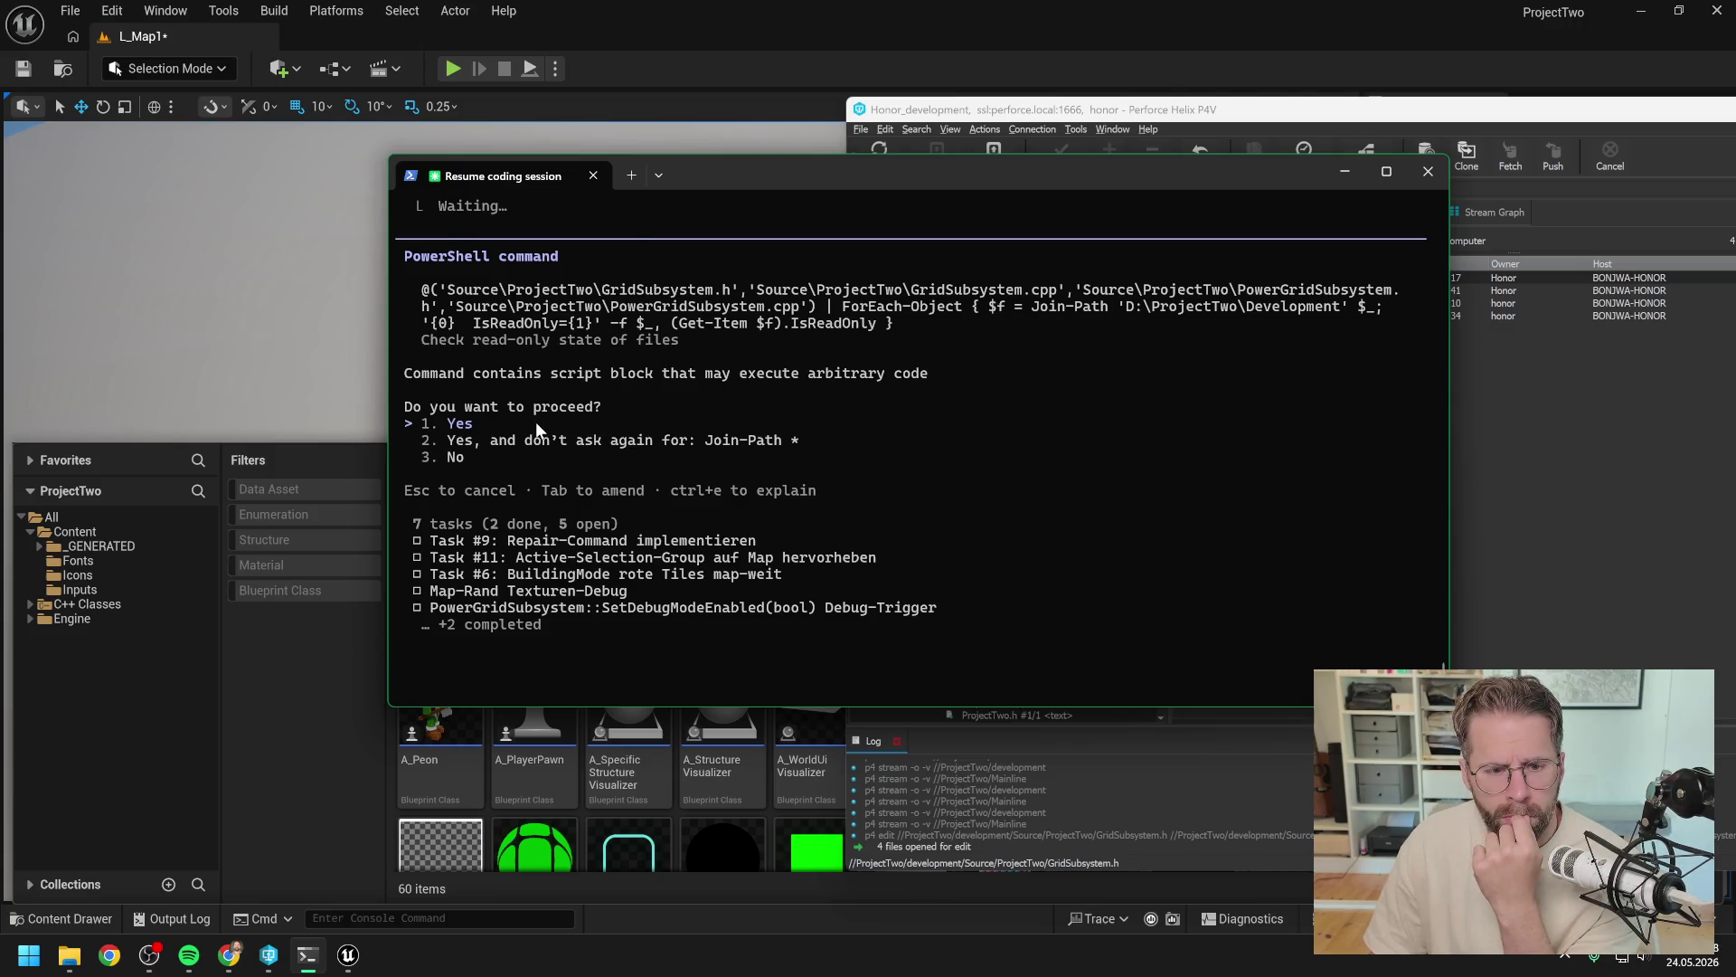
{"action": "key", "text": "Return"}
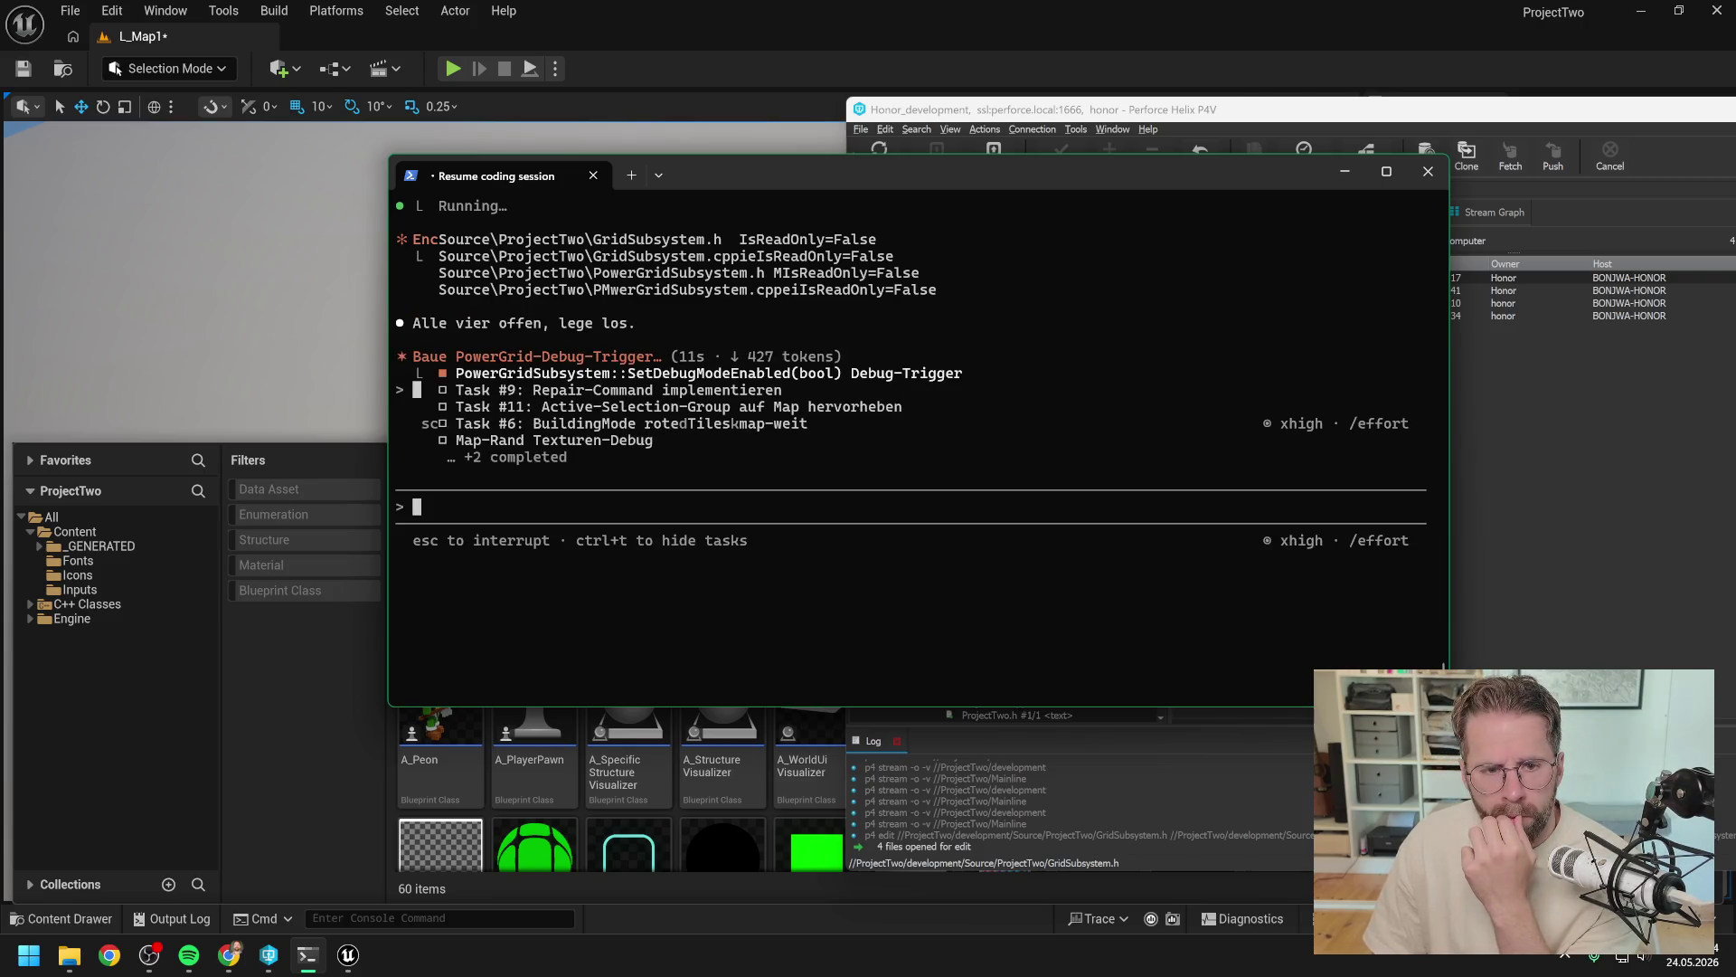
{"action": "key", "text": "alt+Tab"}
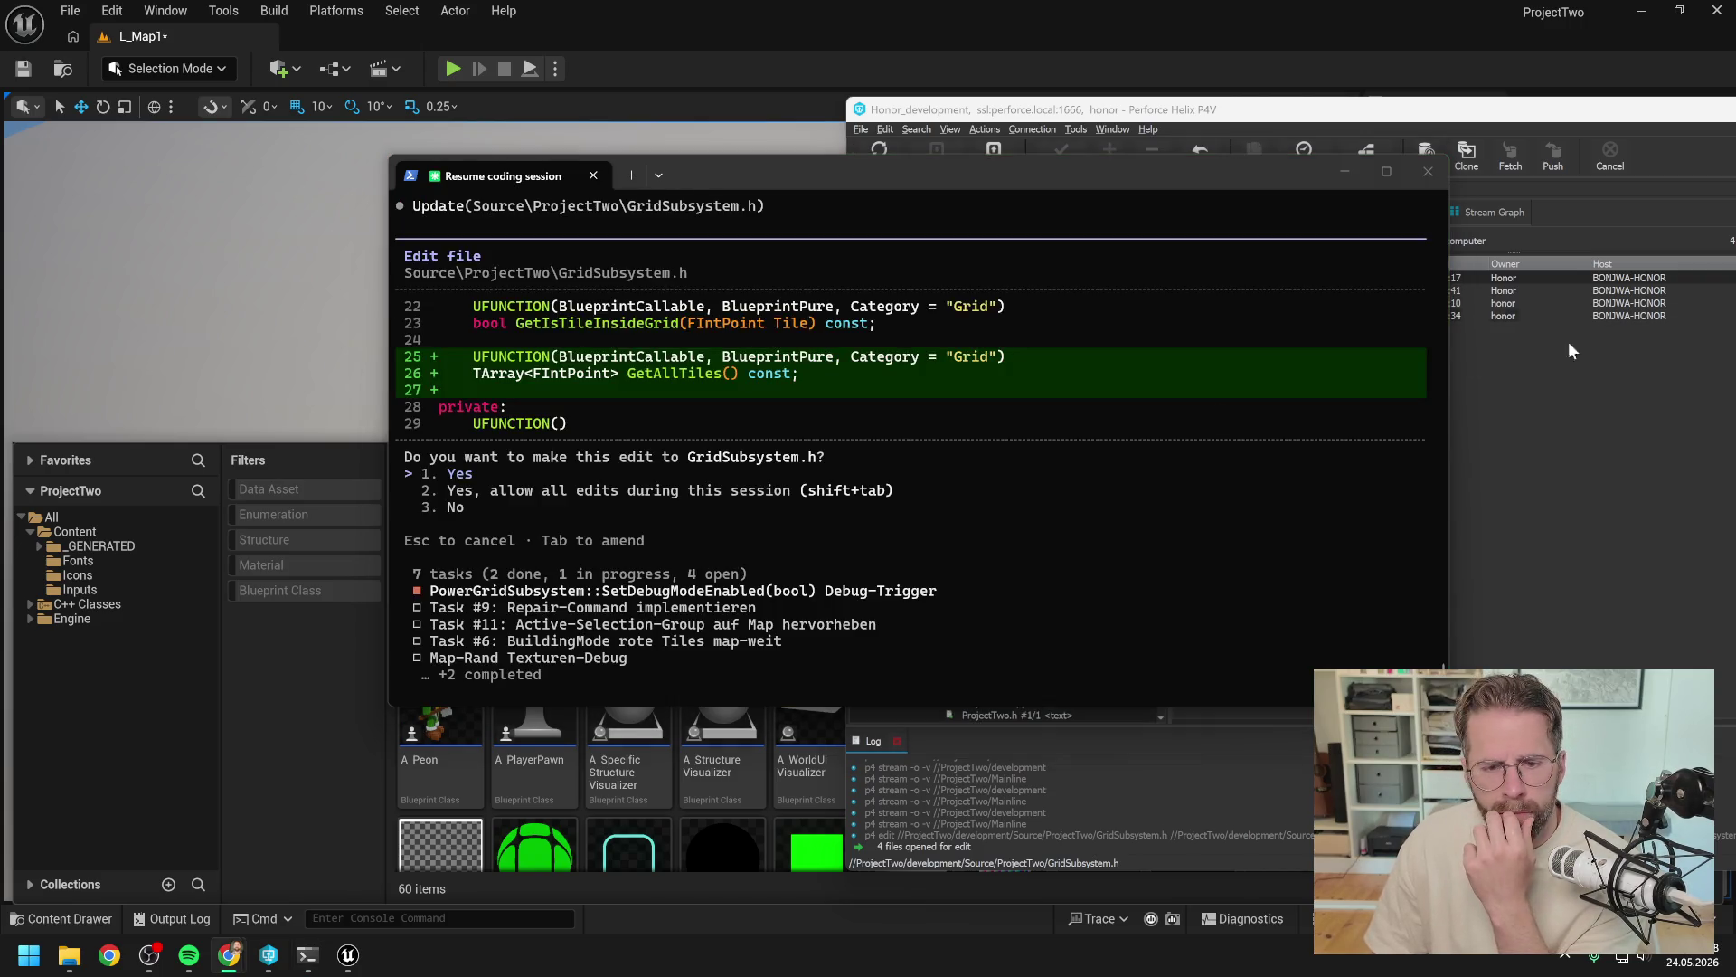
{"action": "left_click", "coordinate": [480, 467]}
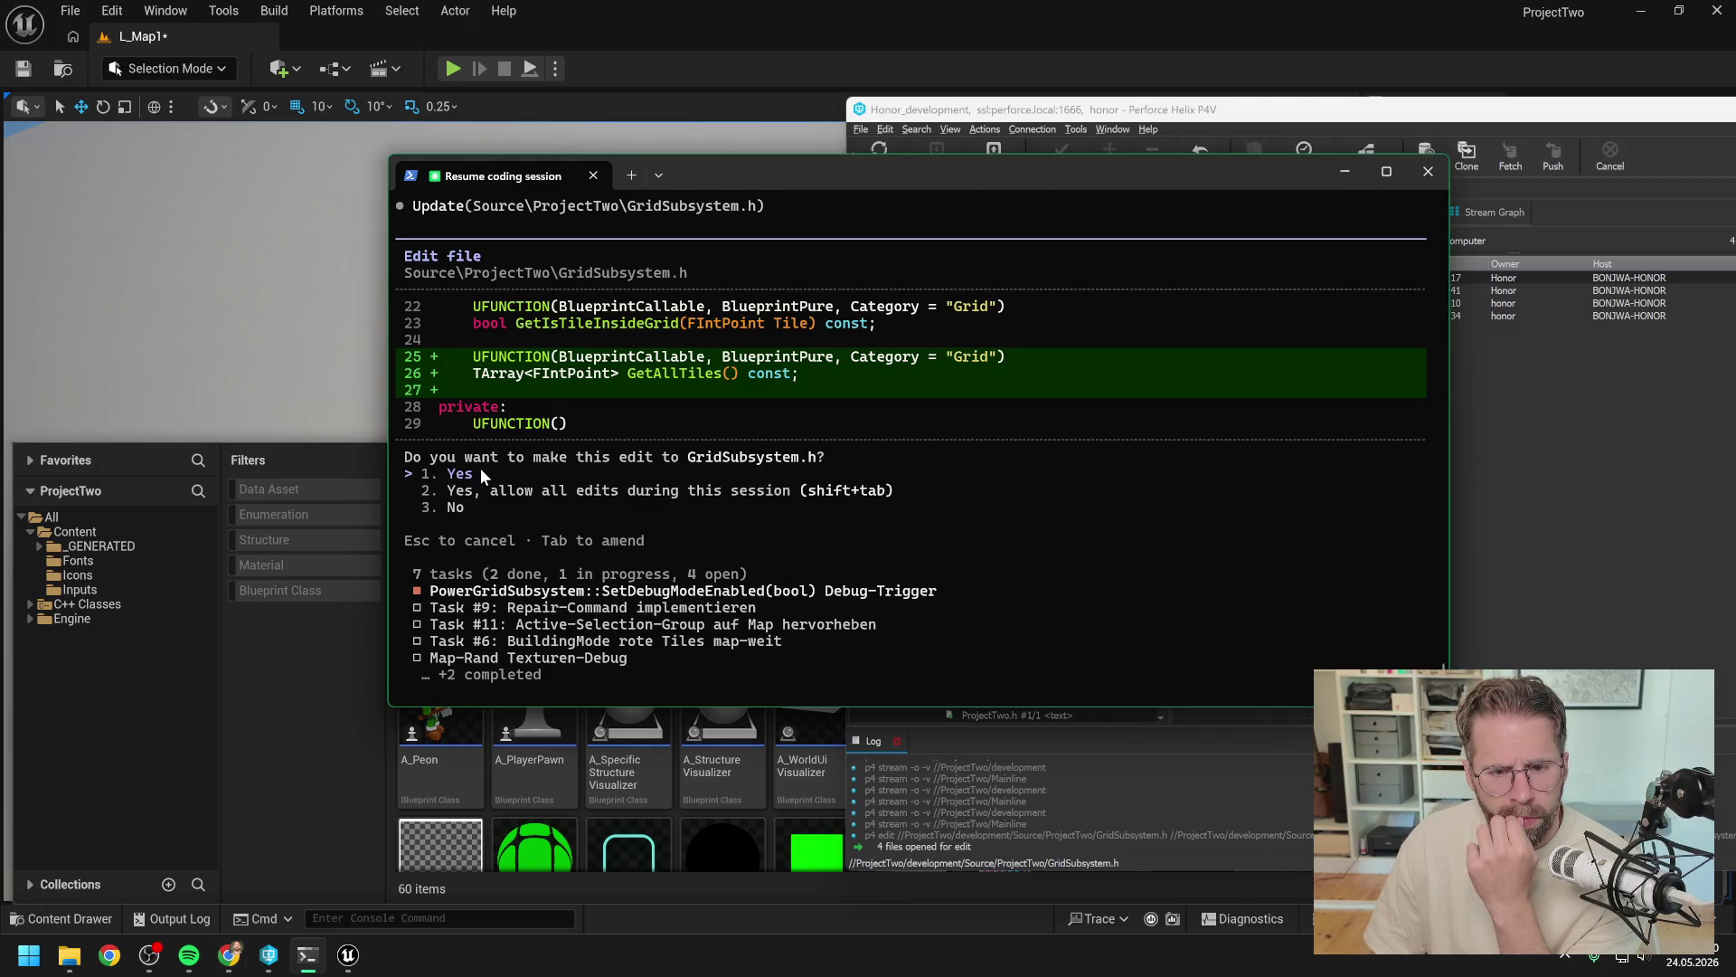
{"action": "key", "text": "Return"}
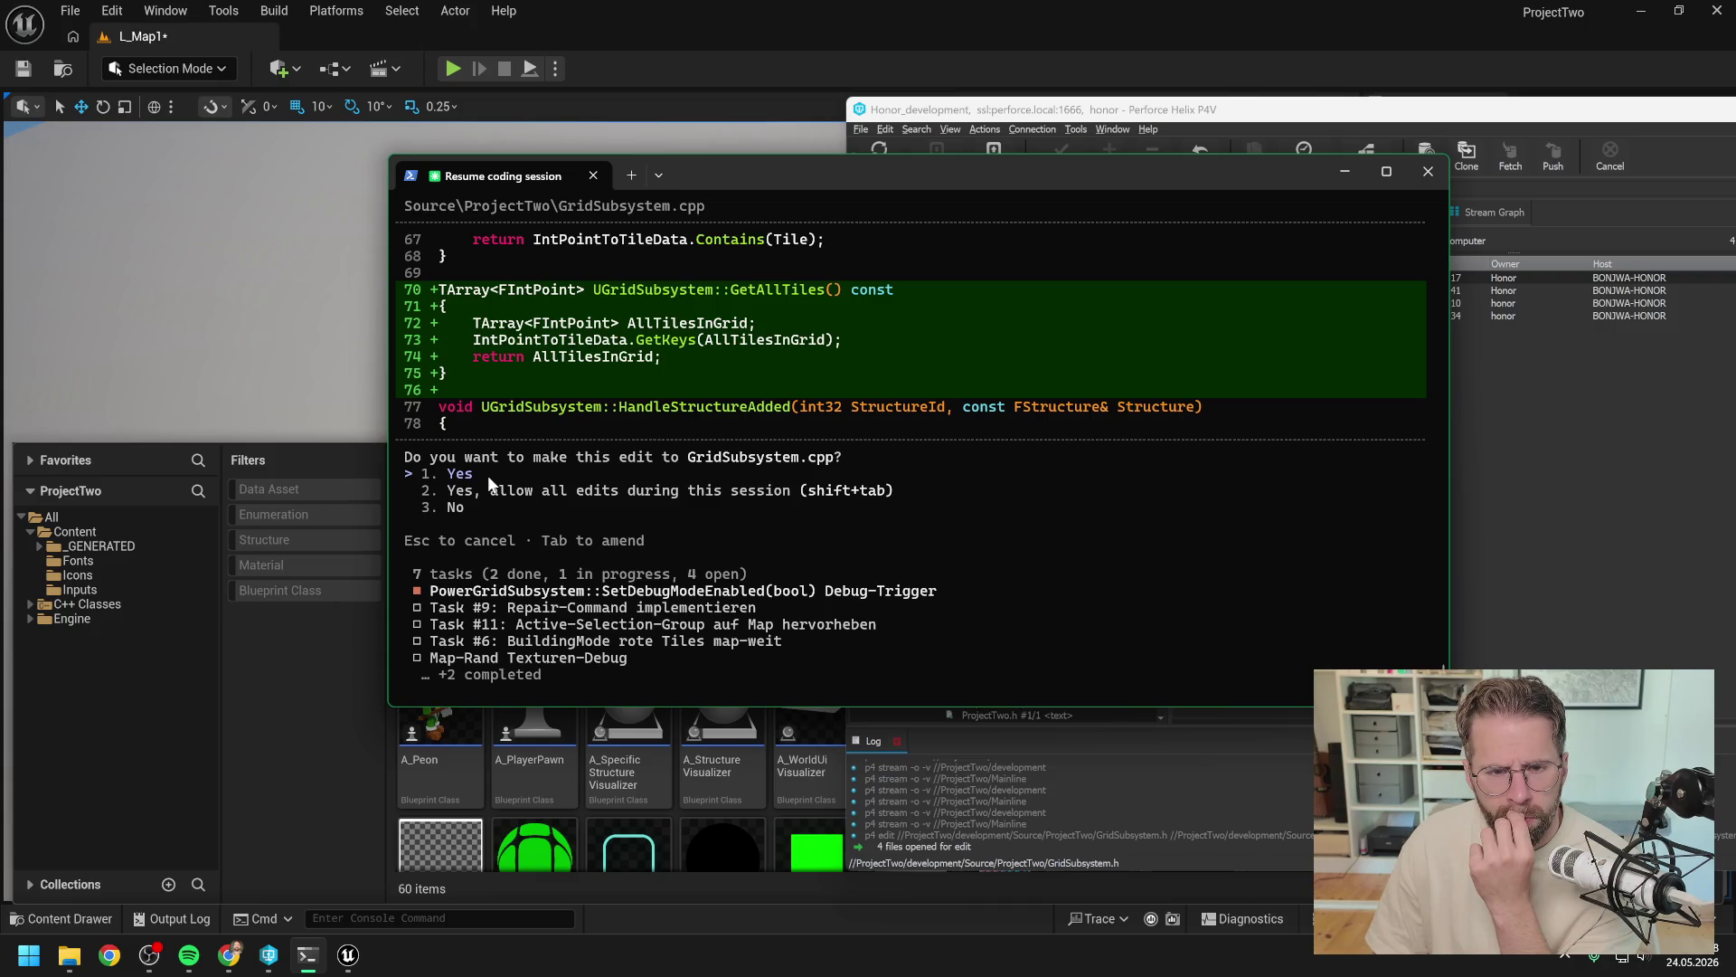
{"action": "key", "text": "Return"}
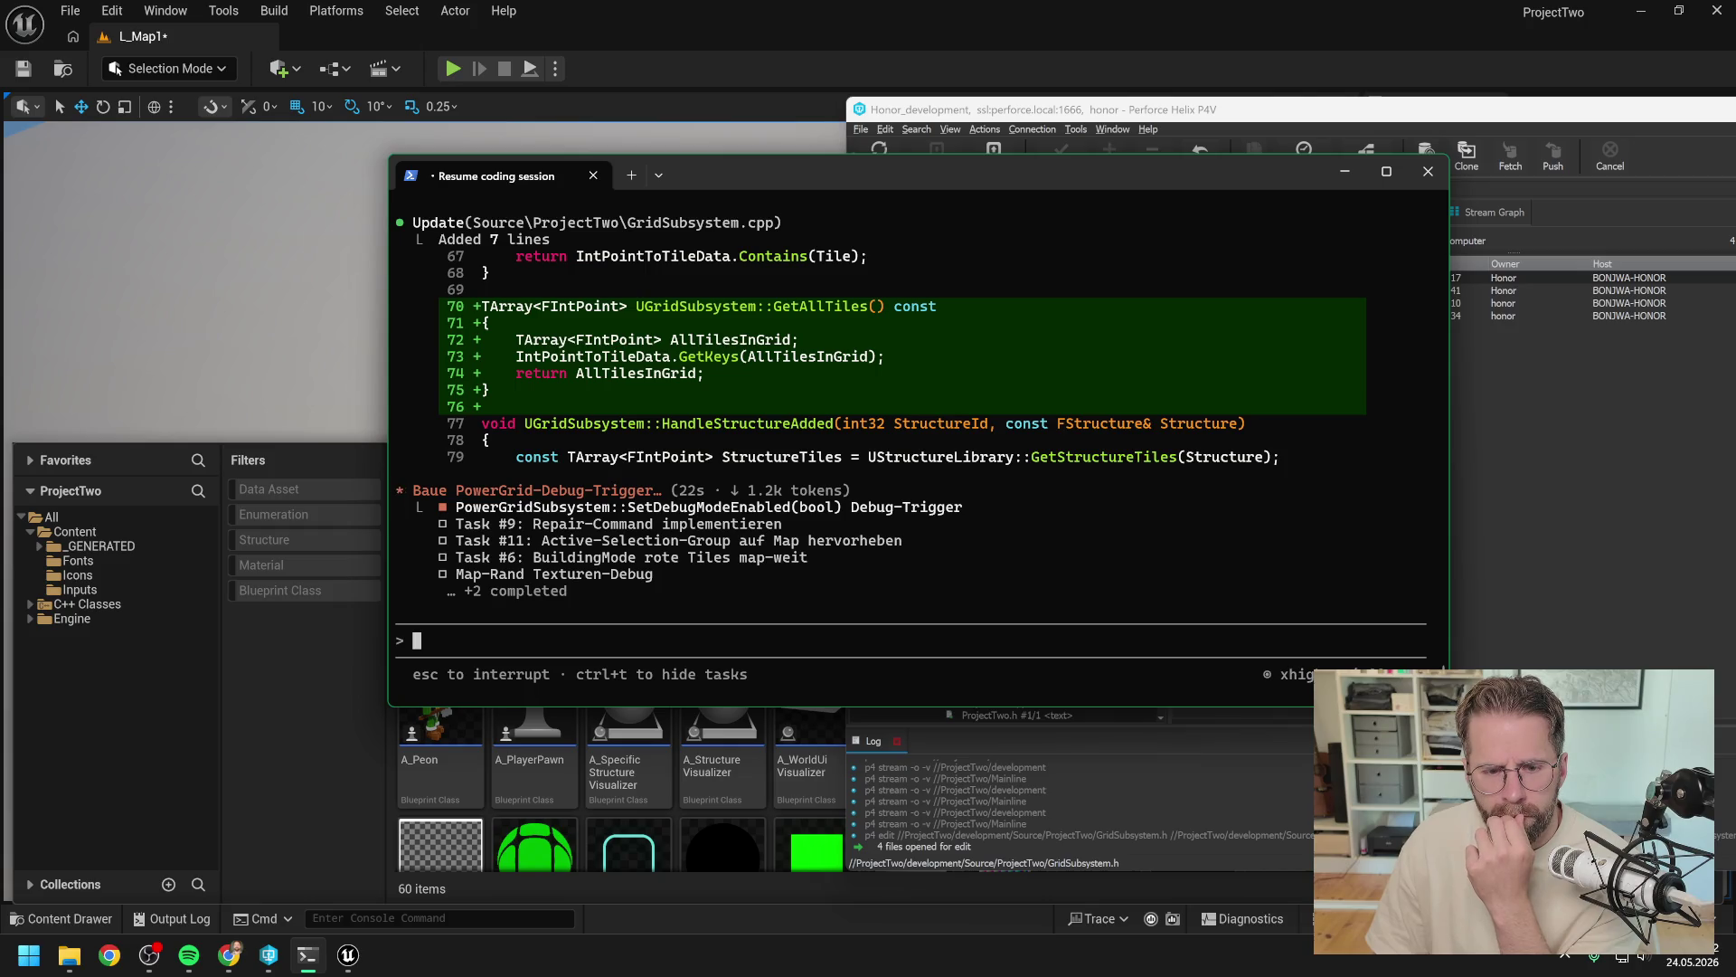
Close Unreal Editor, saving the modified content, ahead of rebuilding.
{"action": "left_click", "coordinate": [1461, 9]}
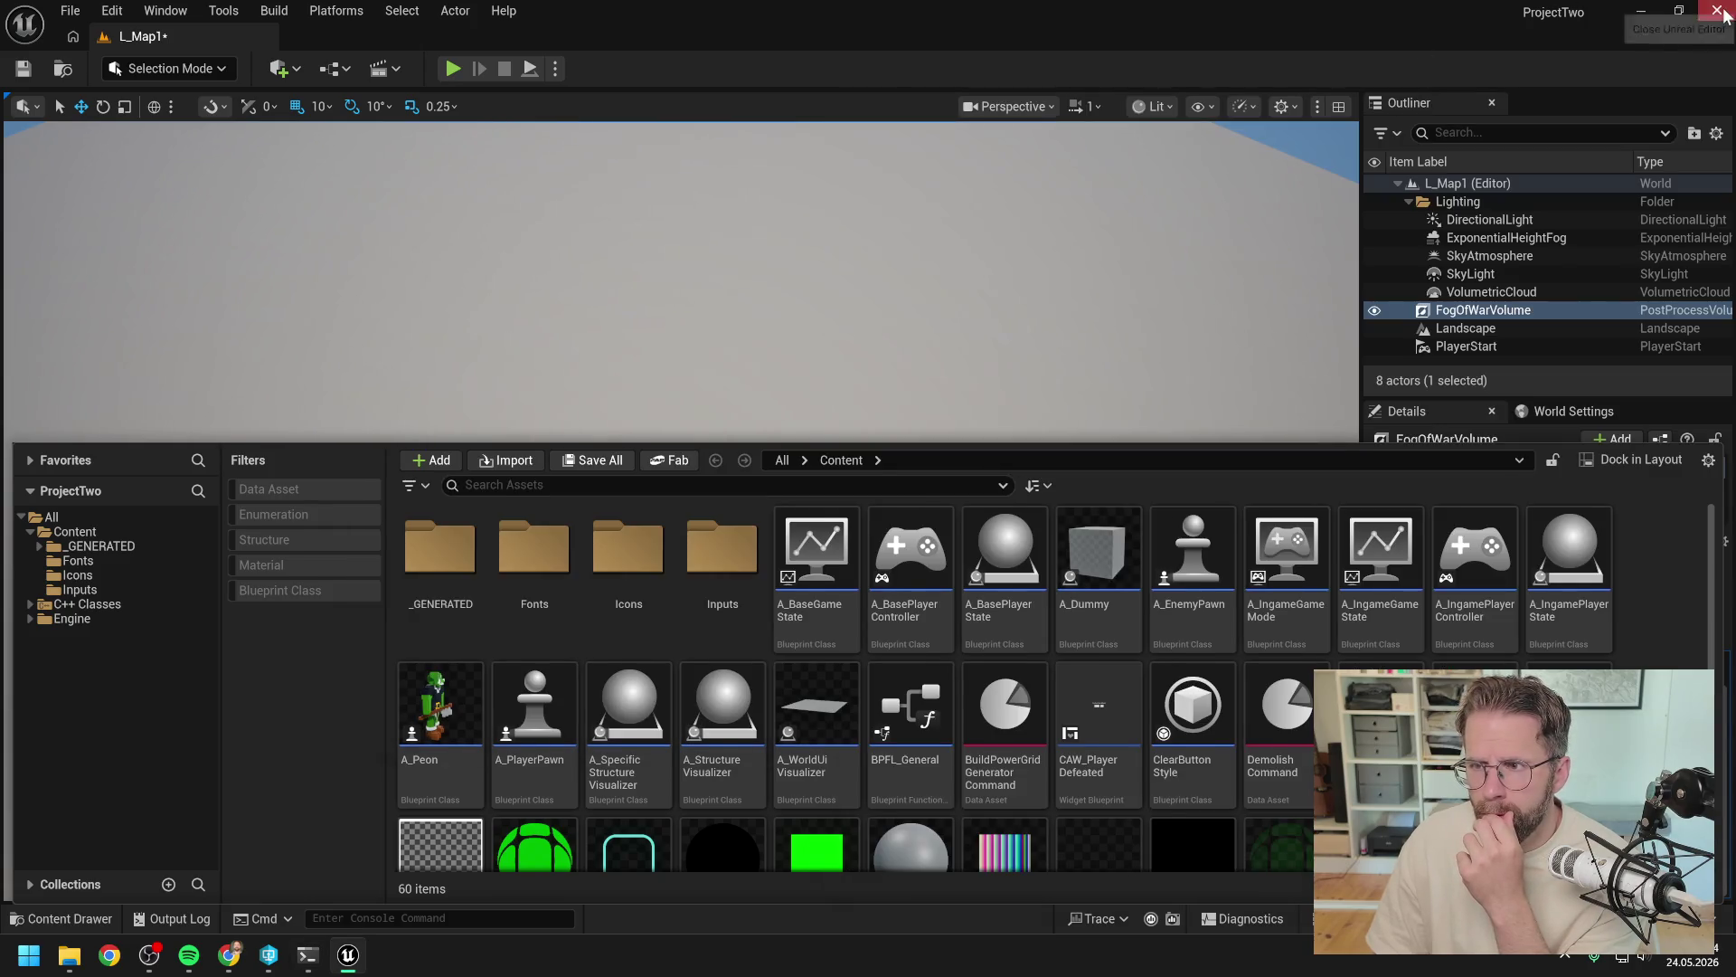
{"action": "left_click", "coordinate": [1723, 13]}
{"action": "left_click", "coordinate": [913, 680]}
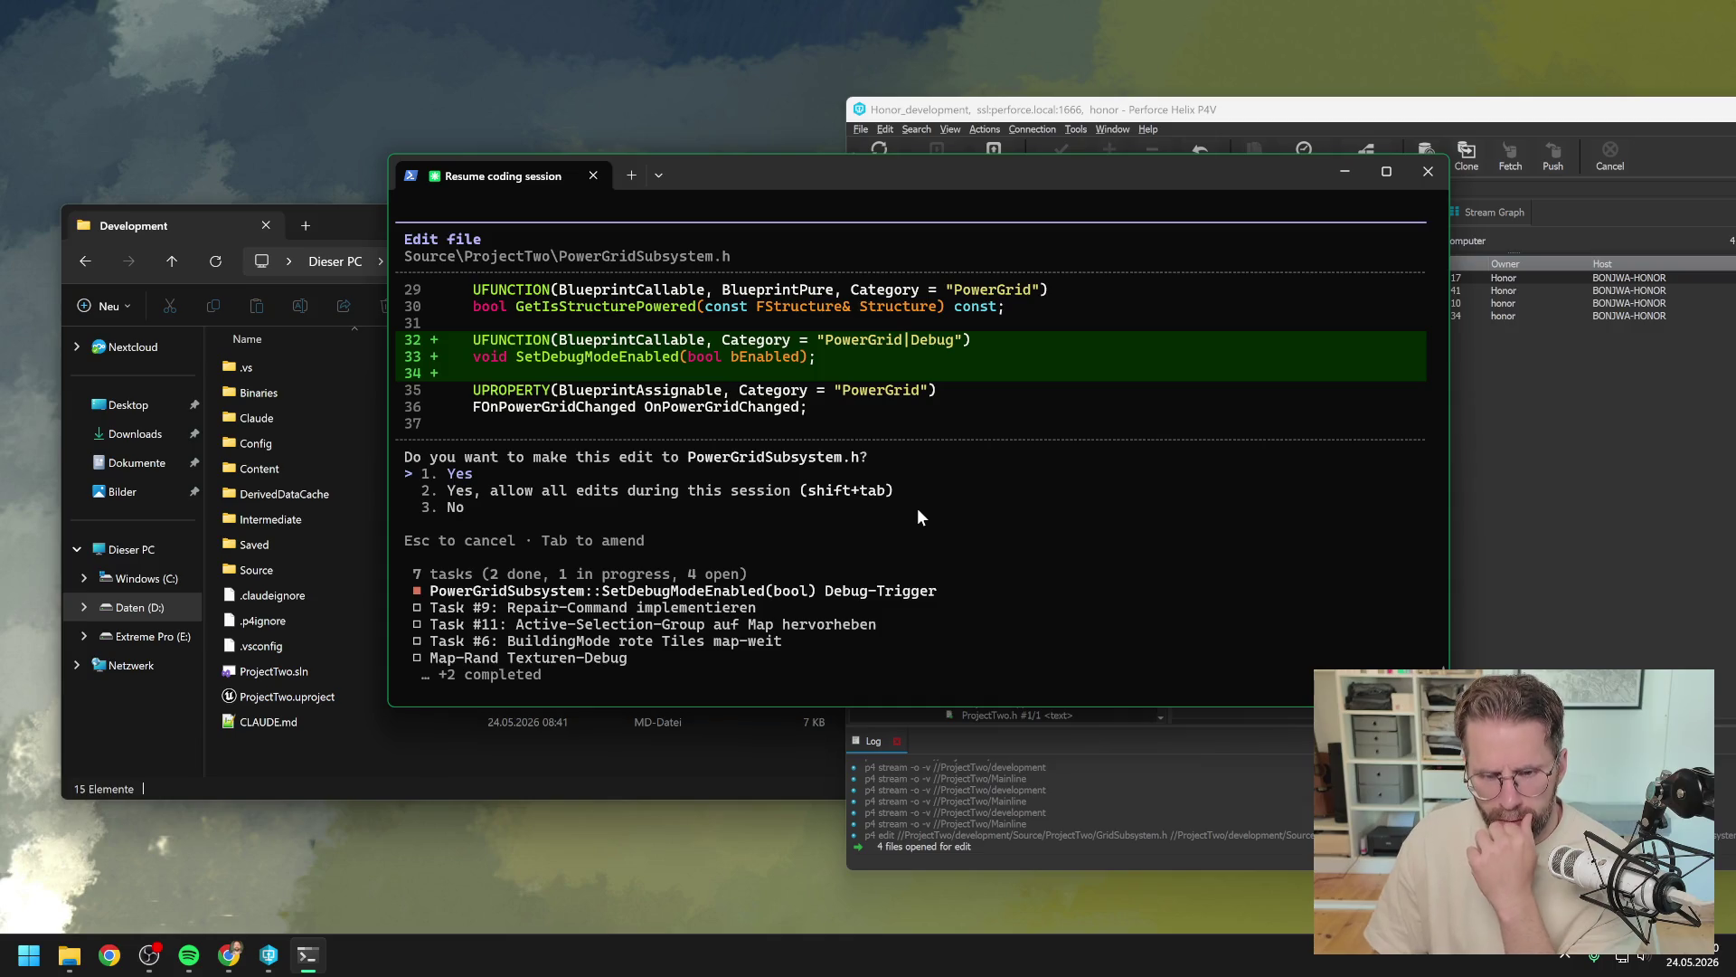
Approve Claude Code's PowerGridSubsystem edits: SetDebugModeEnabled, bDebugFullGridPowered flag, and RecomputePowerGrid debug branch.
{"action": "key", "text": "Return"}
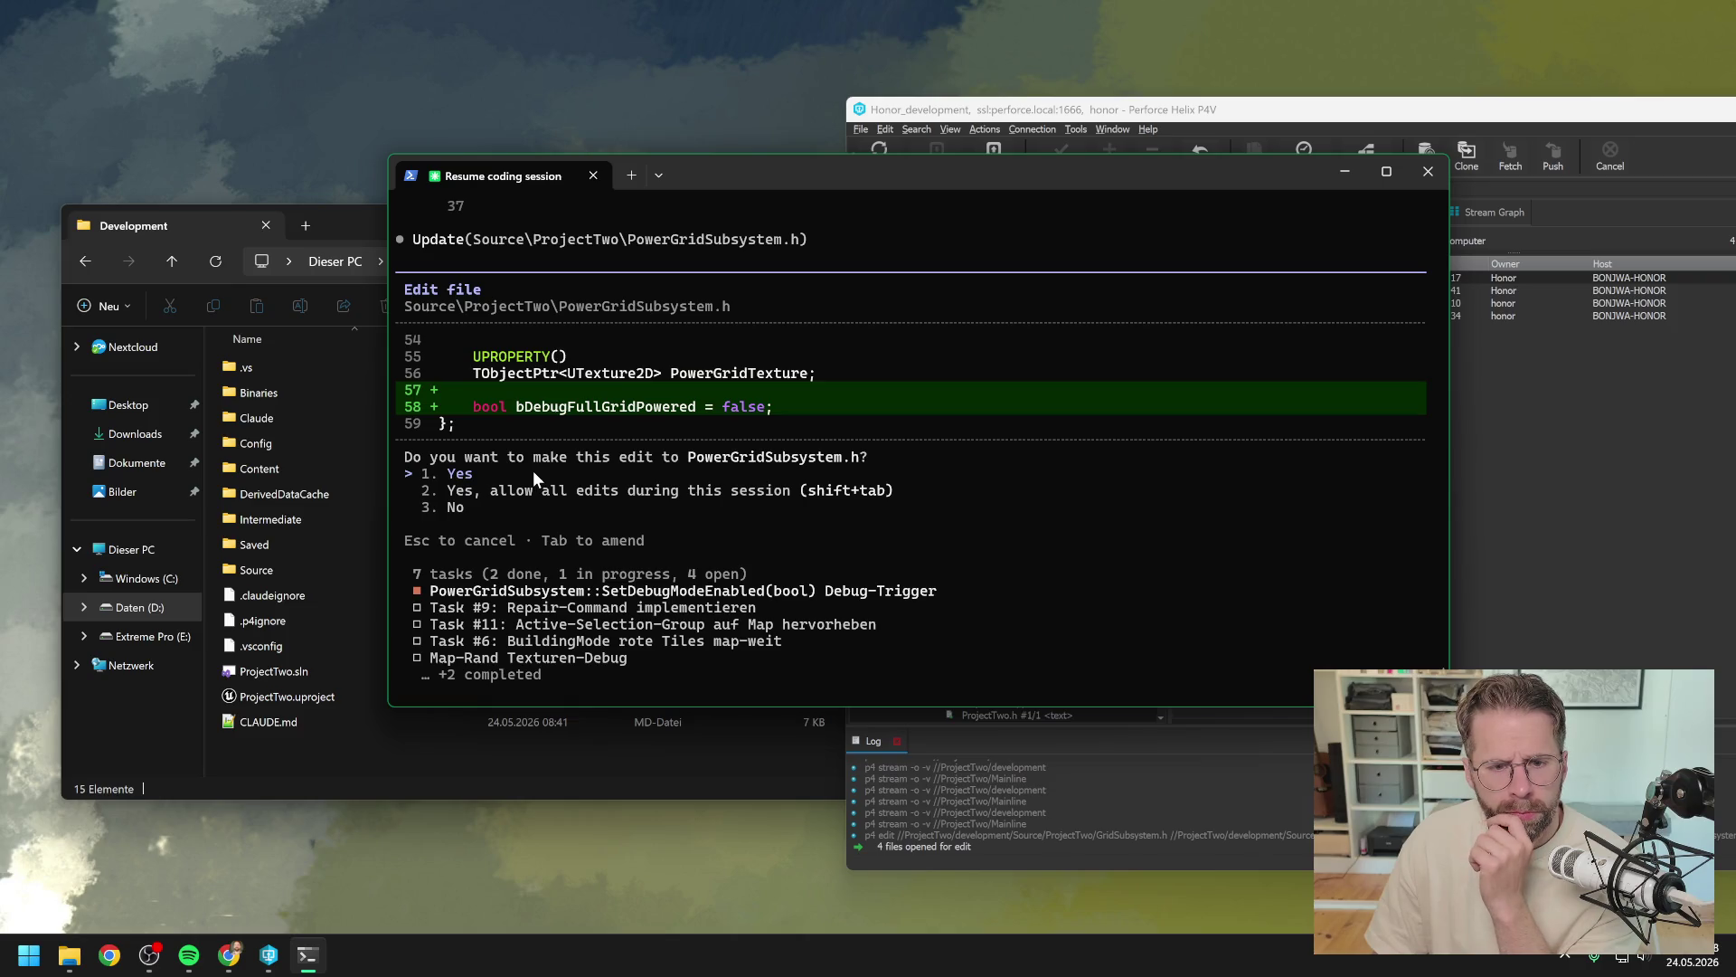
{"action": "key", "text": "Return"}
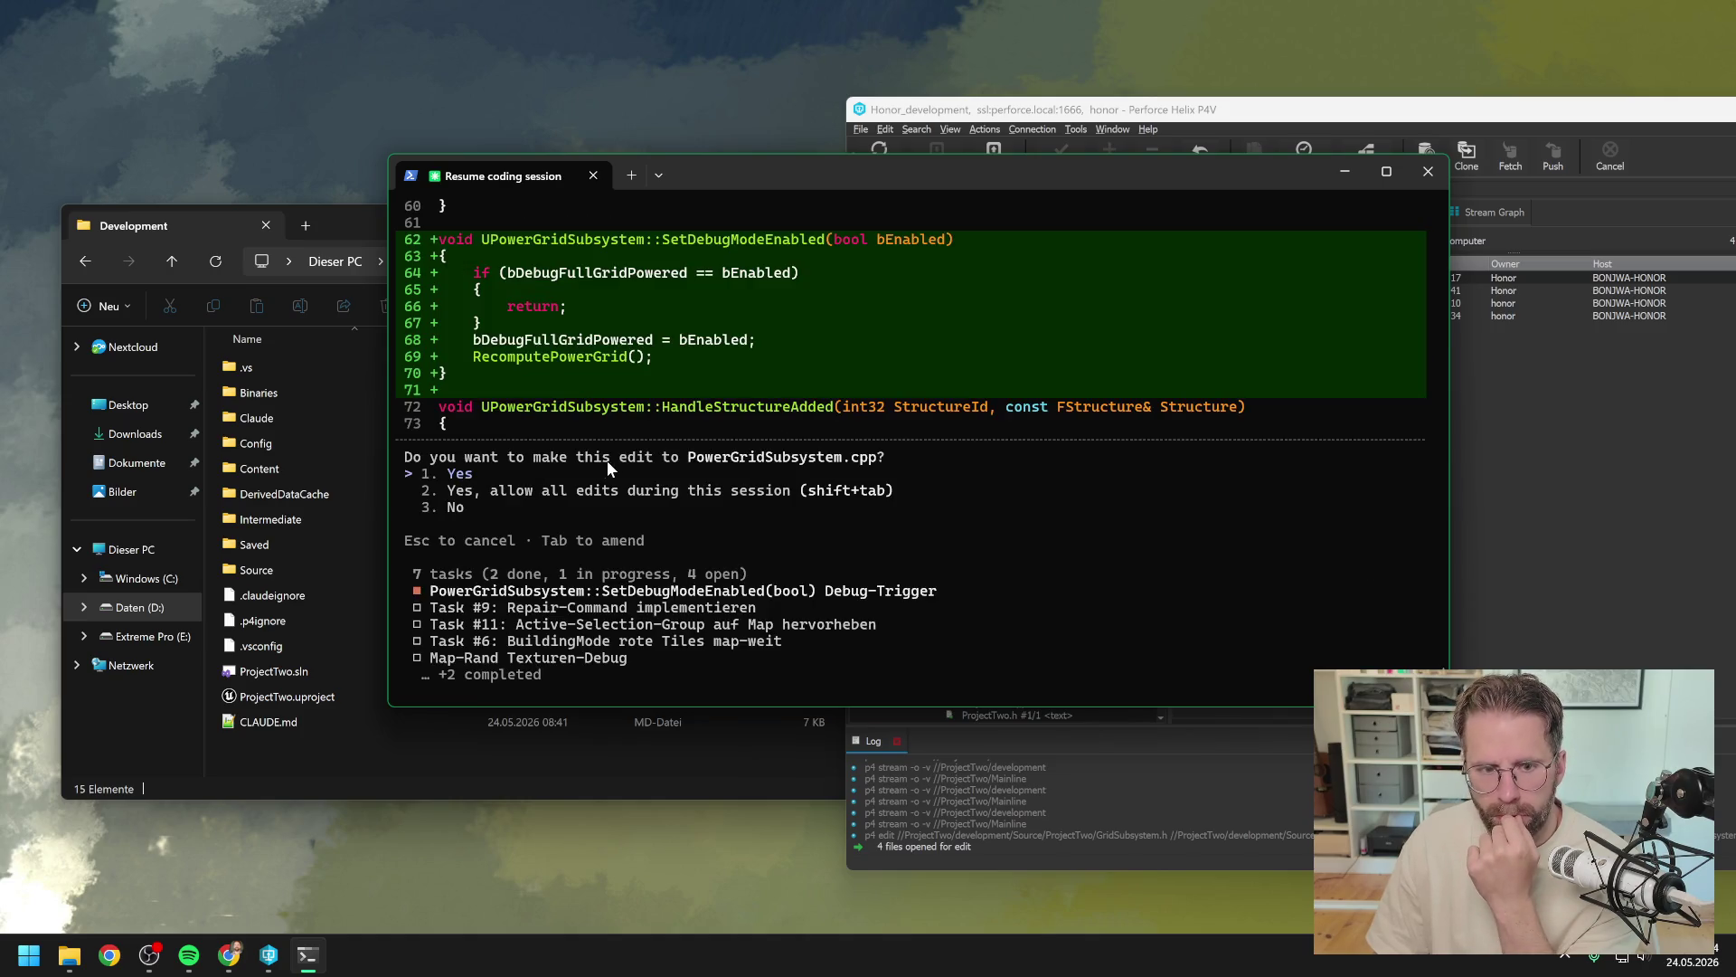
{"action": "key", "text": "Return"}
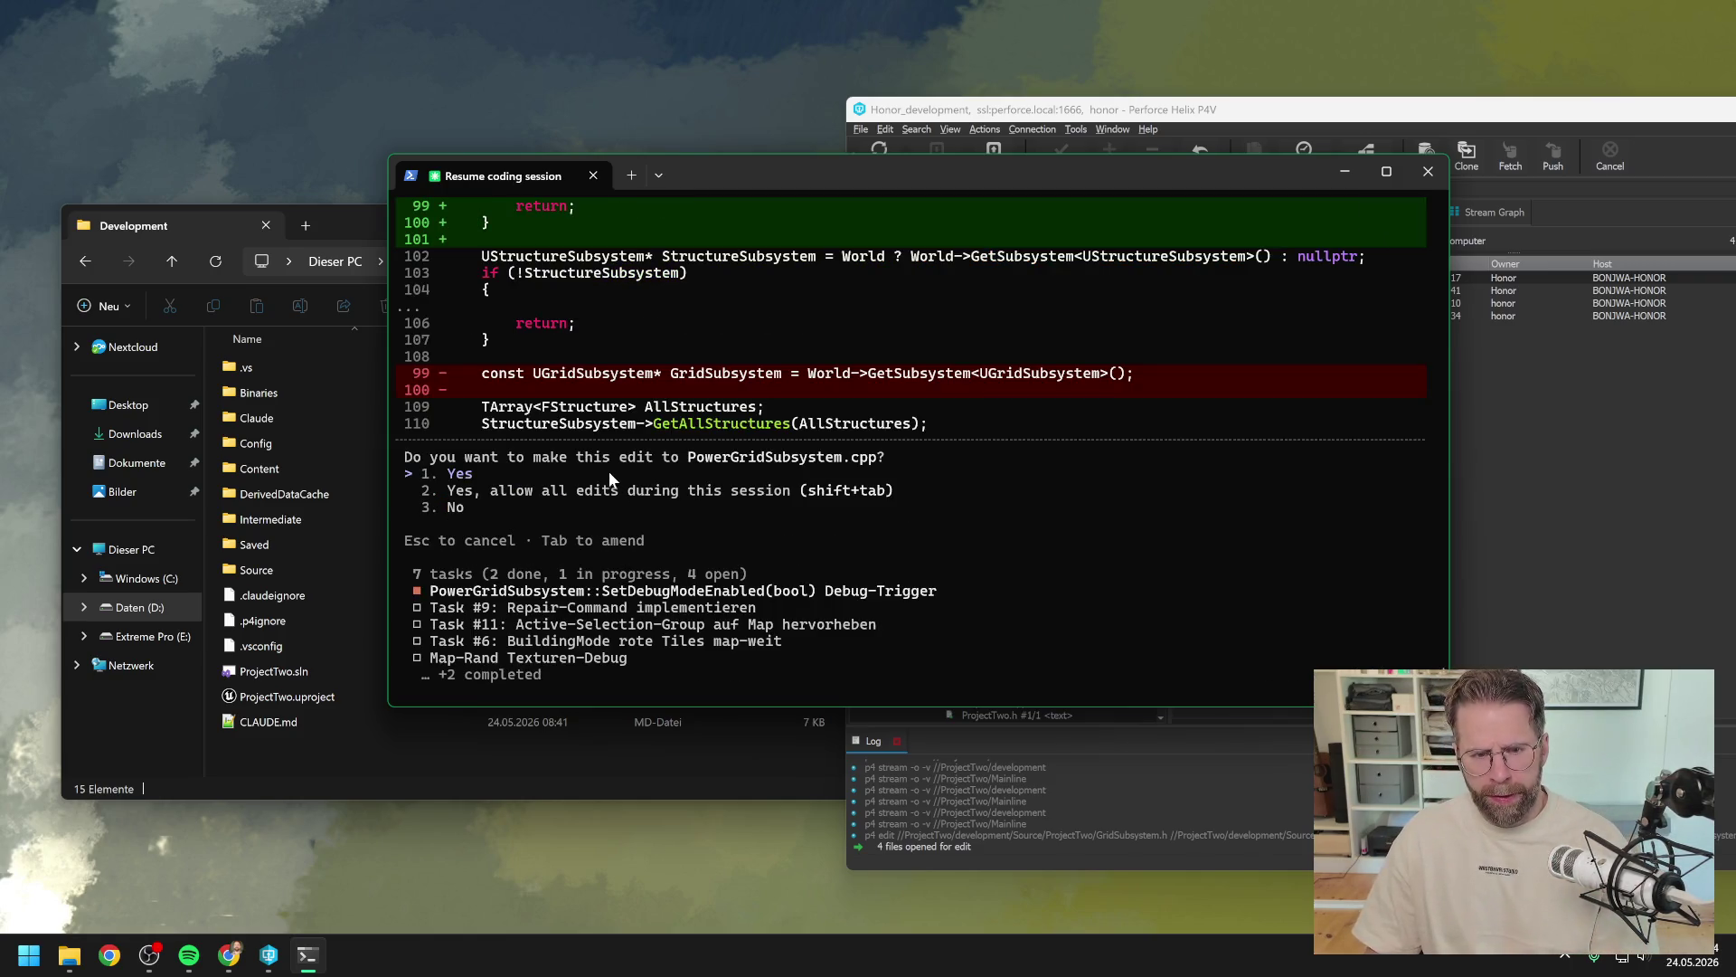
{"action": "key", "text": "Return"}
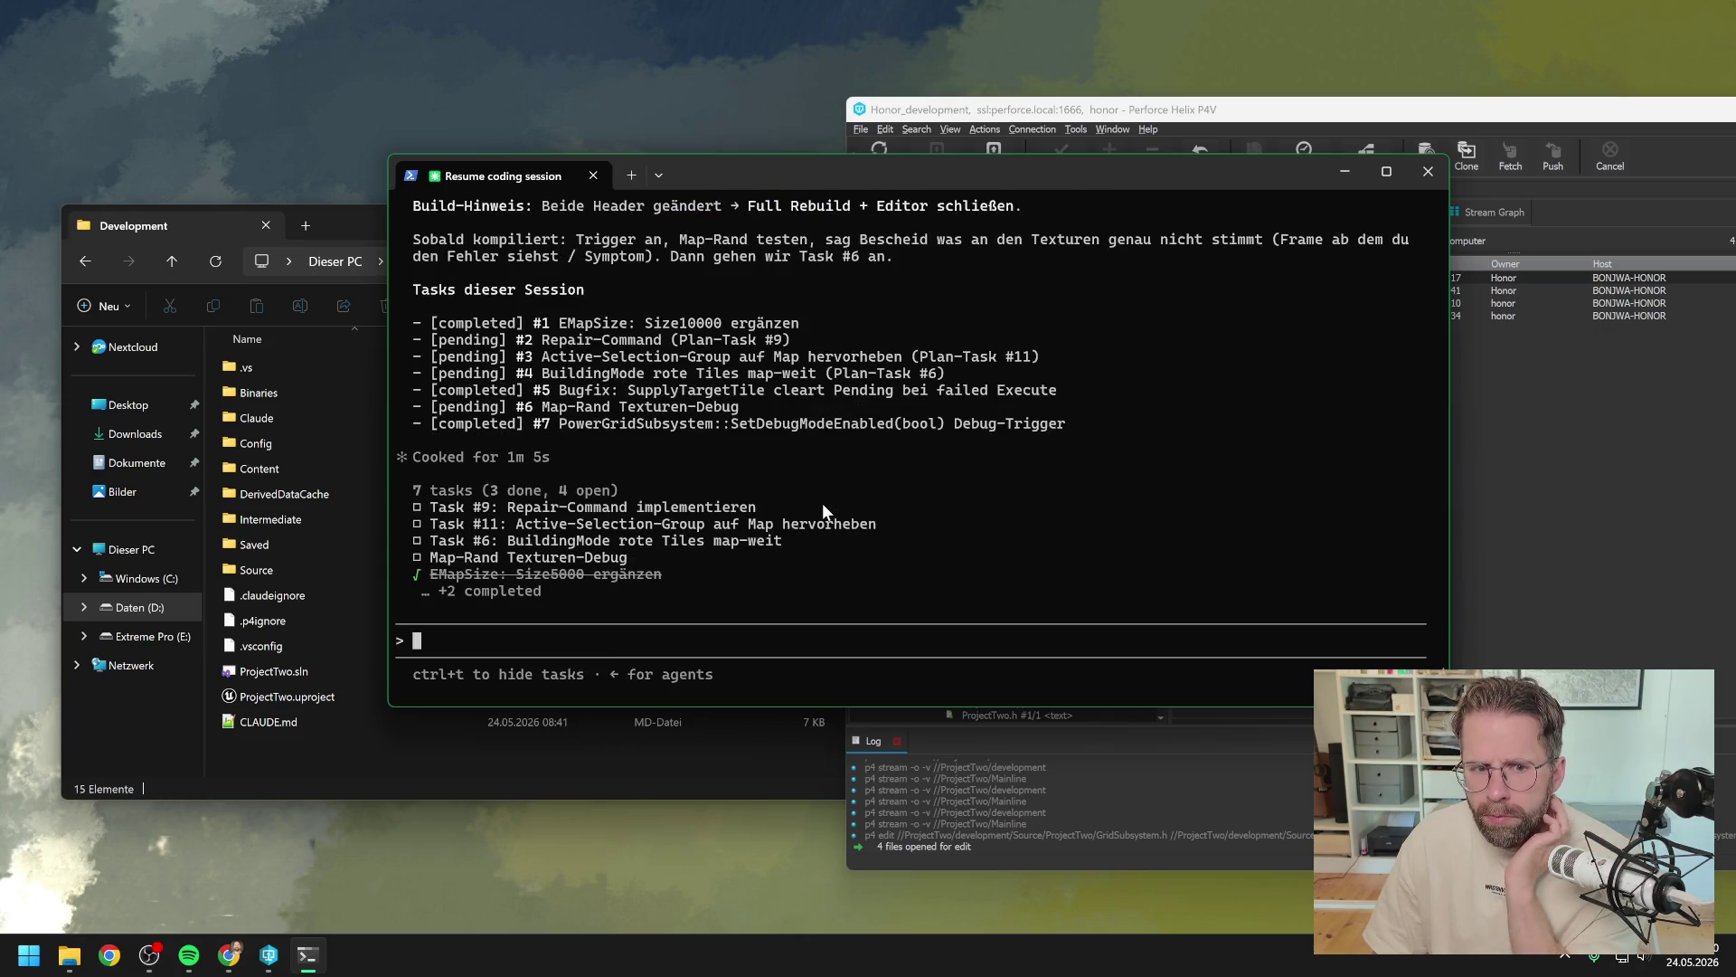
{"action": "left_click", "coordinate": [546, 753]}
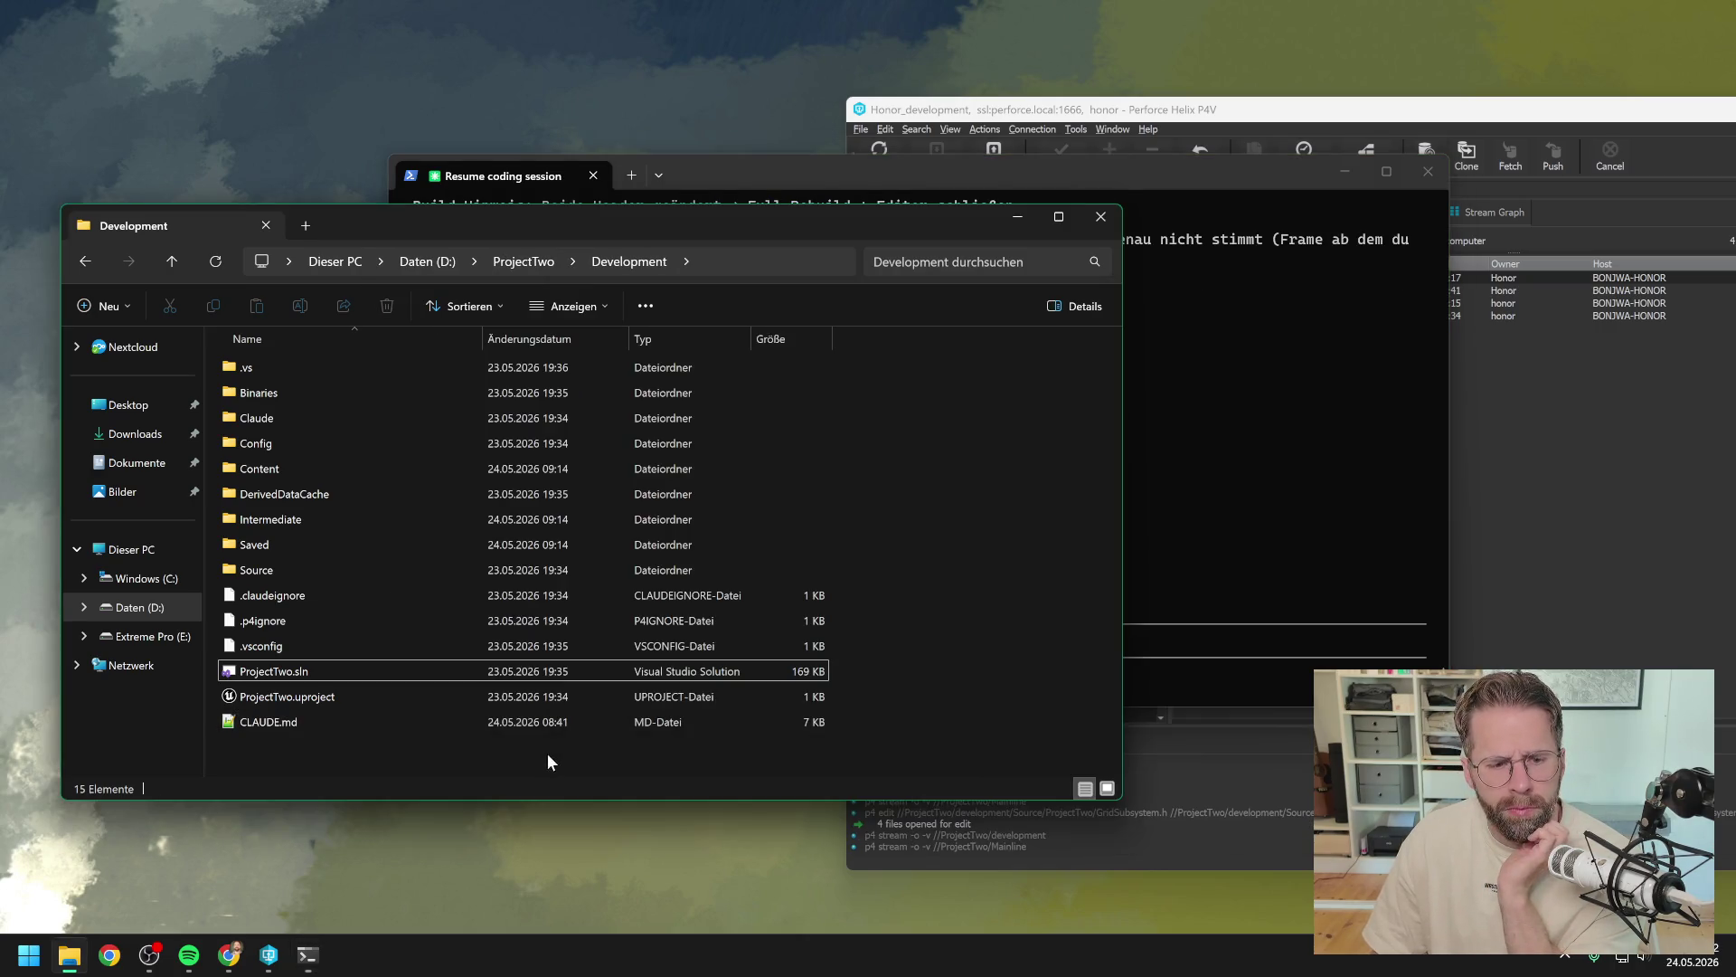
Open ProjectTwo.sln, rebuild the ProjectTwo project, and close Visual Studio once it succeeds.
{"action": "double_click", "coordinate": [330, 674]}
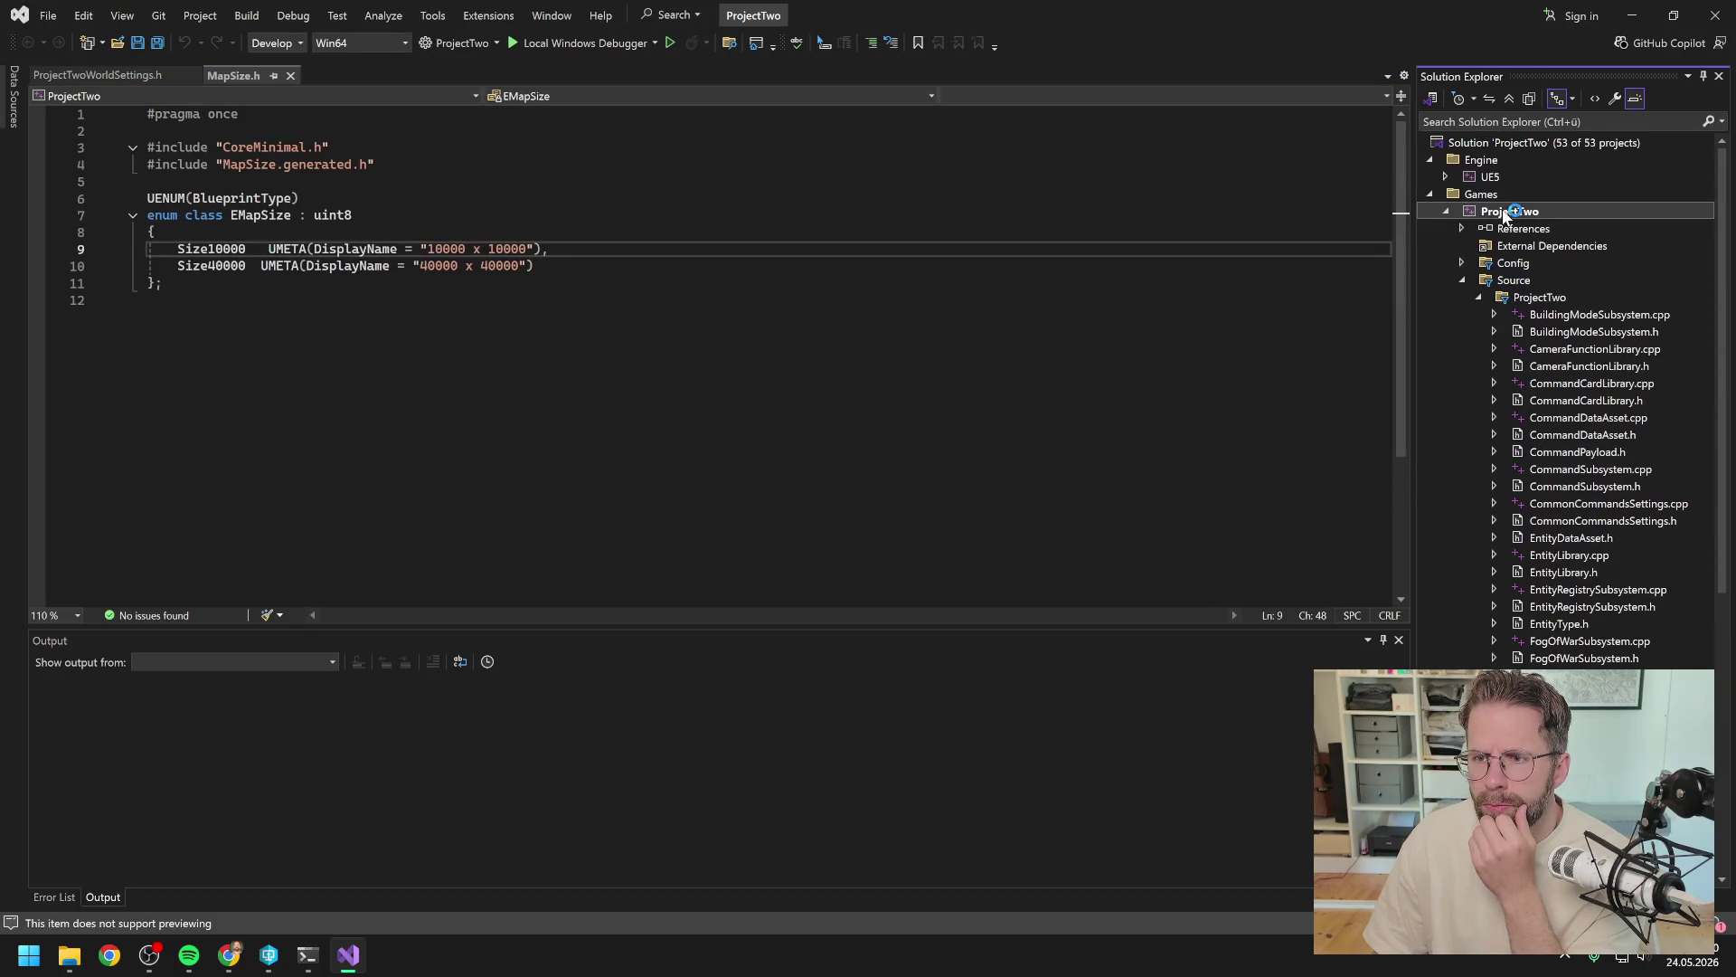
{"action": "right_click", "coordinate": [1505, 213]}
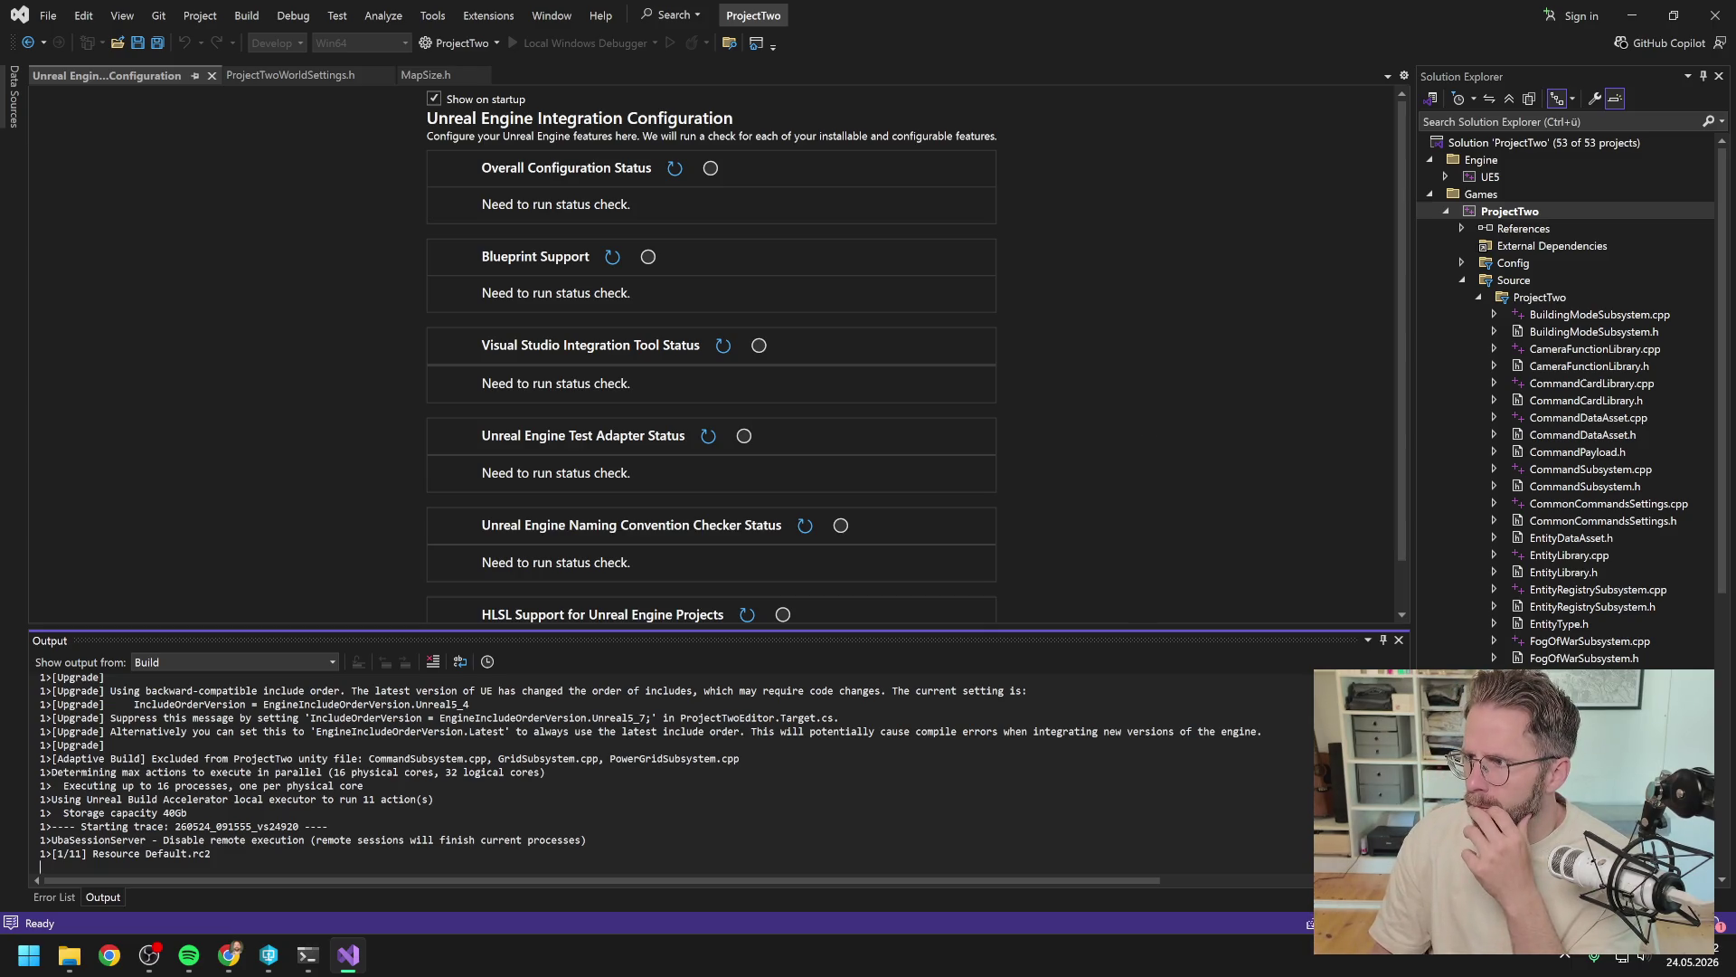
{"action": "key", "text": "alt+Tab"}
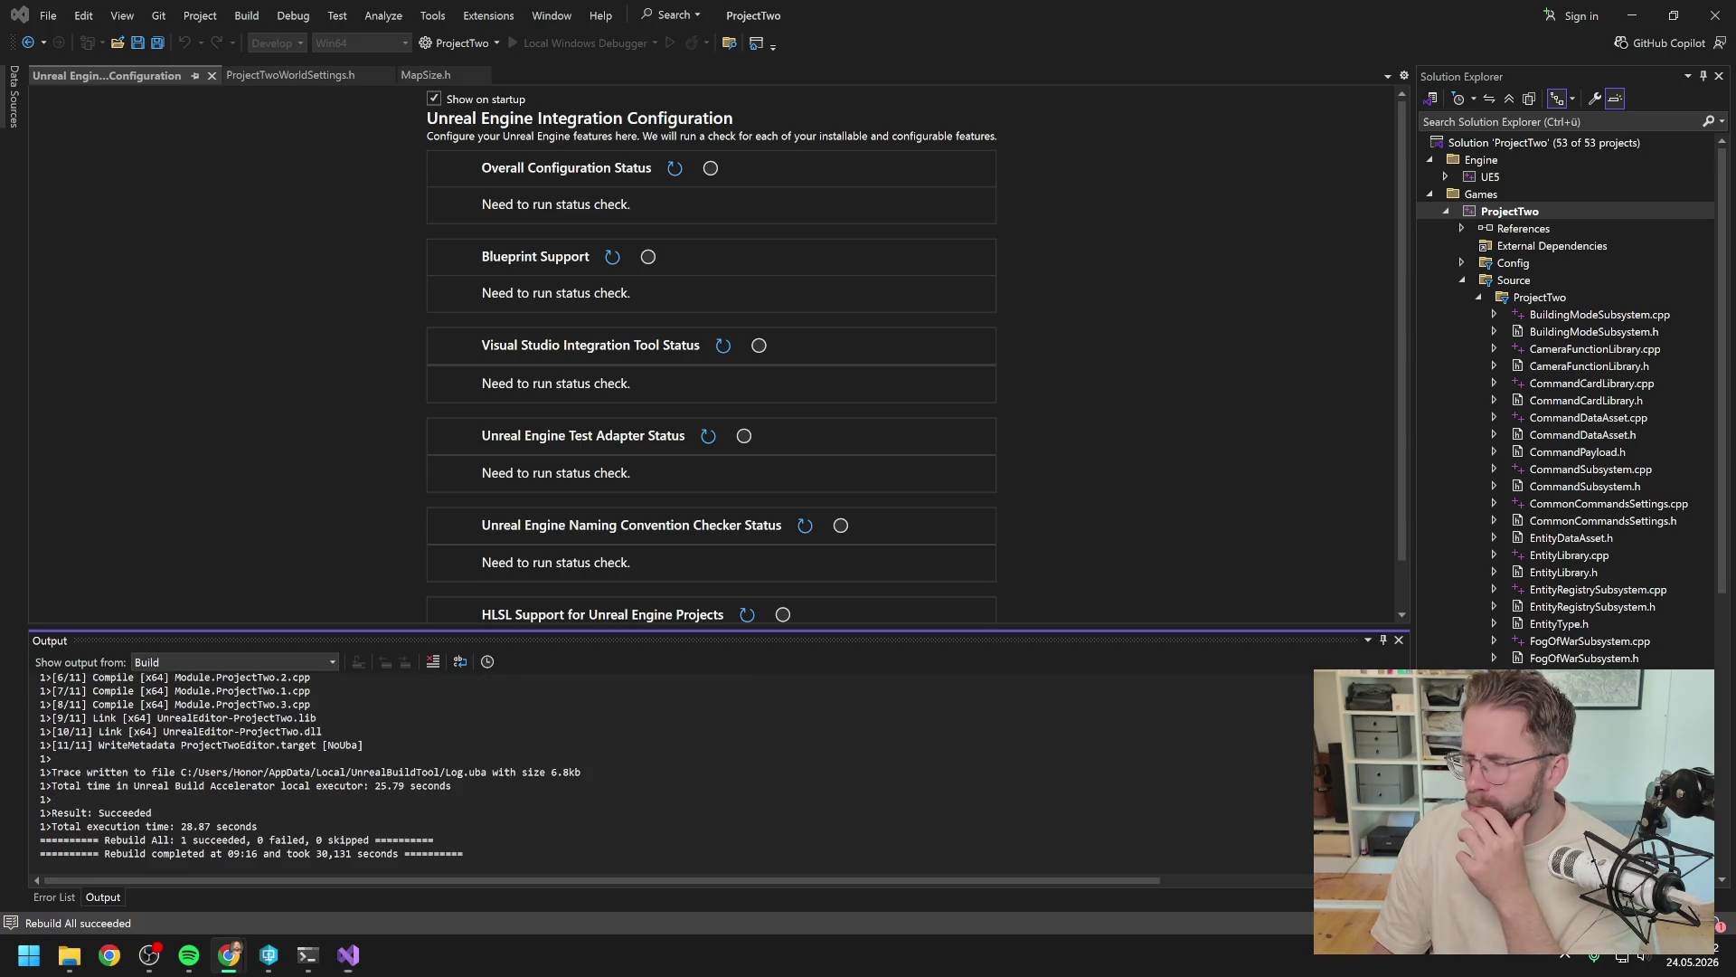
{"action": "left_click", "coordinate": [1716, 20]}
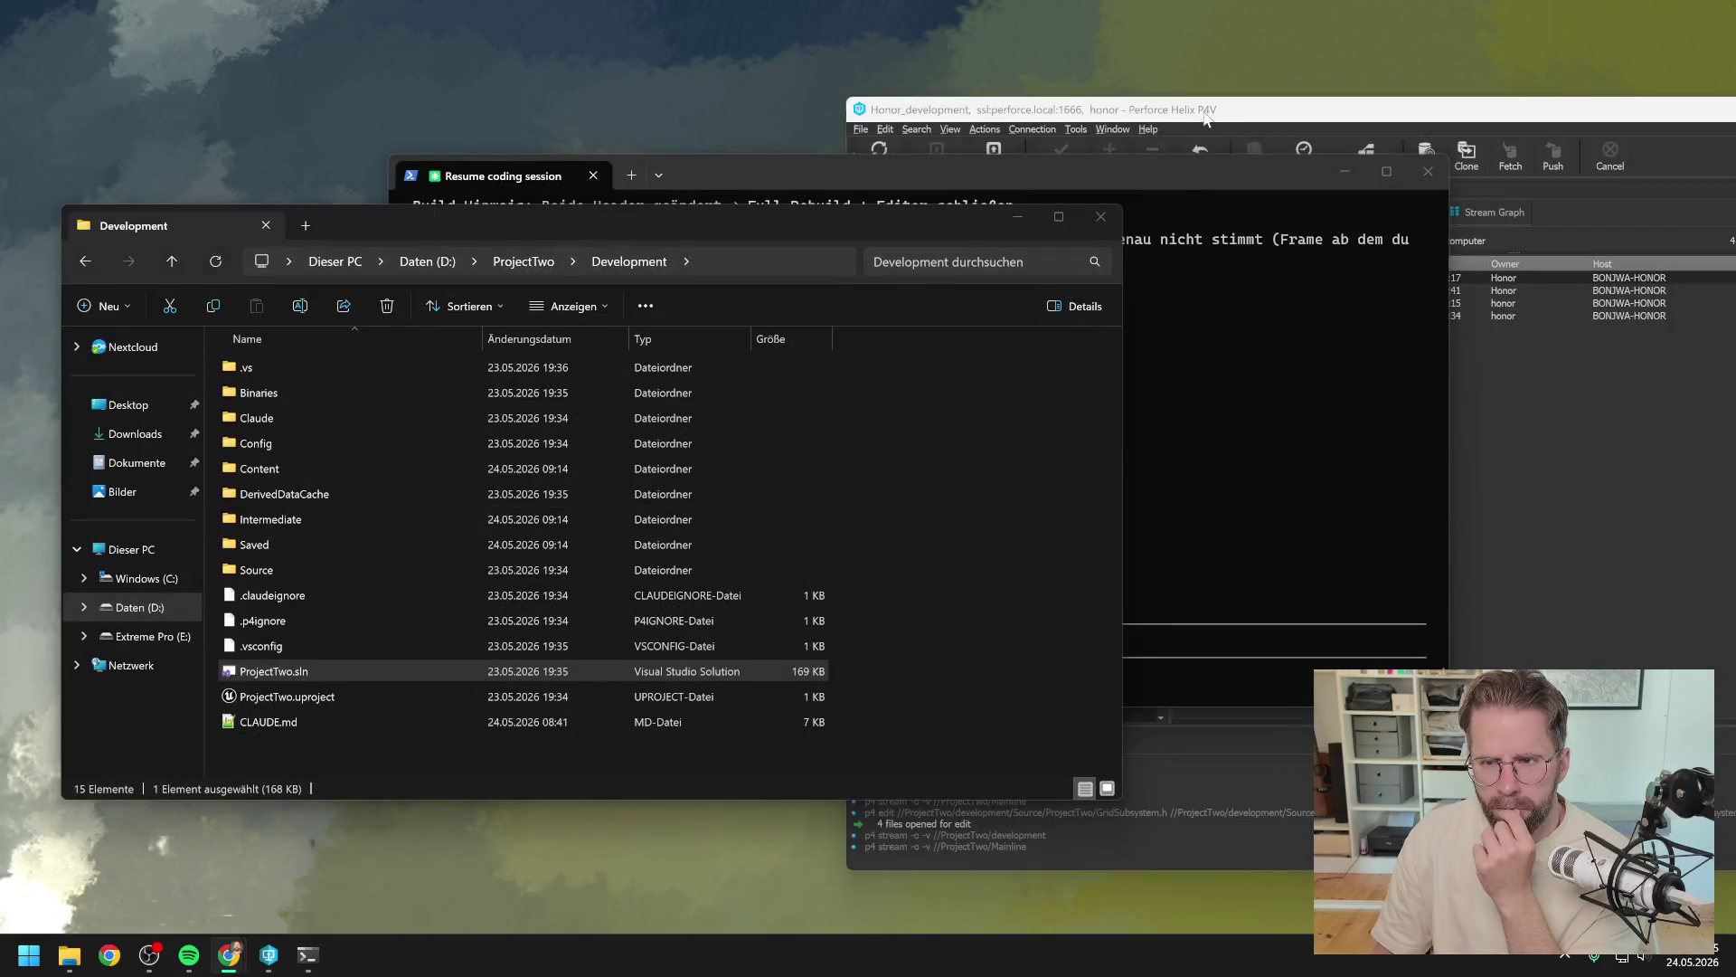
{"action": "left_click_drag", "start_coordinate": [1206, 118], "coordinate": [1091, 103]}
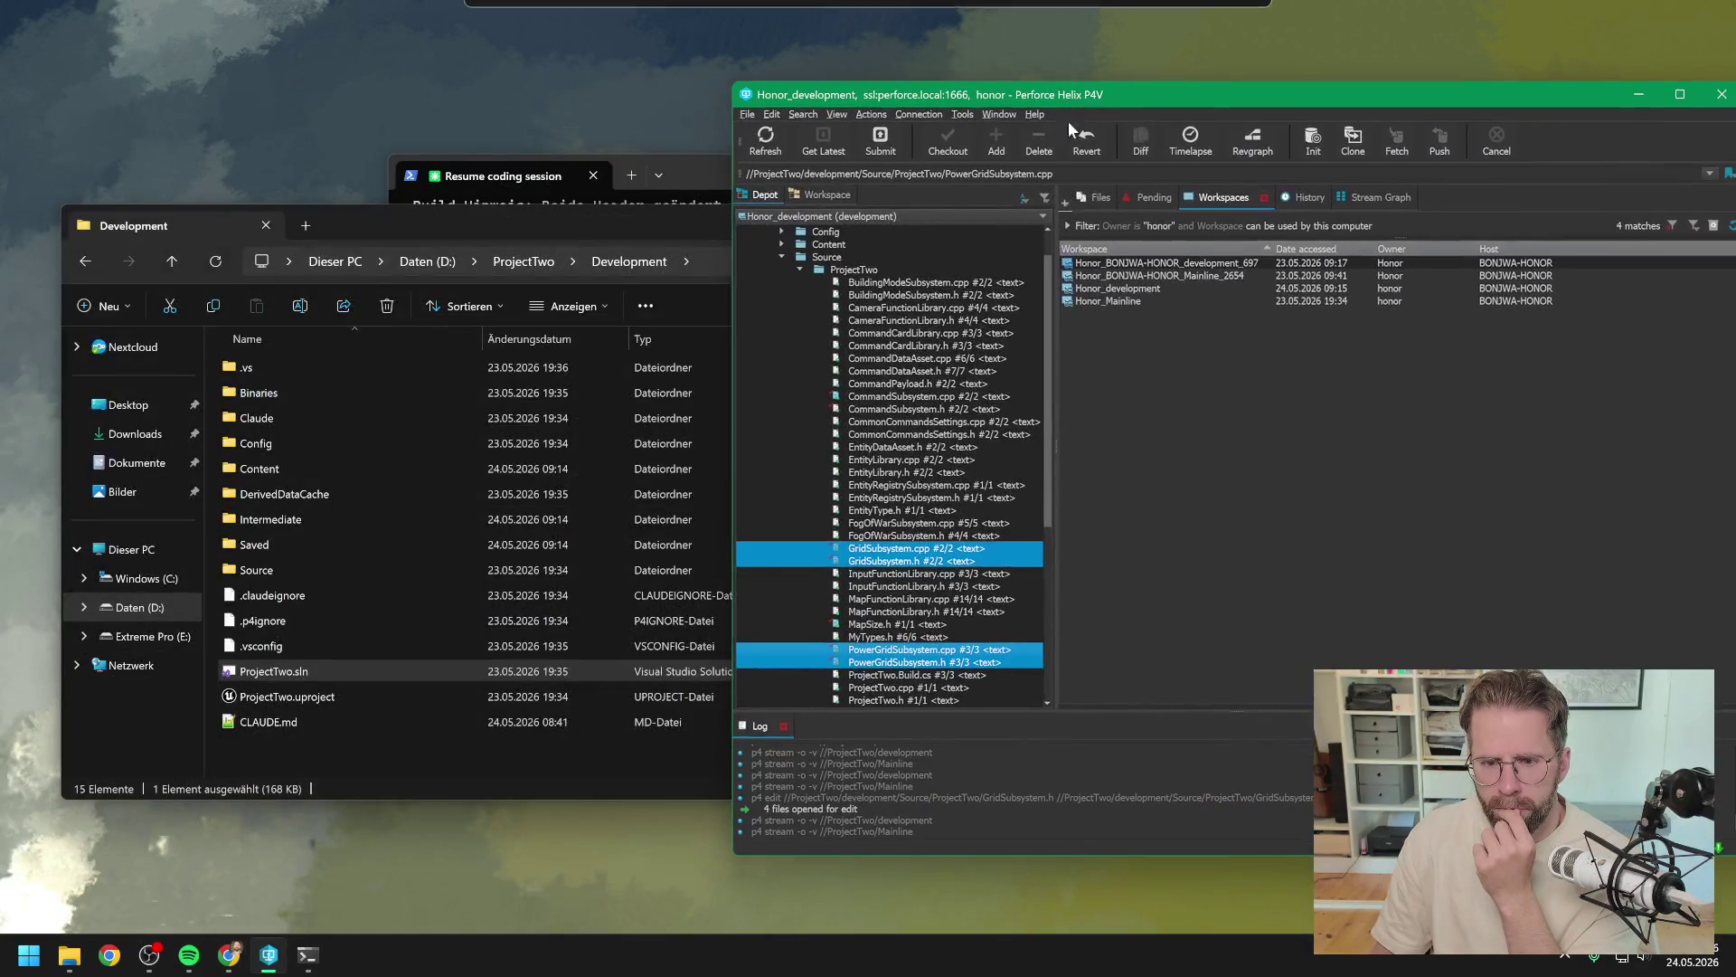
Launch ProjectTwo.uproject from P4V in Unreal Editor and narrow the P4V window.
{"action": "scroll", "coordinate": [926, 571], "scroll_direction": "down", "scroll_amount": 5}
{"action": "double_click", "coordinate": [877, 687]}
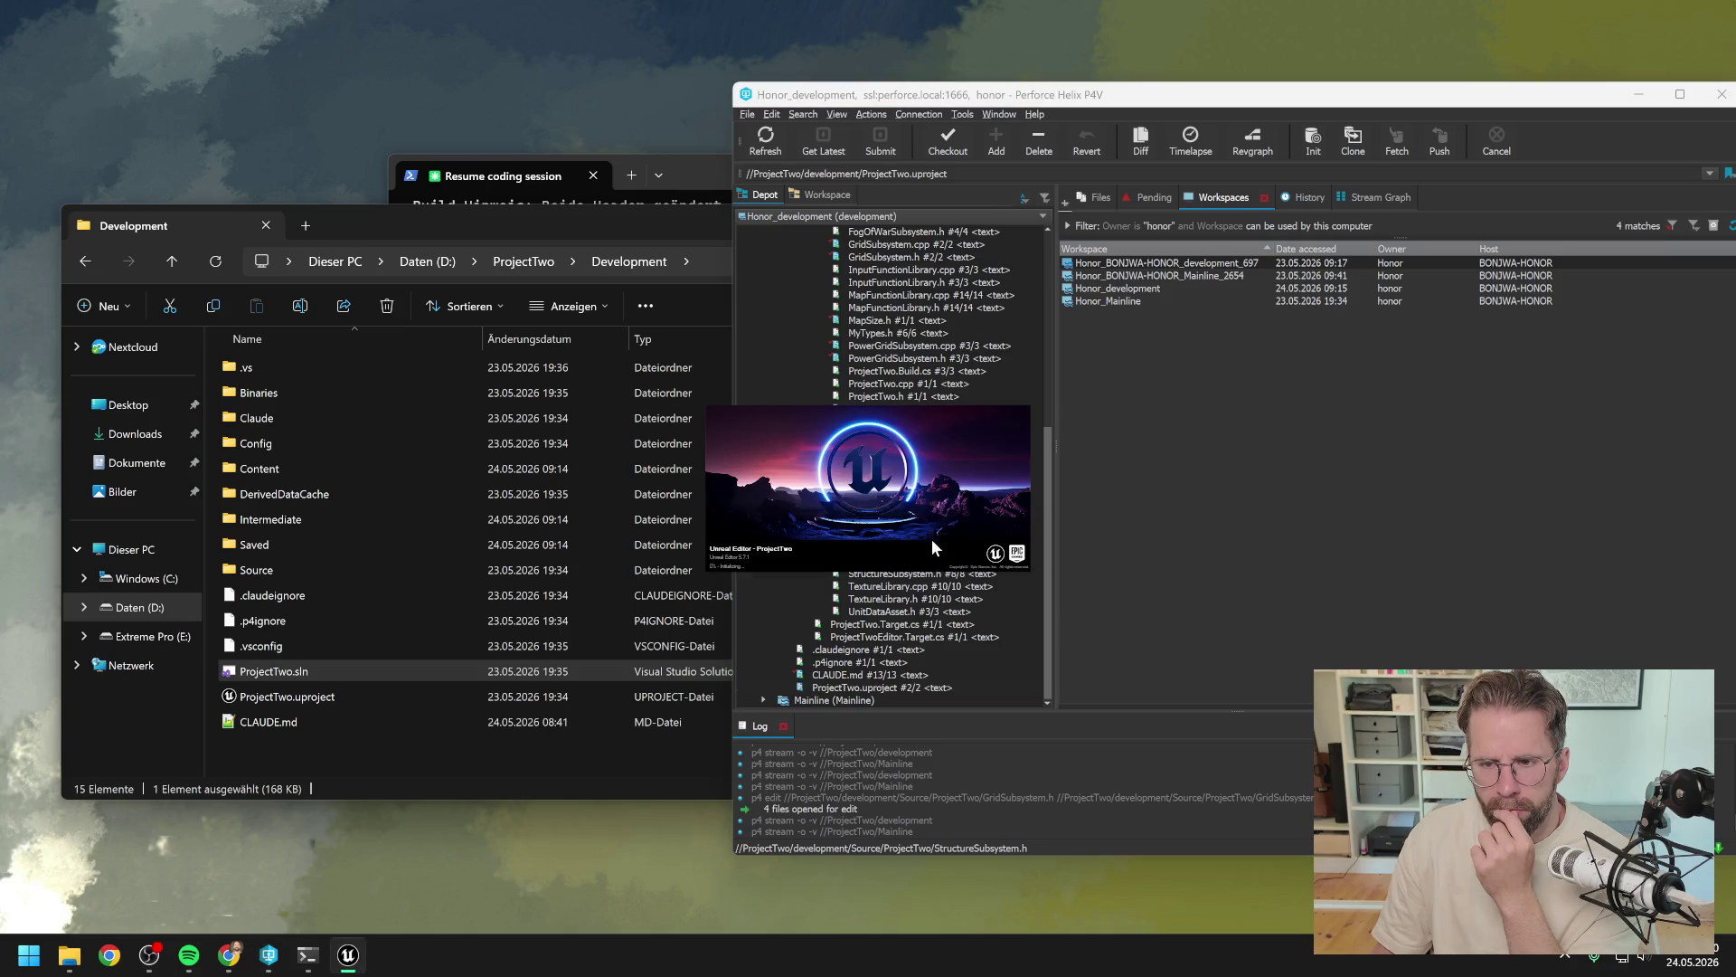
{"action": "left_click", "coordinate": [1601, 243]}
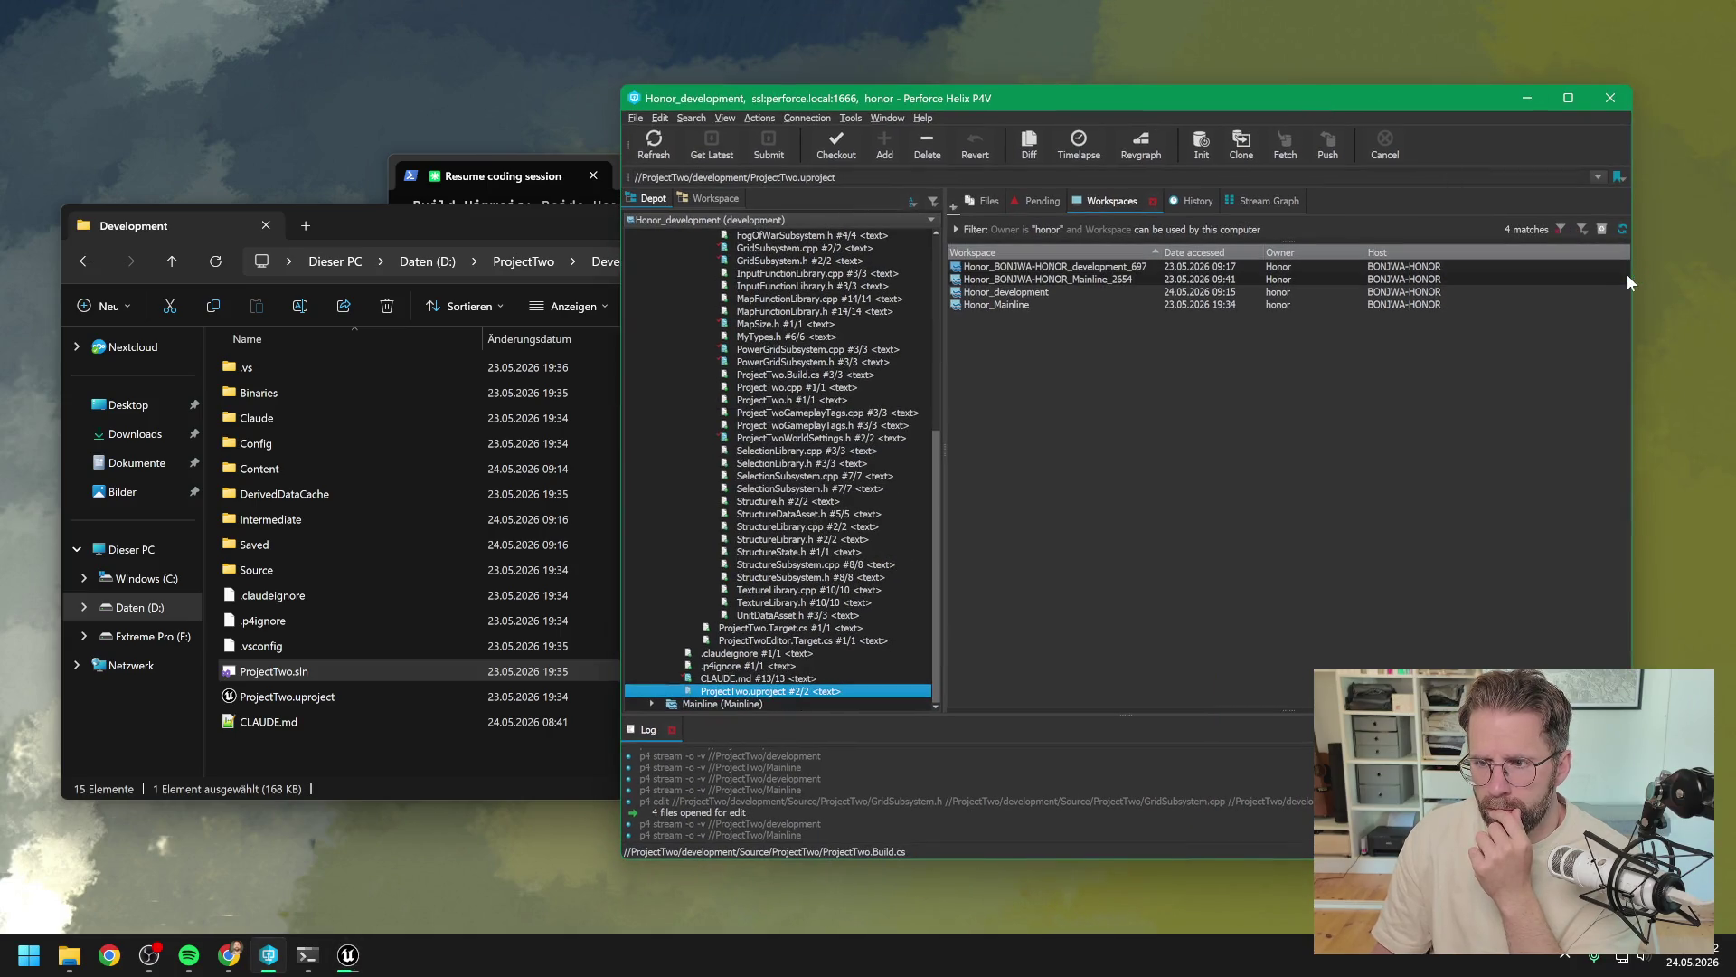
{"action": "left_click_drag", "start_coordinate": [1630, 274], "coordinate": [1369, 304]}
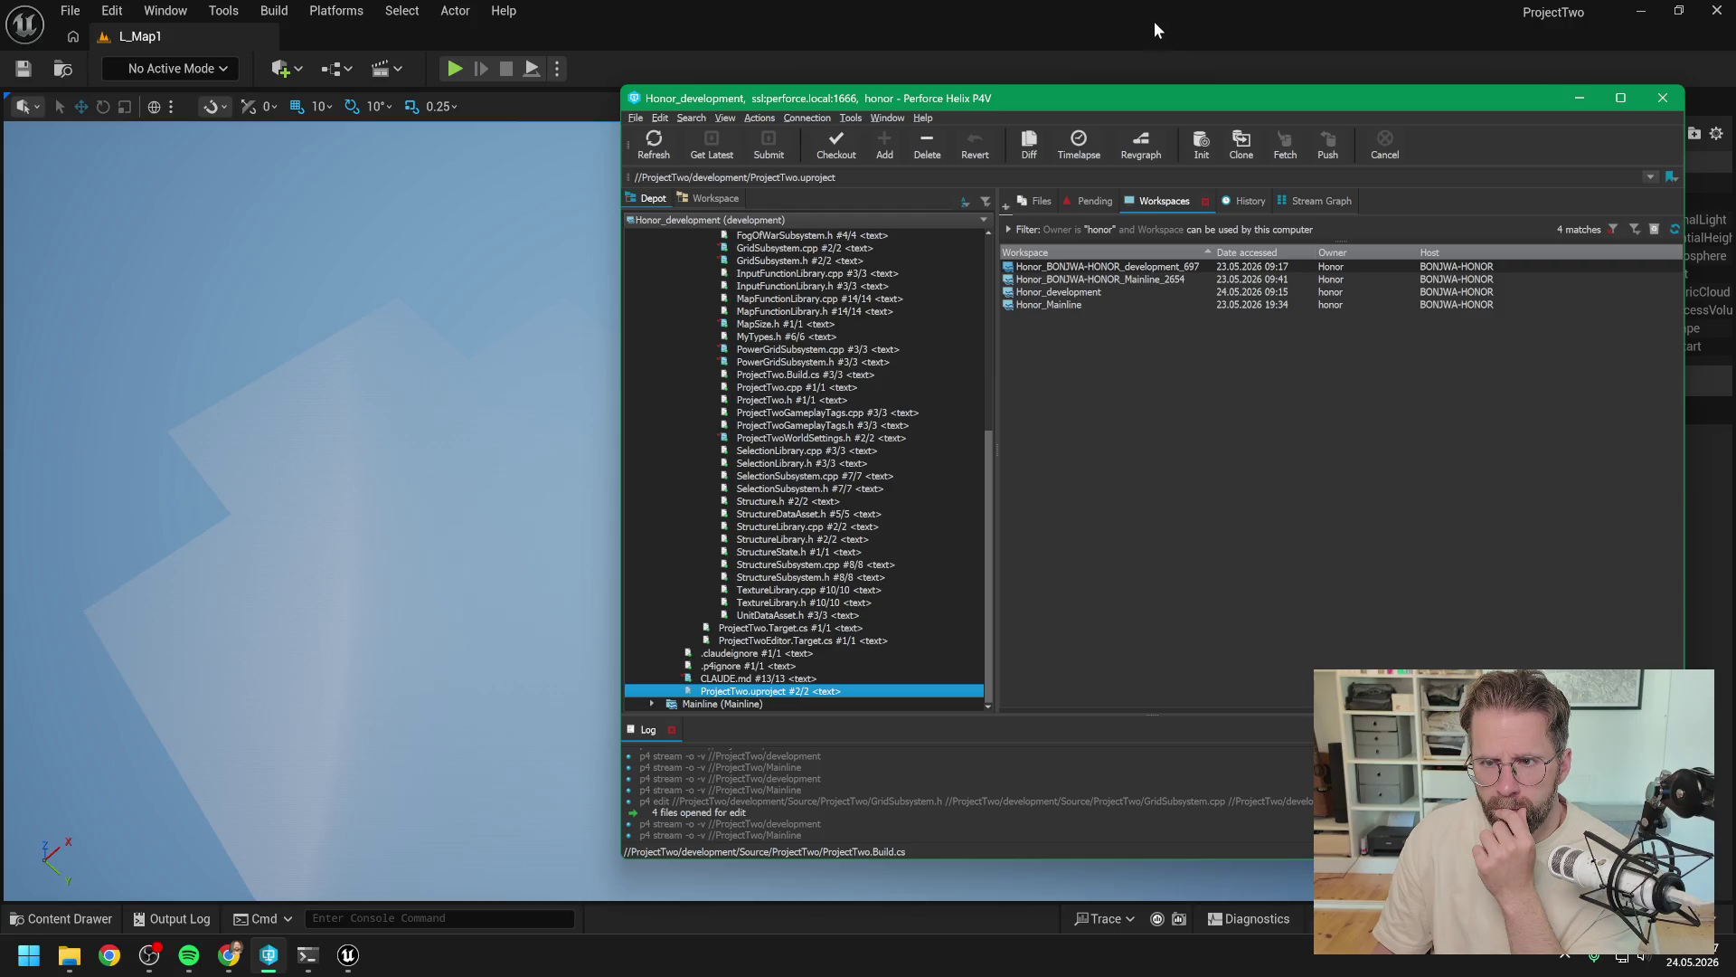
{"action": "left_click", "coordinate": [1153, 20]}
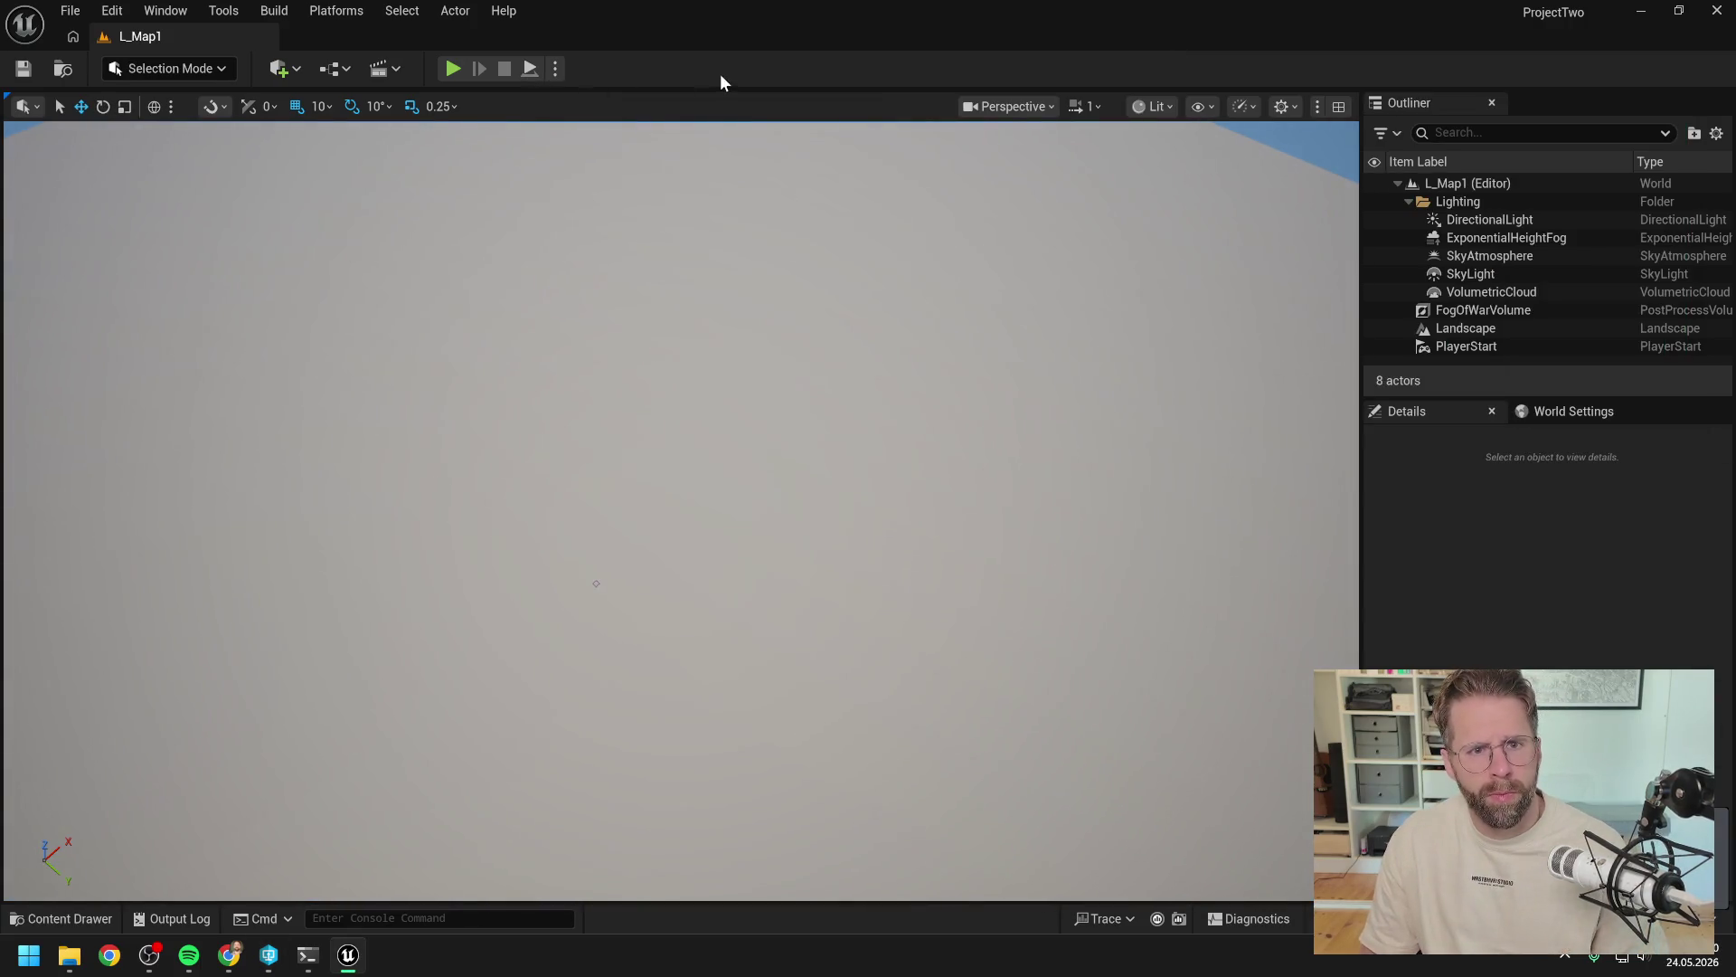
Search the Content folder for 'ingam play c' and open A_IngamePlayerController.
{"action": "key", "text": "ctrl+space"}
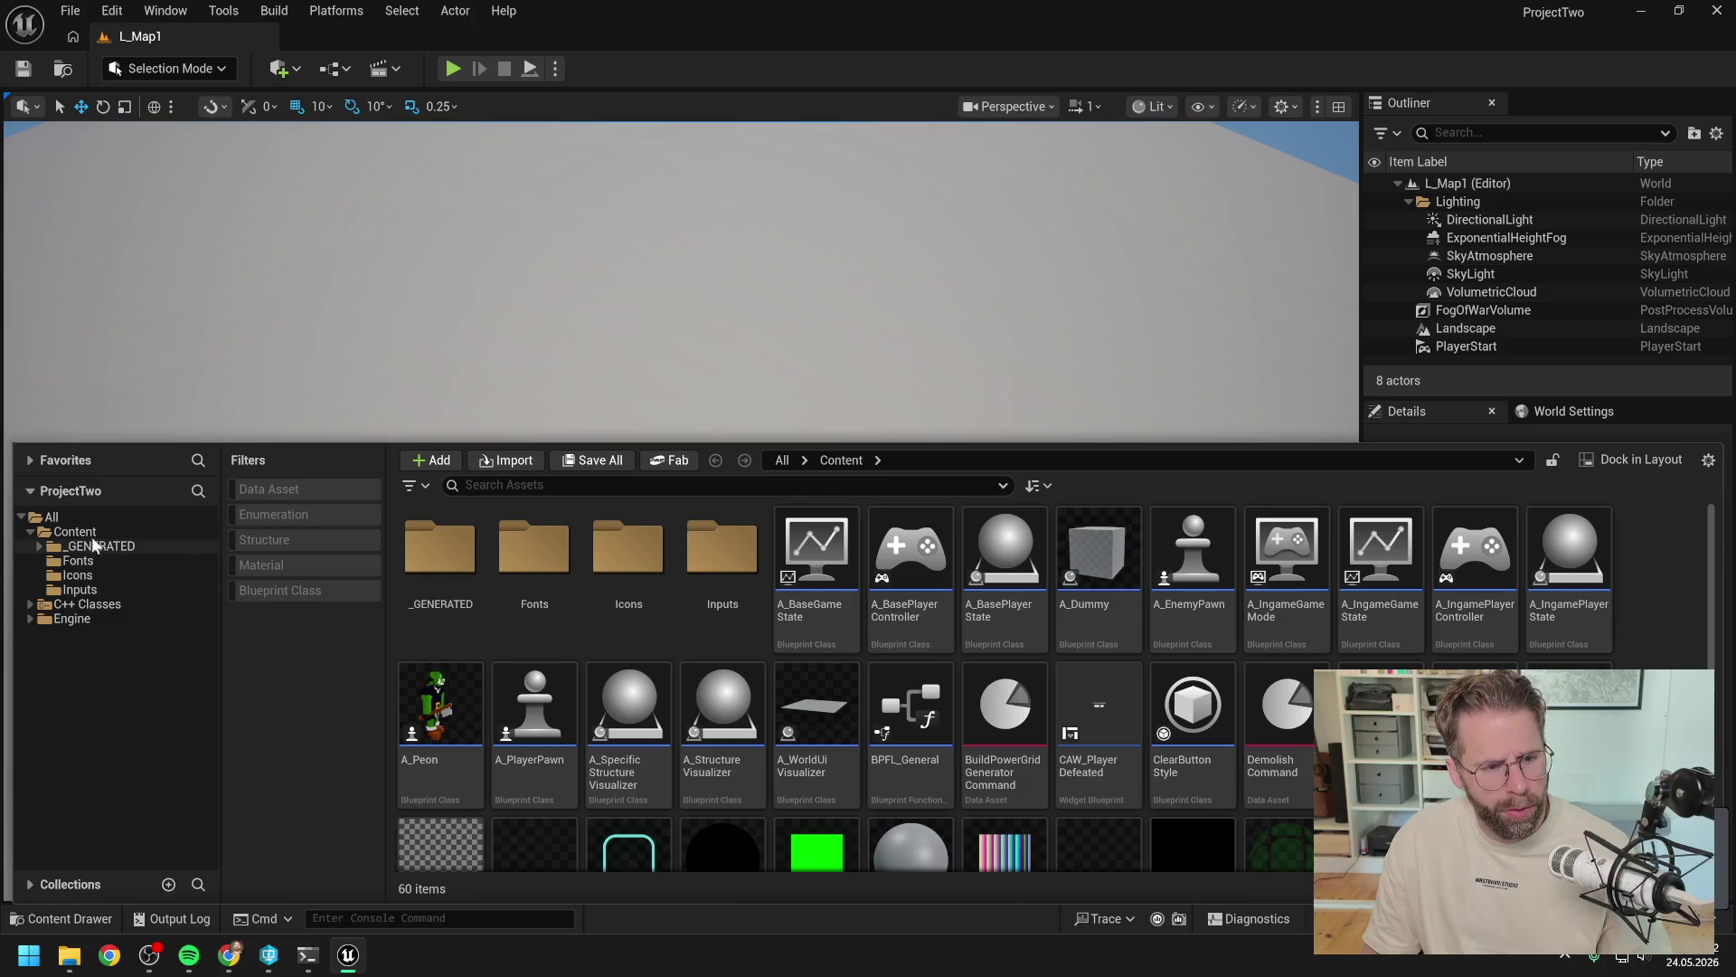
{"action": "left_click", "coordinate": [74, 531]}
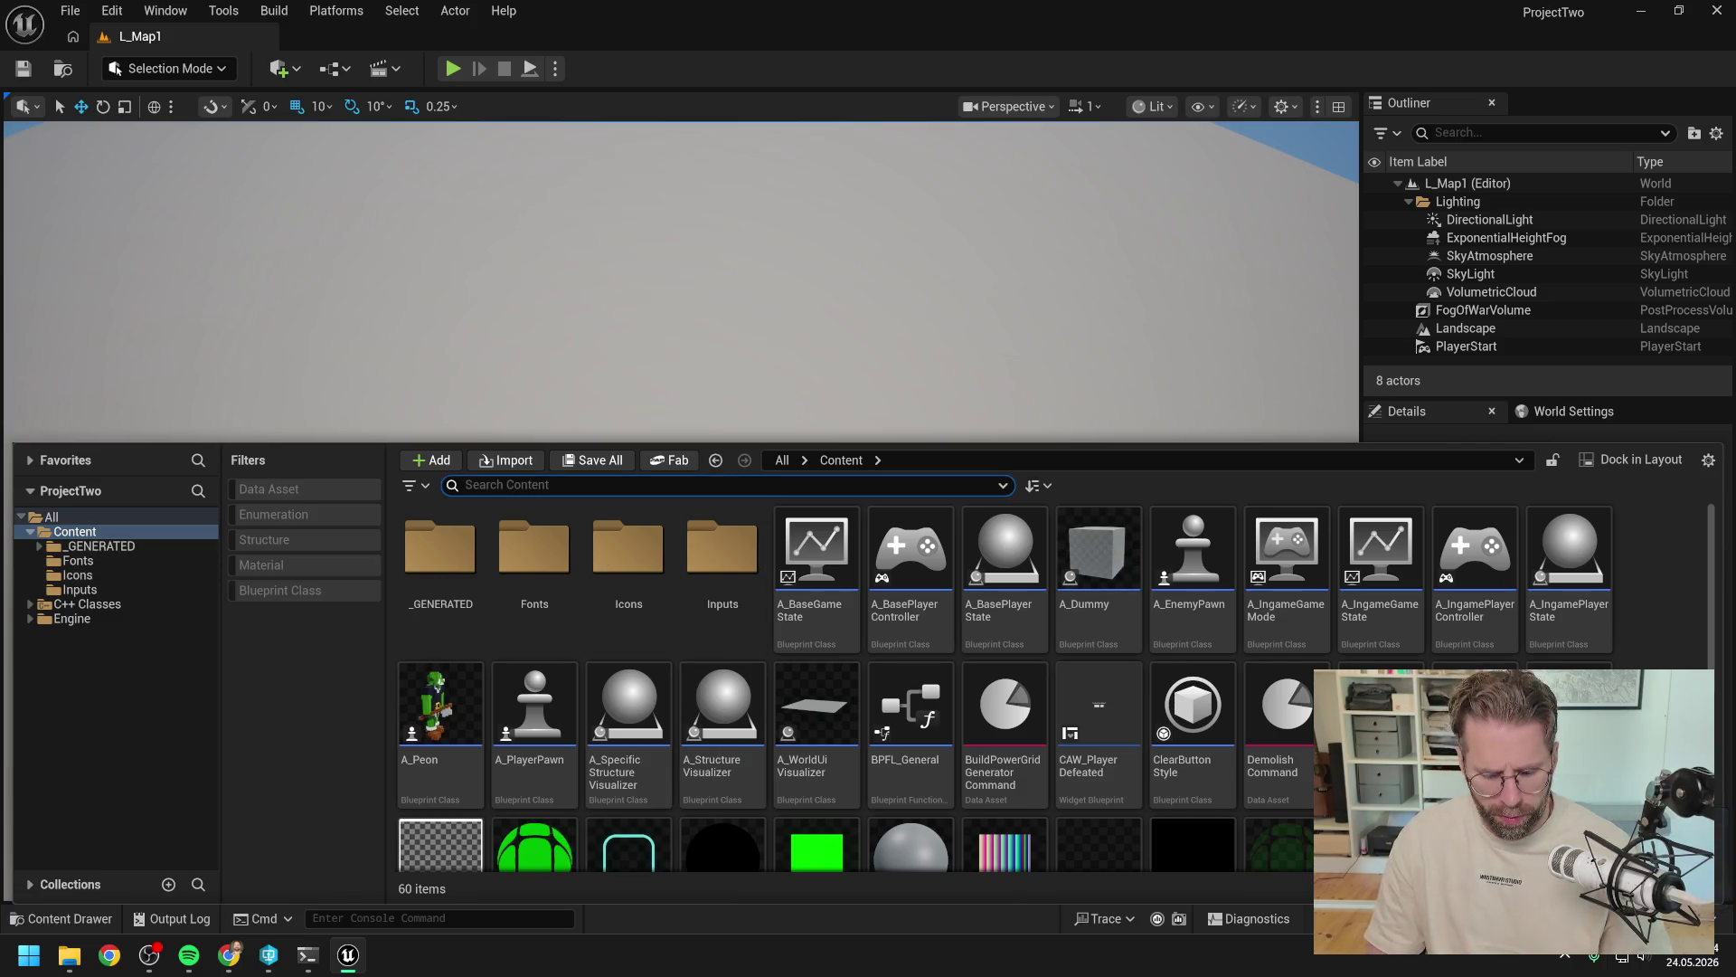
{"action": "type", "text": "ingam play c"}
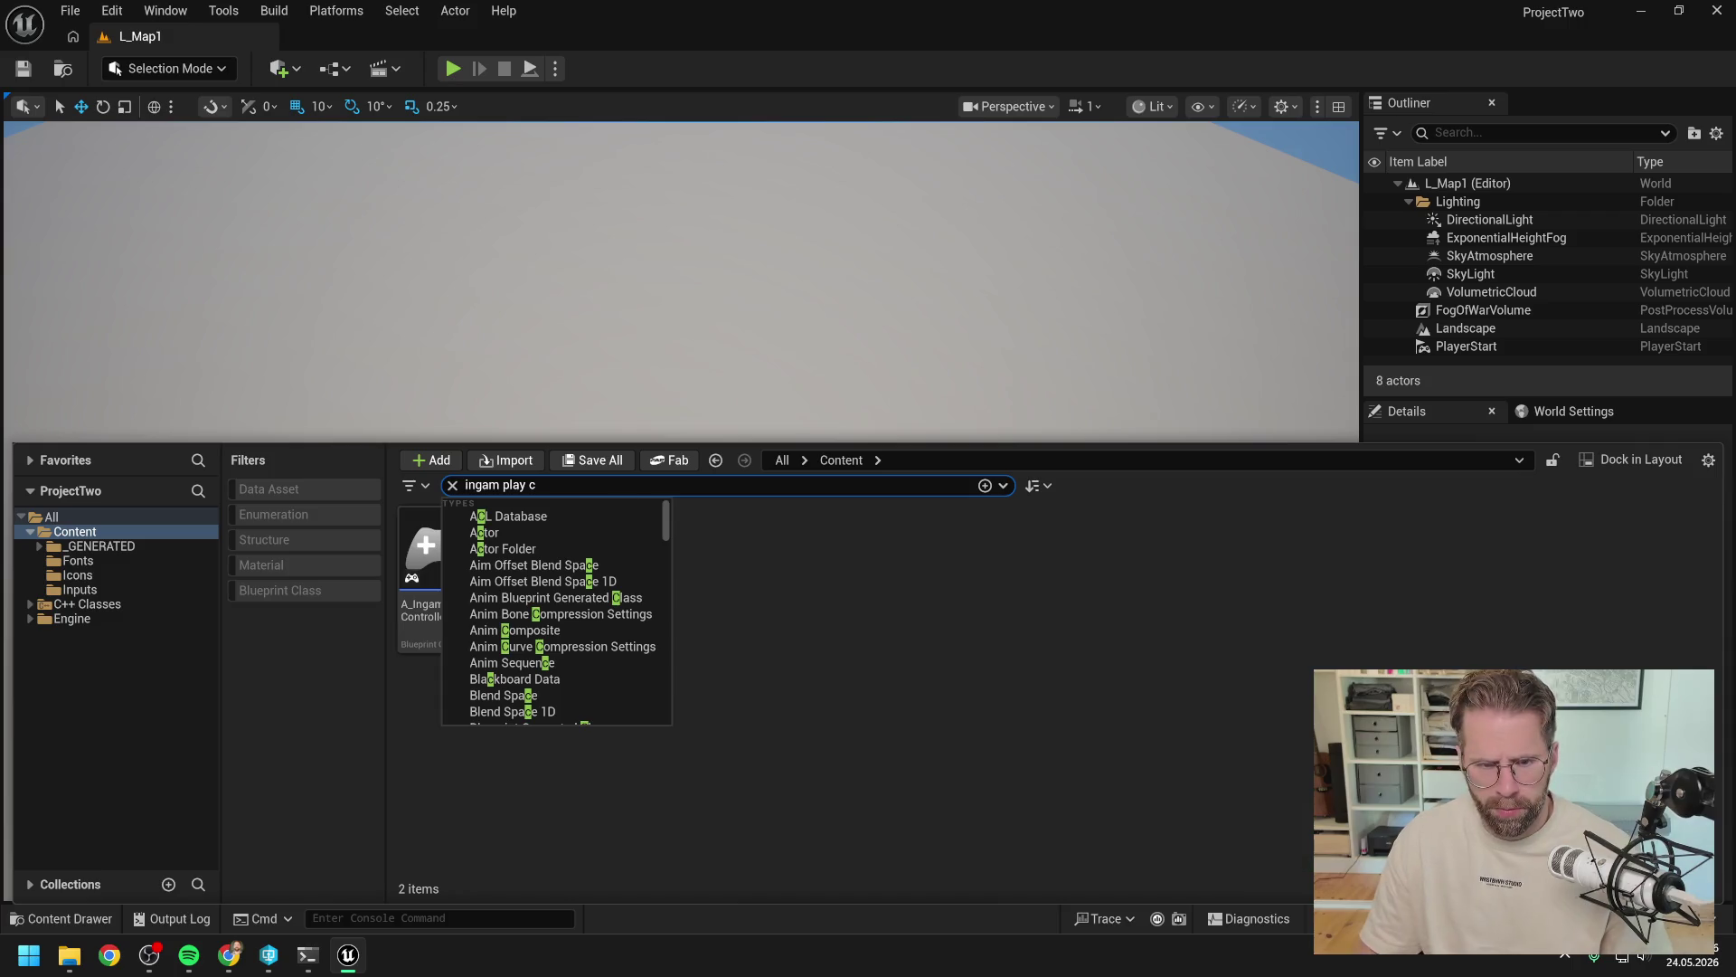
{"action": "double_click", "coordinate": [465, 542]}
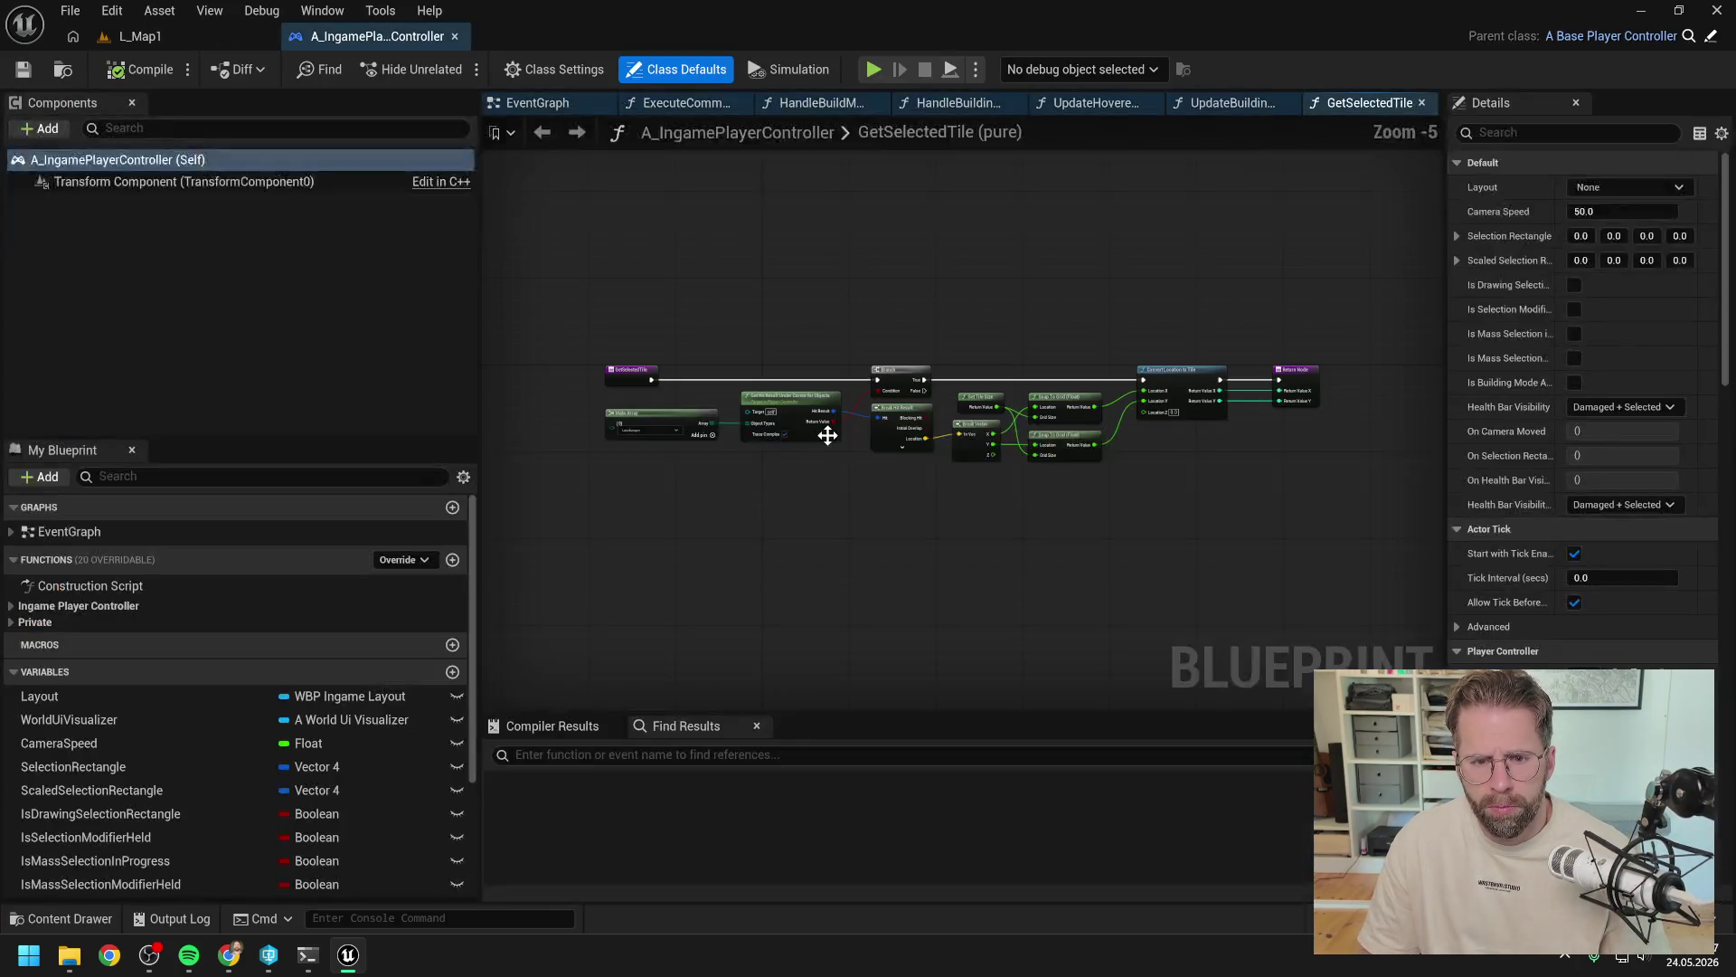
Close all graph tabs except EventGraph and add a Get PowerGridSubsystem node.
{"action": "right_click", "coordinate": [526, 104]}
{"action": "left_click", "coordinate": [595, 200]}
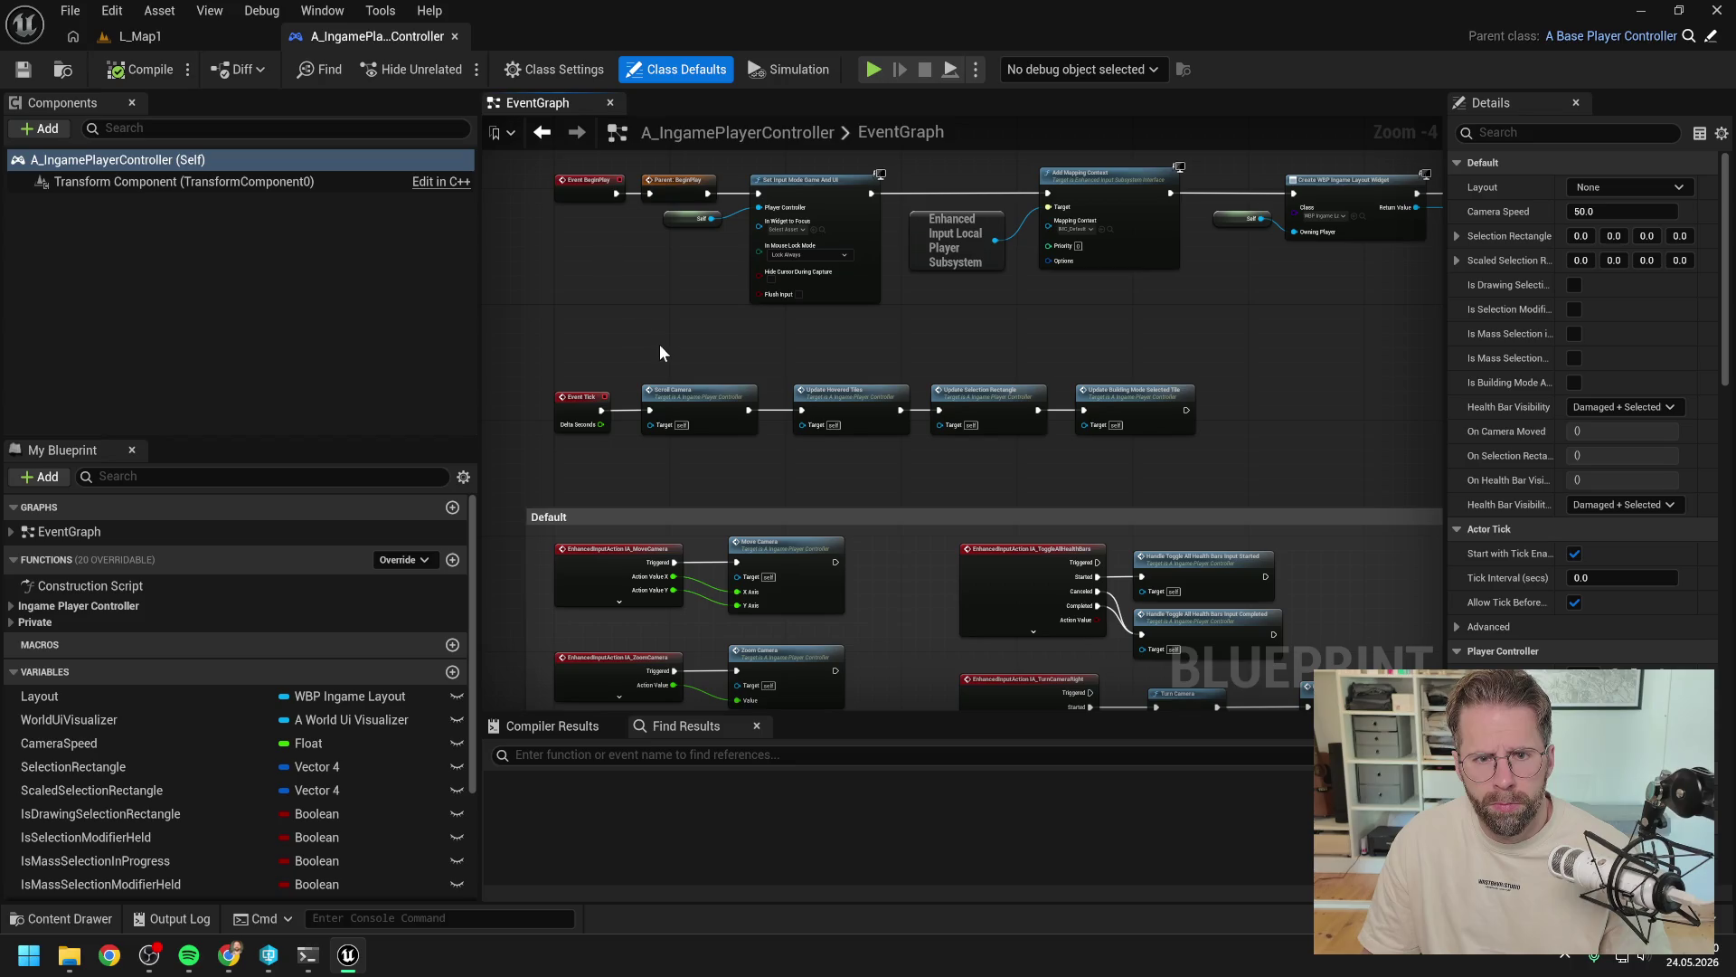
{"action": "mouse_move", "coordinate": [711, 341]}
{"action": "left_mouse_down"}
{"action": "mouse_move", "coordinate": [684, 349]}
{"action": "mouse_move", "coordinate": [923, 357]}
{"action": "left_mouse_up"}
{"action": "right_click", "coordinate": [904, 277]}
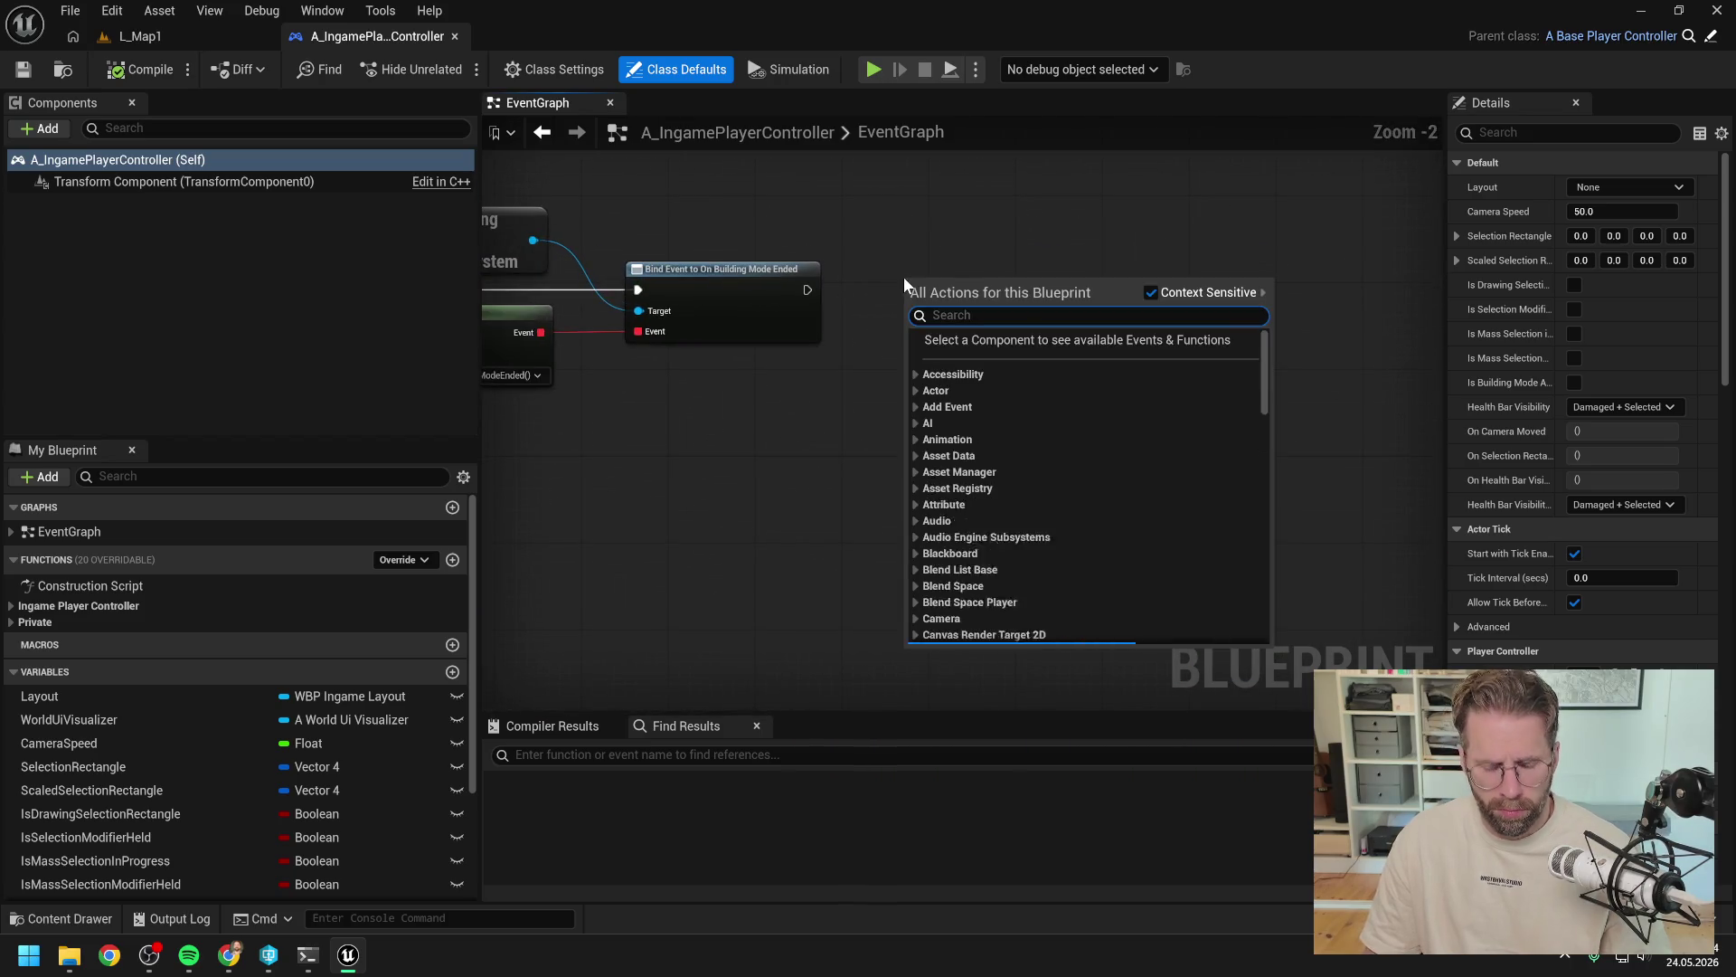
{"action": "type", "text": "get power g"}
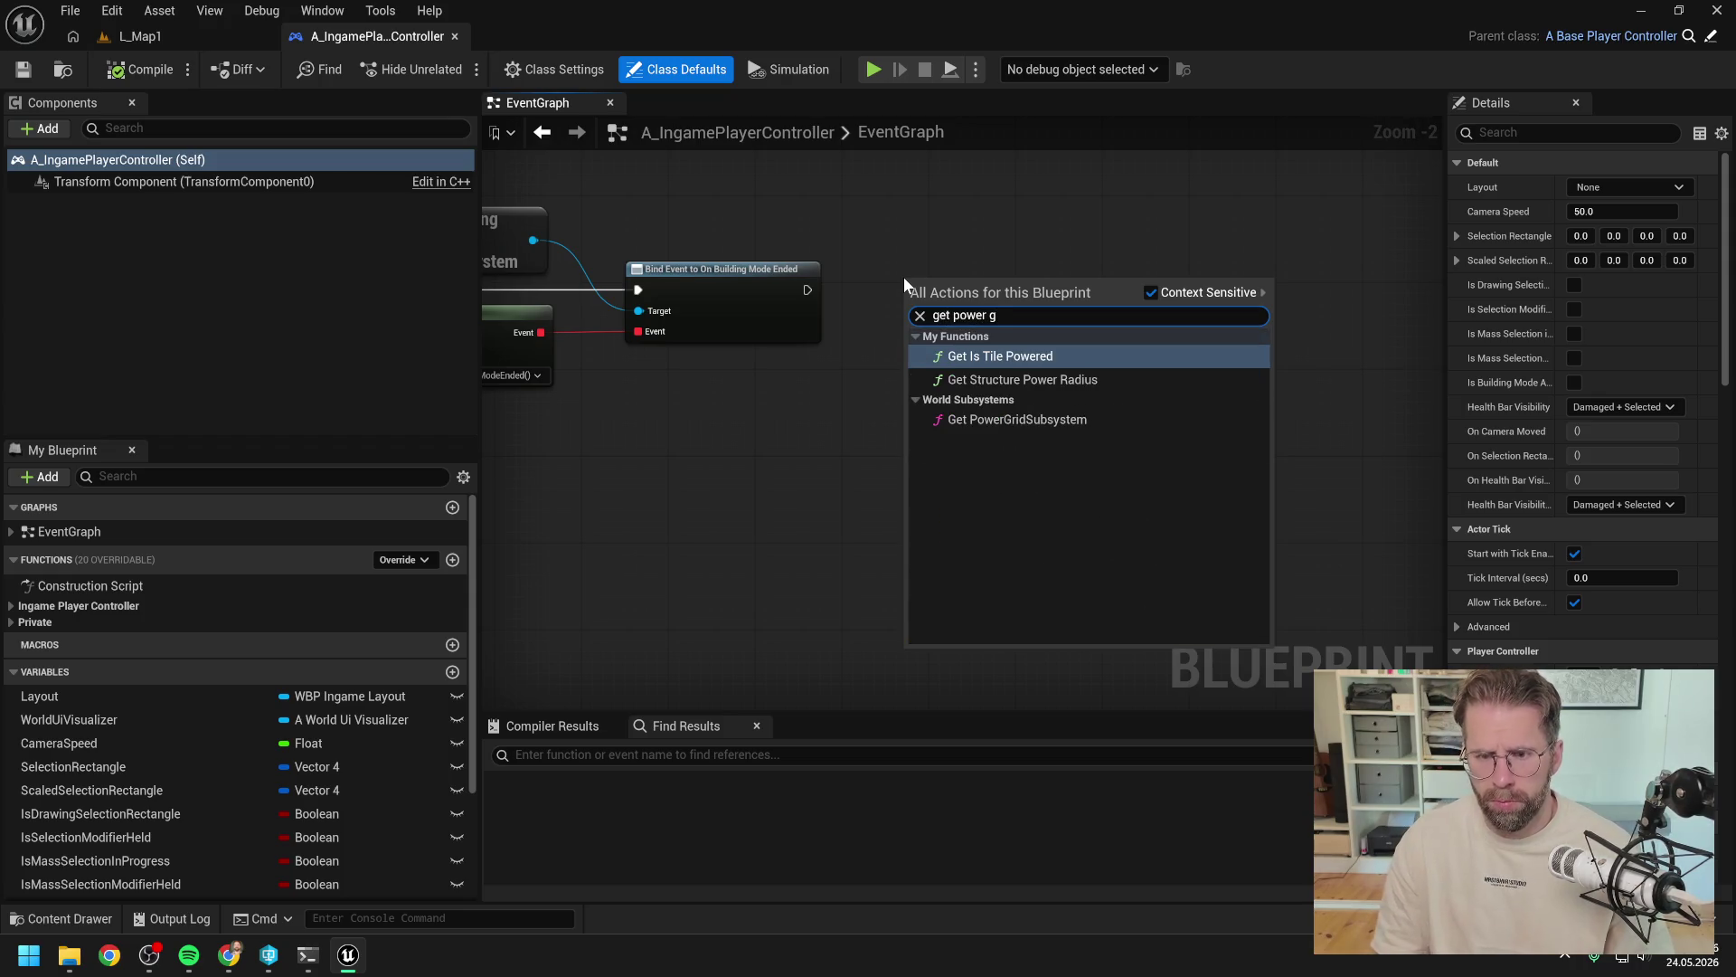
{"action": "left_click", "coordinate": [1004, 418]}
Add Set Debug Mode Enabled with Enabled checked, wire it after Bind Event, and compile.
{"action": "left_click_drag", "start_coordinate": [1023, 295], "coordinate": [1081, 327]}
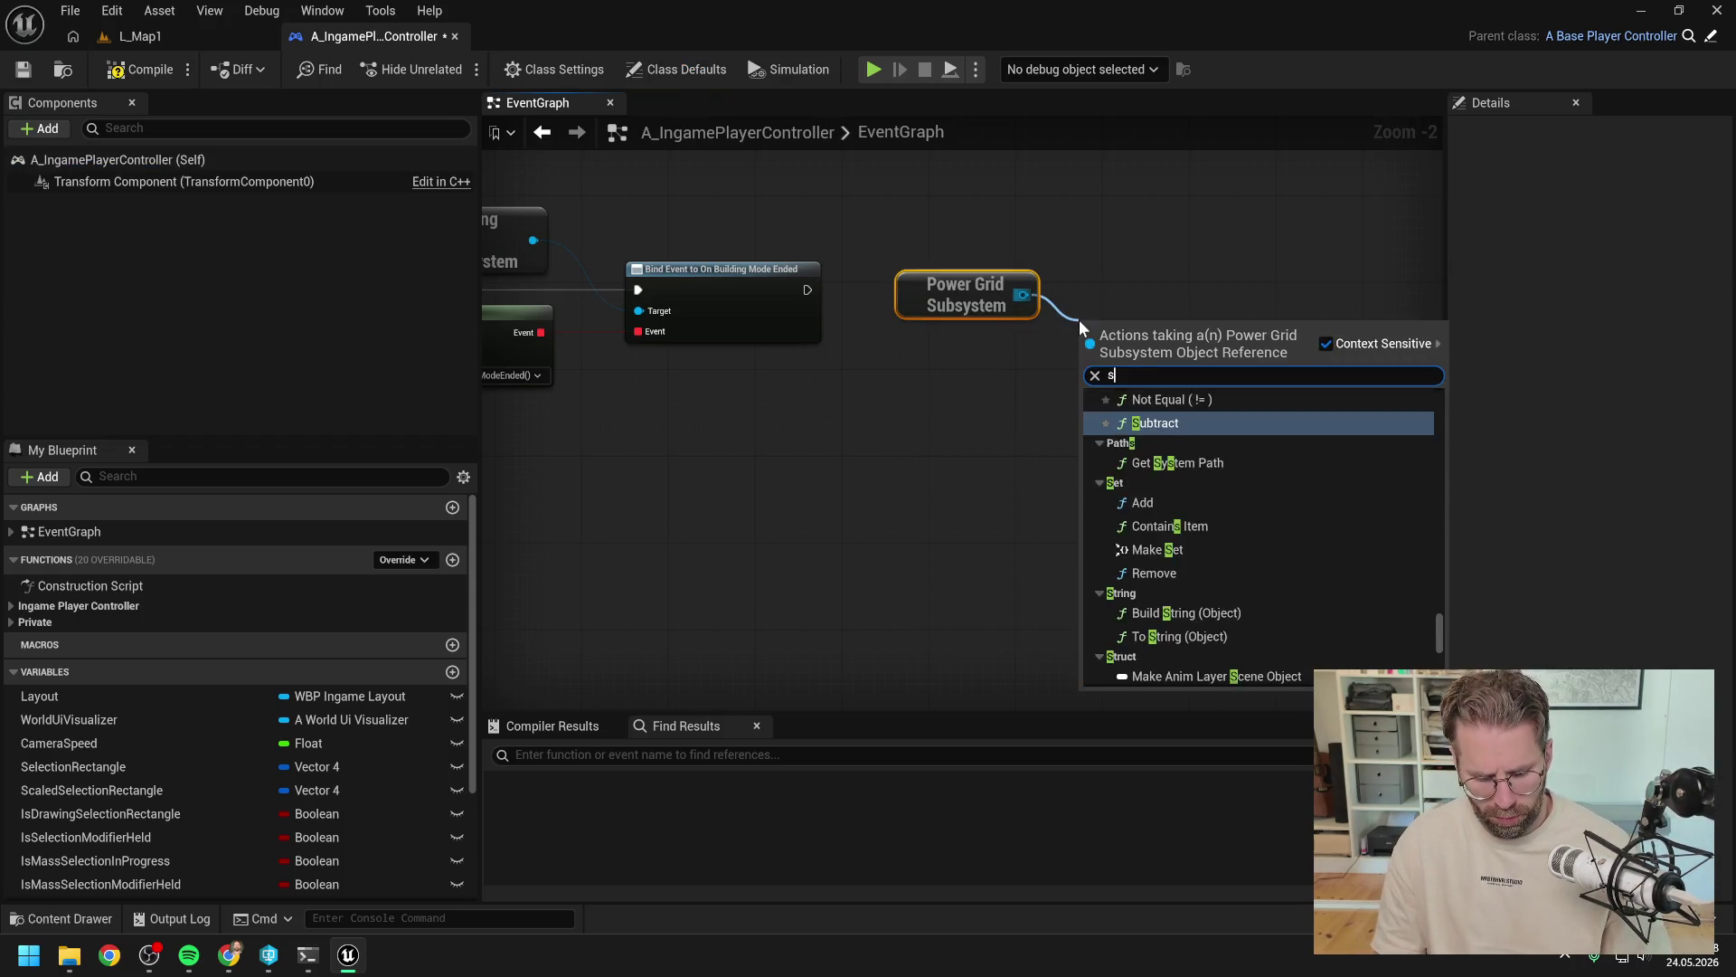
{"action": "type", "text": "set debug"}
{"action": "key", "text": "Return"}
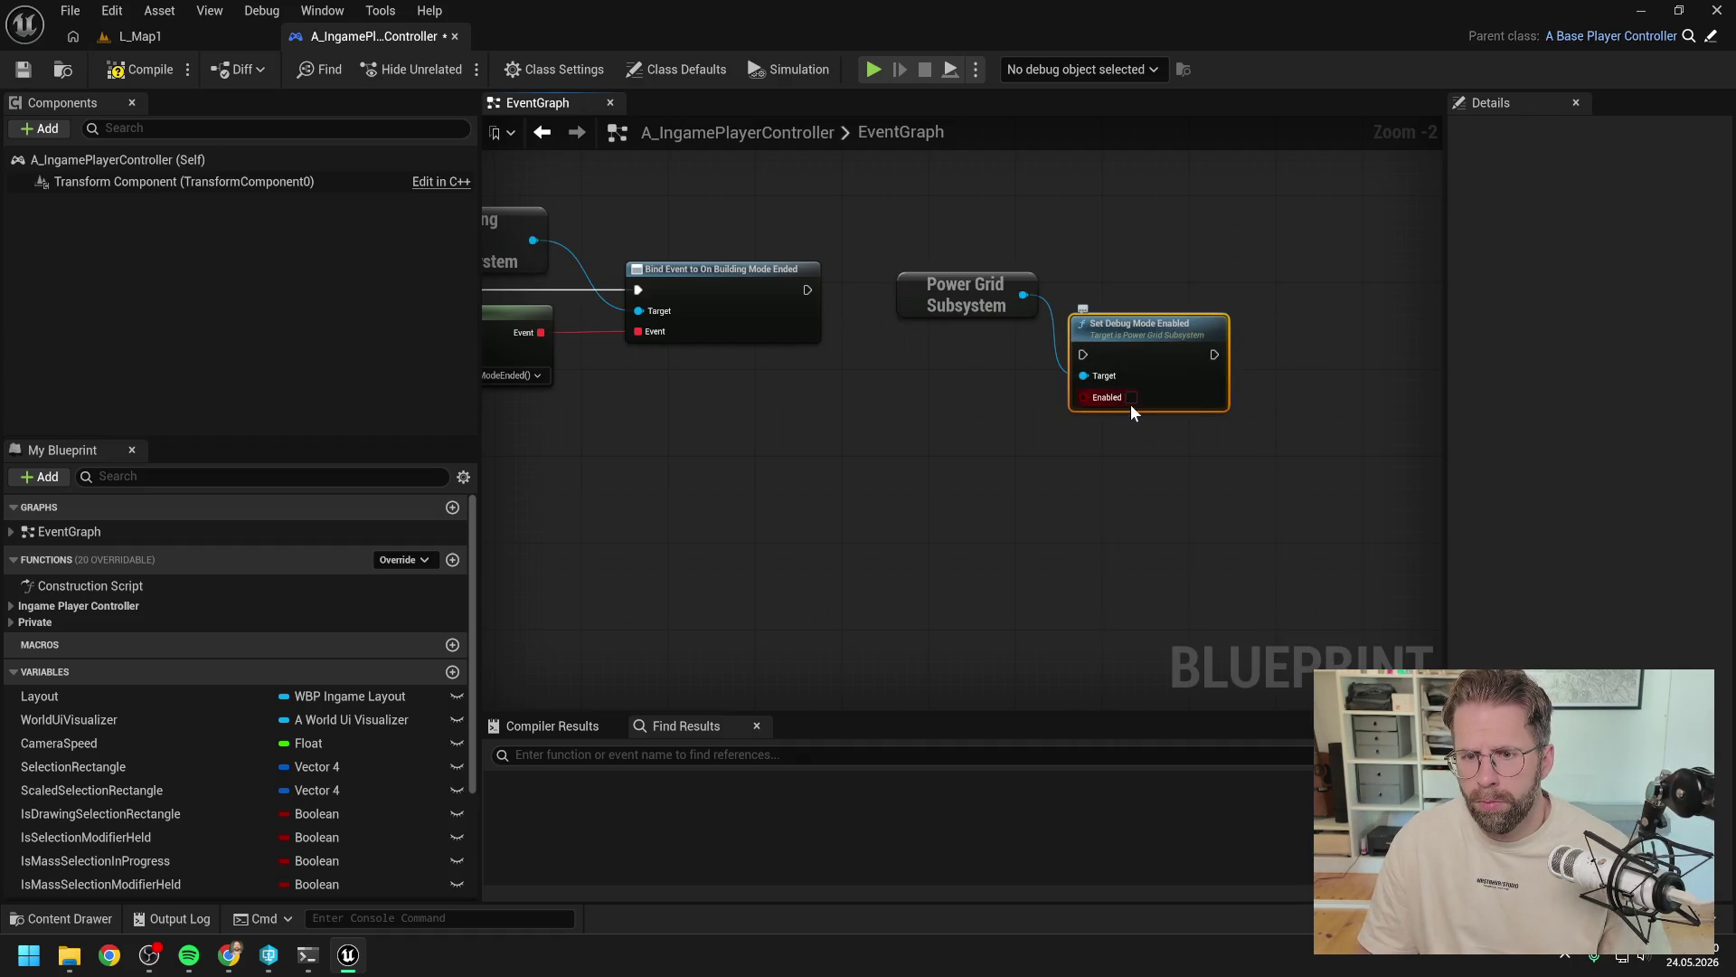
{"action": "left_click", "coordinate": [1132, 397]}
{"action": "mouse_move", "coordinate": [808, 290]}
{"action": "left_mouse_down"}
{"action": "mouse_move", "coordinate": [1098, 339]}
{"action": "mouse_move", "coordinate": [1090, 354]}
{"action": "mouse_move", "coordinate": [1082, 273]}
{"action": "left_mouse_up"}
{"action": "left_click_drag", "start_coordinate": [963, 303], "coordinate": [953, 271]}
{"action": "left_click", "coordinate": [170, 68]}
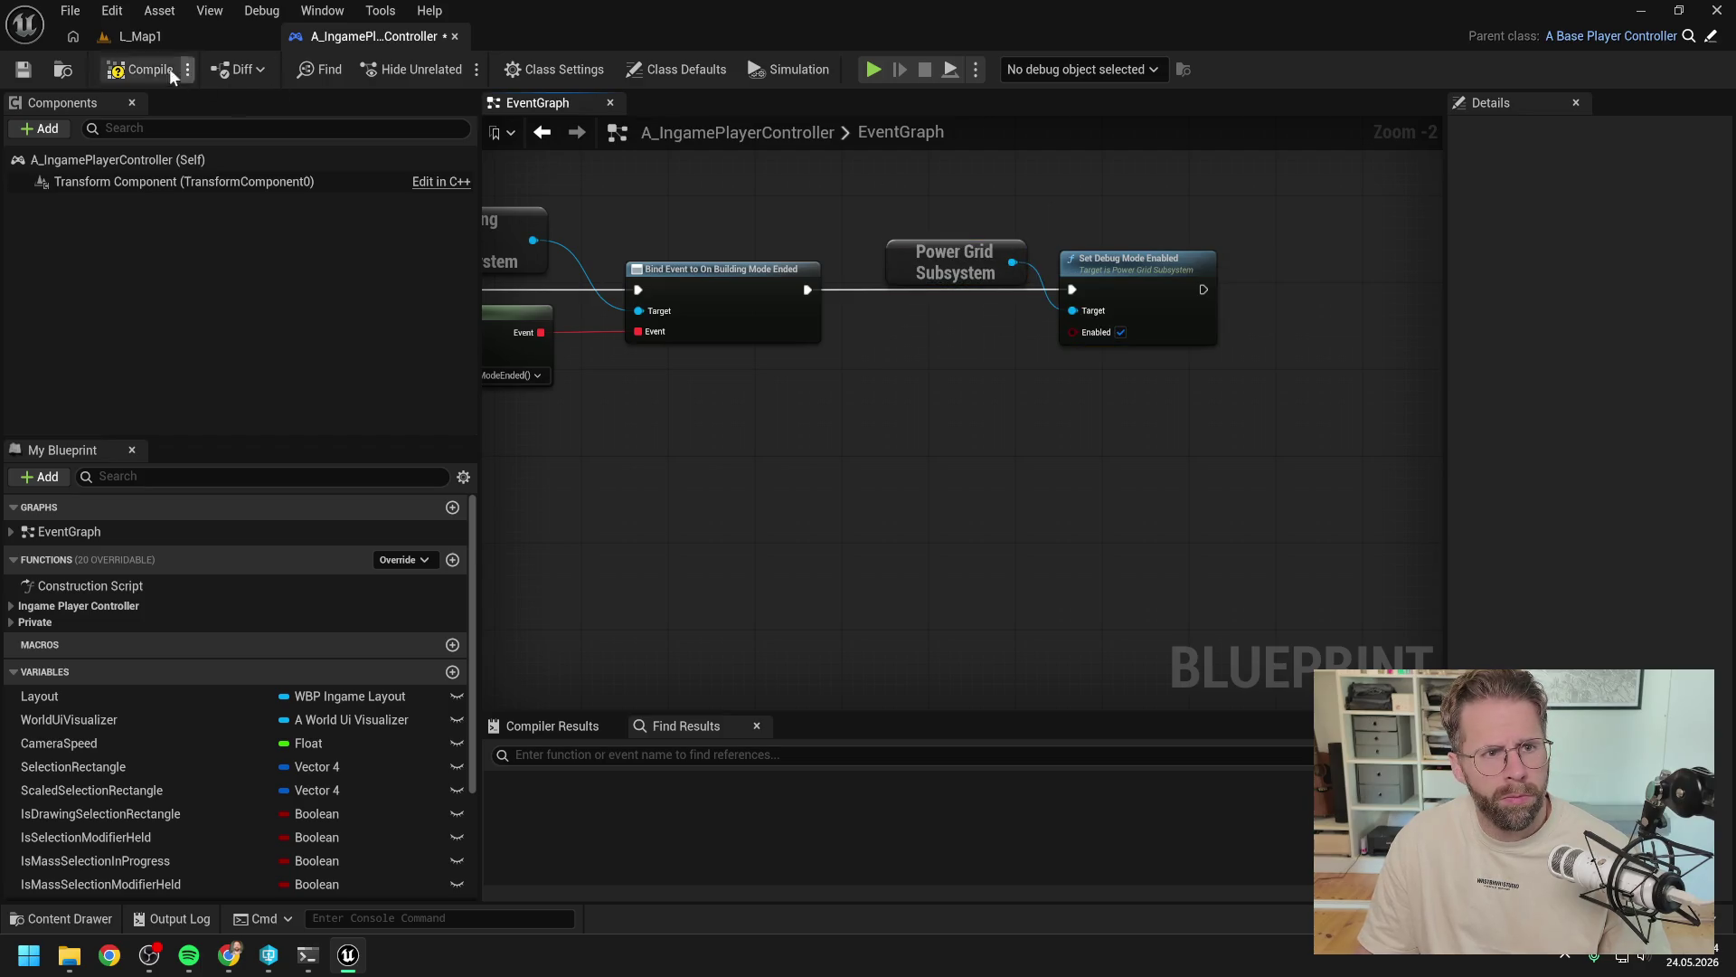
{"action": "left_click", "coordinate": [885, 679]}
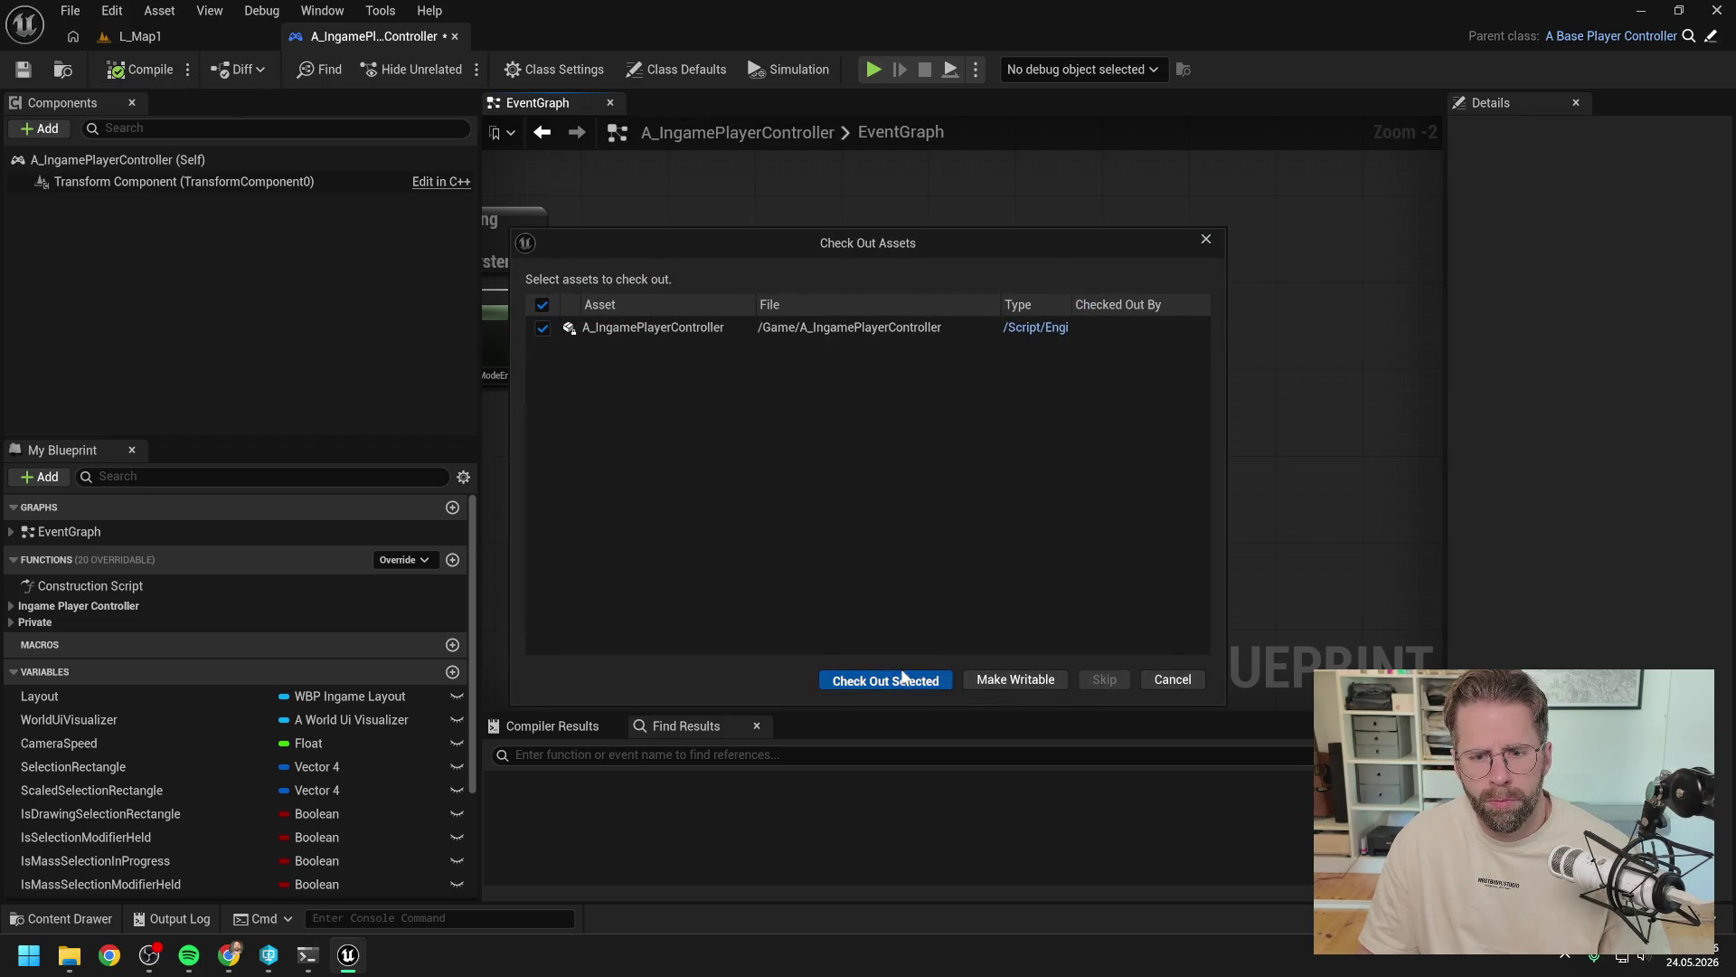
{"action": "key", "text": "alt+p"}
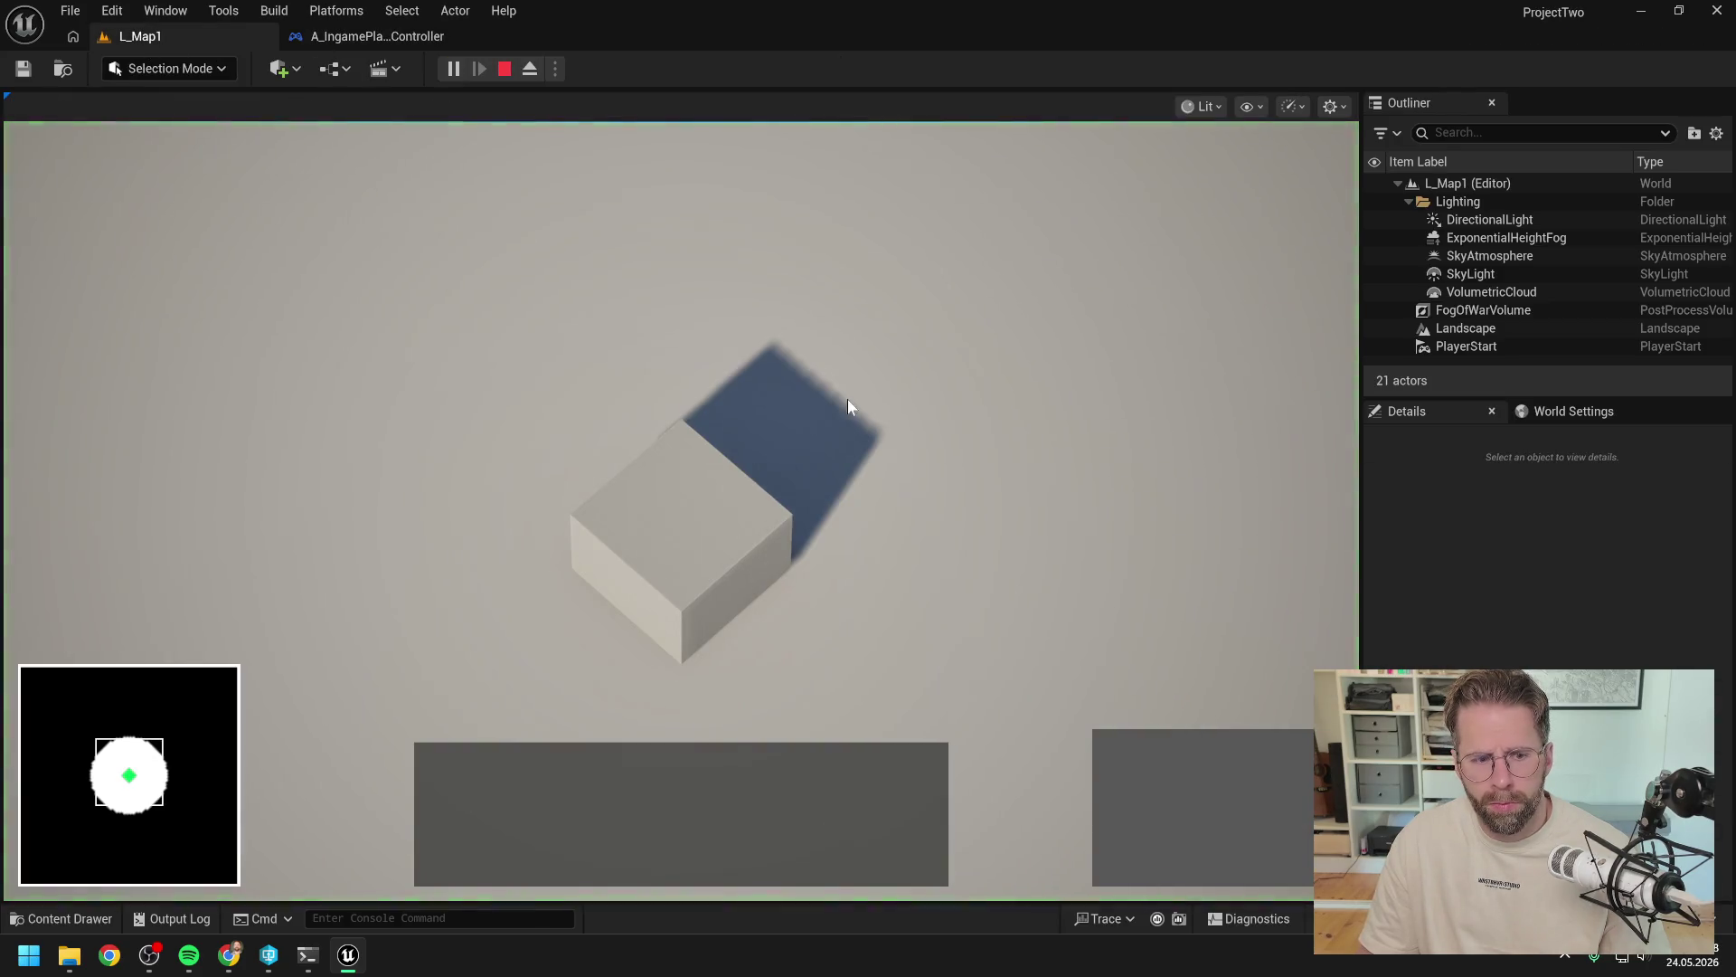
Select the Power Grid Generator build option in the running play test.
{"action": "key", "text": "d"}
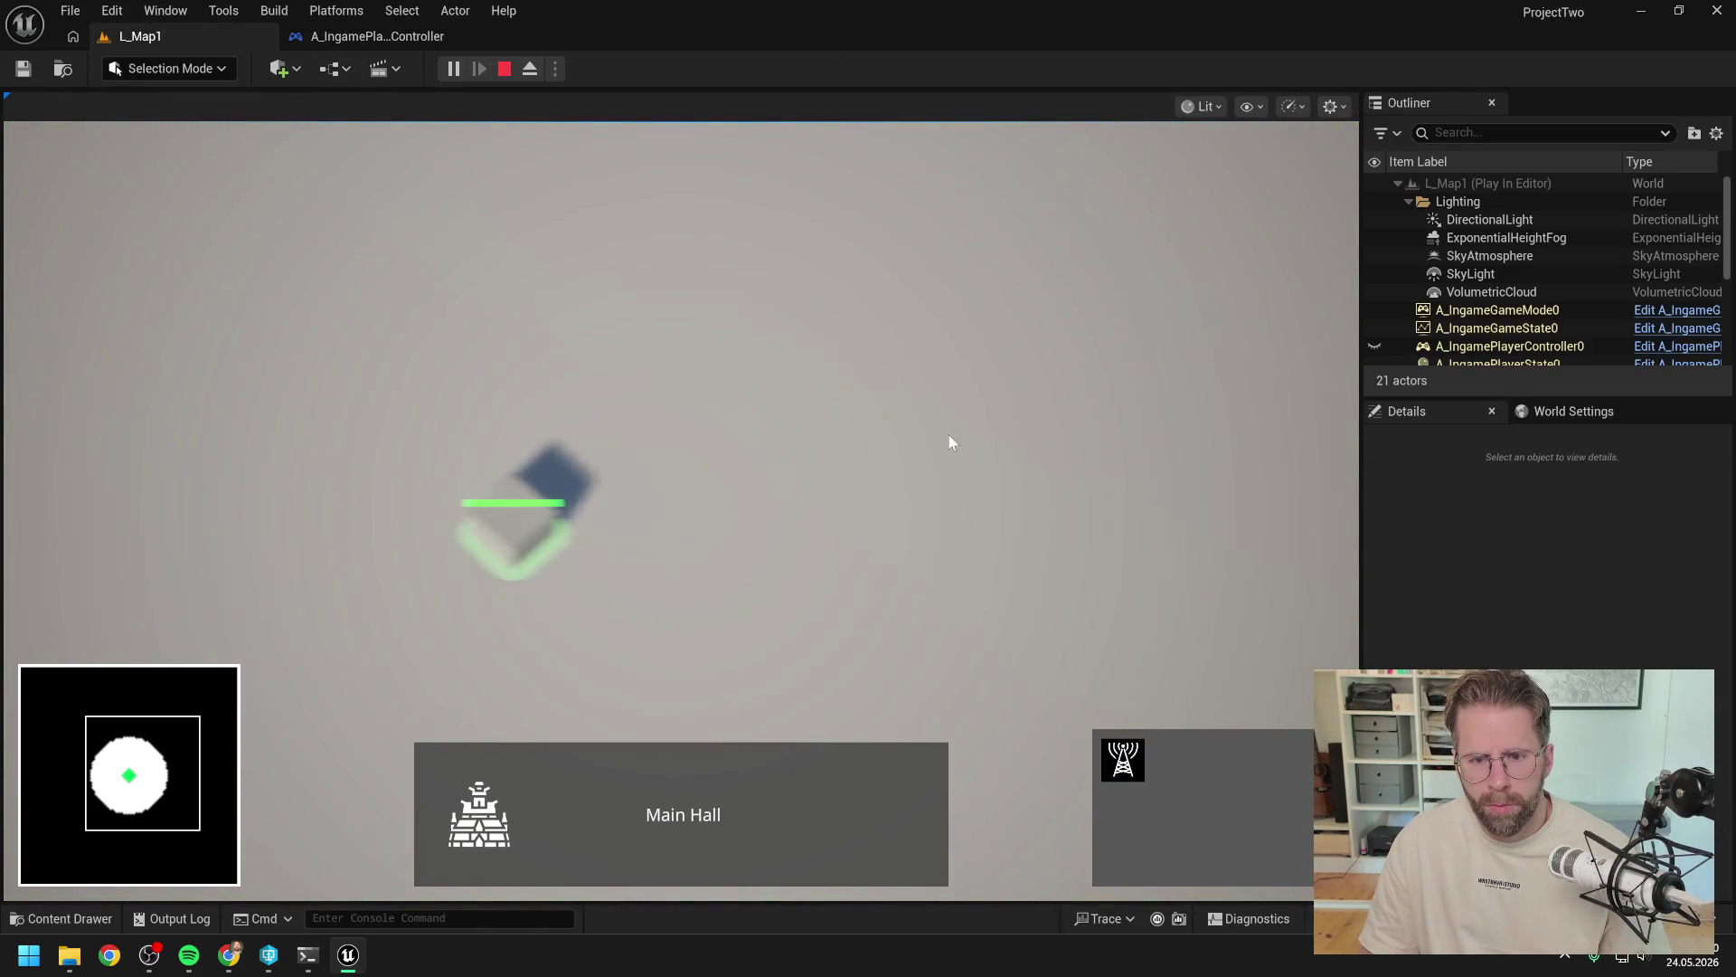
{"action": "key", "text": "a"}
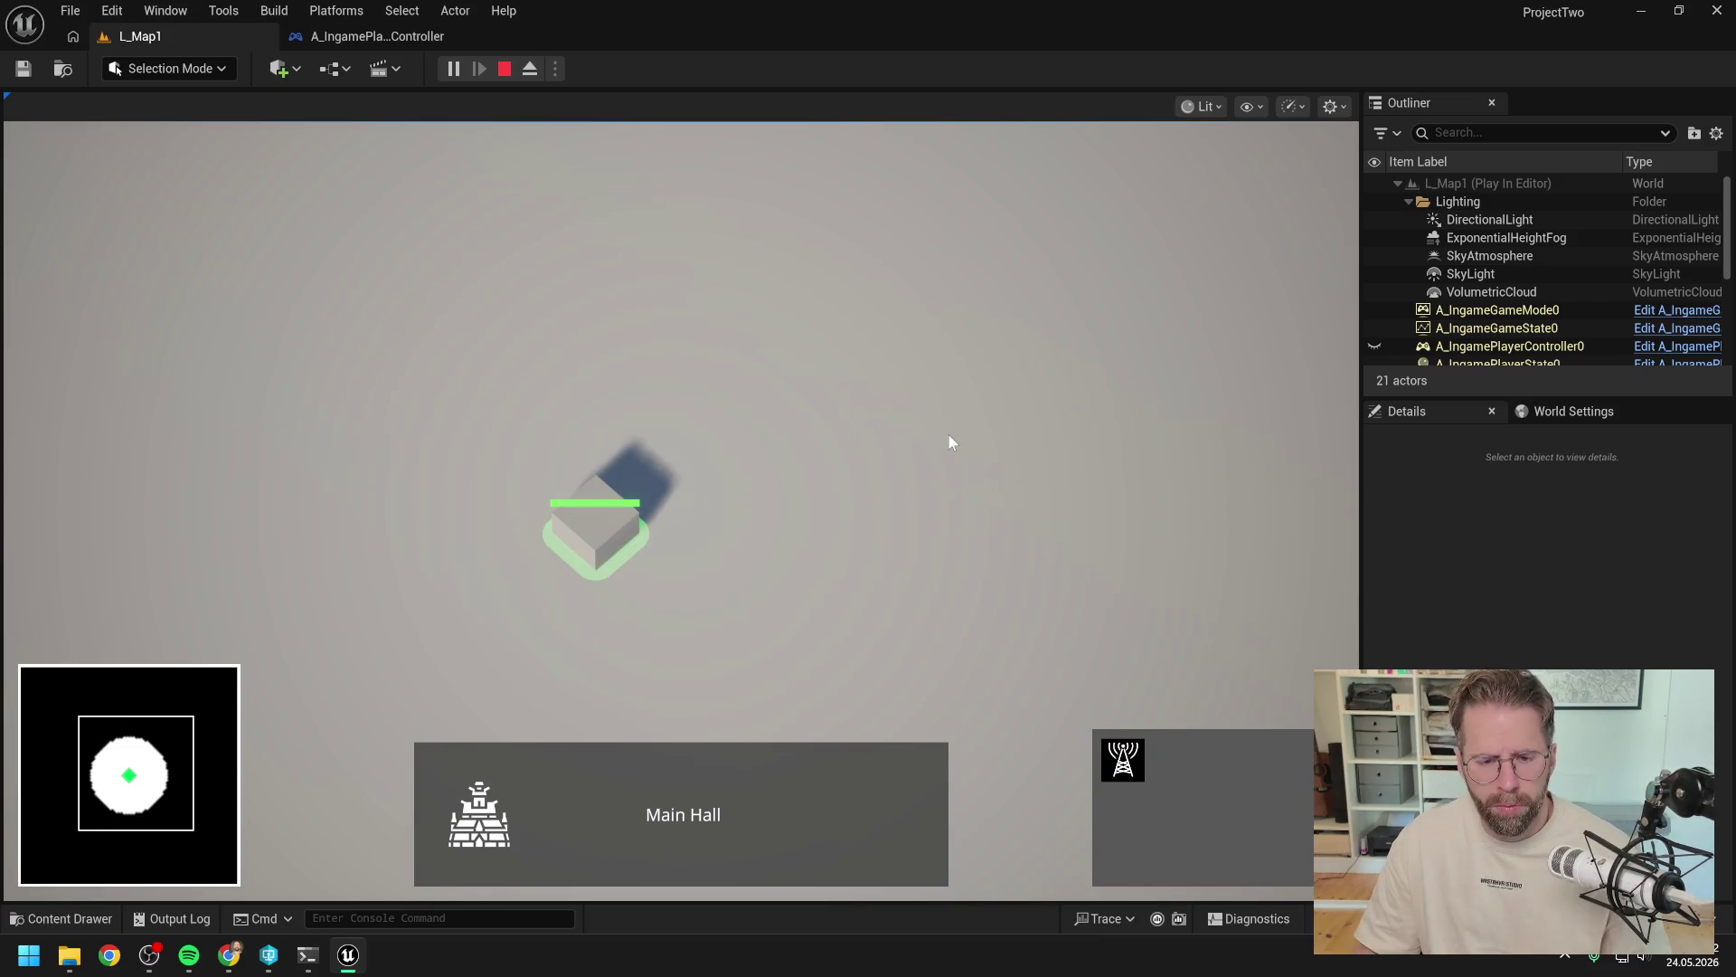
{"action": "left_click", "coordinate": [1123, 759]}
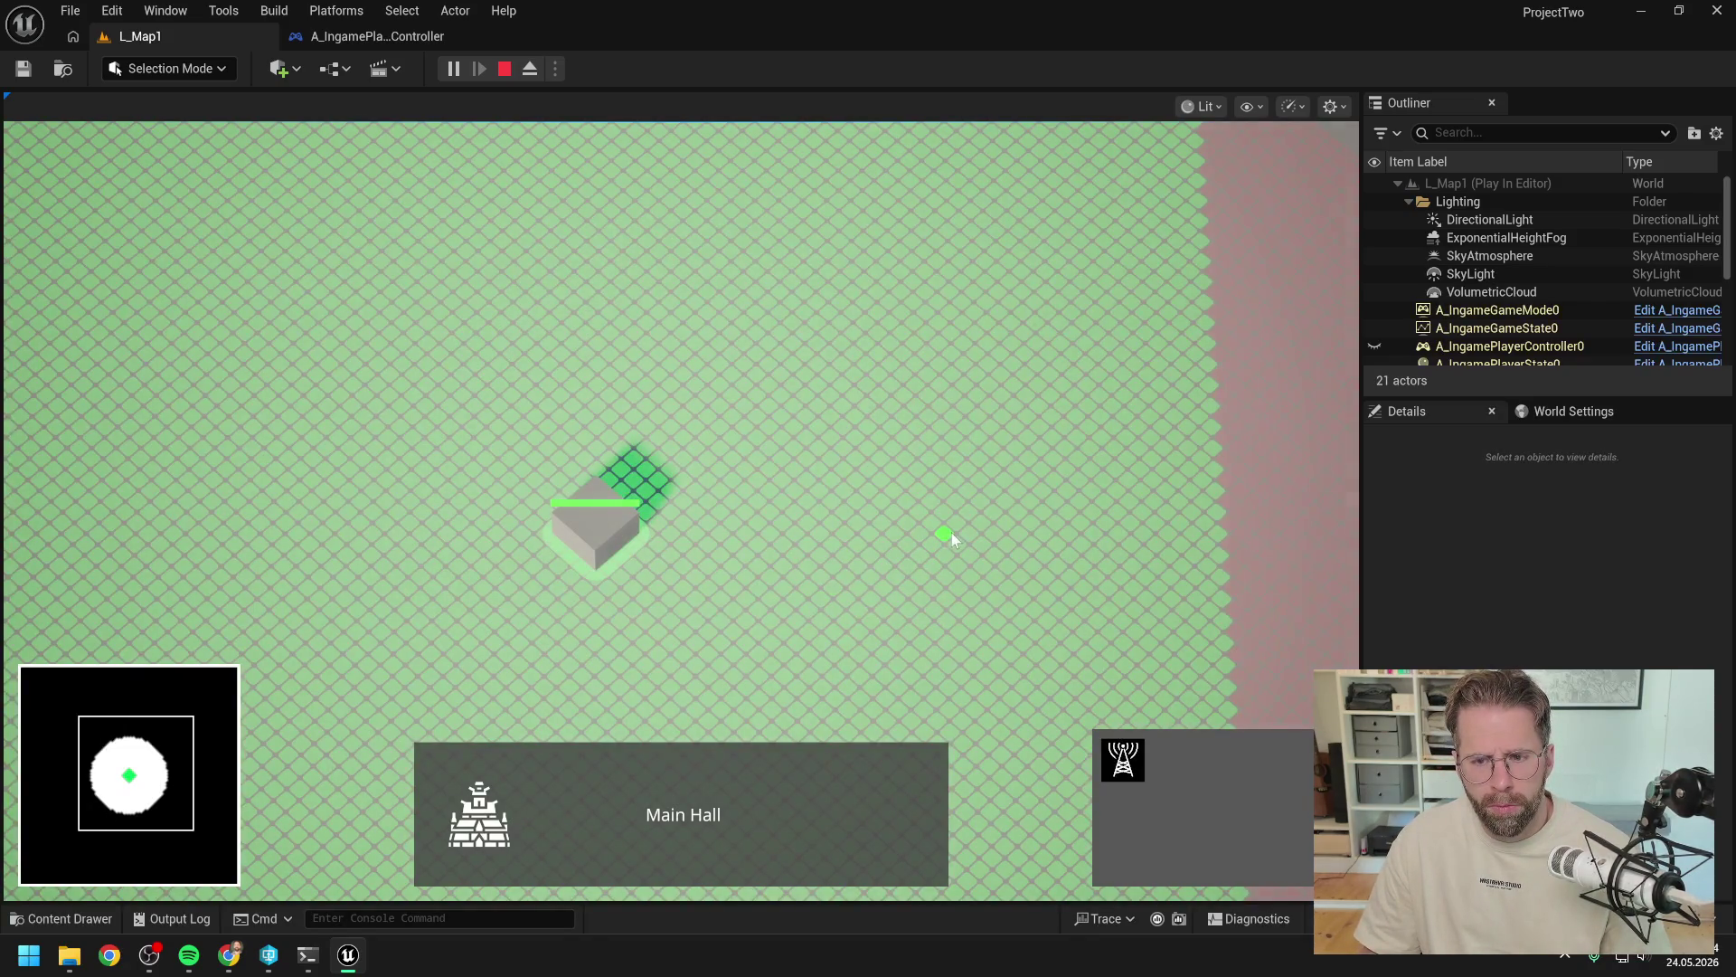
Pan the camera with WASD to inspect the green powered tiles up to the pink border.
{"action": "key", "text": "a"}
{"action": "key", "text": "s"}
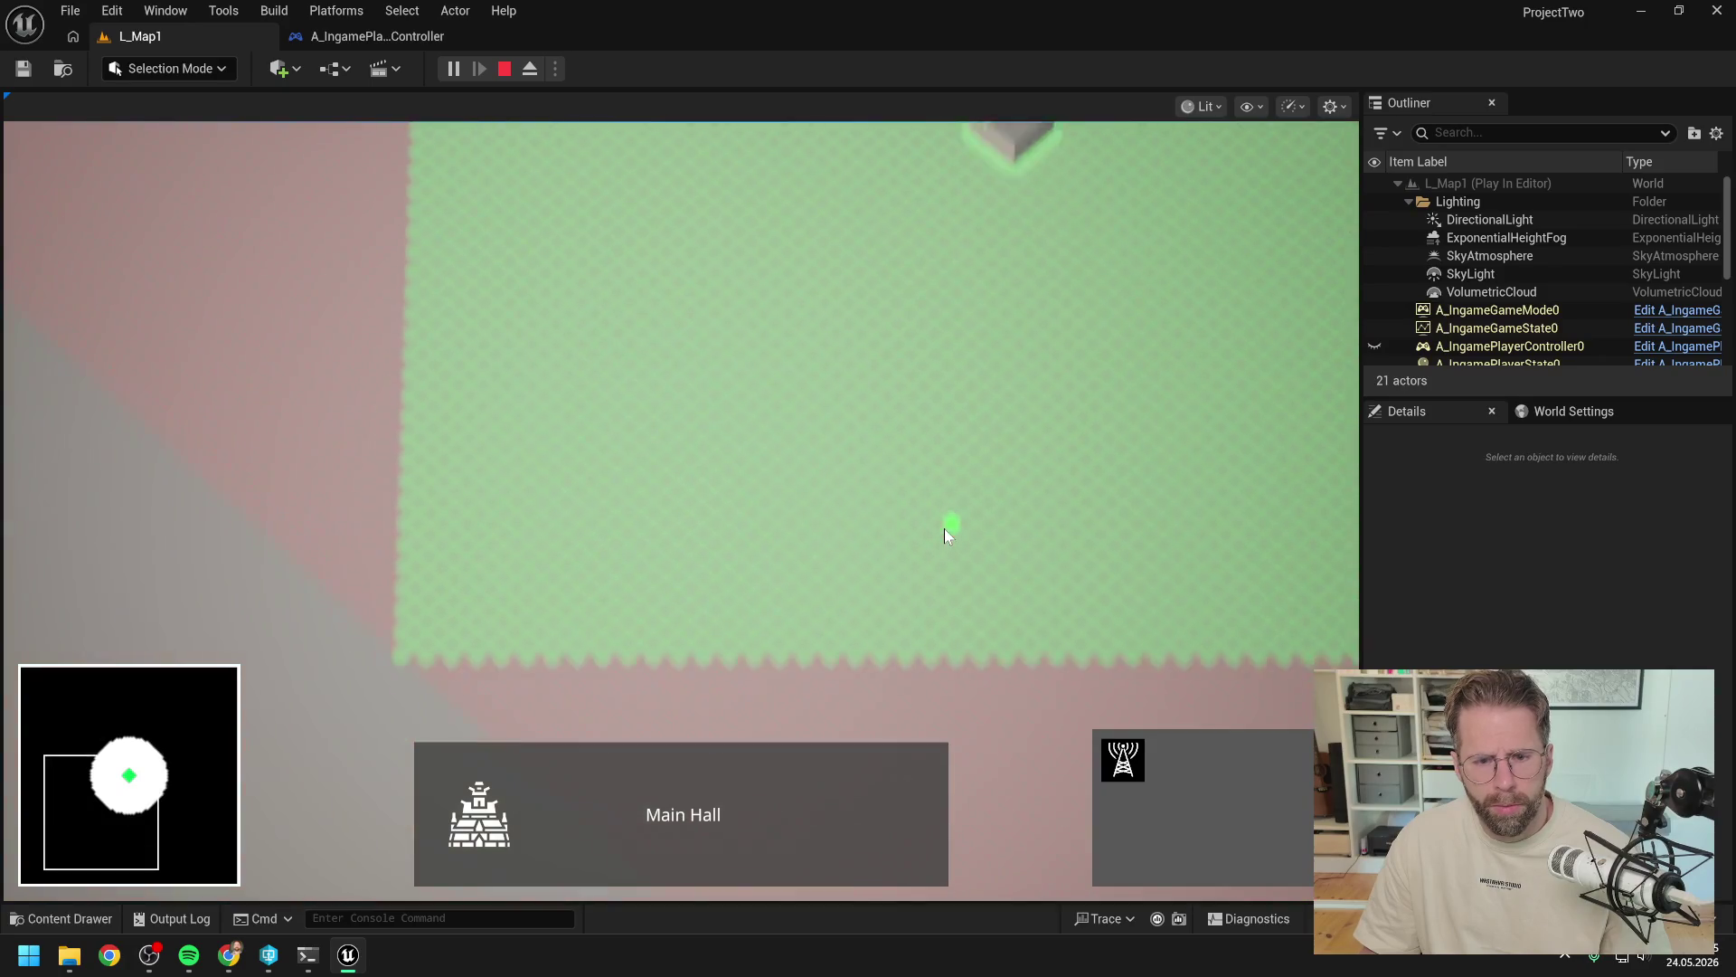
{"action": "key", "text": "d"}
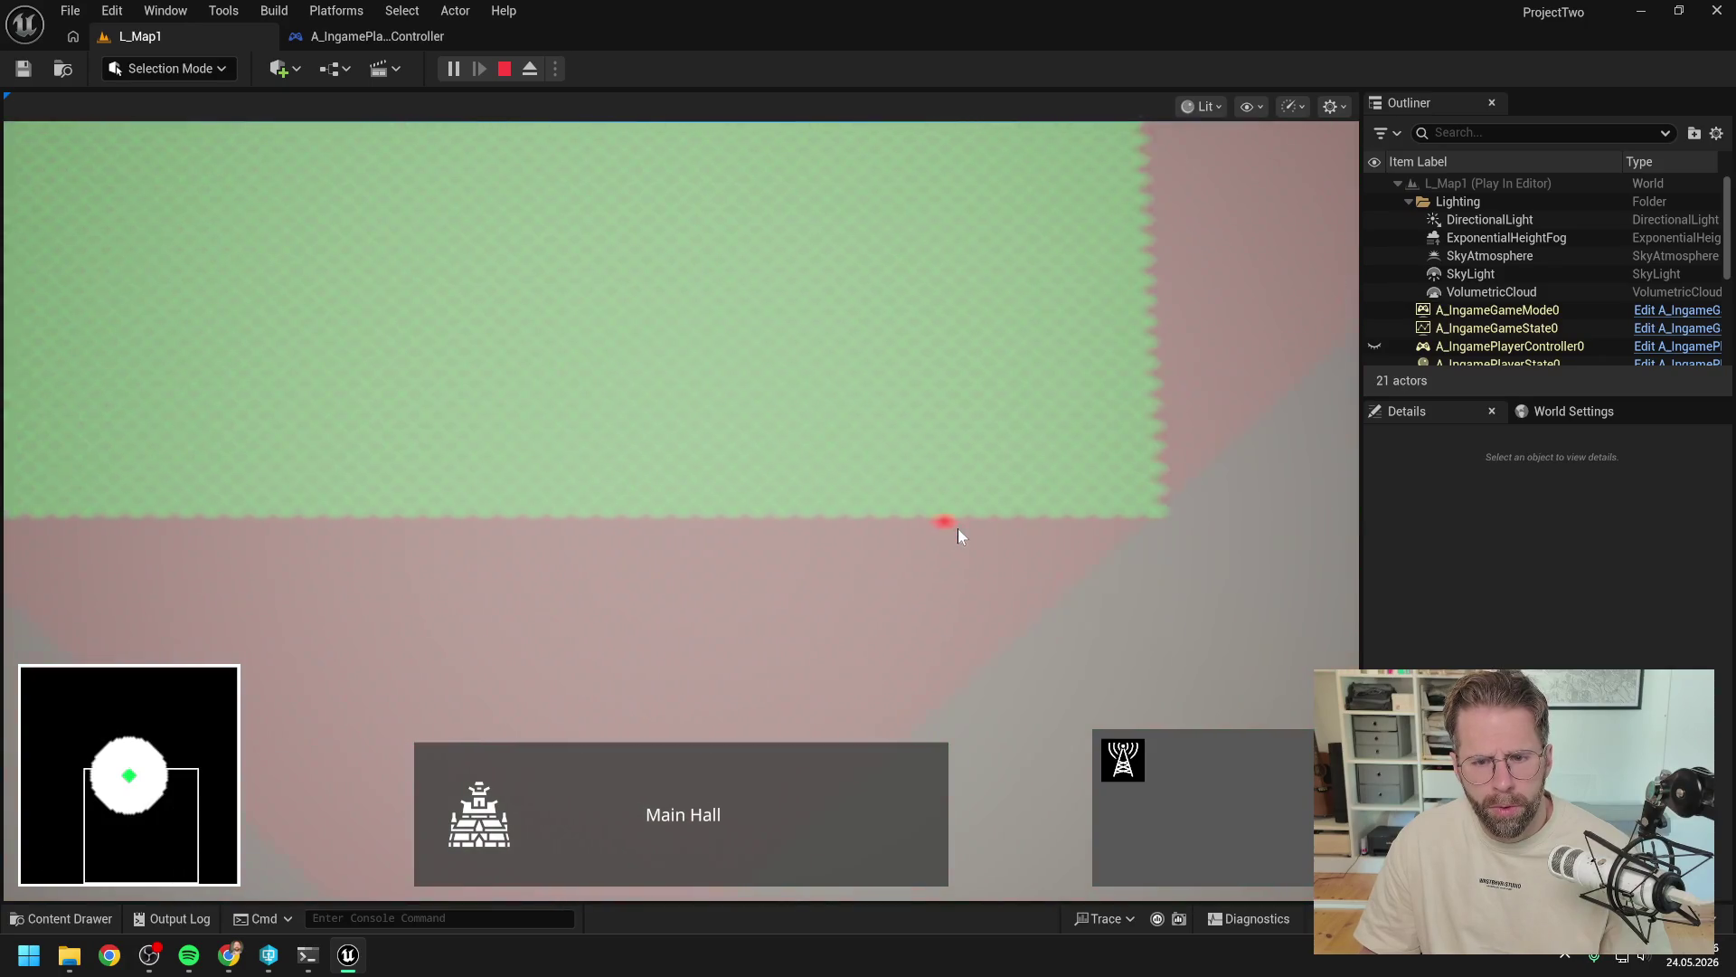
{"action": "key", "text": "w"}
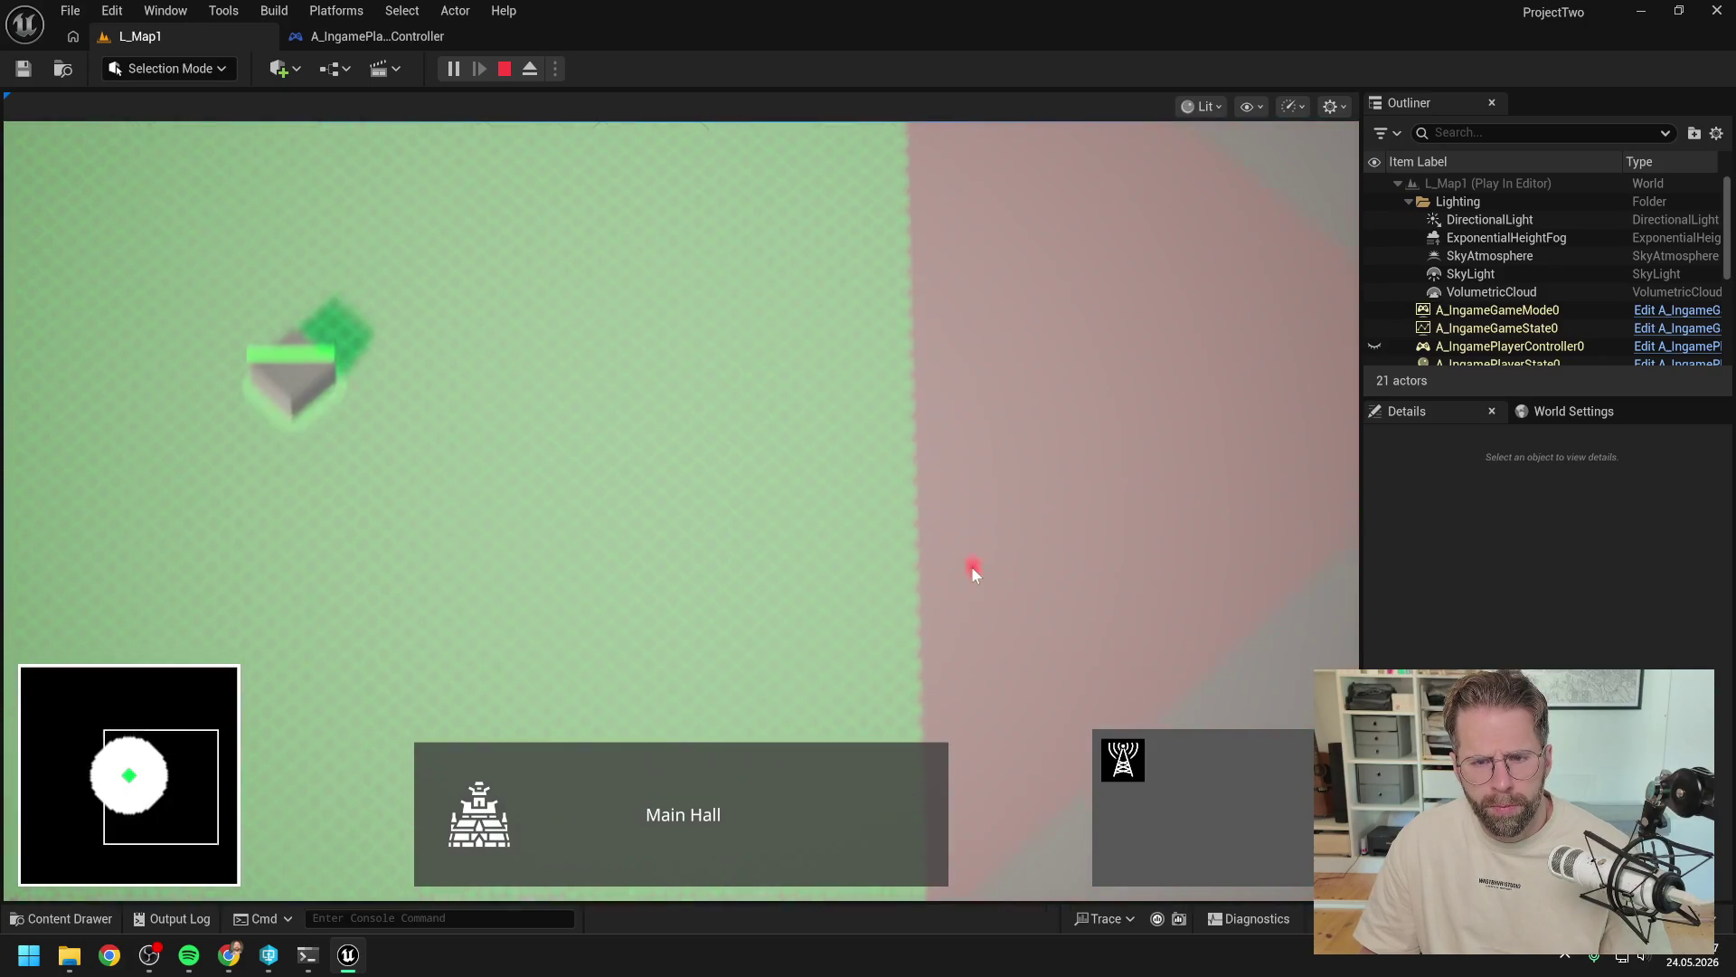
{"action": "key", "text": "w"}
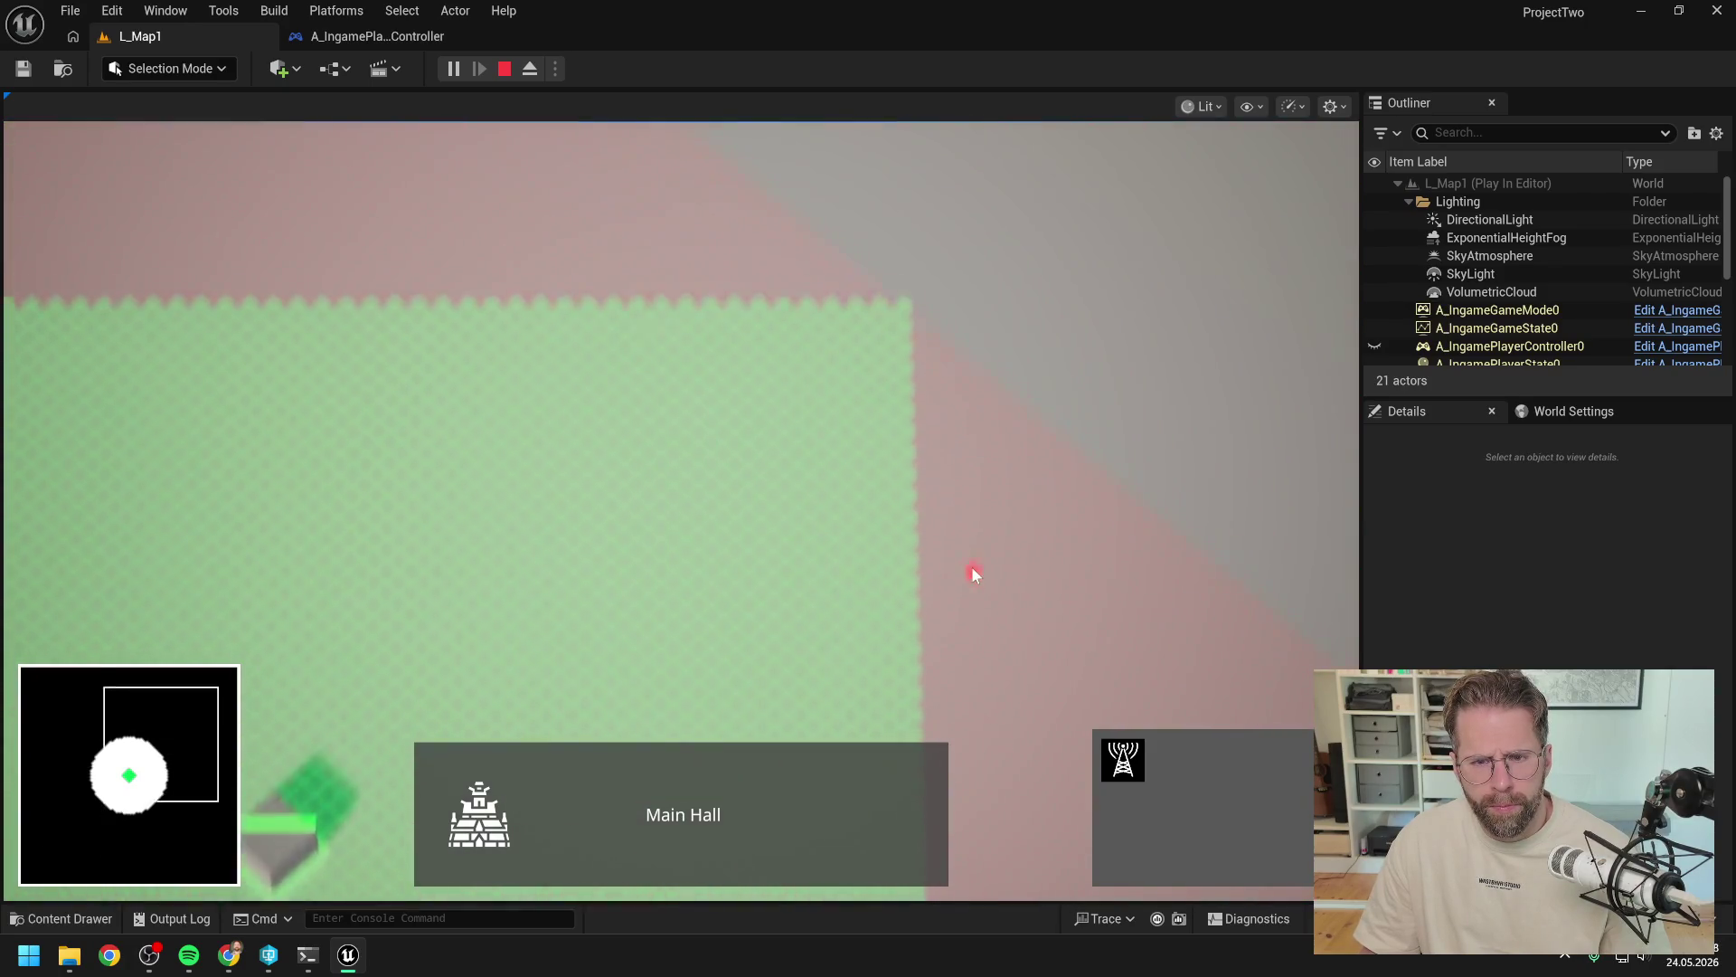
{"action": "key", "text": "a"}
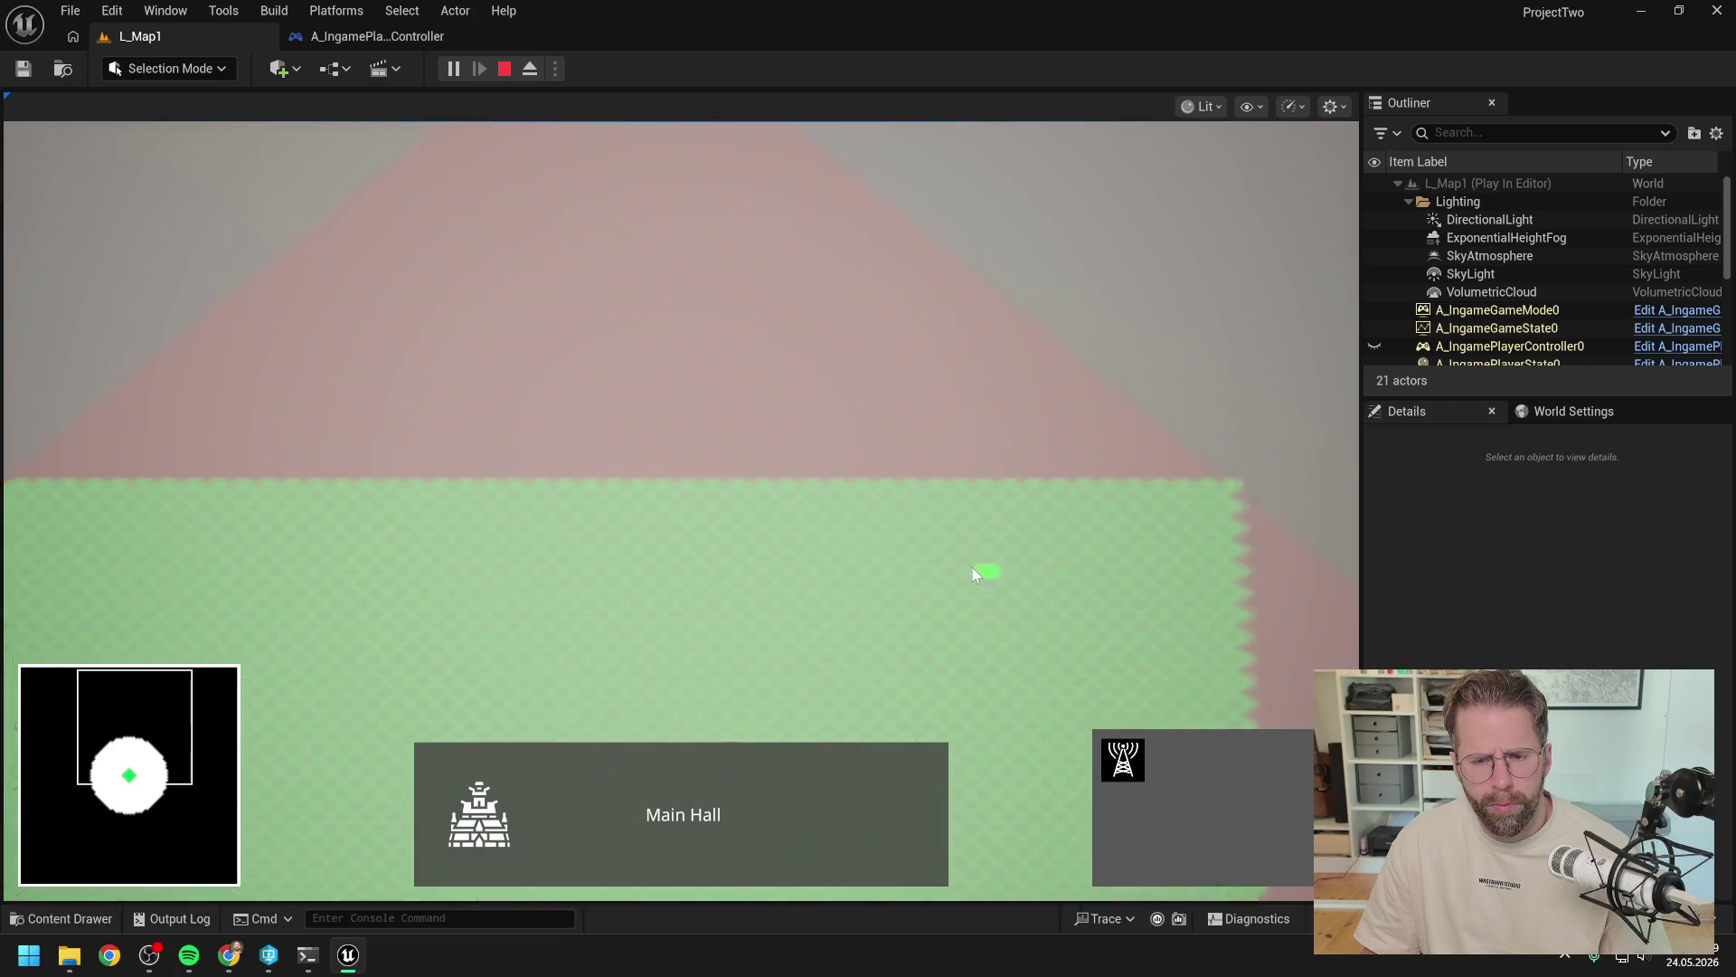
{"action": "key", "text": "a"}
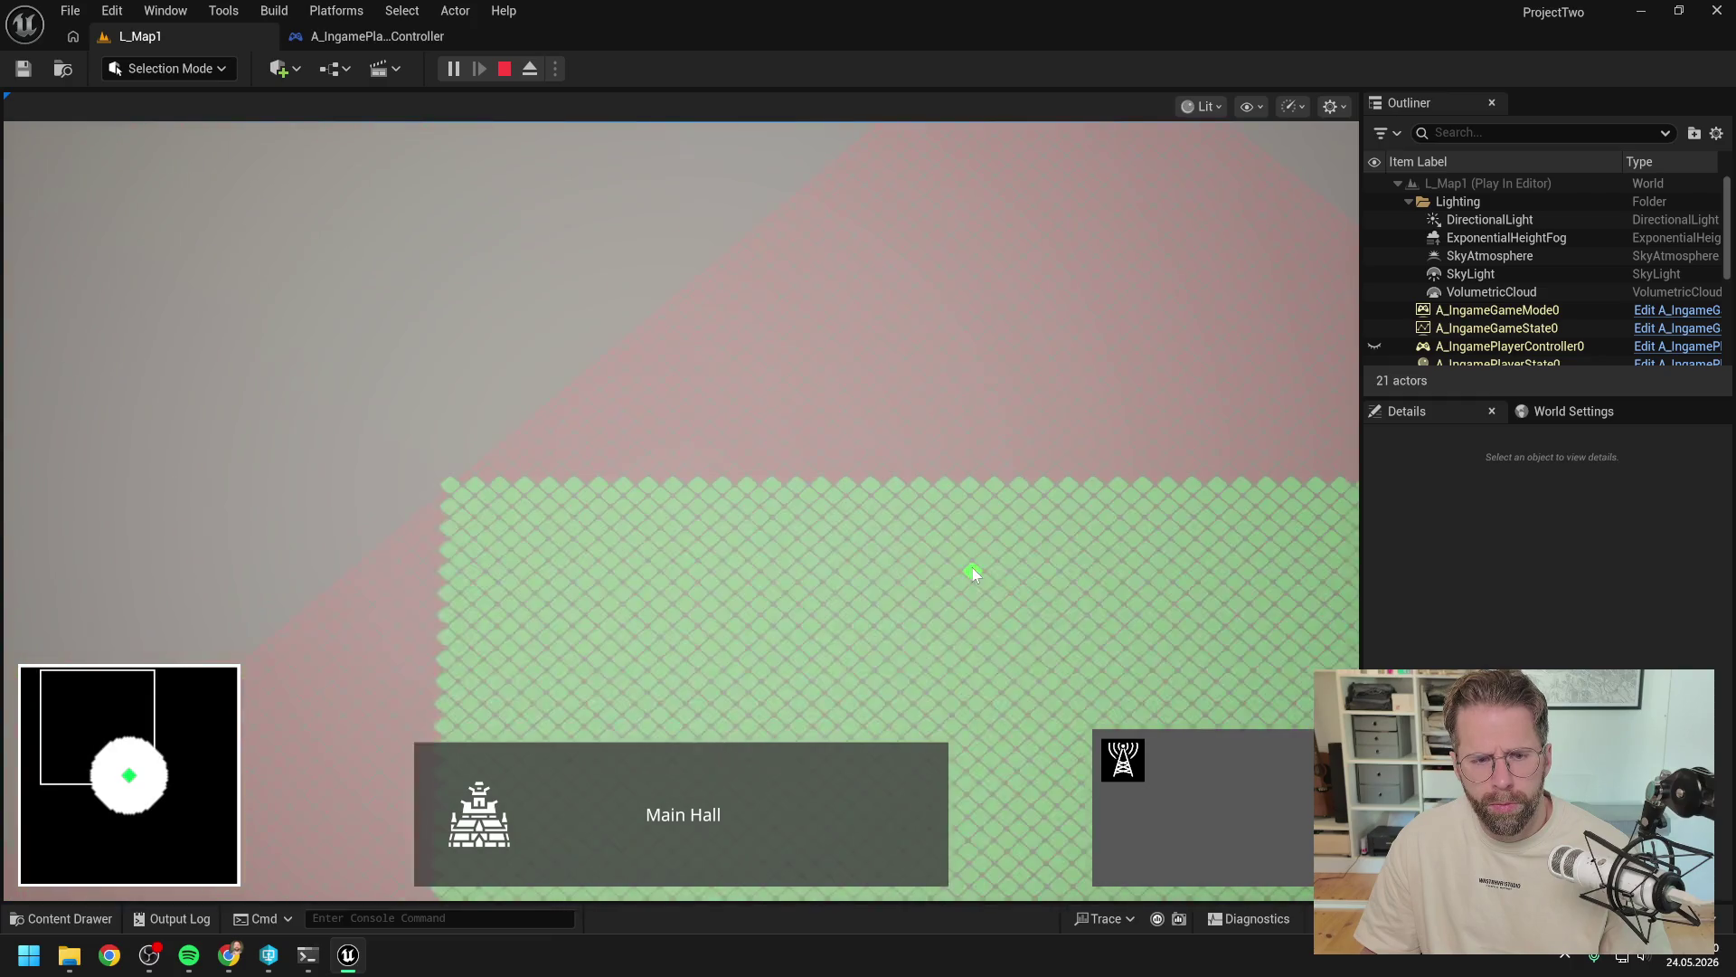
{"action": "key", "text": "d"}
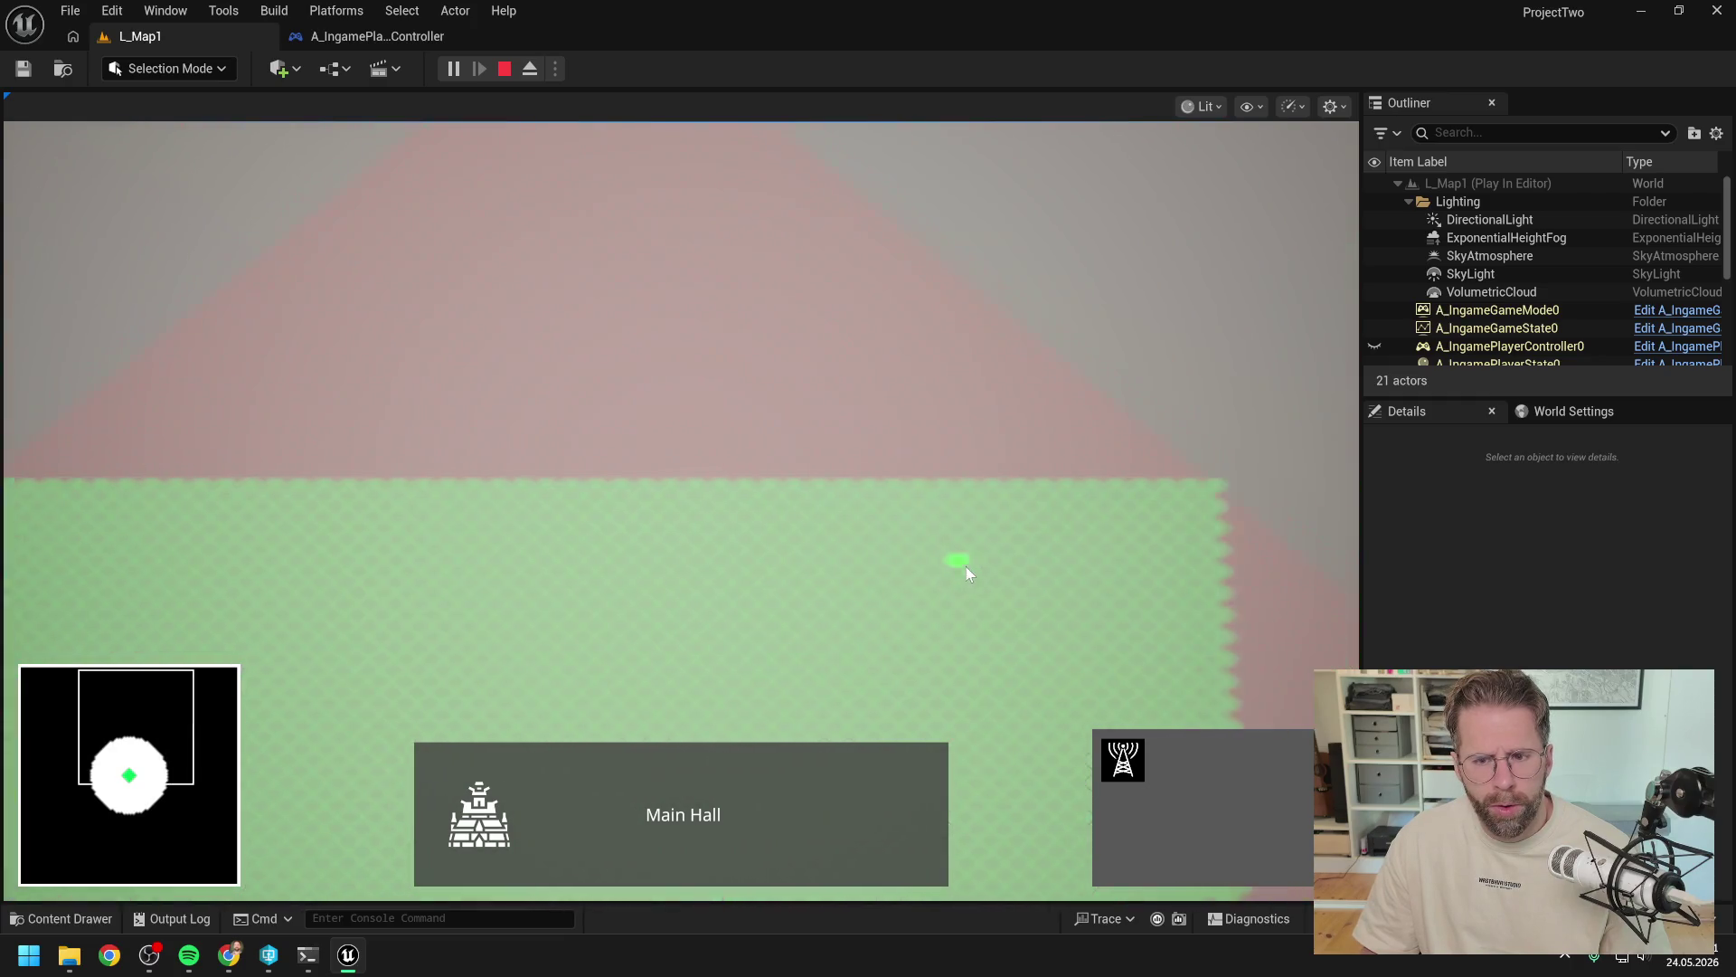
{"action": "key", "text": "d"}
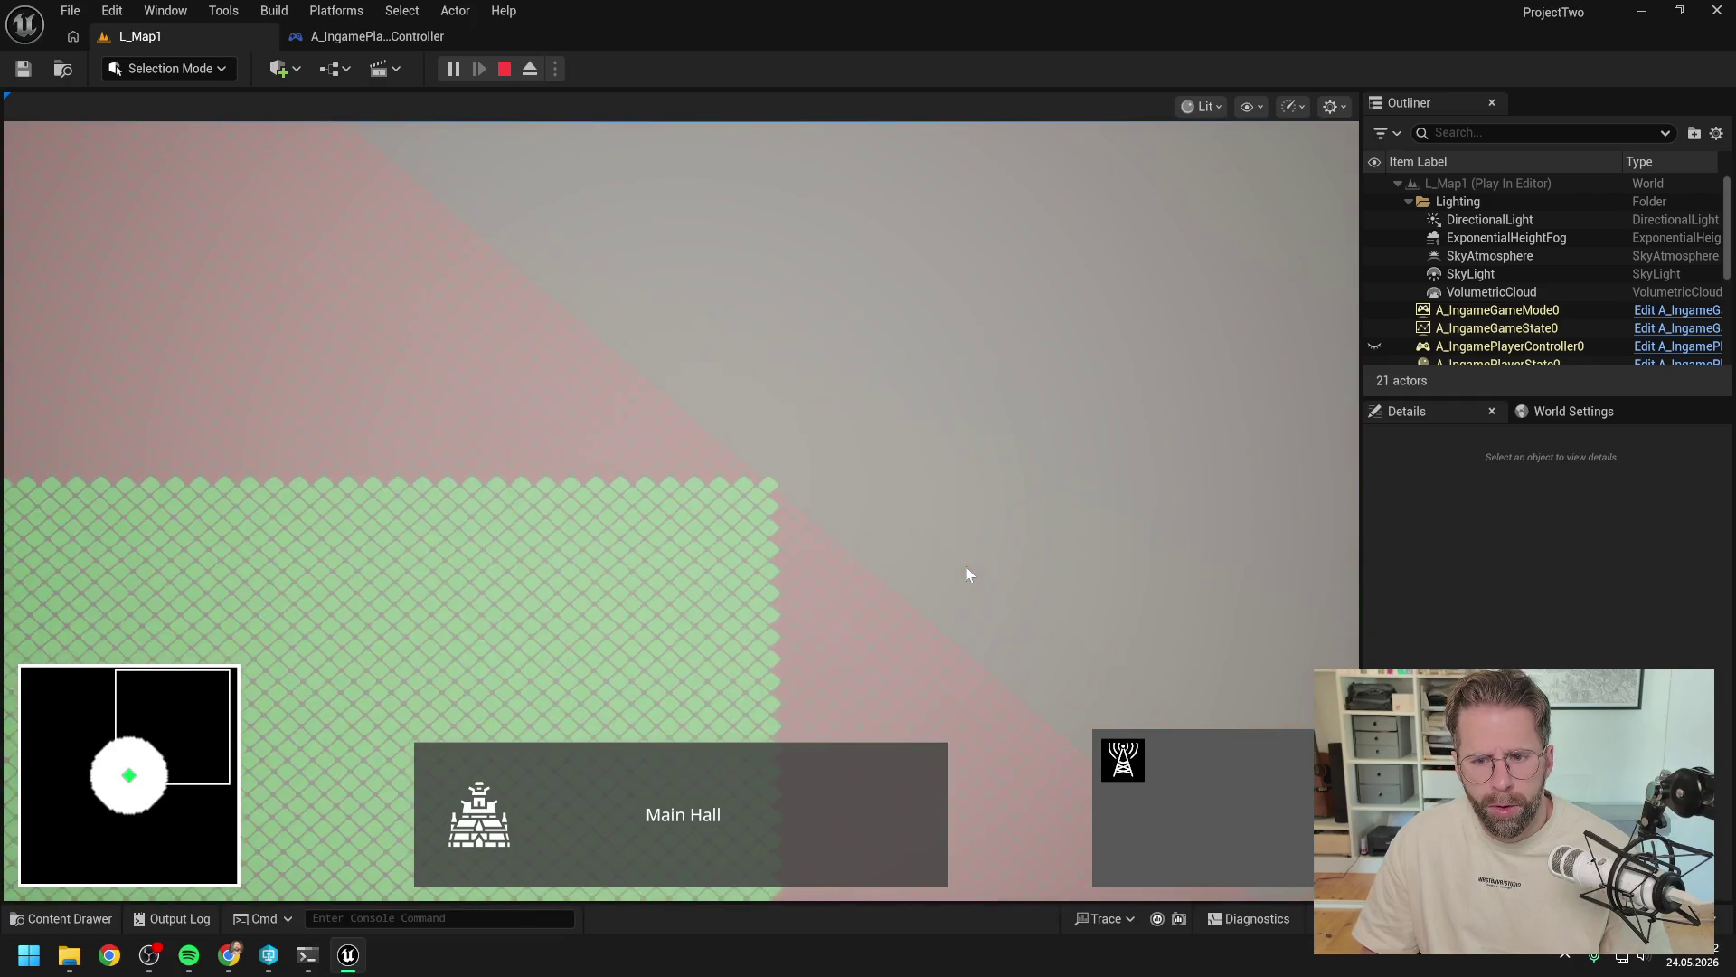
{"action": "key", "text": "s"}
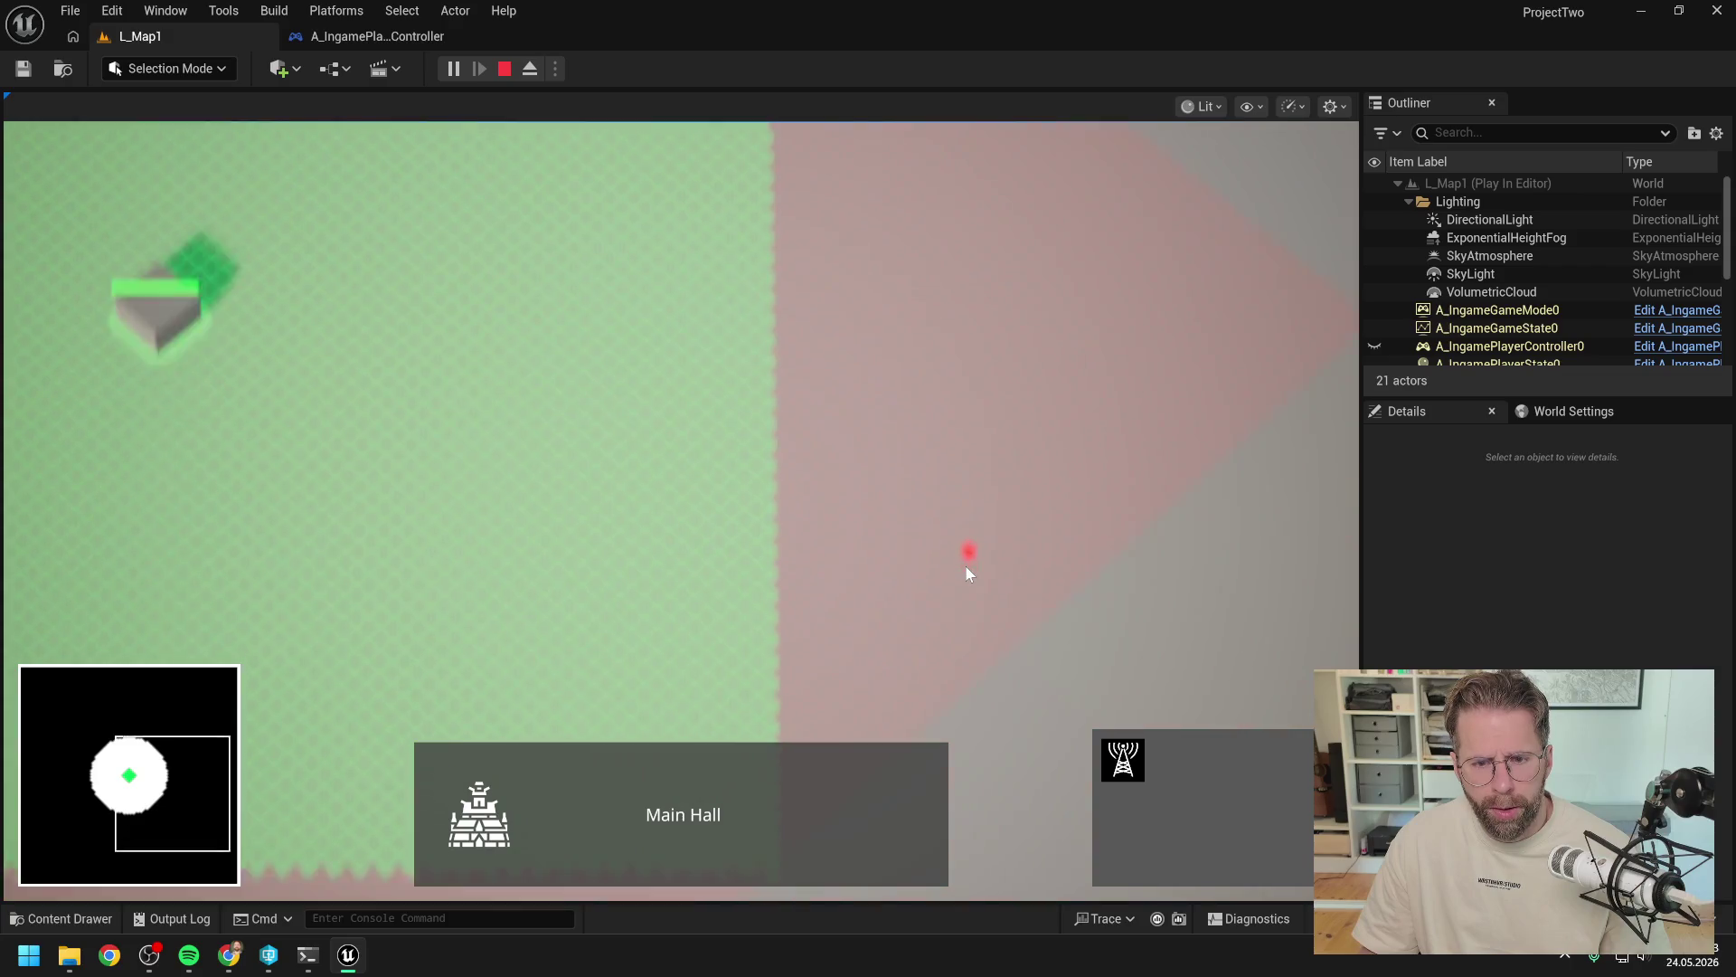
{"action": "key", "text": "s"}
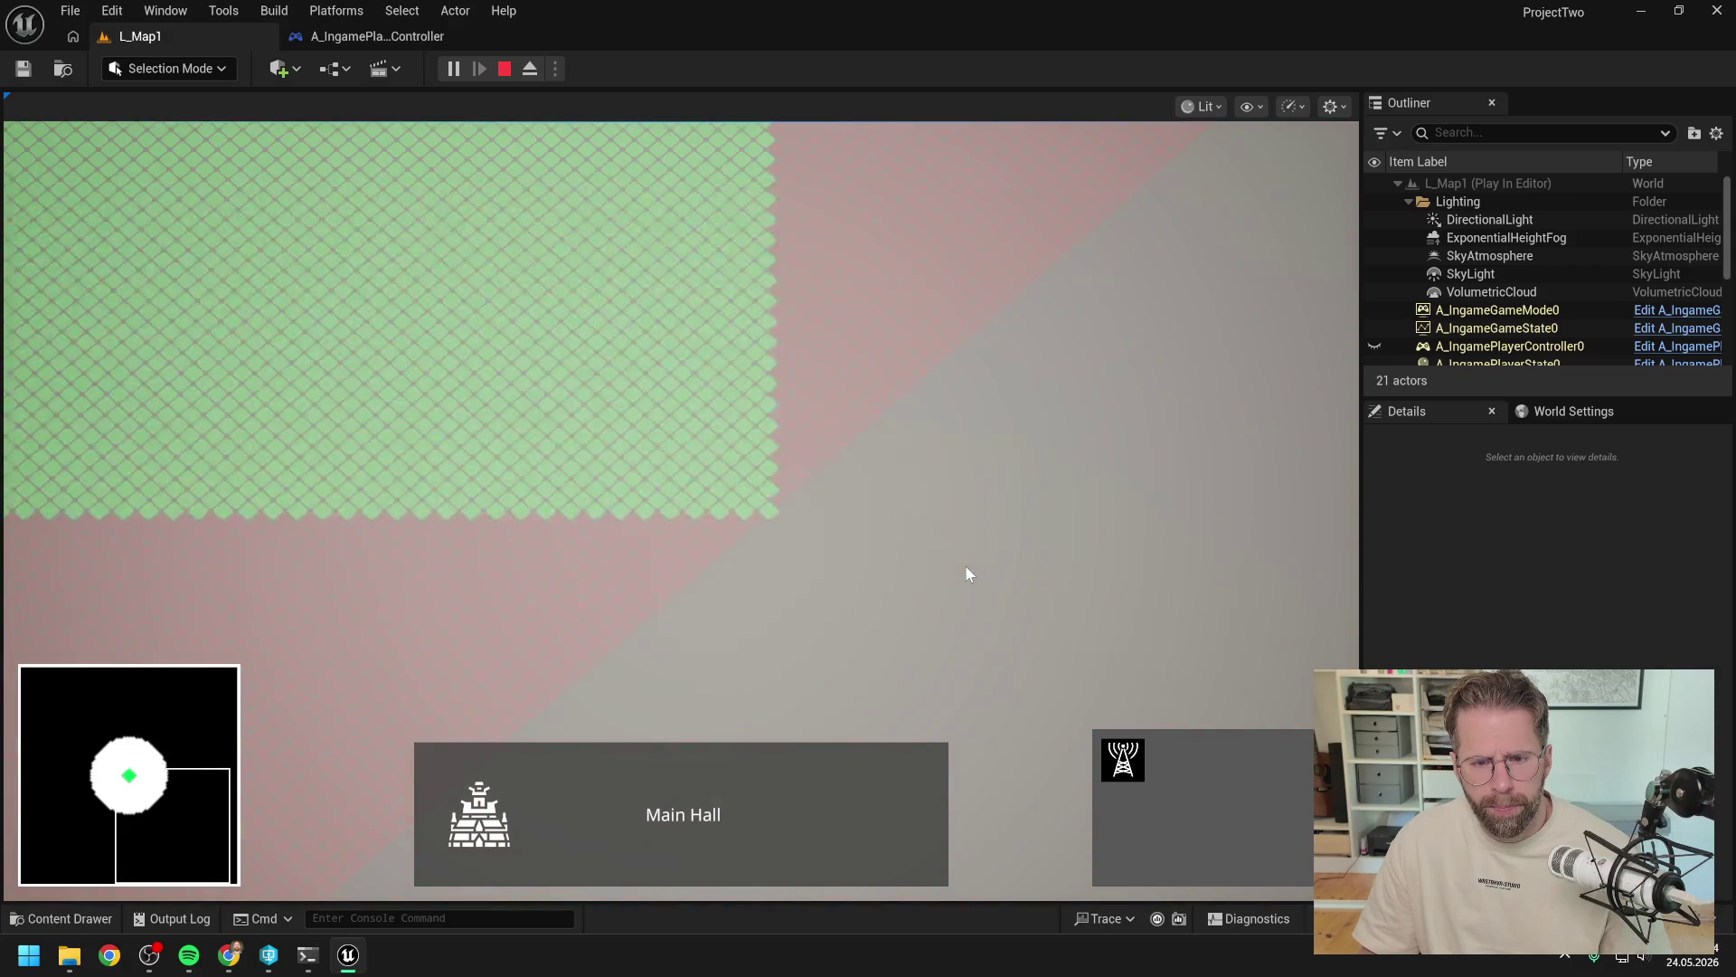
{"action": "key", "text": "a"}
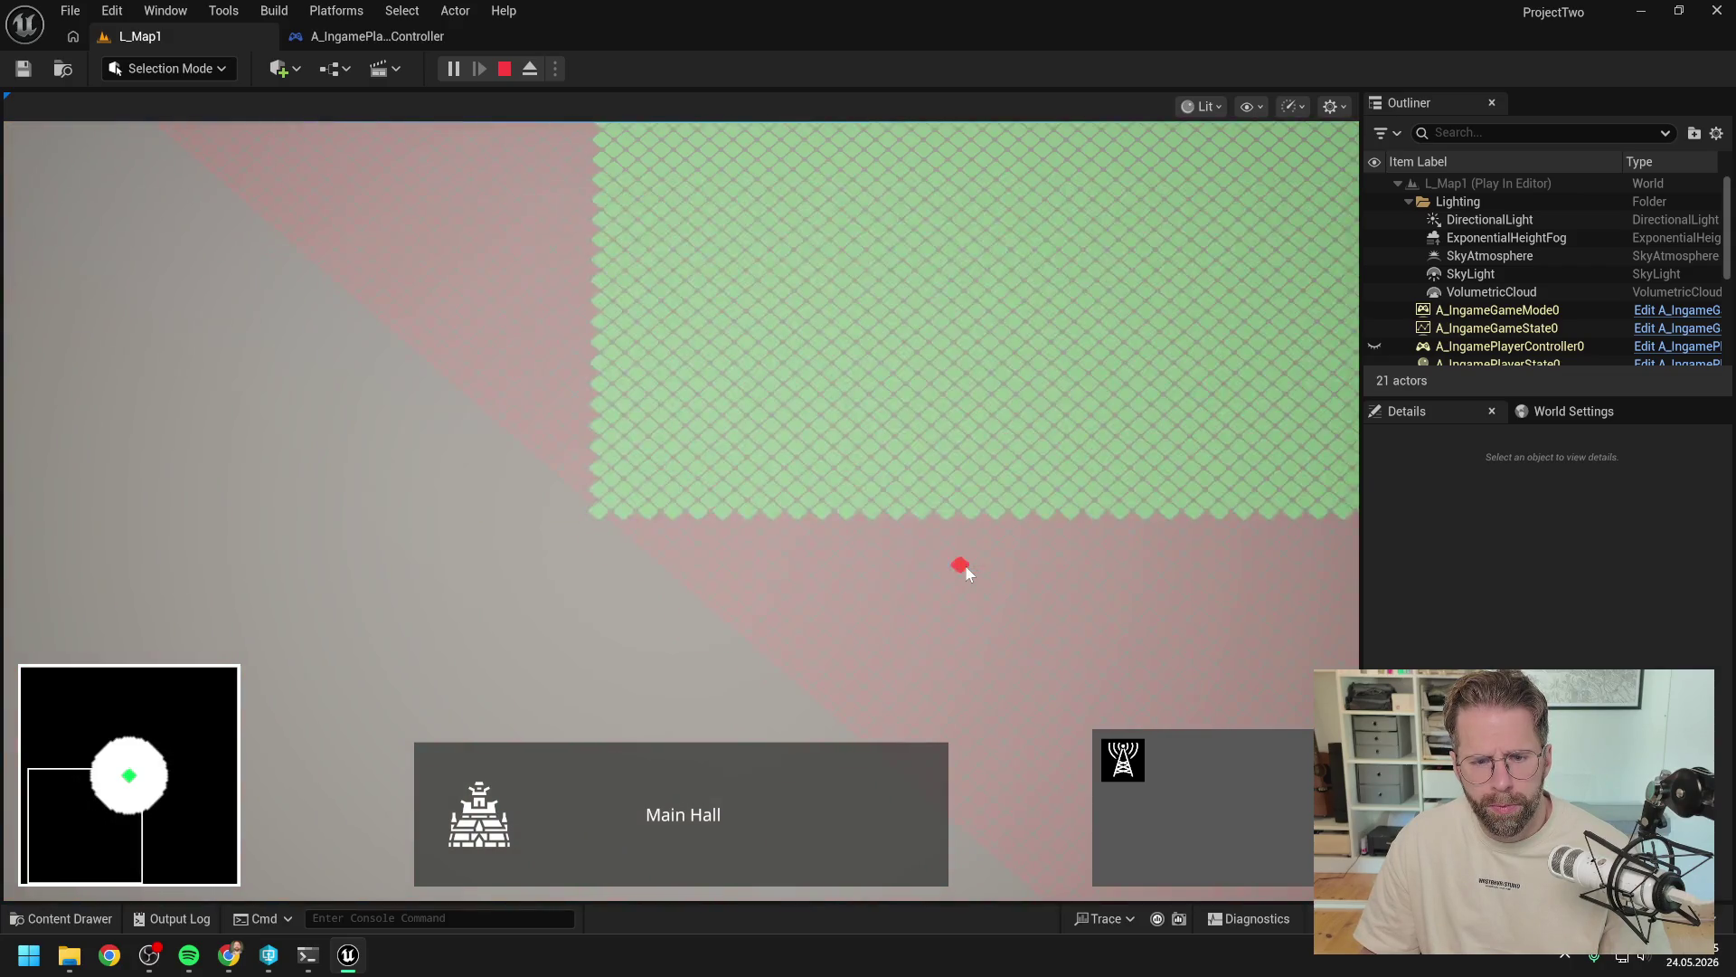
{"action": "key", "text": "d"}
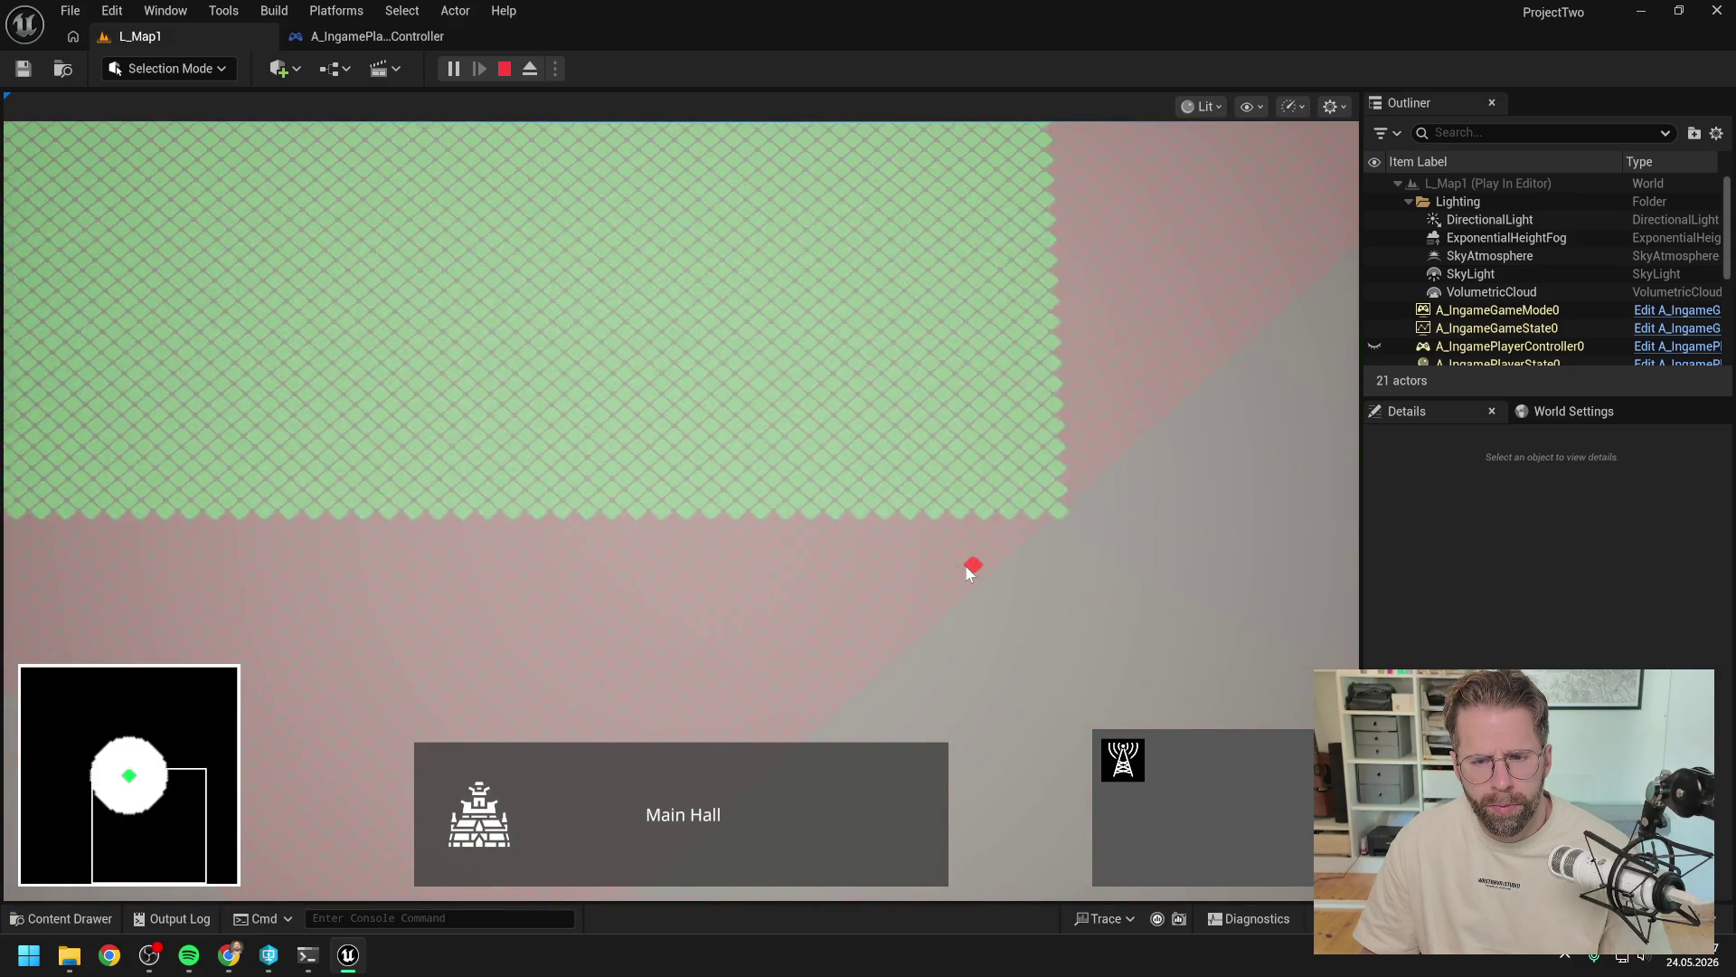
{"action": "key", "text": "d"}
{"action": "key", "text": "w"}
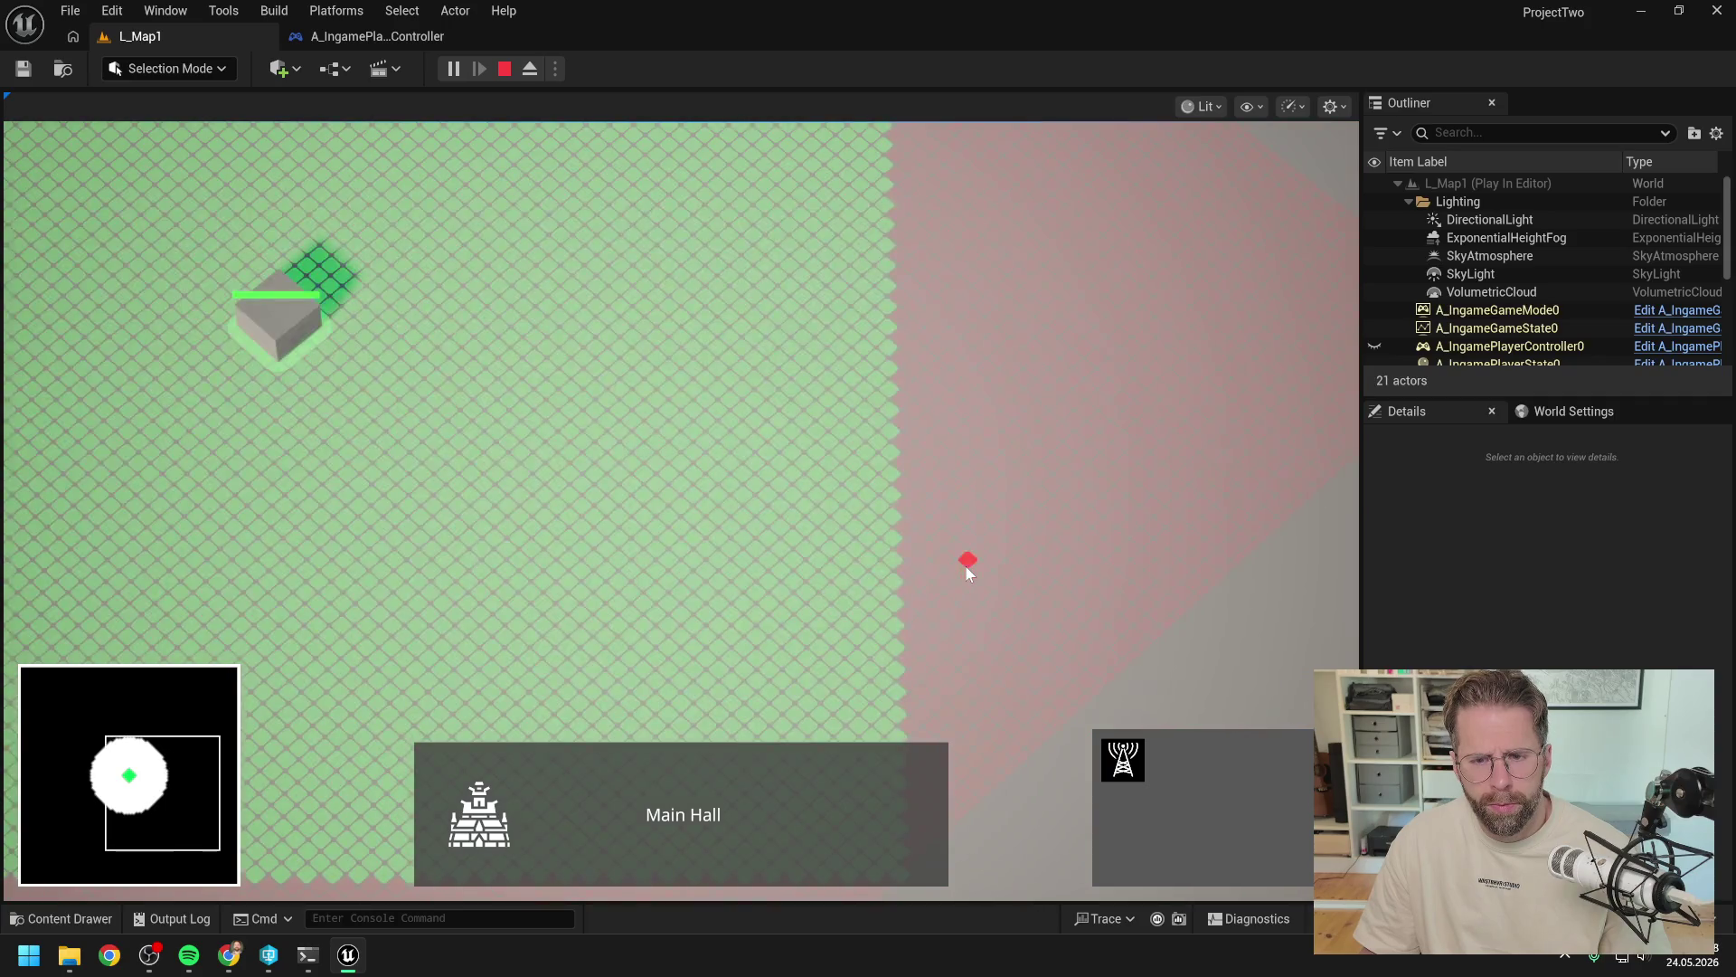
{"action": "key", "text": "s"}
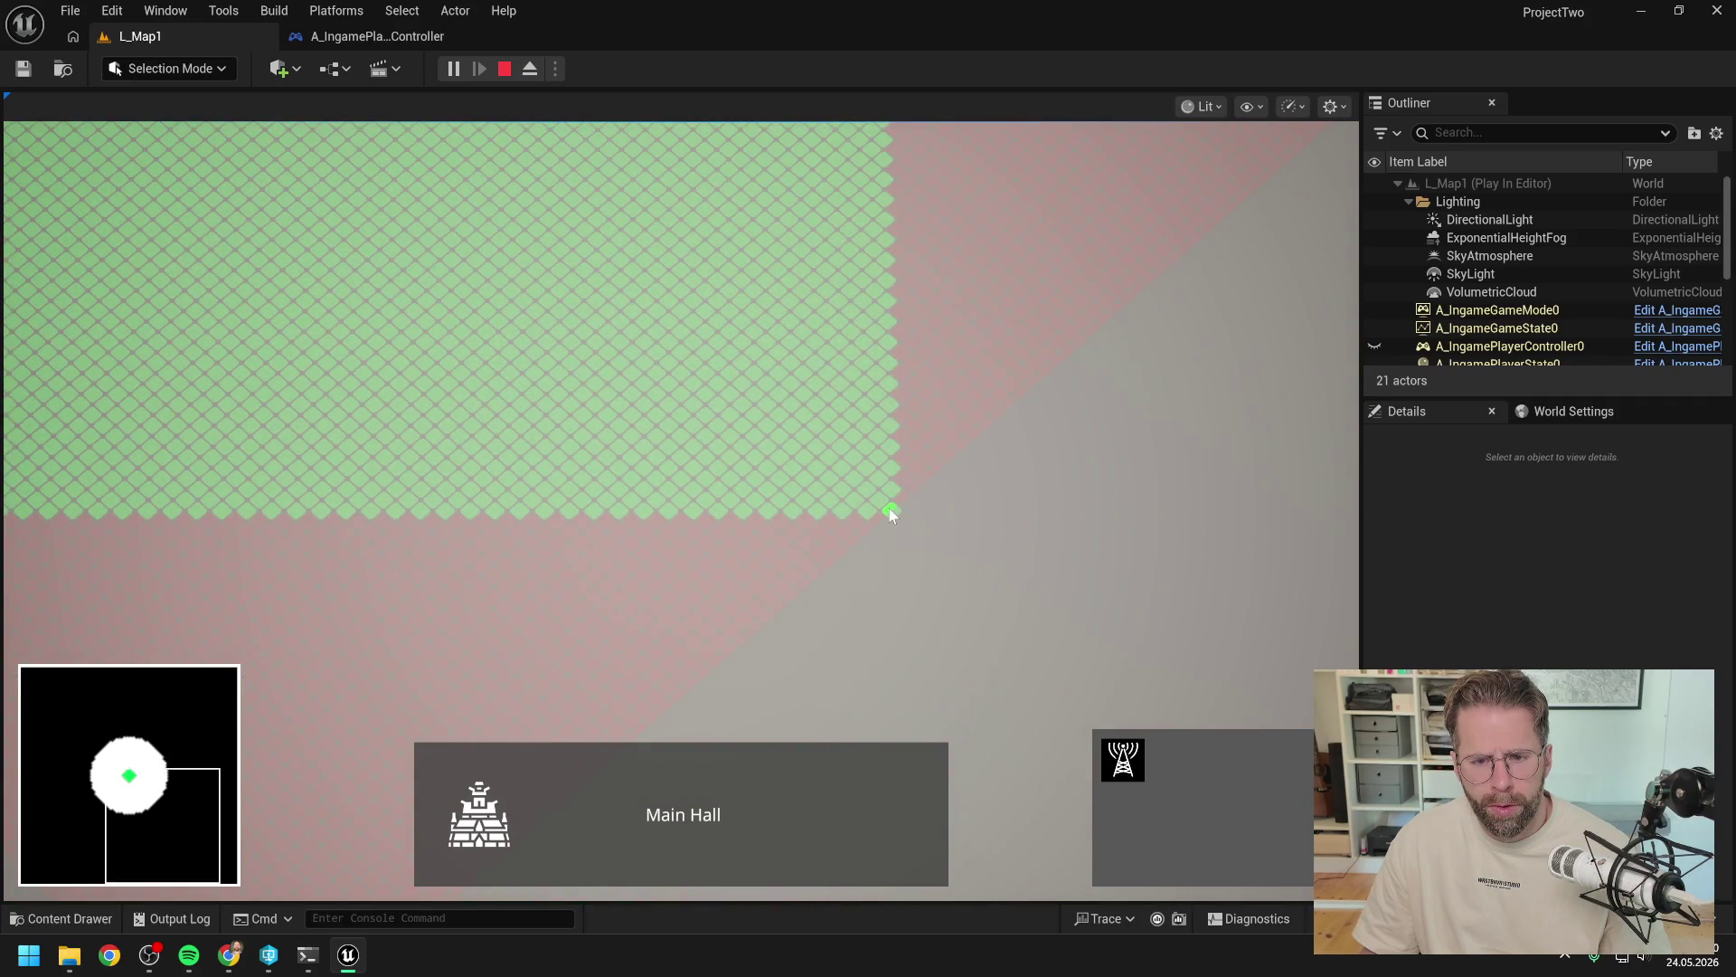
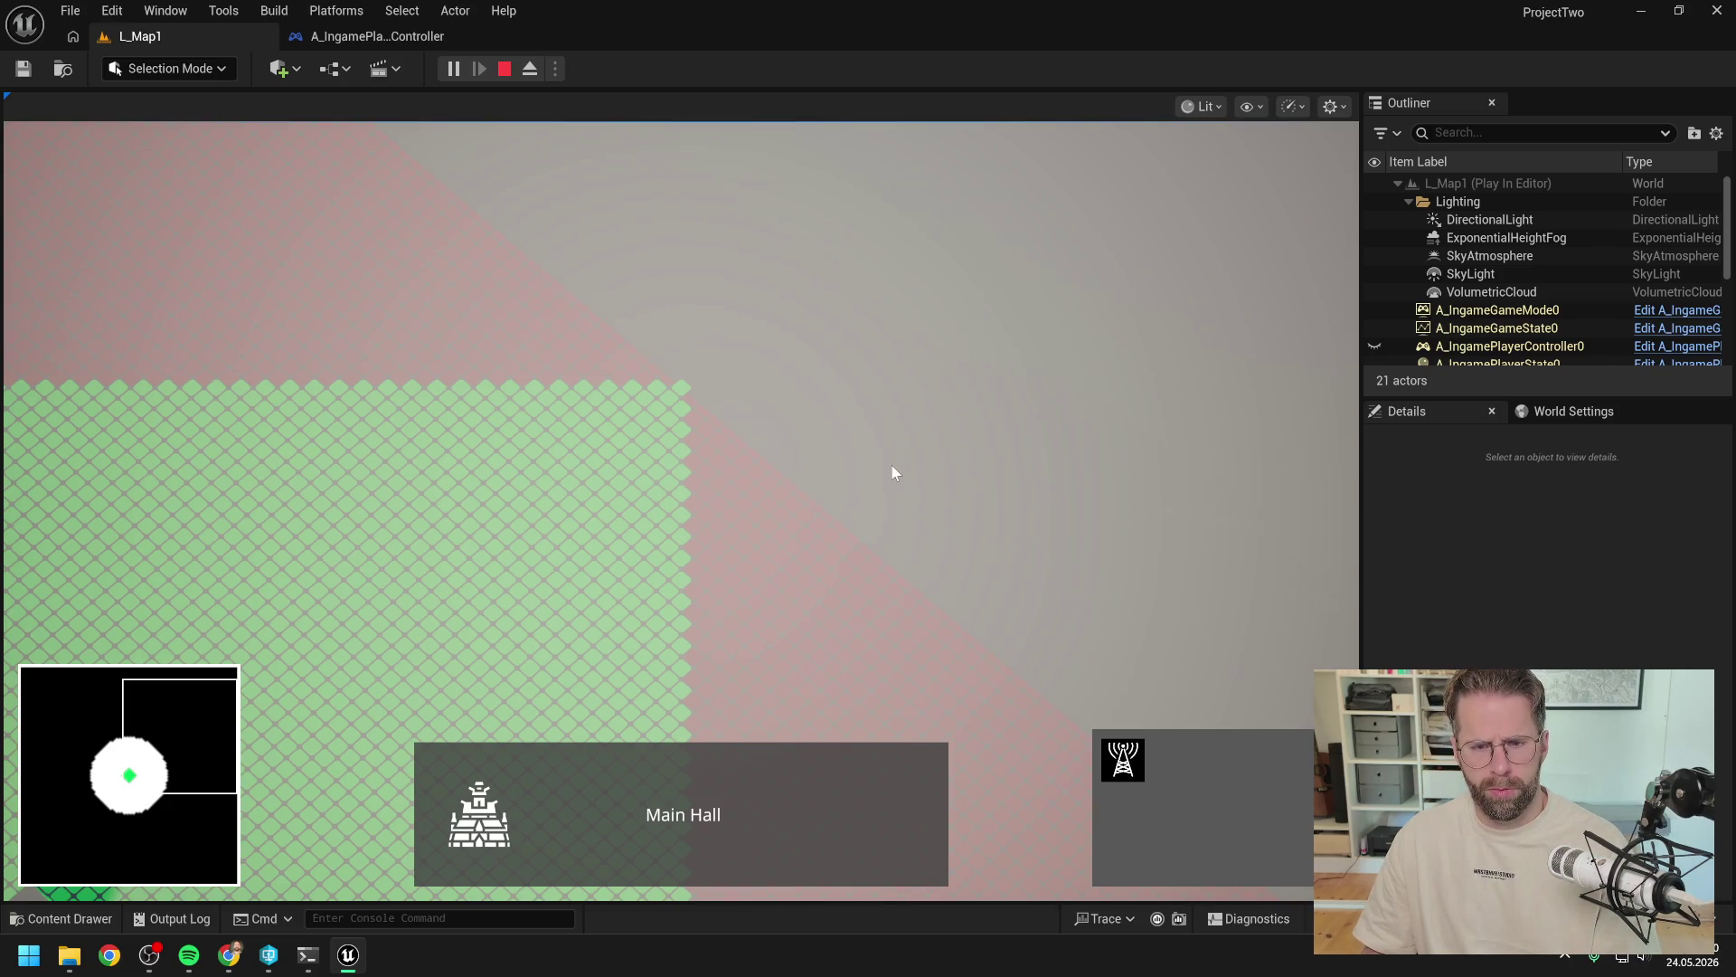
Stop the play session, search content for 'world ui' and open A_WorldUiVisualizer.
{"action": "key", "text": "Escape"}
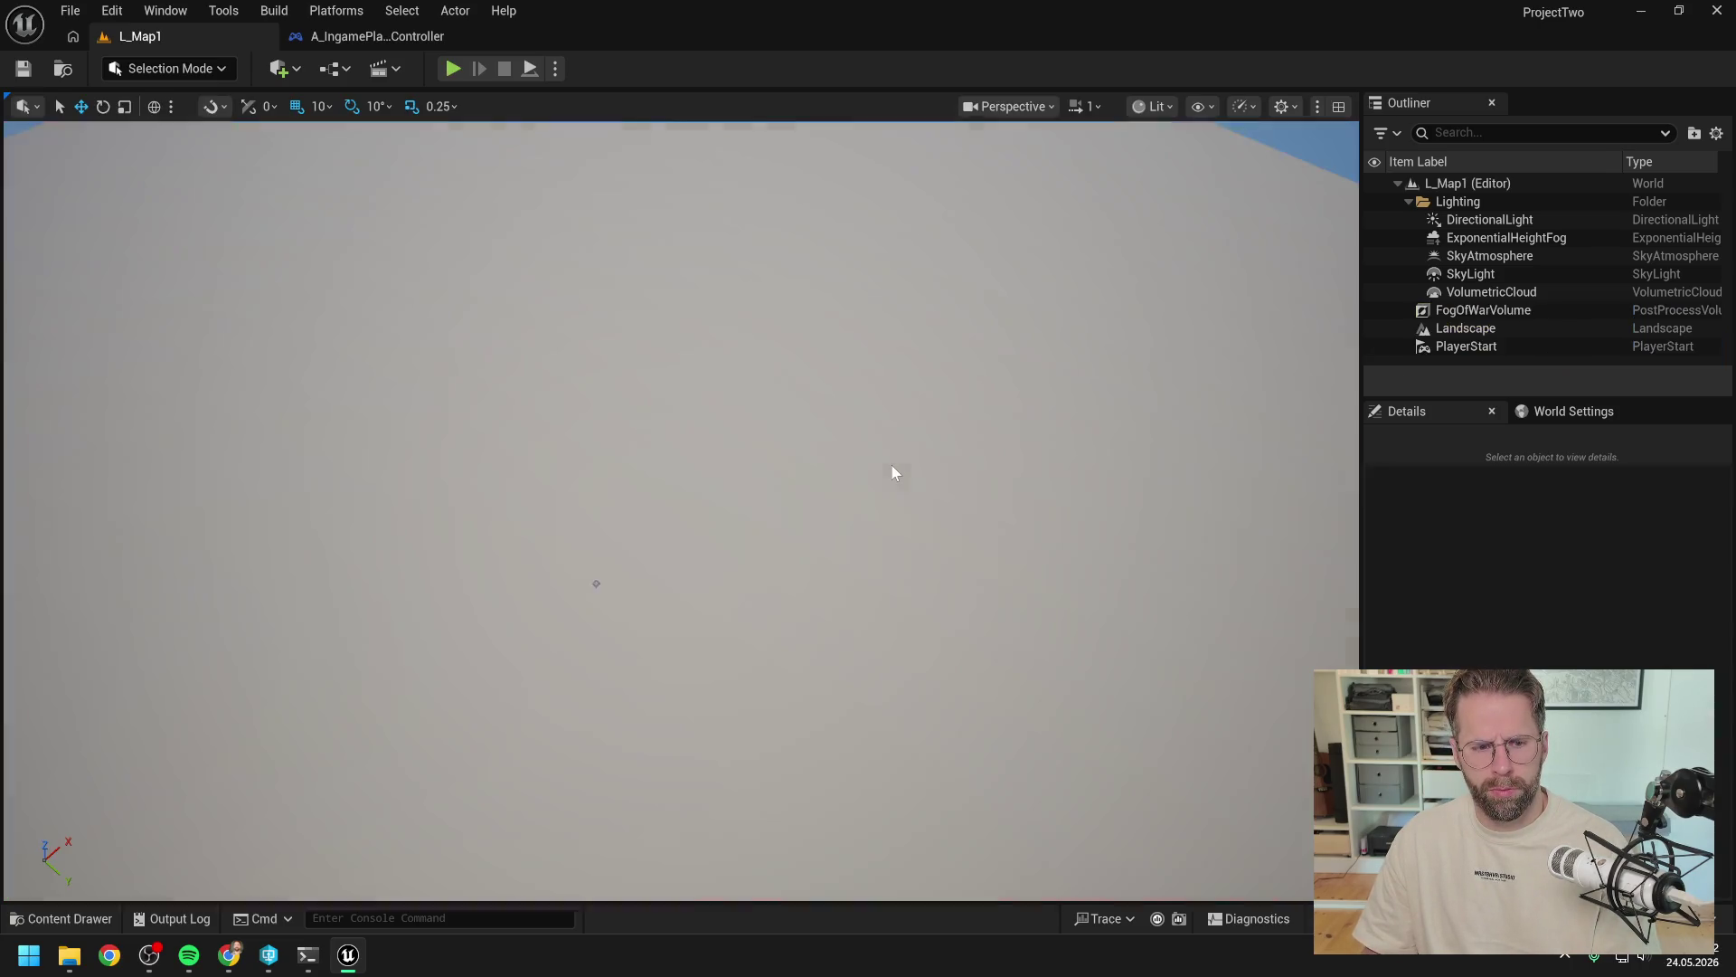
{"action": "key", "text": "ctrl+space"}
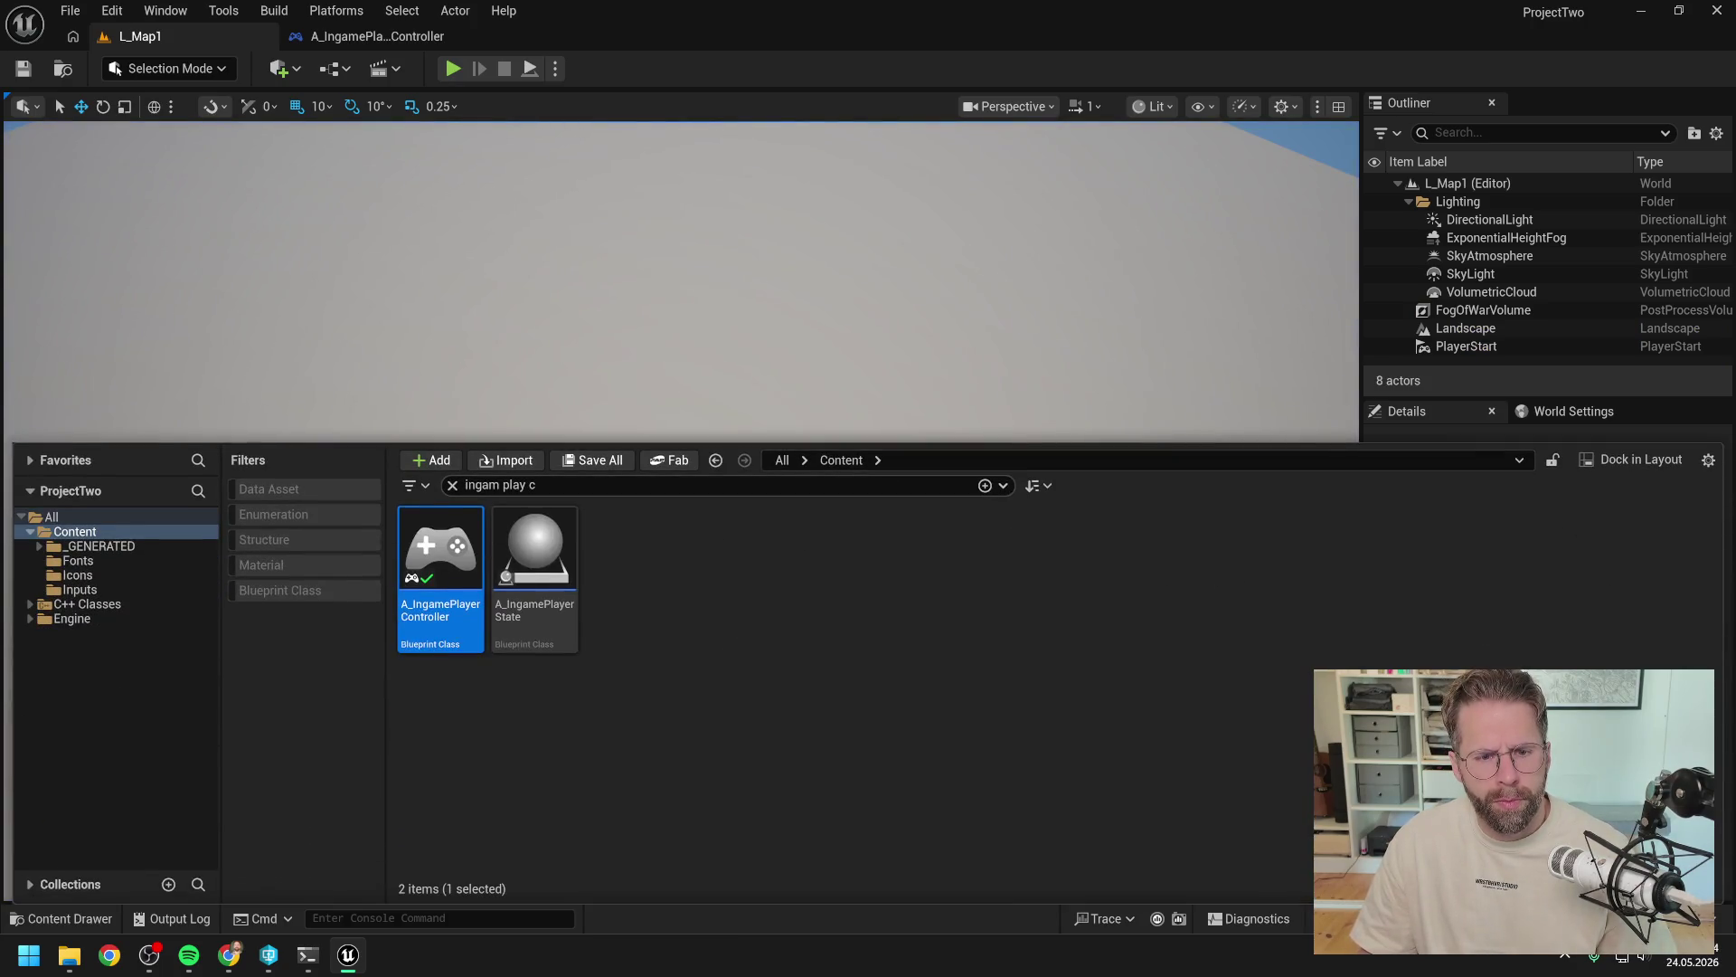
{"action": "type", "text": "wolrd"}
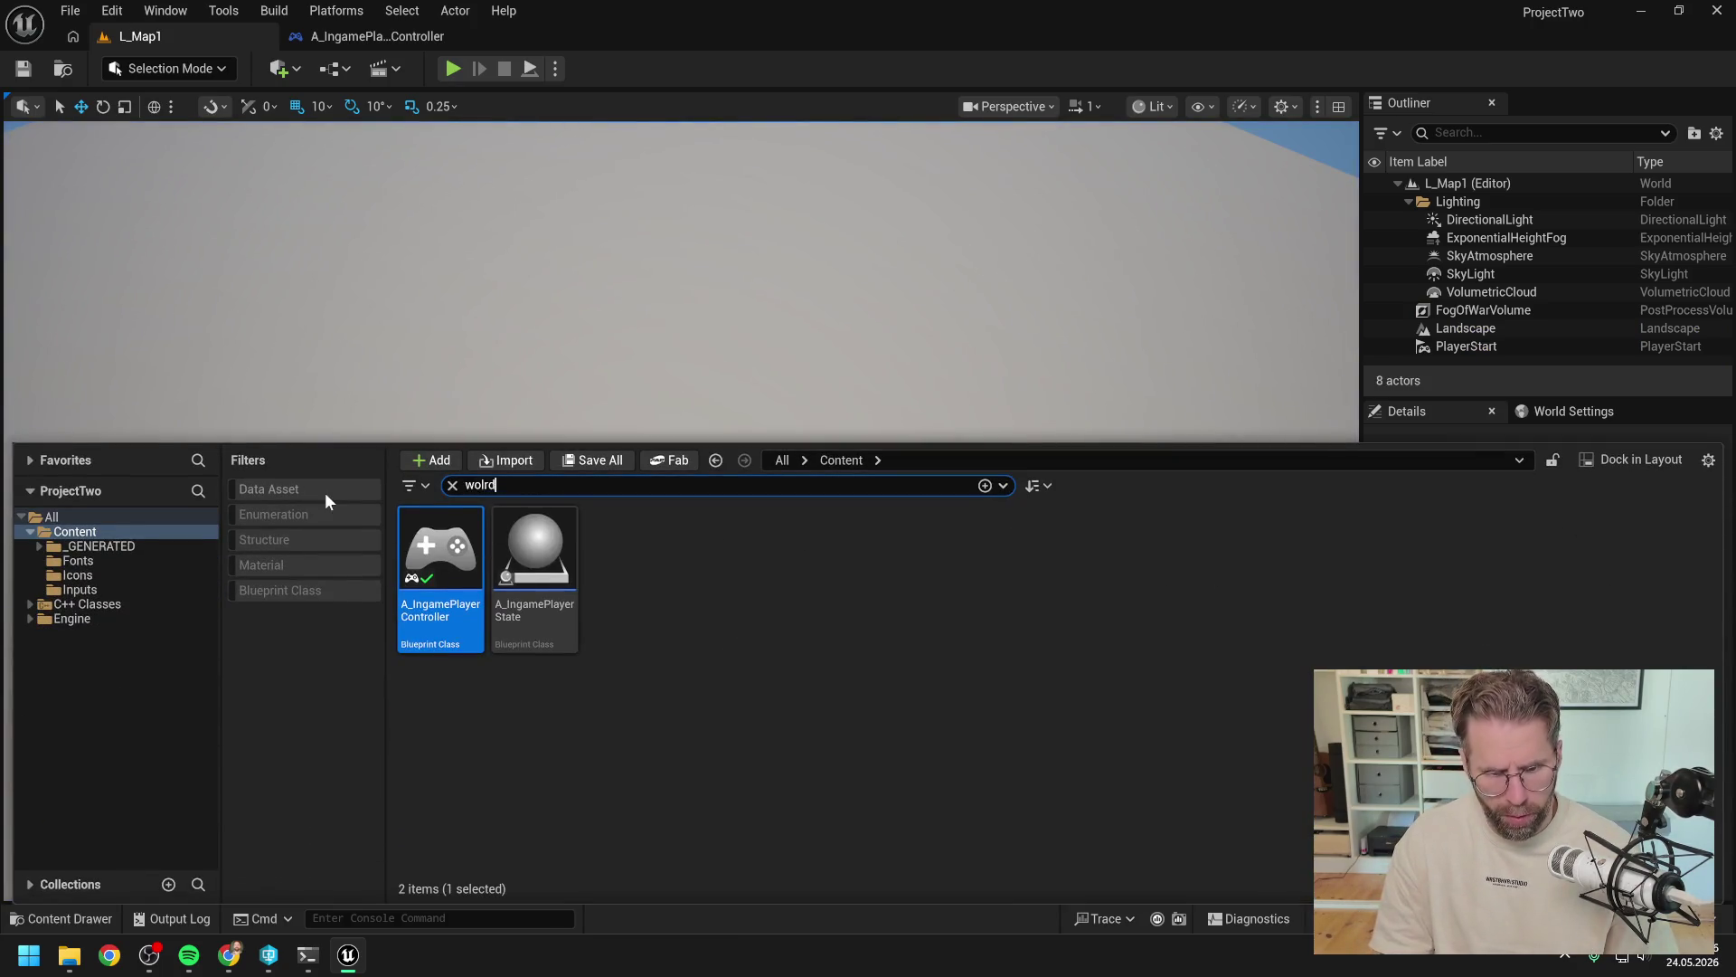
{"action": "key", "text": "BackSpace"}
{"action": "key", "text": "BackSpace"}
{"action": "key", "text": "BackSpace"}
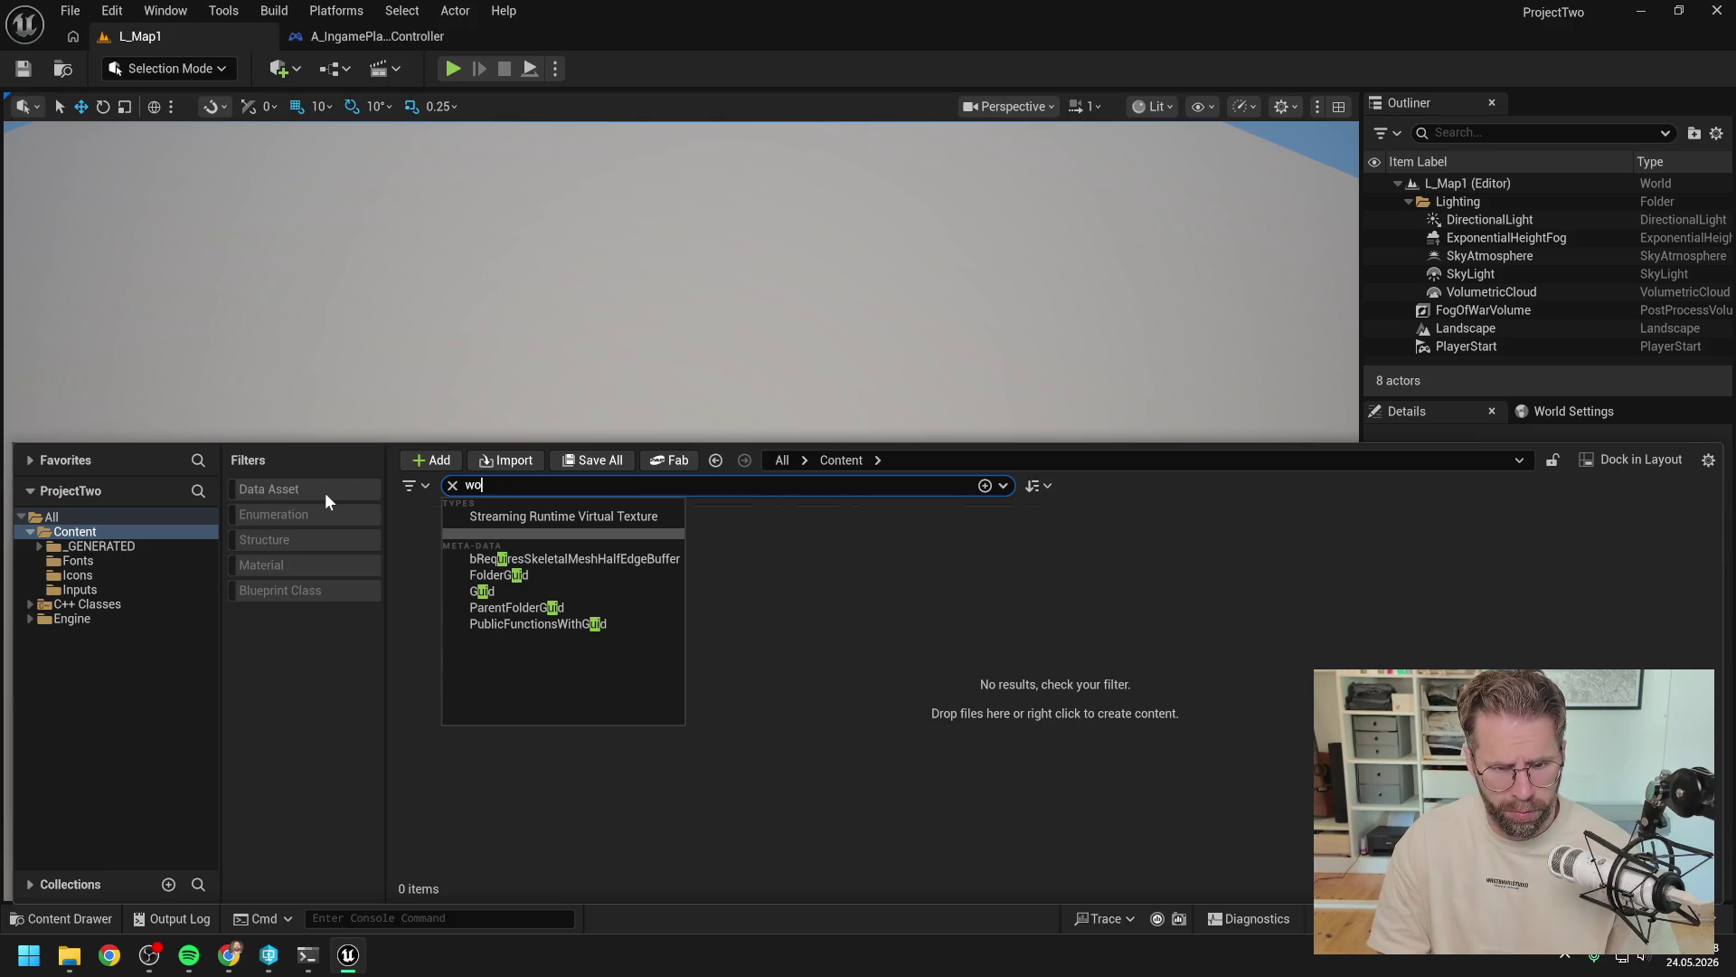
{"action": "type", "text": "rld ui"}
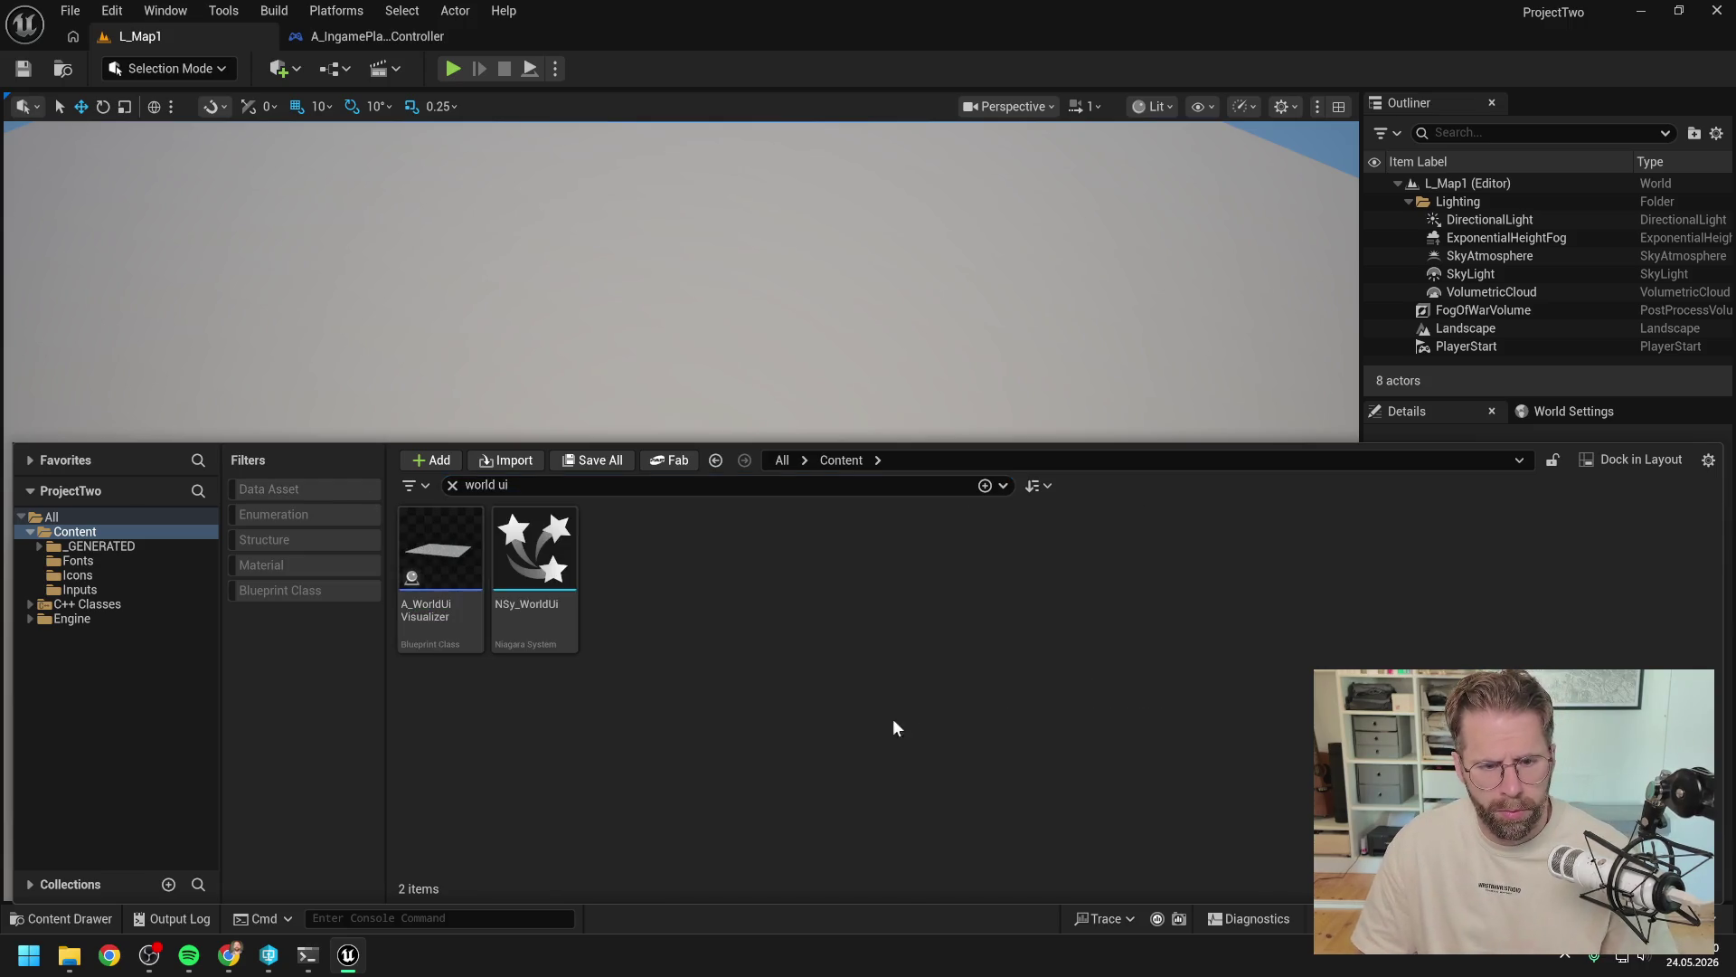
{"action": "double_click", "coordinate": [440, 551]}
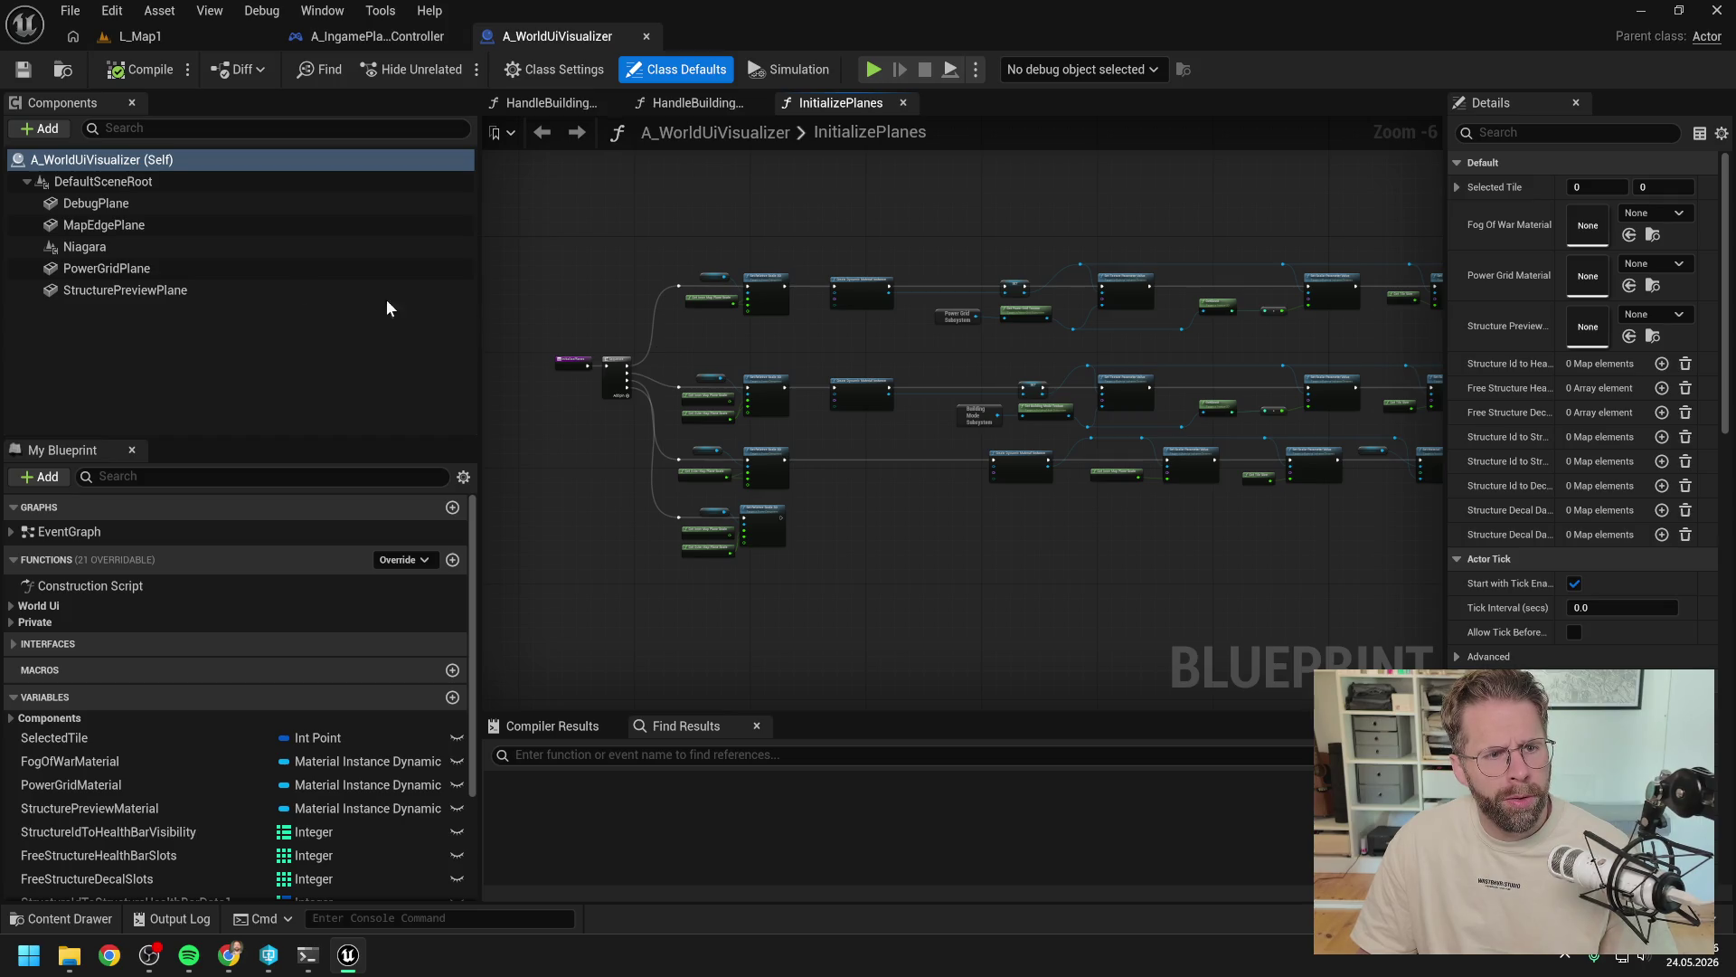
Inspect the MapEdgePlane component and close every graph tab except InitializePlanes.
{"action": "left_click", "coordinate": [120, 225]}
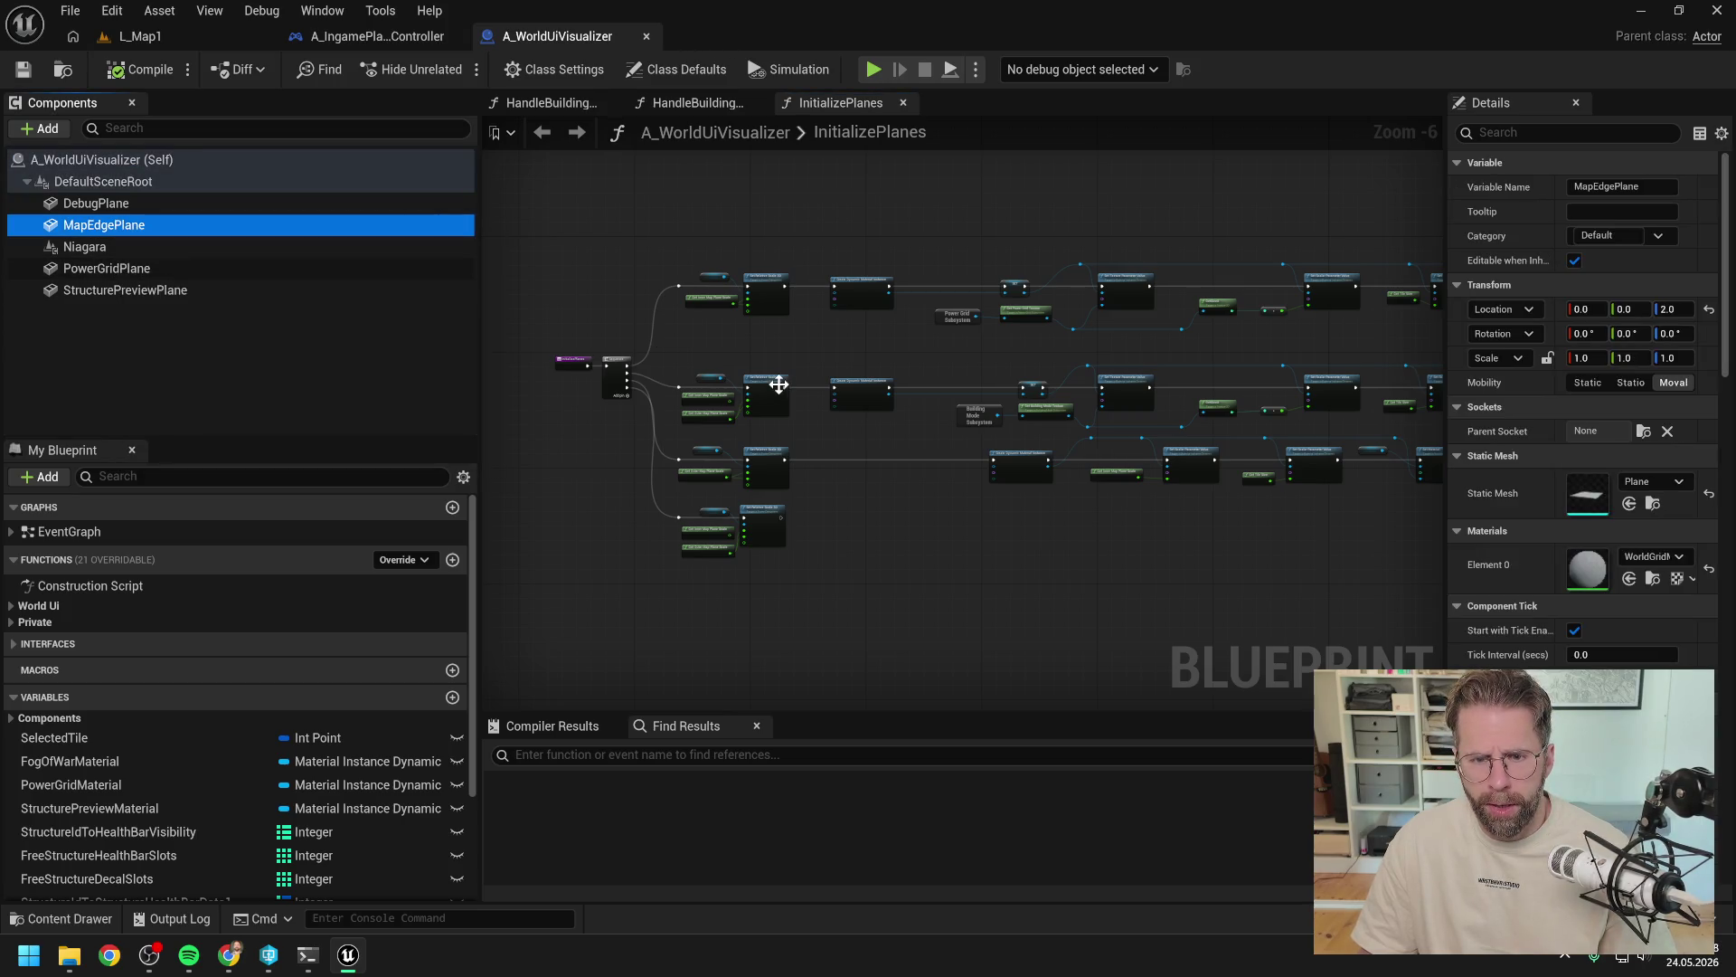
{"action": "scroll", "coordinate": [975, 322], "scroll_direction": "up", "scroll_amount": 2}
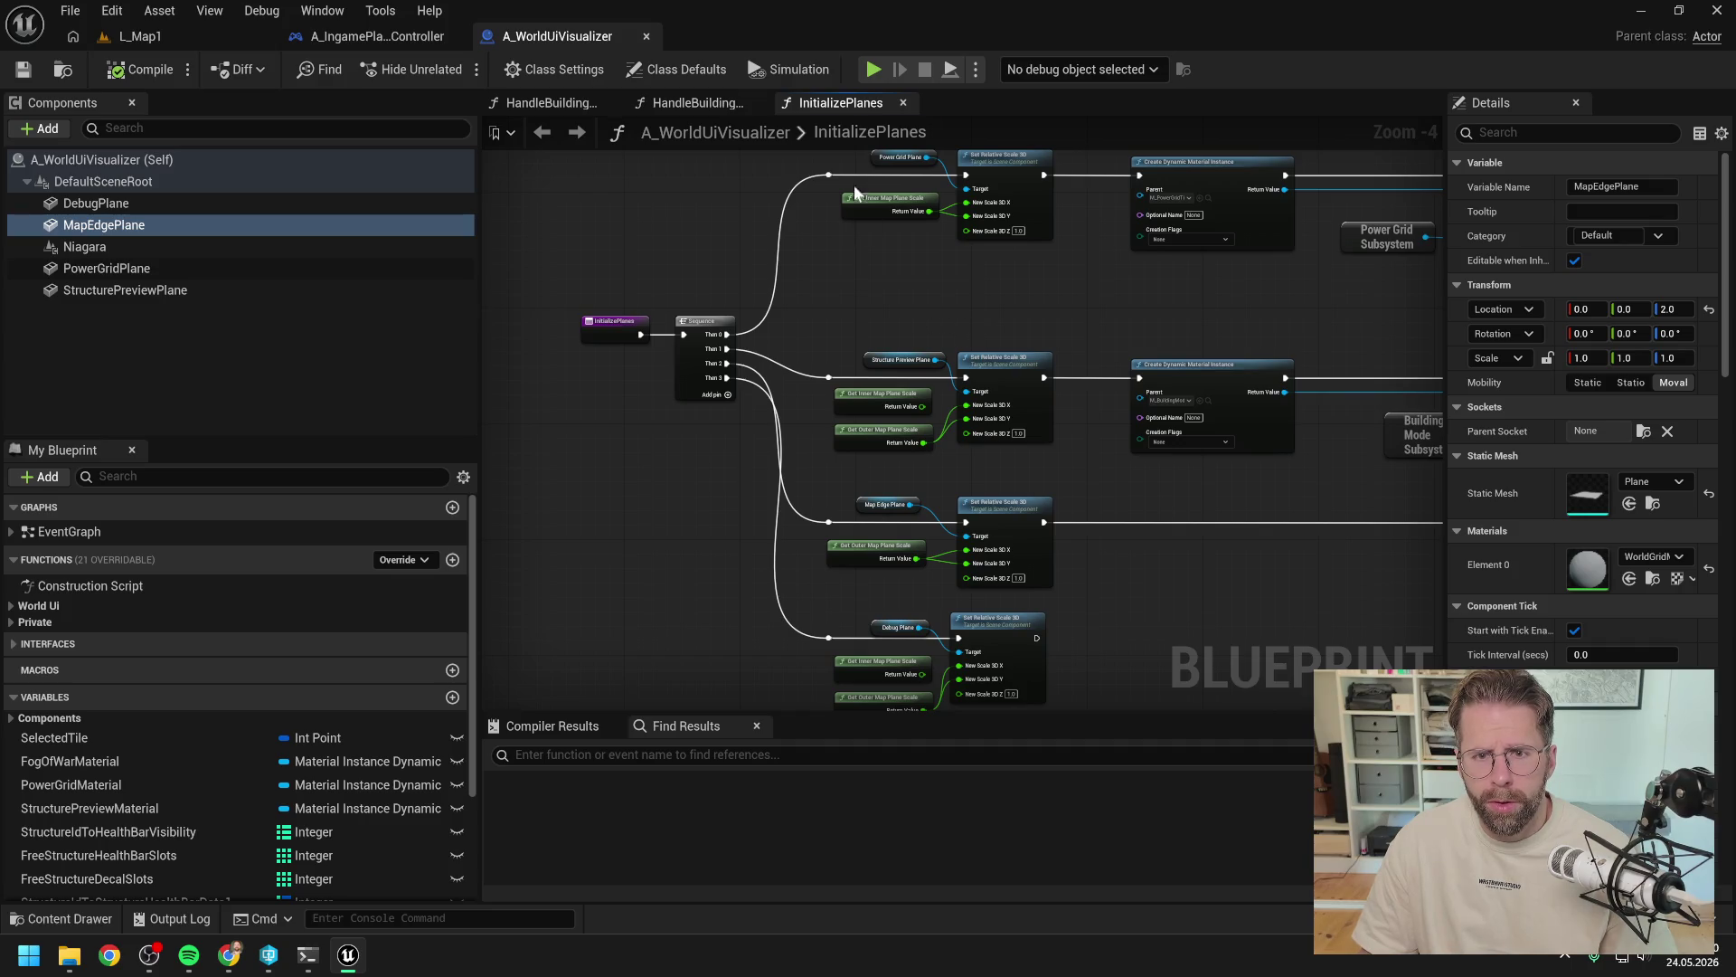
{"action": "right_click", "coordinate": [845, 102]}
{"action": "left_click", "coordinate": [905, 217]}
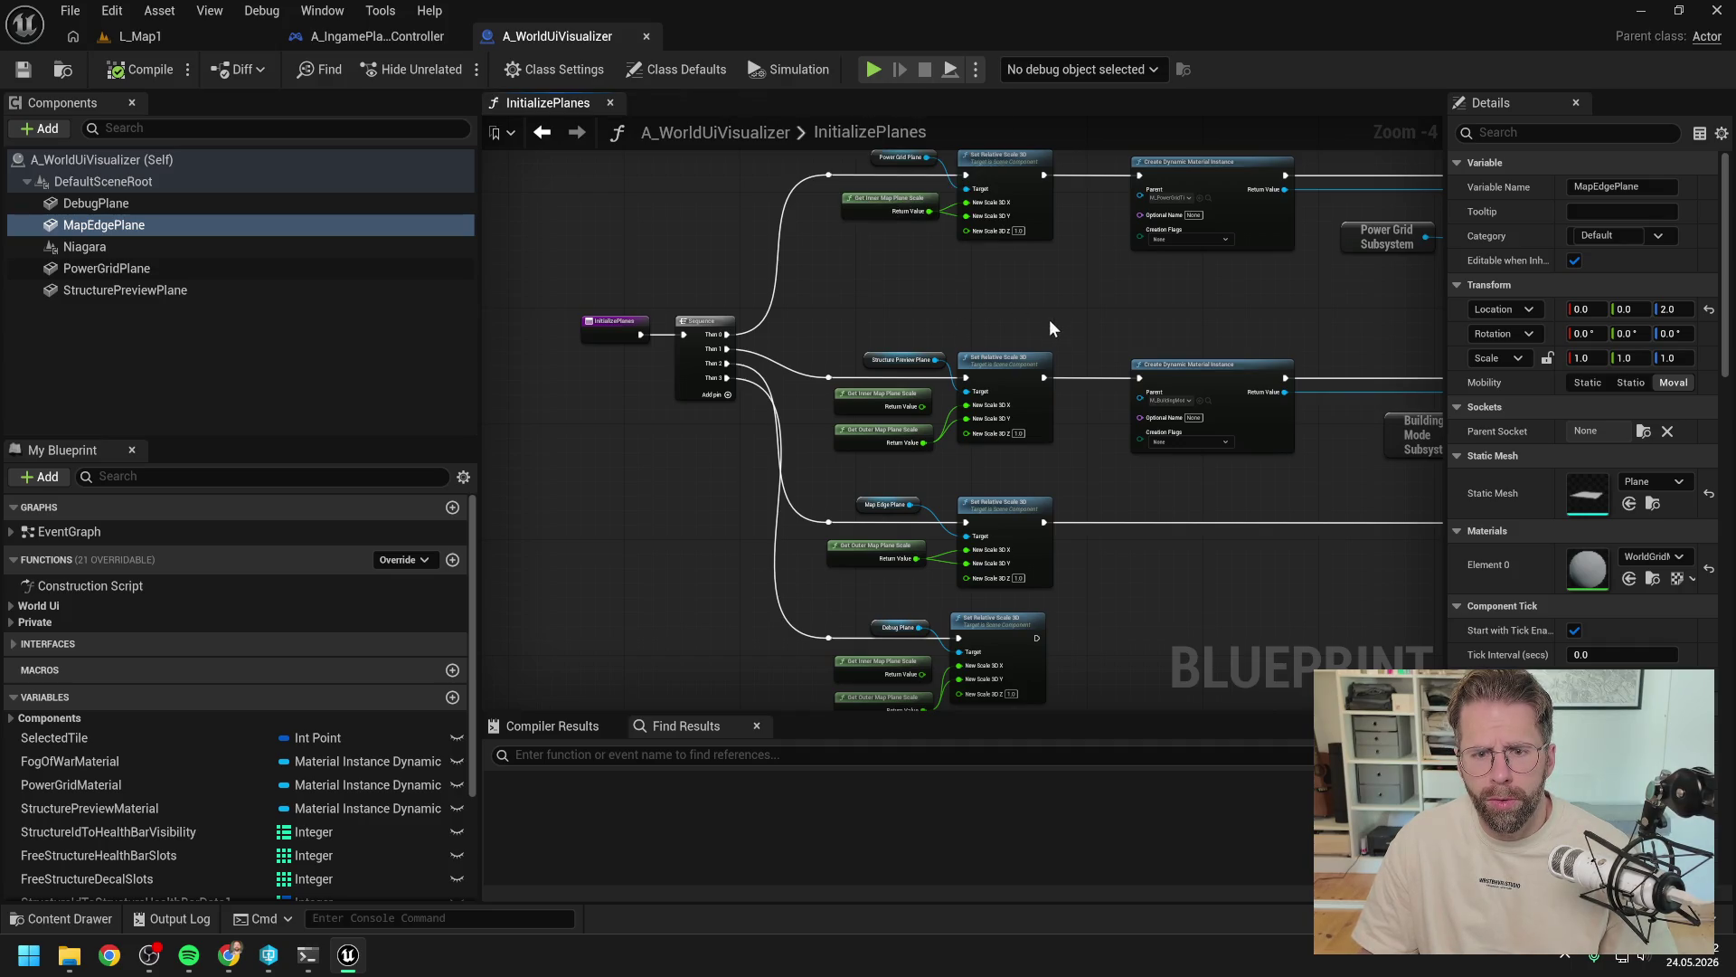
Pan the InitializePlanes graph across the plane setup and material nodes, then inspect DebugPlane.
{"action": "left_click_drag", "start_coordinate": [1114, 484], "coordinate": [1051, 470]}
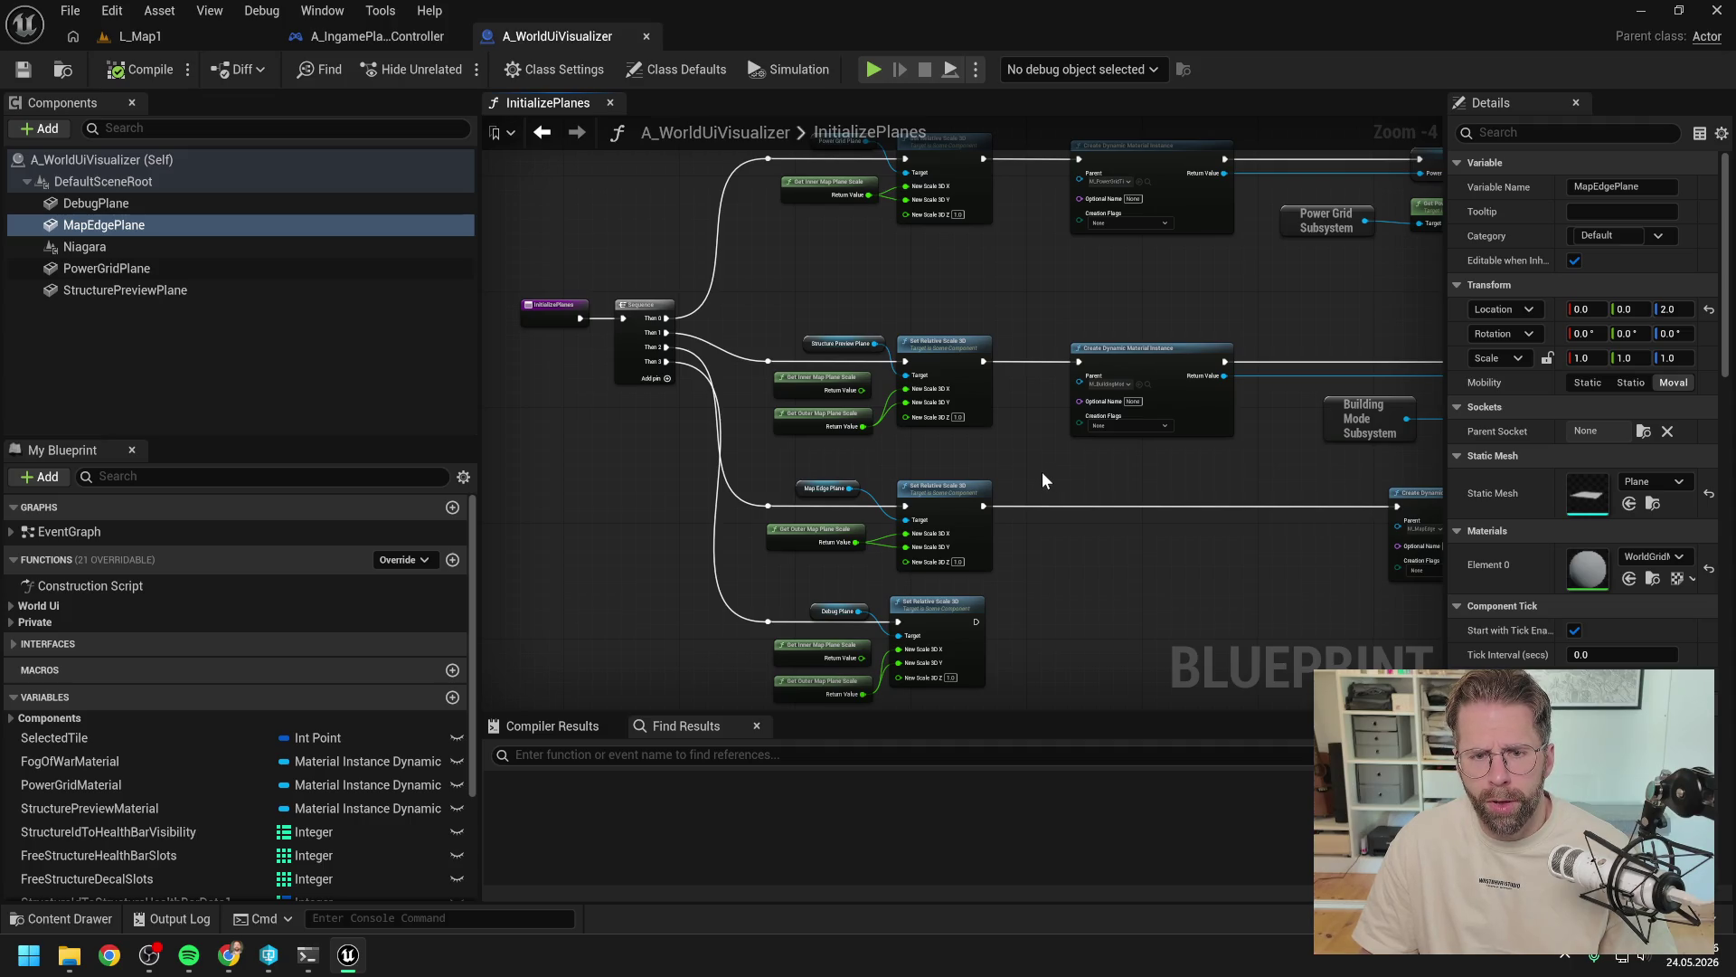
{"action": "left_click_drag", "start_coordinate": [1042, 472], "coordinate": [978, 488]}
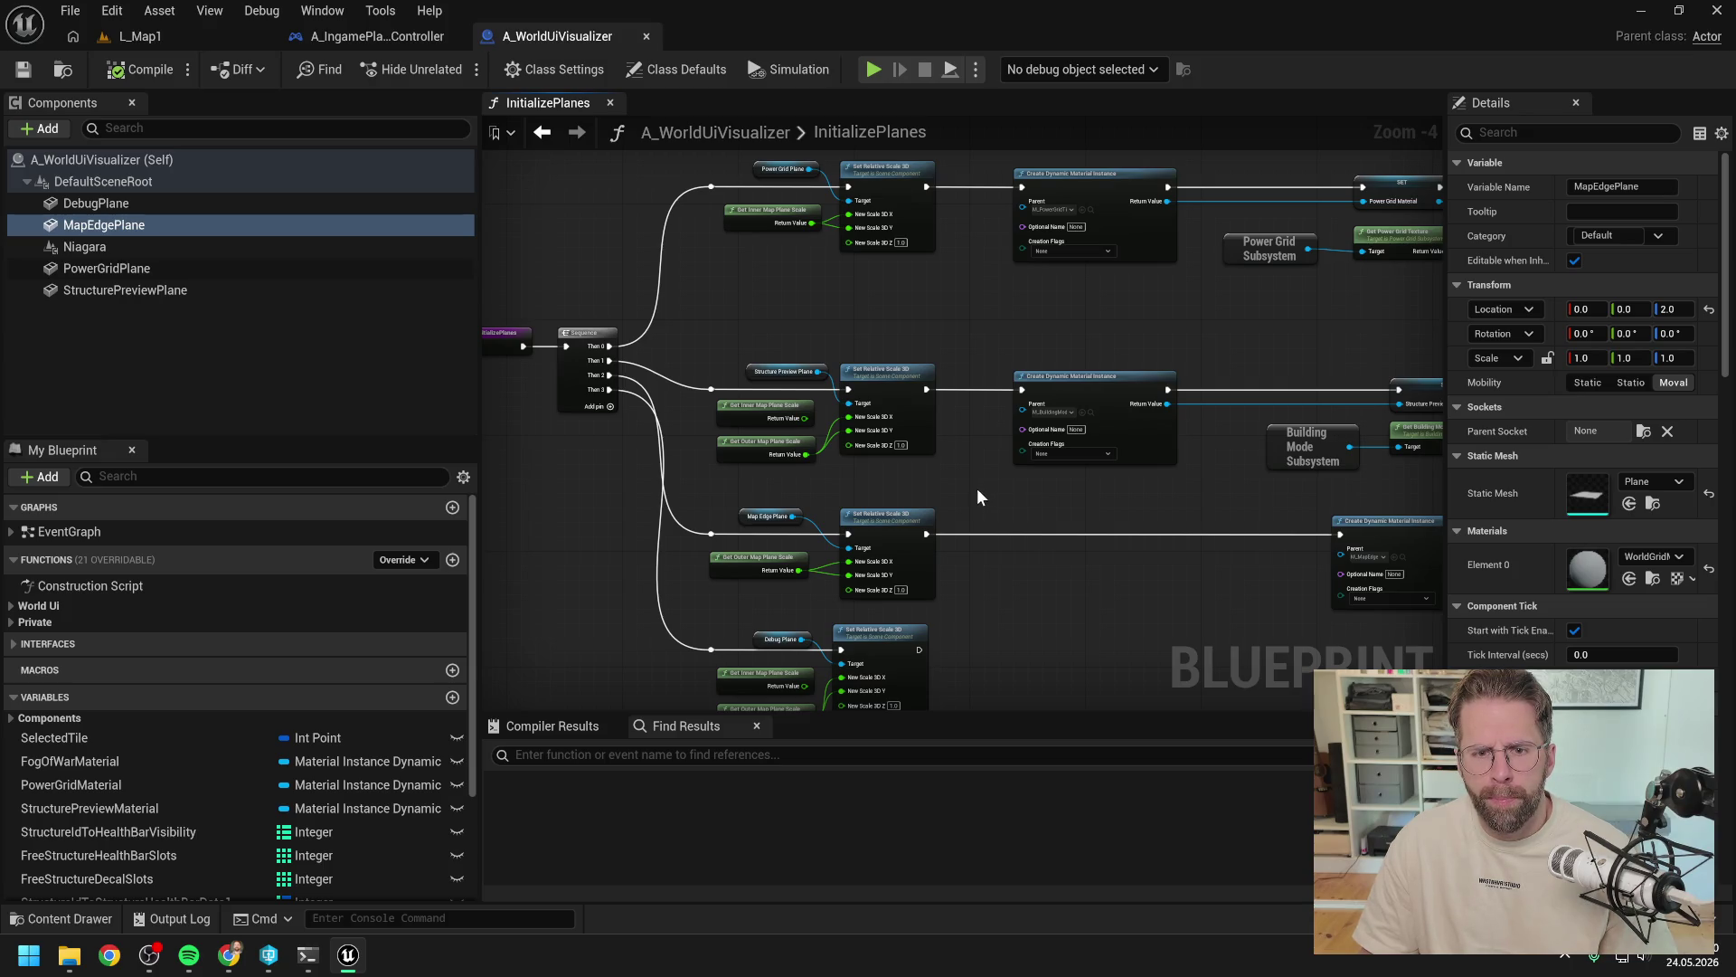
{"action": "left_click_drag", "start_coordinate": [977, 490], "coordinate": [969, 441]}
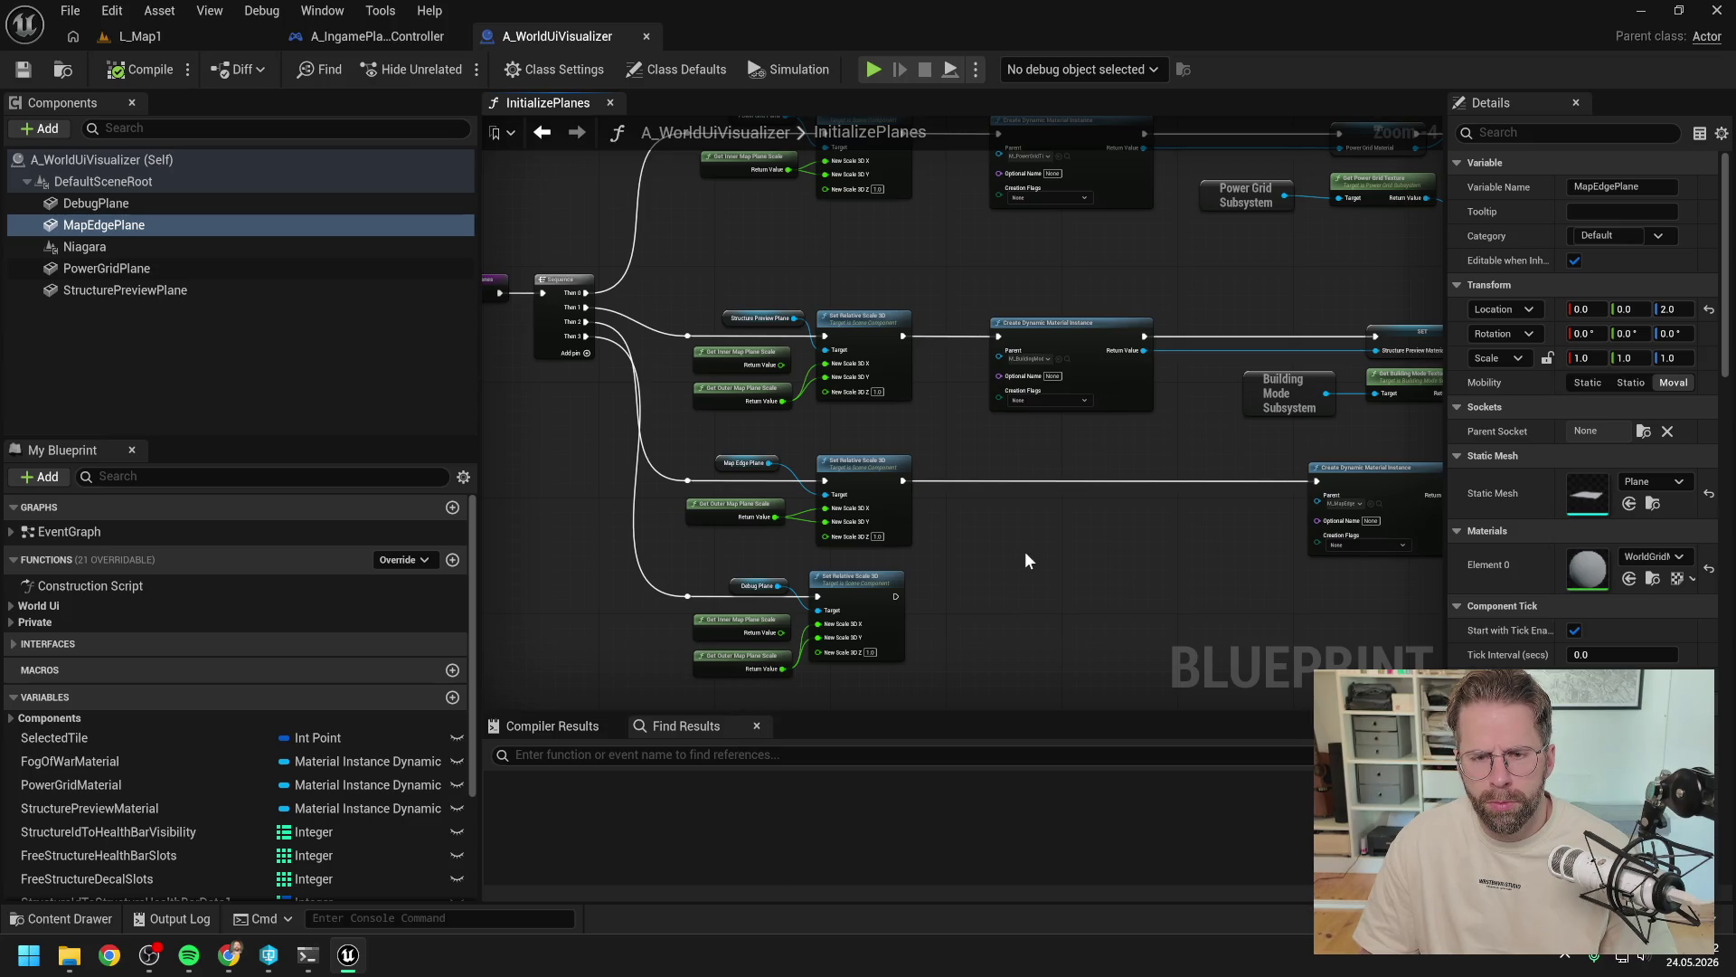
{"action": "left_click_drag", "start_coordinate": [1025, 553], "coordinate": [919, 547]}
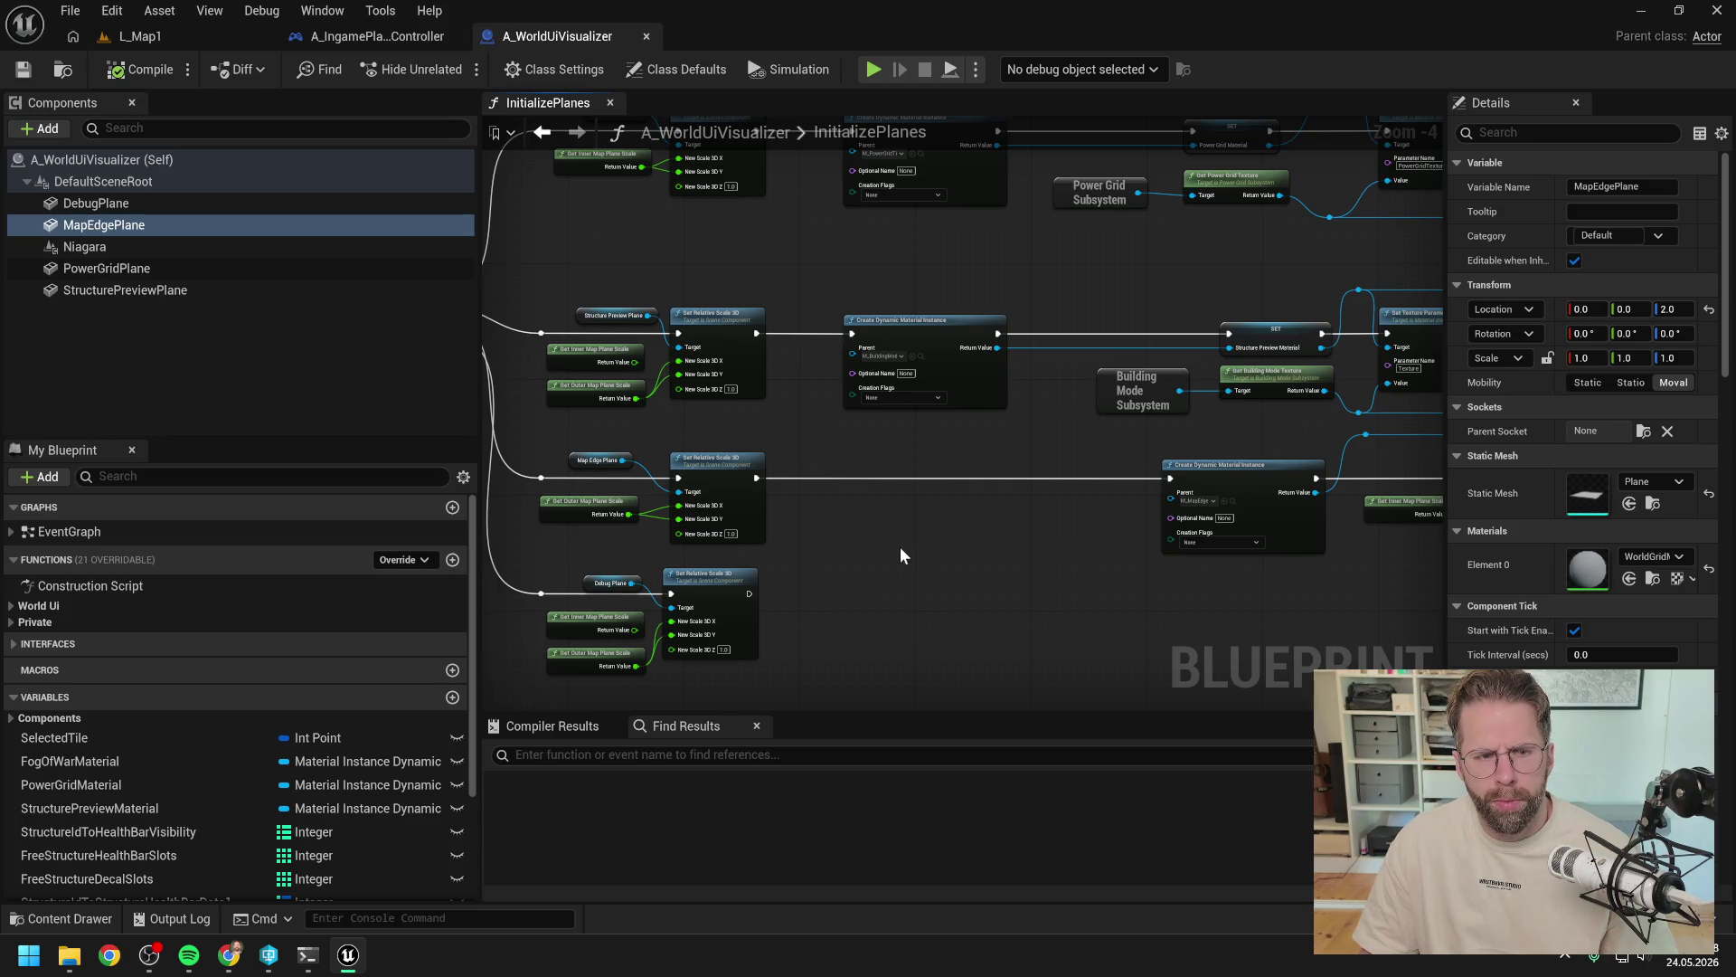
{"action": "left_click_drag", "start_coordinate": [899, 546], "coordinate": [1000, 566]}
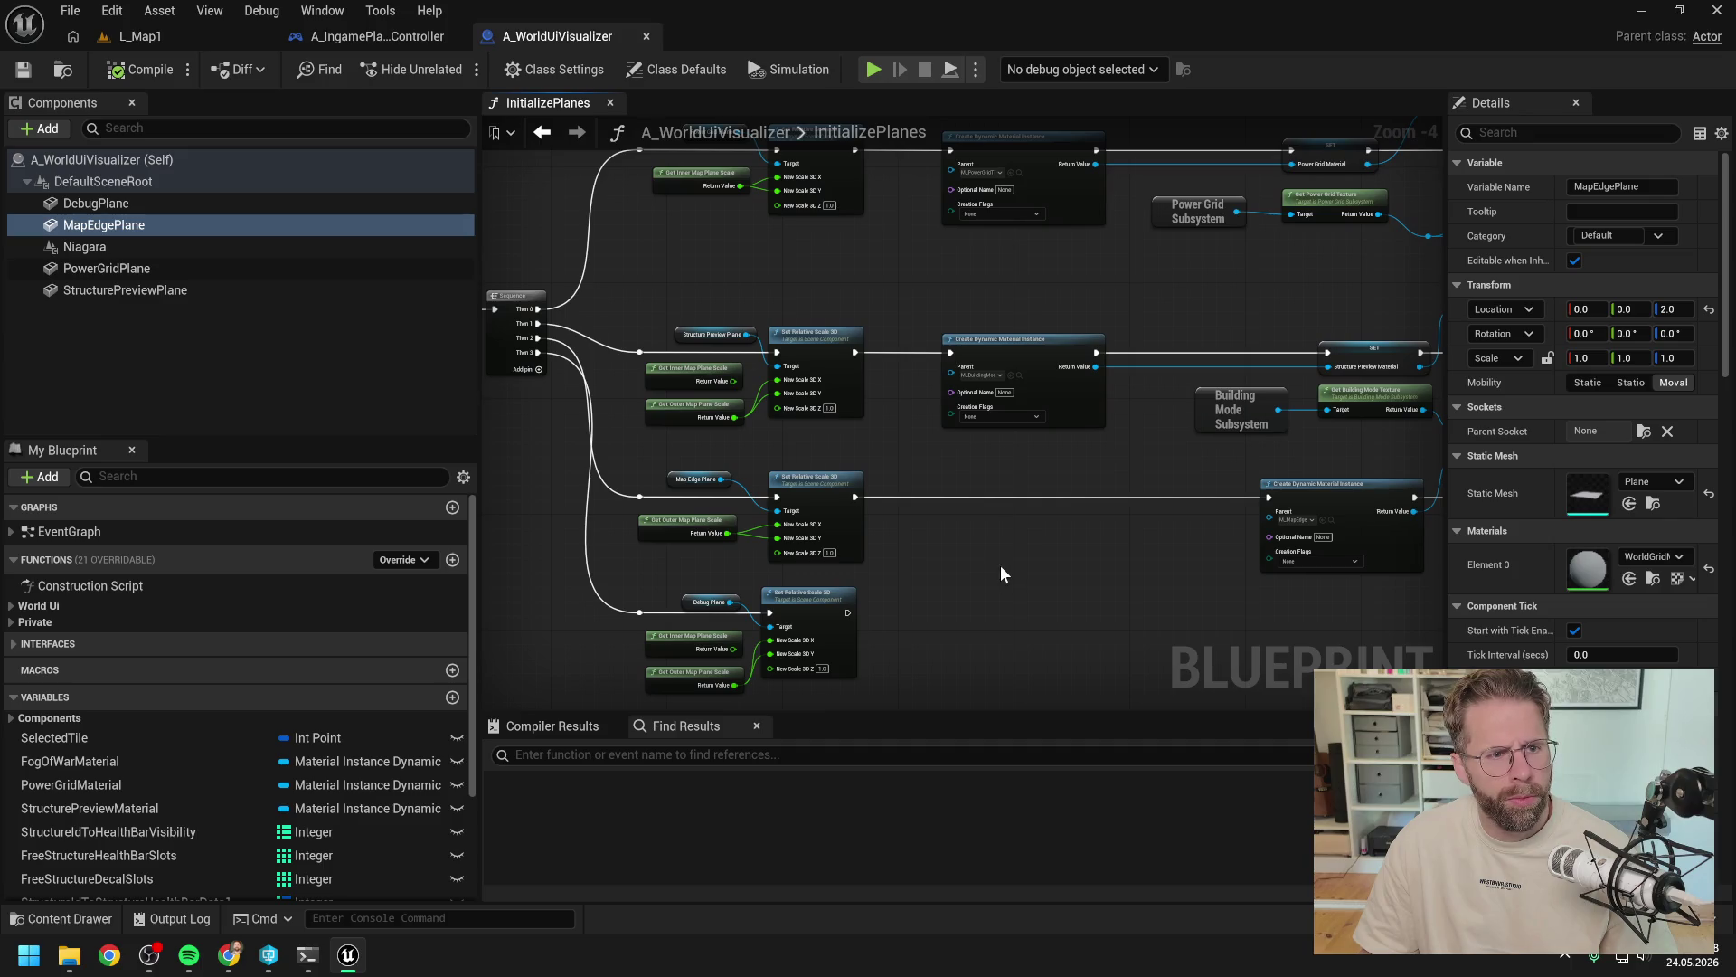
{"action": "left_click", "coordinate": [91, 208]}
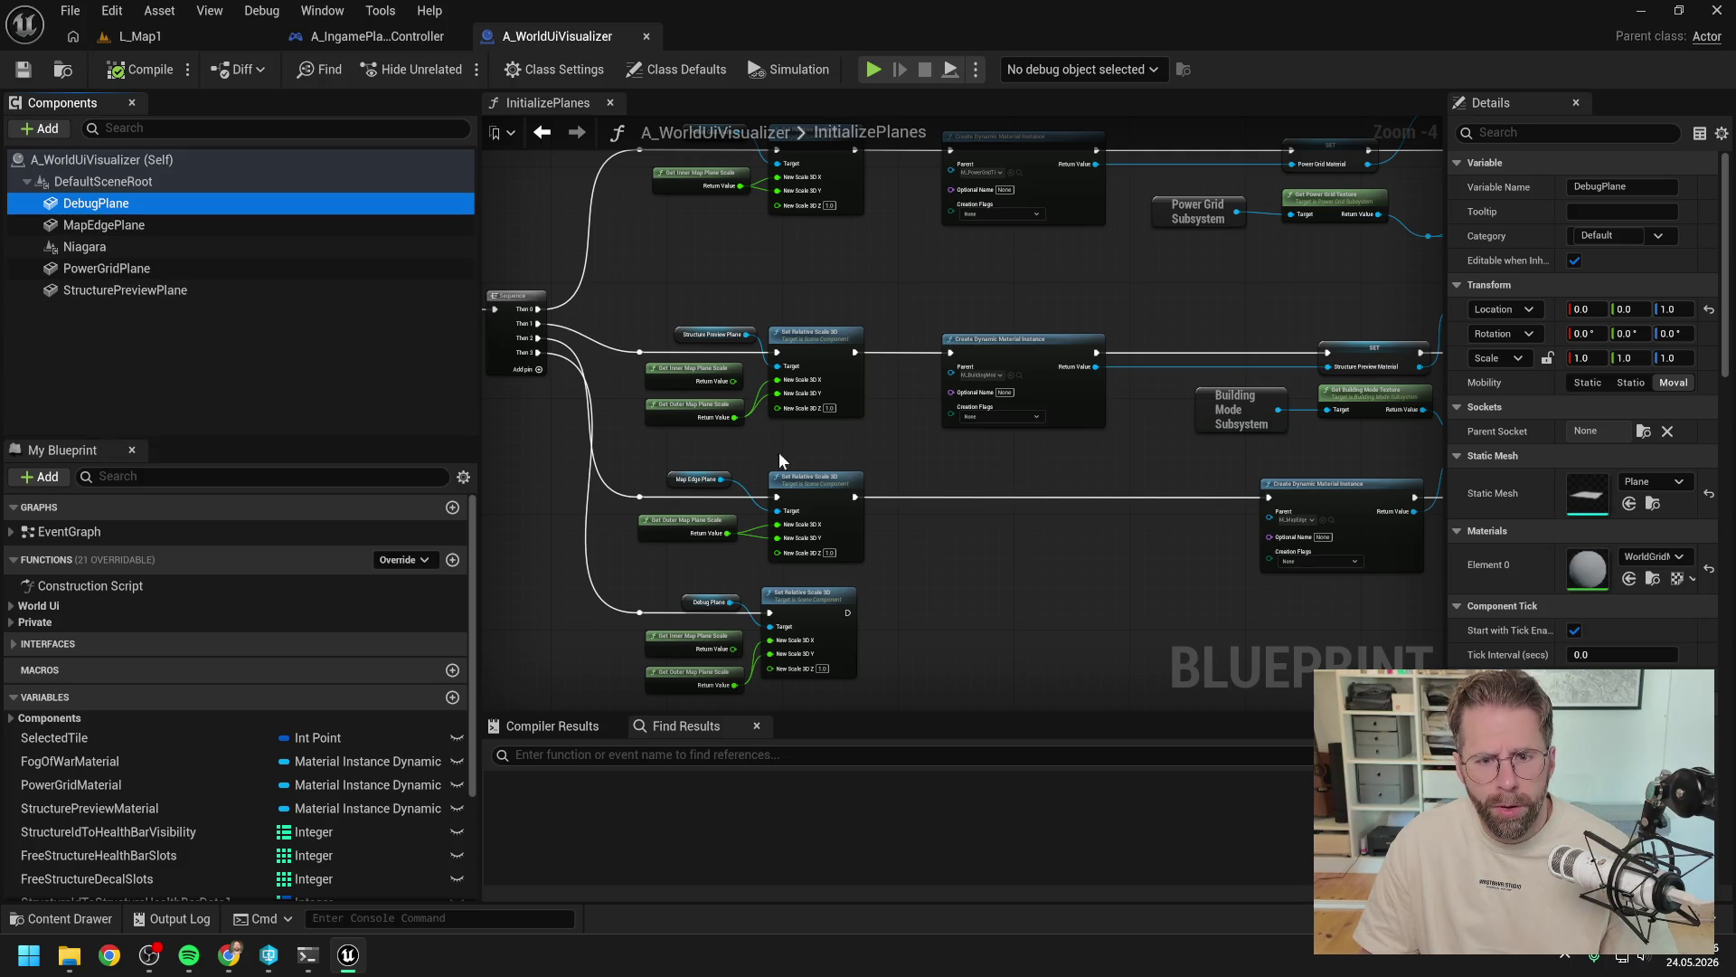
{"action": "left_click_drag", "start_coordinate": [779, 452], "coordinate": [832, 361]}
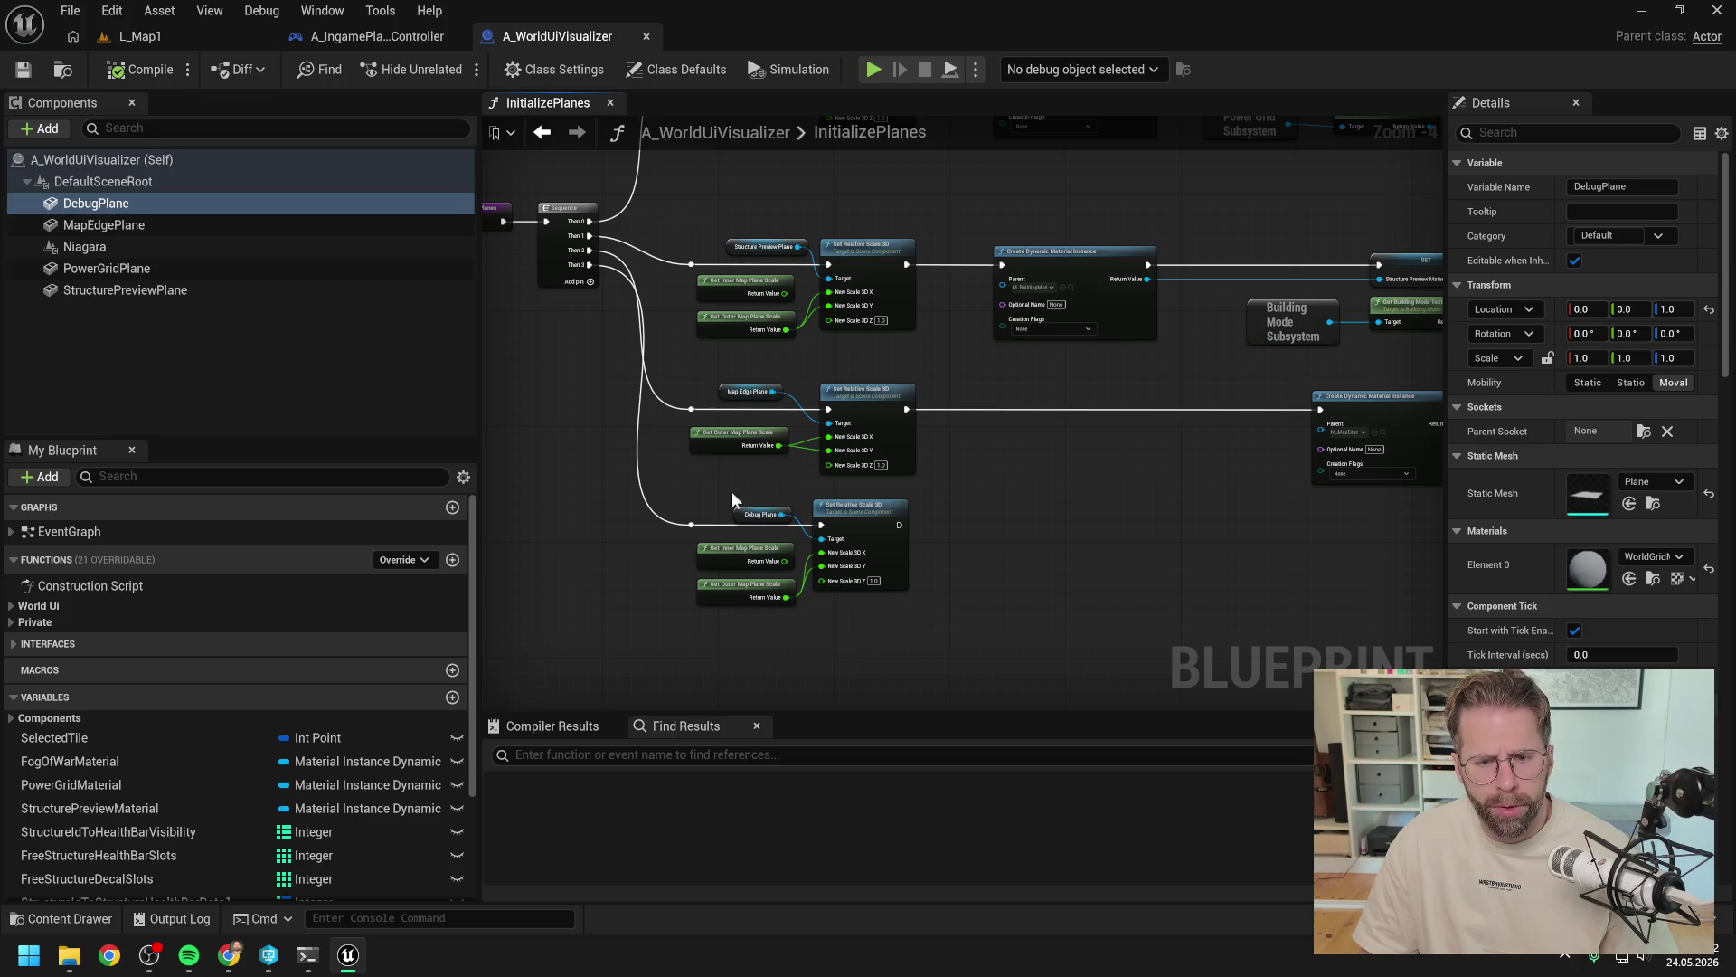
Select the DebugPlane component, filter Details by 'vis' and tick Visible.
{"action": "left_click", "coordinate": [756, 514]}
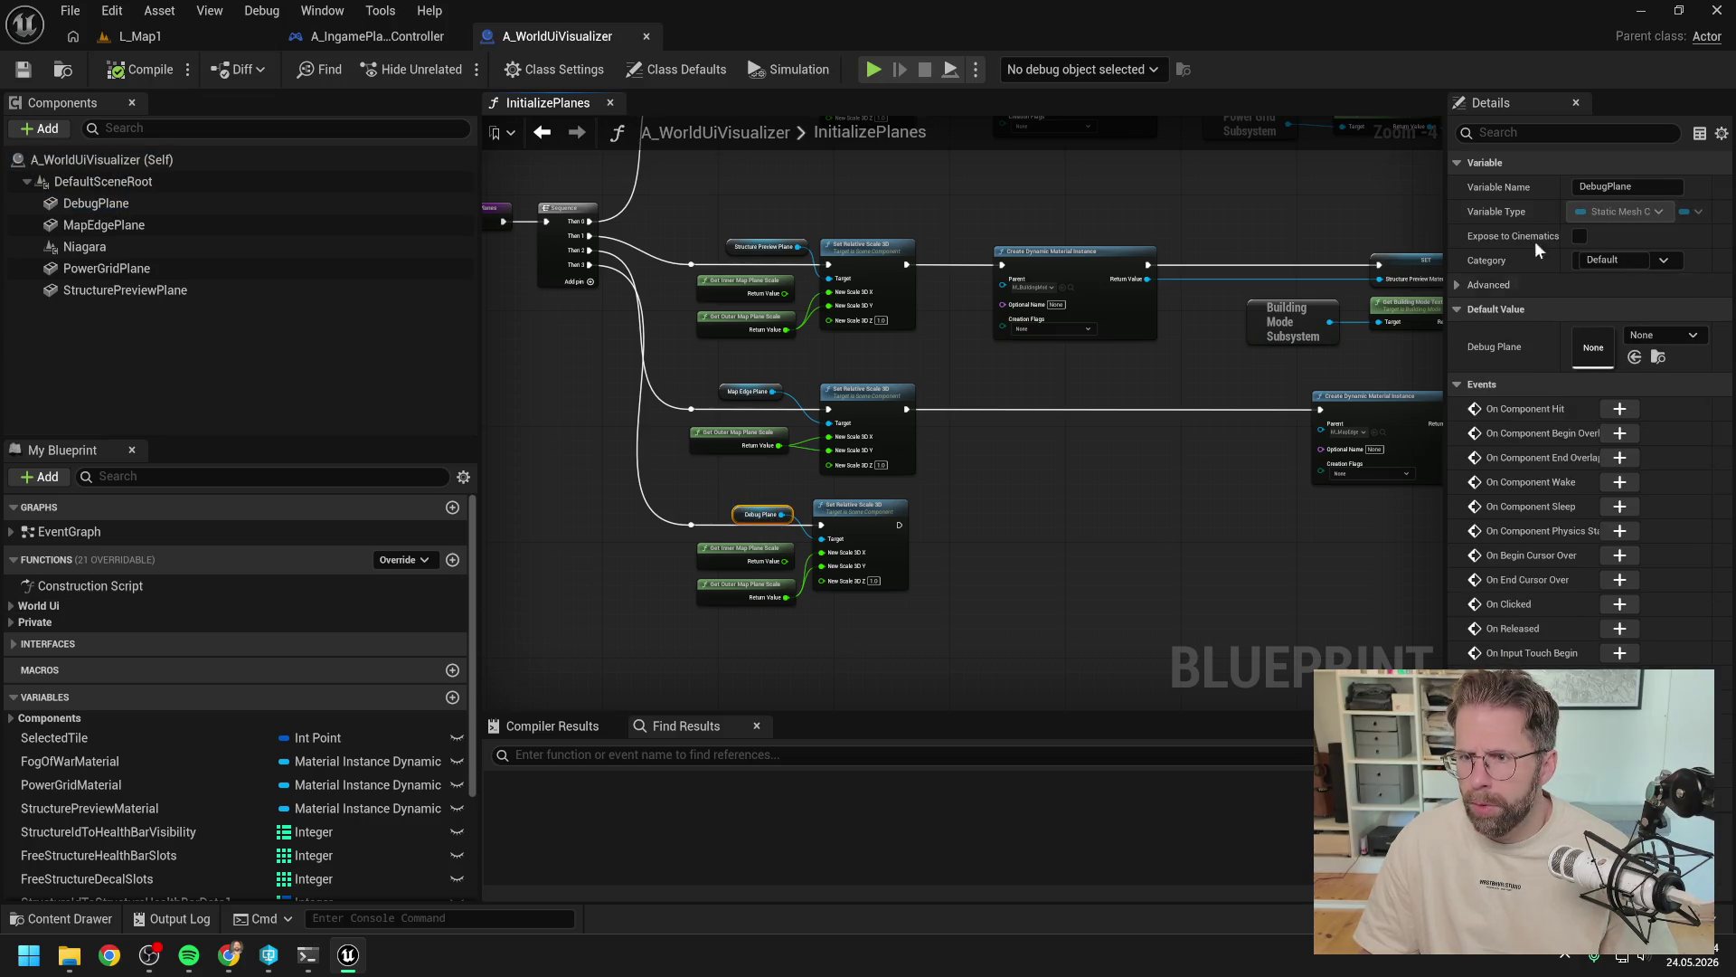
{"action": "left_click", "coordinate": [1538, 133]}
{"action": "type", "text": "vis"}
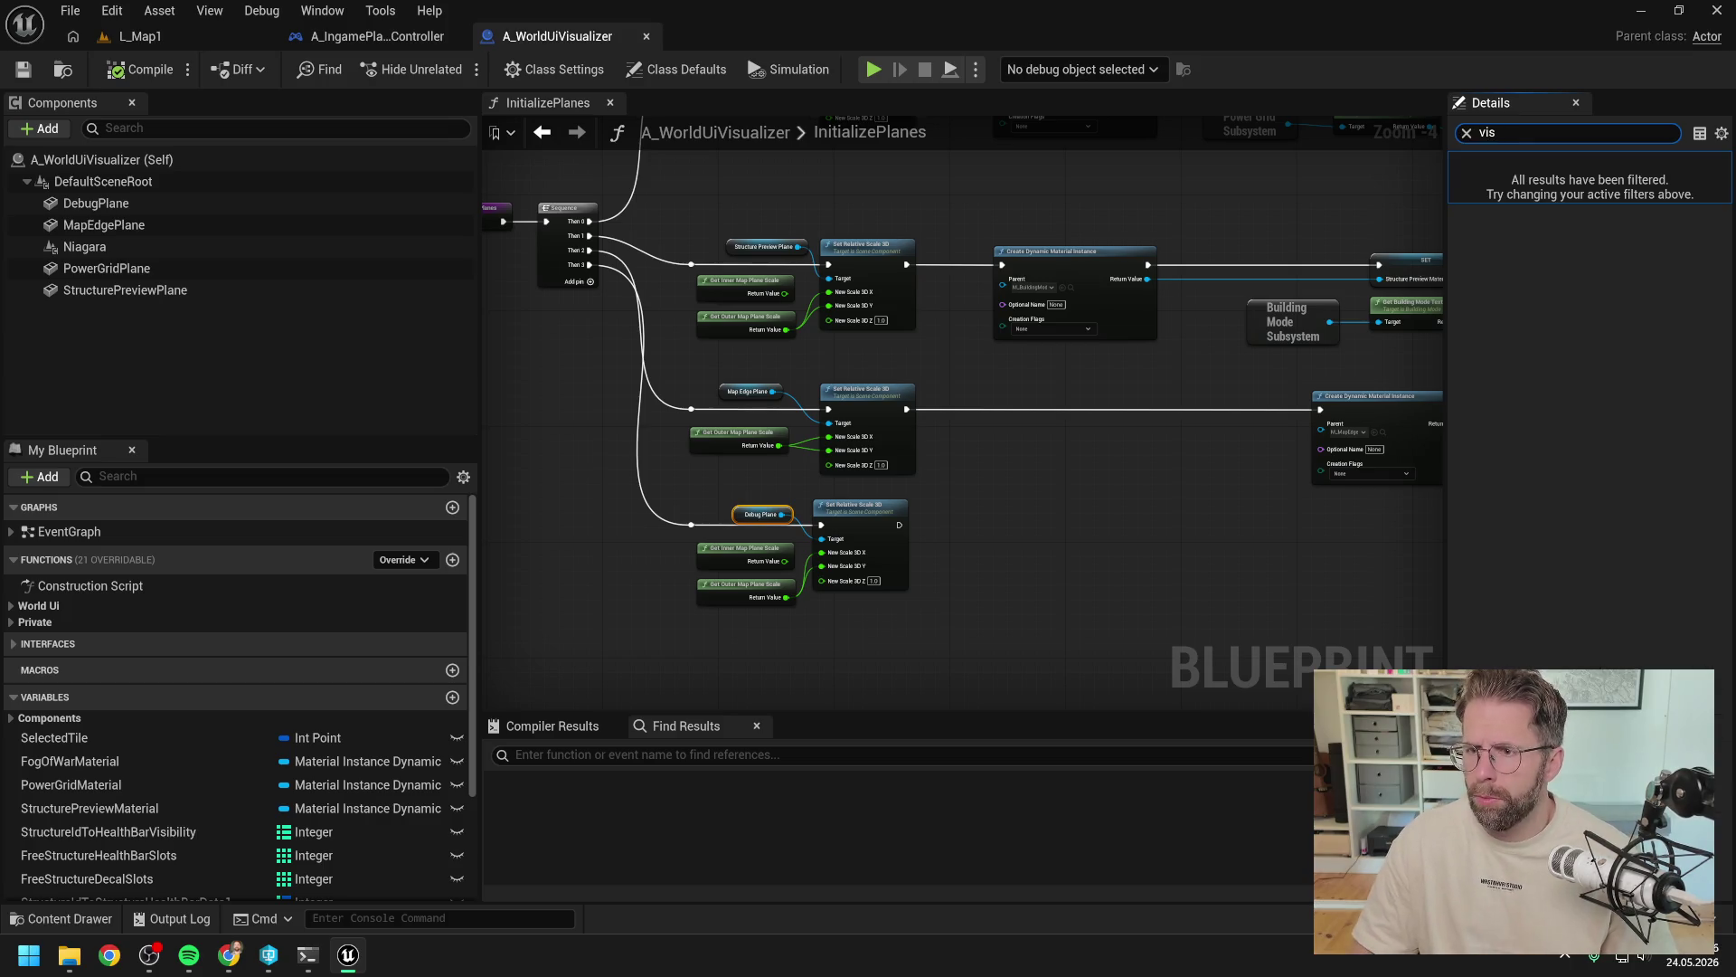
{"action": "key", "text": "BackSpace"}
{"action": "key", "text": "BackSpace"}
{"action": "key", "text": "BackSpace"}
{"action": "type", "text": "hidd"}
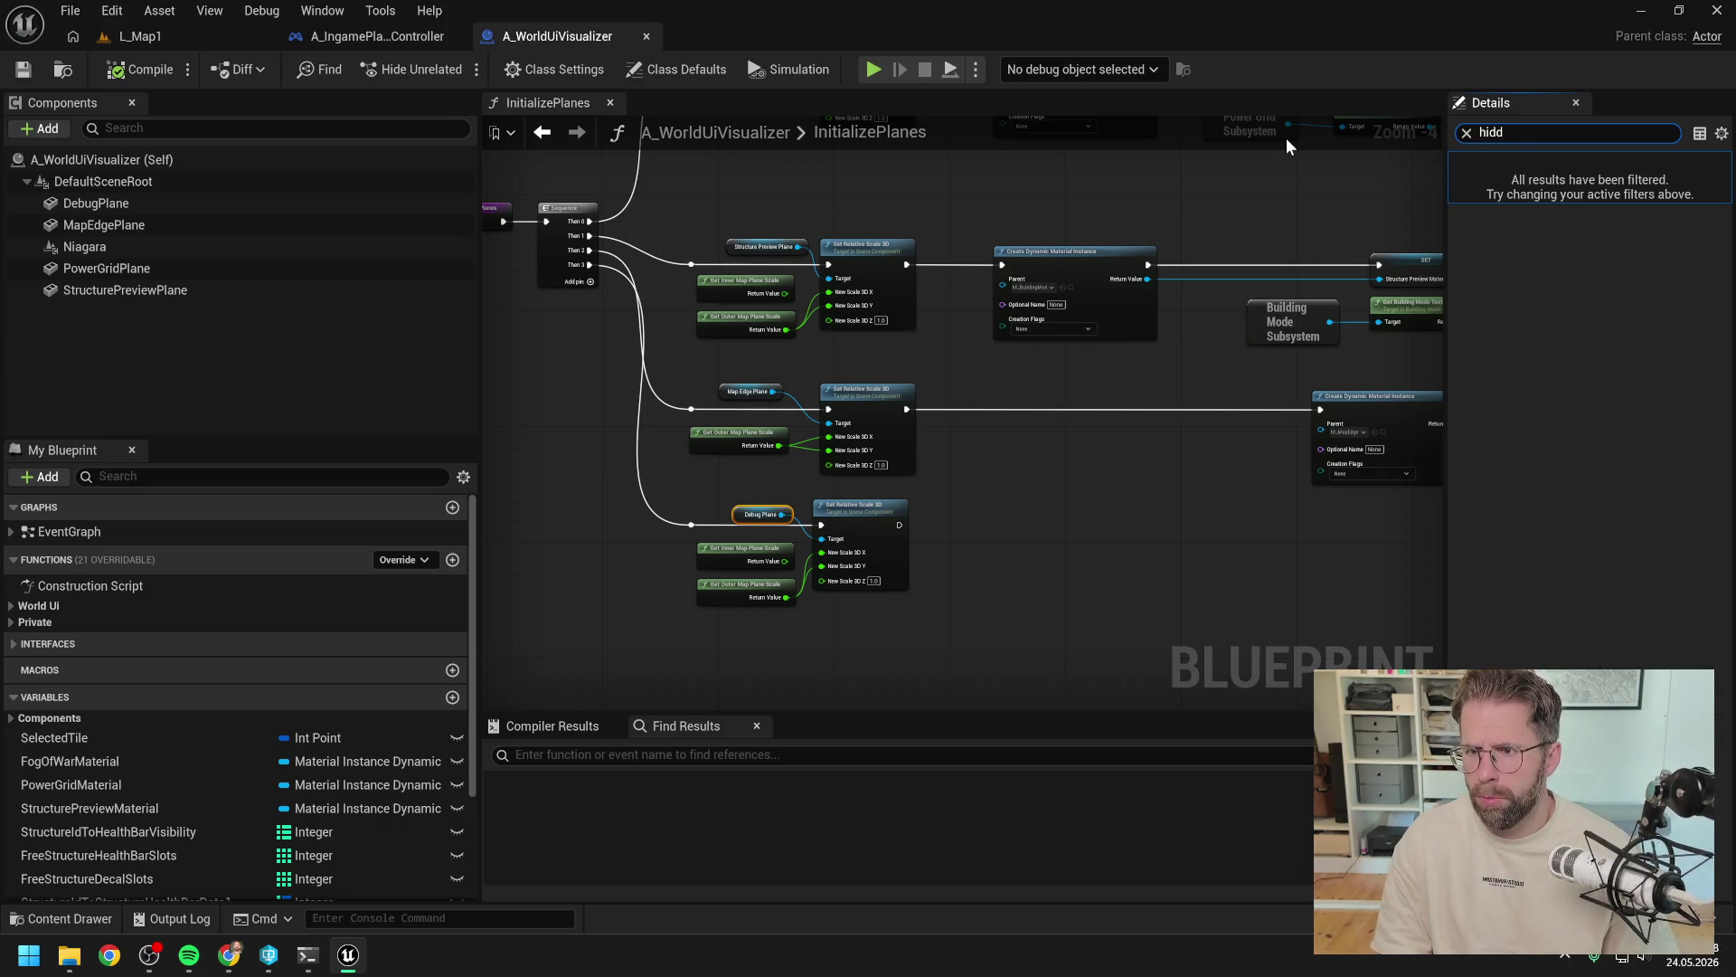
{"action": "key", "text": "BackSpace"}
{"action": "key", "text": "BackSpace"}
{"action": "key", "text": "BackSpace"}
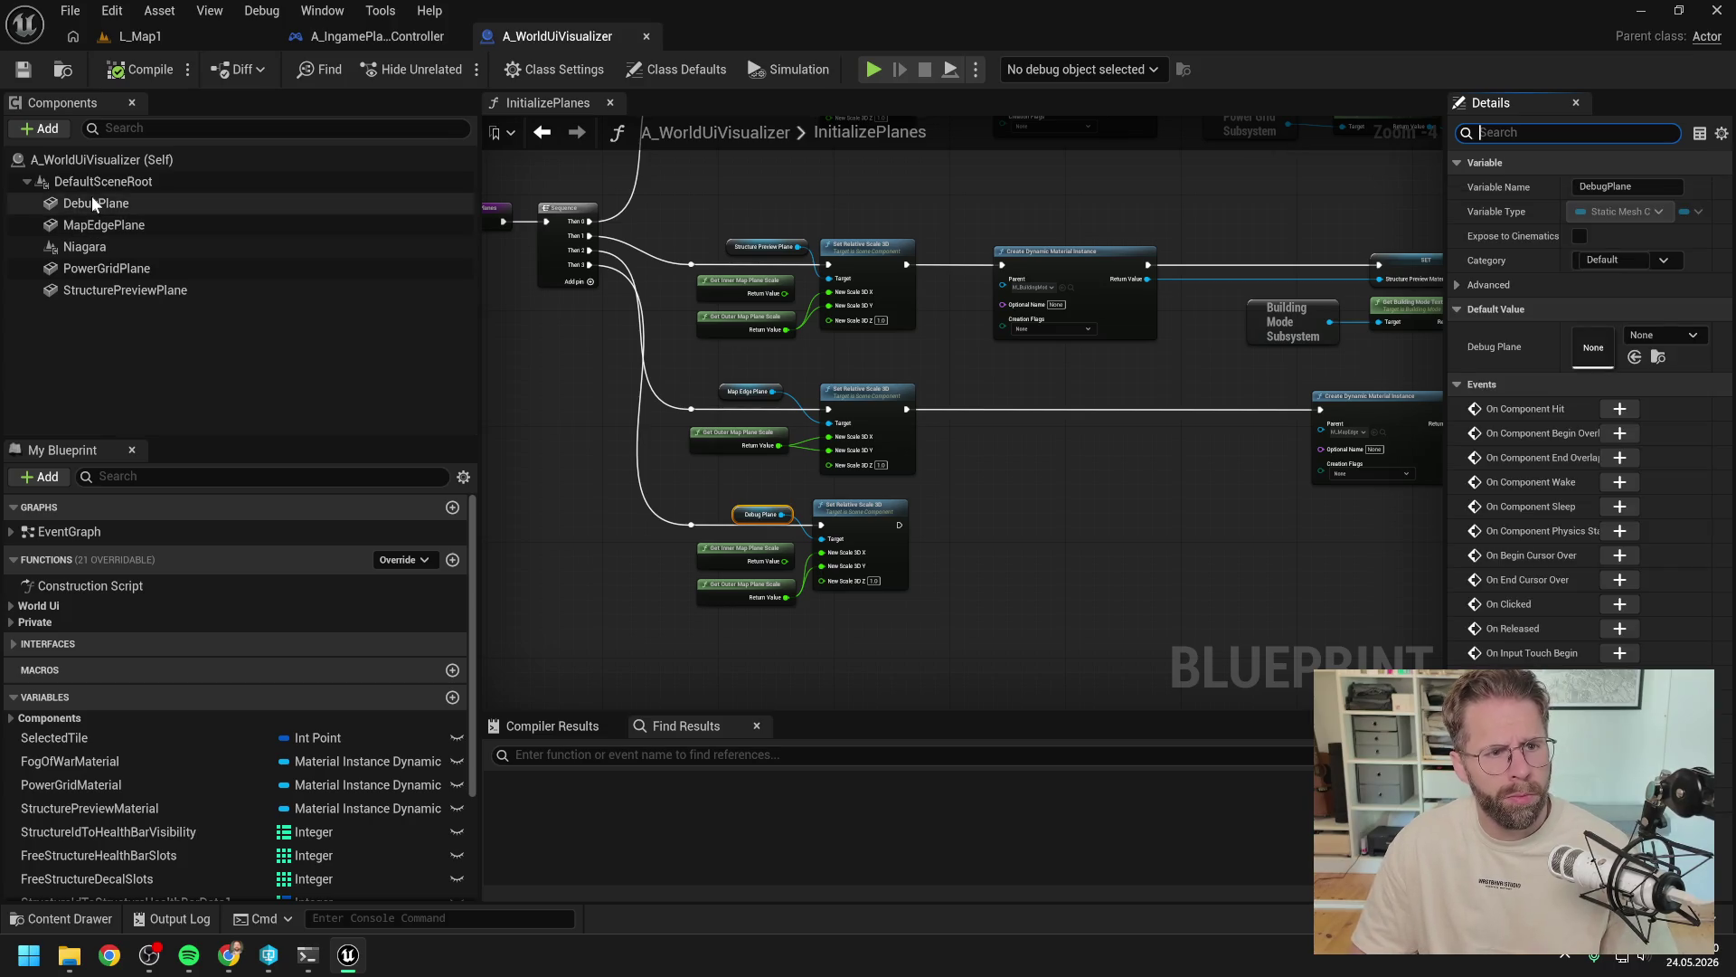
{"action": "left_click", "coordinate": [94, 205]}
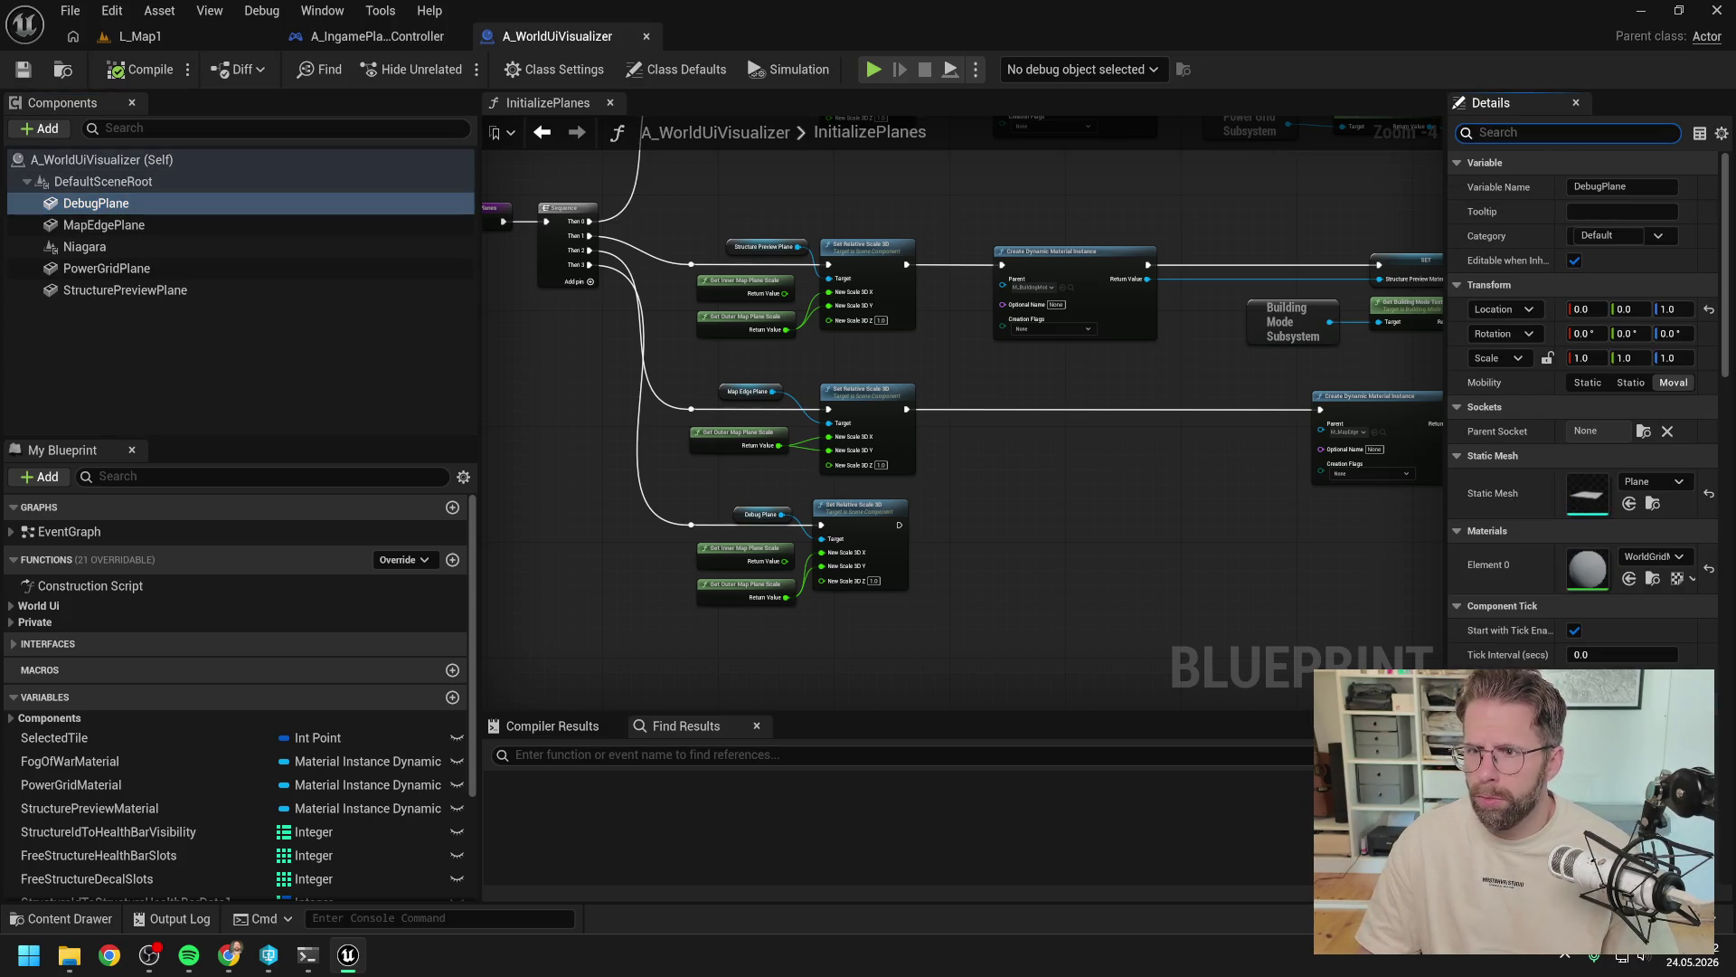
{"action": "type", "text": "hidd"}
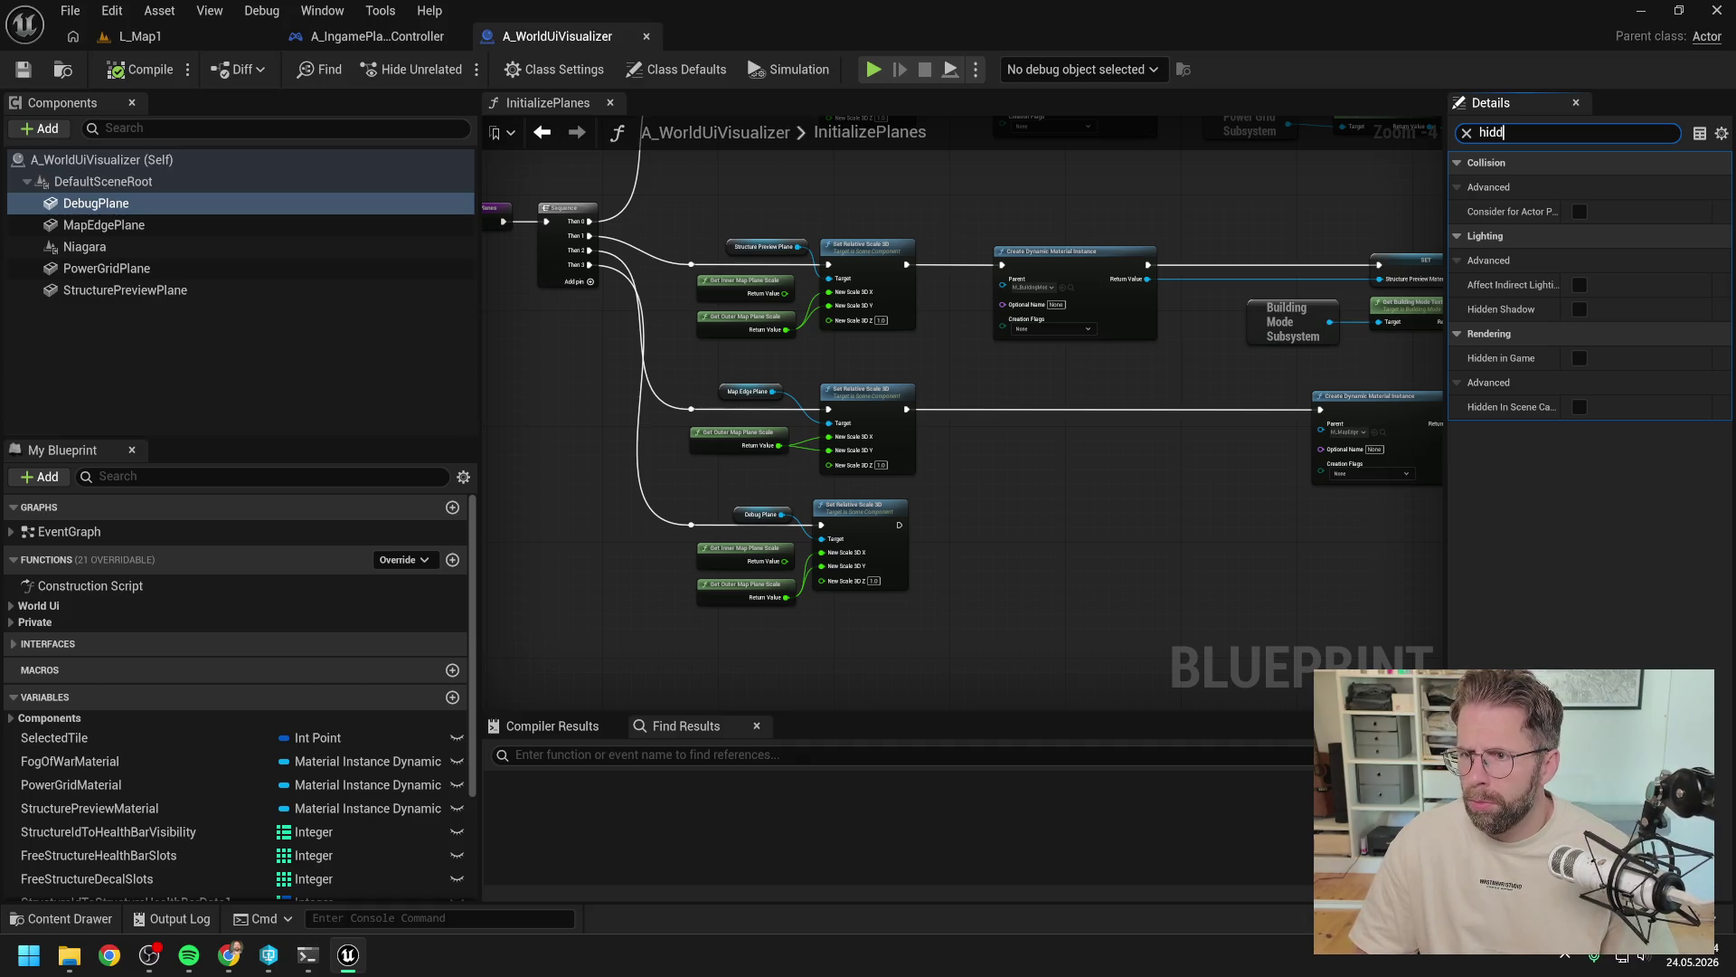
{"action": "key", "text": "ctrl+a"}
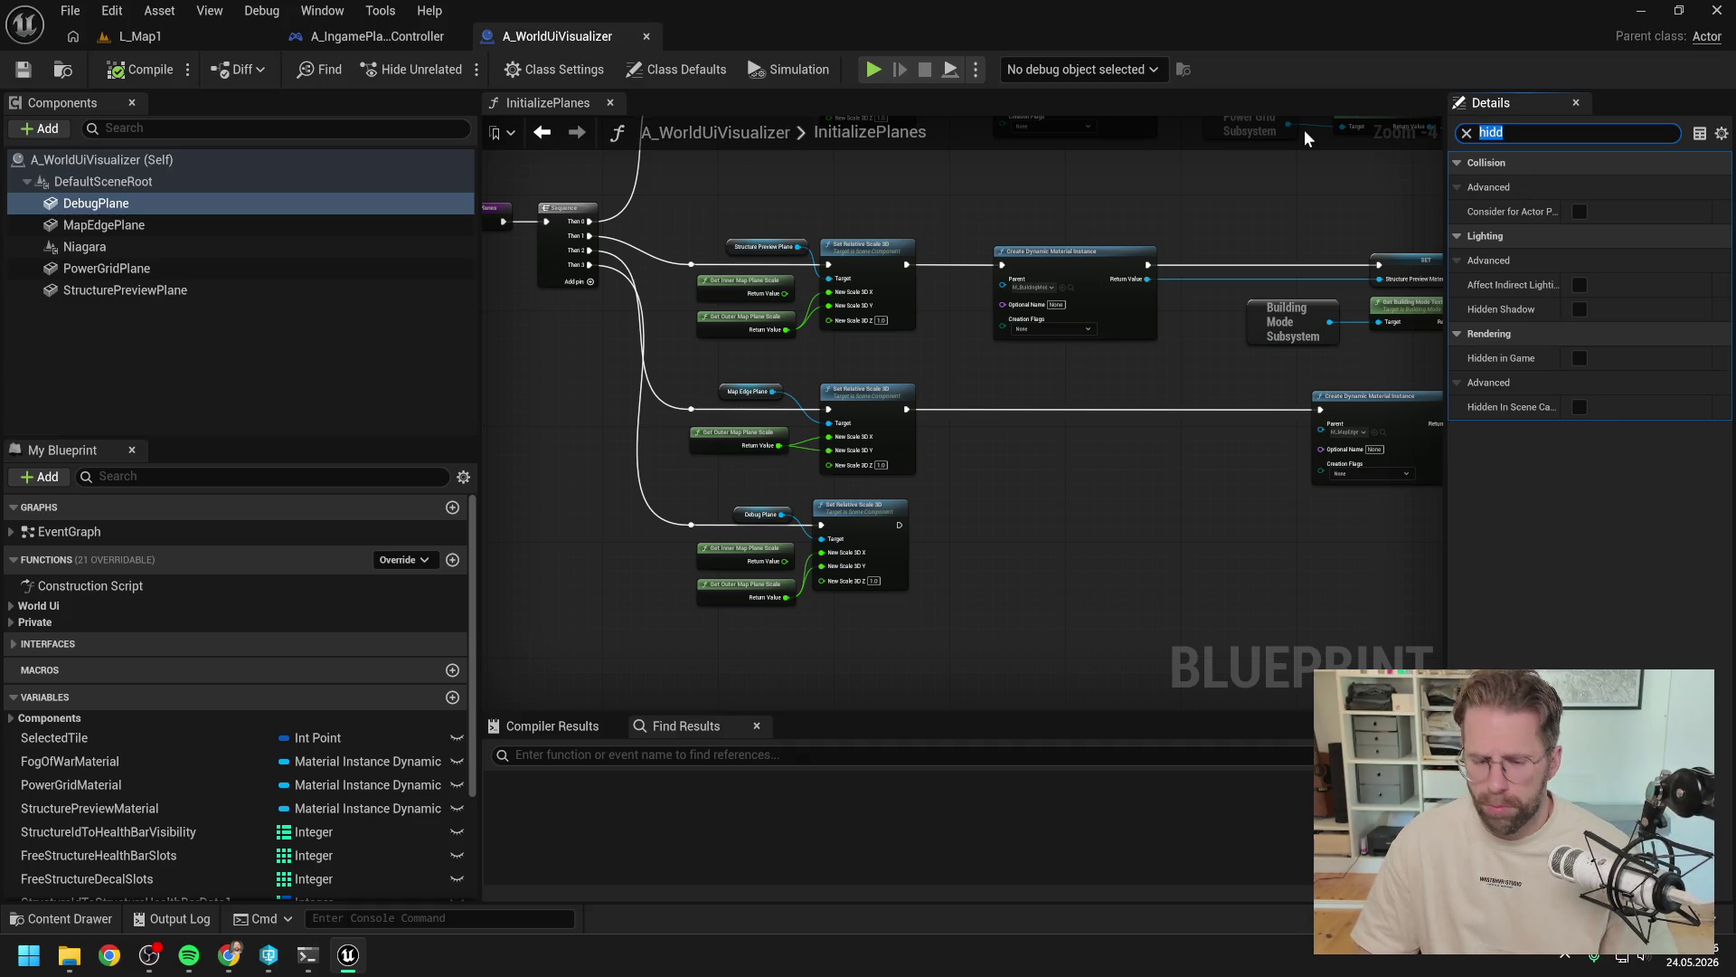
{"action": "type", "text": "vis"}
{"action": "left_click", "coordinate": [1574, 260]}
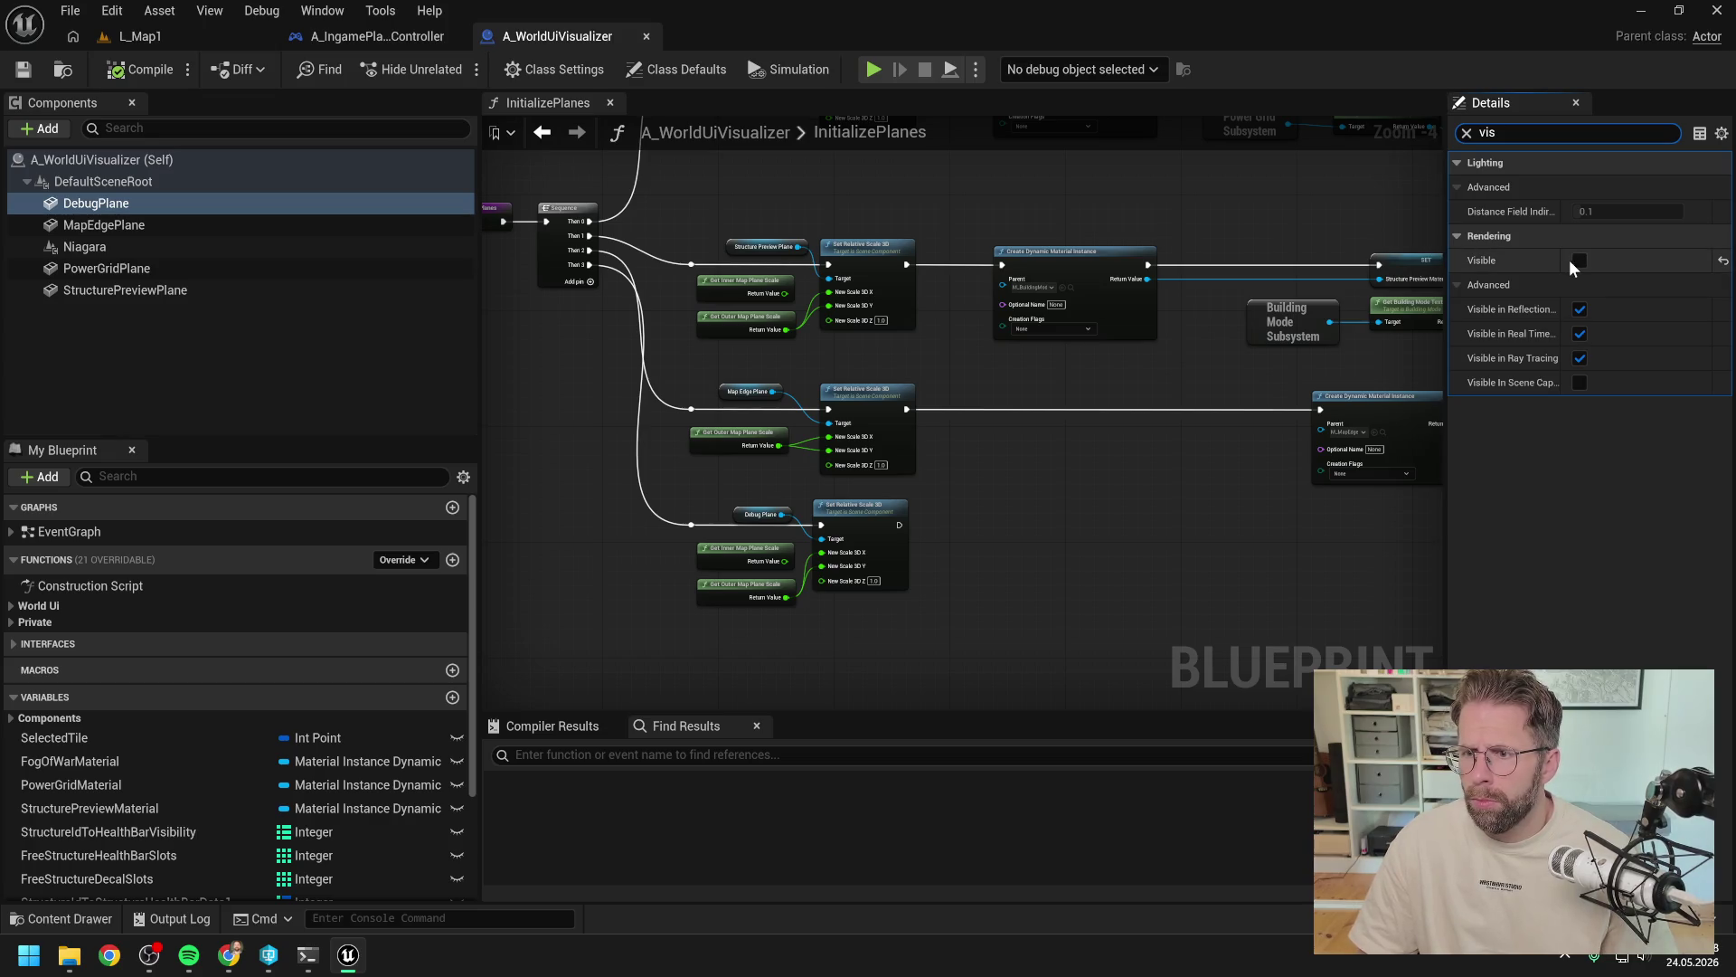
{"action": "left_click", "coordinate": [1577, 260]}
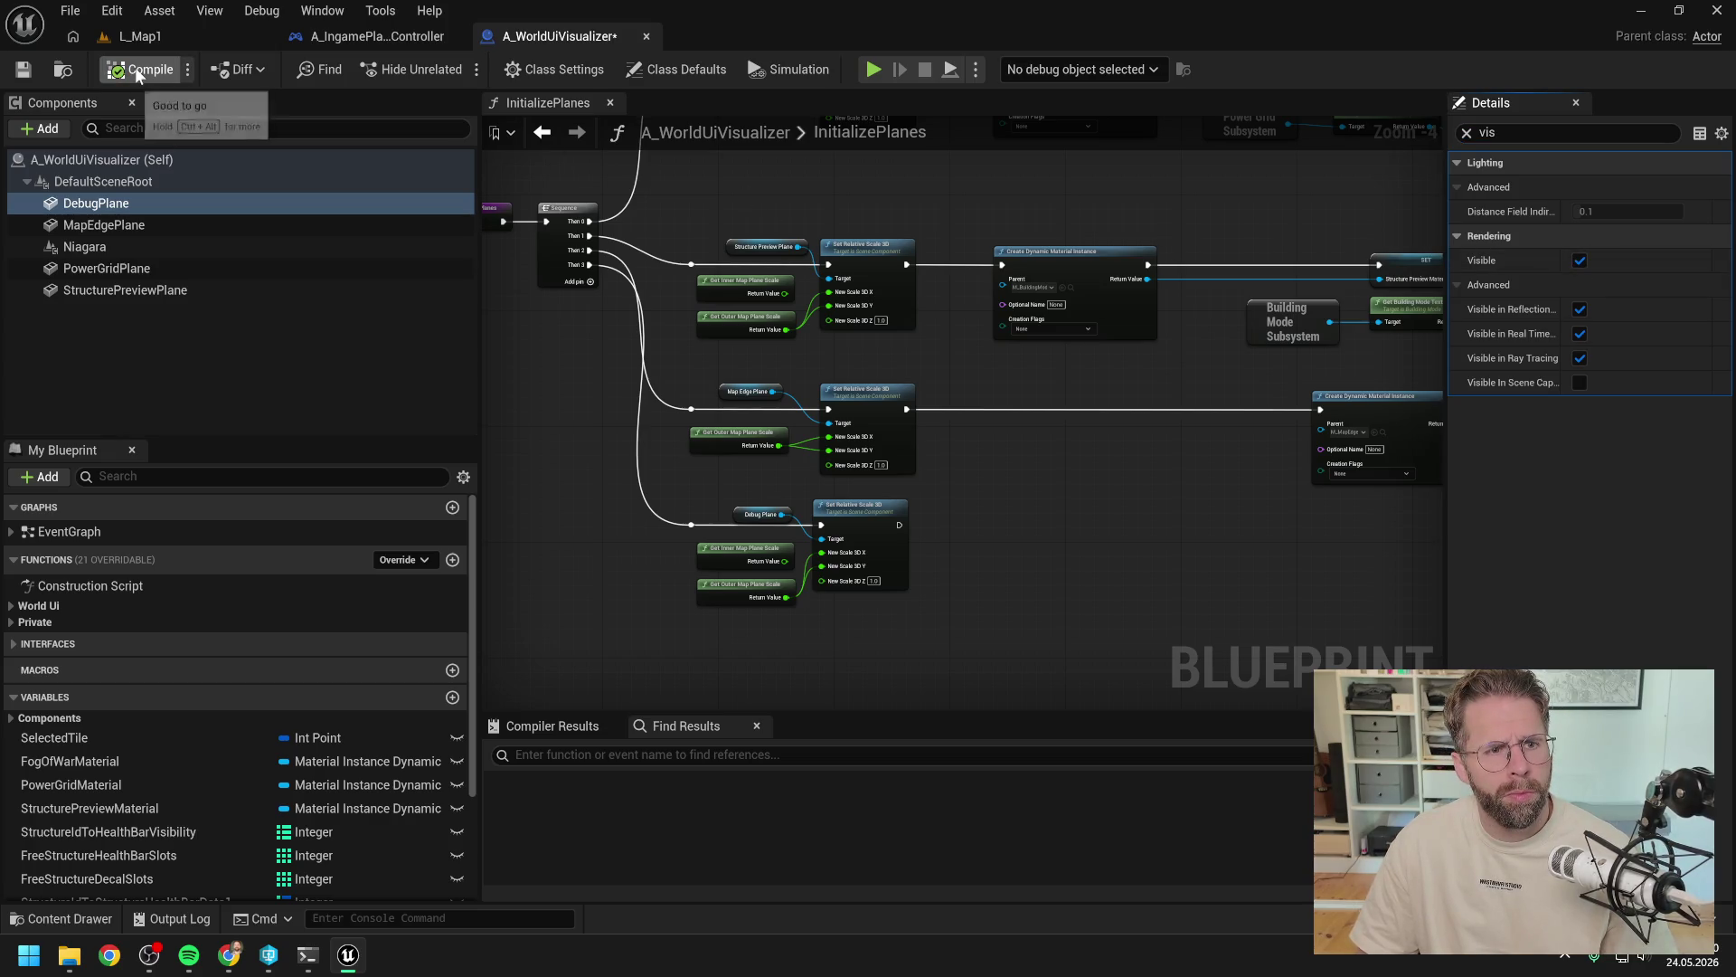
Save the Blueprint with Check Out, then start a play session on L_Map1.
{"action": "key", "text": "ctrl+s"}
{"action": "left_click", "coordinate": [877, 672]}
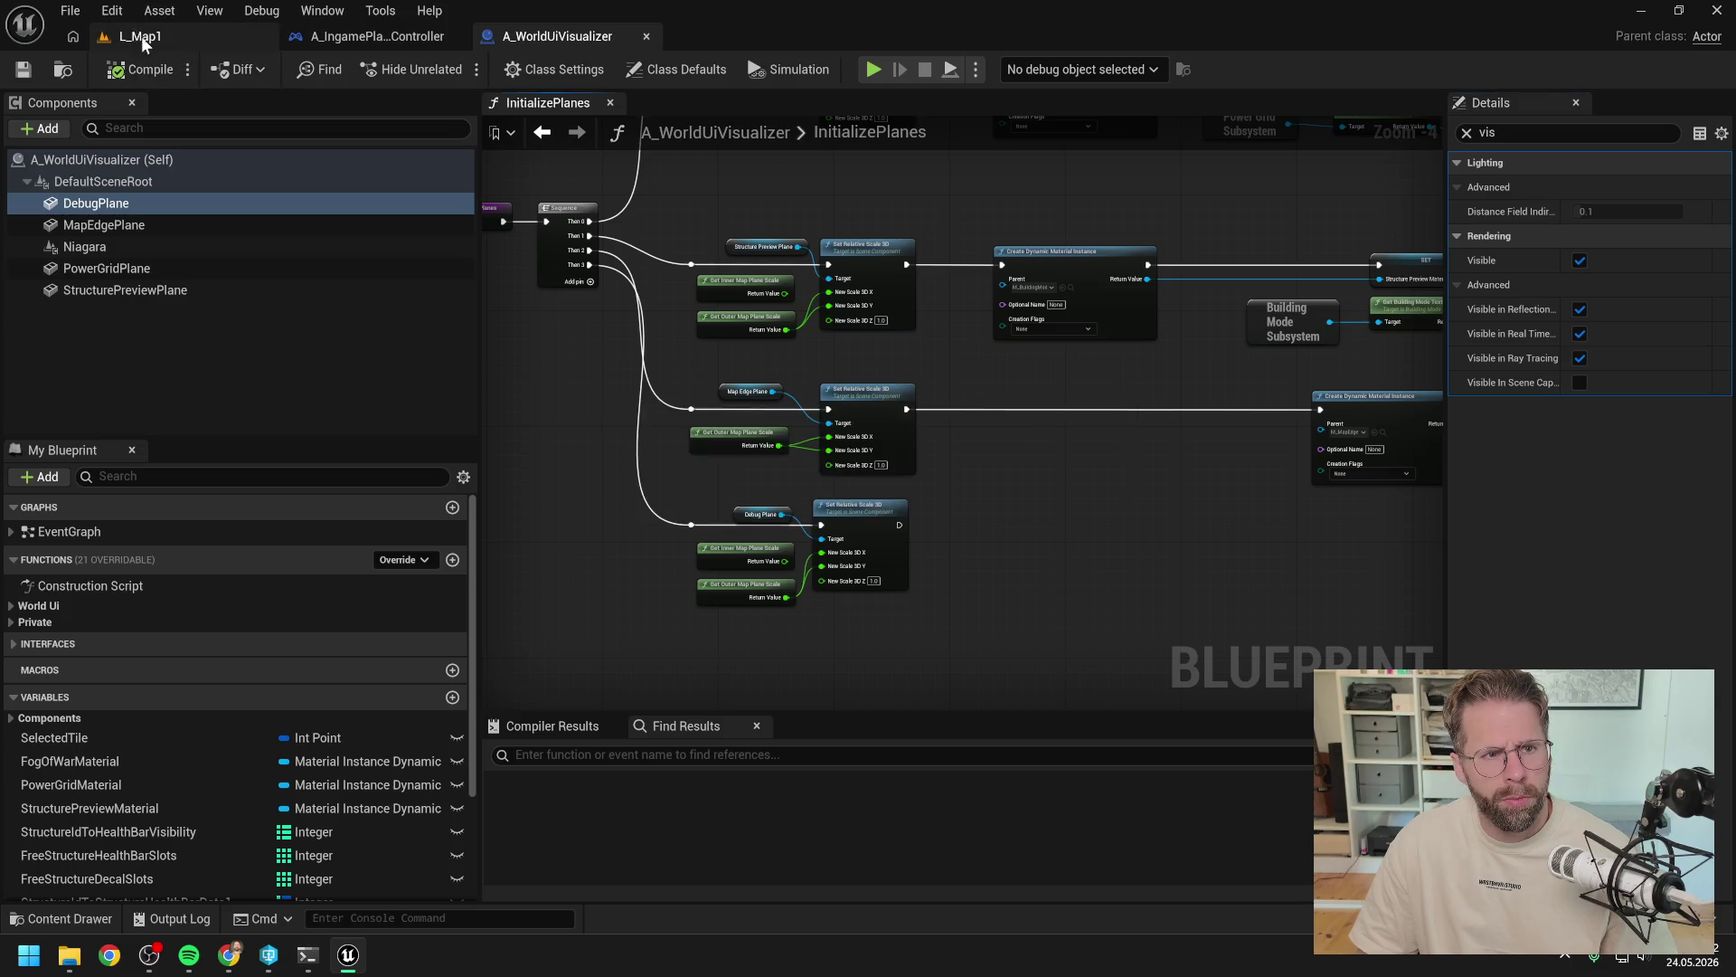
{"action": "left_click", "coordinate": [142, 36]}
{"action": "left_click", "coordinate": [455, 70]}
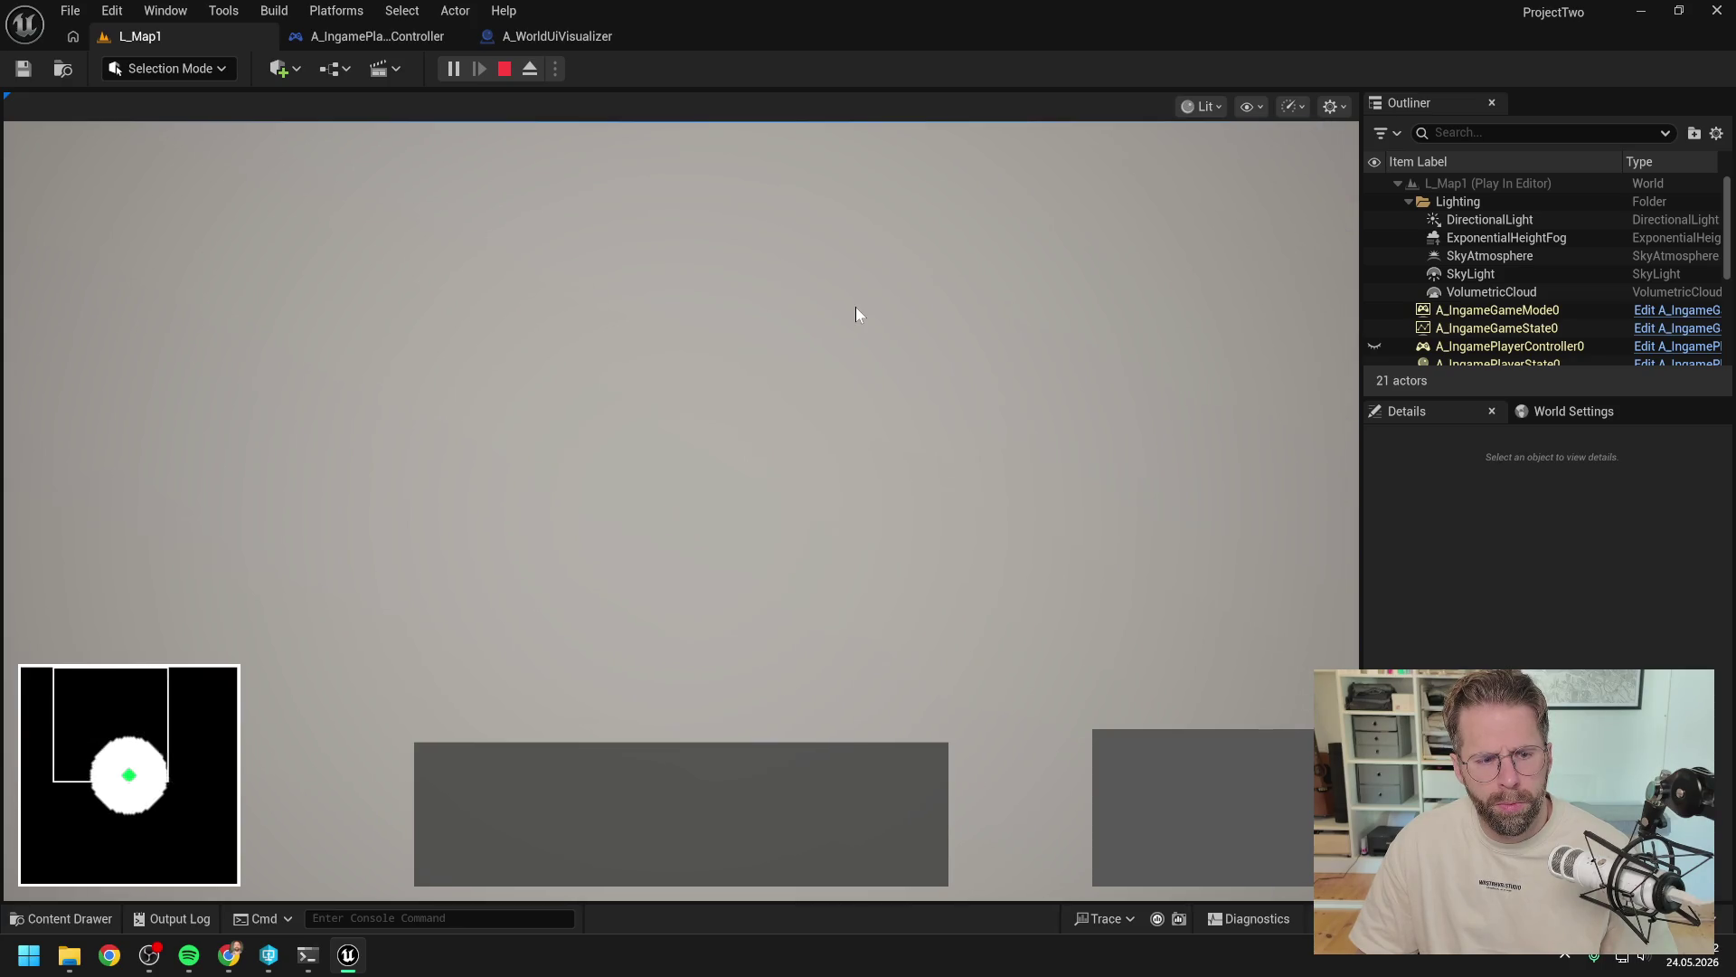
Probe green and red tiles on the Main Hall placement grid, then stop play and return to A_WorldUiVisualizer.
{"action": "left_click", "coordinate": [1122, 759]}
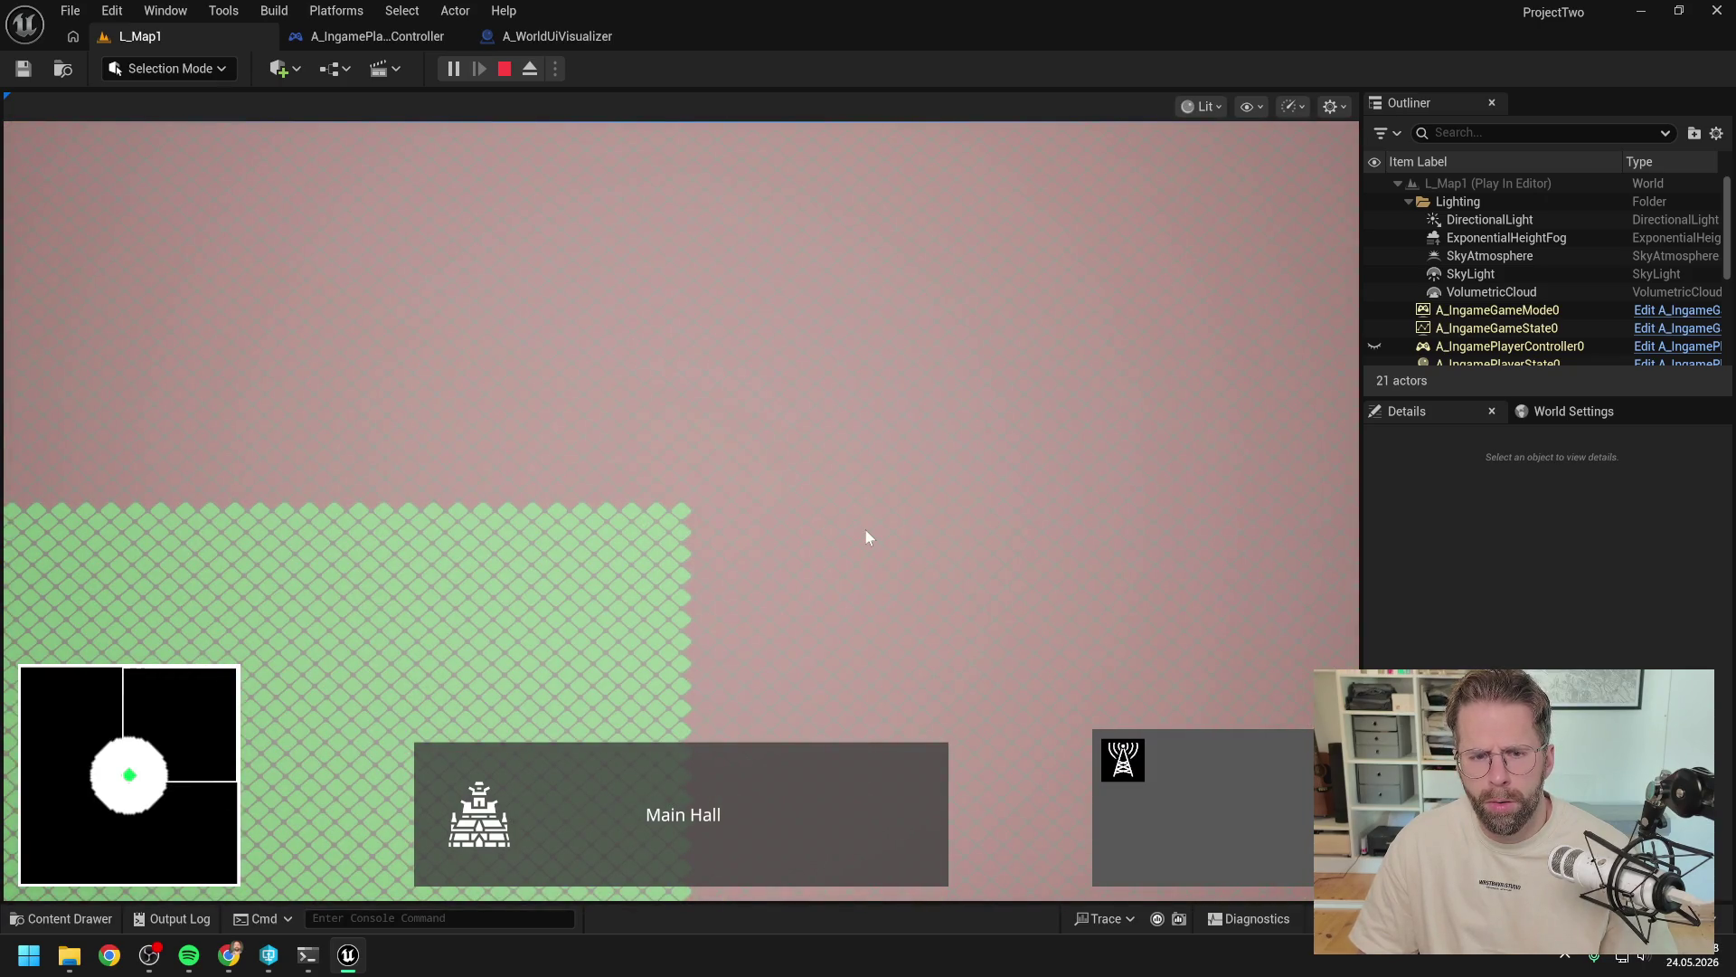
{"action": "key", "text": "s"}
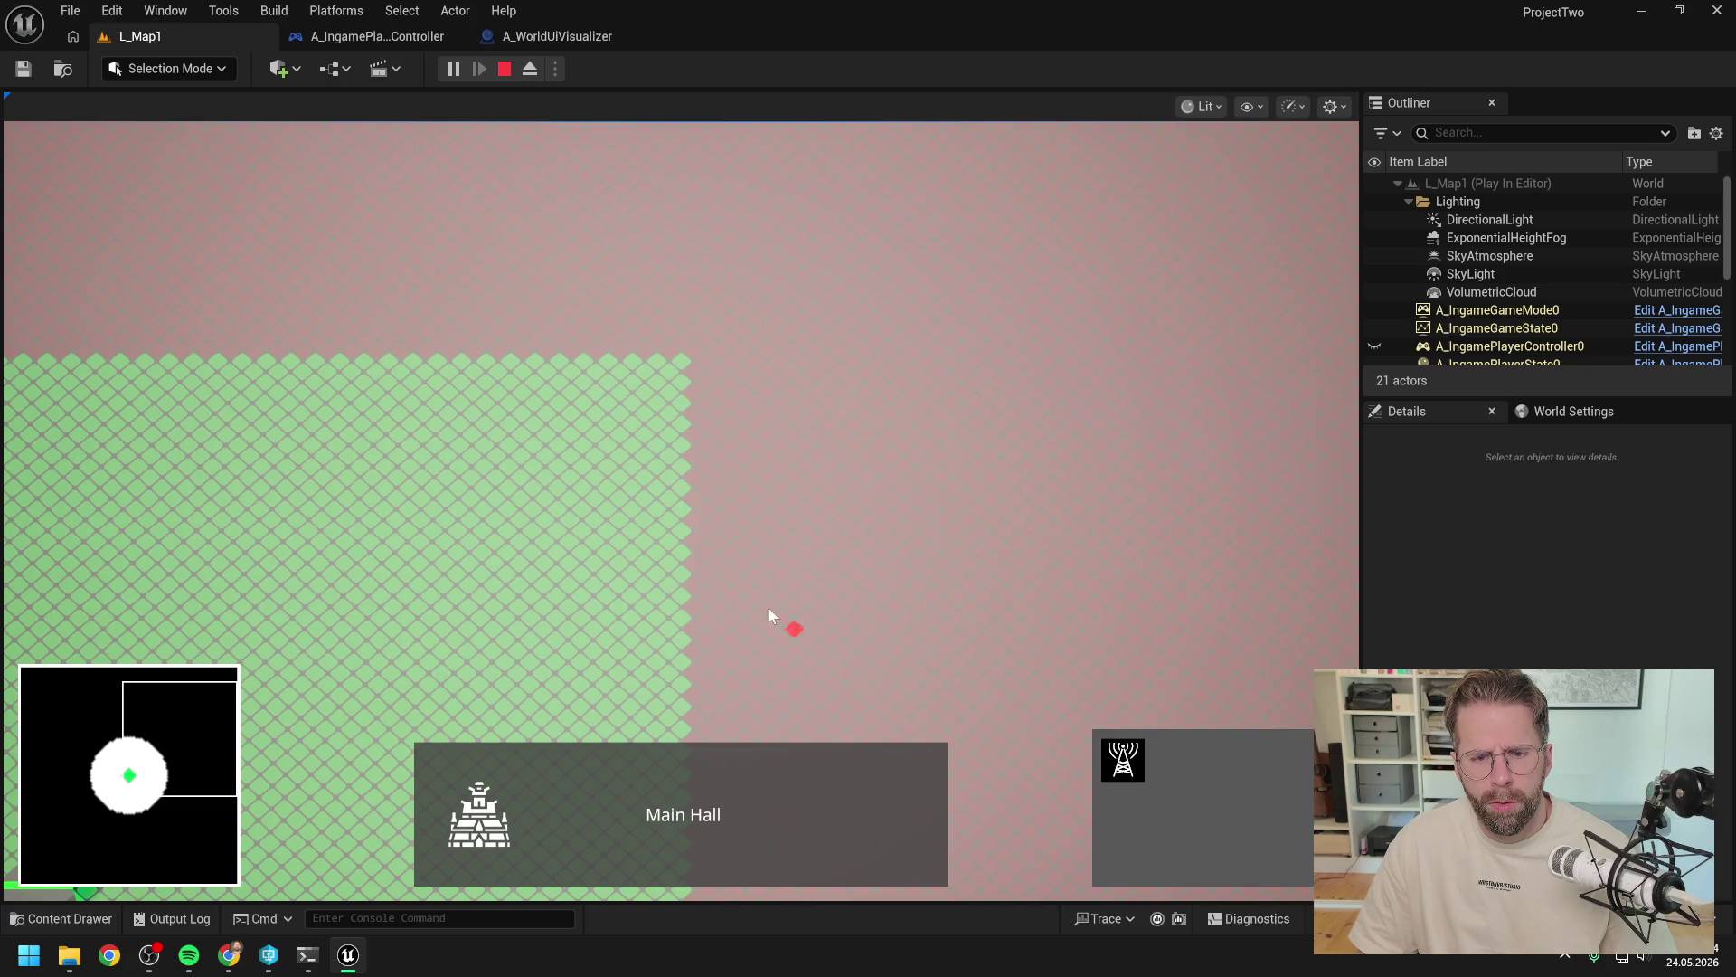
{"action": "left_click", "coordinate": [668, 395]}
{"action": "left_click", "coordinate": [665, 391]}
{"action": "key", "text": "s"}
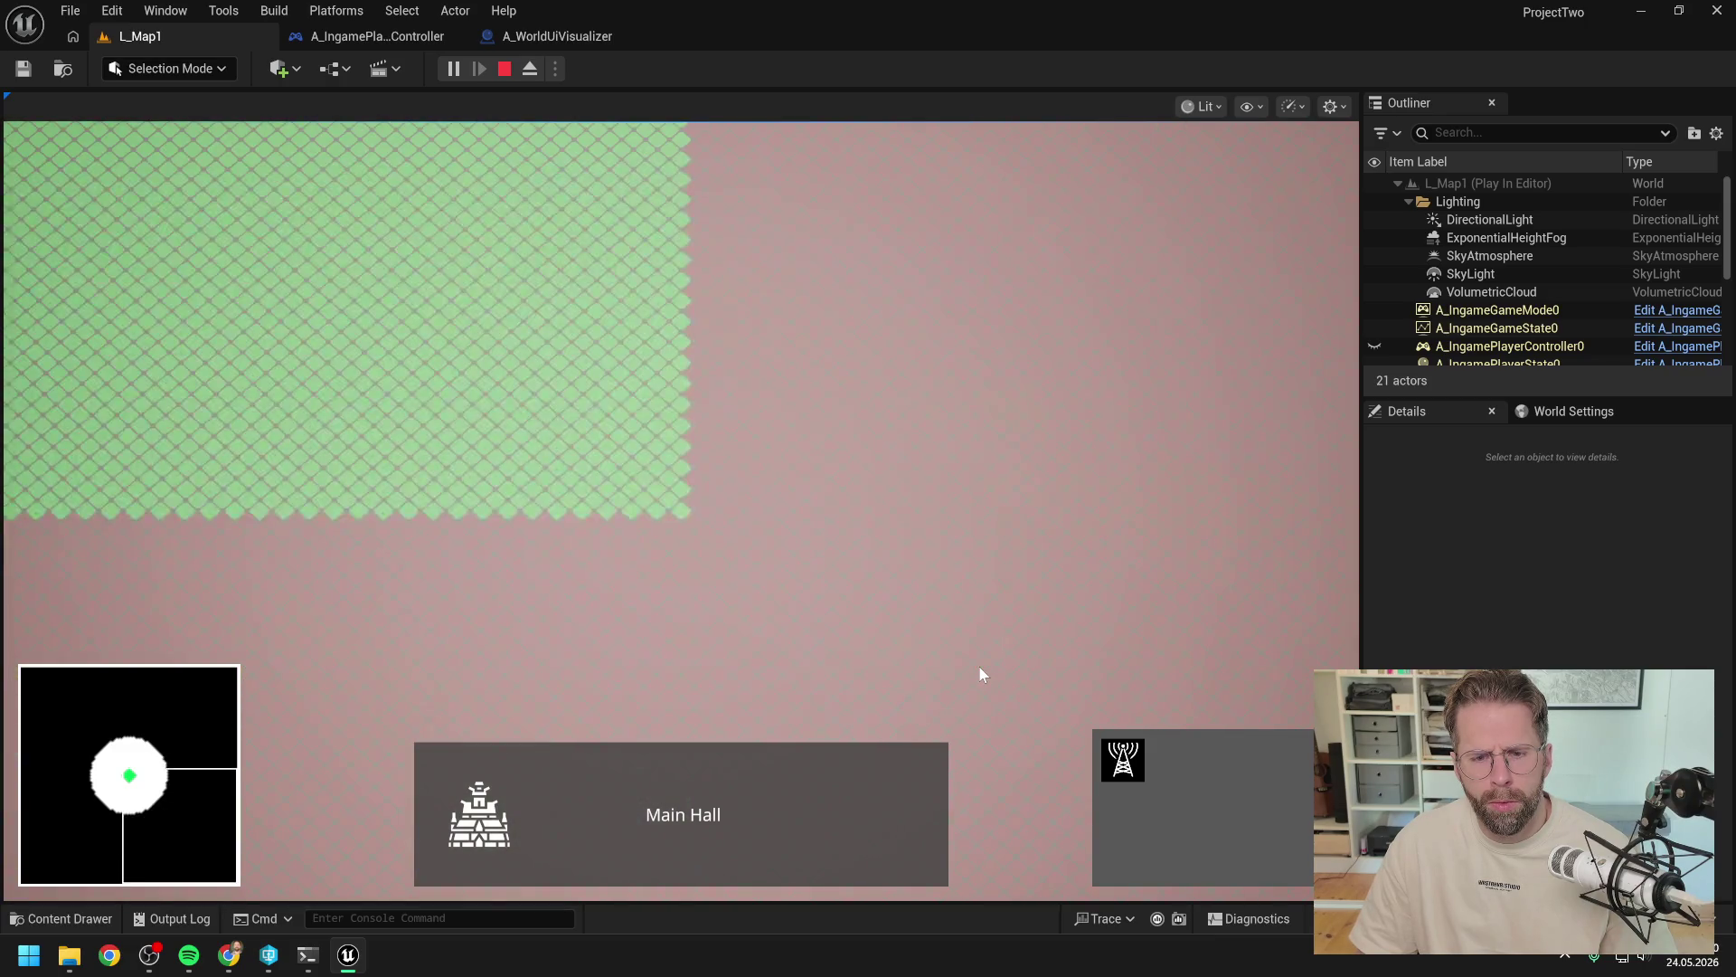
{"action": "key", "text": "a"}
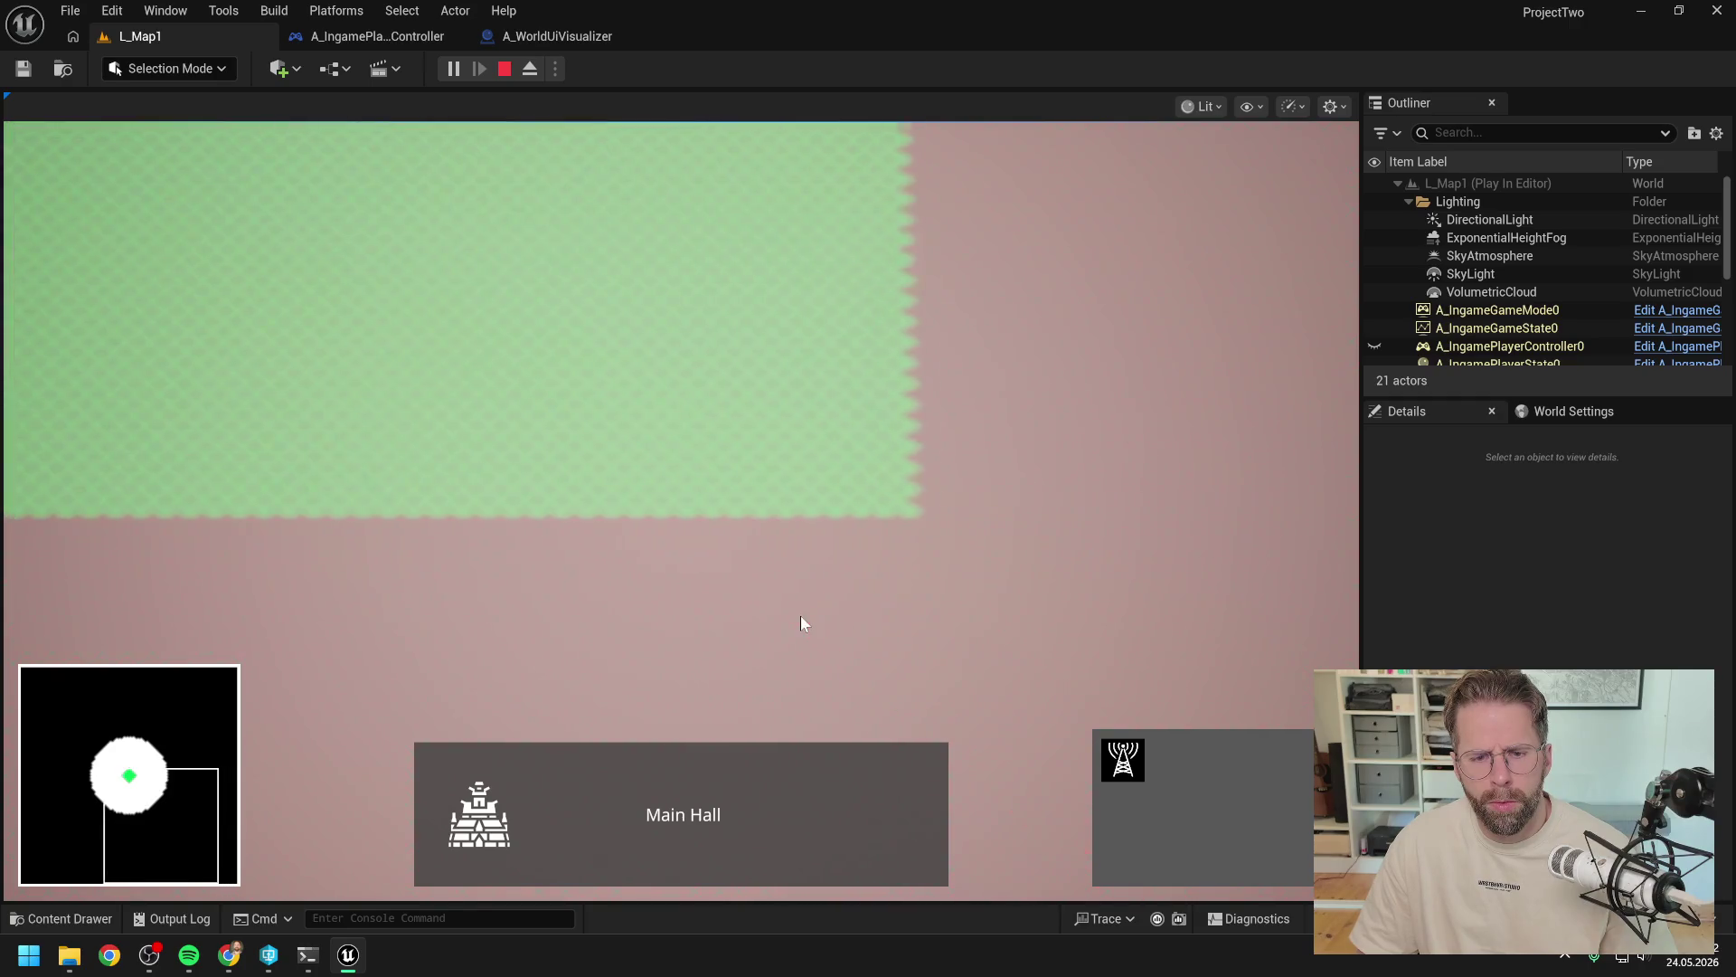
{"action": "left_click", "coordinate": [800, 615]}
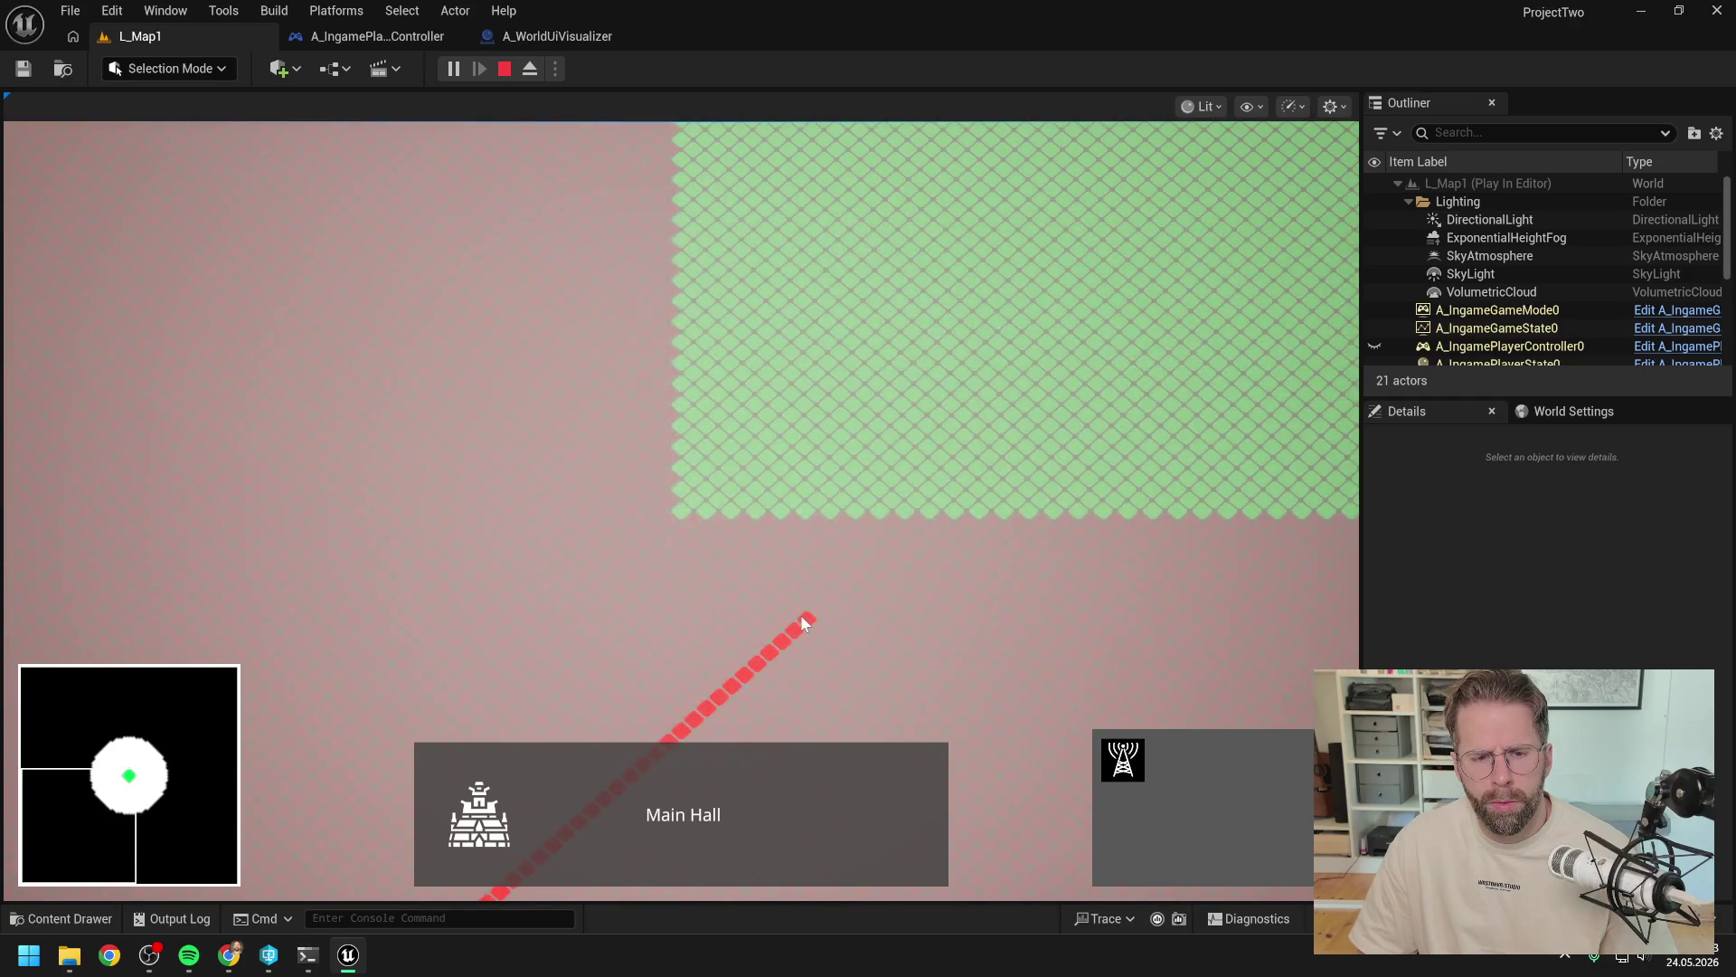
{"action": "key", "text": "w"}
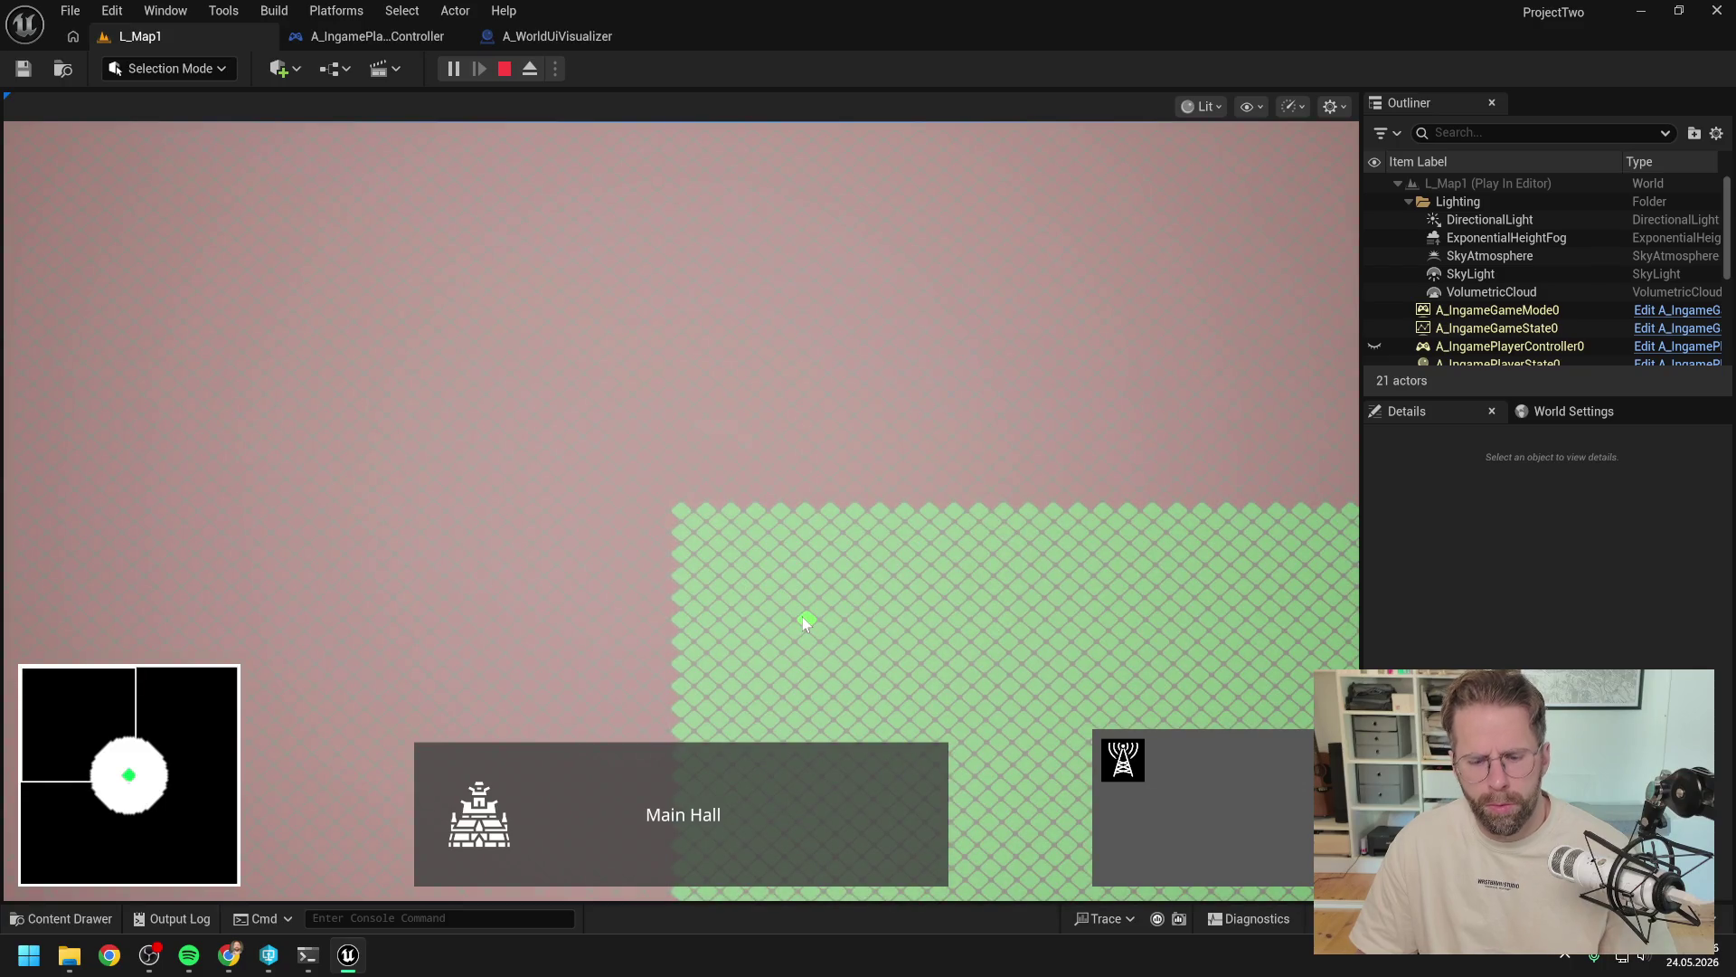
{"action": "left_click", "coordinate": [505, 70]}
{"action": "left_click", "coordinate": [530, 38]}
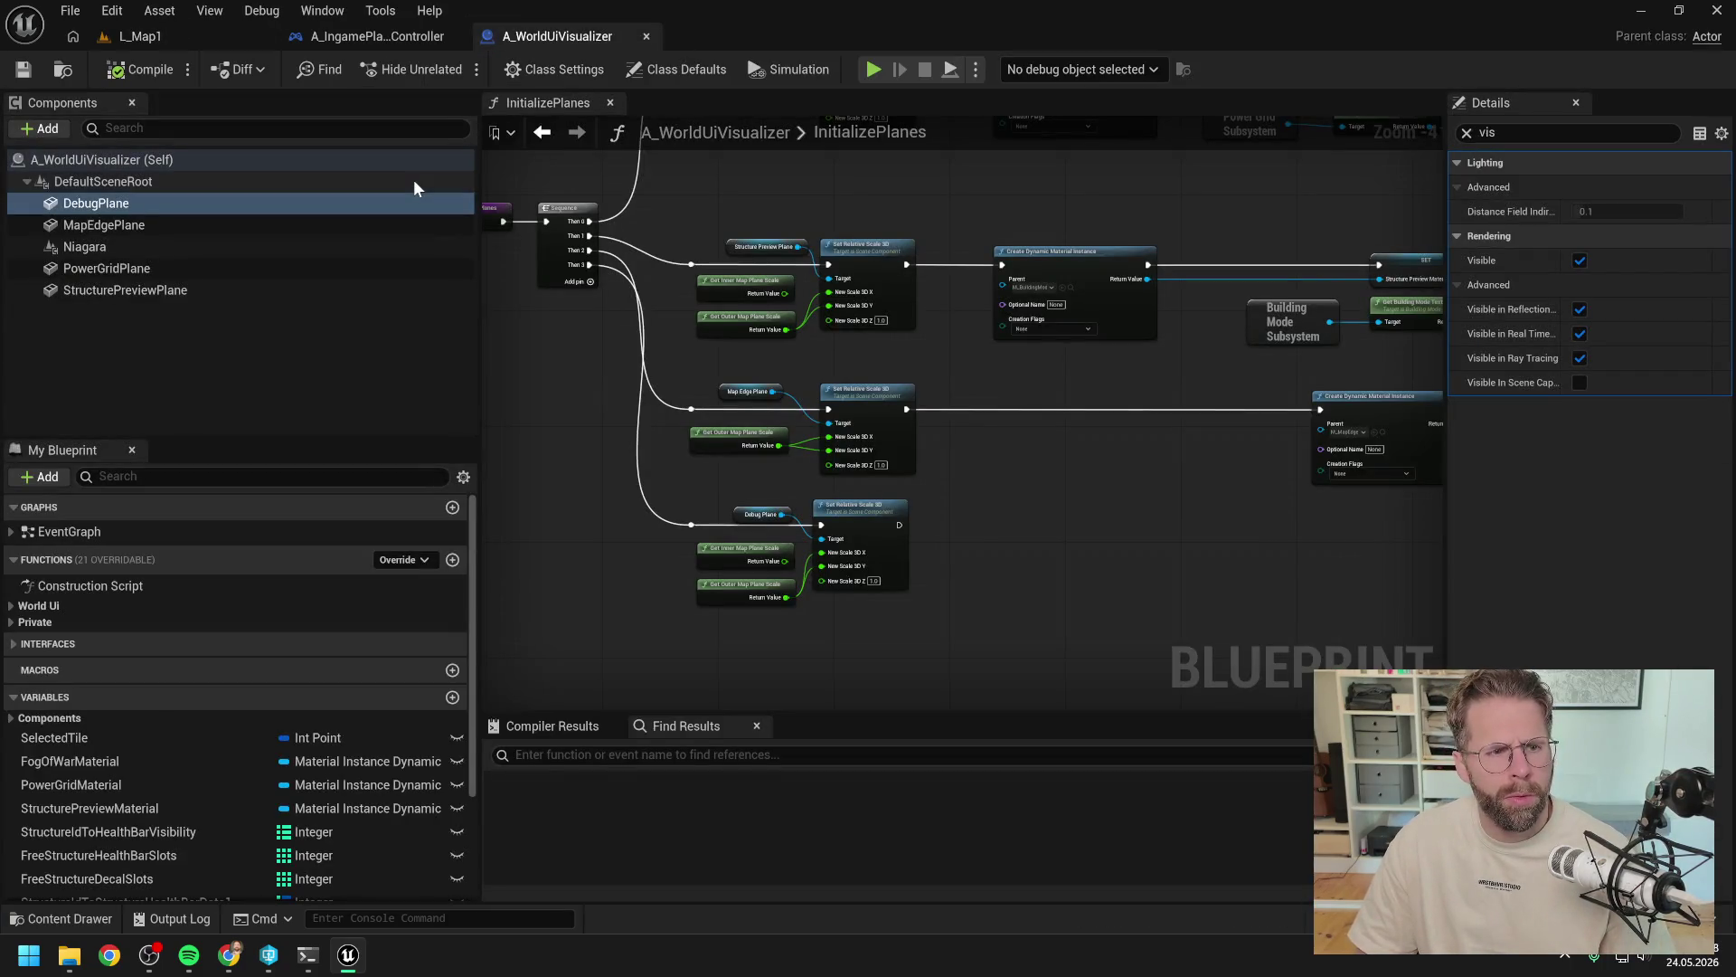
Clear the Details filter and compare the MapEdgePlane and DebugPlane component properties.
{"action": "key", "text": "BackSpace"}
{"action": "key", "text": "BackSpace"}
{"action": "key", "text": "BackSpace"}
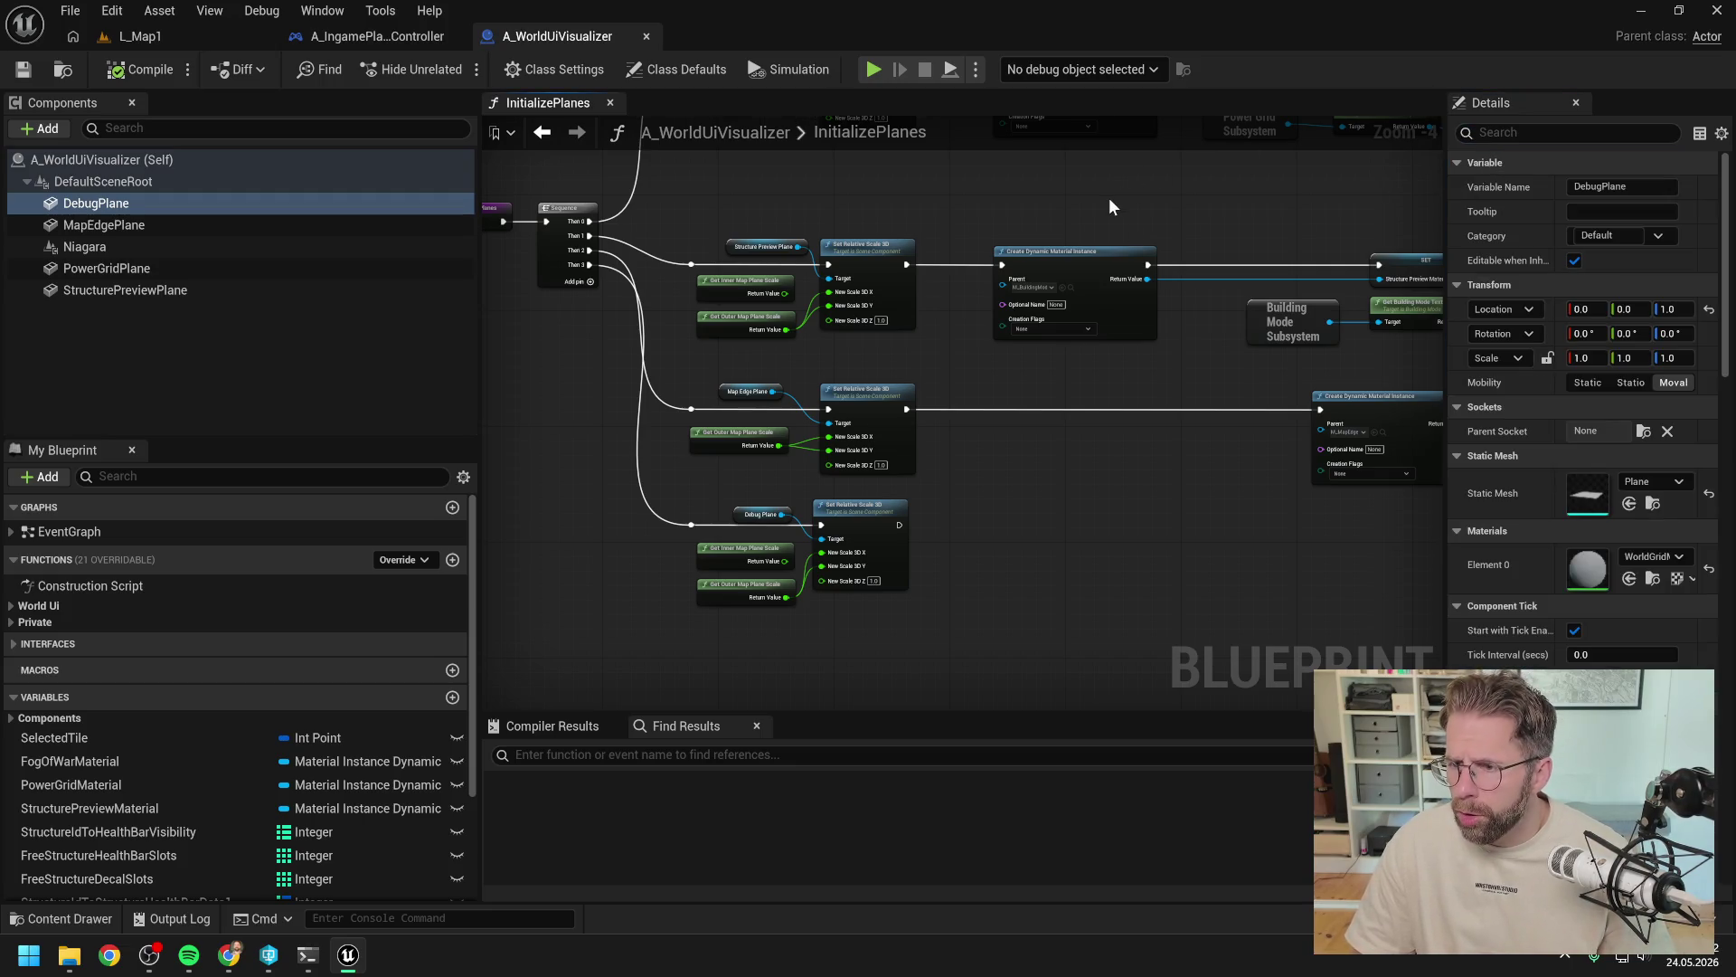
{"action": "left_click", "coordinate": [235, 226]}
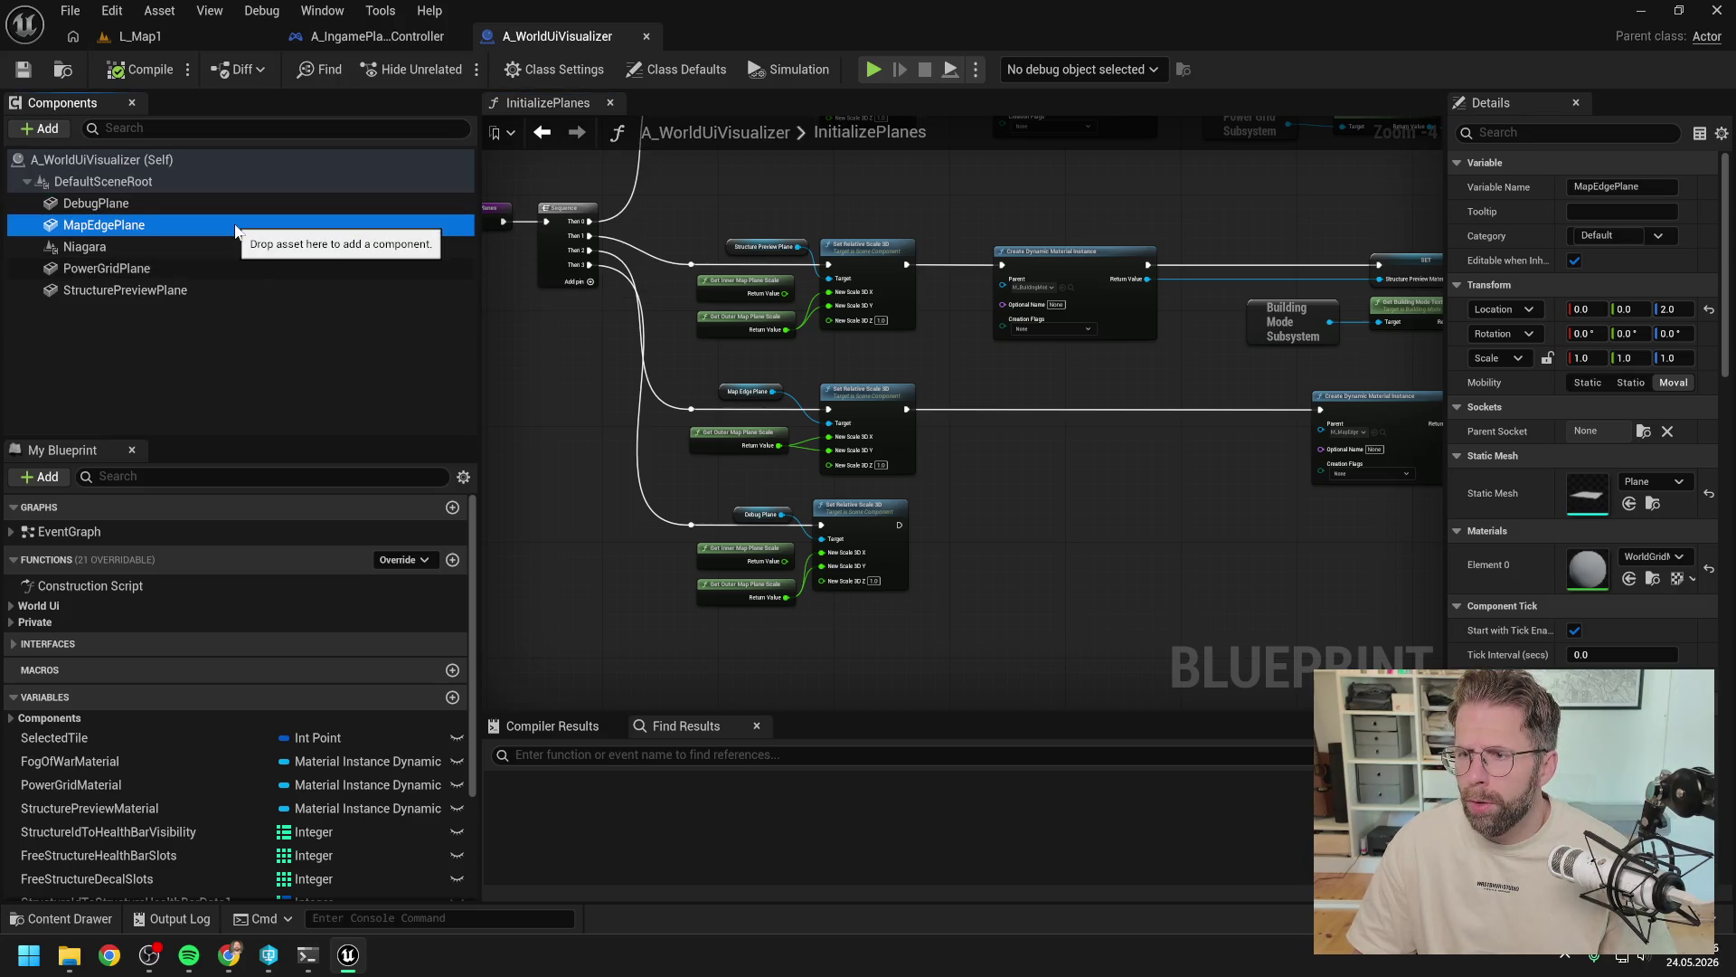
{"action": "left_click", "coordinate": [171, 208]}
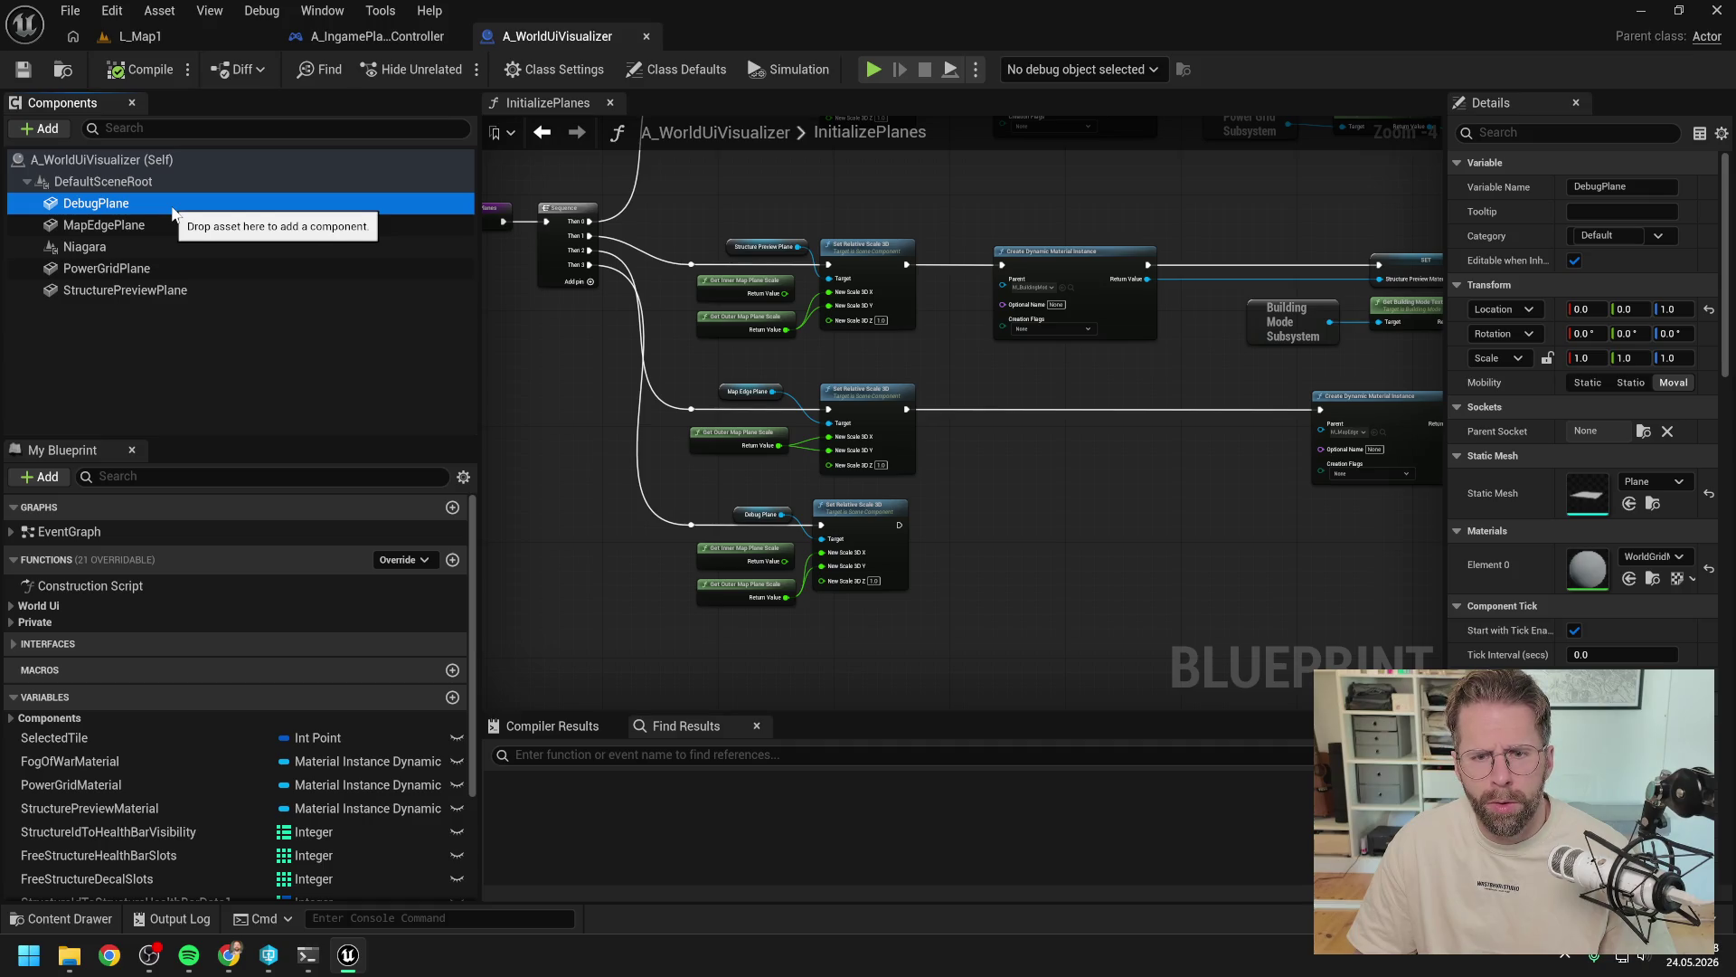
{"action": "left_click", "coordinate": [172, 224]}
{"action": "scroll", "coordinate": [812, 465], "scroll_direction": "up", "scroll_amount": 3}
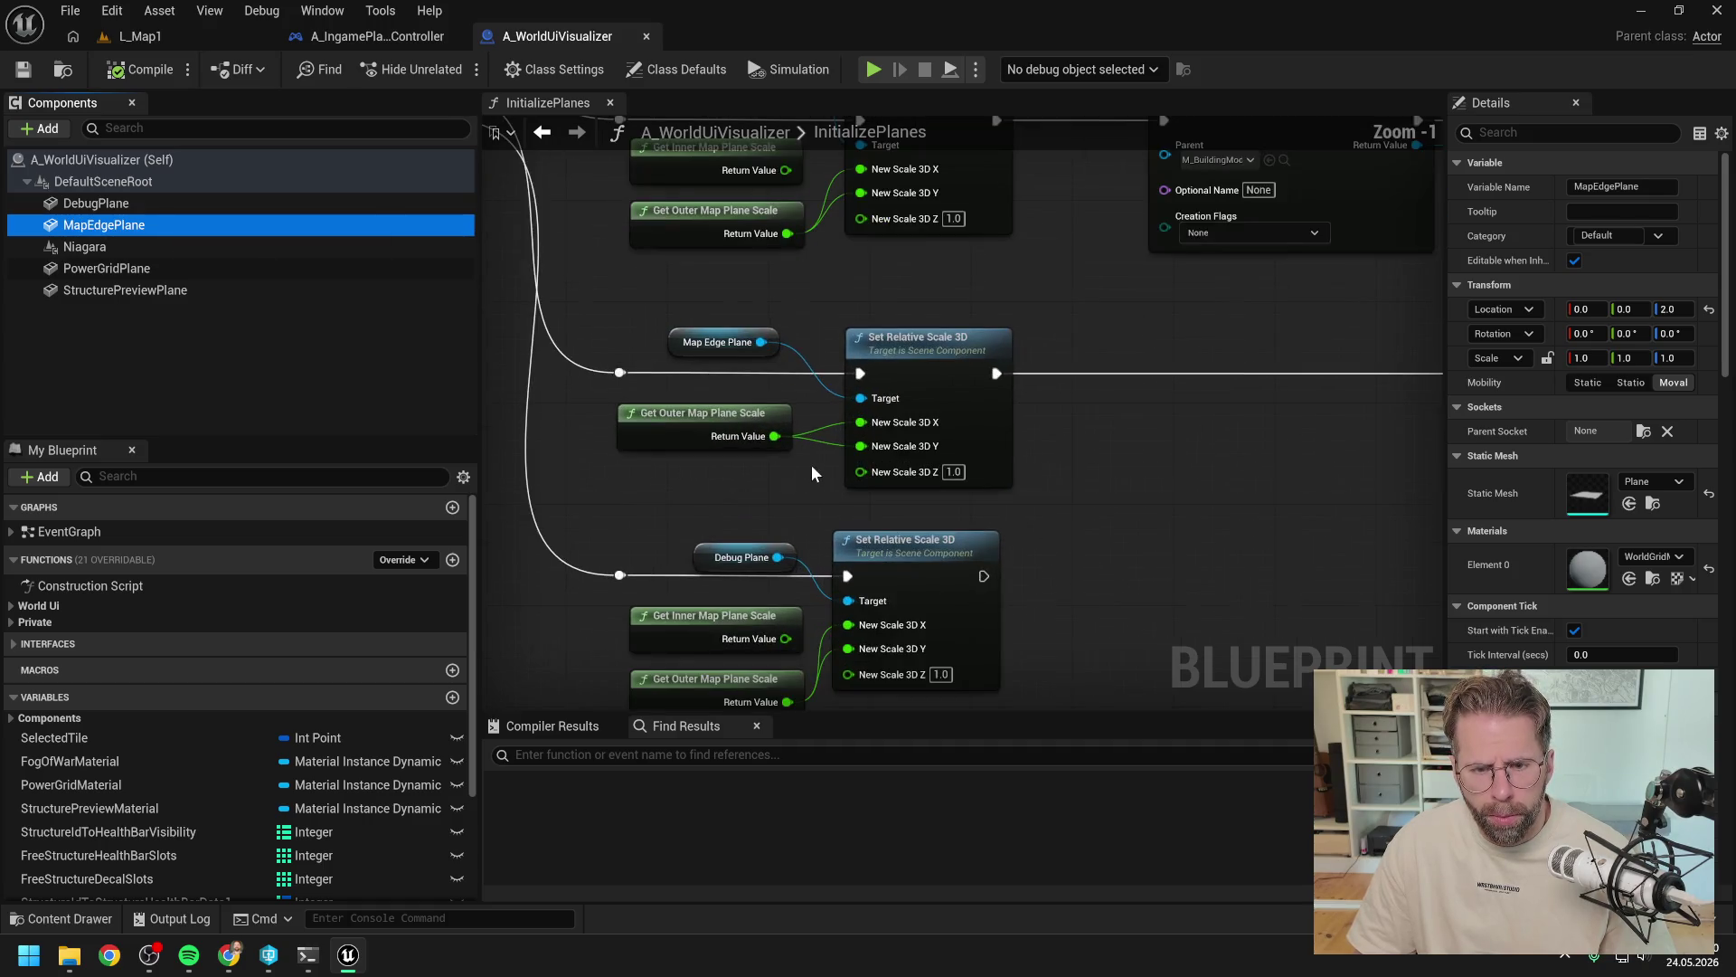
Bring the Map Edge Plane and Debug Plane Set Relative Scale 3D nodes into view.
{"action": "left_click_drag", "start_coordinate": [785, 477], "coordinate": [868, 405]}
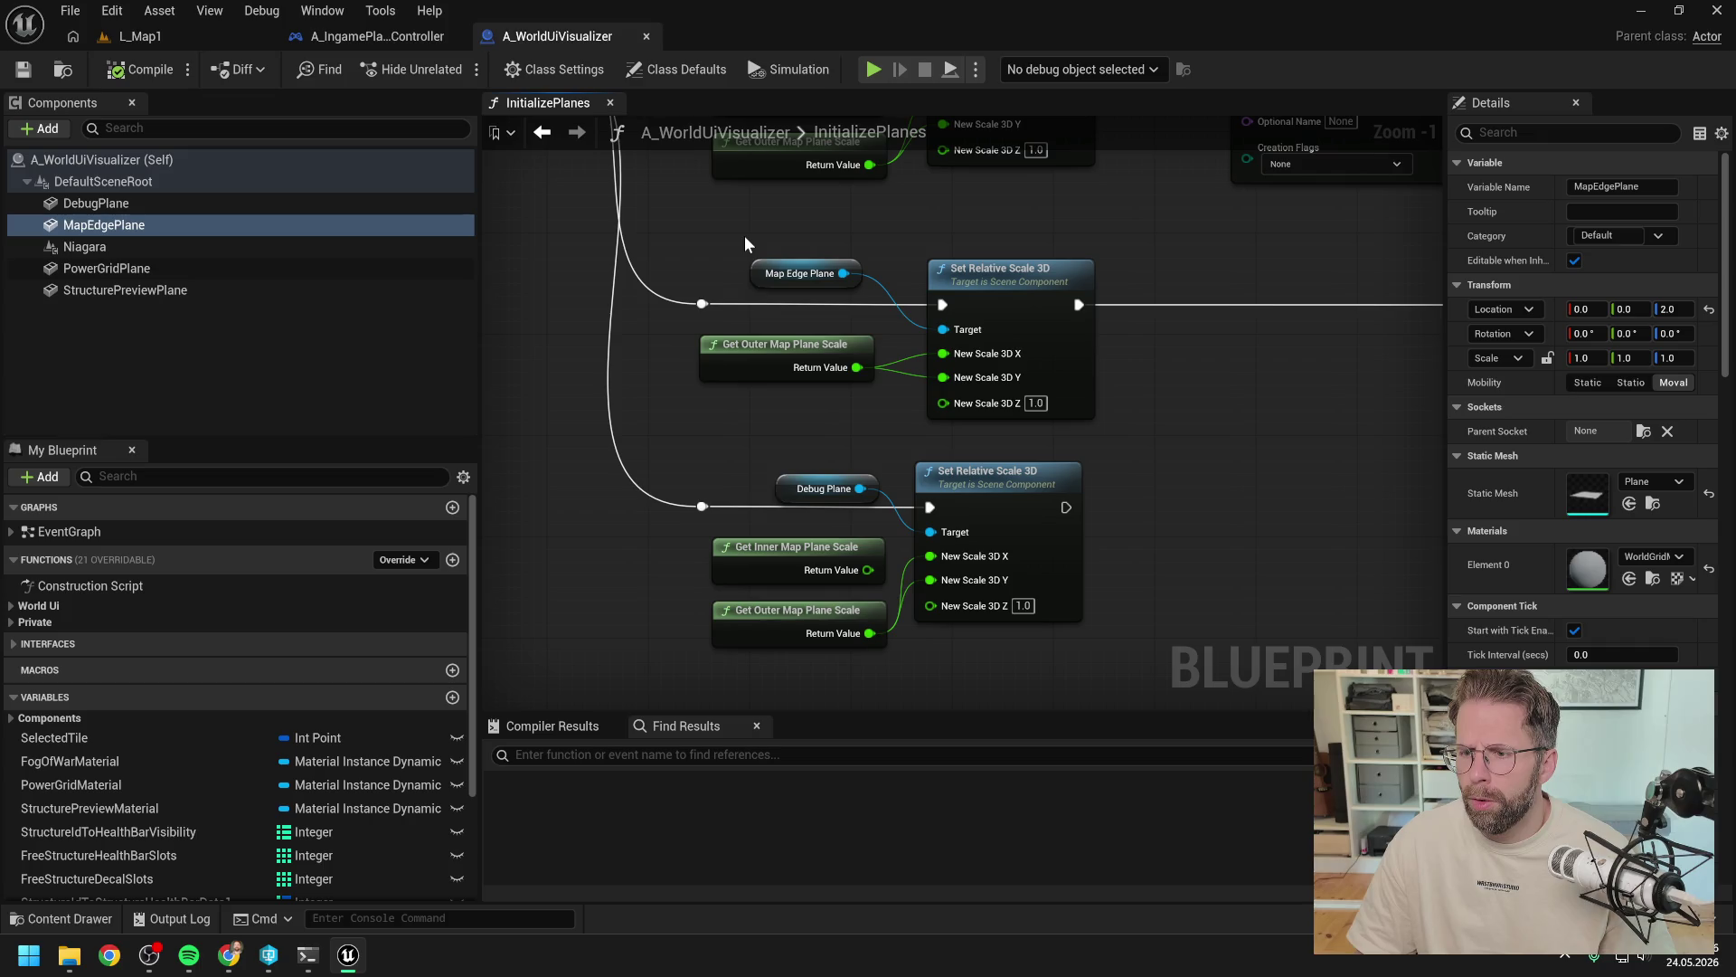
{"action": "left_click", "coordinate": [800, 273]}
{"action": "scroll", "coordinate": [767, 288], "scroll_direction": "down", "scroll_amount": 3}
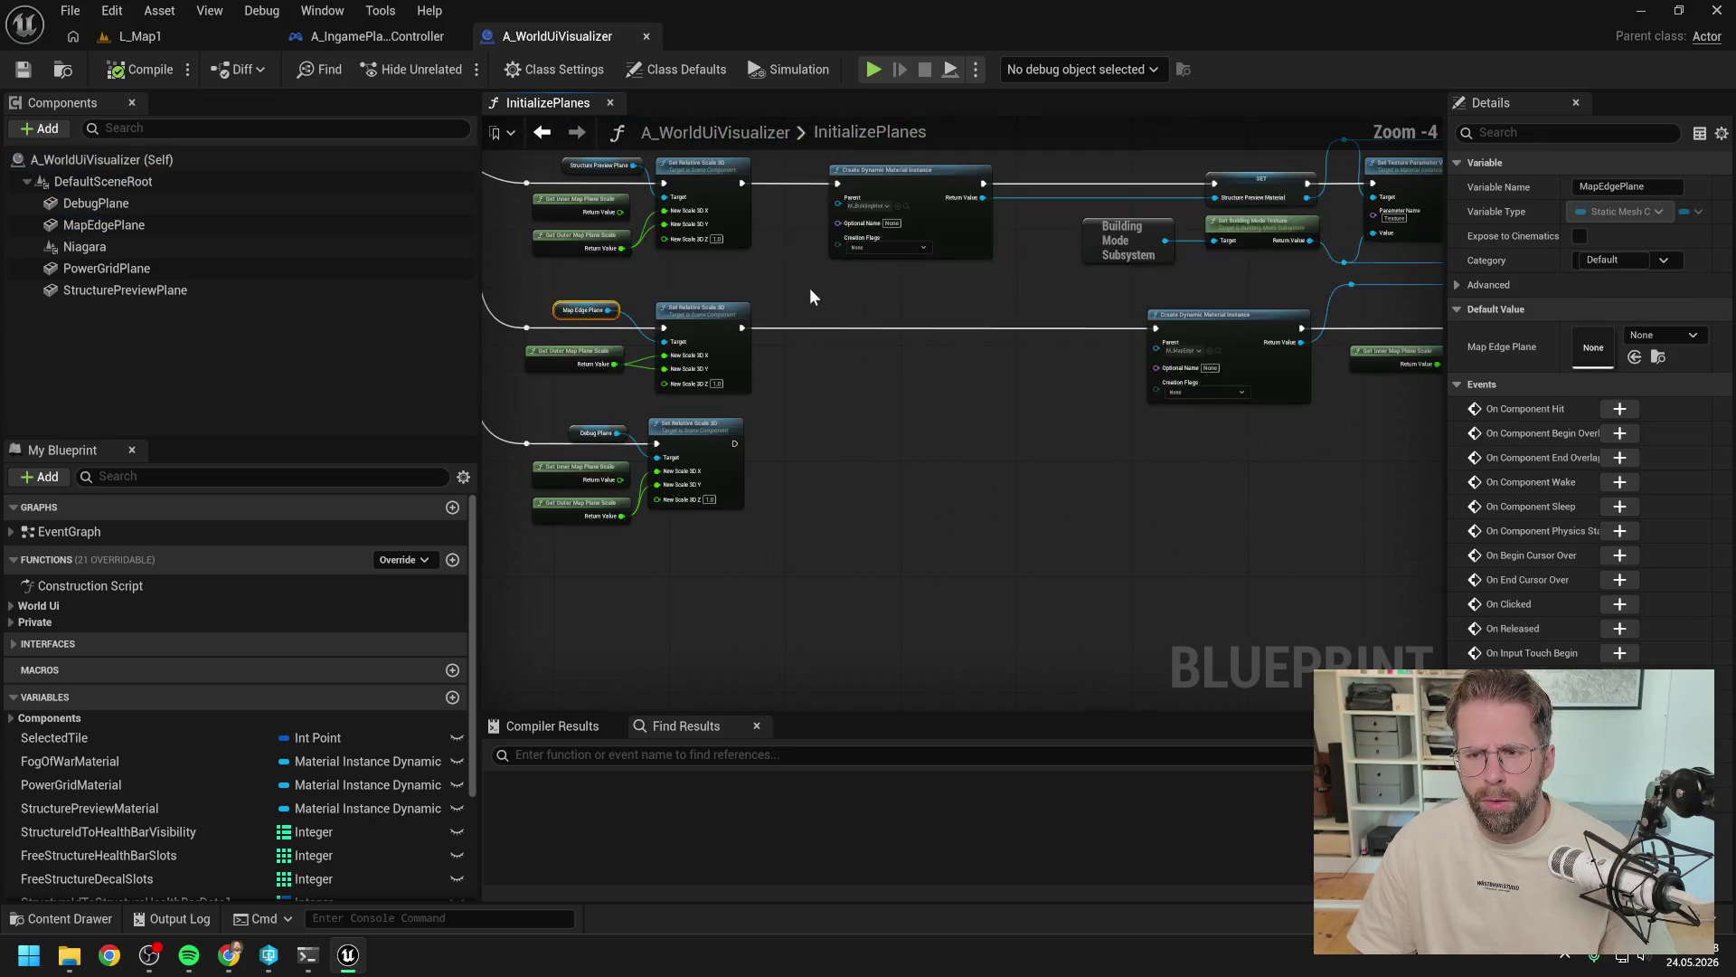
{"action": "mouse_move", "coordinate": [810, 288]}
{"action": "left_mouse_down"}
{"action": "mouse_move", "coordinate": [716, 334]}
{"action": "mouse_move", "coordinate": [870, 439]}
{"action": "left_mouse_up"}
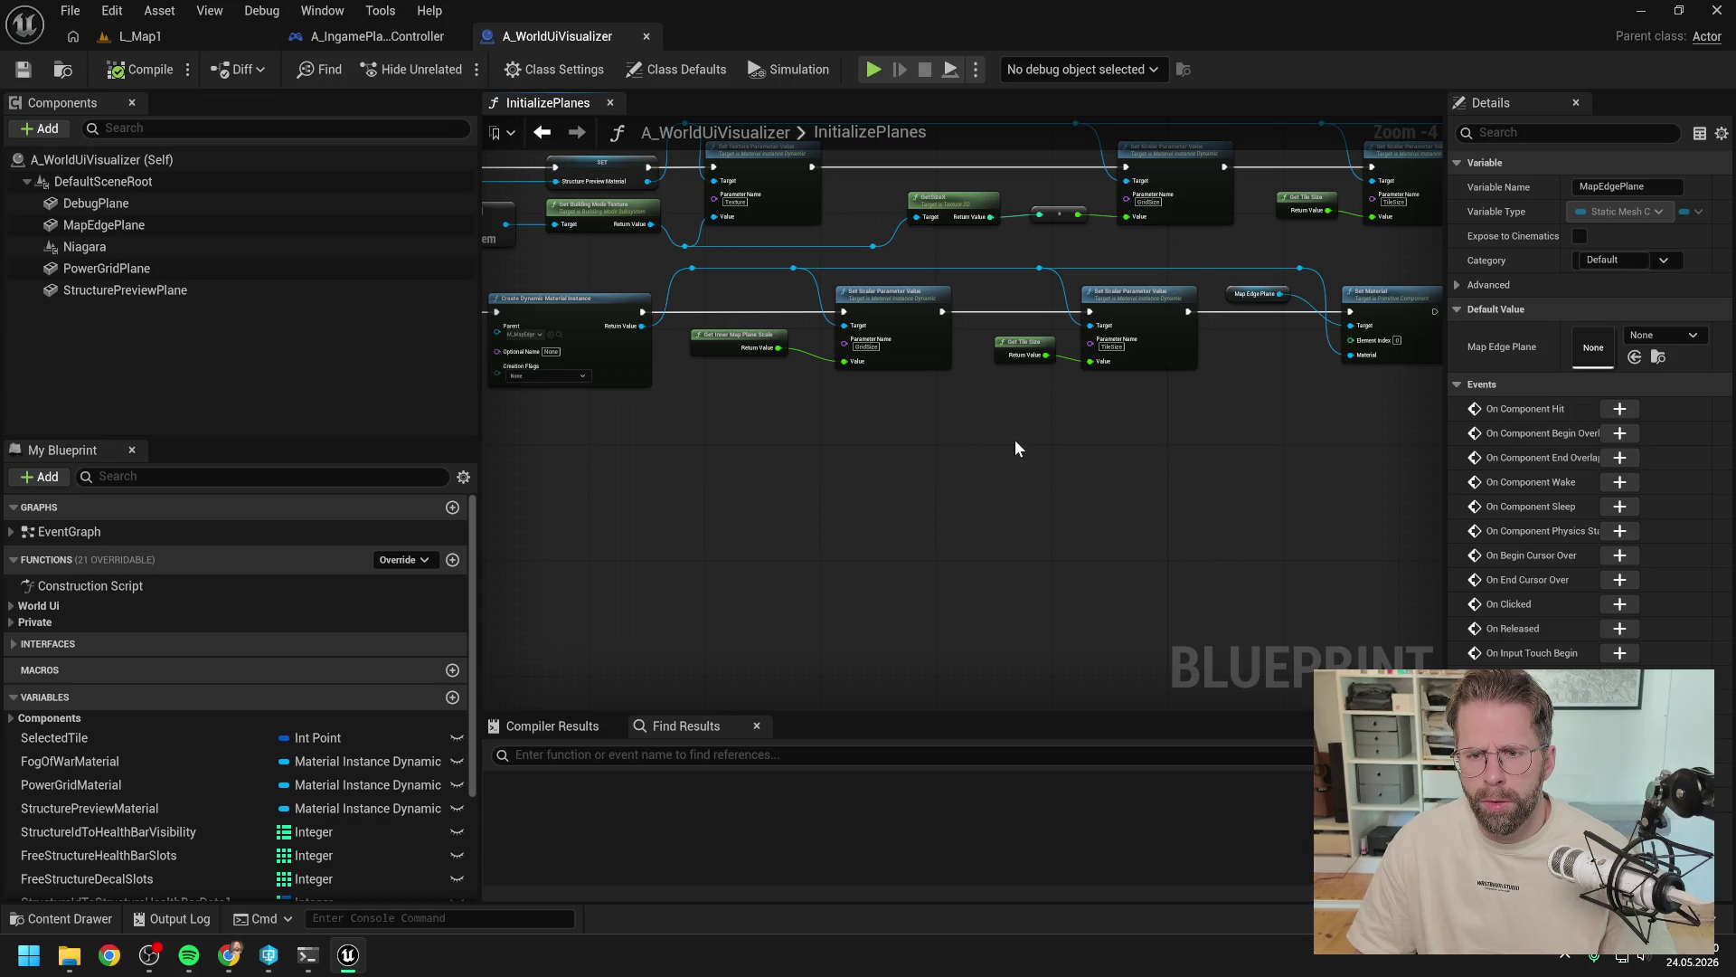
{"action": "mouse_move", "coordinate": [1015, 440]}
{"action": "left_mouse_down"}
{"action": "mouse_move", "coordinate": [811, 439]}
{"action": "mouse_move", "coordinate": [1120, 439]}
{"action": "left_mouse_up"}
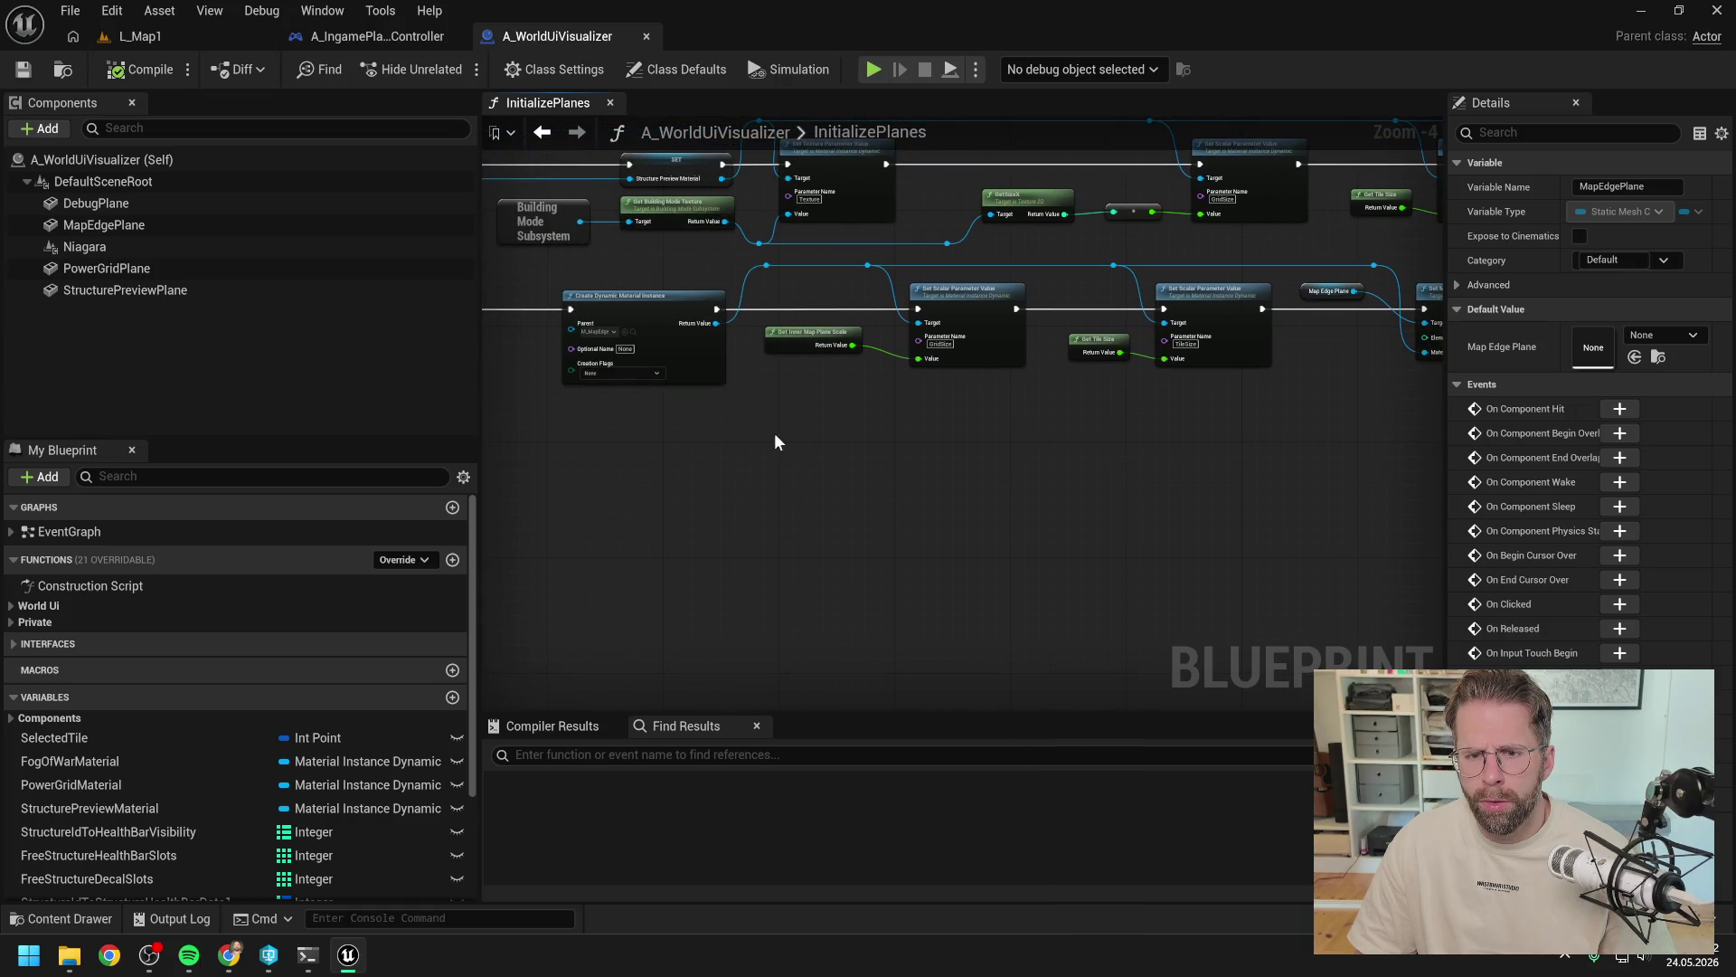
{"action": "mouse_move", "coordinate": [775, 441]}
{"action": "left_mouse_down"}
{"action": "mouse_move", "coordinate": [868, 414]}
{"action": "mouse_move", "coordinate": [1270, 412]}
{"action": "left_mouse_up"}
{"action": "mouse_move", "coordinate": [1024, 343]}
{"action": "left_mouse_down"}
{"action": "mouse_move", "coordinate": [949, 388]}
{"action": "mouse_move", "coordinate": [854, 405]}
{"action": "left_mouse_up"}
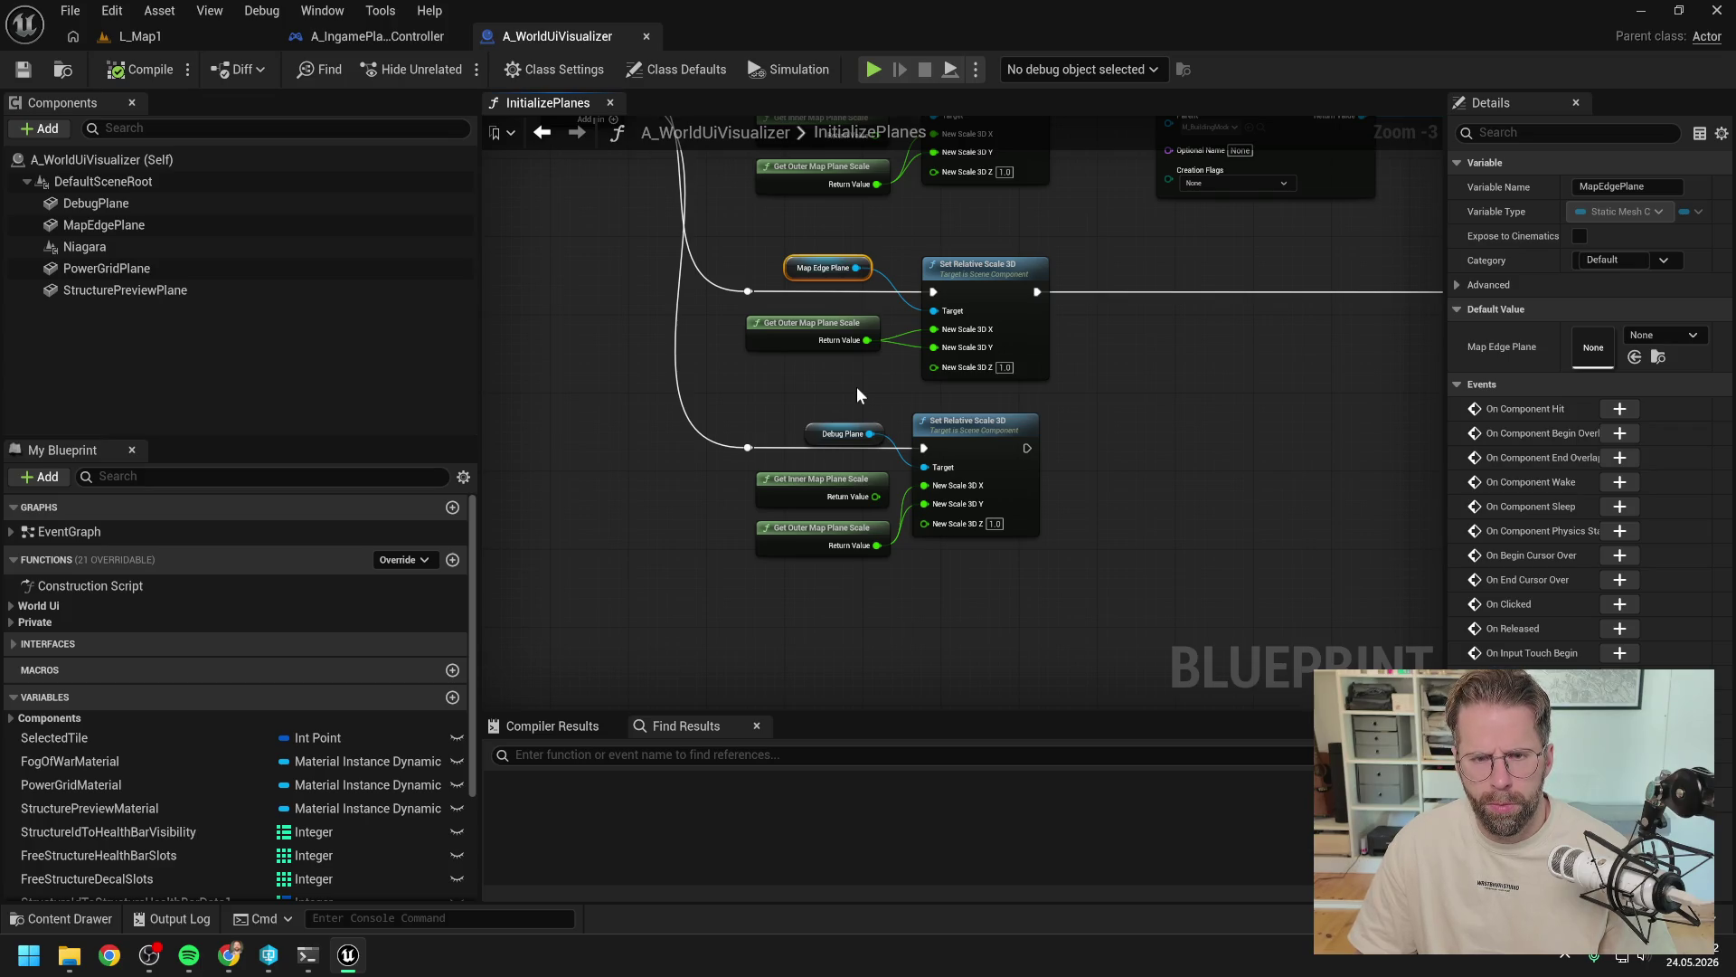
Uncheck DebugPlane's Visible setting via a 'vis' Details search, then play L_Map1.
{"action": "left_click", "coordinate": [157, 204]}
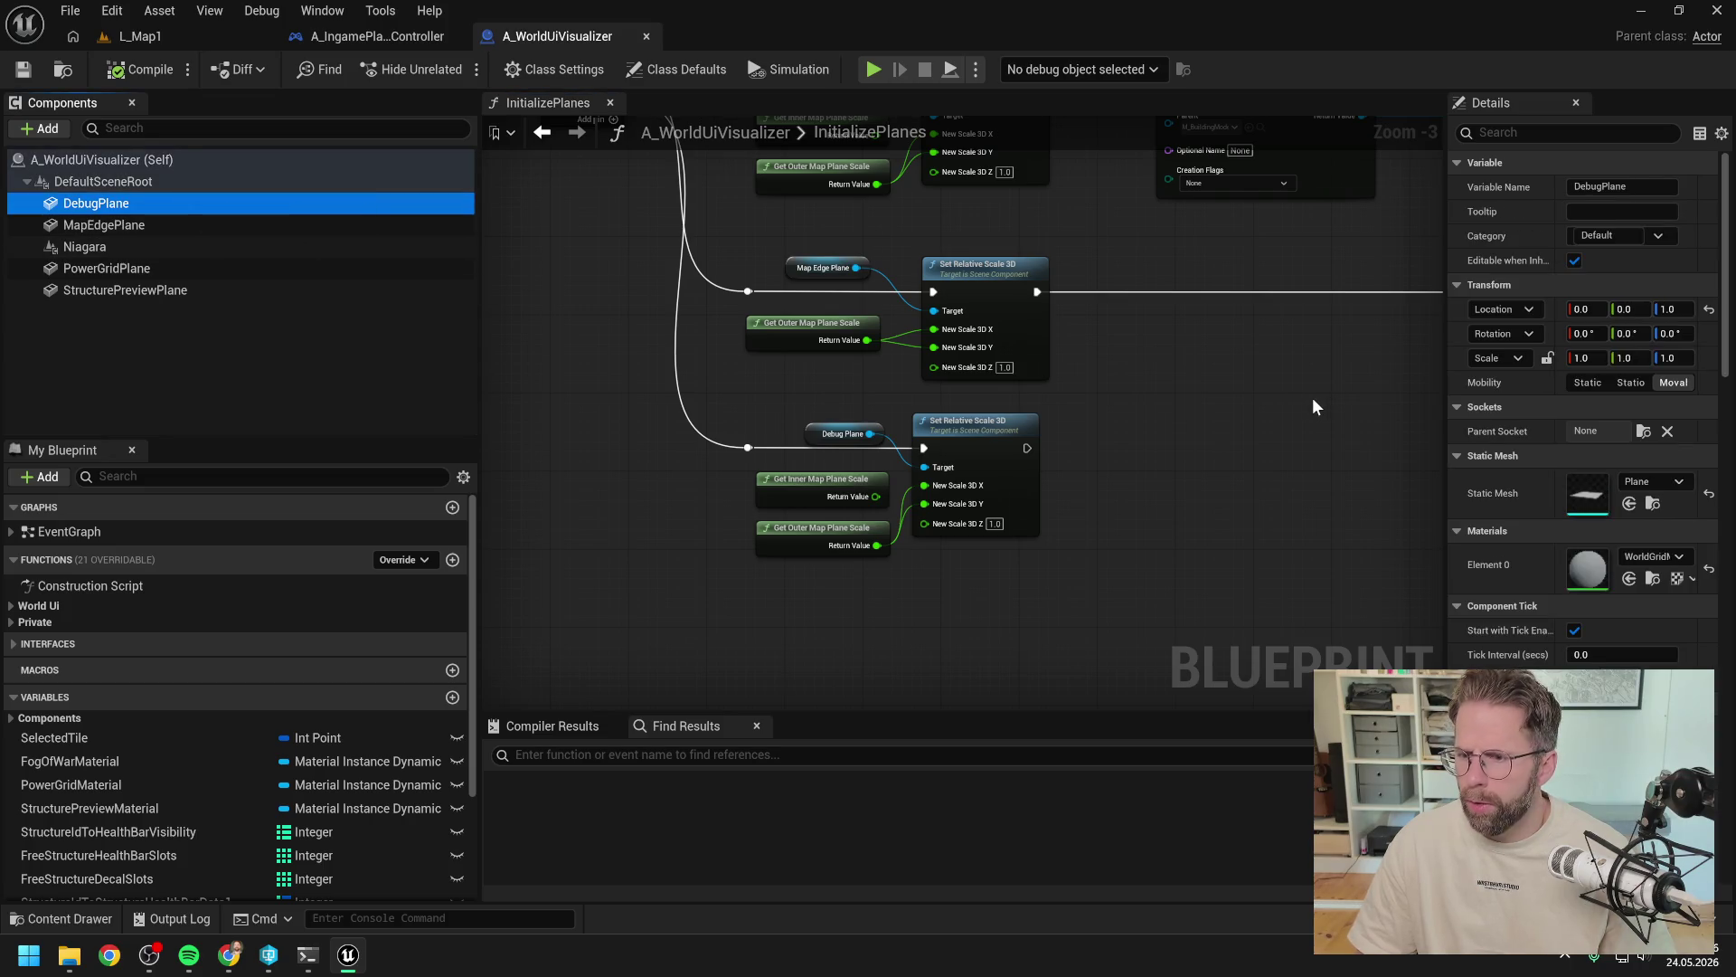
{"action": "left_click", "coordinate": [1490, 136]}
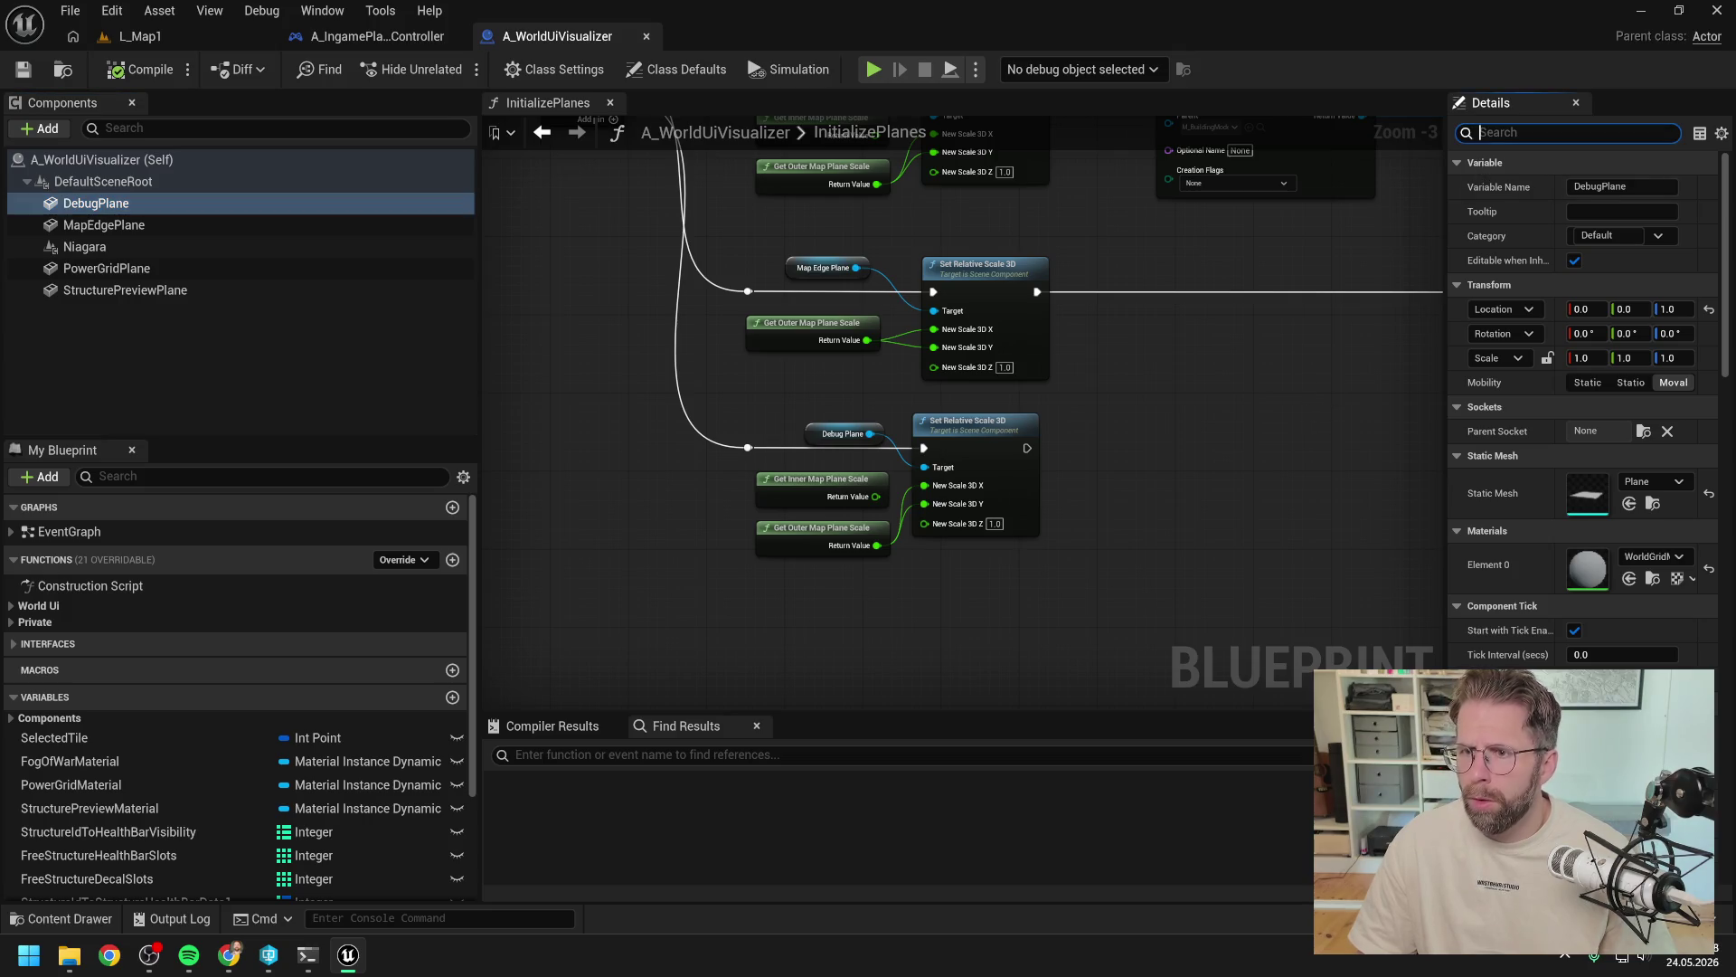
{"action": "type", "text": "vis"}
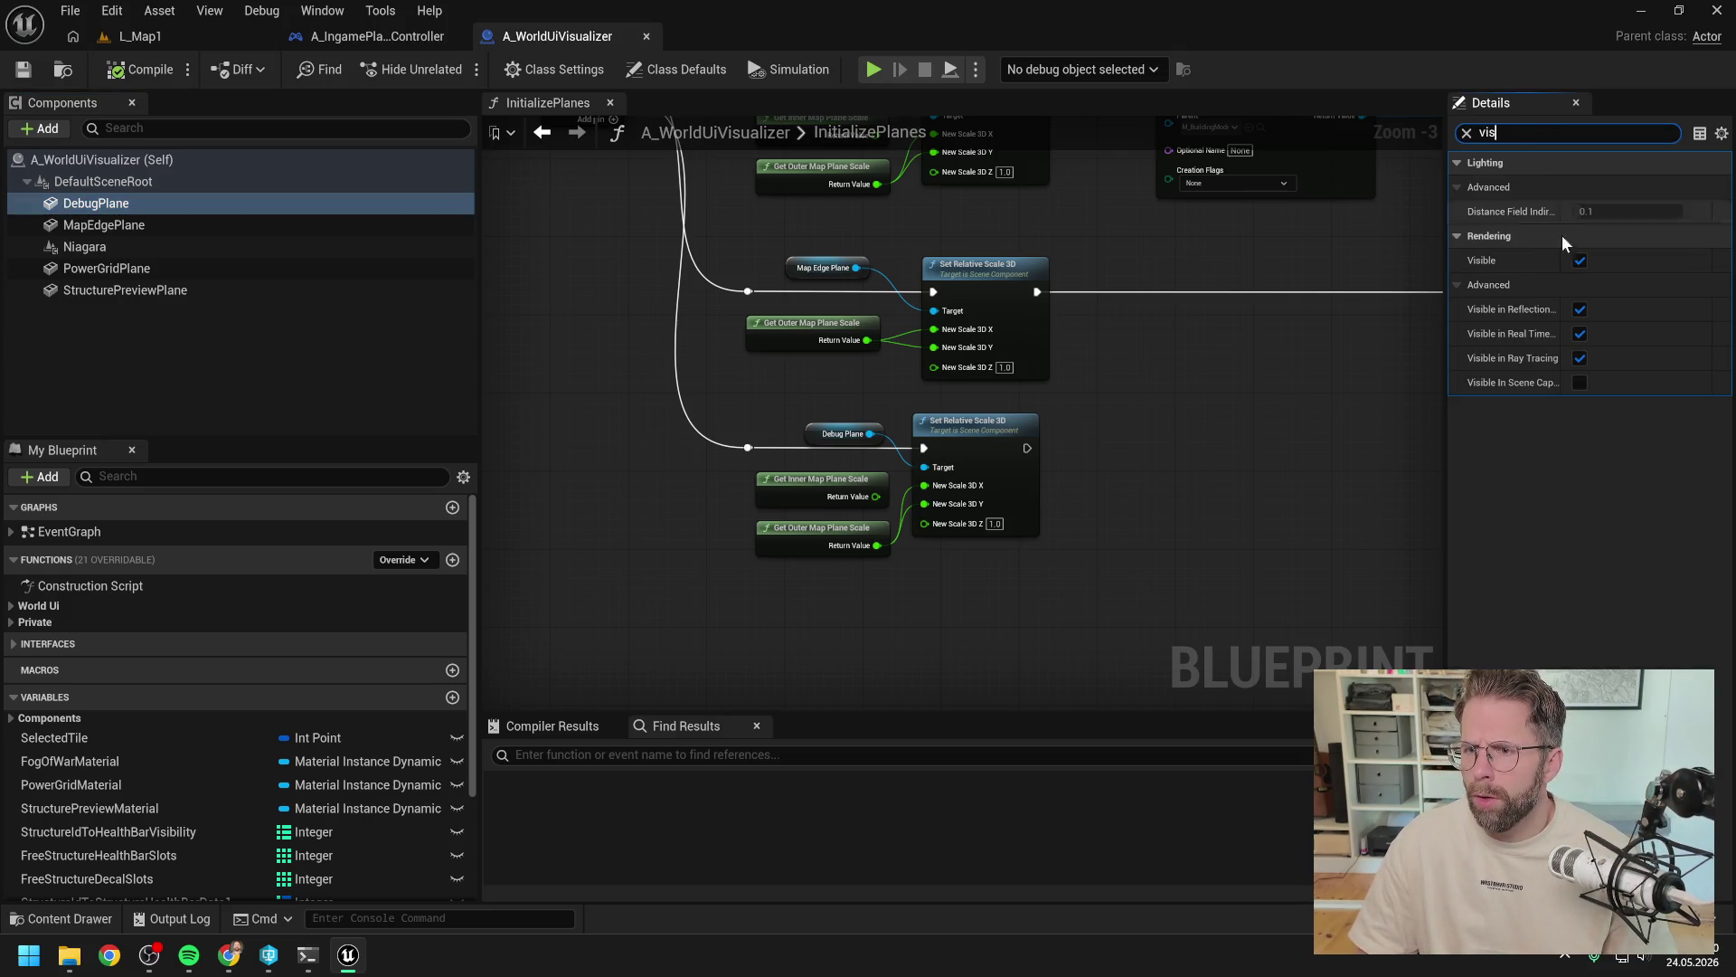
{"action": "left_click", "coordinate": [1579, 261]}
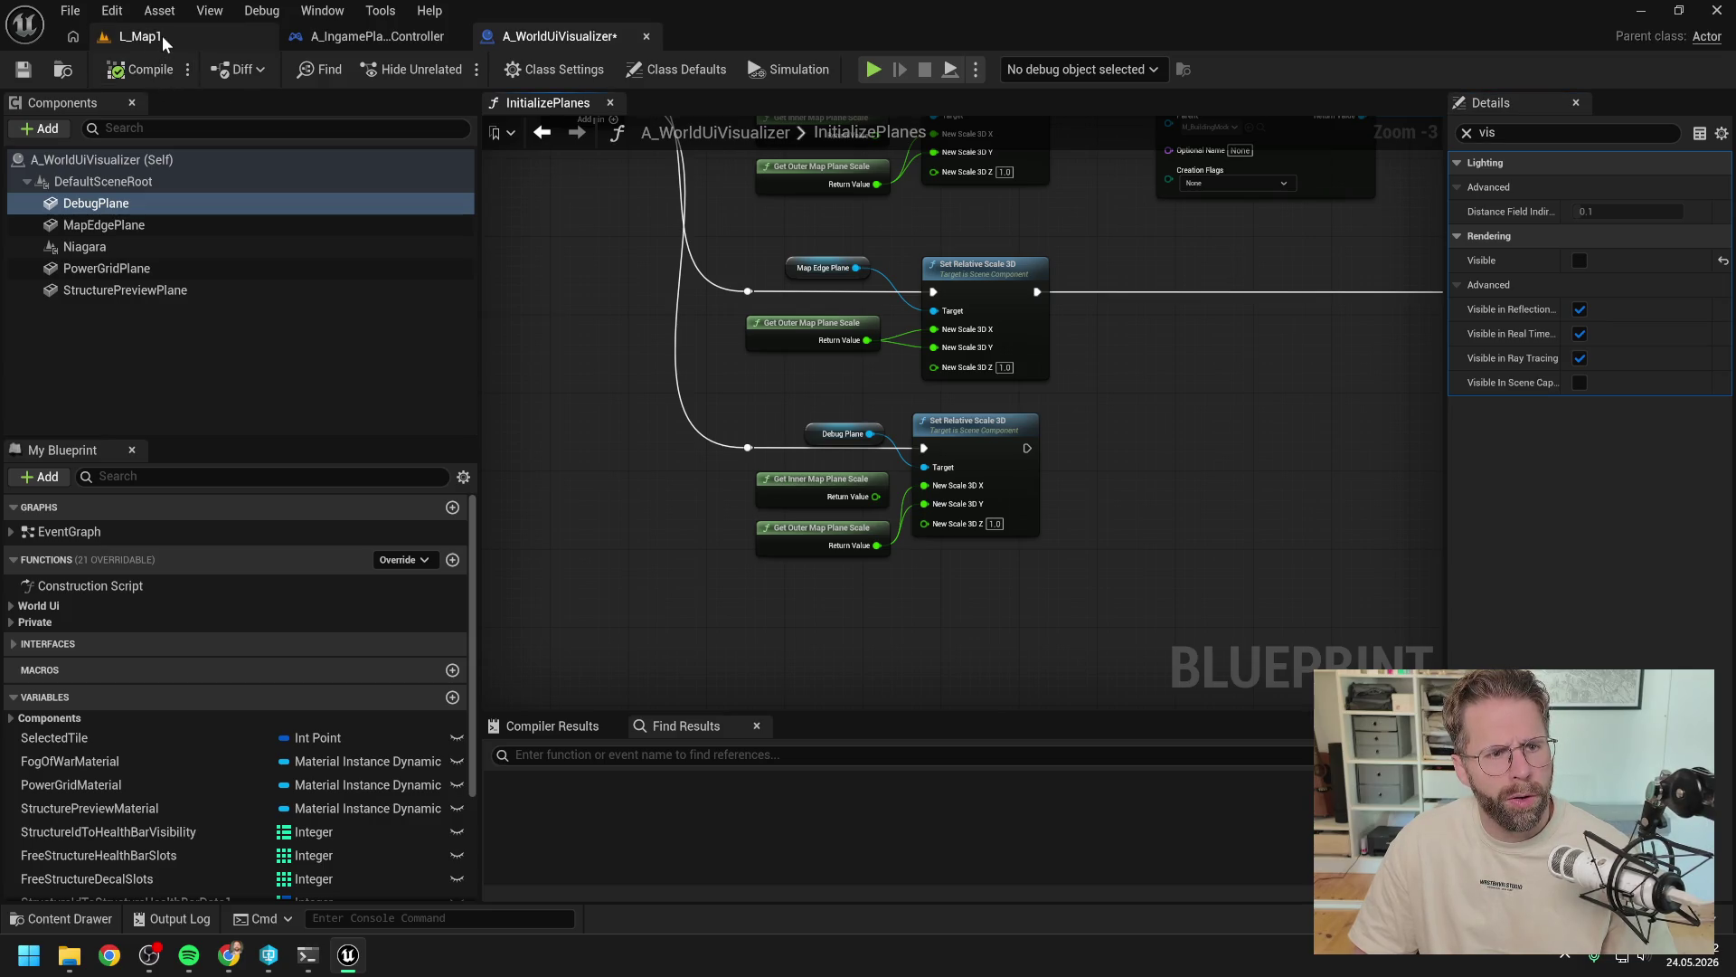
{"action": "left_click", "coordinate": [161, 35]}
{"action": "left_click", "coordinate": [454, 69]}
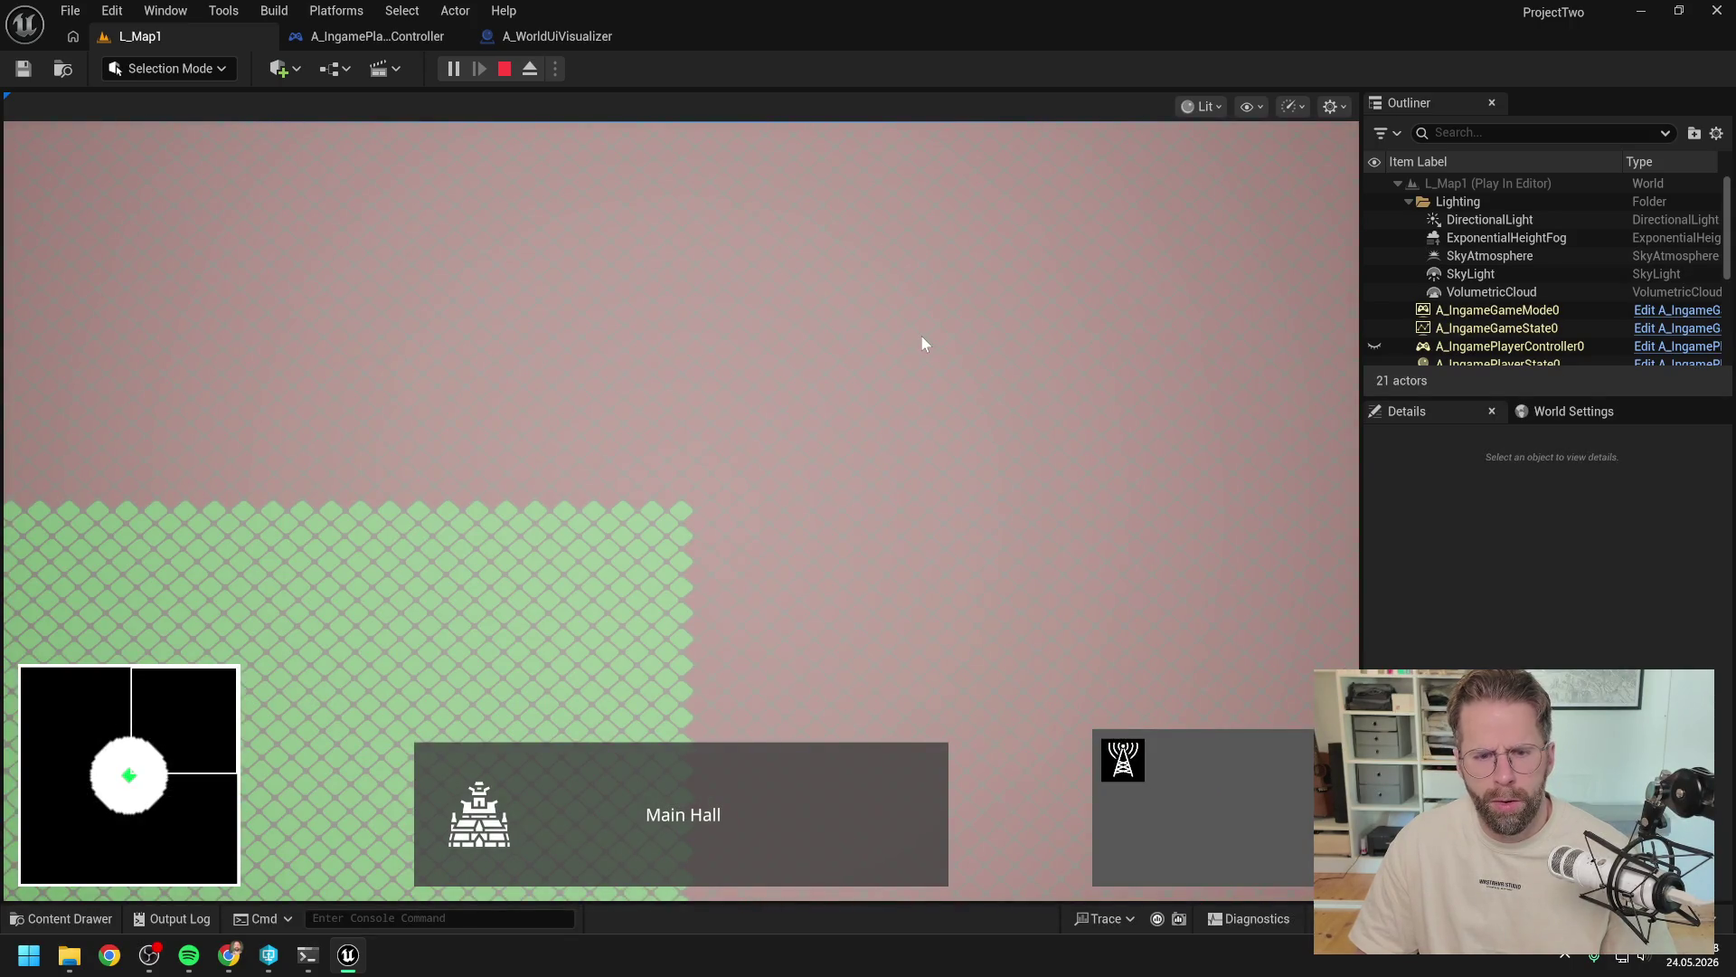
Stop play and review the MapEdgePlane and DebugPlane components in A_WorldUiVisualizer.
{"action": "key", "text": "Escape"}
{"action": "left_click", "coordinate": [552, 35]}
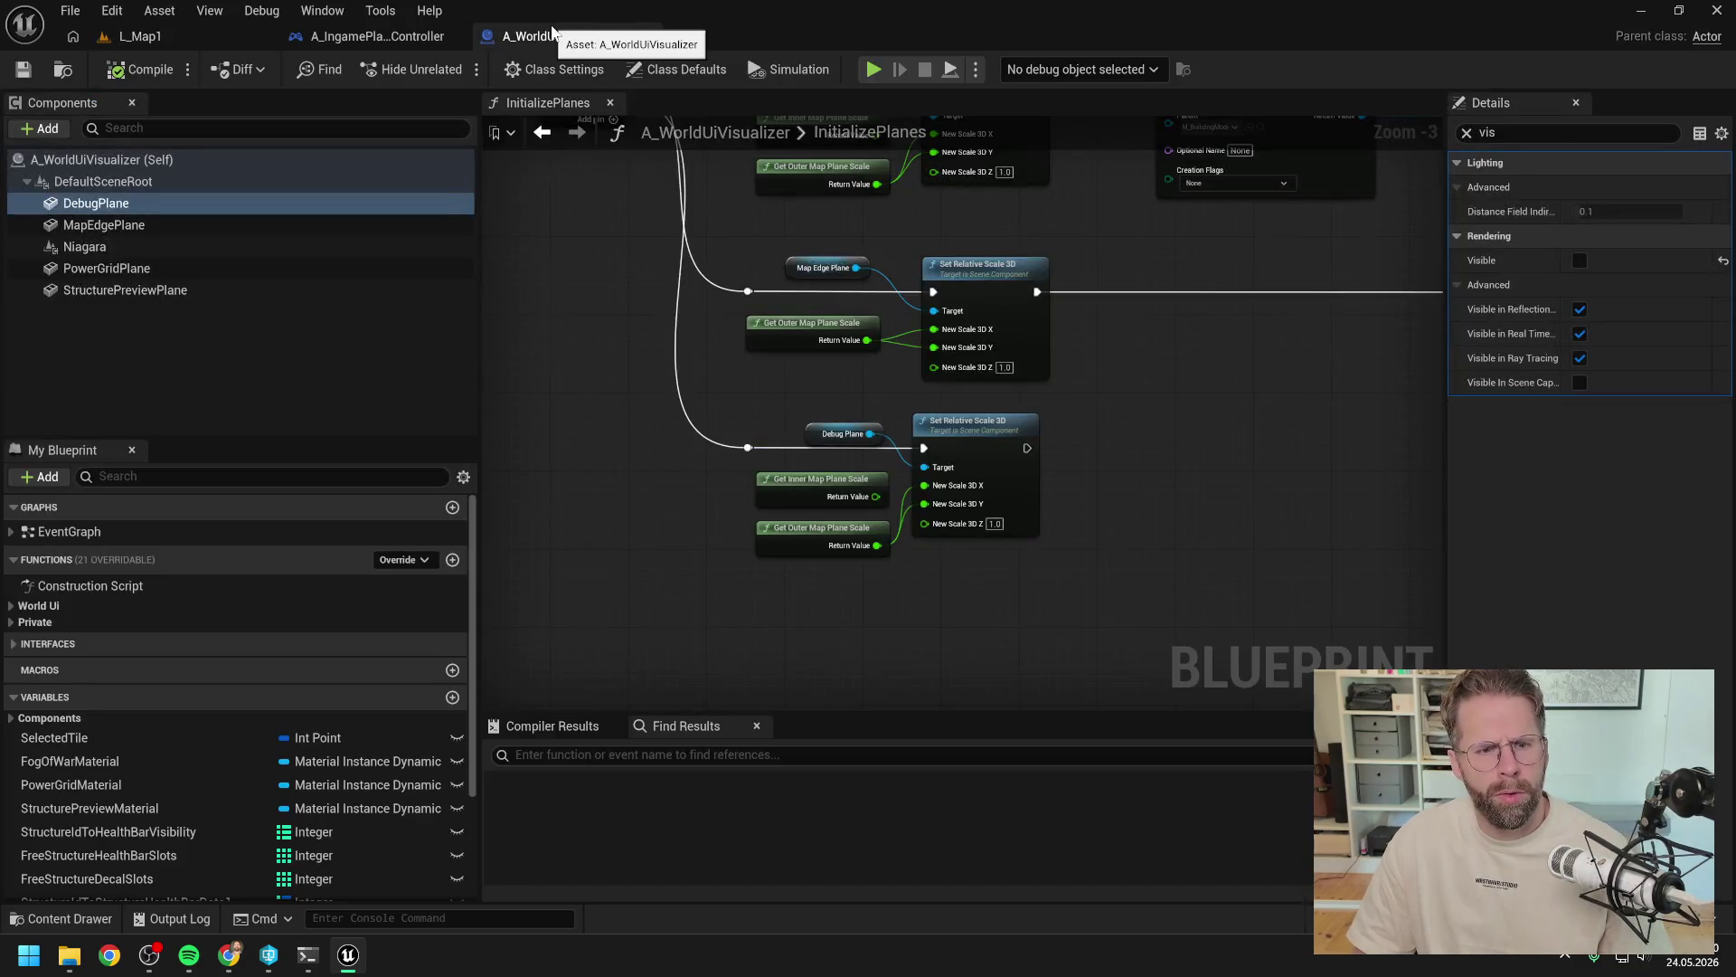
{"action": "left_click", "coordinate": [192, 226]}
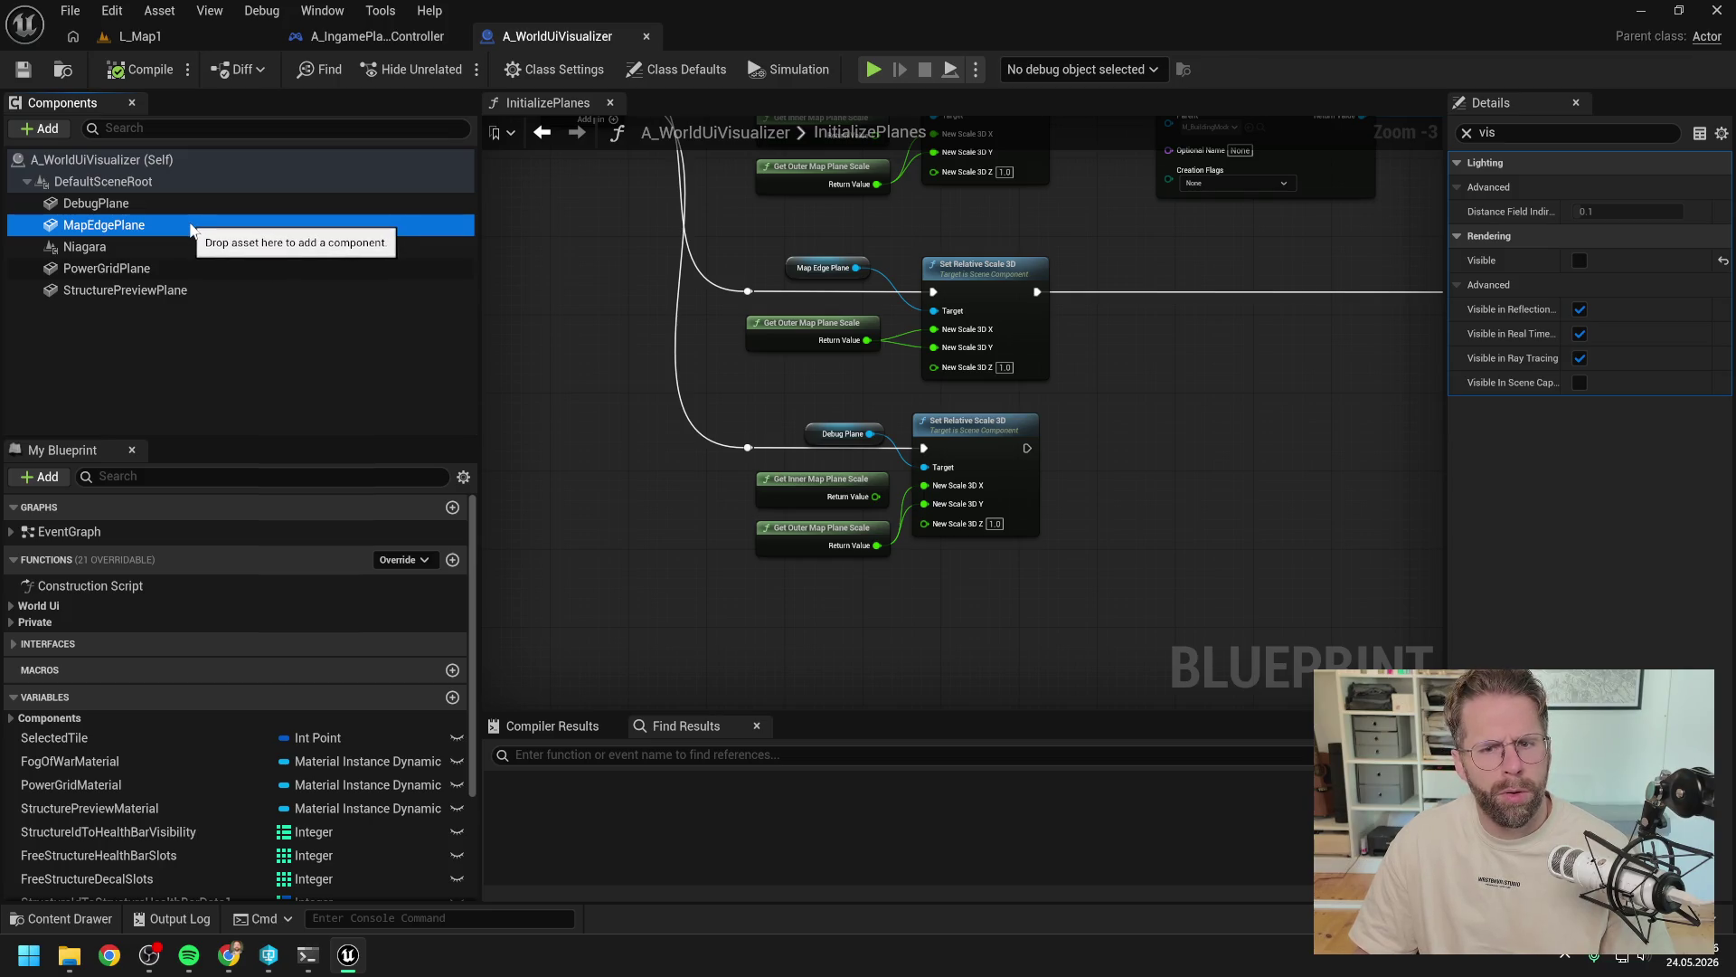
{"action": "left_click", "coordinate": [149, 204]}
{"action": "left_click", "coordinate": [144, 226]}
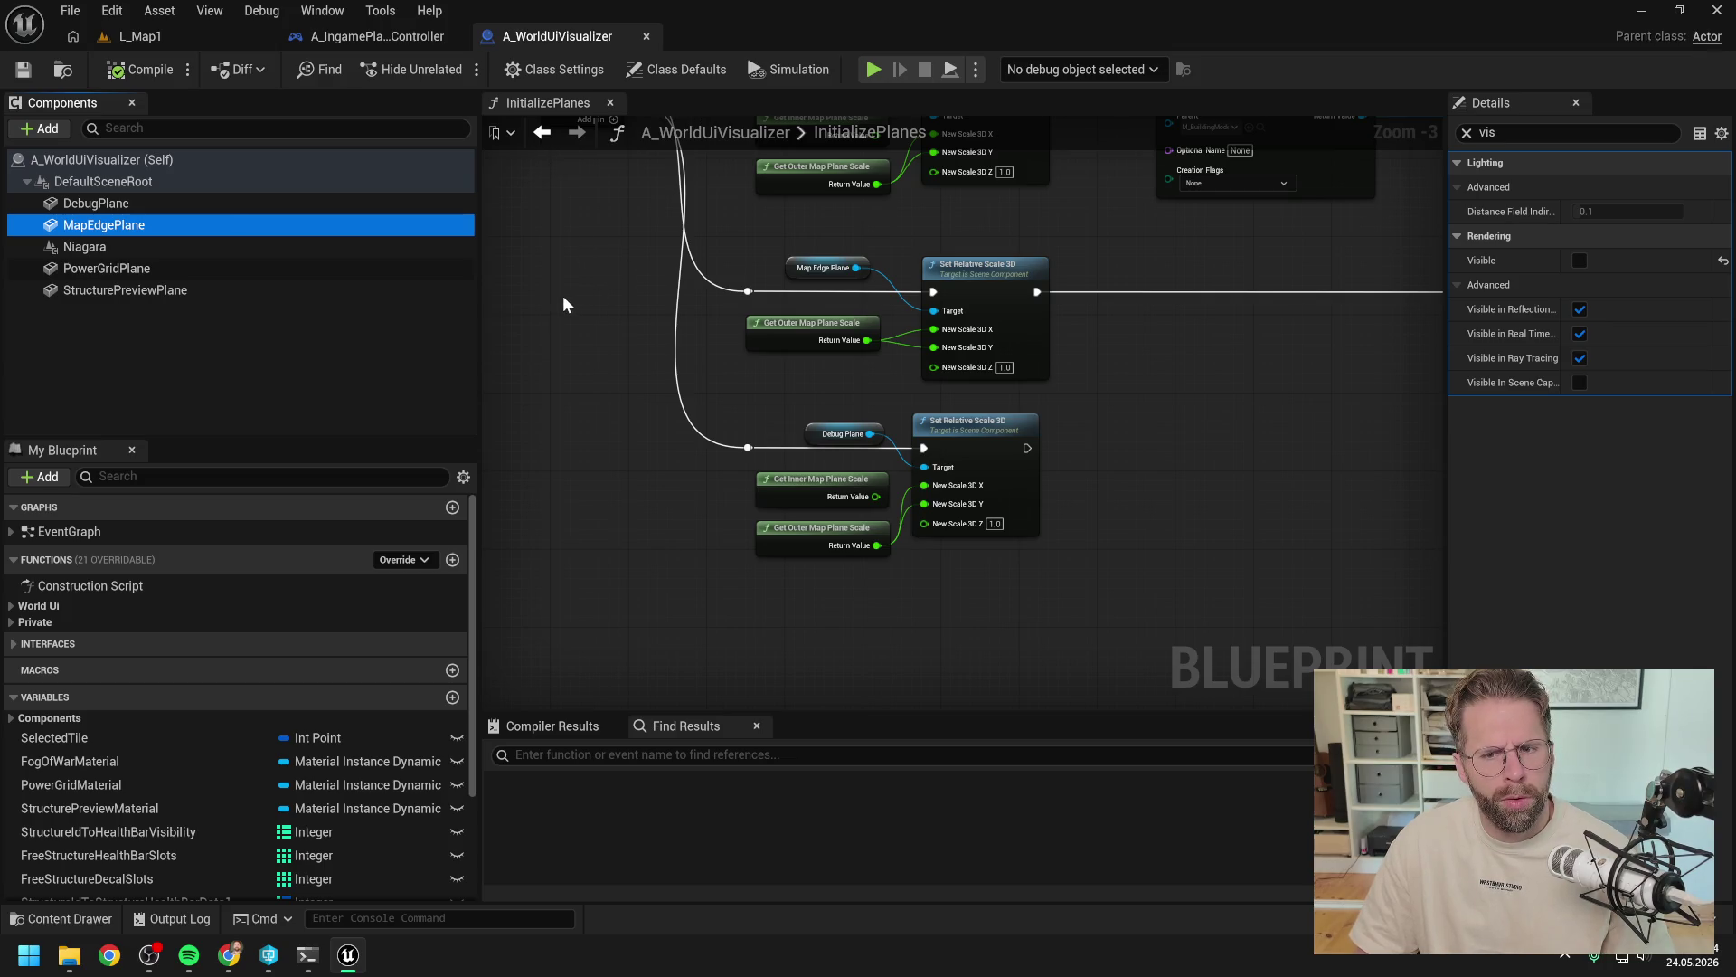
Play L_Map1, begin placing a Power Grid Generator and pan, then stop and close the editor.
{"action": "left_click", "coordinate": [131, 38]}
{"action": "left_click", "coordinate": [453, 68]}
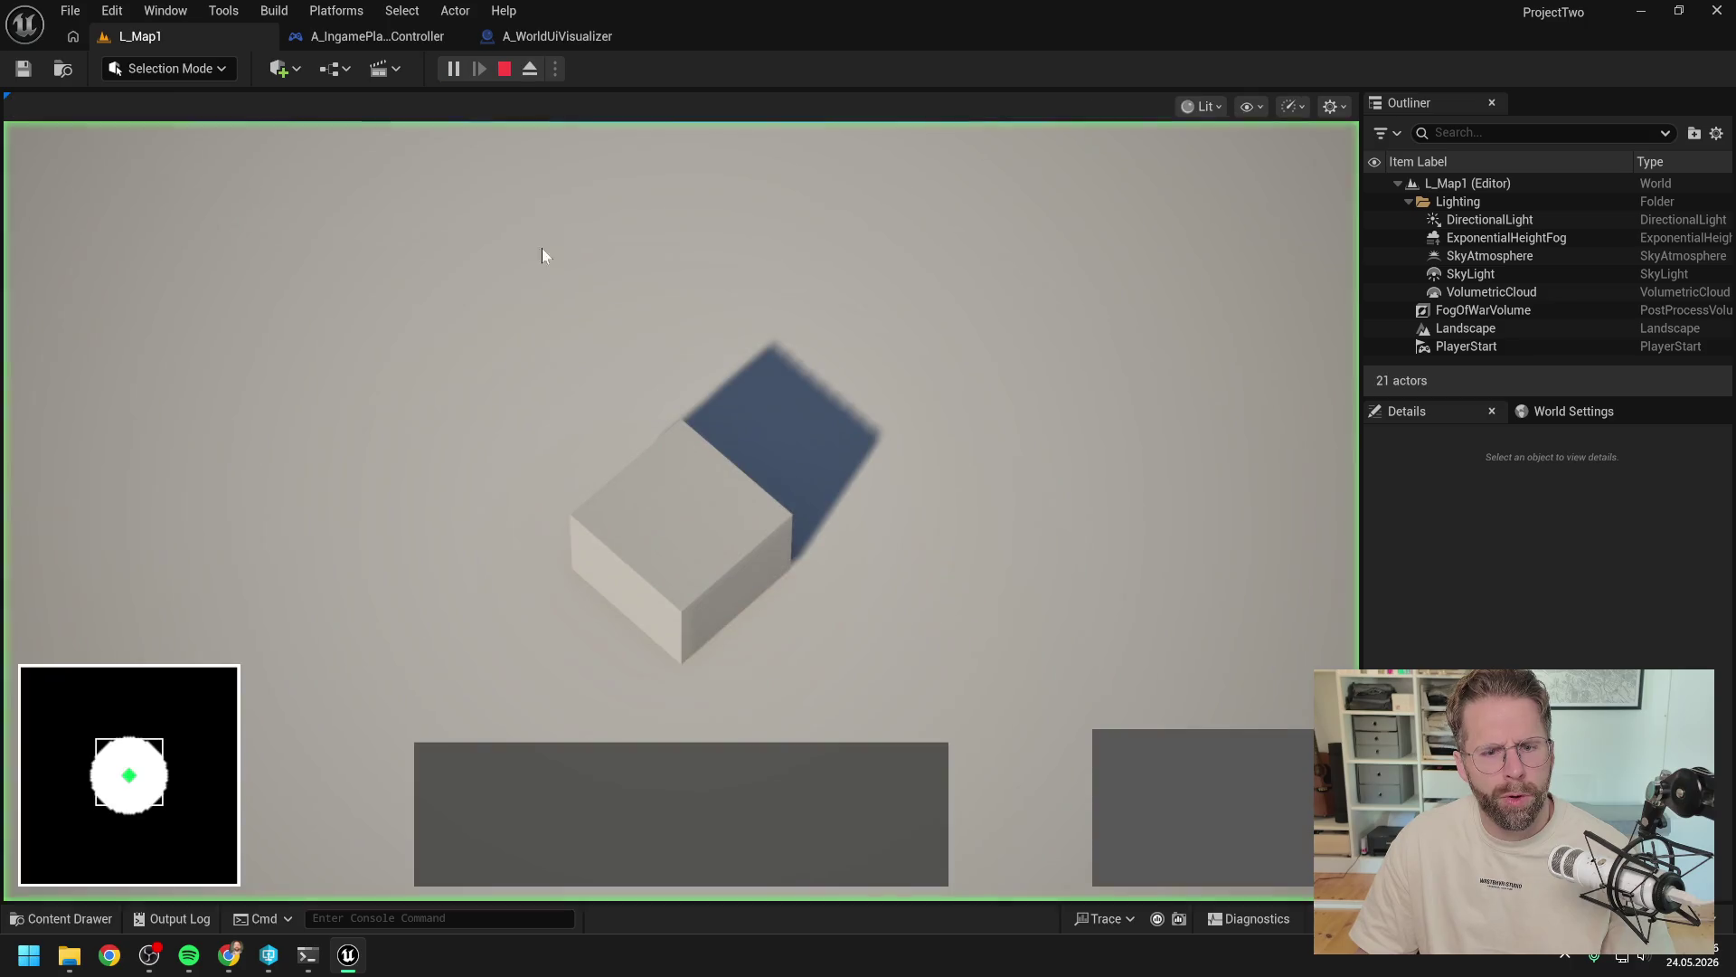
{"action": "left_click", "coordinate": [1124, 761]}
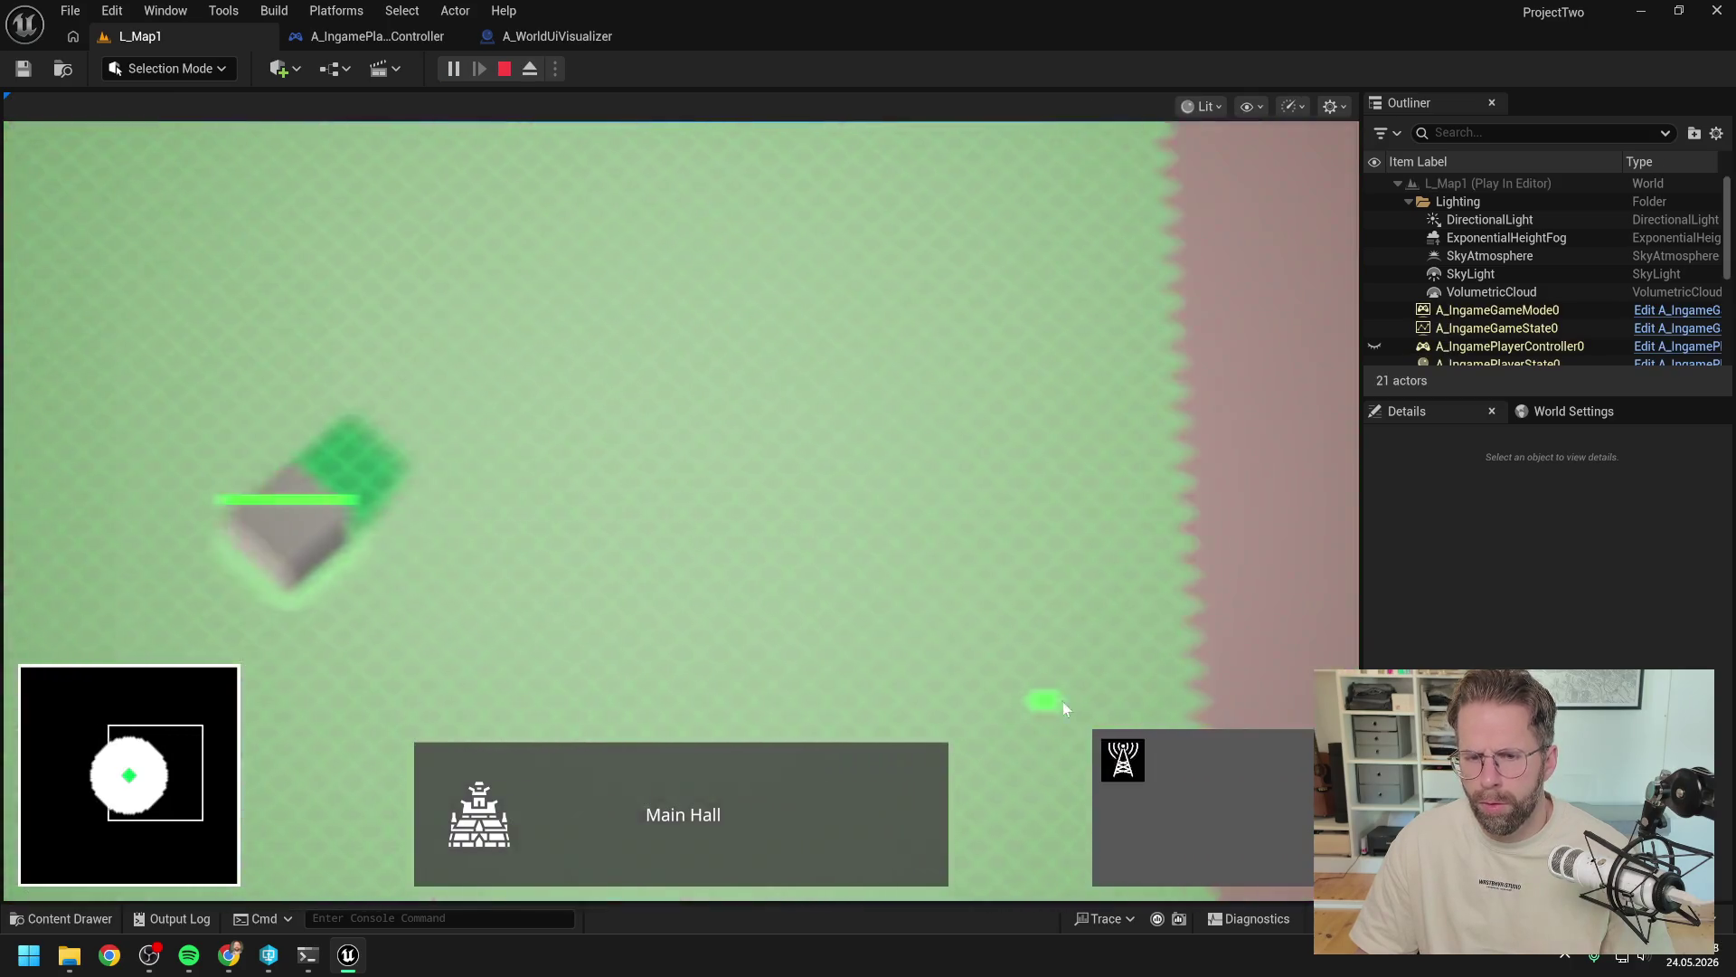
{"action": "key", "text": "d"}
{"action": "key", "text": "w"}
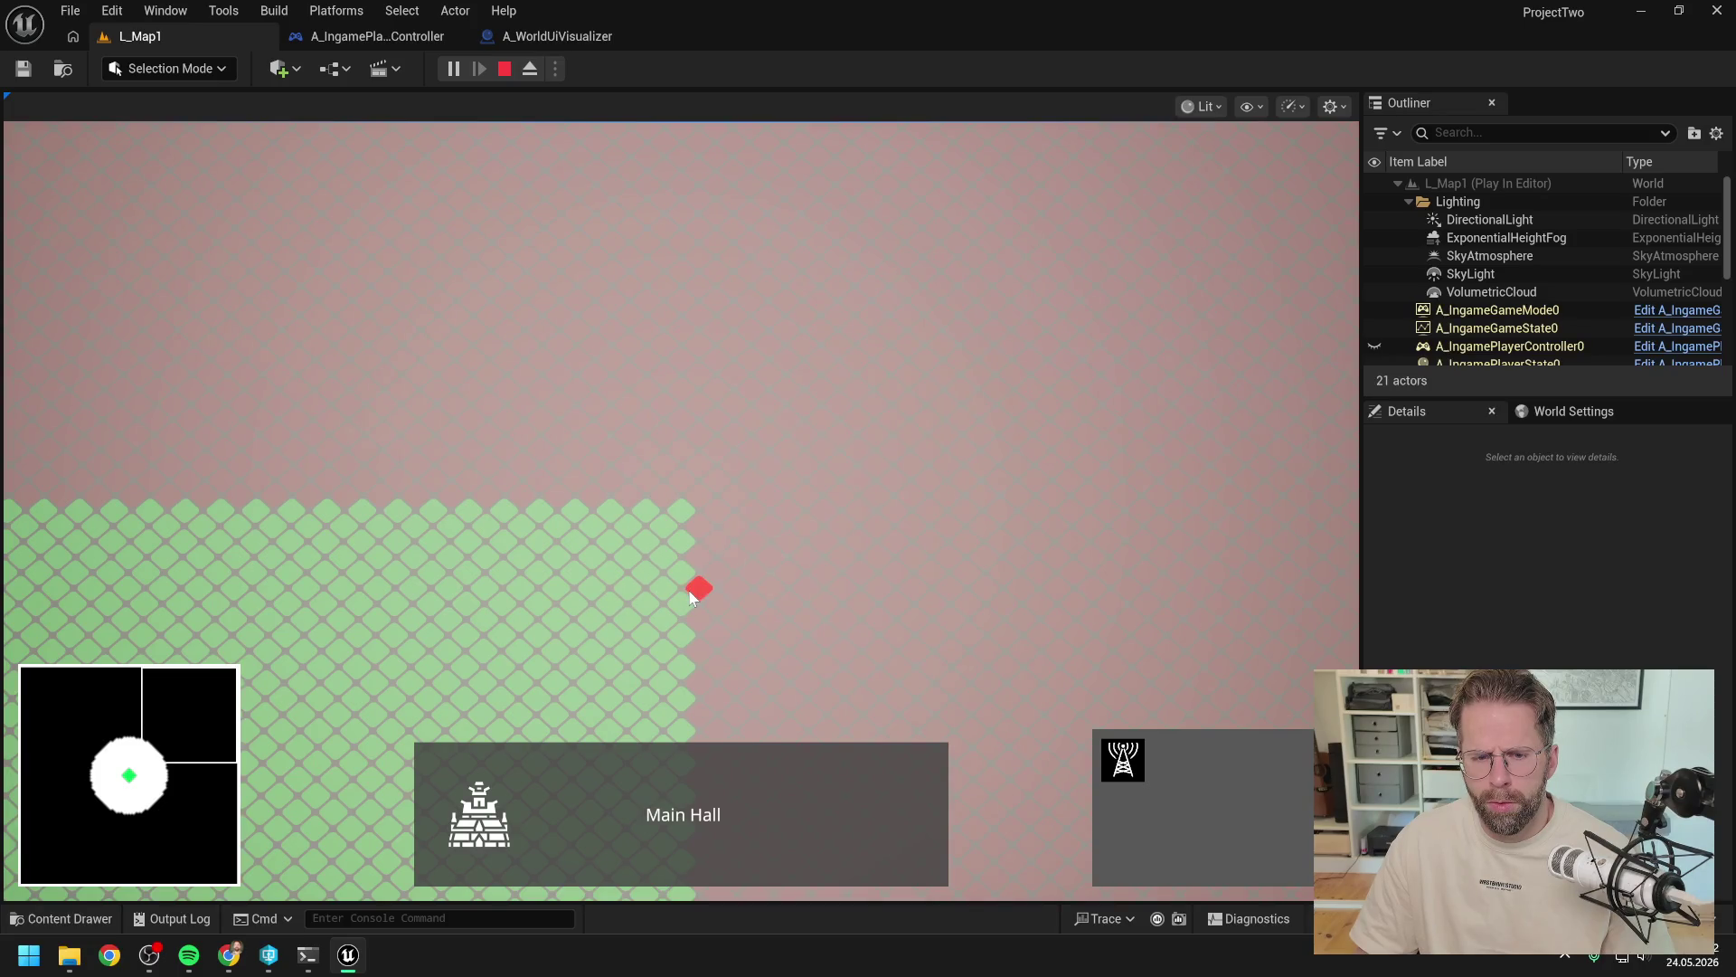
{"action": "key", "text": "Escape"}
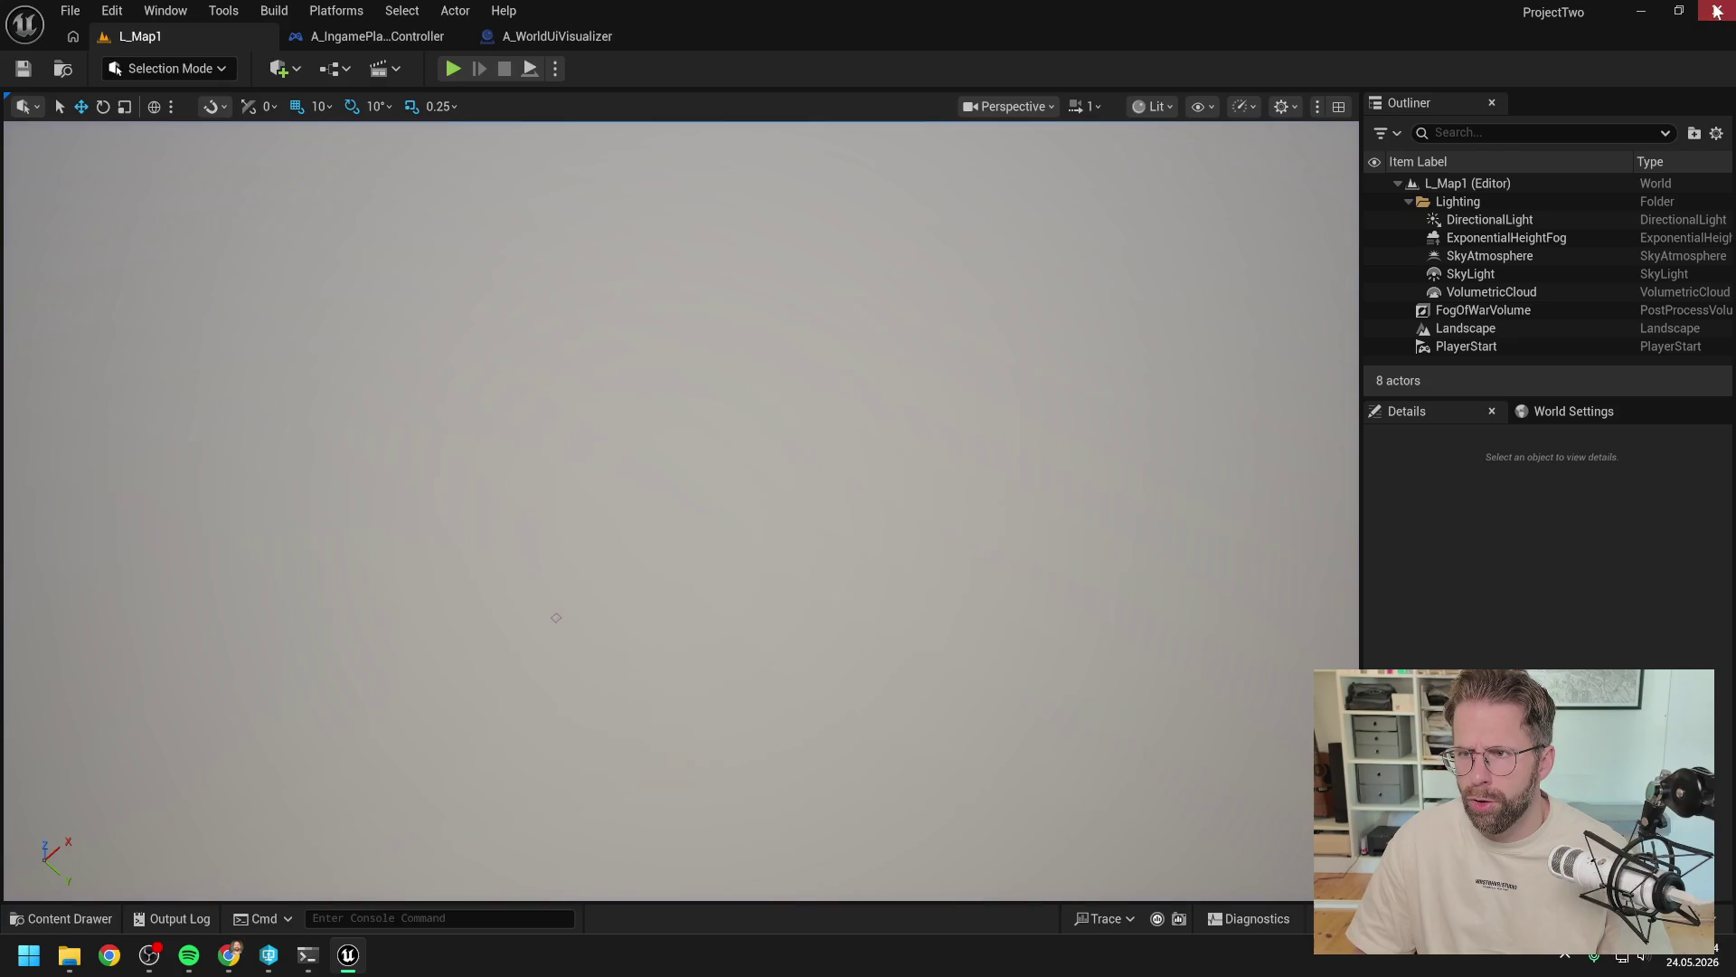
{"action": "left_click", "coordinate": [1716, 10]}
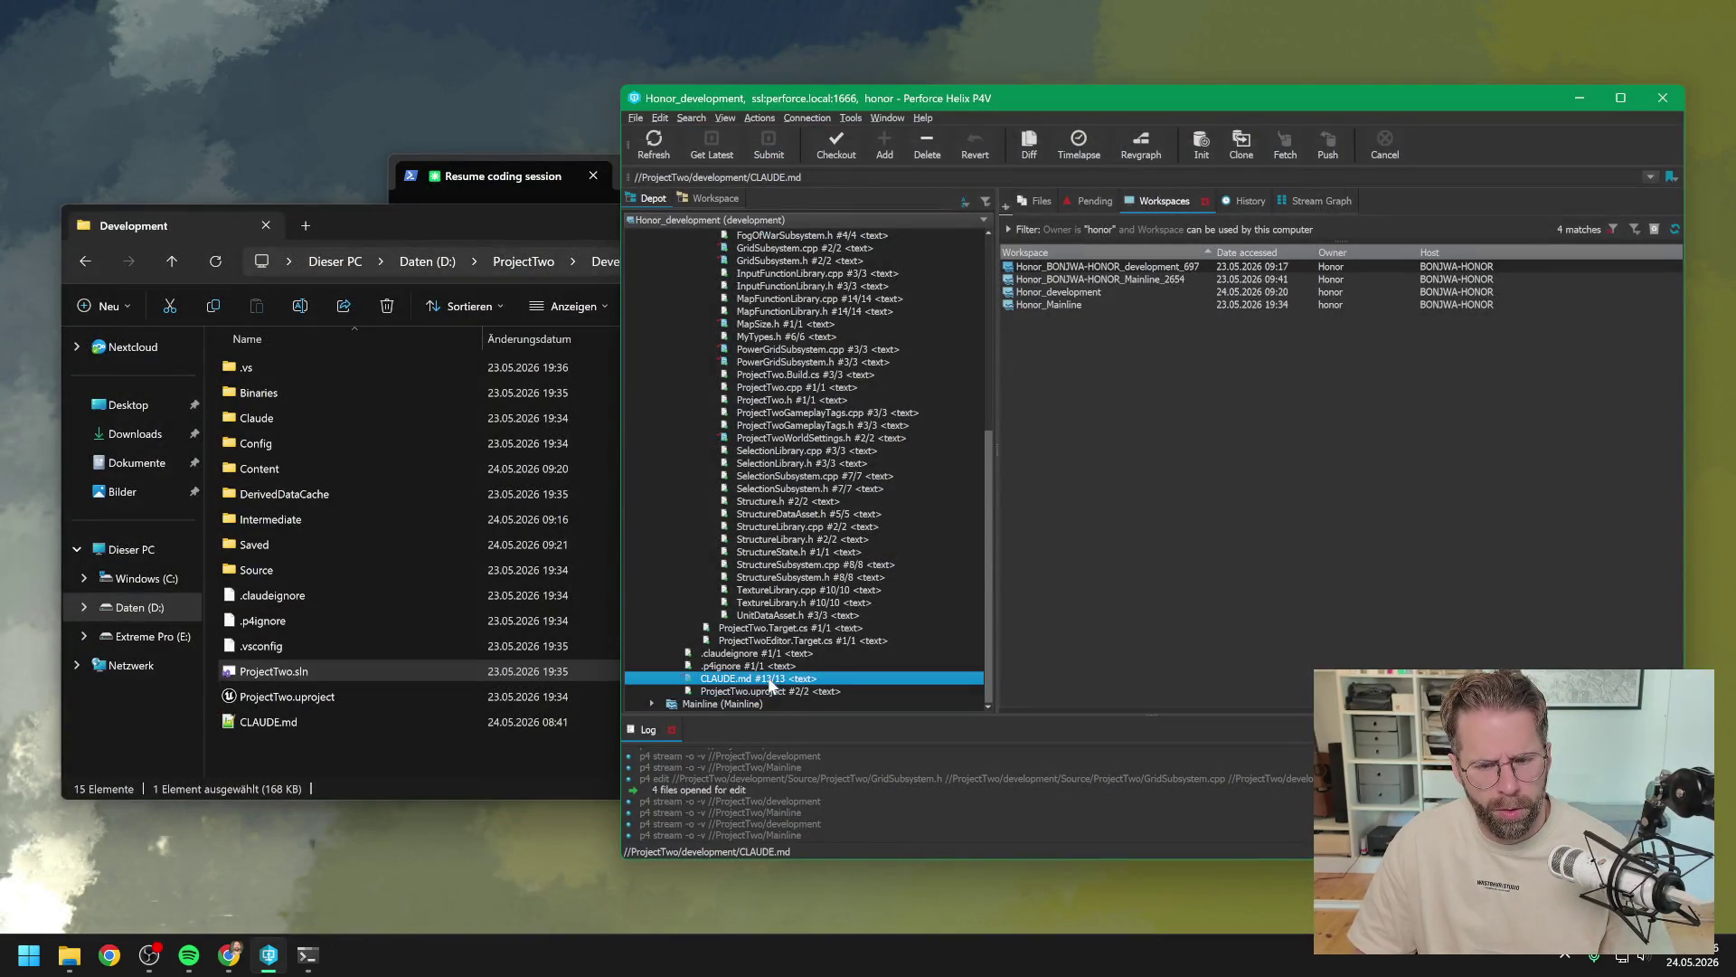
Relaunch ProjectTwo.uproject from P4V and bring the loaded Unreal Editor forward.
{"action": "double_click", "coordinate": [773, 693]}
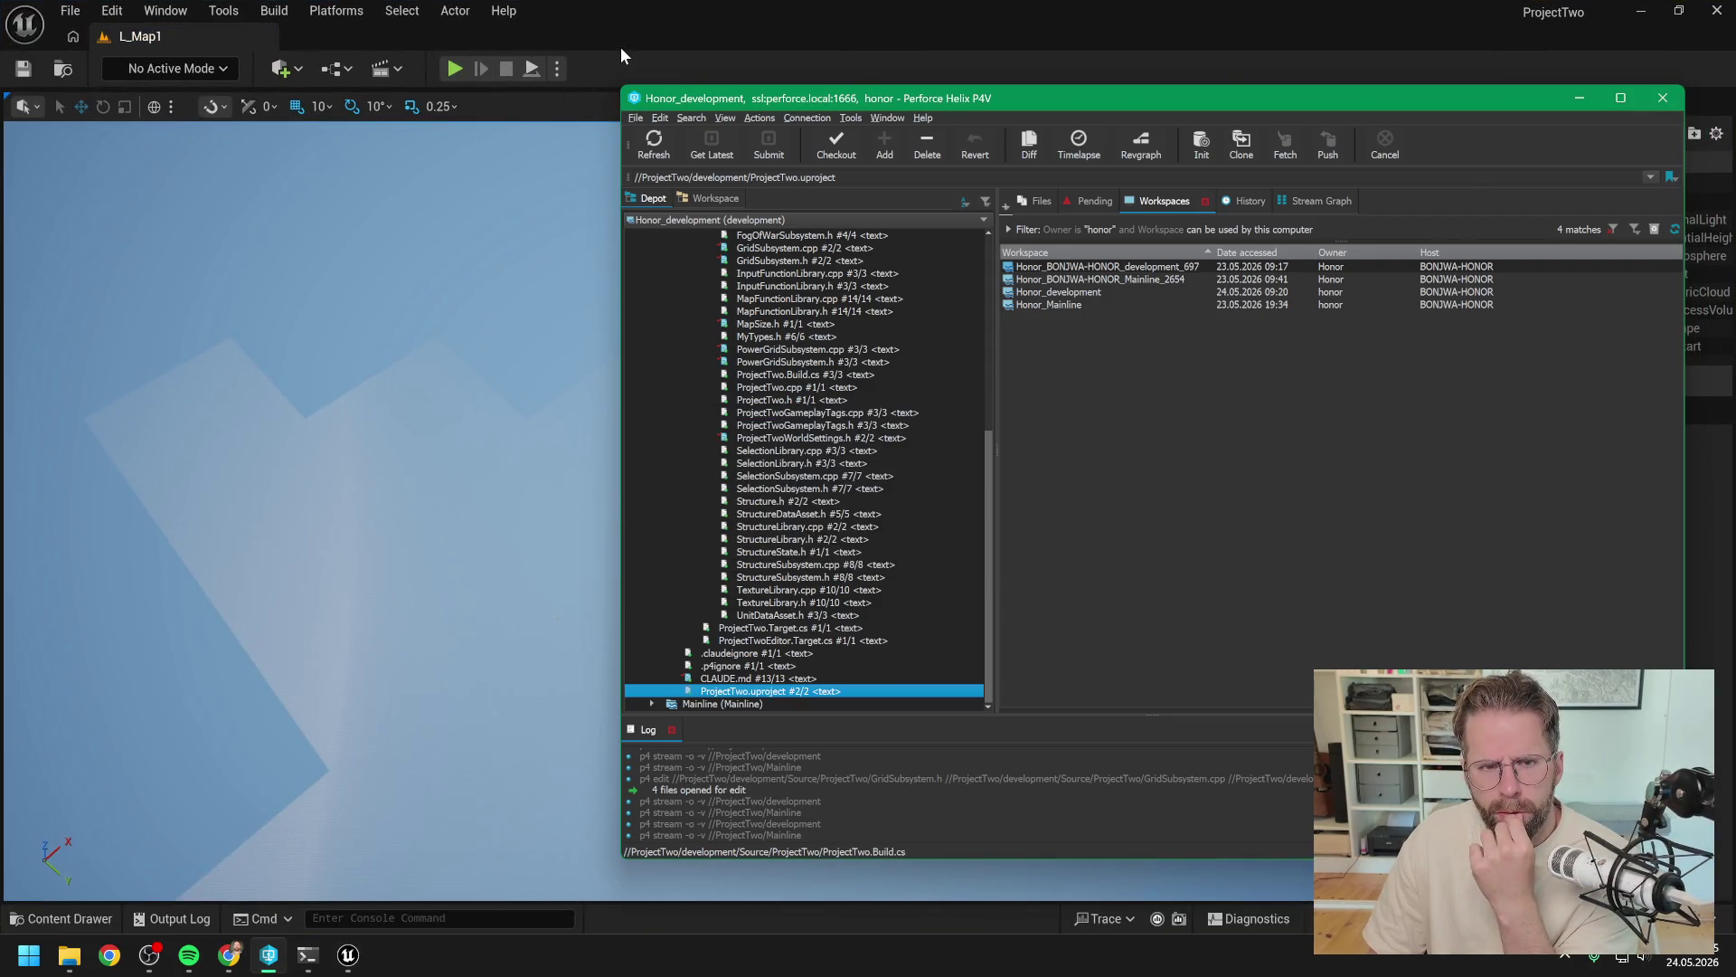
{"action": "left_click", "coordinate": [620, 47]}
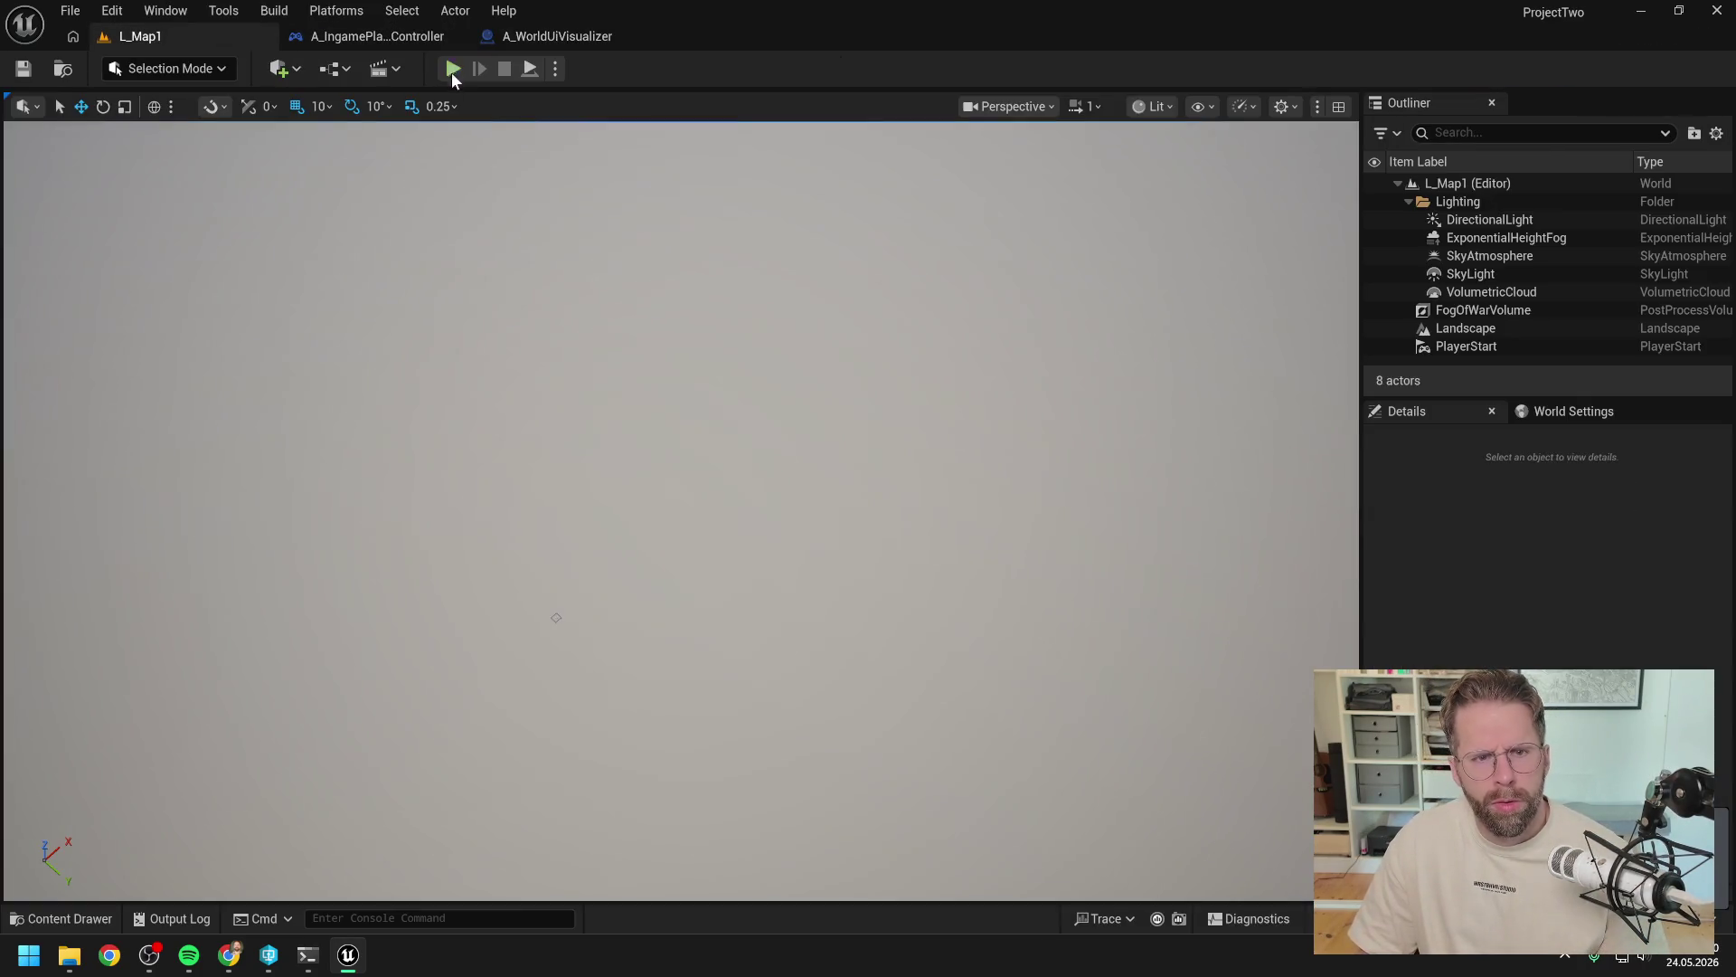
Play, begin placing a Power Grid Generator and pan up-right, then cancel and stop.
{"action": "left_click", "coordinate": [454, 70]}
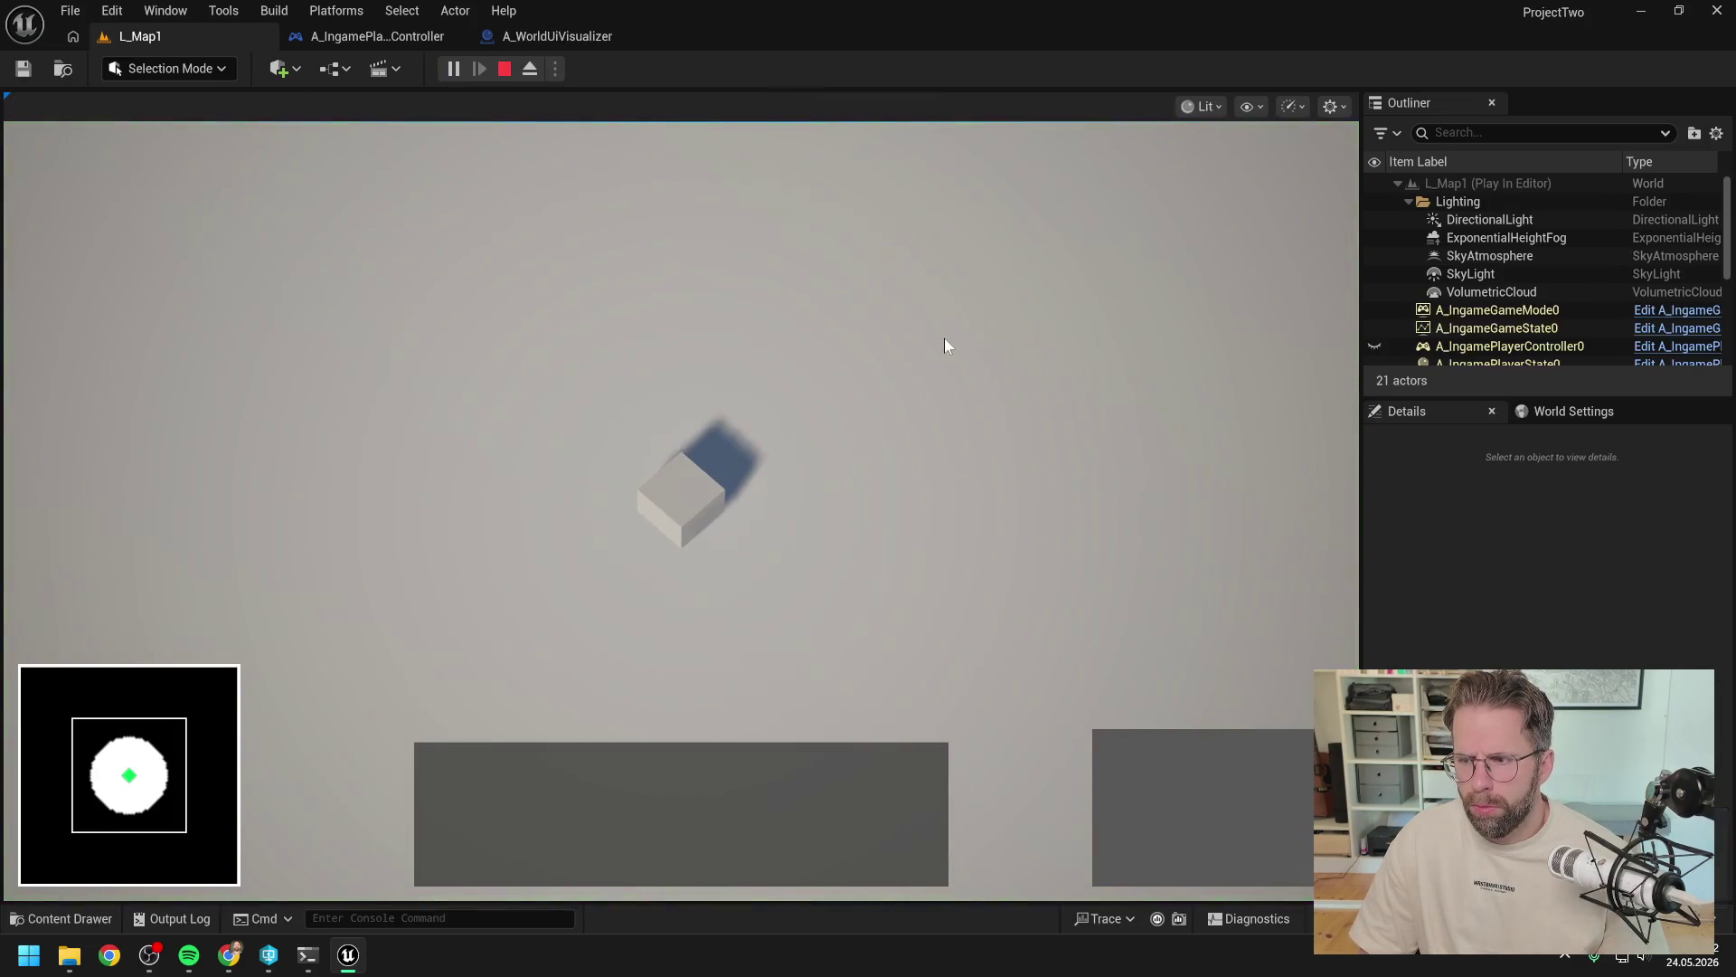
{"action": "left_click", "coordinate": [1124, 759]}
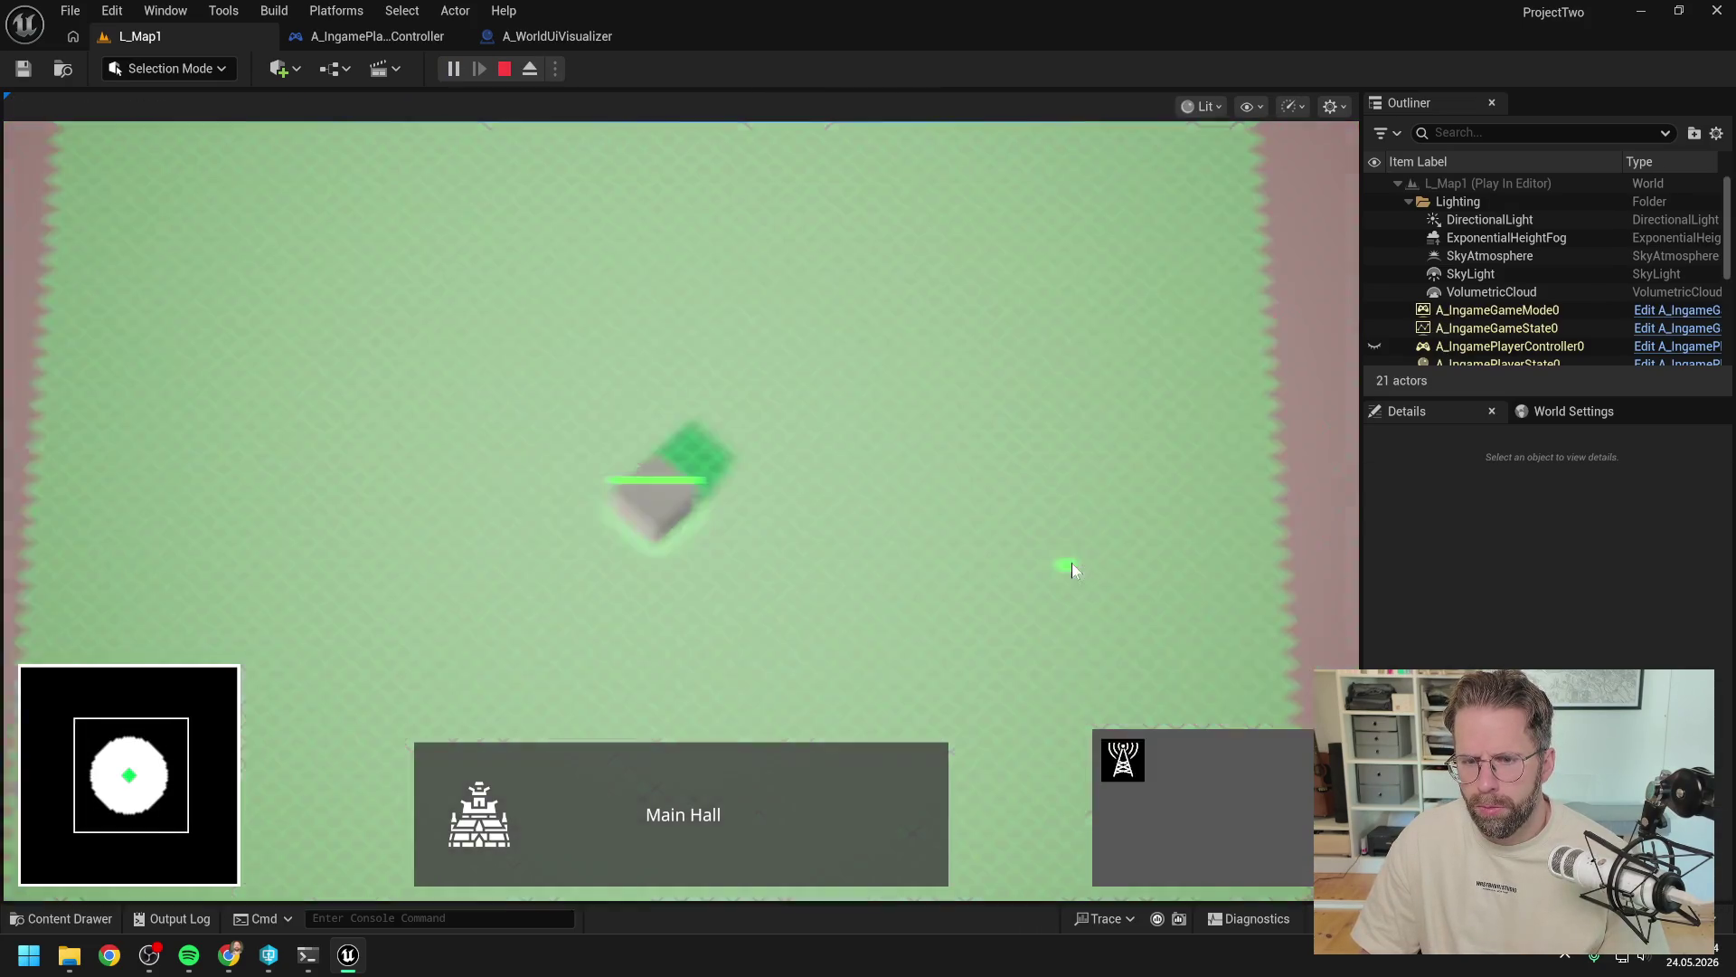
{"action": "key", "text": "w+d"}
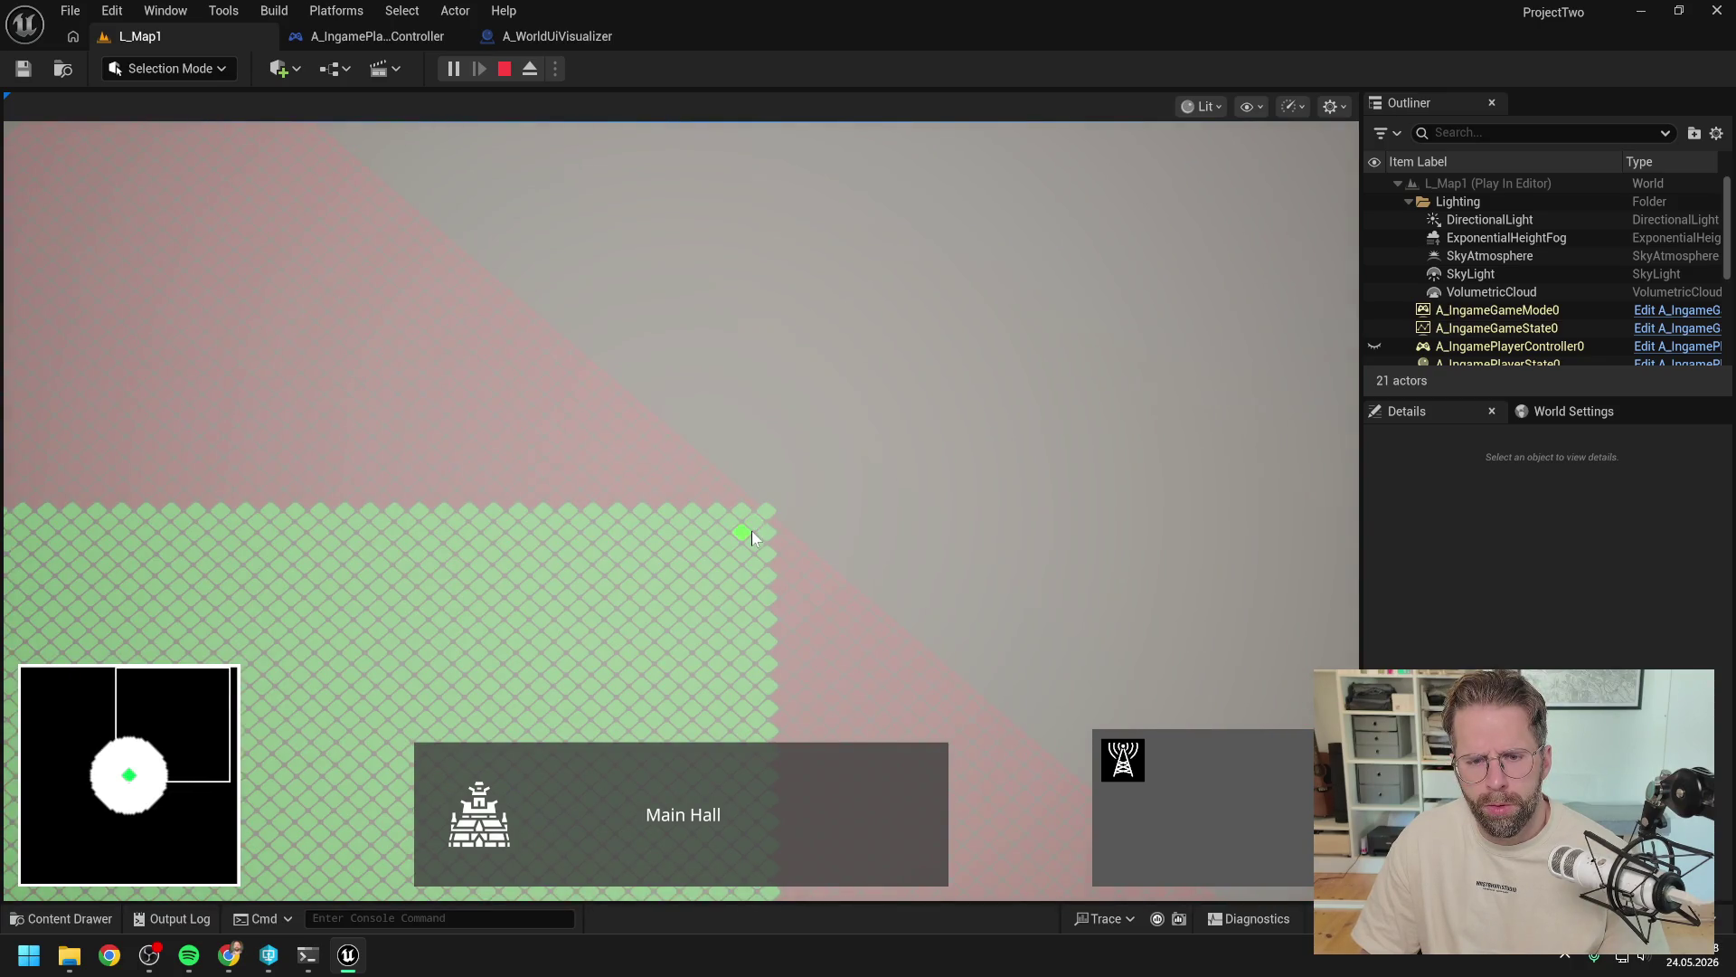
{"action": "right_click", "coordinate": [953, 486]}
{"action": "left_click", "coordinate": [504, 70]}
Replay and pan the Power Grid Generator placement grid to the top-right and lower map edges.
{"action": "left_click", "coordinate": [453, 70]}
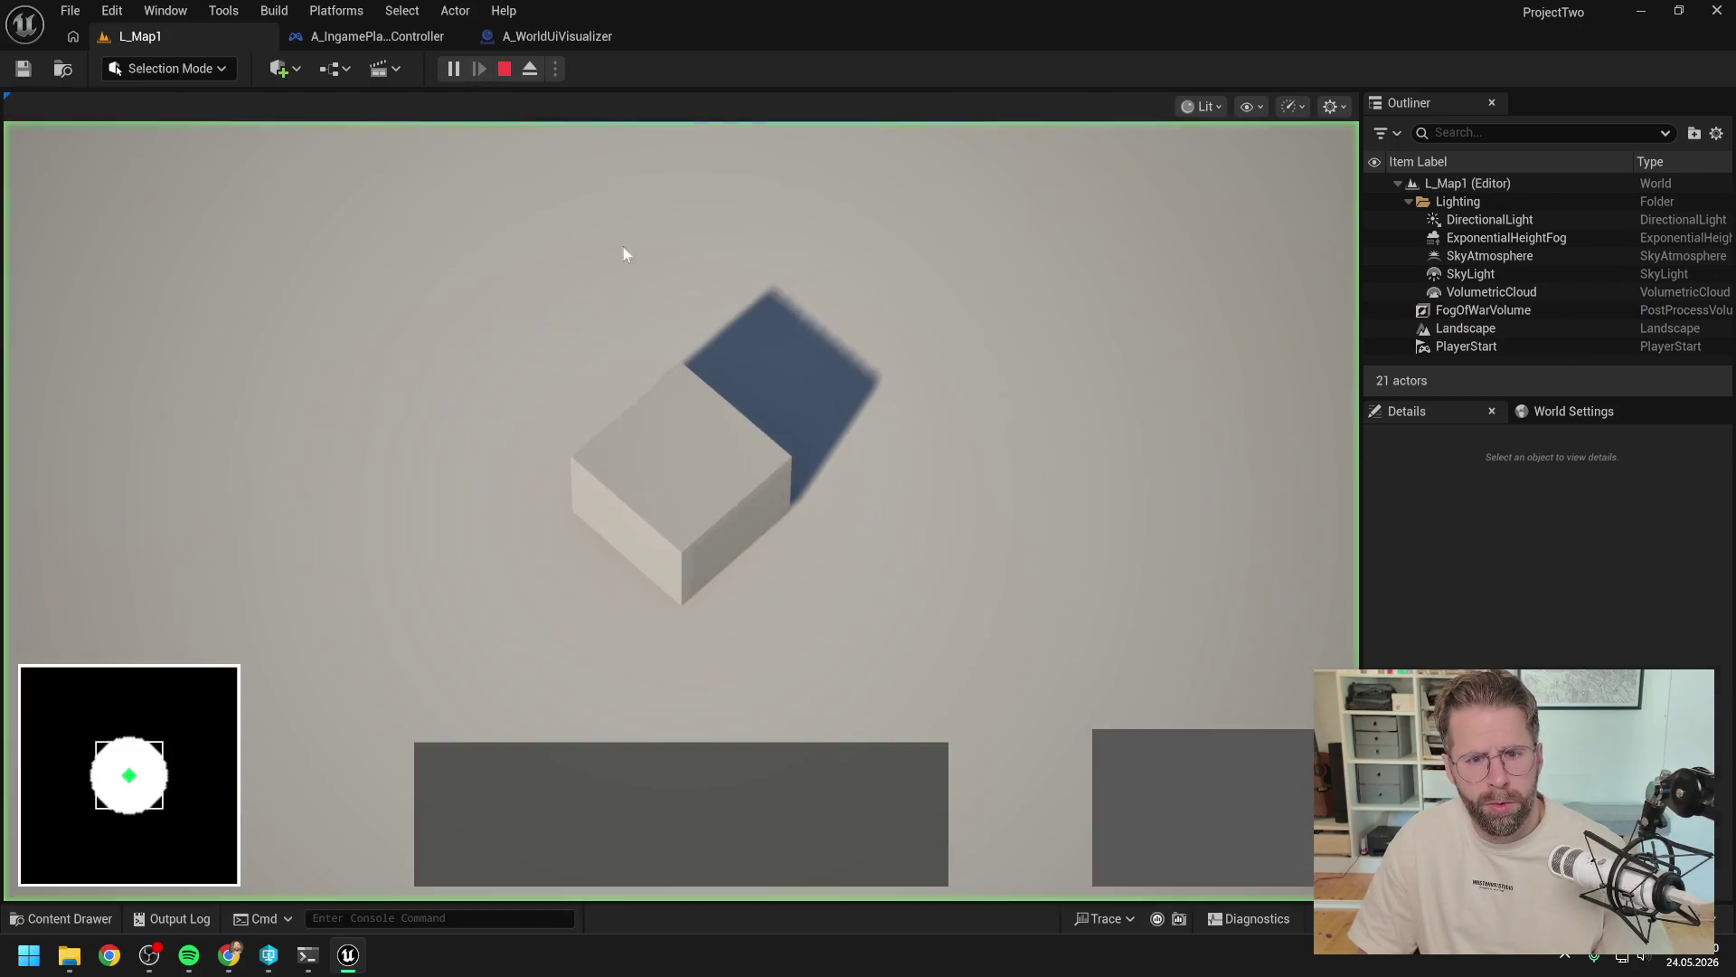
{"action": "left_click", "coordinate": [1121, 764]}
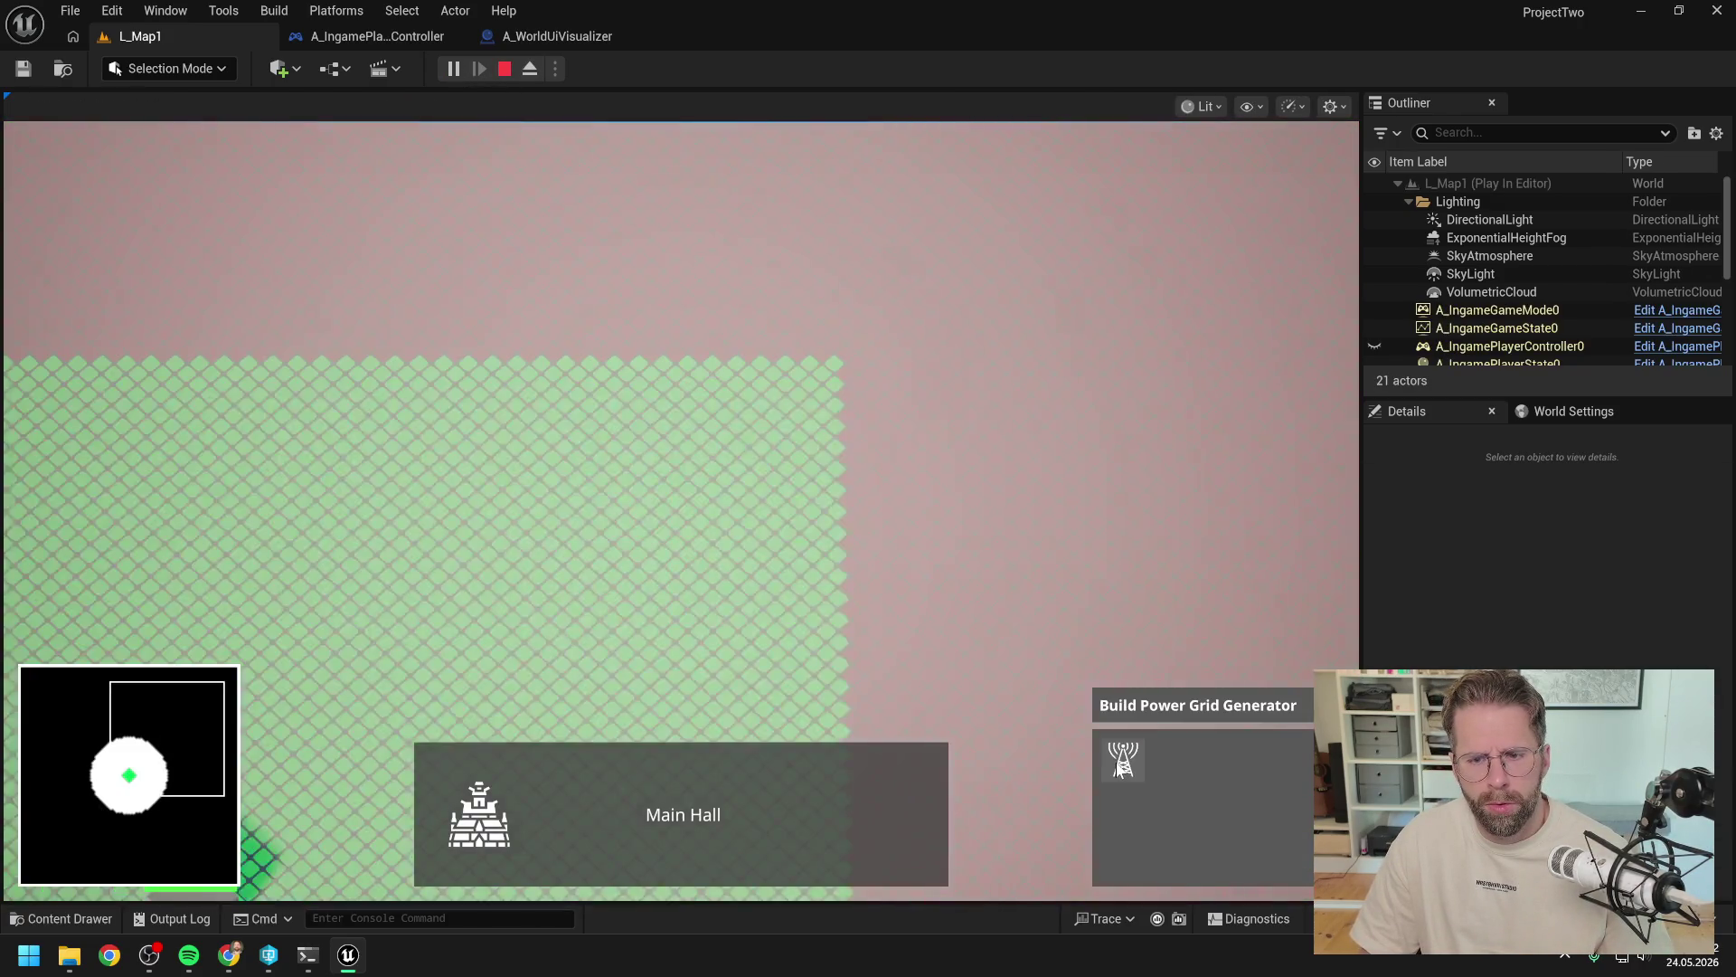
{"action": "key", "text": "w+d"}
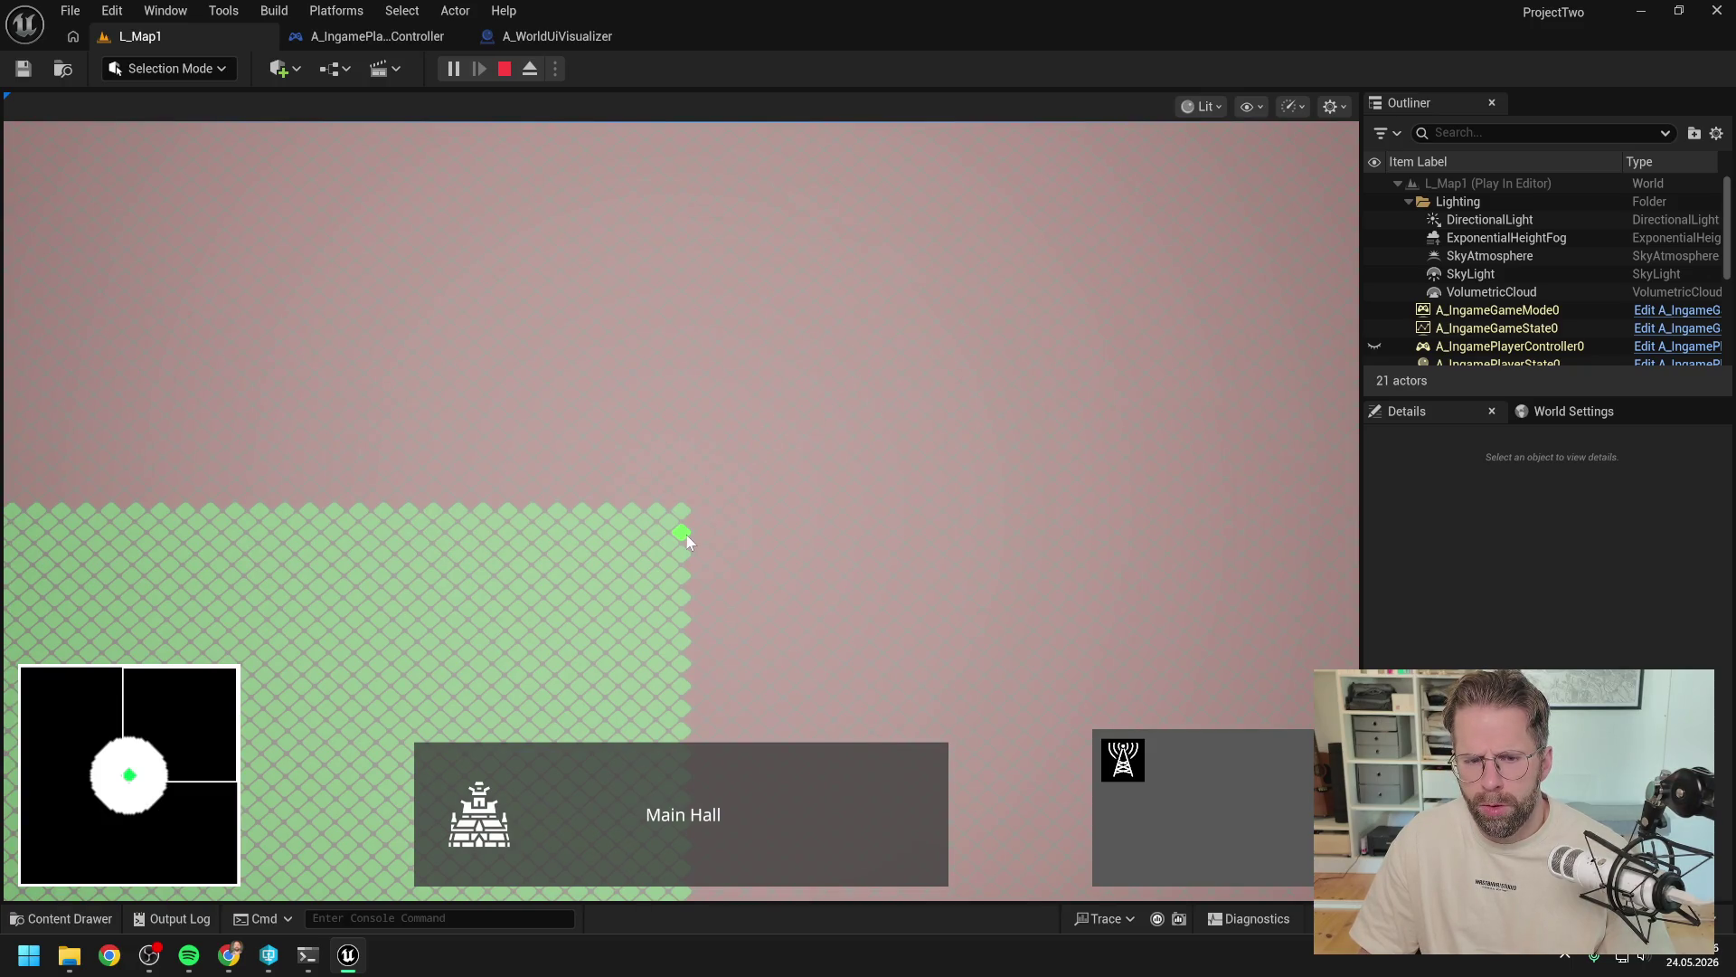
{"action": "key", "text": "s"}
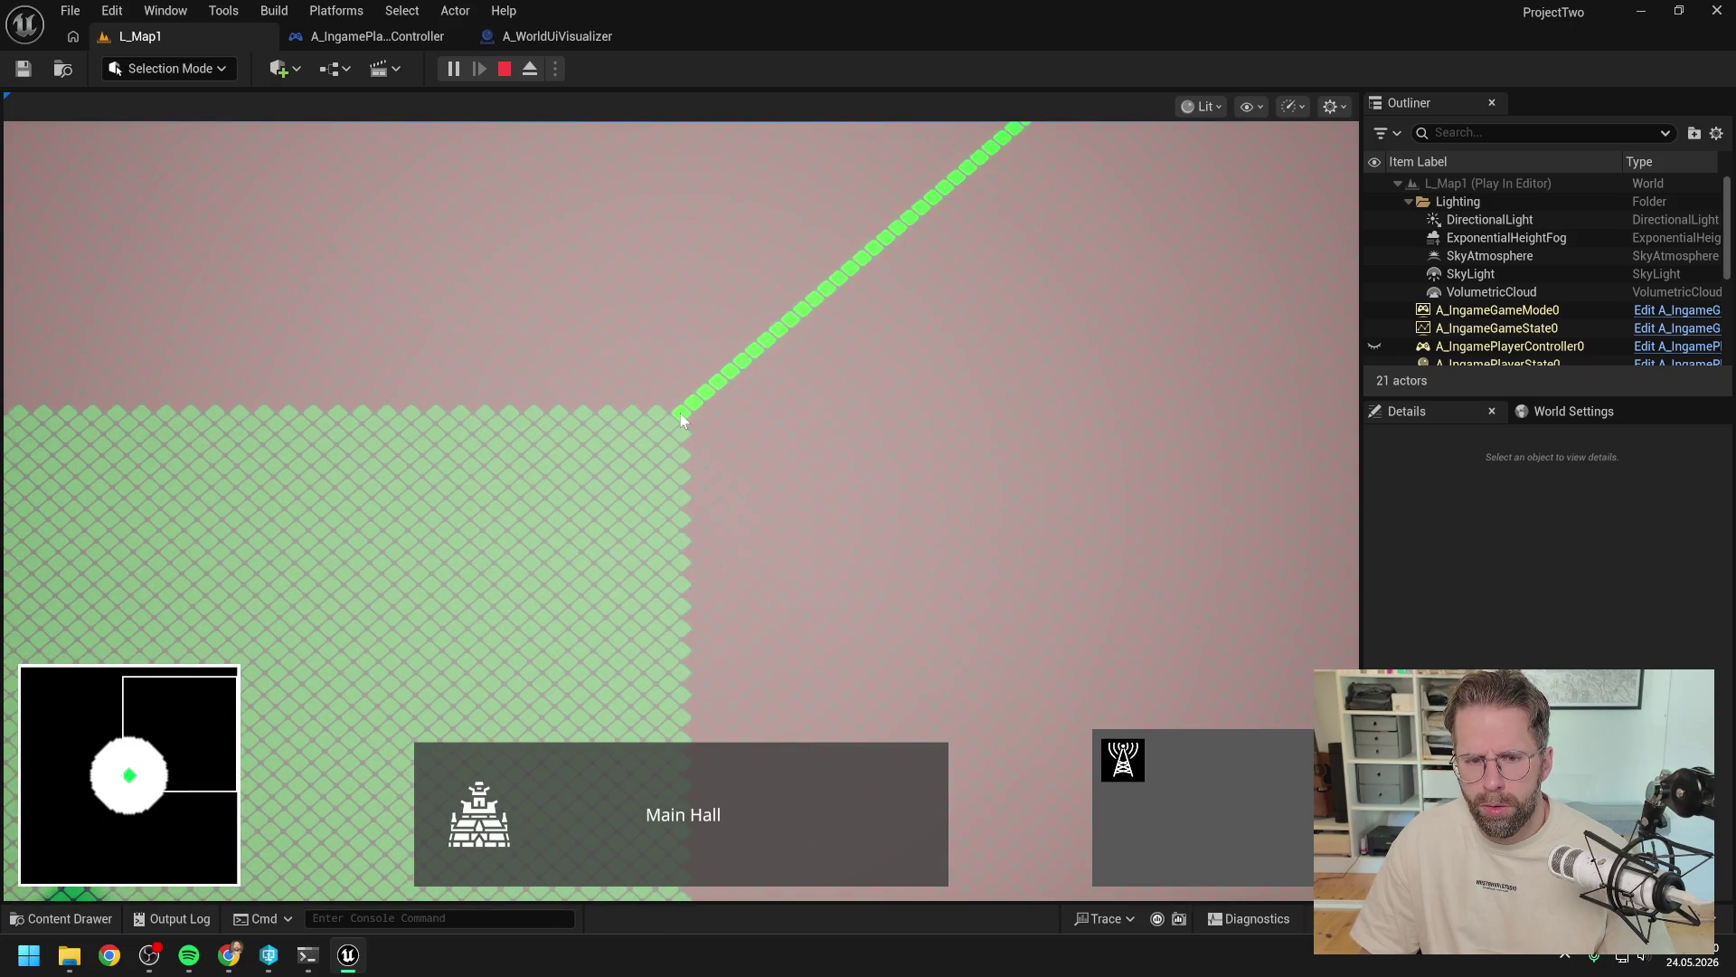
{"action": "key", "text": "w"}
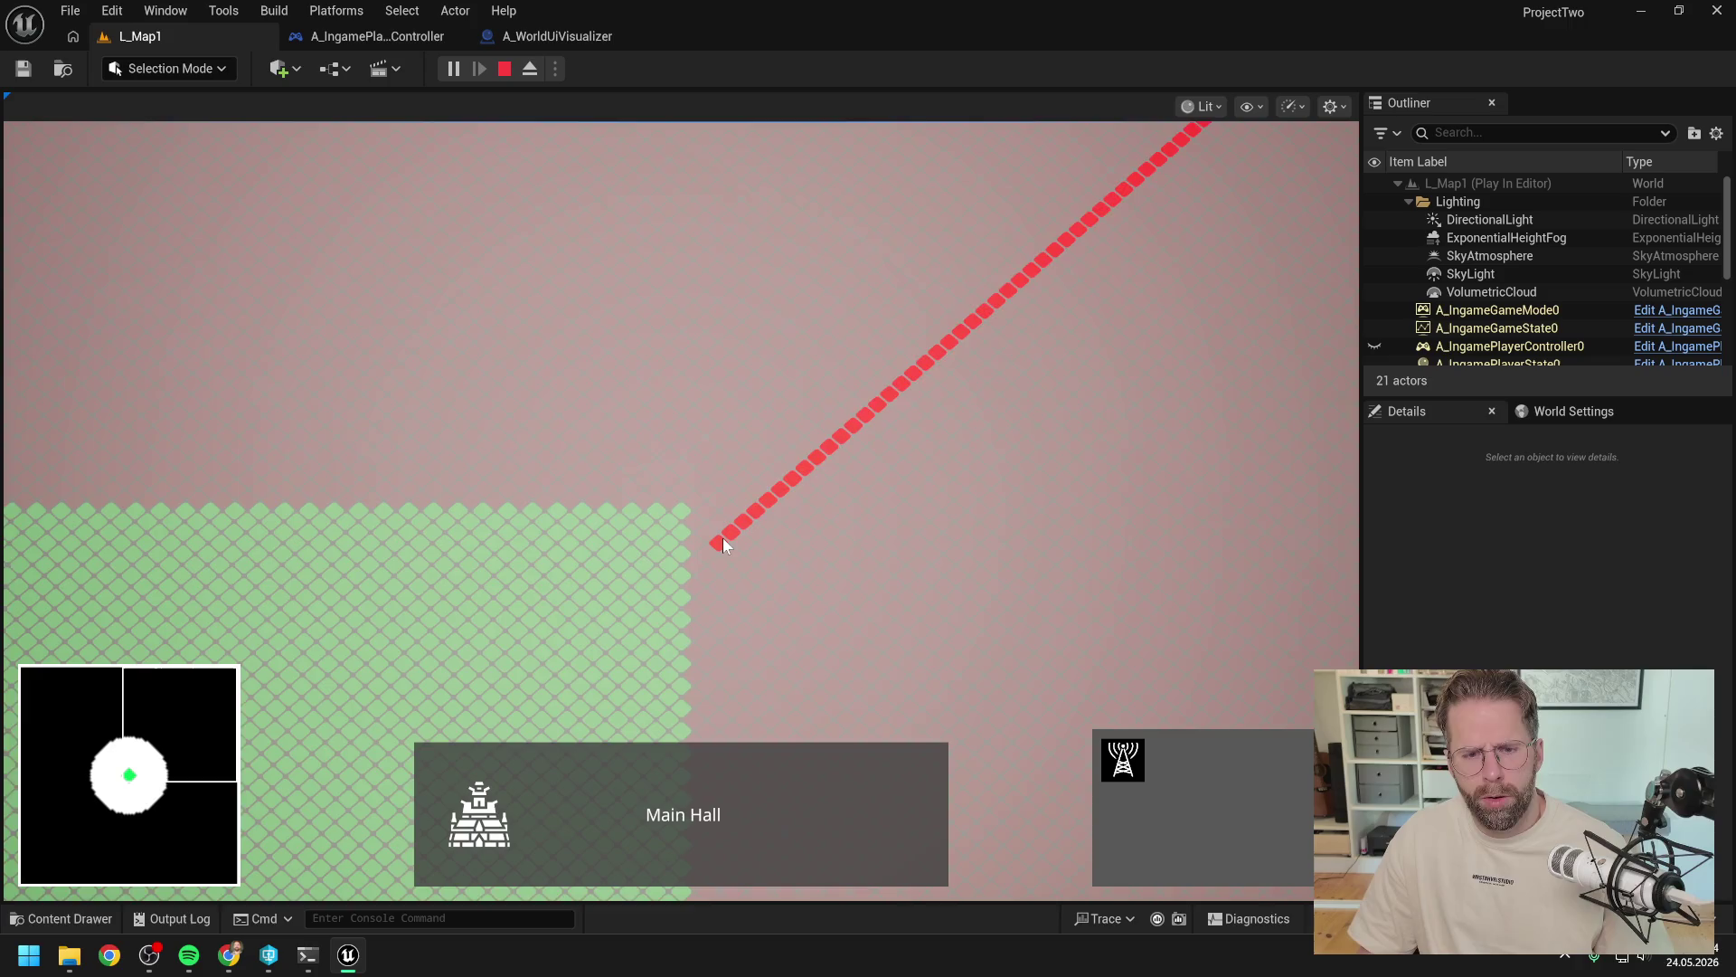
{"action": "key", "text": "s"}
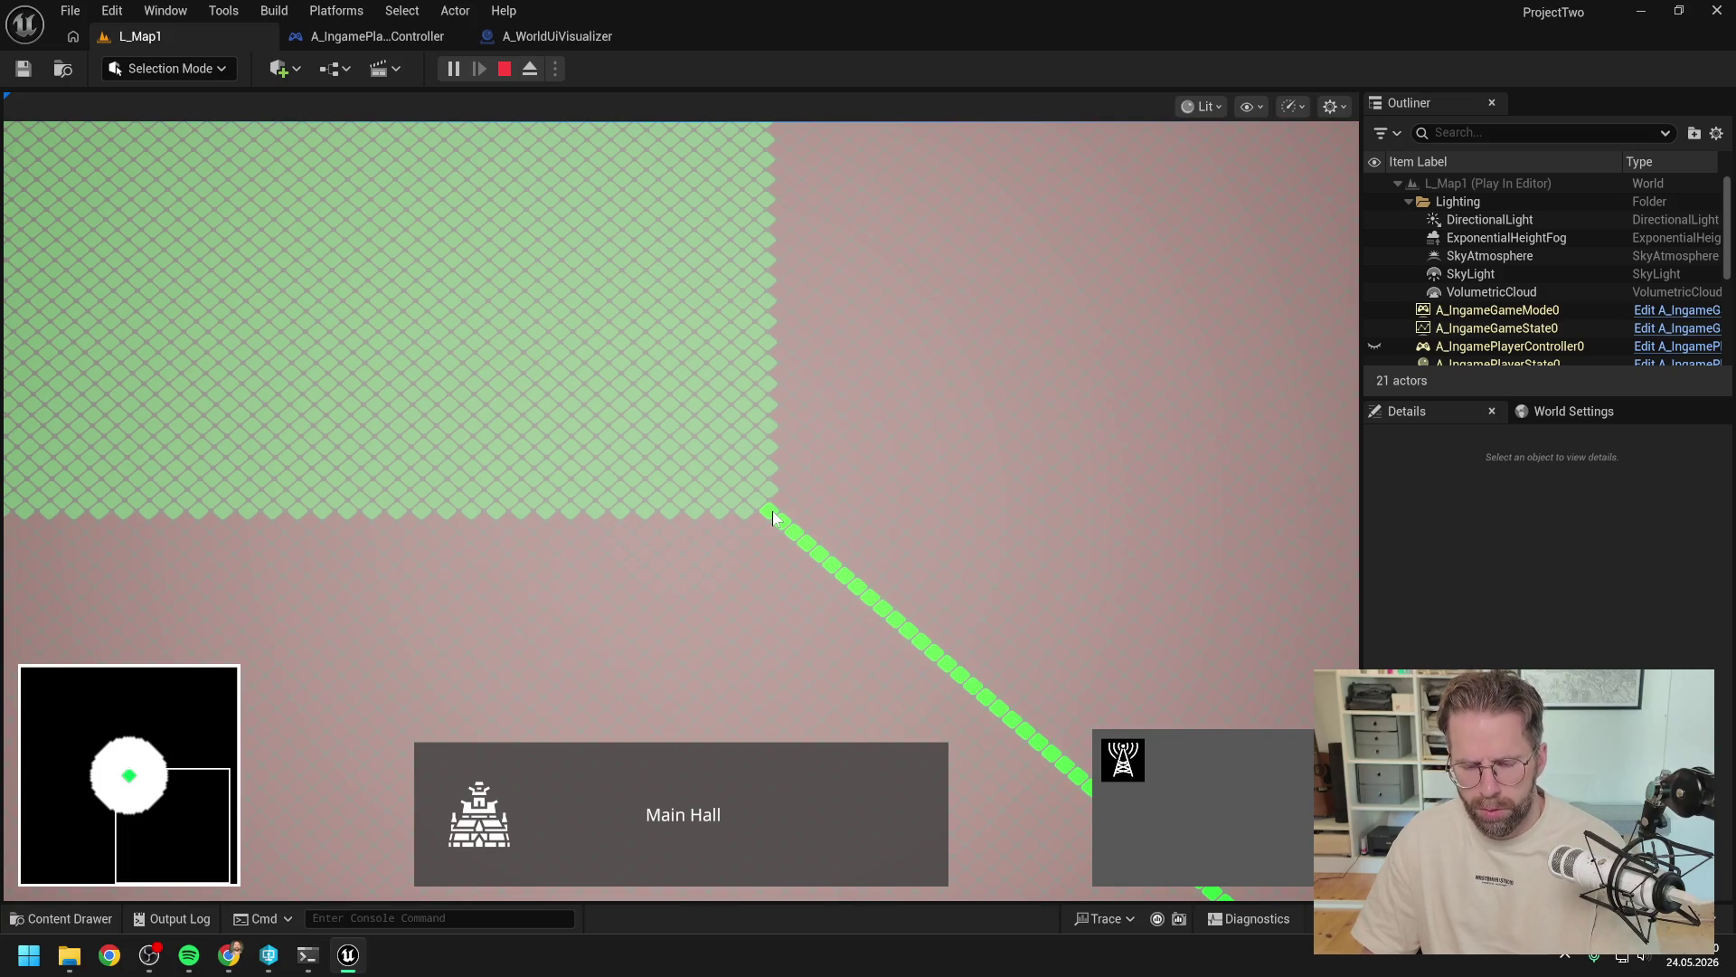
{"action": "key", "text": "Escape"}
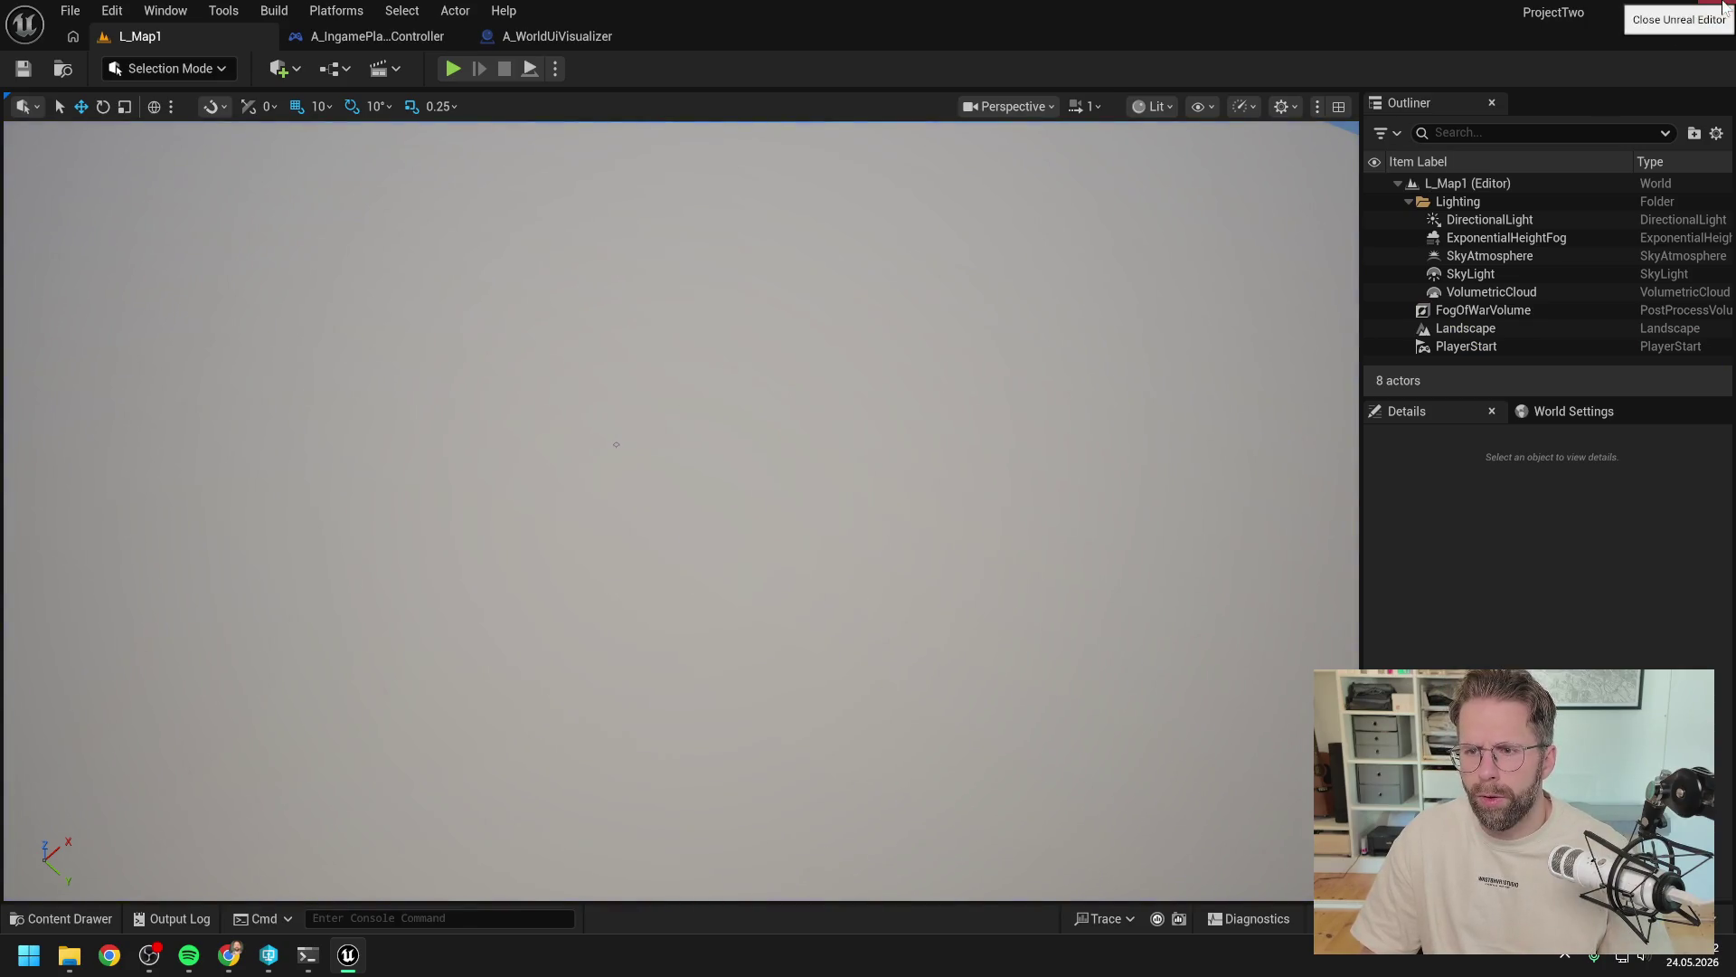
{"action": "left_click", "coordinate": [1576, 414]}
Set Map Size to 40000 x 40000 and start placing a Power Grid Generator in play.
{"action": "left_click", "coordinate": [1594, 568]}
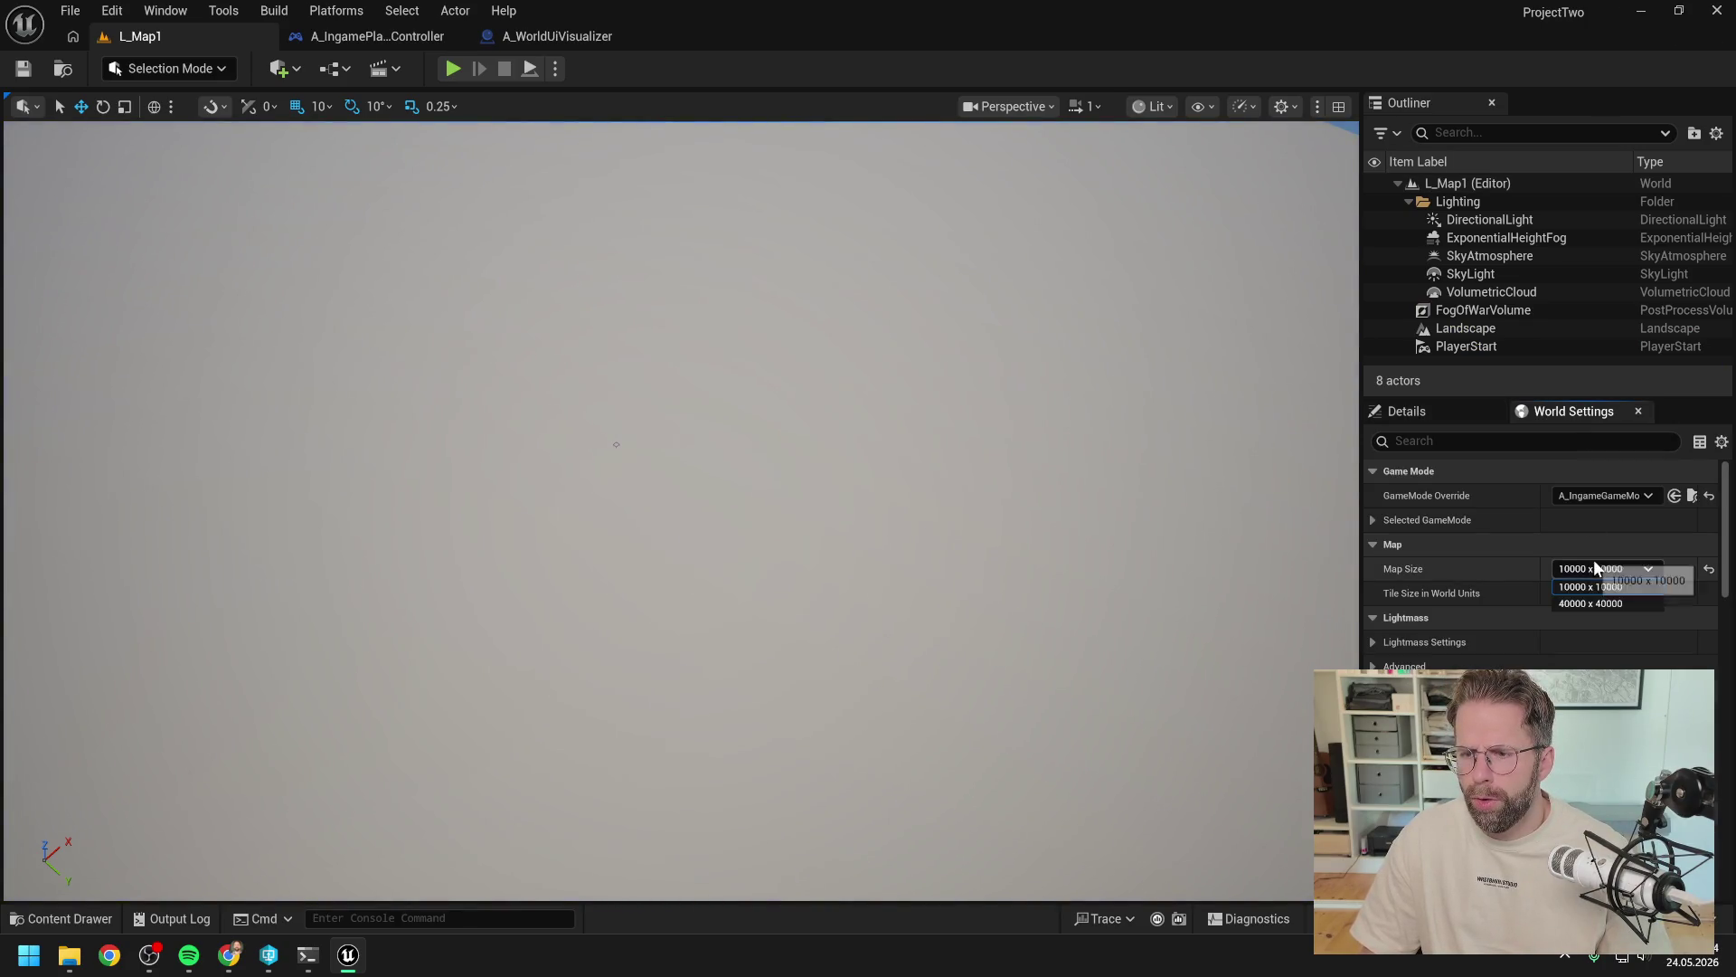
{"action": "left_click", "coordinate": [1591, 600]}
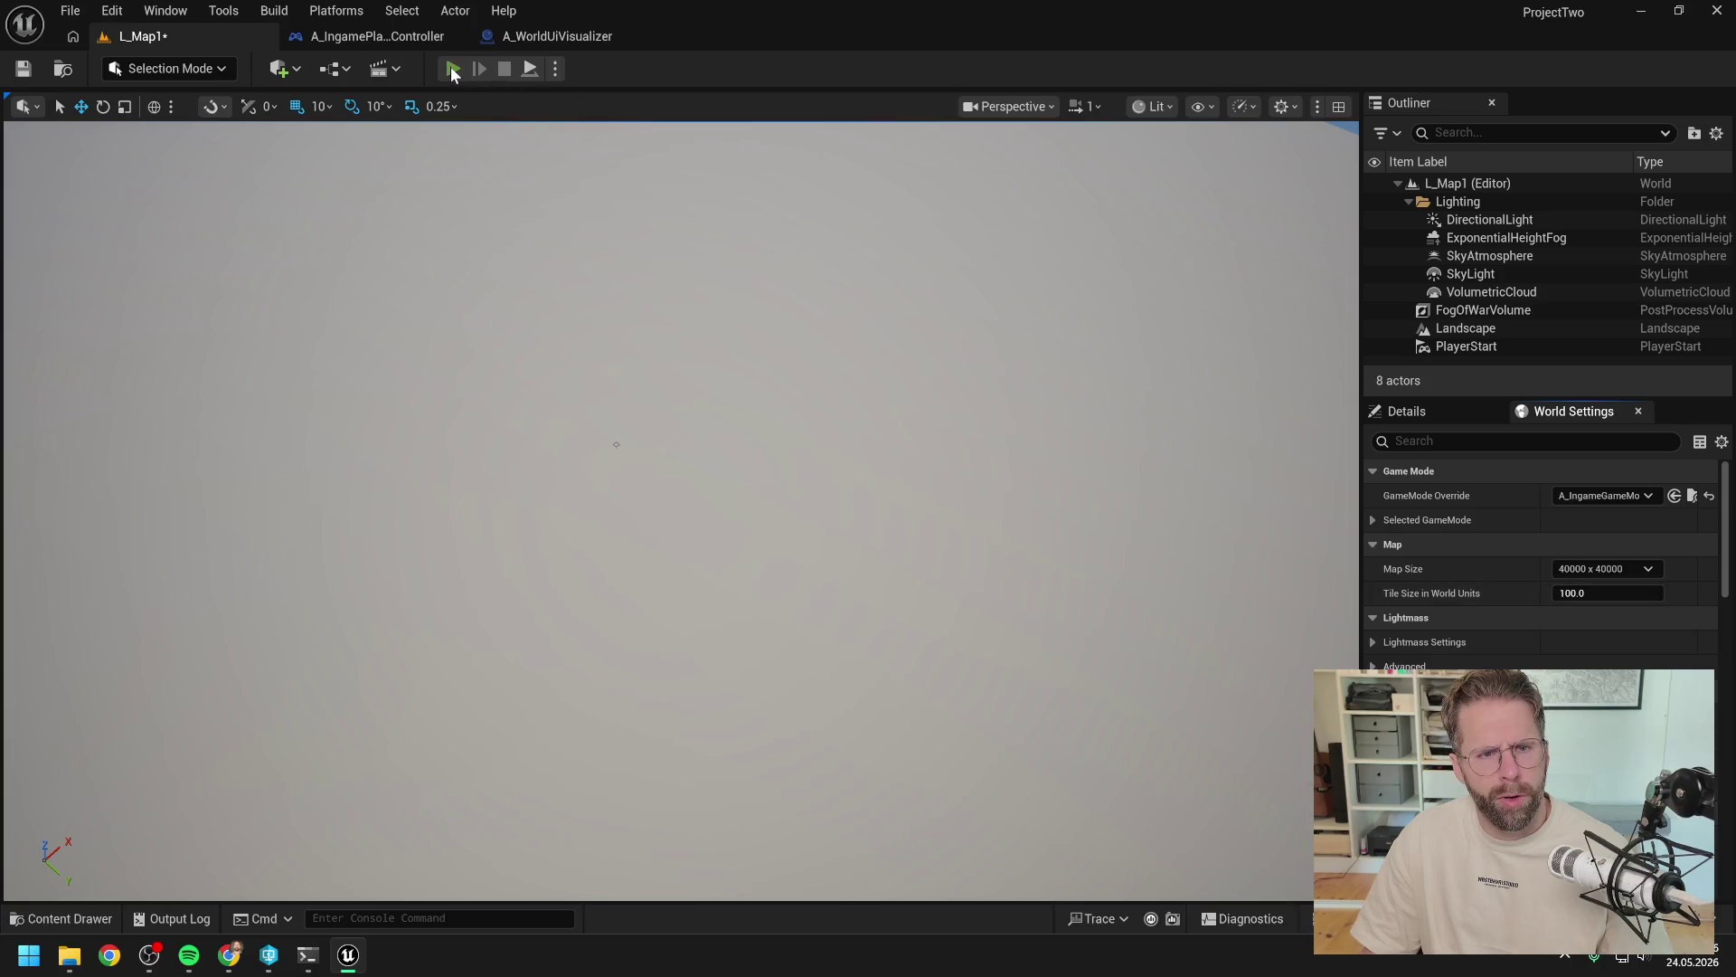
{"action": "left_click", "coordinate": [453, 69]}
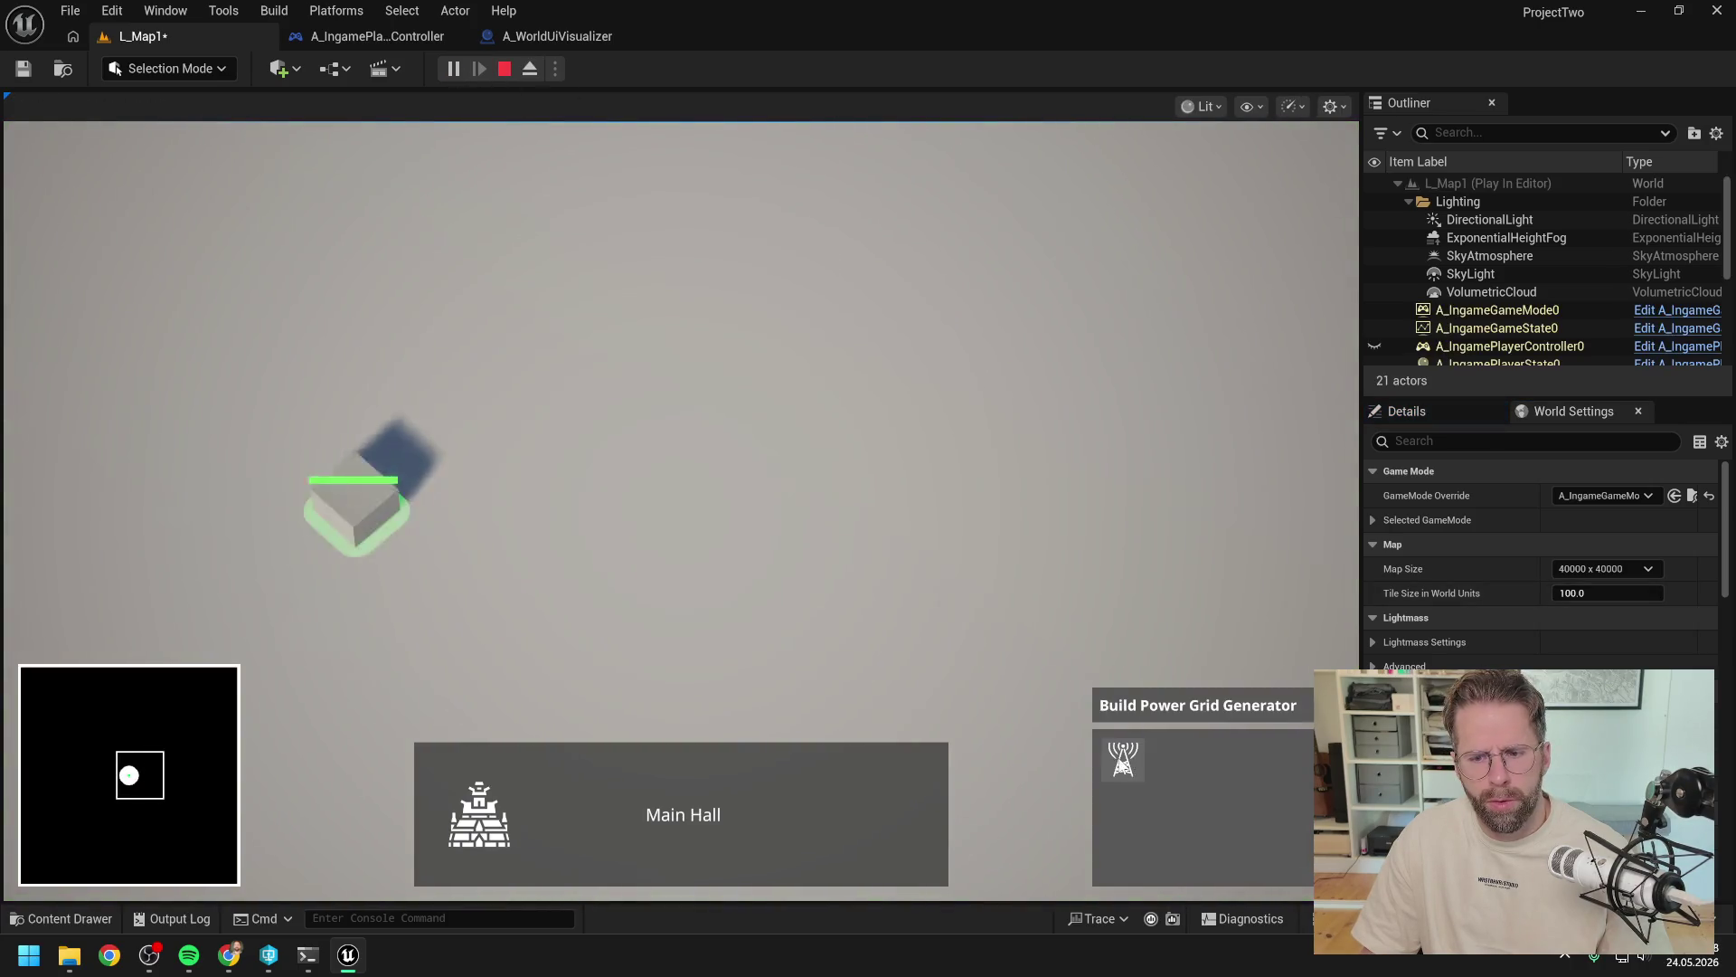
{"action": "left_click", "coordinate": [1121, 760]}
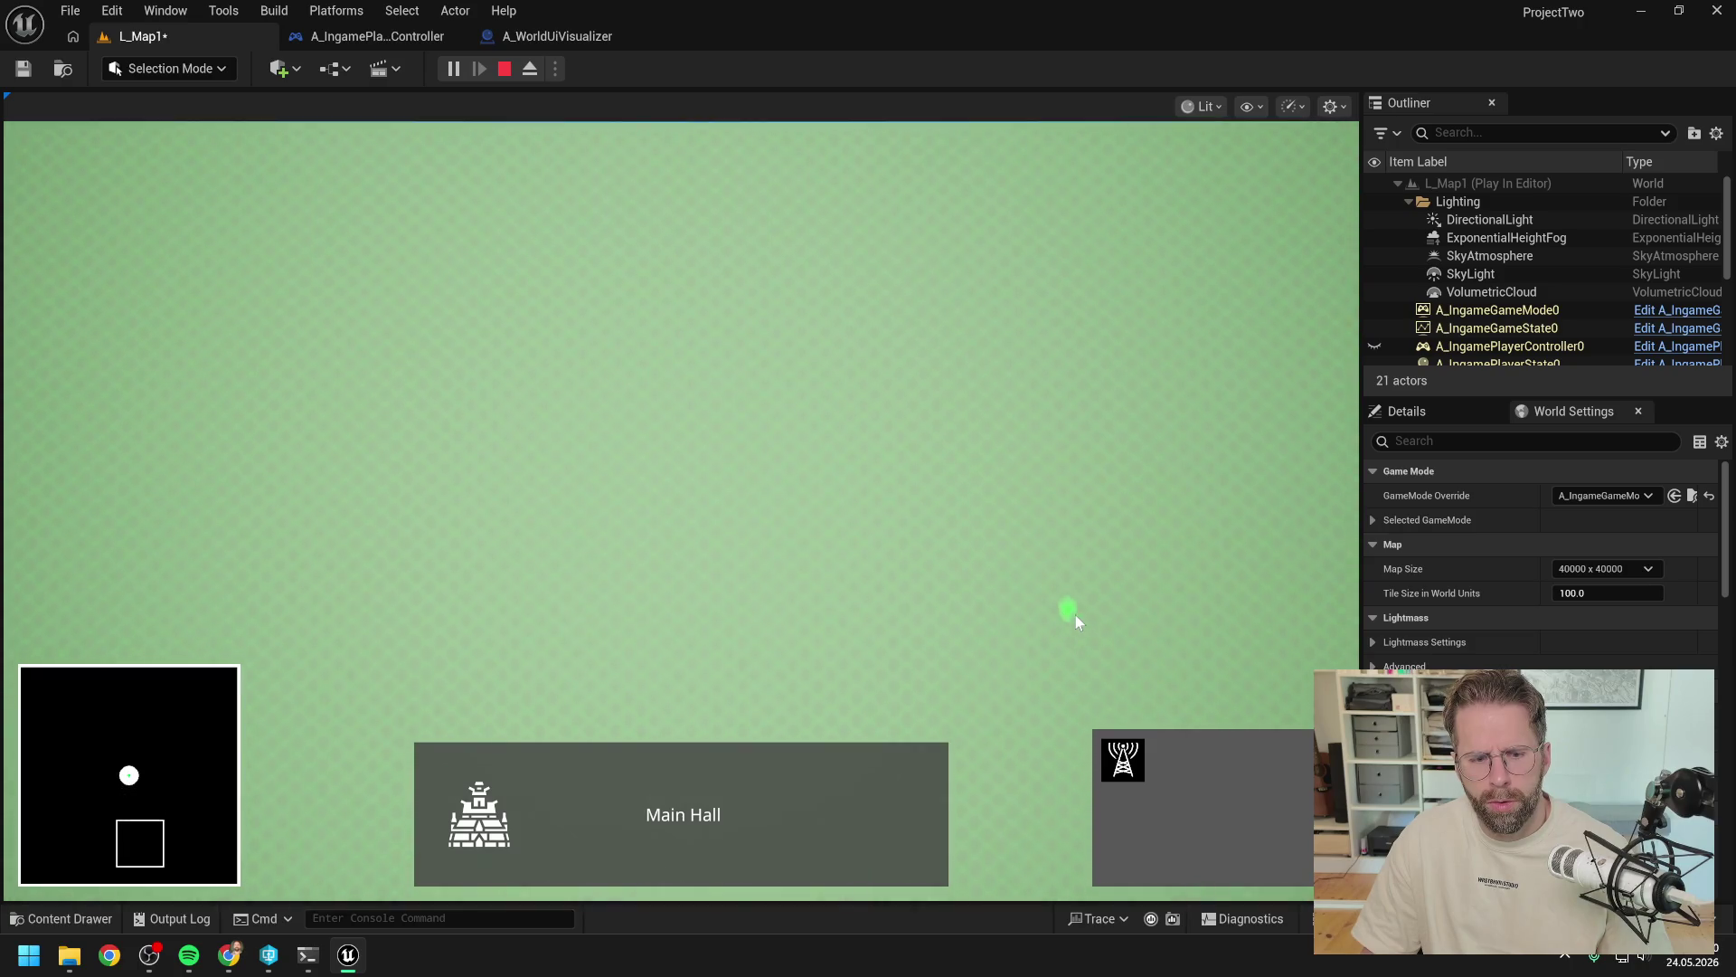
Pan along the map edge, stop play, and close the editor saving L_Map1.
{"action": "key", "text": "s"}
{"action": "key", "text": "d"}
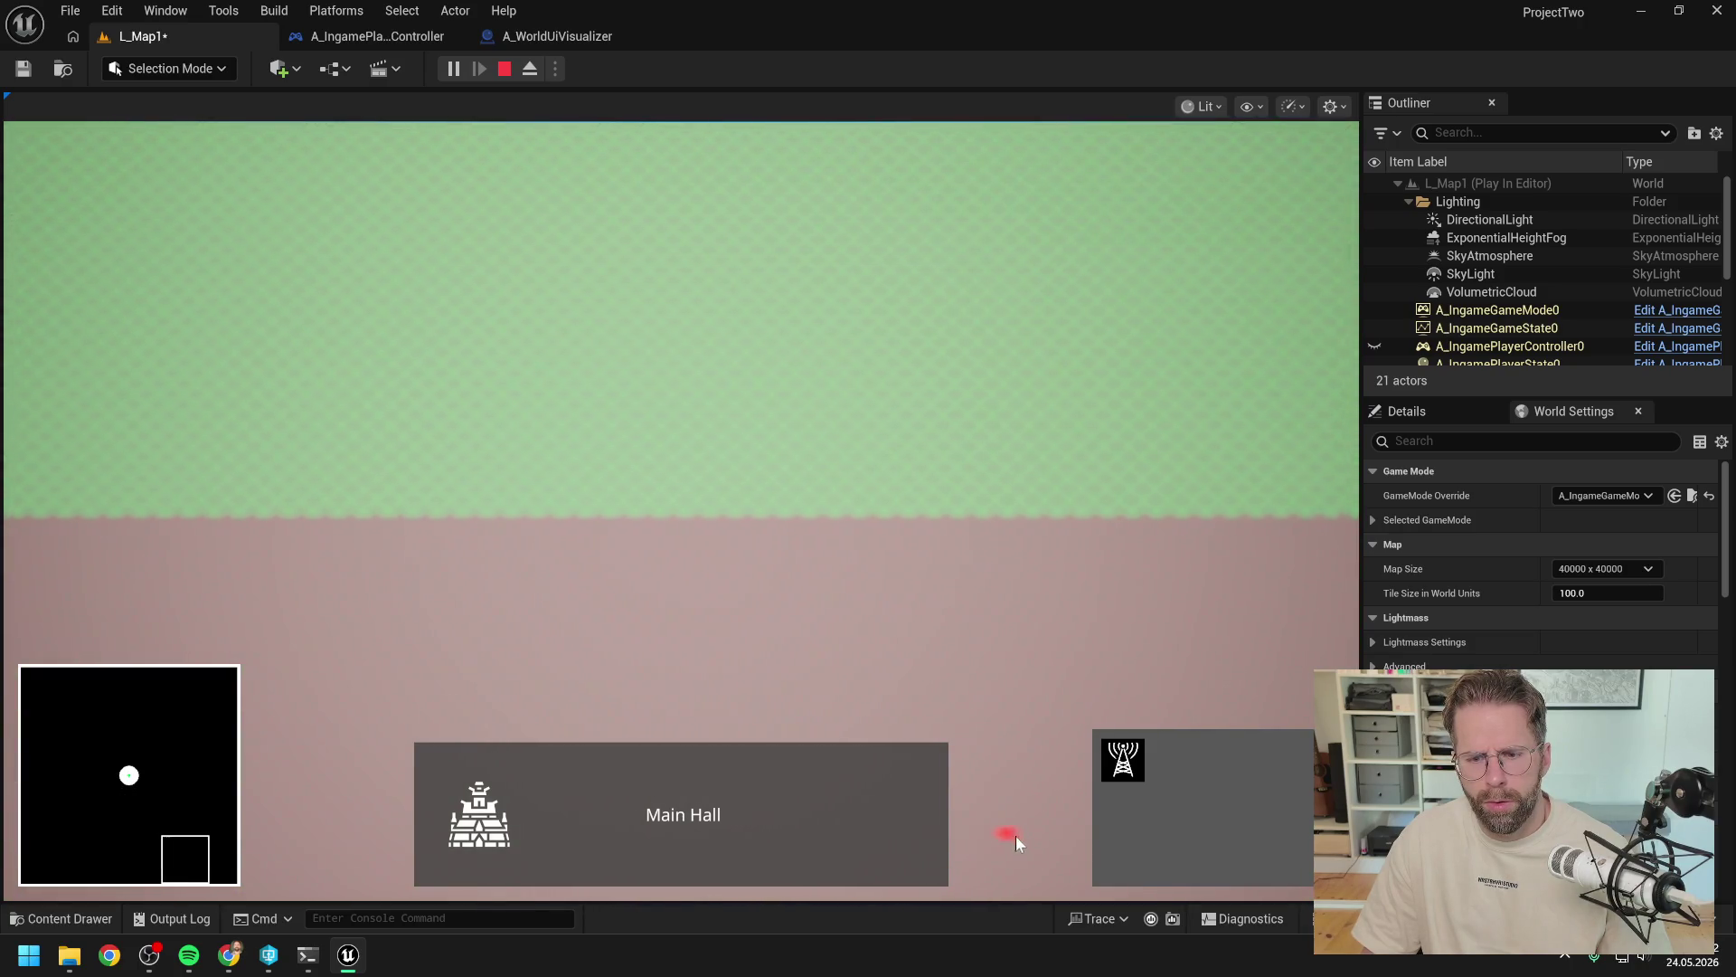
{"action": "key", "text": "d"}
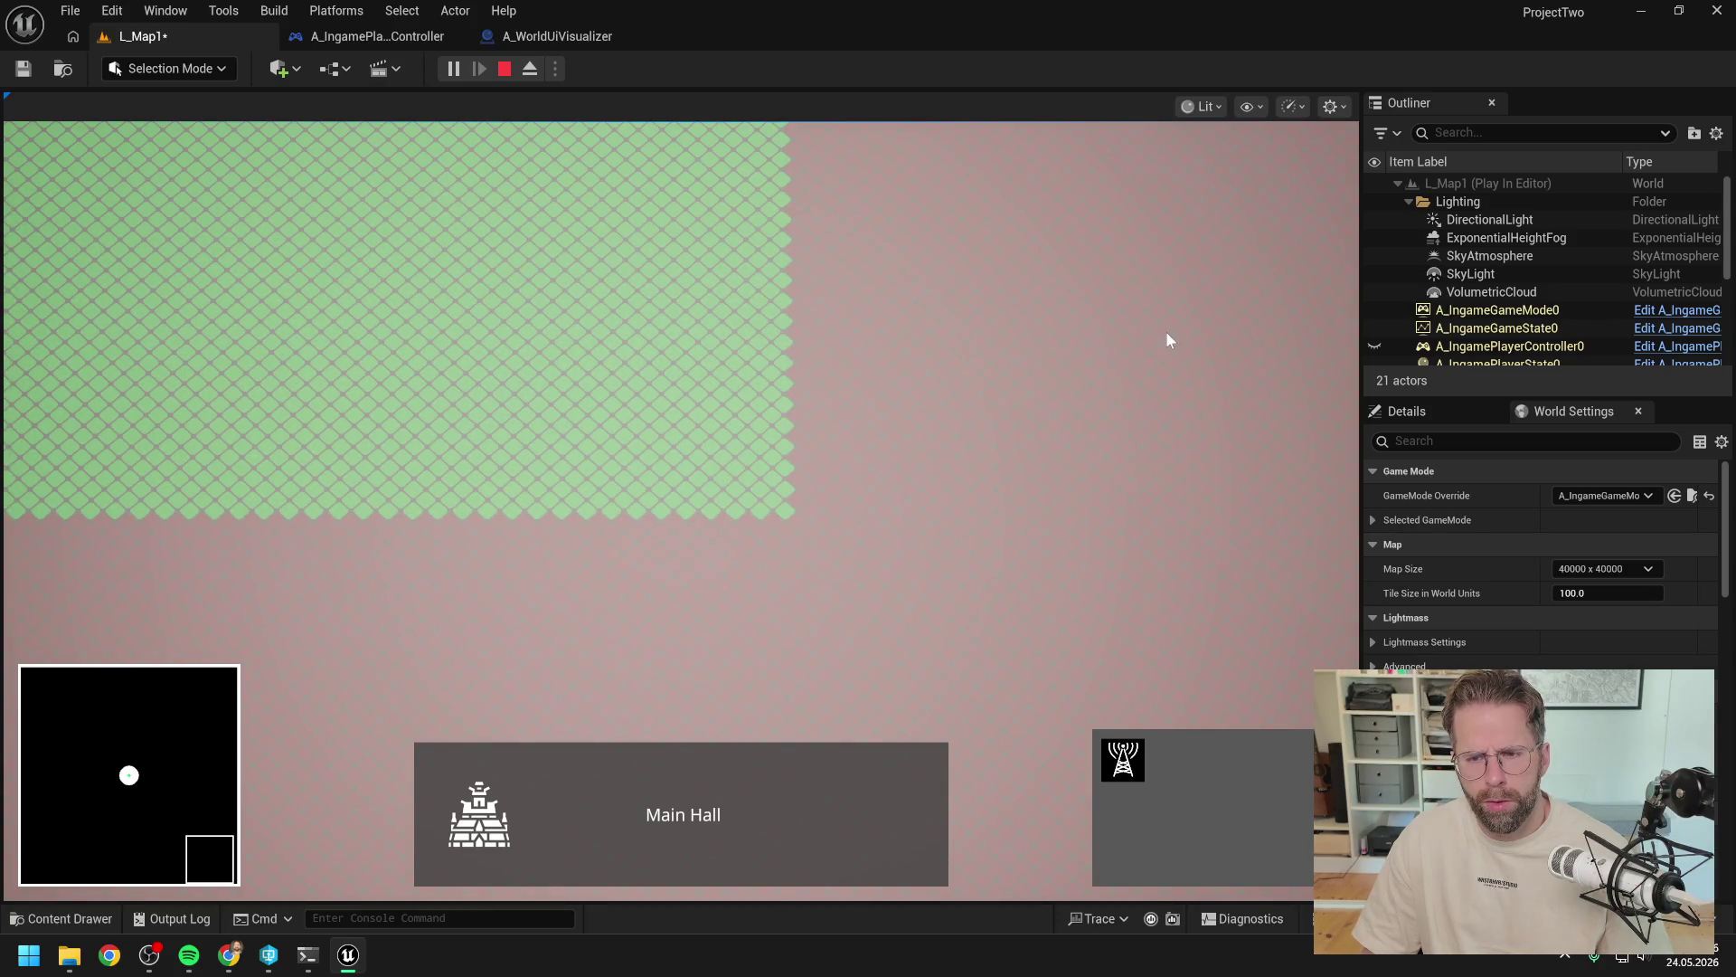
{"action": "key", "text": "Escape"}
{"action": "left_click", "coordinate": [1718, 10]}
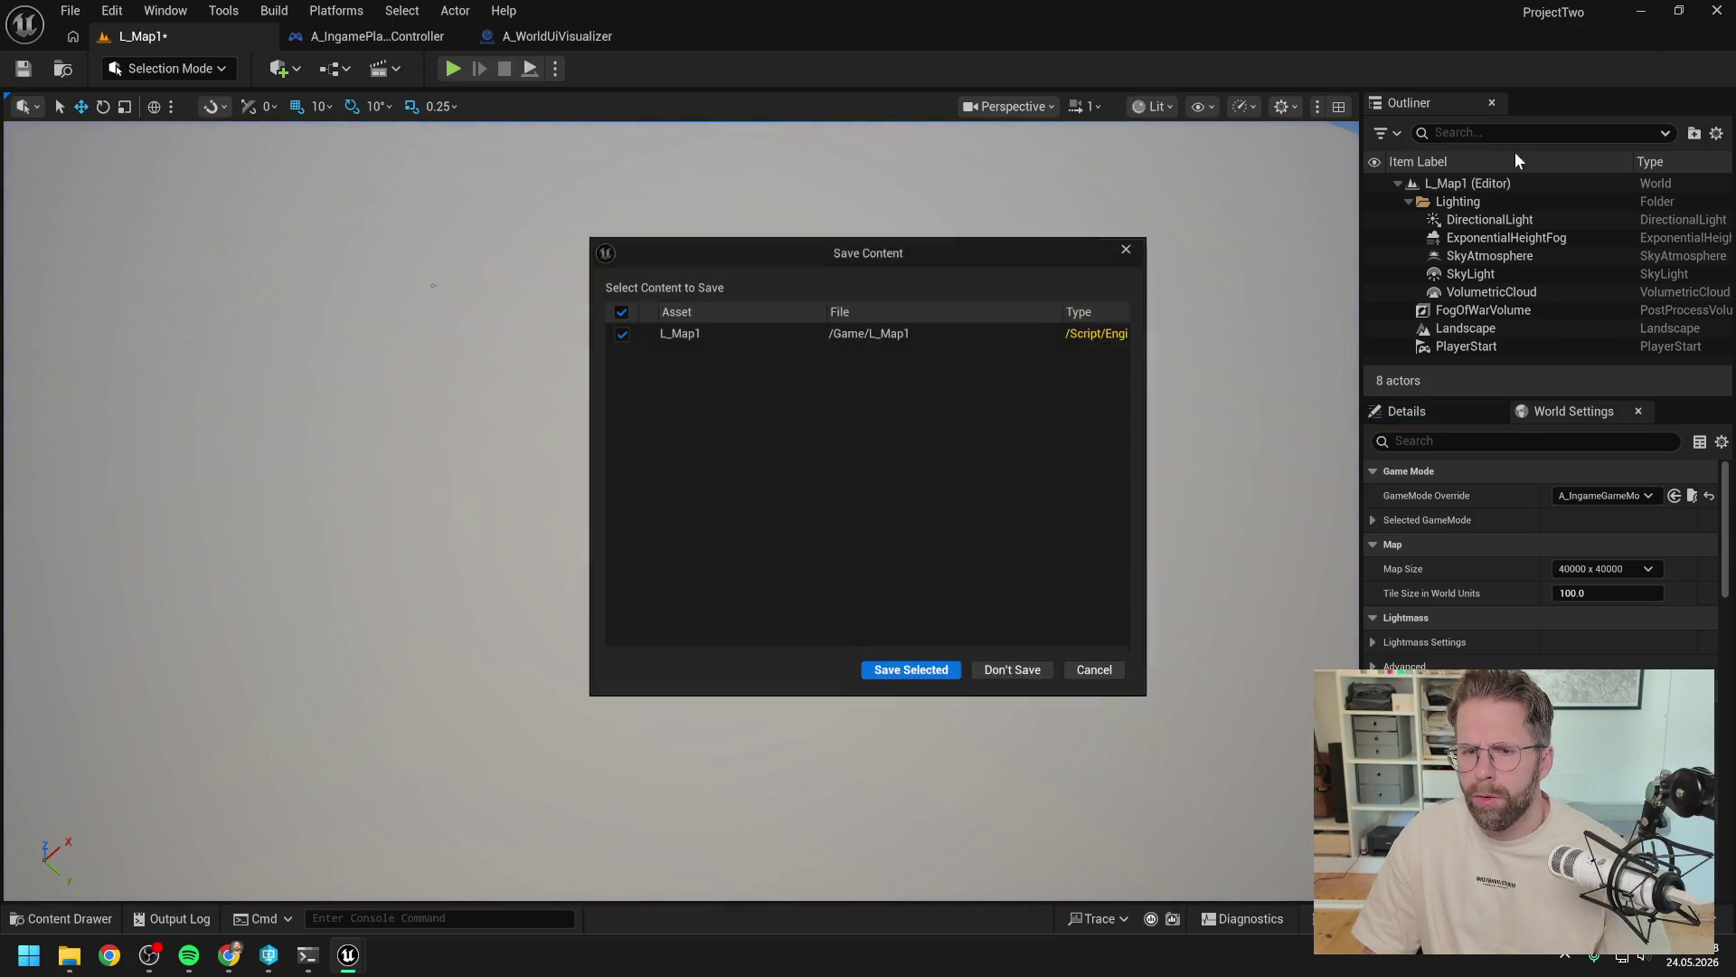
{"action": "left_click", "coordinate": [900, 677]}
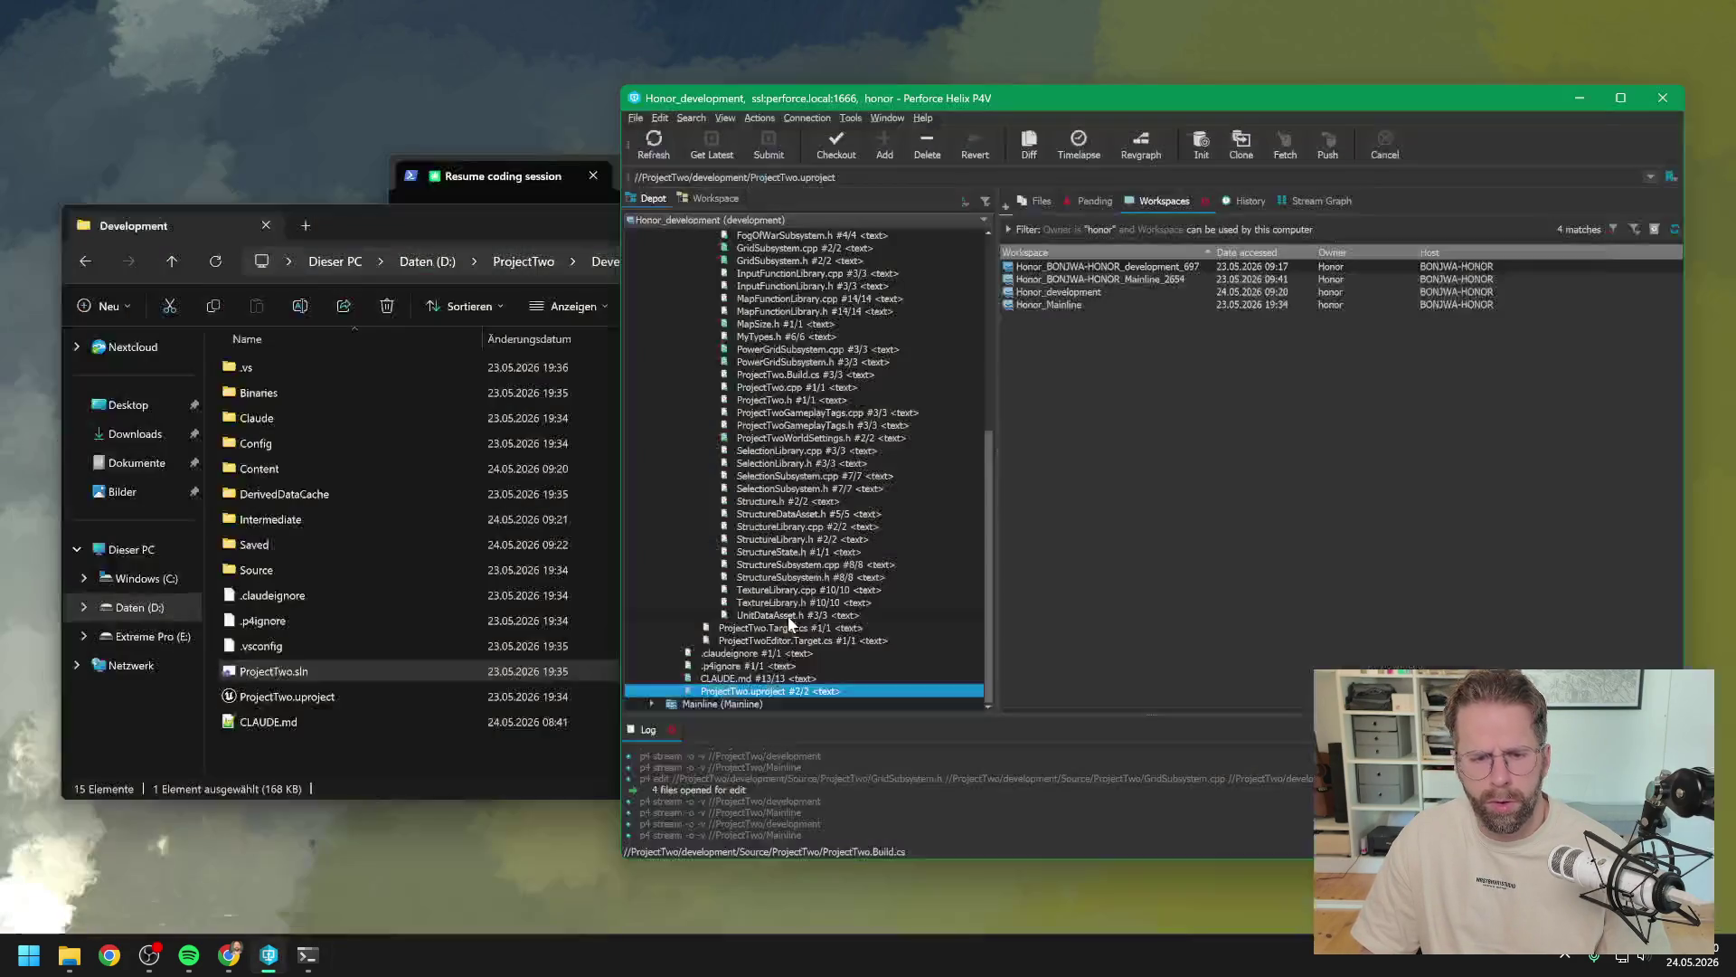
Reopen ProjectTwo.uproject from the P4V depot tree in Unreal Editor.
{"action": "double_click", "coordinate": [750, 692]}
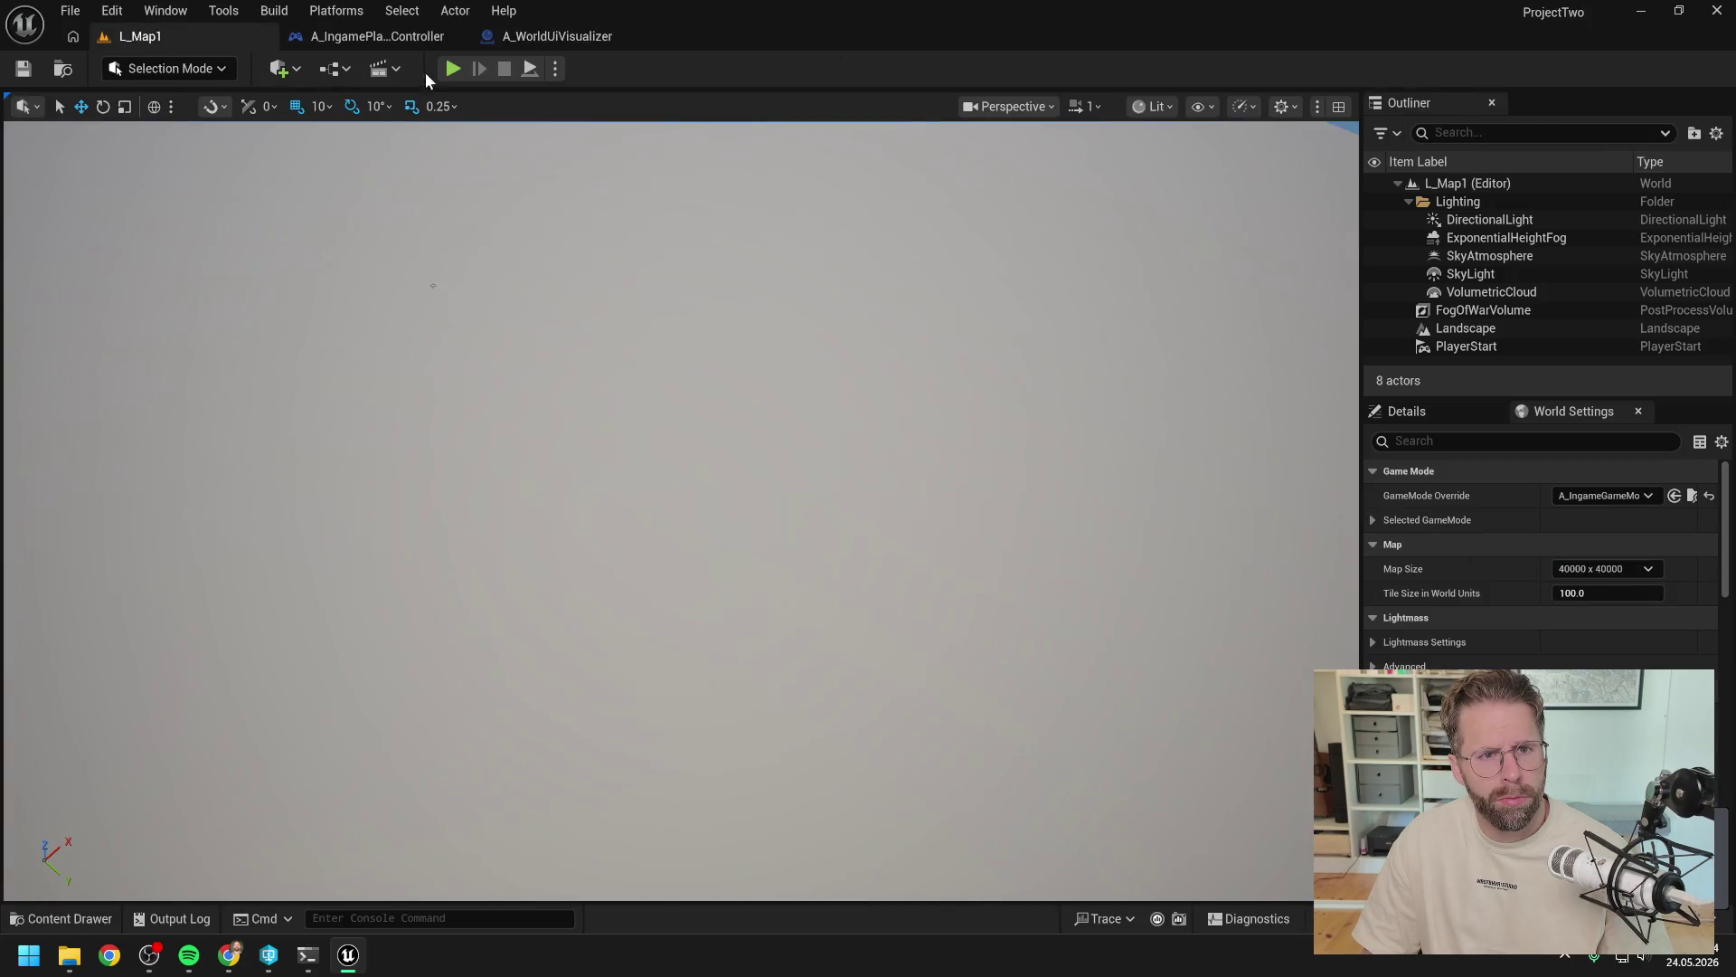
Play L_Map1 in Power Grid Generator build mode, view the top-right map corner, then return to the terminal.
{"action": "left_click", "coordinate": [453, 68]}
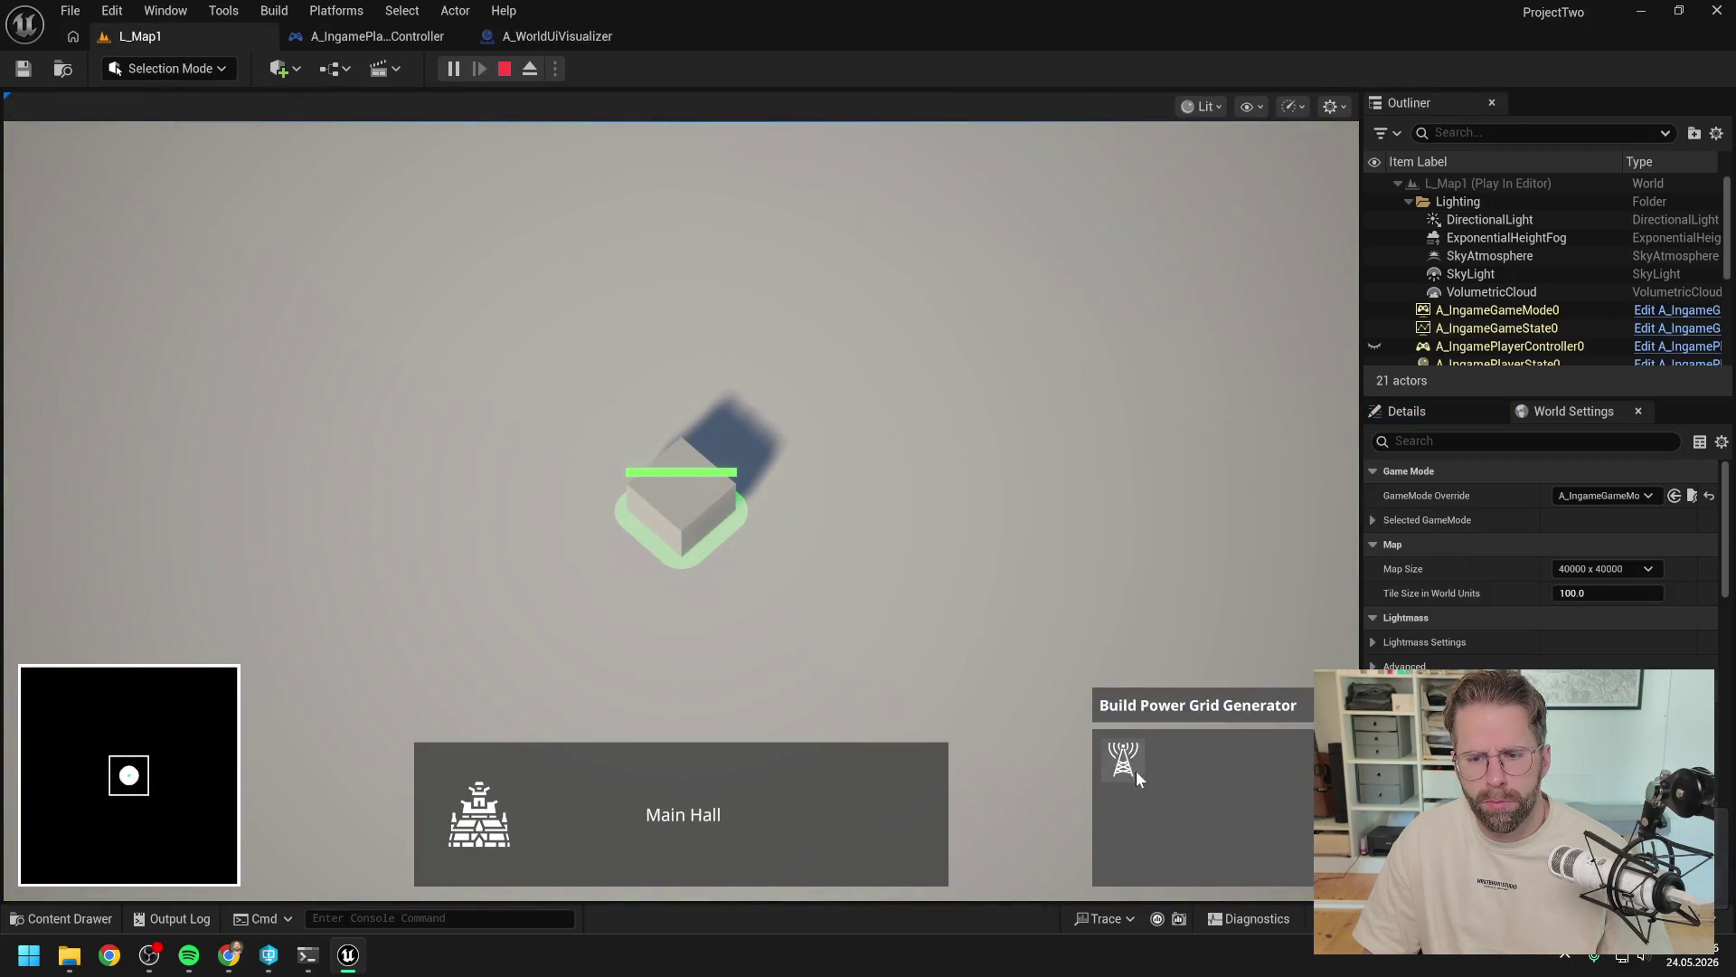
{"action": "left_click", "coordinate": [1133, 767]}
{"action": "key", "text": "w+d"}
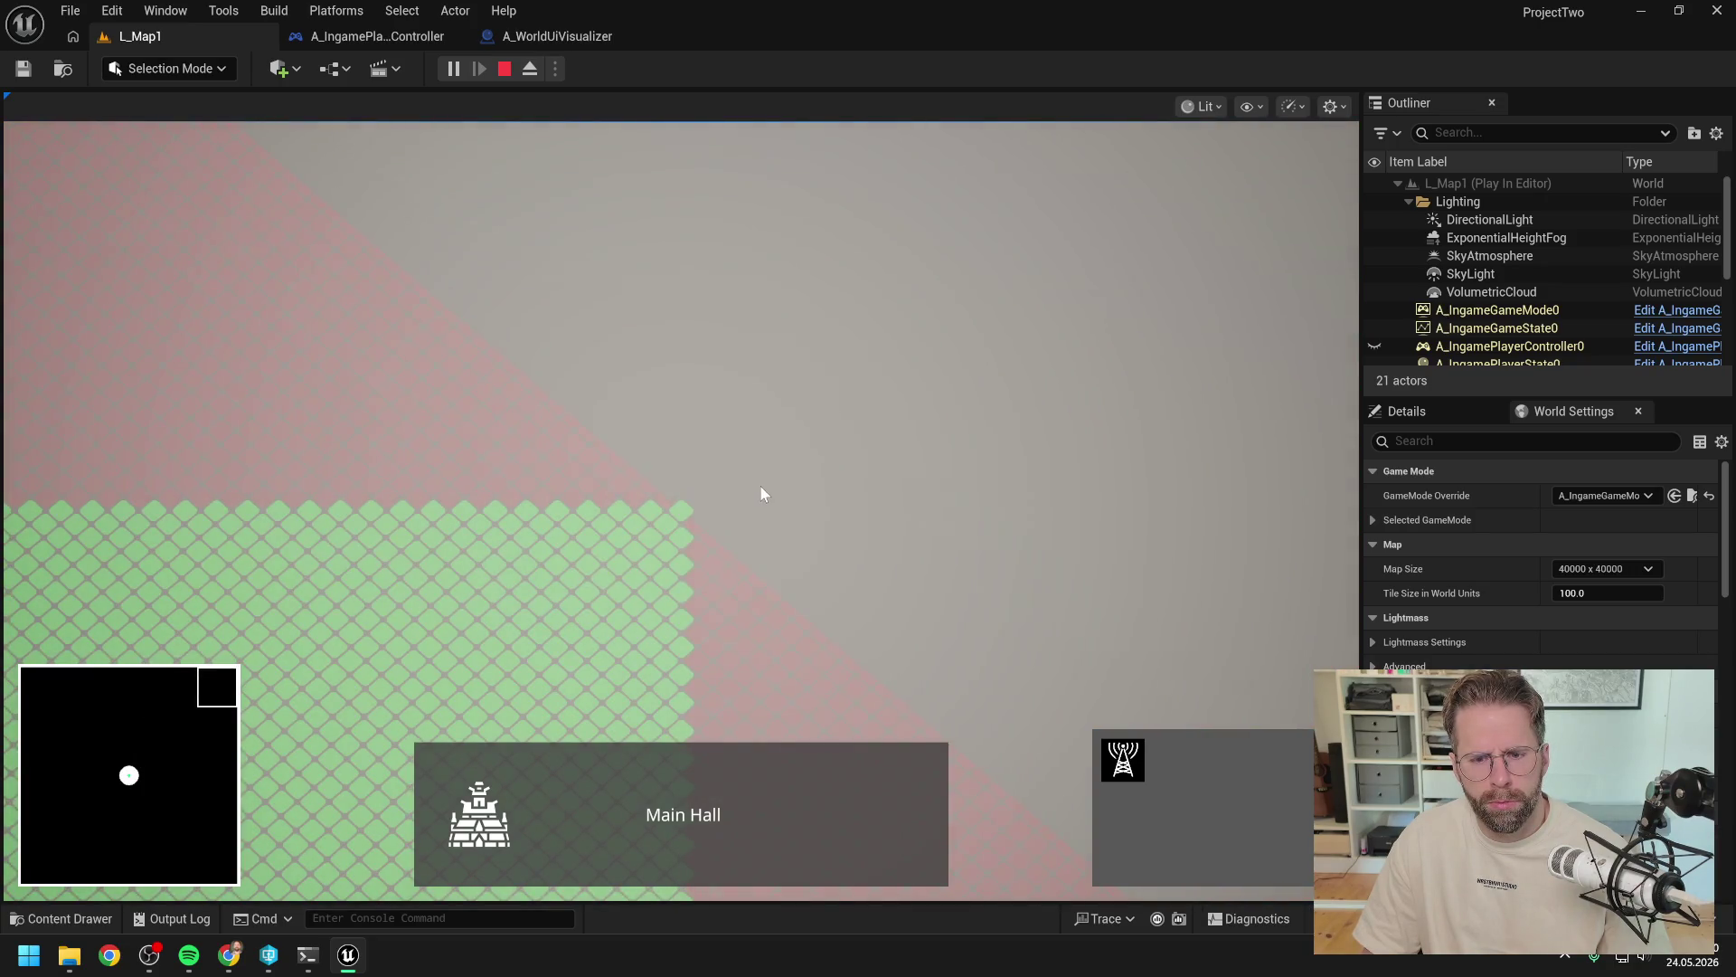
{"action": "scroll", "coordinate": [762, 495], "scroll_direction": "down", "scroll_amount": 2}
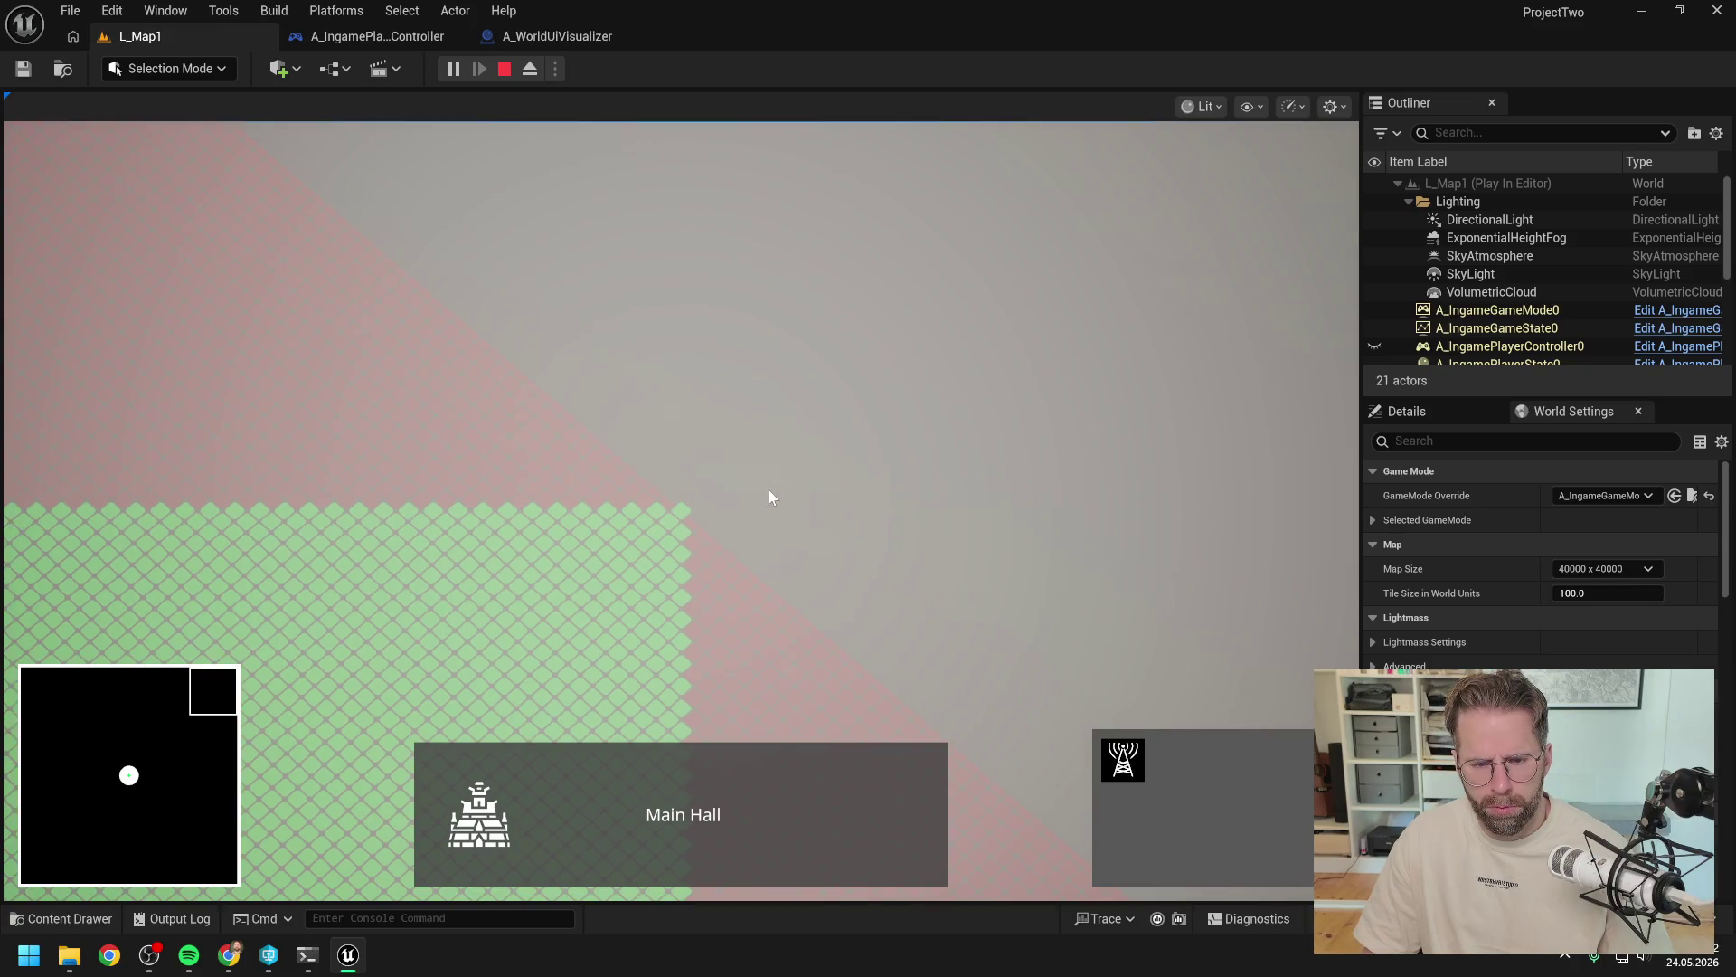
{"action": "key", "text": "a+s"}
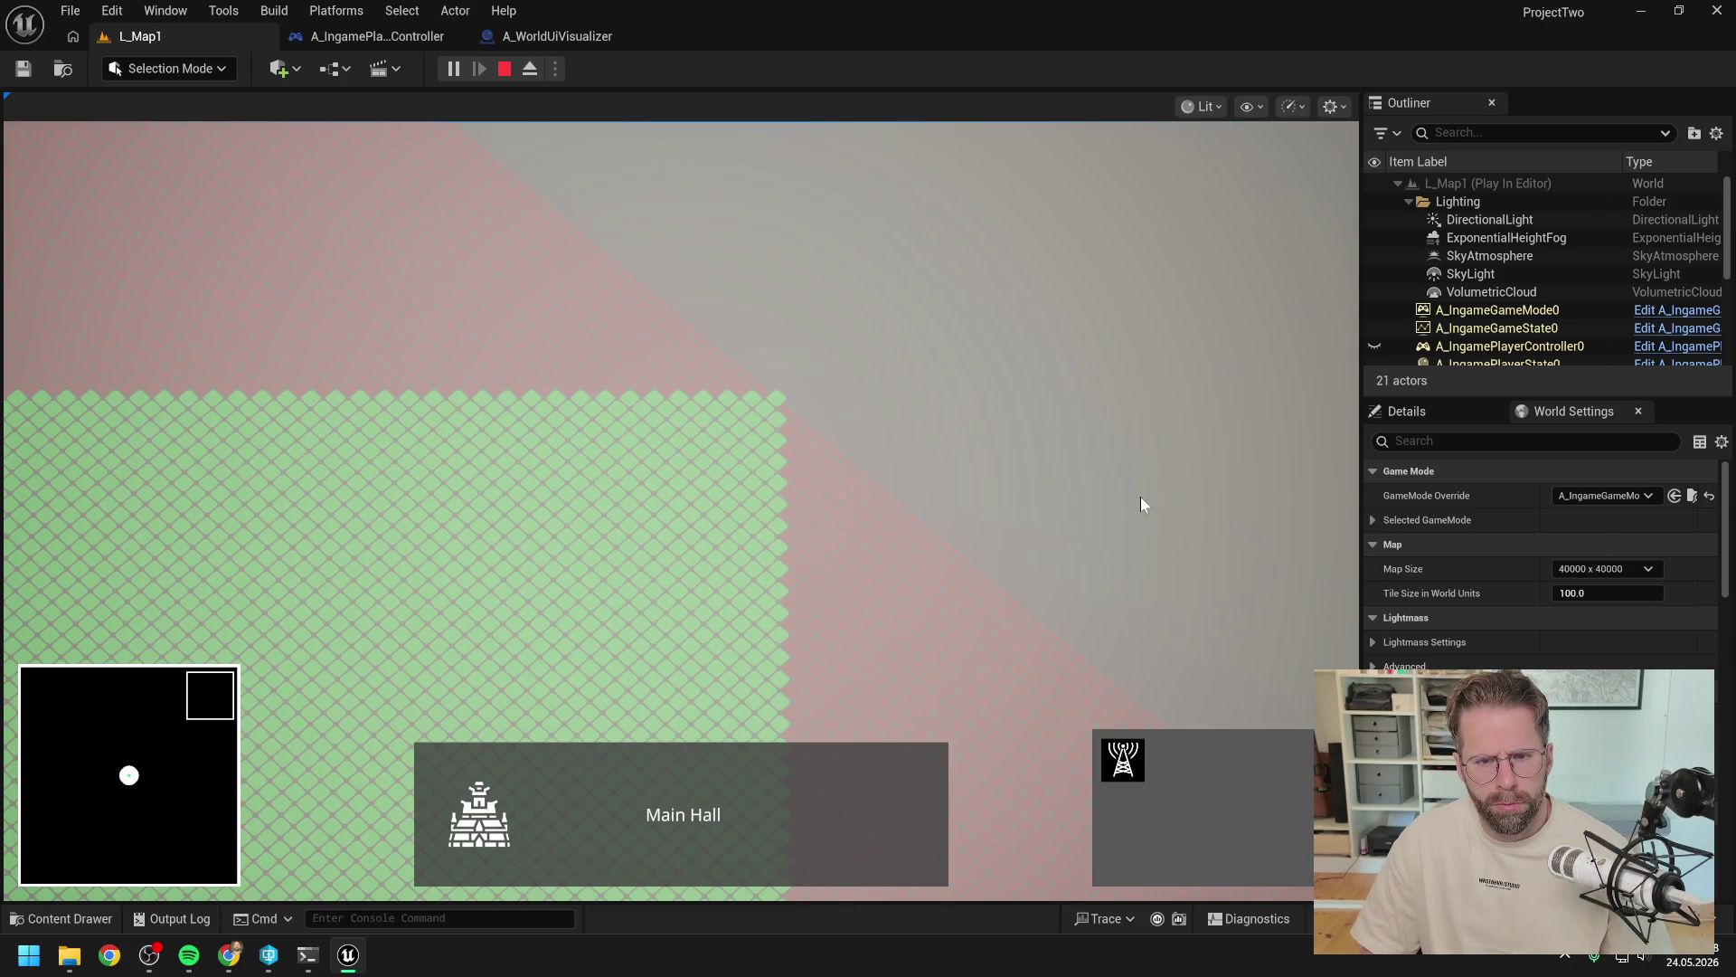
{"action": "left_click", "coordinate": [268, 955]}
{"action": "left_click", "coordinate": [308, 955]}
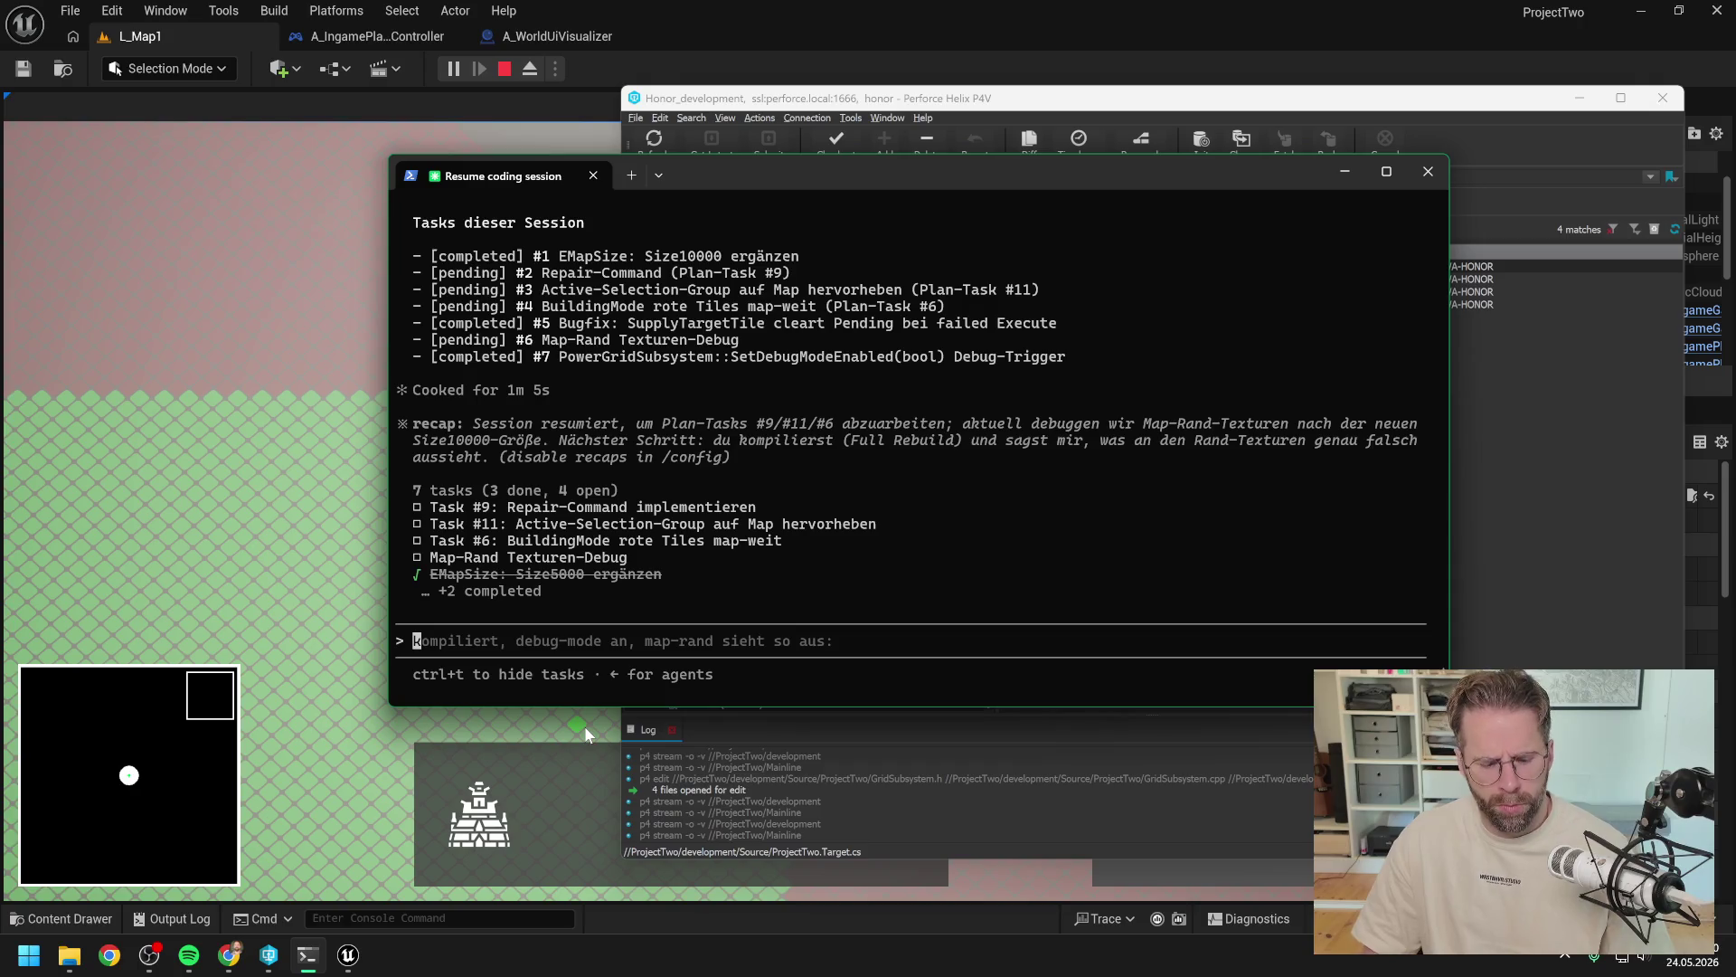
Start the German bug description, paste the map-edge screenshot, and note the top-right corner in debug build mode.
{"action": "type", "text": "Erstmal reine "}
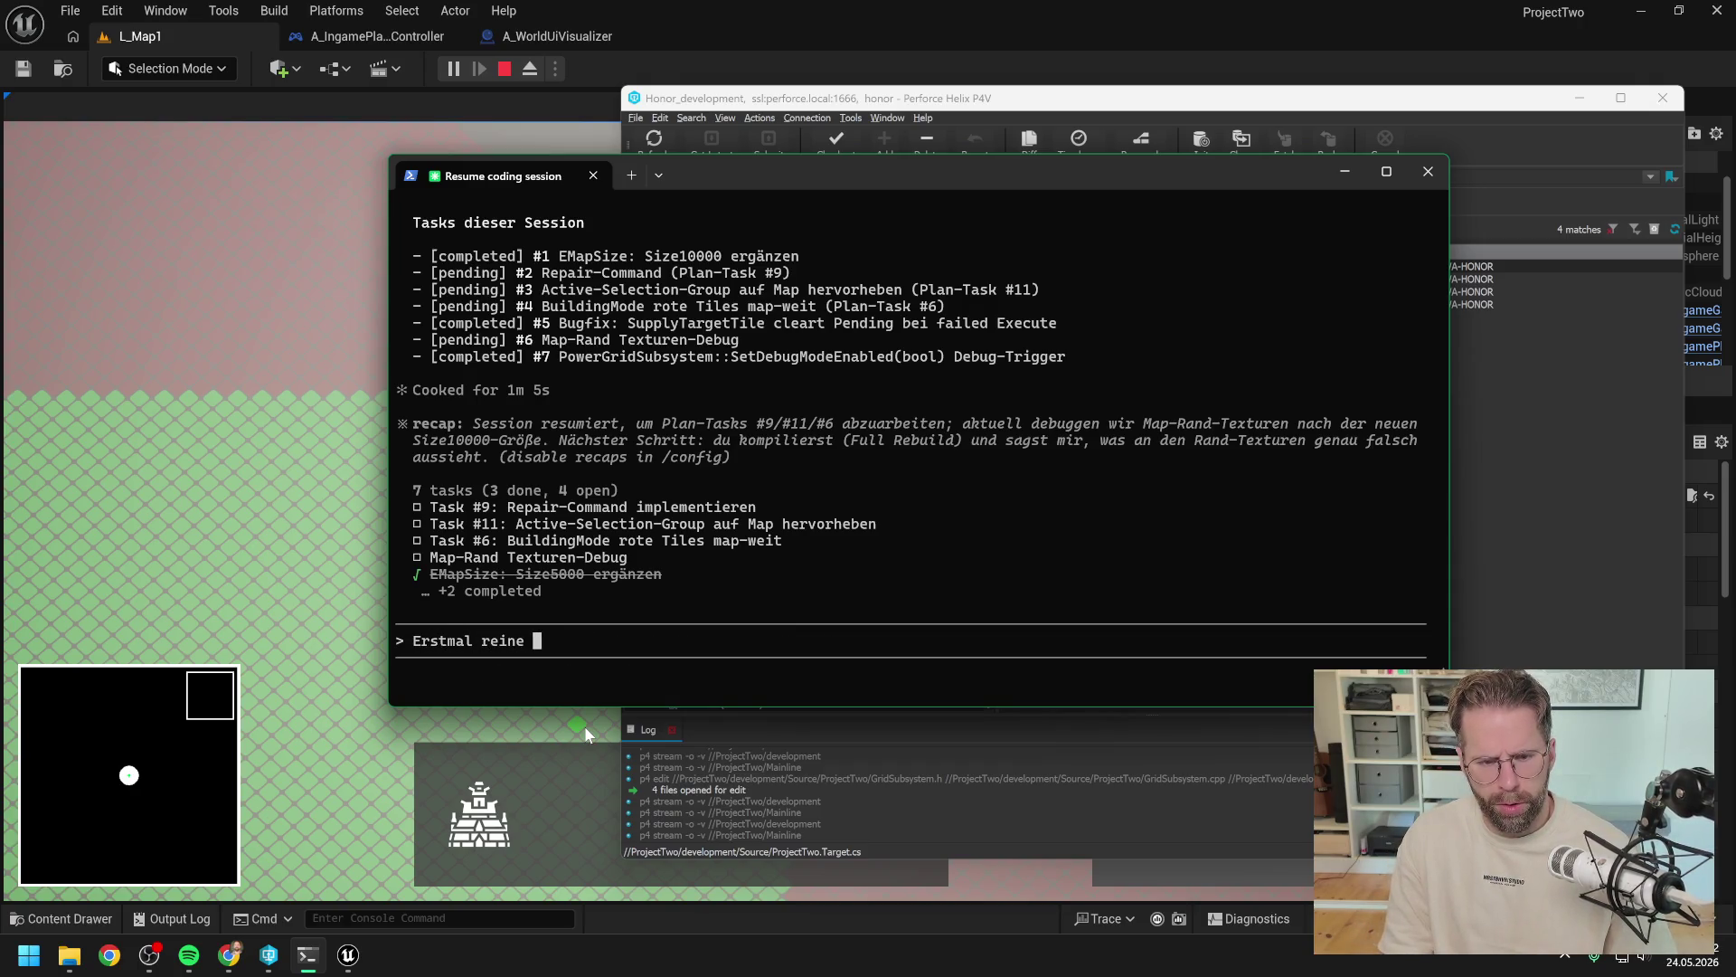
{"action": "type", "text": "Beschreibung des "}
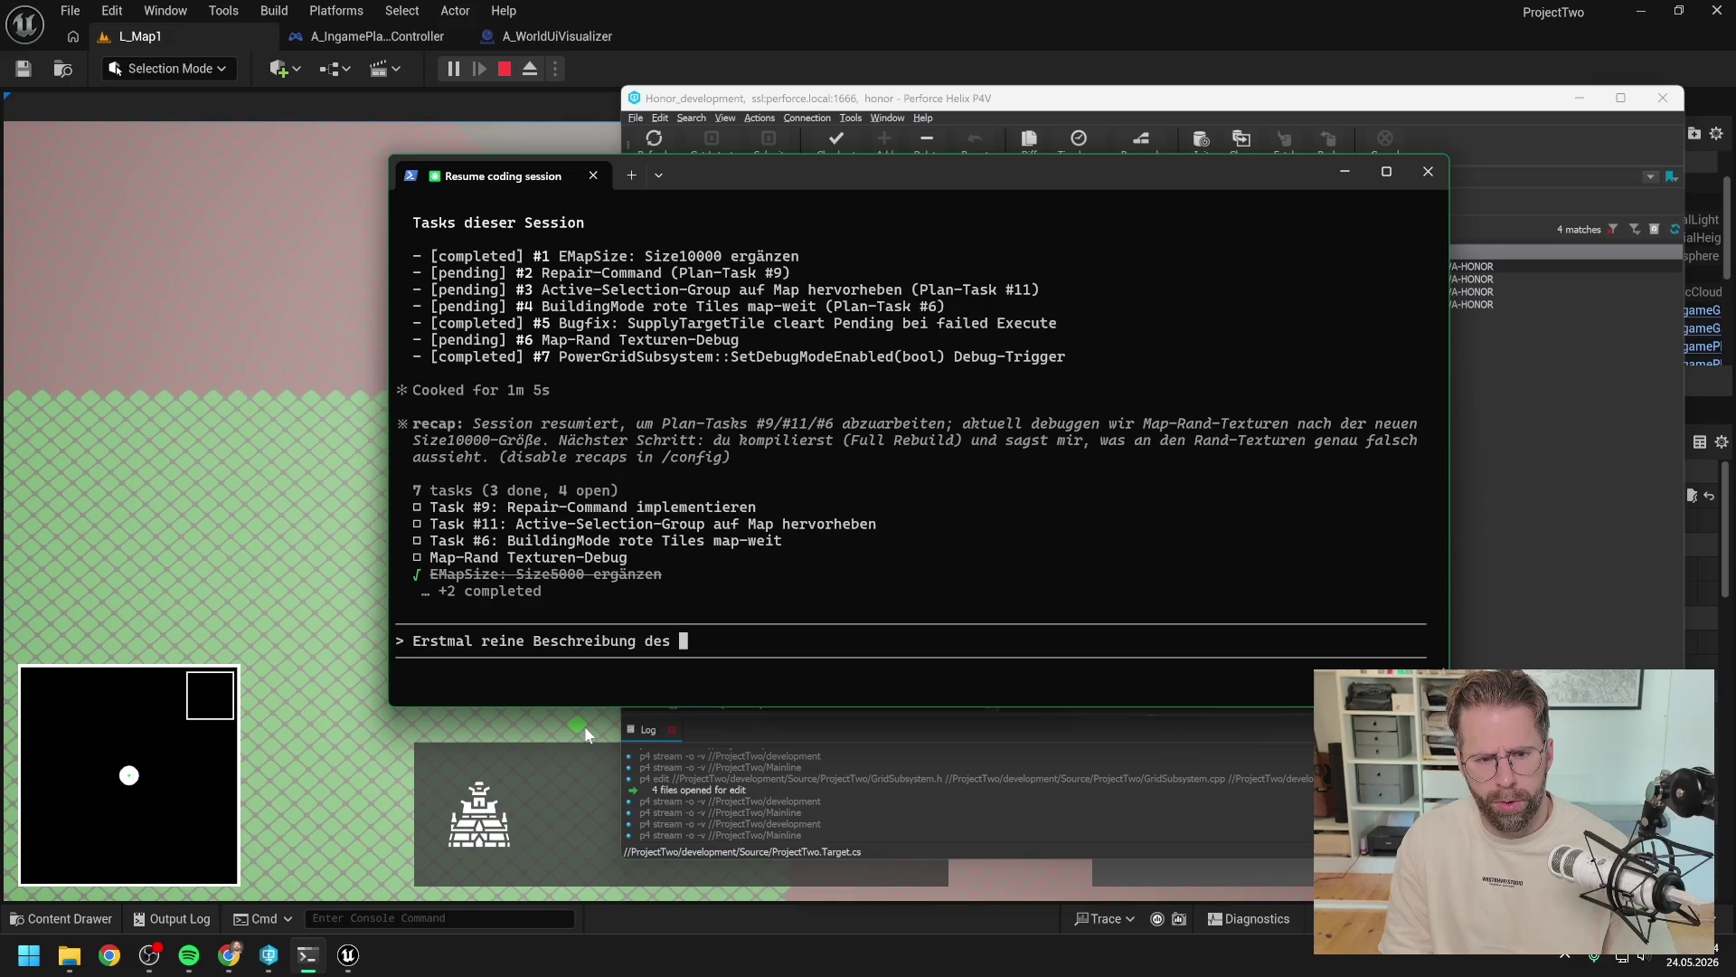
{"action": "type", "text": "Map"}
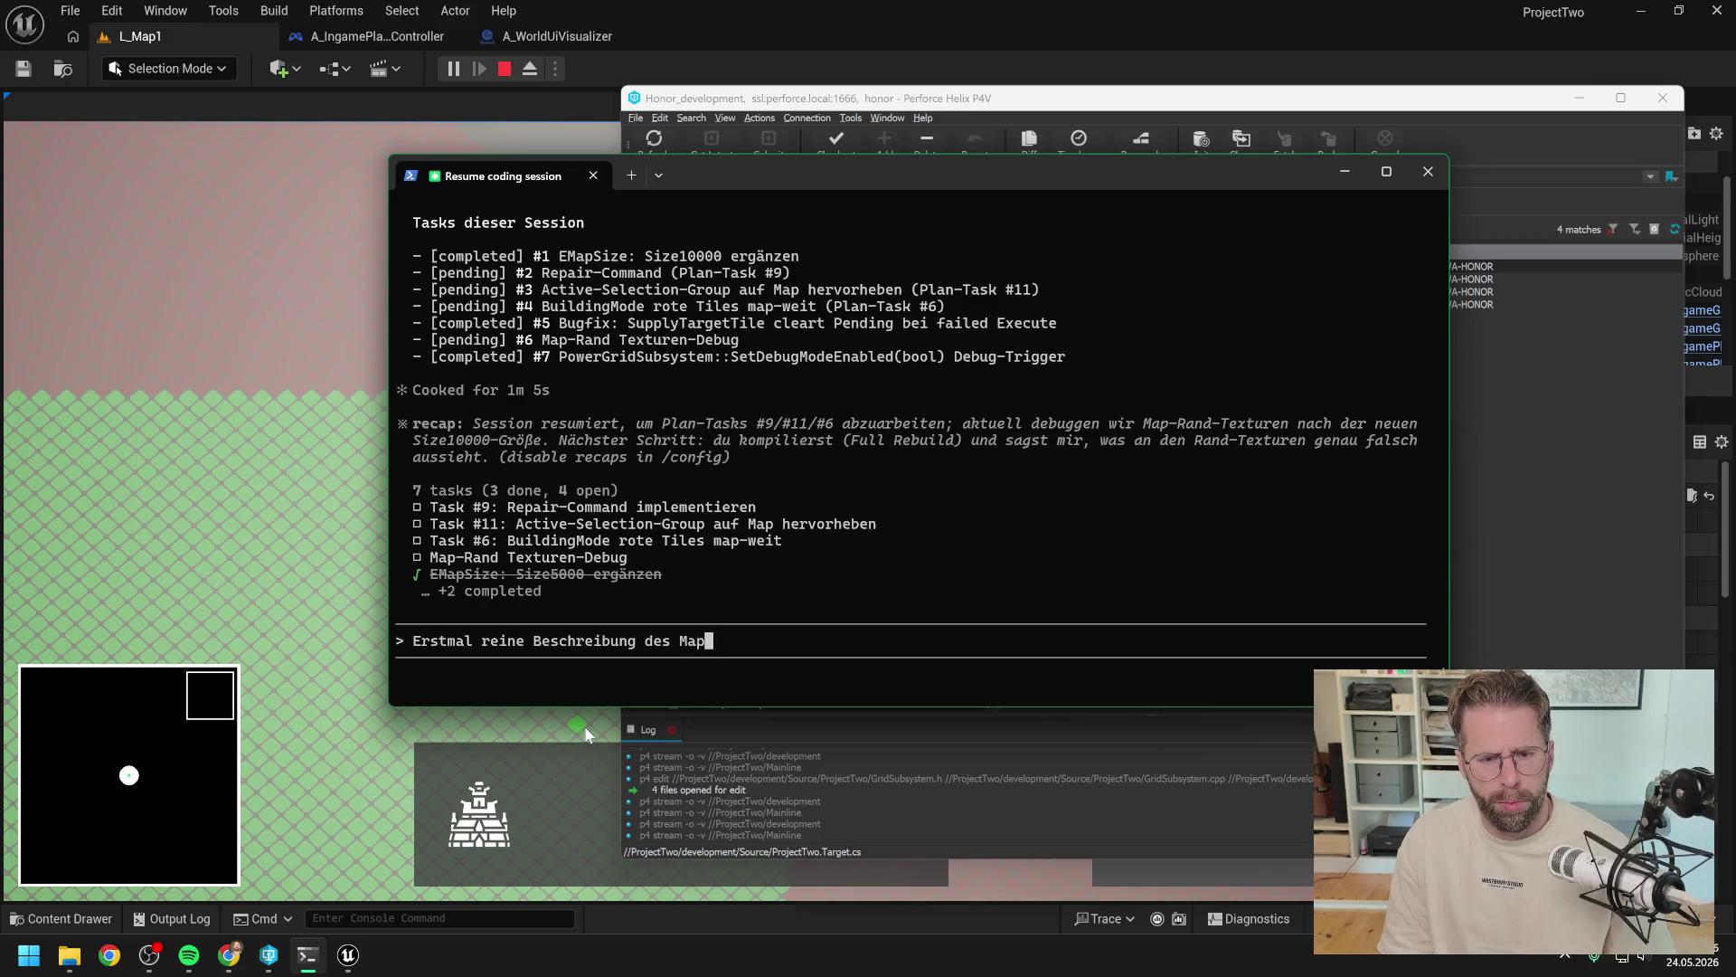
{"action": "type", "text": " Rand Bugs:"}
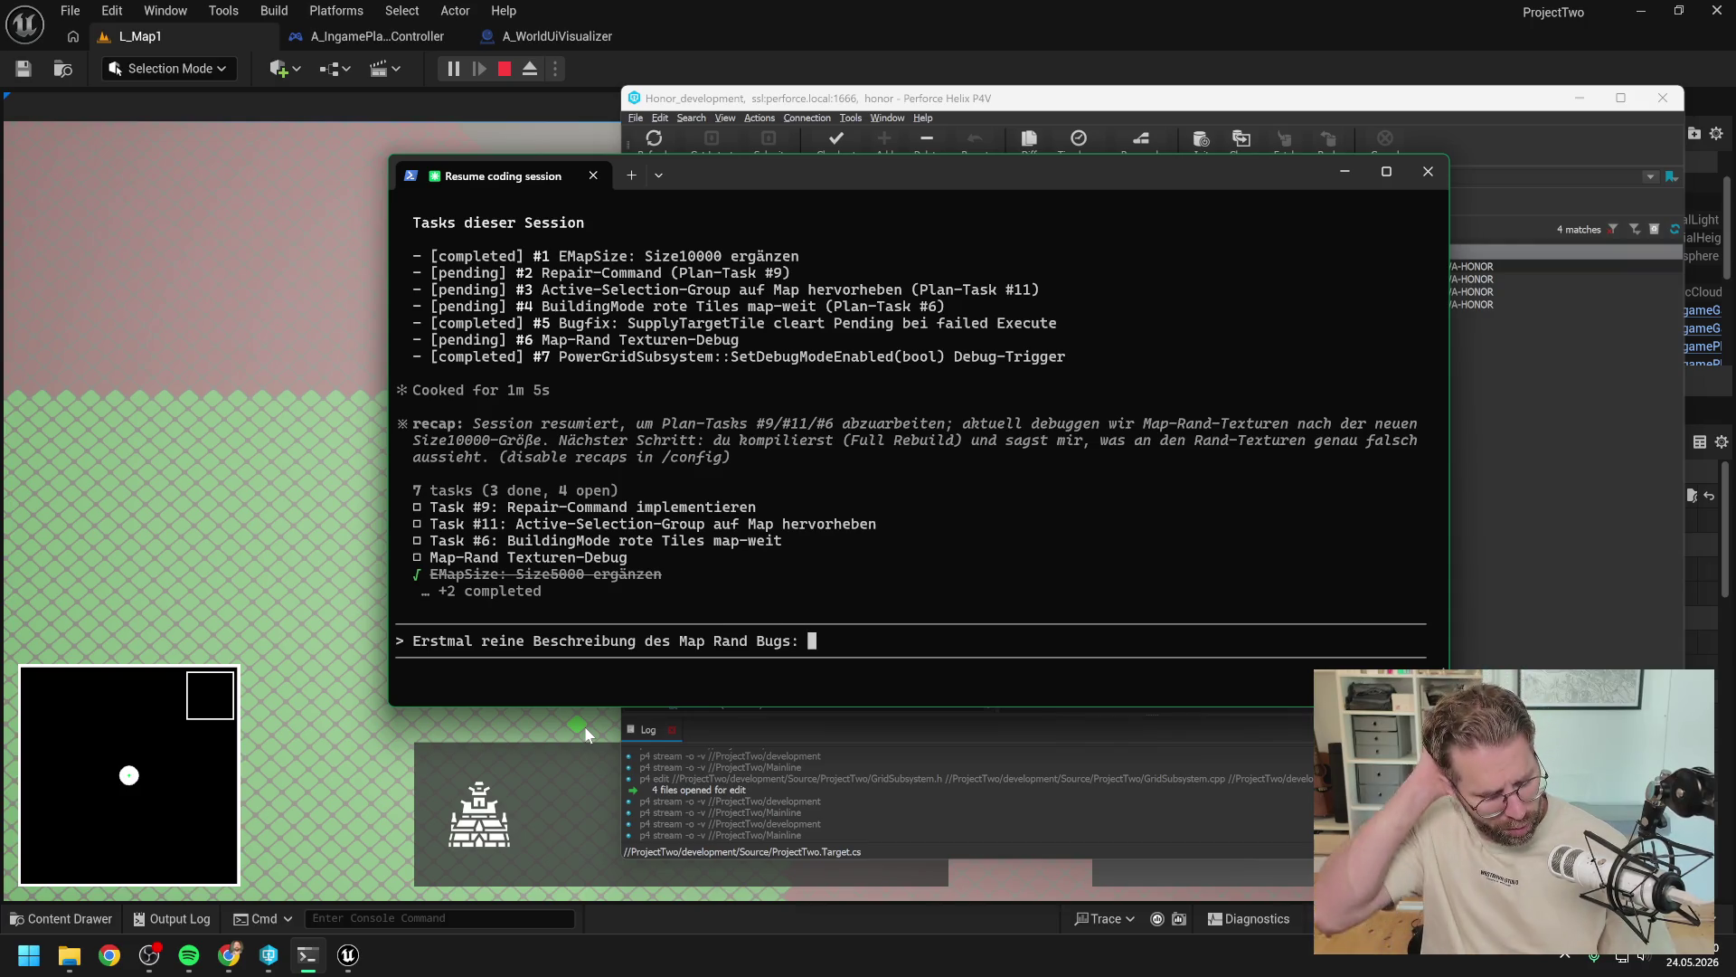
{"action": "key", "text": "ctrl+v"}
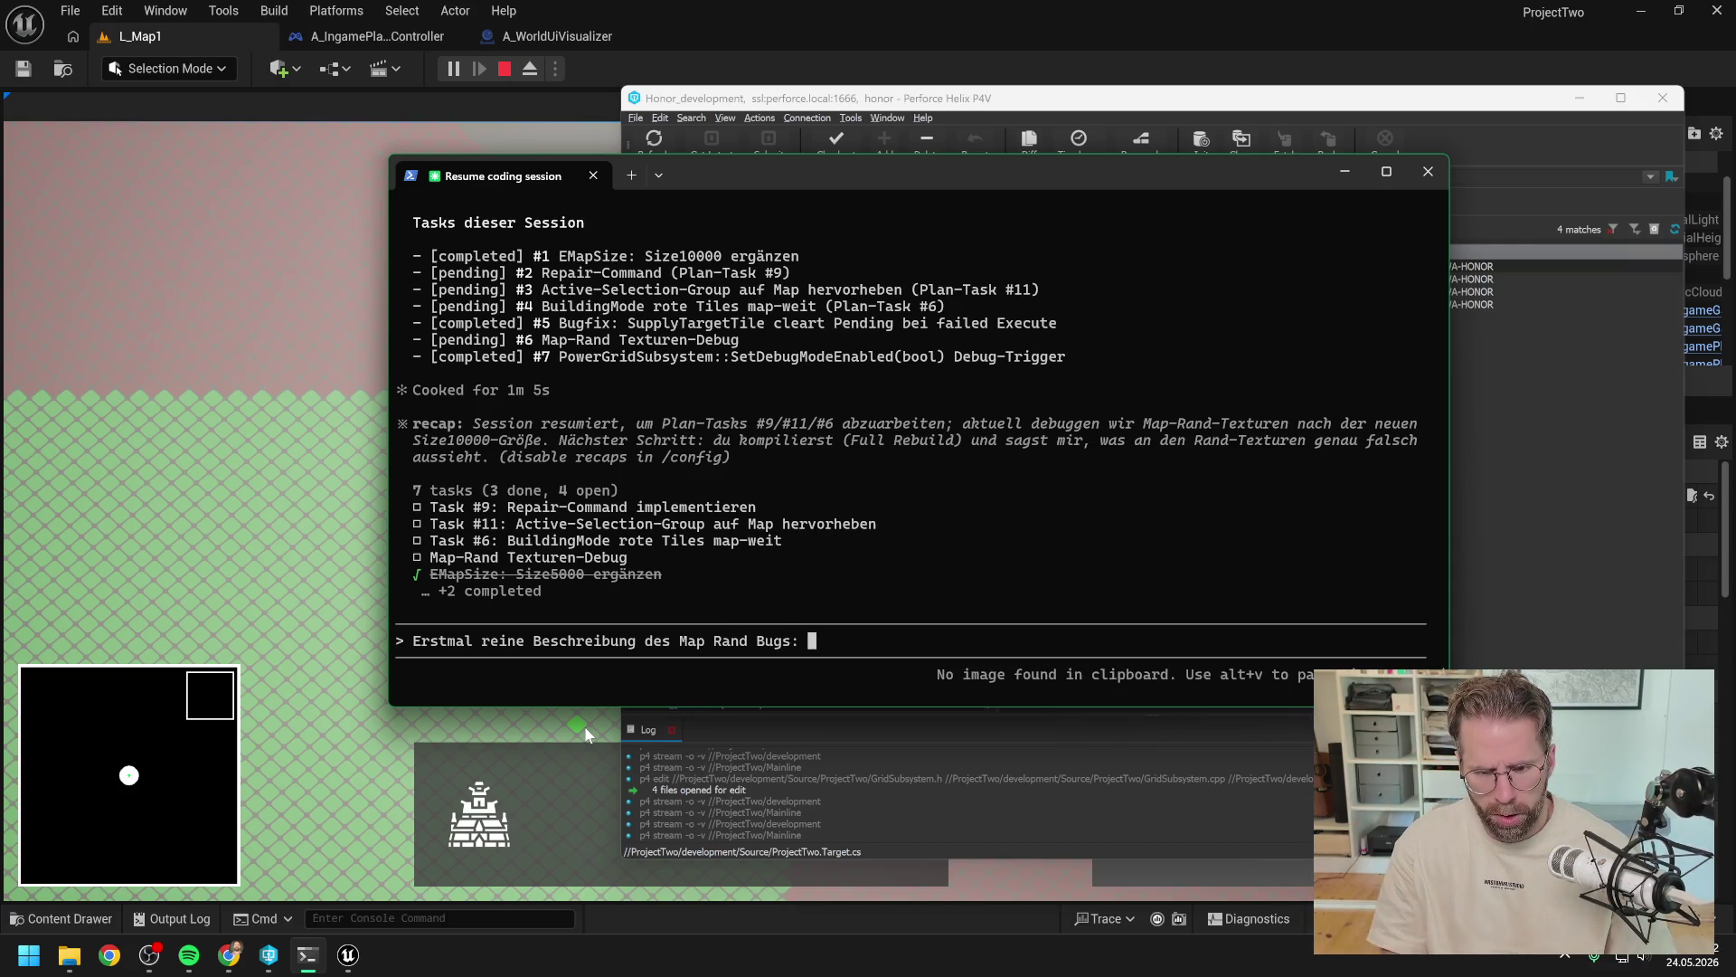
{"action": "key", "text": "alt+v"}
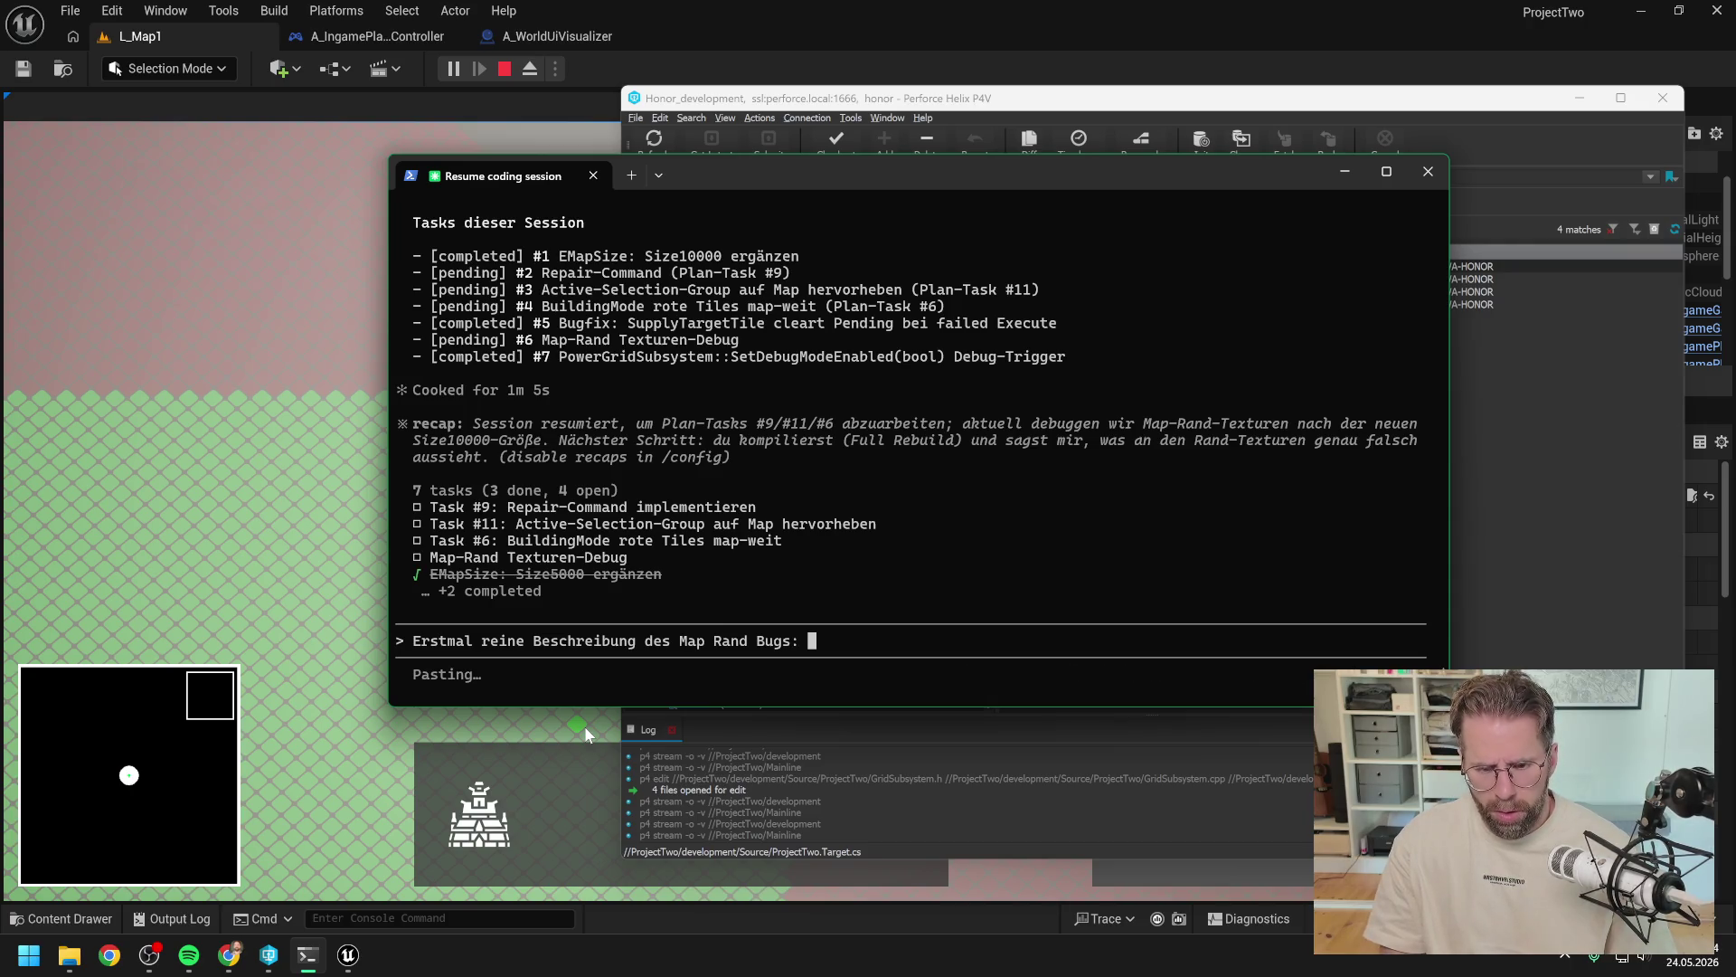
{"action": "type", "text": "Was sehen wir? "}
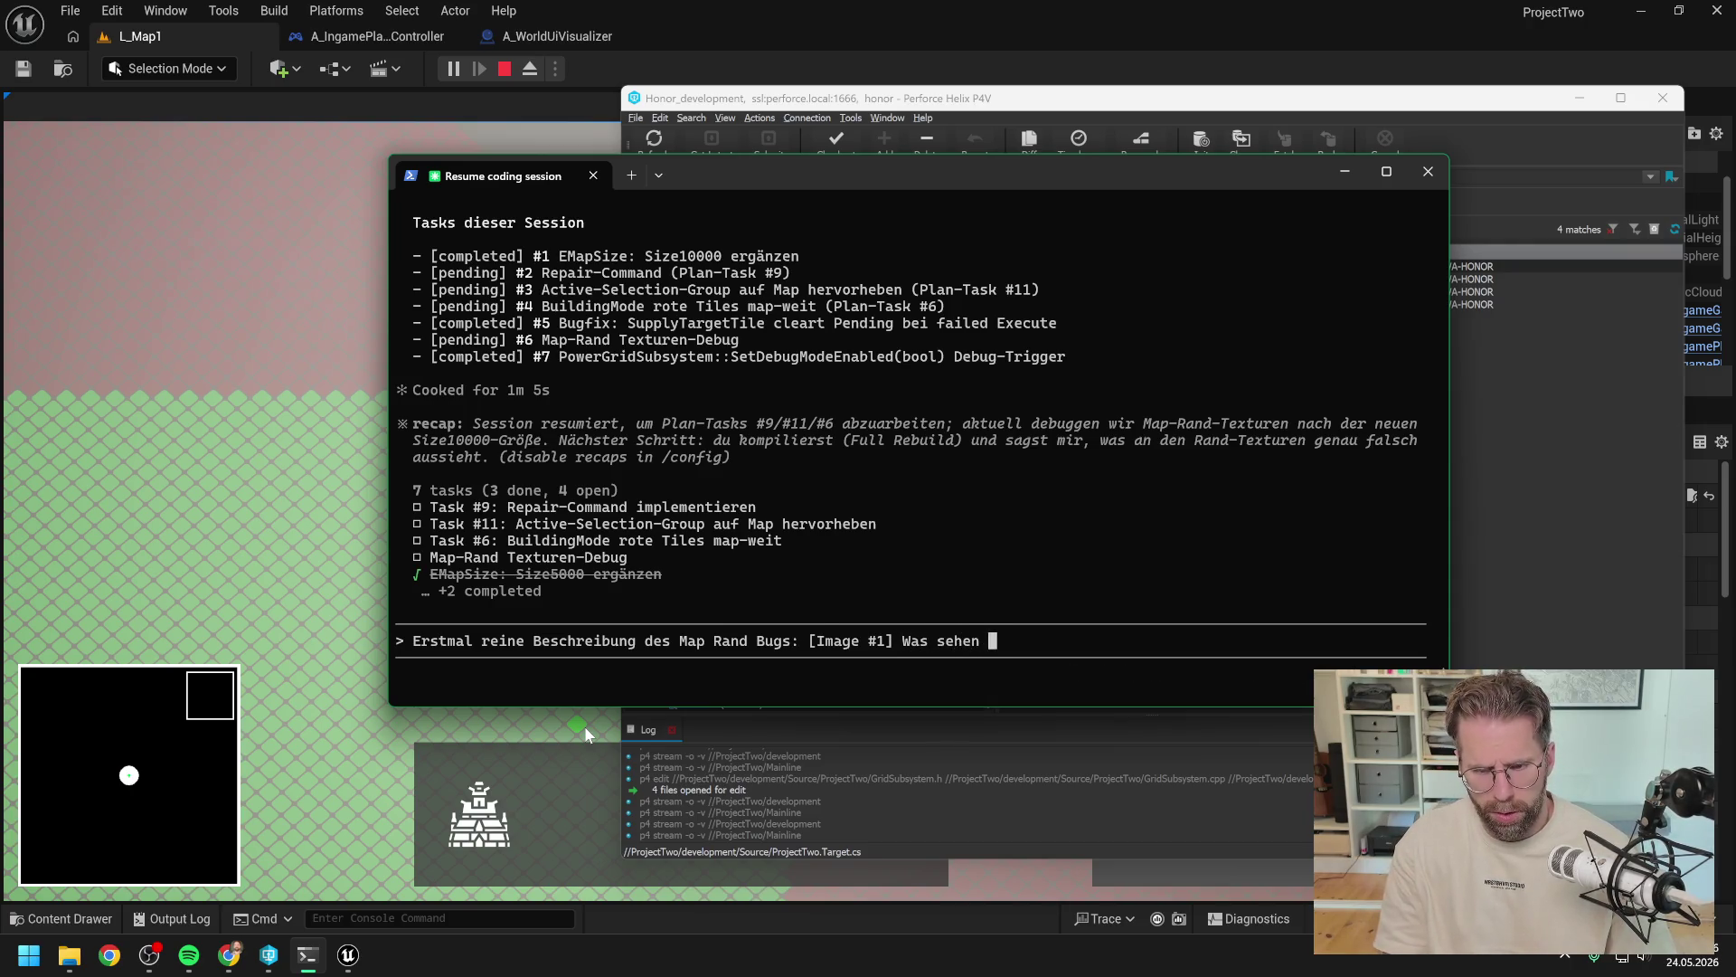
{"action": "type", "text": "Wir se"}
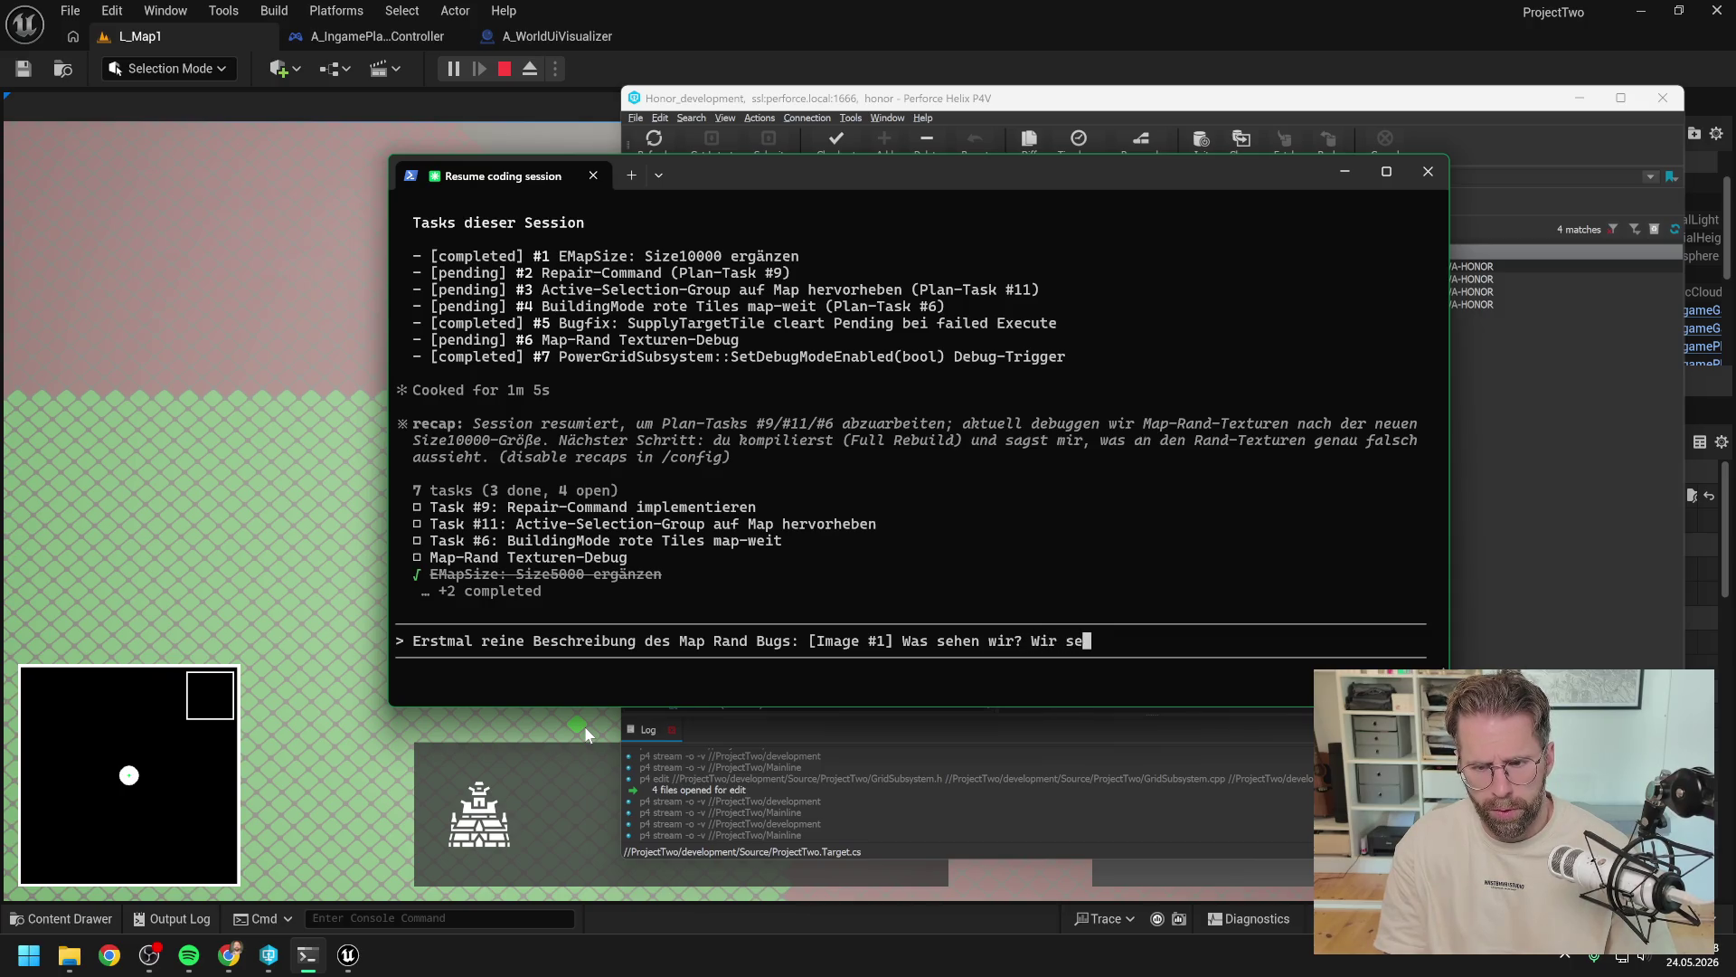
{"action": "type", "text": "hen die obere r"}
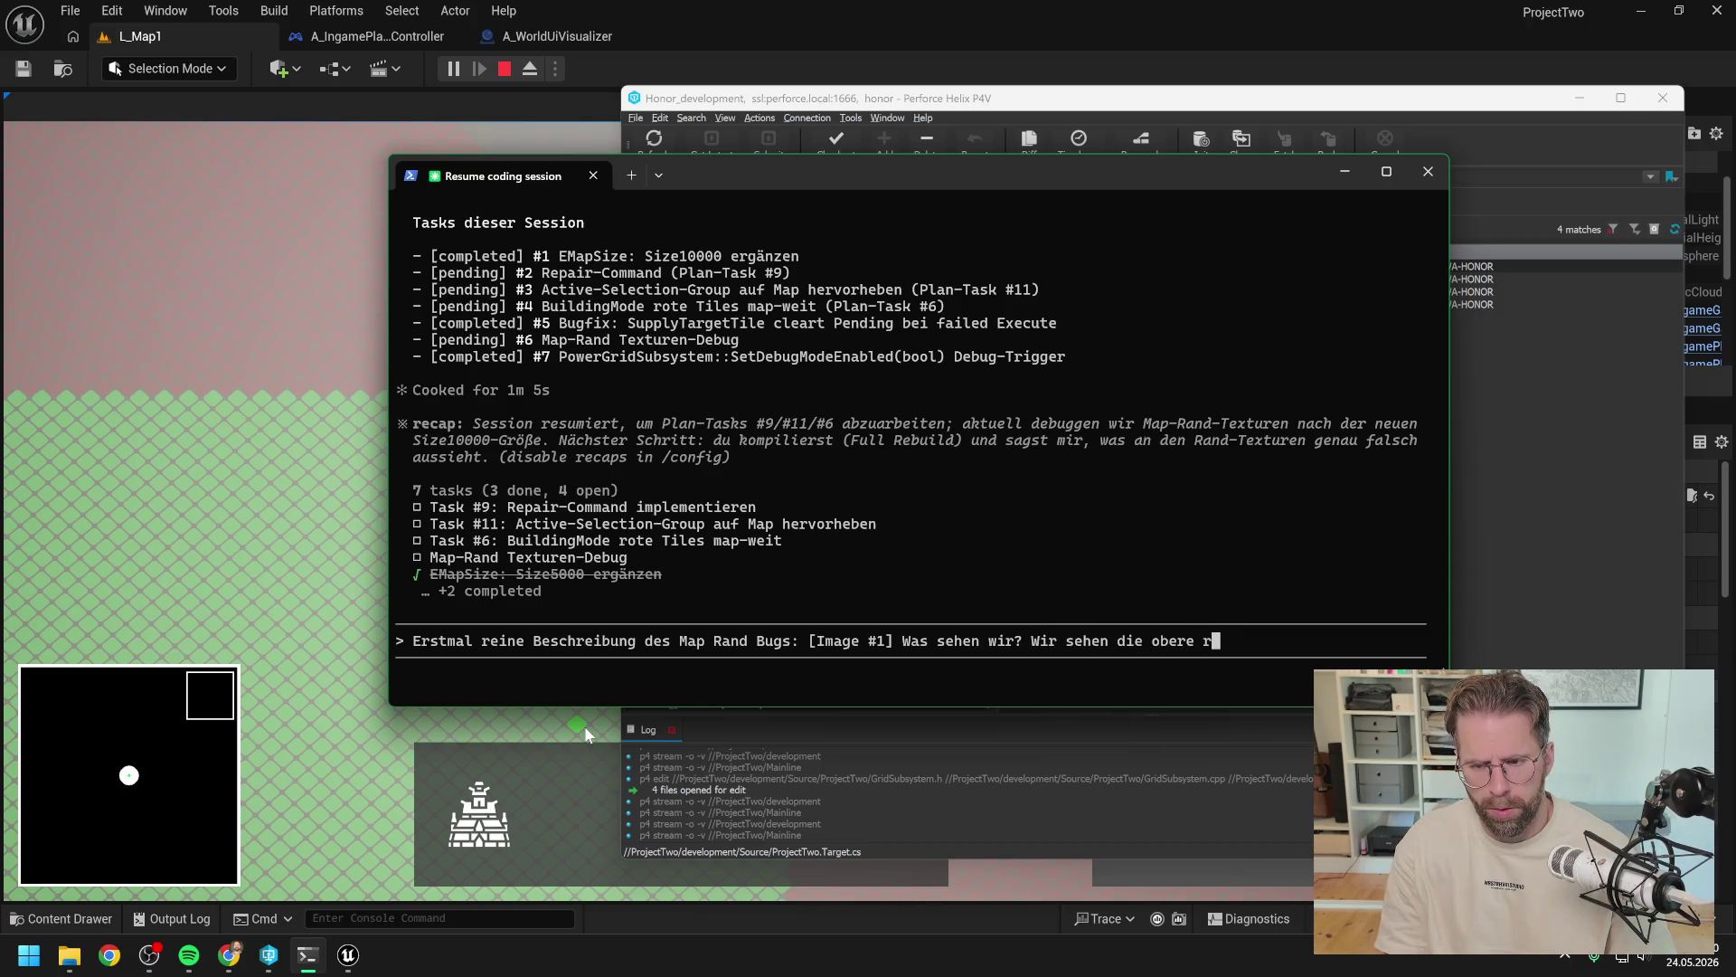
{"action": "type", "text": "echte Ecke dewr"}
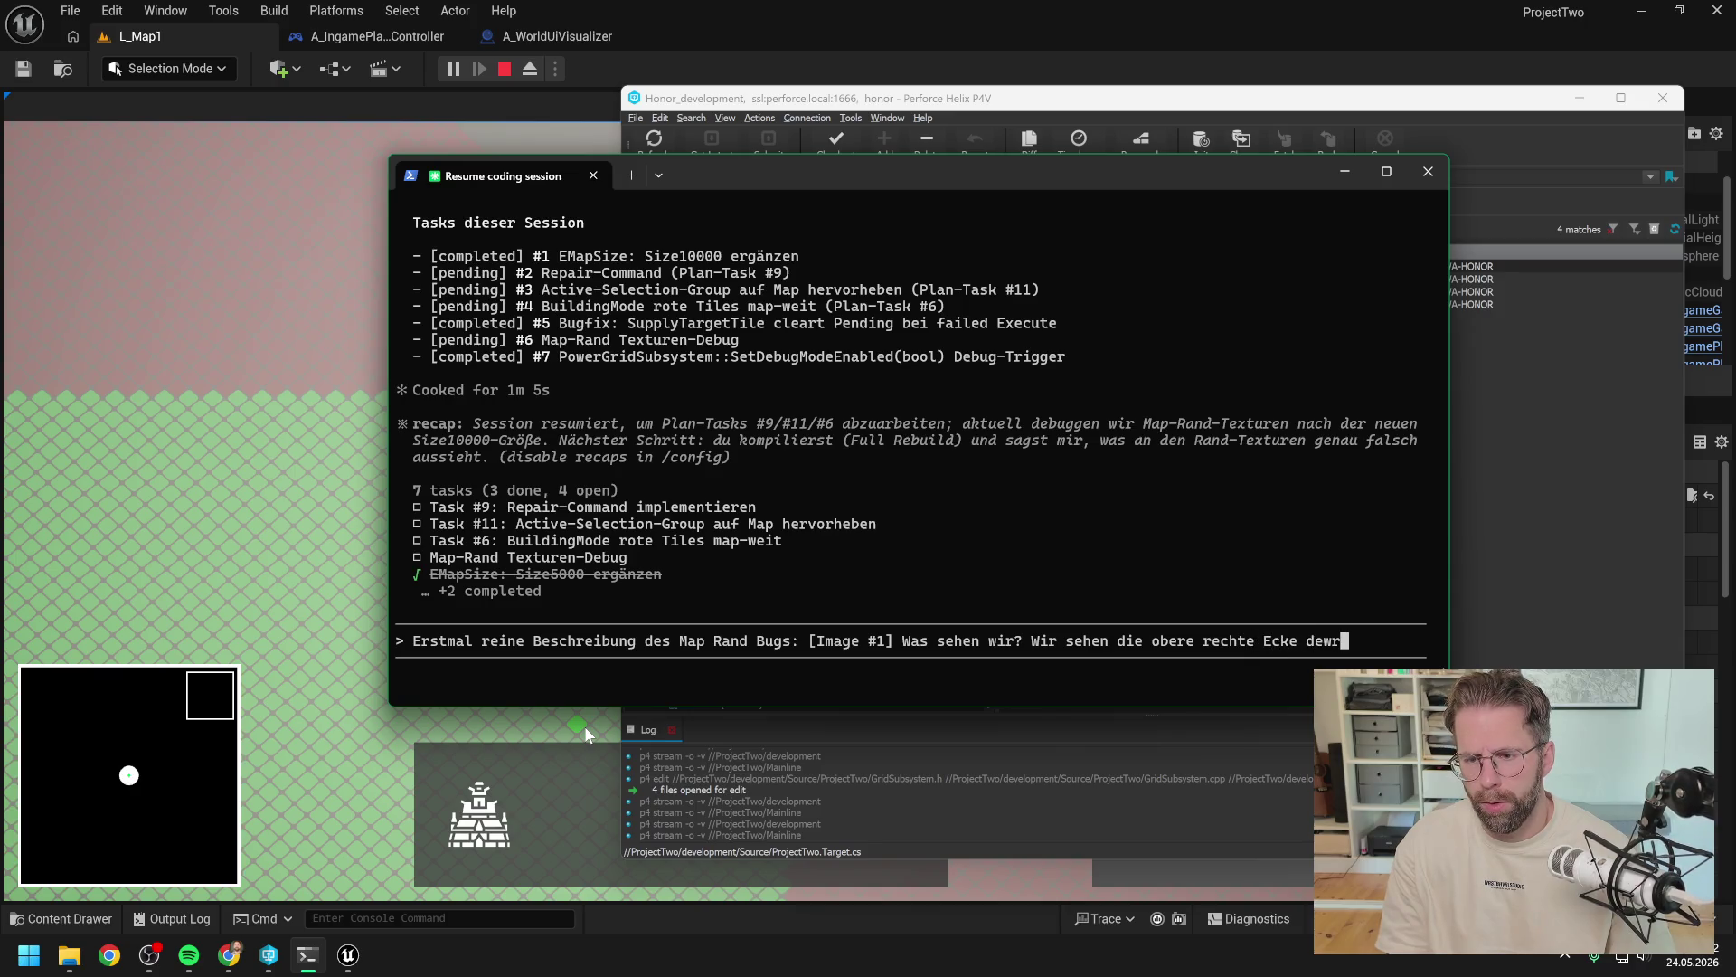
{"action": "key", "text": "BackSpace"}
{"action": "key", "text": "BackSpace"}
{"action": "type", "text": "r Map mit D"}
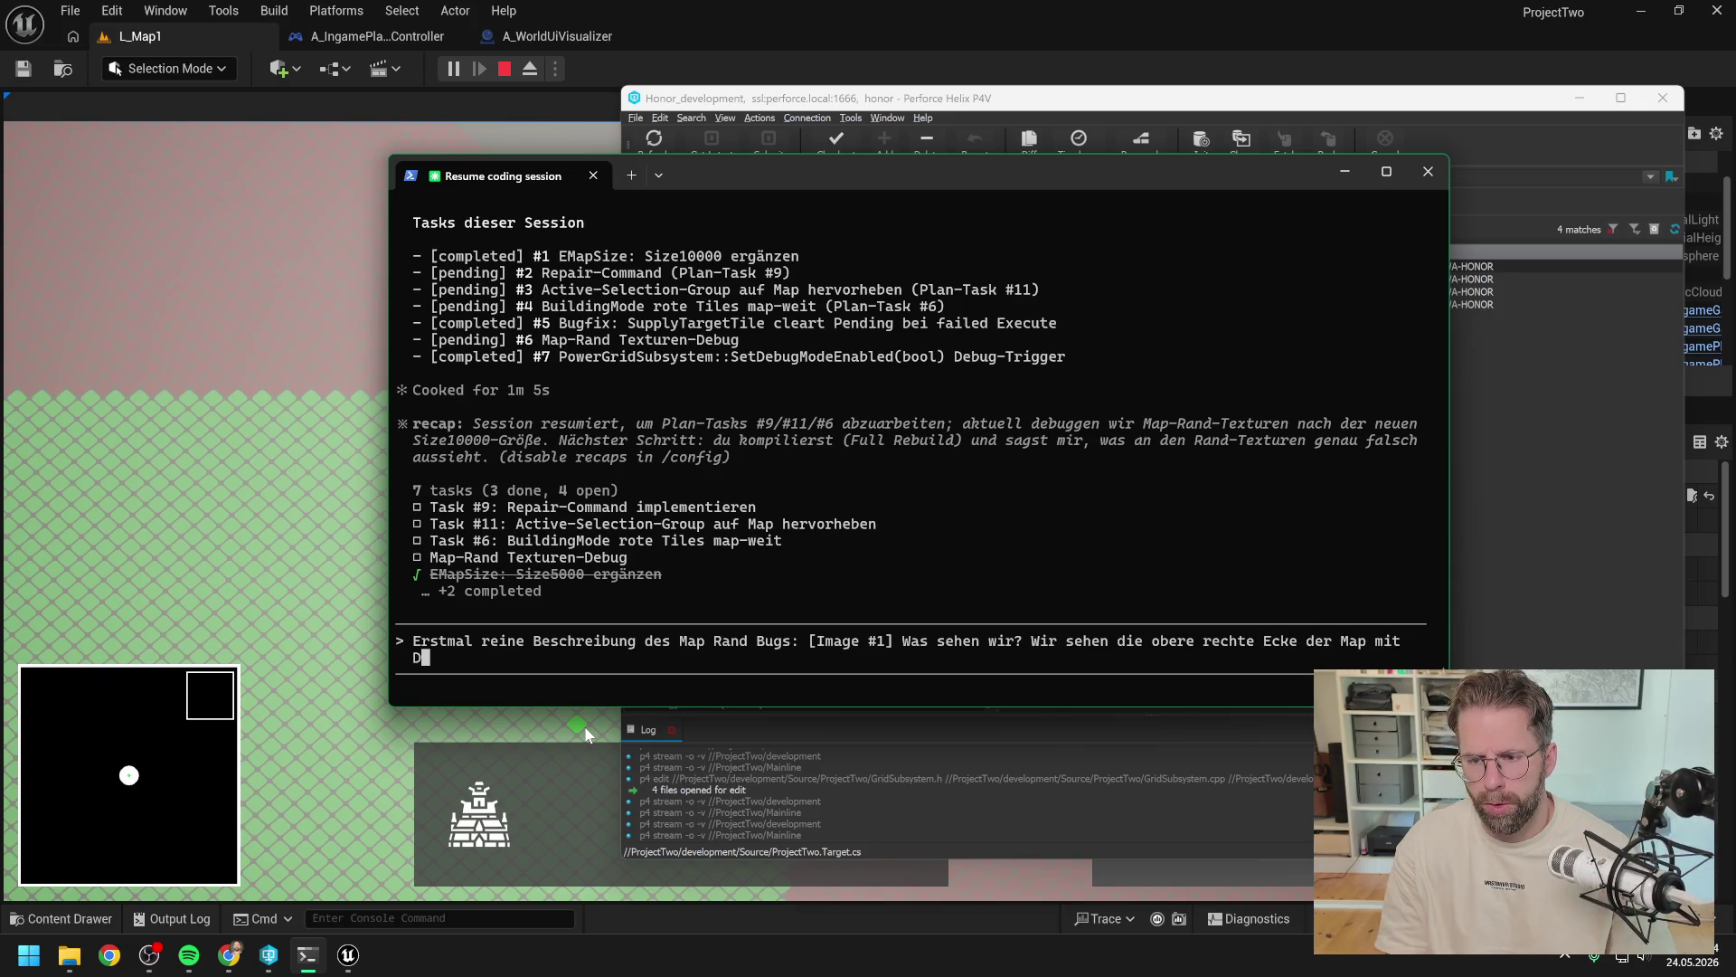
{"action": "type", "text": "ebug Mode enabled im B"}
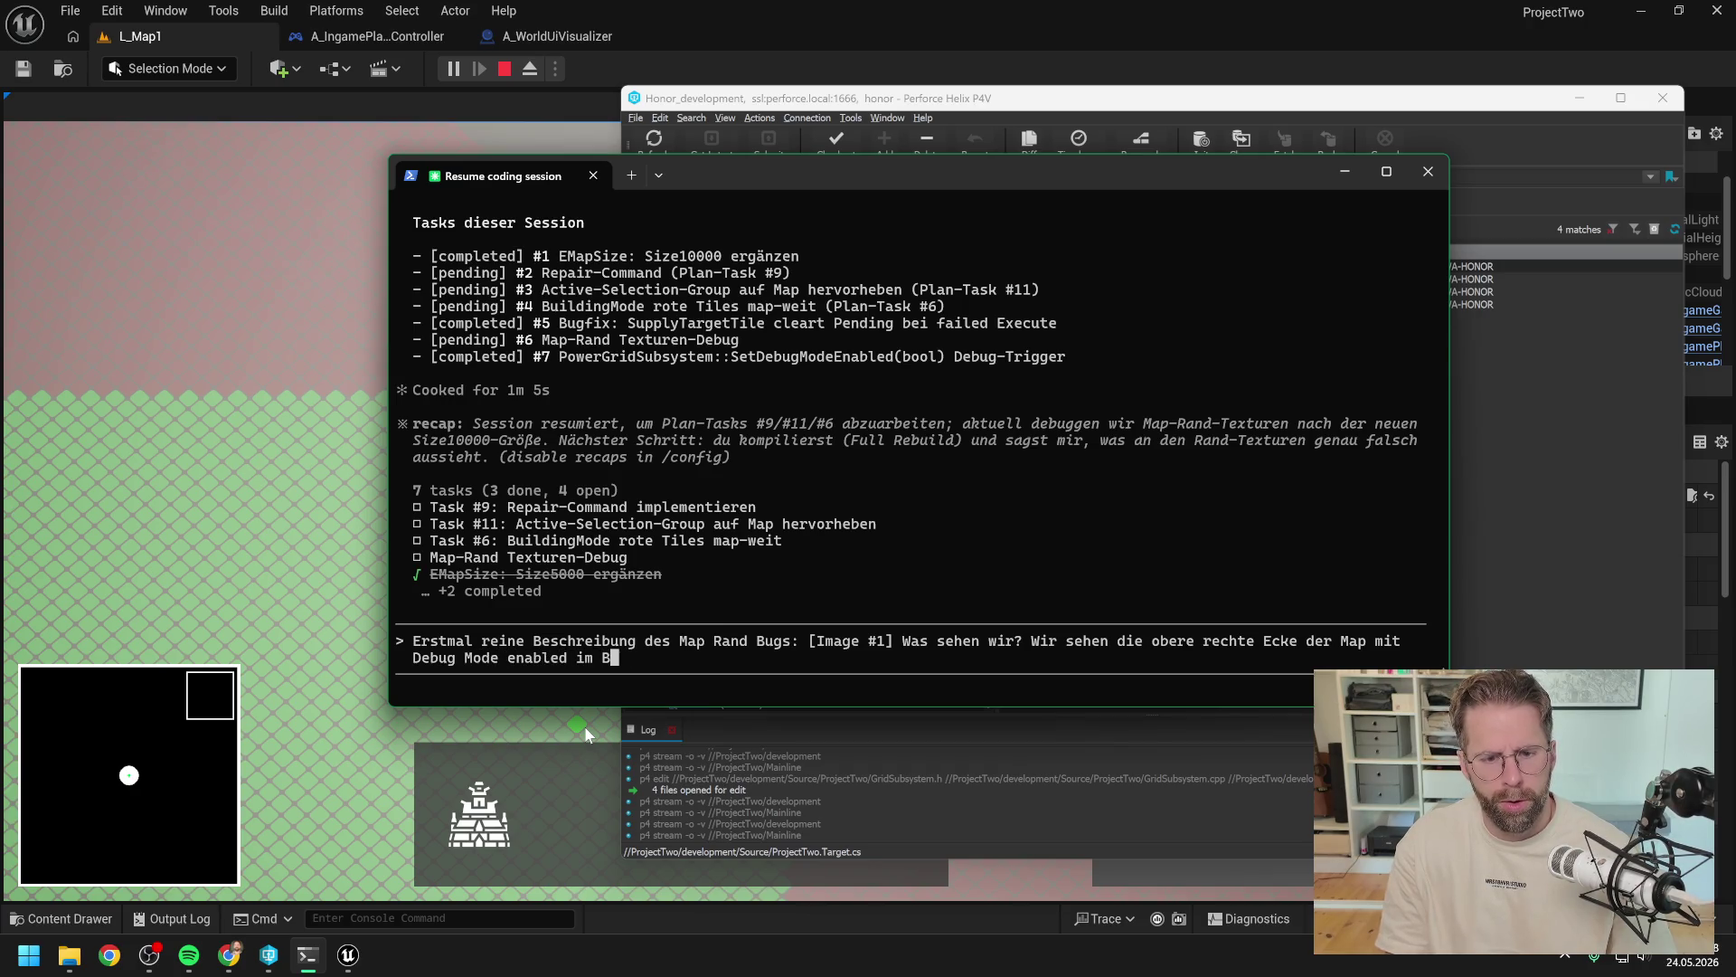
{"action": "type", "text": "uilding Mode."}
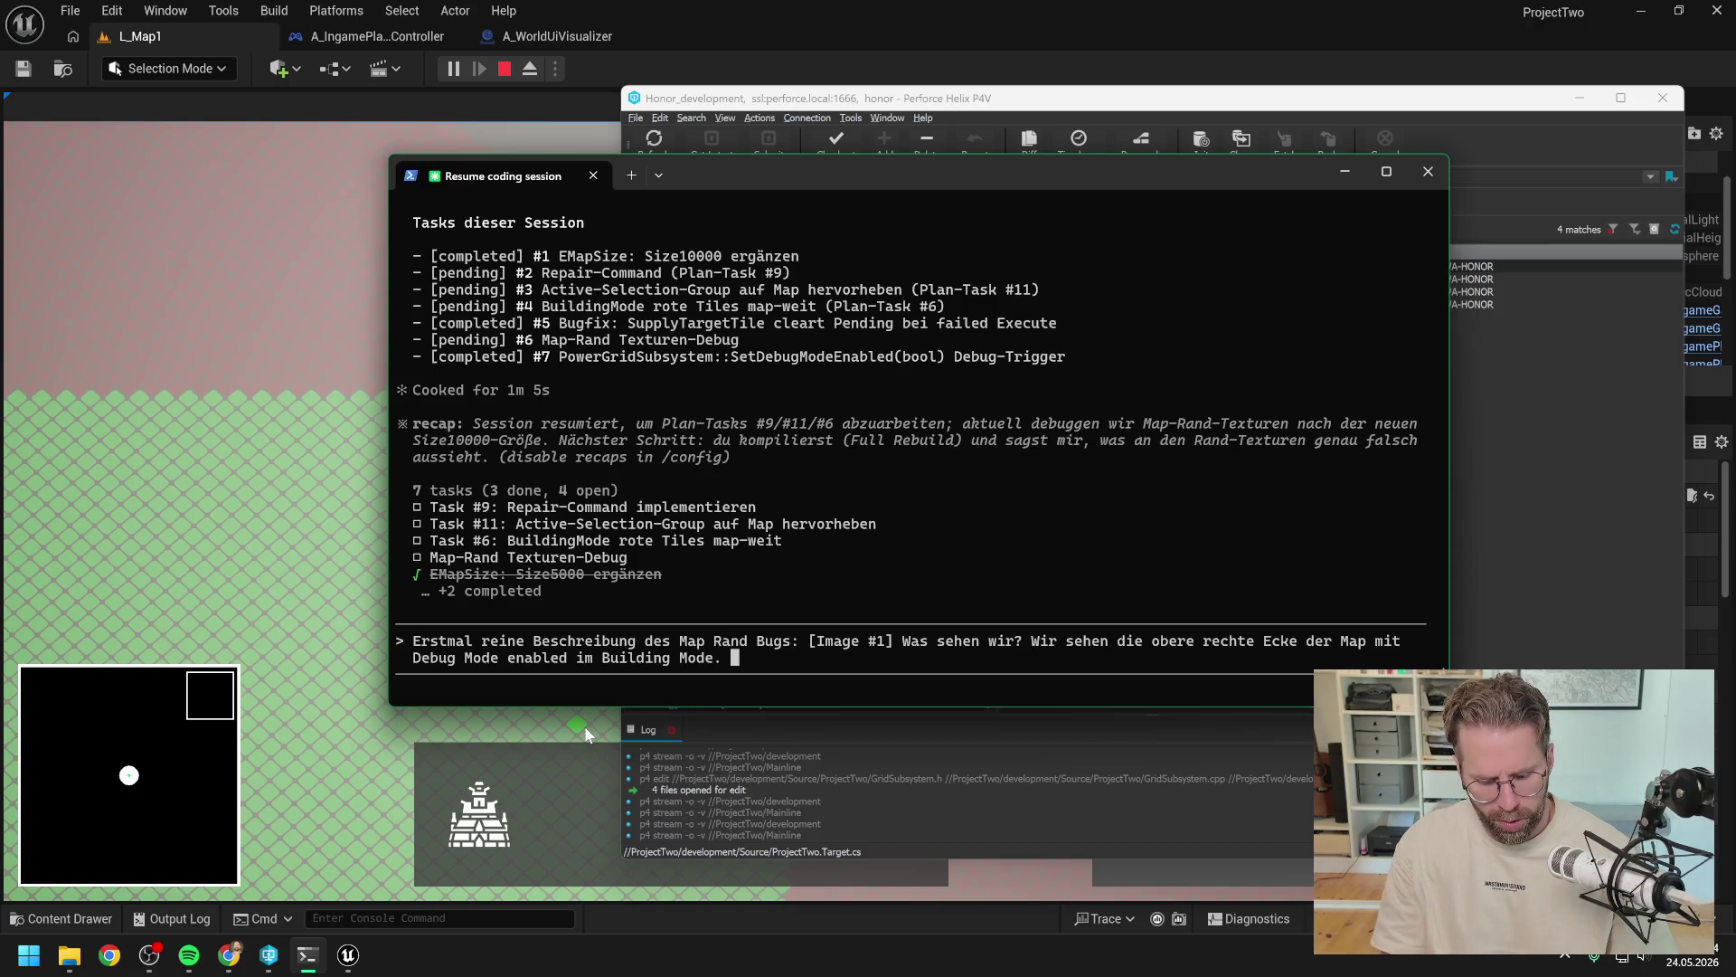
Explain green fills the PowerGrid, red the map-edge grid, and that the MapEdge Grid lacks its corners.
{"action": "type", "text": "Grün ausse"}
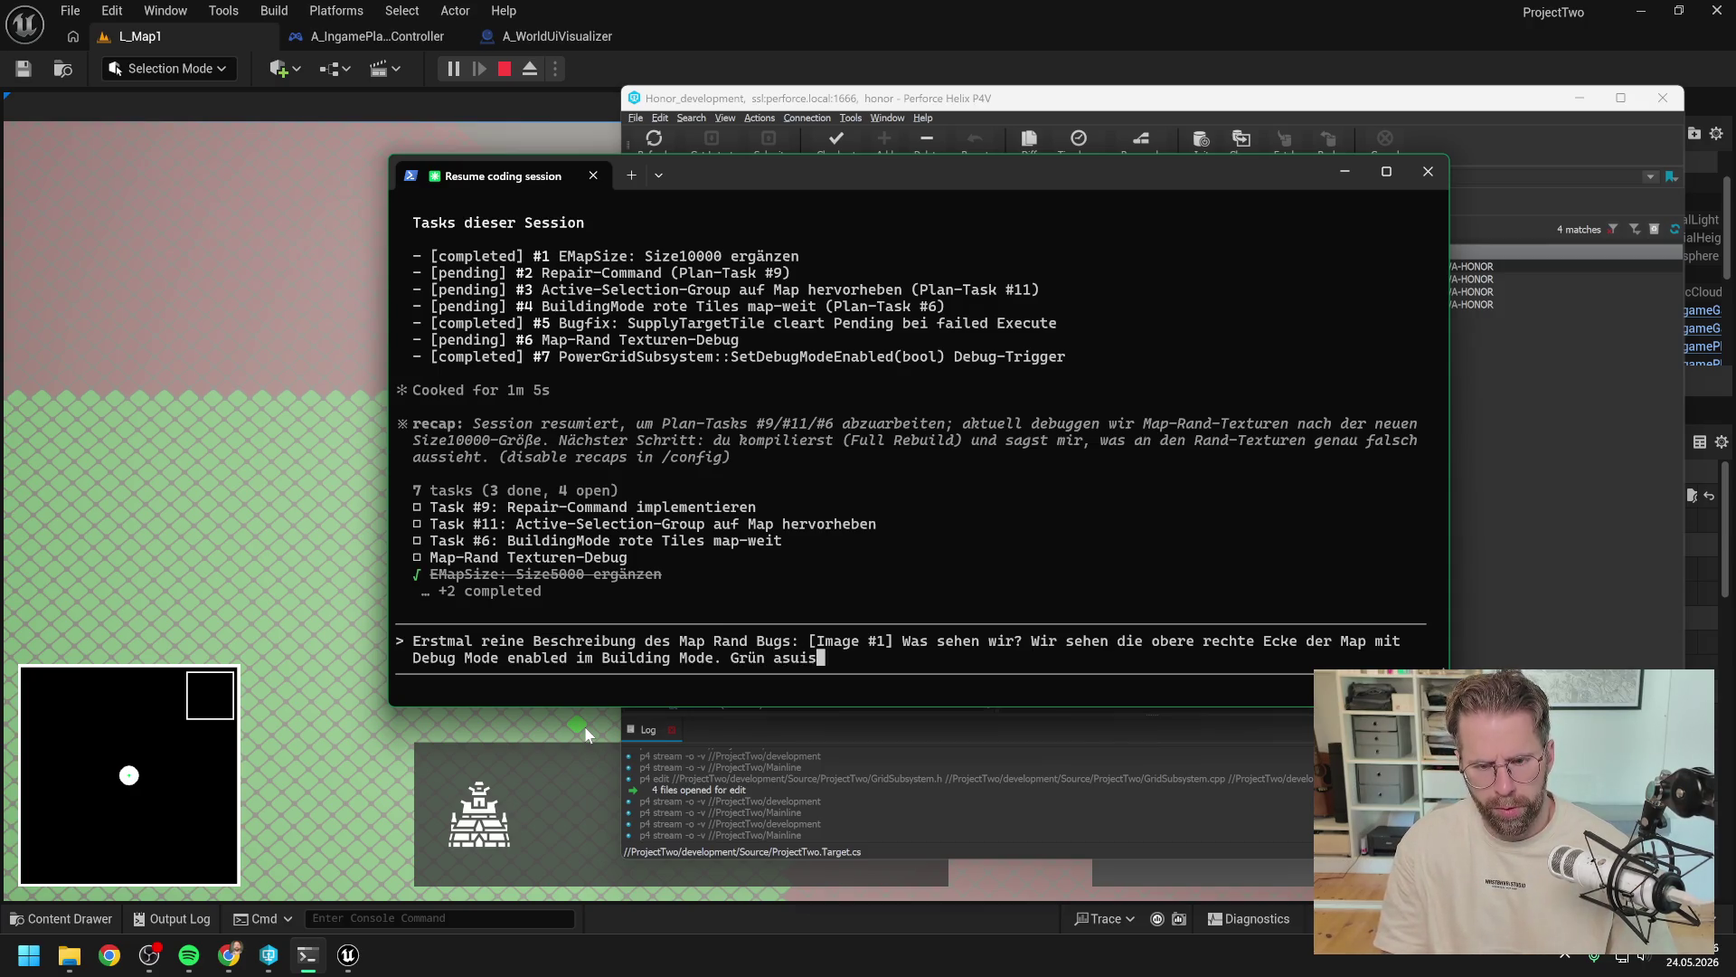
{"action": "key", "text": "BackSpace"}
{"action": "key", "text": "BackSpace"}
{"action": "key", "text": "BackSpace"}
{"action": "type", "text": "usgeüllft"}
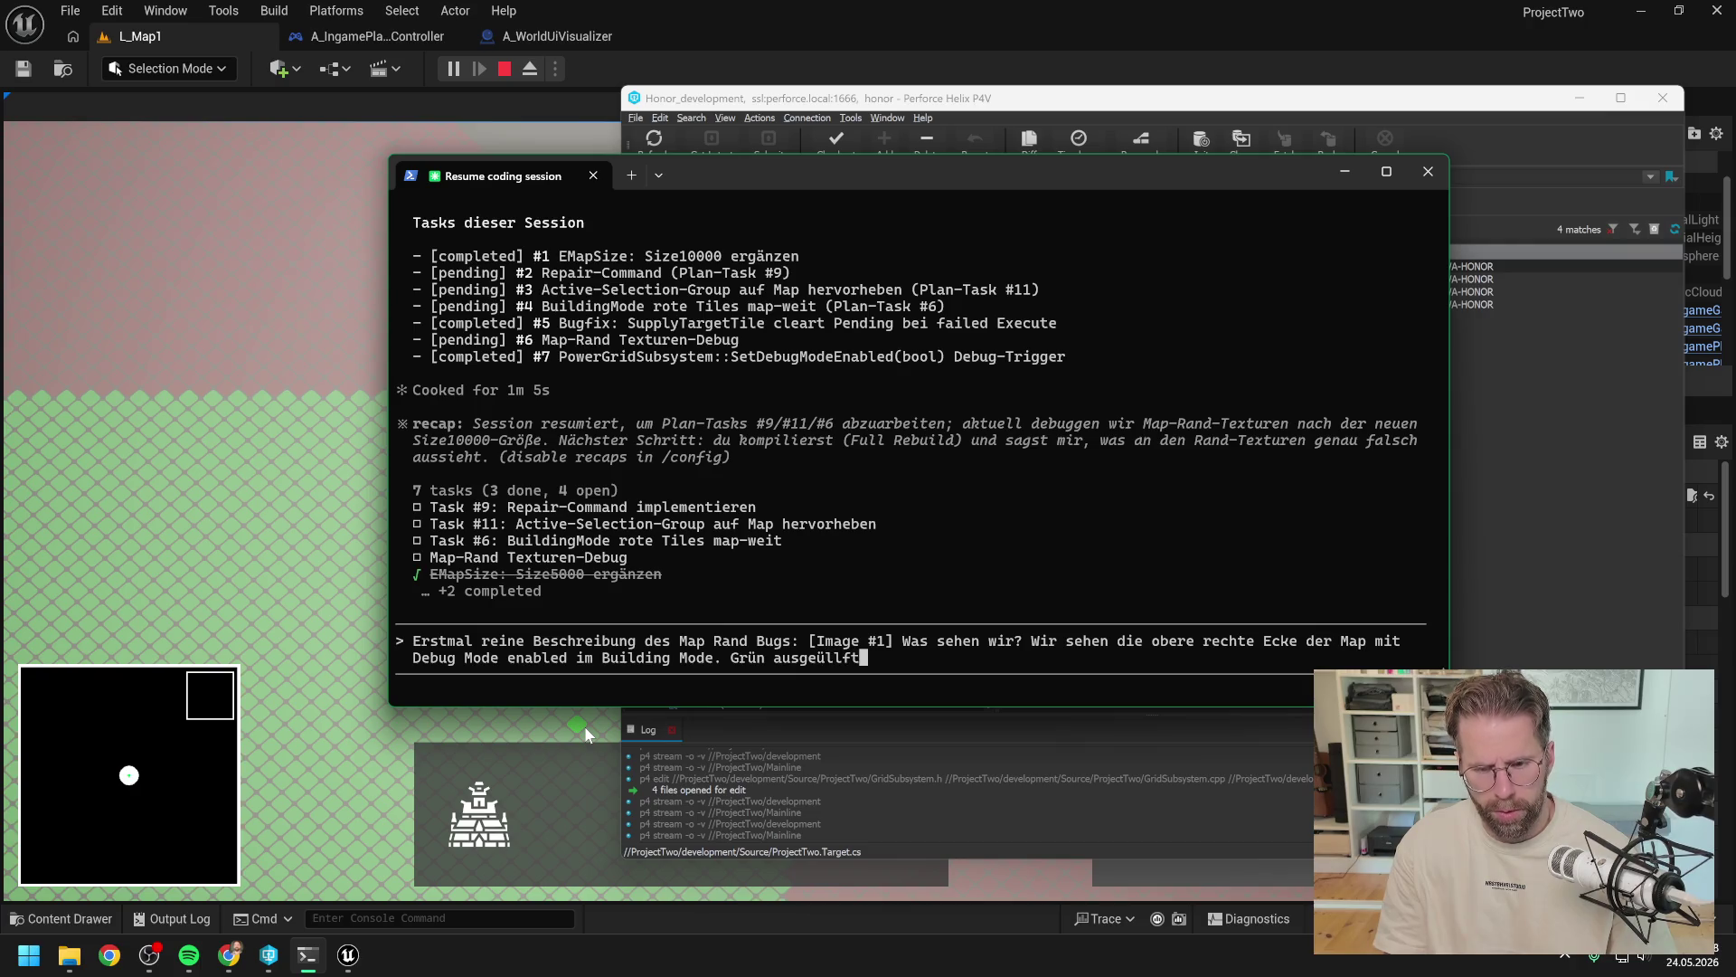
{"action": "type", "text": " das"}
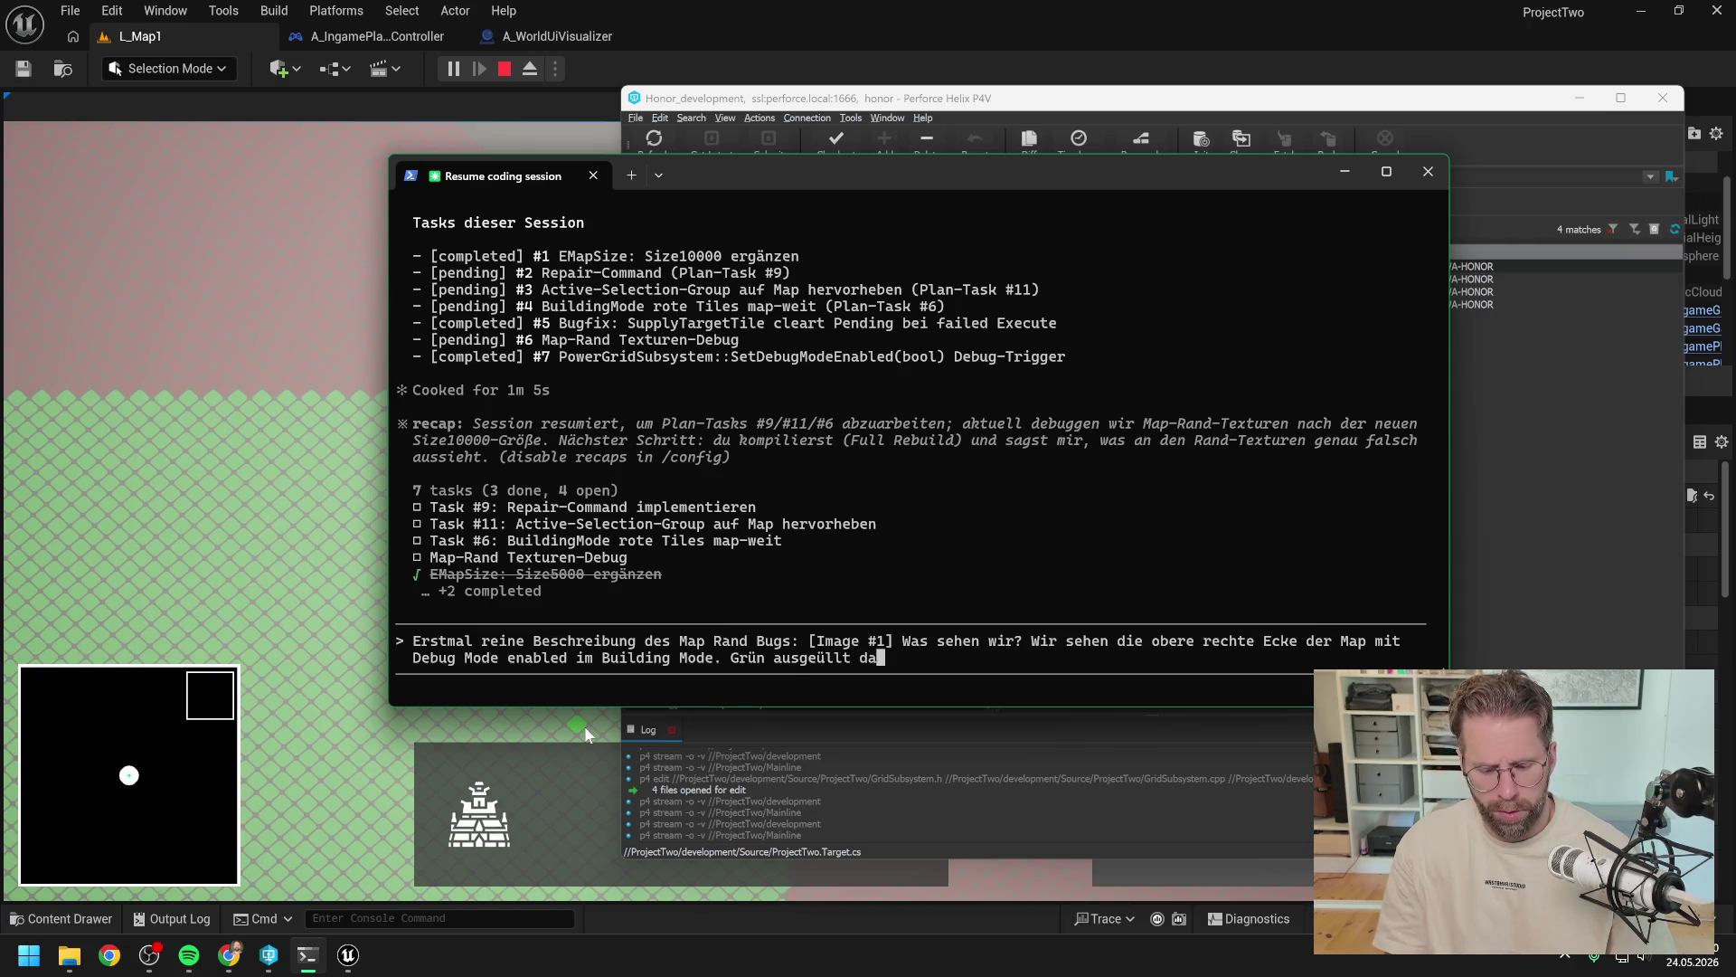
{"action": "key", "text": "BackSpace"}
{"action": "key", "text": "BackSpace"}
{"action": "key", "text": "BackSpace"}
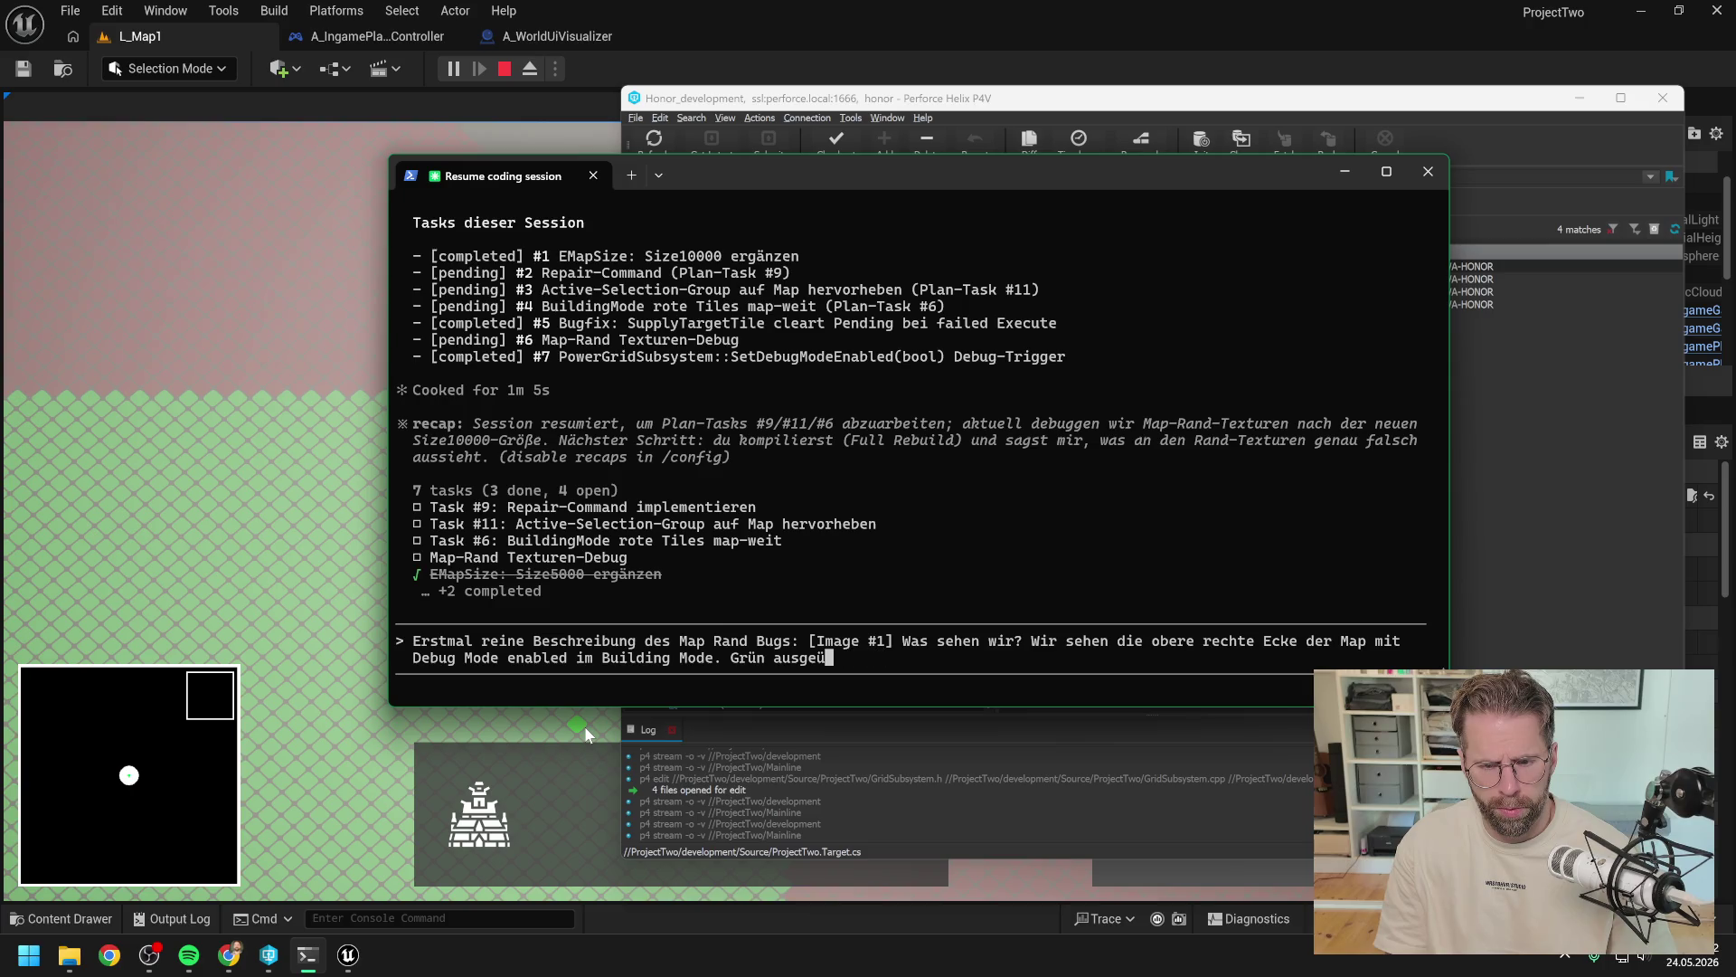
{"action": "type", "text": "füllt das PowerGrid. Rot ausgefüllt das M"}
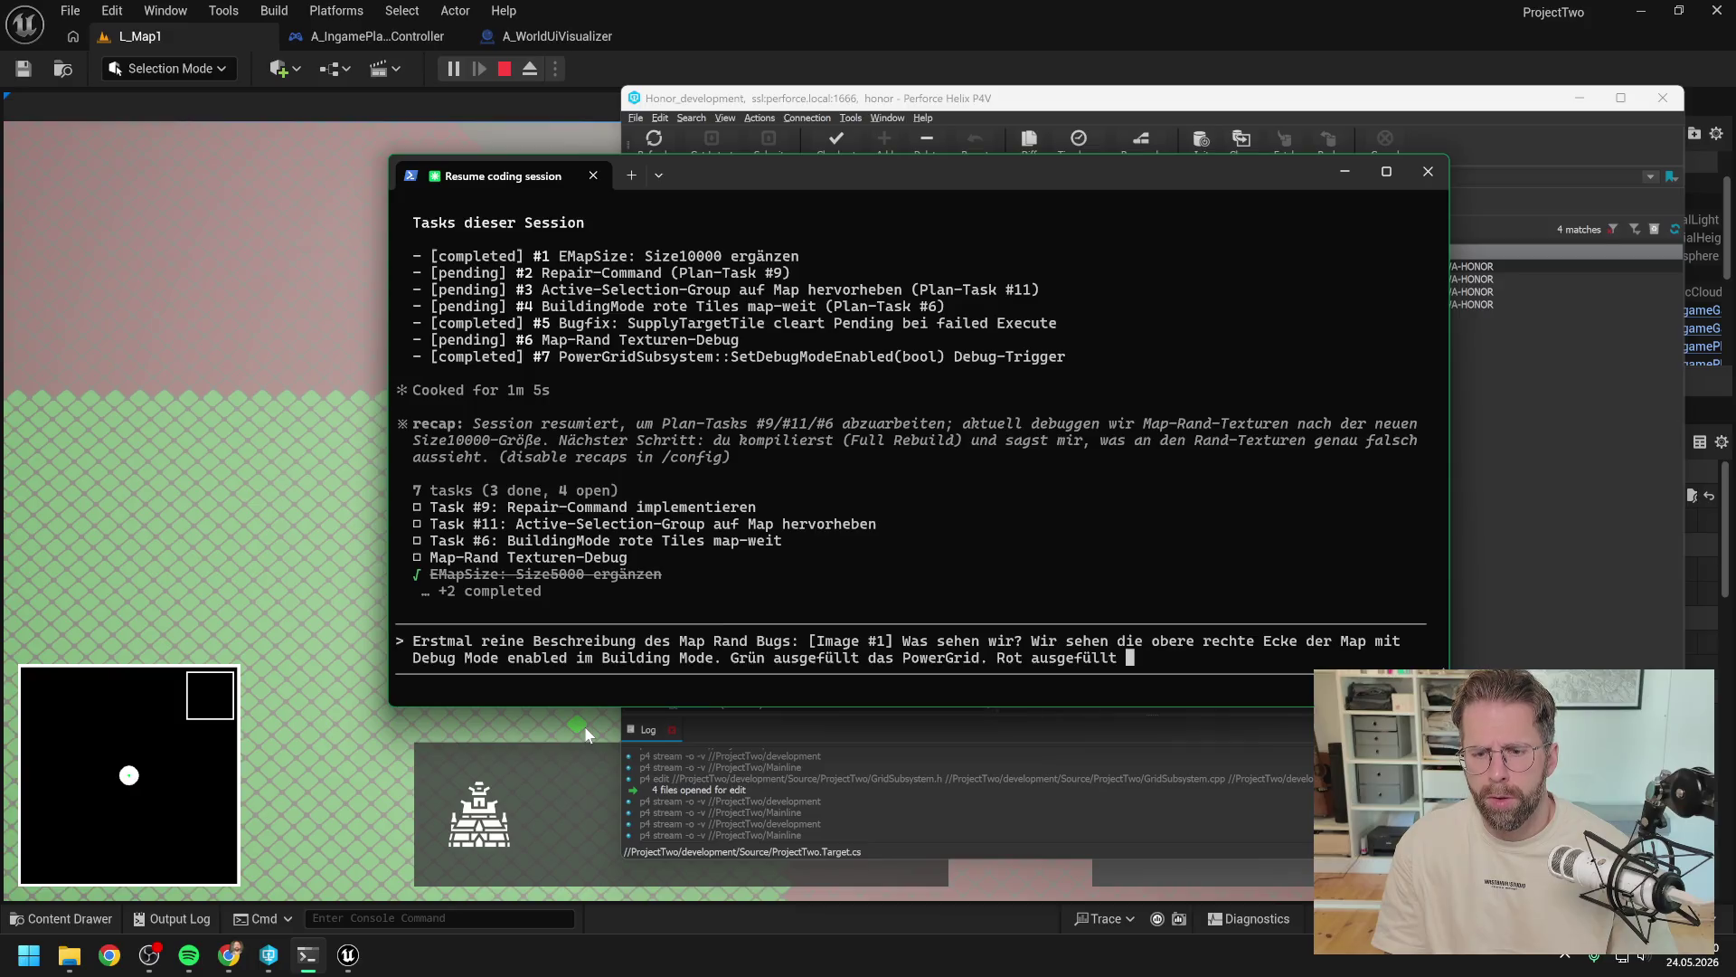
{"action": "type", "text": "ap"}
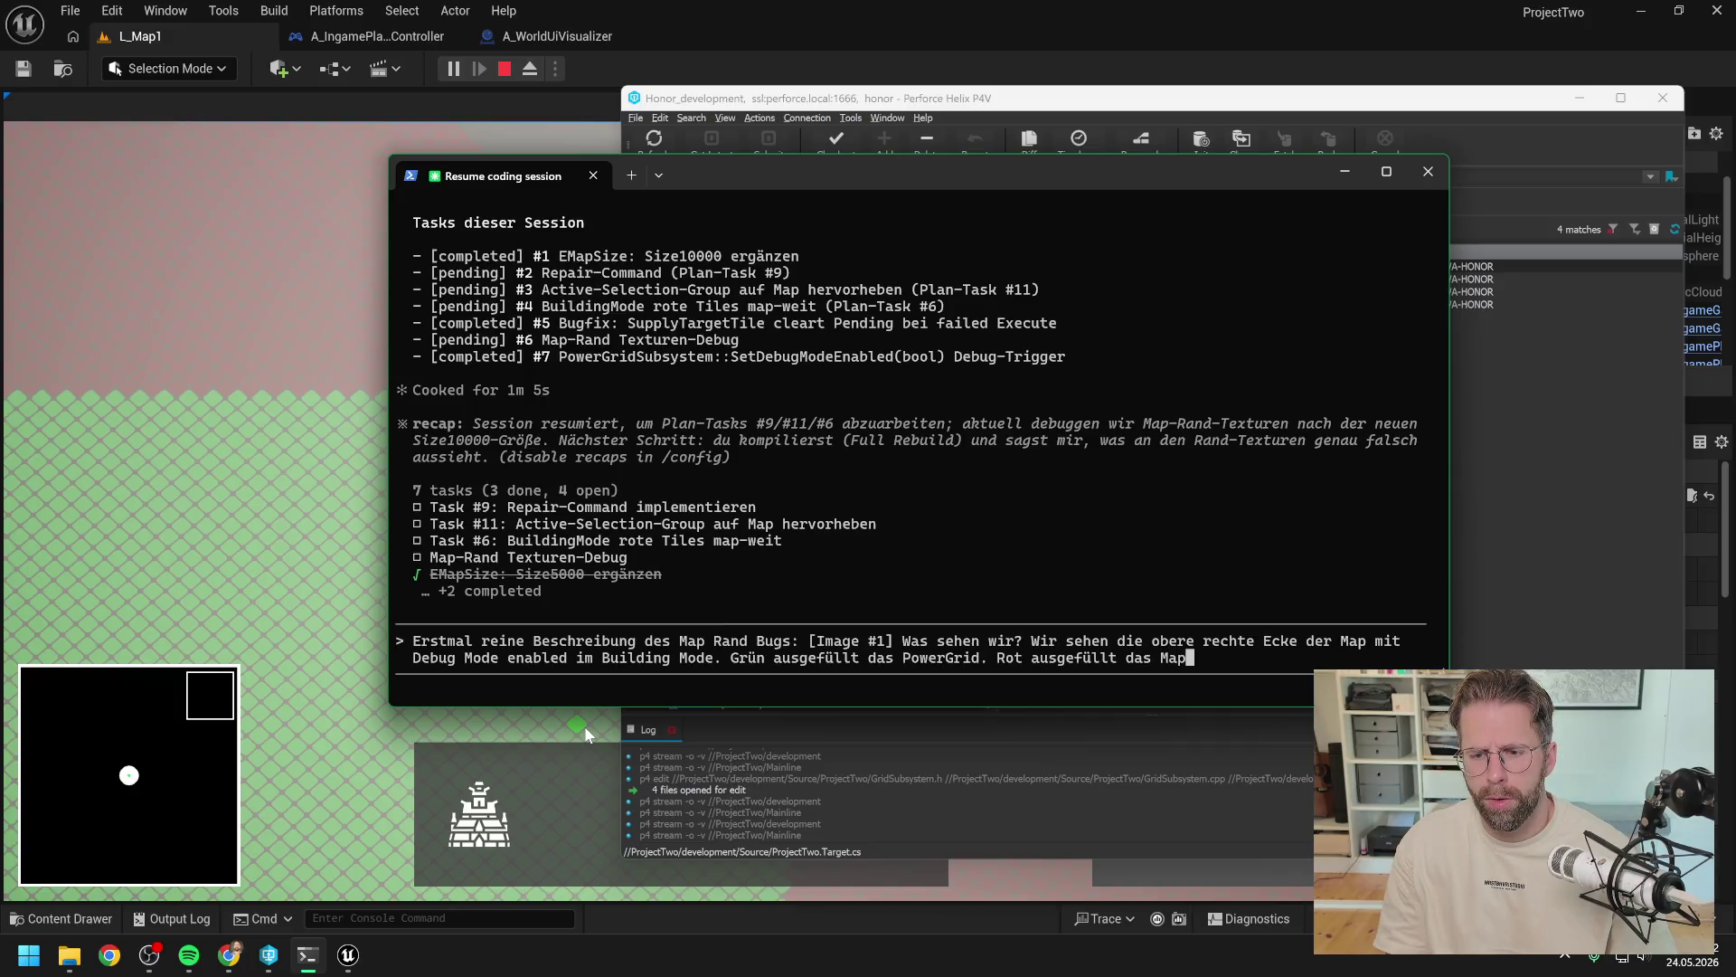
{"action": "type", "text": " Rand Grid. "}
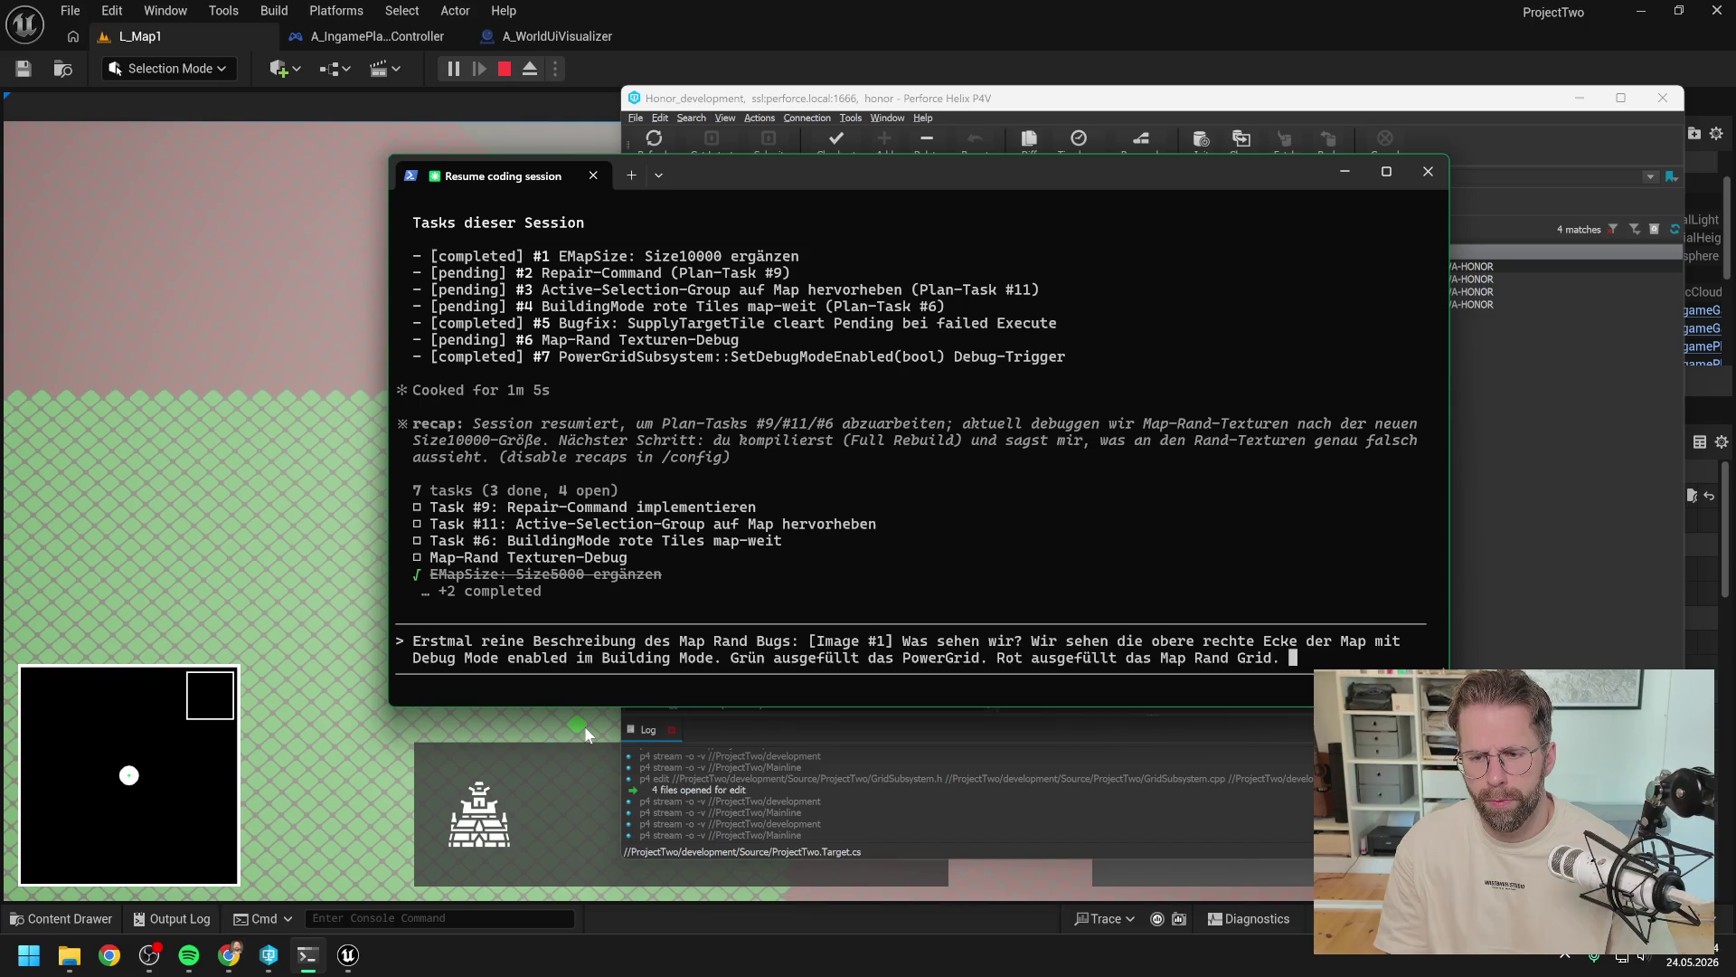
{"action": "type", "text": "Wir"}
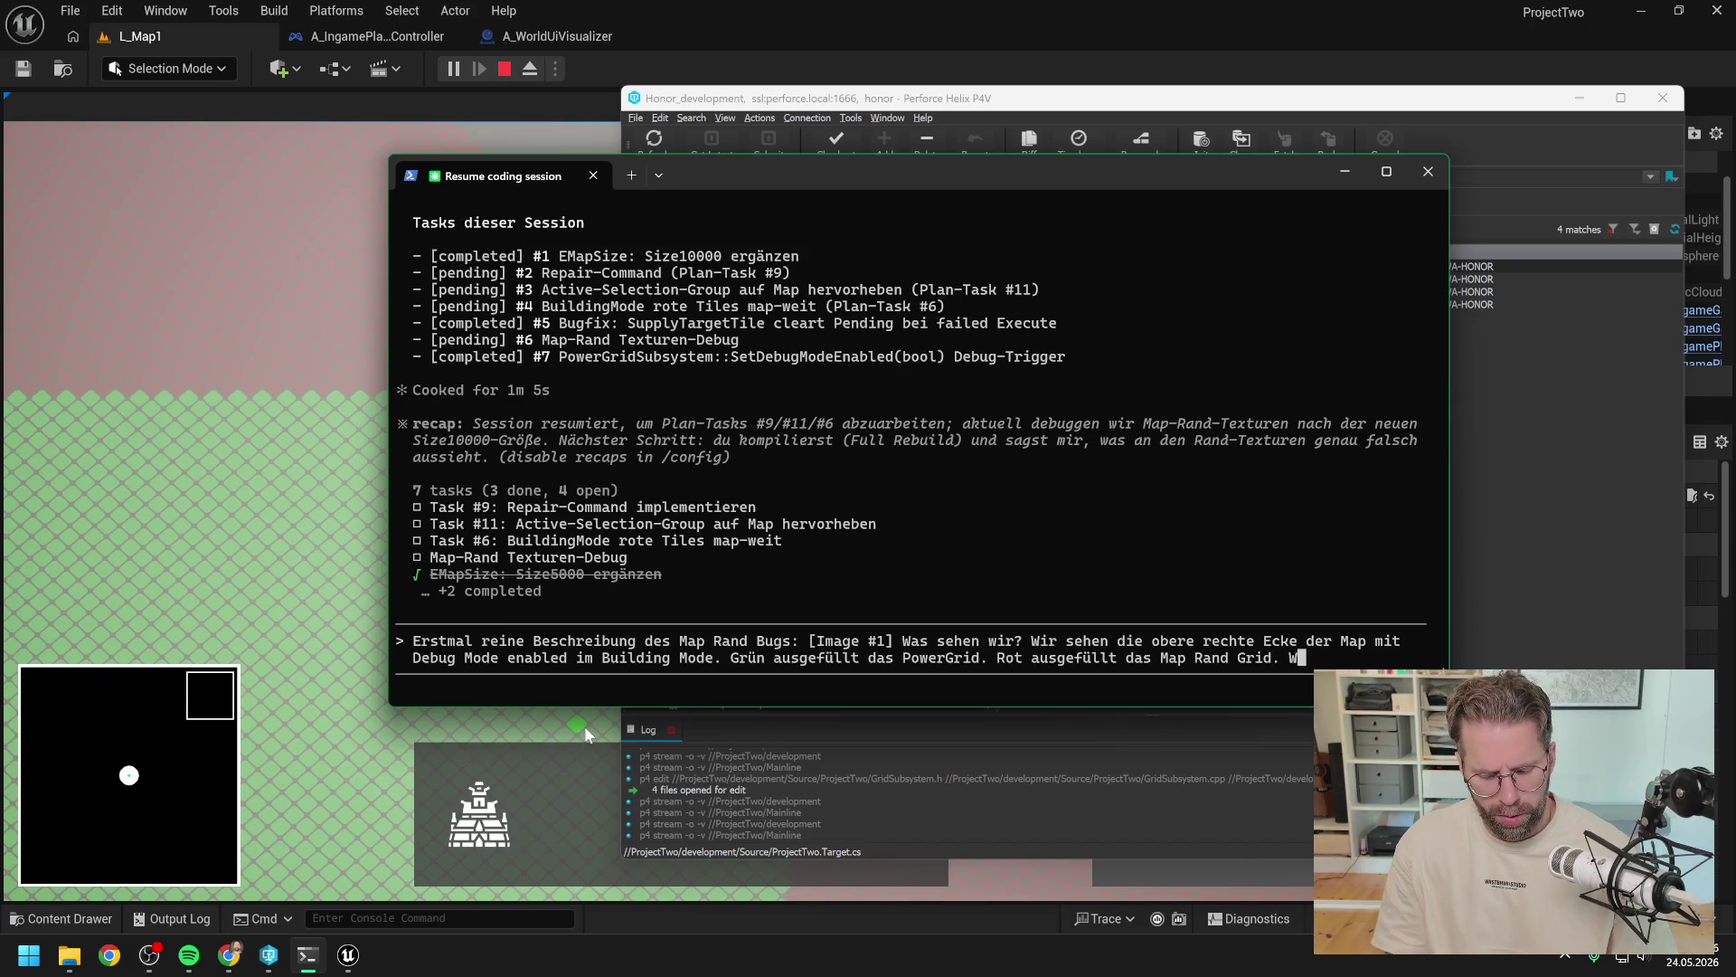
{"action": "key", "text": "BackSpace"}
{"action": "key", "text": "BackSpace"}
{"action": "key", "text": "BackSpace"}
{"action": "key", "text": "BackSpace"}
{"action": "type", "text": "Es ällt"}
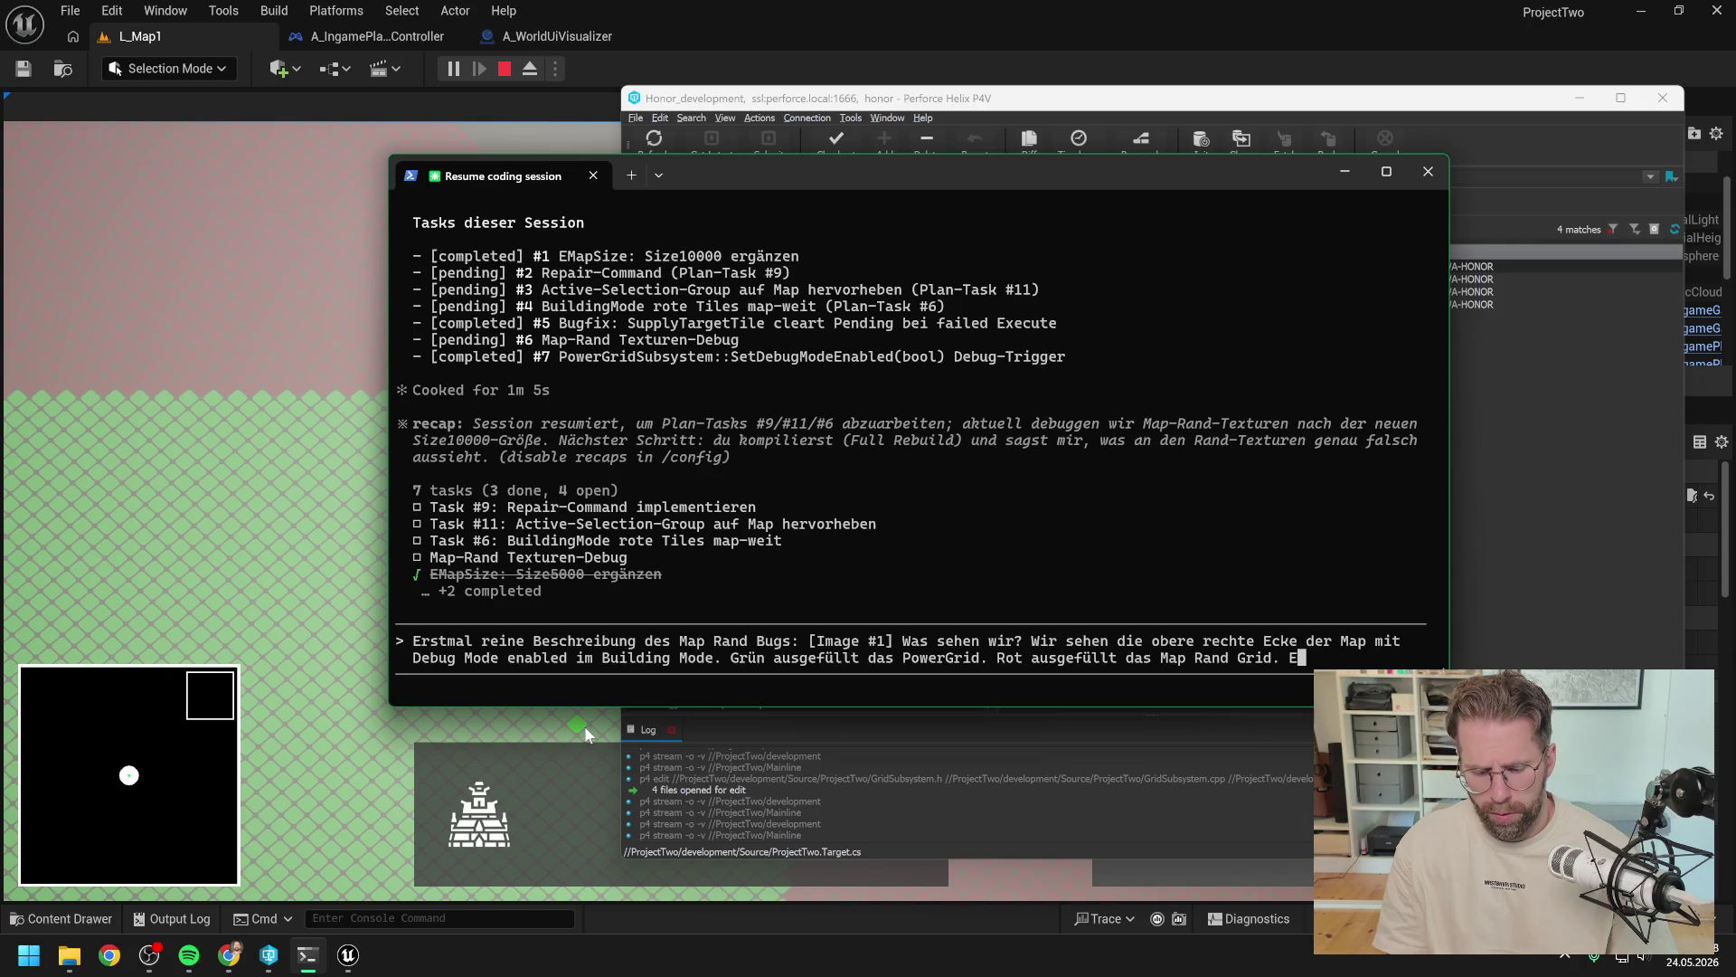
{"action": "key", "text": "BackSpace"}
{"action": "key", "text": "BackSpace"}
{"action": "key", "text": "BackSpace"}
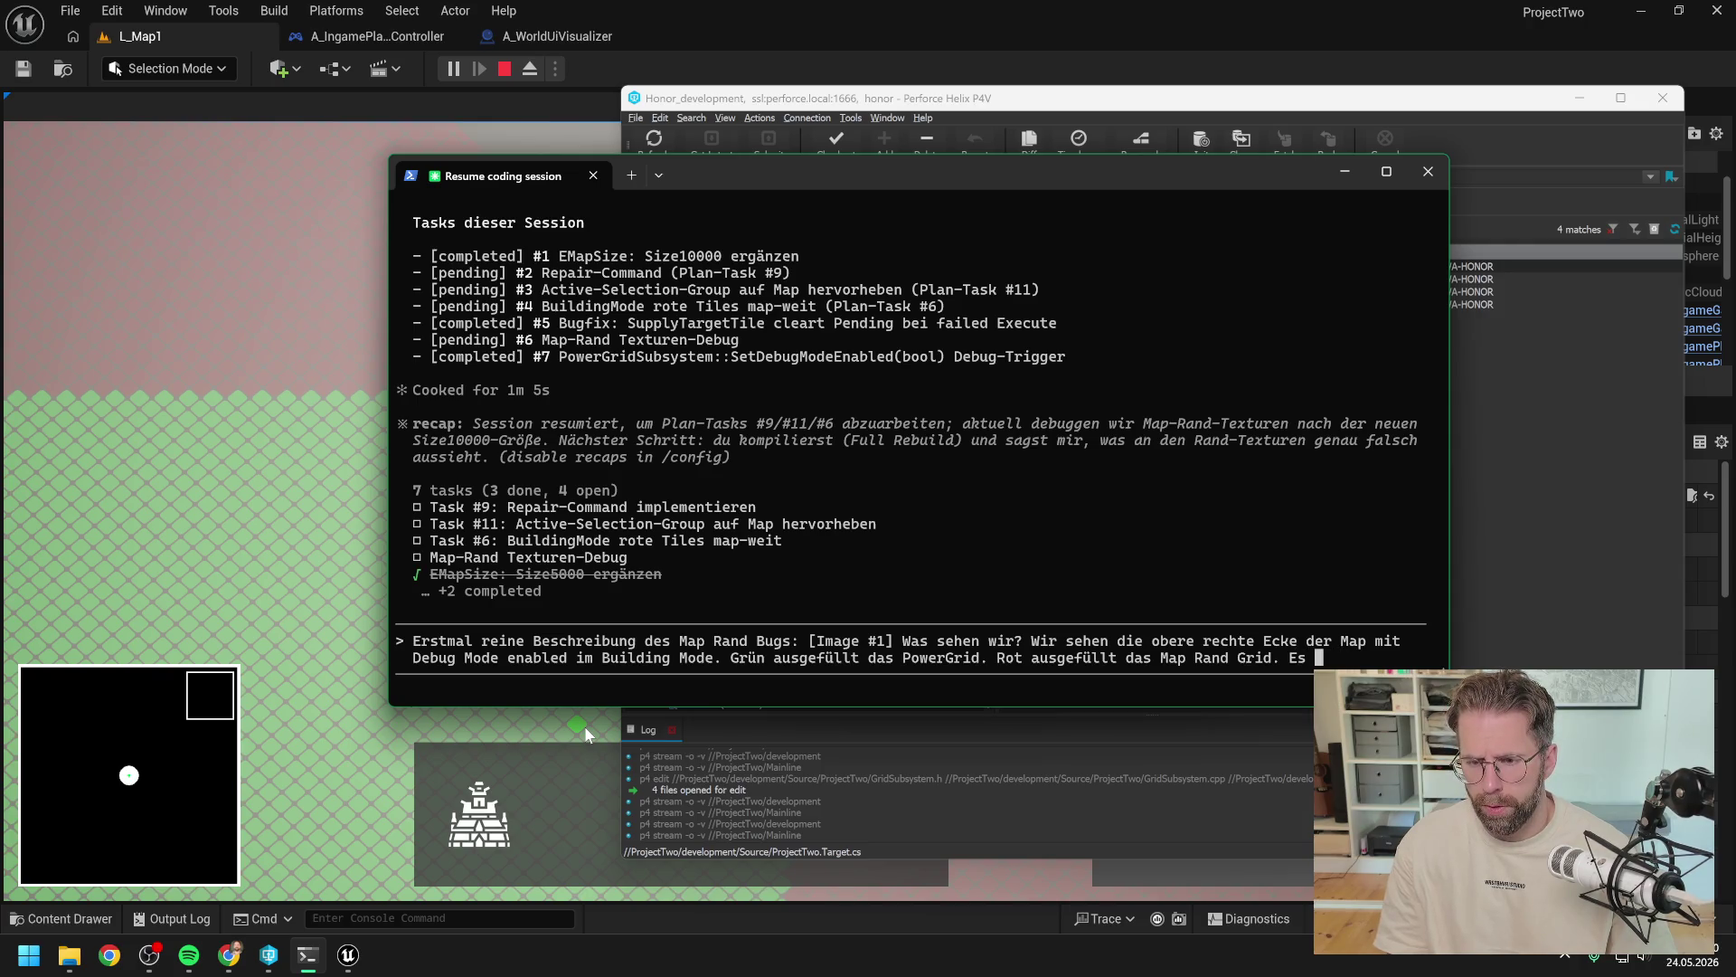
{"action": "key", "text": "BackSpace"}
{"action": "key", "text": "BackSpace"}
{"action": "key", "text": "BackSpace"}
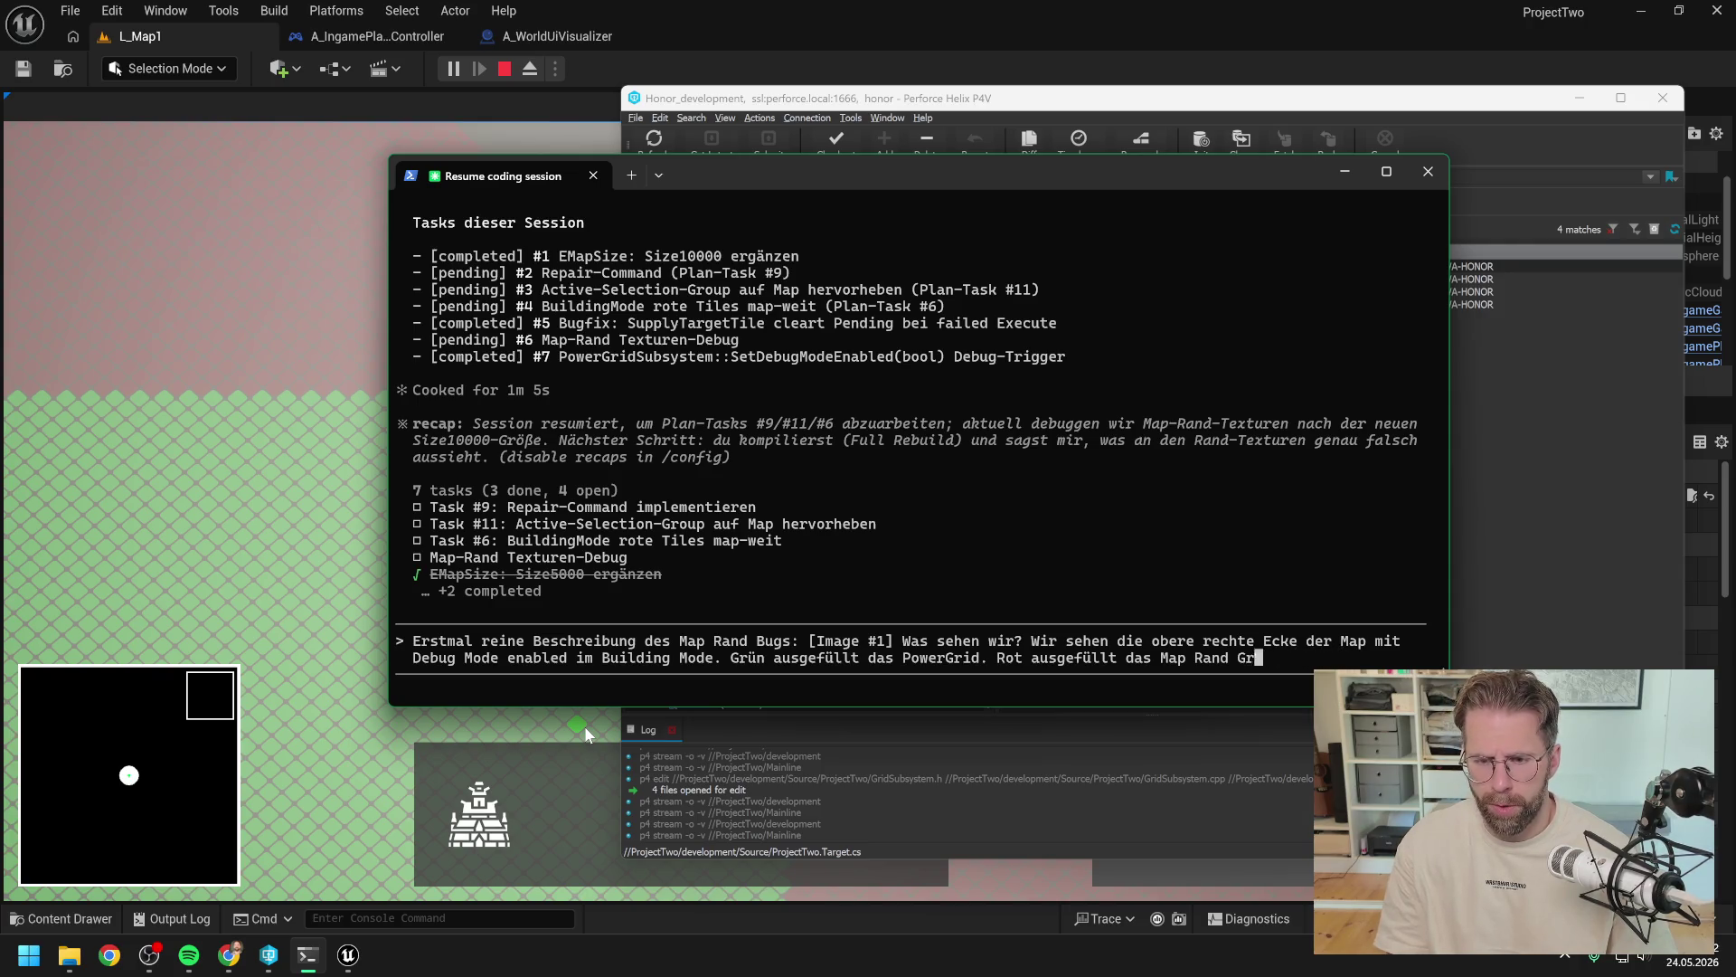
{"action": "type", "text": "pE"}
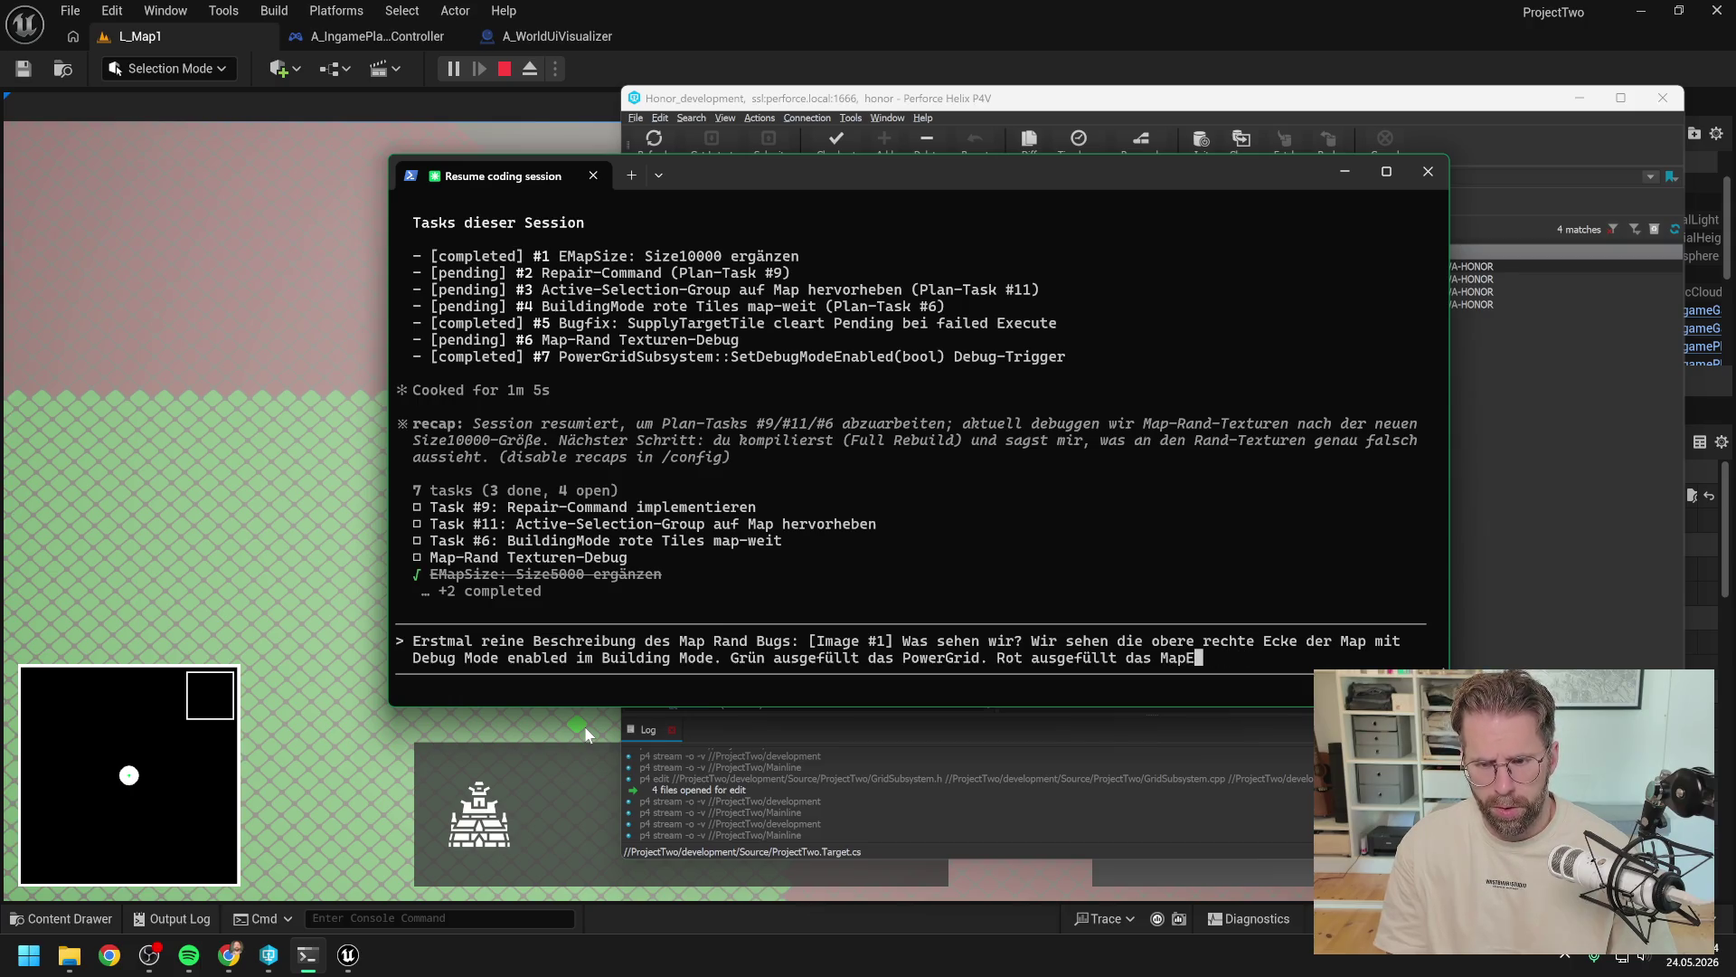
{"action": "type", "text": "dge Grid. Es fä"}
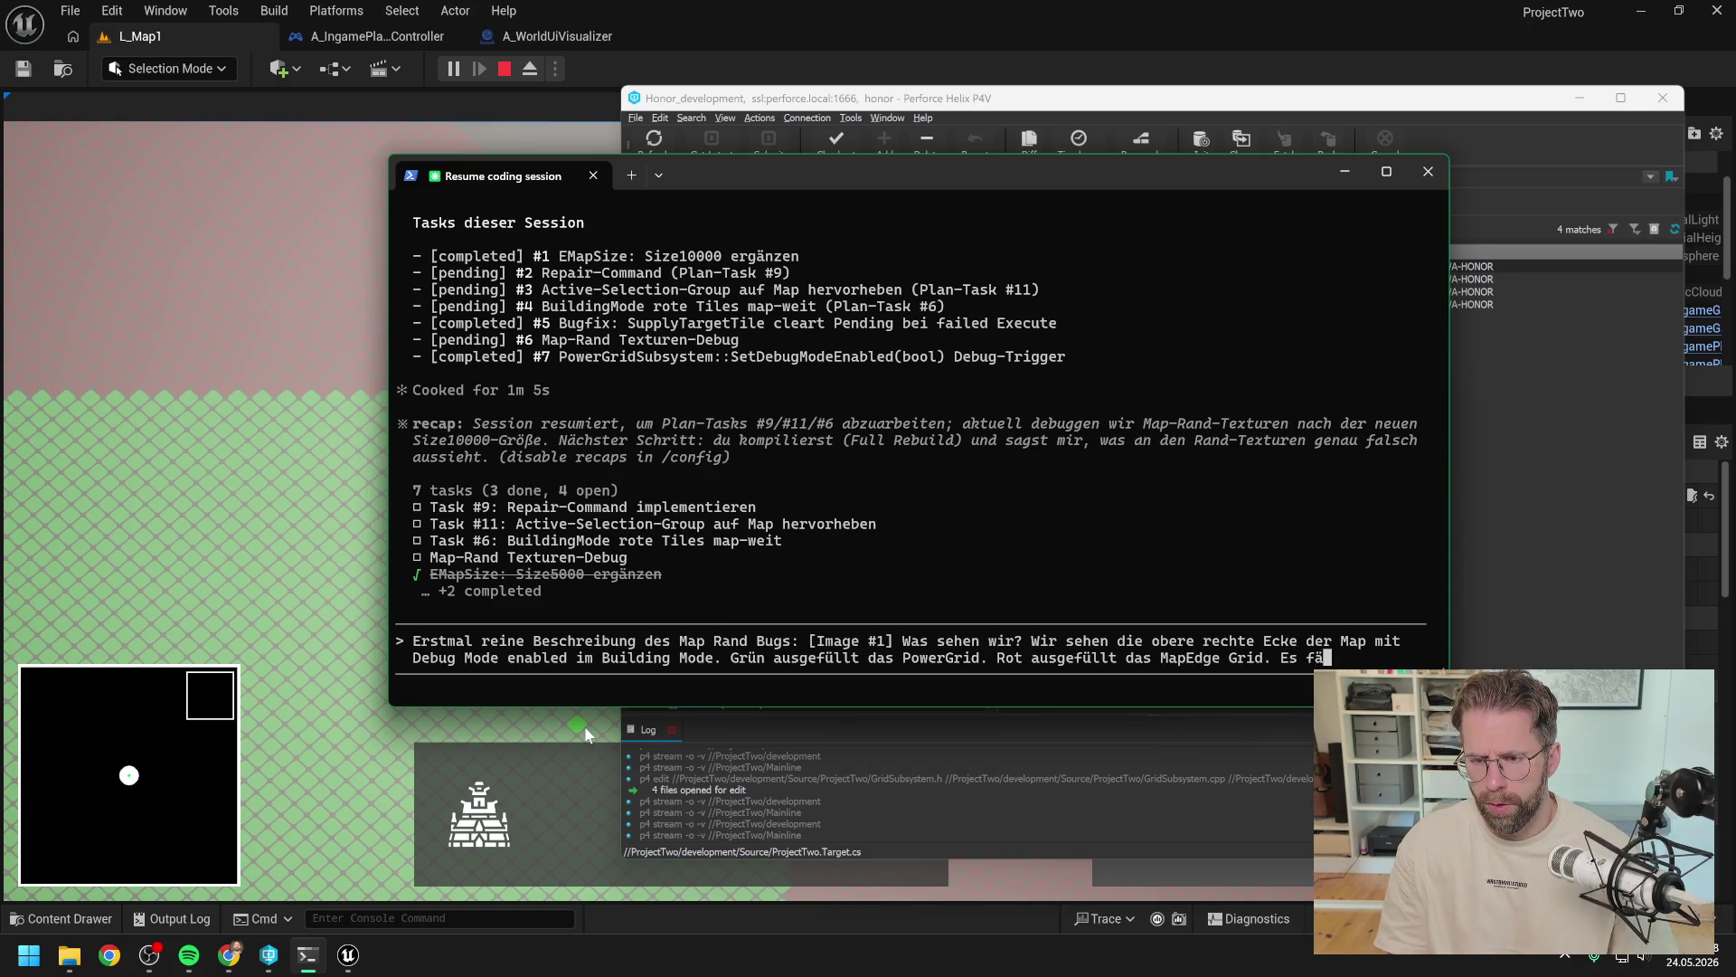
{"action": "type", "text": "llt auf d"}
{"action": "type", "text": "as"}
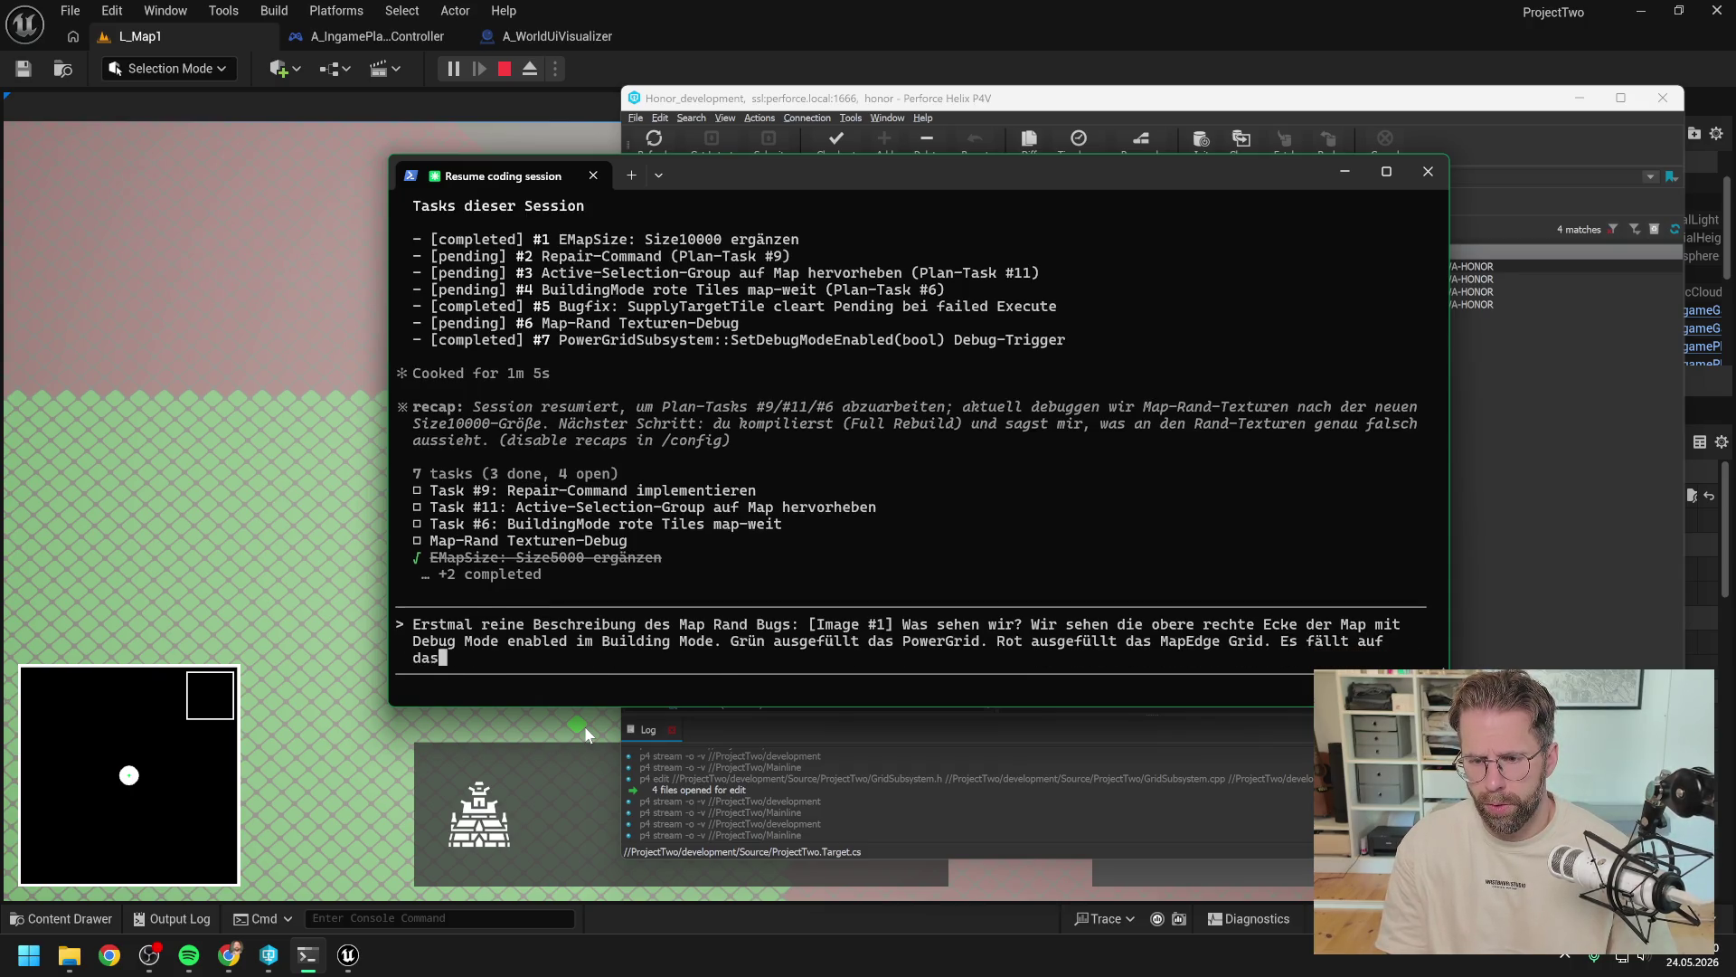
{"action": "type", "text": "s de"}
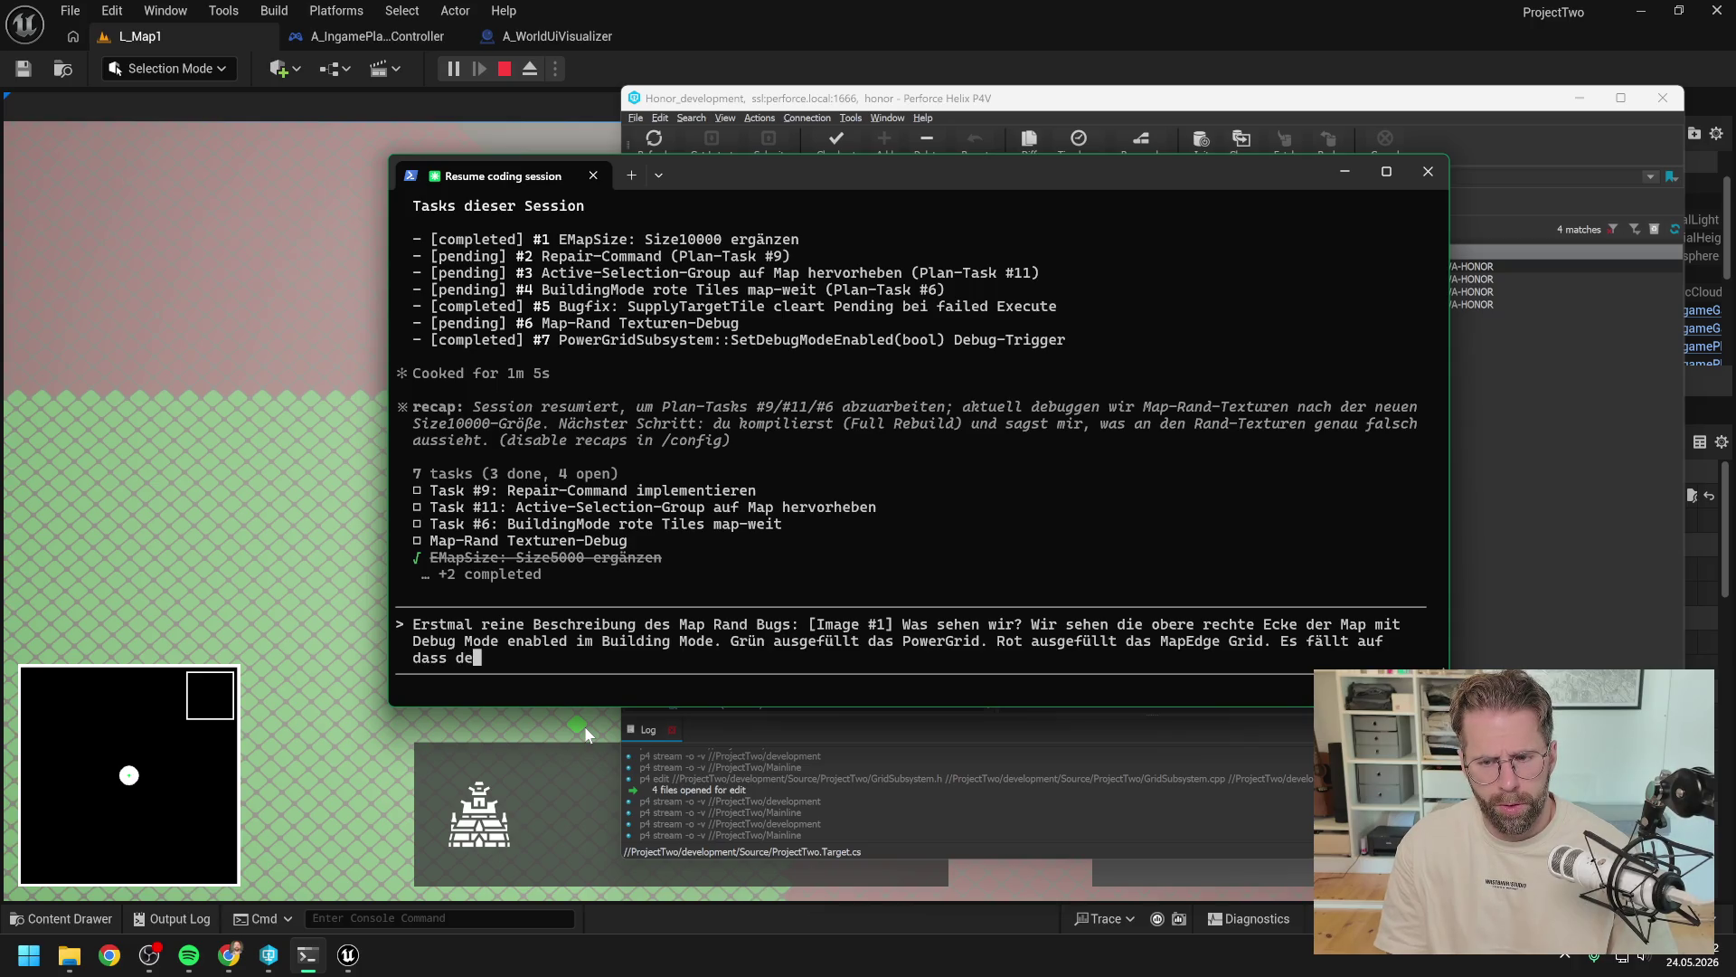
{"action": "type", "text": "m MapEdge Grid"}
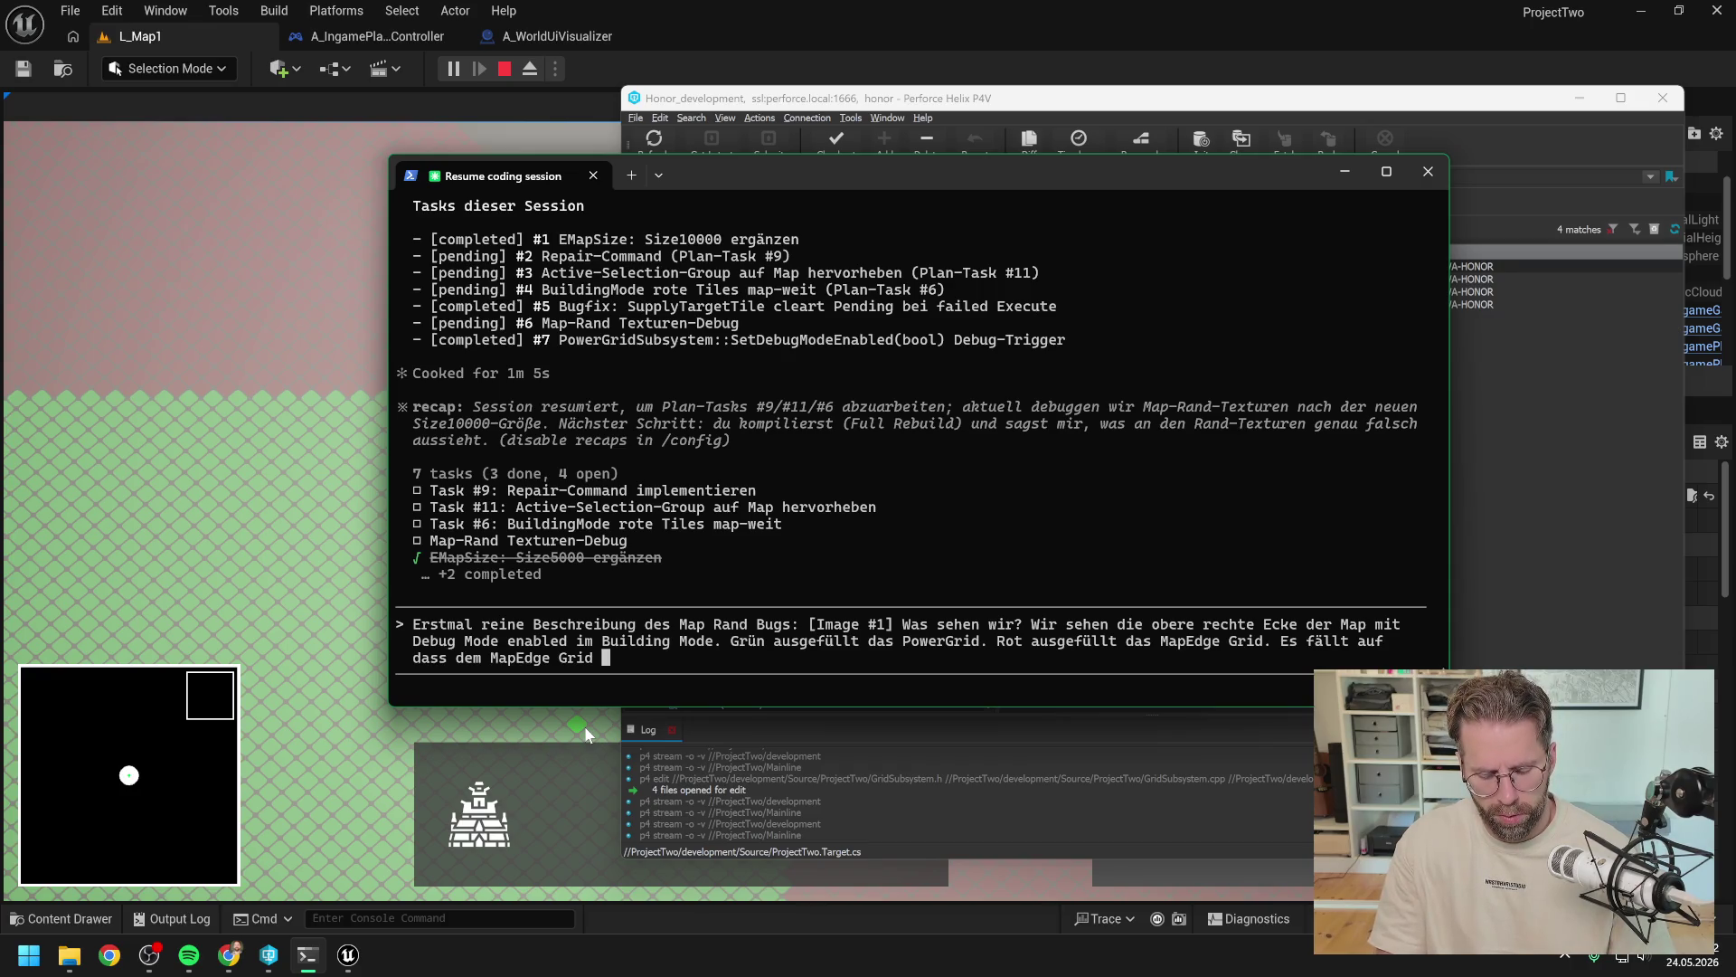
{"action": "type", "text": " die Ecken fehlen"}
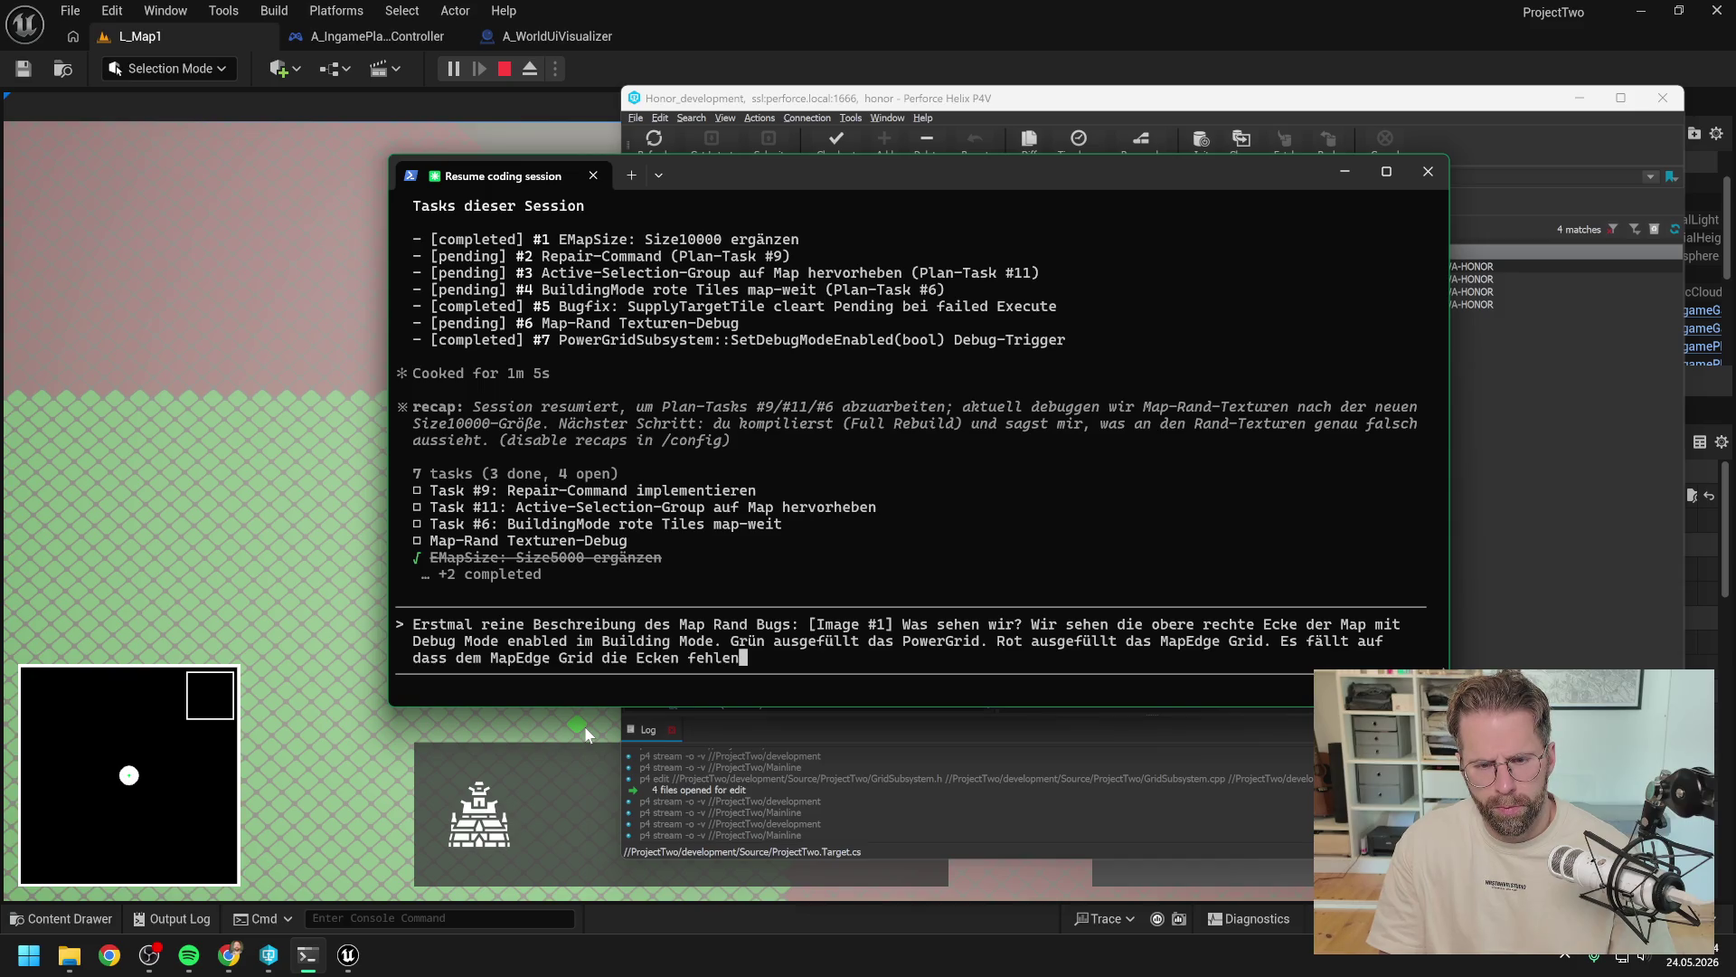
{"action": "type", "text": "."}
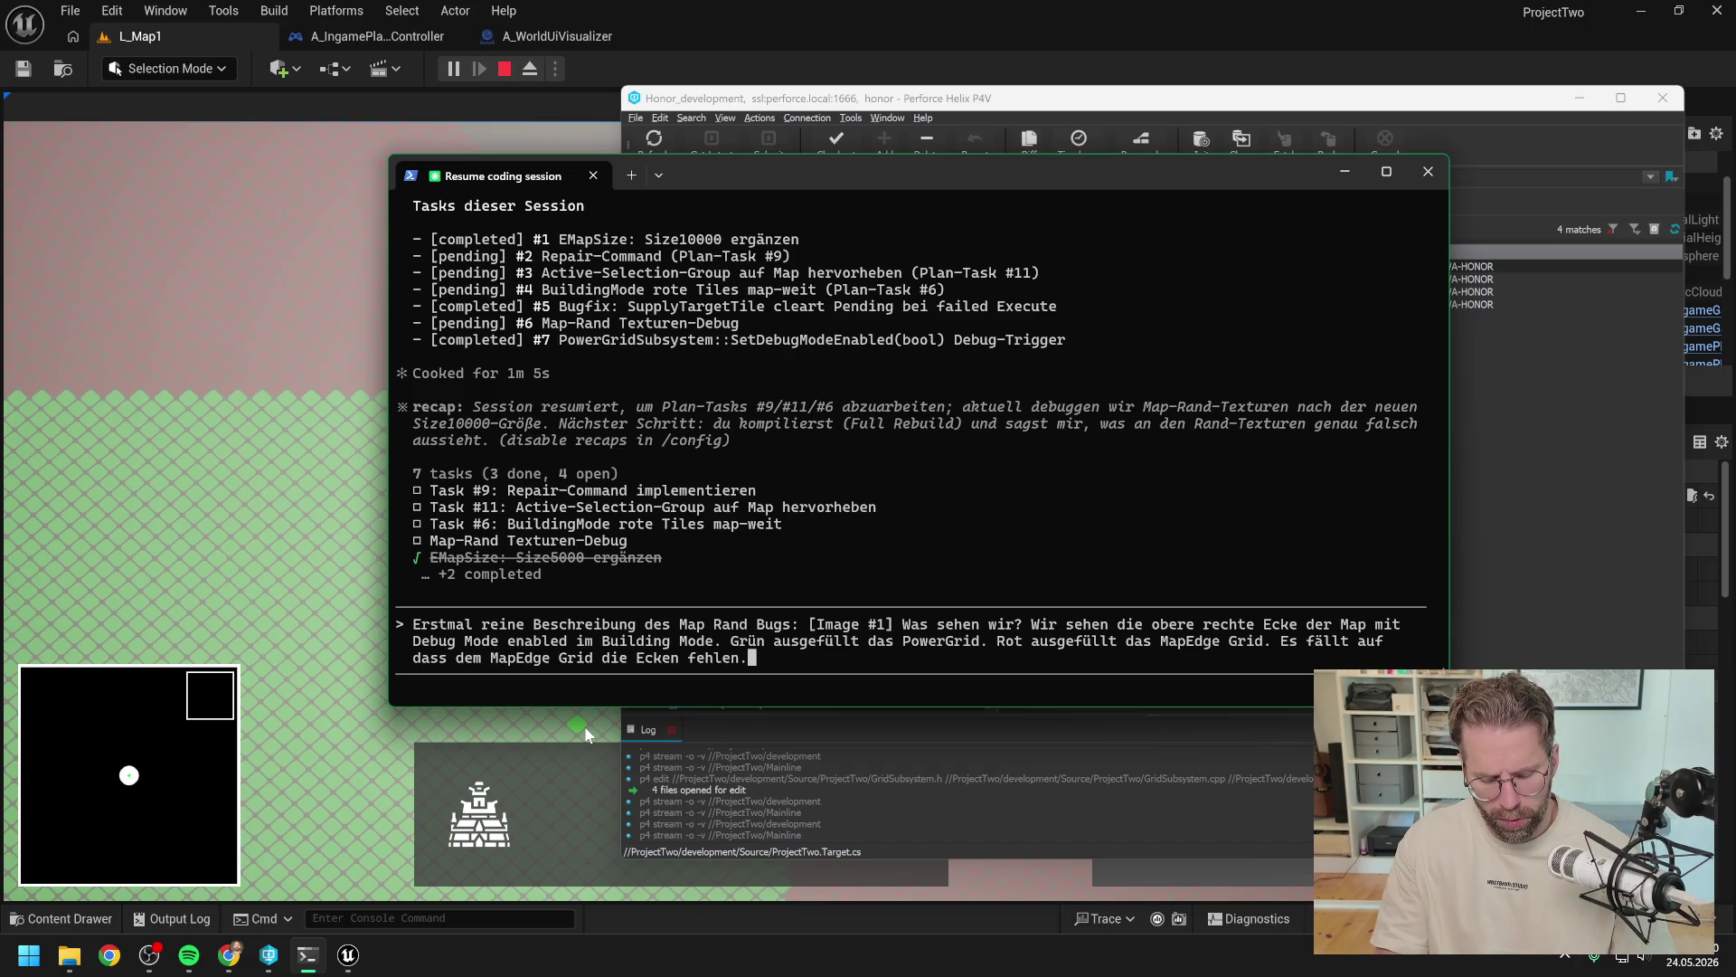
Suspect the cause is the plane holding the material with the texture.
{"action": "type", "text": " Vermutlich"}
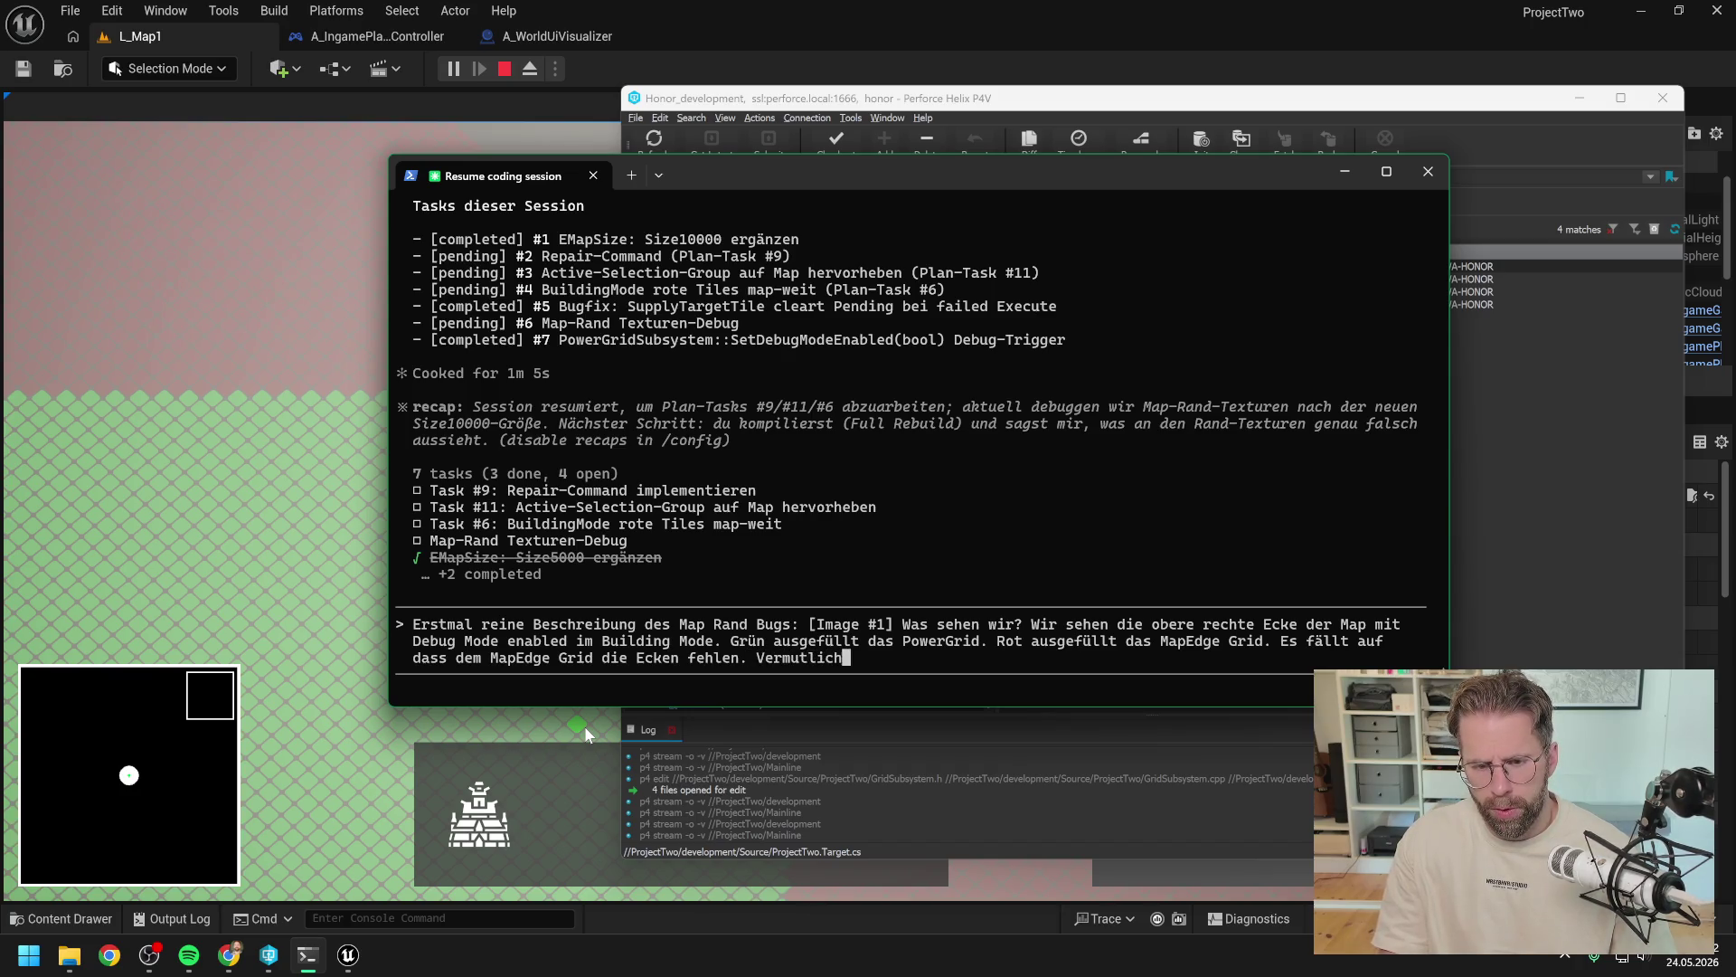
{"action": "type", "text": " liegt das a"}
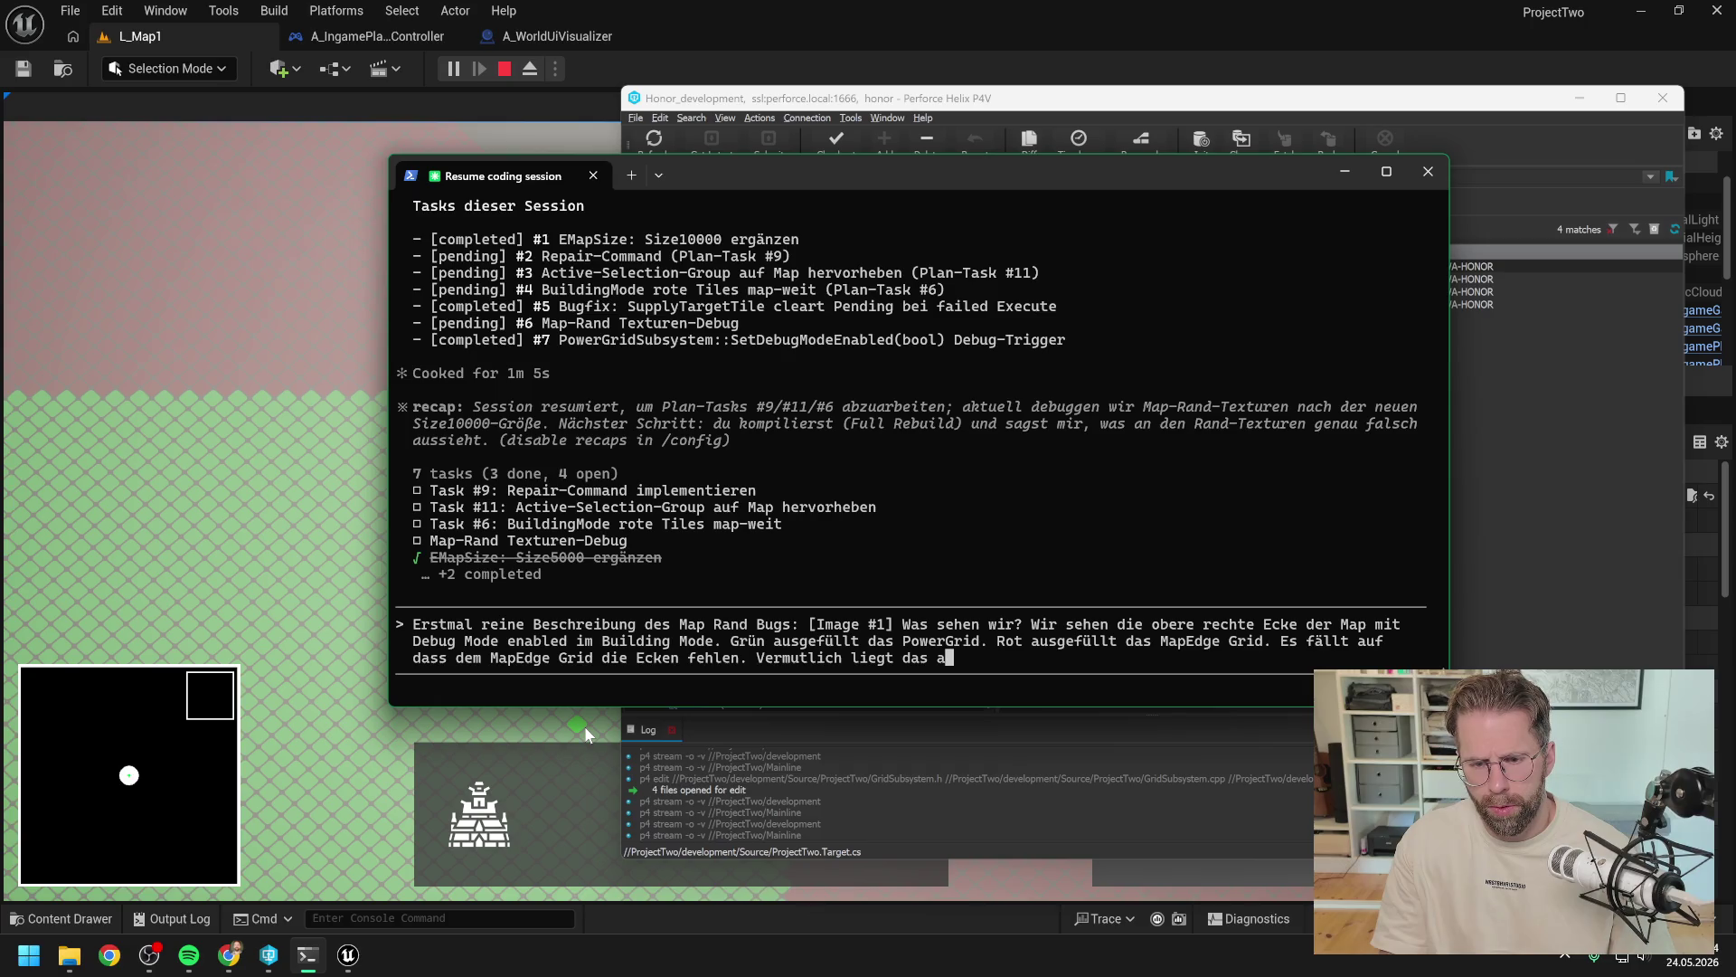
{"action": "type", "text": "m "}
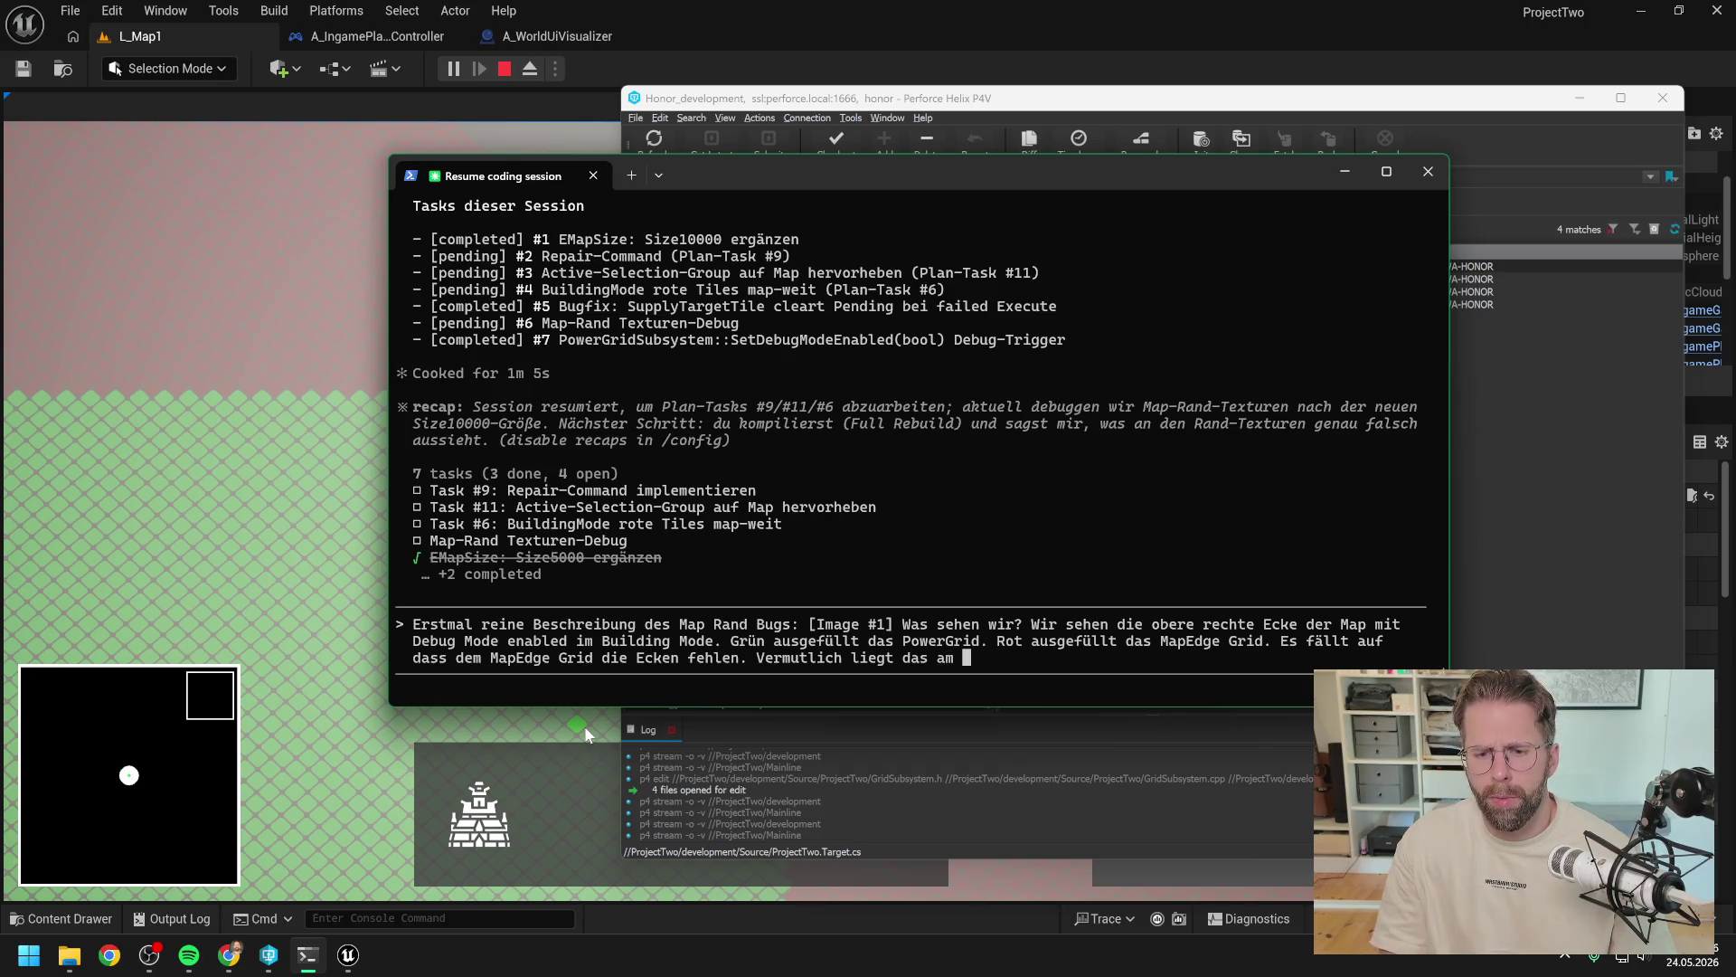
{"action": "type", "text": "Plane"}
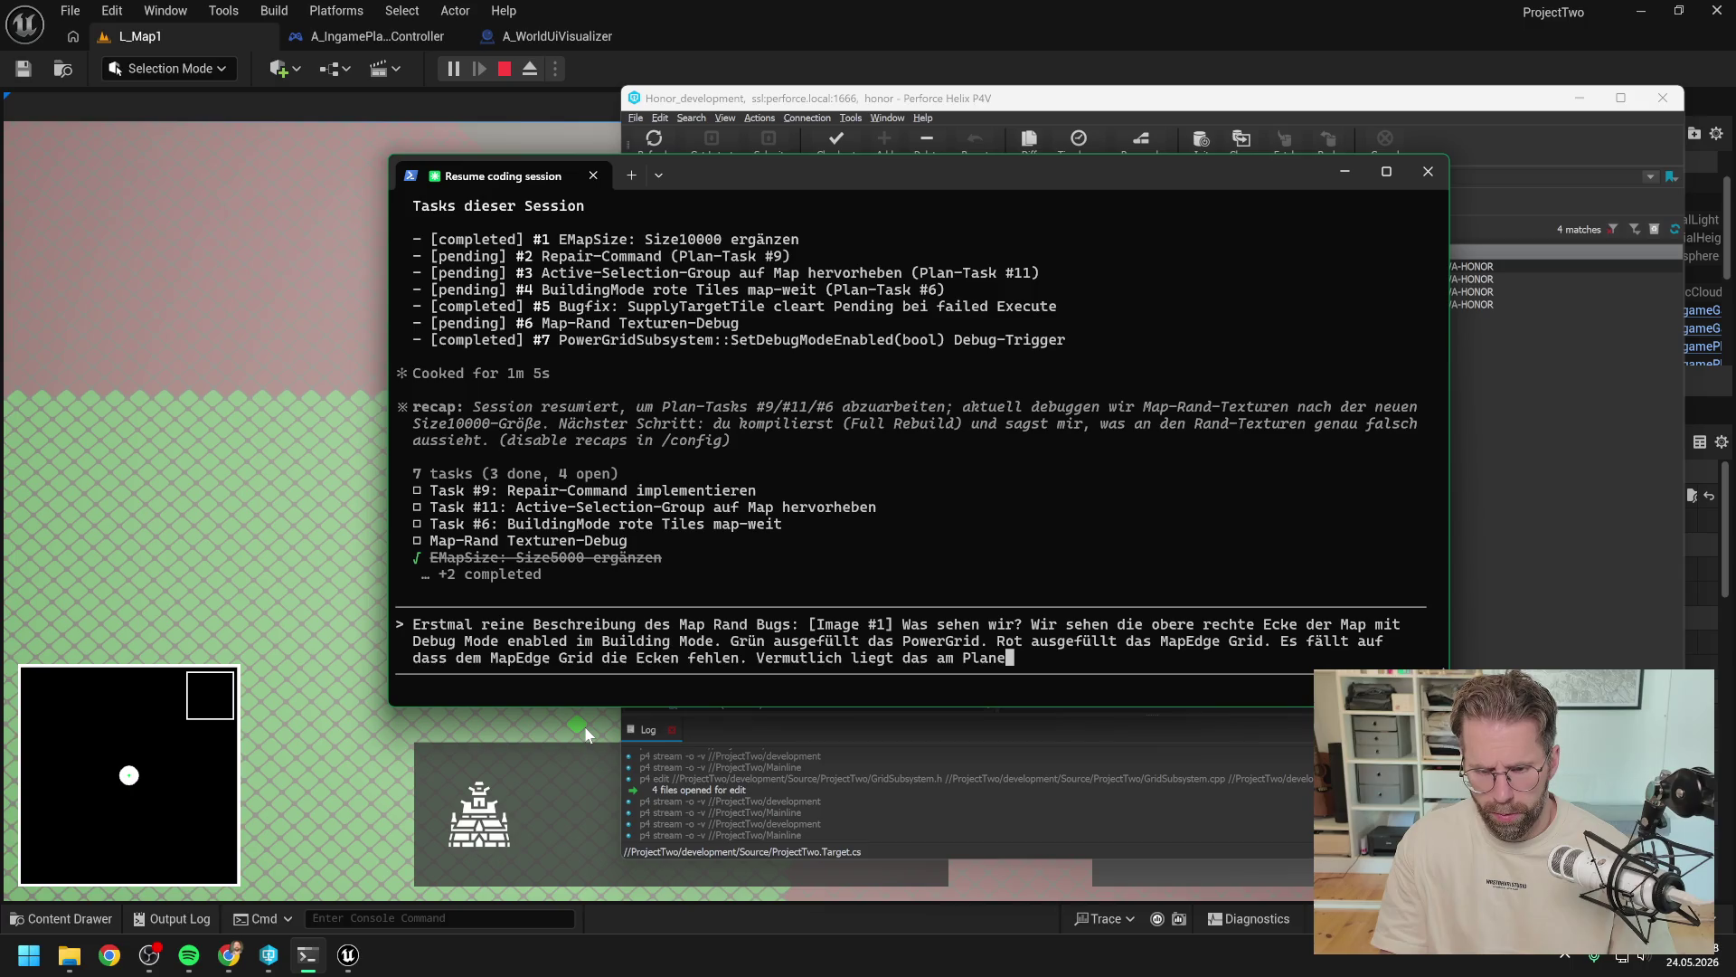
{"action": "type", "text": ", dw"}
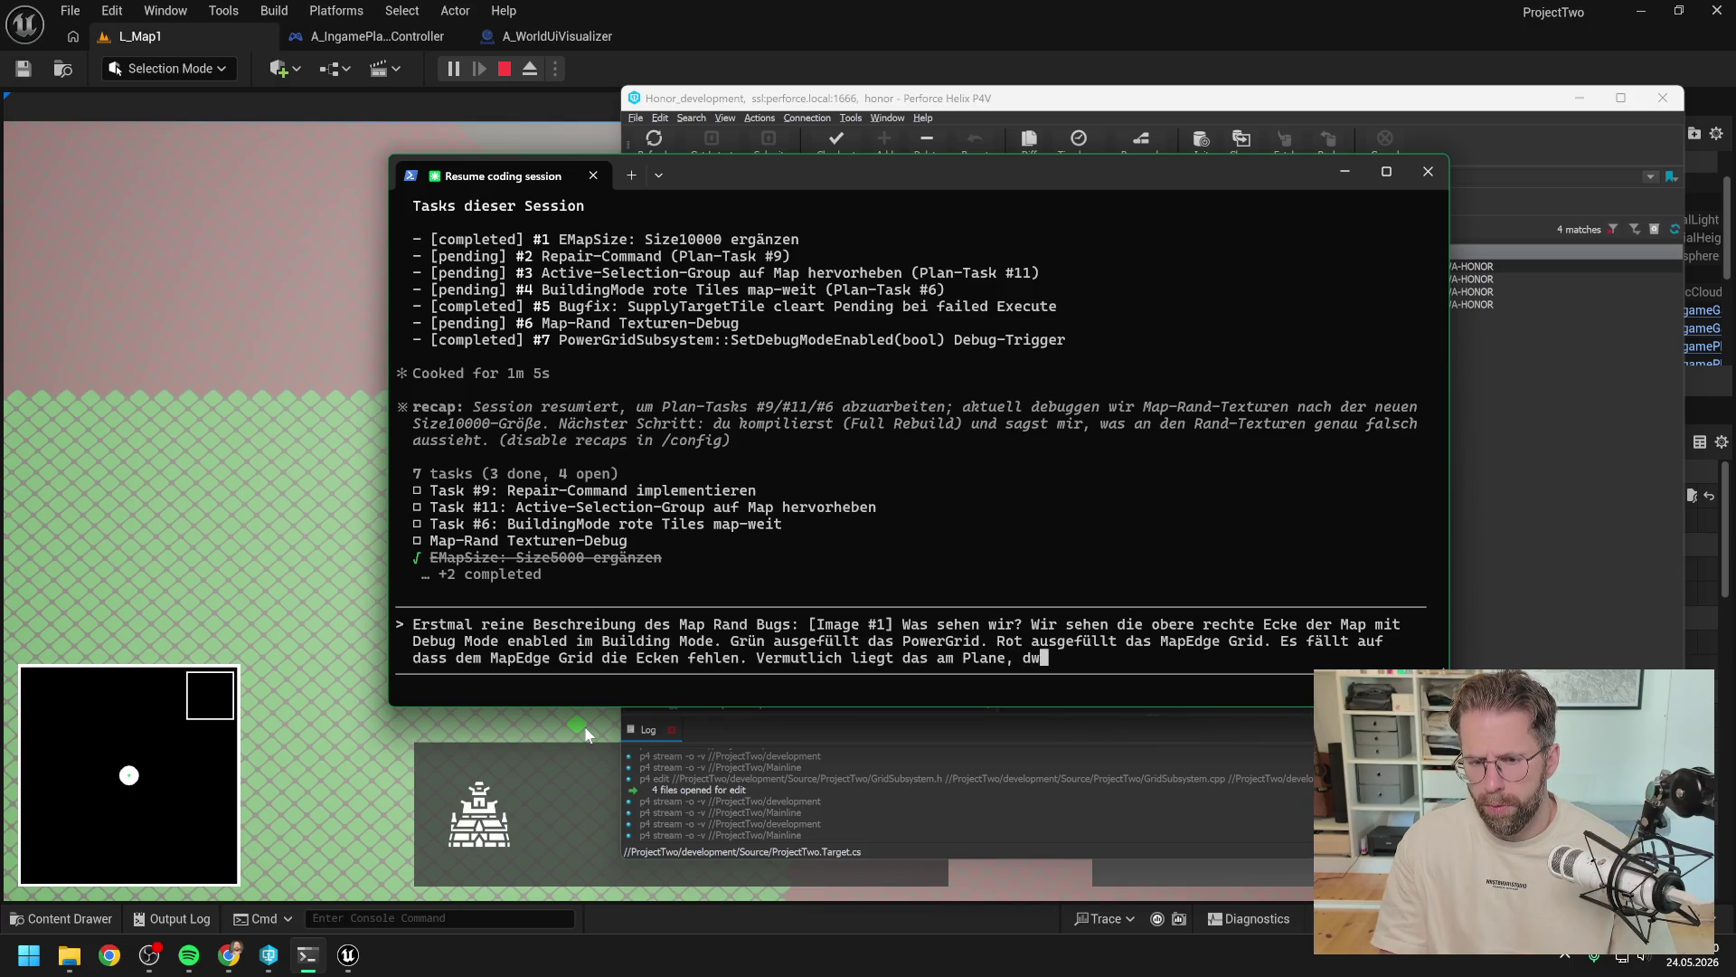
{"action": "key", "text": "BackSpace"}
{"action": "key", "text": "BackSpace"}
{"action": "type", "text": "welches die T"}
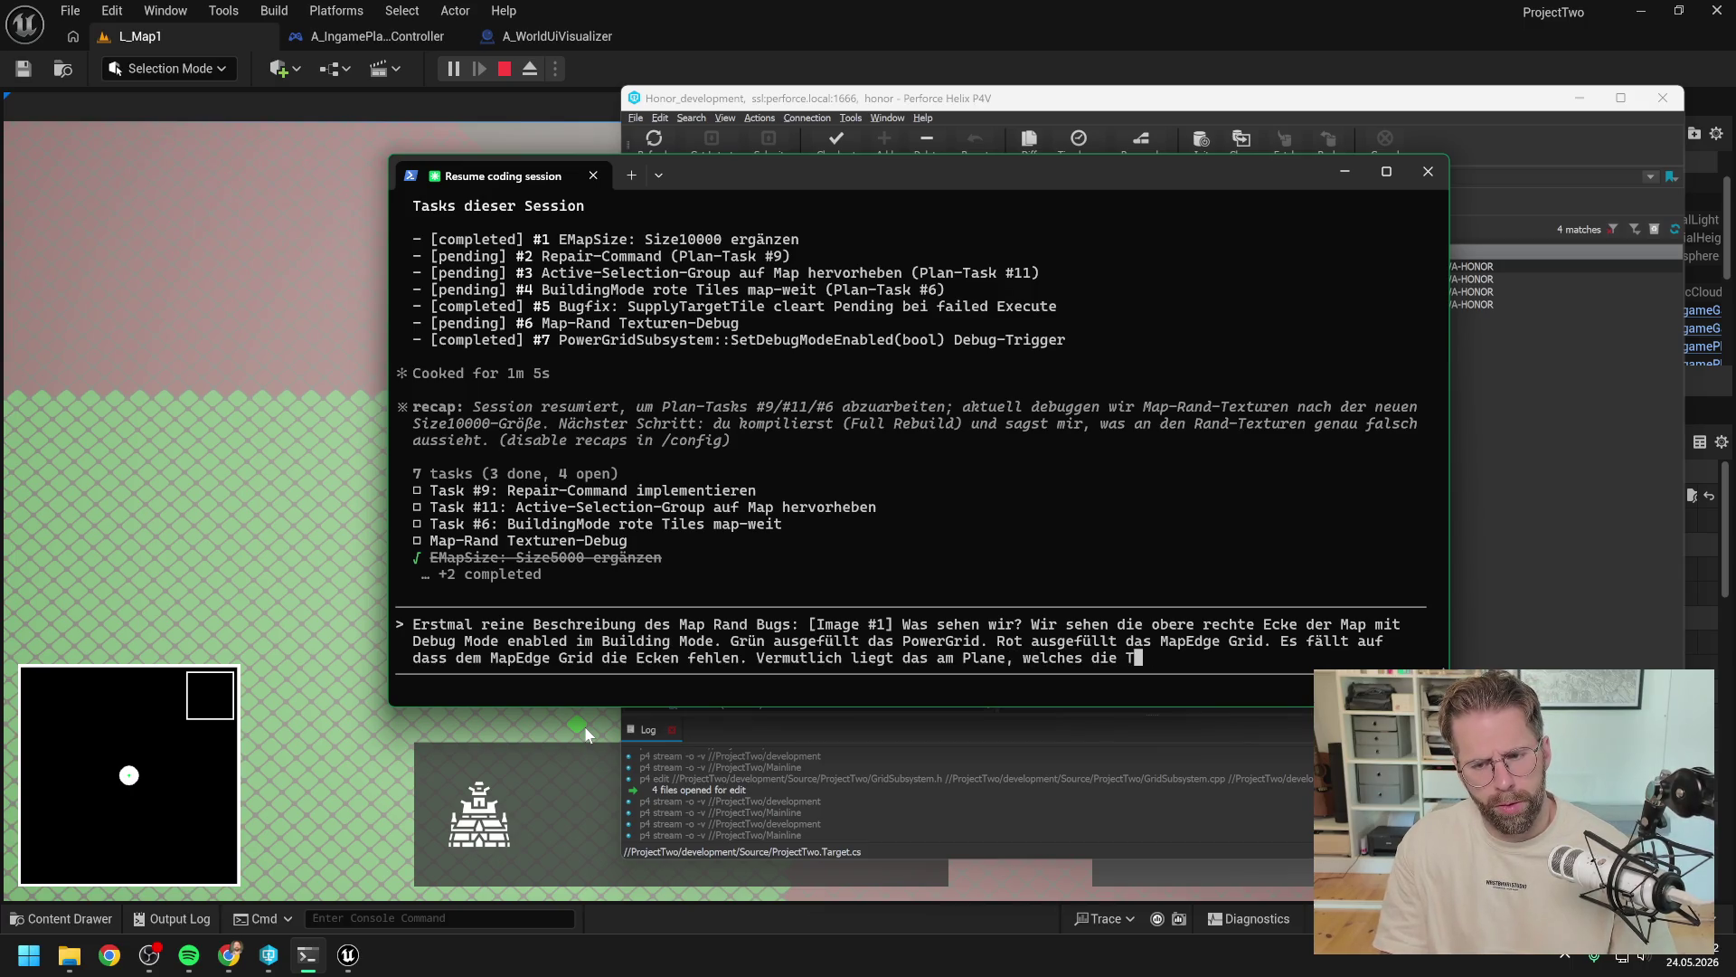
{"action": "type", "text": "exture häl"}
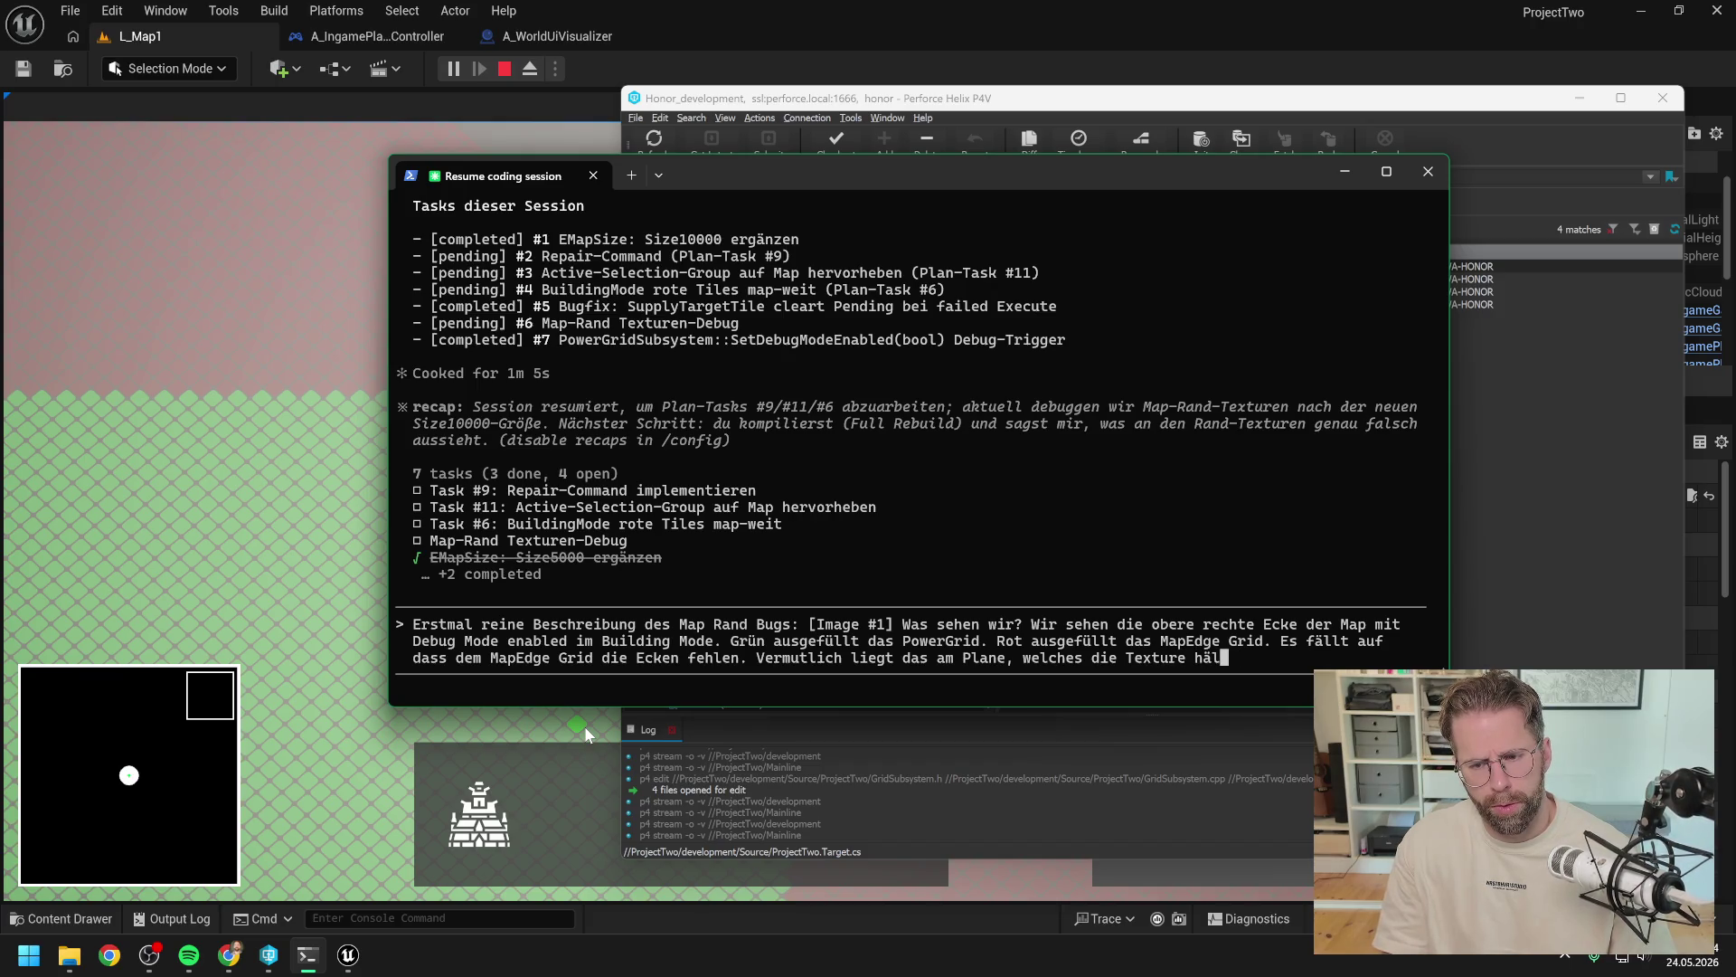
{"action": "key", "text": "BackSpace"}
{"action": "key", "text": "BackSpace"}
{"action": "key", "text": "BackSpace"}
{"action": "type", "text": "das"}
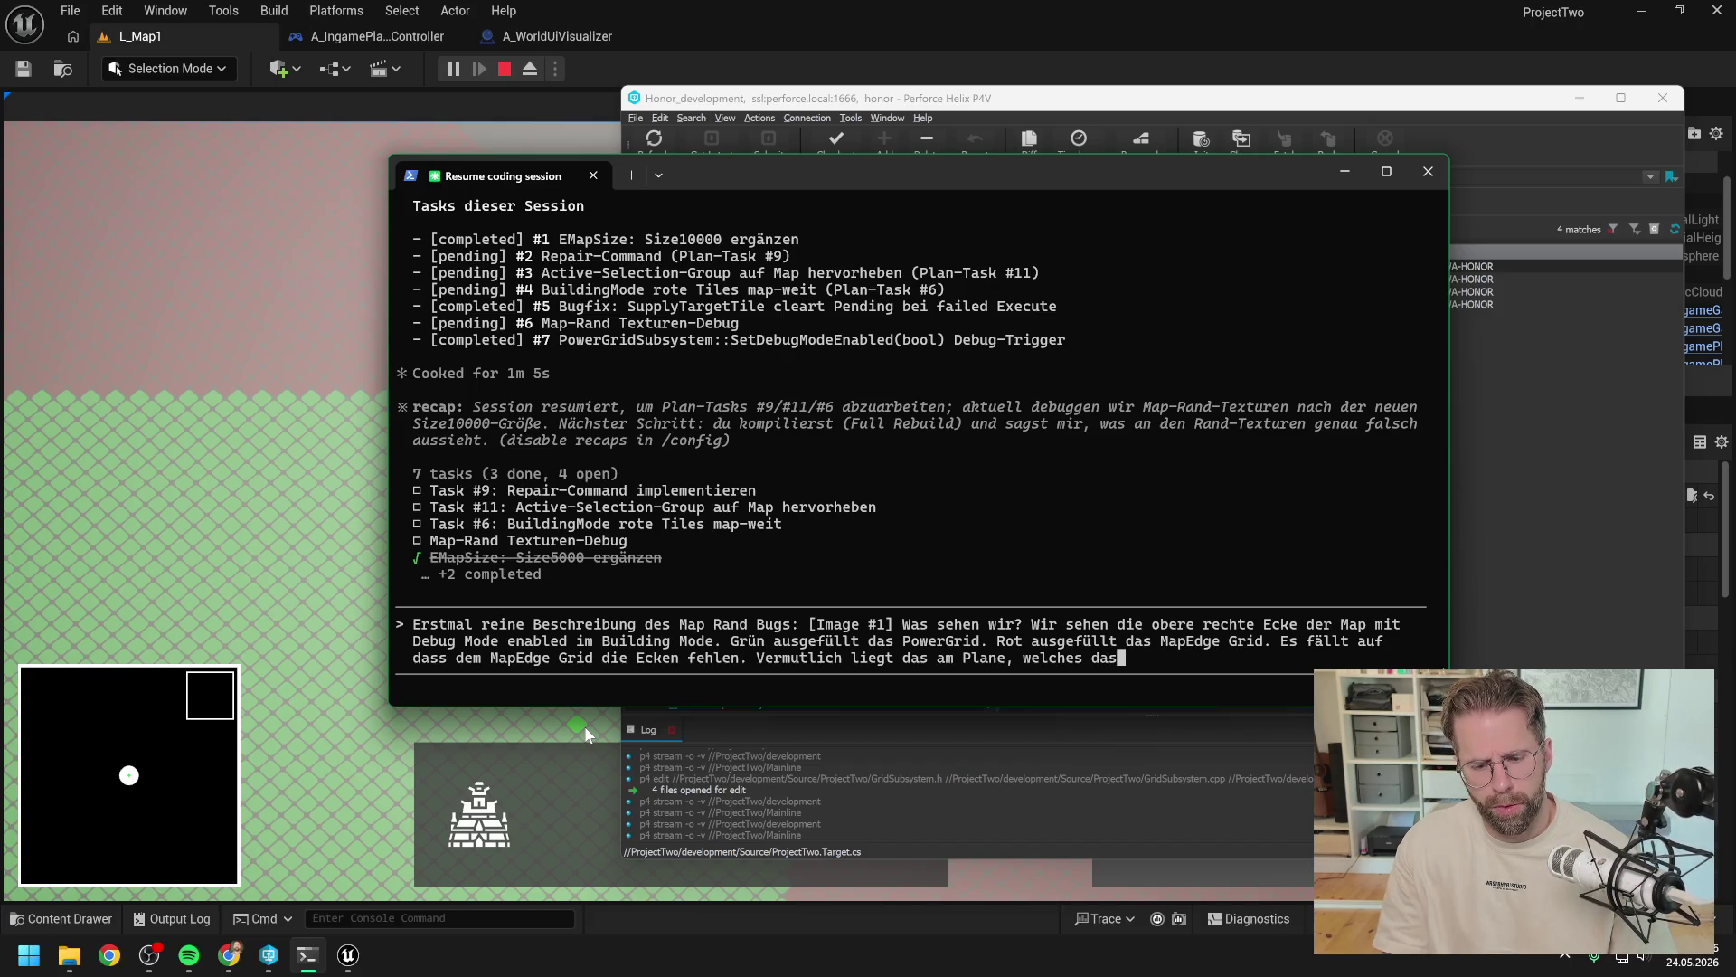
{"action": "type", "text": " Material mit "}
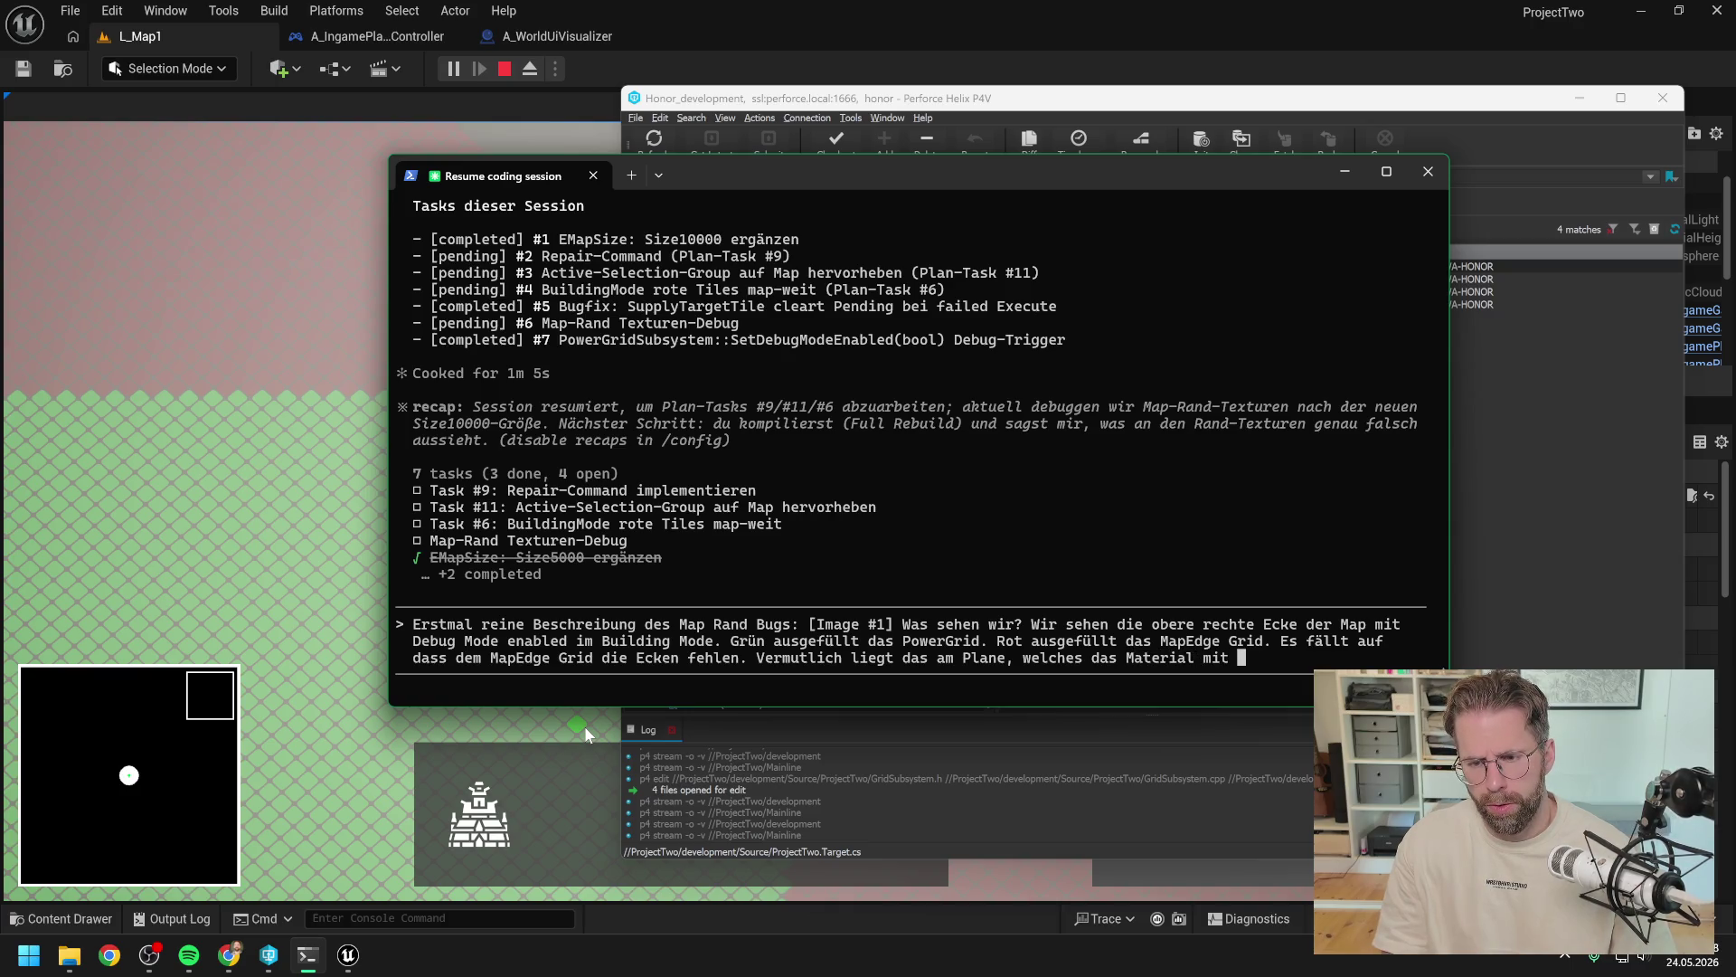
{"action": "type", "text": "Texture häl"}
{"action": "type", "text": "t."}
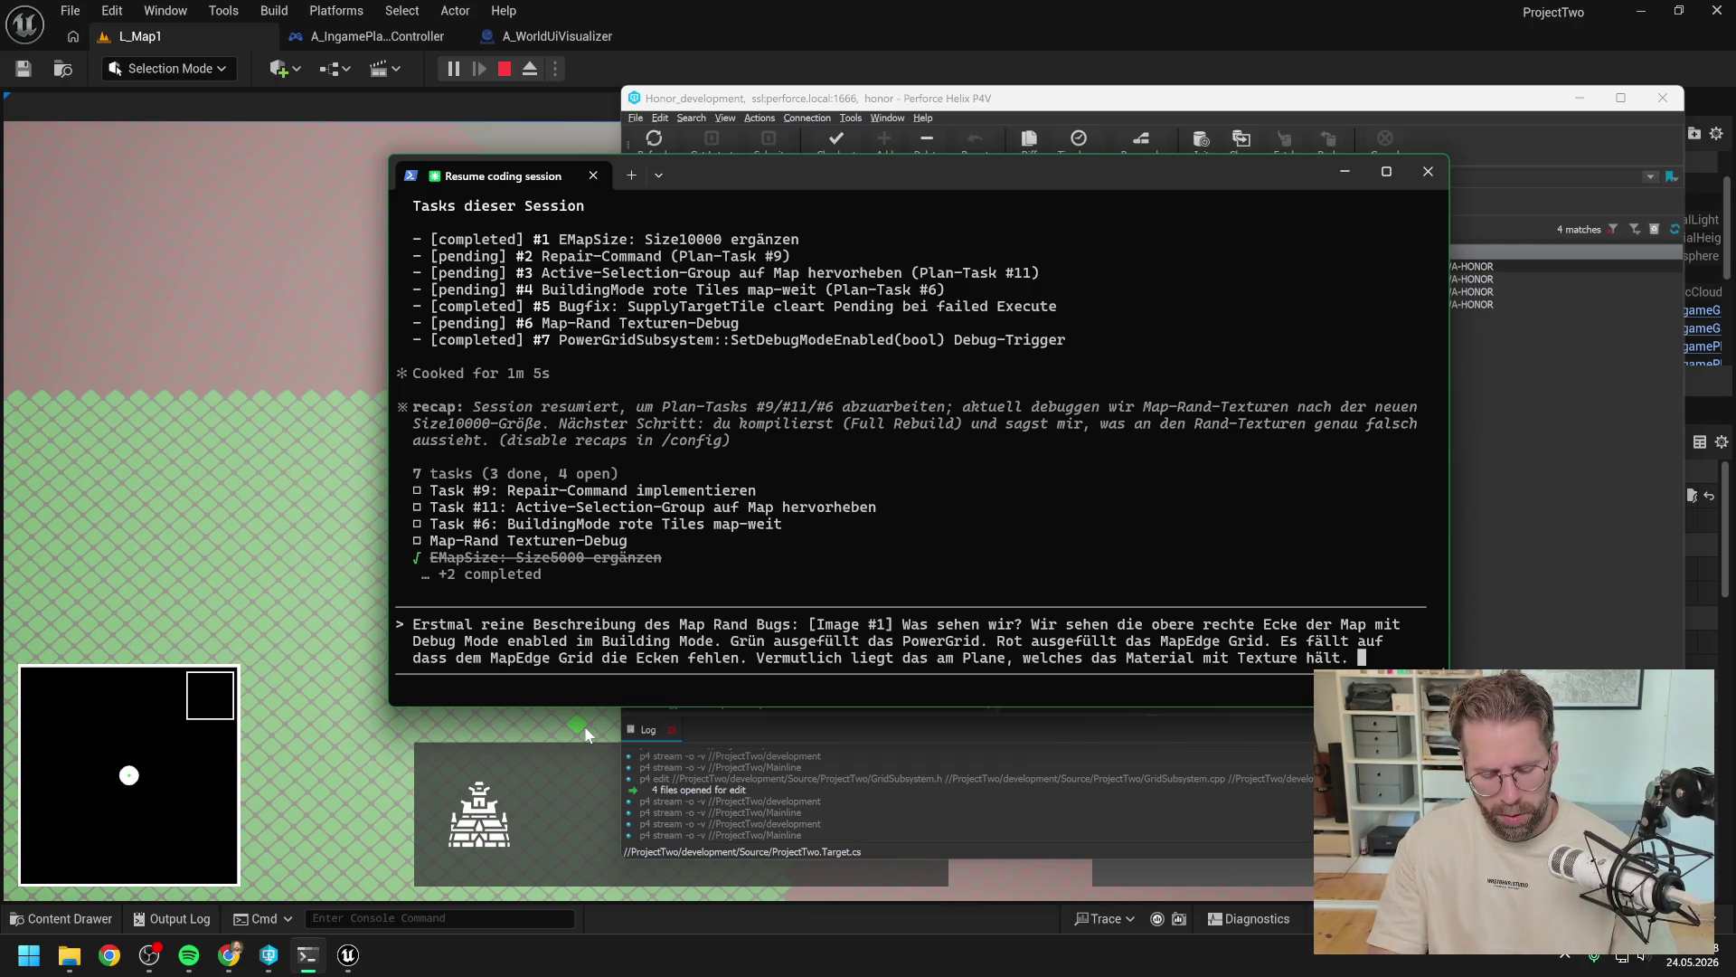
Note the plane is unrotated, 45° off the -45° camera, so OuterMapSize is too small.
{"action": "type", "text": "Es ist nicht rot"}
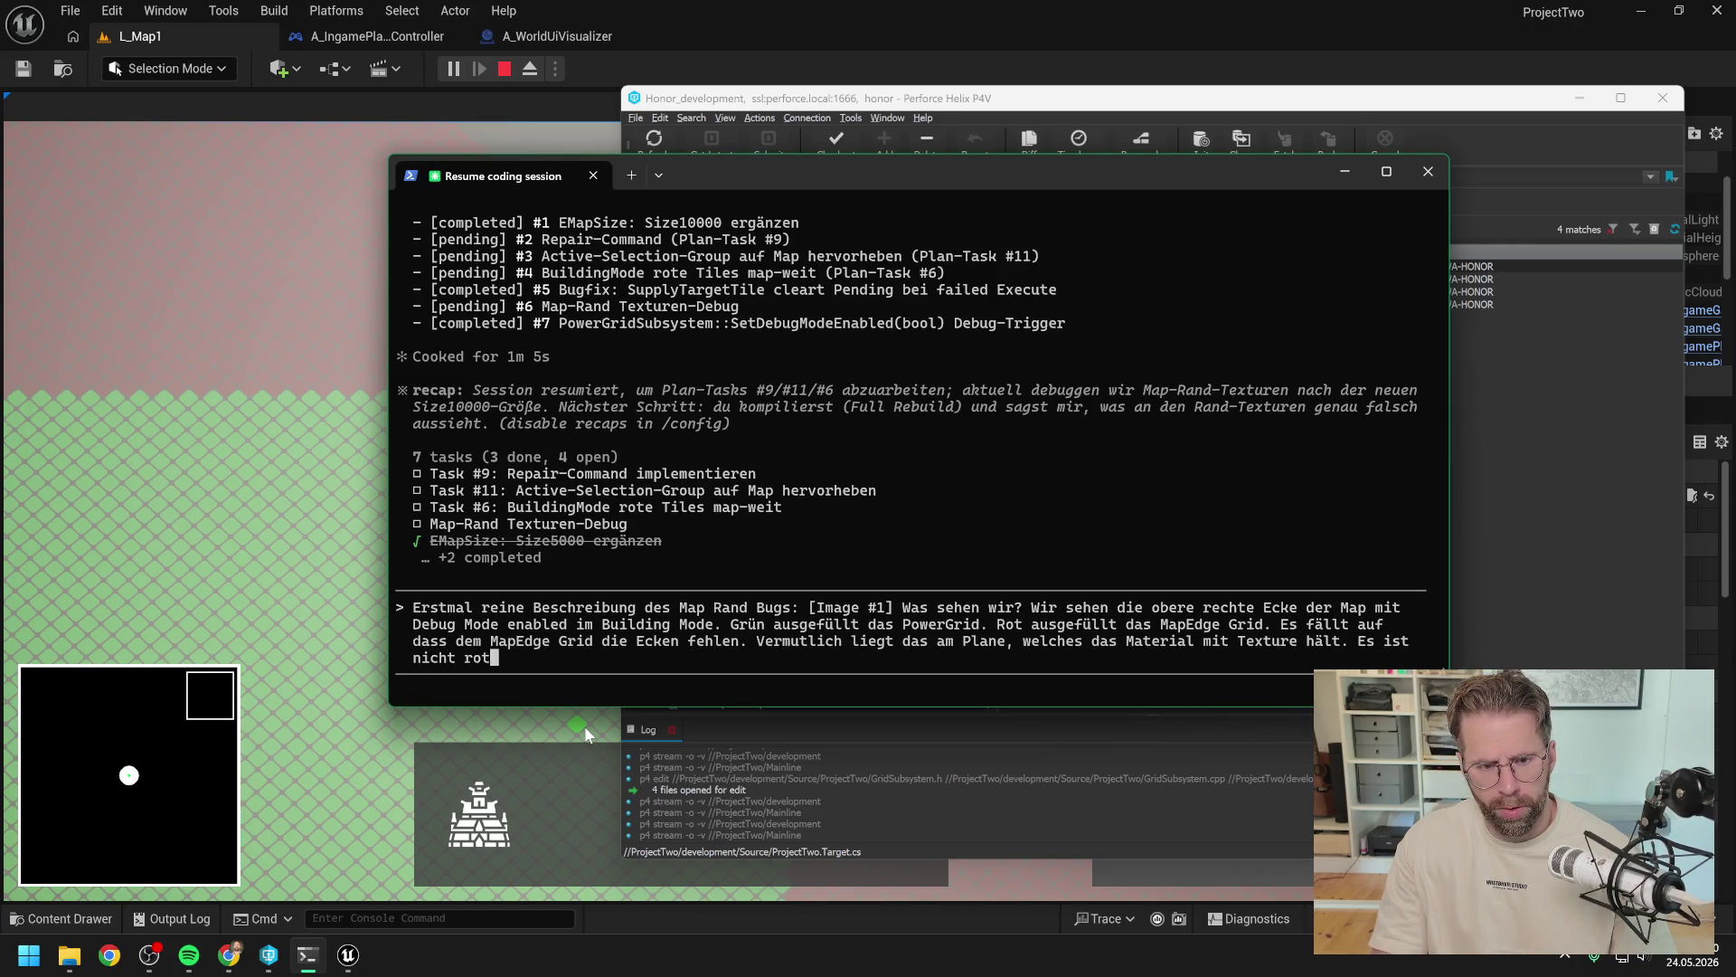
{"action": "type", "text": "iert"}
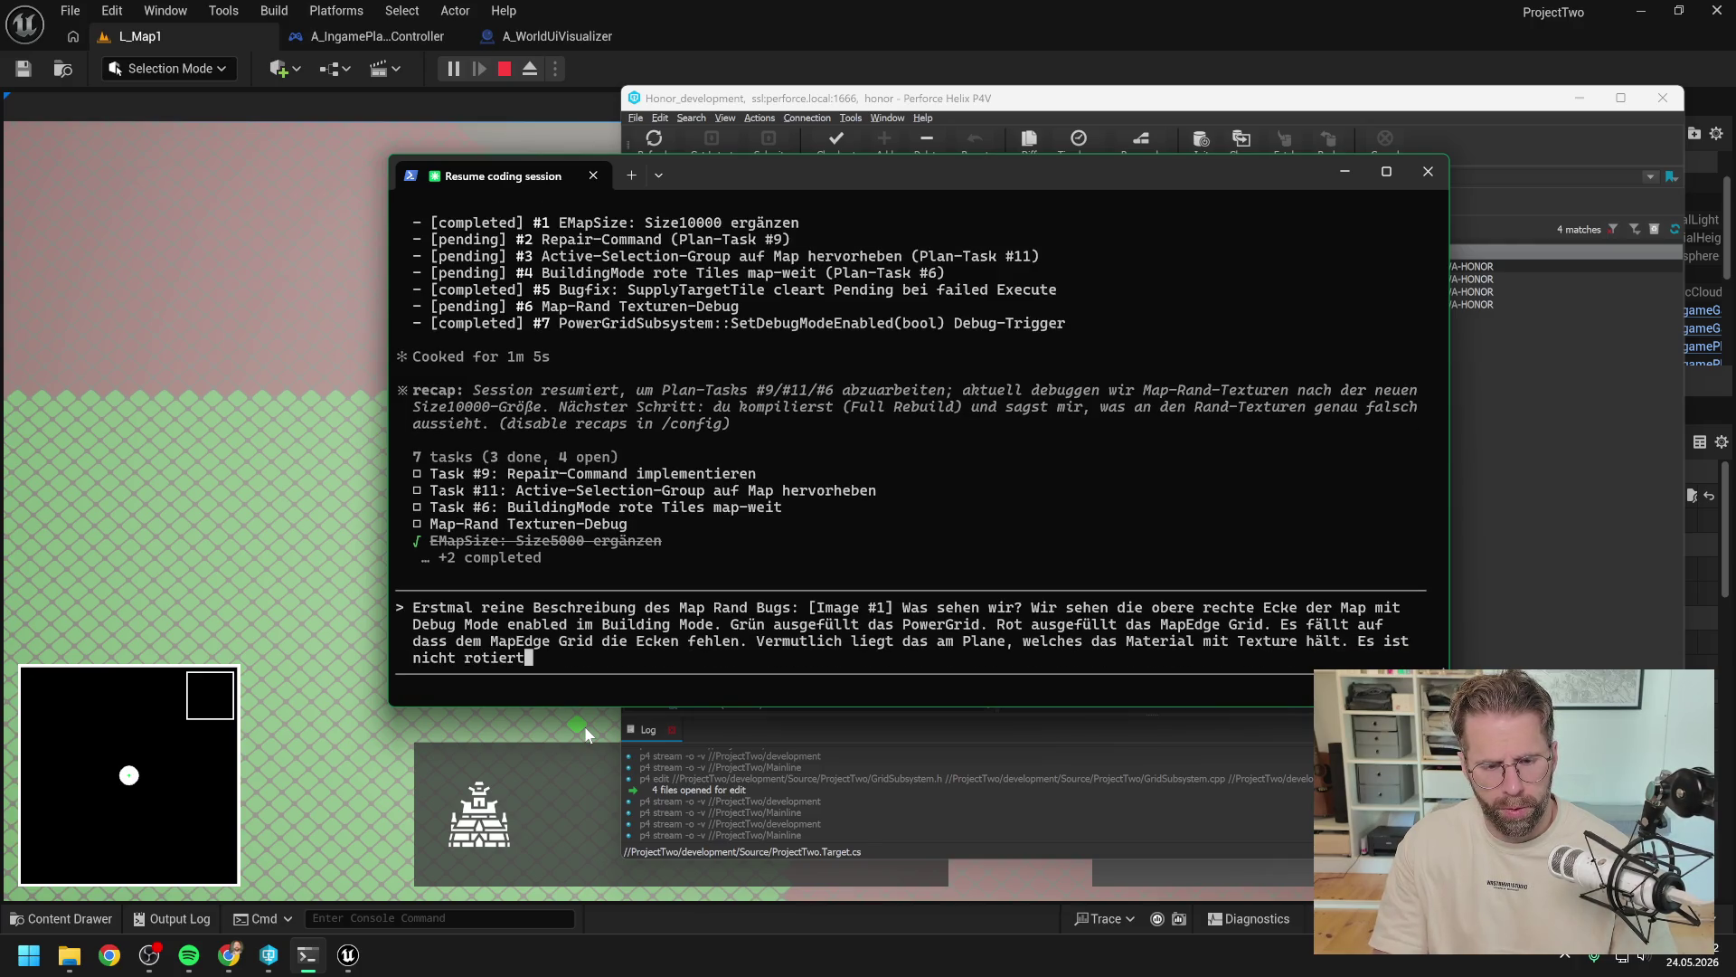
{"action": "type", "text": ", also"}
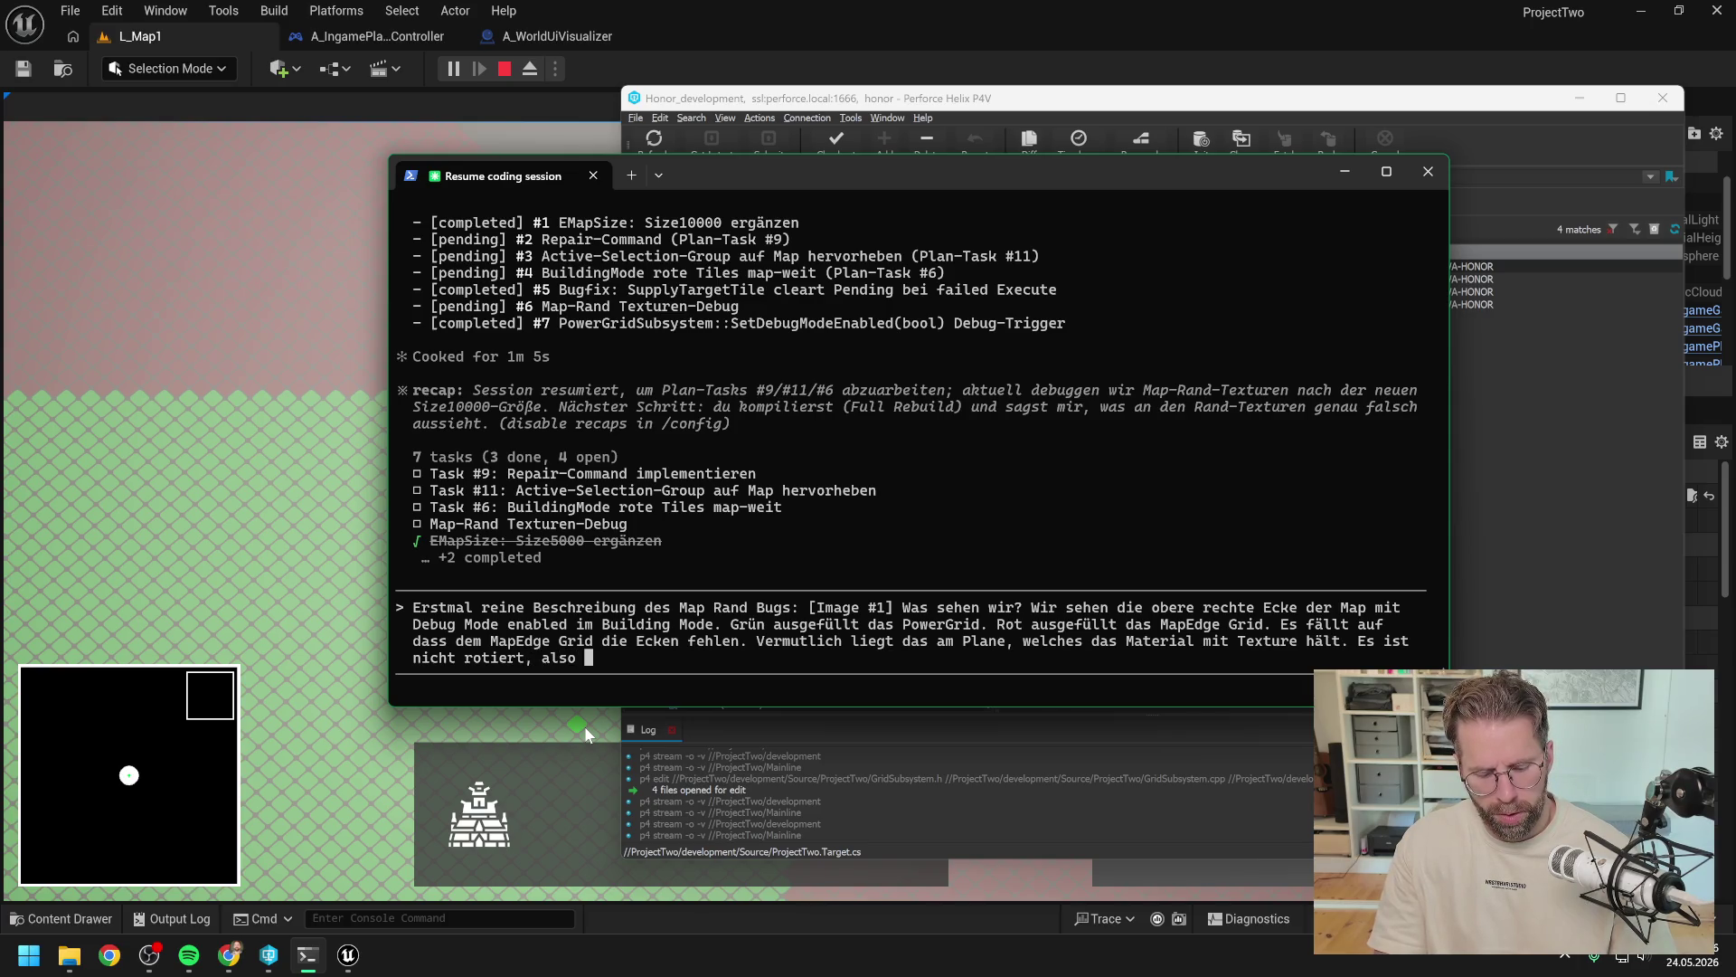
{"action": "type", "text": " um 4"}
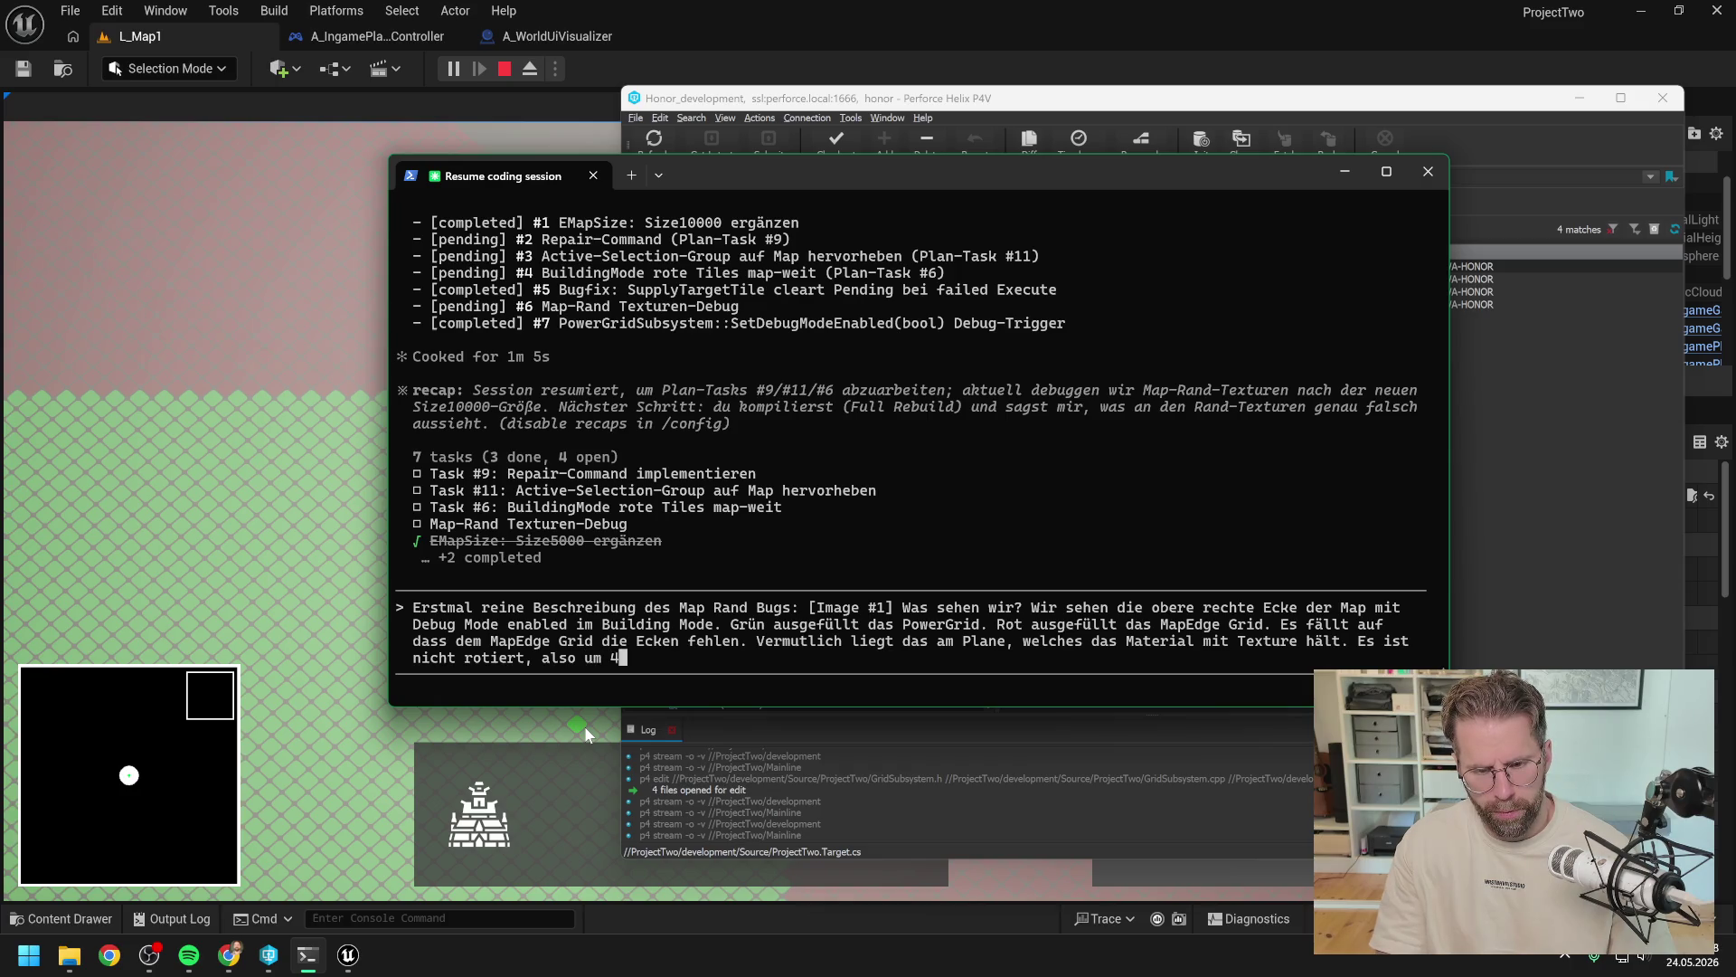
{"action": "type", "text": "5° zum K"}
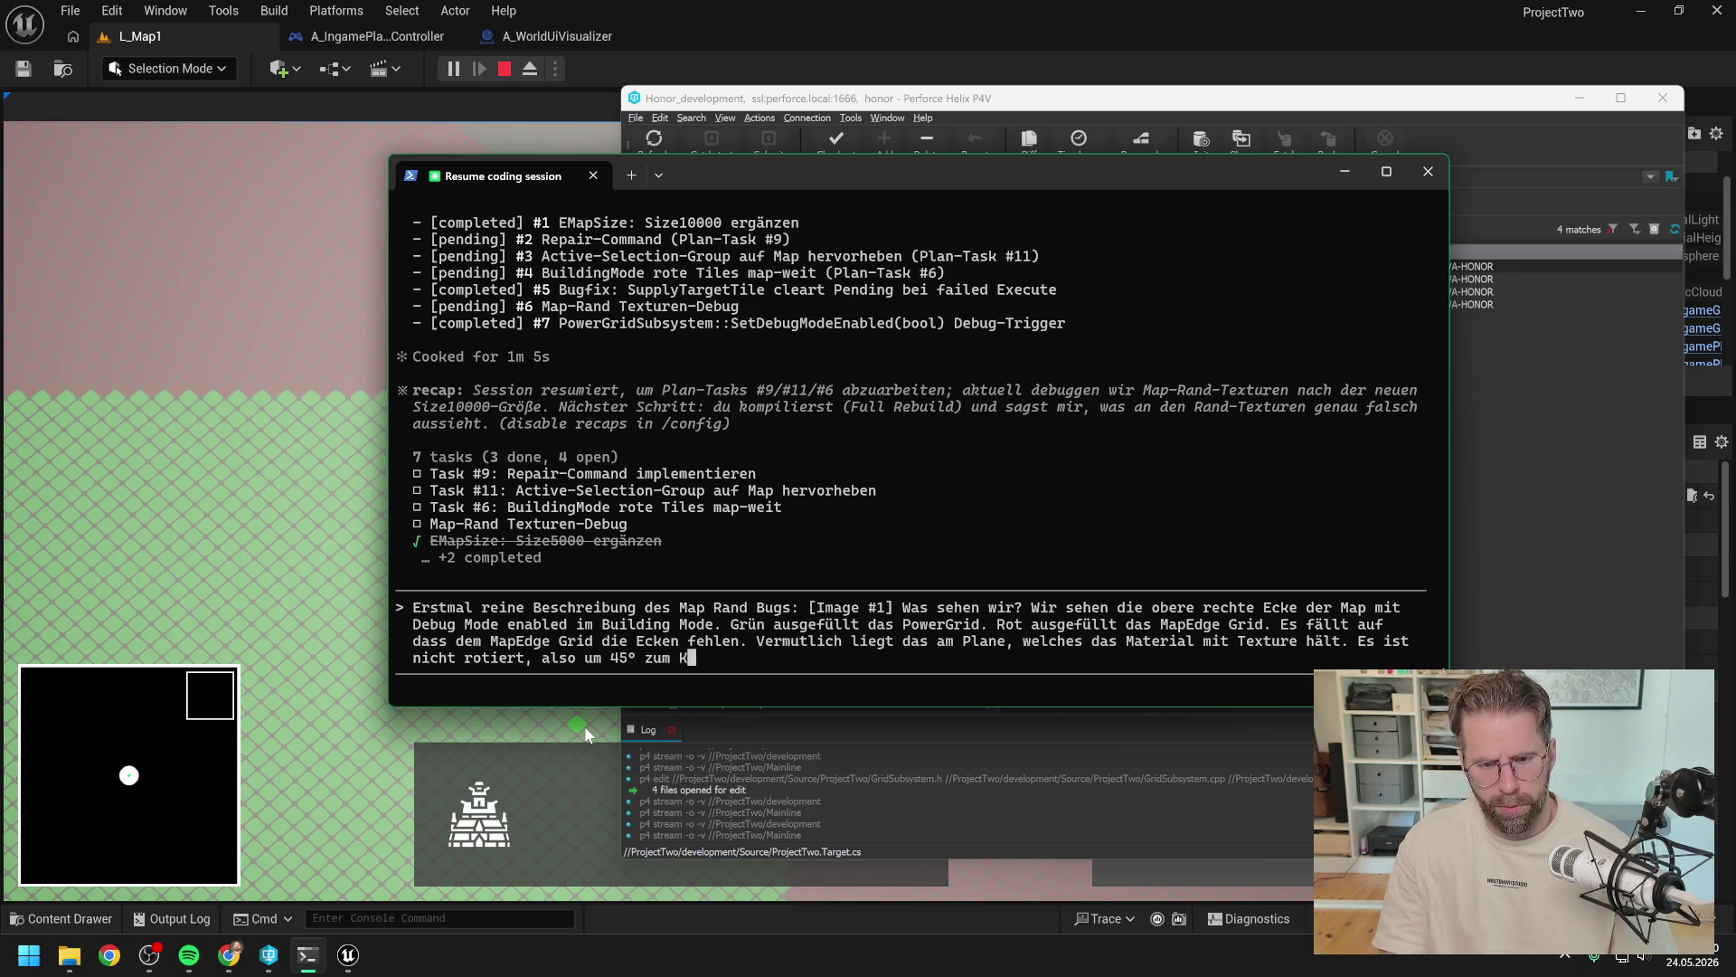
{"action": "type", "text": "amerawinkel"}
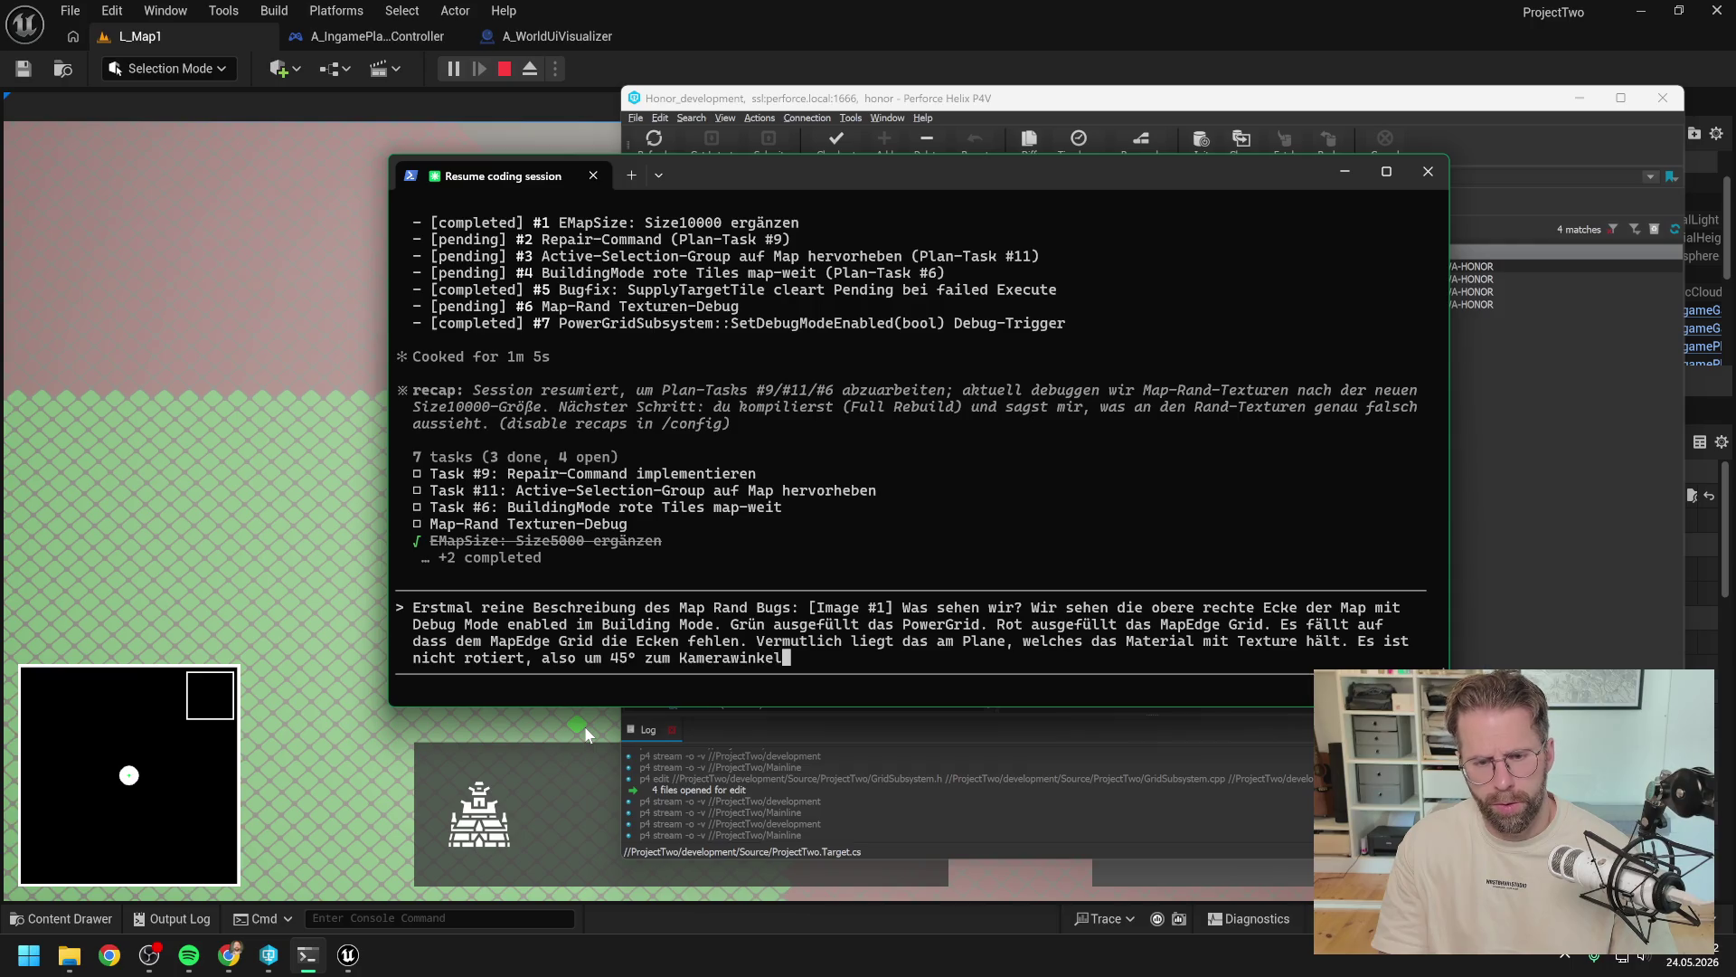
{"action": "type", "text": " vere"}
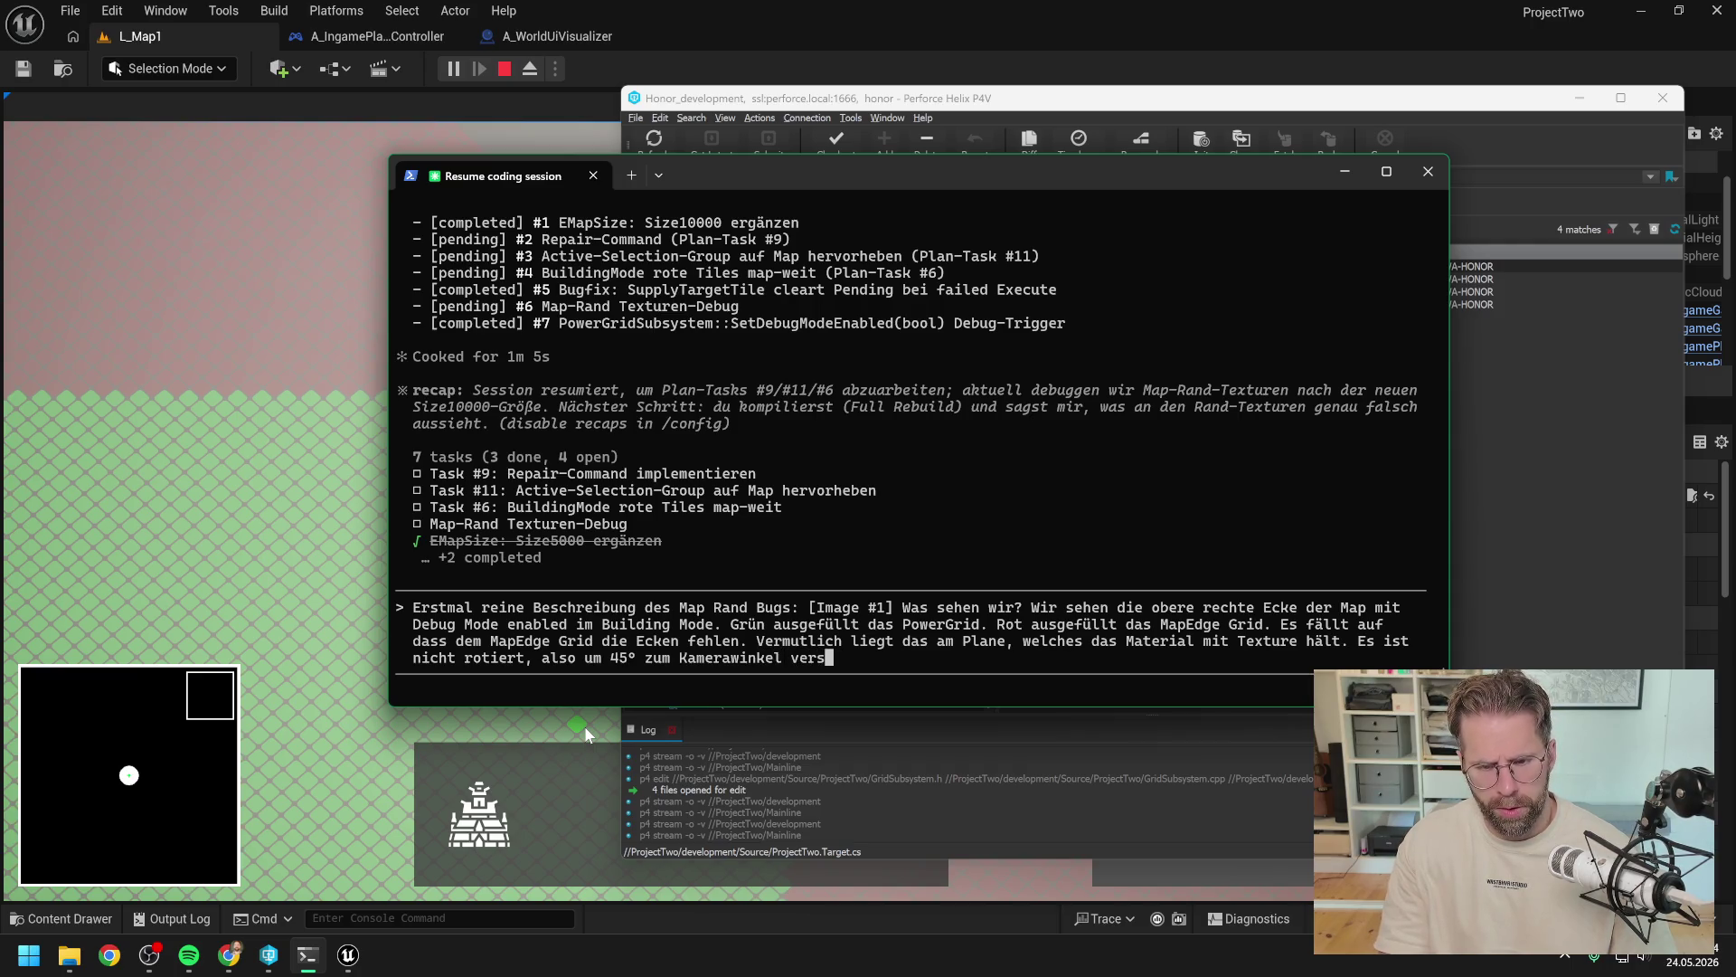
{"action": "key", "text": "BackSpace"}
{"action": "type", "text": "setzt, wel"}
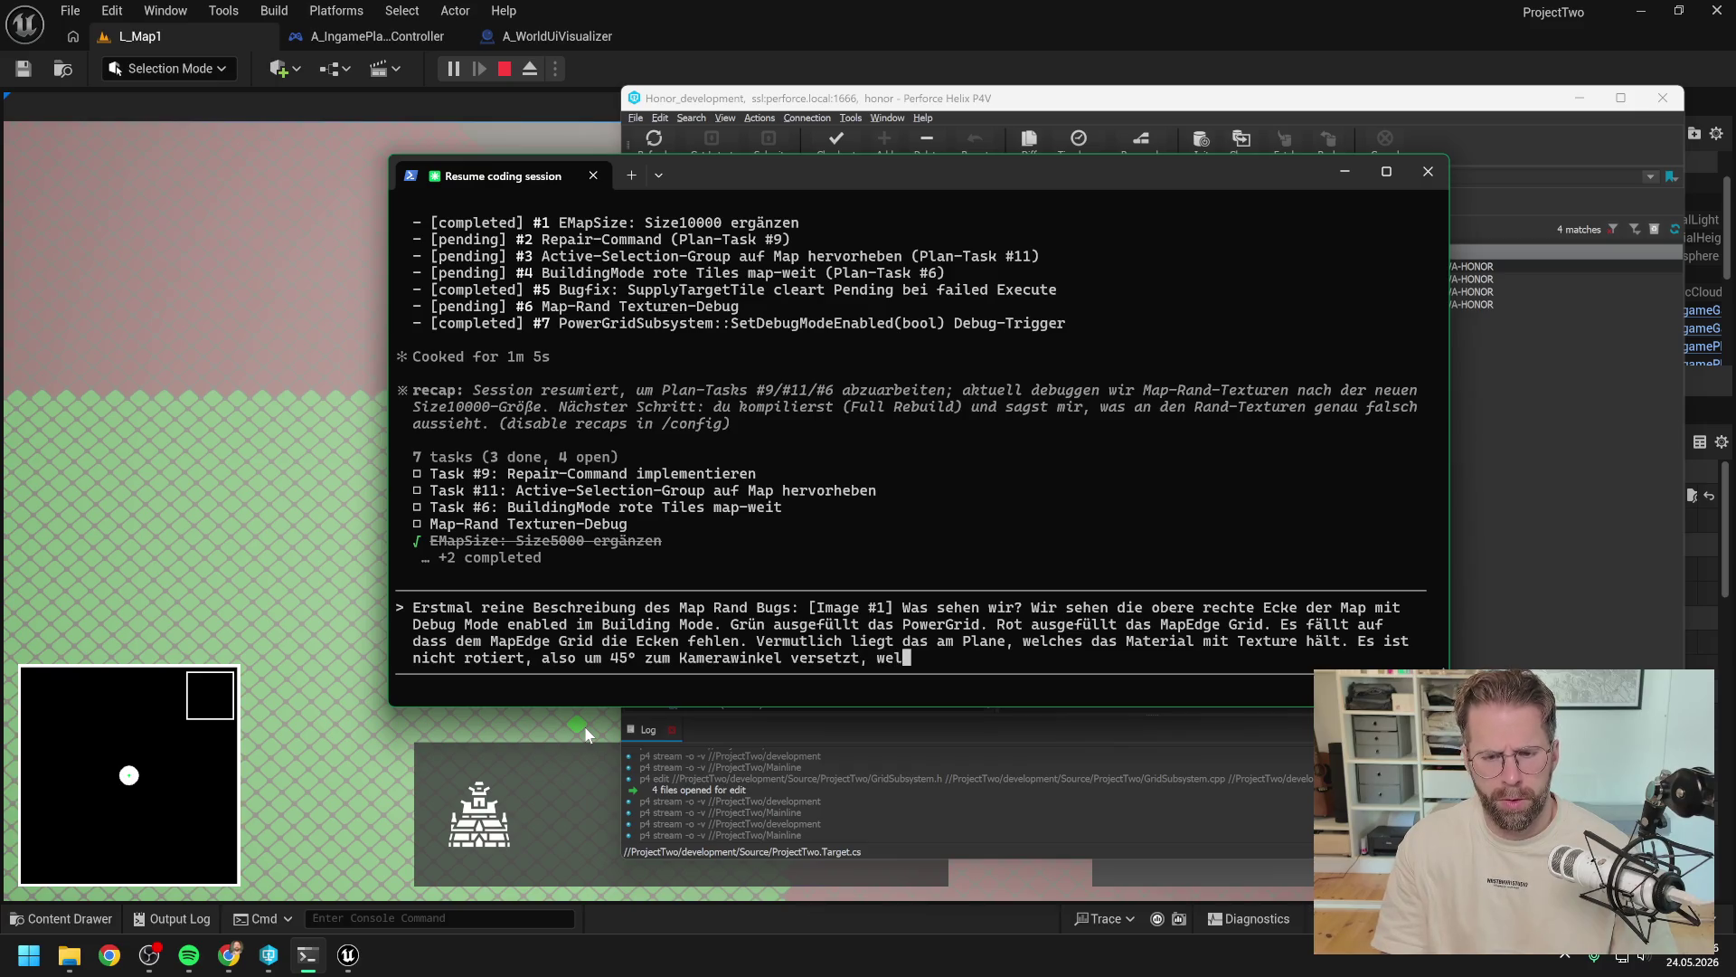
{"action": "type", "text": "che ja um "}
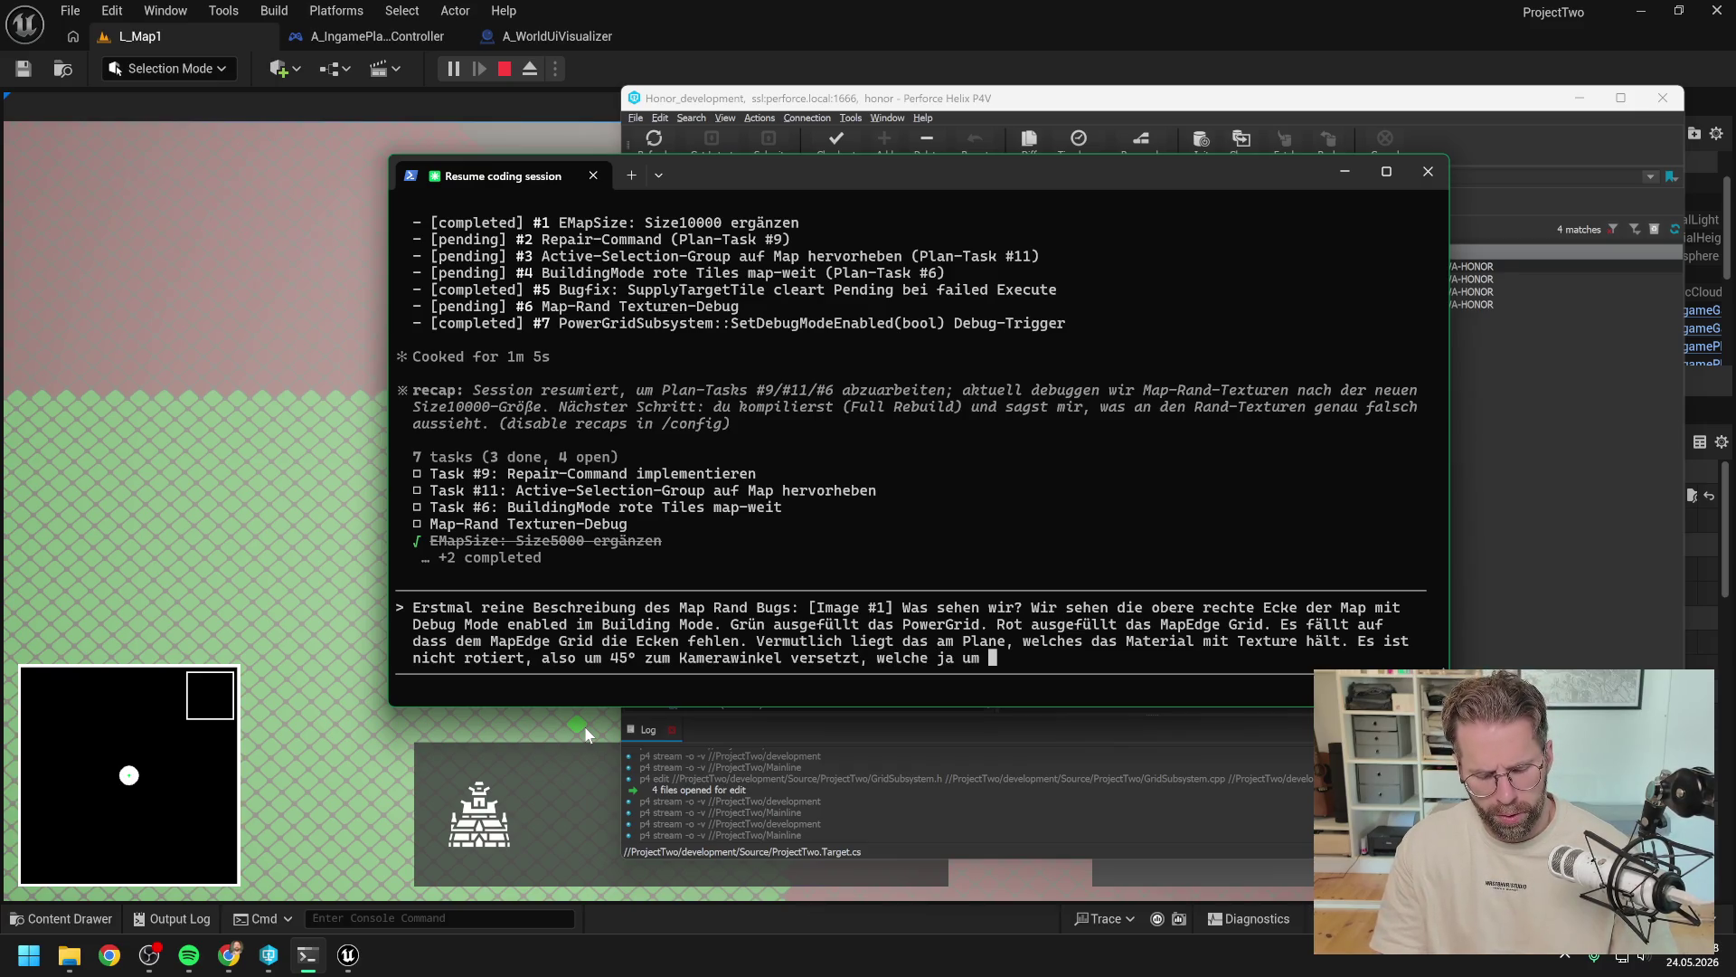
{"action": "type", "text": "-45°"}
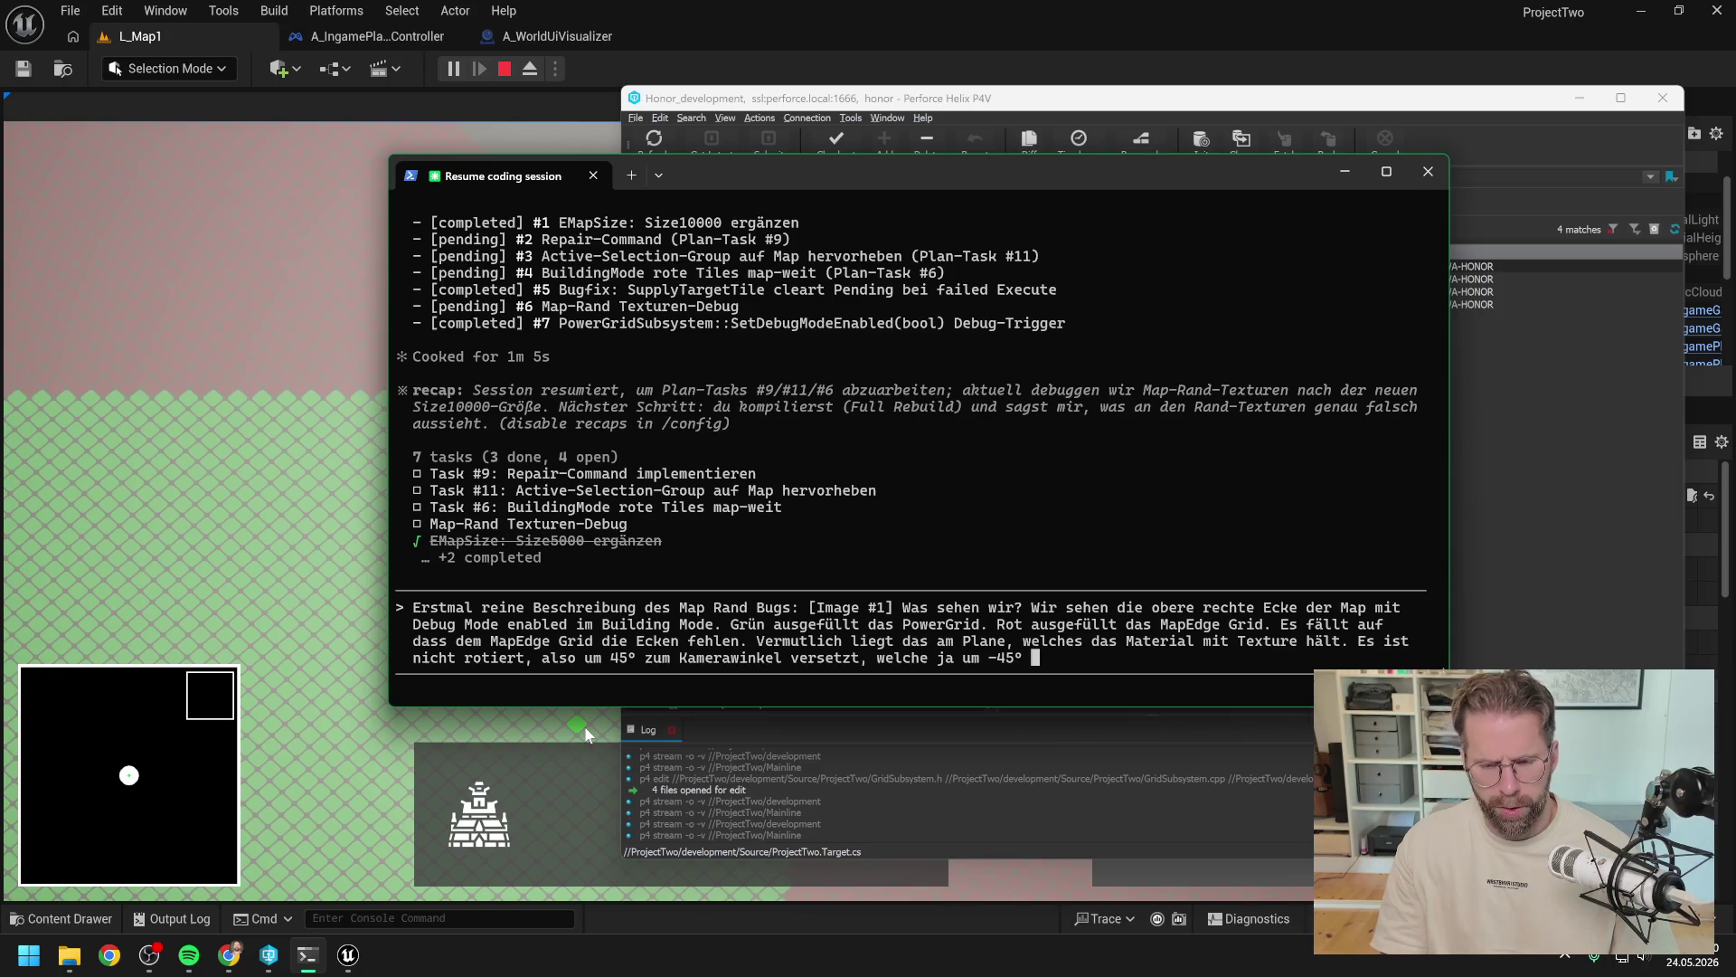
{"action": "type", "text": " gedreht ist. "}
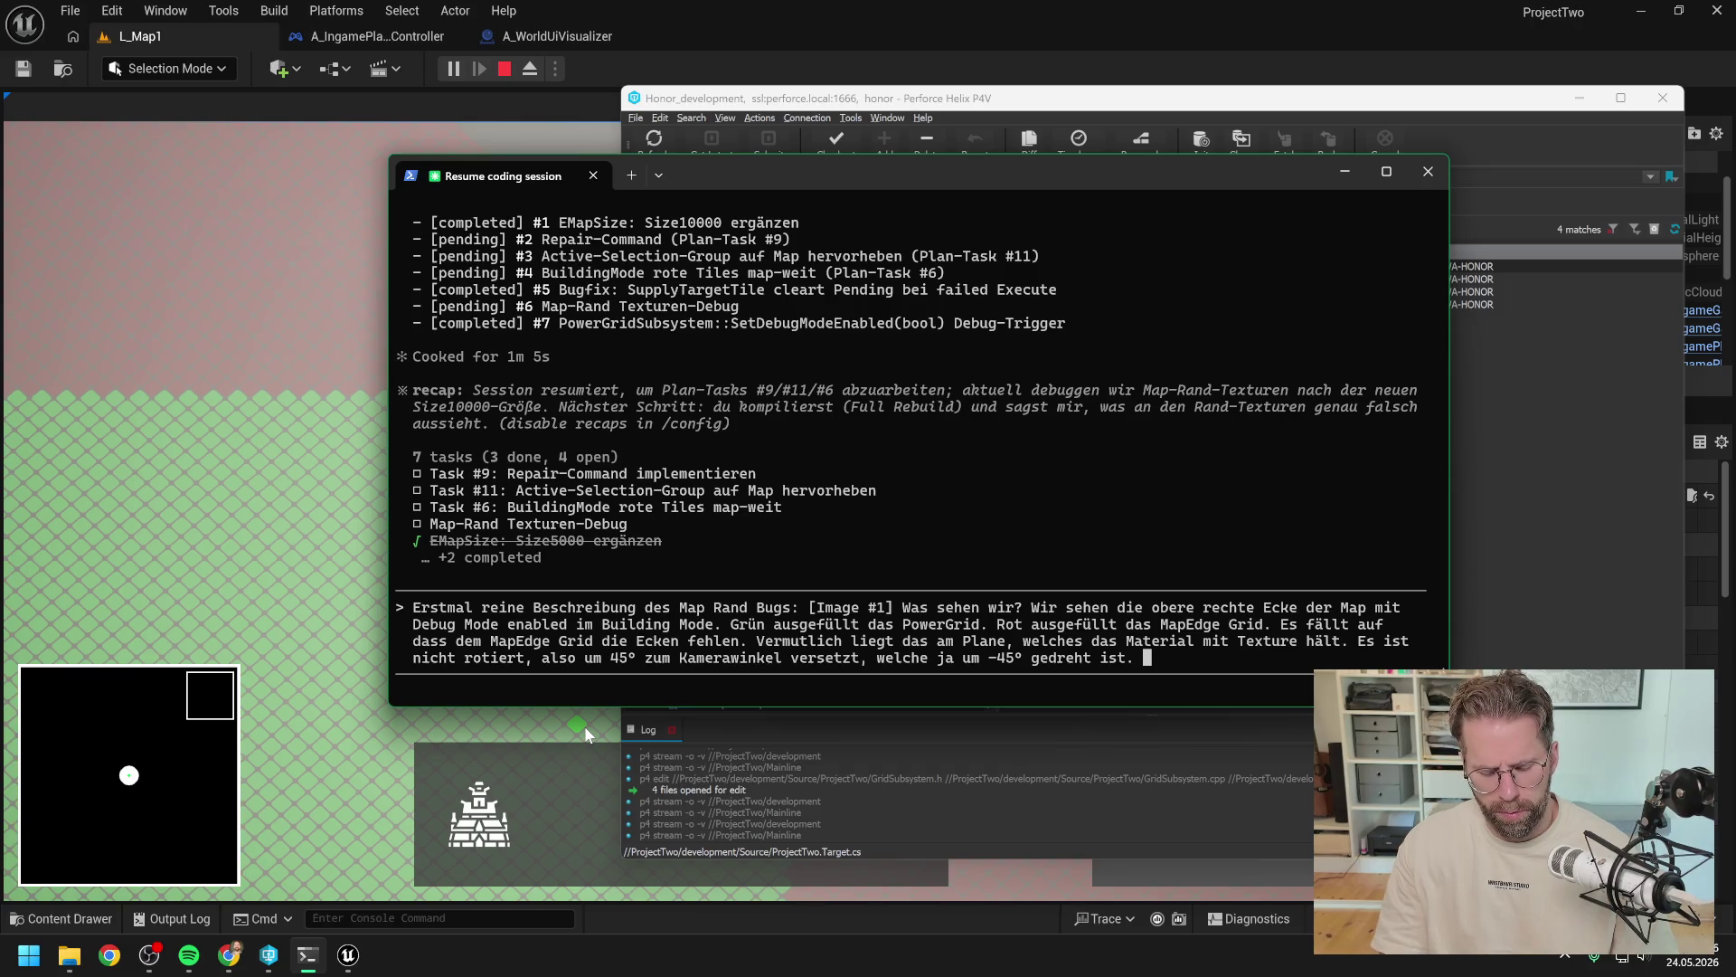
{"action": "type", "text": "Bedeutet"}
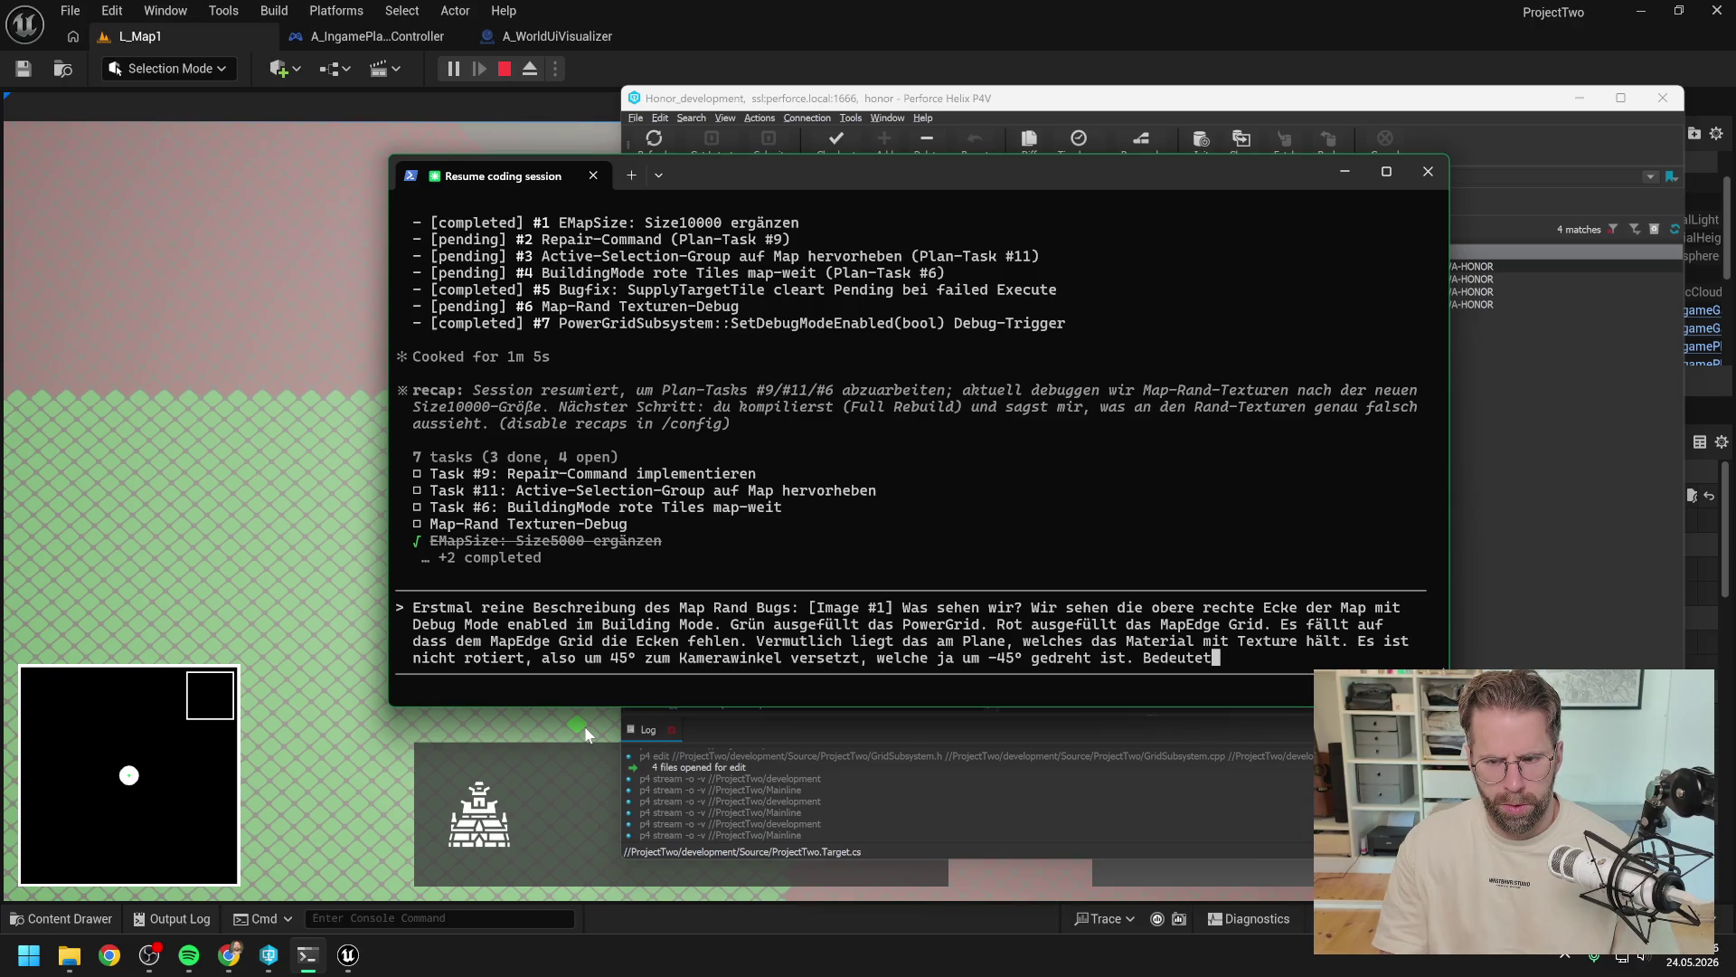
{"action": "type", "text": ","}
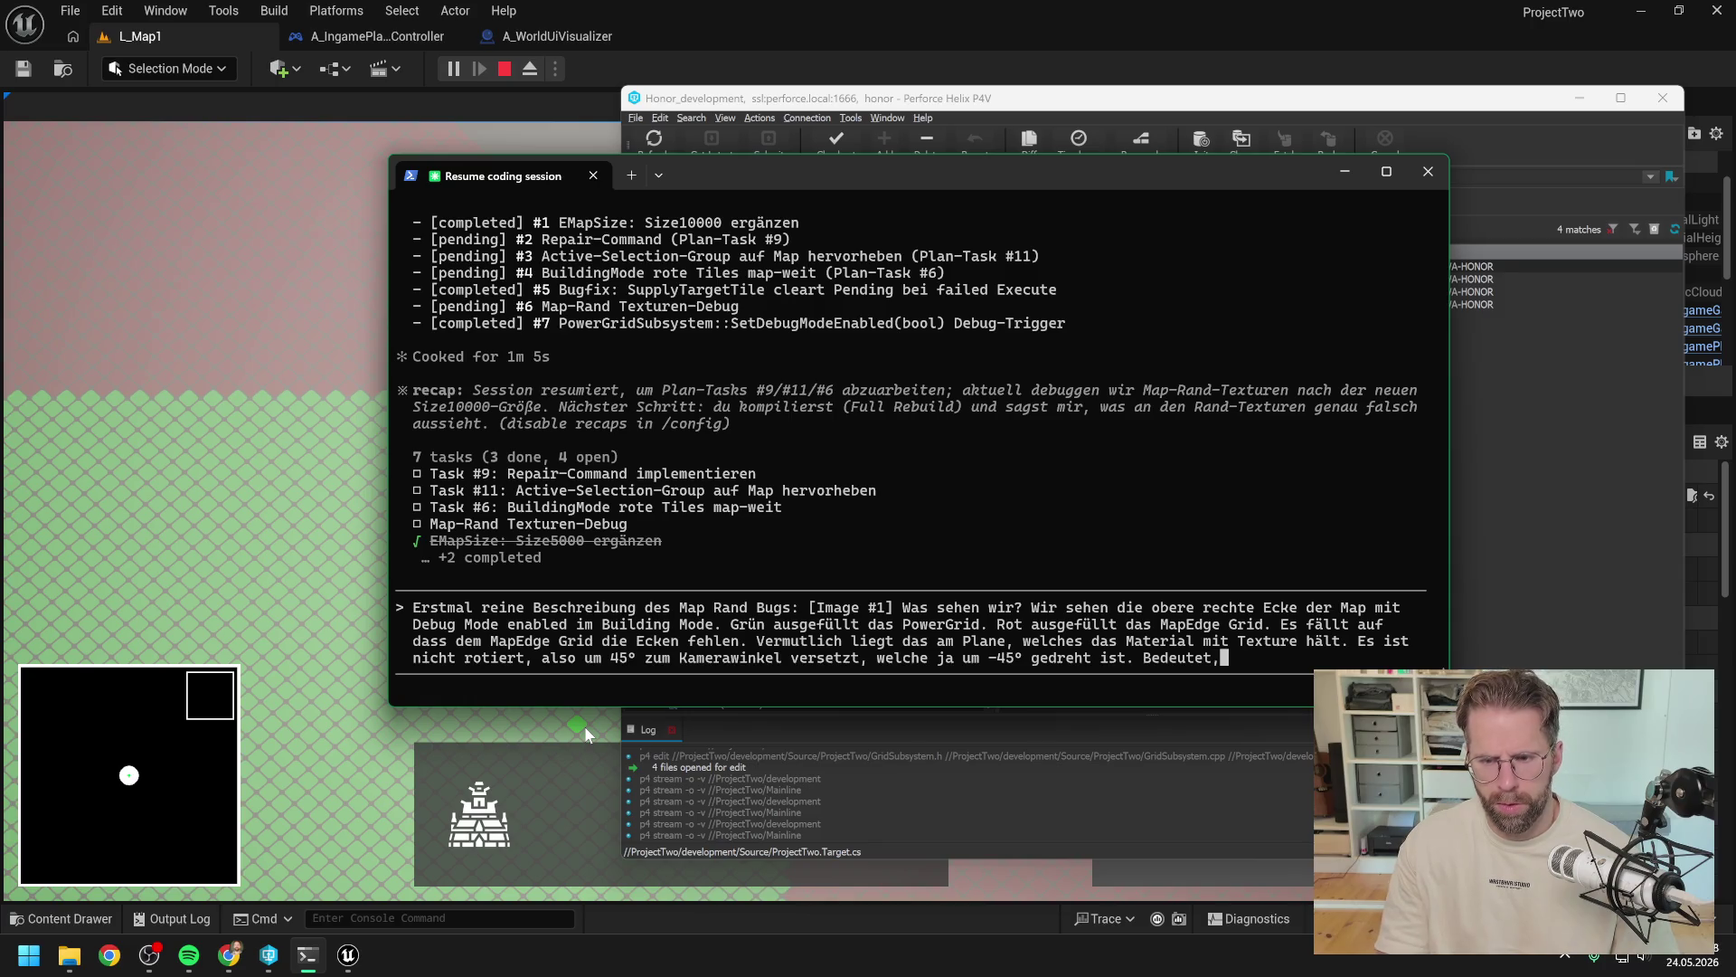
{"action": "type", "text": " das "}
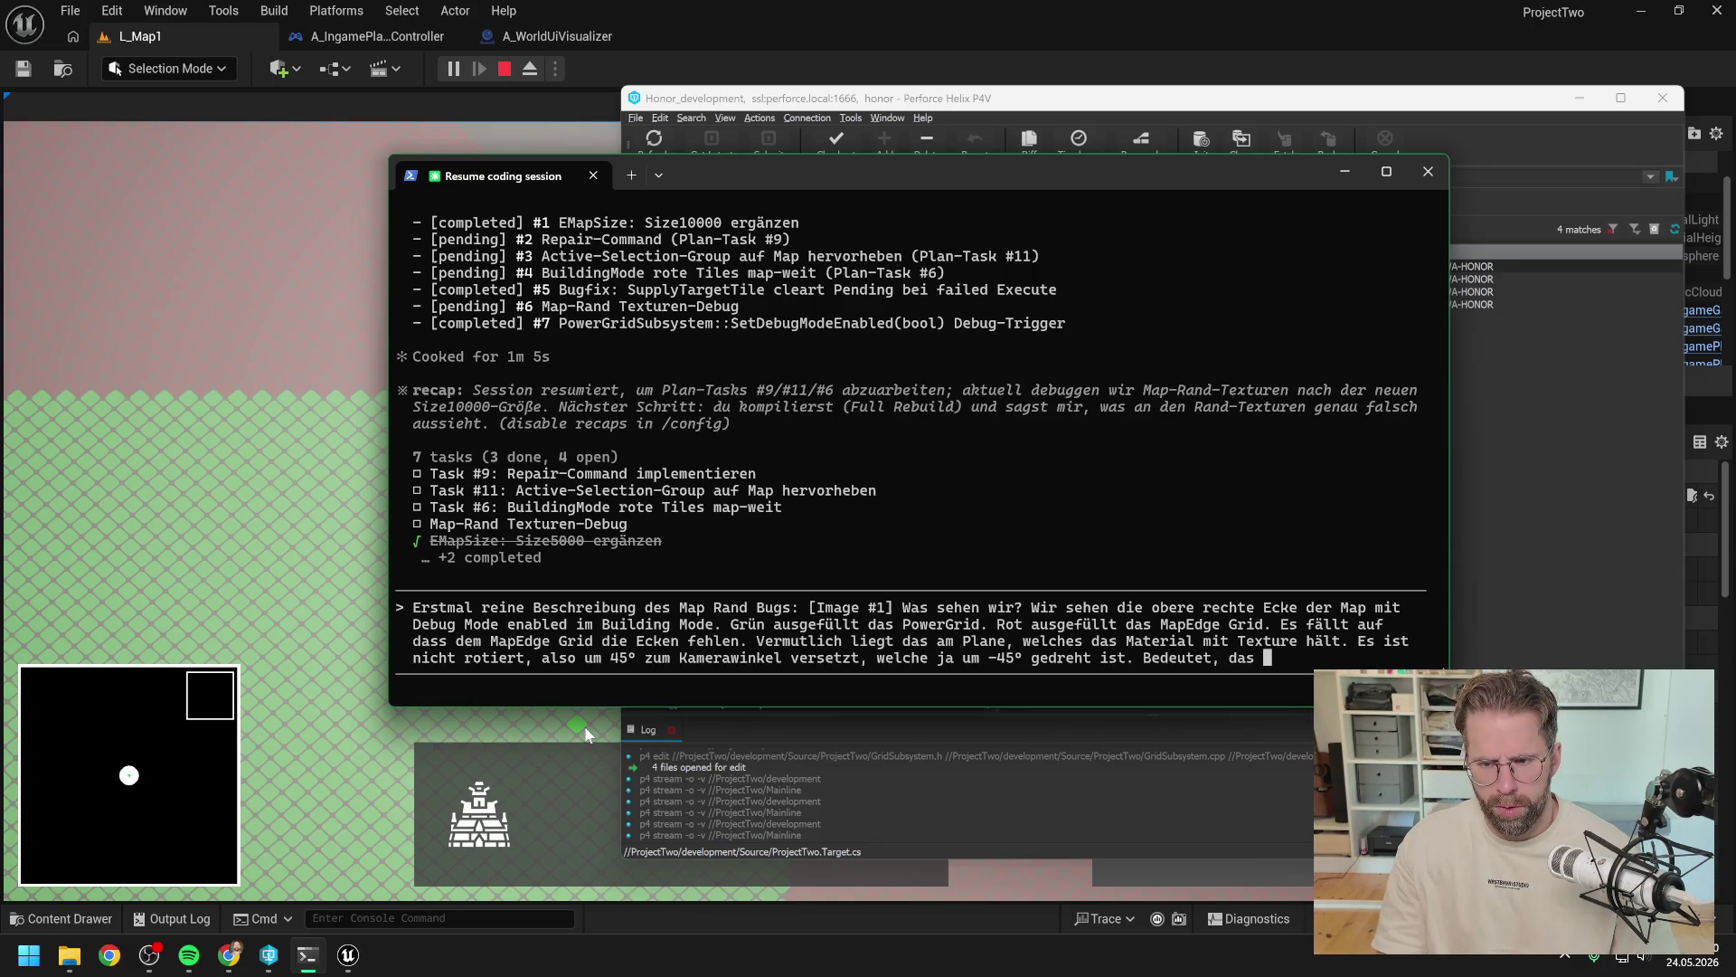
{"action": "type", "text": "OuterM"}
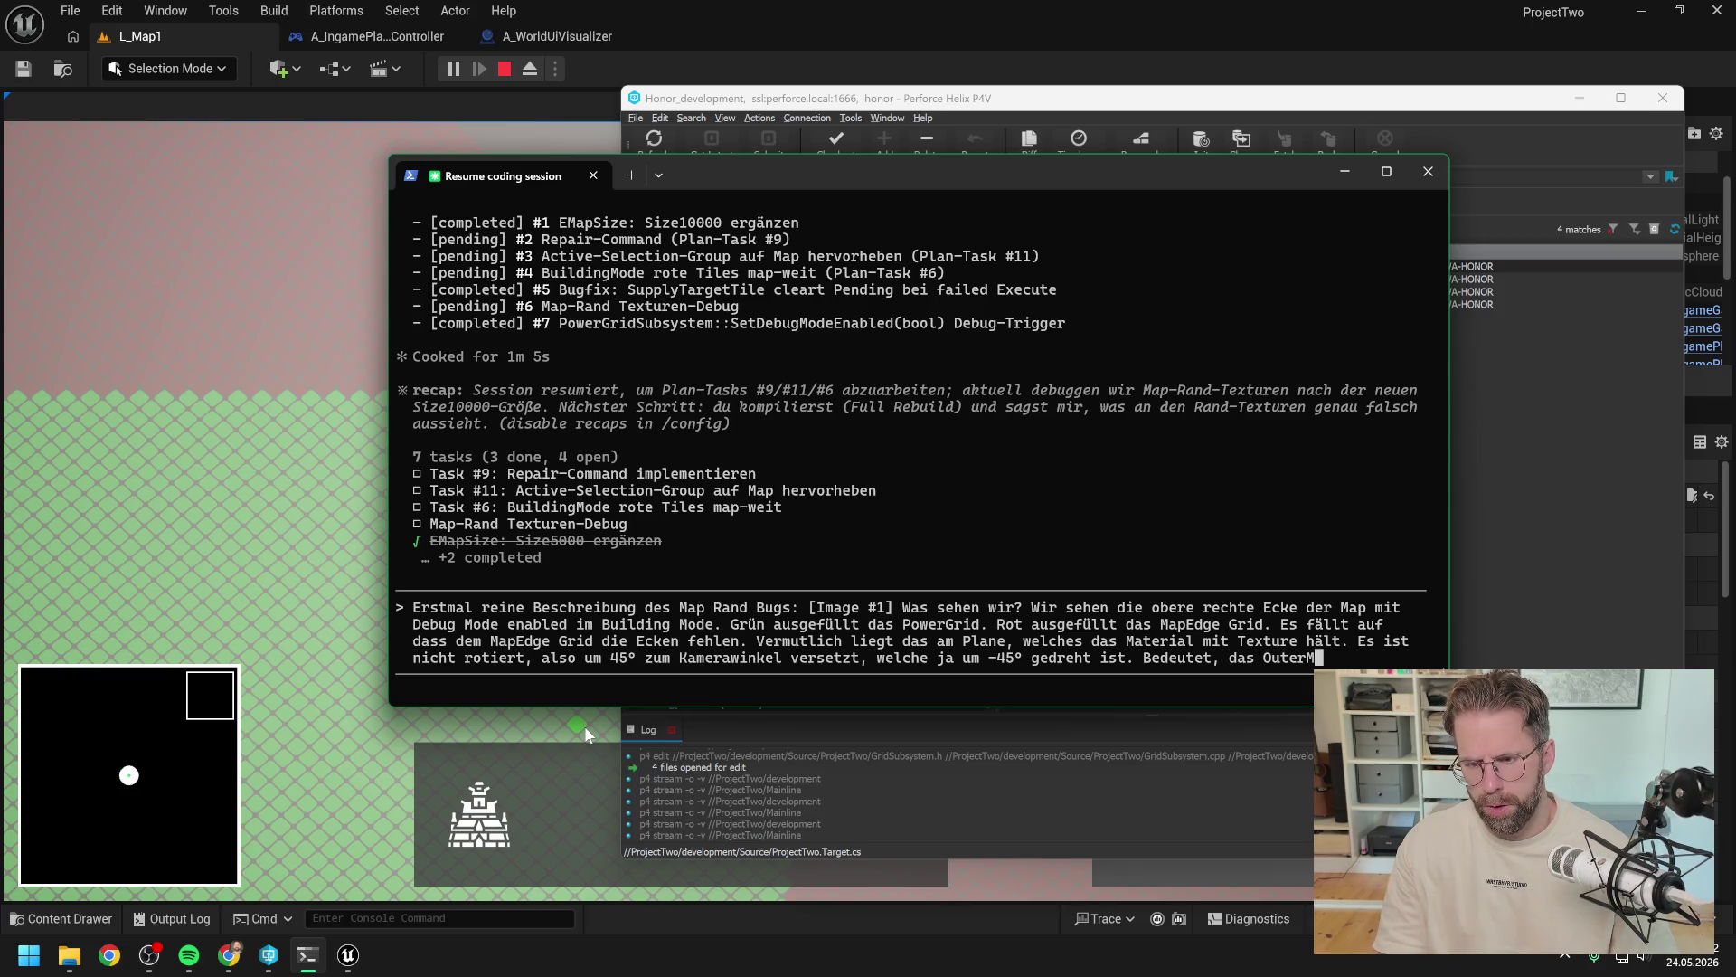
{"action": "type", "text": "apSize für d"}
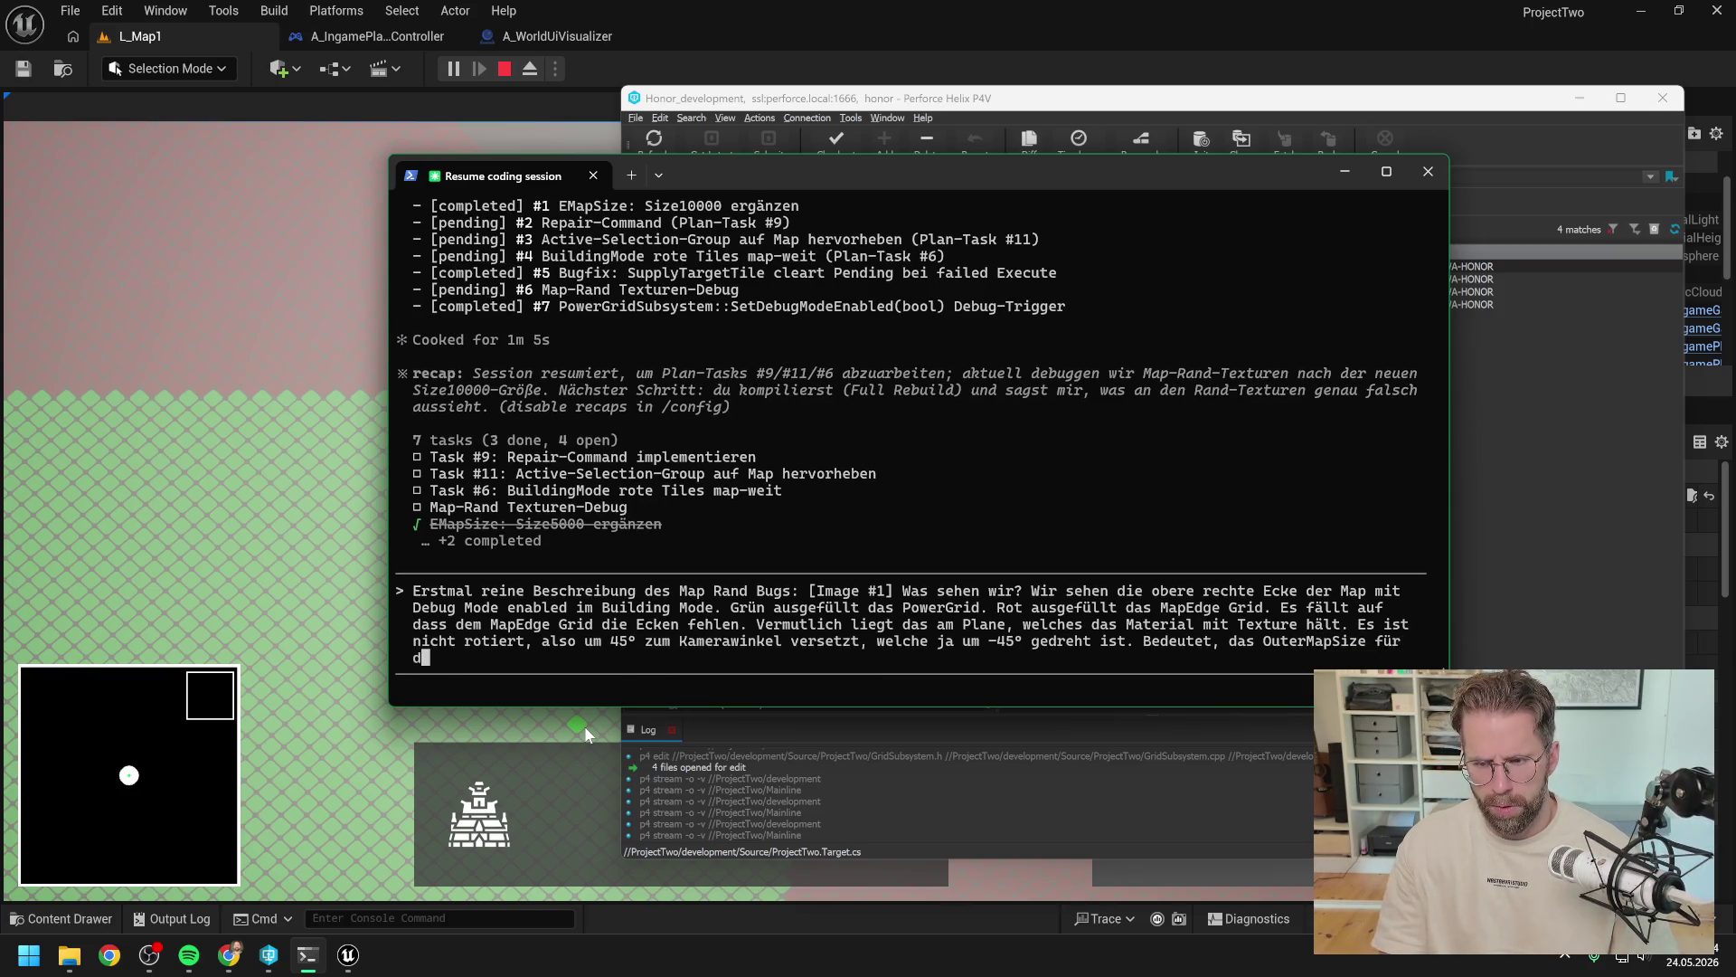
{"action": "type", "text": "ieses Plane zu"}
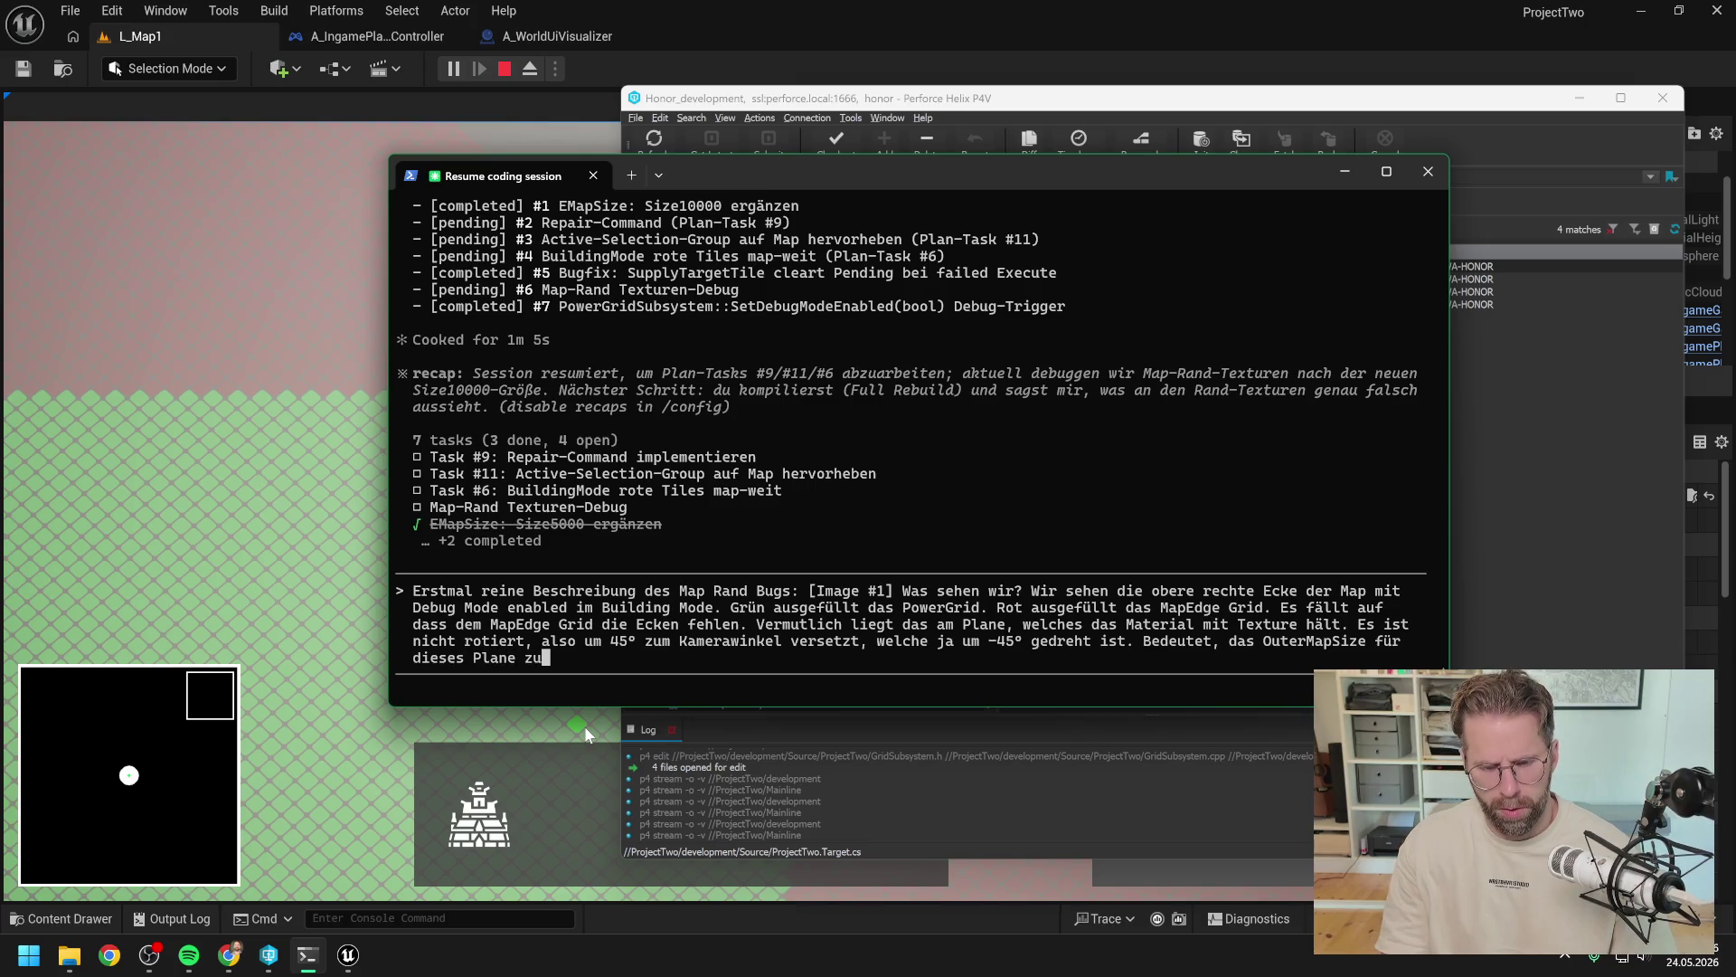
{"action": "type", "text": " klein ist, wenn w"}
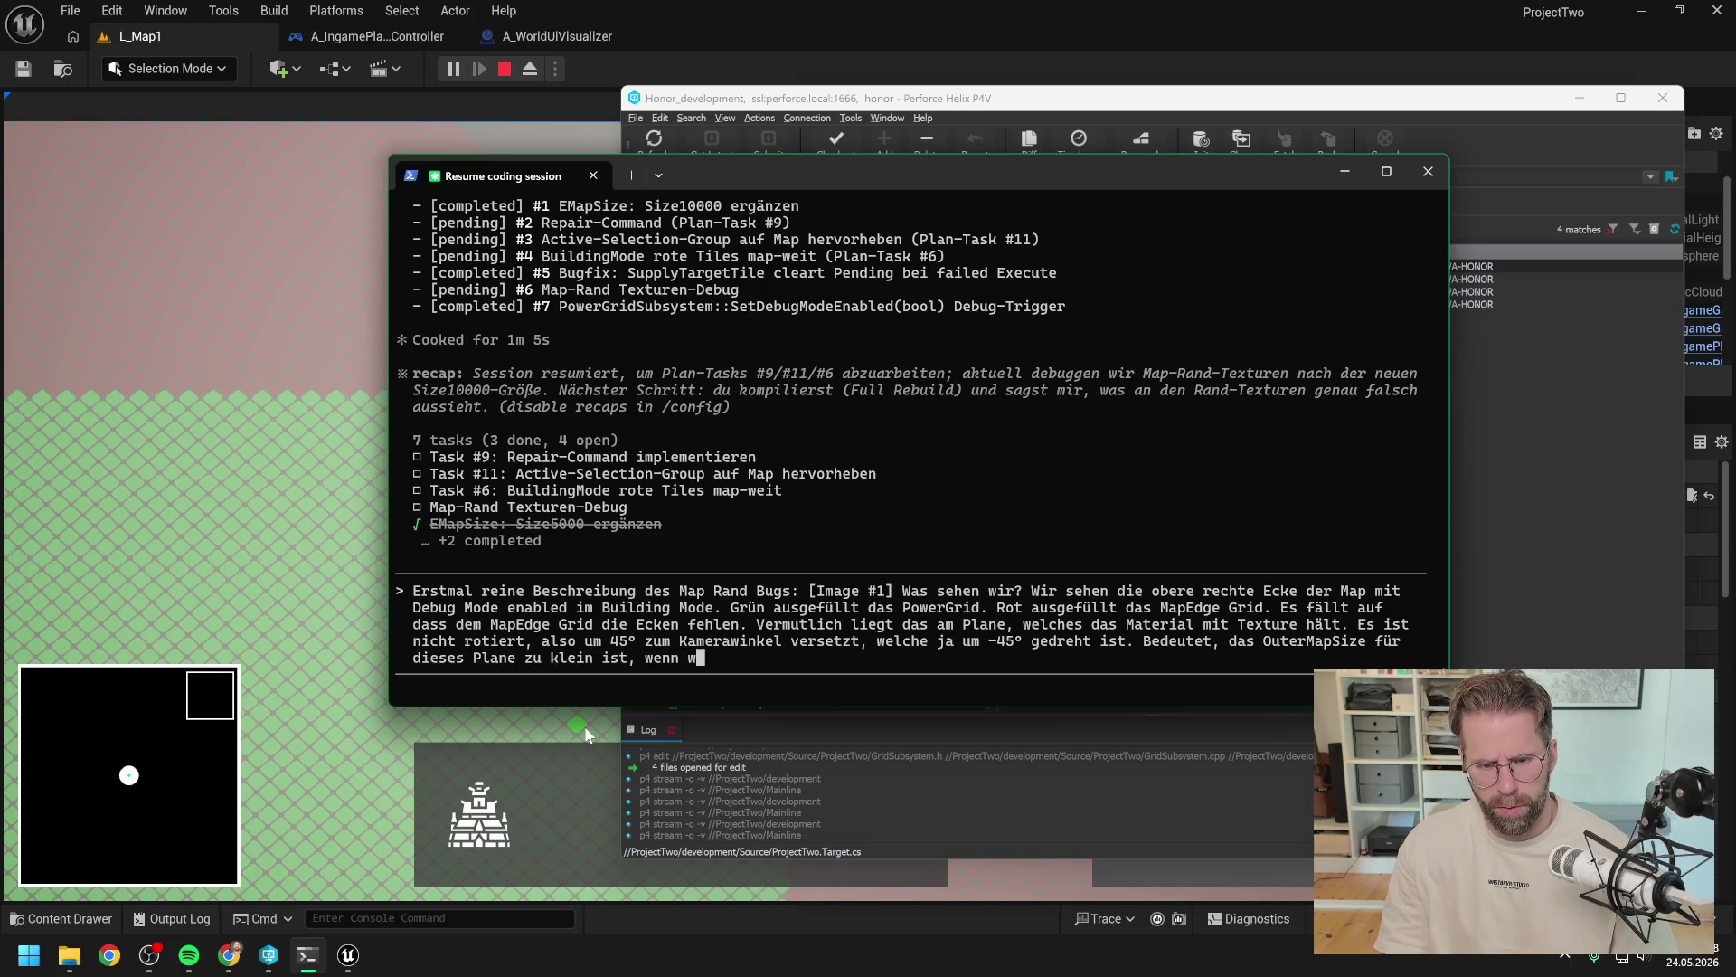
{"action": "type", "text": "ir es nicht d"}
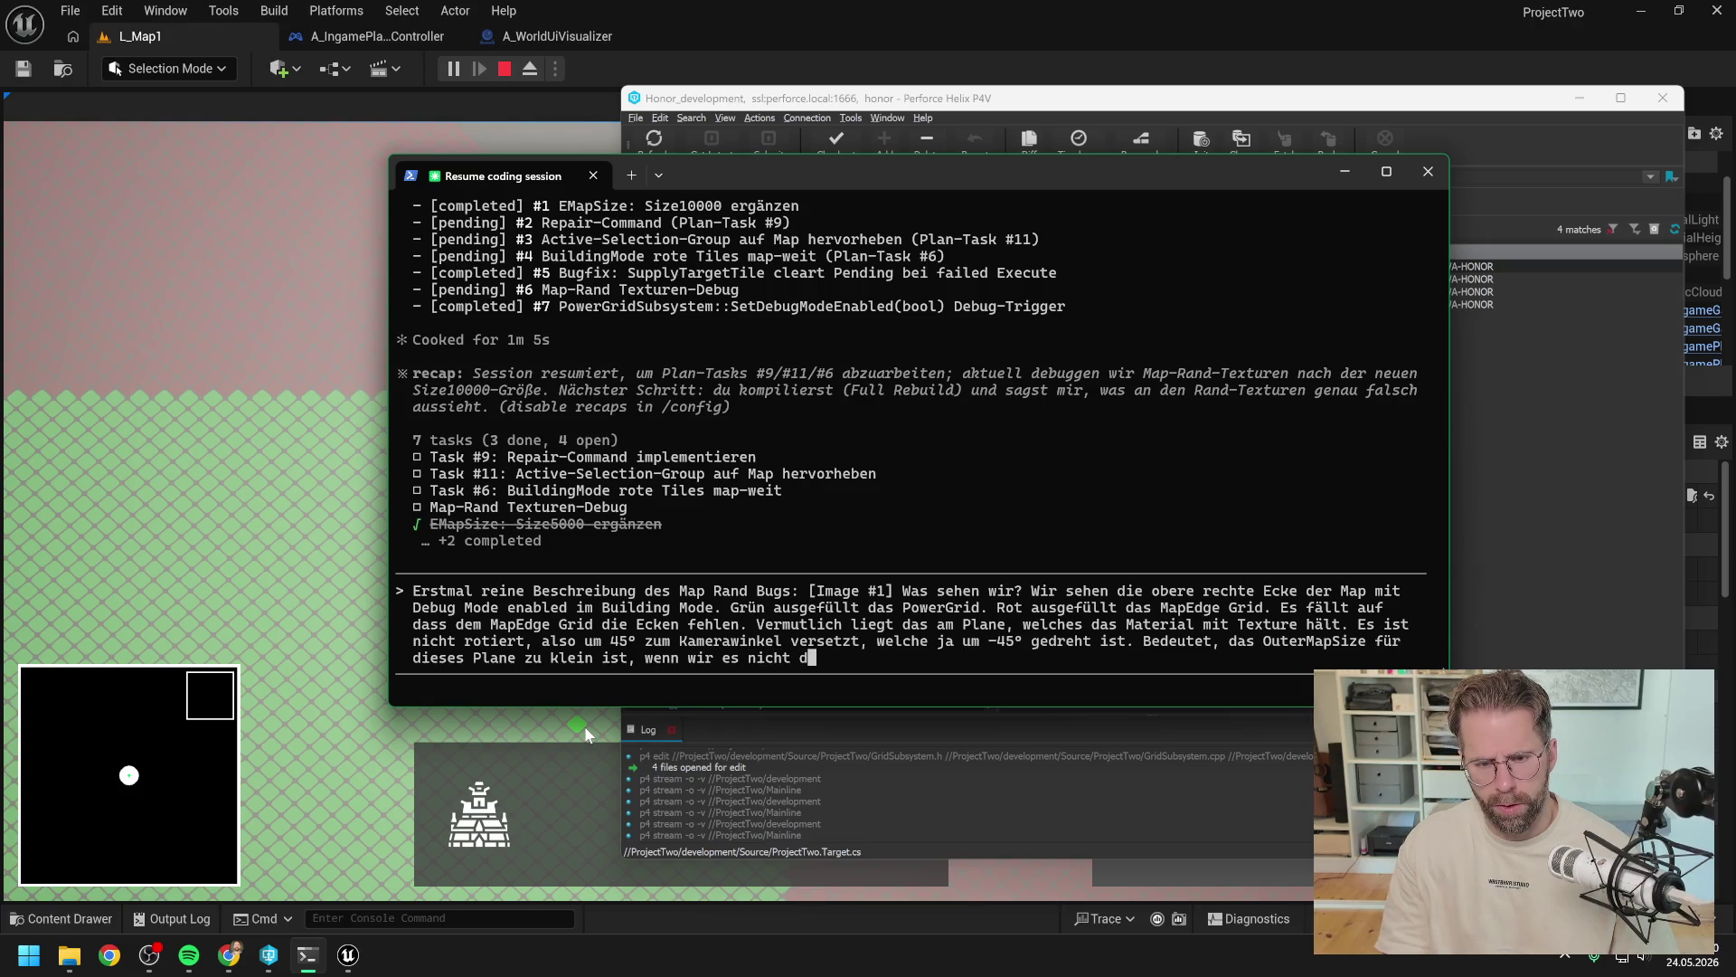
{"action": "type", "text": "rehen wollen."}
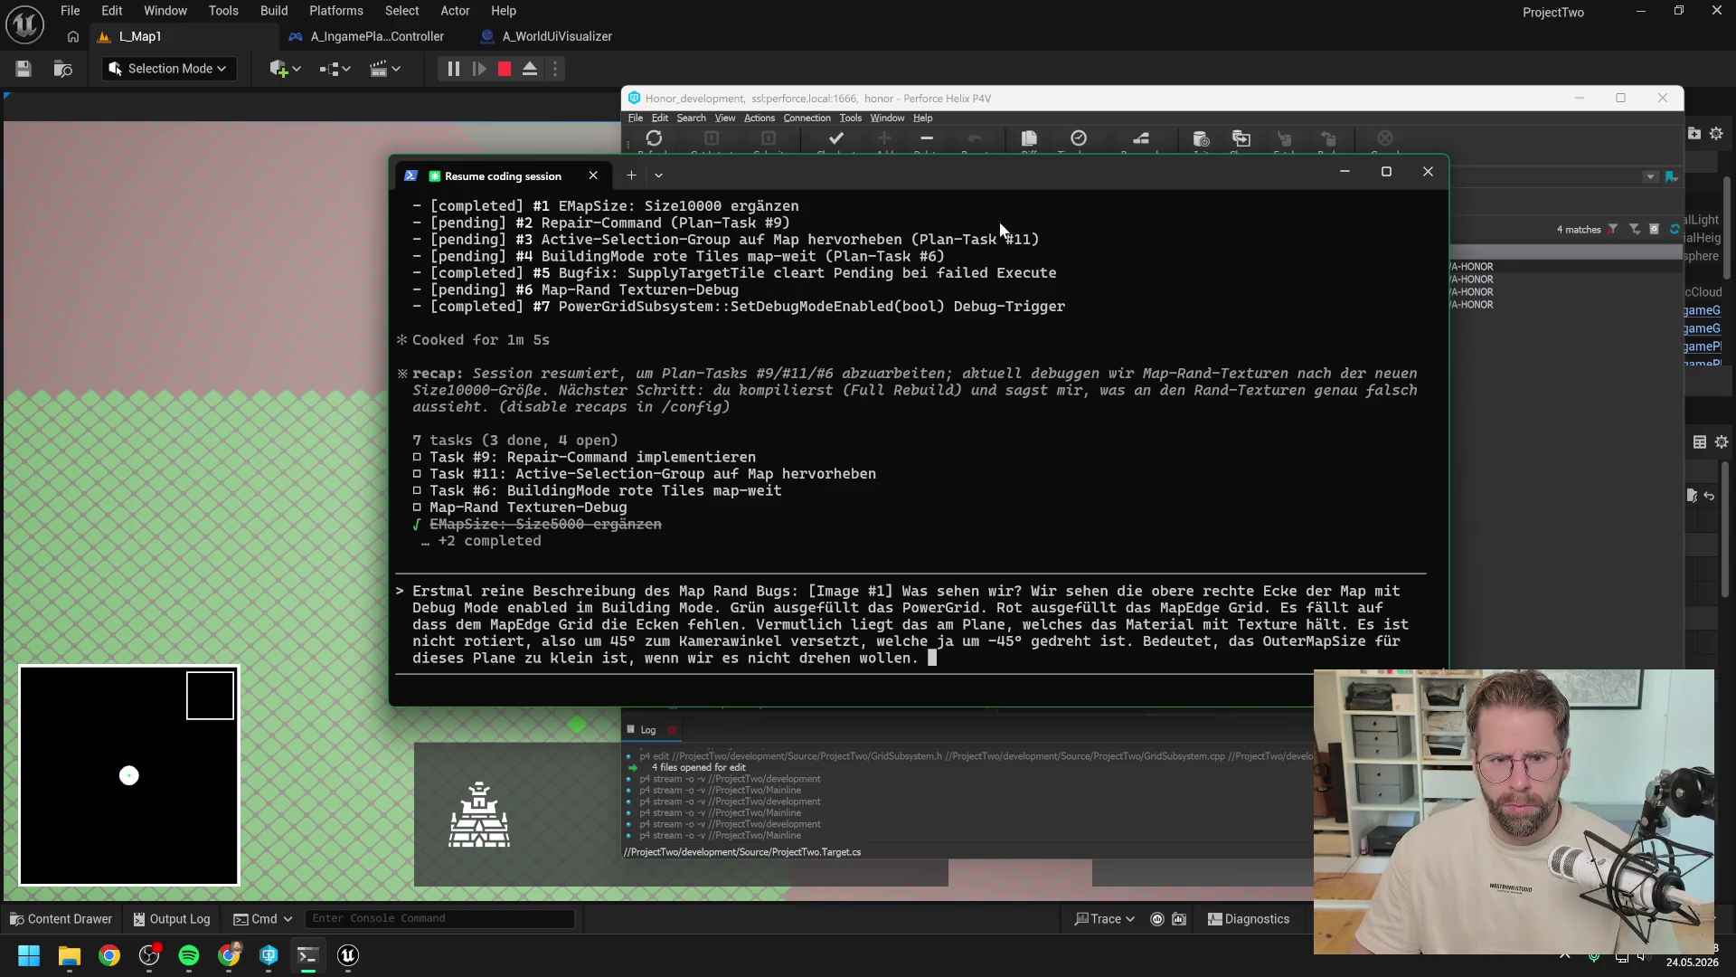
{"action": "left_click", "coordinate": [931, 46]}
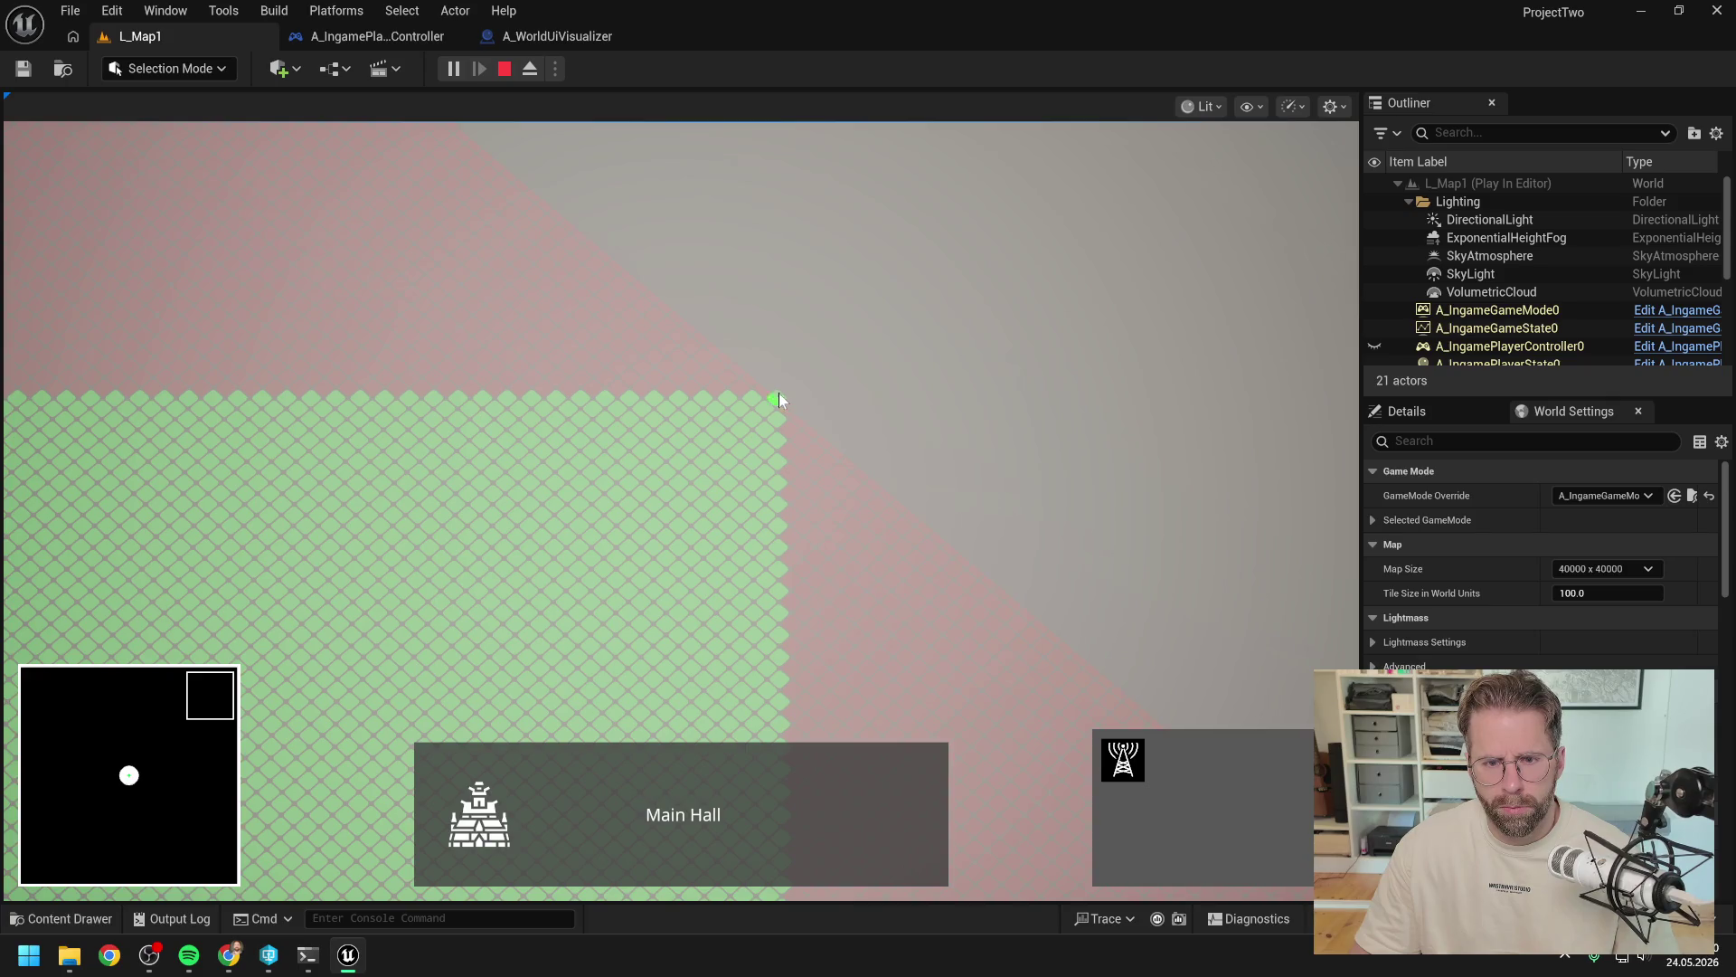
Add 'Zweite Beobachtung' to the prompt and paste the second screenshot as [Image #2].
{"action": "scroll", "coordinate": [793, 388], "scroll_direction": "up", "scroll_amount": 5}
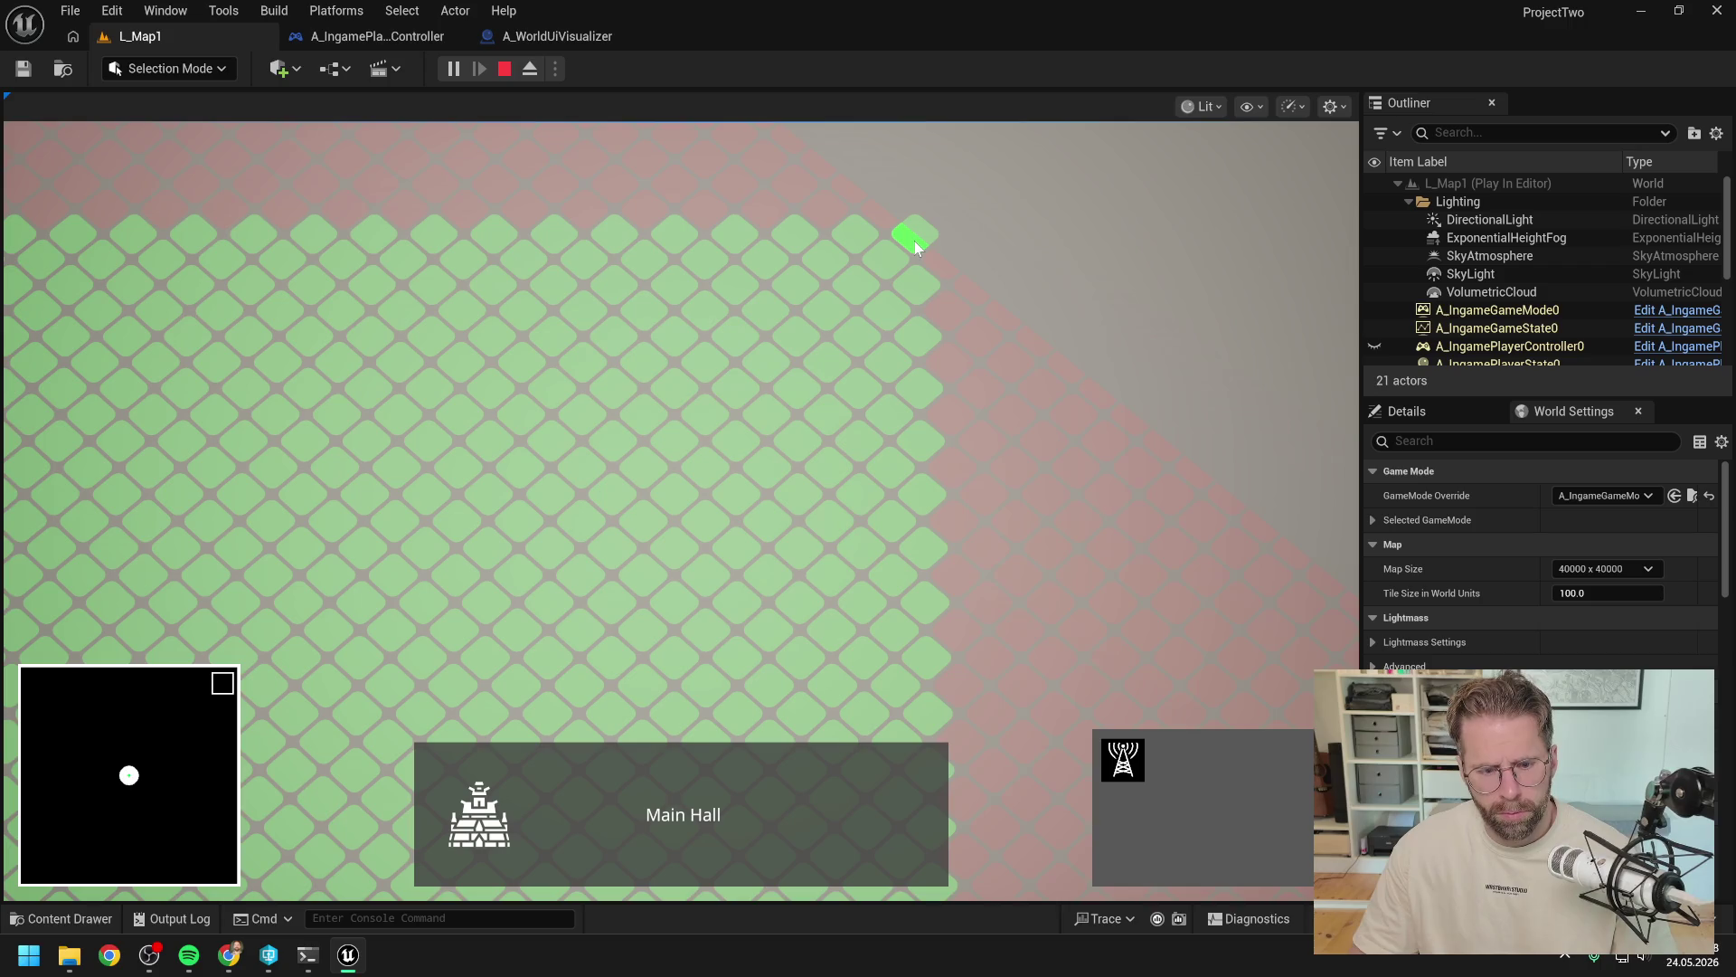
{"action": "key", "text": "alt+Tab"}
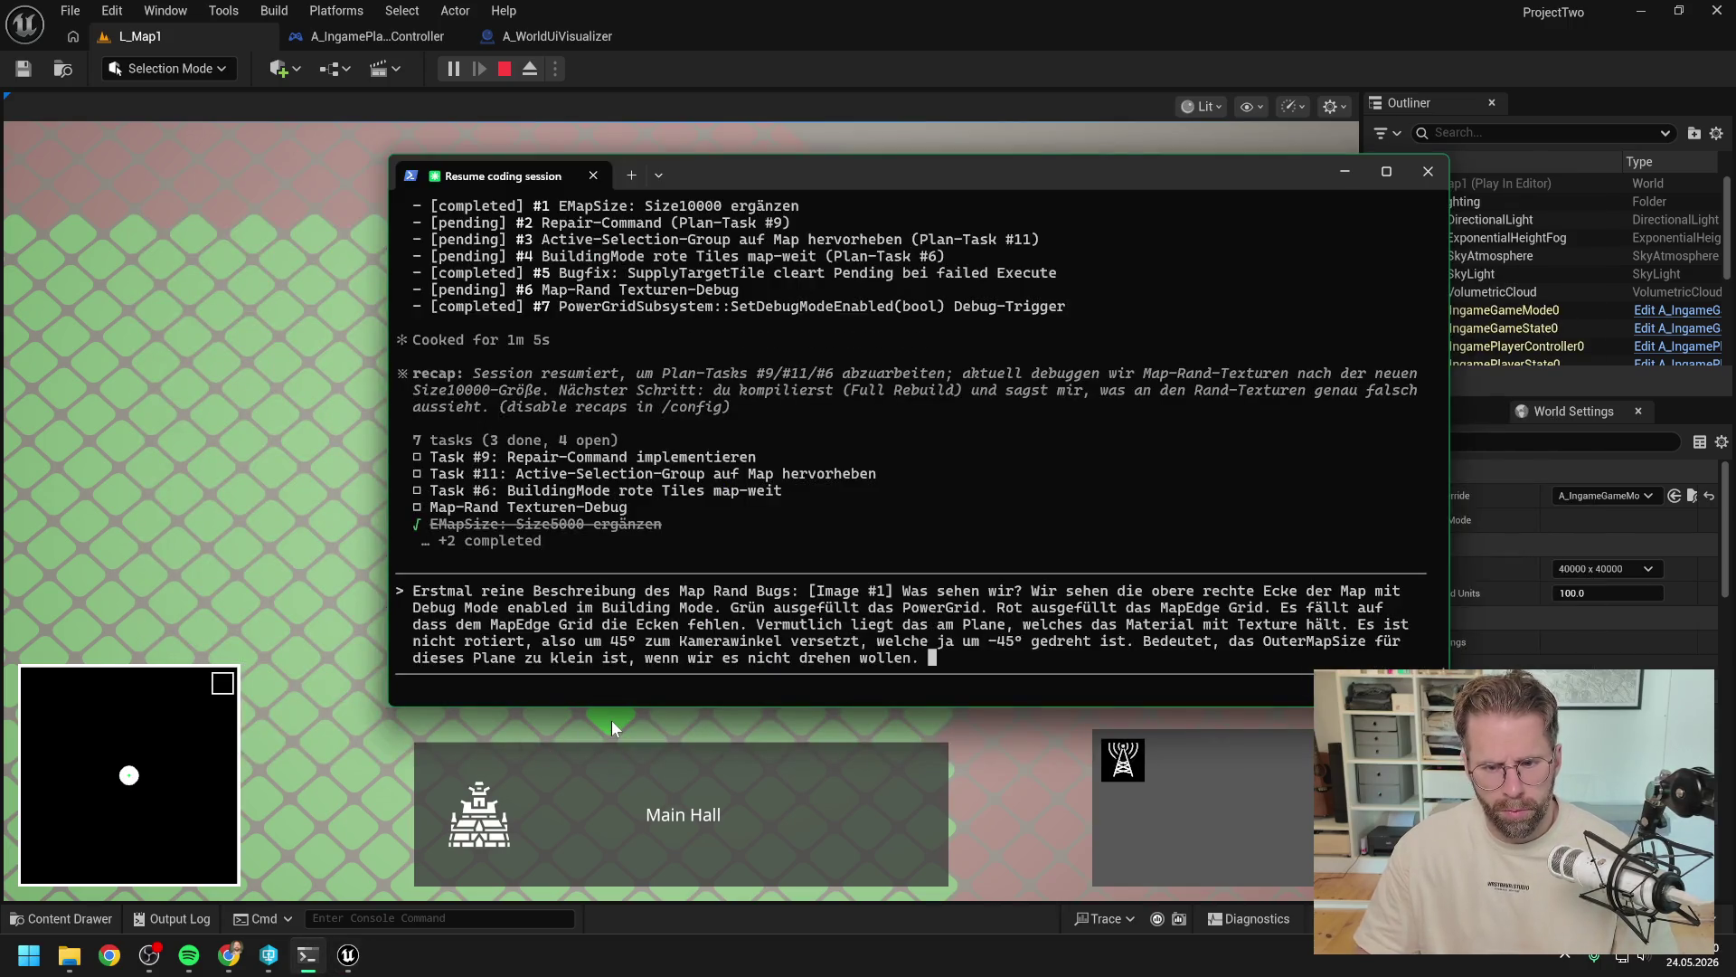
{"action": "type", "text": "Zweite Boe"}
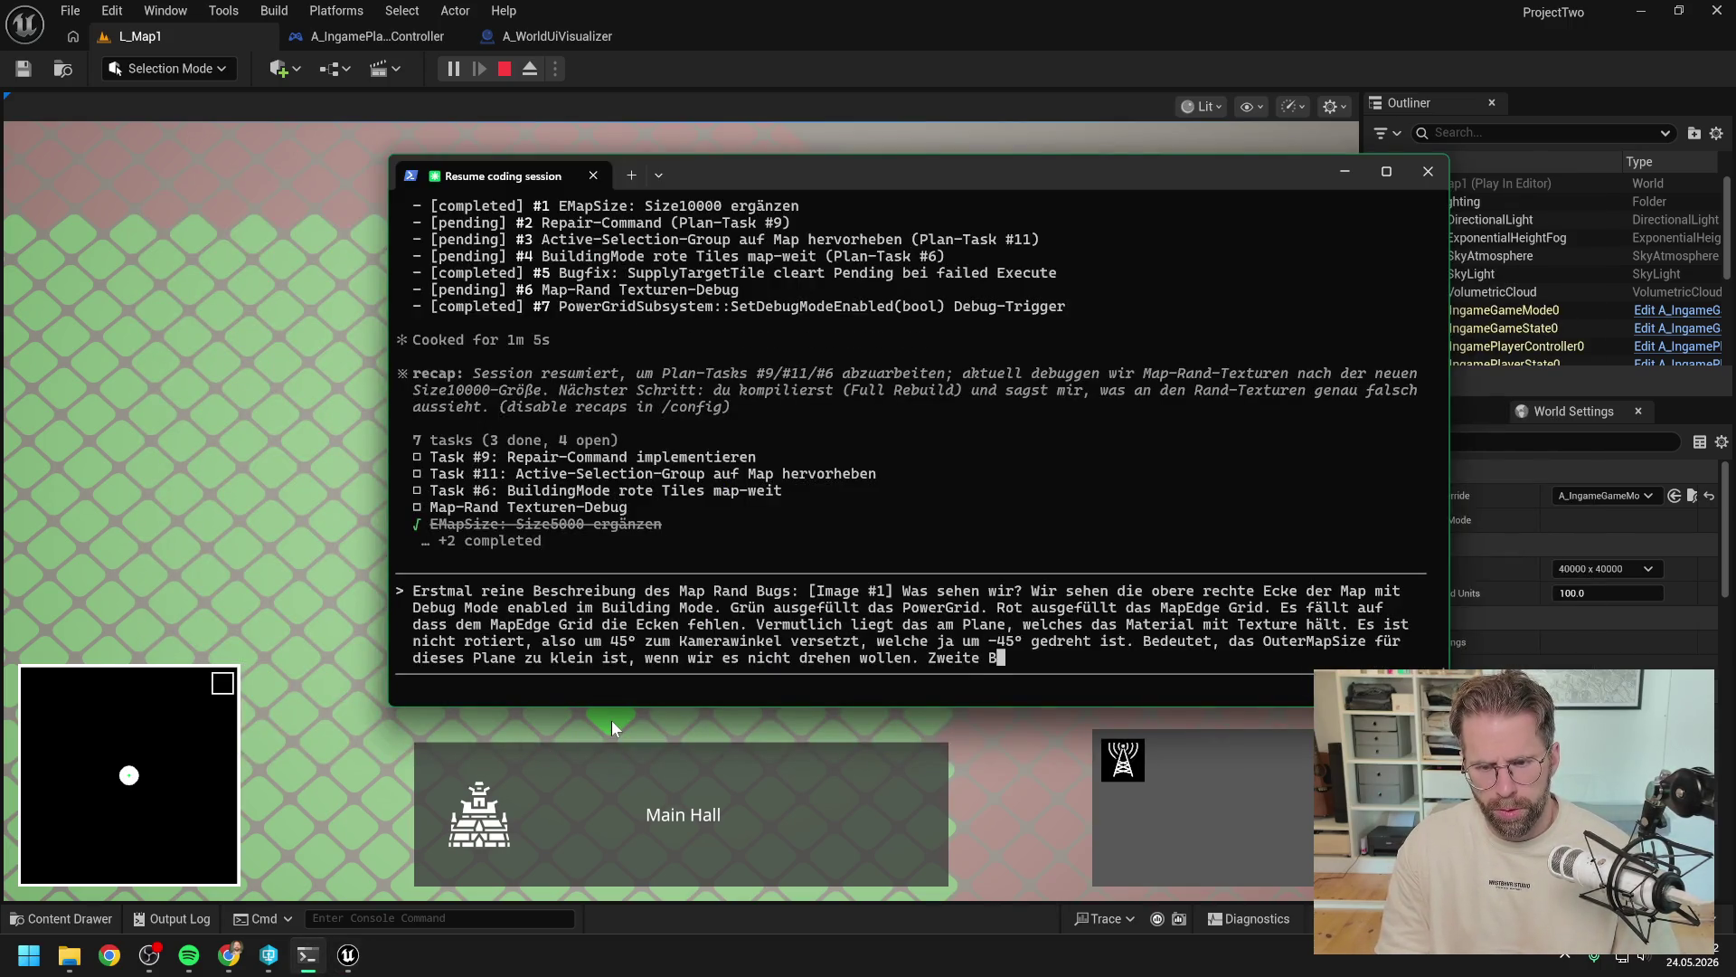
{"action": "key", "text": "BackSpace"}
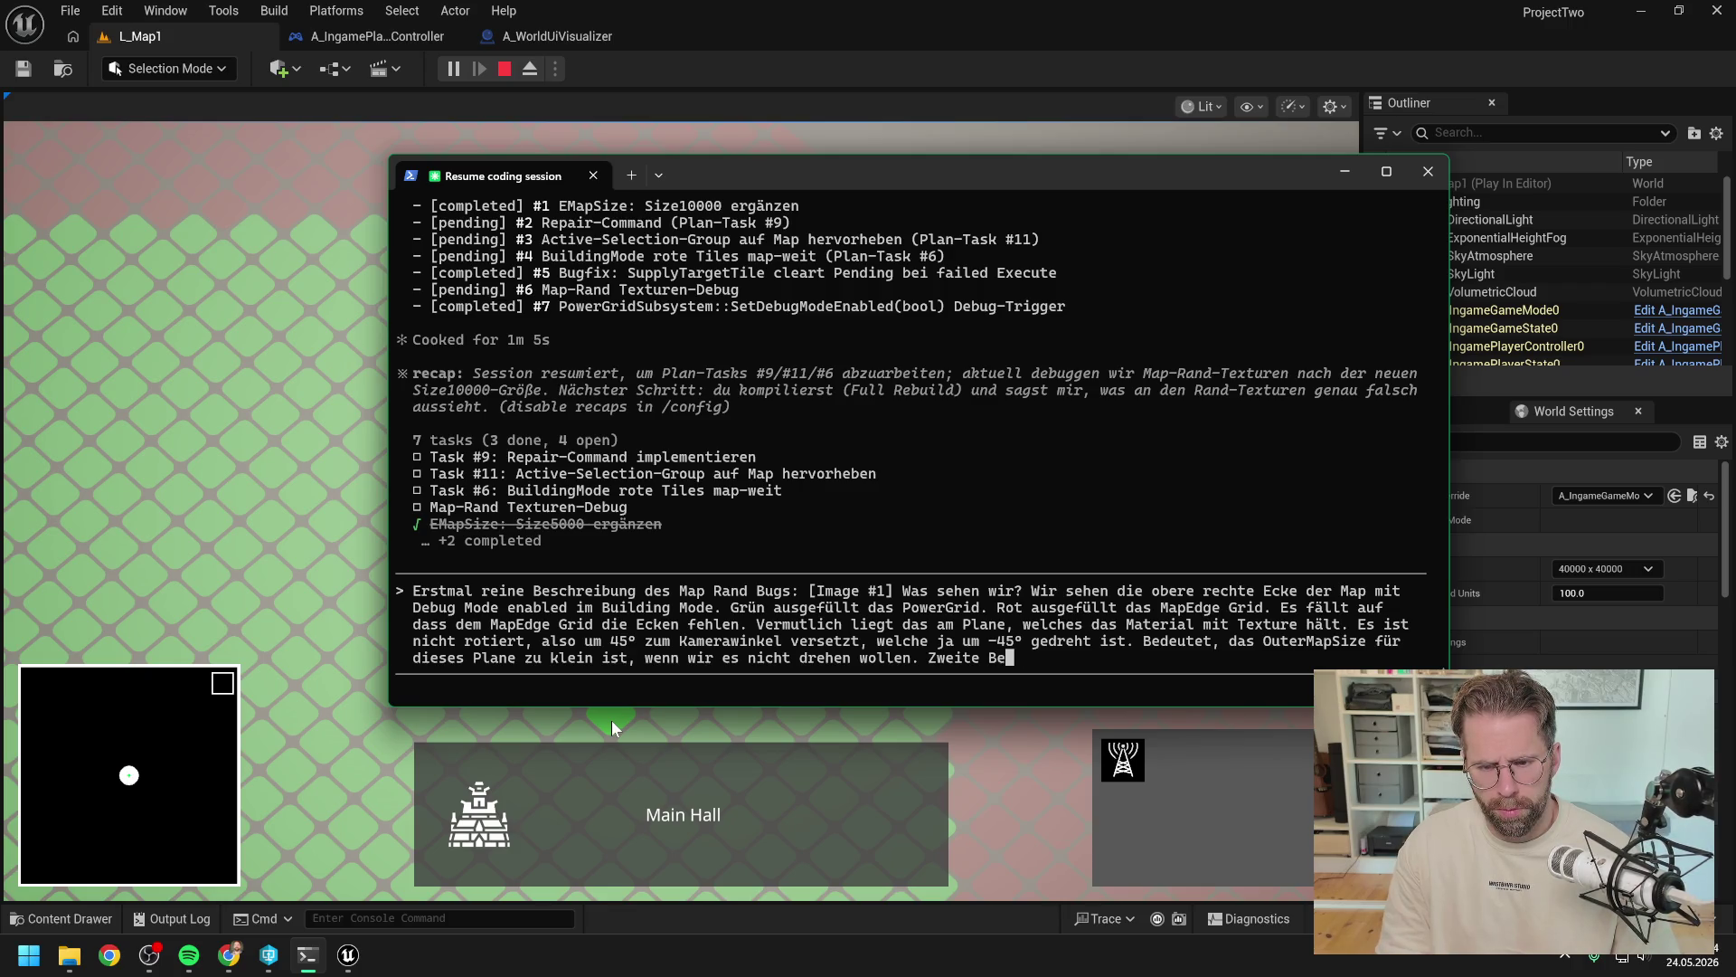
{"action": "type", "text": "obachtung"}
{"action": "key", "text": "ctrl+v"}
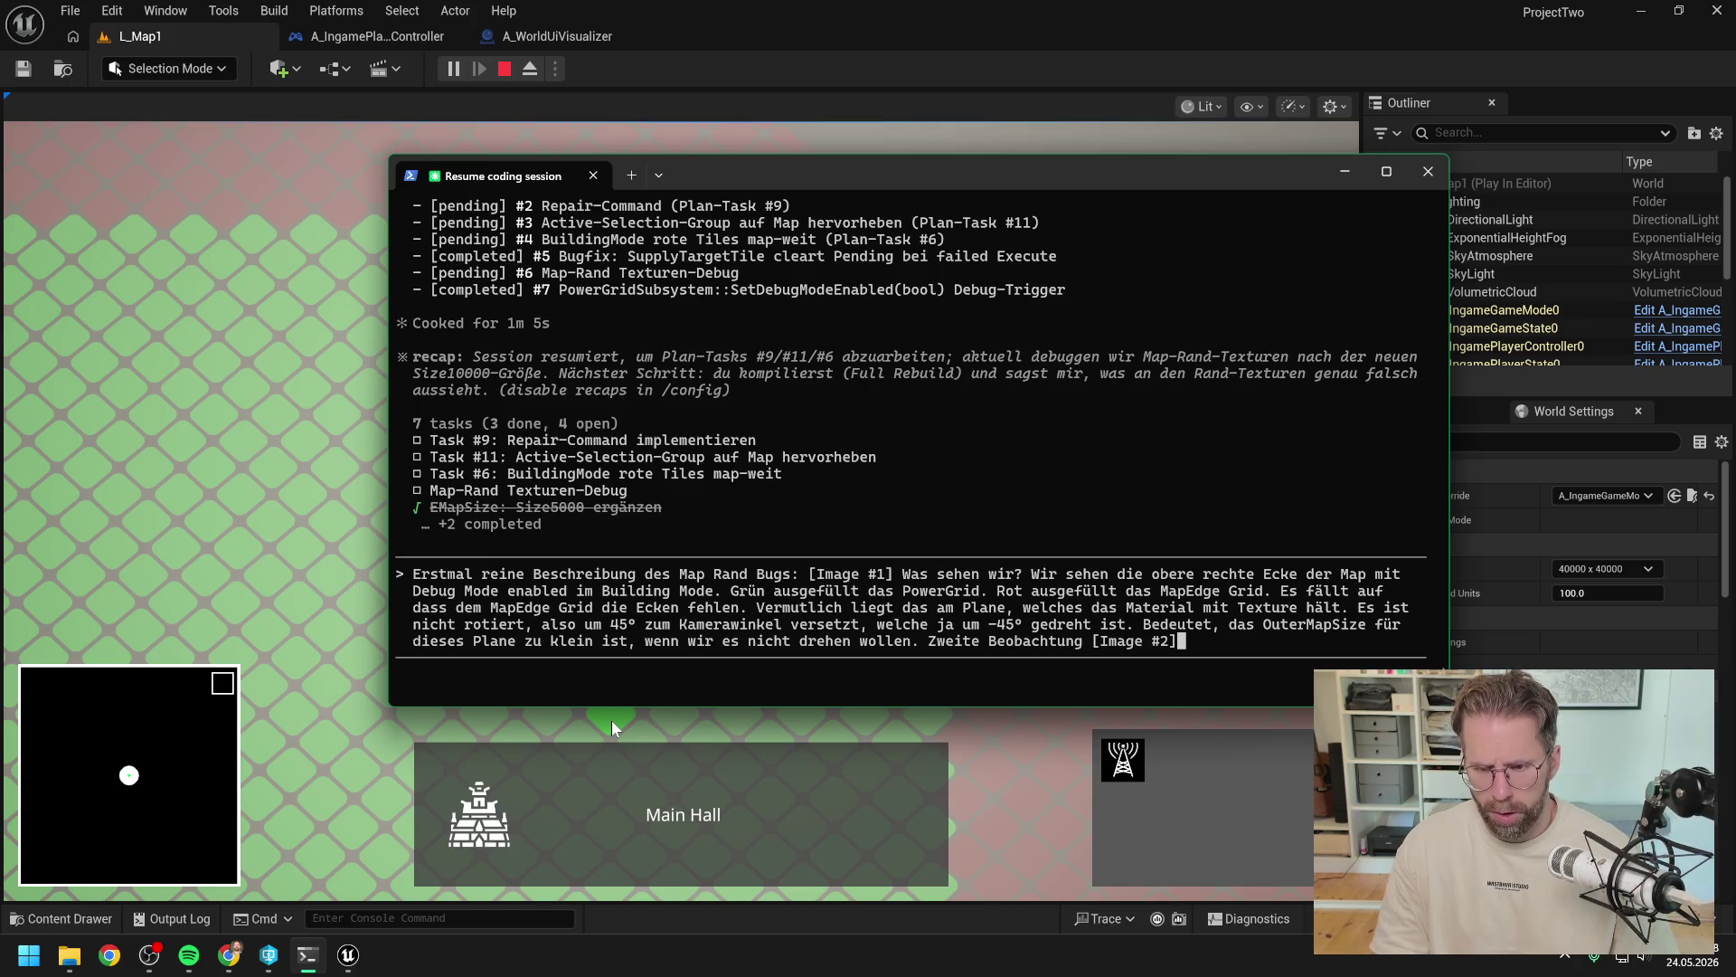
Note the outermost PowerGrid corner tiles don't show the texture completely.
{"action": "type", "text": ". Das "}
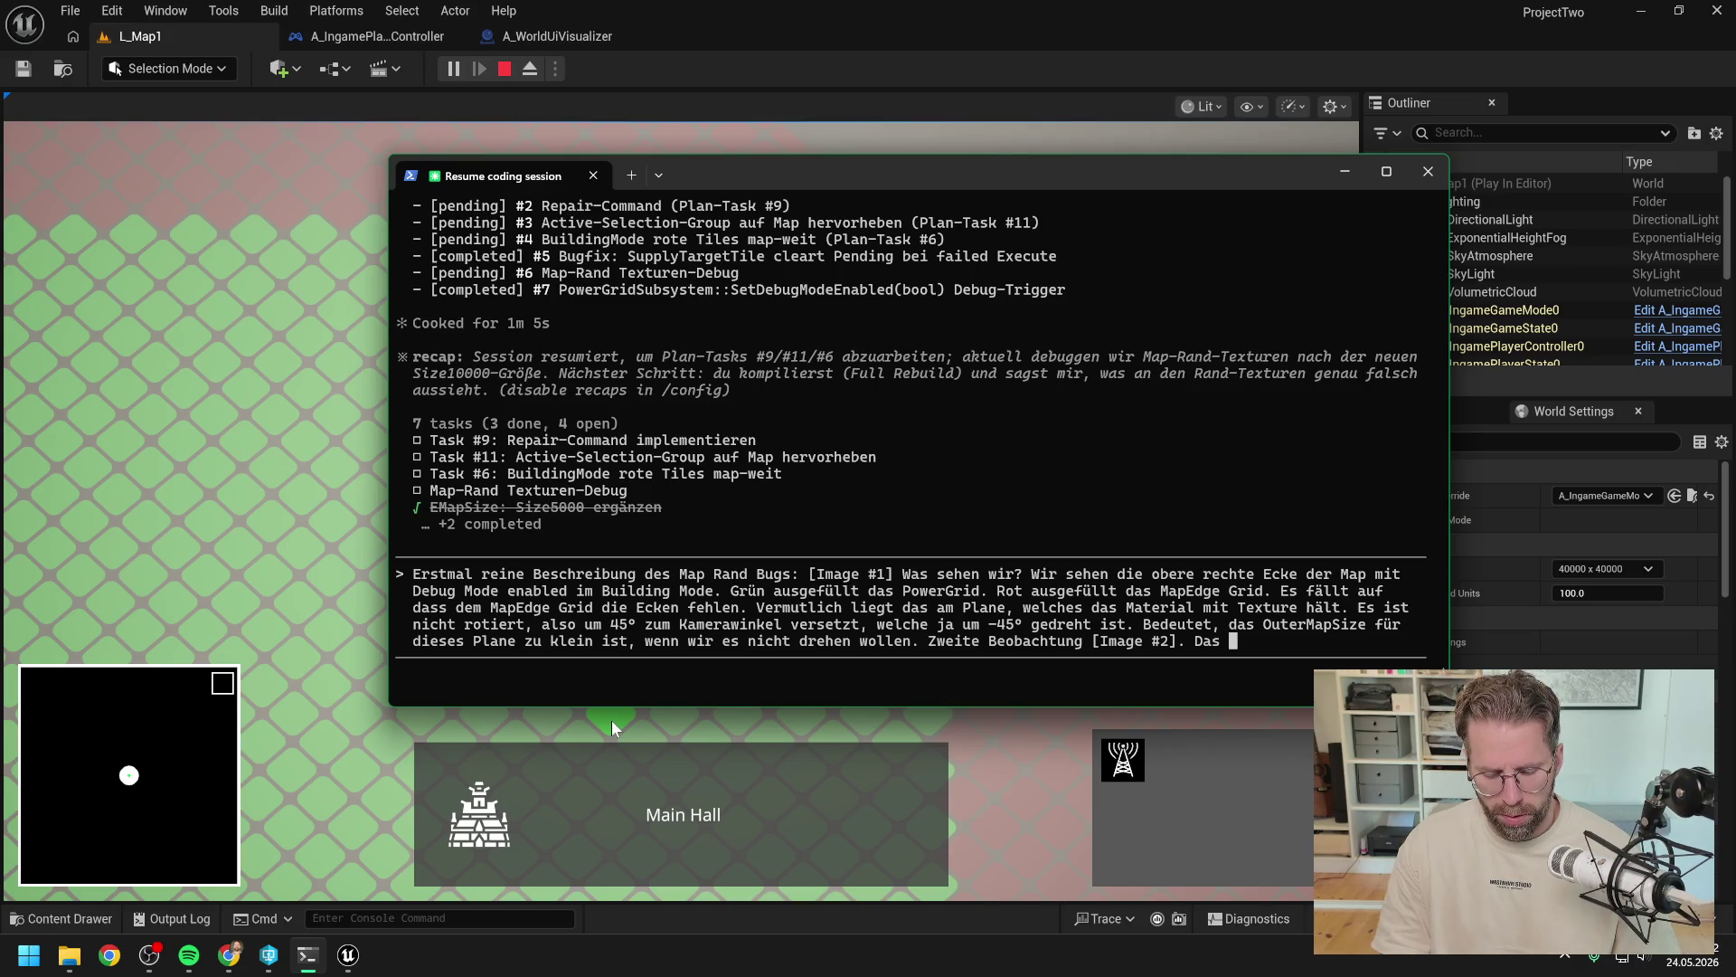
{"action": "type", "text": "is"}
{"action": "key", "text": "BackSpace"}
{"action": "key", "text": "BackSpace"}
{"action": "key", "text": "BackSpace"}
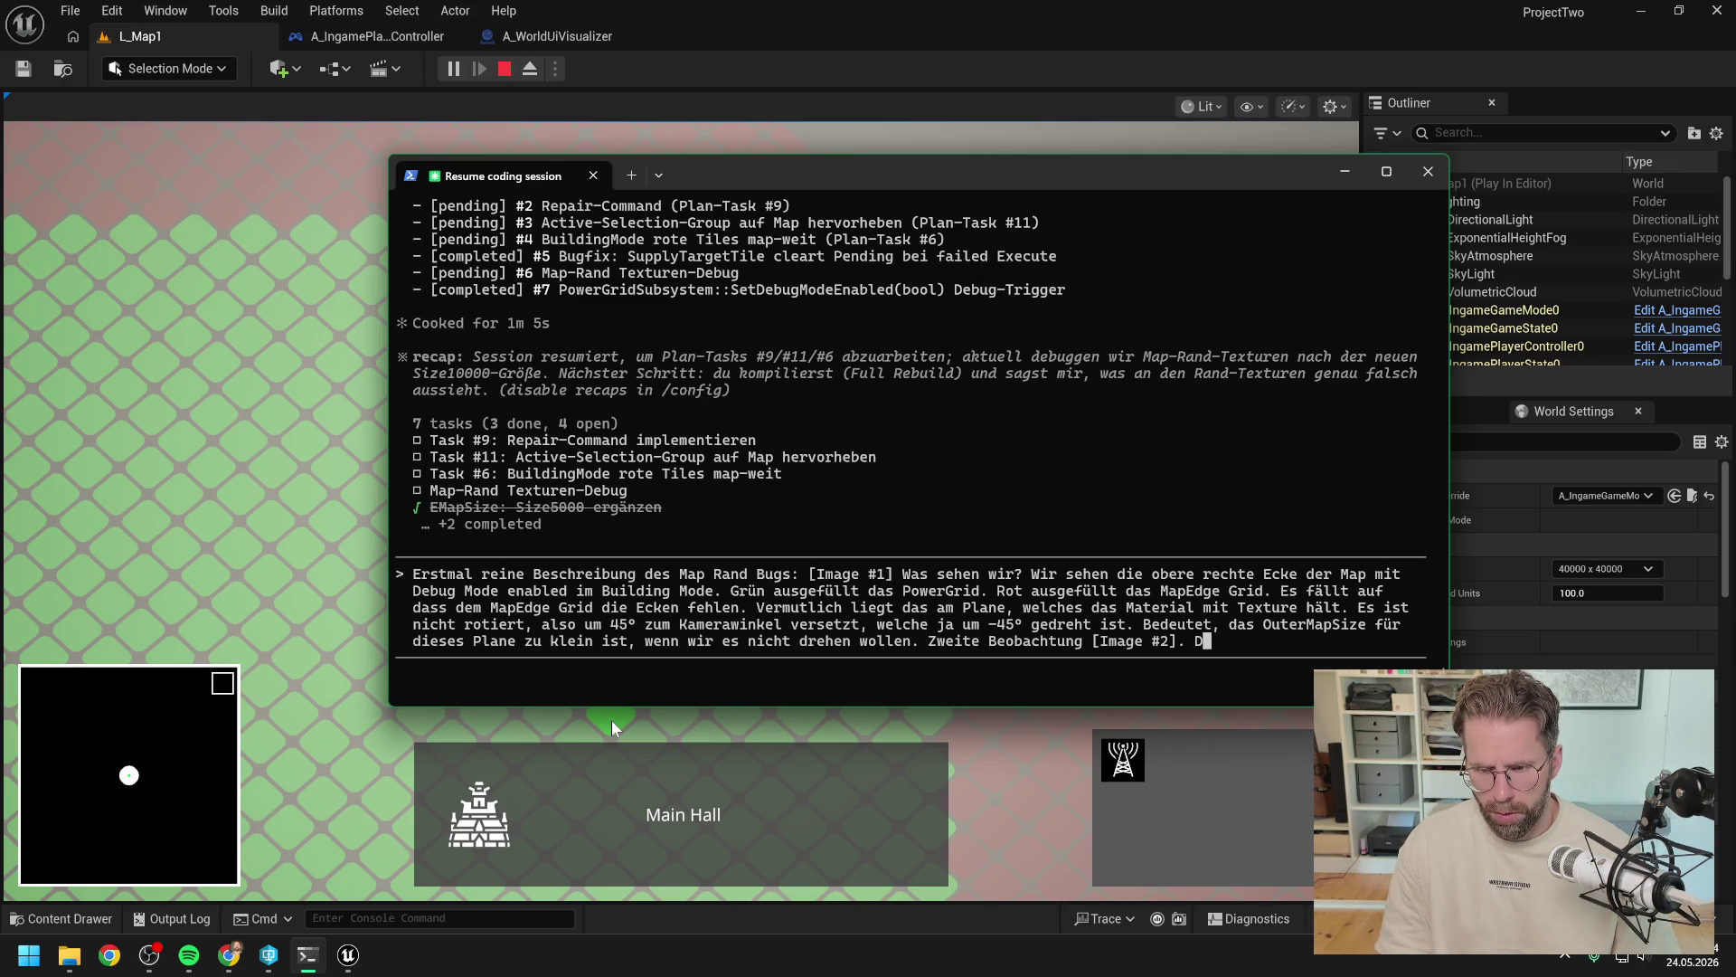
{"action": "type", "text": "ie"}
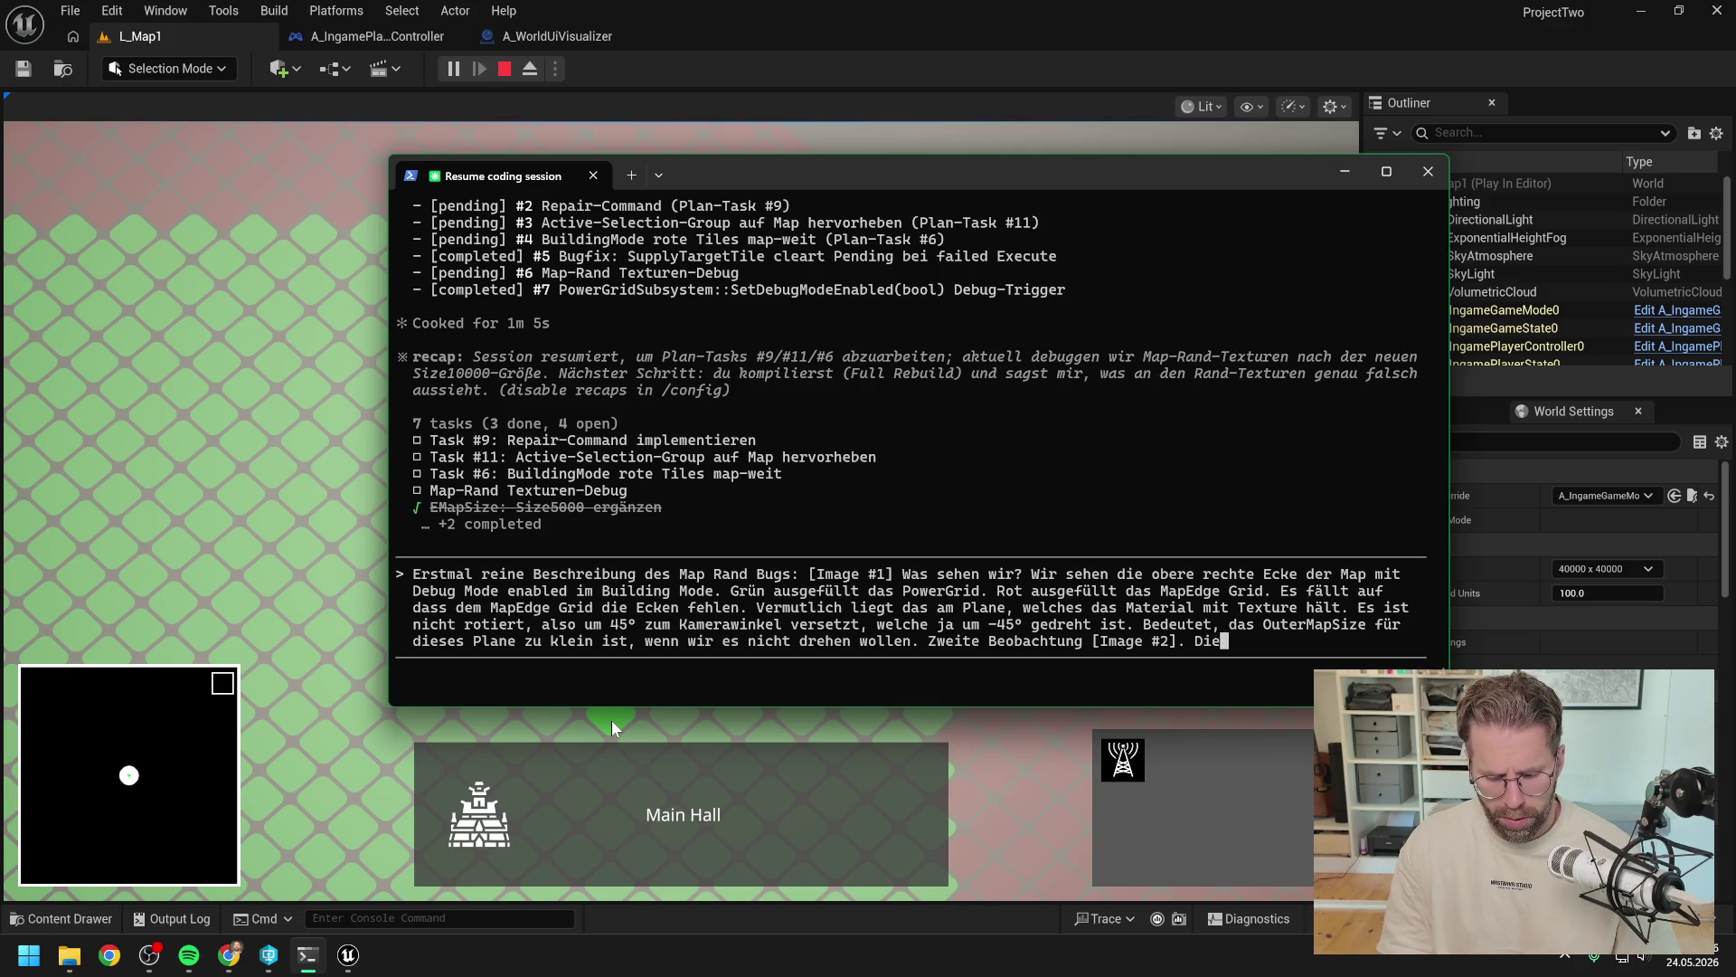
{"action": "type", "text": " äu"}
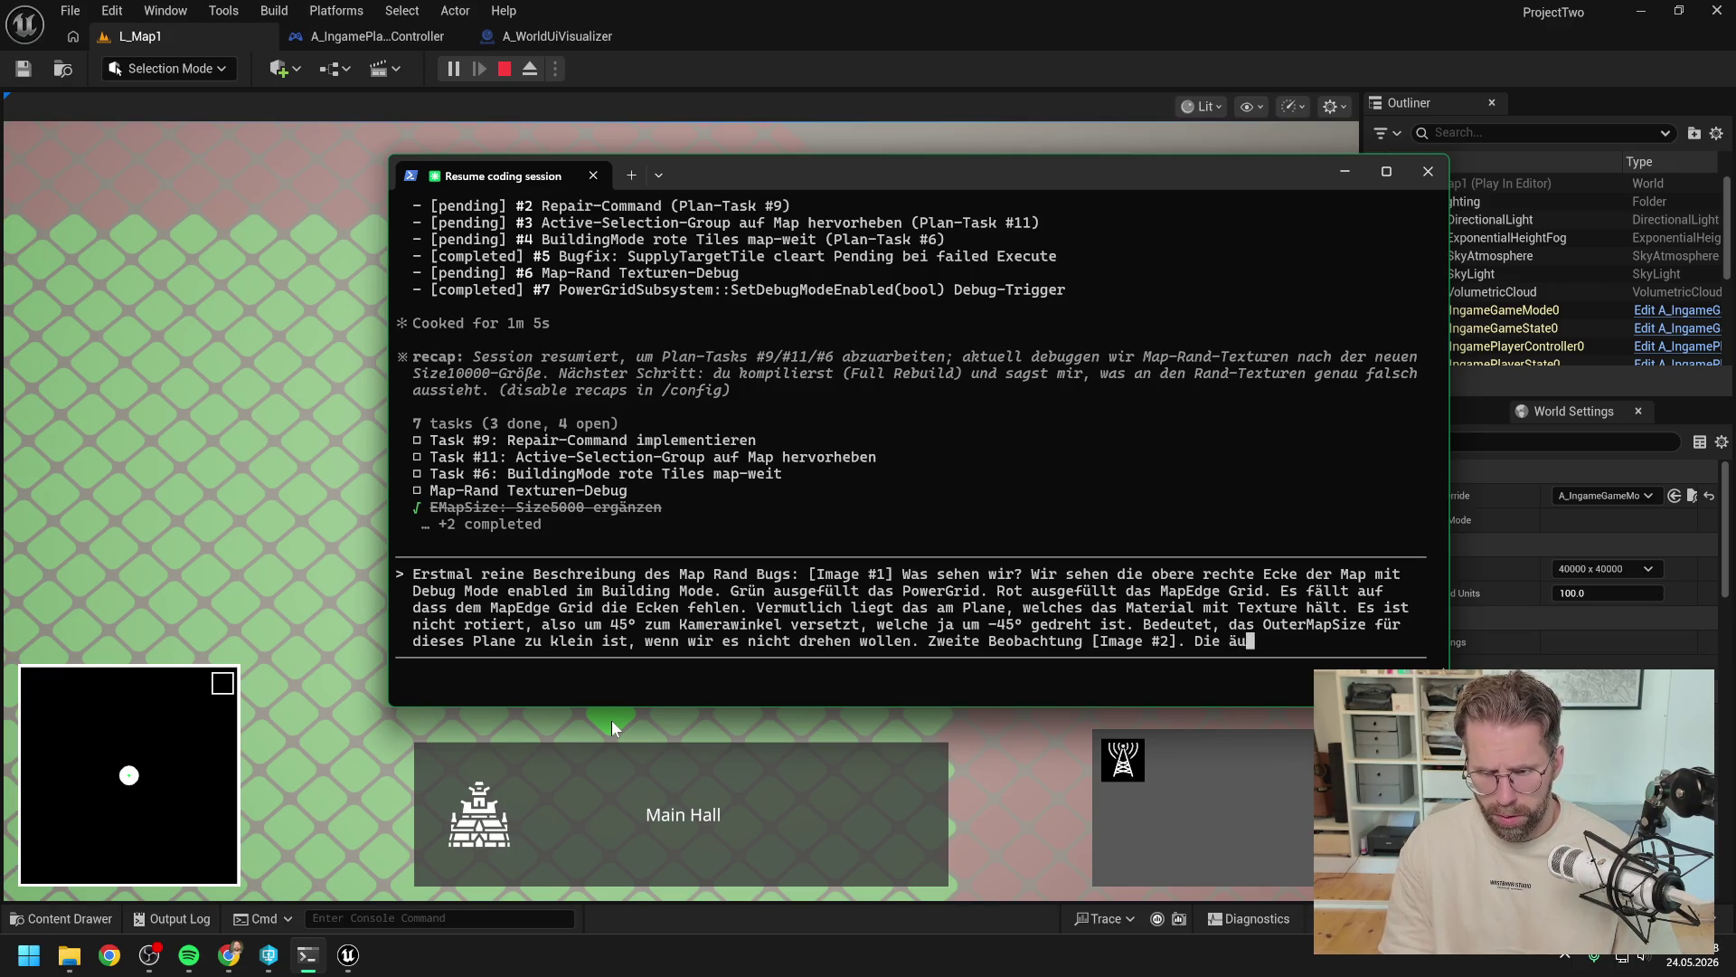
{"action": "type", "text": "ßersten"}
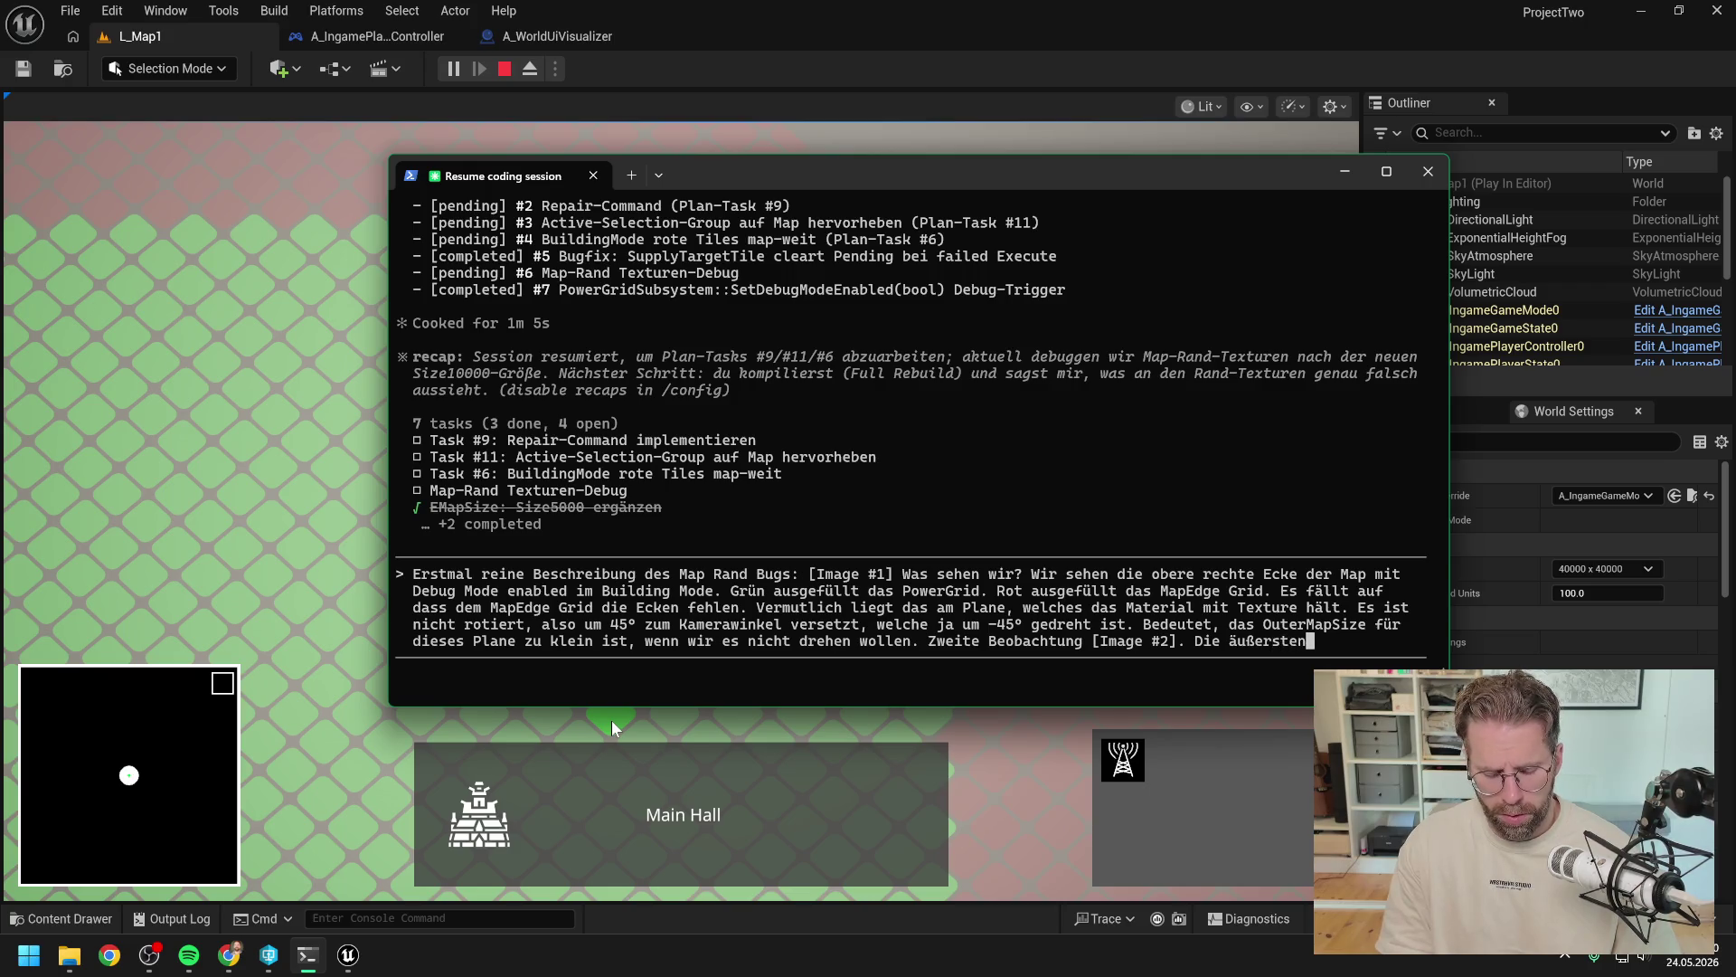
{"action": "type", "text": " Ecken Tile d"}
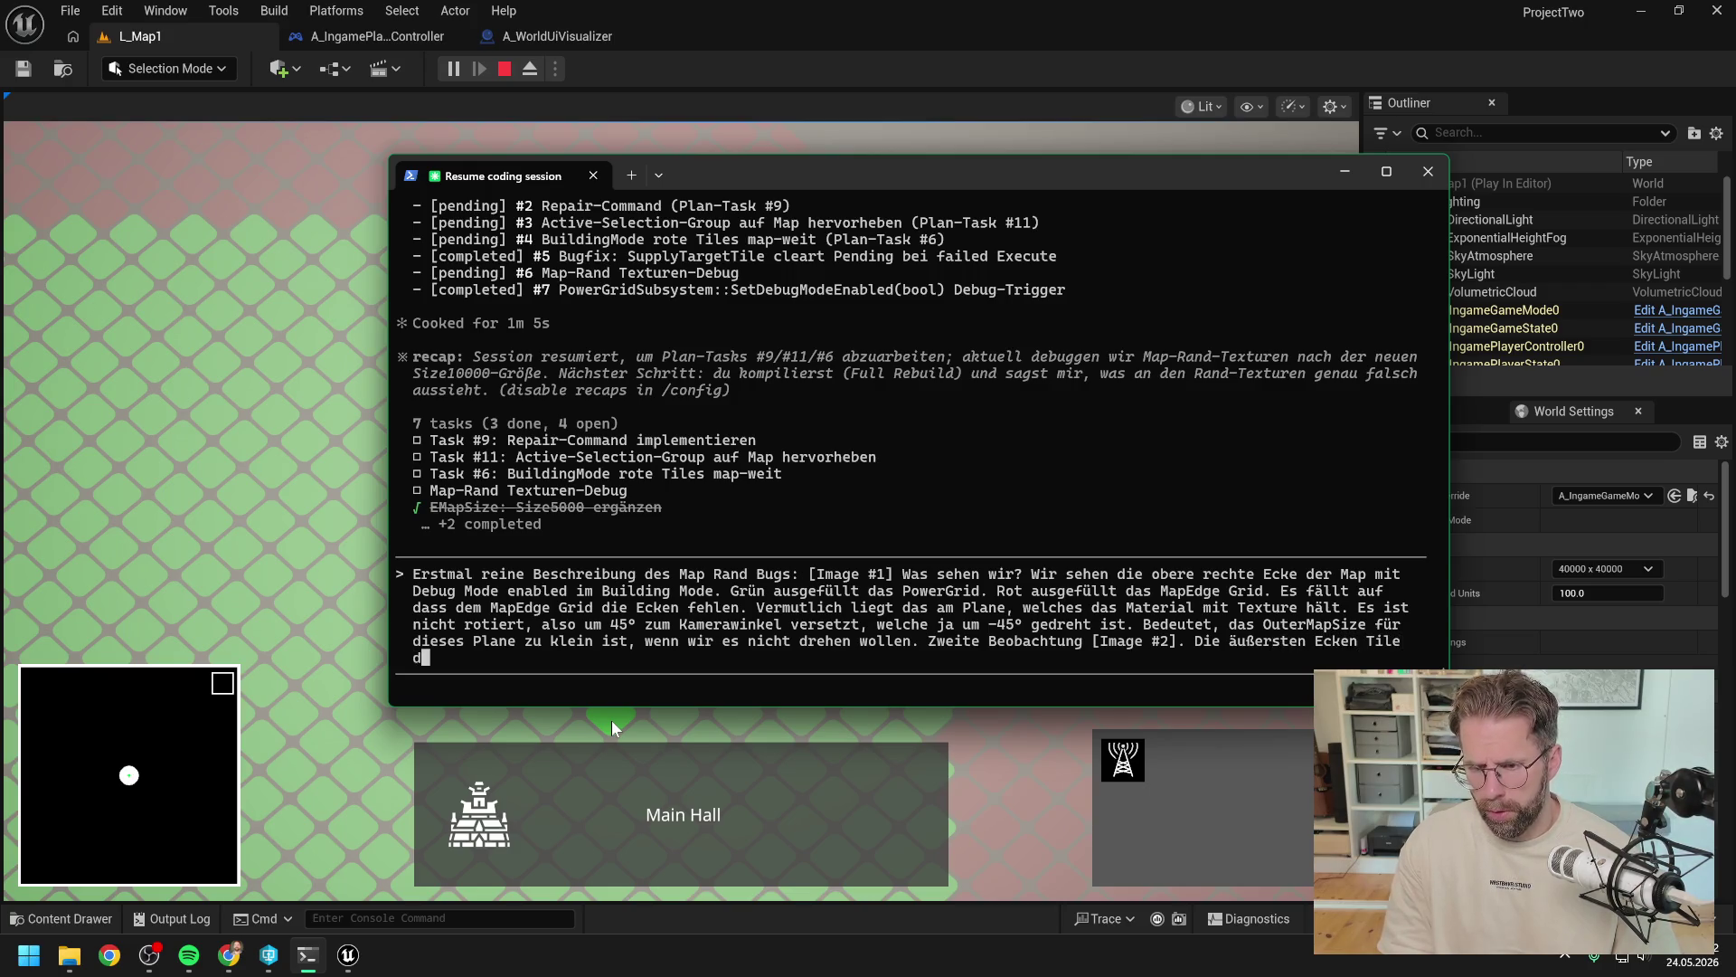
{"action": "key", "text": "BackSpace"}
{"action": "key", "text": "BackSpace"}
{"action": "type", "text": "s des "}
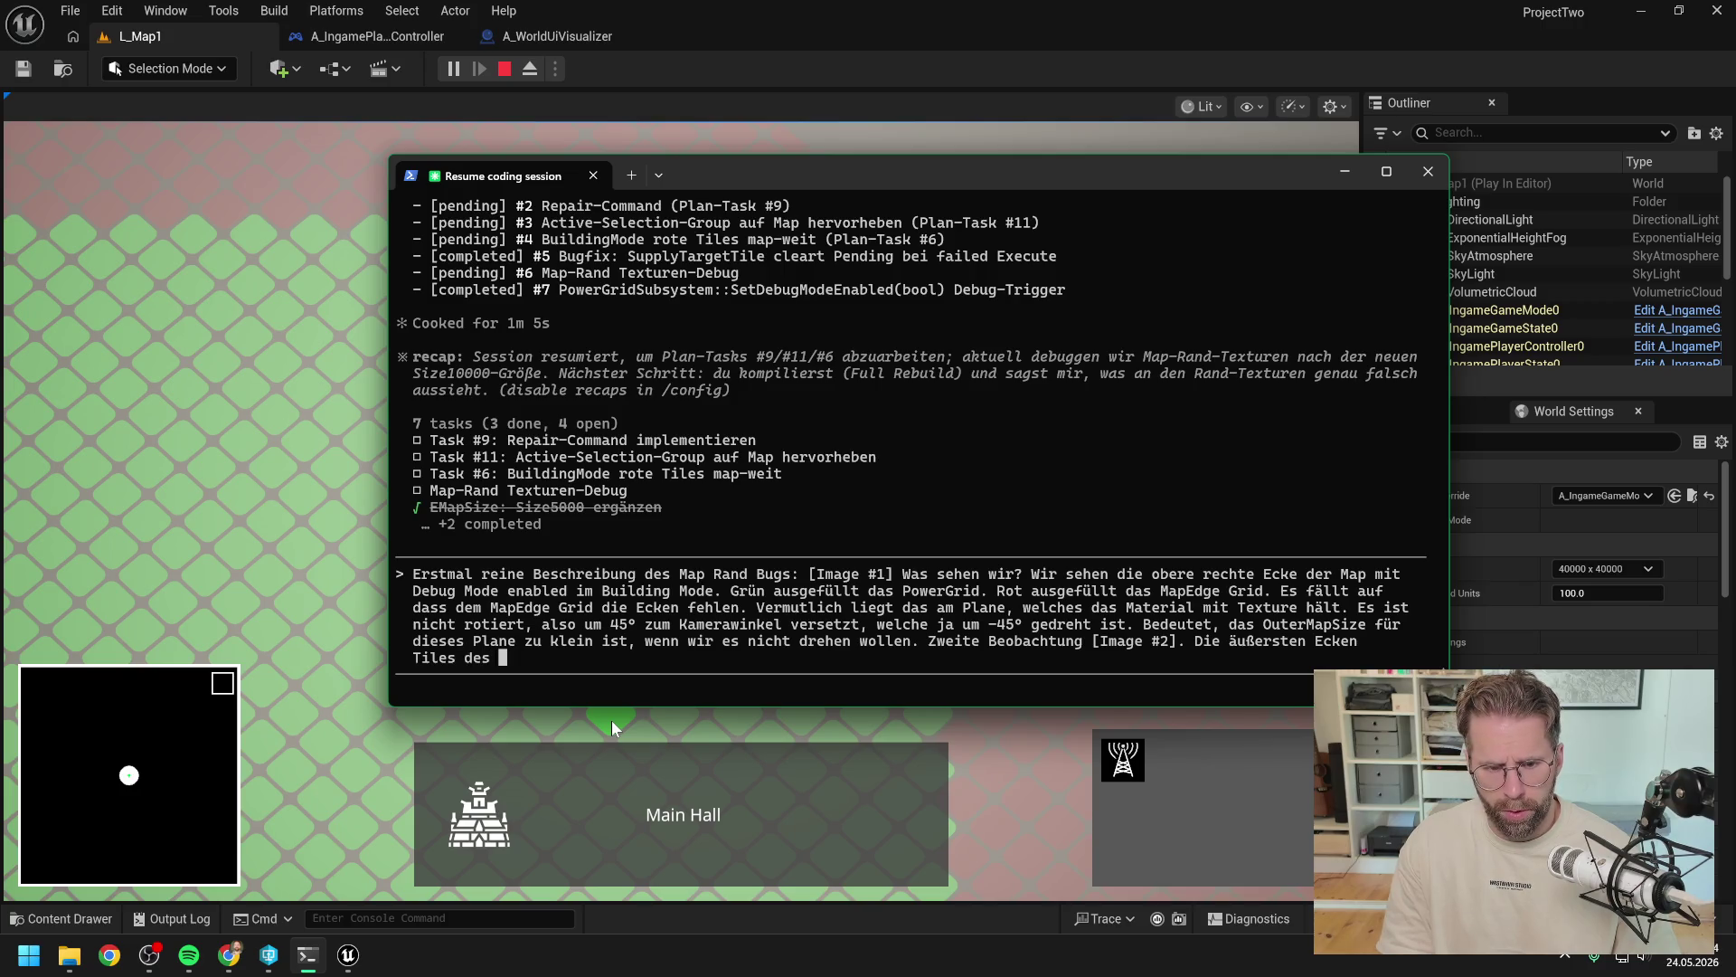
{"action": "type", "text": "PowerGrids"}
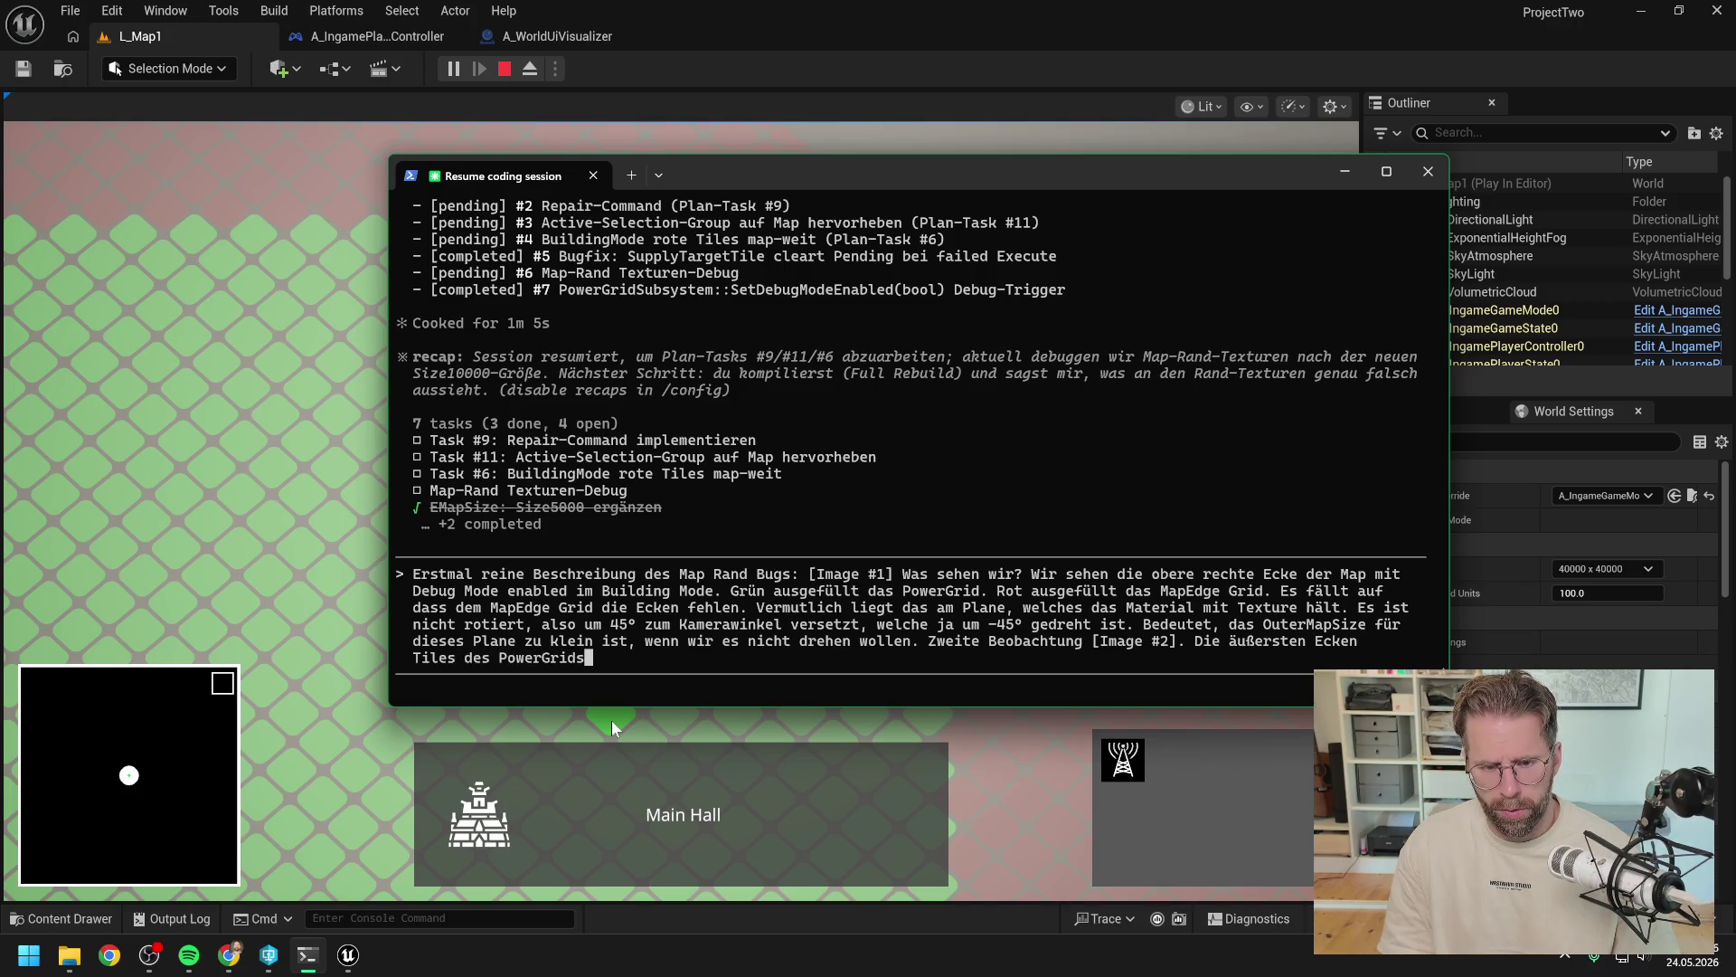
{"action": "type", "text": " werden n de"}
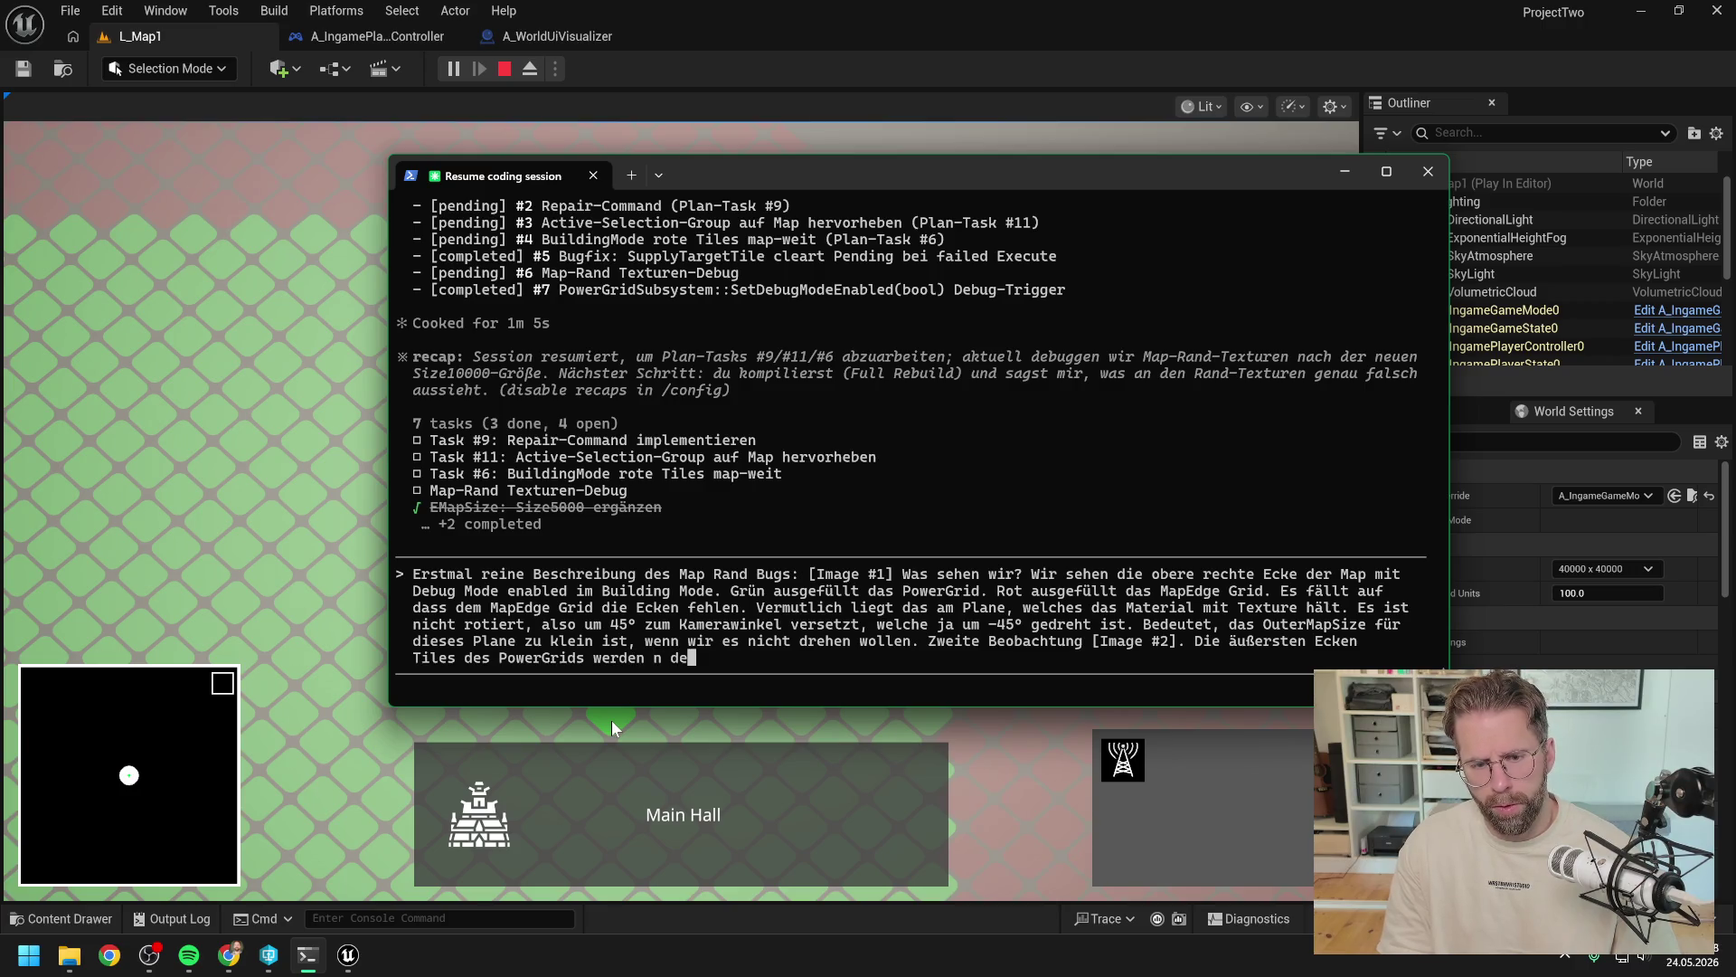
{"action": "key", "text": "BackSpace"}
{"action": "key", "text": "BackSpace"}
{"action": "key", "text": "BackSpace"}
{"action": "type", "text": "der Texutr"}
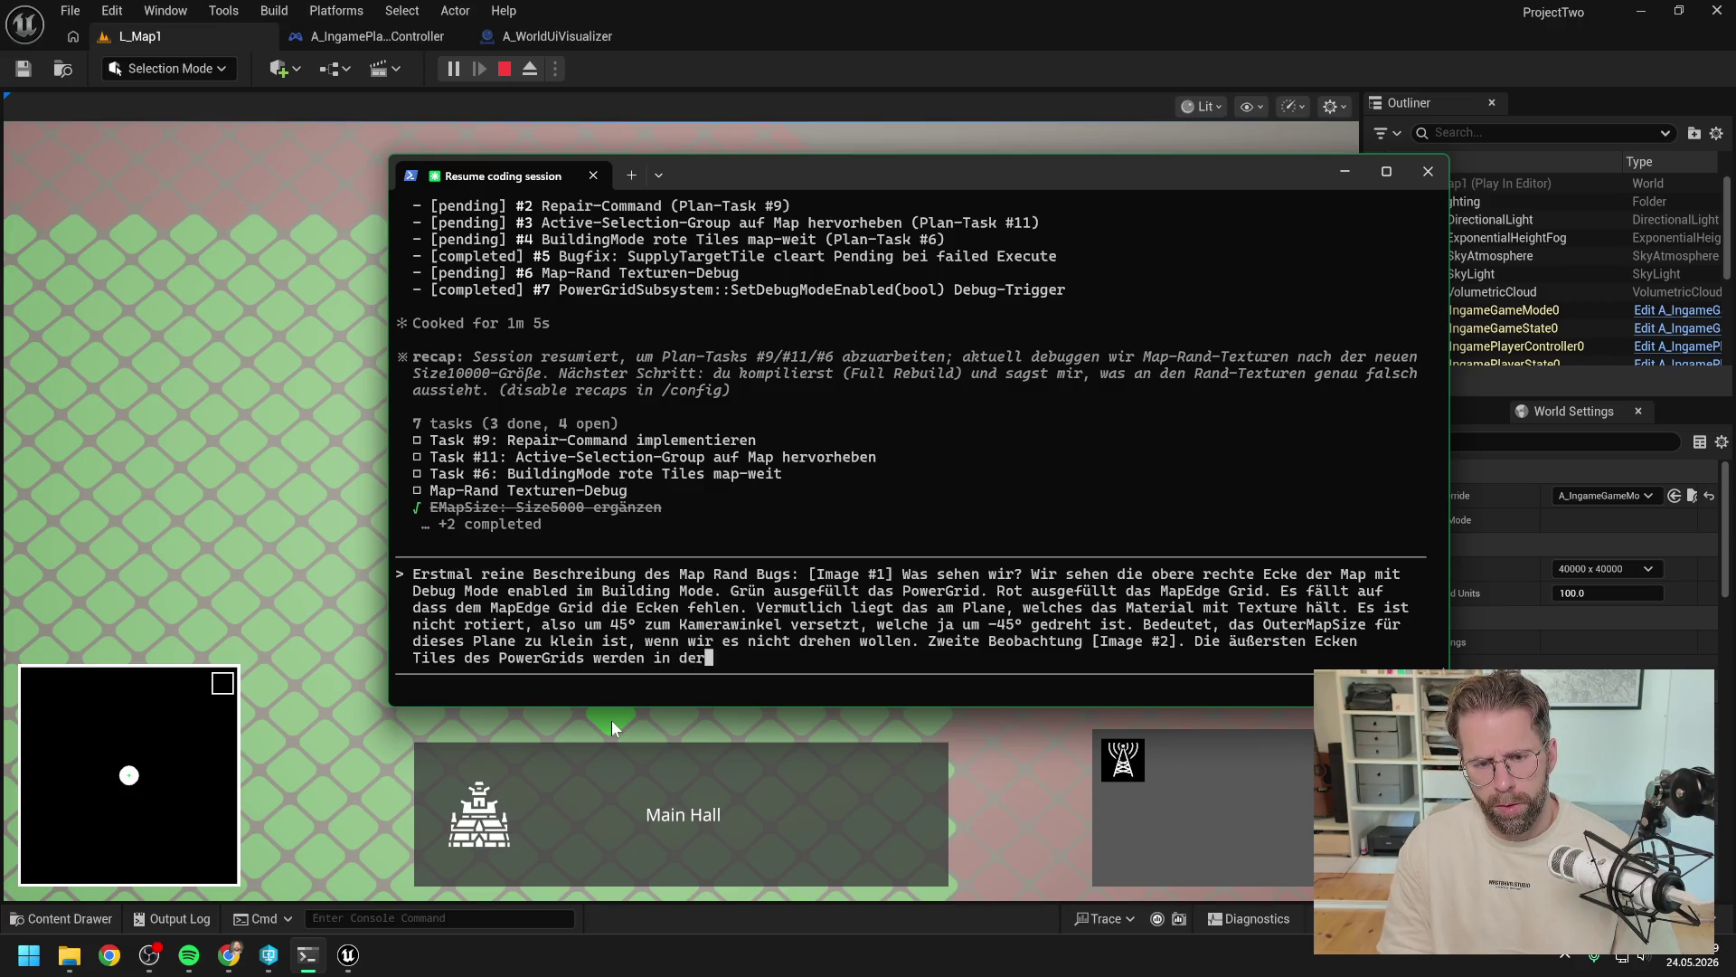
{"action": "key", "text": "BackSpace"}
{"action": "key", "text": "BackSpace"}
{"action": "key", "text": "BackSpace"}
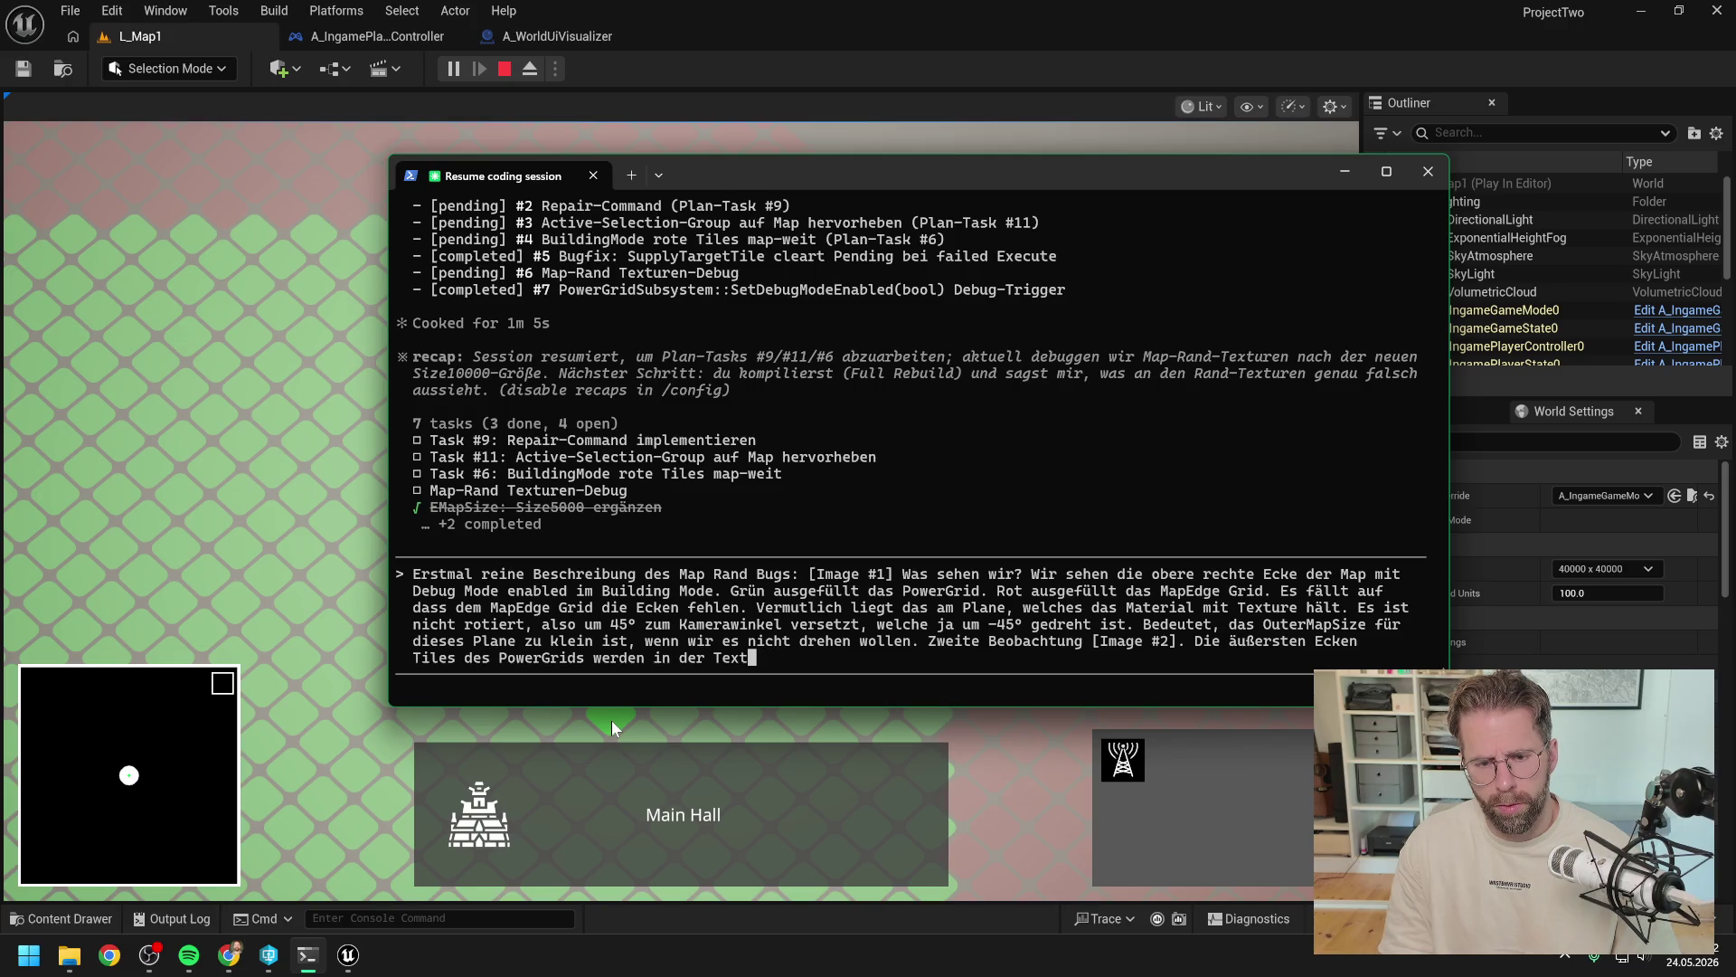
{"action": "type", "text": "tur nicht vollständig angezeigt."}
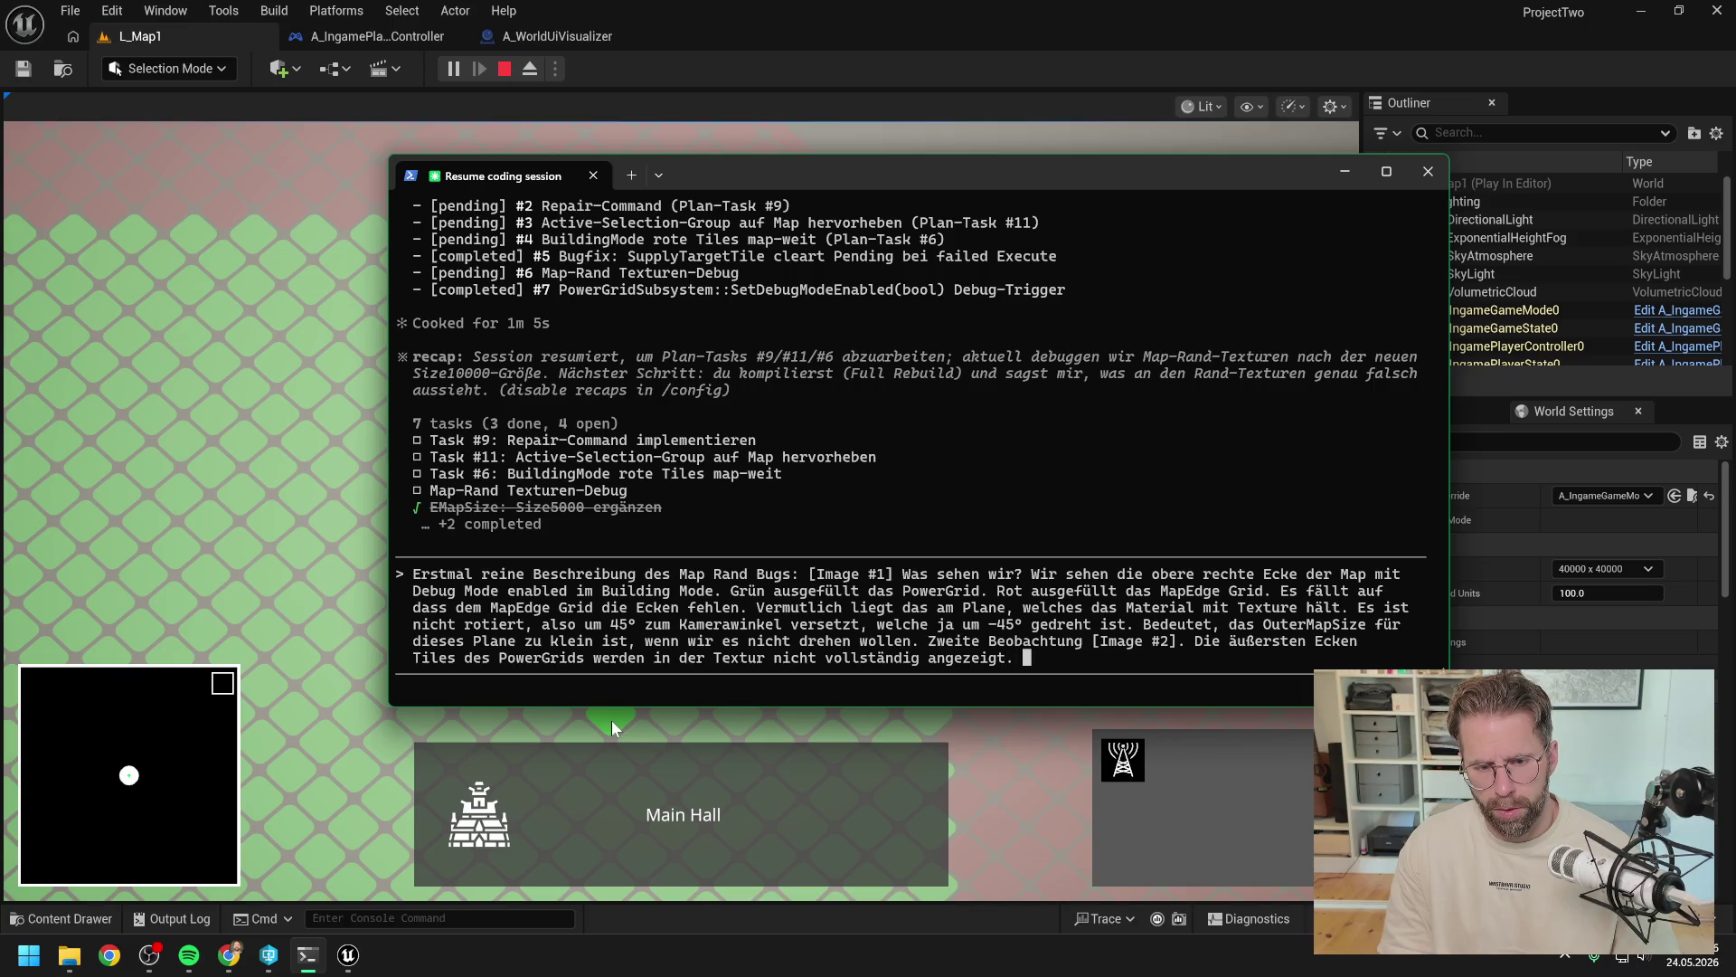
{"action": "type", "text": " A"}
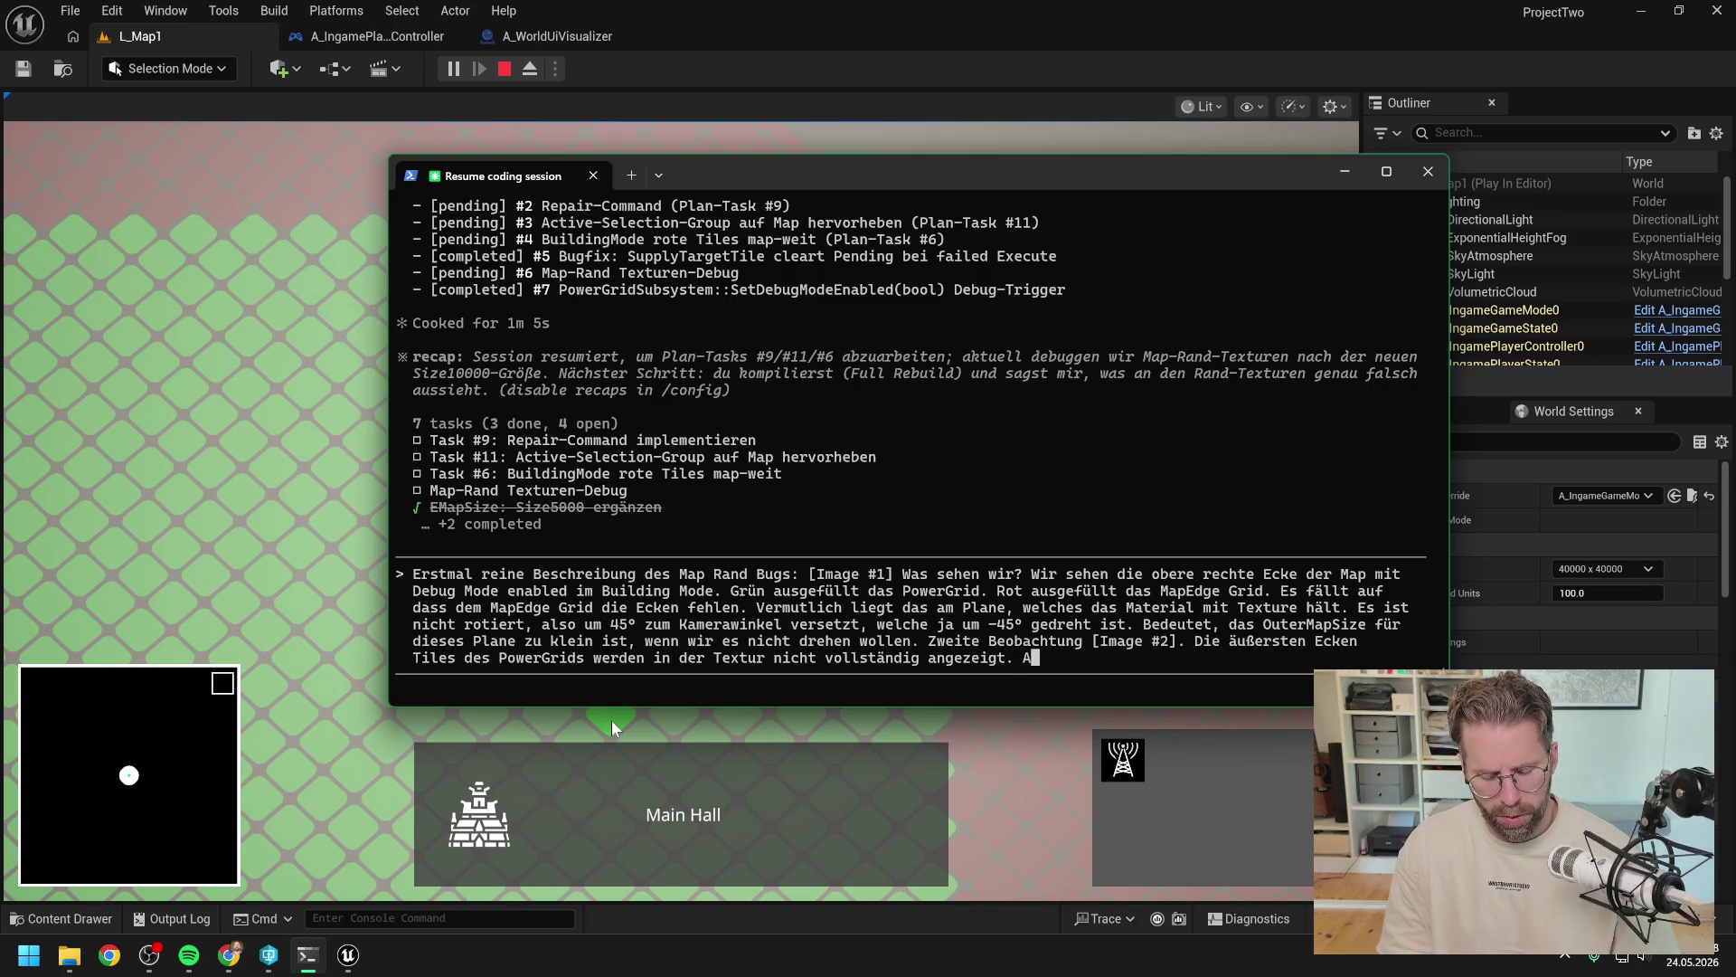
{"action": "type", "text": "chte au"}
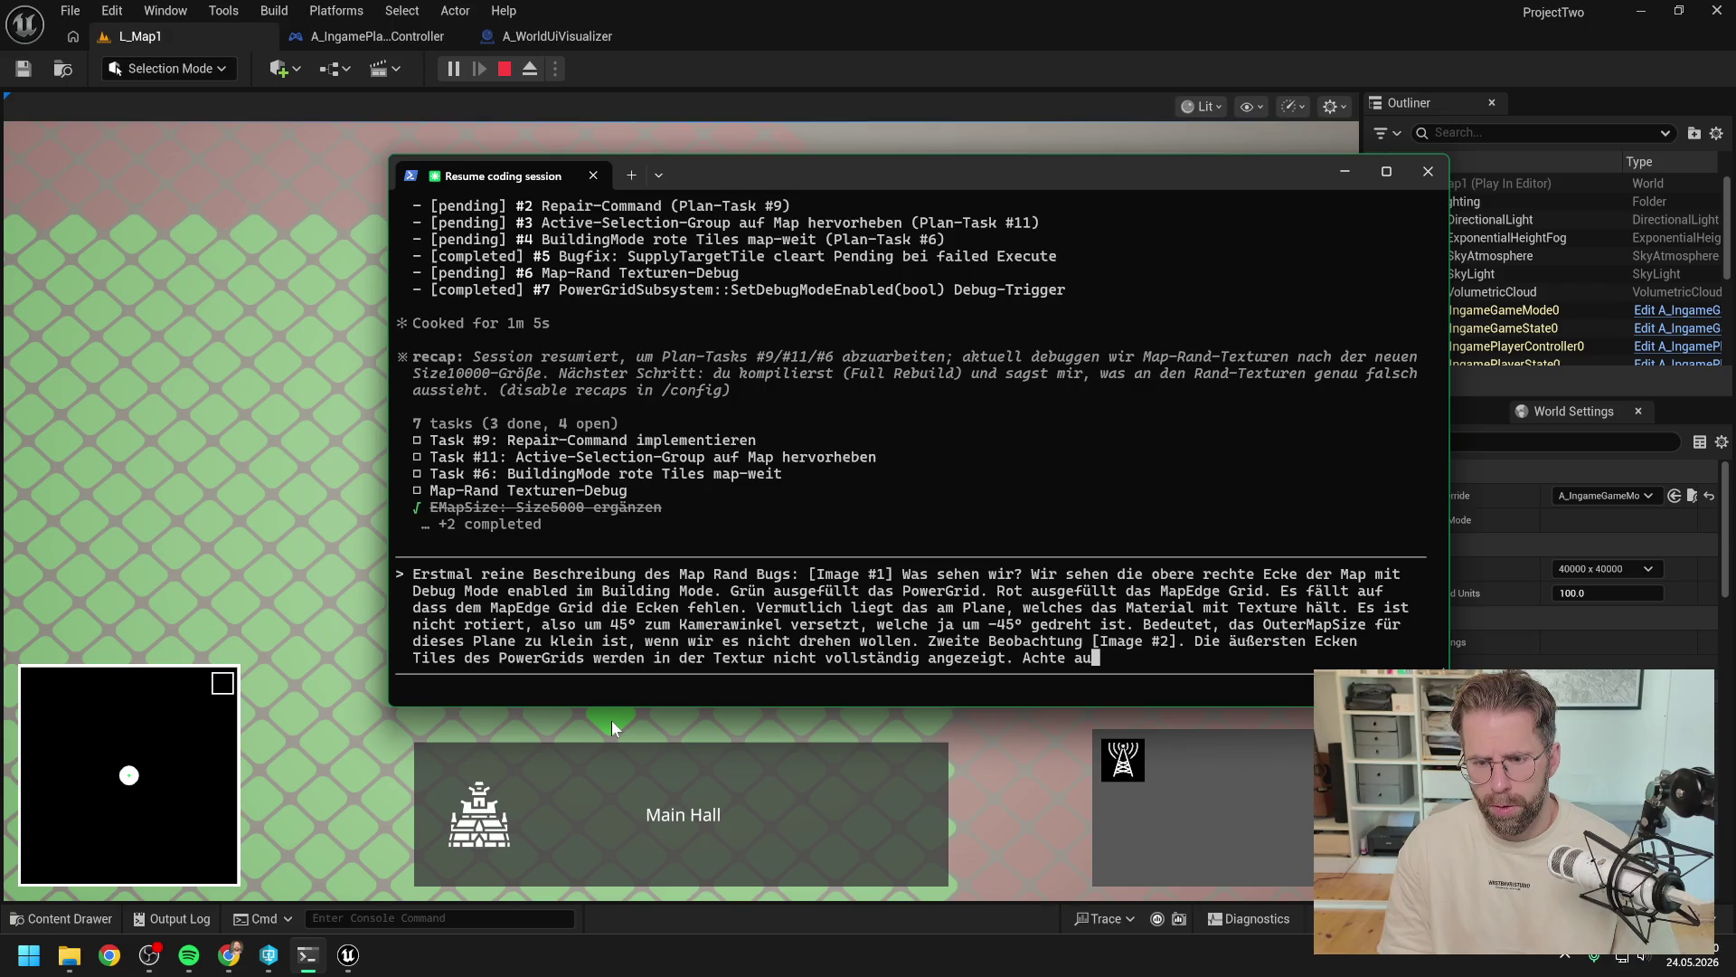
{"action": "type", "text": "f das oberste rt"}
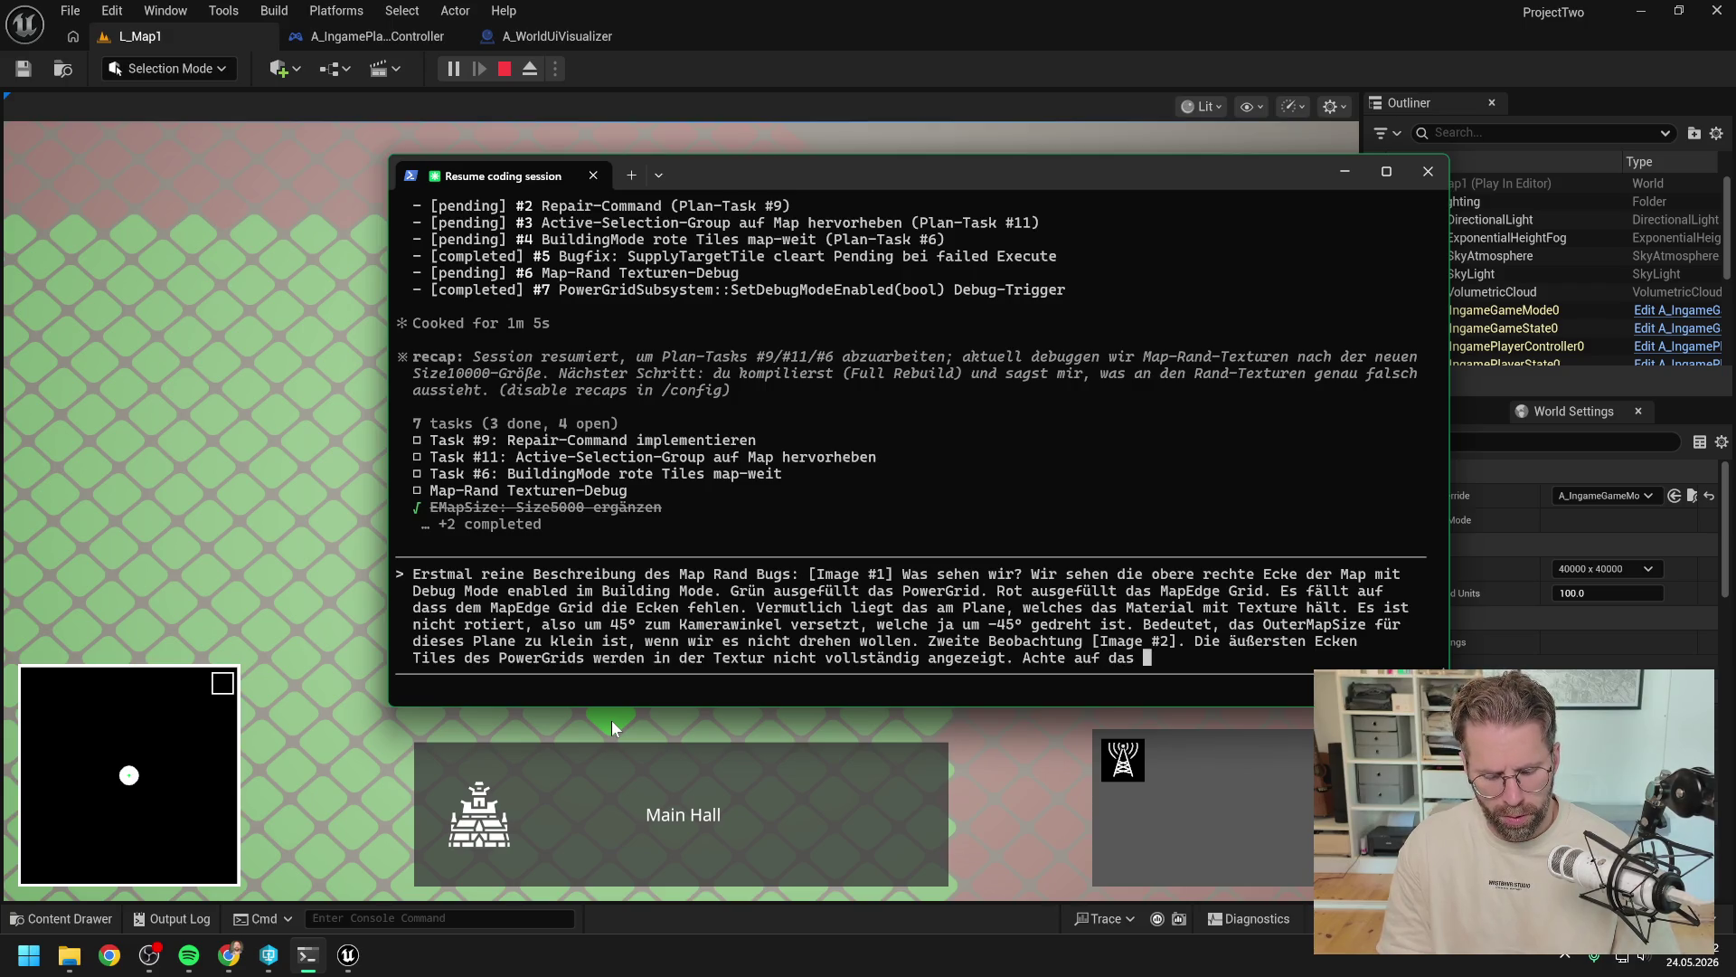
Add that the top-right tile is only half dark green and images 1–2 come from the first map start.
{"action": "key", "text": "BackSpace"}
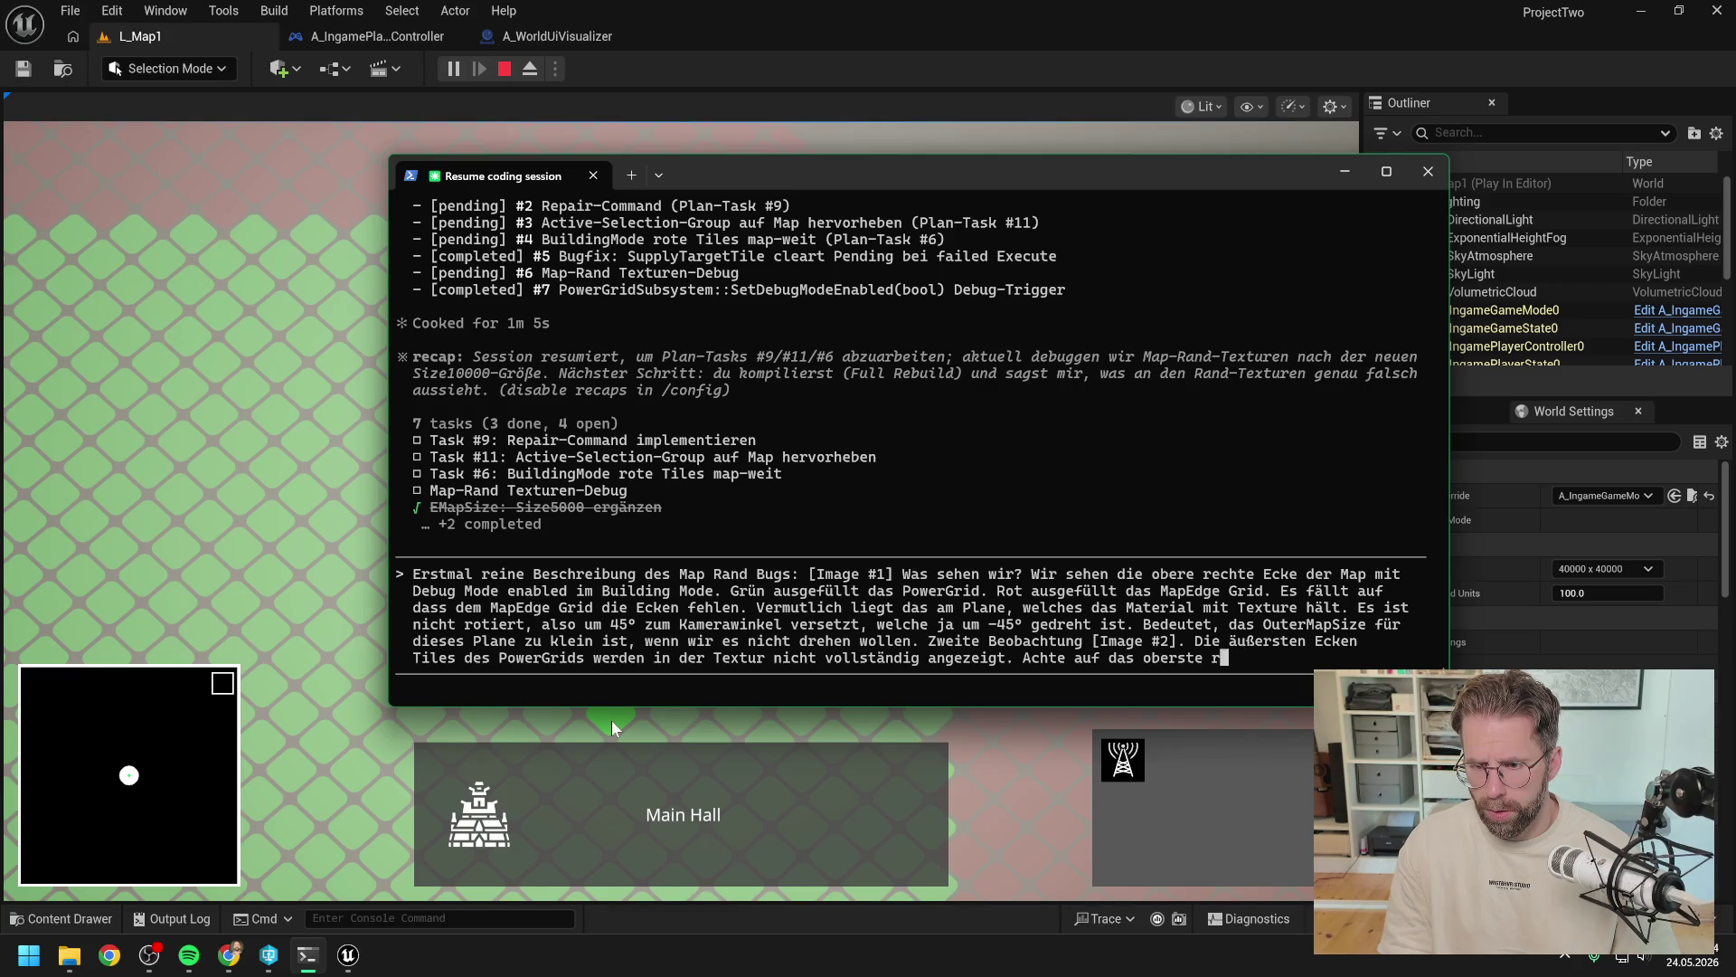
{"action": "type", "text": "echte Tile,"}
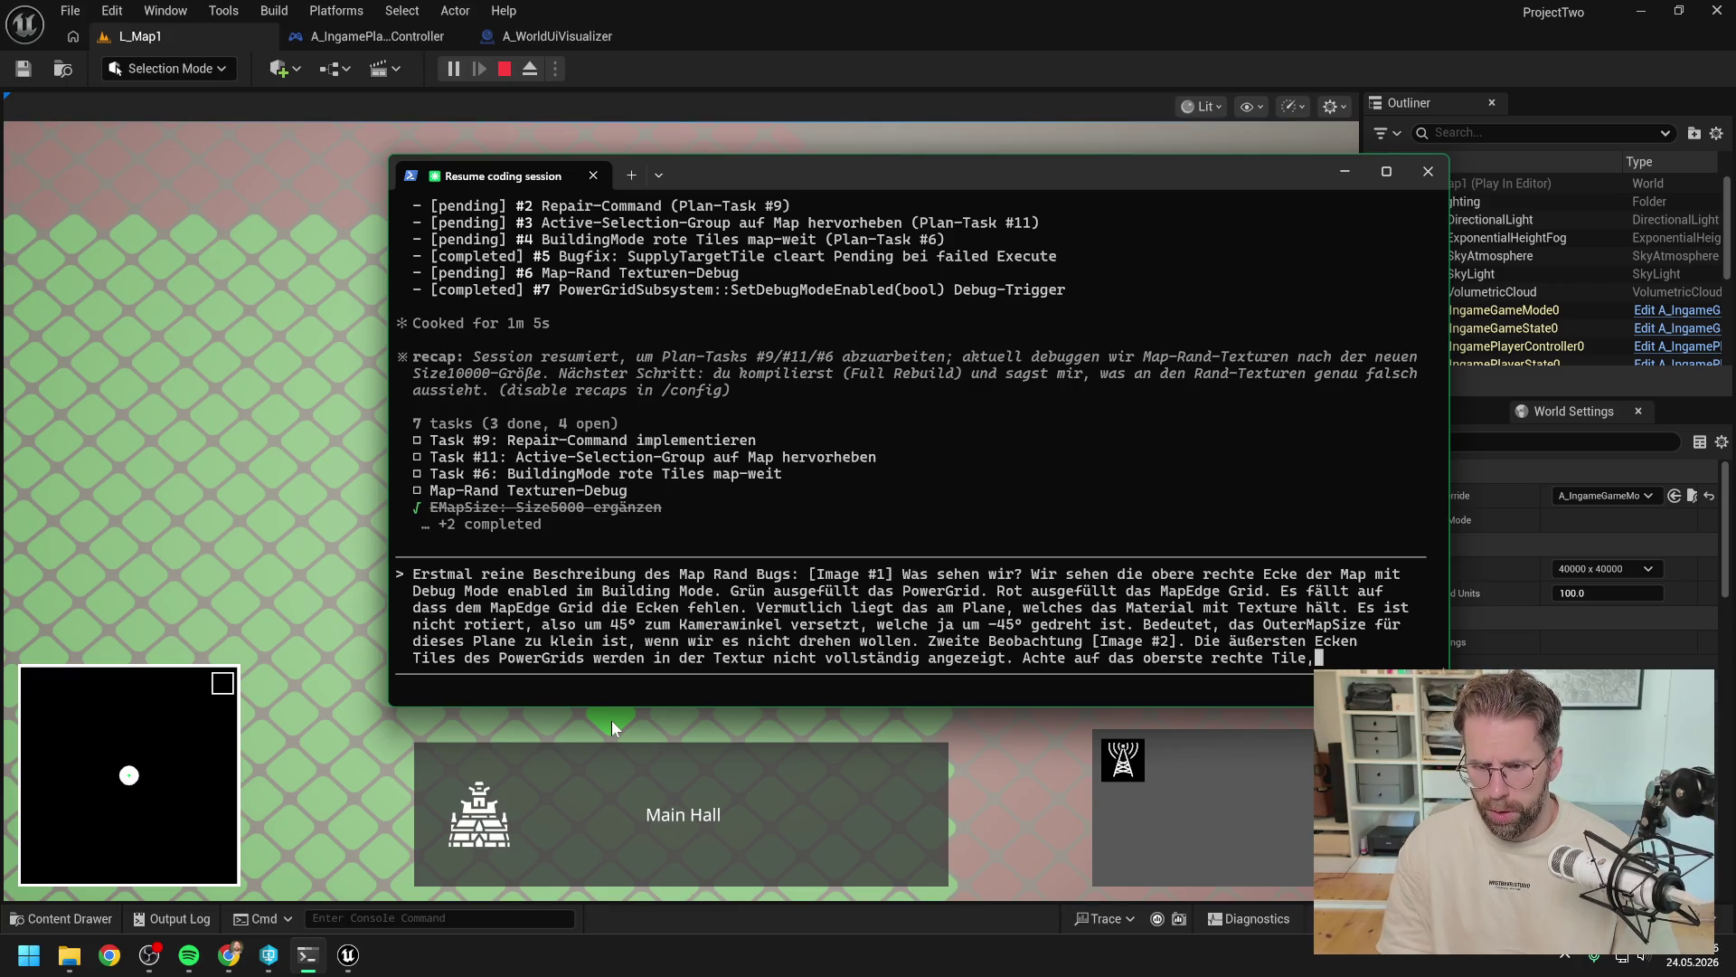
{"action": "type", "text": " das ist nur cx"}
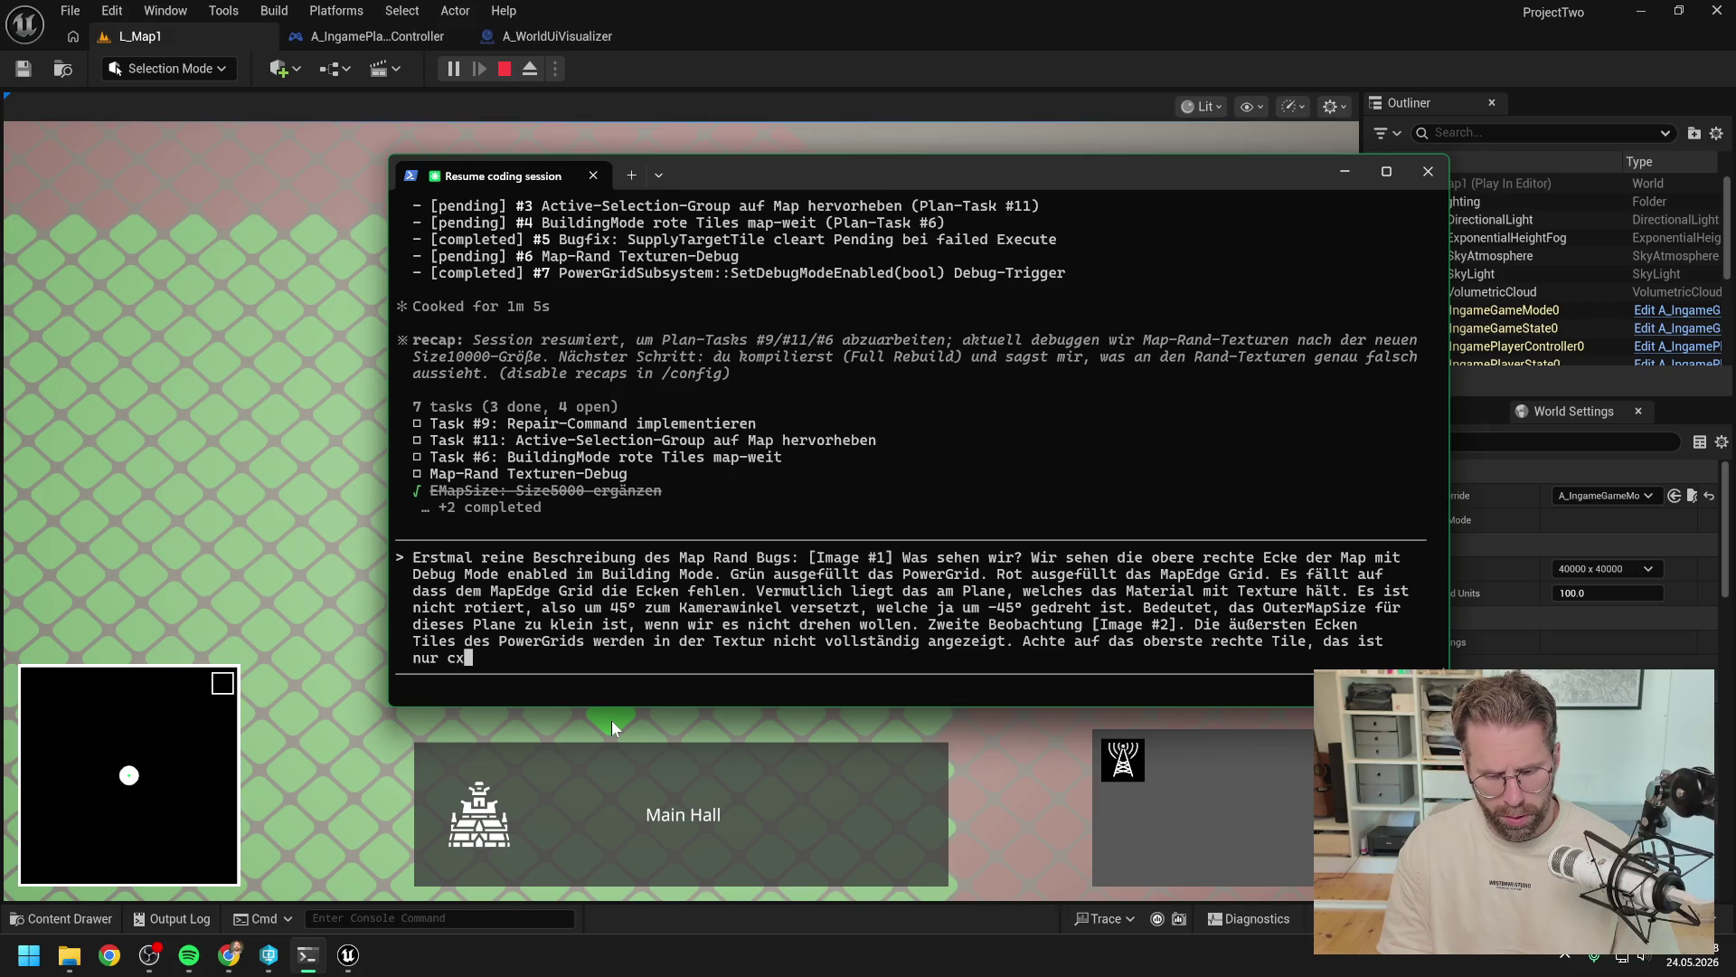
{"action": "key", "text": "BackSpace"}
{"action": "type", "text": "a. zur "}
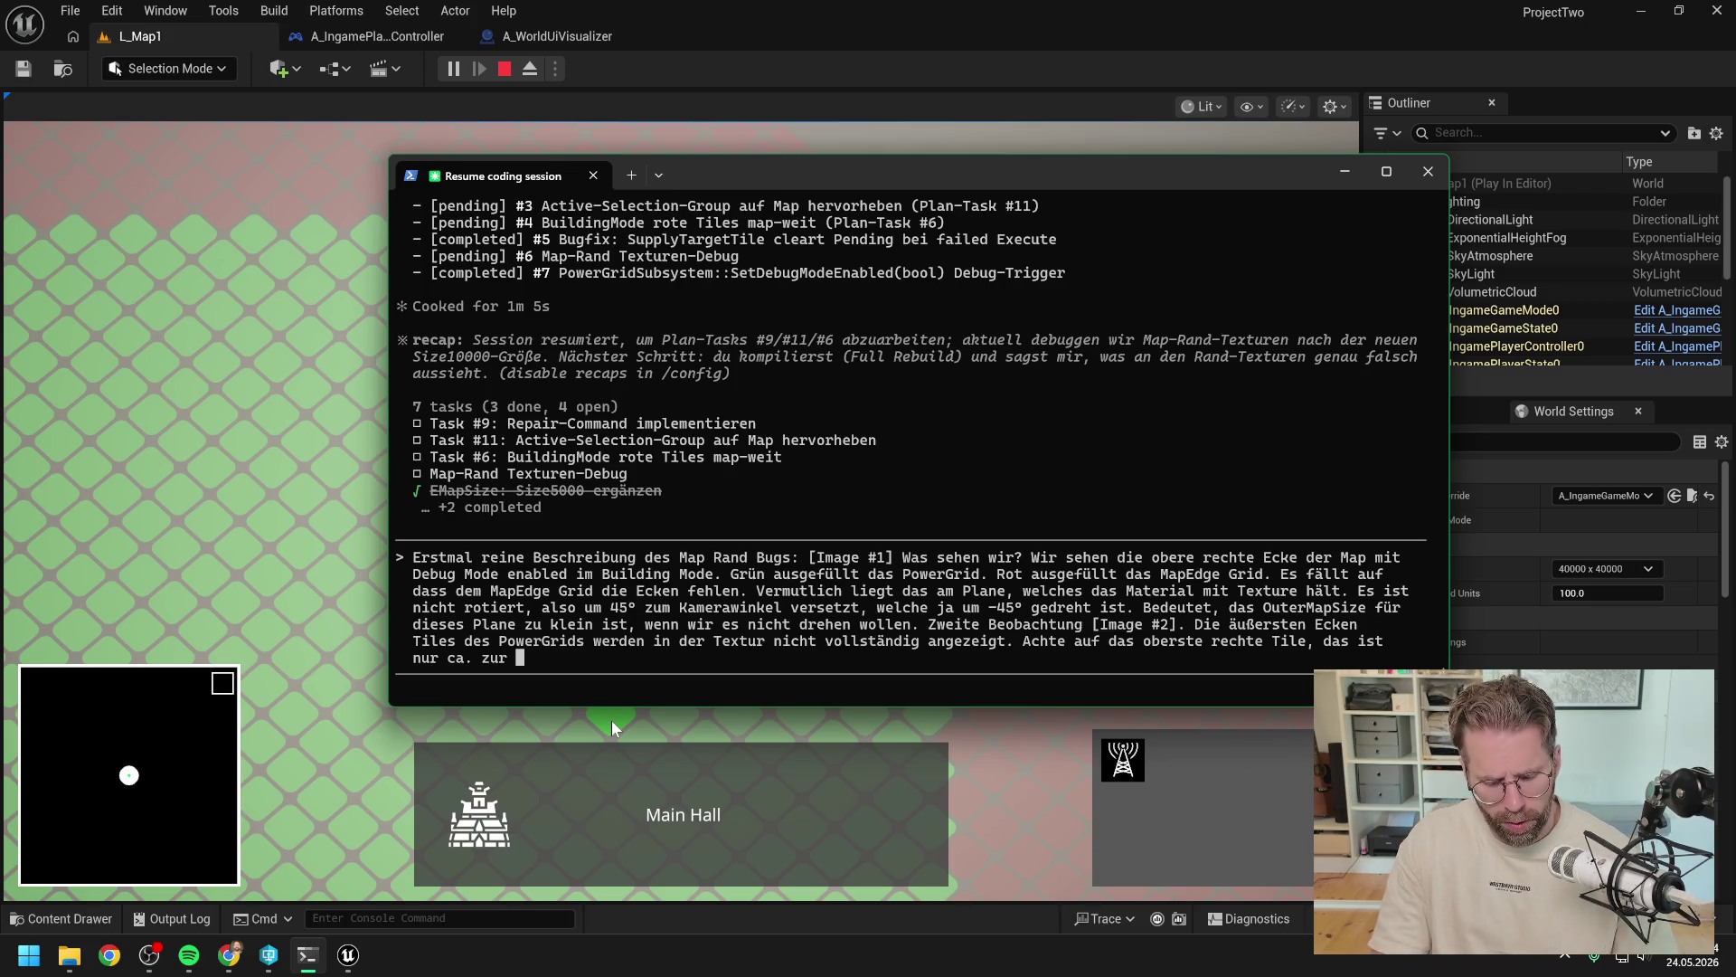
{"action": "type", "text": "Hälfte"}
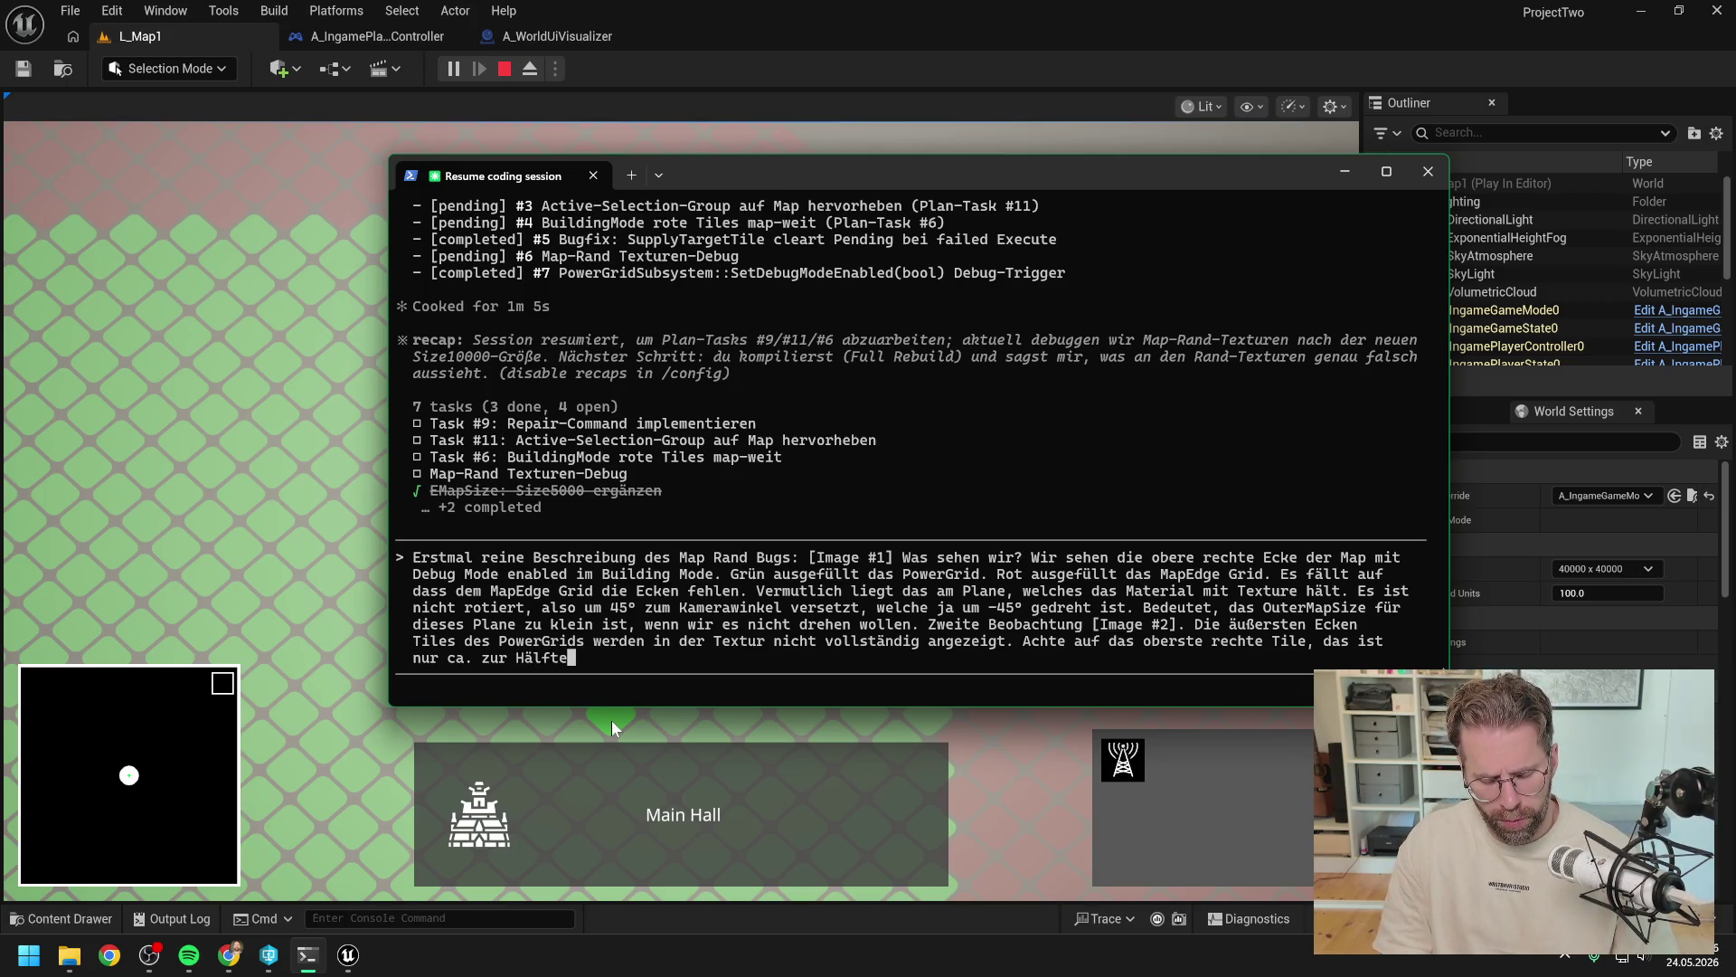
{"action": "type", "text": " dunkelgrün"}
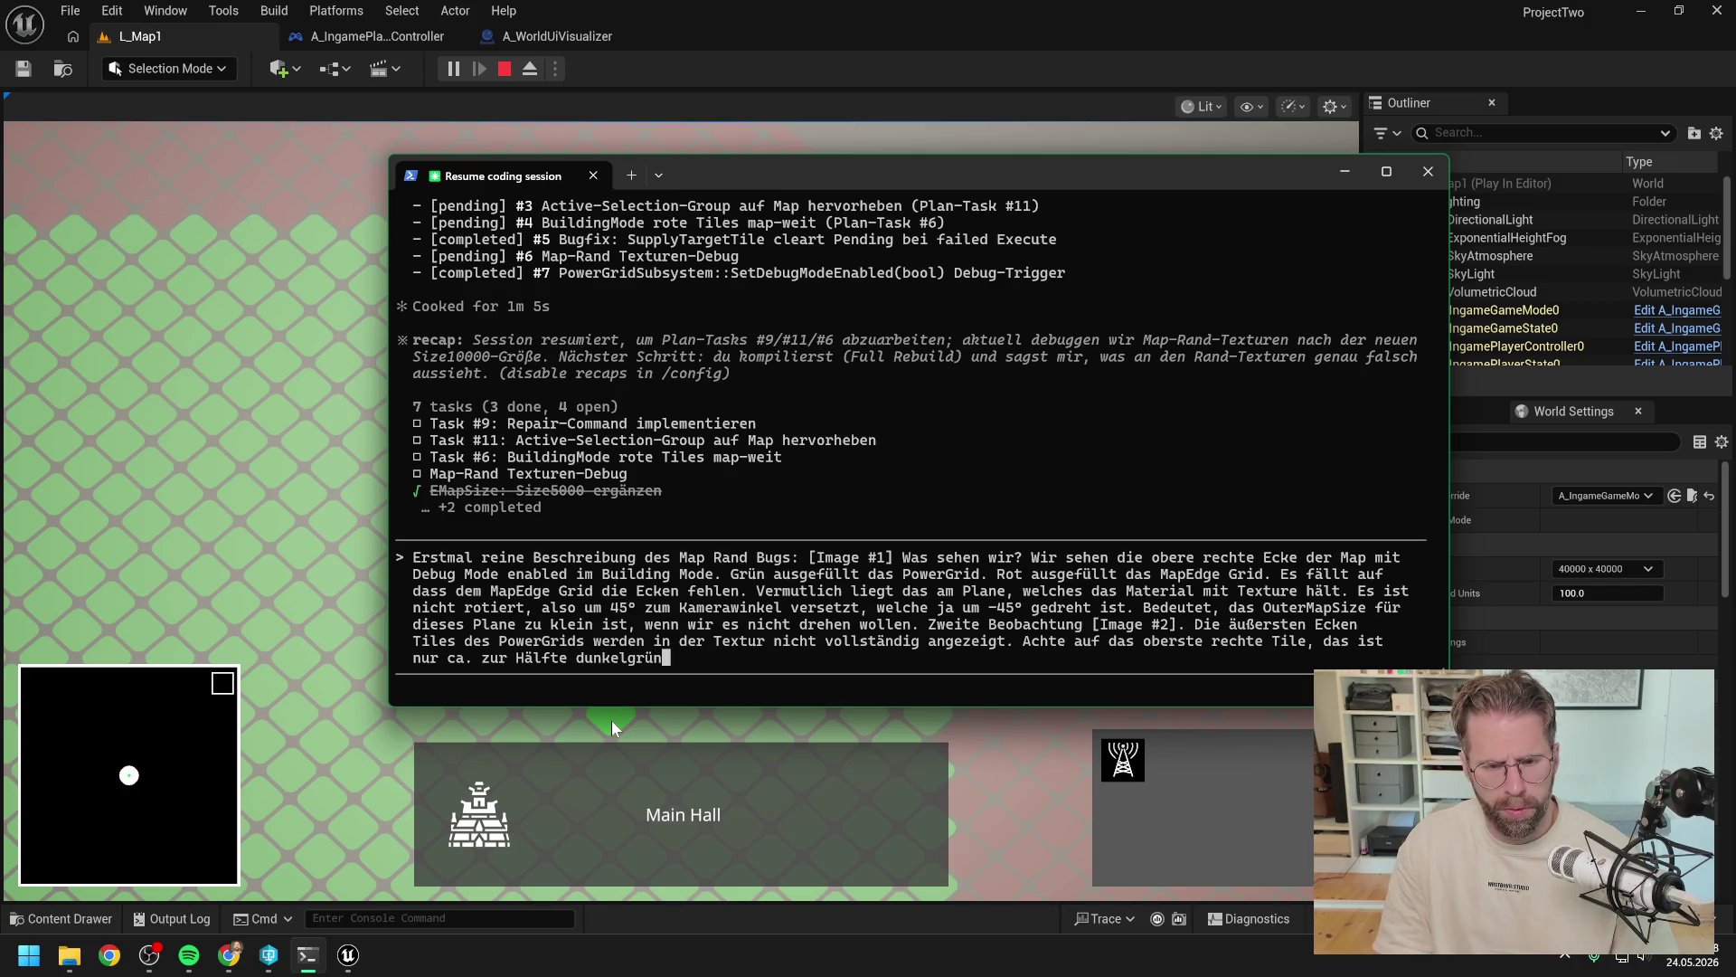
{"action": "type", "text": "."}
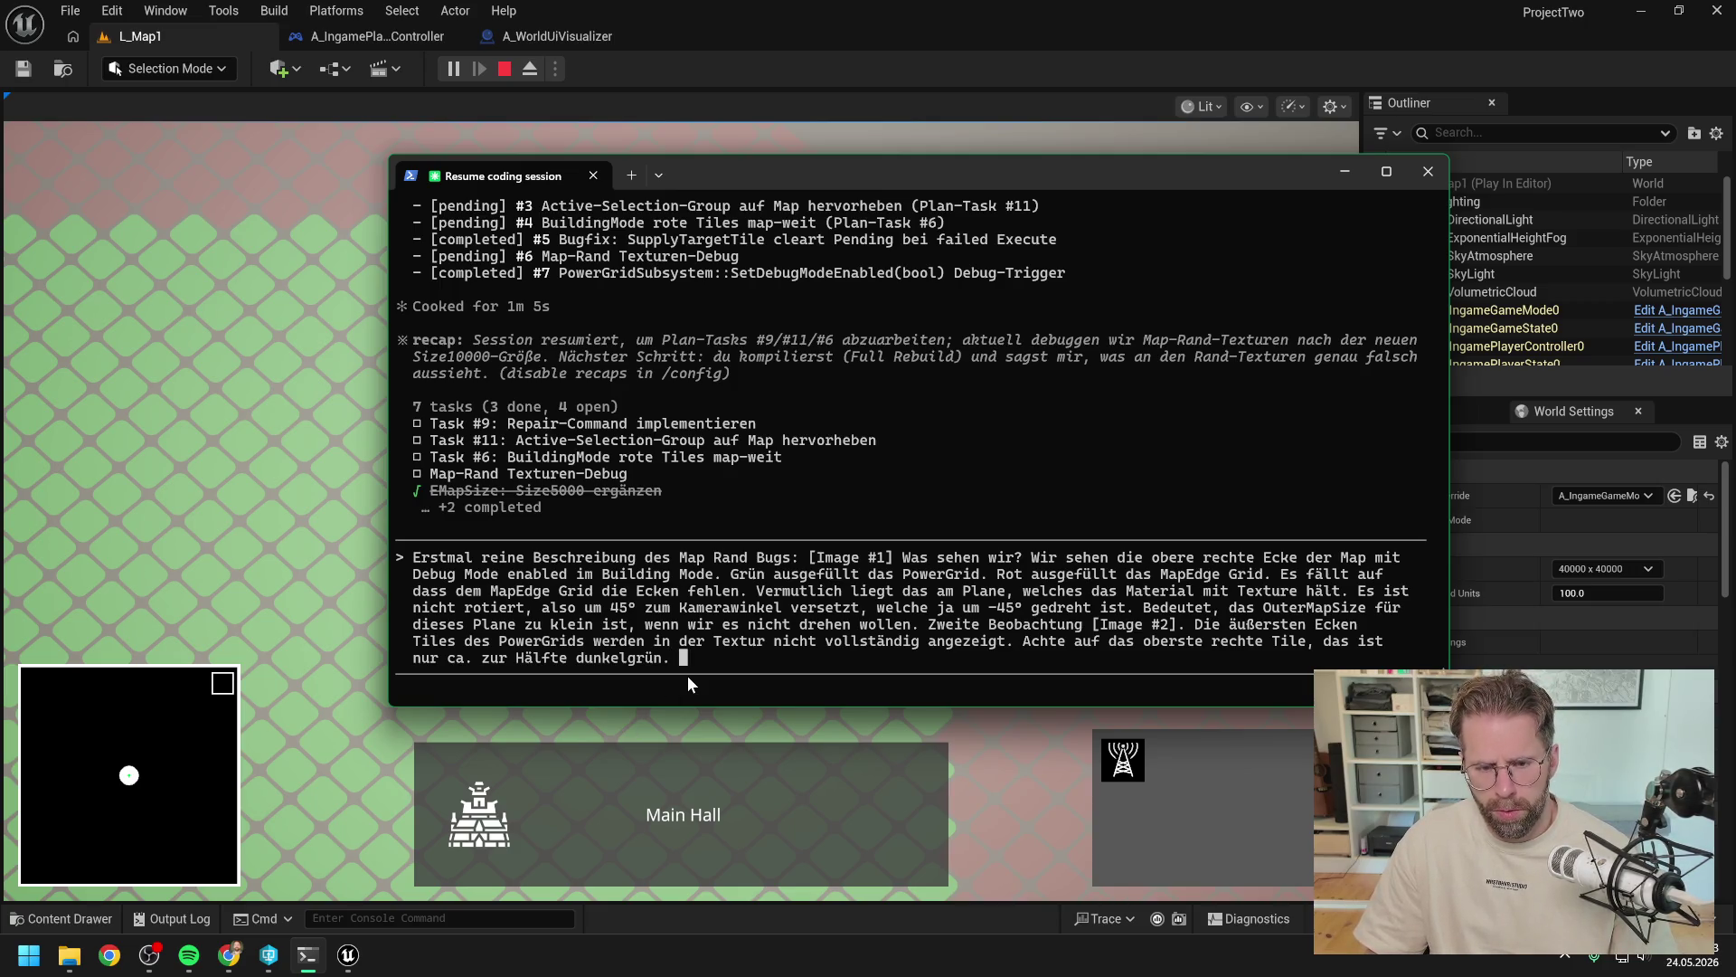
{"action": "type", "text": " Außer"}
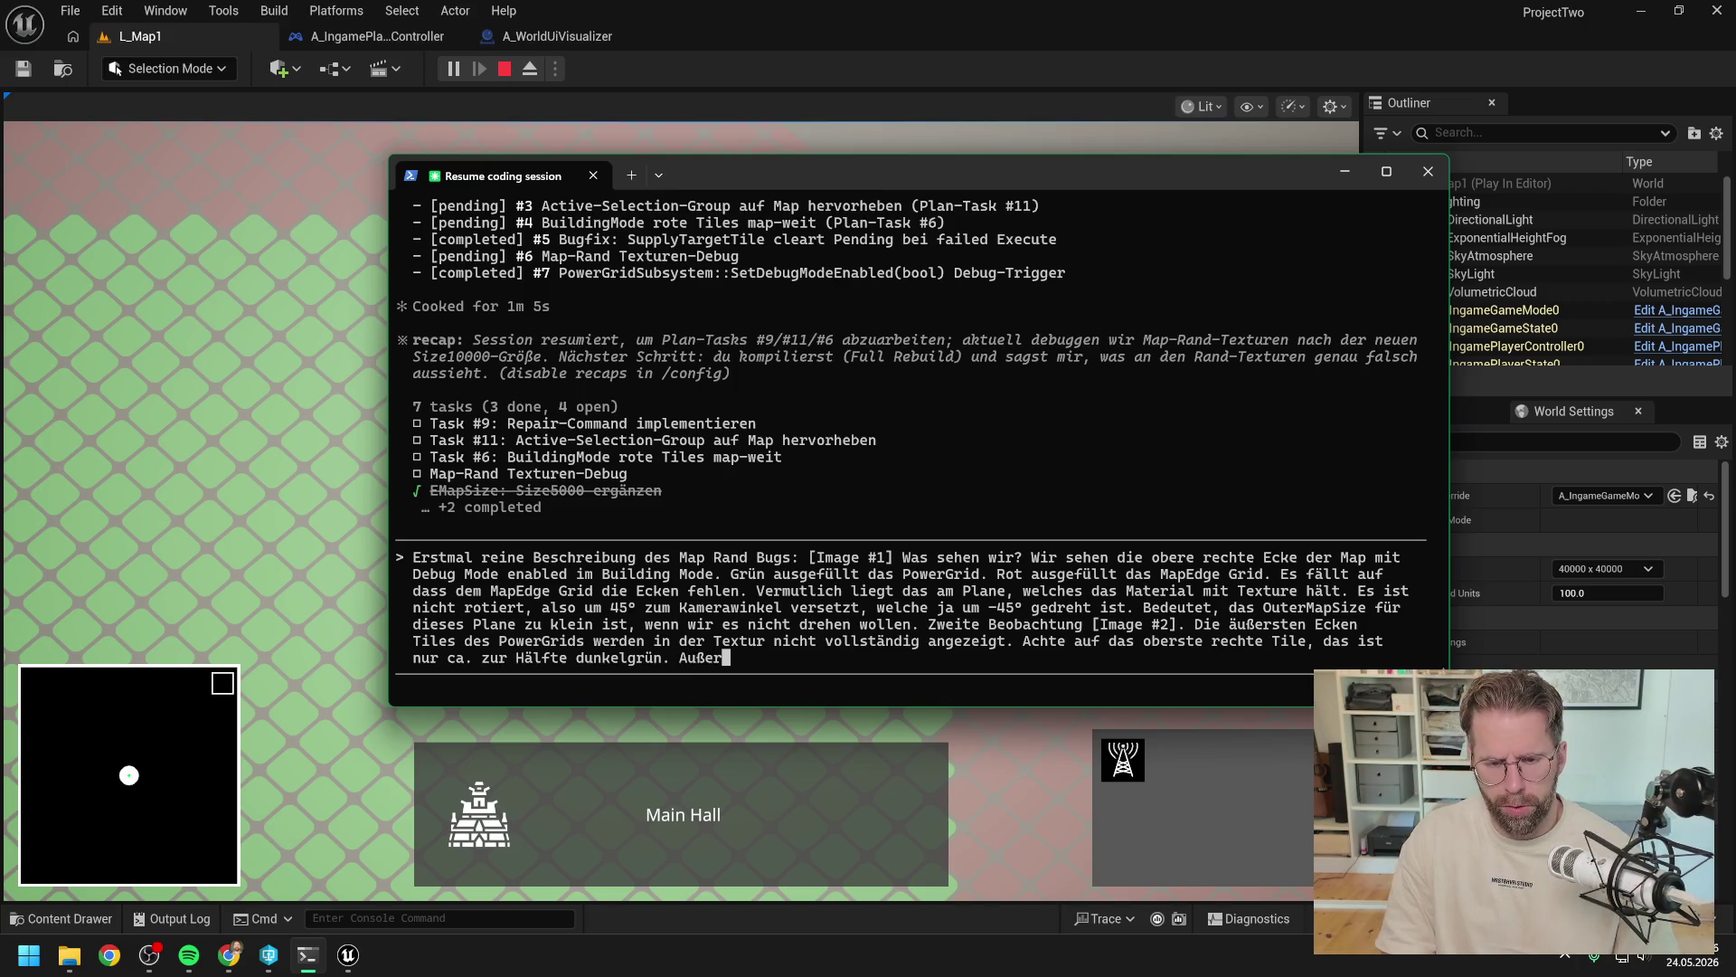
{"action": "type", "text": "dem folgende weitr"}
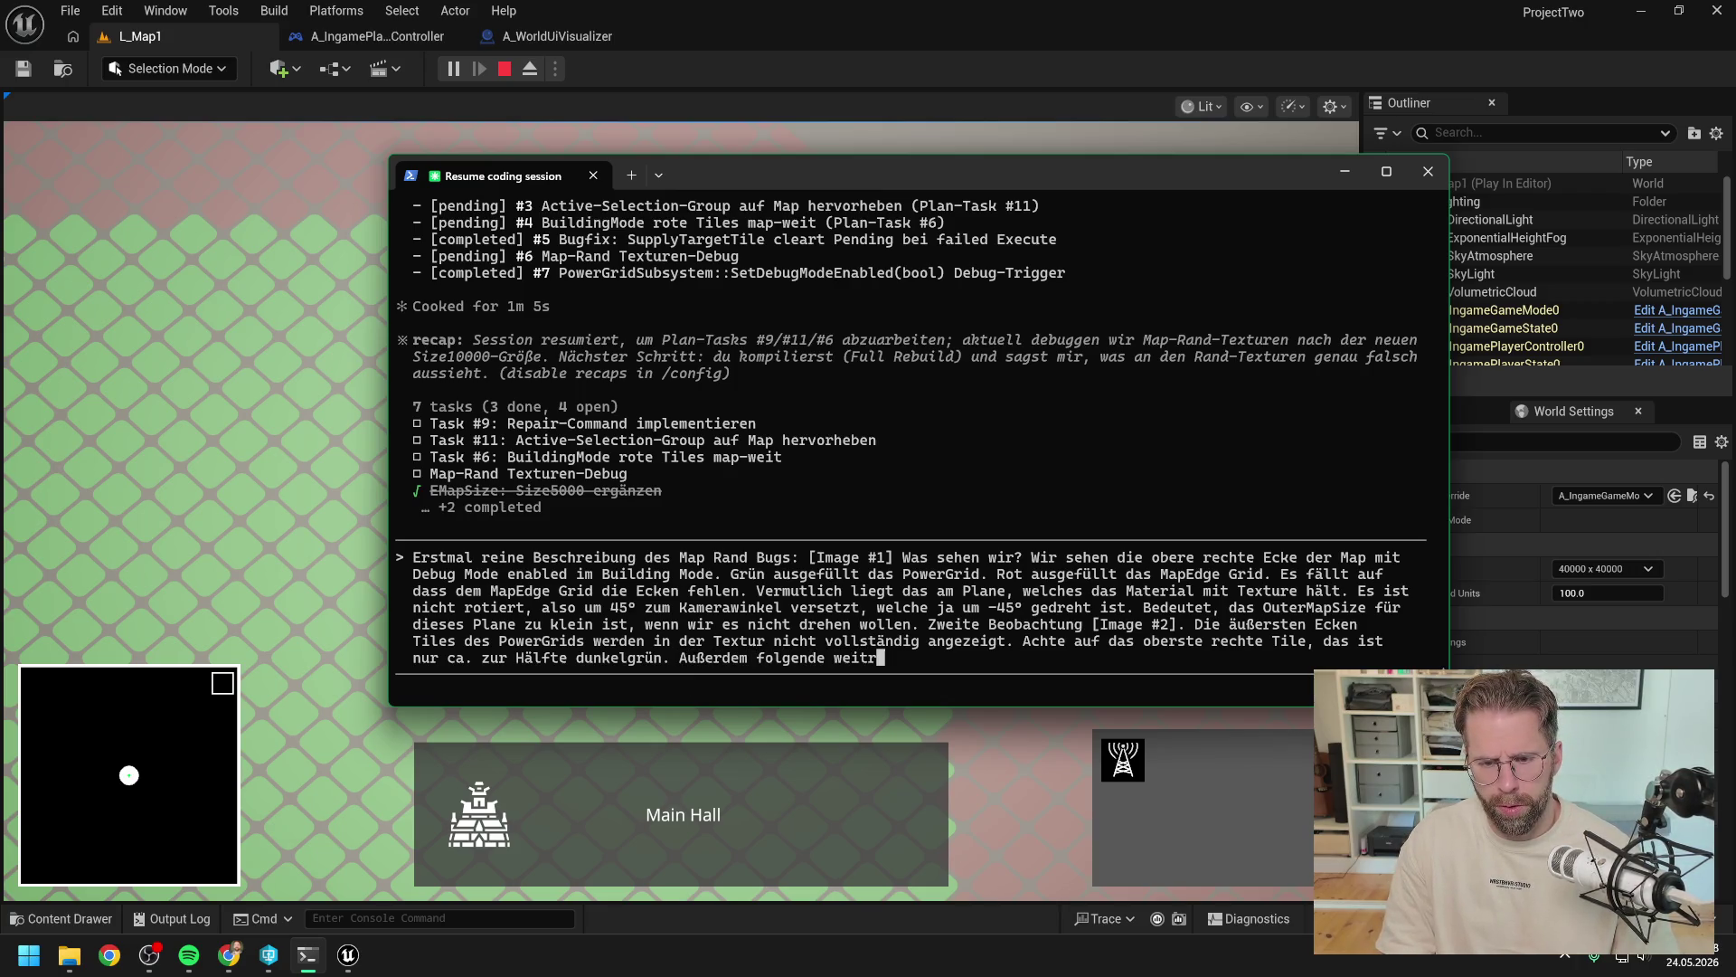
{"action": "key", "text": "BackSpace"}
{"action": "key", "text": "BackSpace"}
{"action": "type", "text": "rde Beoab"}
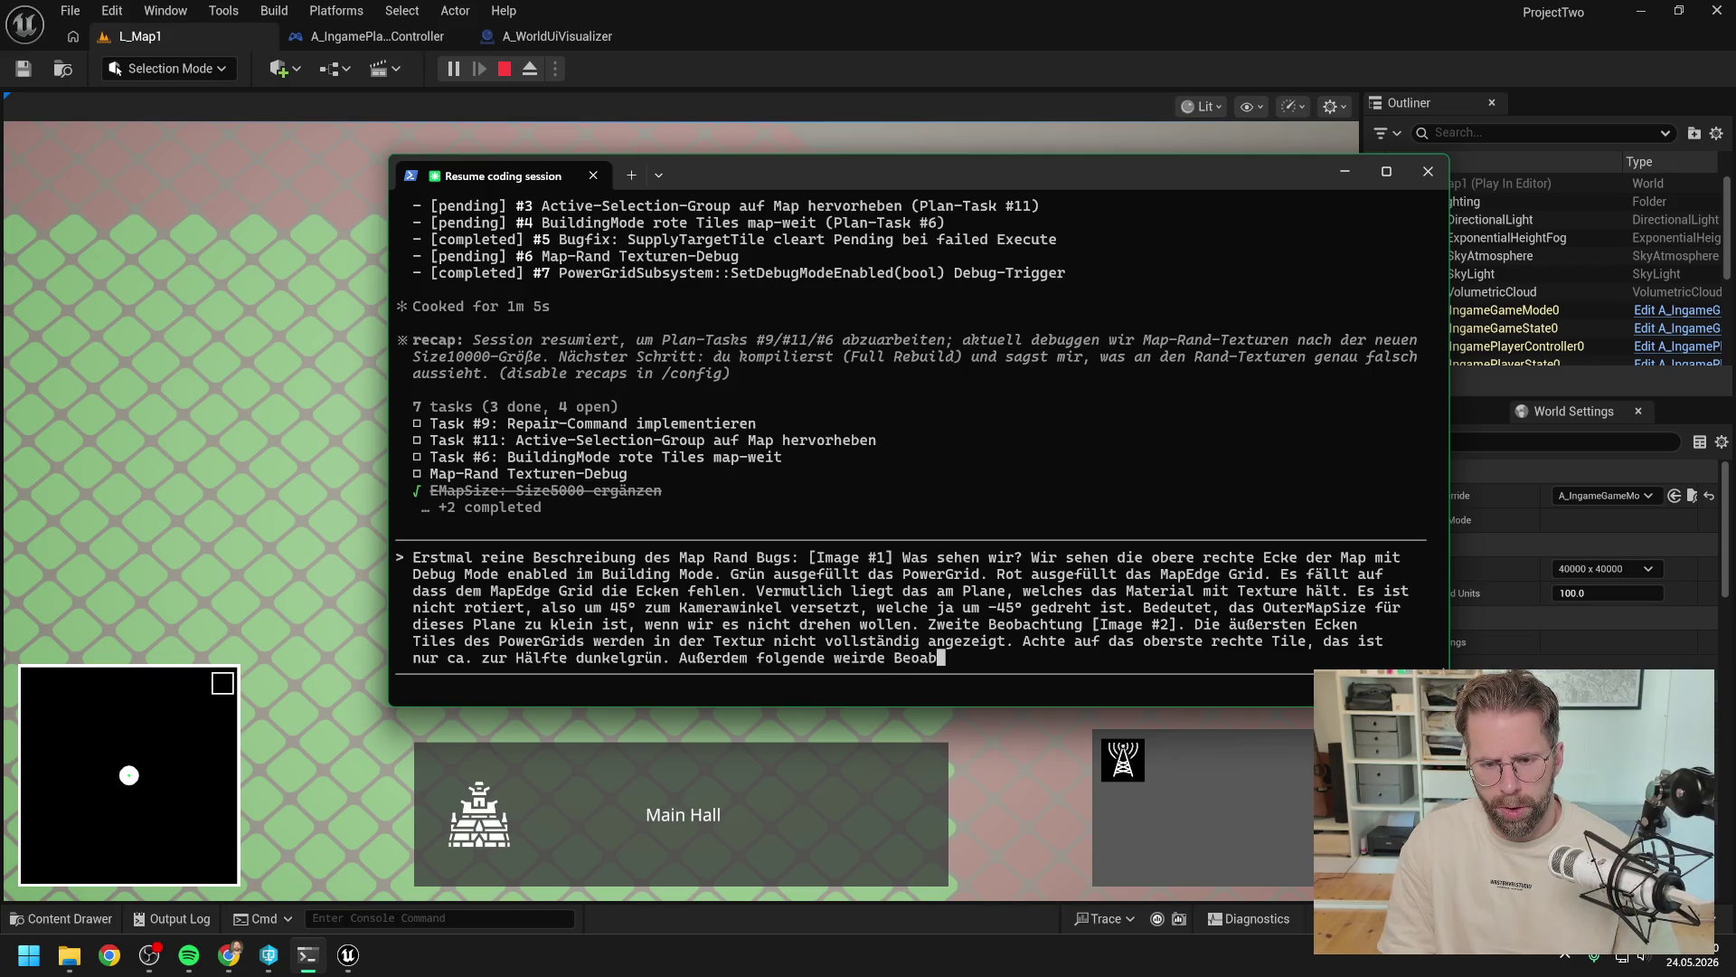
{"action": "key", "text": "BackSpace"}
{"action": "key", "text": "BackSpace"}
{"action": "type", "text": "bac"}
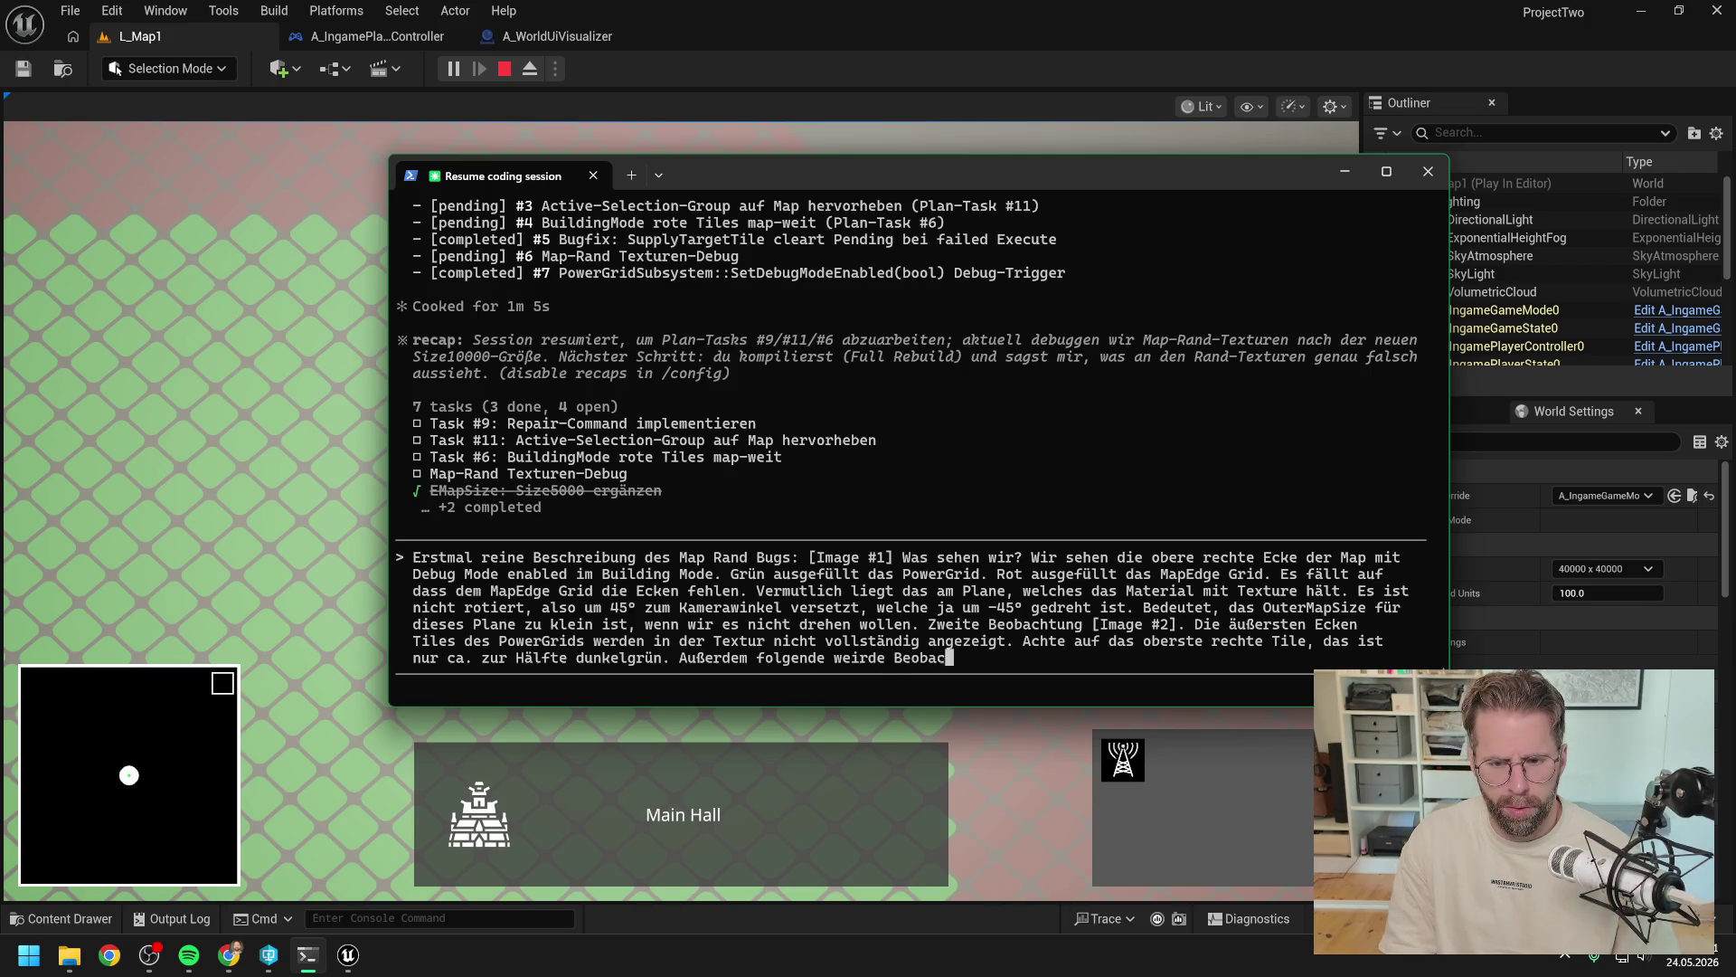
{"action": "type", "text": "htung. Image 1 und 2 "}
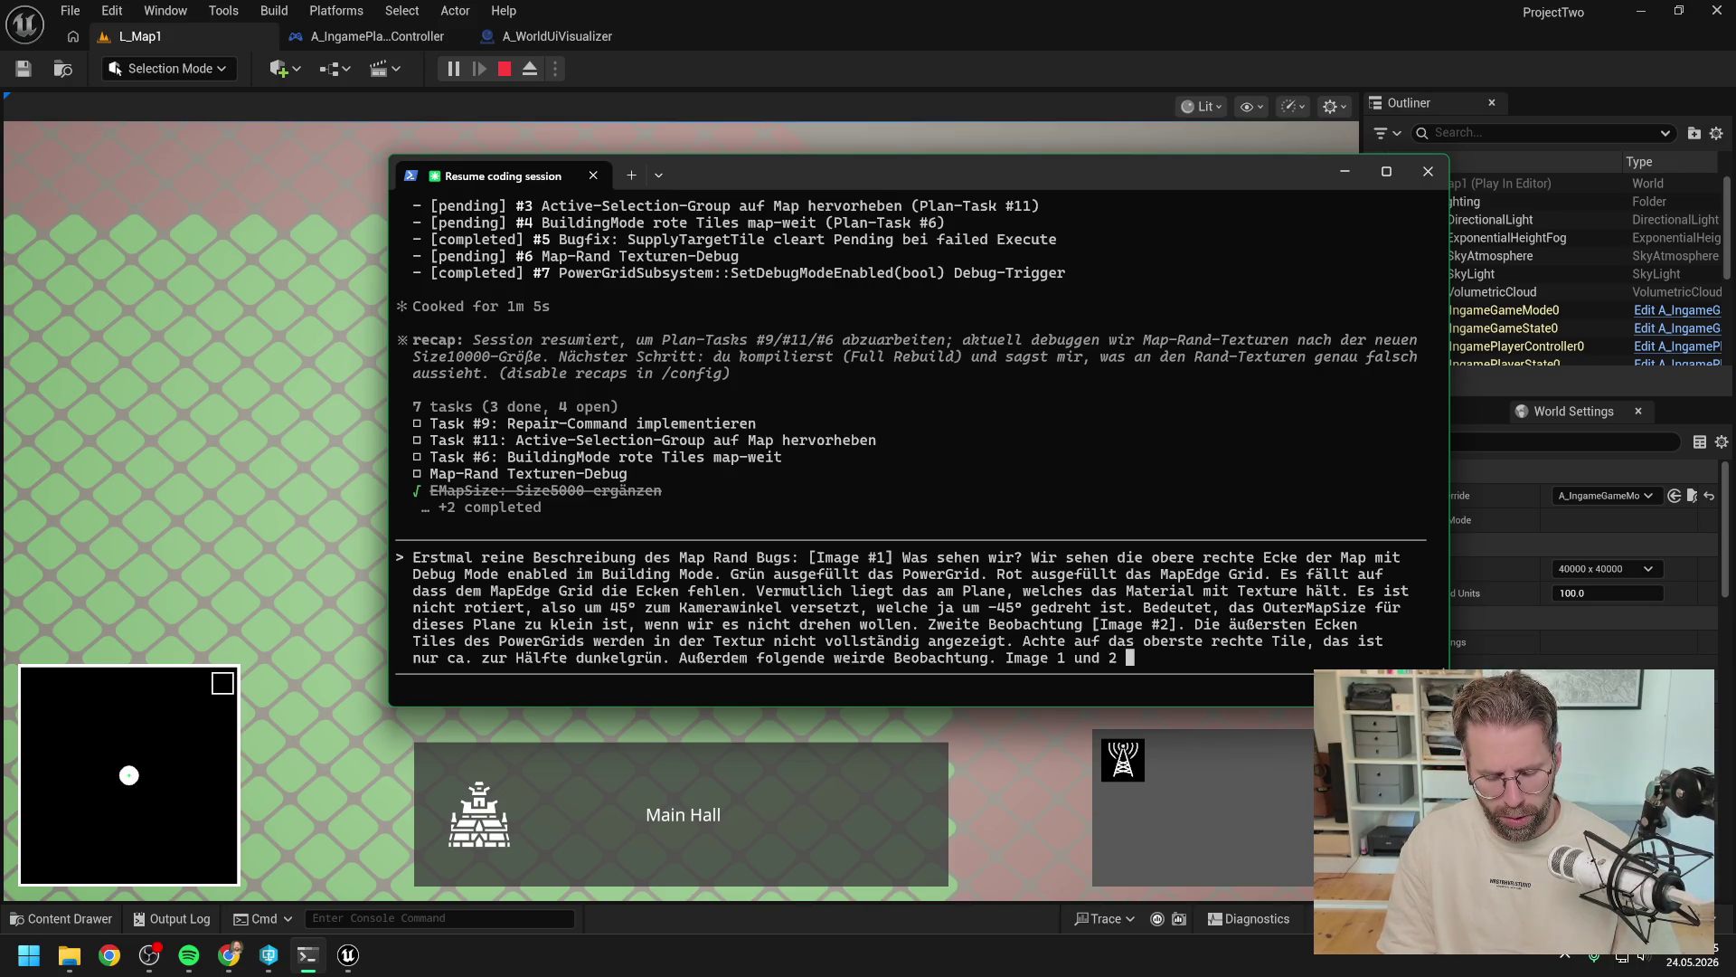
{"action": "type", "text": "sind aus dem M"}
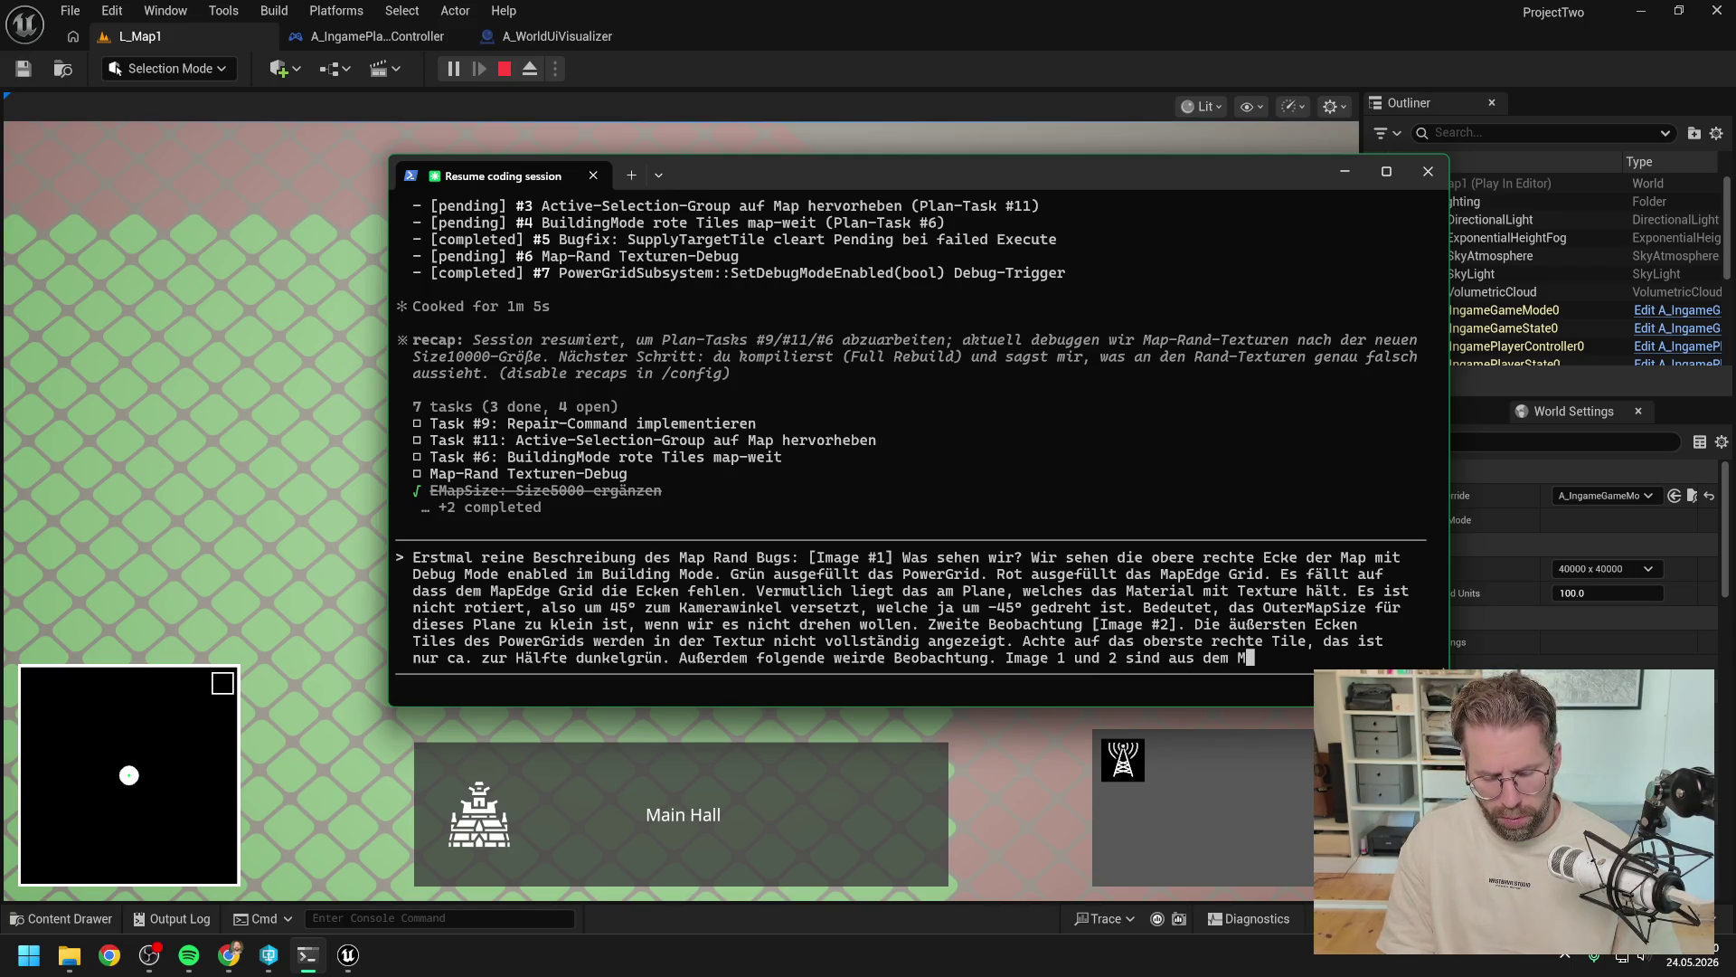
{"action": "key", "text": "BackSpace"}
{"action": "type", "text": "ersten S"}
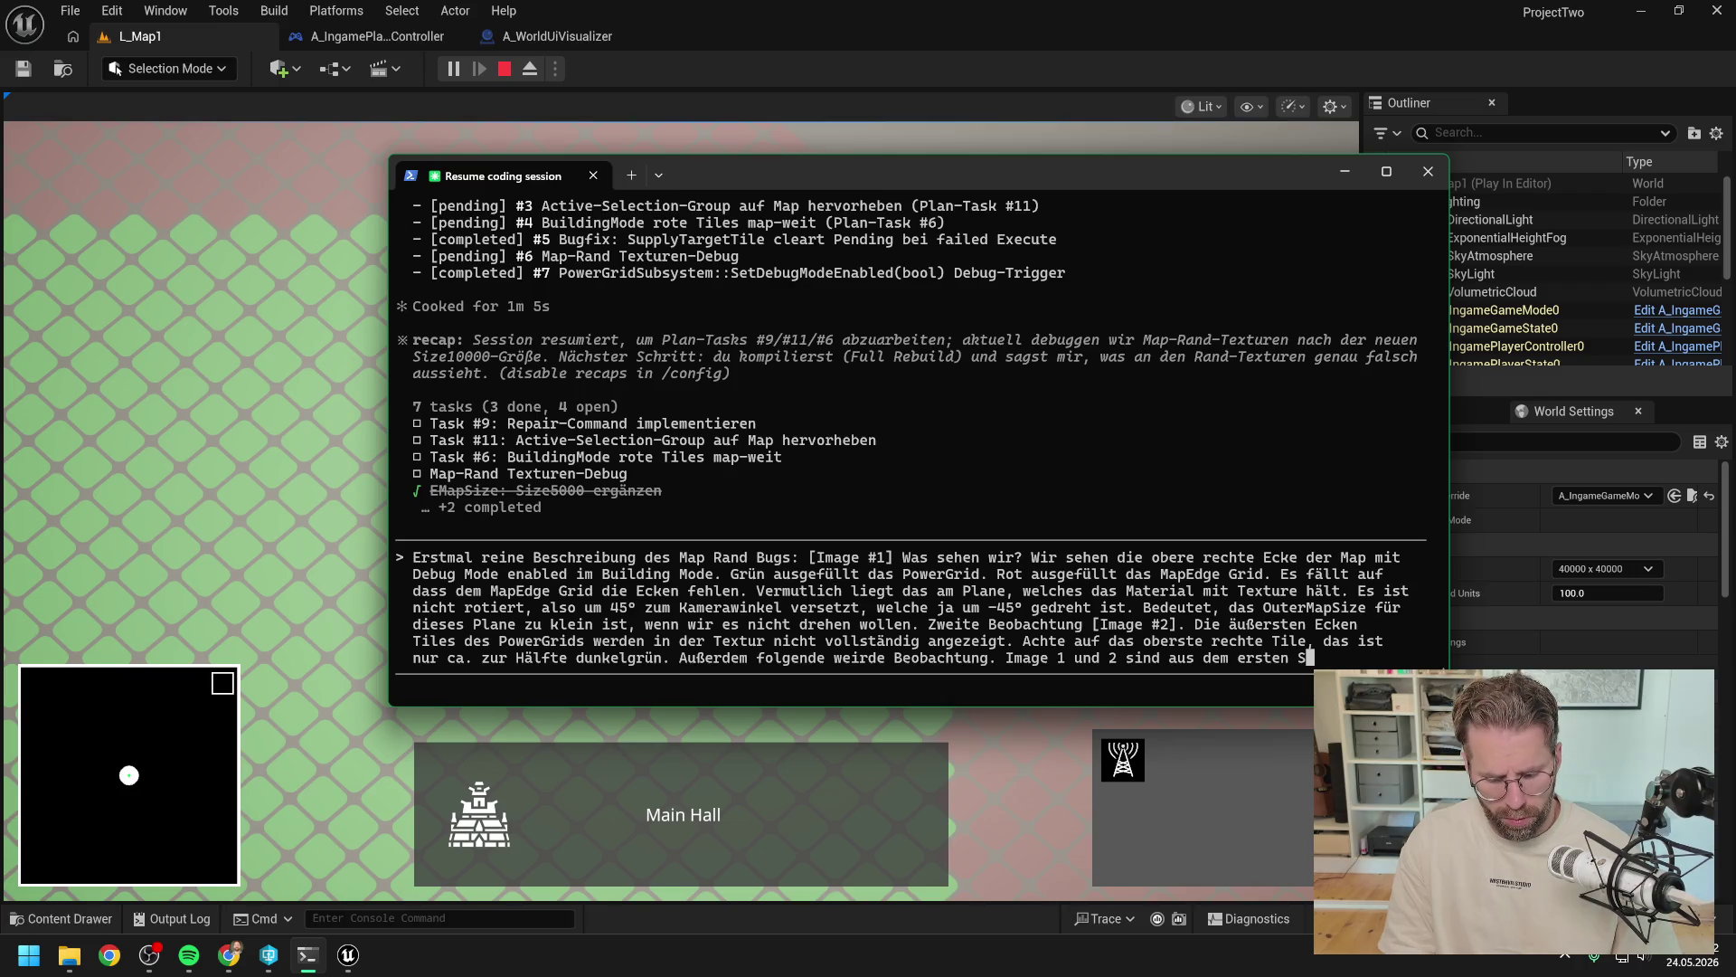
{"action": "key", "text": "BackSpace"}
{"action": "type", "text": "Map"}
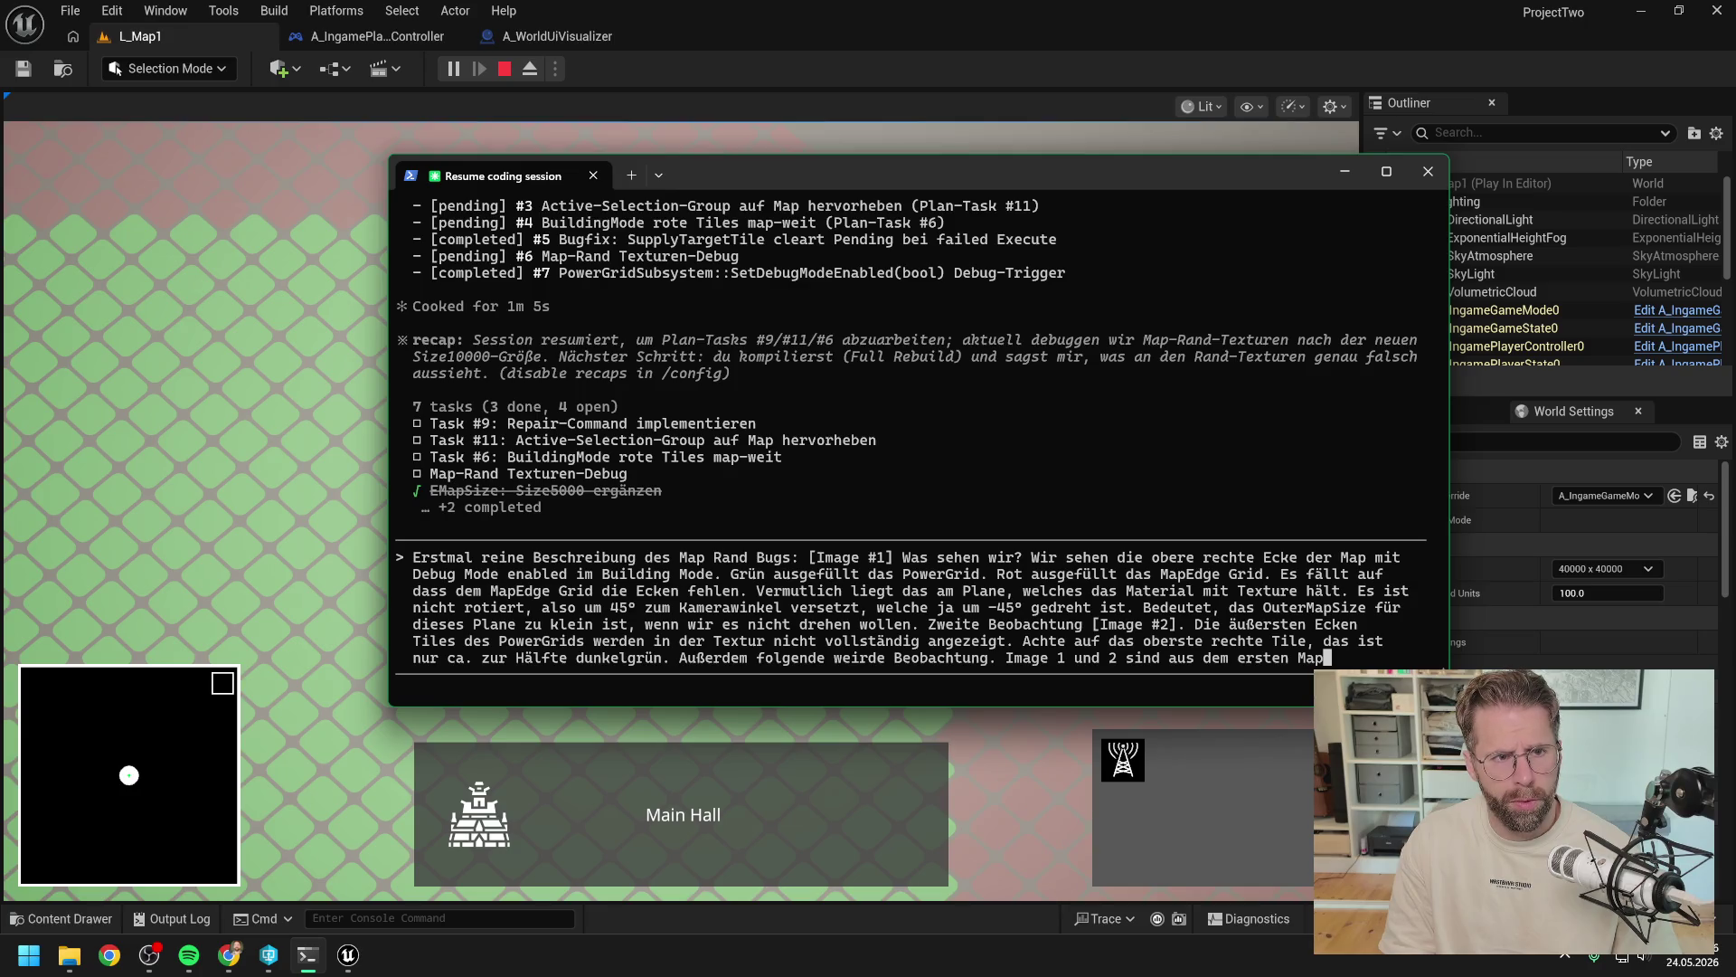
{"action": "type", "text": " Start"}
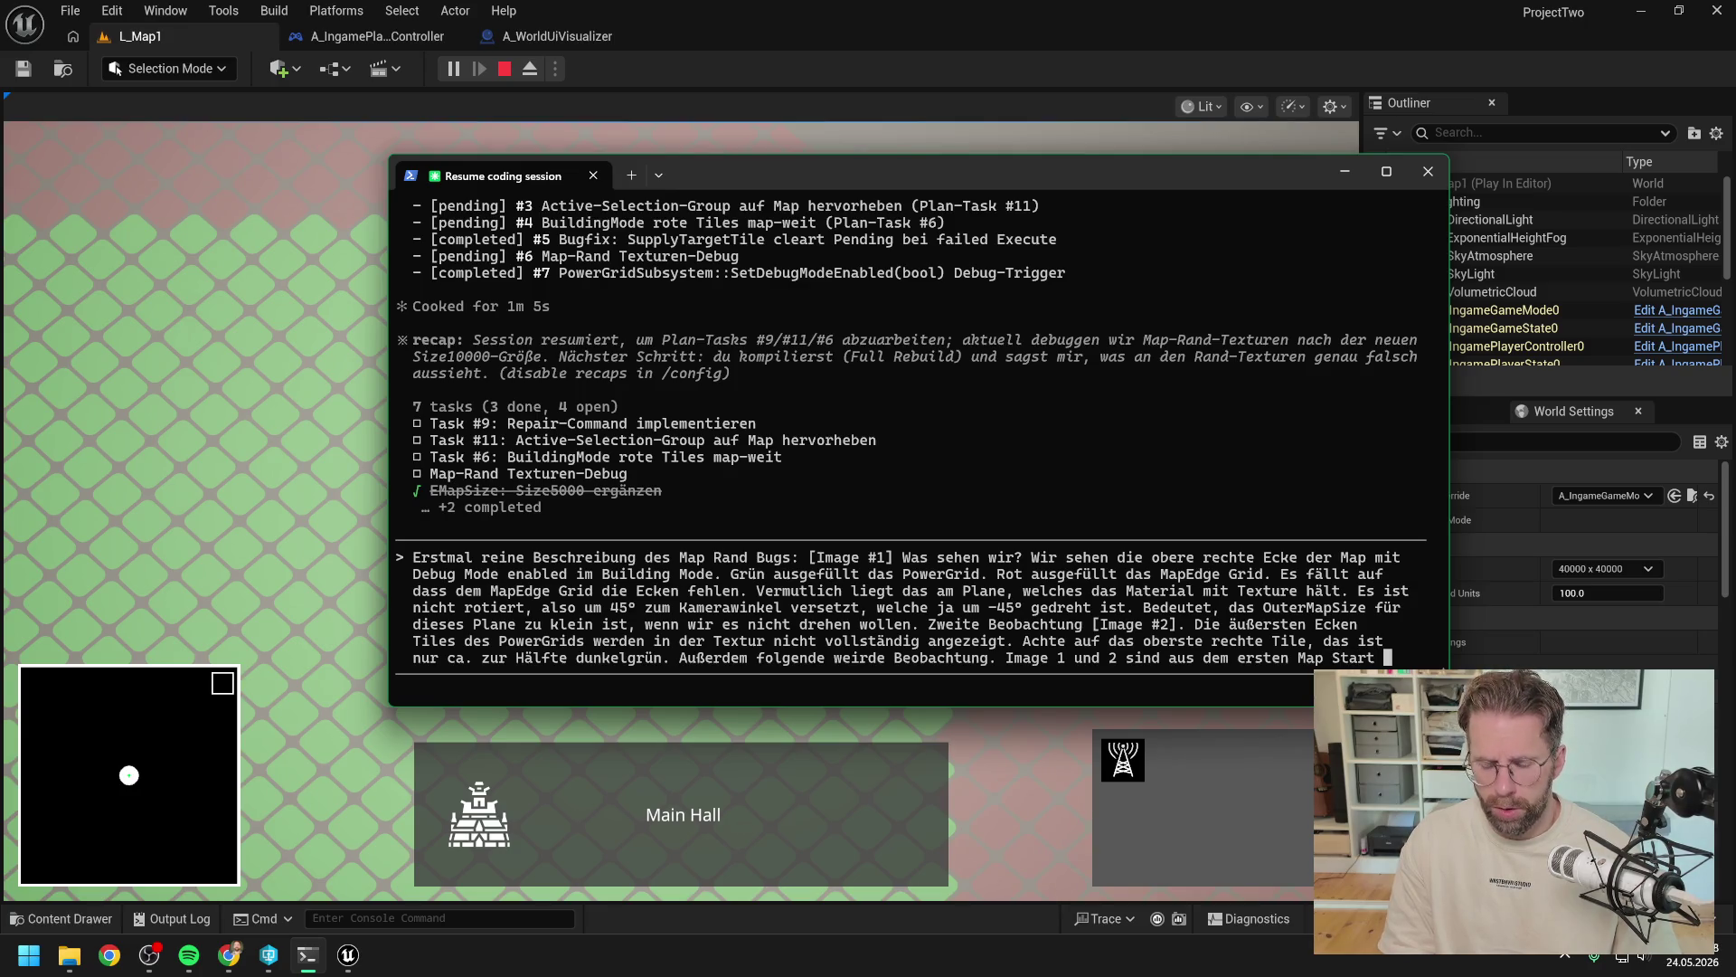
{"action": "type", "text": ", wenn wir "}
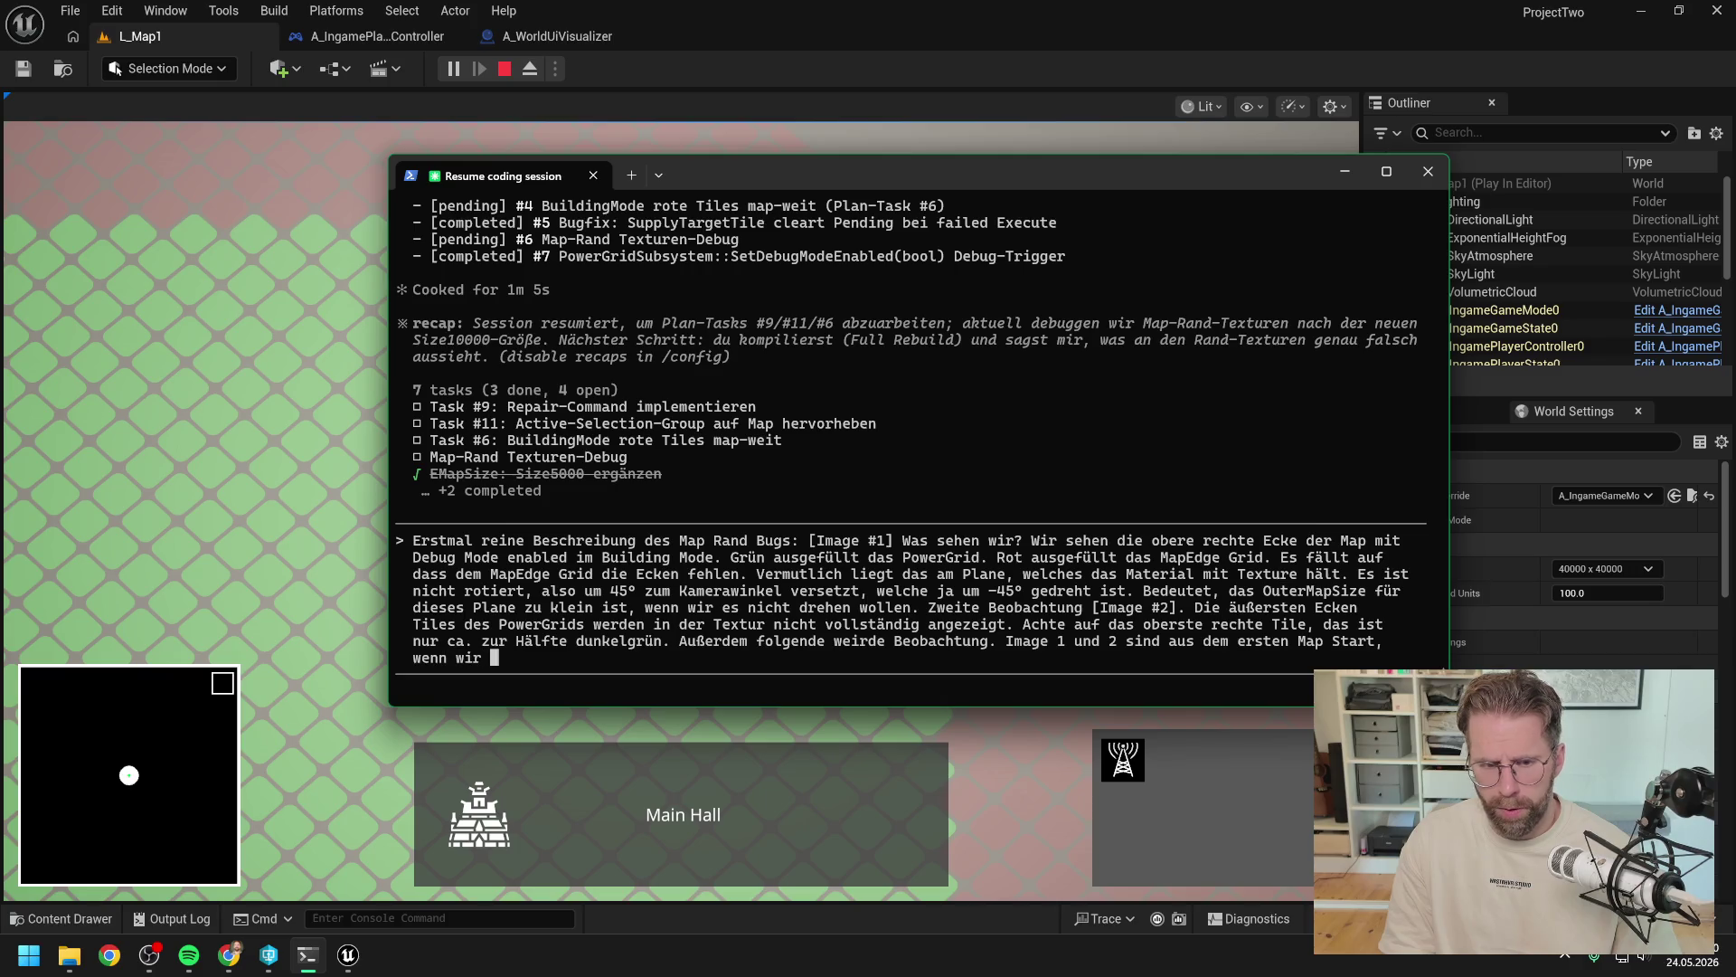
{"action": "type", "text": "die ine öffnen."}
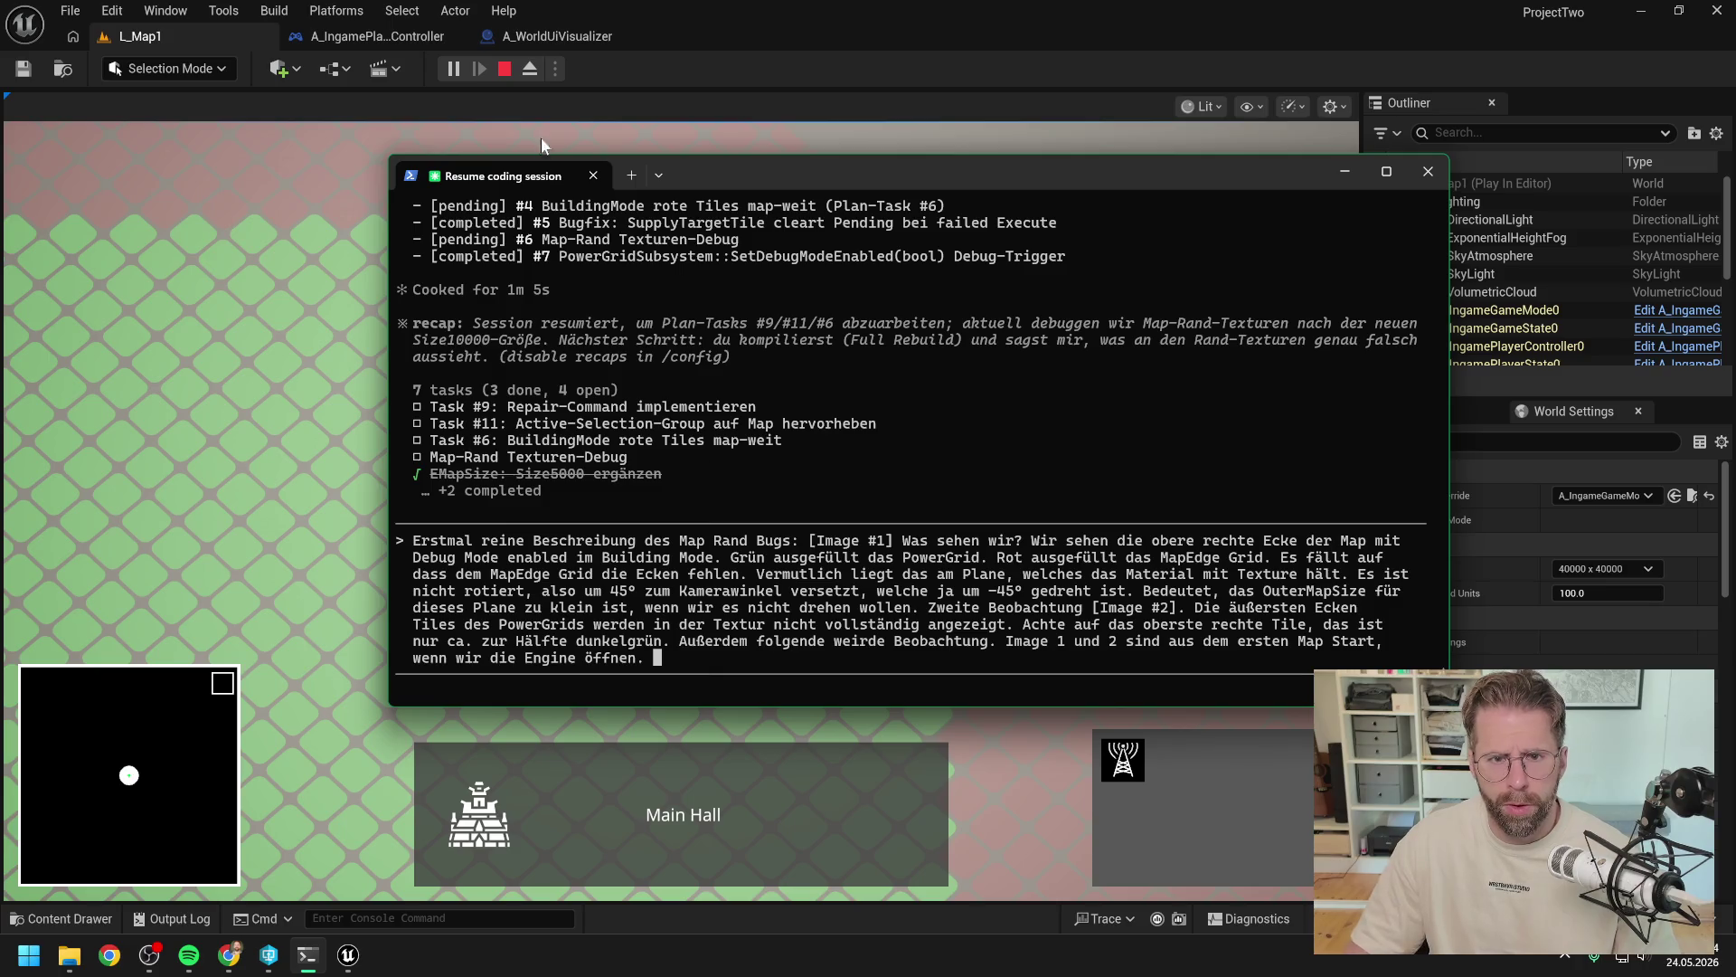
Restart the play session in Power Grid Generator build mode and pan to the map's upper-right corner.
{"action": "left_click", "coordinate": [541, 137]}
{"action": "left_click", "coordinate": [504, 72]}
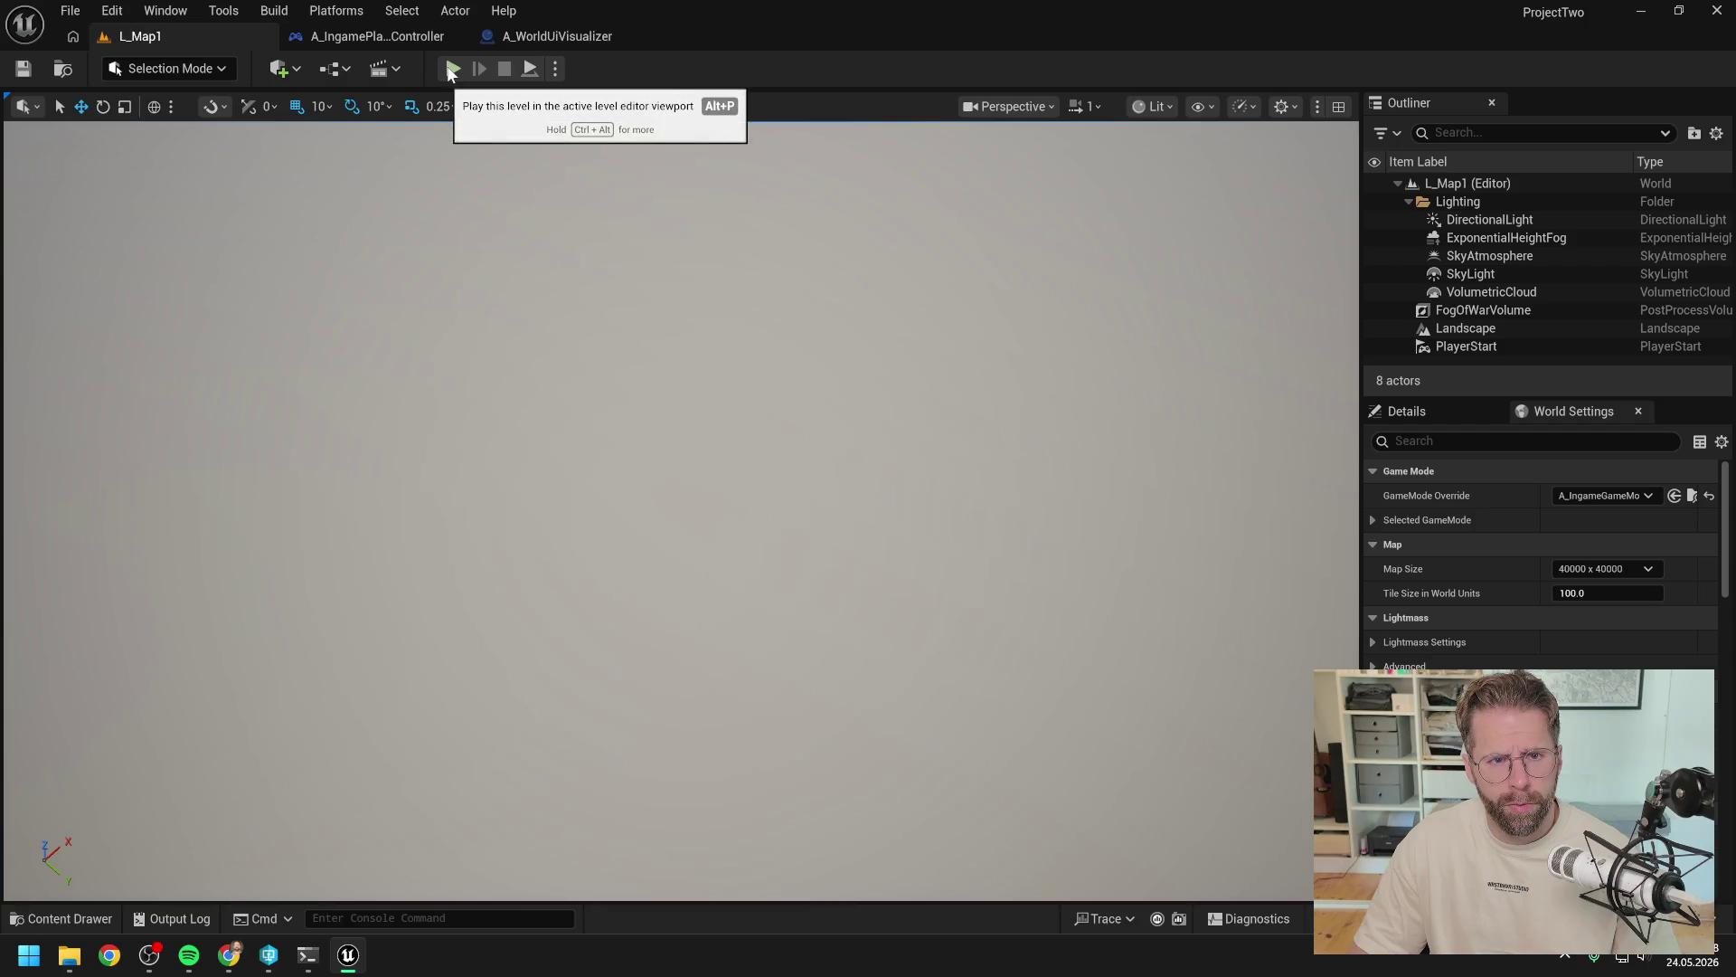
{"action": "left_click", "coordinate": [451, 73]}
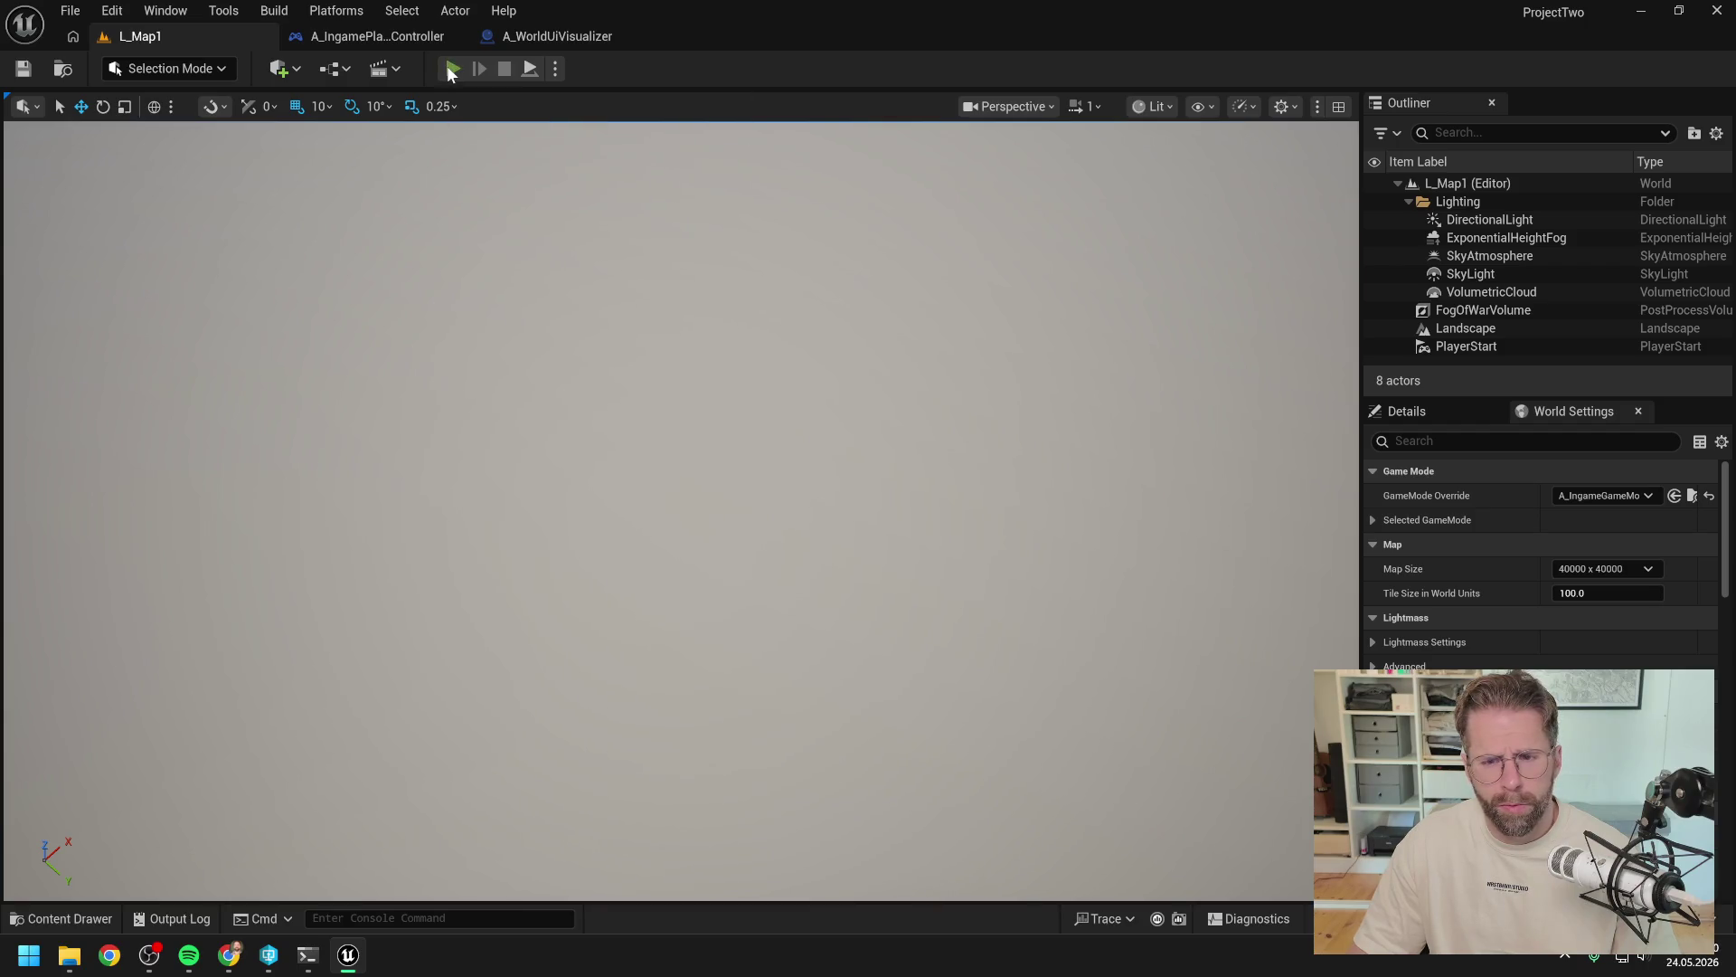
{"action": "left_click", "coordinate": [1121, 763]}
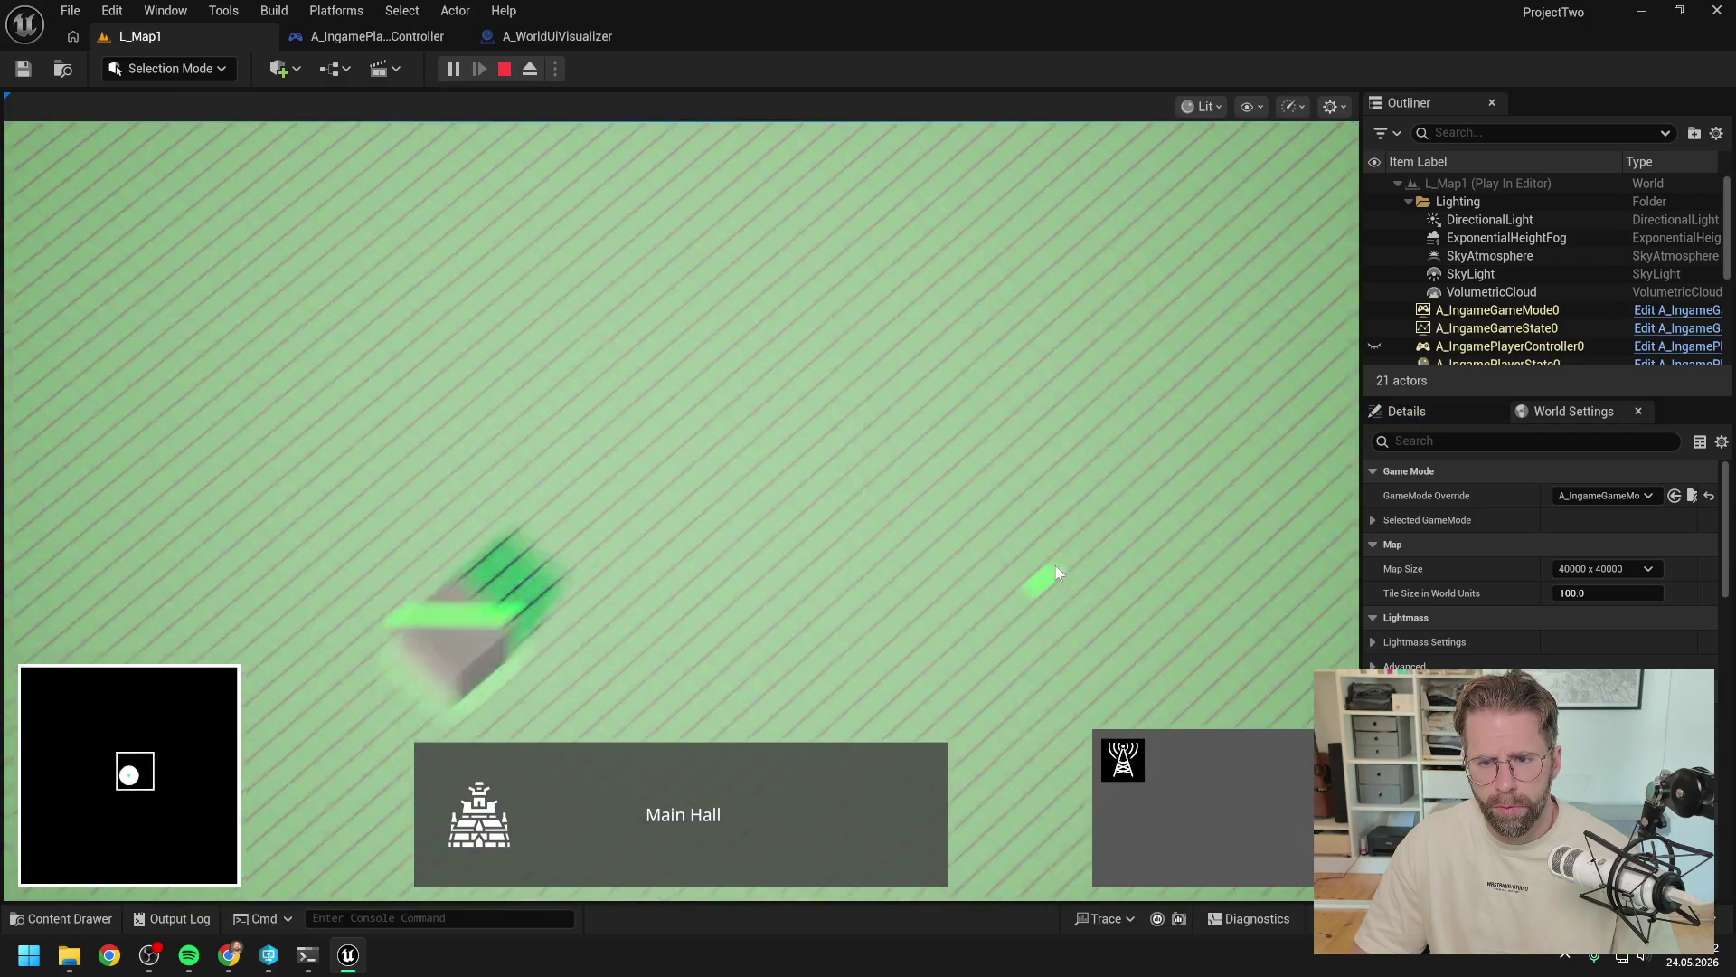
{"action": "key", "text": "w"}
{"action": "key", "text": "d"}
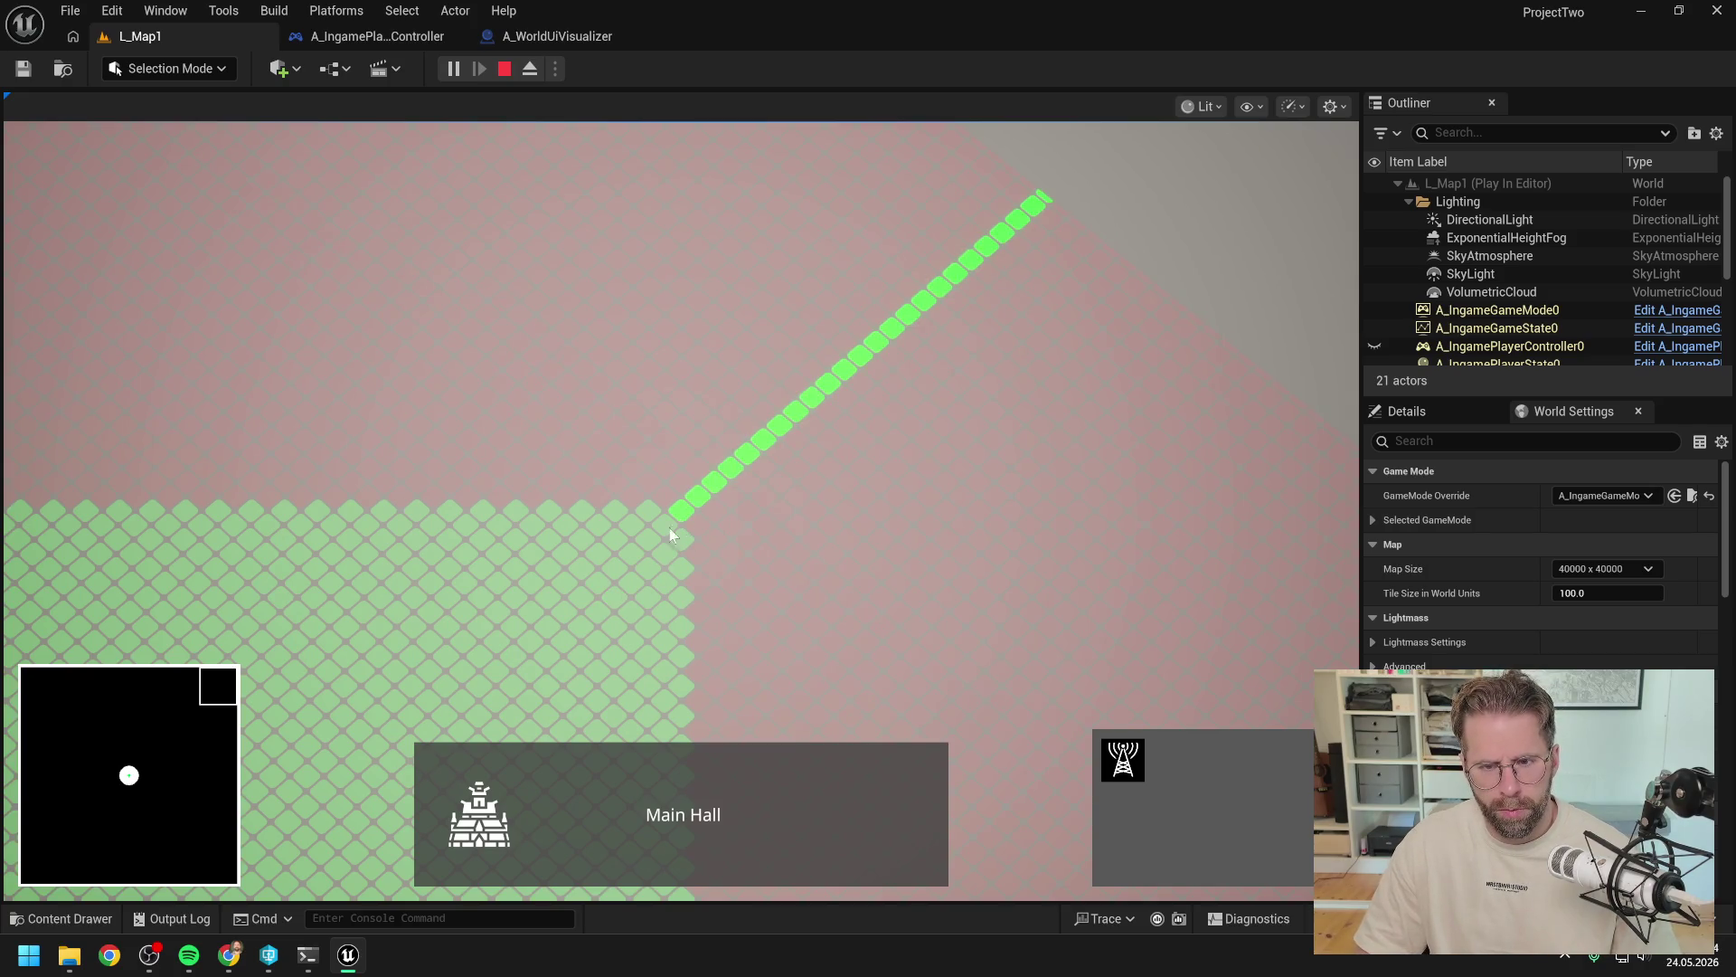
{"action": "key", "text": "alt+Tab"}
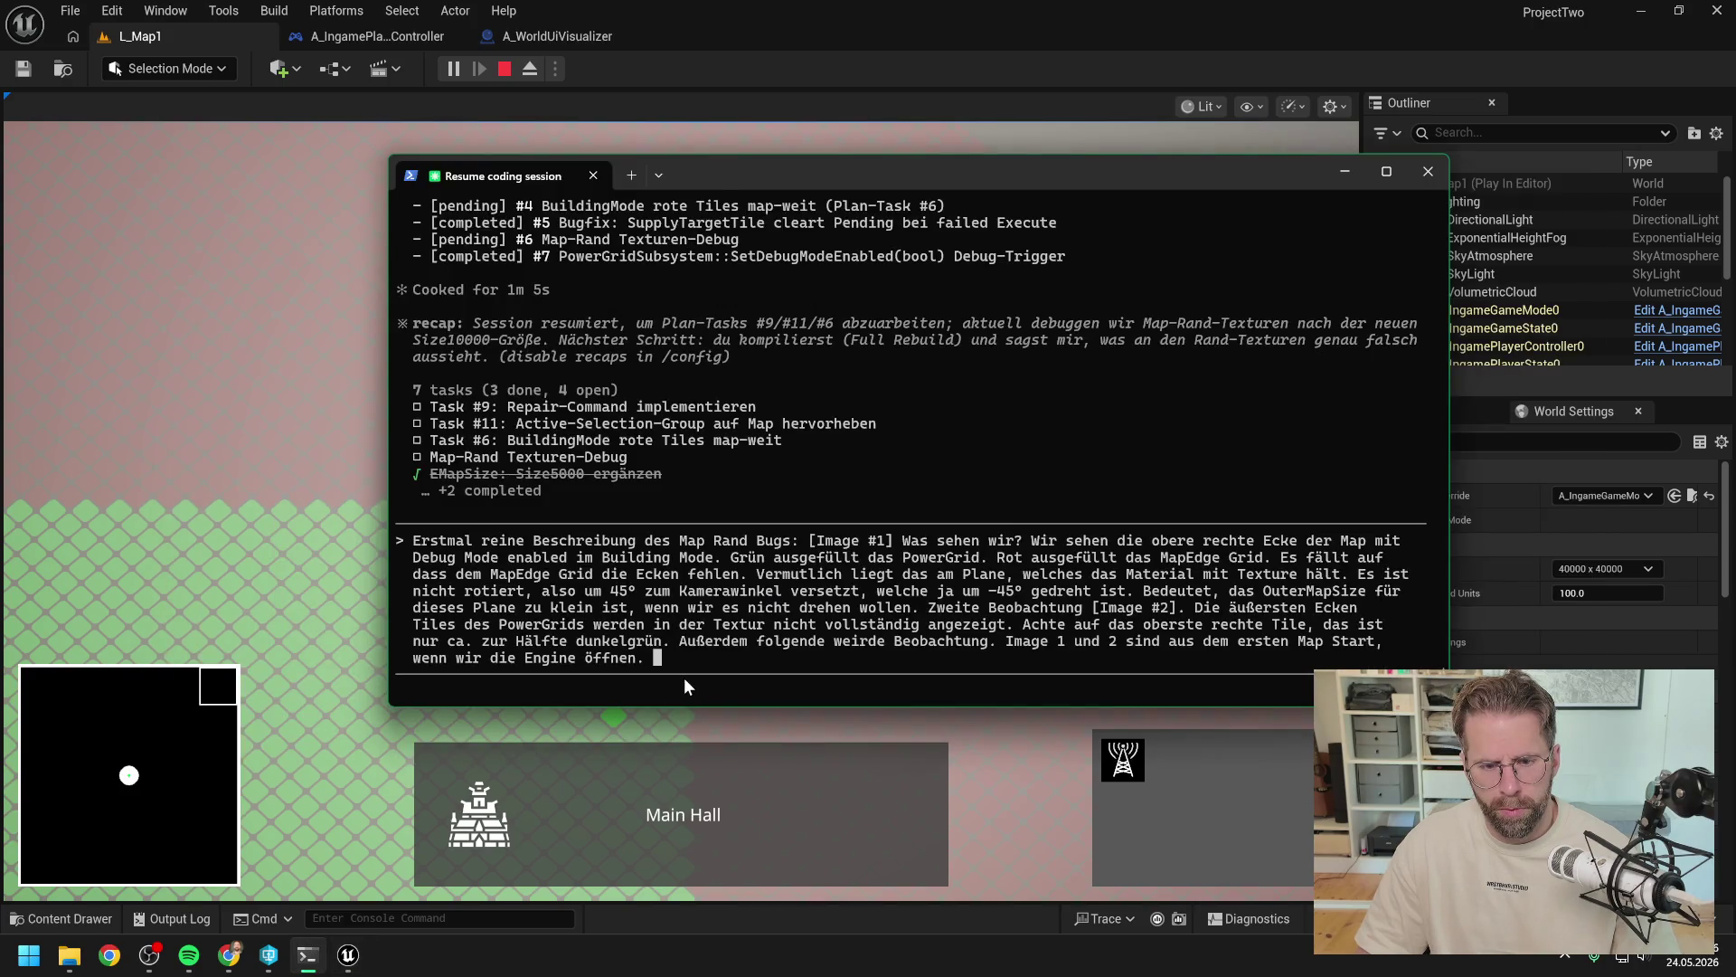
Explain that a second Play in the viewport changes the corner state, attaching it as [Image #3].
{"action": "type", "text": "Wenn wir"}
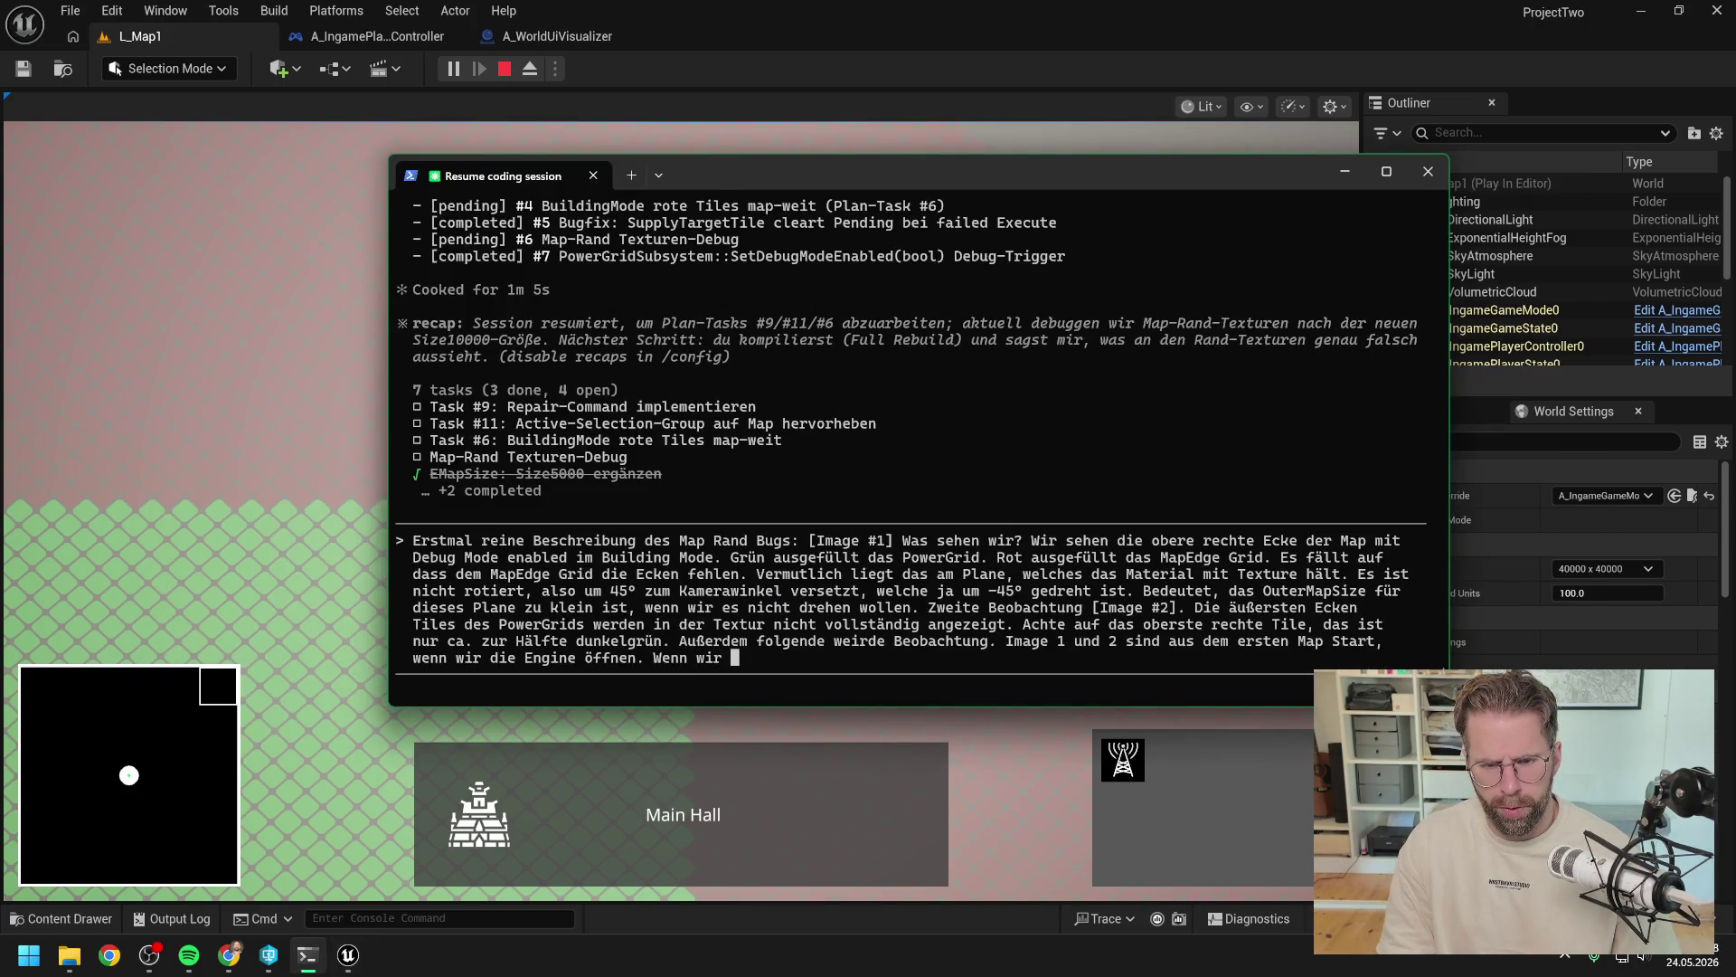
{"action": "type", "text": "das Spiel ein zw"}
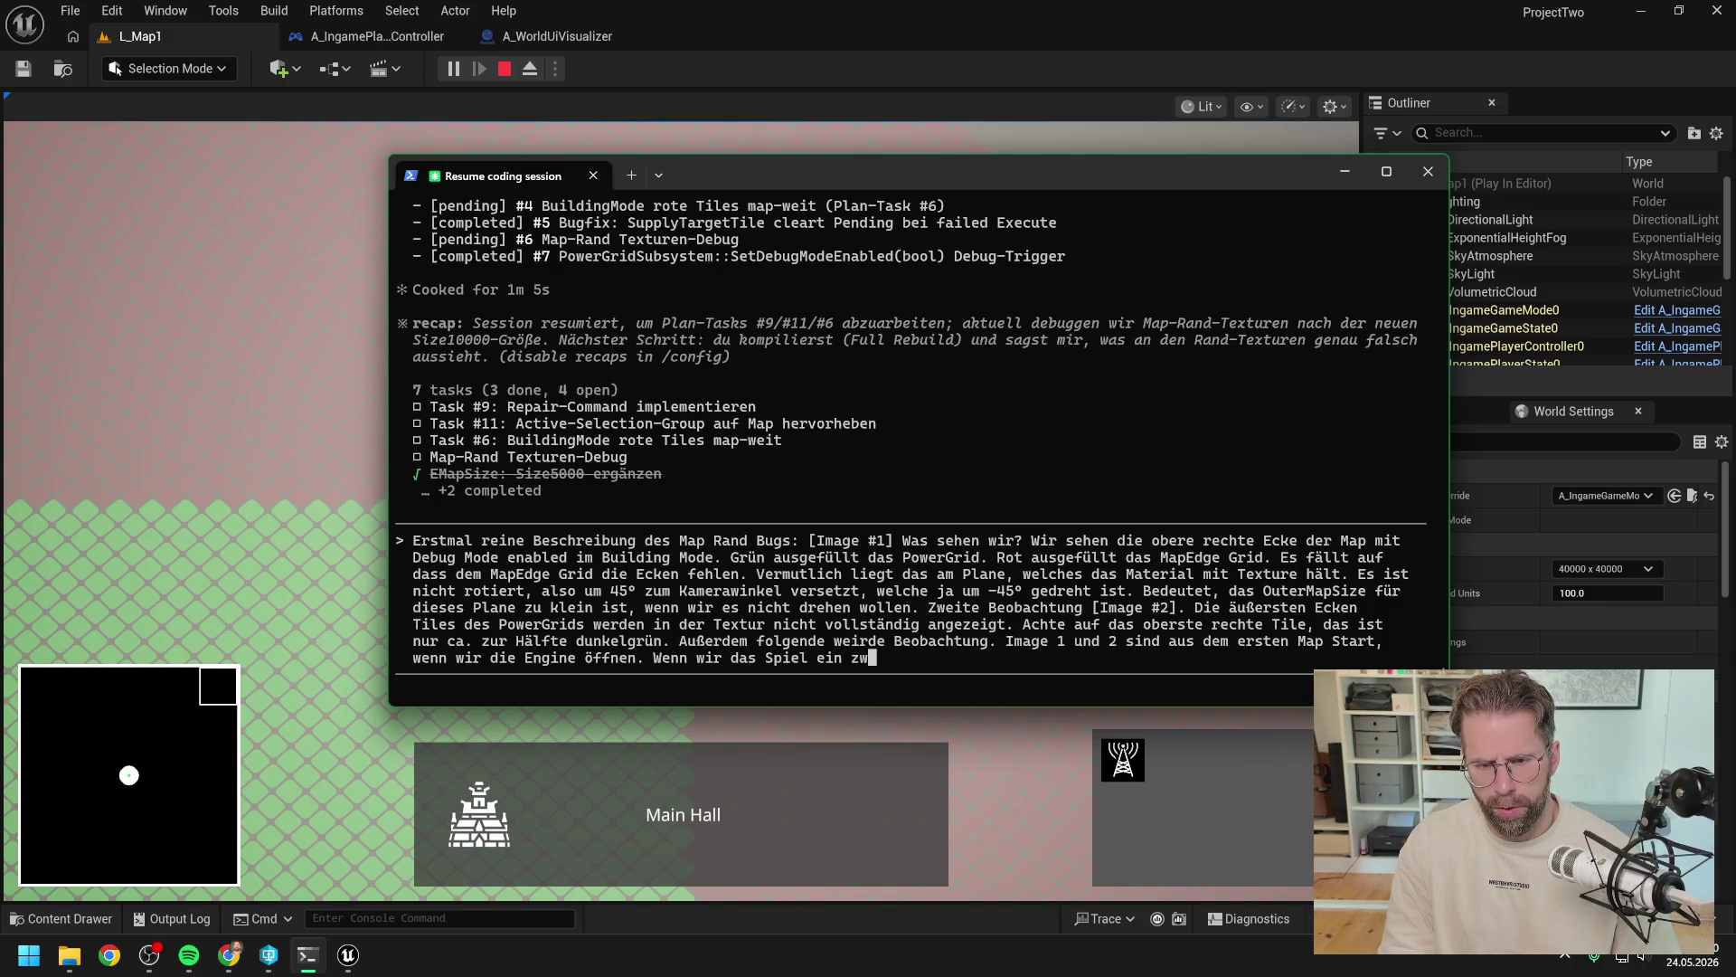
{"action": "type", "text": "eites m"}
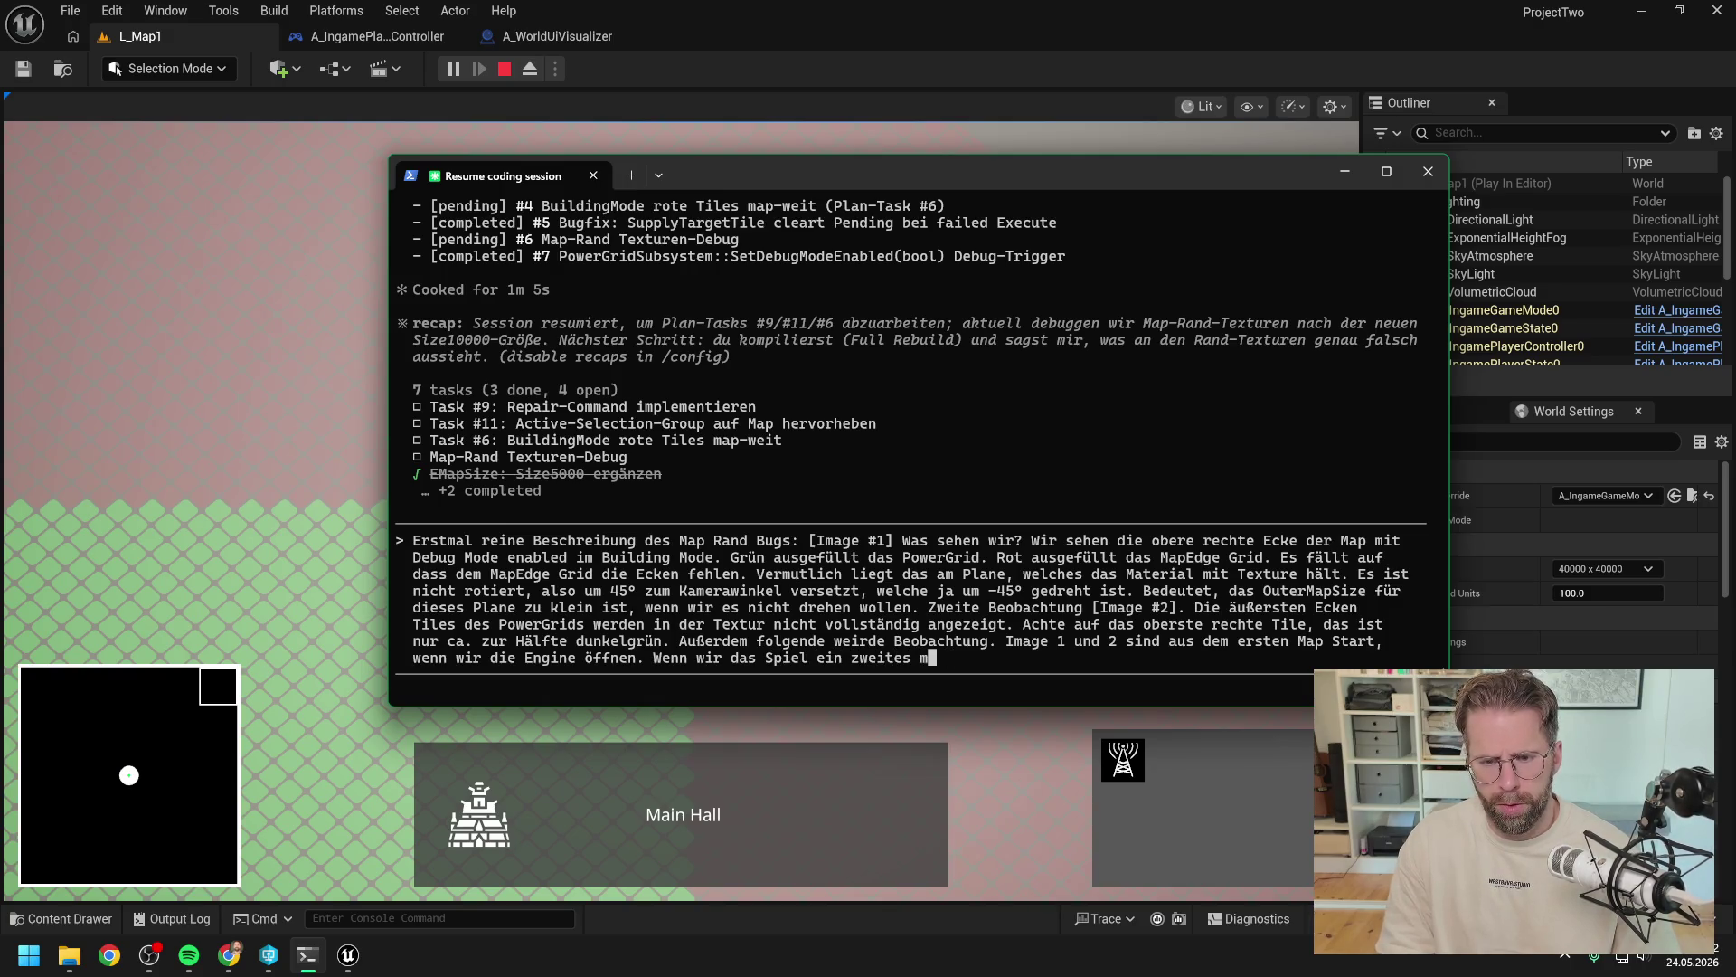
{"action": "type", "text": "al imViewport öf"}
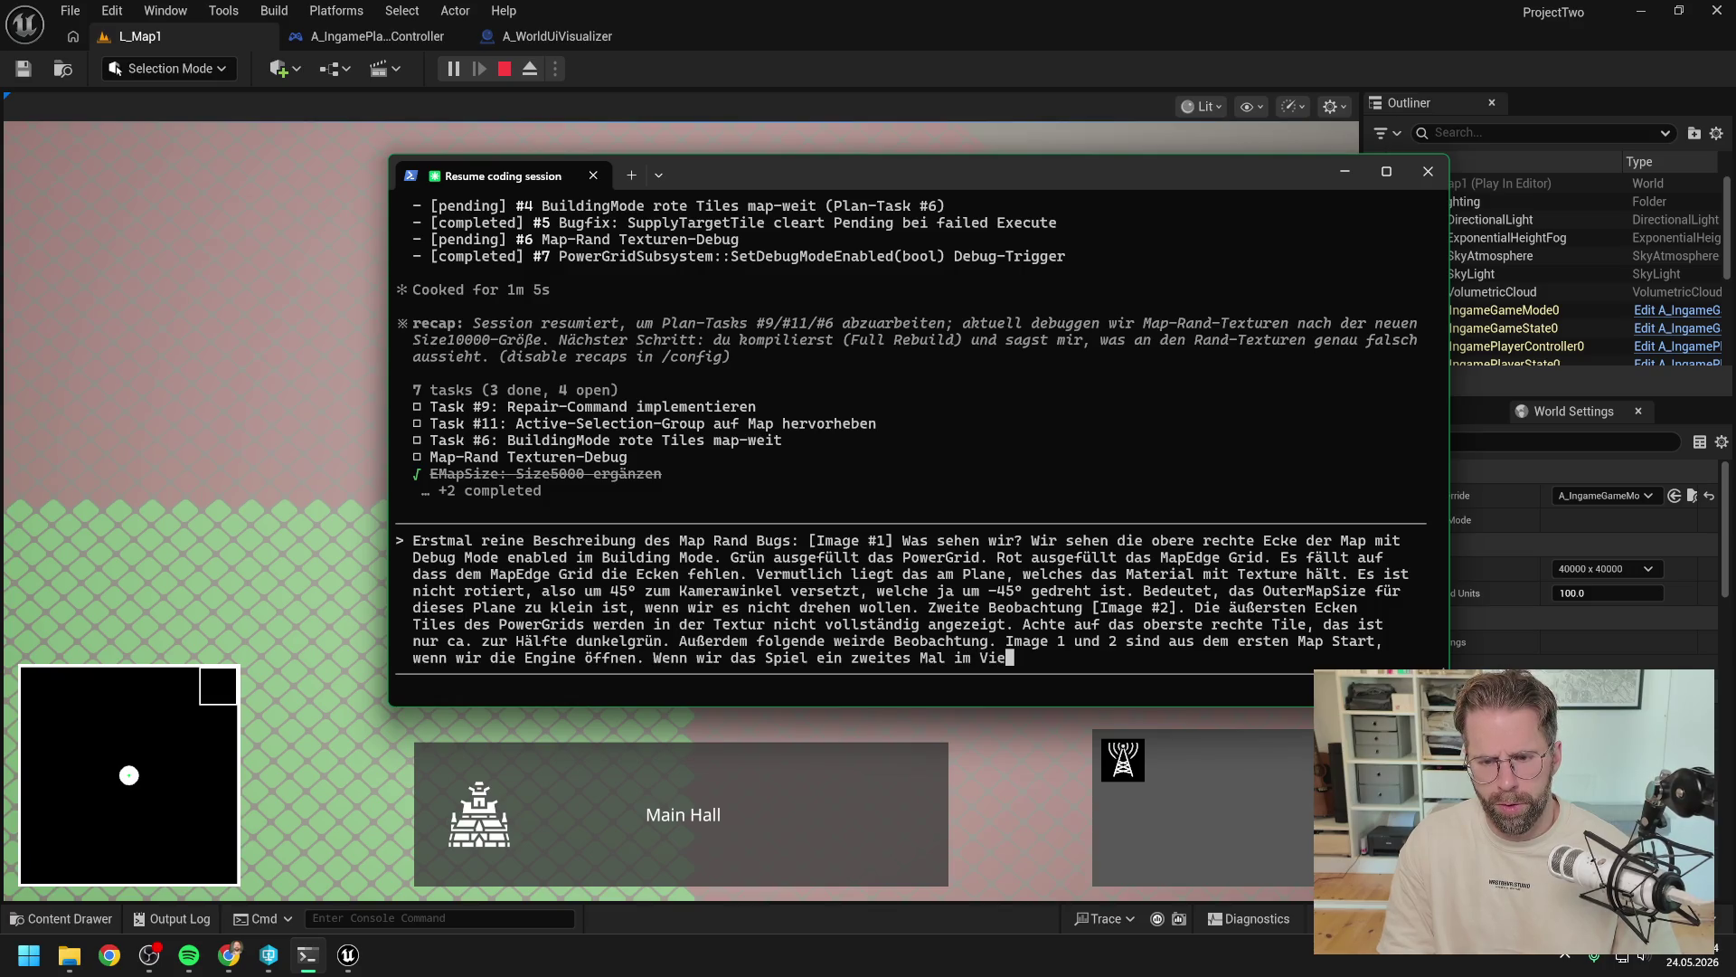
{"action": "type", "text": "en, "}
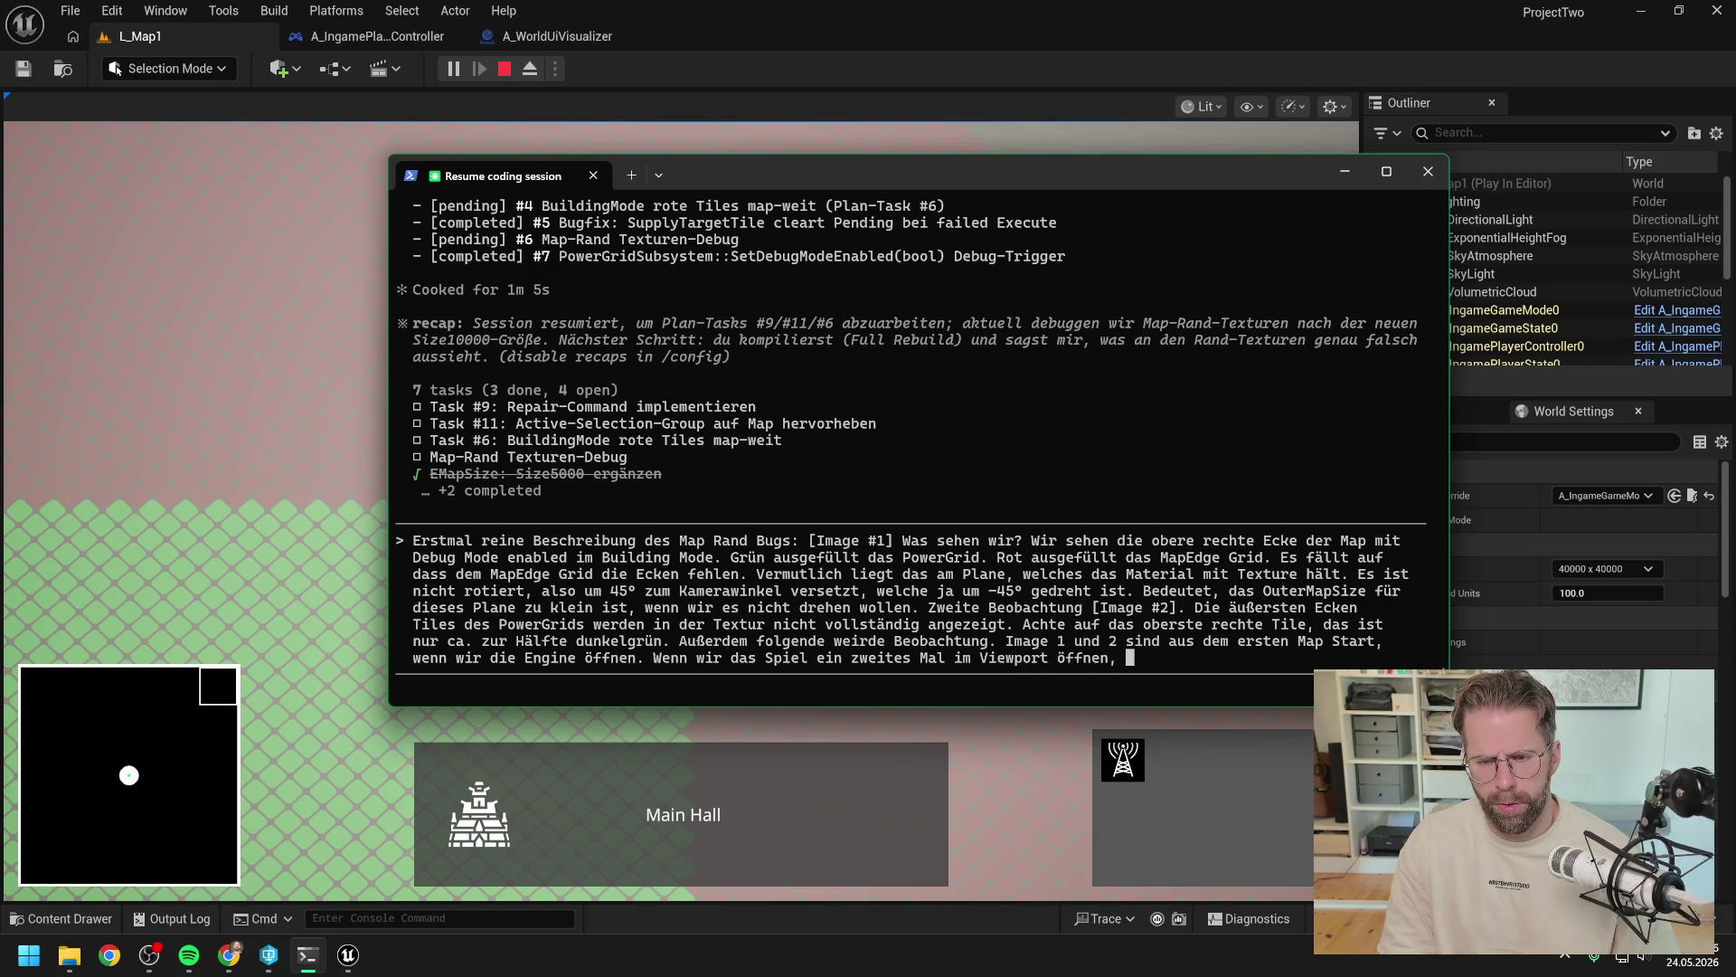
{"action": "type", "text": "ändert sich der Zusan"}
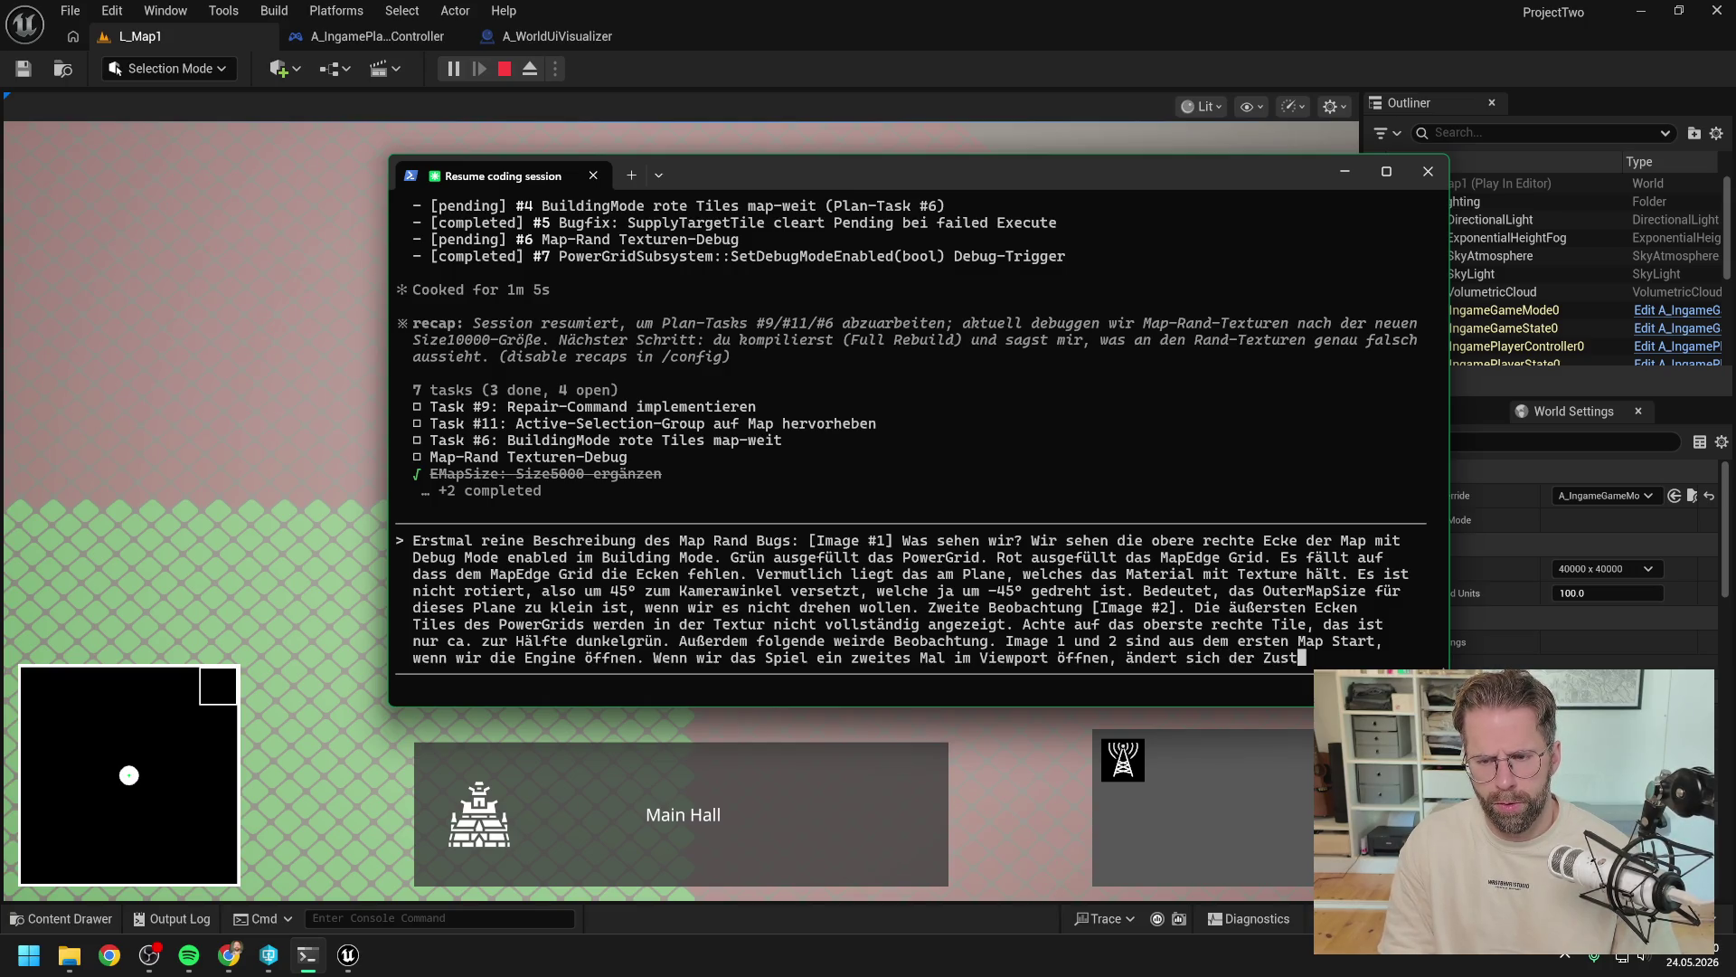
{"action": "type", "text": "and"}
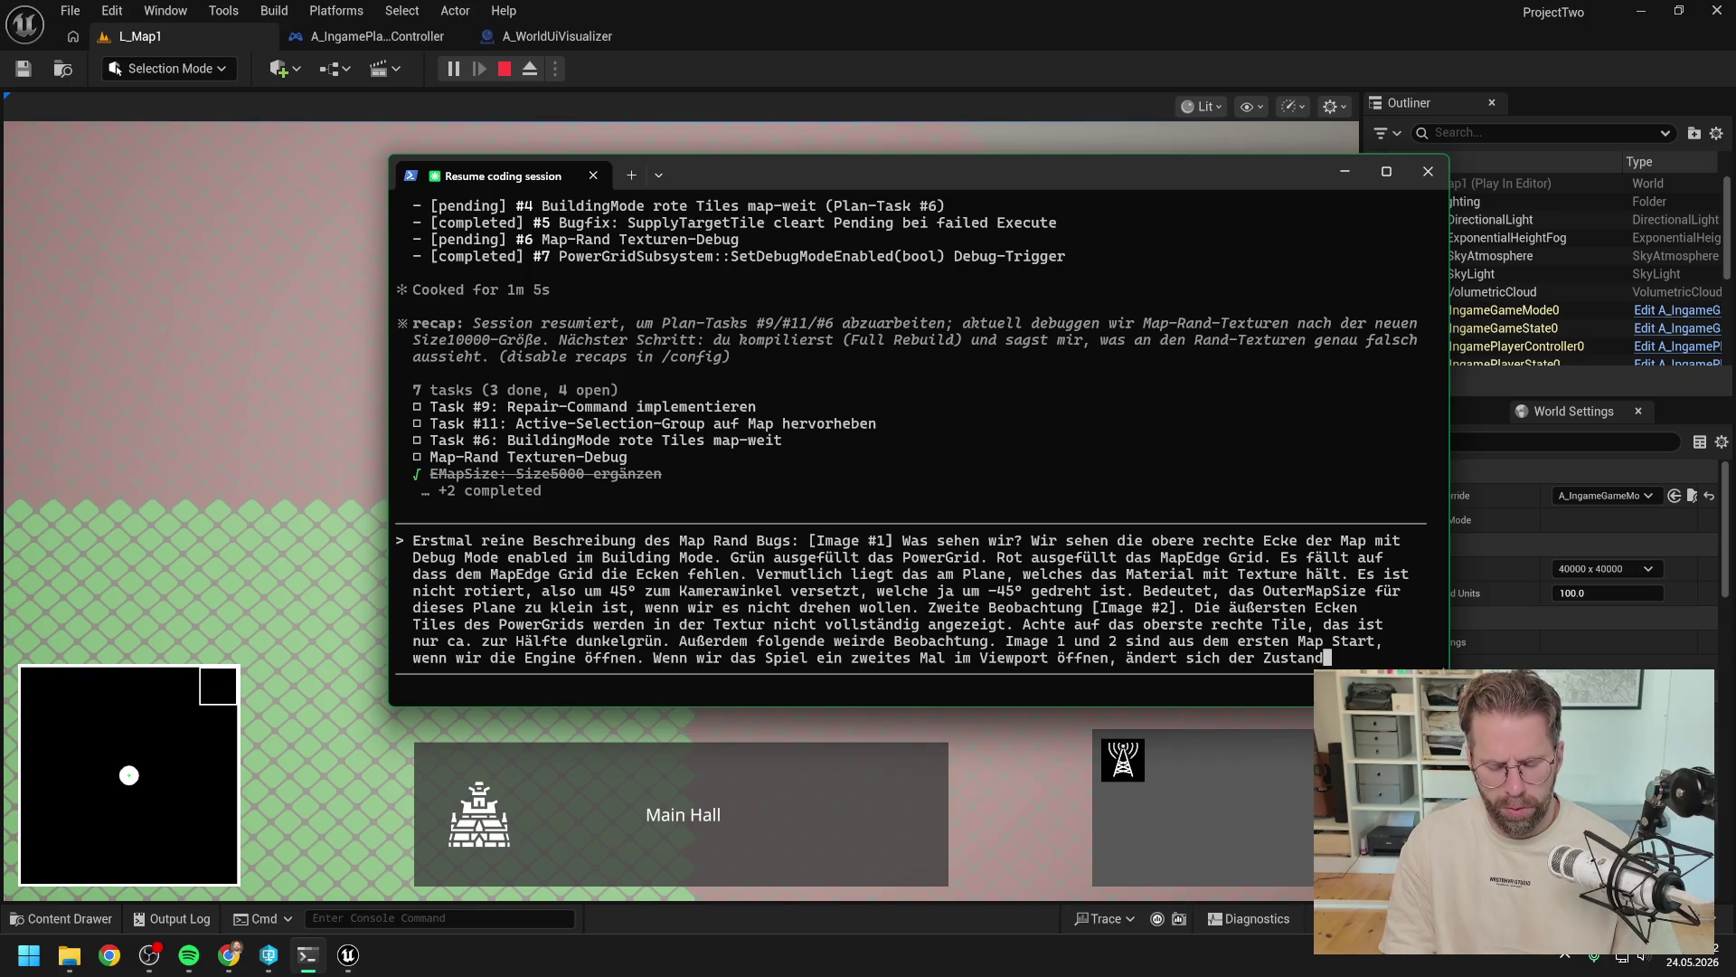
{"action": "type", "text": " und wir beko"}
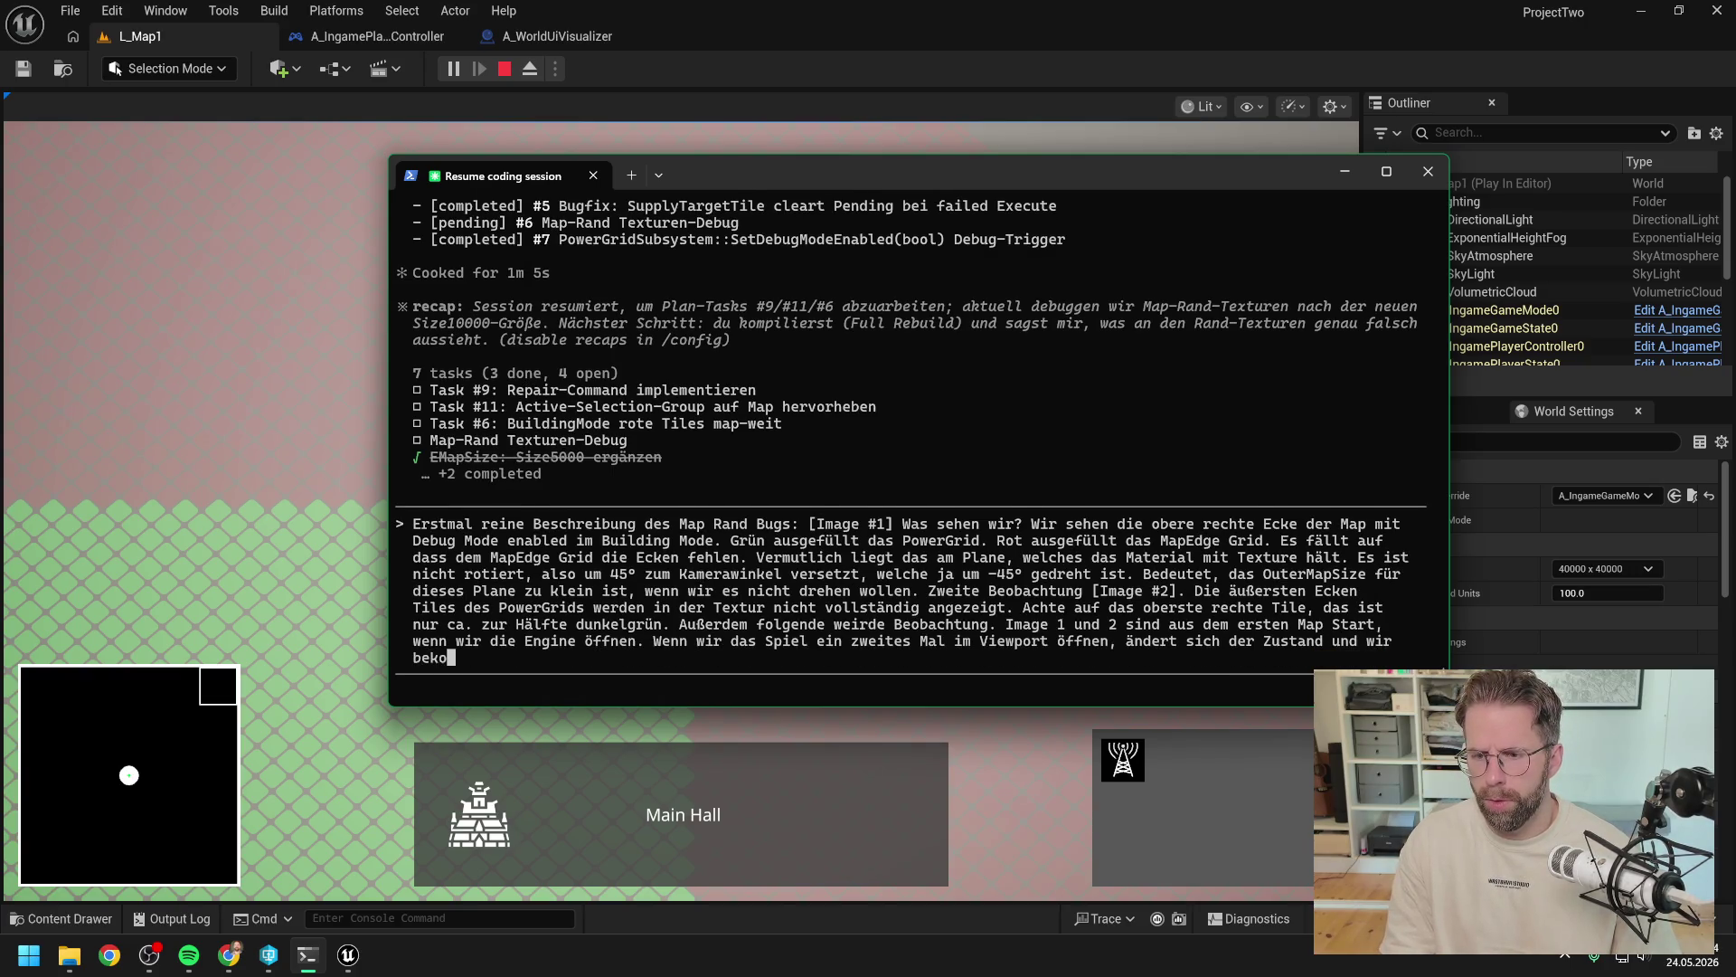
{"action": "type", "text": "mmen Zustand 1 "}
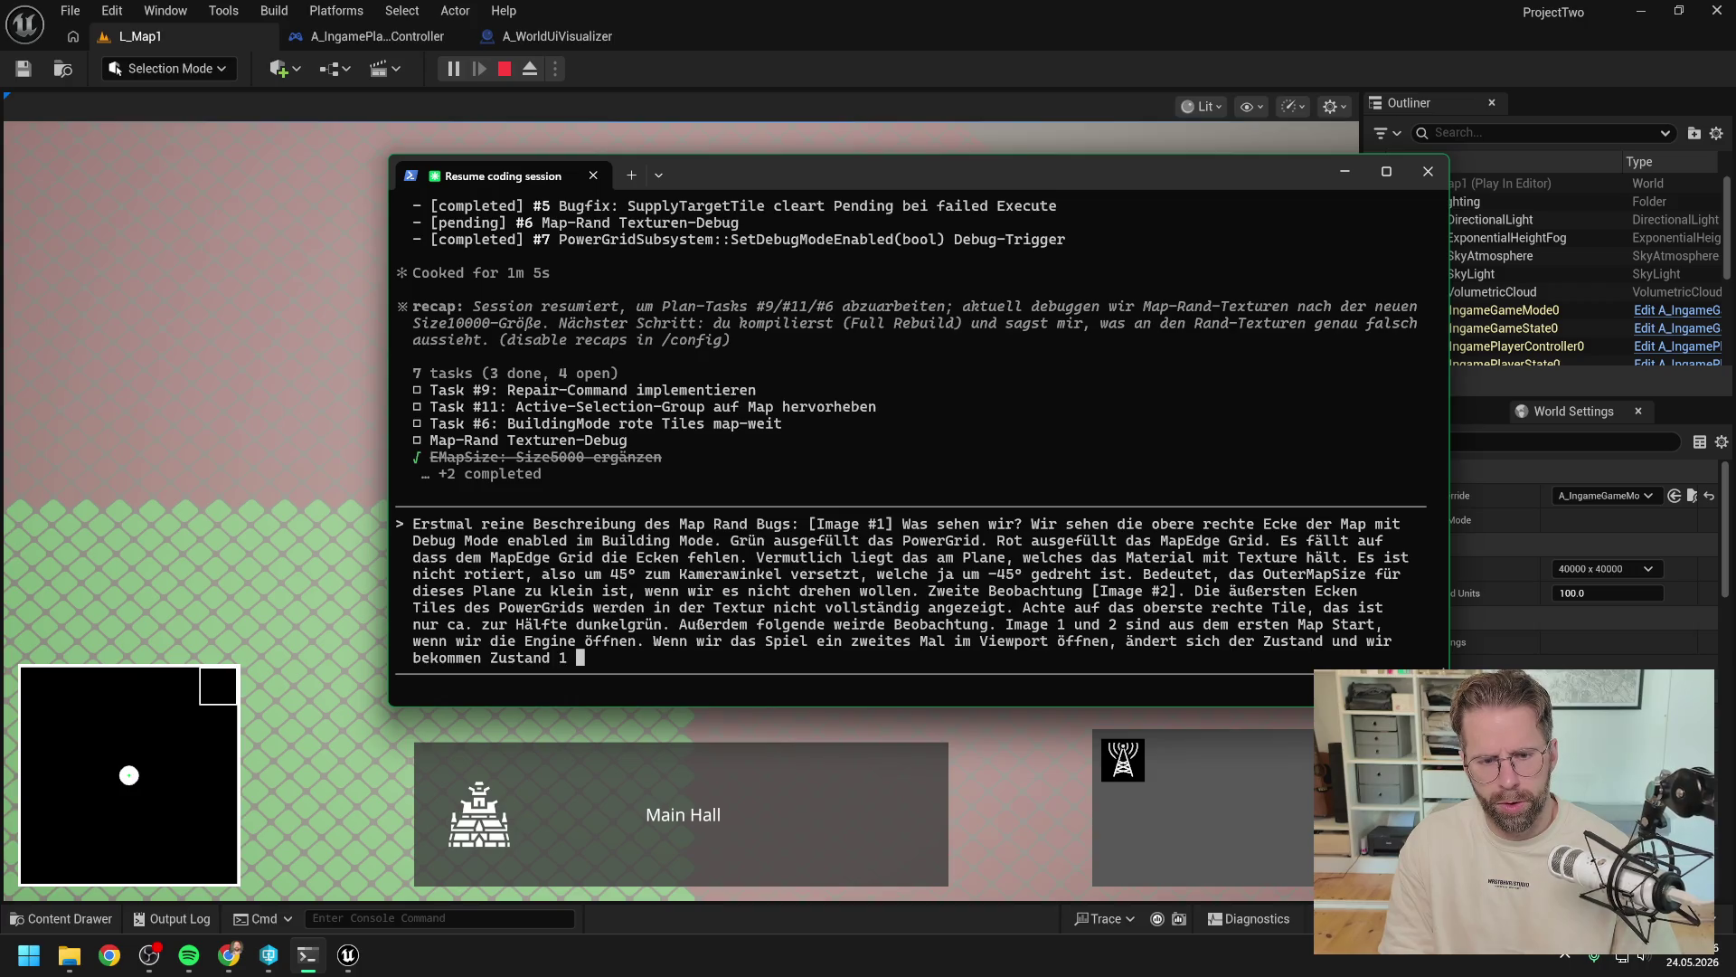
{"action": "type", "text": "erst wieder, w"}
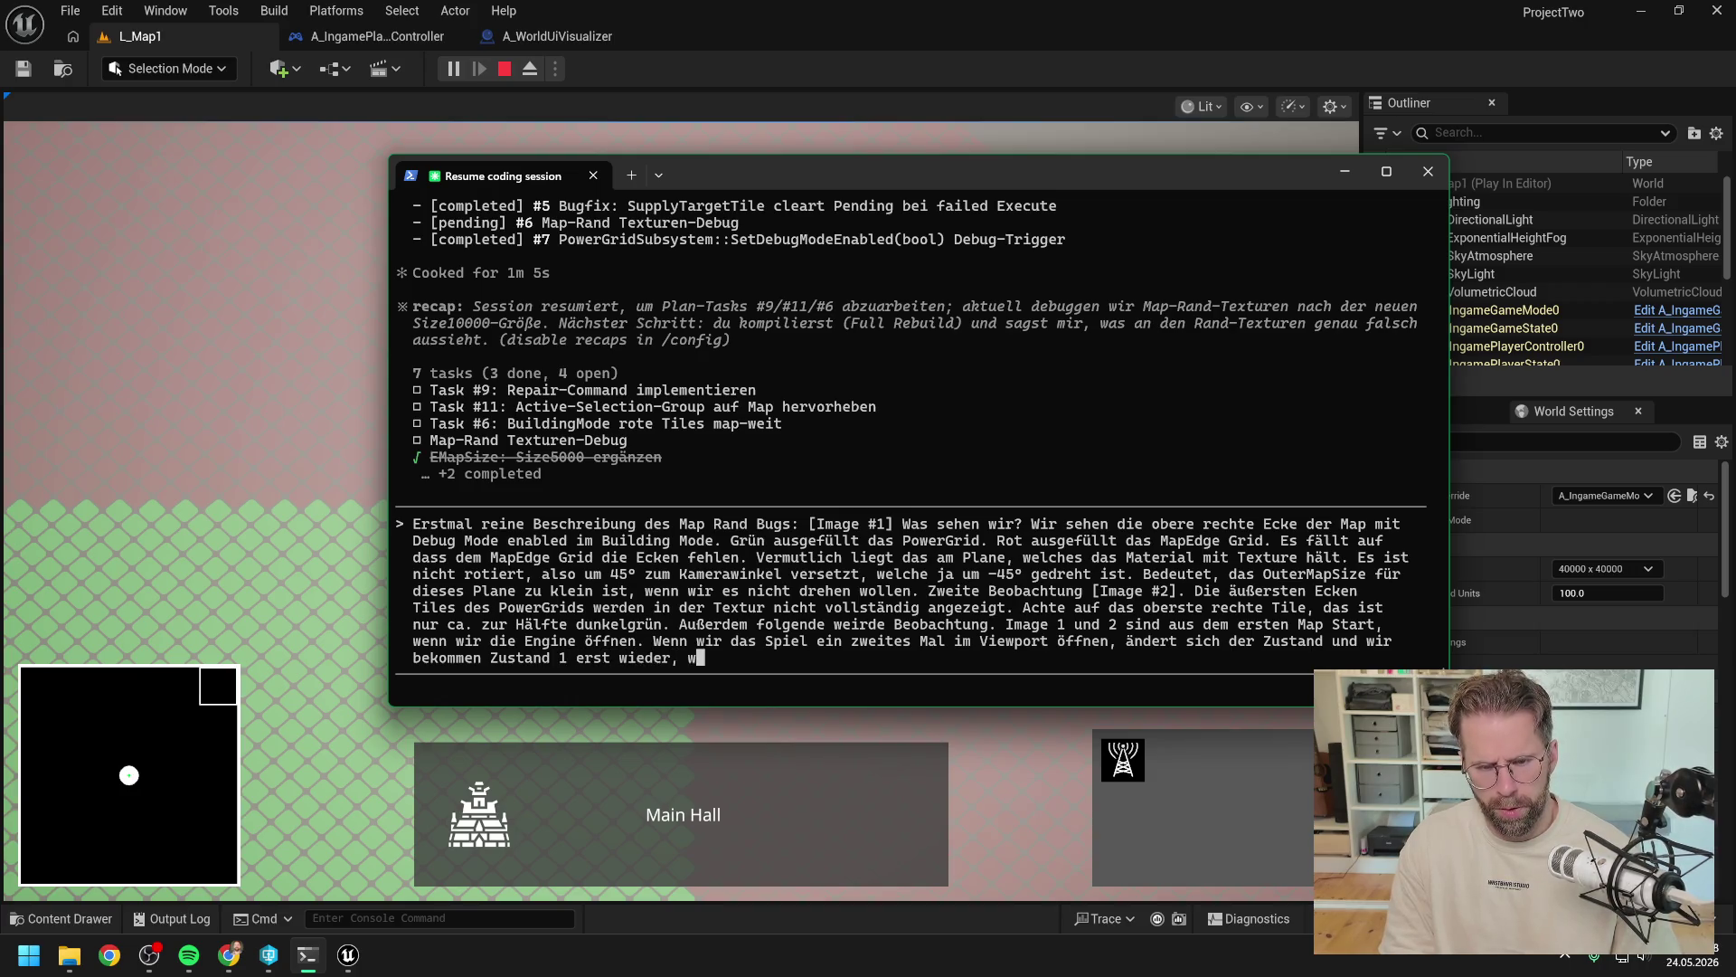
{"action": "type", "text": "enn wir die Engine "}
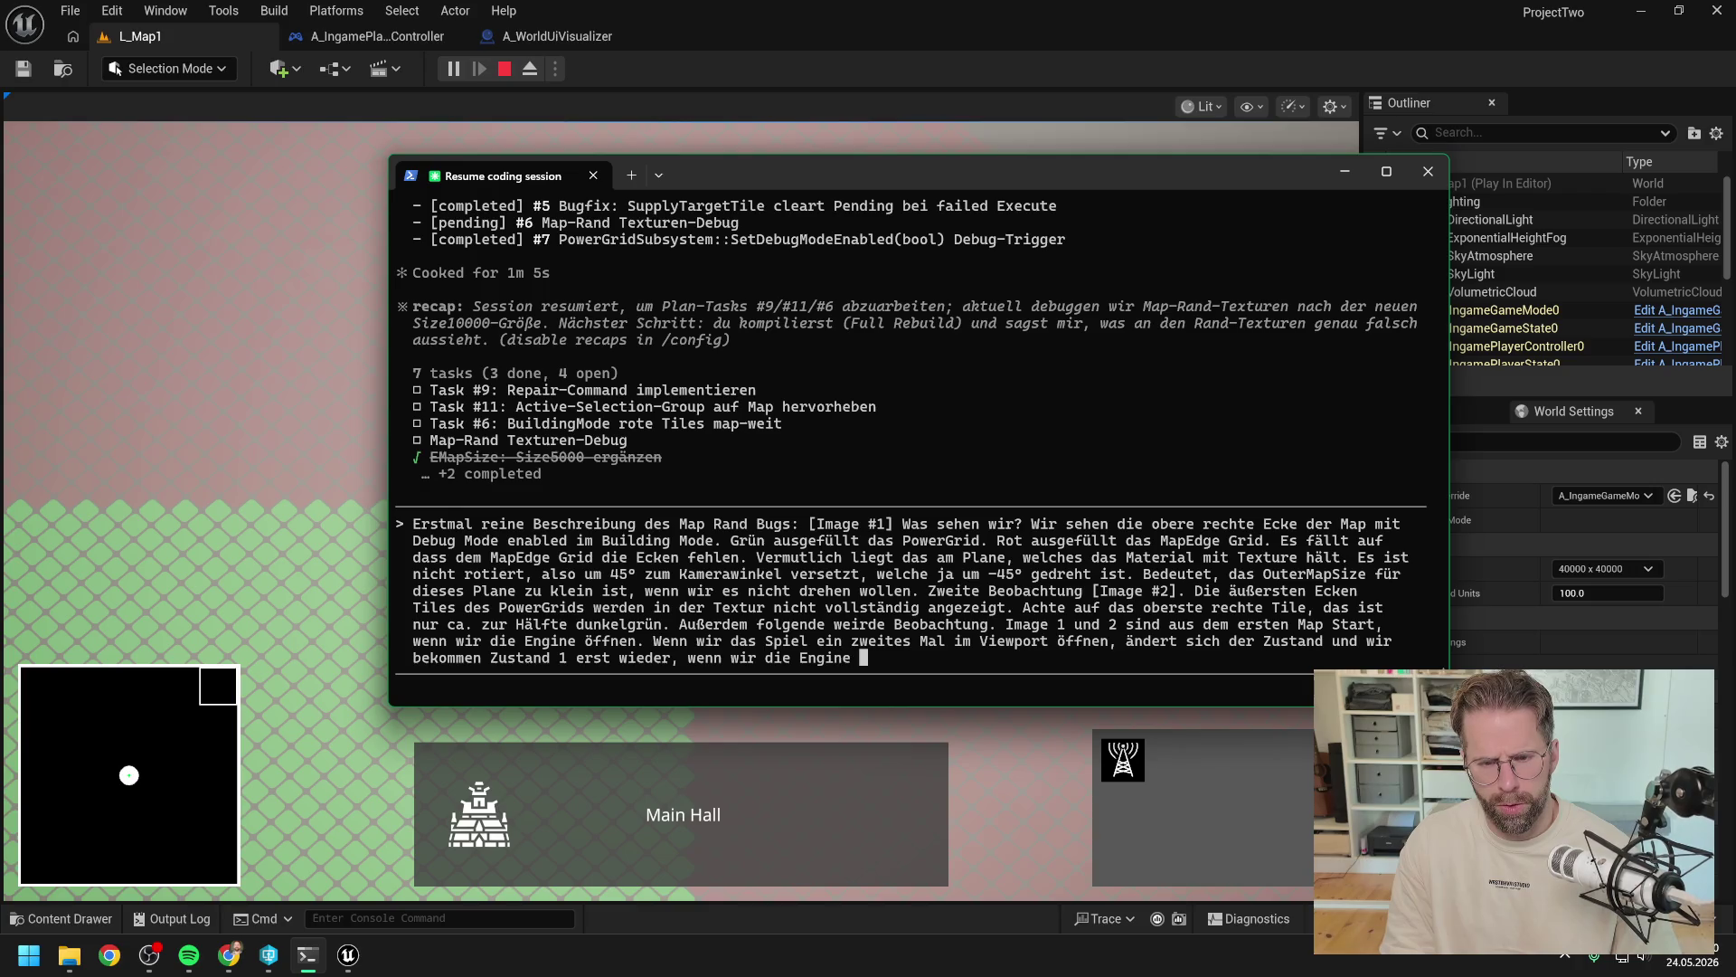
{"action": "type", "text": "neustarten und nue"}
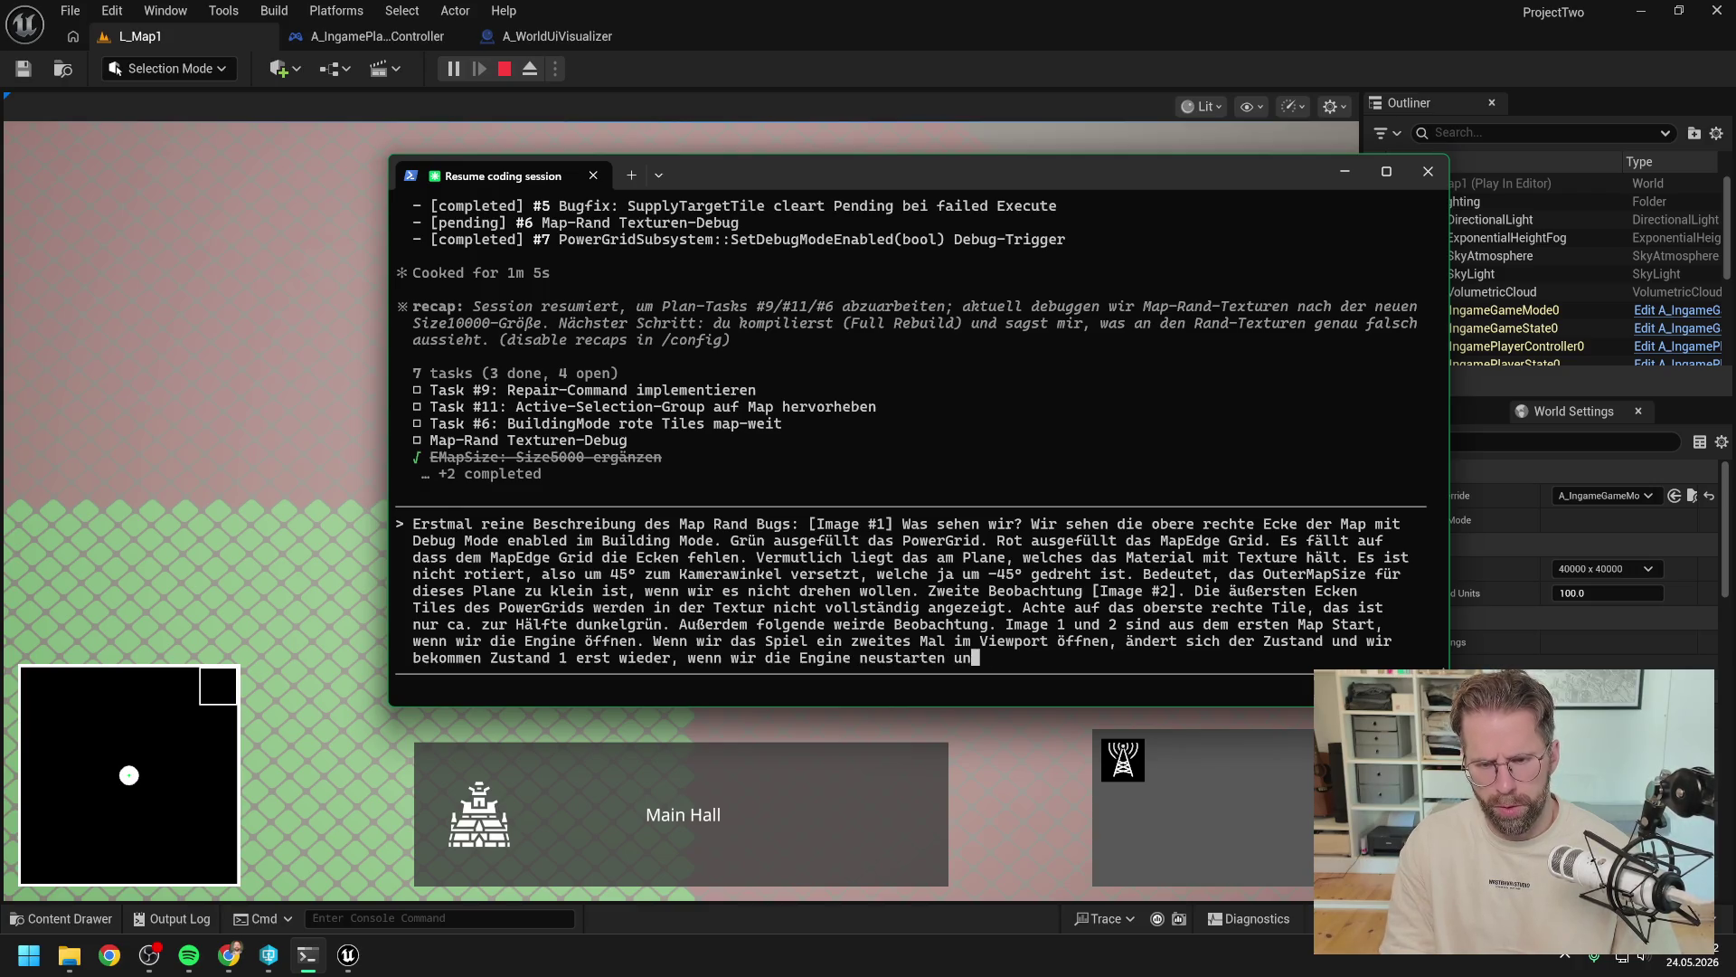
{"action": "key", "text": "BackSpace"}
{"action": "type", "text": "r beim ersten P"}
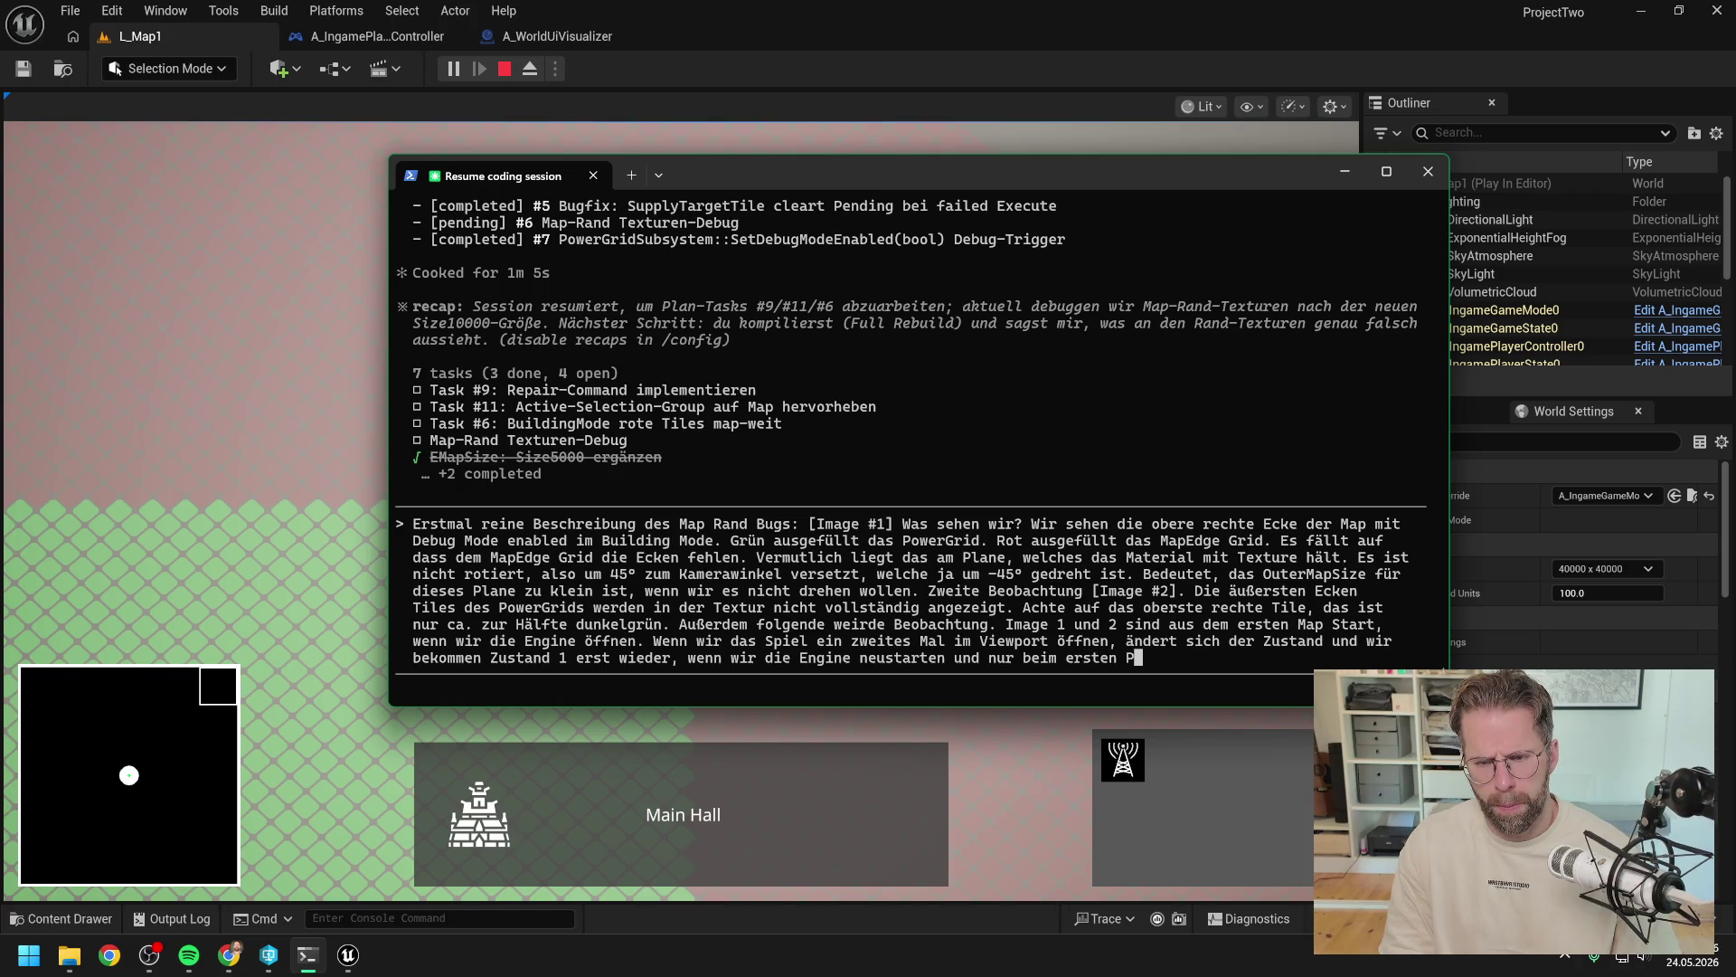
{"action": "type", "text": "lay."}
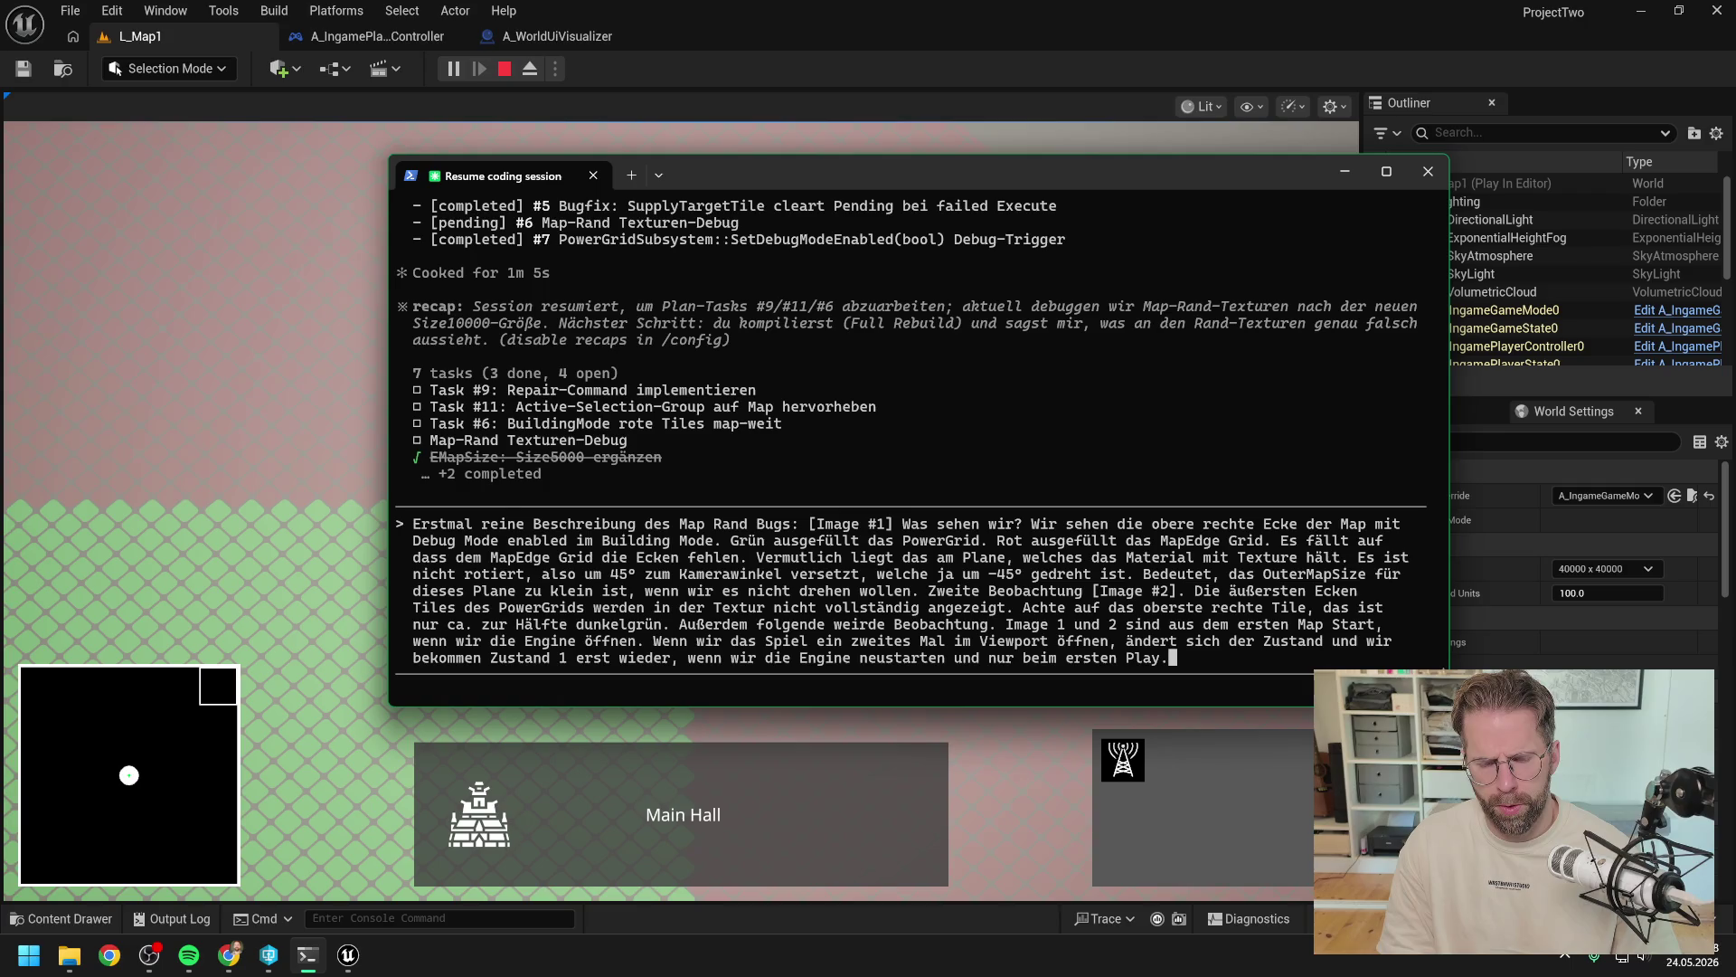
{"action": "type", "text": " So "}
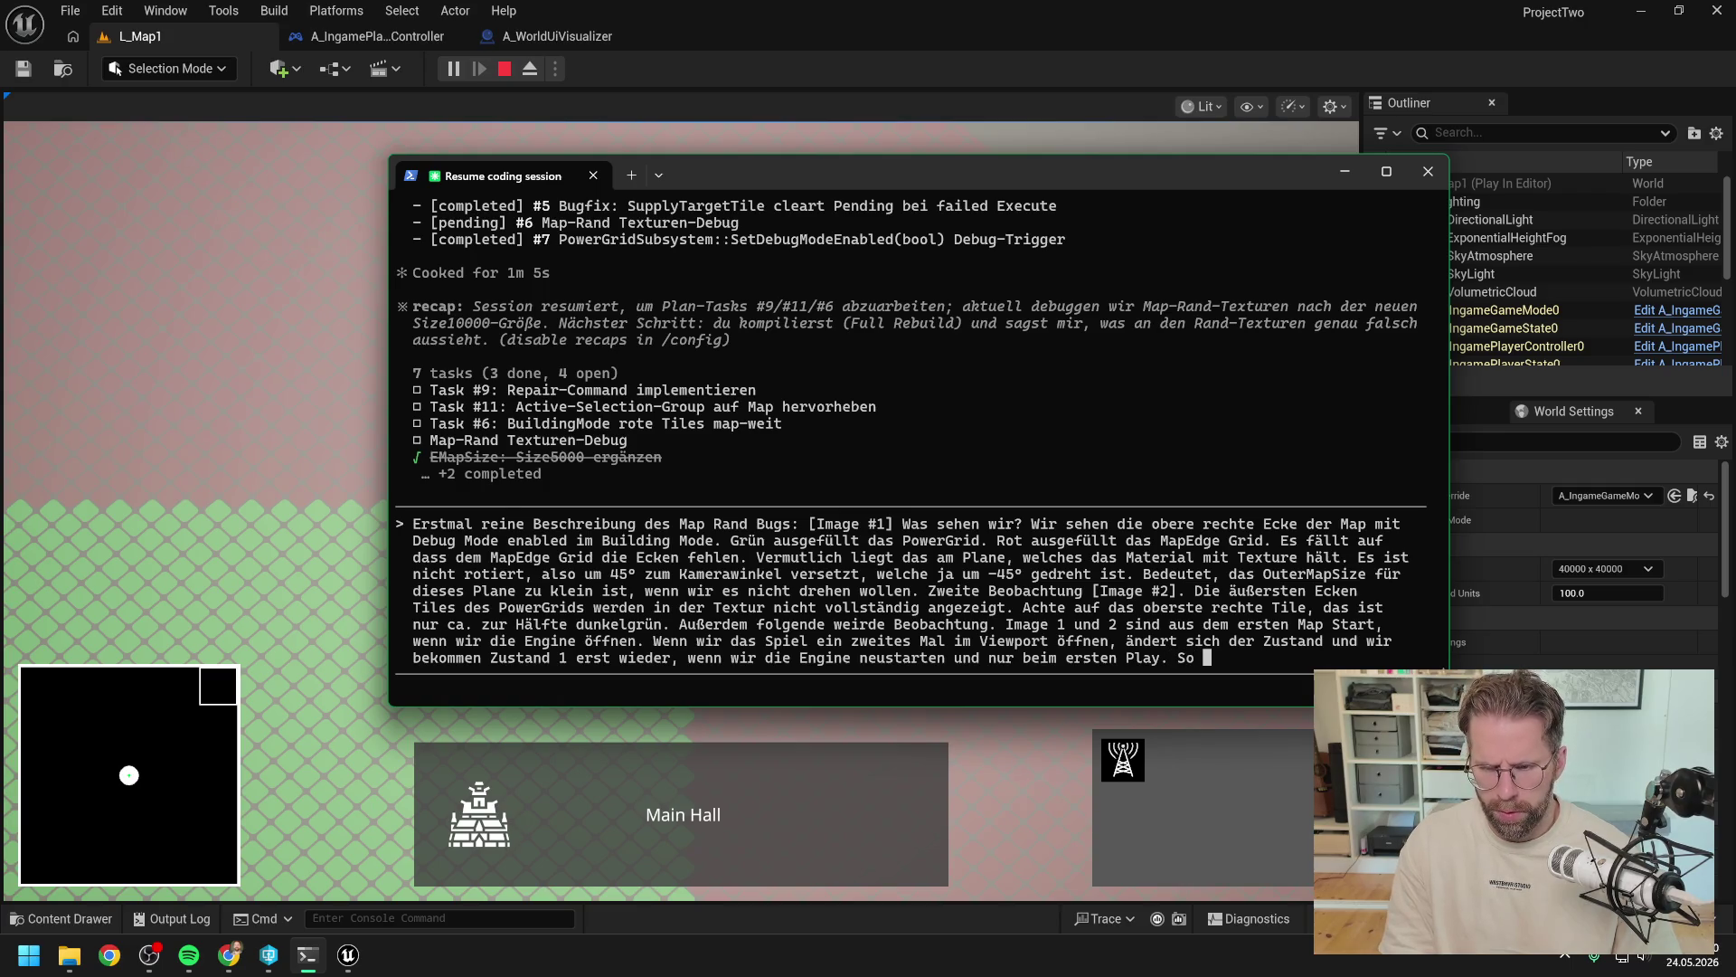
{"action": "type", "text": "sieht Zustand 2"}
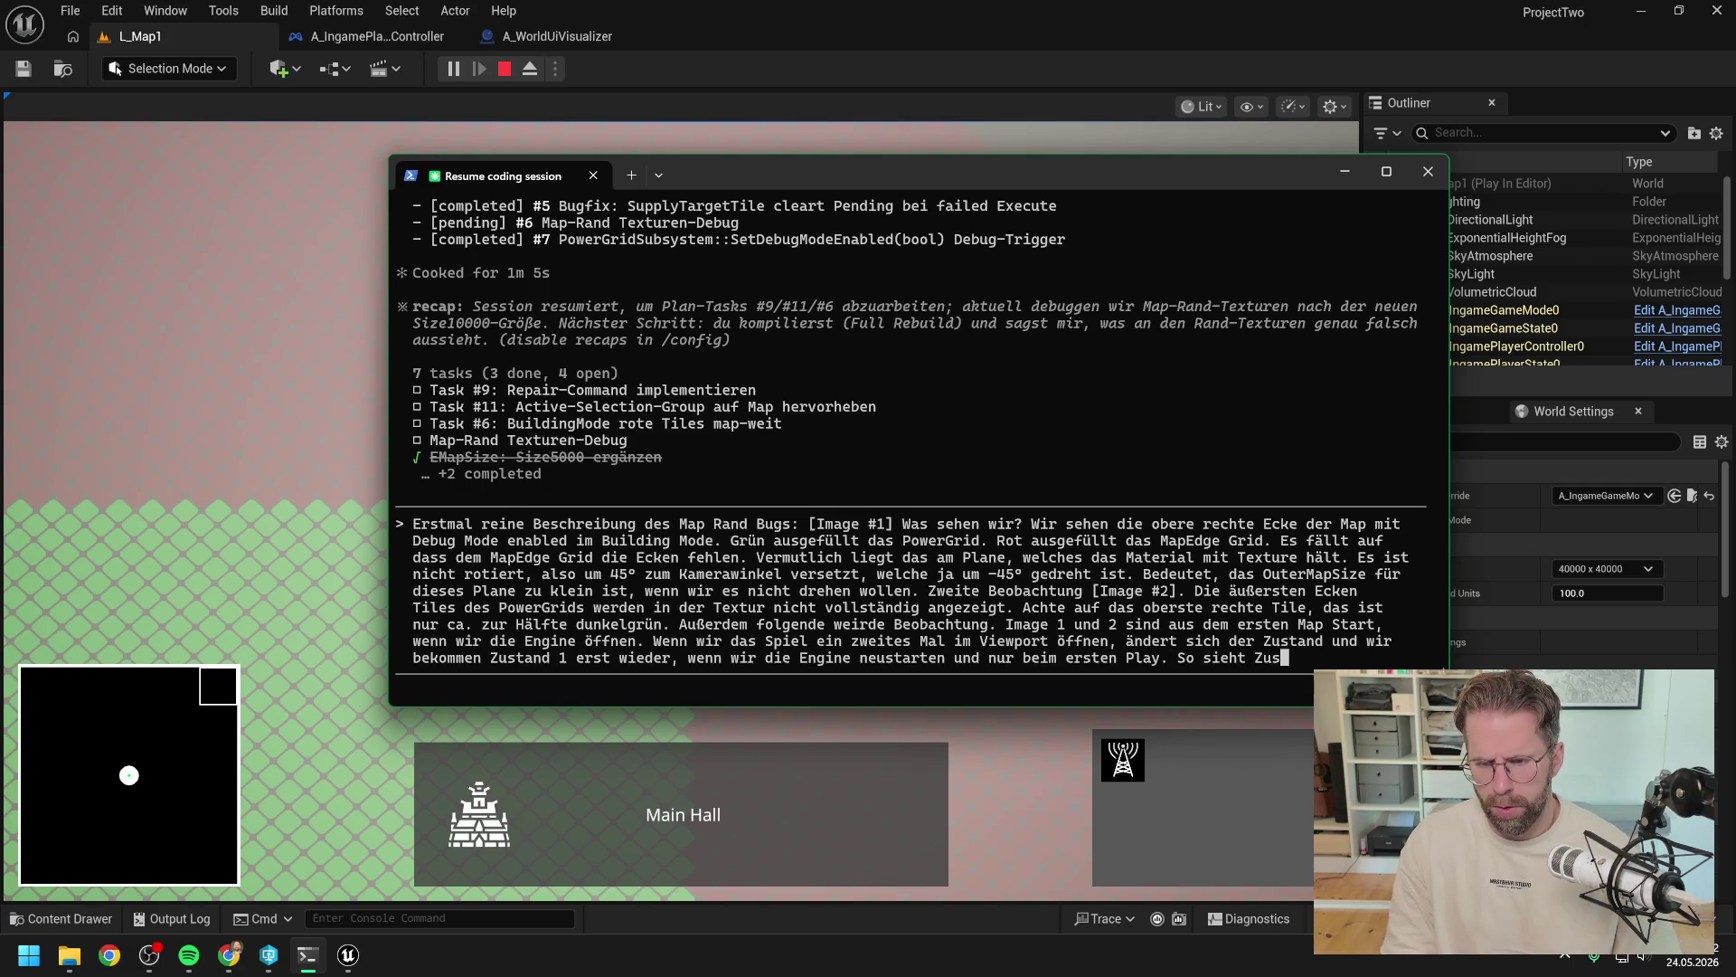
{"action": "type", "text": " in d"}
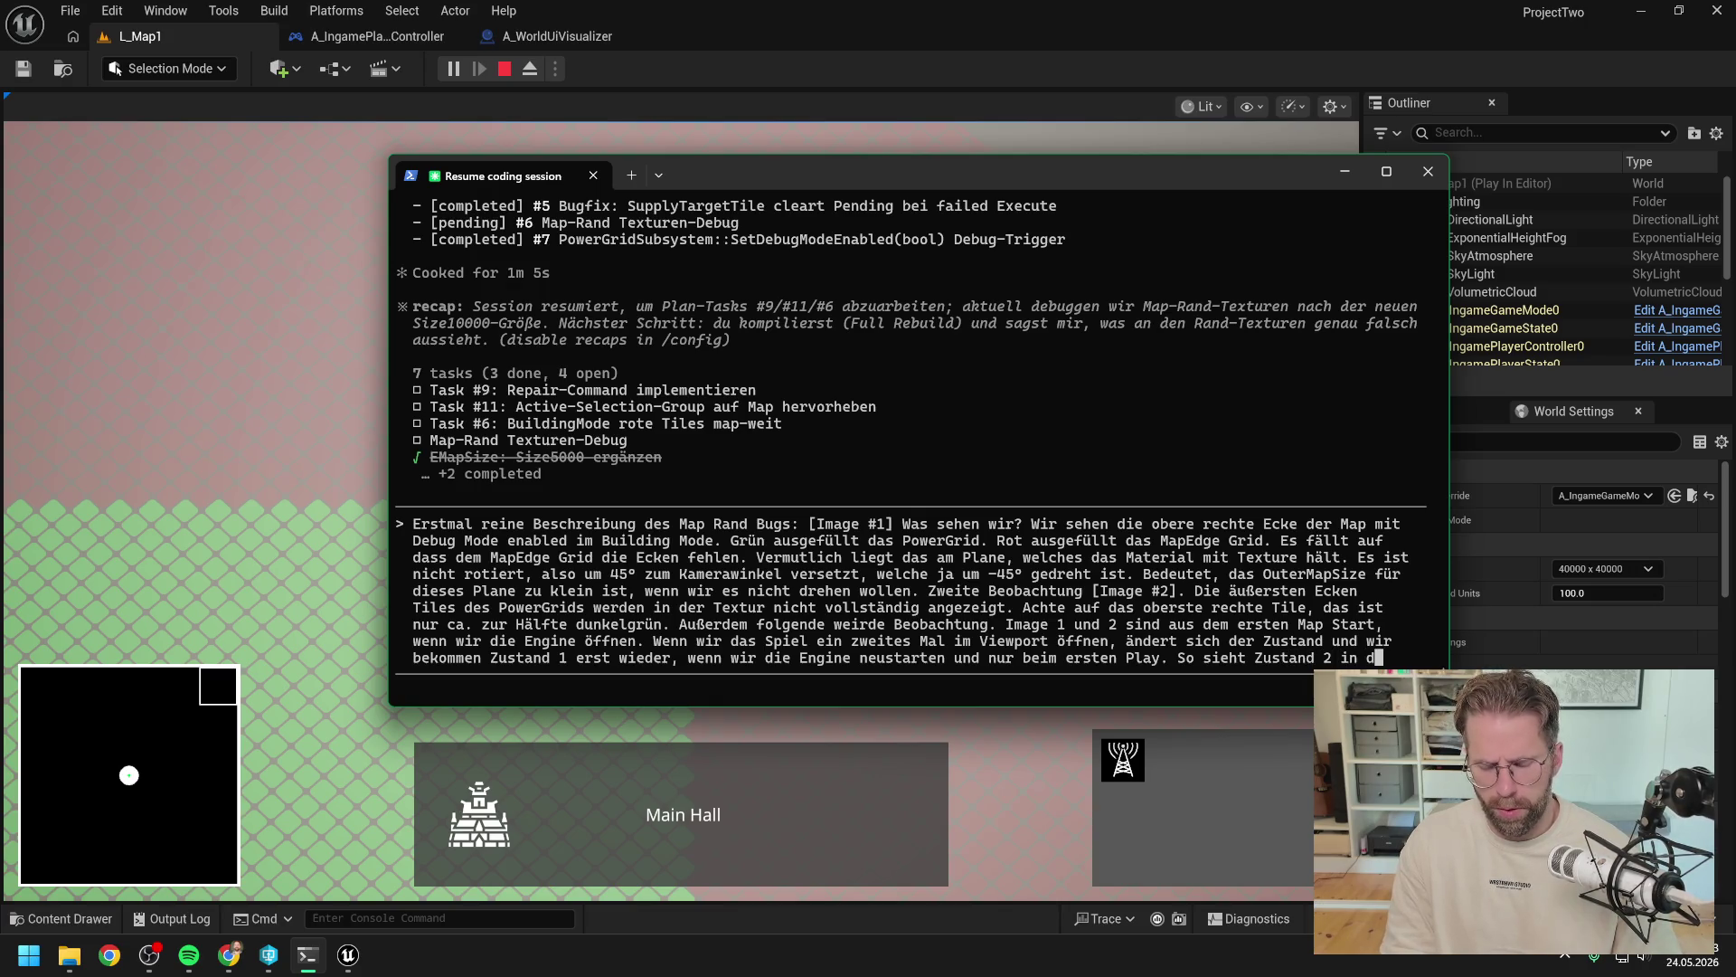
{"action": "type", "text": "er Ecke aus"}
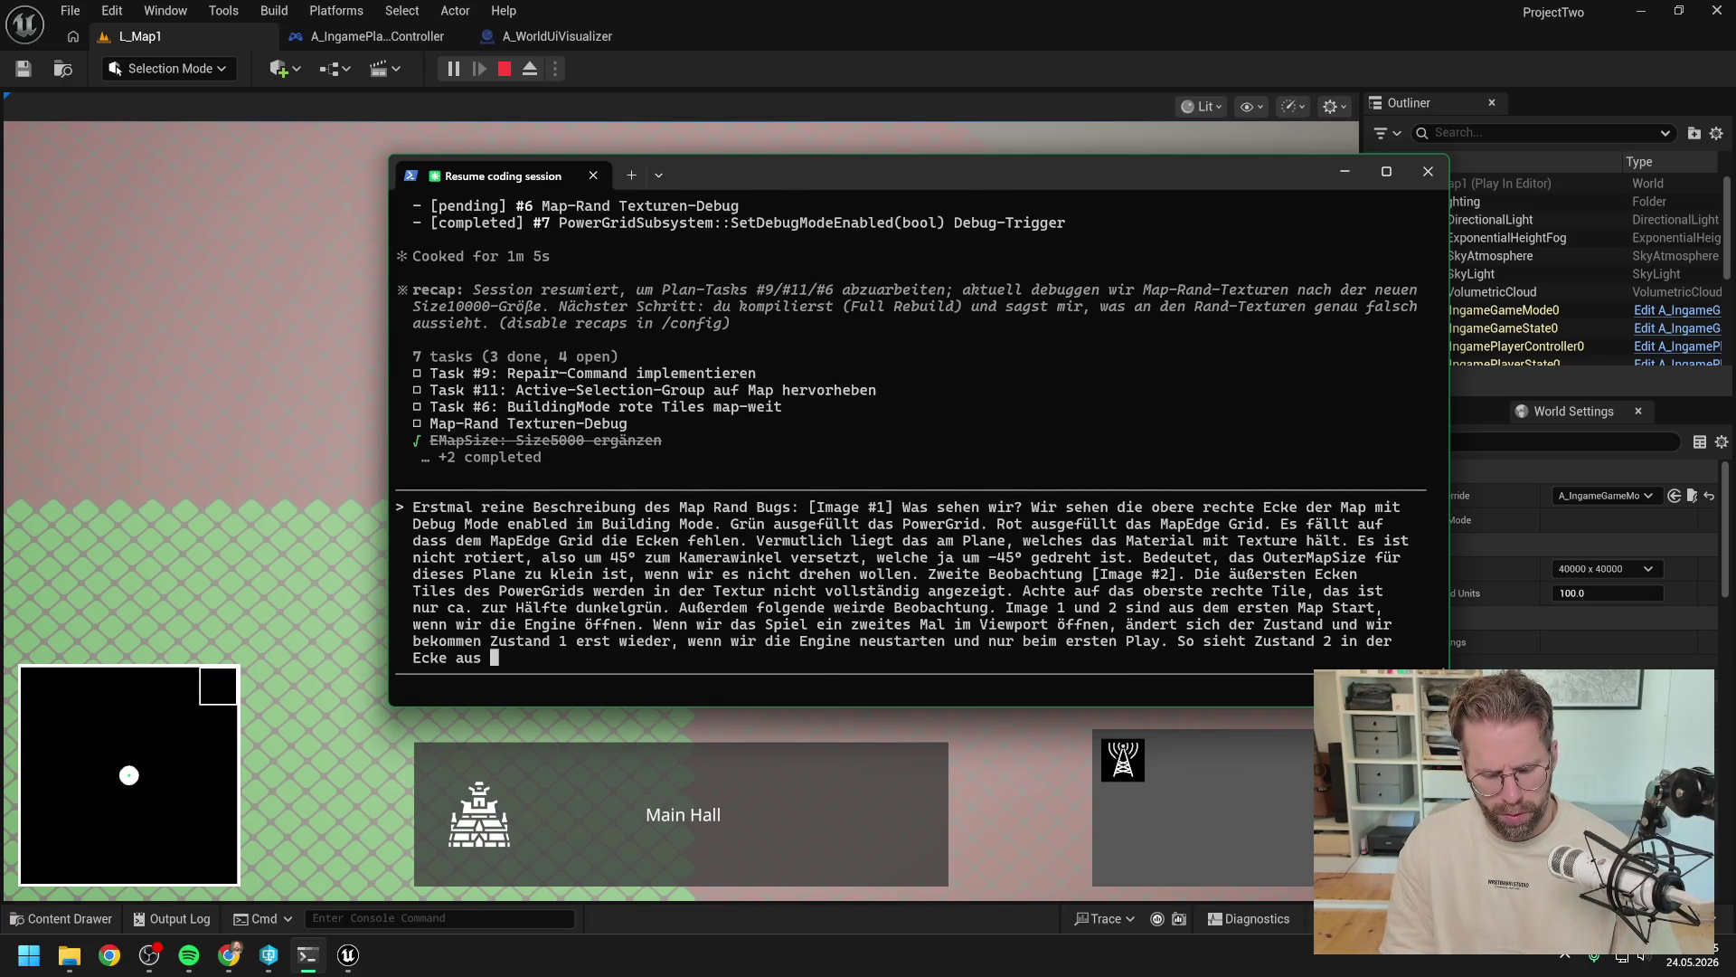
{"action": "key", "text": "alt+v"}
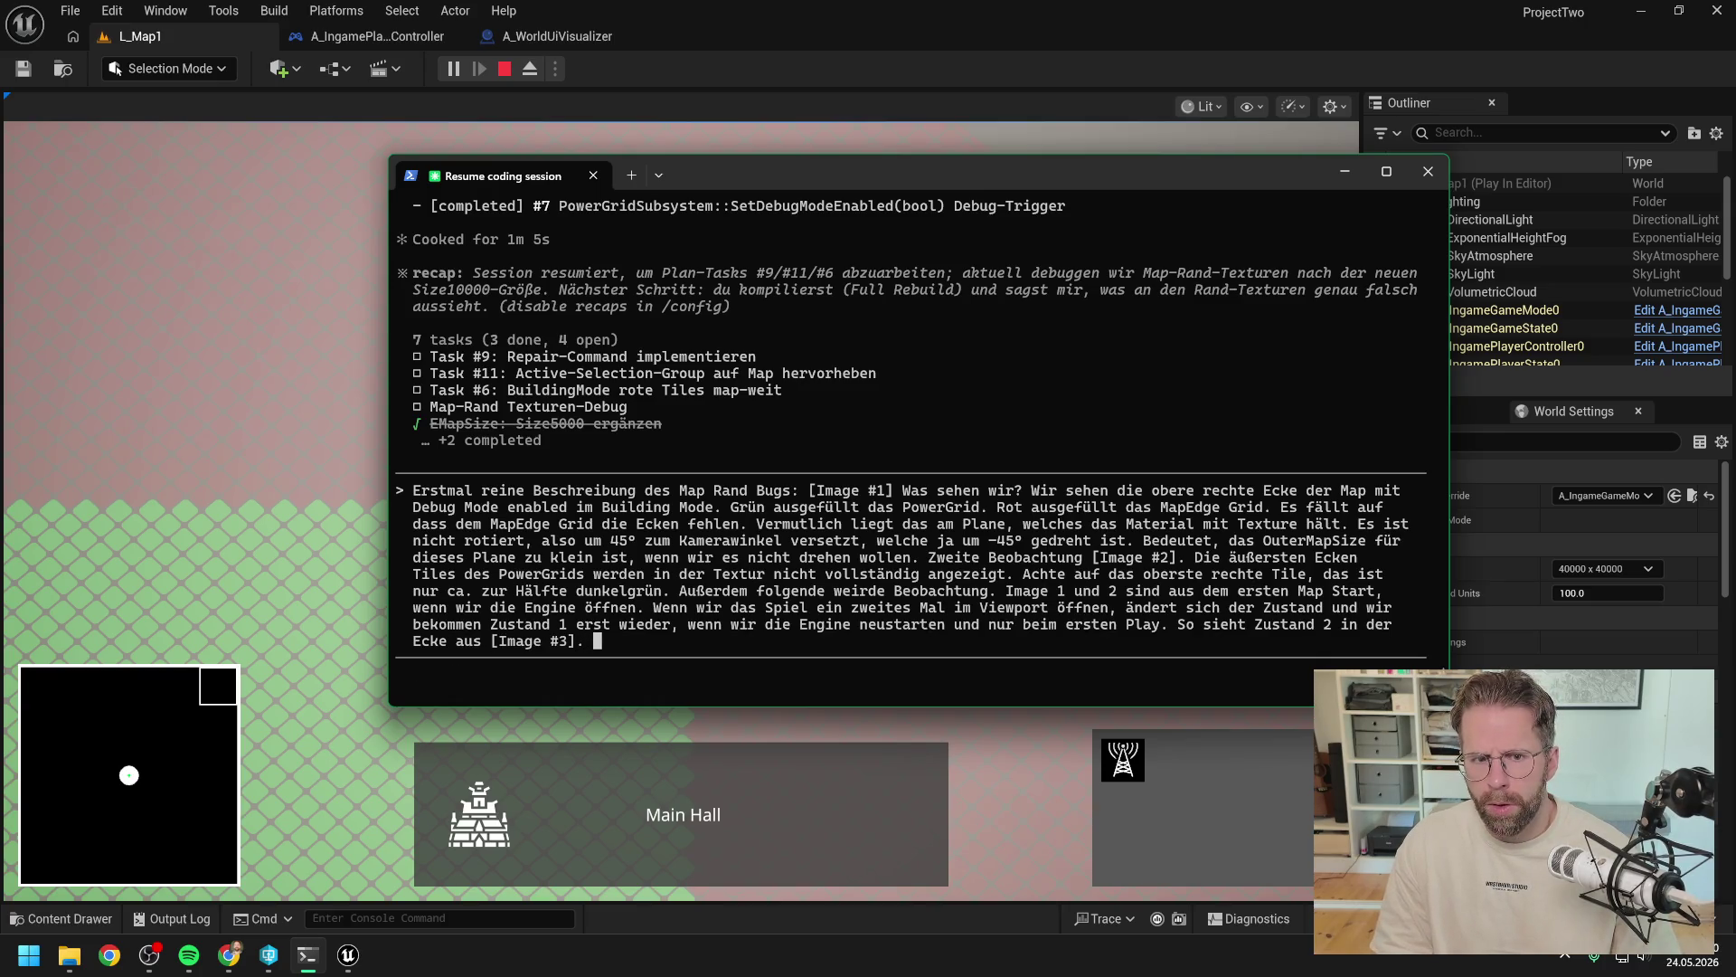
Note the MapEdge texture or underlying plane is now larger and hovering the edge tiles is buggy.
{"action": "type", "text": "Die M"}
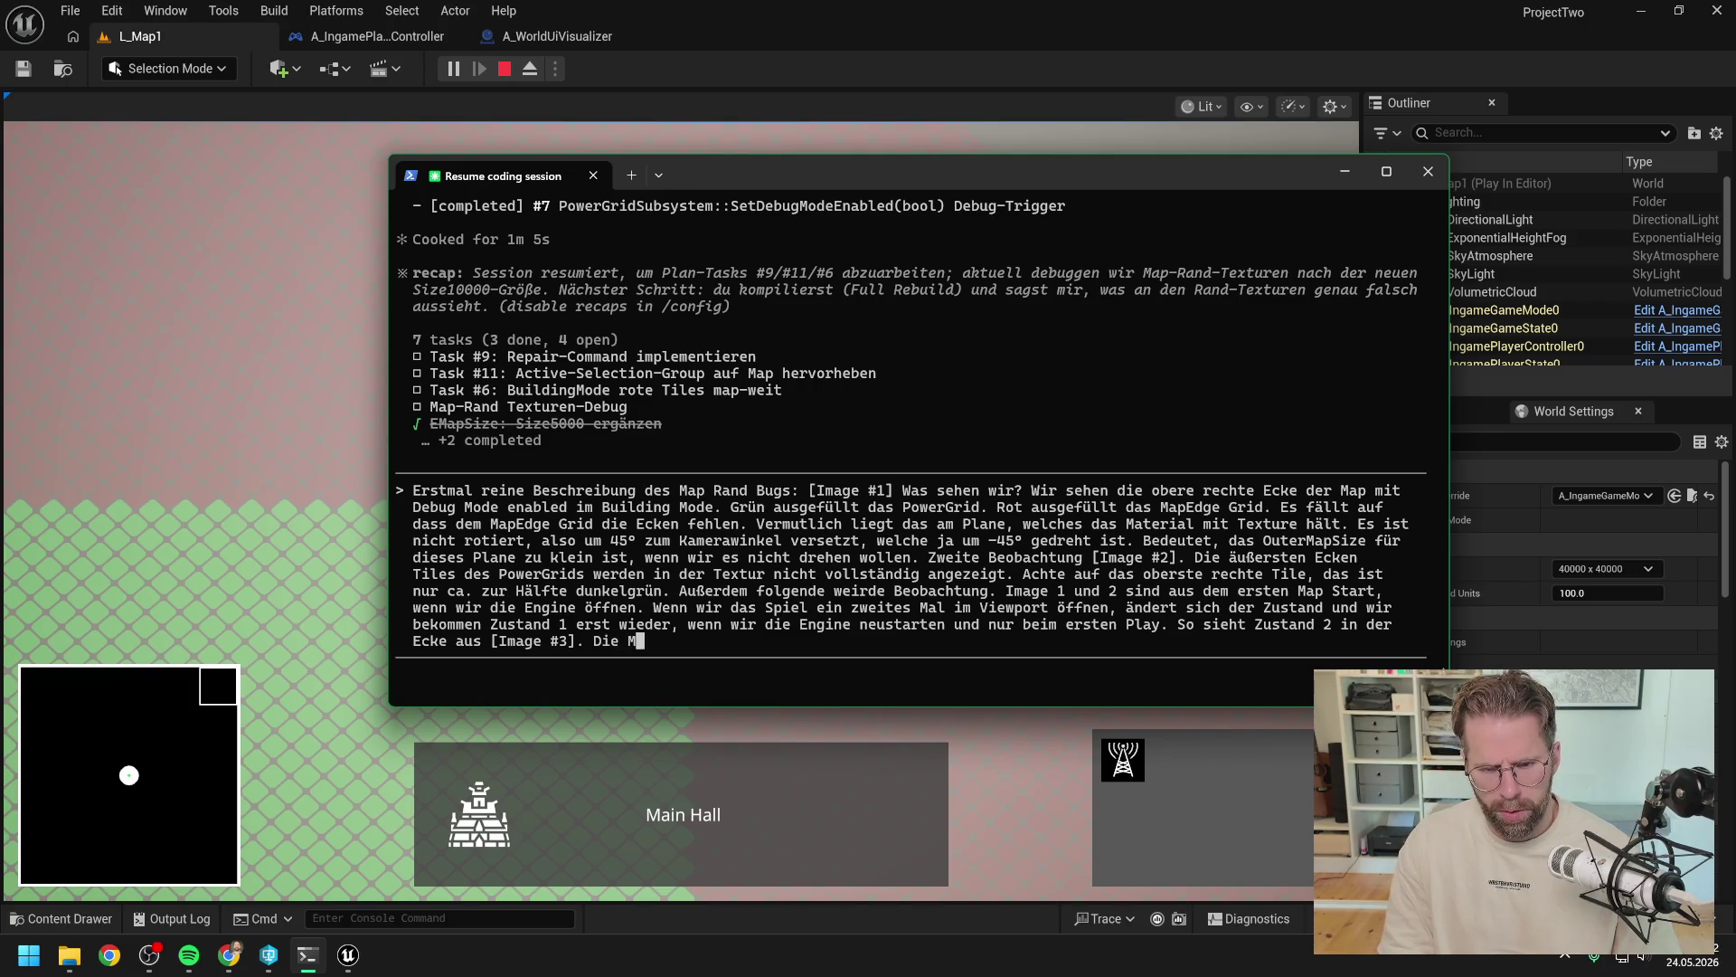
{"action": "type", "text": "apEe Text"}
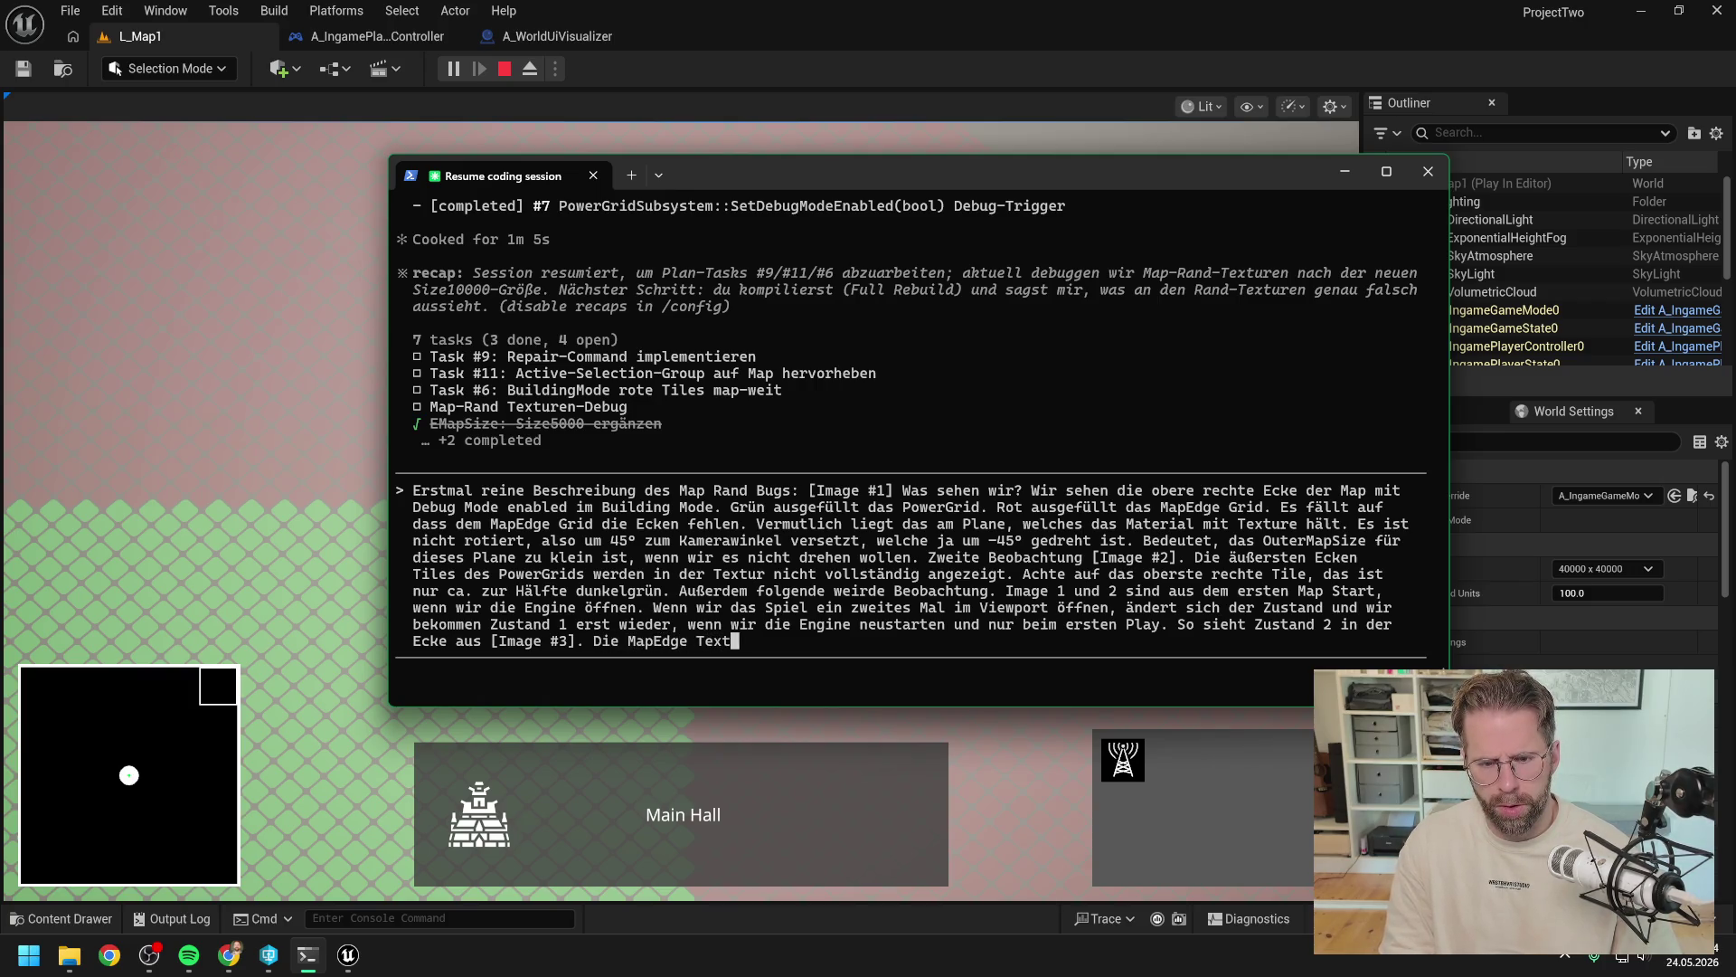
{"action": "type", "text": "ur ist nun "}
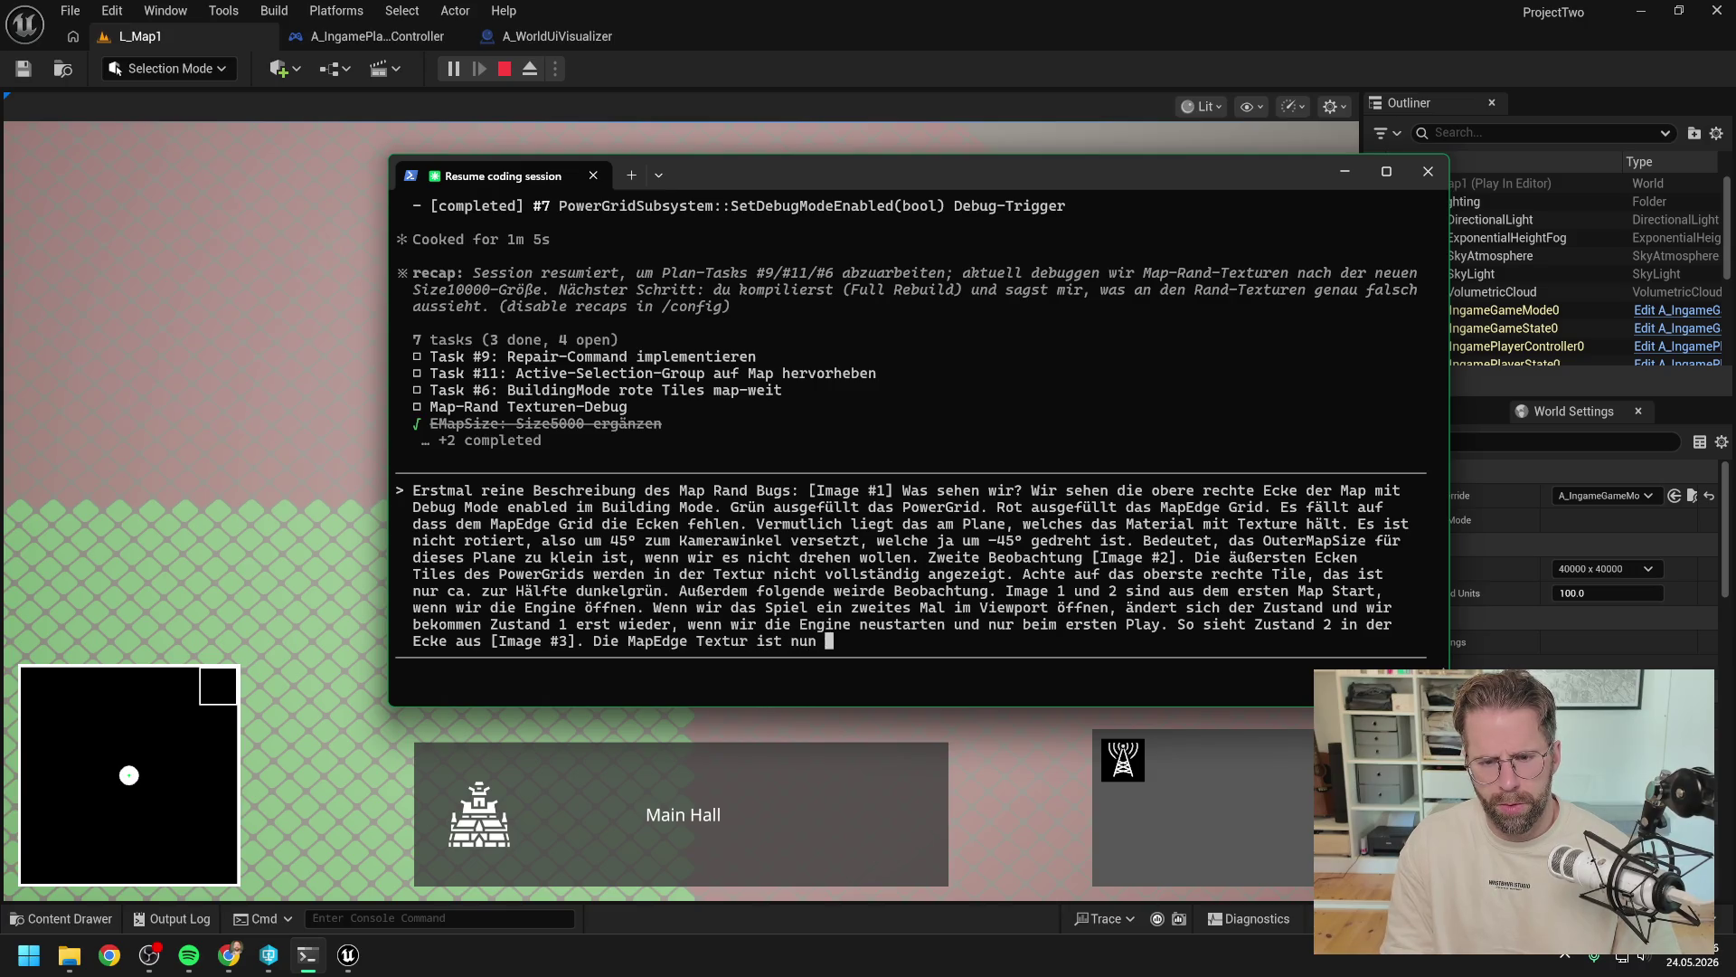
{"action": "type", "text": "aus irgend "}
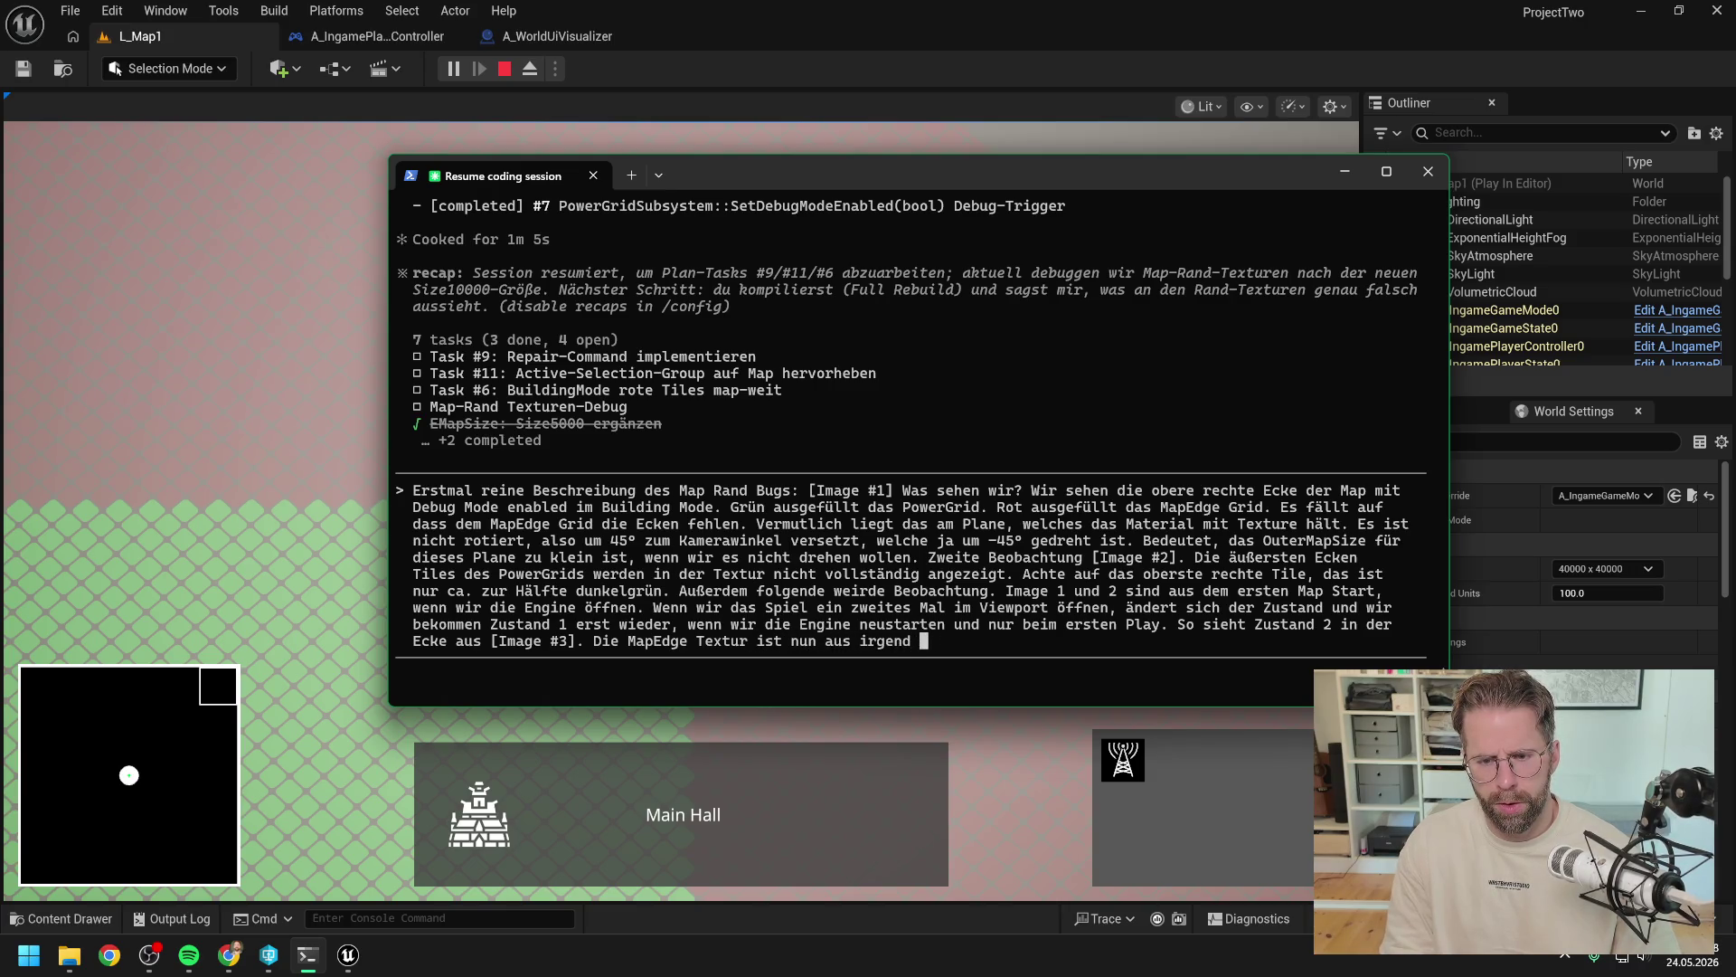
{"action": "type", "text": "einem Grund größer"}
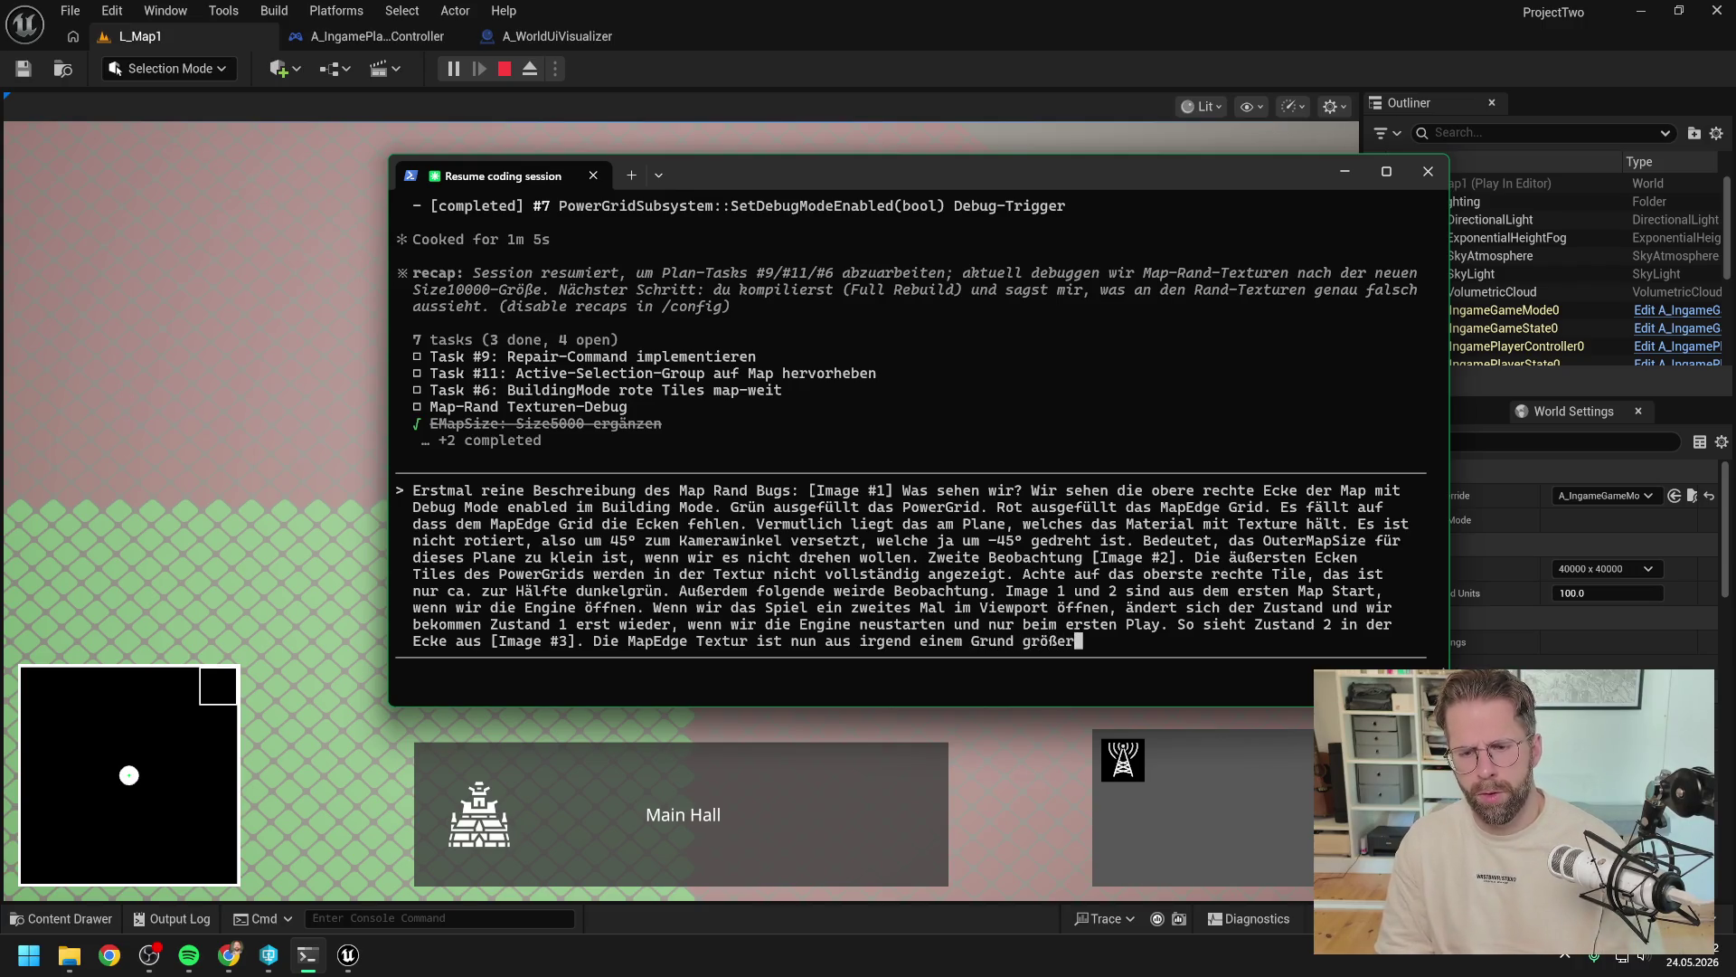
{"action": "type", "text": ". Bzw das"}
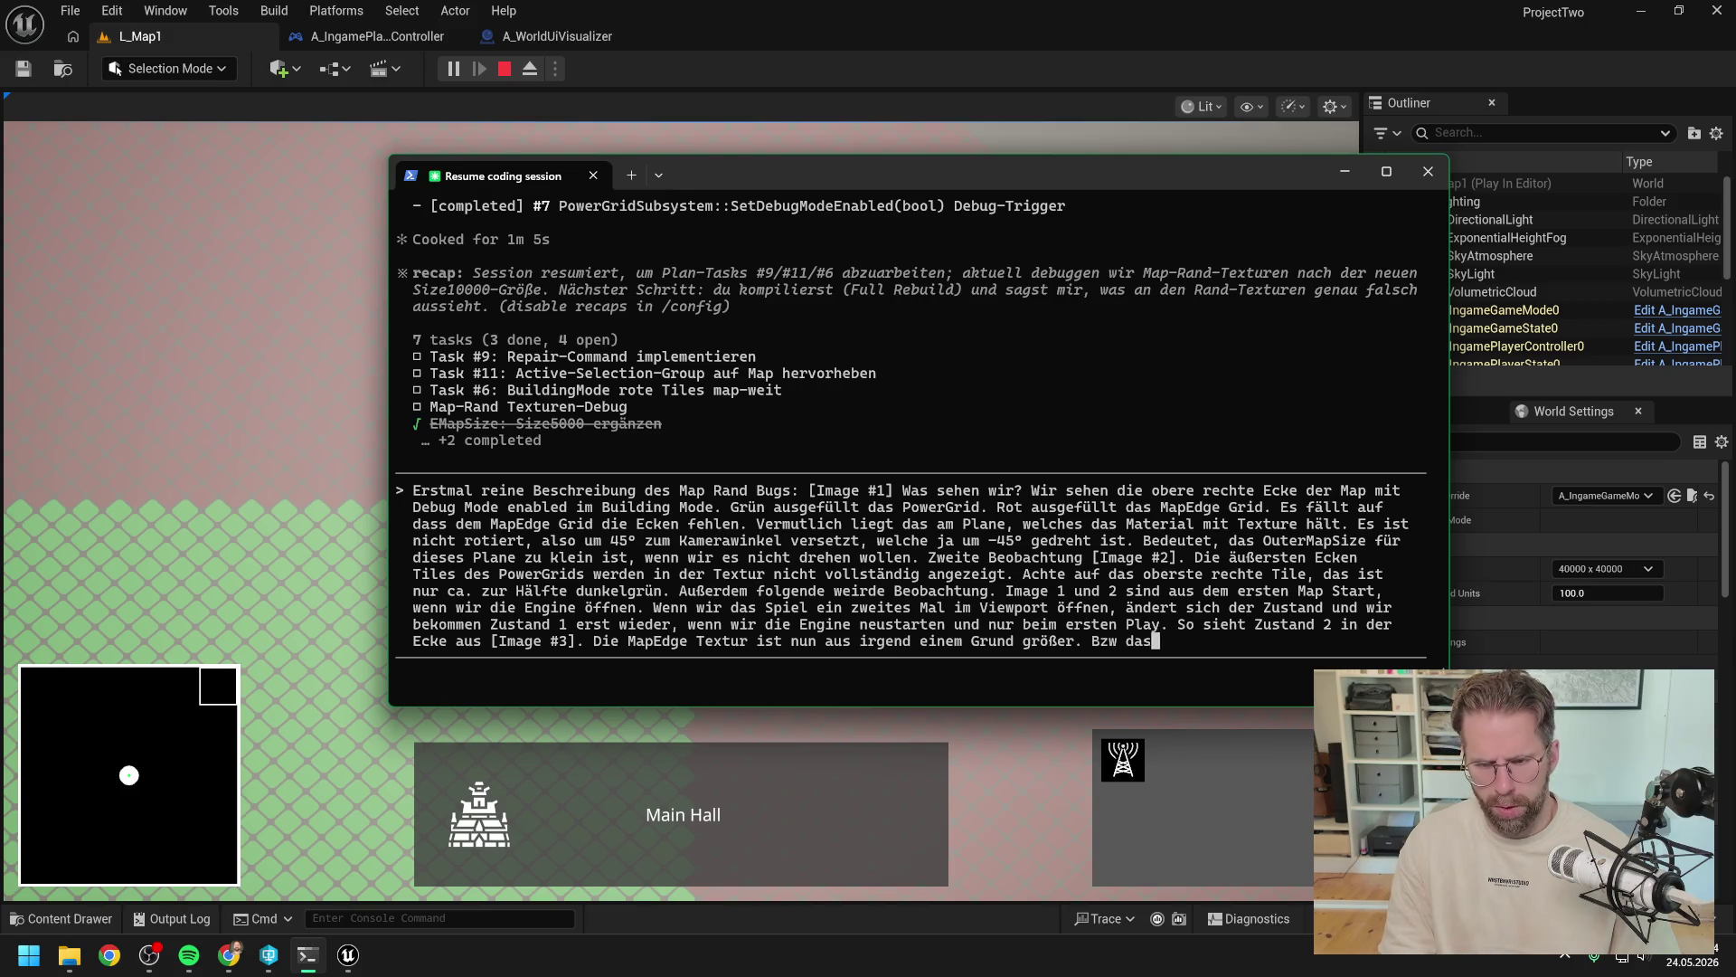
{"action": "type", "text": " Plane darunter?"}
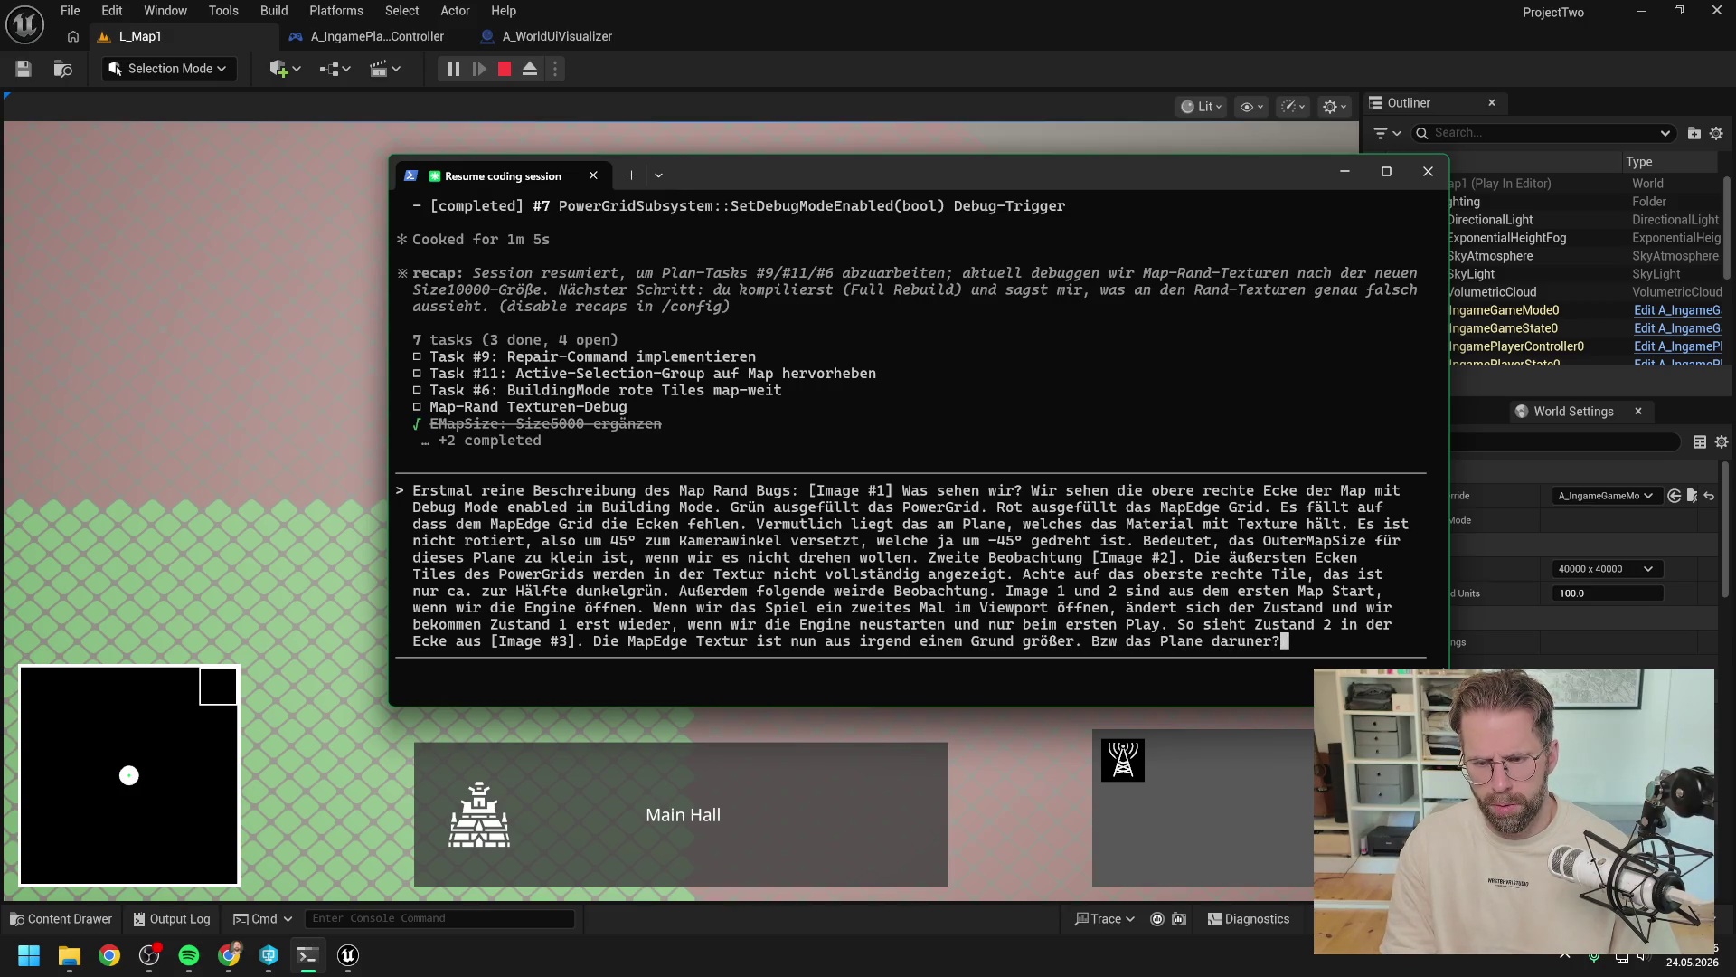
{"action": "key", "text": "BackSpace"}
{"action": "key", "text": "BackSpace"}
{"action": "key", "text": "BackSpace"}
{"action": "type", "text": "ter?"}
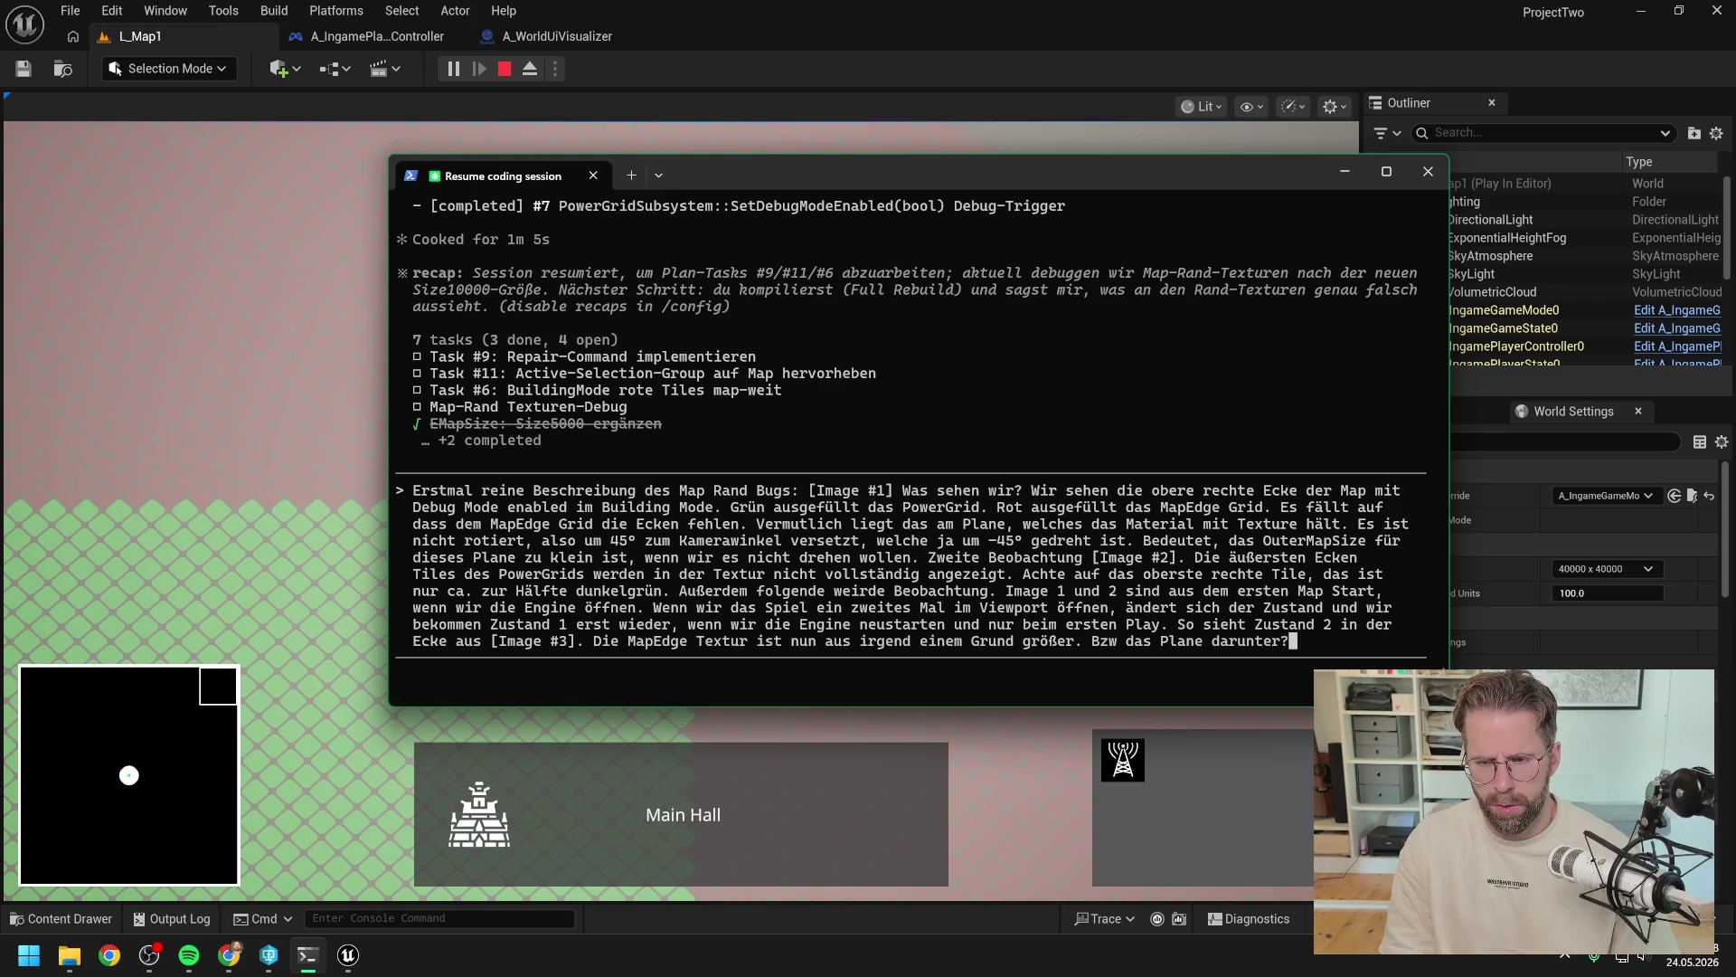
{"action": "type", "text": " We"}
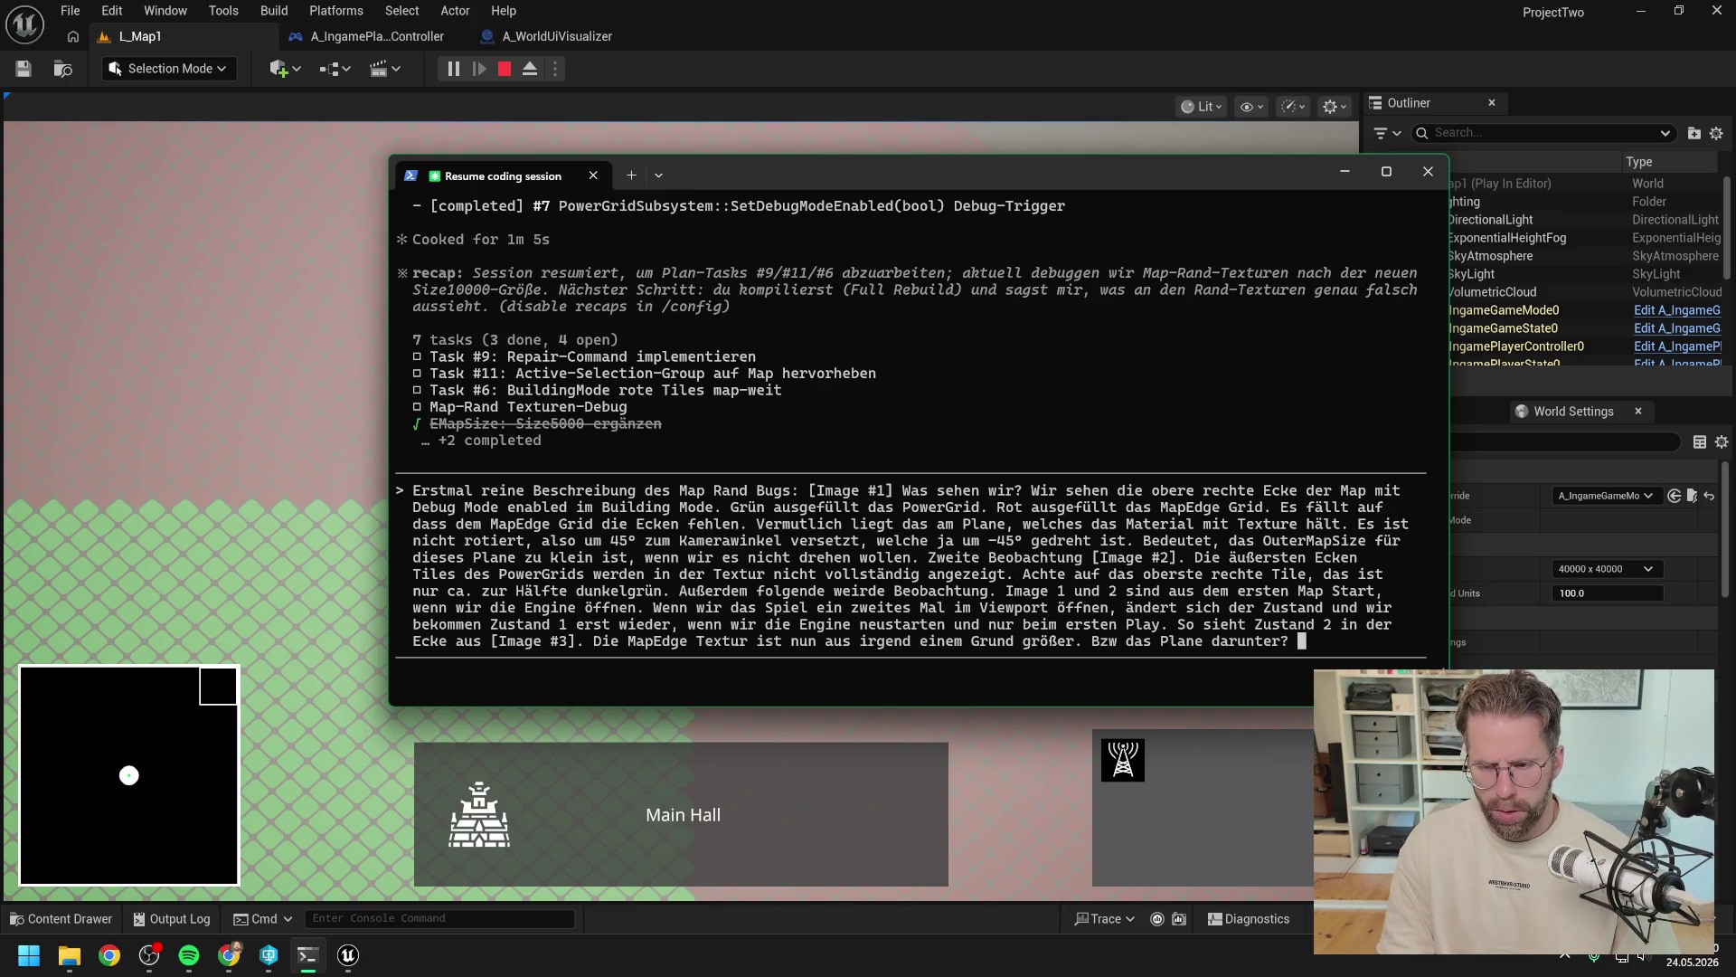
{"action": "type", "text": "nn wir die "}
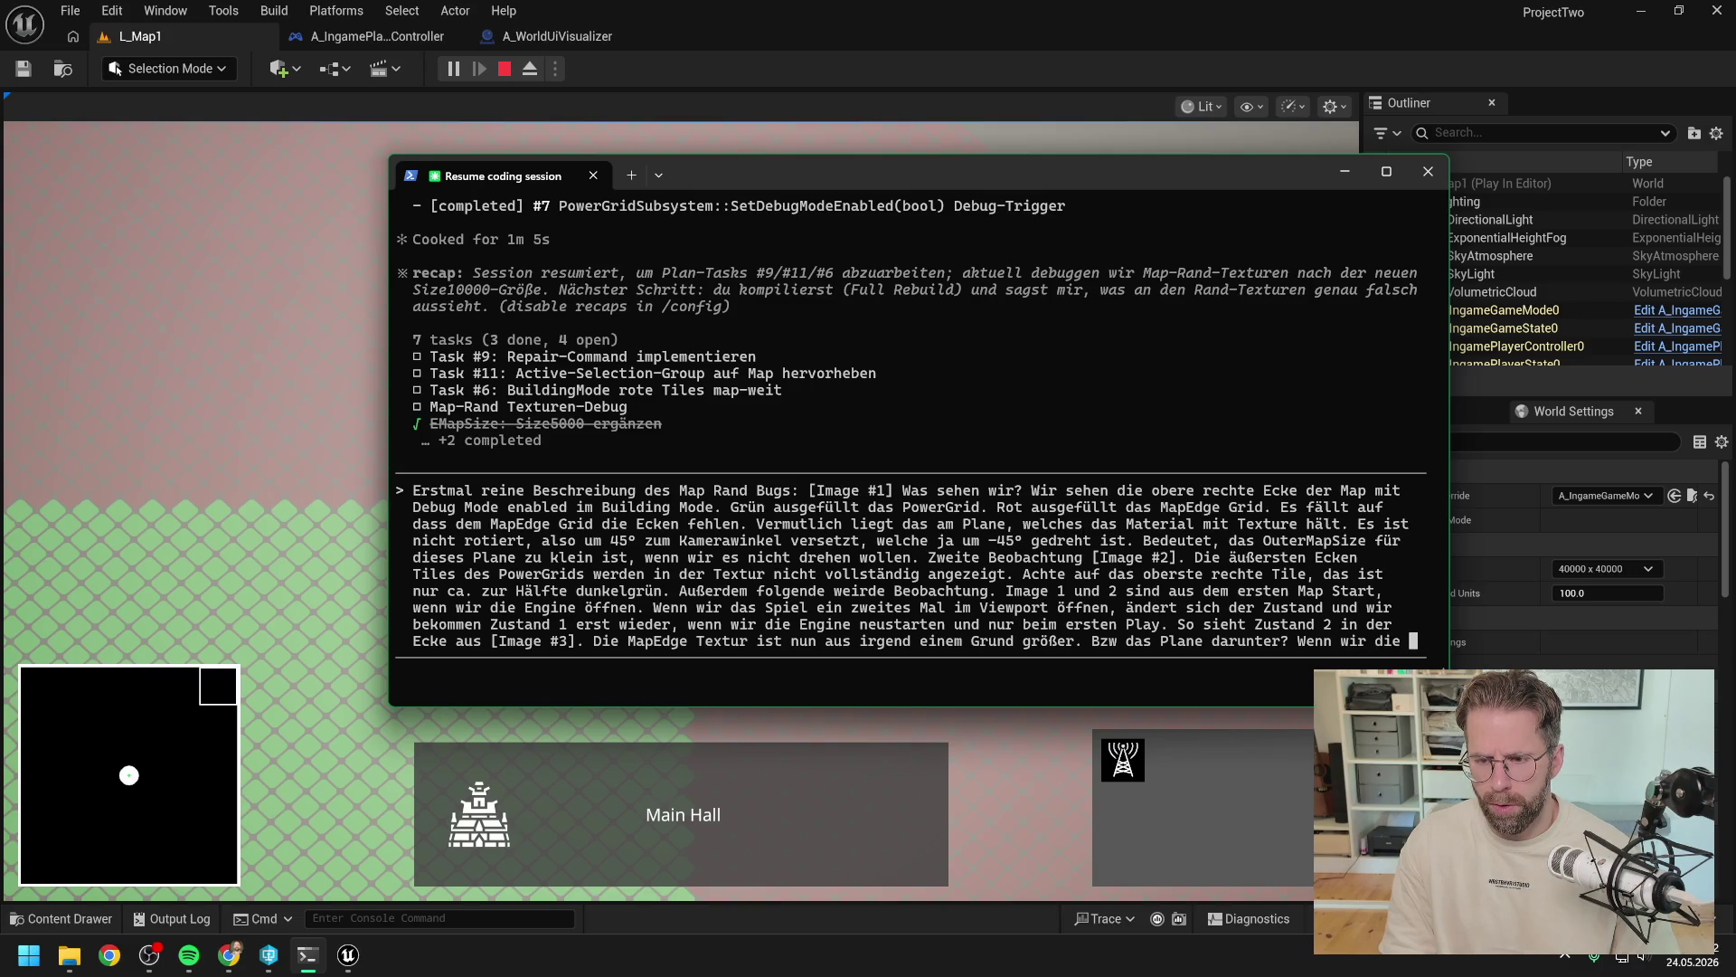
{"action": "type", "text": "Tiles hov"}
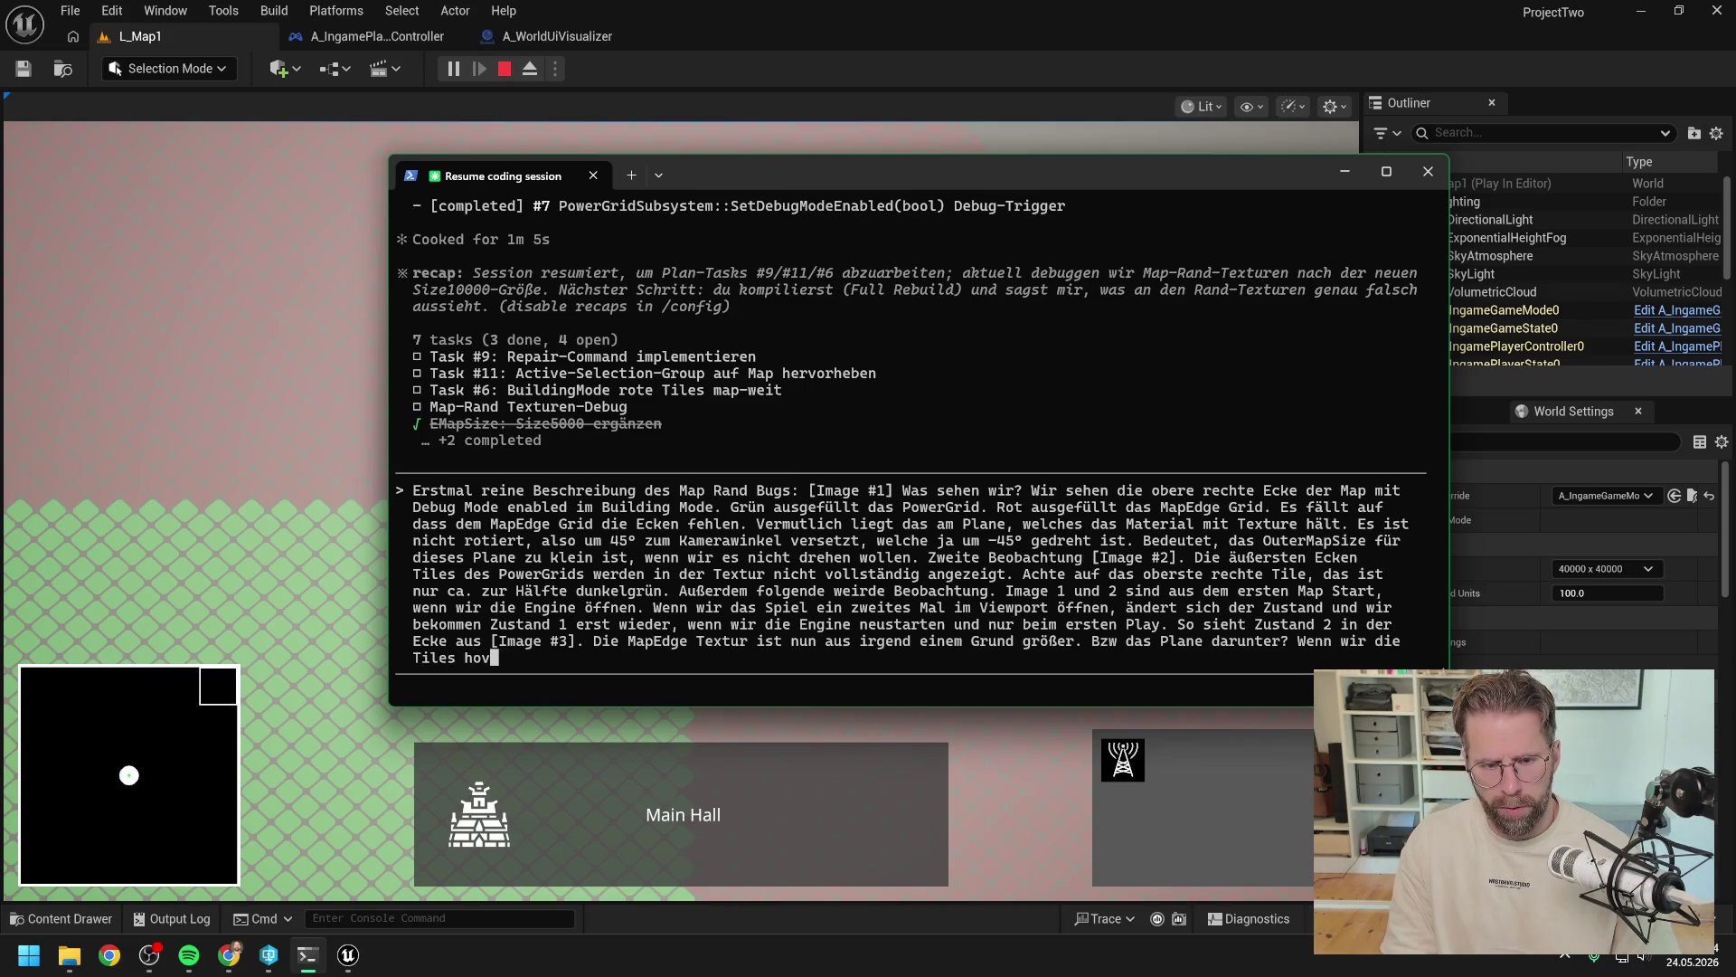
{"action": "type", "text": "ern, ver"}
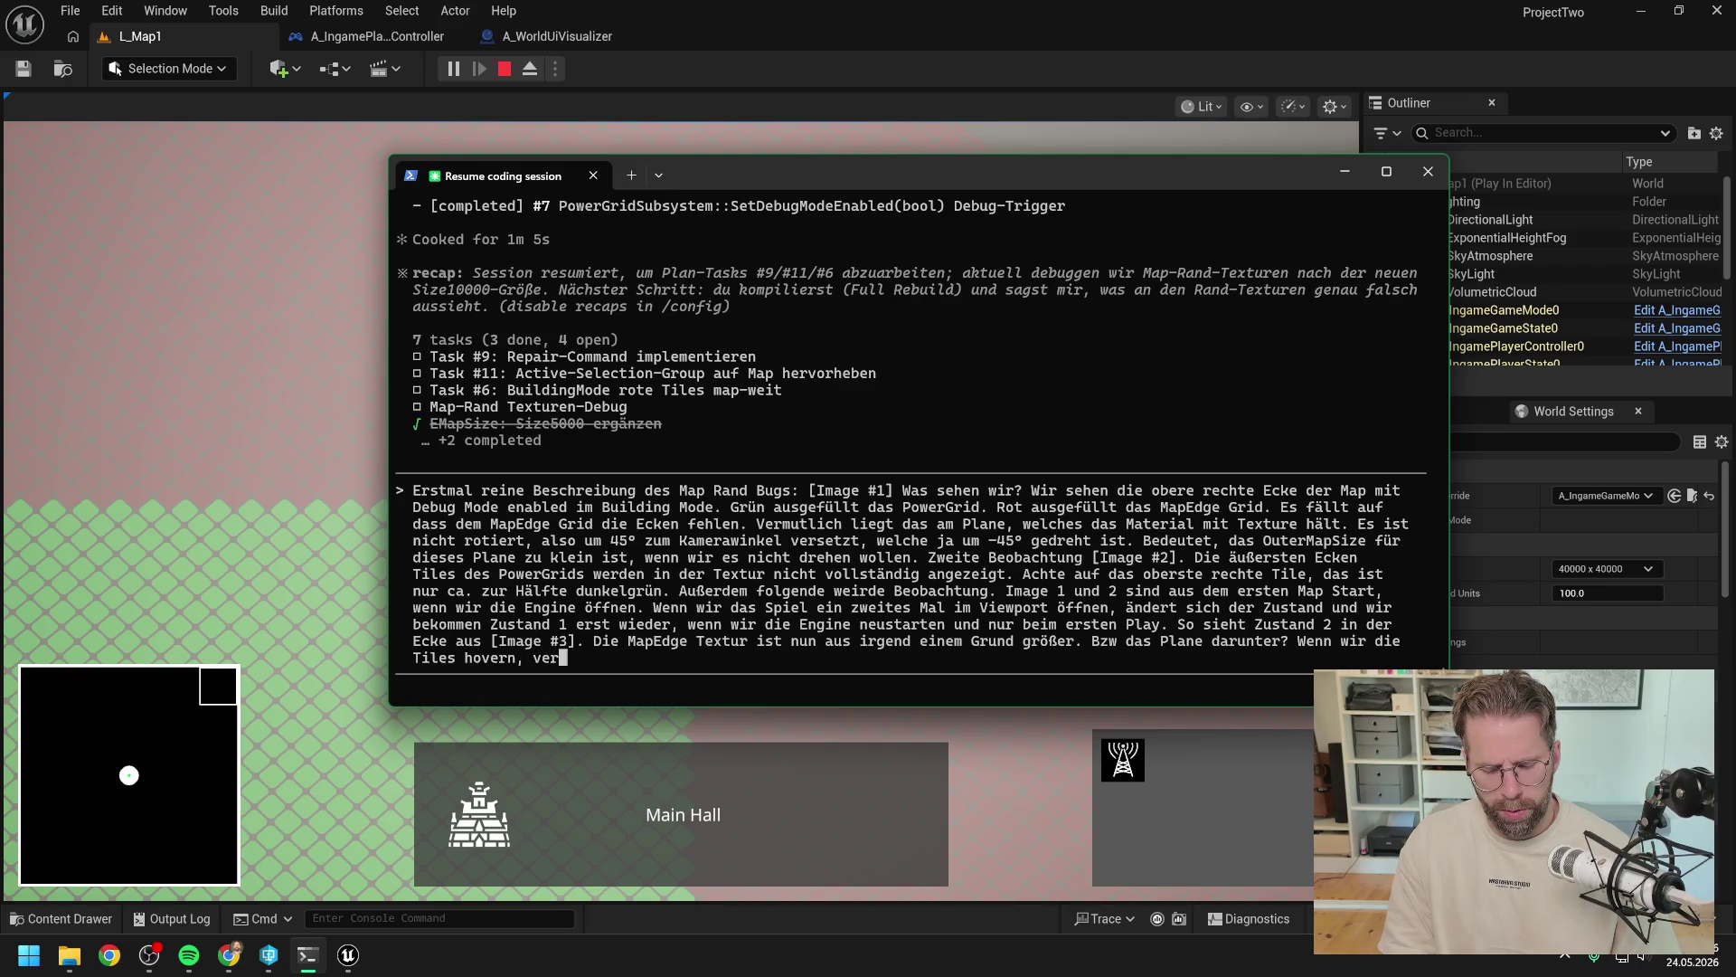
{"action": "type", "text": "hält es si"}
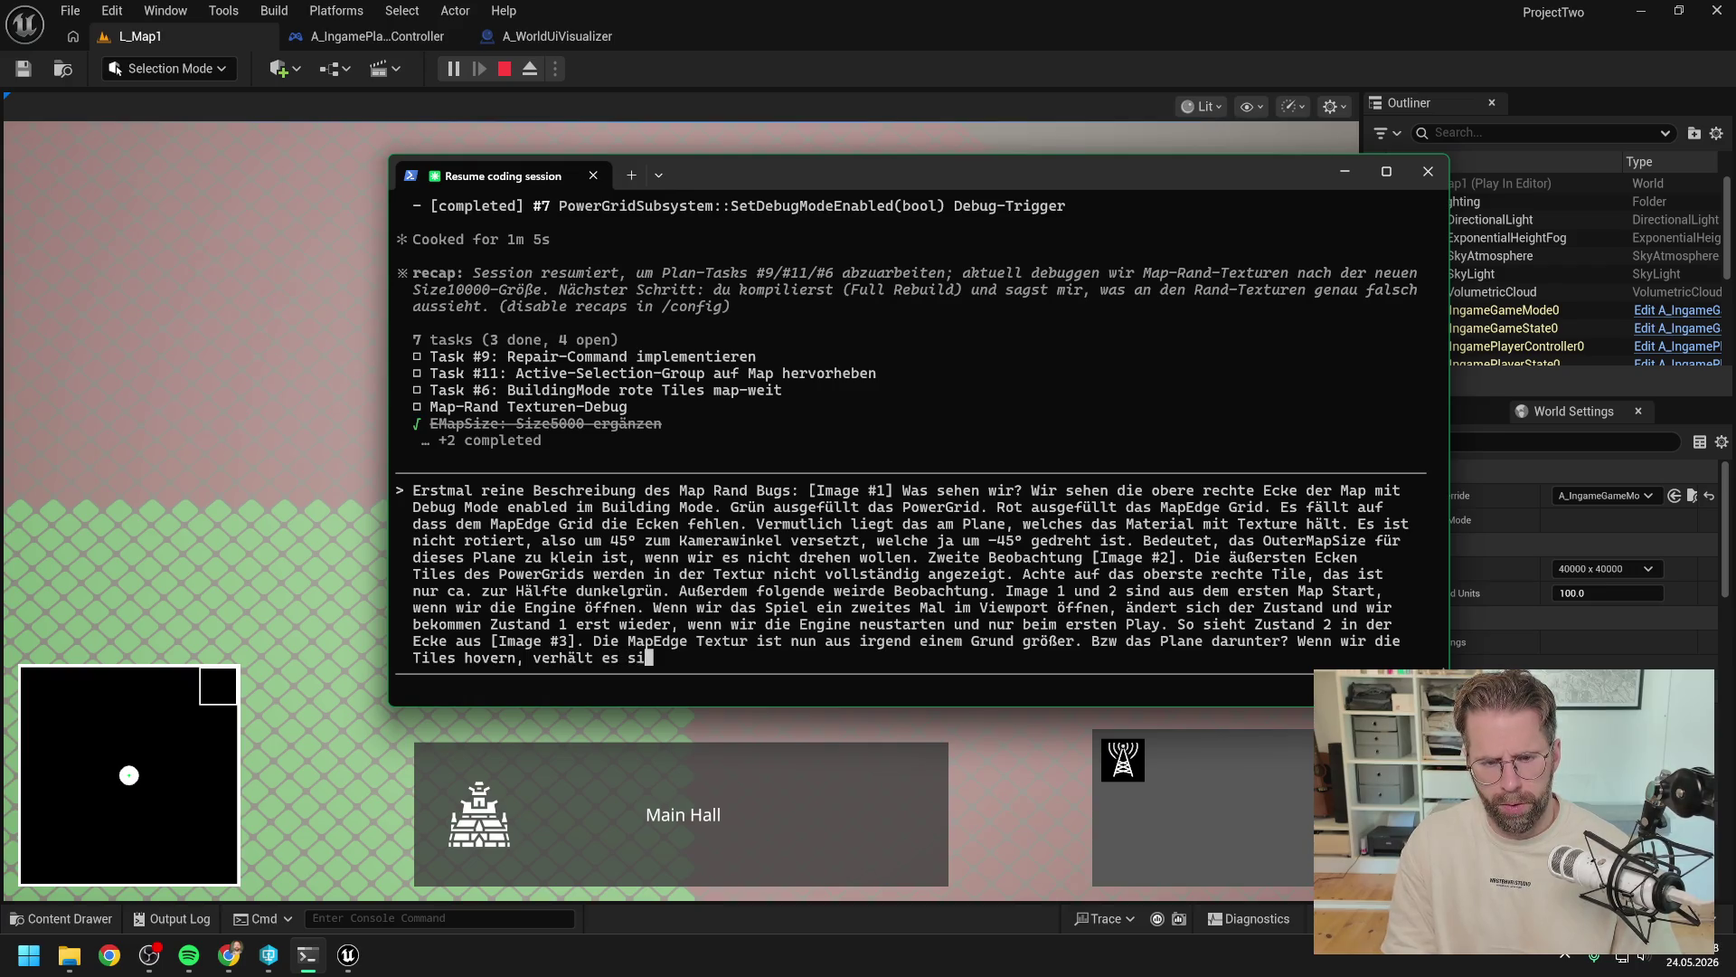
{"action": "type", "text": "ch aber sehr buggy"}
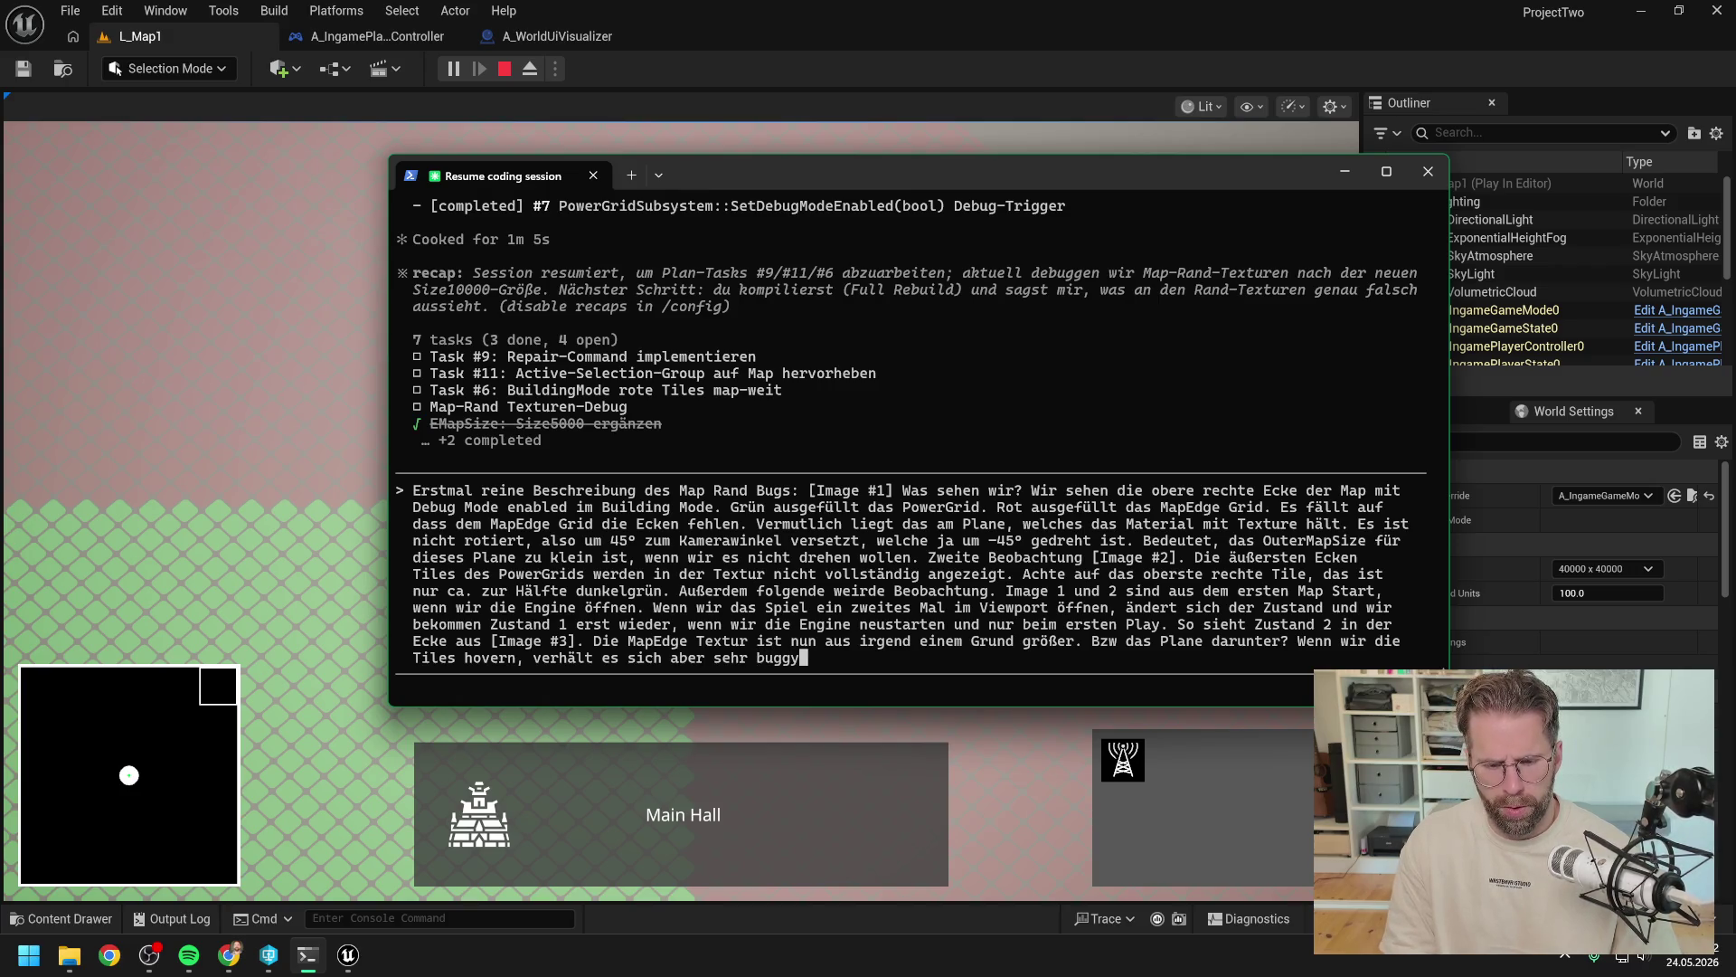
{"action": "type", "text": " auf den Tiles, d"}
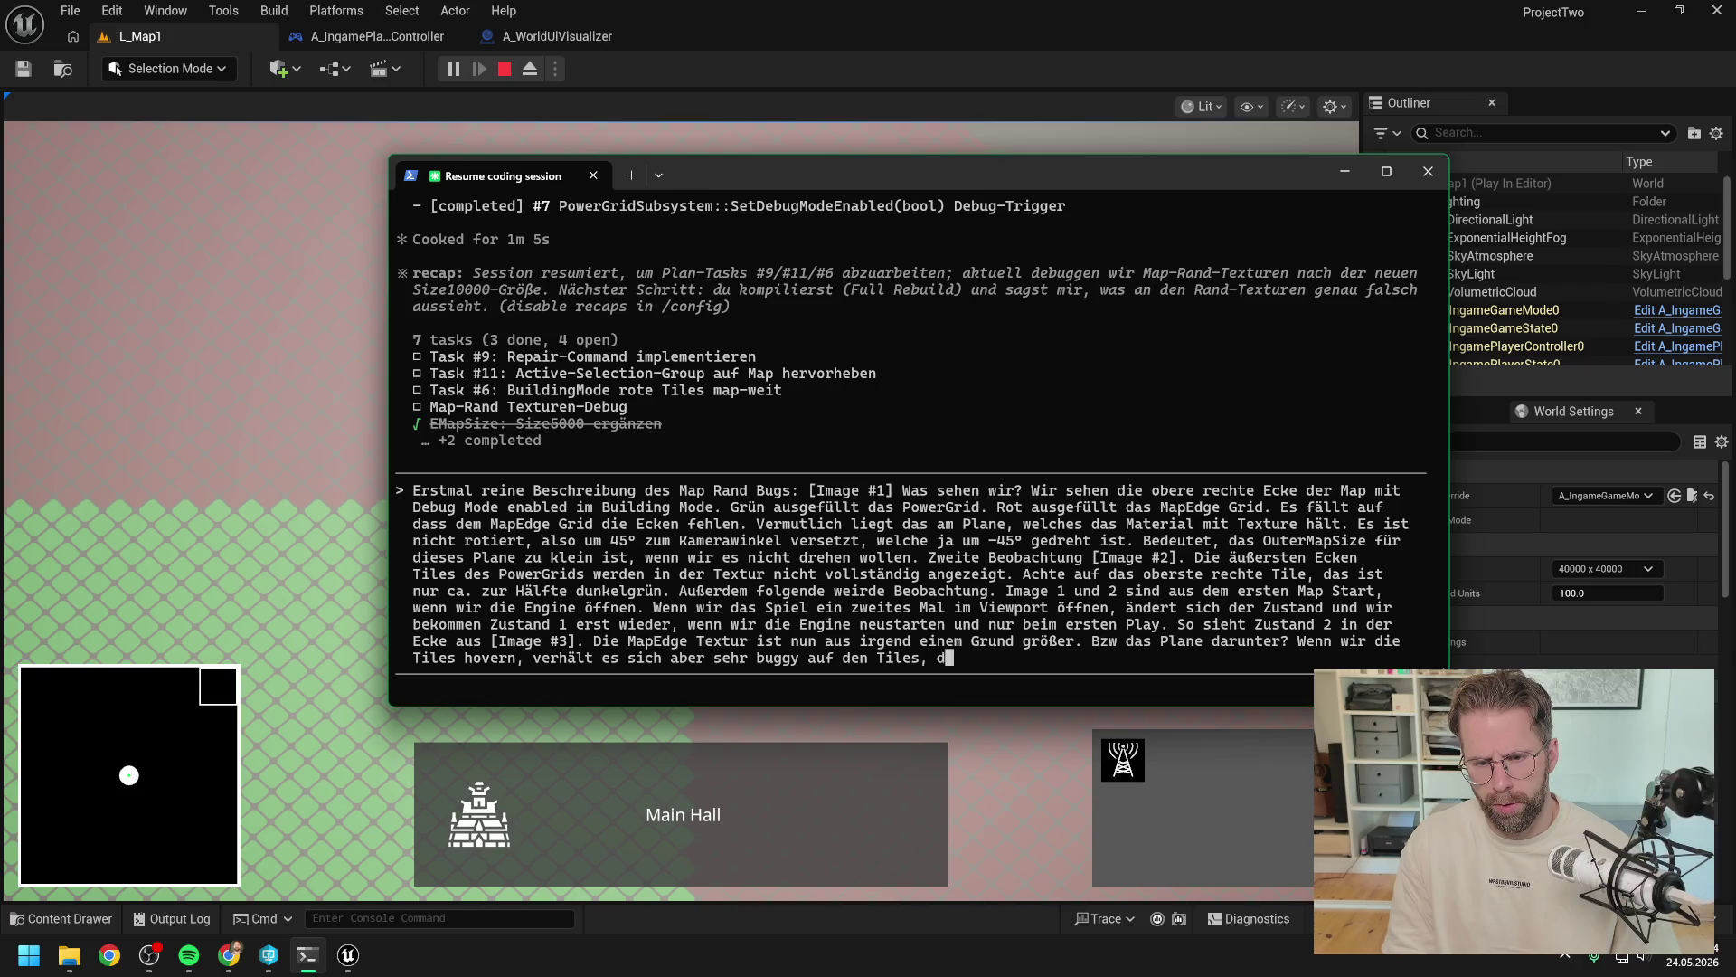
{"action": "type", "text": "ie anscheinend nicht im"}
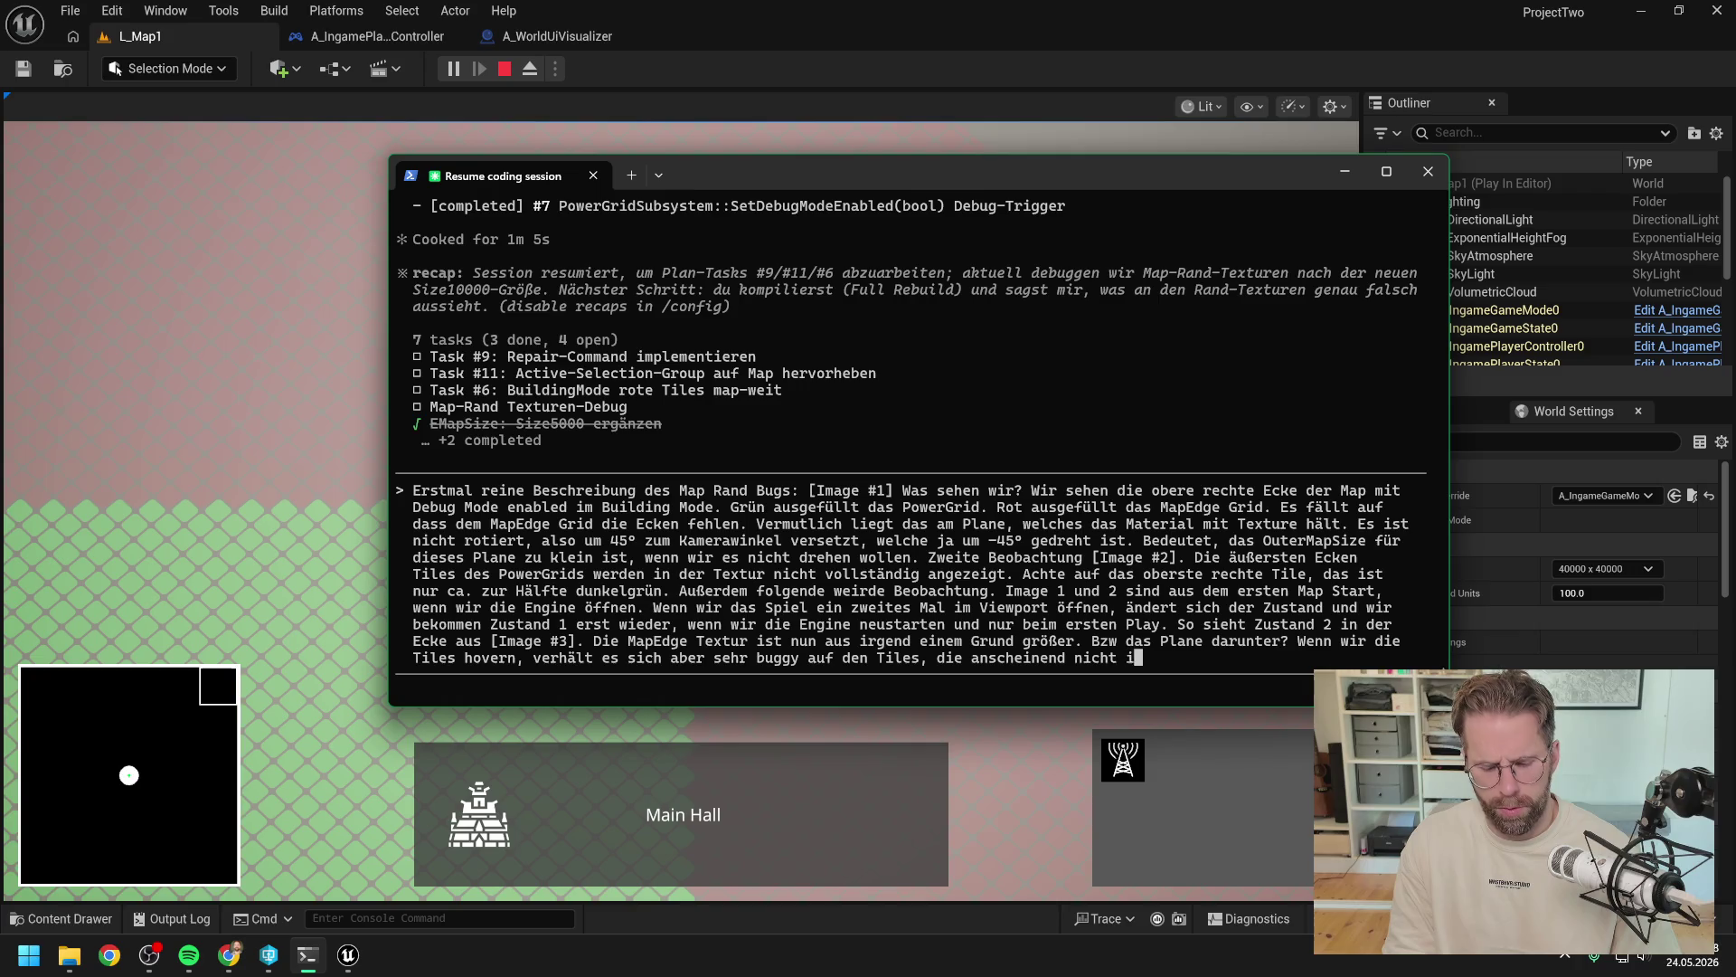
{"action": "type", "text": " Grid sind"}
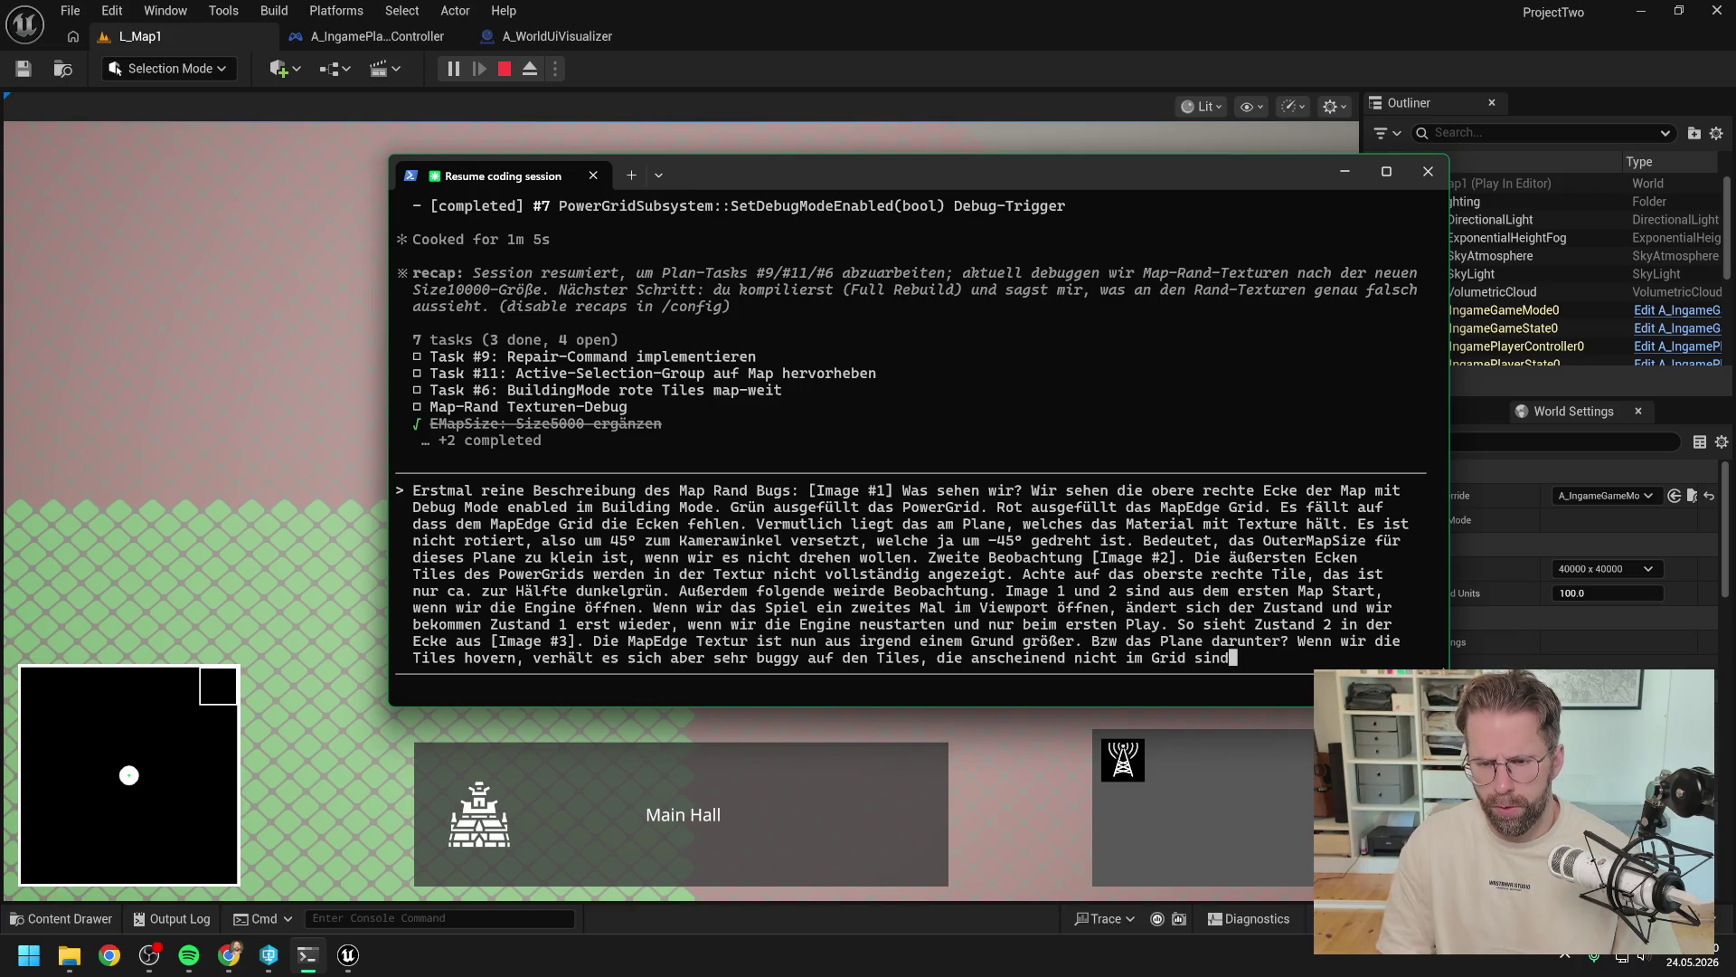
Capture the outer-tile hover bug in the game and attach screenshots [Image #4] to [Image #6].
{"action": "left_click", "coordinate": [745, 77]}
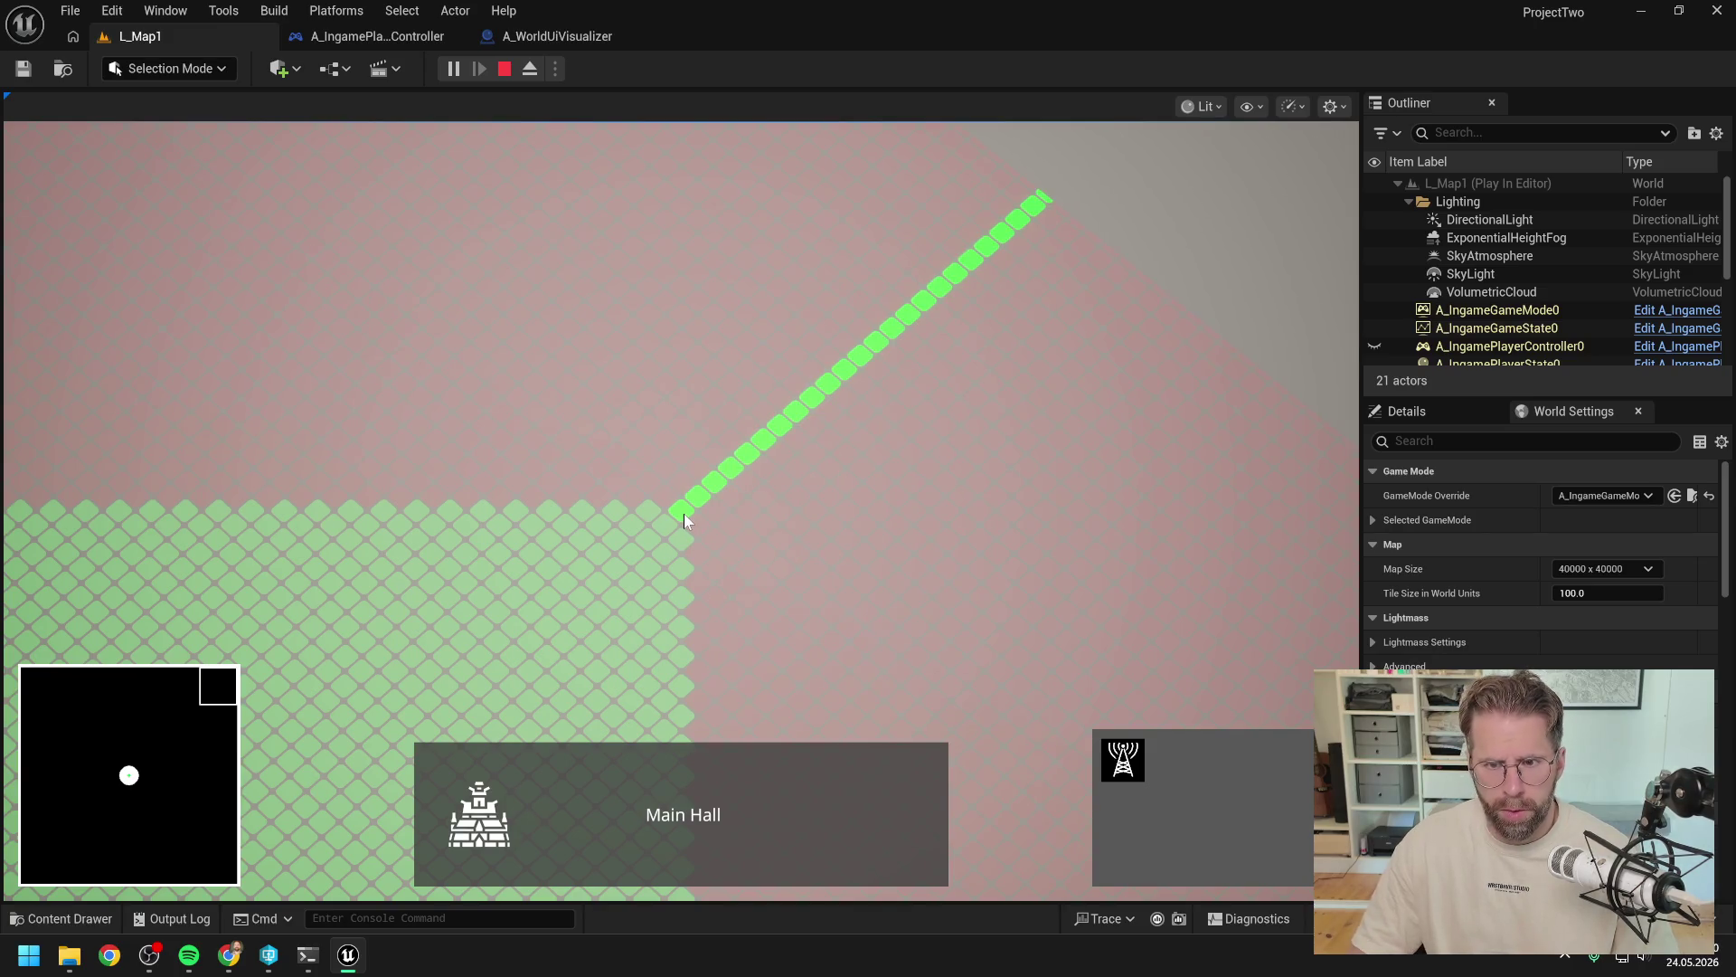
{"action": "key", "text": "alt+Tab"}
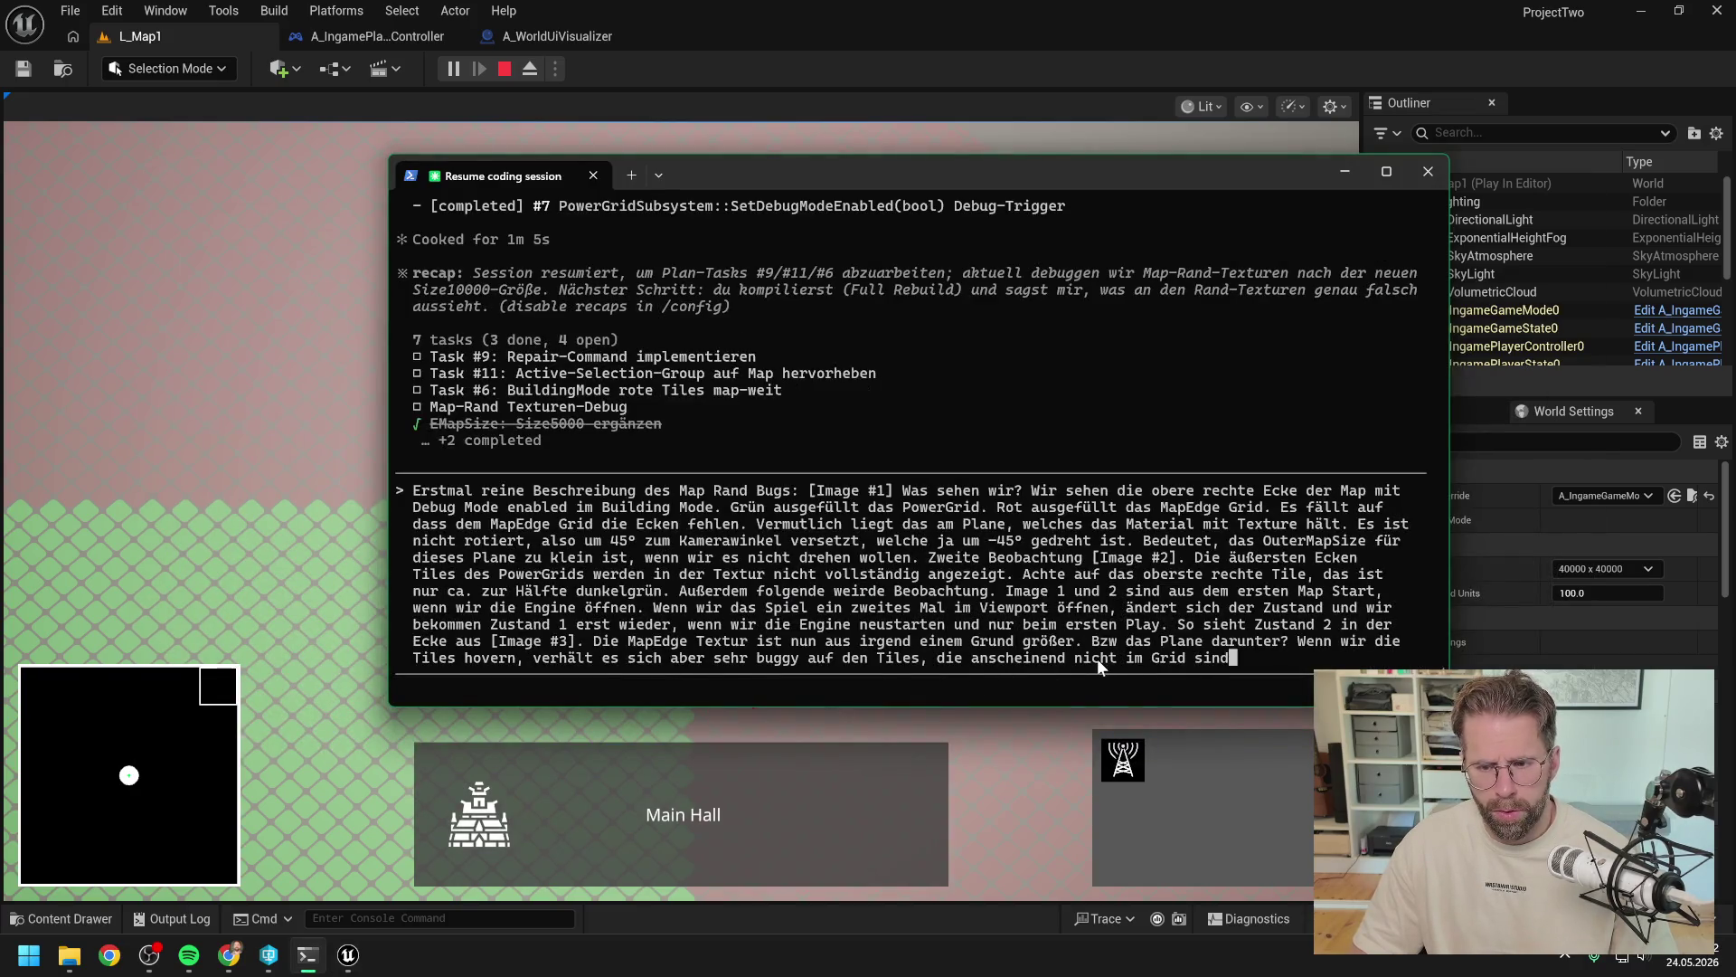
{"action": "key", "text": "alt+v"}
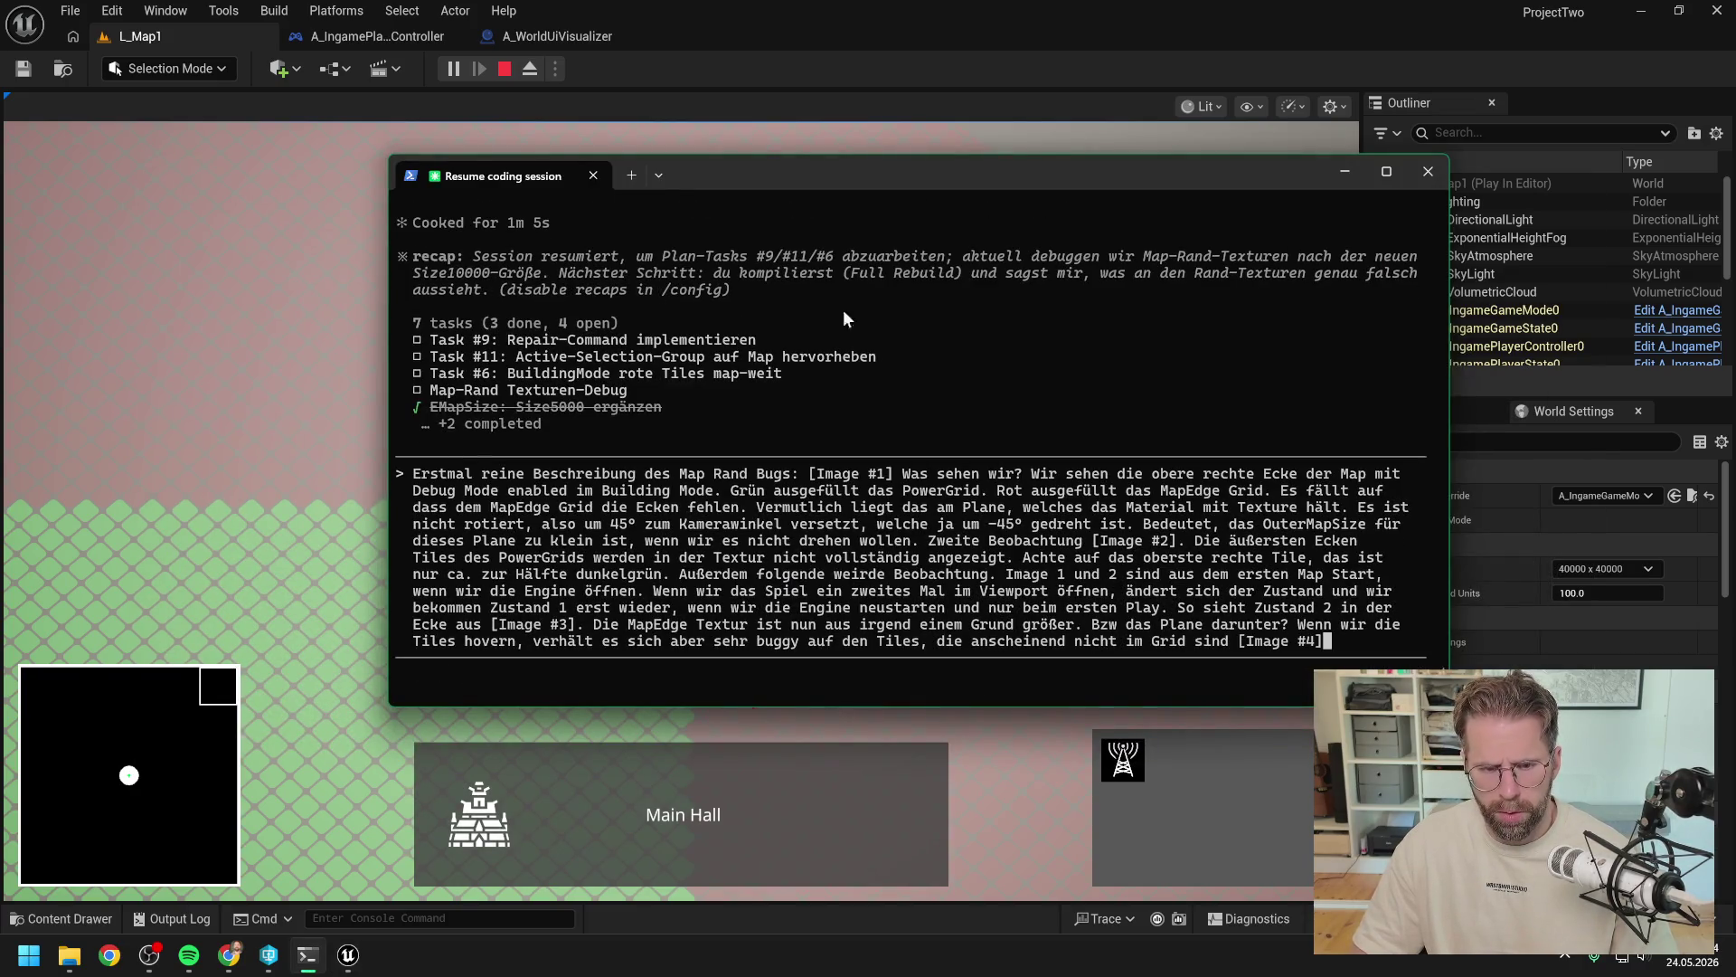
{"action": "left_click", "coordinate": [841, 72]}
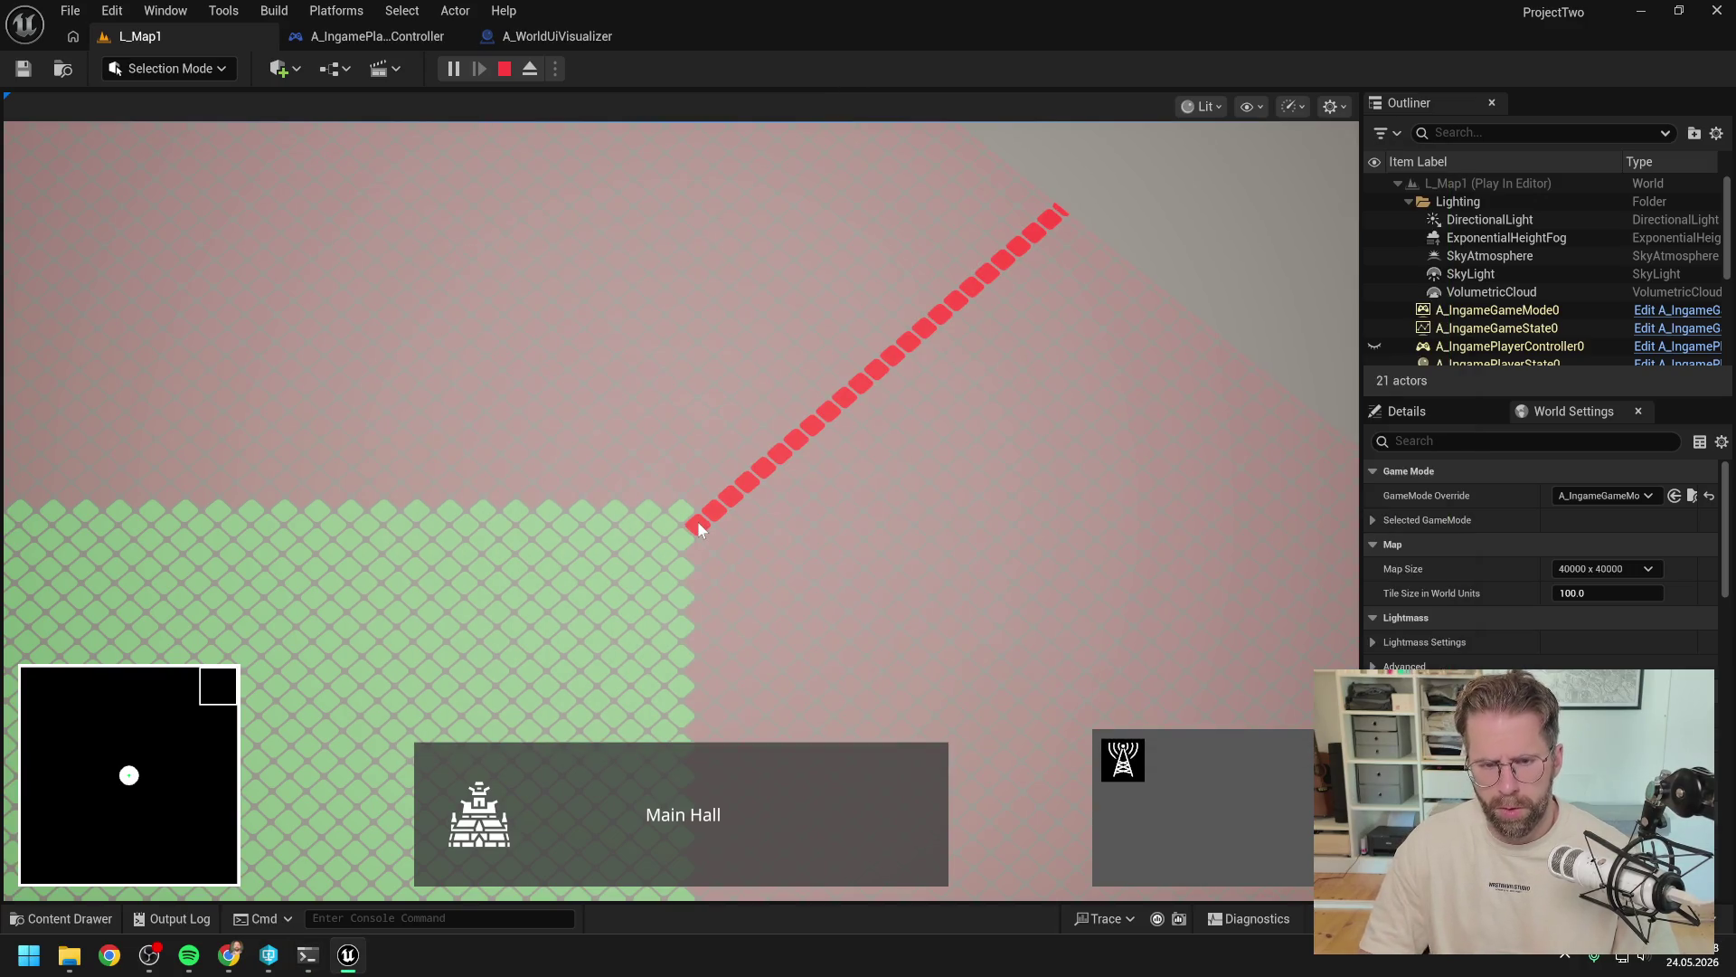
{"action": "left_click", "coordinate": [312, 963]}
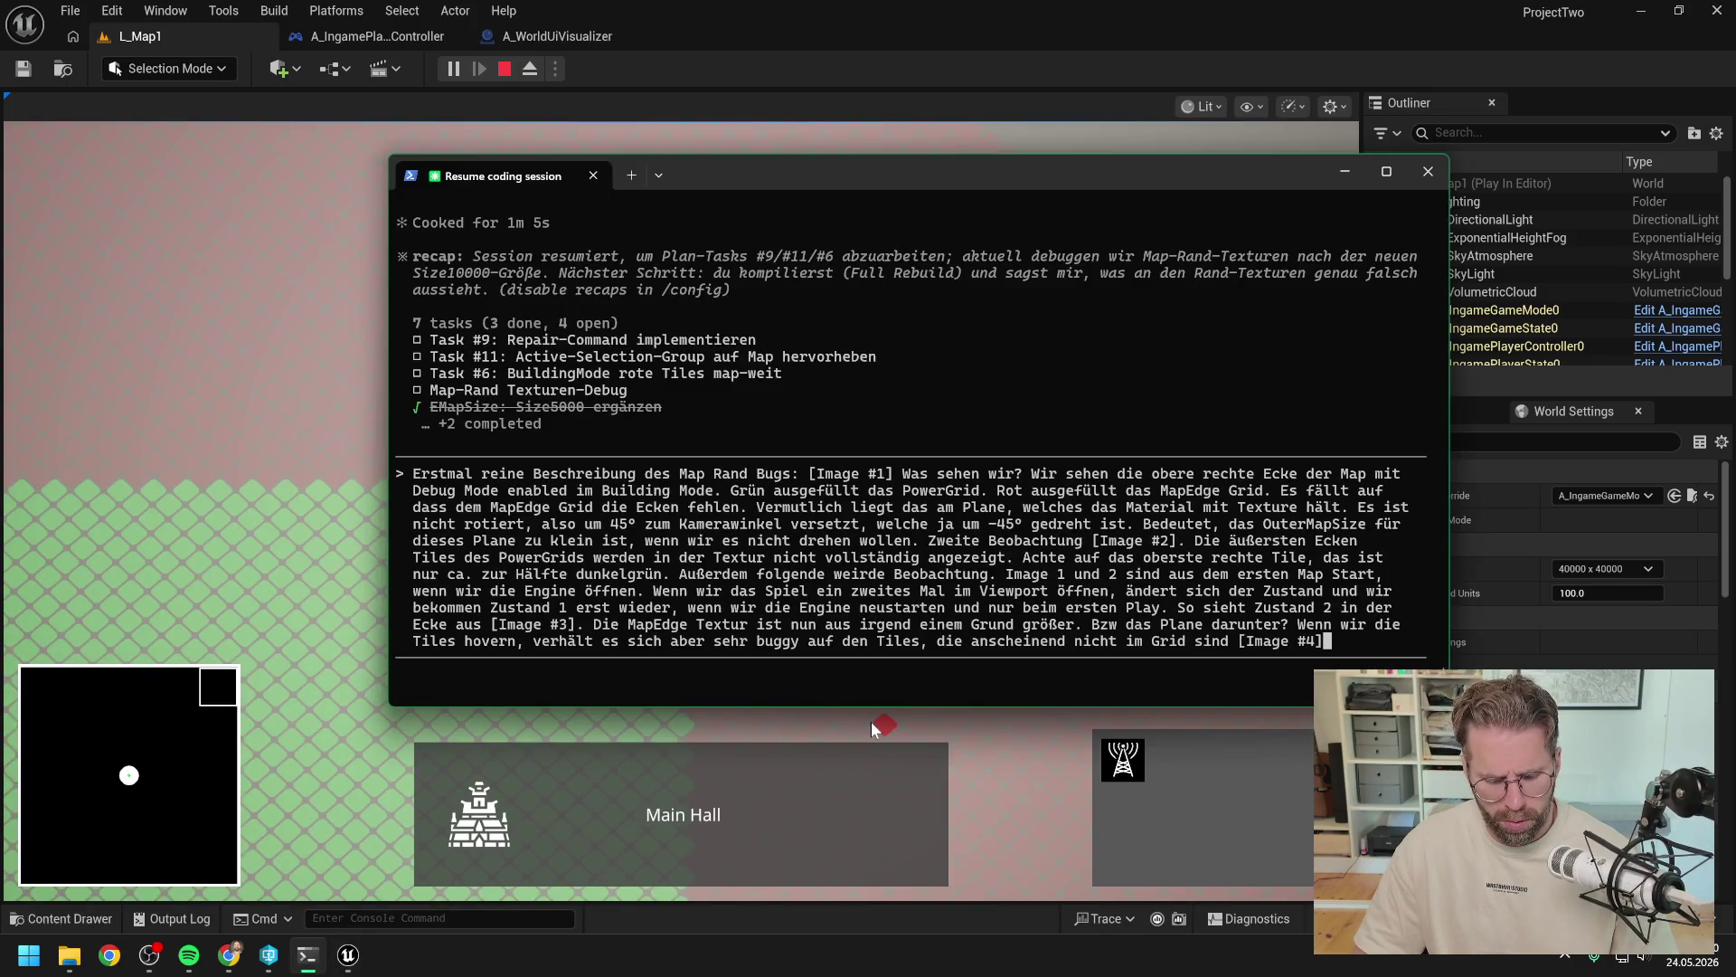
{"action": "key", "text": "alt+v"}
{"action": "left_click", "coordinate": [1202, 7]}
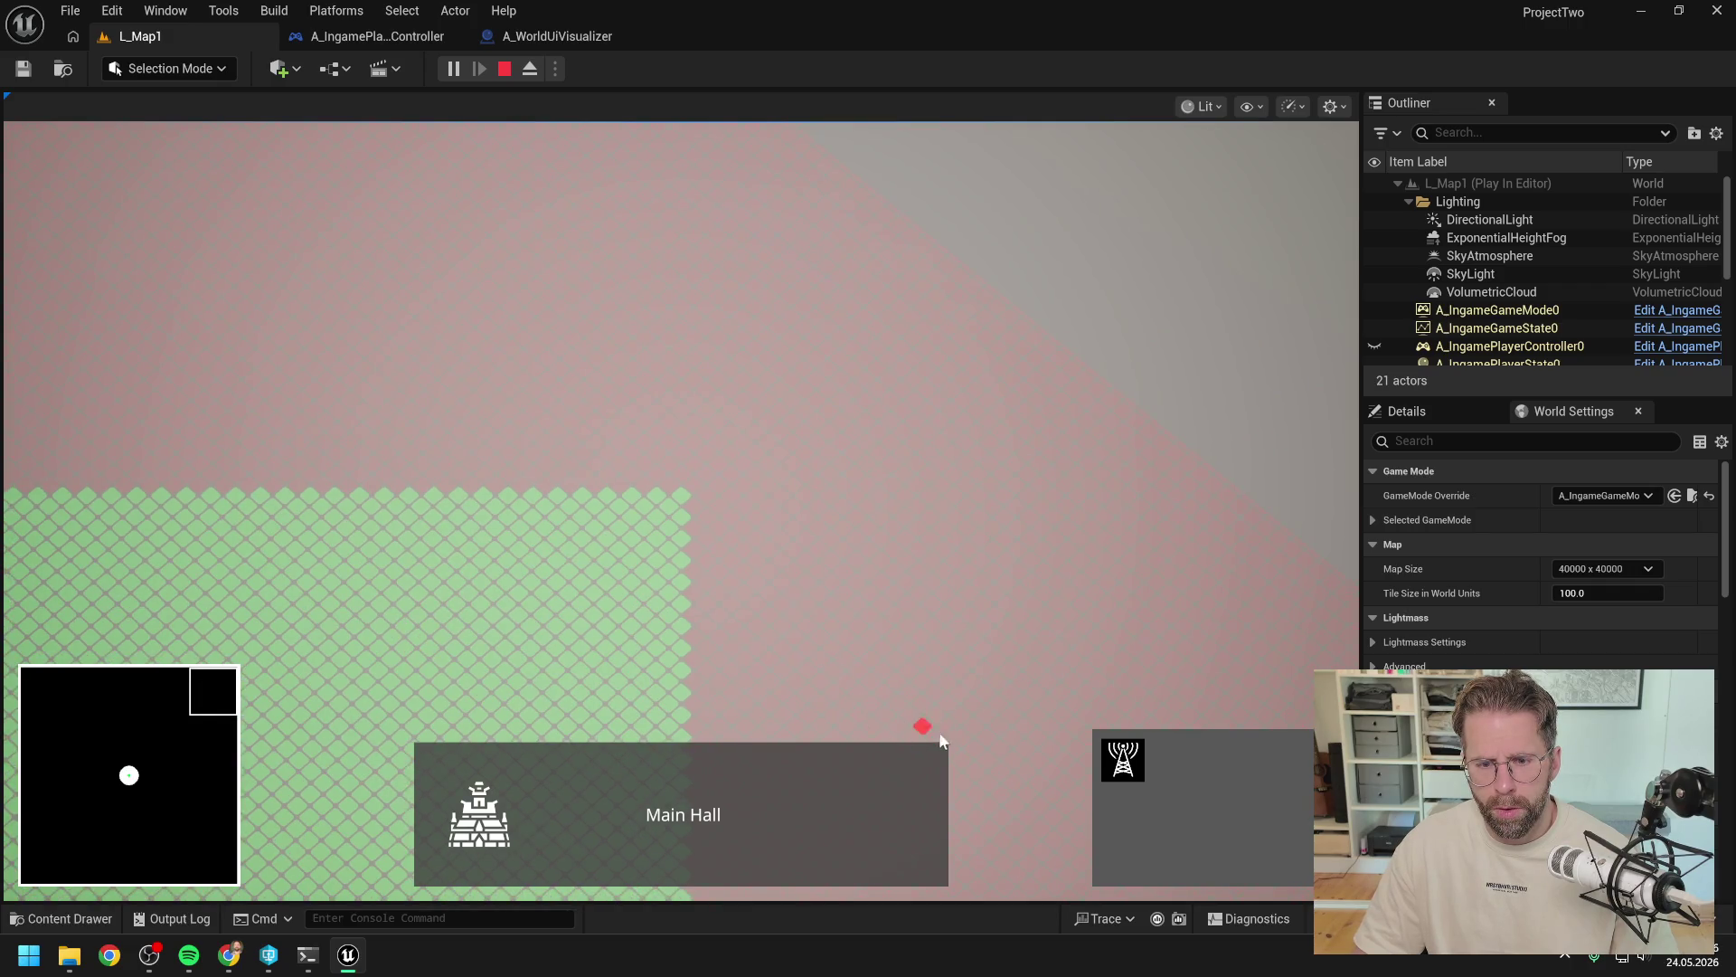
{"action": "left_click", "coordinate": [930, 705]}
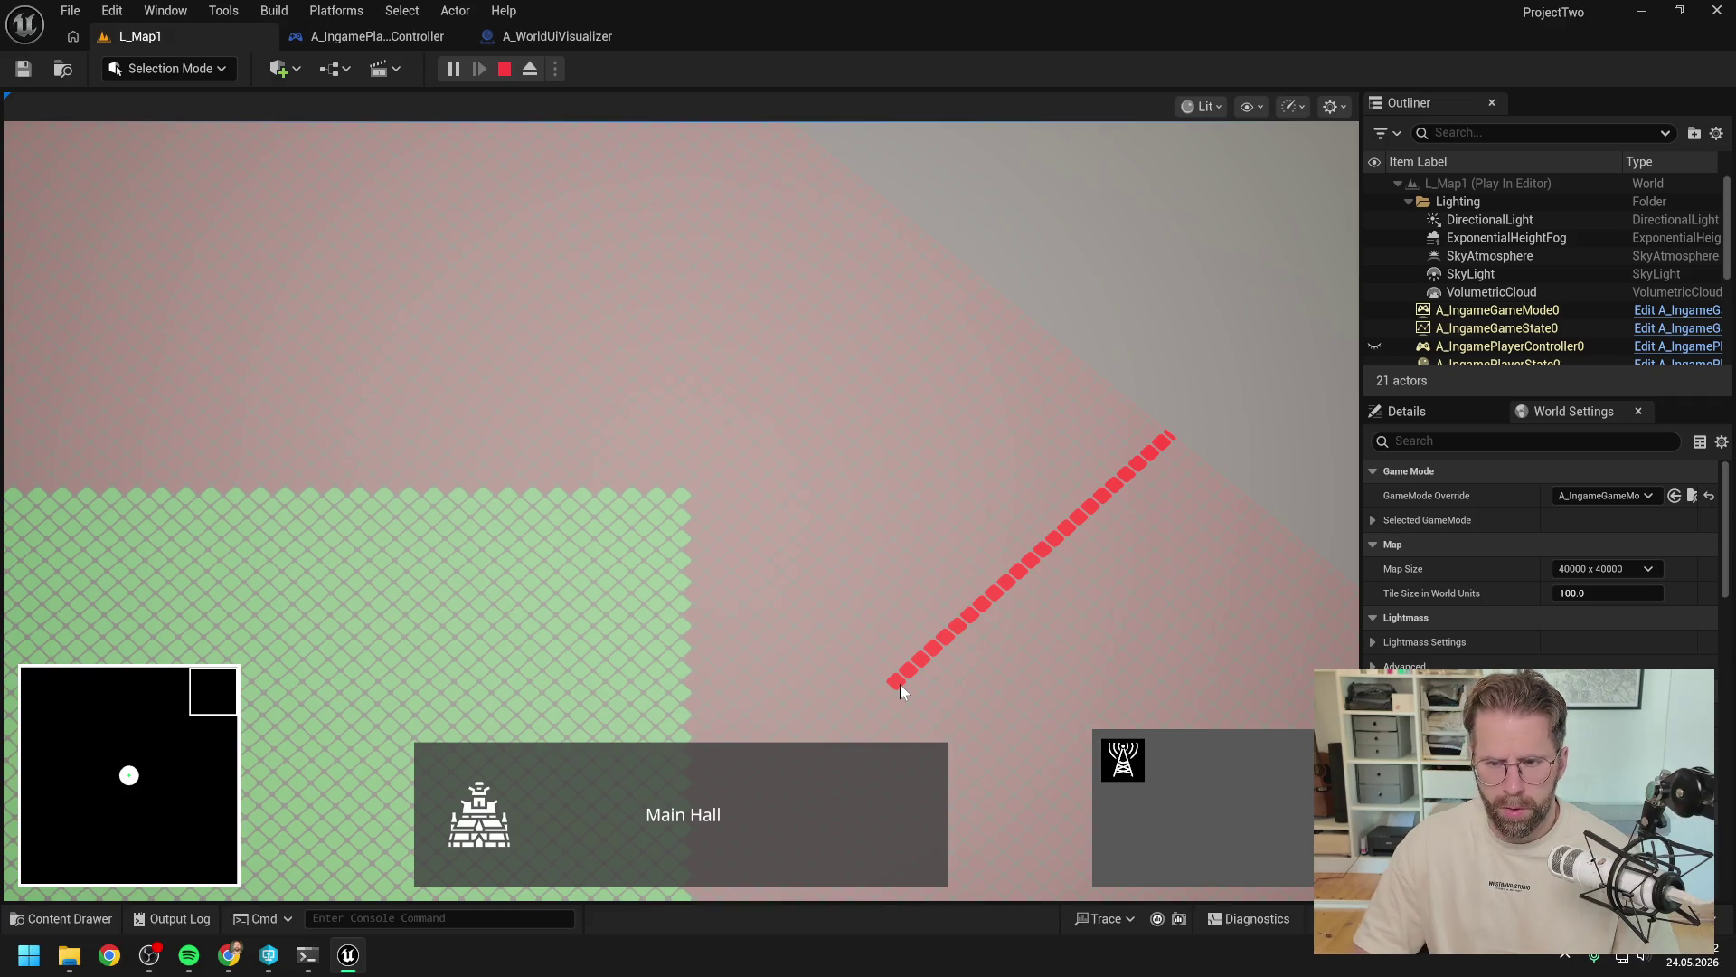
{"action": "left_click", "coordinate": [308, 955]}
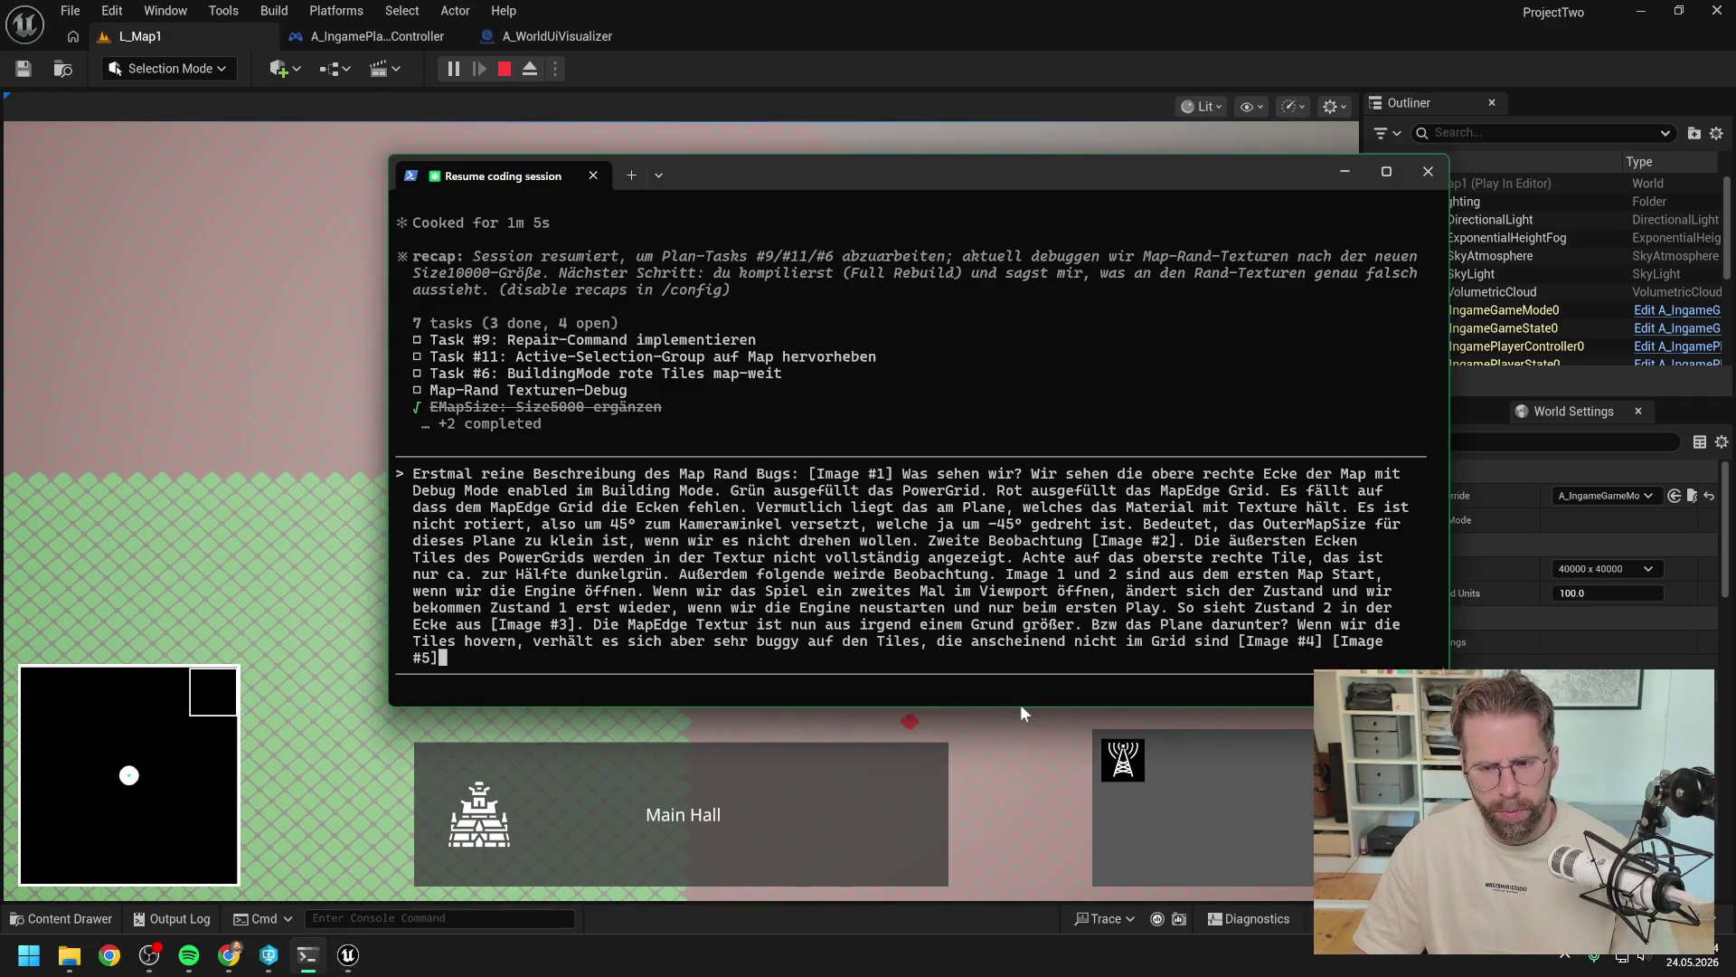
{"action": "key", "text": "alt+v"}
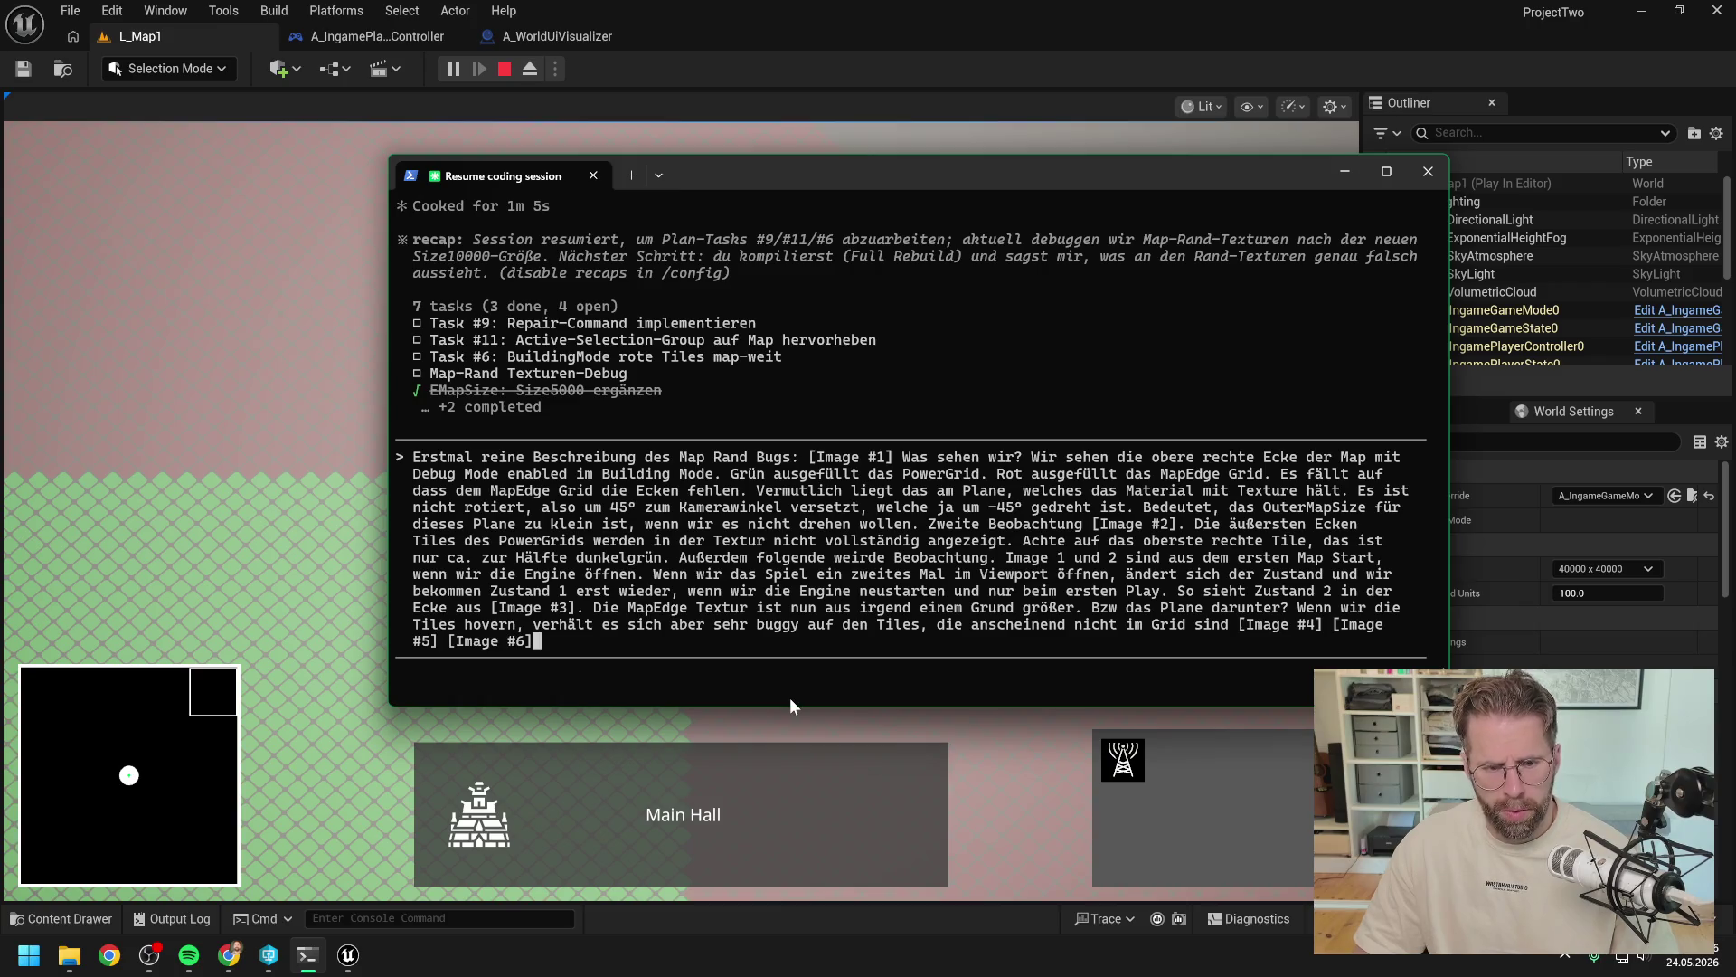
Note the bug only occurs on the outermost tiles, attach [Image #7], and send the report.
{"action": "type", "text": ". Passie"}
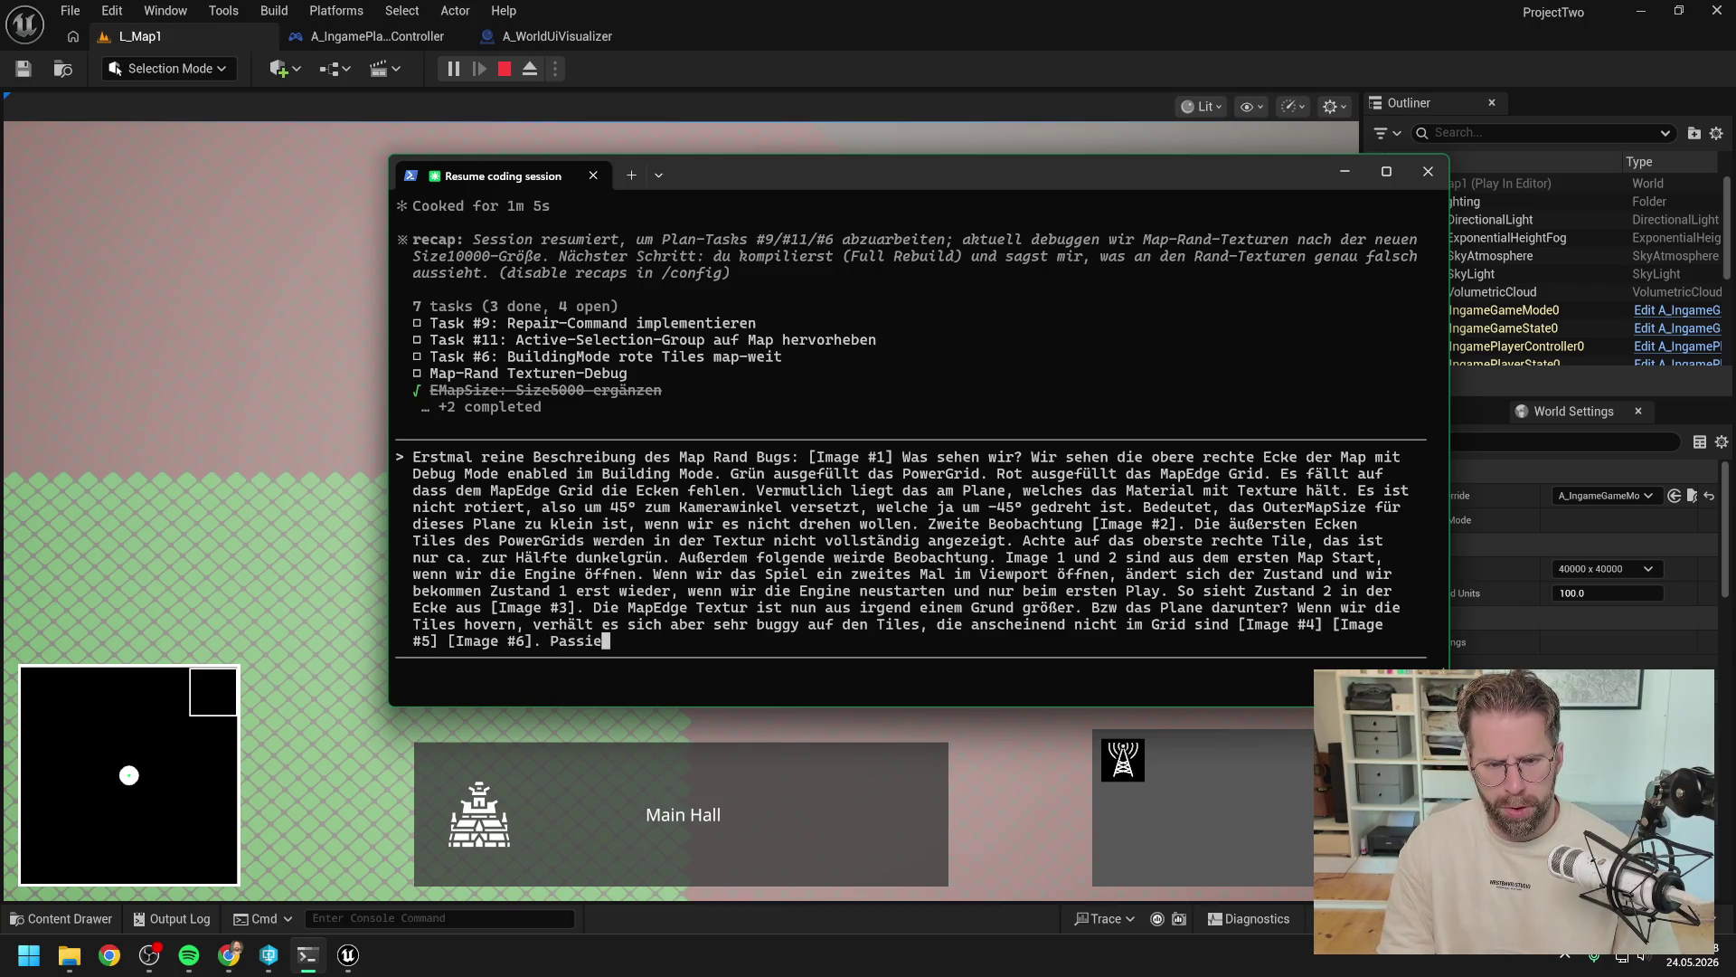
{"action": "type", "text": "rt nur wenn wir d"}
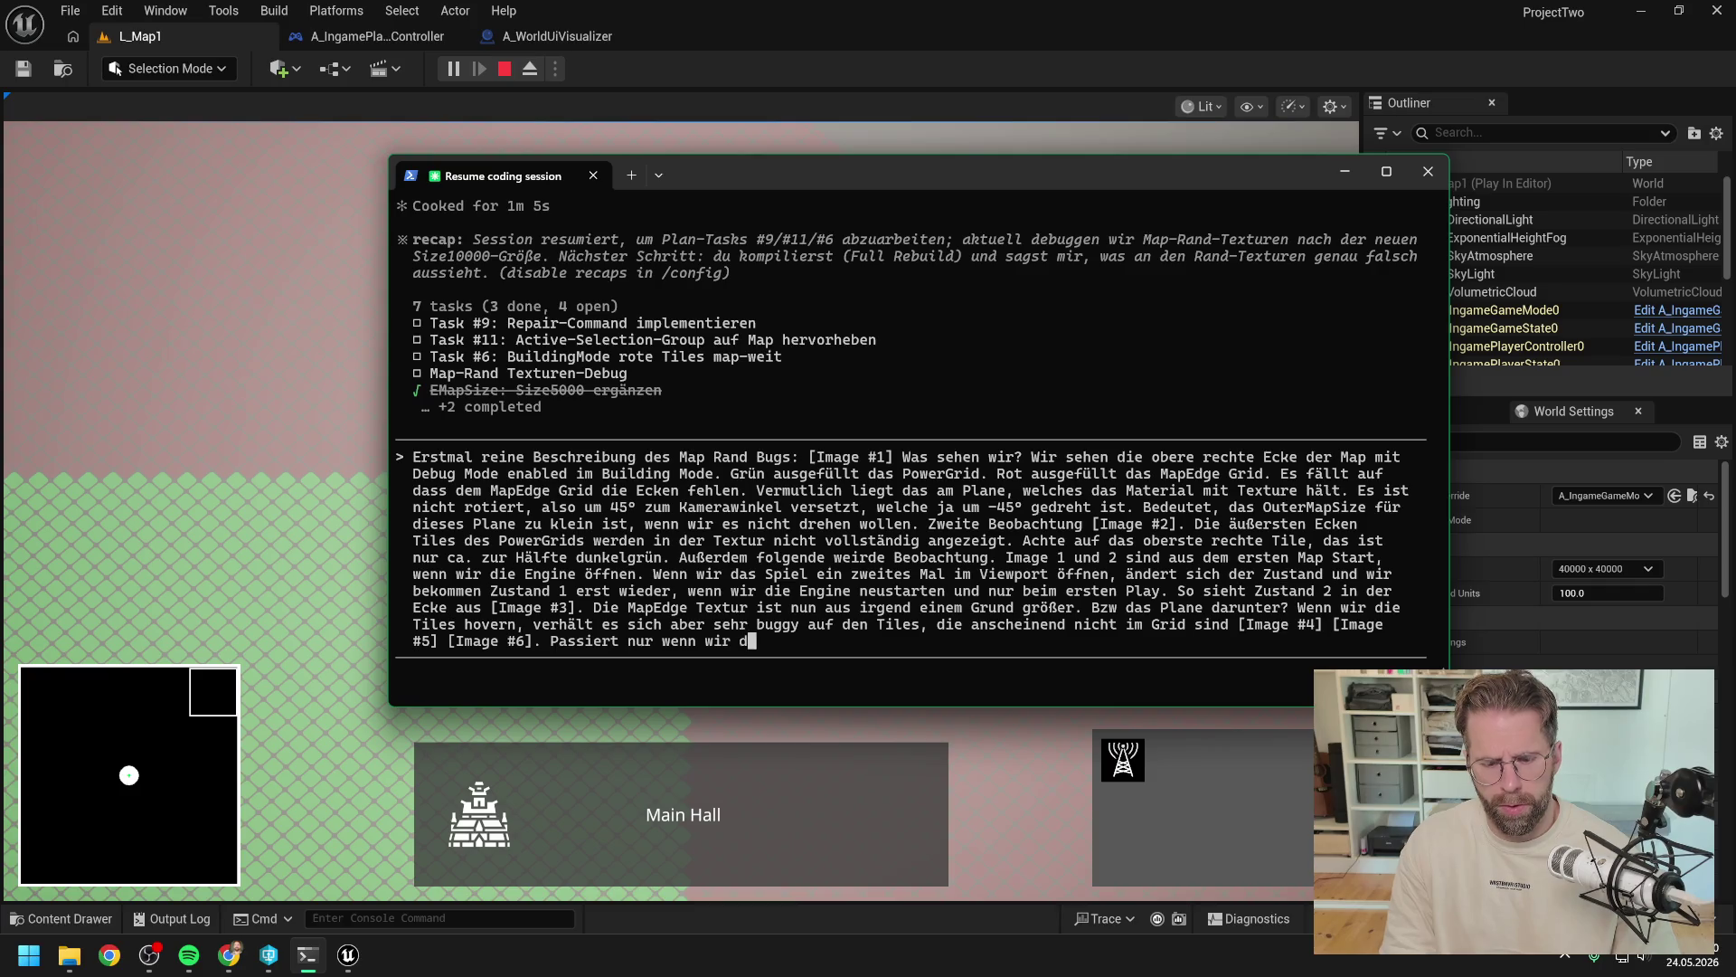
{"action": "type", "text": "ie äu"}
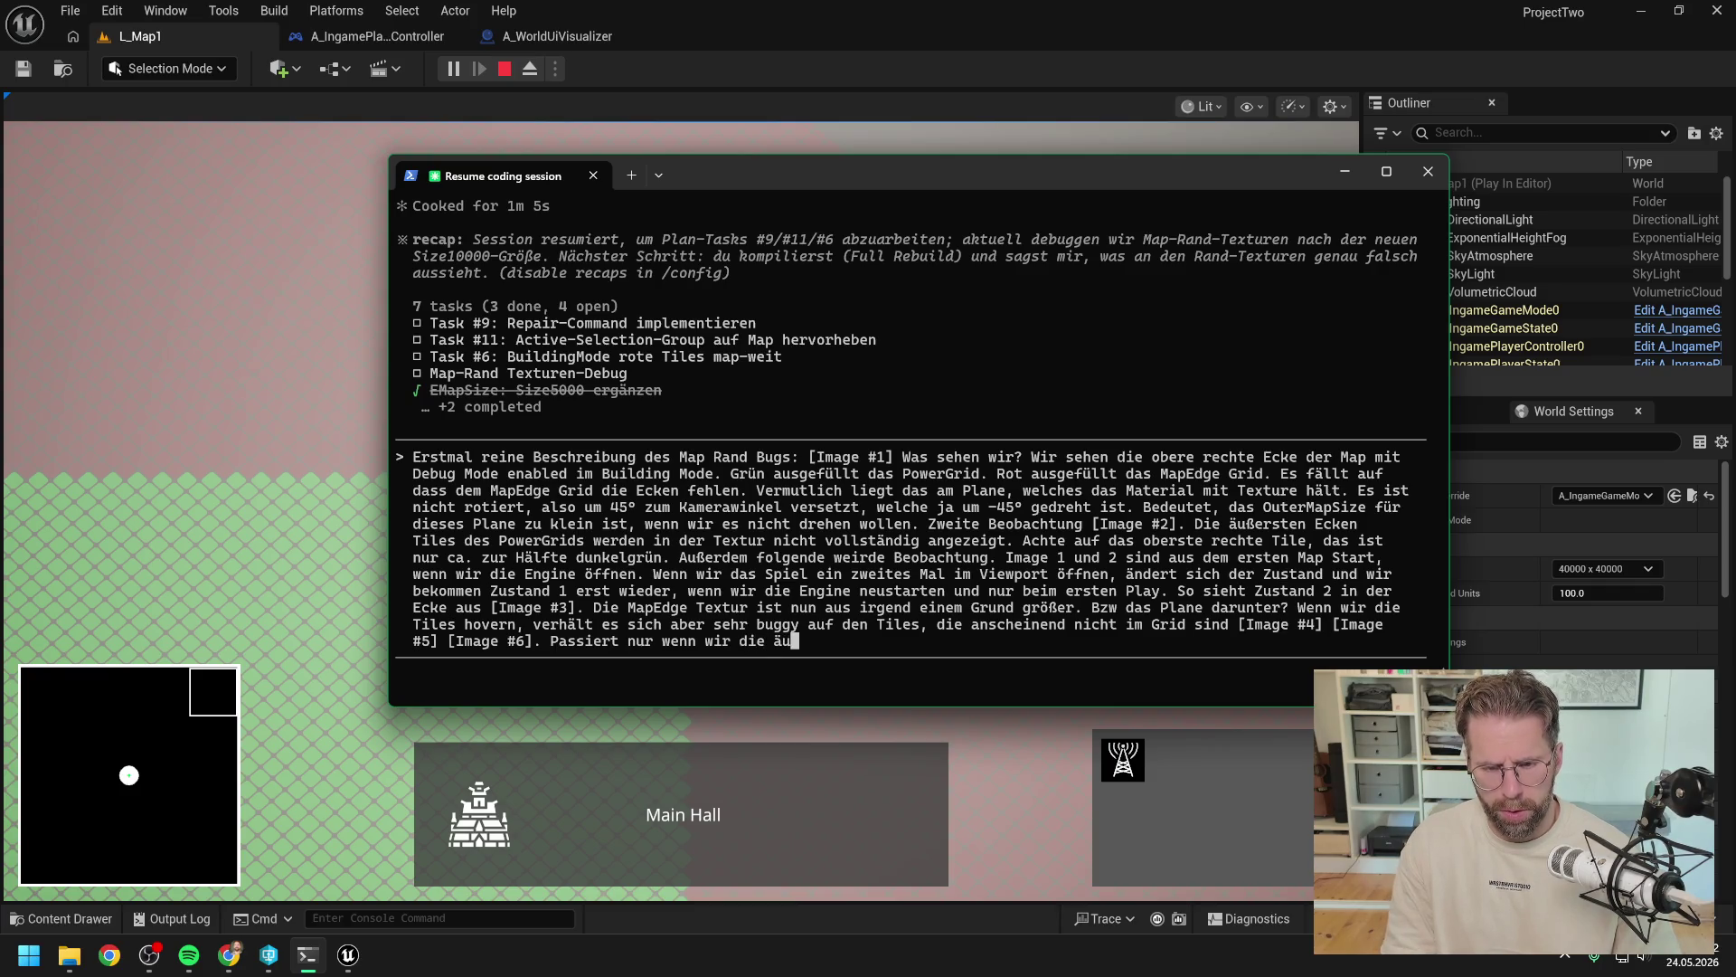
{"action": "type", "text": "ßersten Tiles"}
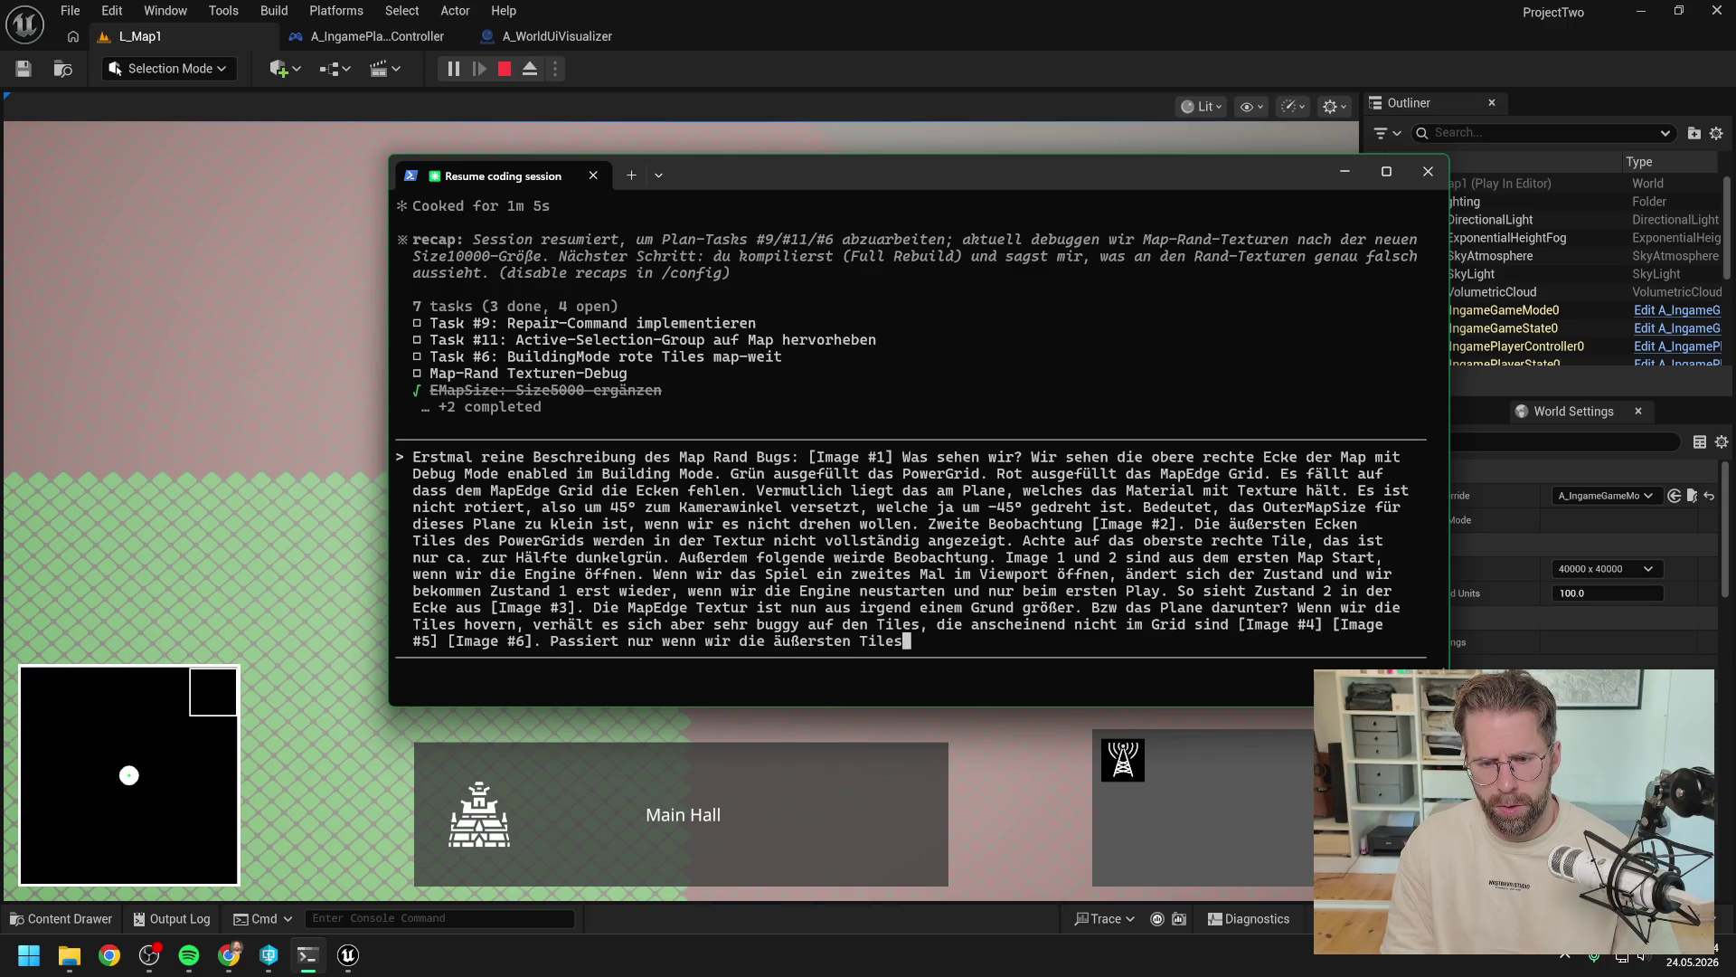
{"action": "type", "text": " hovern"}
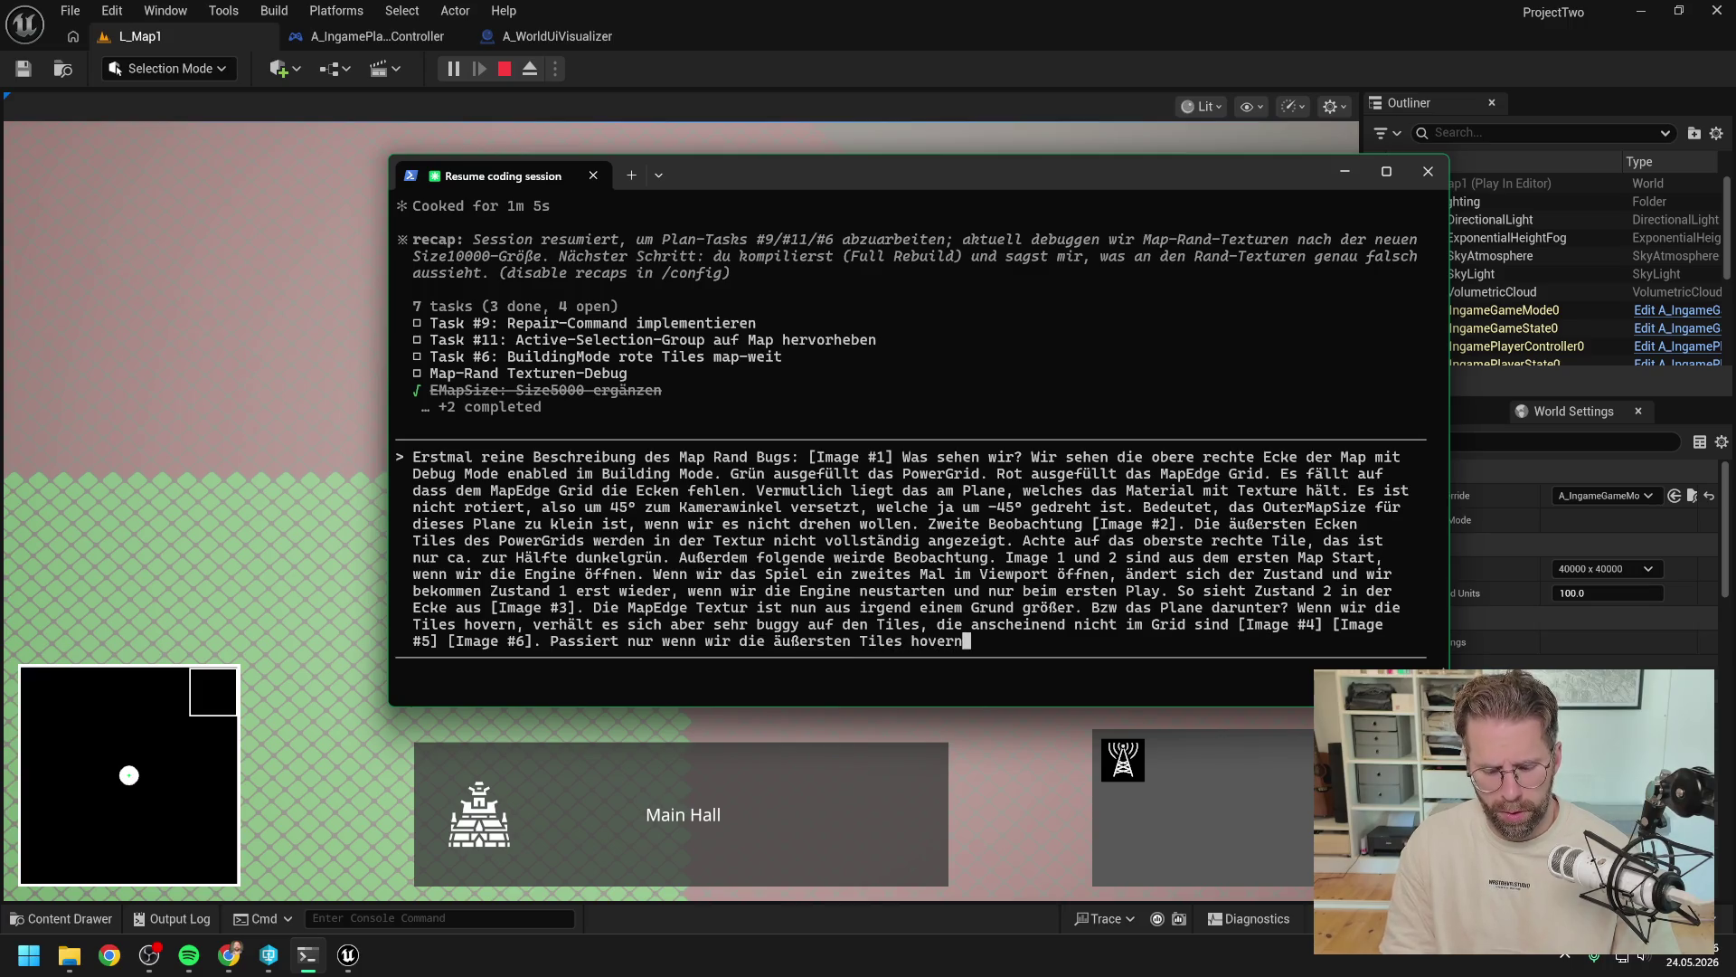
{"action": "type", "text": ". Hovern wir"}
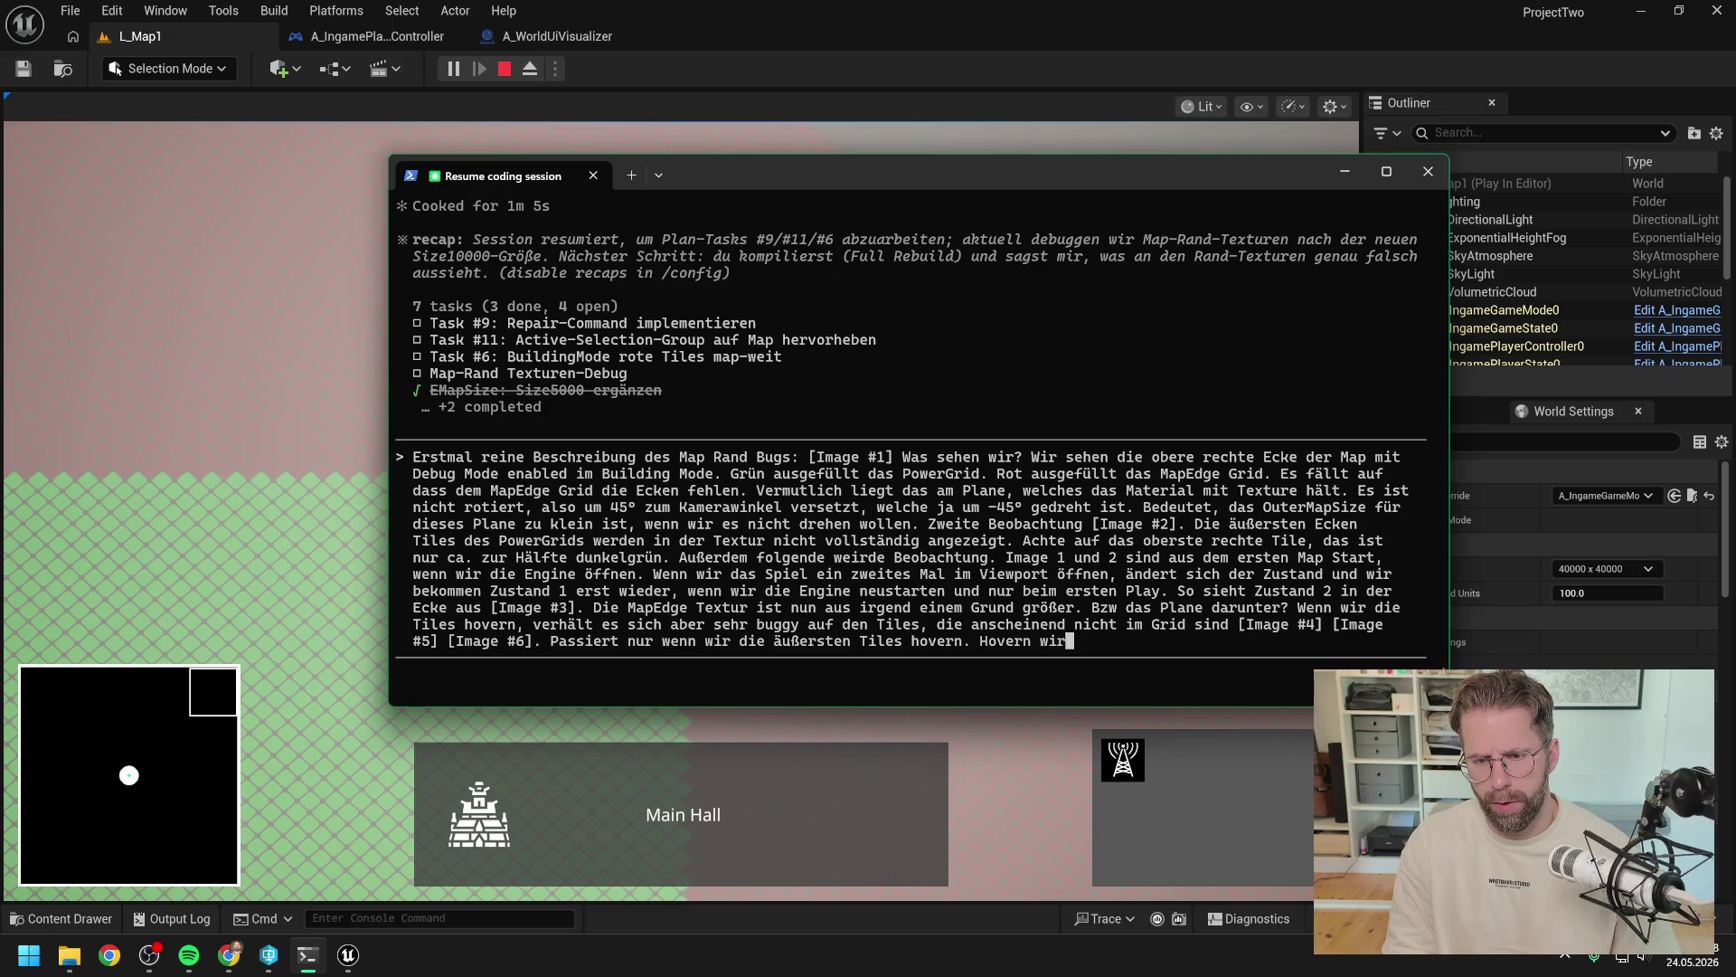
{"action": "type", "text": " weiter von d"}
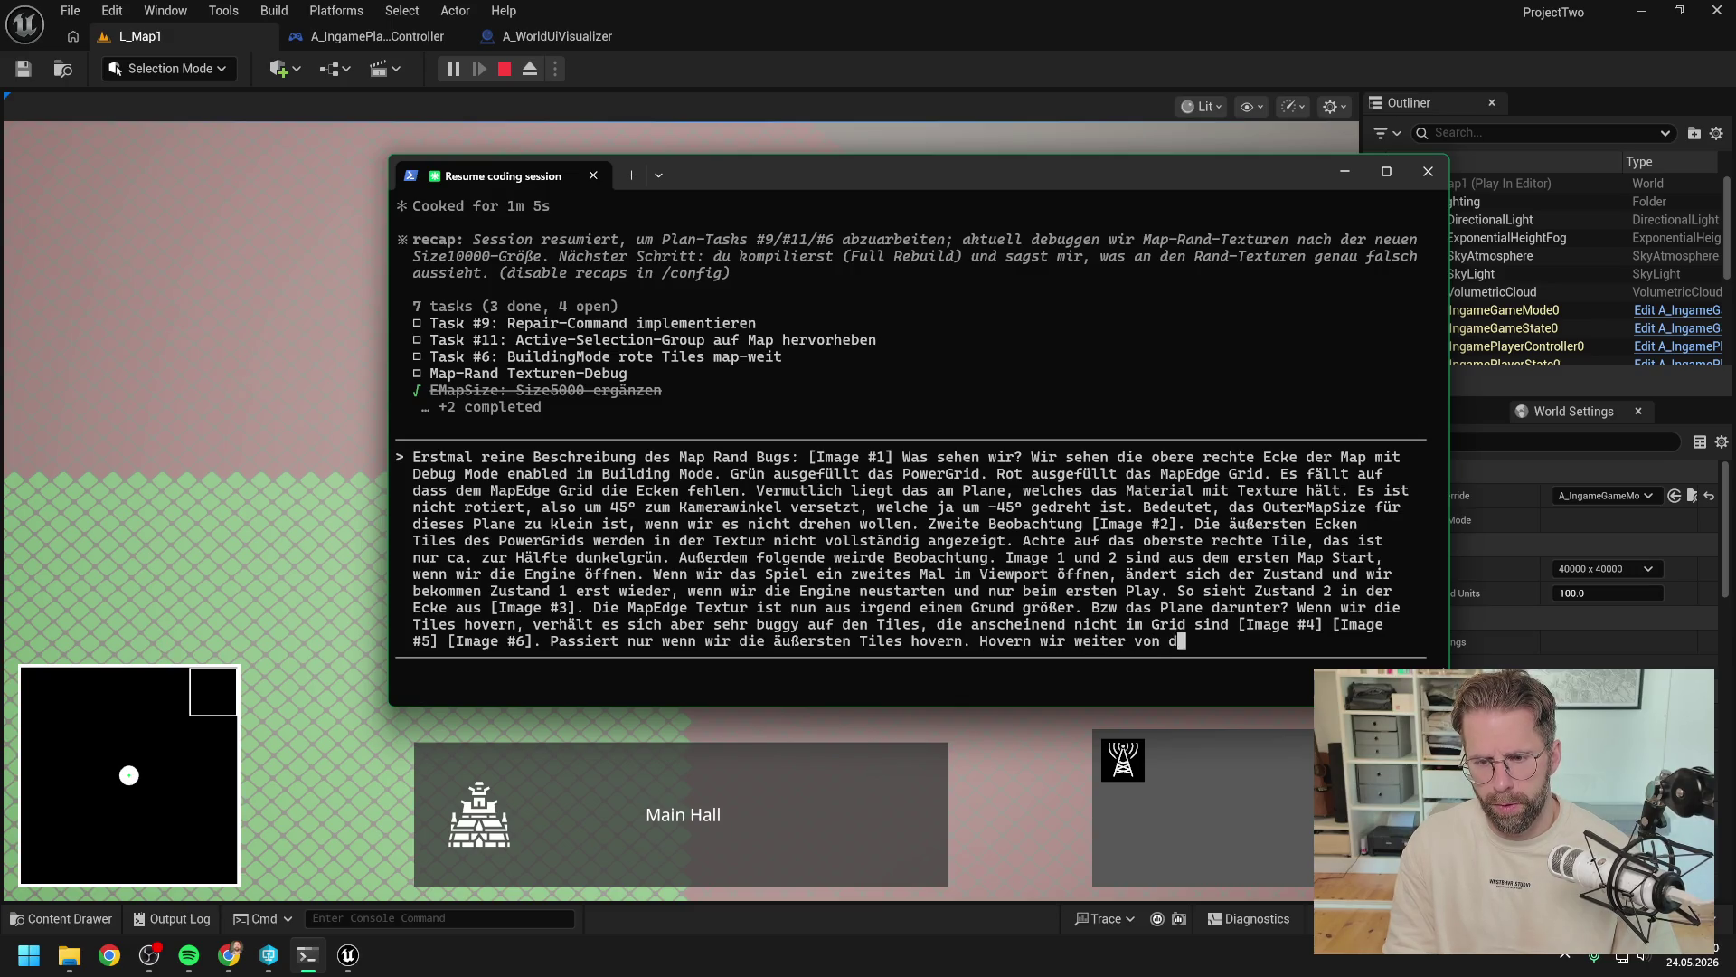
{"action": "type", "text": "er Mitte wegh"}
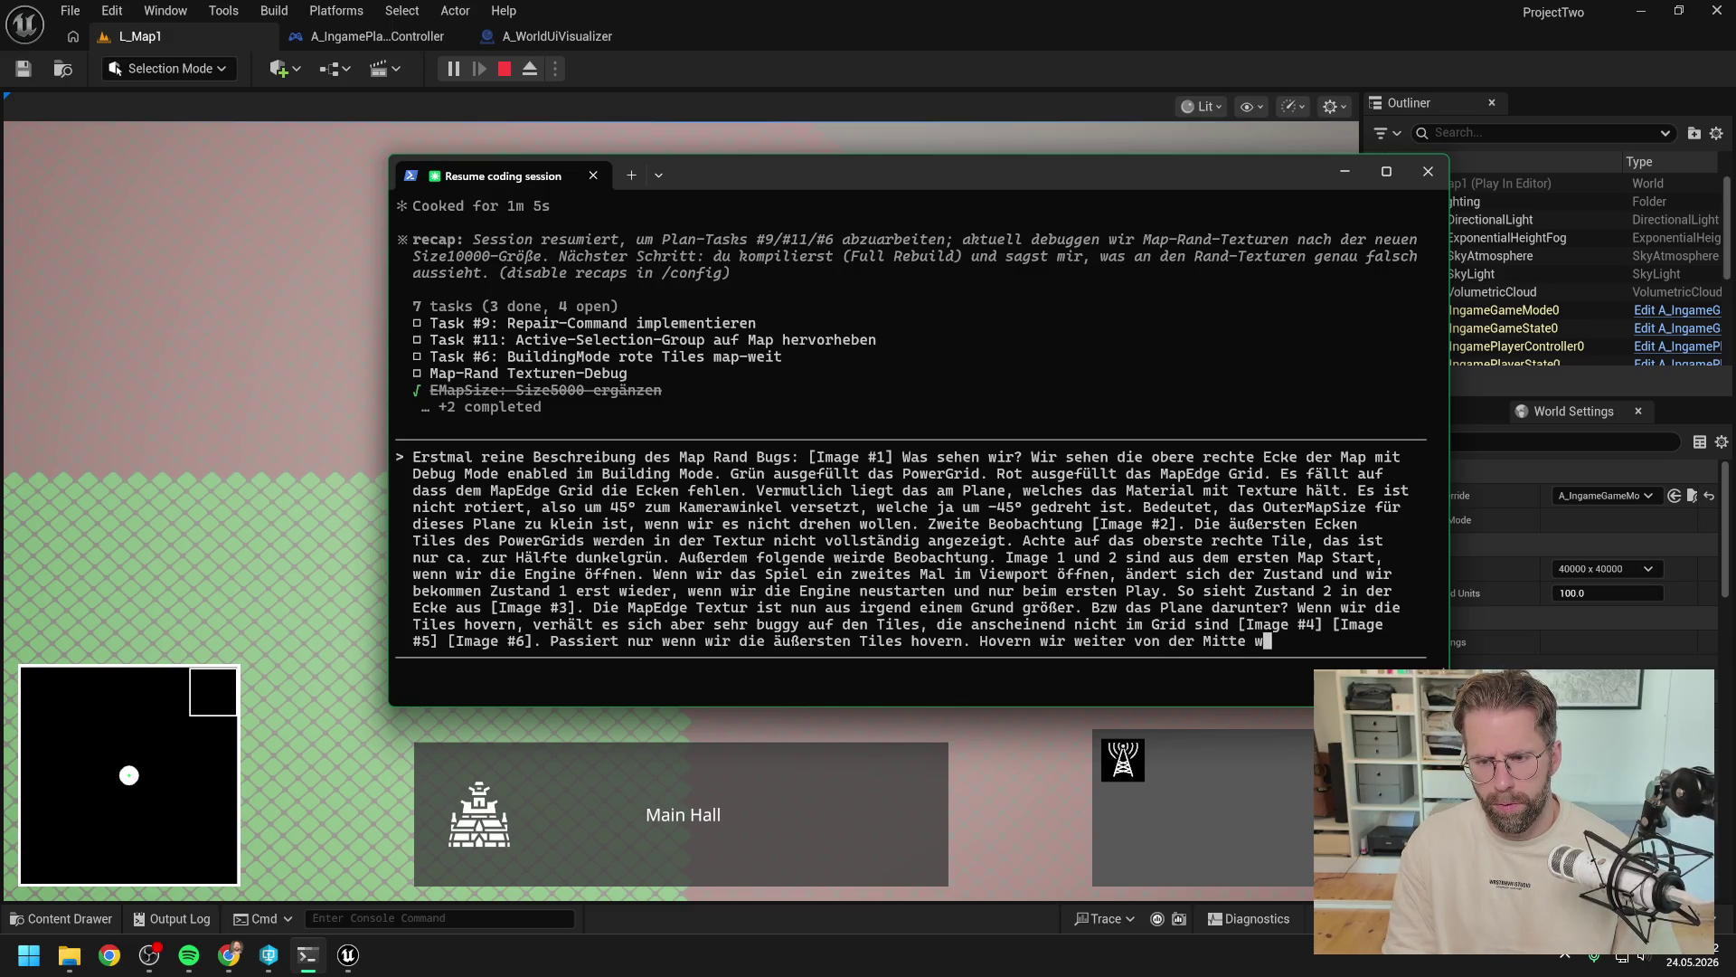
{"action": "key", "text": "BackSpace"}
{"action": "type", "text": ", passier"}
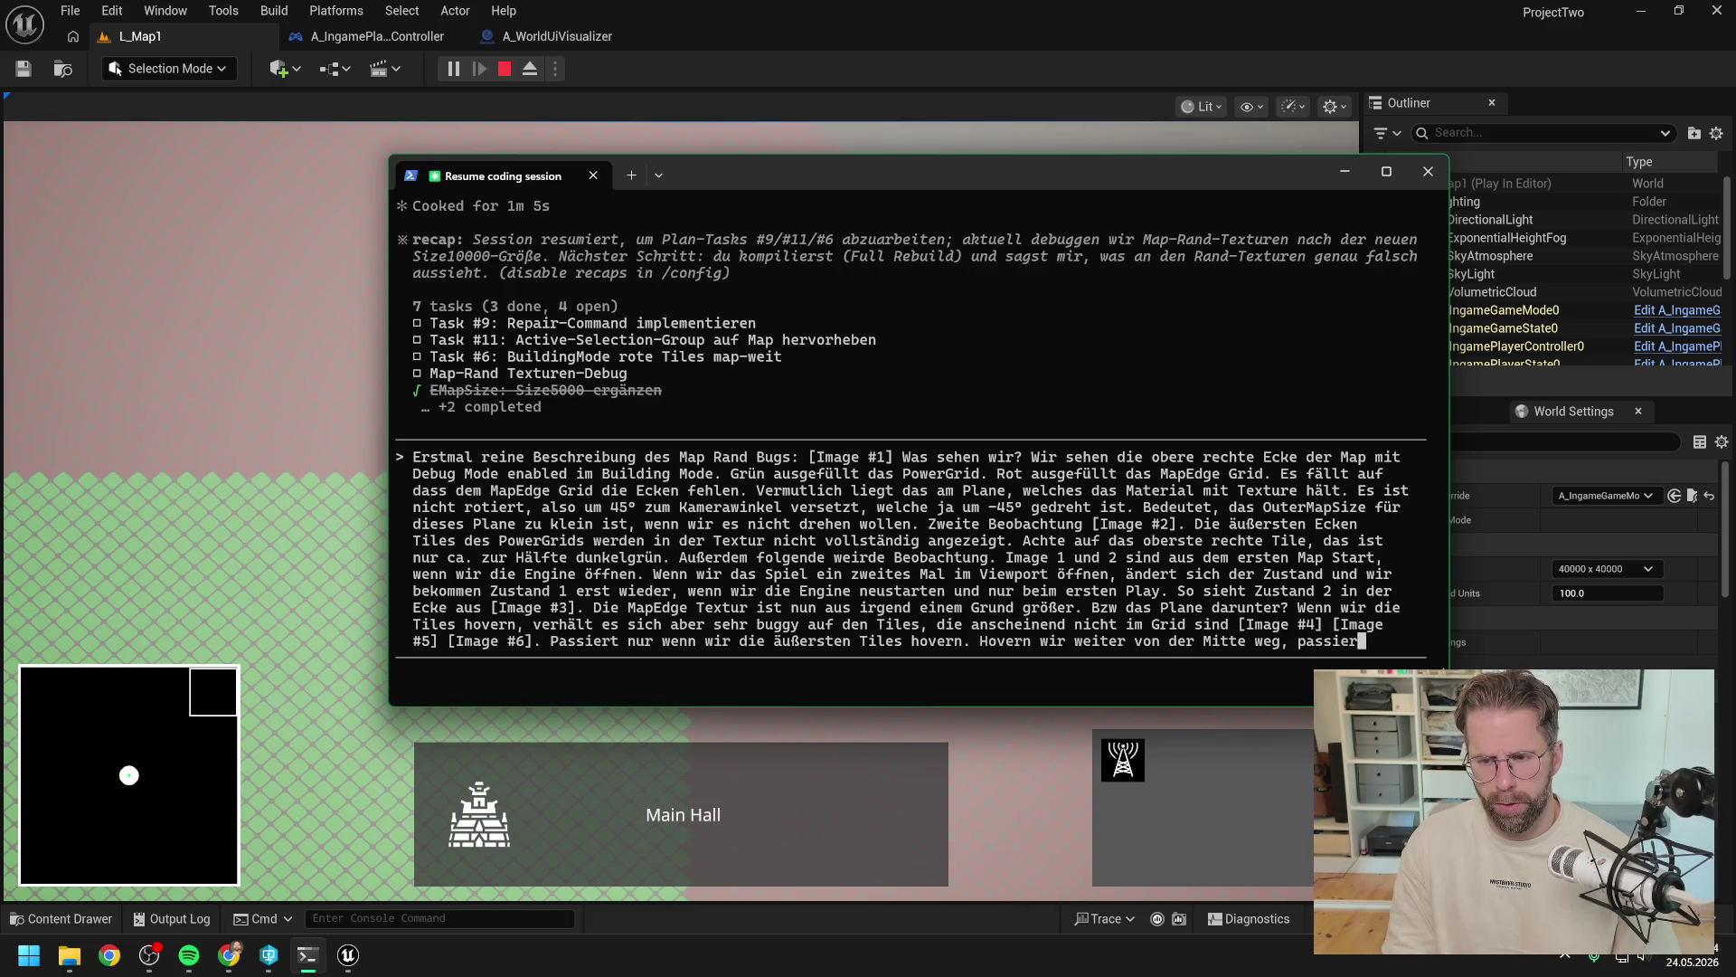
{"action": "type", "text": "t gar nicht mehr"}
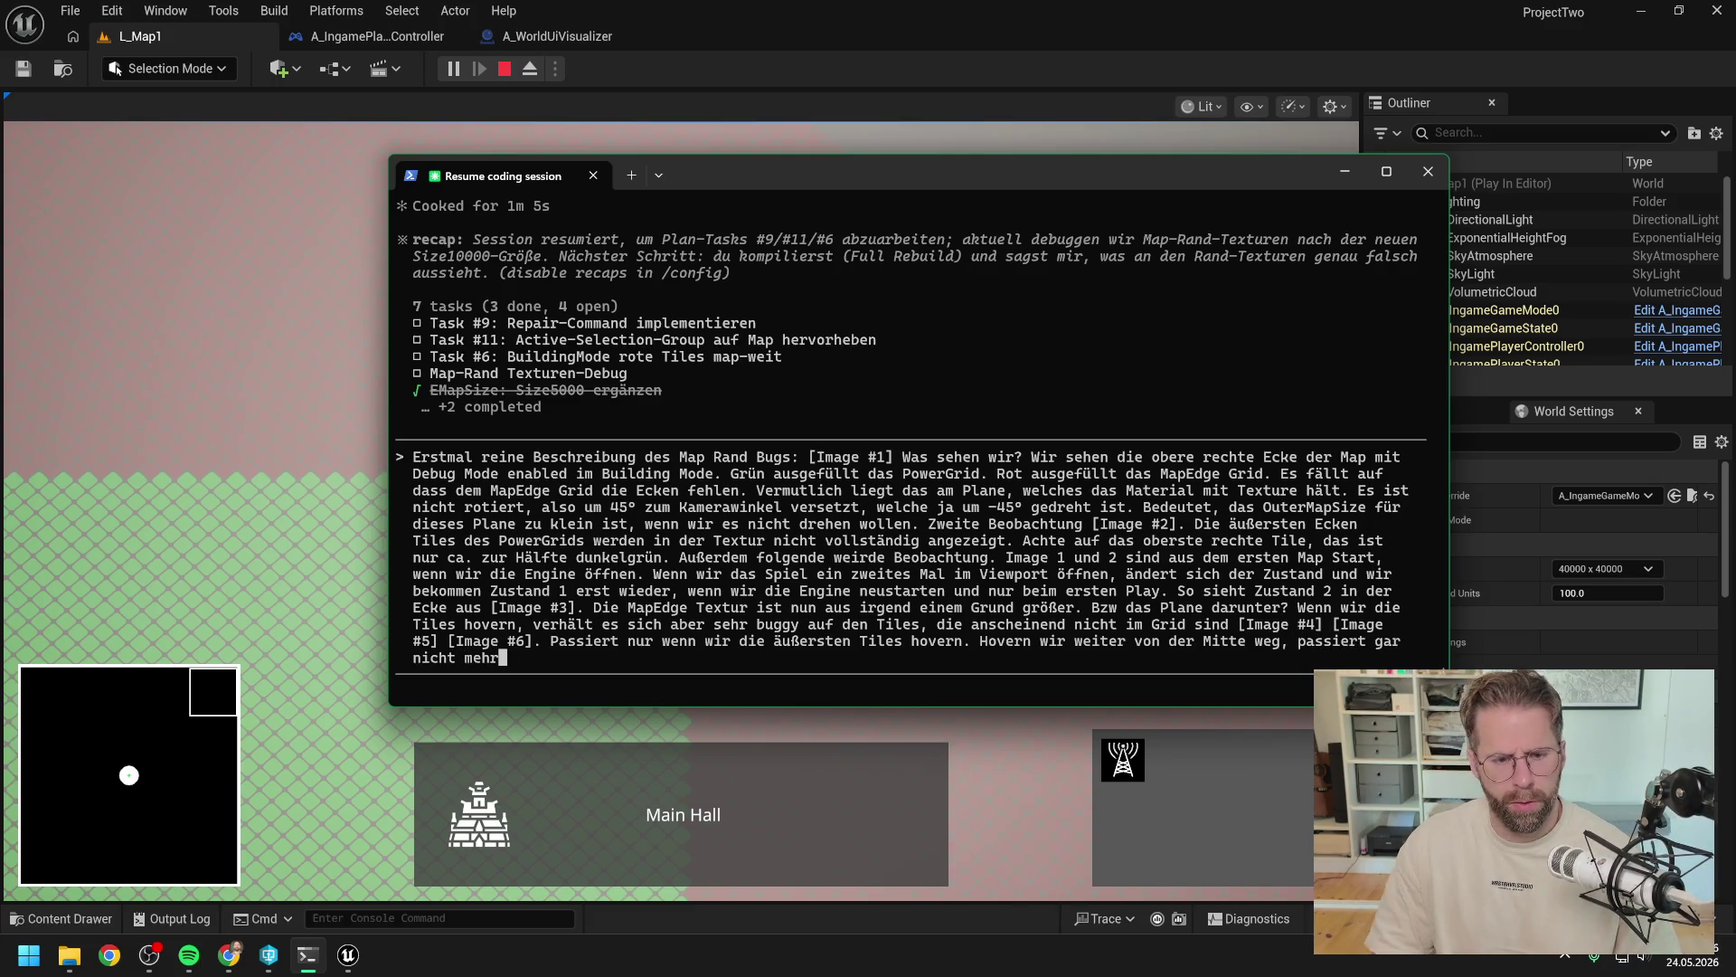
{"action": "left_click", "coordinate": [659, 58]}
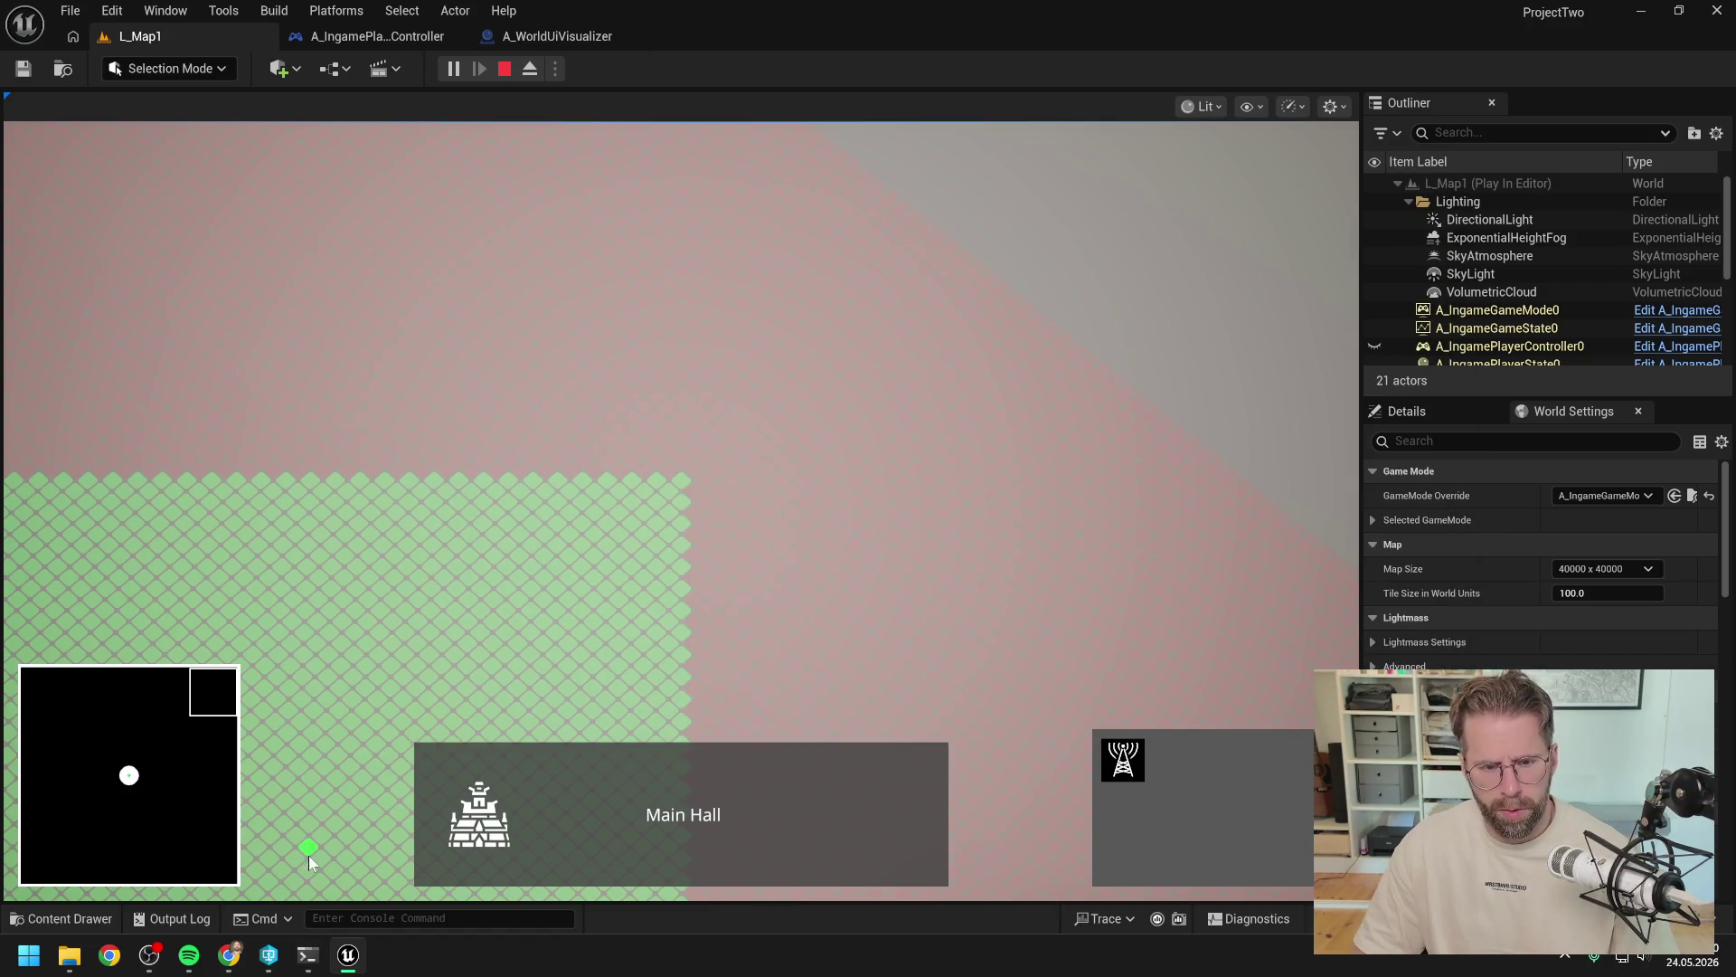
{"action": "left_click", "coordinate": [308, 955]}
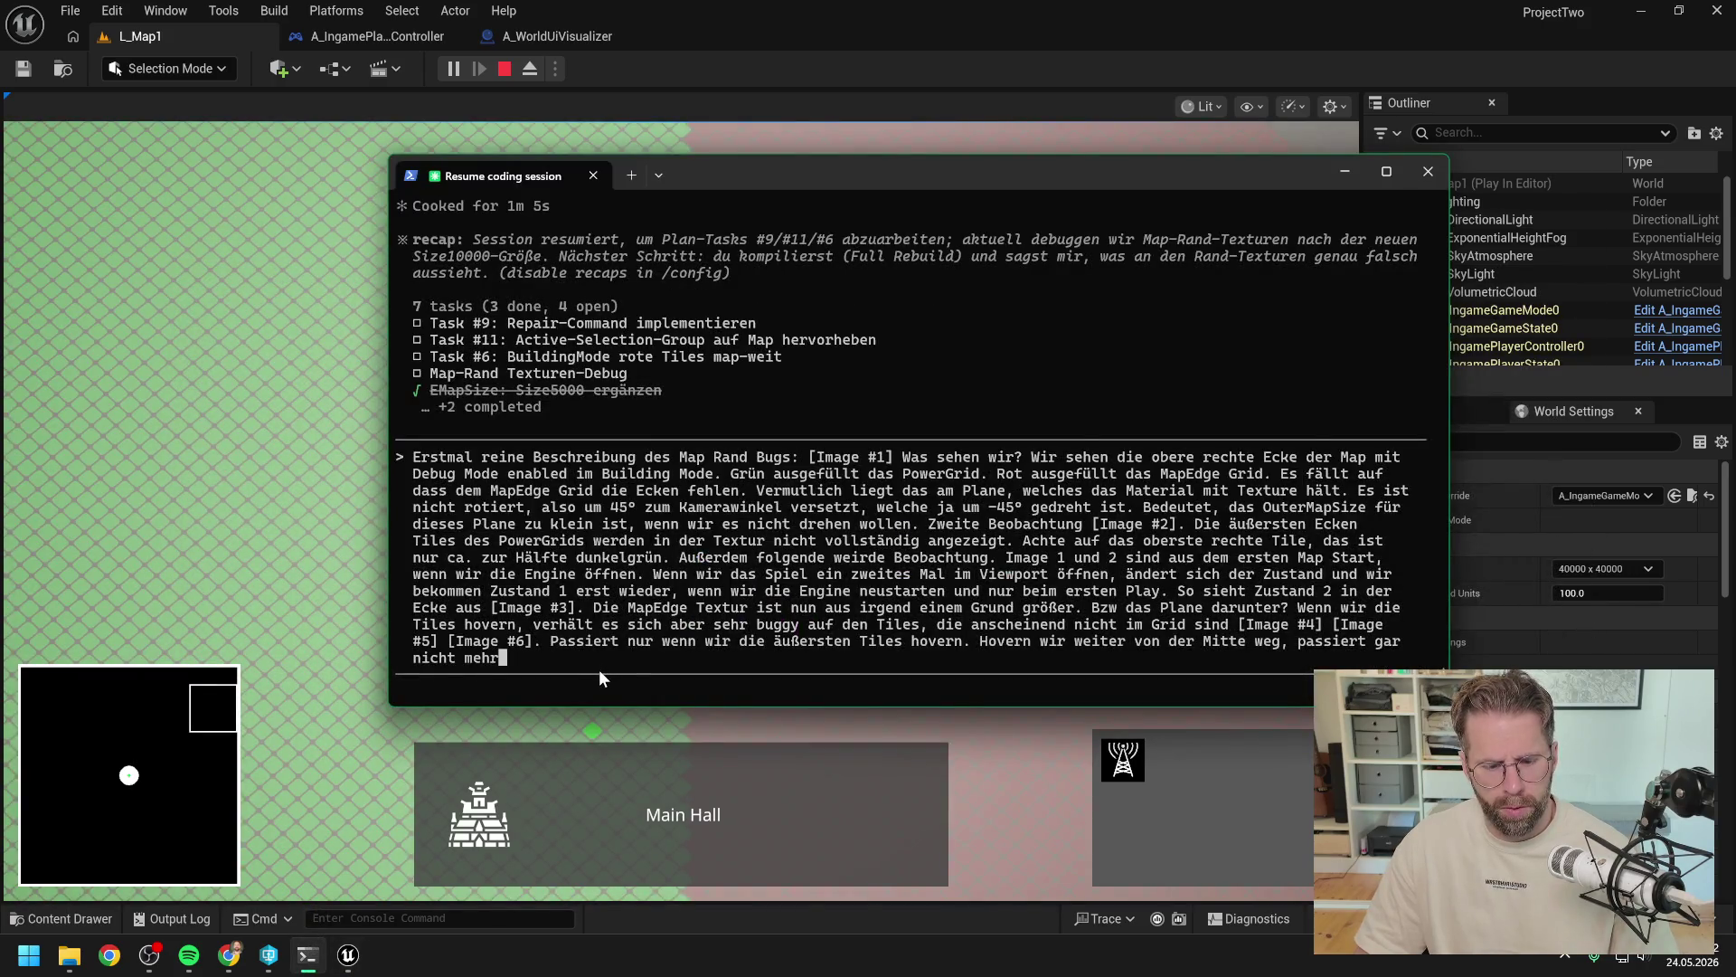
{"action": "key", "text": "alt+v"}
{"action": "type", "text": "."}
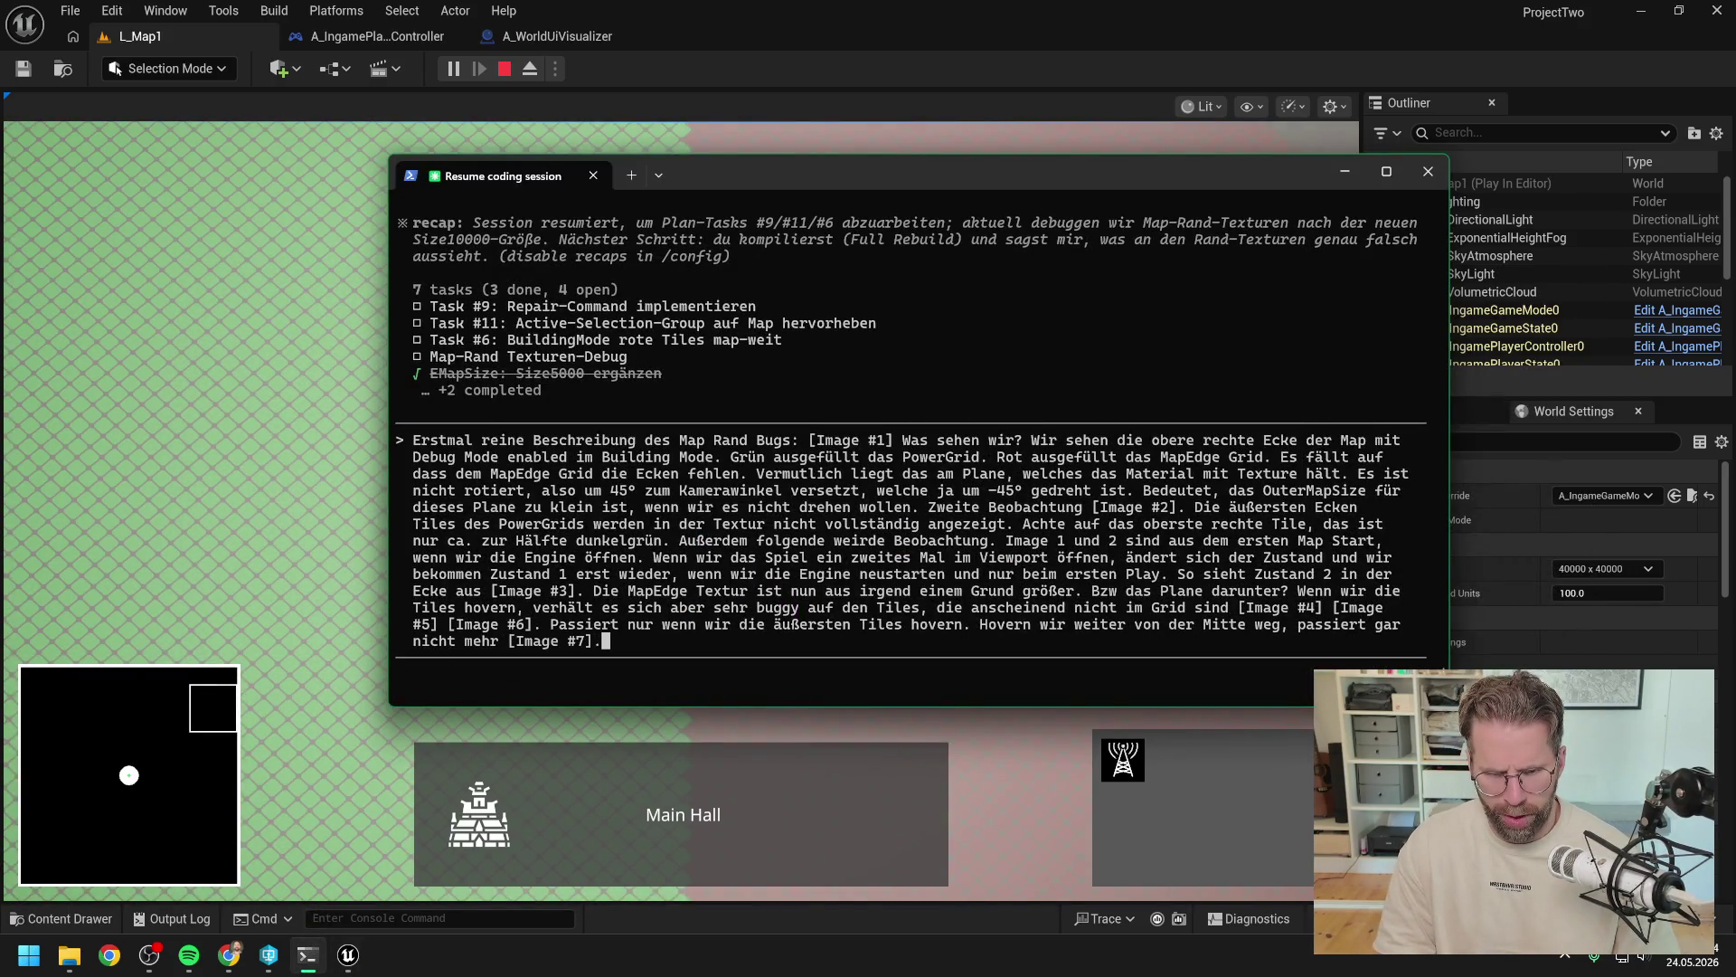
{"action": "key", "text": "Return"}
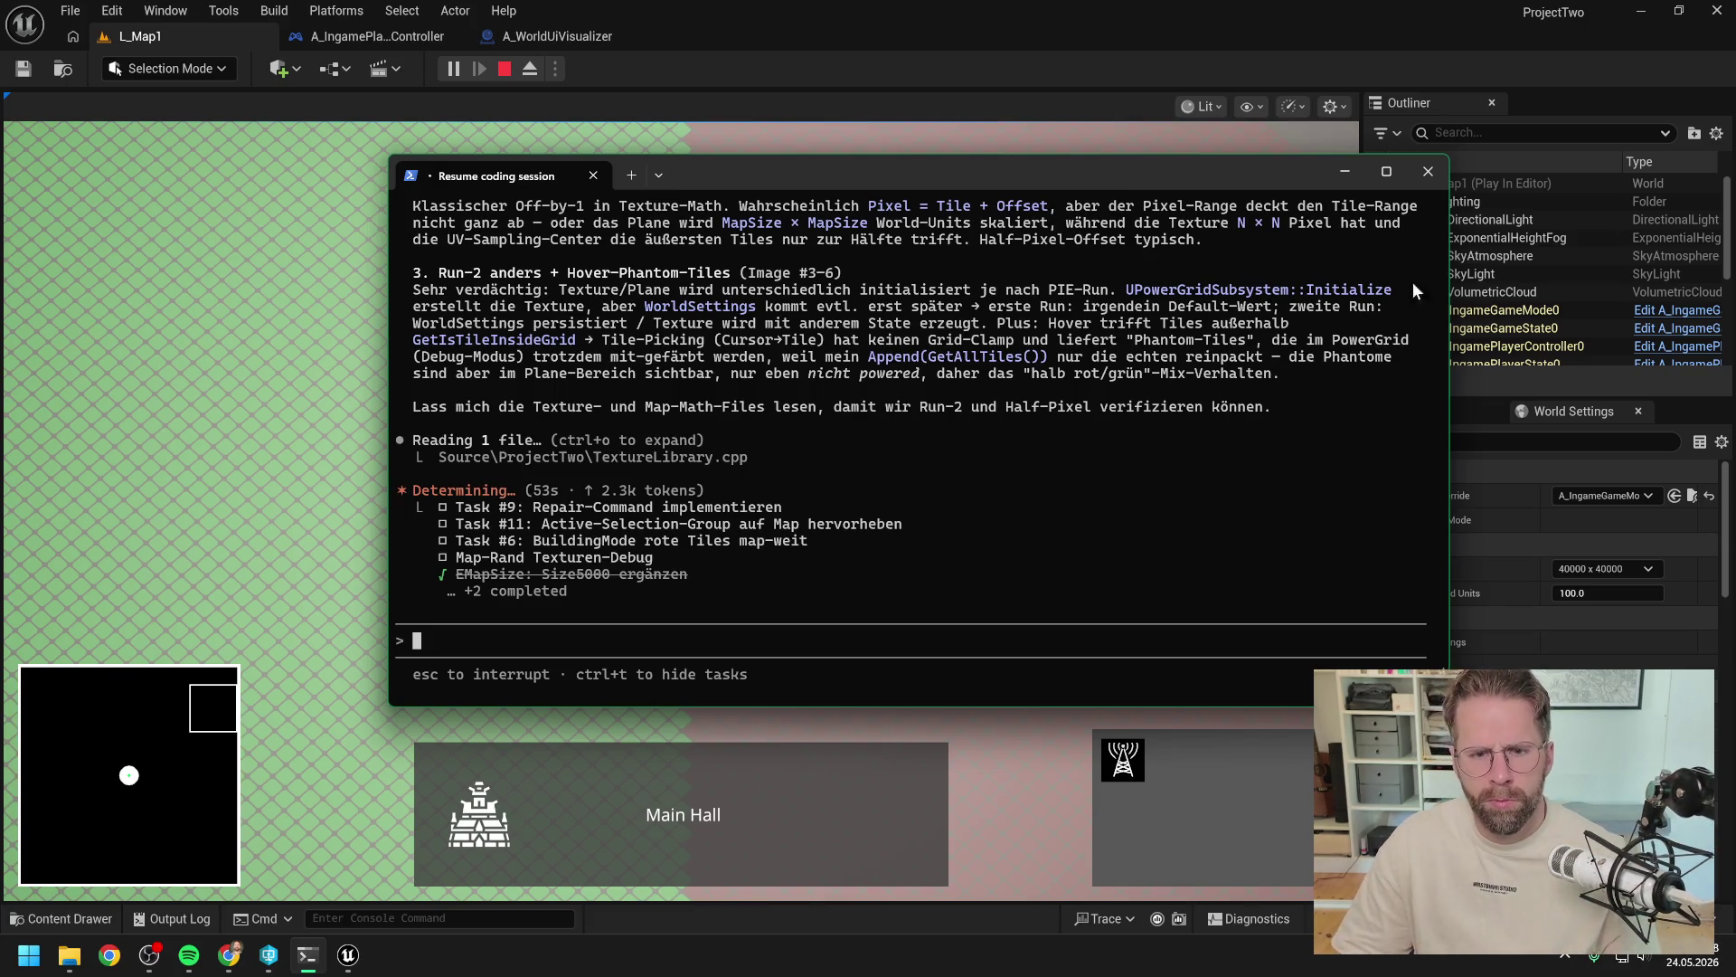
Scroll up to read Claude Code's map-edge analysis, then return to the Unreal editor.
{"action": "scroll", "coordinate": [995, 416], "scroll_direction": "up", "scroll_amount": 4}
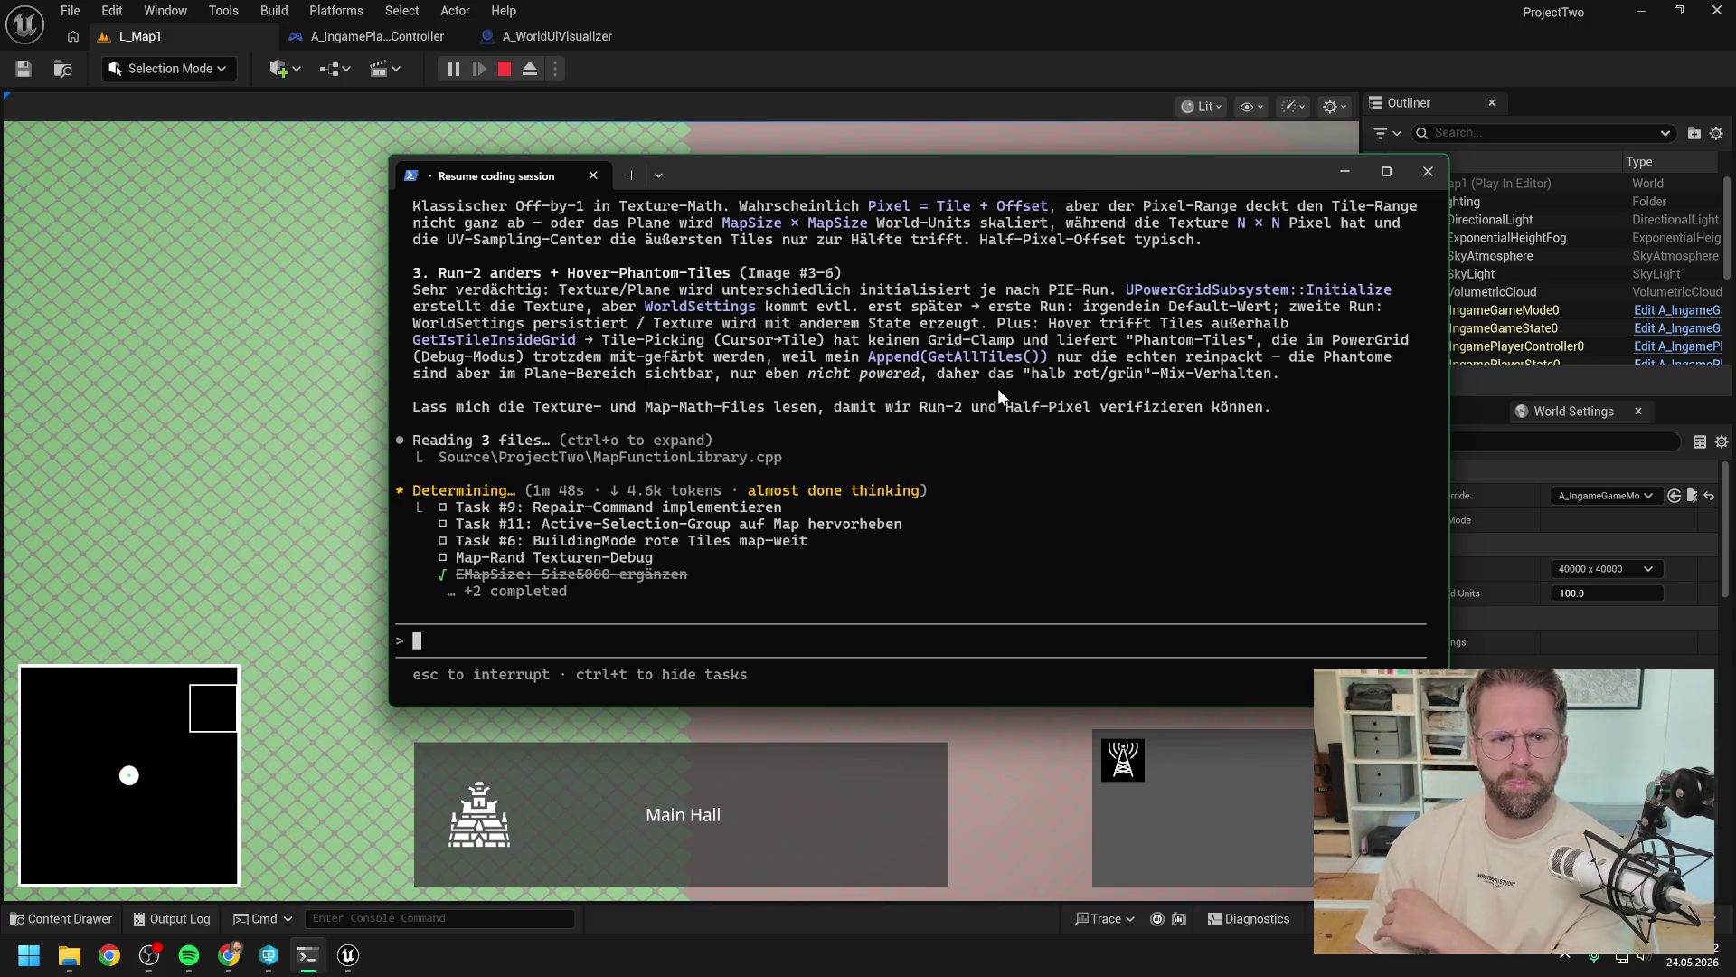
{"action": "left_click", "coordinate": [622, 46]}
Bring up the A_WorldUiVisualizer InitializePlanes graph and shift it to show more nodes.
{"action": "left_click", "coordinate": [597, 38]}
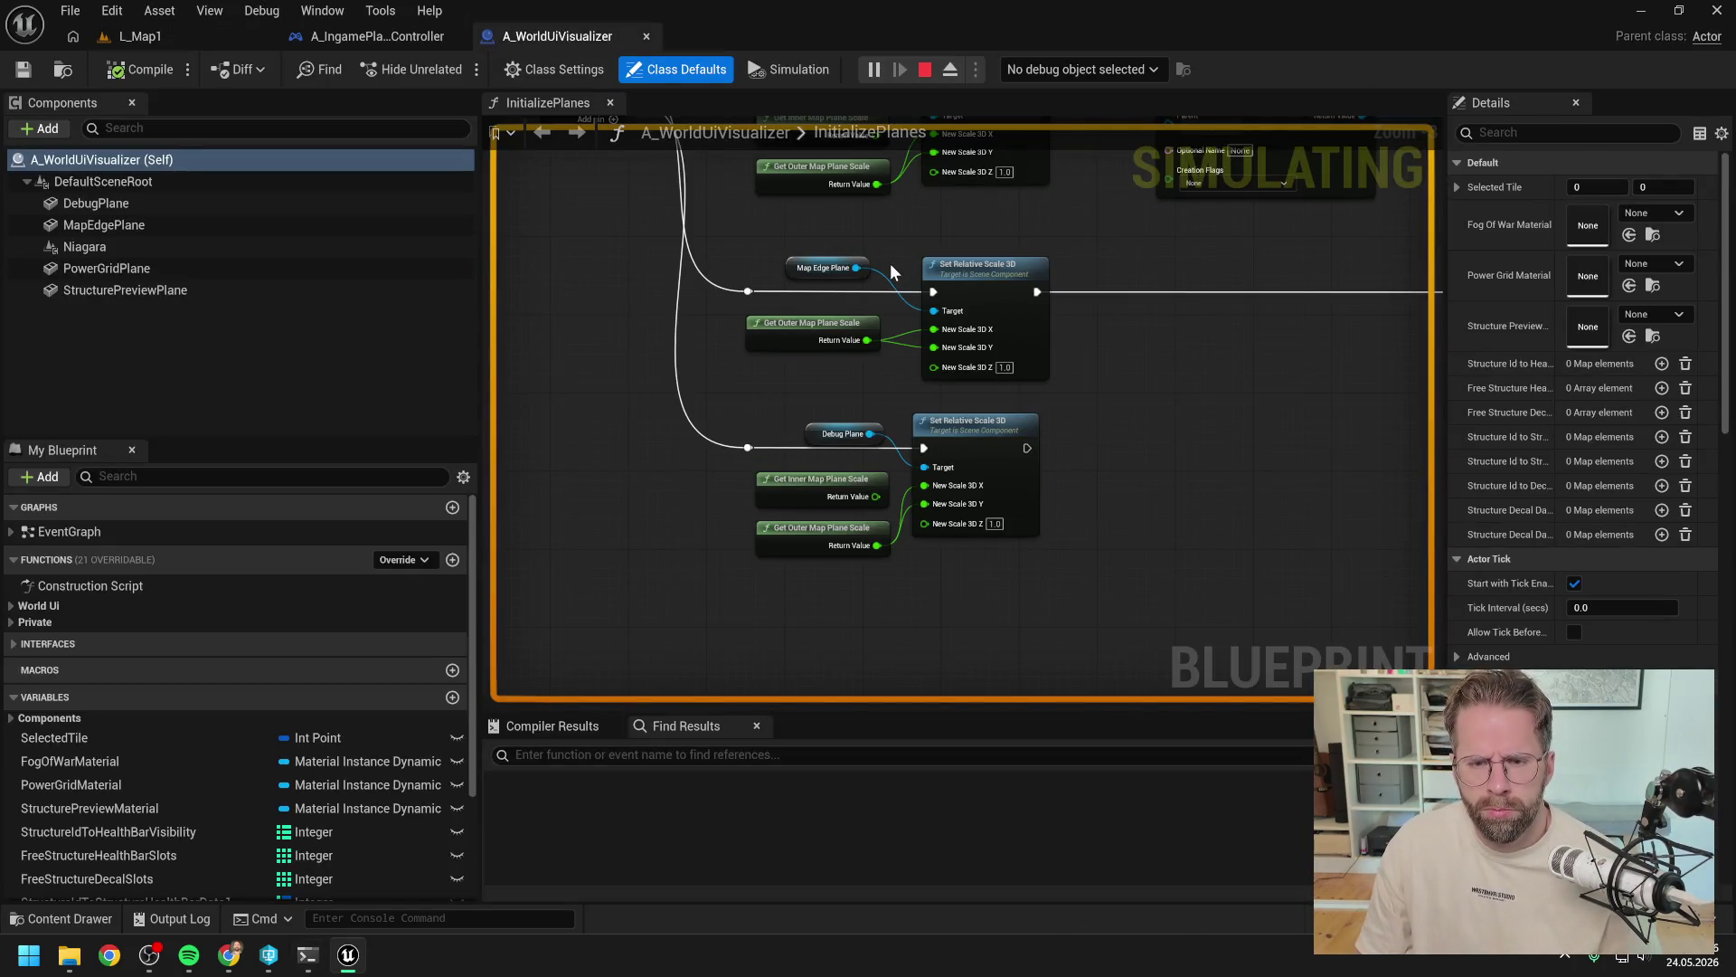
{"action": "scroll", "coordinate": [891, 272], "scroll_direction": "down", "scroll_amount": 2}
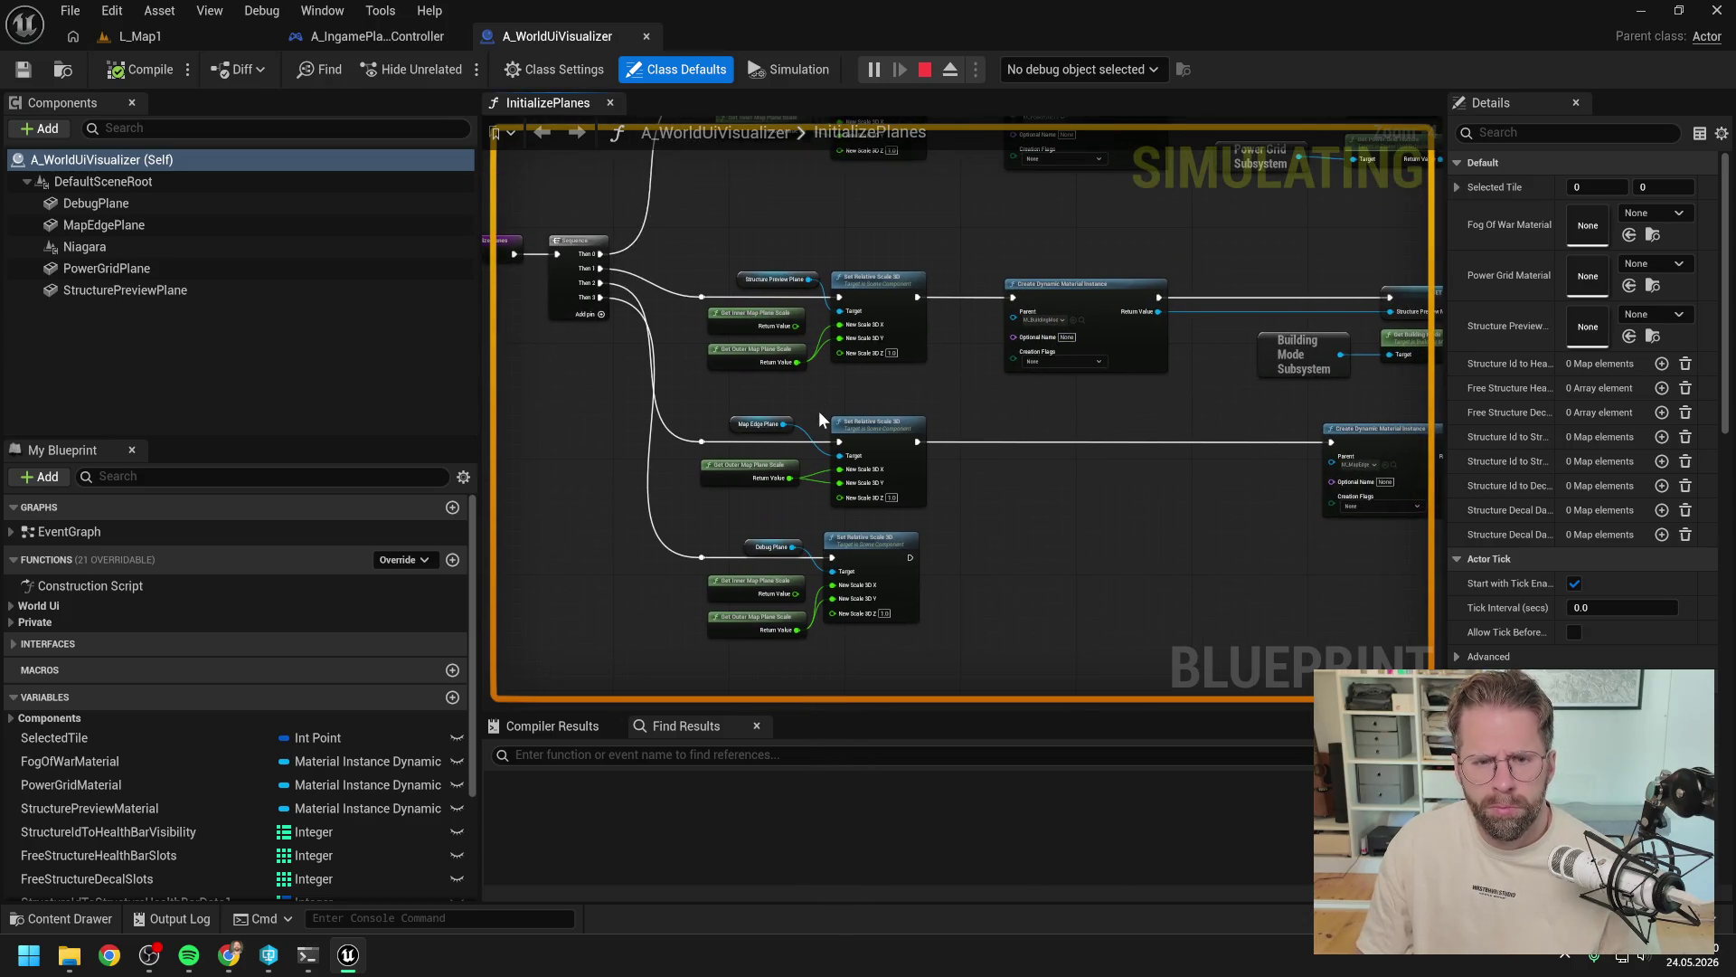
{"action": "left_click_drag", "start_coordinate": [892, 235], "coordinate": [887, 286]}
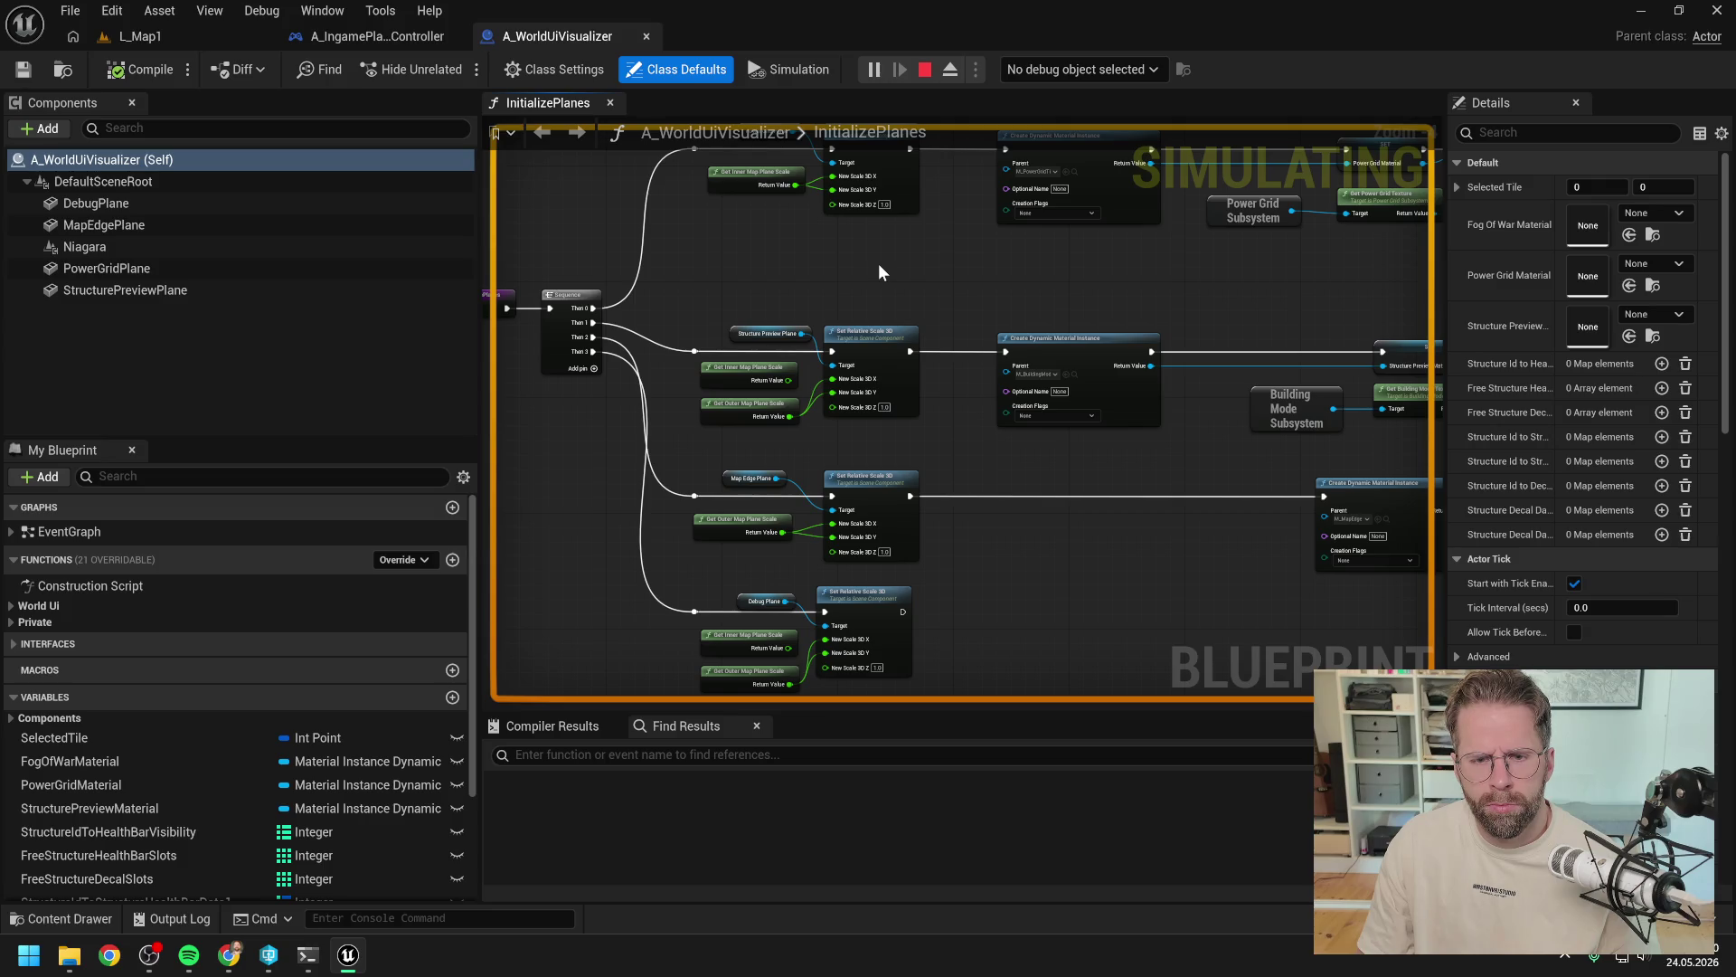
Stop the running simulation, check the StructurePreviewPlane component, and return to the coding session.
{"action": "left_click", "coordinate": [924, 71]}
{"action": "left_click", "coordinate": [165, 287]}
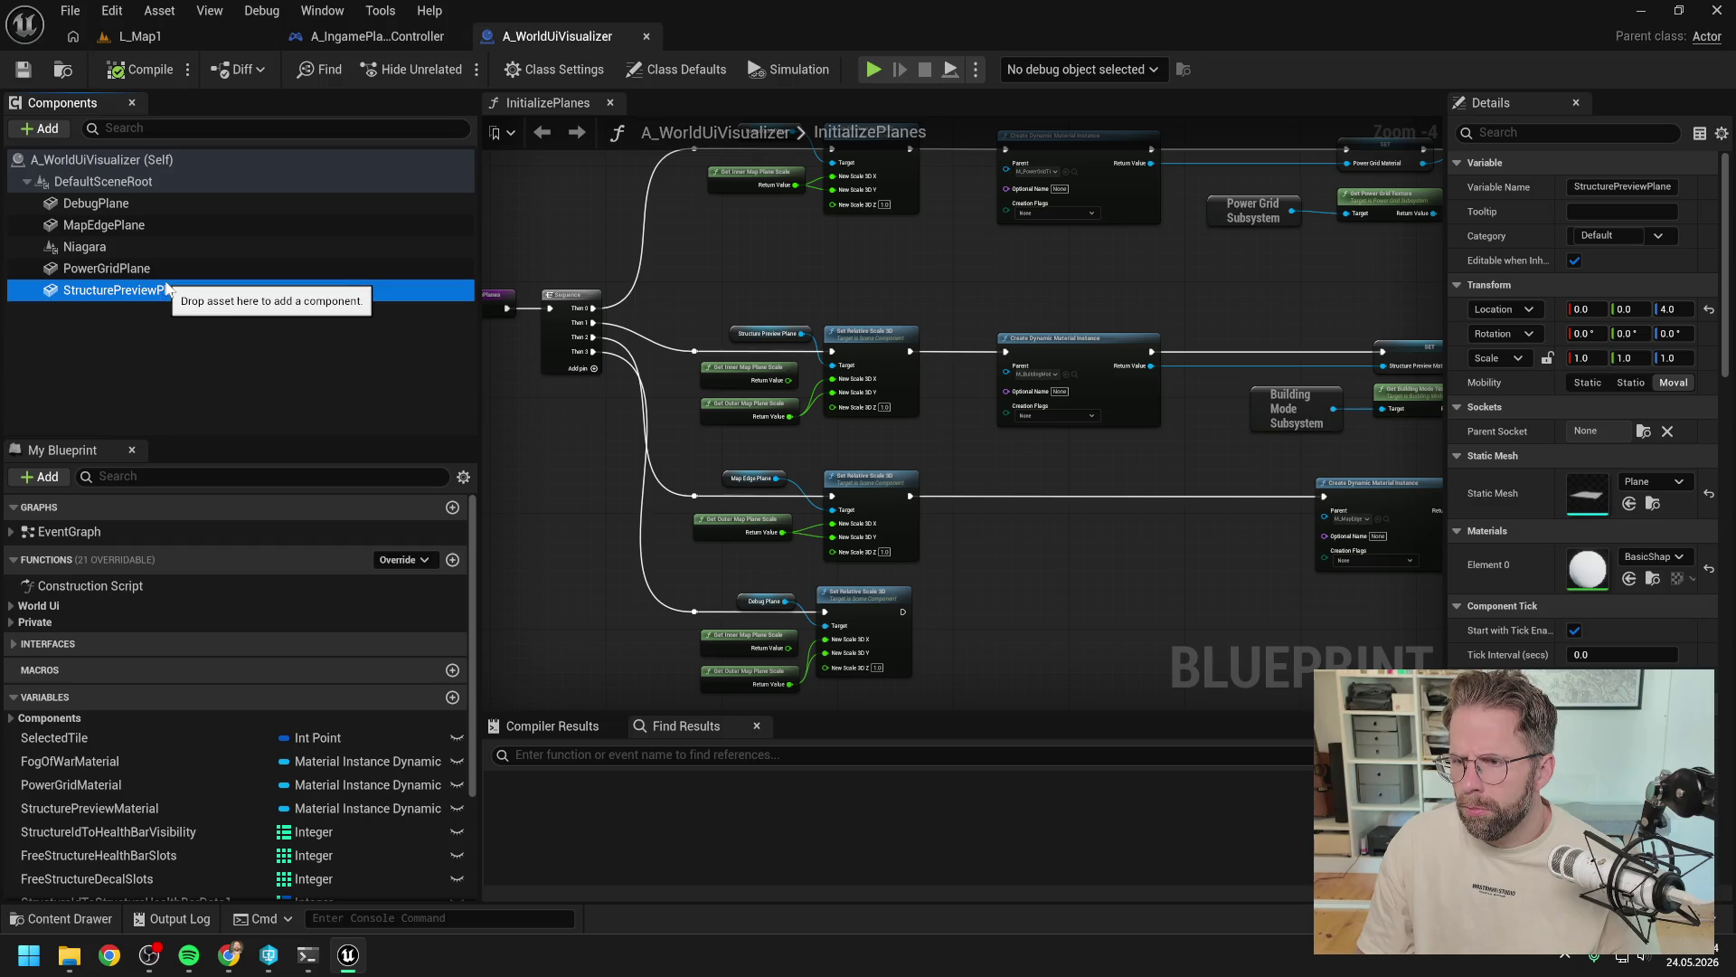
{"action": "left_click", "coordinate": [733, 285]}
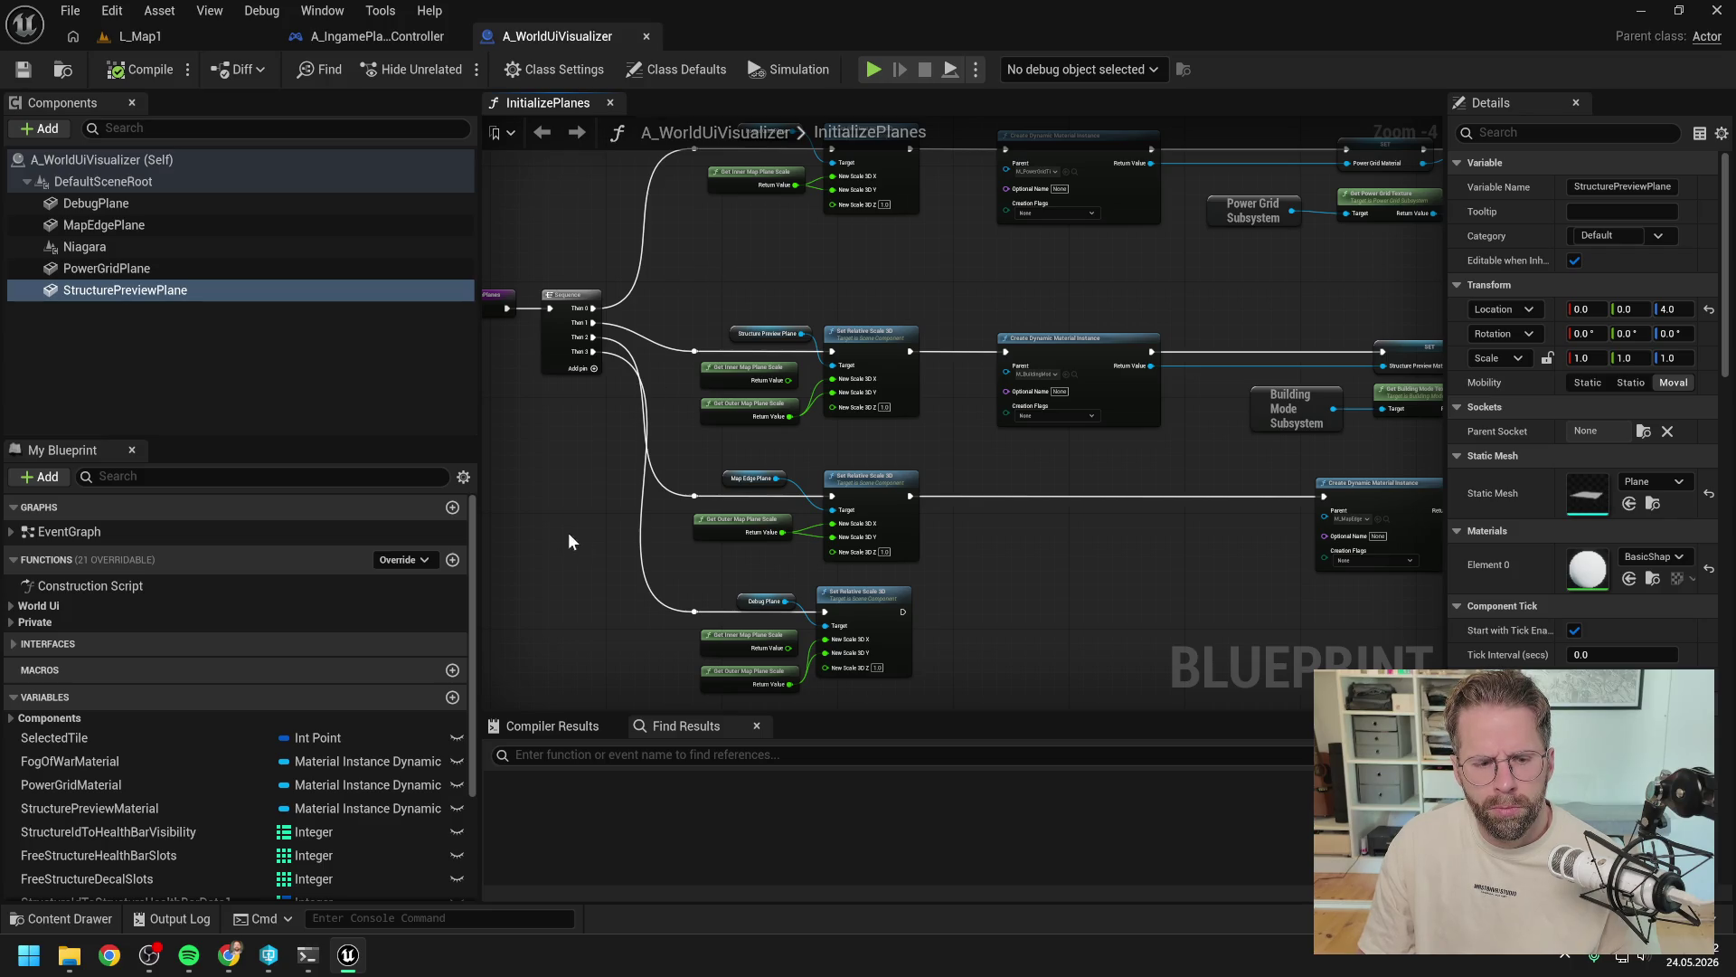
{"action": "left_click", "coordinate": [308, 955]}
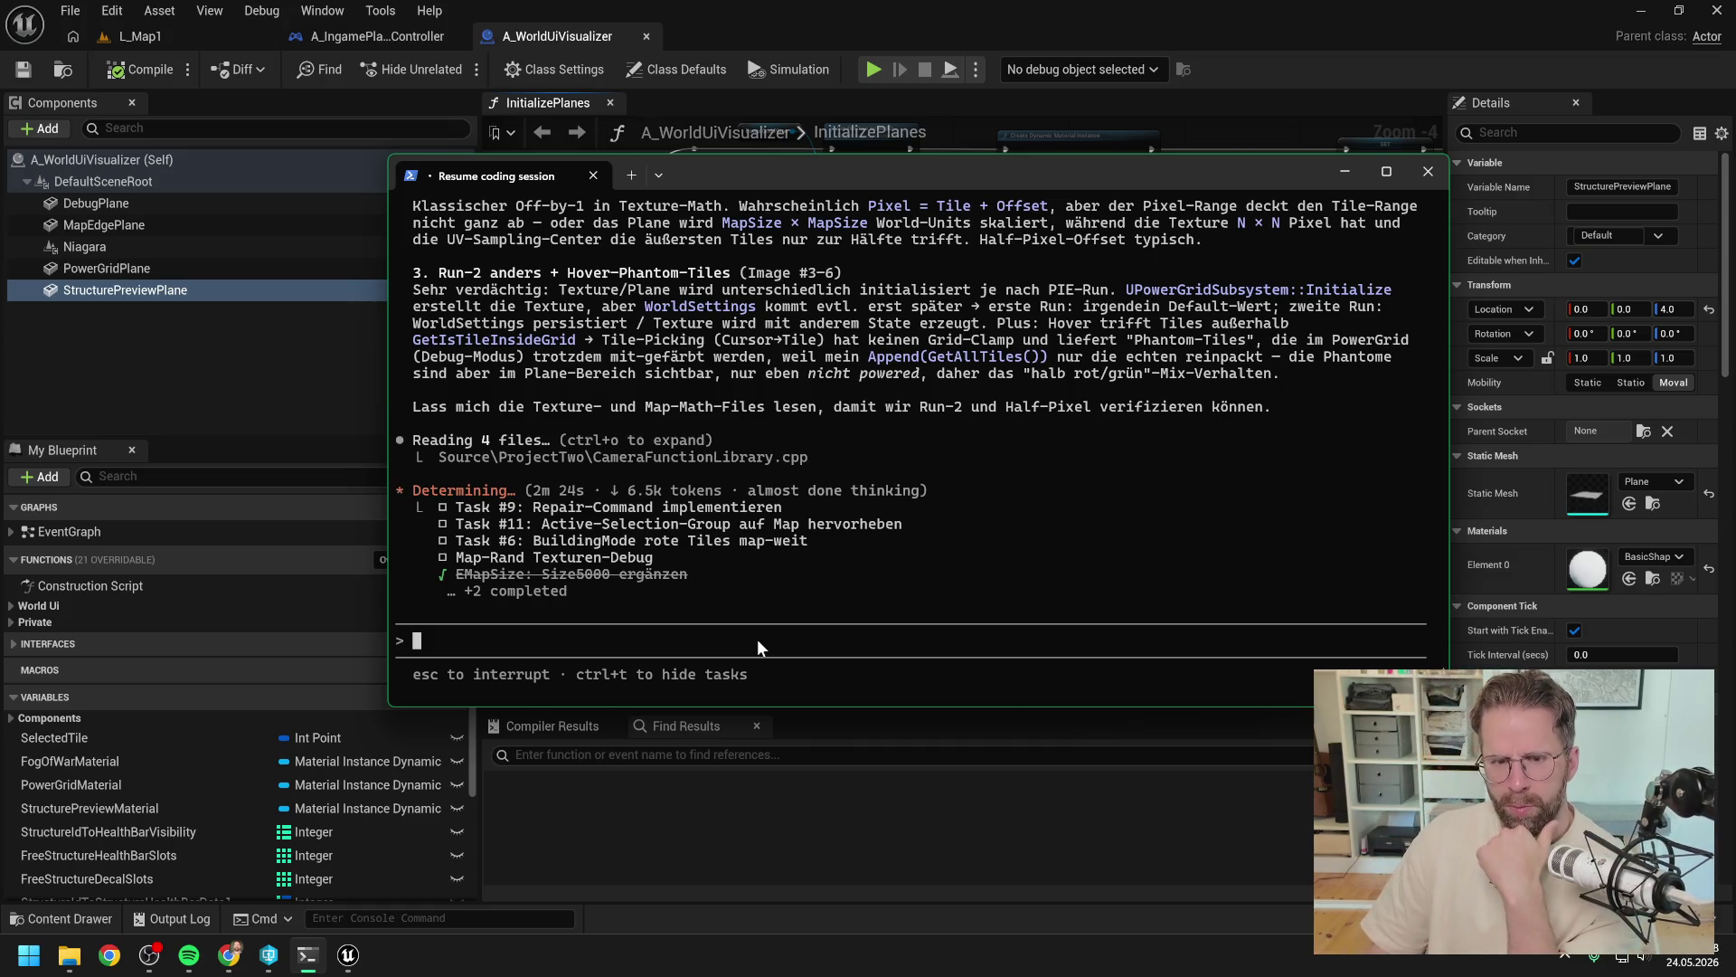
{"action": "left_click", "coordinate": [920, 21]}
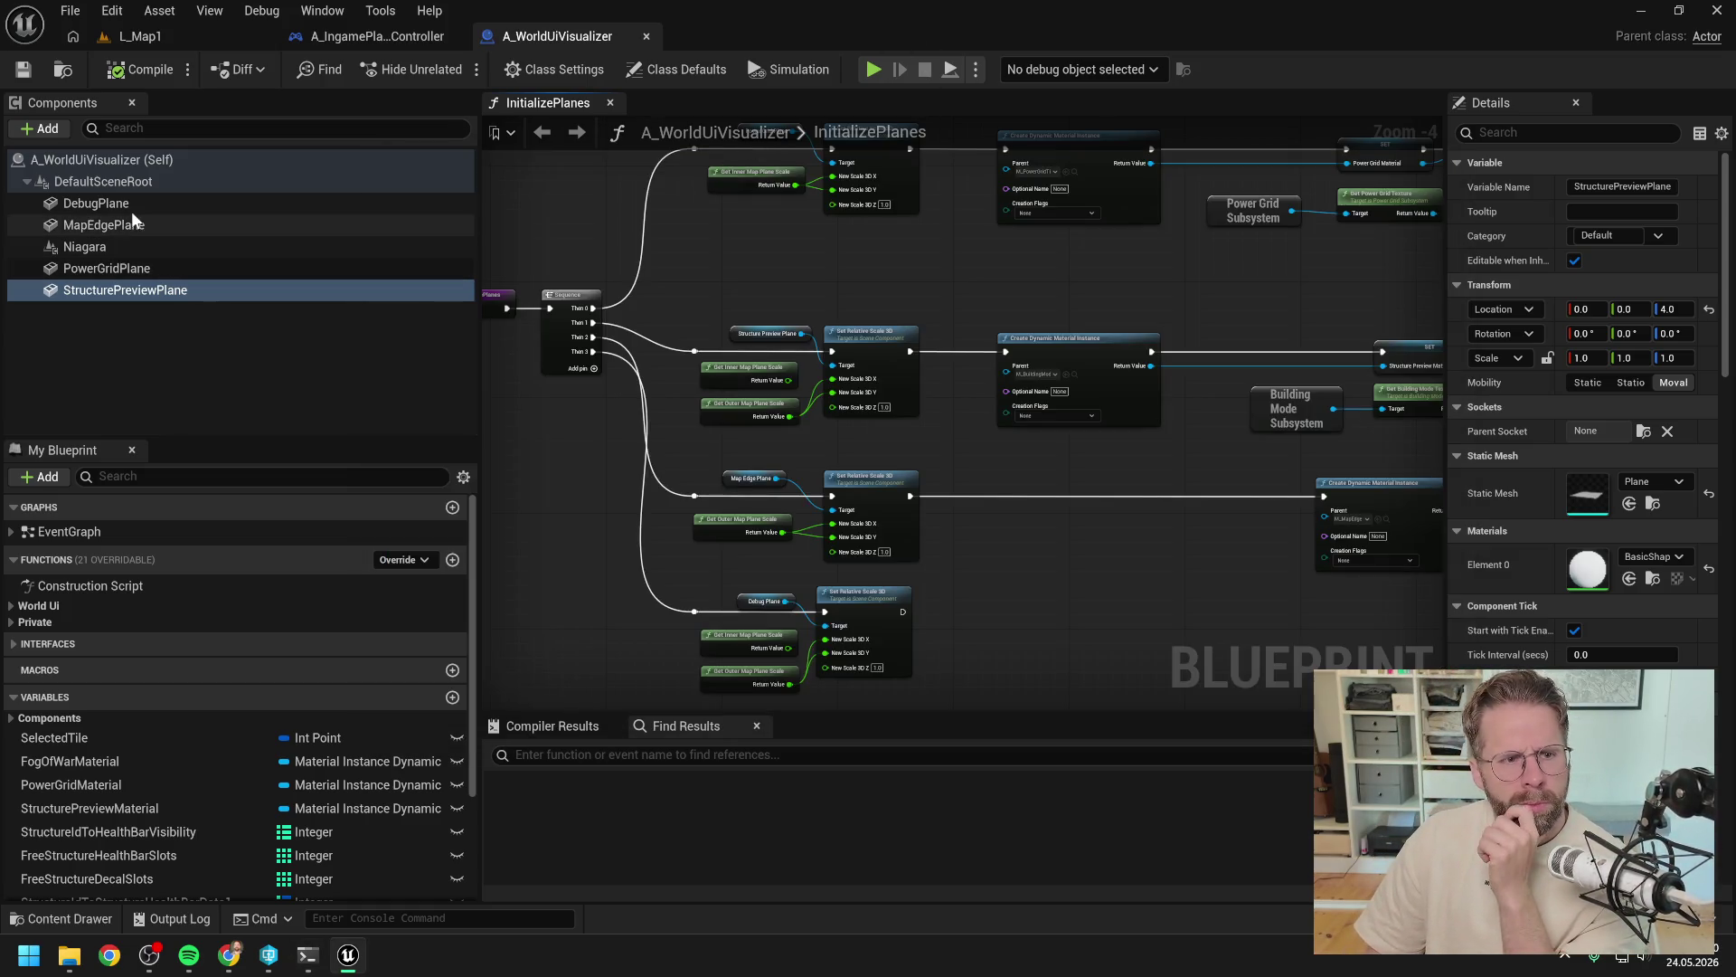
{"action": "left_click", "coordinate": [138, 270]}
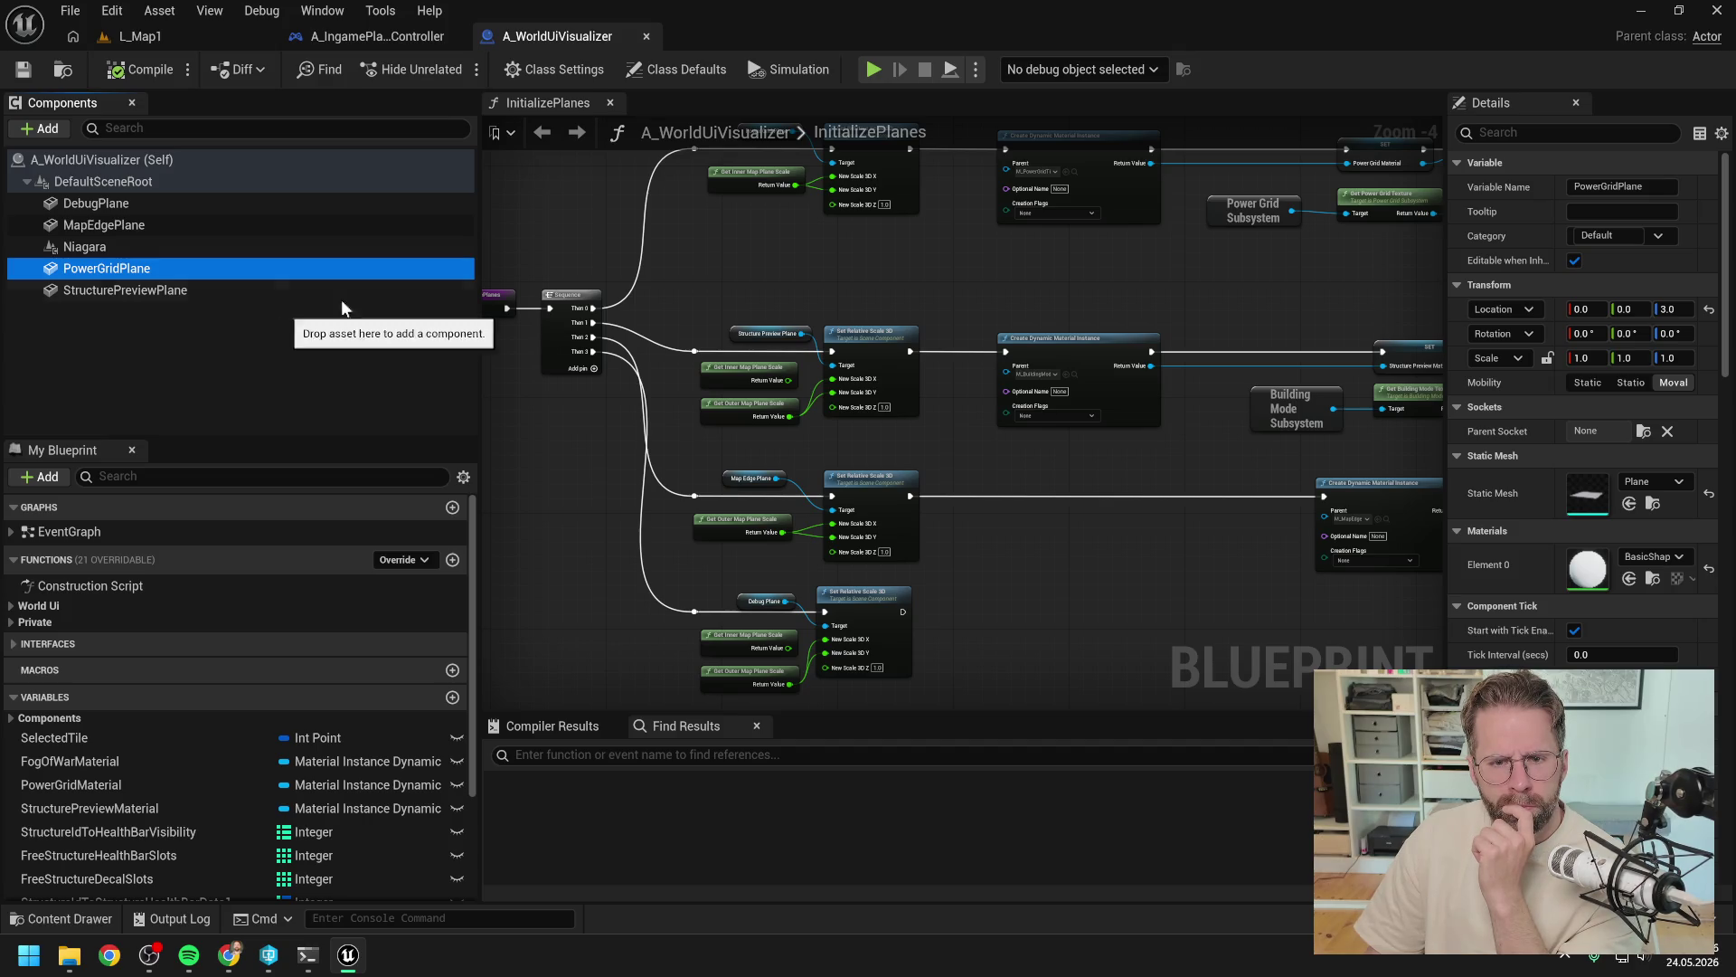
{"action": "mouse_move", "coordinate": [769, 277]}
{"action": "left_mouse_down"}
{"action": "mouse_move", "coordinate": [800, 348]}
{"action": "mouse_move", "coordinate": [781, 352]}
{"action": "left_mouse_up"}
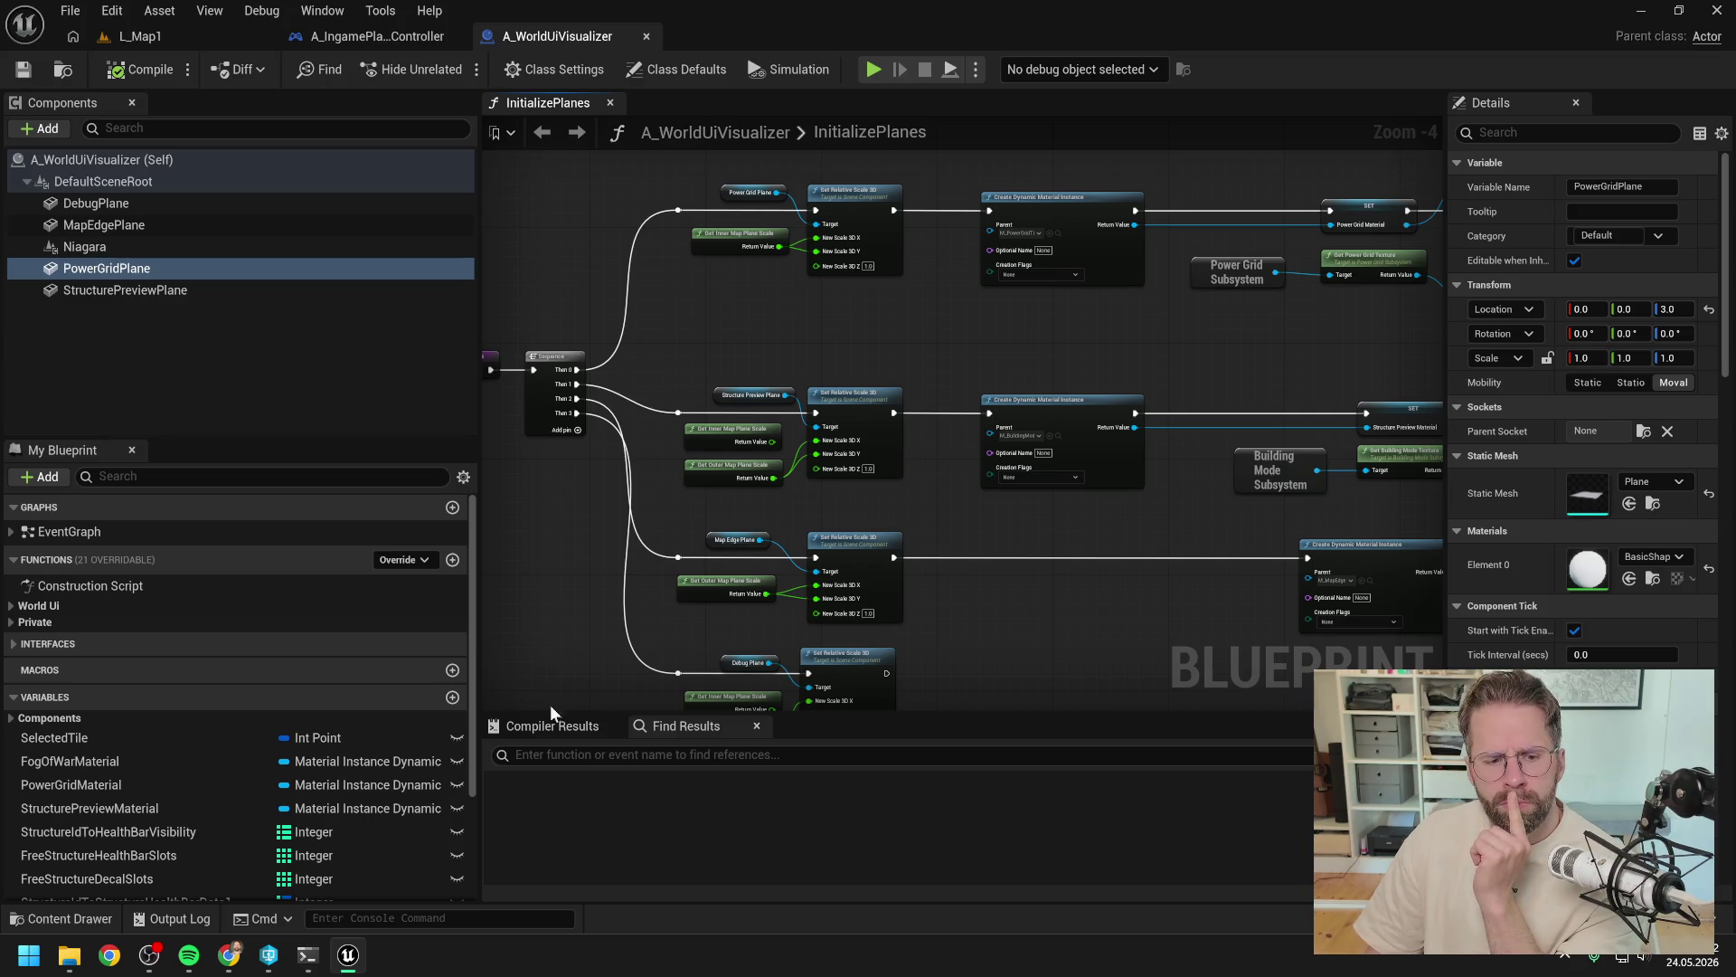
{"action": "left_click", "coordinate": [308, 954]}
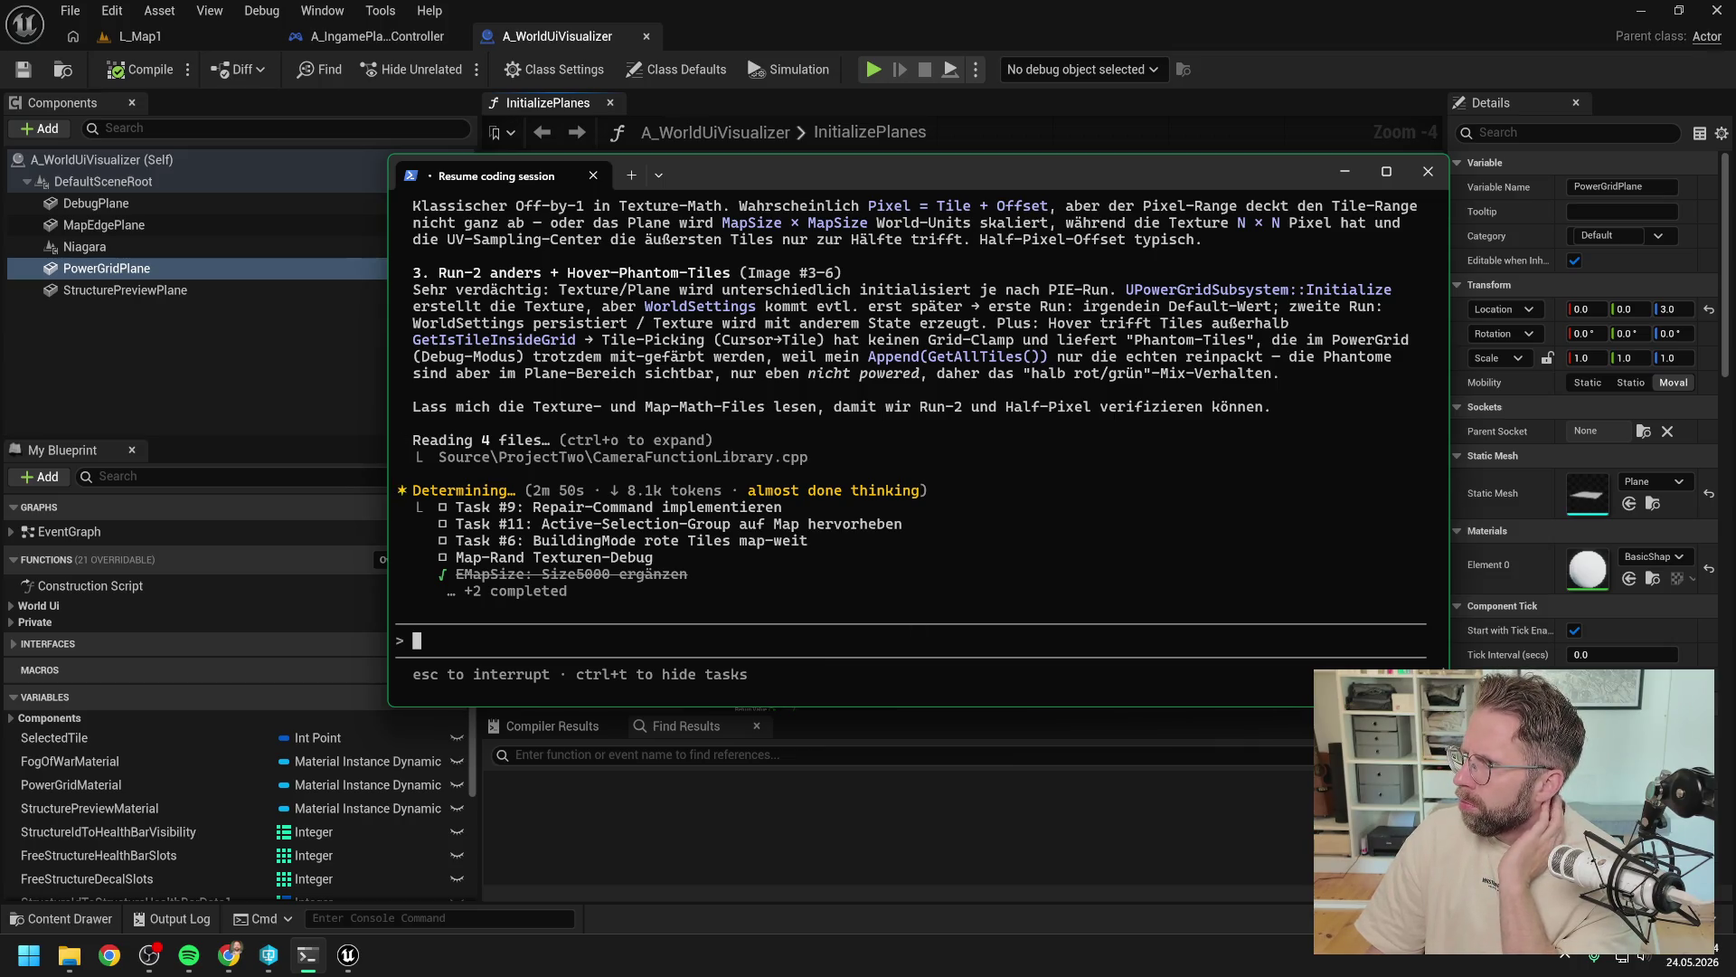
Read Claude Code's proposed map-edge fixes, checking them against the InitializePlanes graph in Unreal.
{"action": "key", "text": "alt+Tab"}
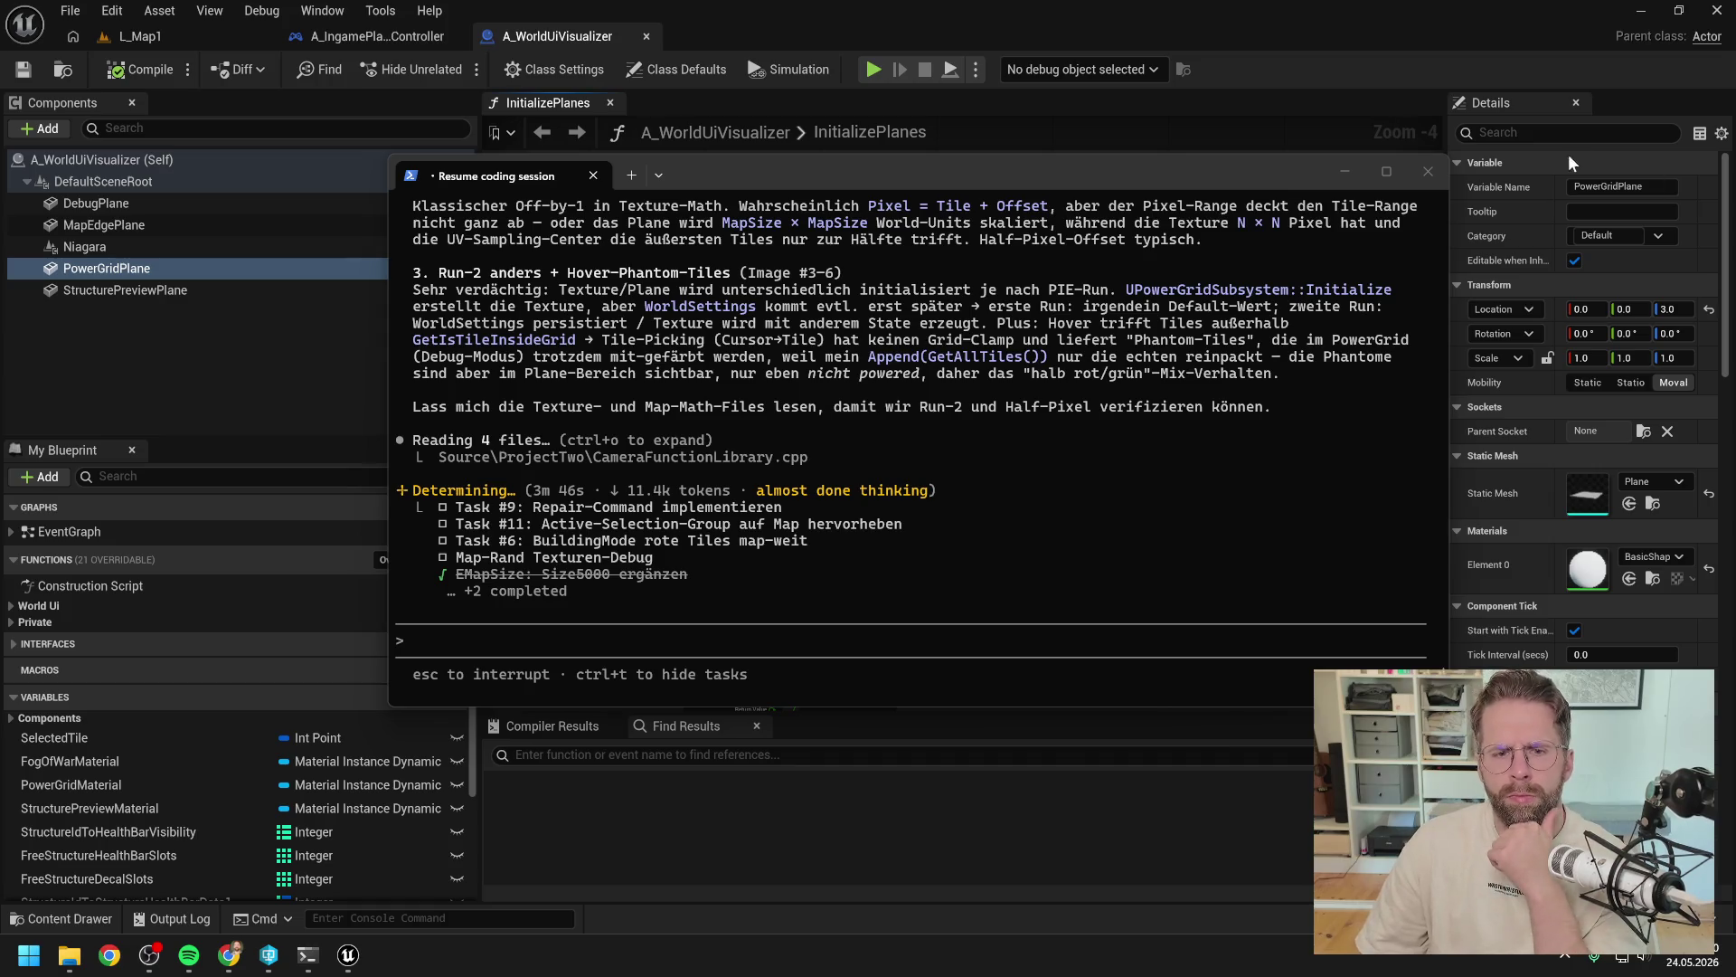
{"action": "scroll", "coordinate": [1047, 388], "scroll_direction": "up", "scroll_amount": 4}
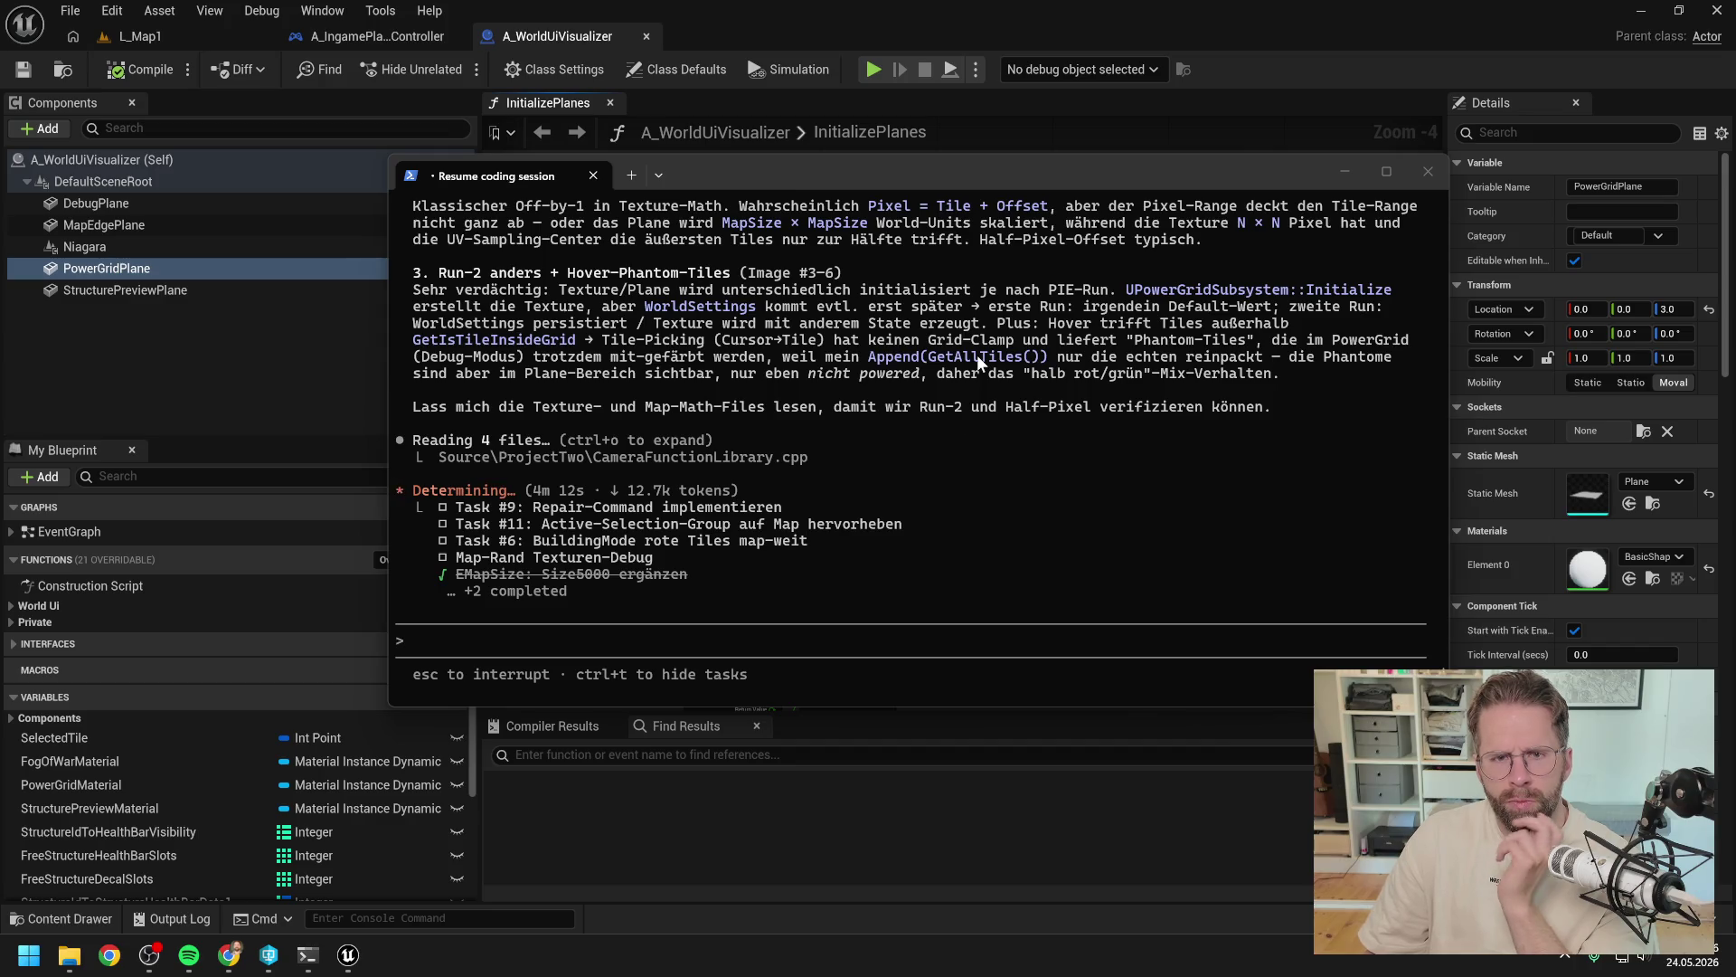
{"action": "left_click", "coordinate": [804, 28]}
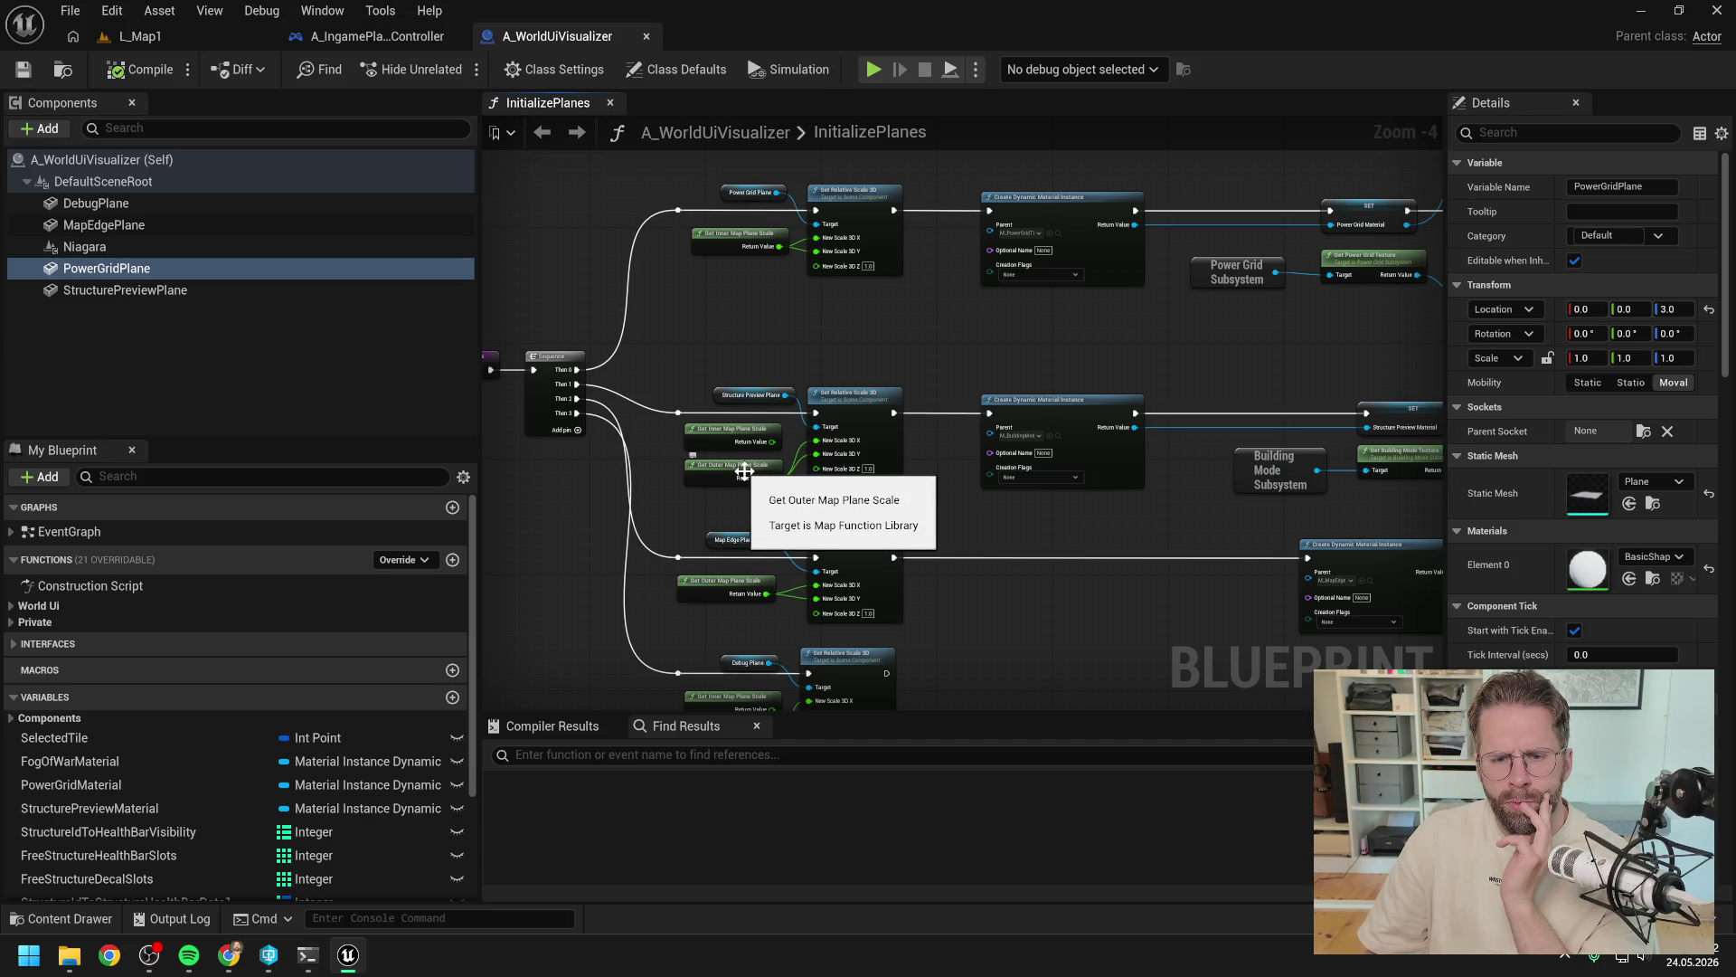
{"action": "left_click", "coordinate": [307, 955]}
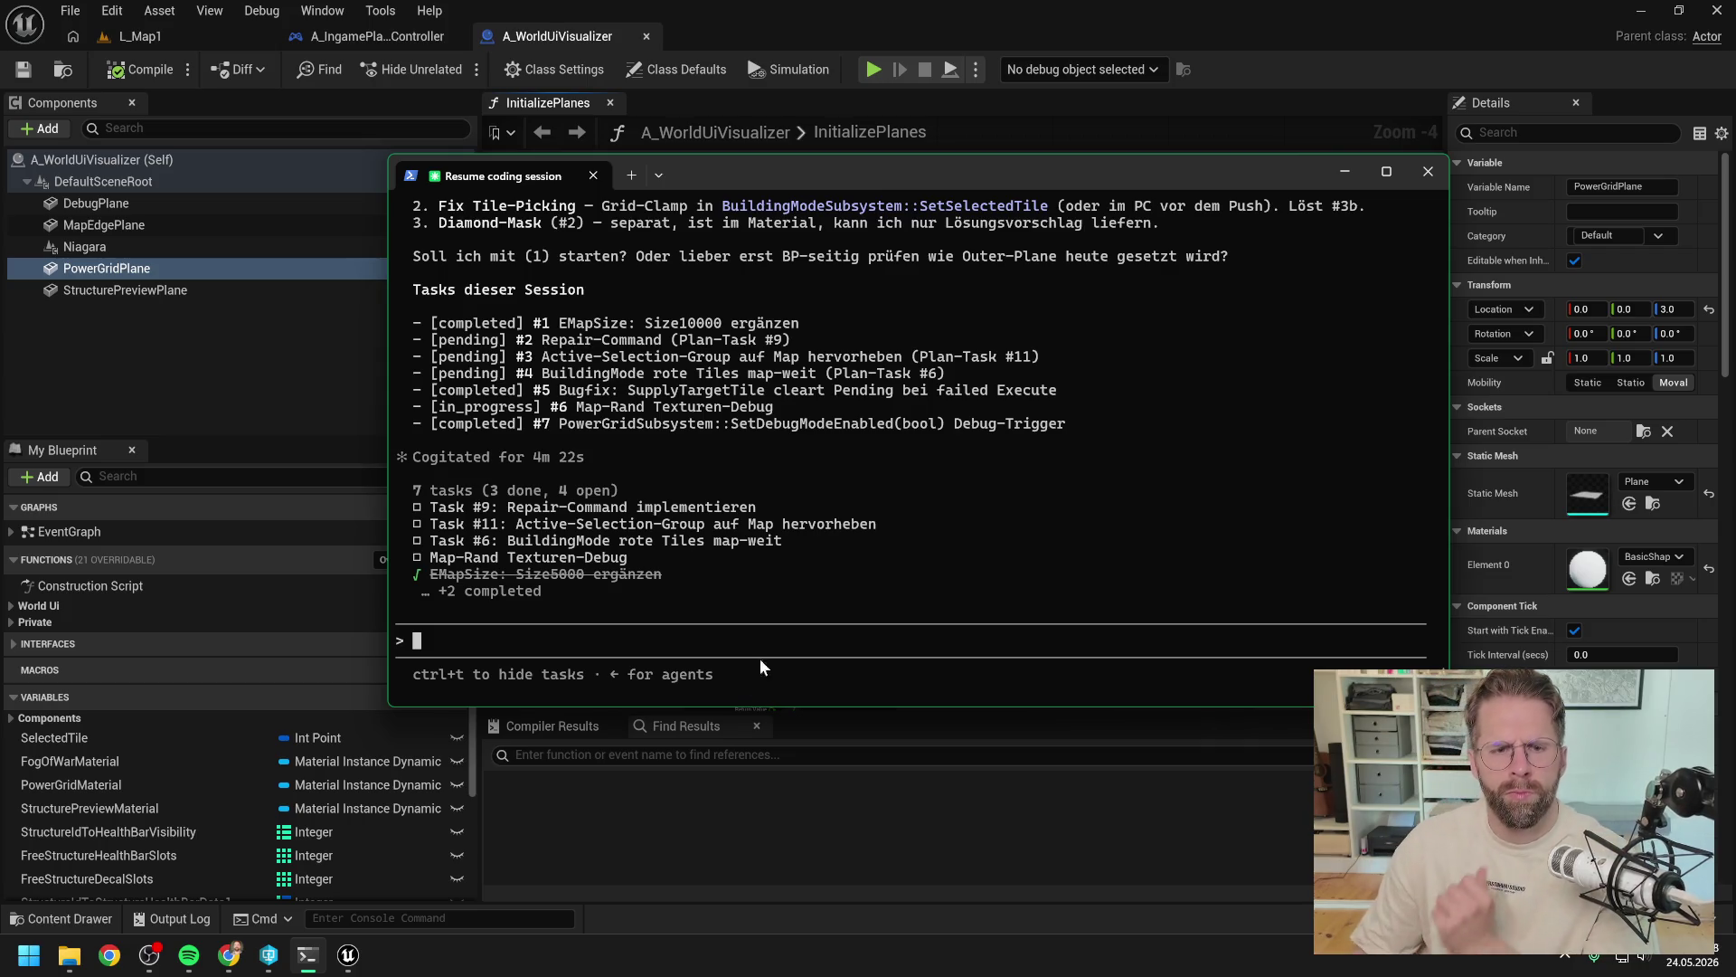
{"action": "scroll", "coordinate": [730, 514], "scroll_direction": "up", "scroll_amount": 5}
{"action": "scroll", "coordinate": [781, 510], "scroll_direction": "up", "scroll_amount": 5}
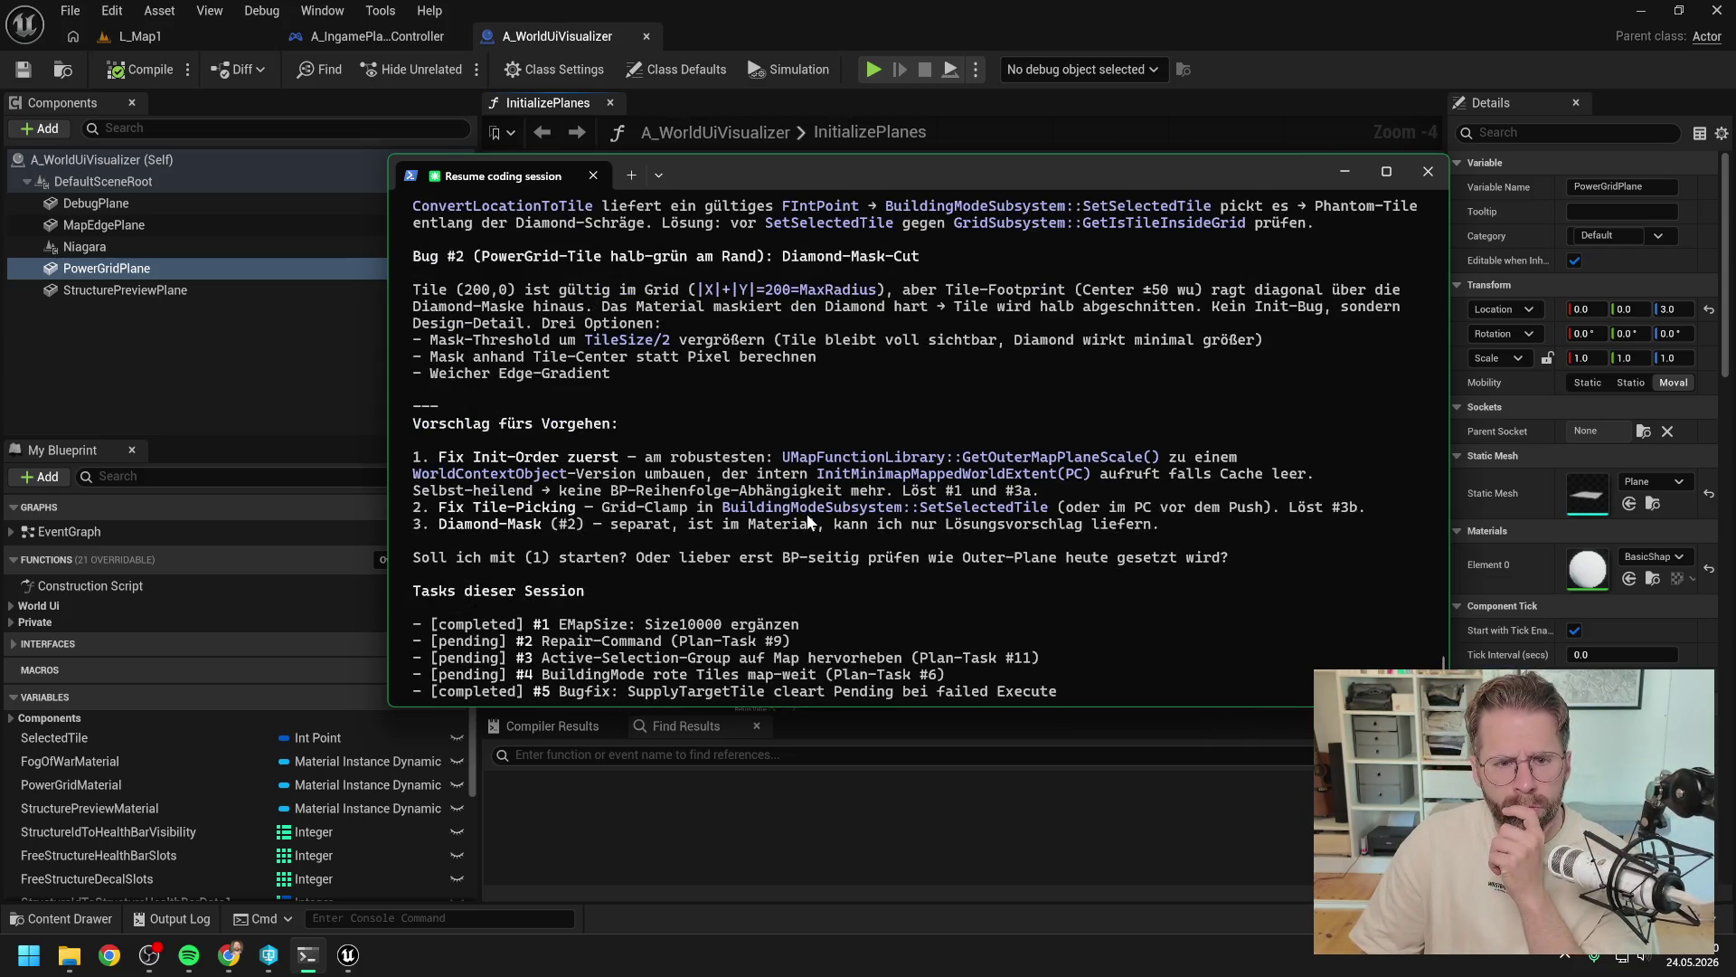
{"action": "scroll", "coordinate": [808, 515], "scroll_direction": "up", "scroll_amount": 4}
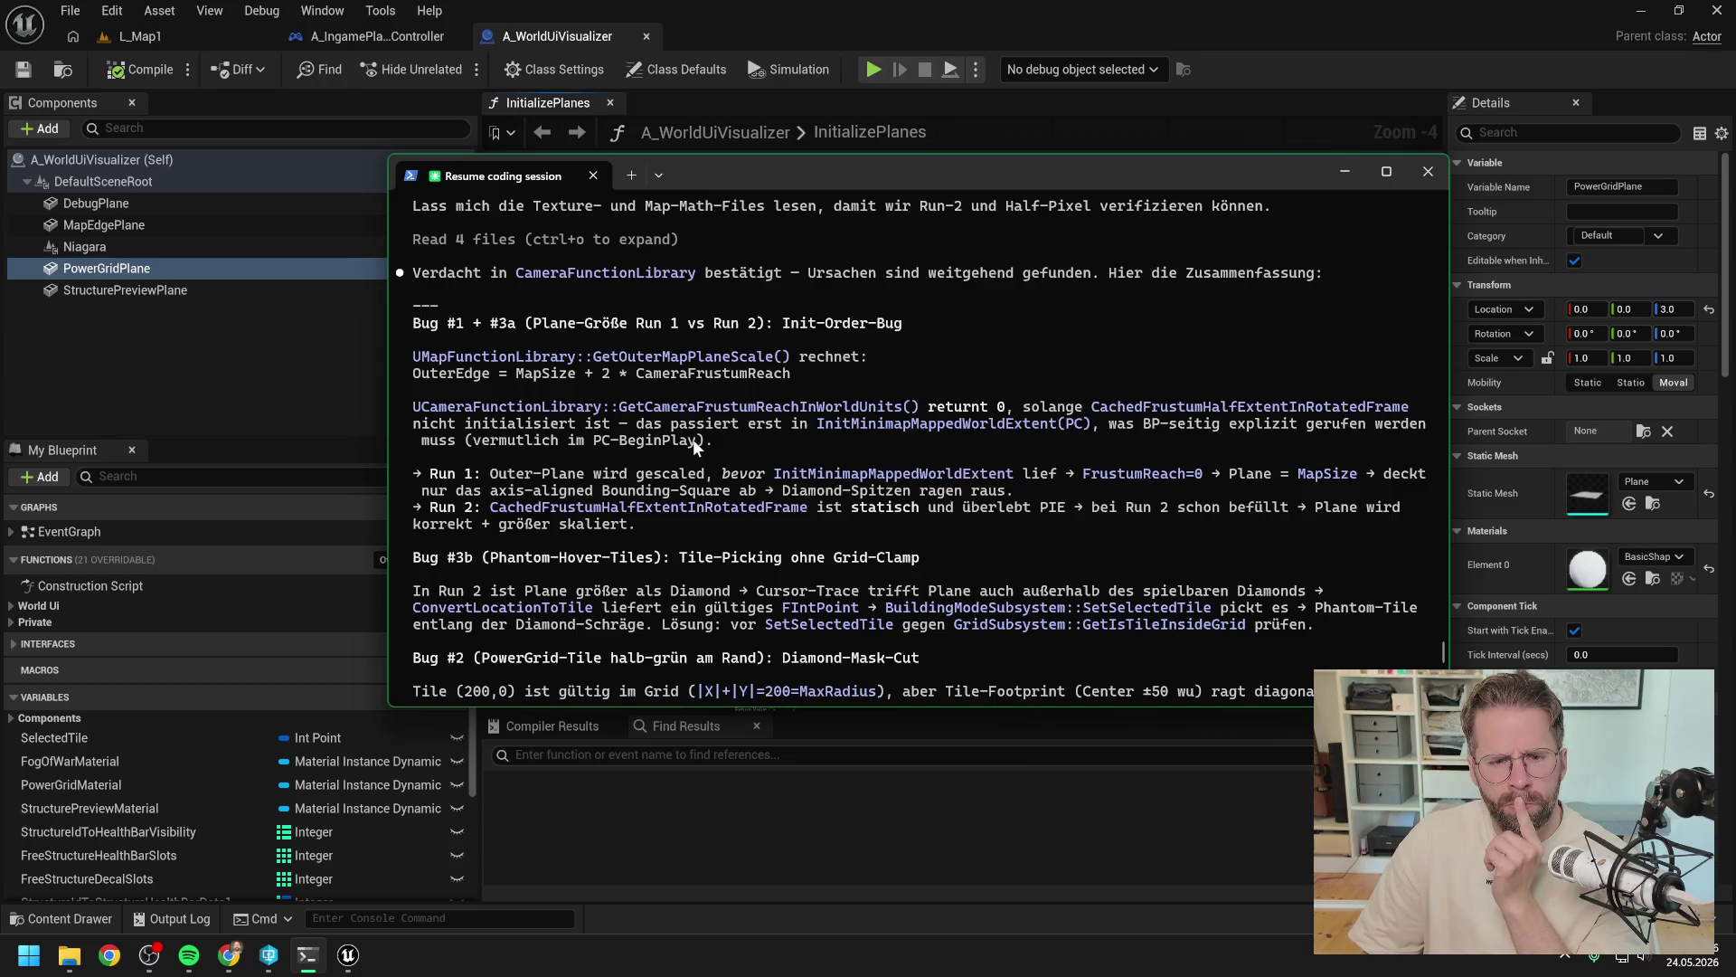
{"action": "scroll", "coordinate": [865, 366], "scroll_direction": "down", "scroll_amount": 1}
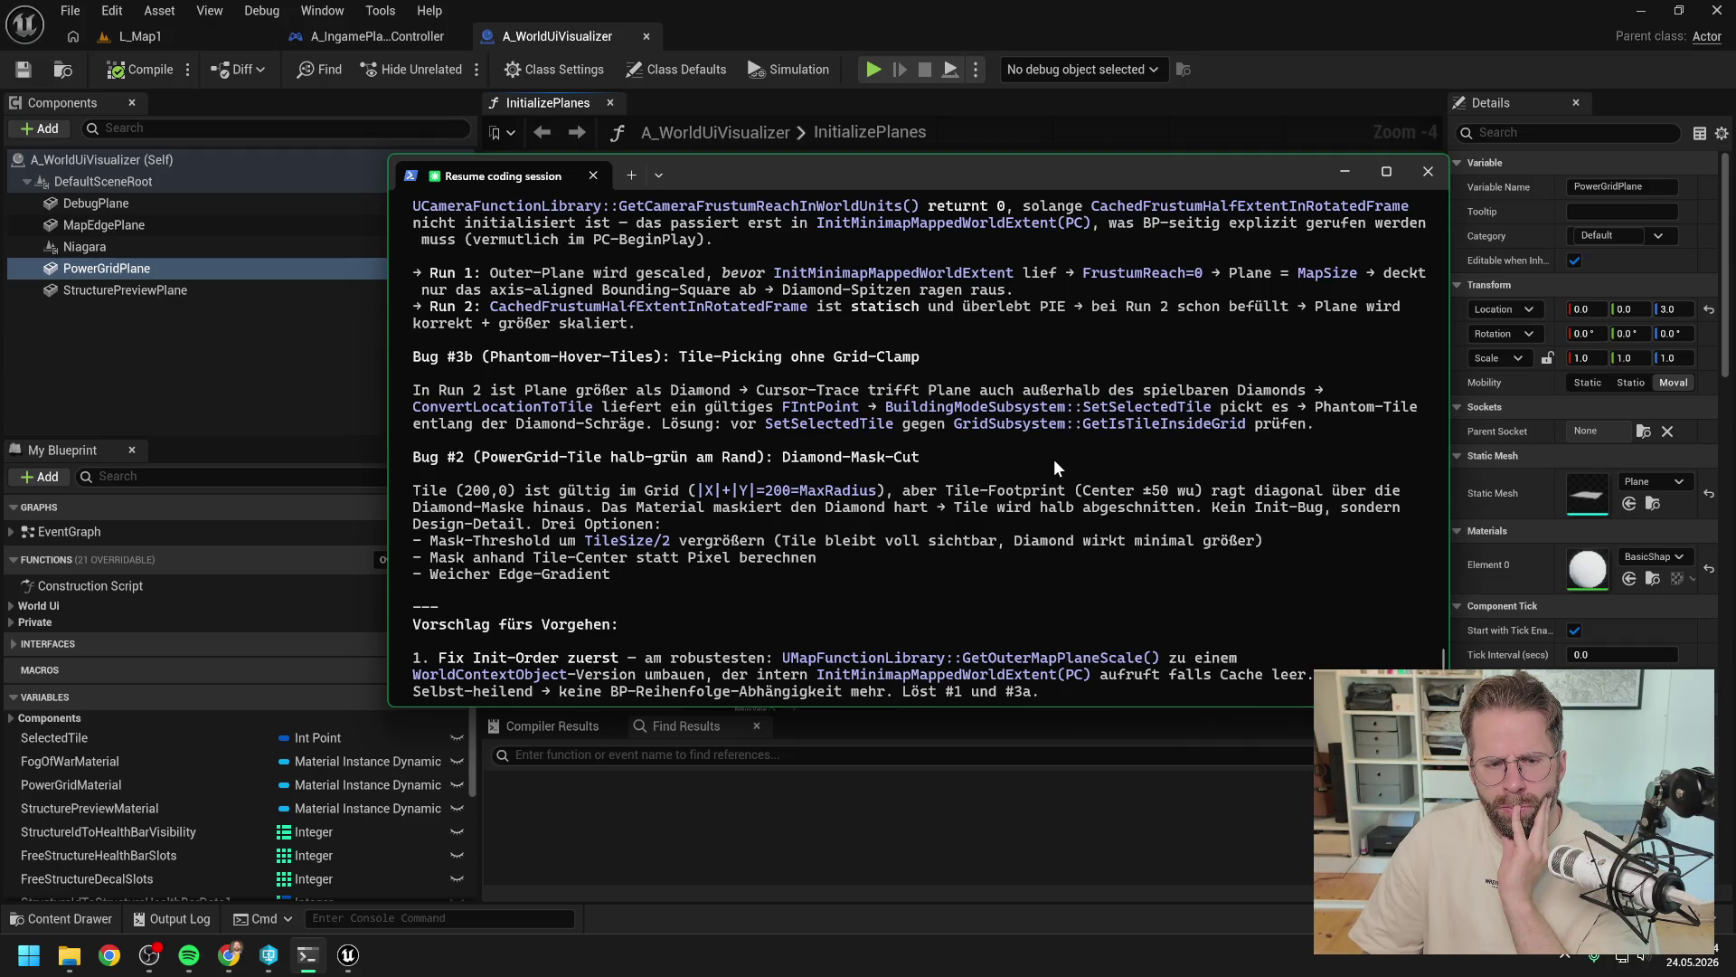
{"action": "scroll", "coordinate": [1054, 458], "scroll_direction": "down", "scroll_amount": 3}
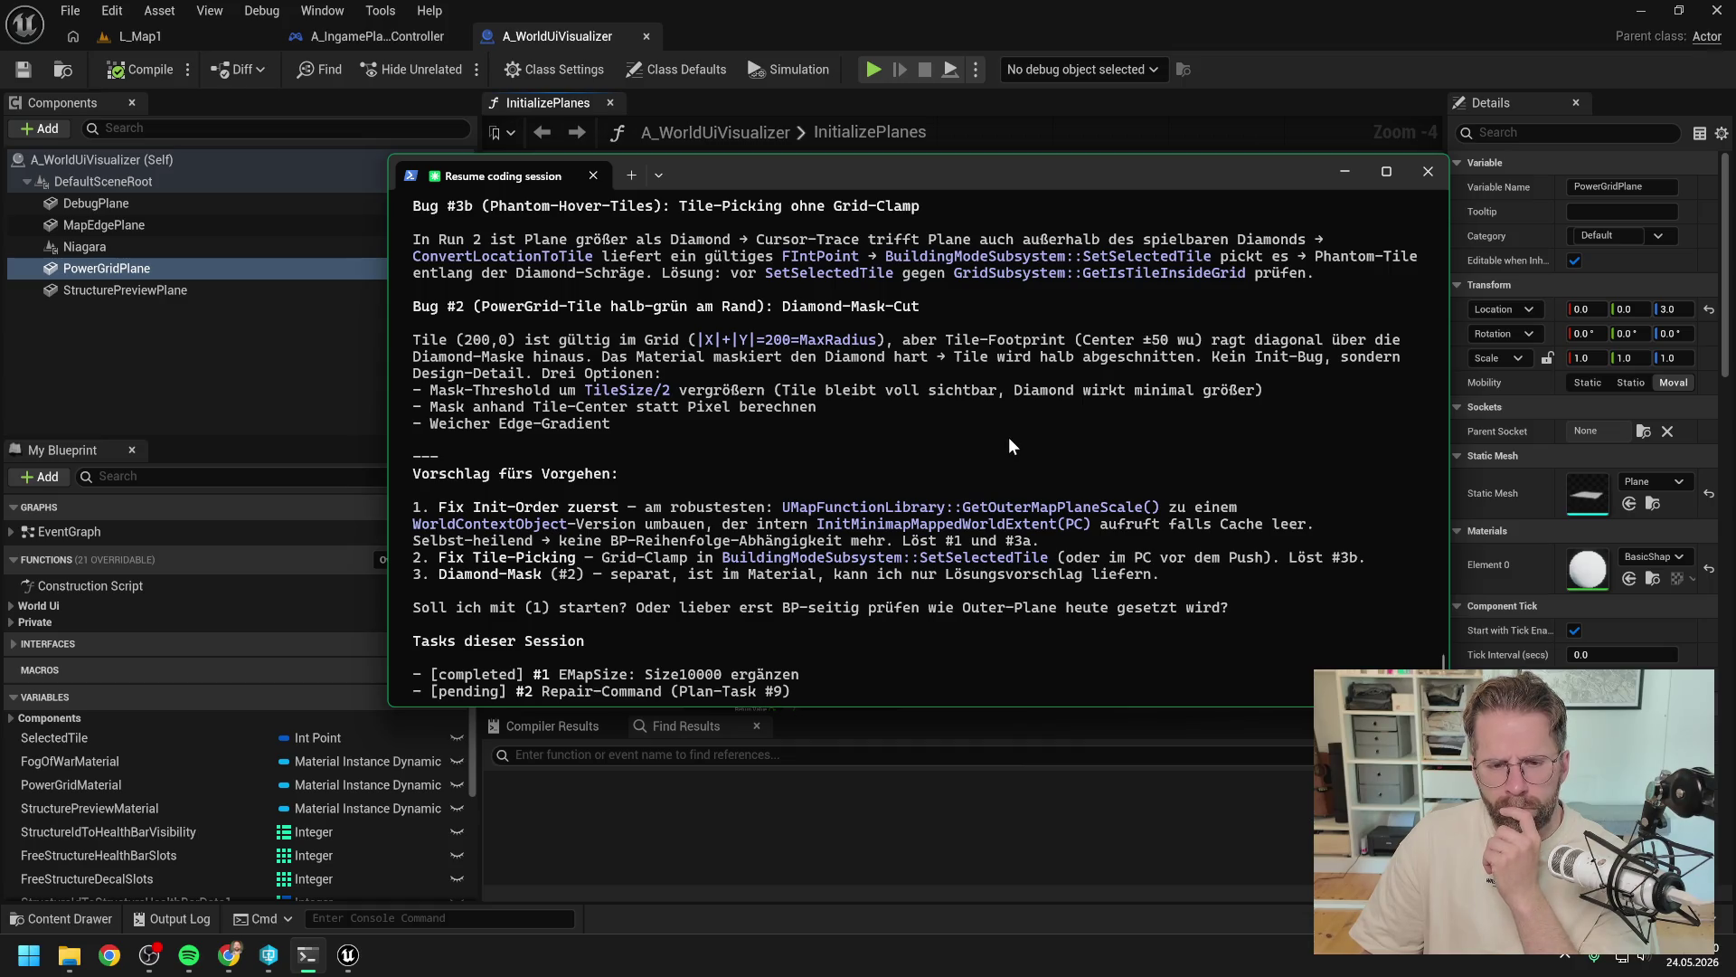
{"action": "scroll", "coordinate": [966, 429], "scroll_direction": "down", "scroll_amount": 1}
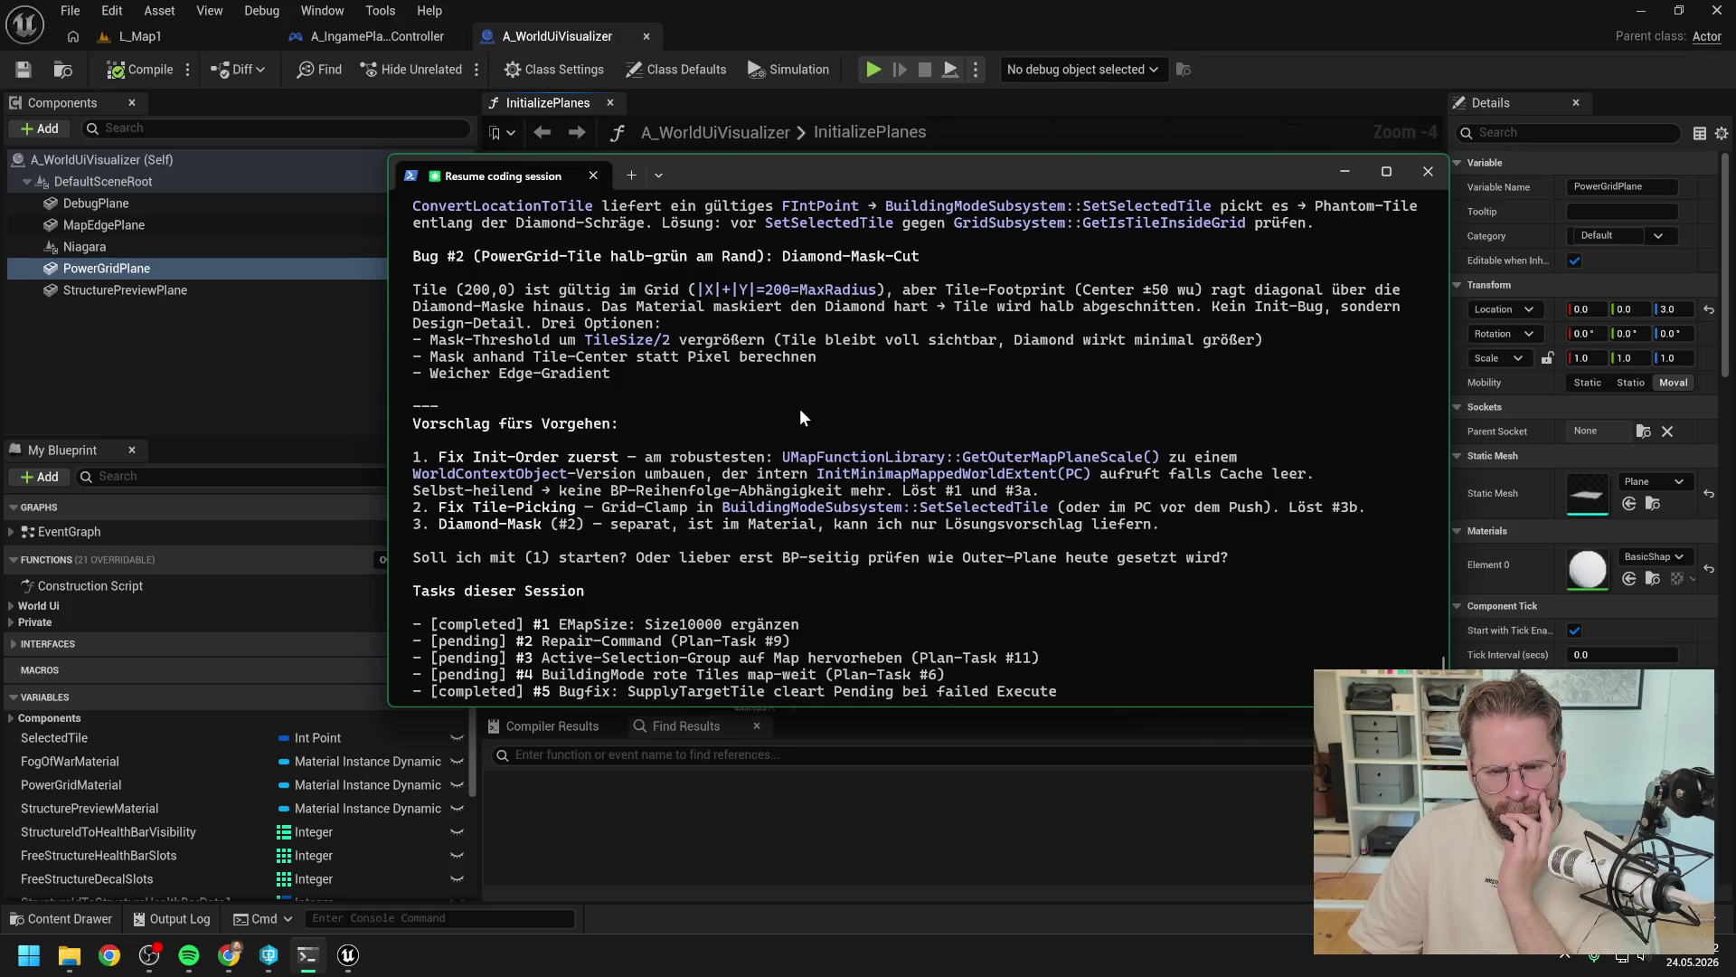
{"action": "scroll", "coordinate": [733, 431], "scroll_direction": "down", "scroll_amount": 1}
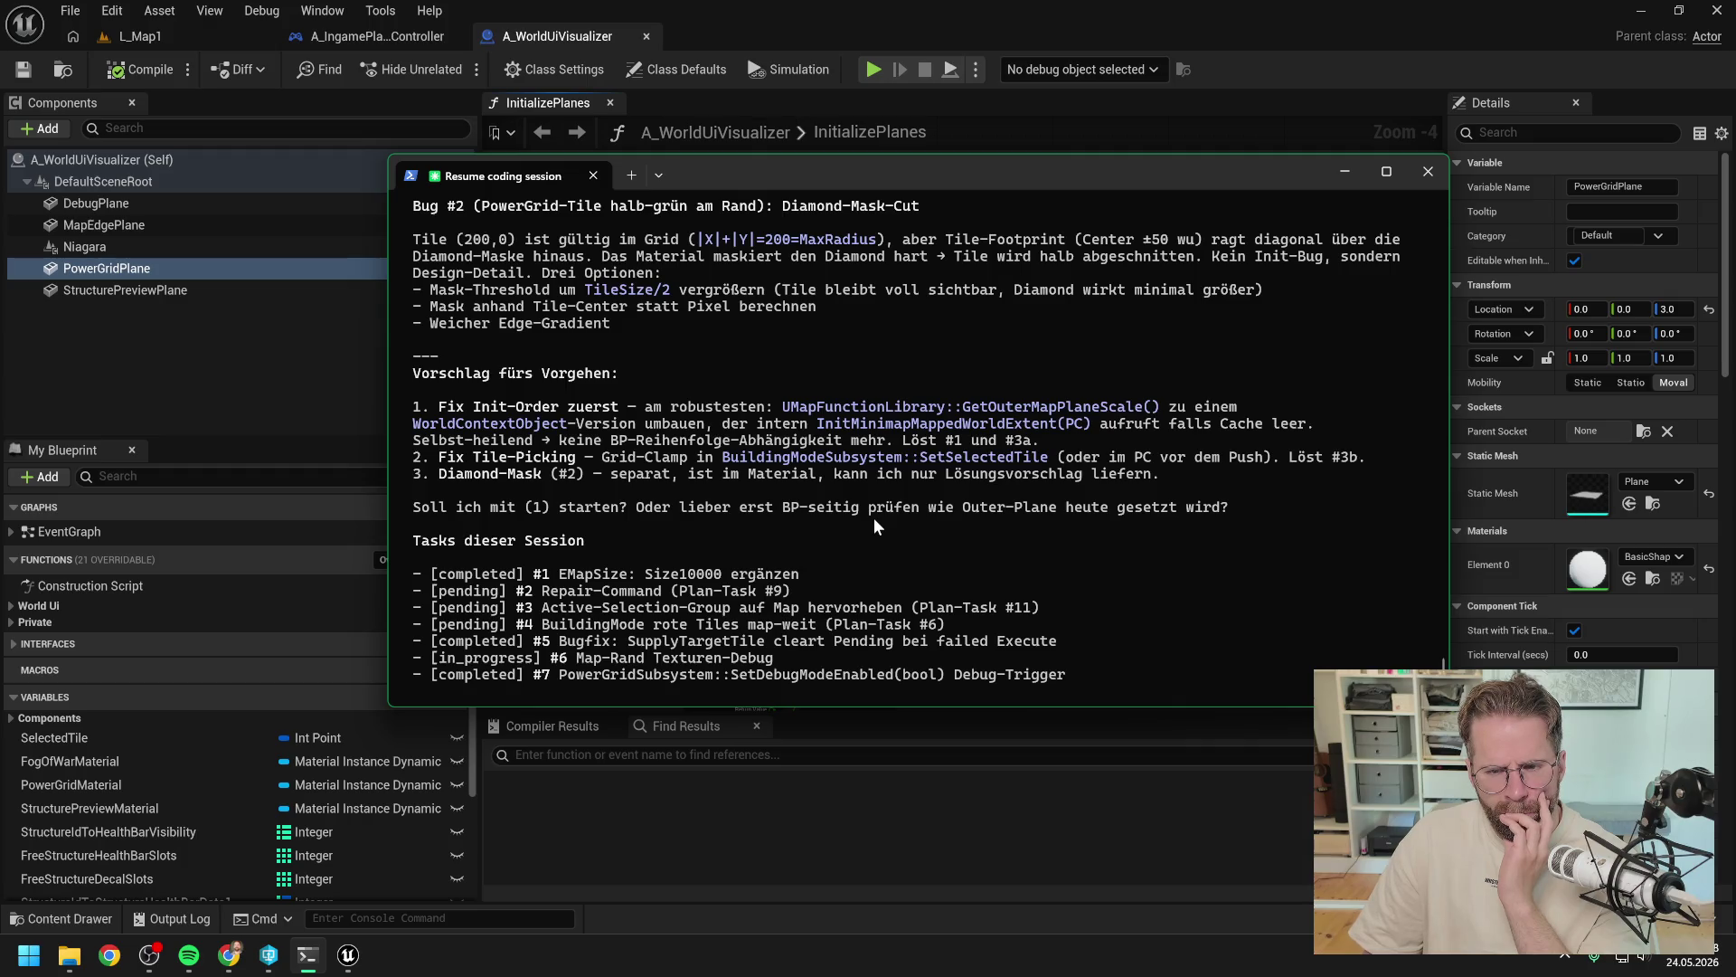
{"action": "scroll", "coordinate": [874, 517], "scroll_direction": "down", "scroll_amount": 1}
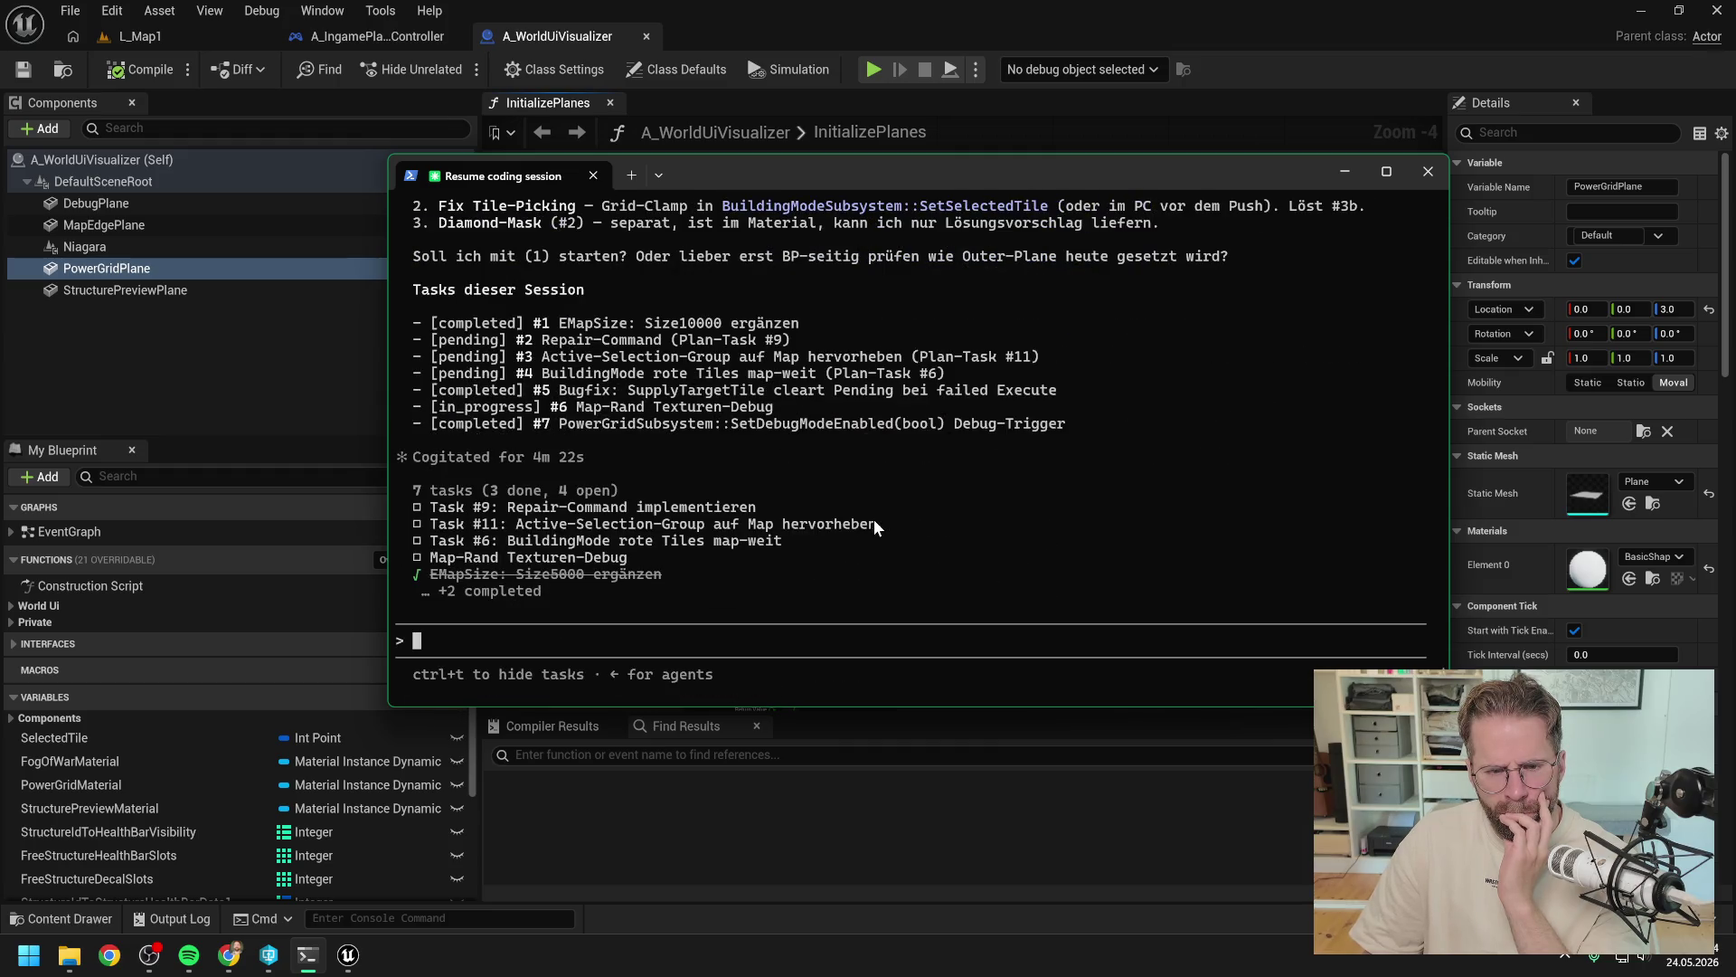
{"action": "left_click", "coordinate": [562, 35]}
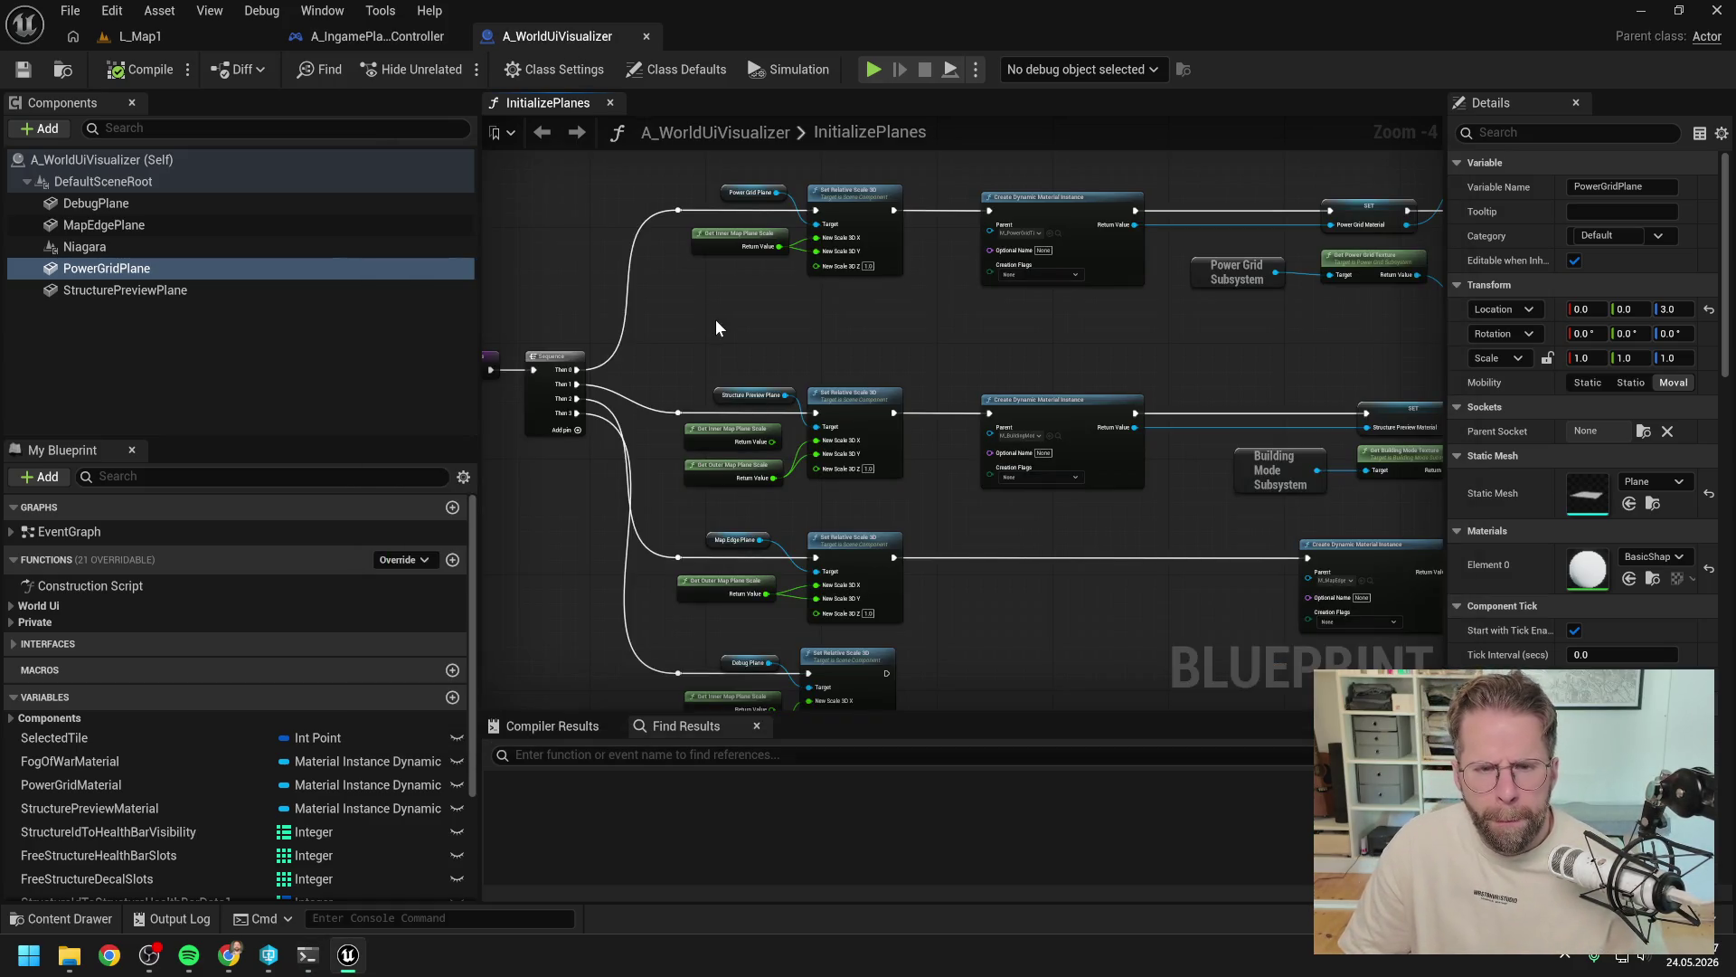
{"action": "mouse_move", "coordinate": [716, 321]}
{"action": "left_mouse_down"}
{"action": "mouse_move", "coordinate": [957, 331]}
{"action": "mouse_move", "coordinate": [881, 357]}
{"action": "mouse_move", "coordinate": [883, 306]}
{"action": "left_mouse_up"}
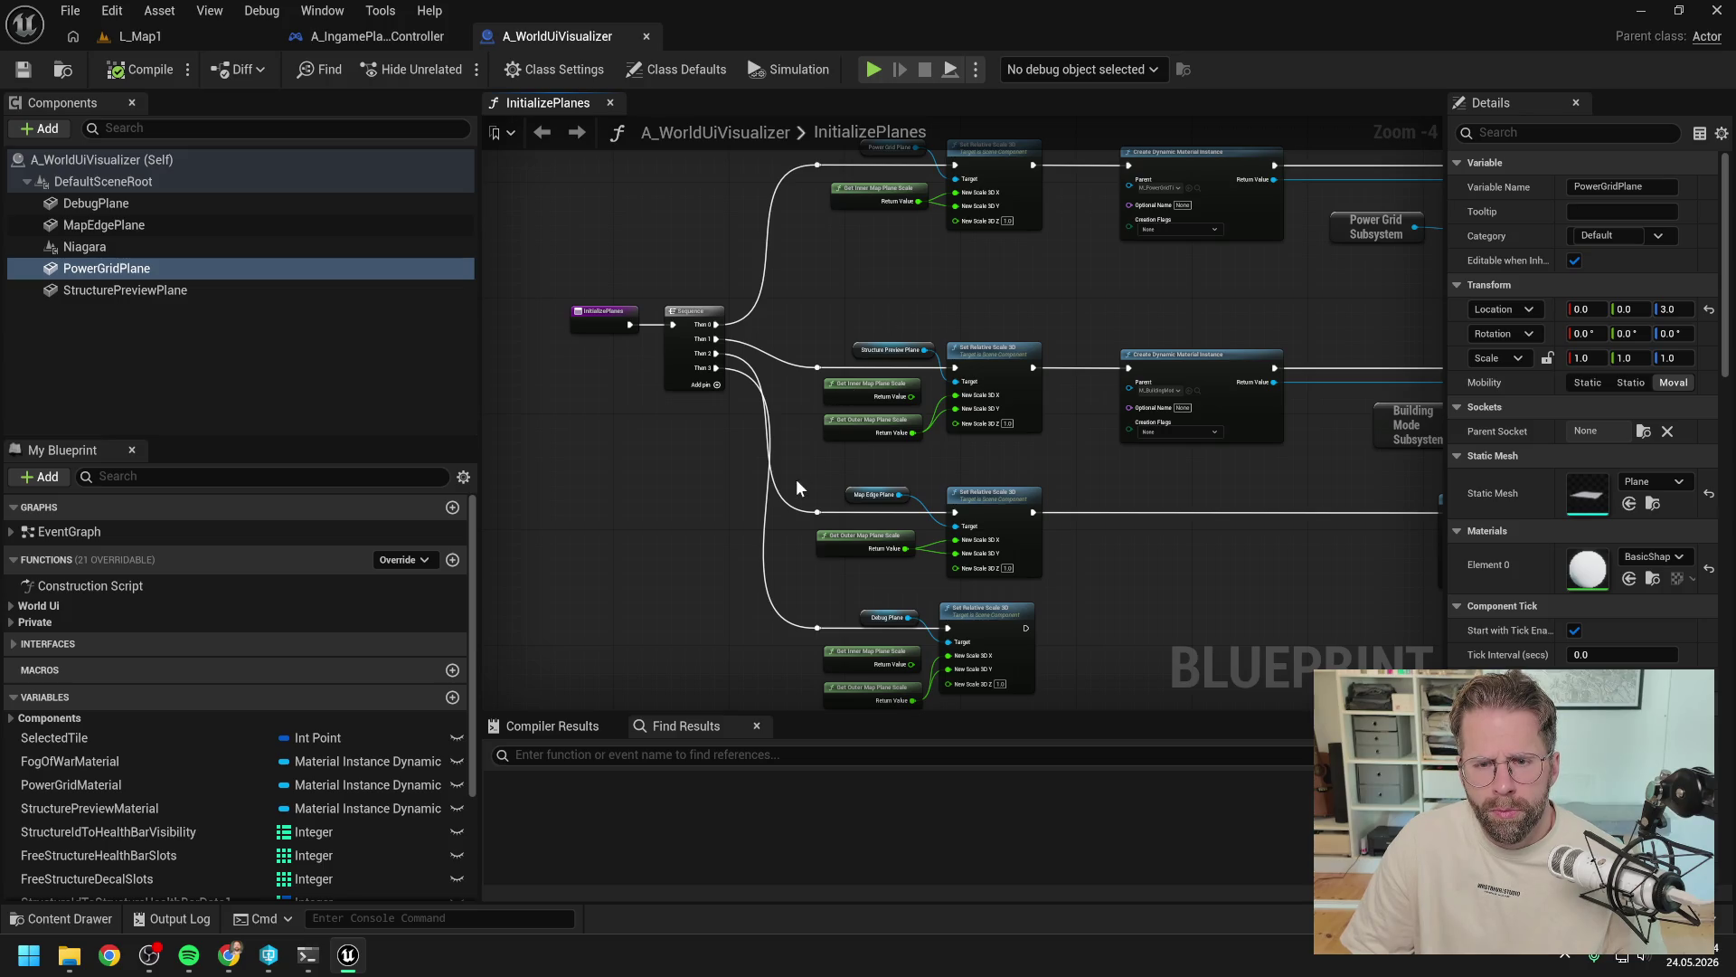
{"action": "left_click", "coordinate": [307, 954]}
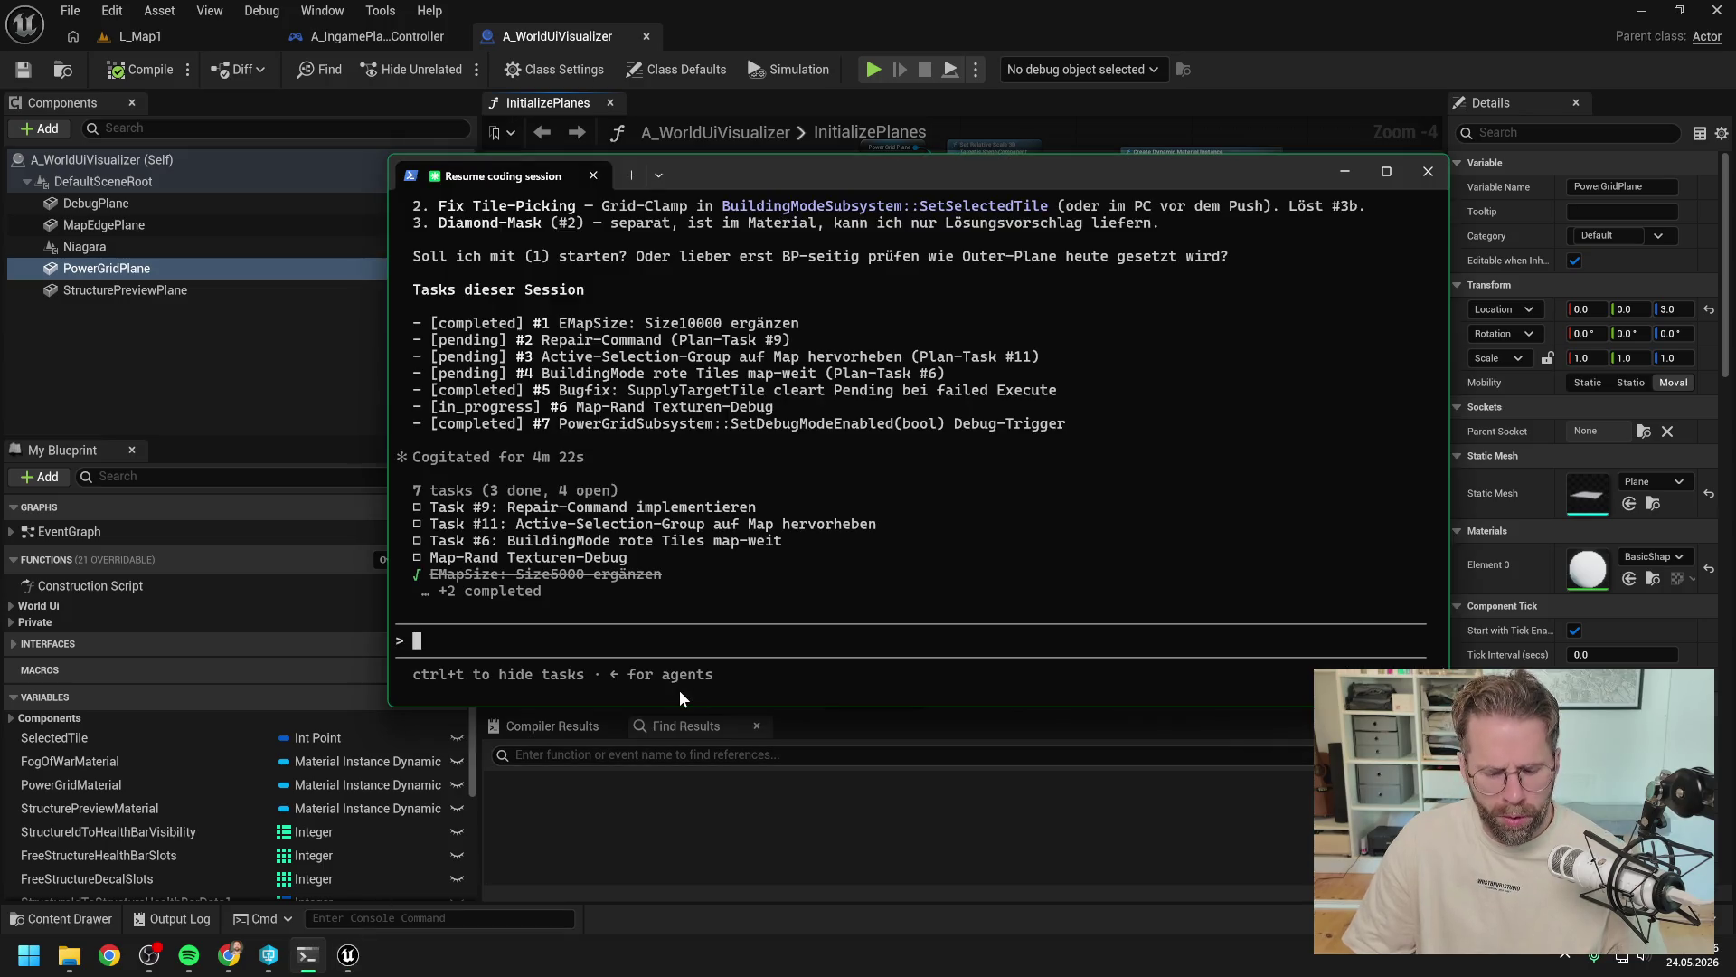
Draft a reply about setting RelativeScale, moving the terminal aside, then discard the draft.
{"action": "type", "text": "Aktuell setze"}
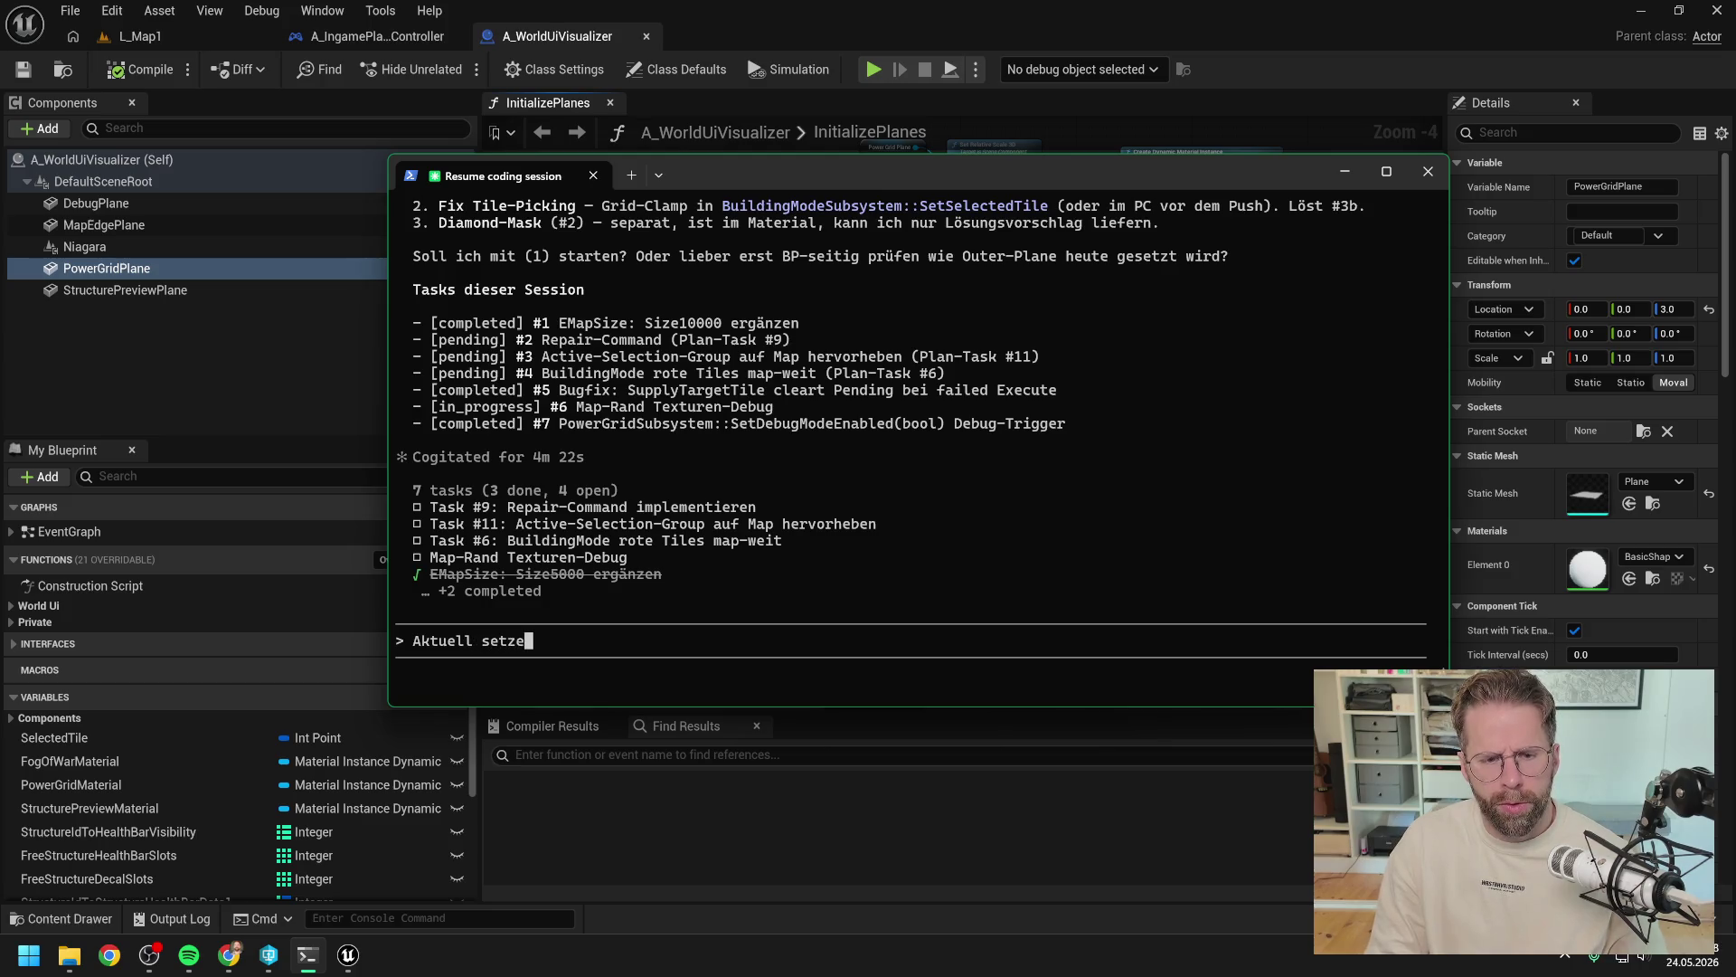
{"action": "type", "text": "n wir die"}
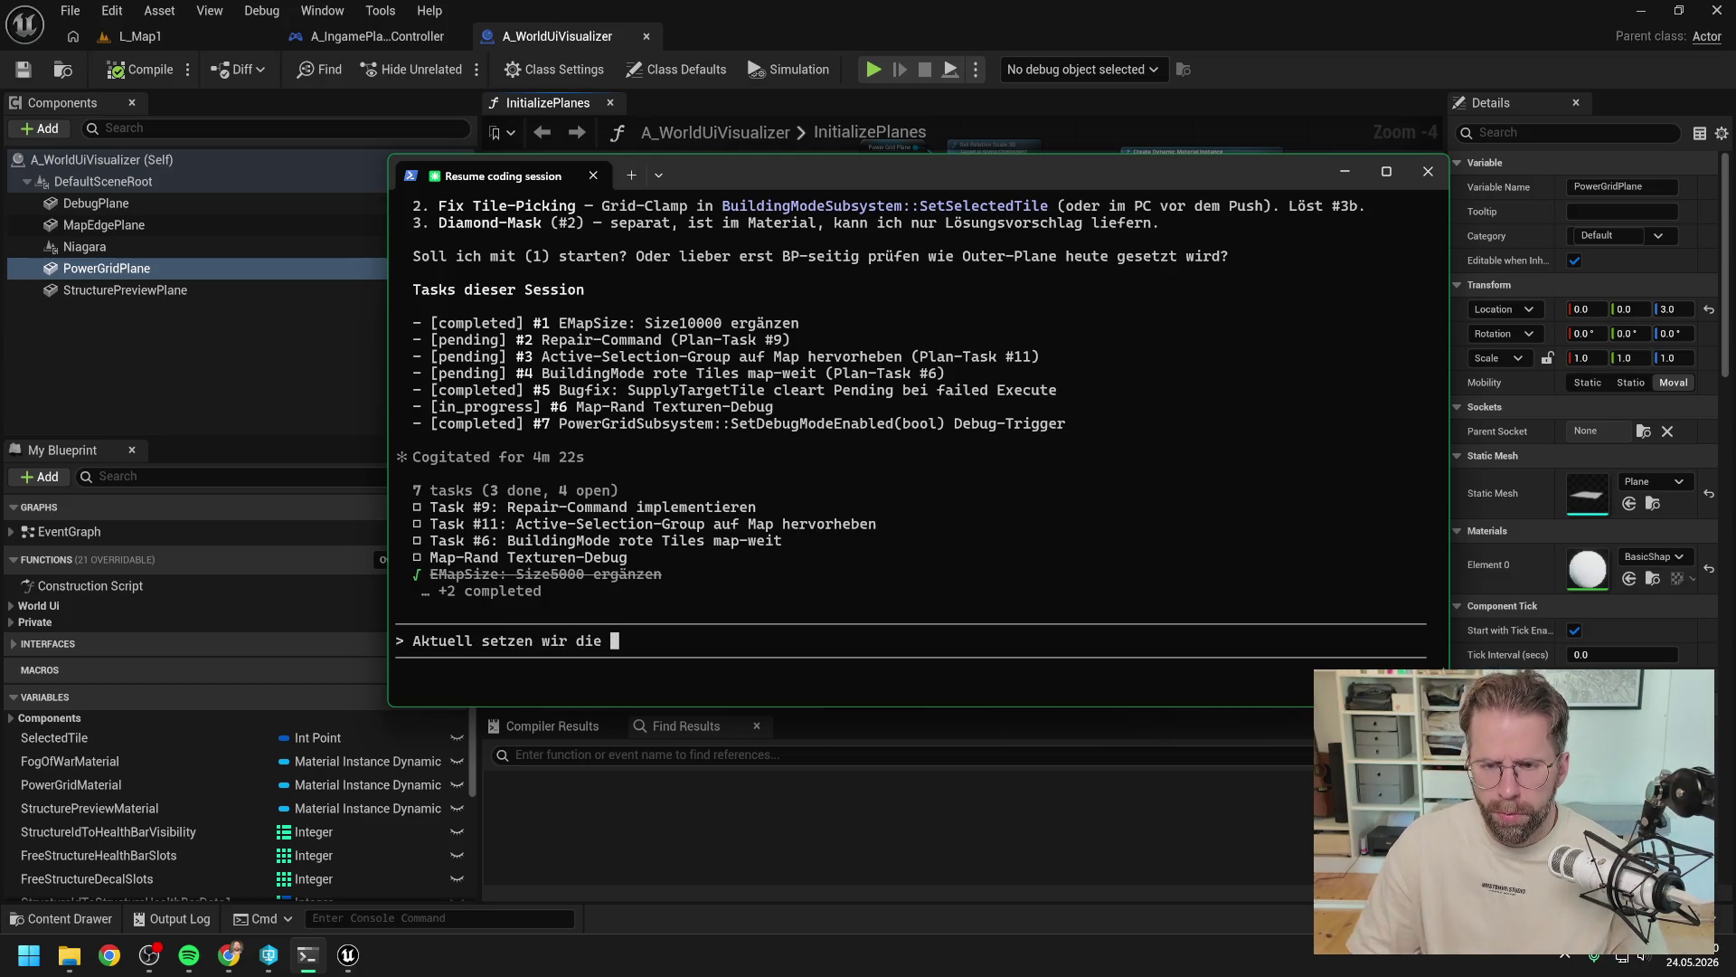
{"action": "mouse_move", "coordinate": [878, 174]}
{"action": "left_mouse_down"}
{"action": "mouse_move", "coordinate": [946, 341]}
{"action": "mouse_move", "coordinate": [1040, 422]}
{"action": "mouse_move", "coordinate": [1038, 467]}
{"action": "mouse_move", "coordinate": [1018, 452]}
{"action": "left_mouse_up"}
{"action": "key", "text": "BackSpace"}
{"action": "key", "text": "BackSpace"}
{"action": "key", "text": "BackSpace"}
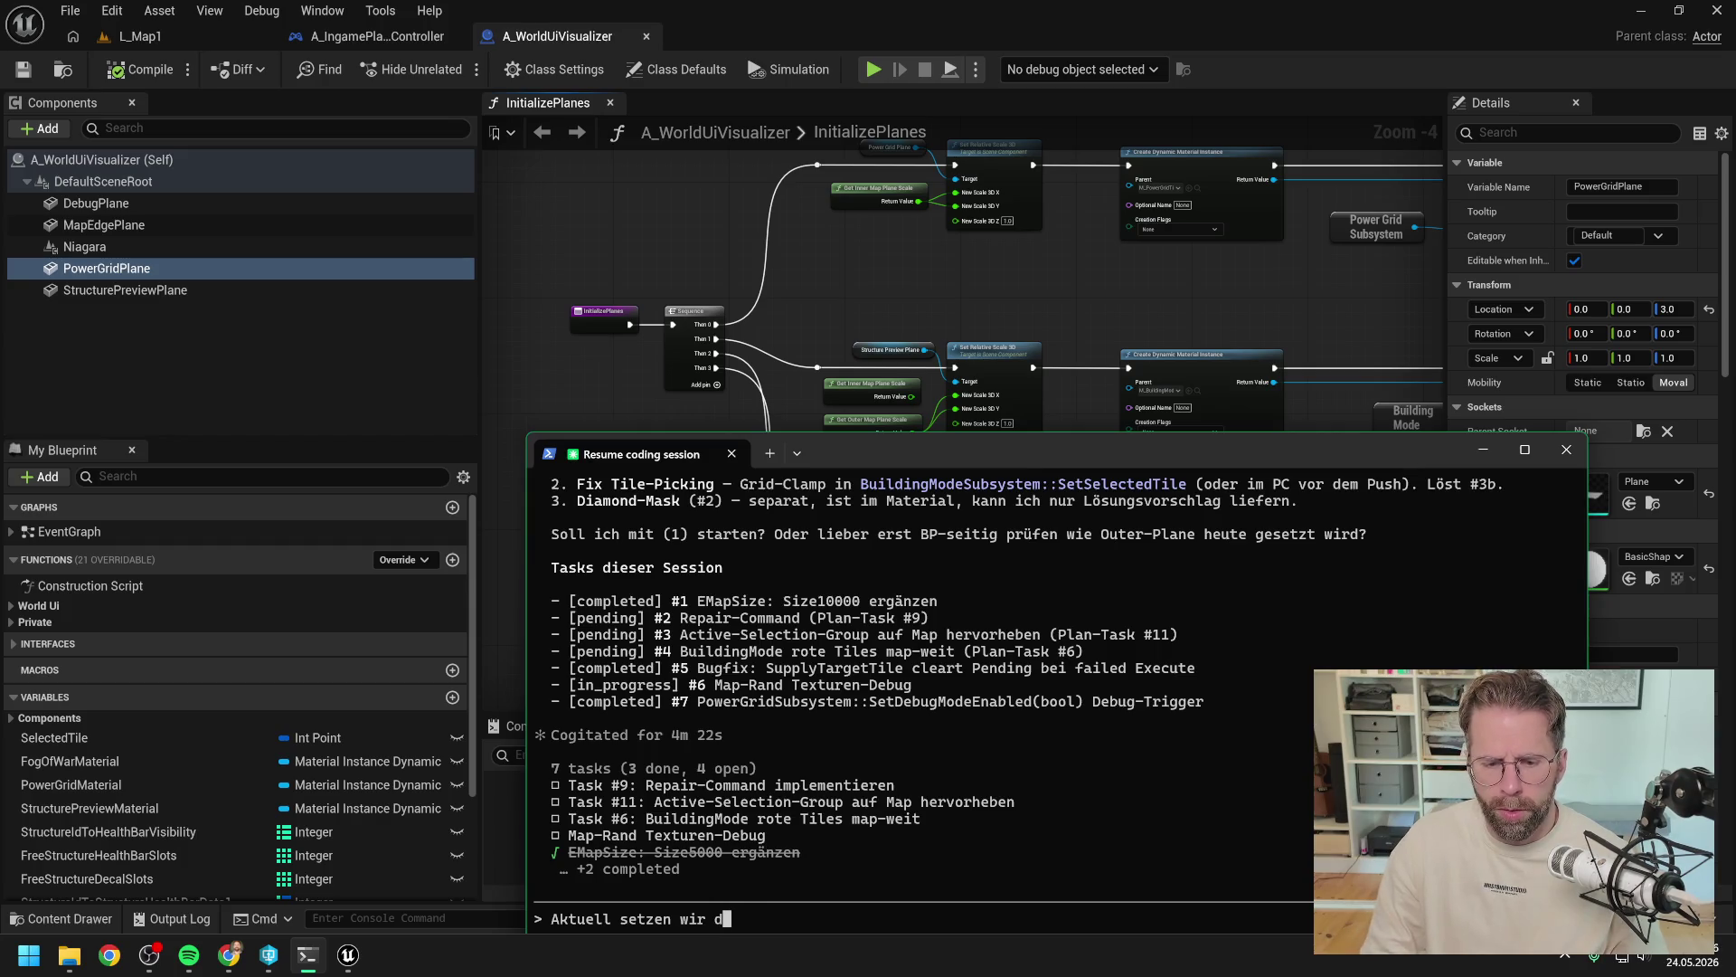
{"action": "type", "text": "en Relatr"}
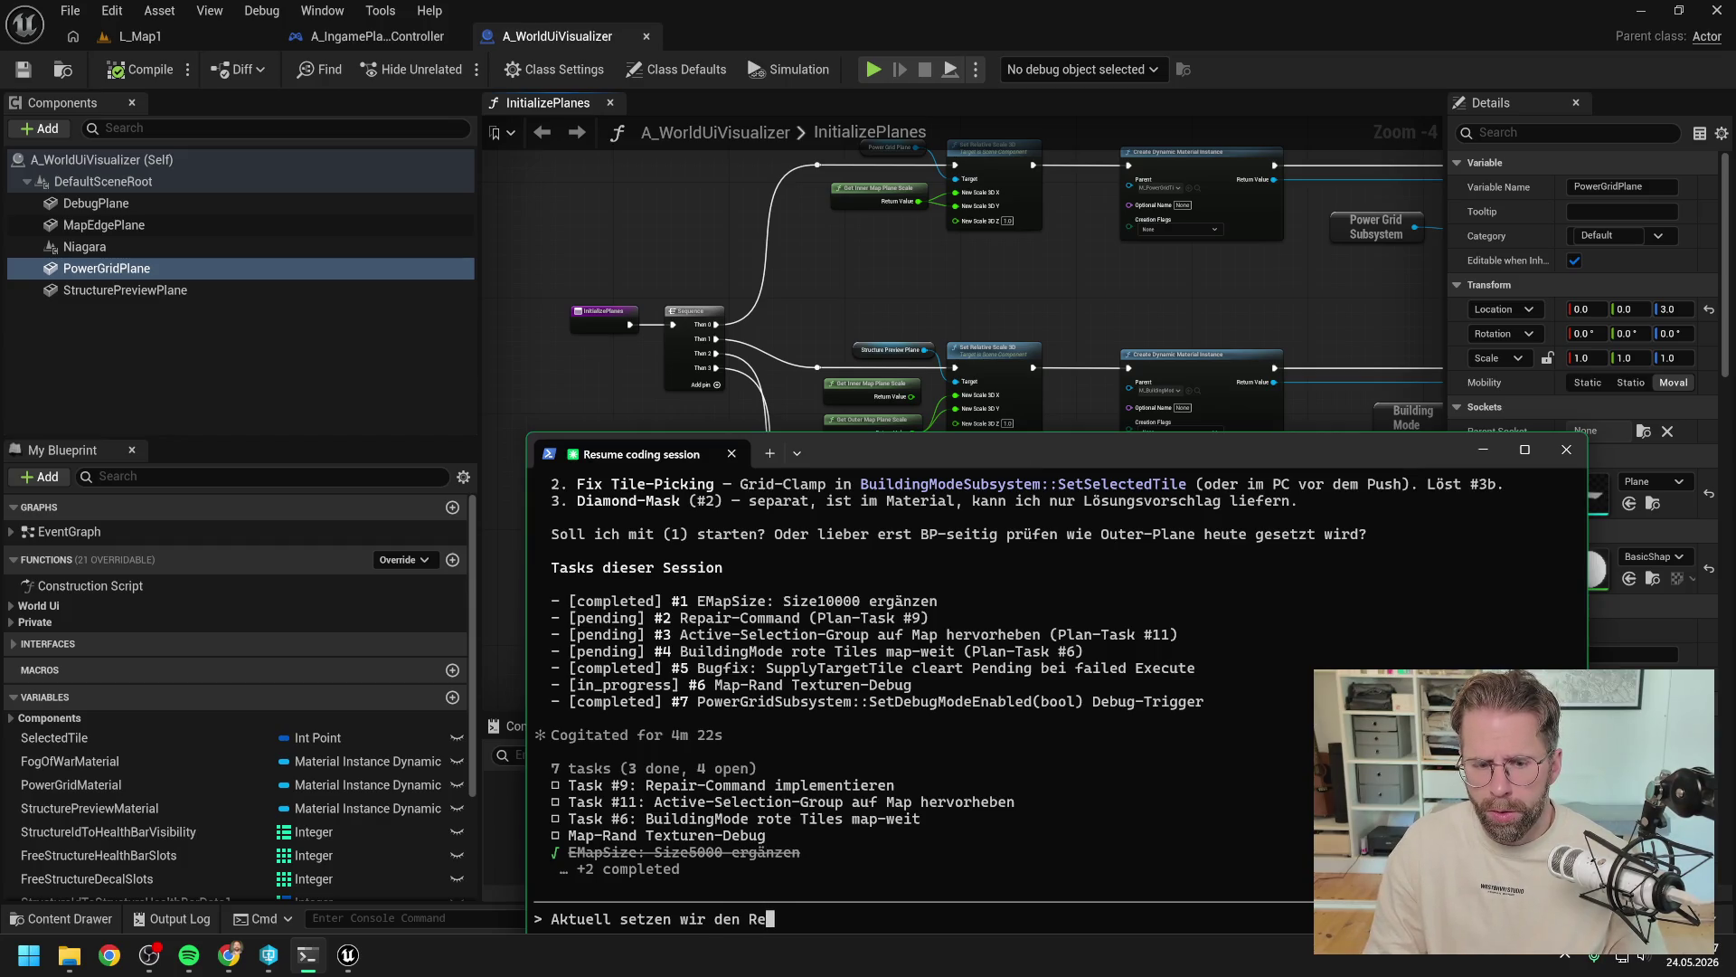
{"action": "key", "text": "BackSpace"}
{"action": "type", "text": "ive"}
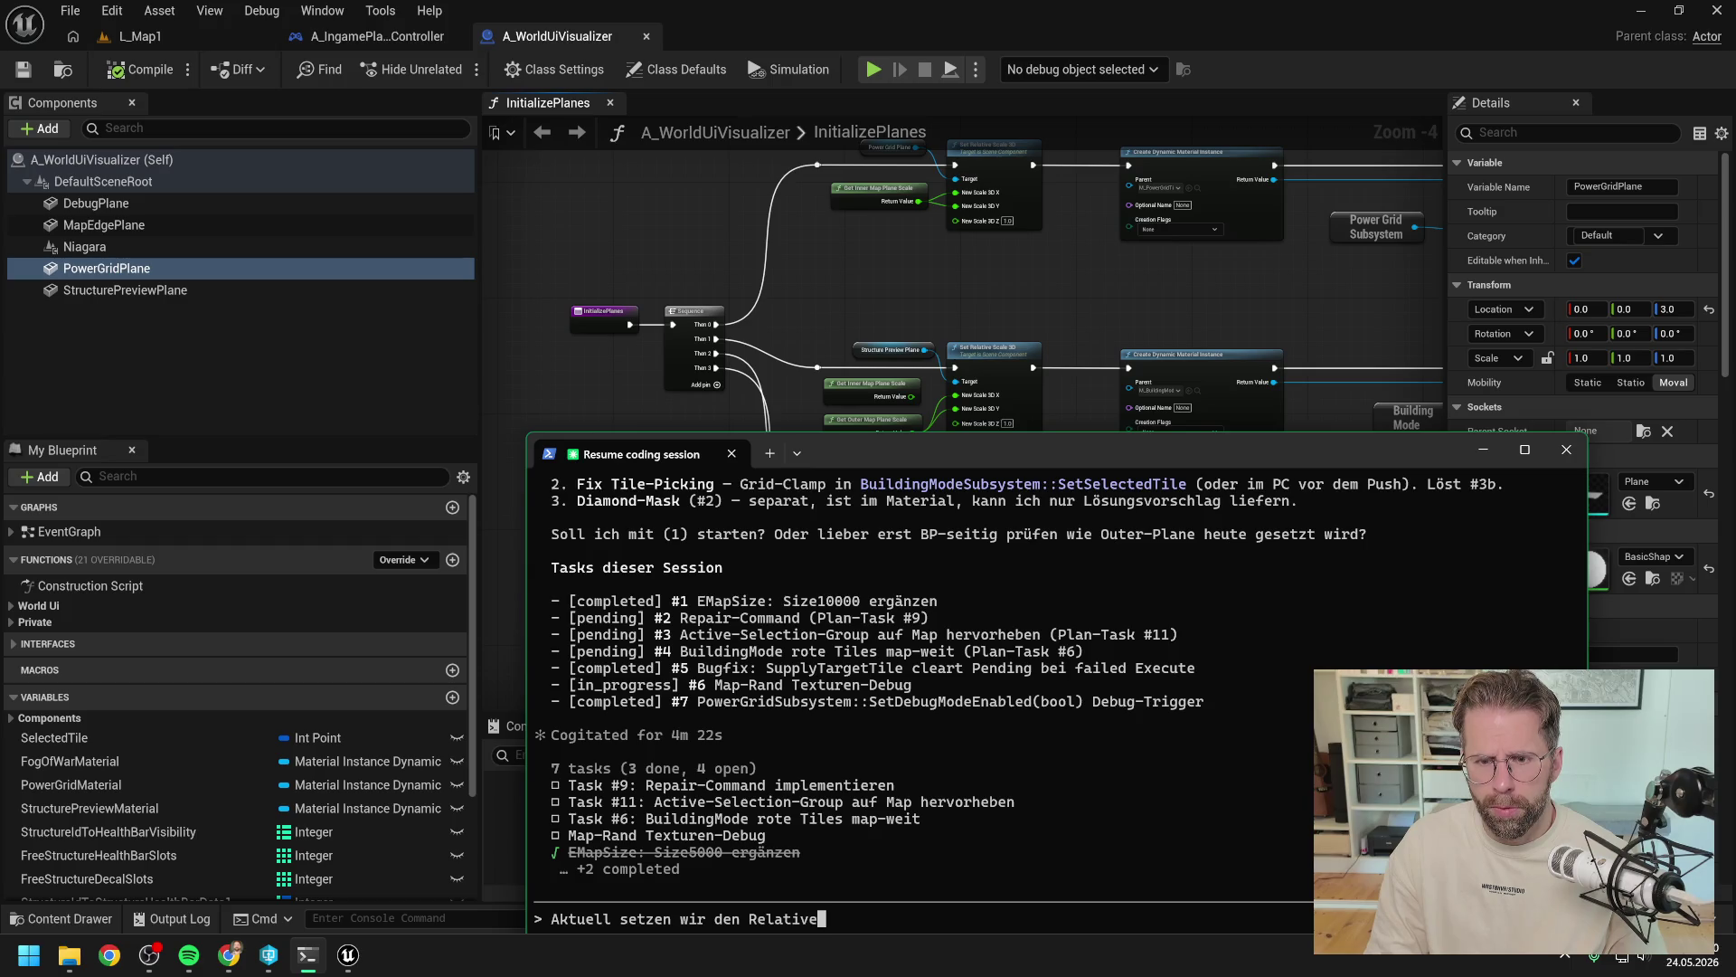
{"action": "type", "text": "Scale3"}
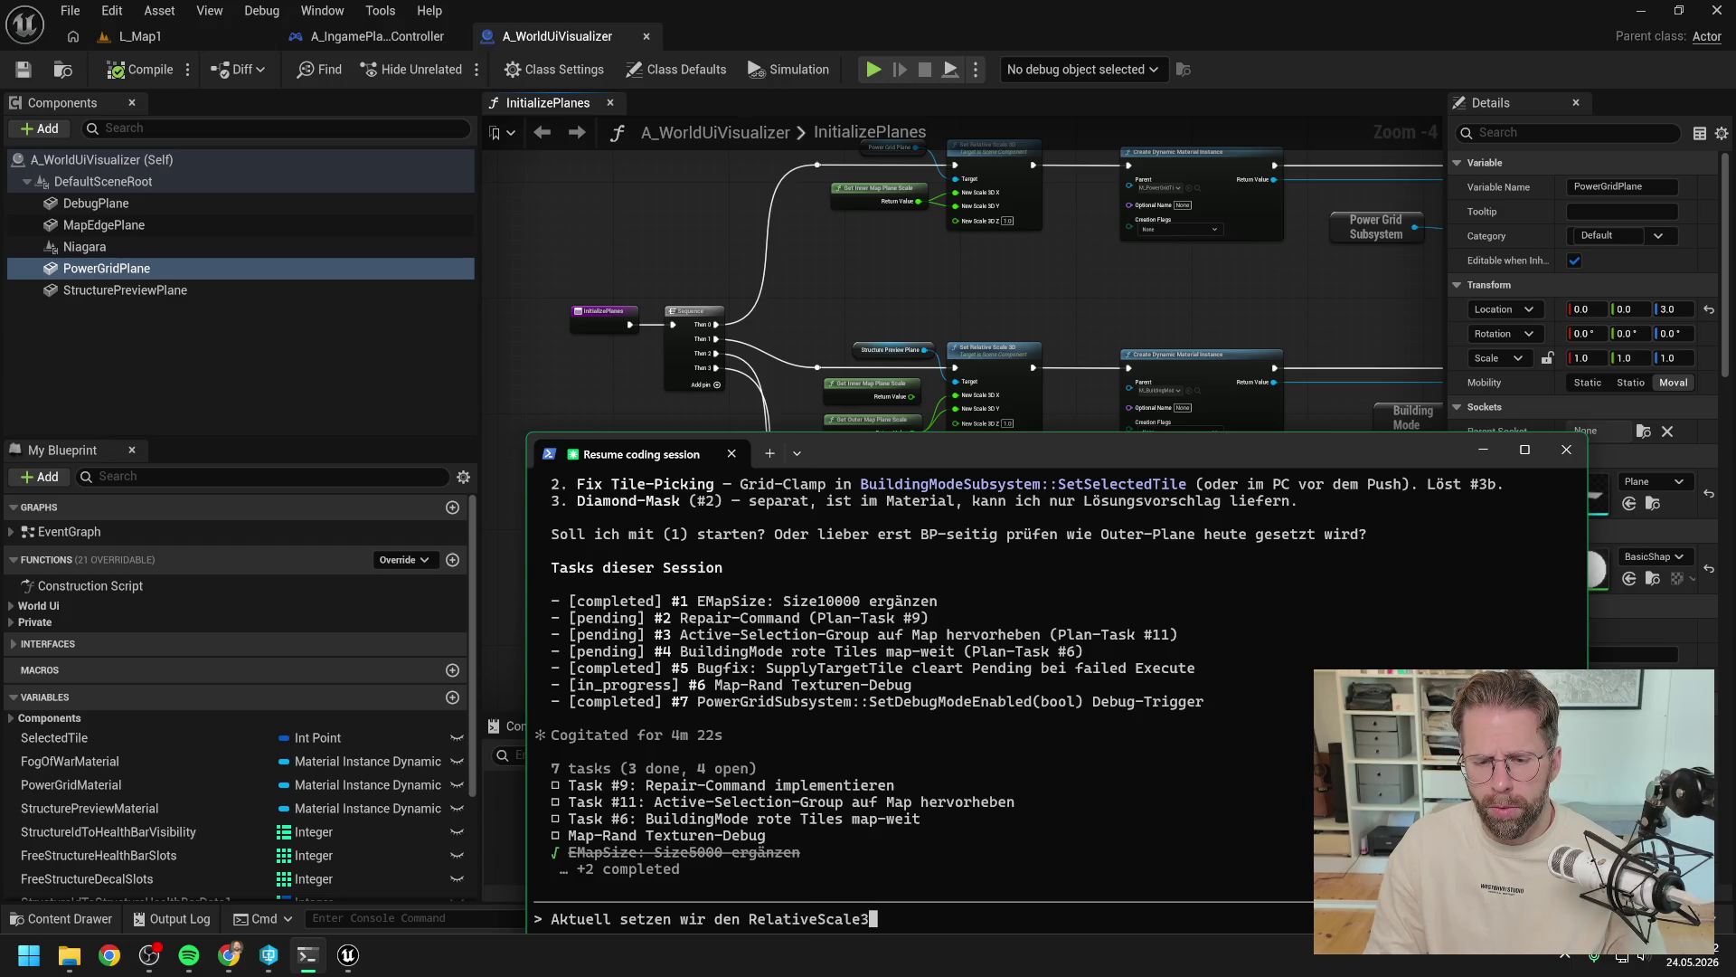
{"action": "key", "text": "BackSpace"}
{"action": "key", "text": "BackSpace"}
{"action": "key", "text": "BackSpace"}
{"action": "key", "text": "Home"}
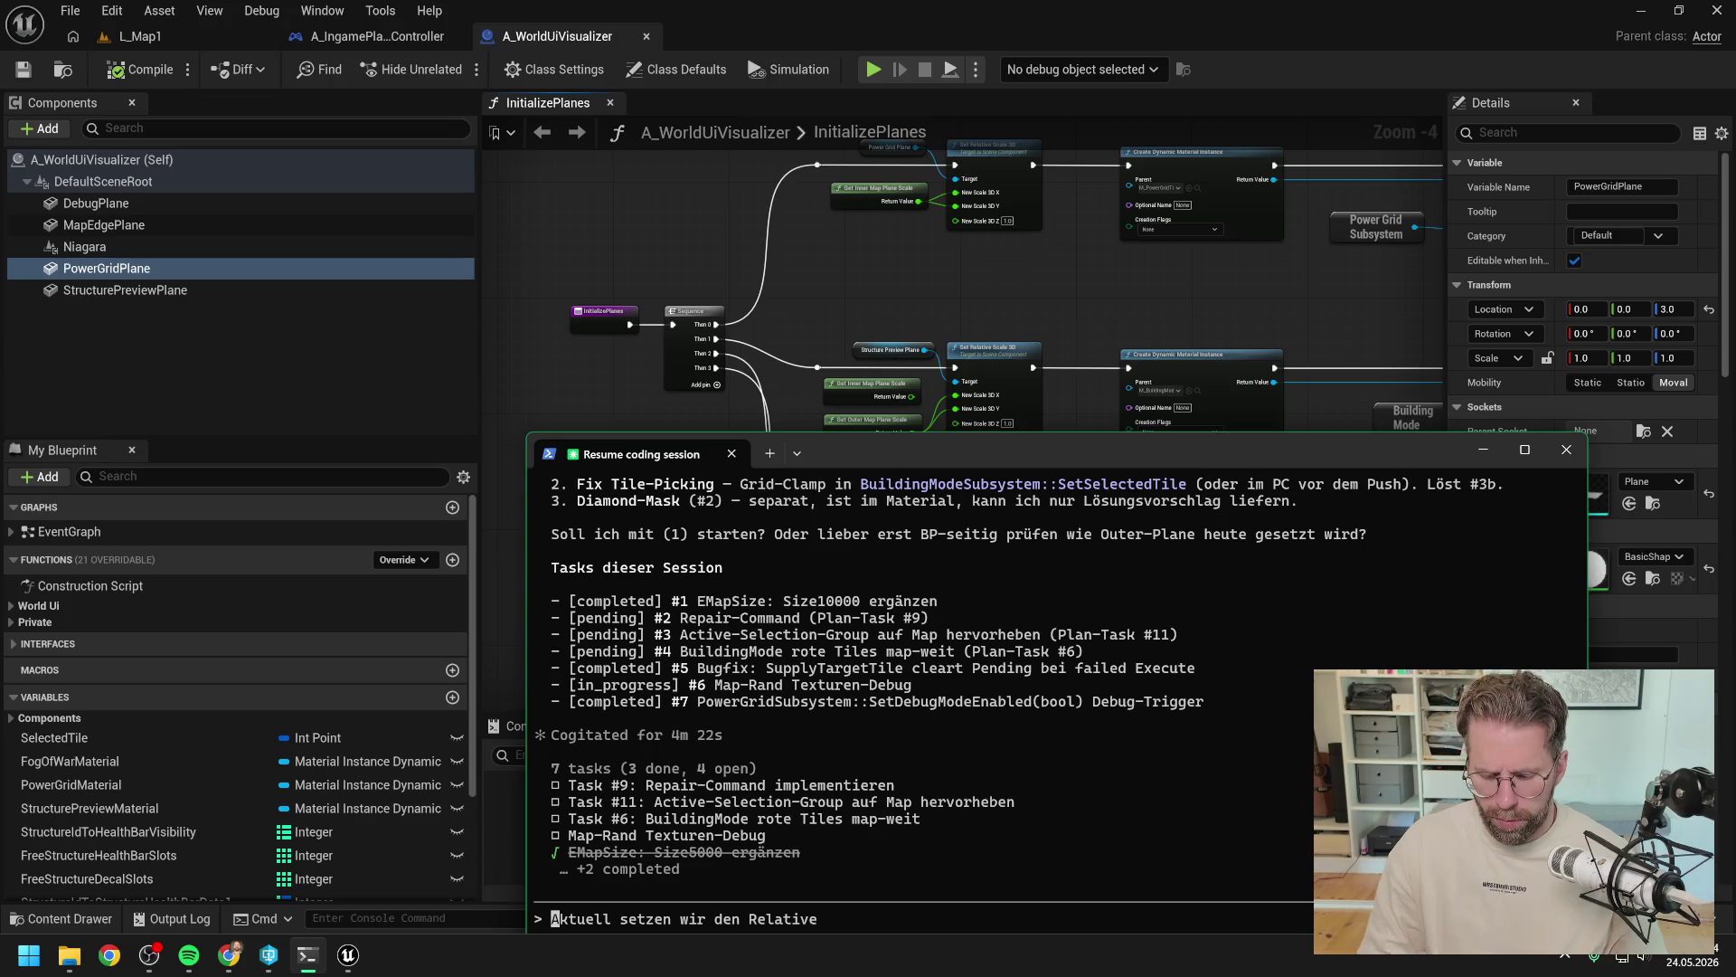
{"action": "key", "text": "Delete"}
{"action": "key", "text": "Delete"}
{"action": "key", "text": "Delete"}
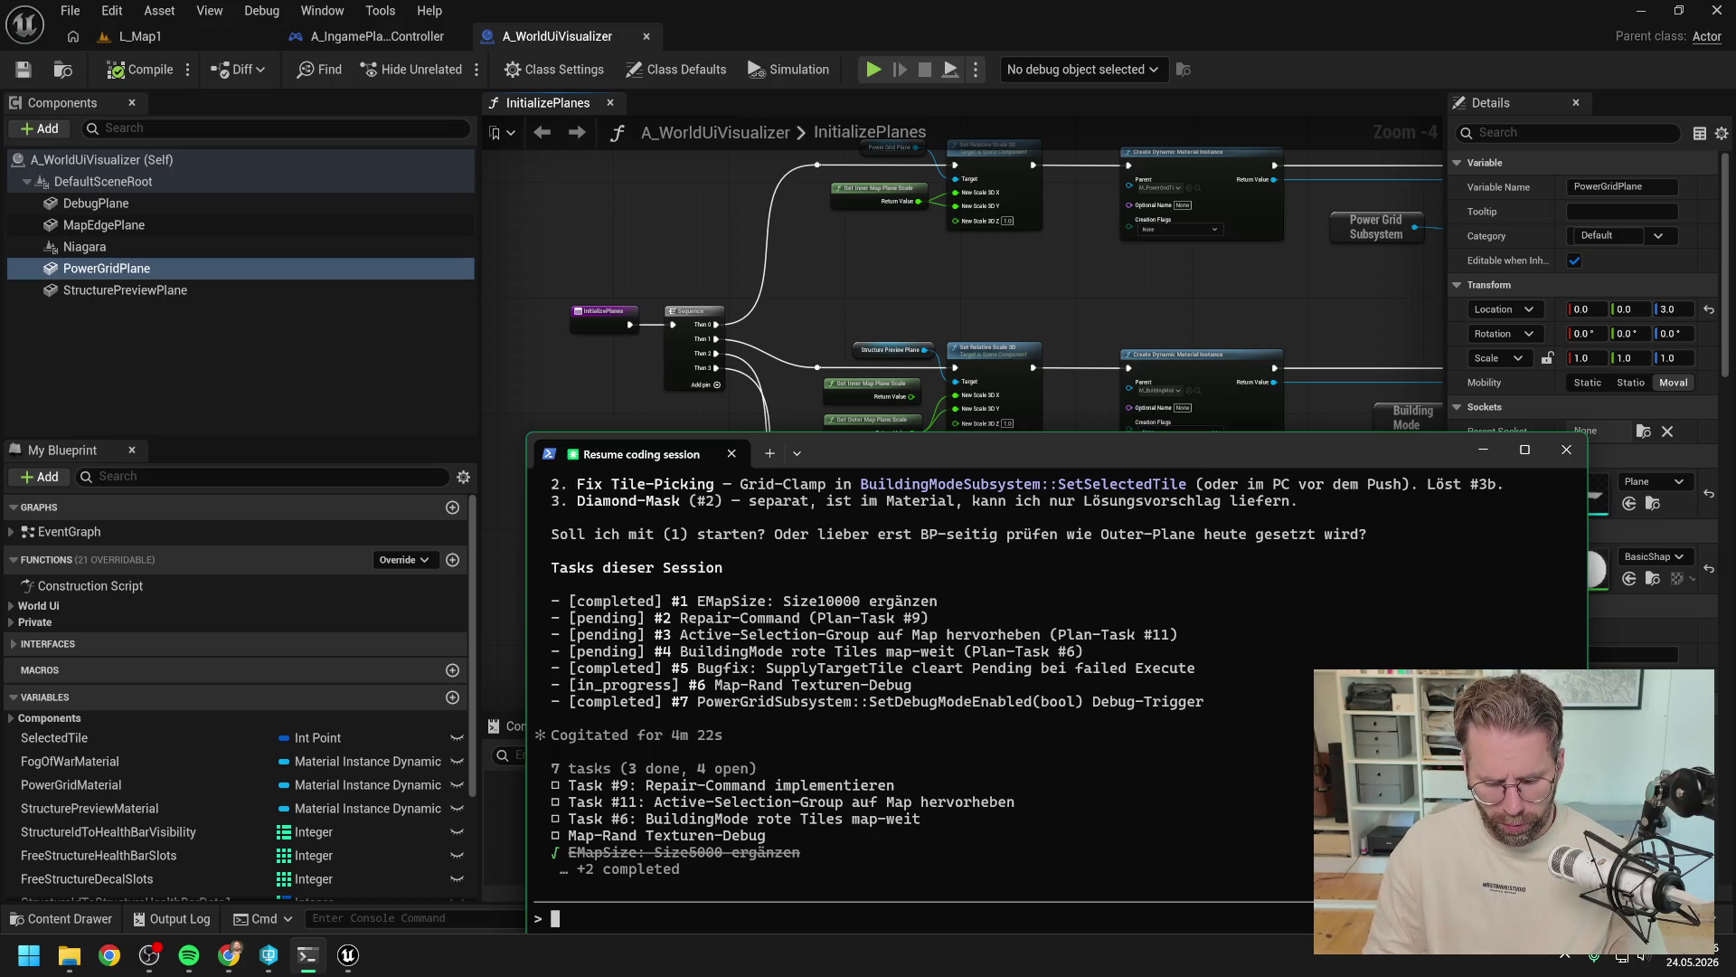
Type the unsent reply 'Lass mal Schritt für Schritt vorgehen. Zuerst den init bug…' and reposition the window.
{"action": "type", "text": "Lass mal Schritt f"}
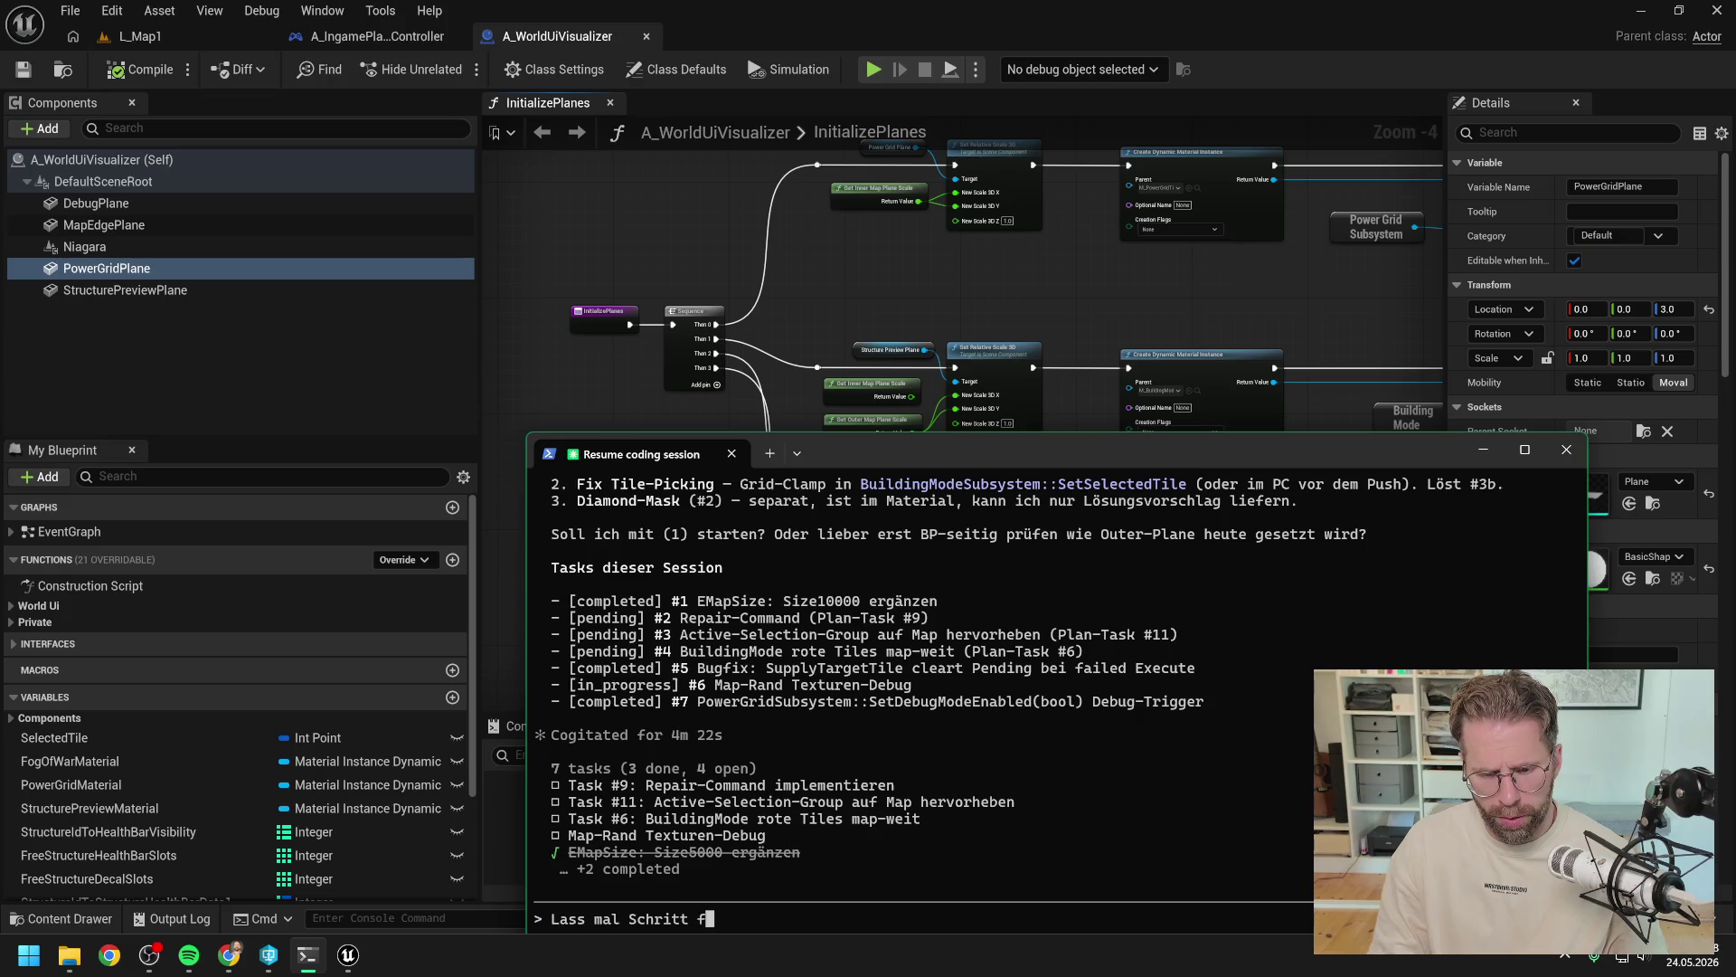
{"action": "type", "text": "ür Schritt v"}
{"action": "type", "text": "orgehen. Z"}
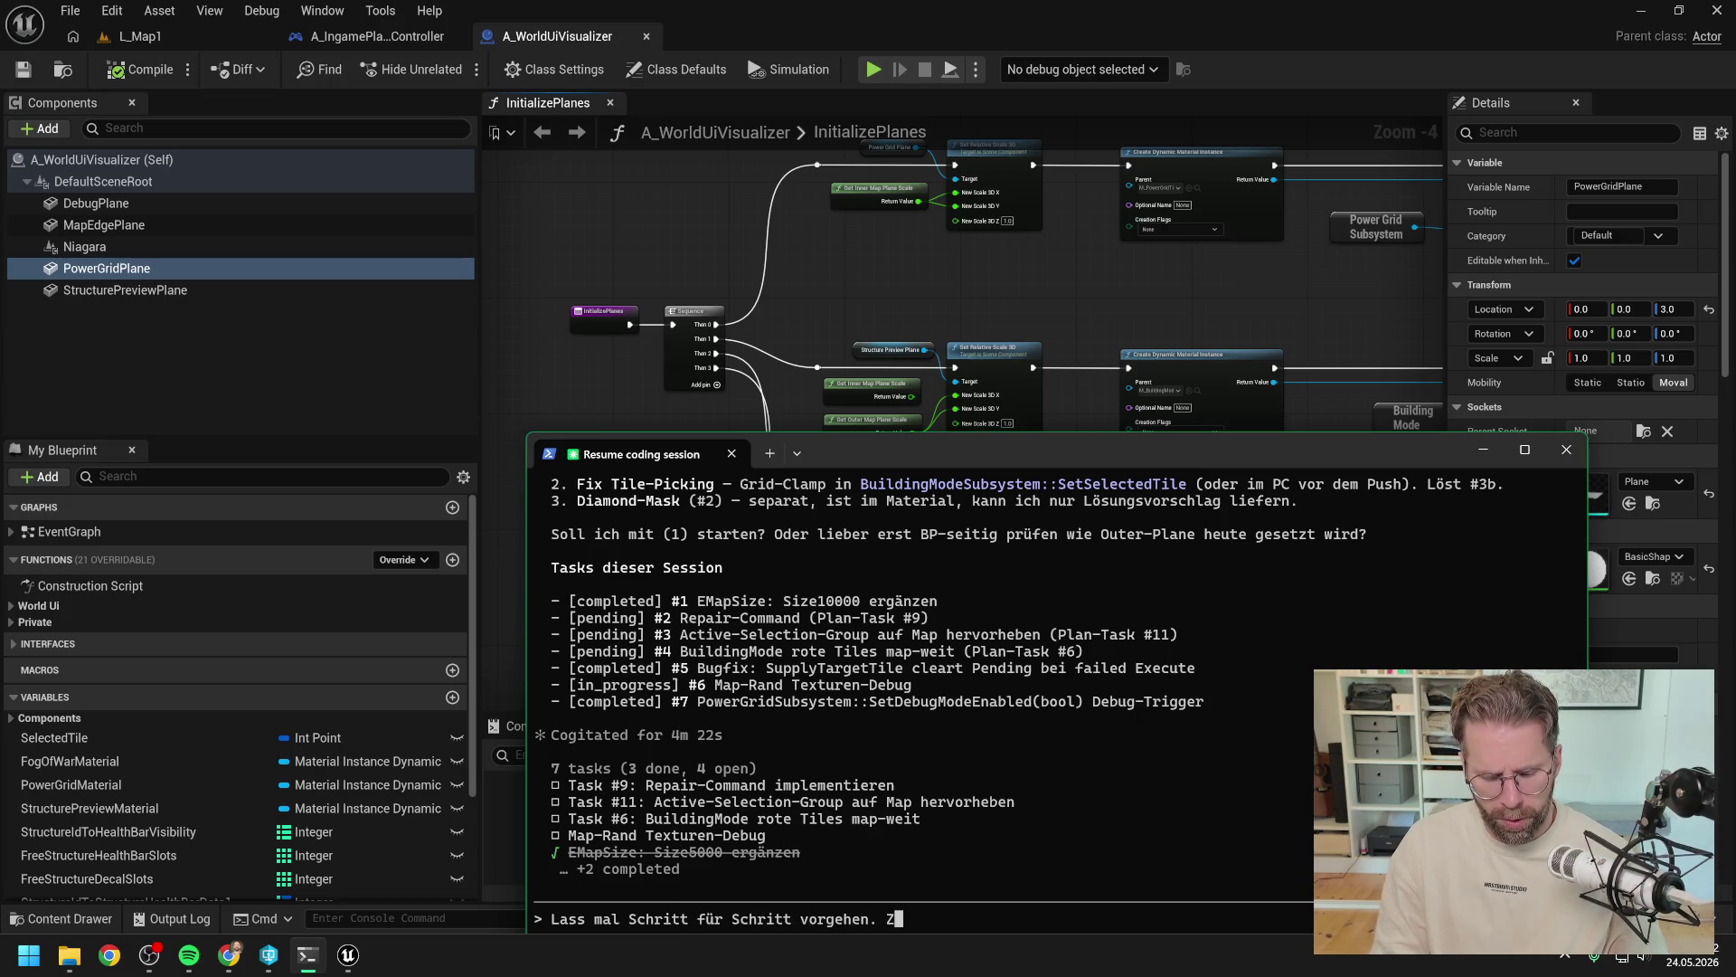
{"action": "type", "text": "uerst "}
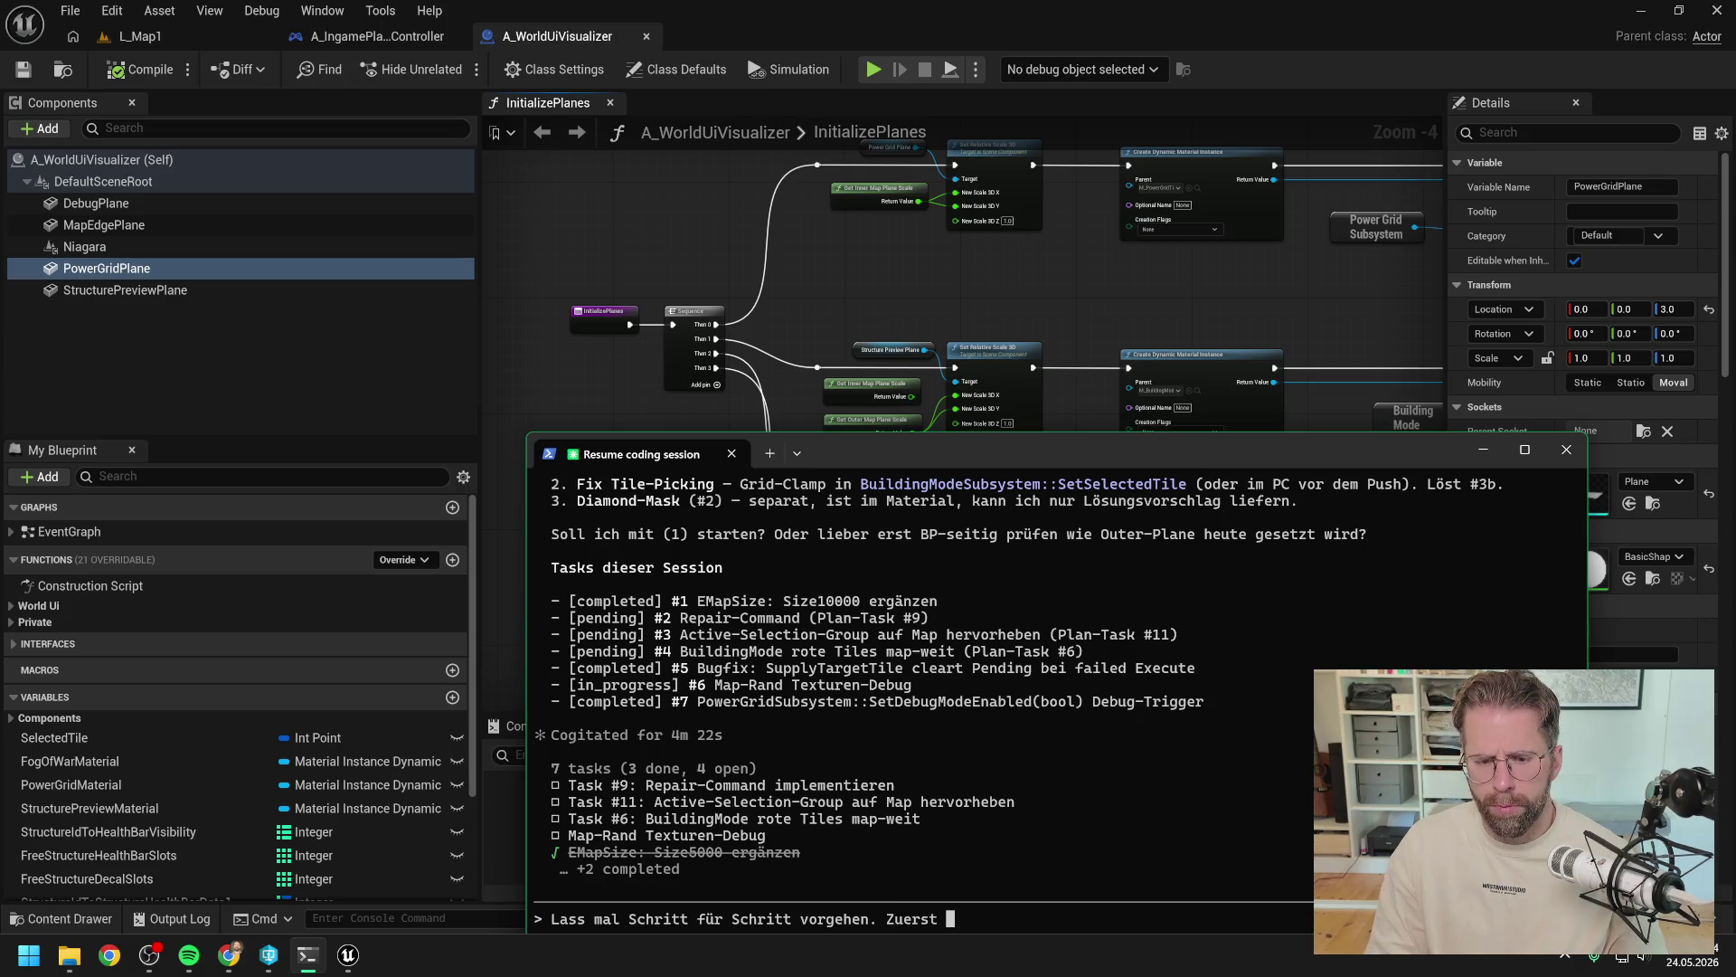
{"action": "type", "text": "den init but"}
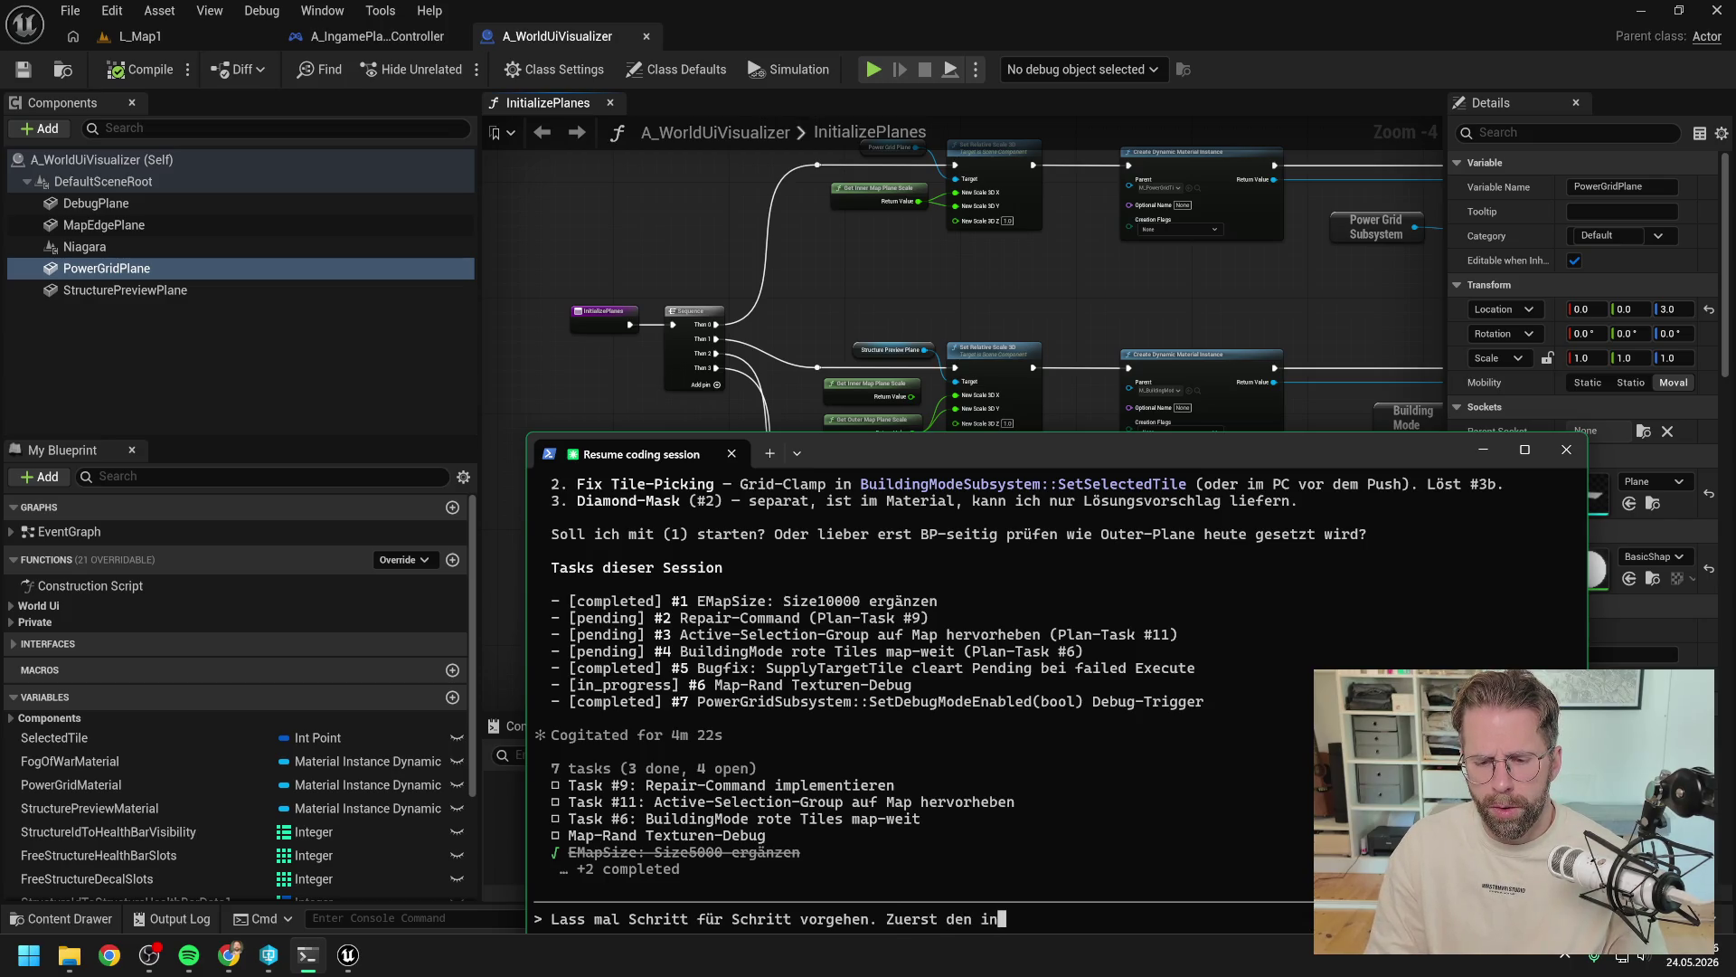
{"action": "key", "text": "BackSpace"}
{"action": "type", "text": "g."}
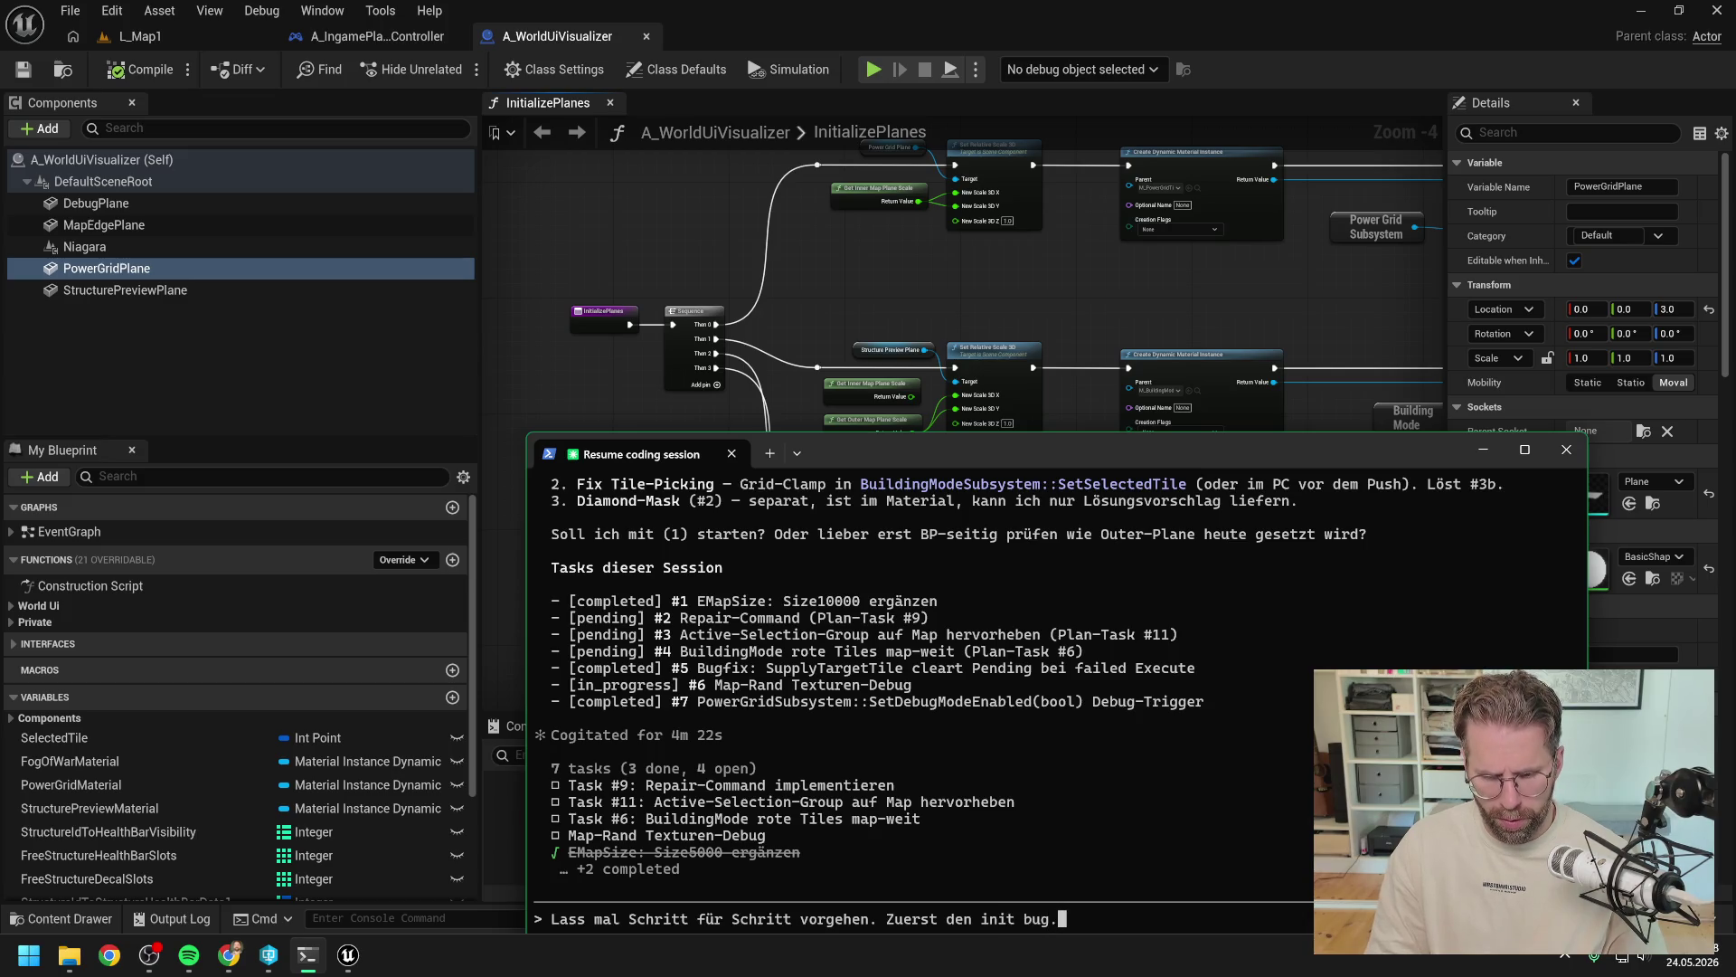
{"action": "type", "text": " Wir o"}
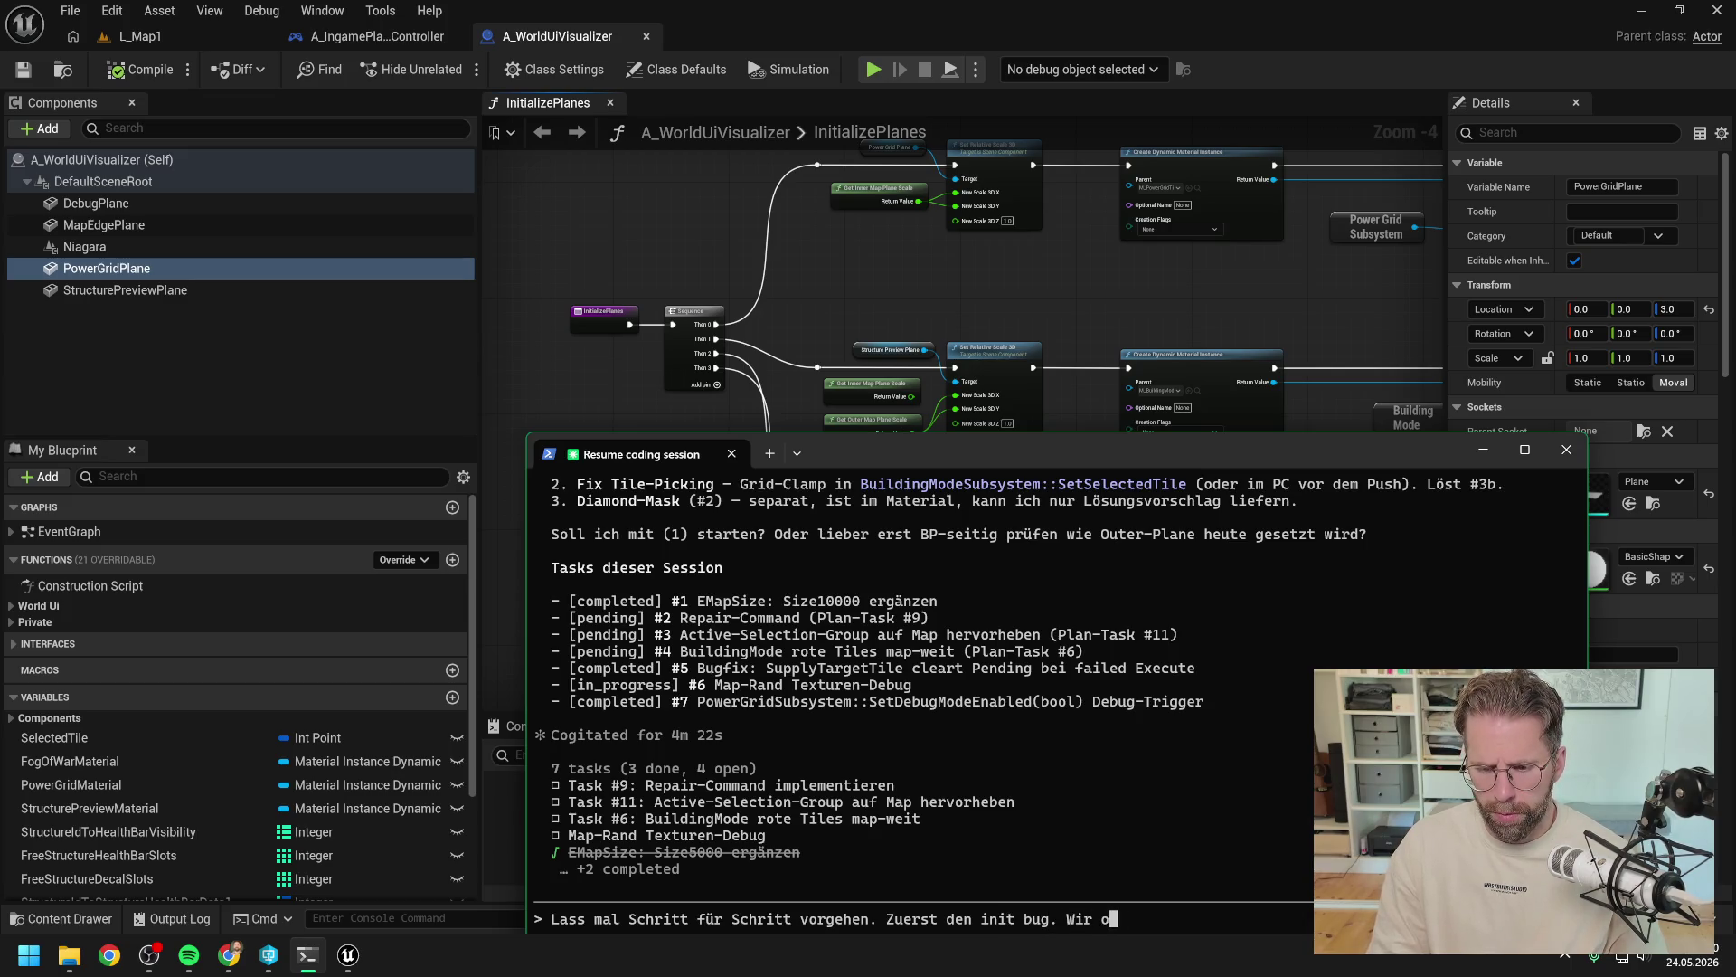
{"action": "key", "text": "BackSpace"}
{"action": "type", "text": "wollen immer d"}
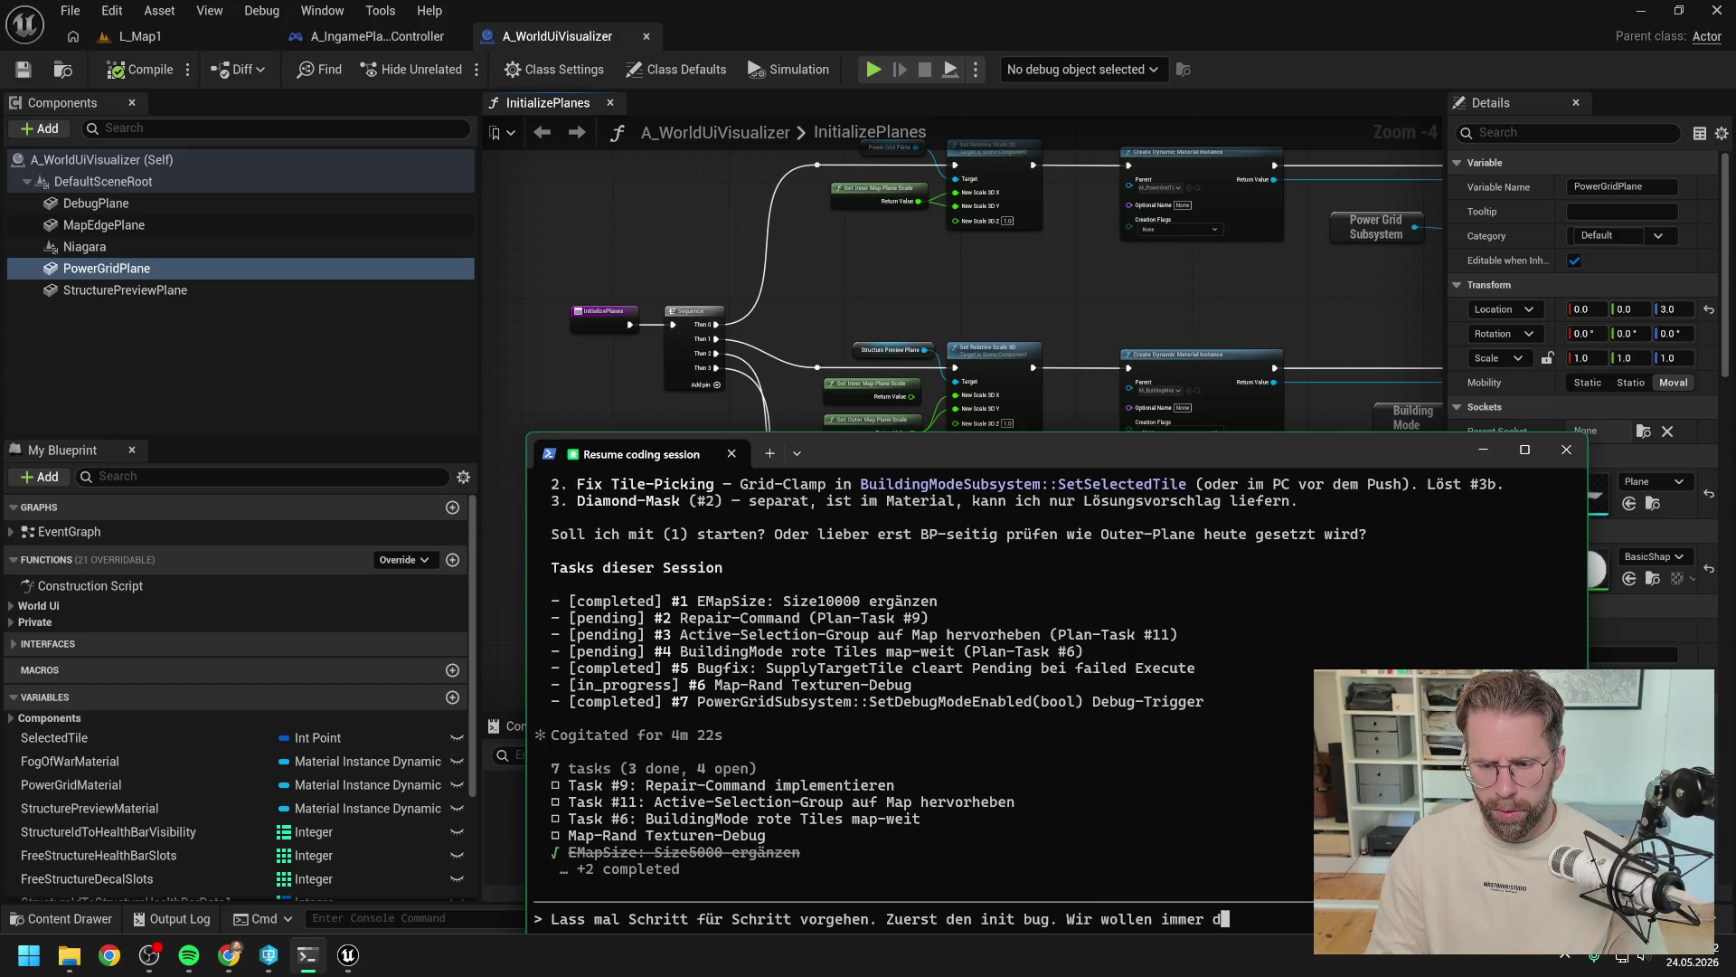
{"action": "type", "text": "as selbe Er"}
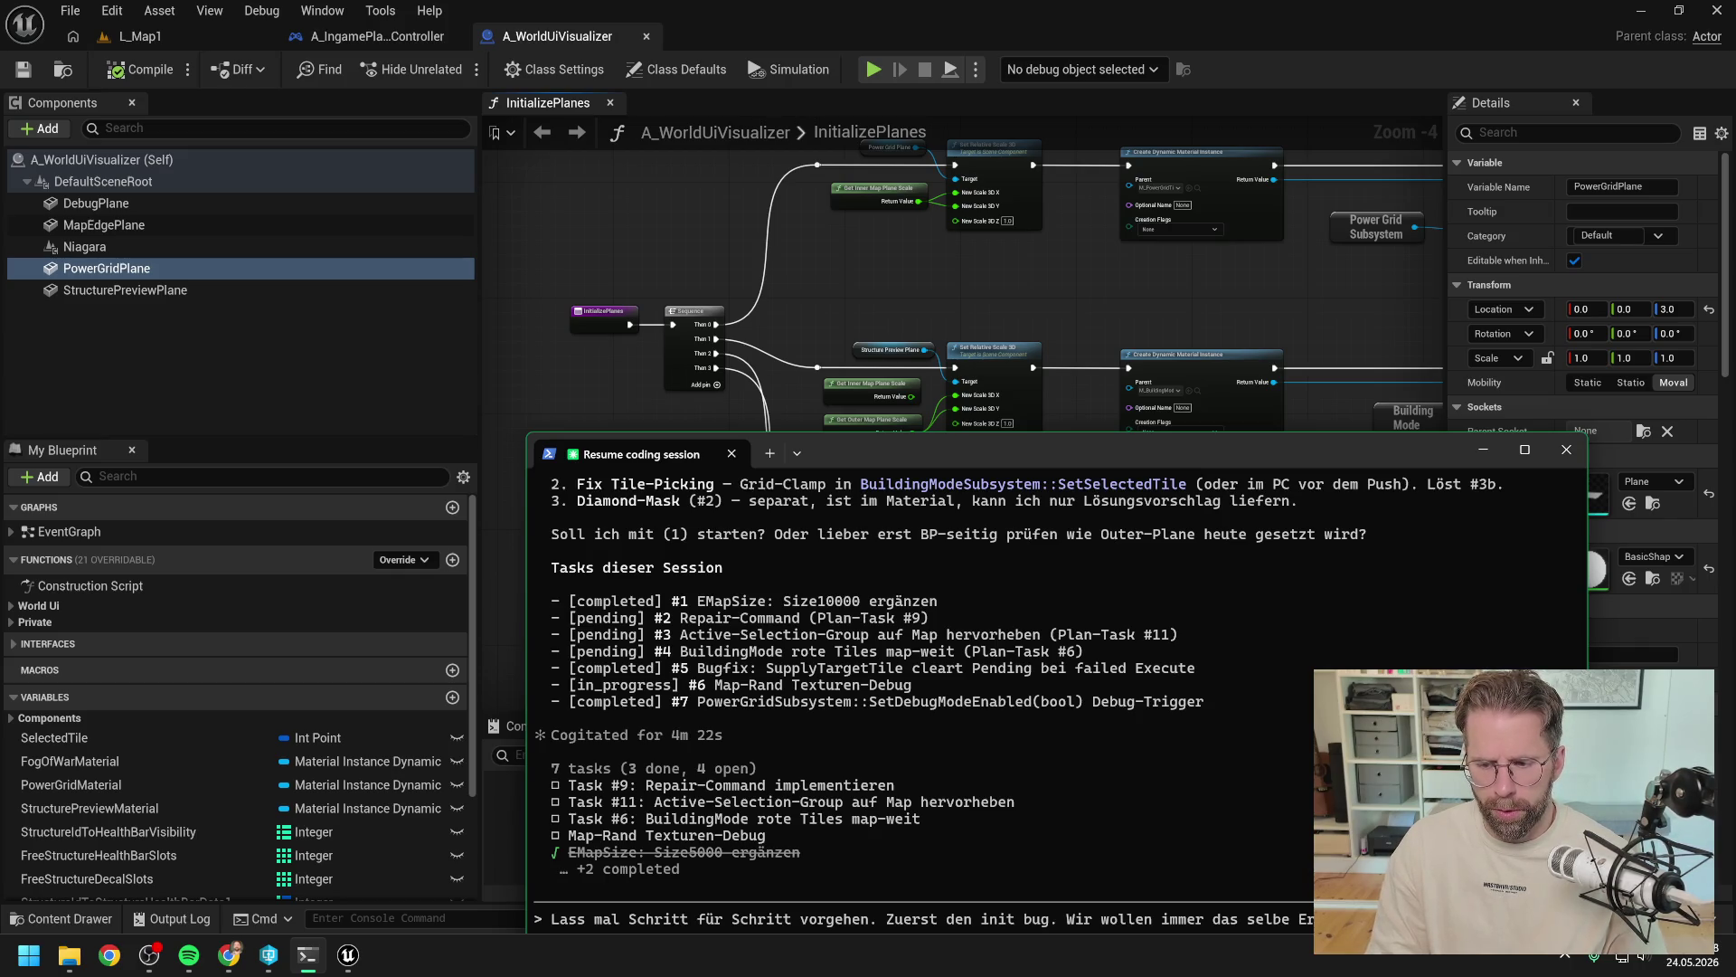
{"action": "type", "text": "plan oder nicht."}
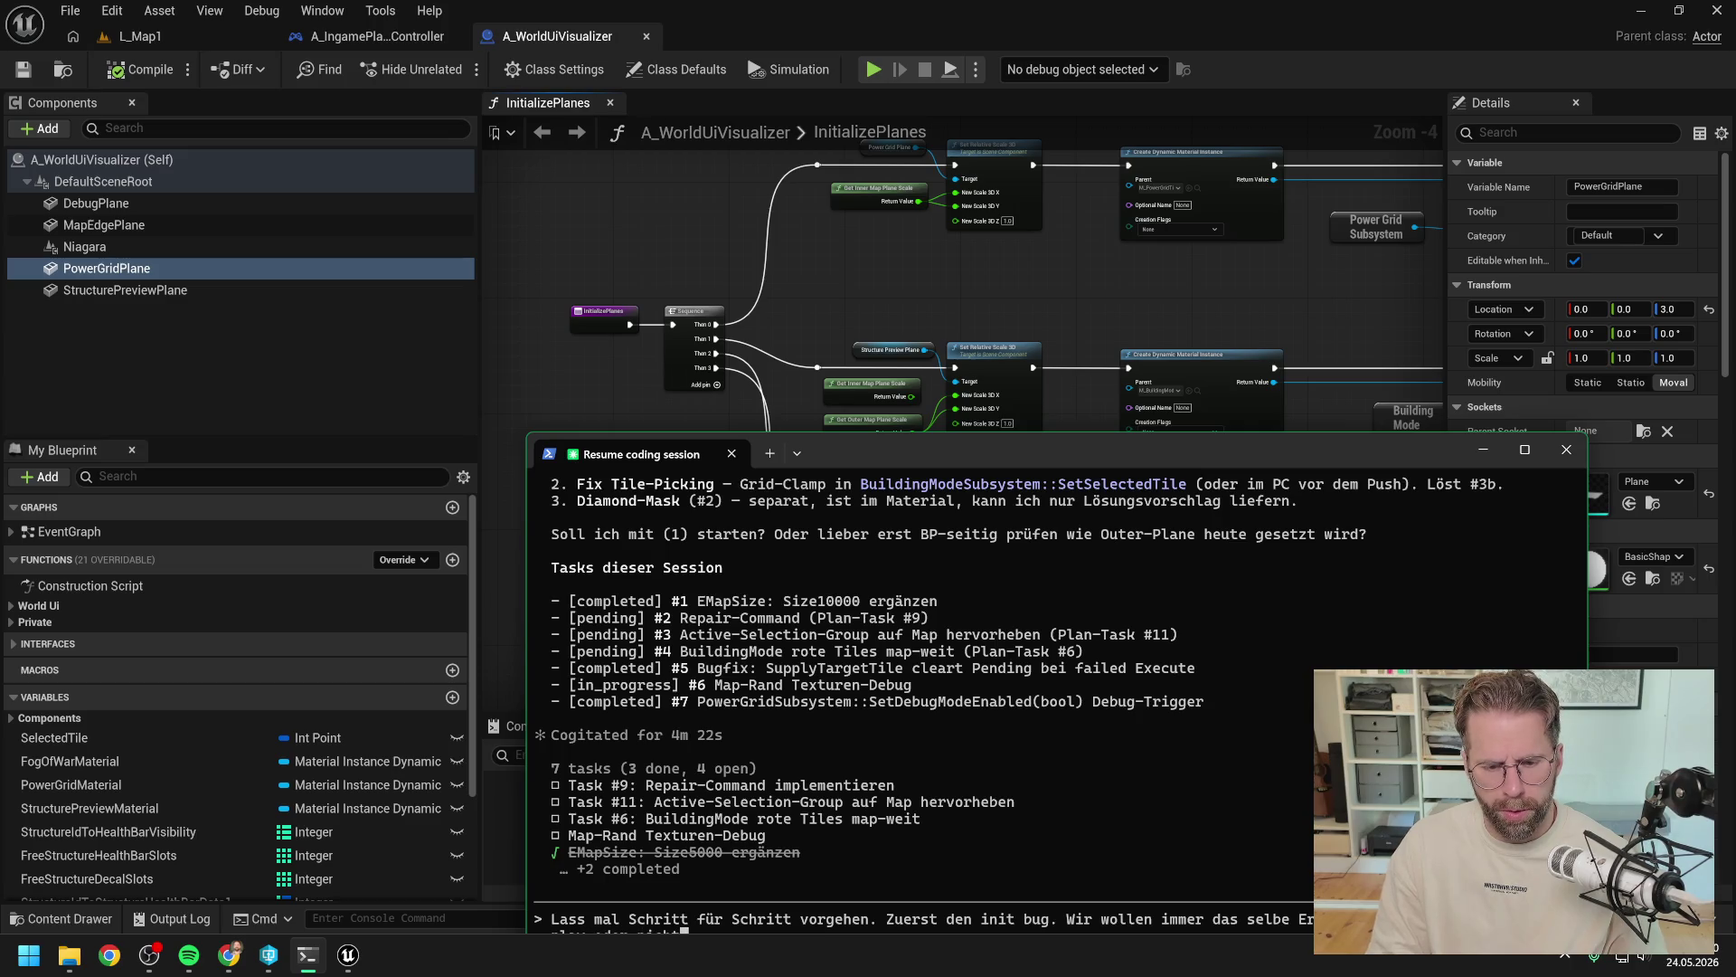
{"action": "mouse_move", "coordinate": [916, 454]}
{"action": "left_mouse_down"}
{"action": "mouse_move", "coordinate": [1350, 309]}
{"action": "mouse_move", "coordinate": [1369, 243]}
{"action": "left_mouse_up"}
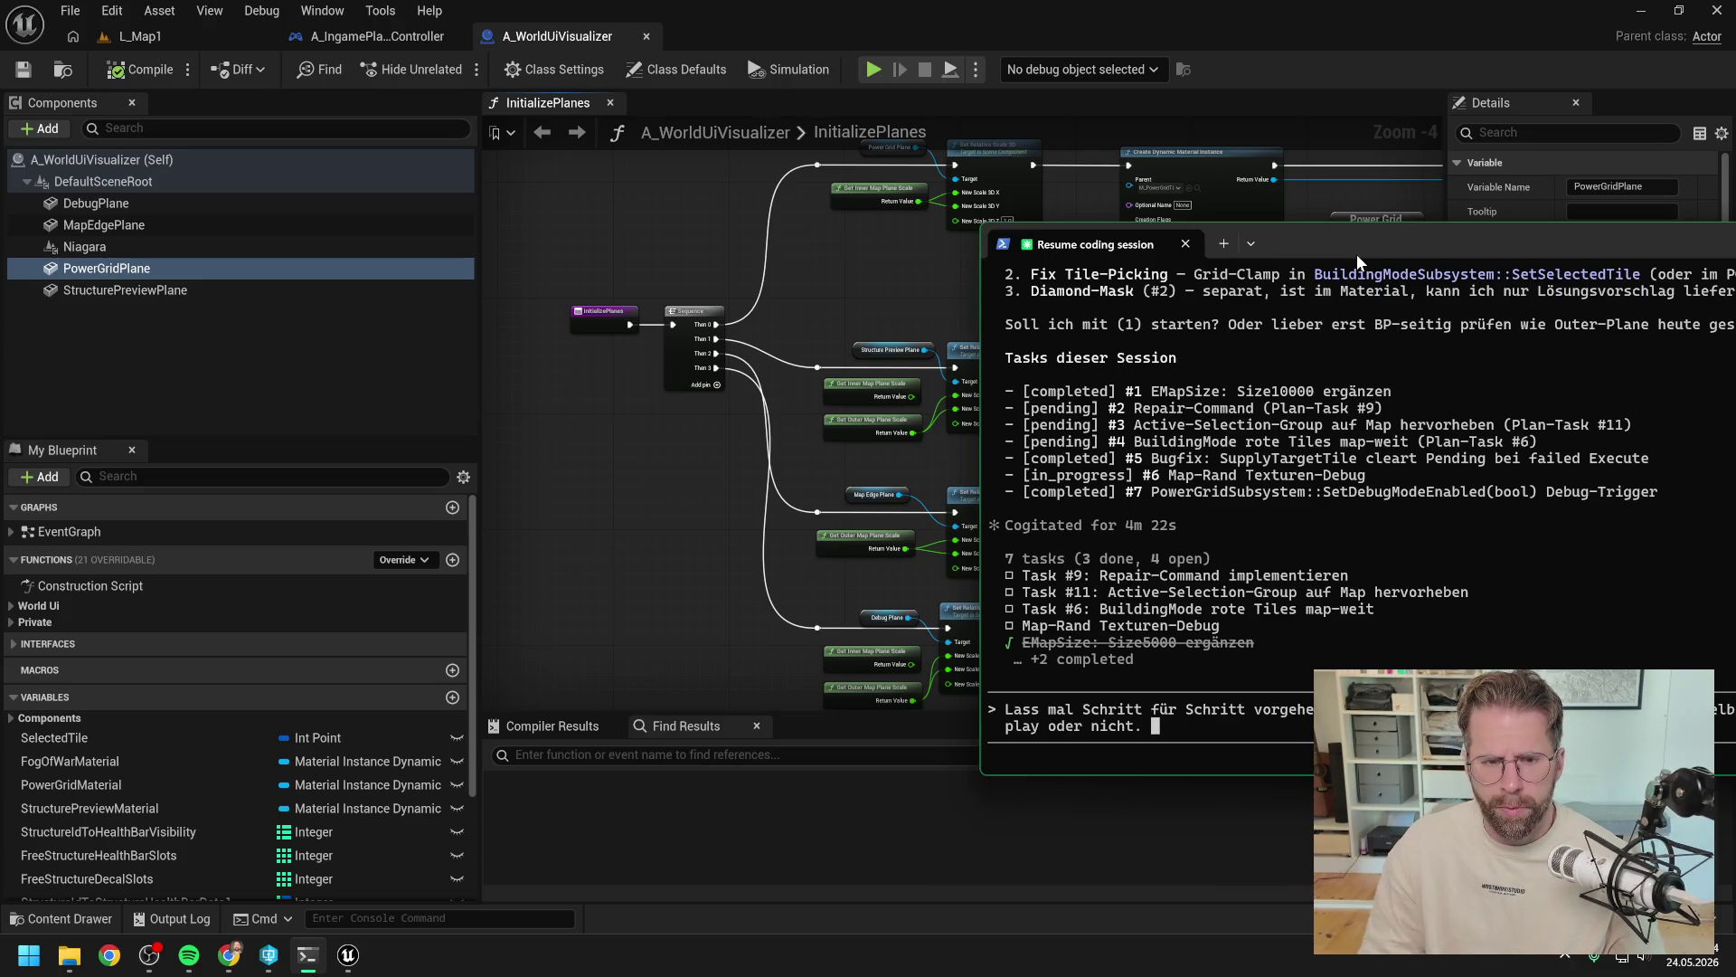